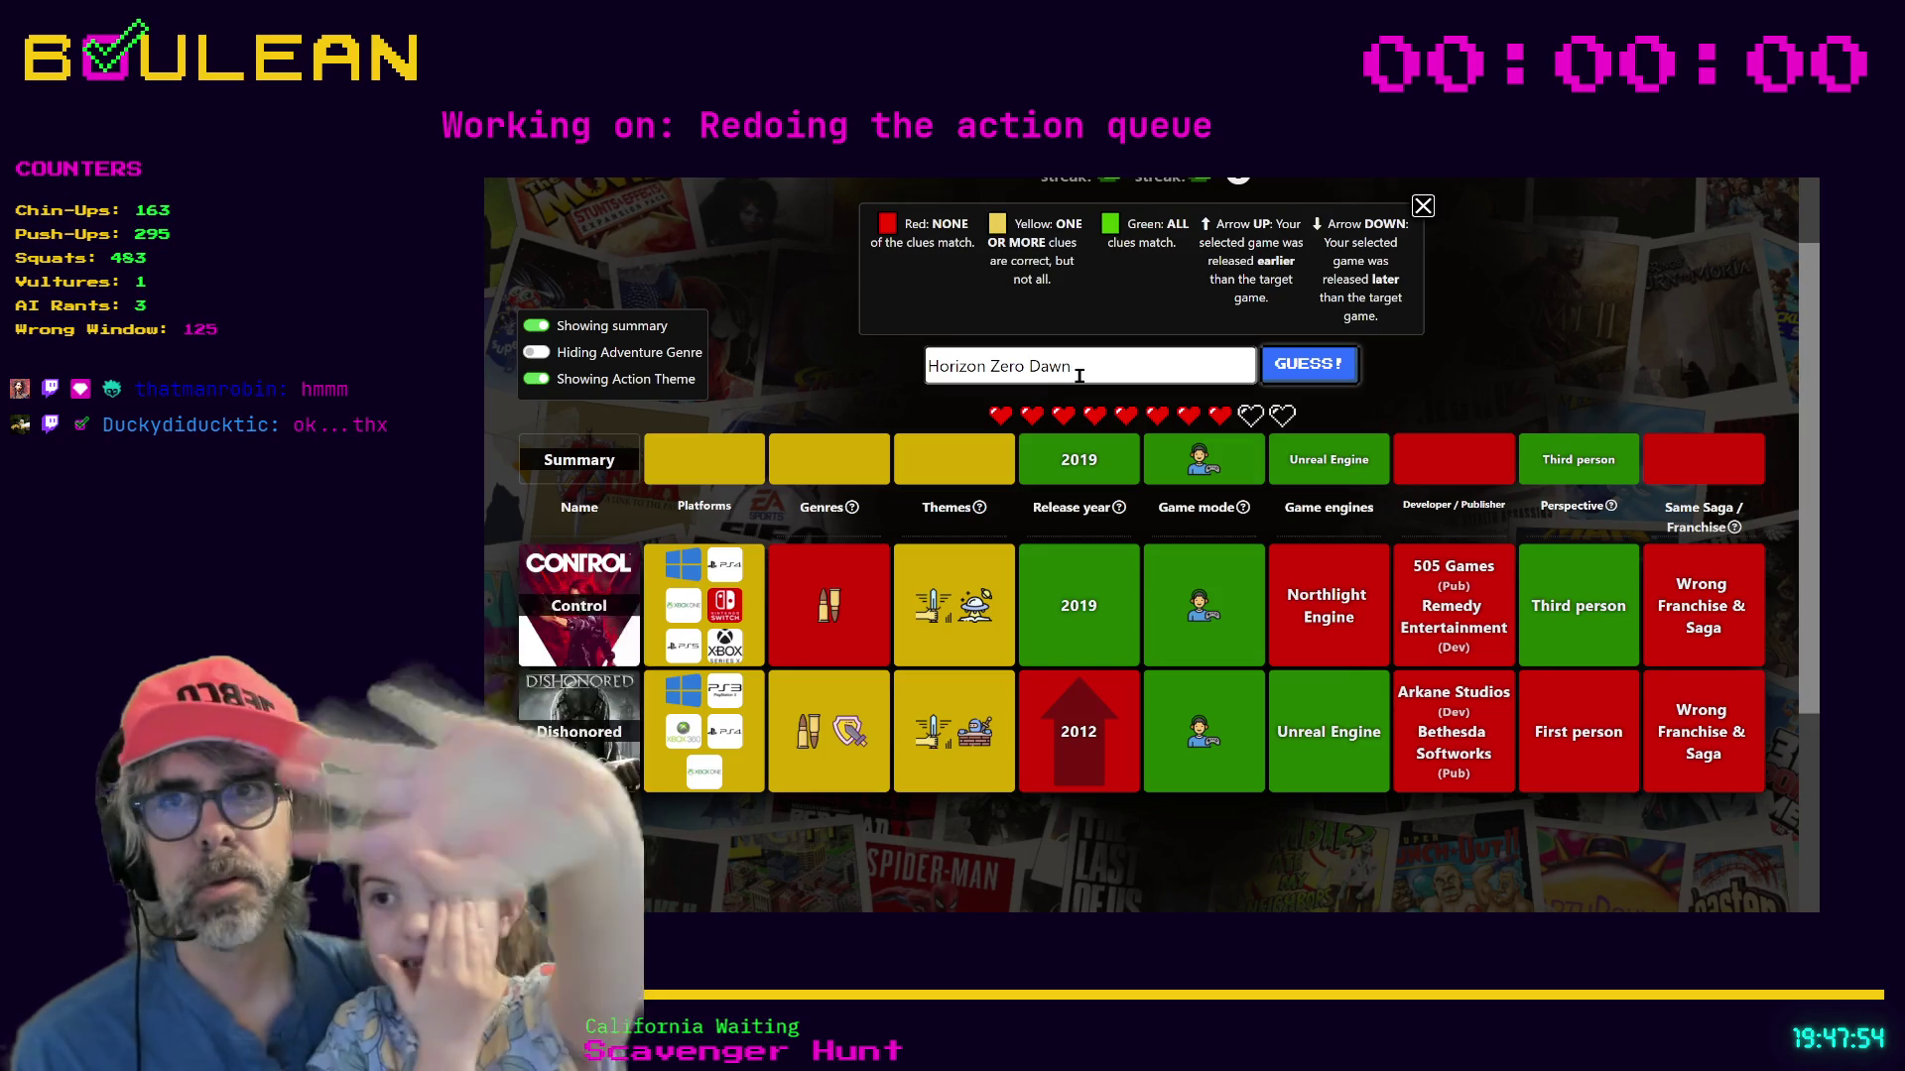
Submit the Horizon Zero Dawn guess, then search 'Kingdom Hearts' and pick Kingdom Hearts III.
{"action": "left_click", "coordinate": [1310, 365]}
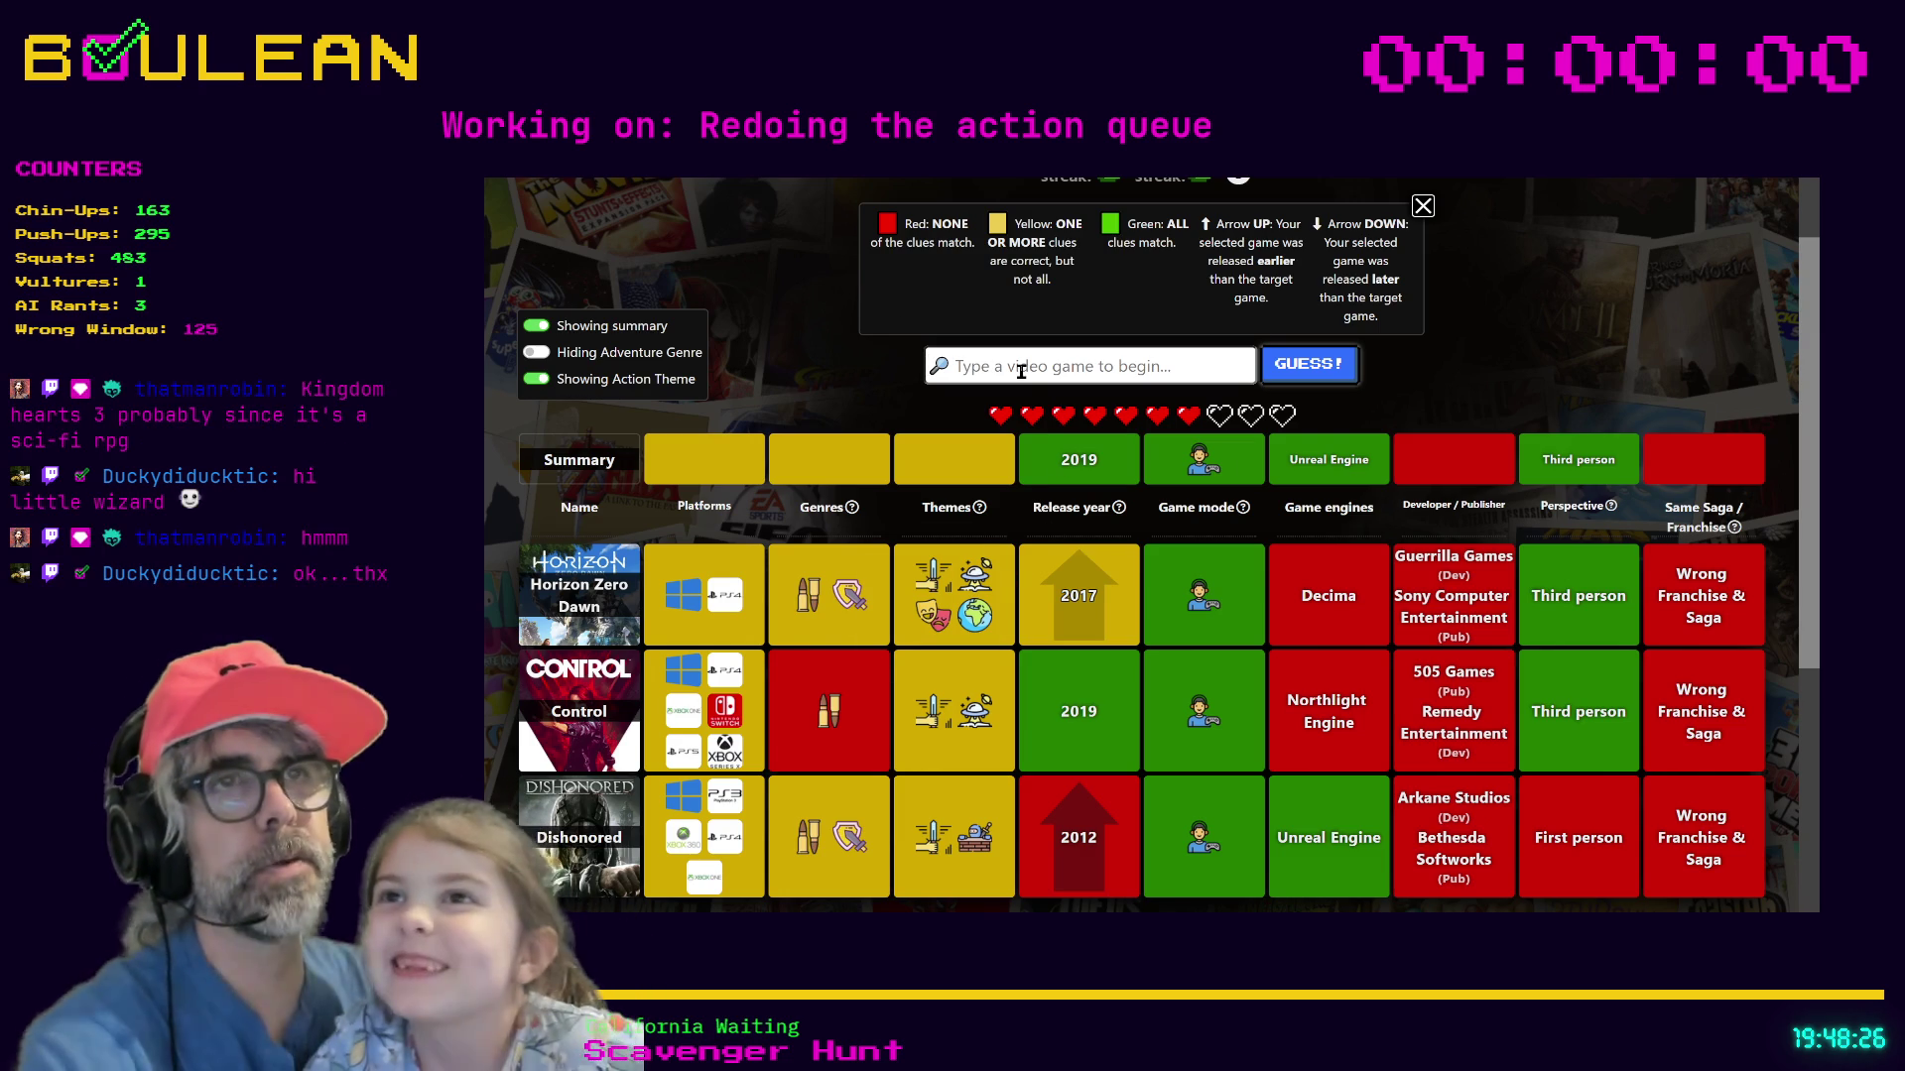
{"action": "type", "text": "Kingdom Heart"}
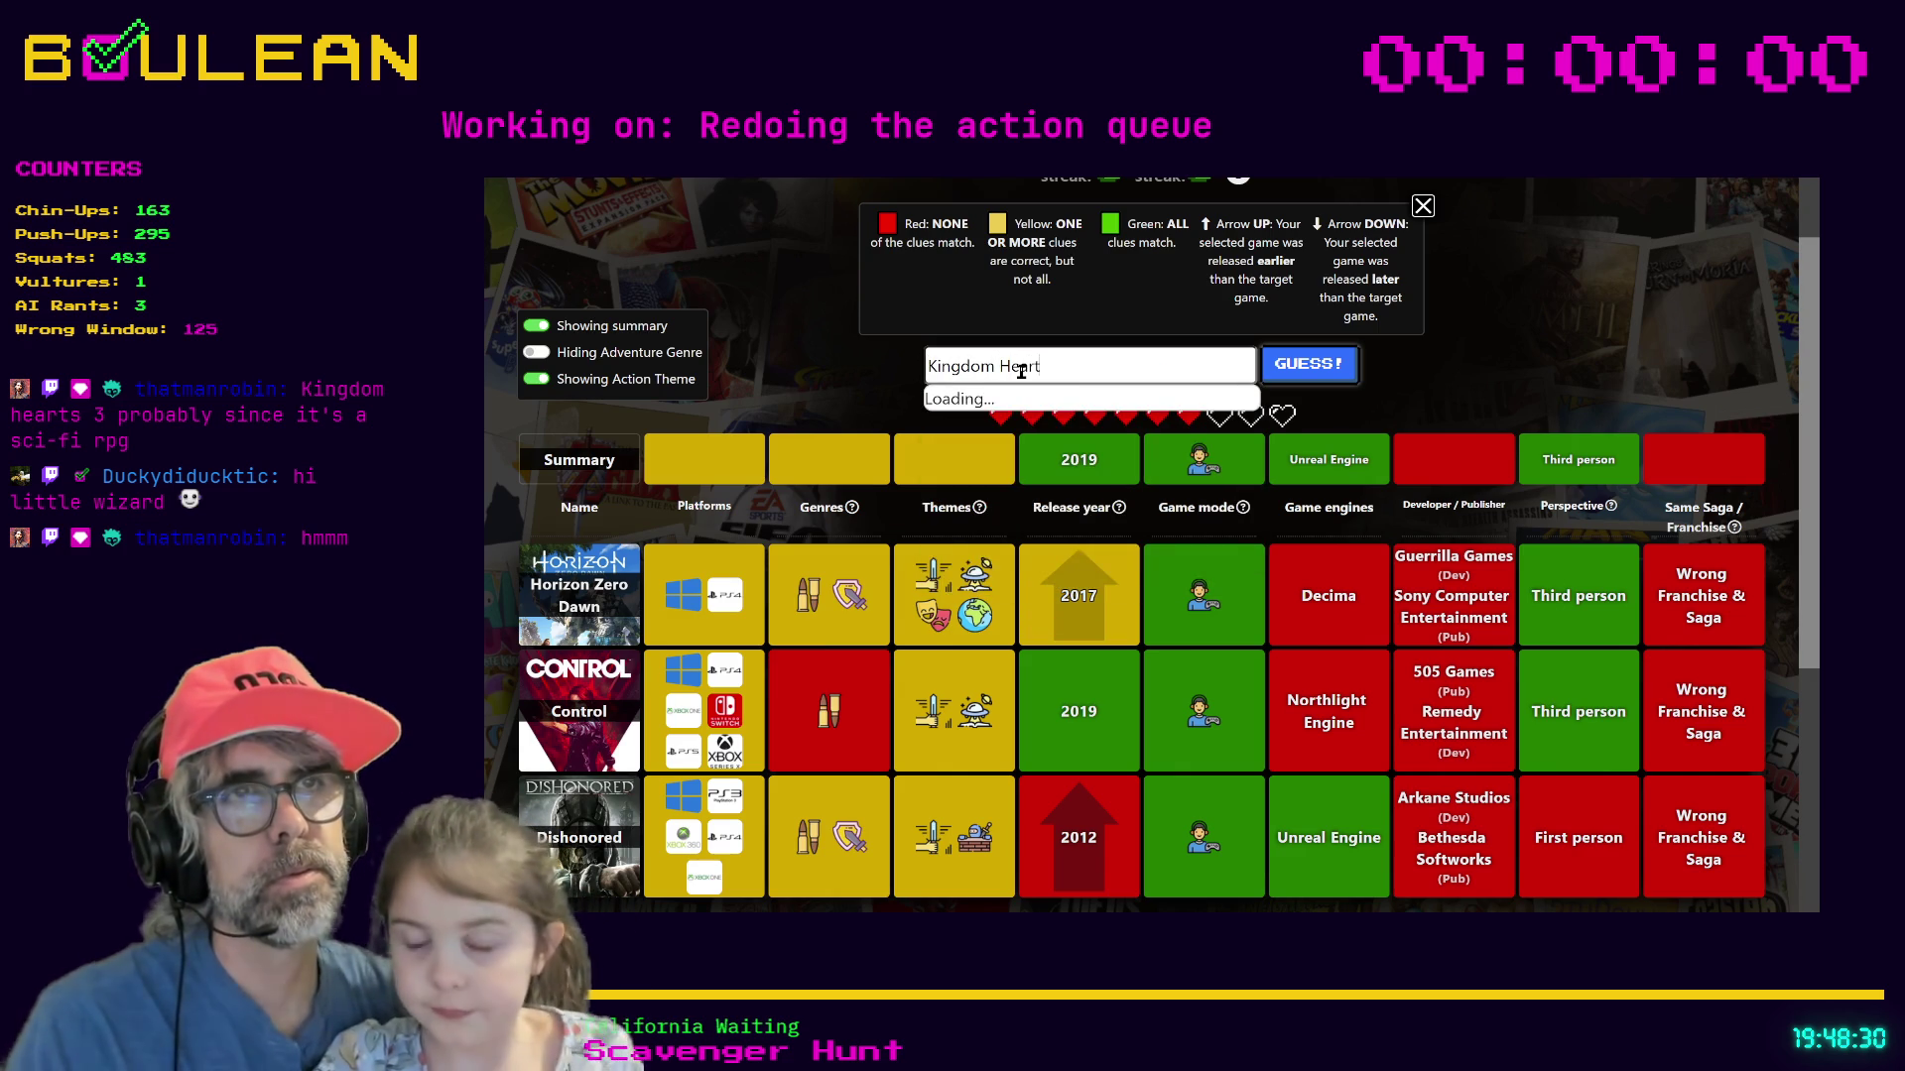
{"action": "type", "text": "s"}
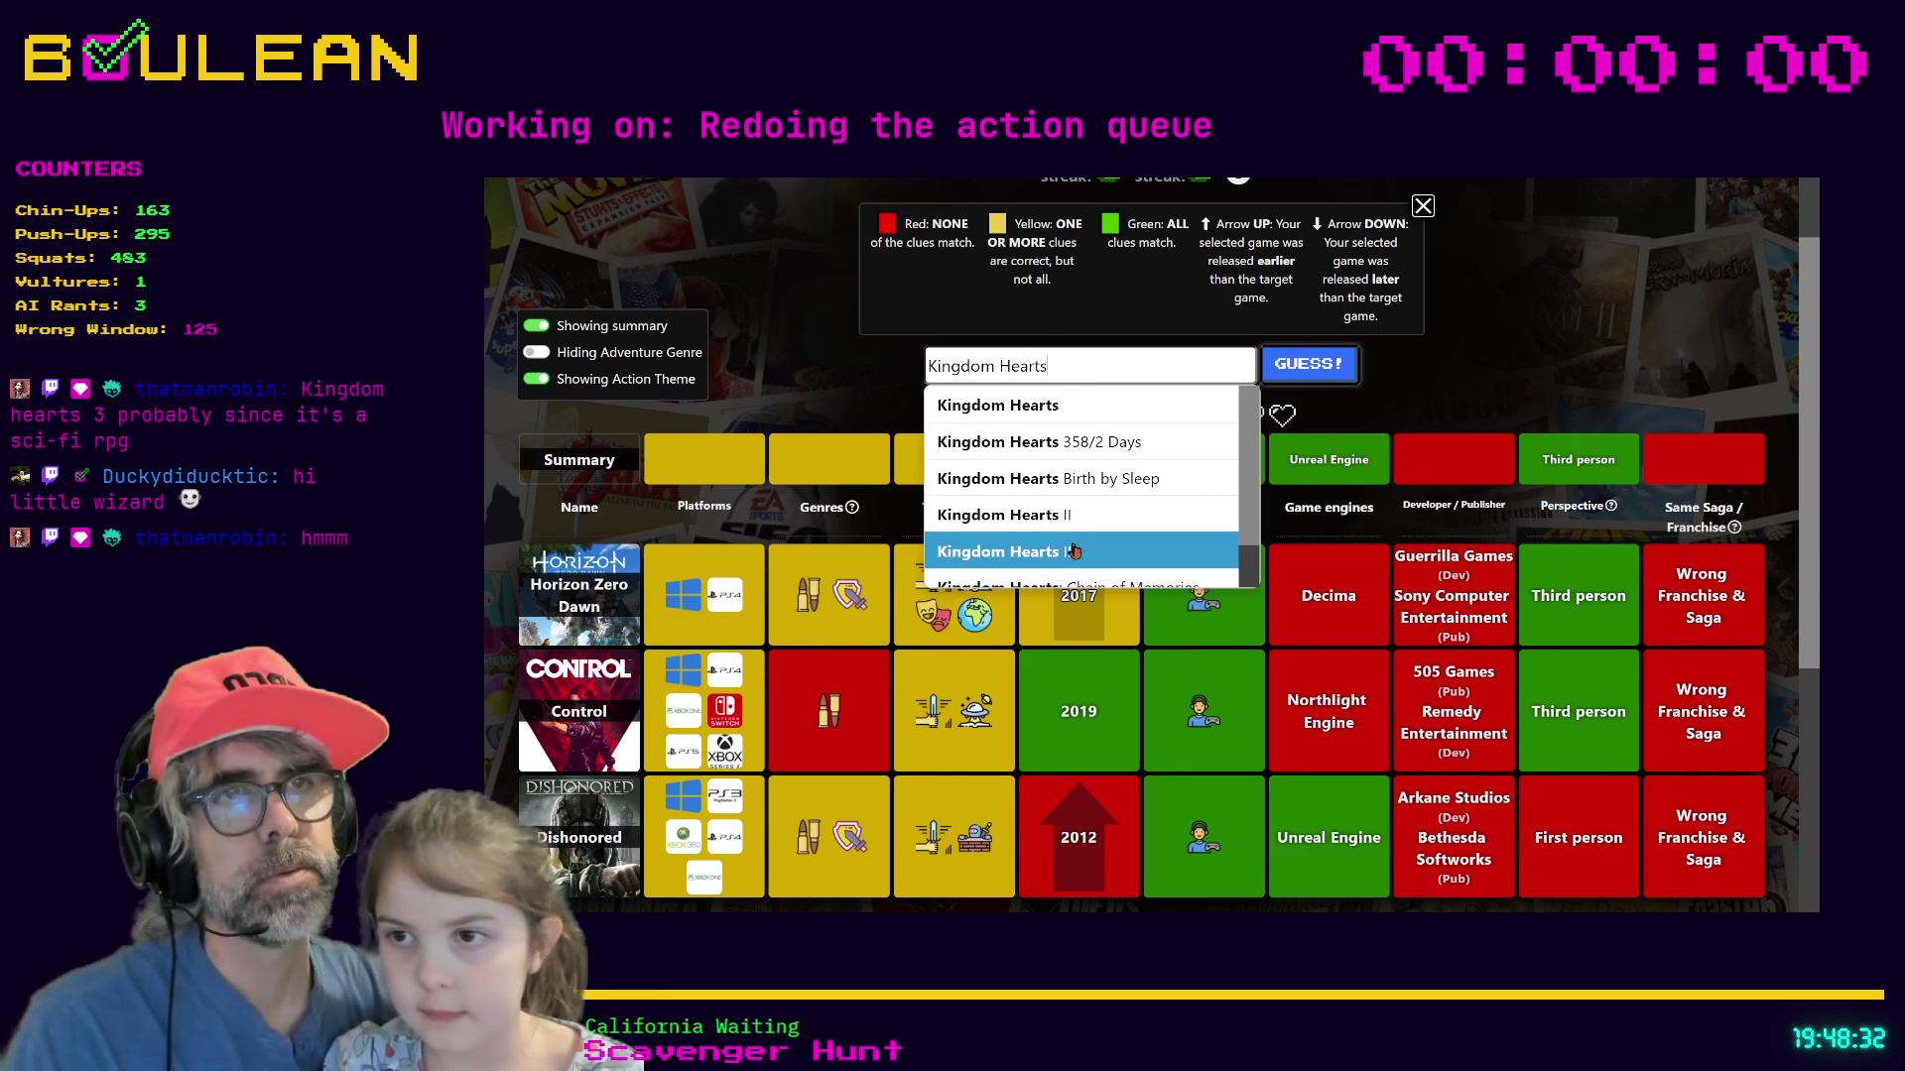
{"action": "left_click", "coordinate": [1073, 547]}
Guess Kingdom Hearts III, winning the Gamedle round, then leave browser fullscreen.
{"action": "left_click", "coordinate": [1310, 369]}
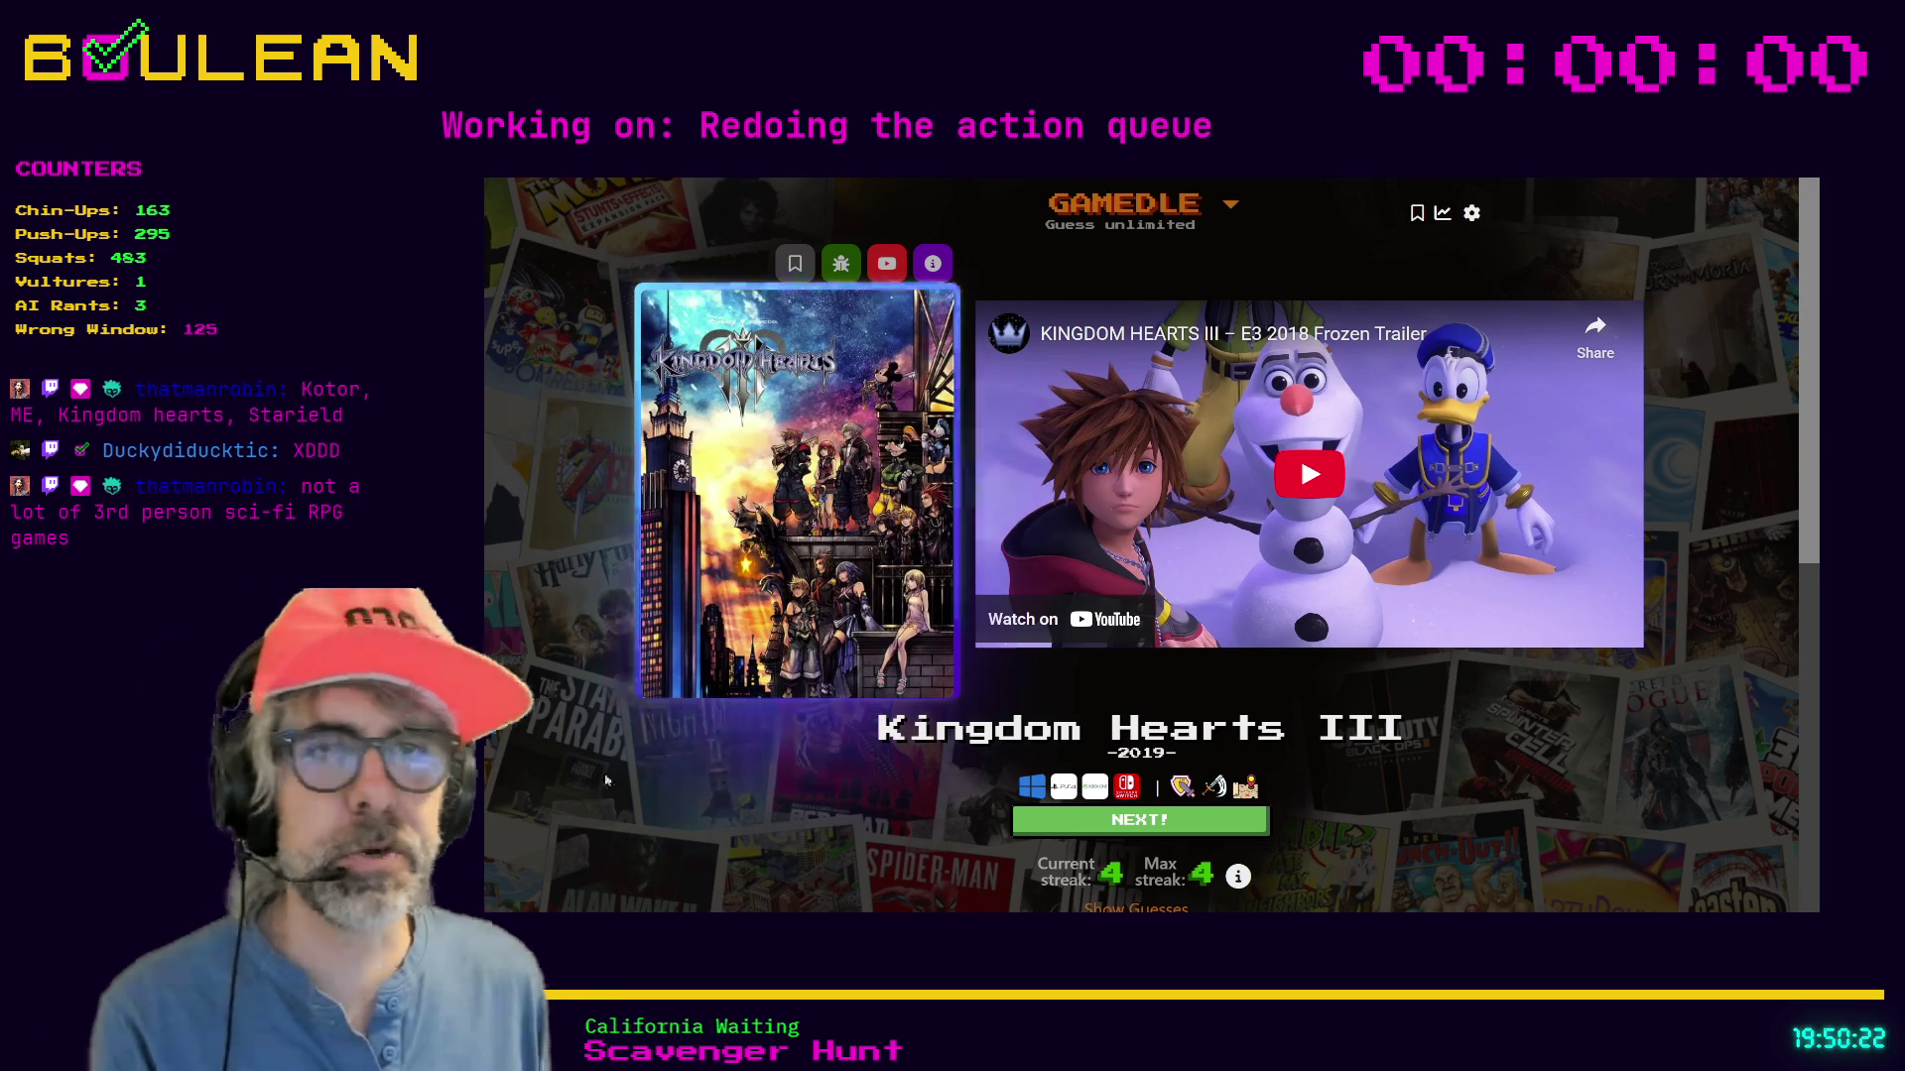
{"action": "key", "text": "F11"}
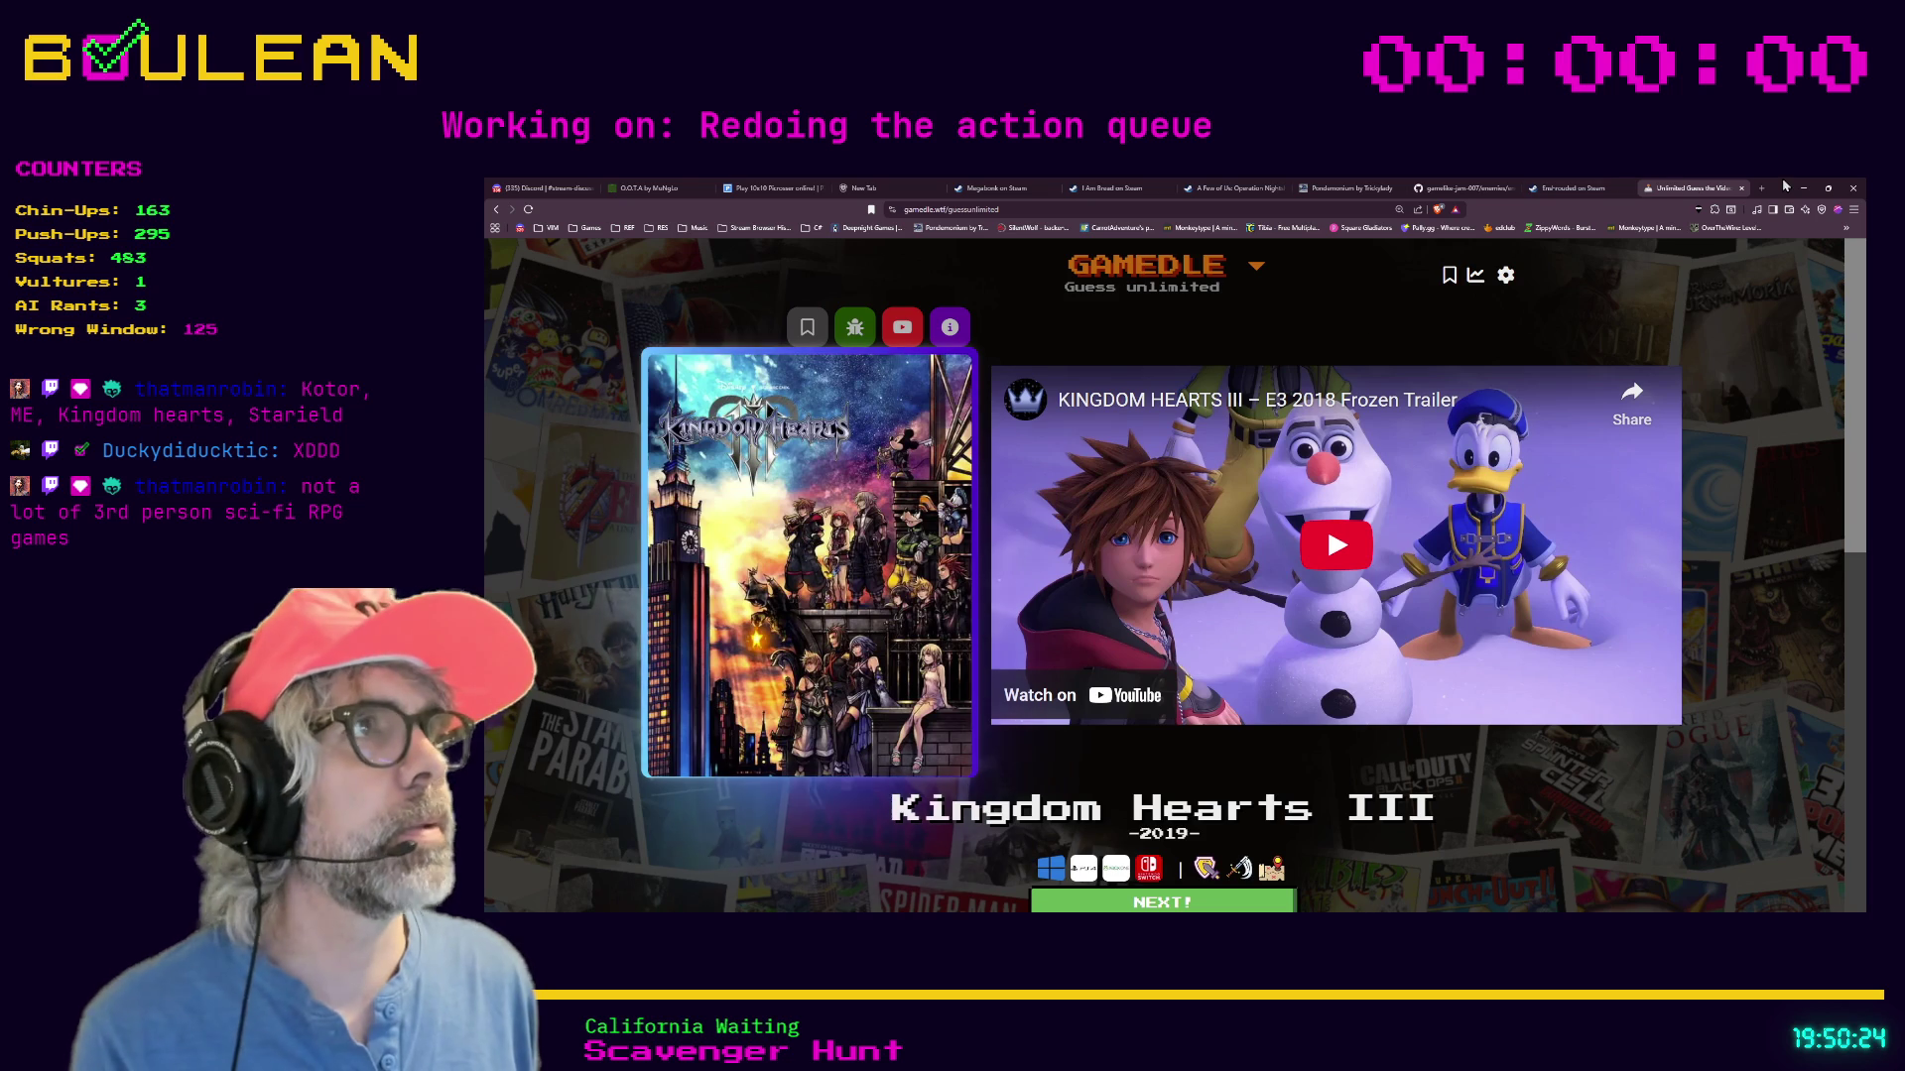
Minimize the browser and return to the Godot script editor on attack_action.gd.
{"action": "left_click", "coordinate": [1804, 188]}
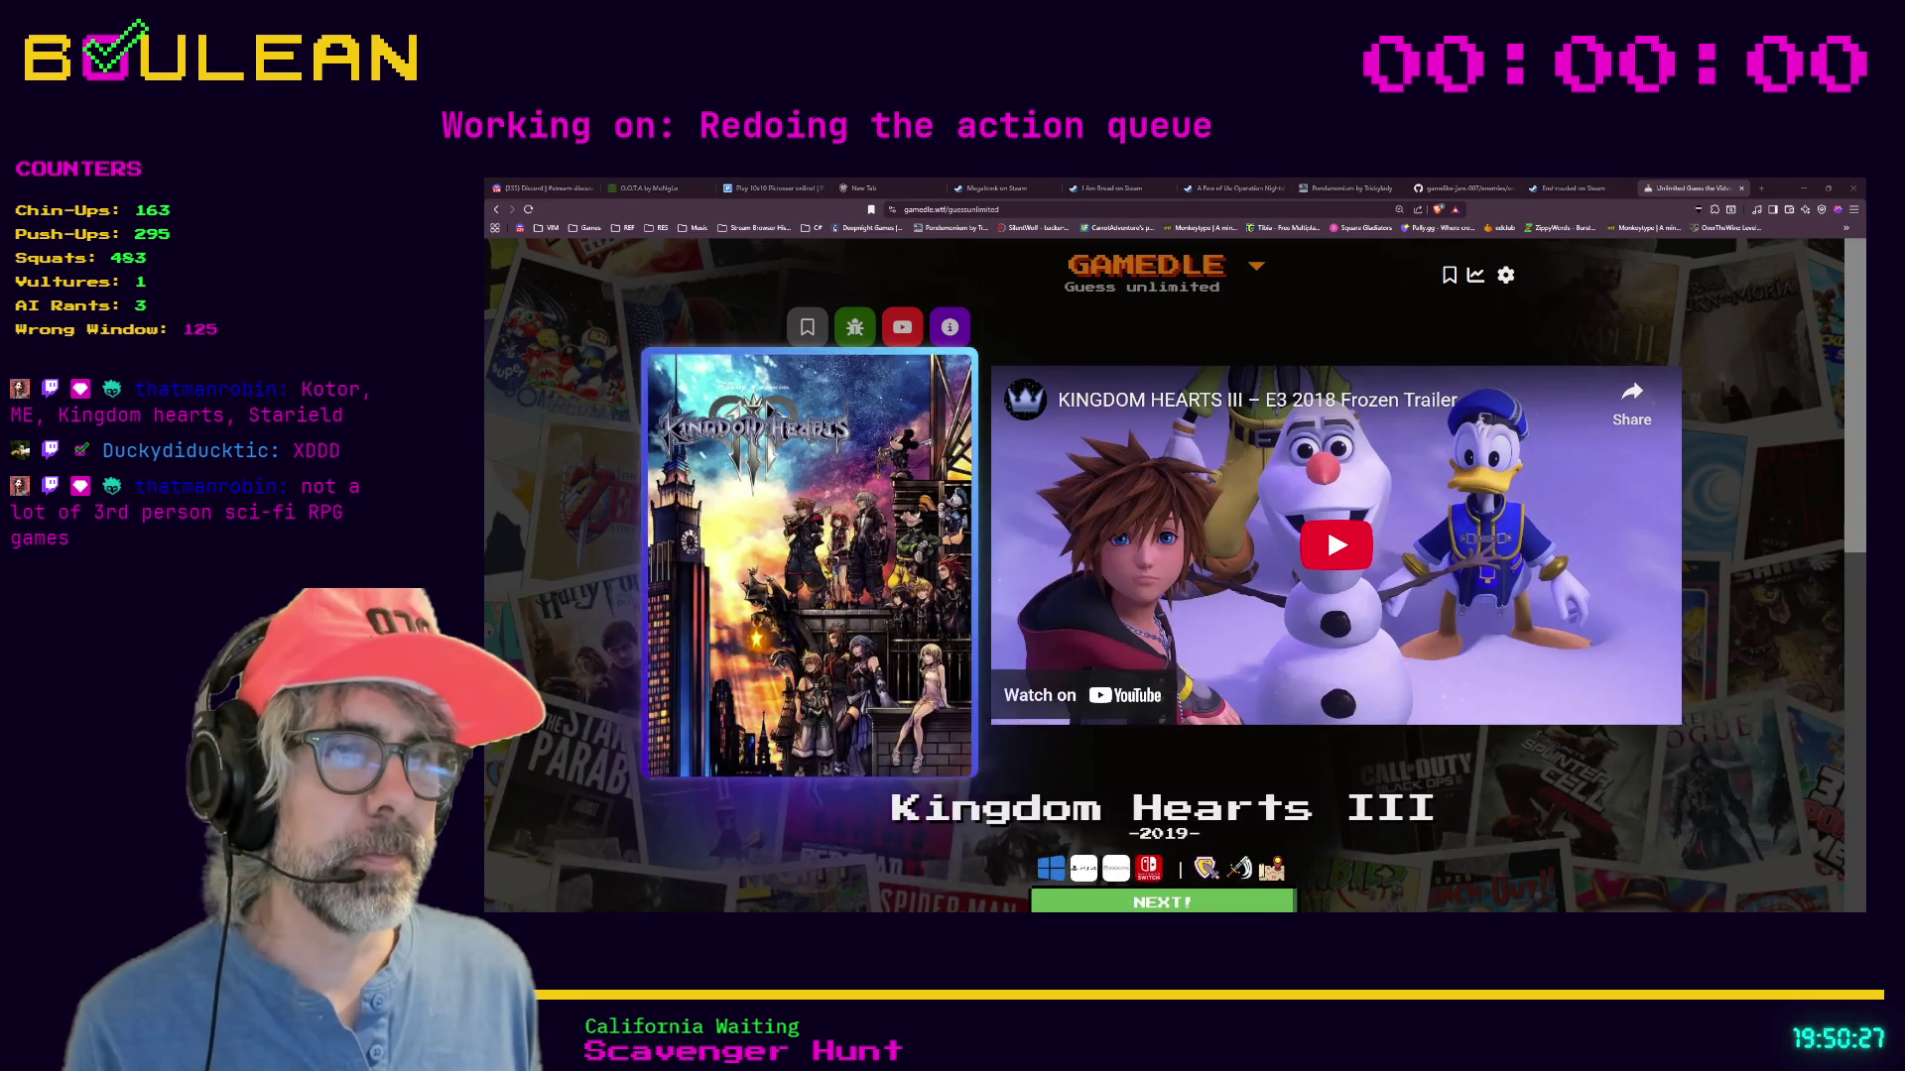
{"action": "key", "text": "alt+Tab"}
{"action": "left_click", "coordinate": [1308, 624]}
{"action": "scroll", "coordinate": [1307, 629], "scroll_direction": "up", "scroll_amount": 4}
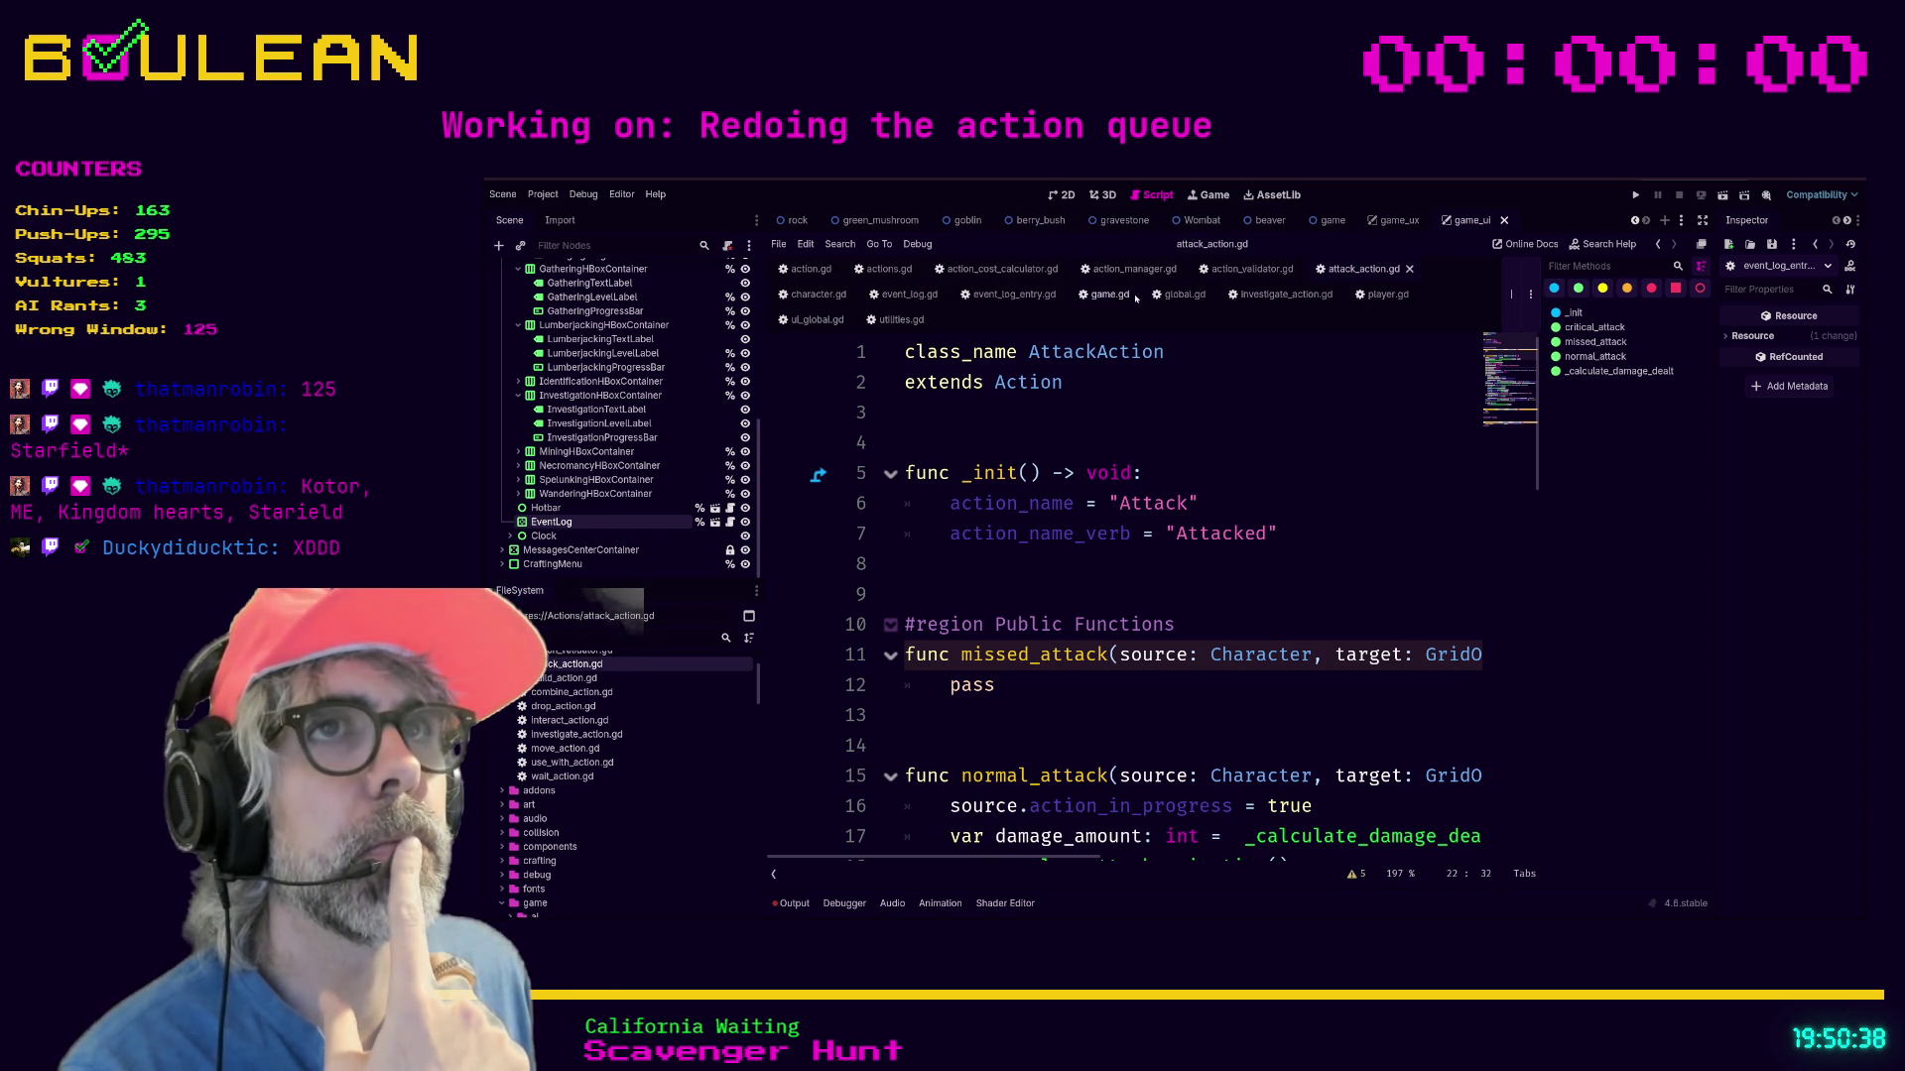
Open event_log.gd and place the caret after String in add_log_message's signature.
{"action": "left_click", "coordinate": [1029, 302]}
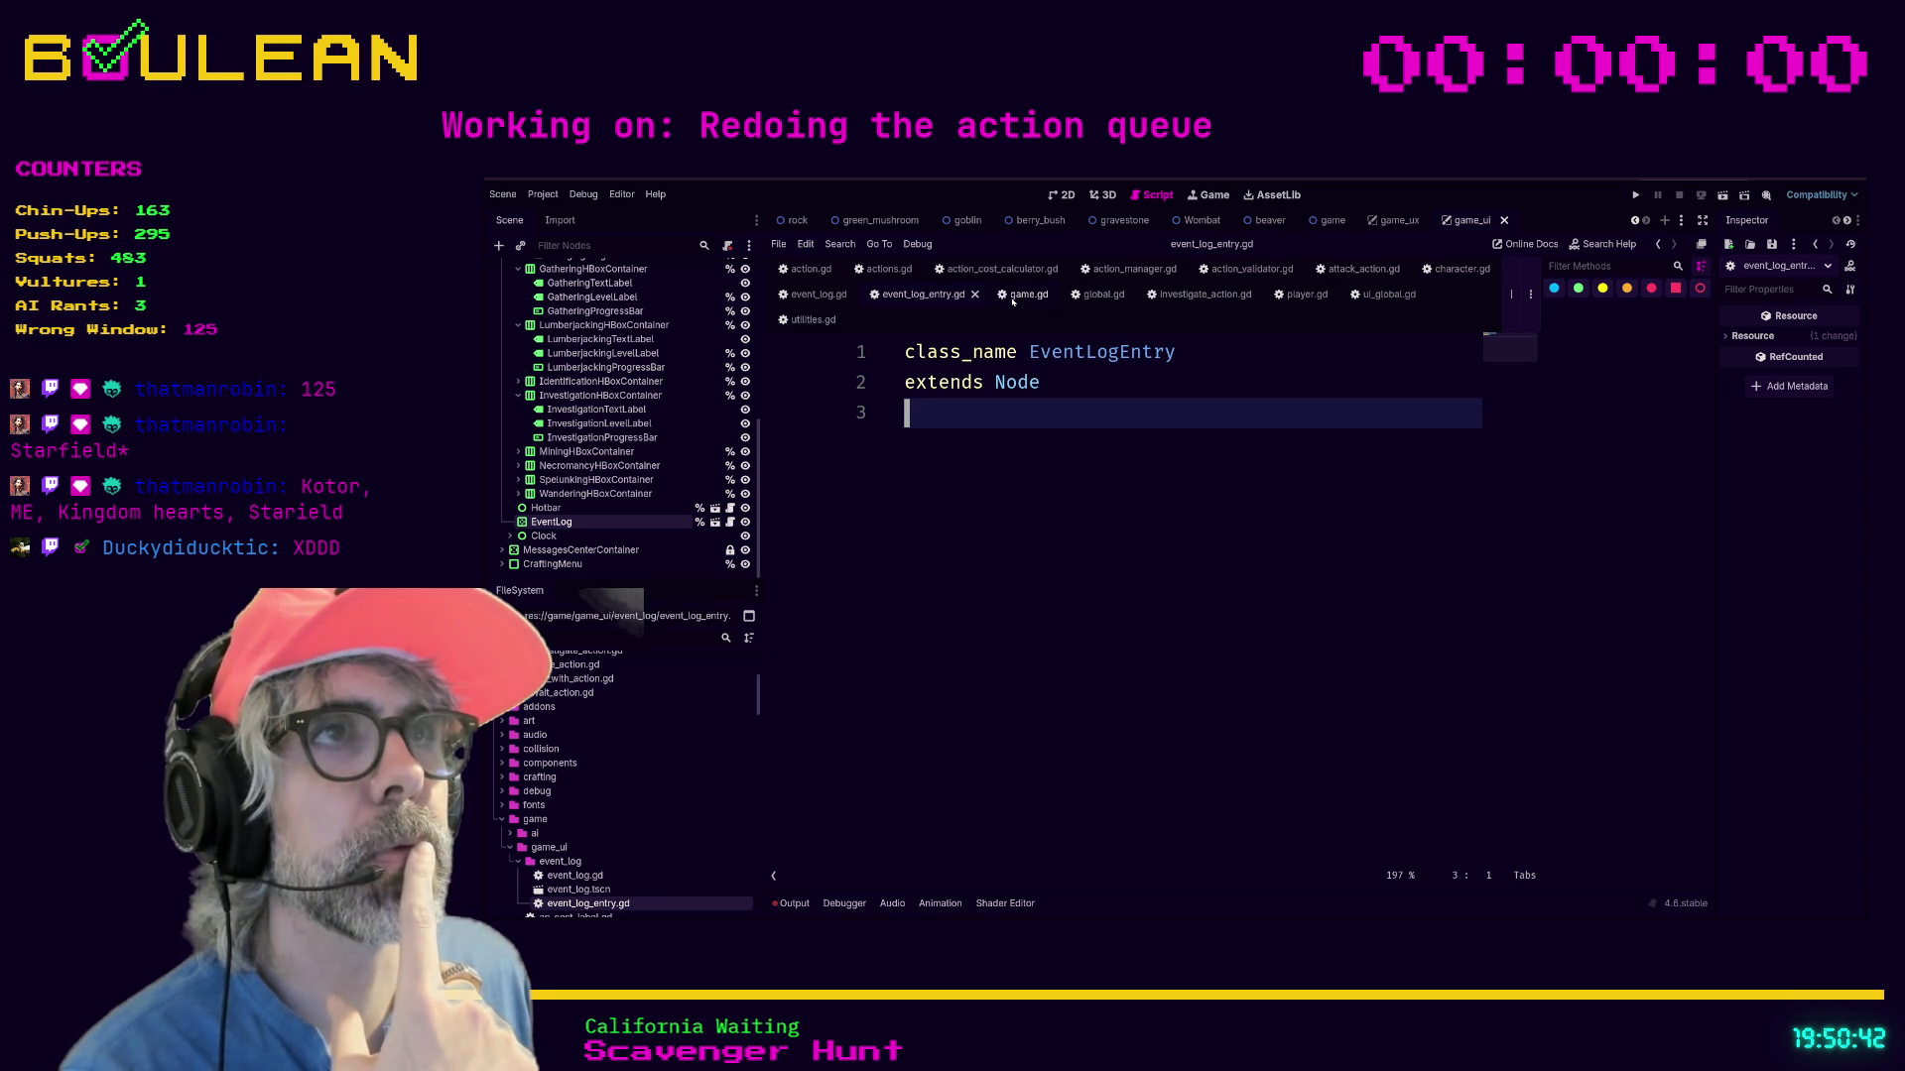
{"action": "left_click", "coordinate": [819, 296]}
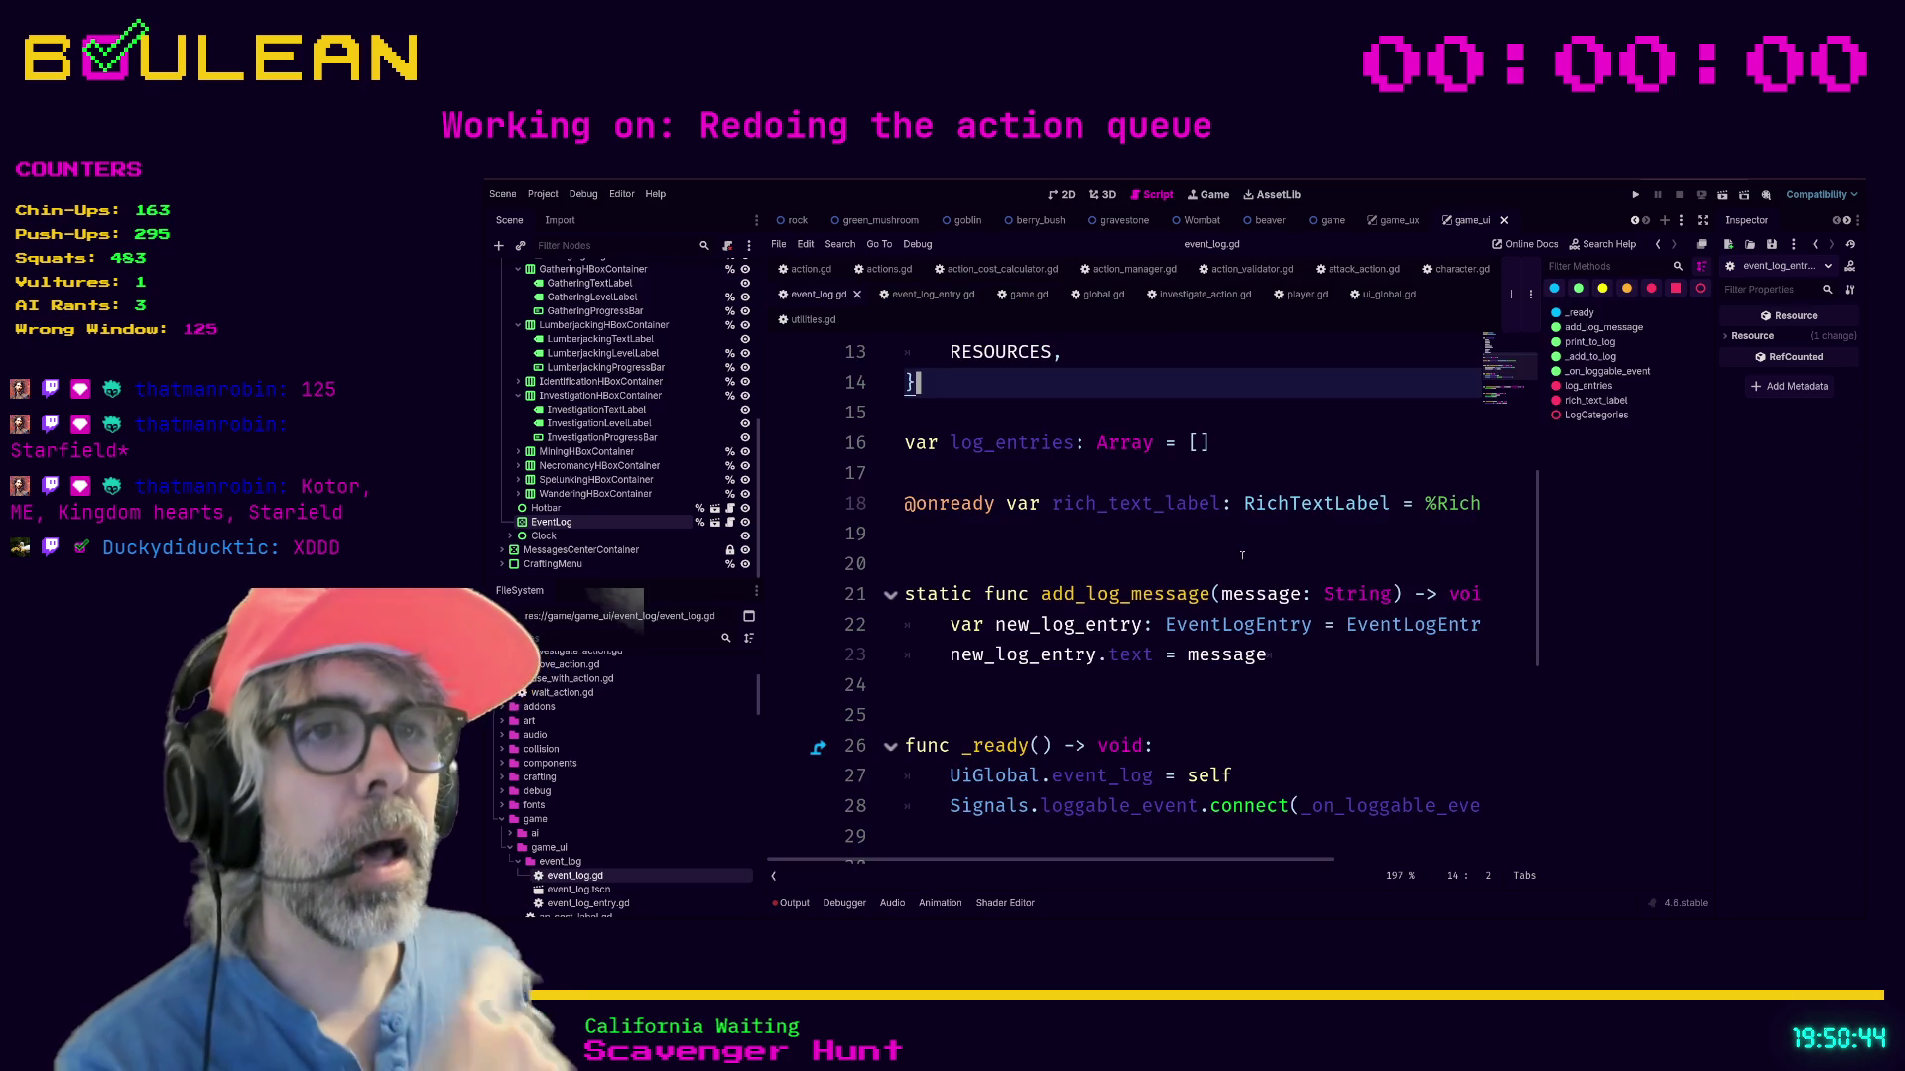
{"action": "scroll", "coordinate": [1240, 553], "scroll_direction": "down", "scroll_amount": 1}
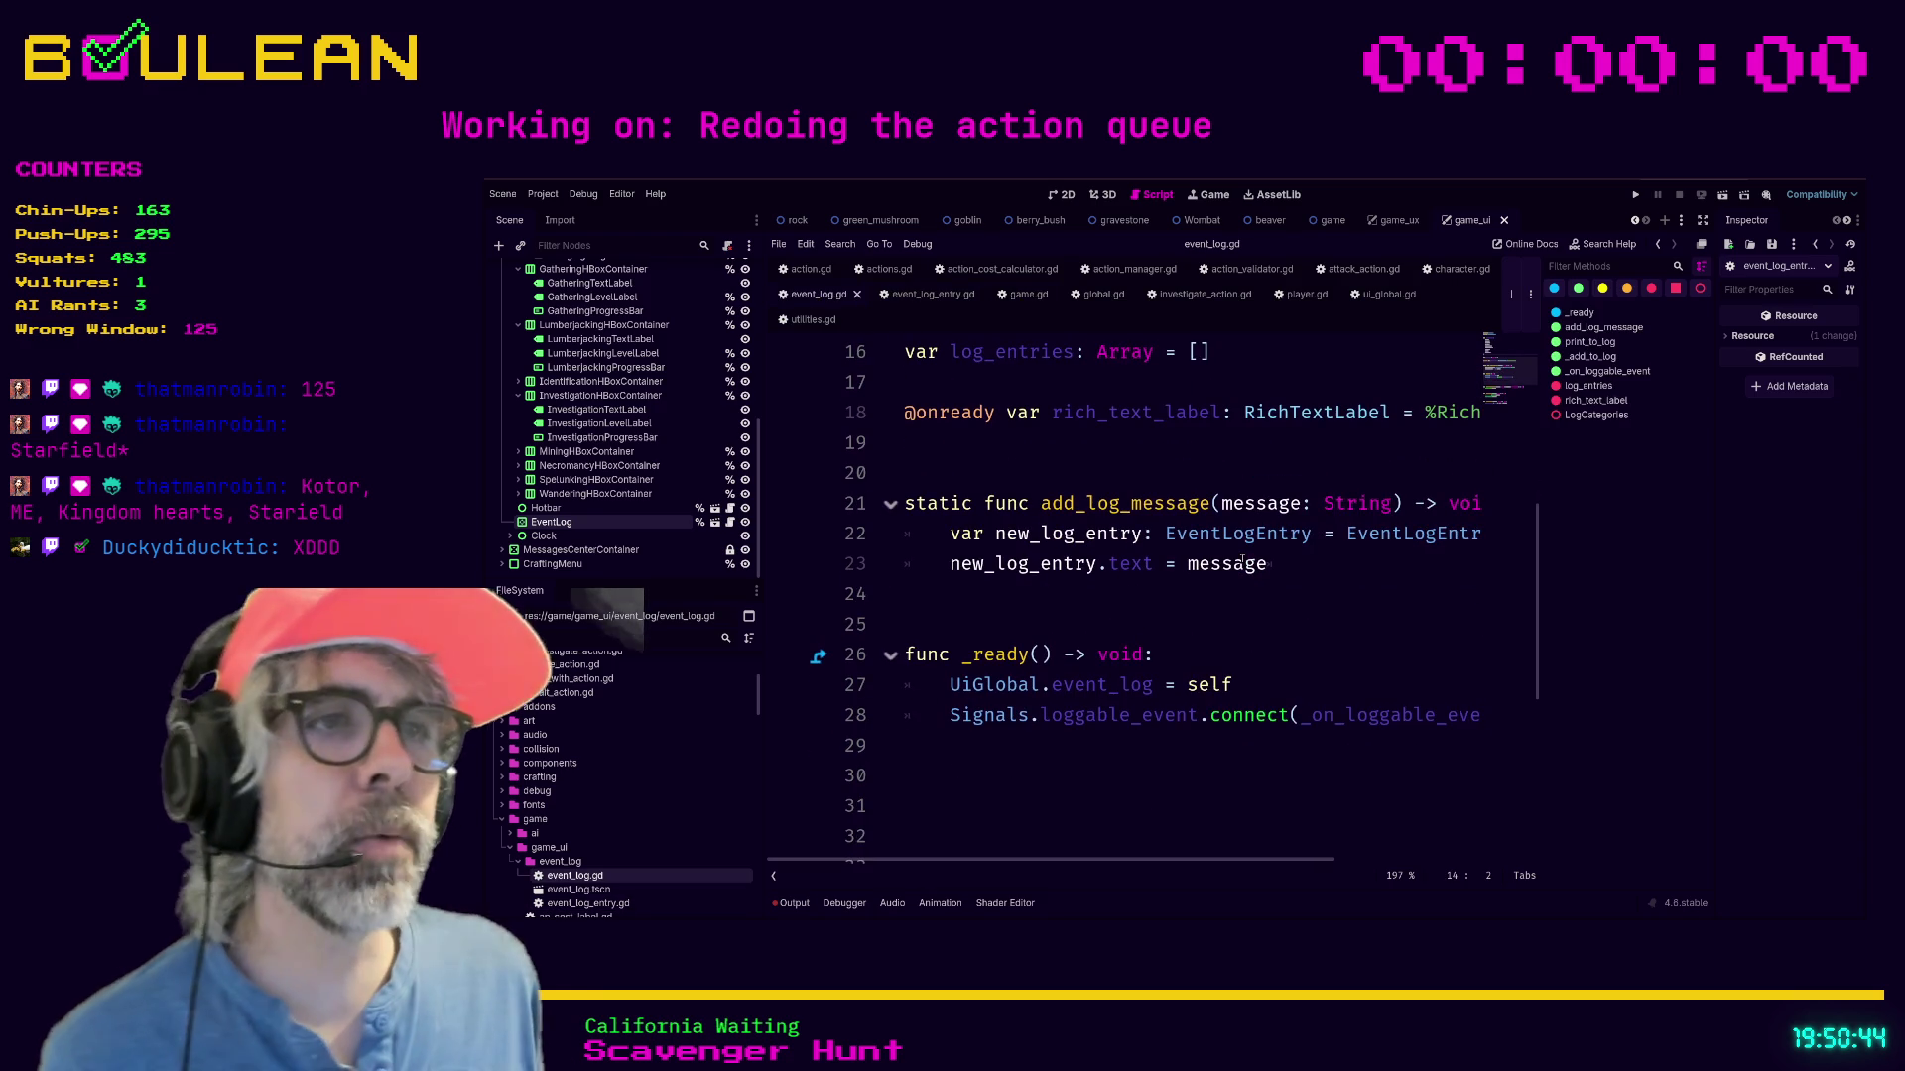
{"action": "left_click", "coordinate": [948, 534]}
{"action": "left_click", "coordinate": [1323, 555]}
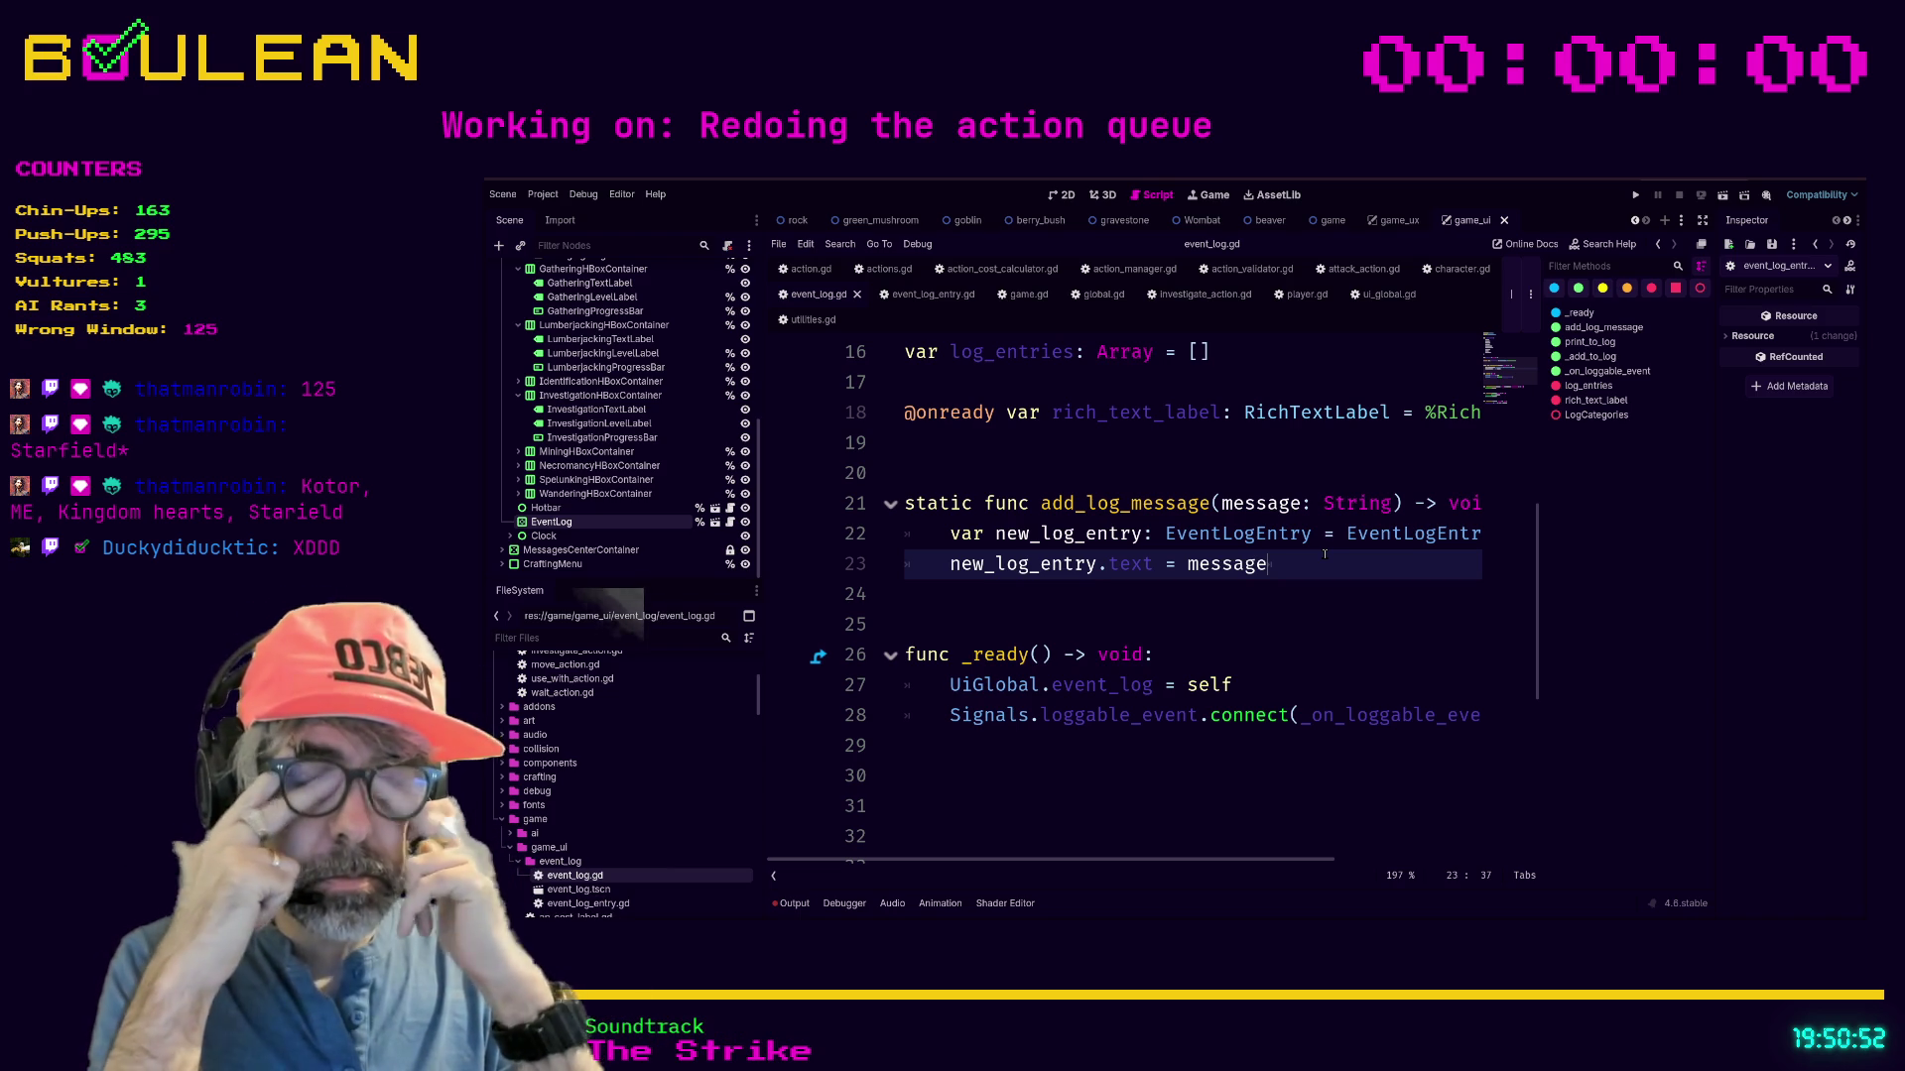
{"action": "left_click", "coordinate": [1394, 503]}
Add a category: LogCategories parameter to the add_log_message signature.
{"action": "type", "text": ","}
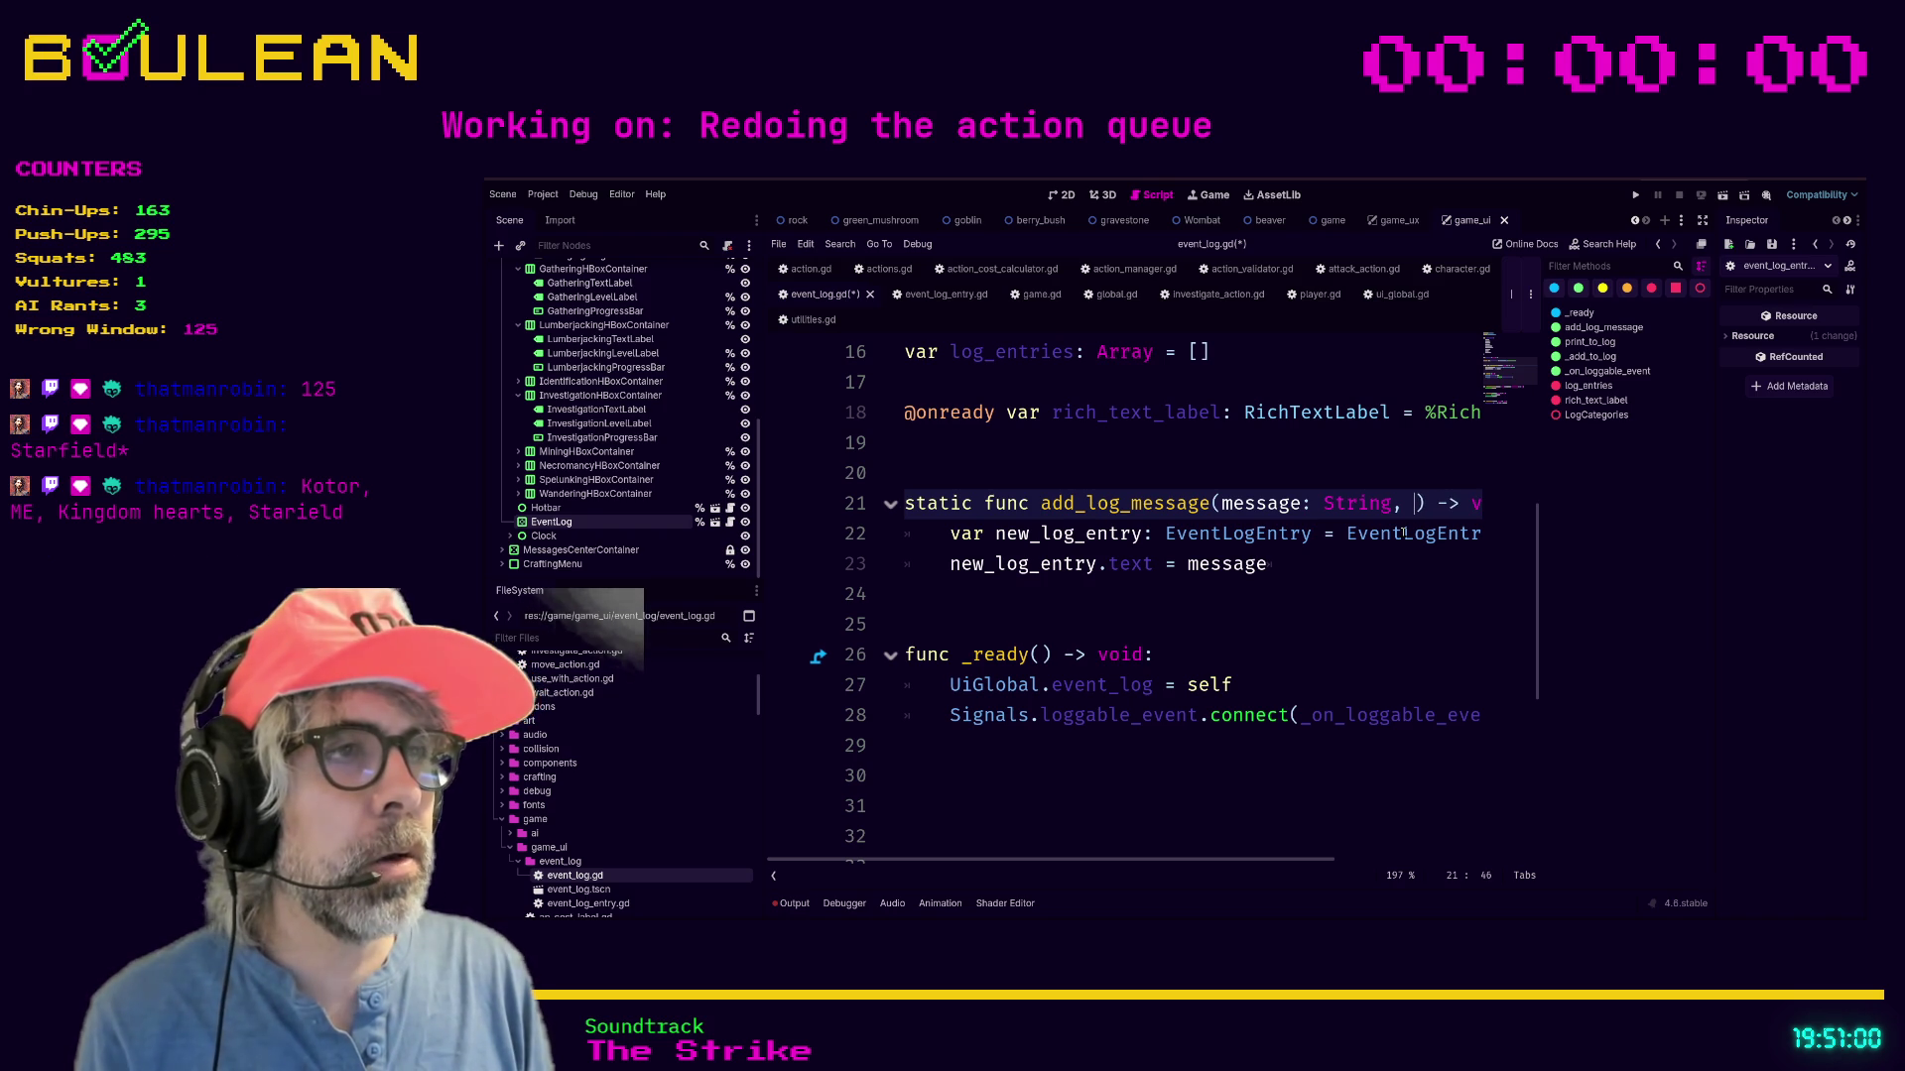
{"action": "type", "text": "gory"}
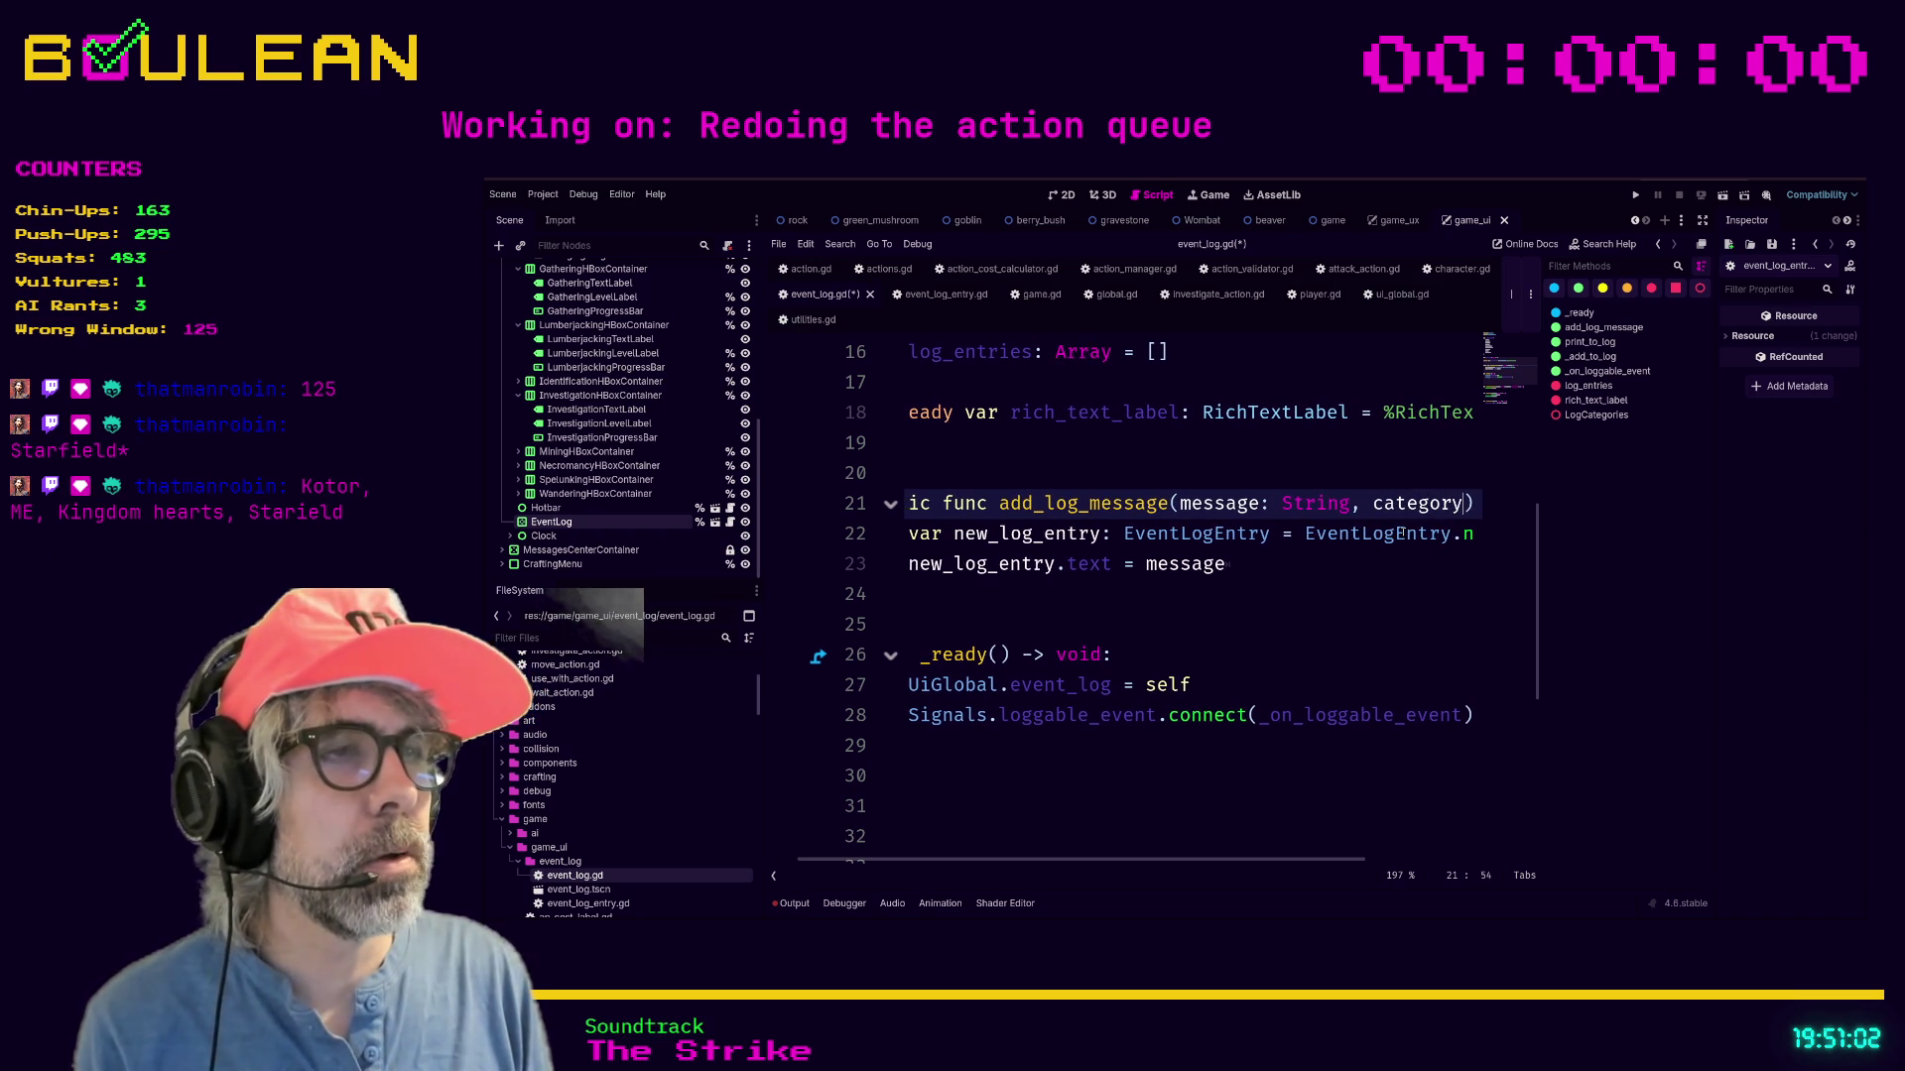
{"action": "type", "text": ": Log"}
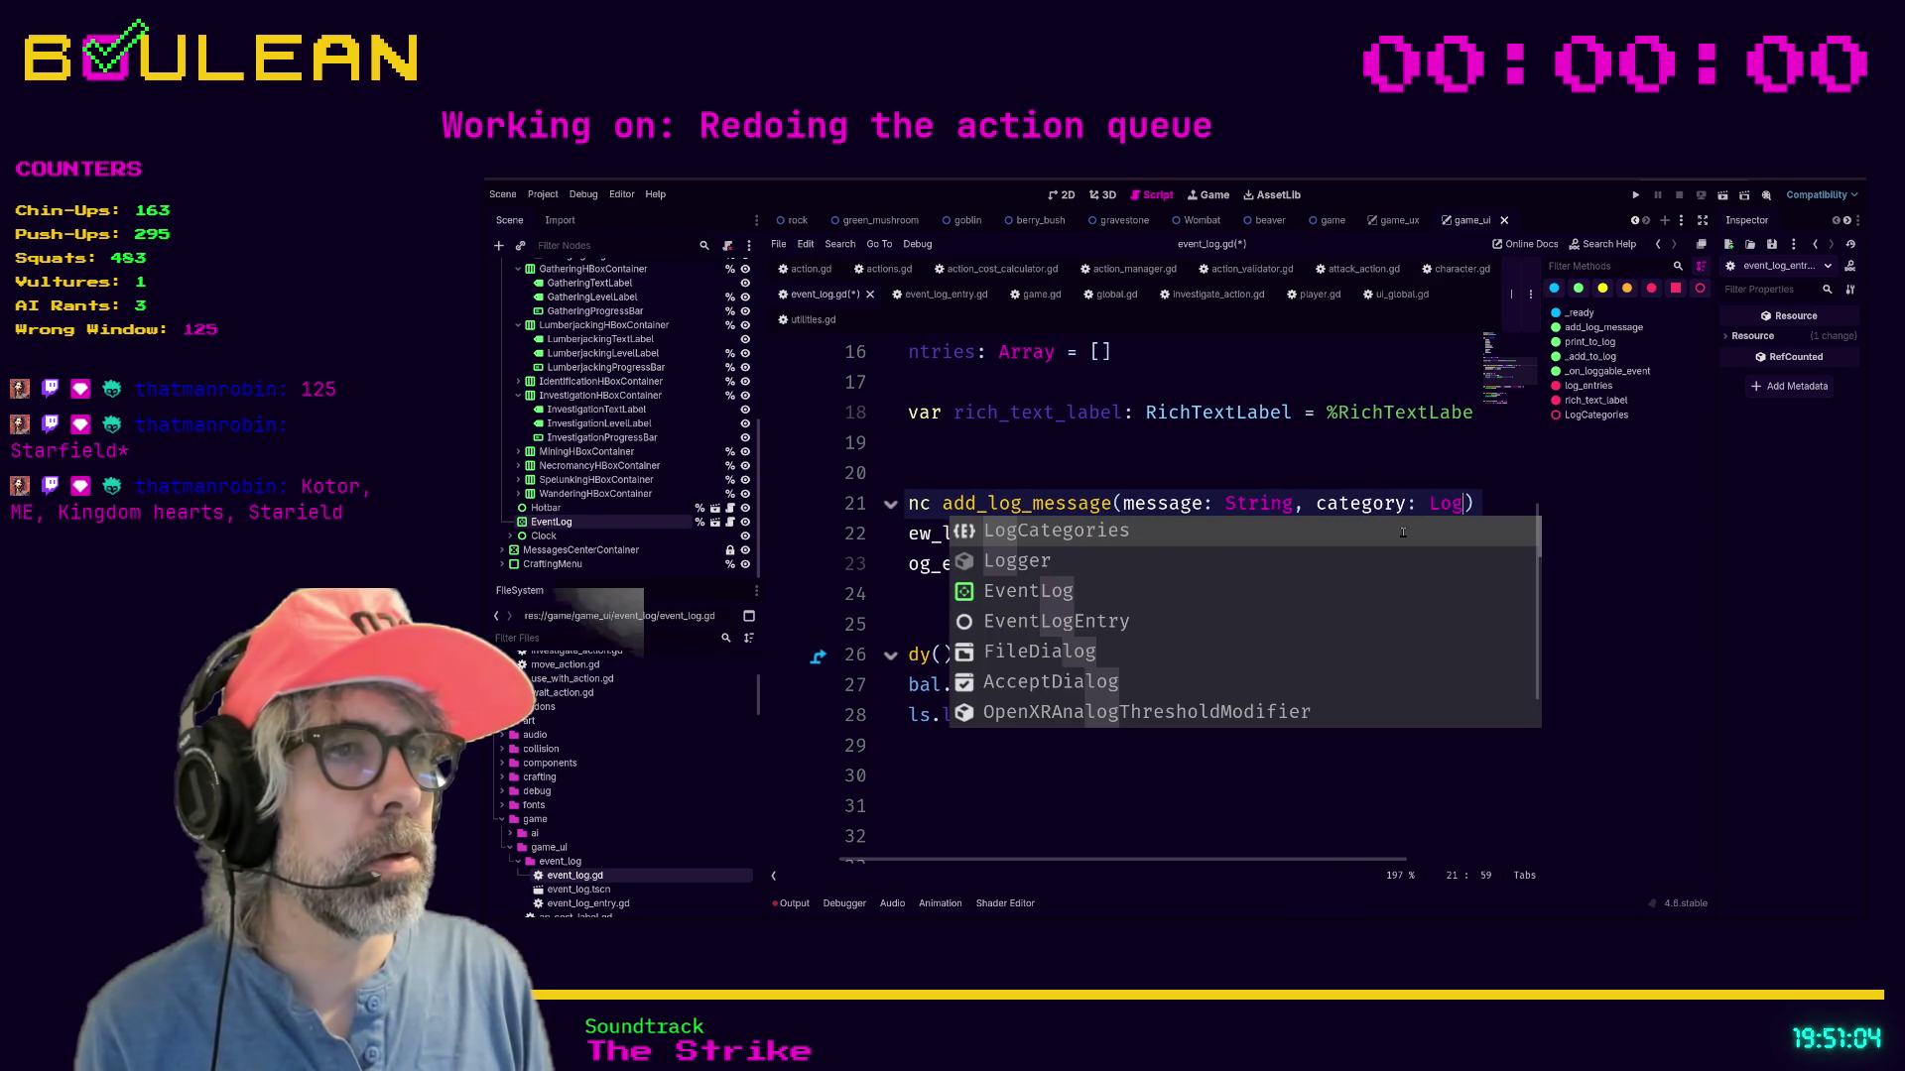
{"action": "key", "text": "Return"}
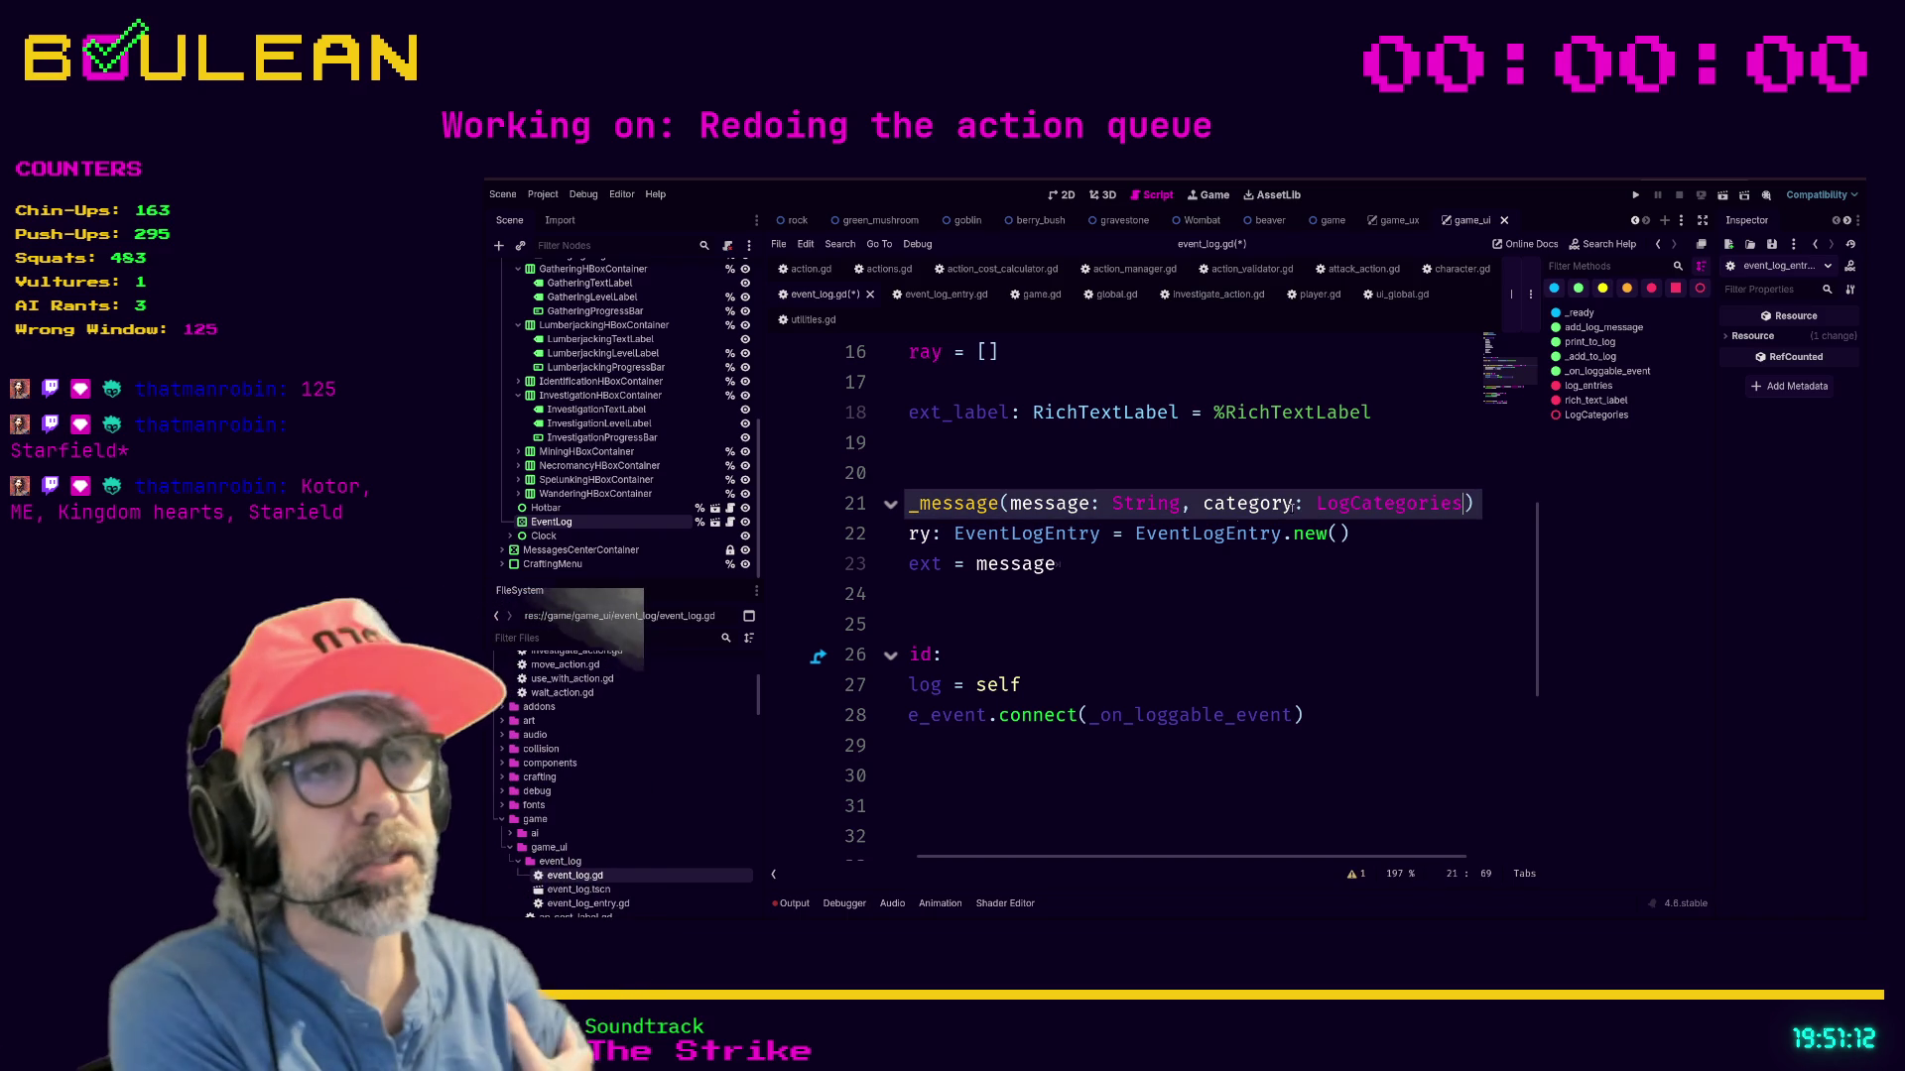
{"action": "mouse_move", "coordinate": [992, 859]}
{"action": "left_mouse_down"}
{"action": "mouse_move", "coordinate": [970, 861]}
{"action": "mouse_move", "coordinate": [1038, 859]}
{"action": "left_mouse_up"}
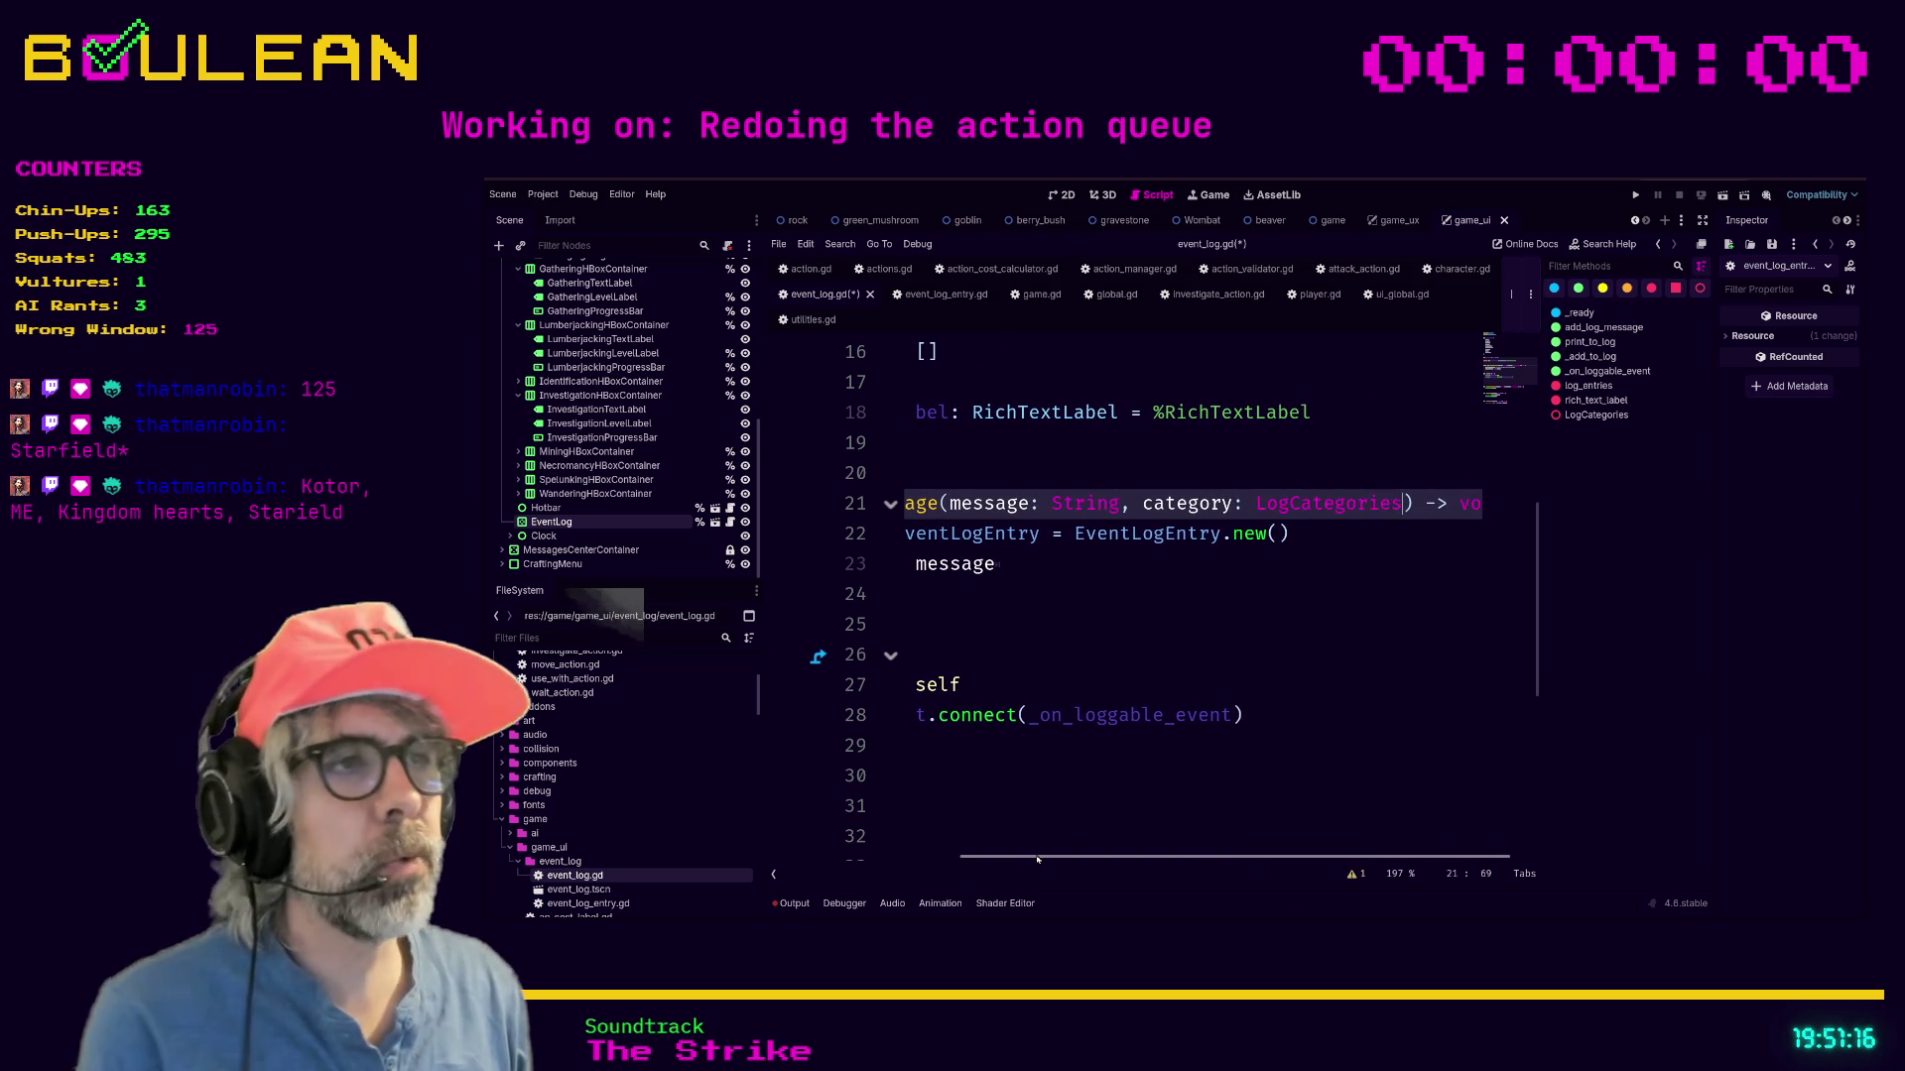
Add an action: Actions.ActionTypes parameter, then switch to distraction-free mode.
{"action": "type", "text": ", Lo"}
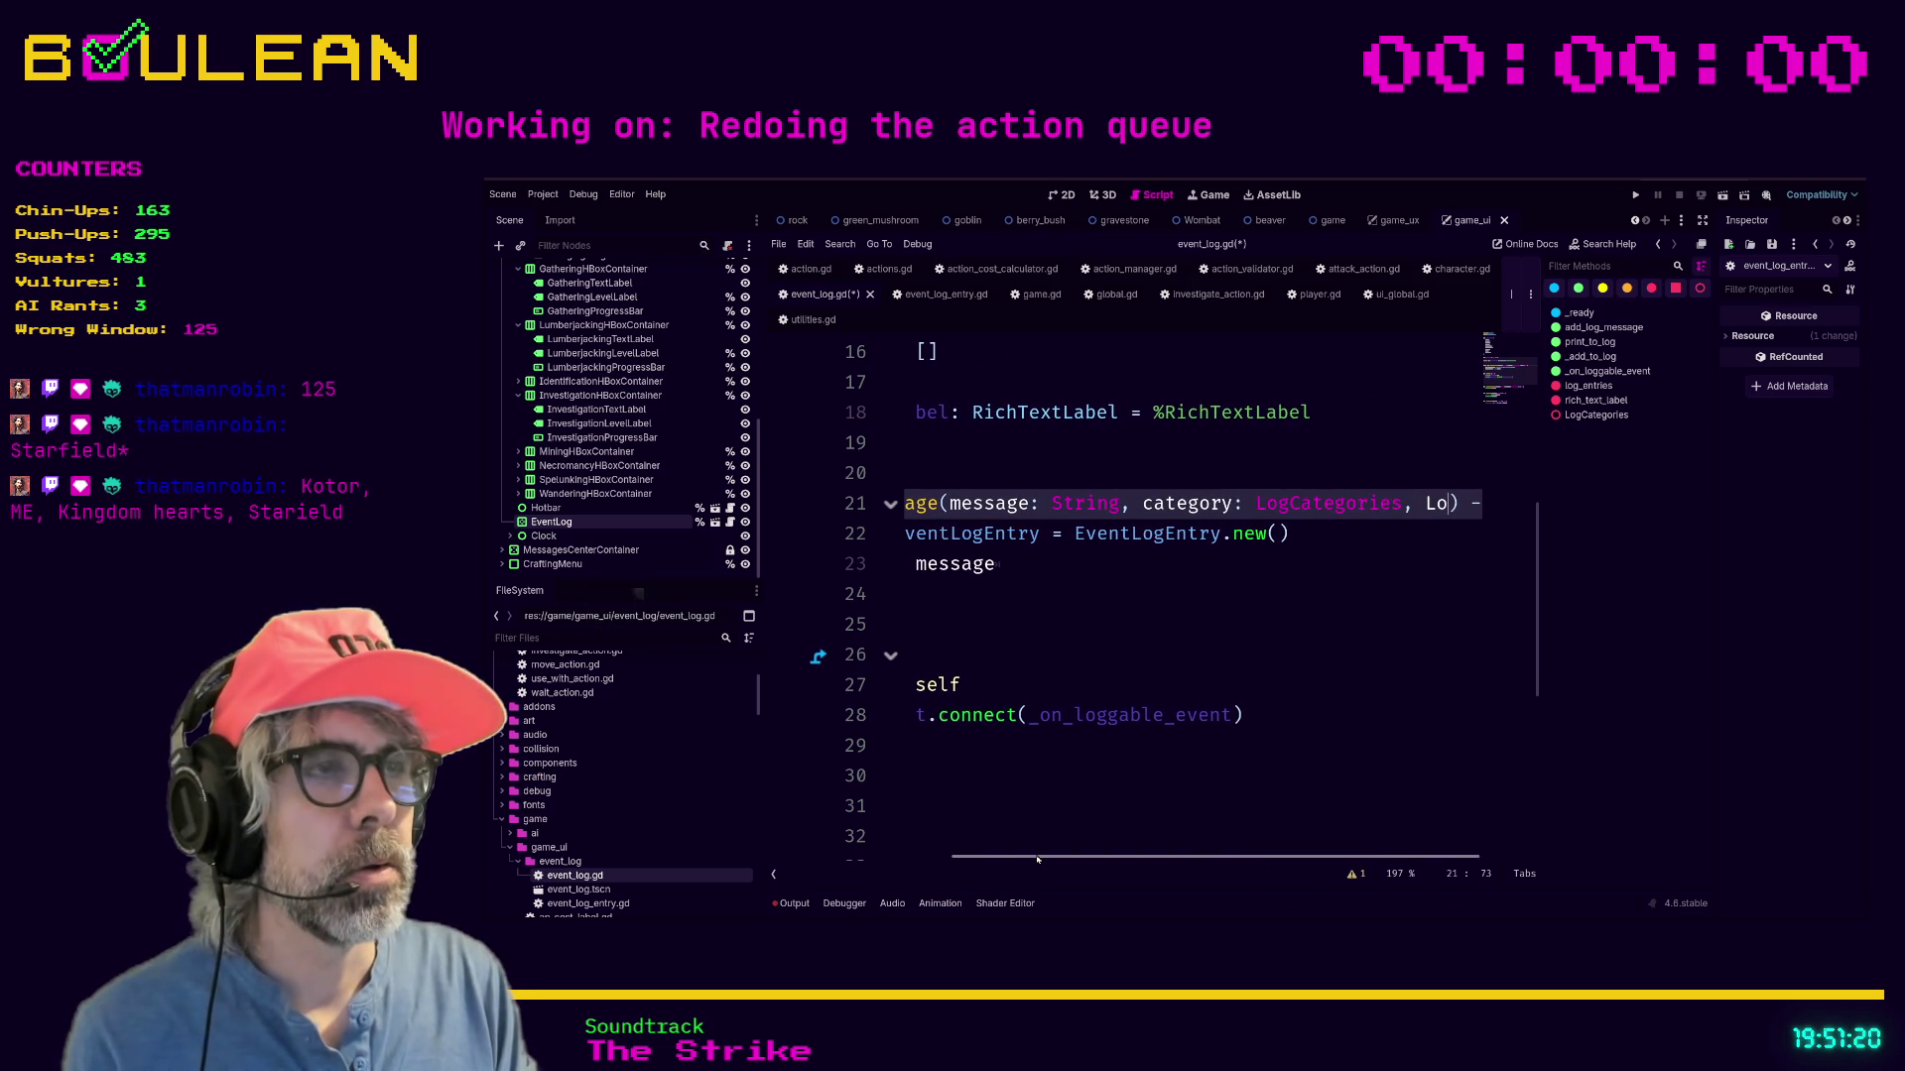
{"action": "key", "text": "BackSpace"}
{"action": "key", "text": "BackSpace"}
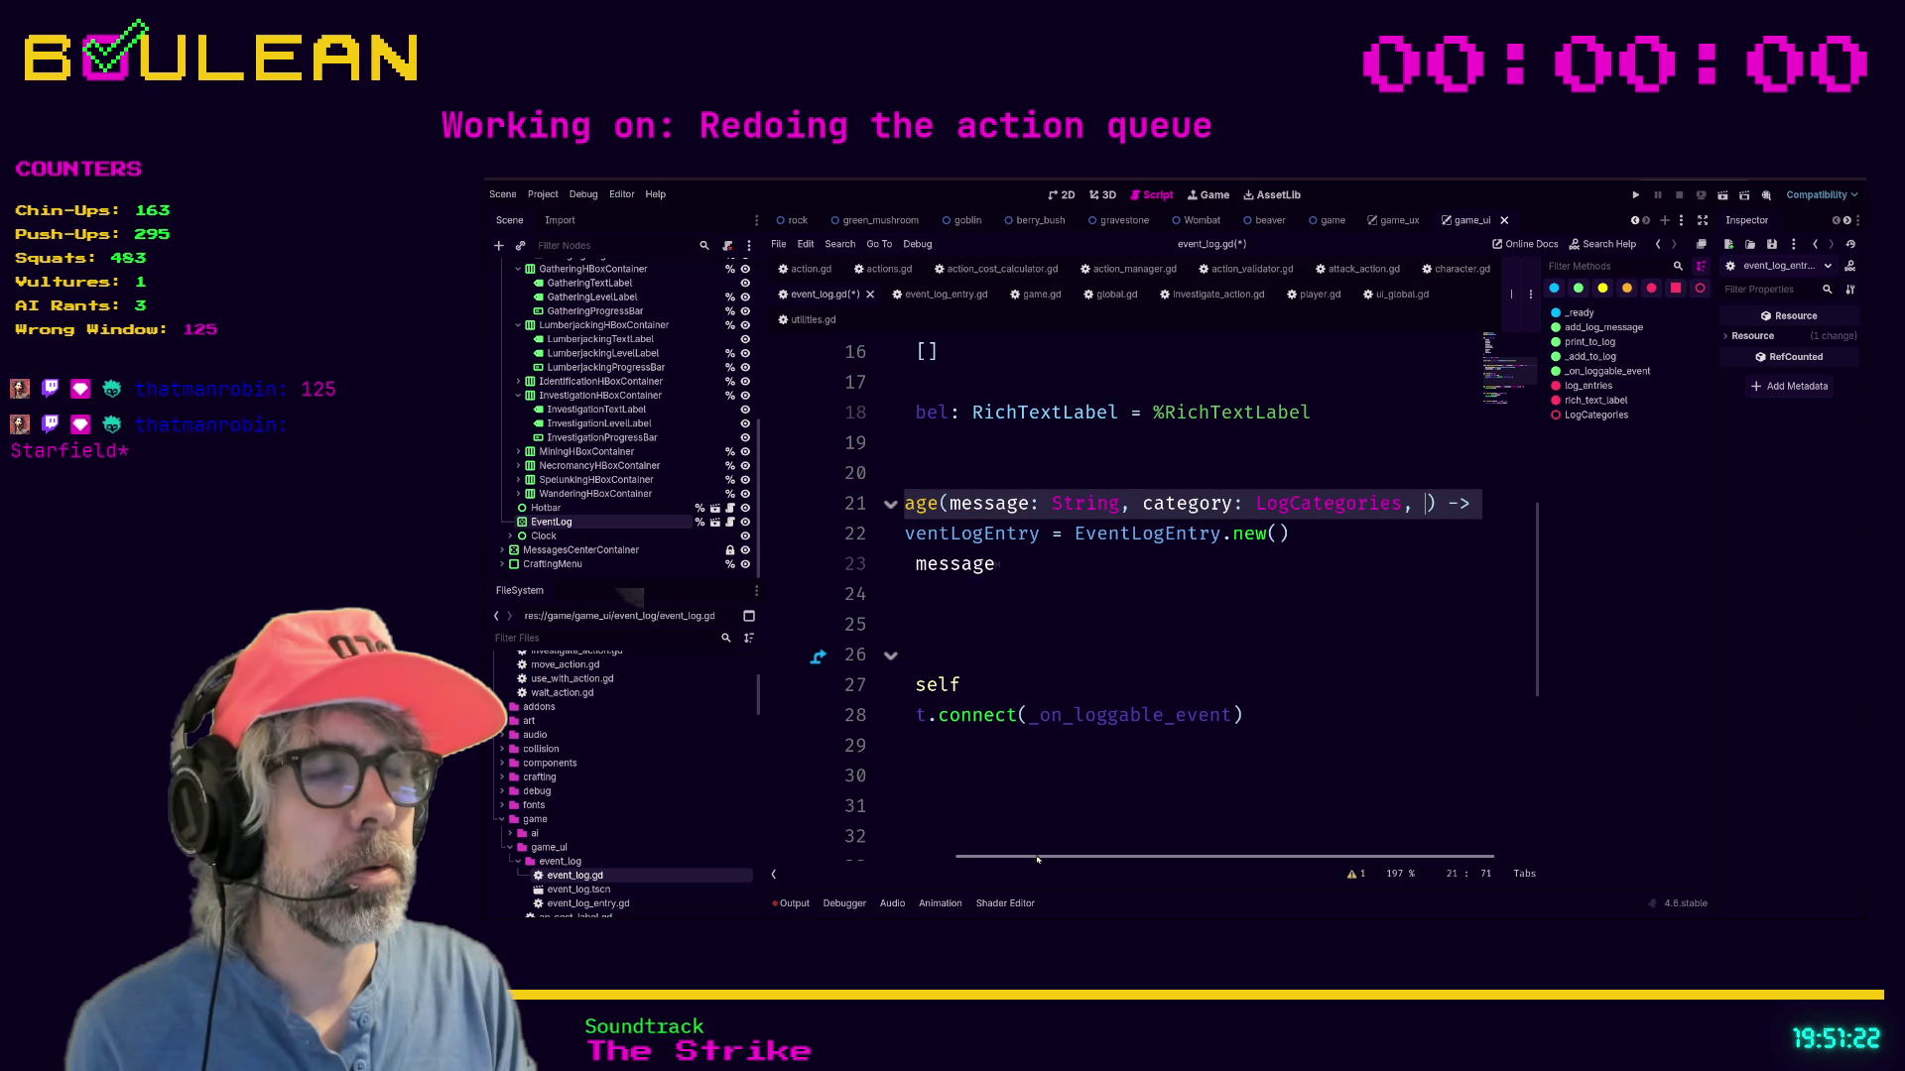
{"action": "type", "text": "action"}
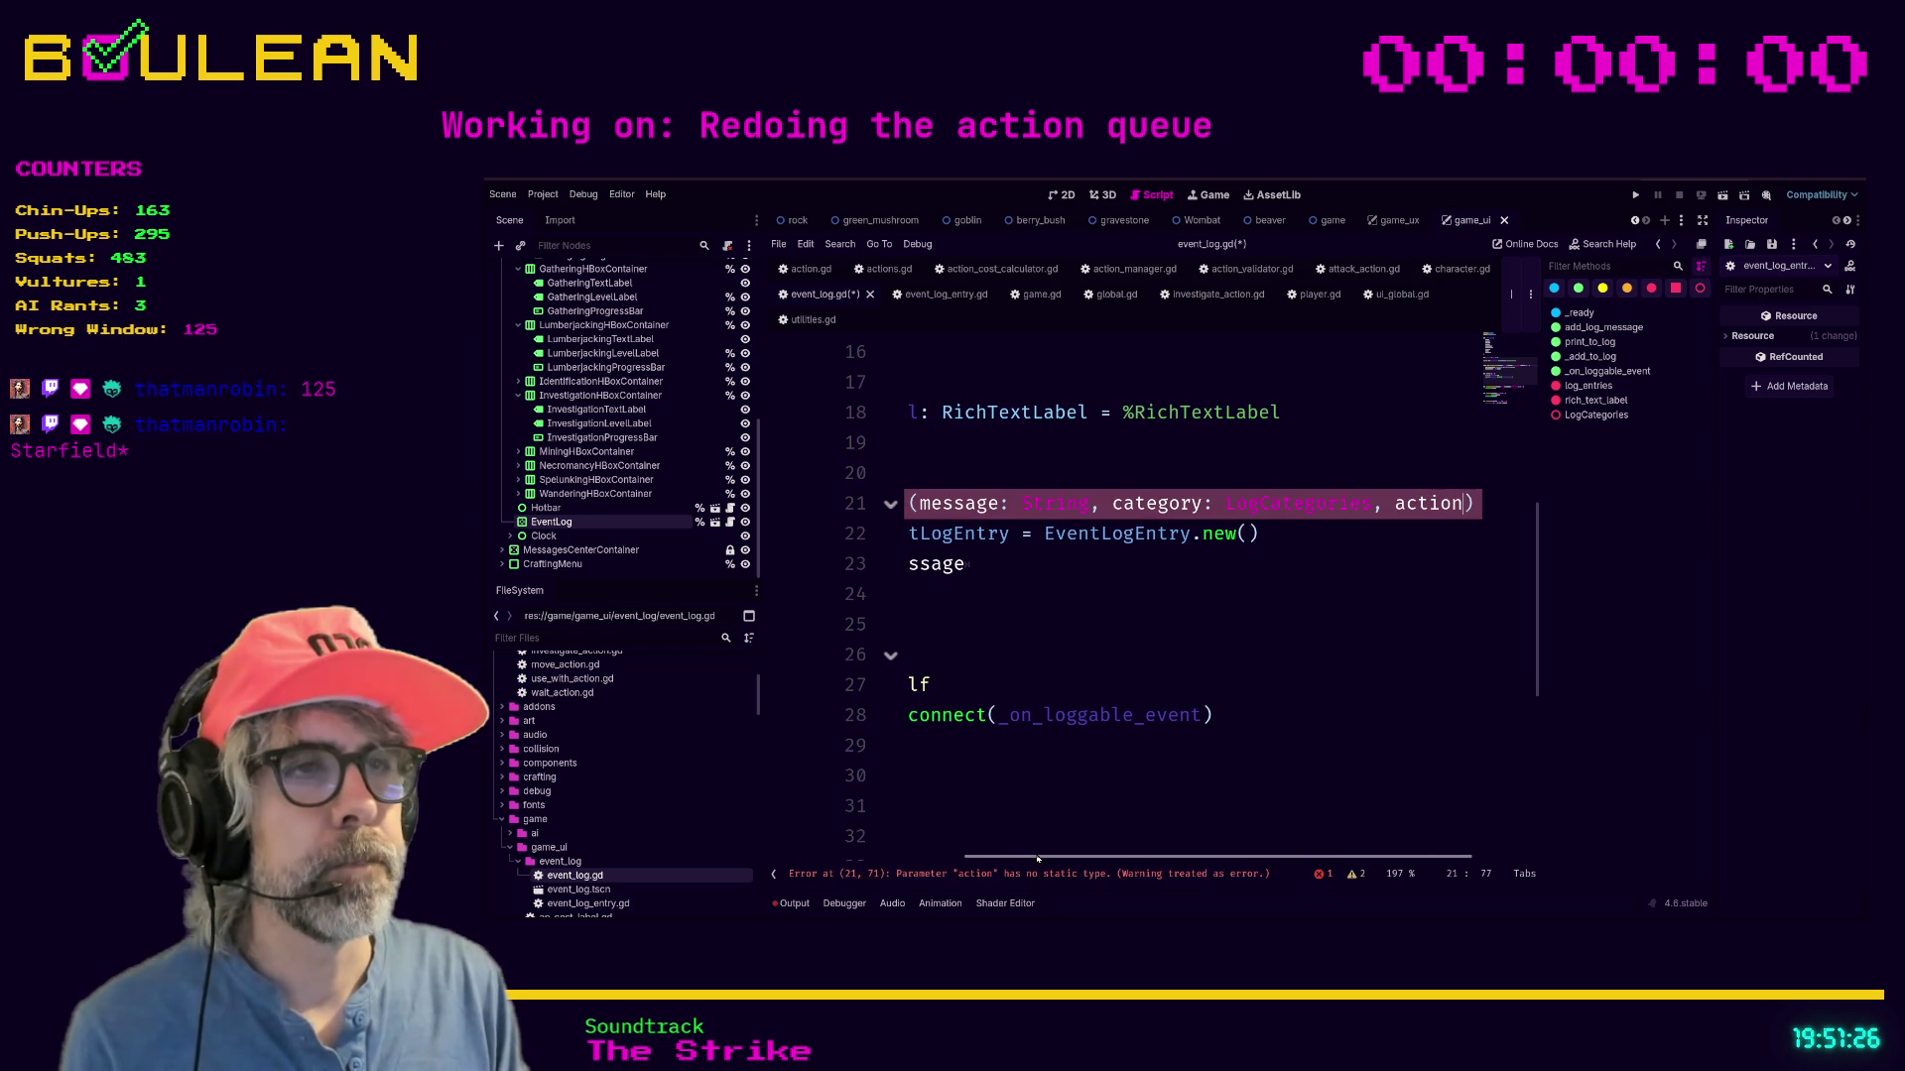
{"action": "key", "text": "BackSpace"}
{"action": "key", "text": "BackSpace"}
{"action": "key", "text": "BackSpace"}
{"action": "type", "text": "tion"}
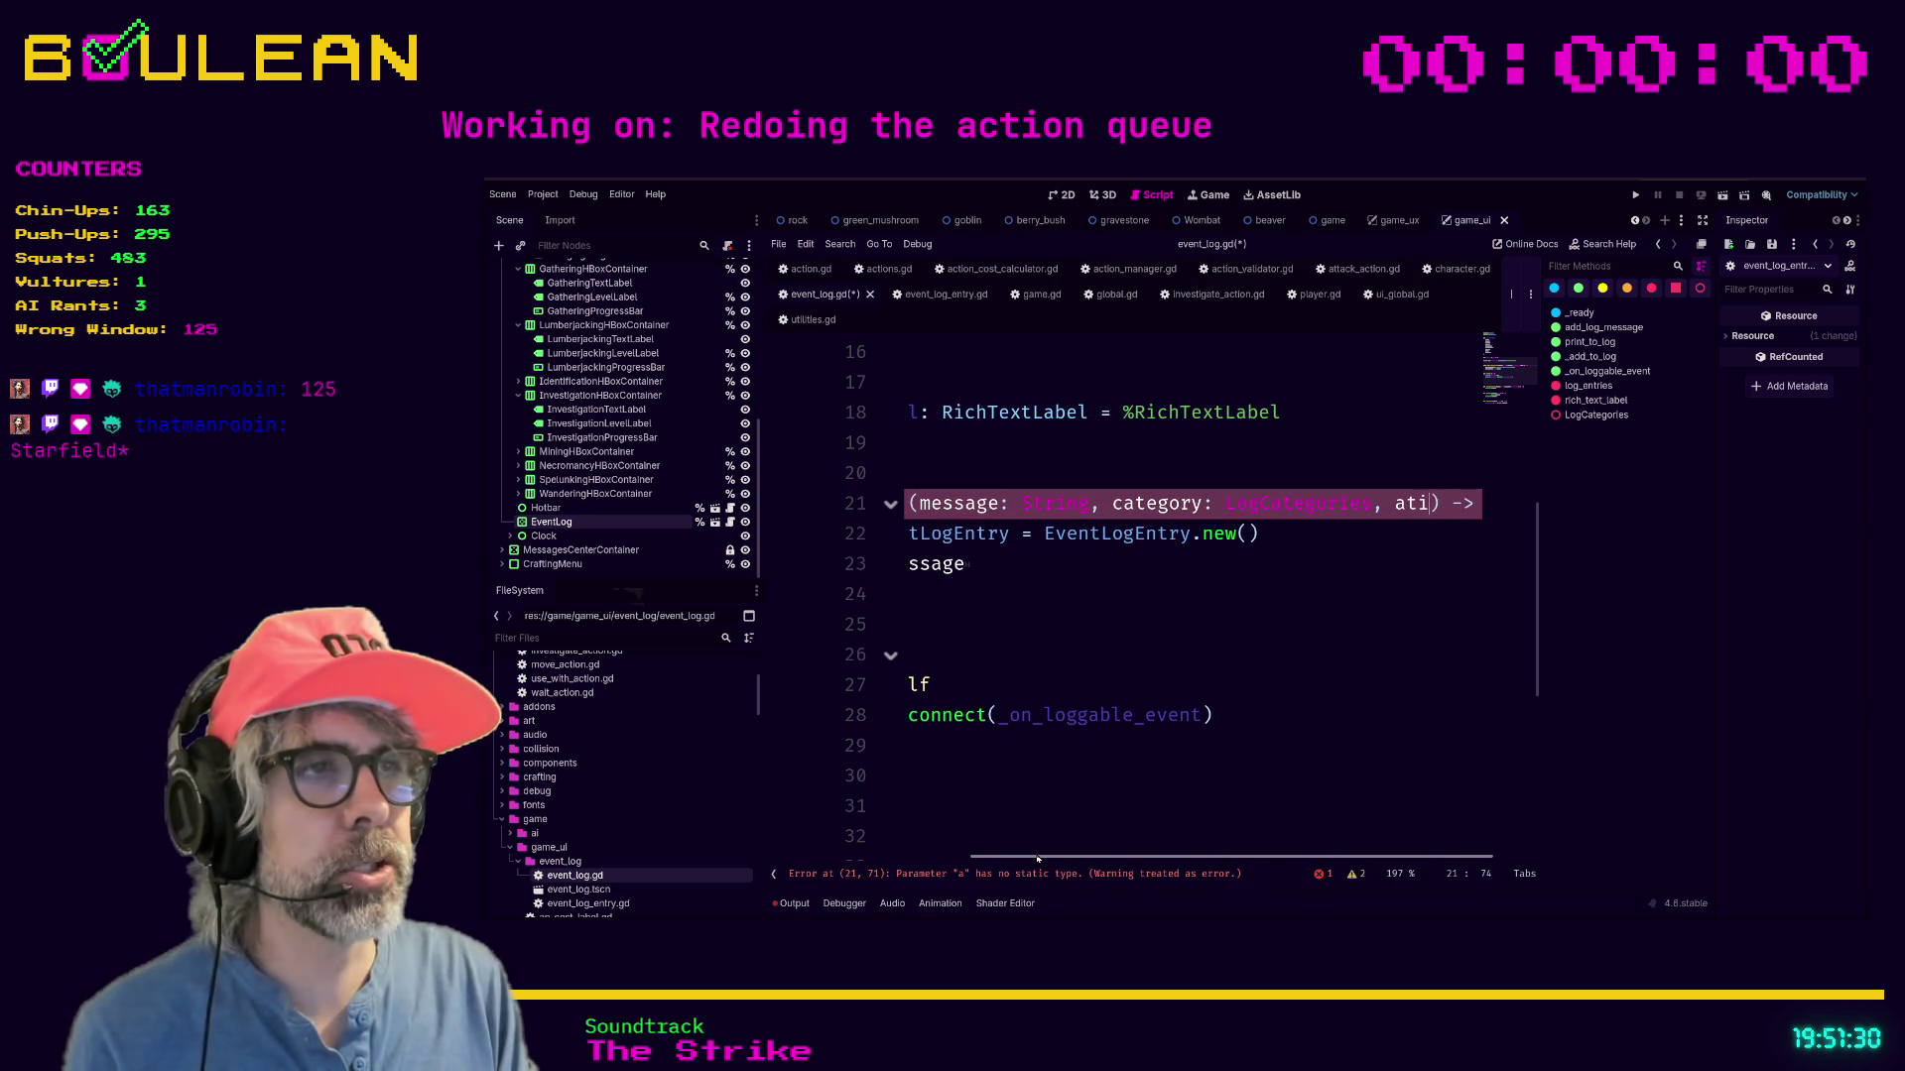
{"action": "key", "text": "BackSpace"}
{"action": "key", "text": "BackSpace"}
{"action": "key", "text": "BackSpace"}
{"action": "type", "text": "tion: Acti"}
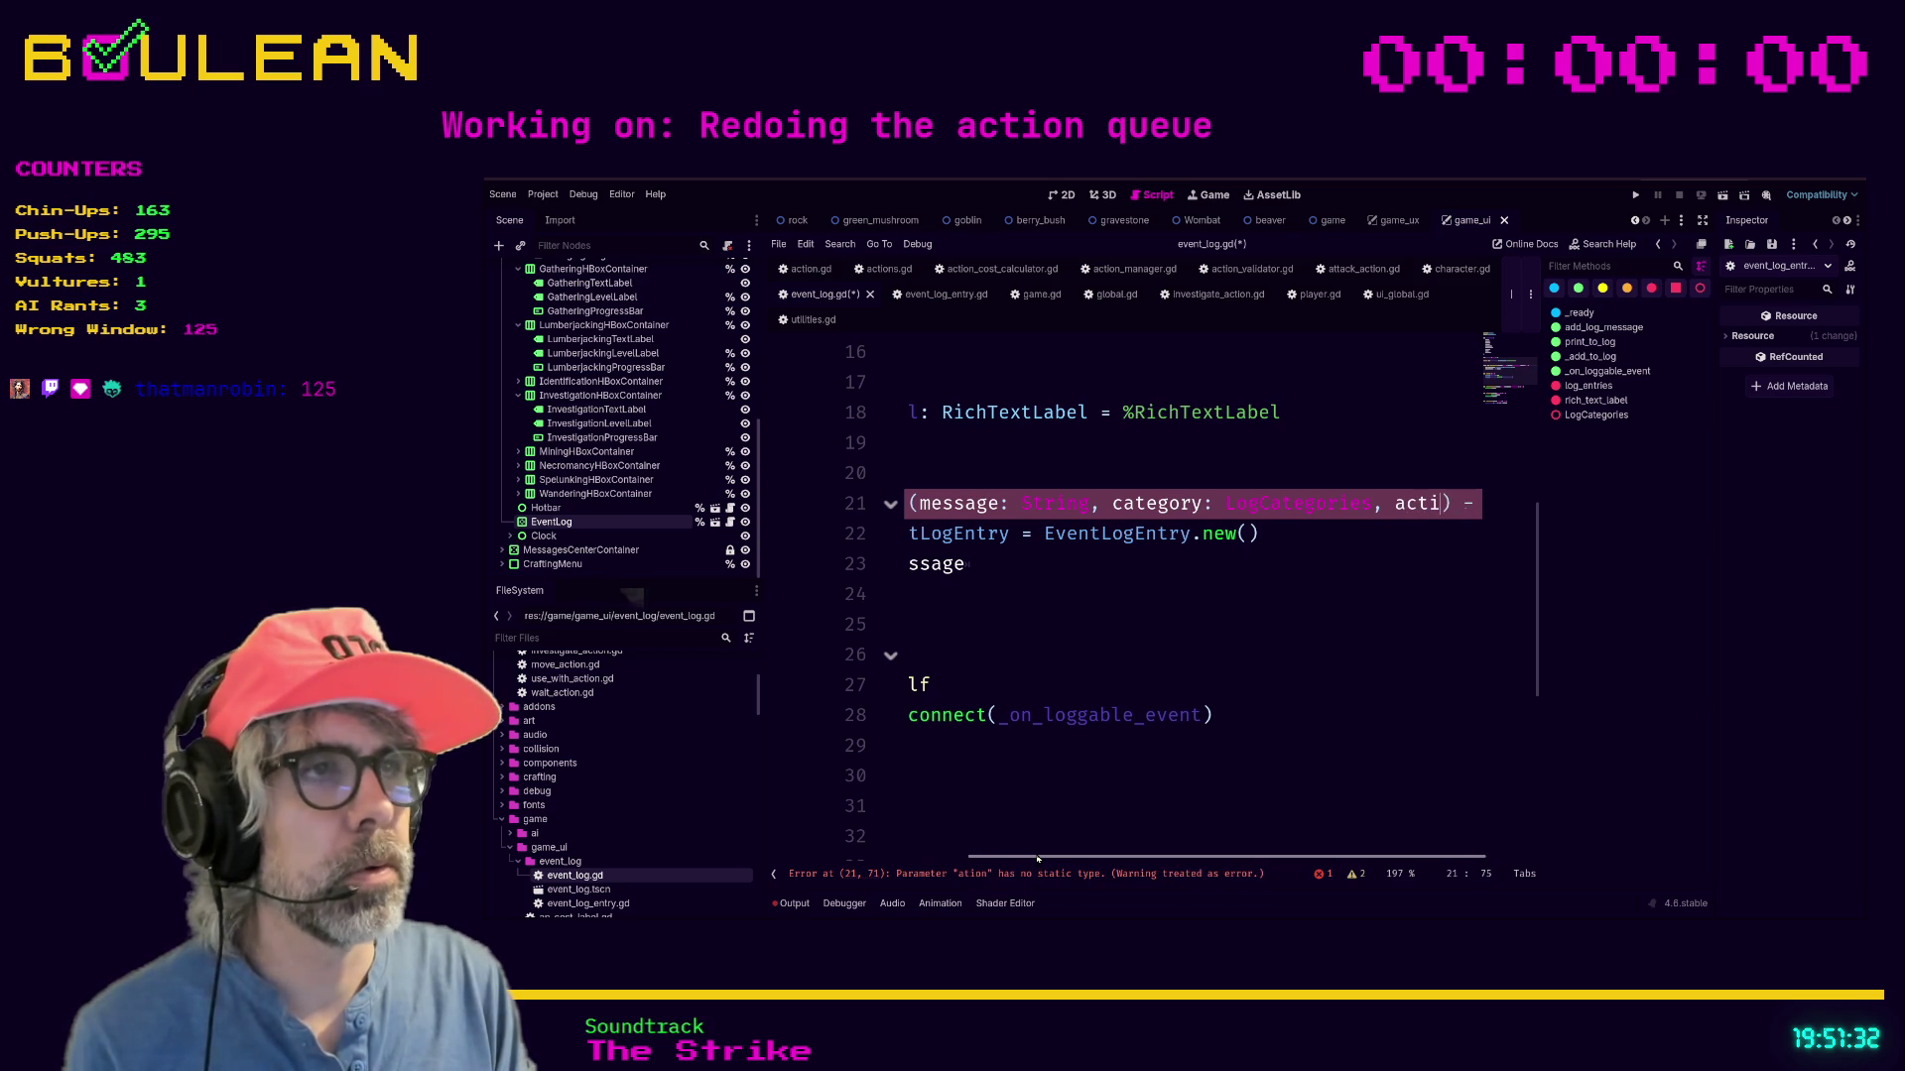
{"action": "type", "text": "ons"}
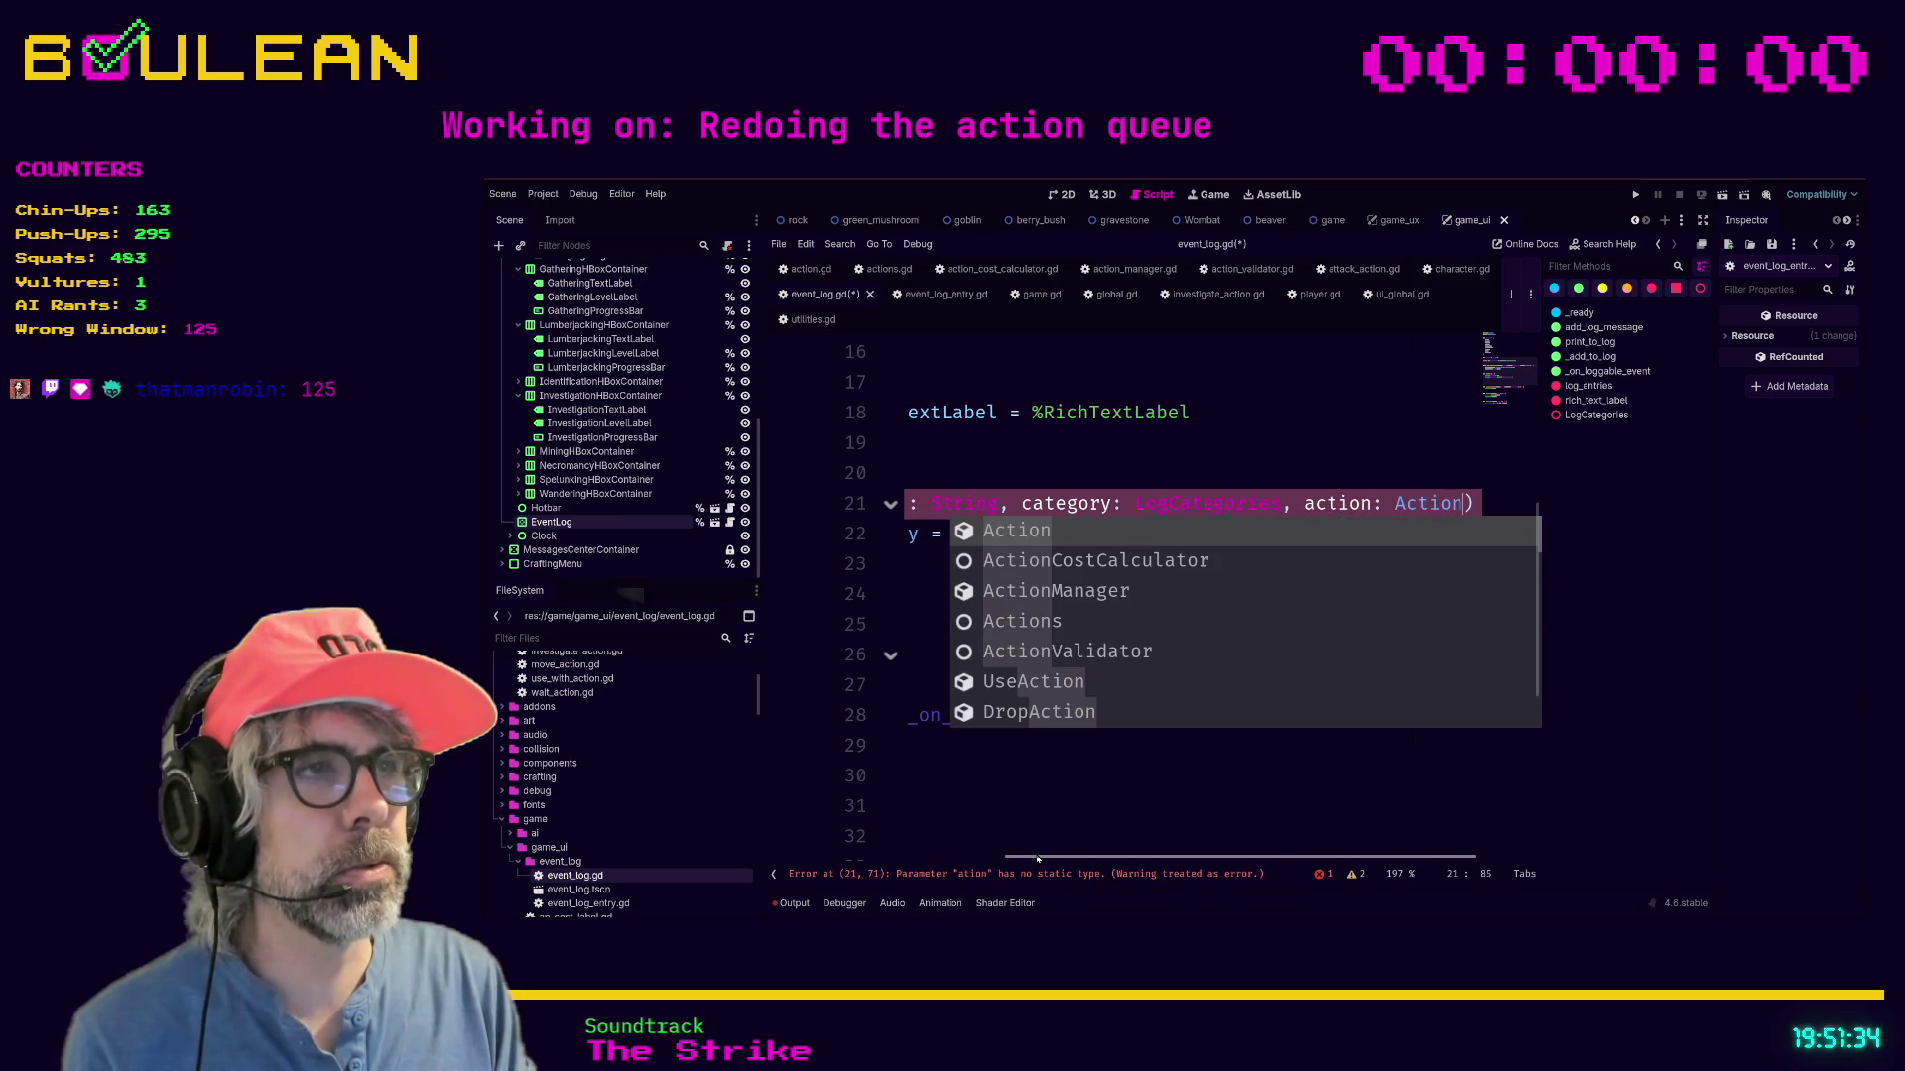
{"action": "type", "text": ".A"}
{"action": "key", "text": "Return"}
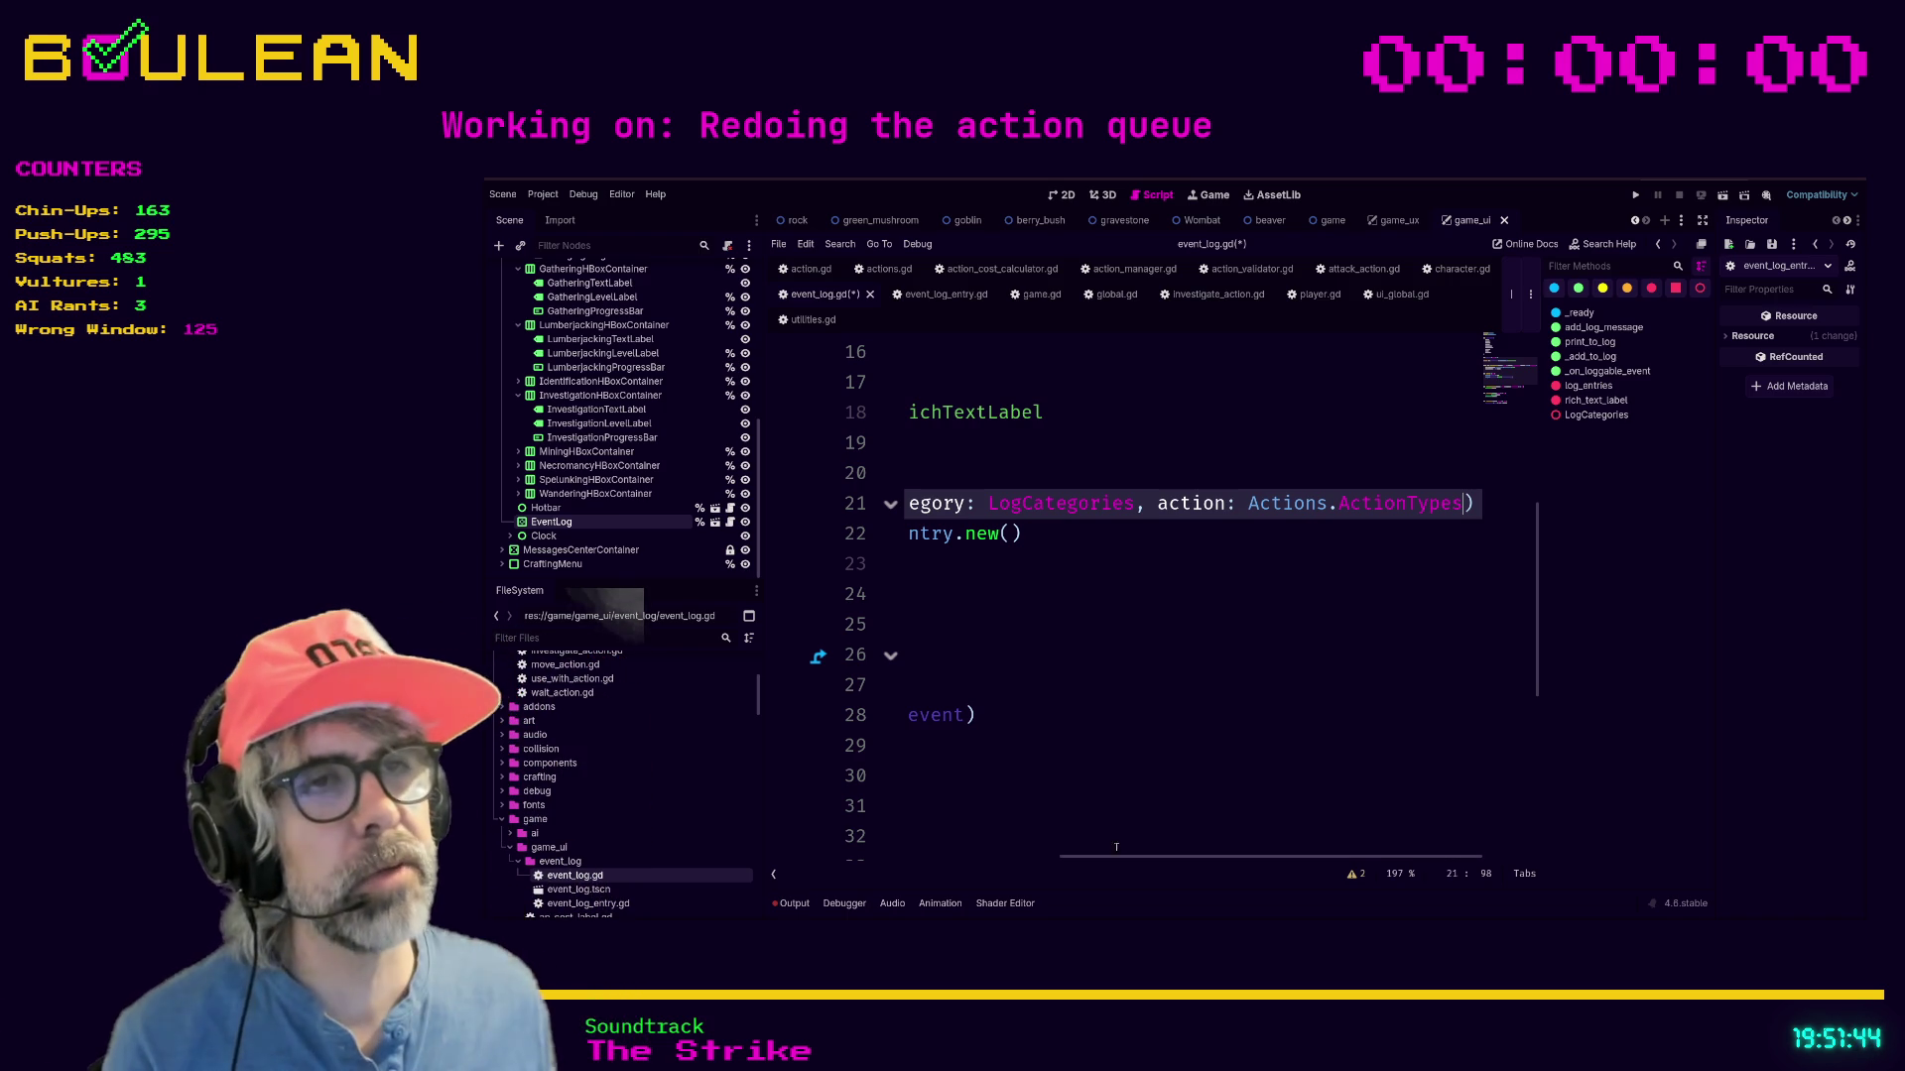
{"action": "left_click_drag", "start_coordinate": [1135, 864], "coordinate": [962, 856]}
{"action": "left_click", "coordinate": [1171, 618]}
{"action": "key", "text": "ctrl+shift+F11"}
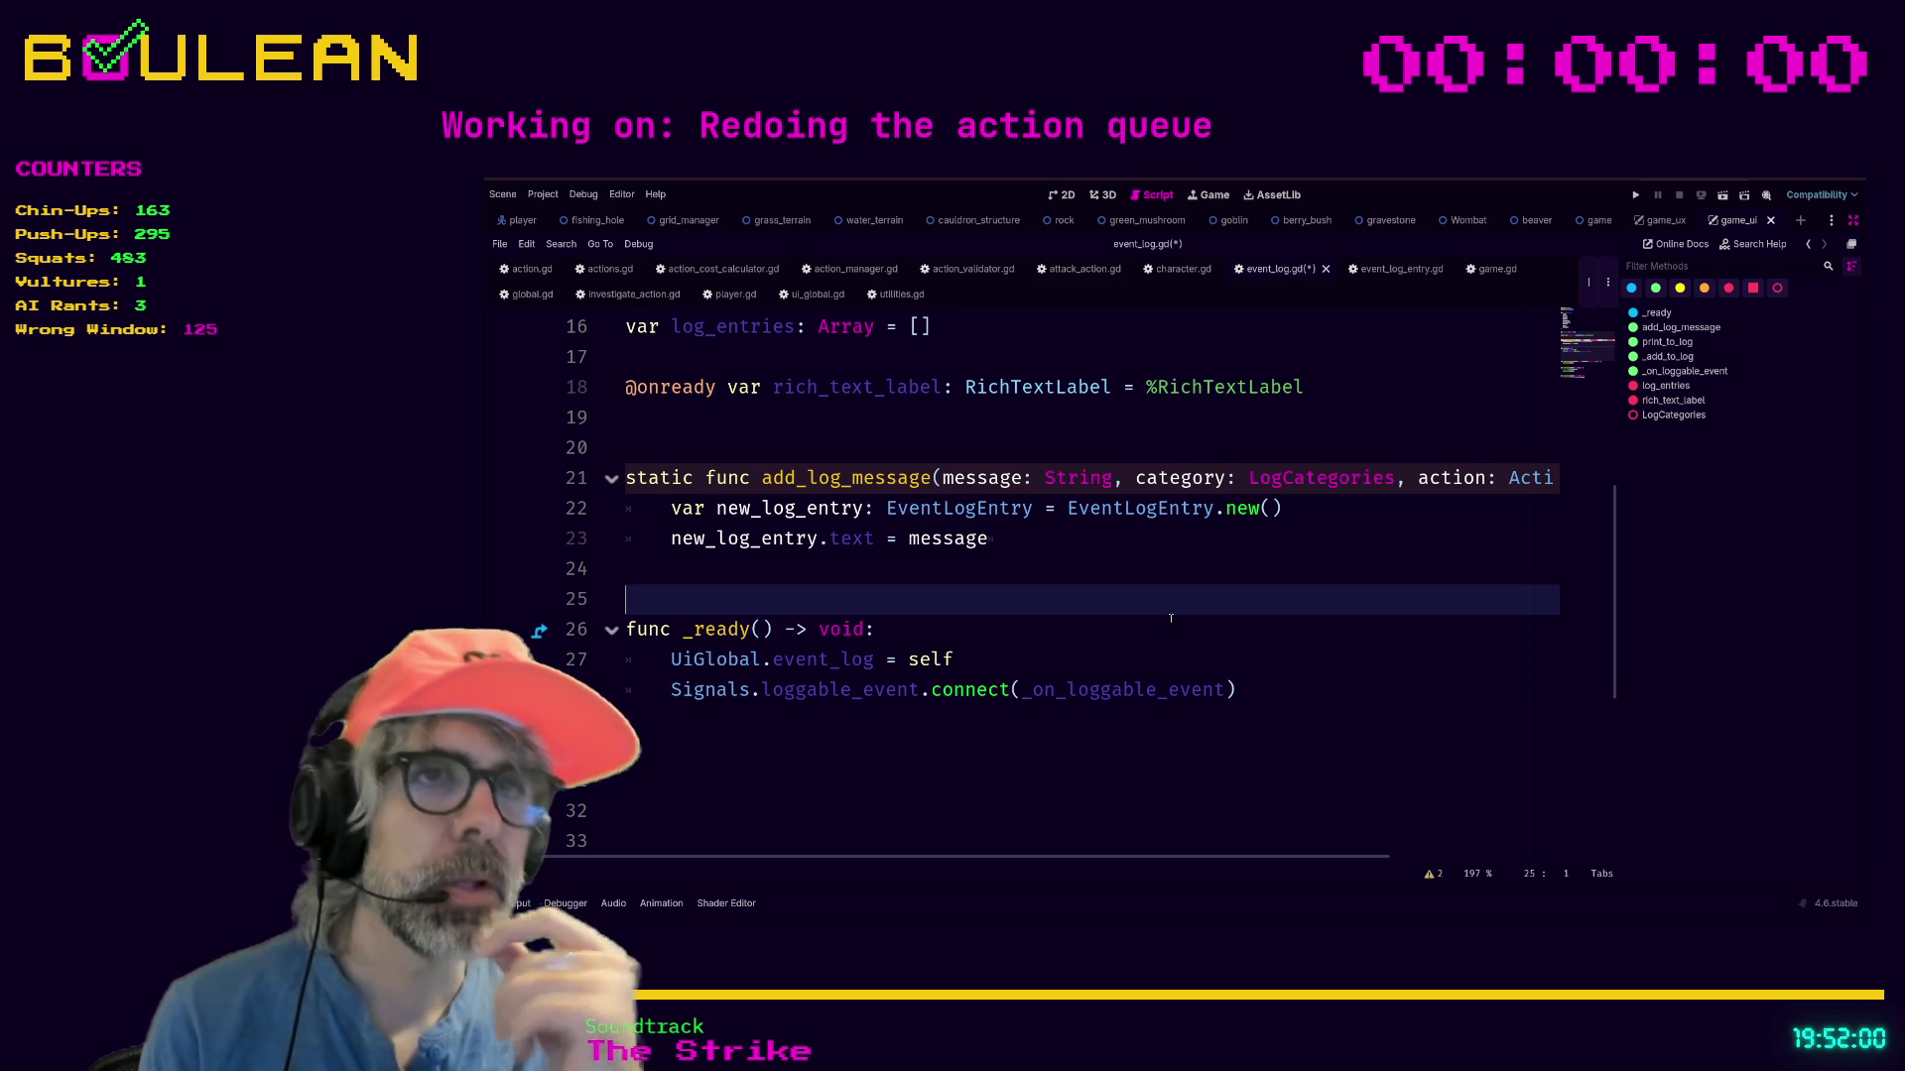
Duplicate the add_log_message signature line and comment out the original.
{"action": "left_click", "coordinate": [1316, 478]}
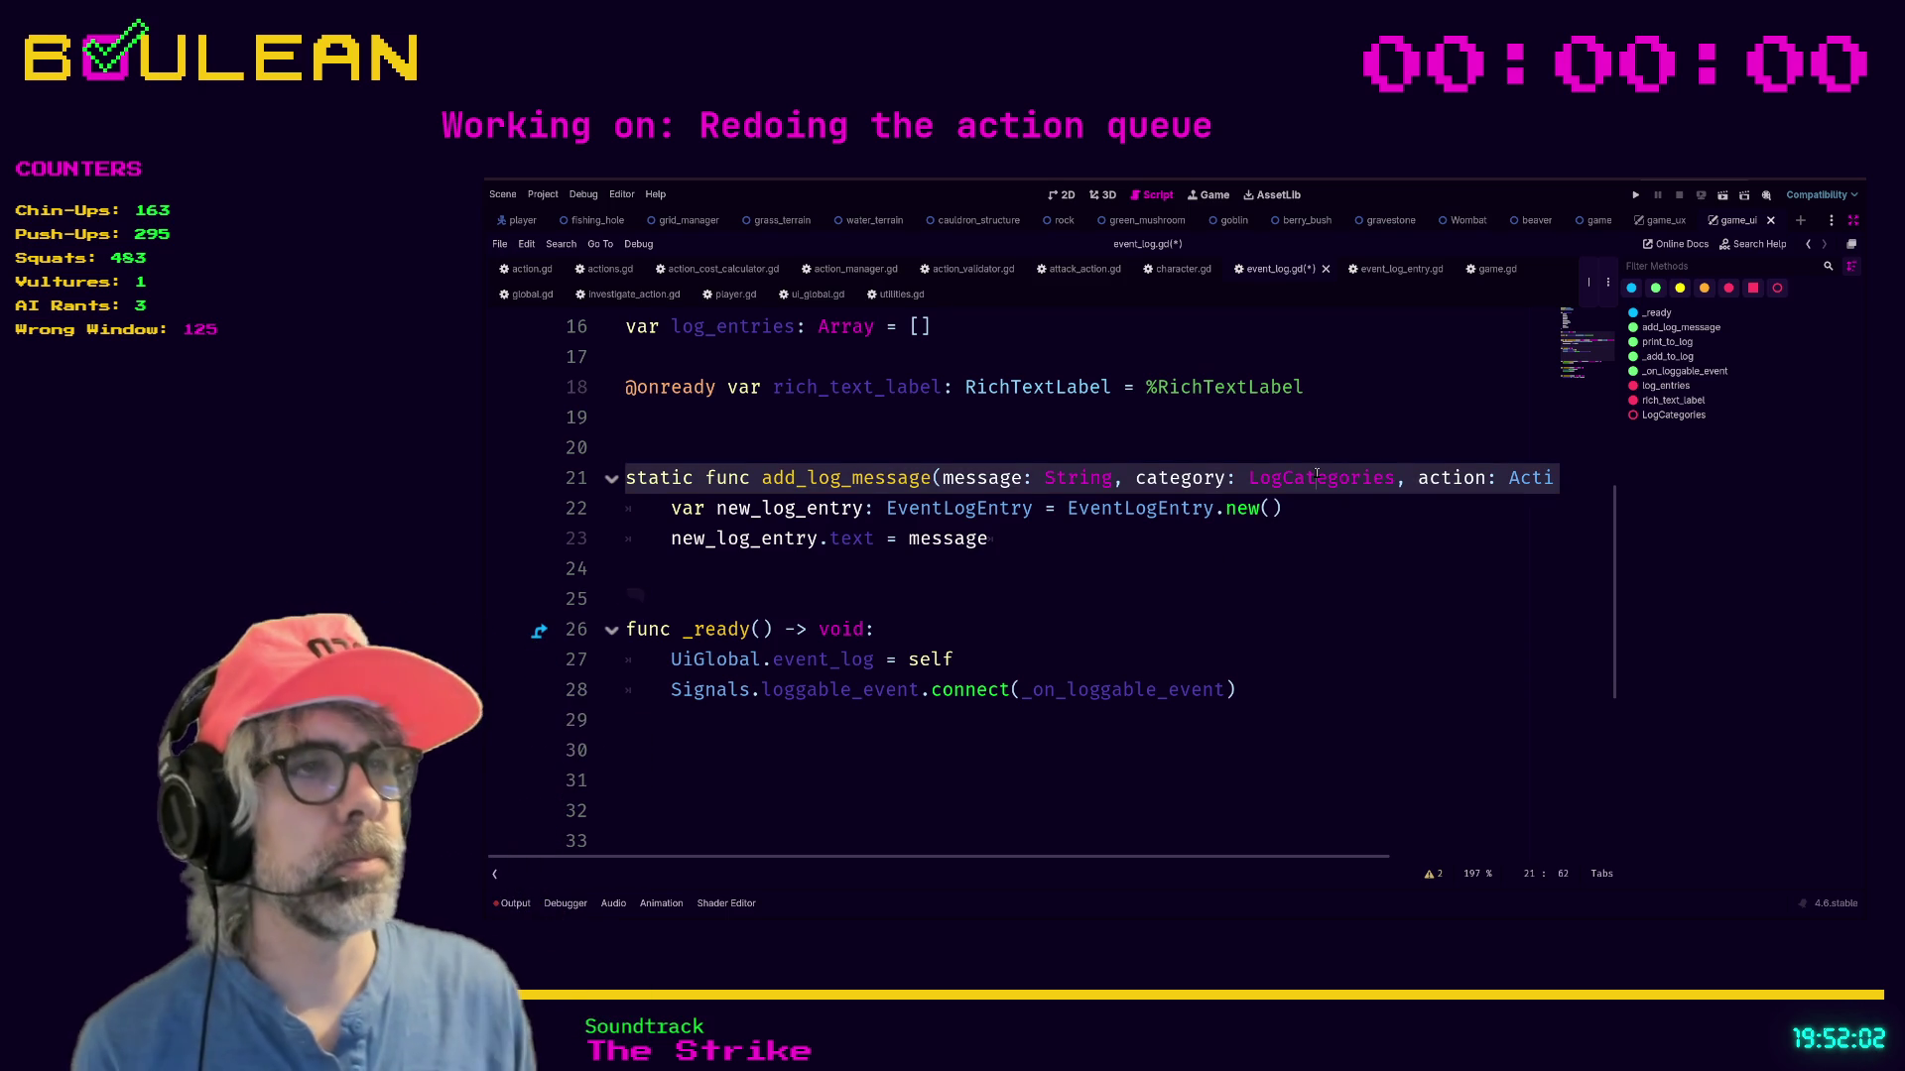
{"action": "key", "text": "End"}
{"action": "key", "text": "shift+Home"}
{"action": "key", "text": "End"}
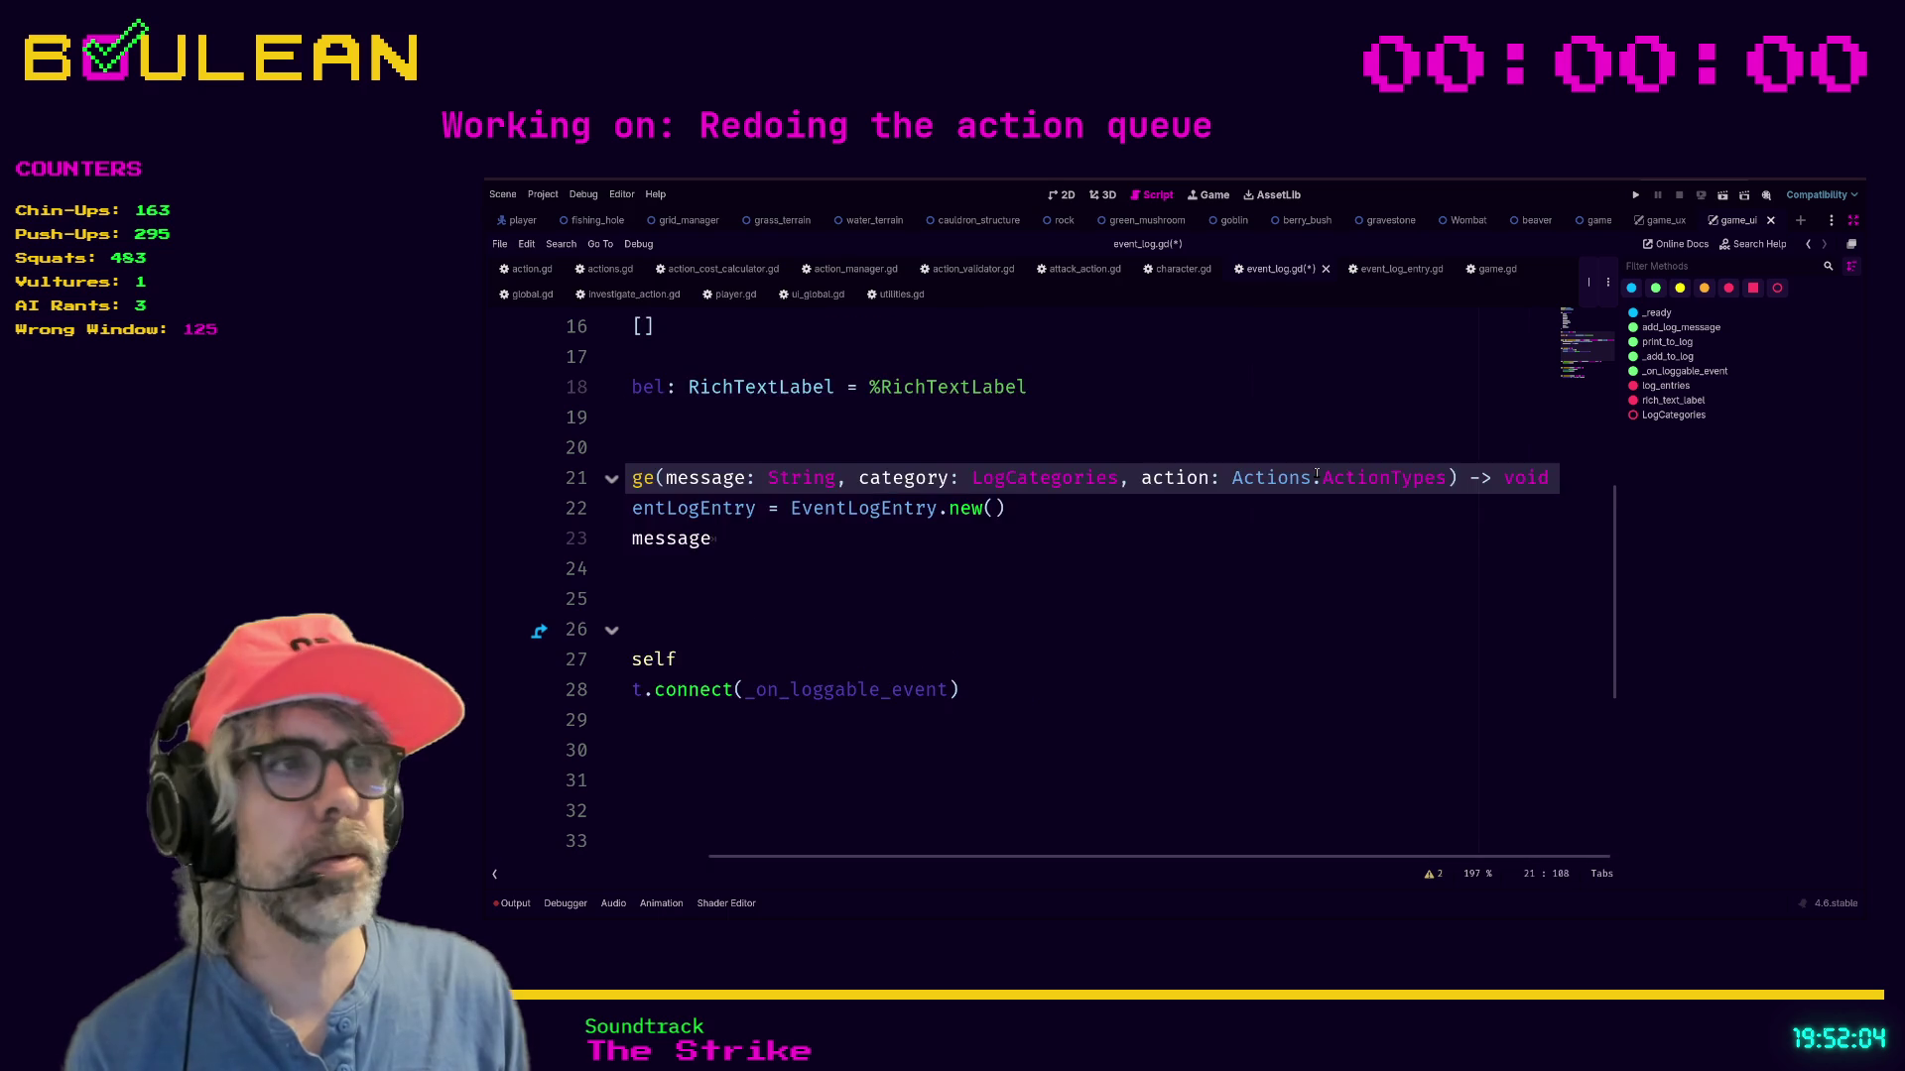
{"action": "key", "text": "Return"}
{"action": "key", "text": "BackSpace"}
{"action": "key", "text": "BackSpace"}
{"action": "key", "text": "ctrl+shift+d"}
{"action": "key", "text": "ctrl+k"}
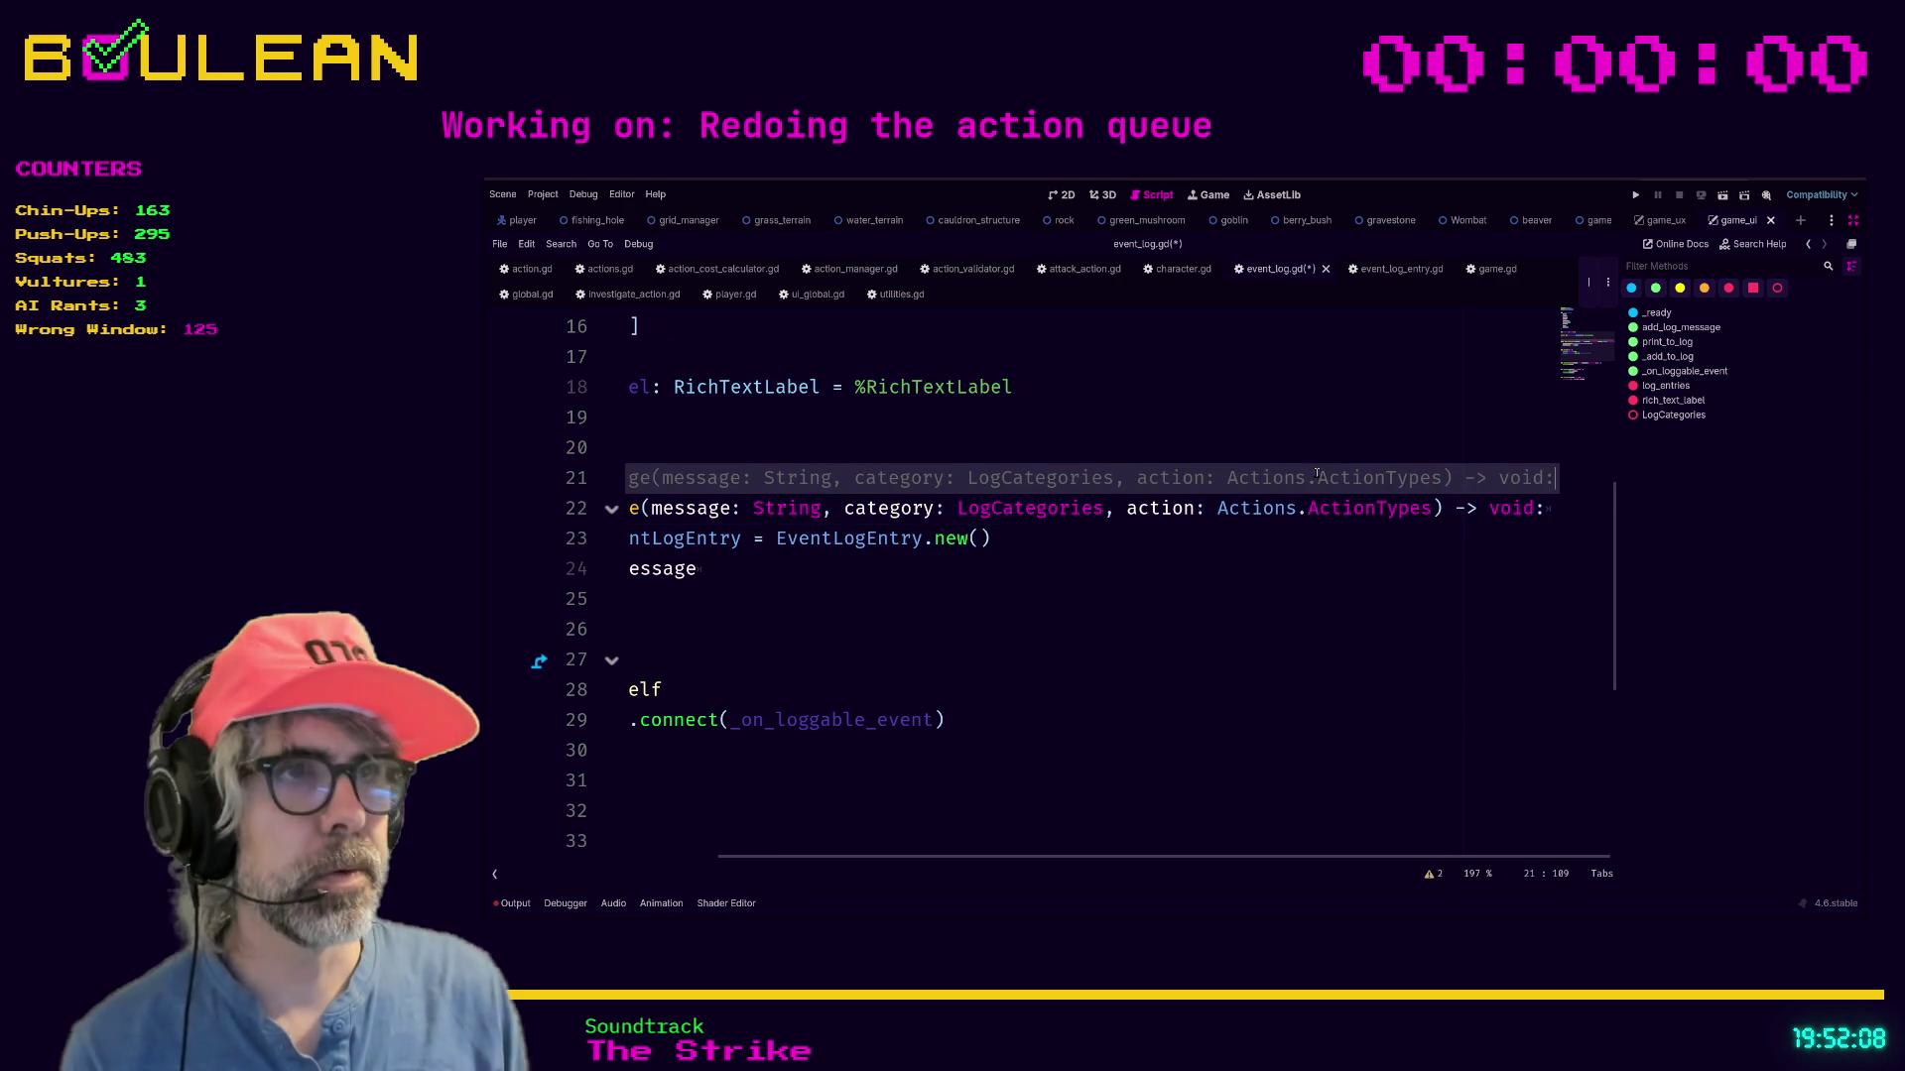
Replace message and category with source: Character, target: GridObject before action.
{"action": "mouse_move", "coordinate": [1131, 511]}
{"action": "left_mouse_down"}
{"action": "mouse_move", "coordinate": [655, 511]}
{"action": "mouse_move", "coordinate": [672, 516]}
{"action": "left_mouse_up"}
{"action": "key", "text": "BackSpace"}
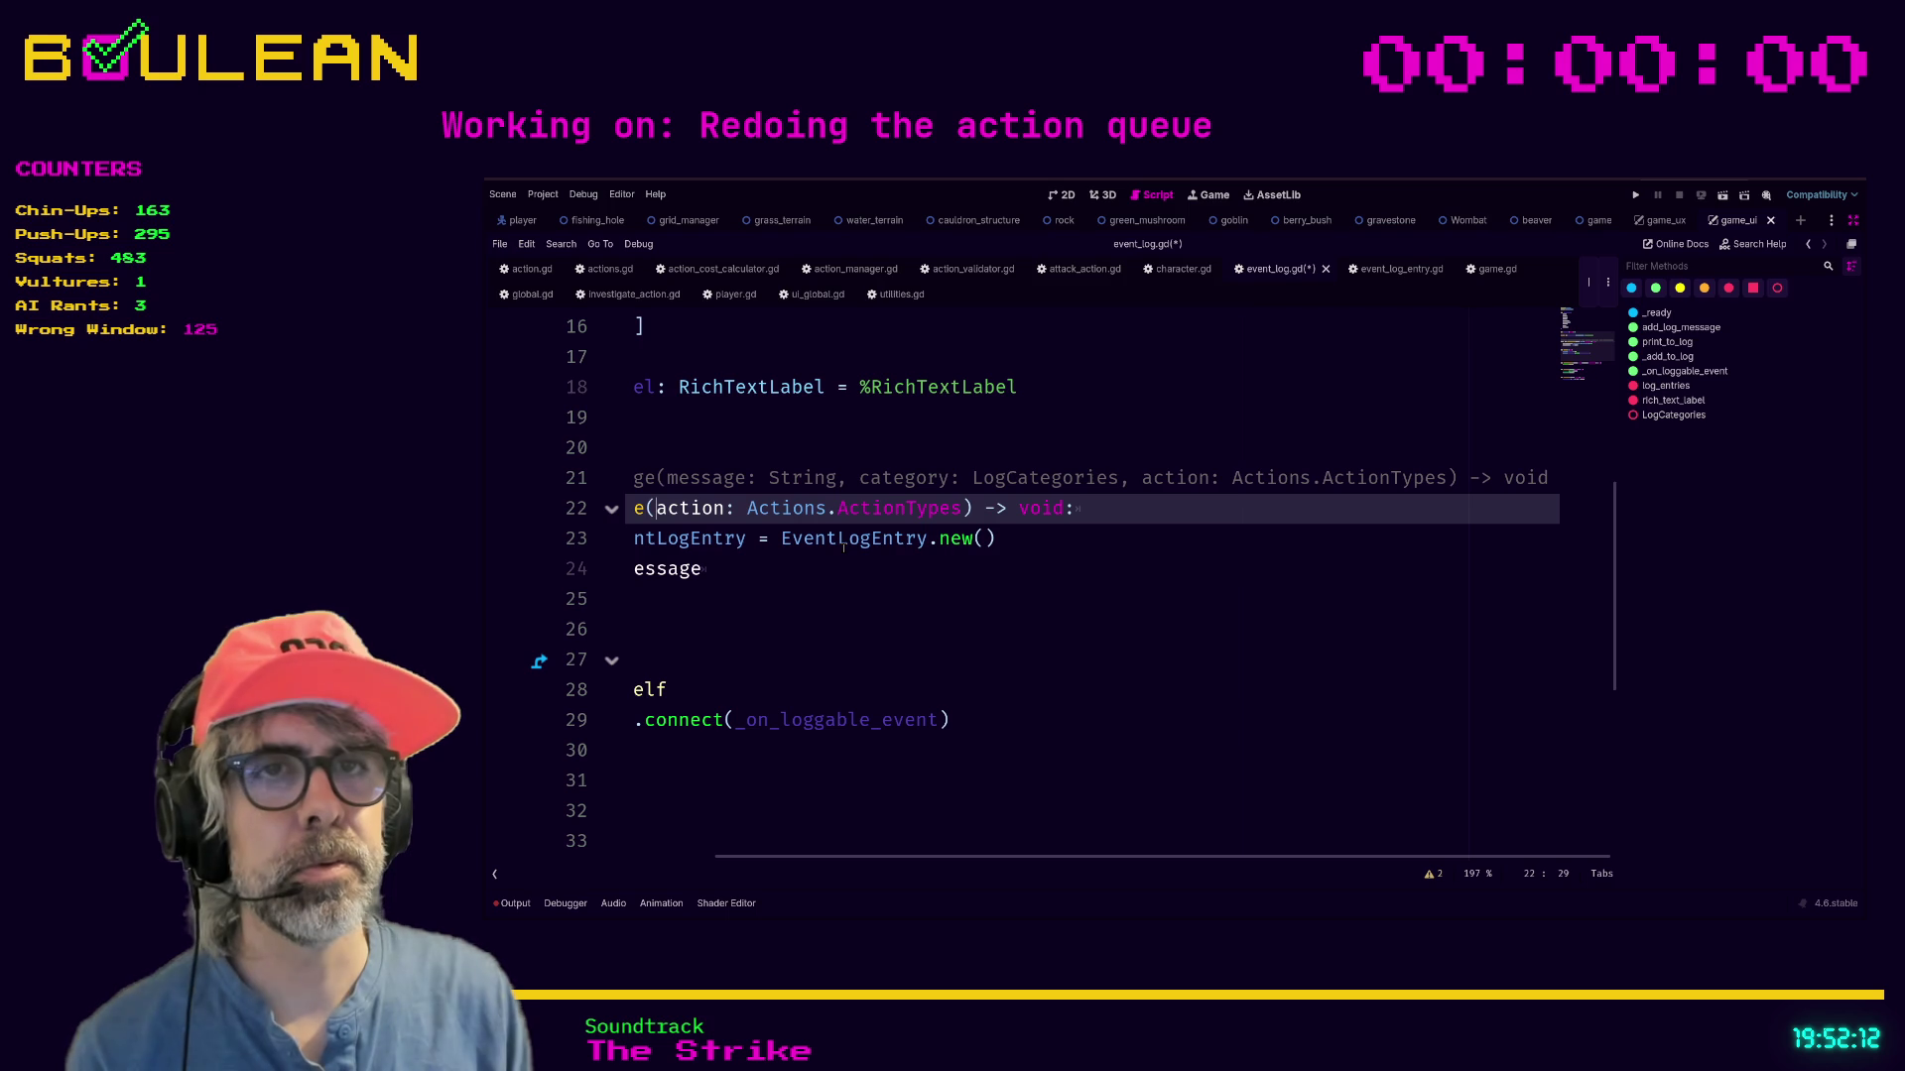
{"action": "key", "text": "ctrl+Right"}
{"action": "key", "text": "ctrl+Right"}
{"action": "key", "text": "ctrl+Right"}
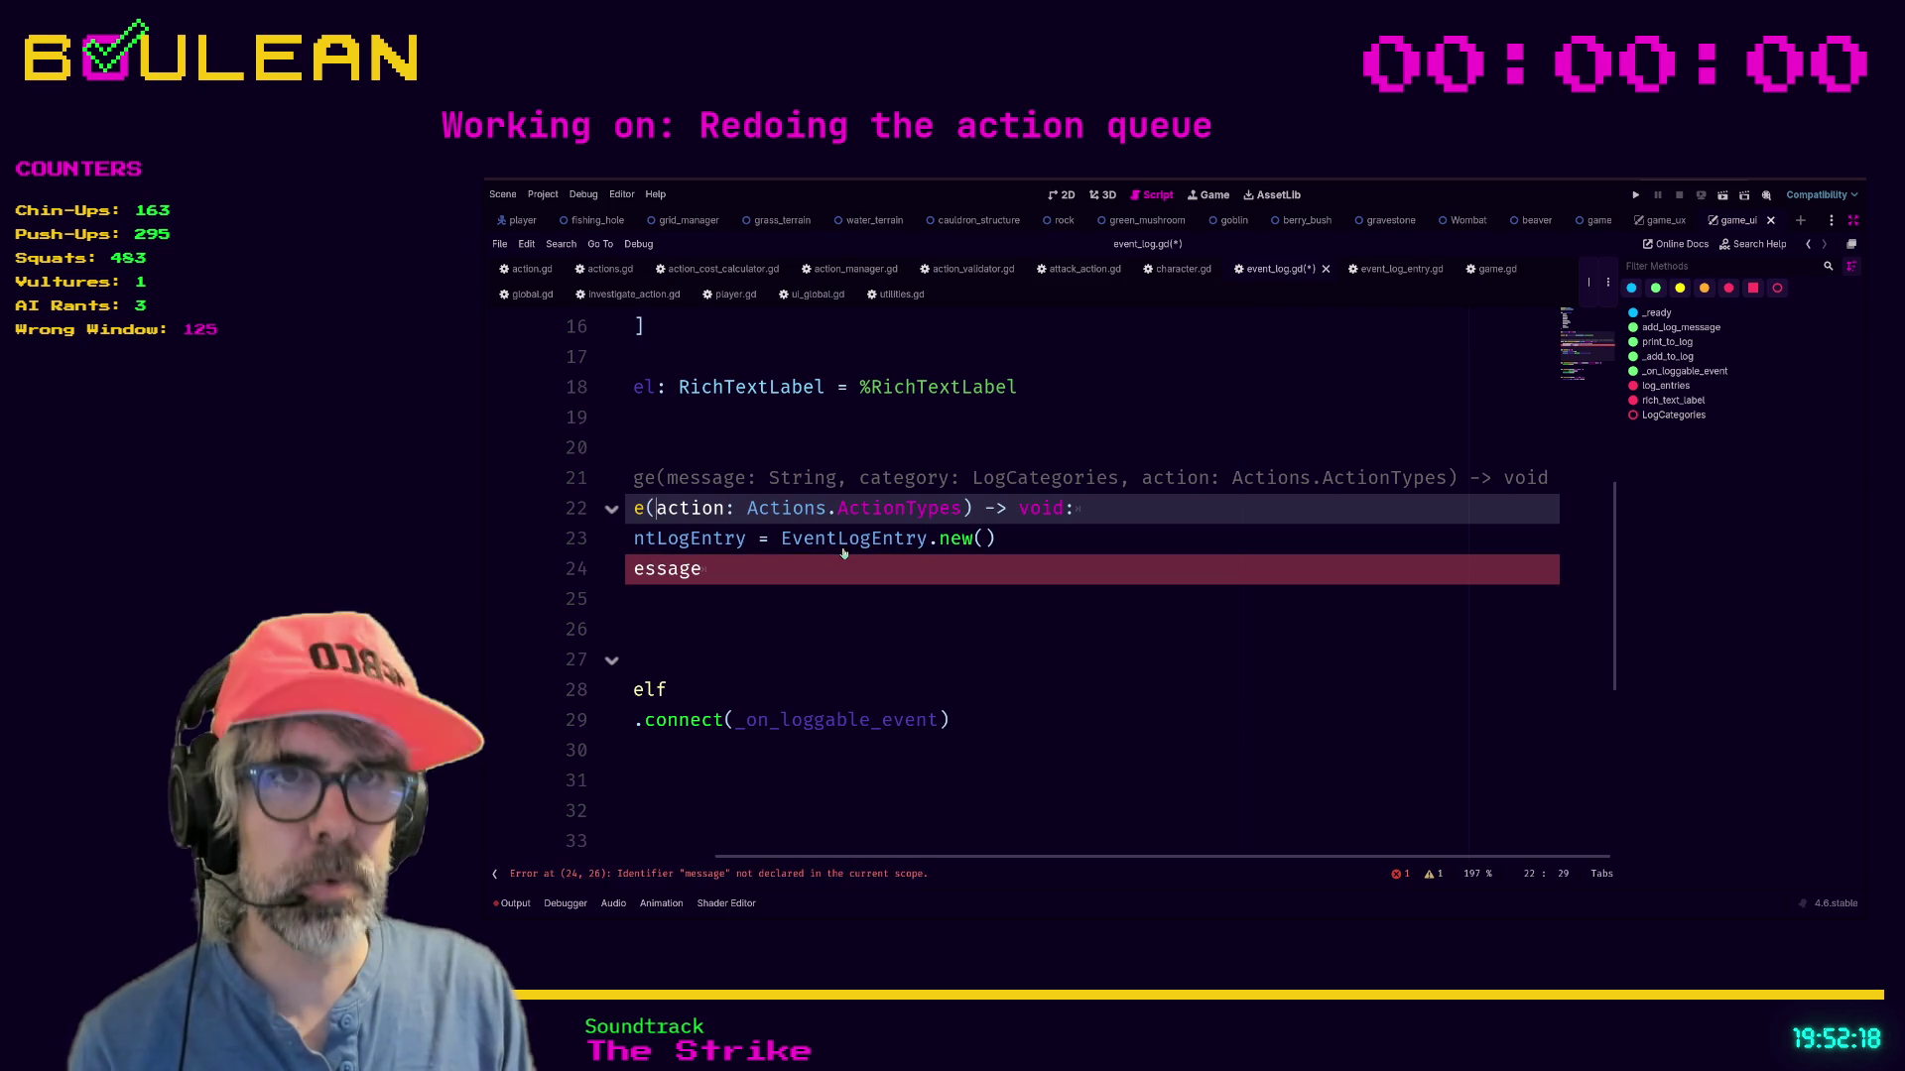
{"action": "type", "text": "source,"}
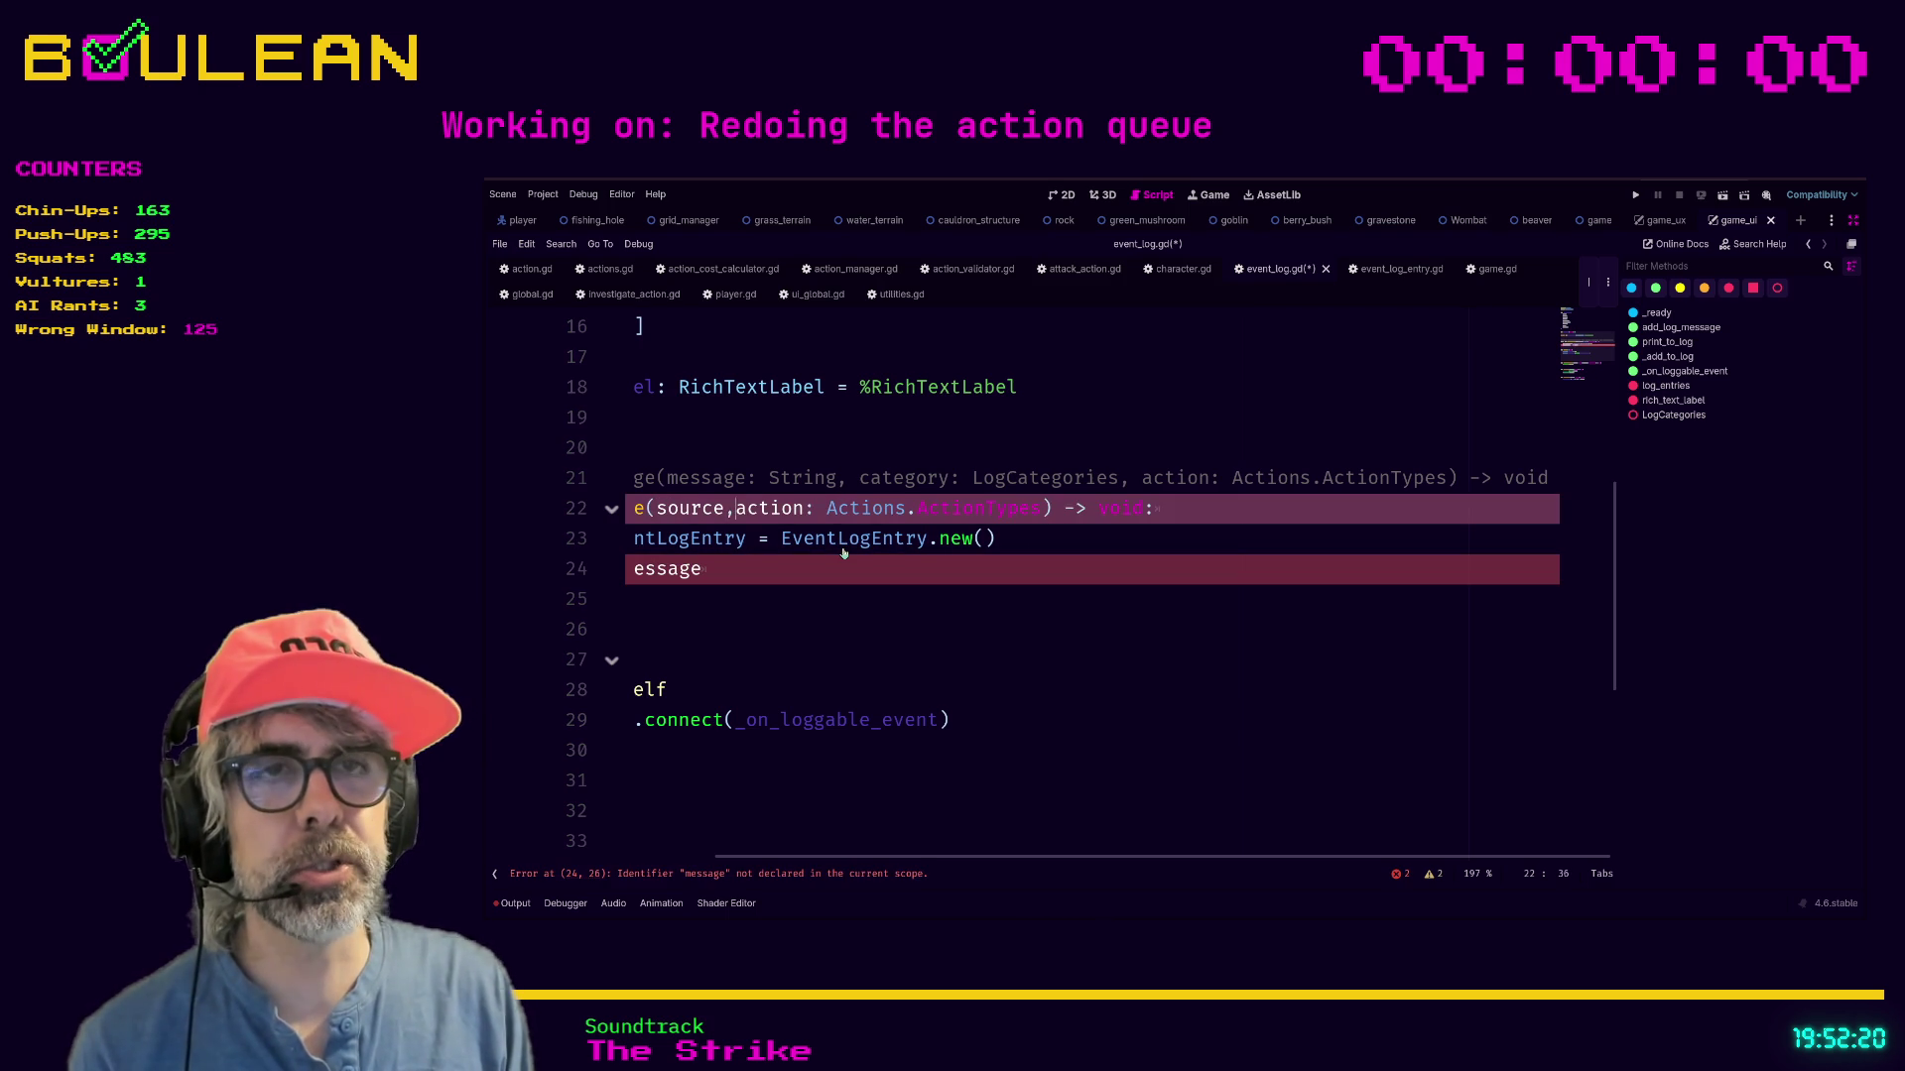
{"action": "type", "text": ": Chara"}
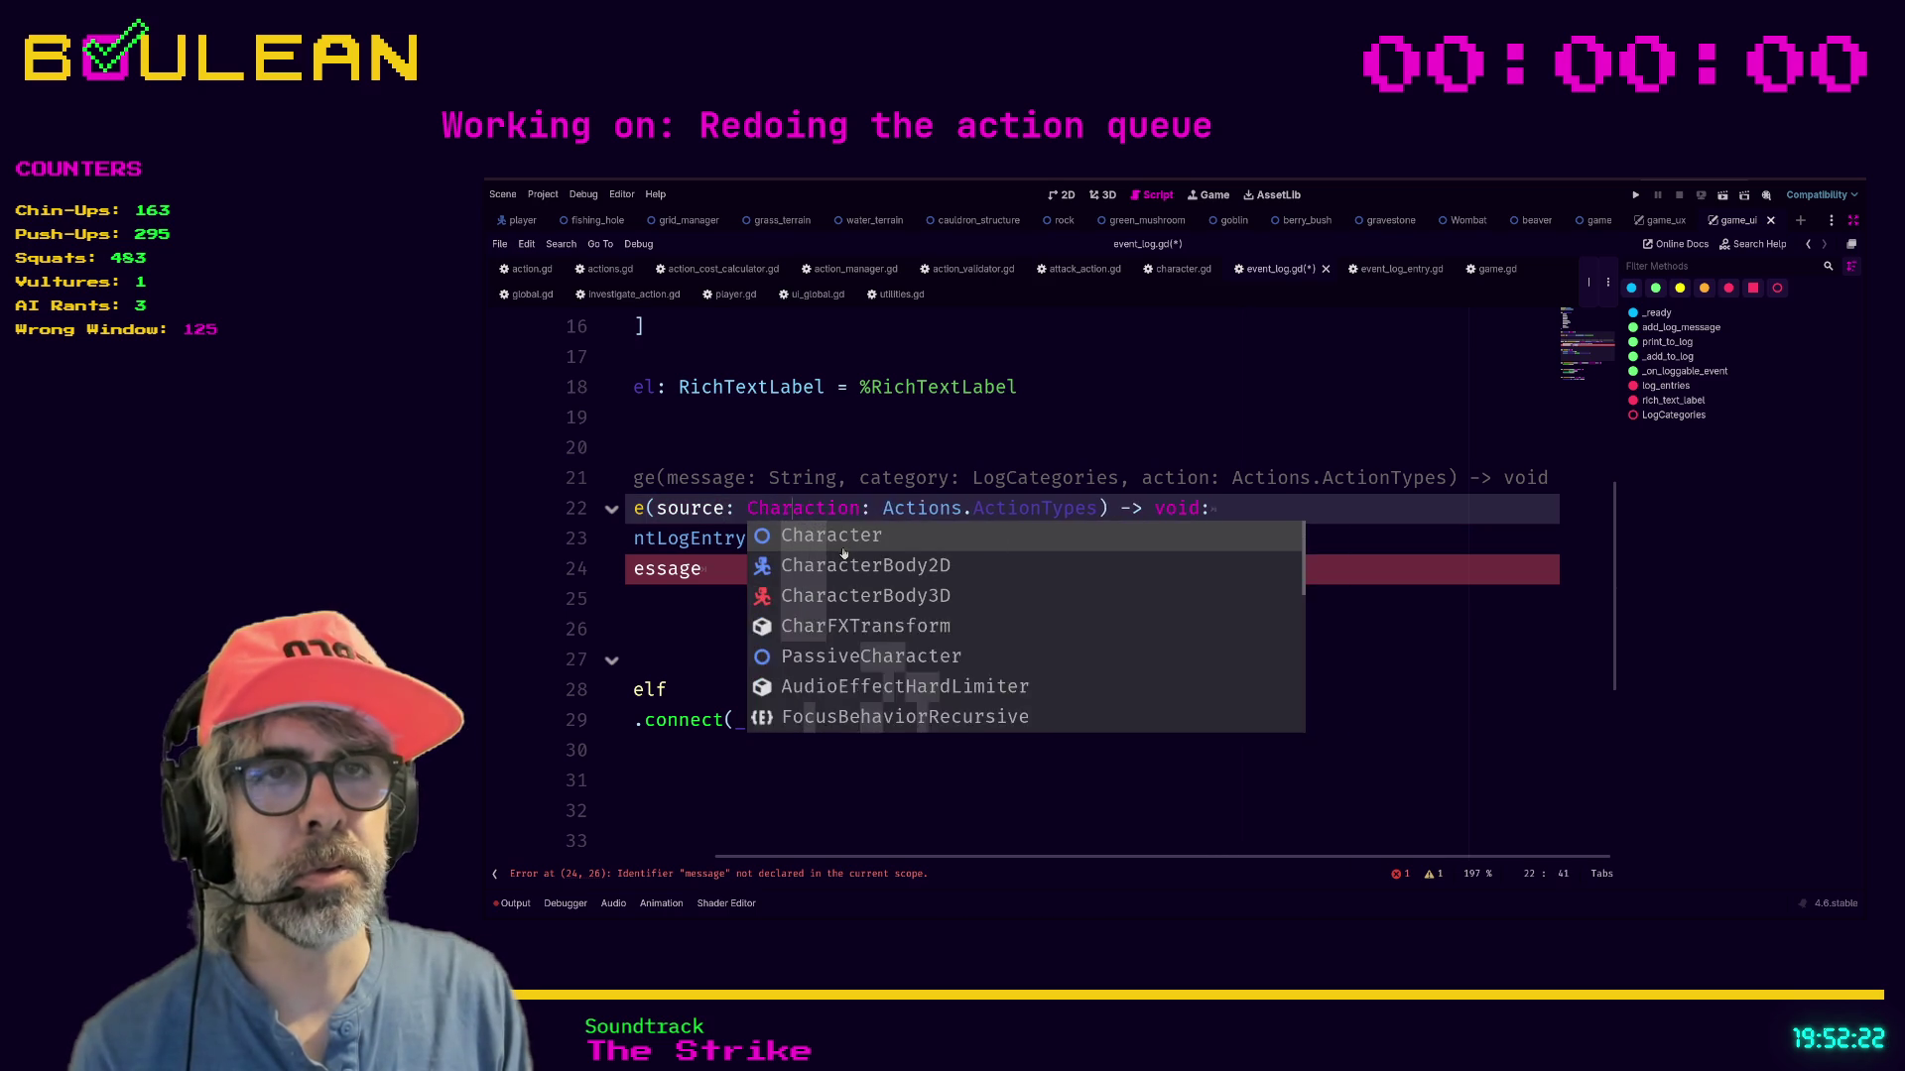
{"action": "key", "text": "Tab"}
{"action": "type", "text": ", action"}
{"action": "key", "text": "Left"}
{"action": "key", "text": "Left"}
{"action": "key", "text": "Left"}
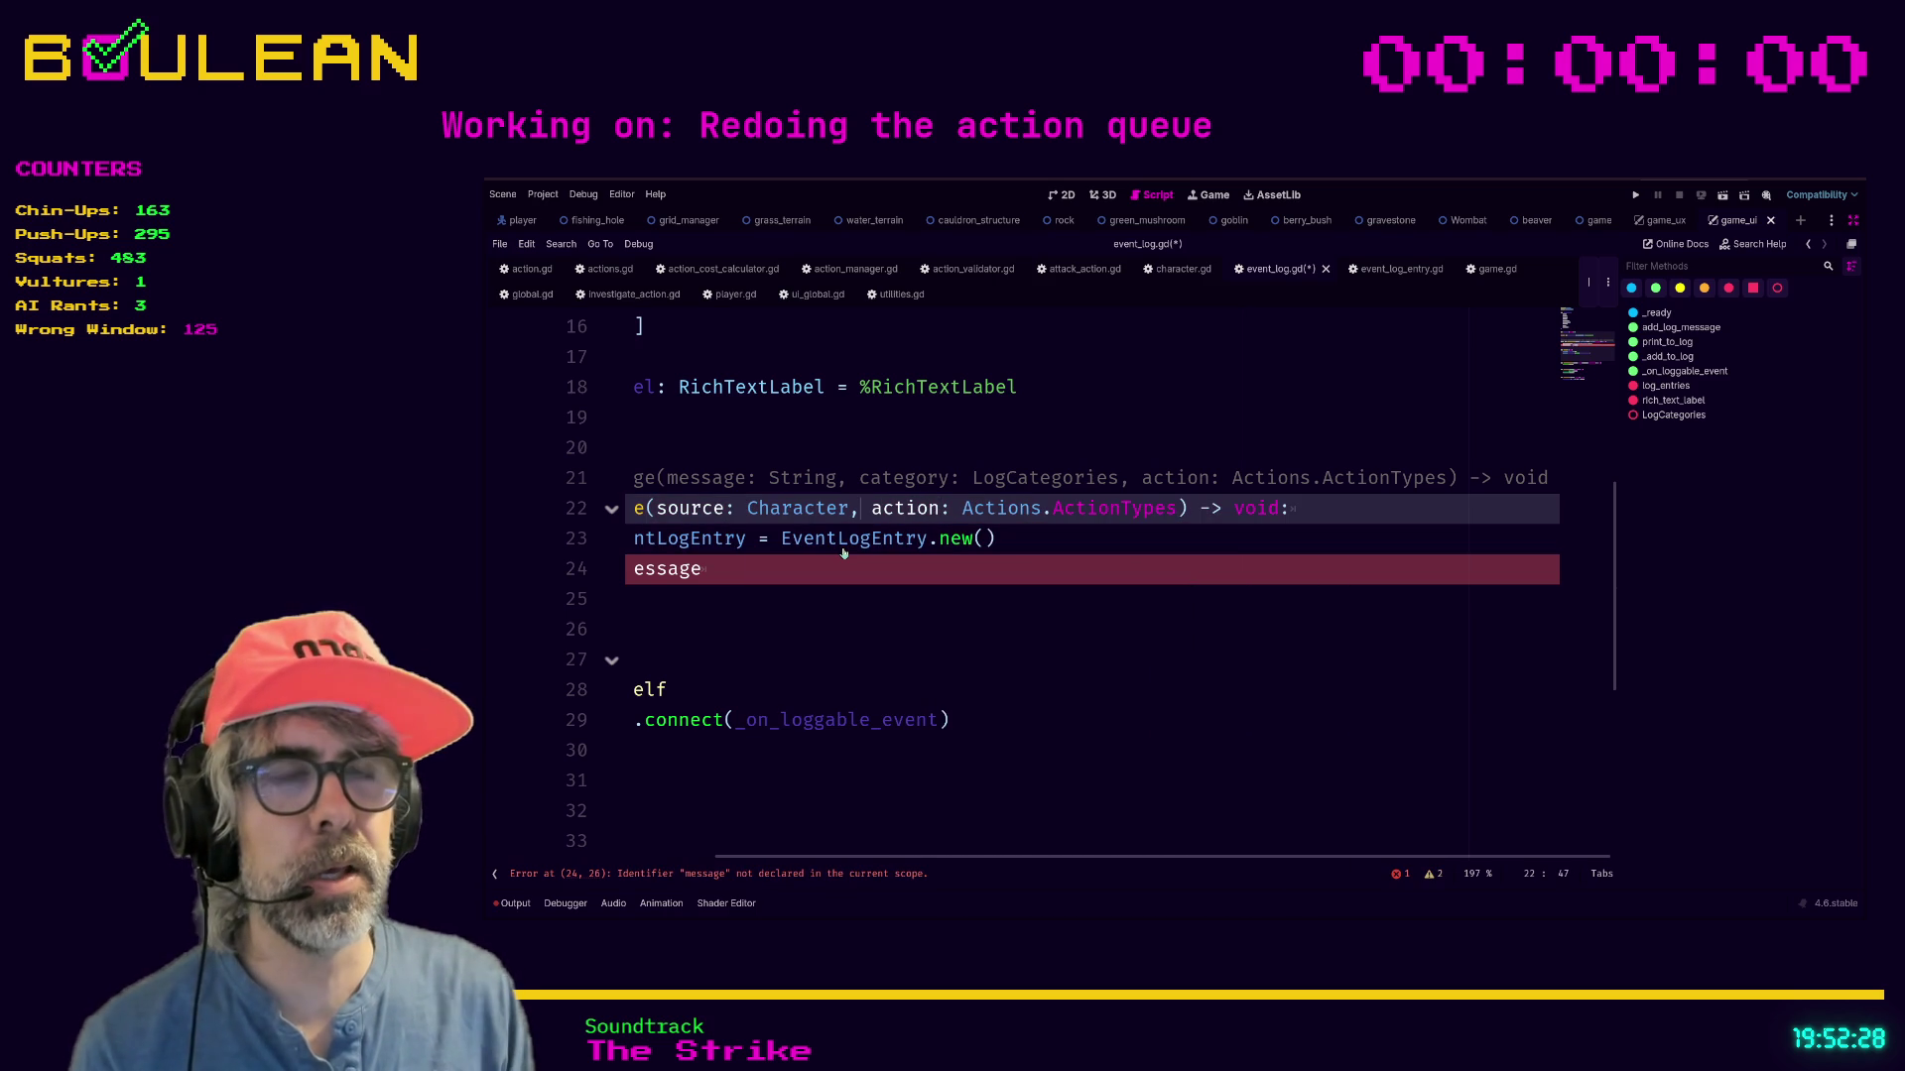
{"action": "type", "text": "target: Gri"}
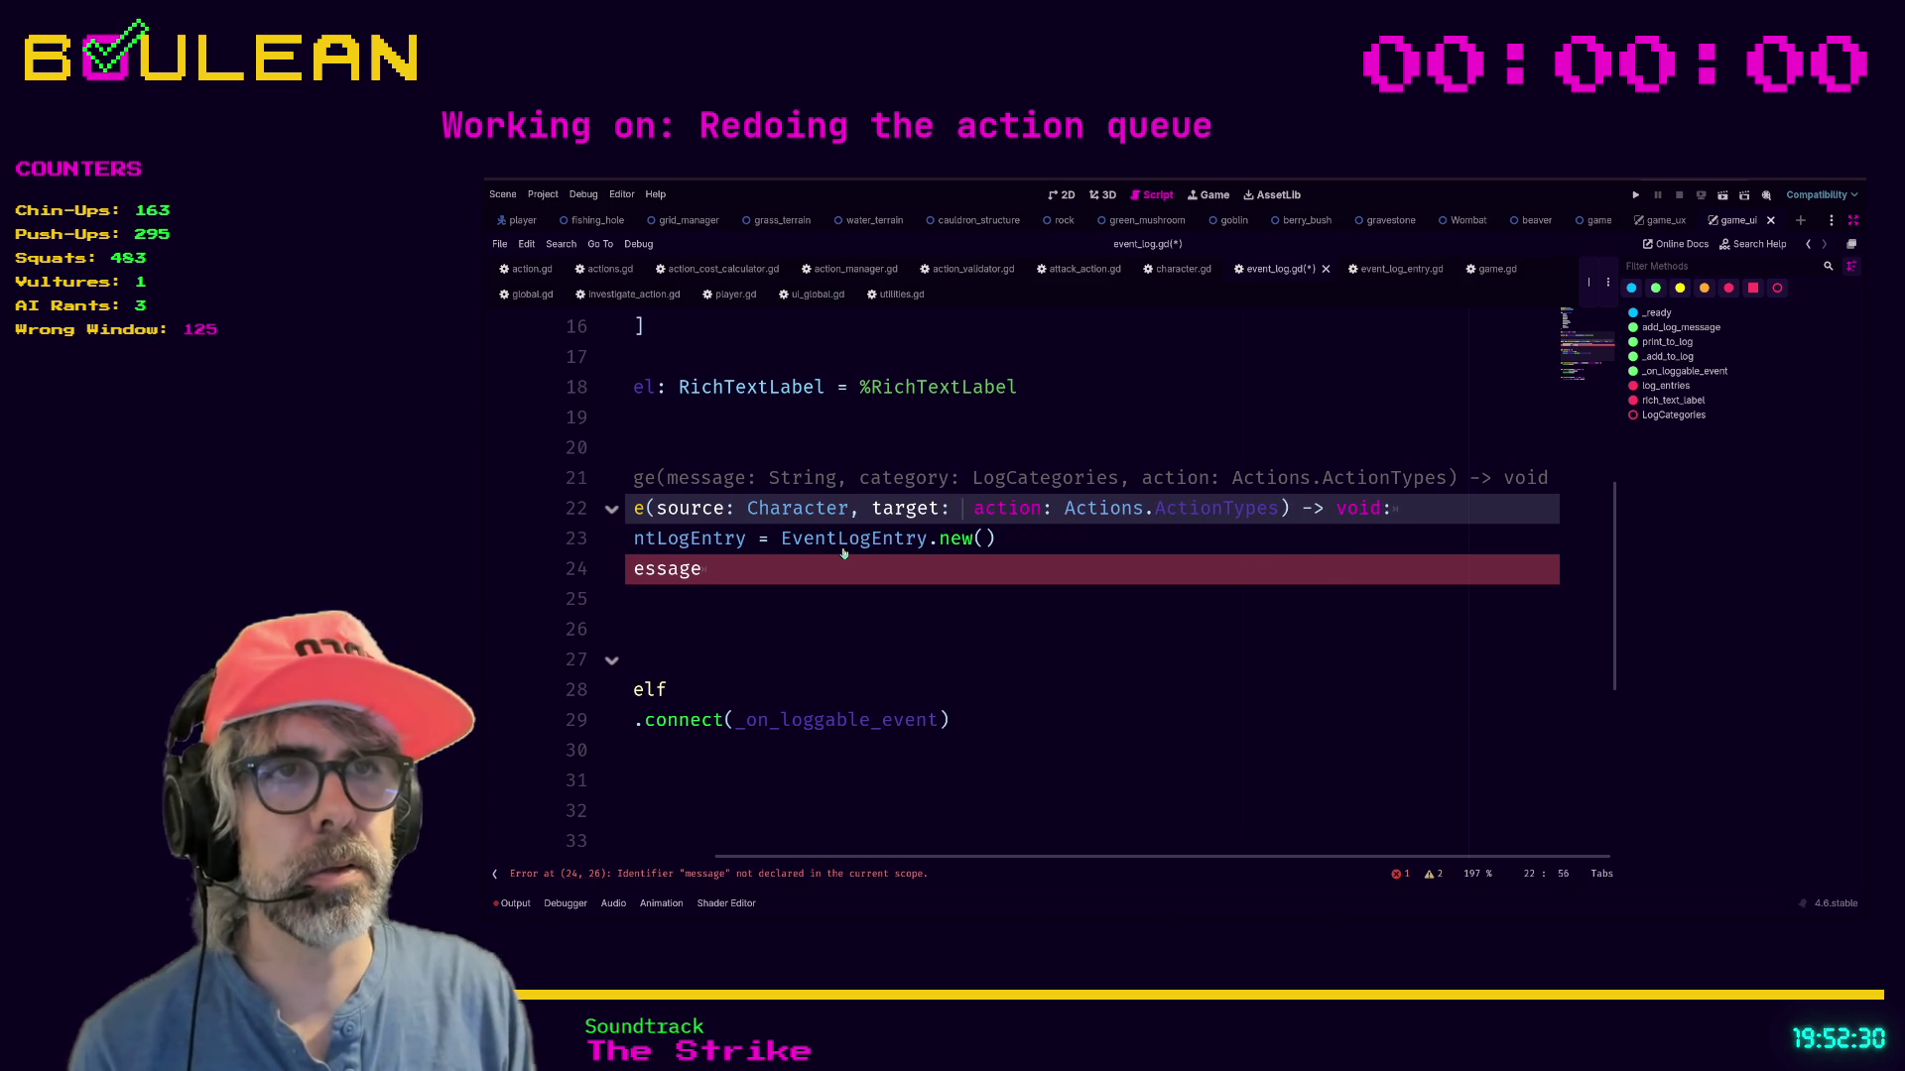
{"action": "type", "text": "dObject,"}
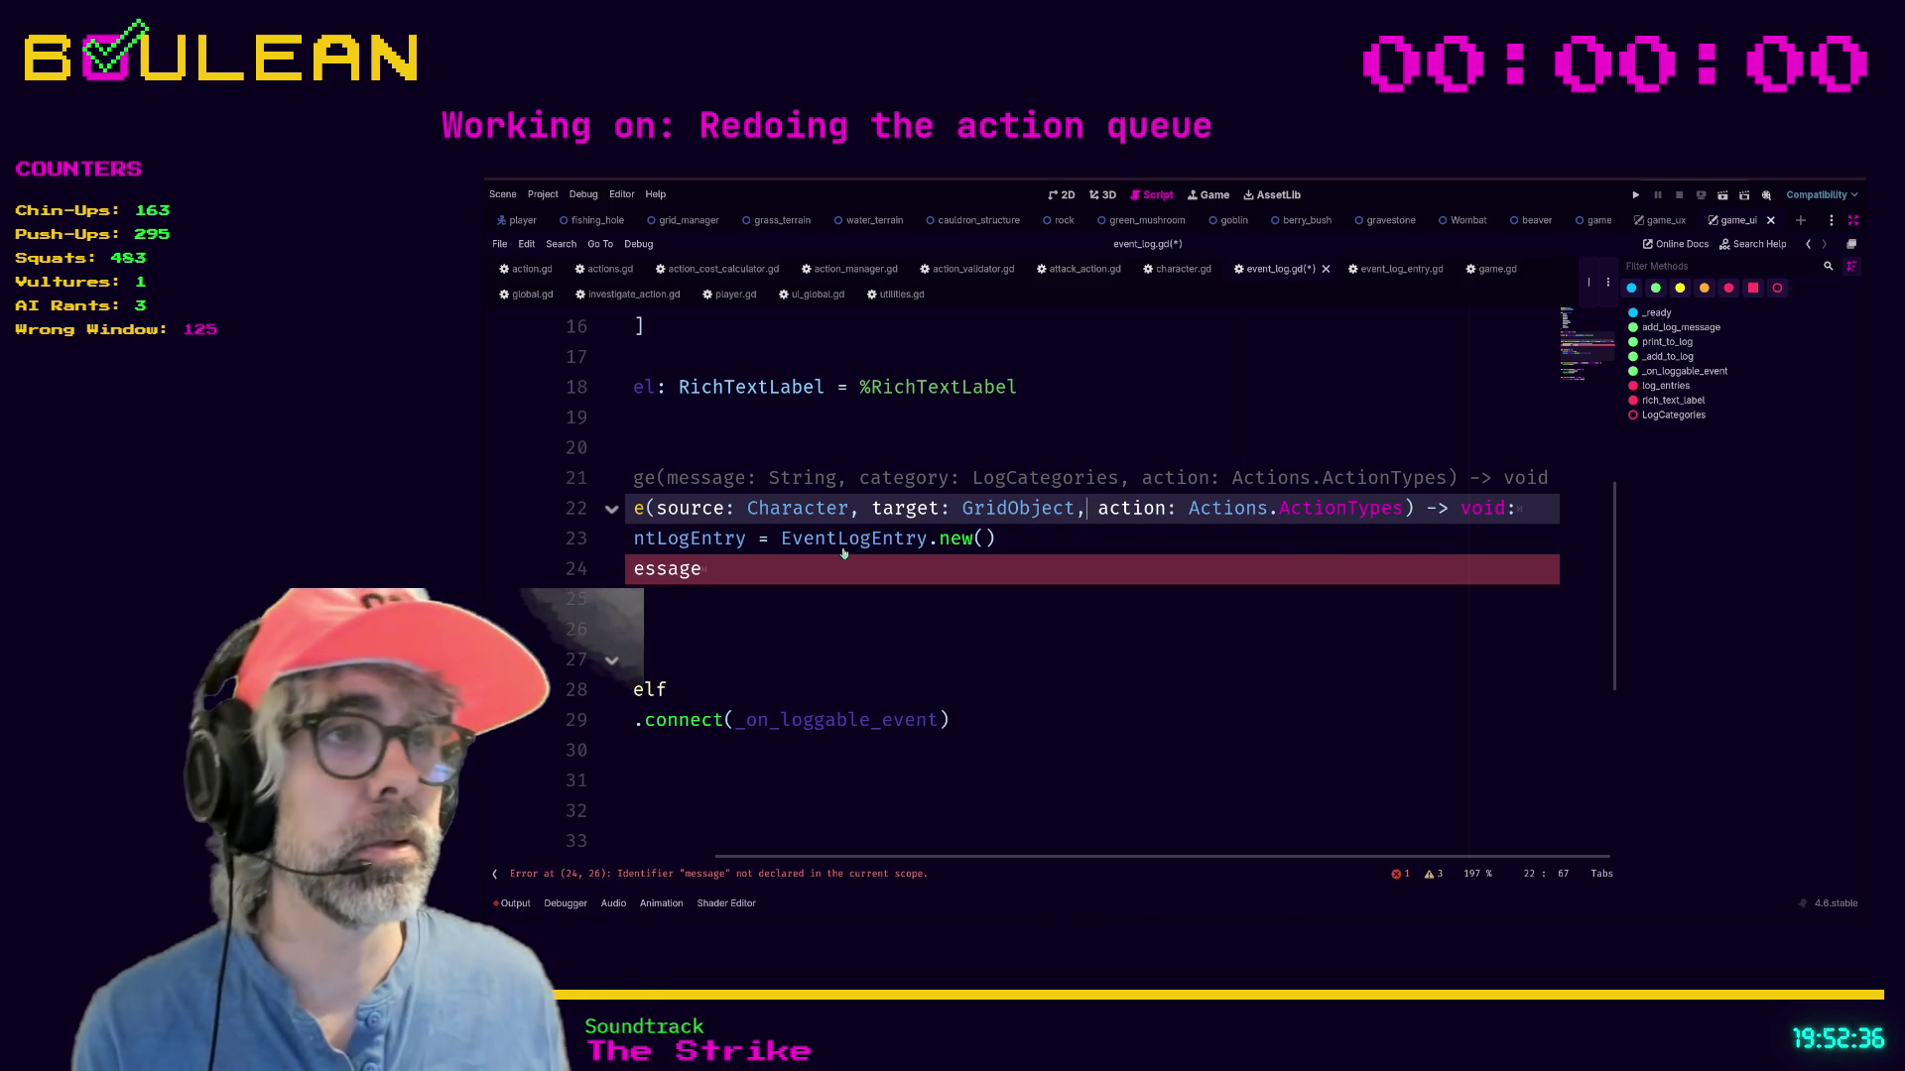
Select the undefined message identifier on line 24.
{"action": "key", "text": "Home"}
{"action": "key", "text": "Down"}
{"action": "key", "text": "Down"}
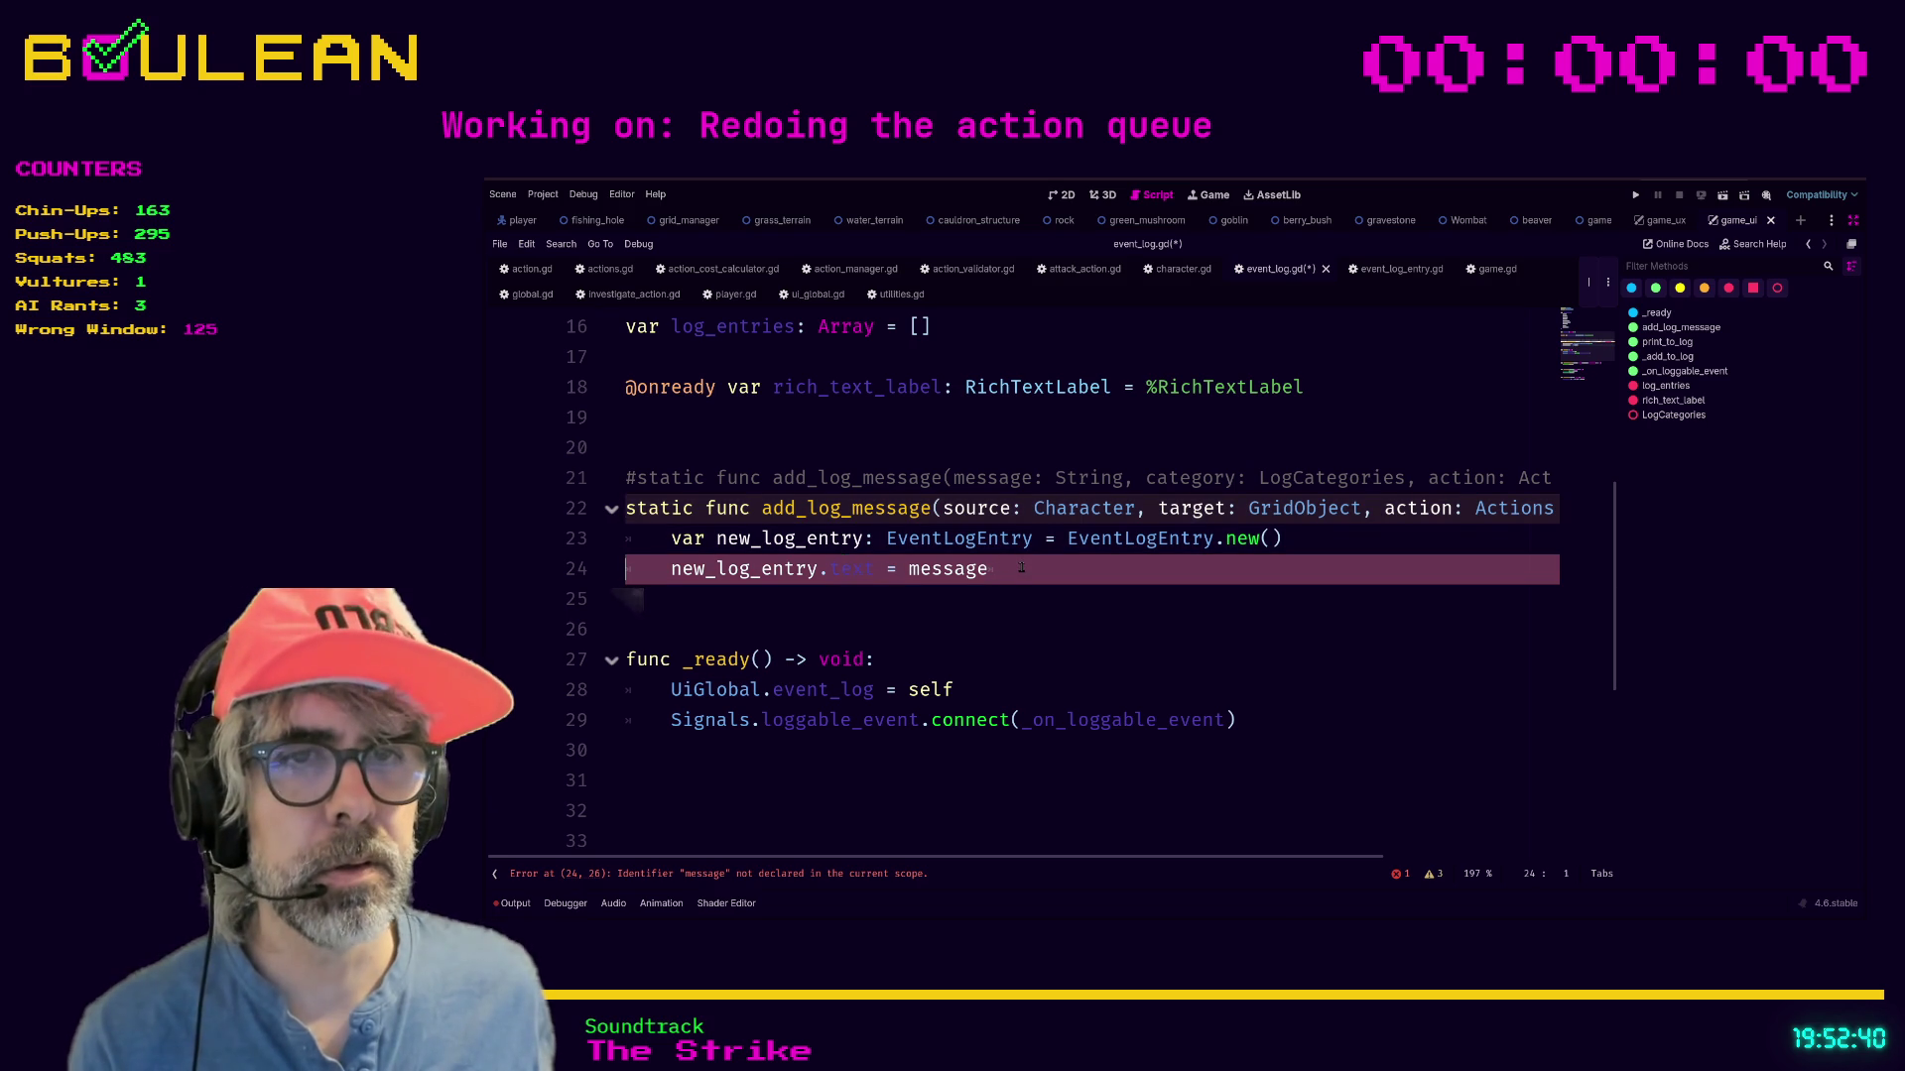
{"action": "double_click", "coordinate": [954, 568]}
Replace message with "messagetest", save event_log.gd, and switch to event_log_entry.gd.
{"action": "type", "text": "\"test"}
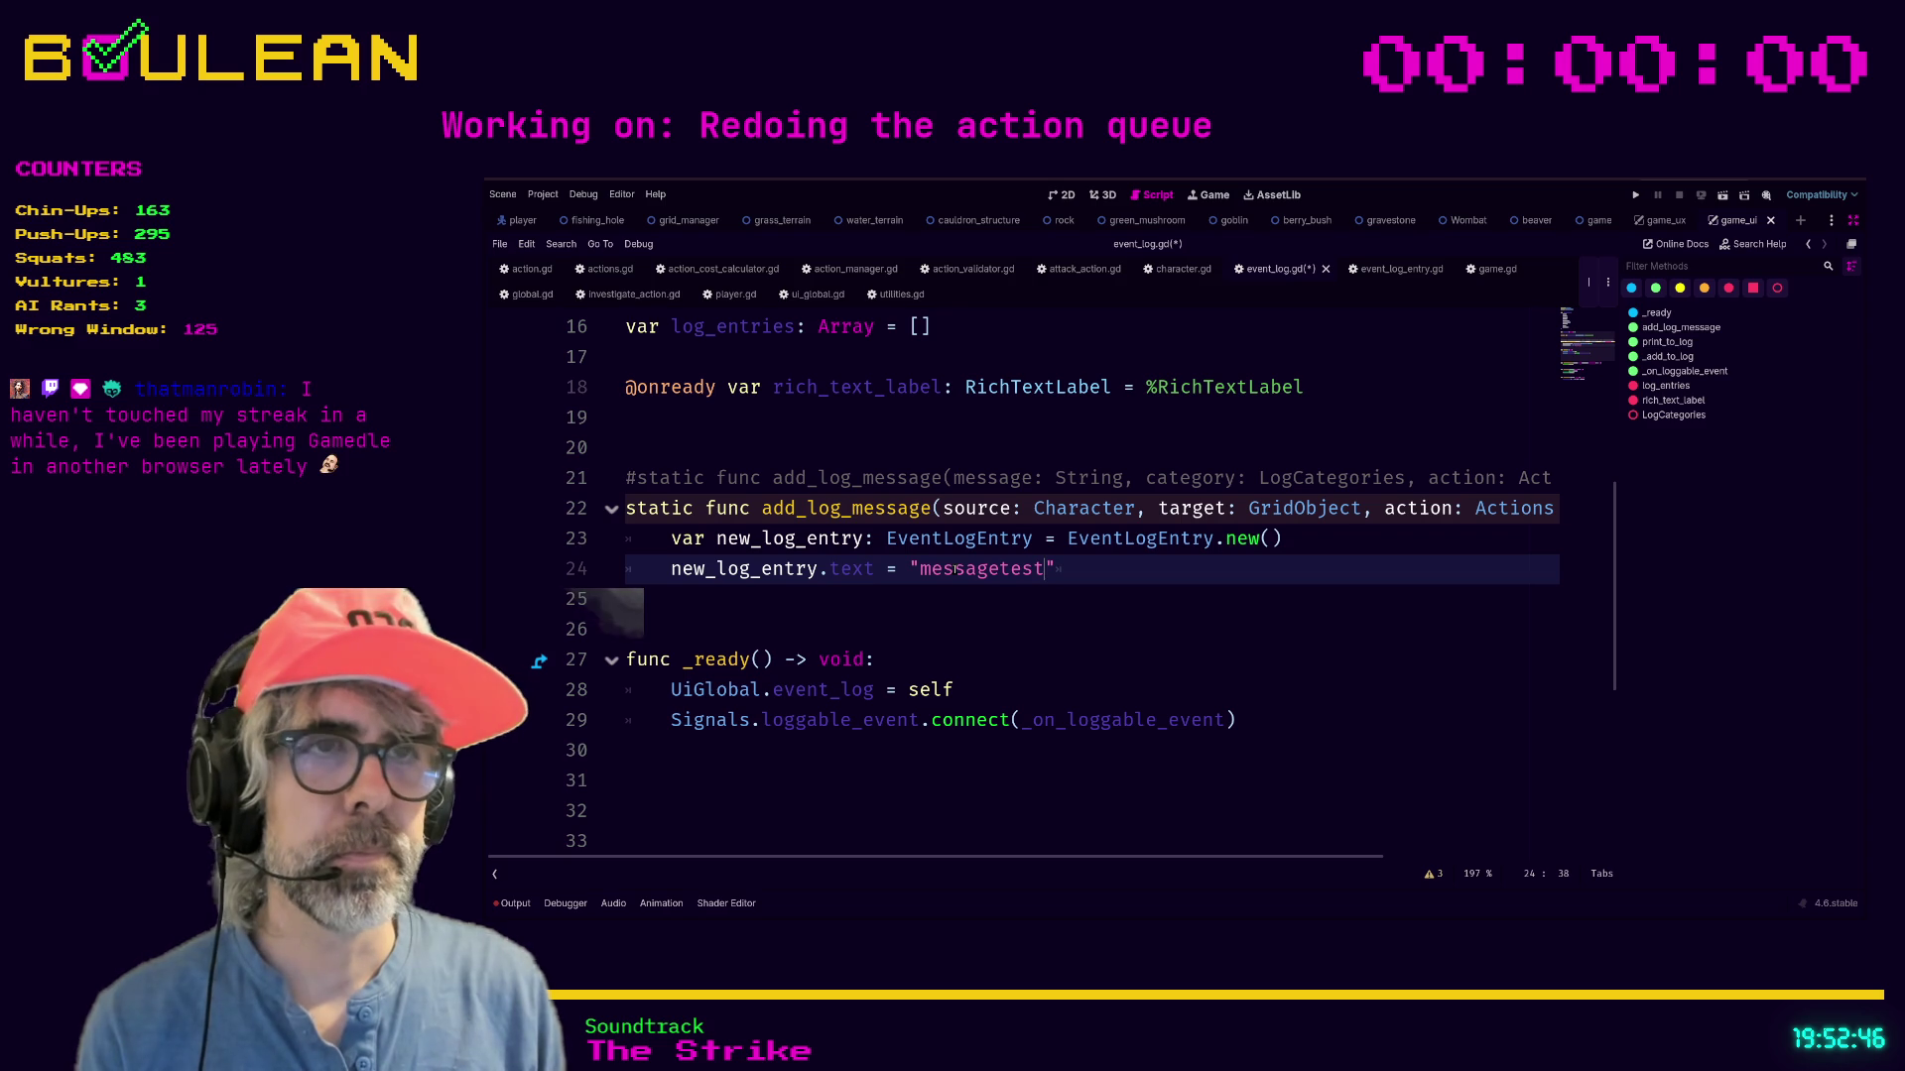
{"action": "key", "text": "ctrl+s"}
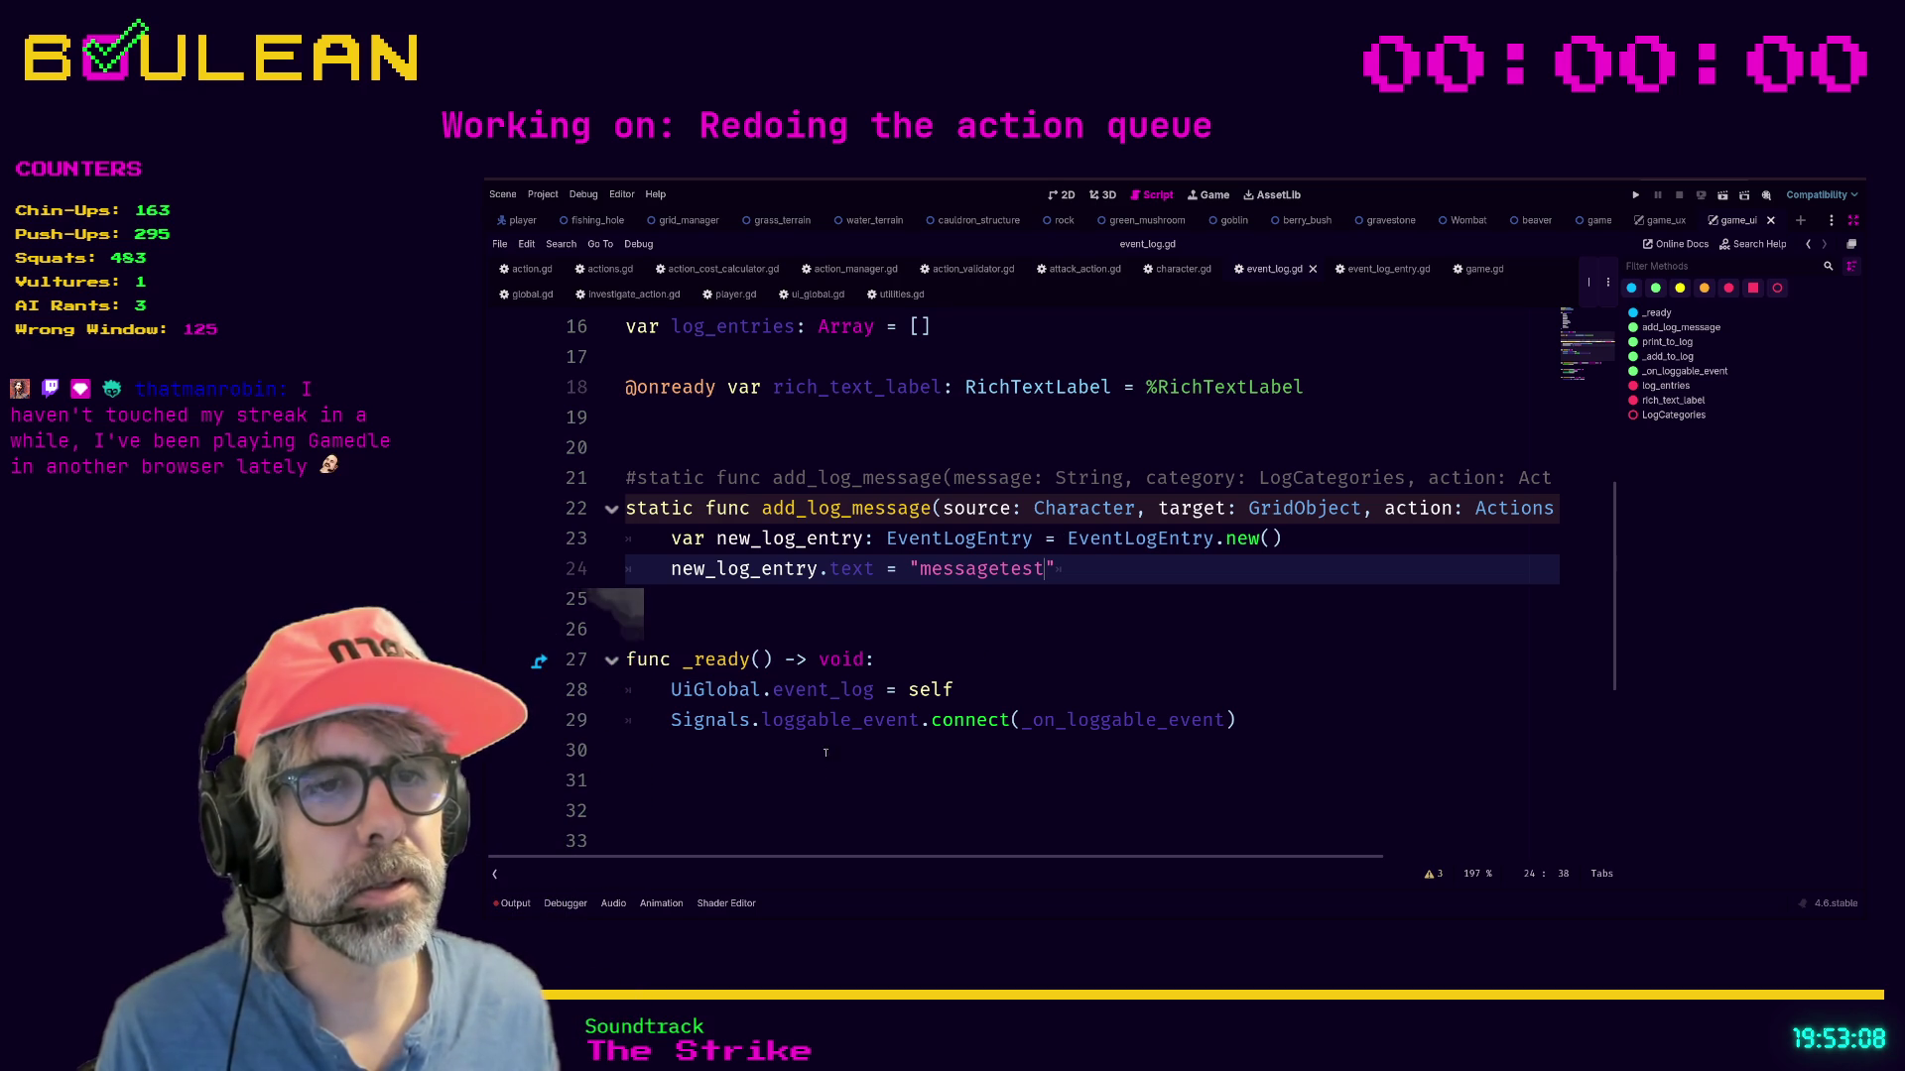
{"action": "left_click", "coordinate": [681, 613]}
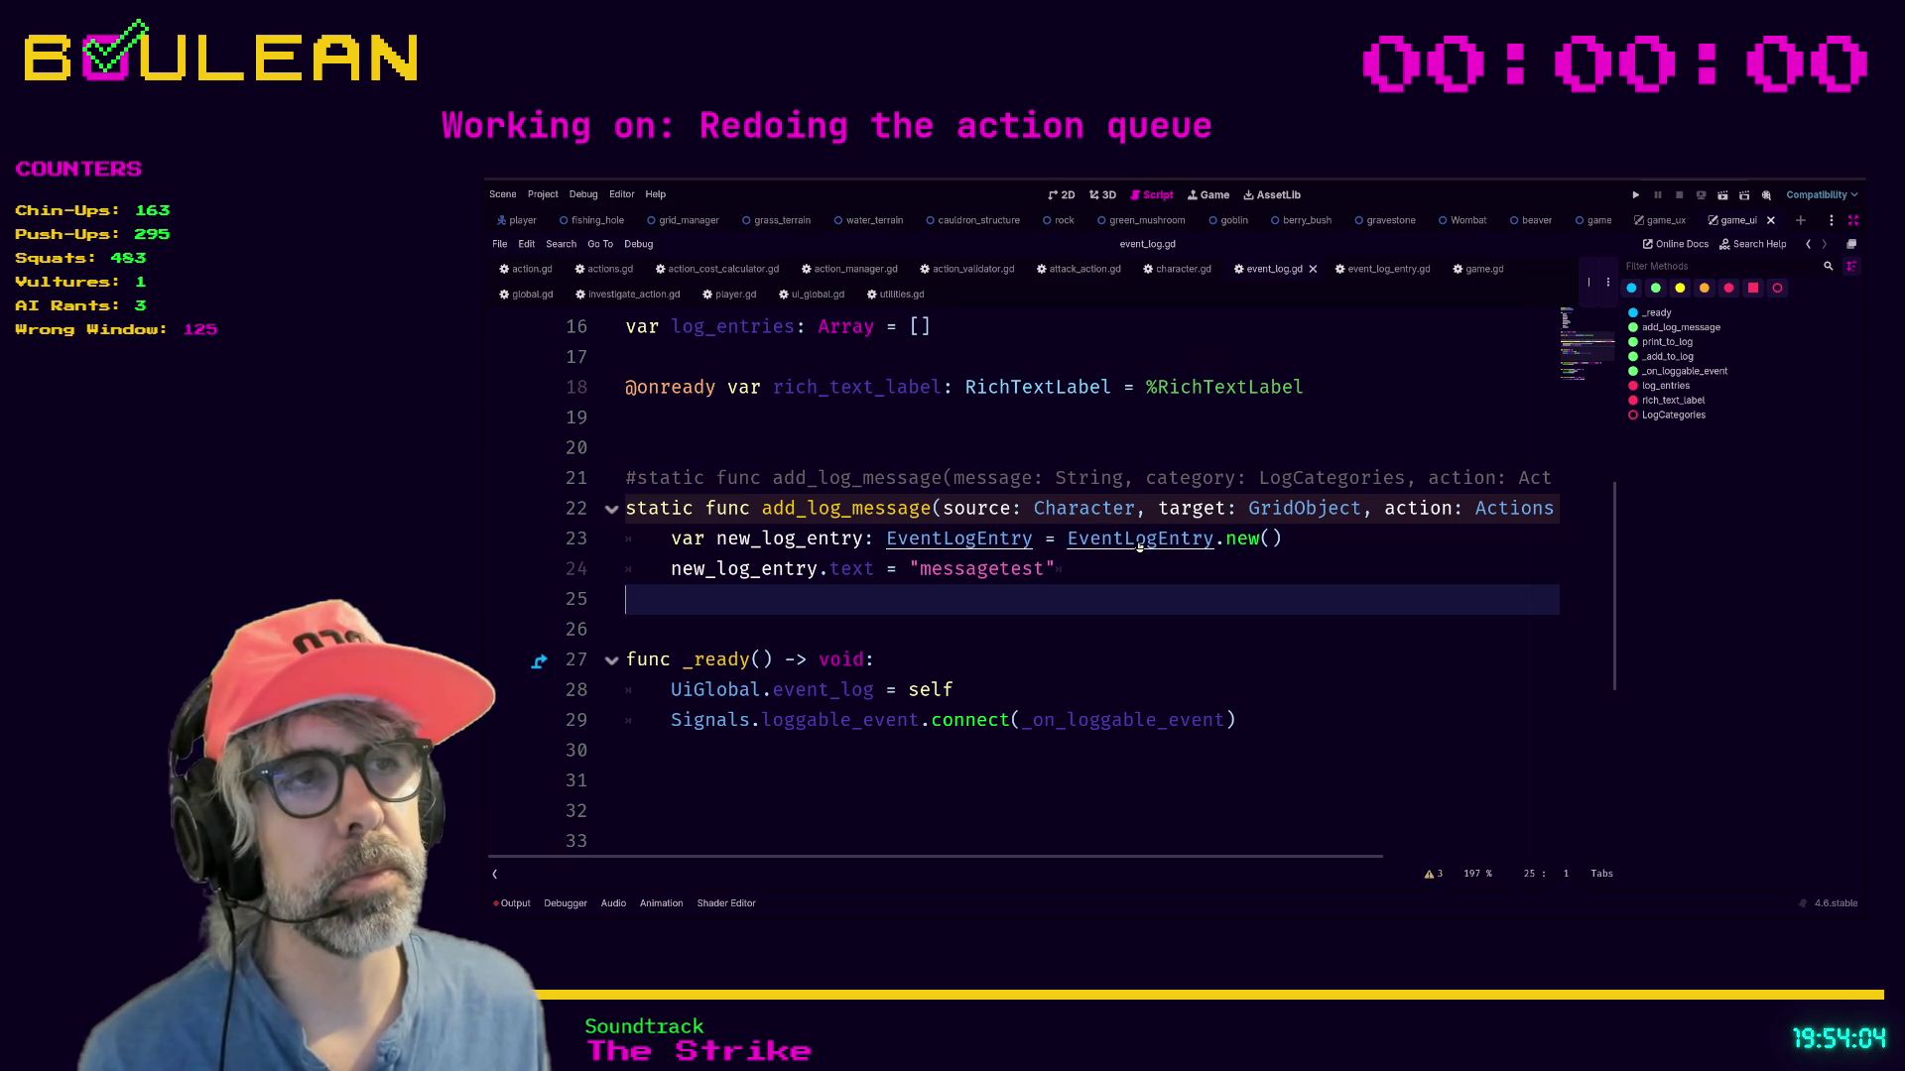
{"action": "left_click", "coordinate": [1139, 542], "text": "ctrl"}
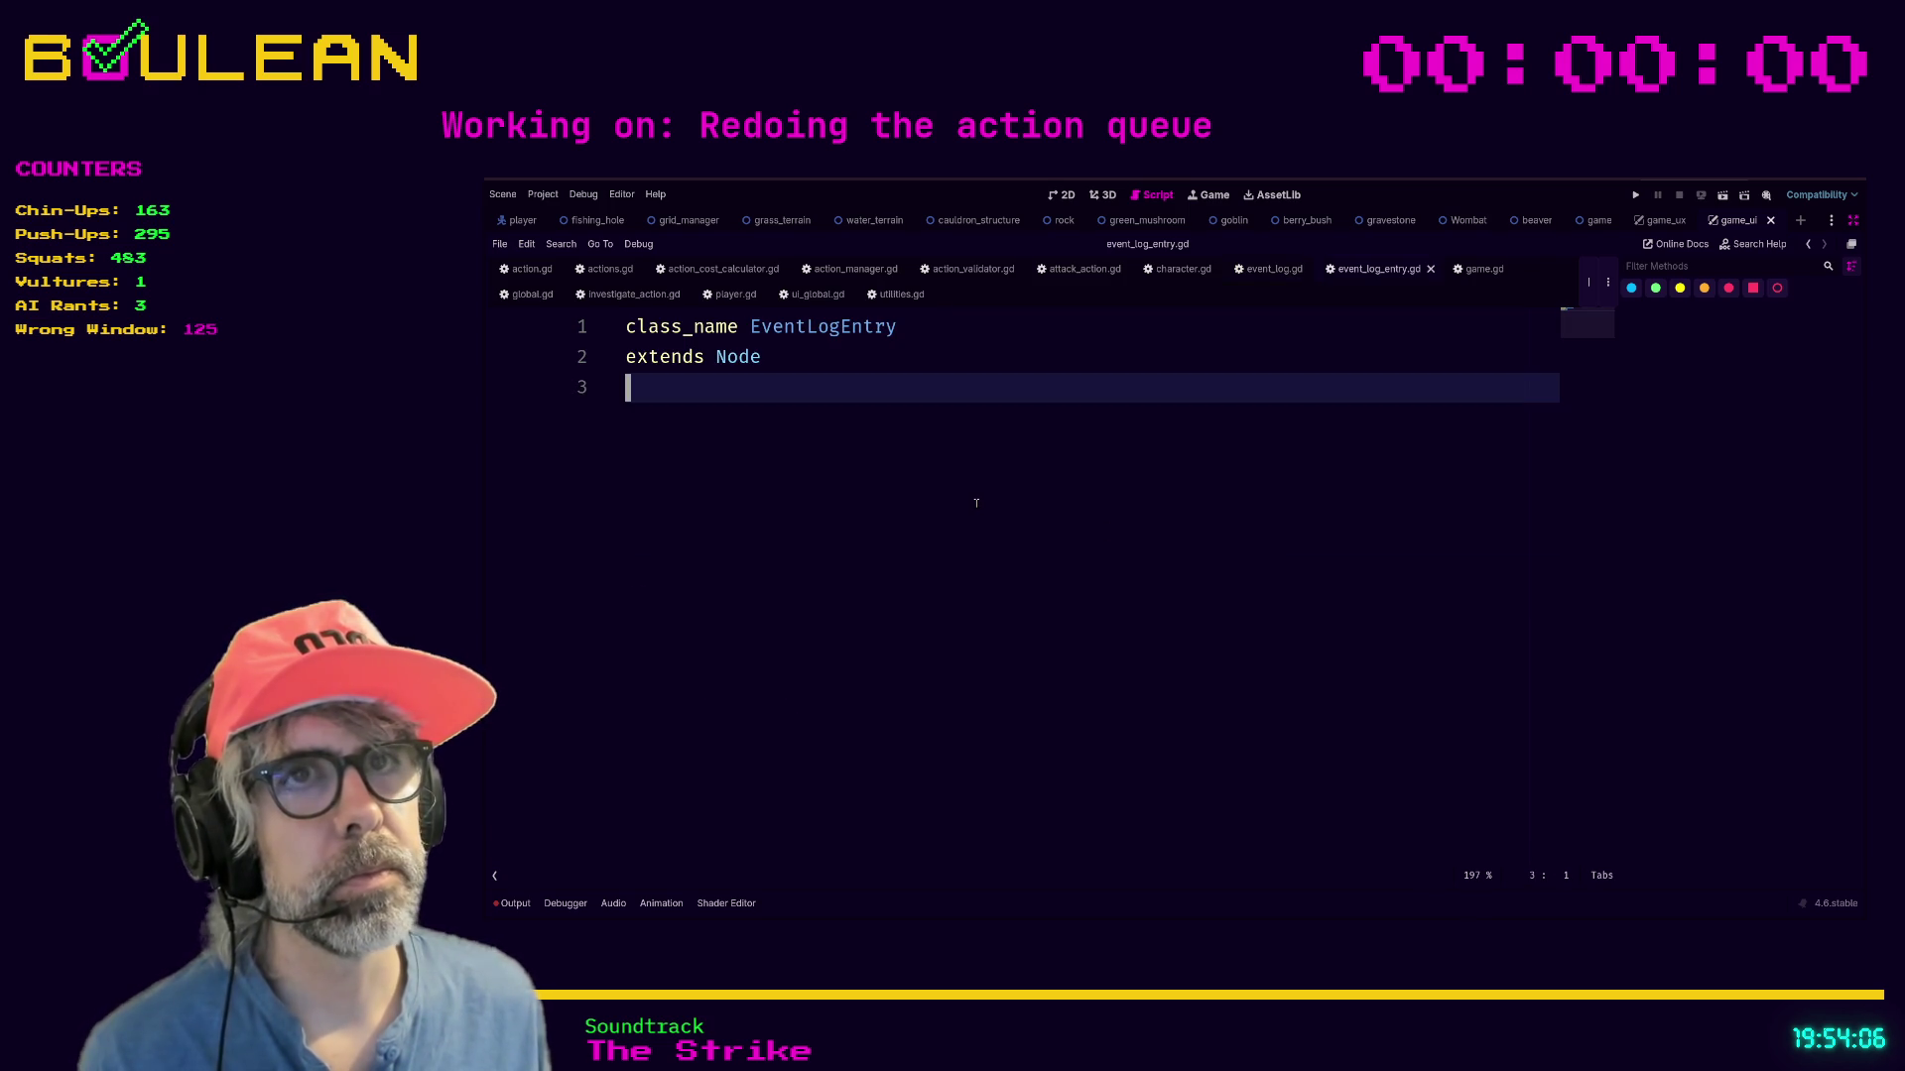
Declare var source: Character and var target: GridObject in EventLogEntry.
{"action": "key", "text": "Return"}
{"action": "key", "text": "BackSpace"}
{"action": "key", "text": "Return"}
{"action": "type", "text": "var source: Character"}
{"action": "key", "text": "Escape"}
{"action": "key", "text": "Return"}
{"action": "type", "text": "var "}
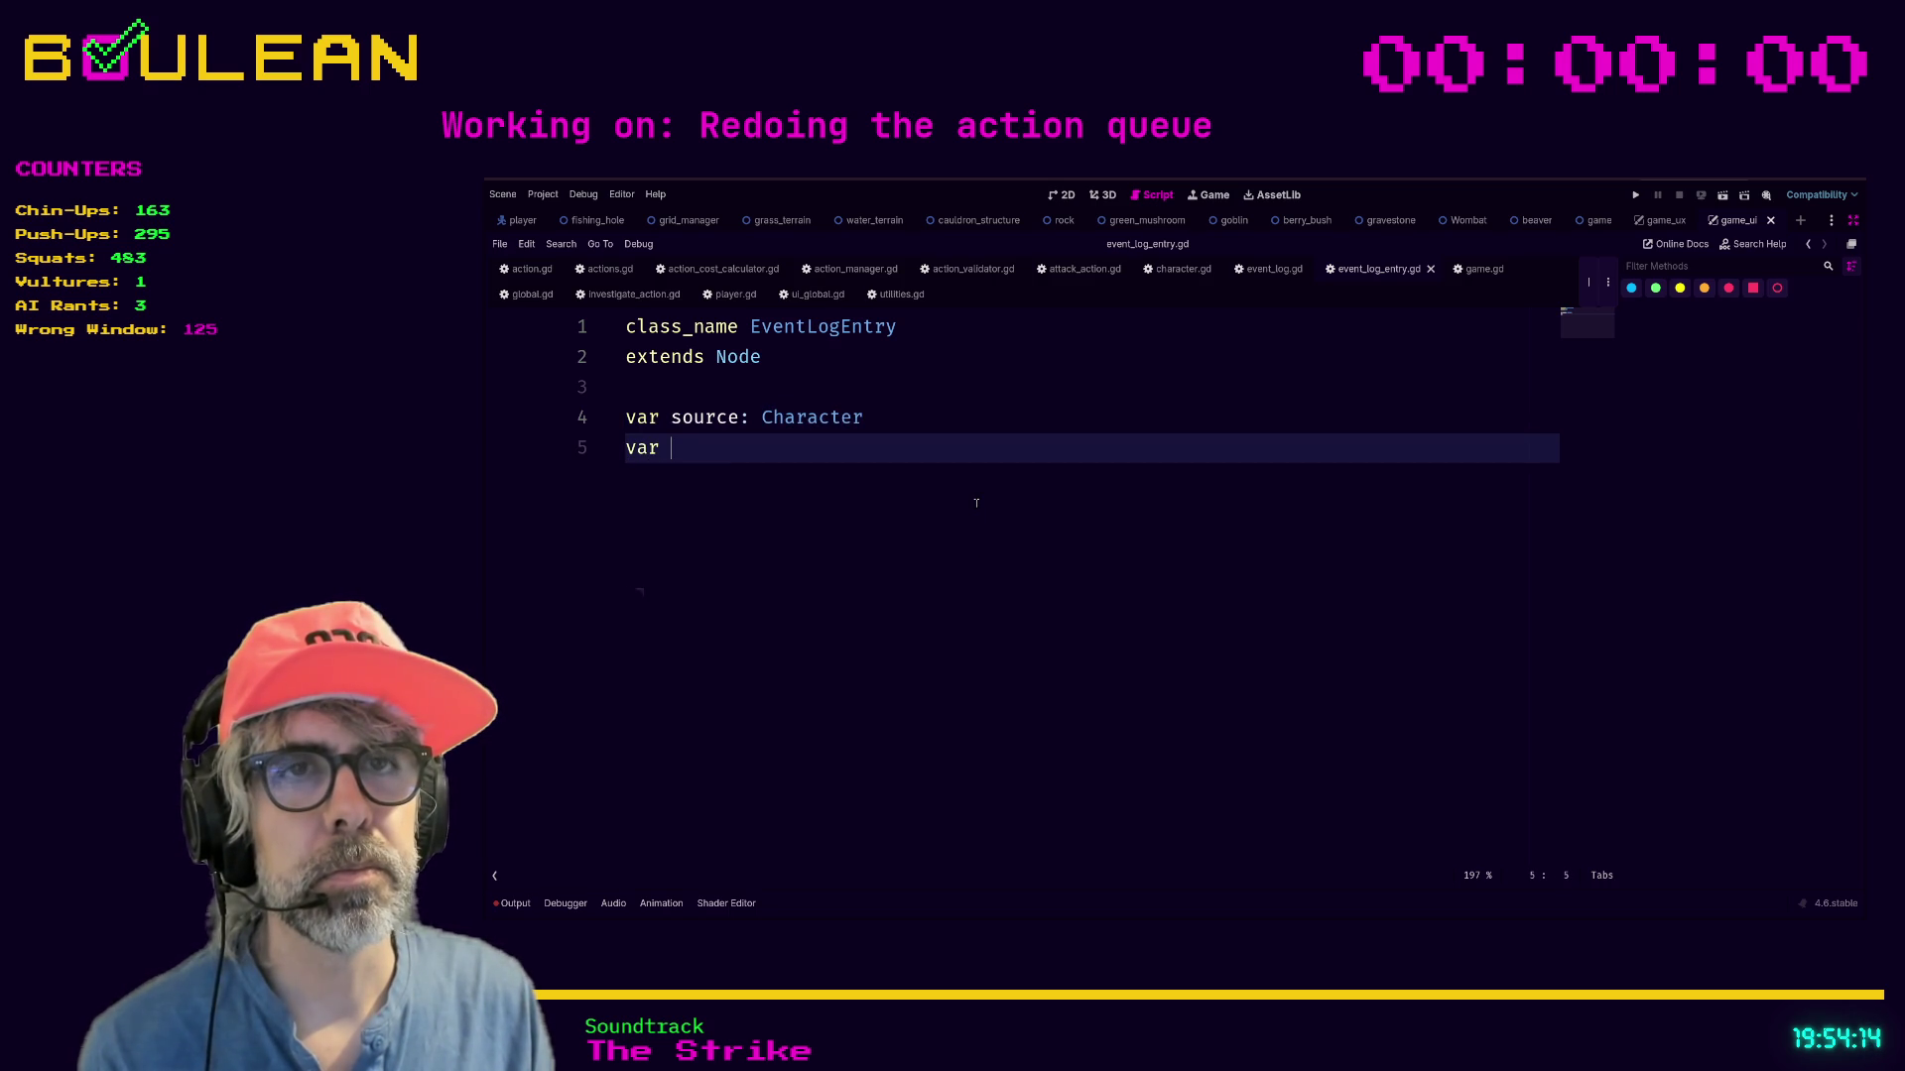
{"action": "type", "text": "ra"}
{"action": "type", "text": "target: "}
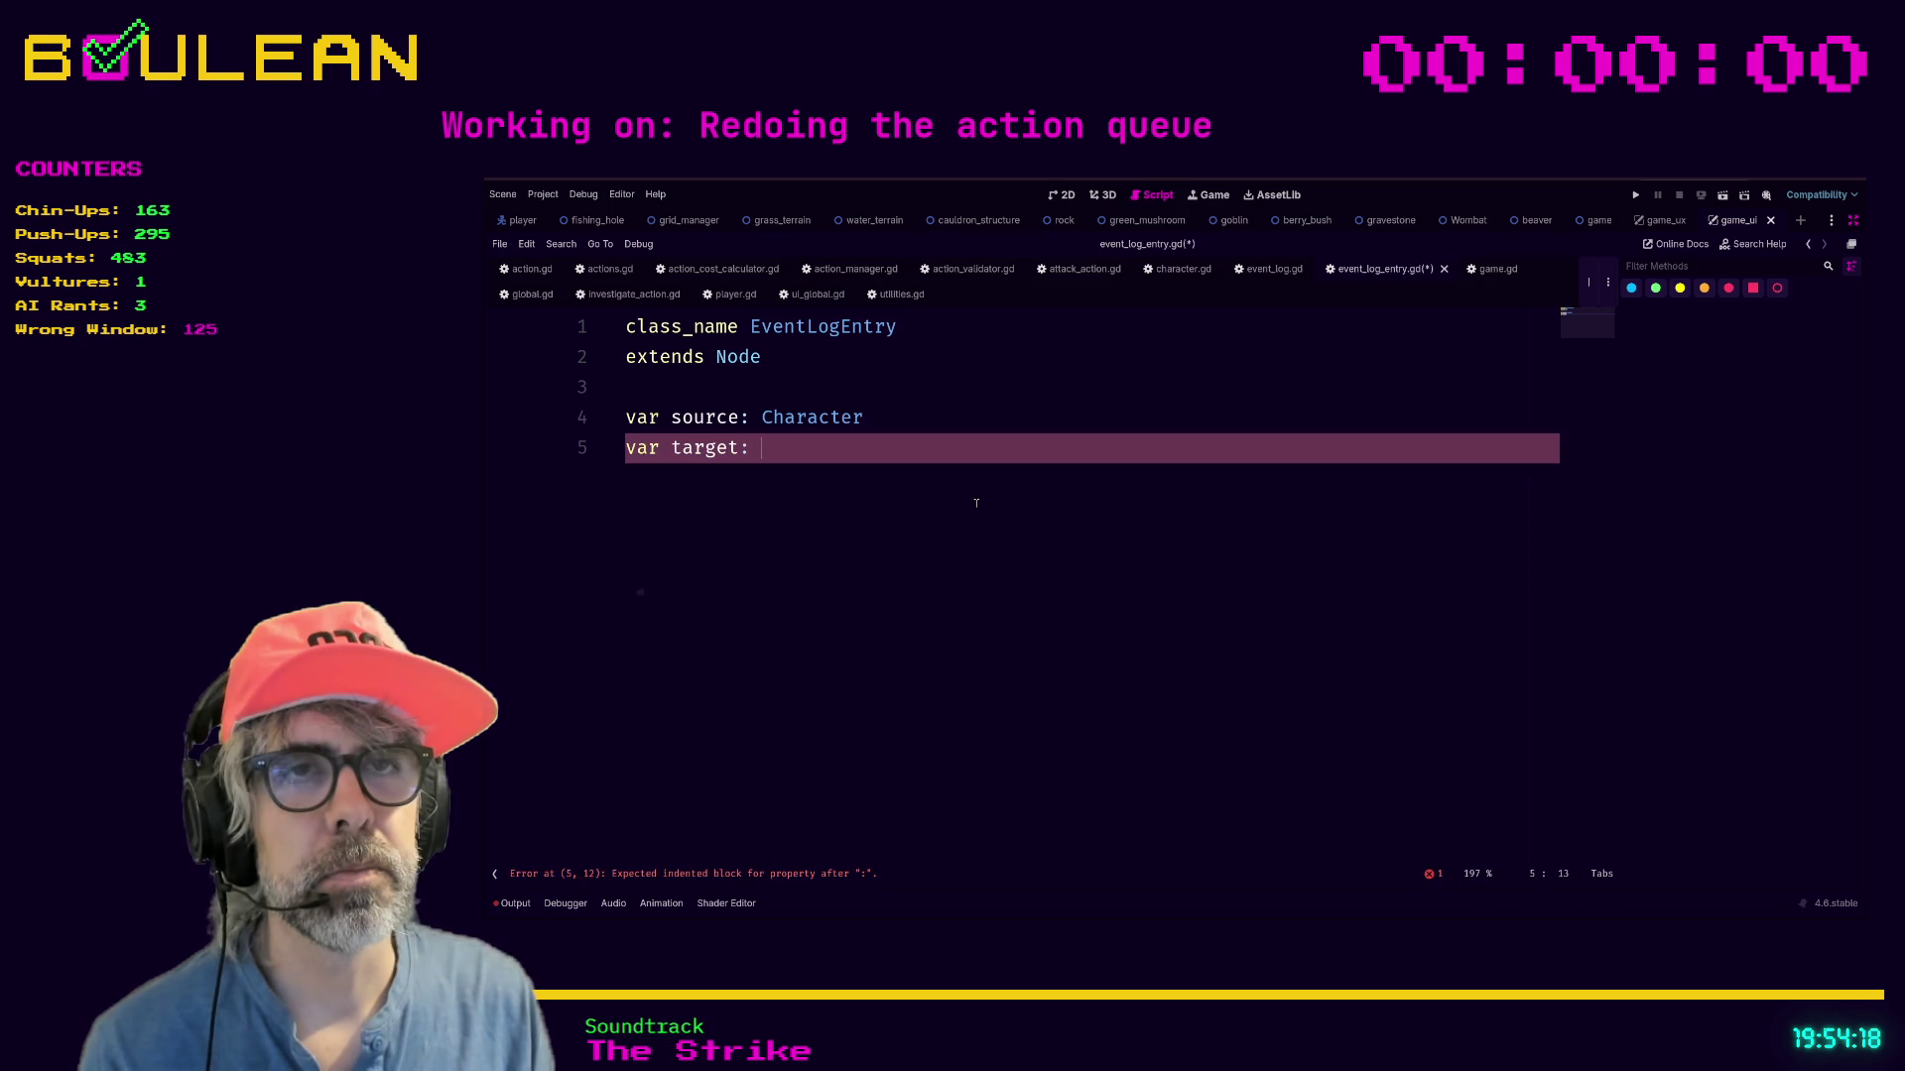
{"action": "type", "text": "Object"}
{"action": "key", "text": "Return"}
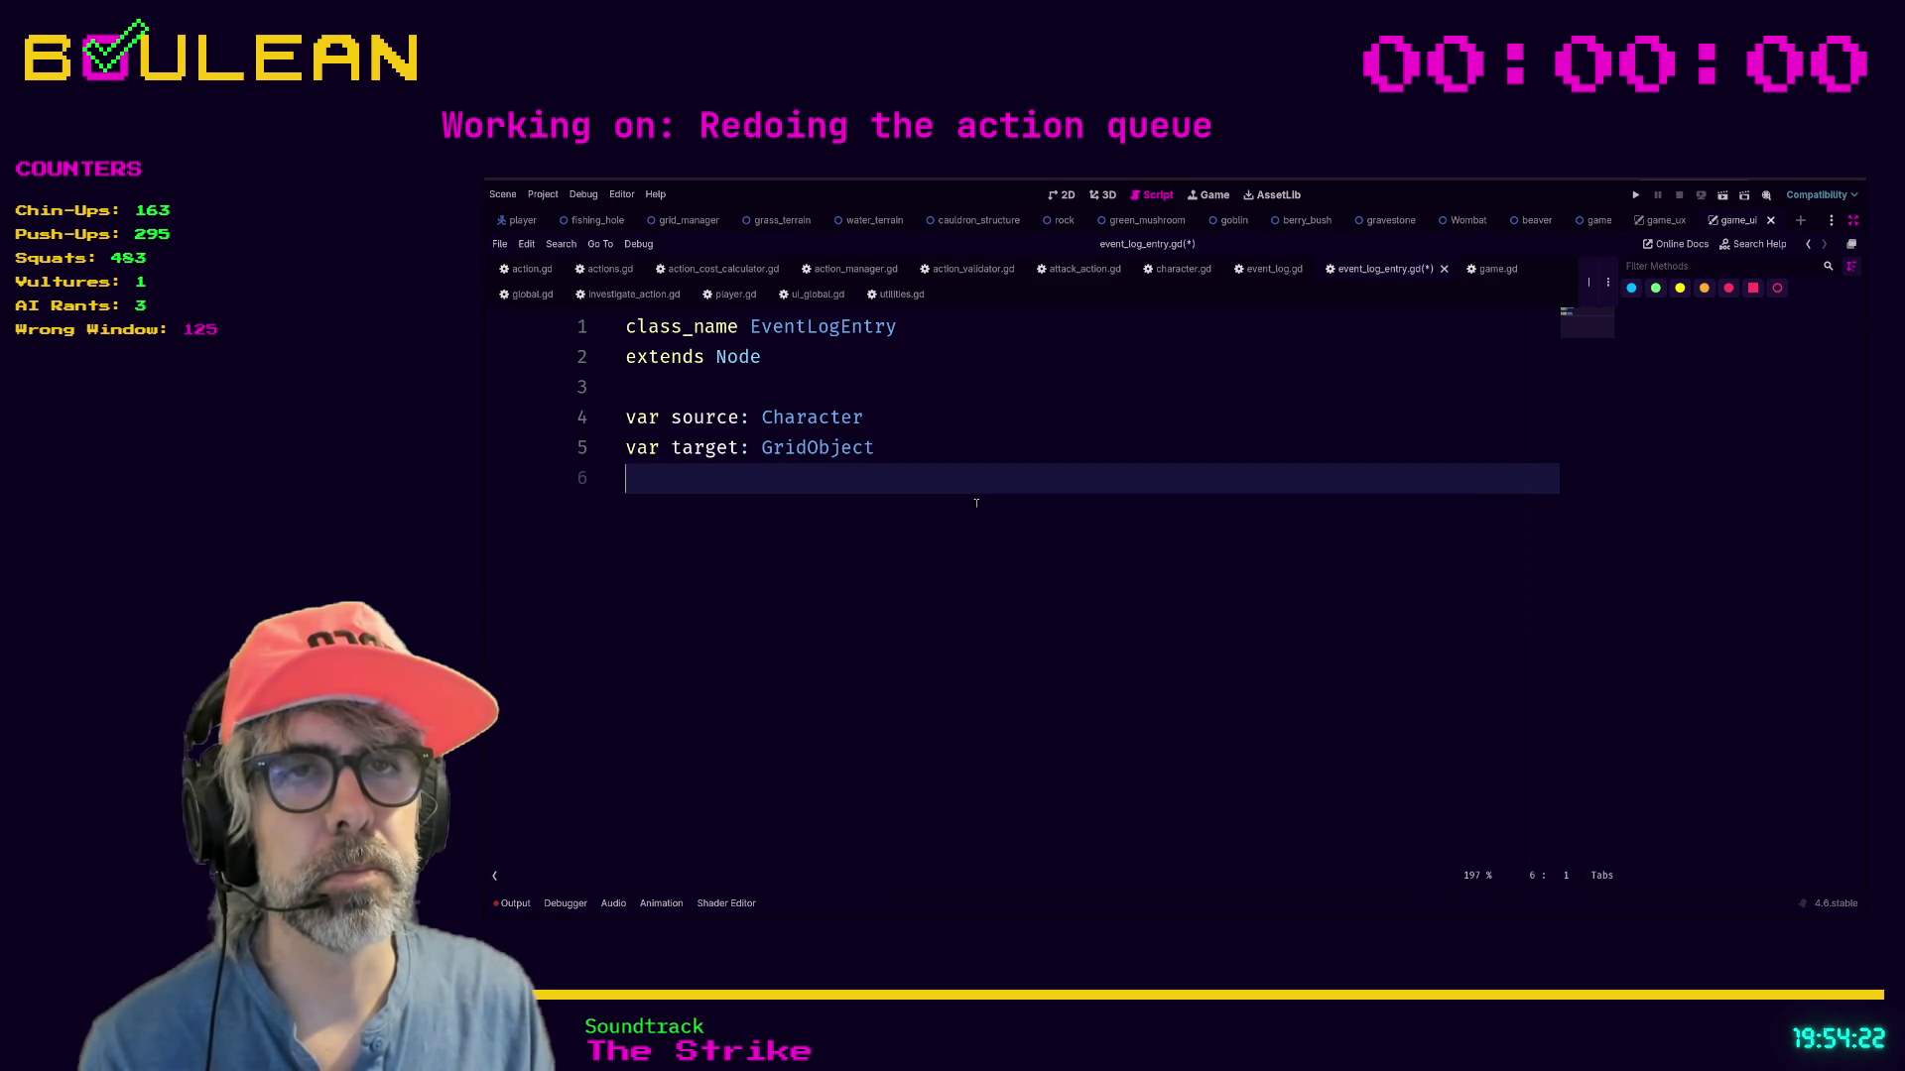
Declare var action: Actions.ActionTypes, save the script, and add a blank line.
{"action": "key", "text": "Up"}
{"action": "key", "text": "Up"}
{"action": "key", "text": "Down"}
{"action": "key", "text": "Down"}
{"action": "type", "text": "var "}
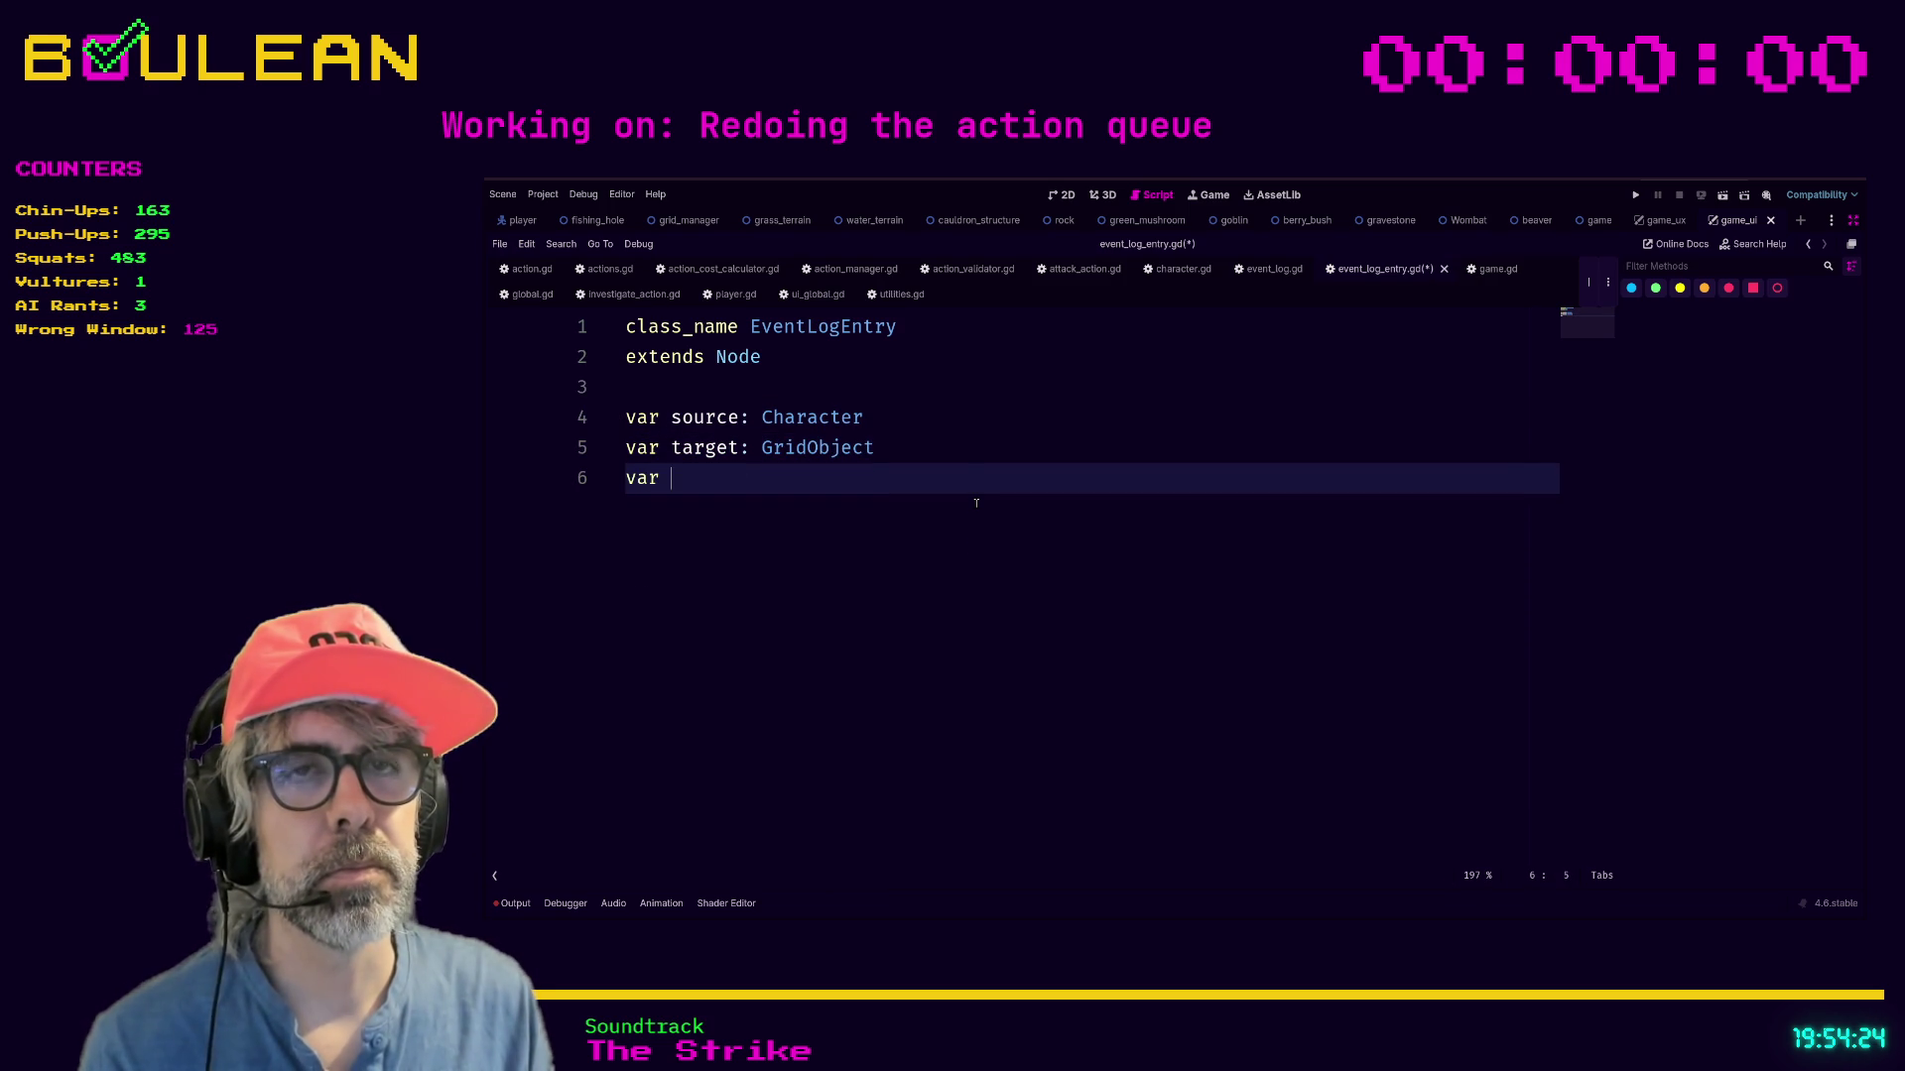
{"action": "type", "text": "action: Ac"}
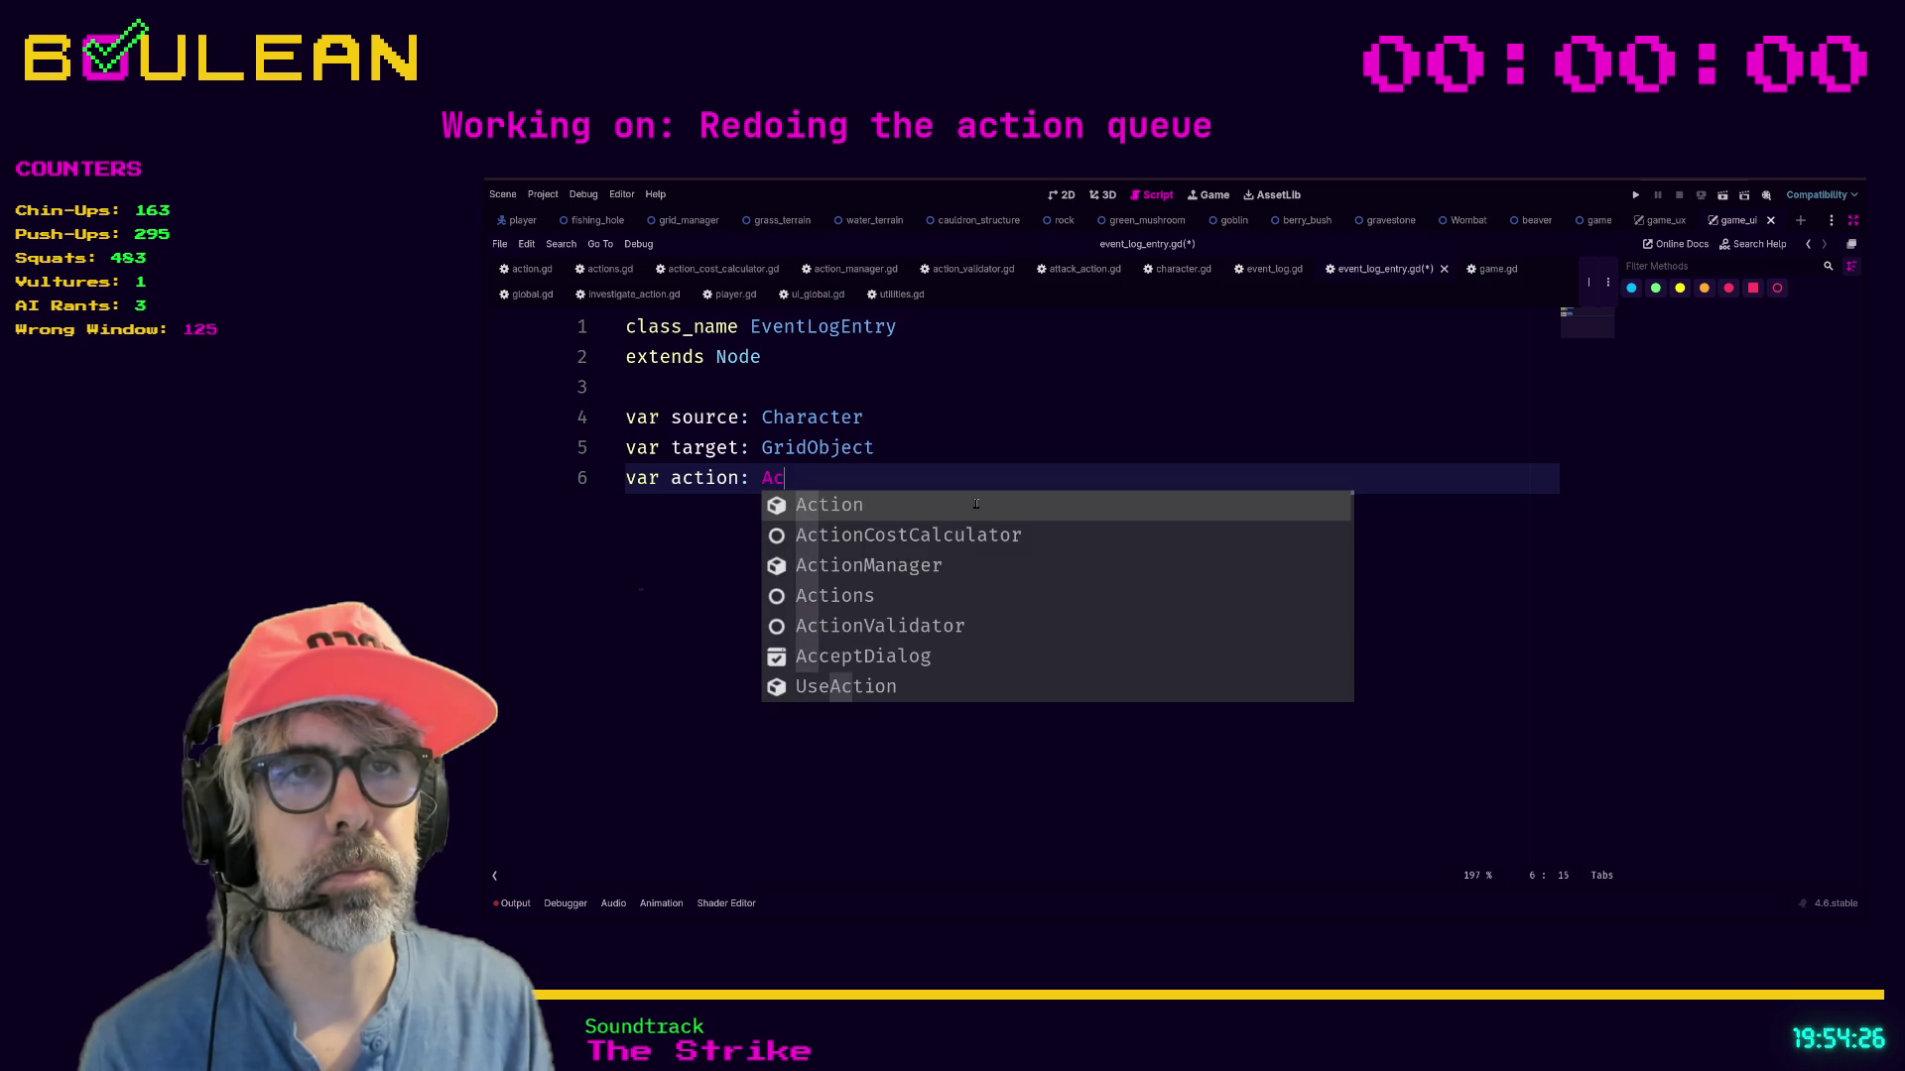
{"action": "key", "text": "Return"}
{"action": "type", "text": ".Ac"}
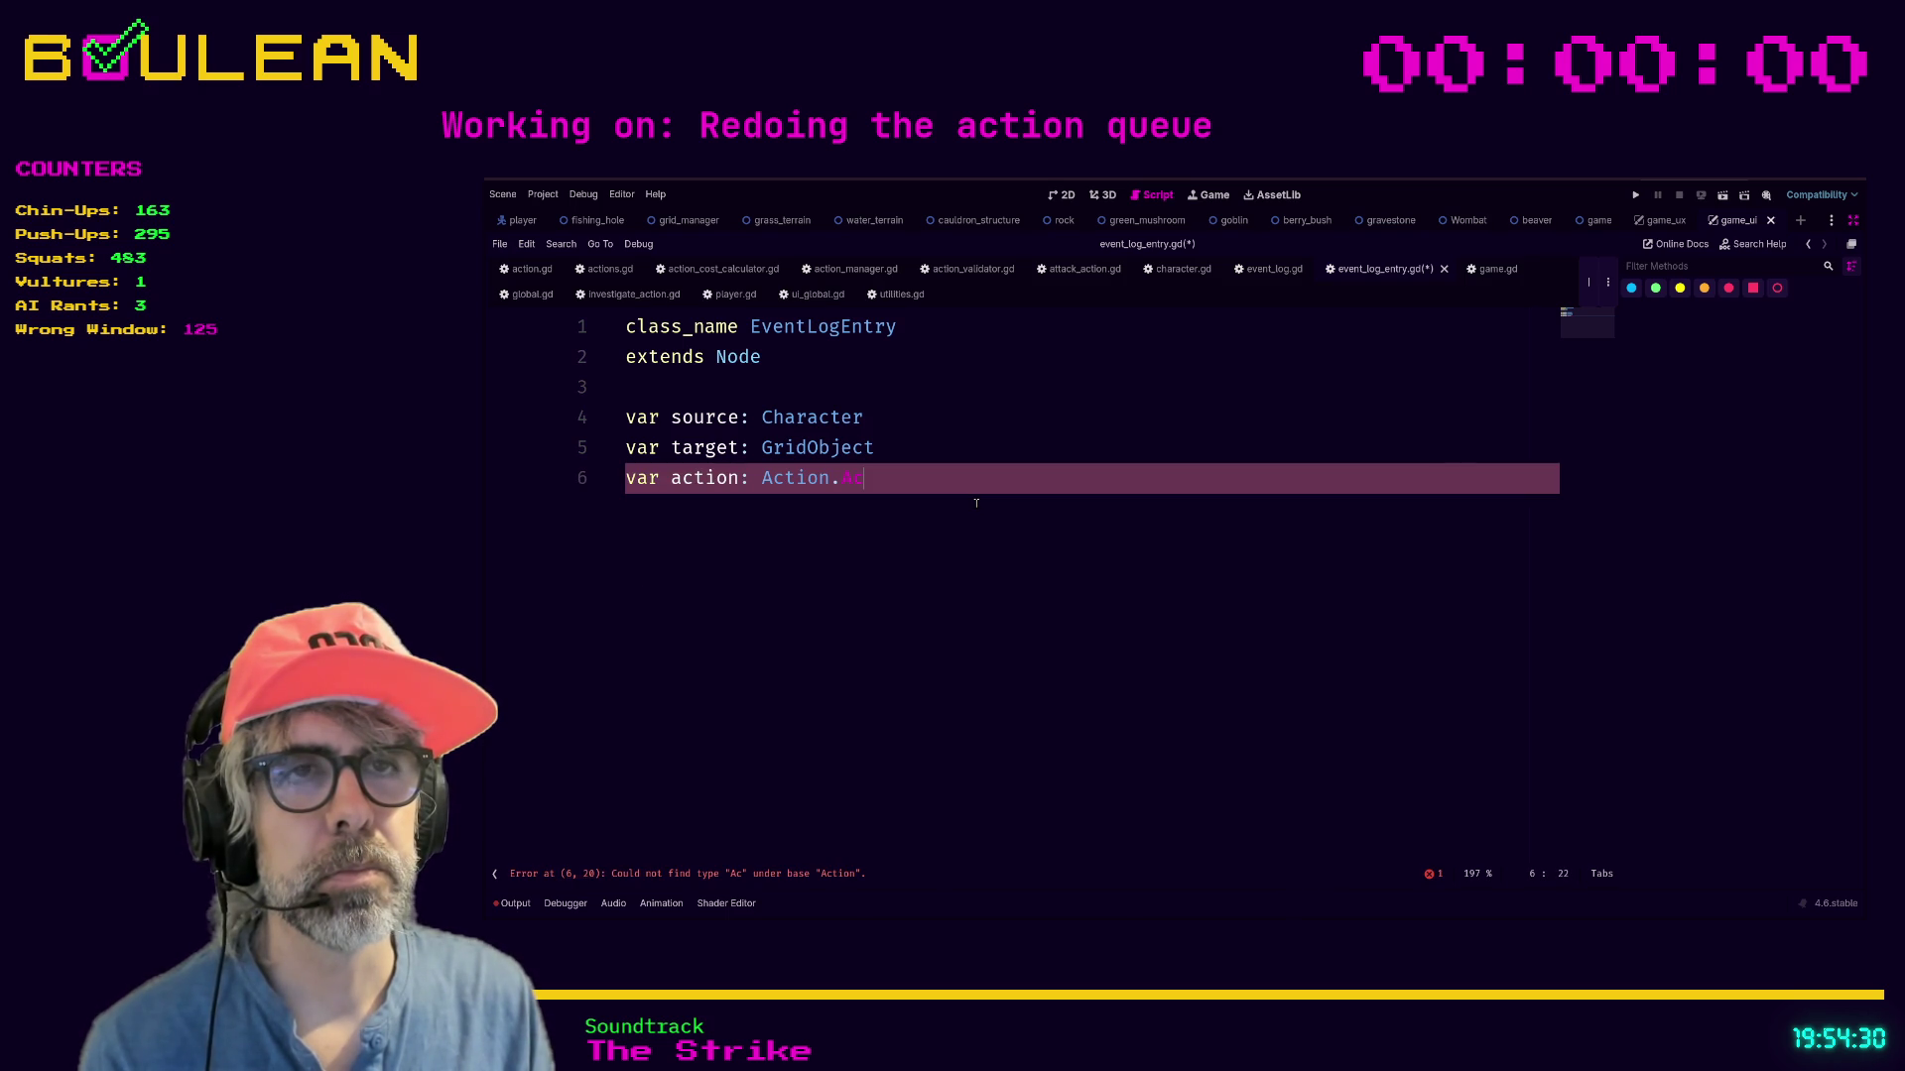
{"action": "key", "text": "BackSpace"}
{"action": "key", "text": "BackSpace"}
{"action": "type", "text": "s"}
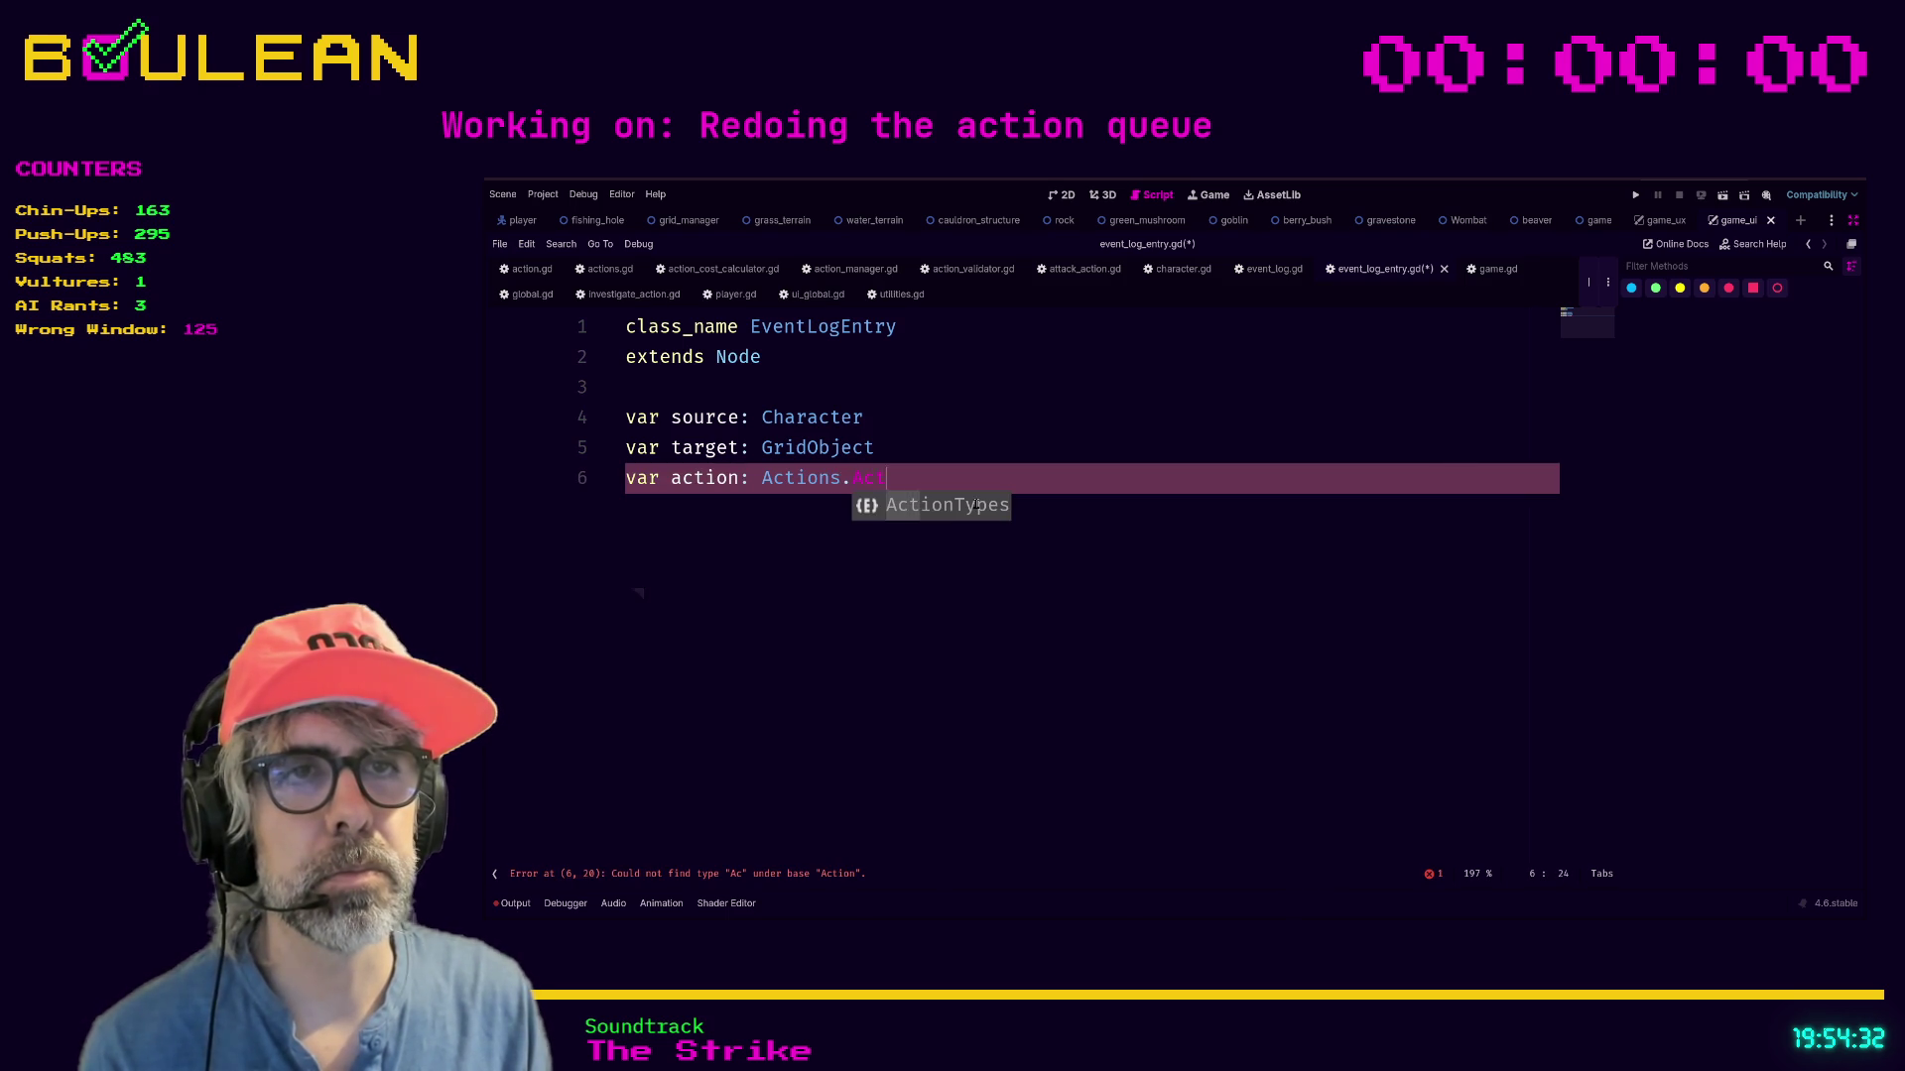
{"action": "key", "text": "Return"}
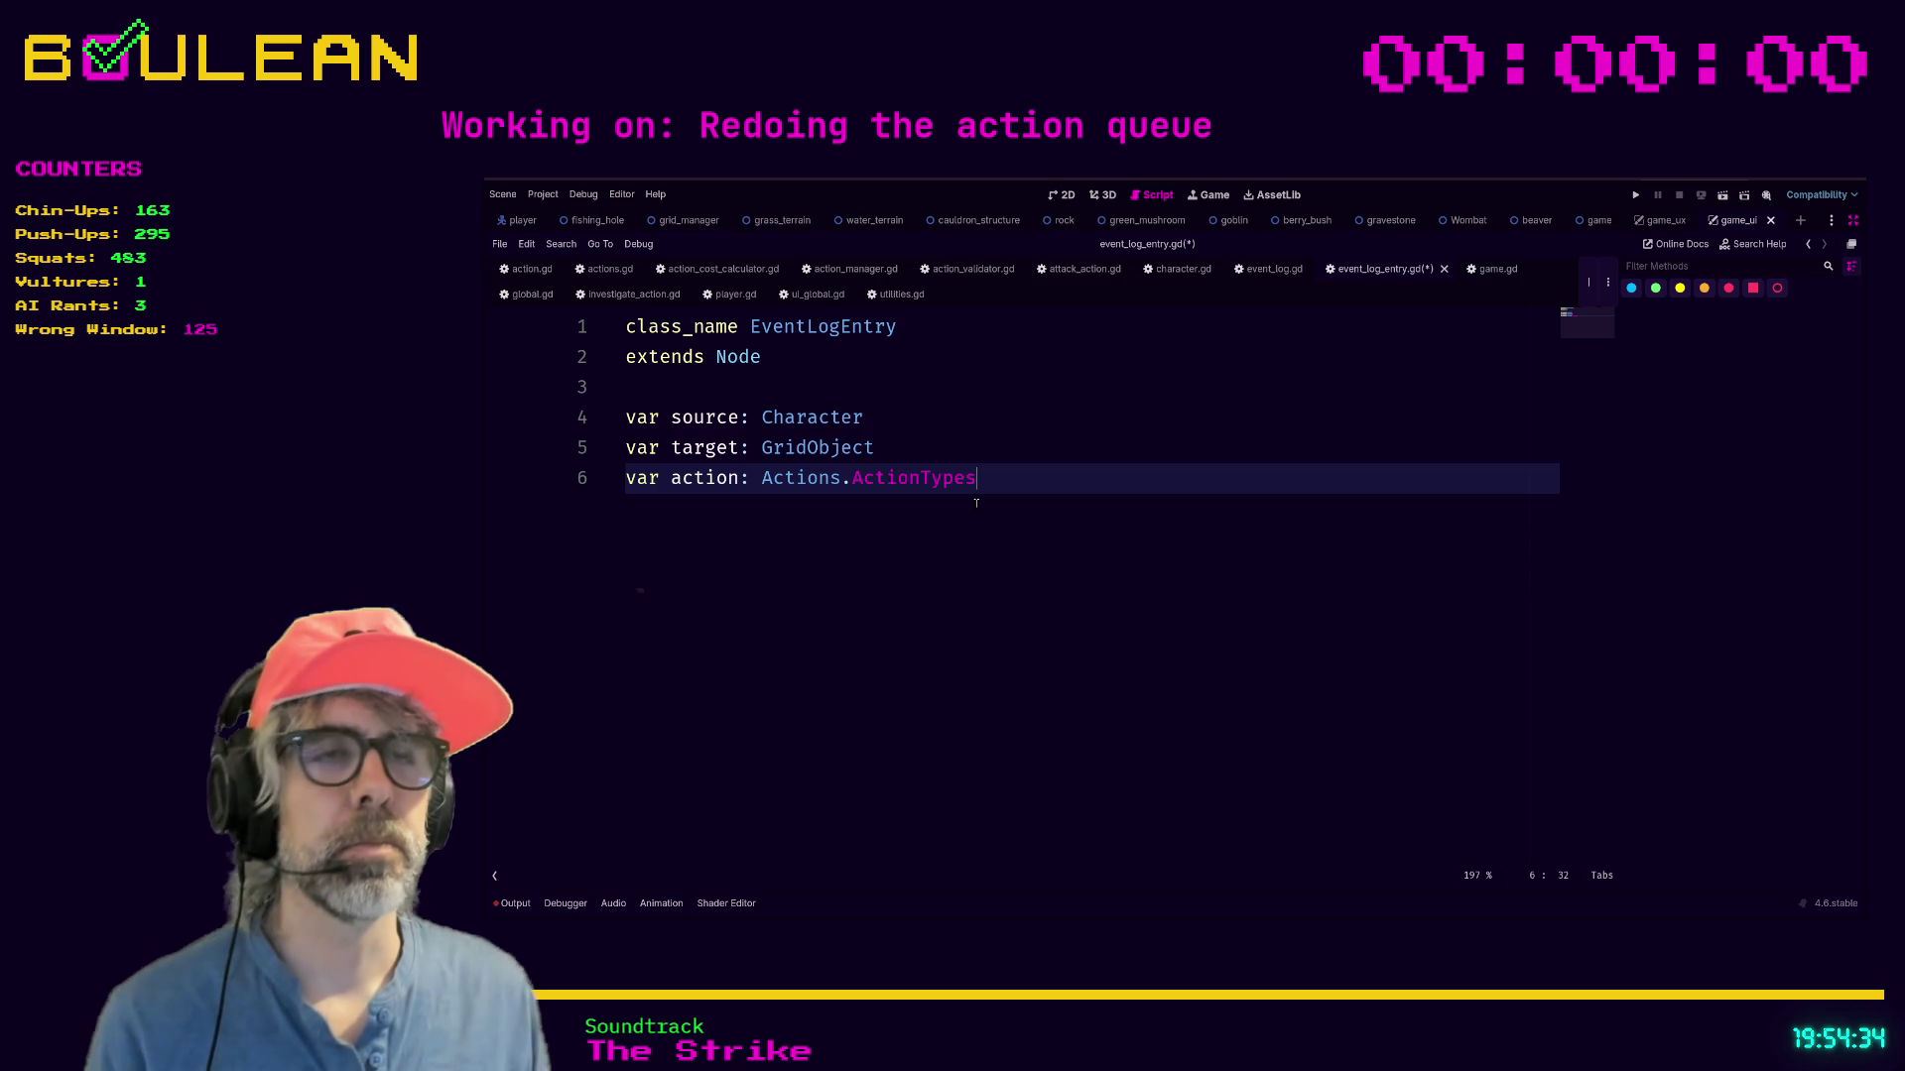
{"action": "key", "text": "ctrl+s"}
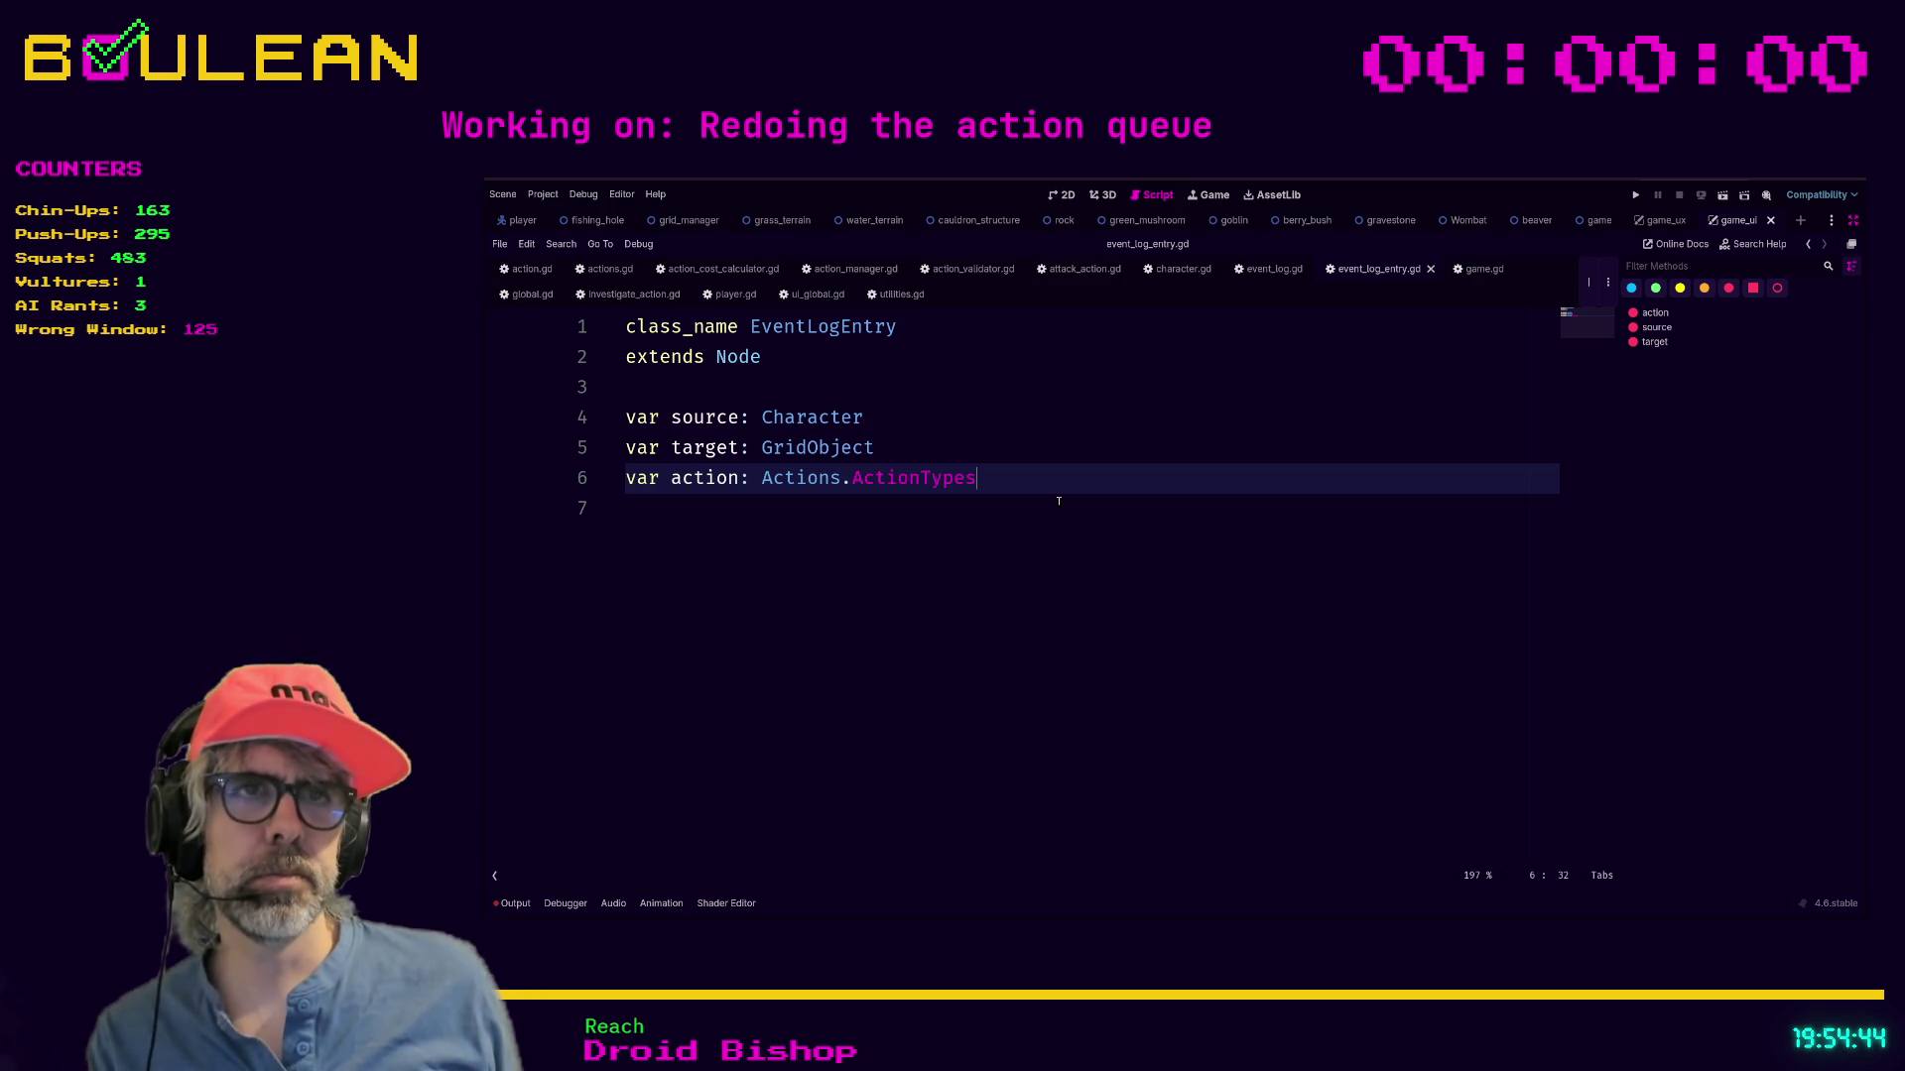
{"action": "key", "text": "Return"}
{"action": "key", "text": "Return"}
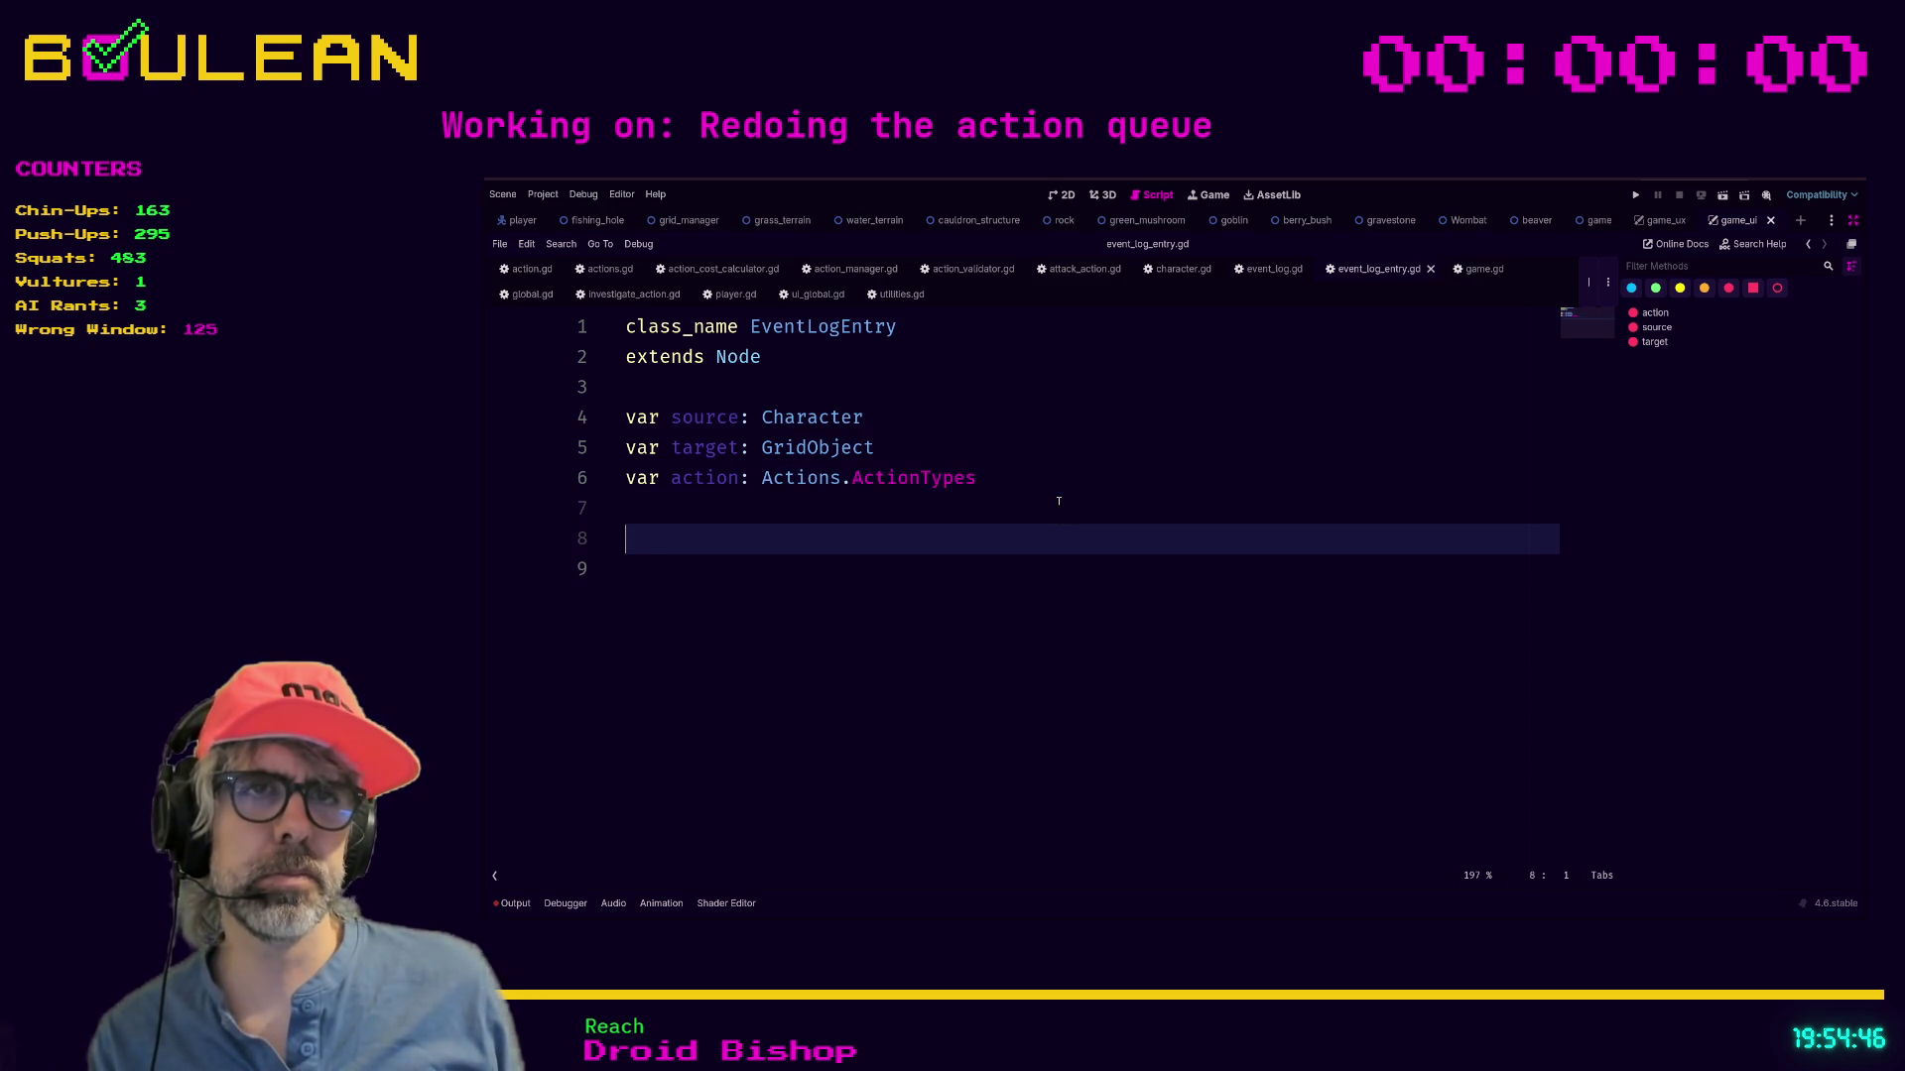
Declare func assemble_log_entry() -> void: after the variables, settling on that name after drafts.
{"action": "key", "text": "Return"}
{"action": "type", "text": "fun"}
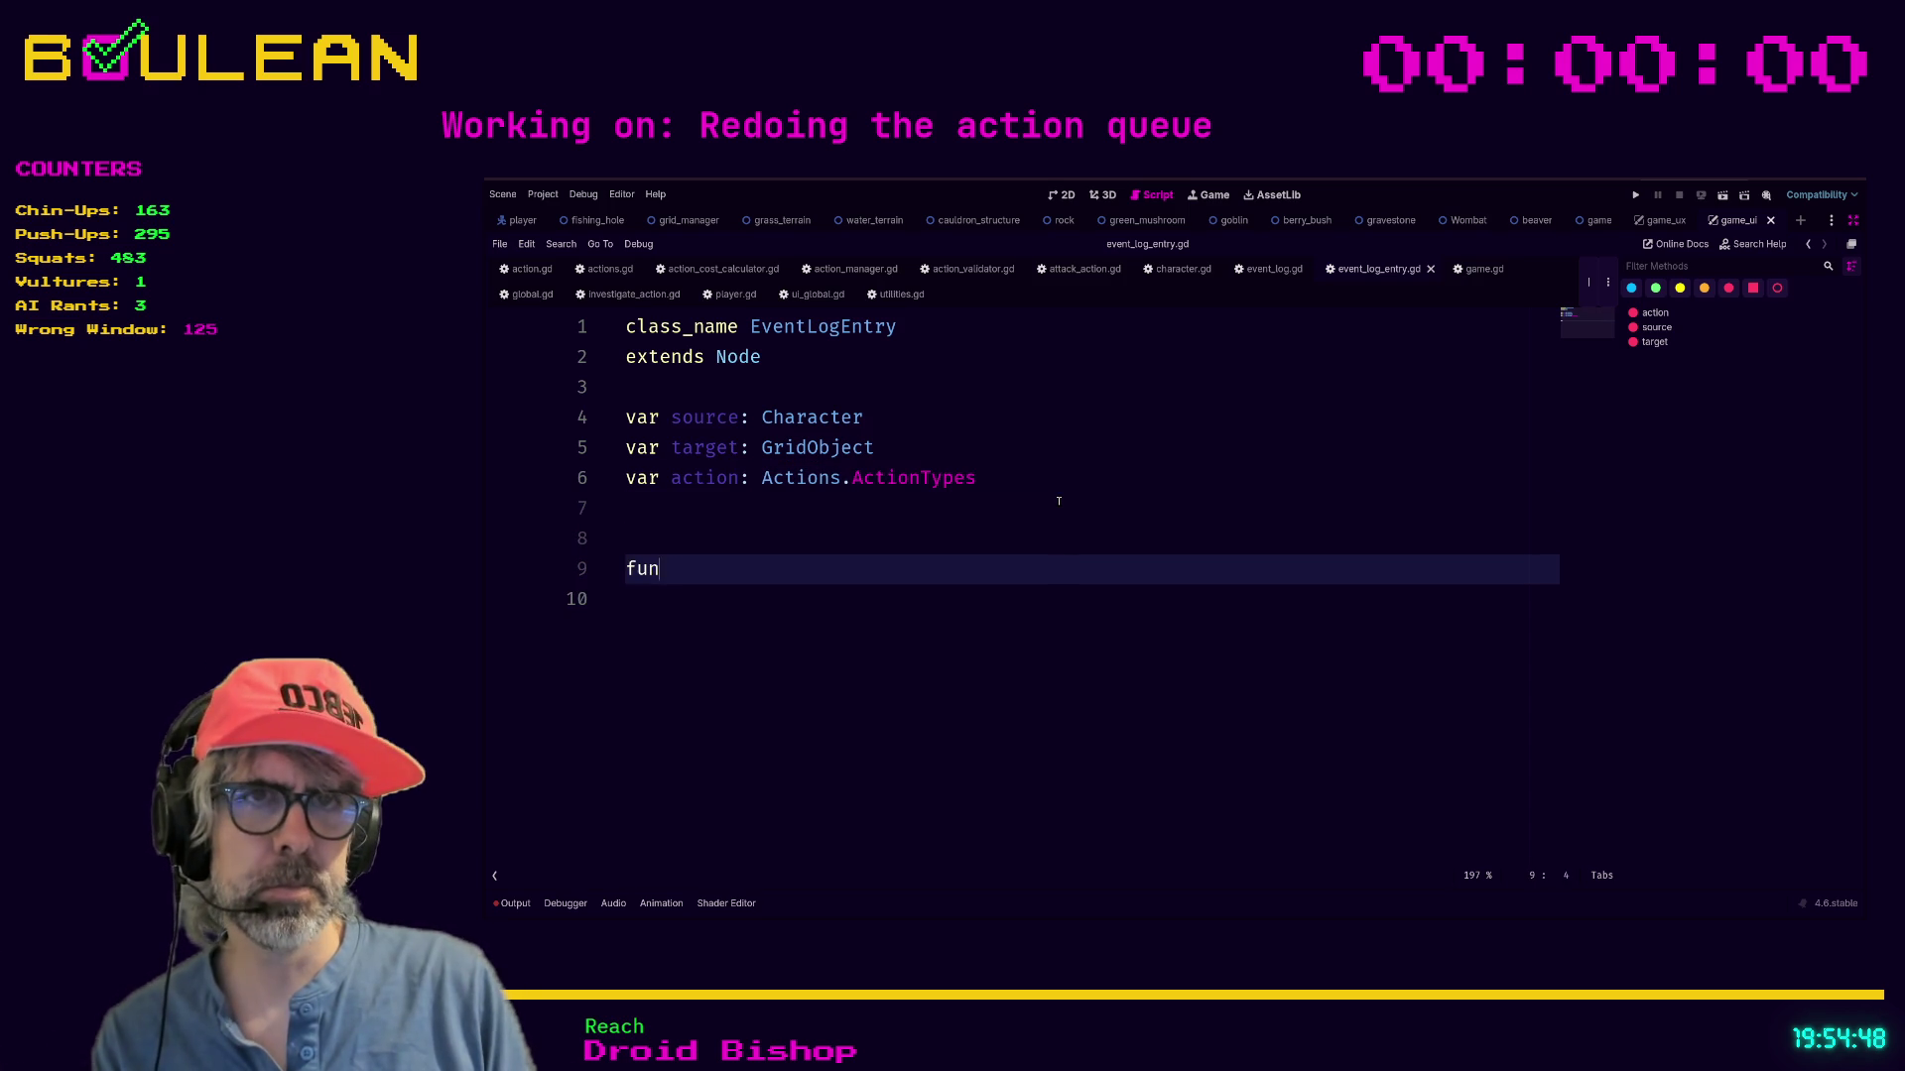
{"action": "type", "text": "c _read"}
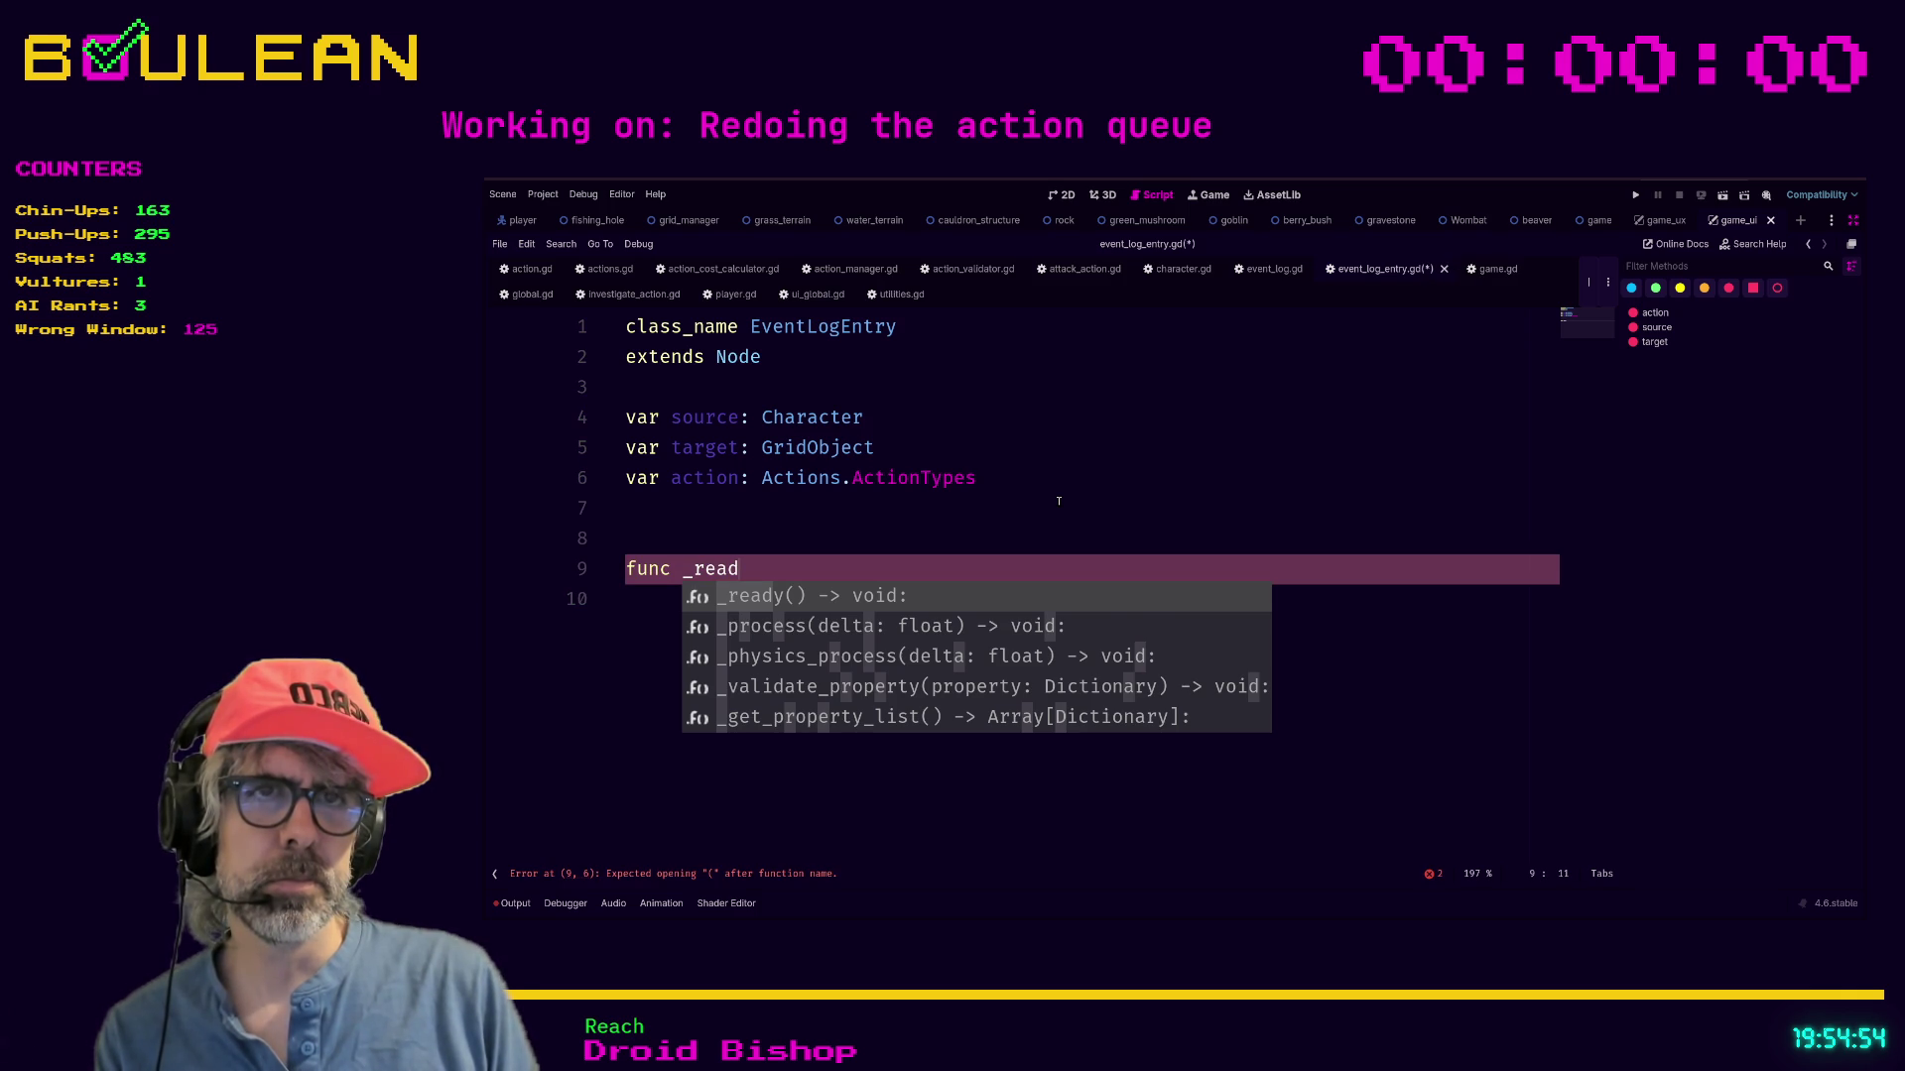
{"action": "key", "text": "BackSpace"}
{"action": "key", "text": "BackSpace"}
{"action": "key", "text": "BackSpace"}
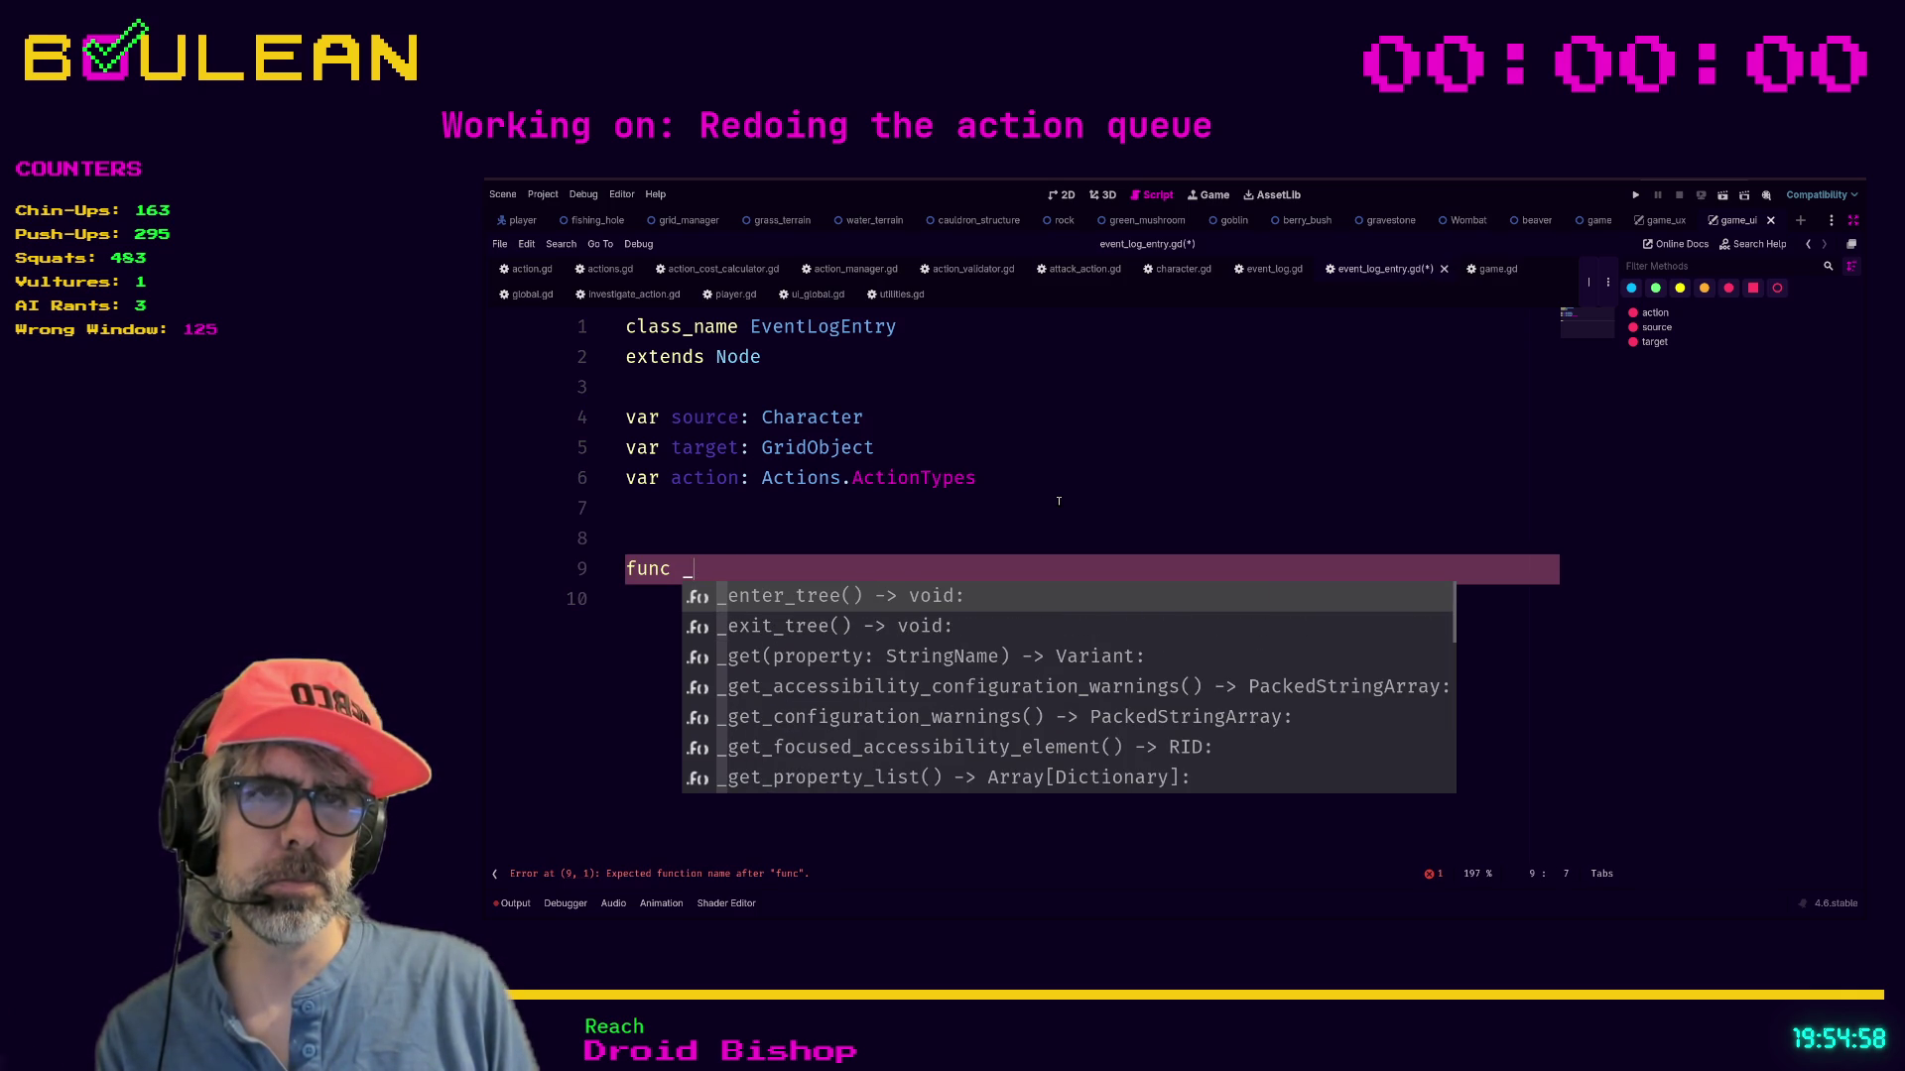
{"action": "key", "text": "BackSpace"}
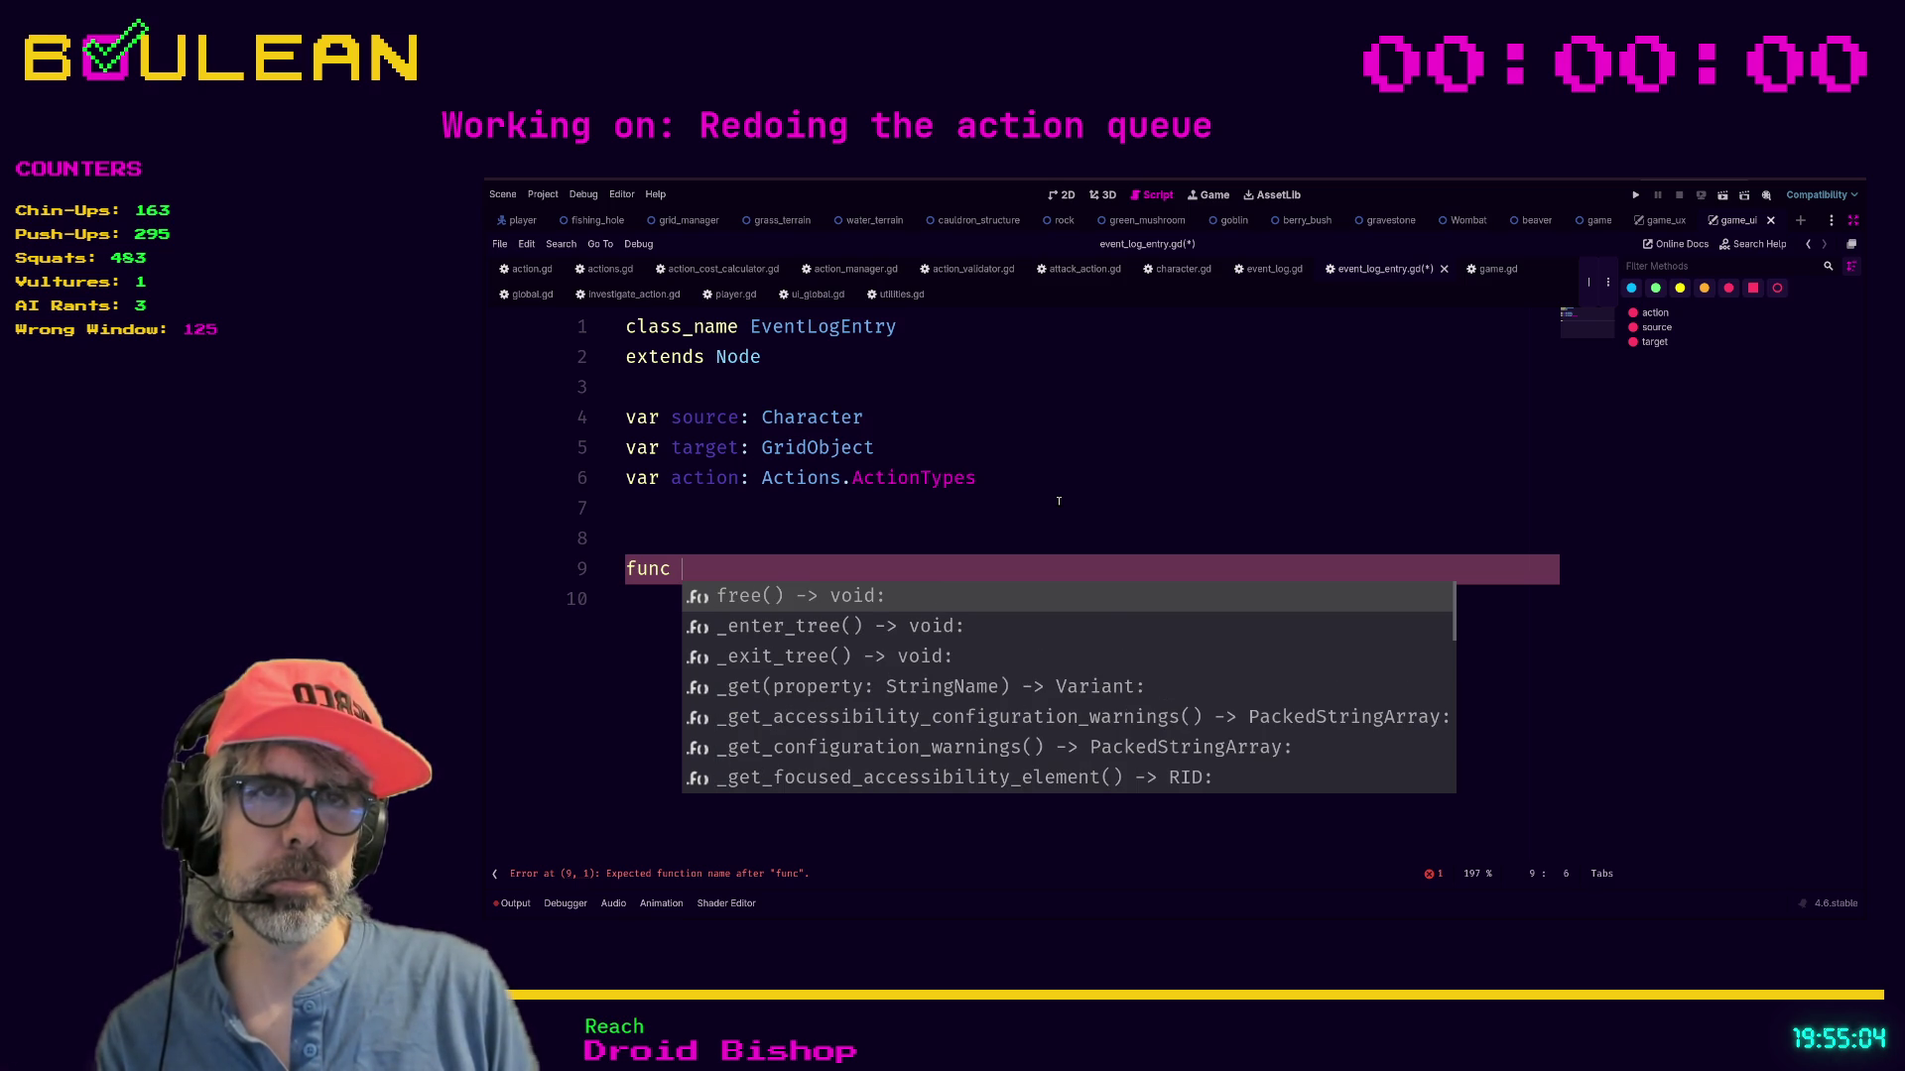
{"action": "type", "text": "parse"}
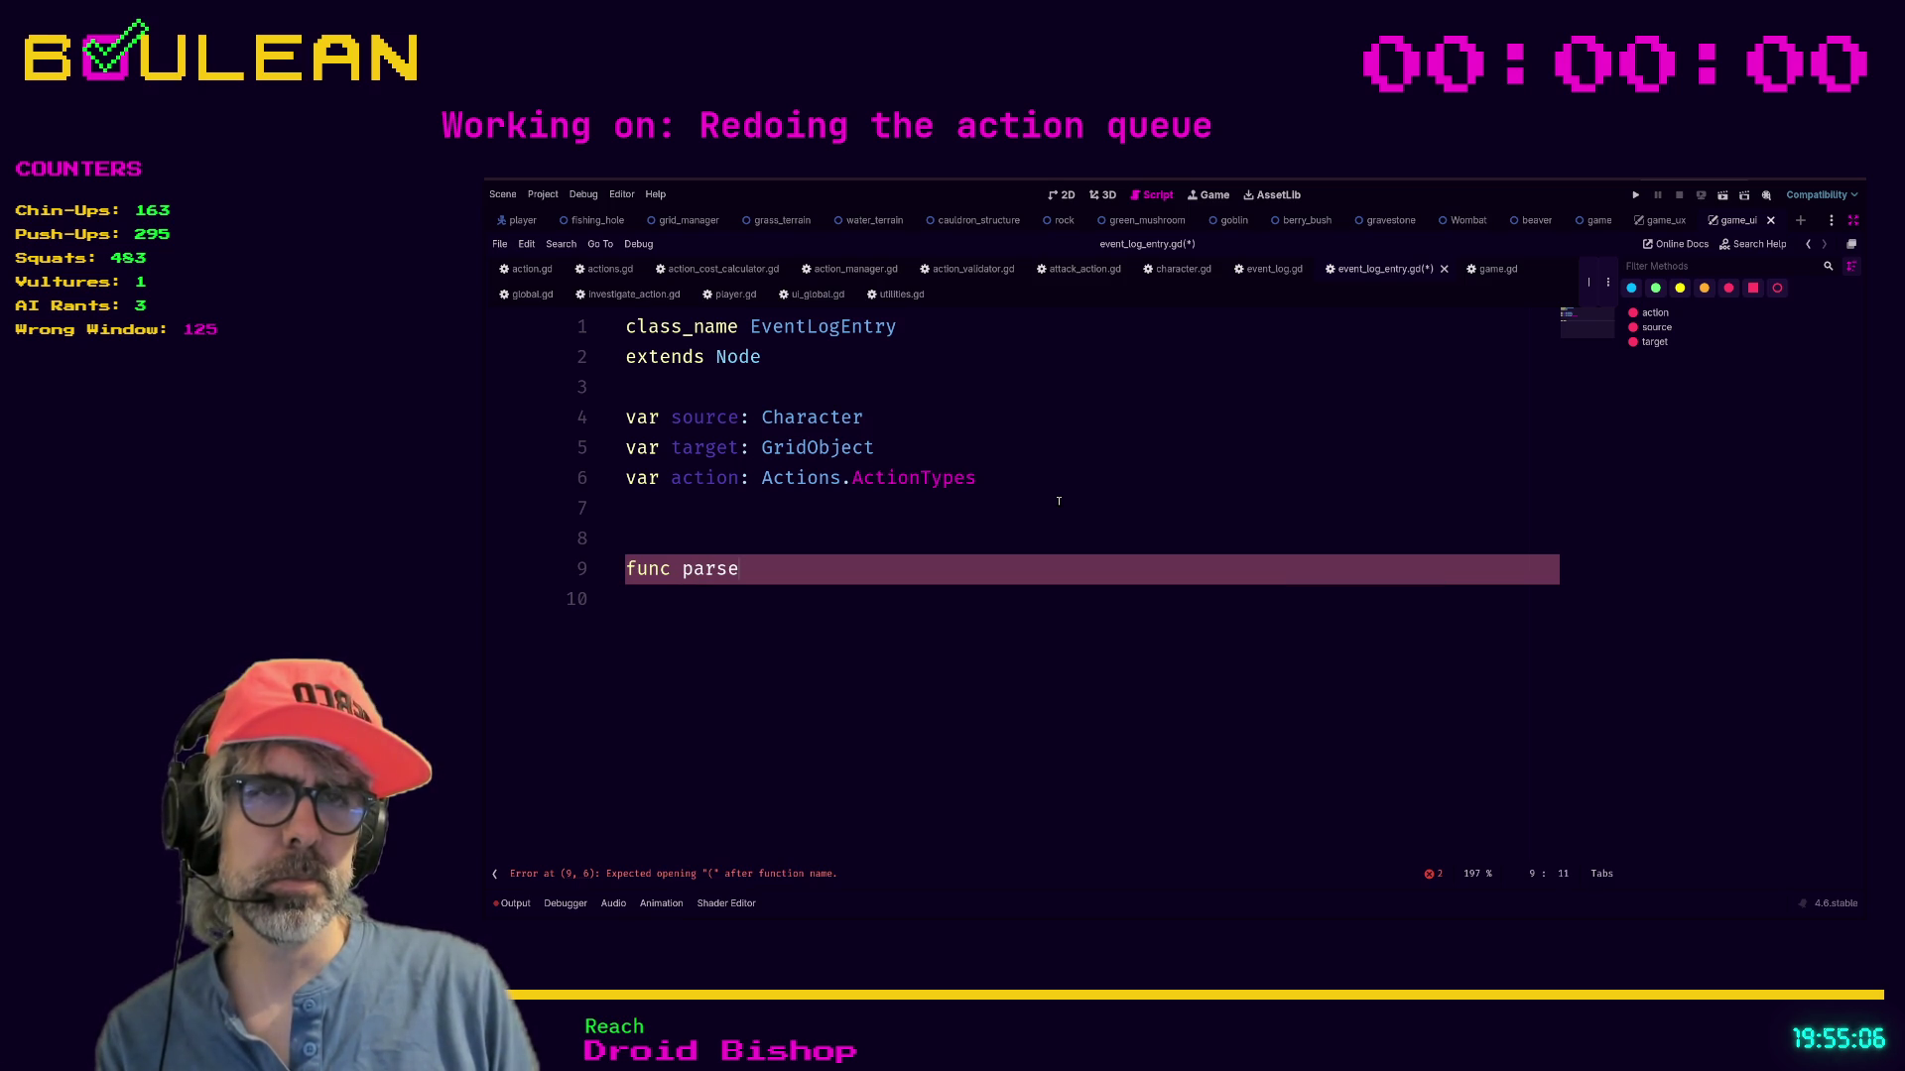
{"action": "type", "text": "_log"}
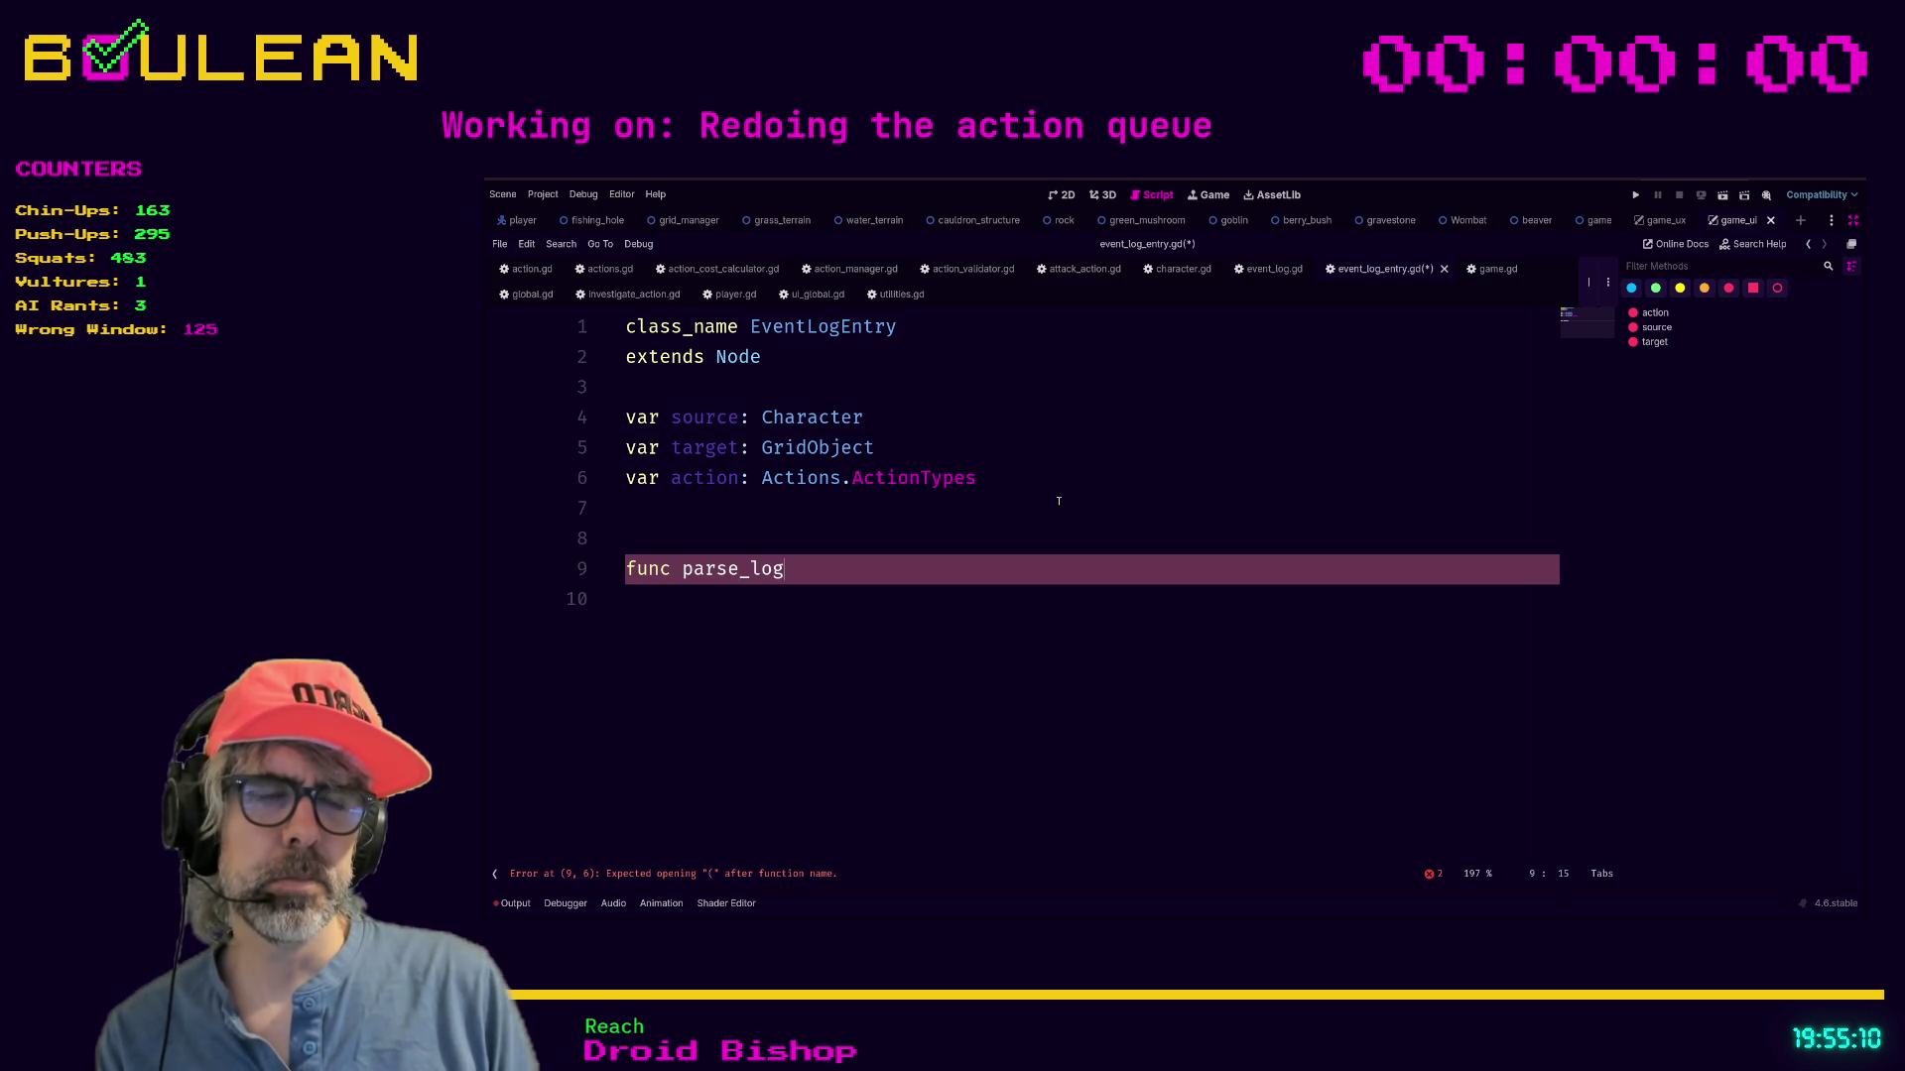
{"action": "type", "text": "_entry"}
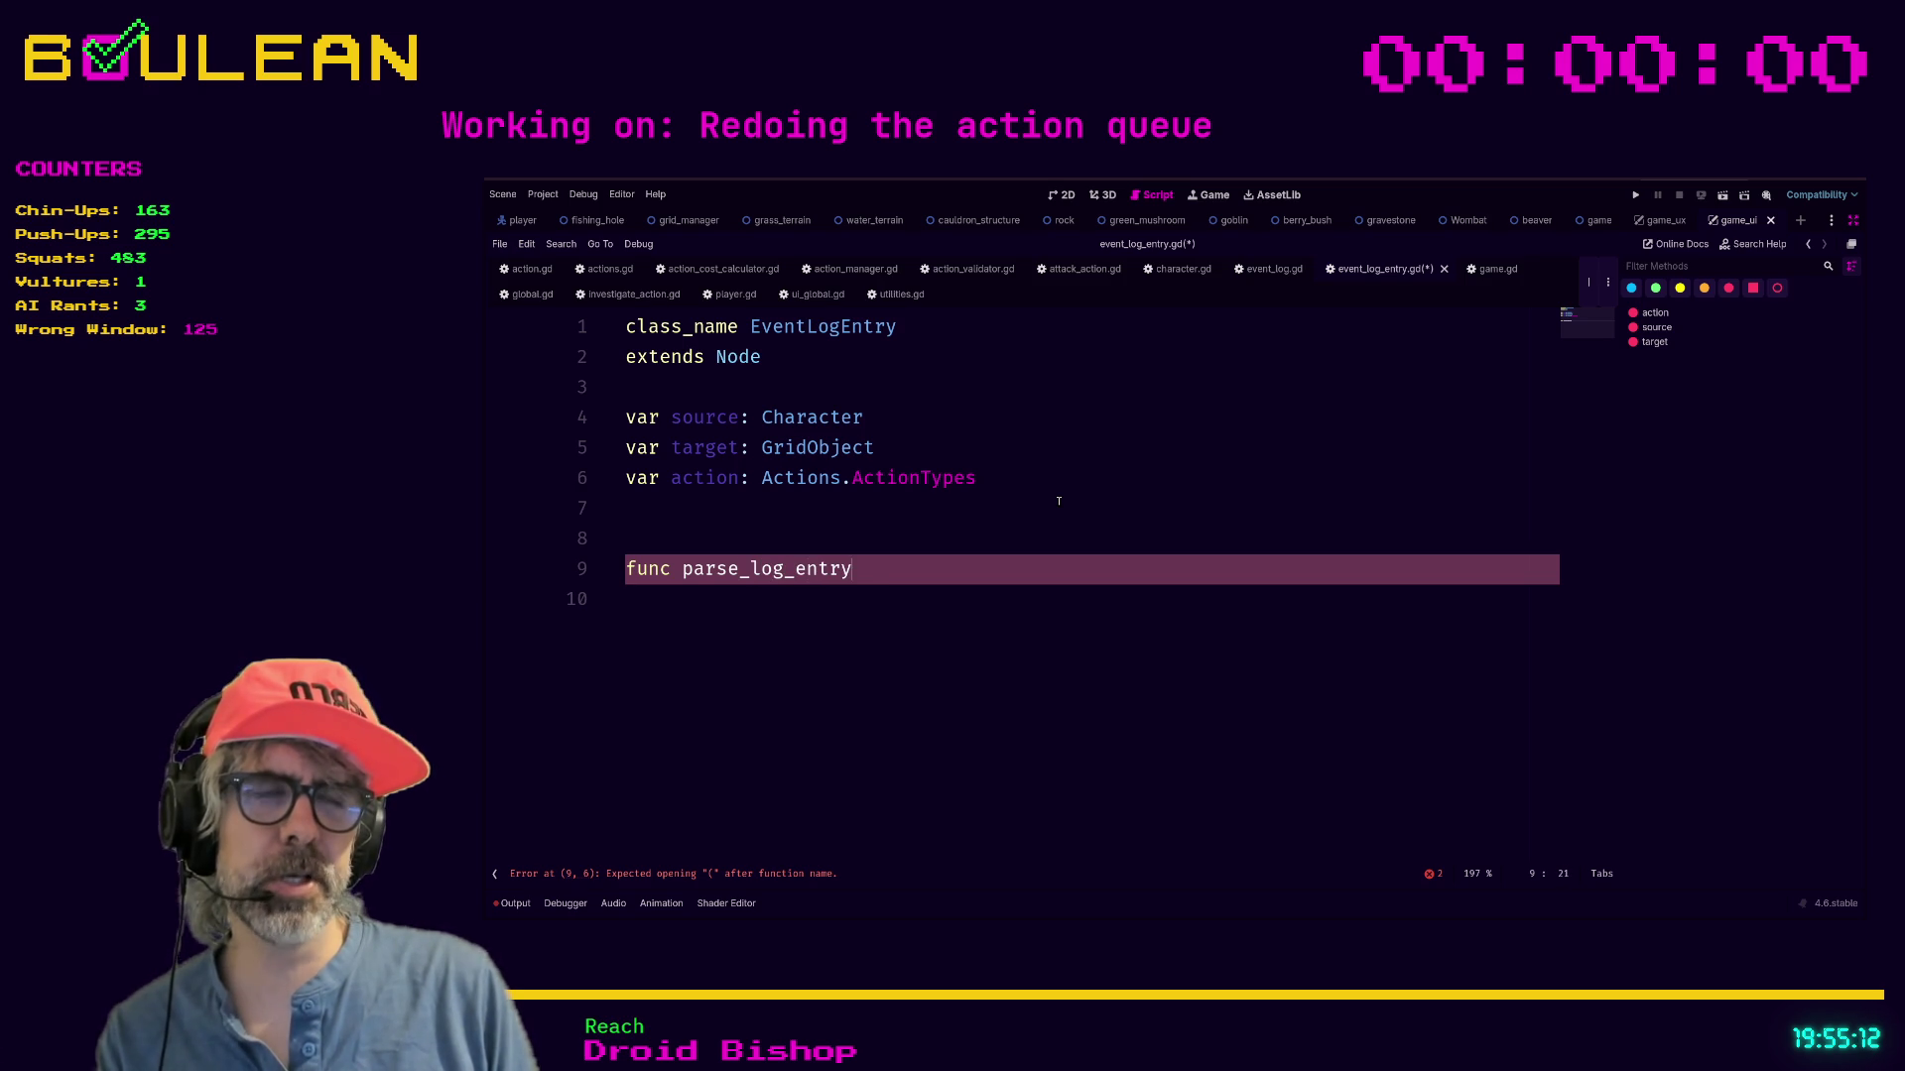
{"action": "type", "text": "() -"}
{"action": "key", "text": "BackSpace"}
{"action": "key", "text": "BackSpace"}
{"action": "key", "text": "BackSpace"}
{"action": "key", "text": "BackSpace"}
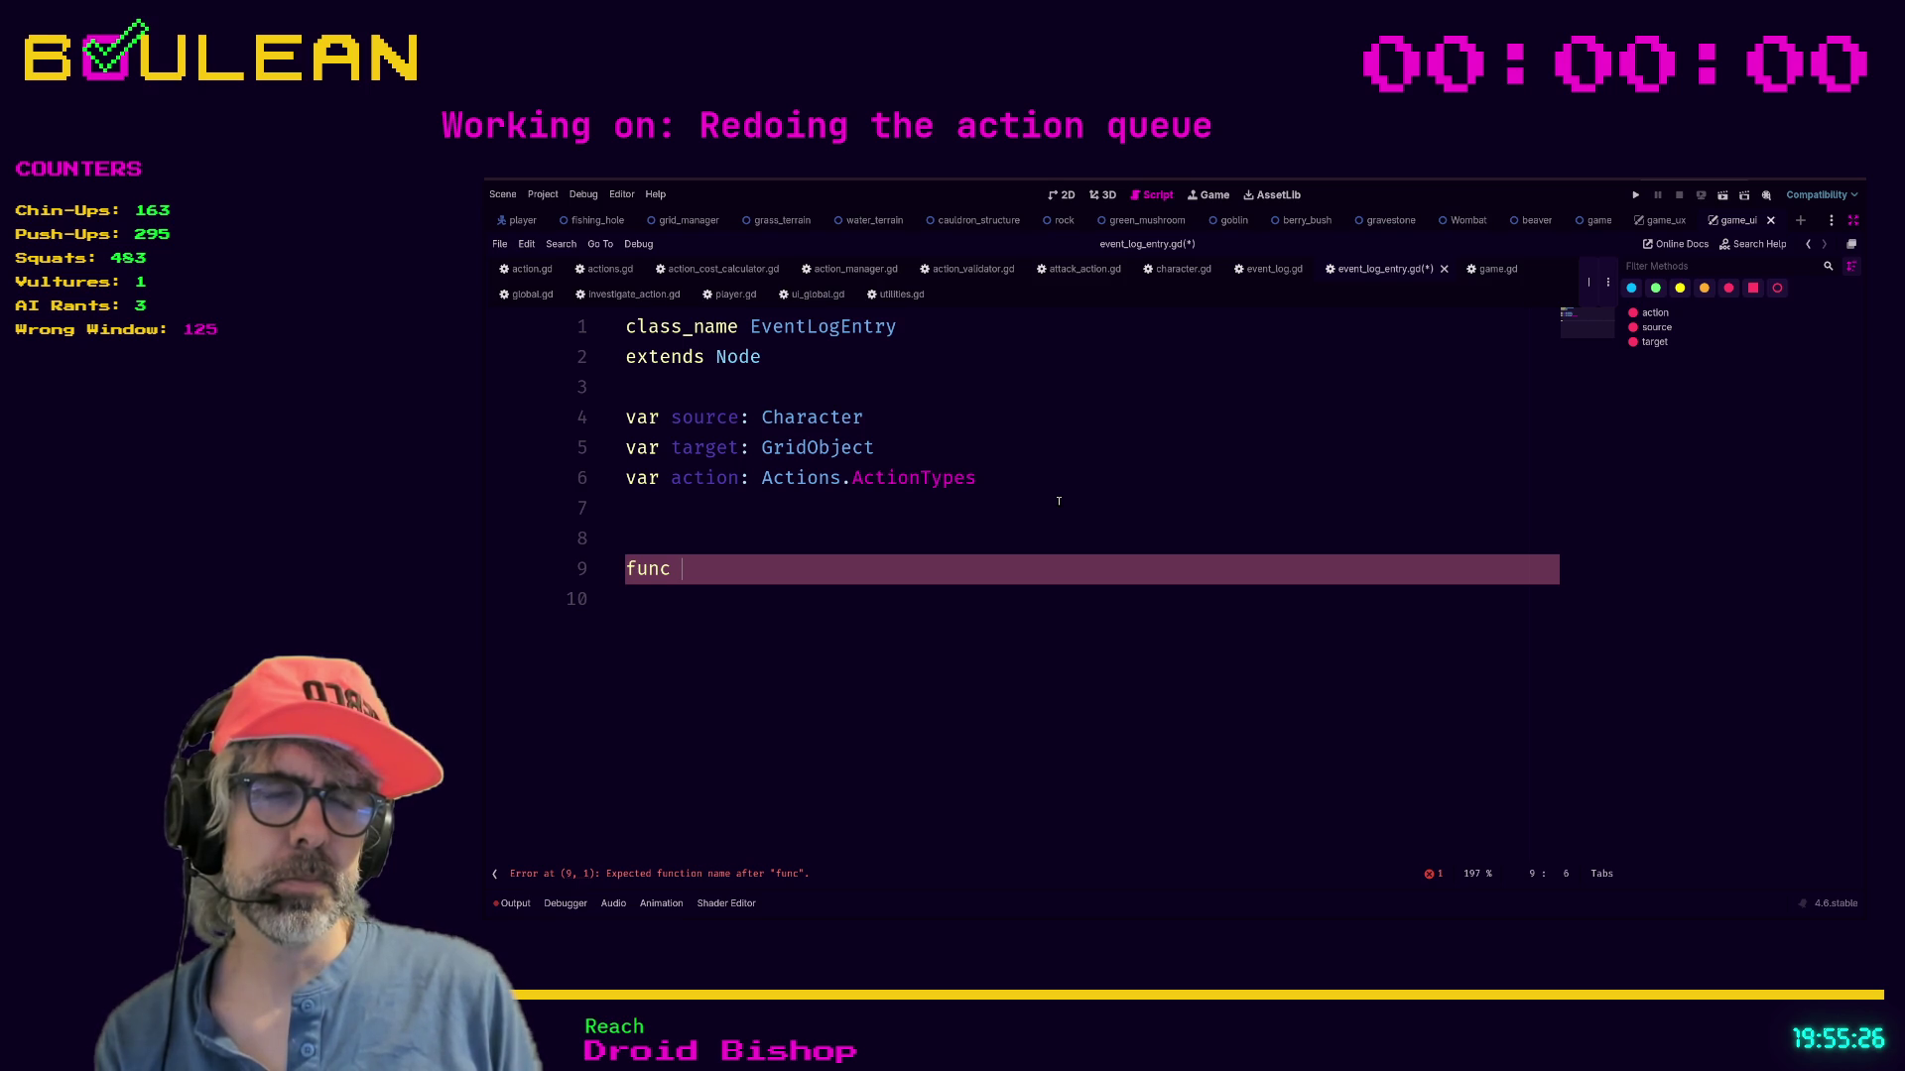
{"action": "type", "text": "buil"}
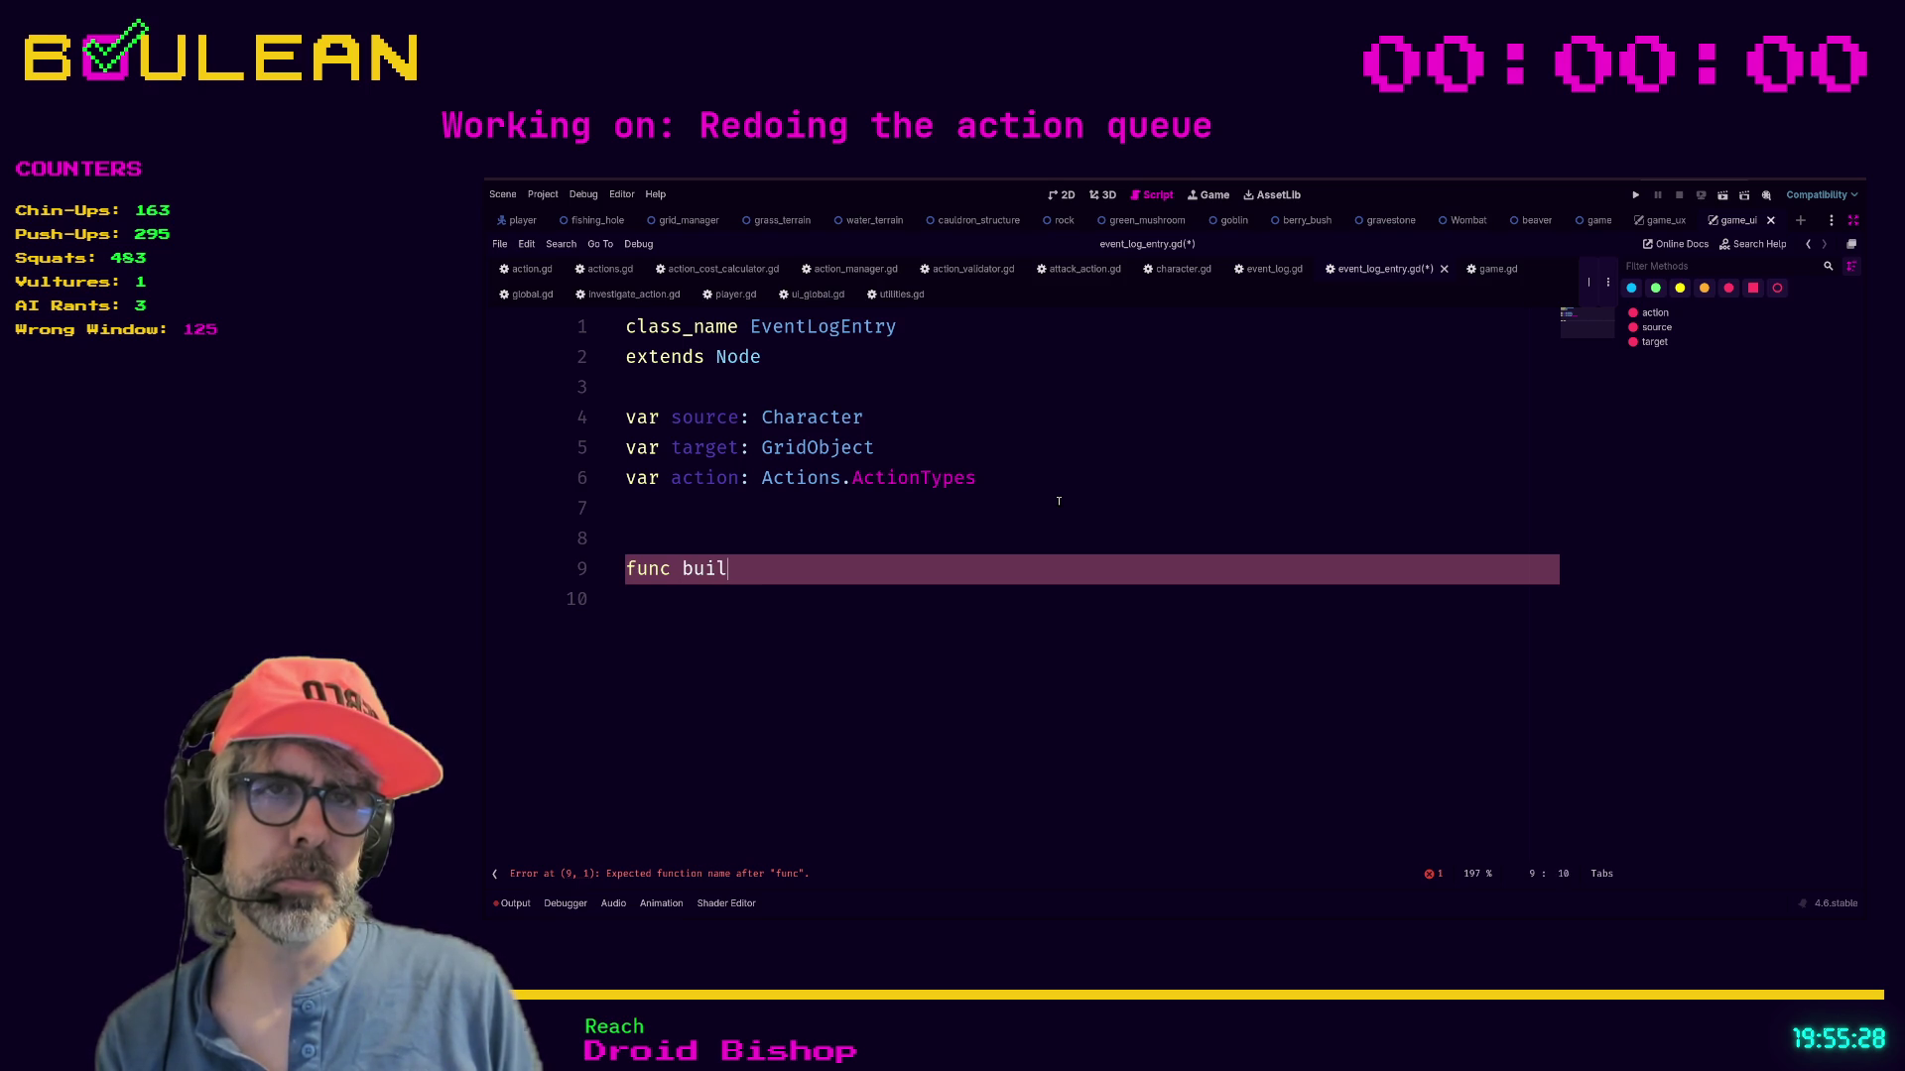
{"action": "type", "text": "d_log_"}
{"action": "key", "text": "BackSpace"}
{"action": "key", "text": "BackSpace"}
{"action": "key", "text": "BackSpace"}
{"action": "type", "text": "asse"}
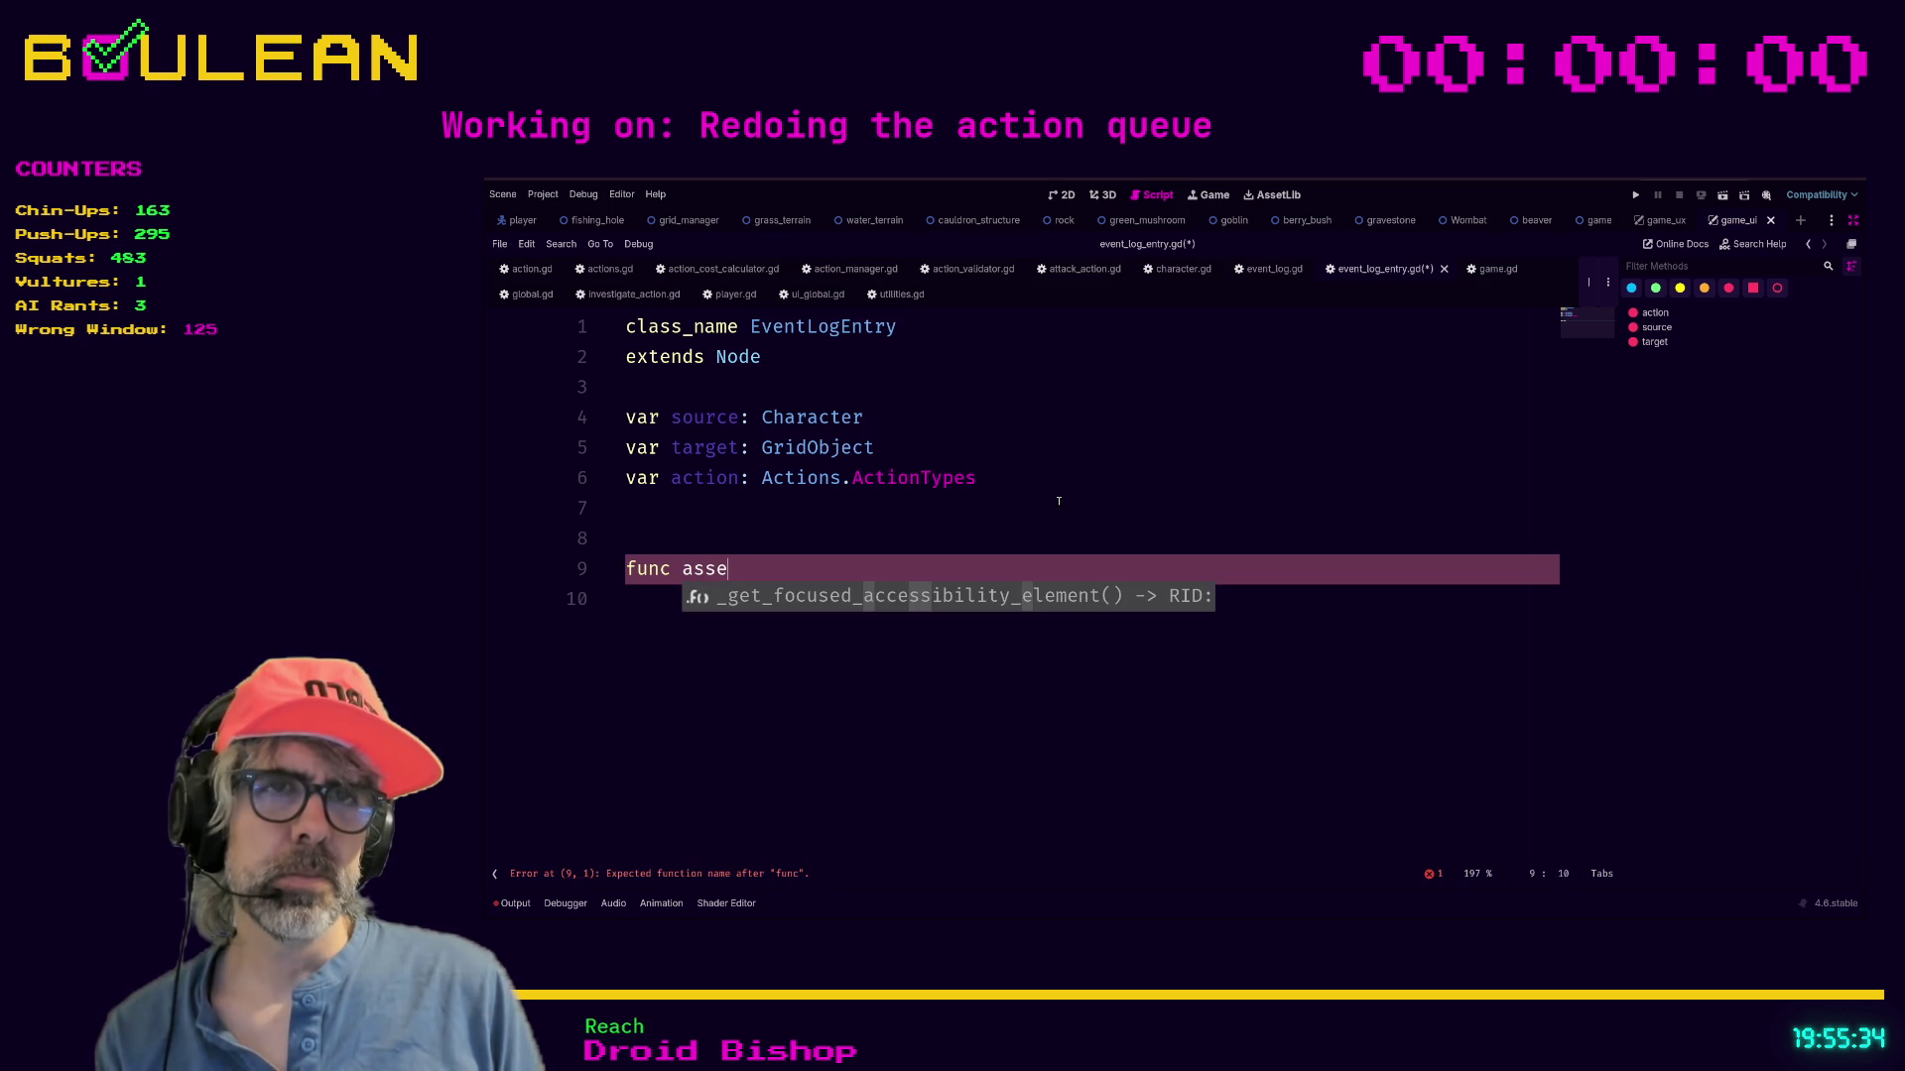
{"action": "type", "text": "mble_log"}
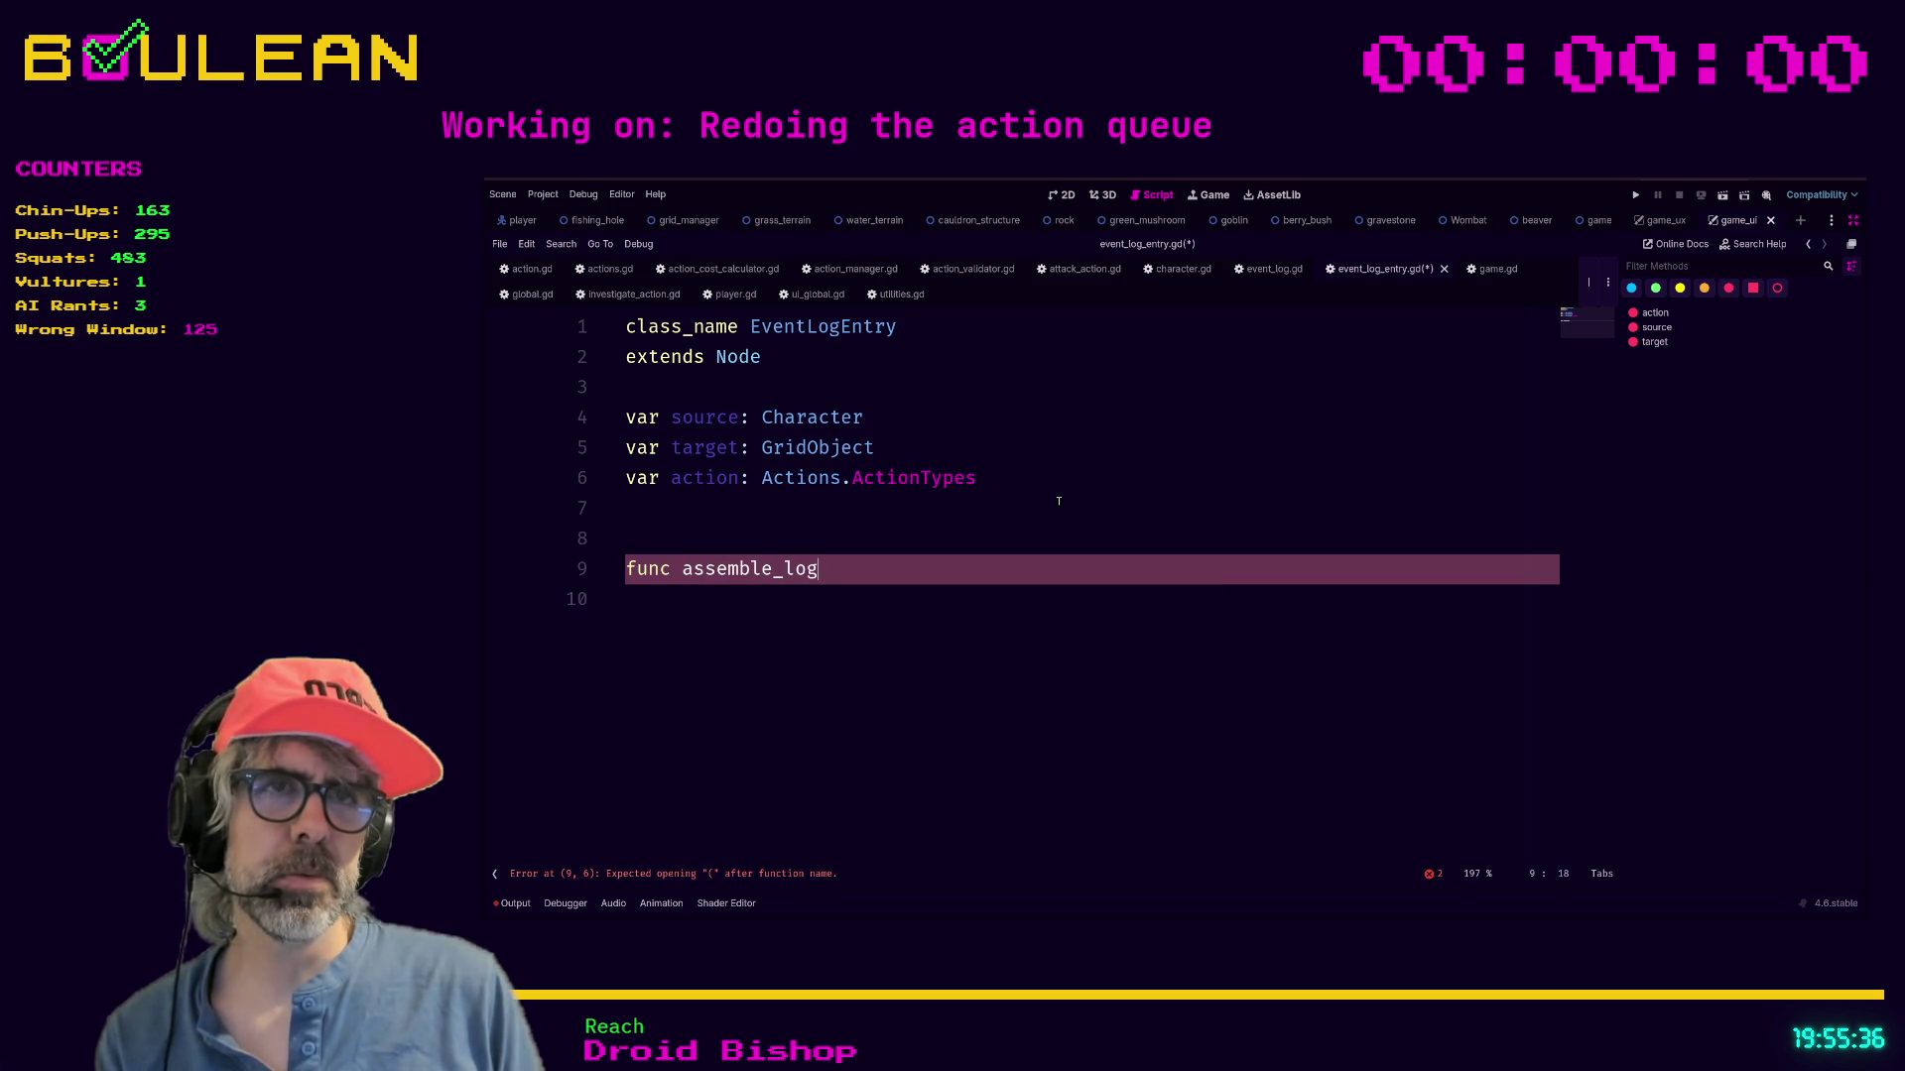
{"action": "type", "text": "_entry() -"}
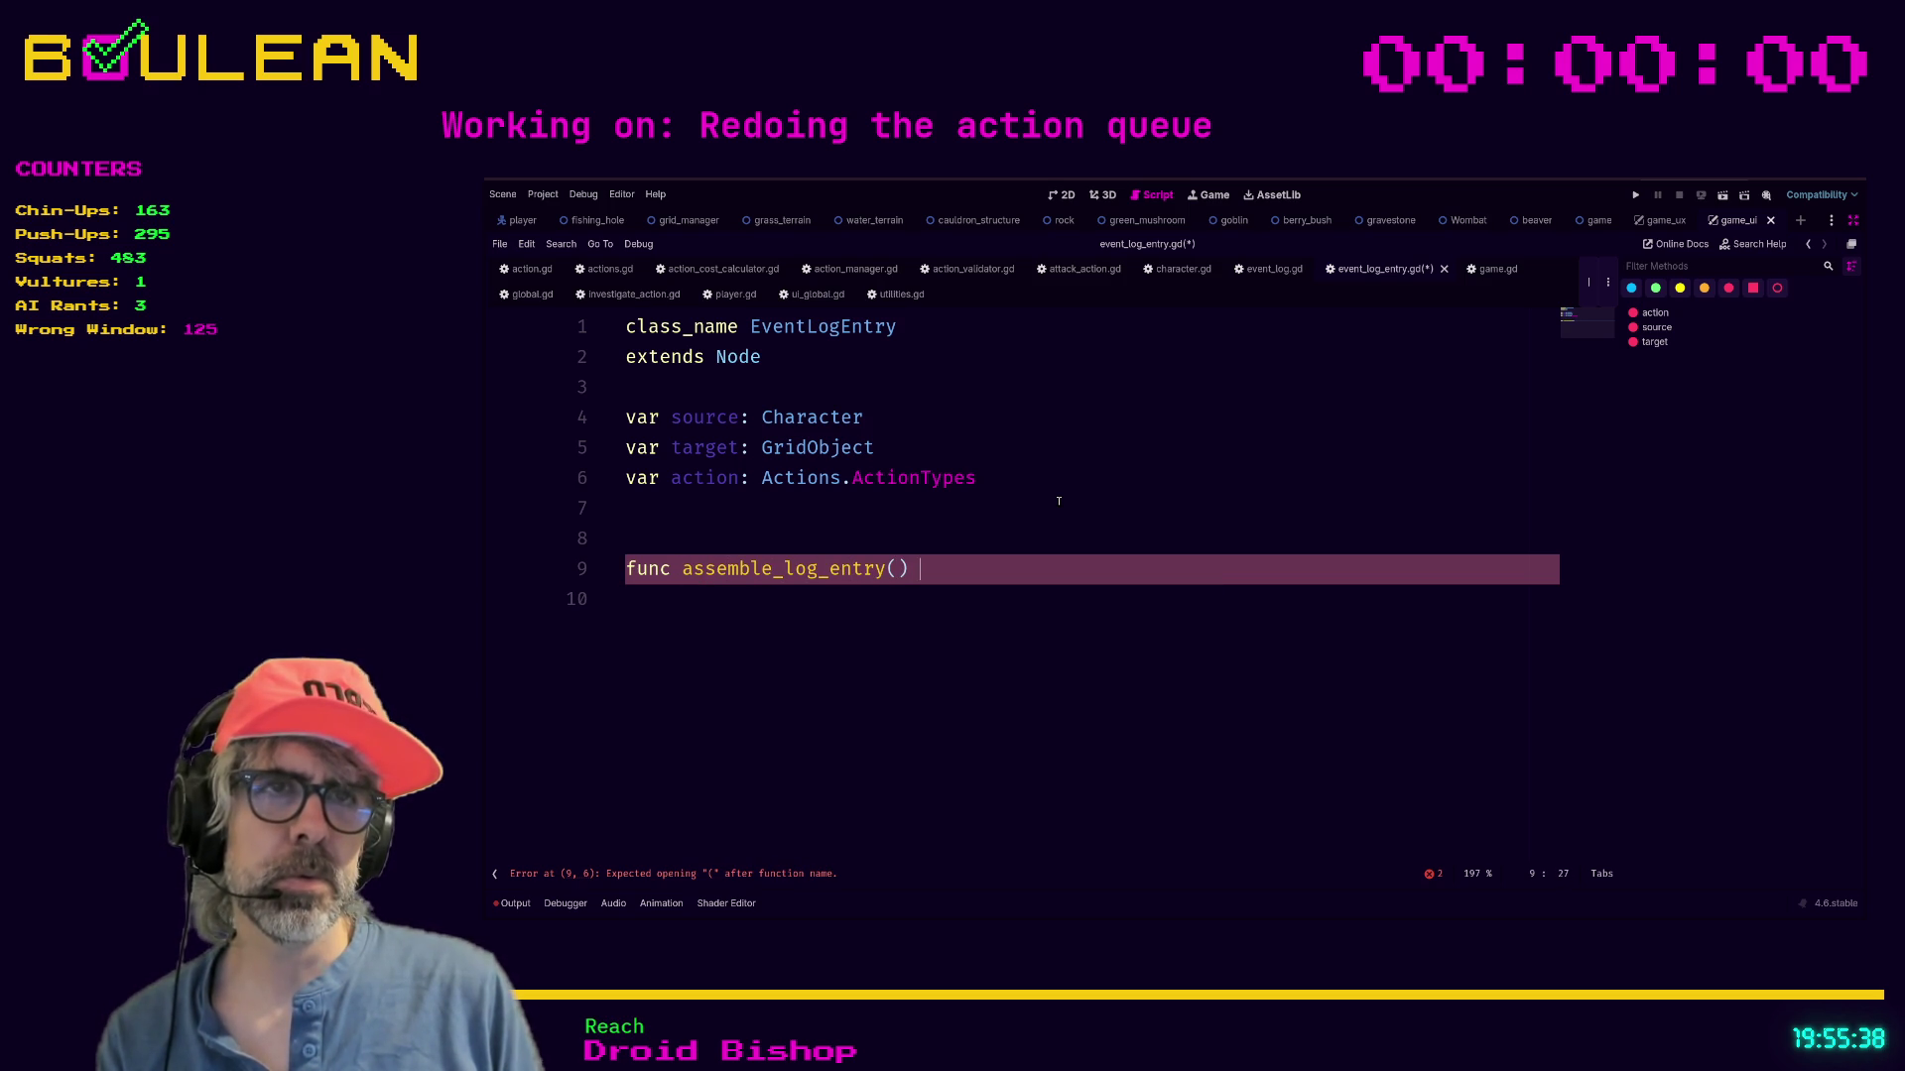
{"action": "type", "text": "> void:"}
{"action": "key", "text": "Return"}
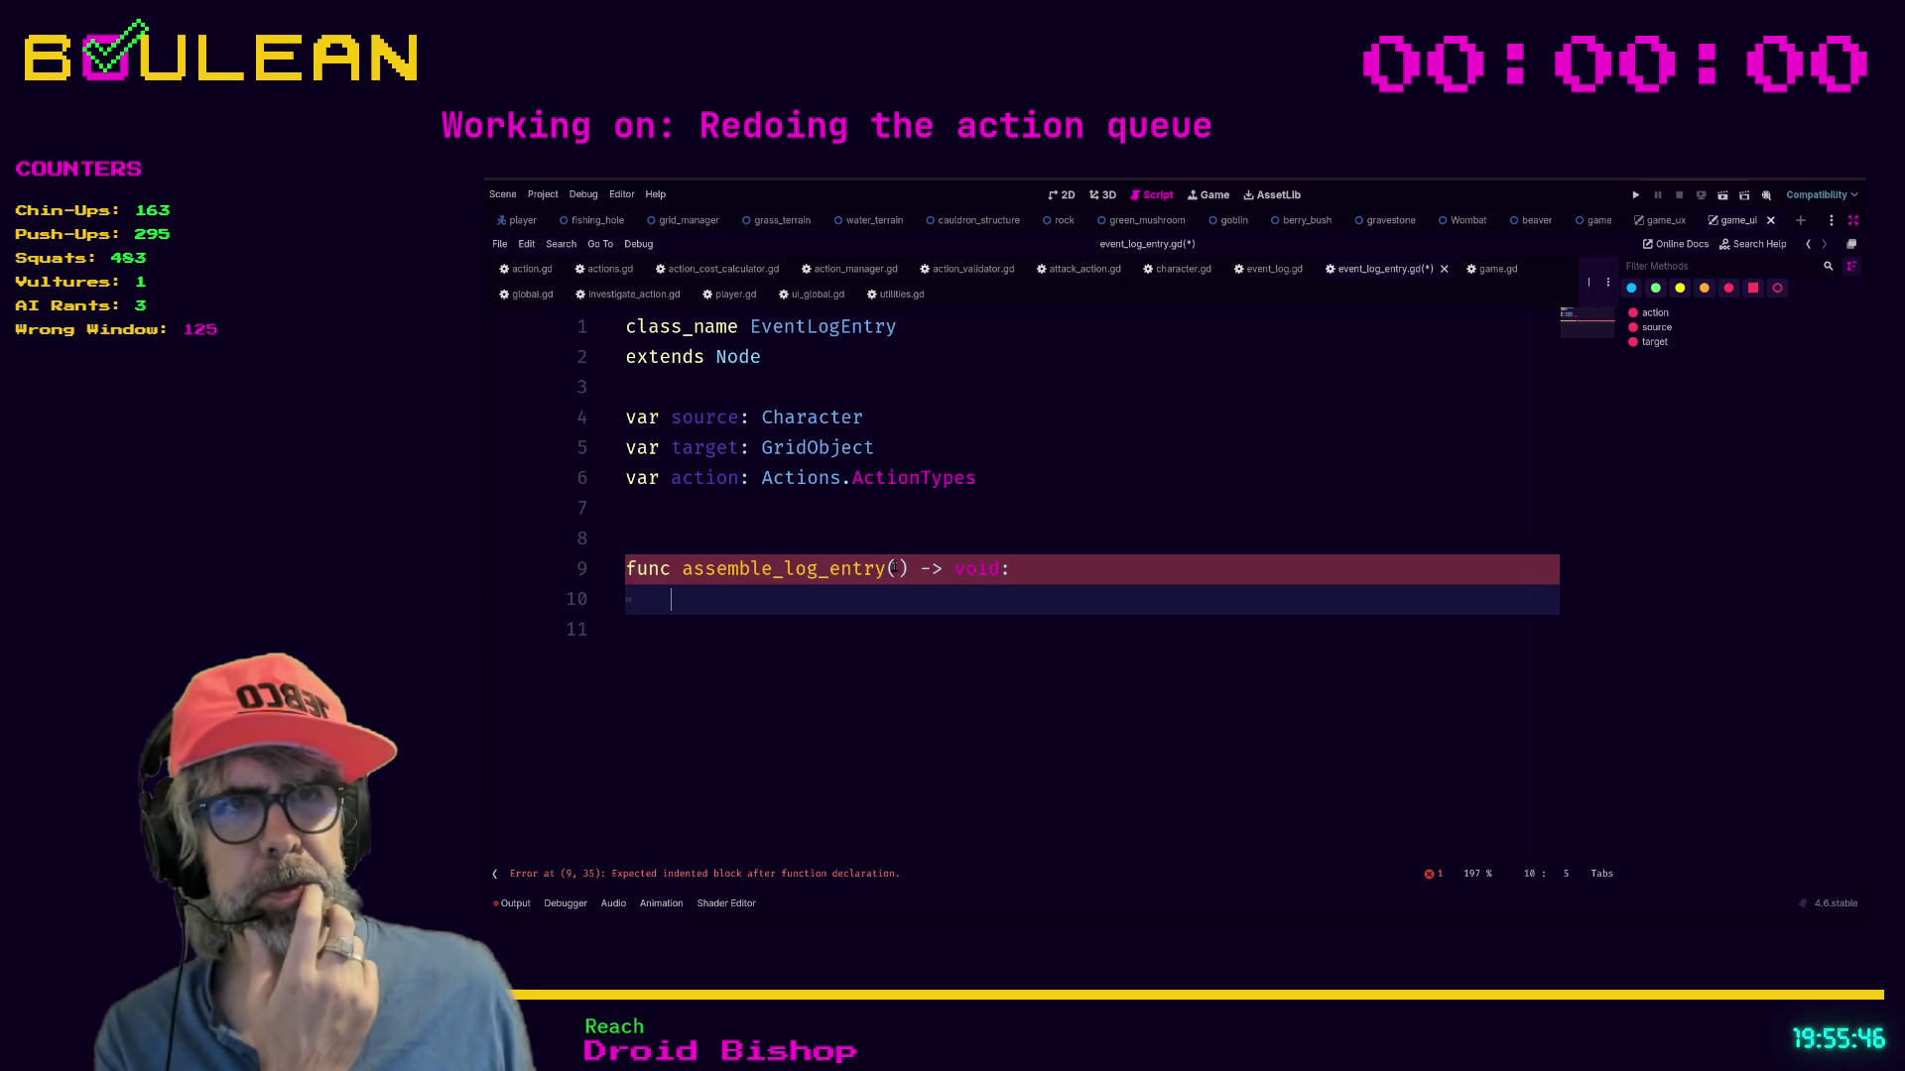
Insert two blank lines above the assemble_log_entry function.
{"action": "left_click", "coordinate": [895, 568]}
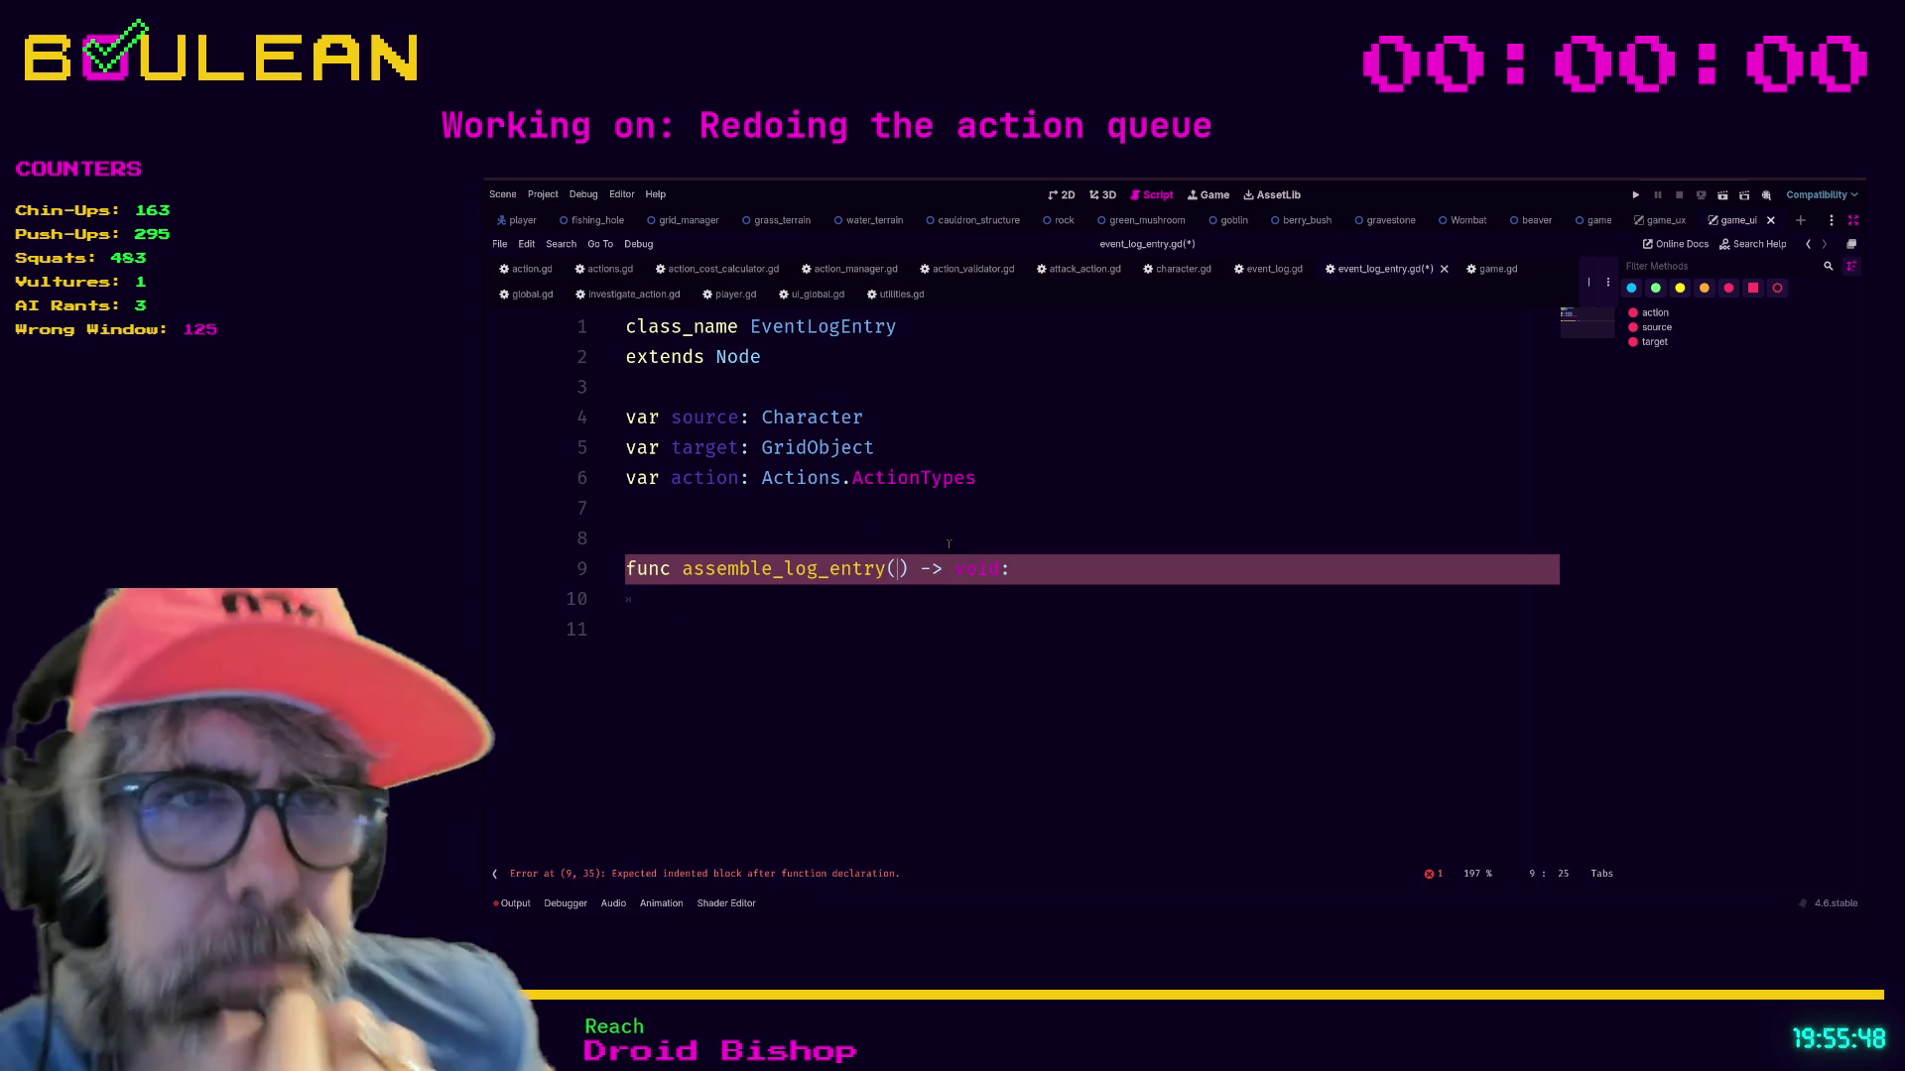
{"action": "left_click", "coordinate": [876, 542]}
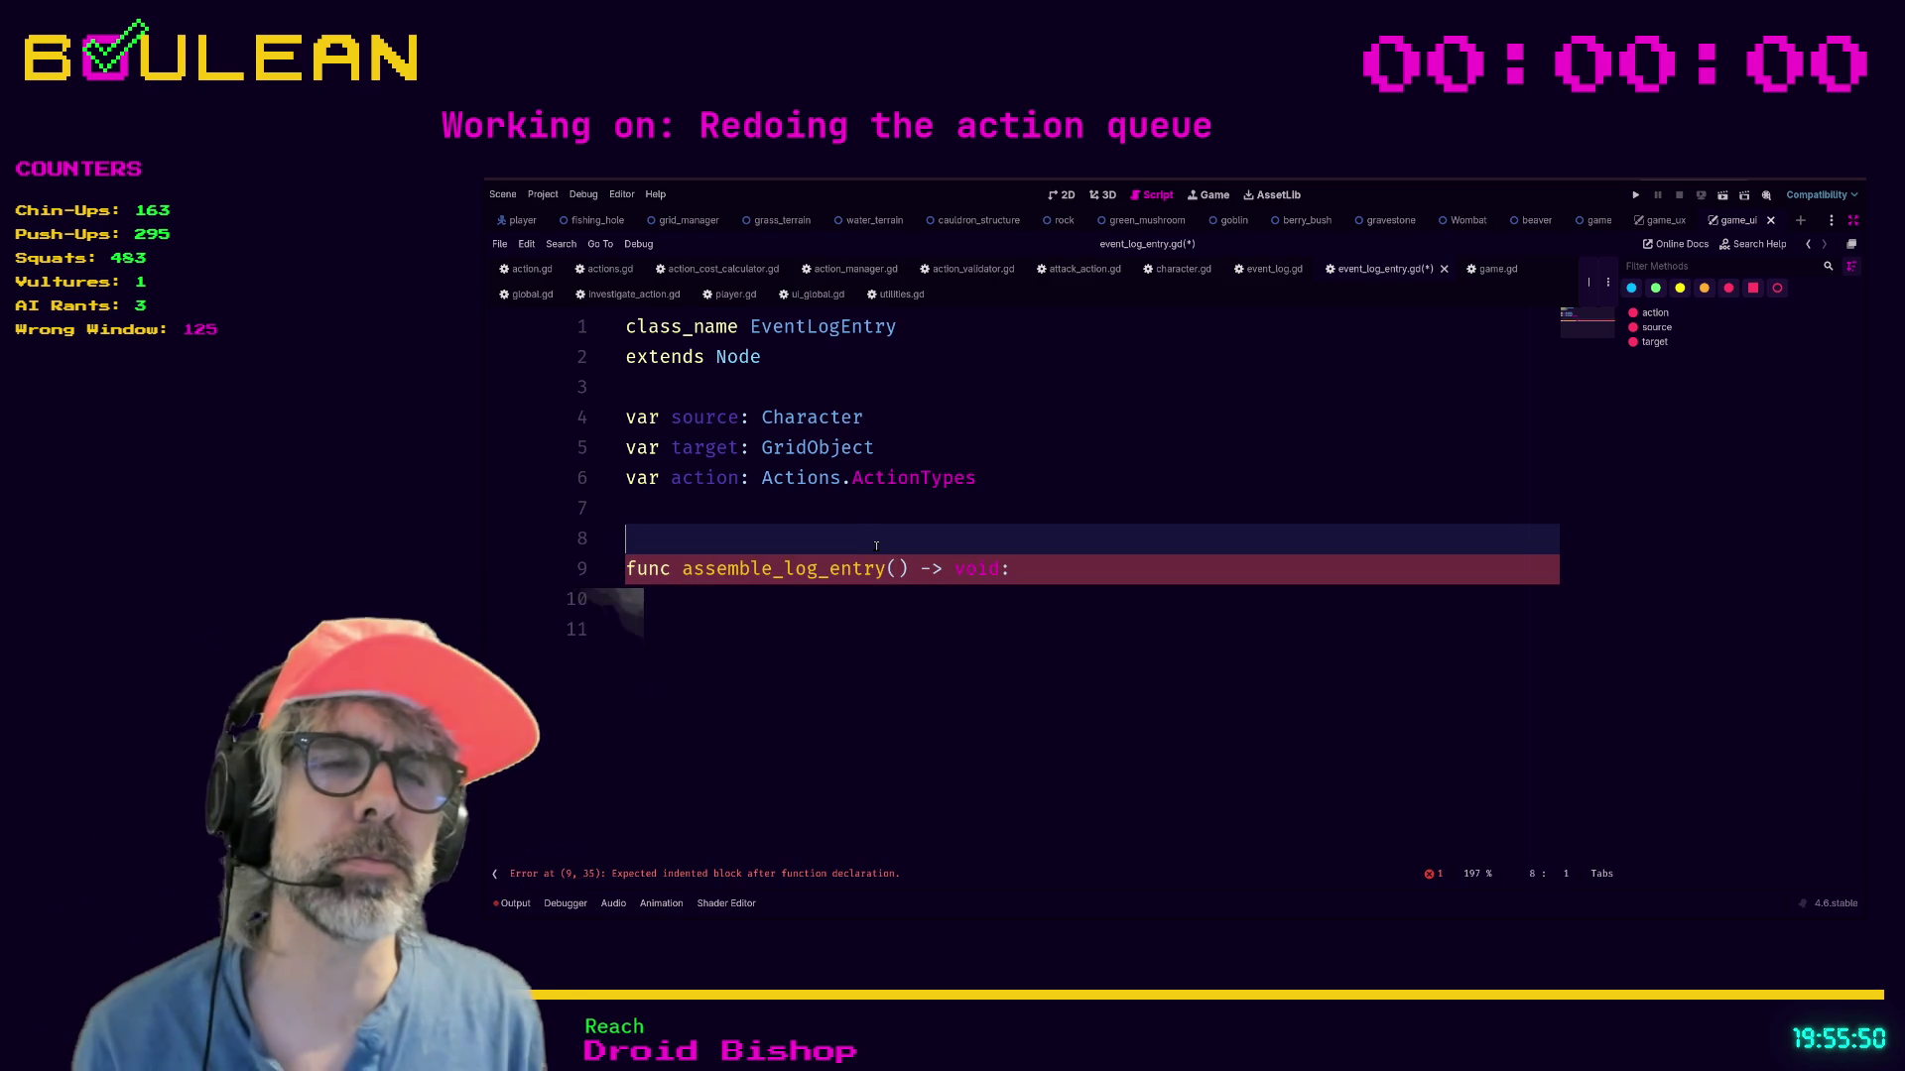
{"action": "key", "text": "Return"}
{"action": "key", "text": "Return"}
{"action": "left_click", "coordinate": [876, 542]}
{"action": "key", "text": "Return"}
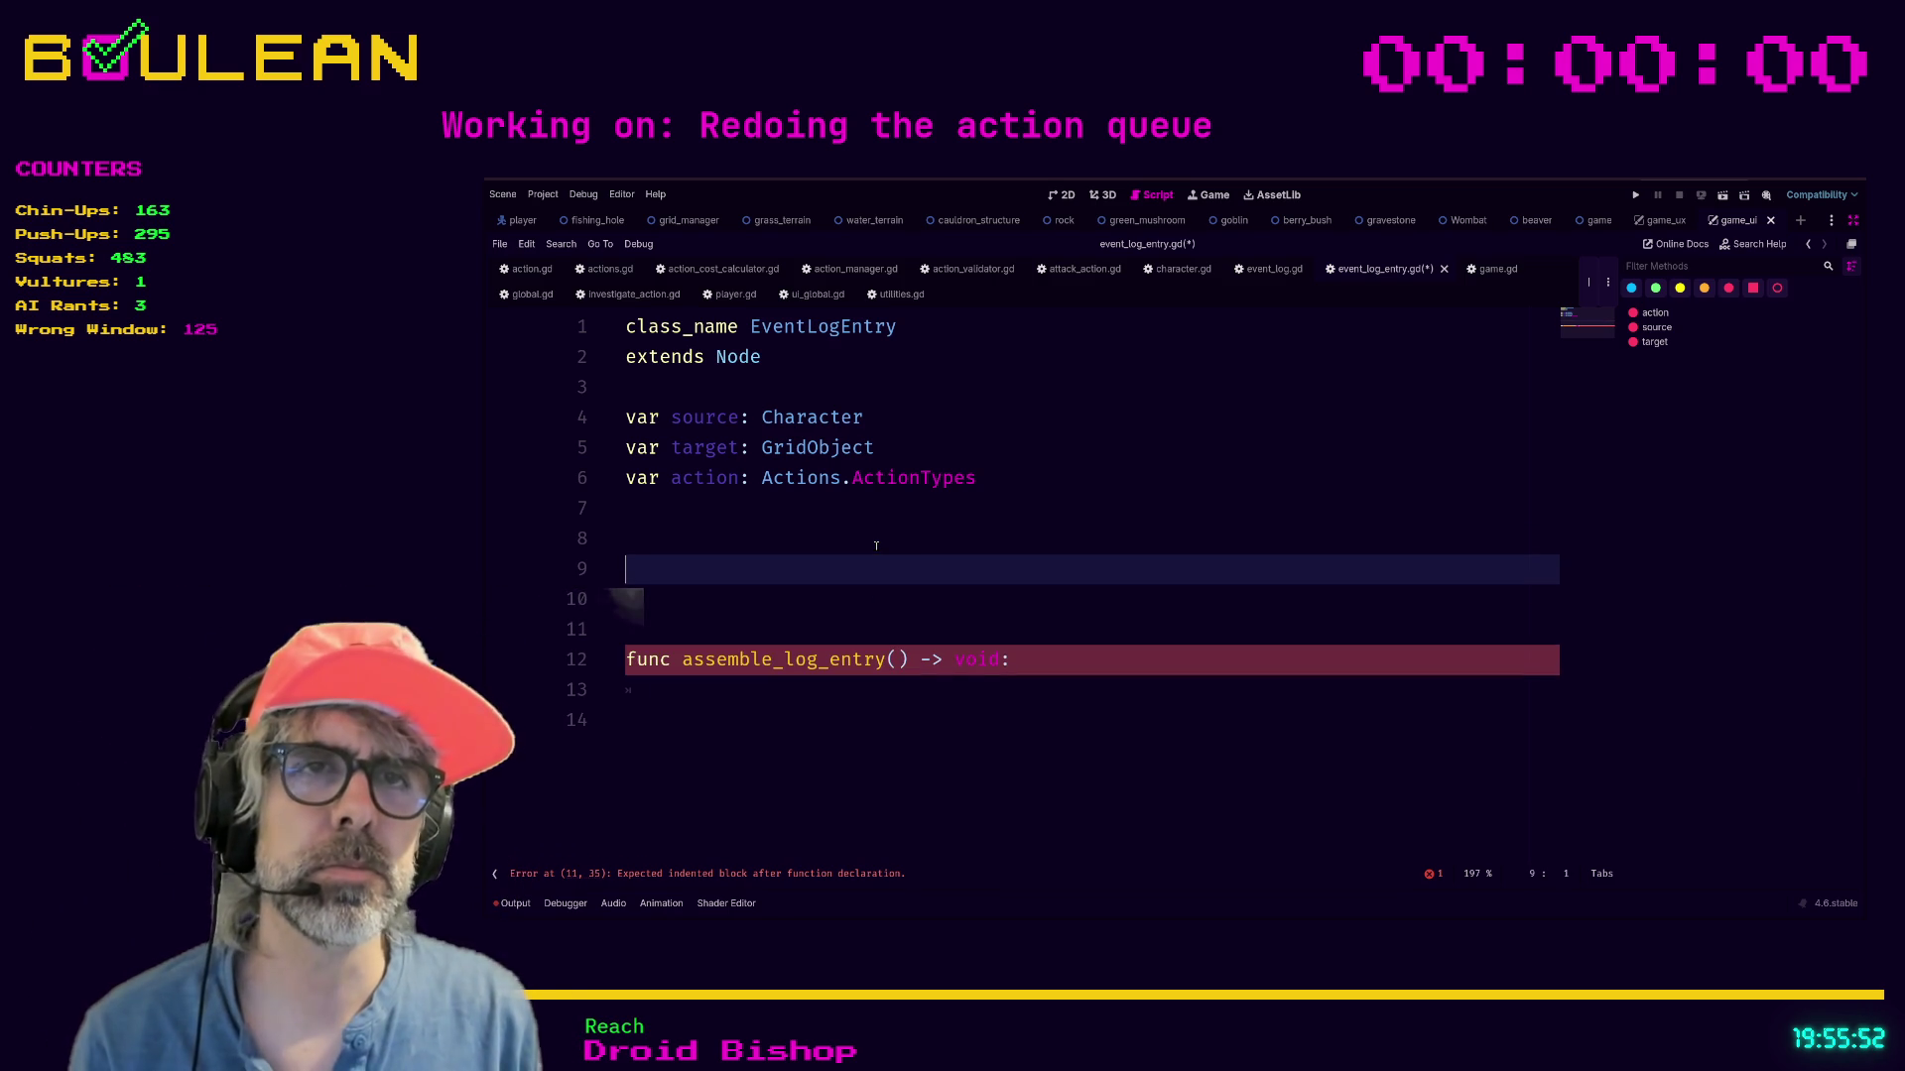
Add a _ready() function that calls _assemble_log_entry().
{"action": "type", "text": "func _ready"}
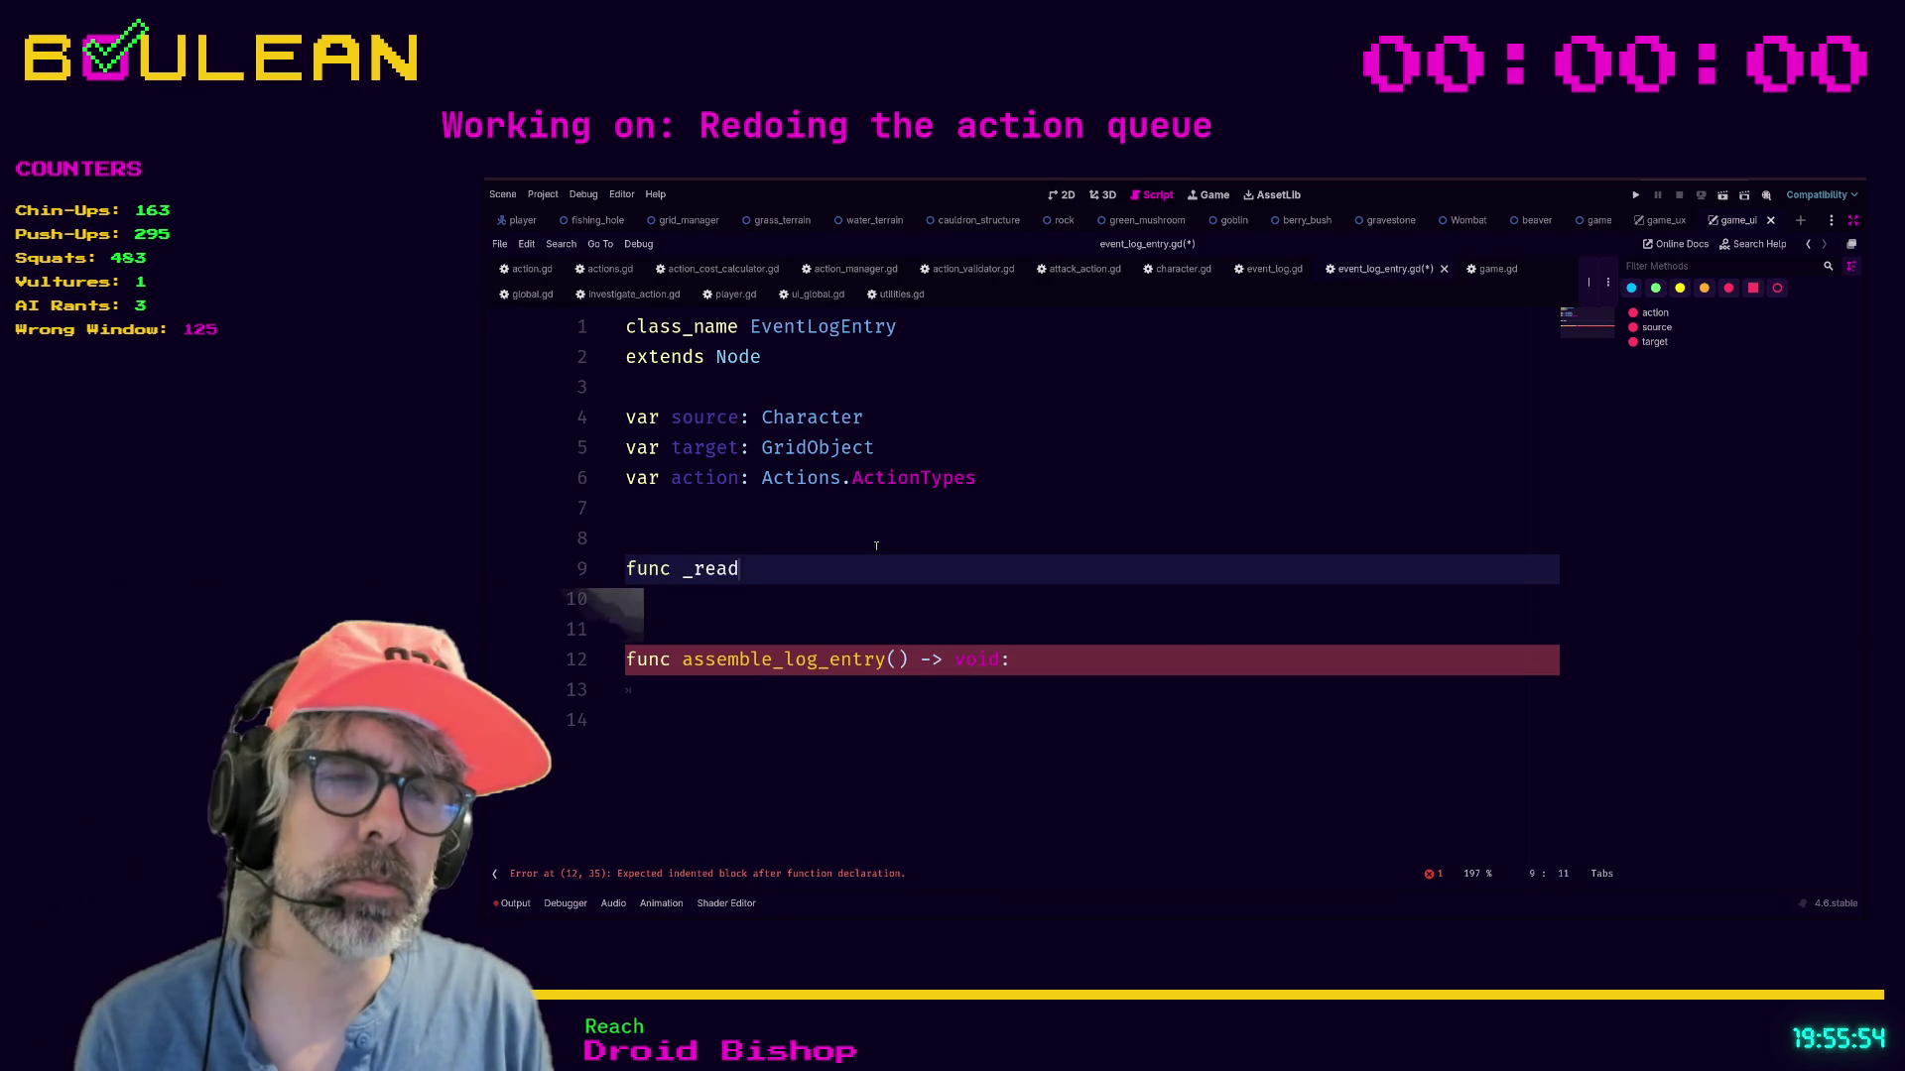
{"action": "key", "text": "Return"}
{"action": "key", "text": "Return"}
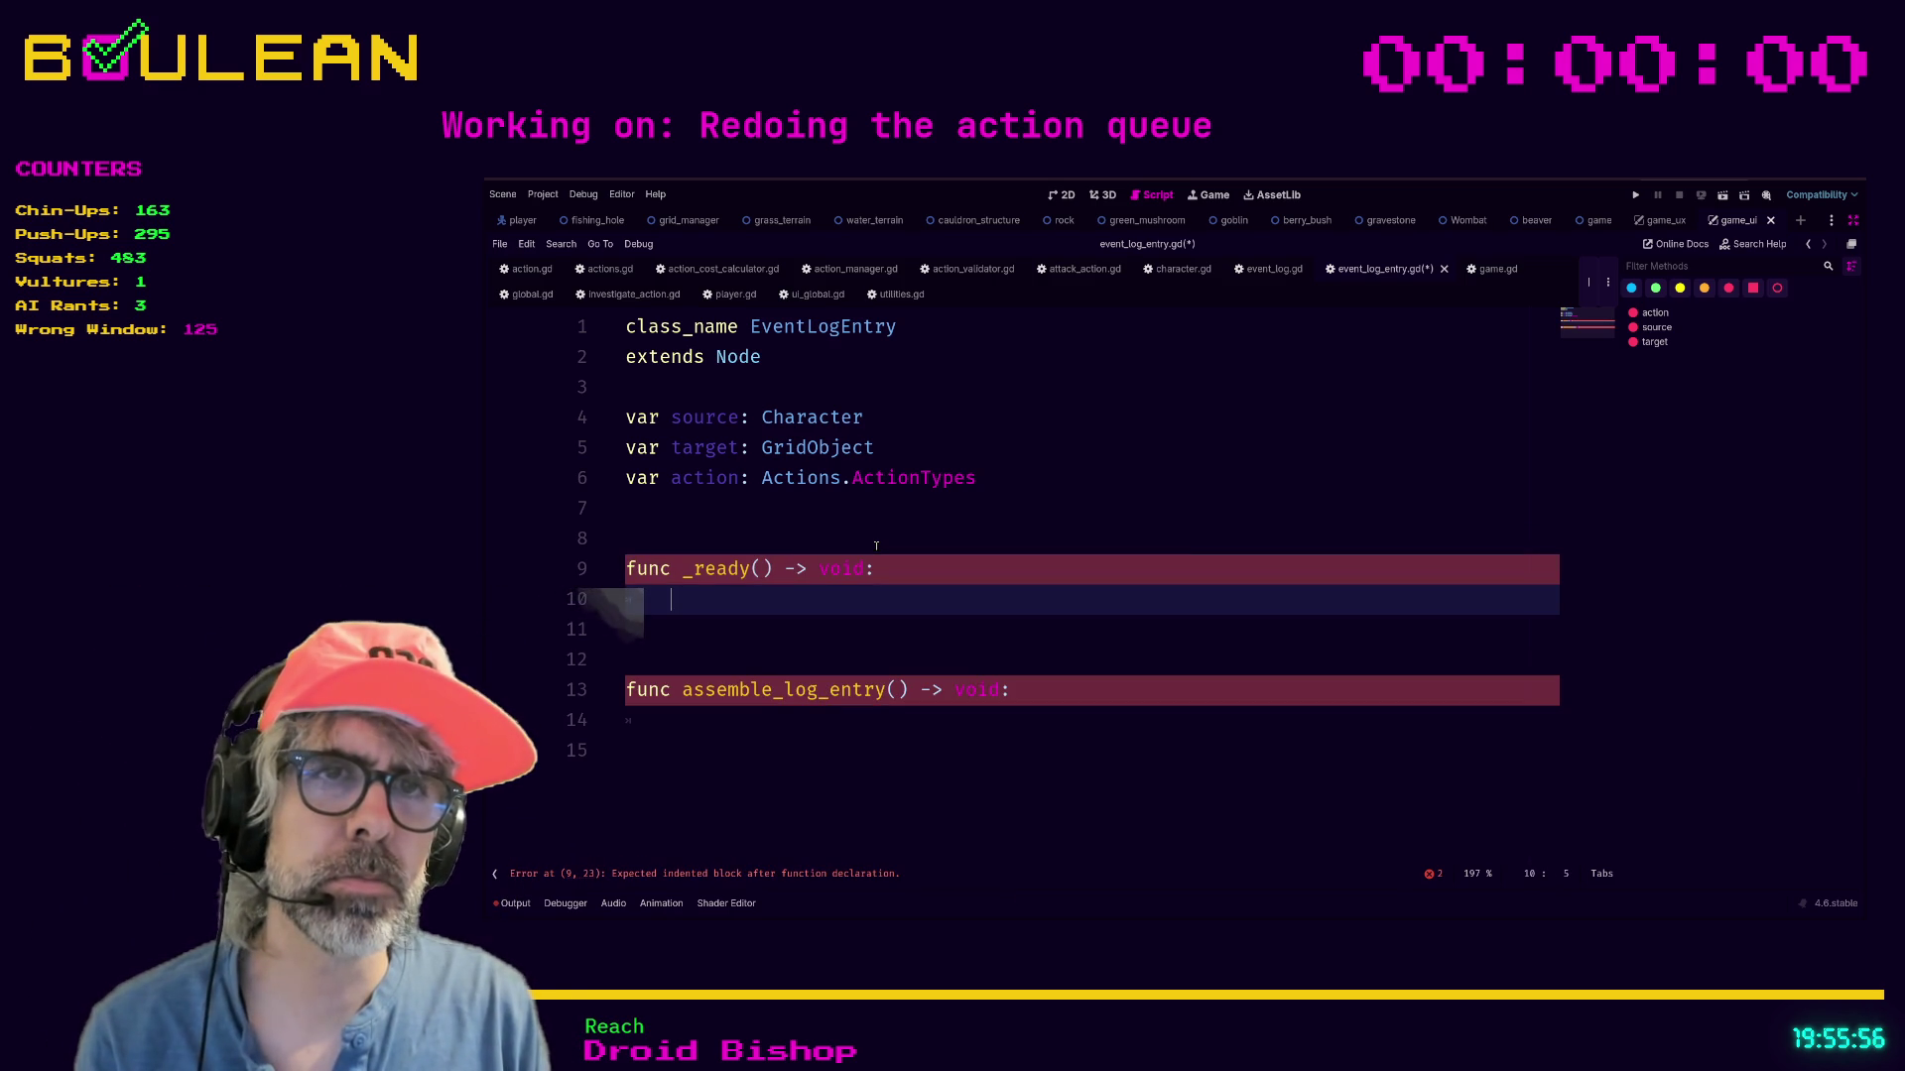
{"action": "type", "text": "_assemble"}
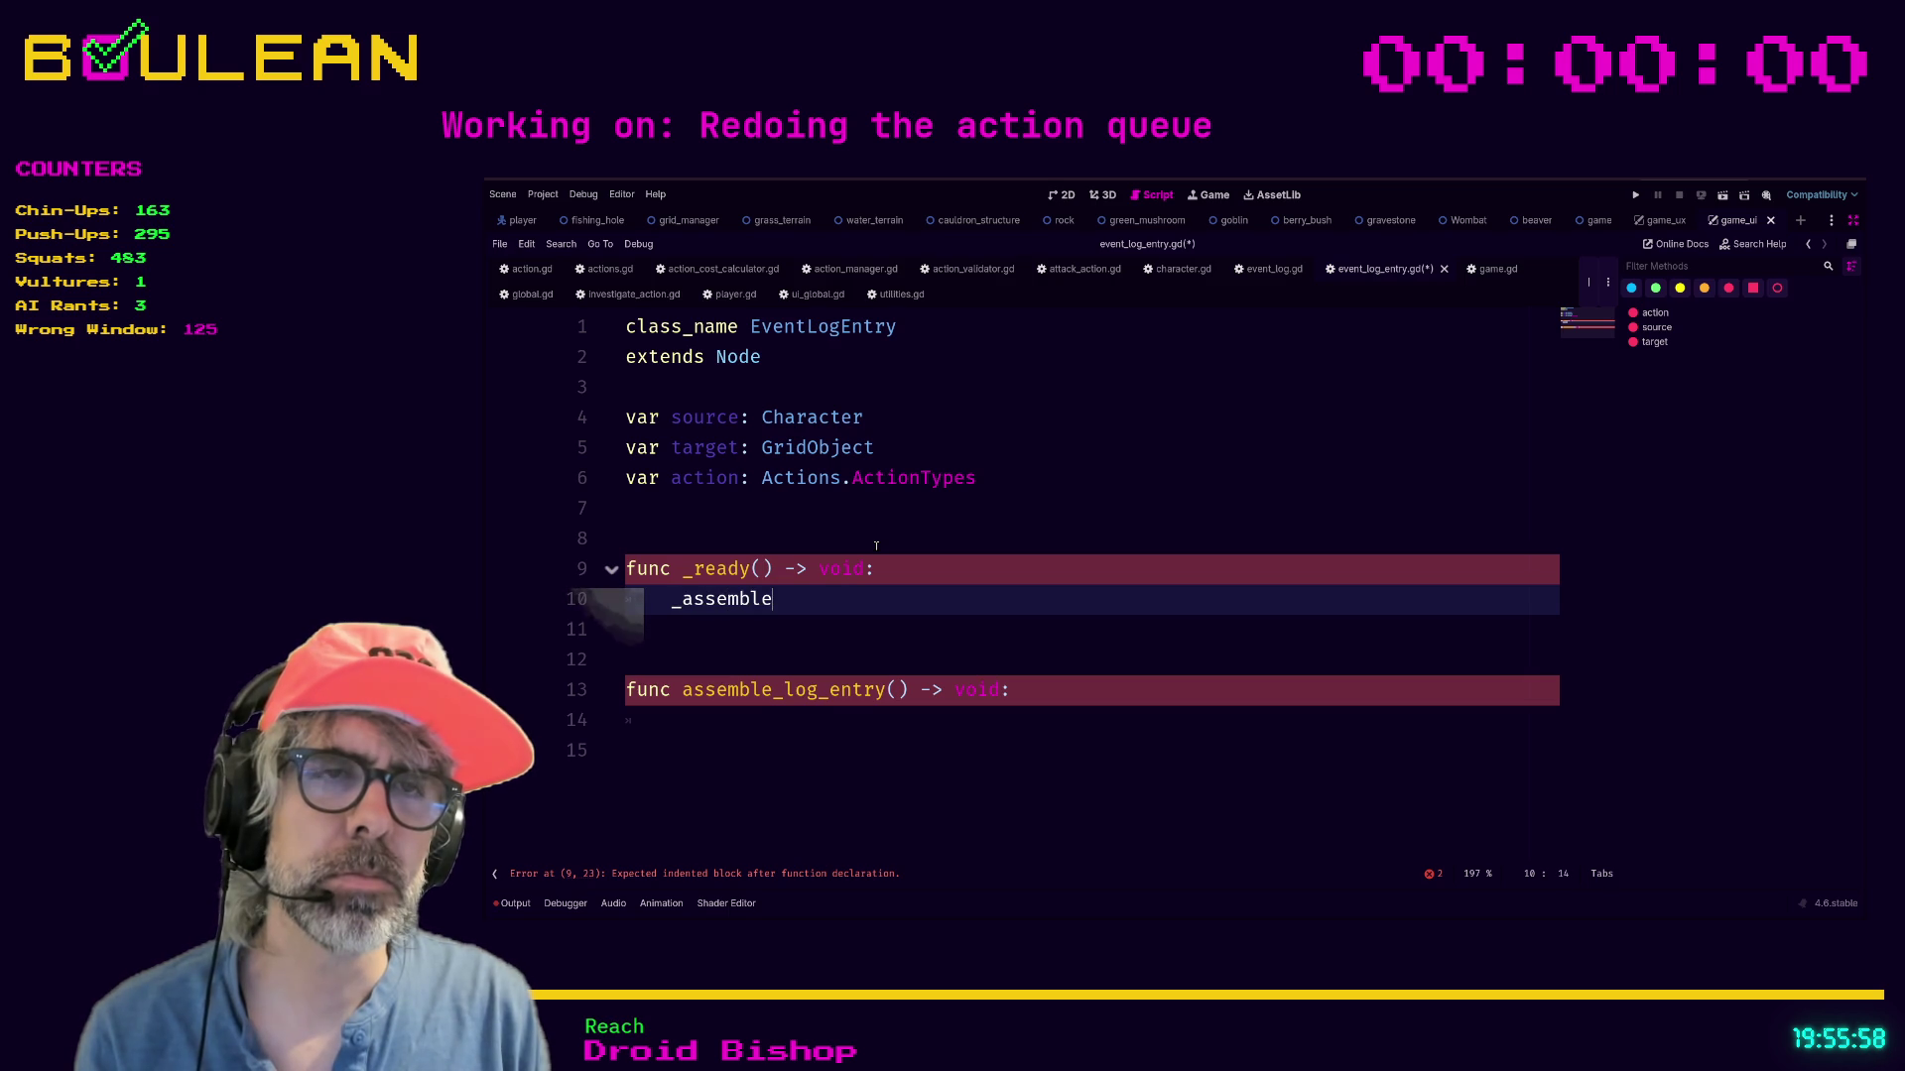
{"action": "type", "text": "_log_"}
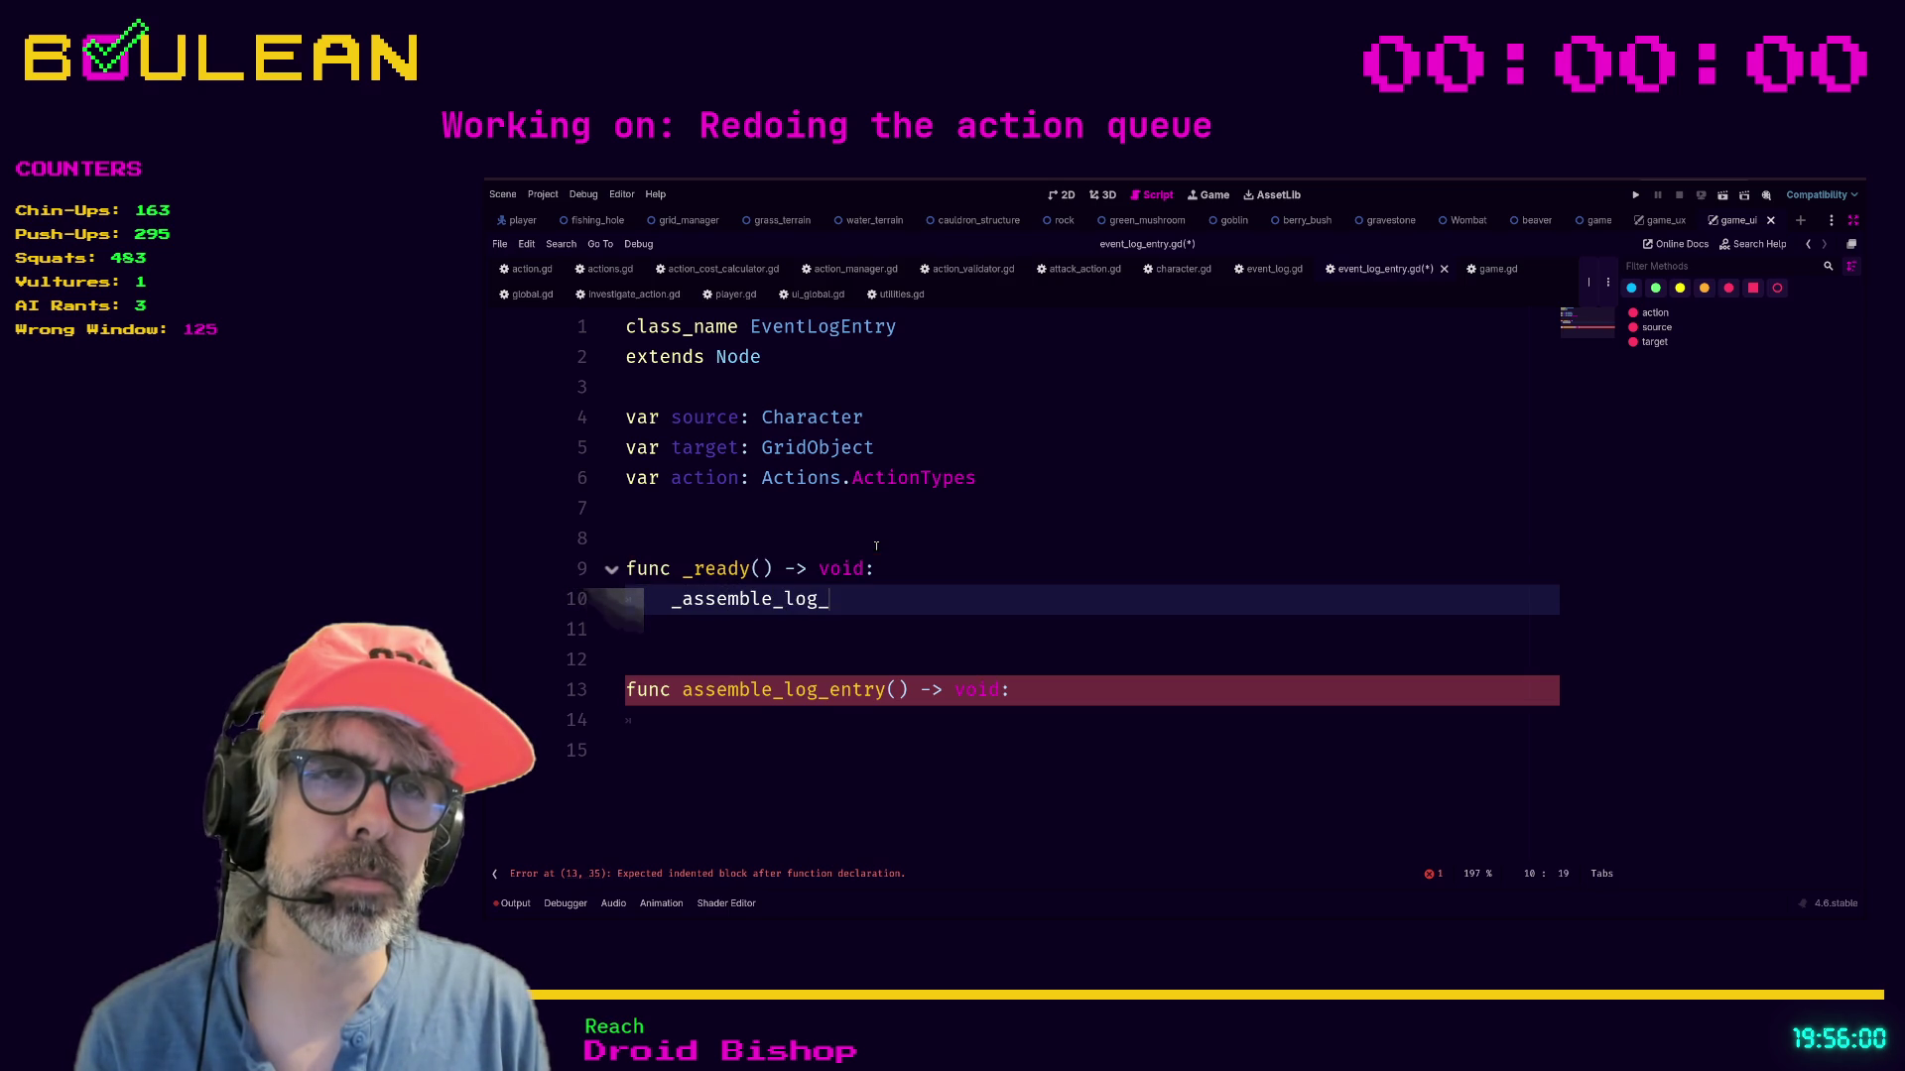
{"action": "type", "text": "entr"}
{"action": "key", "text": "Return"}
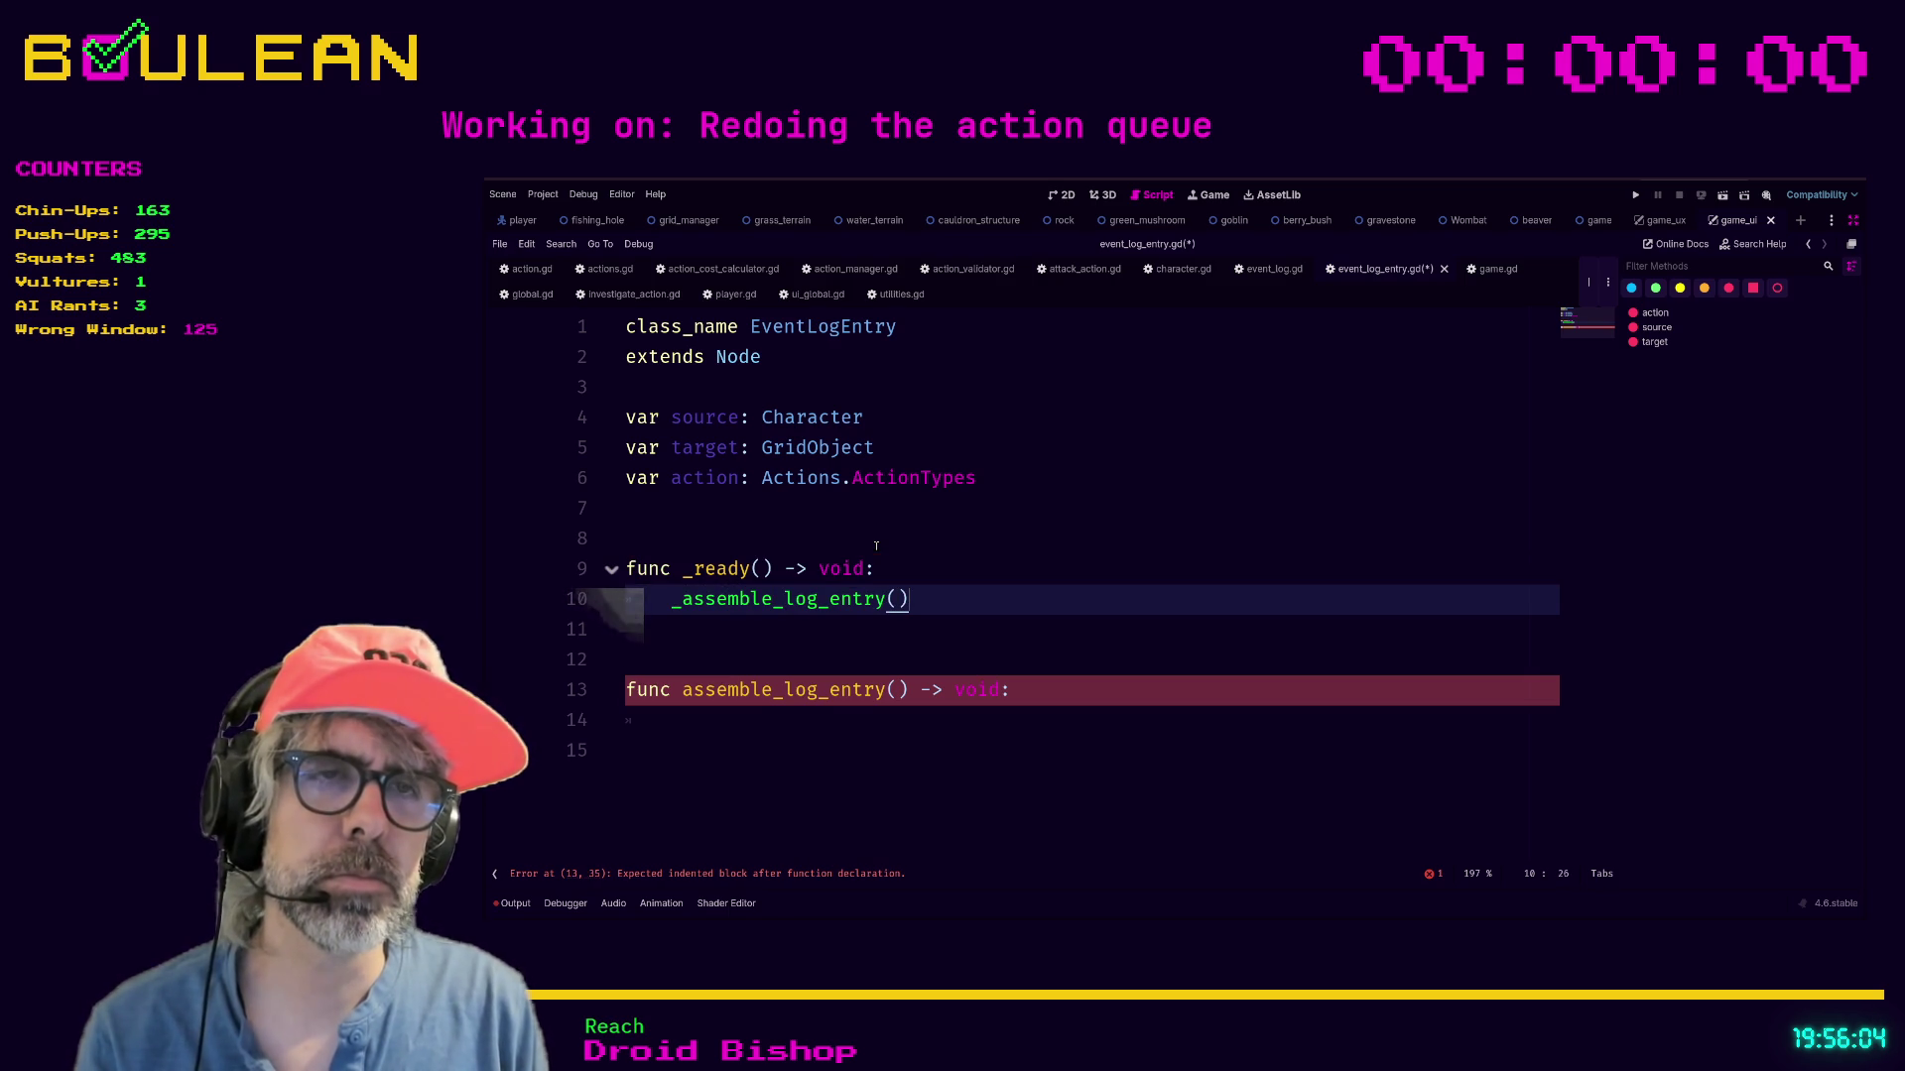
Give the function a pass body, rename it _assemble_log_entry, and save.
{"action": "left_click", "coordinate": [858, 722]}
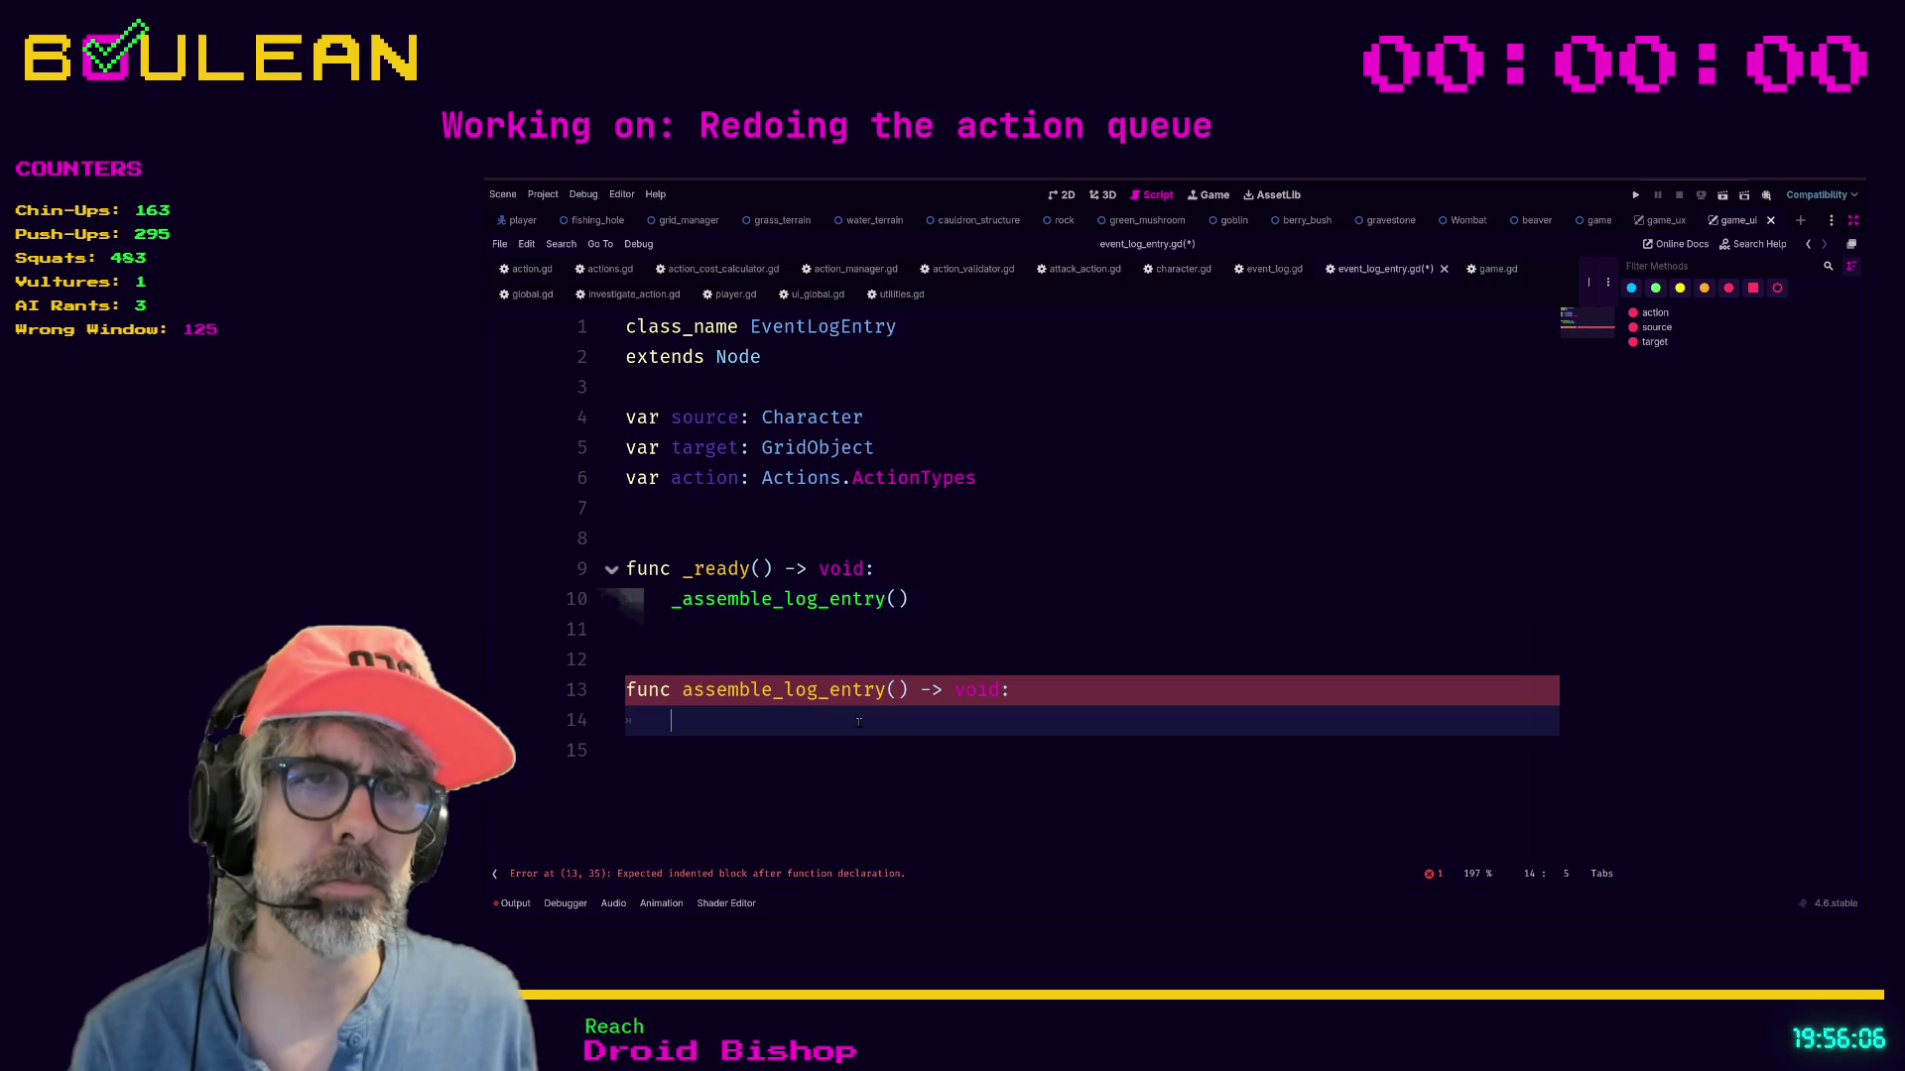
{"action": "type", "text": "pass"}
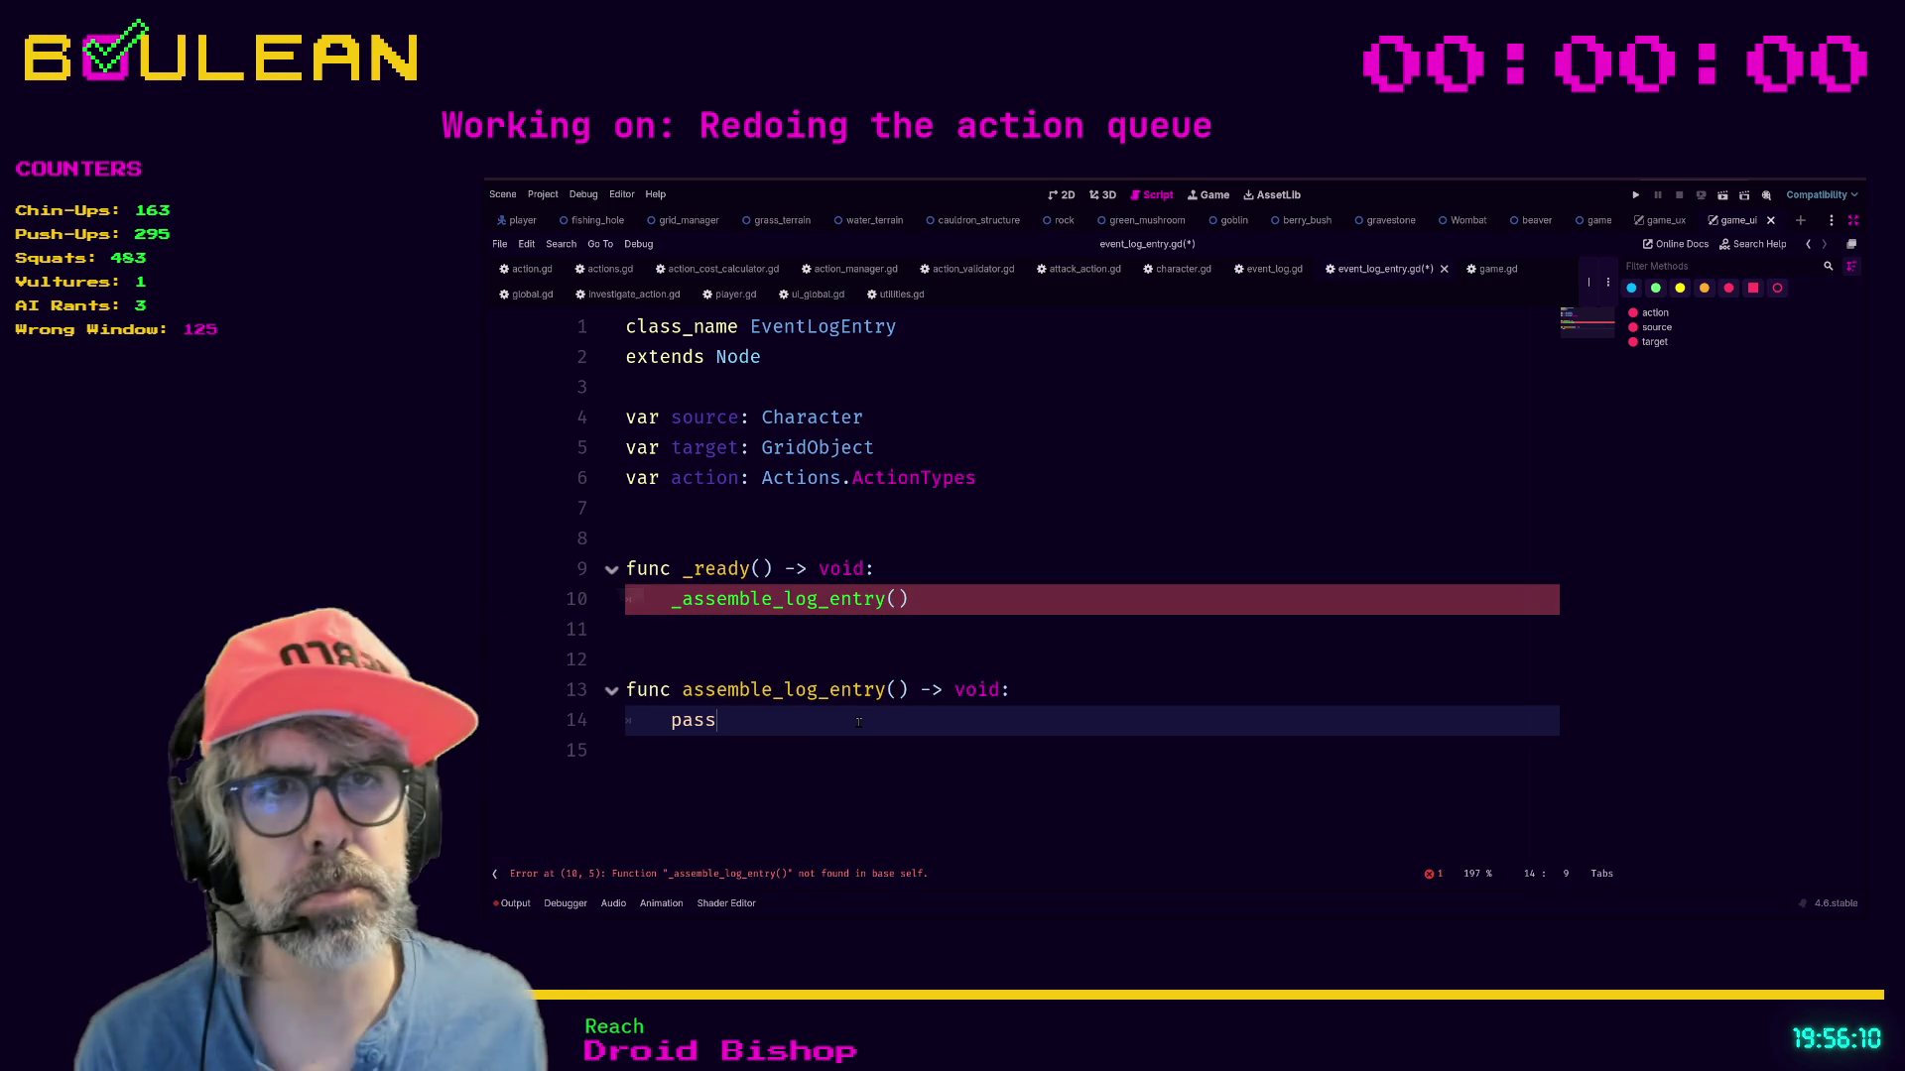
{"action": "left_click", "coordinate": [683, 689]}
{"action": "type", "text": "_"}
{"action": "left_click", "coordinate": [750, 724]}
{"action": "key", "text": "ctrl+s"}
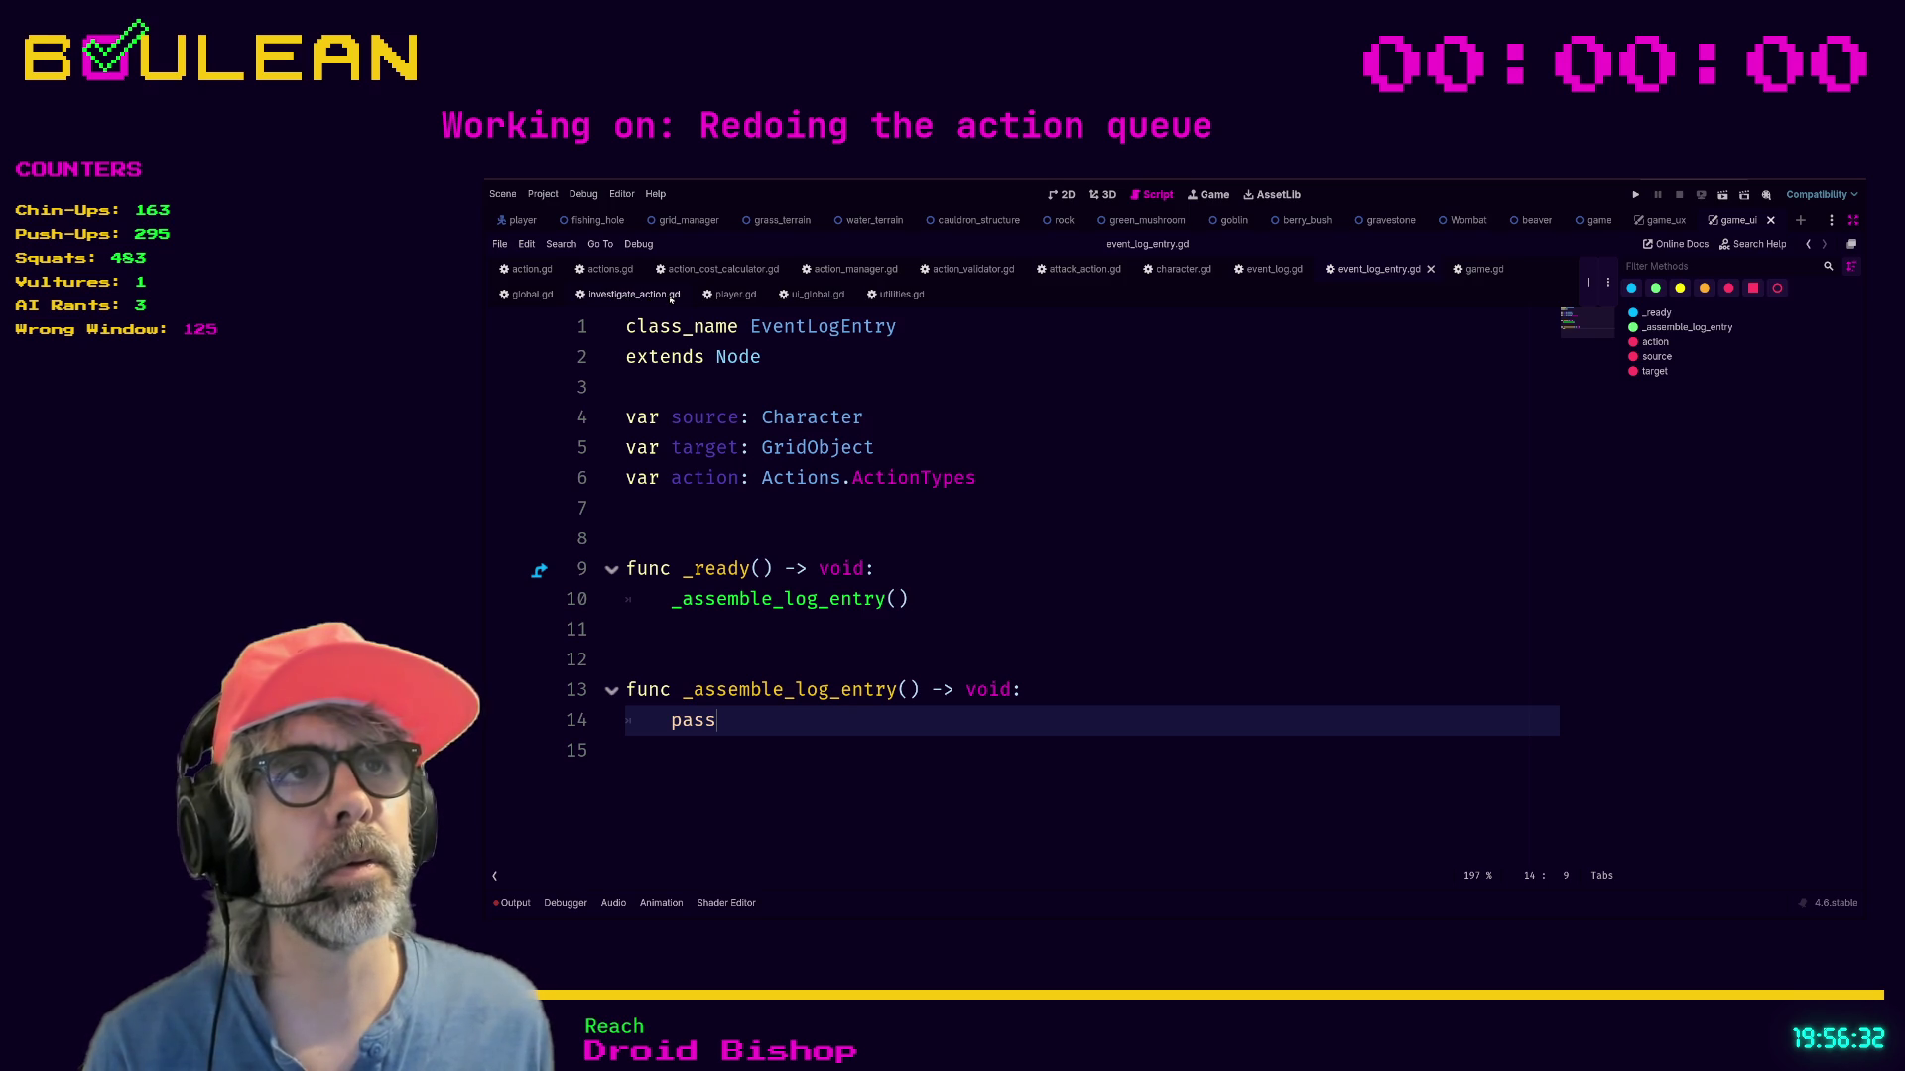
{"action": "left_click", "coordinate": [1182, 269]}
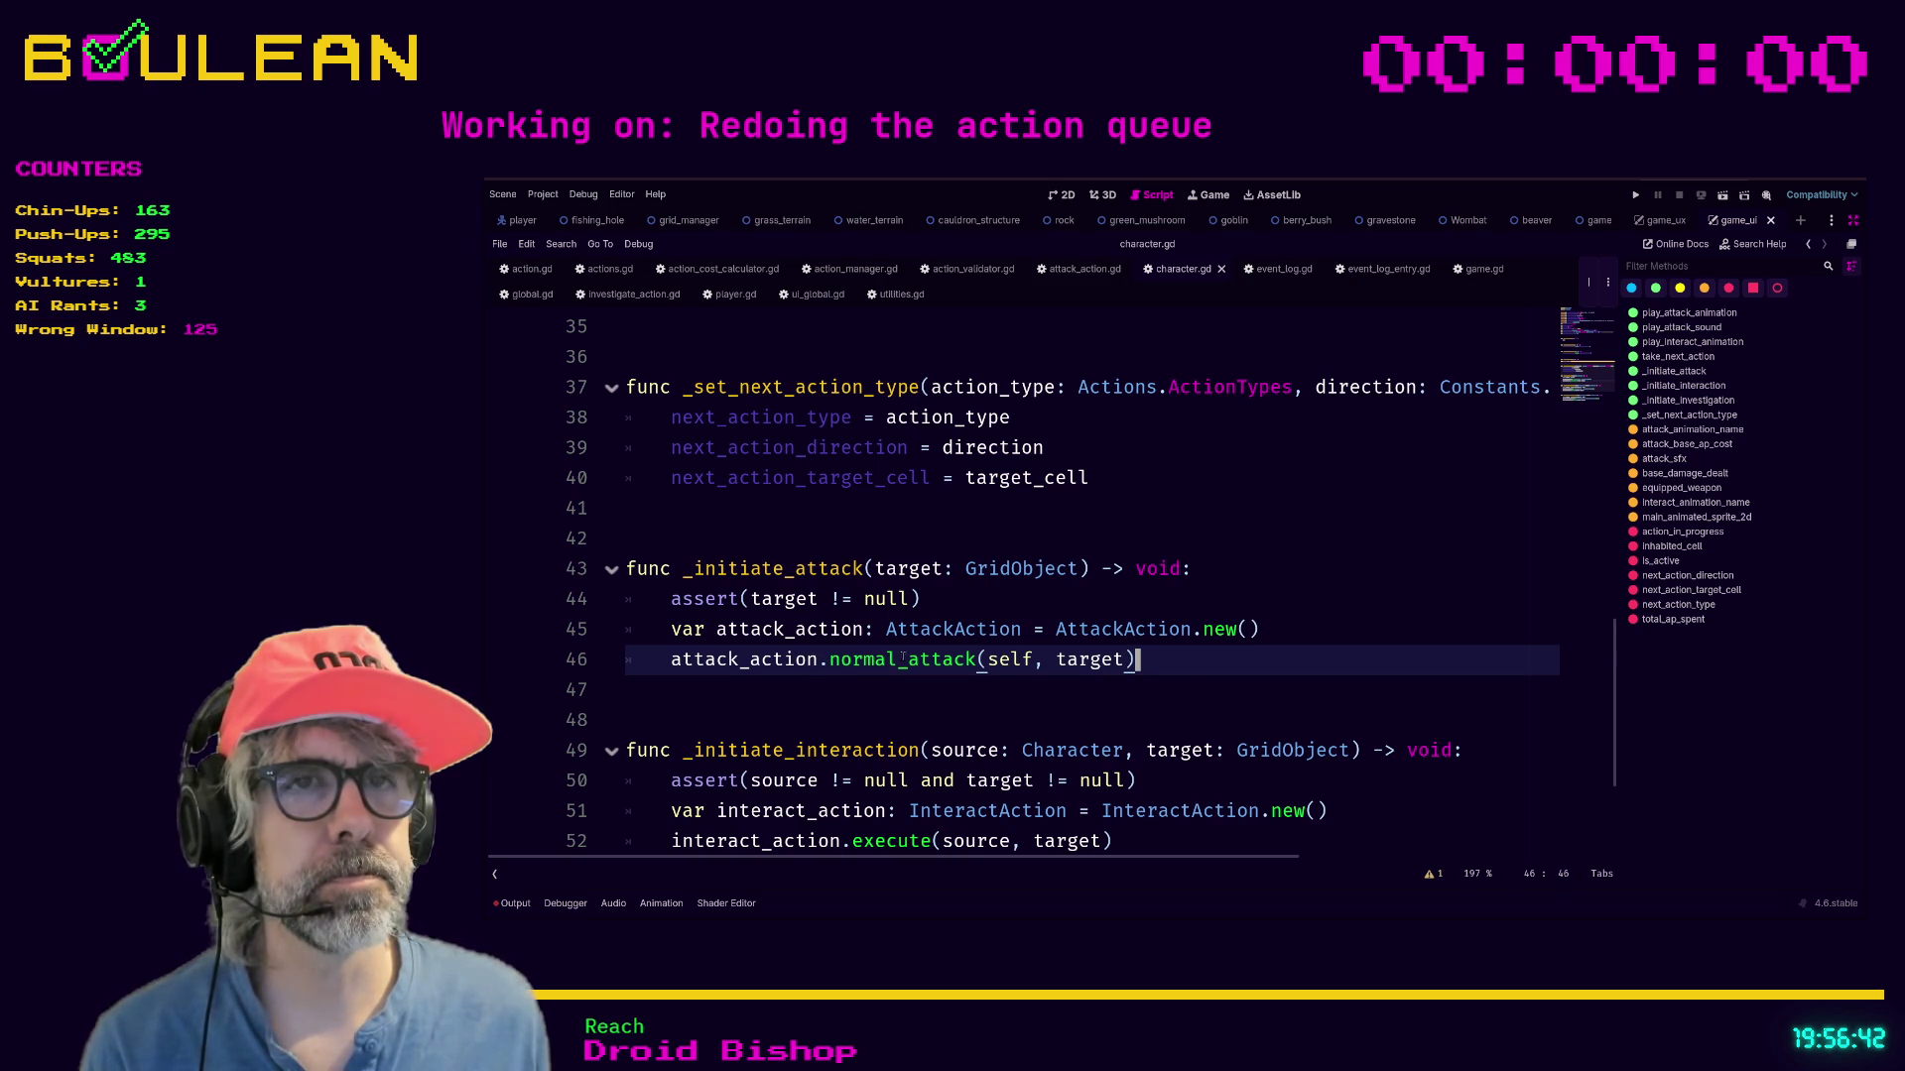
In event_log.gd, add a new_log_entry._assemble_log_entry() call on a new line after line 23.
{"action": "scroll", "coordinate": [930, 645], "scroll_direction": "down", "scroll_amount": 1}
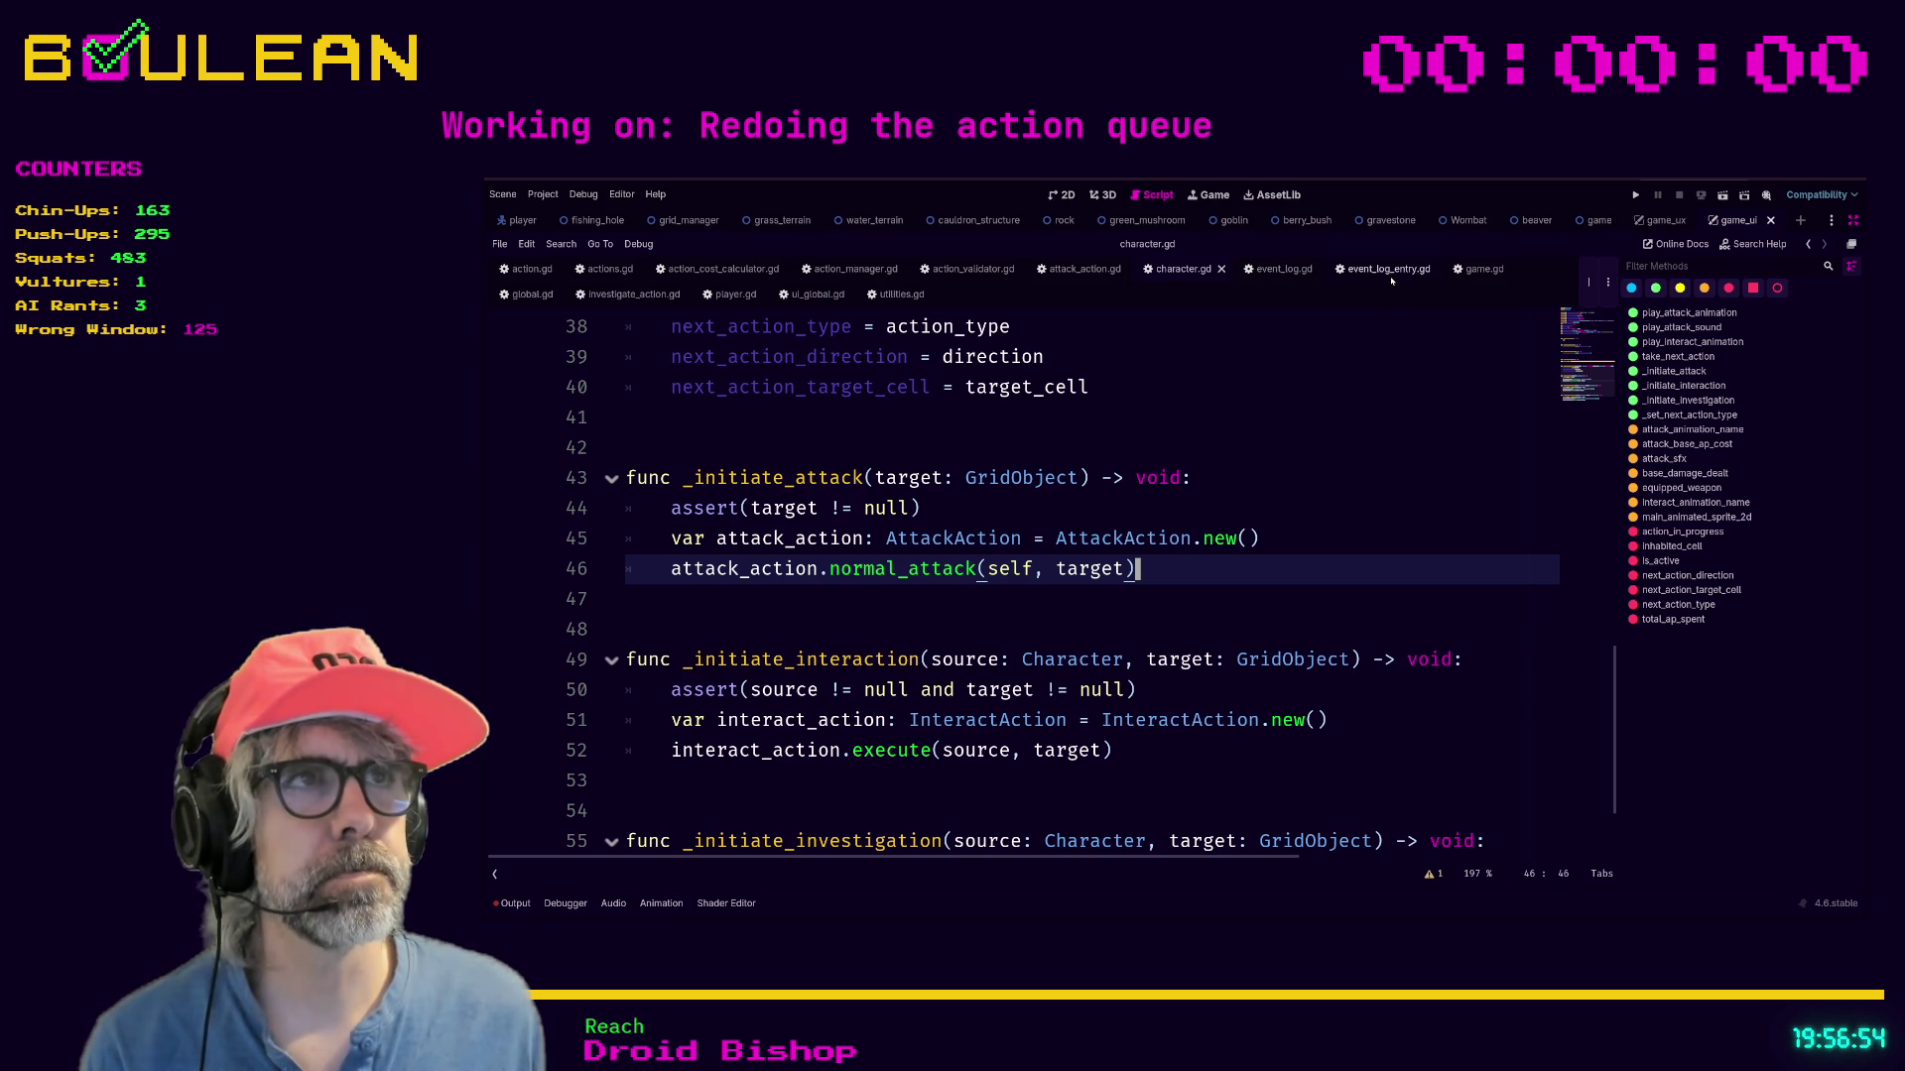
{"action": "left_click", "coordinate": [1265, 279]}
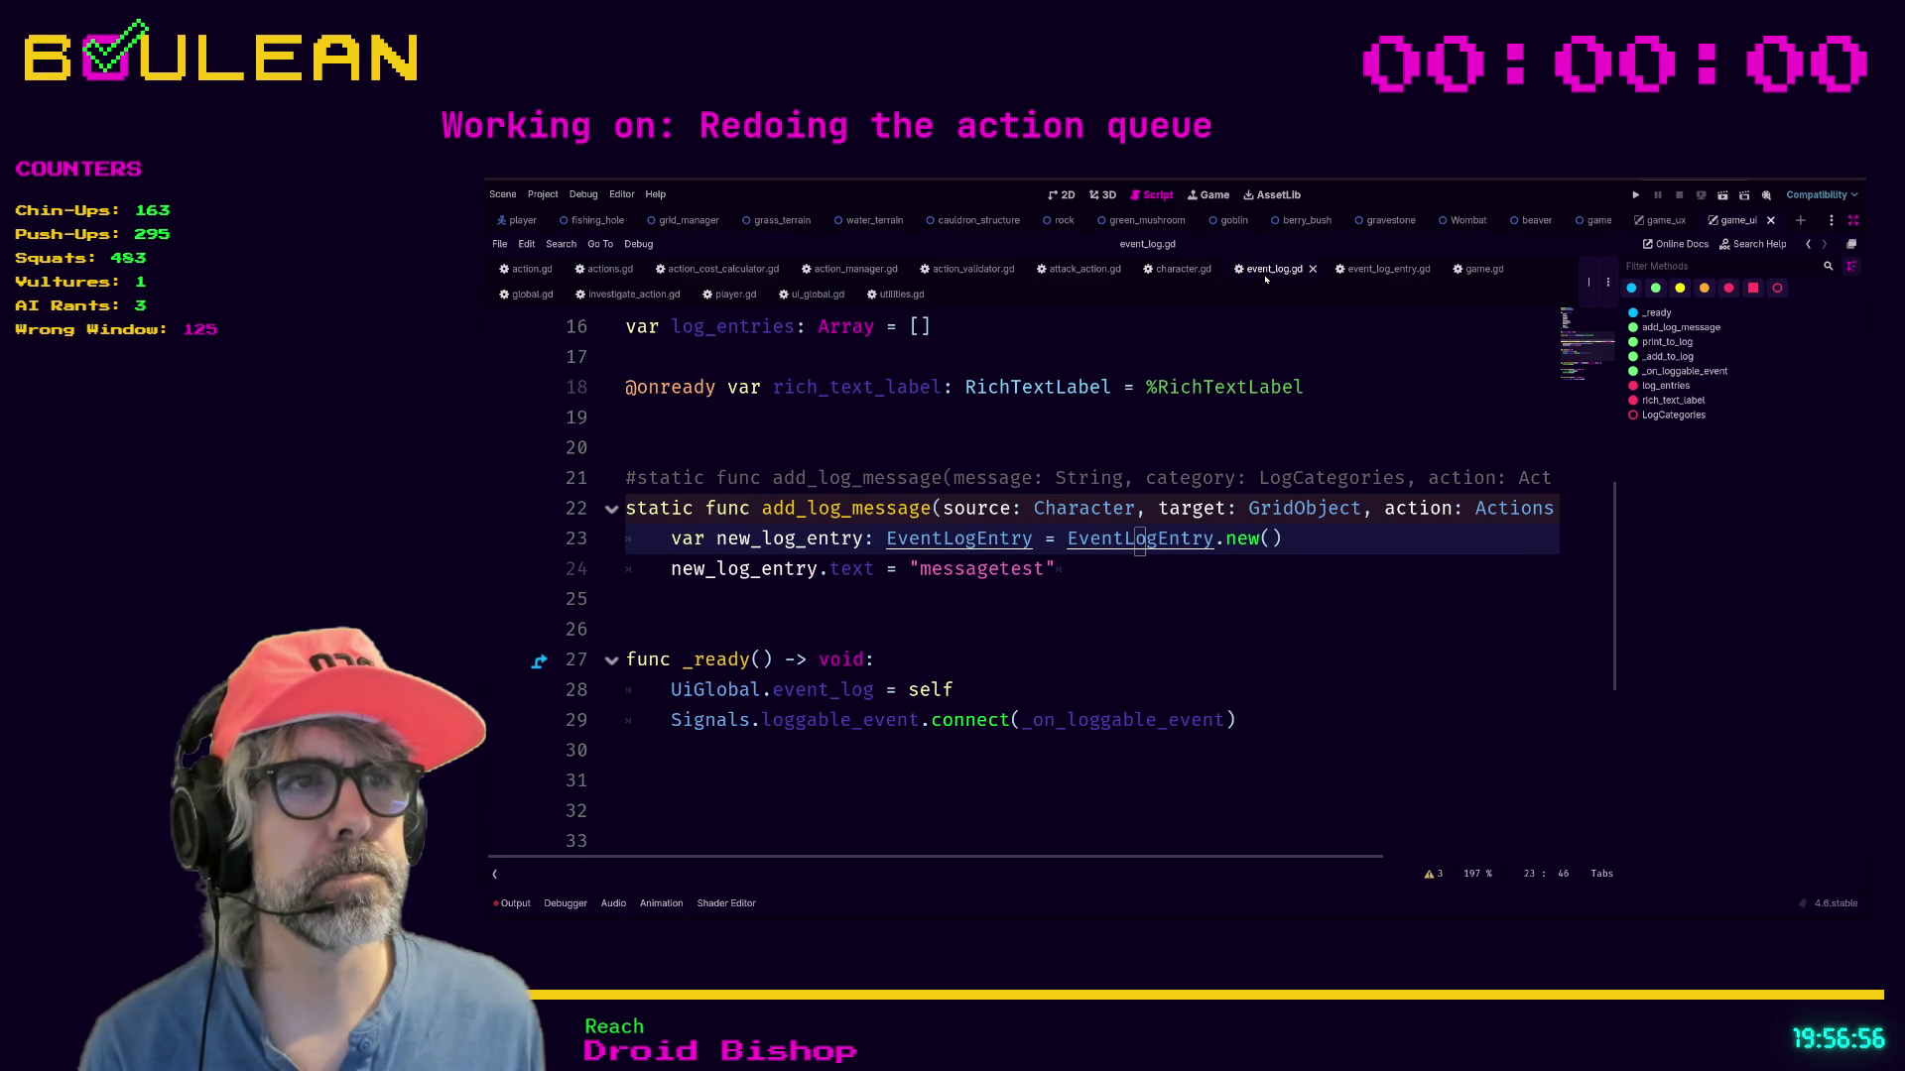
{"action": "key", "text": "End"}
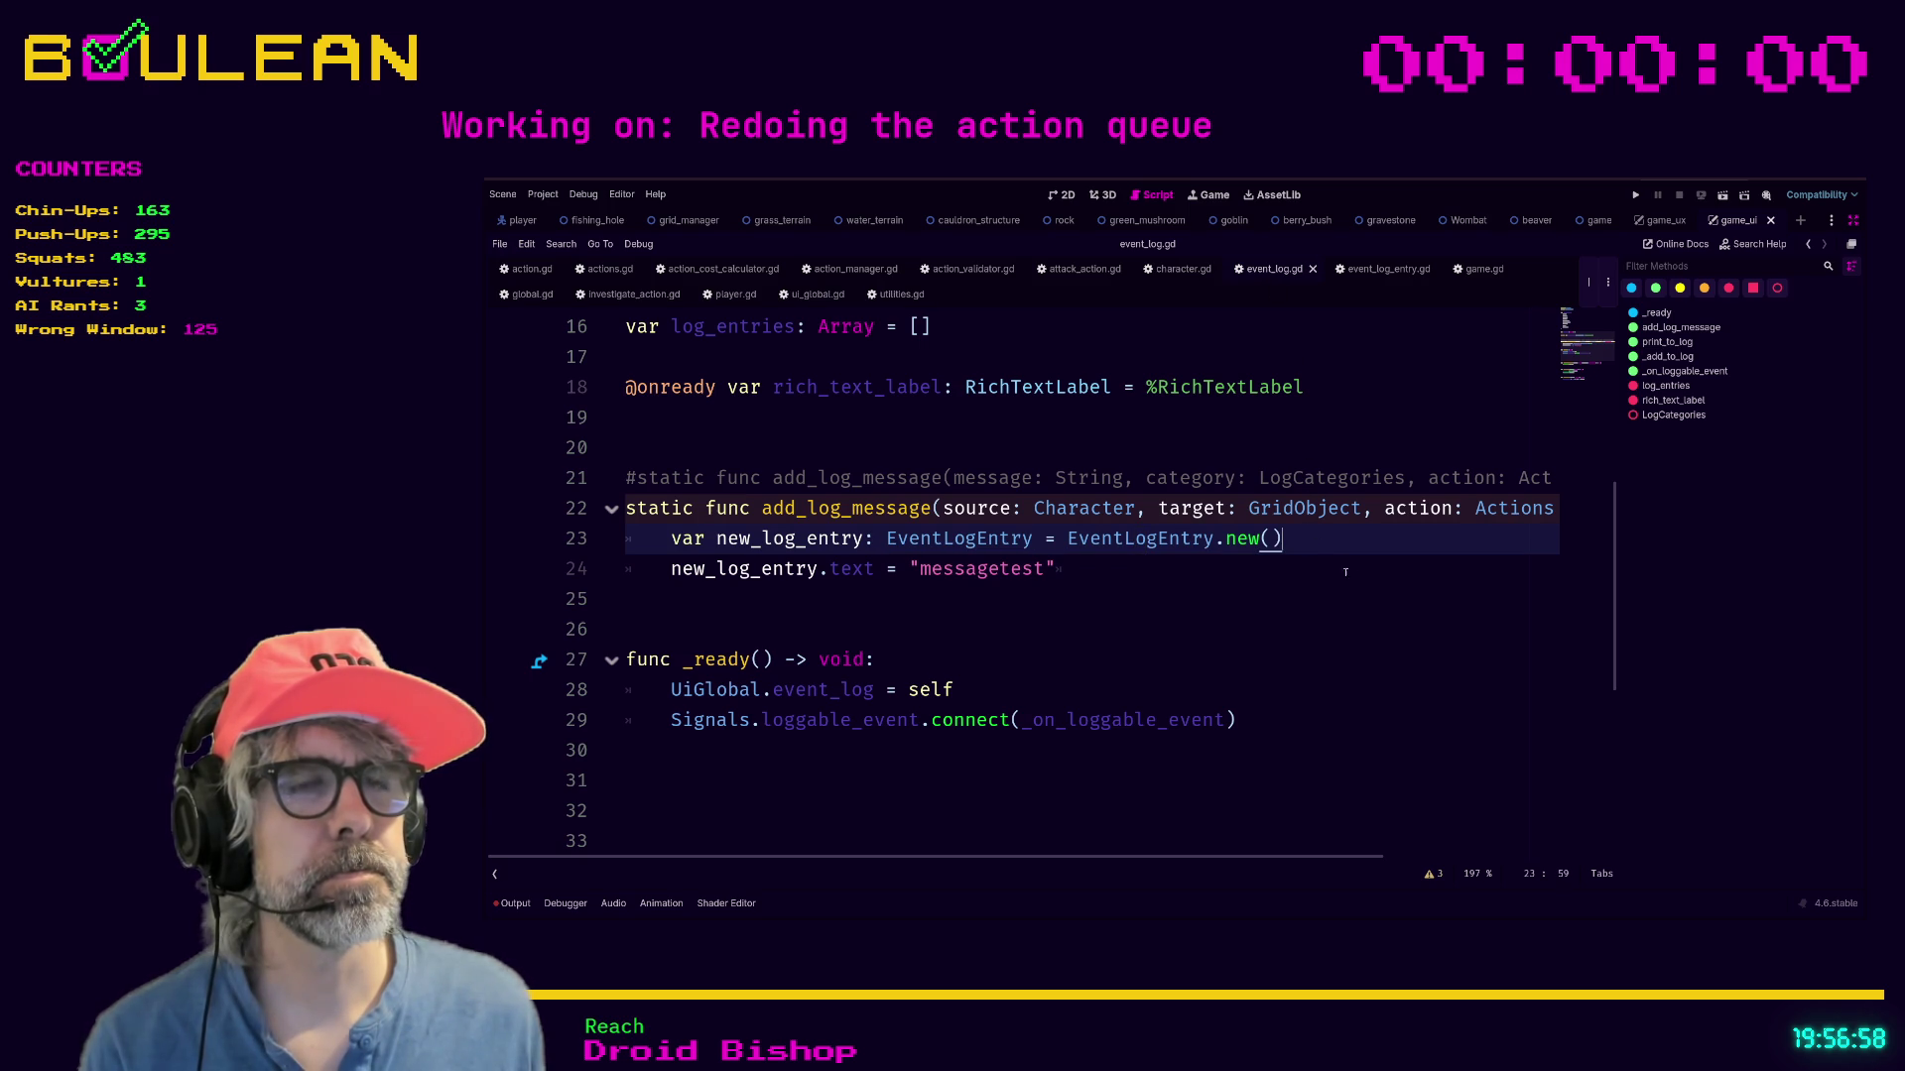
{"action": "key", "text": "Return"}
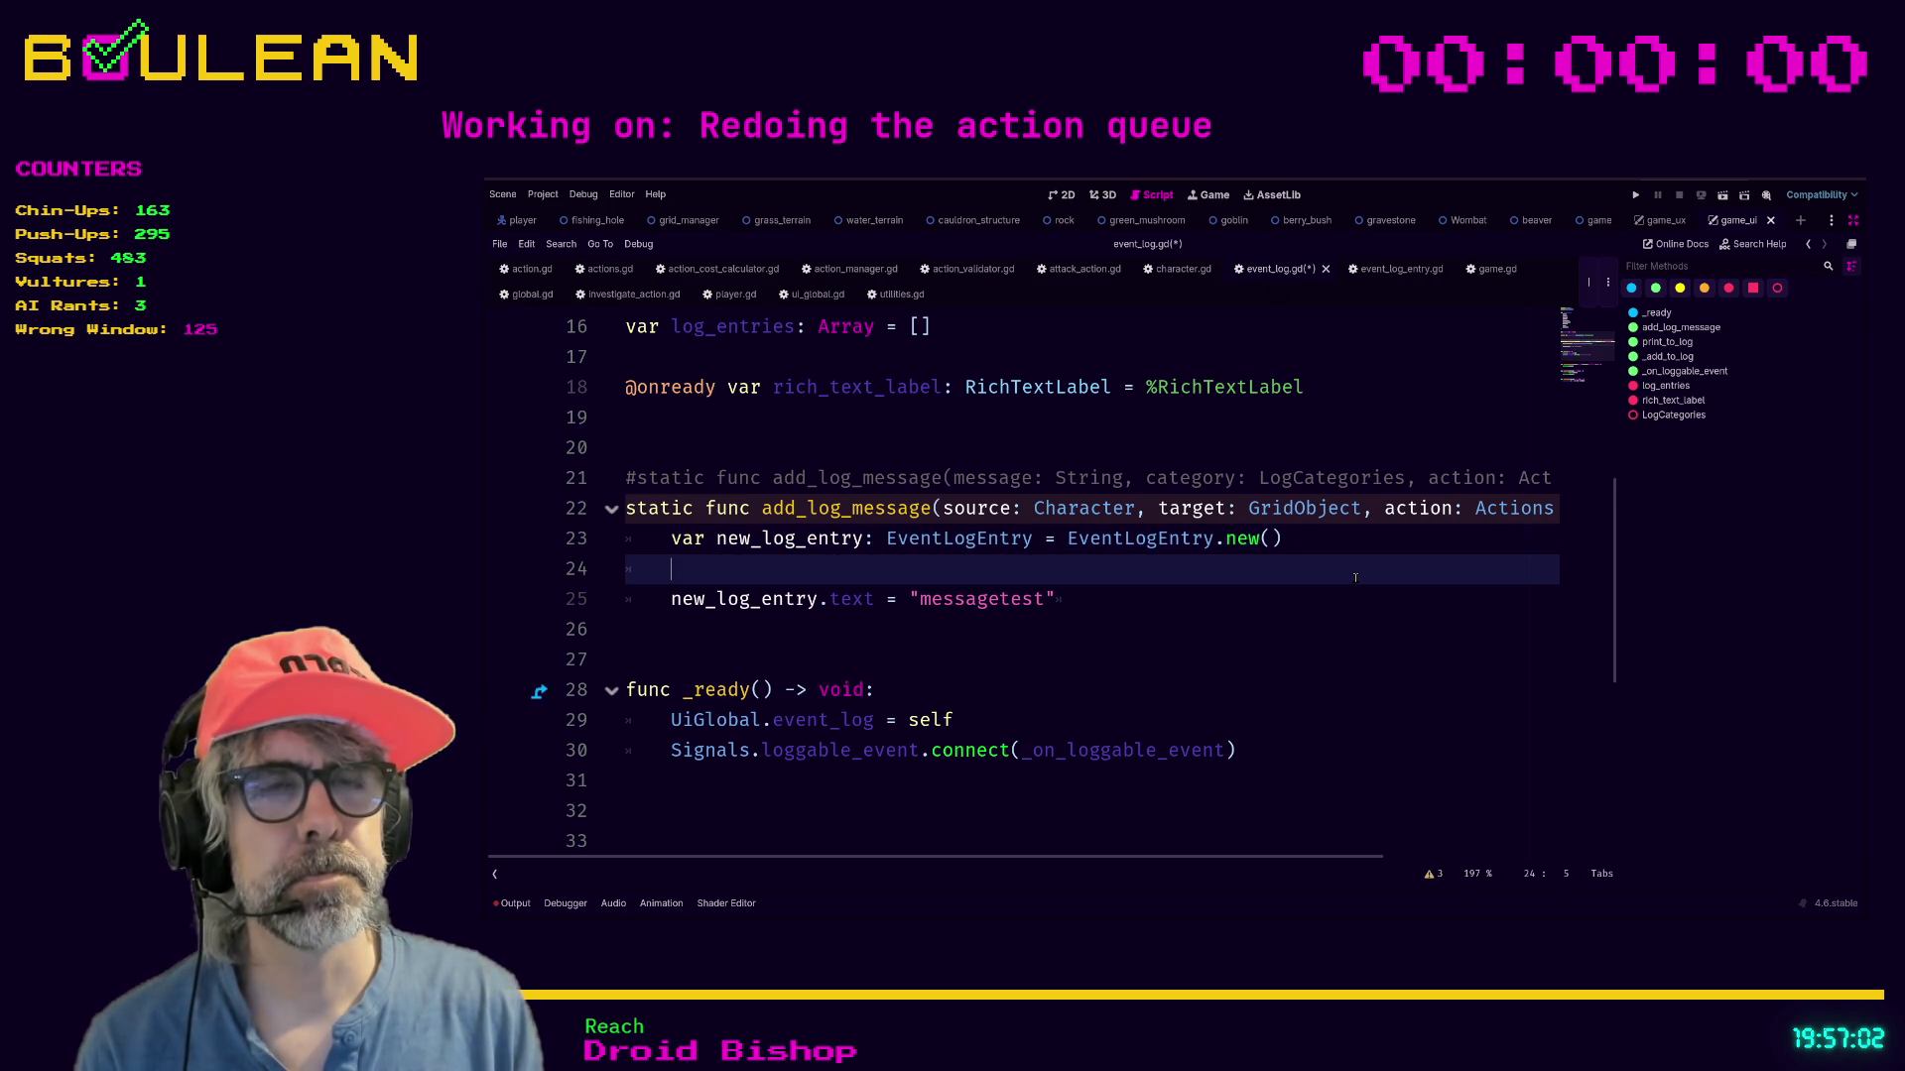
{"action": "type", "text": "new_log_entry."}
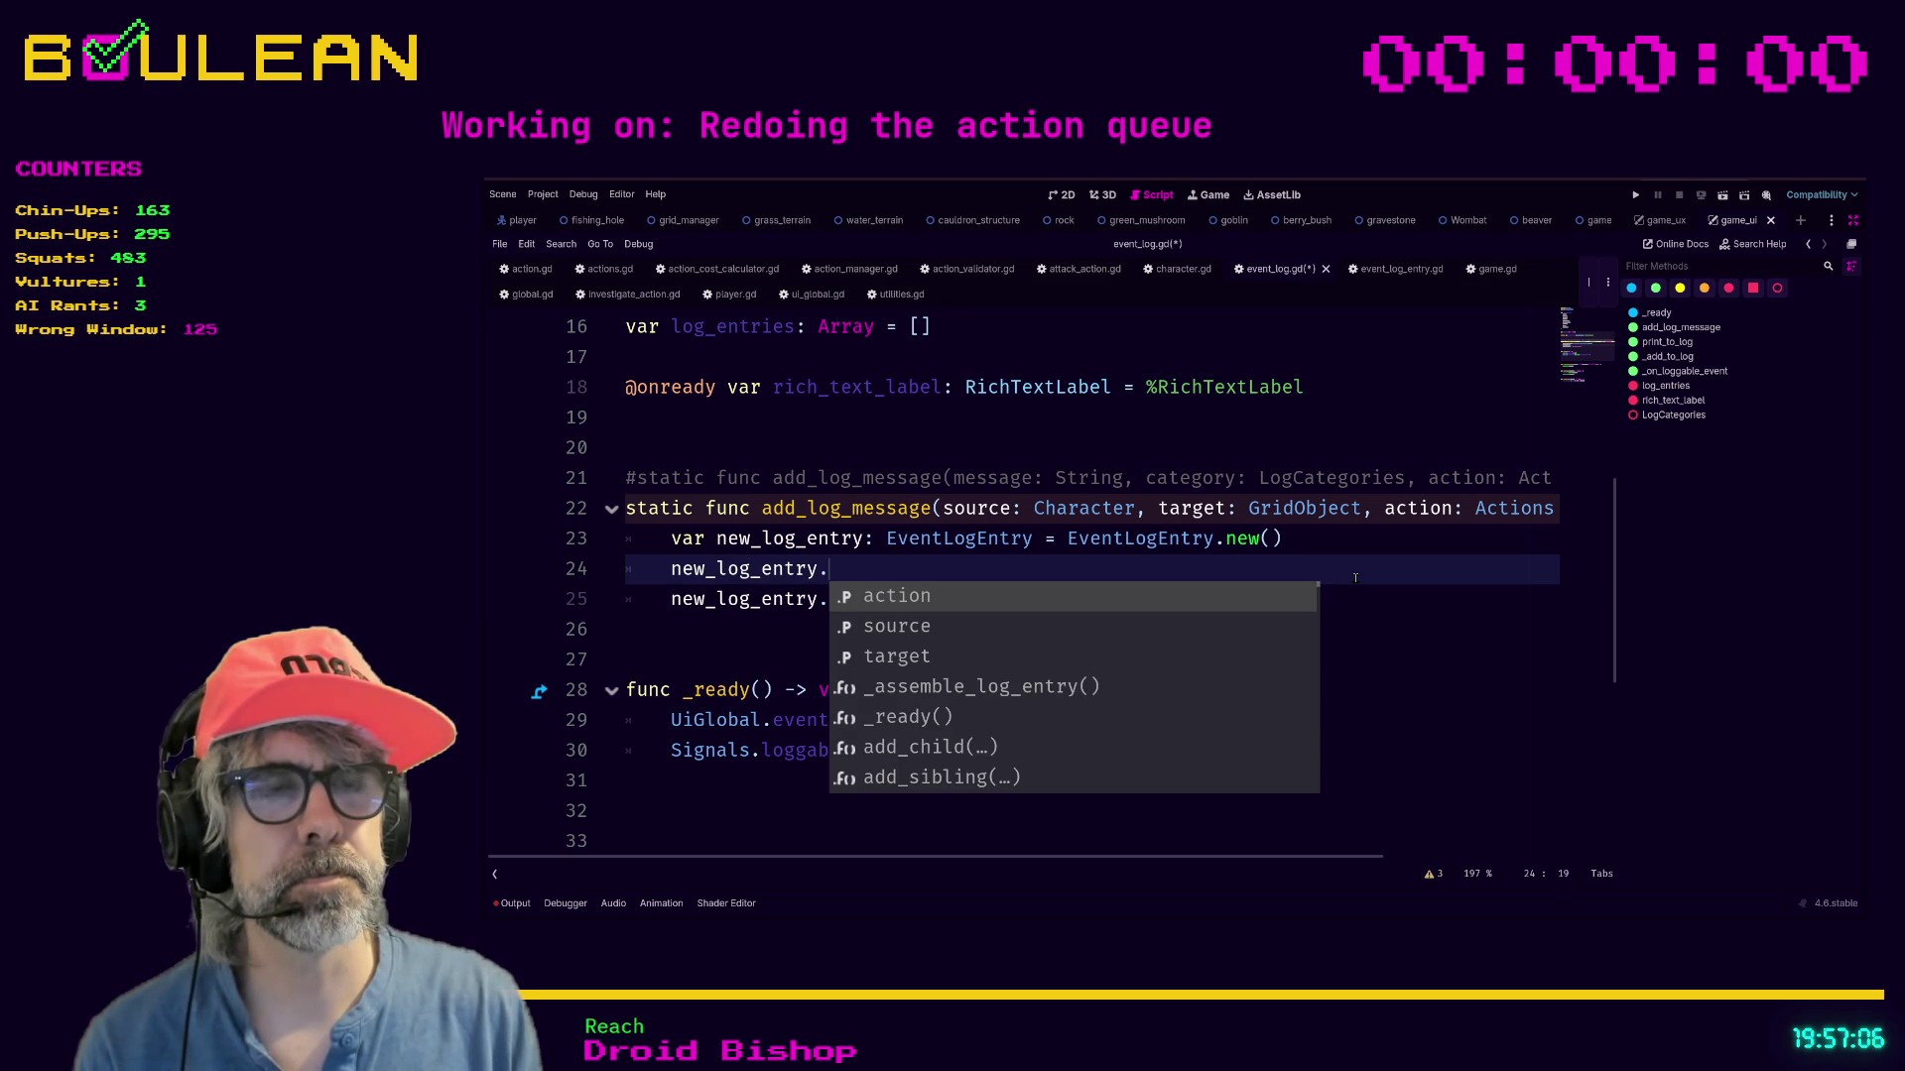
{"action": "key", "text": "Down"}
{"action": "key", "text": "Down"}
{"action": "key", "text": "Down"}
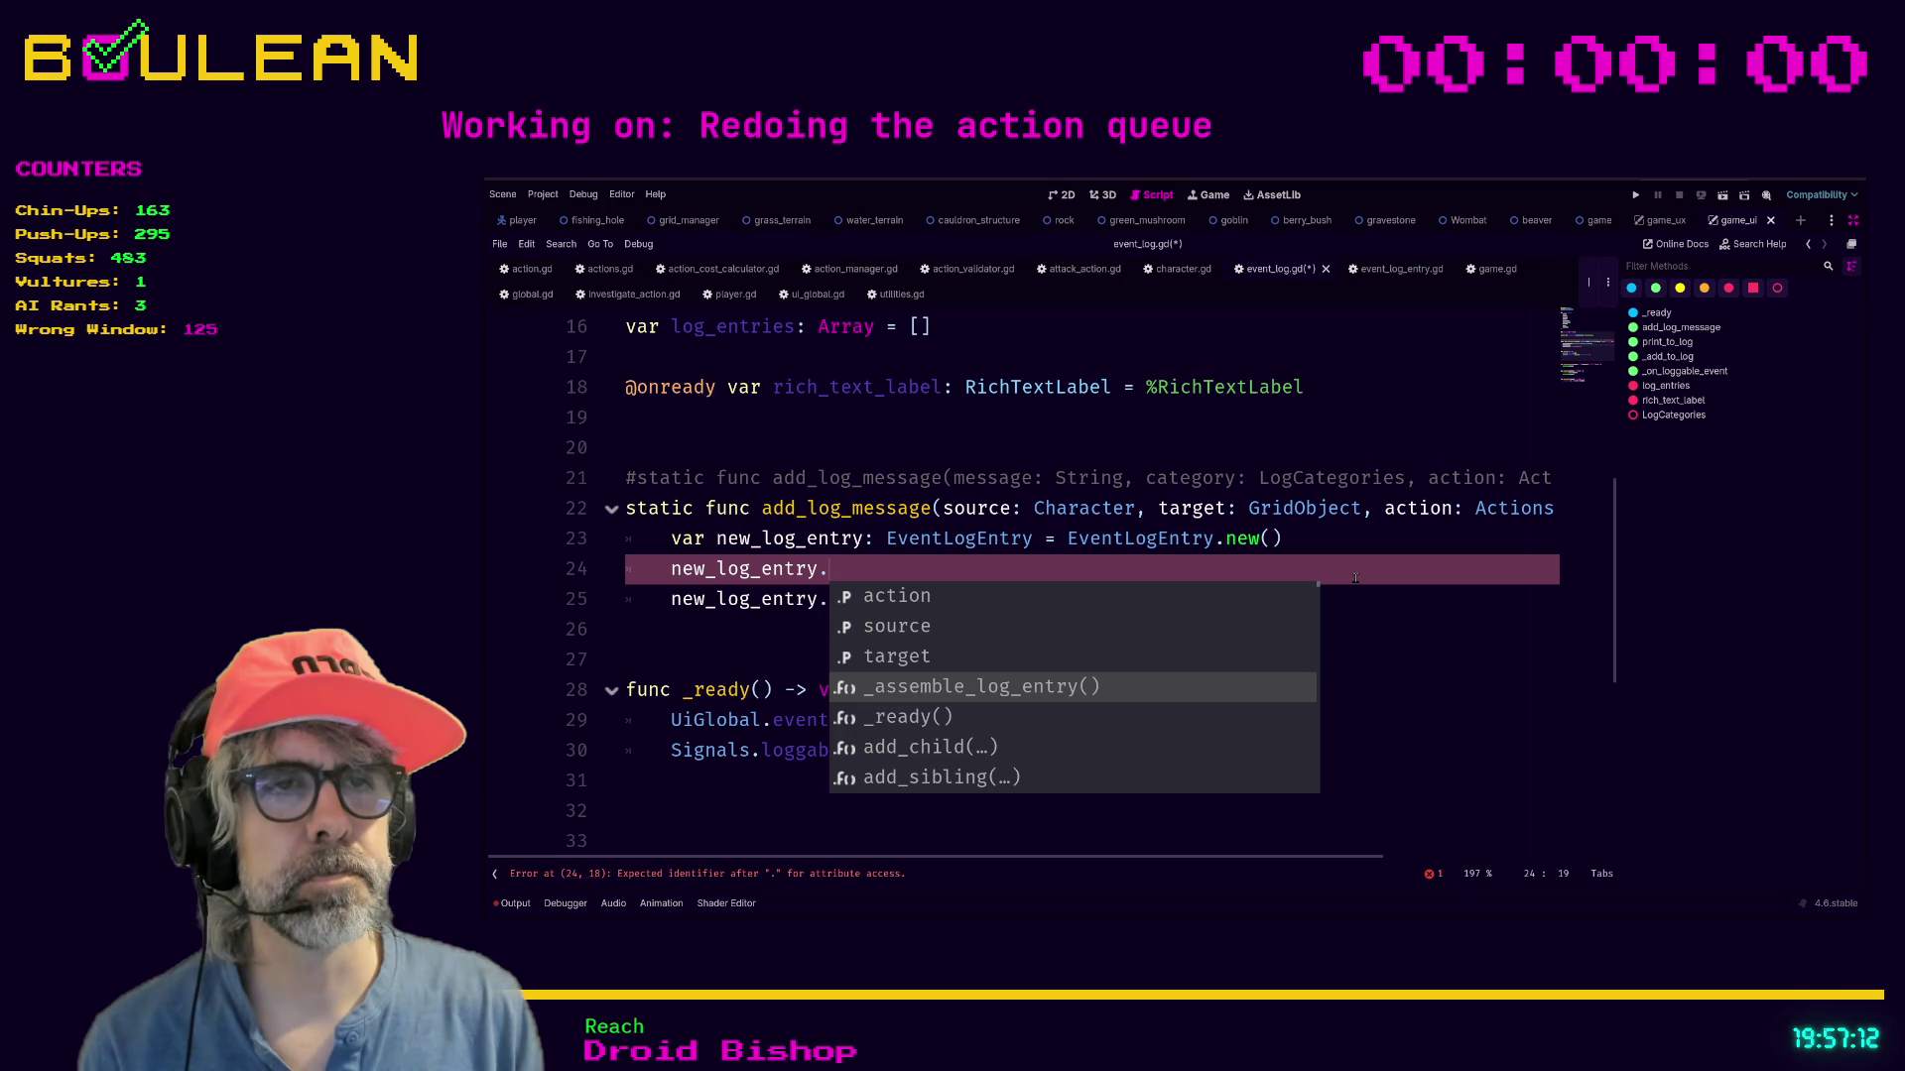
{"action": "key", "text": "Return"}
{"action": "left_click", "coordinate": [839, 570]}
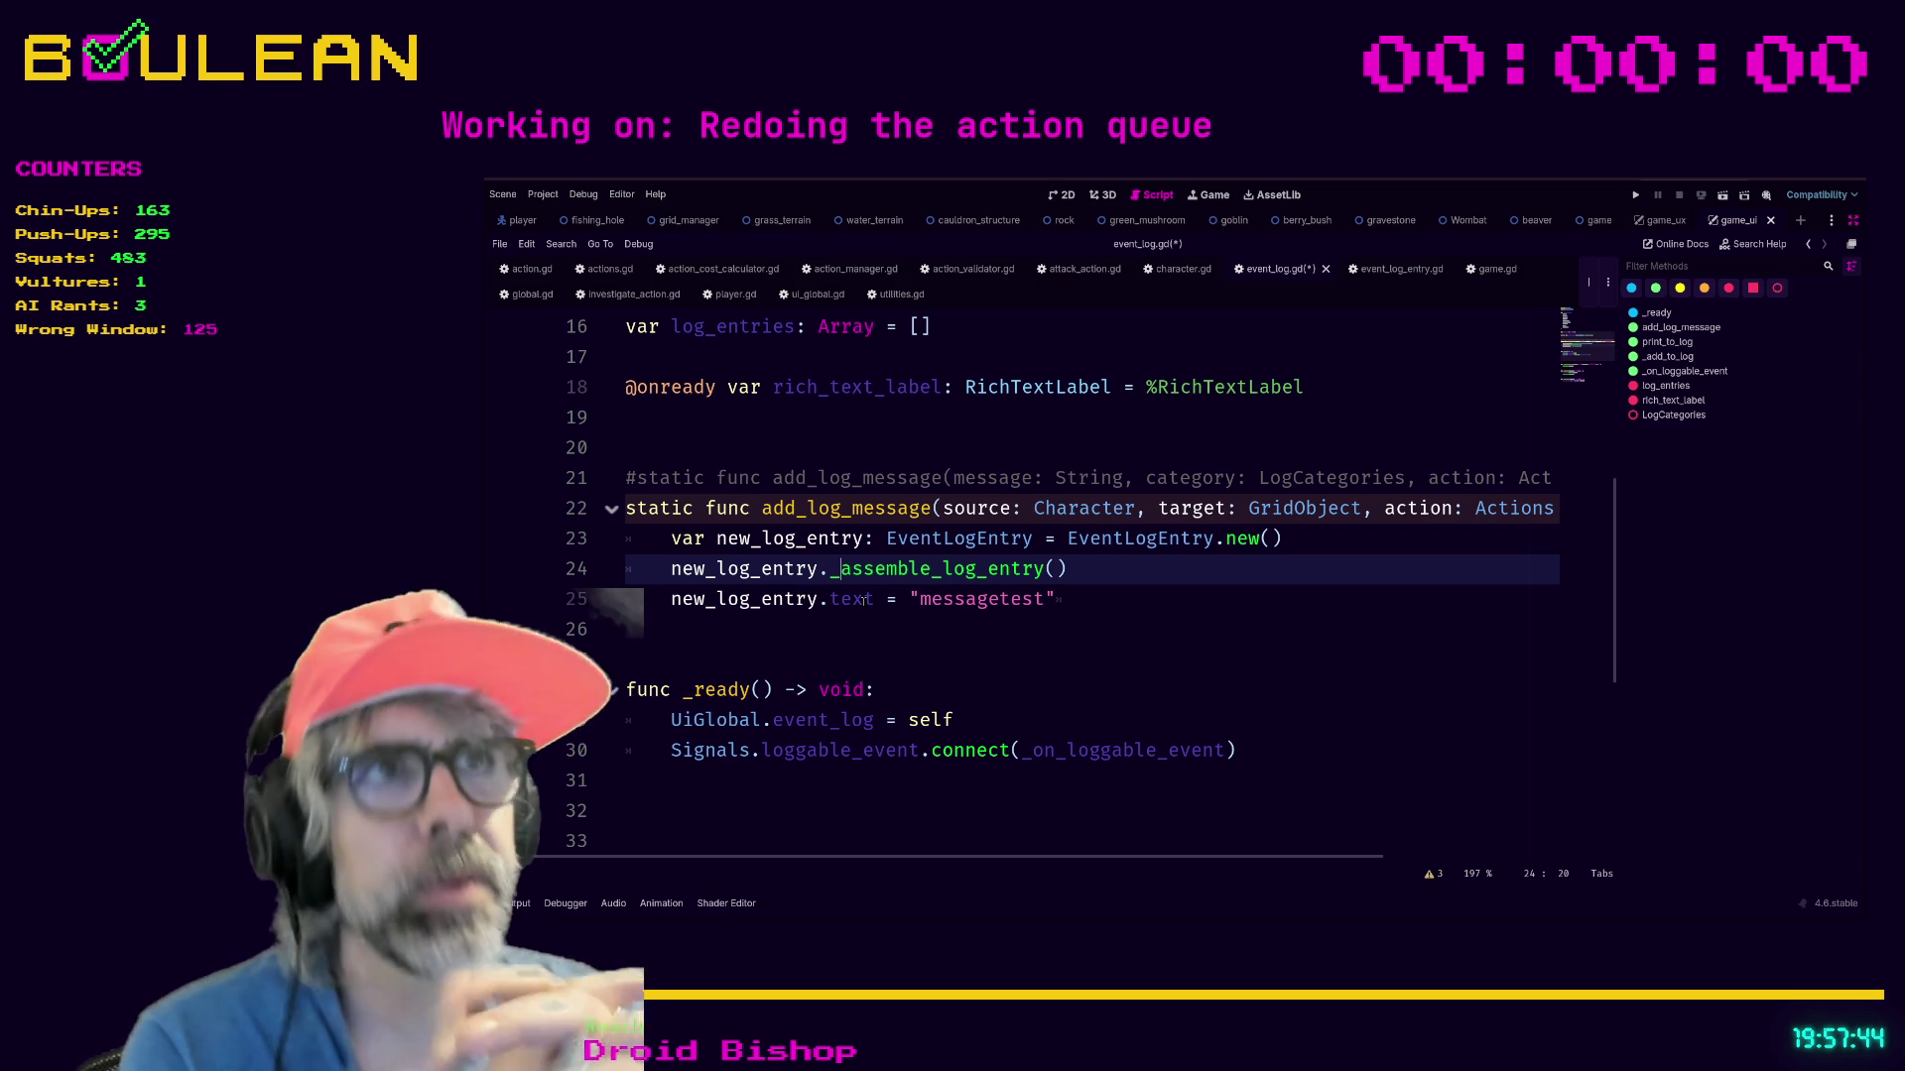
{"action": "left_click", "coordinate": [1104, 266]}
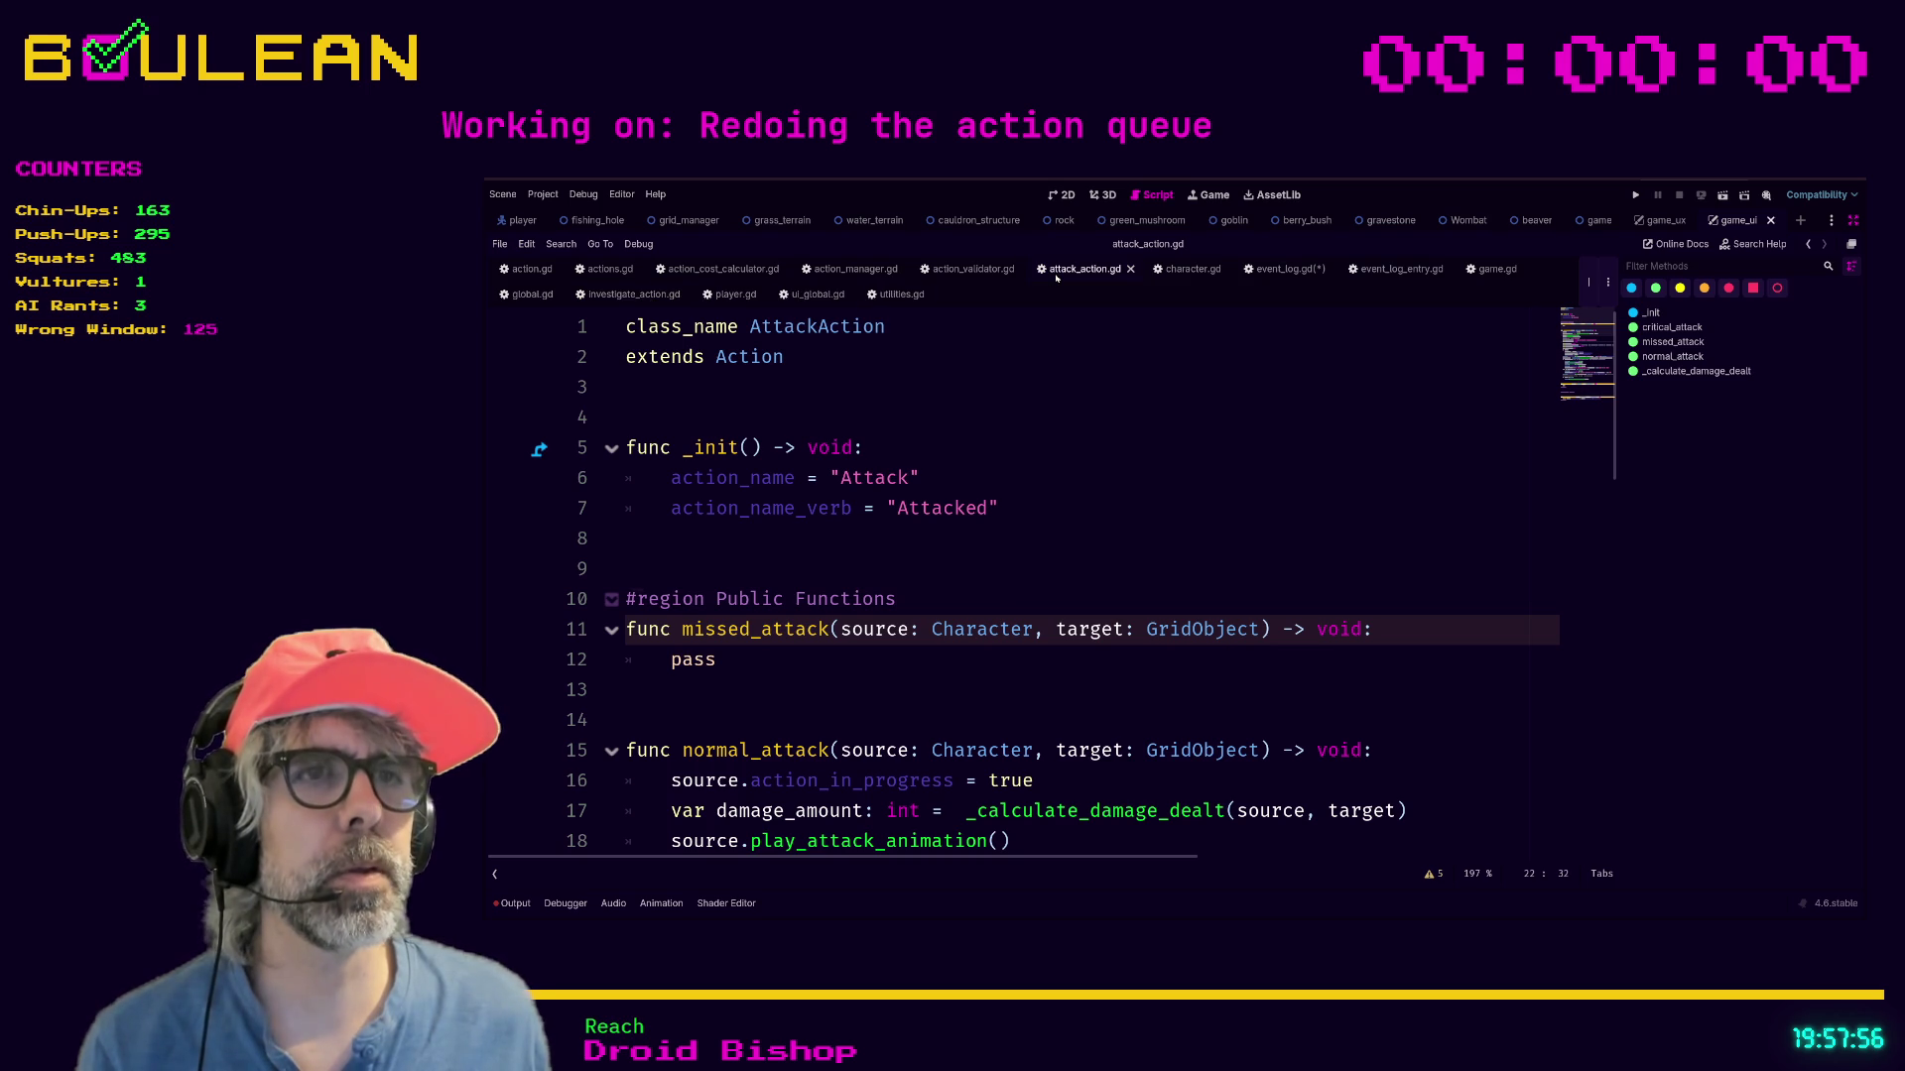
{"action": "scroll", "coordinate": [990, 635], "scroll_direction": "down", "scroll_amount": 3}
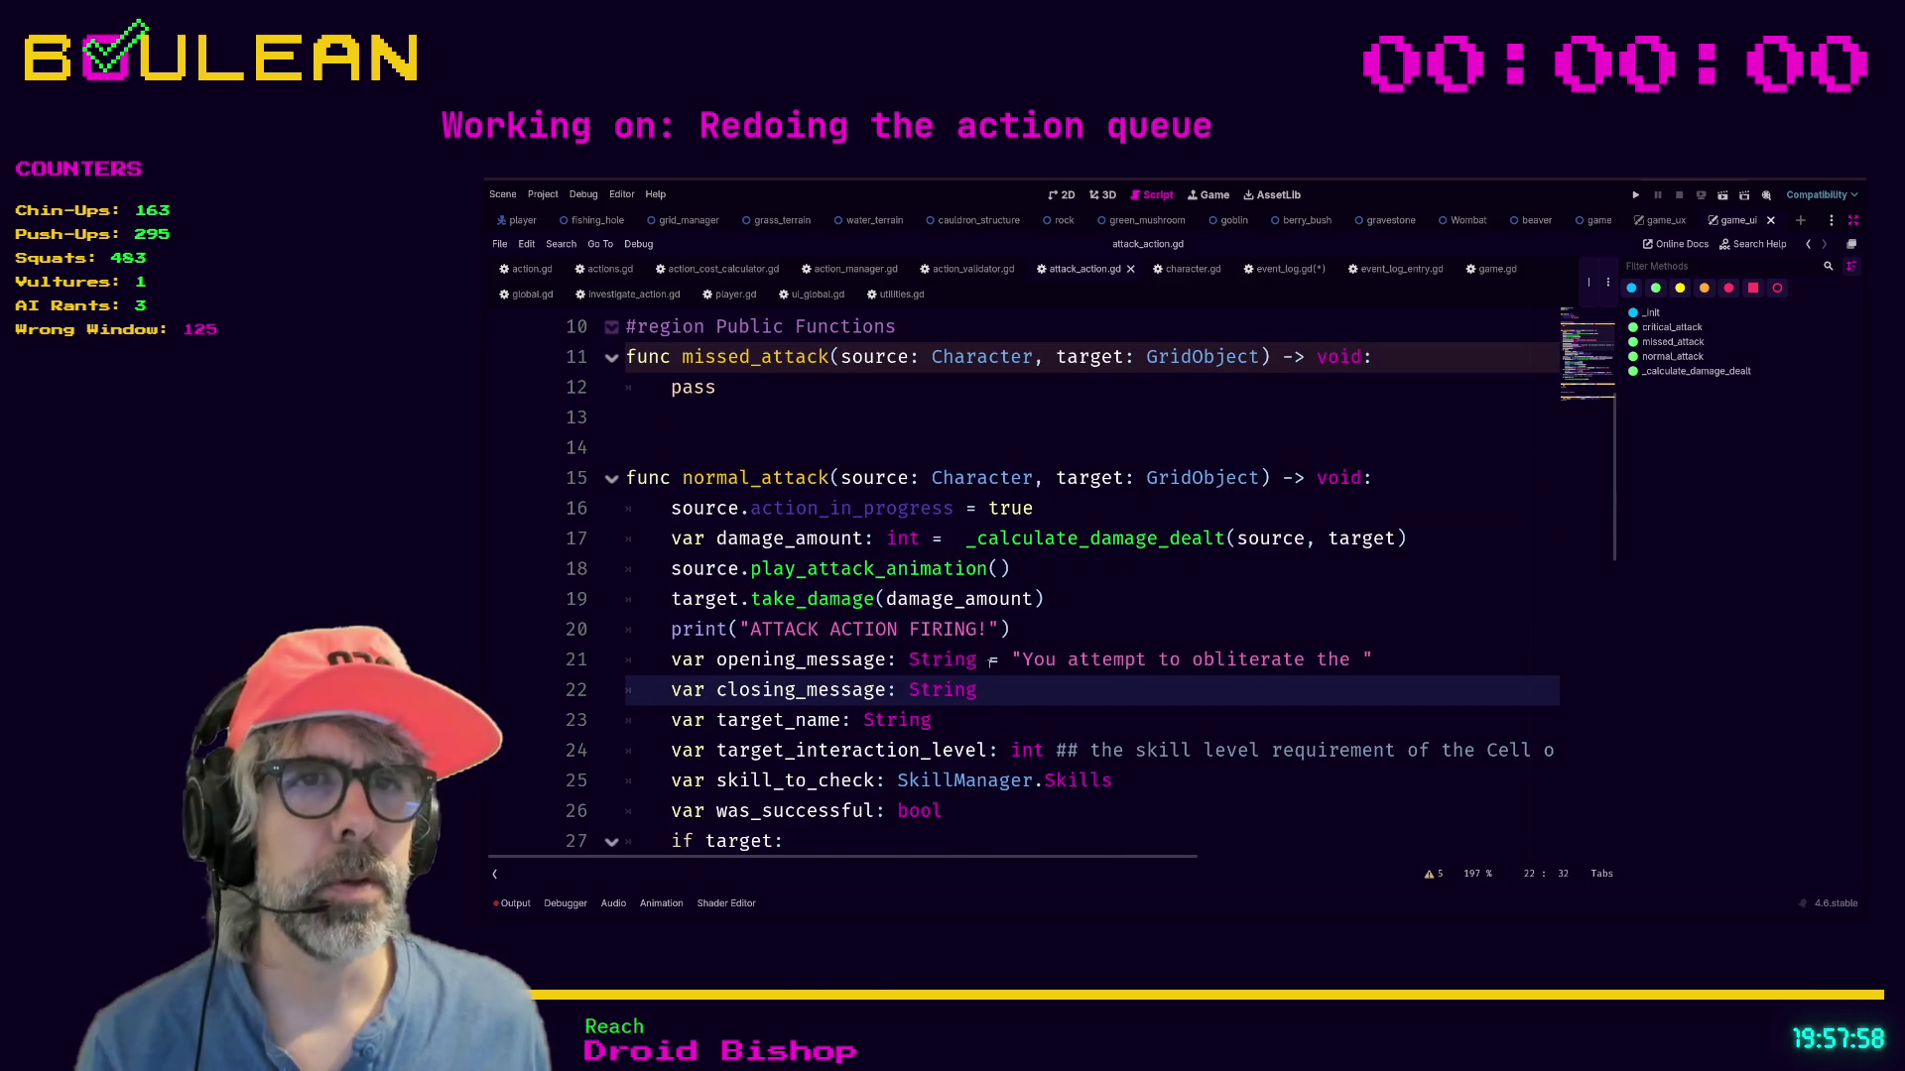
{"action": "left_click", "coordinate": [932, 719]}
{"action": "left_click_drag", "start_coordinate": [932, 719], "coordinate": [644, 655]}
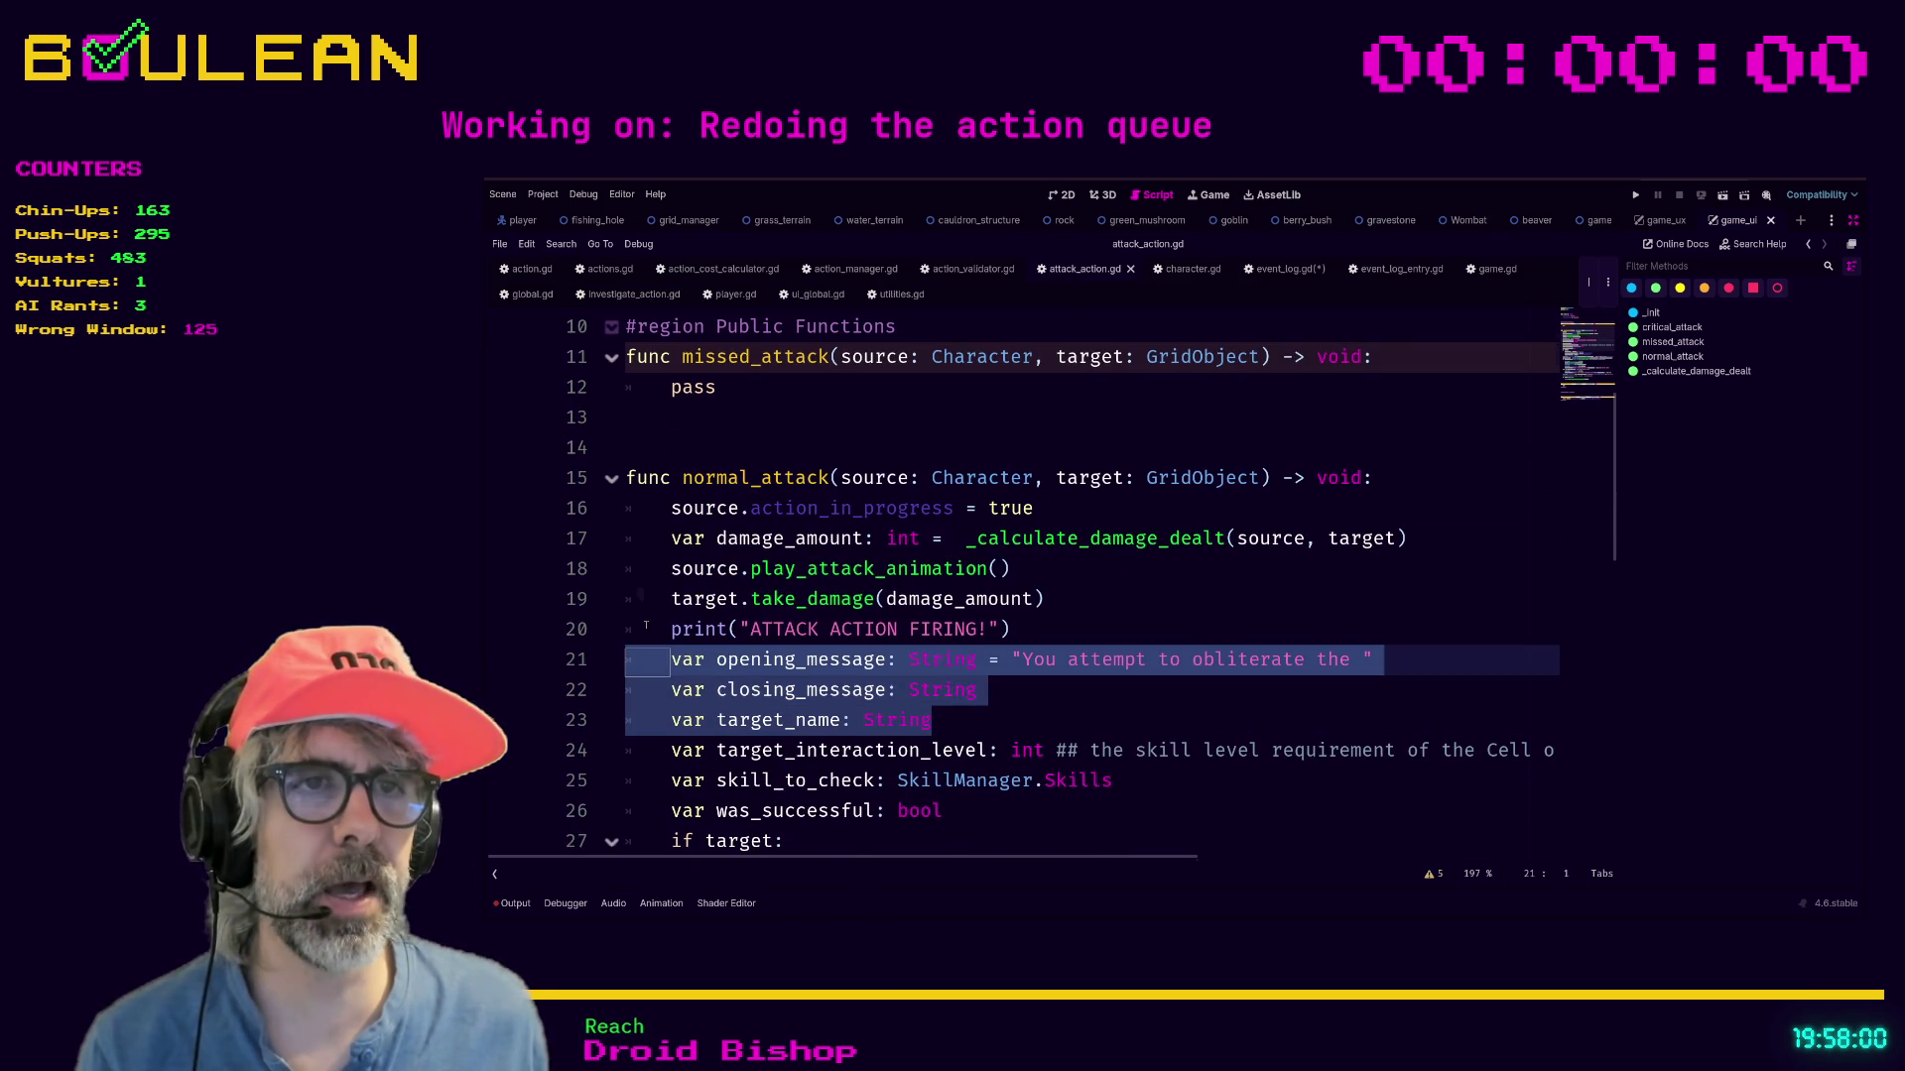
{"action": "scroll", "coordinate": [644, 629], "scroll_direction": "down", "scroll_amount": 3}
{"action": "left_click", "coordinate": [1021, 451]}
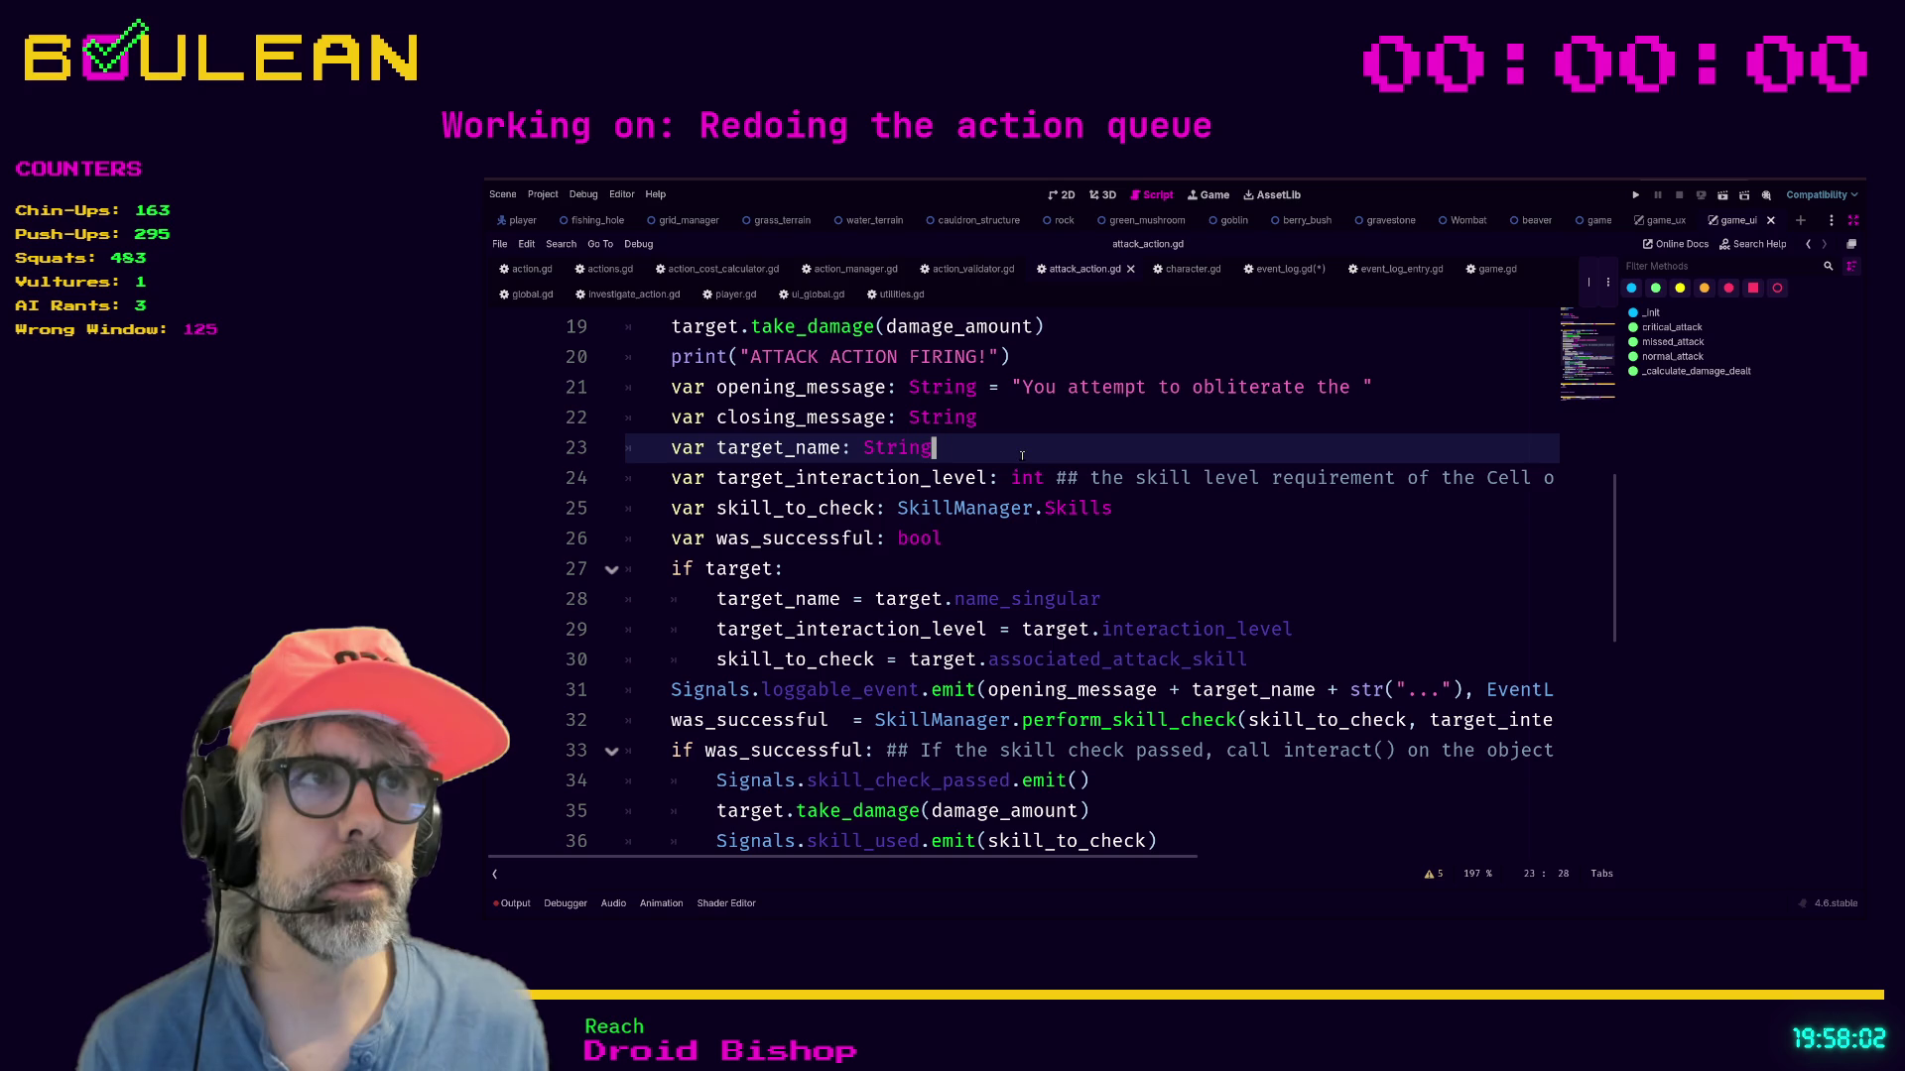
{"action": "key", "text": "shift+Up"}
{"action": "key", "text": "shift+Home"}
{"action": "key", "text": "shift+Up"}
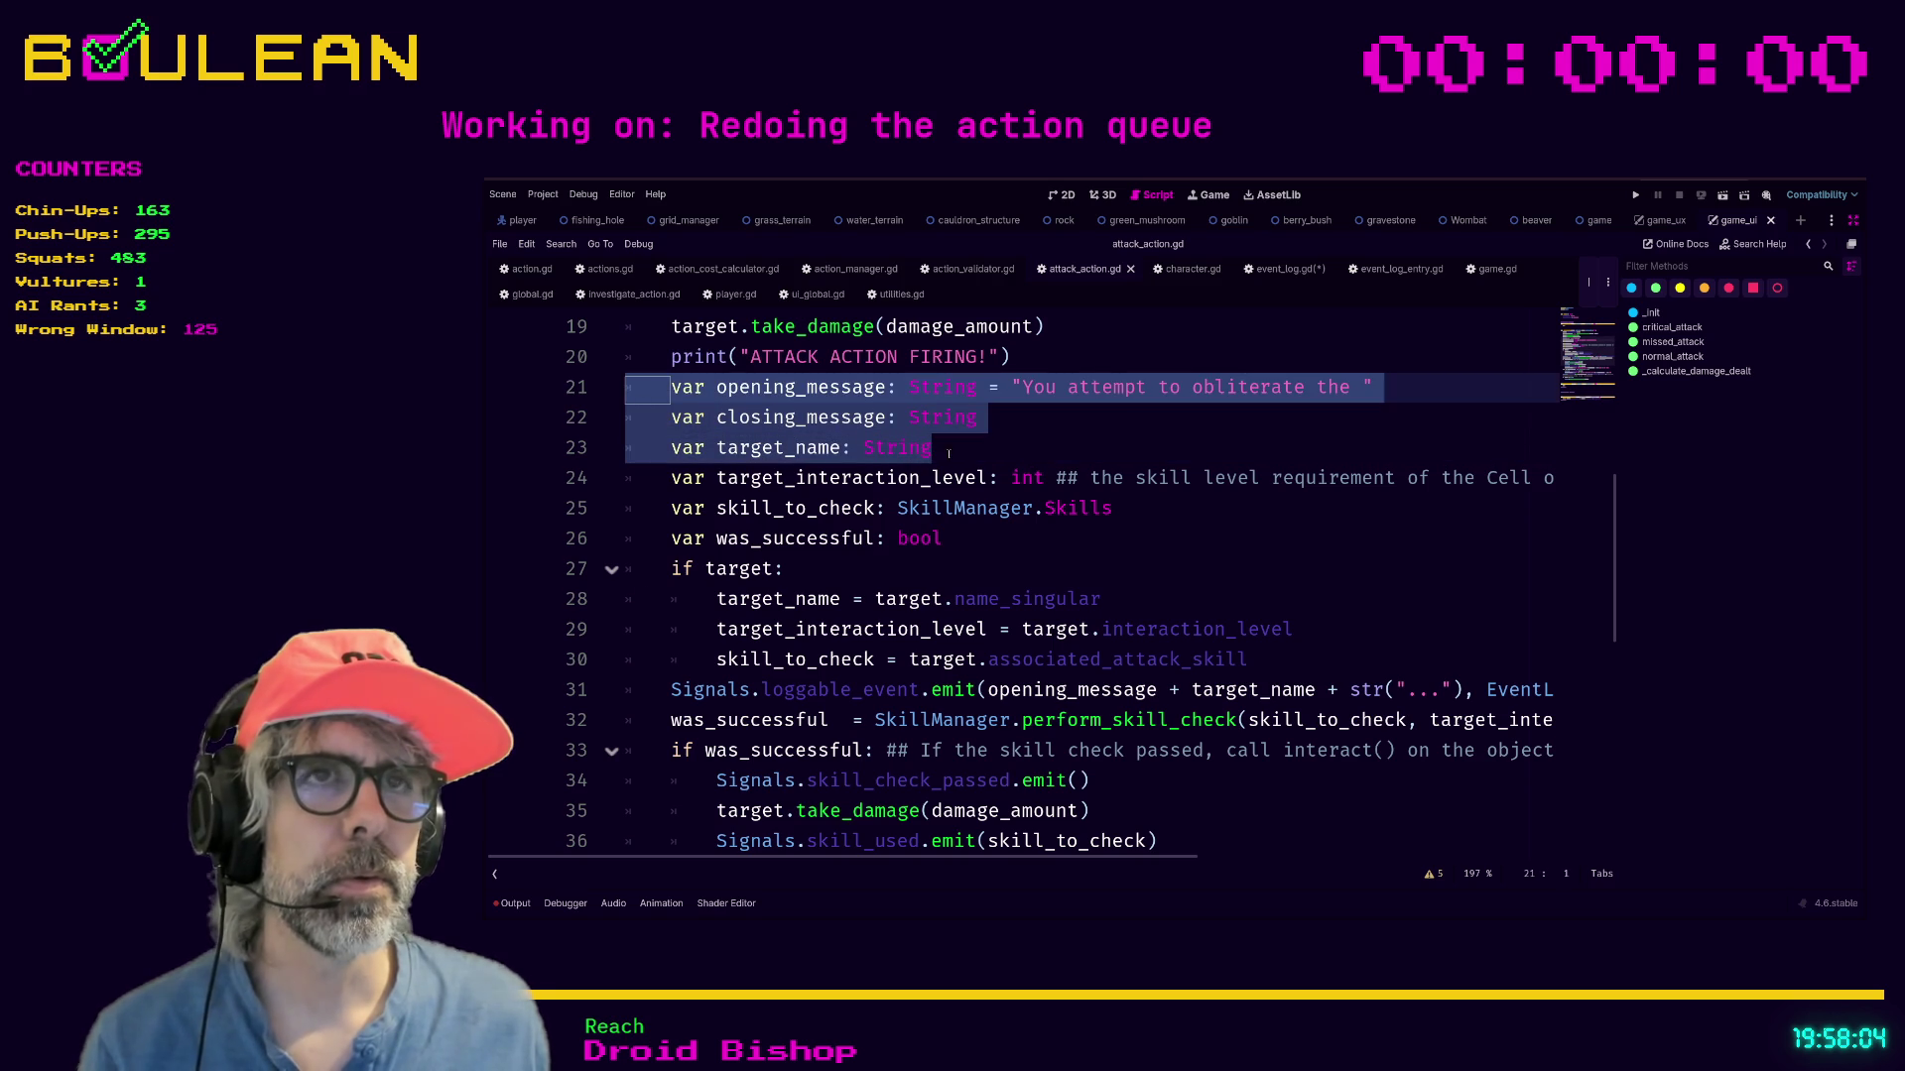
{"action": "scroll", "coordinate": [924, 449], "scroll_direction": "up", "scroll_amount": 1}
{"action": "scroll", "coordinate": [1075, 513], "scroll_direction": "up", "scroll_amount": 1}
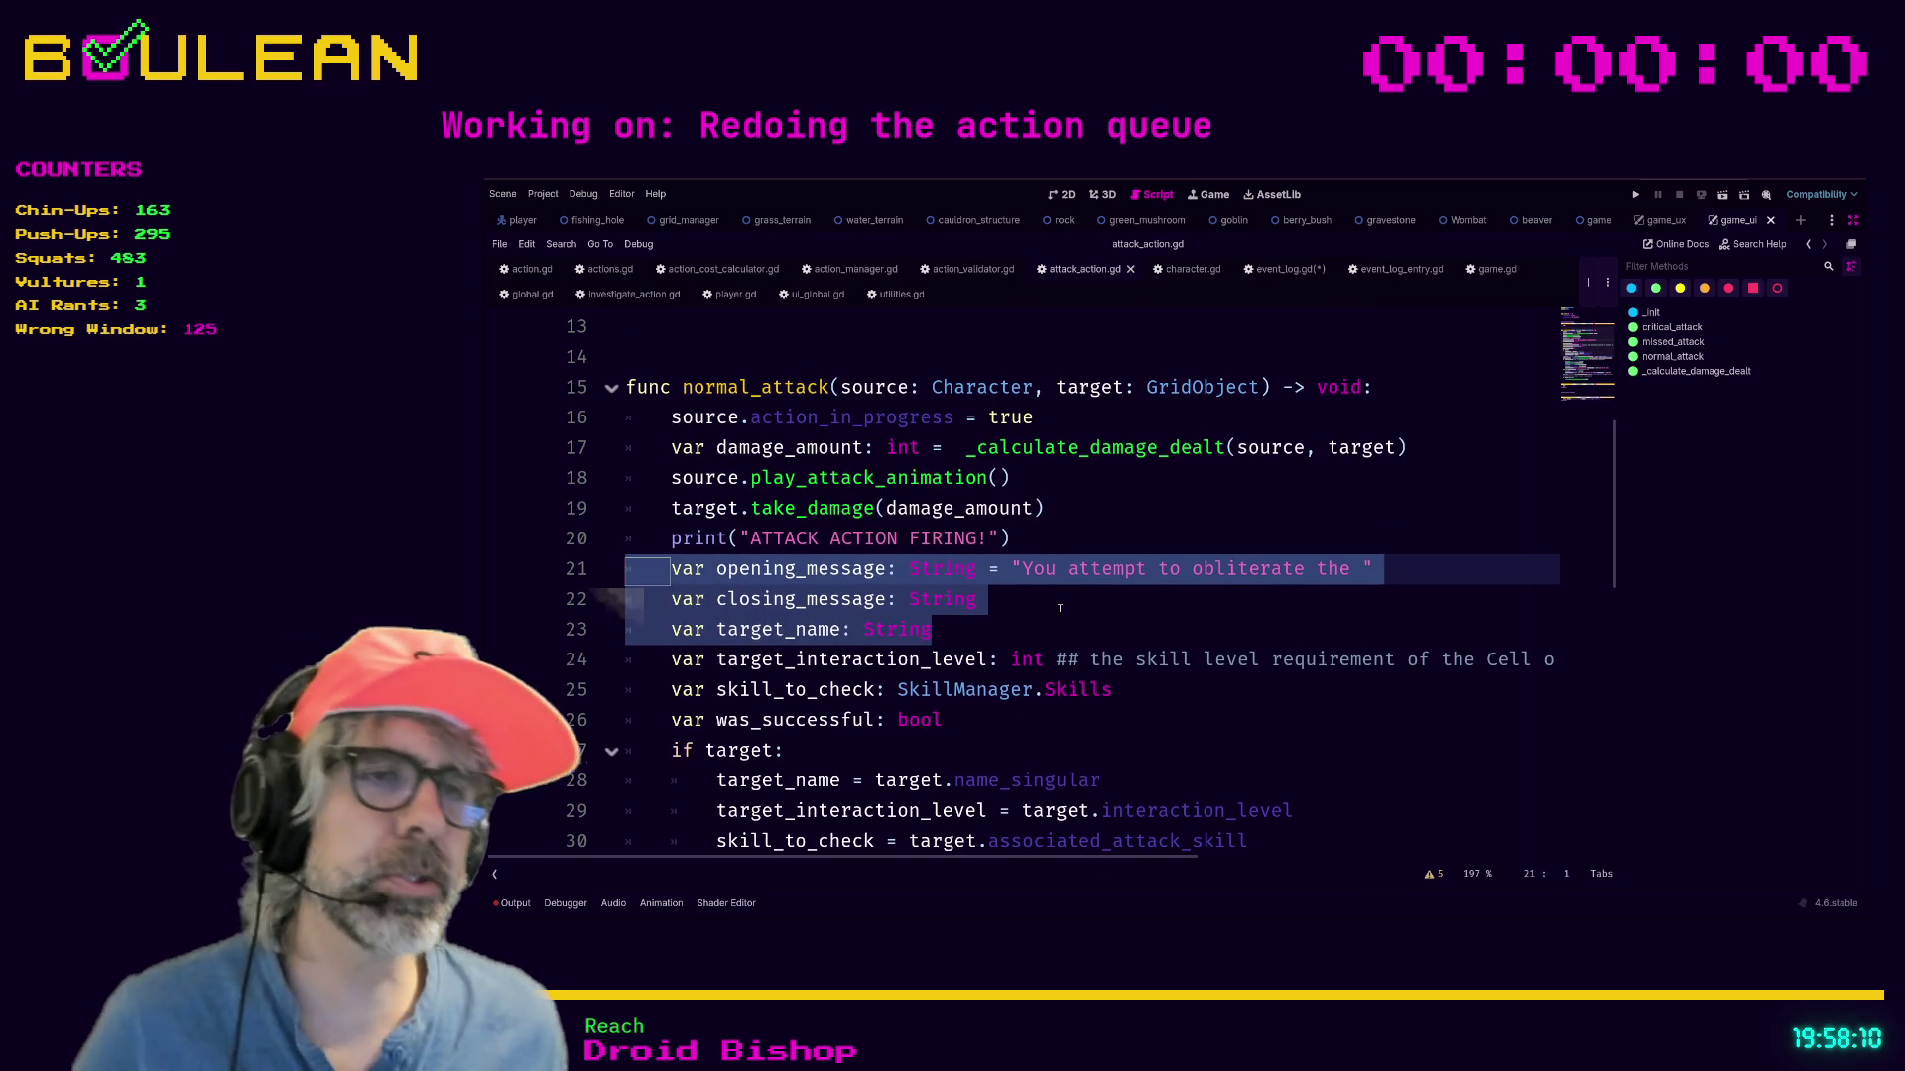
{"action": "scroll", "coordinate": [1059, 608], "scroll_direction": "down", "scroll_amount": 1}
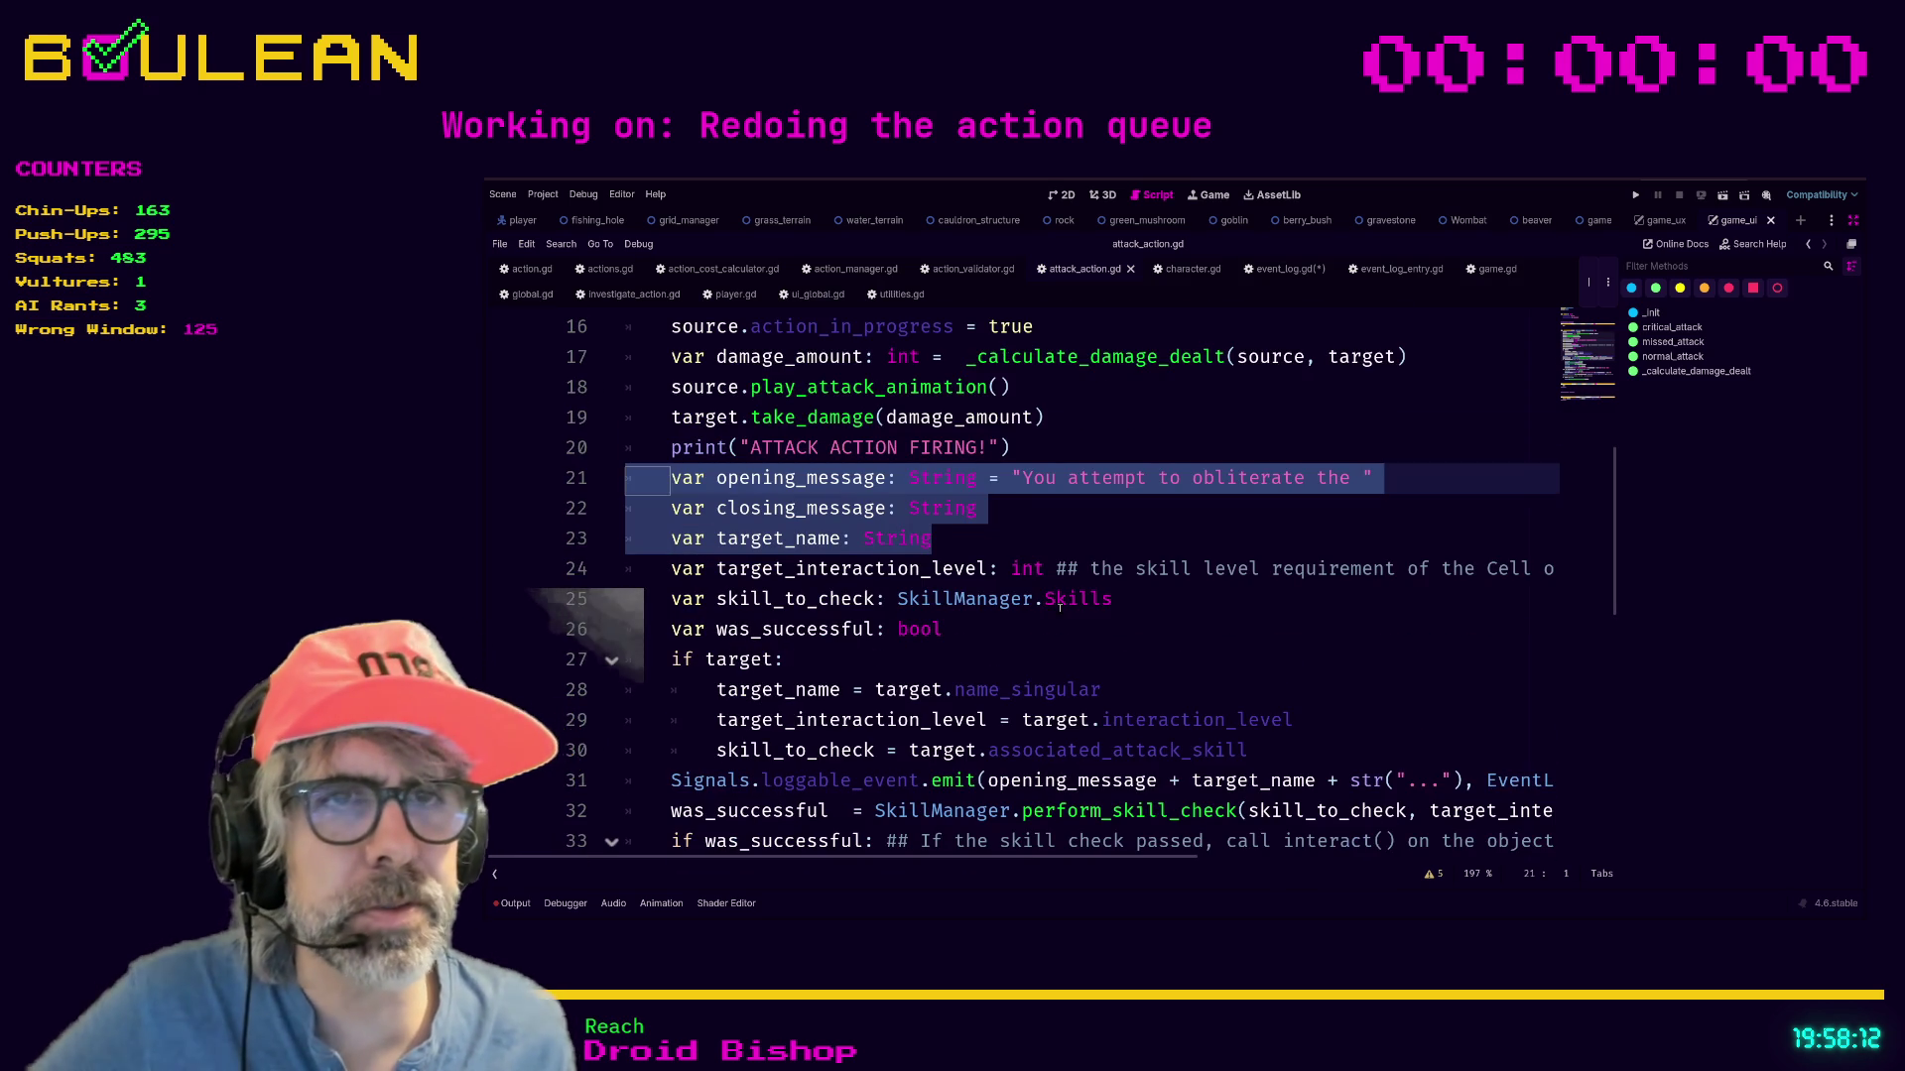
{"action": "scroll", "coordinate": [1059, 608], "scroll_direction": "down", "scroll_amount": 1}
{"action": "scroll", "coordinate": [1060, 605], "scroll_direction": "down", "scroll_amount": 1}
{"action": "scroll", "coordinate": [1059, 605], "scroll_direction": "down", "scroll_amount": 1}
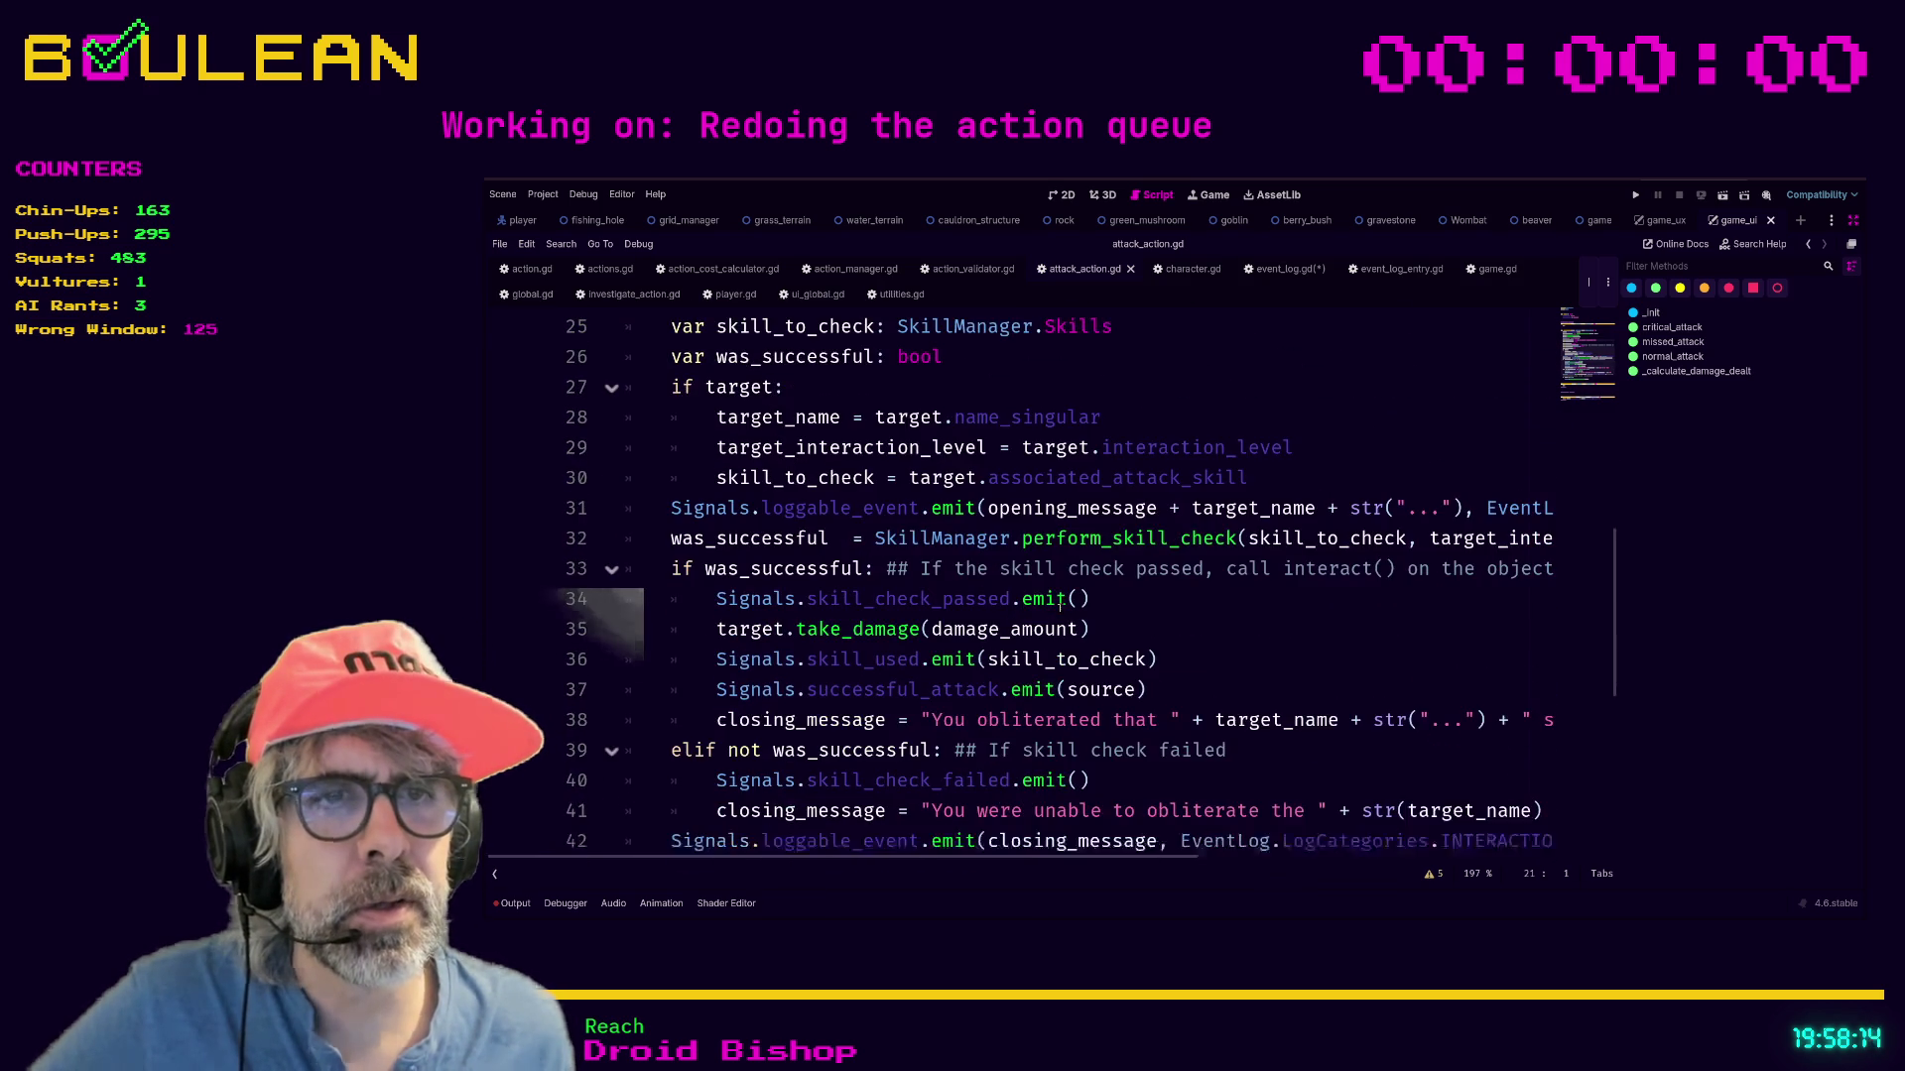
{"action": "scroll", "coordinate": [1061, 606], "scroll_direction": "down", "scroll_amount": 2}
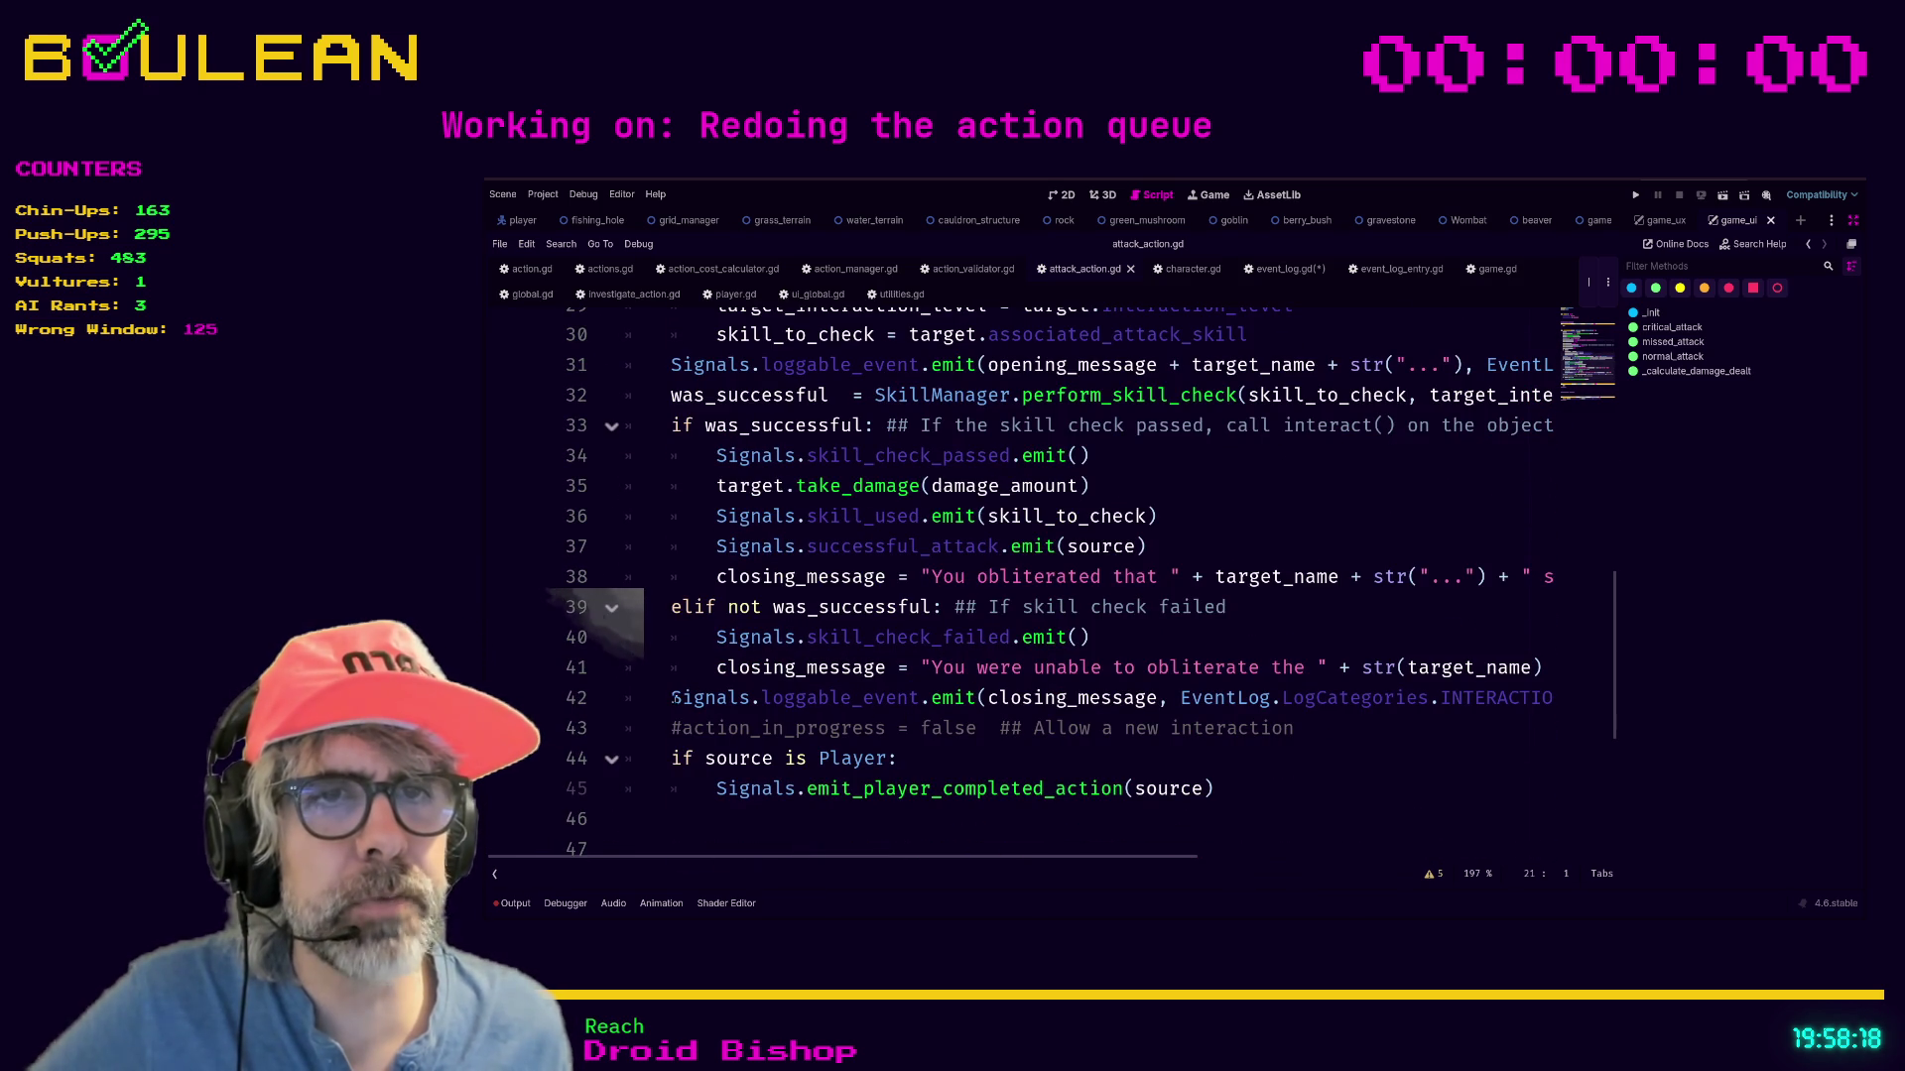
{"action": "left_click_drag", "start_coordinate": [669, 697], "coordinate": [693, 717]}
{"action": "left_click", "coordinate": [673, 719]}
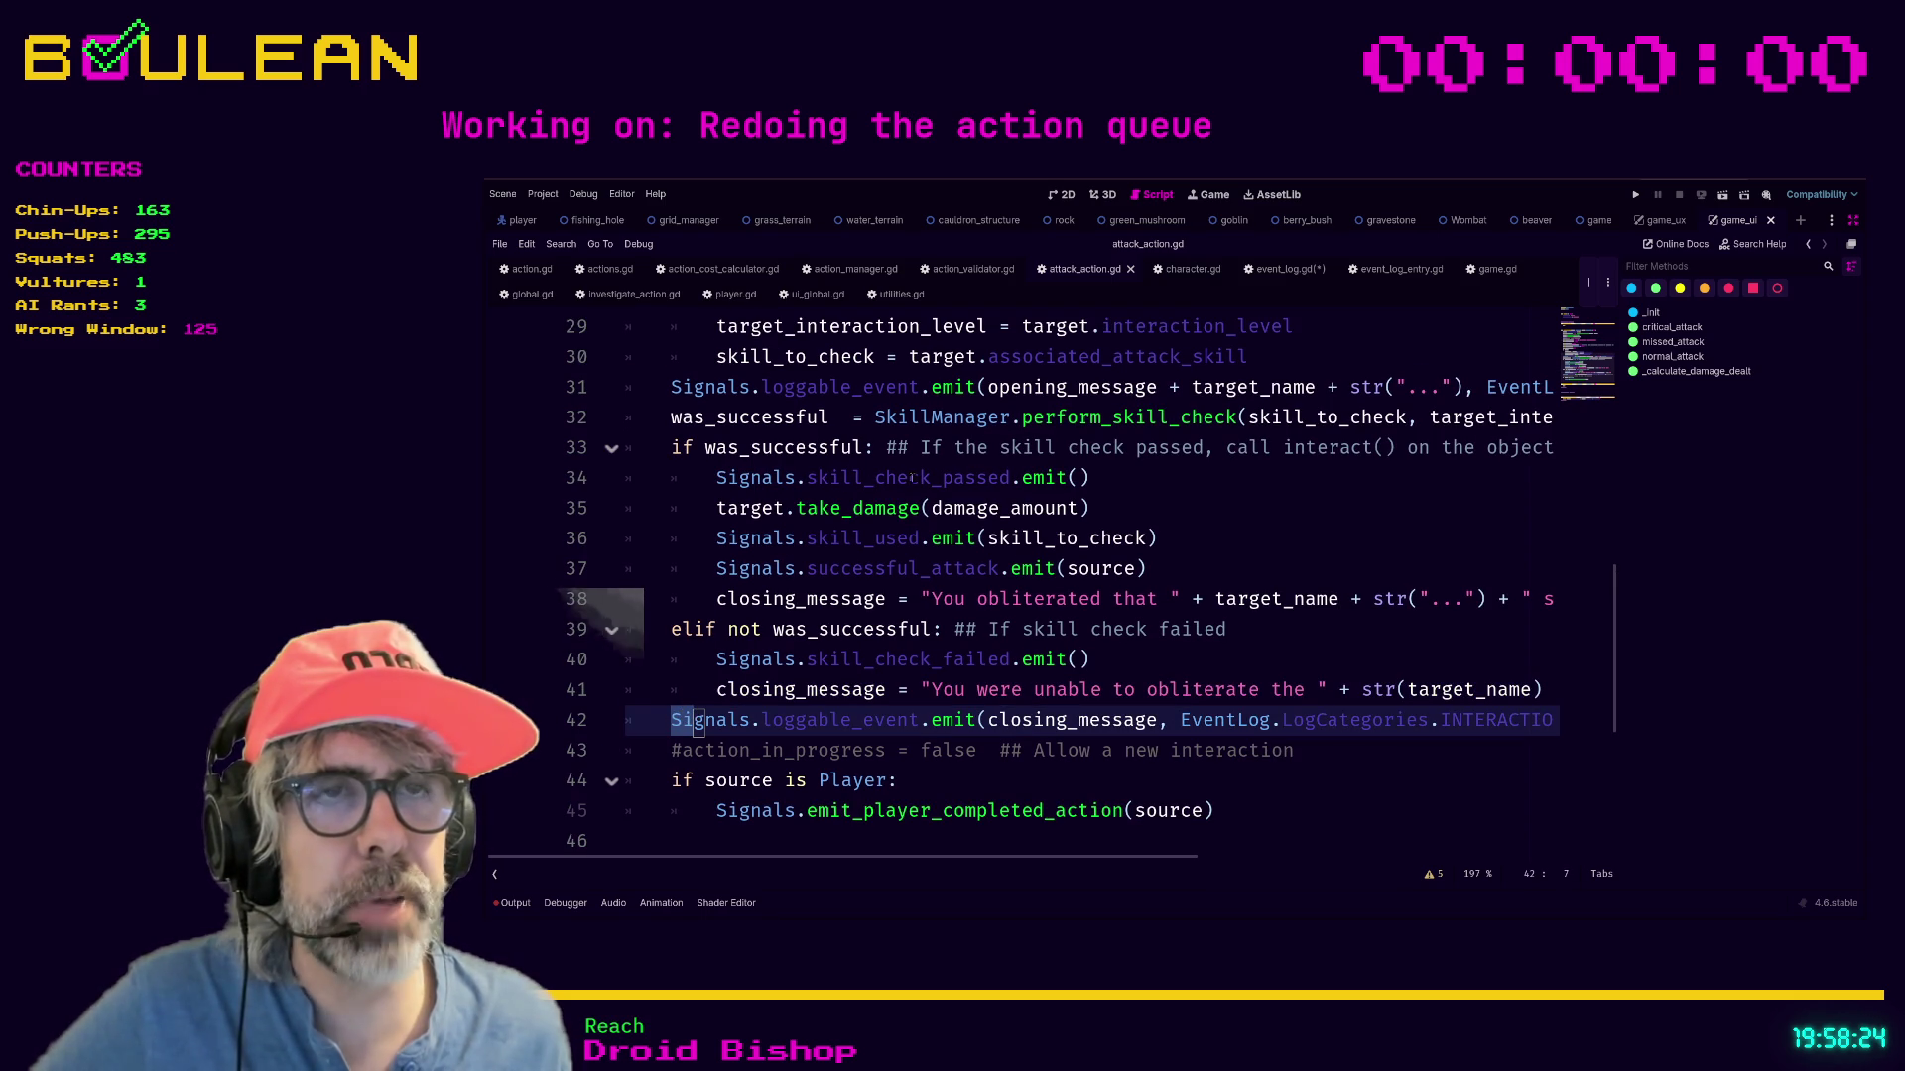
{"action": "left_click", "coordinate": [1073, 477]}
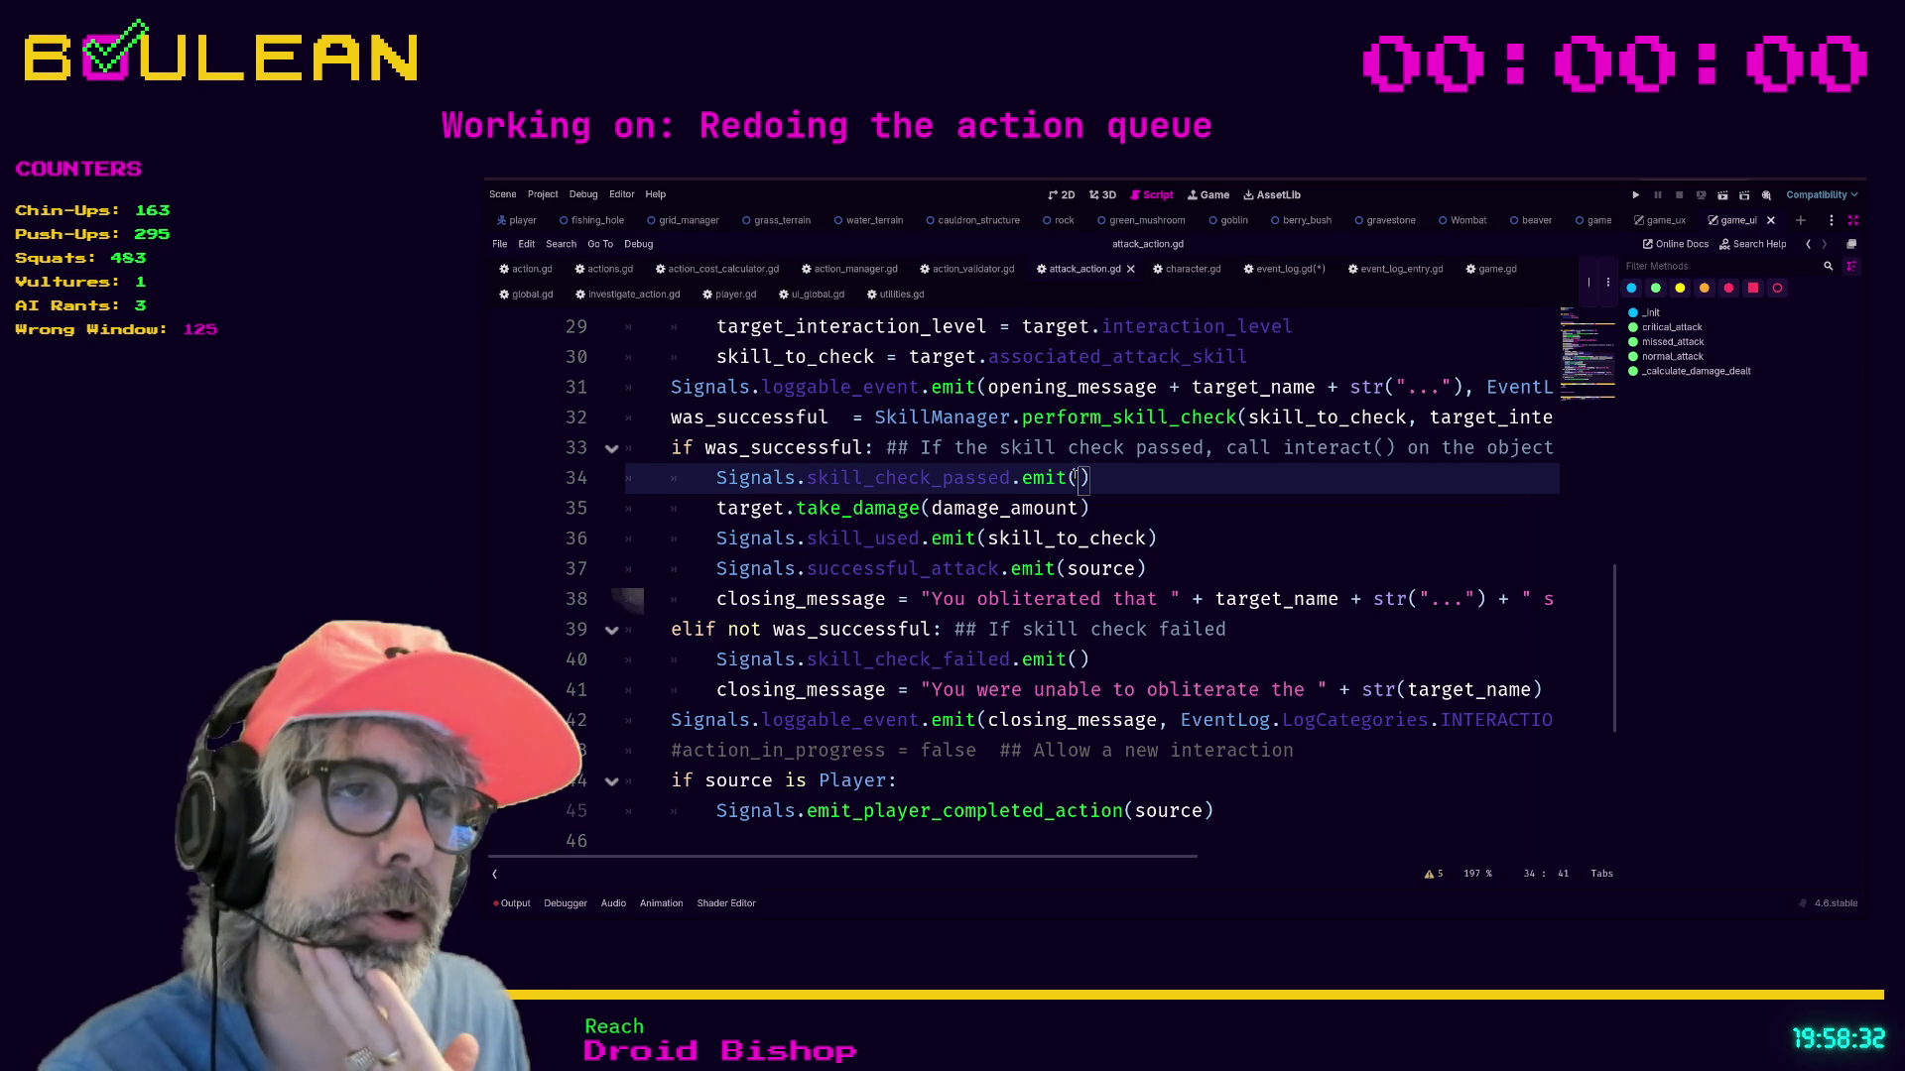
{"action": "key", "text": "Right"}
{"action": "key", "text": "Left"}
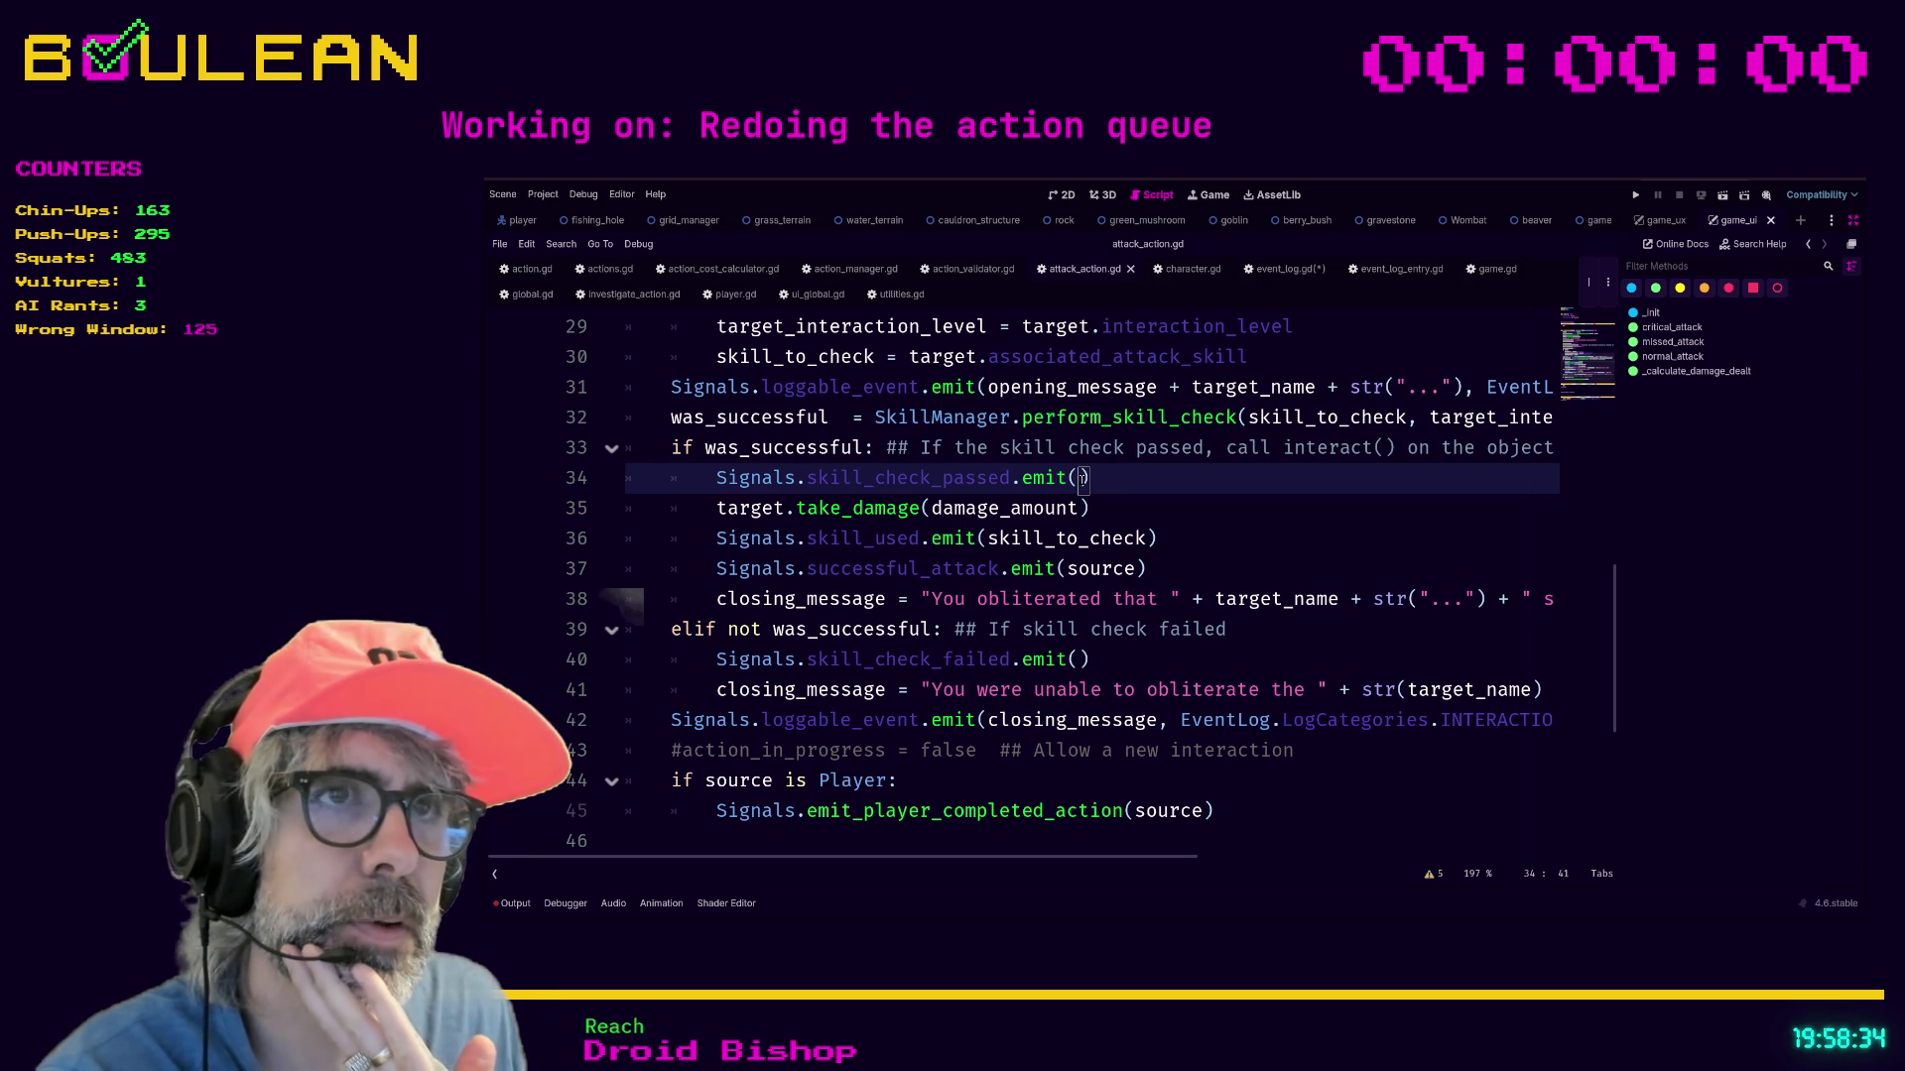
{"action": "left_click", "coordinate": [671, 722]}
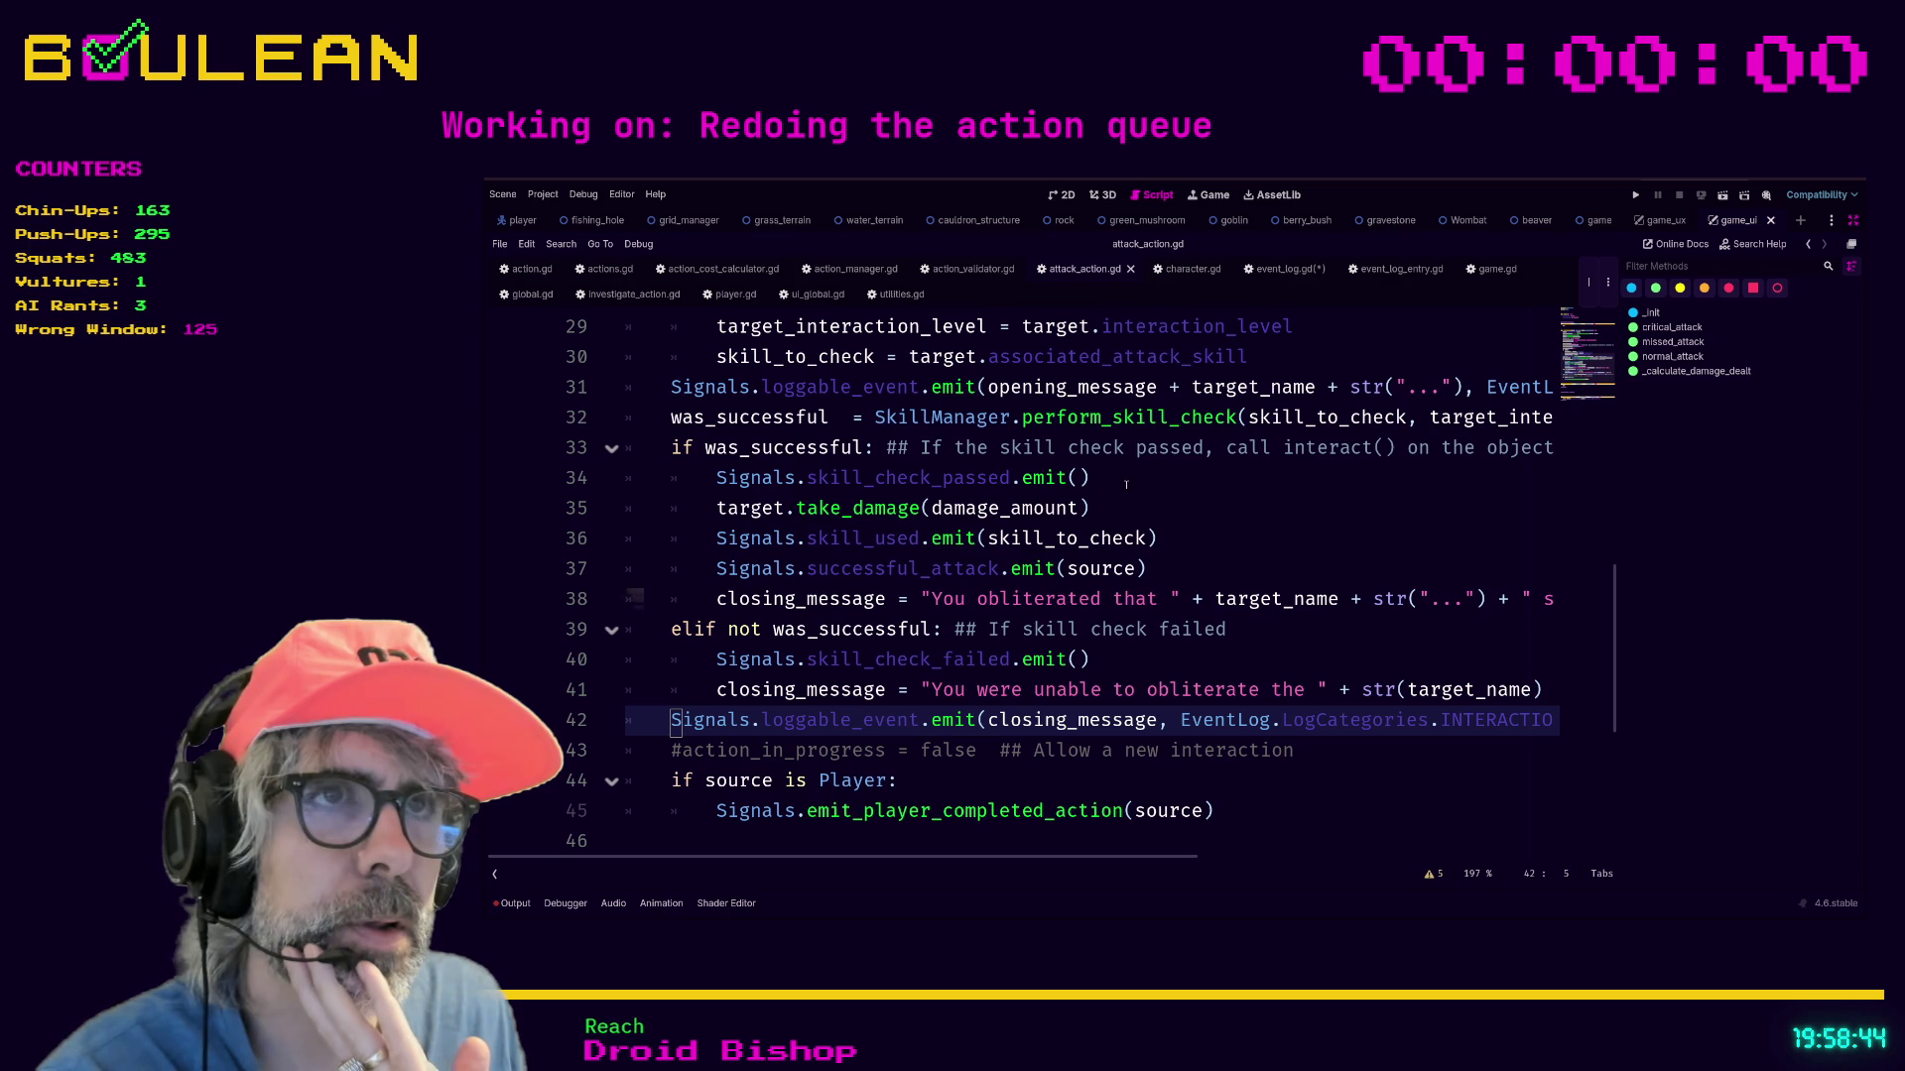
{"action": "scroll", "coordinate": [1168, 506], "scroll_direction": "down", "scroll_amount": 1}
{"action": "scroll", "coordinate": [1193, 526], "scroll_direction": "up", "scroll_amount": 1}
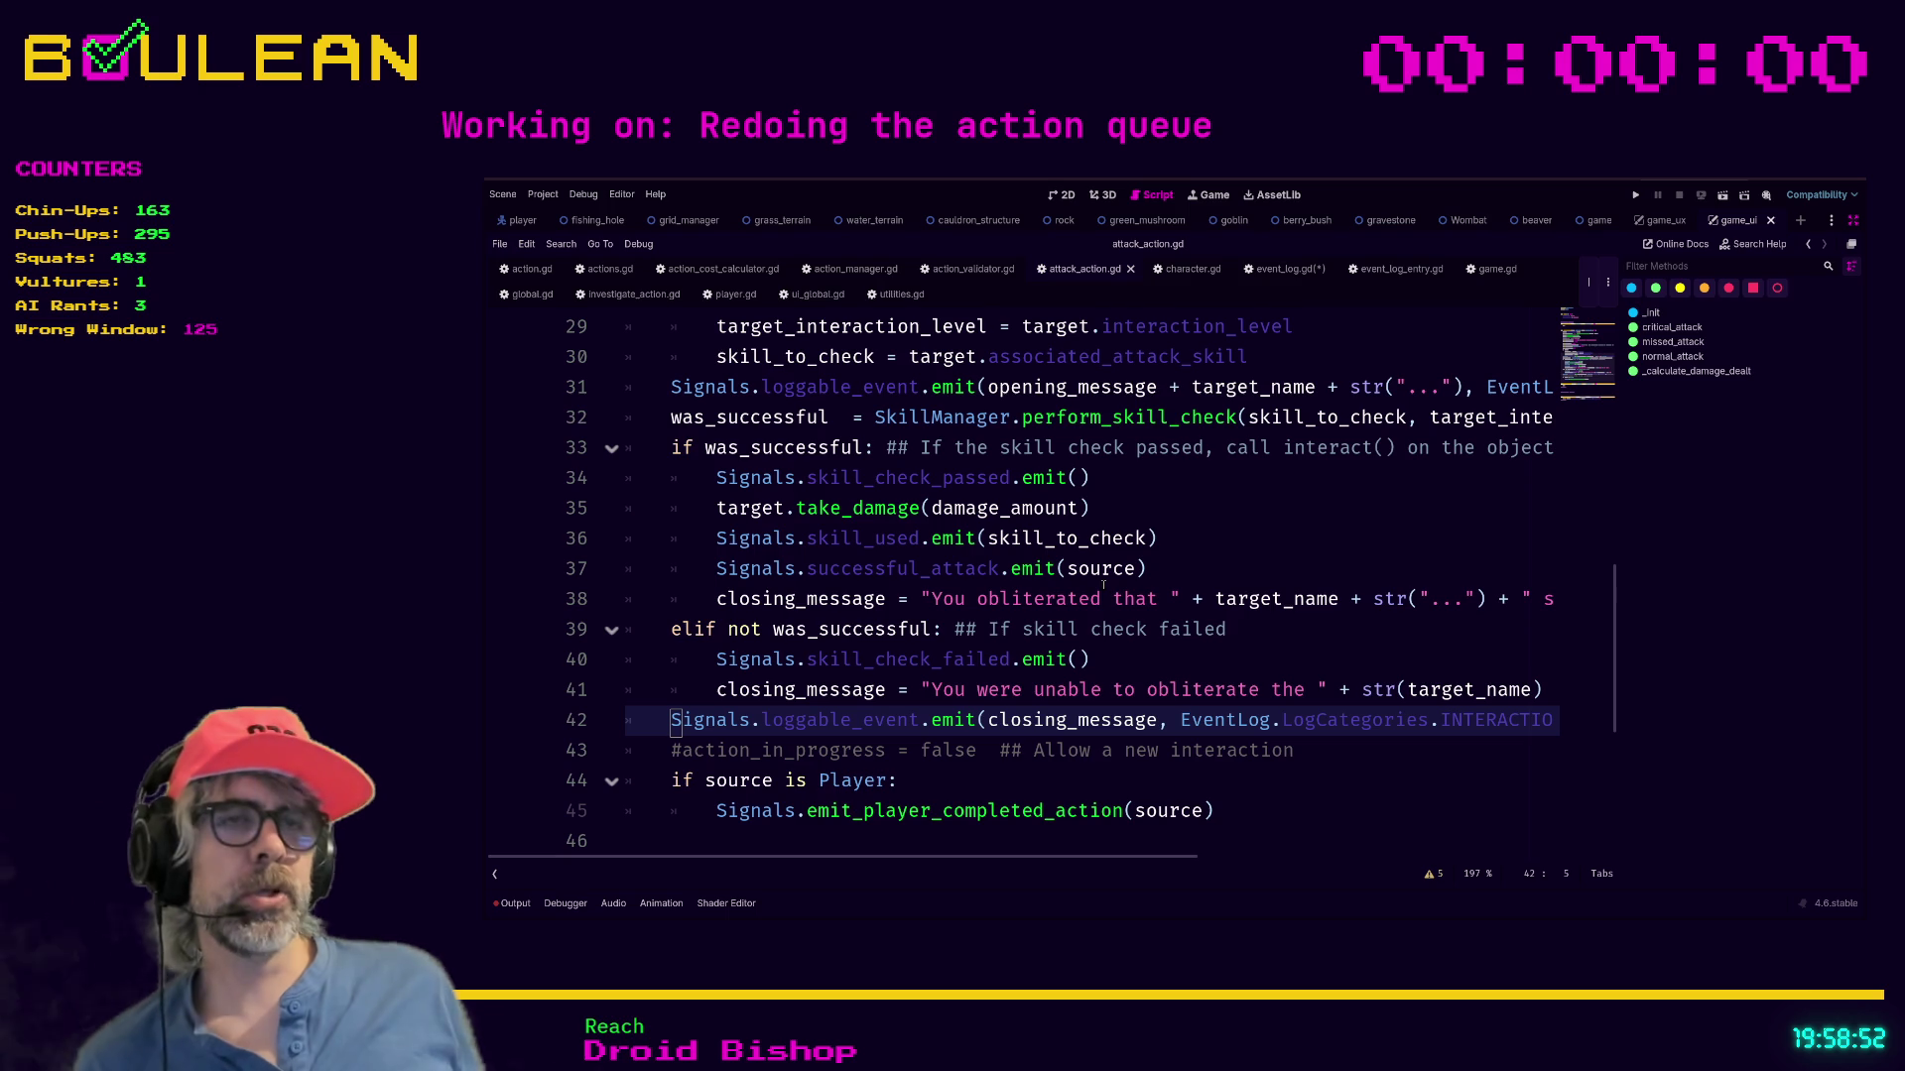
{"action": "left_click", "coordinate": [1180, 581]}
{"action": "scroll", "coordinate": [1181, 581], "scroll_direction": "up", "scroll_amount": 1}
{"action": "key", "text": "Left"}
{"action": "left_click", "coordinate": [934, 662]}
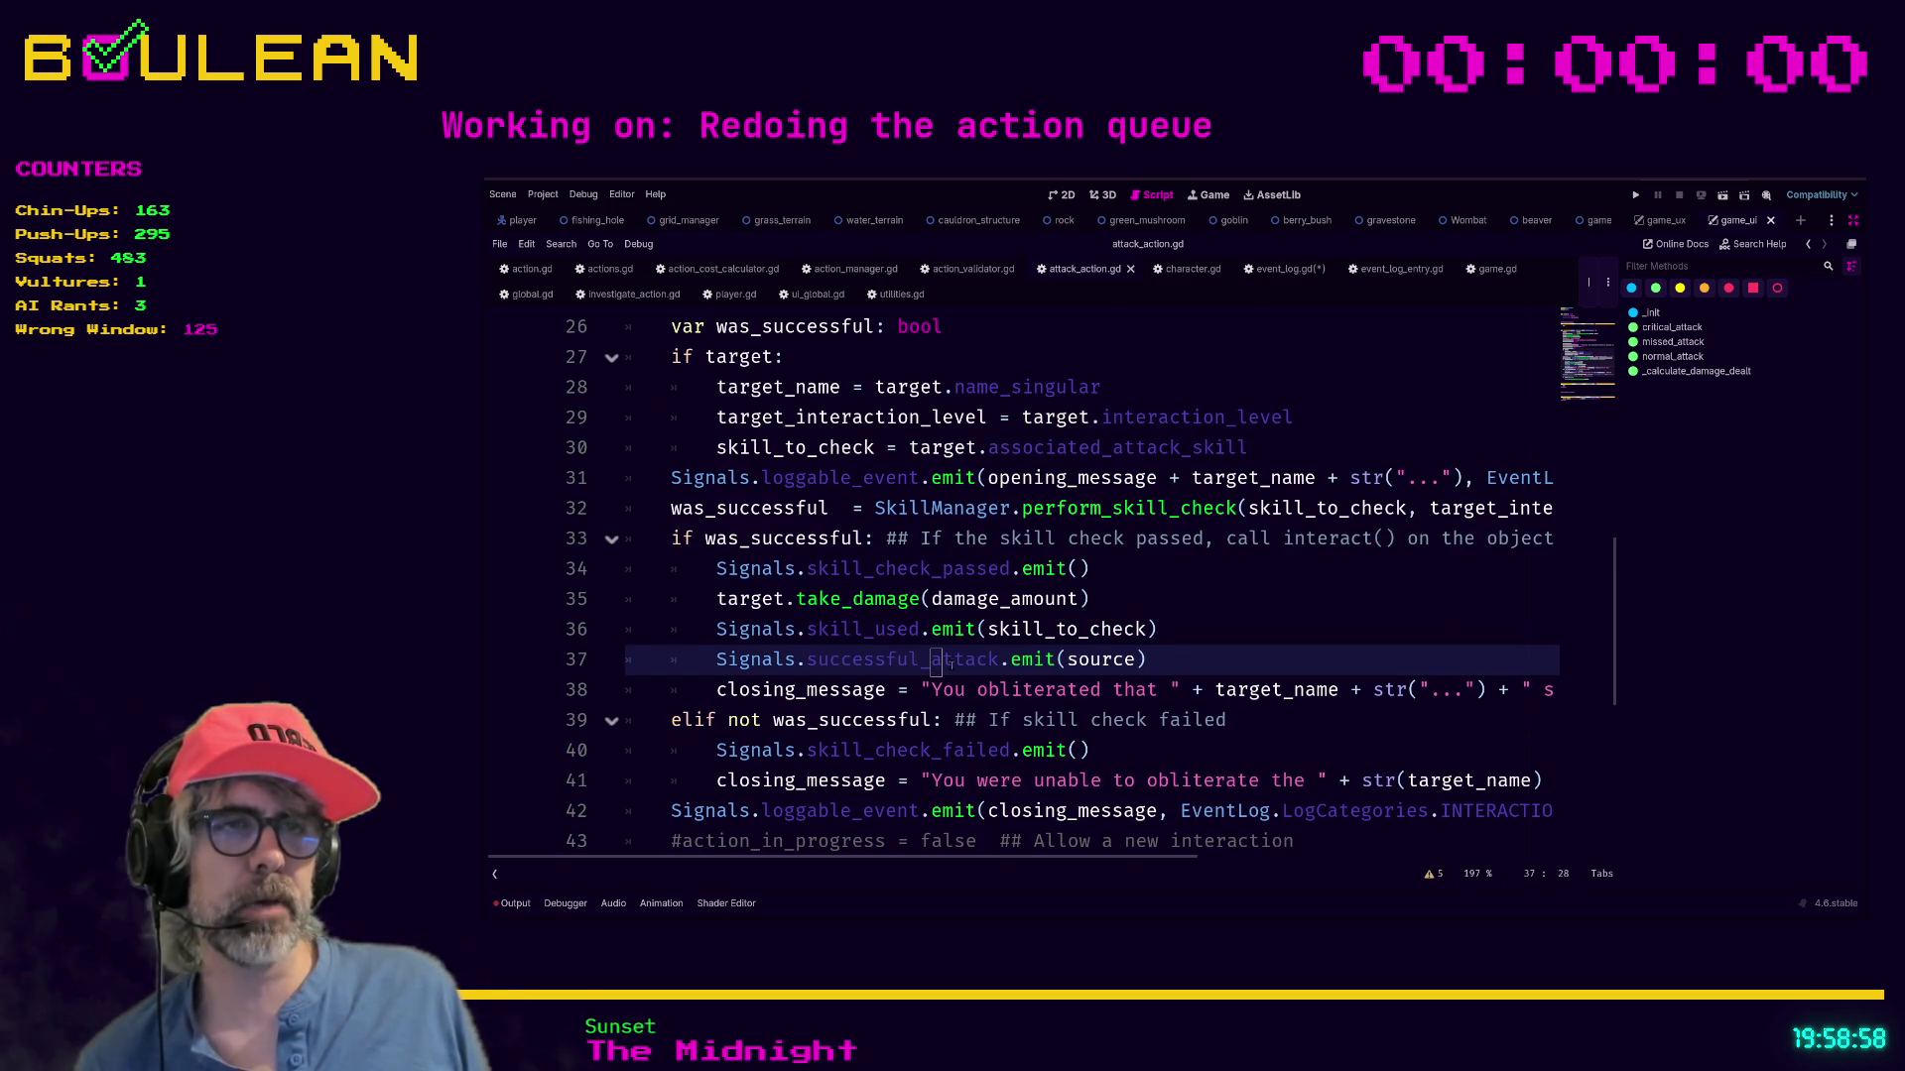
{"action": "left_click", "coordinate": [1002, 662]}
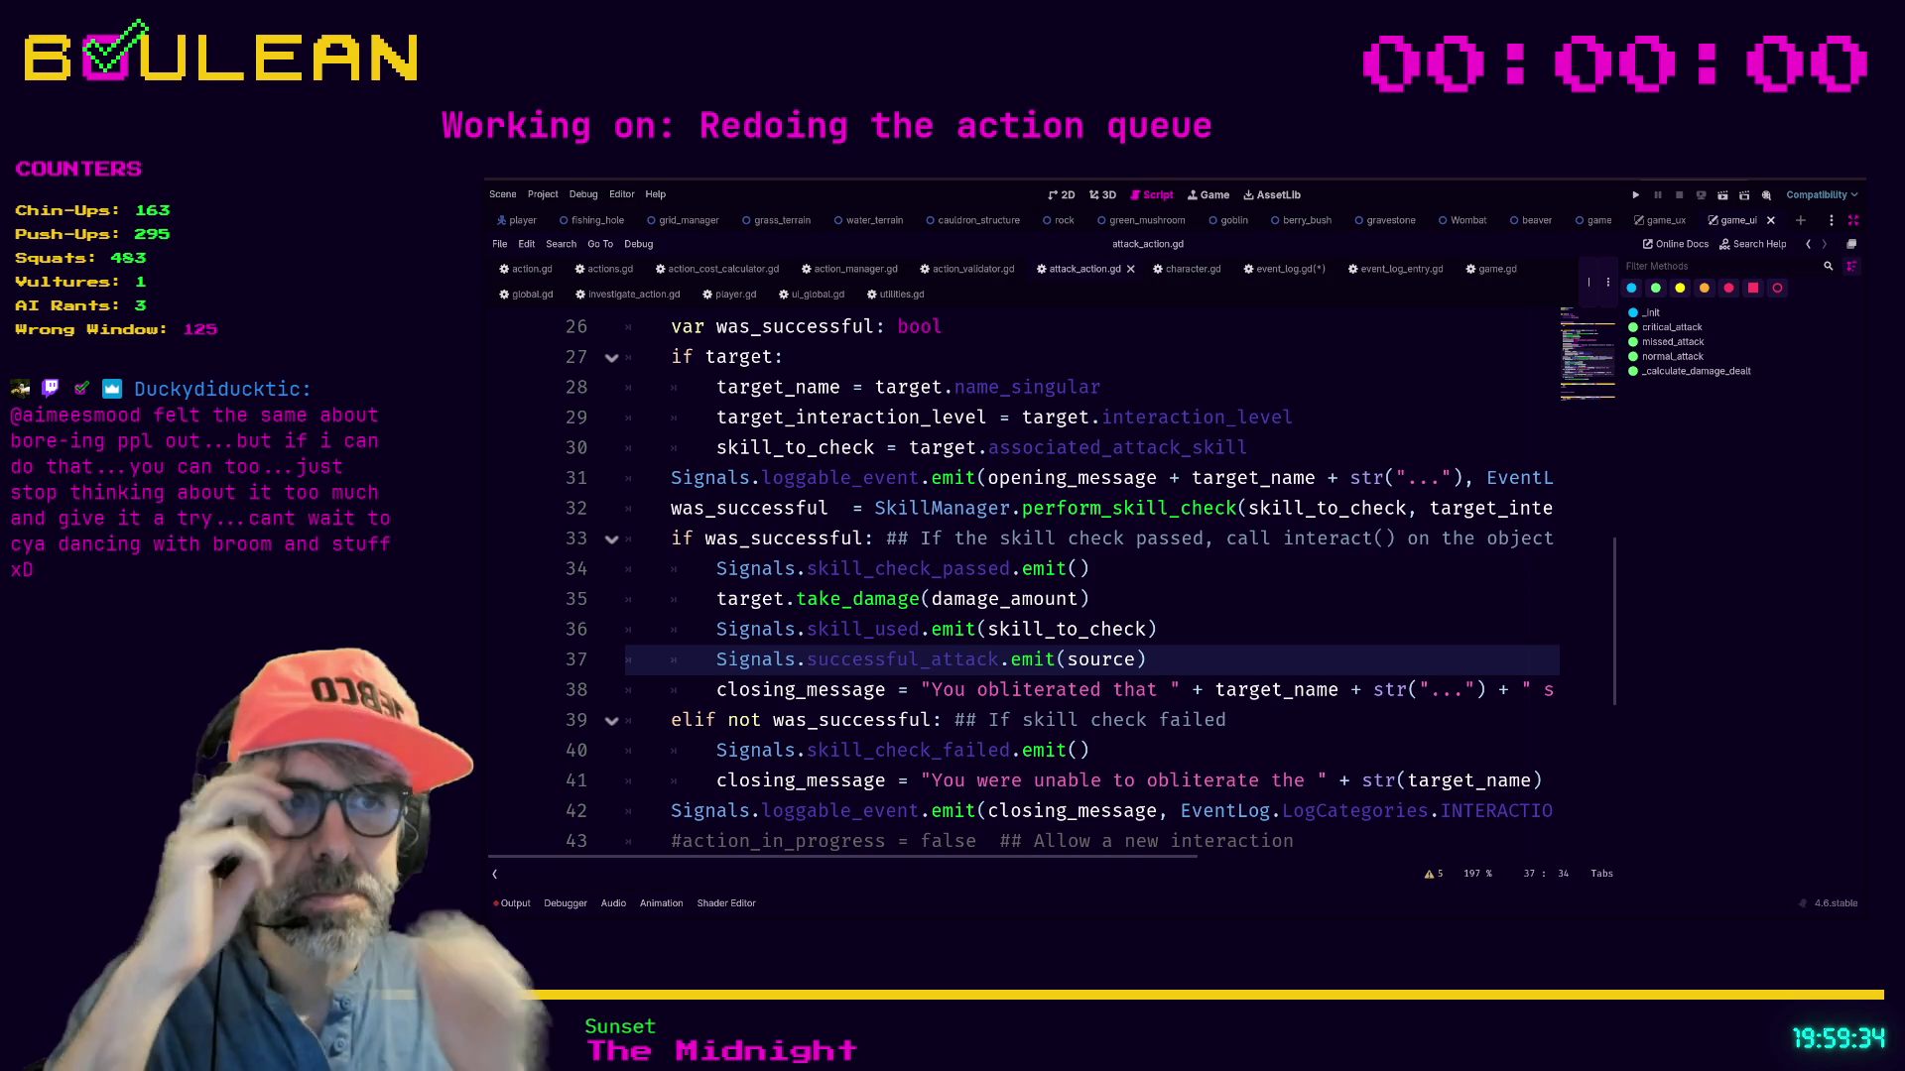
{"action": "left_click", "coordinate": [1195, 655]}
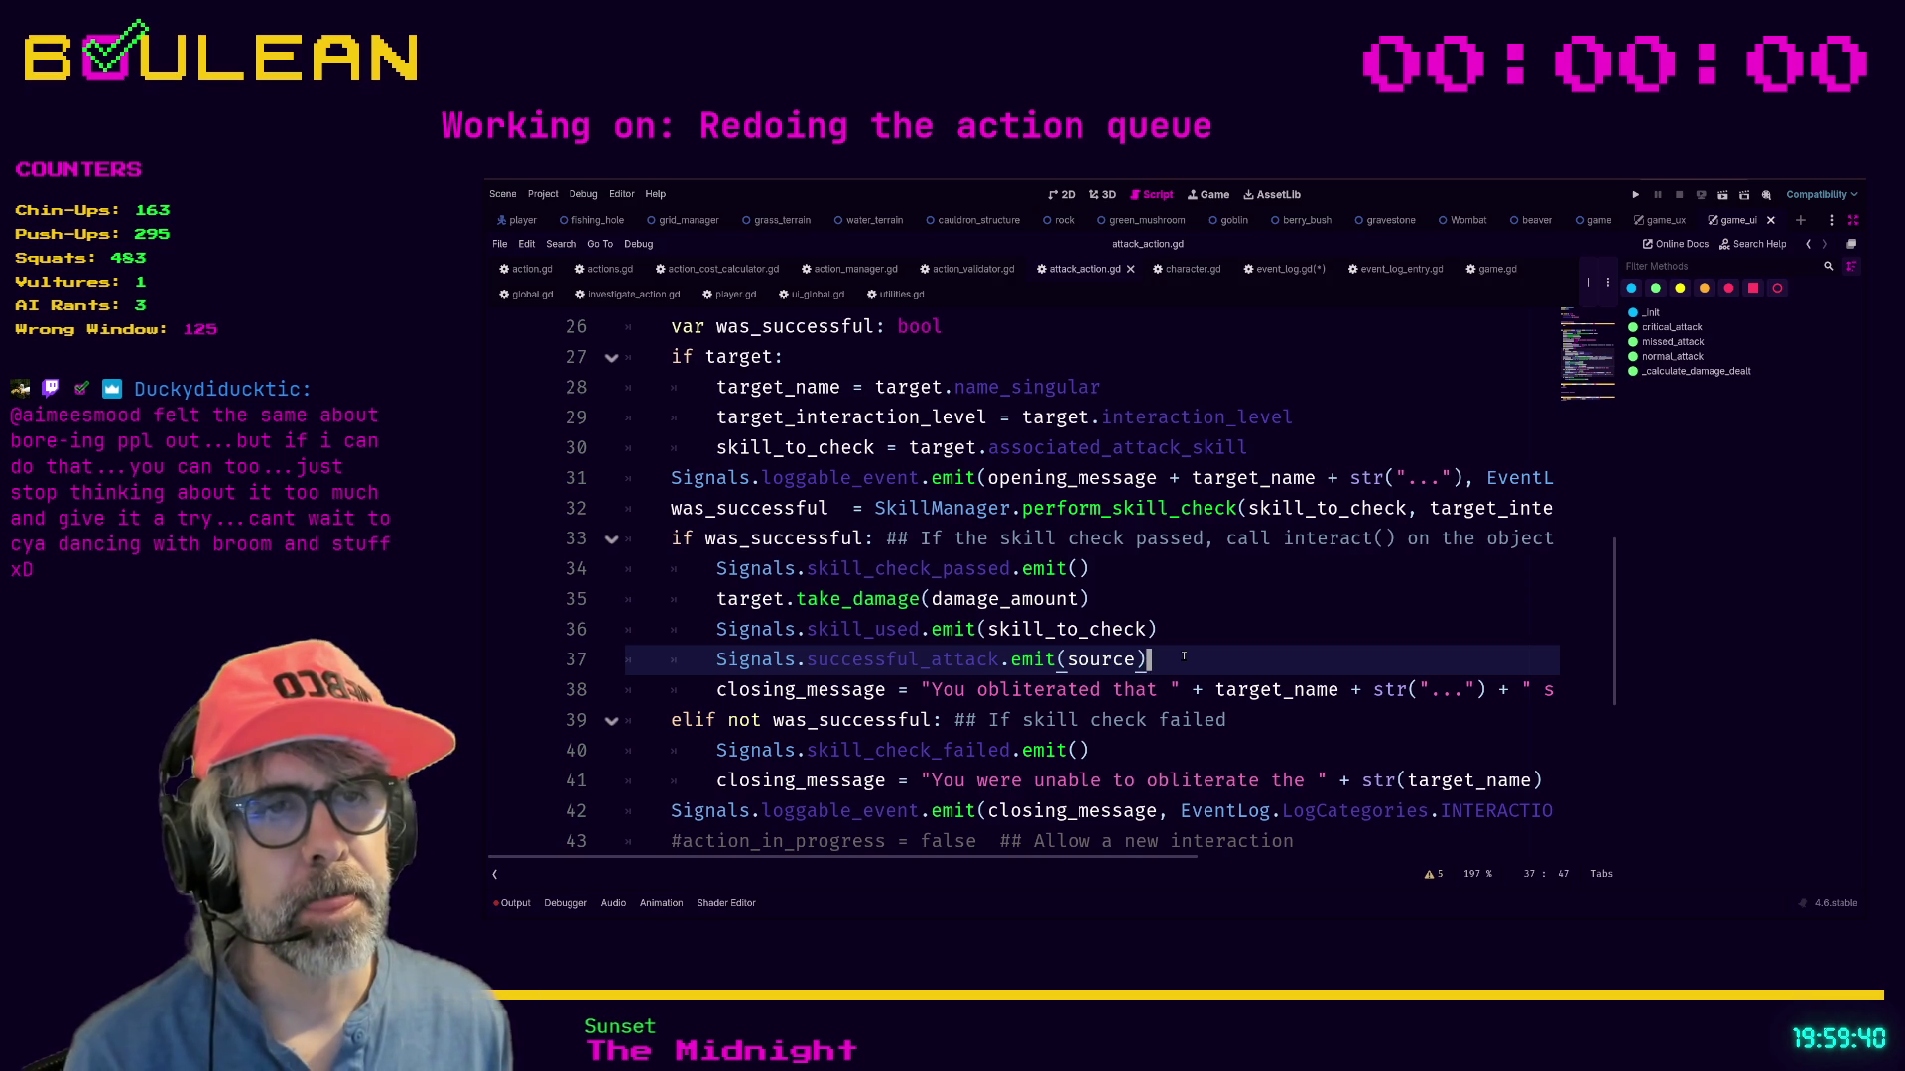
{"action": "left_click_drag", "start_coordinate": [1183, 656], "coordinate": [643, 654]}
{"action": "key", "text": "Right"}
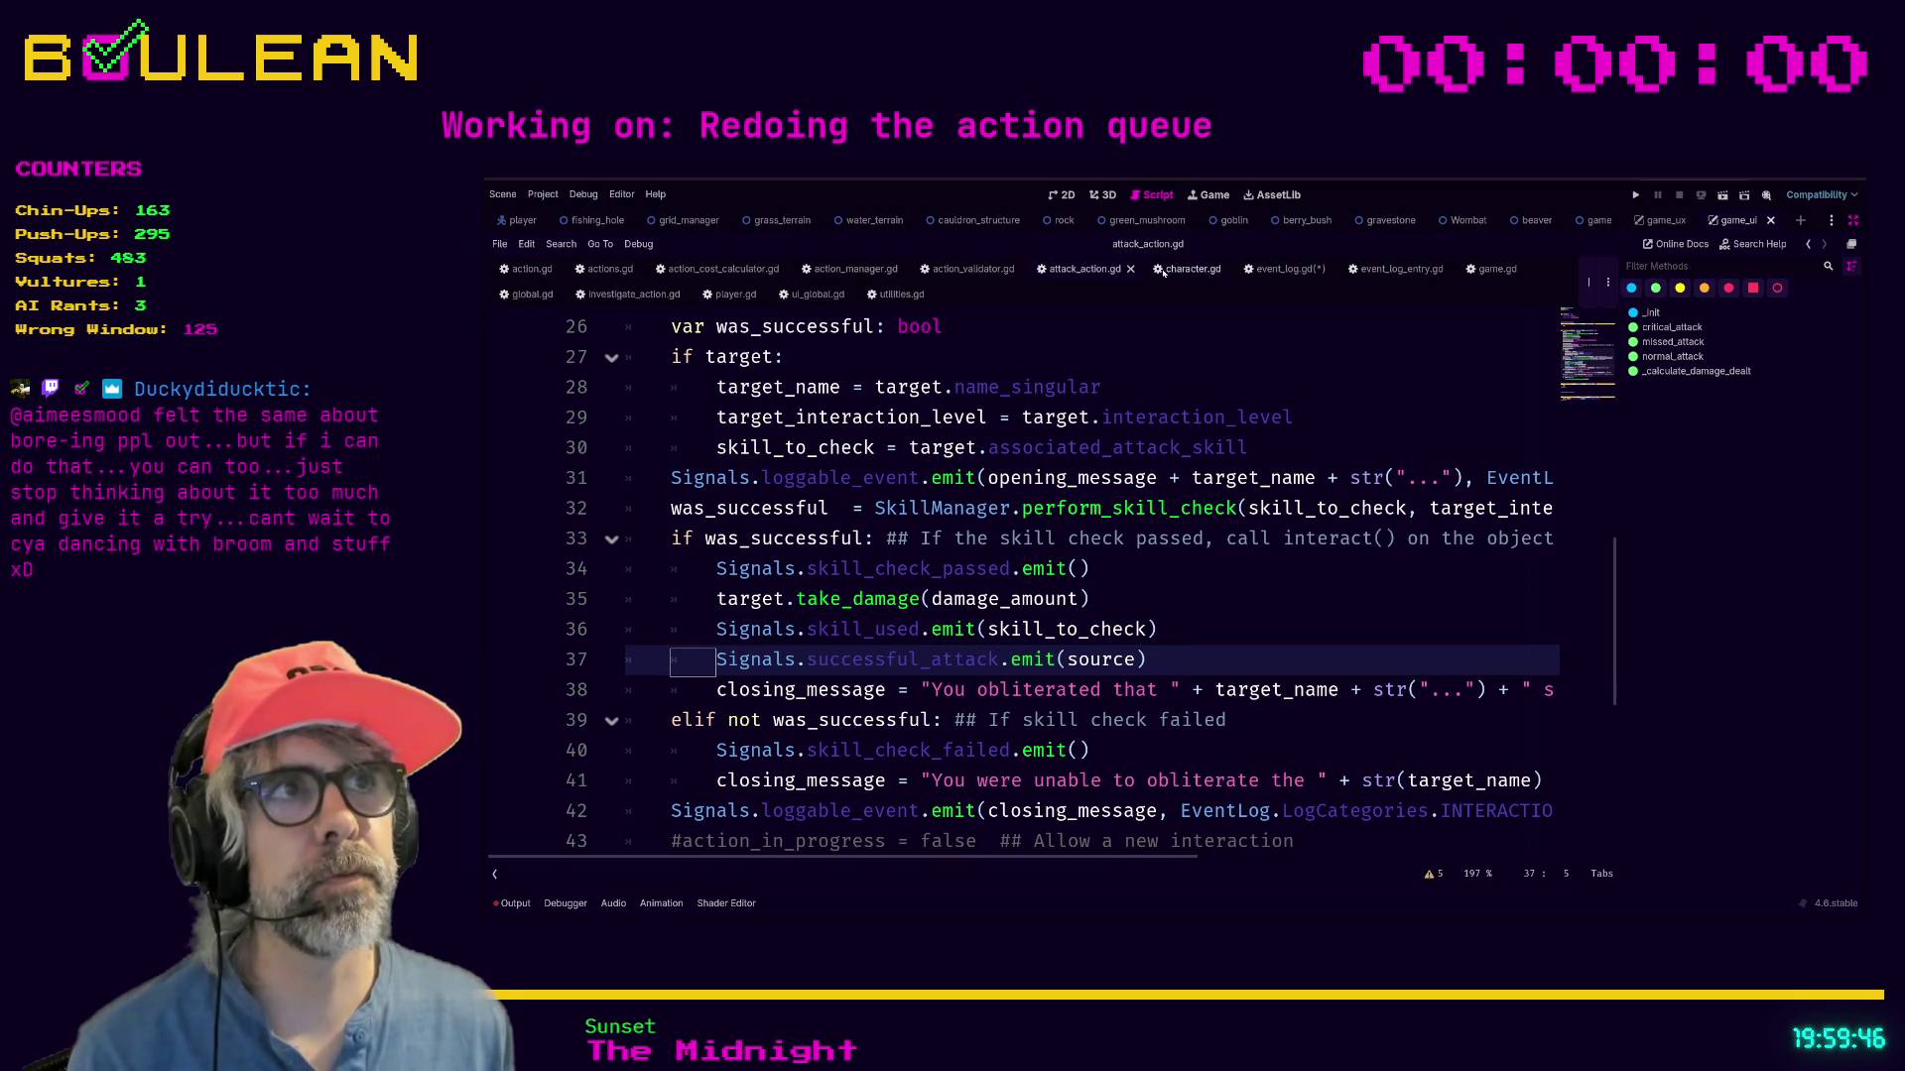
{"action": "left_click", "coordinate": [1280, 269]}
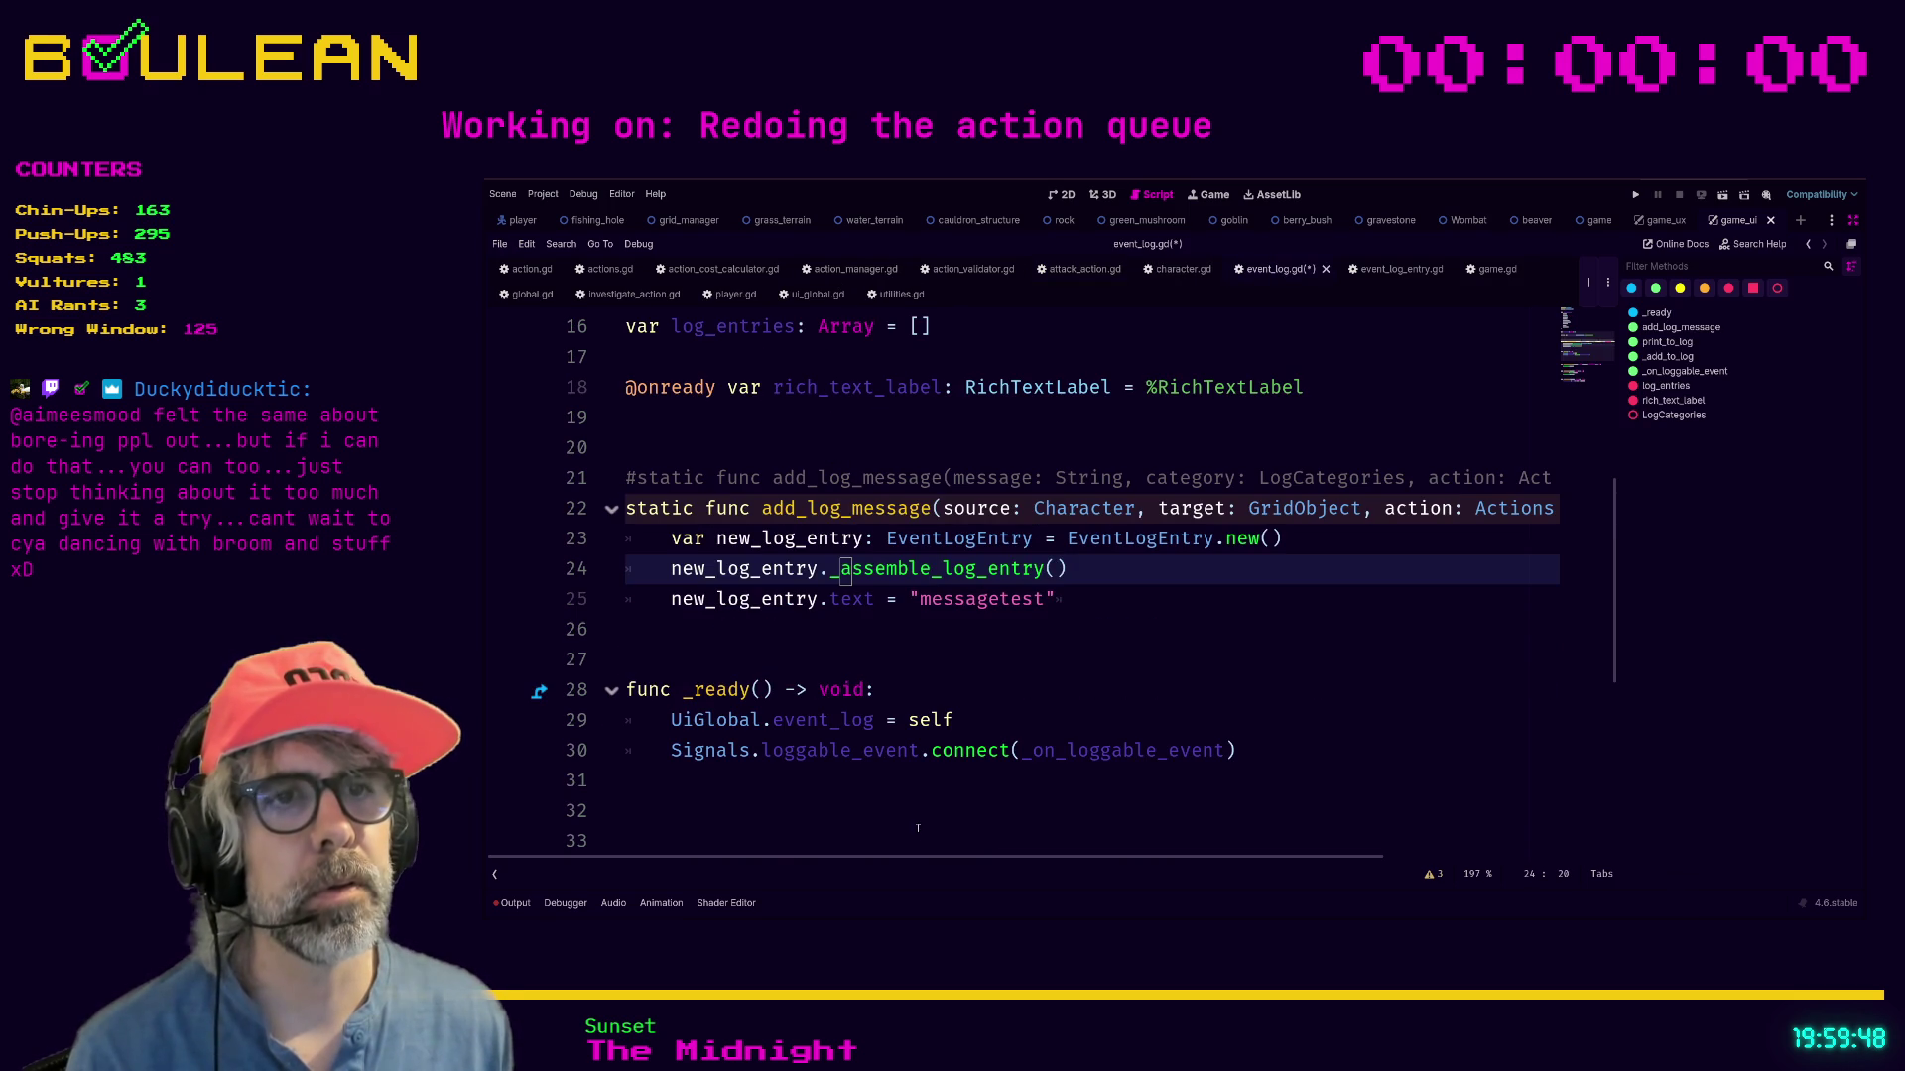
In _ready(), add Signals.successful_attack.connect(_on_successful_attack) below the loggable_event connection.
{"action": "left_click", "coordinate": [1112, 629]}
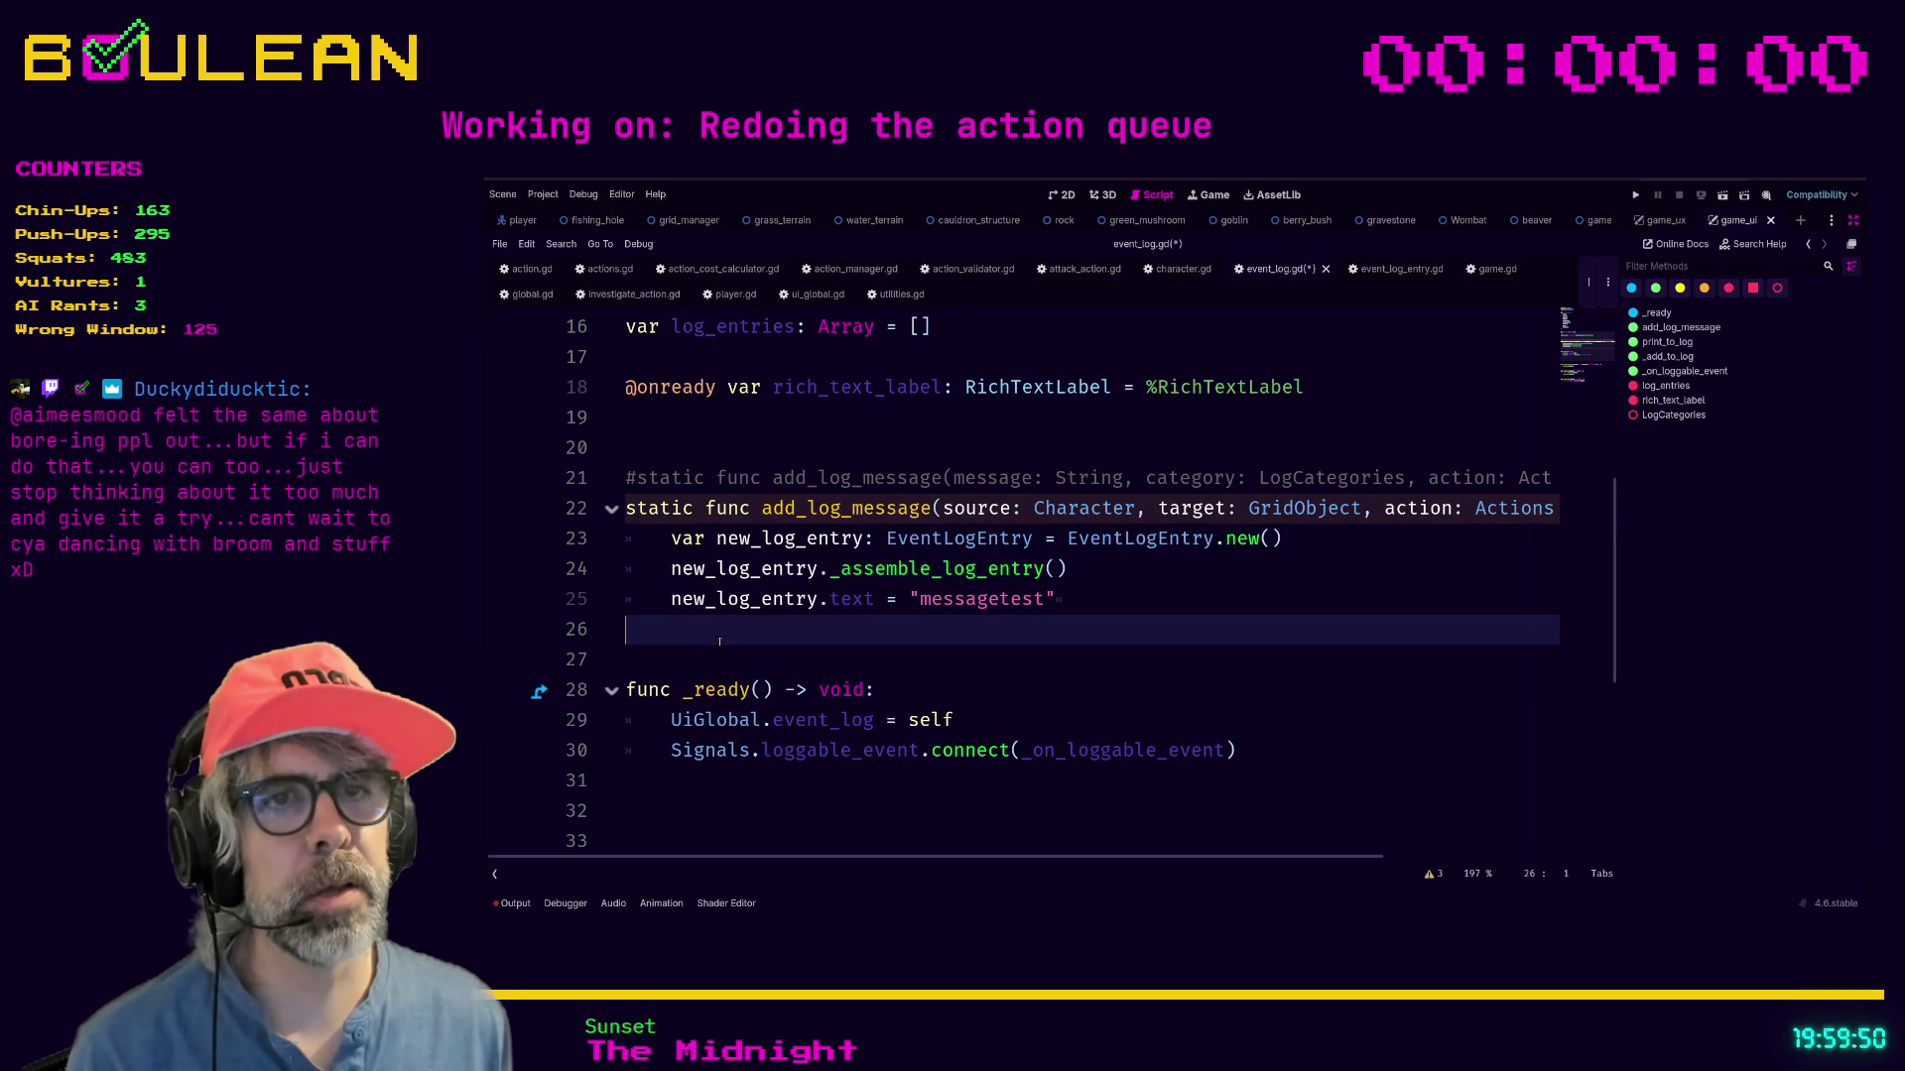
{"action": "scroll", "coordinate": [1167, 672], "scroll_direction": "down", "scroll_amount": 1}
{"action": "left_click", "coordinate": [1168, 673]}
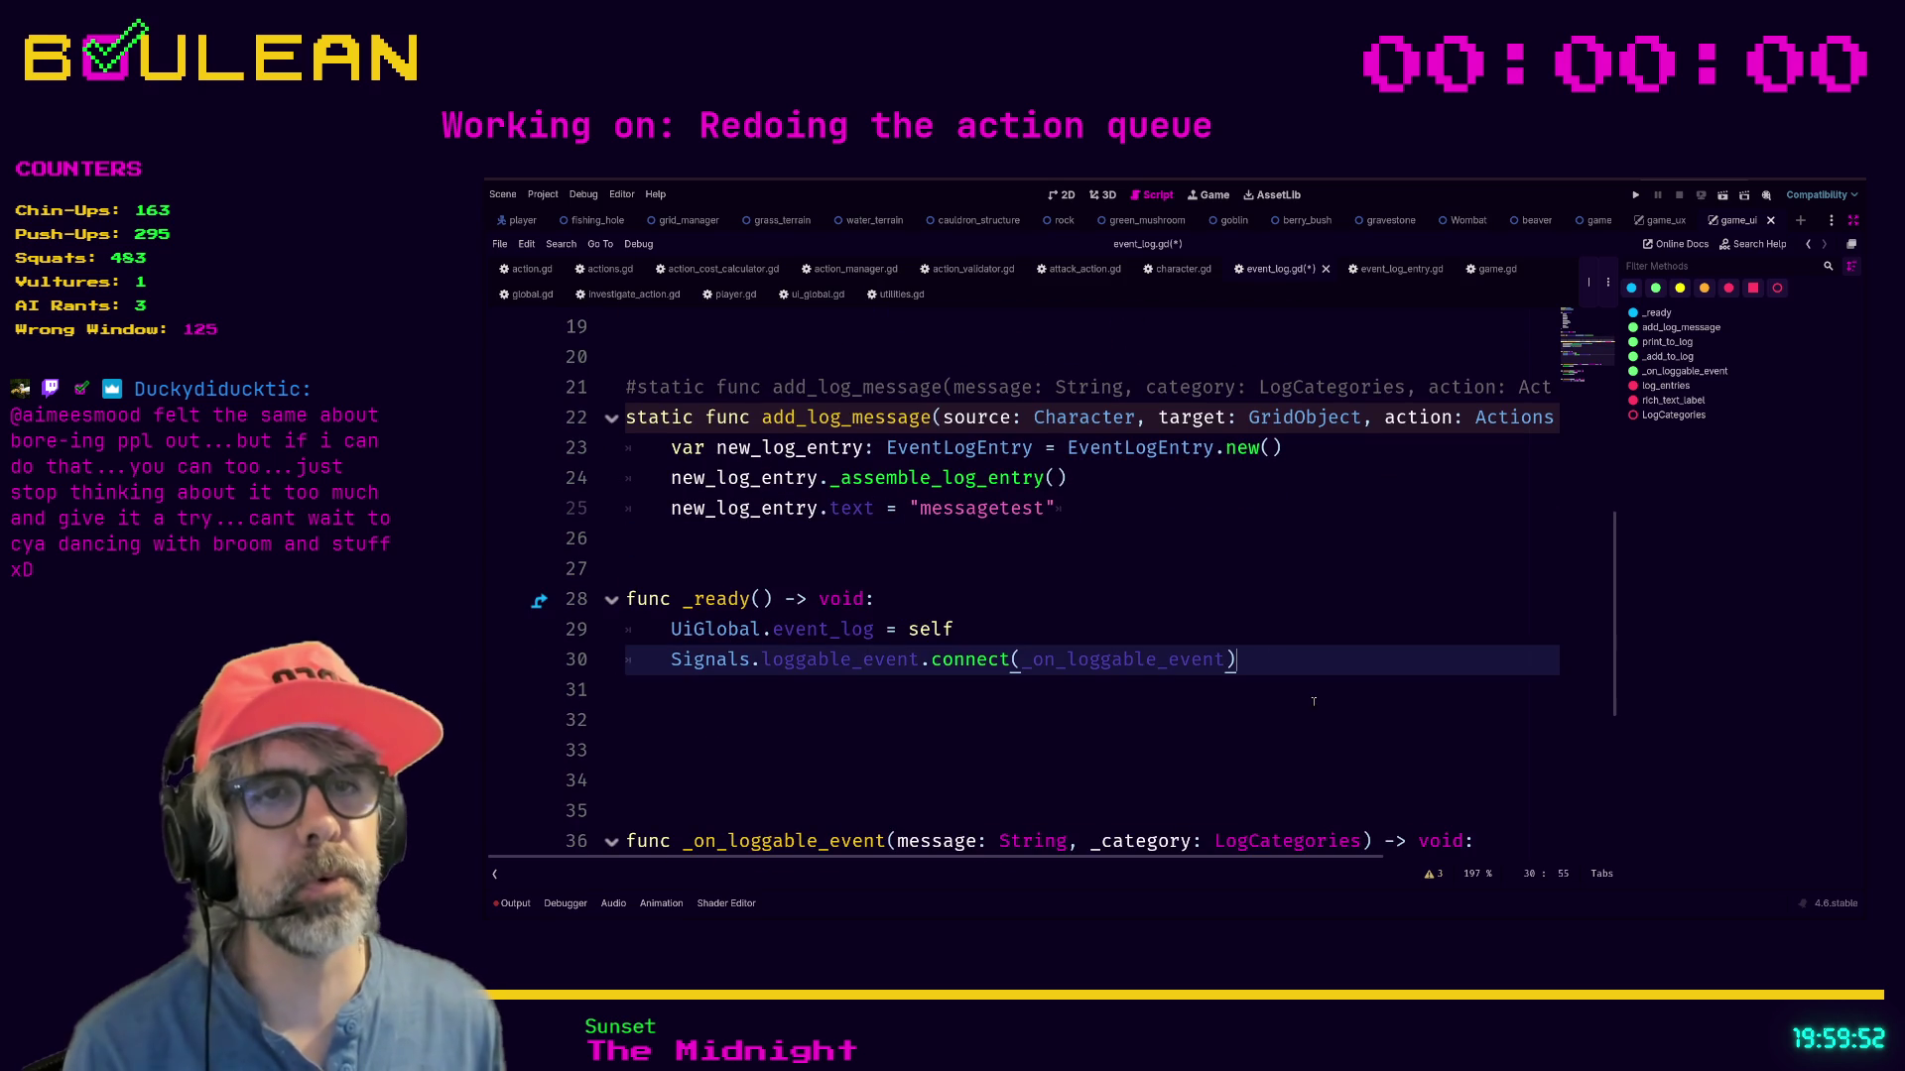
{"action": "key", "text": "Return"}
{"action": "type", "text": "Signals."}
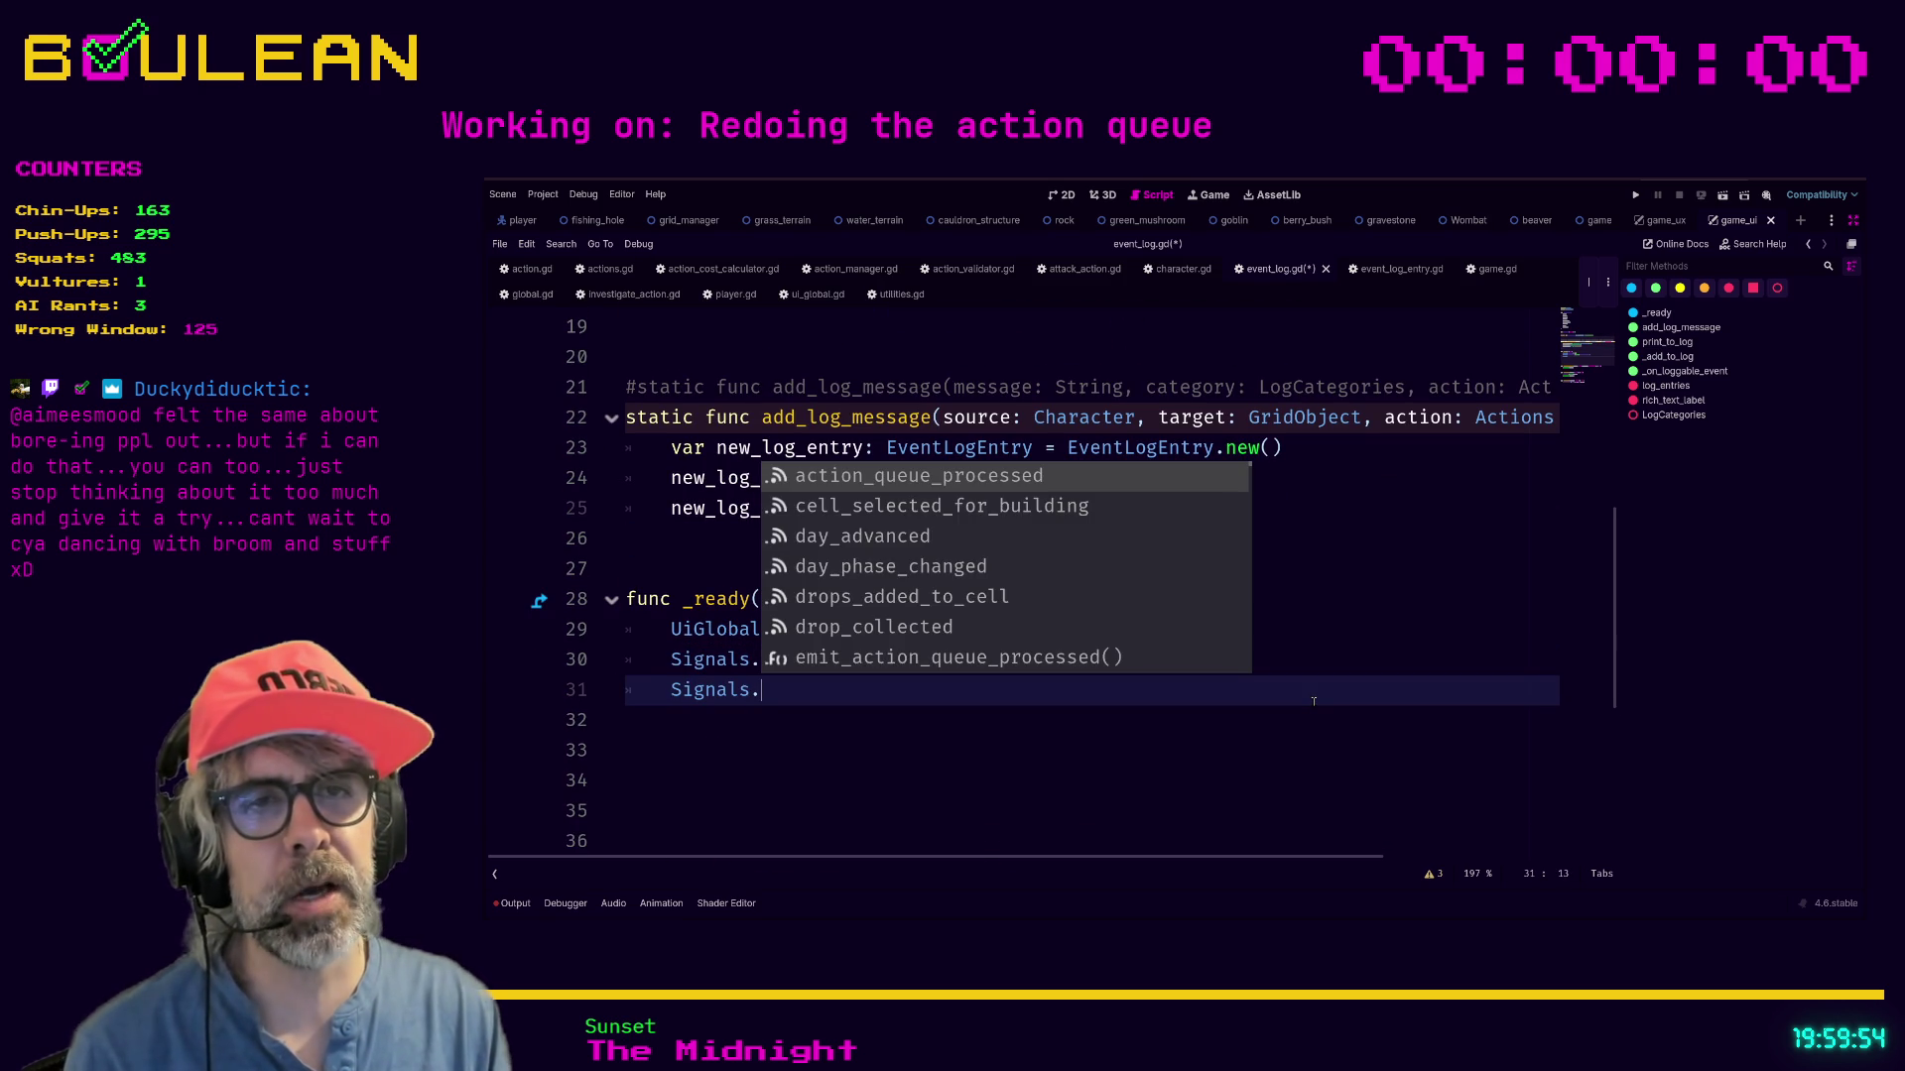
{"action": "type", "text": "suc"}
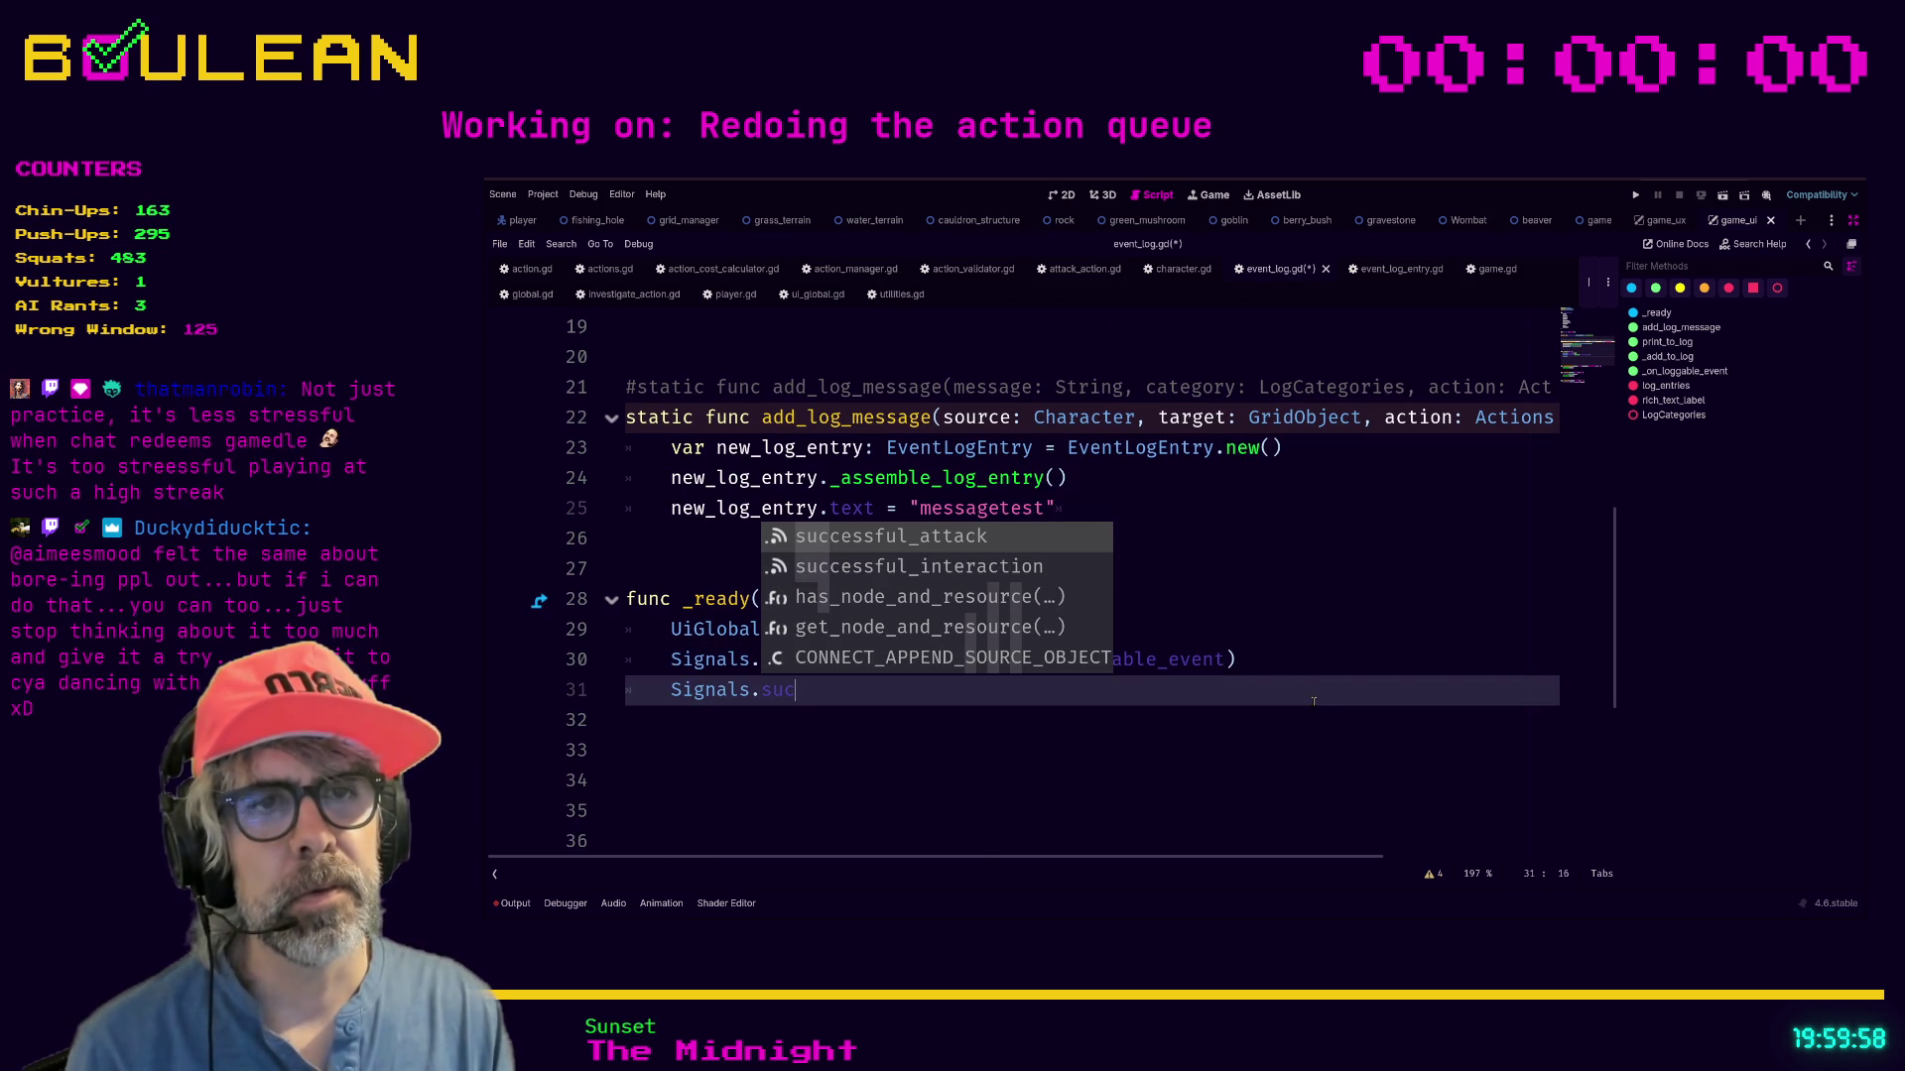
{"action": "key", "text": "Return"}
{"action": "type", "text": "conn"}
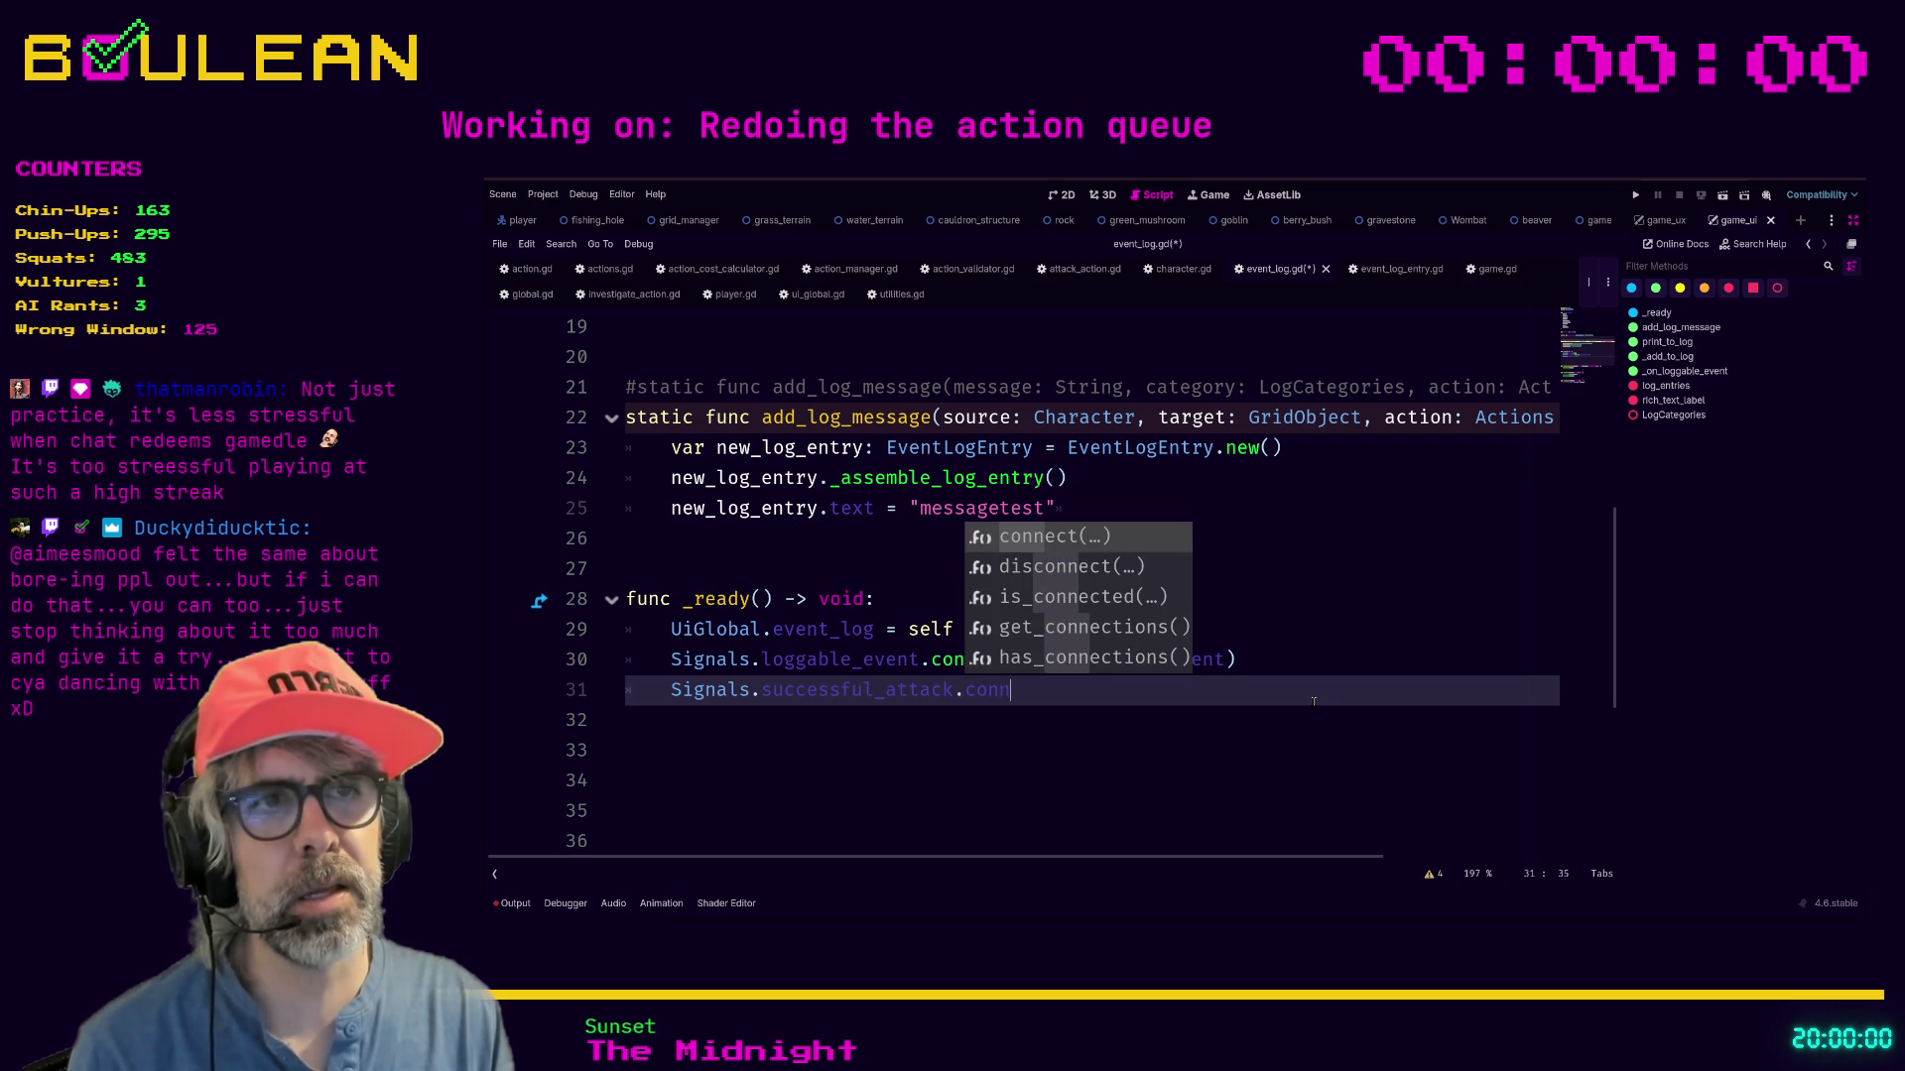
{"action": "key", "text": "Return"}
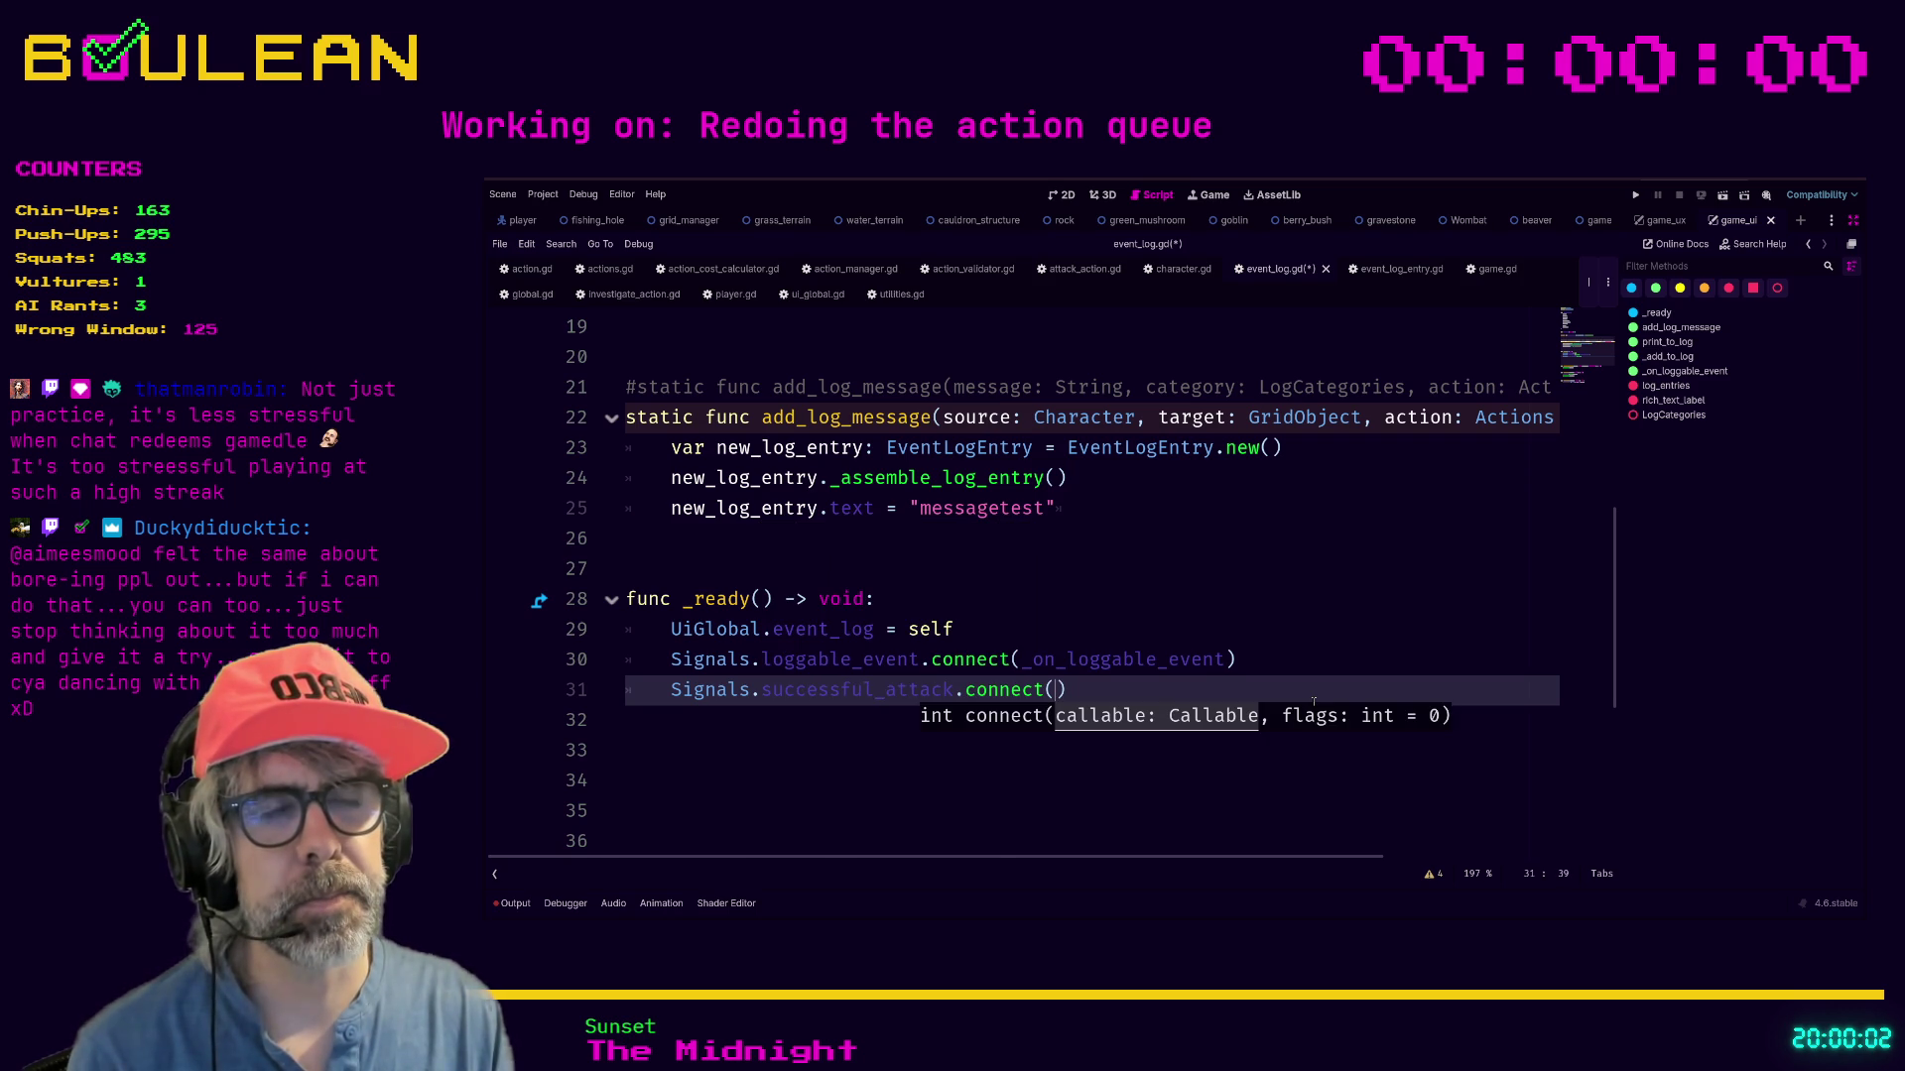
{"action": "type", "text": "_on_succes"}
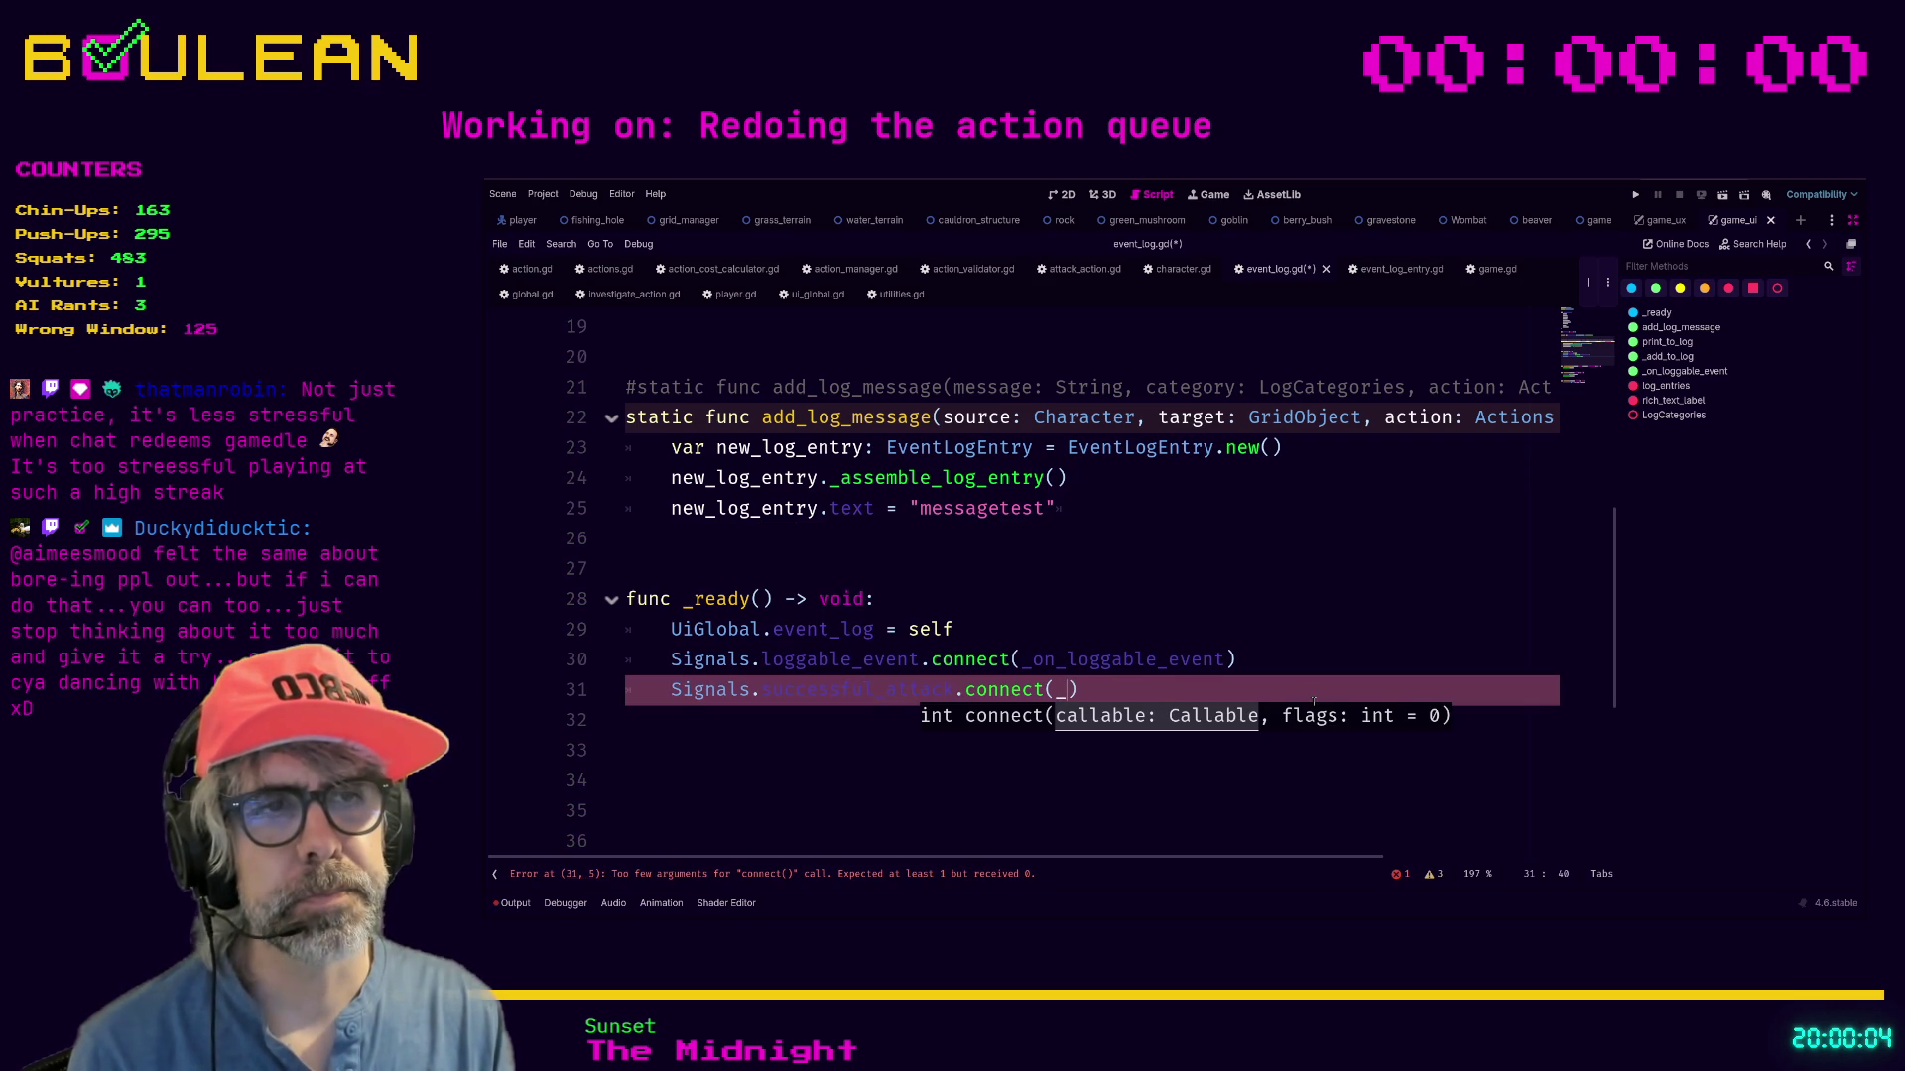
{"action": "type", "text": "sful_attack"}
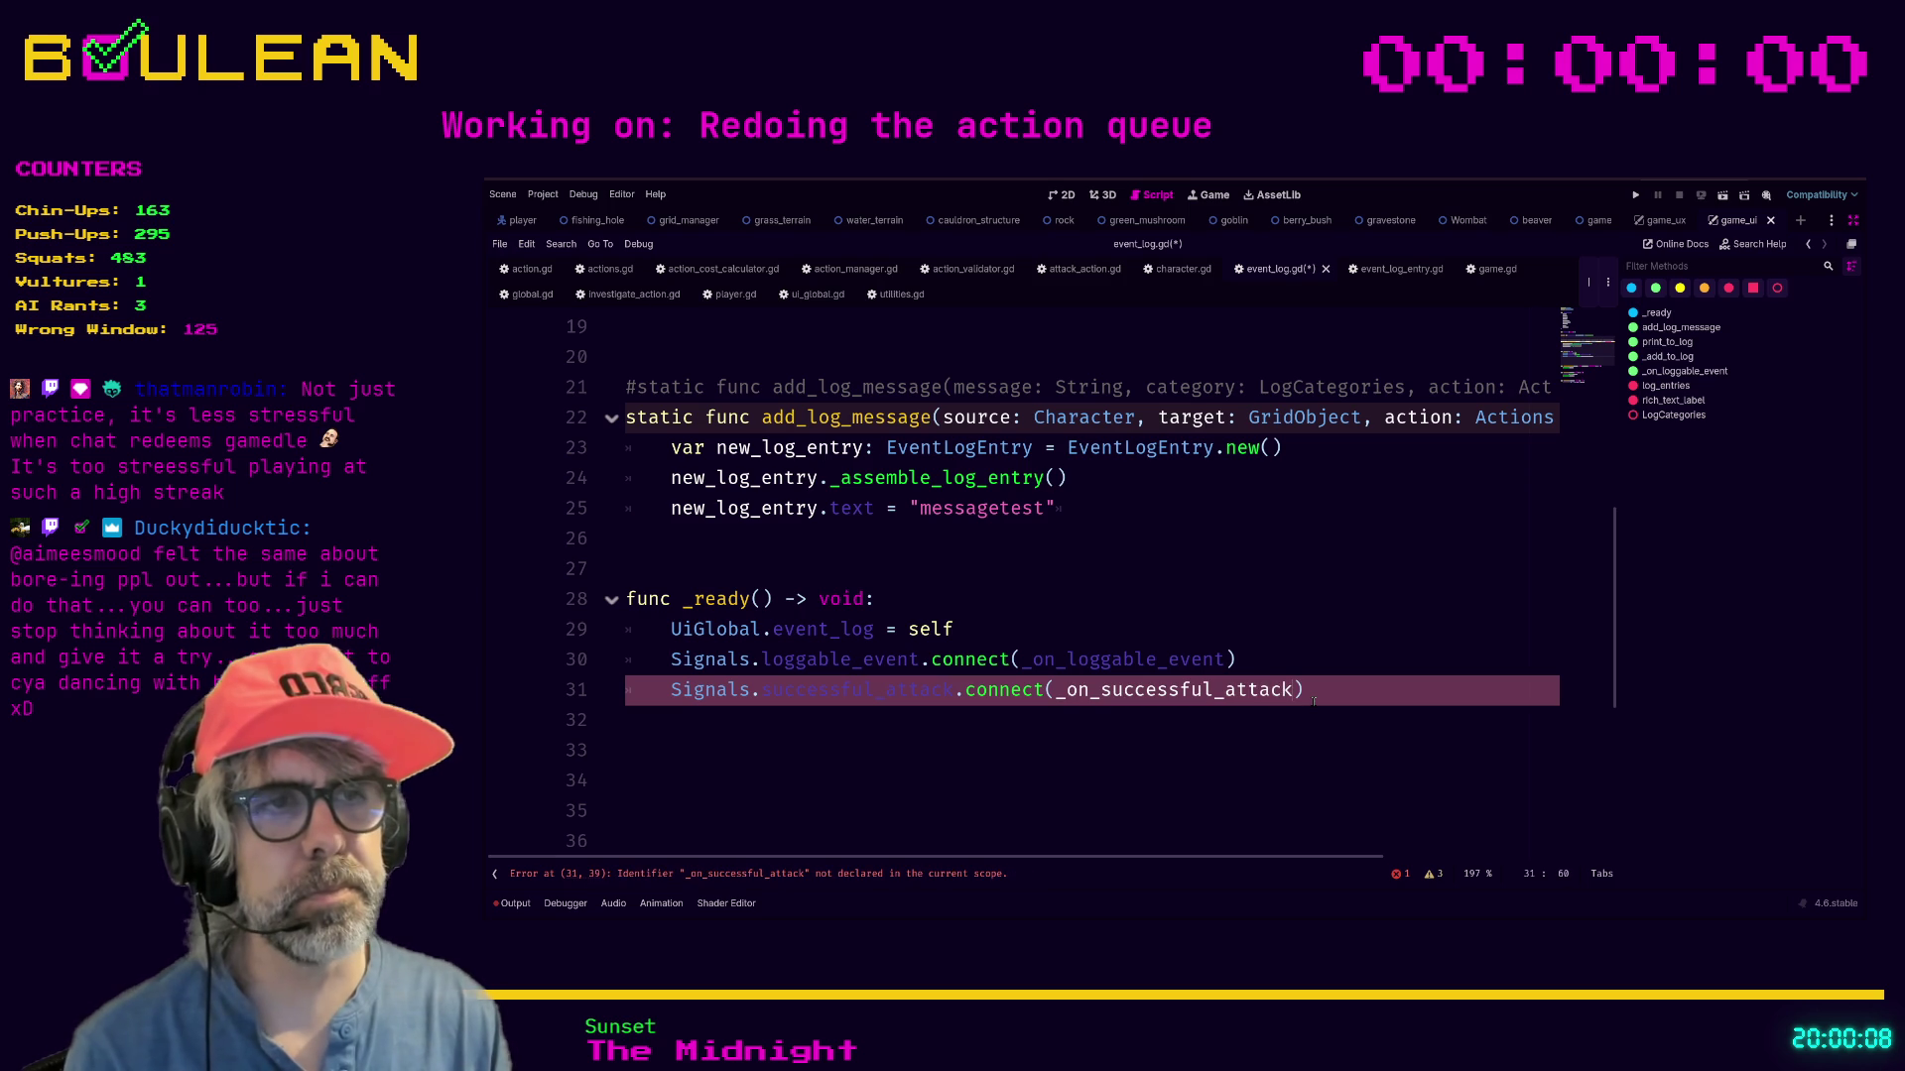
{"action": "scroll", "coordinate": [1313, 702], "scroll_direction": "down", "scroll_amount": 1}
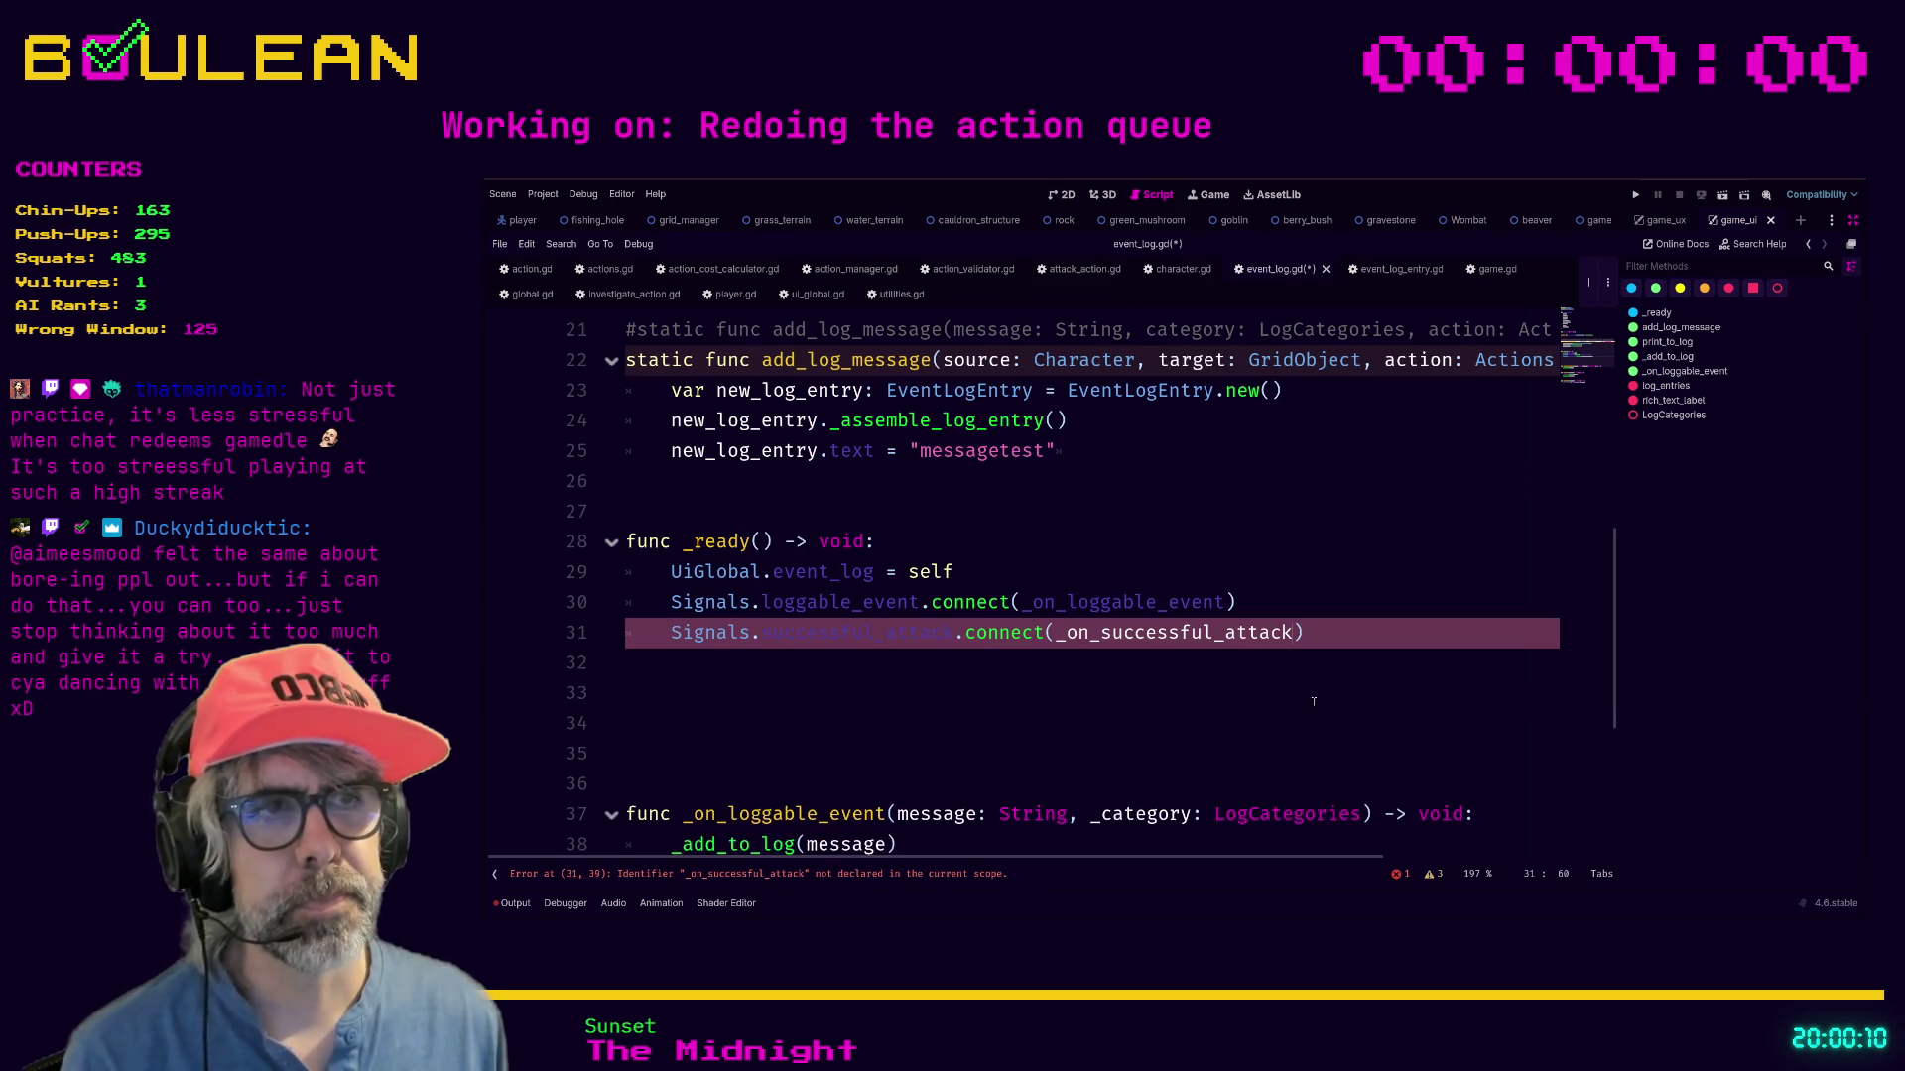
{"action": "scroll", "coordinate": [1314, 701], "scroll_direction": "down", "scroll_amount": 2}
{"action": "scroll", "coordinate": [772, 545], "scroll_direction": "up", "scroll_amount": 1}
{"action": "left_click", "coordinate": [771, 540]}
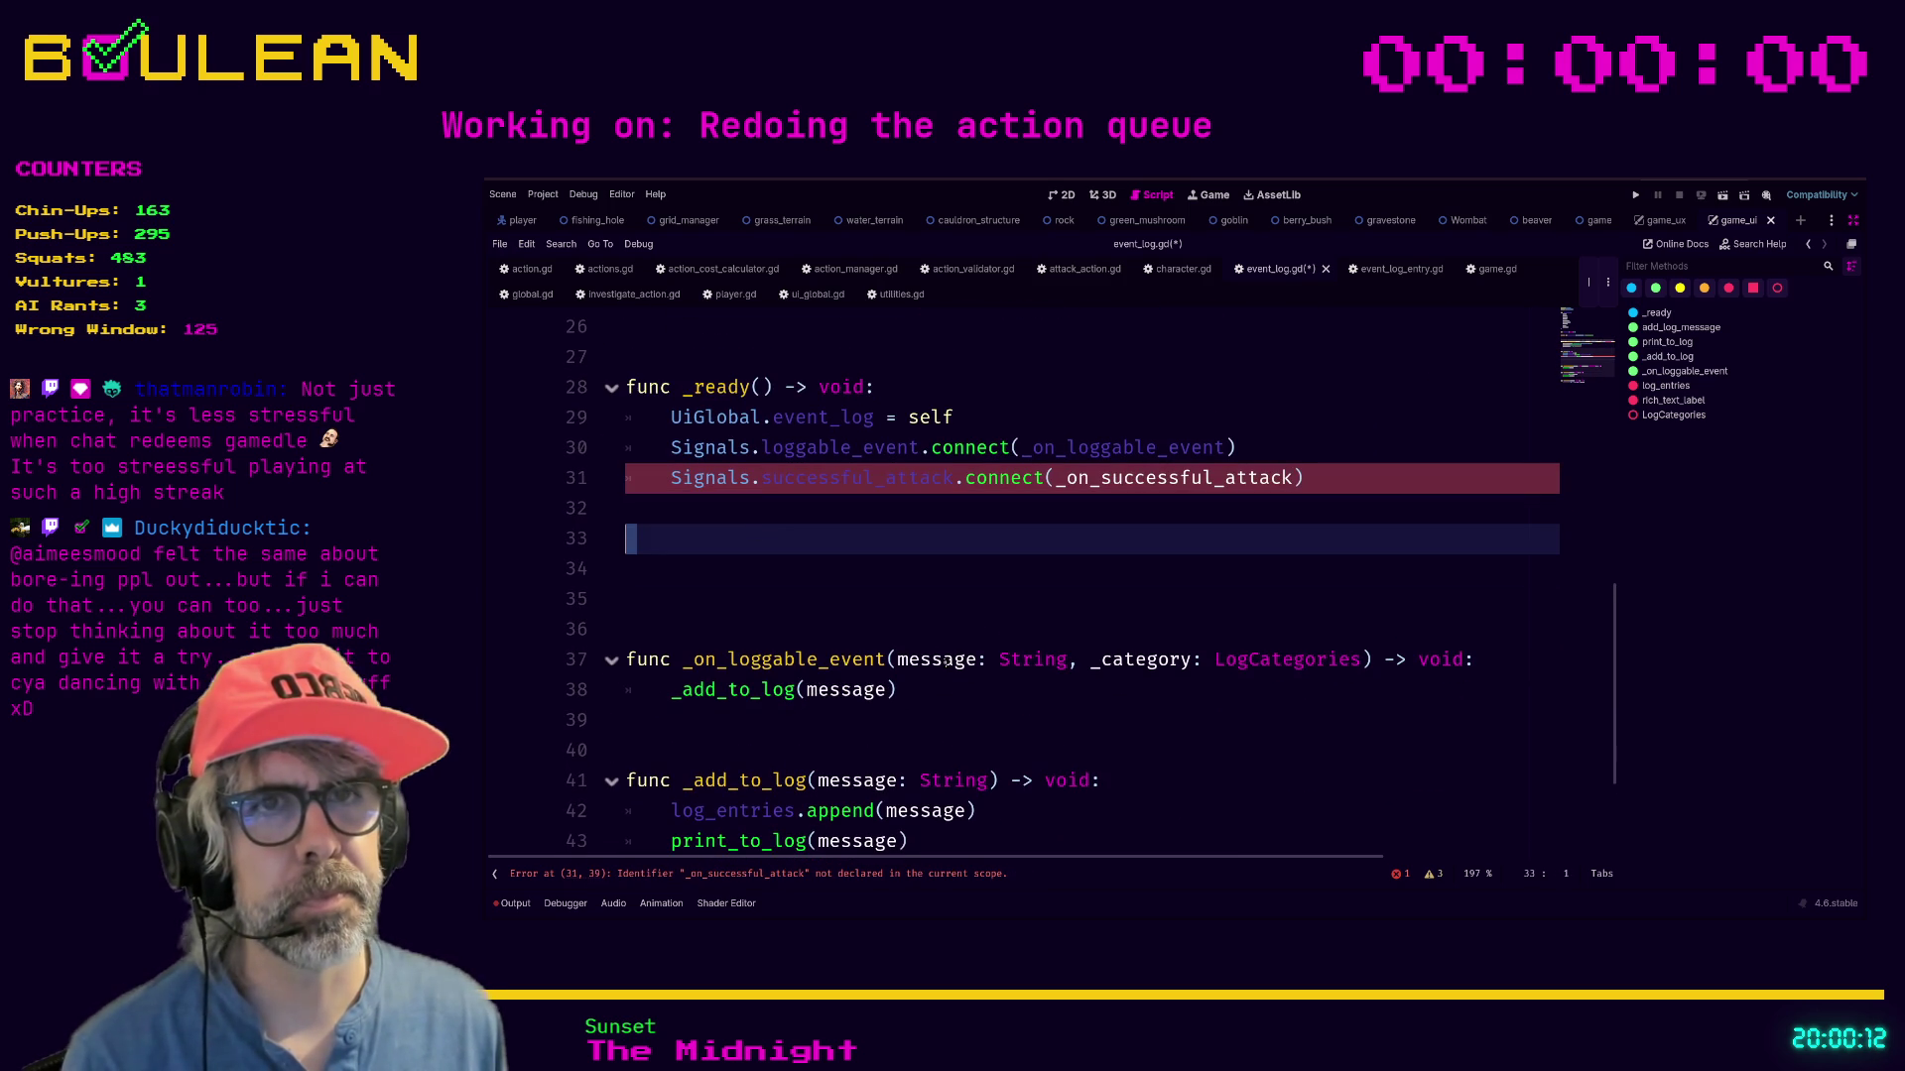
Below _ready, declare the handler header func _on_successful_attack() -> void:.
{"action": "key", "text": "Return"}
{"action": "key", "text": "Return"}
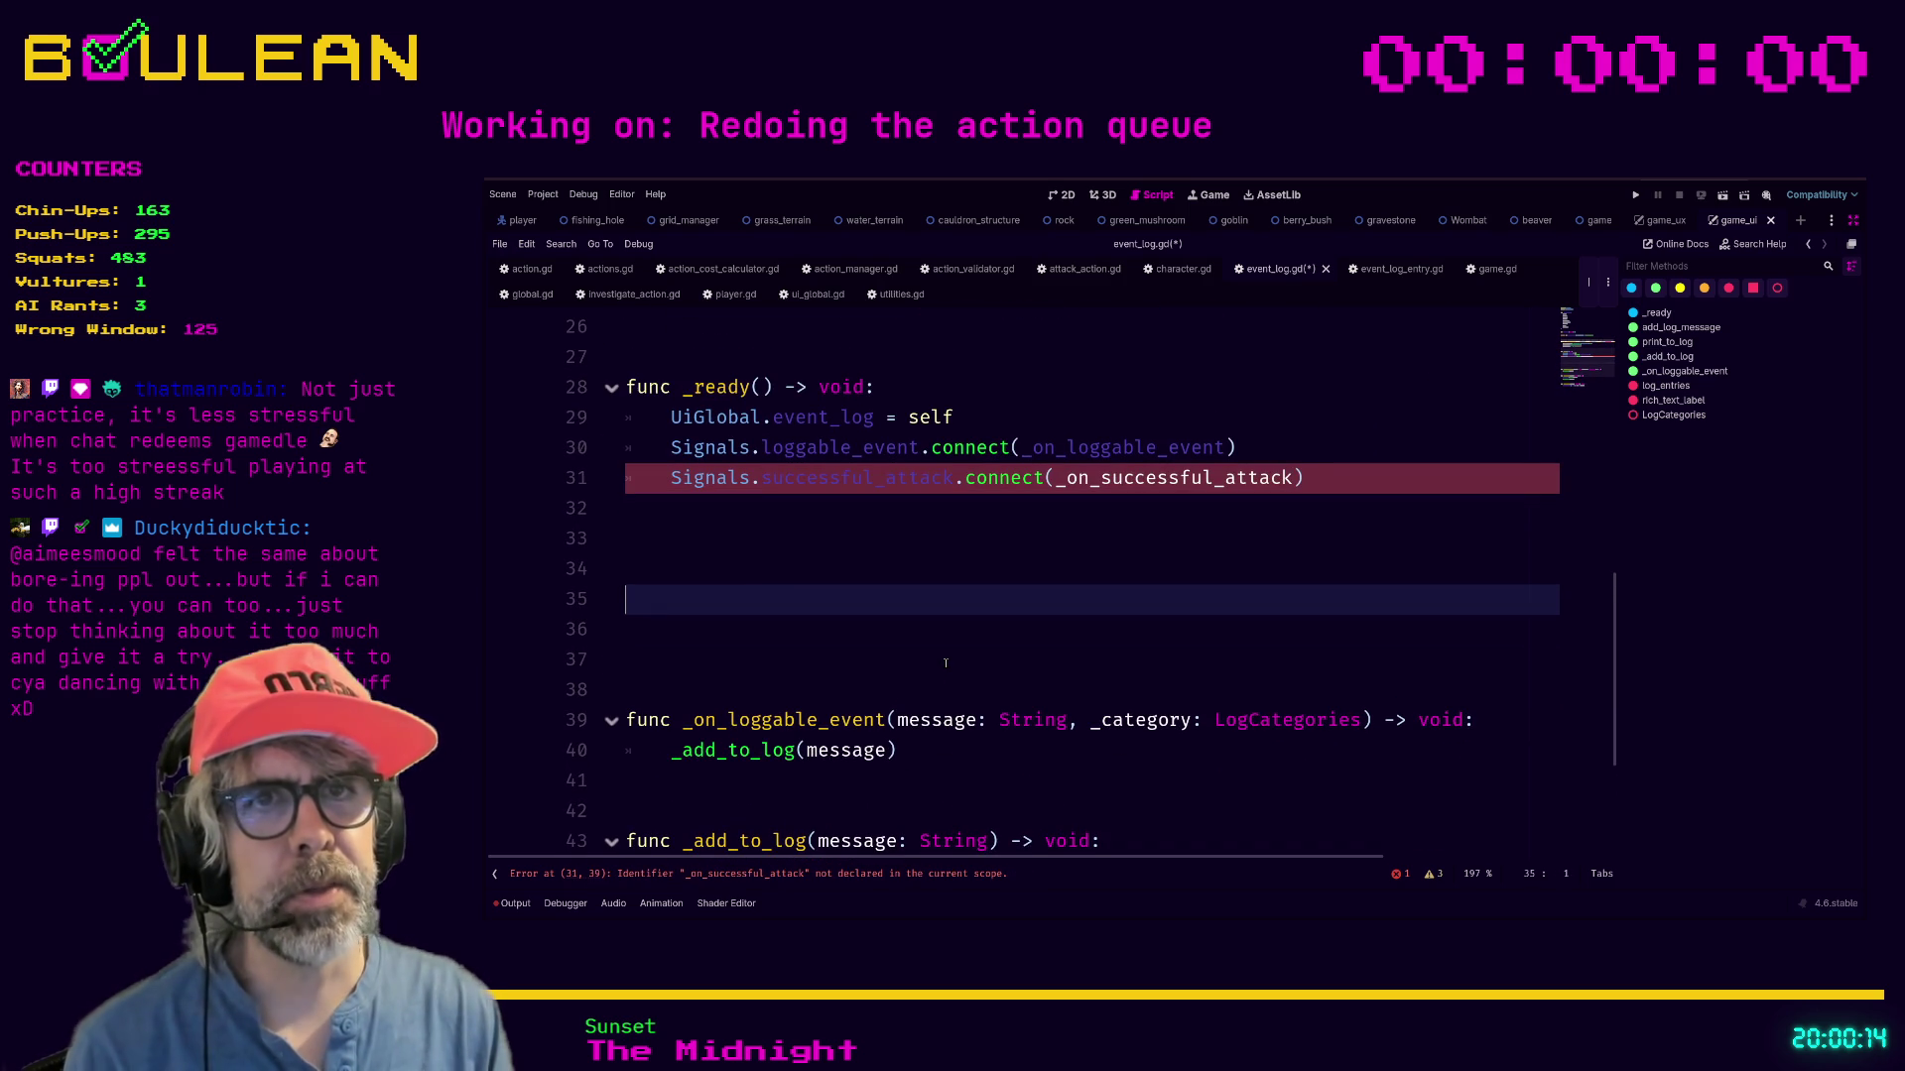
{"action": "key", "text": "BackSpace"}
{"action": "type", "text": "func _"}
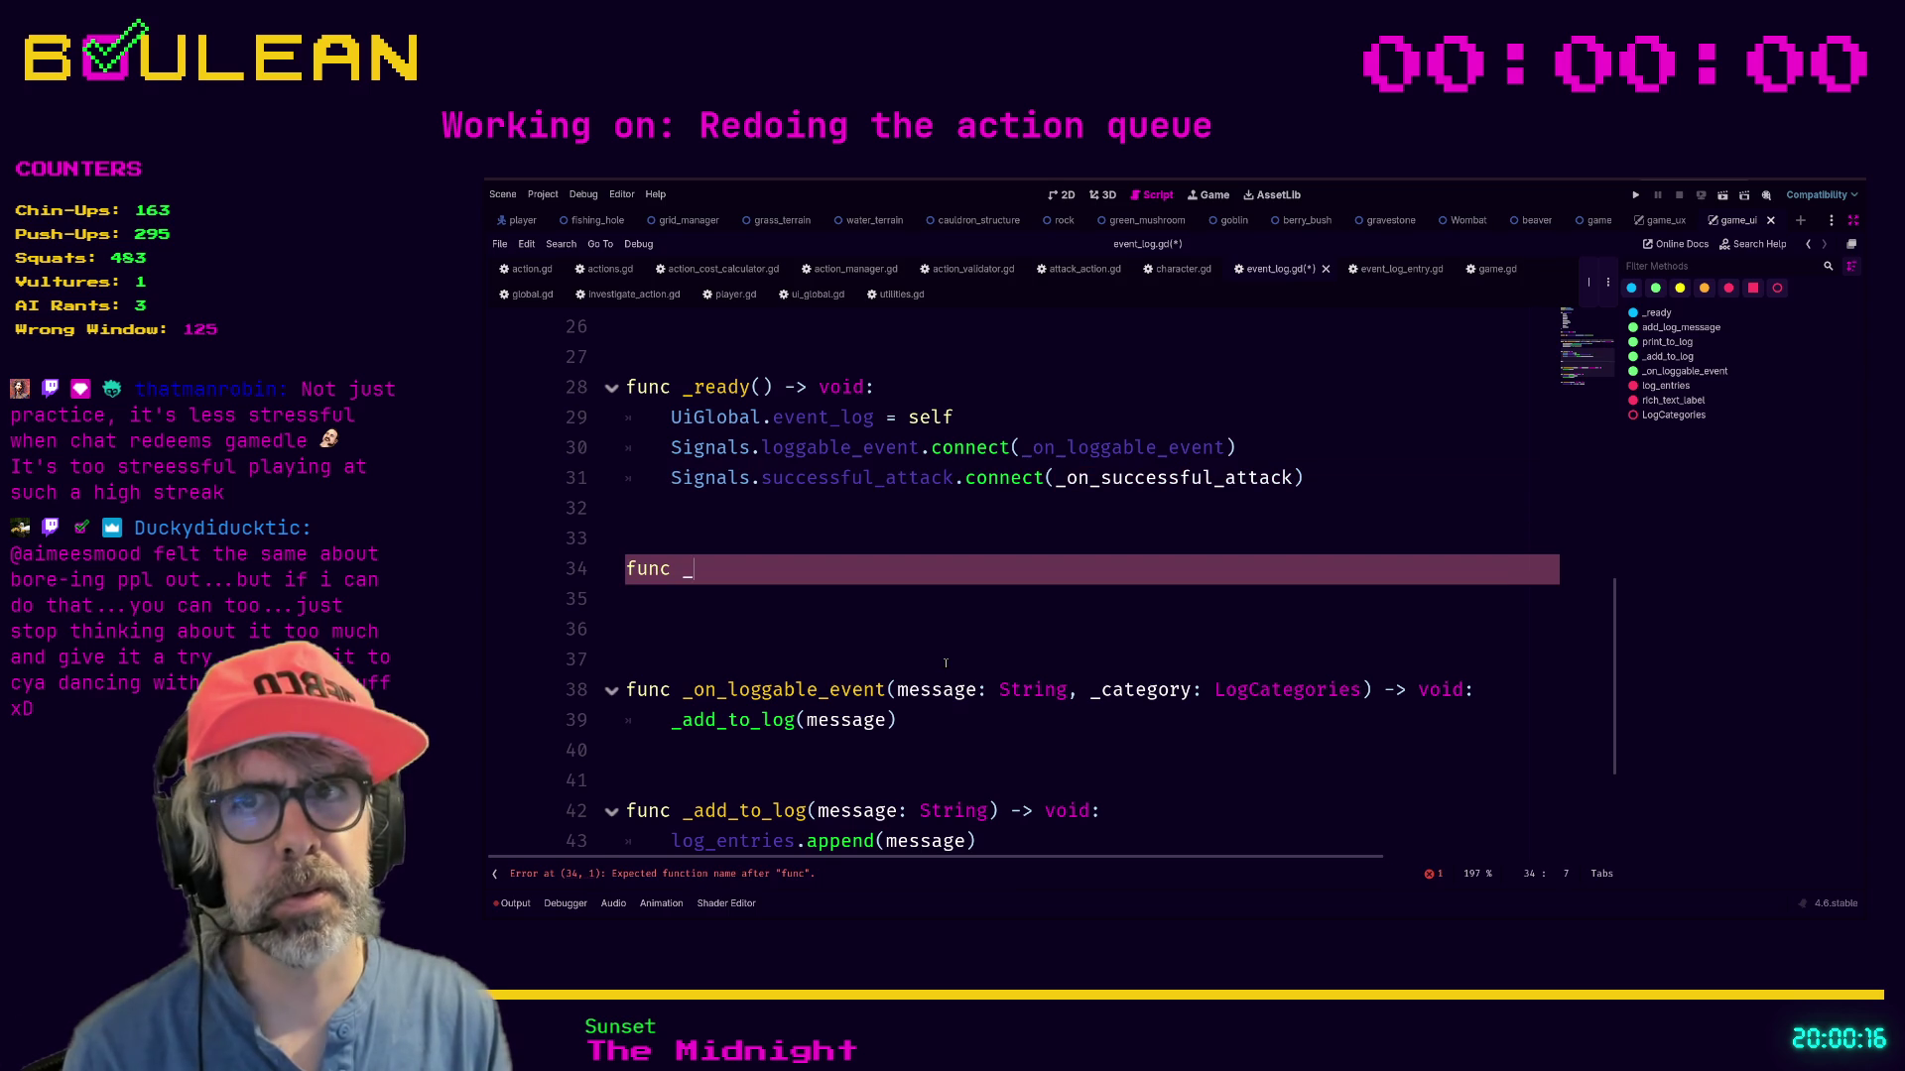
{"action": "type", "text": "on_"}
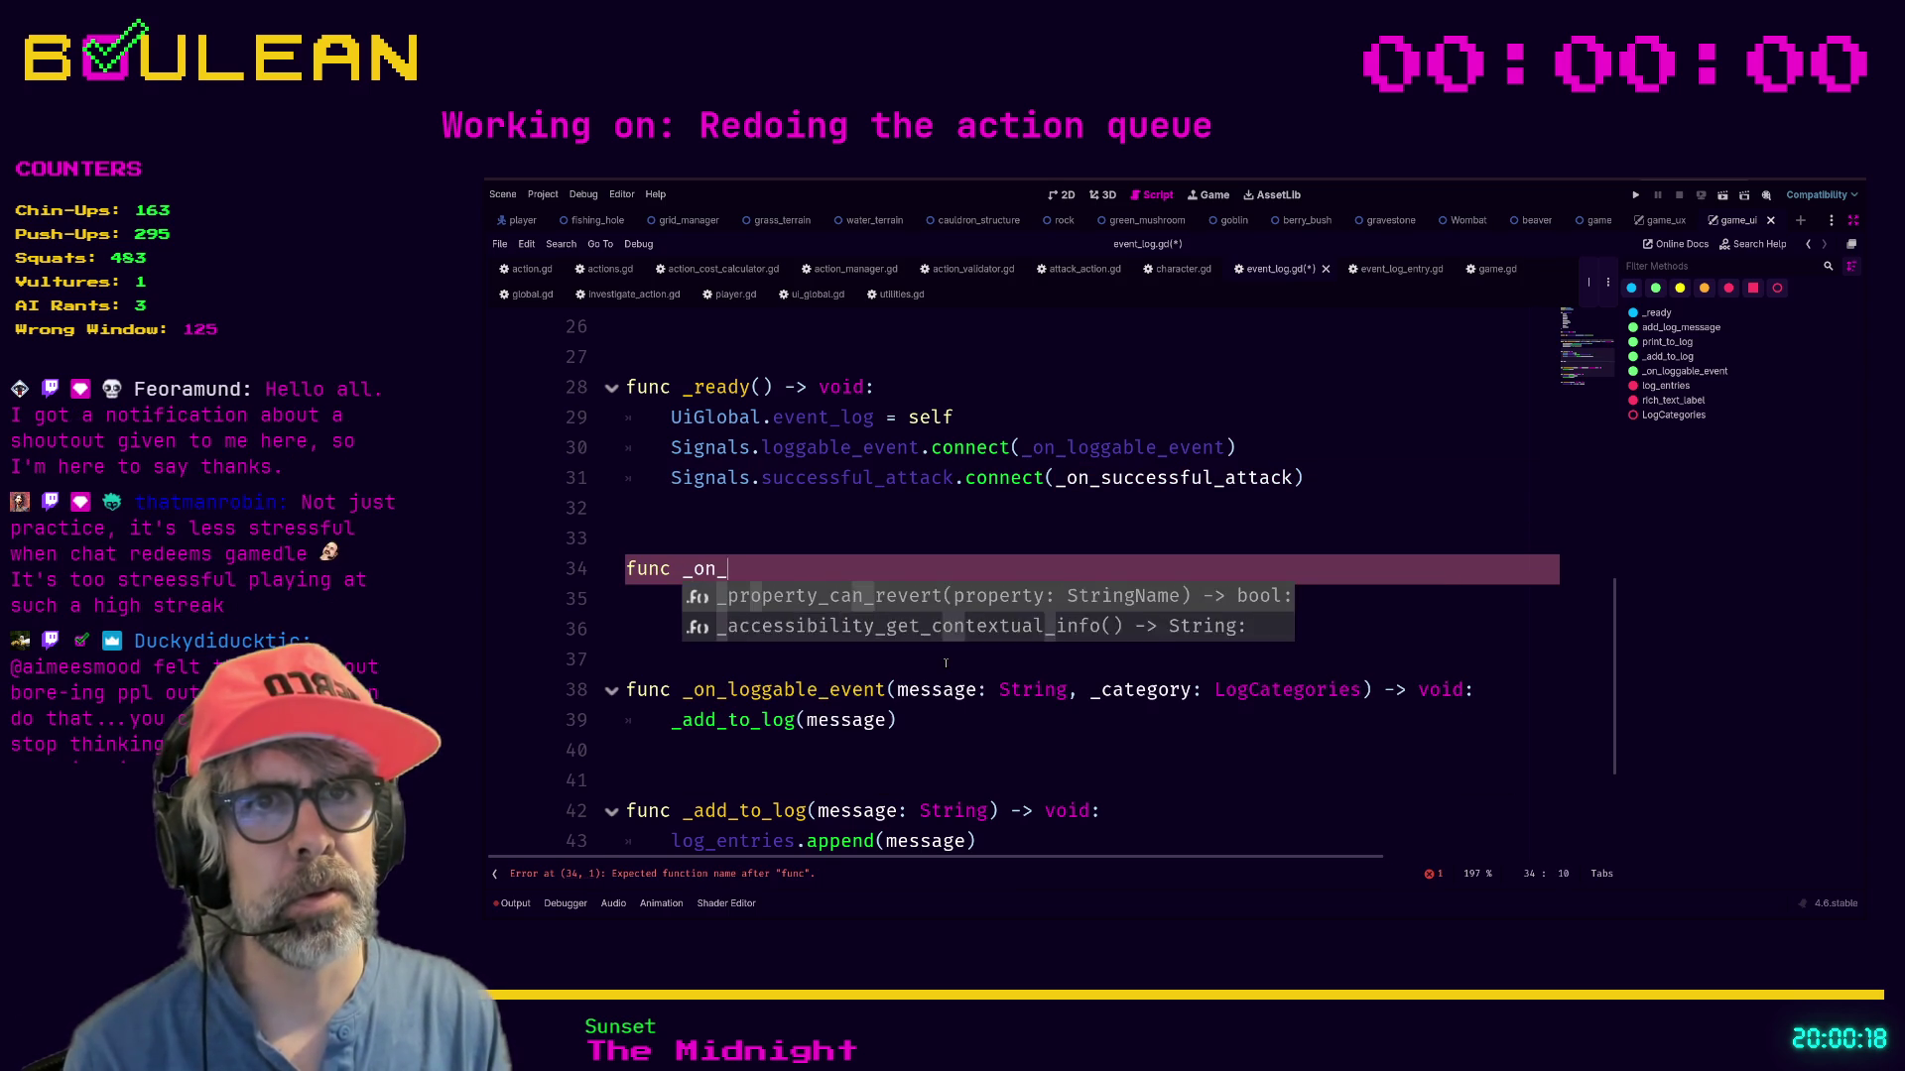
{"action": "type", "text": "successful"}
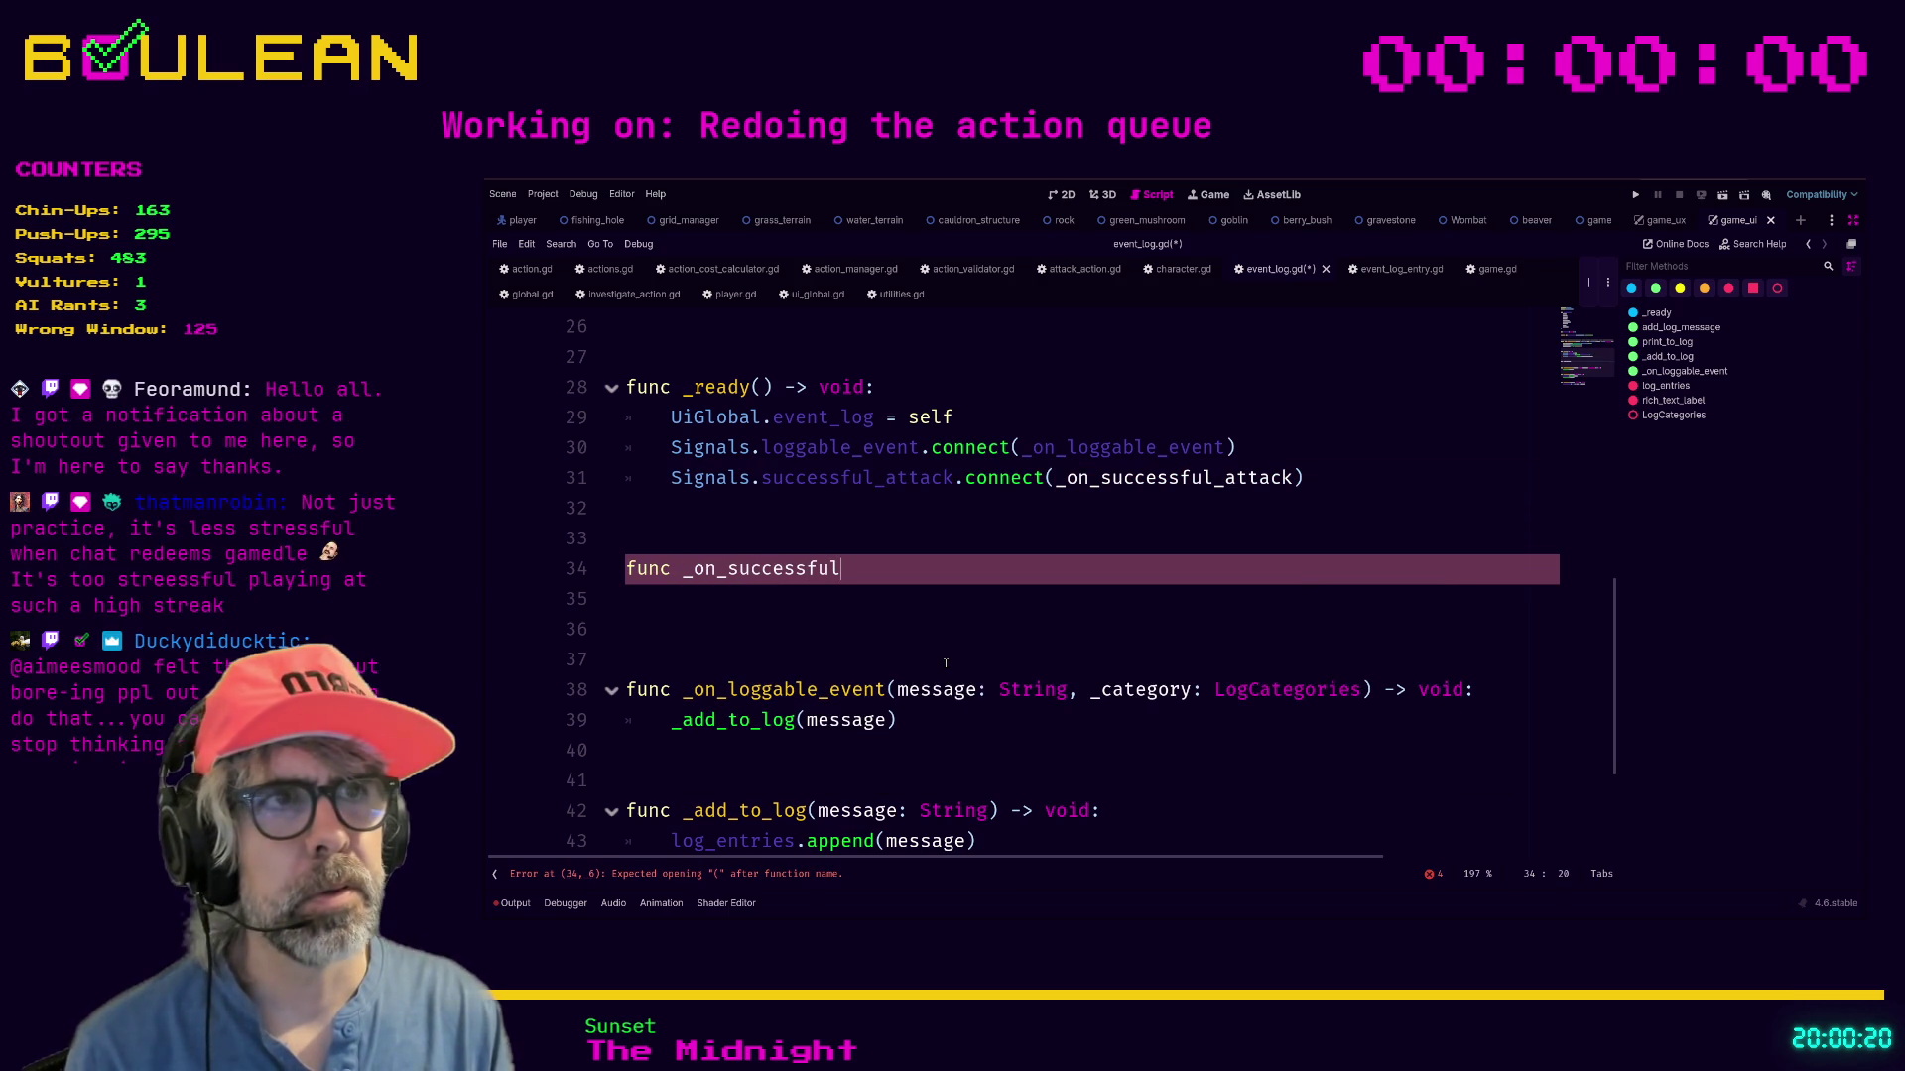
{"action": "type", "text": "_at"}
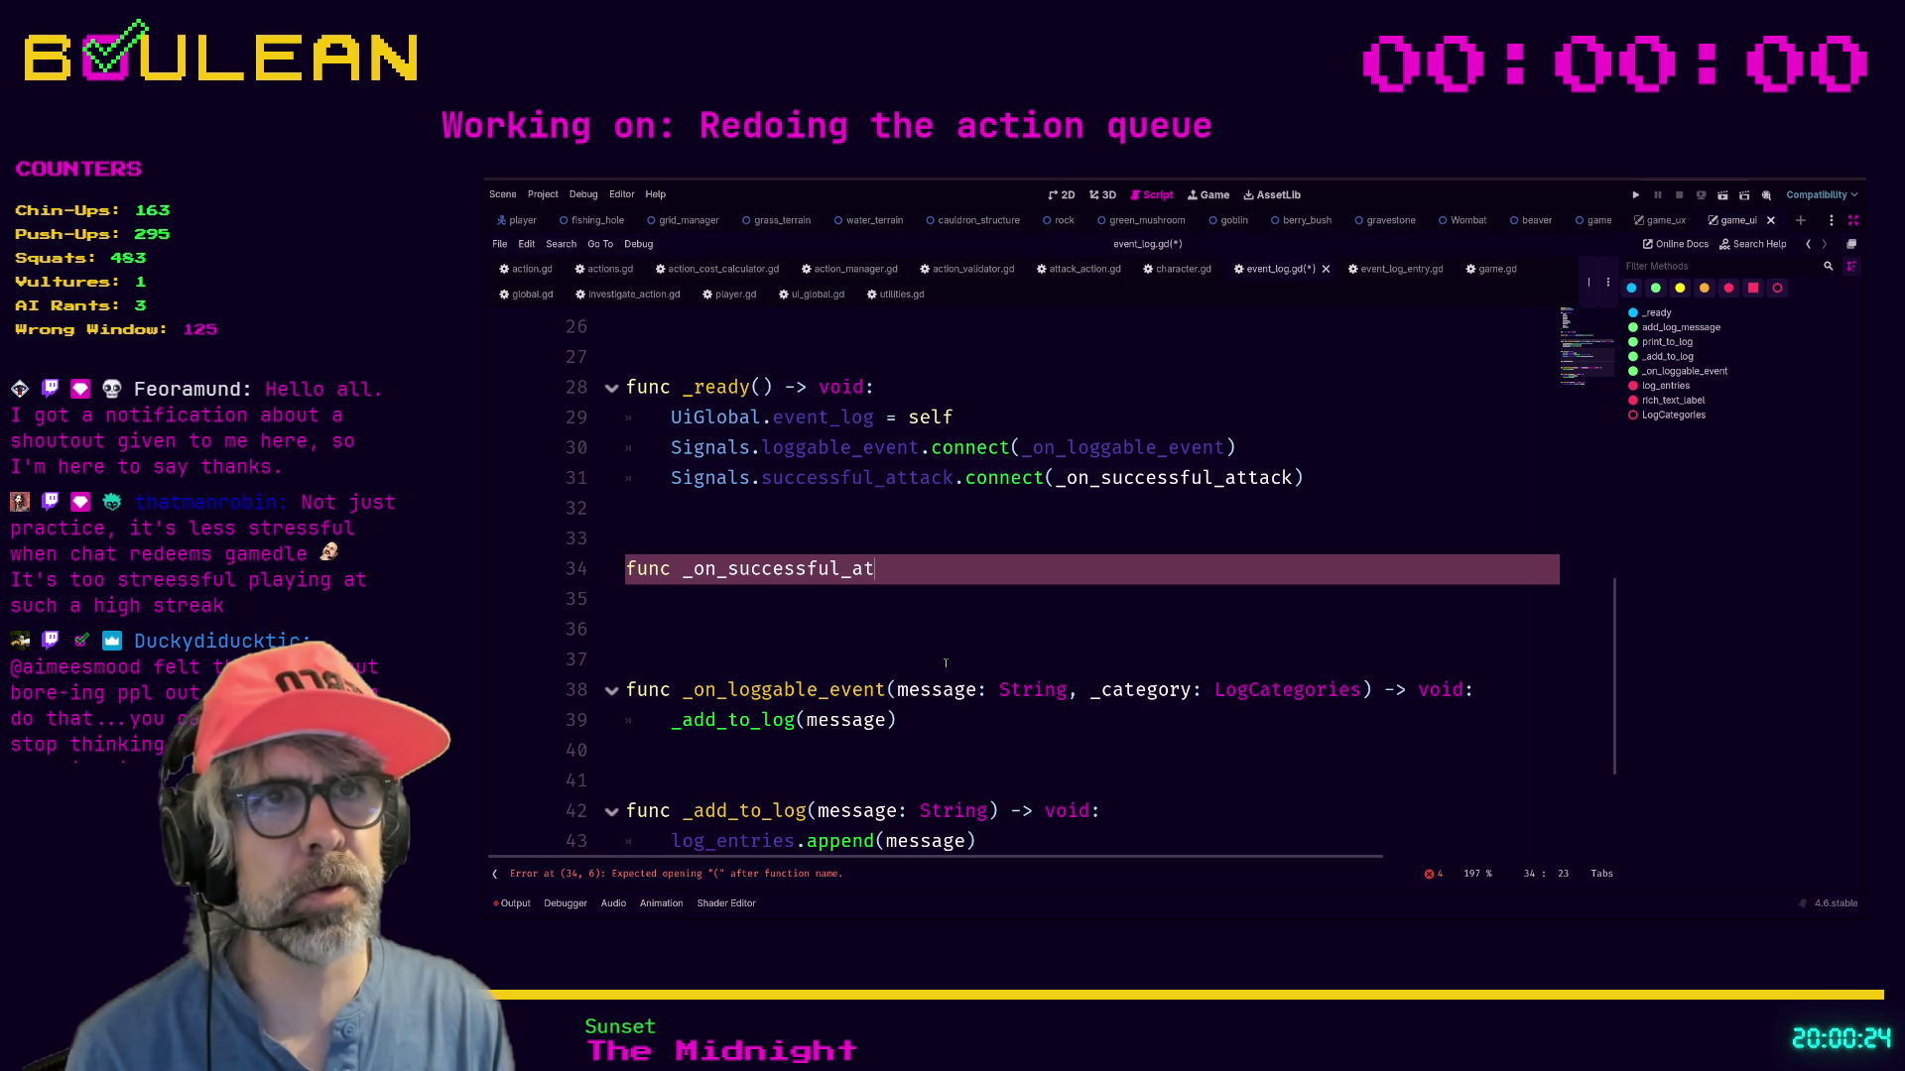
{"action": "type", "text": "t"}
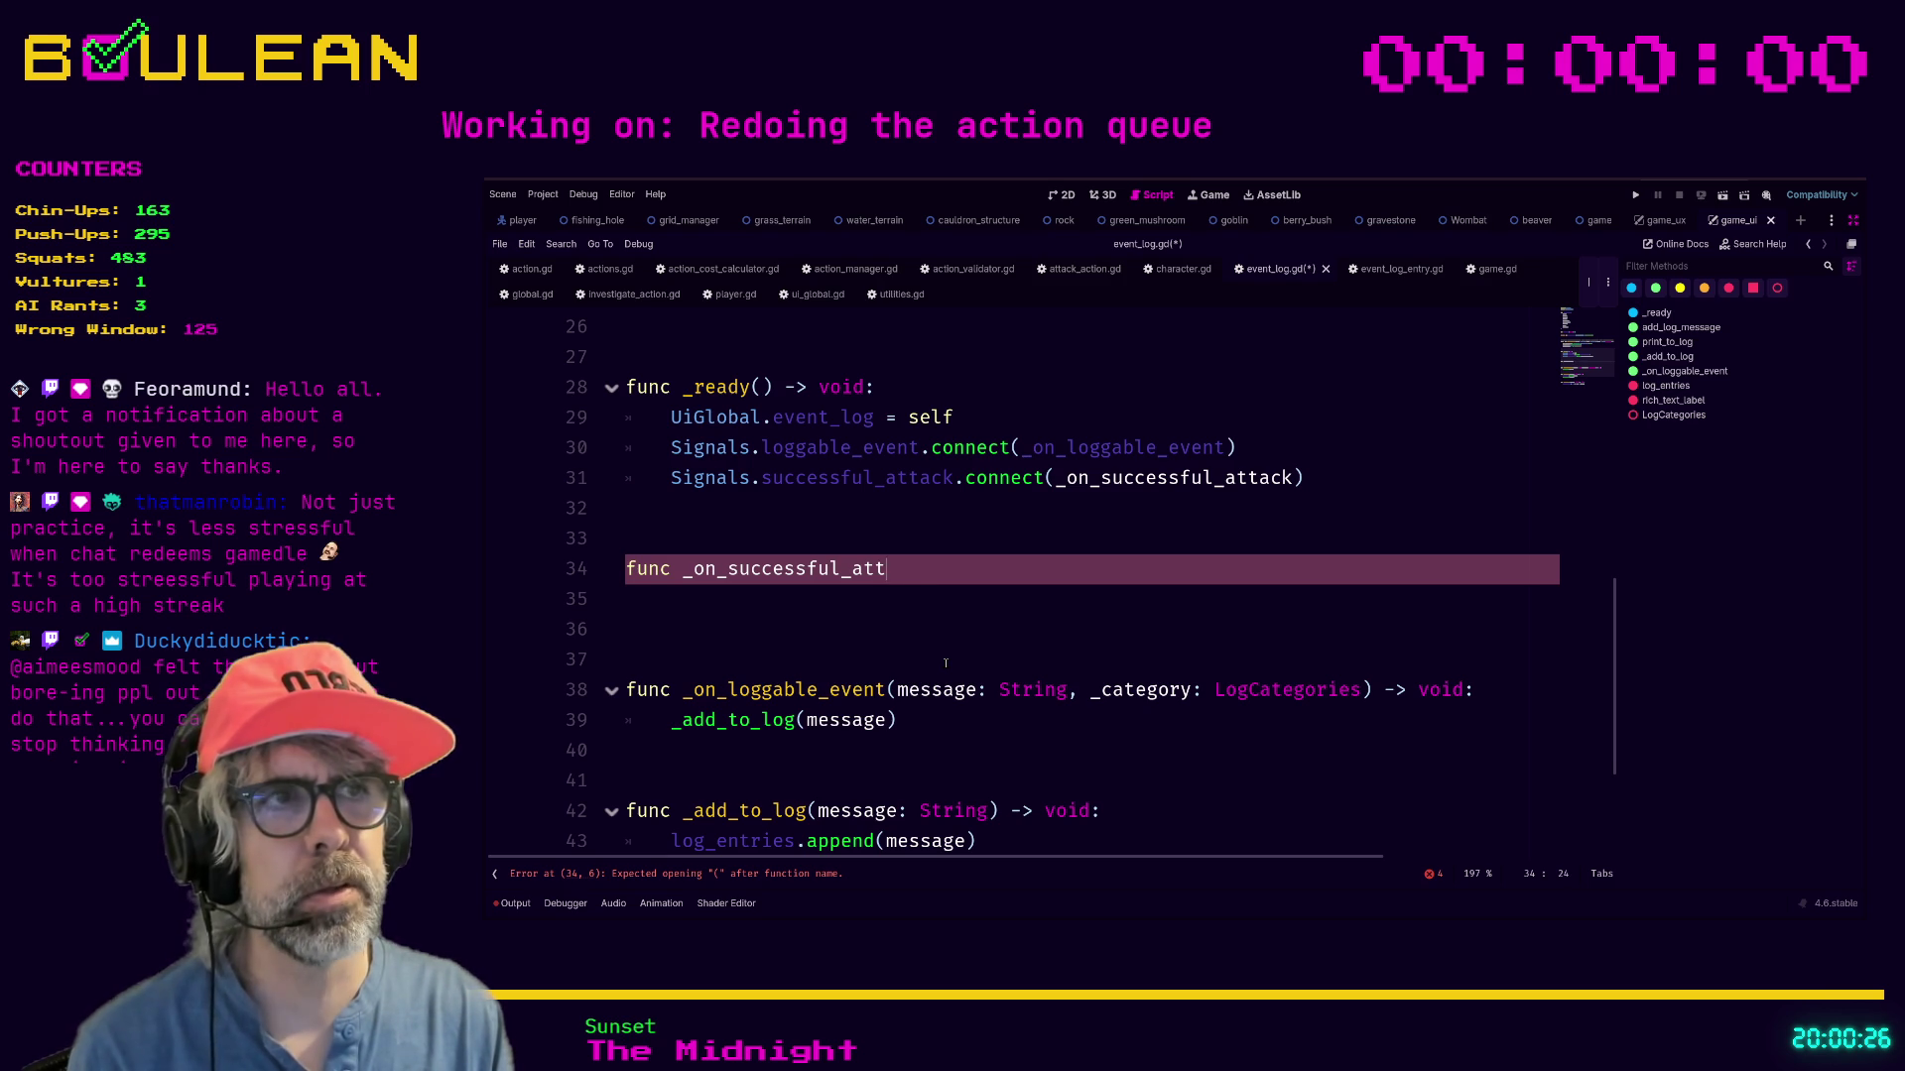
{"action": "type", "text": "ack() -> void"}
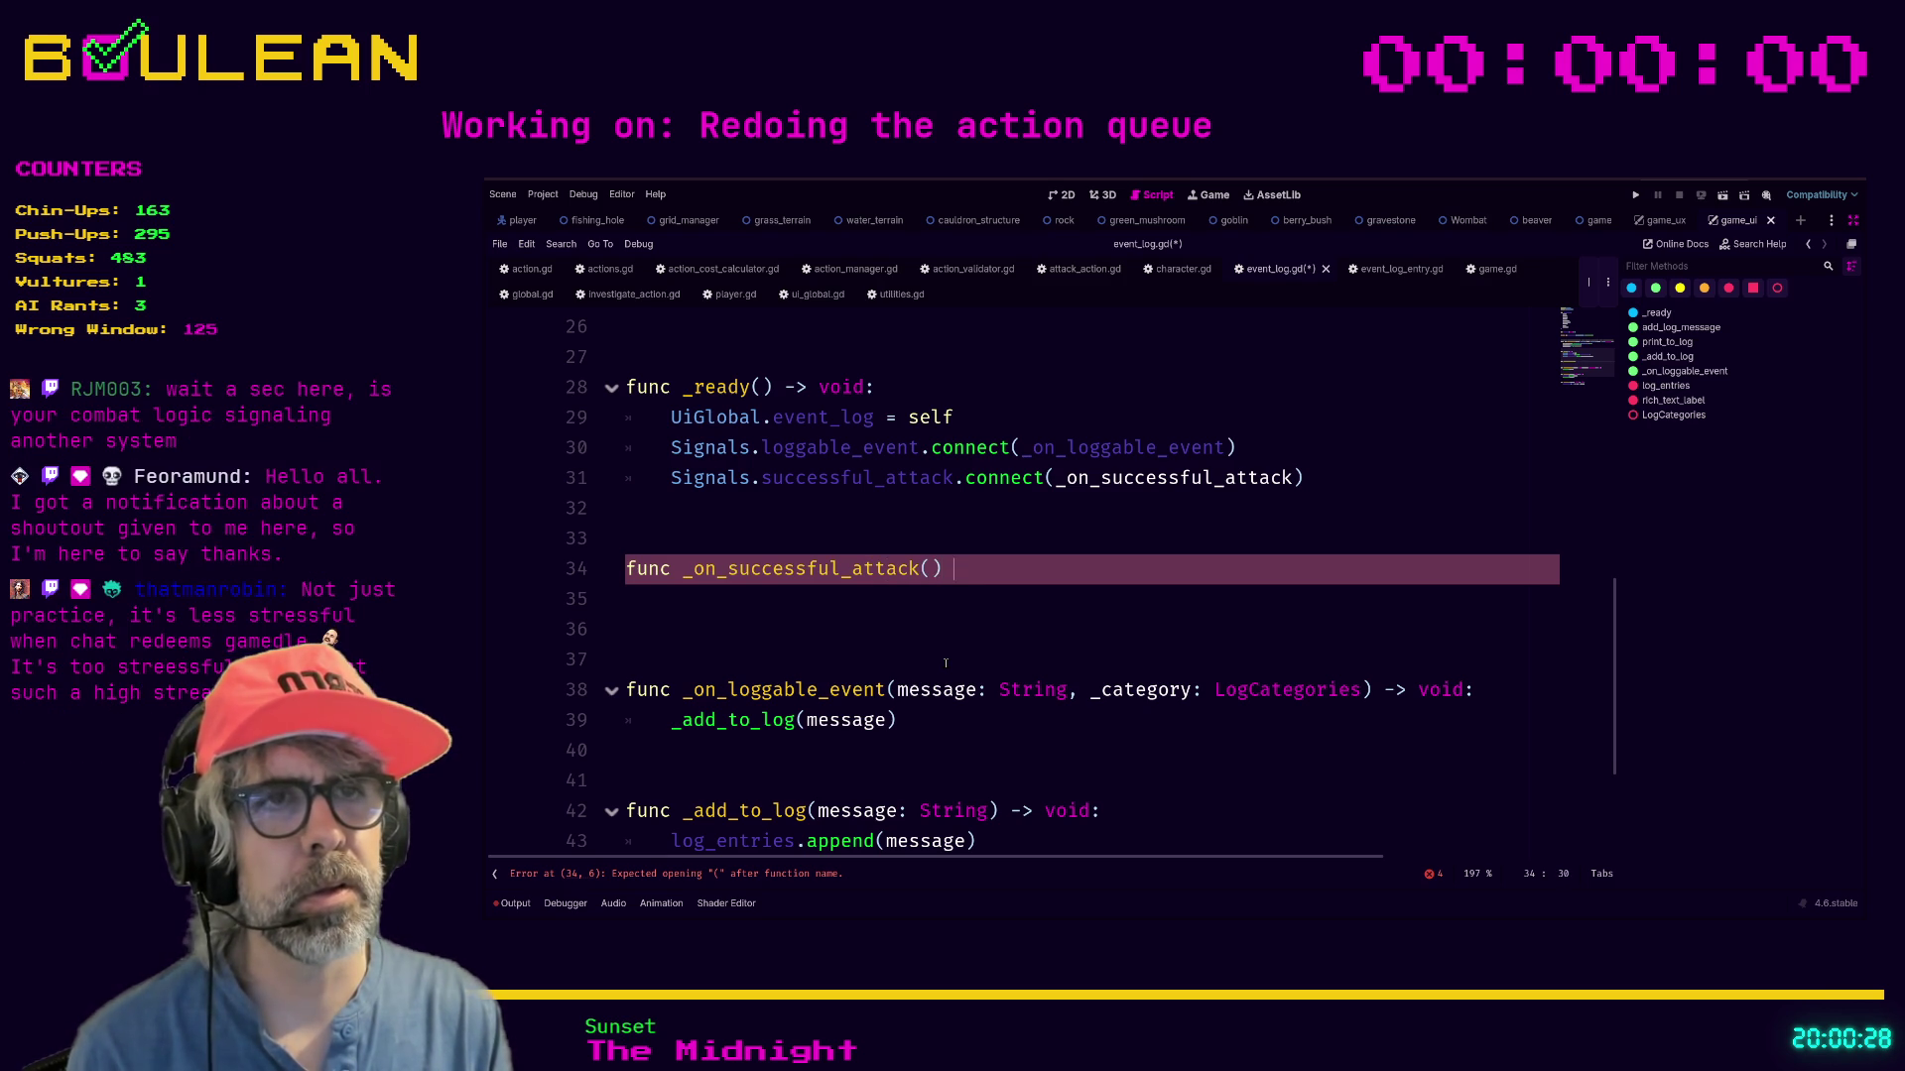
{"action": "type", "text": ":"}
Write ## comments in the handler body: attack log entry, known category, needed source (attacker) and target (attackee).
{"action": "key", "text": "Return"}
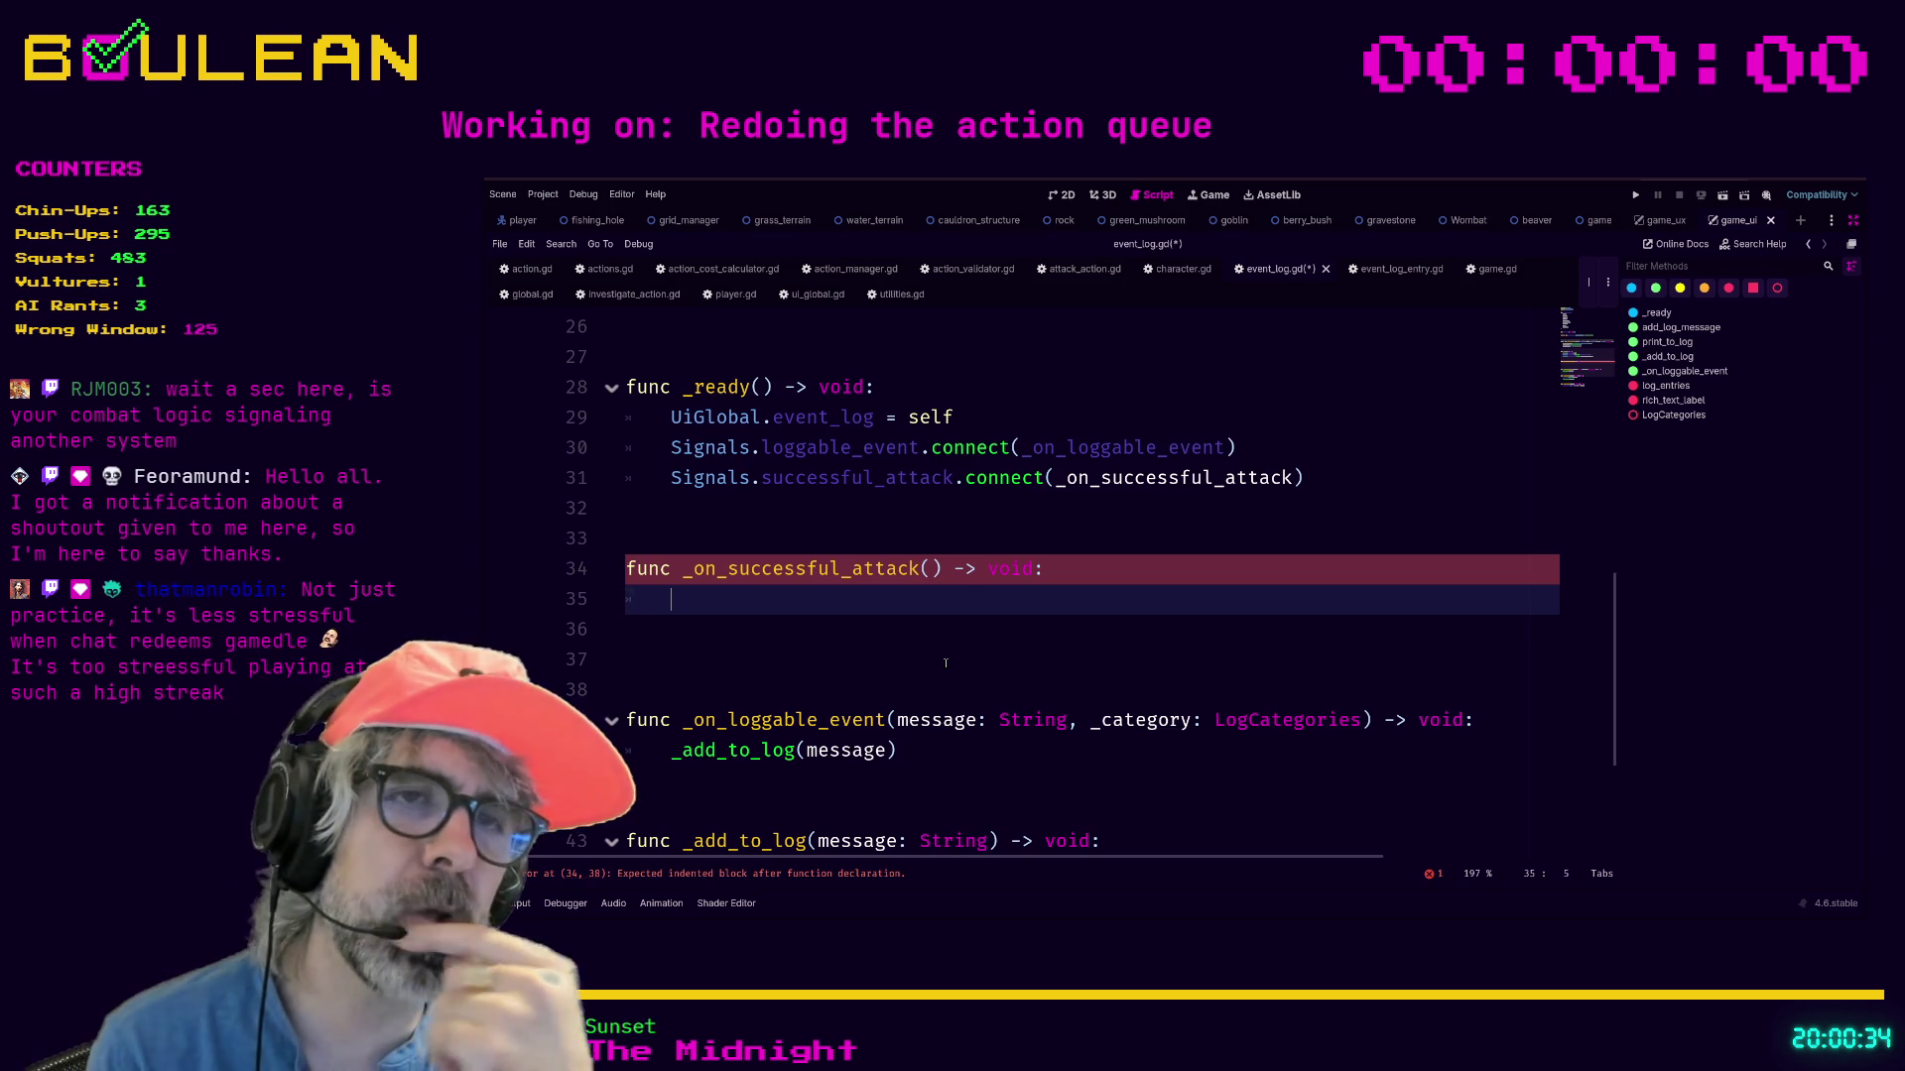
{"action": "type", "text": "## WE kno"}
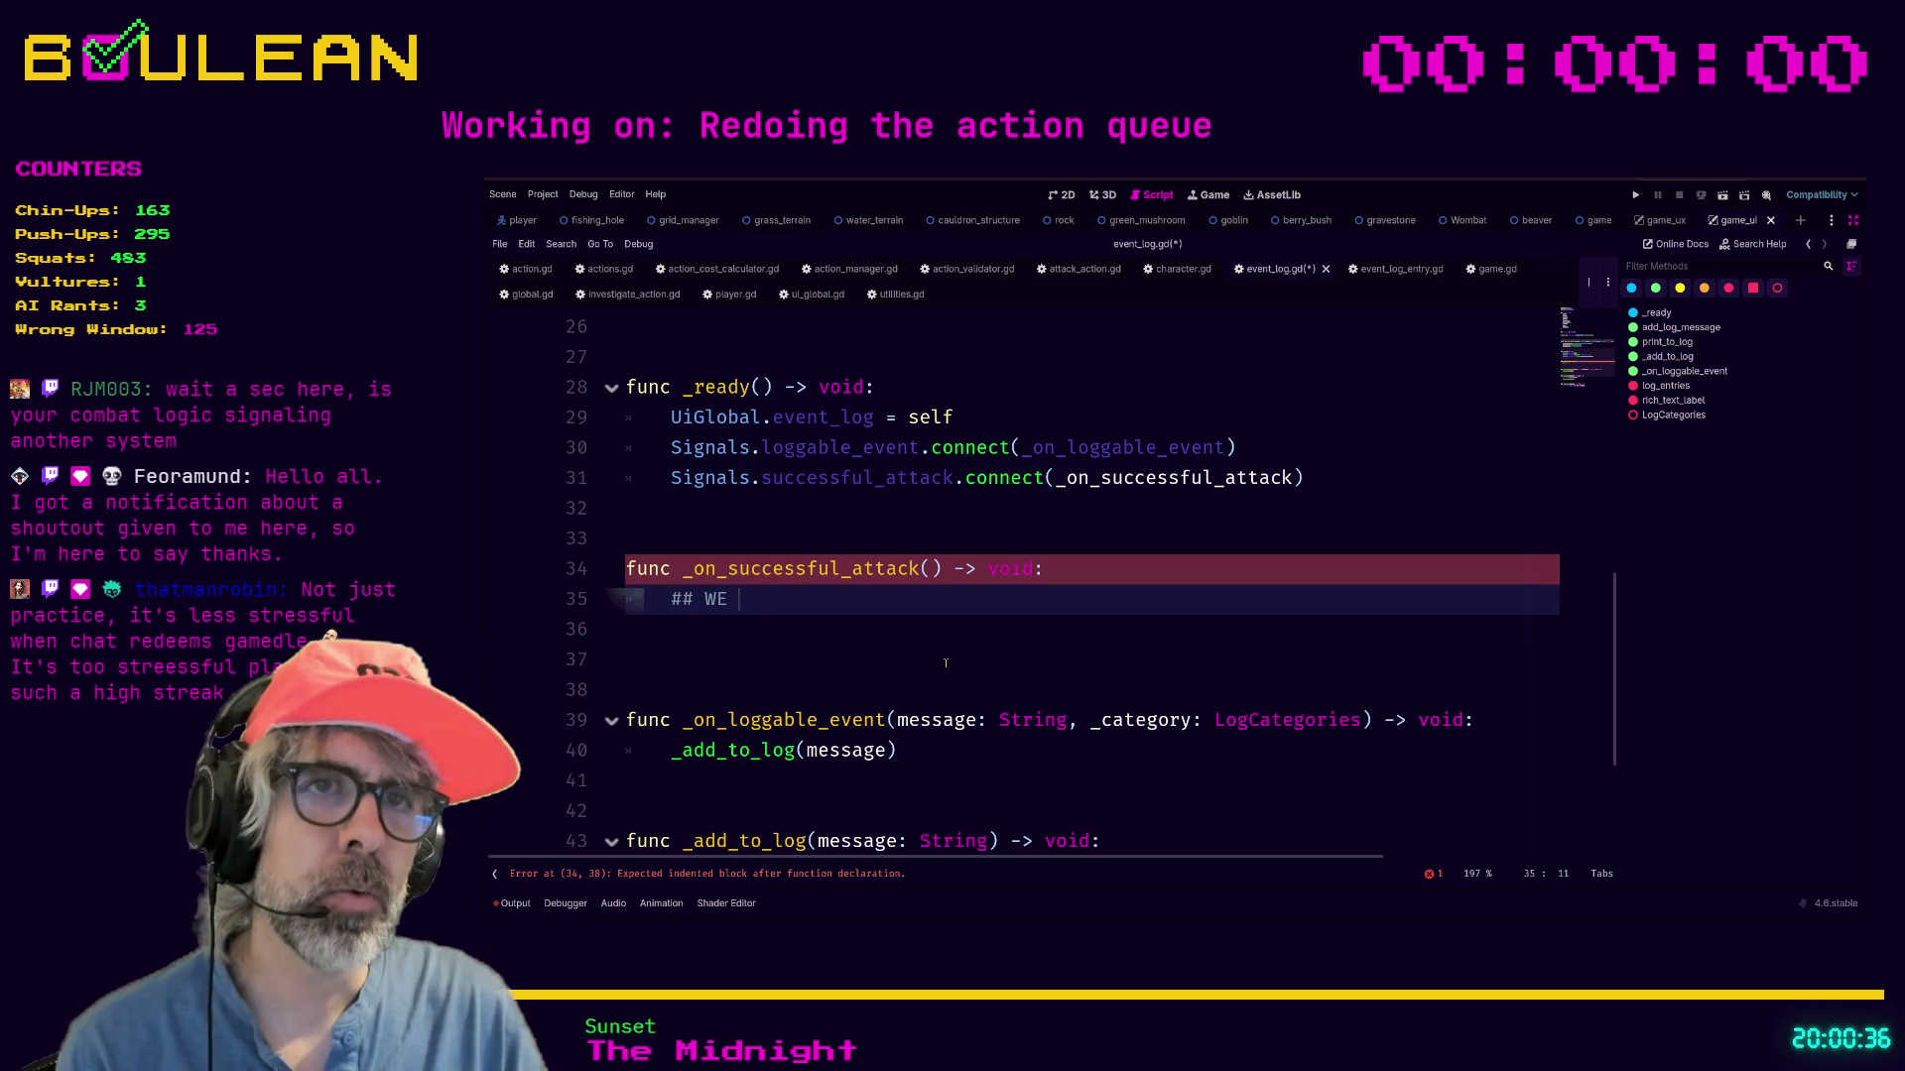
{"action": "key", "text": "BackSpace"}
{"action": "key", "text": "BackSpace"}
{"action": "key", "text": "BackSpace"}
{"action": "type", "text": "e kno"}
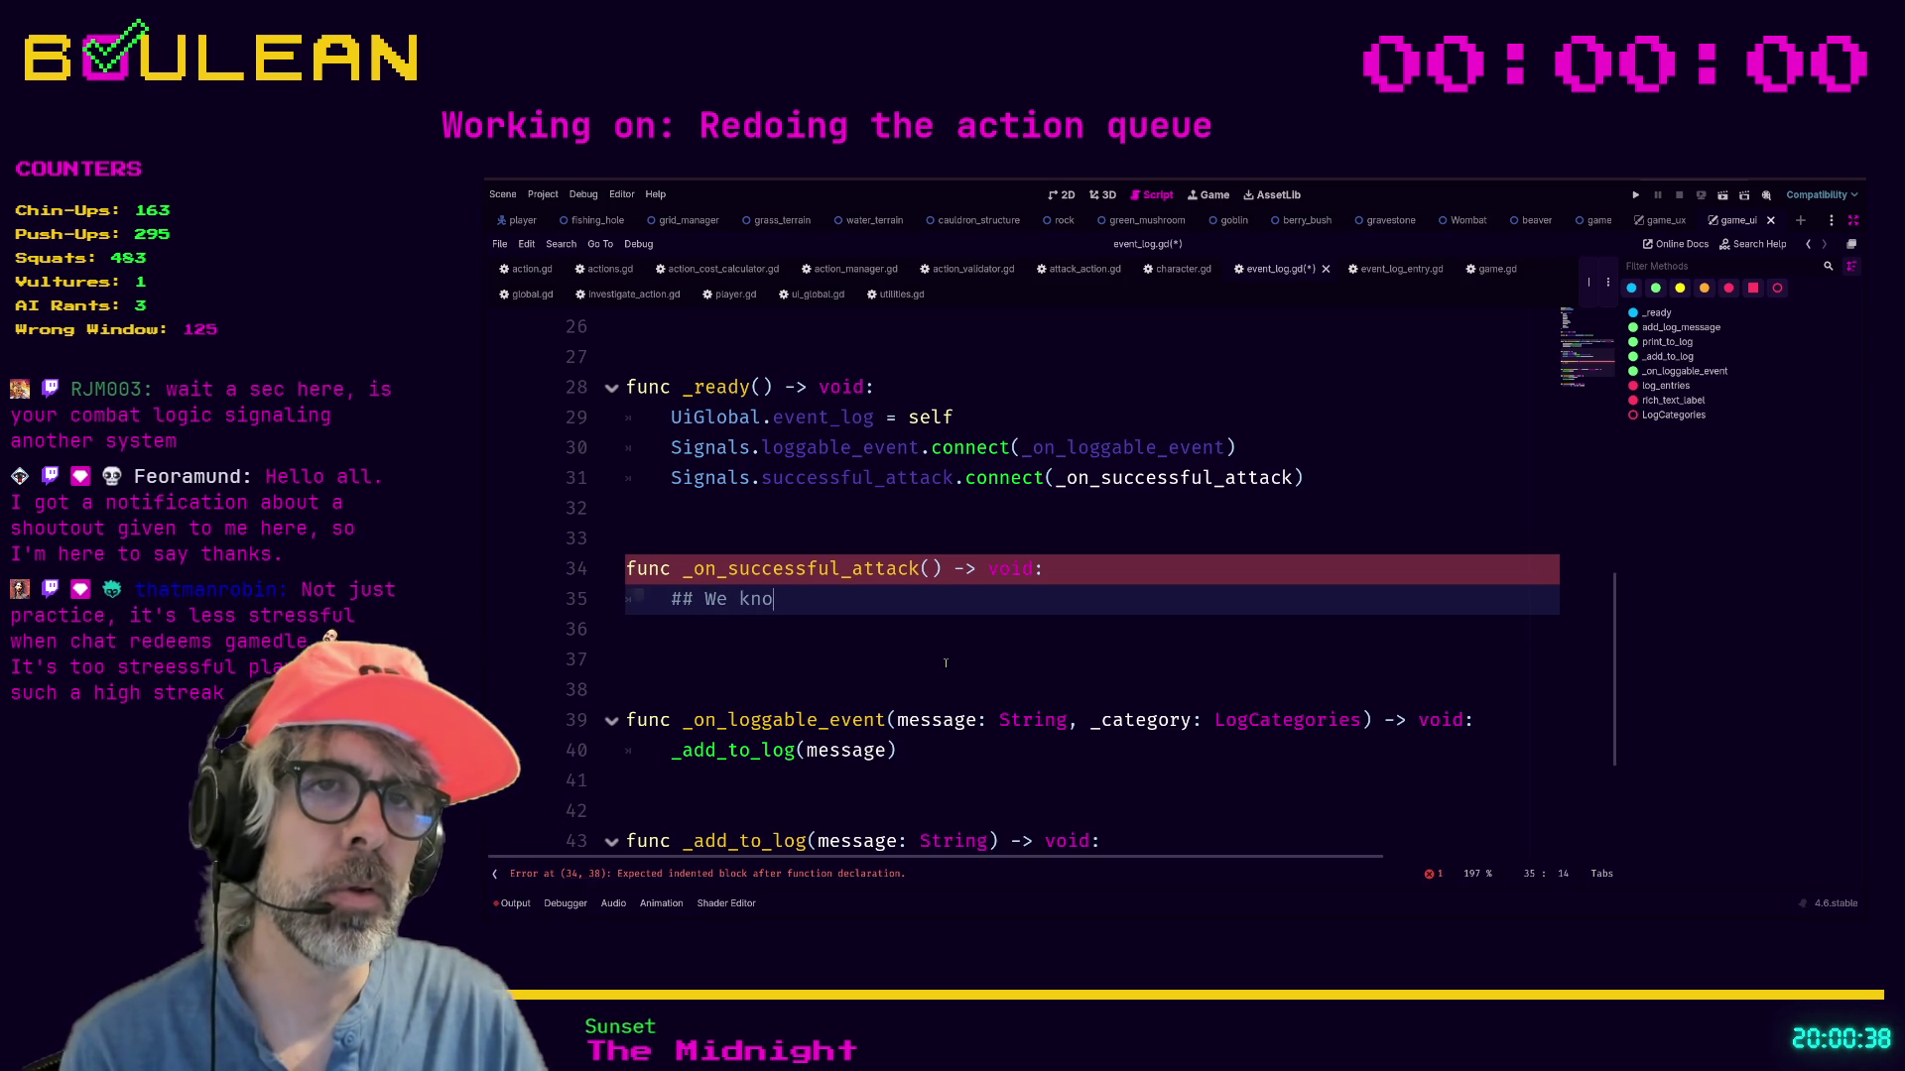
{"action": "type", "text": "w it's an at"}
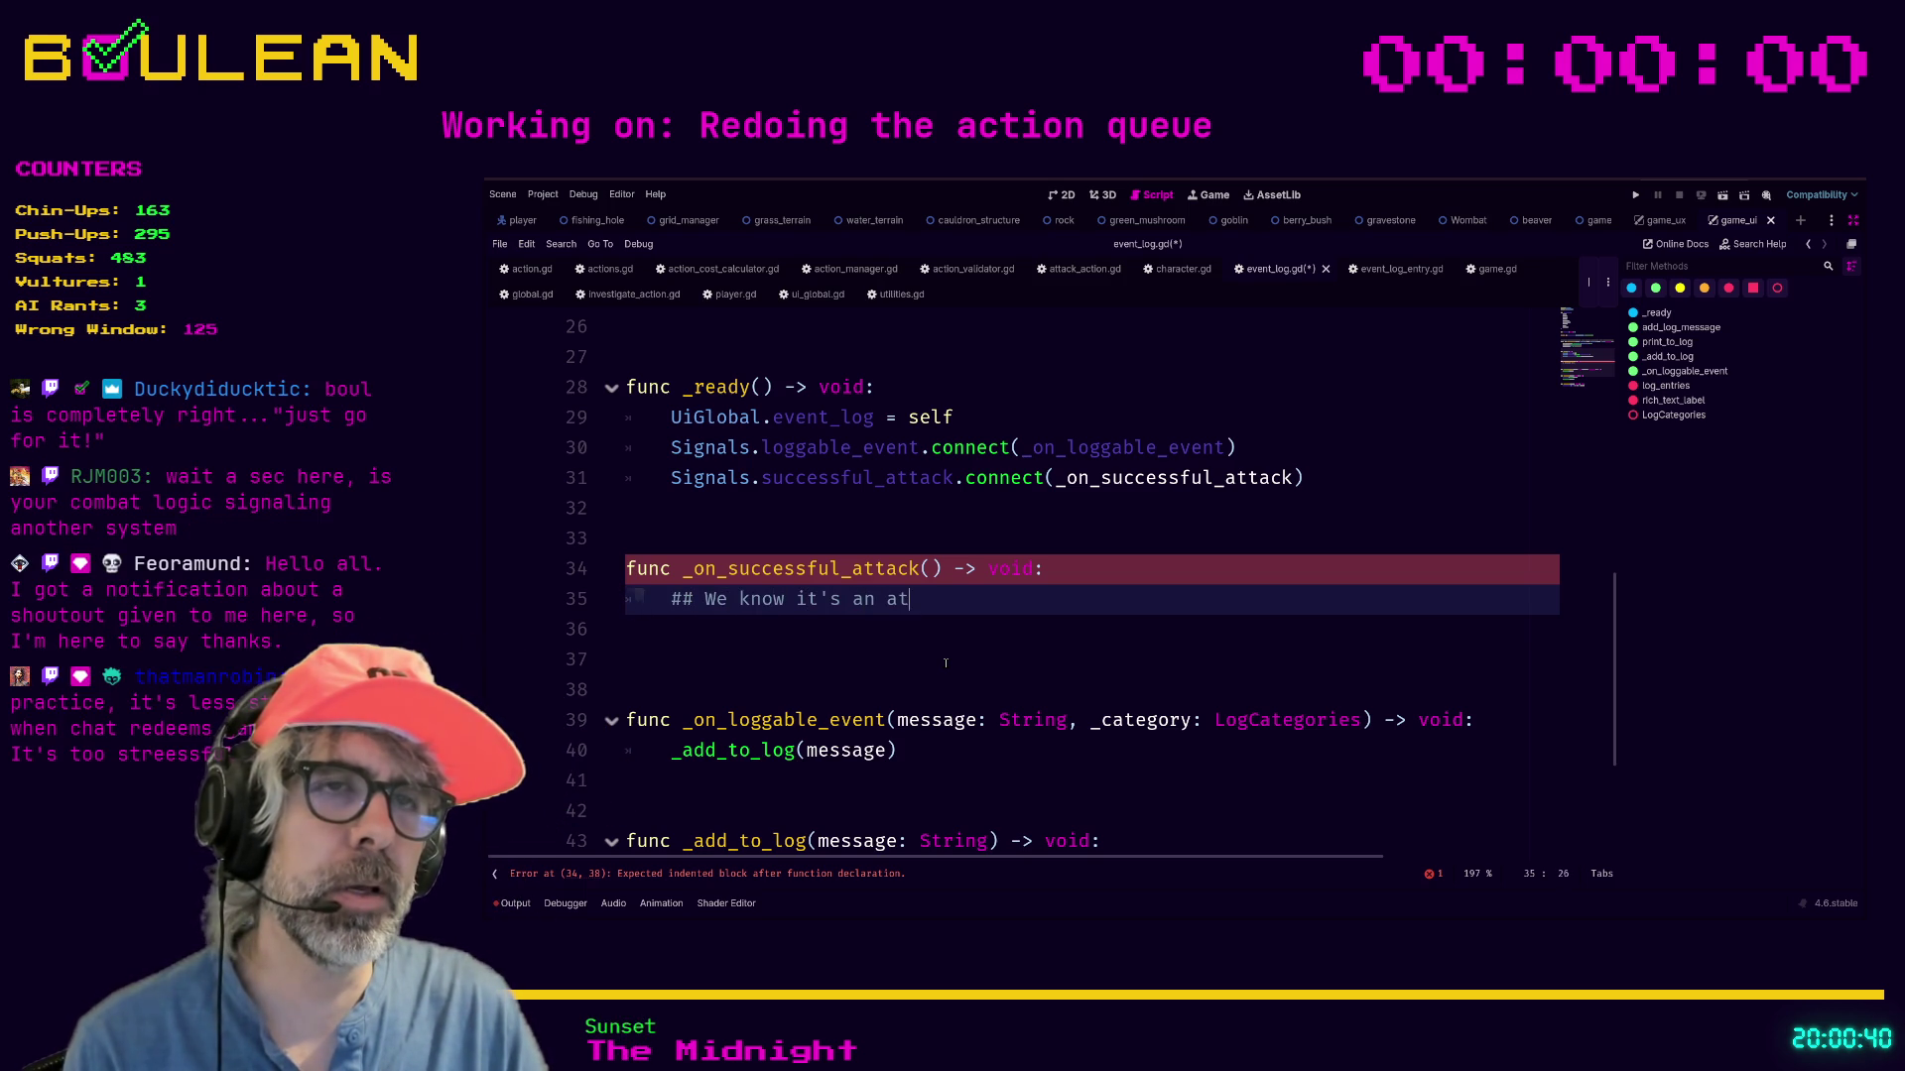
{"action": "type", "text": "tack log entry"}
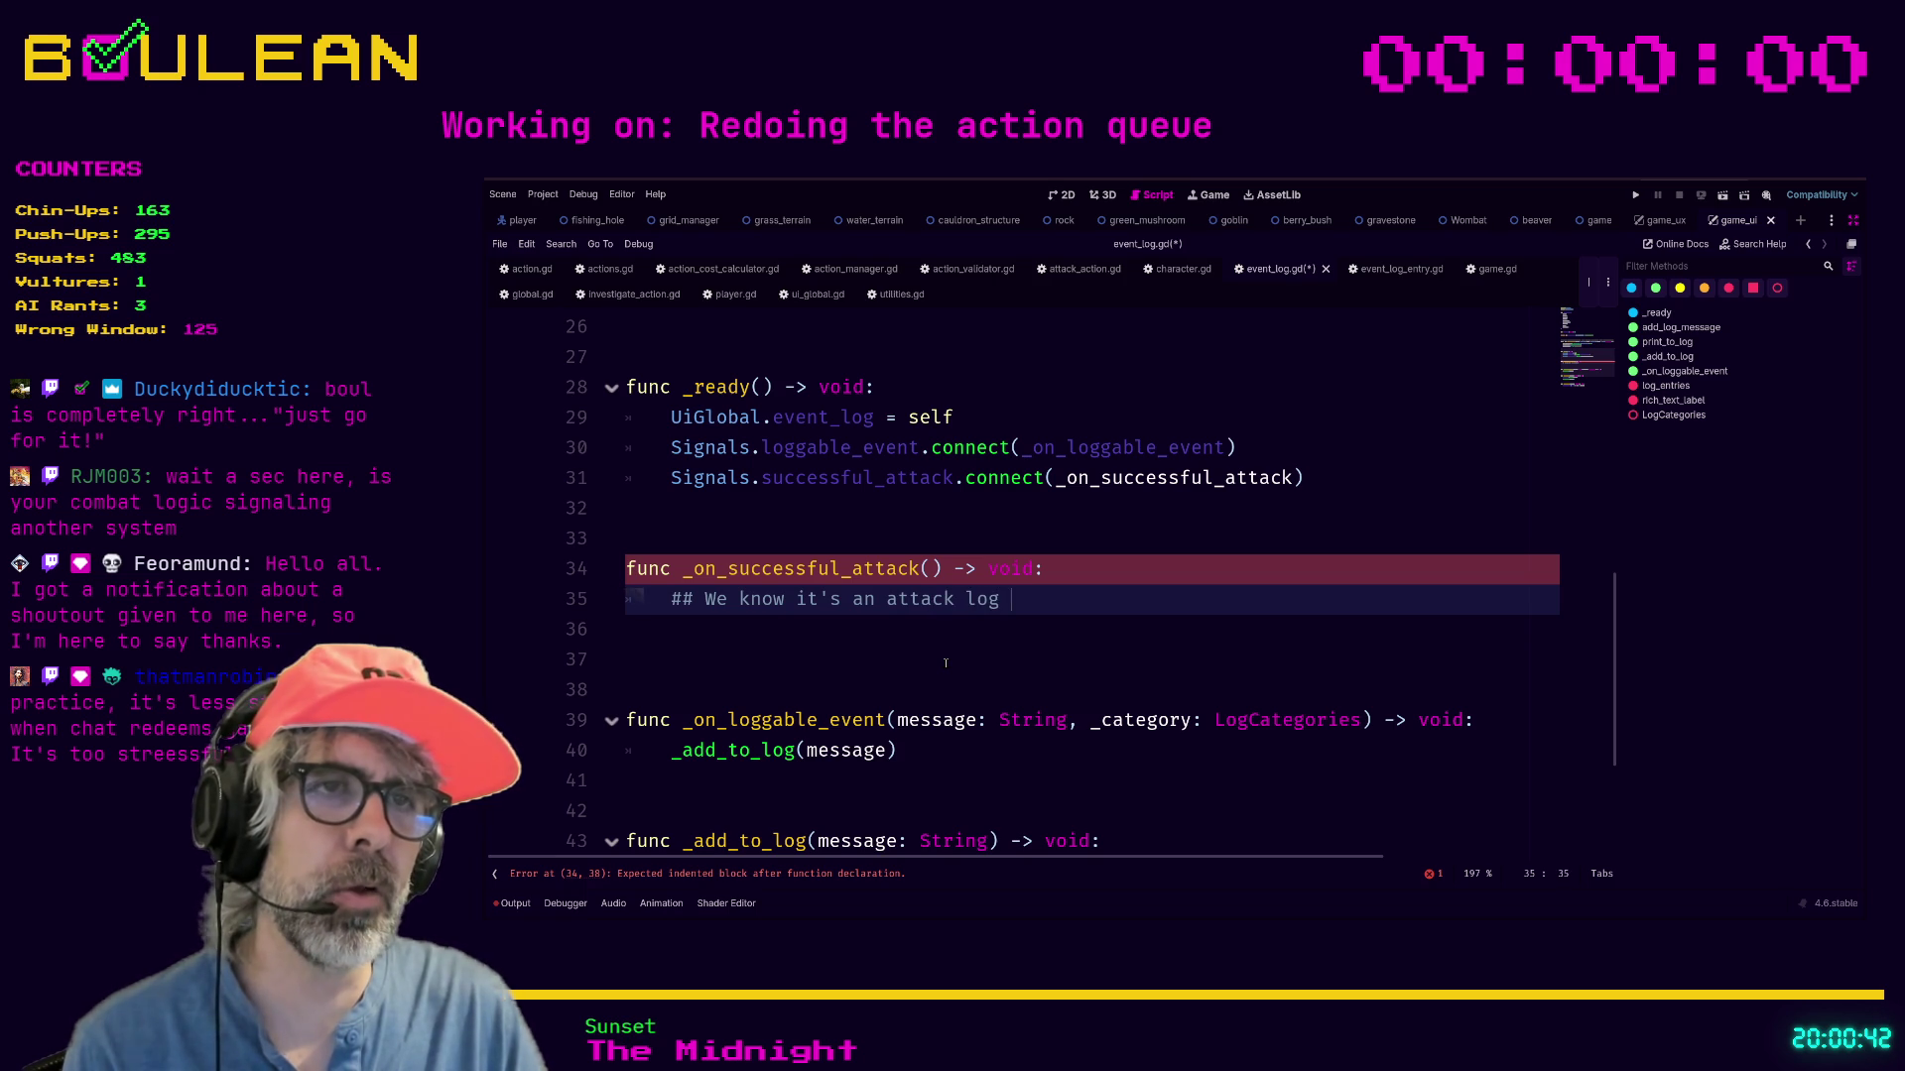
{"action": "key", "text": "Return"}
{"action": "type", "text": "## W"}
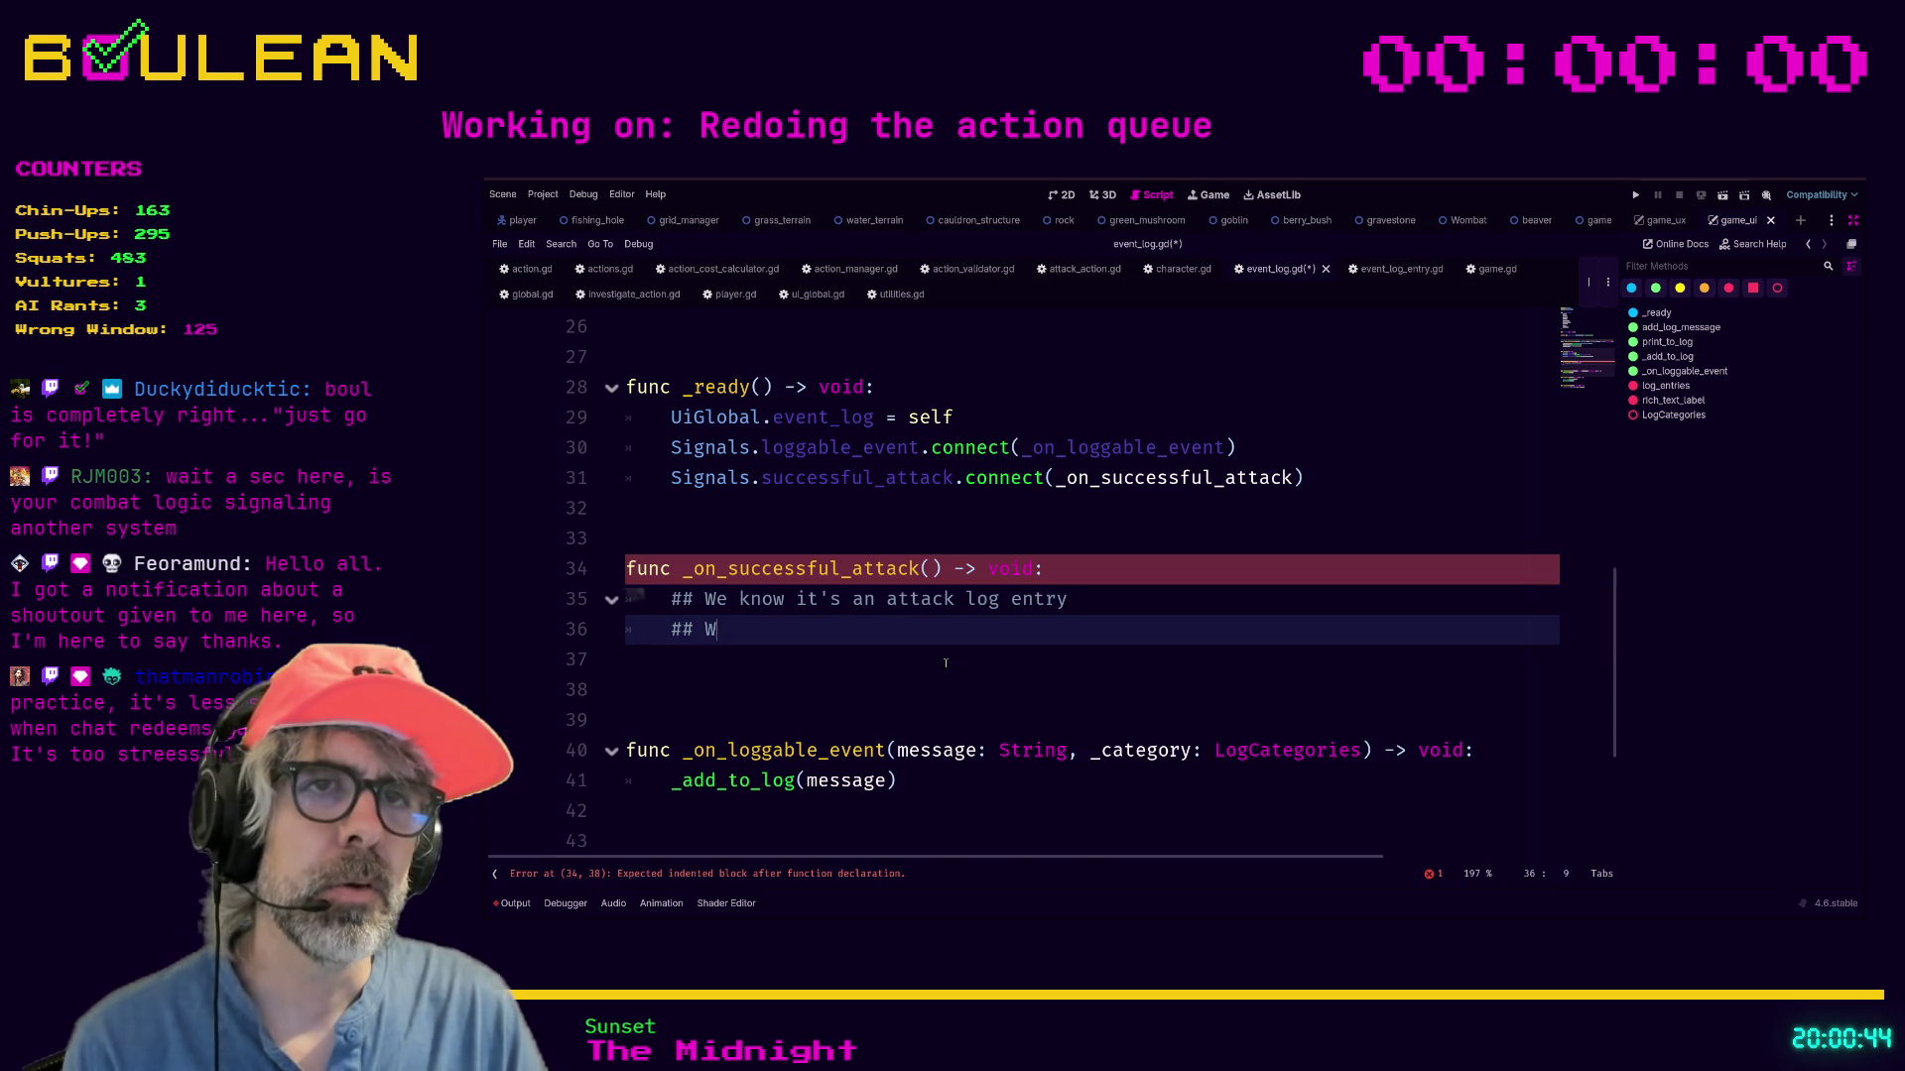
{"action": "type", "text": "e know the categ"}
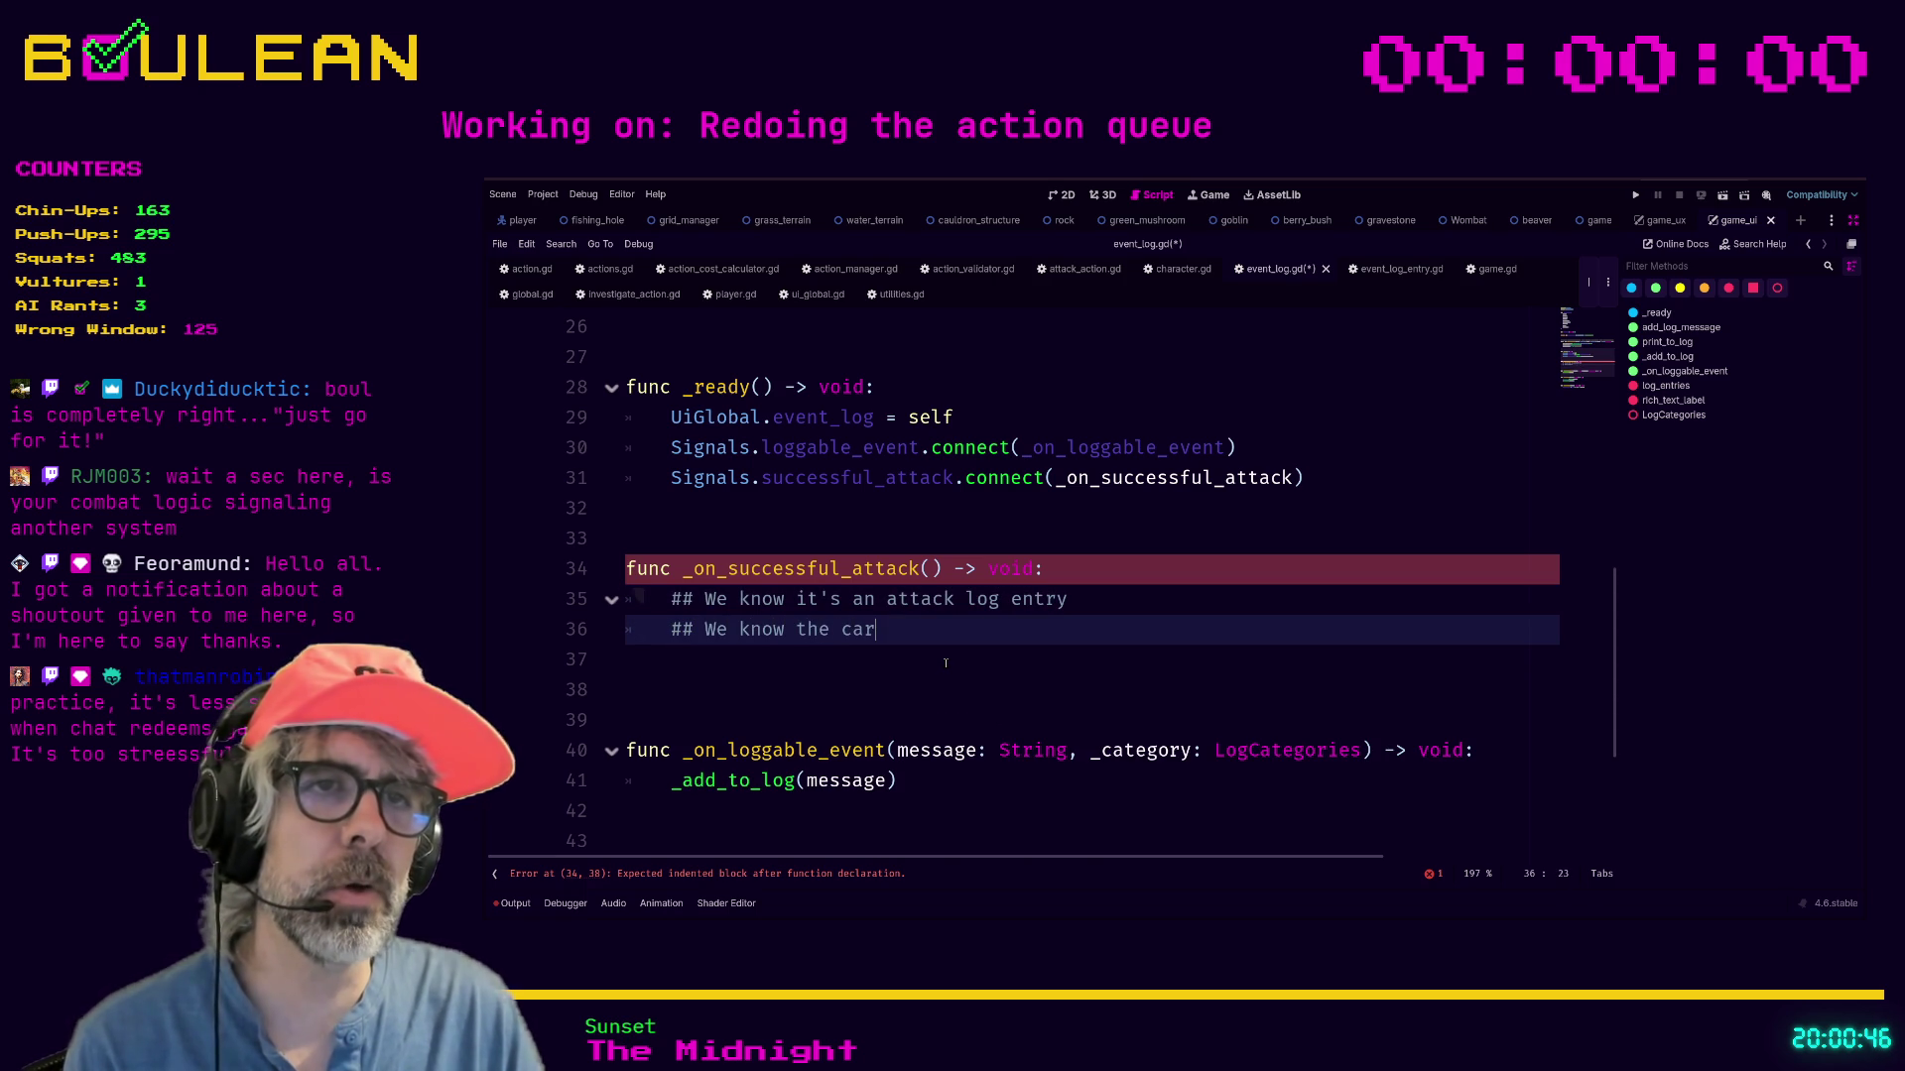
{"action": "type", "text": "ory"}
{"action": "key", "text": "Return"}
{"action": "type", "text": "## We need the "}
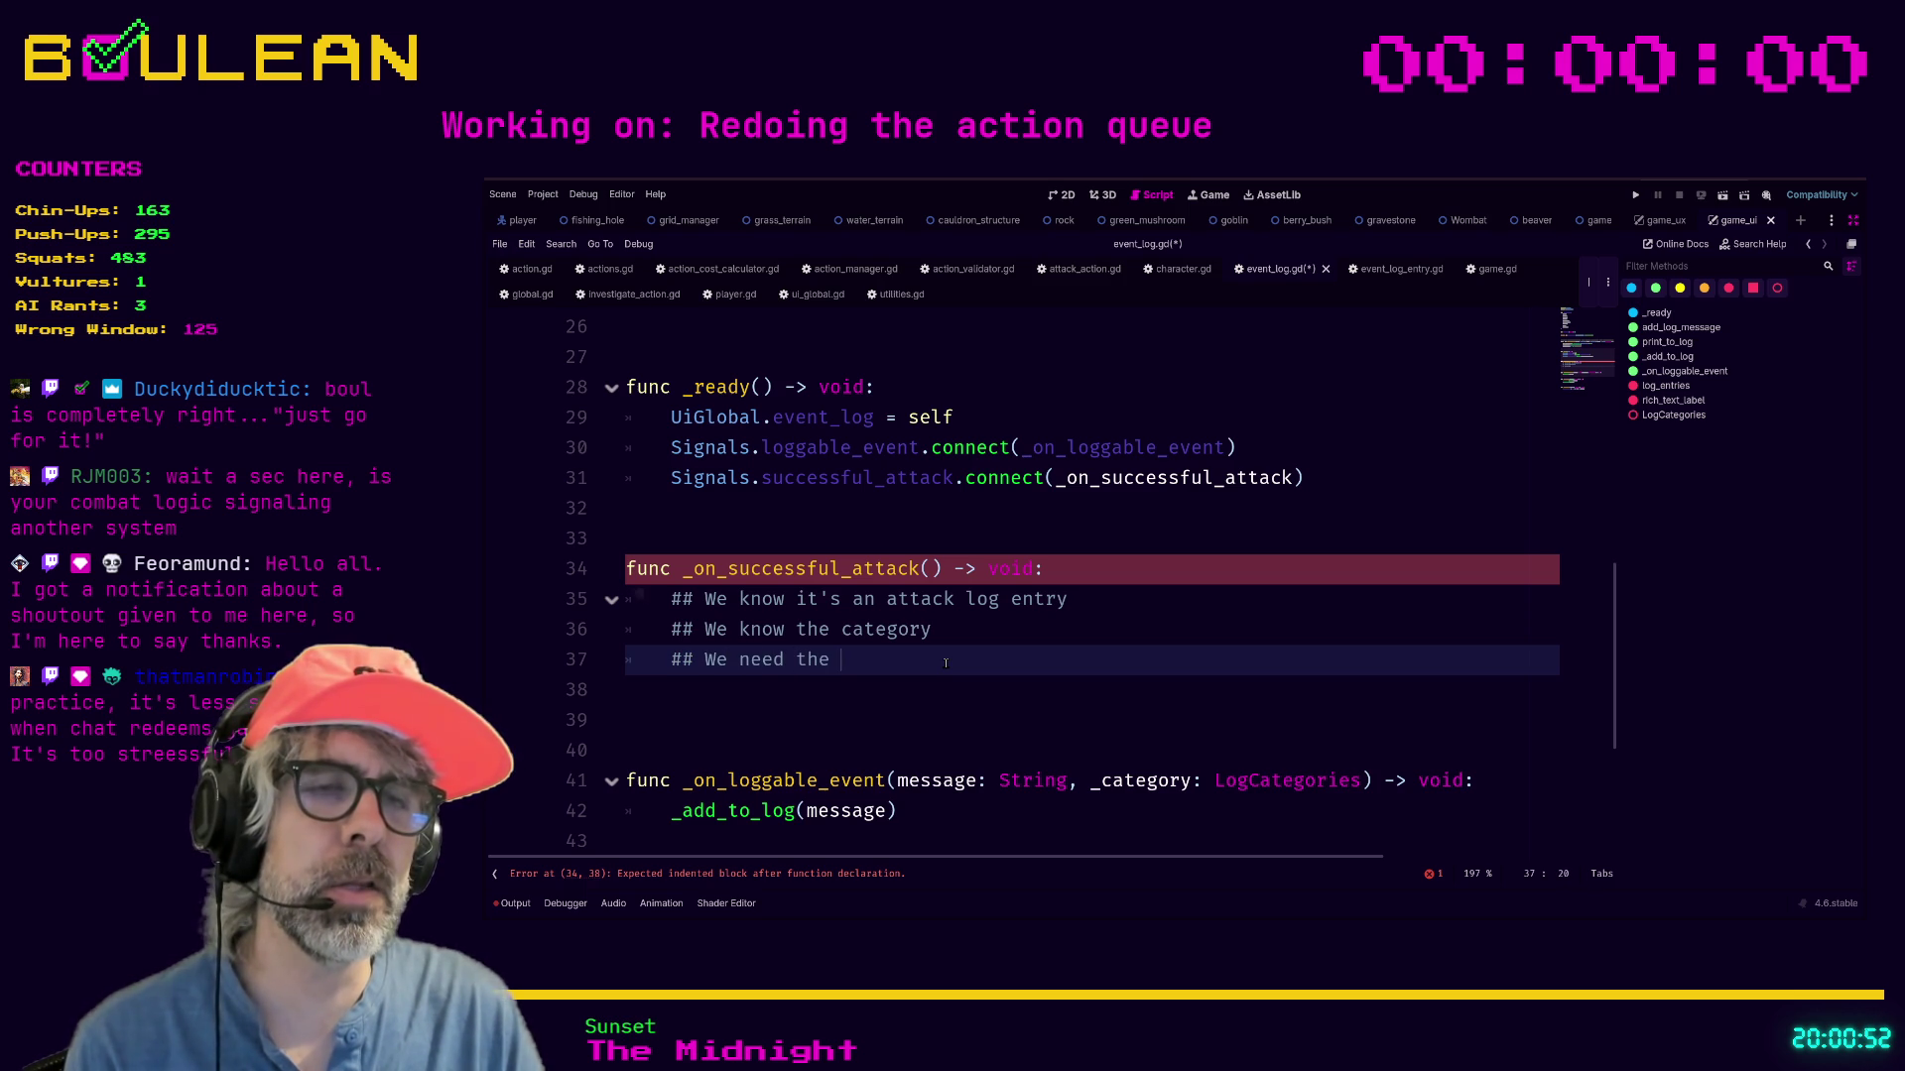
{"action": "type", "text": "sour"}
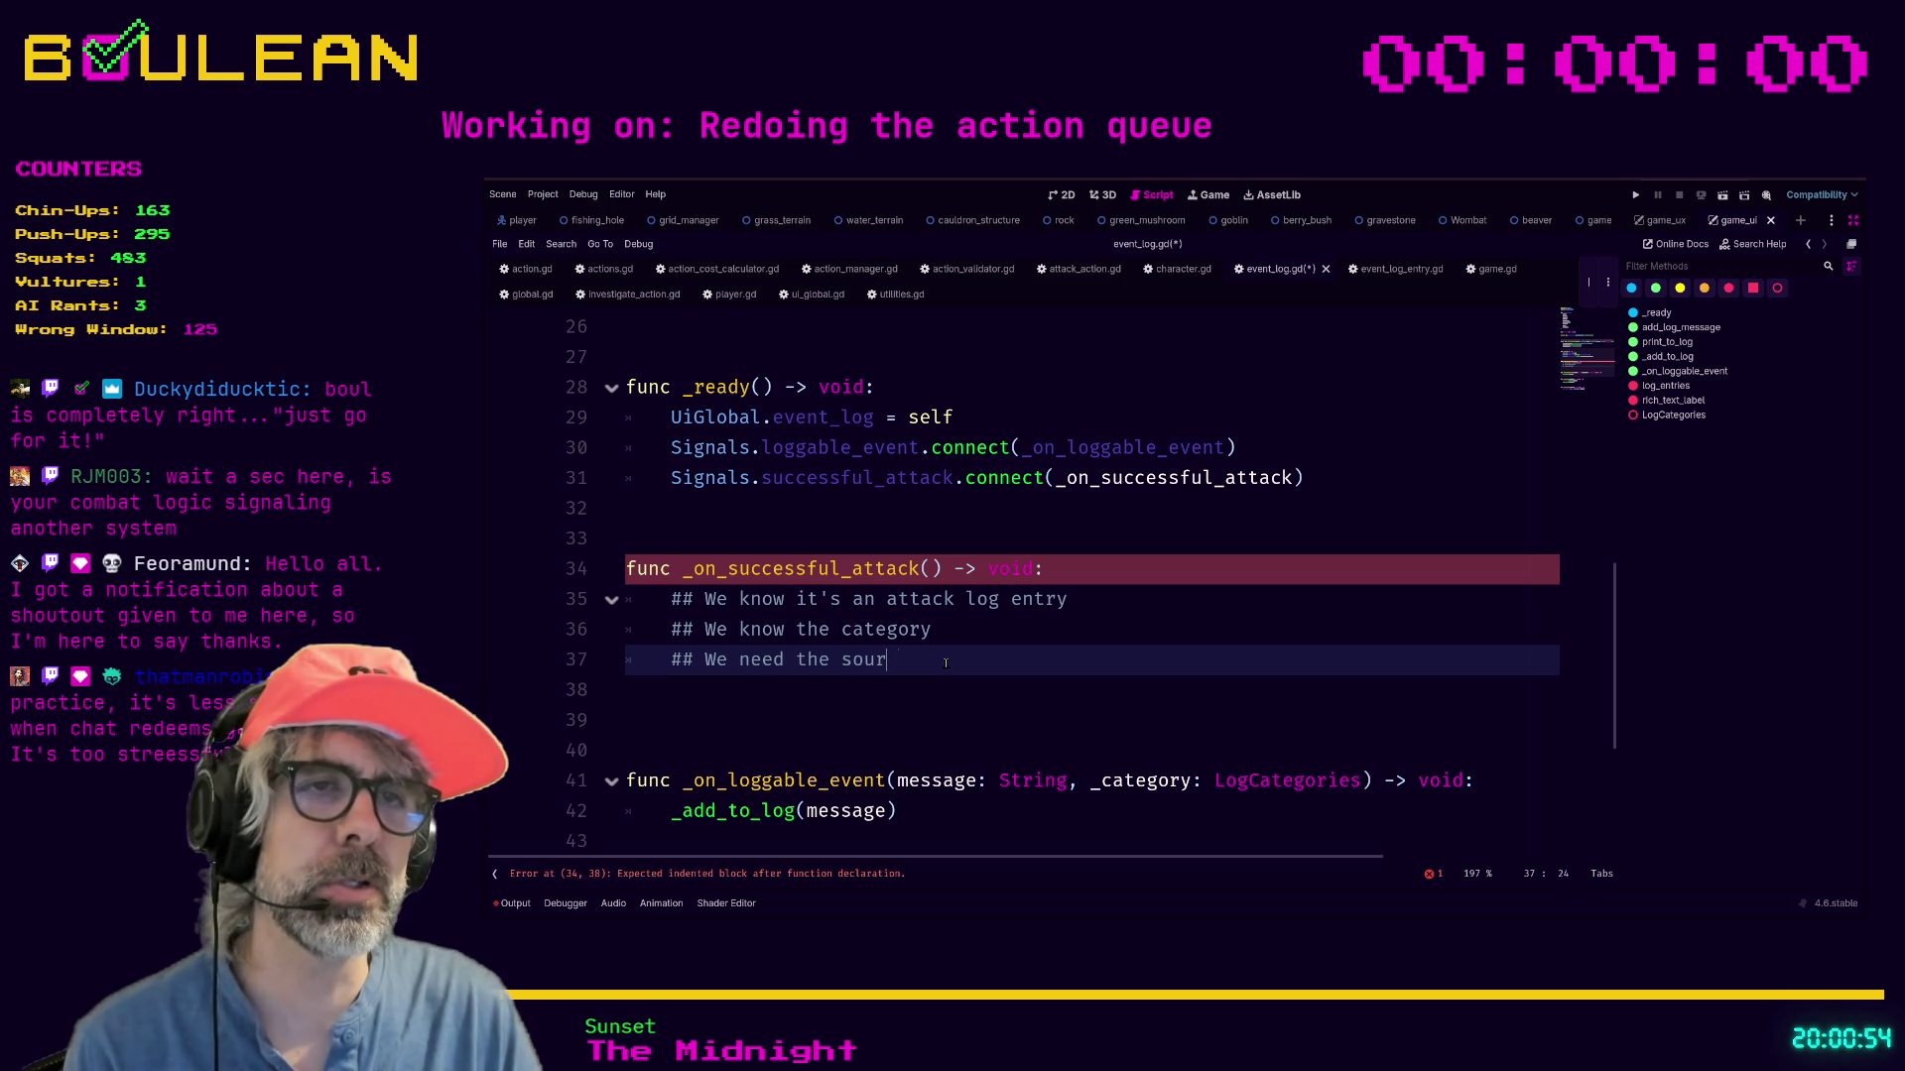
{"action": "type", "text": "ce (attacker)"}
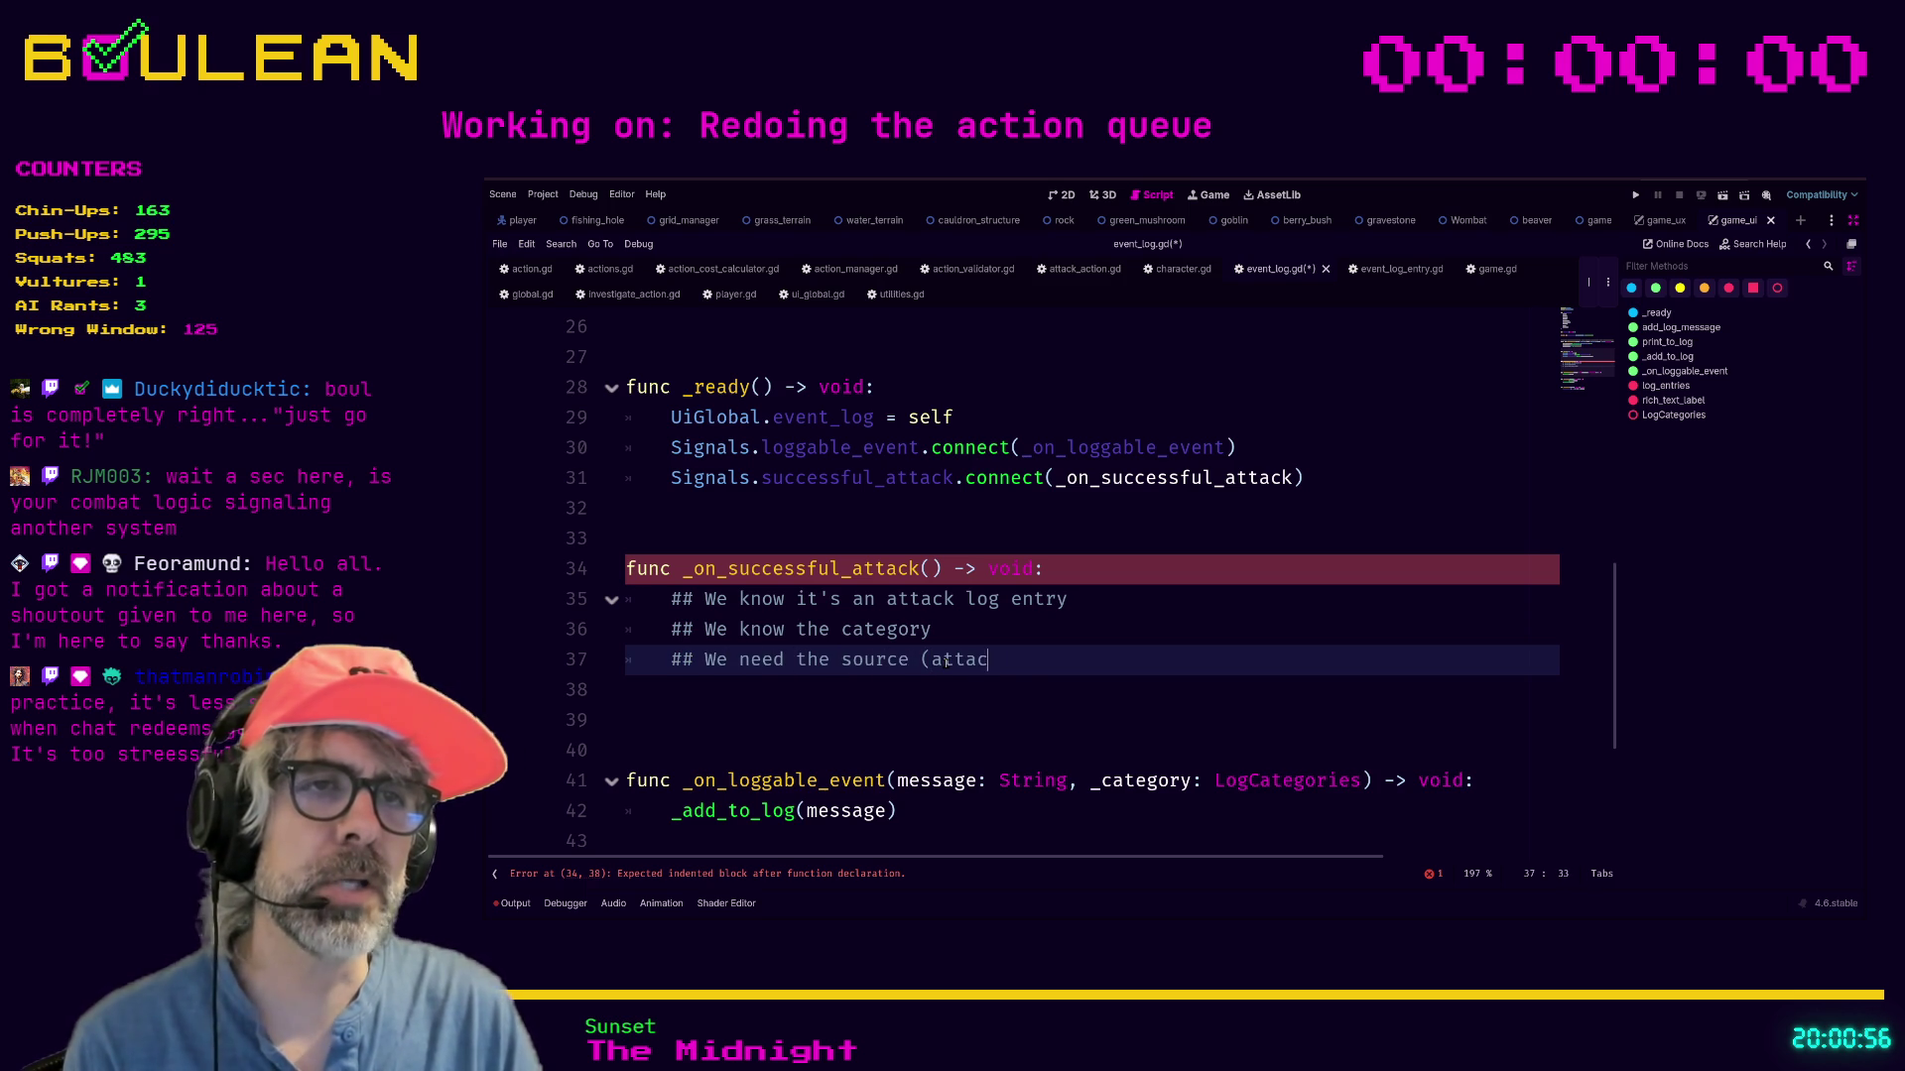
{"action": "key", "text": "Return"}
{"action": "type", "text": "##"}
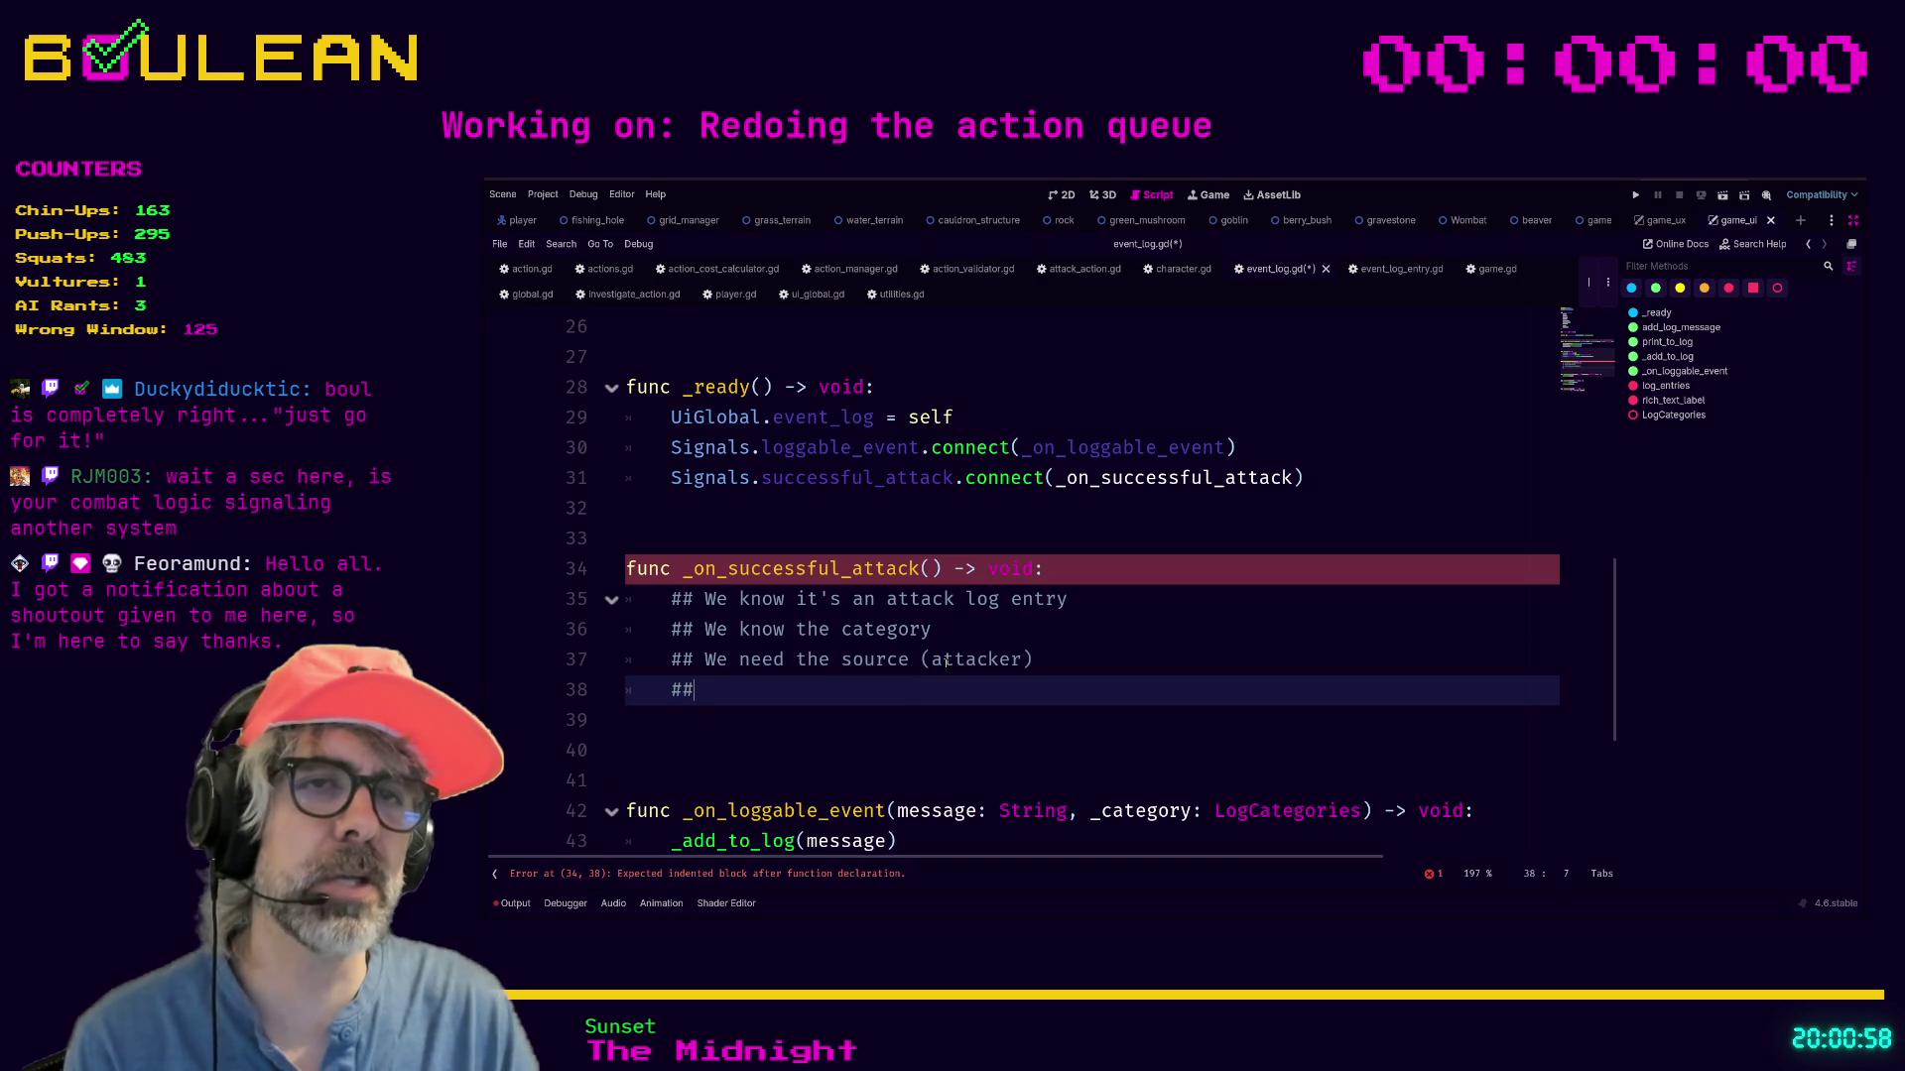
{"action": "type", "text": " We need the target "}
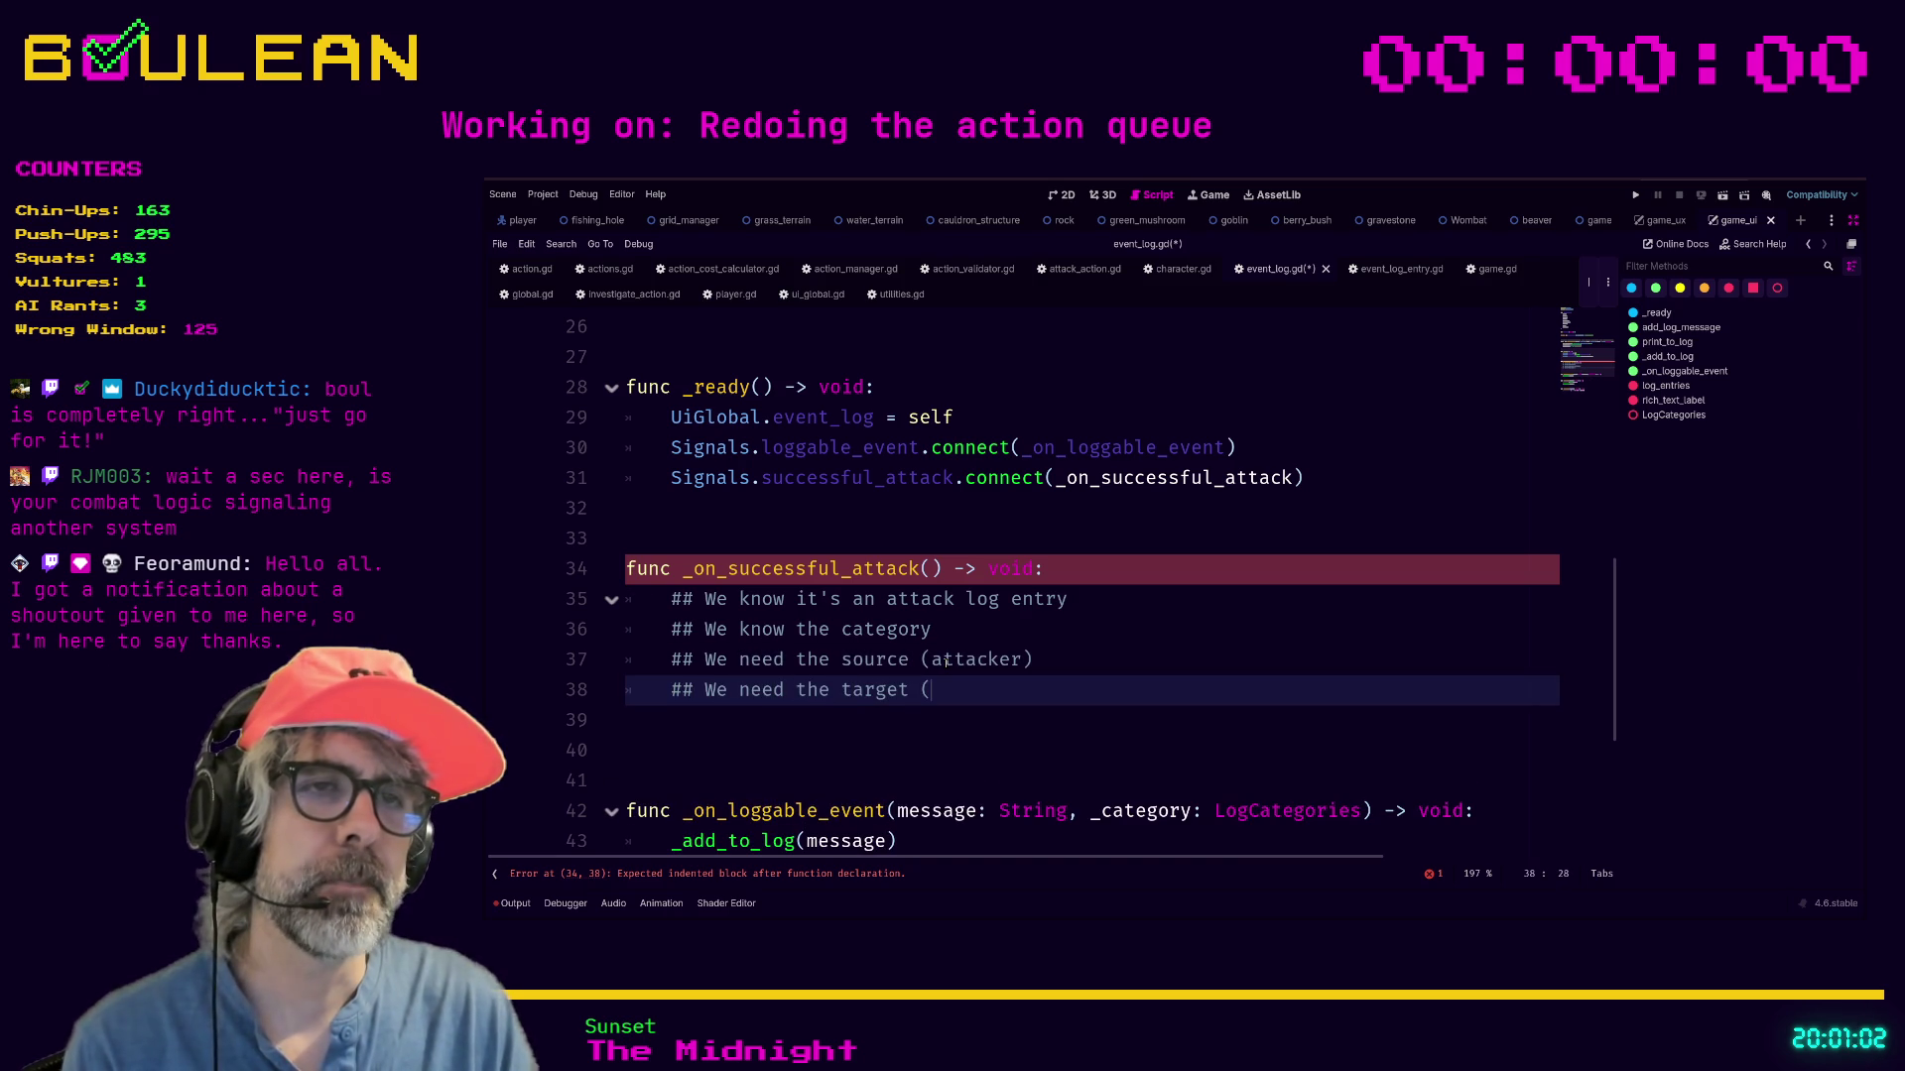
{"action": "type", "text": "(attackee)"}
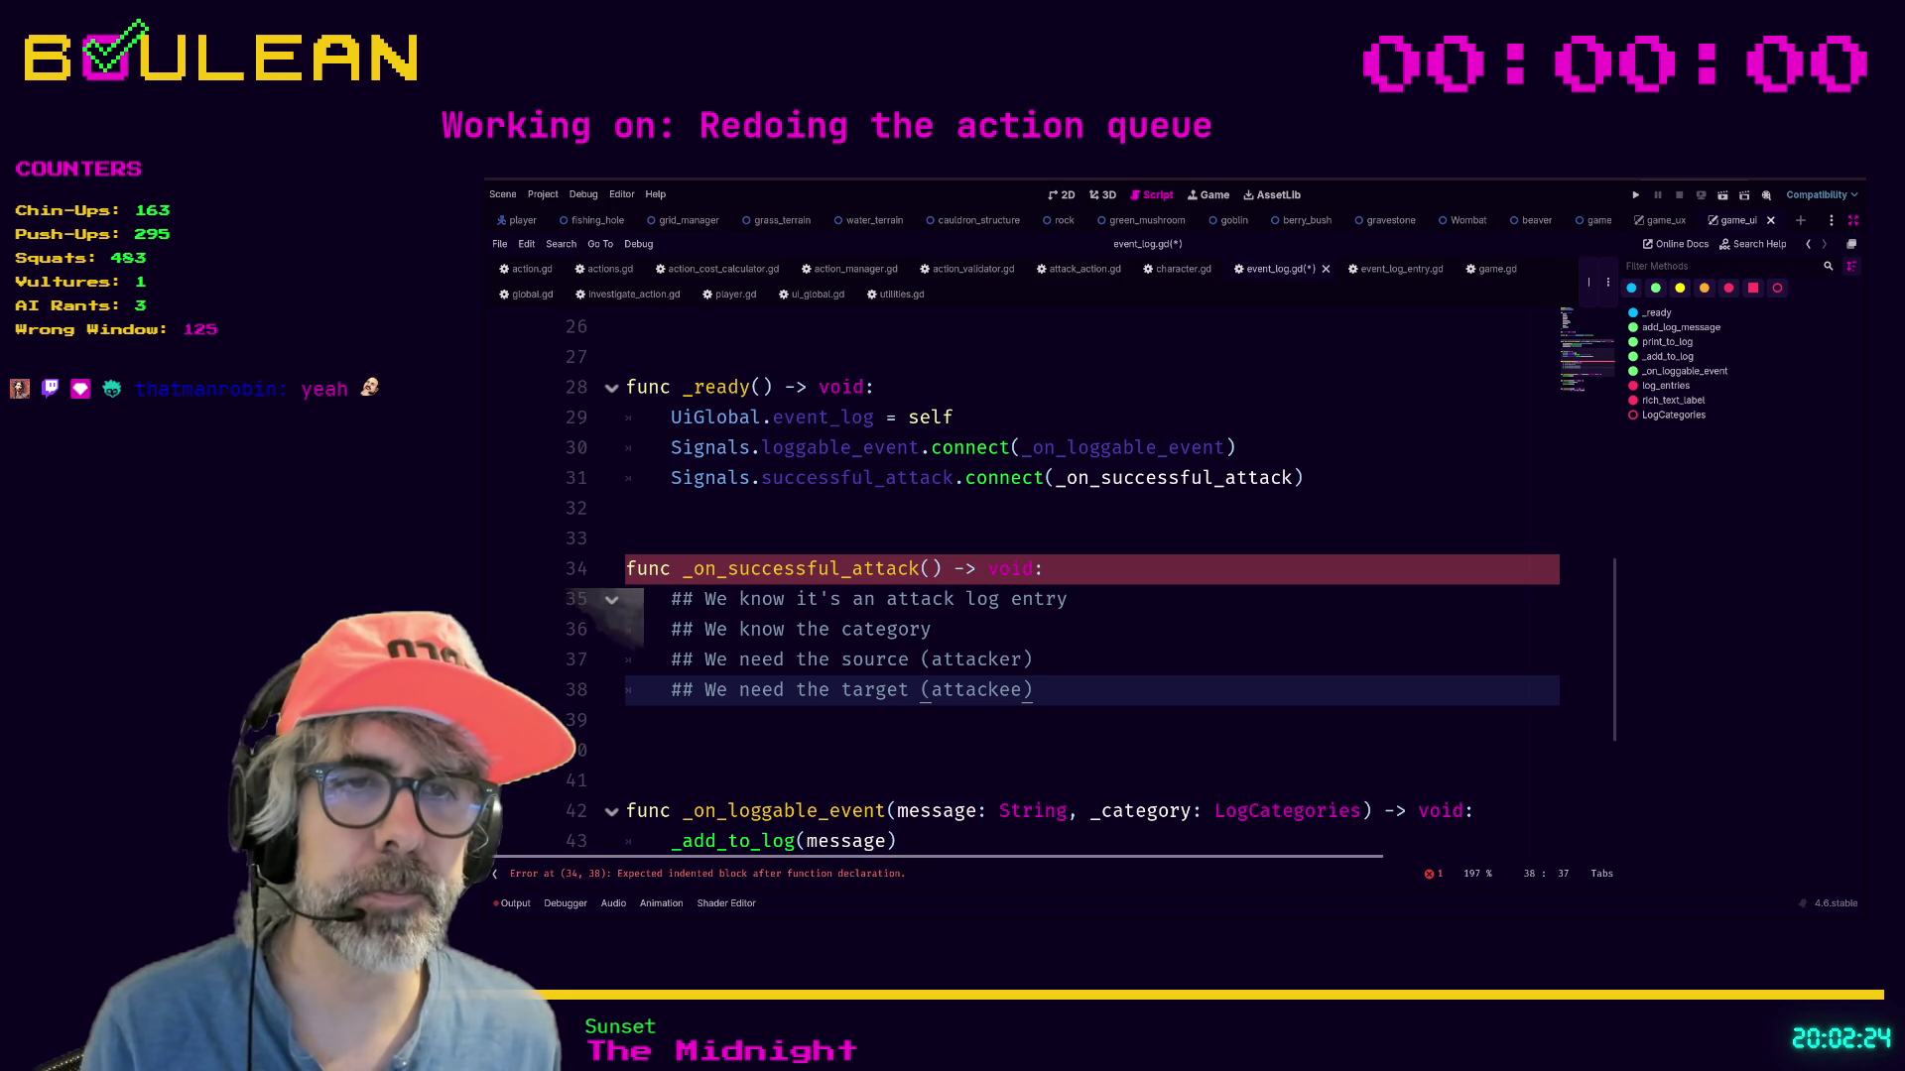
Place the caret on the empty line below the four planning comments.
{"action": "left_click", "coordinate": [698, 729]}
Give _on_successful_attack the parameters source: Character and target: GridObject.
{"action": "scroll", "coordinate": [1002, 689], "scroll_direction": "down", "scroll_amount": 3}
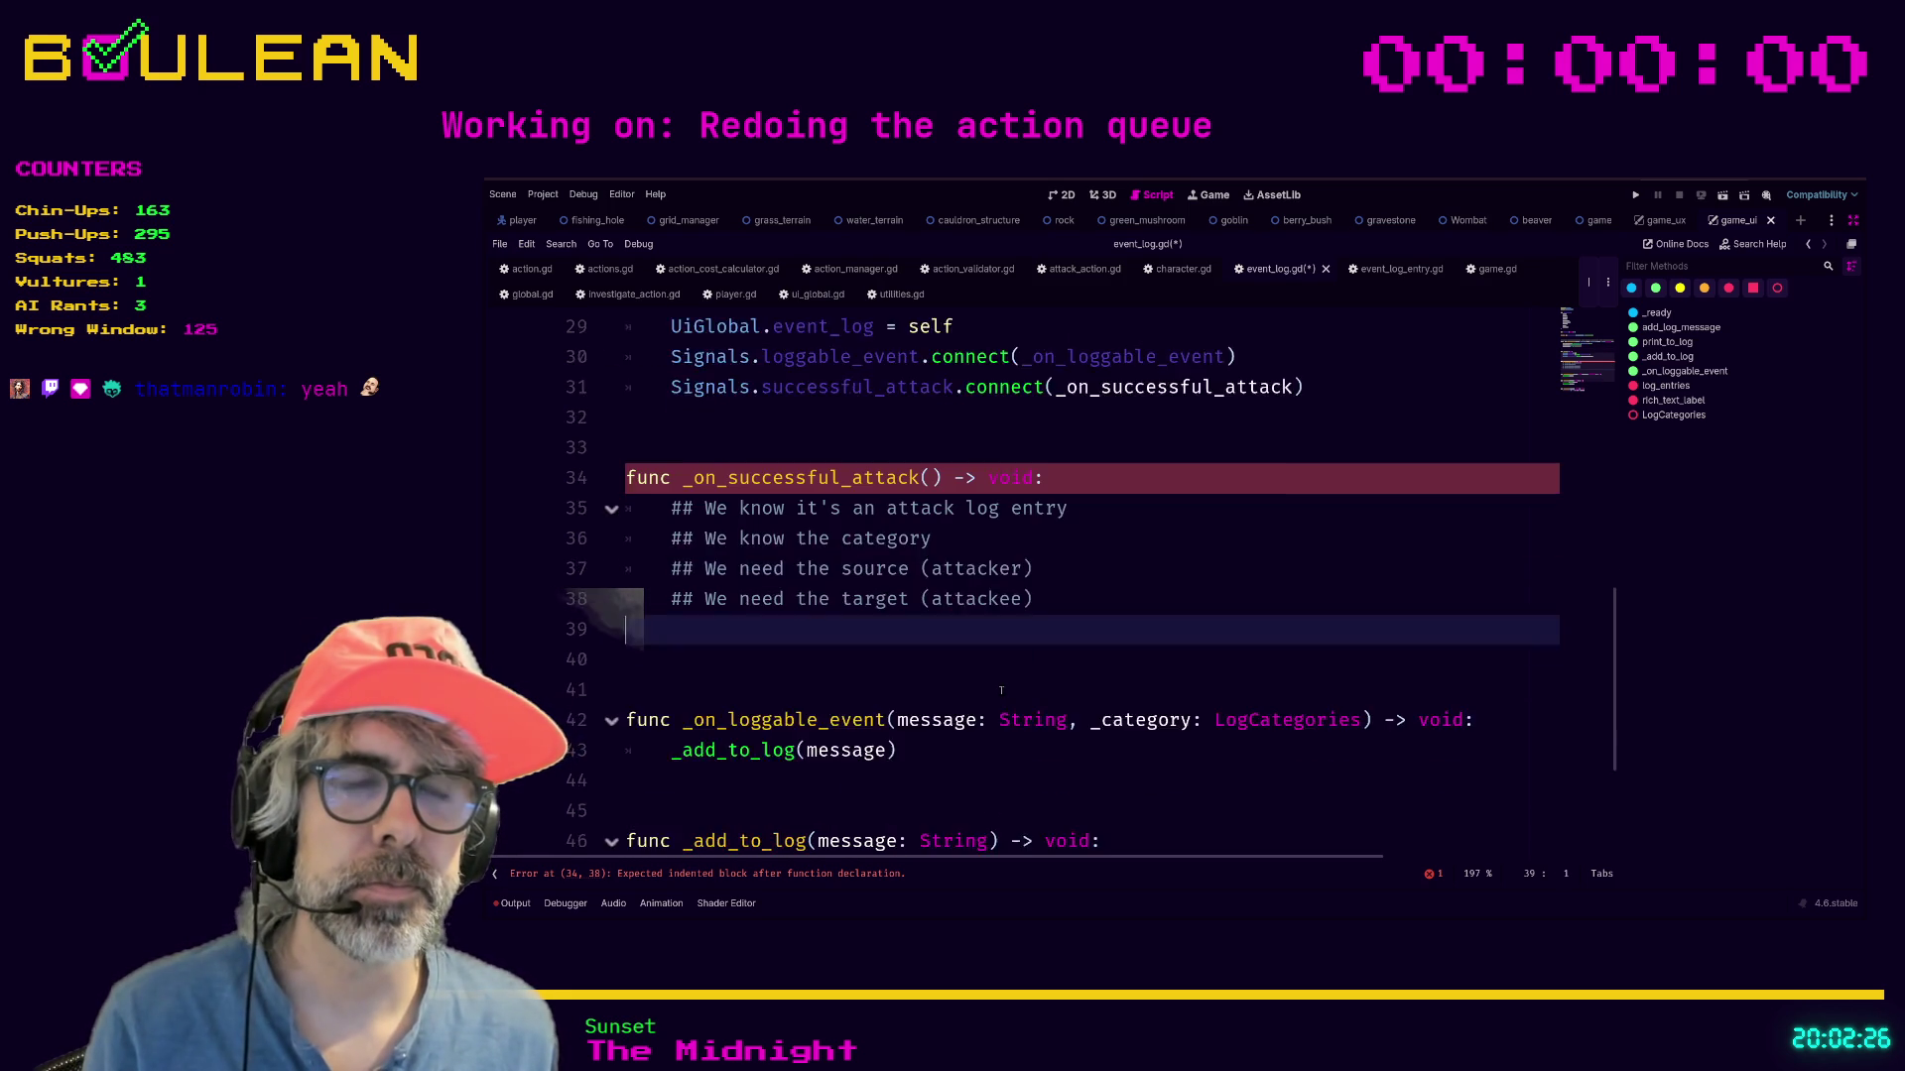
{"action": "scroll", "coordinate": [1000, 685], "scroll_direction": "up", "scroll_amount": 3}
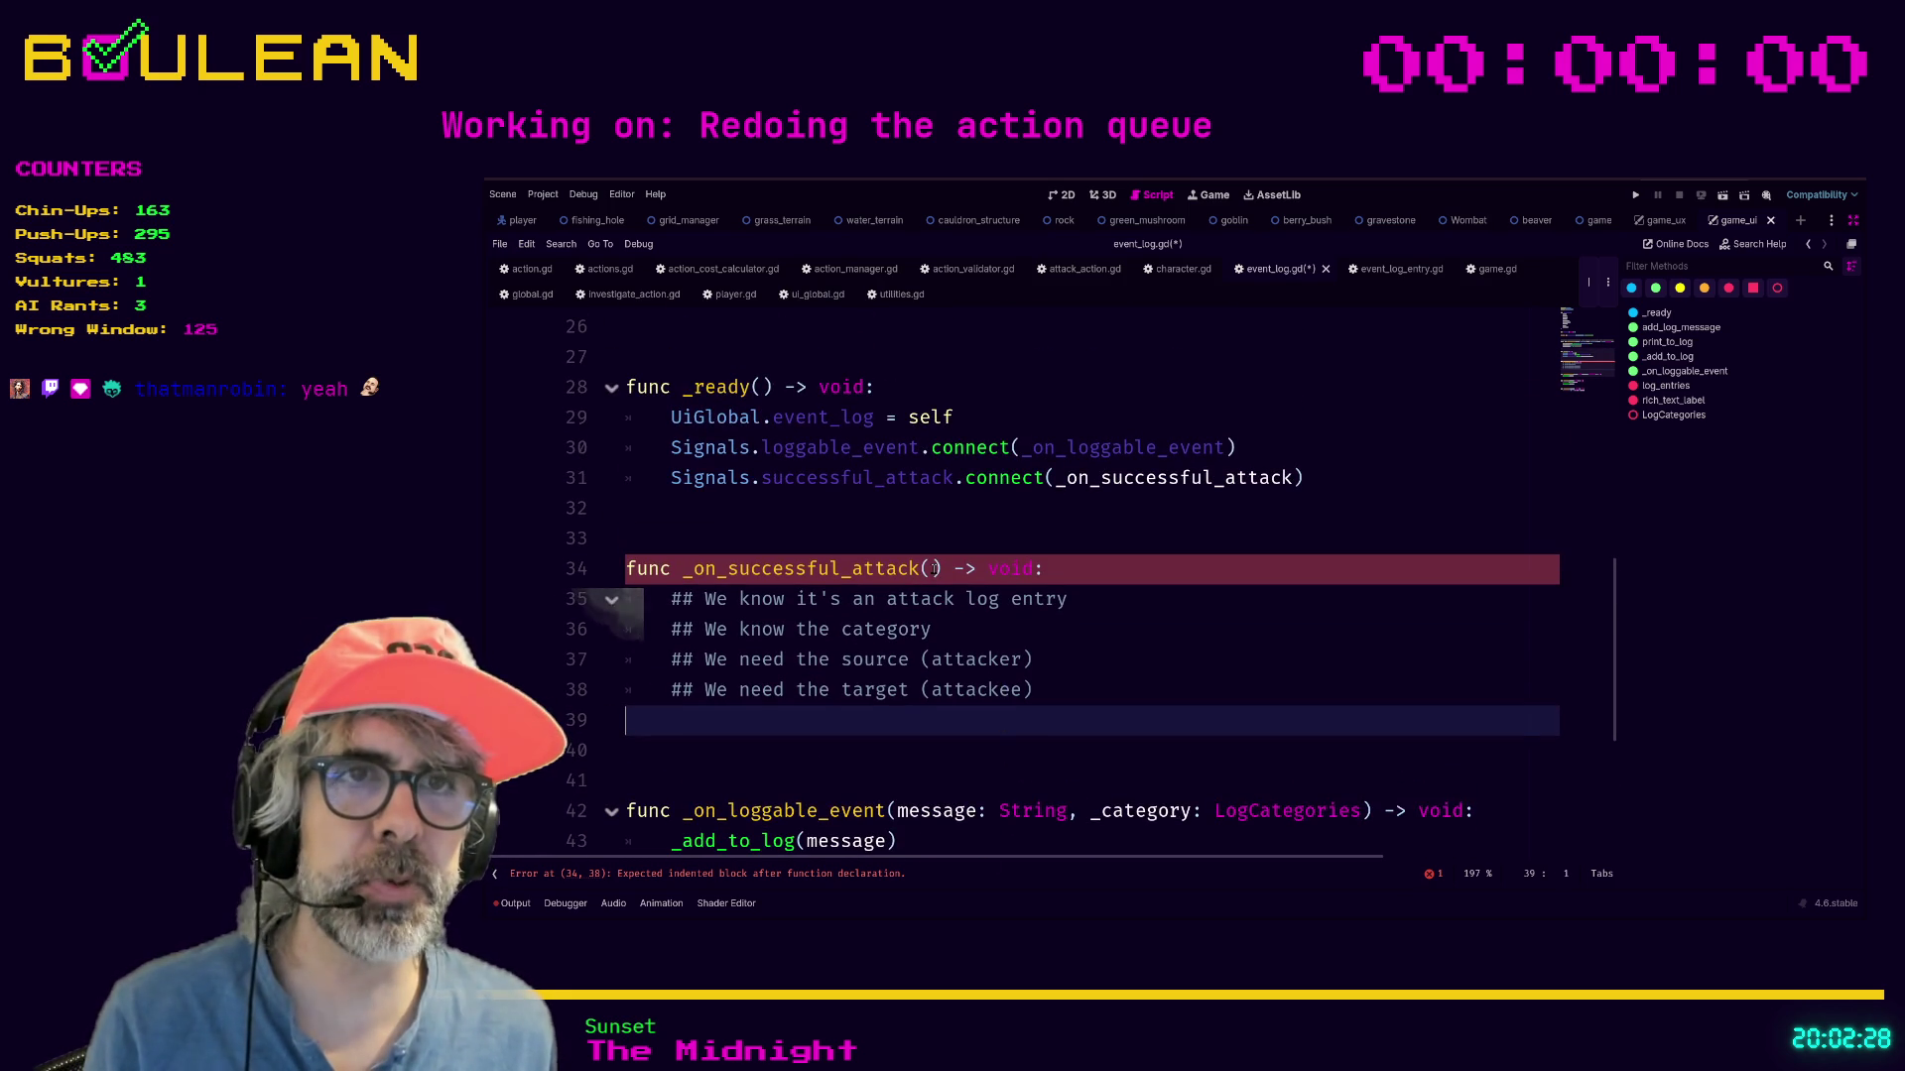
{"action": "left_click", "coordinate": [932, 568]}
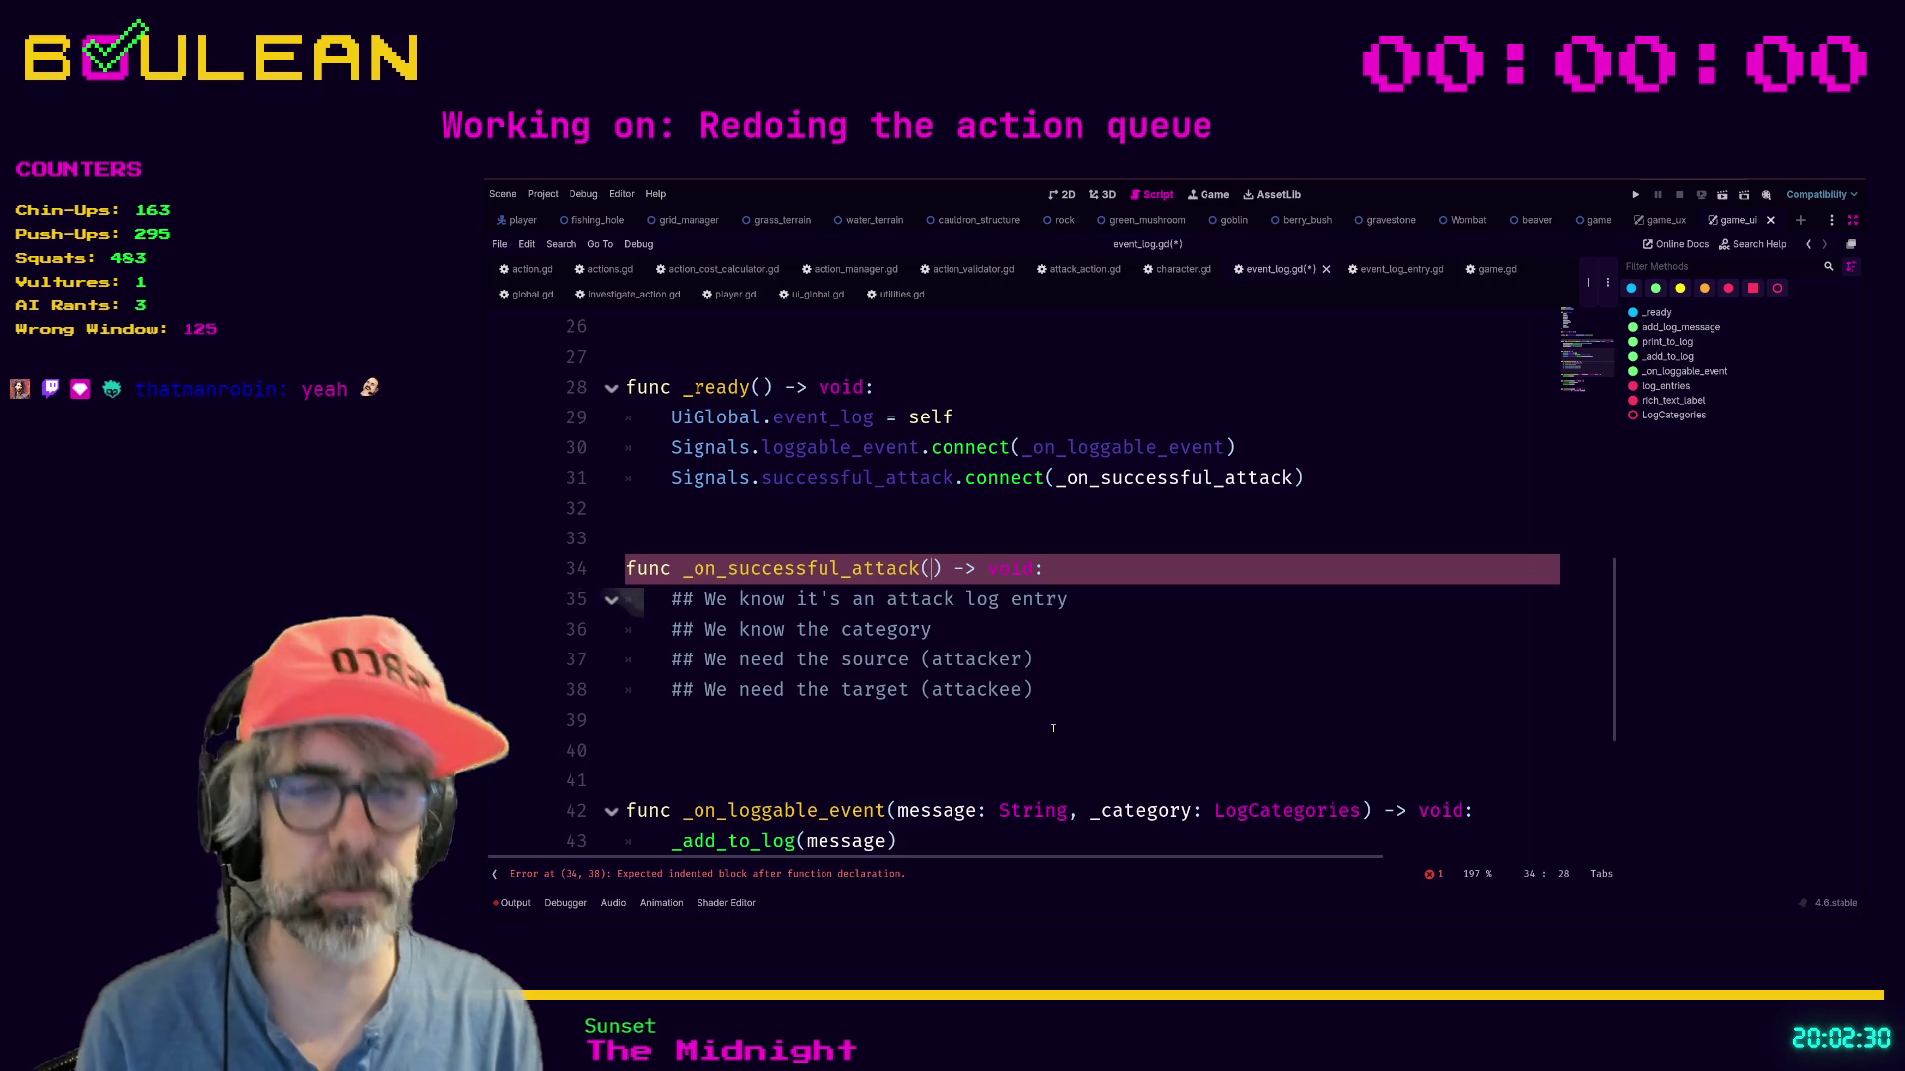
{"action": "type", "text": "source"}
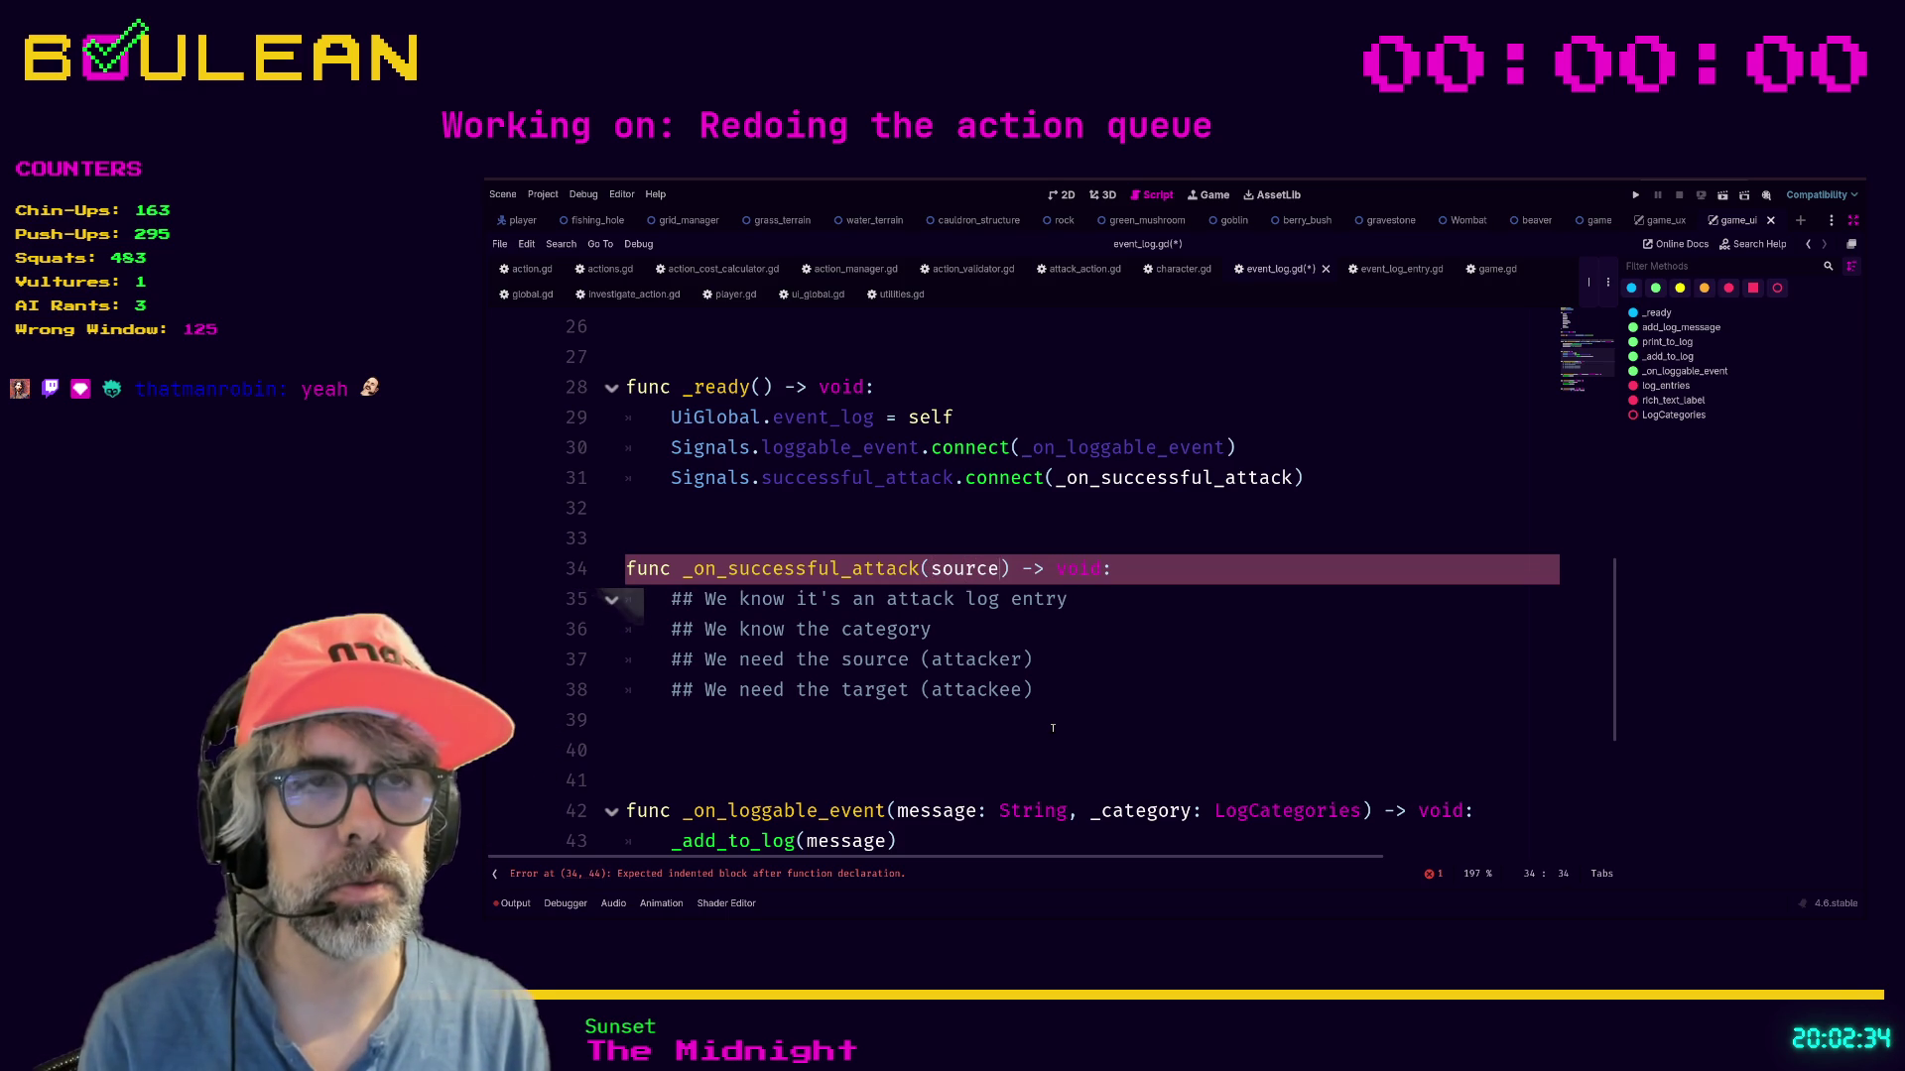
{"action": "type", "text": ": Character"}
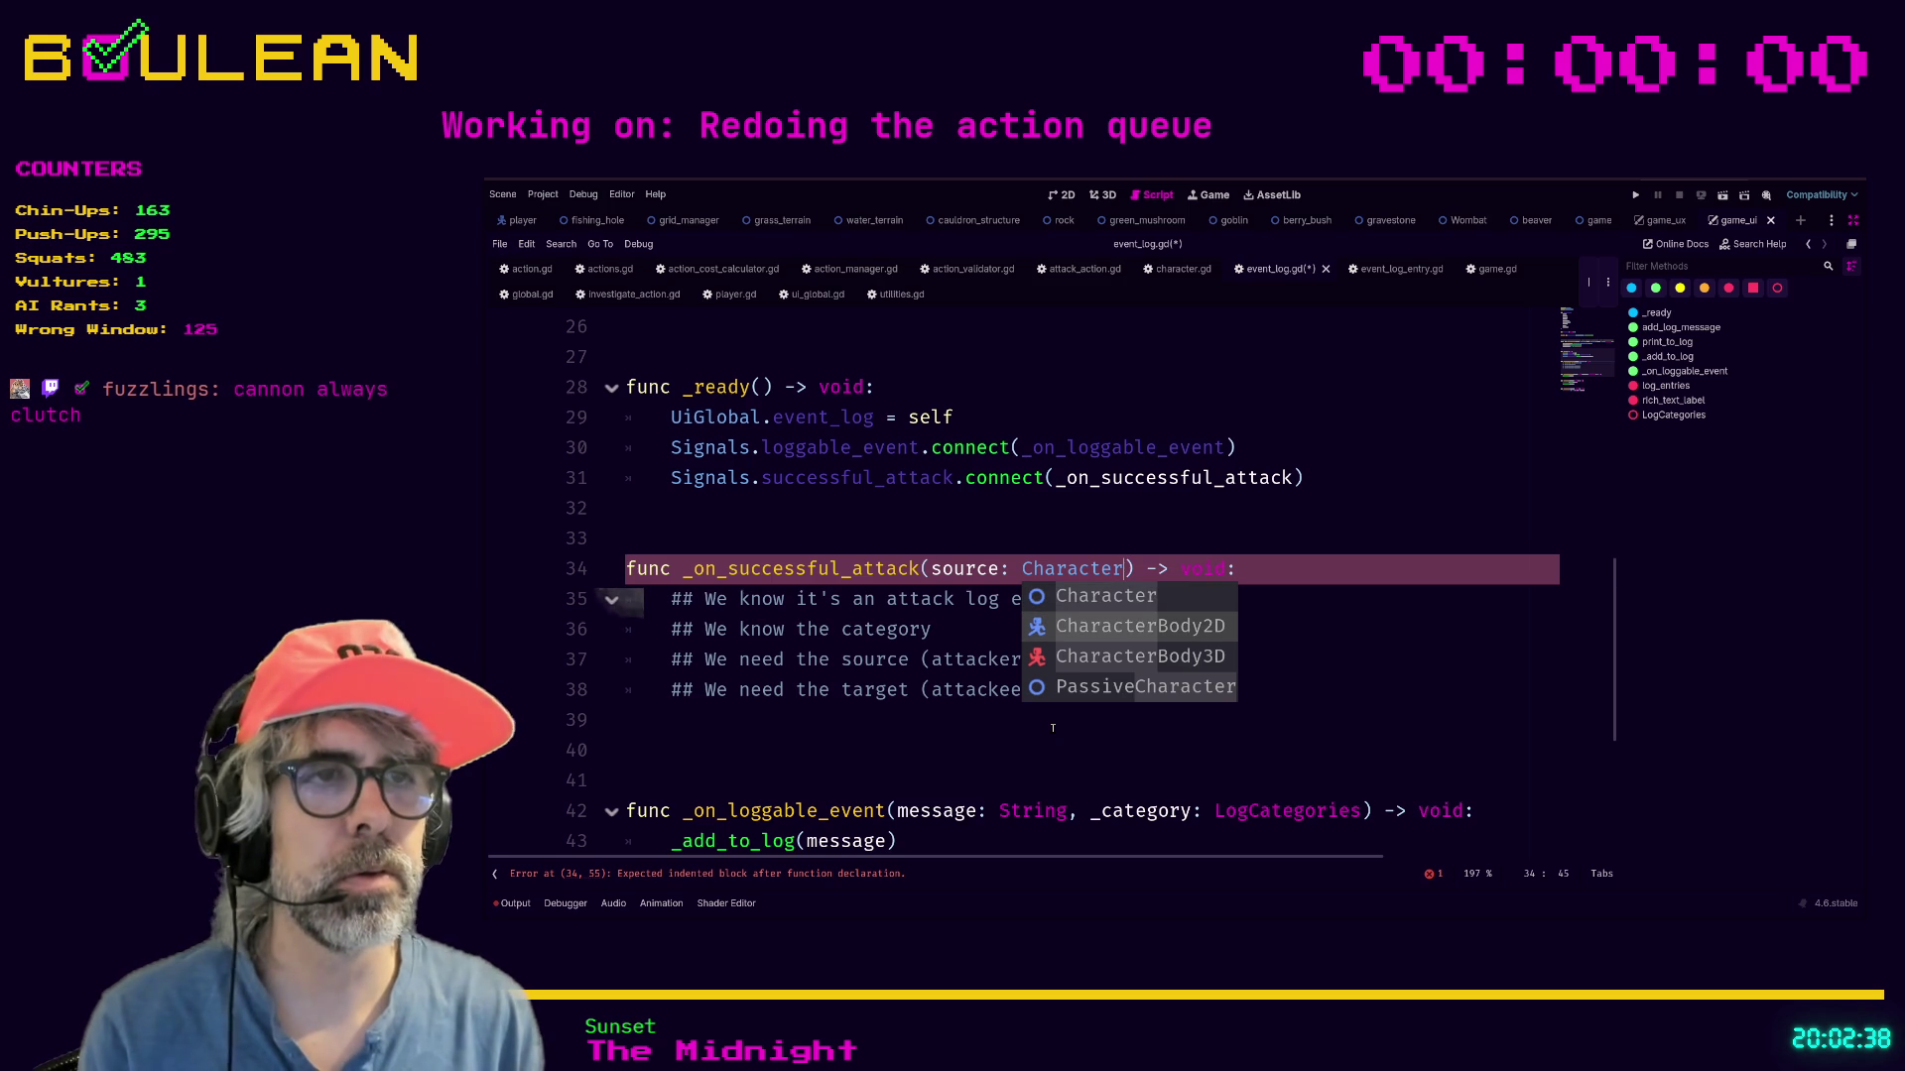
{"action": "key", "text": "Escape"}
{"action": "type", "text": ", target: Gr"}
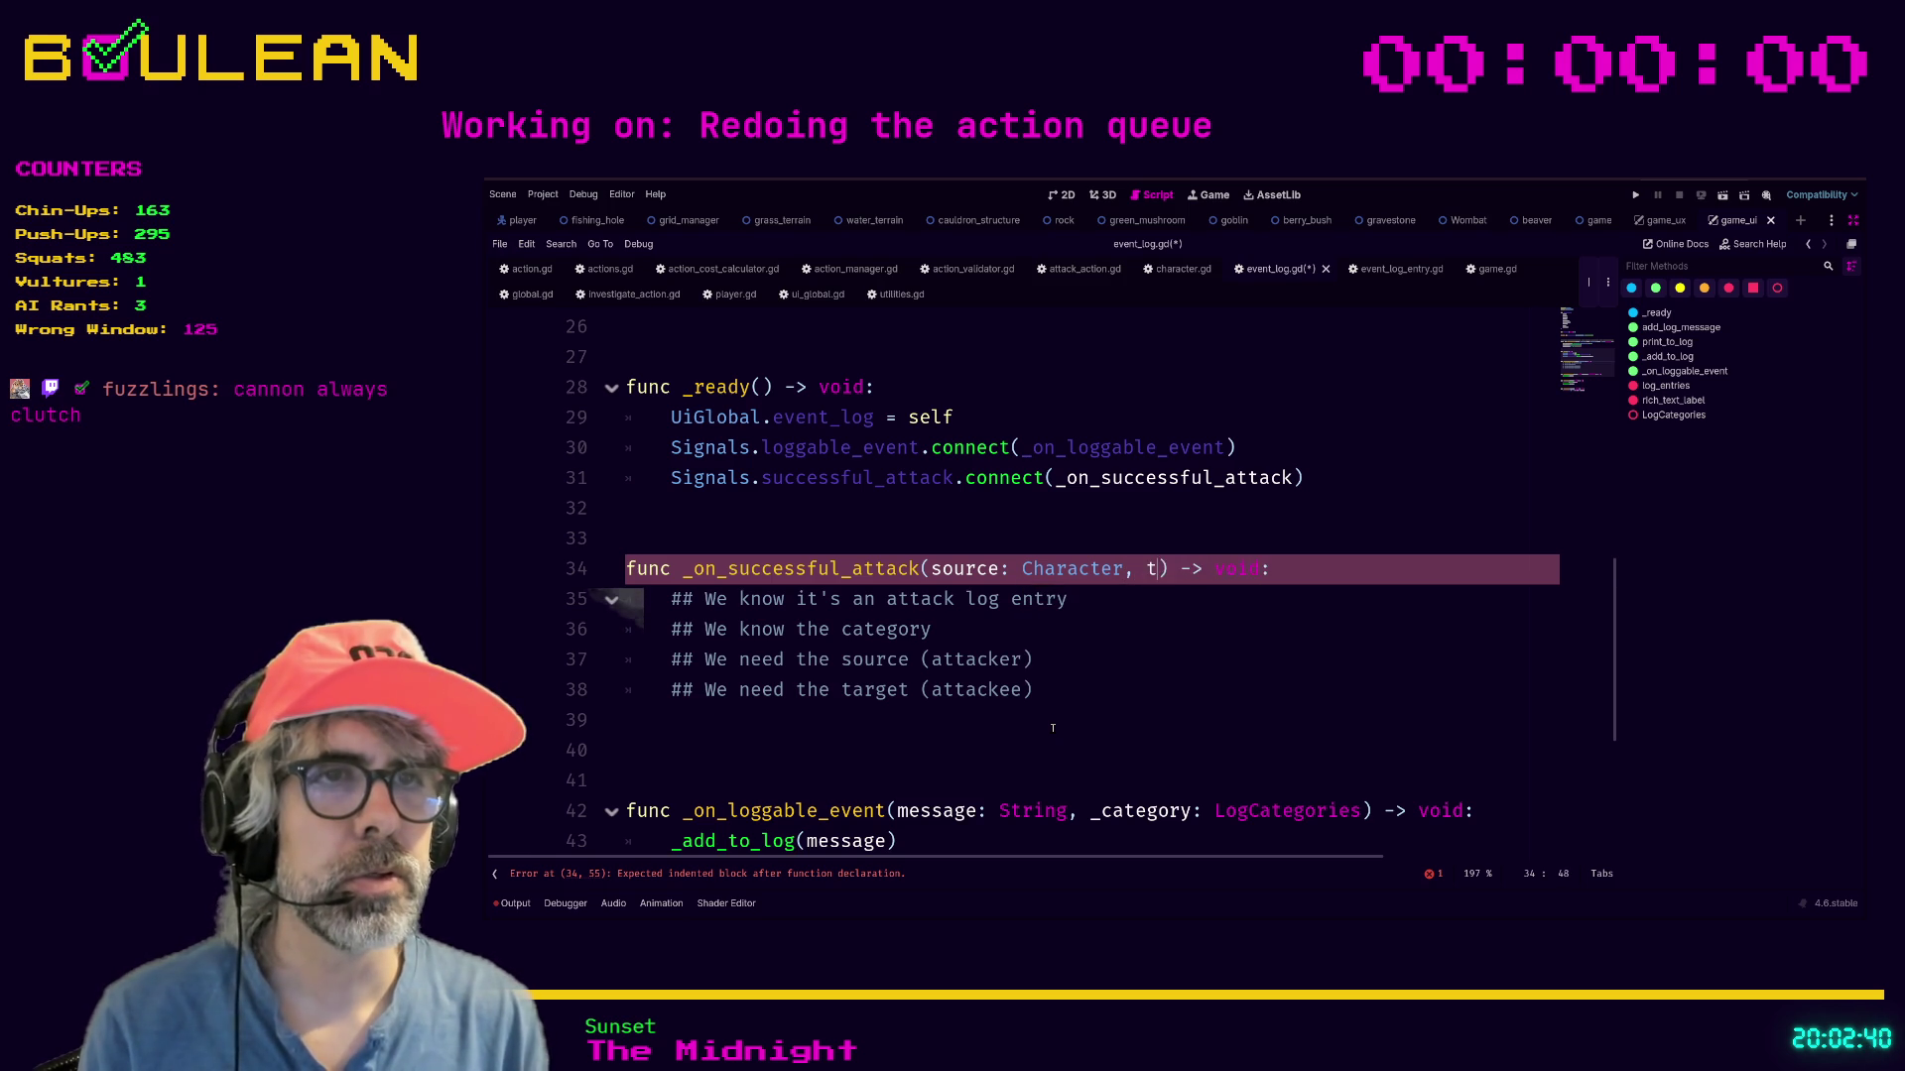
{"action": "type", "text": "i"}
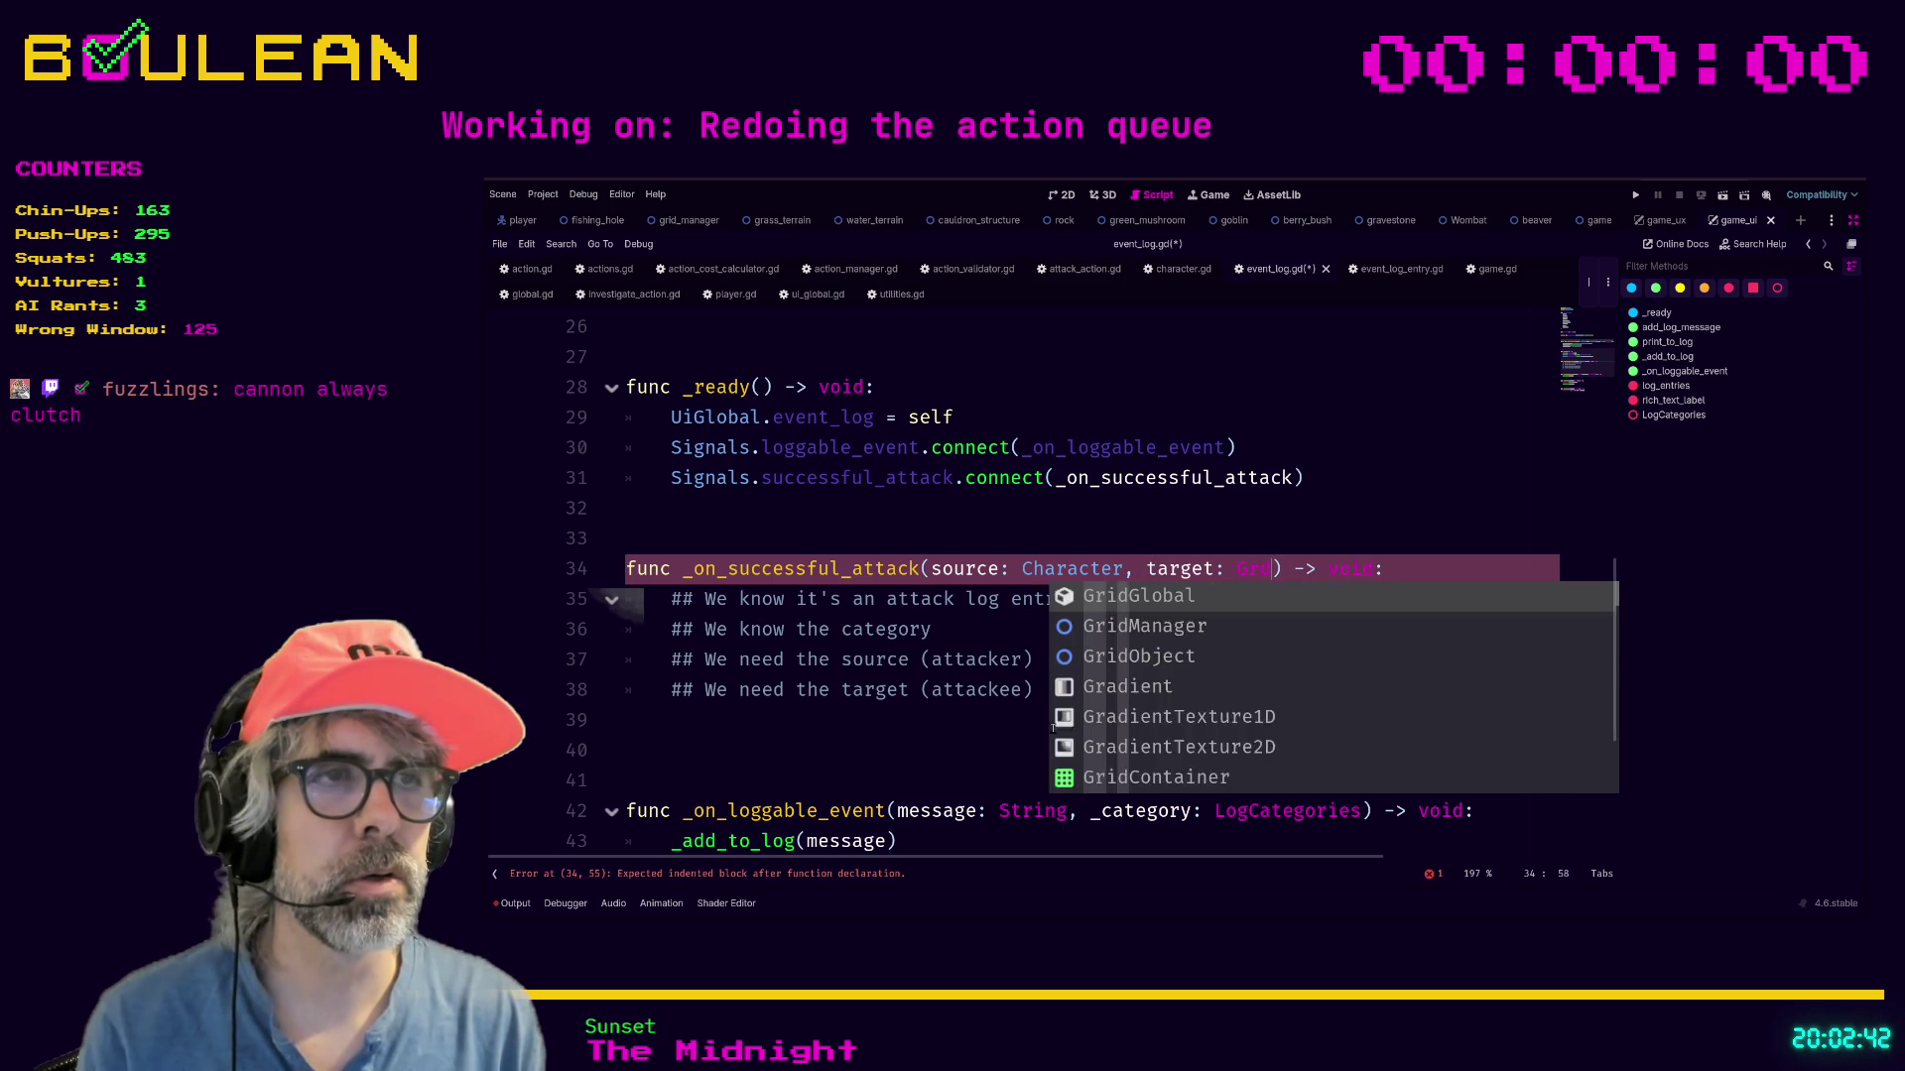
{"action": "key", "text": "Down"}
{"action": "key", "text": "Down"}
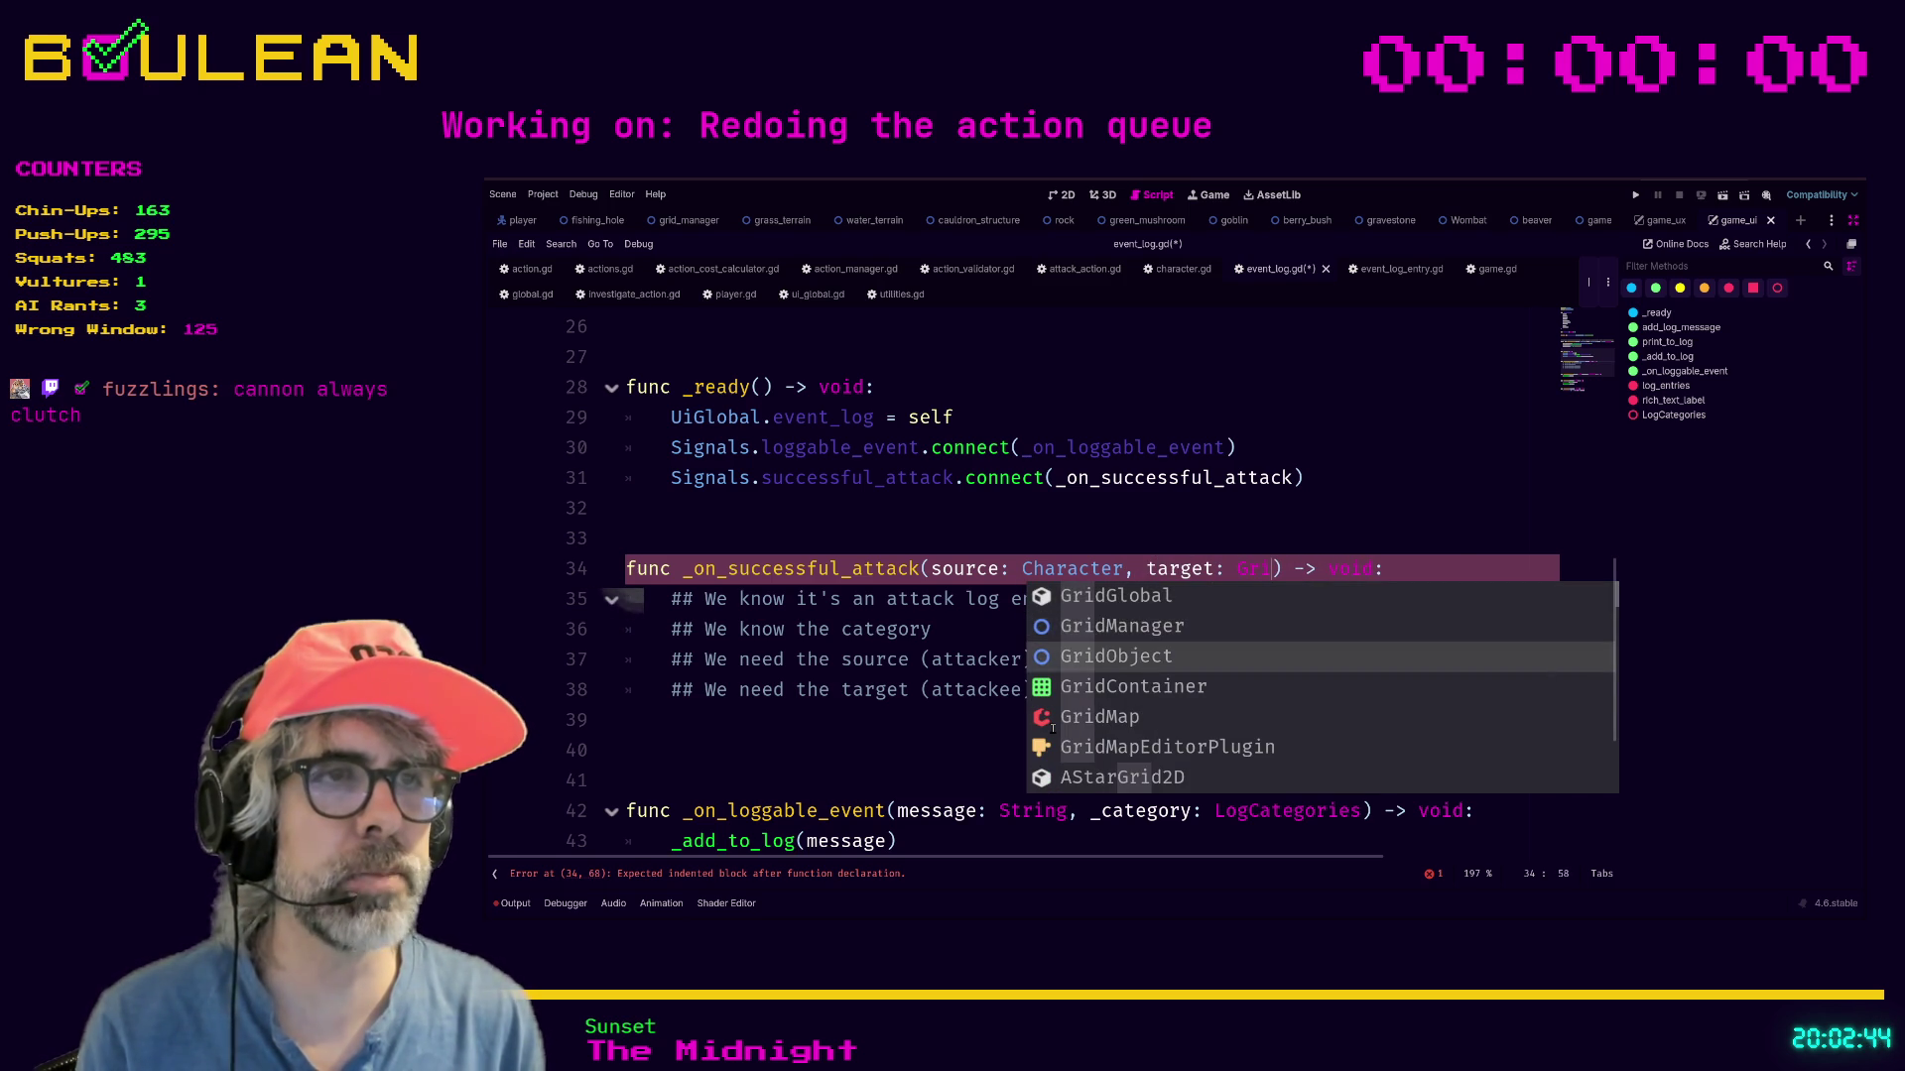
{"action": "key", "text": "Return"}
Declare var message_prefix: String = "You attack the " and begin a message_string variable.
{"action": "left_click", "coordinate": [1105, 721]}
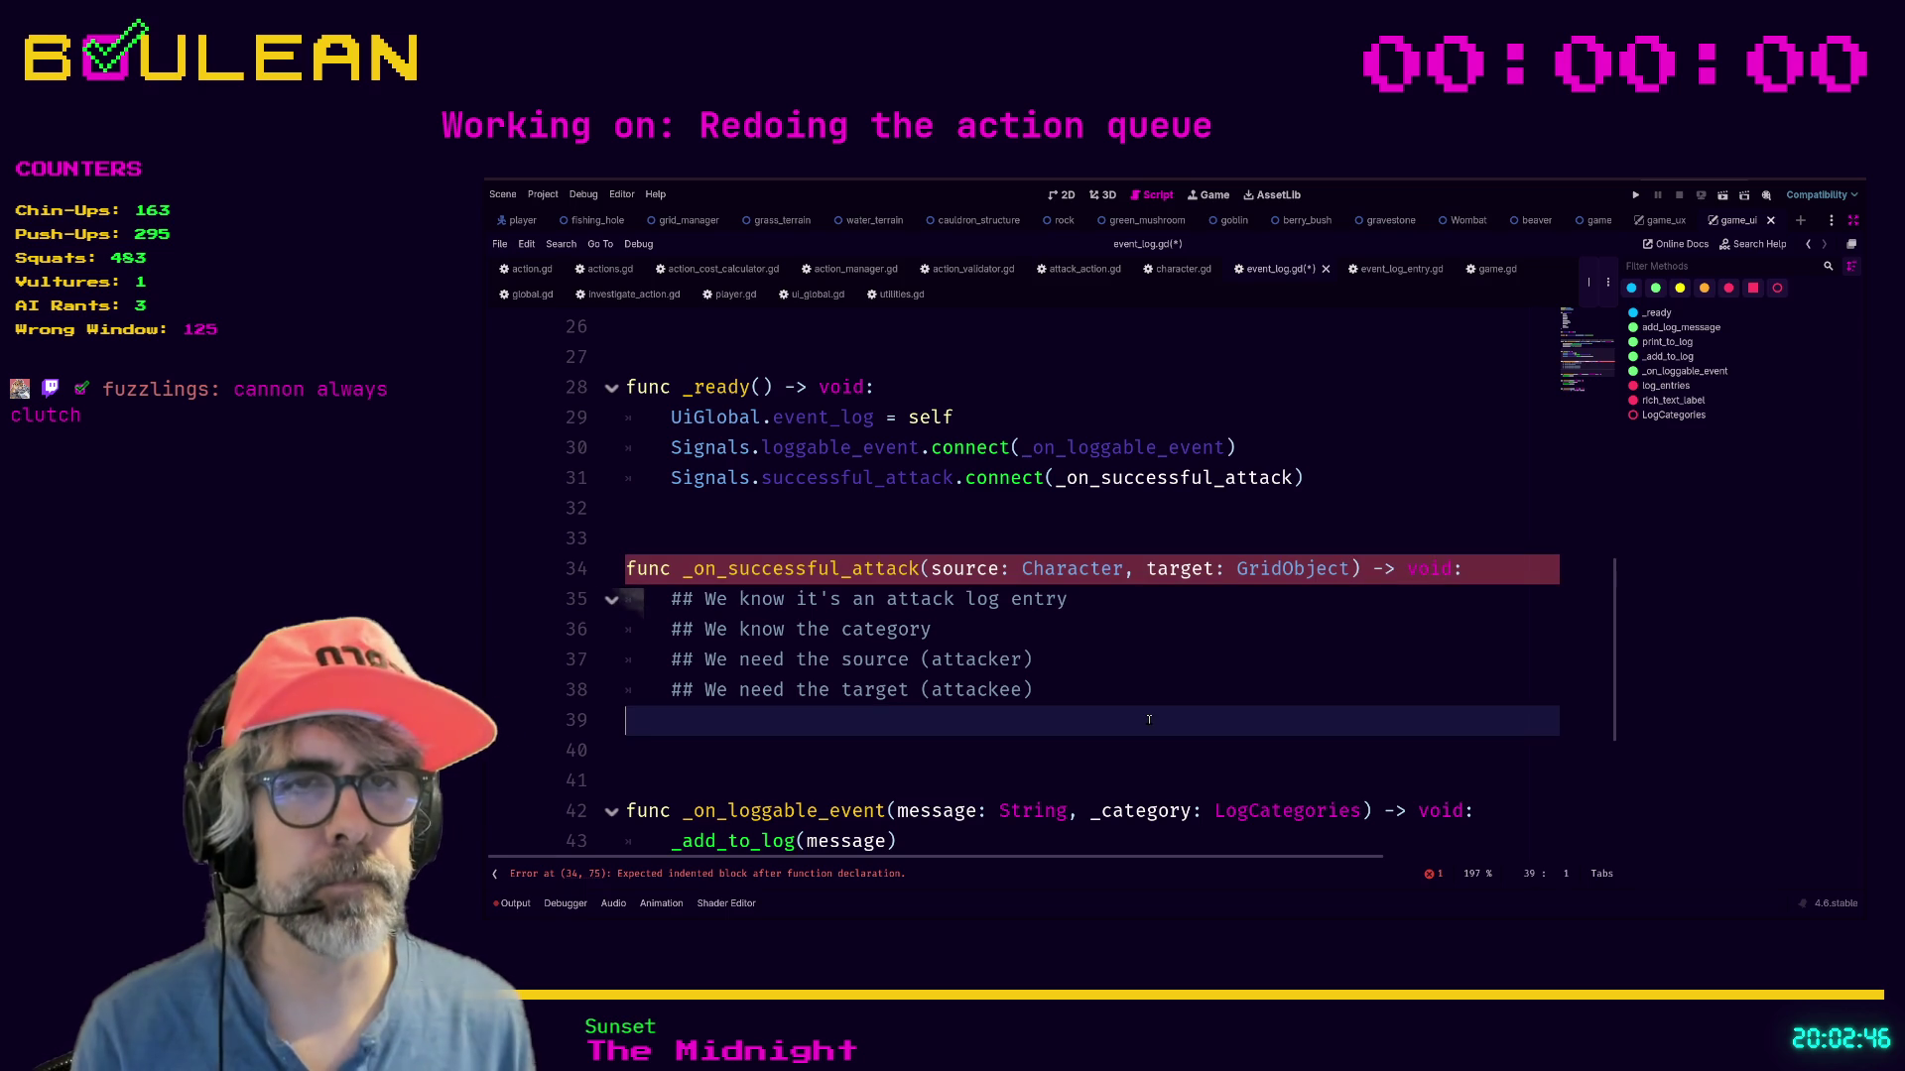
{"action": "type", "text": "var message_prefix: String = \"You attack the \""}
{"action": "key", "text": "Return"}
{"action": "type", "text": "var message_"}
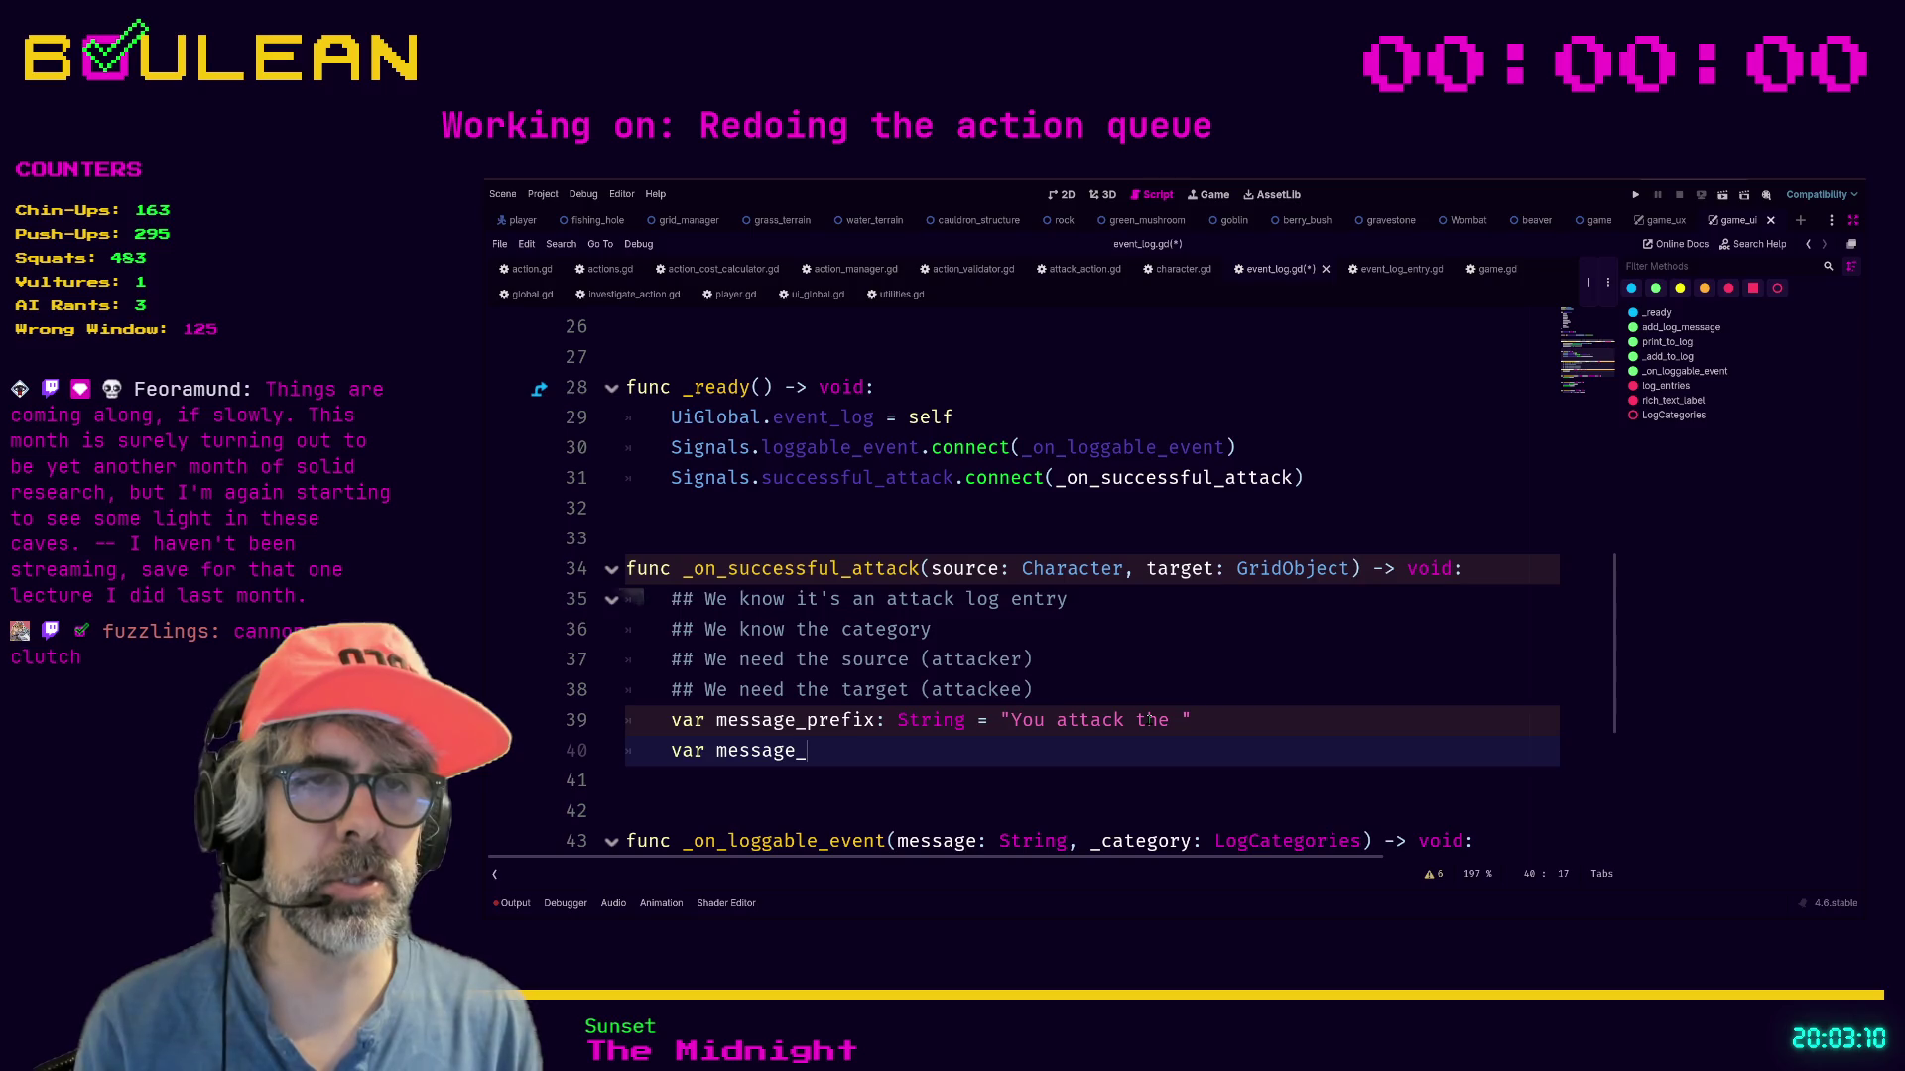
{"action": "type", "text": "string: String"}
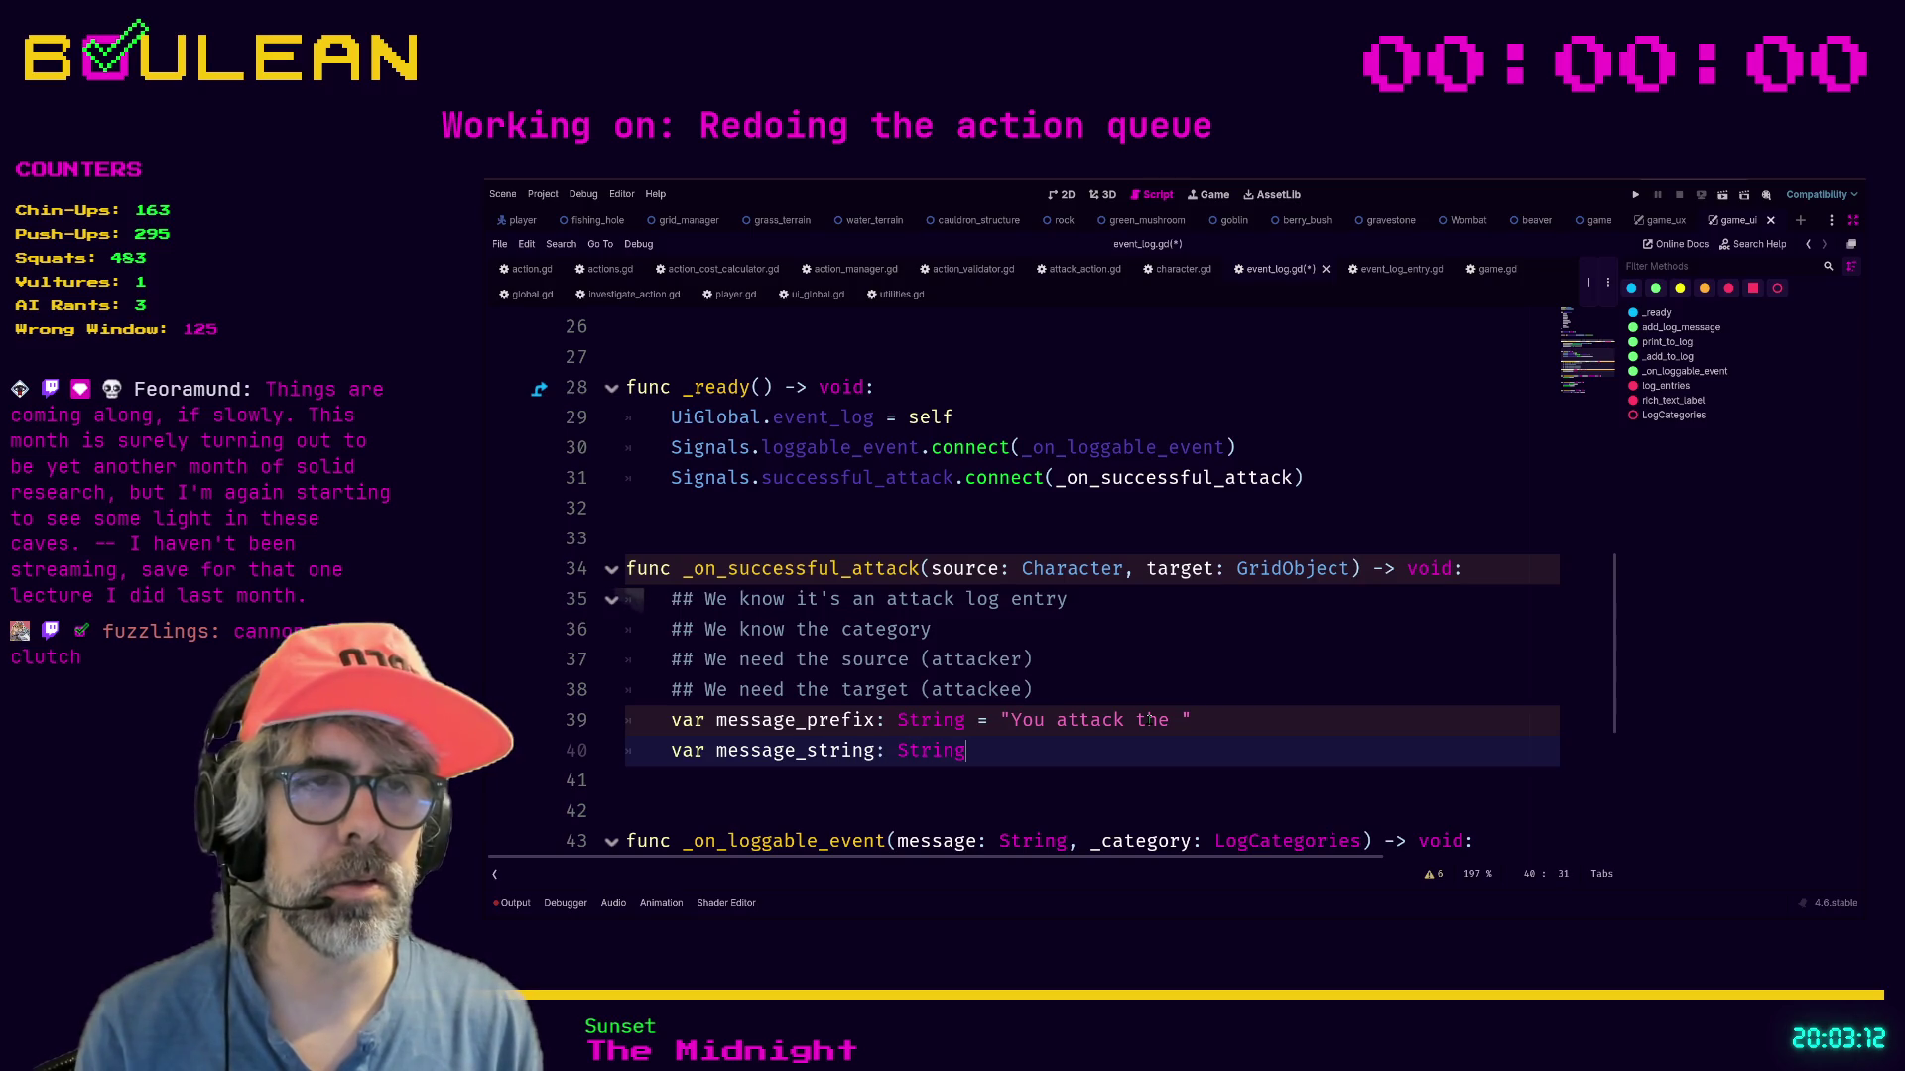
{"action": "type", "text": " = \""}
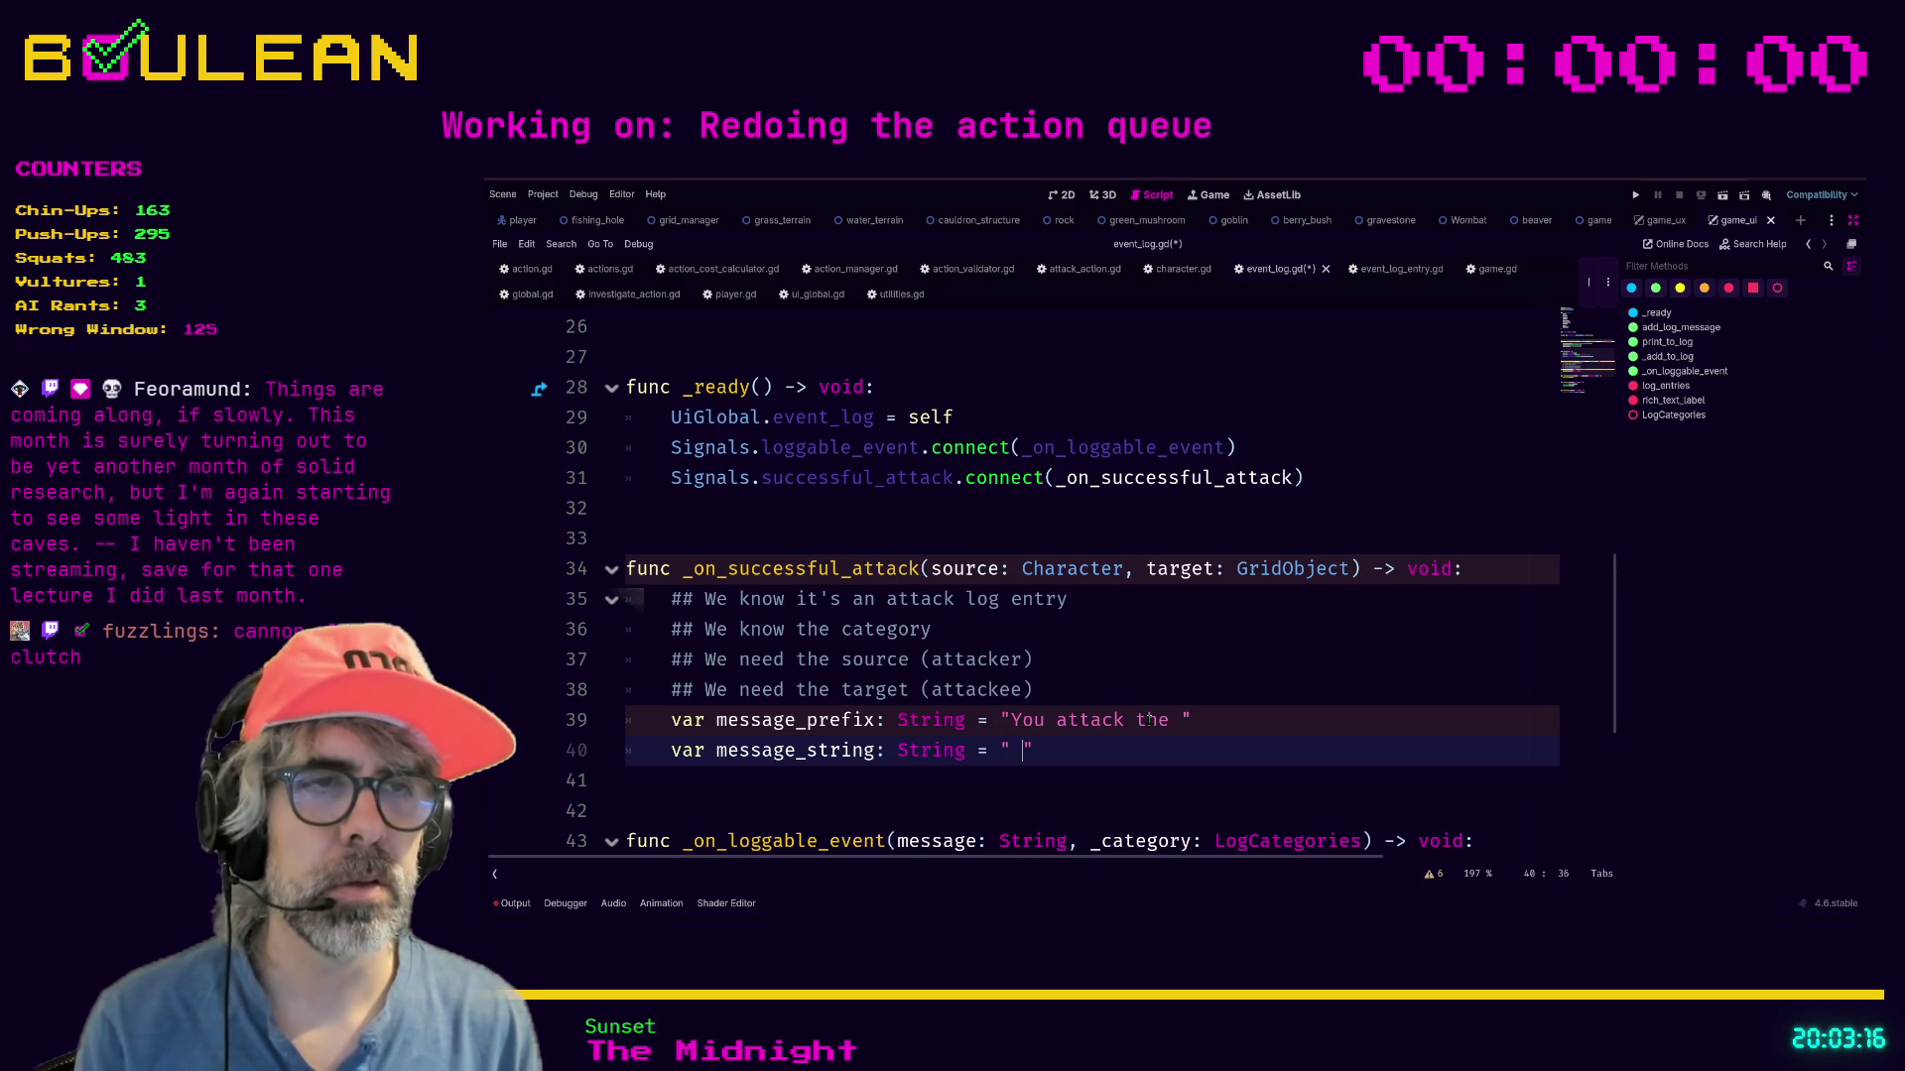
Add a var message_suffix: String declaration below message_string.
{"action": "key", "text": "End"}
{"action": "key", "text": "Return"}
{"action": "type", "text": "var message"}
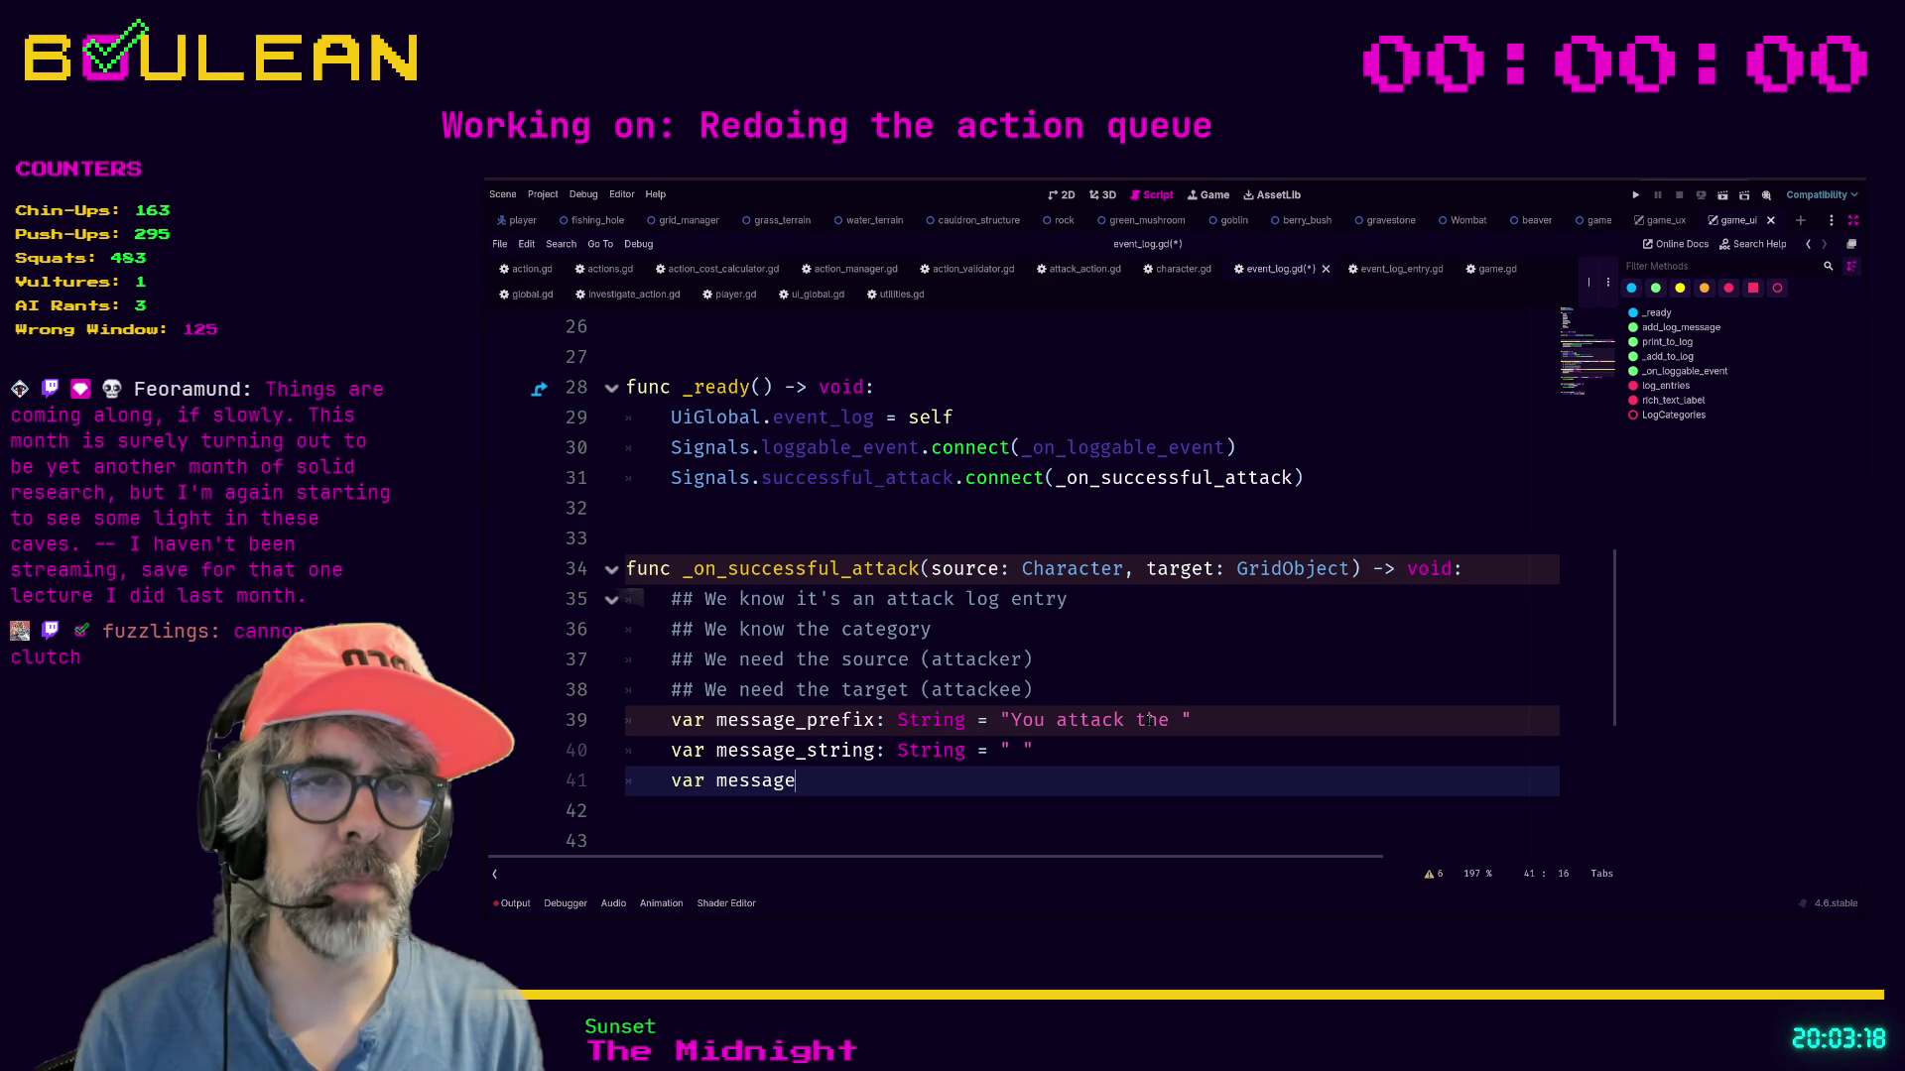
{"action": "type", "text": "_suff"}
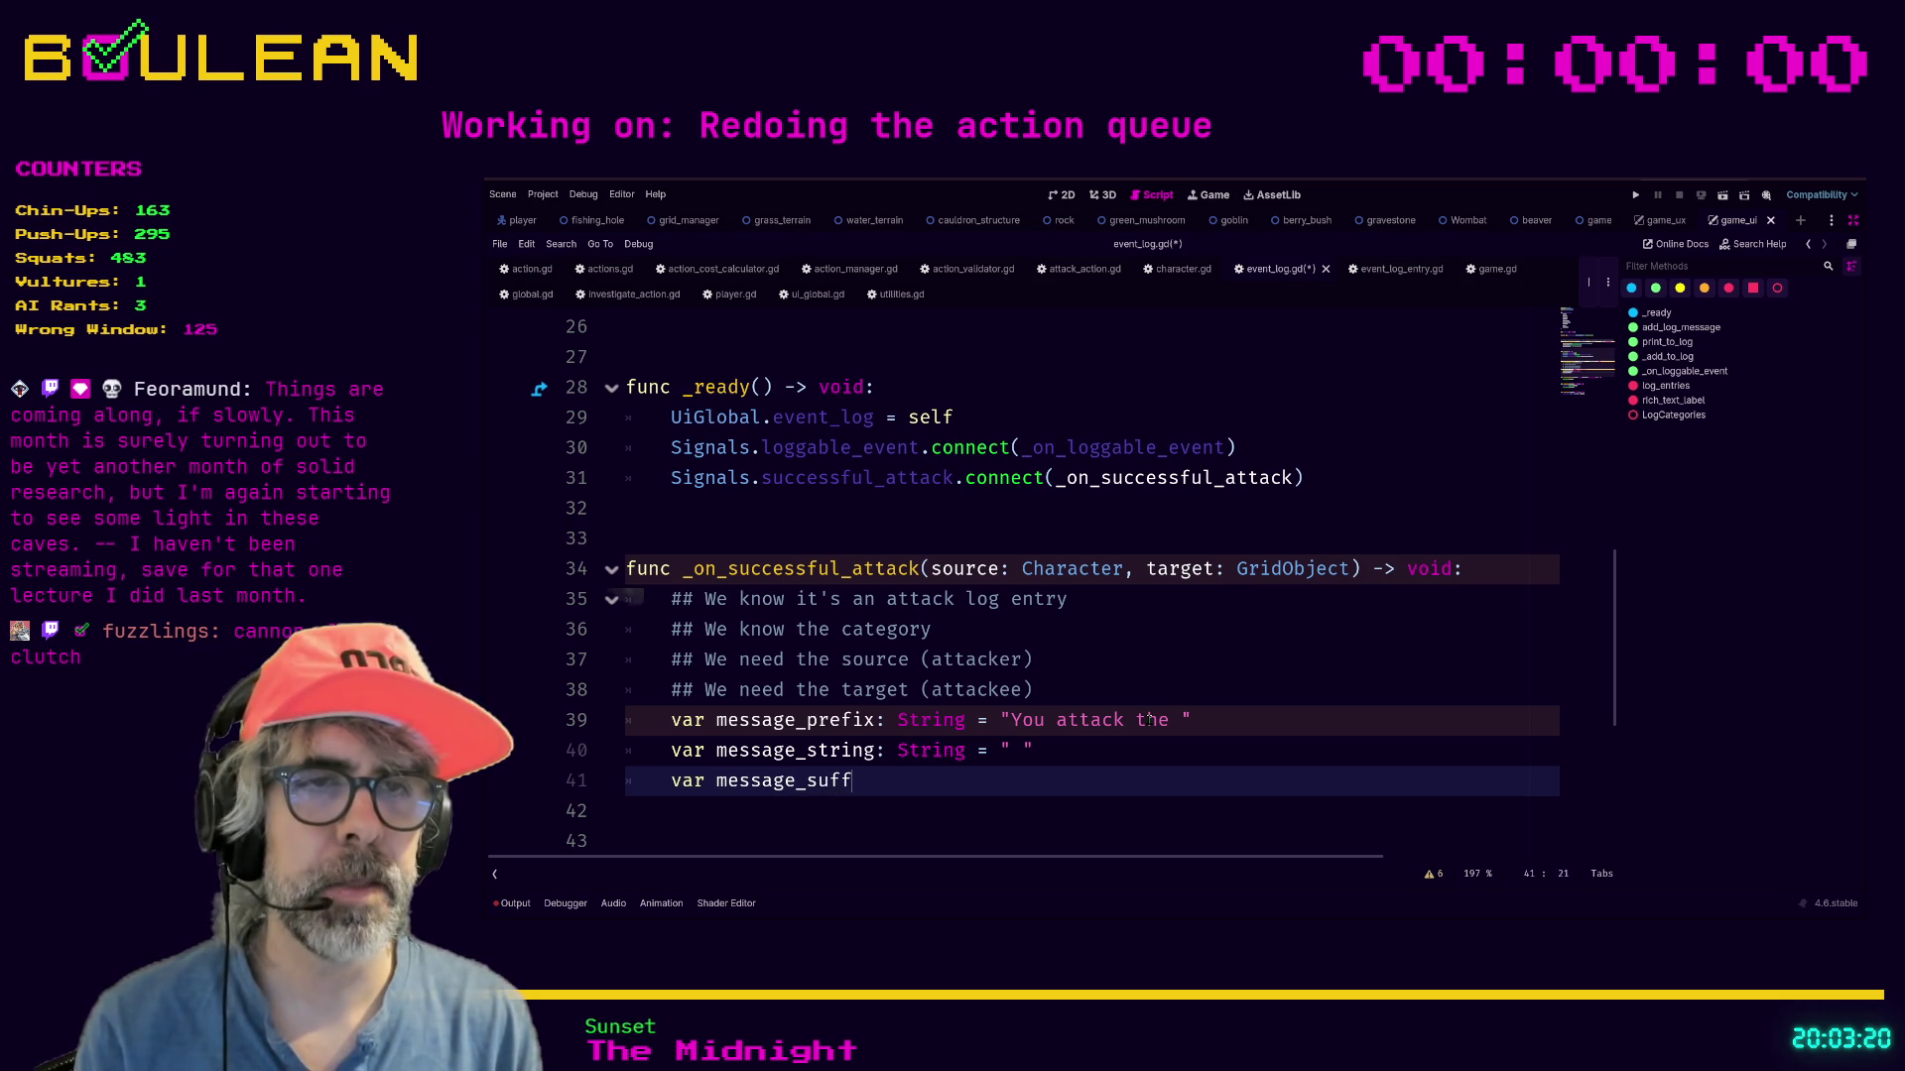
{"action": "type", "text": "ix: String ="}
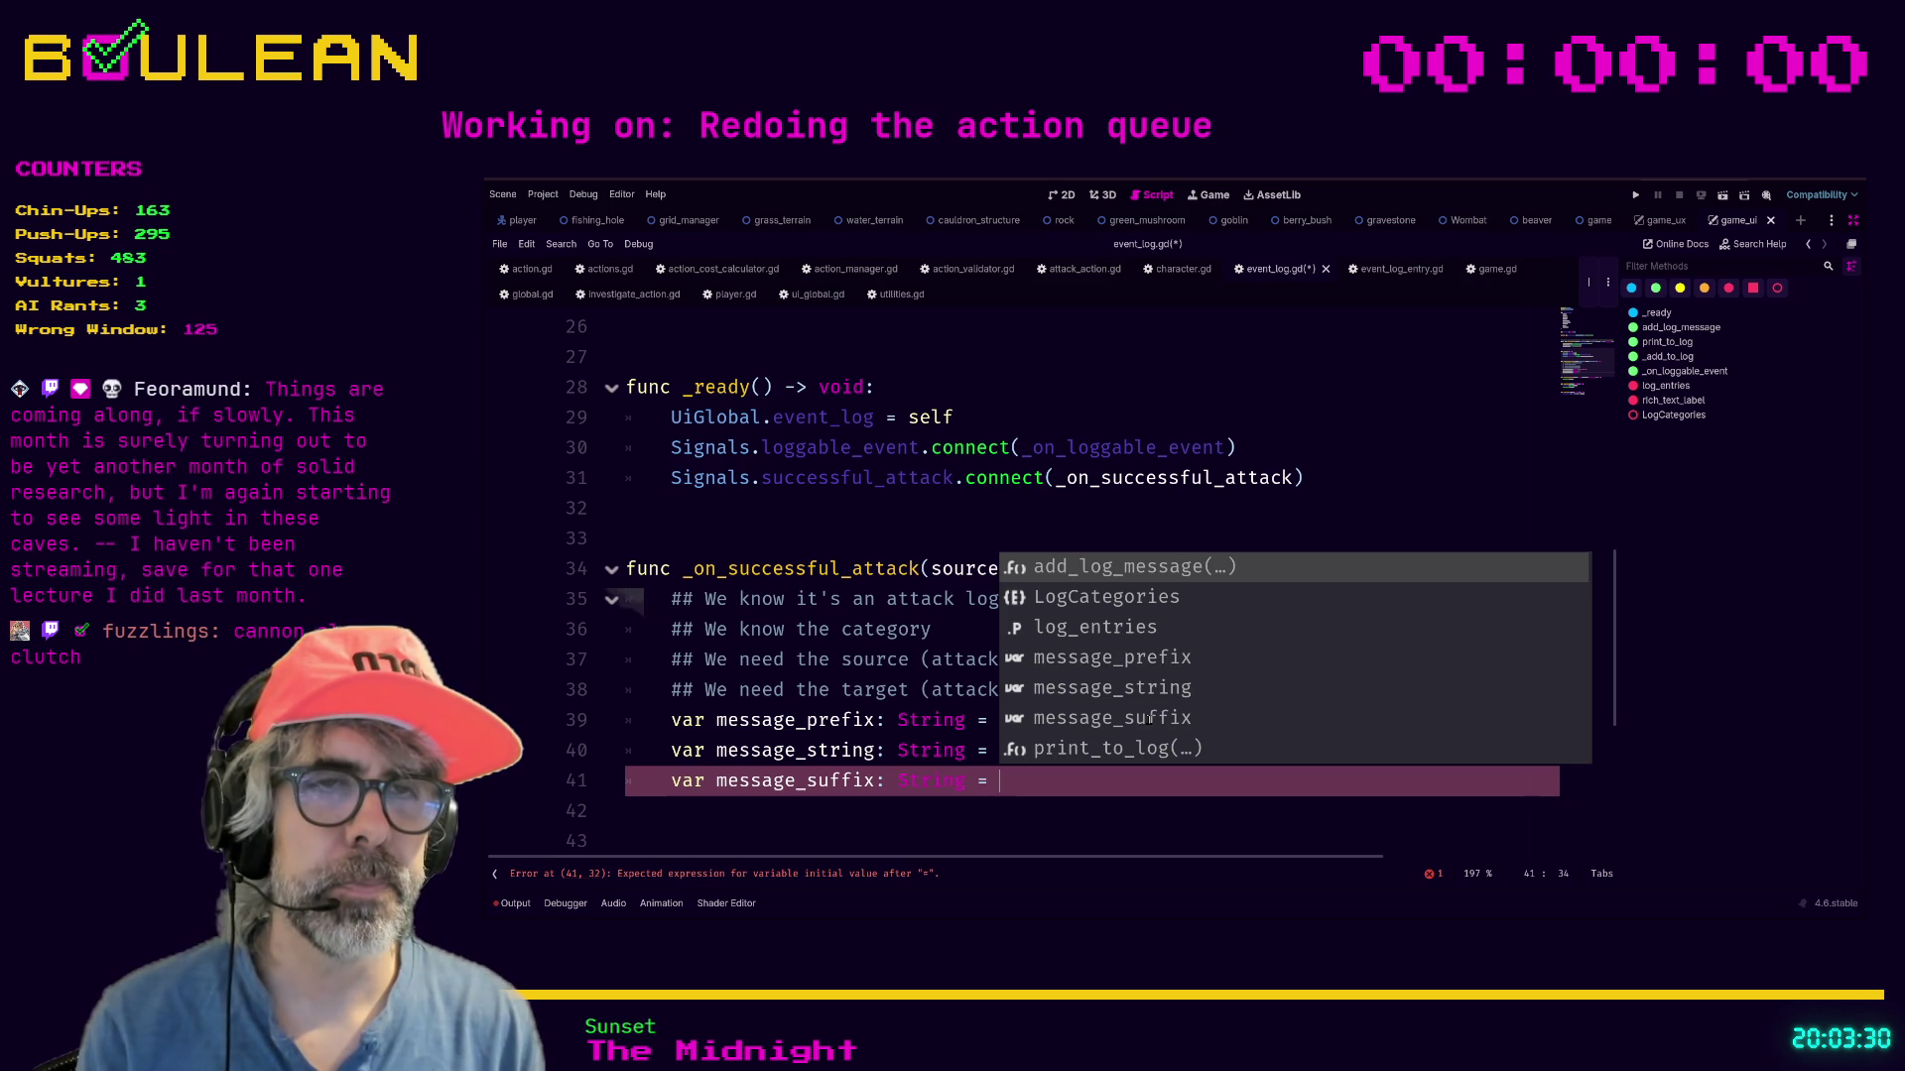
{"action": "left_click_drag", "start_coordinate": [877, 720], "coordinate": [719, 722]}
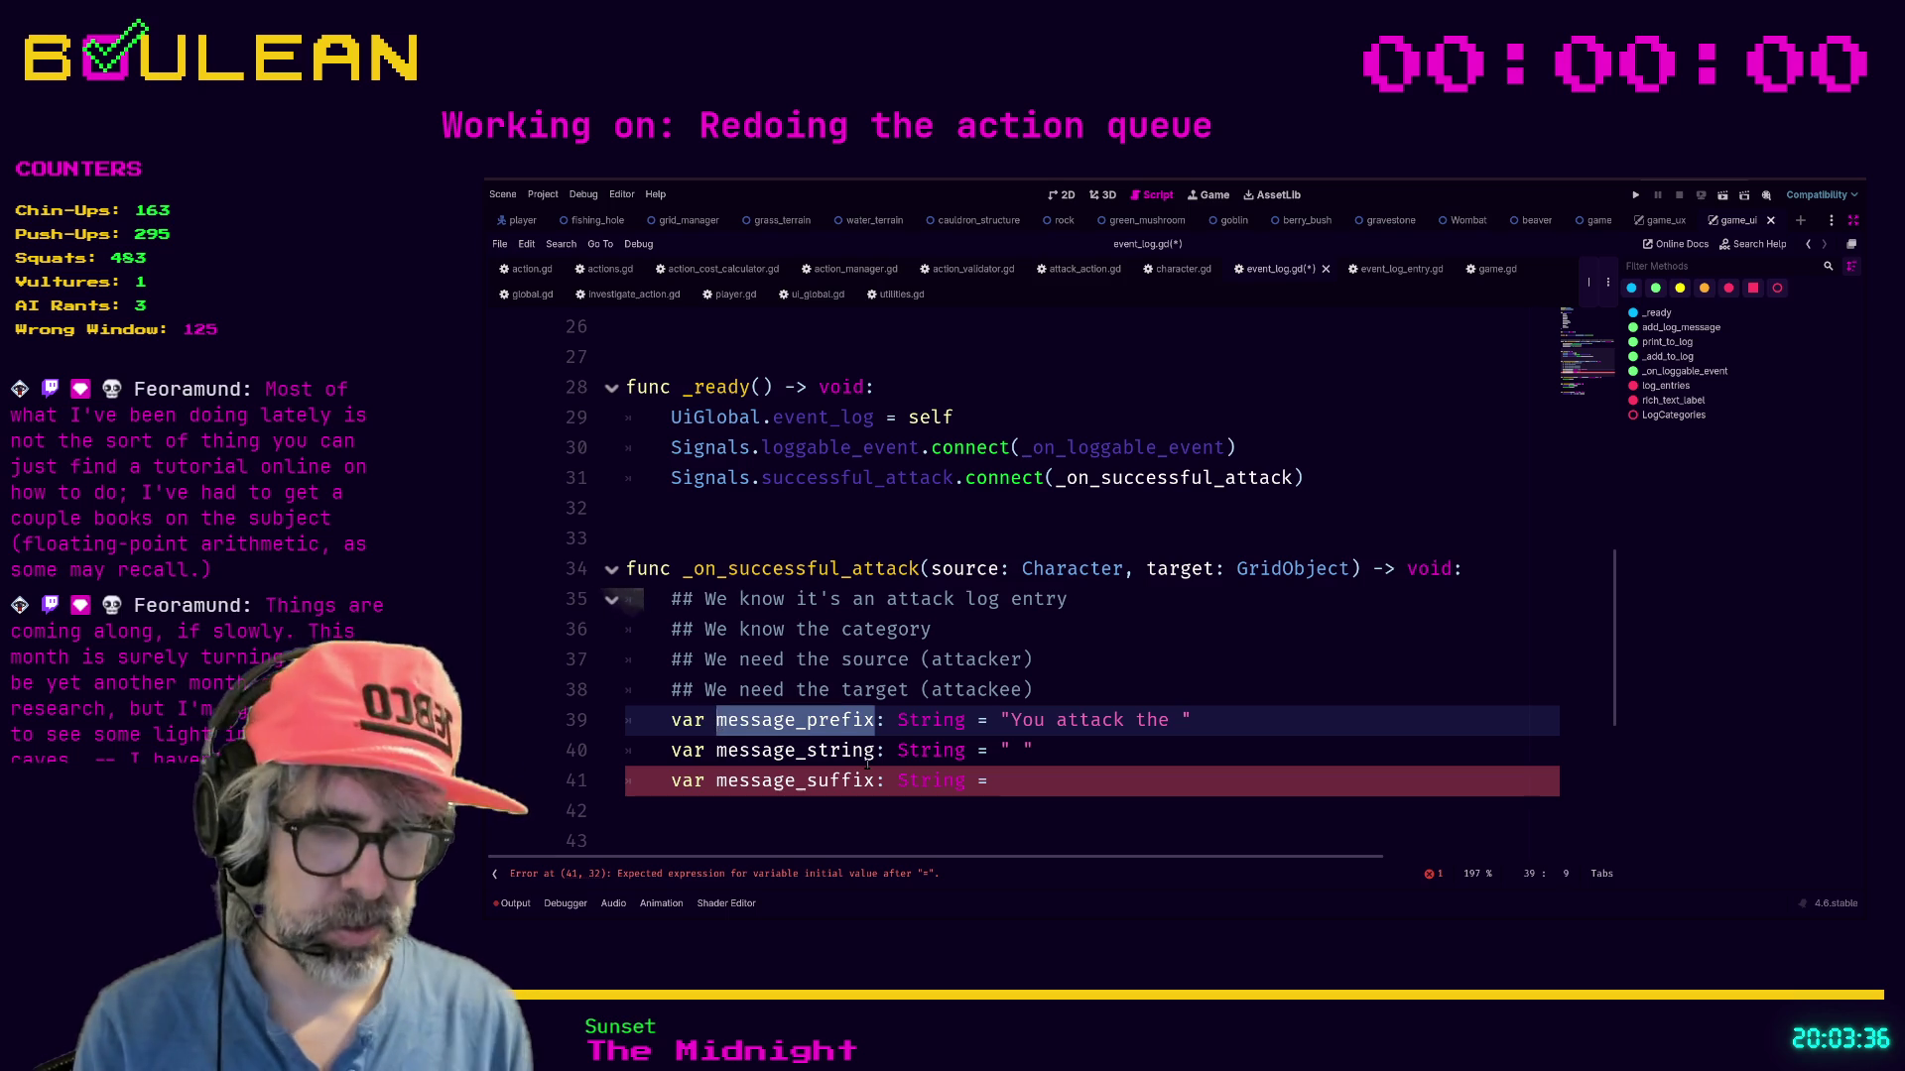
Rename message_prefix, message_string and message_suffix to text_a, text_b and text_c.
{"action": "type", "text": "text_a"}
{"action": "key", "text": "Down"}
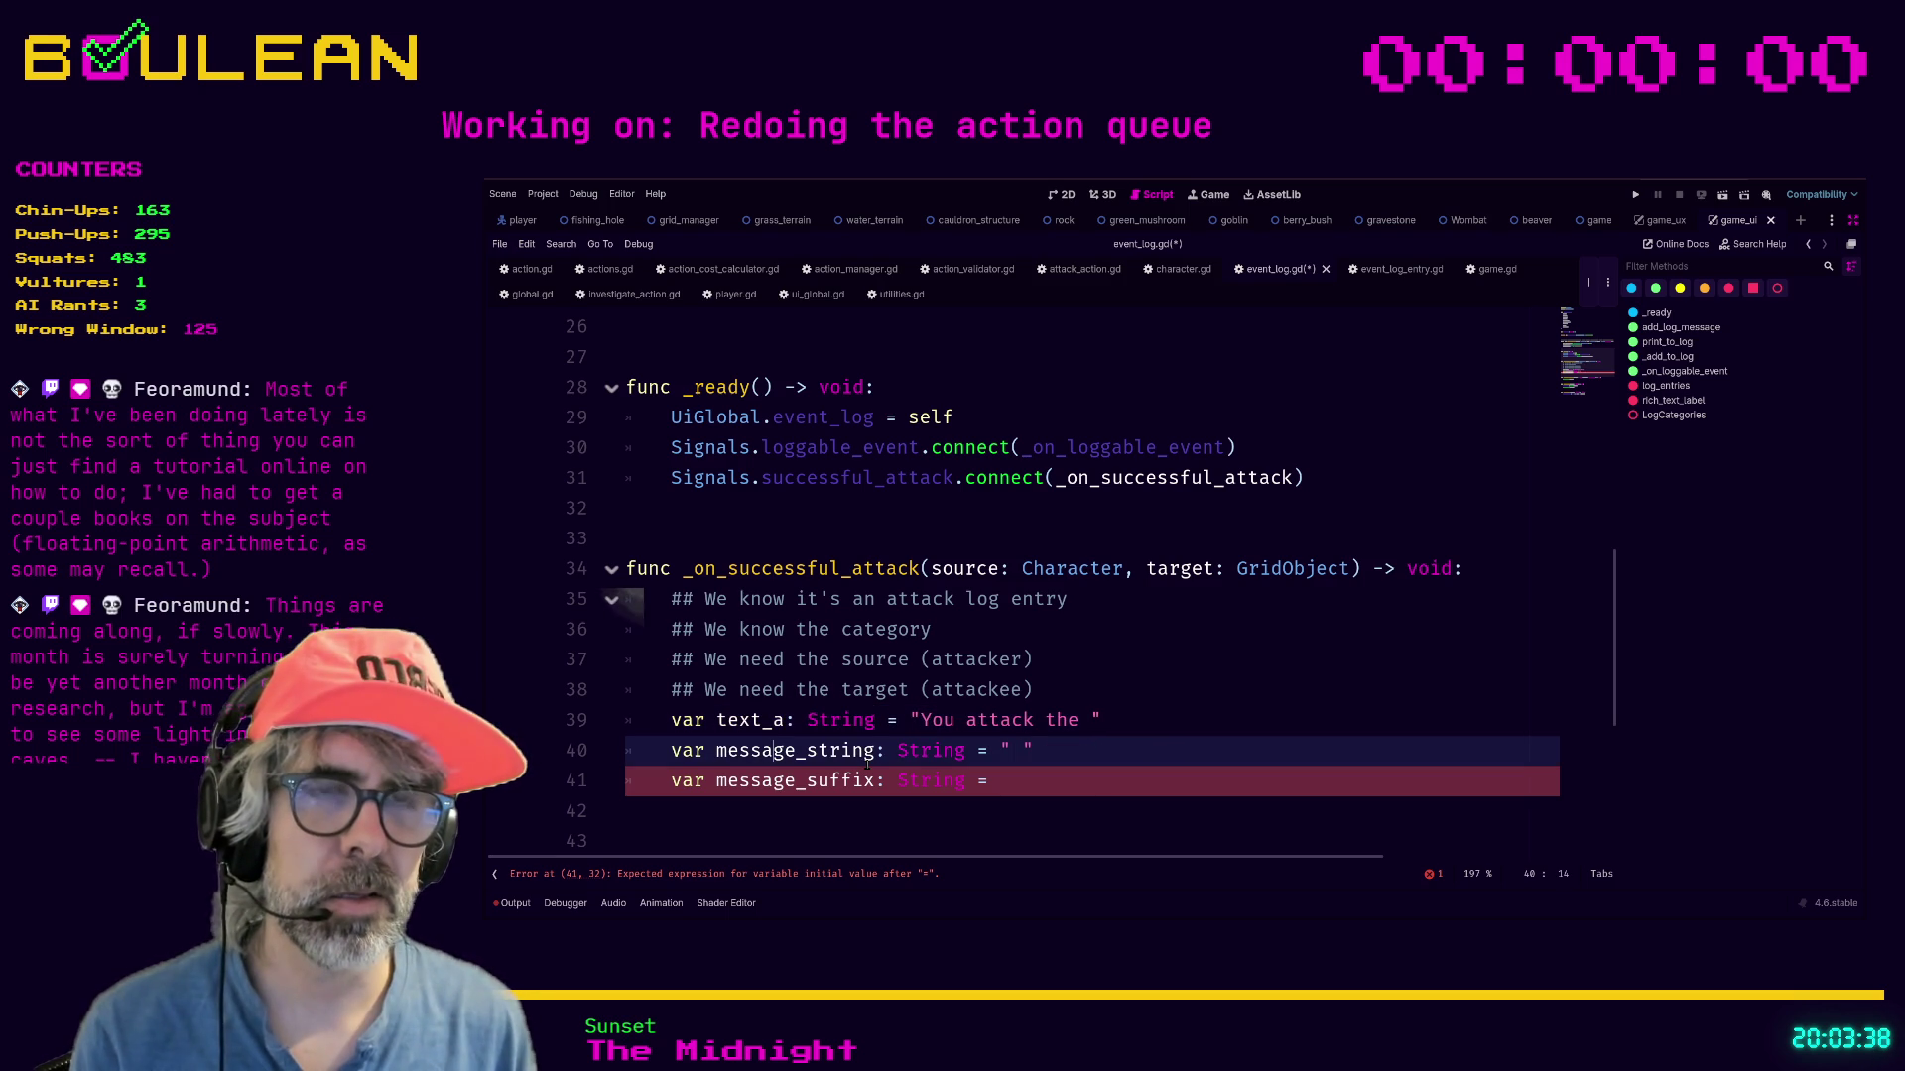
{"action": "double_click", "coordinate": [866, 756]}
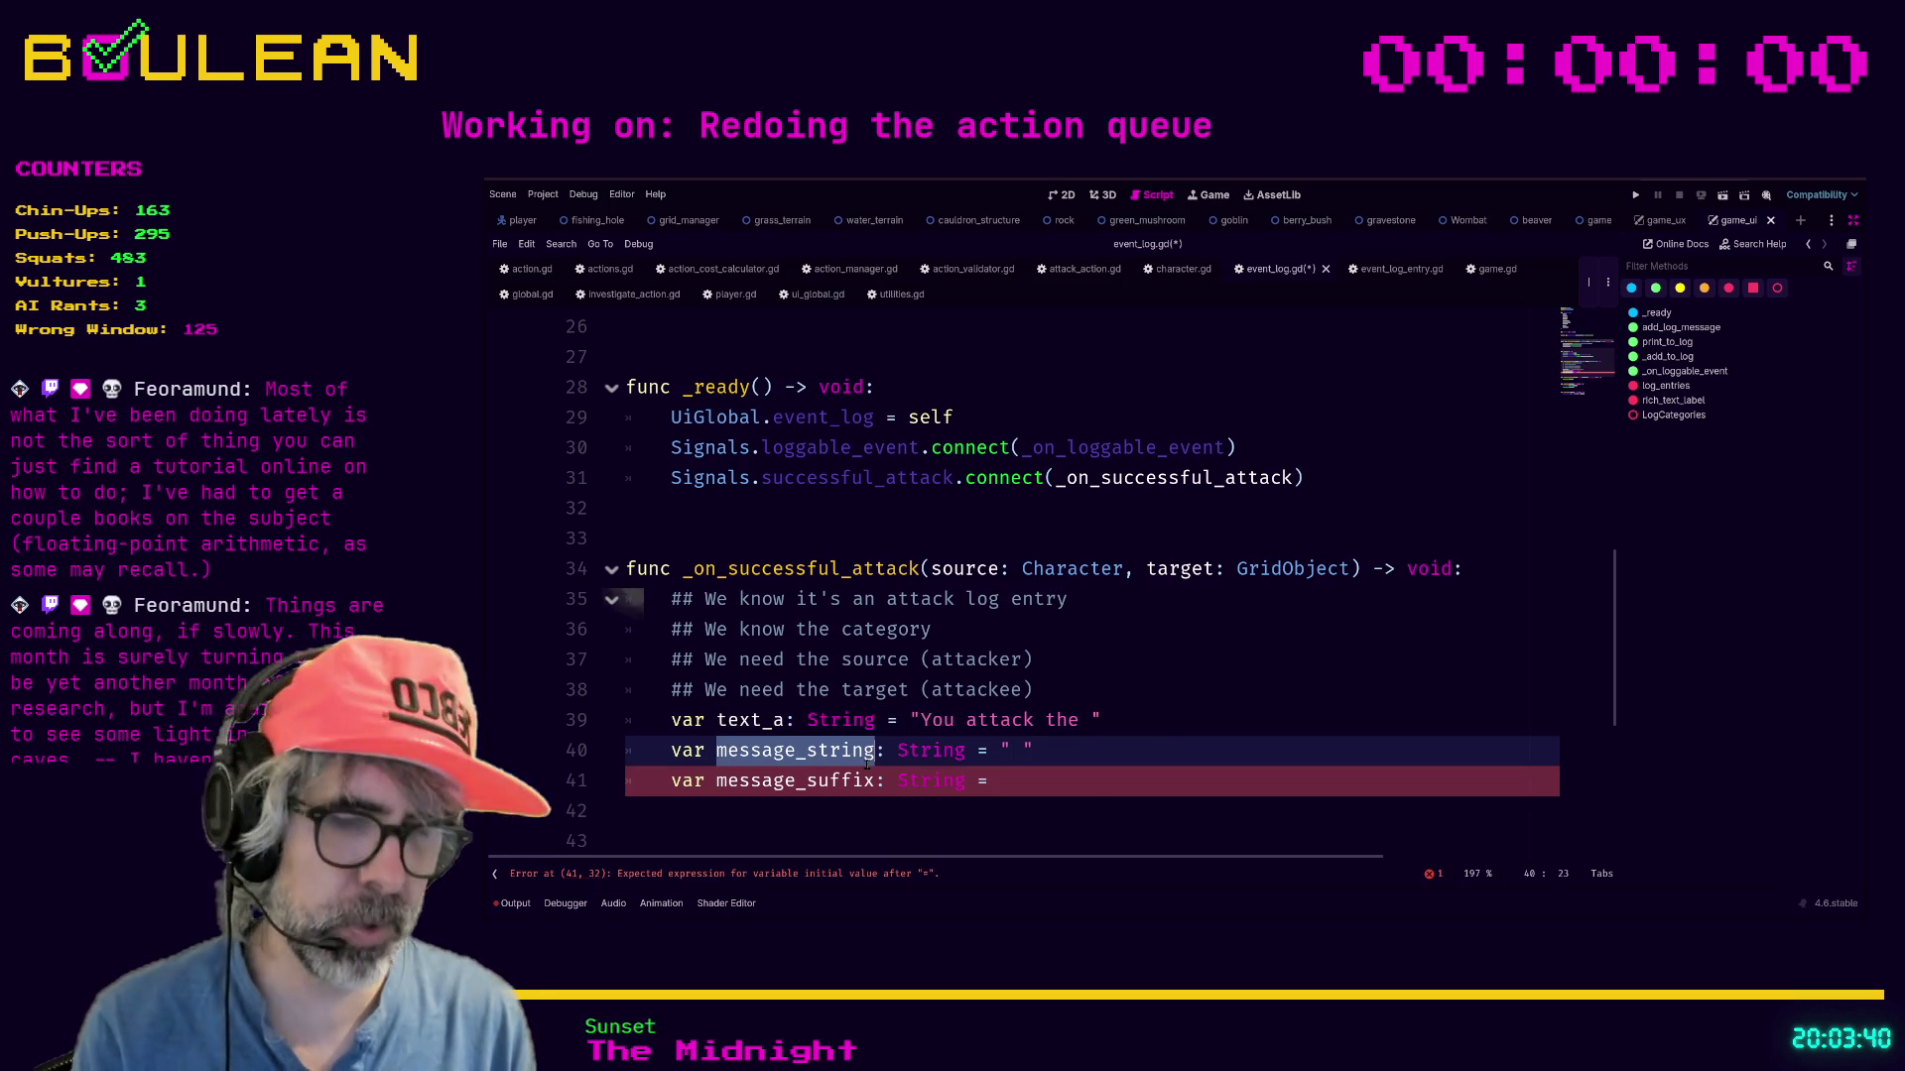
{"action": "type", "text": "text_b"}
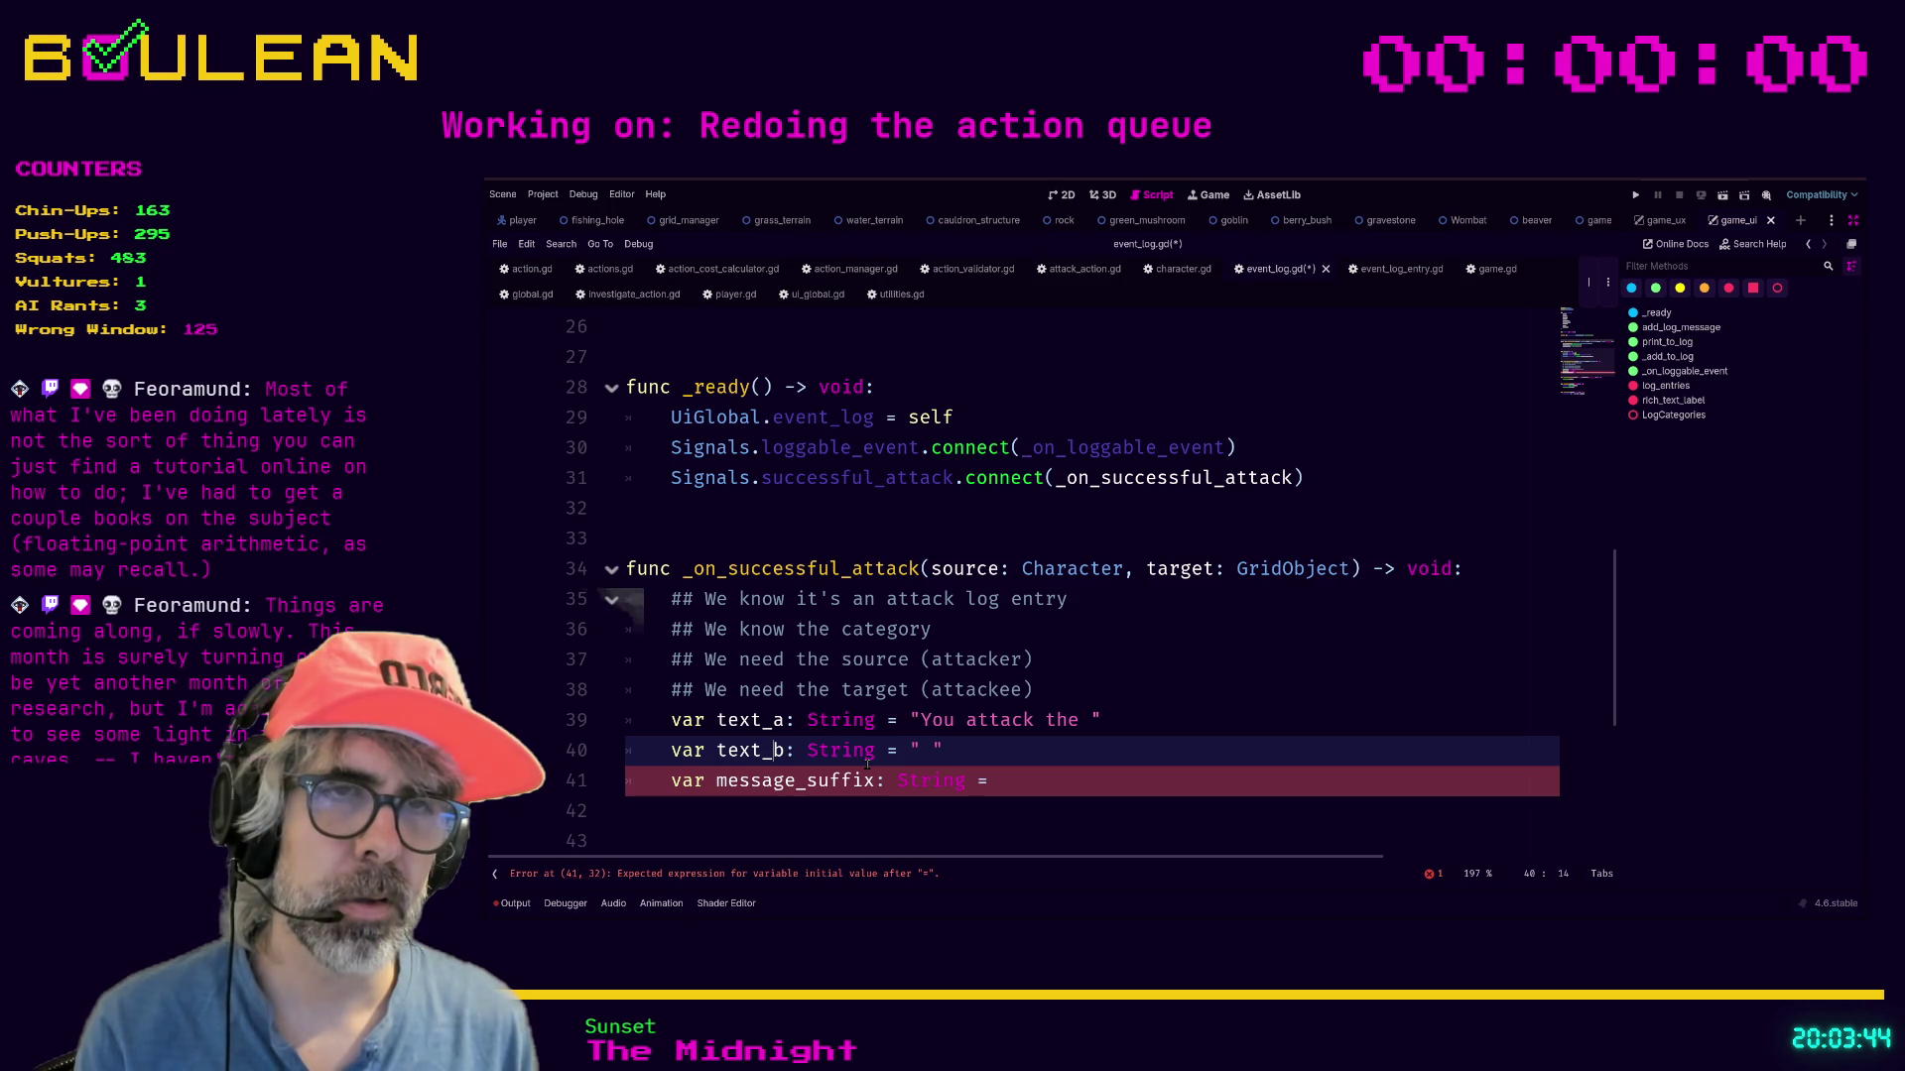
{"action": "key", "text": "Down"}
{"action": "key", "text": "ctrl+shift+Right"}
{"action": "key", "text": "BackSpace"}
{"action": "type", "text": "trext"}
{"action": "key", "text": "BackSpace"}
{"action": "key", "text": "BackSpace"}
{"action": "key", "text": "BackSpace"}
{"action": "type", "text": "text_c"}
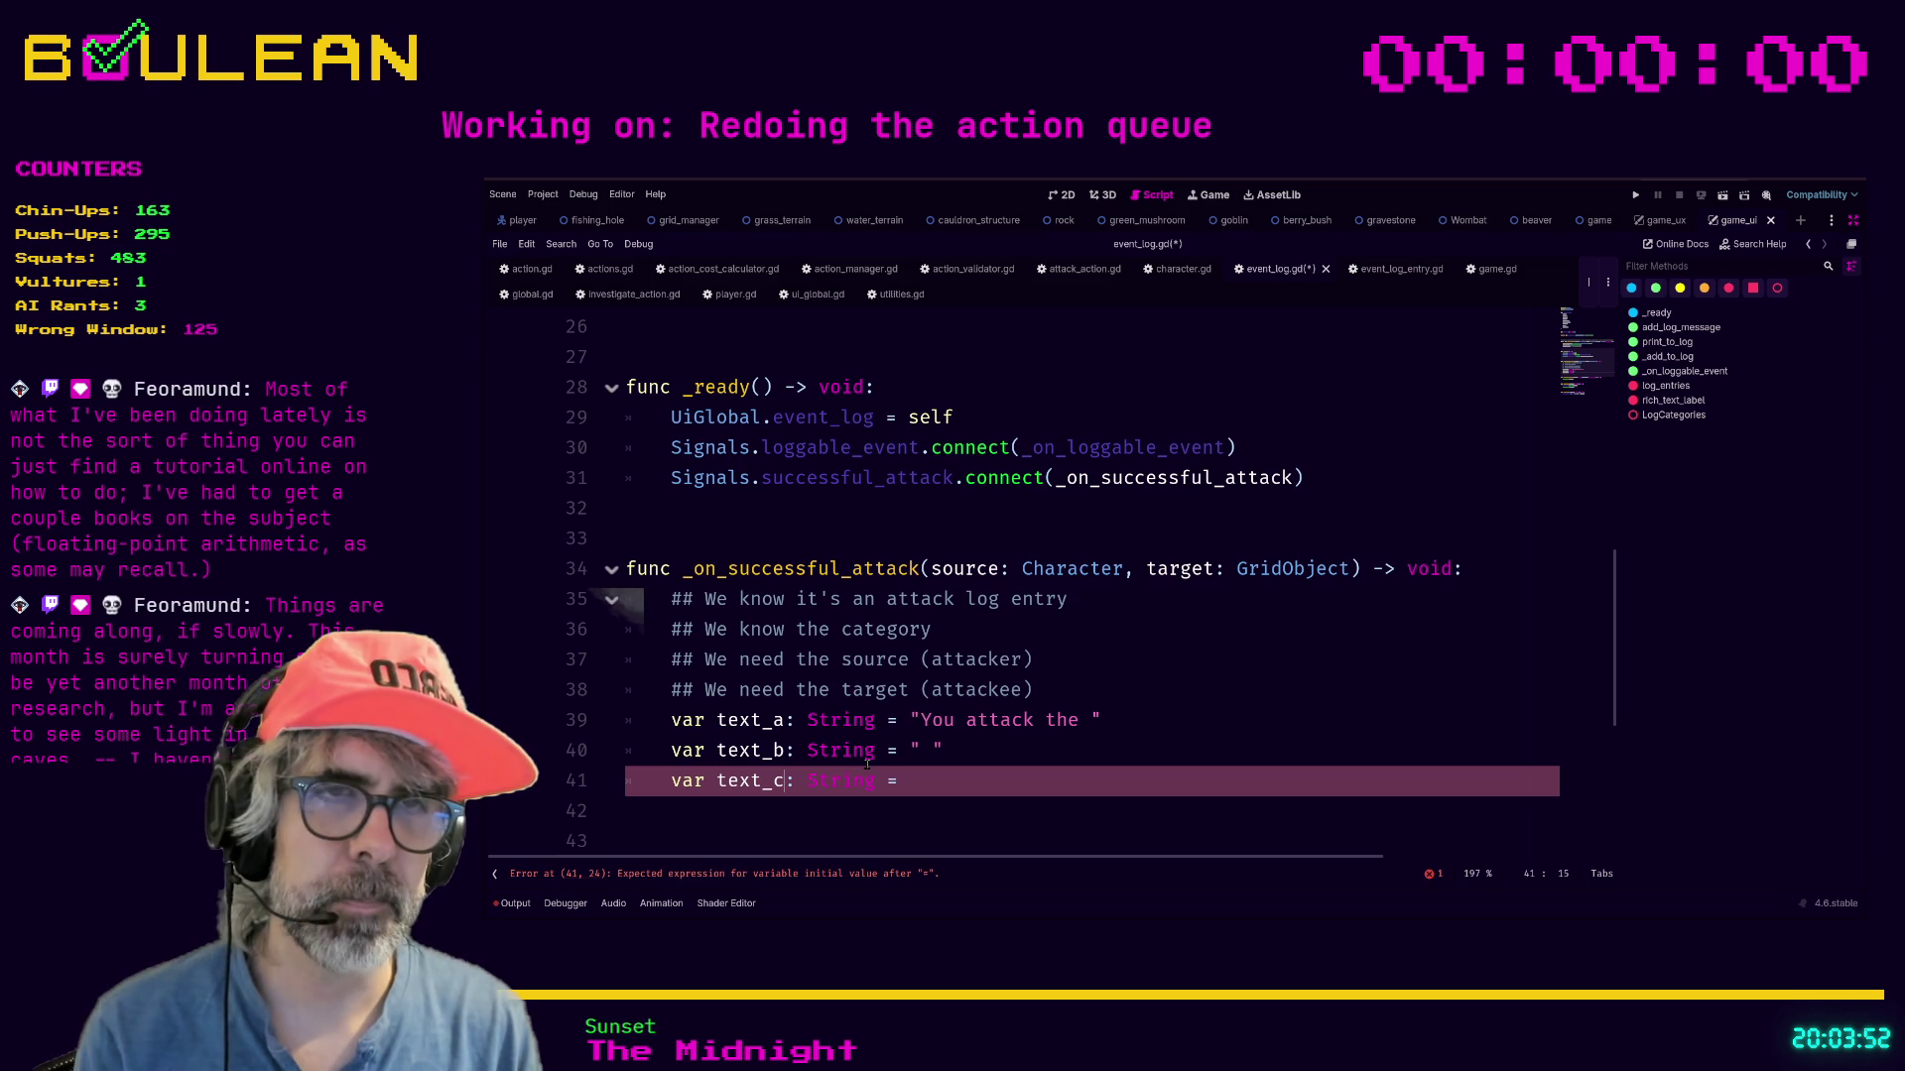
Set text_b to "[name of thing that was attacked]", text_c to "and deal", and add text_d "[damage amount] damage.".
{"action": "left_click", "coordinate": [922, 749]}
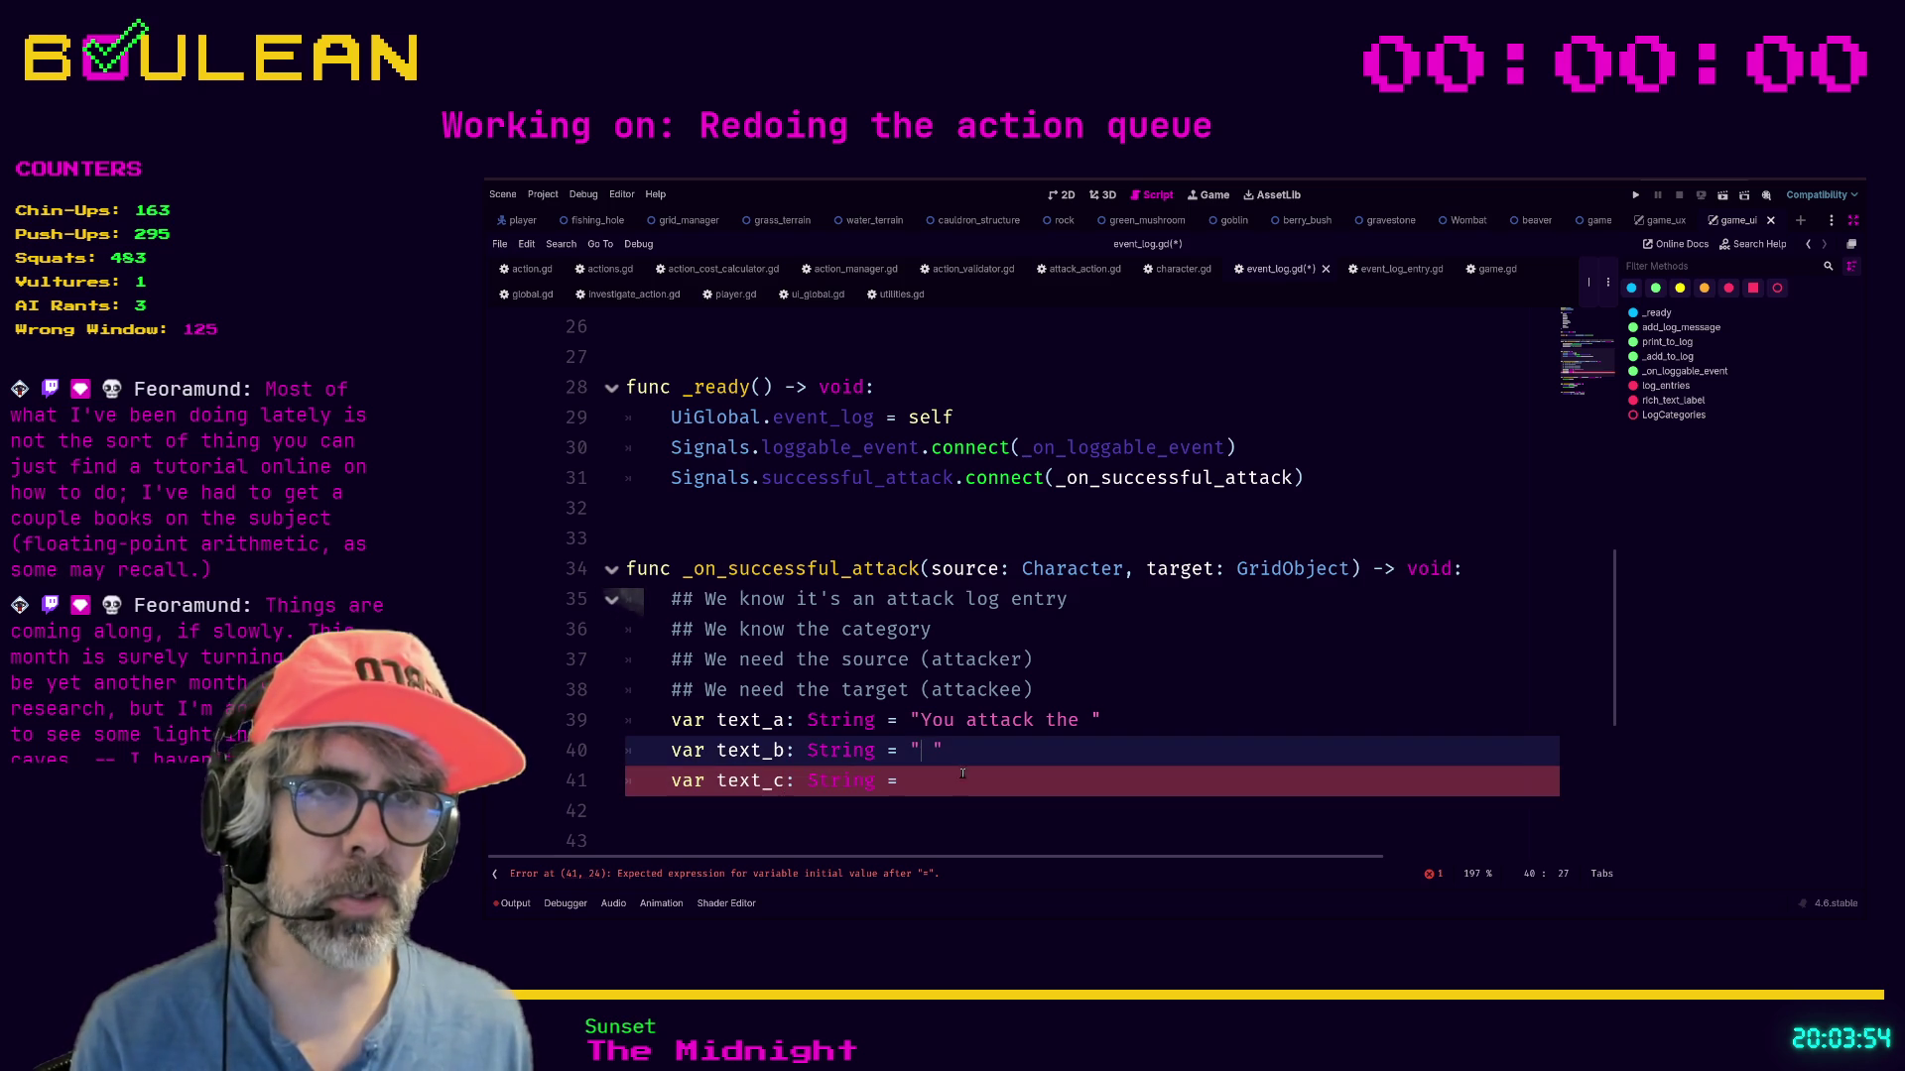
{"action": "type", "text": "[name of"}
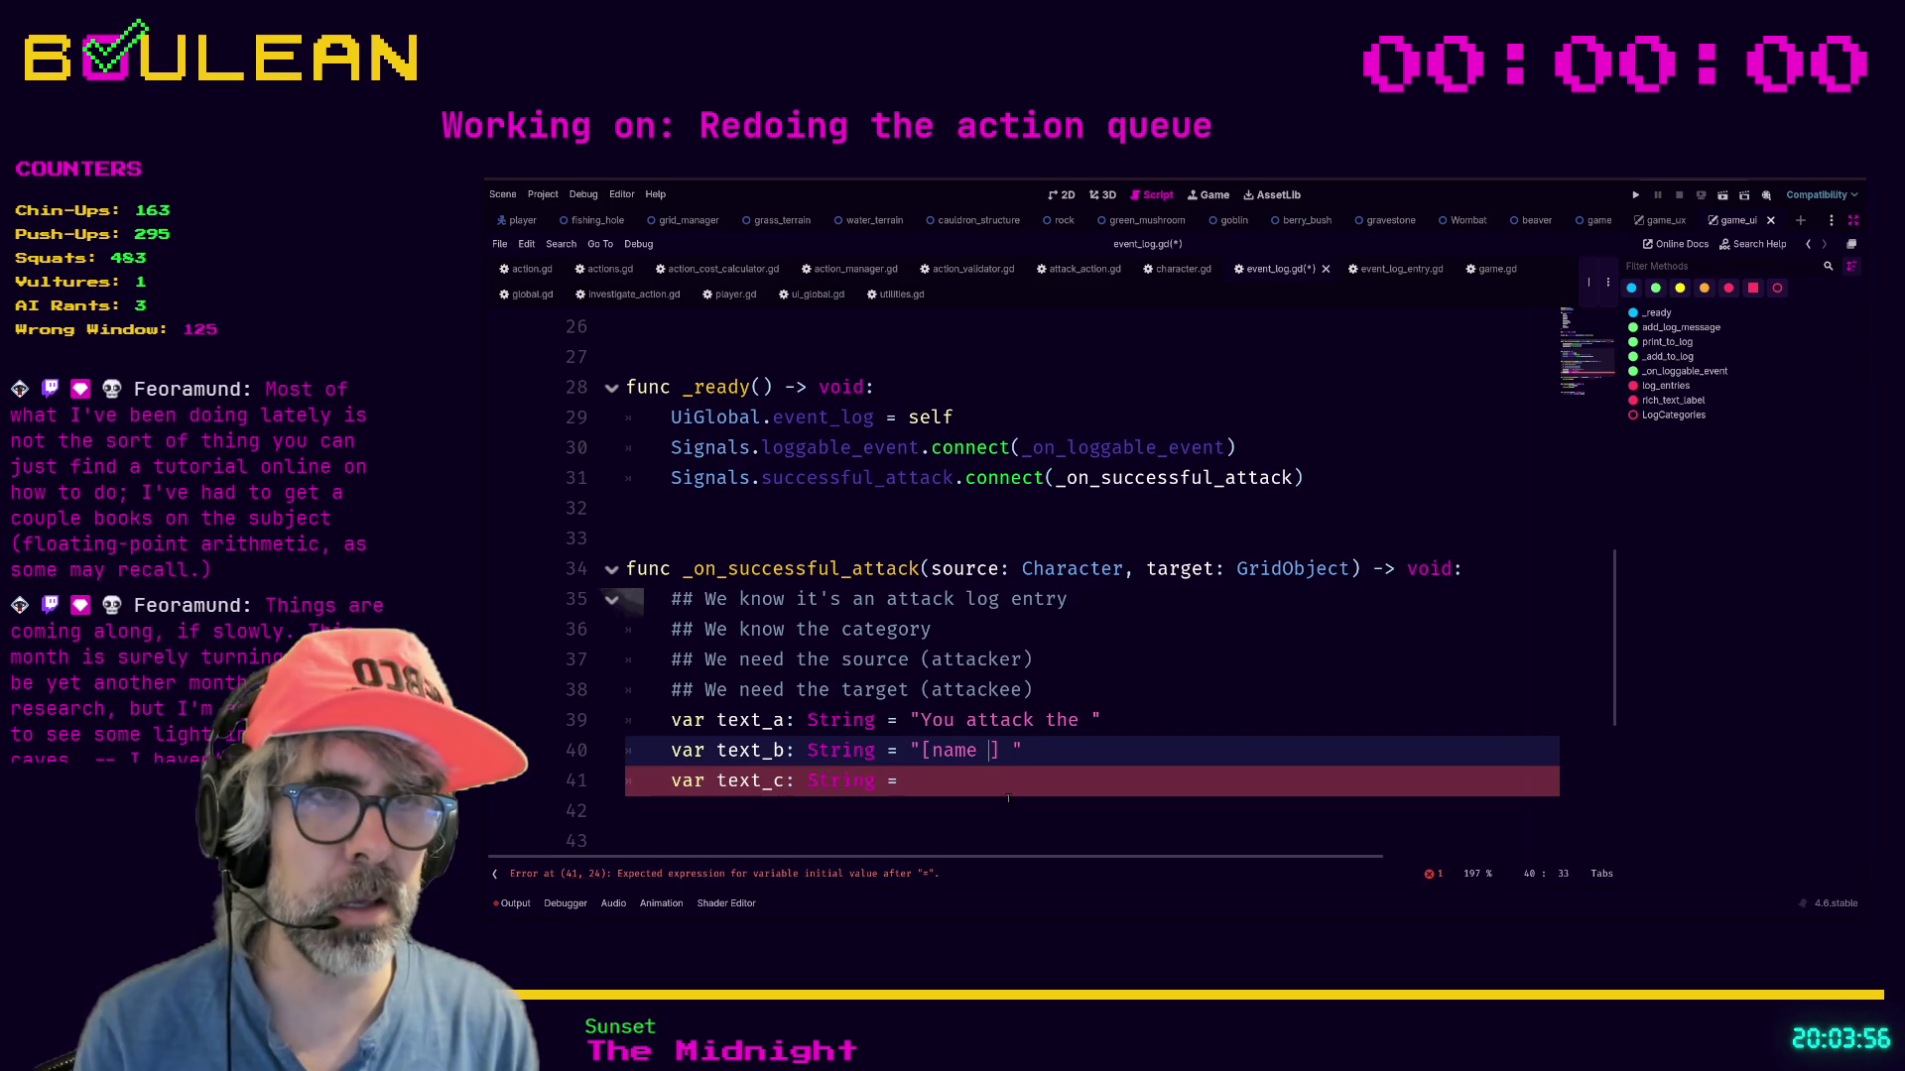
{"action": "type", "text": " thing that was attac"}
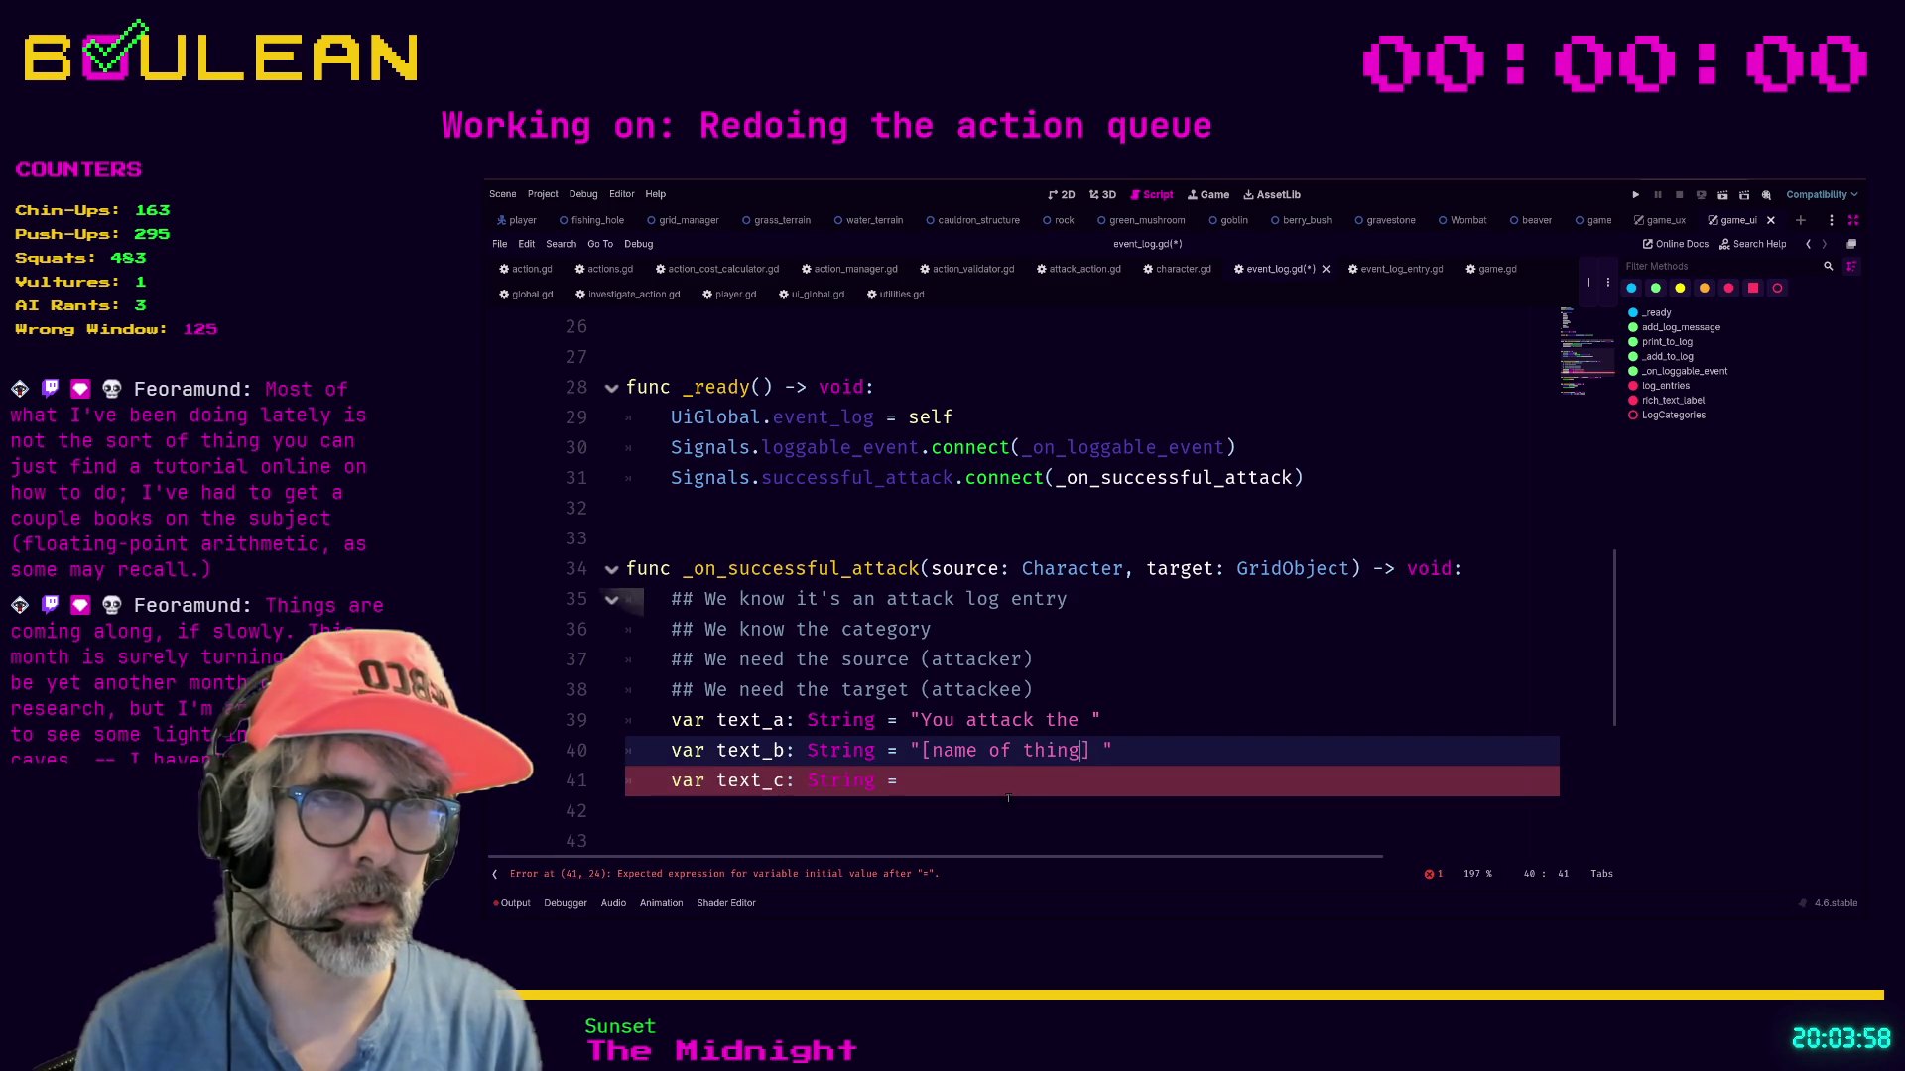
{"action": "type", "text": "ked"}
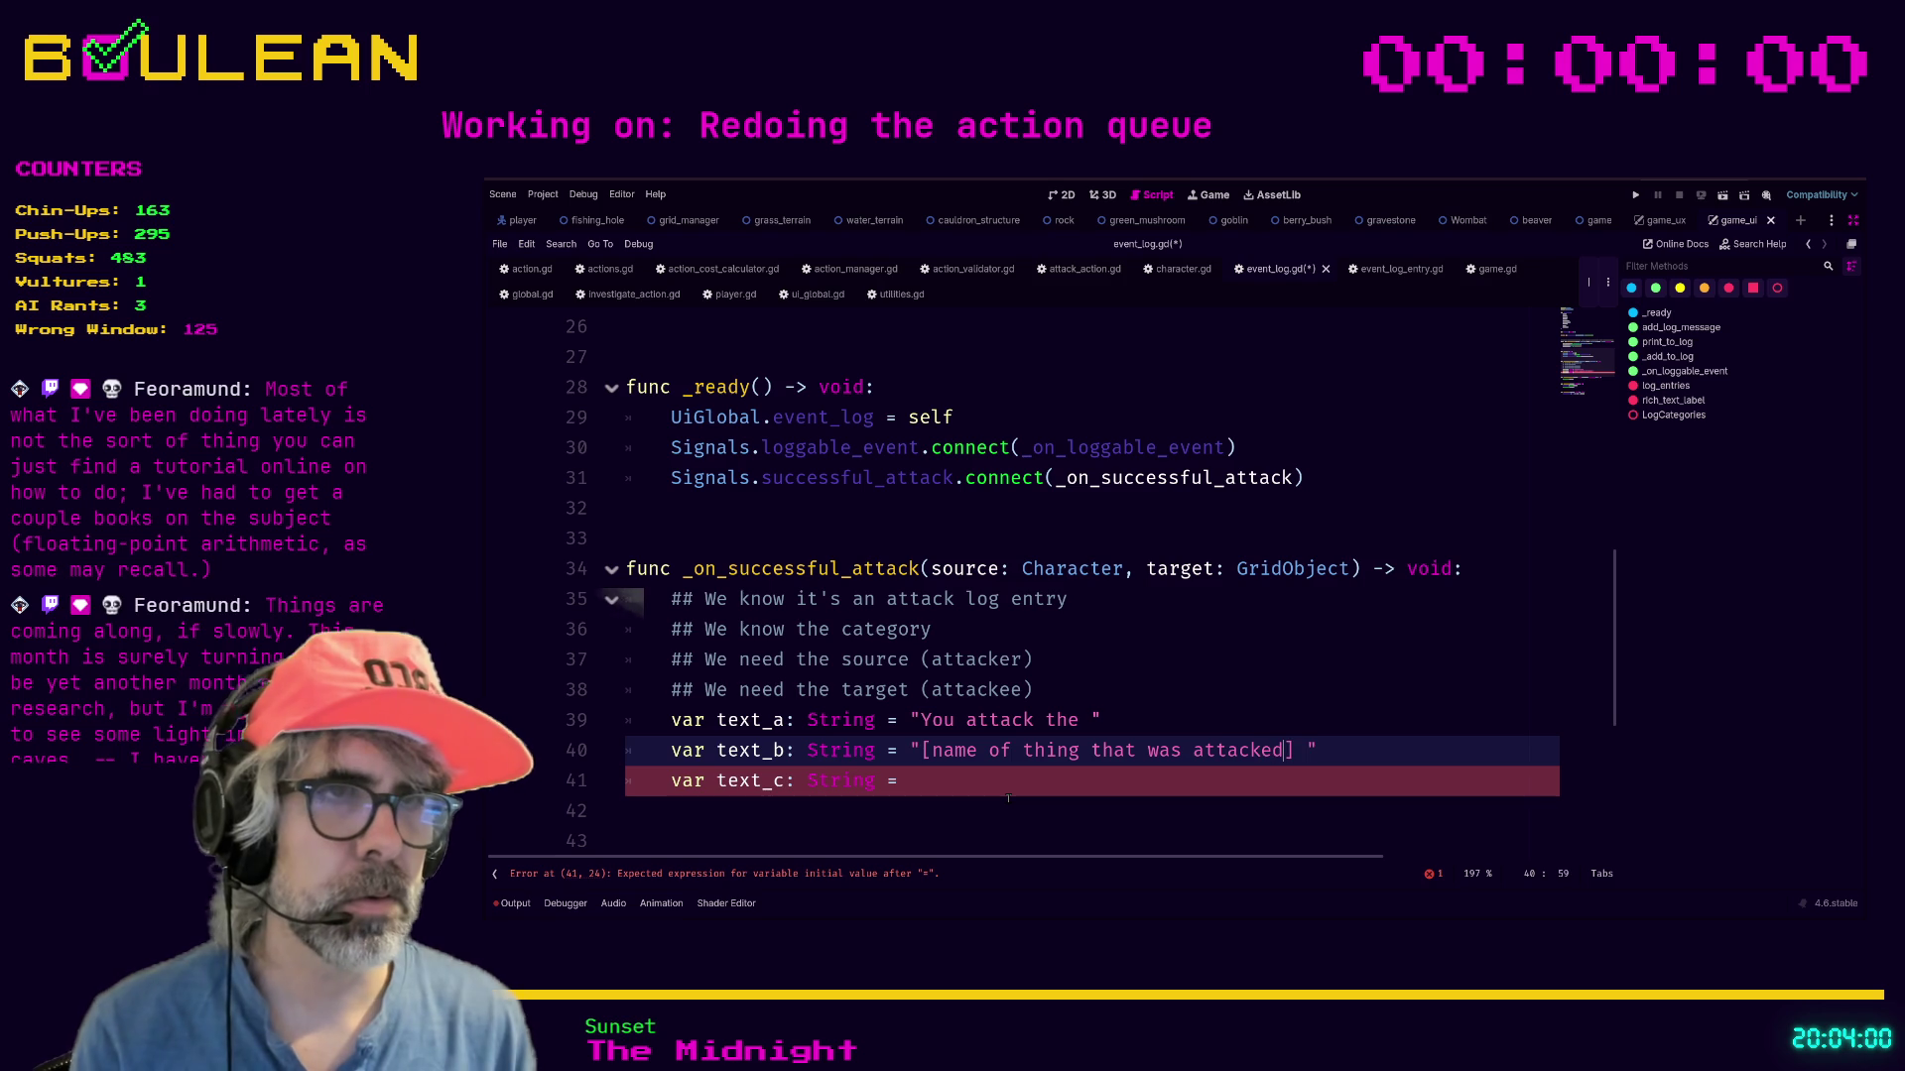
{"action": "type", "text": "]"}
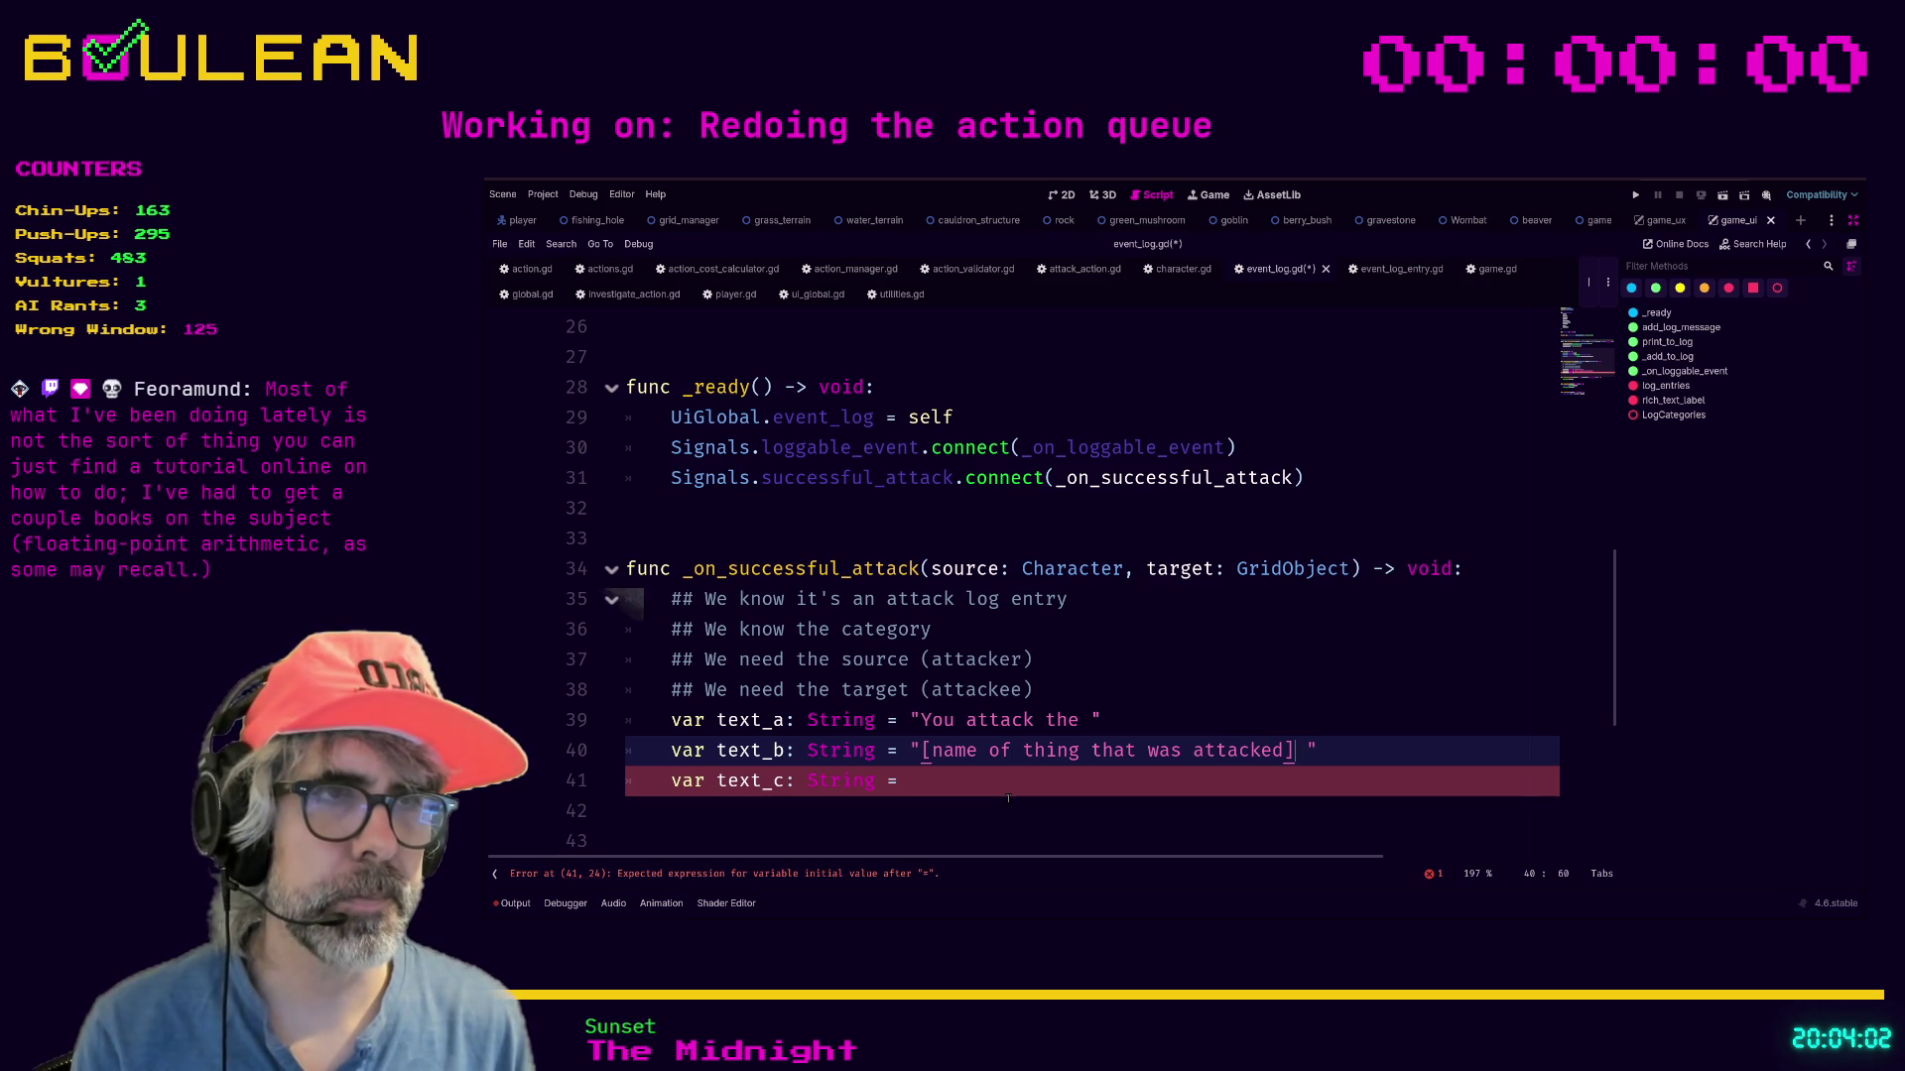
{"action": "key", "text": "Down"}
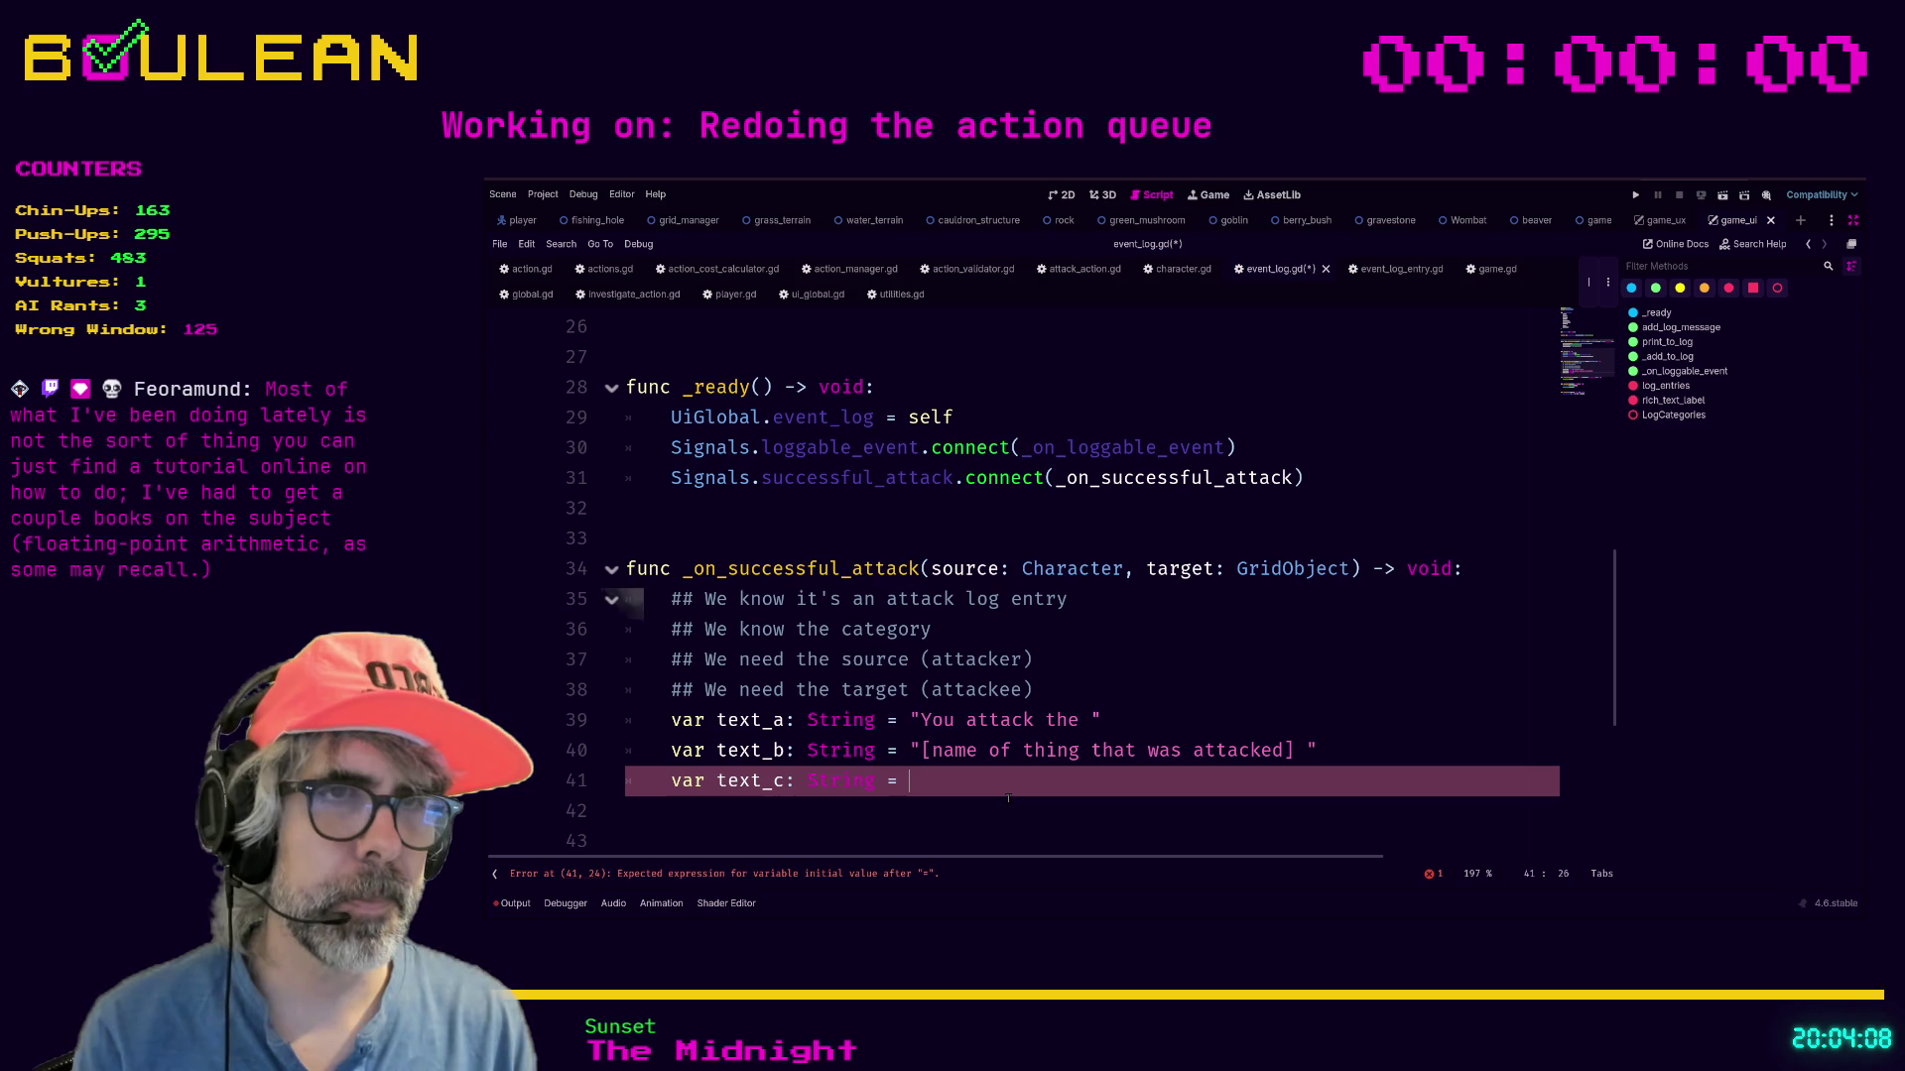
{"action": "type", "text": "and deal"}
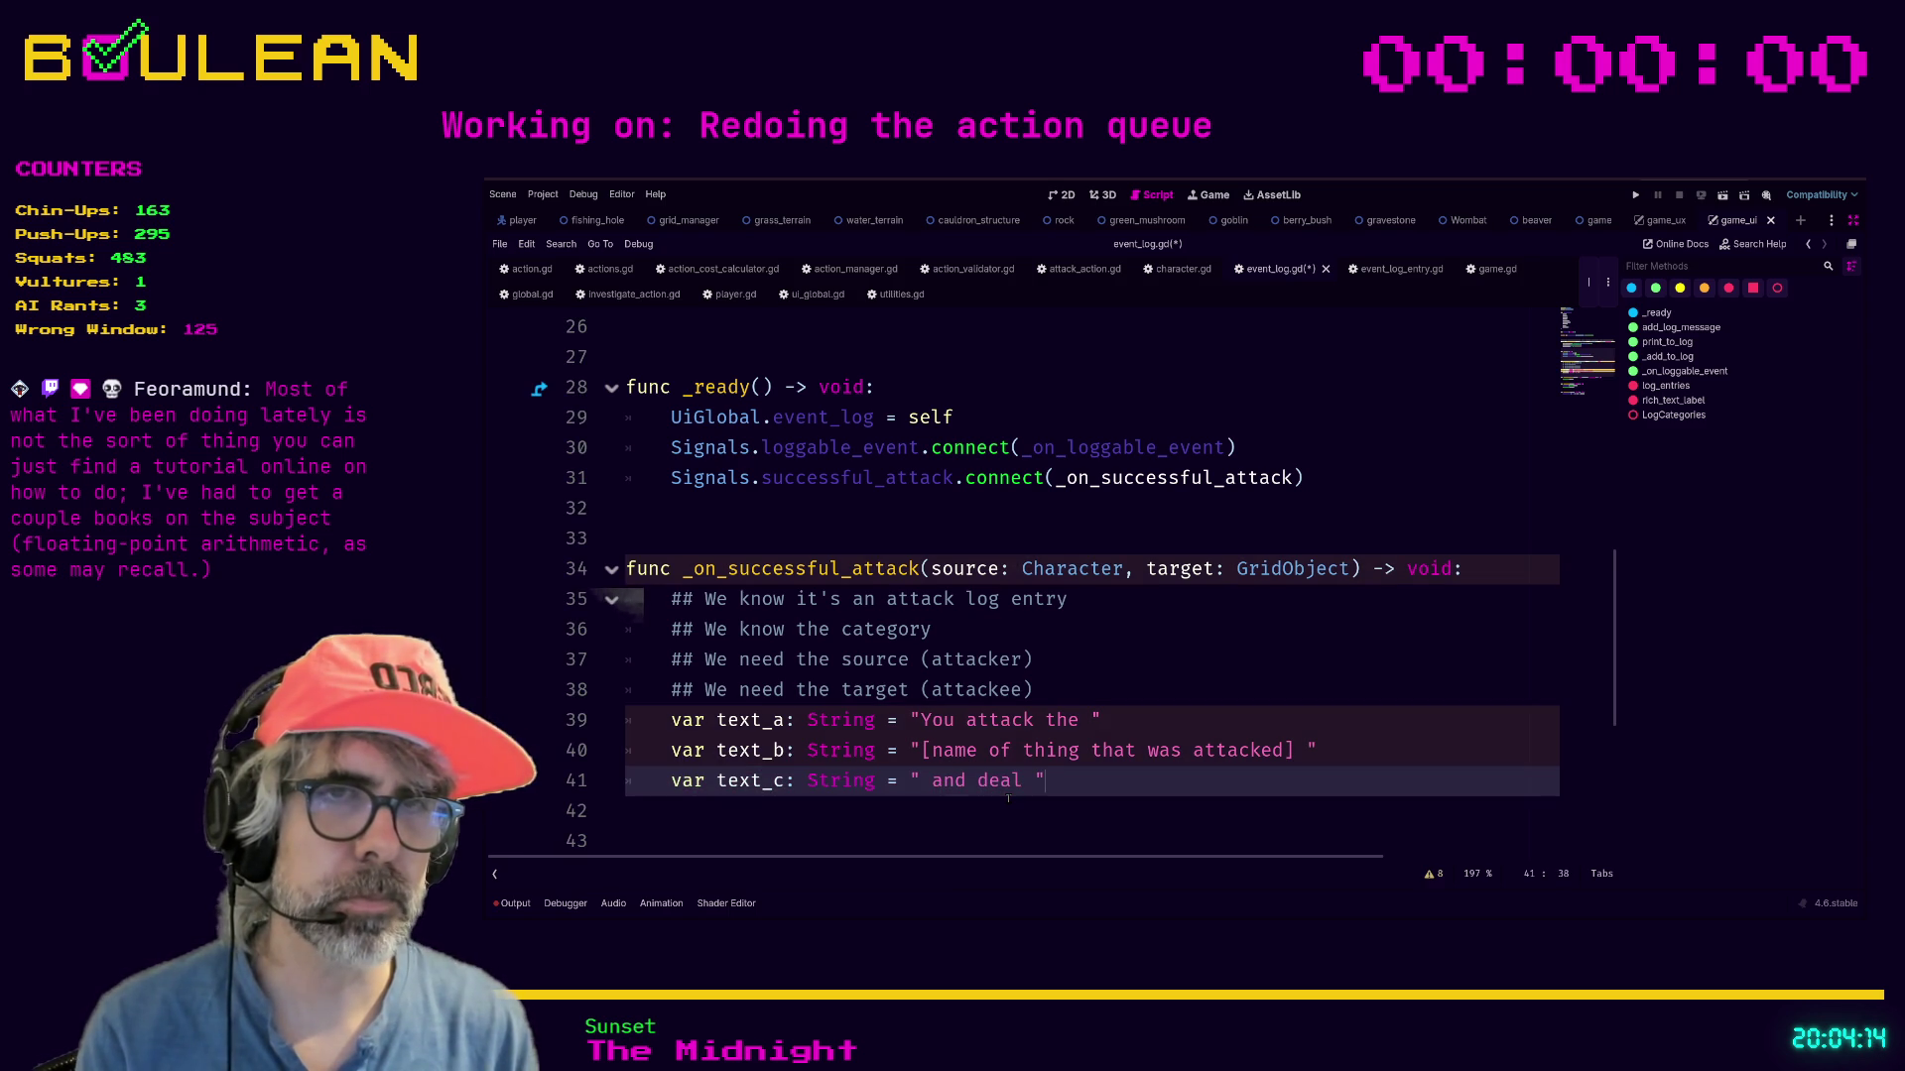
{"action": "key", "text": "Return"}
{"action": "type", "text": "var text_d: String = "}
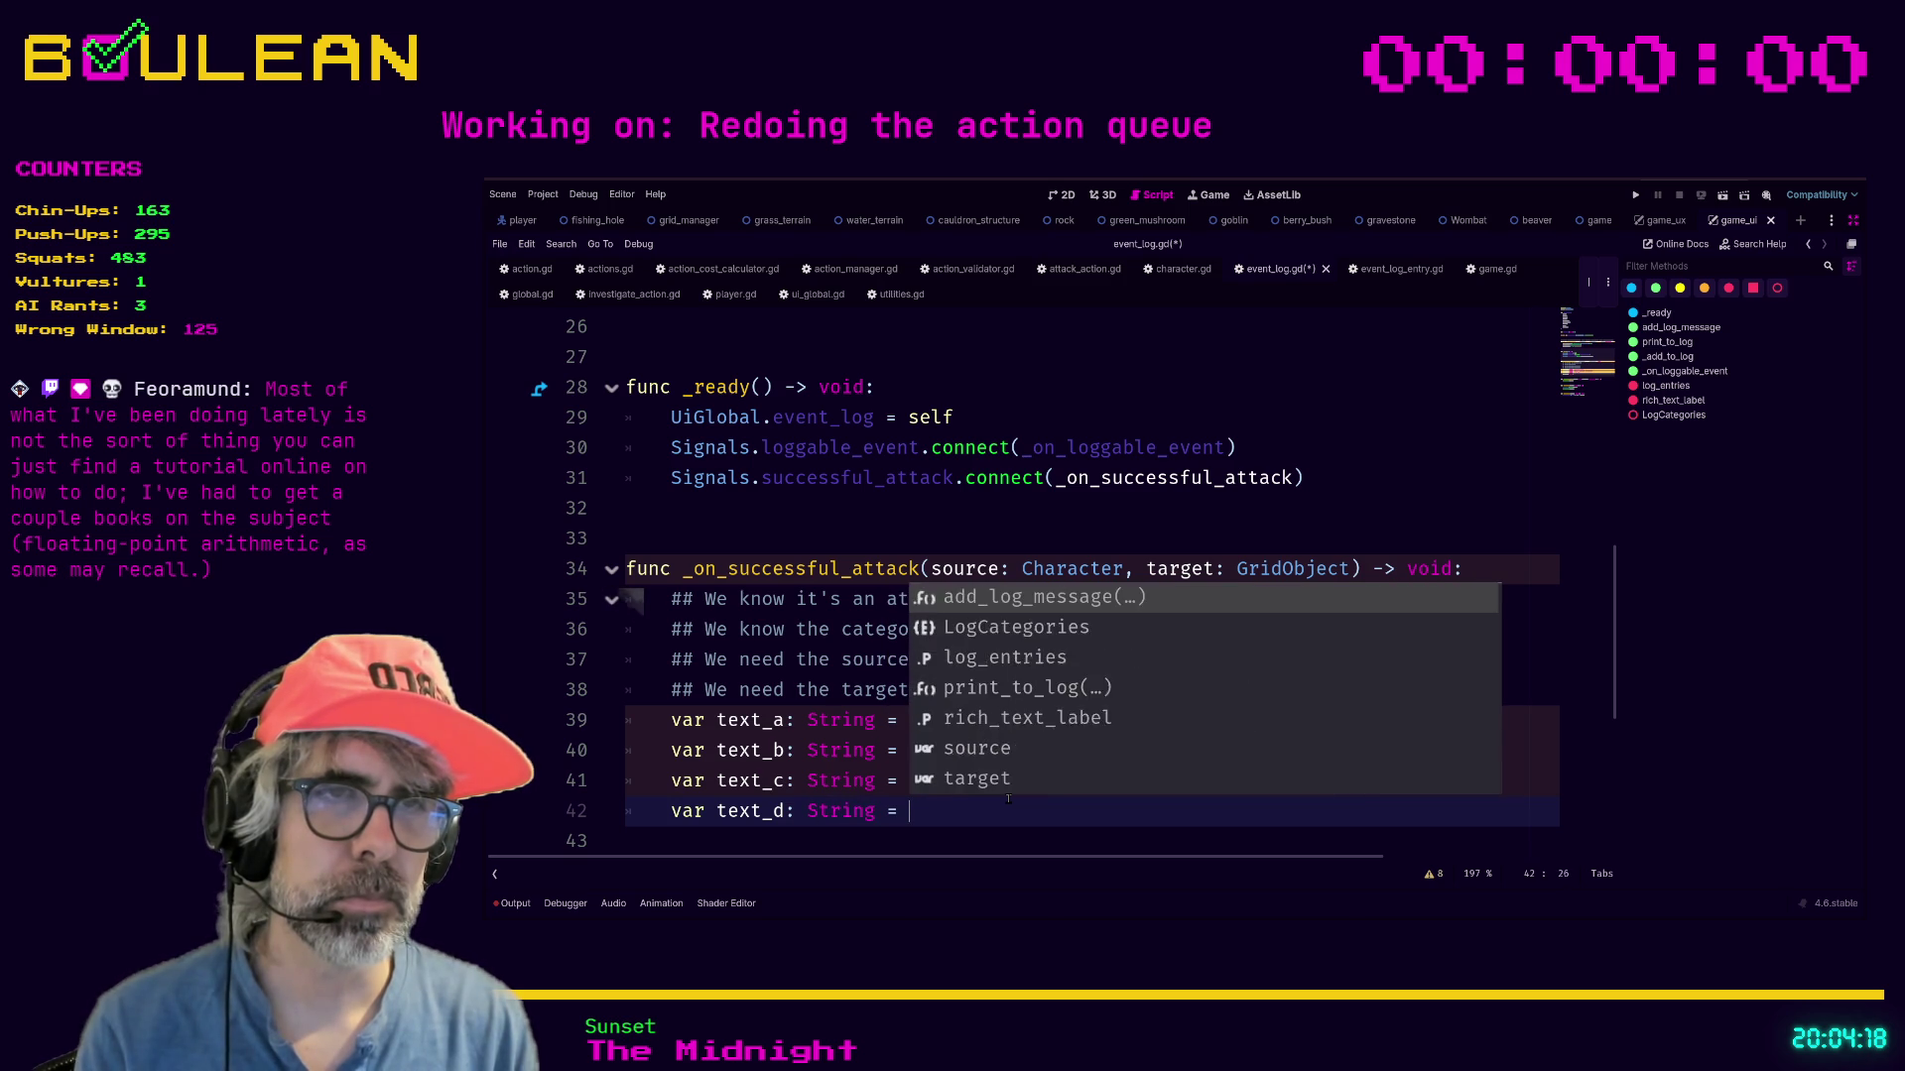
{"action": "type", "text": "\""}
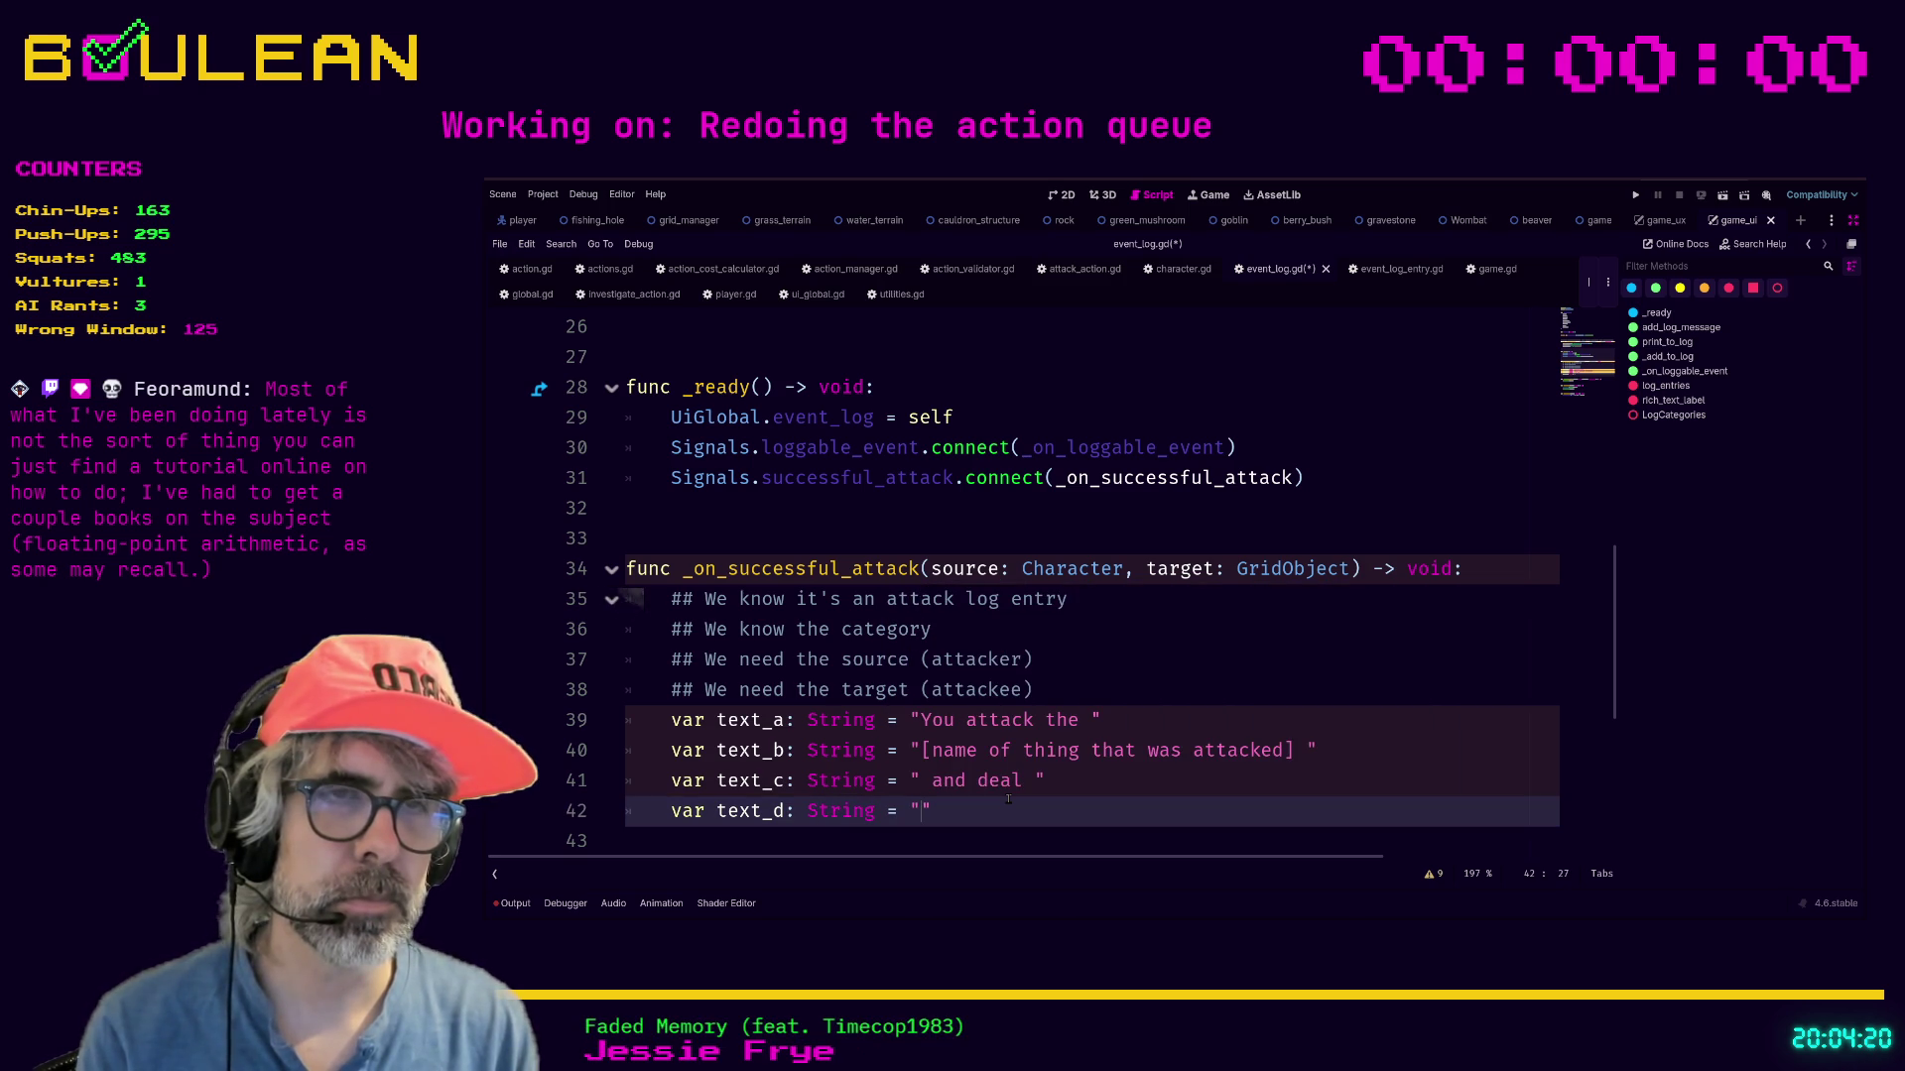
{"action": "type", "text": "["}
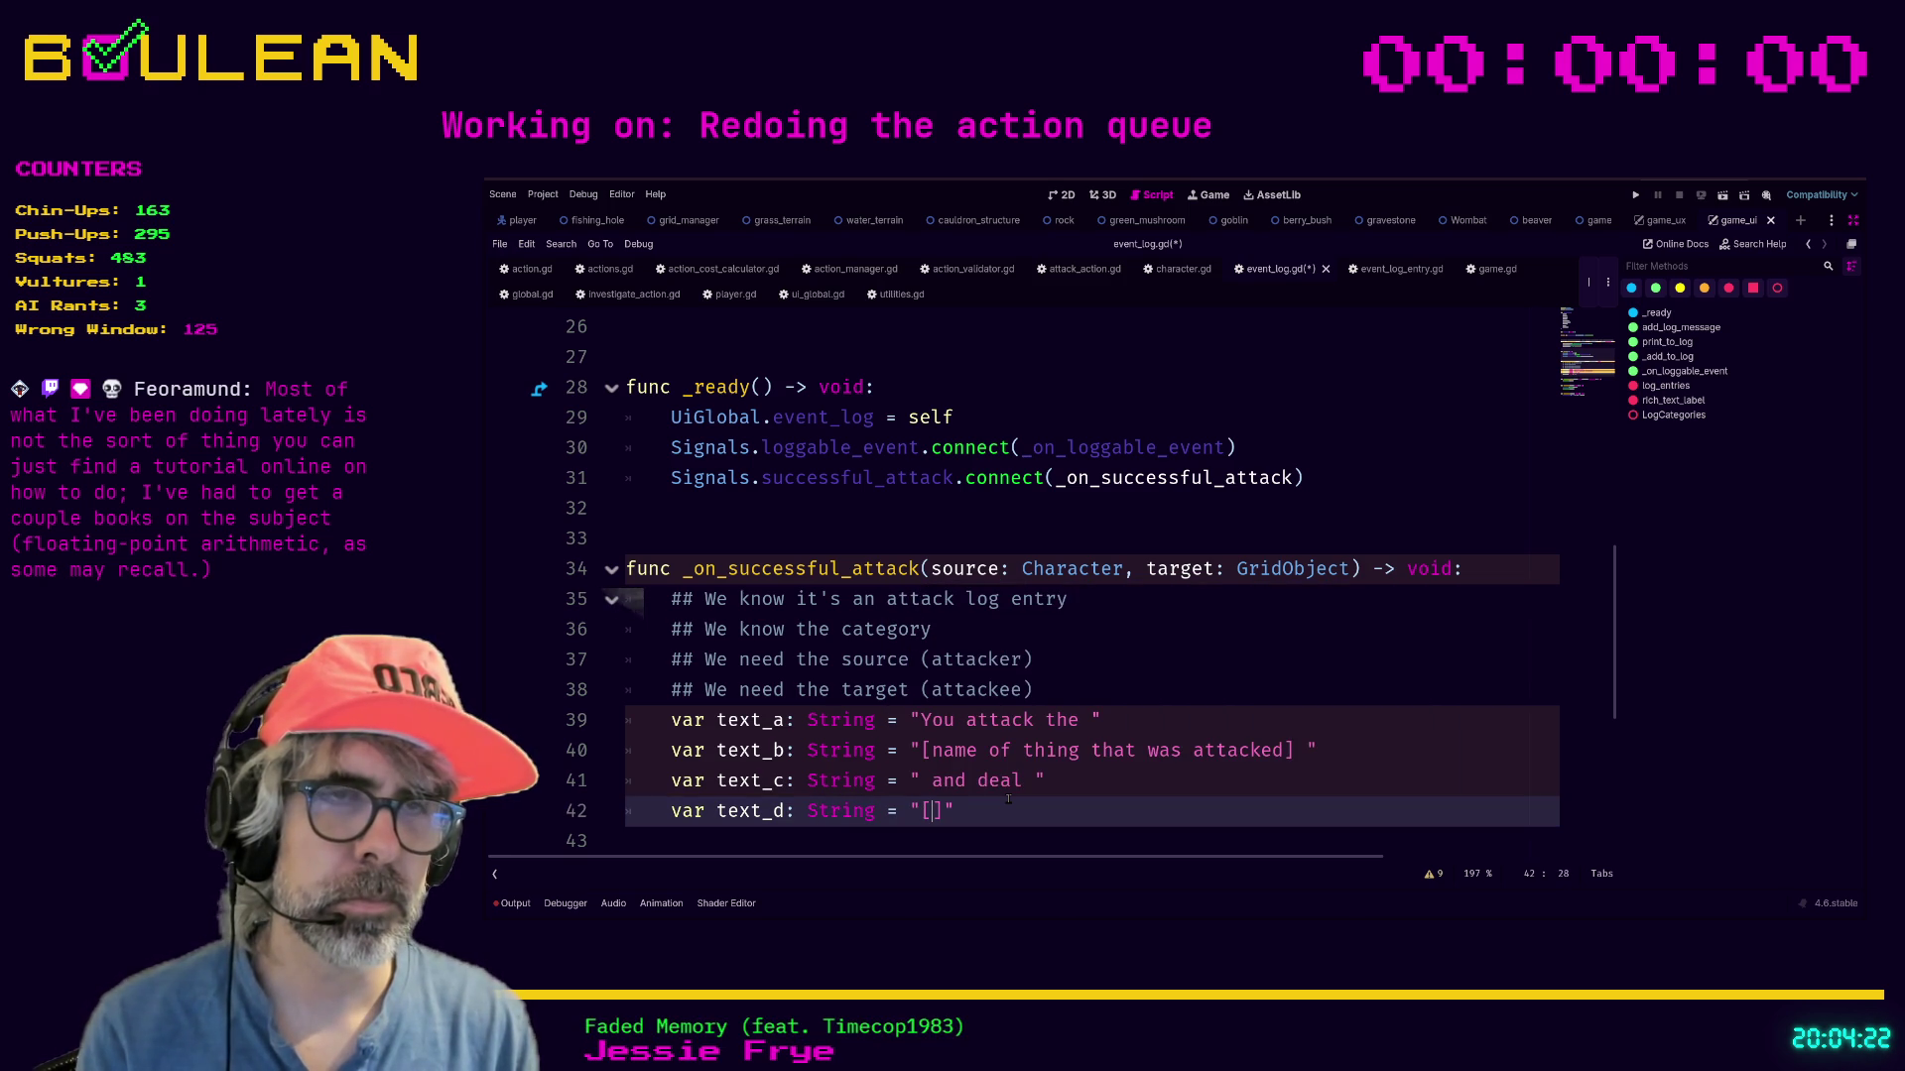
{"action": "type", "text": "damage amount0"}
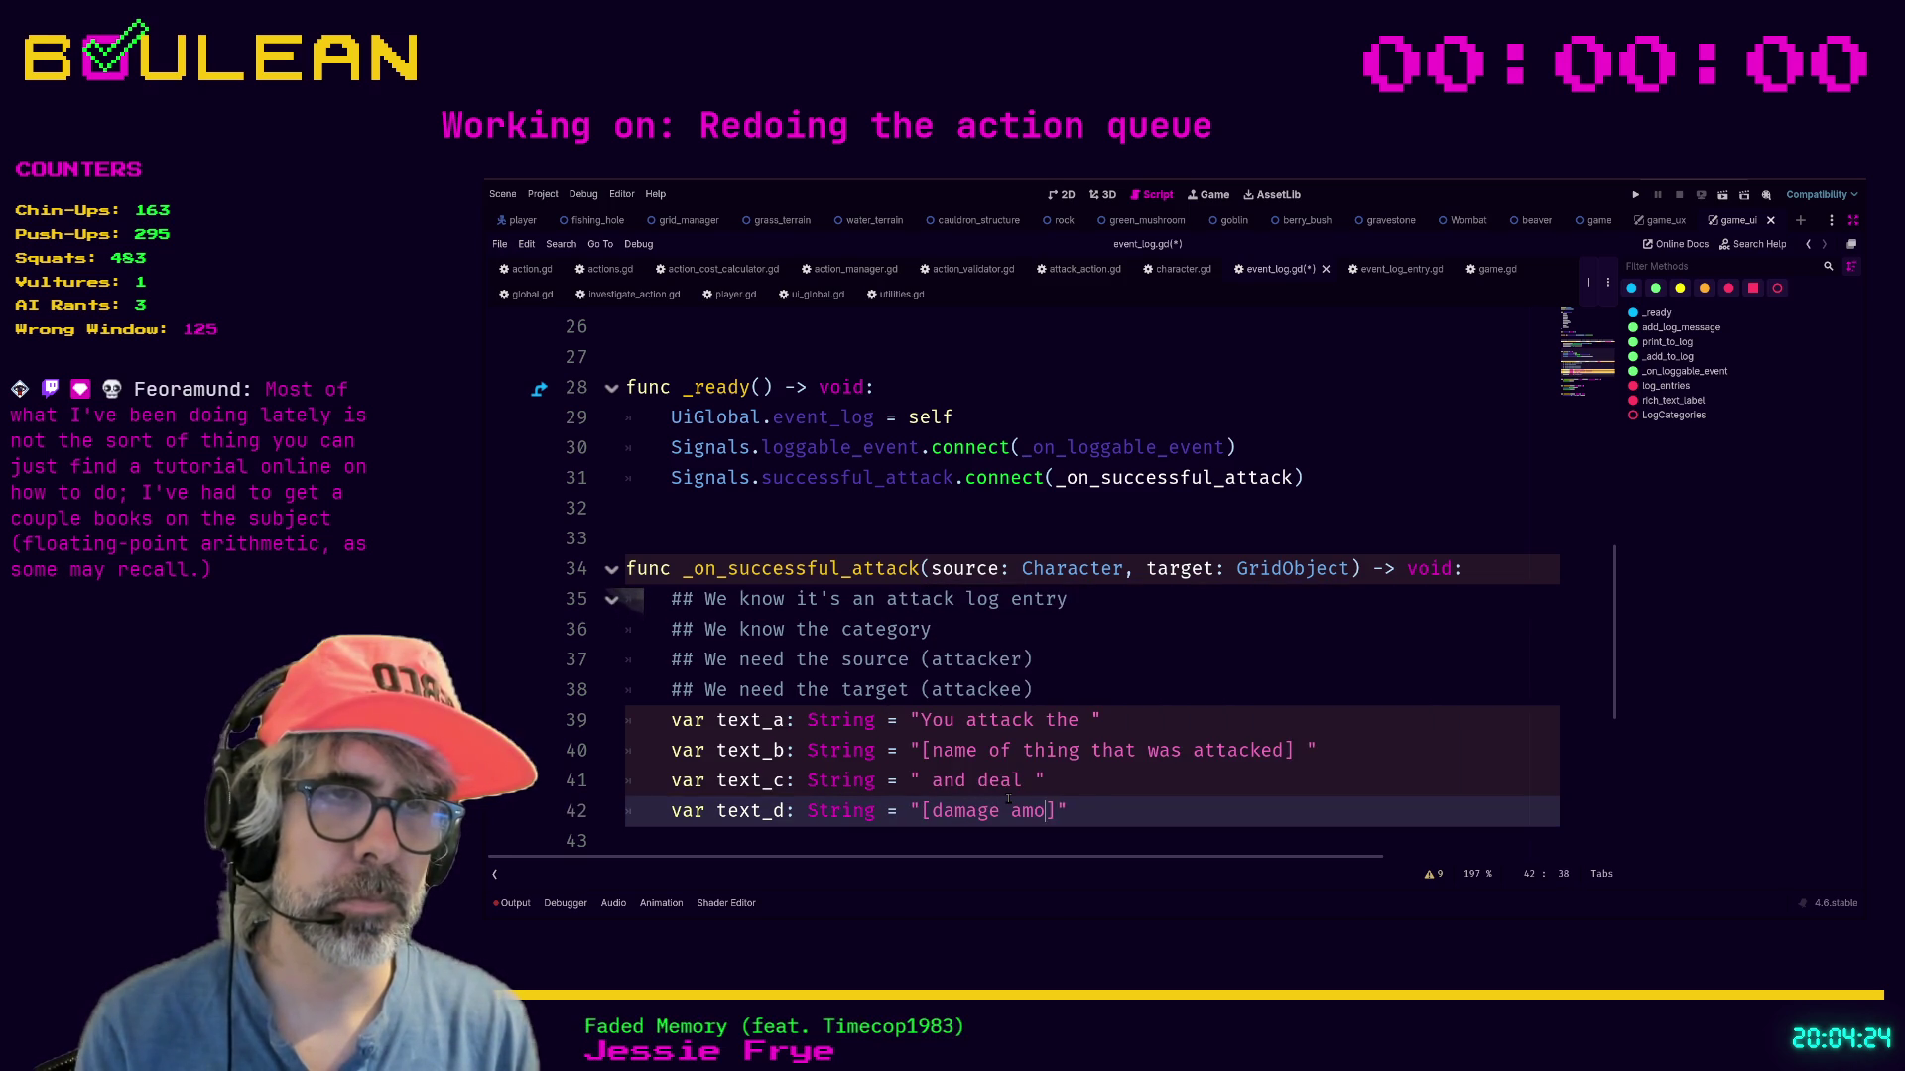
{"action": "key", "text": "BackSpace"}
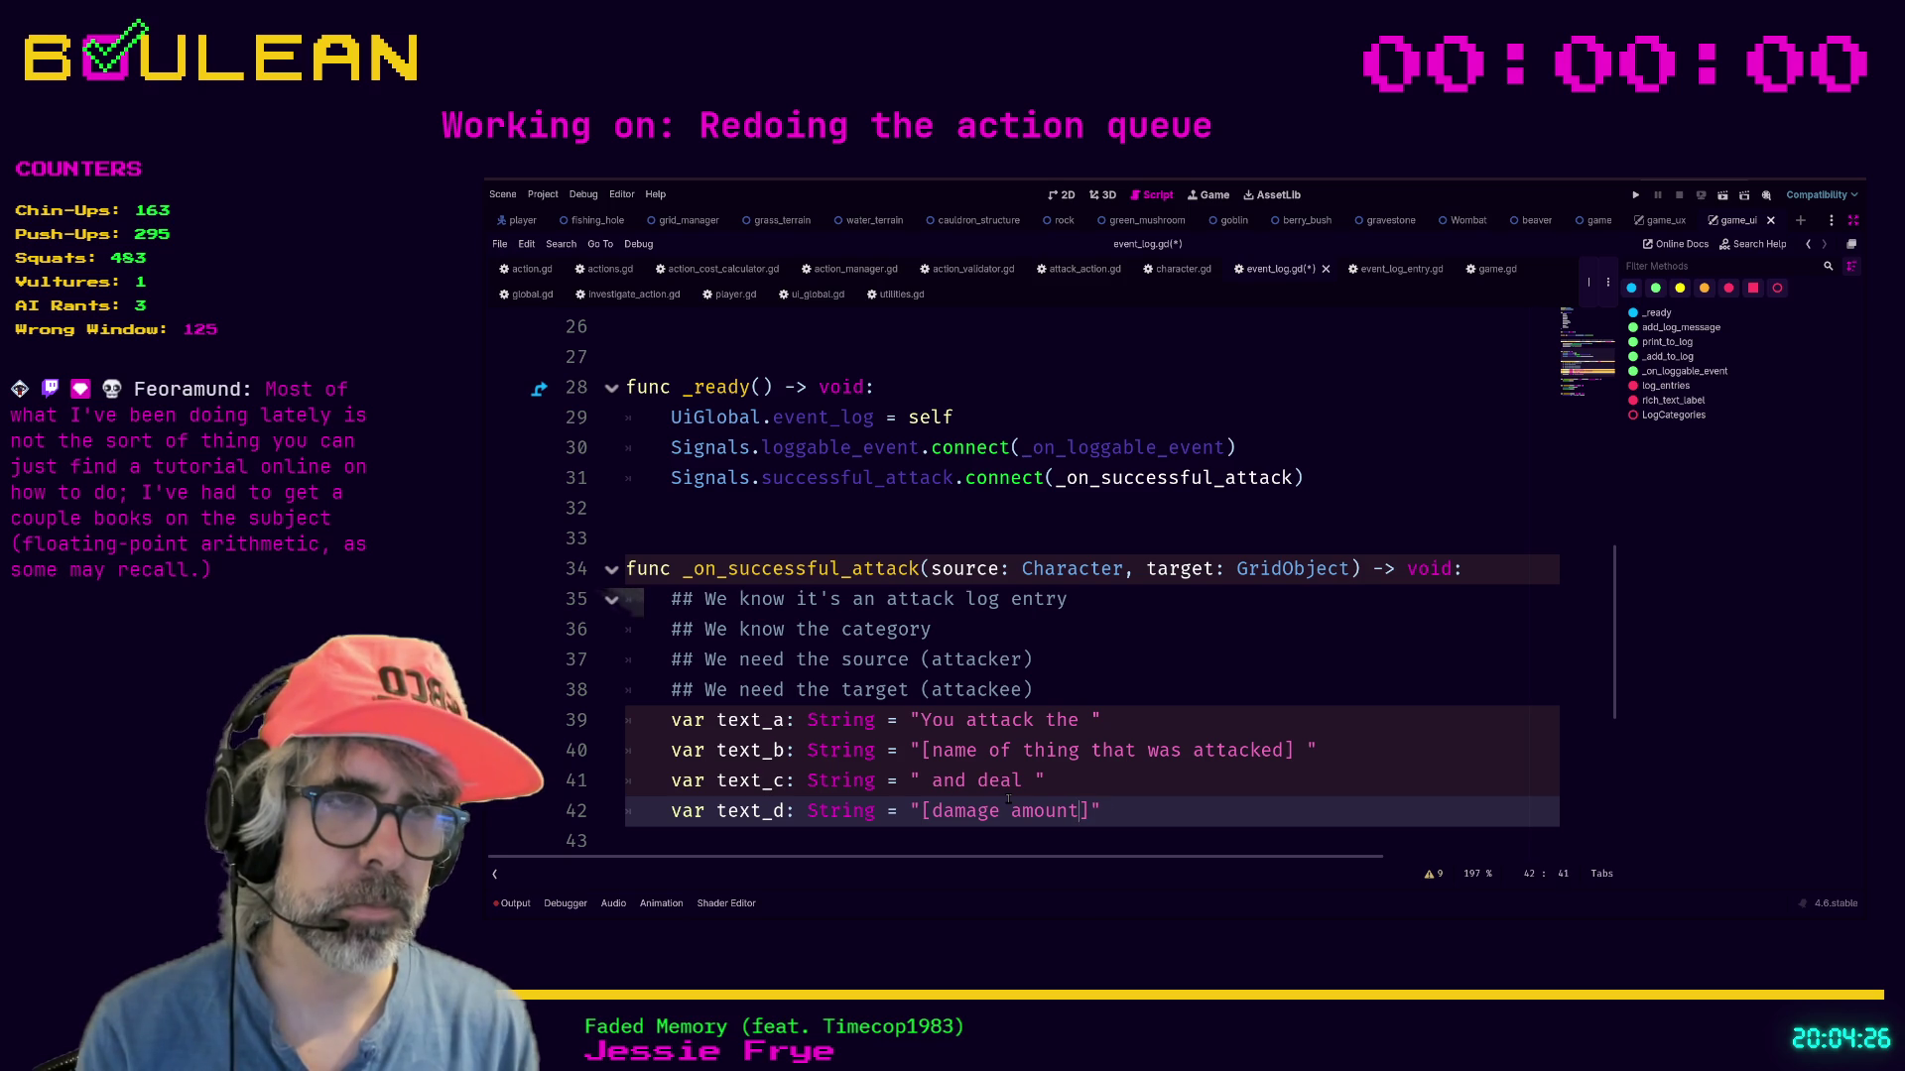
{"action": "type", "text": "damage"}
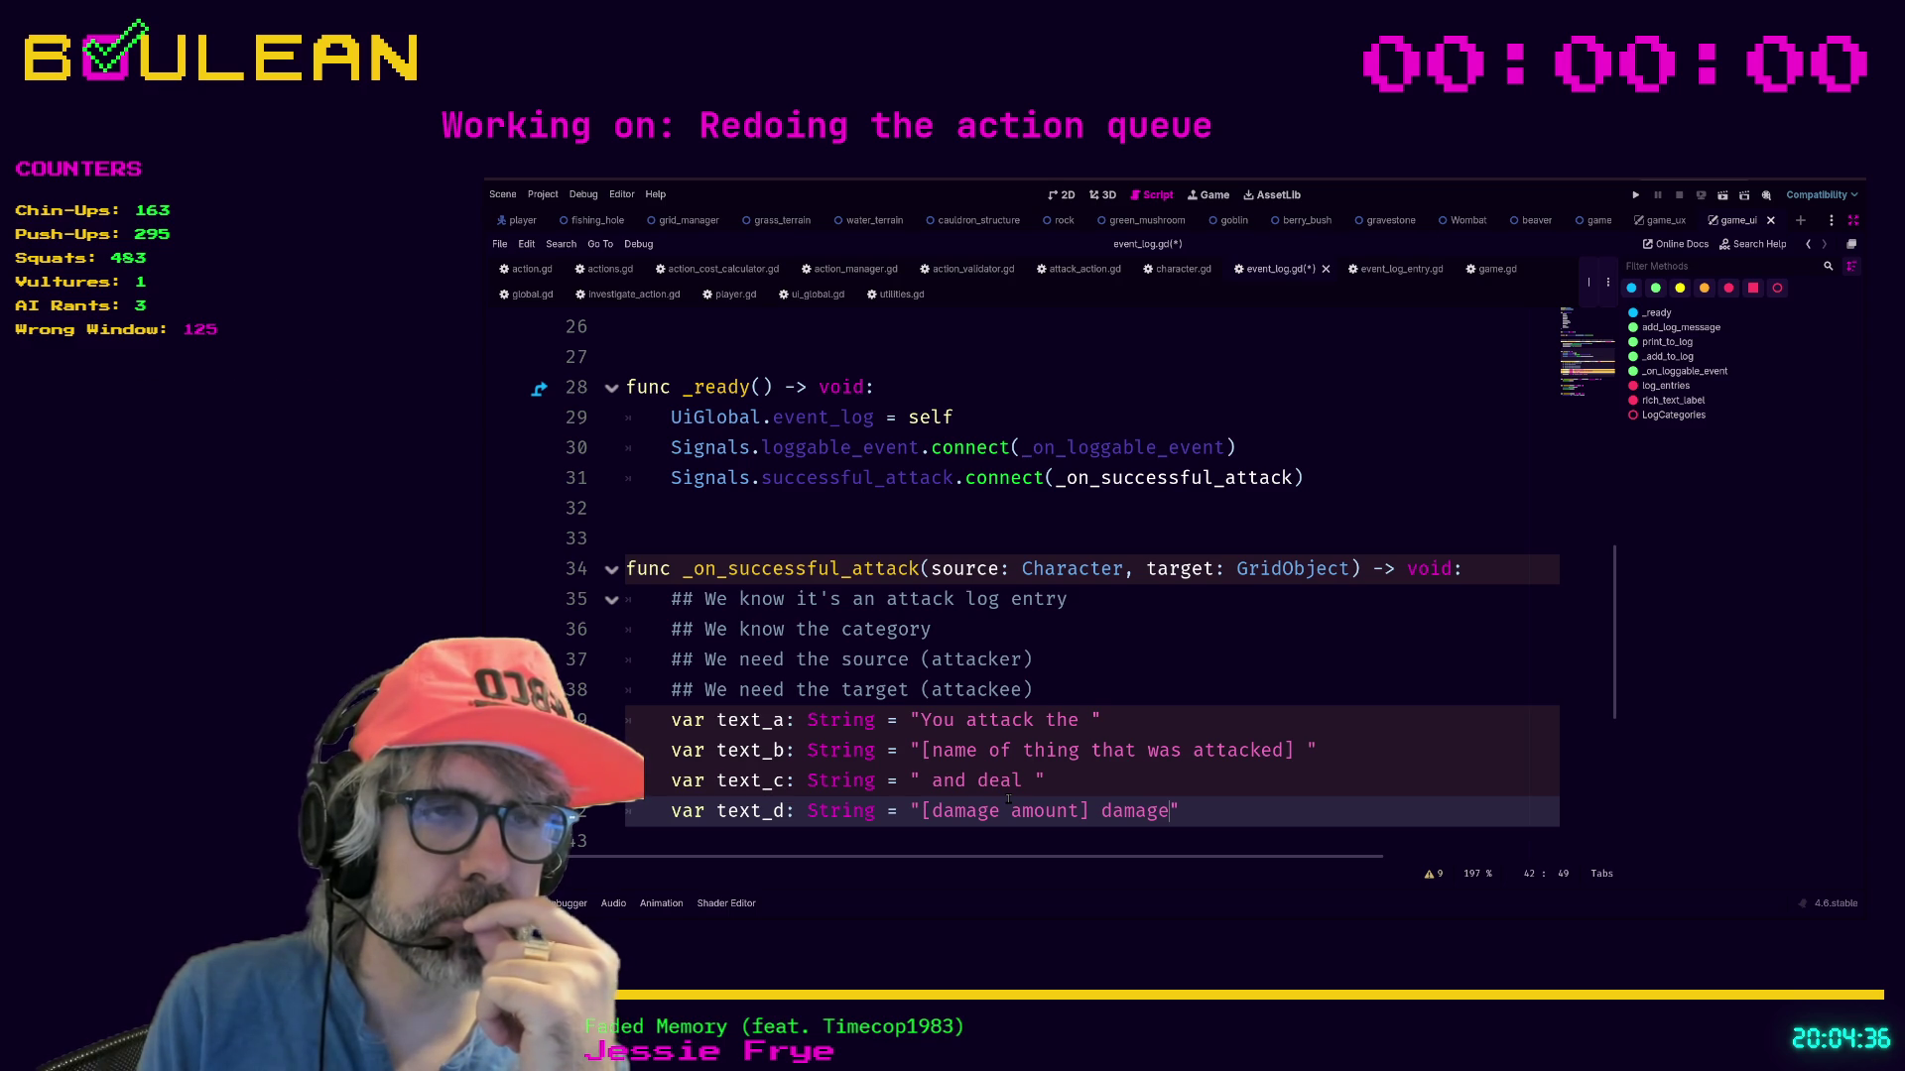
{"action": "type", "text": "."}
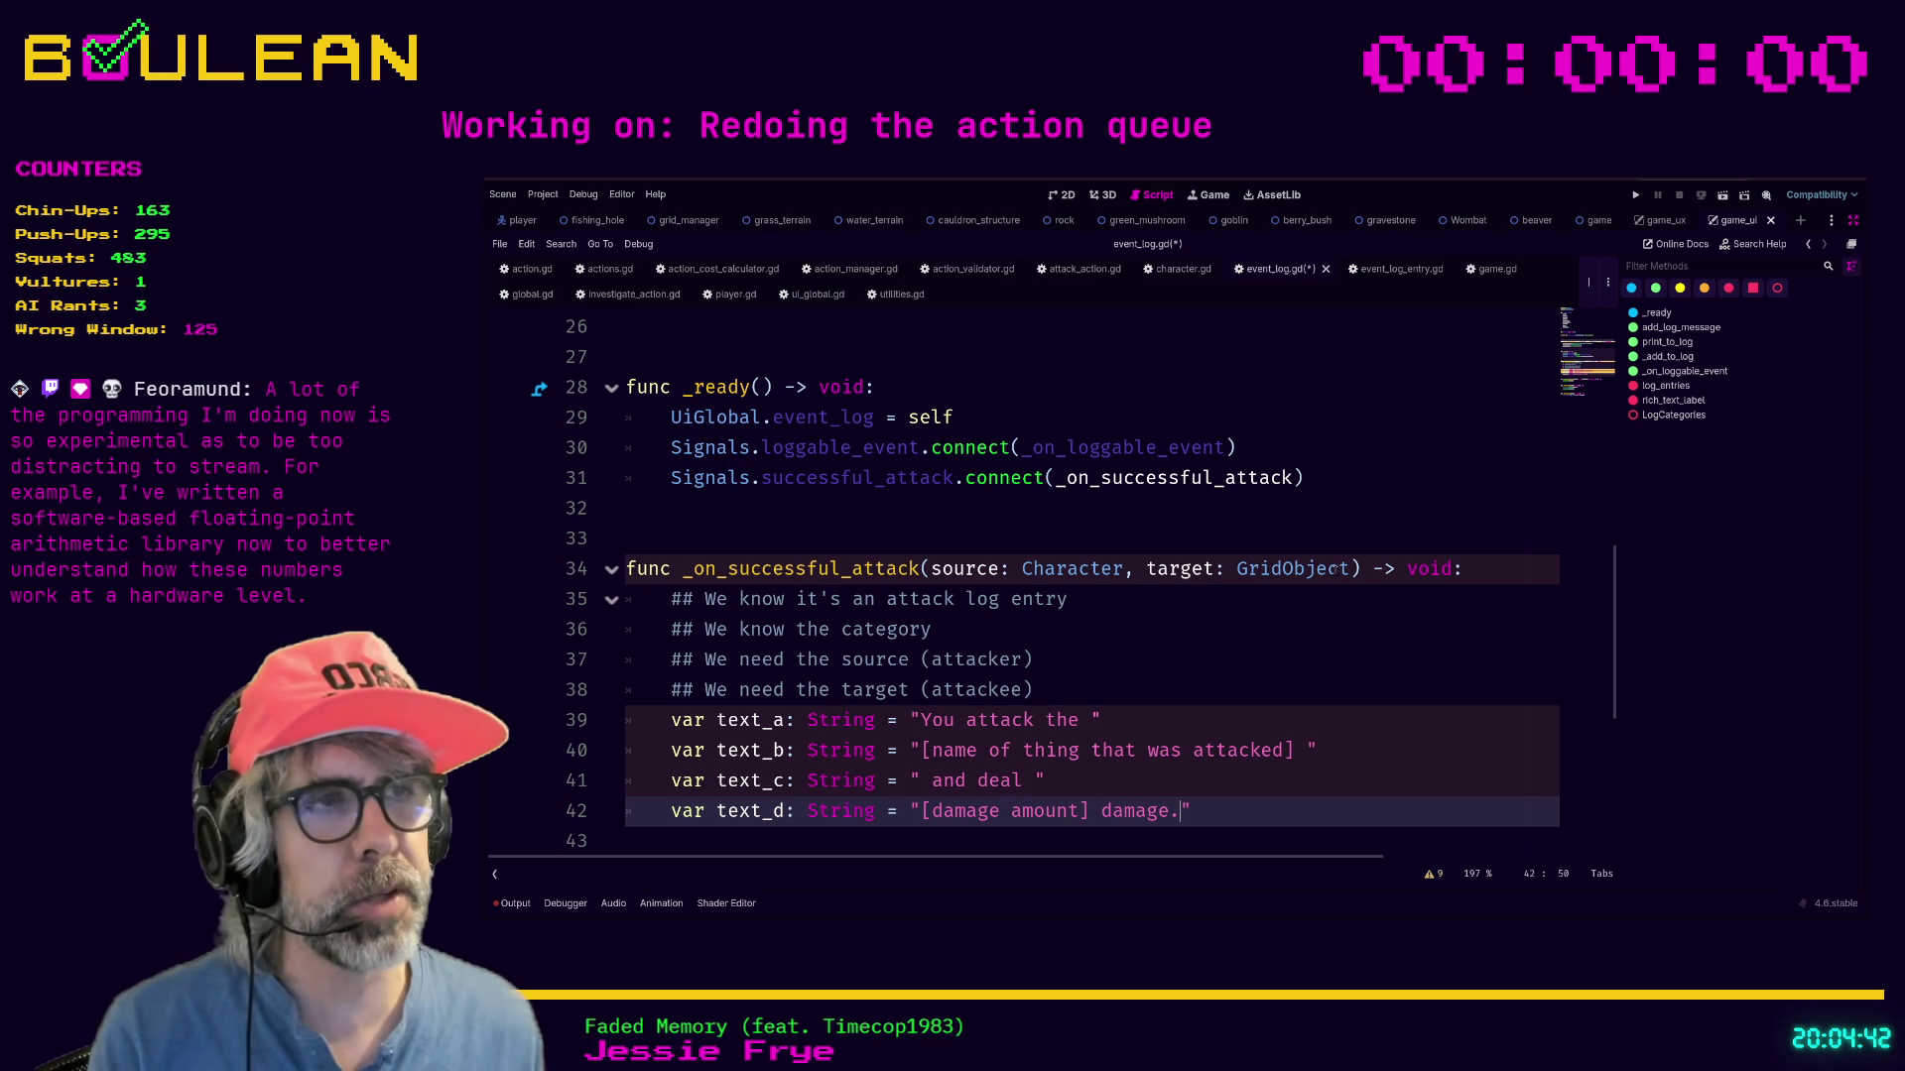
{"action": "left_click", "coordinate": [1240, 641]}
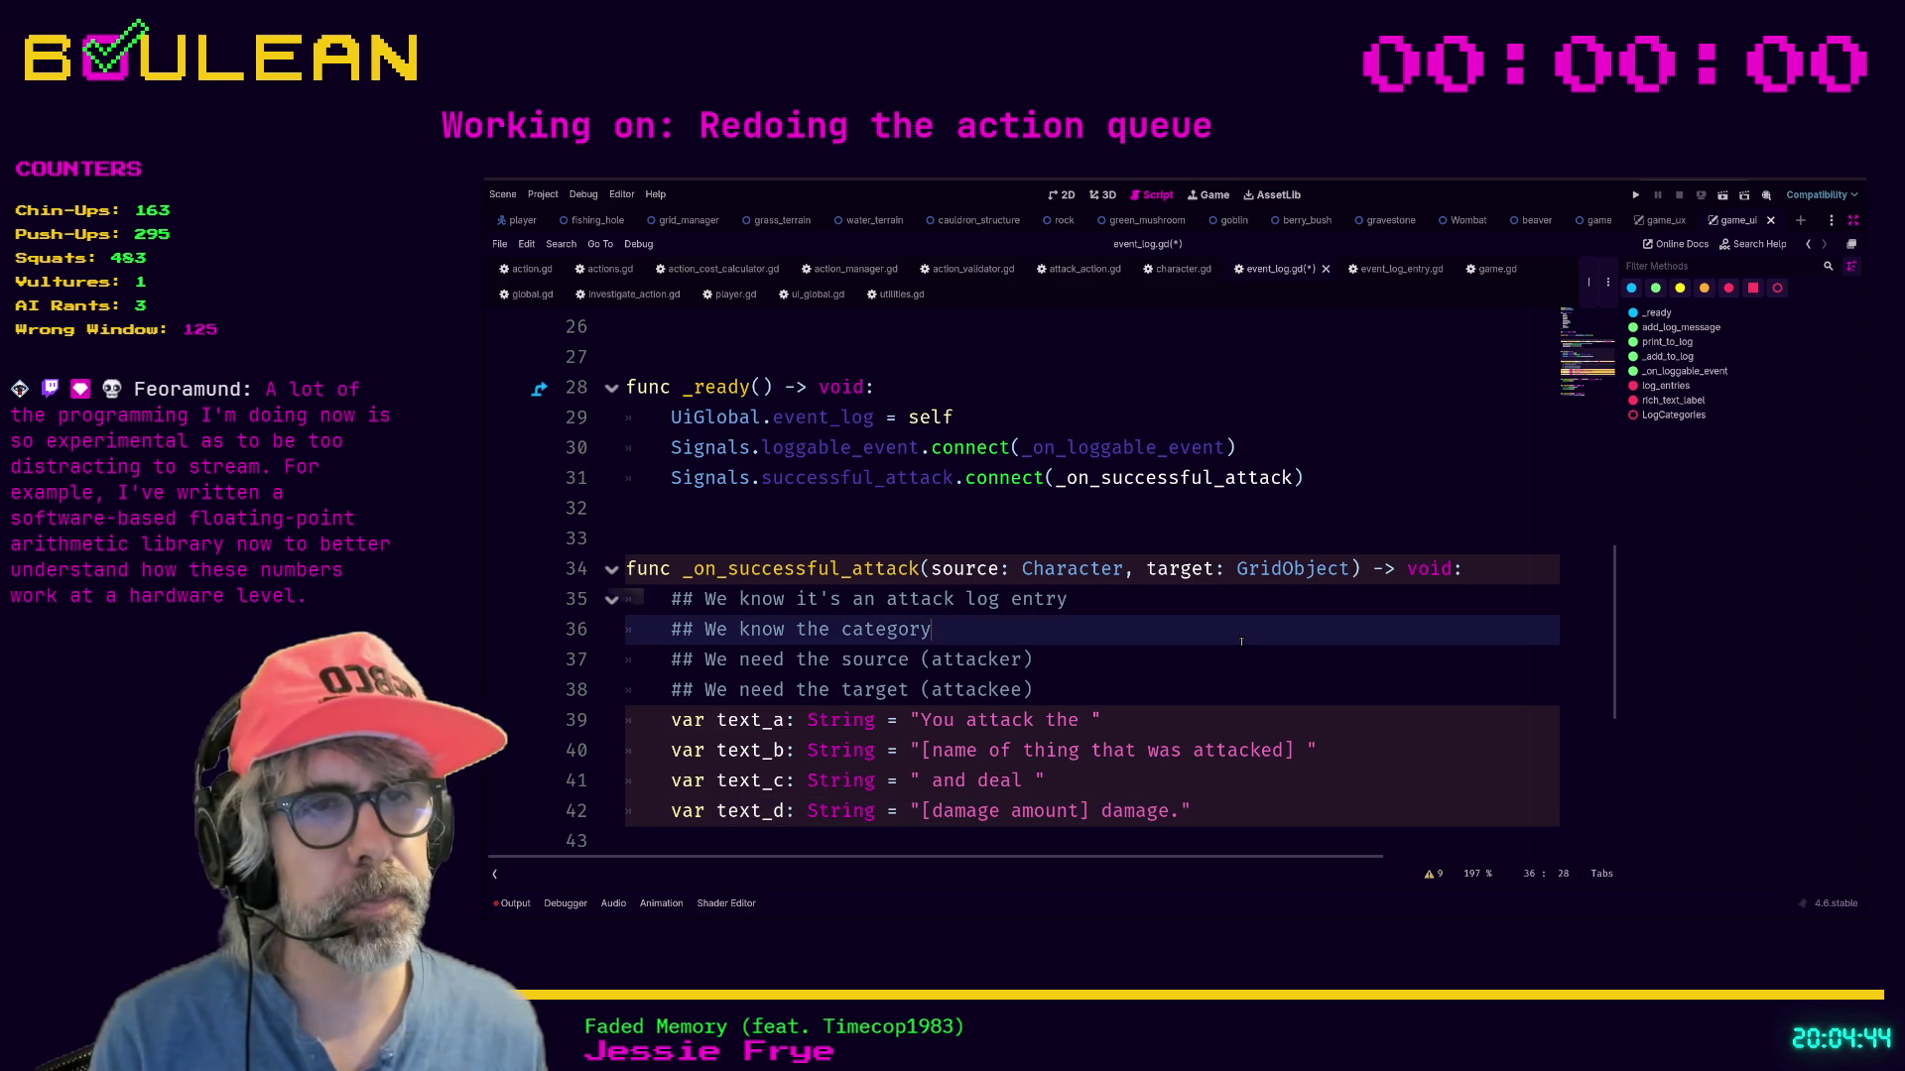
{"action": "left_click", "coordinate": [1265, 805]}
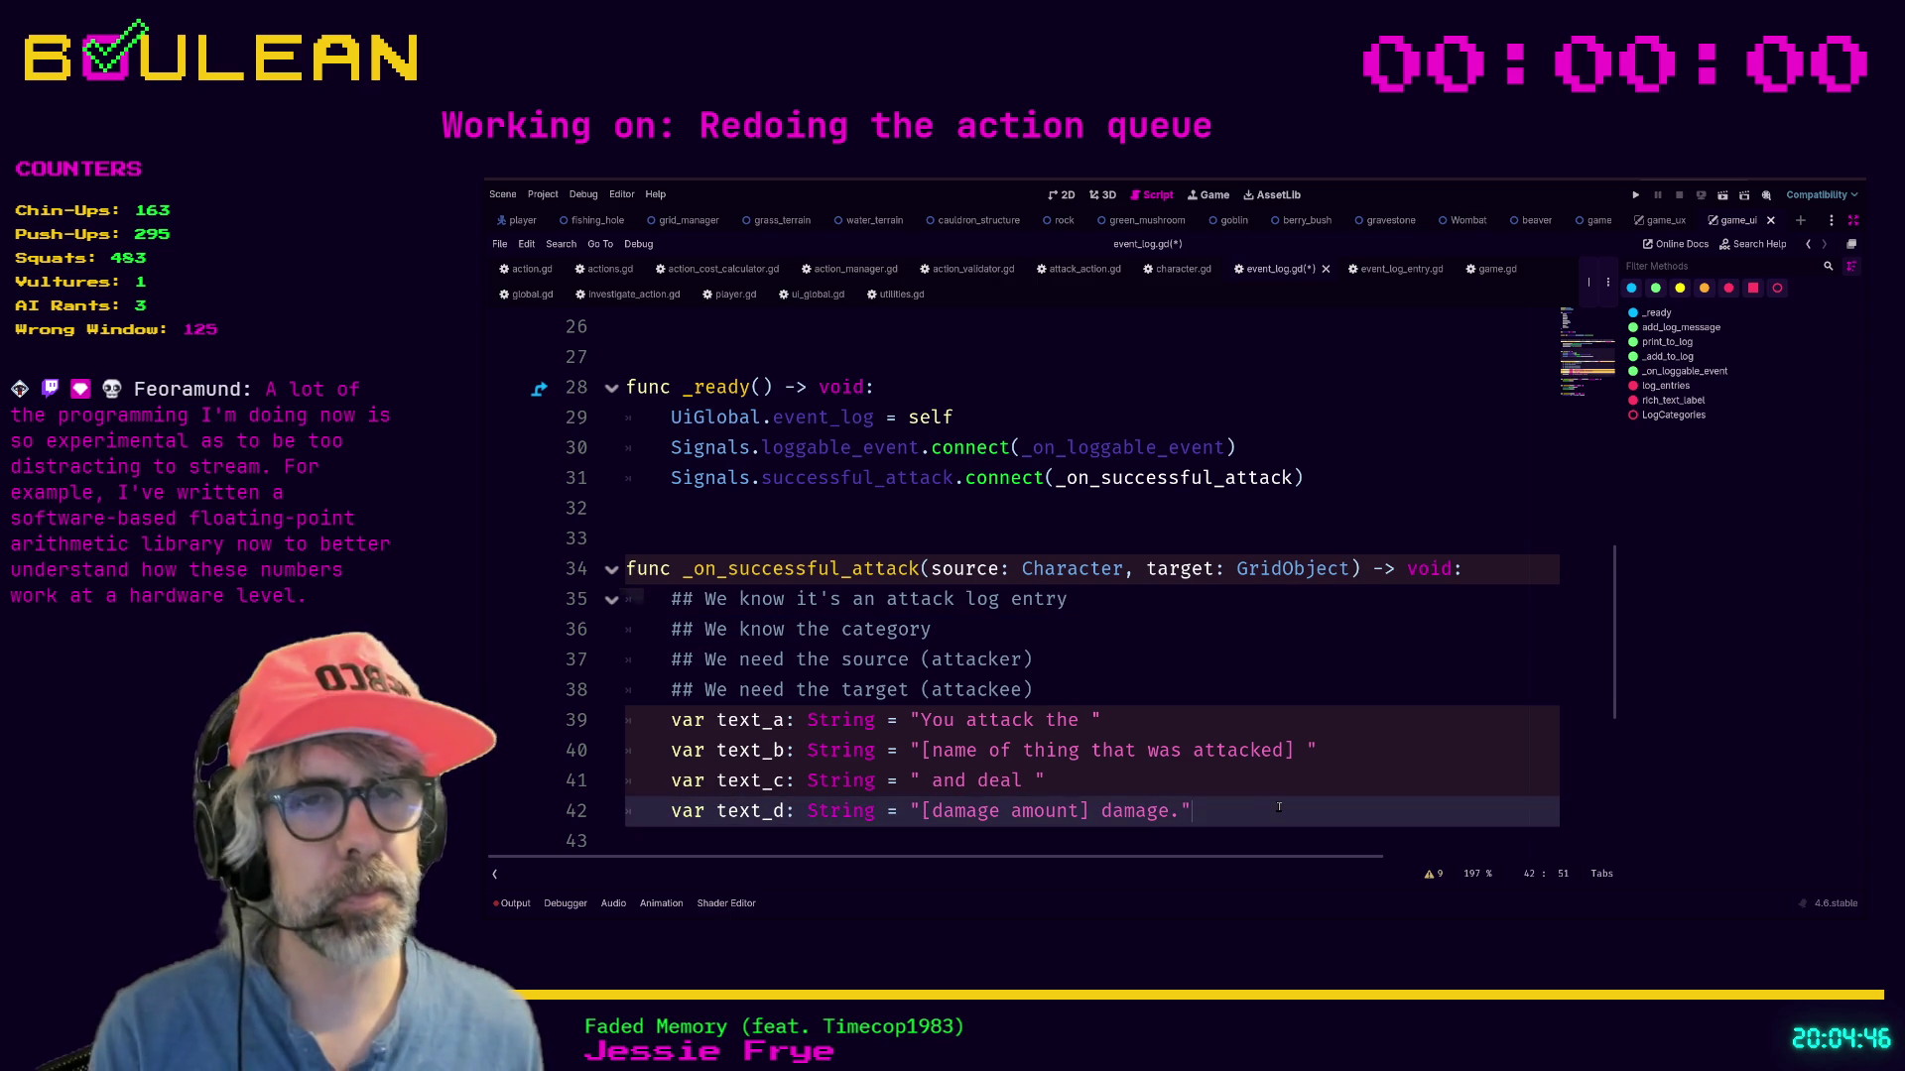
{"action": "key", "text": "Return"}
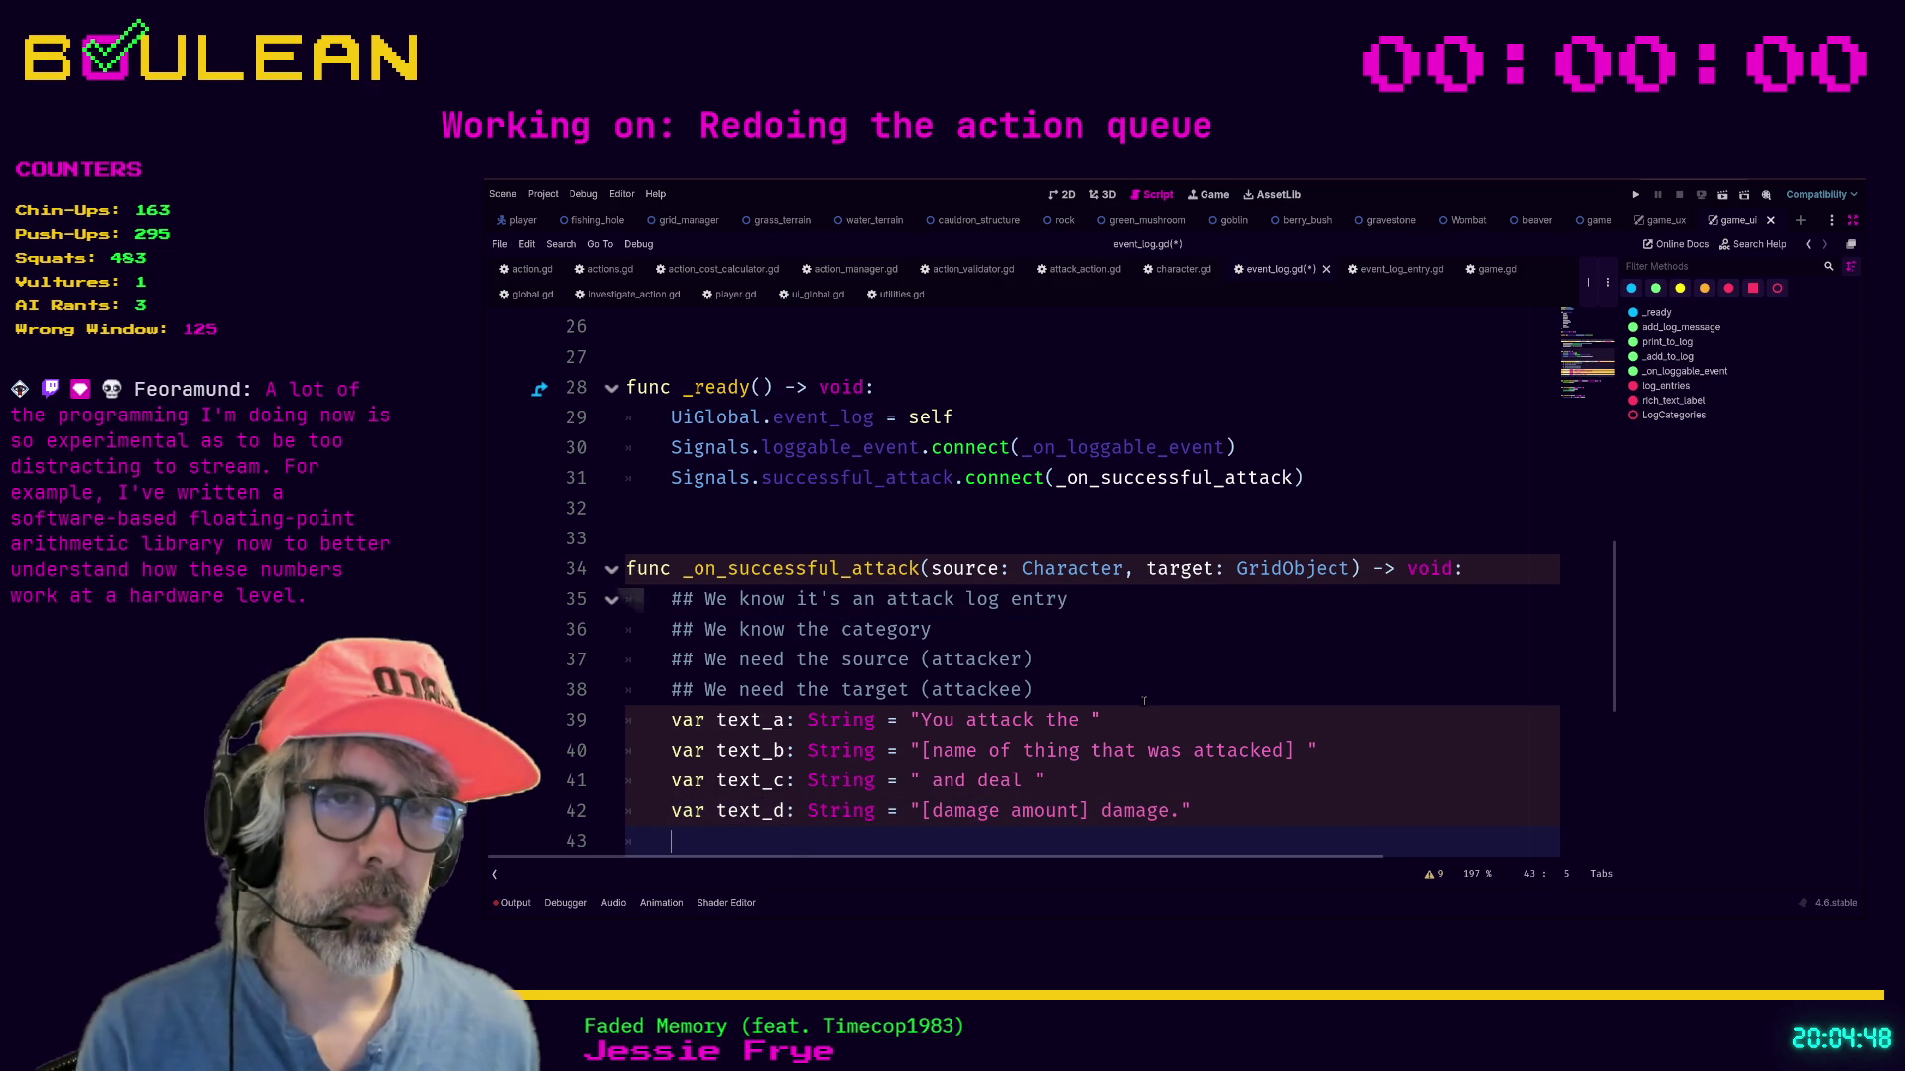
End the handler with _add_to_log(text_a + text_b + text_c + text_d).
{"action": "scroll", "coordinate": [1144, 700], "scroll_direction": "down", "scroll_amount": 2}
{"action": "type", "text": "_add_to_log"}
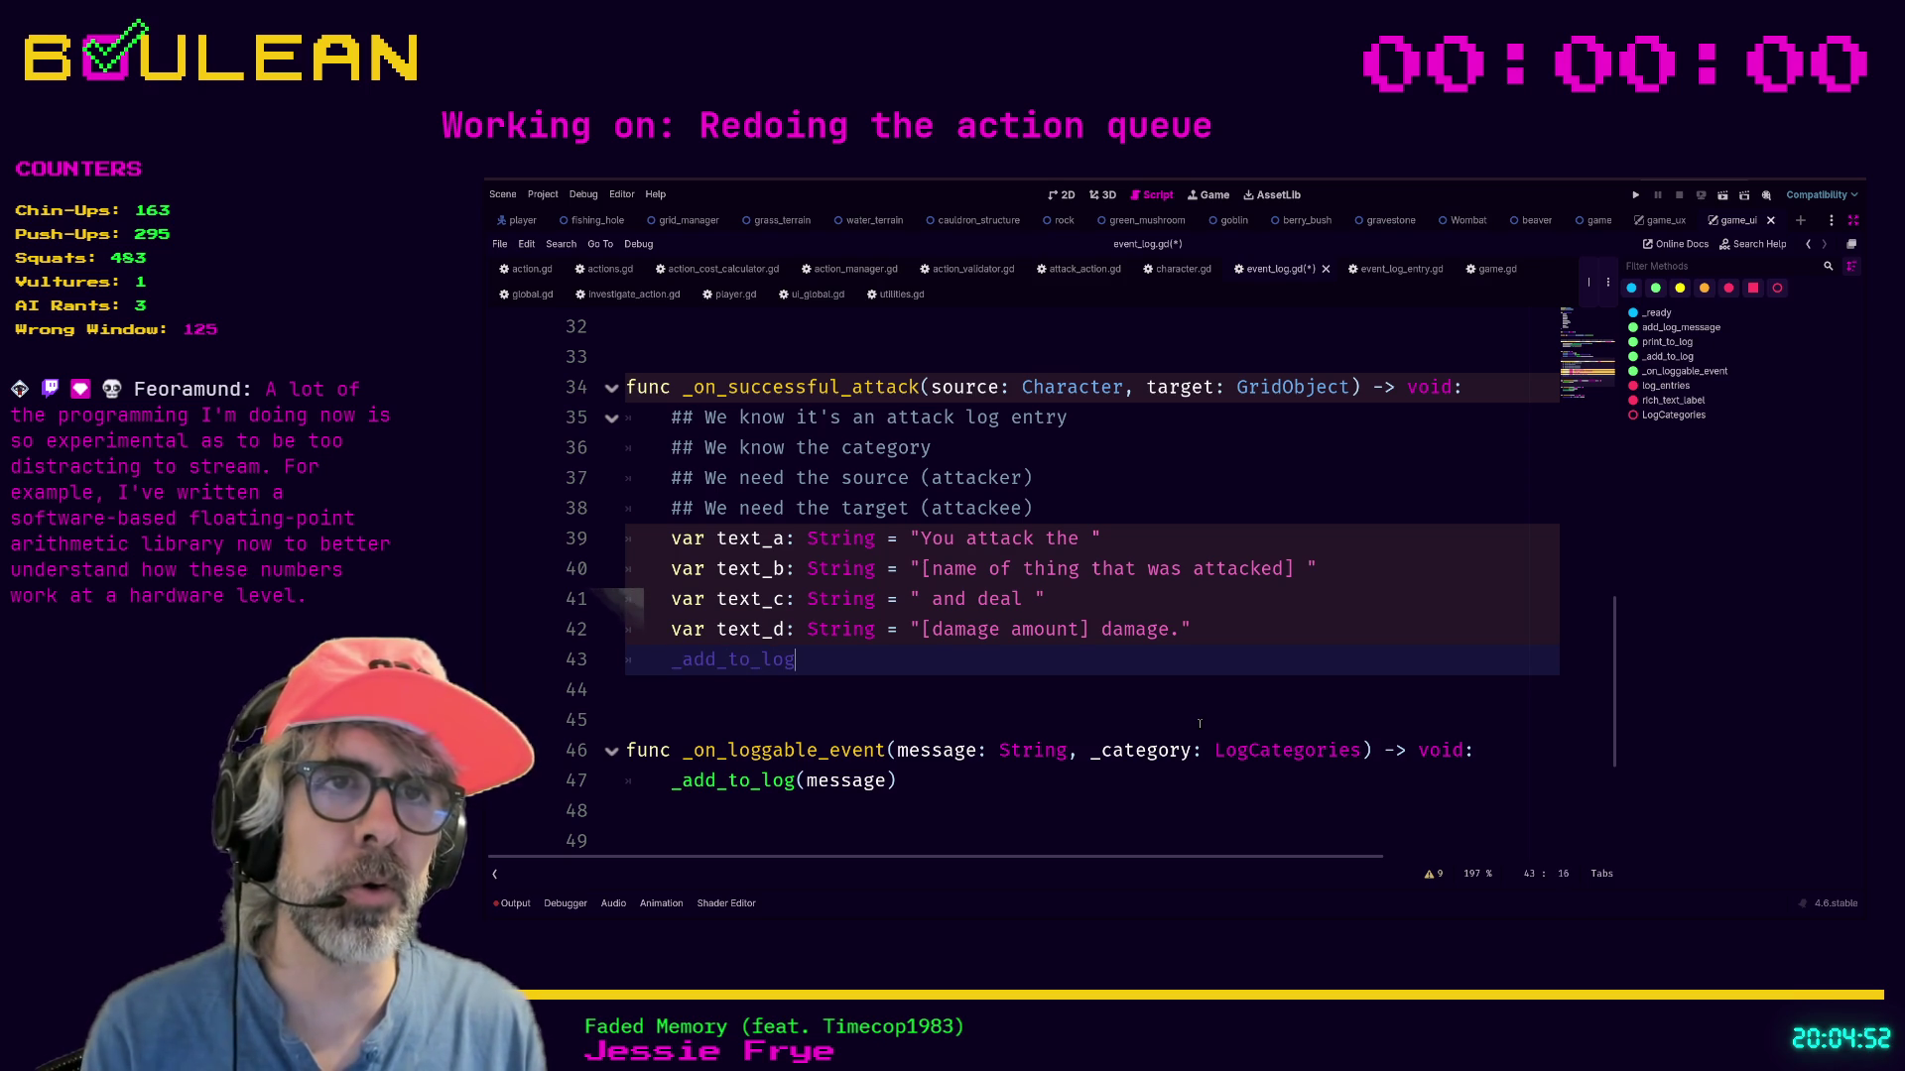
{"action": "key", "text": "Return"}
{"action": "type", "text": "text_"}
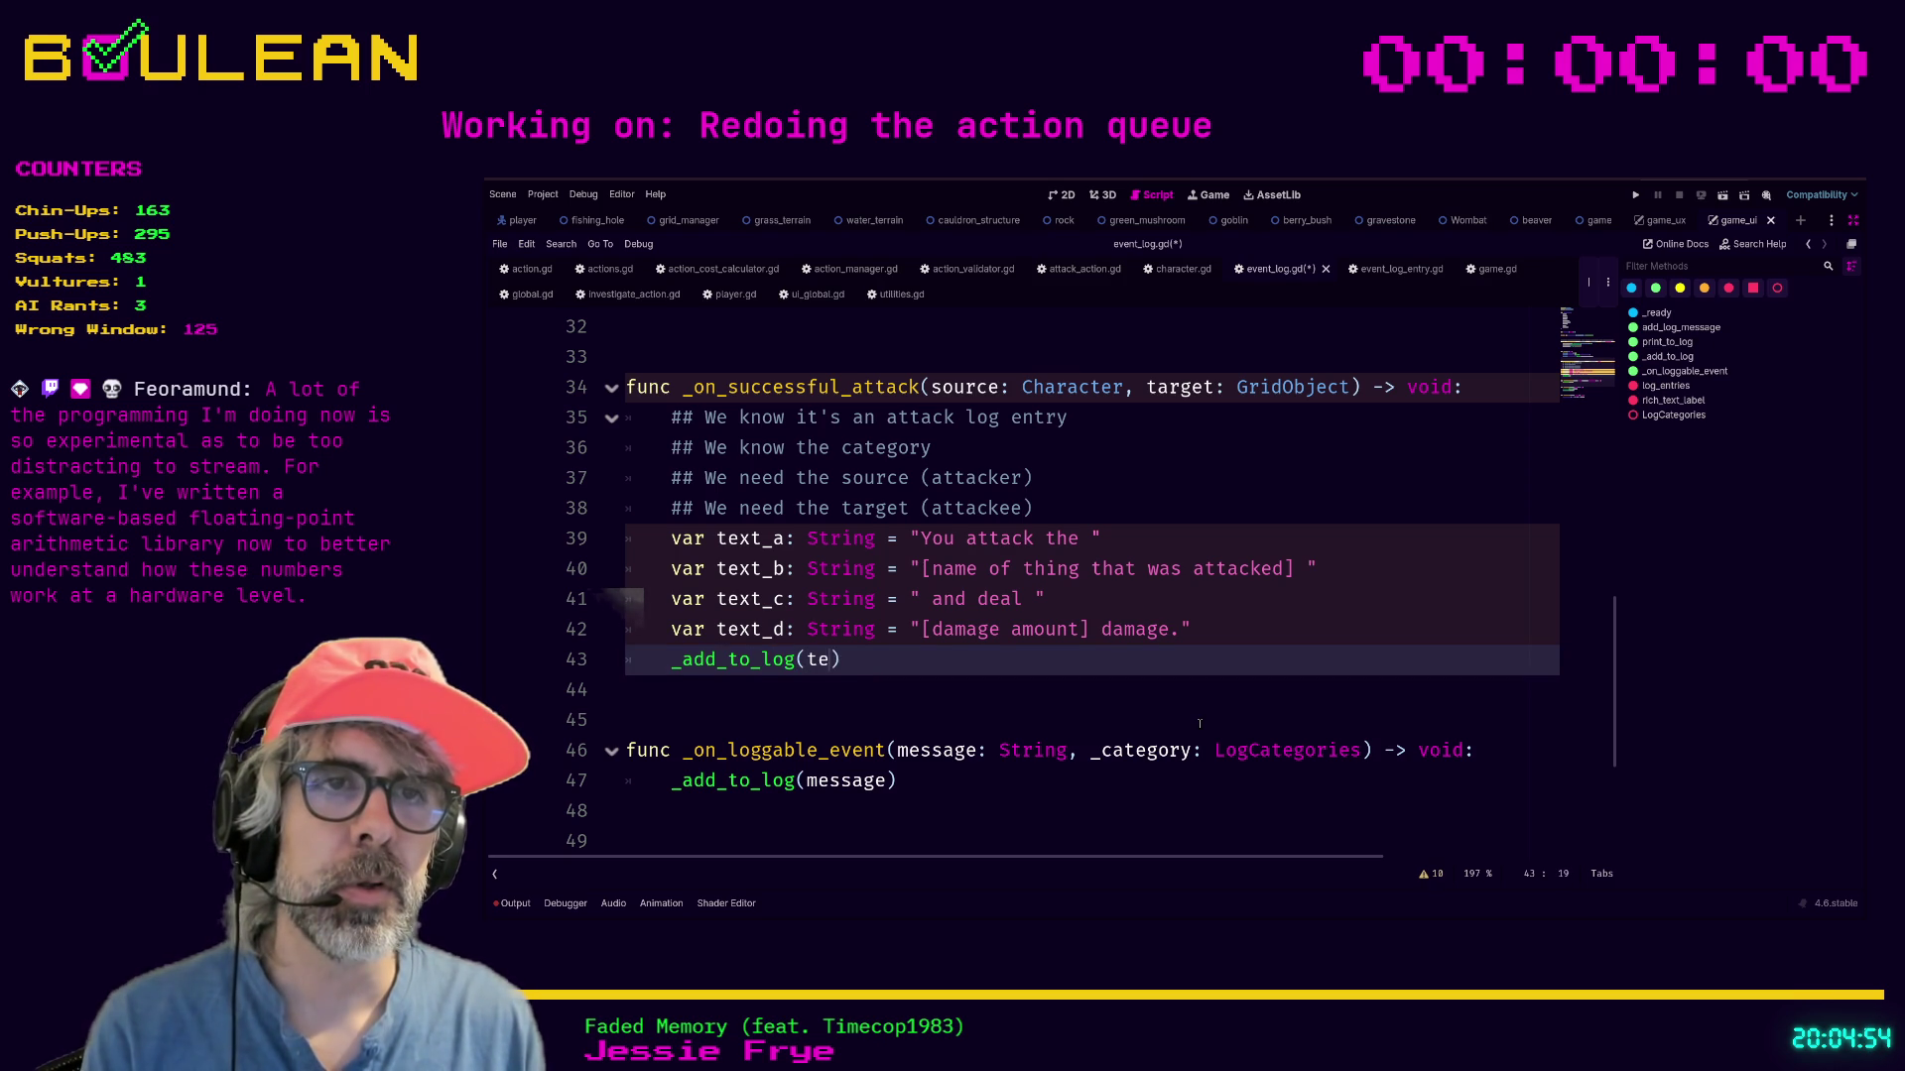
{"action": "type", "text": "+ text_"}
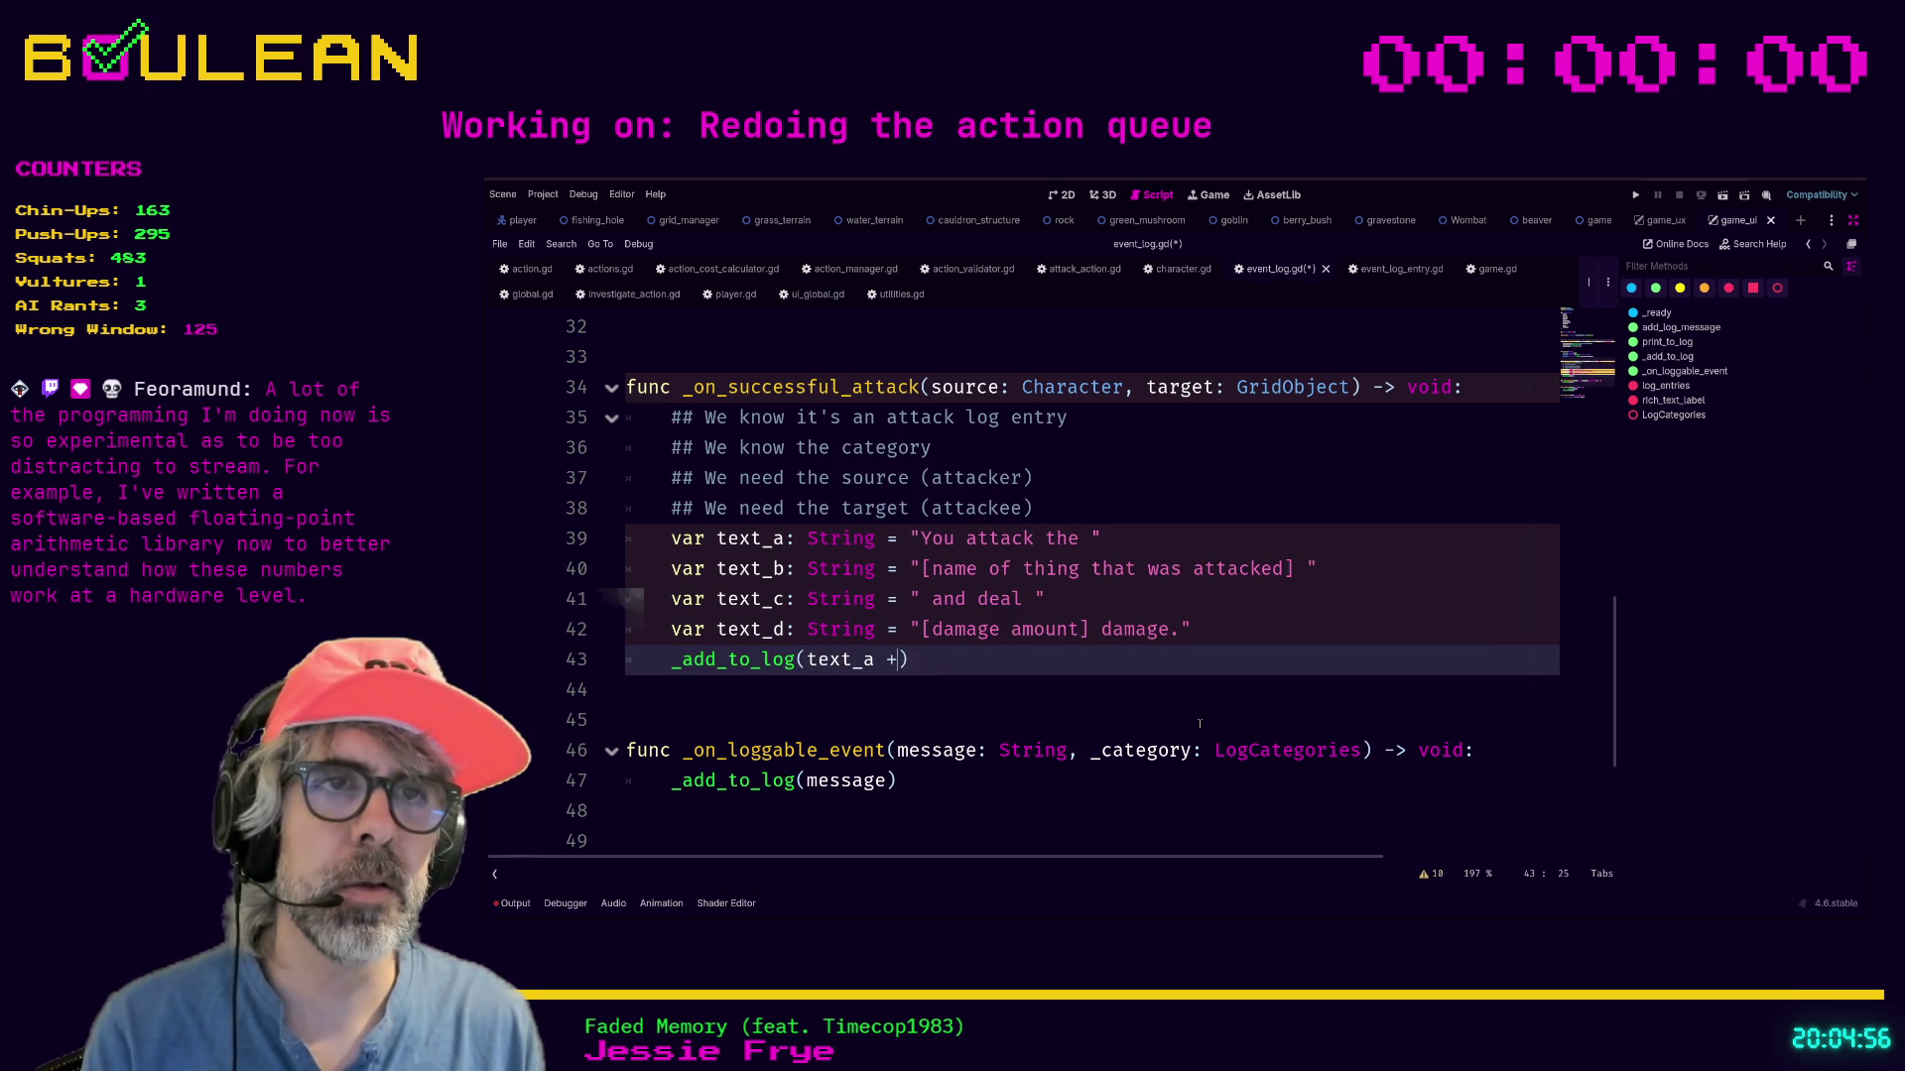
{"action": "type", "text": "b + tex"}
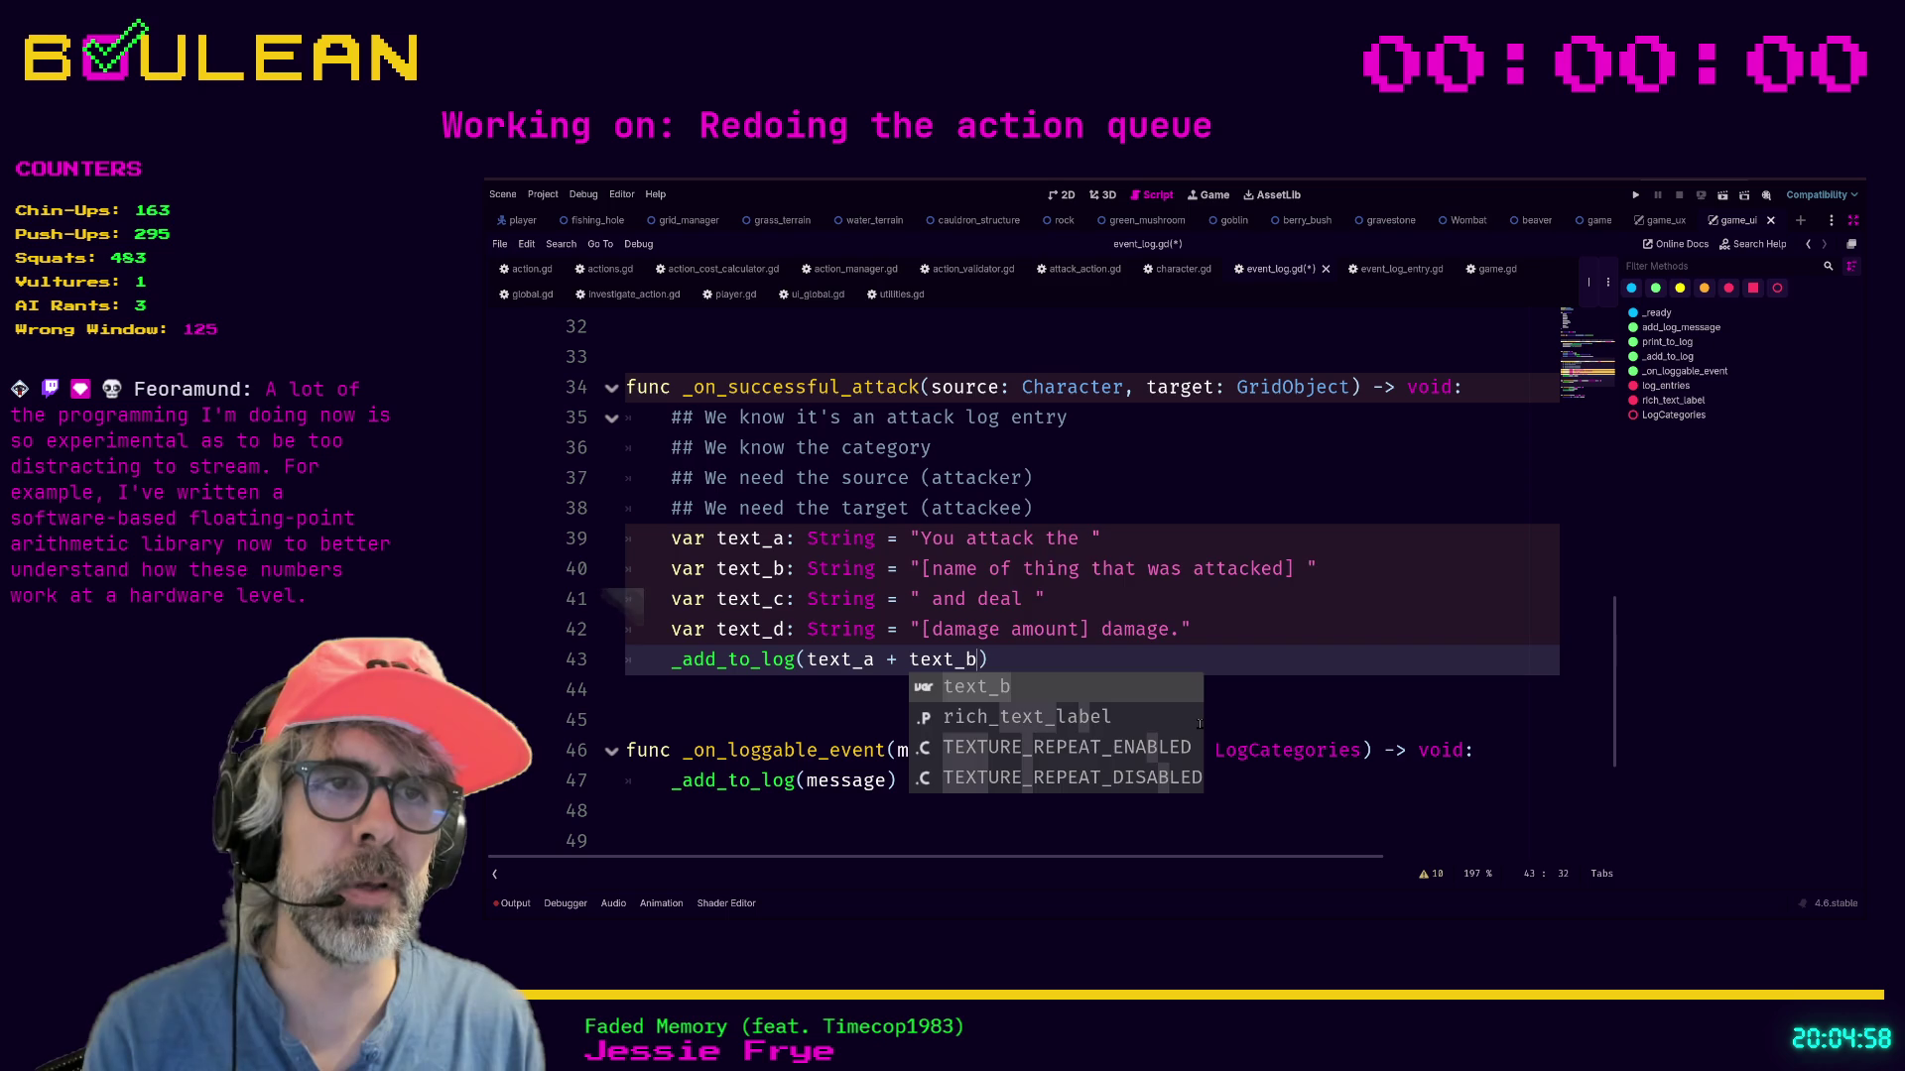
{"action": "type", "text": "t_c "}
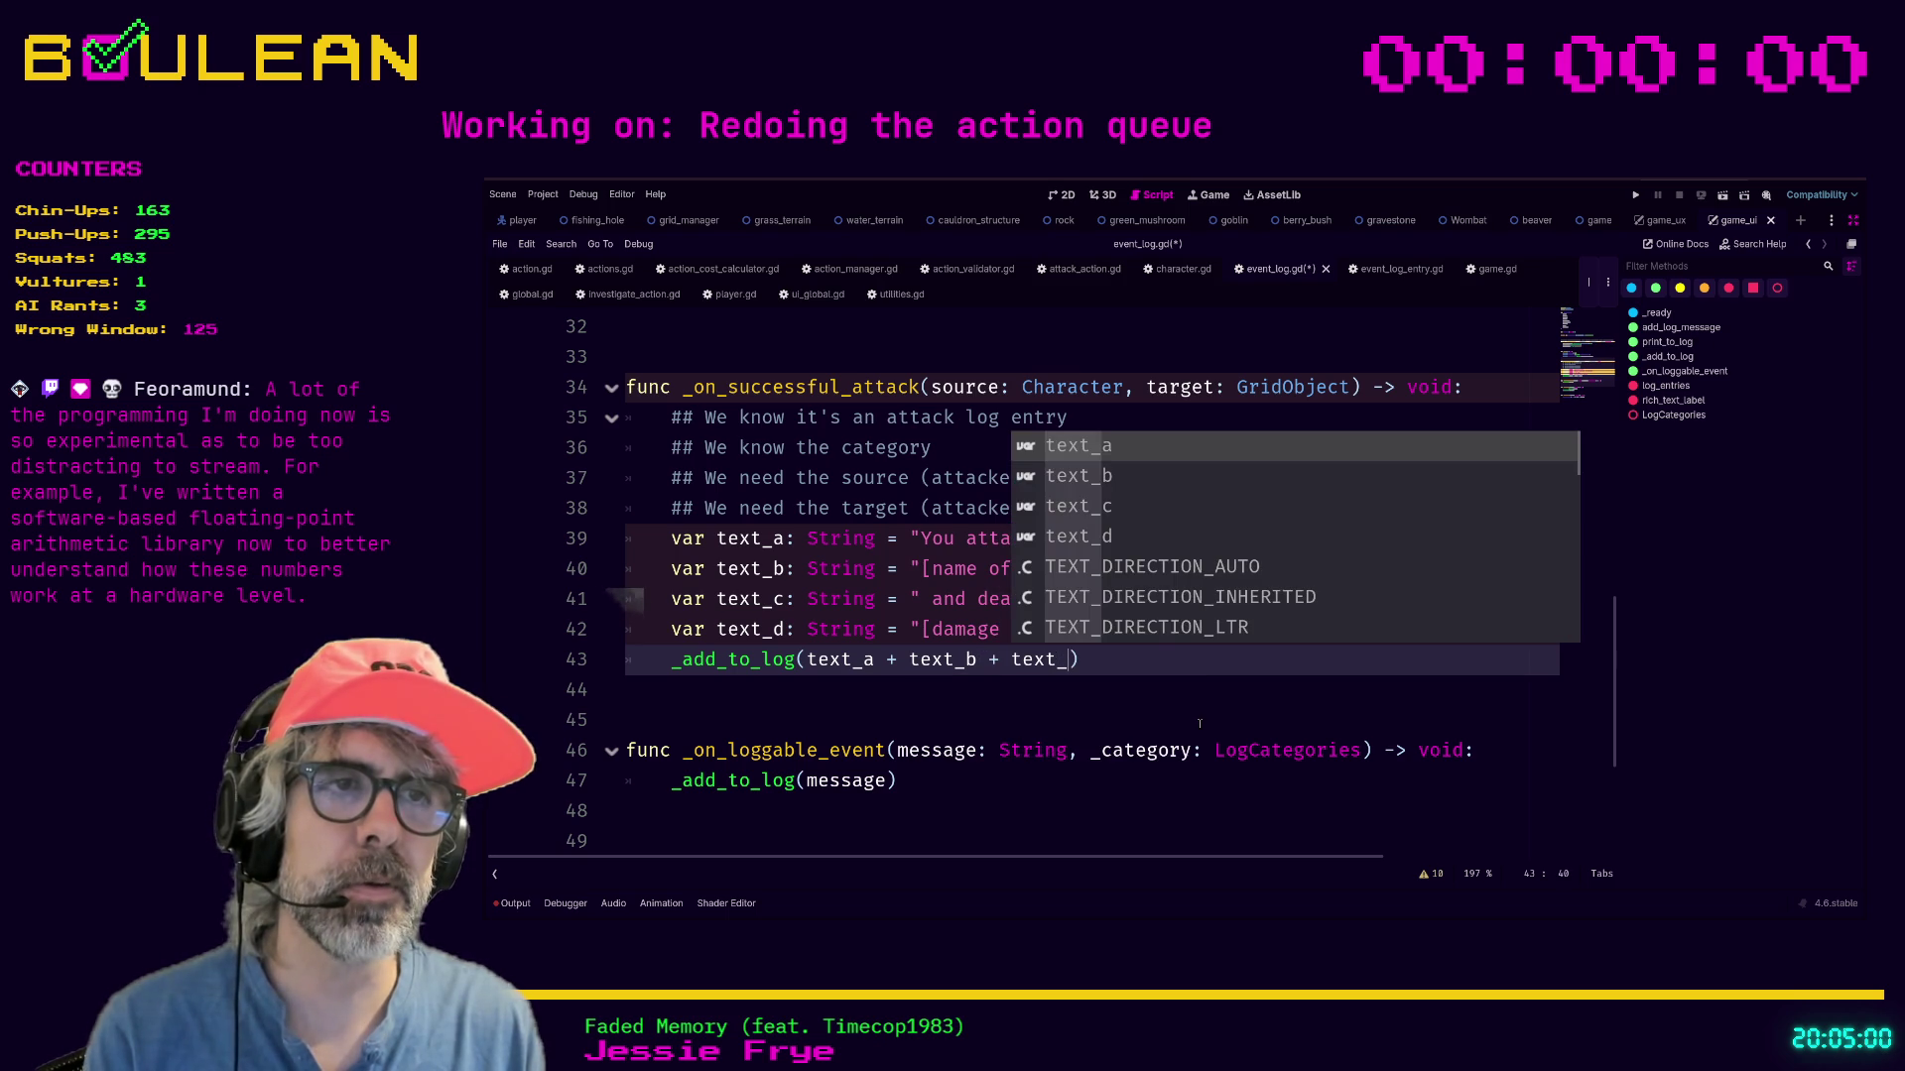
{"action": "type", "text": "+ text_d"}
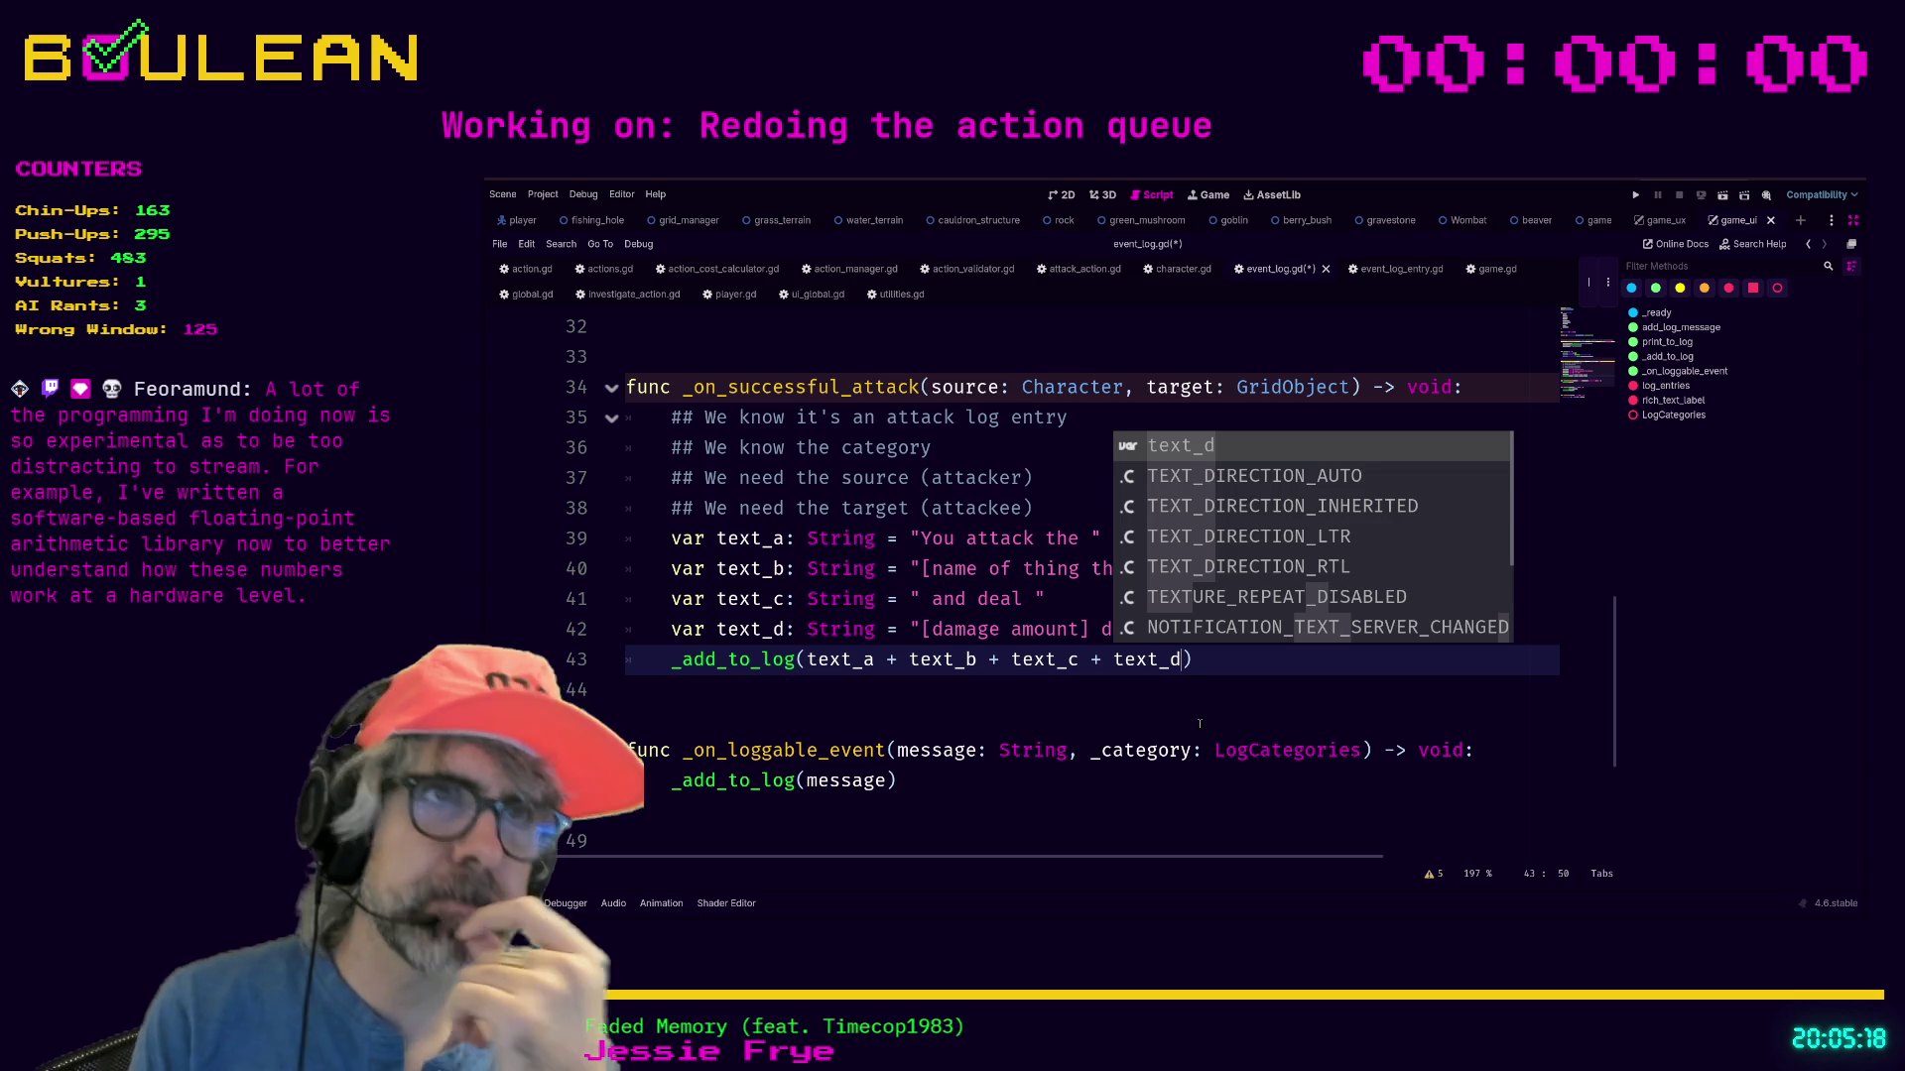
{"action": "left_click", "coordinate": [1171, 386]}
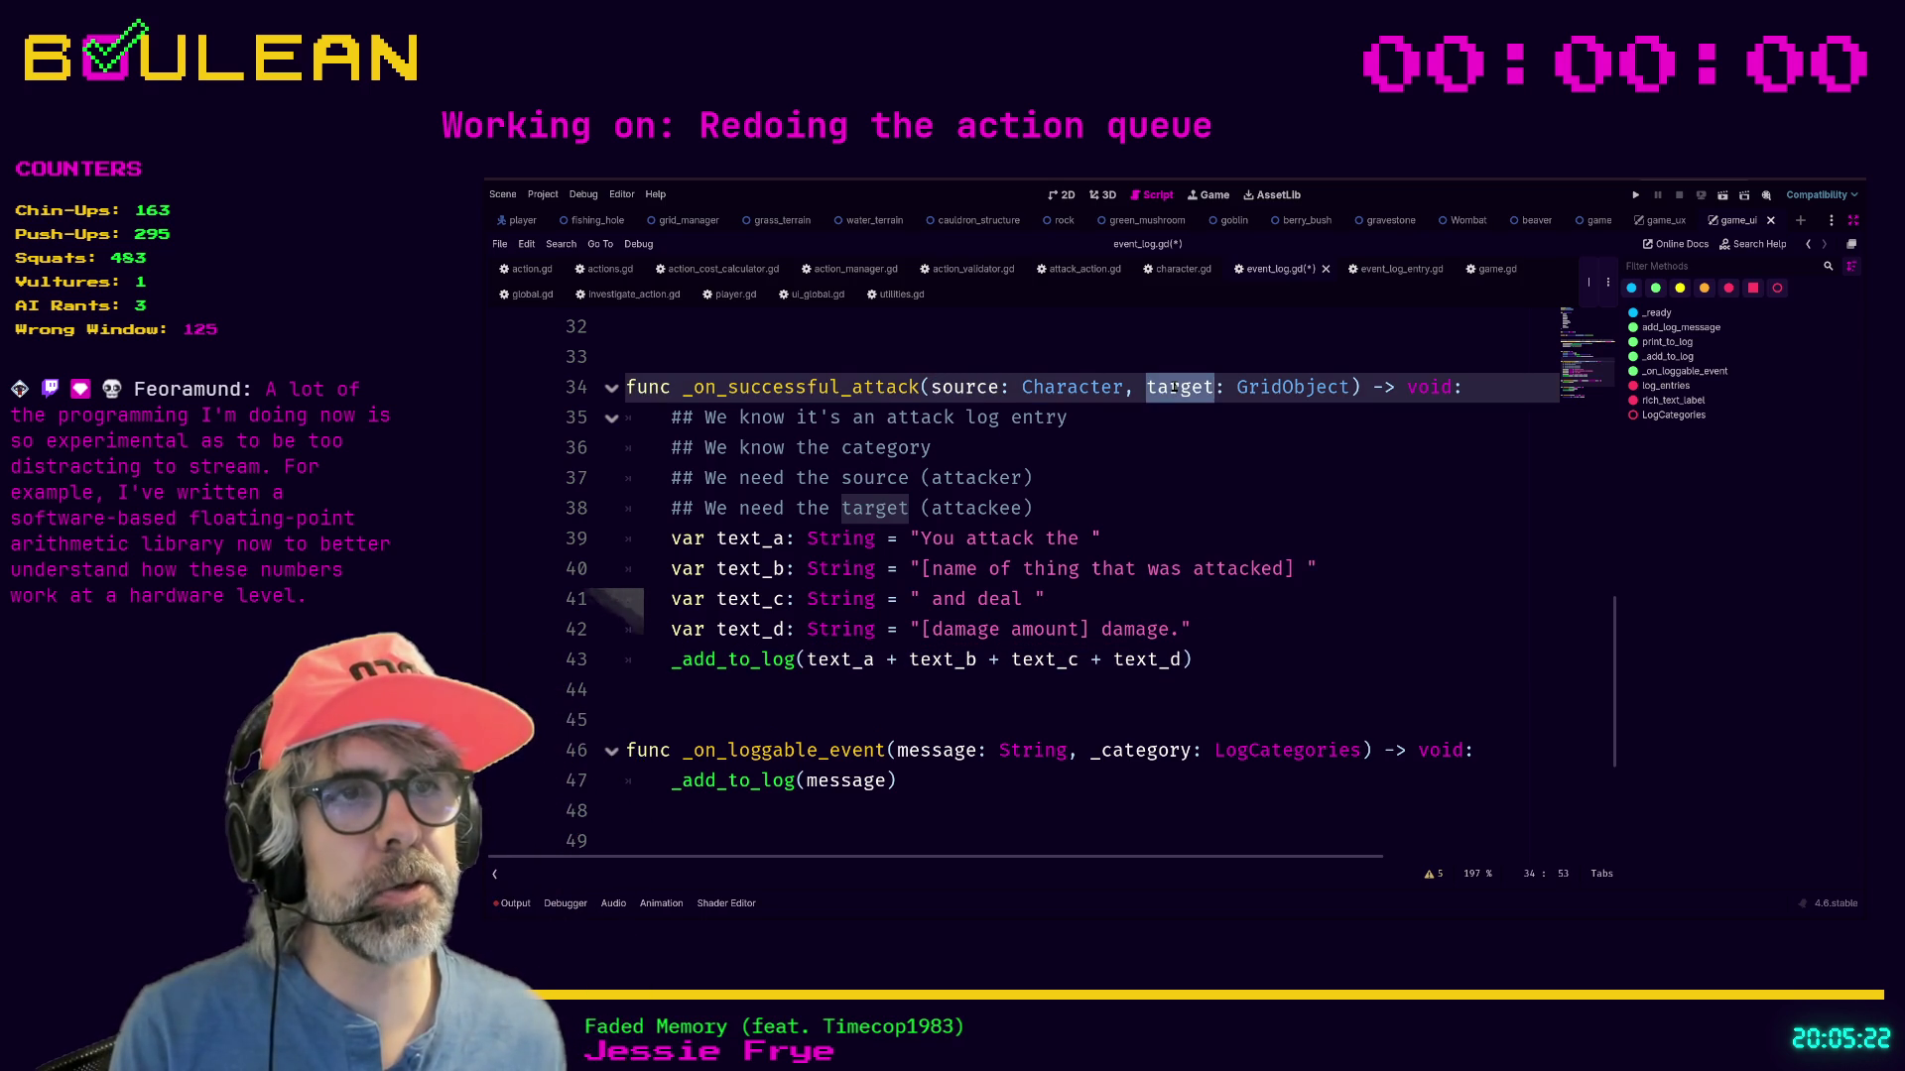
{"action": "left_click", "coordinate": [1086, 604]}
{"action": "mouse_move", "coordinate": [1087, 629]}
{"action": "left_mouse_down"}
{"action": "mouse_move", "coordinate": [933, 629]}
{"action": "mouse_move", "coordinate": [1080, 629]}
{"action": "left_mouse_up"}
{"action": "left_click", "coordinate": [930, 629]}
{"action": "left_click", "coordinate": [1274, 616]}
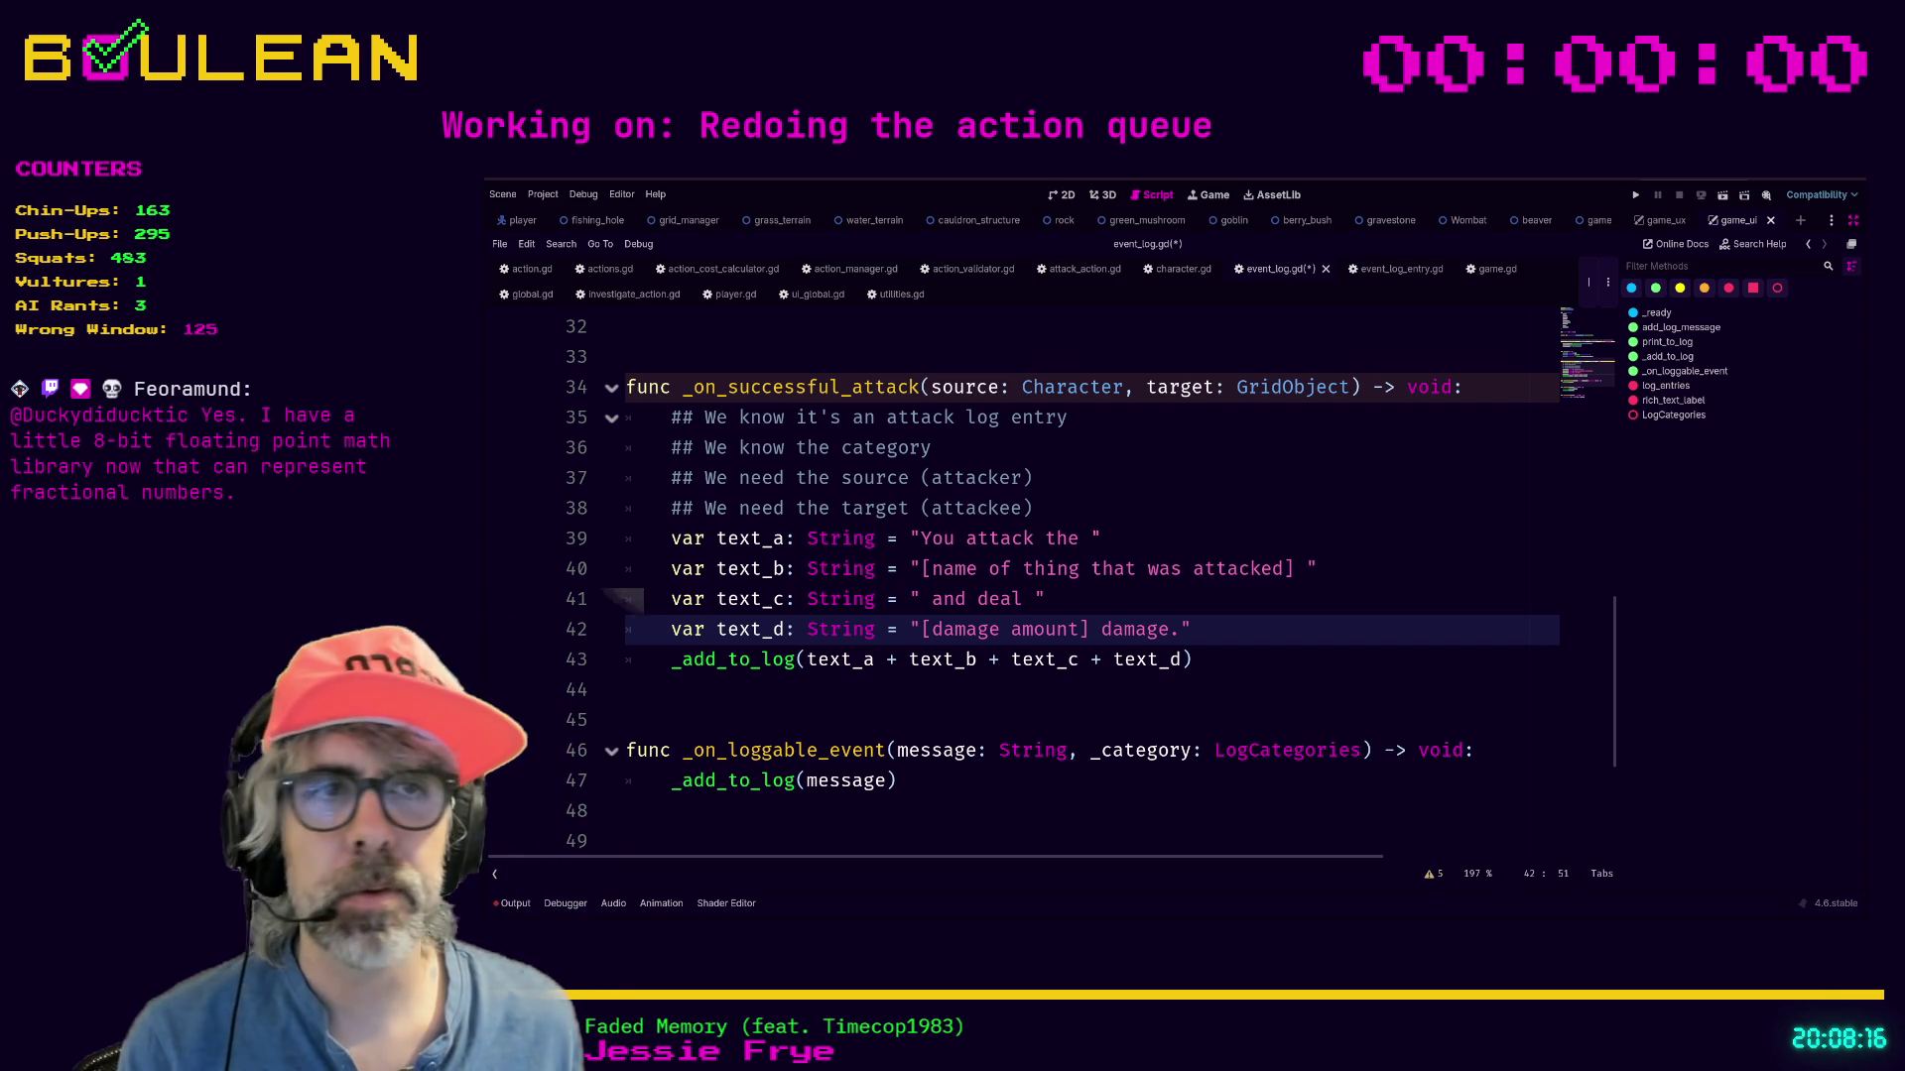
{"action": "left_click", "coordinate": [750, 690]}
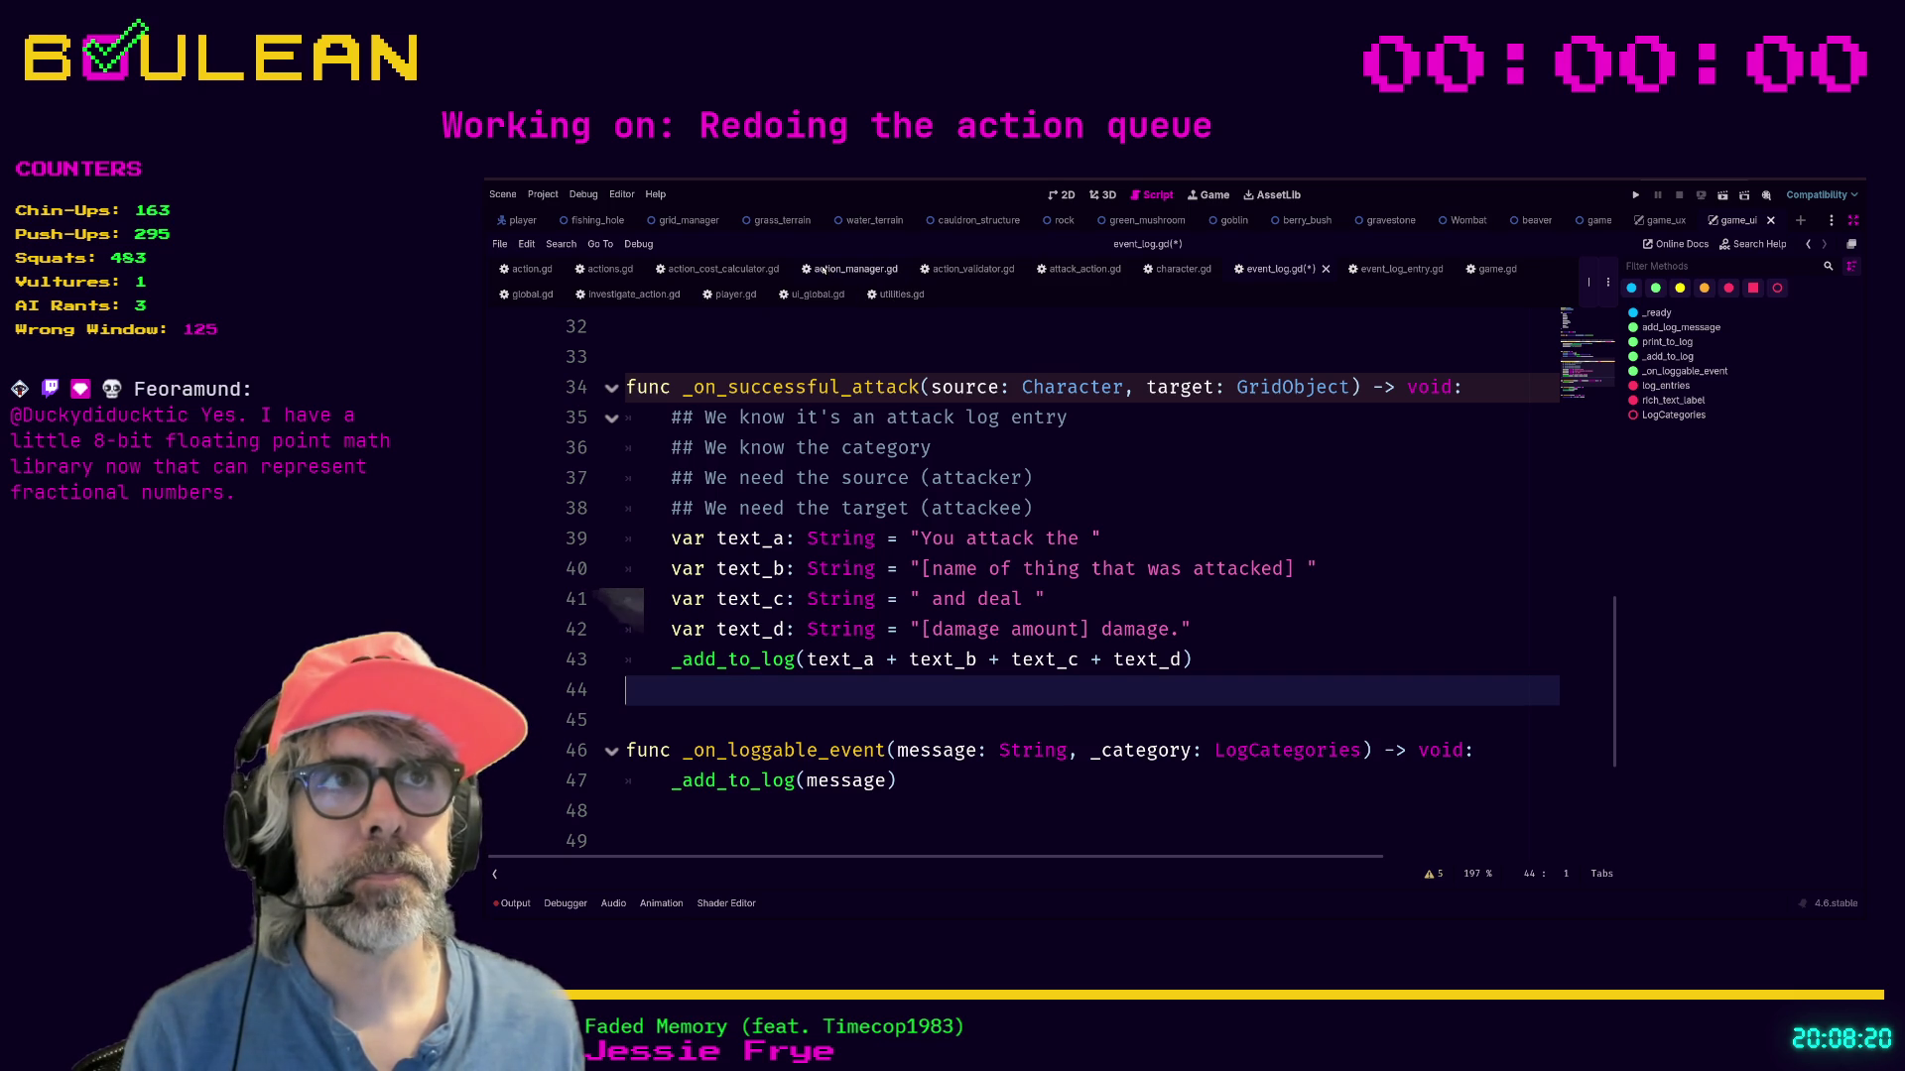
{"action": "left_click", "coordinate": [1085, 270]}
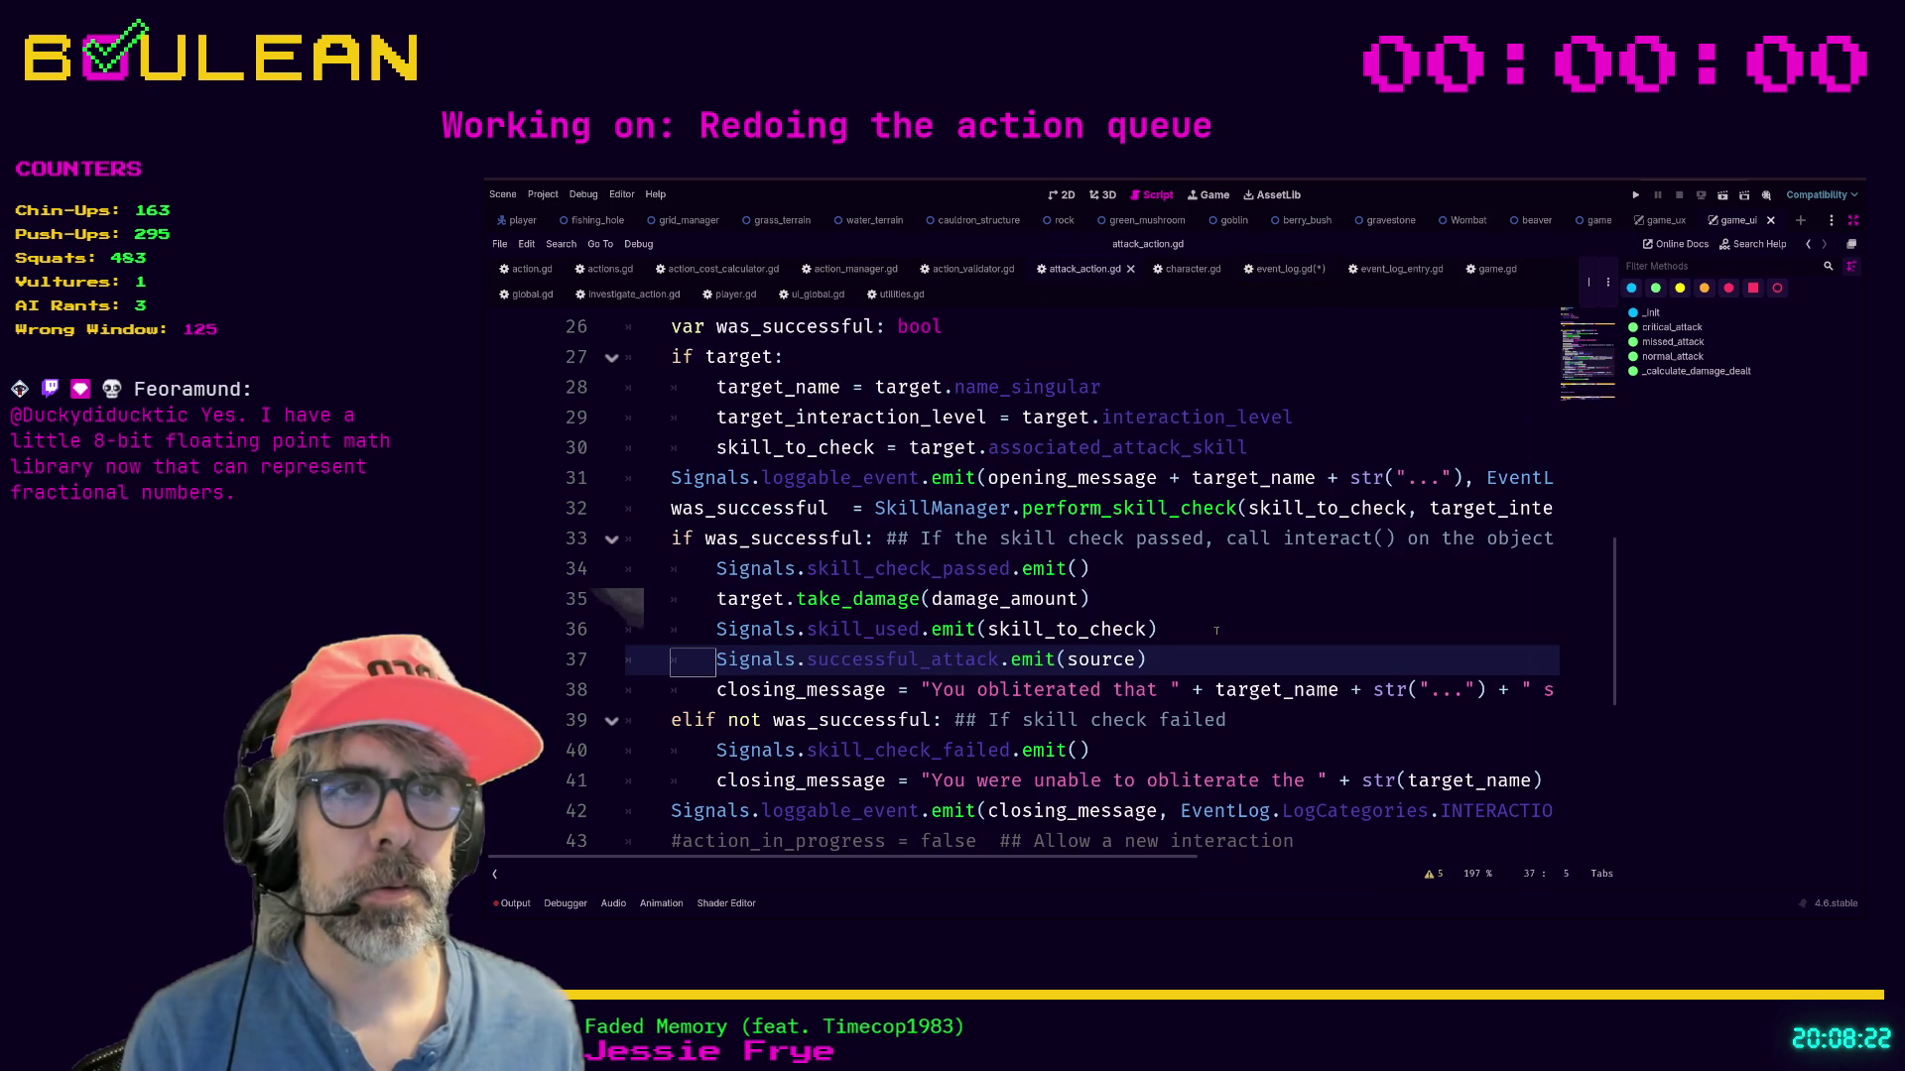
From the successful_attack emit line in attack_action.gd, jump to the signal's definition in signals.gd.
{"action": "left_click", "coordinate": [1218, 631]}
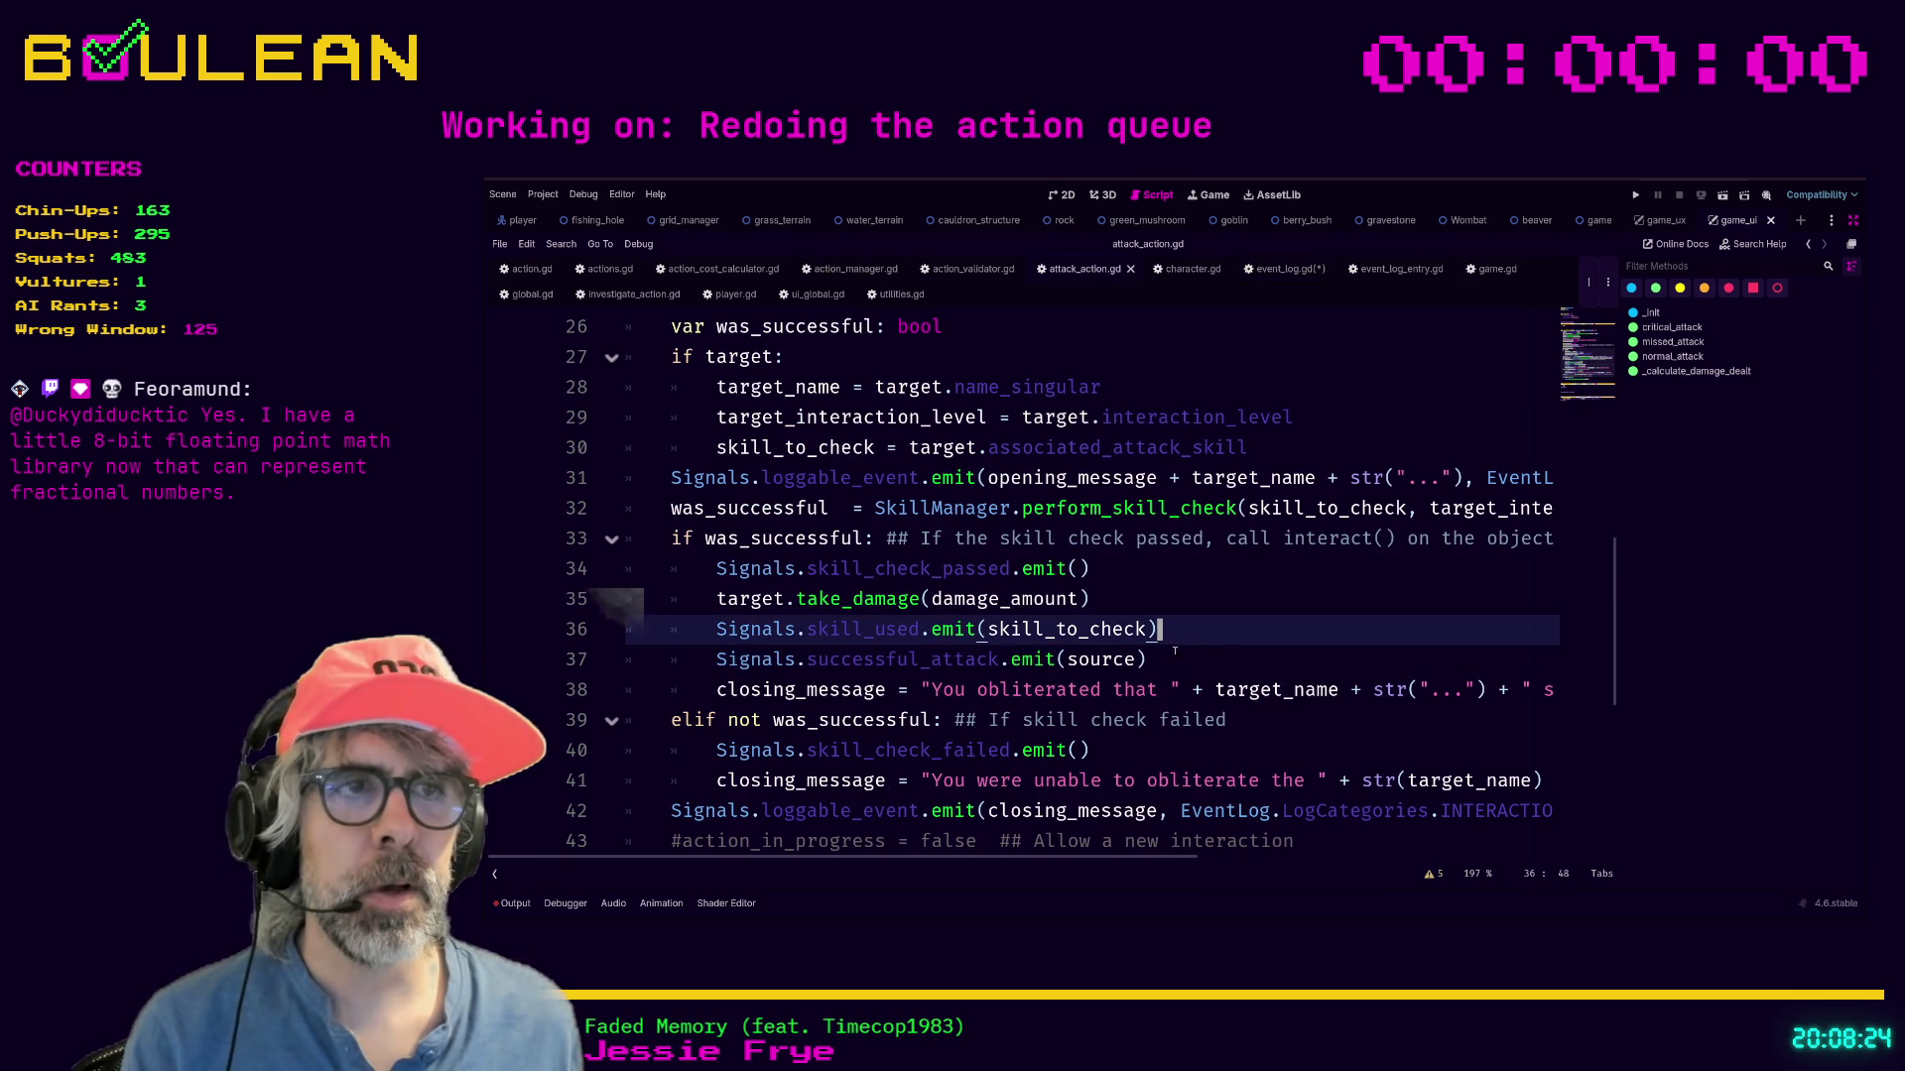
{"action": "key", "text": "Down"}
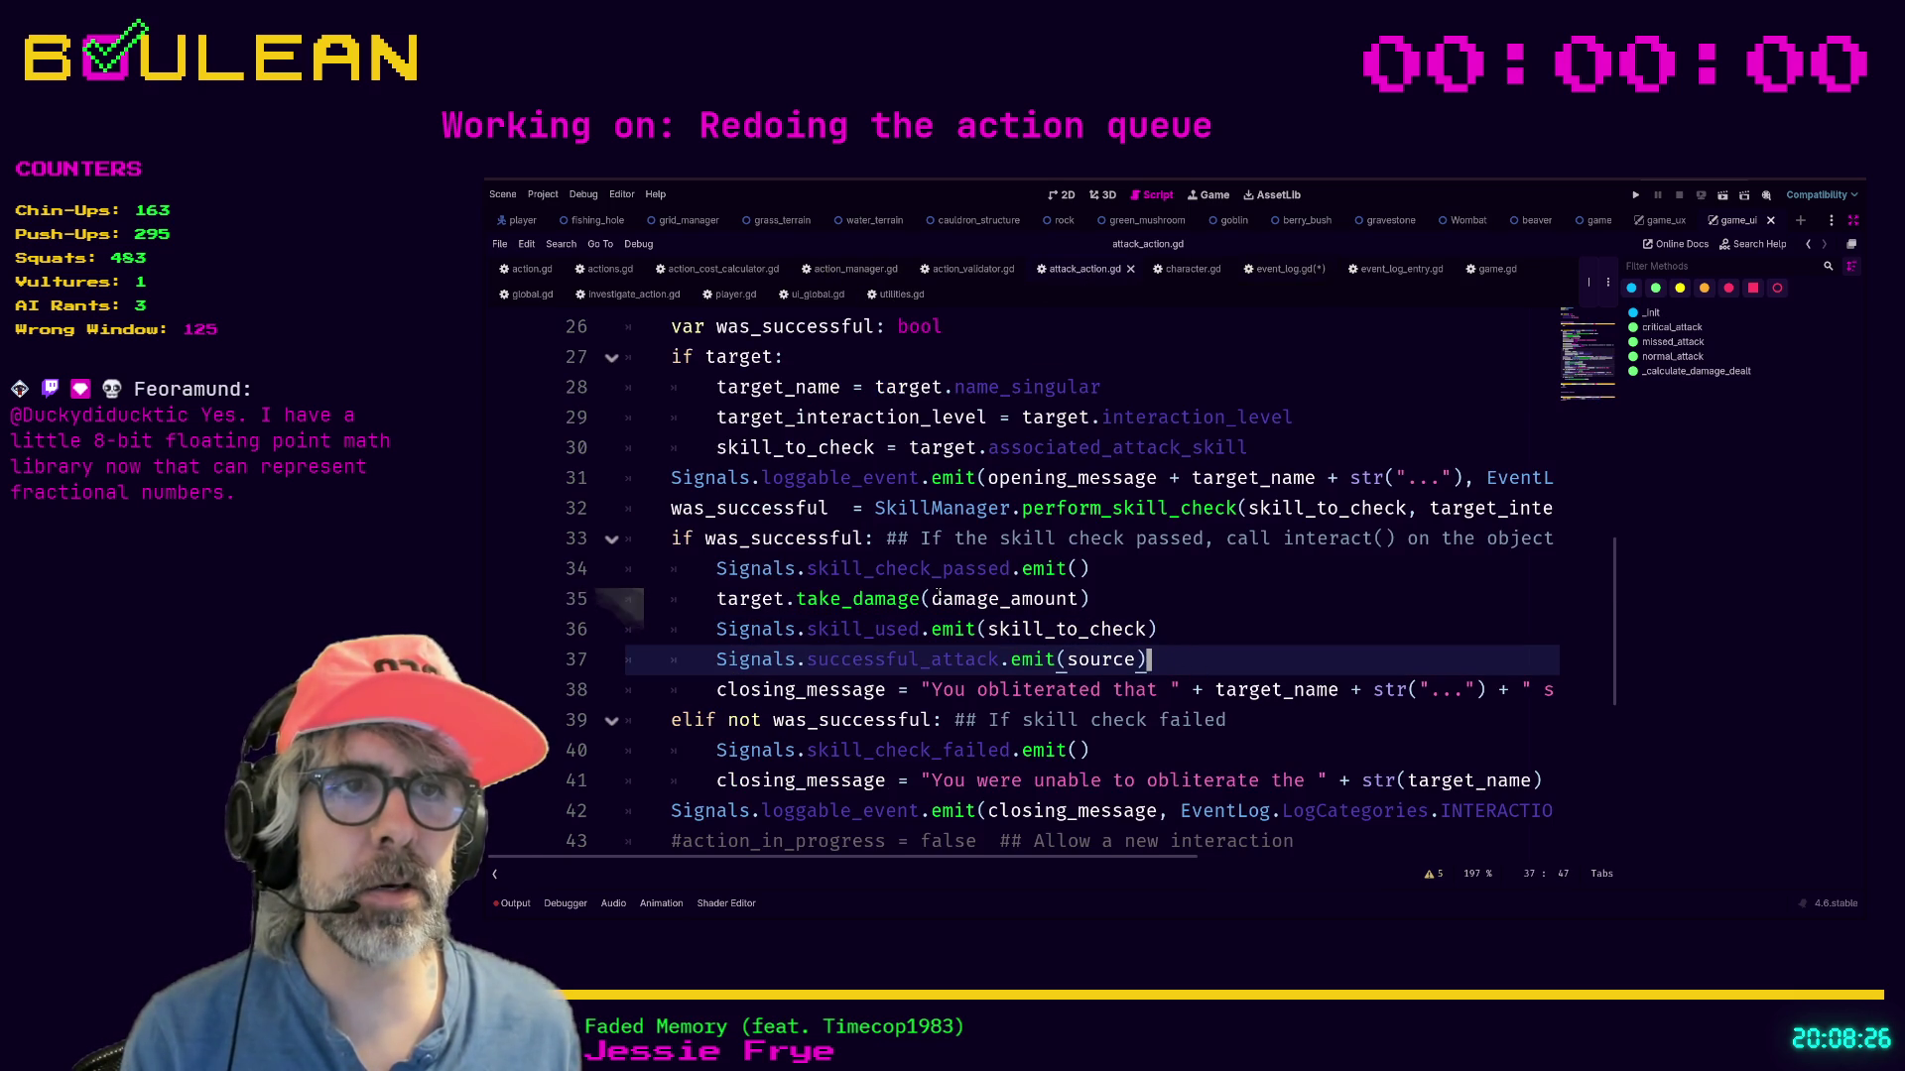
{"action": "left_click", "coordinate": [934, 599]}
{"action": "left_click_drag", "start_coordinate": [935, 599], "coordinate": [1073, 599]}
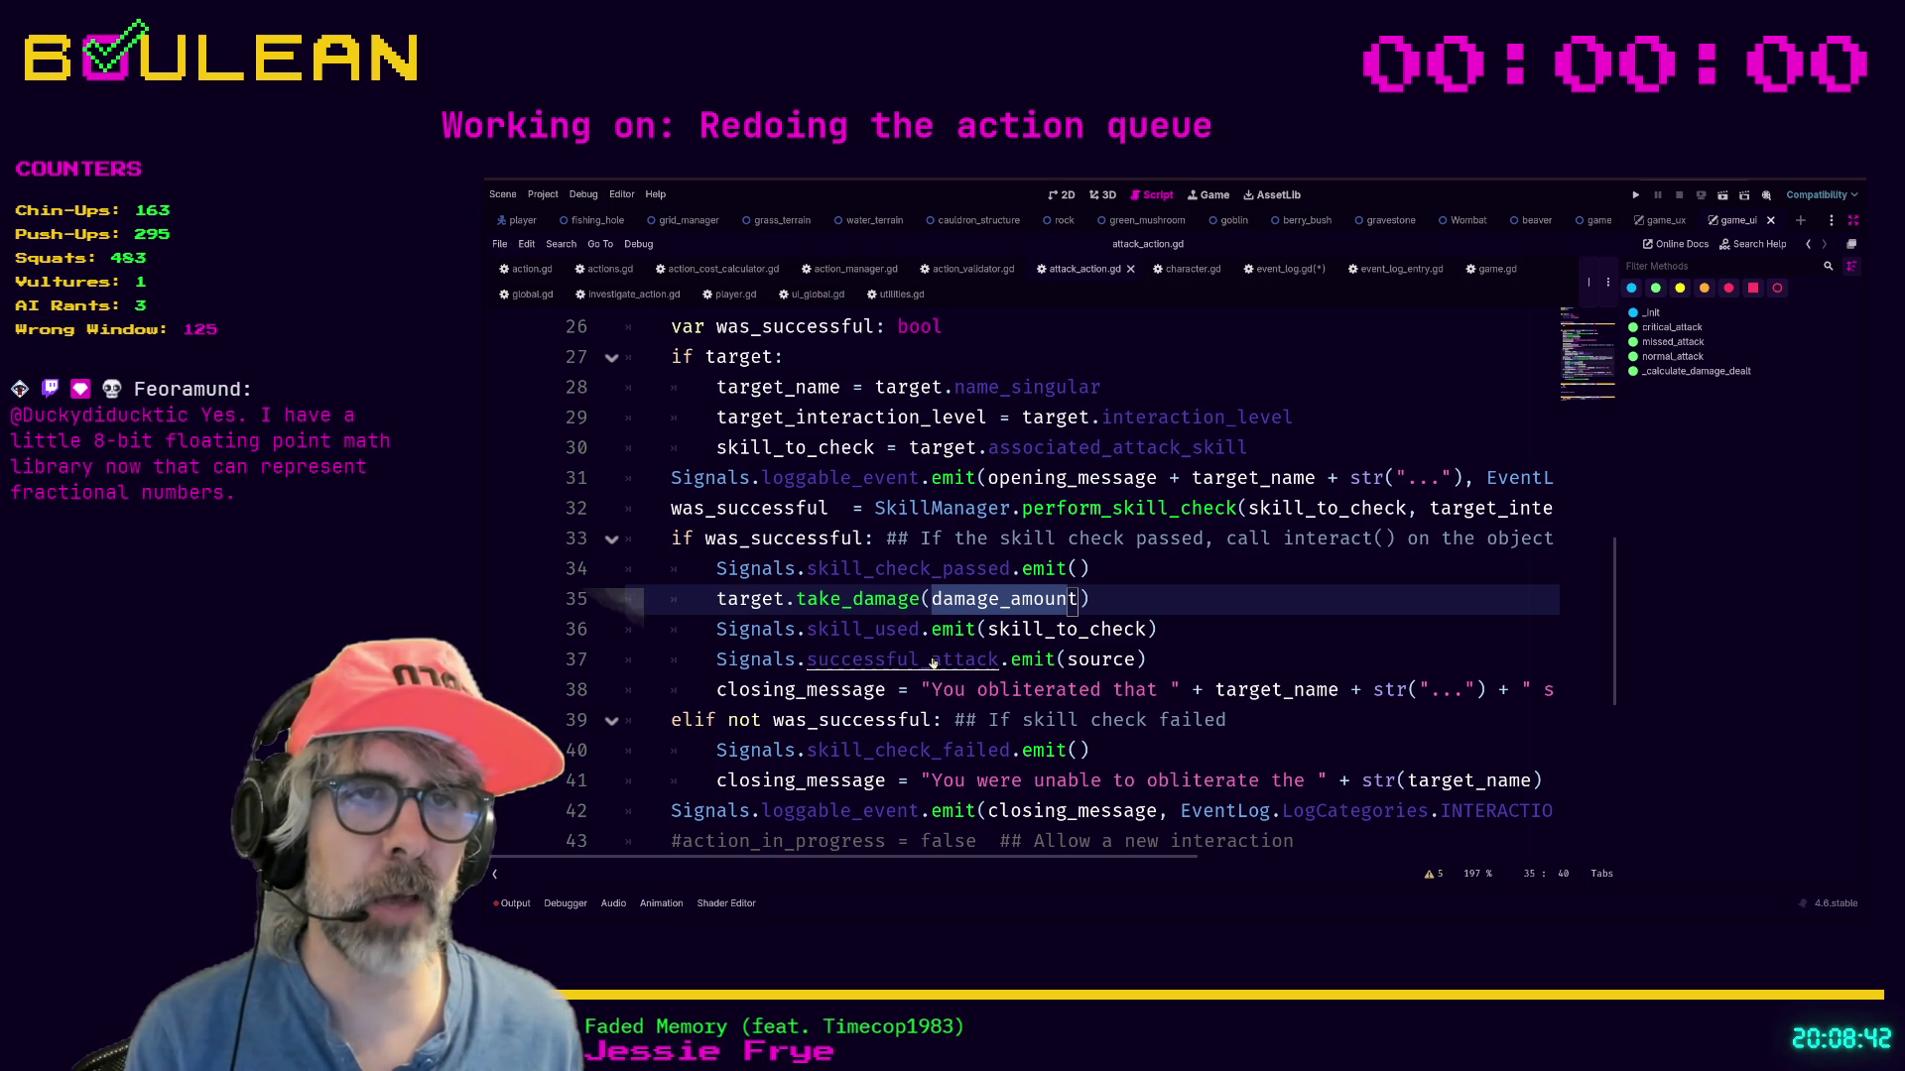
{"action": "left_click", "coordinate": [898, 661], "text": "ctrl"}
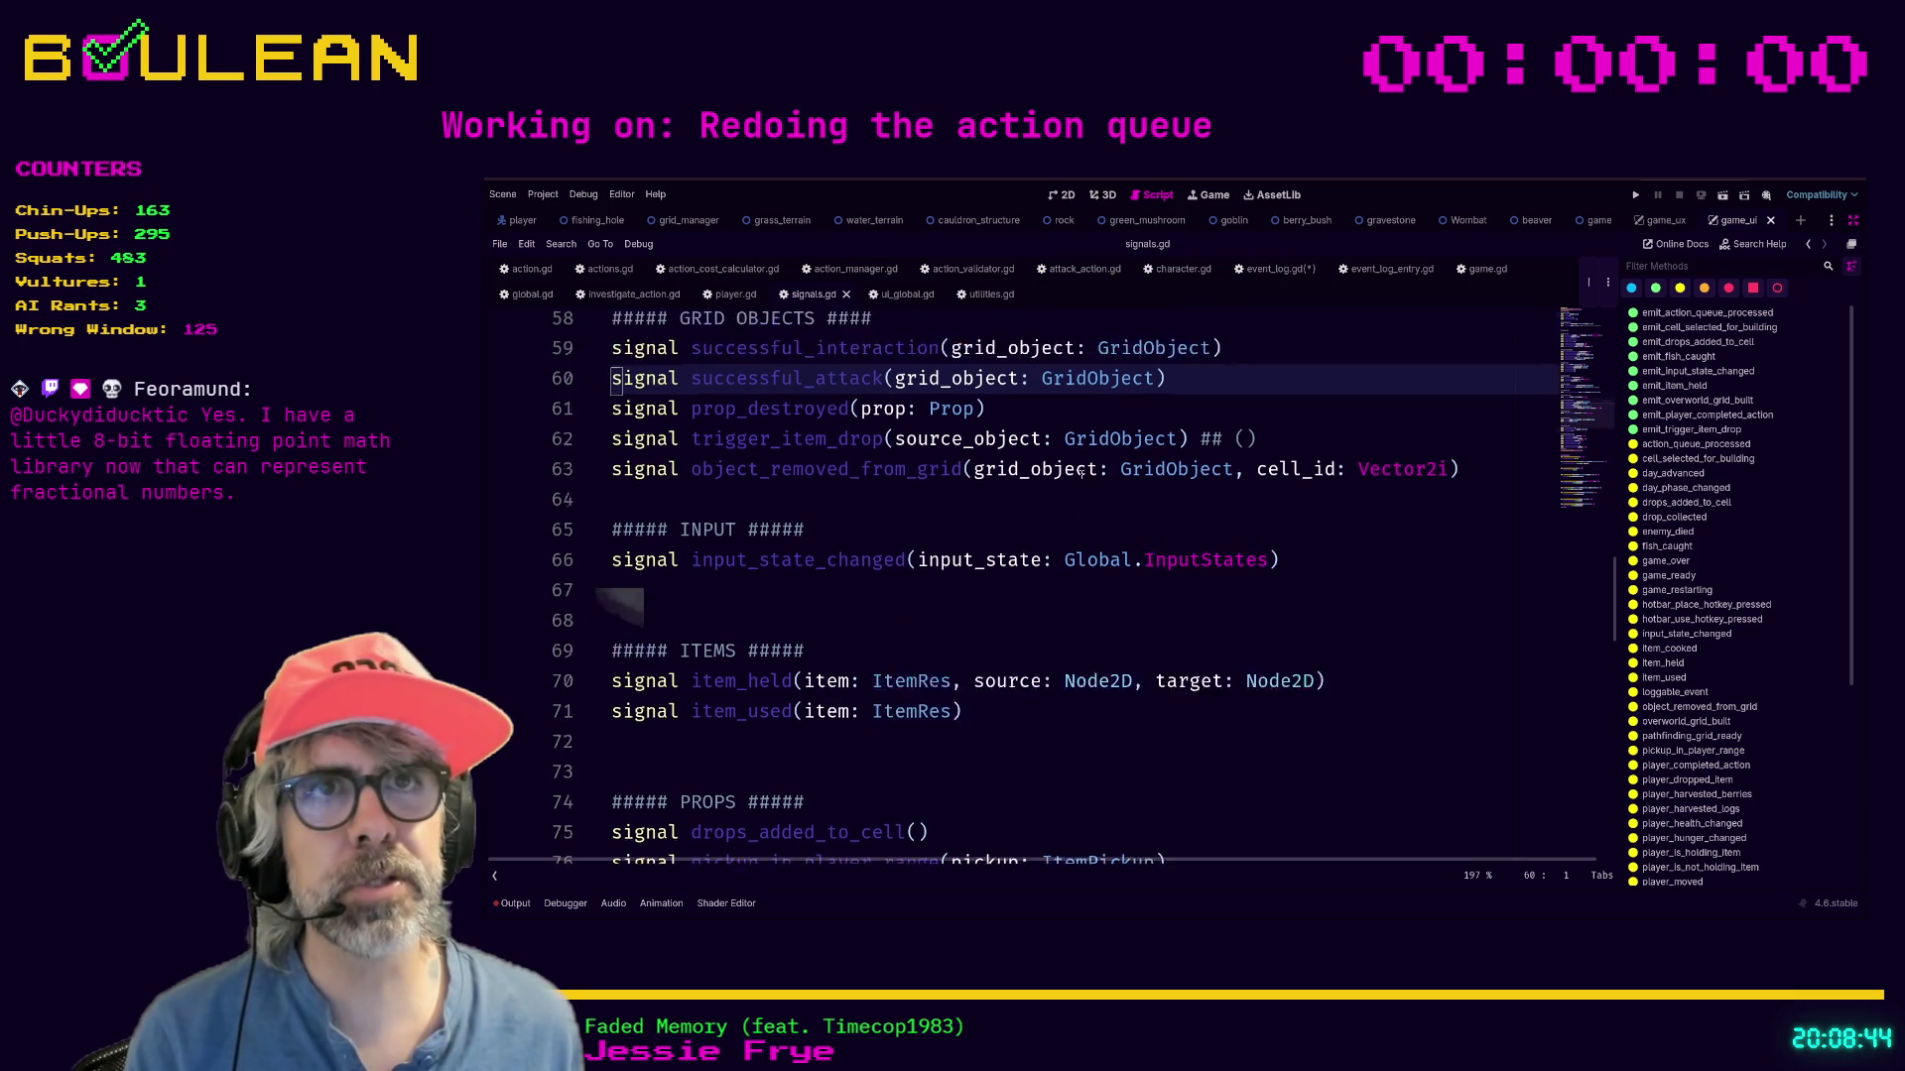
Insert blank lines after emit_player_completed_action in the Functions region of signals.gd.
{"action": "scroll", "coordinate": [1204, 606], "scroll_direction": "down", "scroll_amount": 10}
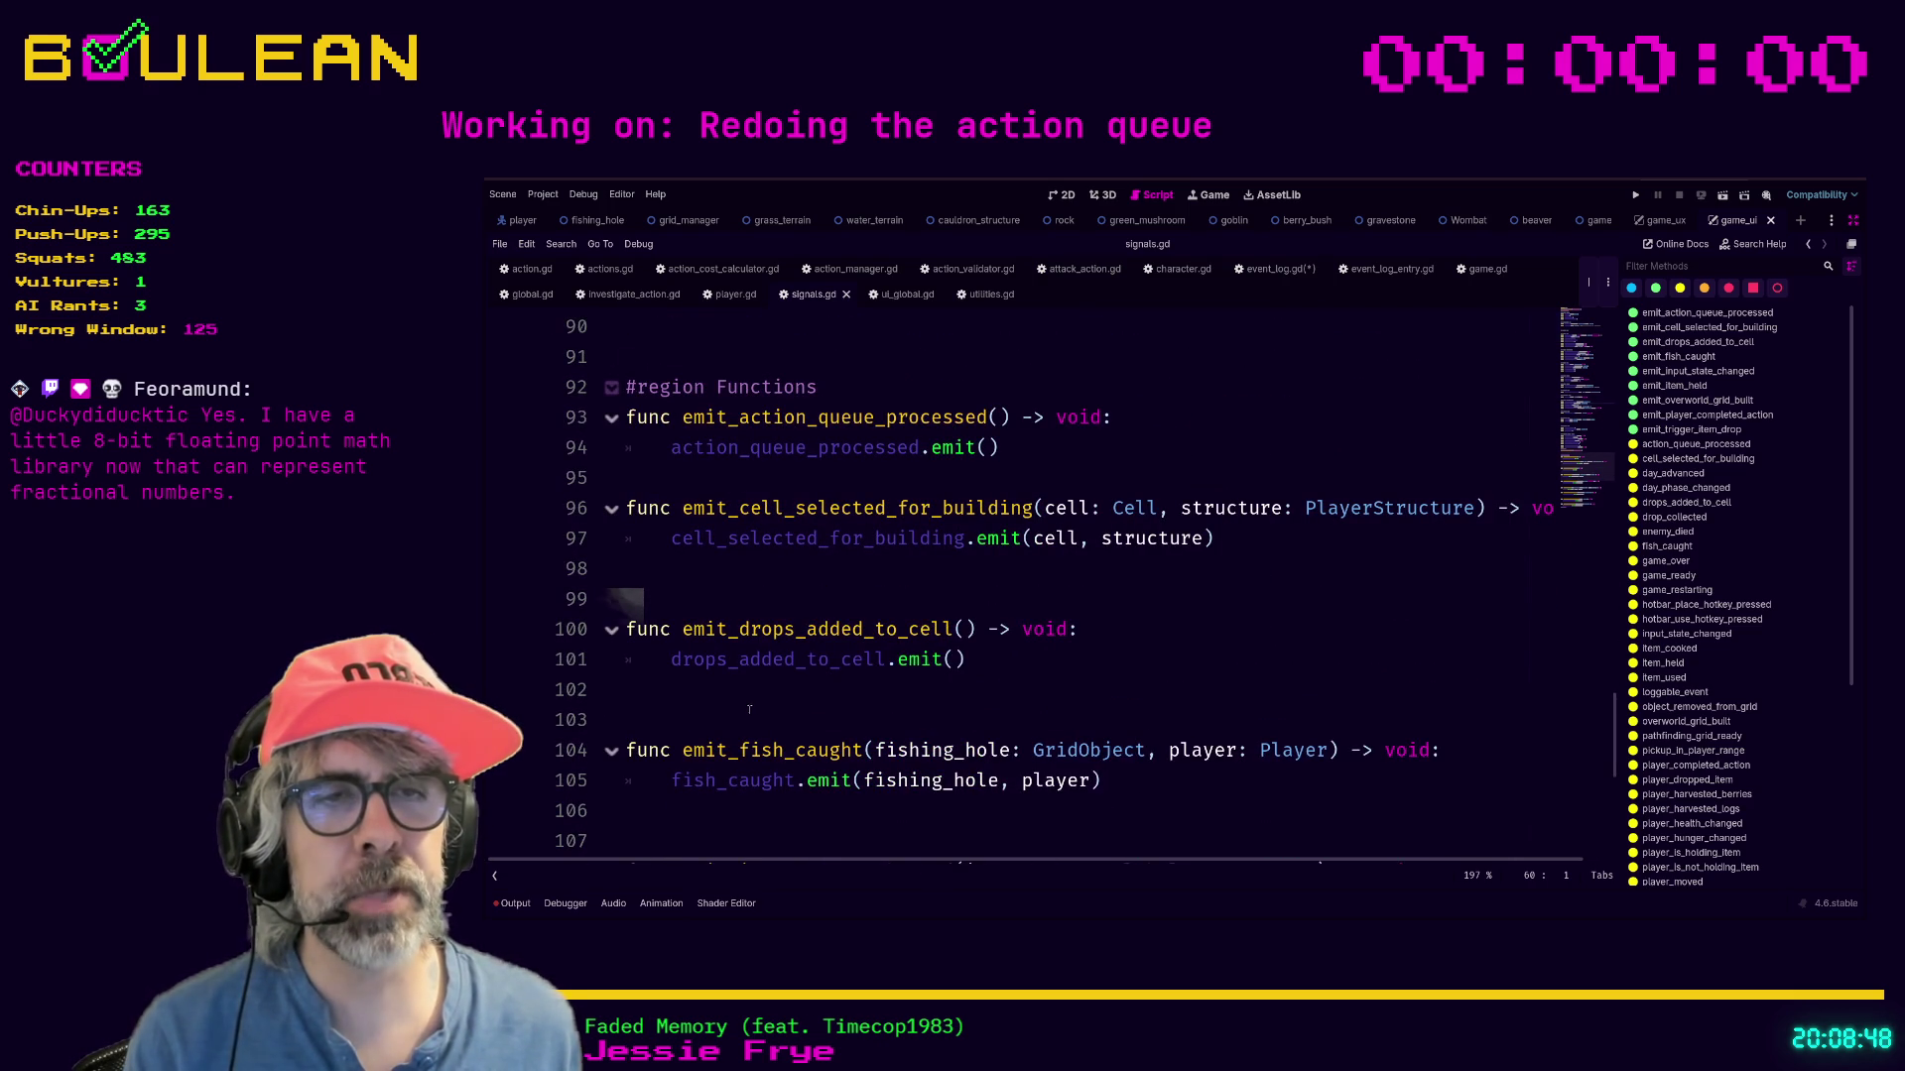
{"action": "scroll", "coordinate": [729, 709], "scroll_direction": "down", "scroll_amount": 5}
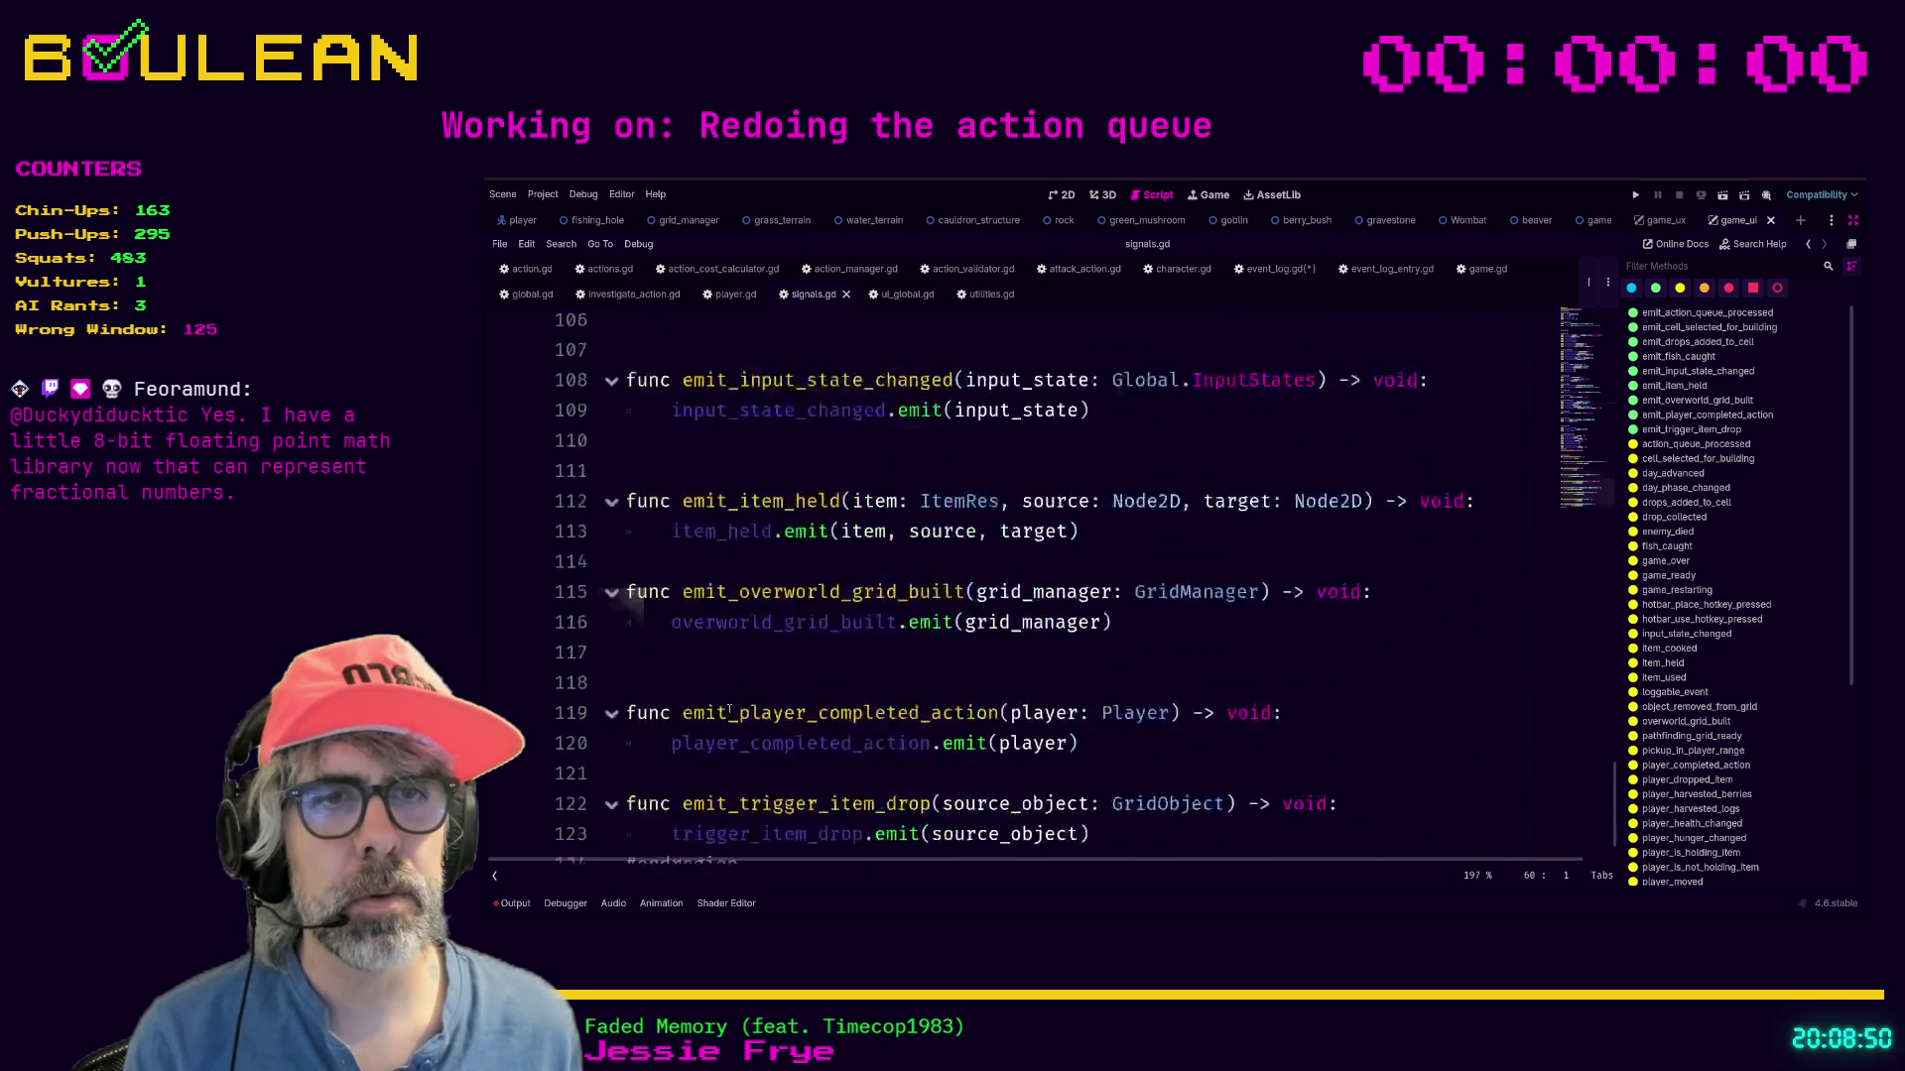
{"action": "left_click", "coordinate": [712, 722]}
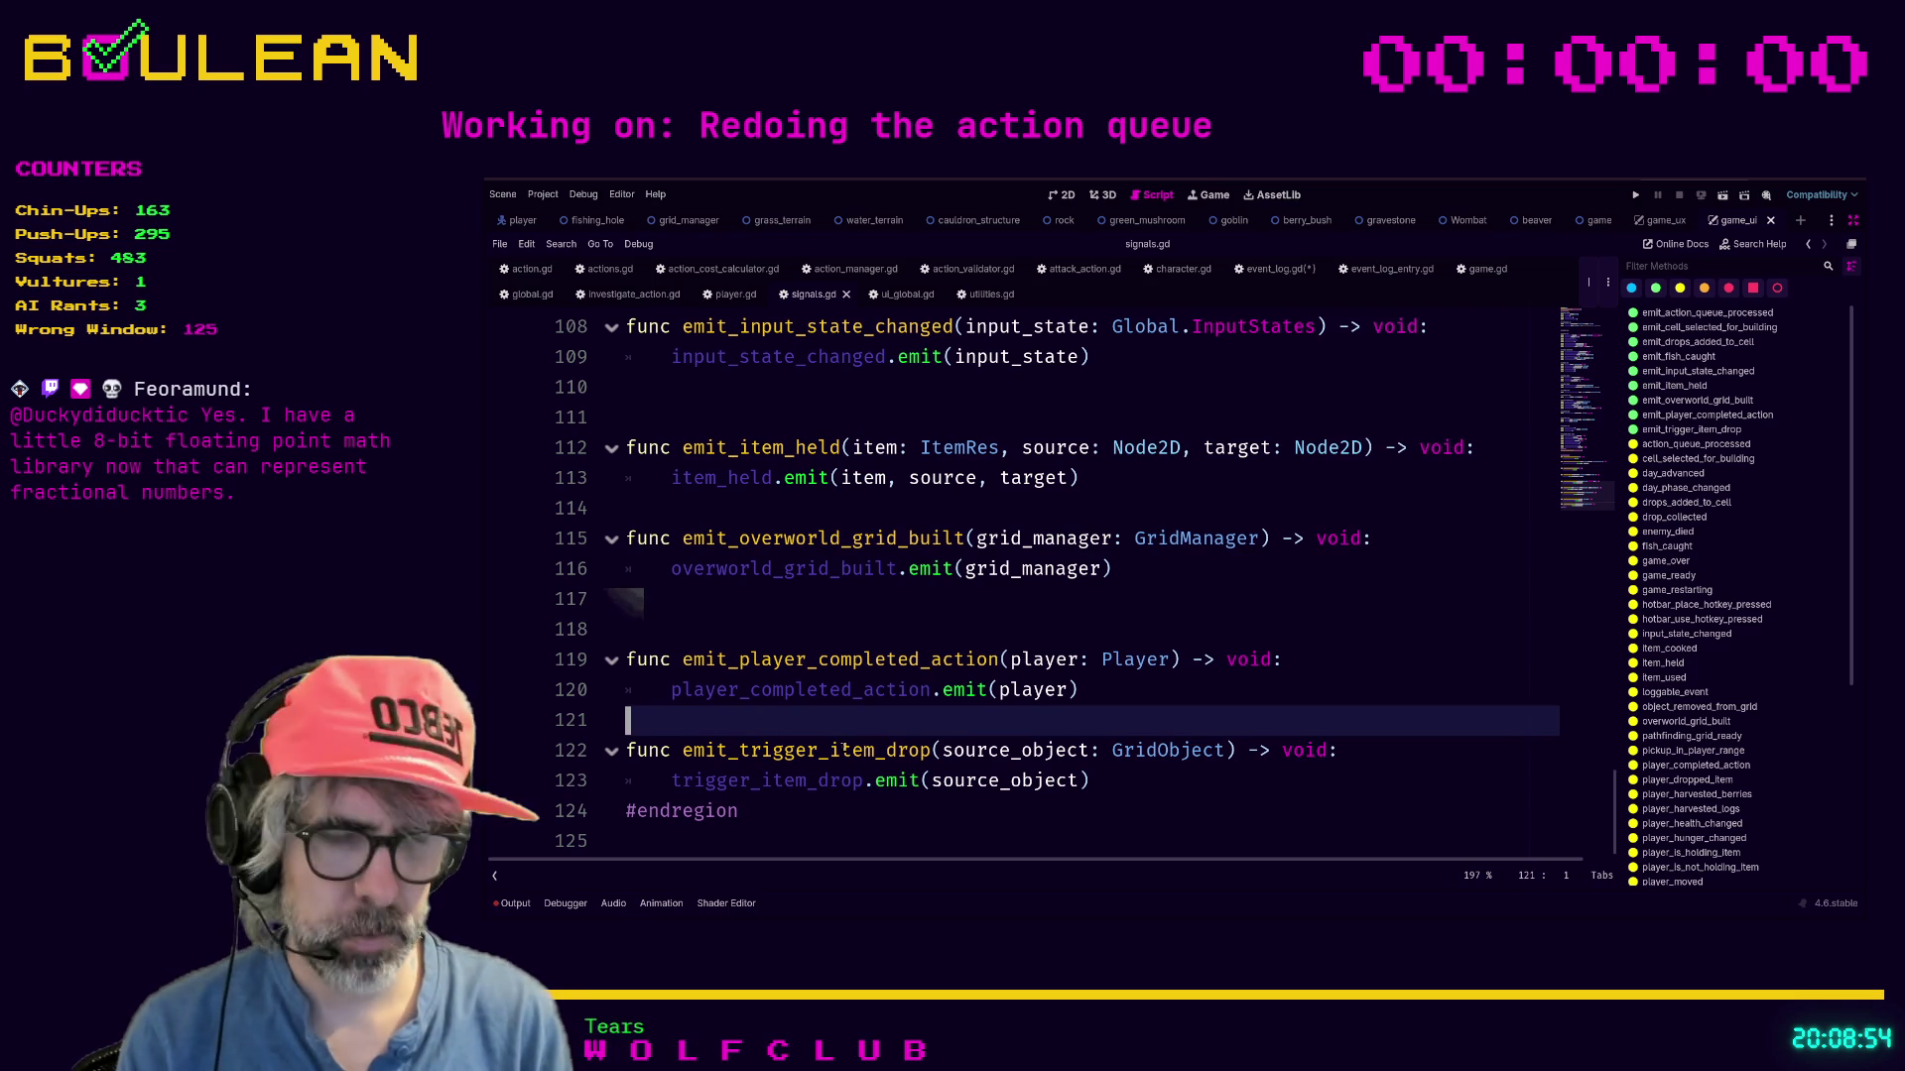
{"action": "key", "text": "Return"}
{"action": "key", "text": "Return"}
{"action": "key", "text": "Up"}
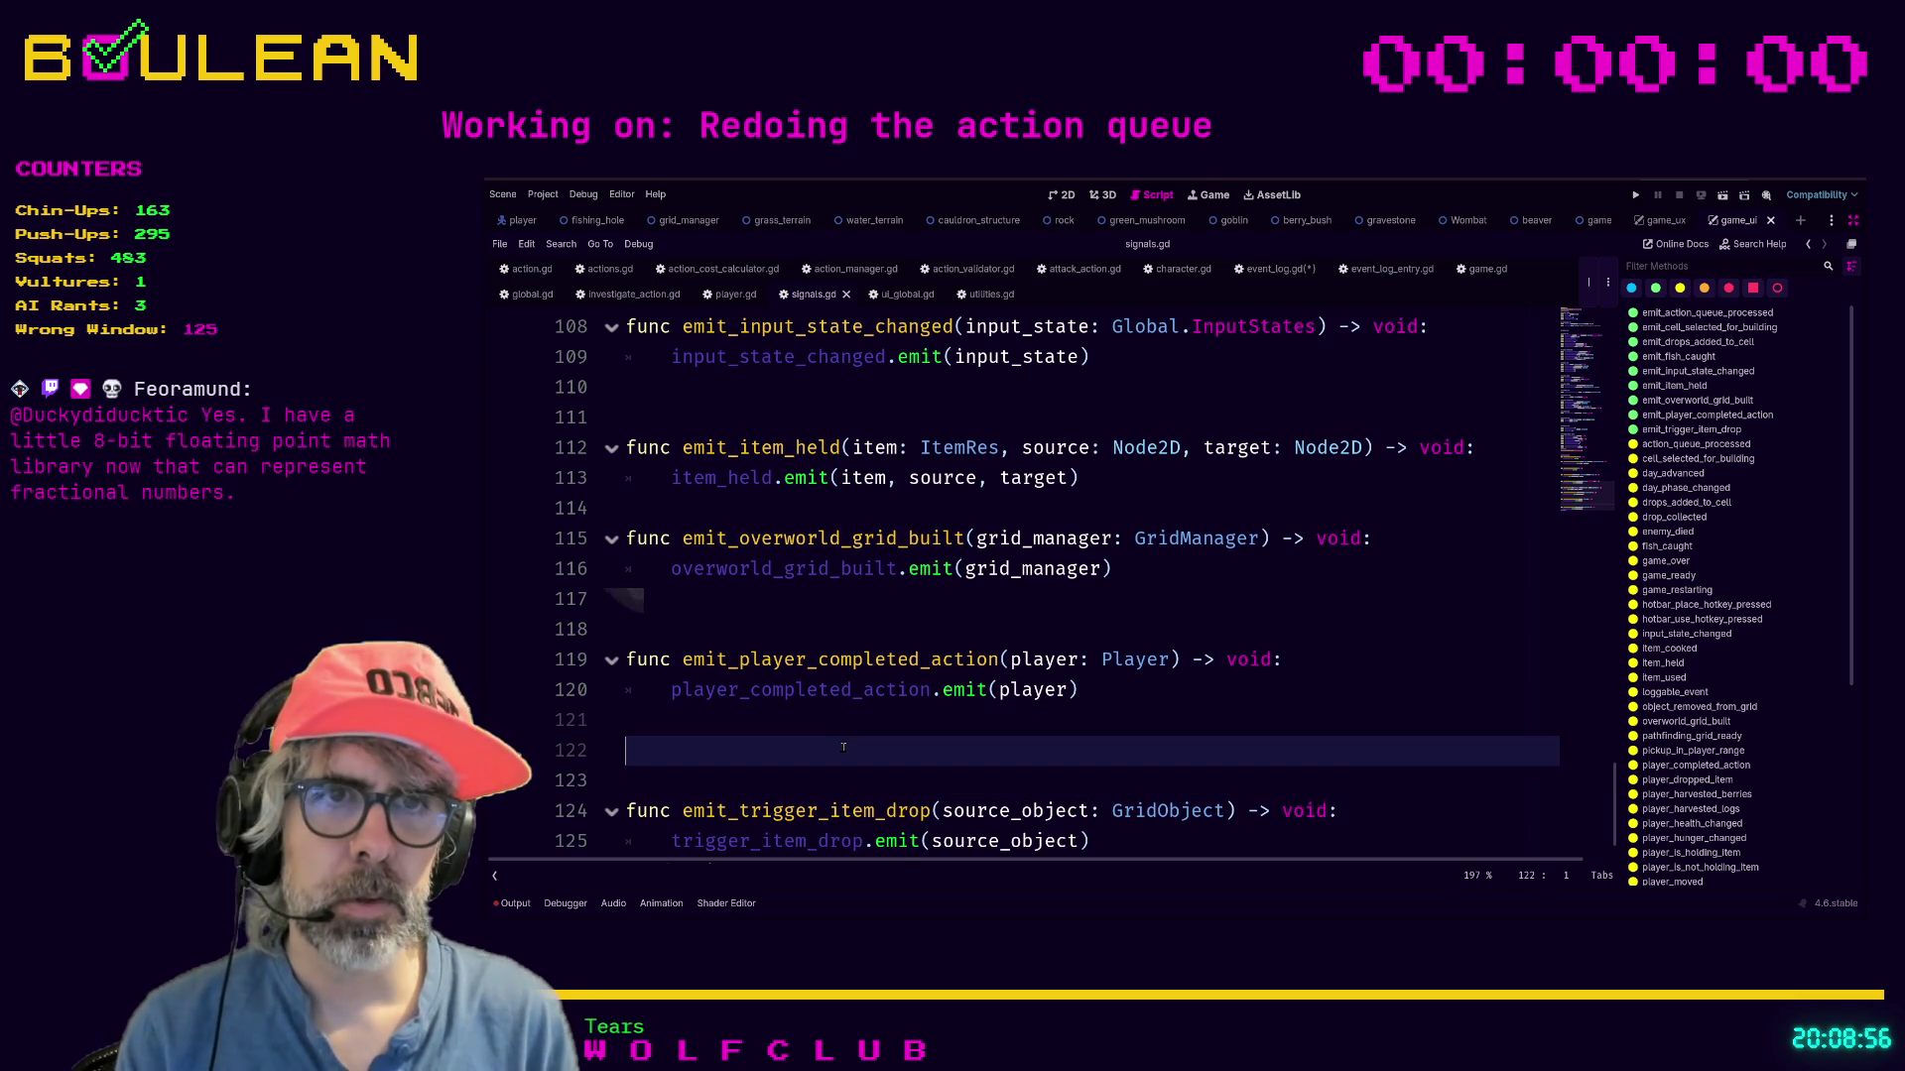
Add line 123 declaring emit_successful_attack(source: Character, target: GridObject, damage_amount: int) -> void.
{"action": "key", "text": "Return"}
{"action": "type", "text": "func emit_successful_attack(source: Character, "}
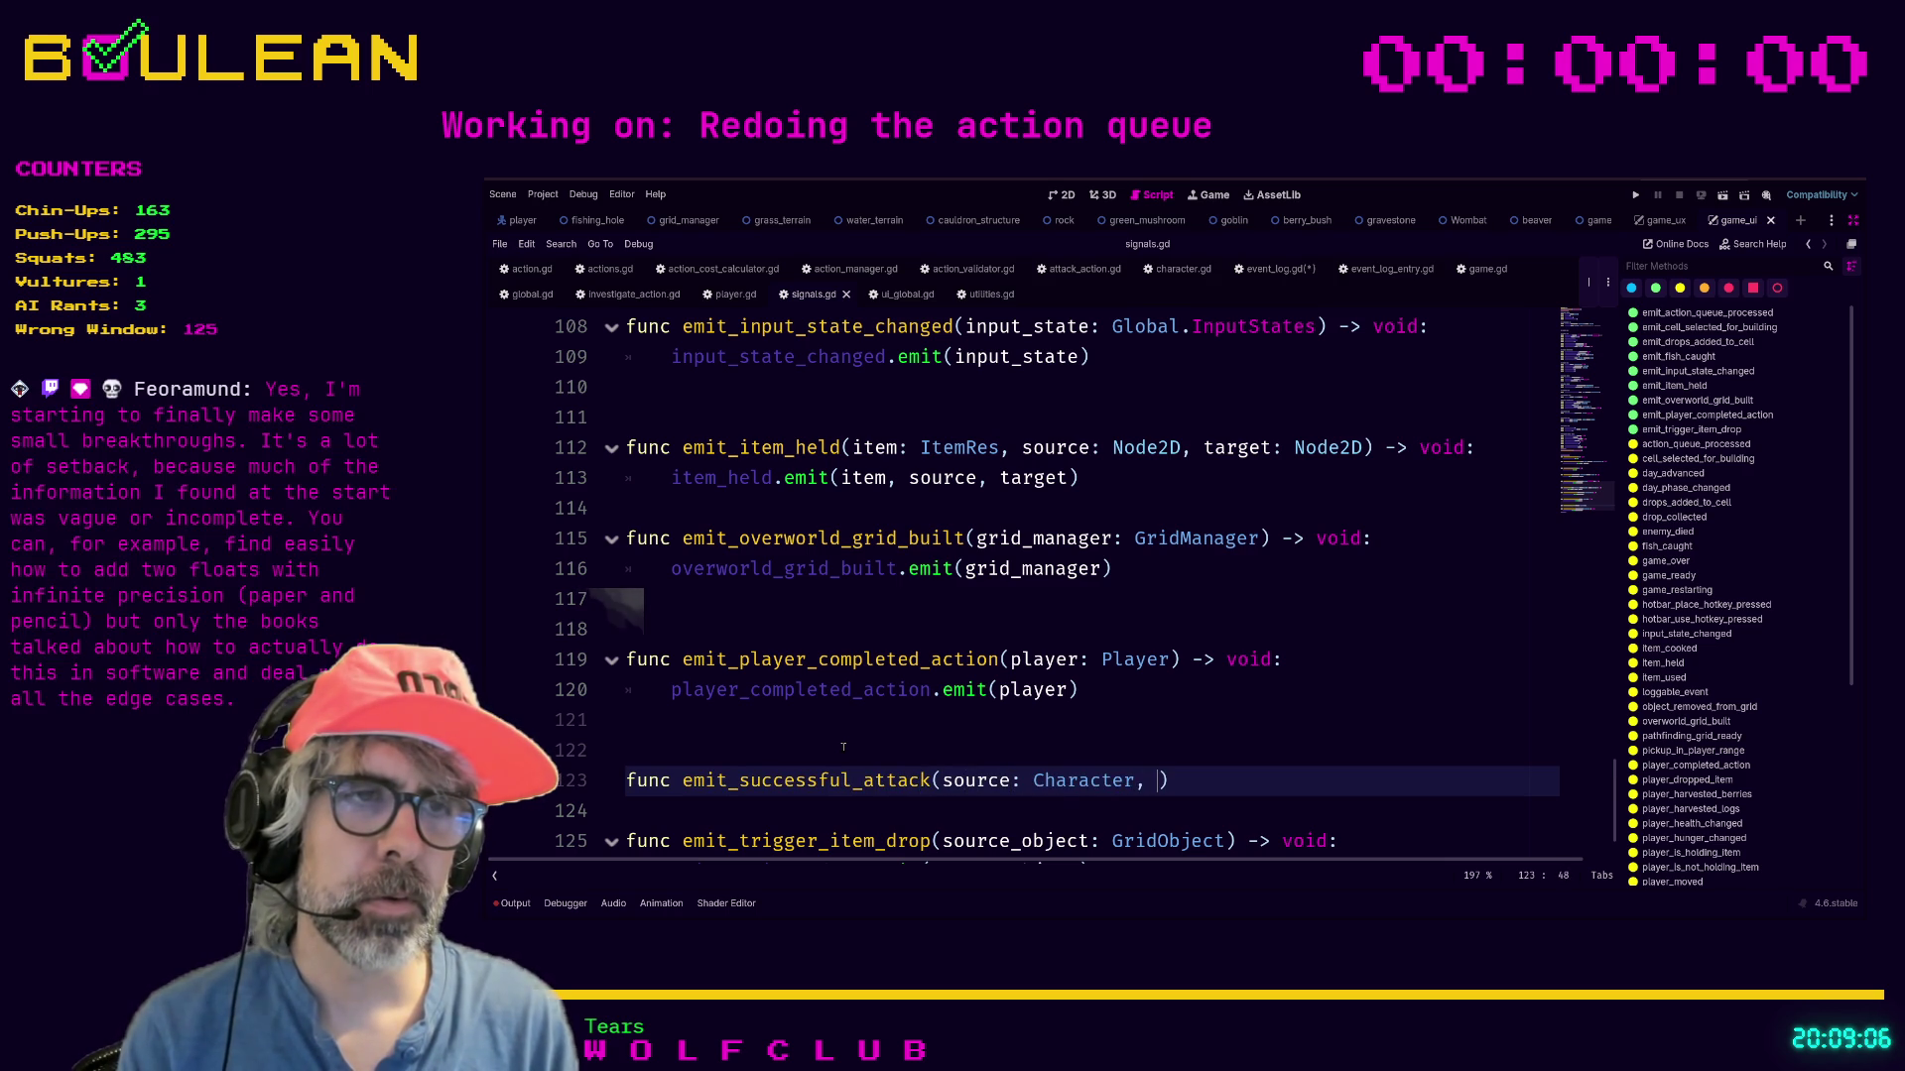
{"action": "type", "text": "target: "}
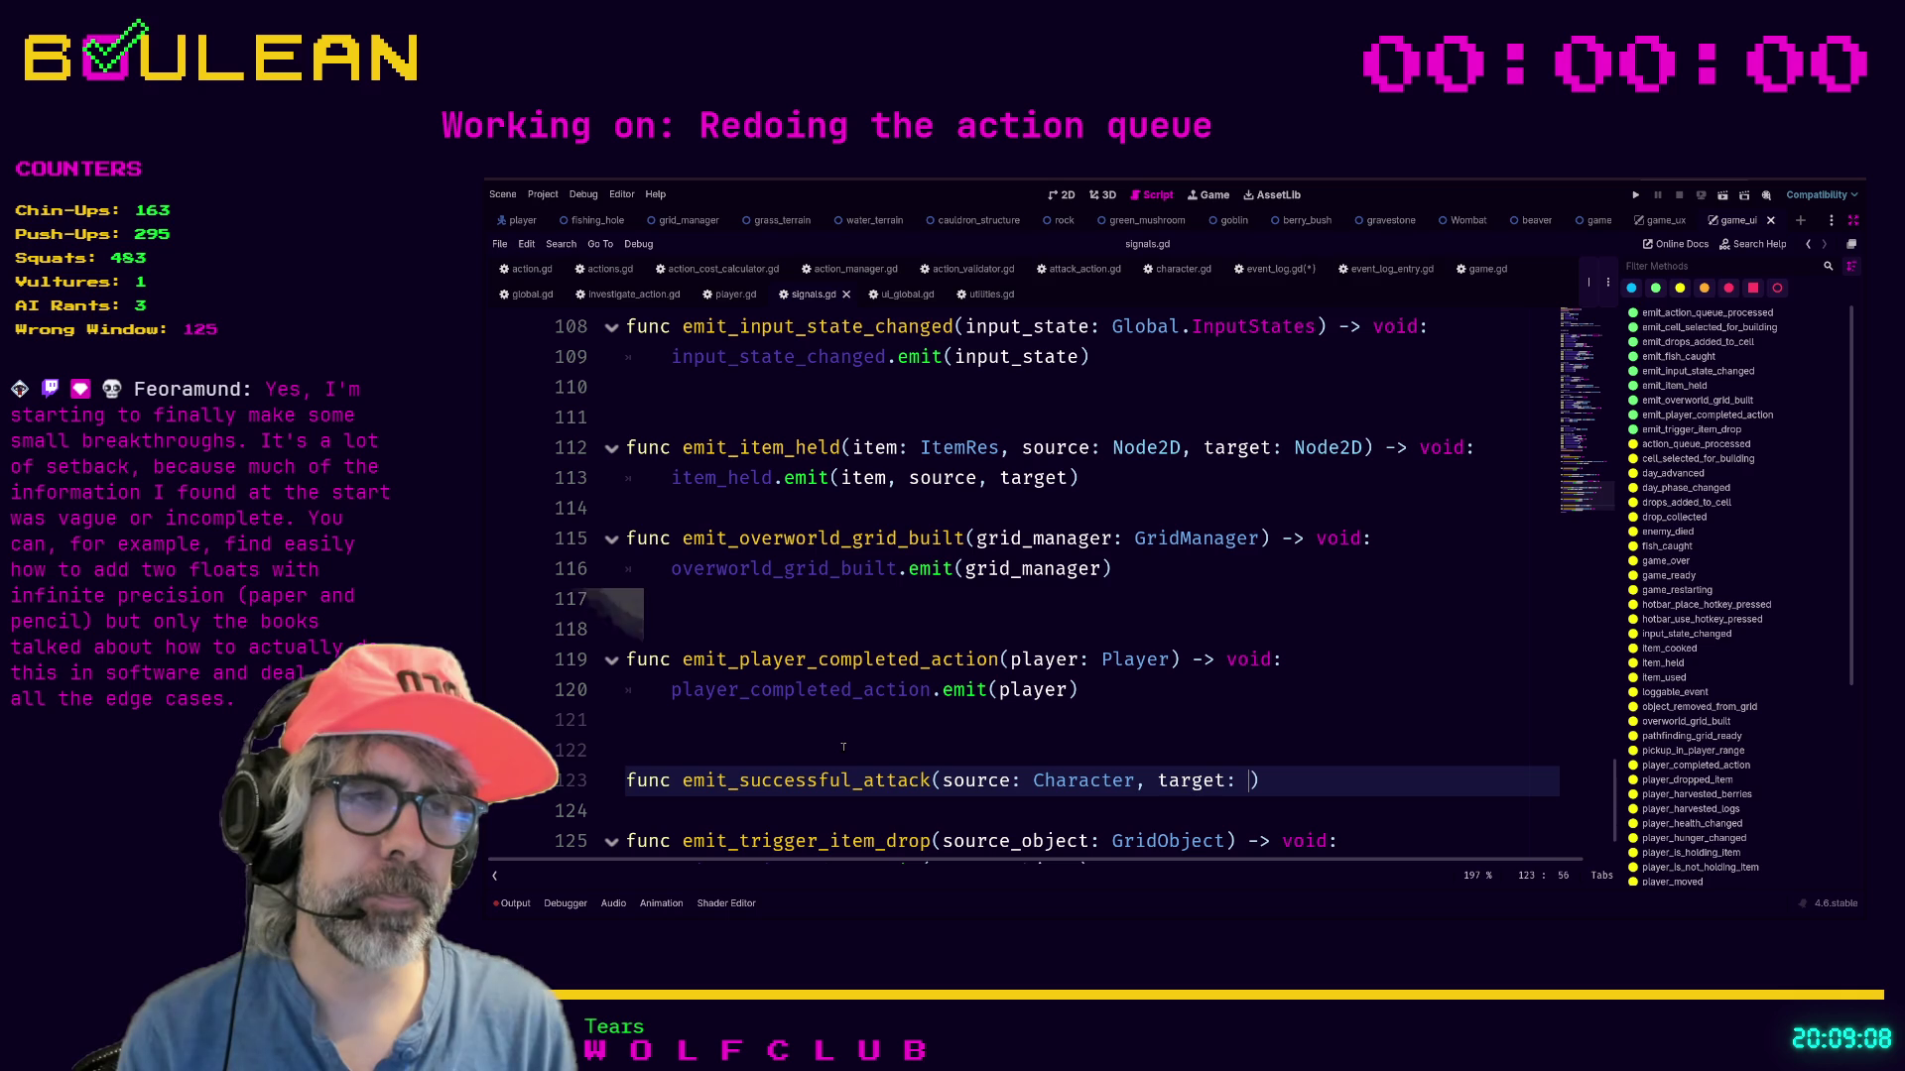
{"action": "type", "text": "GridObject, "}
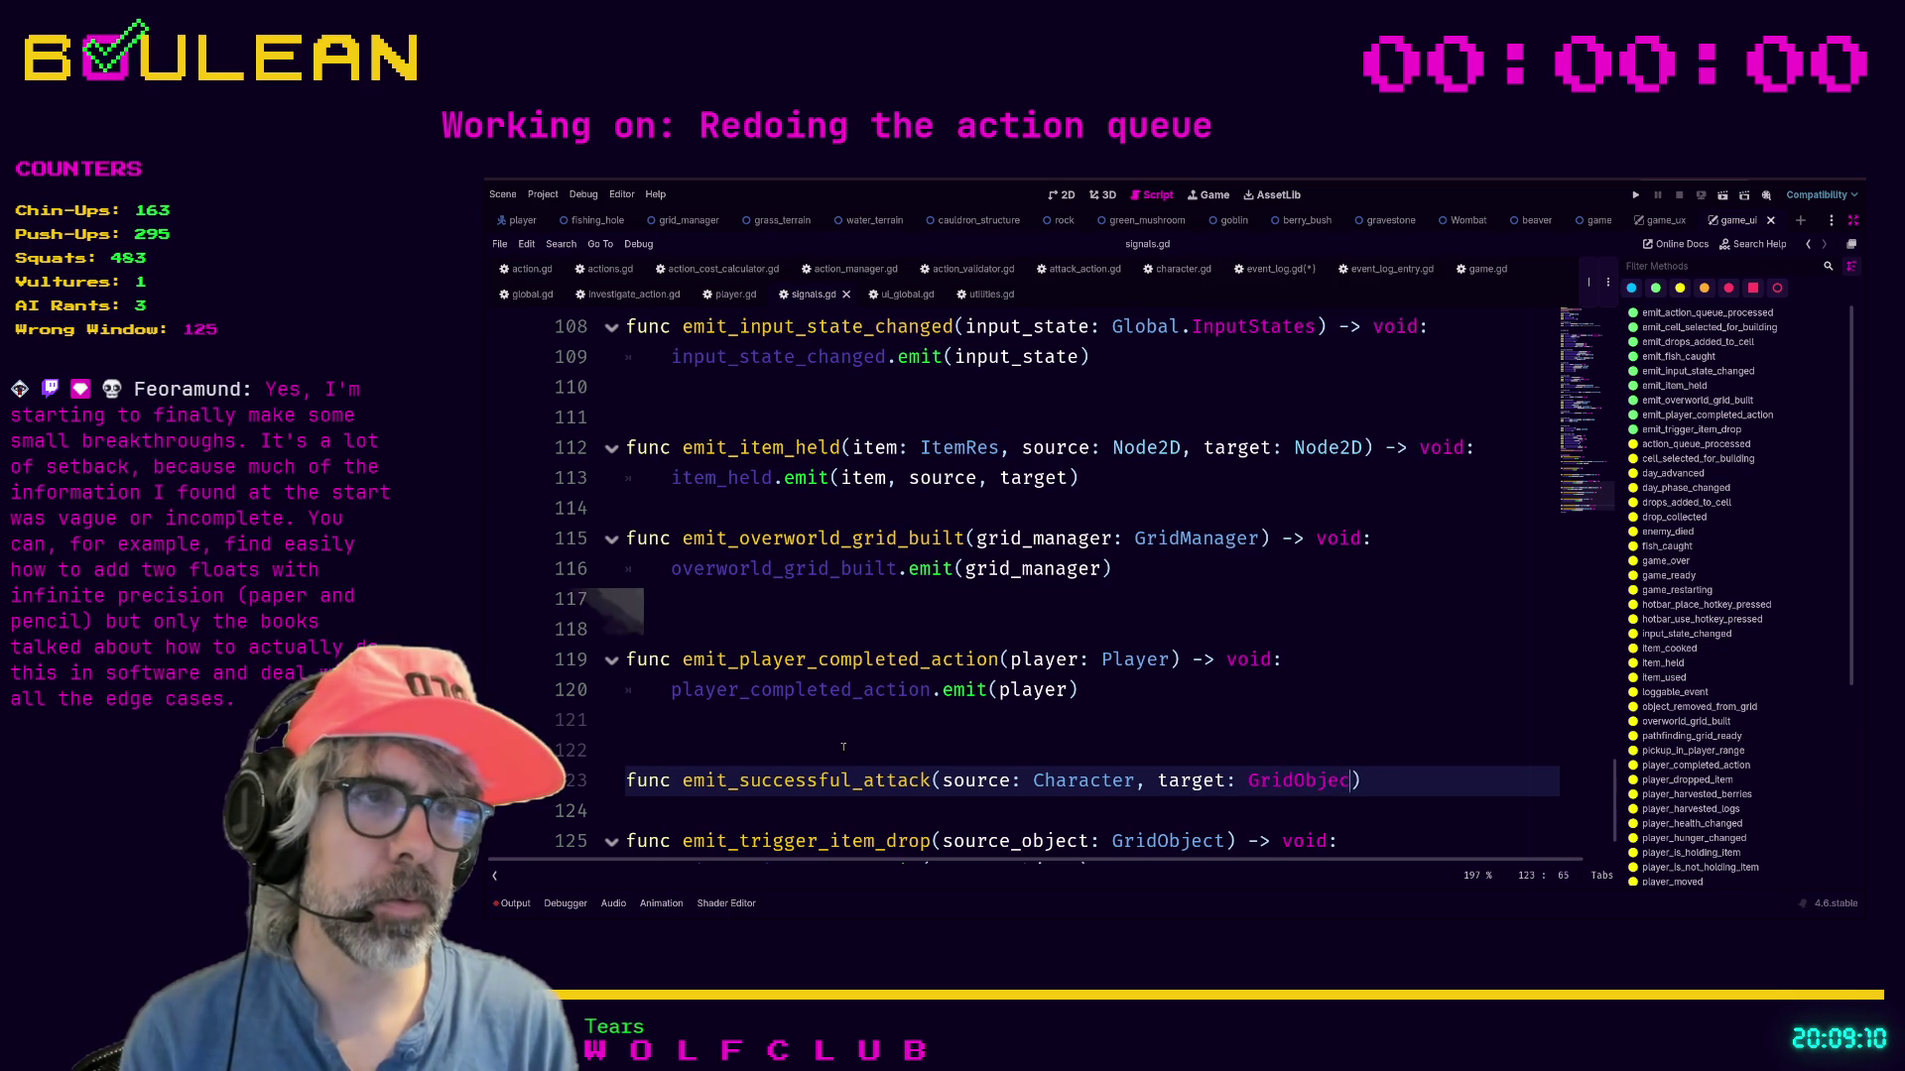
{"action": "type", "text": "amount: int"}
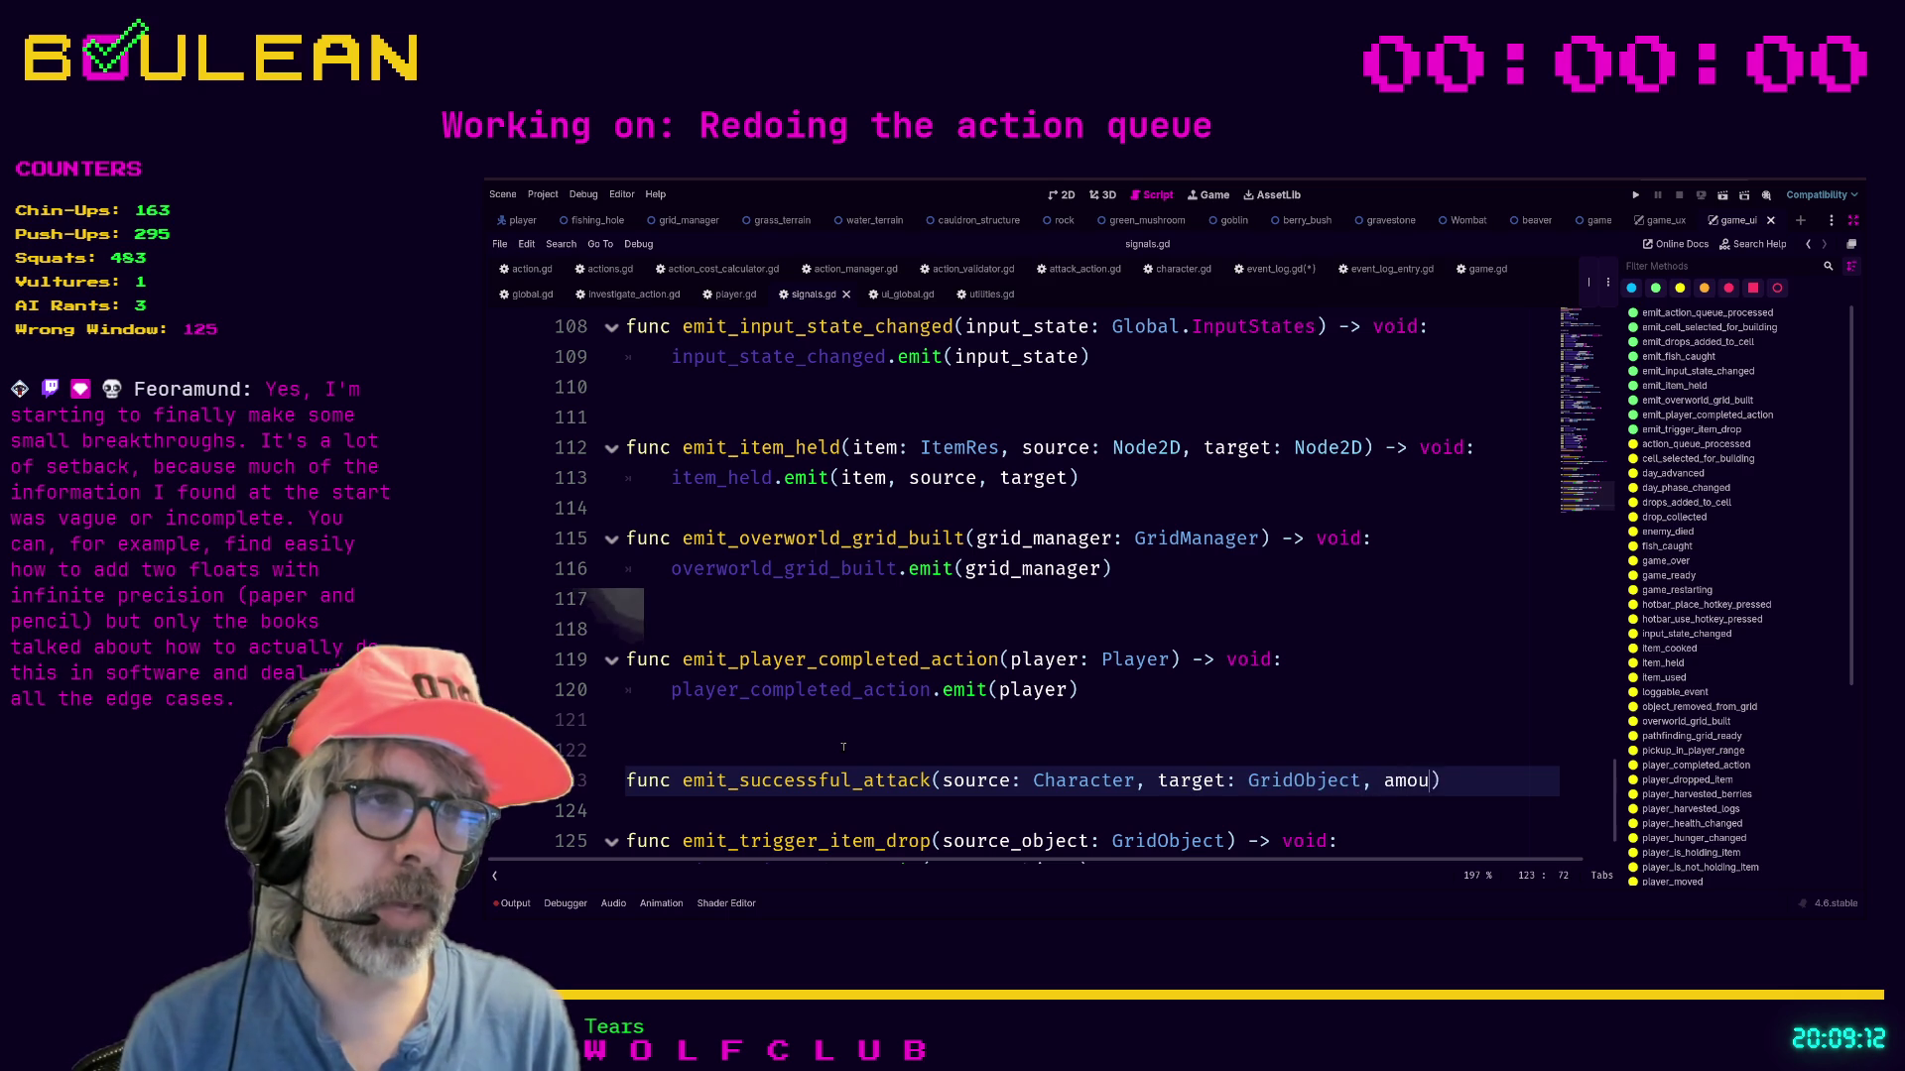
{"action": "key", "text": "BackSpace"}
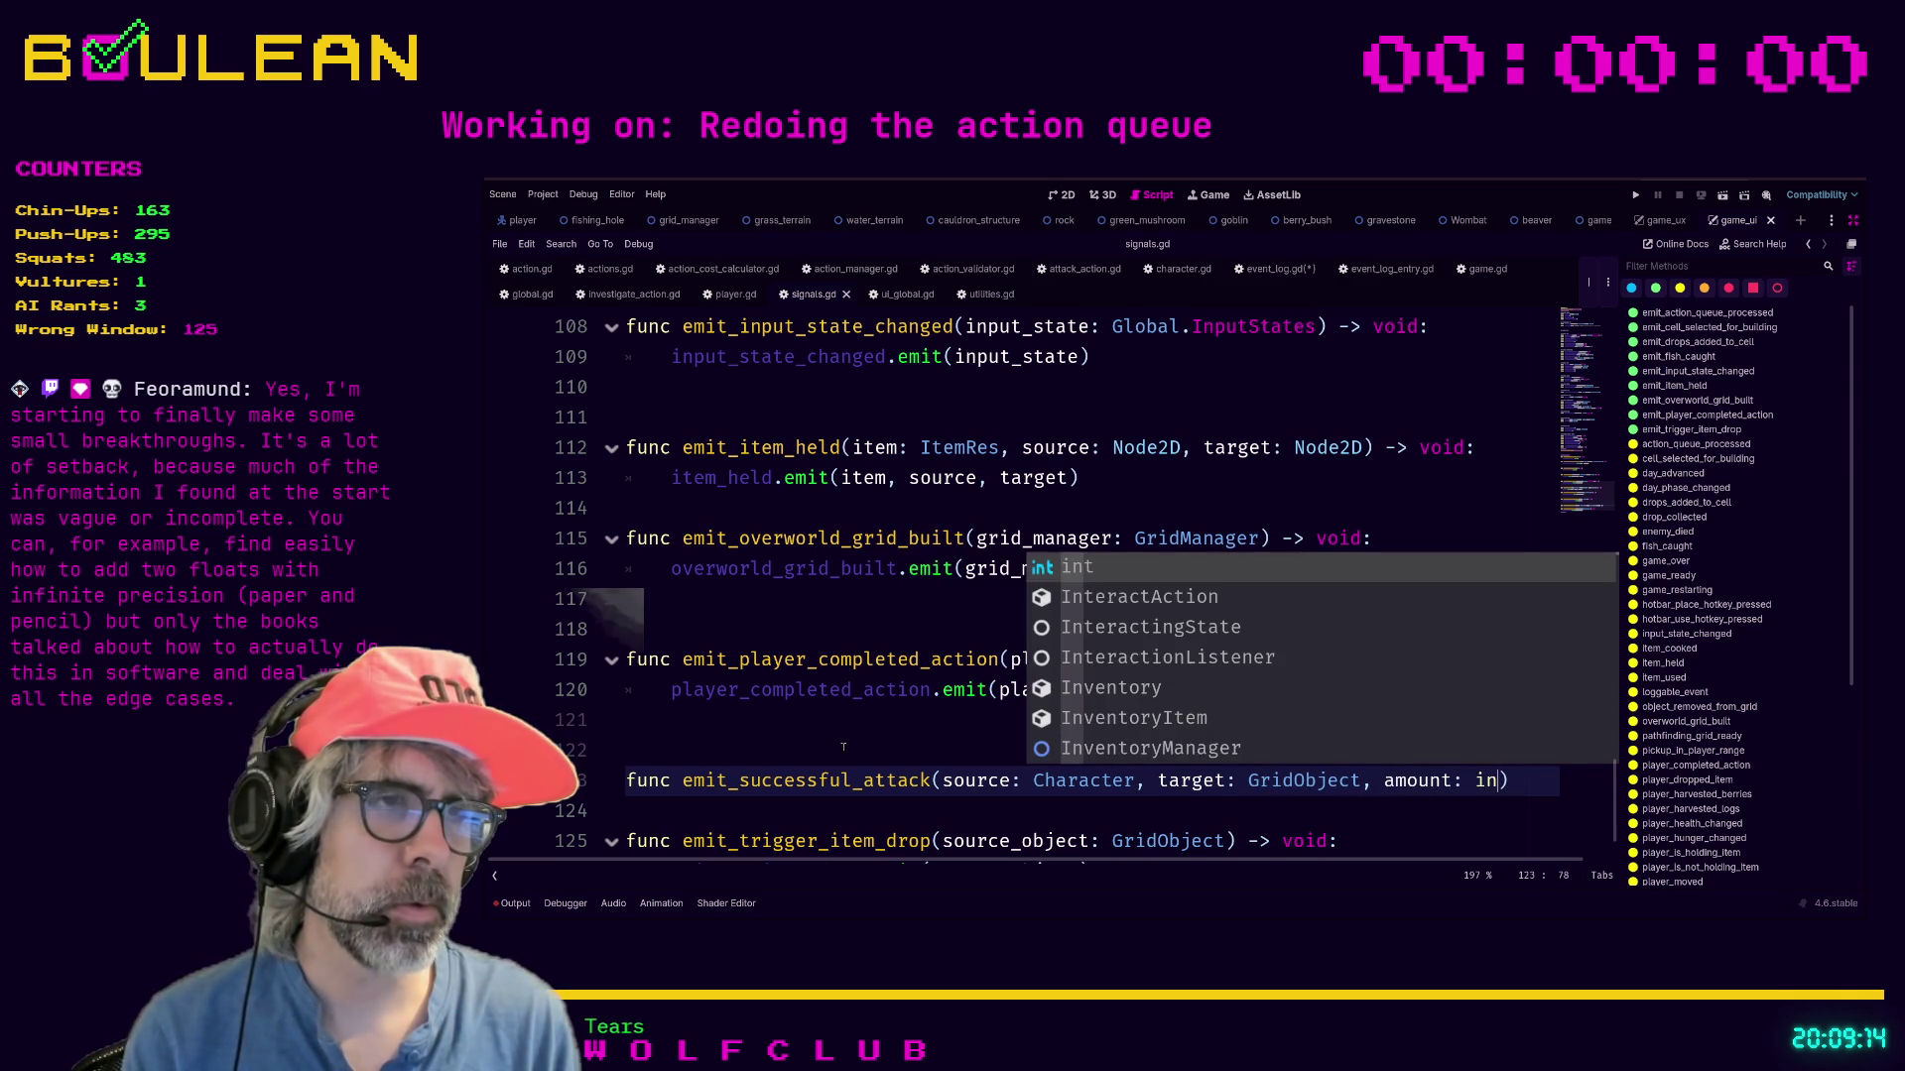
{"action": "key", "text": "BackSpace"}
{"action": "key", "text": "BackSpace"}
{"action": "key", "text": "BackSpace"}
{"action": "type", "text": "damage_"}
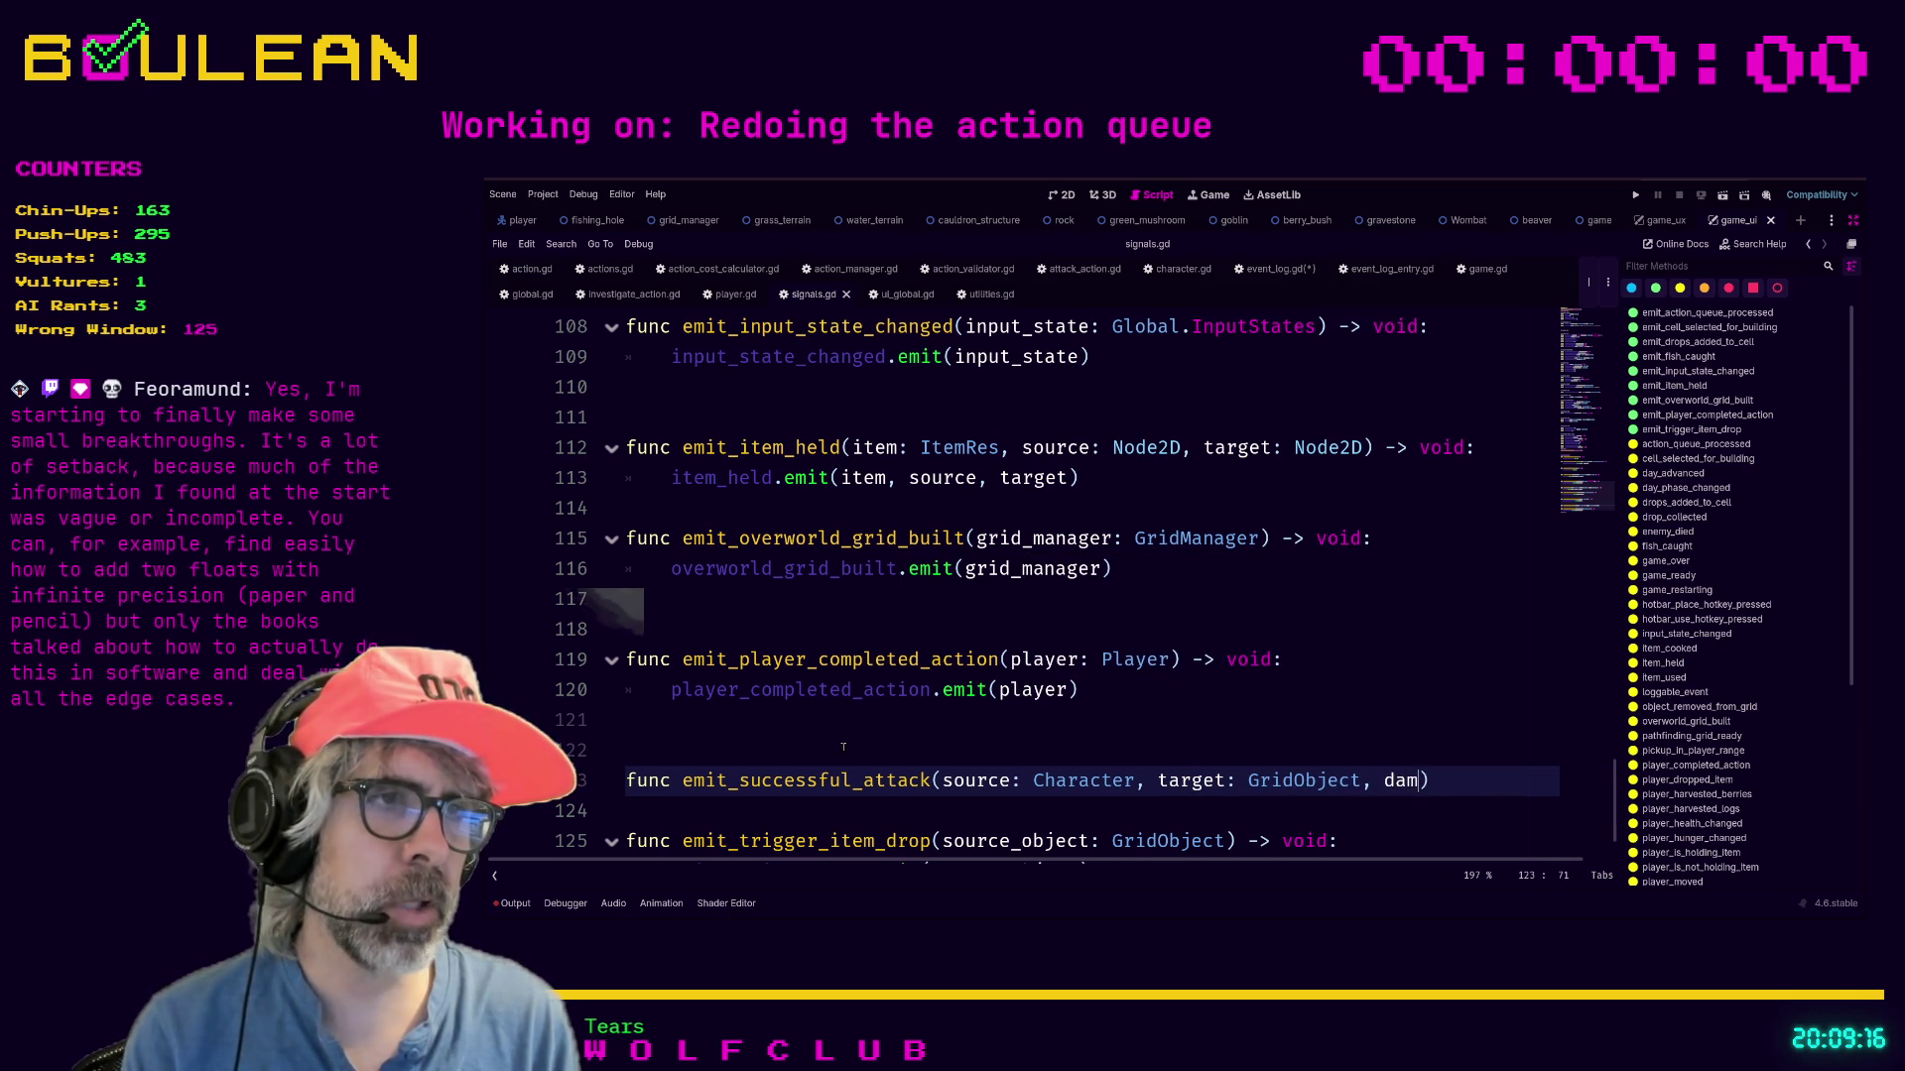
{"action": "type", "text": "amount: int"}
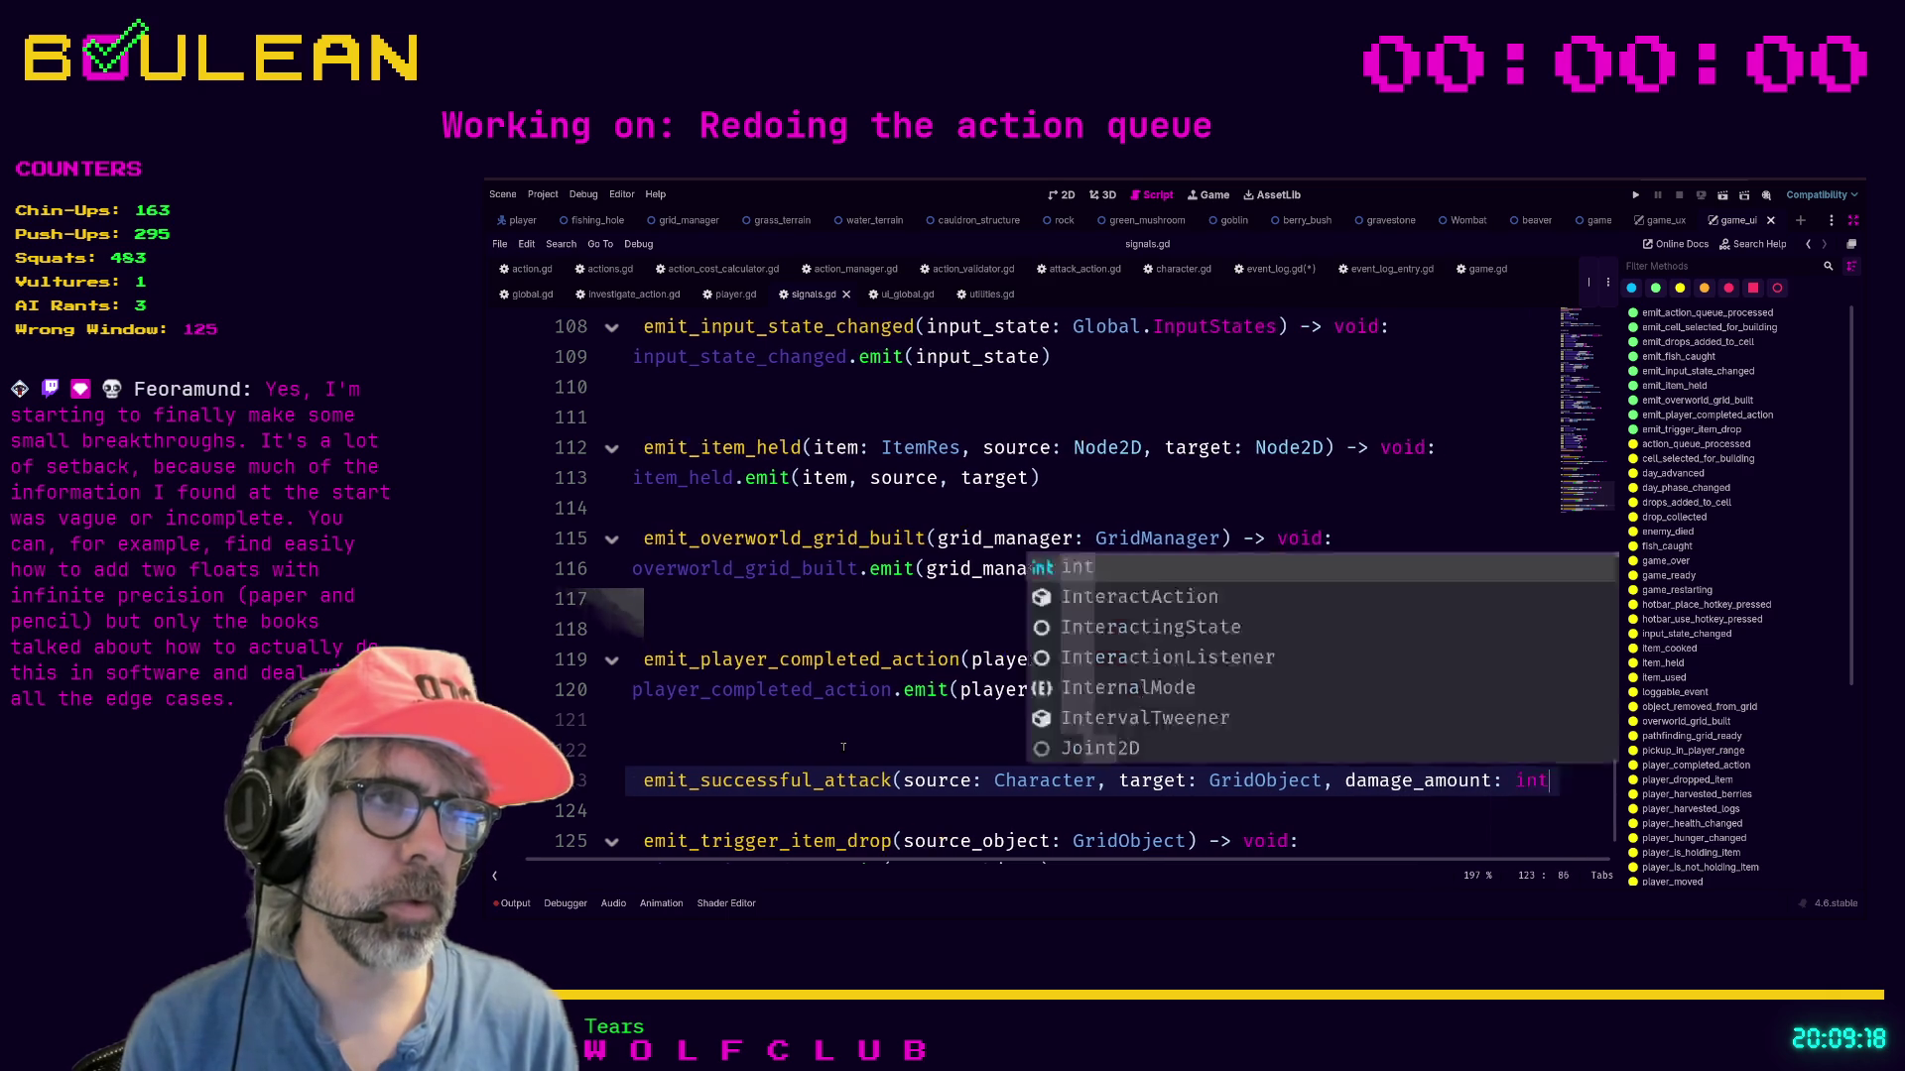
{"action": "type", "text": ")"}
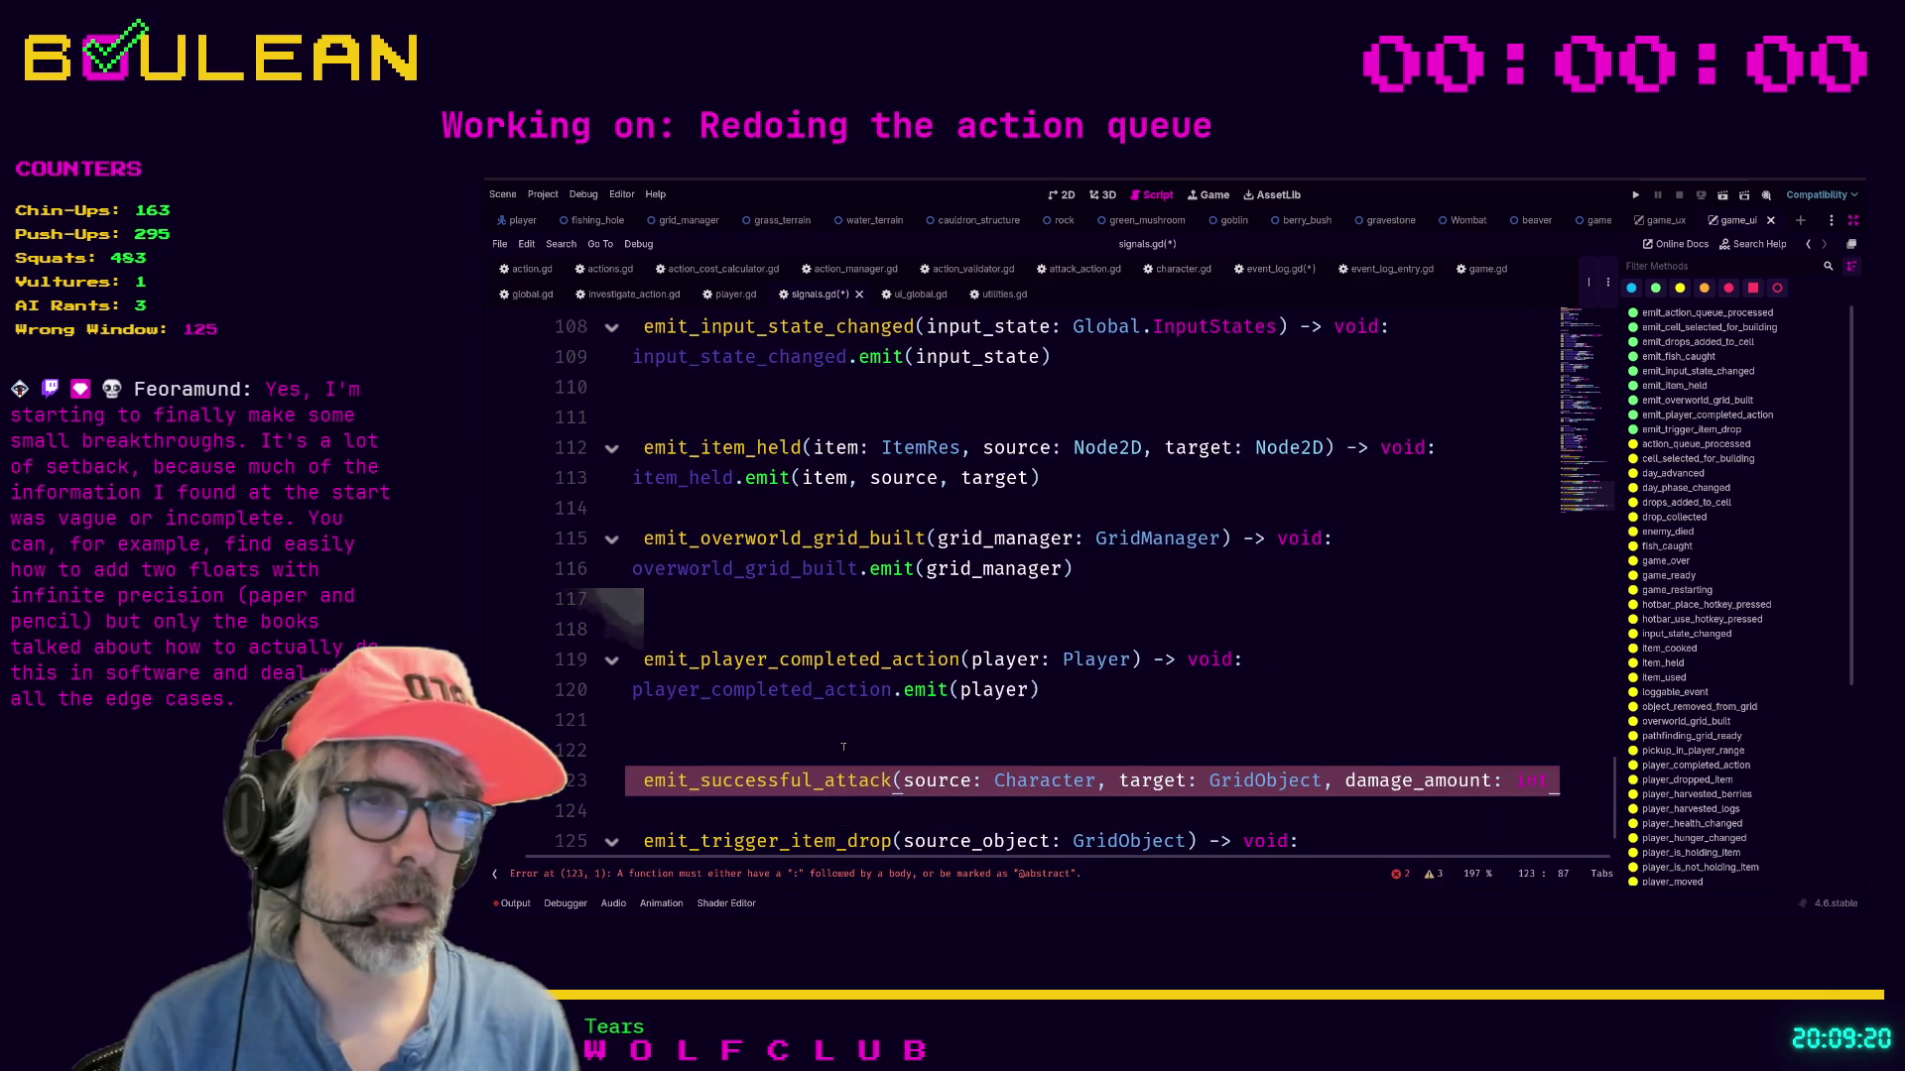
{"action": "type", "text": ")"}
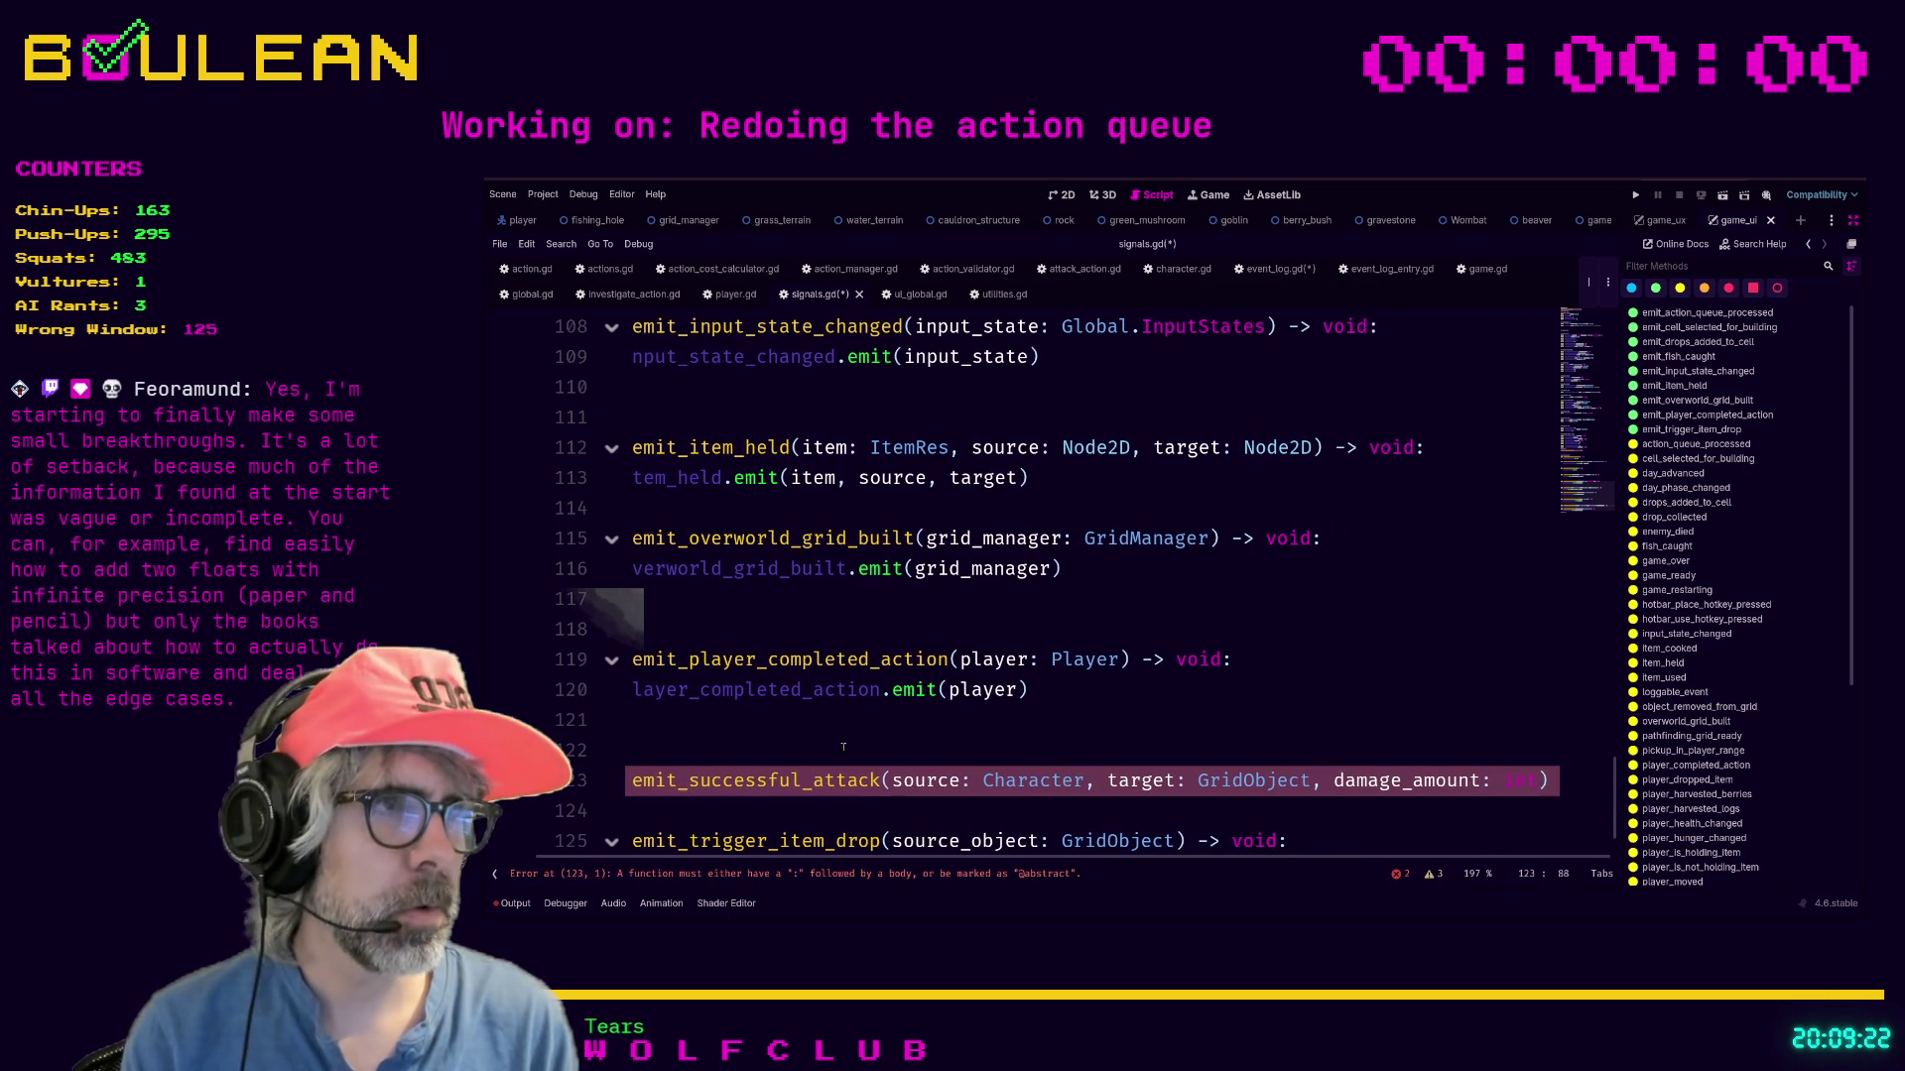
{"action": "type", "text": " ->  void"}
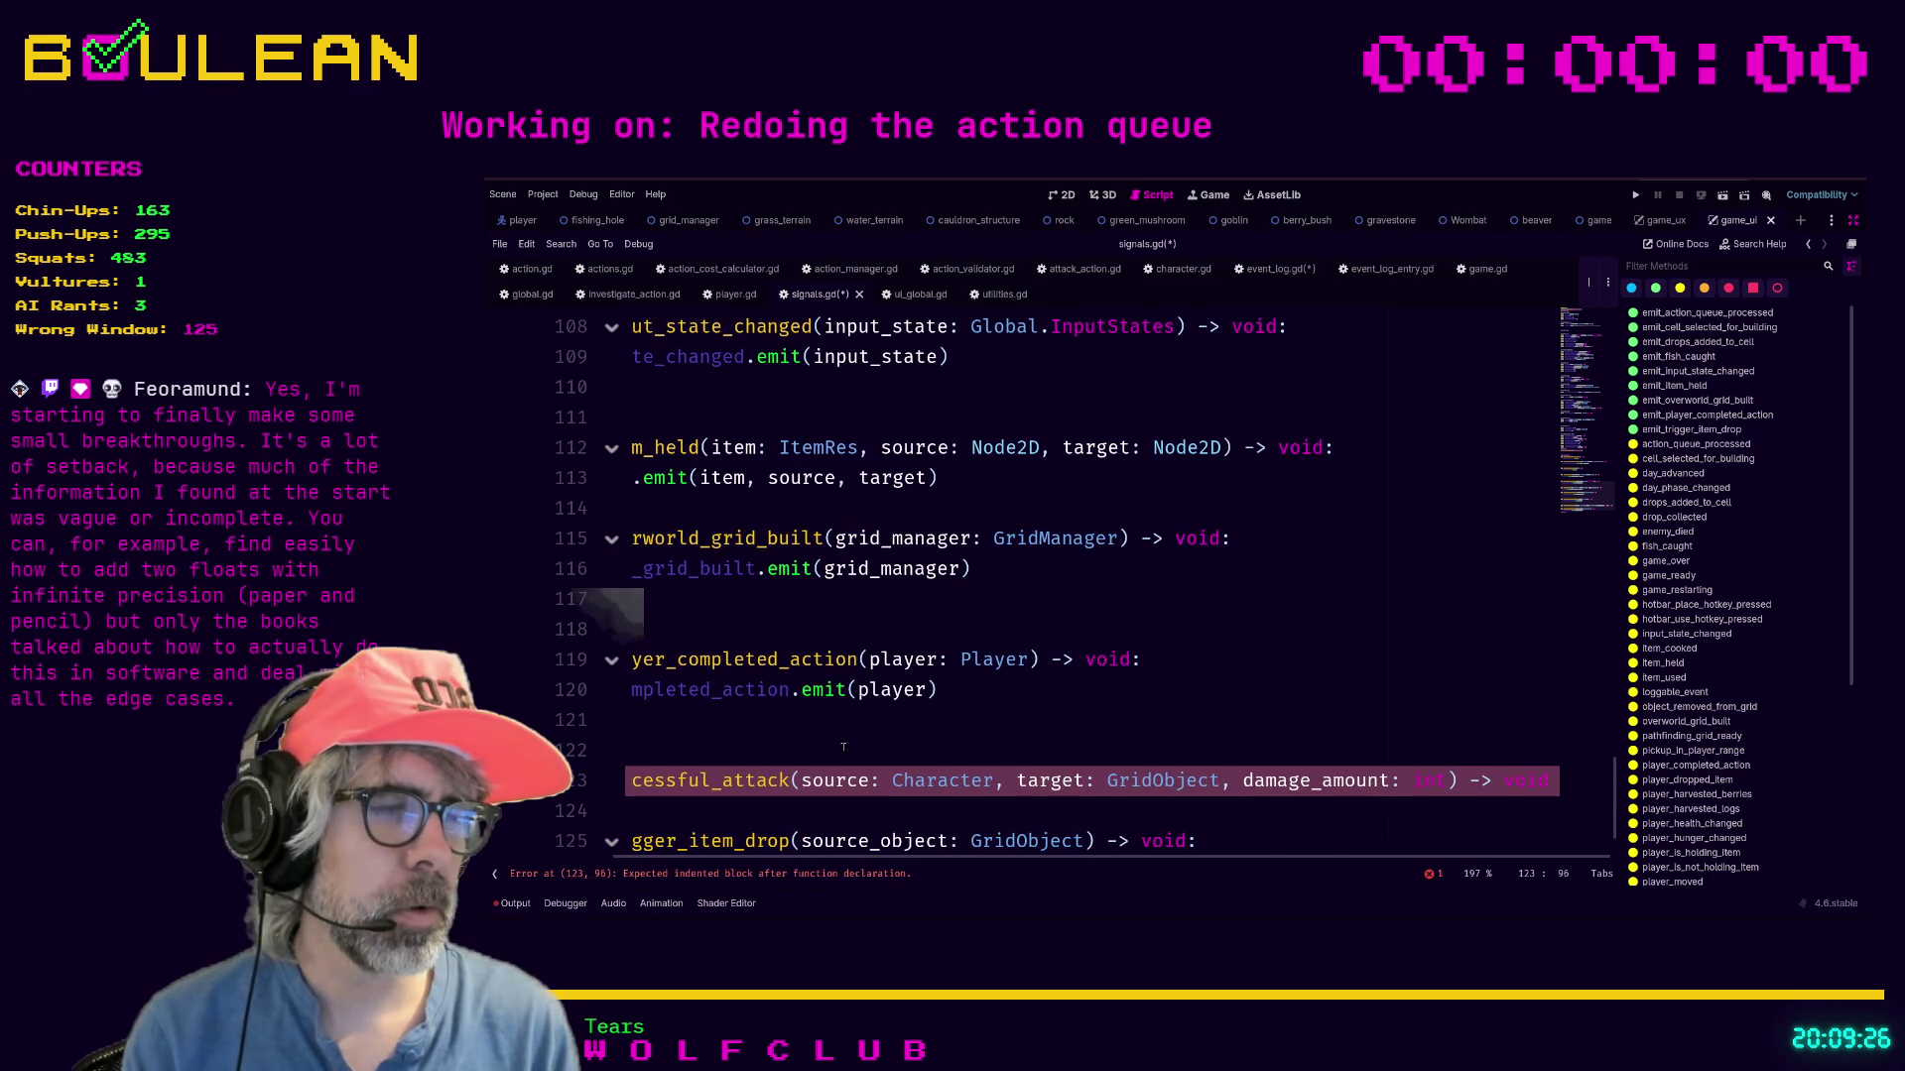
Remove the empty line below the new signature.
{"action": "key", "text": "Down"}
{"action": "key", "text": "ctrl+equal"}
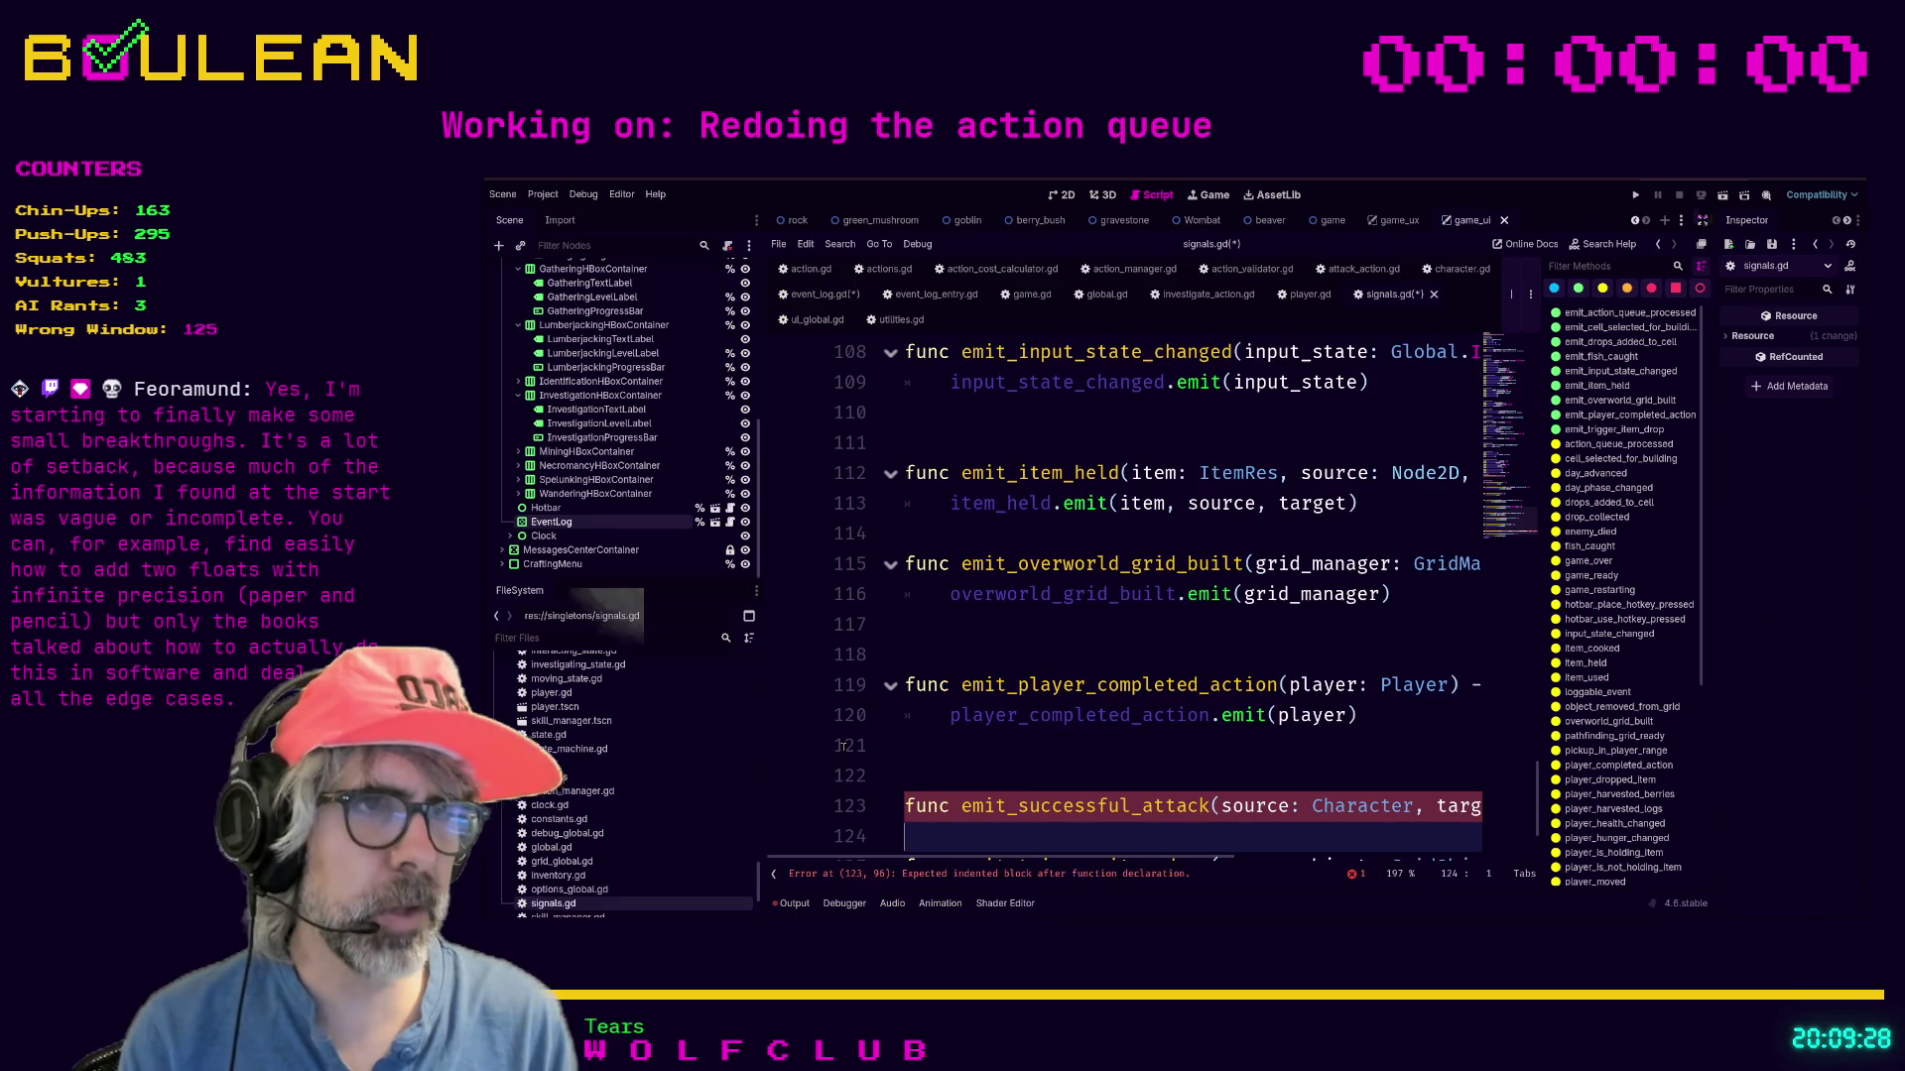
{"action": "key", "text": "ctrl+minus"}
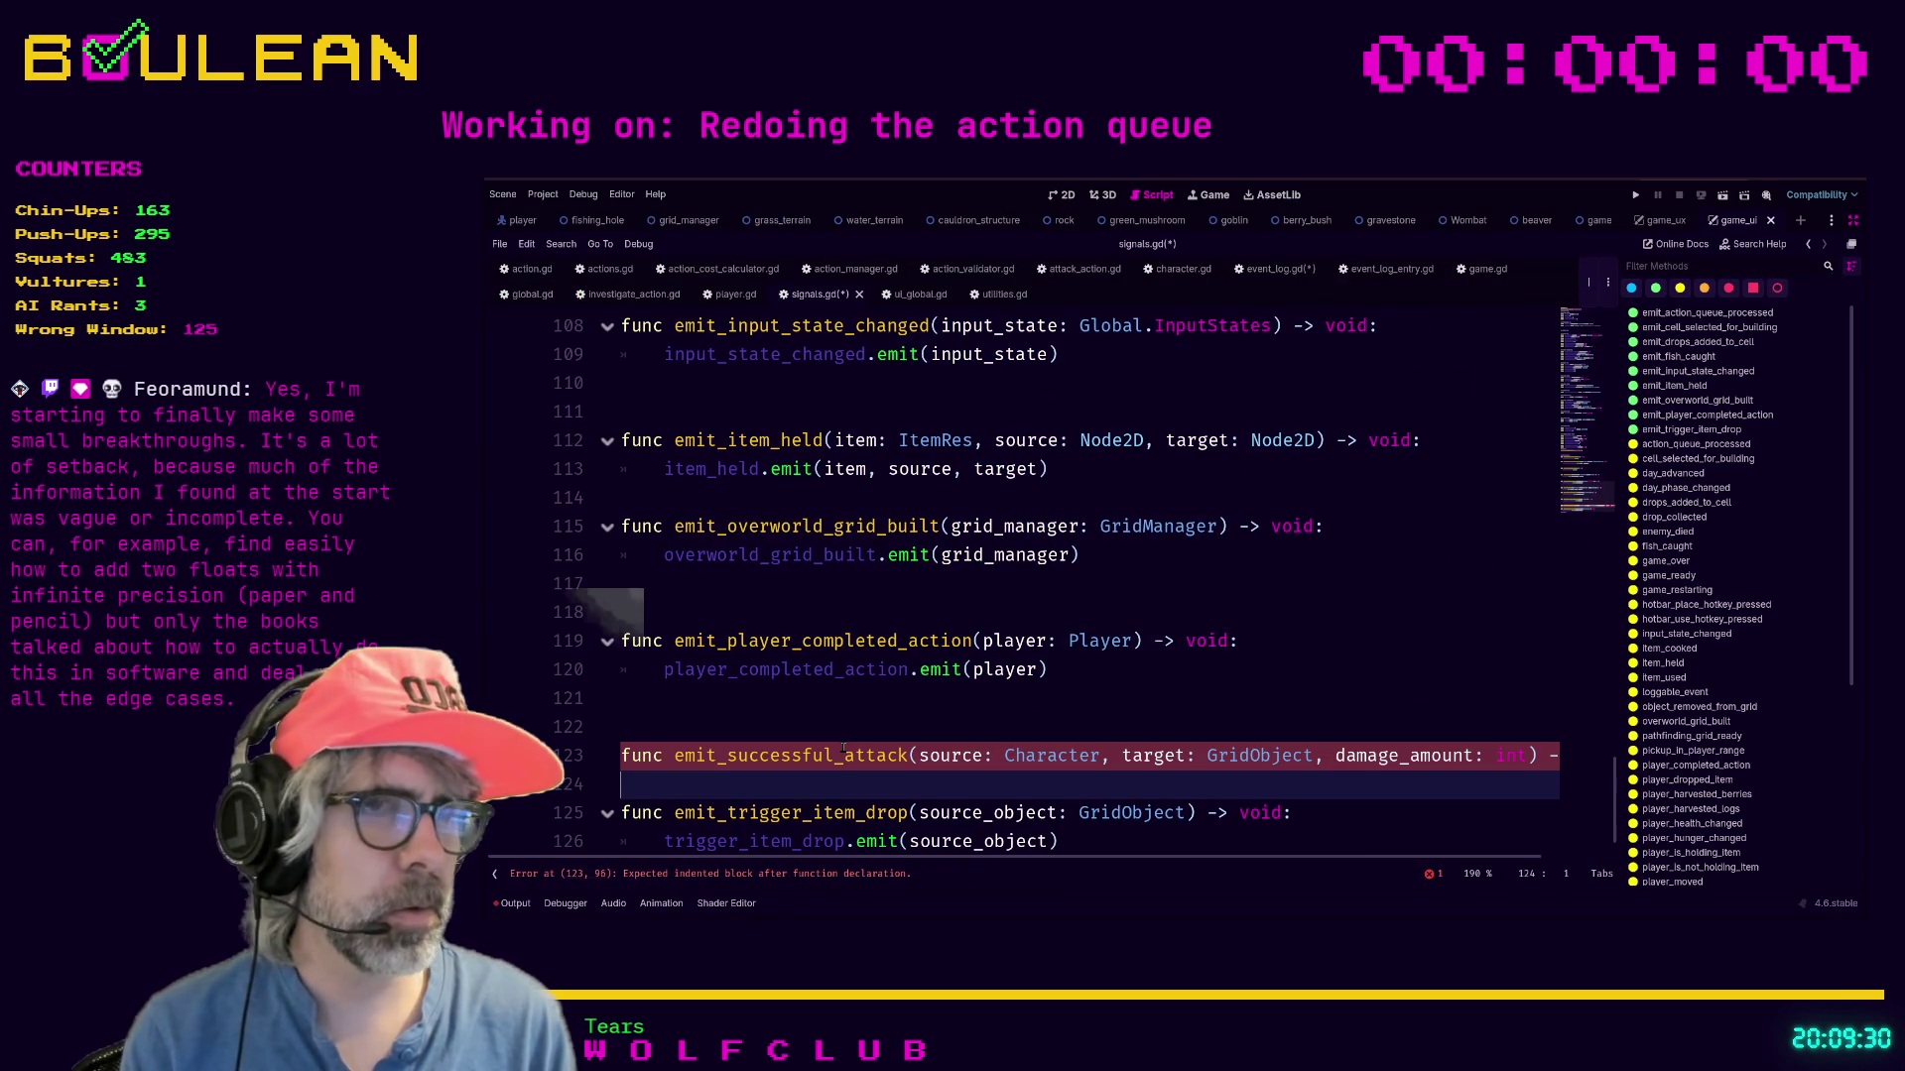
{"action": "key", "text": "BackSpace"}
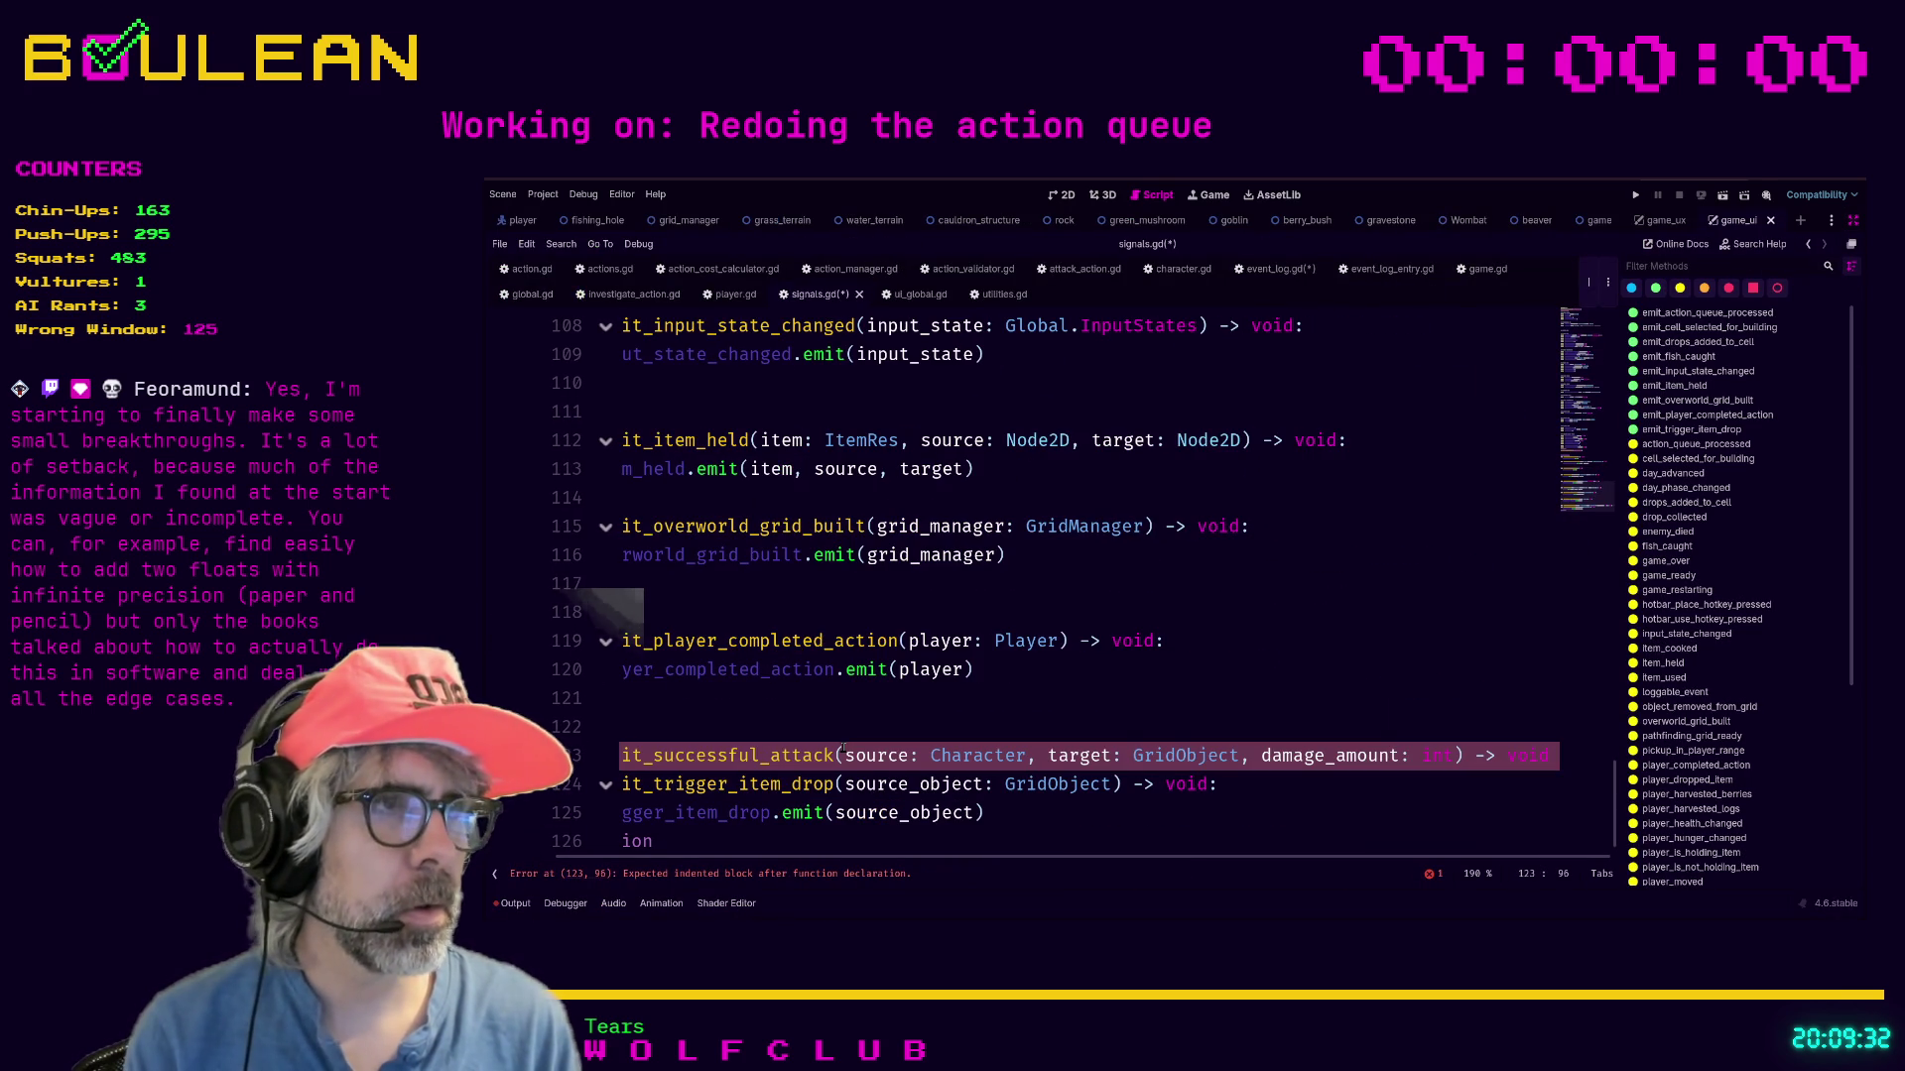
{"action": "key", "text": "Up"}
{"action": "key", "text": "Down"}
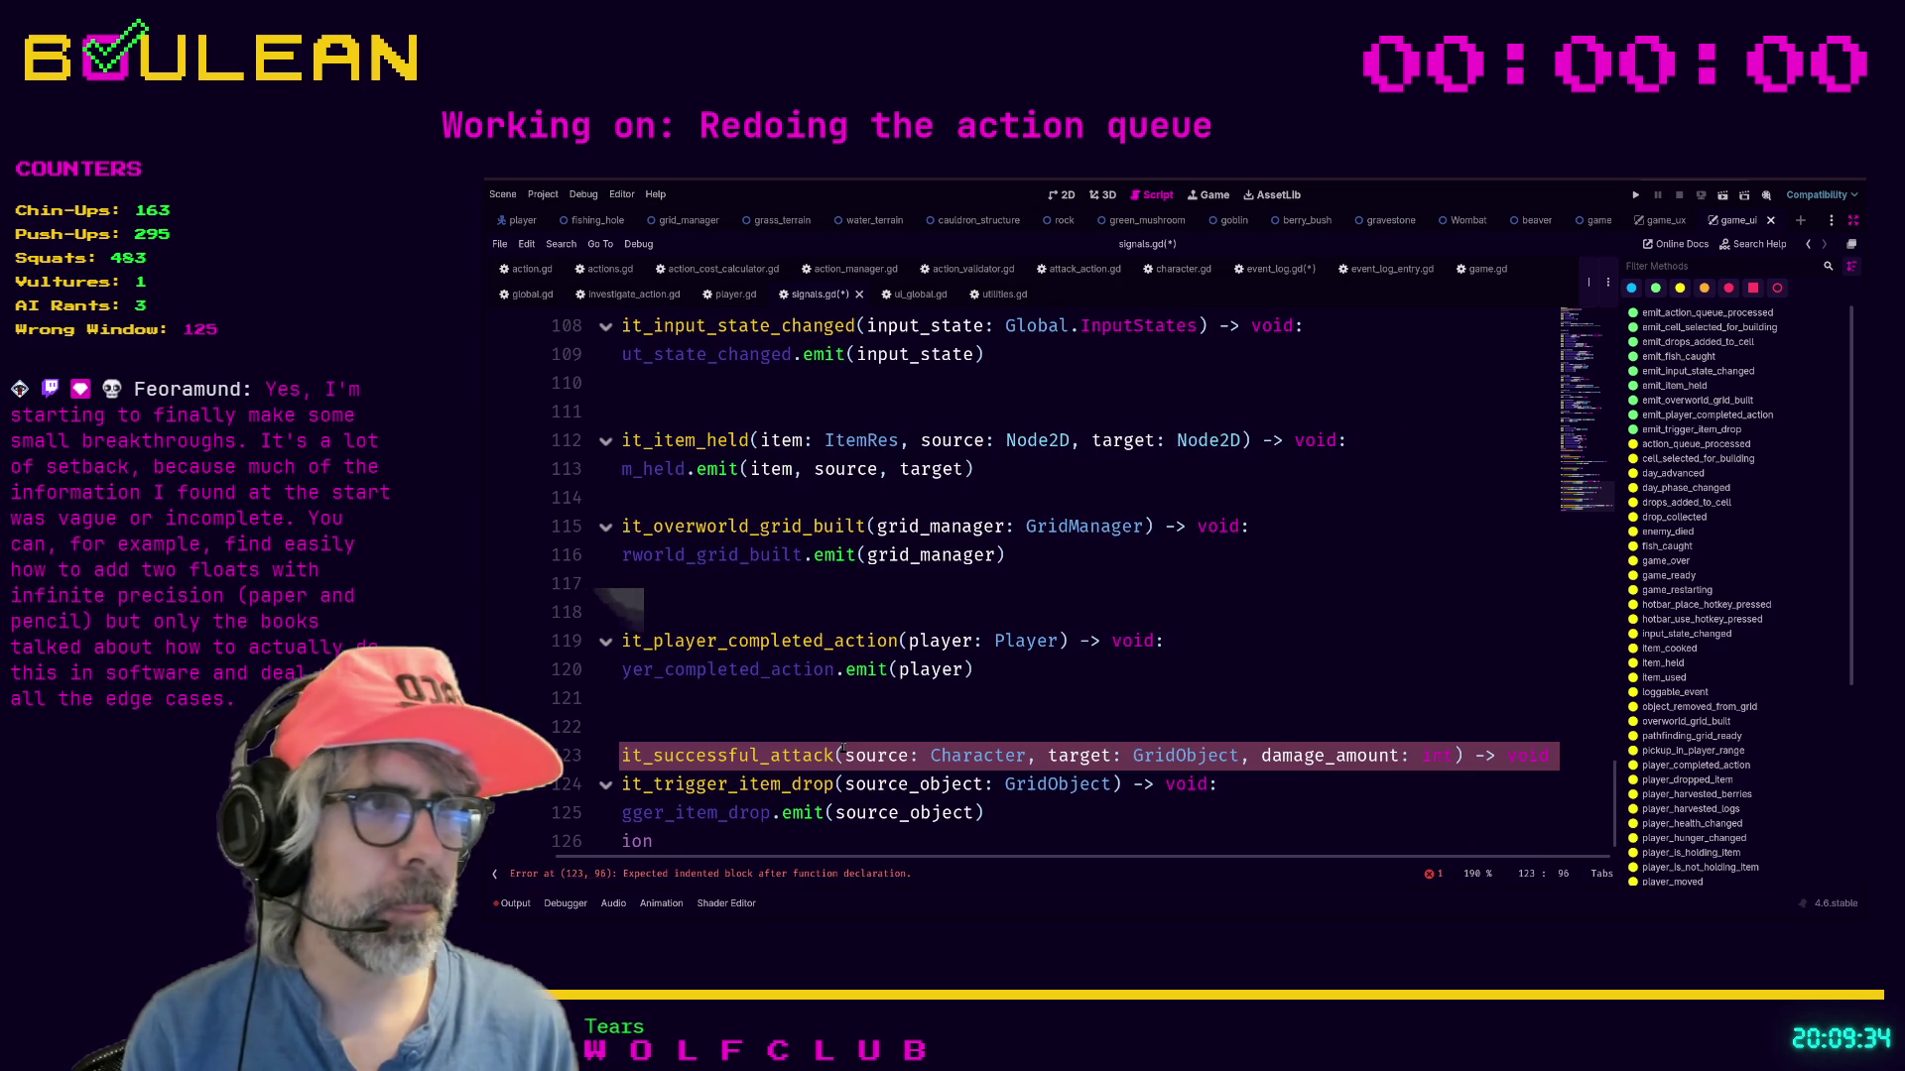
Retype the return type after the arrow, leaving it unfinished as 'vo'.
{"action": "key", "text": "Left"}
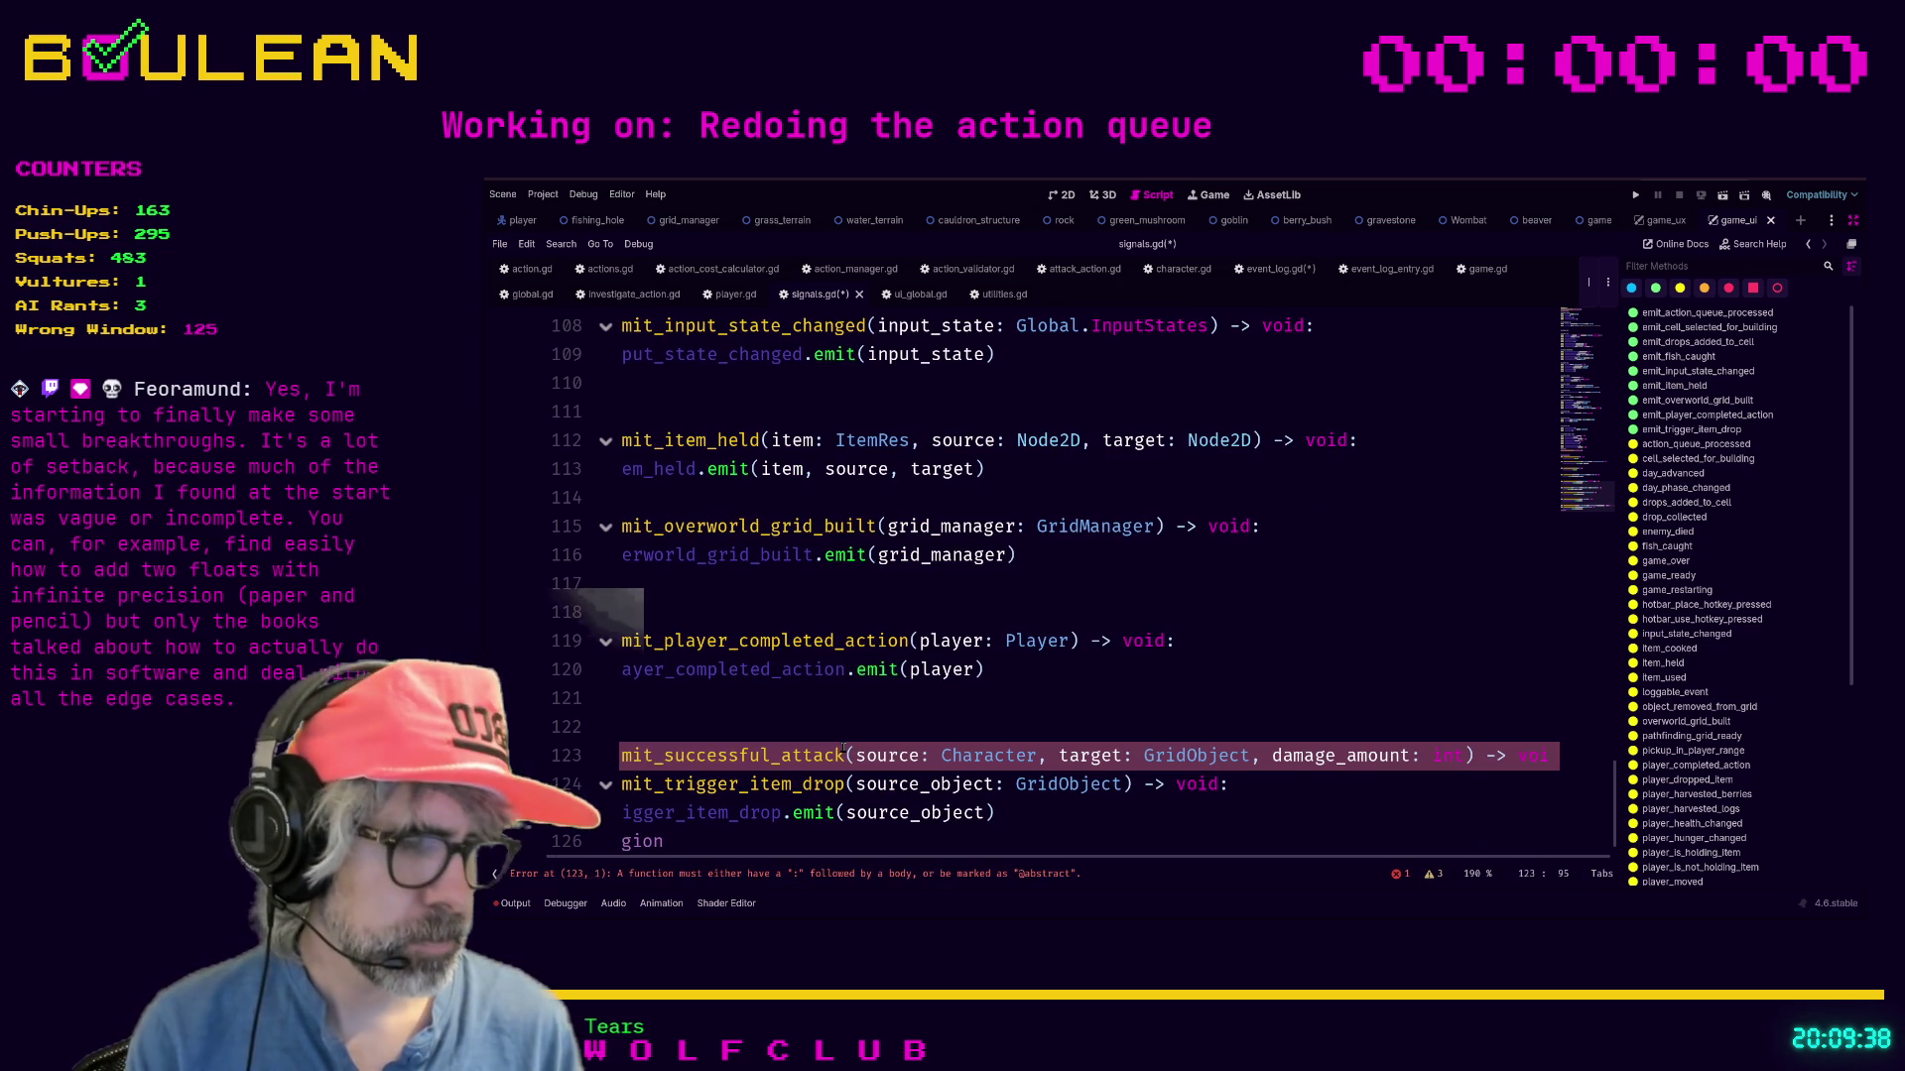
{"action": "type", "text": ":"}
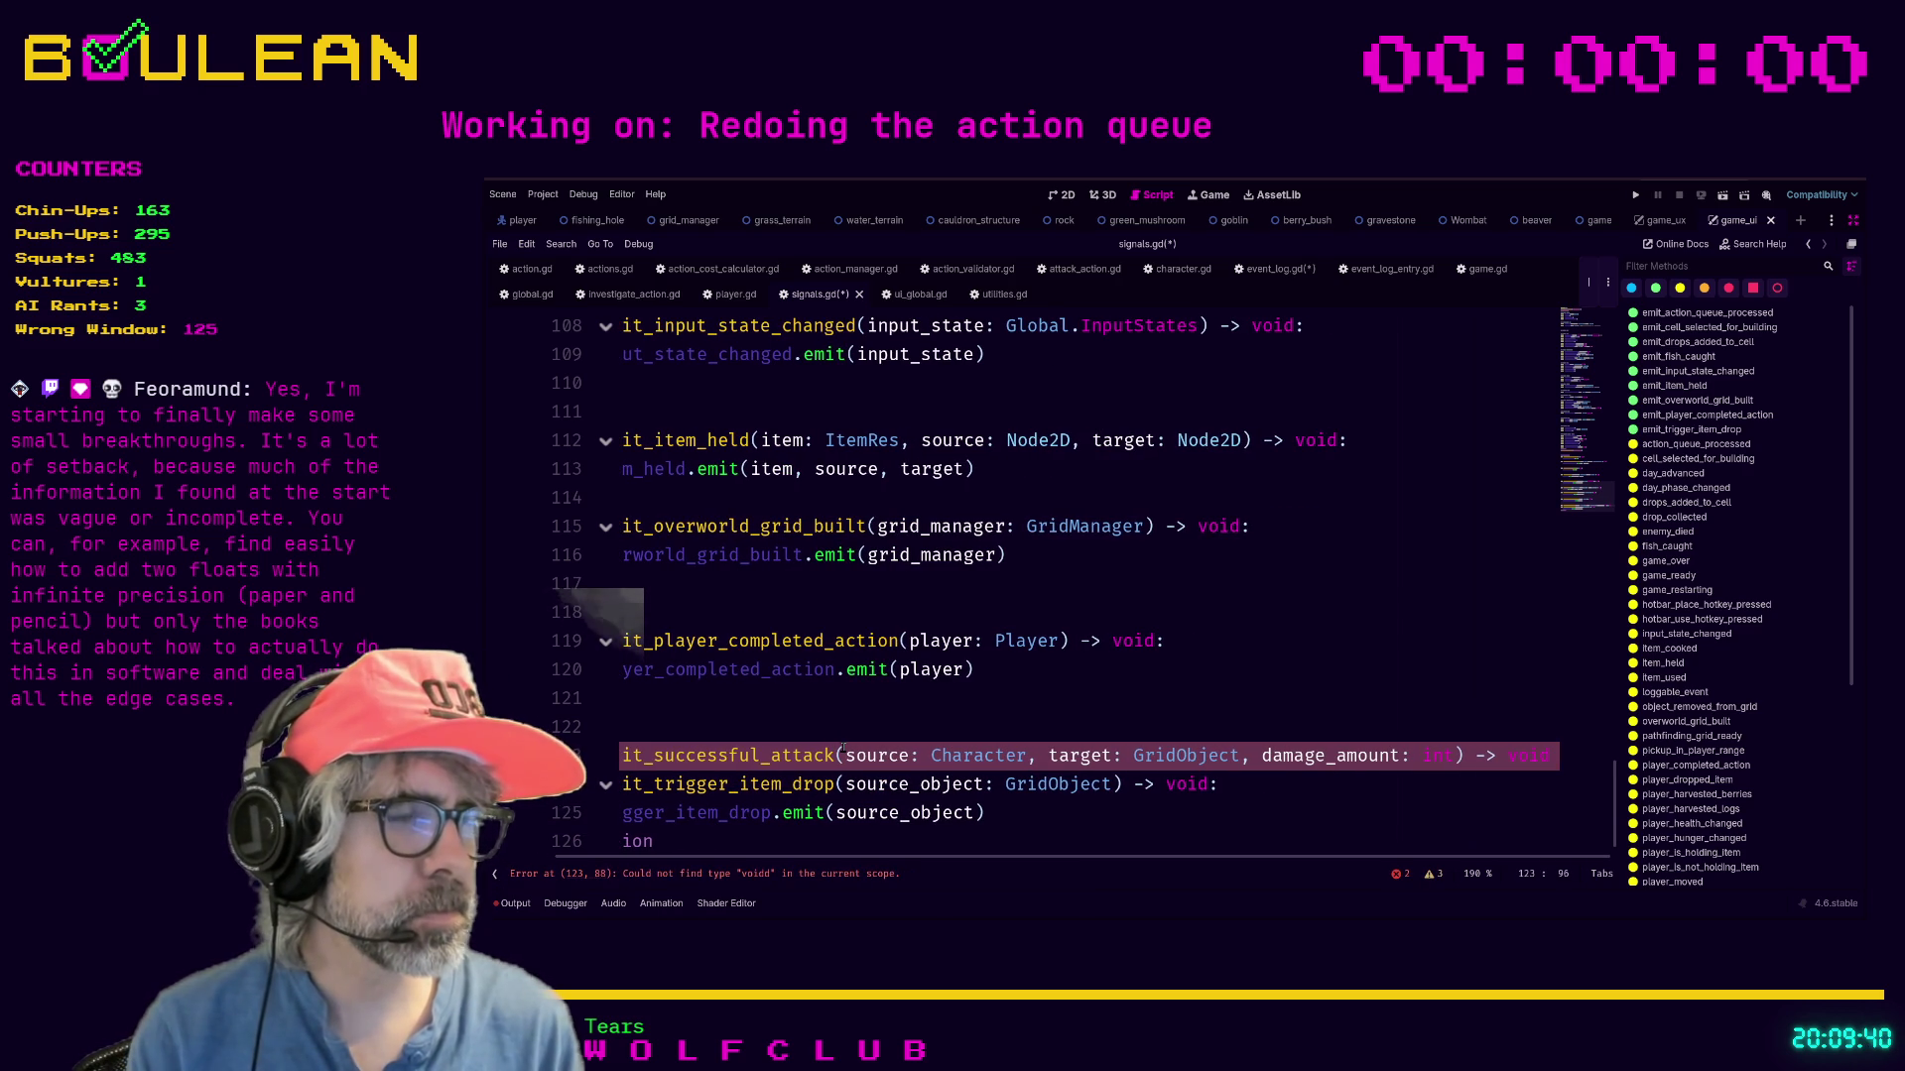
{"action": "key", "text": "BackSpace"}
{"action": "key", "text": "BackSpace"}
{"action": "key", "text": "BackSpace"}
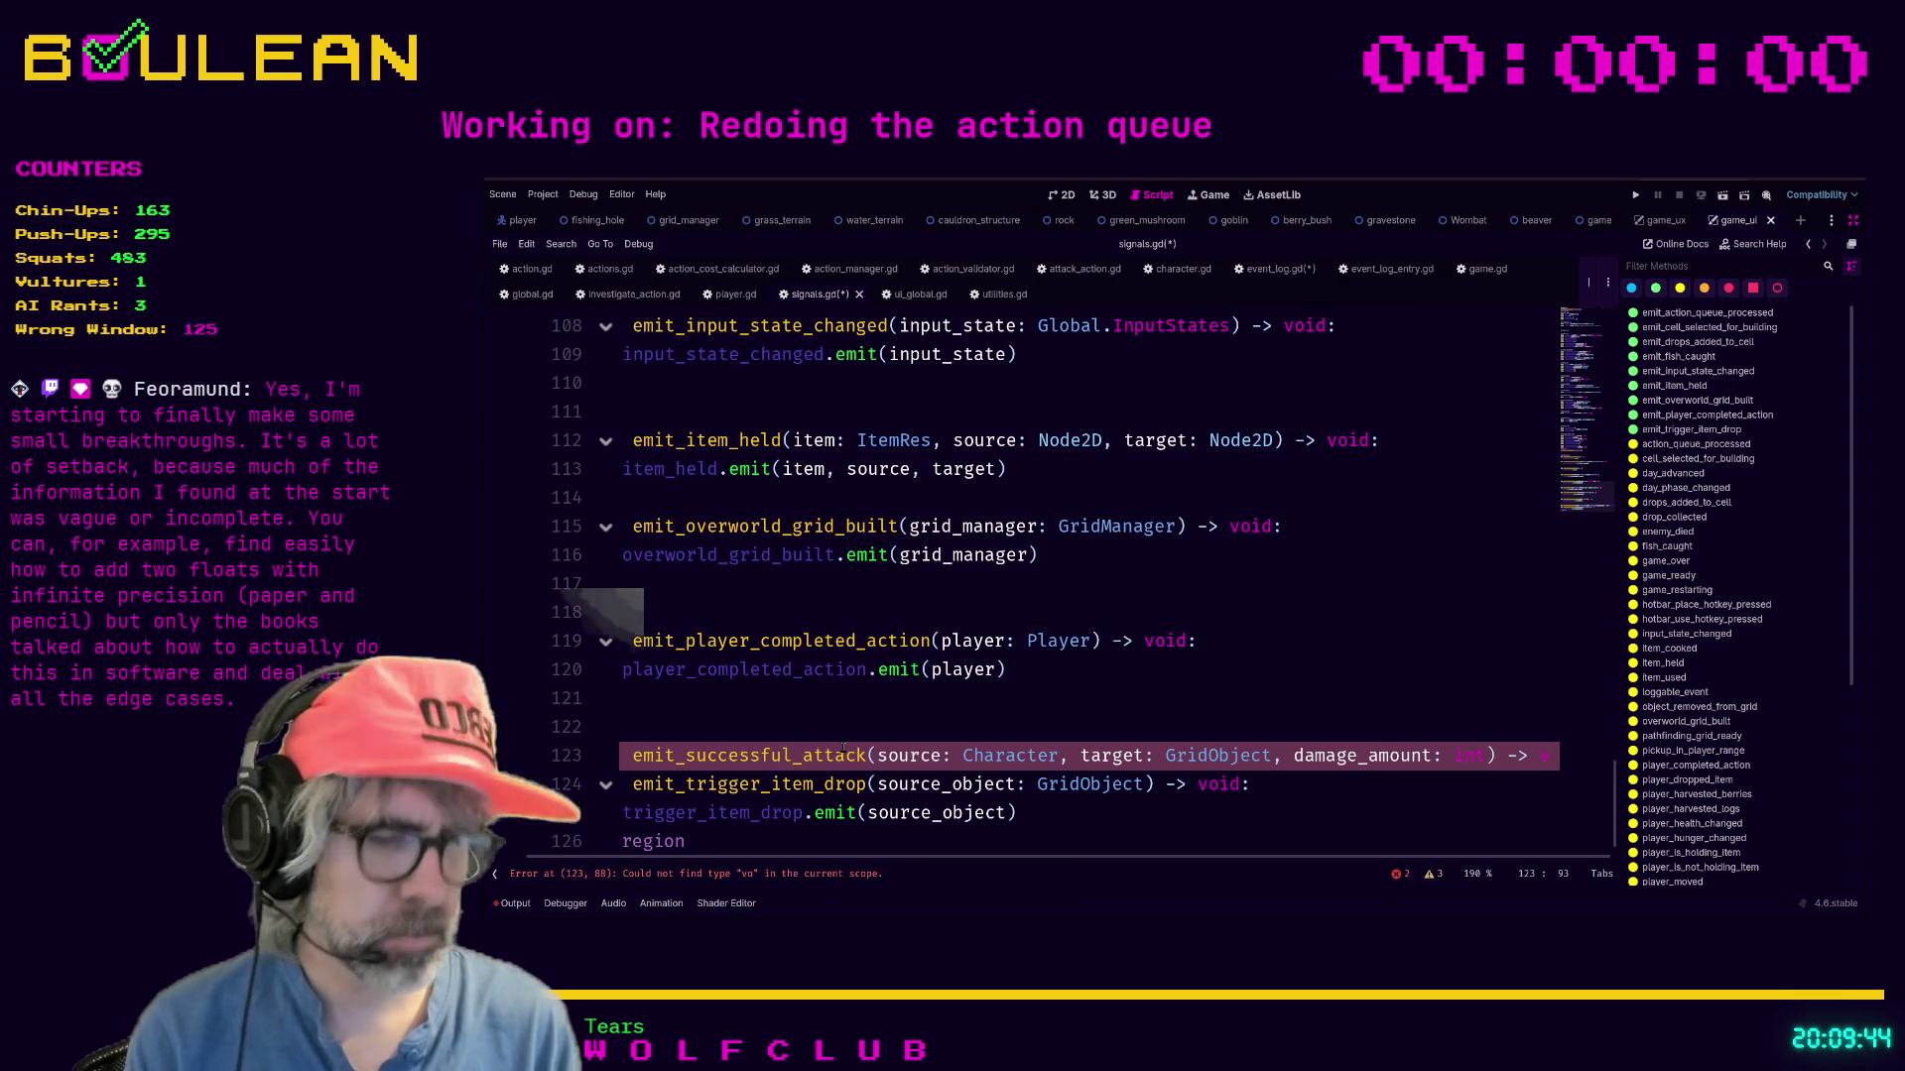
{"action": "type", "text": "i"}
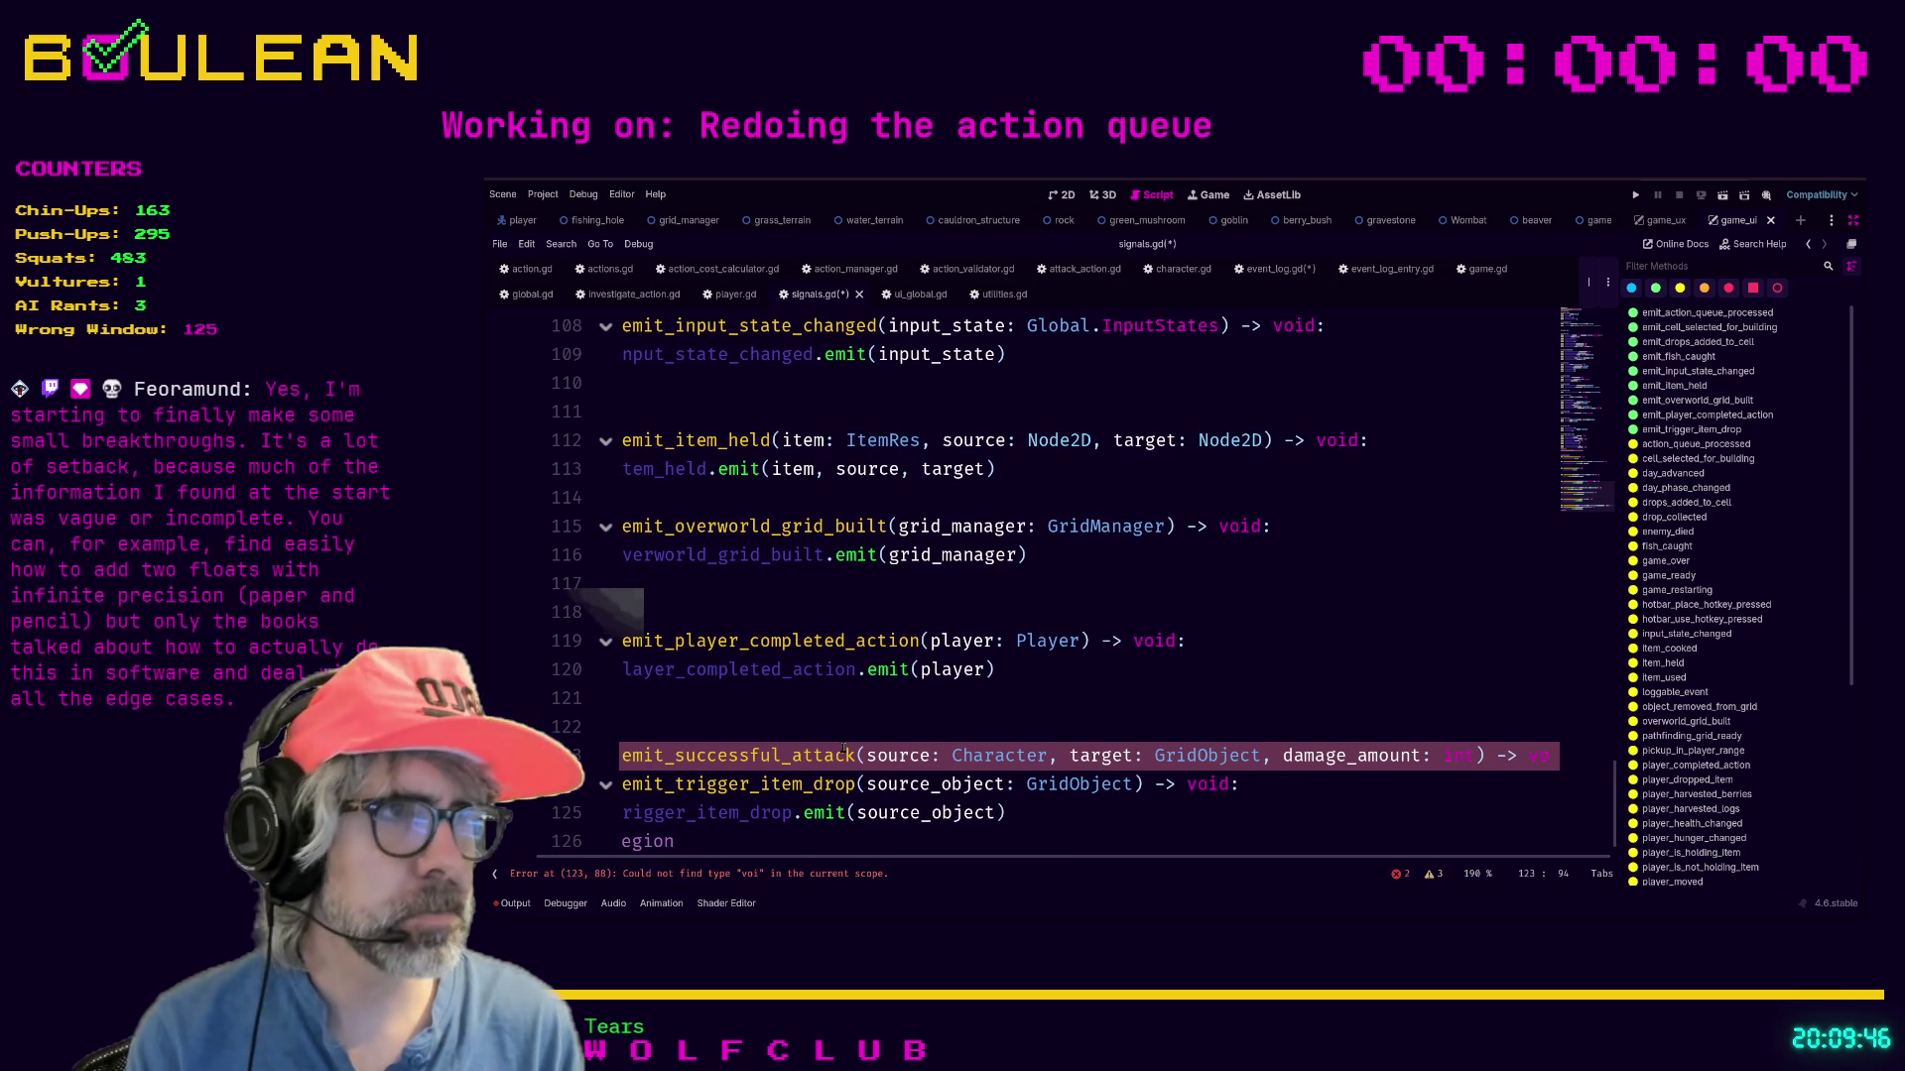
{"action": "type", "text": "o"}
{"action": "type", "text": "d"}
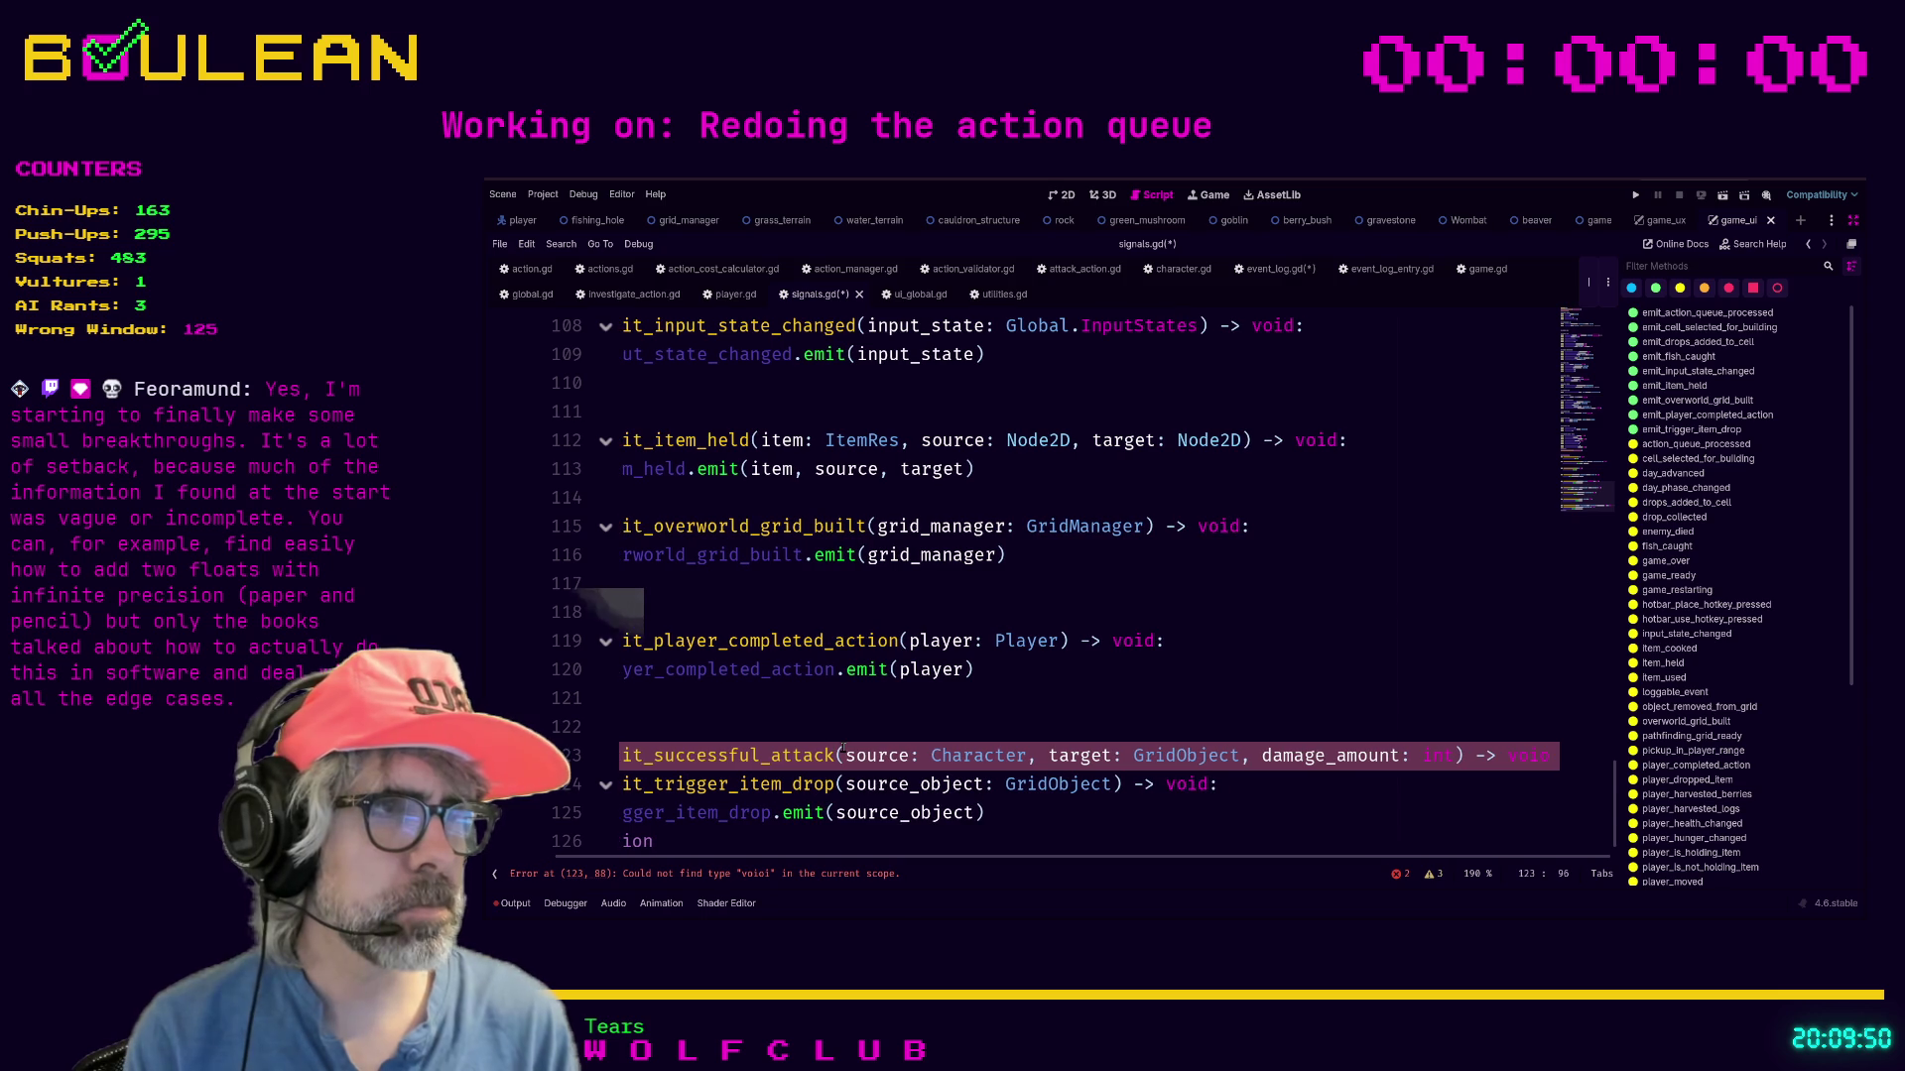
{"action": "key", "text": "BackSpace"}
{"action": "key", "text": "BackSpace"}
{"action": "key", "text": "BackSpace"}
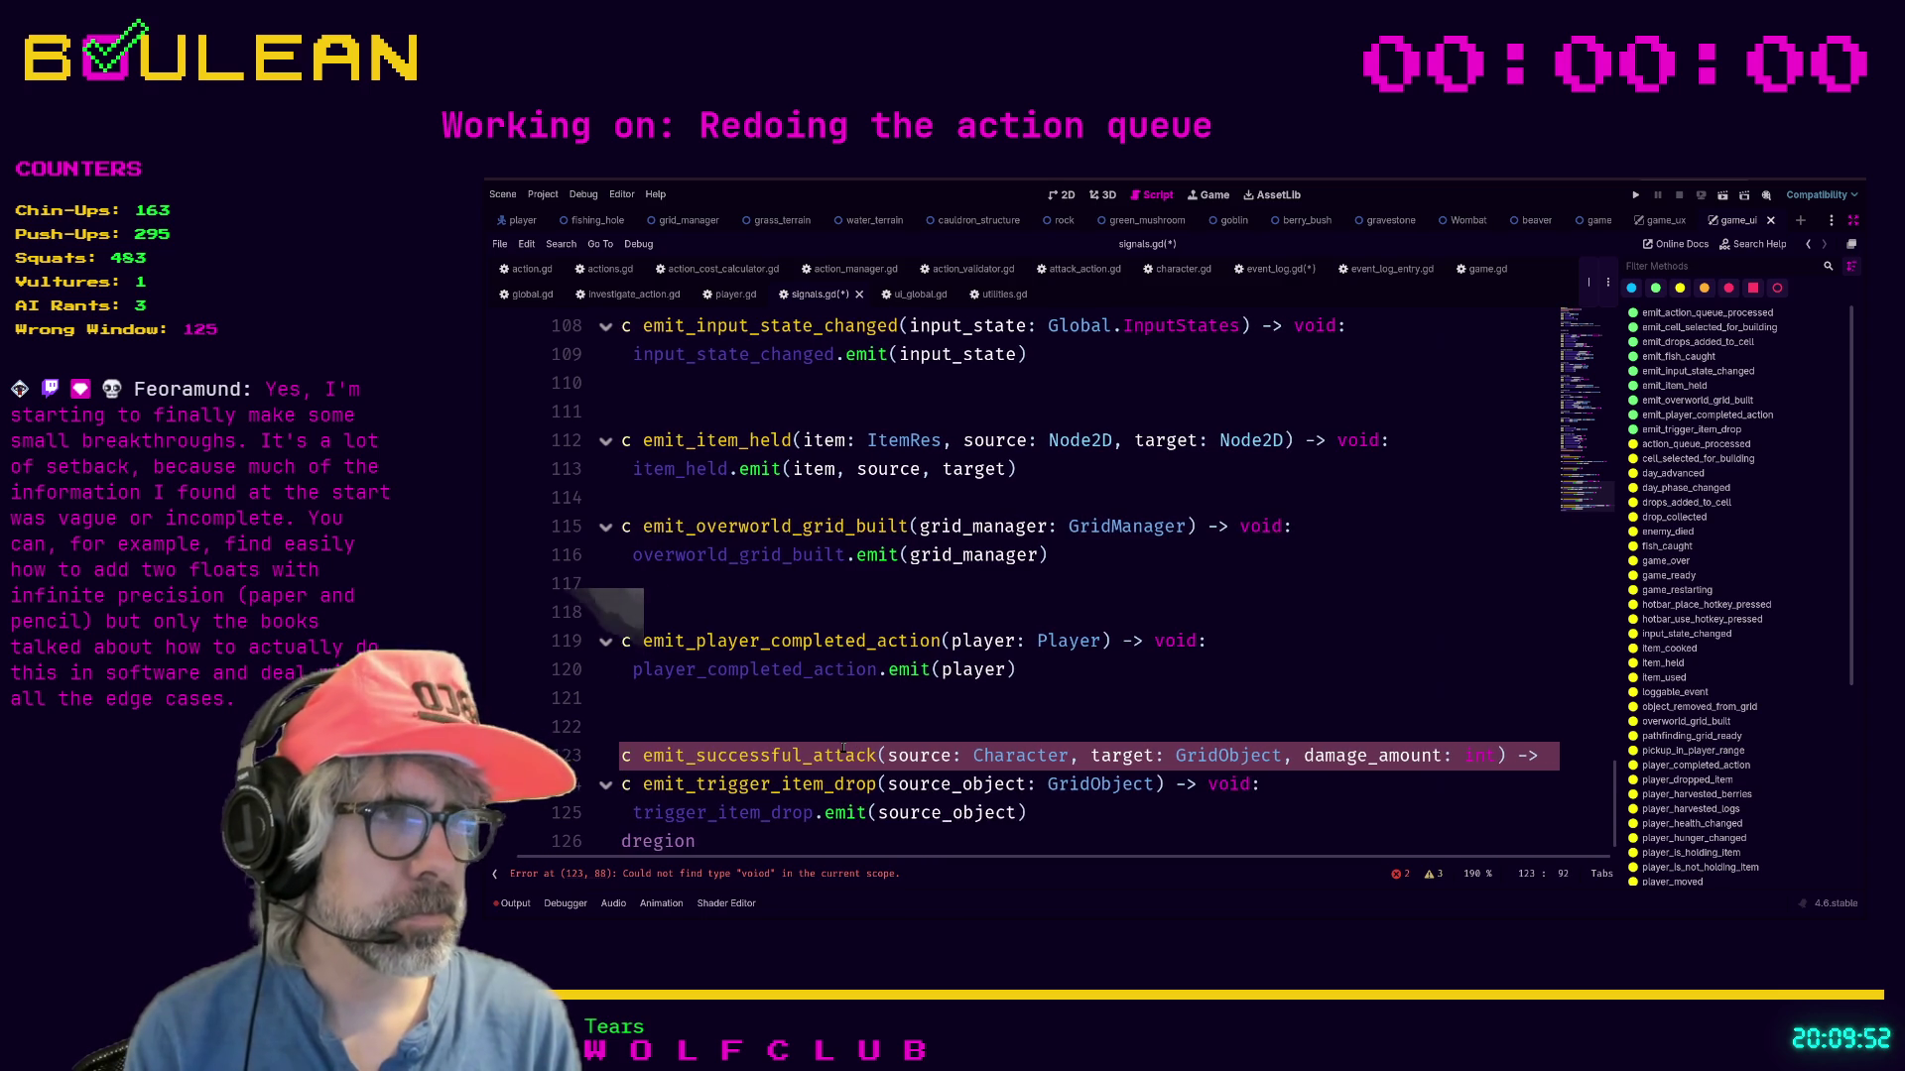
{"action": "key", "text": "BackSpace"}
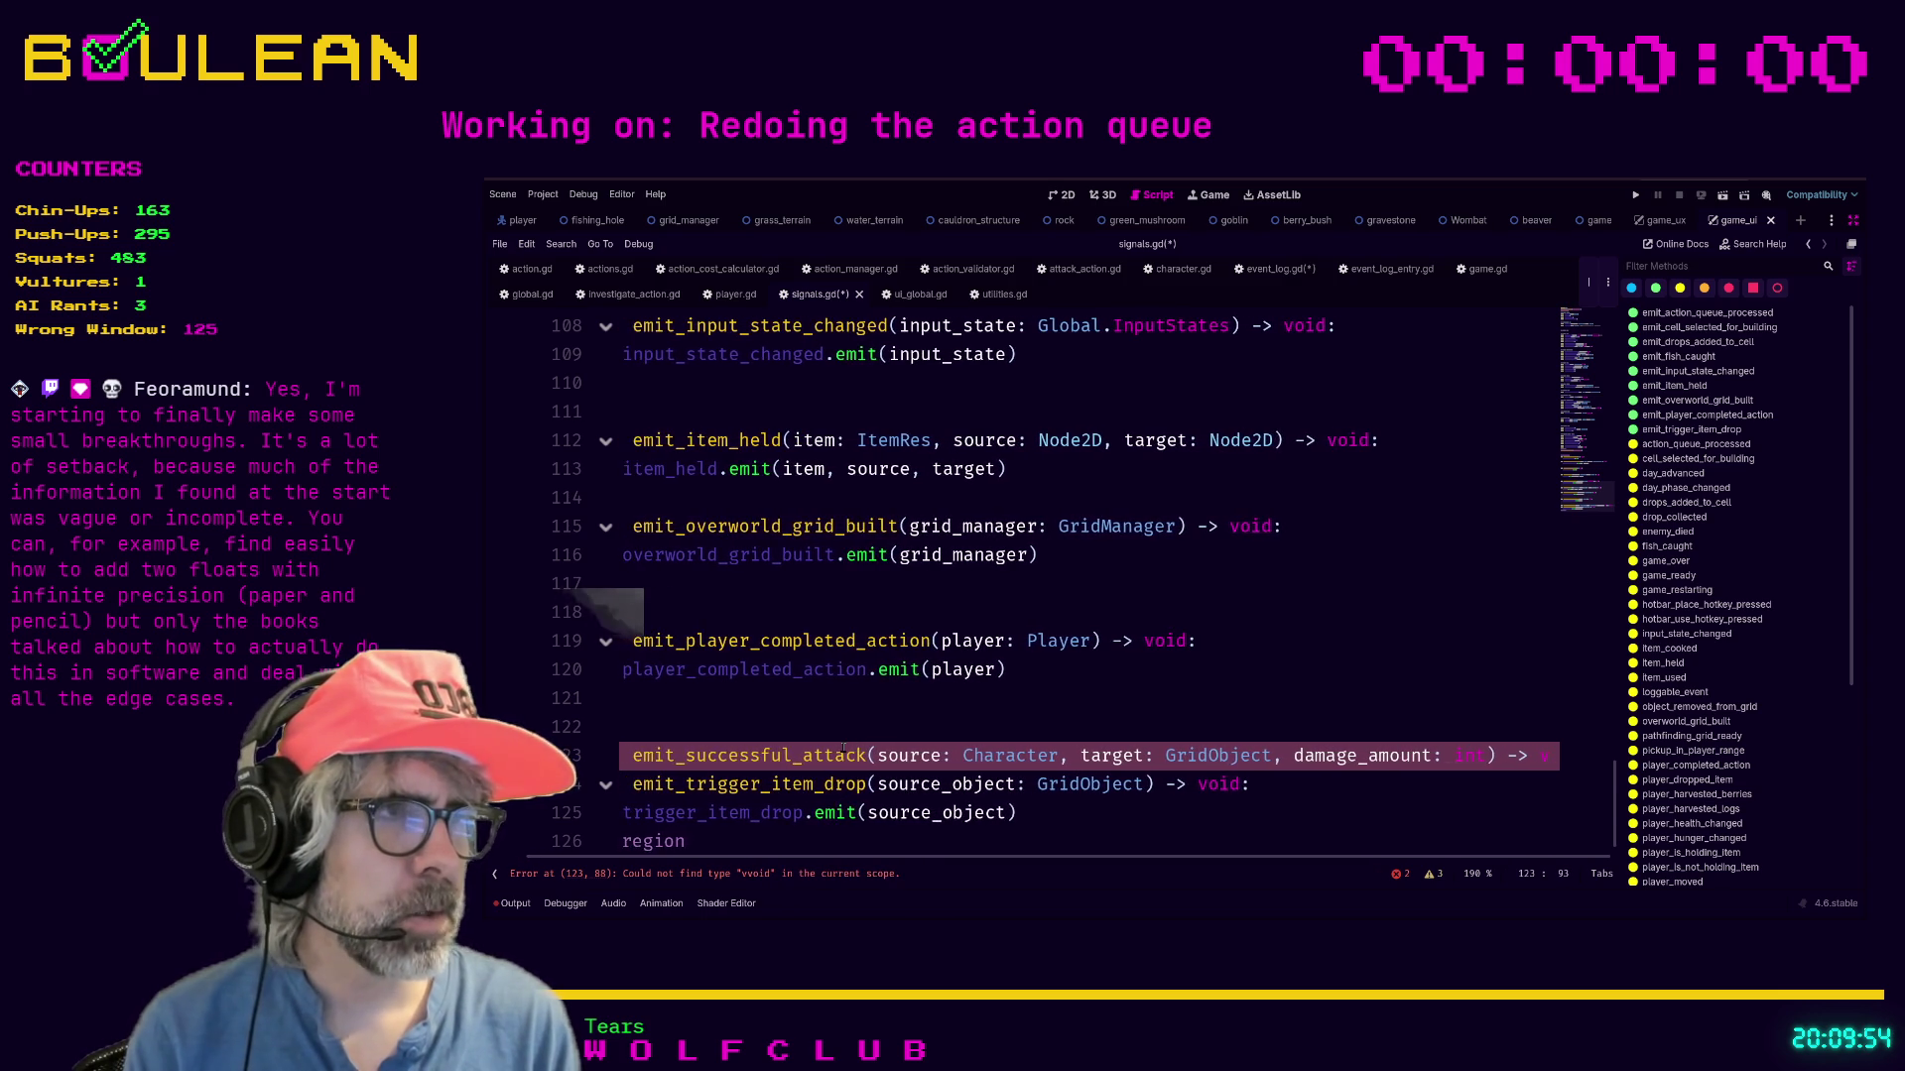
{"action": "type", "text": "vo"}
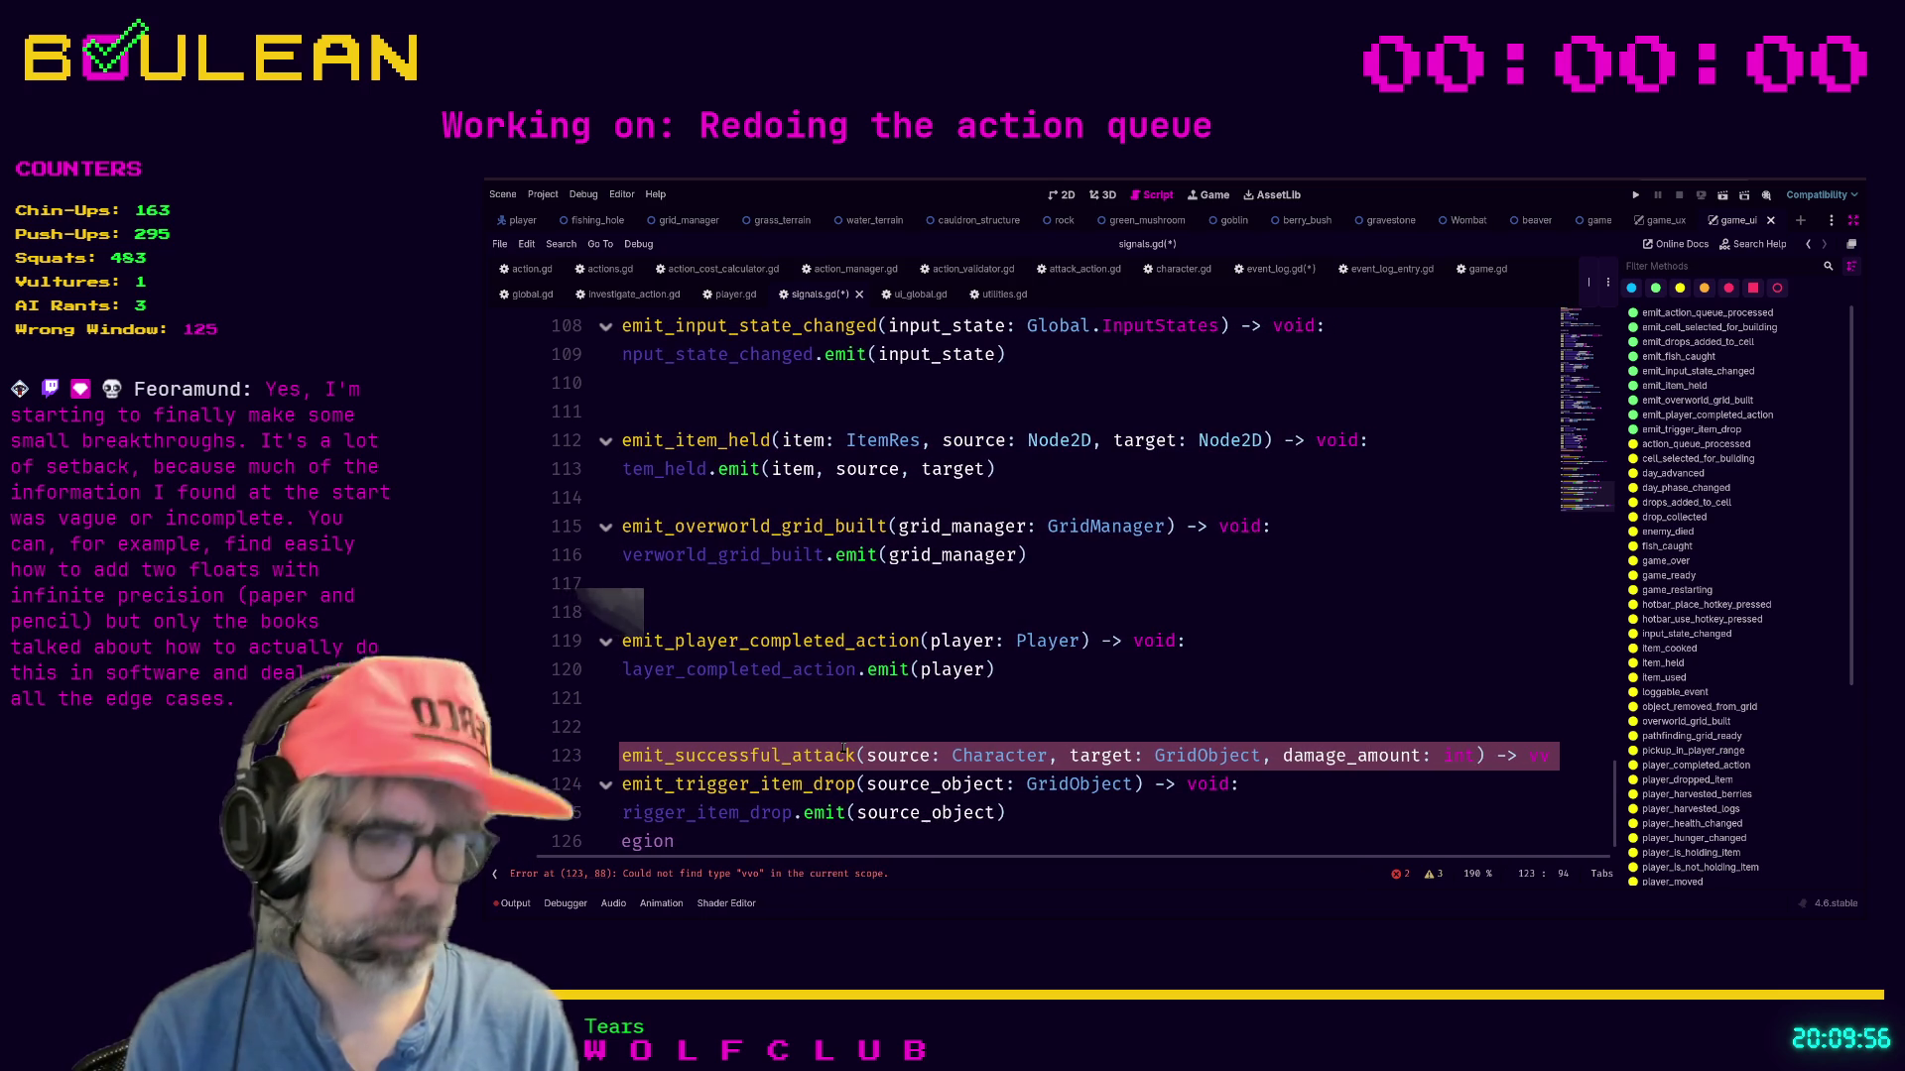
Add and remove a blank line after the declaration, then toggle the methods list panel.
{"action": "key", "text": "BackSpace"}
{"action": "key", "text": "BackSpace"}
{"action": "key", "text": "Return"}
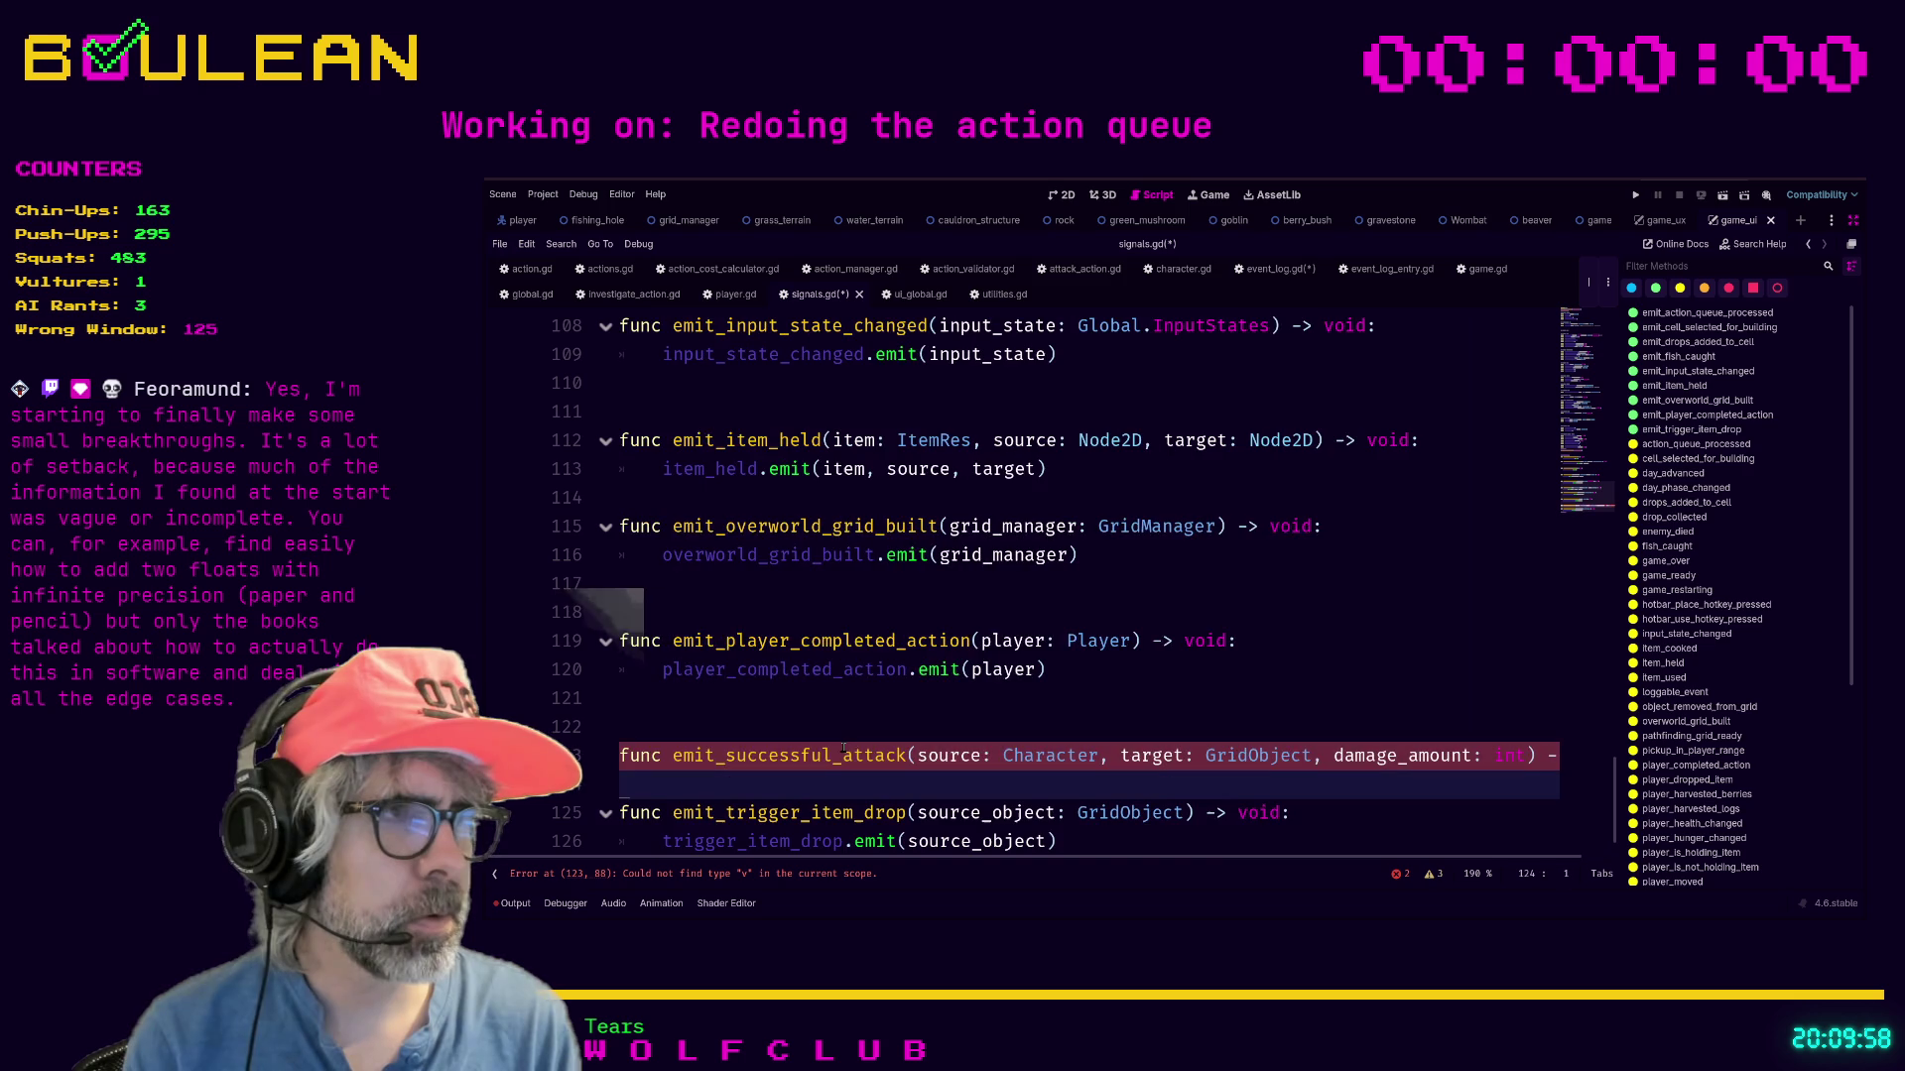
{"action": "key", "text": "BackSpace"}
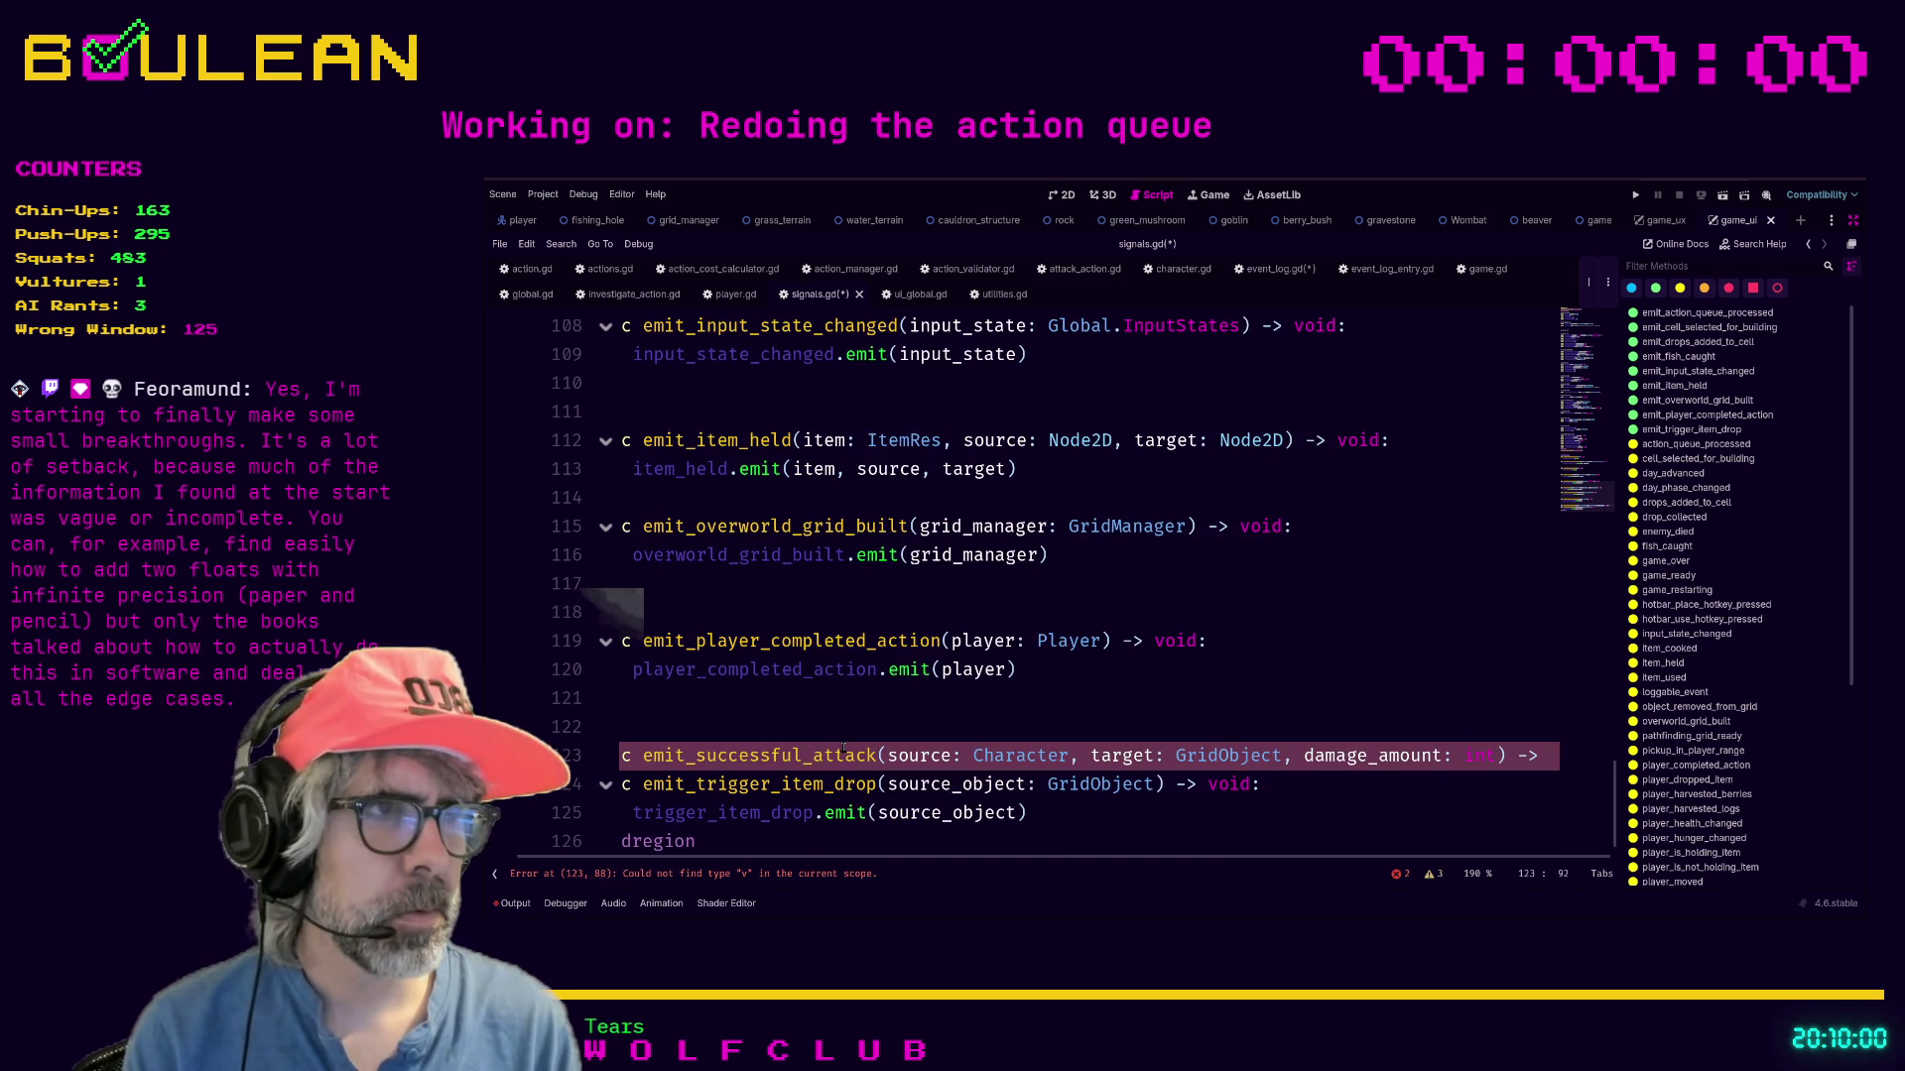
{"action": "key", "text": "Return"}
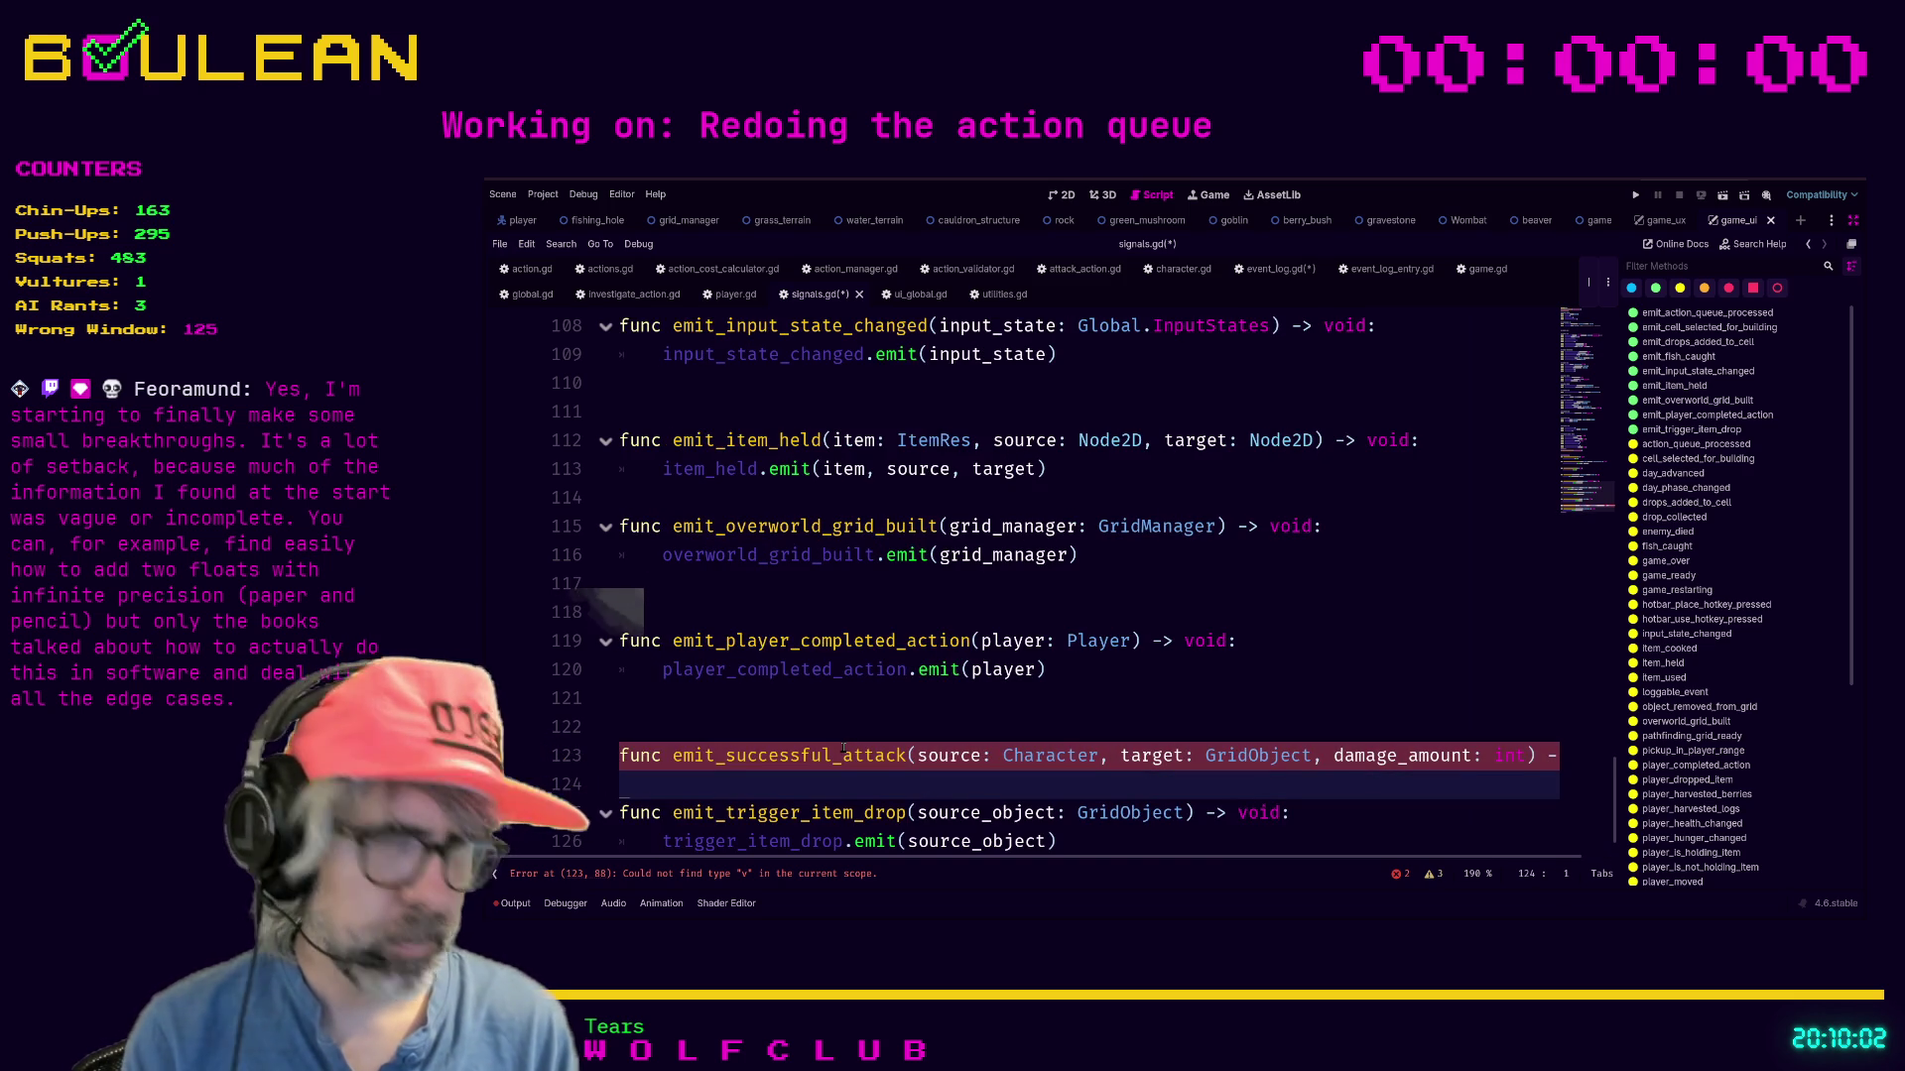
{"action": "key", "text": "BackSpace"}
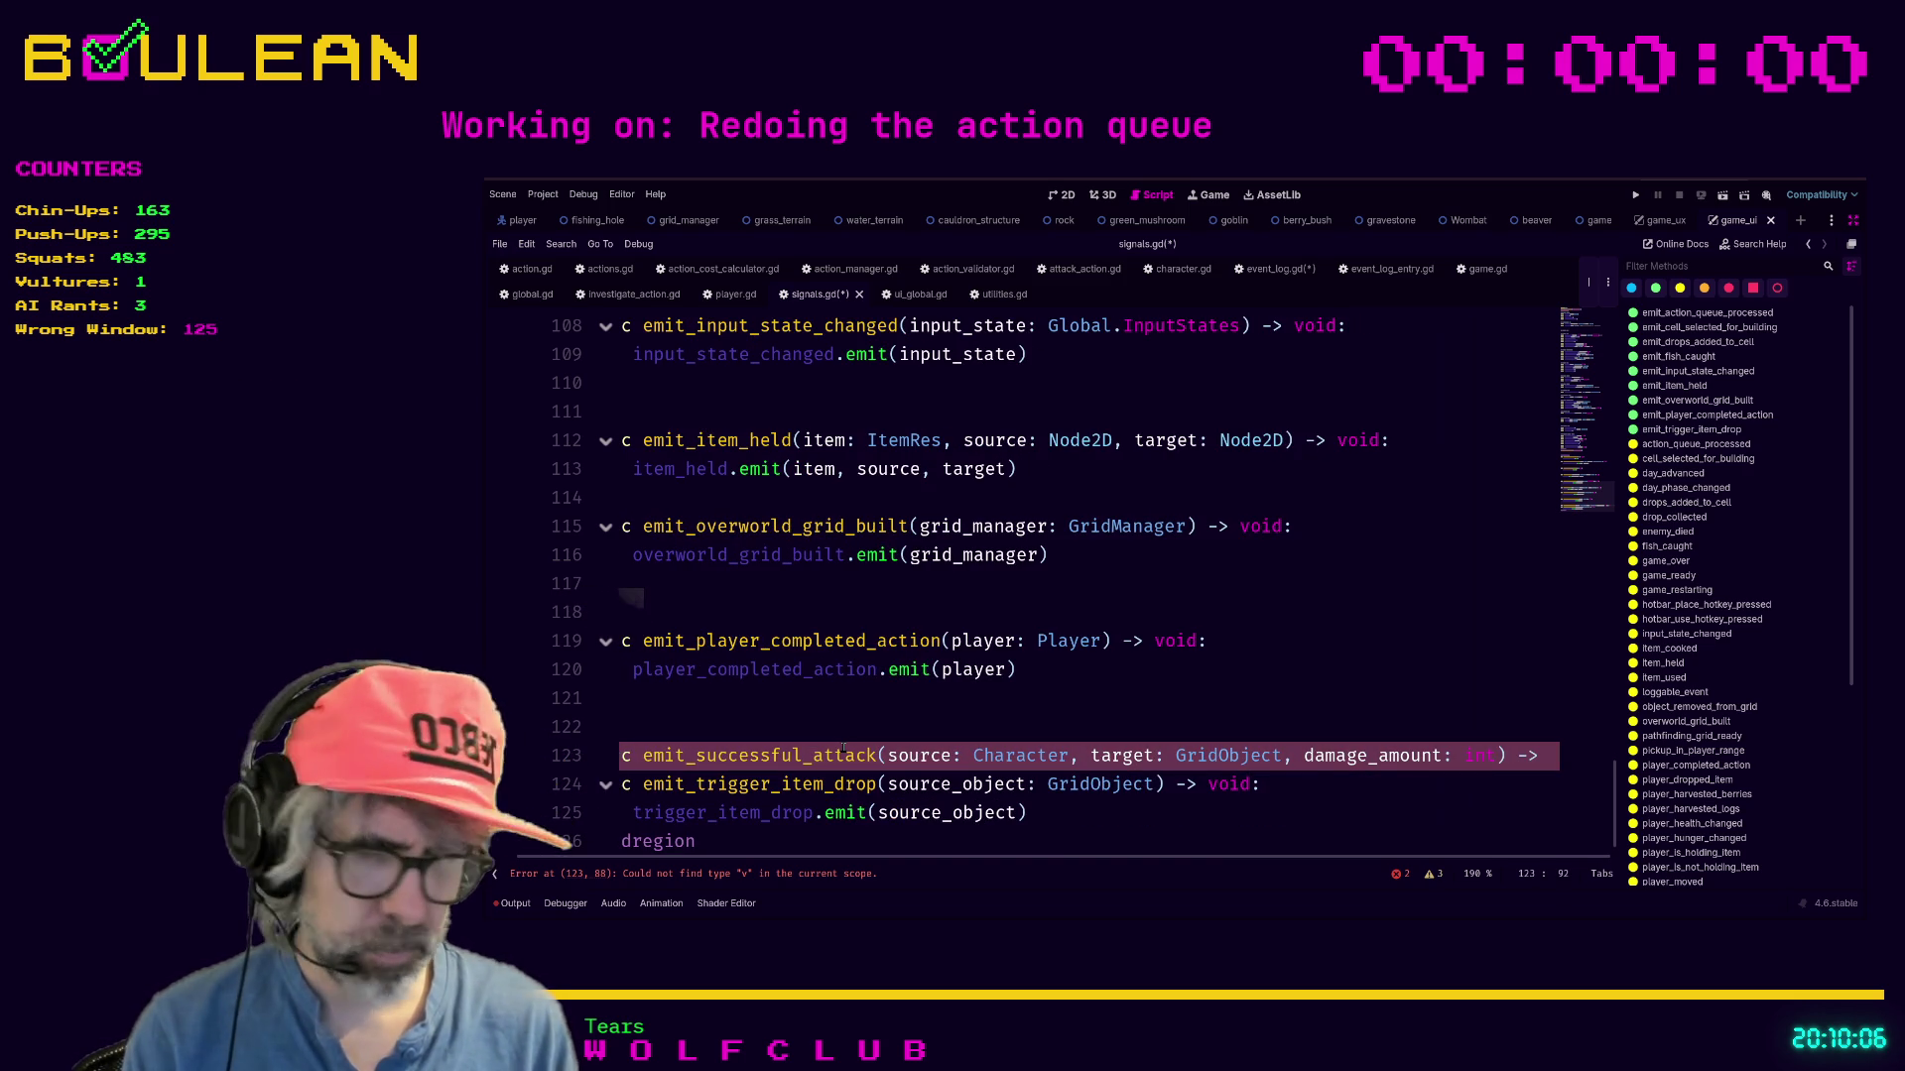
{"action": "key", "text": "ctrl+backslash"}
{"action": "key", "text": "ctrl+backslash"}
{"action": "key", "text": "ctrl+backslash"}
{"action": "key", "text": "ctrl+backslash"}
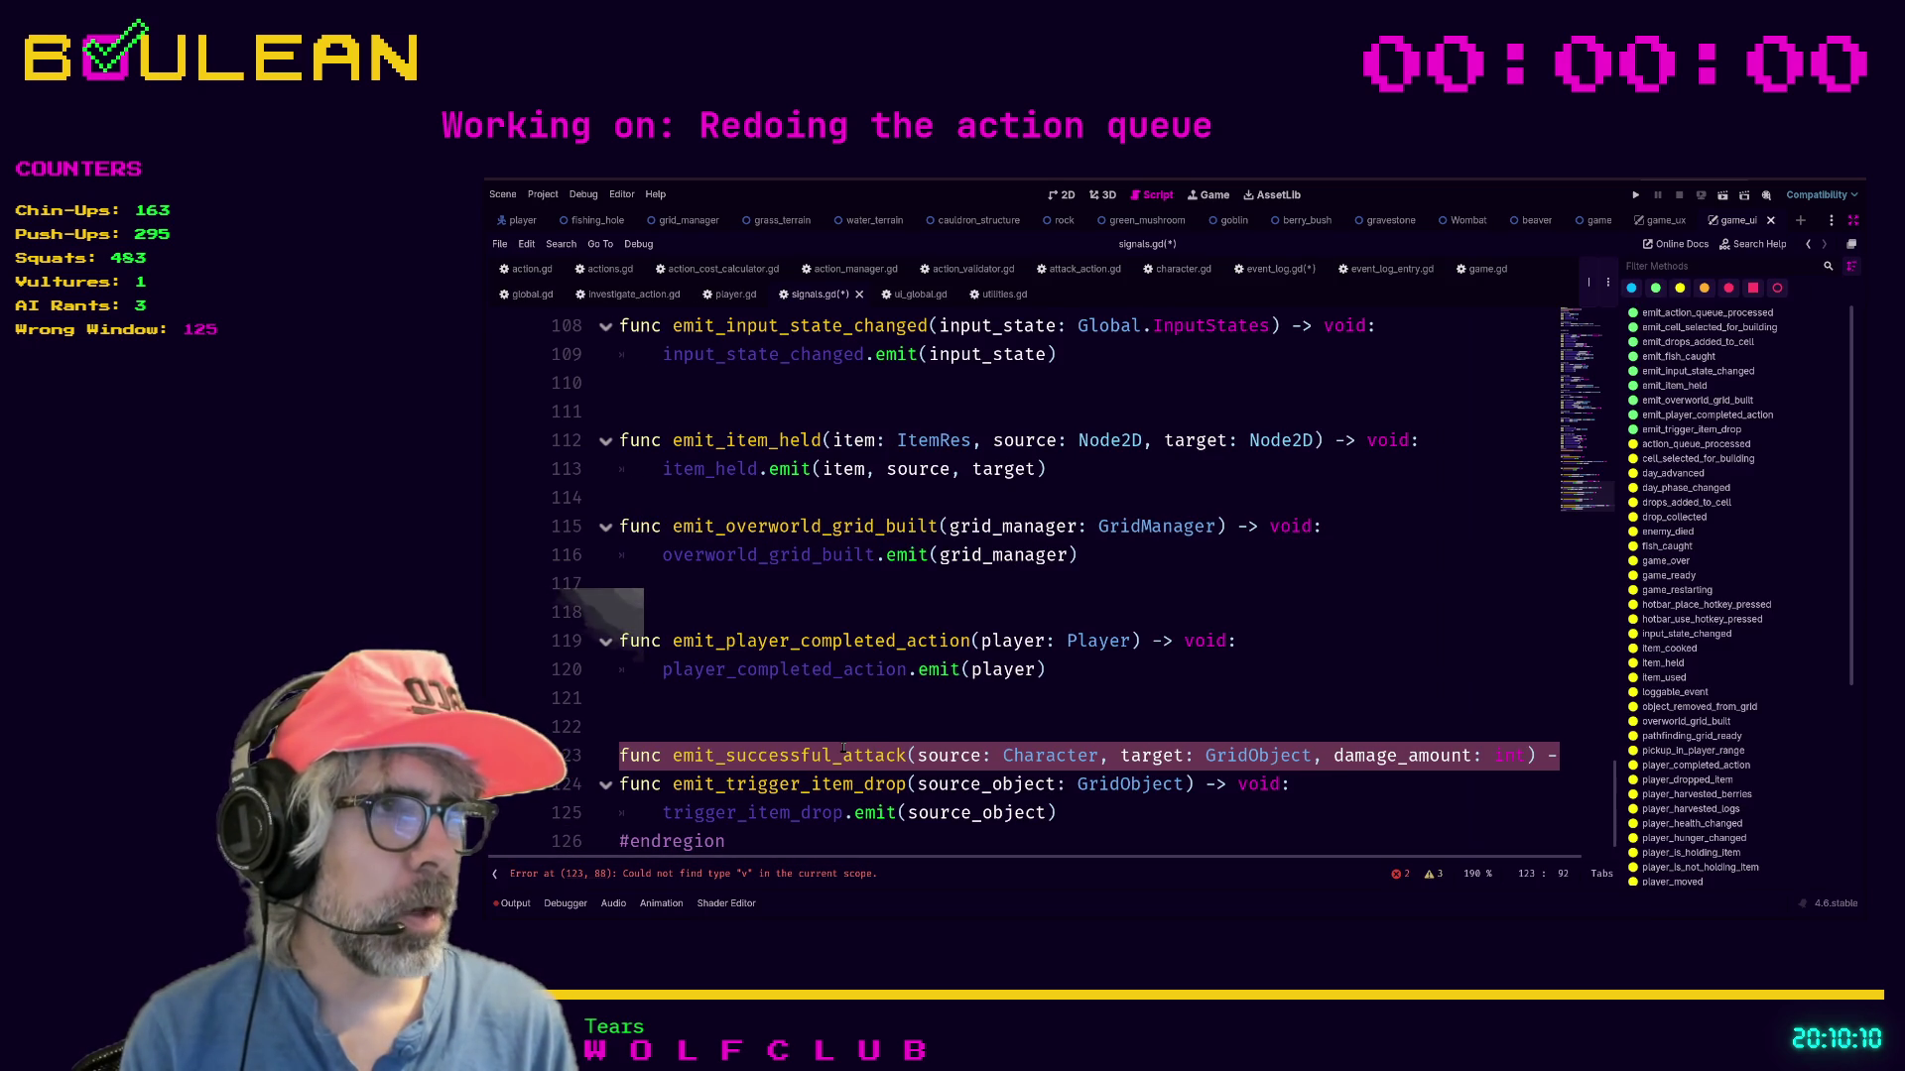
{"action": "key", "text": "ctrl+backslash"}
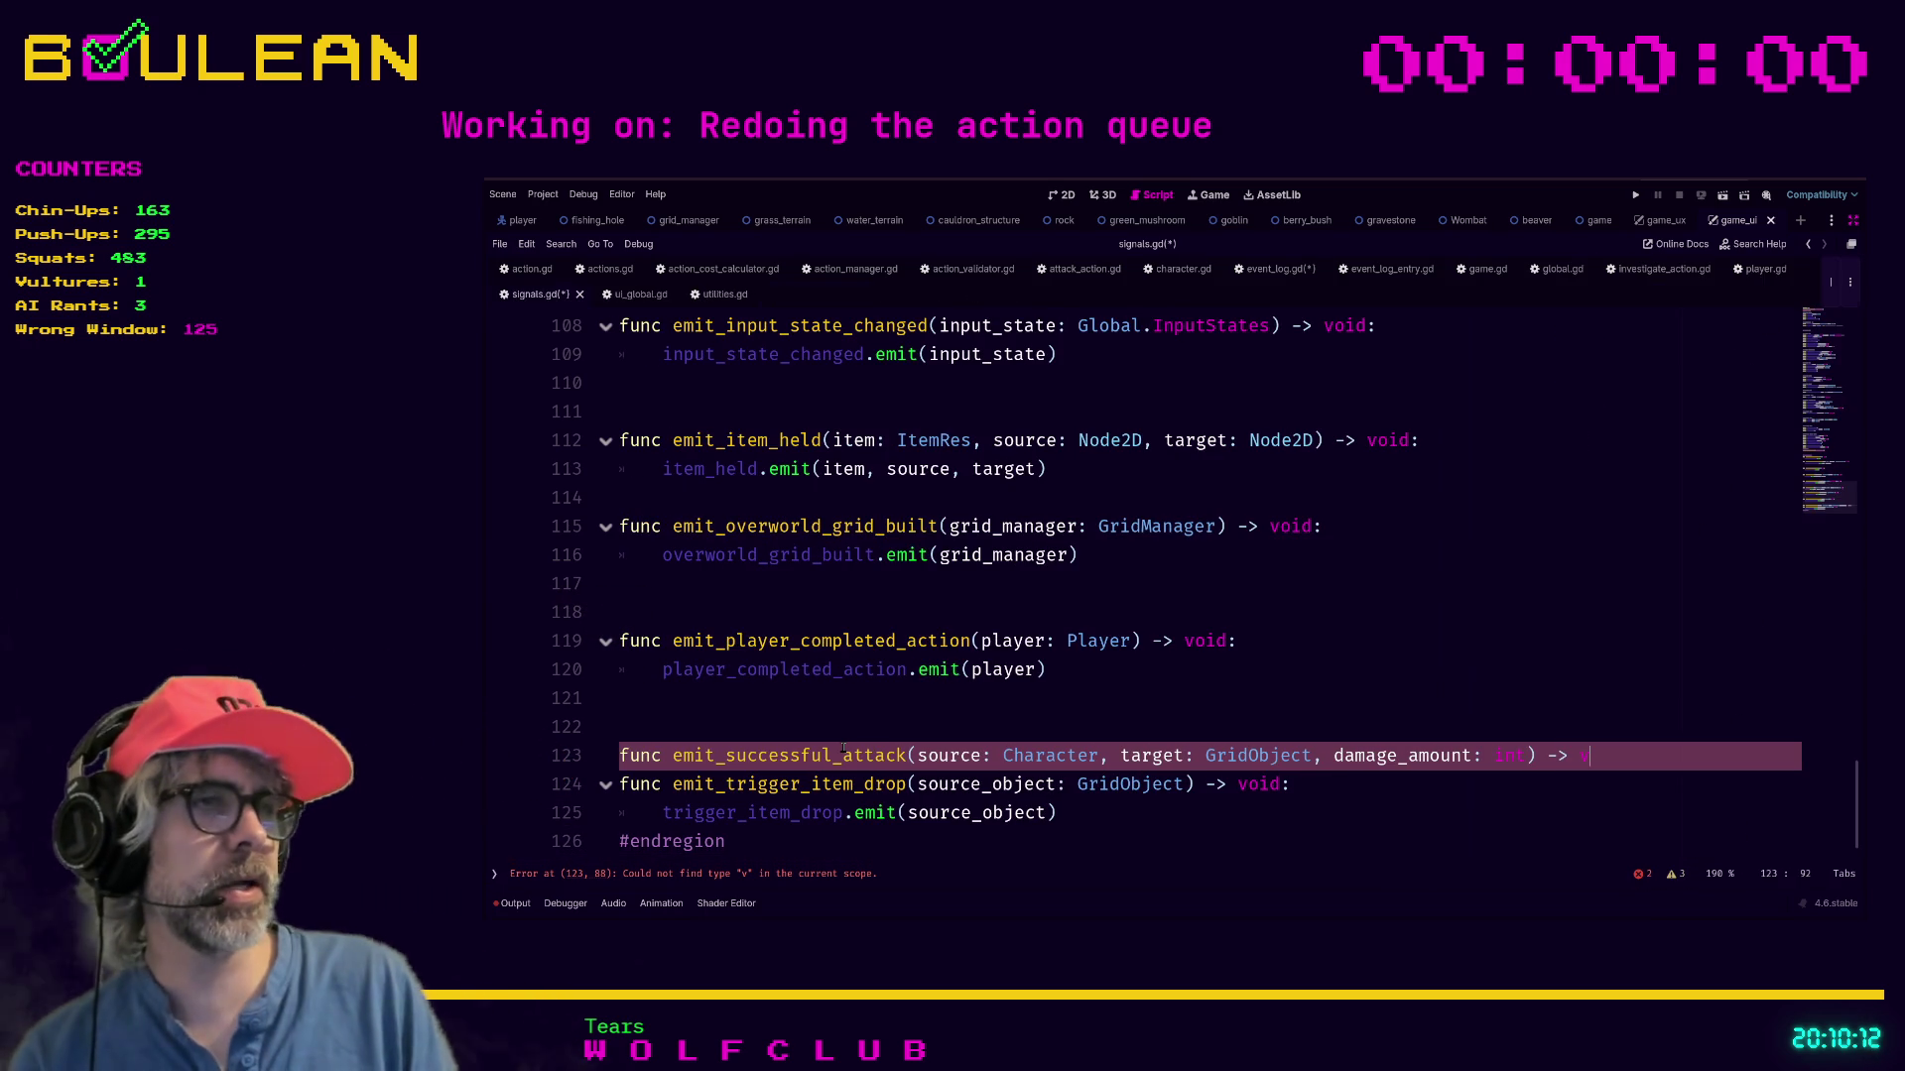
Complete the return type as void, end the header with ':' and start the body line.
{"action": "key", "text": "ctrl+backslash"}
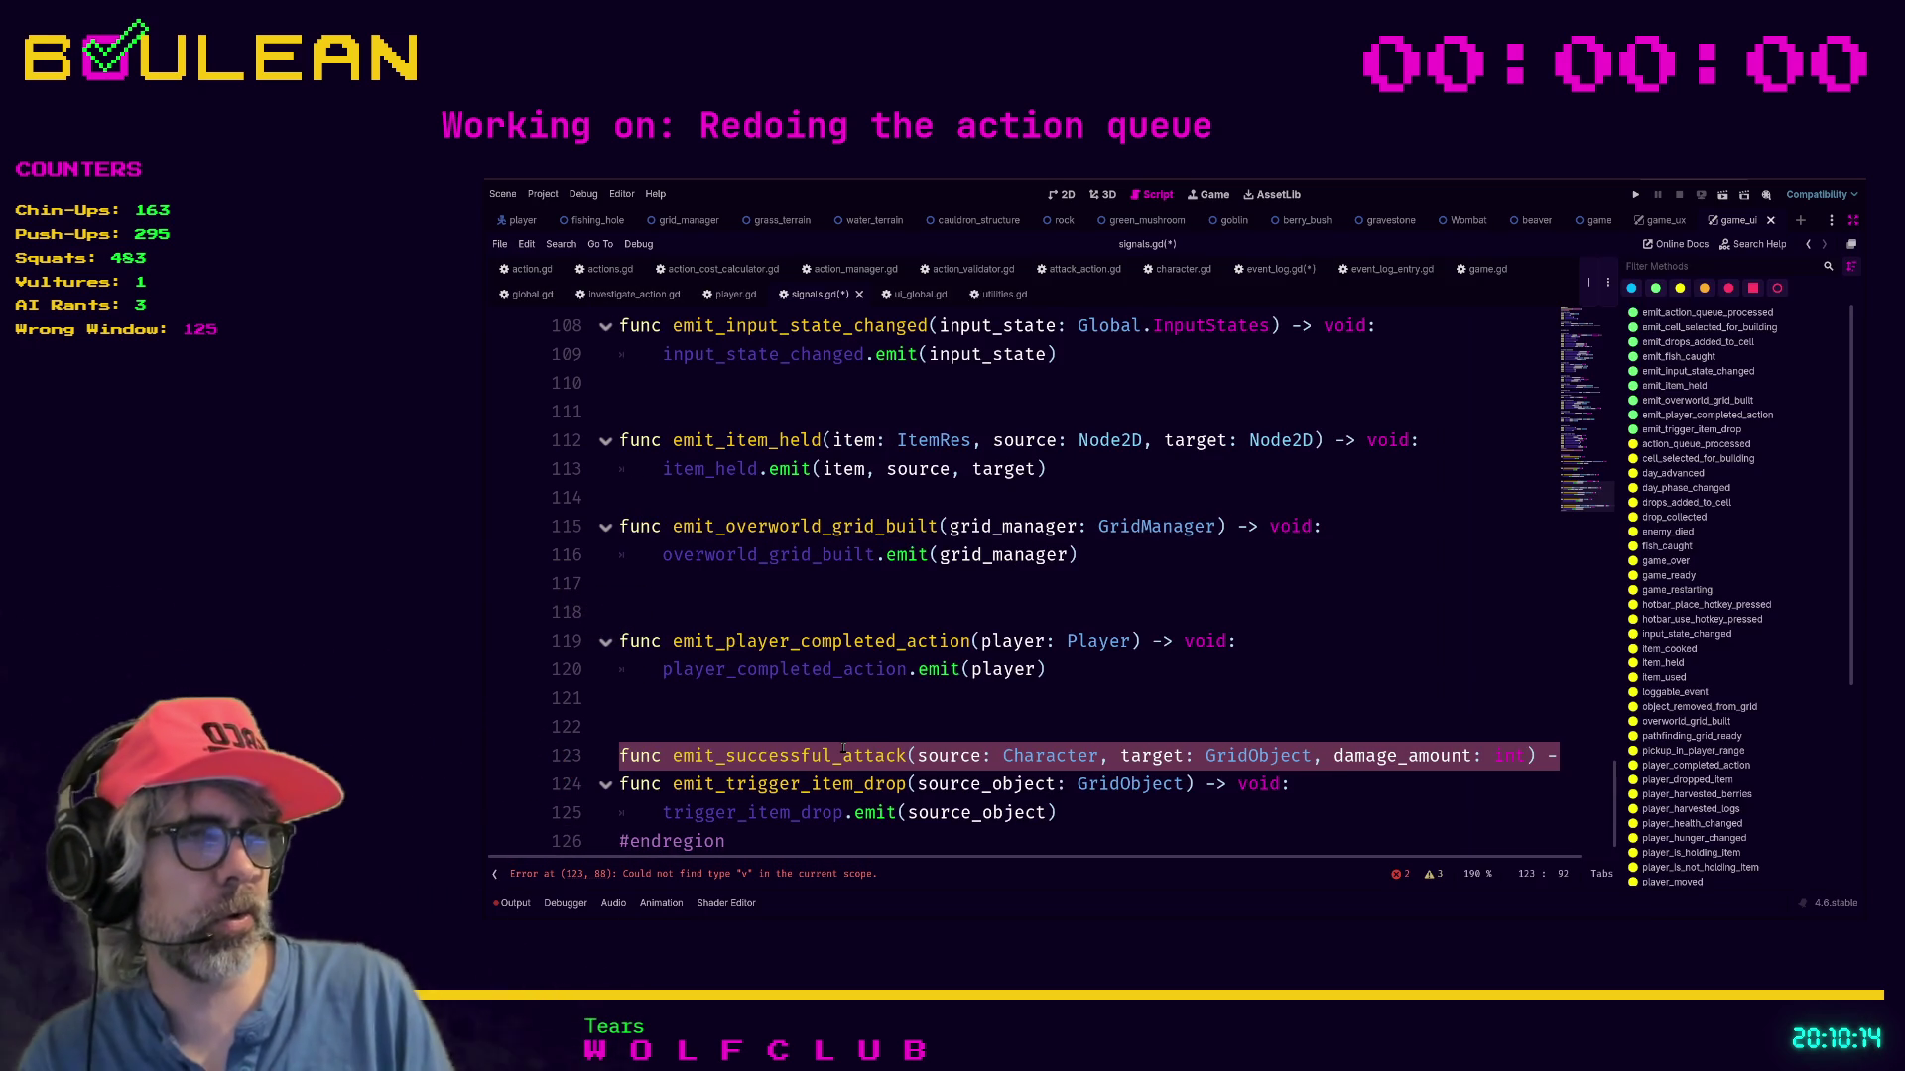
{"action": "key", "text": "Right"}
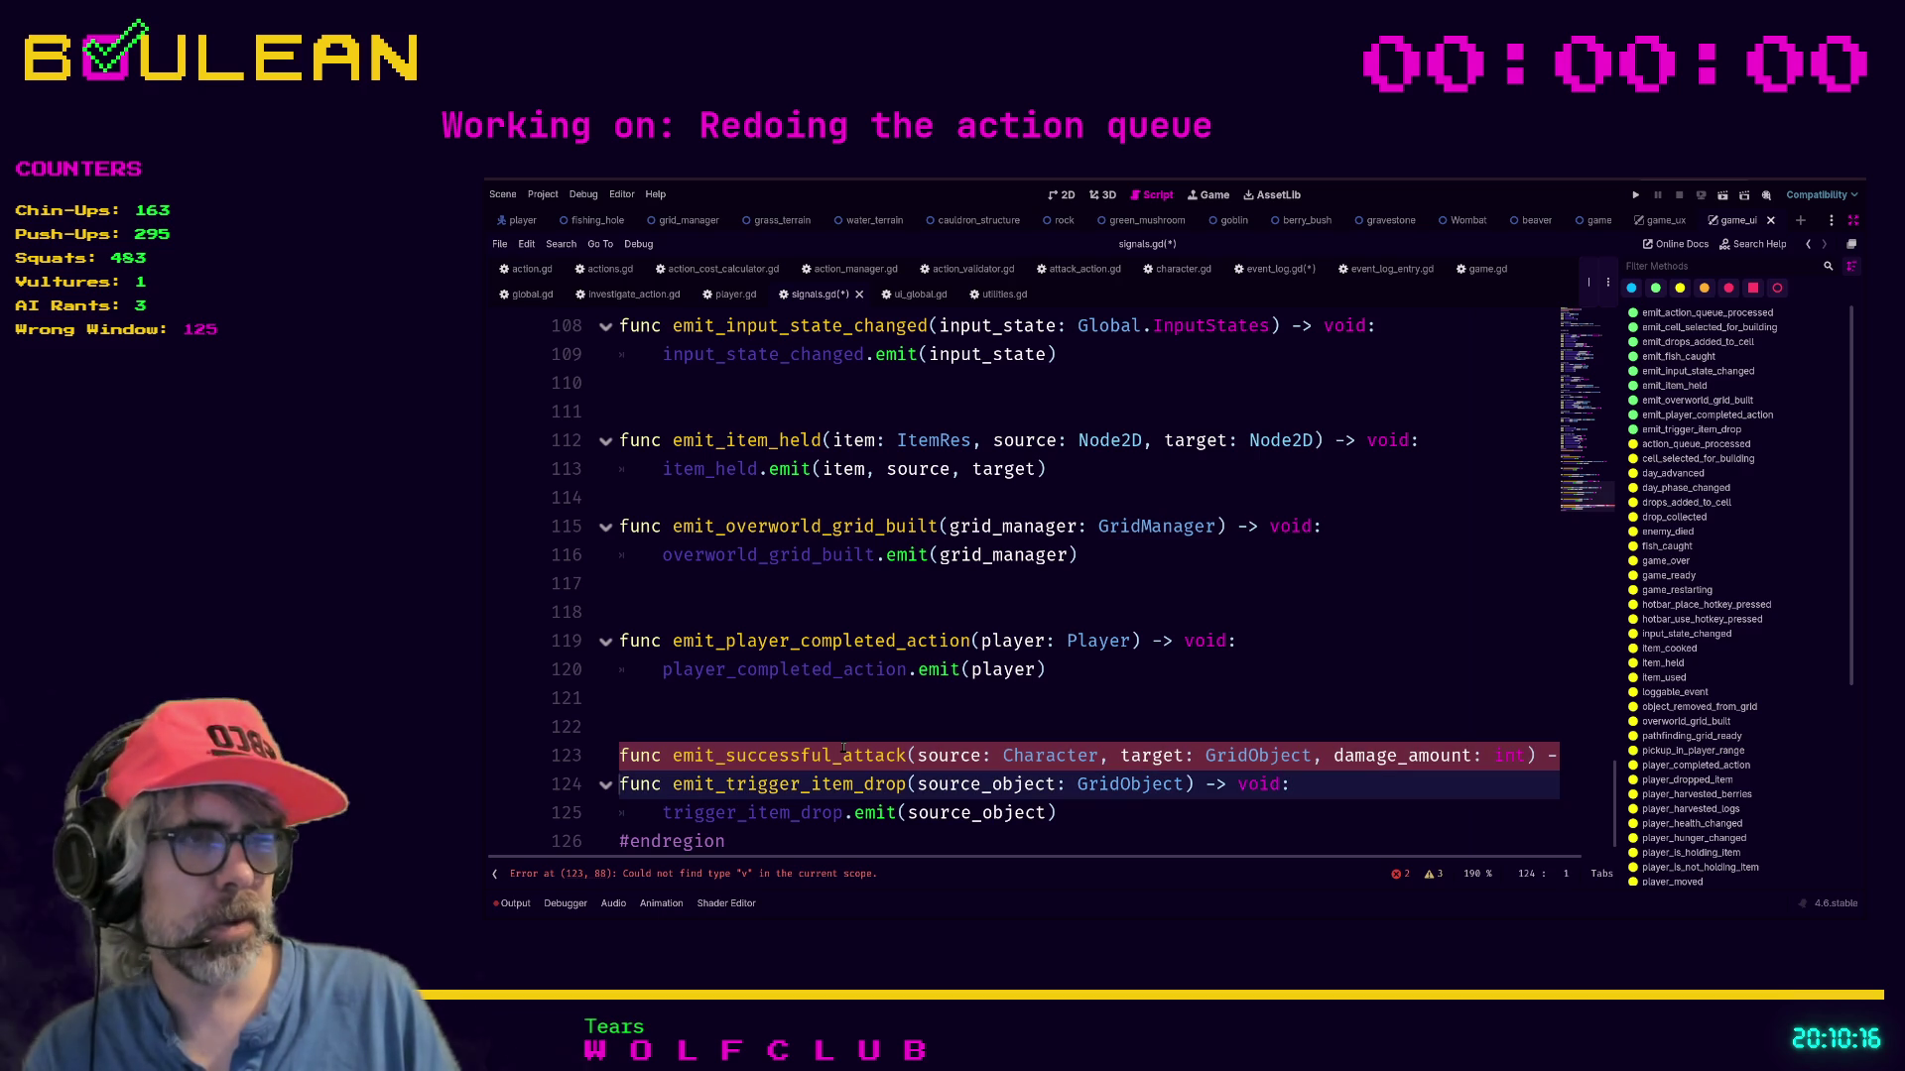
{"action": "key", "text": "Left"}
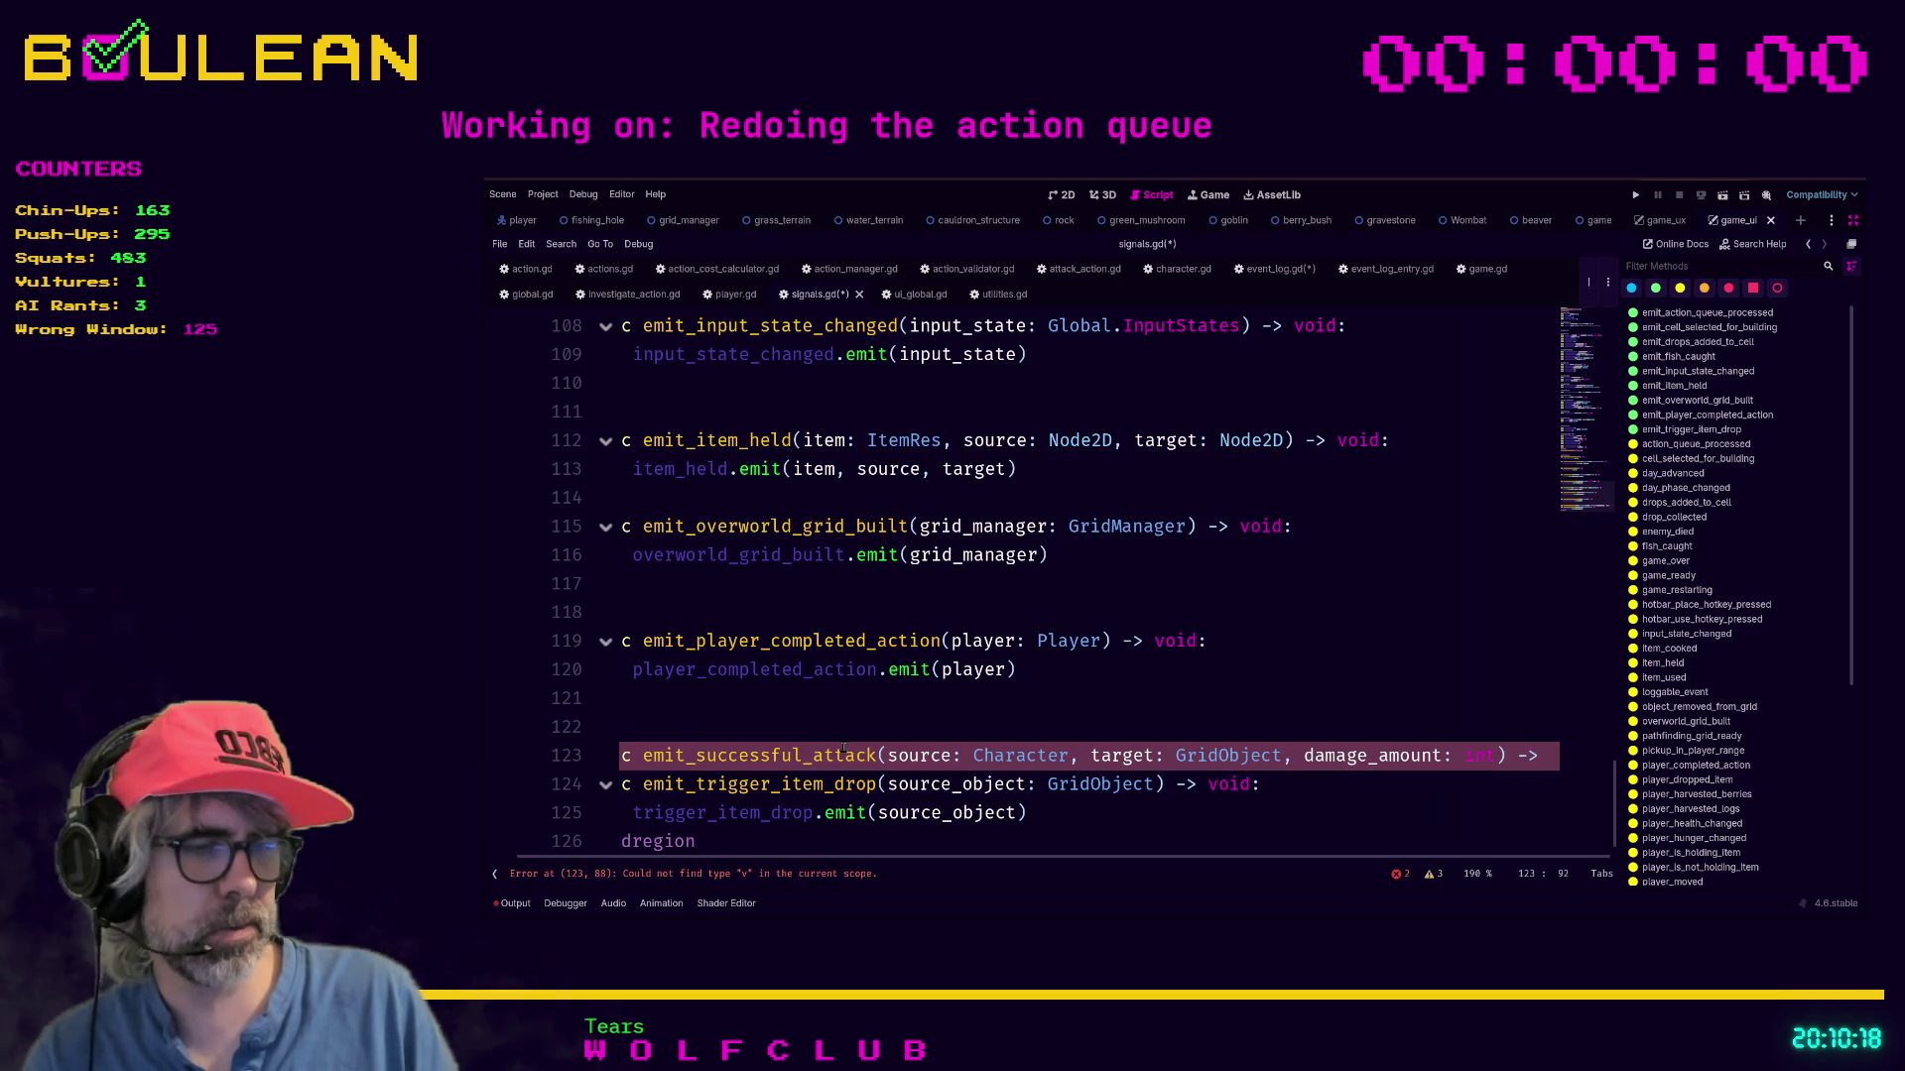
{"action": "key", "text": "ctrl+backslash"}
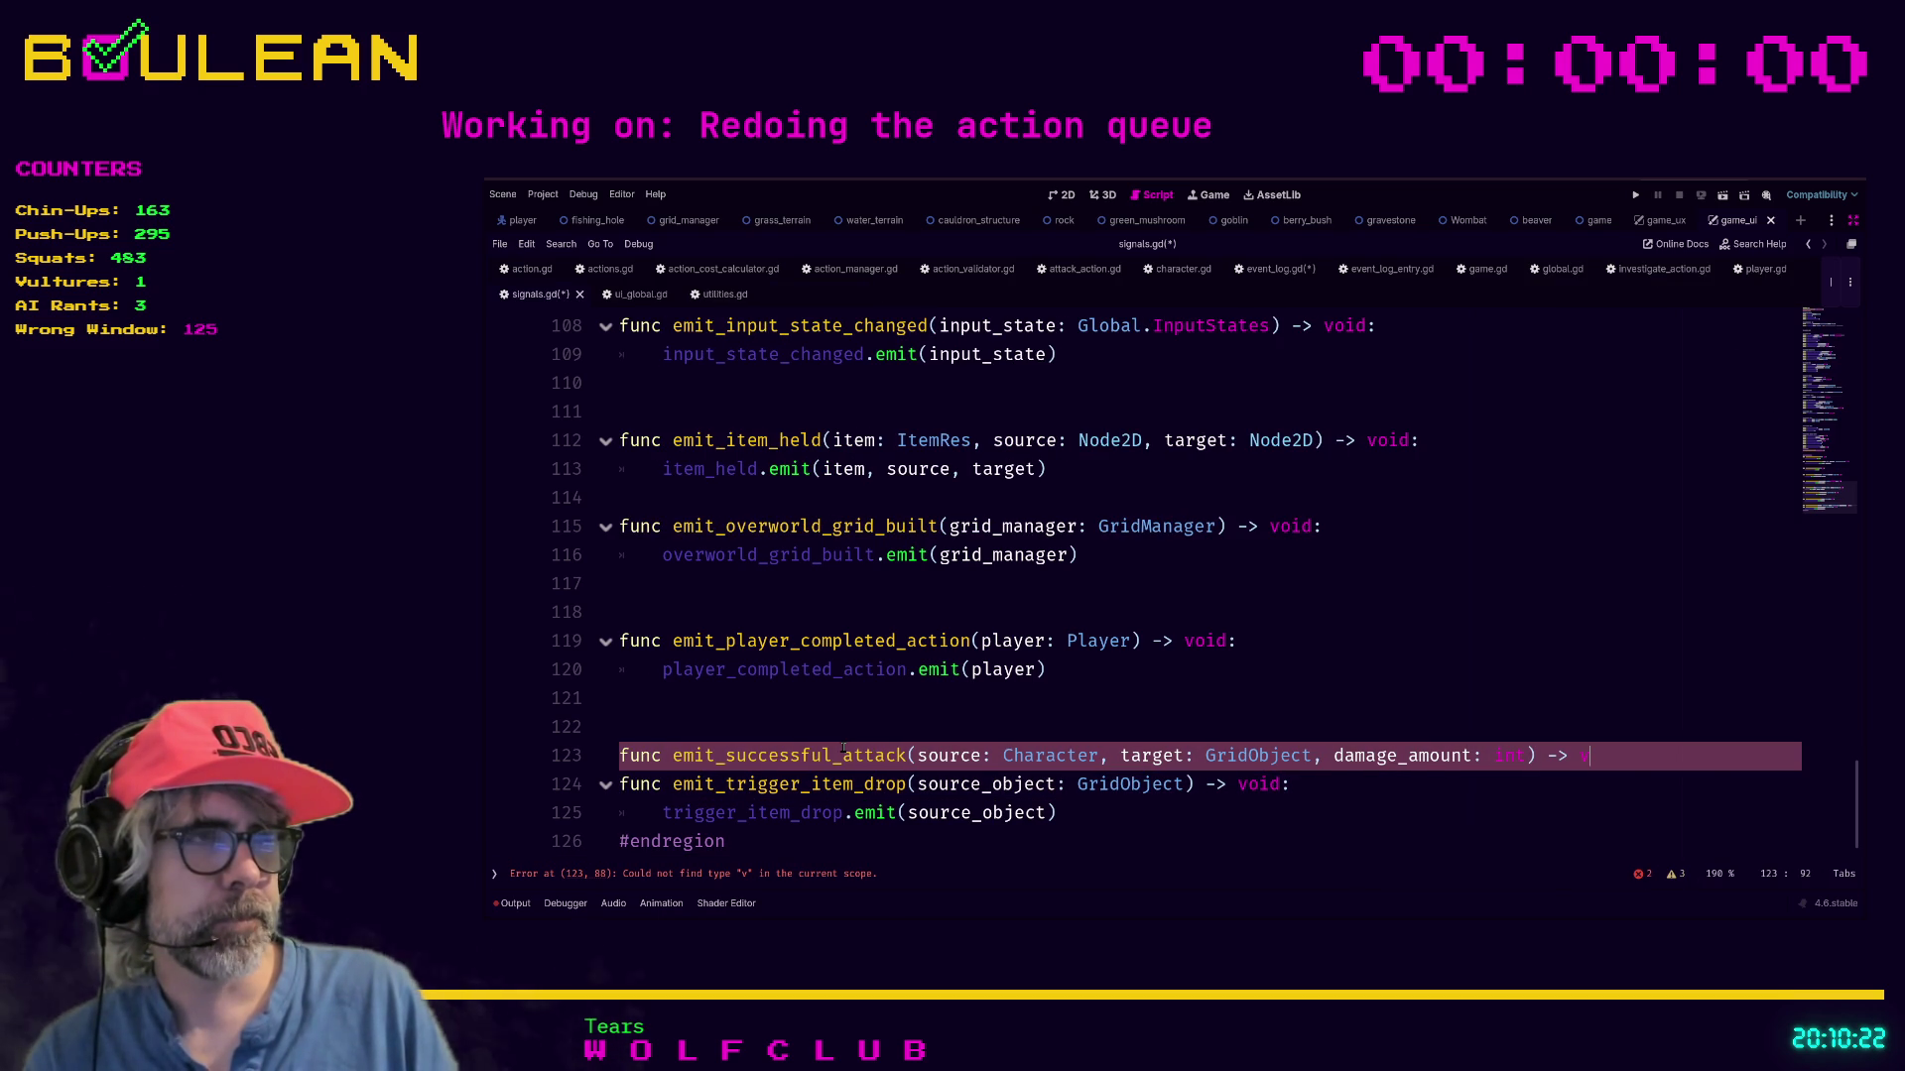
{"action": "key", "text": "ctrl+backslash"}
{"action": "key", "text": "ctrl+backslash"}
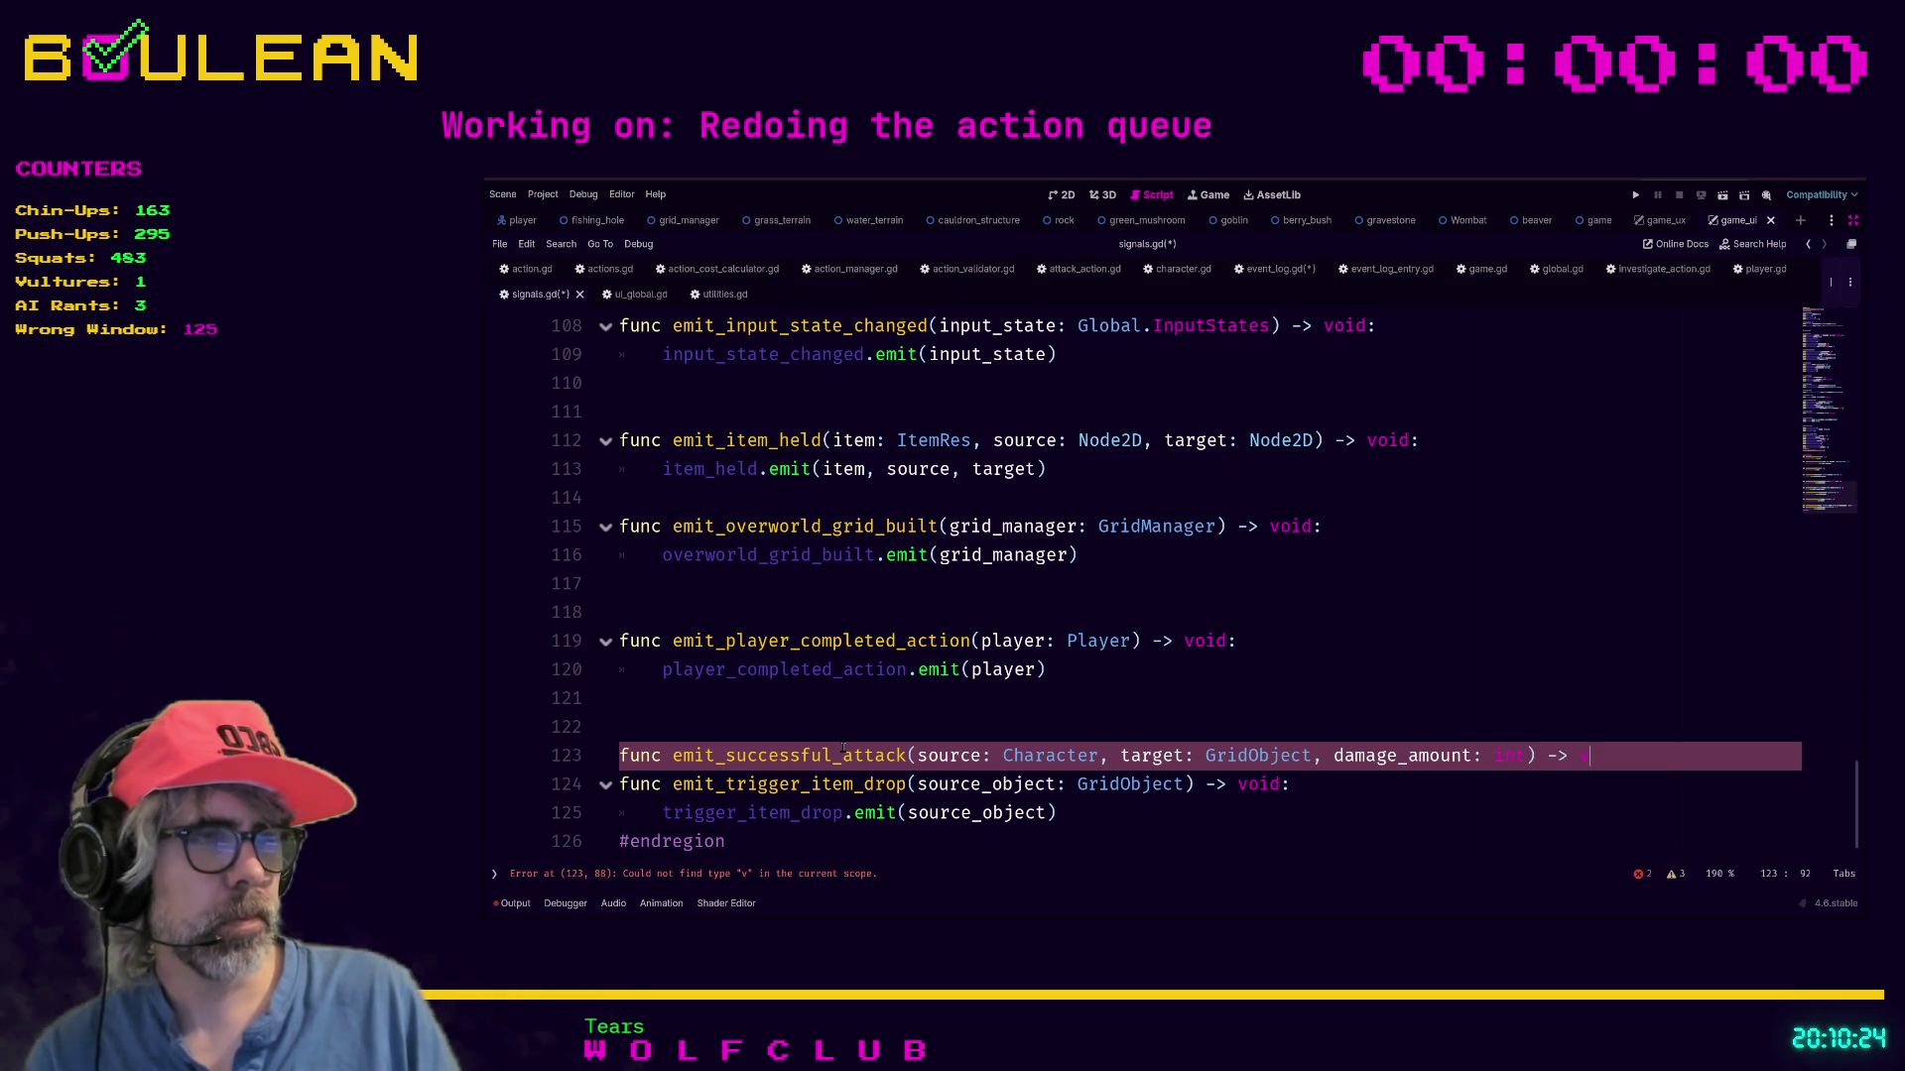
{"action": "type", "text": "oid"}
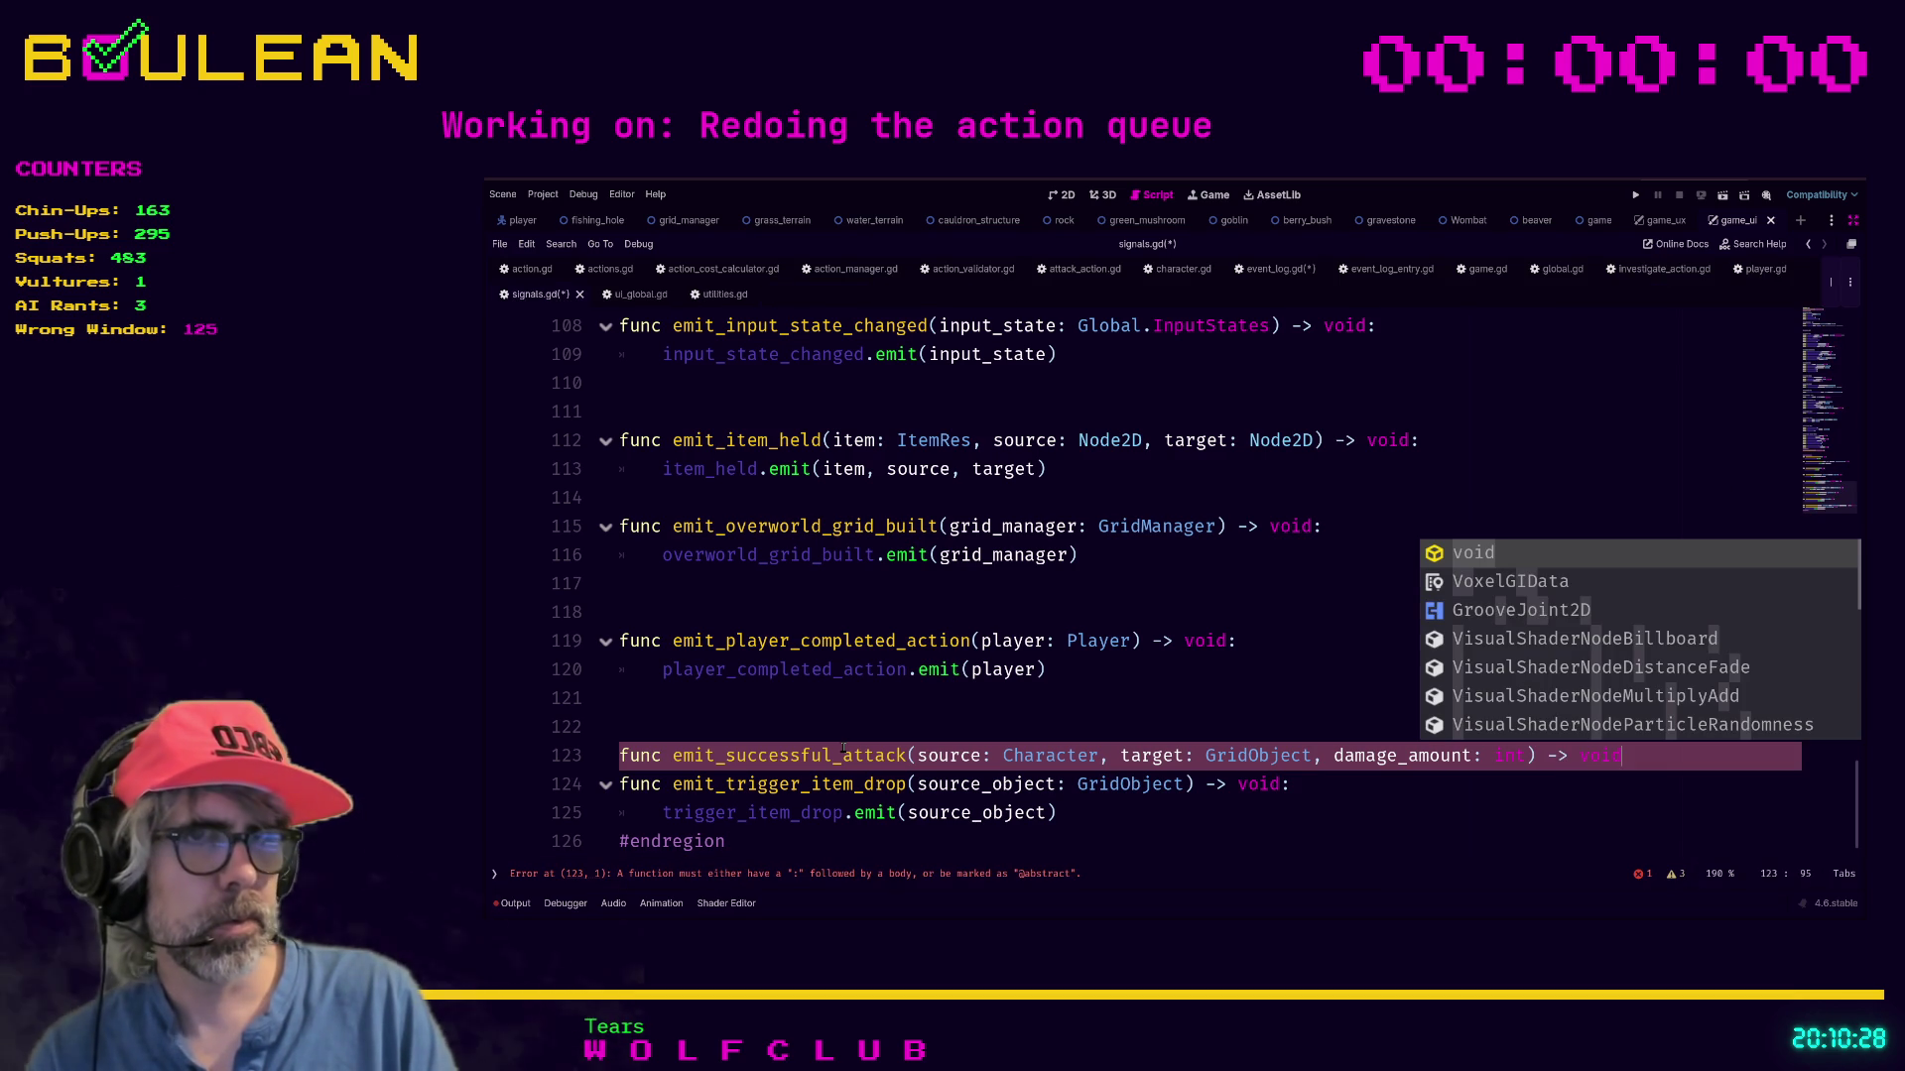
{"action": "key", "text": "Escape"}
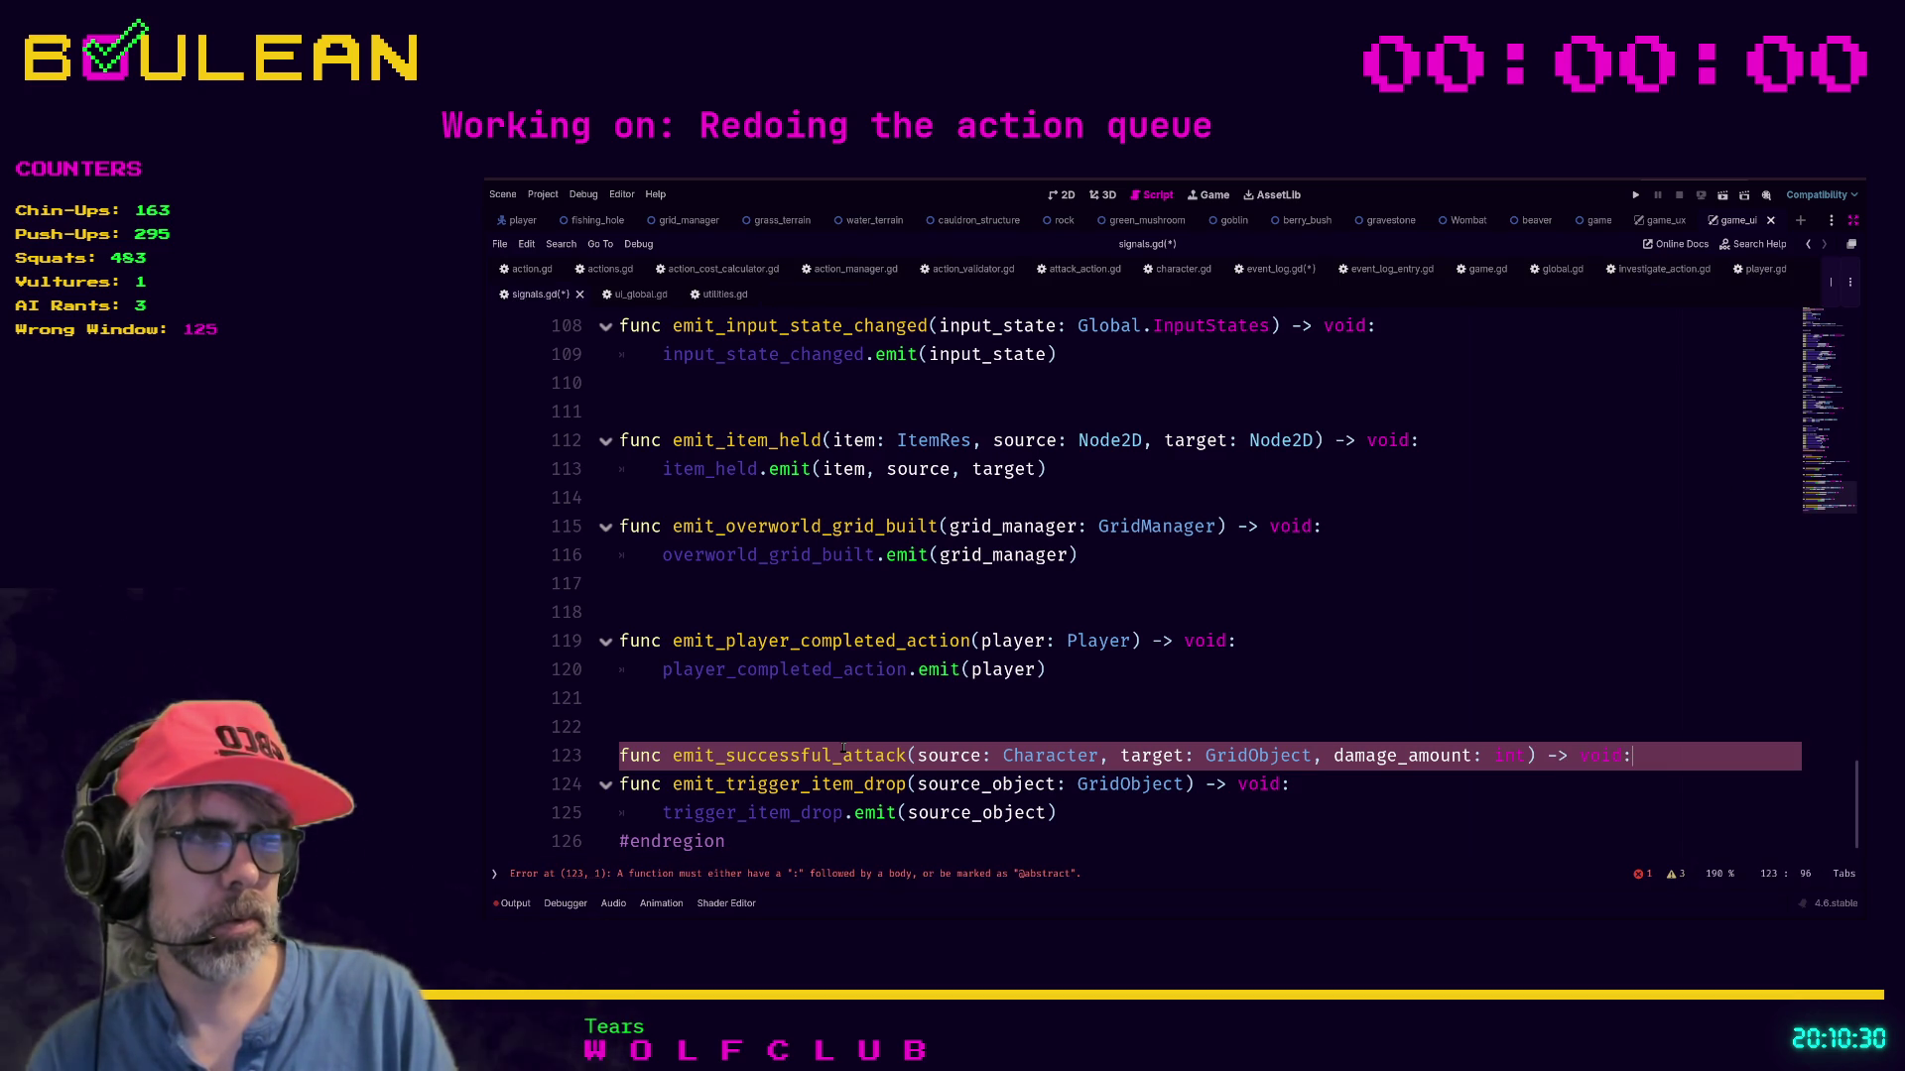
{"action": "type", "text": ":"}
{"action": "key", "text": "Return"}
Write successful_attack.emit(source, target, damage_amount) as the function body on line 124.
{"action": "type", "text": "trigg"}
{"action": "key", "text": "BackSpace"}
{"action": "key", "text": "BackSpace"}
{"action": "key", "text": "BackSpace"}
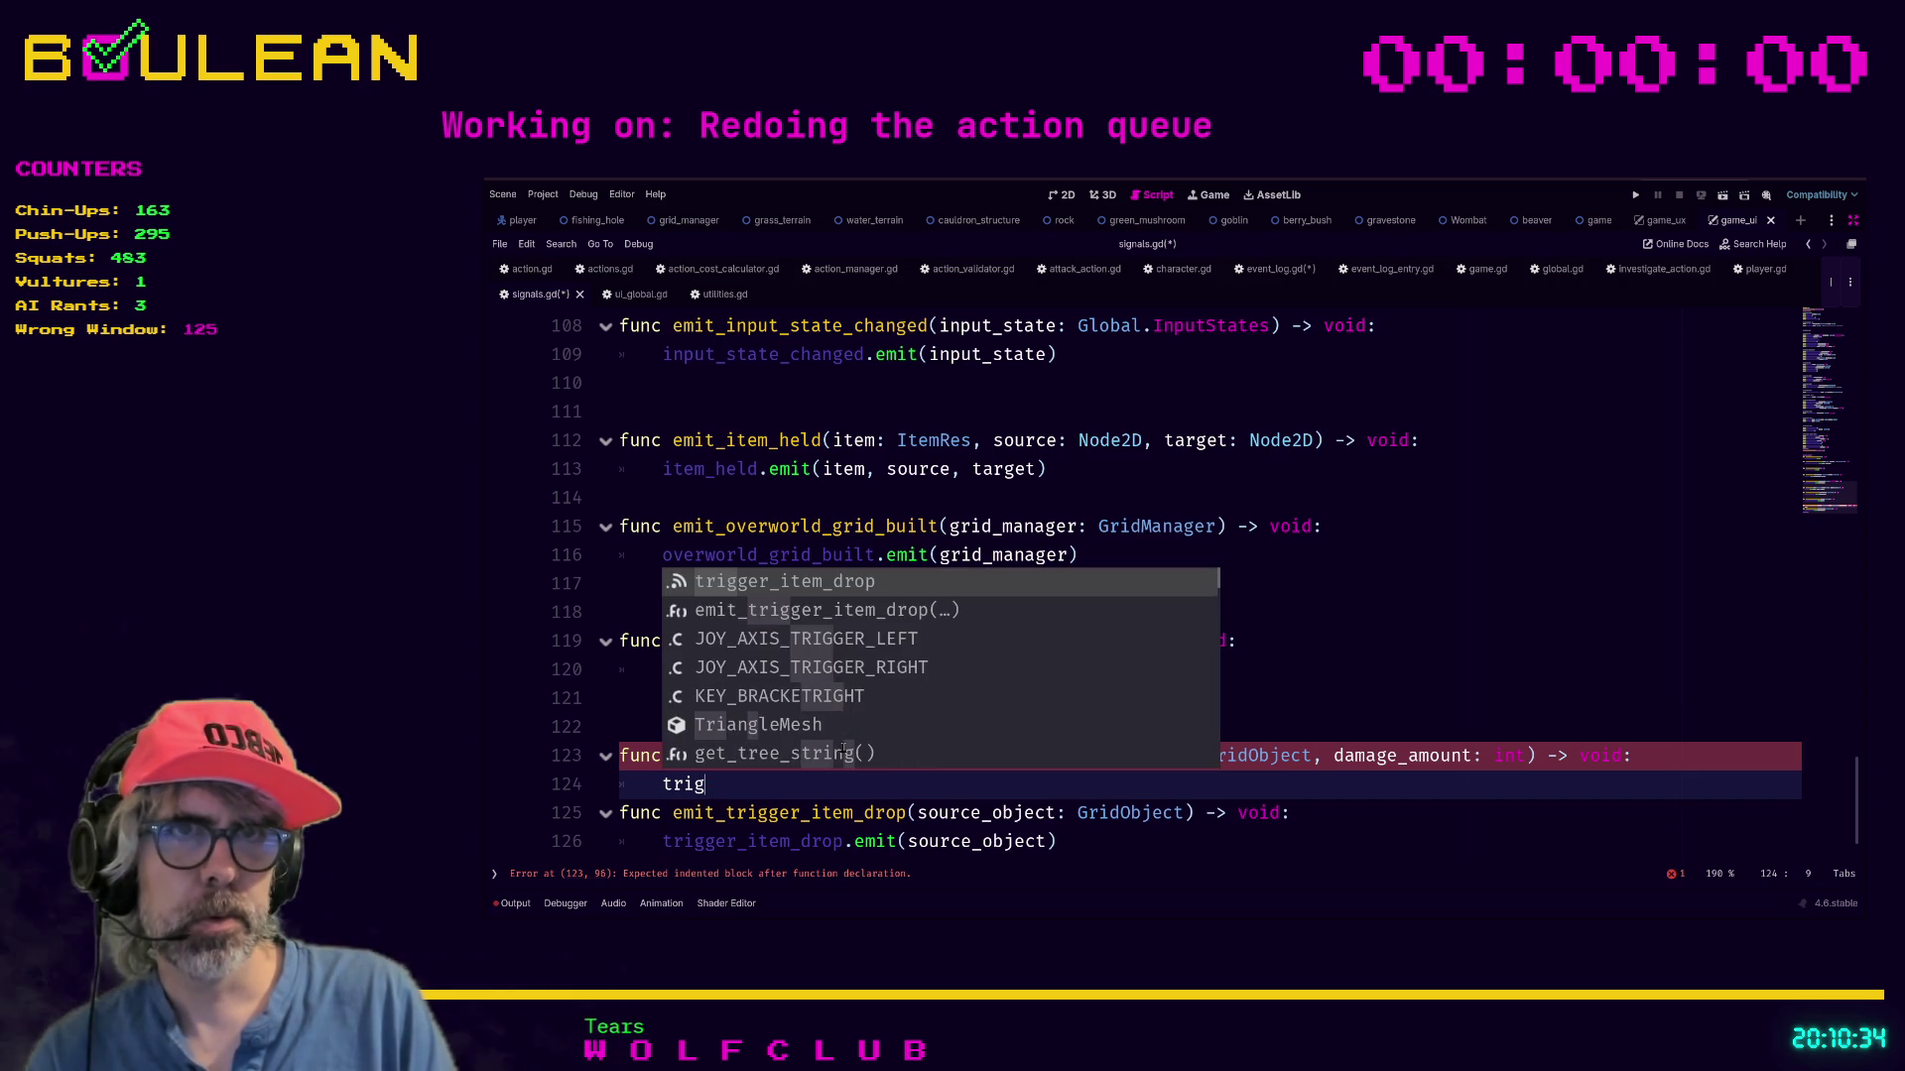
{"action": "key", "text": "Tab"}
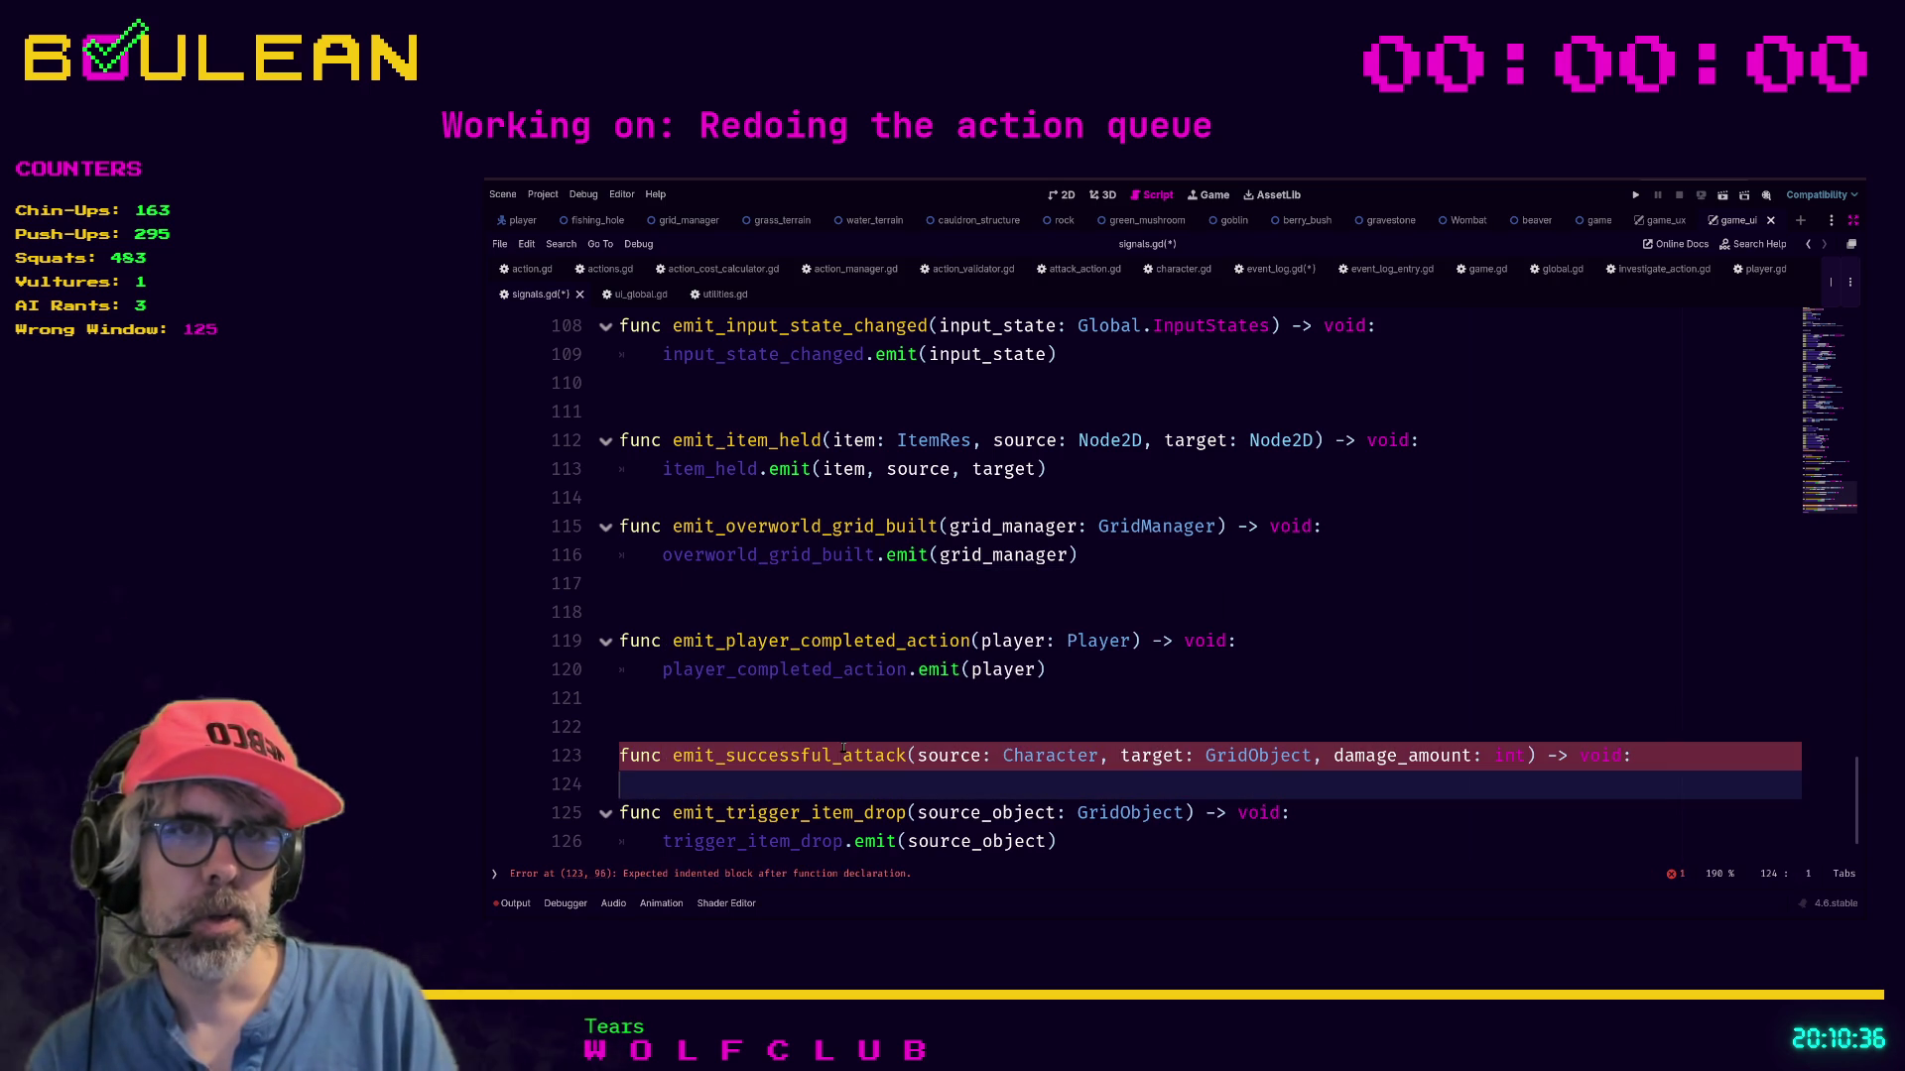
{"action": "type", "text": "succes"}
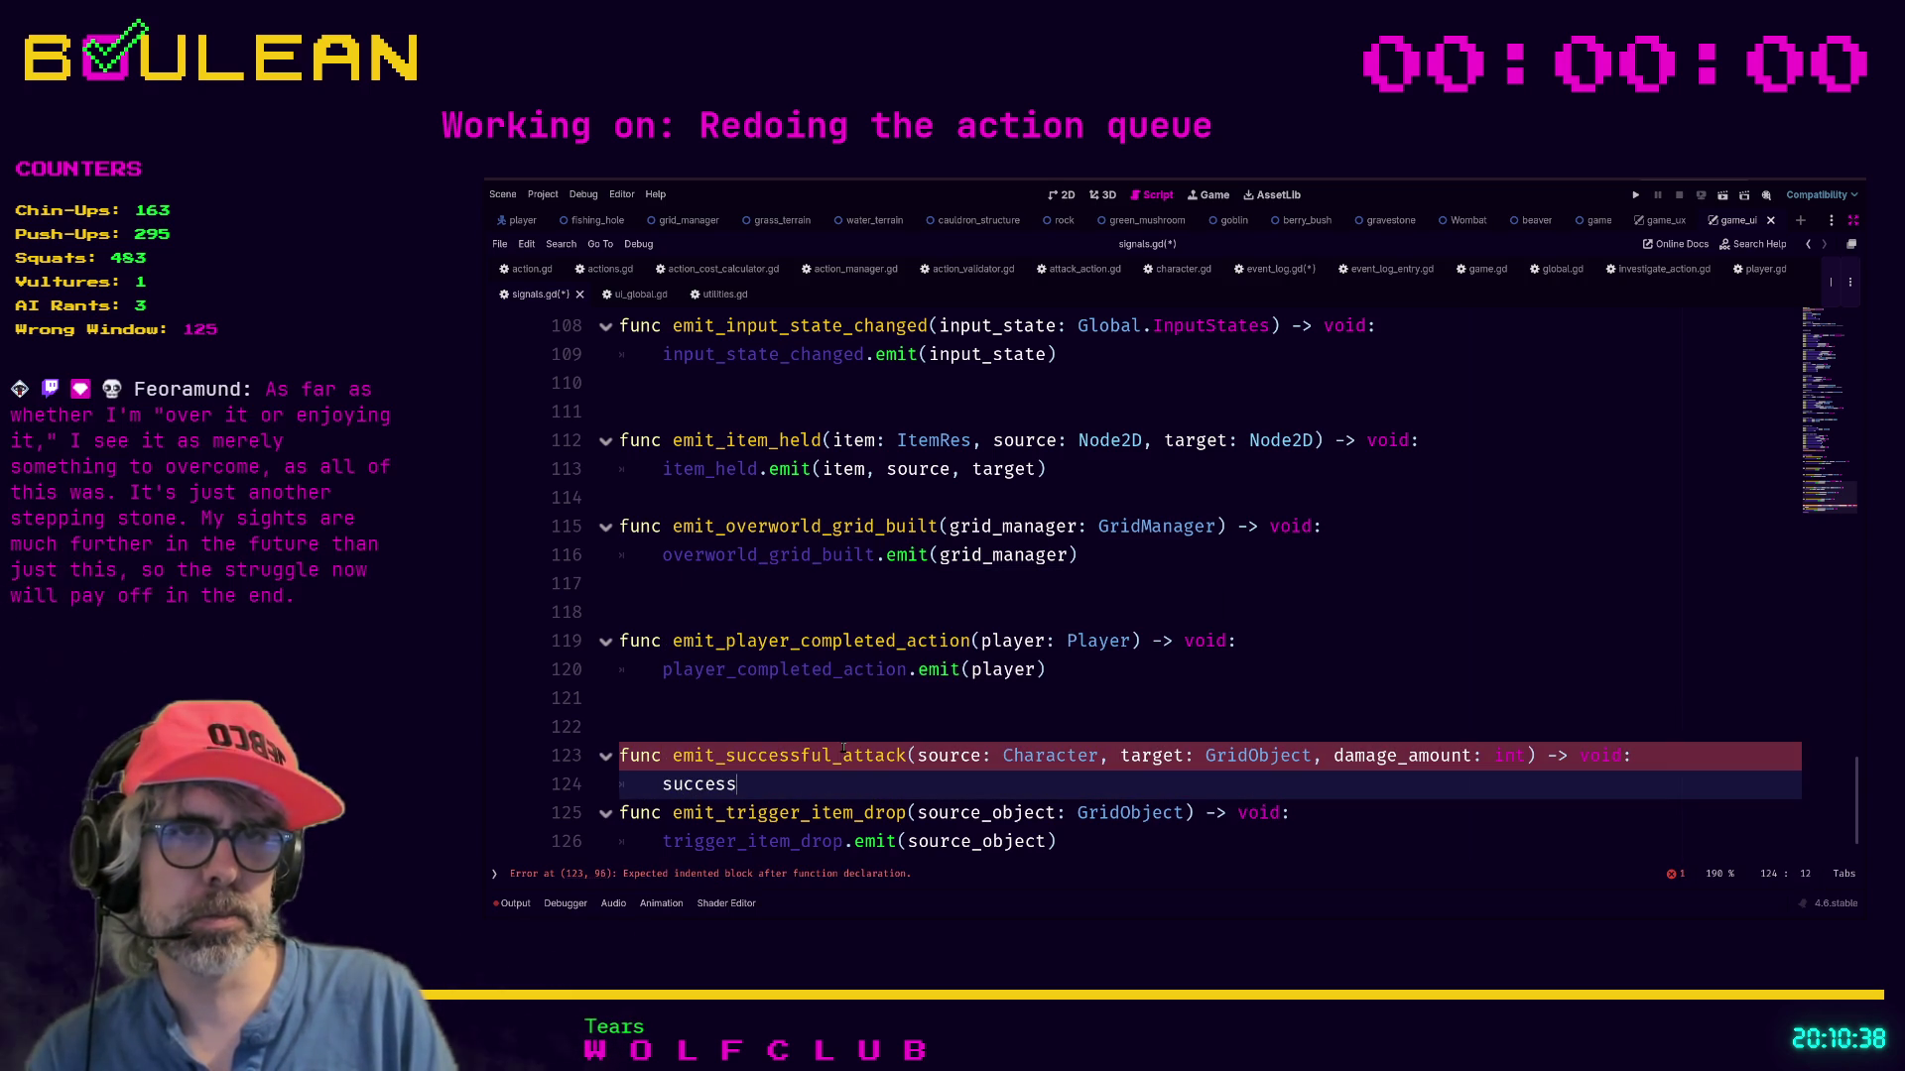
{"action": "type", "text": "s"}
{"action": "key", "text": "Return"}
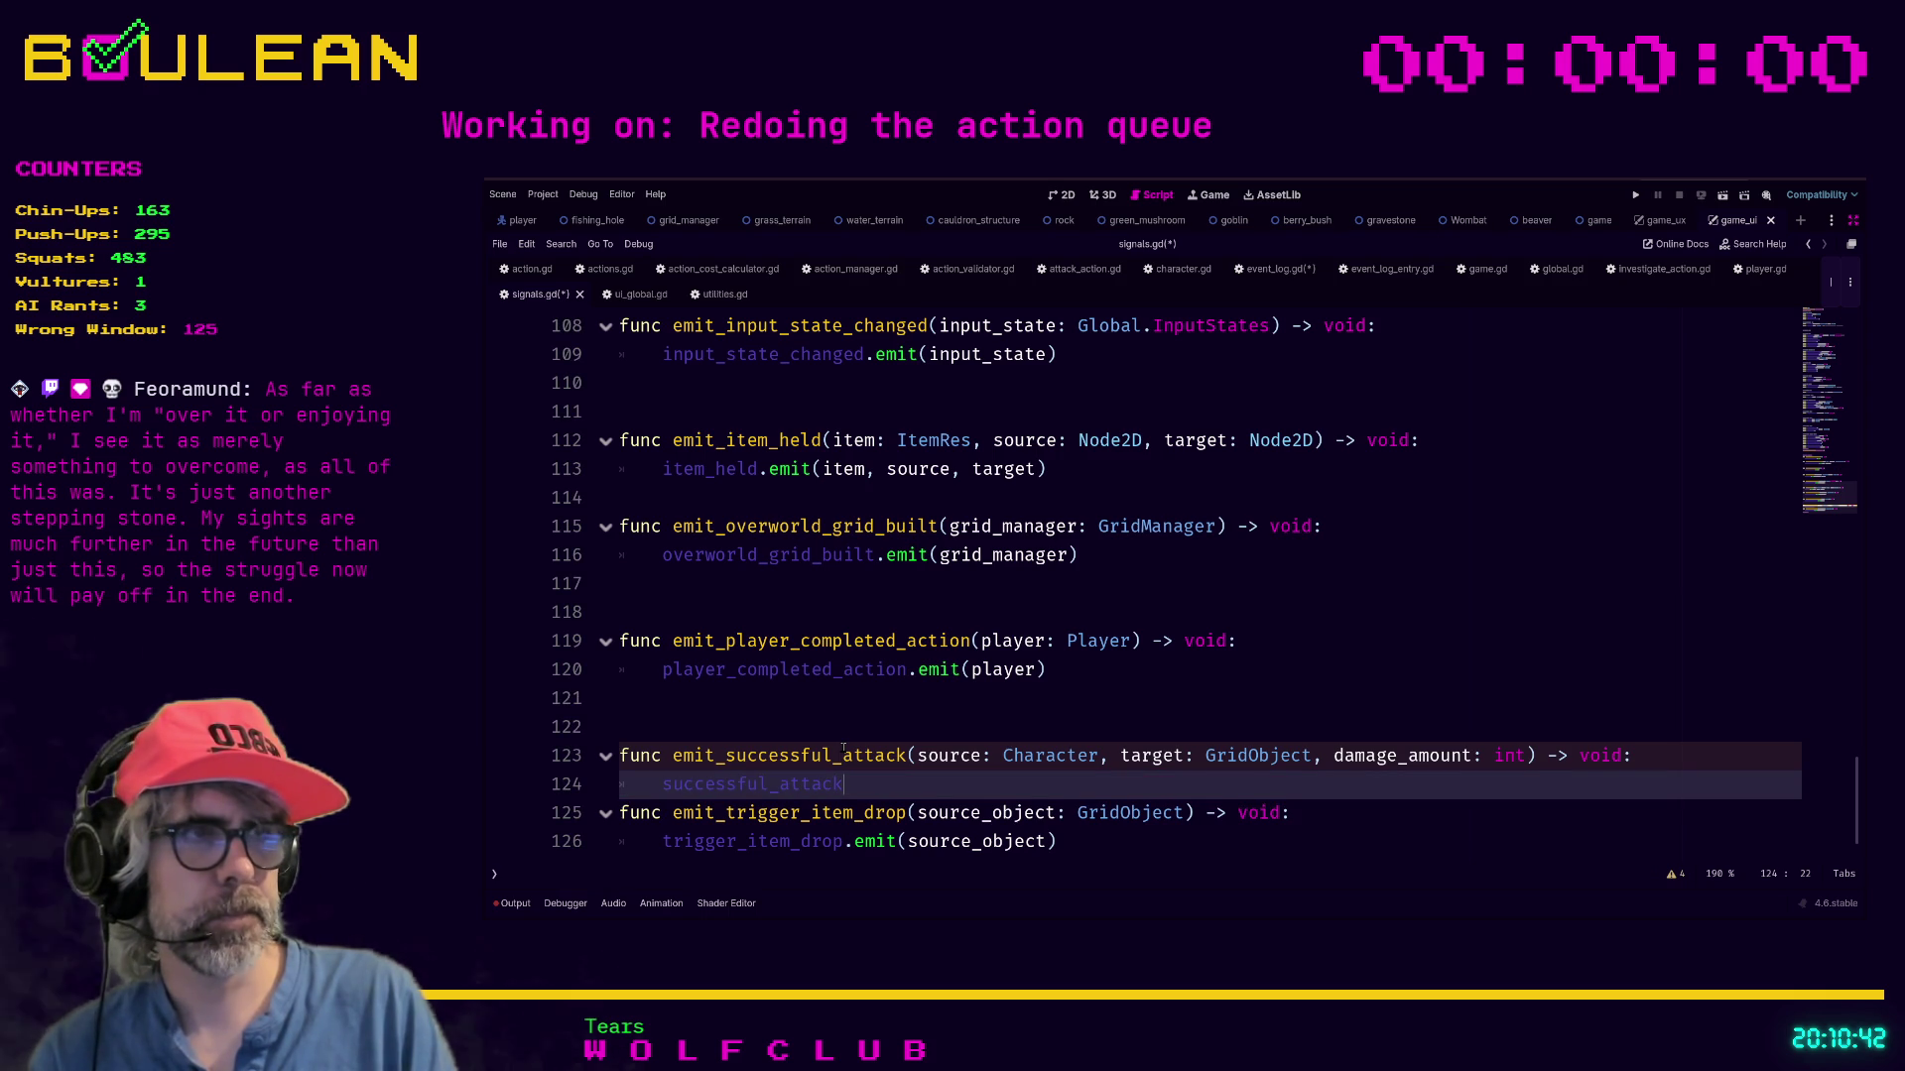
{"action": "type", "text": ".em"}
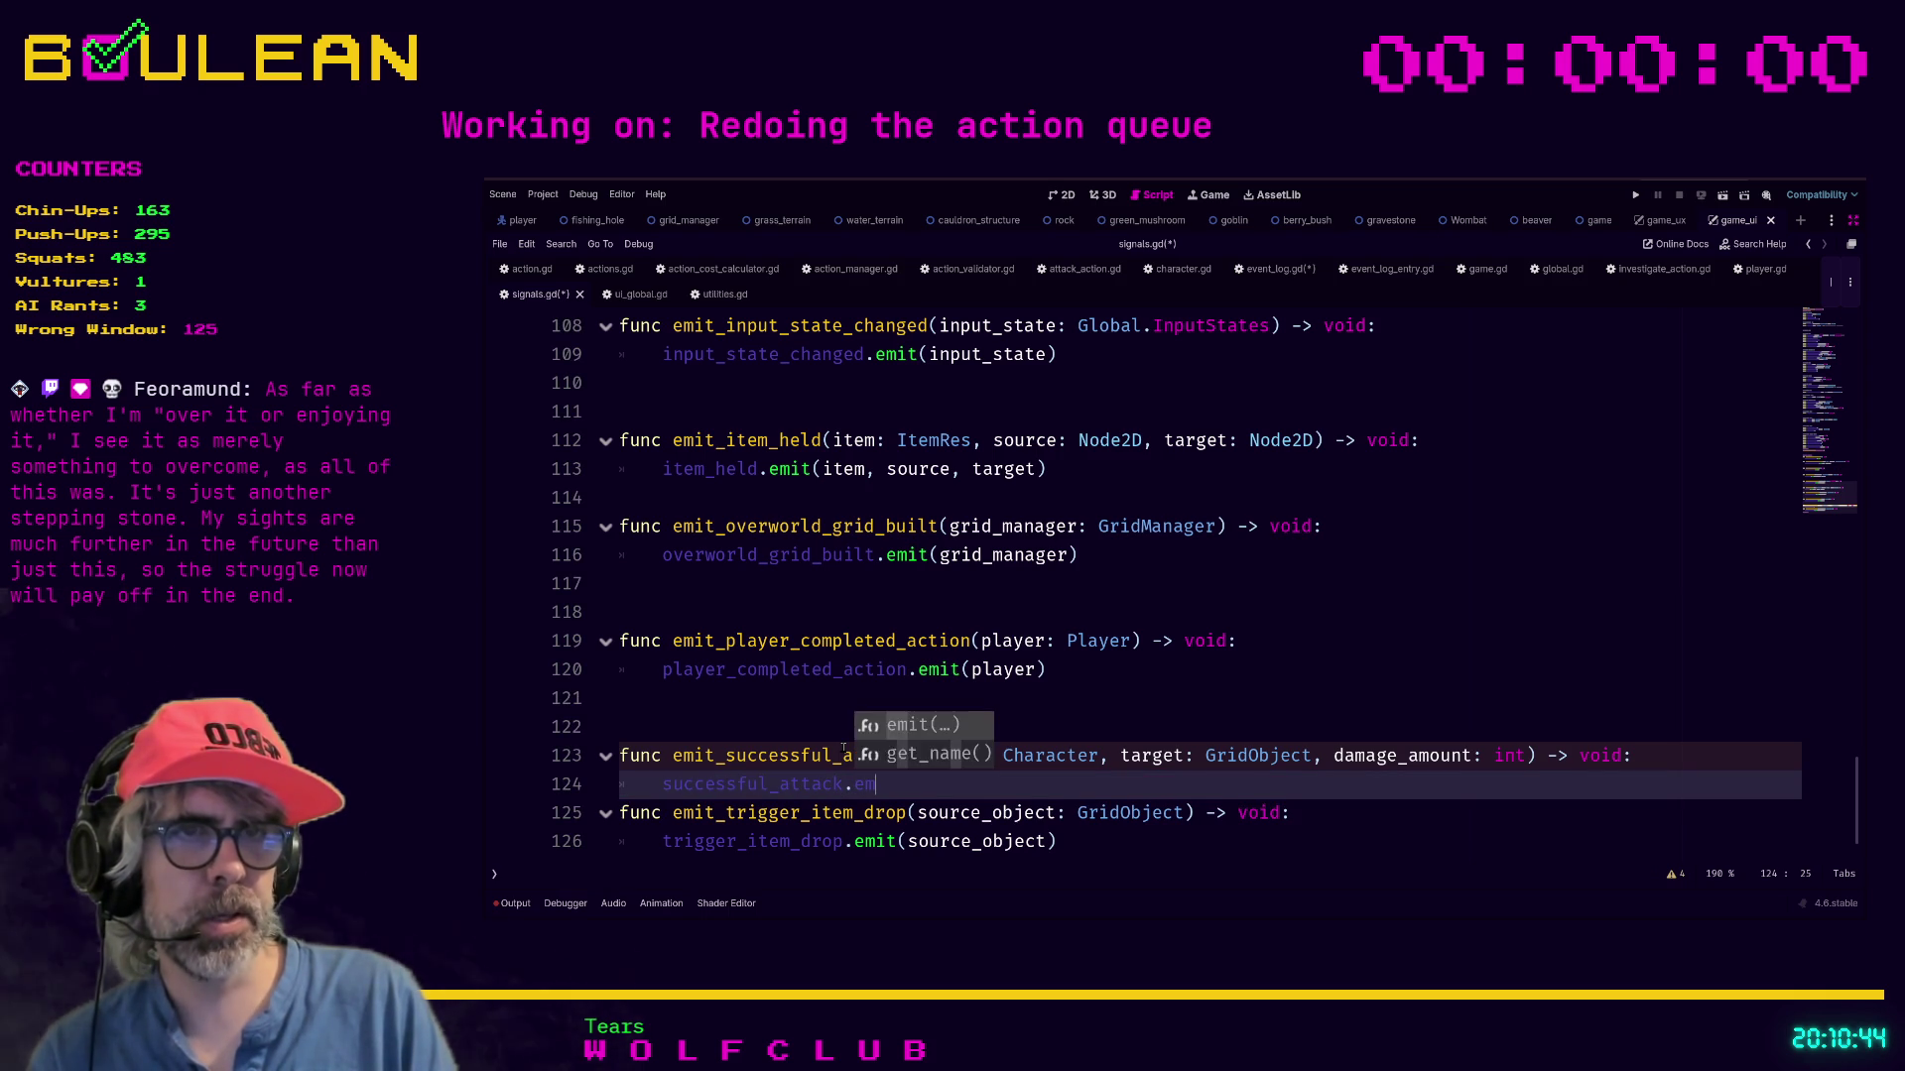
{"action": "type", "text": "it(source, ta"}
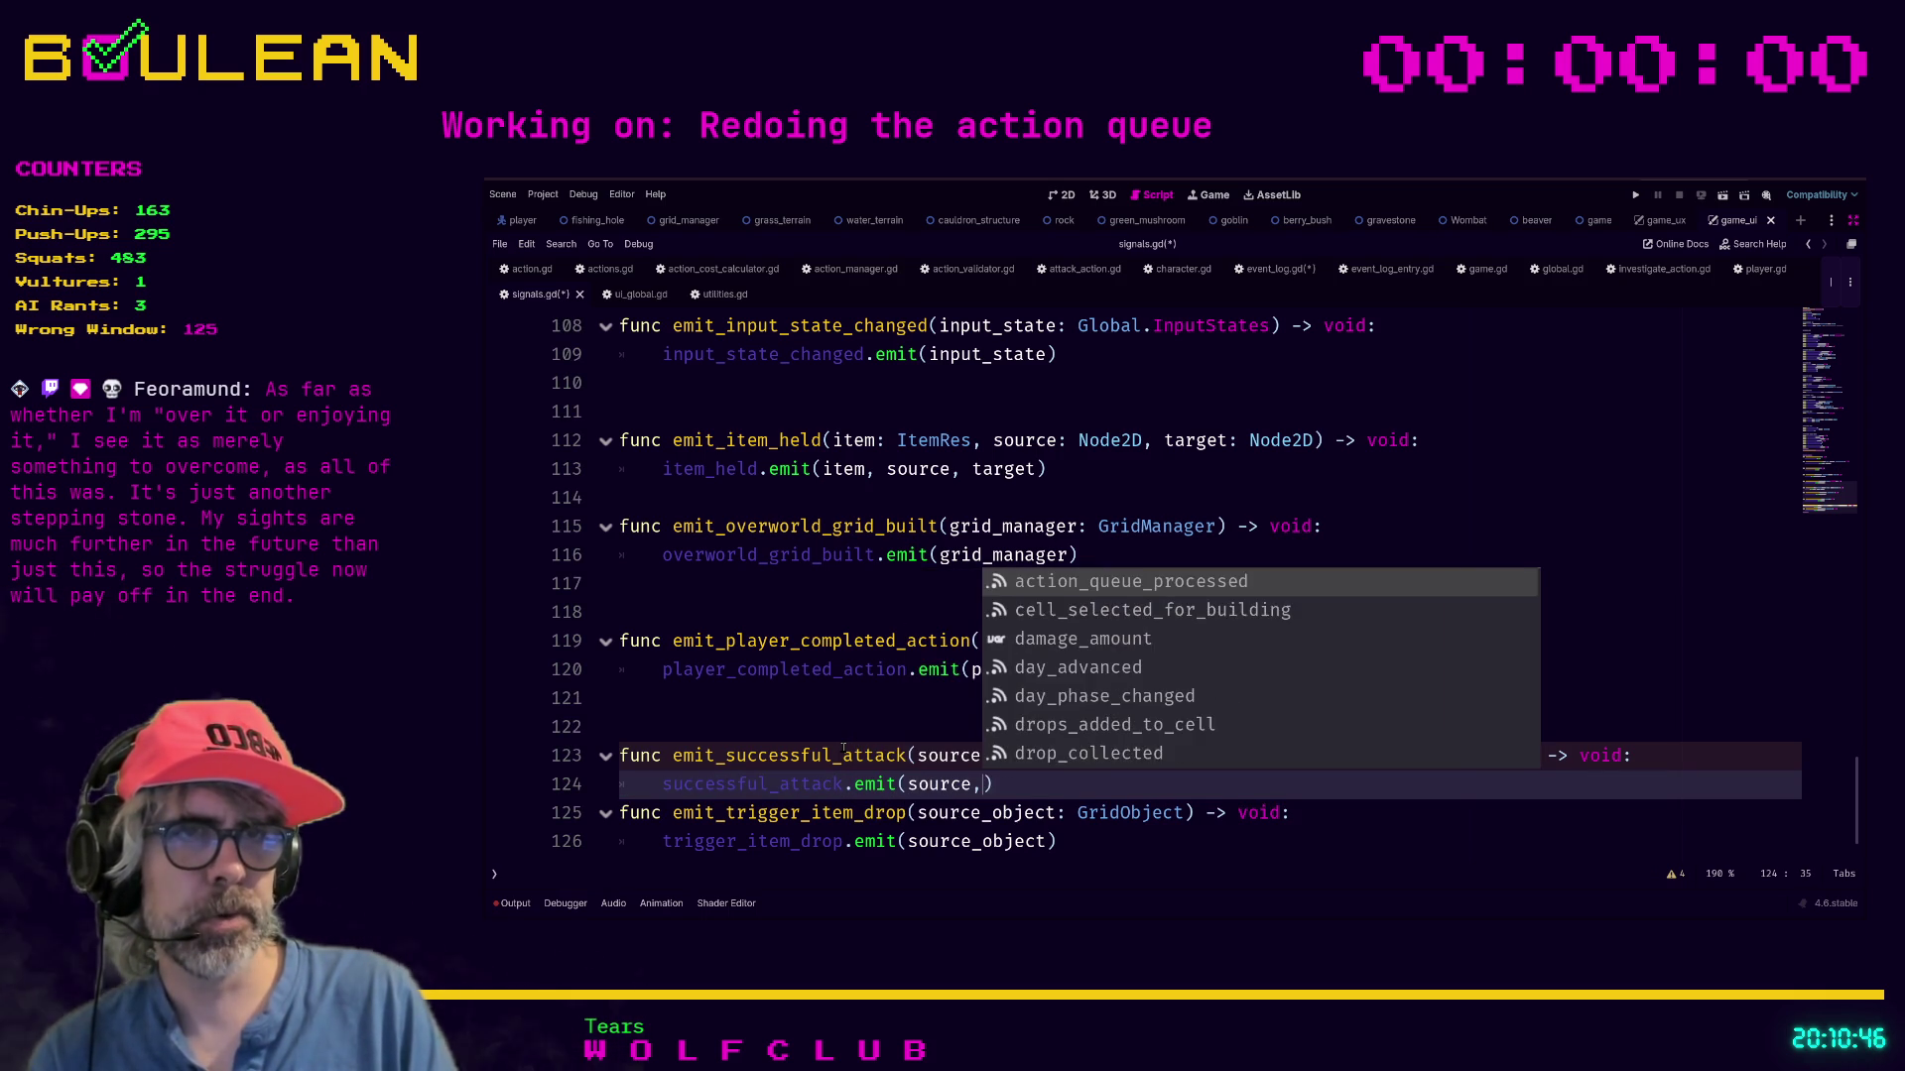
{"action": "type", "text": "rget, "}
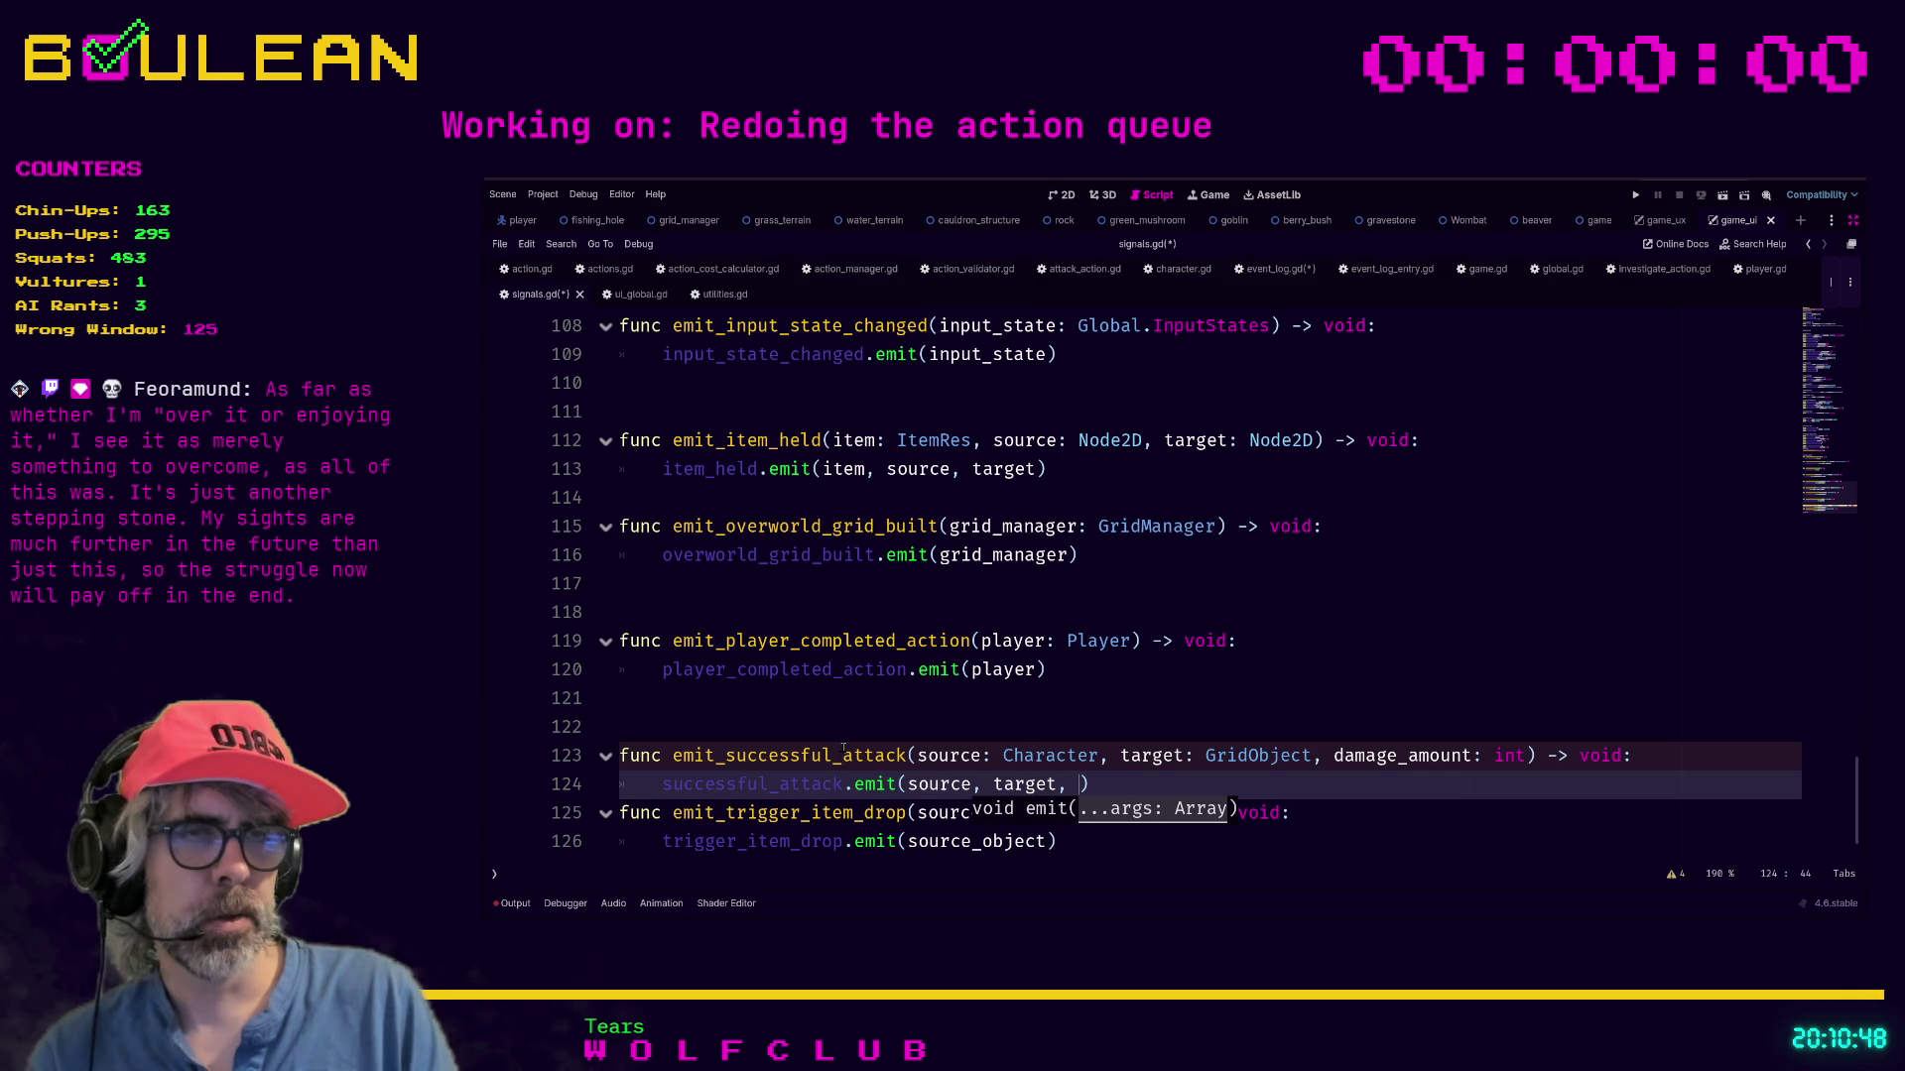
{"action": "type", "text": "damage_amoun"}
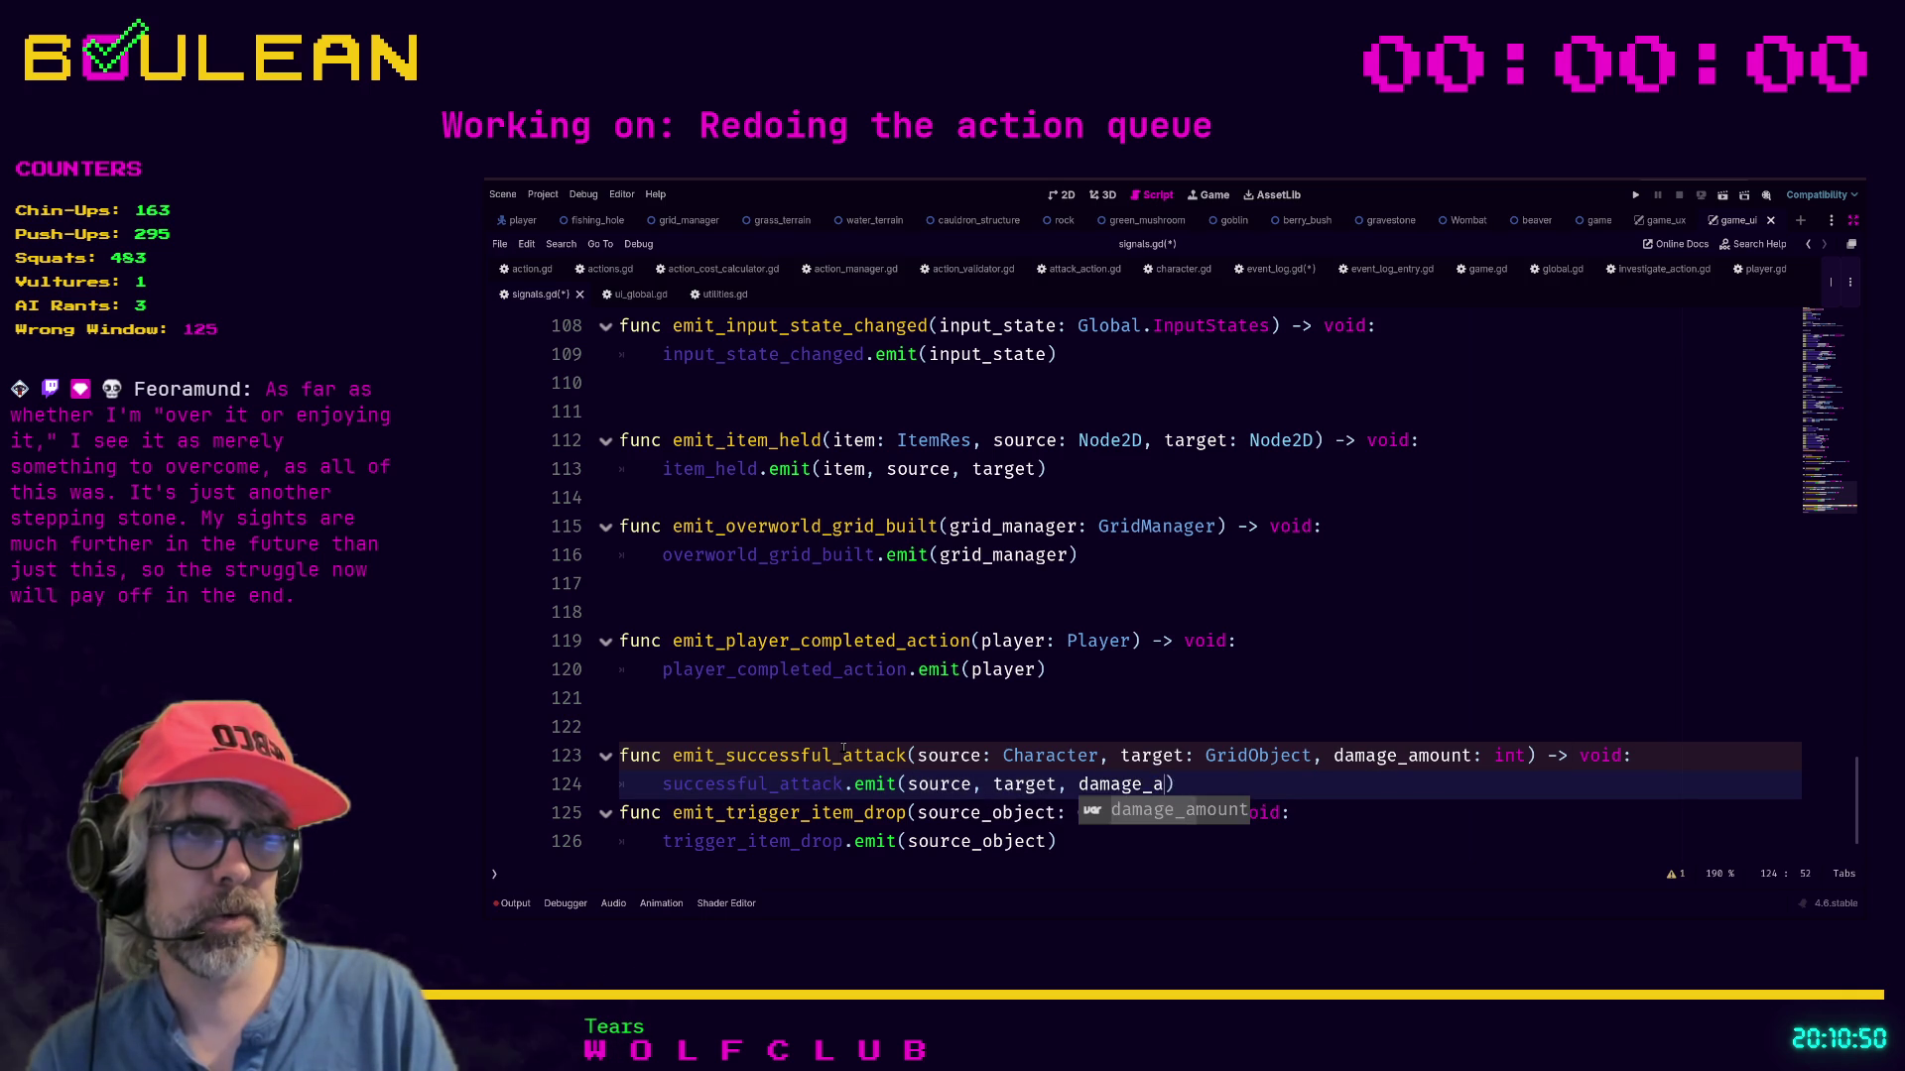
{"action": "type", "text": "t)"}
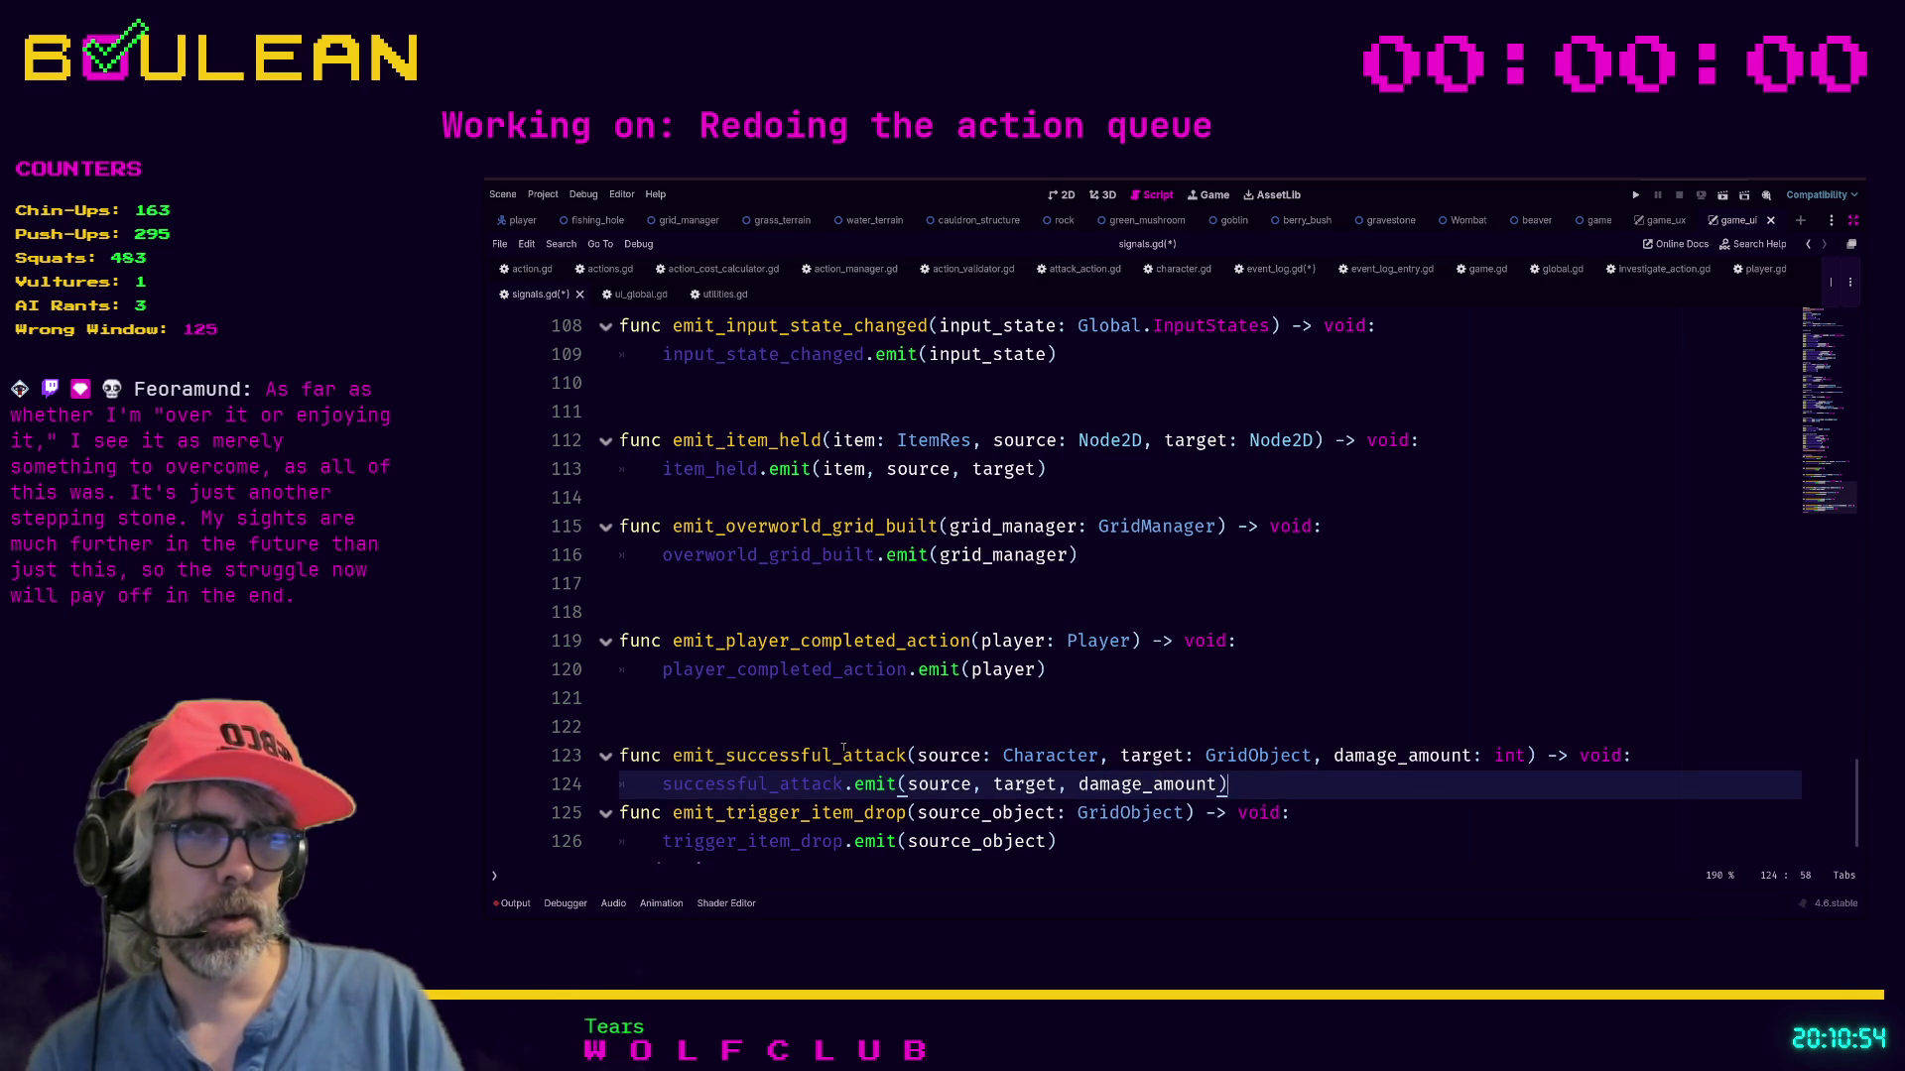
{"action": "key", "text": "Return"}
{"action": "key", "text": "BackSpace"}
{"action": "key", "text": "Left"}
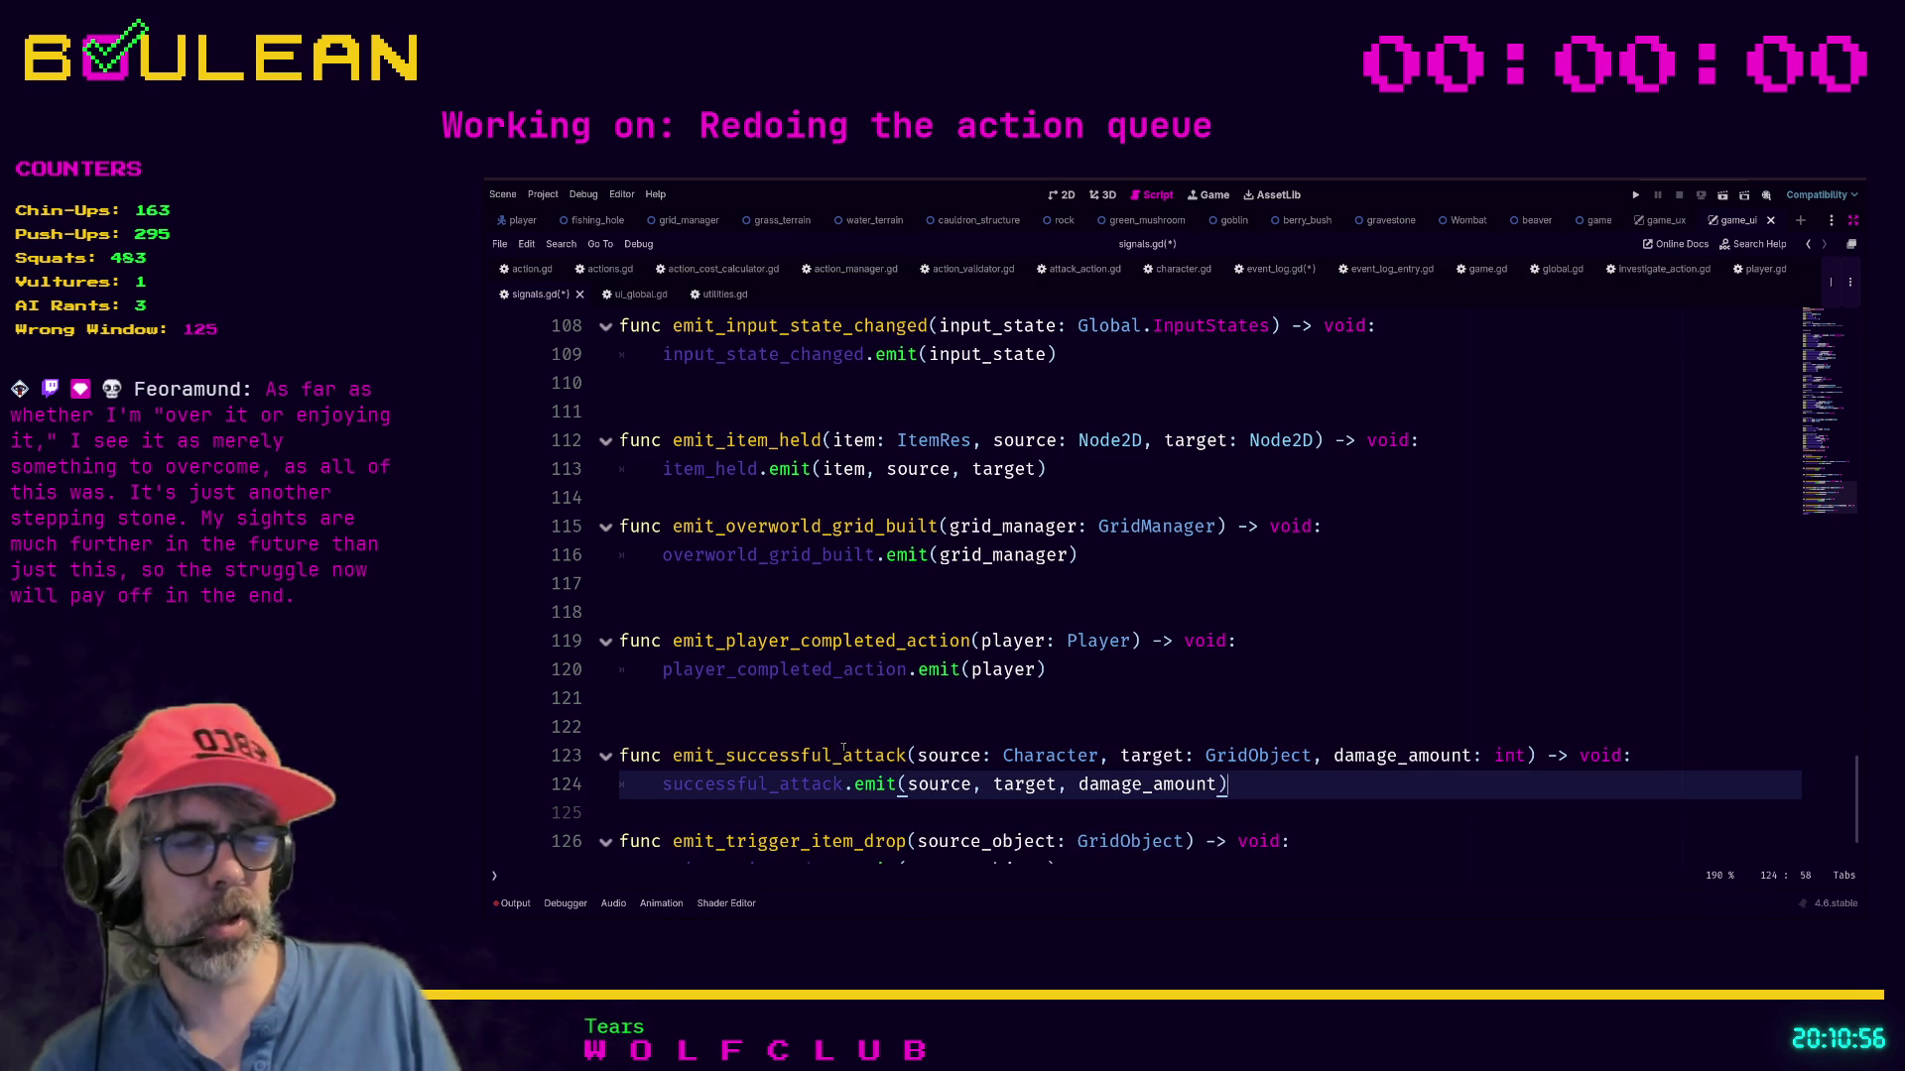
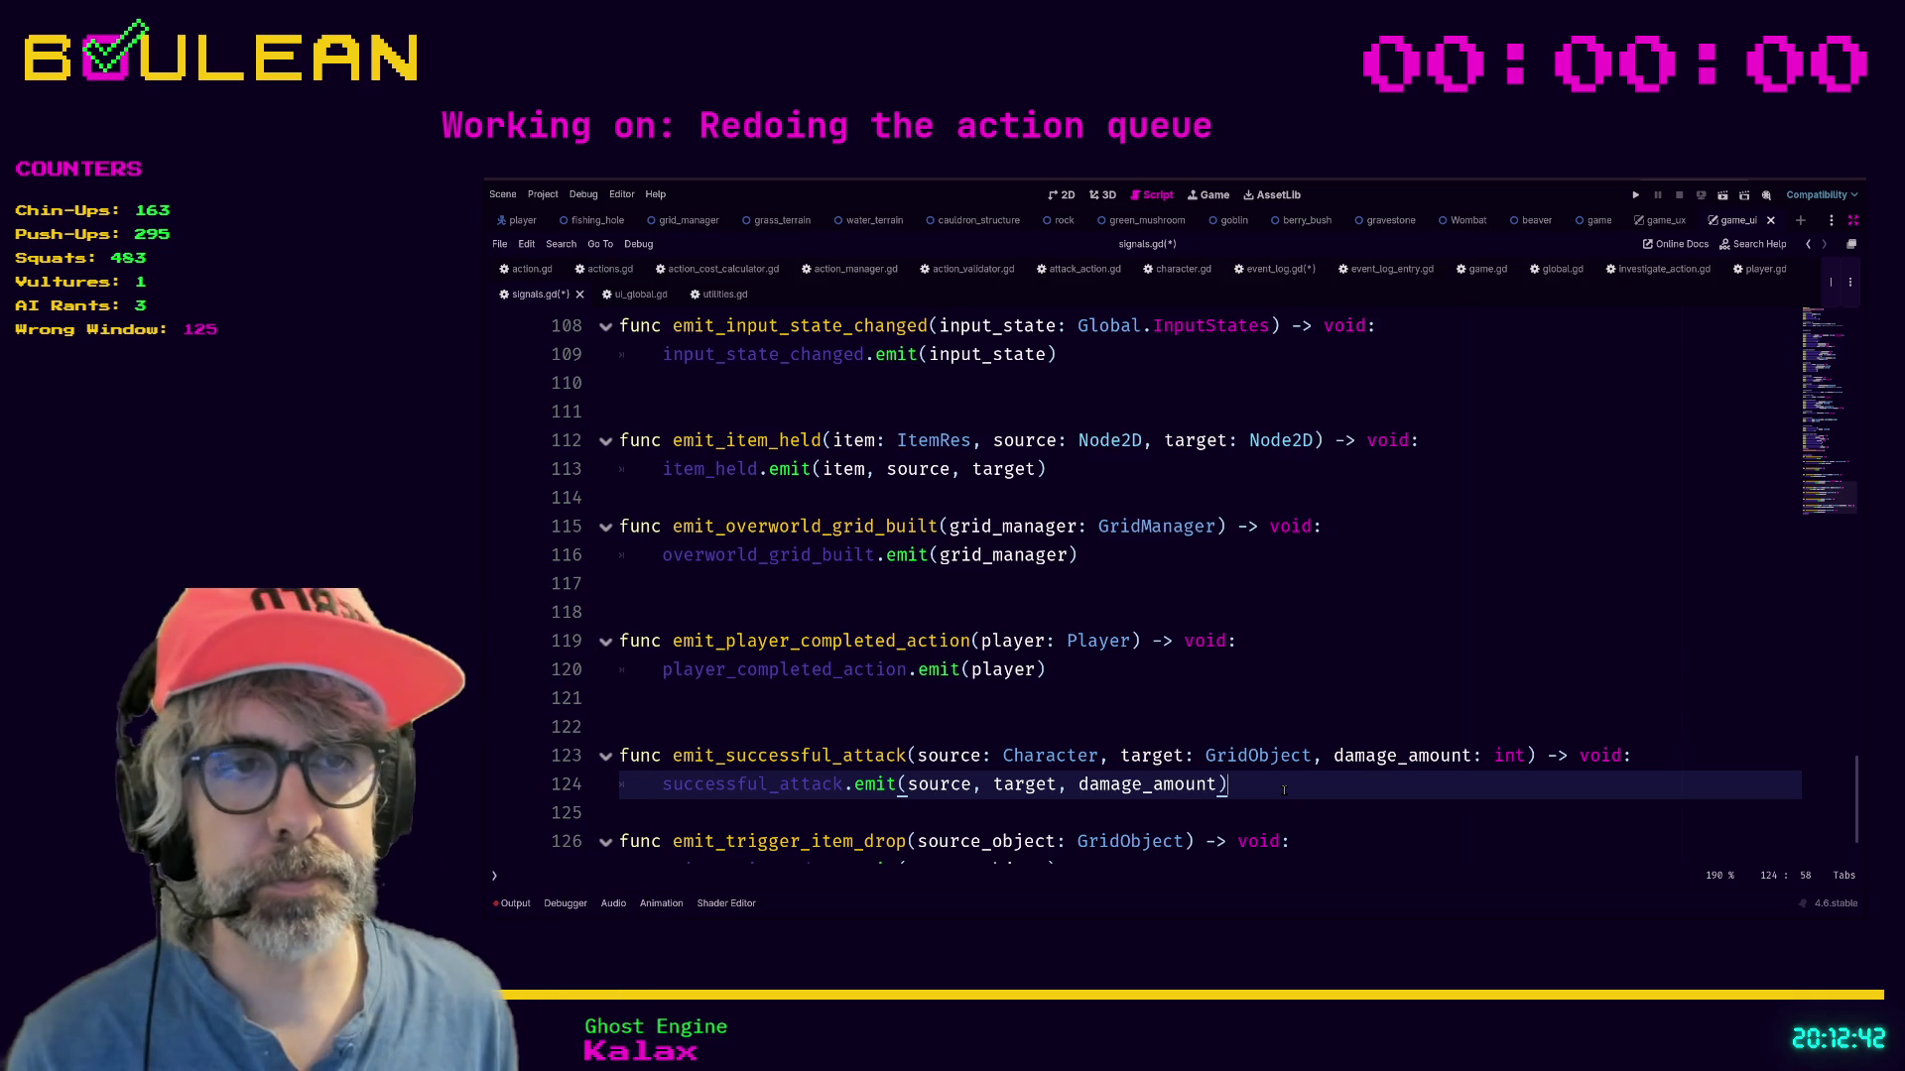
Add a blank line below line 124, save signals.gd, and search the project for successful_attack.
{"action": "key", "text": "Down"}
{"action": "key", "text": "Return"}
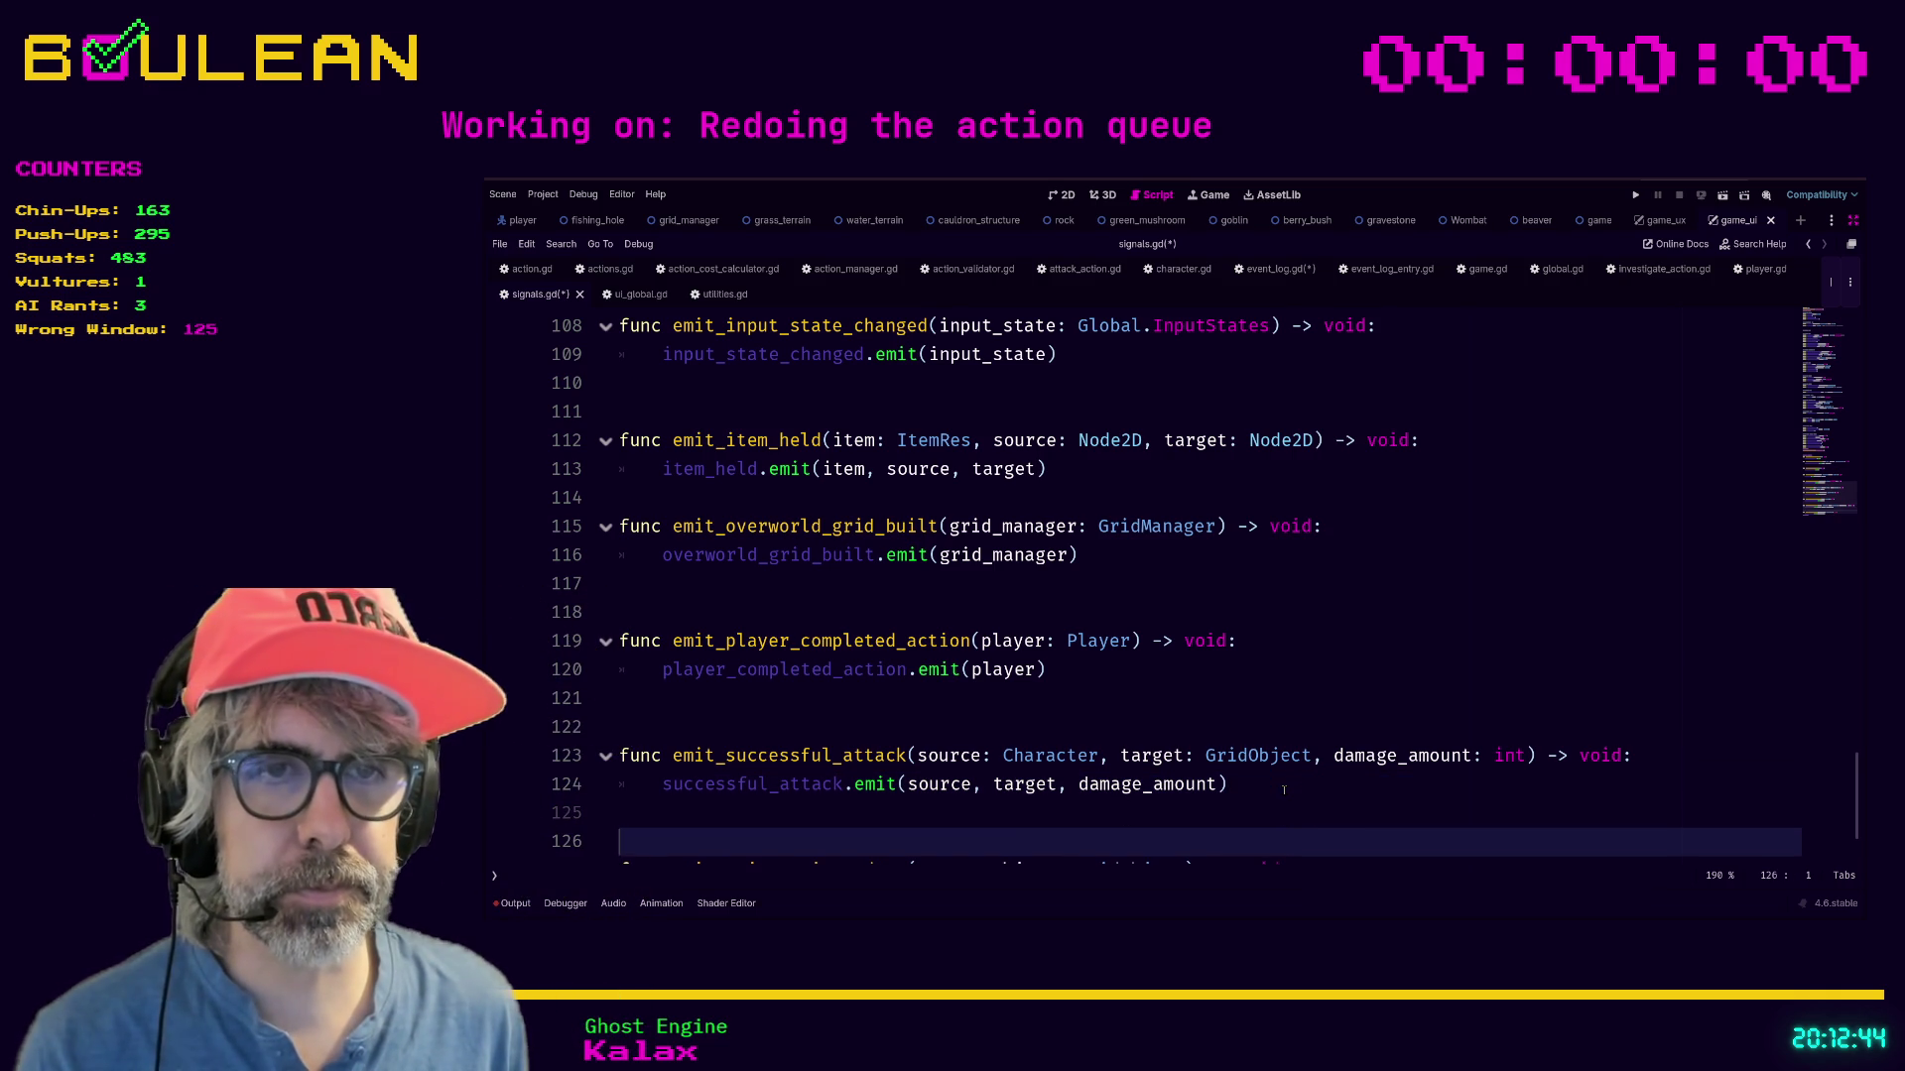
{"action": "key", "text": "Up"}
{"action": "key", "text": "ctrl+s"}
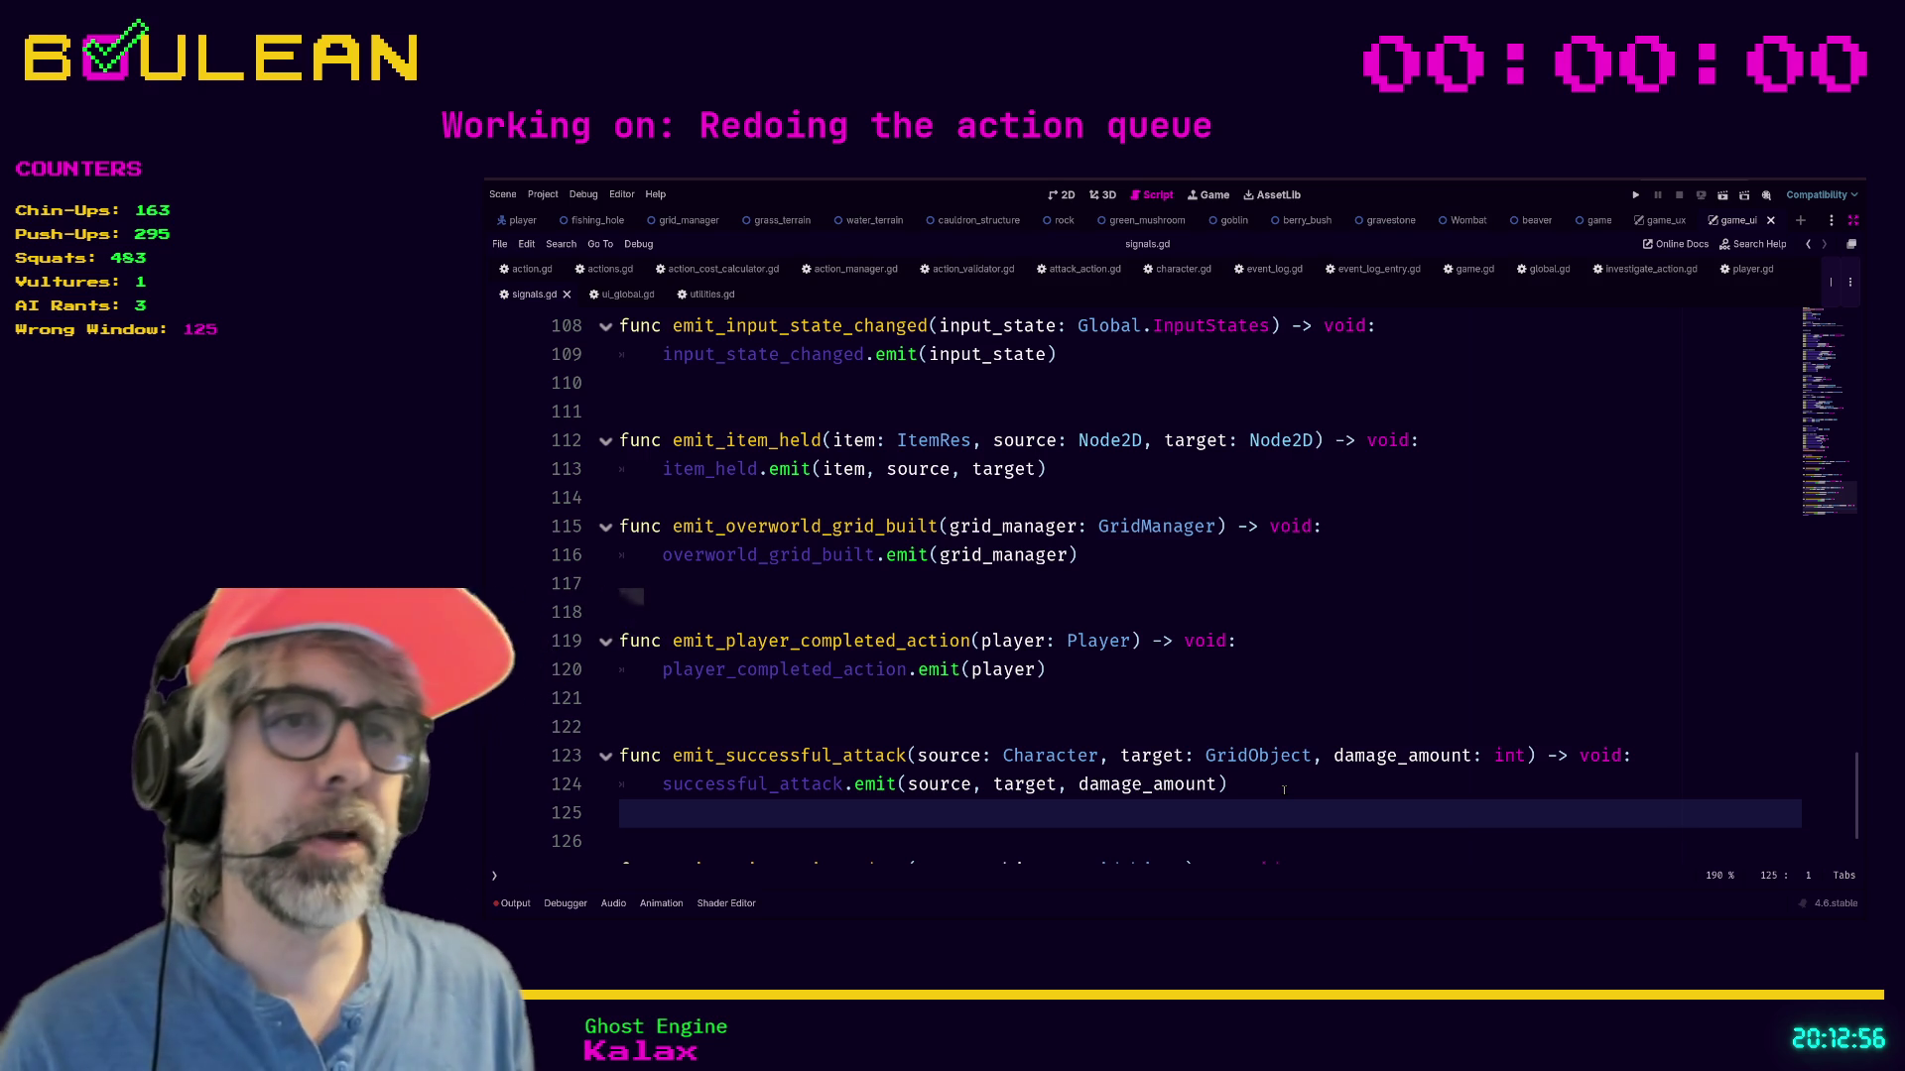
{"action": "key", "text": "ctrl+shift+f"}
{"action": "key", "text": "Return"}
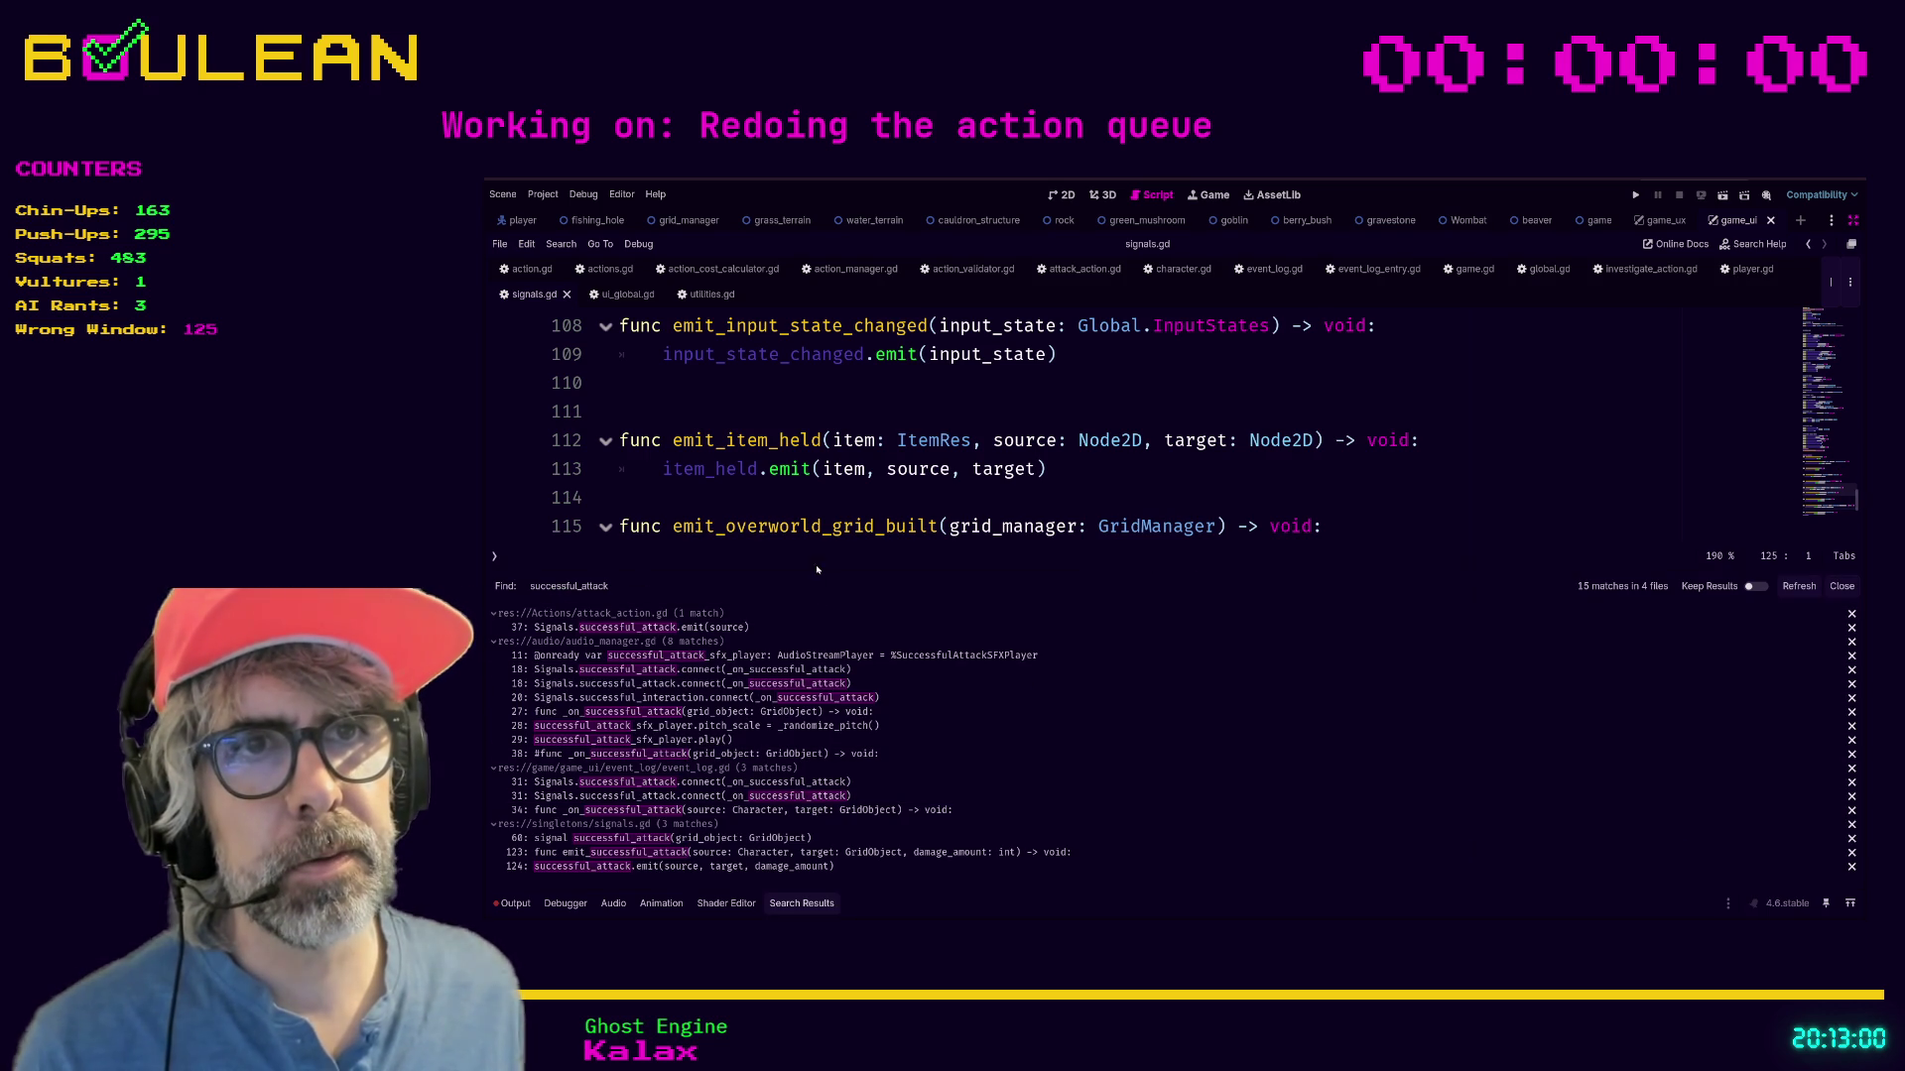
Open the attack_action.gd line 37 match and review normal_attack's successful_attack emit with source.
{"action": "left_click_drag", "start_coordinate": [813, 570], "coordinate": [813, 536]}
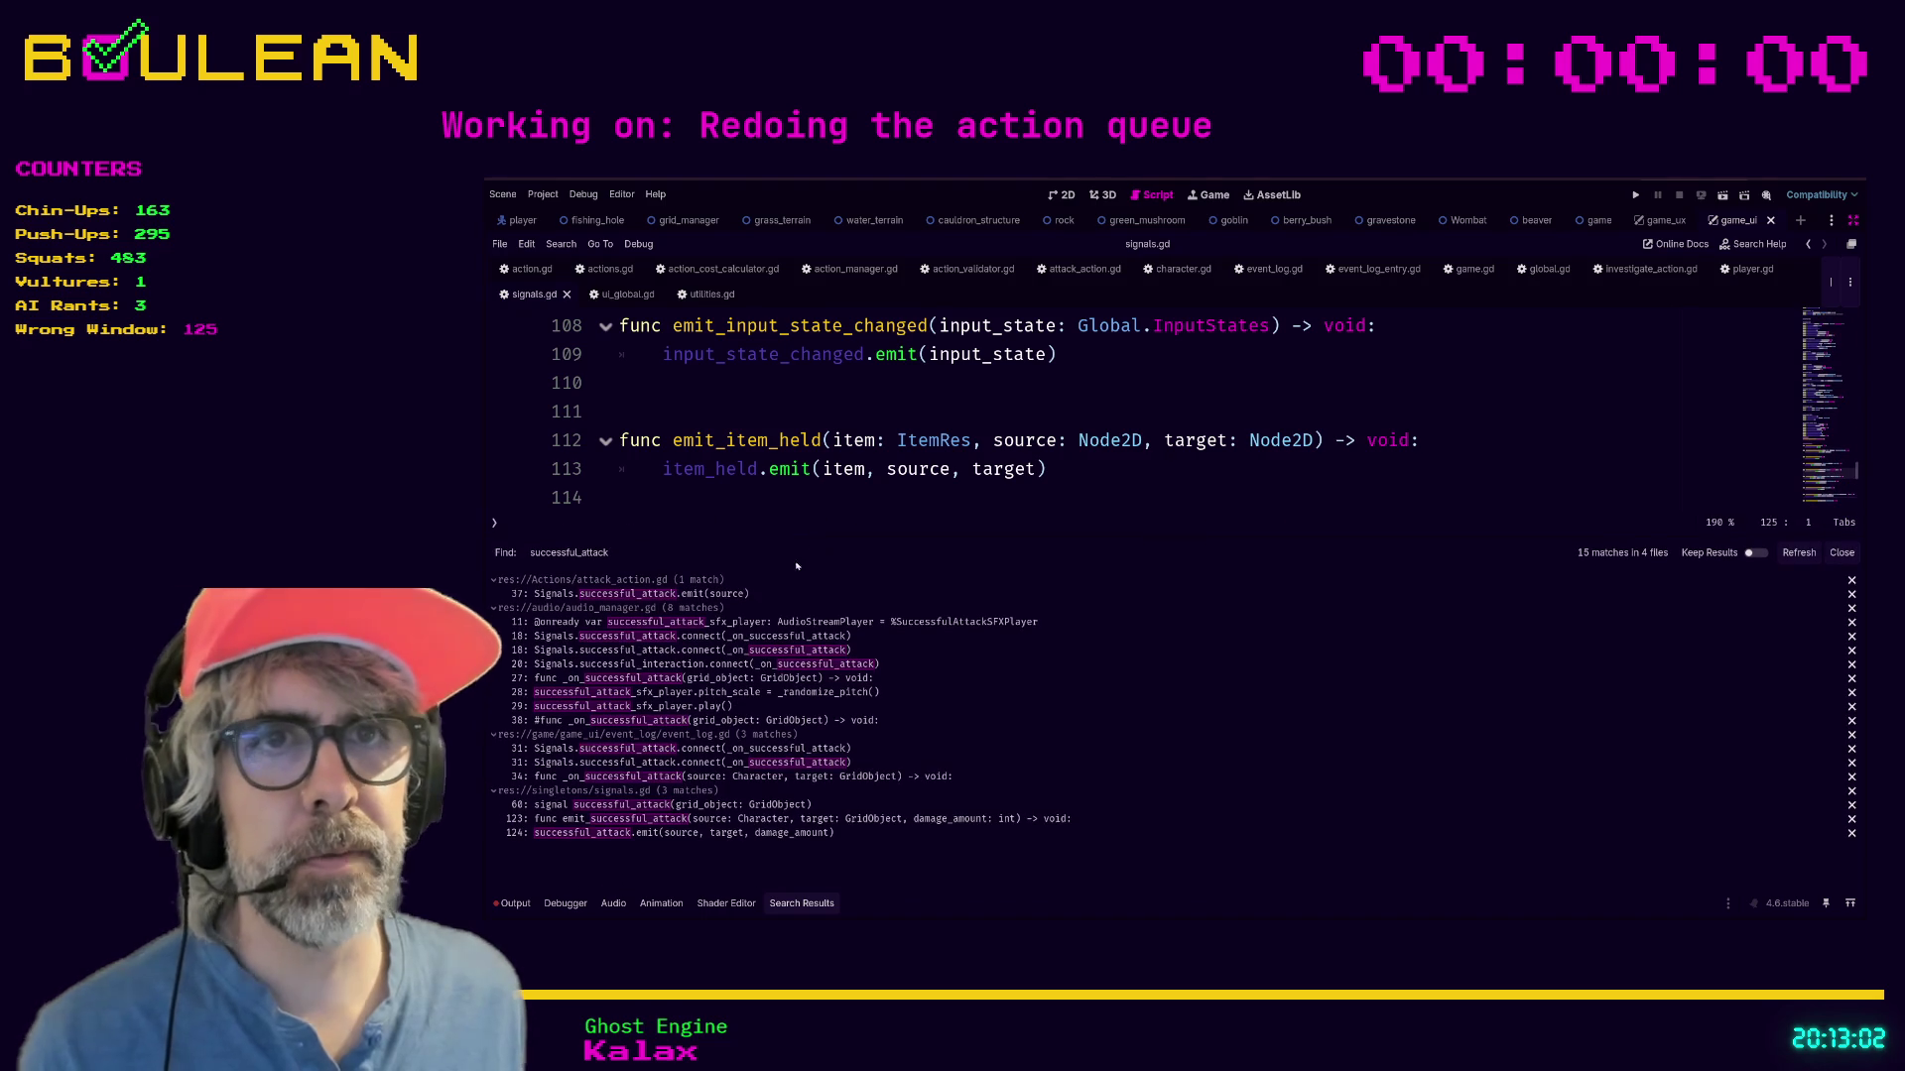
{"action": "left_click", "coordinate": [751, 595]}
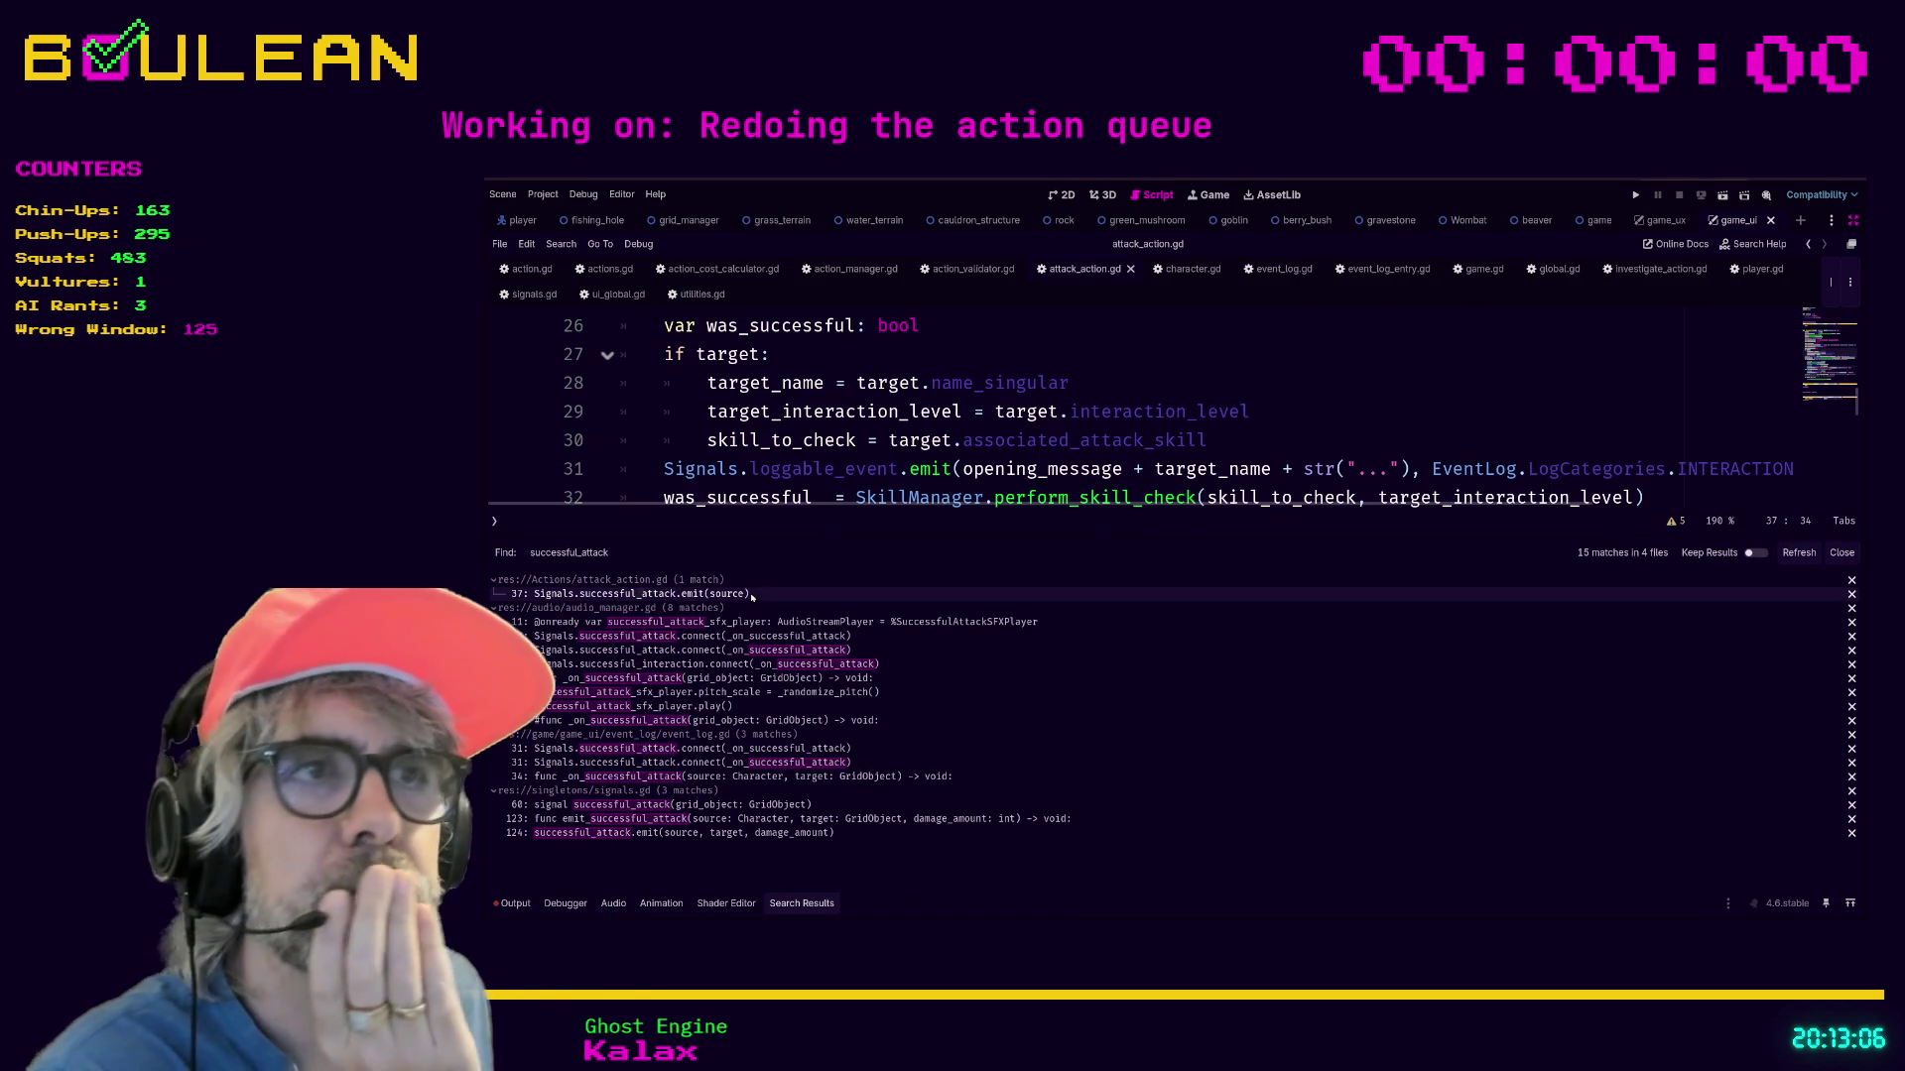
{"action": "mouse_move", "coordinate": [1175, 537]}
{"action": "left_mouse_down"}
{"action": "mouse_move", "coordinate": [1167, 661]}
{"action": "mouse_move", "coordinate": [1130, 682]}
{"action": "mouse_move", "coordinate": [1146, 731]}
{"action": "left_mouse_up"}
{"action": "scroll", "coordinate": [1174, 560], "scroll_direction": "down", "scroll_amount": 2}
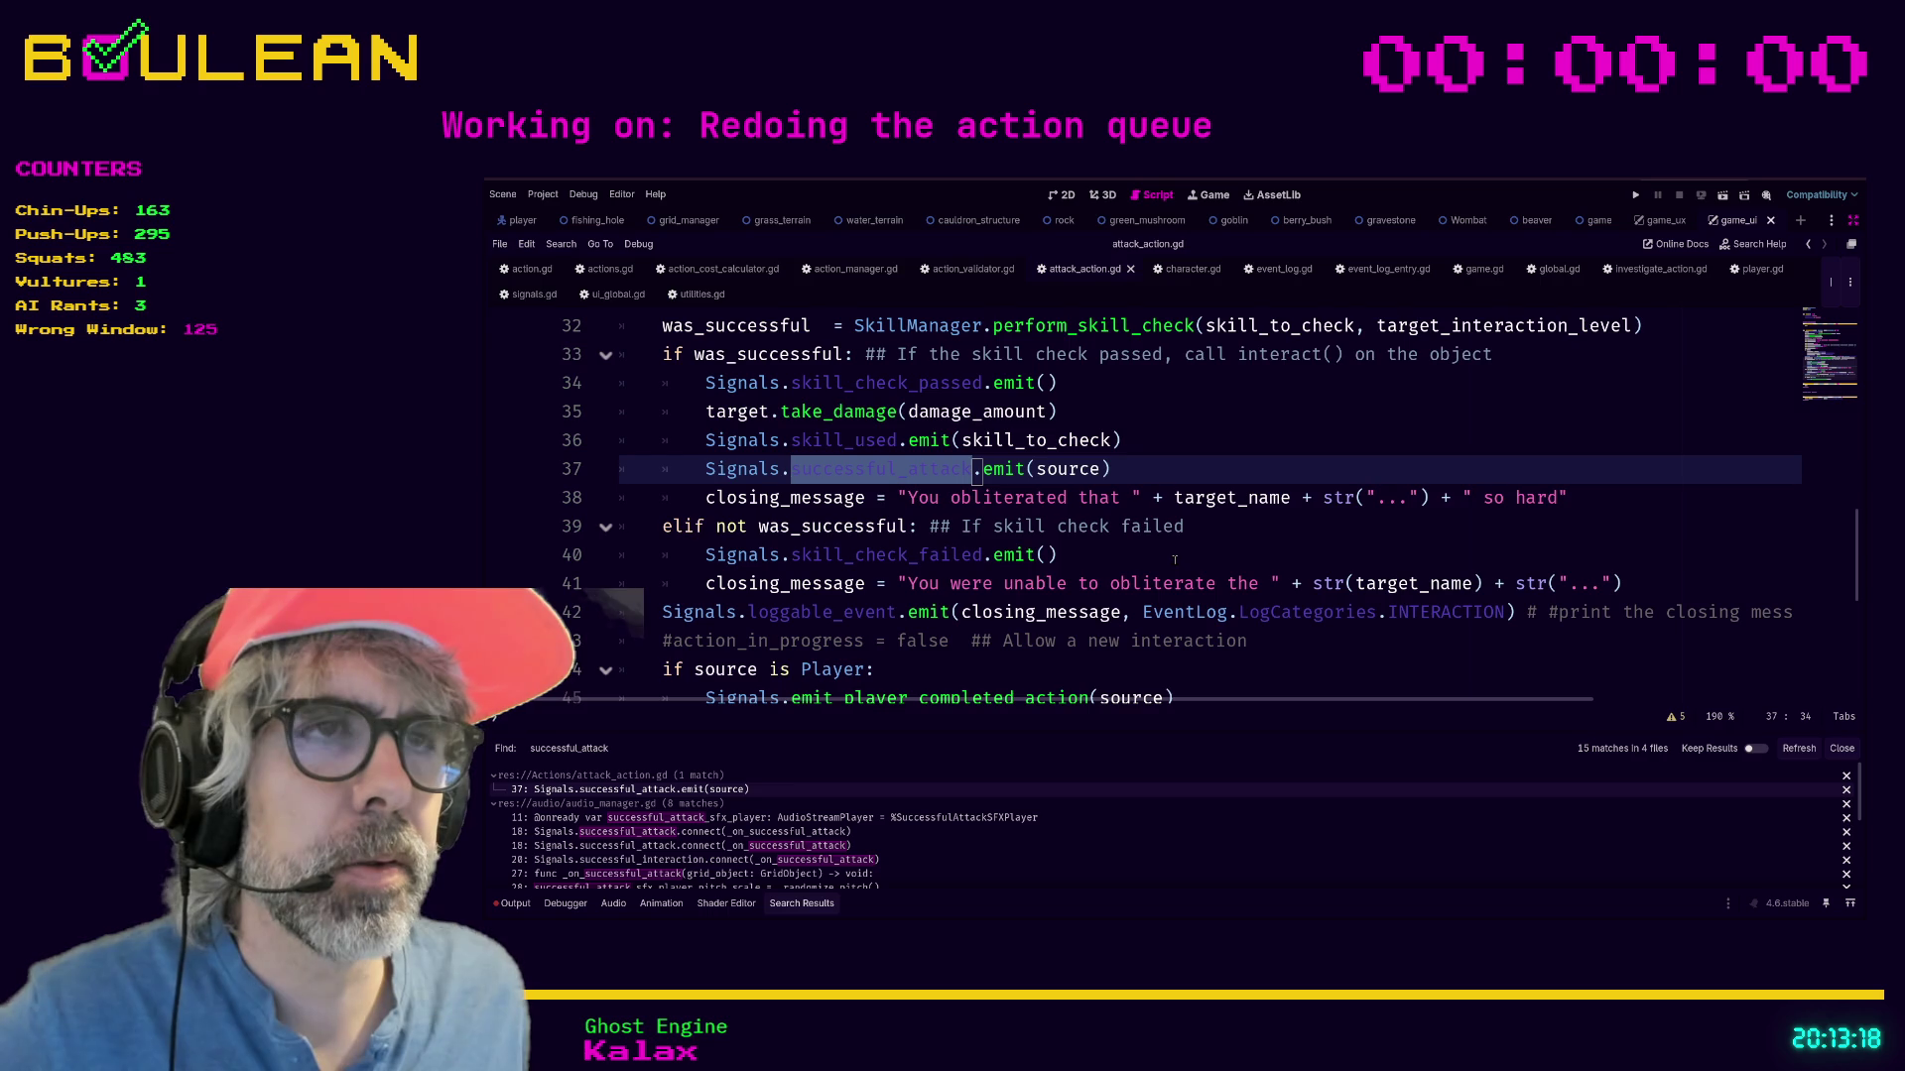
{"action": "scroll", "coordinate": [1170, 560], "scroll_direction": "up", "scroll_amount": 7}
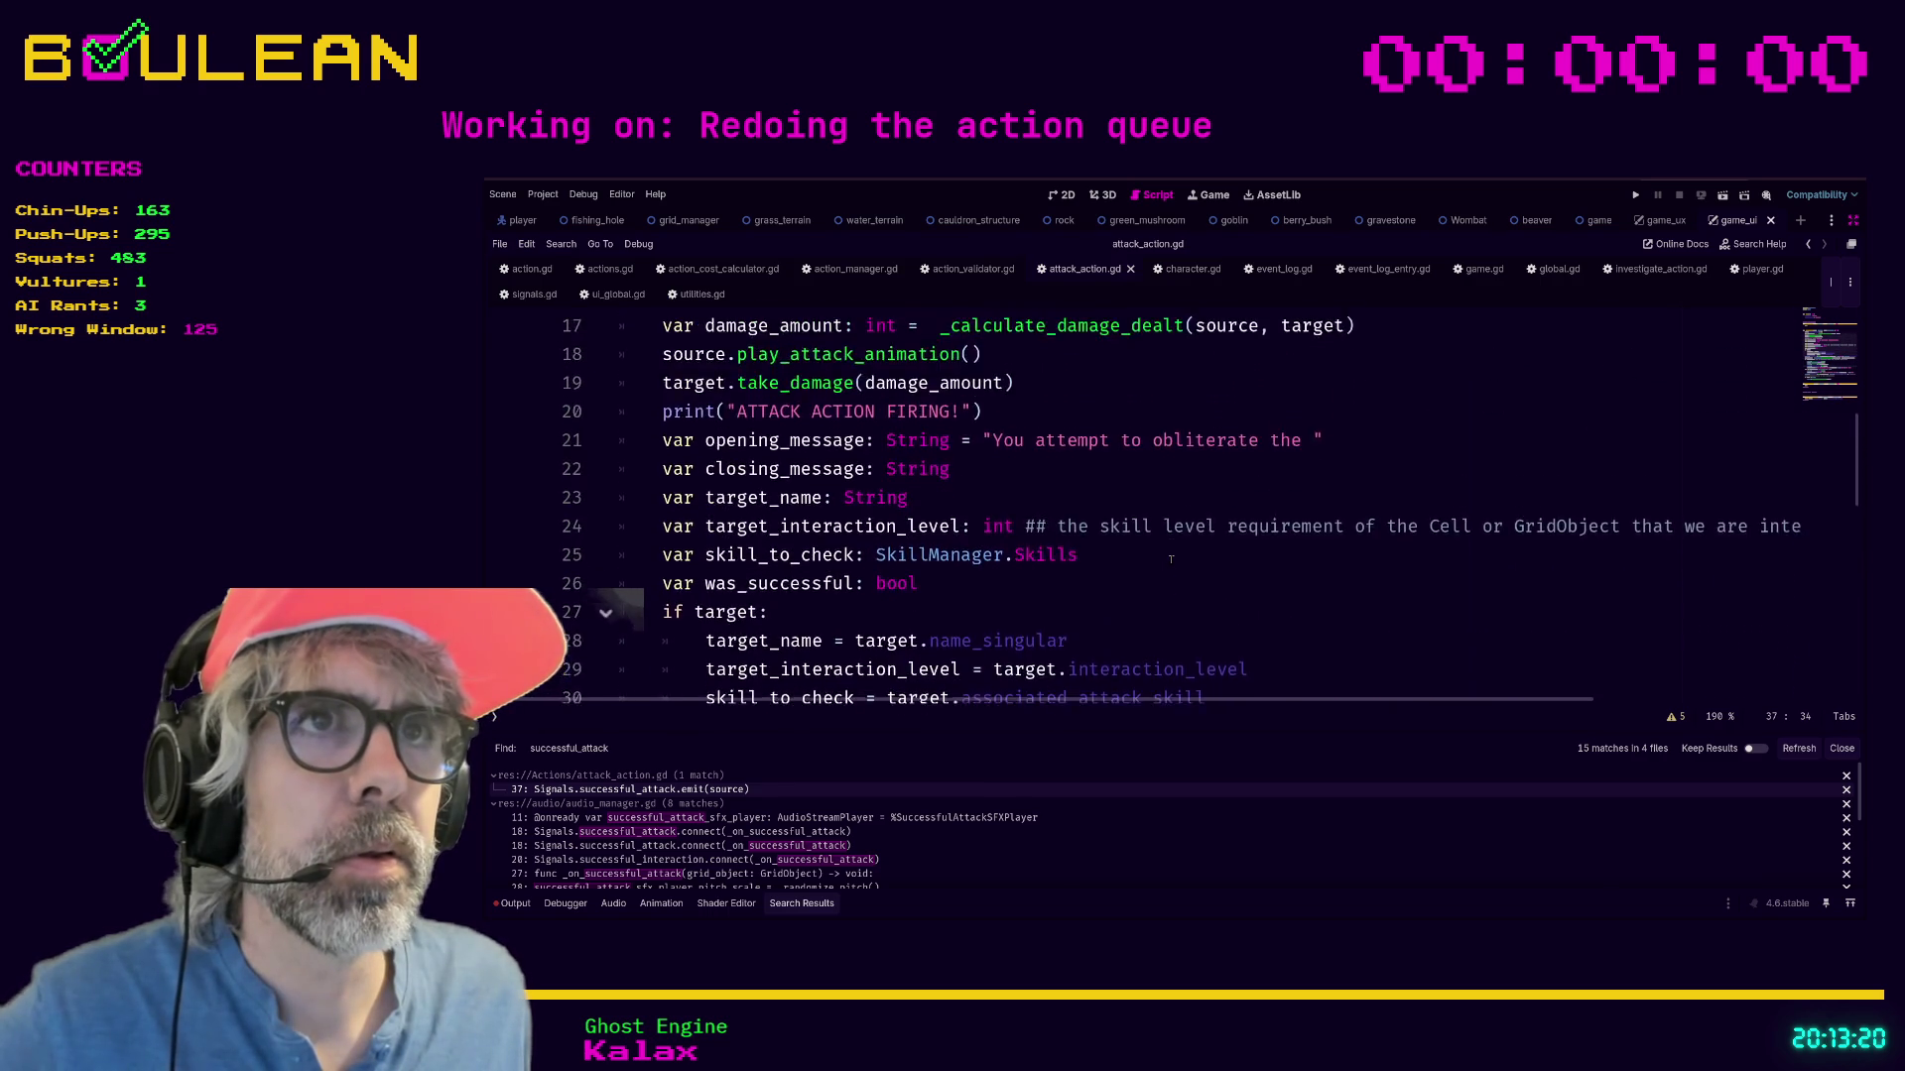
{"action": "scroll", "coordinate": [1010, 493], "scroll_direction": "down", "scroll_amount": 7}
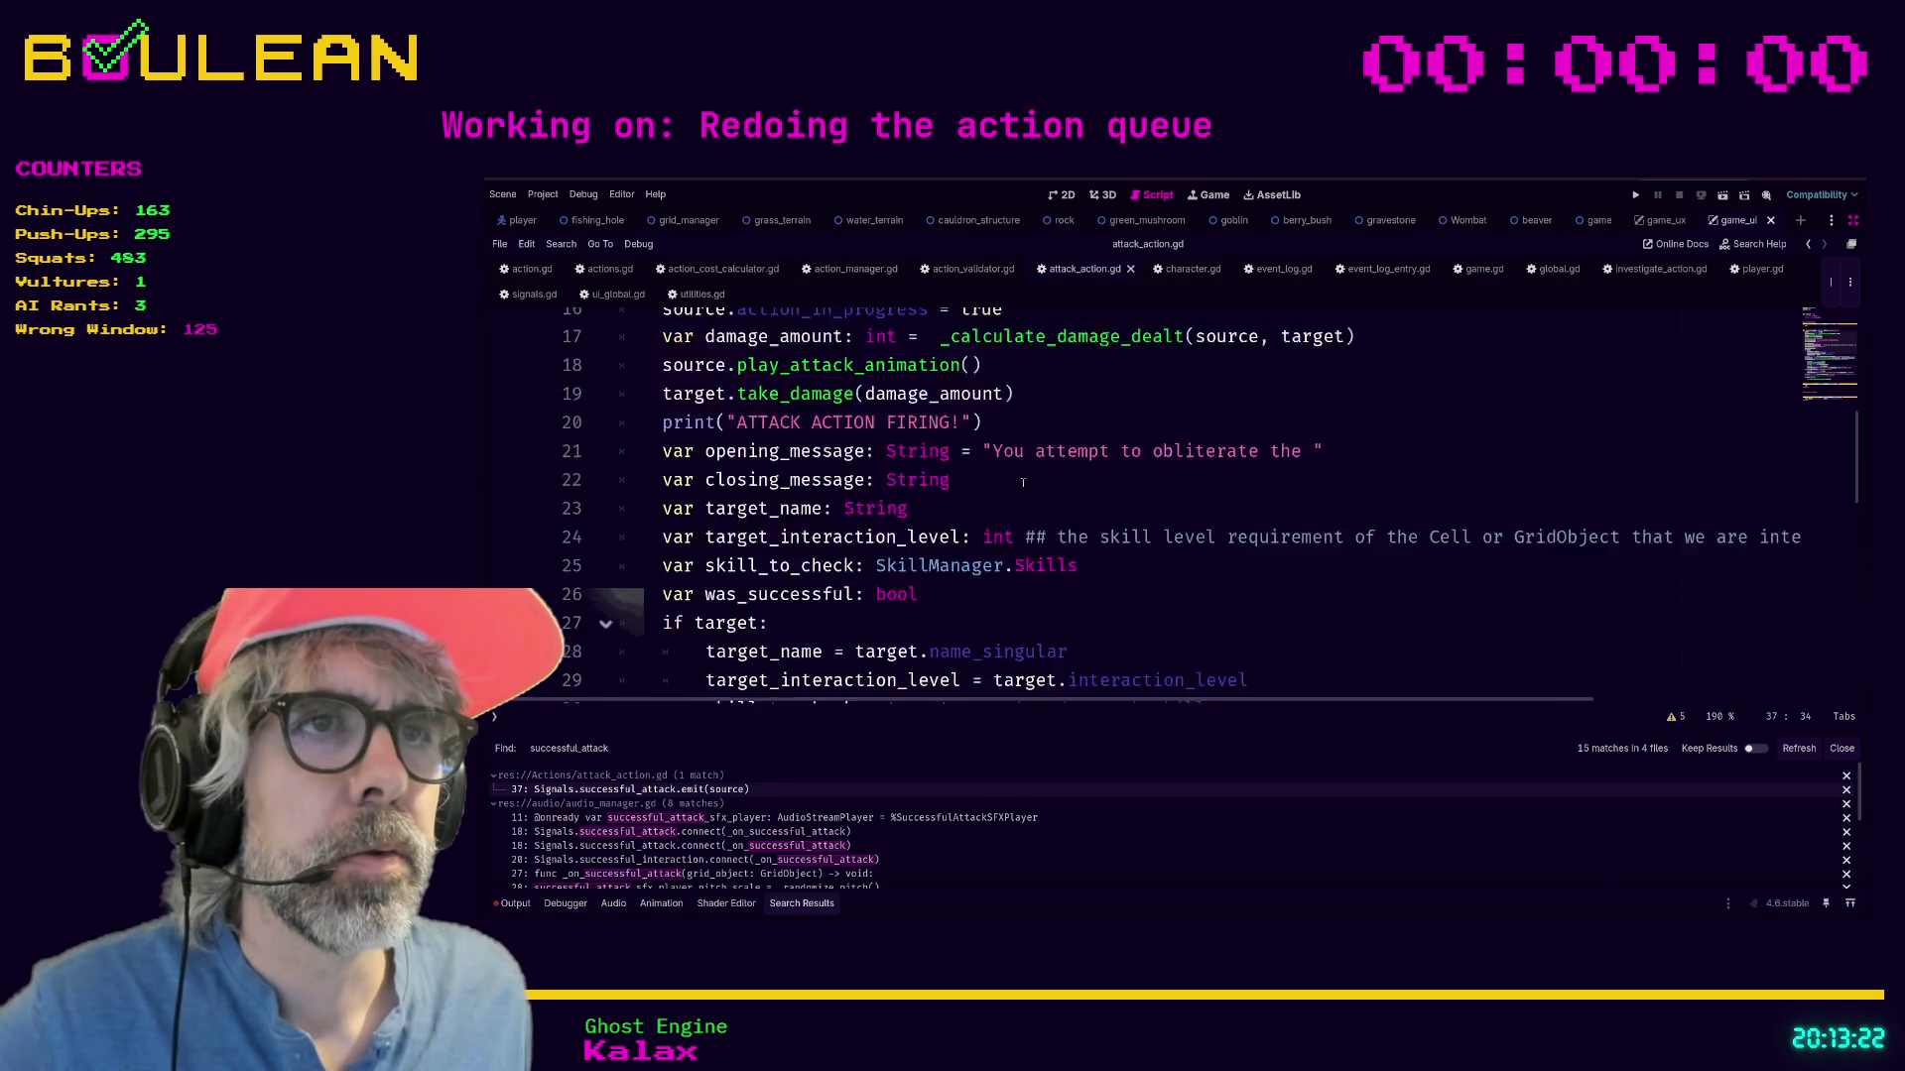
{"action": "scroll", "coordinate": [1077, 519], "scroll_direction": "up", "scroll_amount": 1}
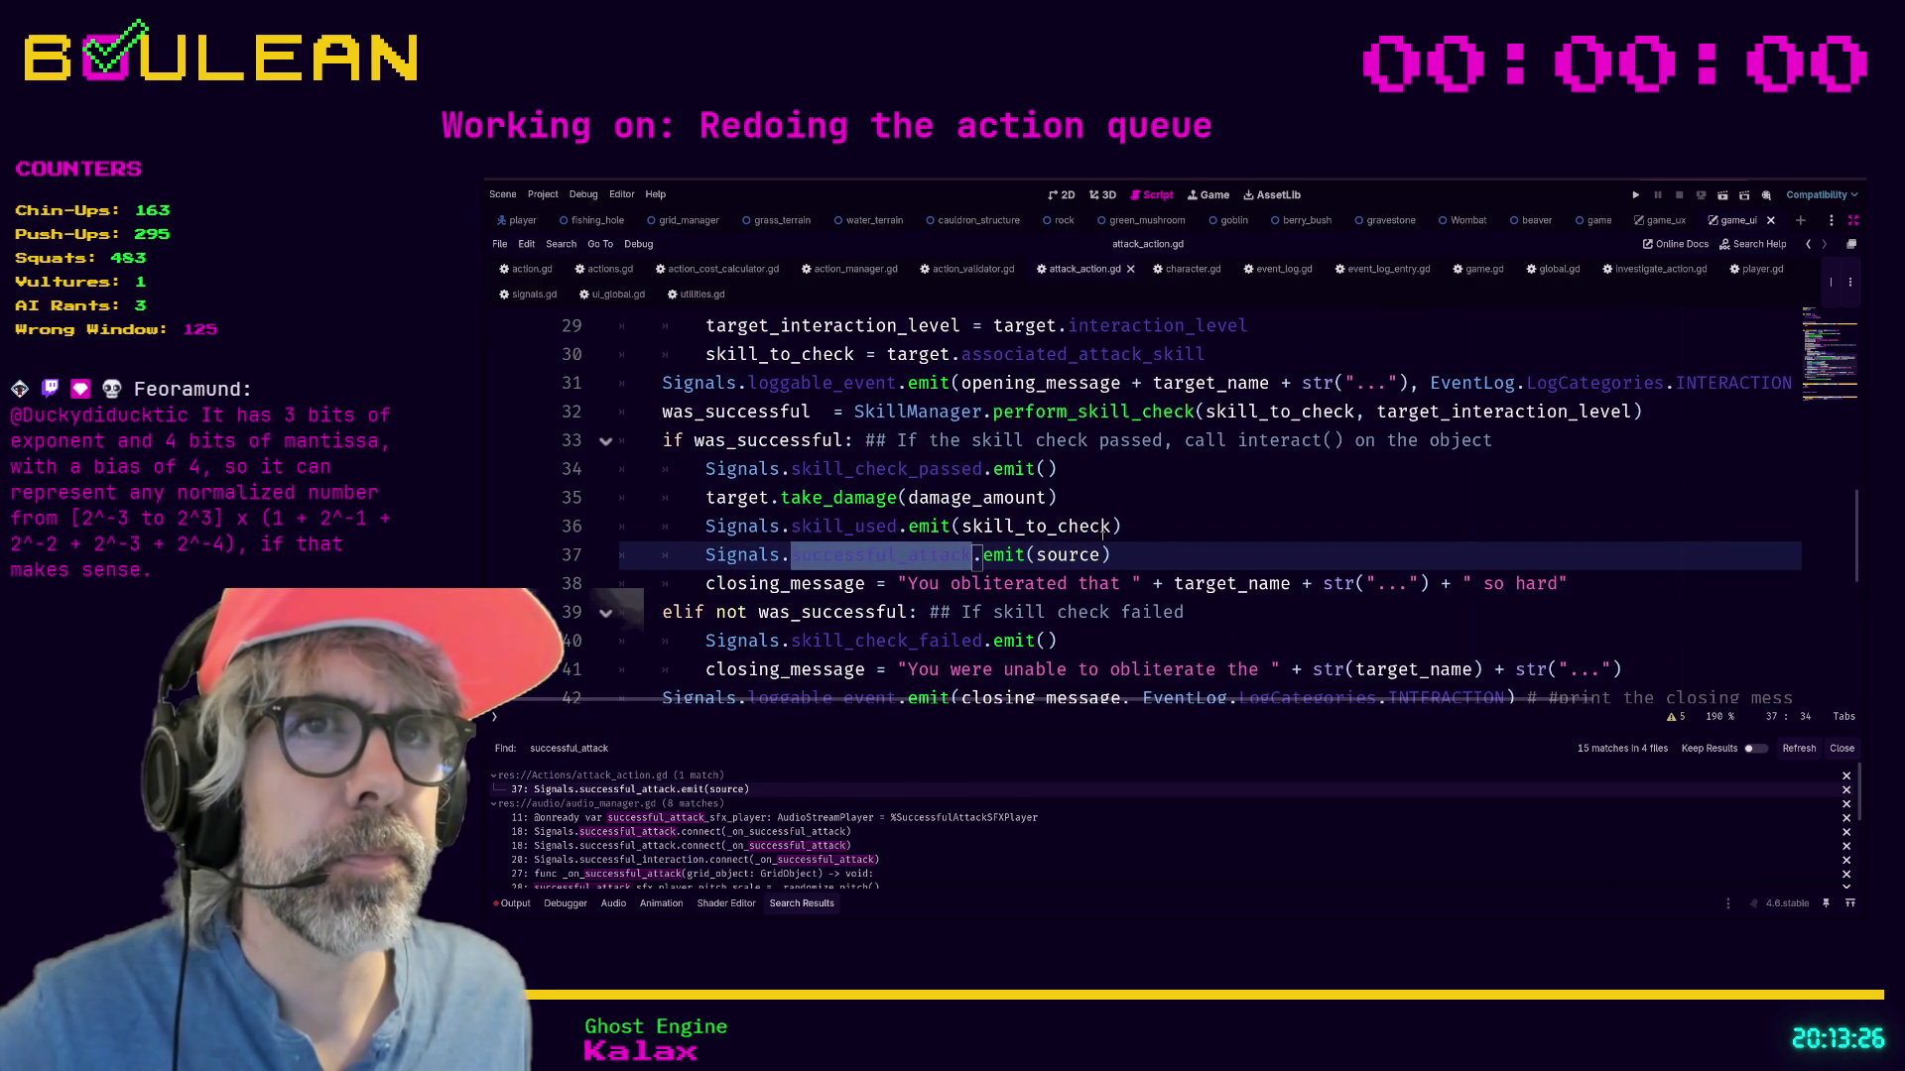
{"action": "scroll", "coordinate": [1104, 531], "scroll_direction": "up", "scroll_amount": 3}
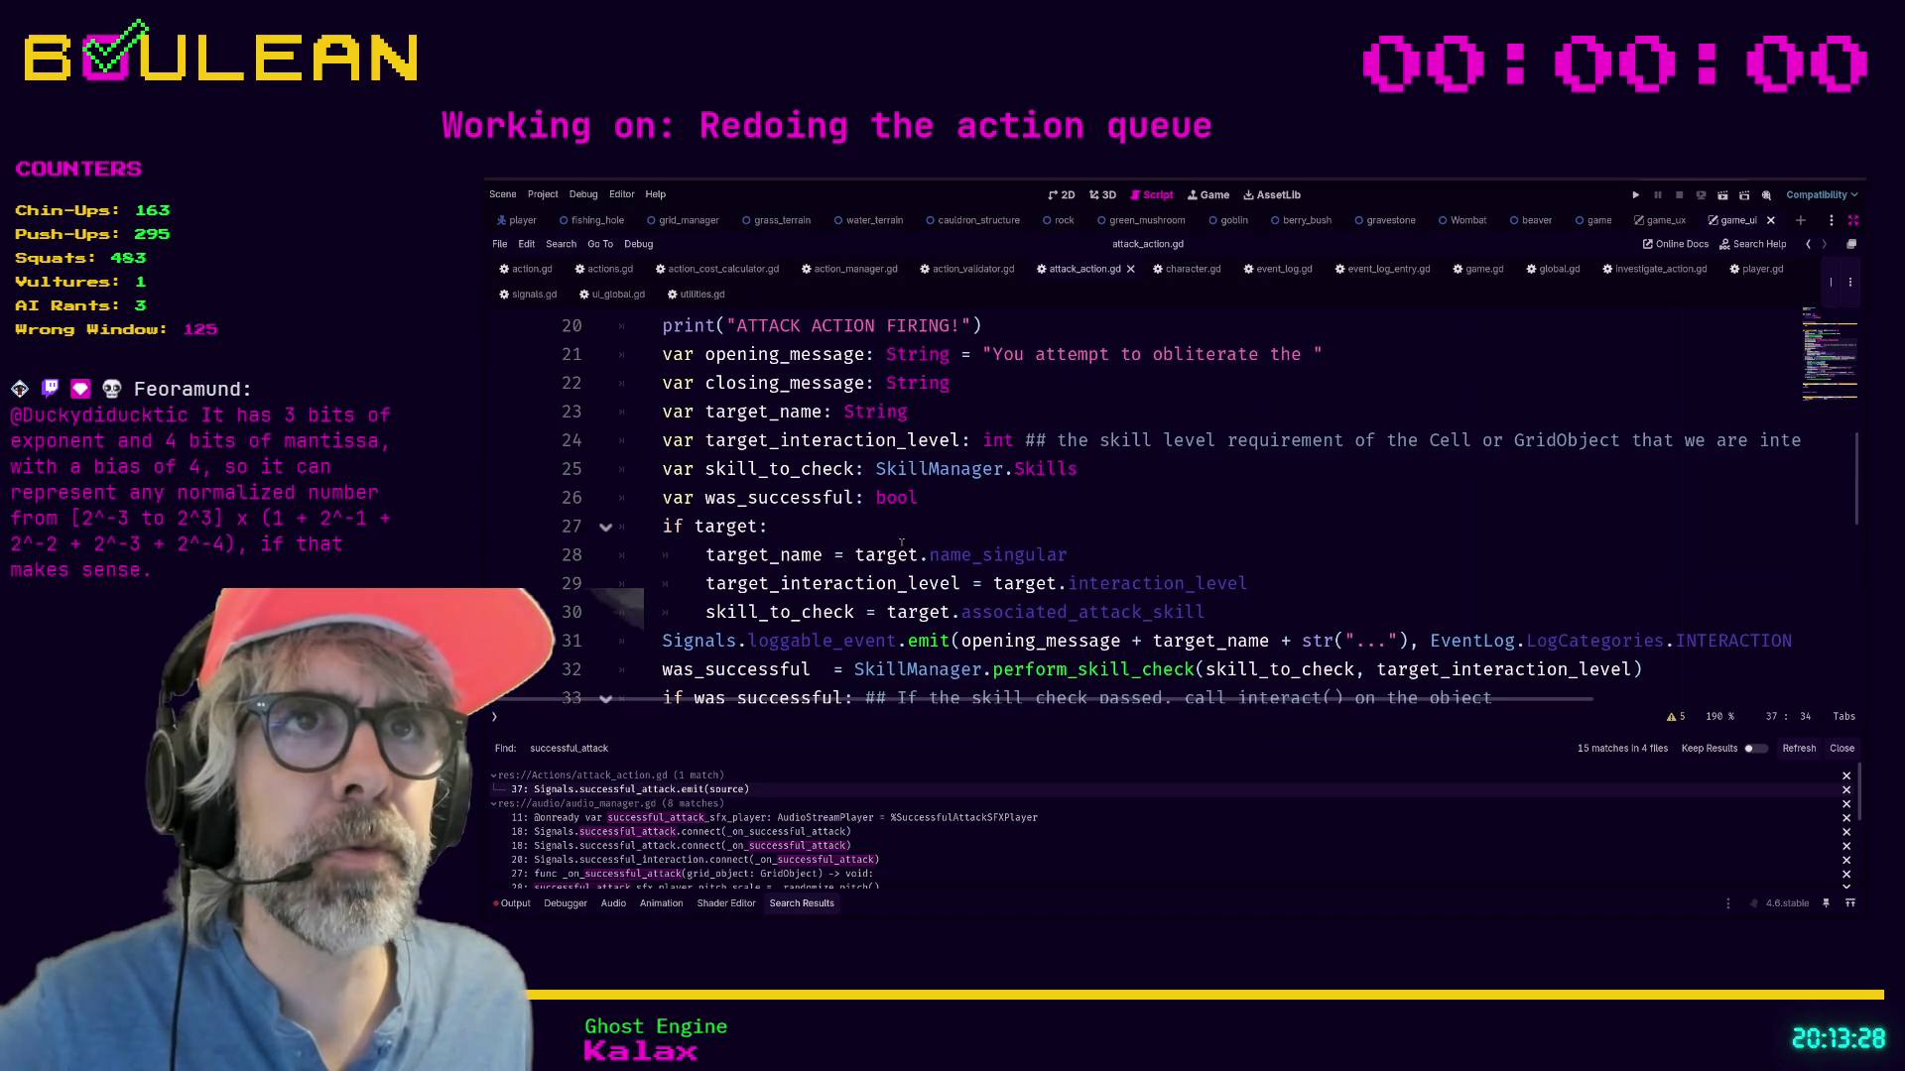
{"action": "scroll", "coordinate": [1018, 503], "scroll_direction": "up", "scroll_amount": 1}
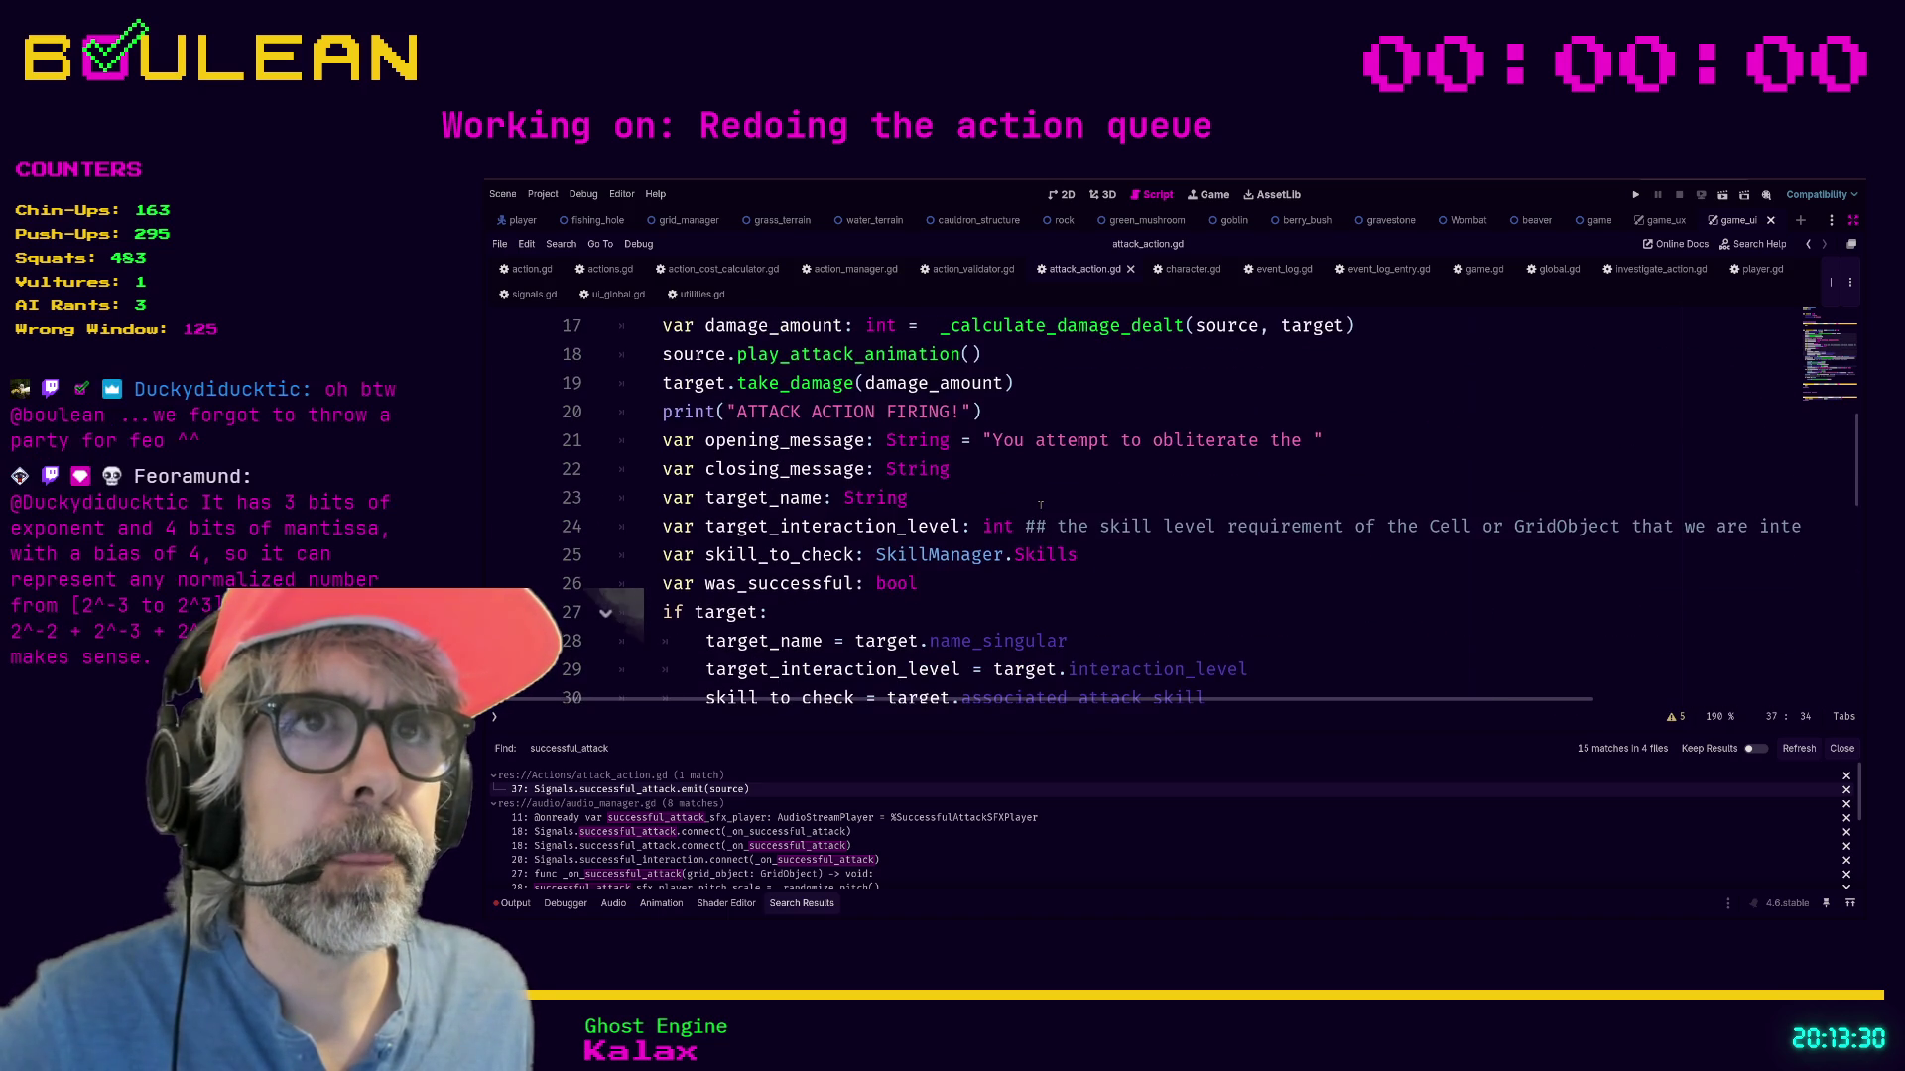
{"action": "scroll", "coordinate": [1040, 505], "scroll_direction": "up", "scroll_amount": 2}
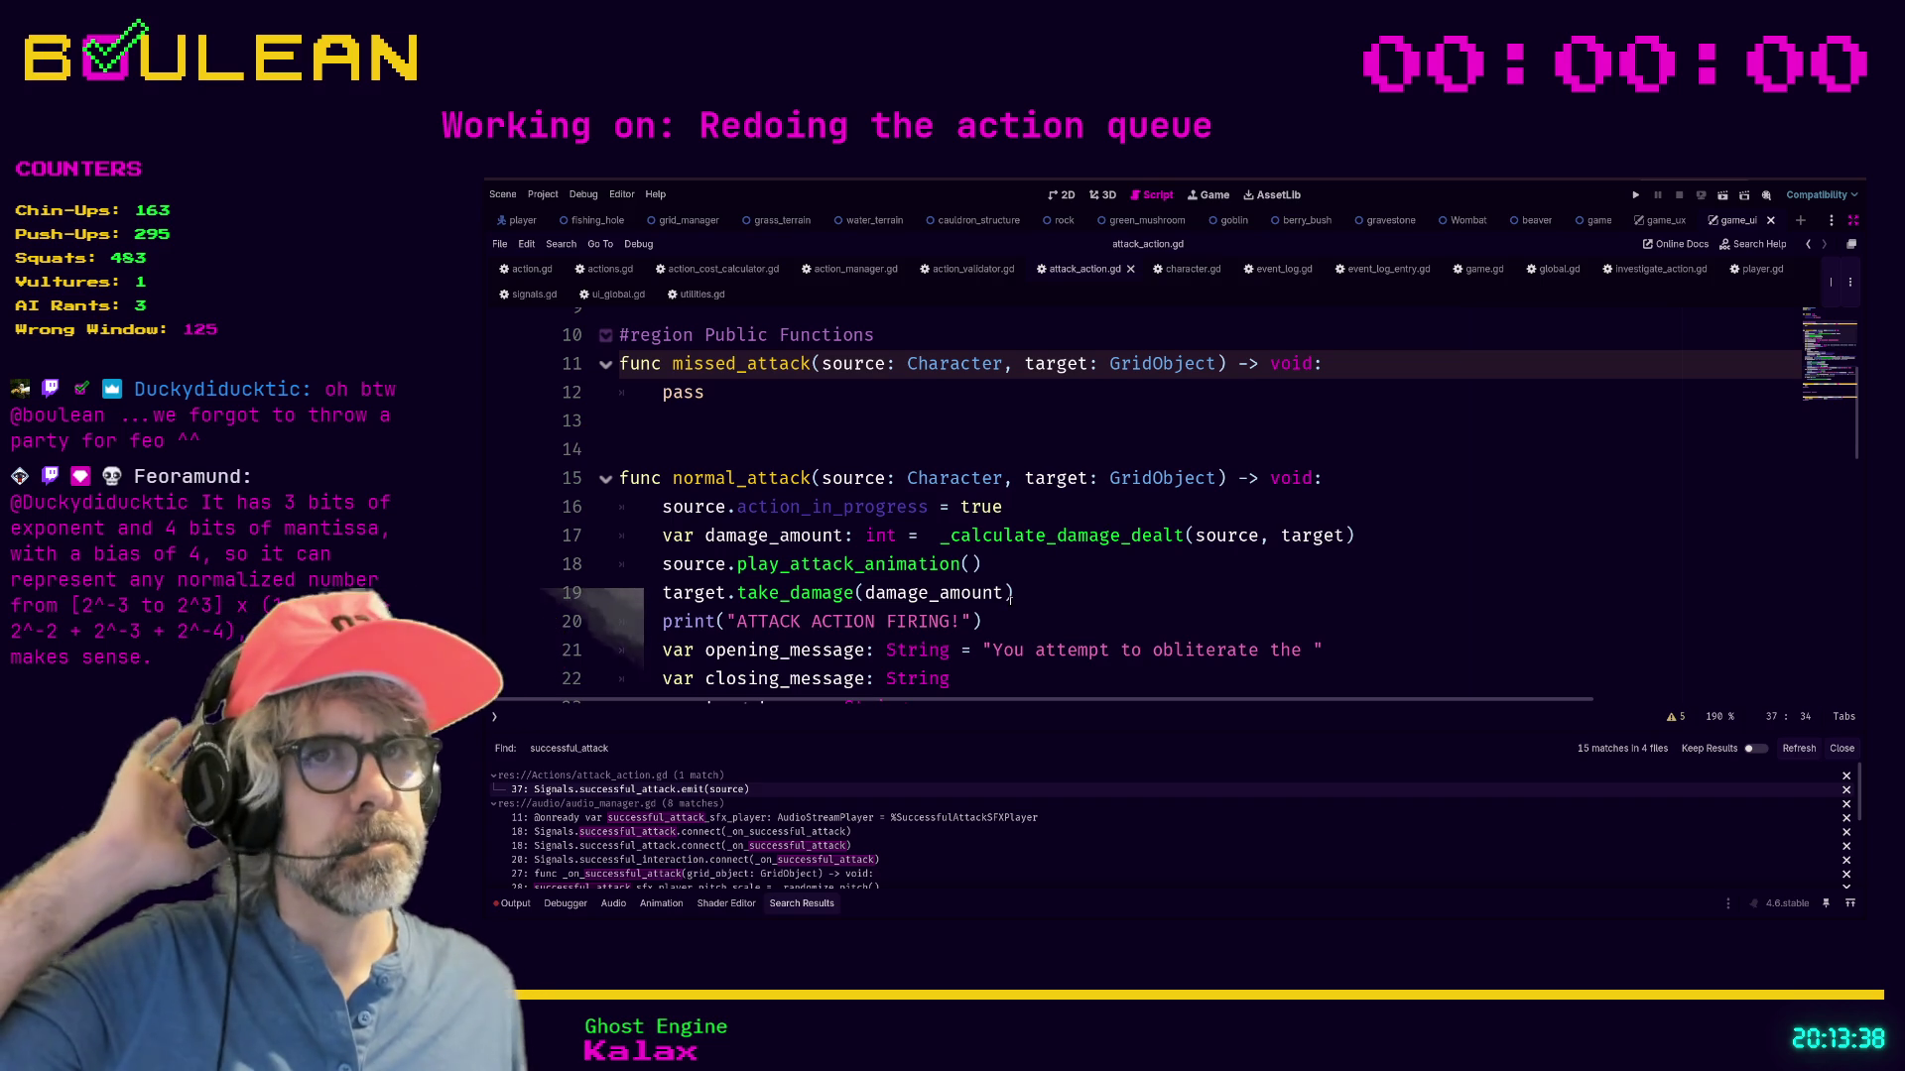
{"action": "scroll", "coordinate": [1010, 594], "scroll_direction": "down", "scroll_amount": 4}
{"action": "scroll", "coordinate": [982, 562], "scroll_direction": "down", "scroll_amount": 1}
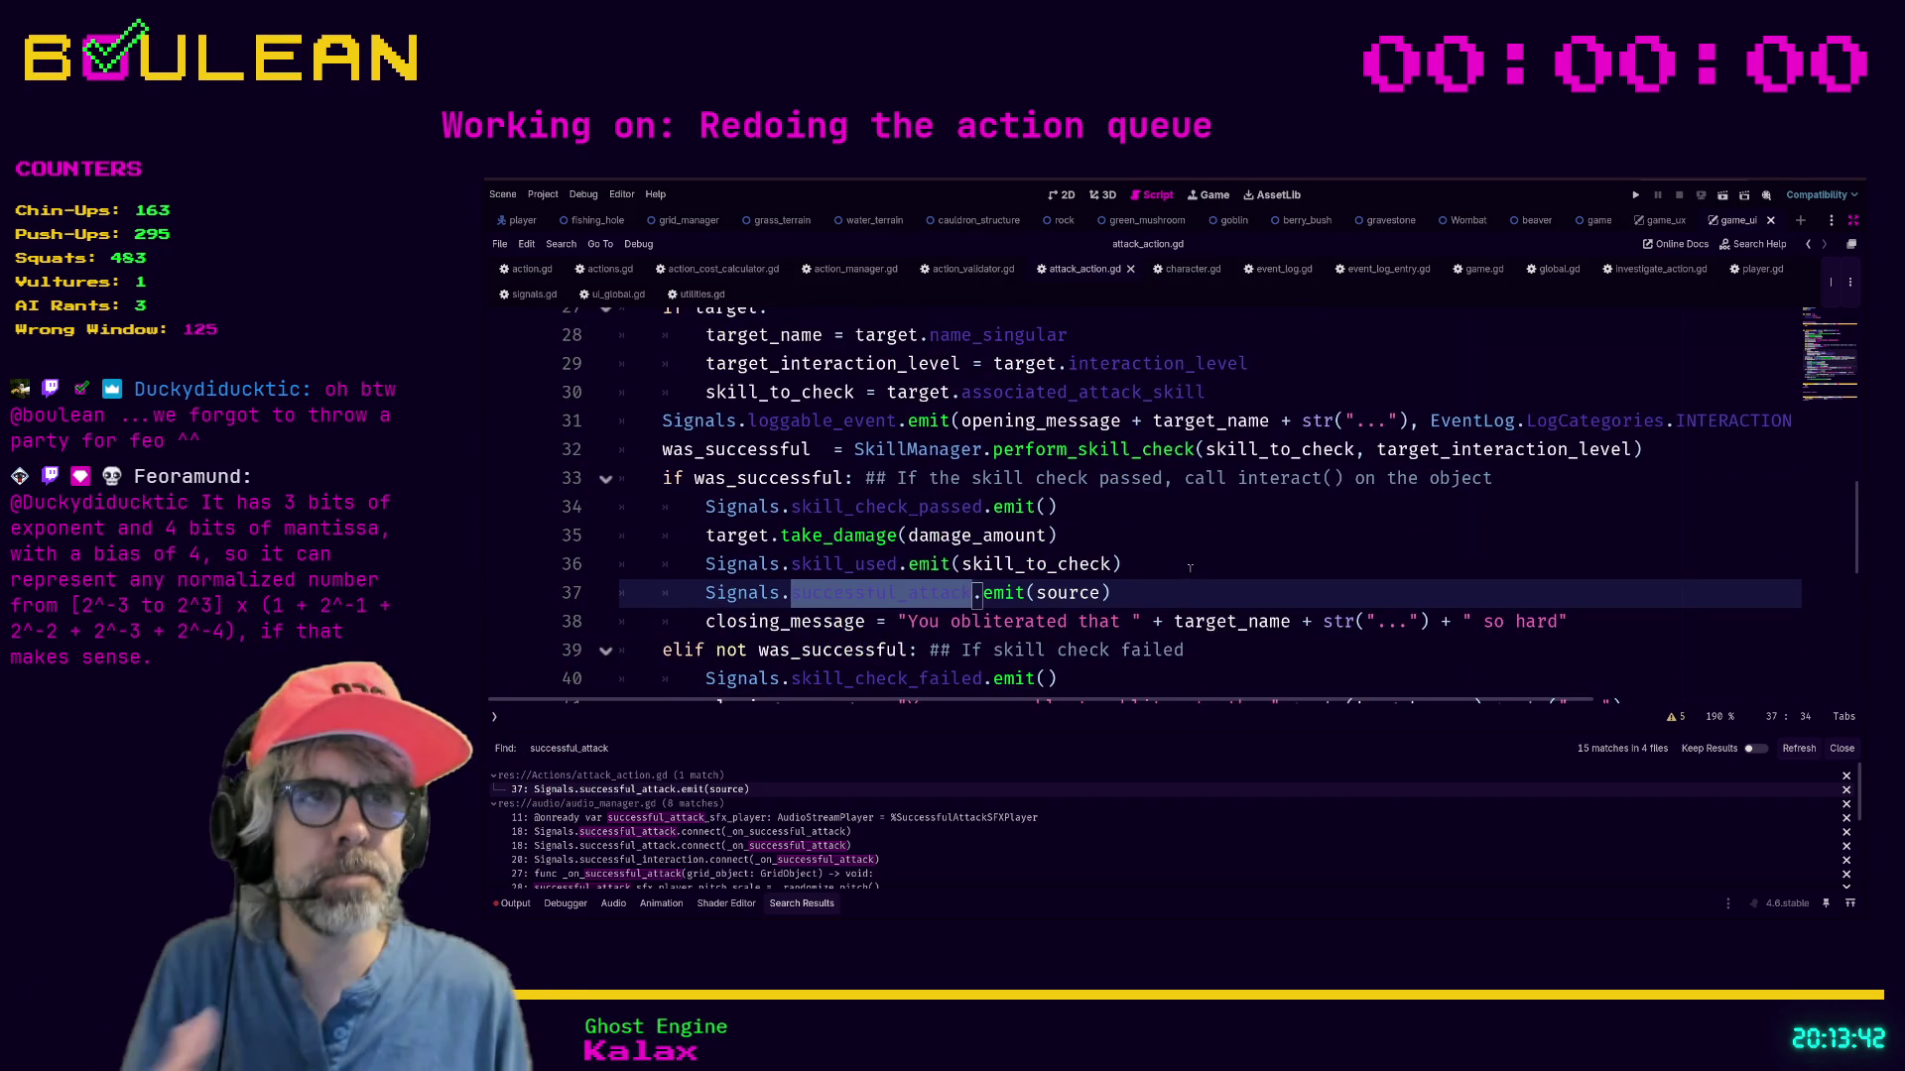
{"action": "scroll", "coordinate": [1141, 575], "scroll_direction": "up", "scroll_amount": 1}
{"action": "left_click_drag", "start_coordinate": [1116, 612], "coordinate": [1099, 600]}
Comment out the old emit on line 37 and add Signals.emit_successful_attack(source, target, damage_amount) below.
{"action": "left_click", "coordinate": [1104, 613]}
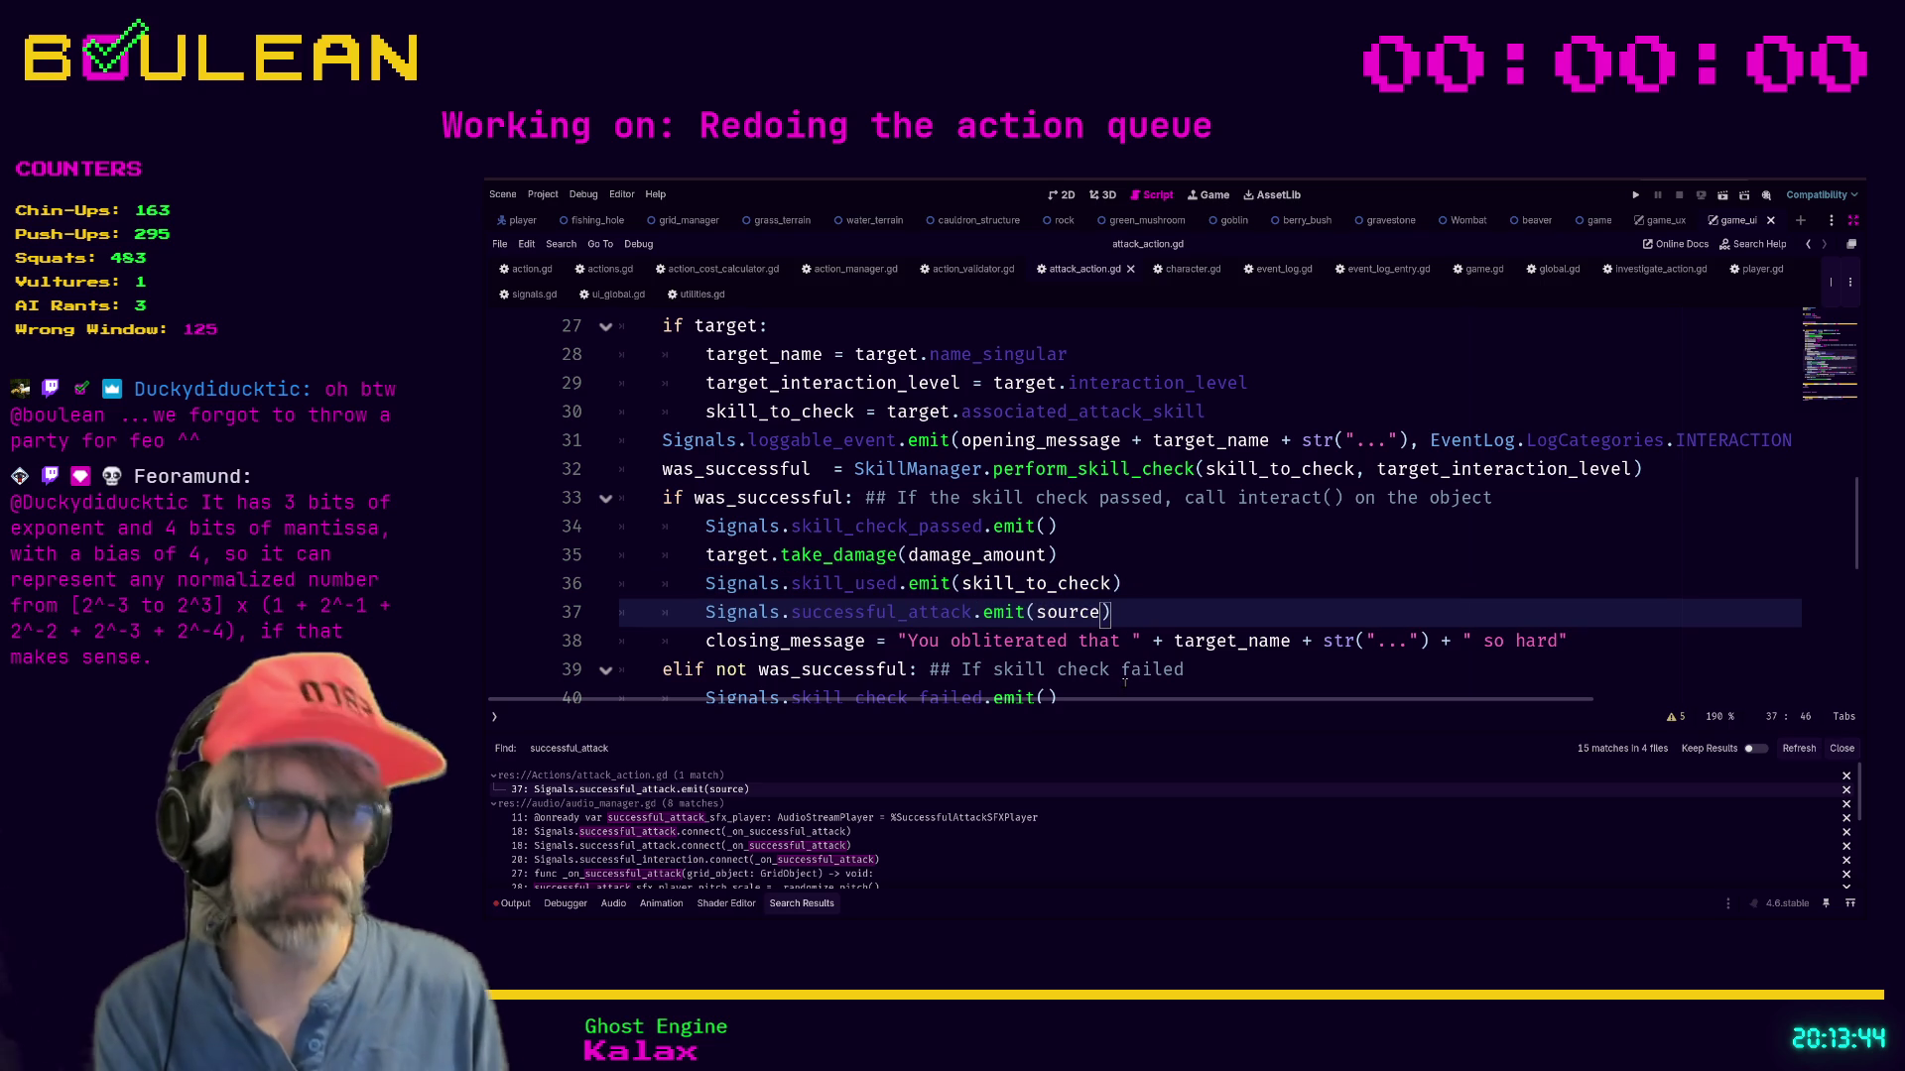
{"action": "type", "text": ",target"}
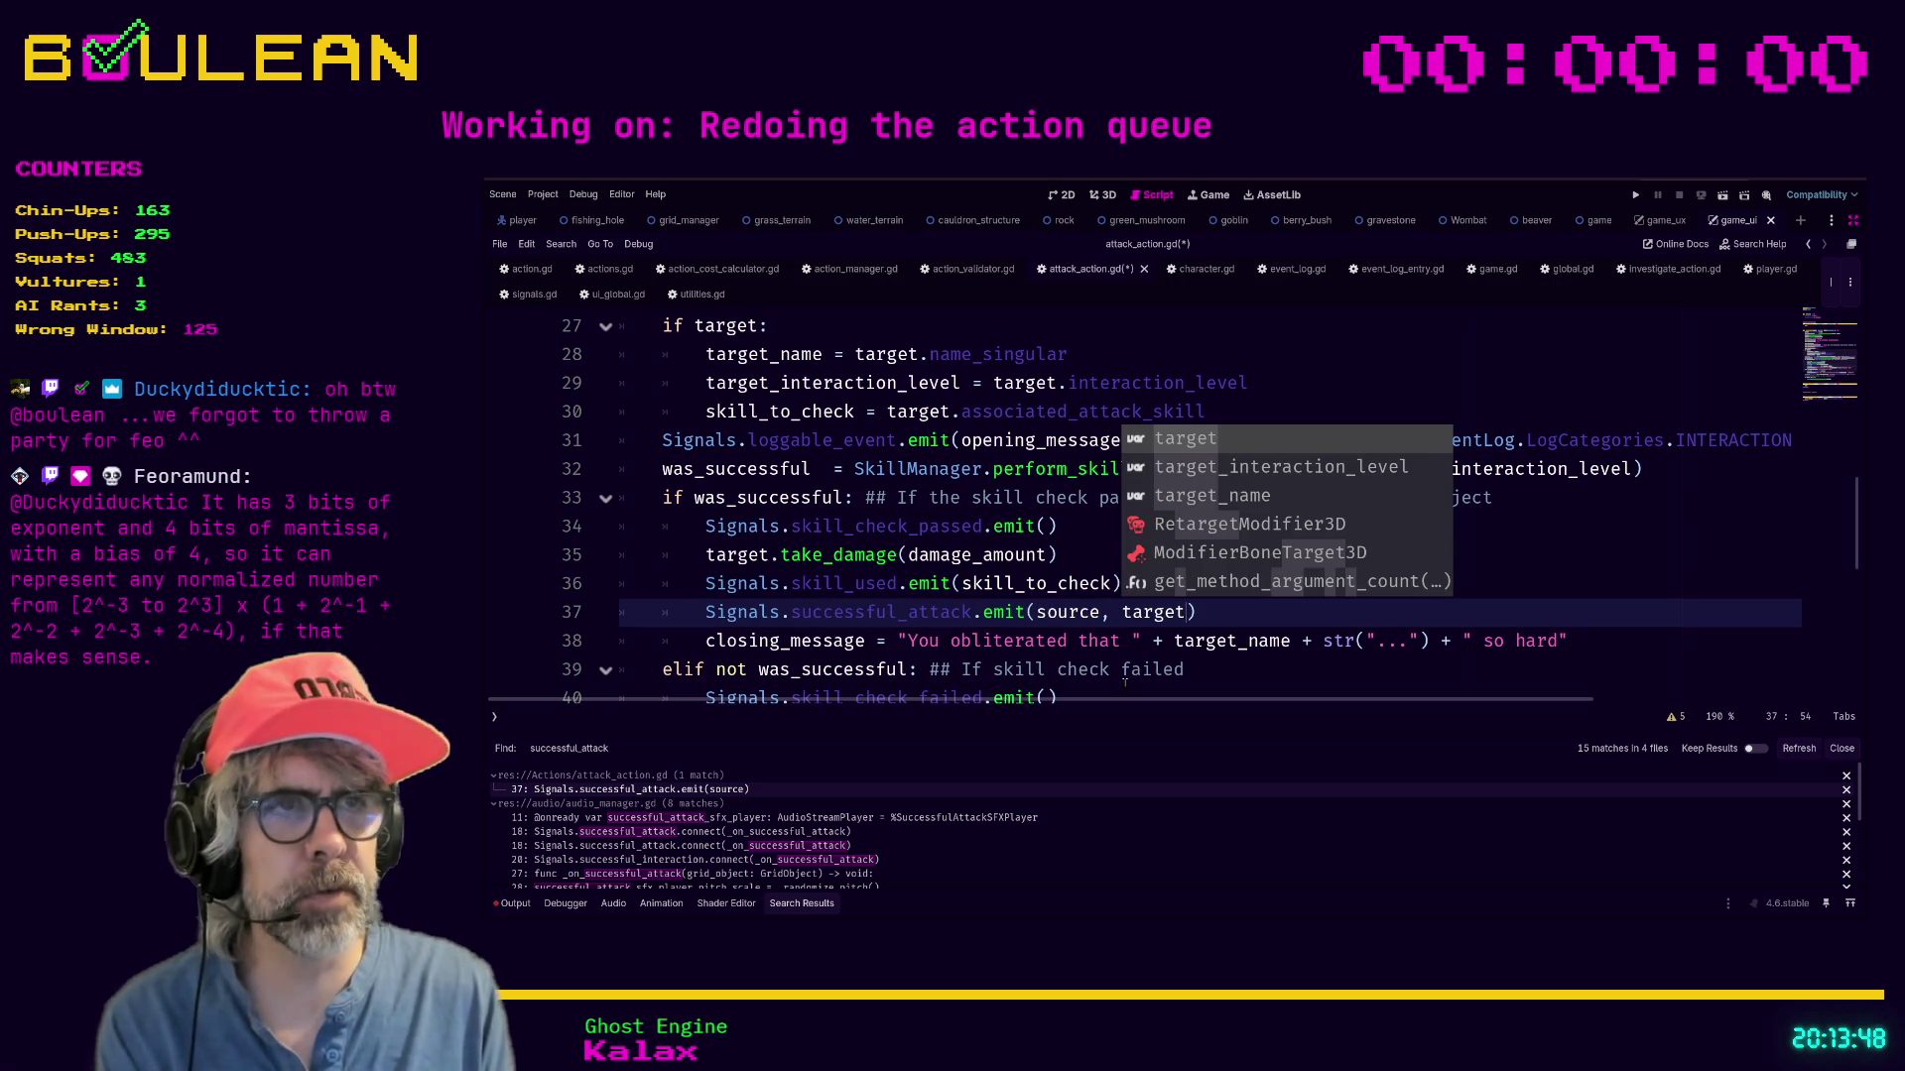
{"action": "key", "text": "End"}
{"action": "key", "text": "ctrl+k"}
{"action": "key", "text": "Return"}
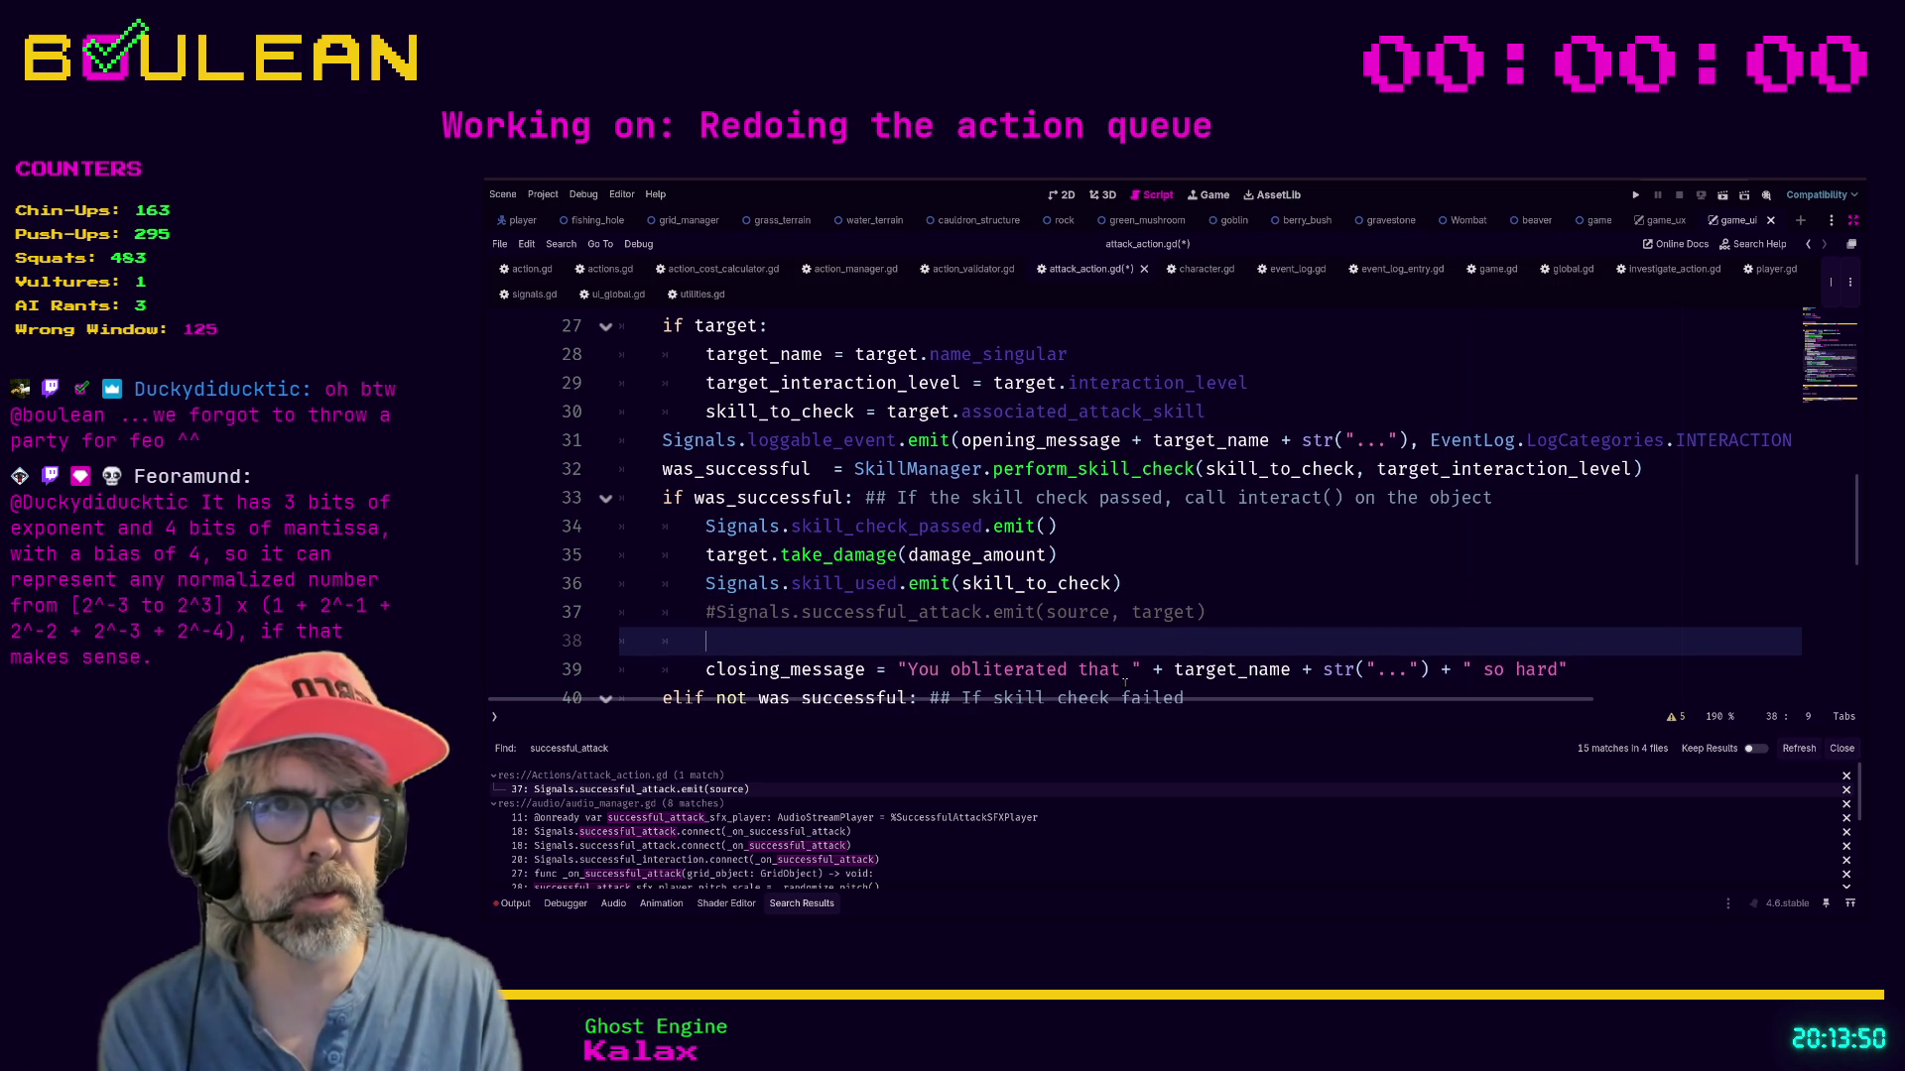
{"action": "type", "text": "Signals.emi"}
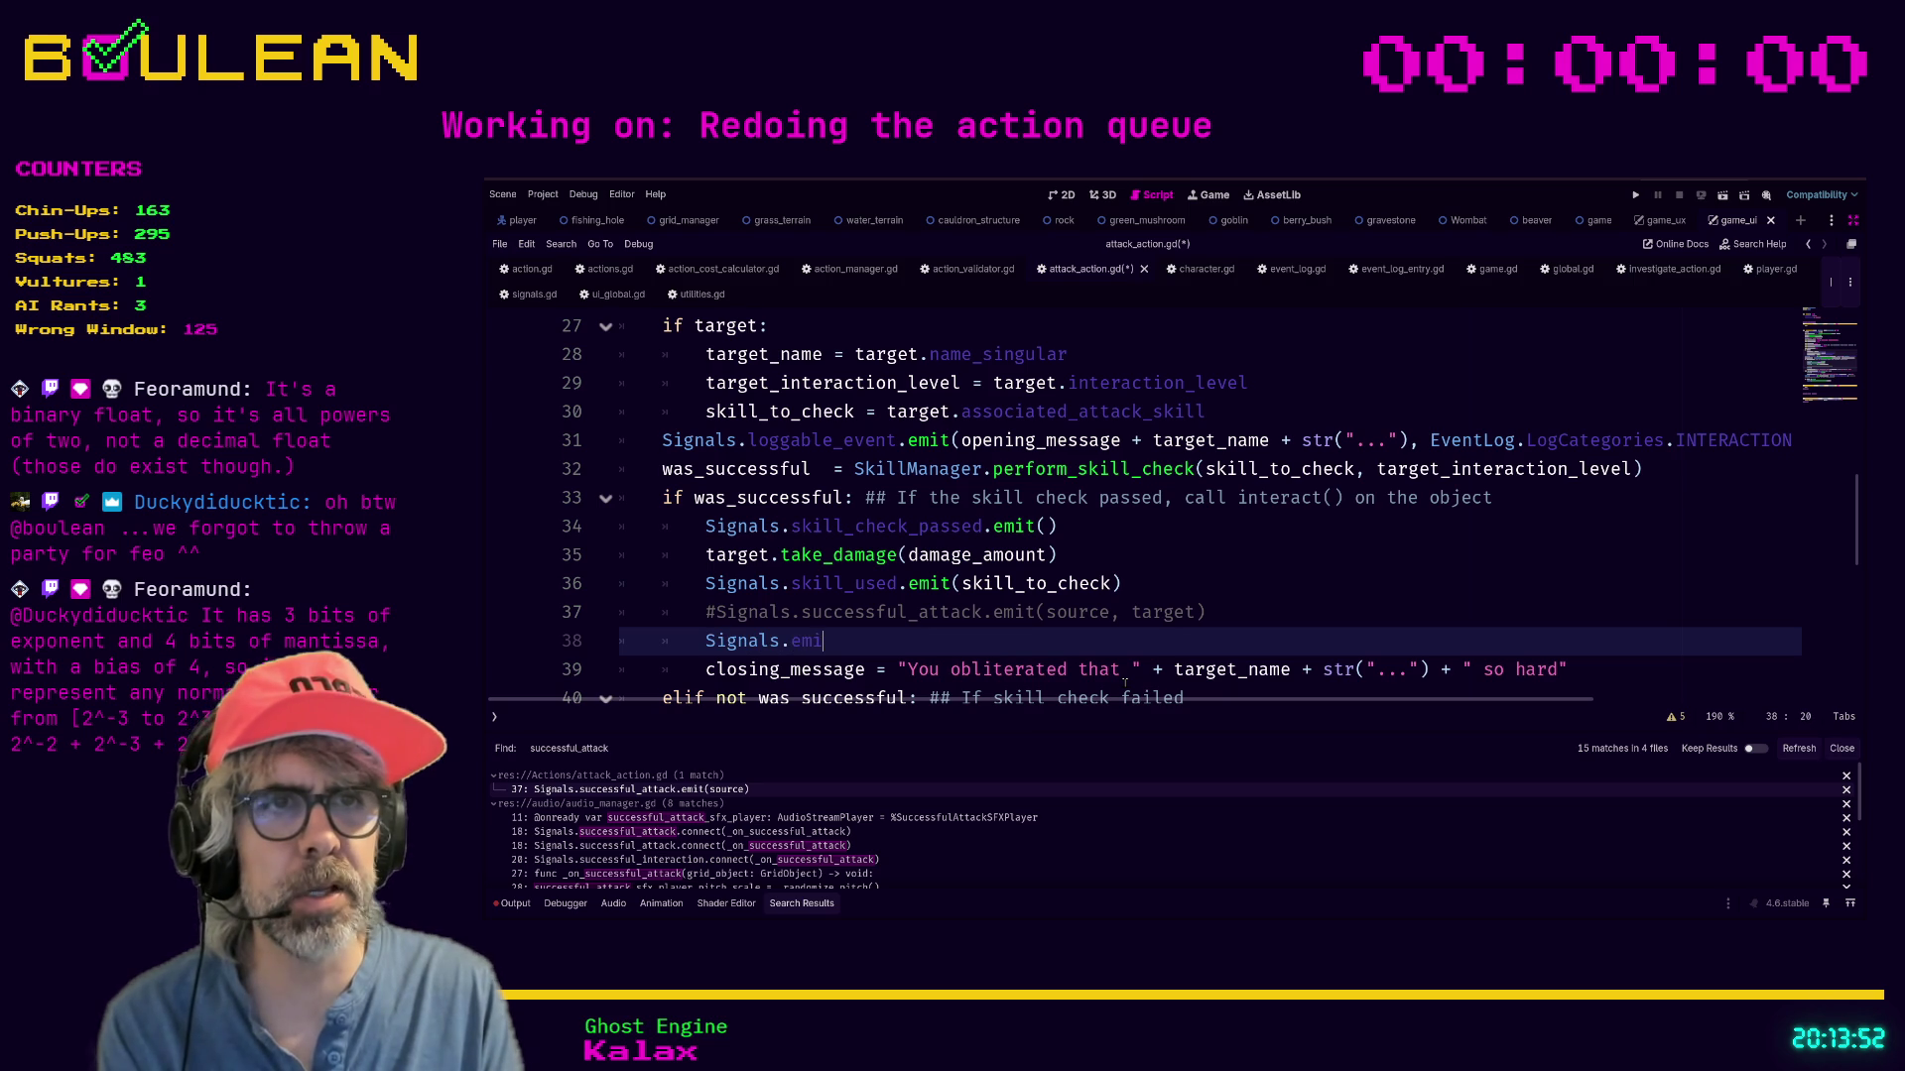
{"action": "type", "text": "t_su"}
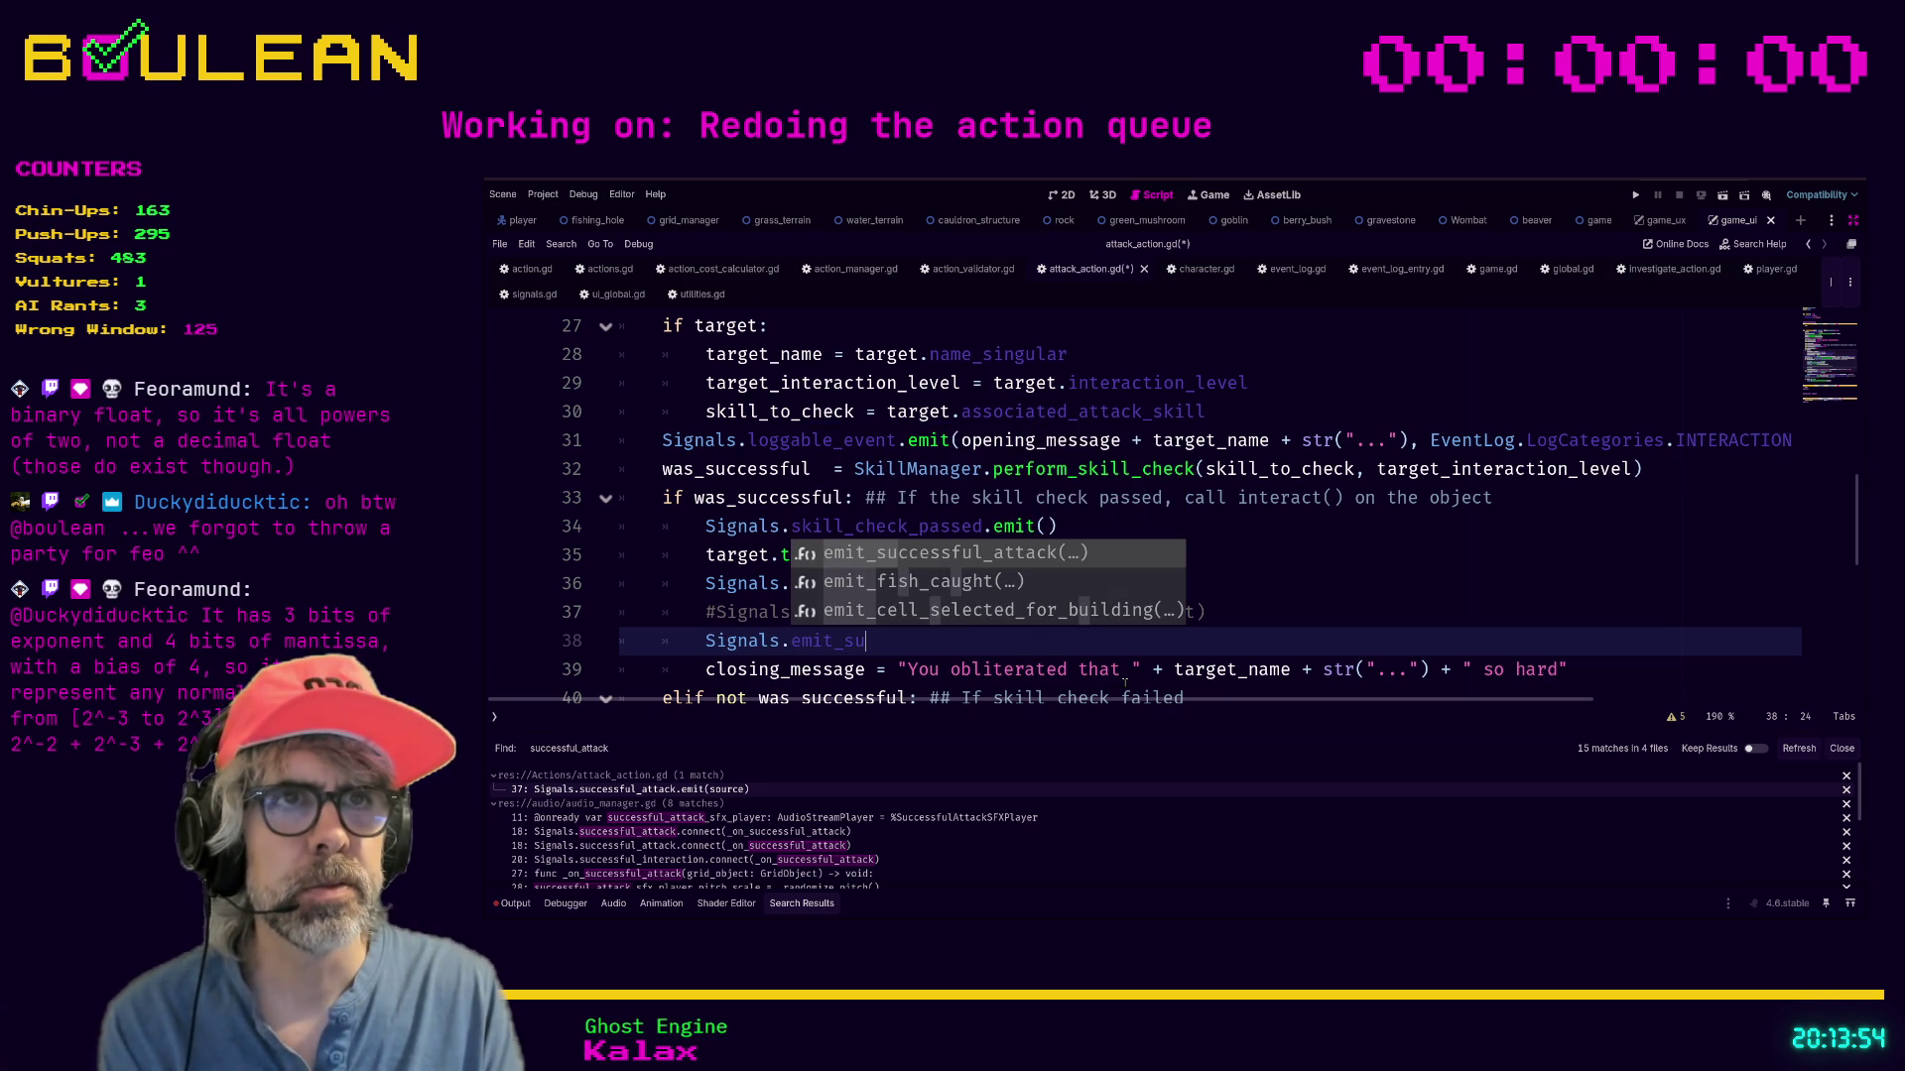
{"action": "key", "text": "Return"}
{"action": "type", "text": "source, "}
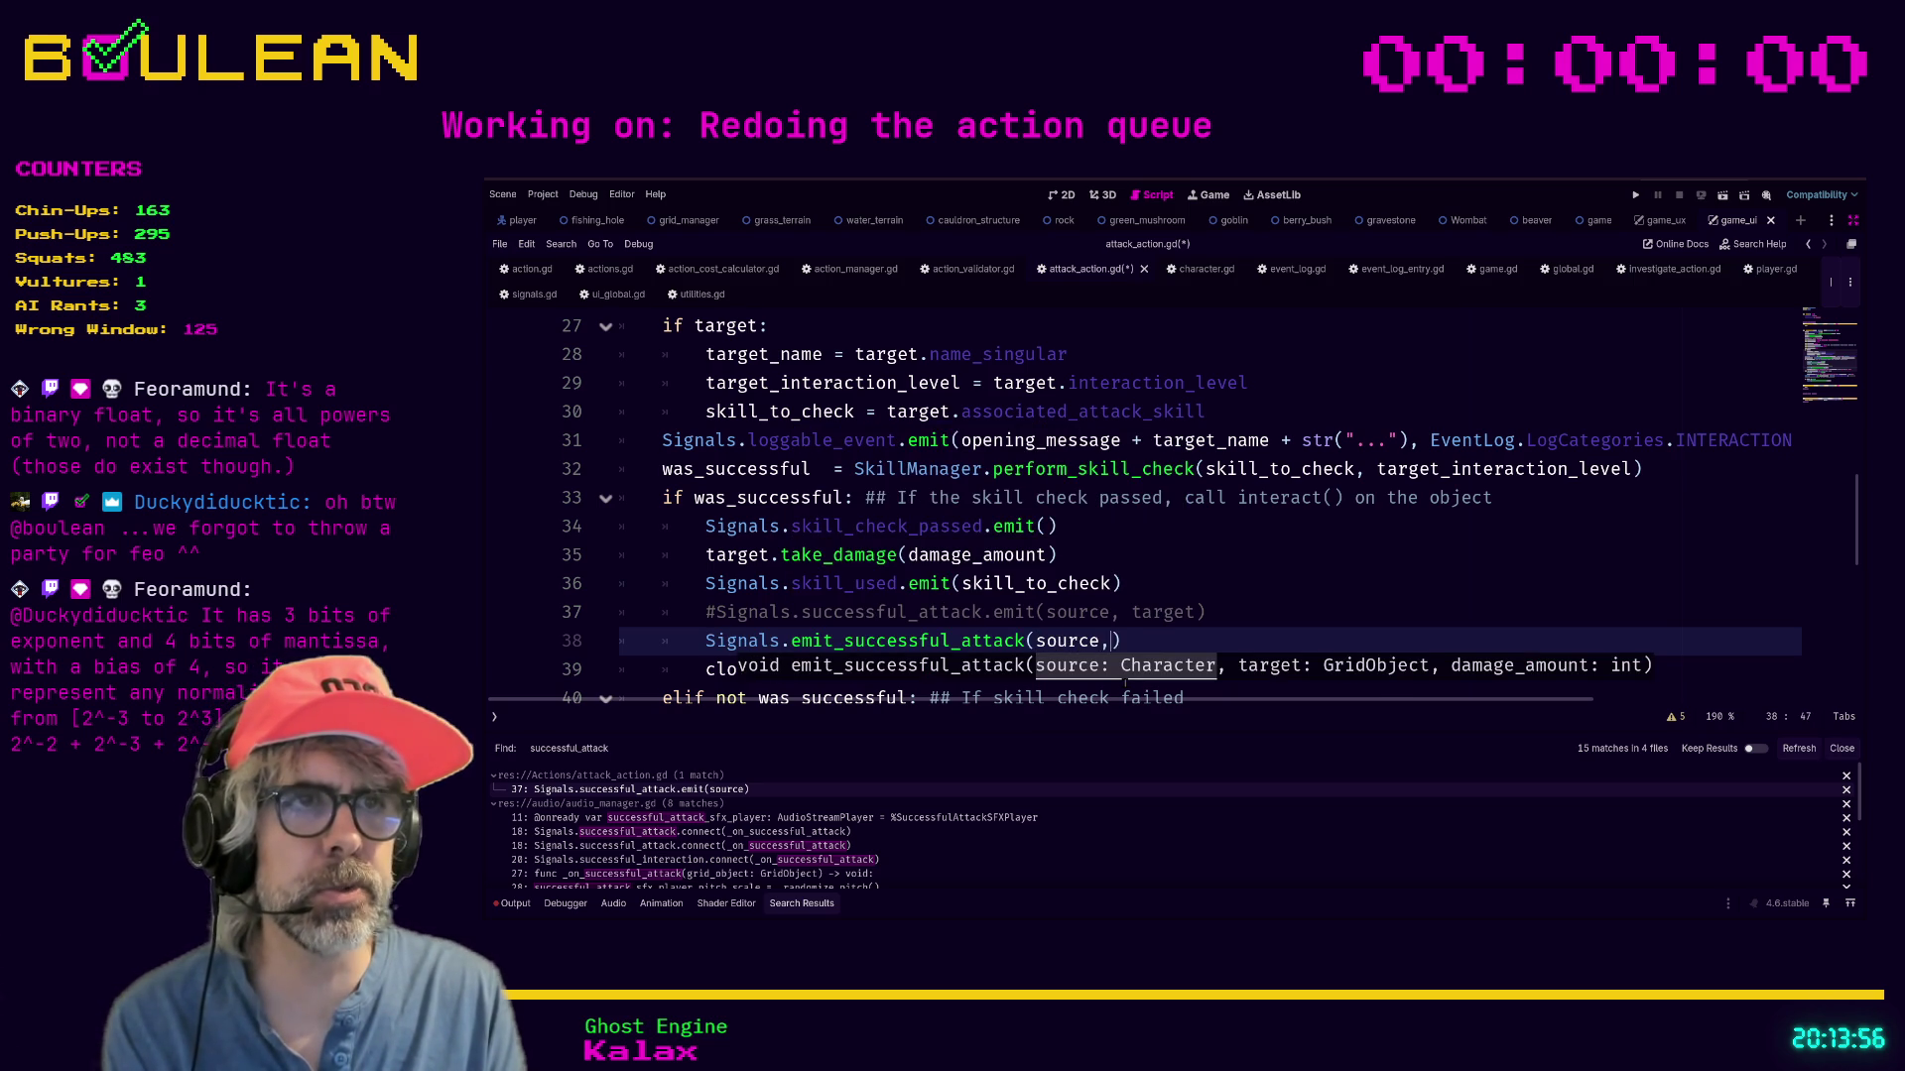
{"action": "type", "text": "target, d"}
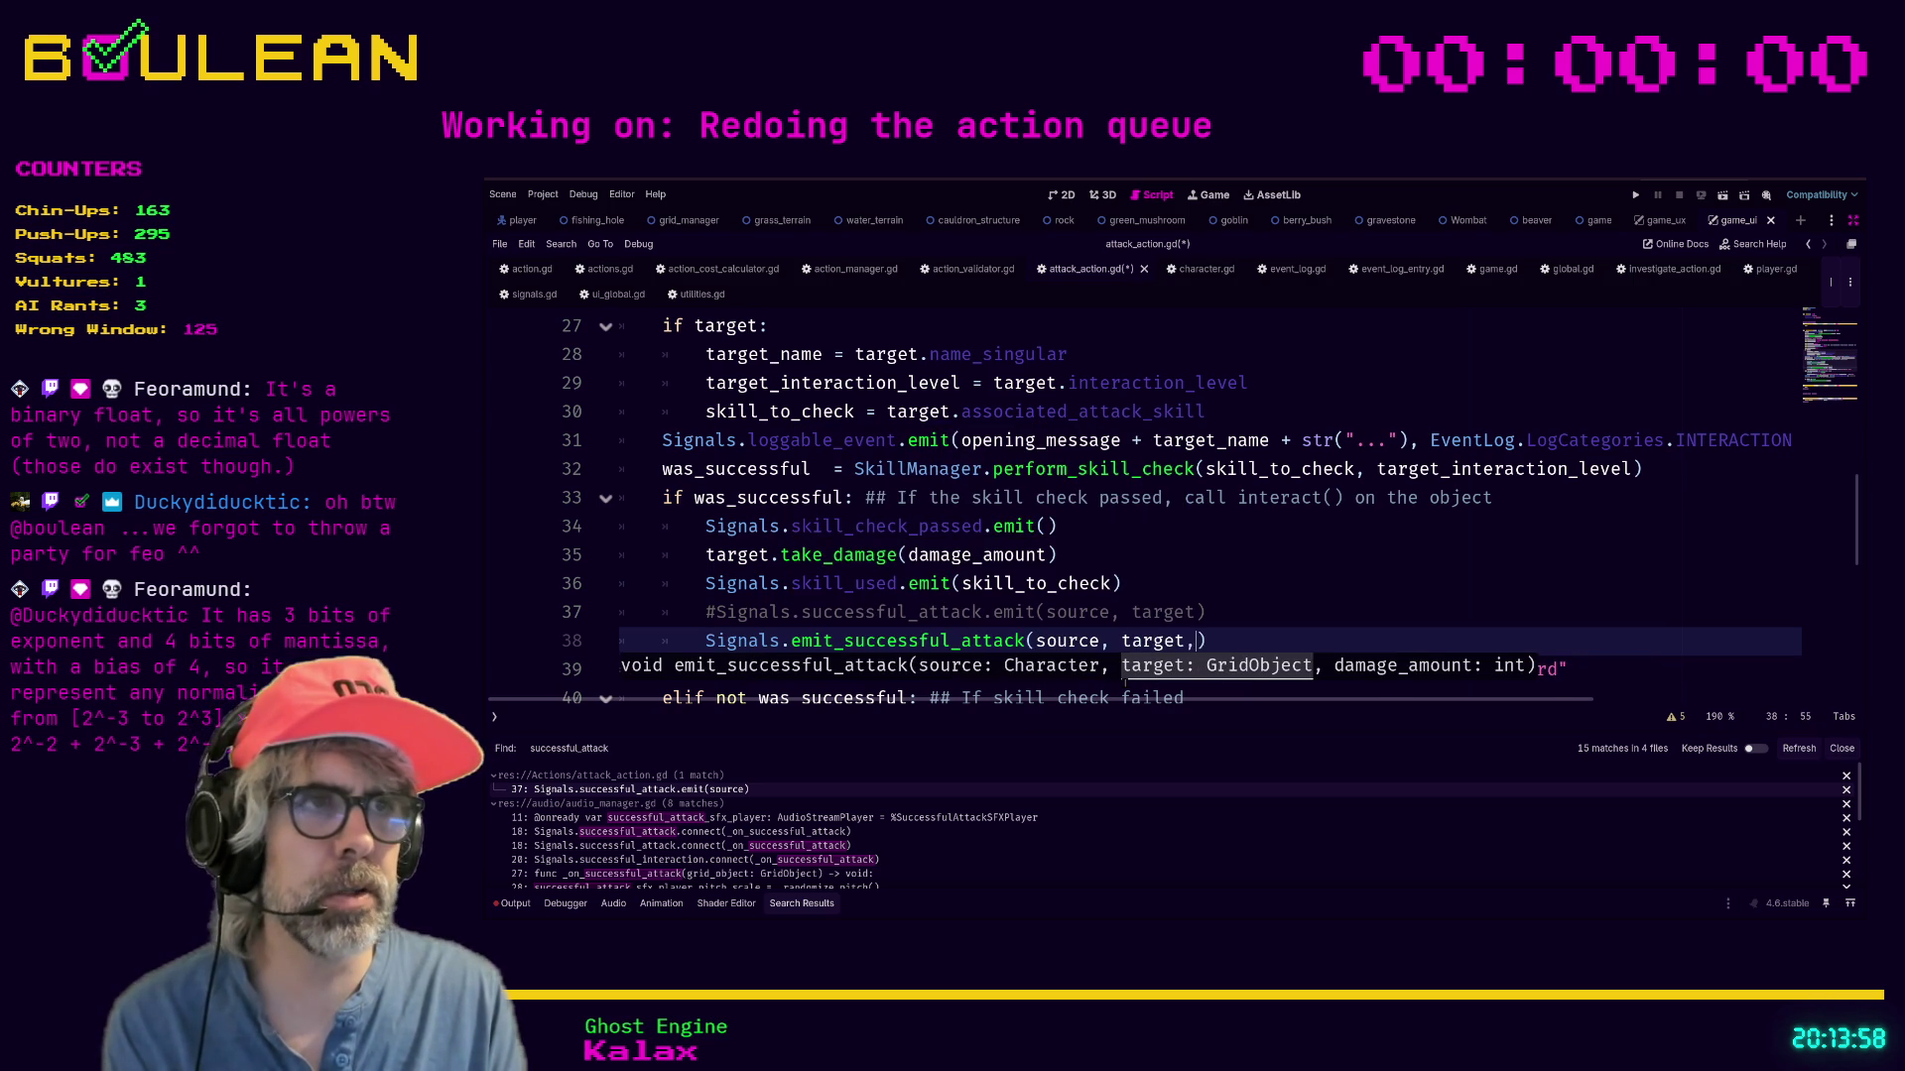
{"action": "type", "text": "am"}
{"action": "key", "text": "Return"}
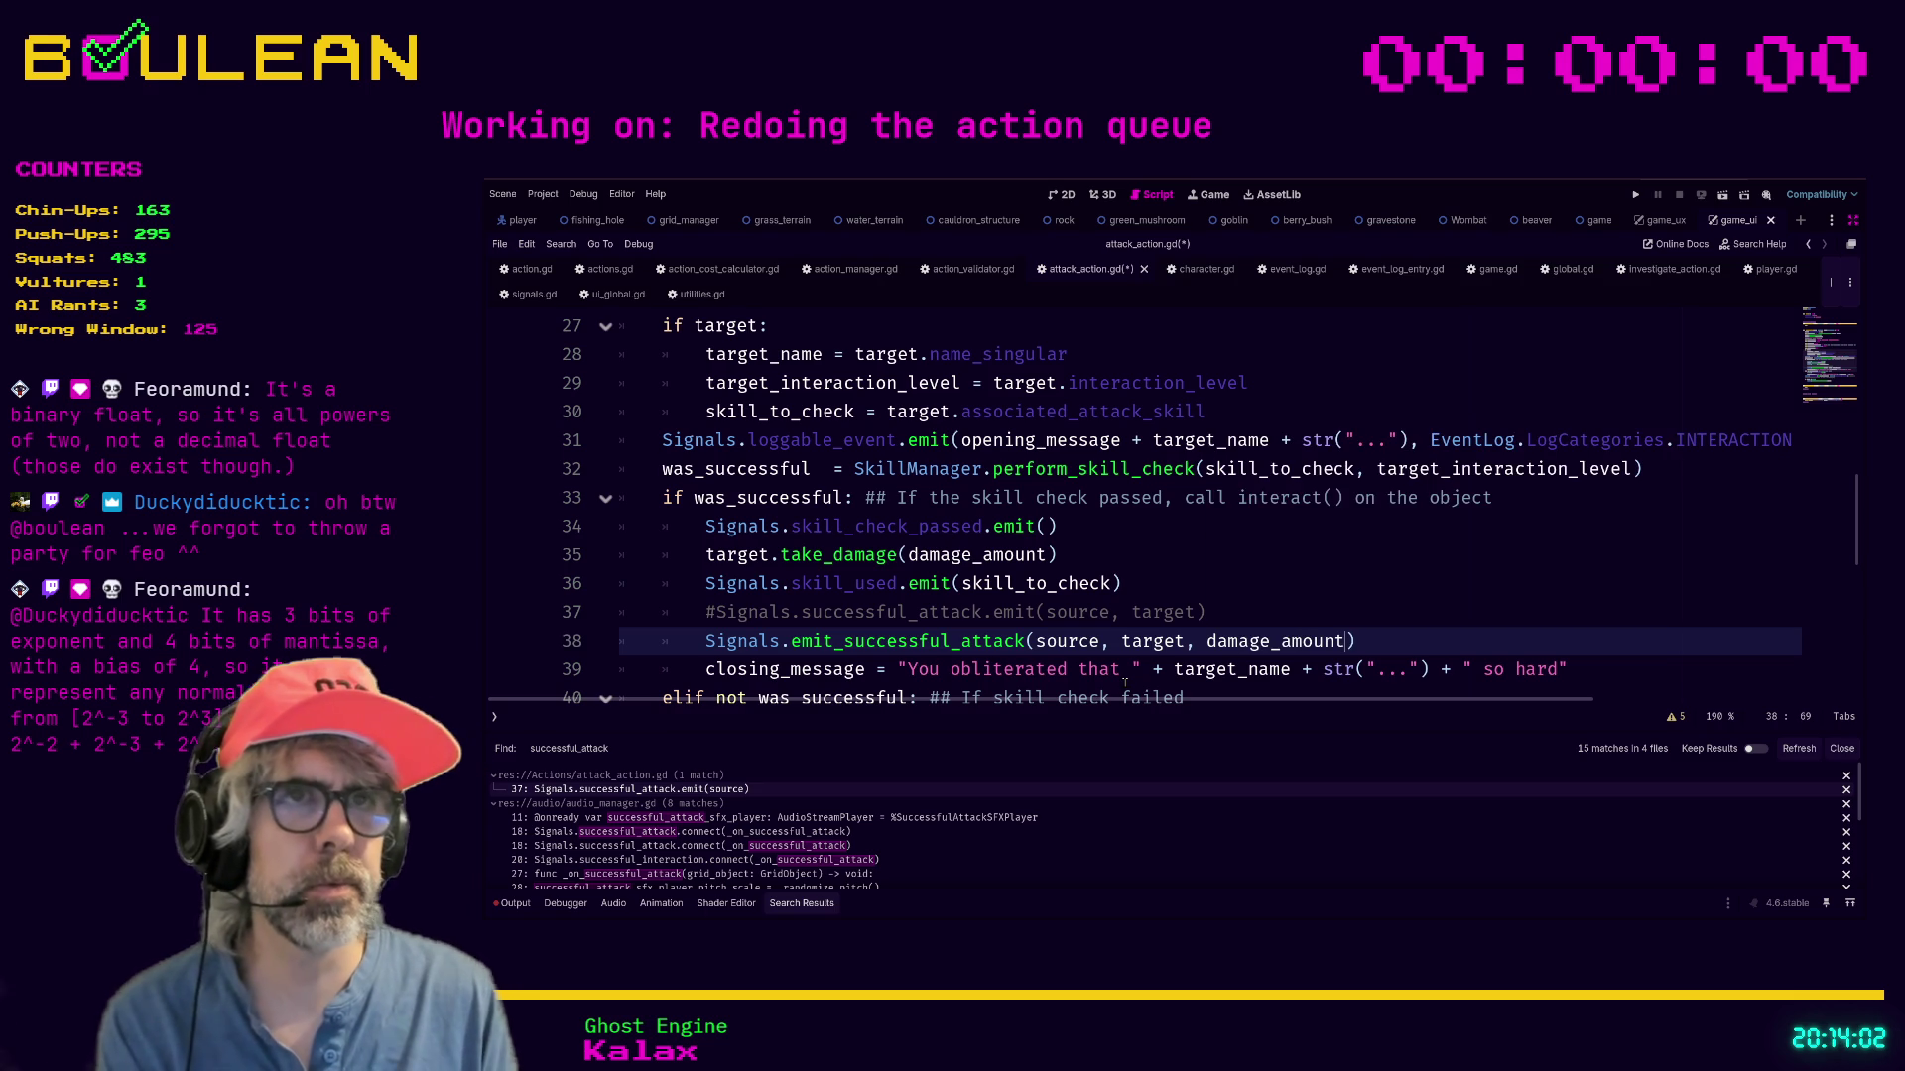
{"action": "type", "text": ")"}
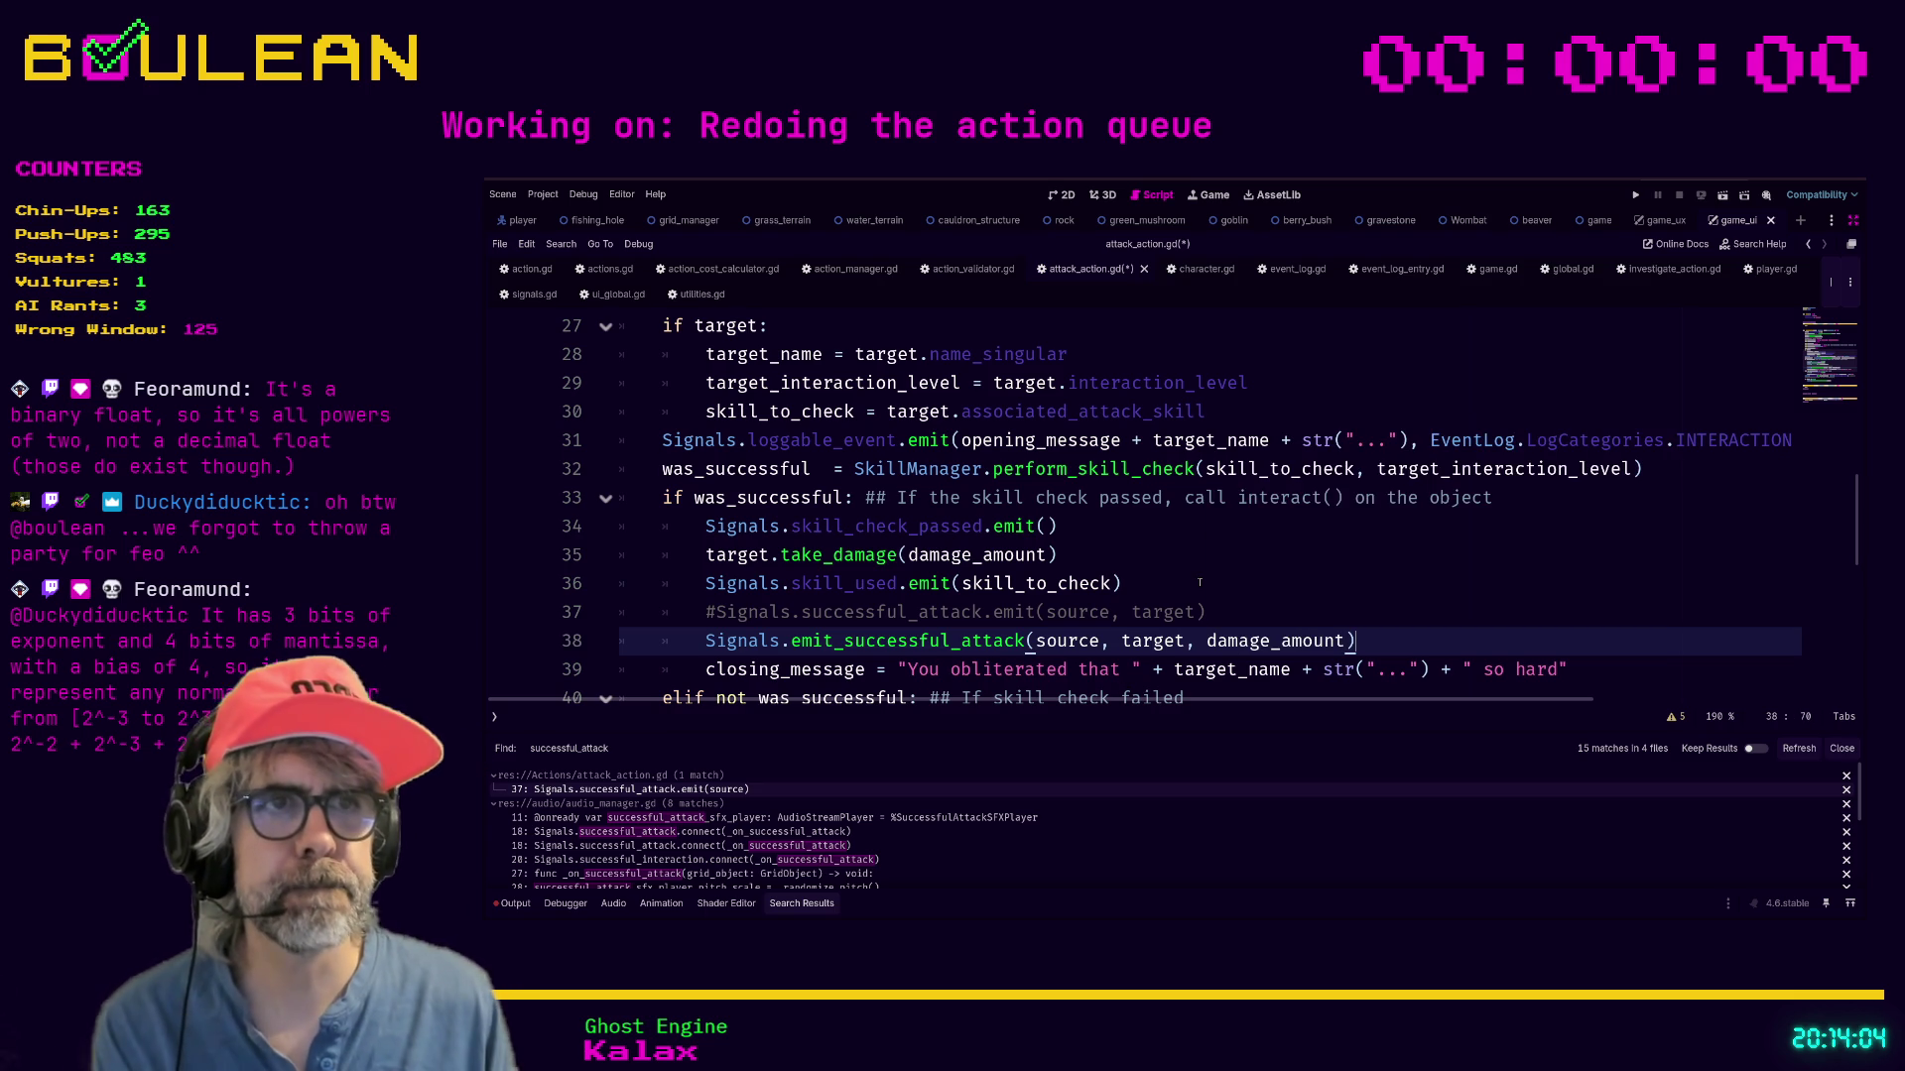
Save attack_action.gd and switch to the event_log.gd script.
{"action": "scroll", "coordinate": [1200, 583], "scroll_direction": "up", "scroll_amount": 2}
{"action": "scroll", "coordinate": [1199, 583], "scroll_direction": "up", "scroll_amount": 1}
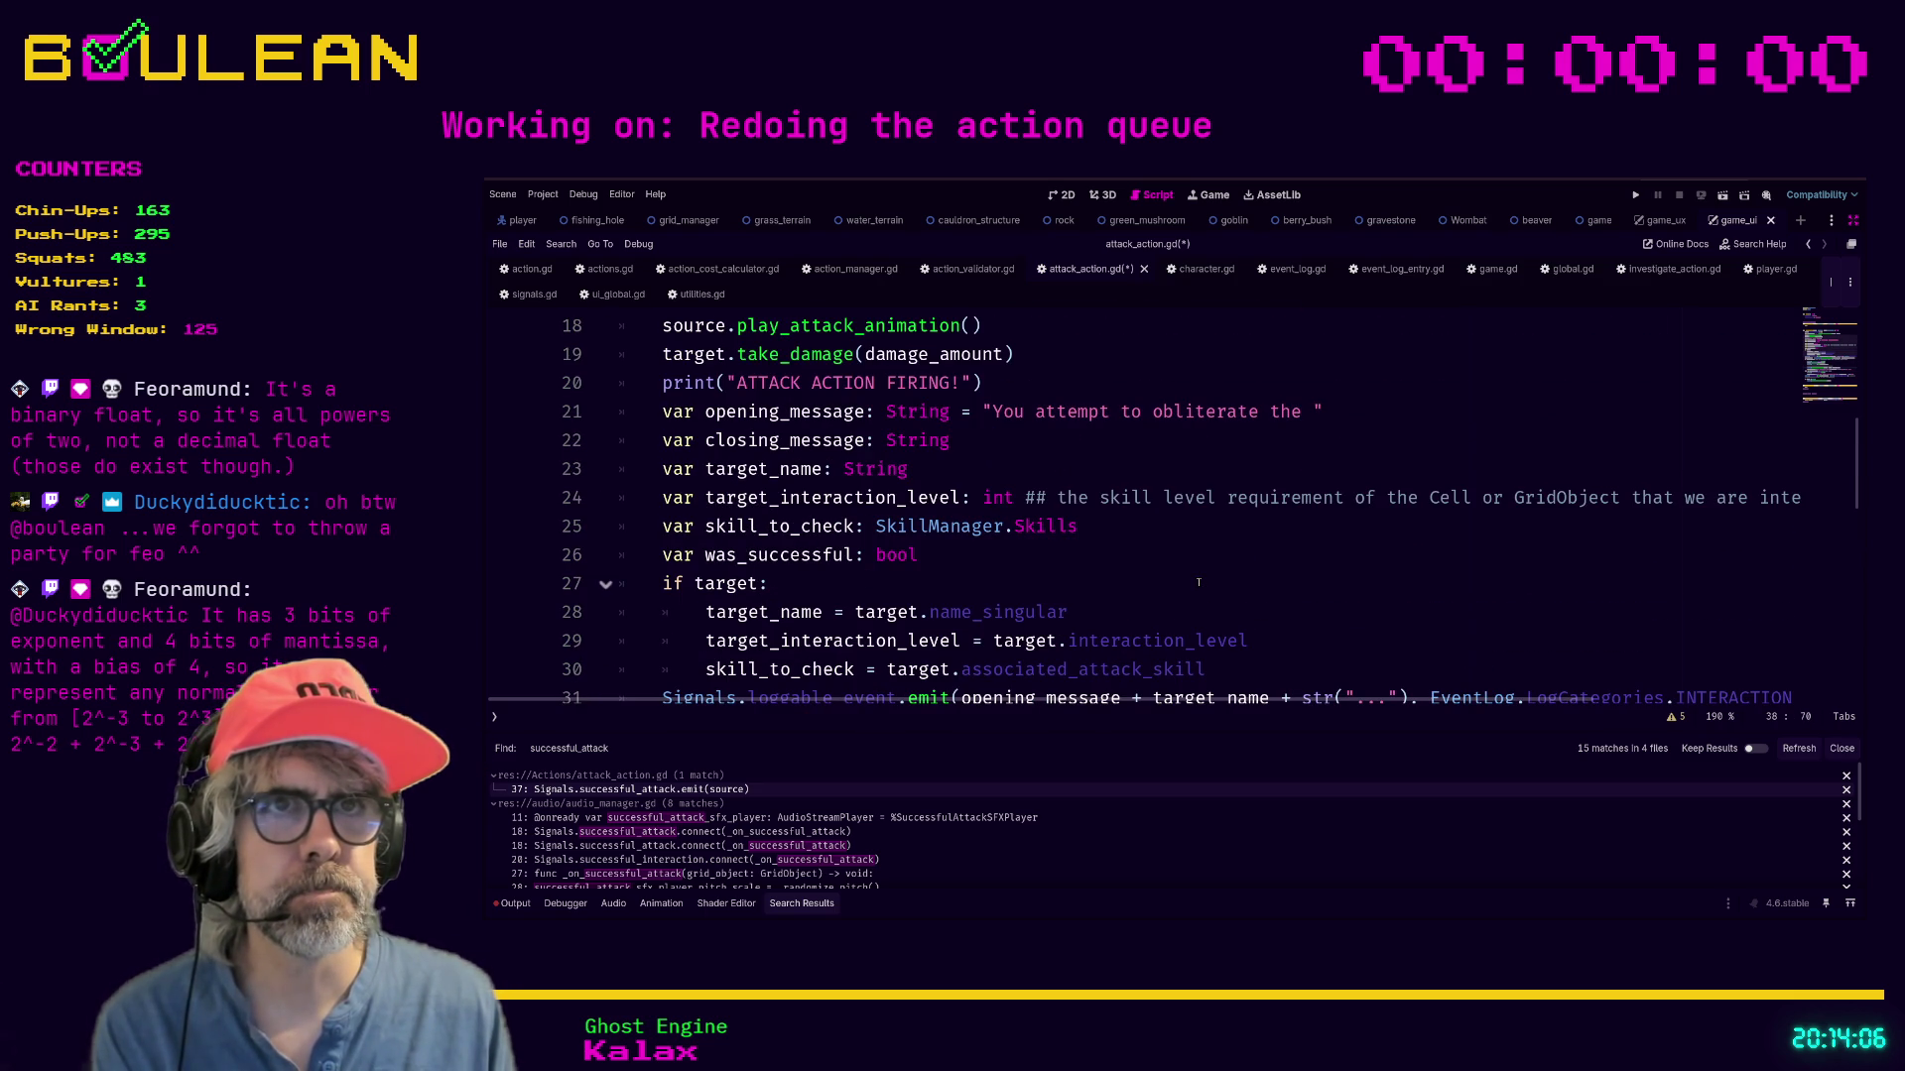
{"action": "scroll", "coordinate": [1199, 582], "scroll_direction": "up", "scroll_amount": 1}
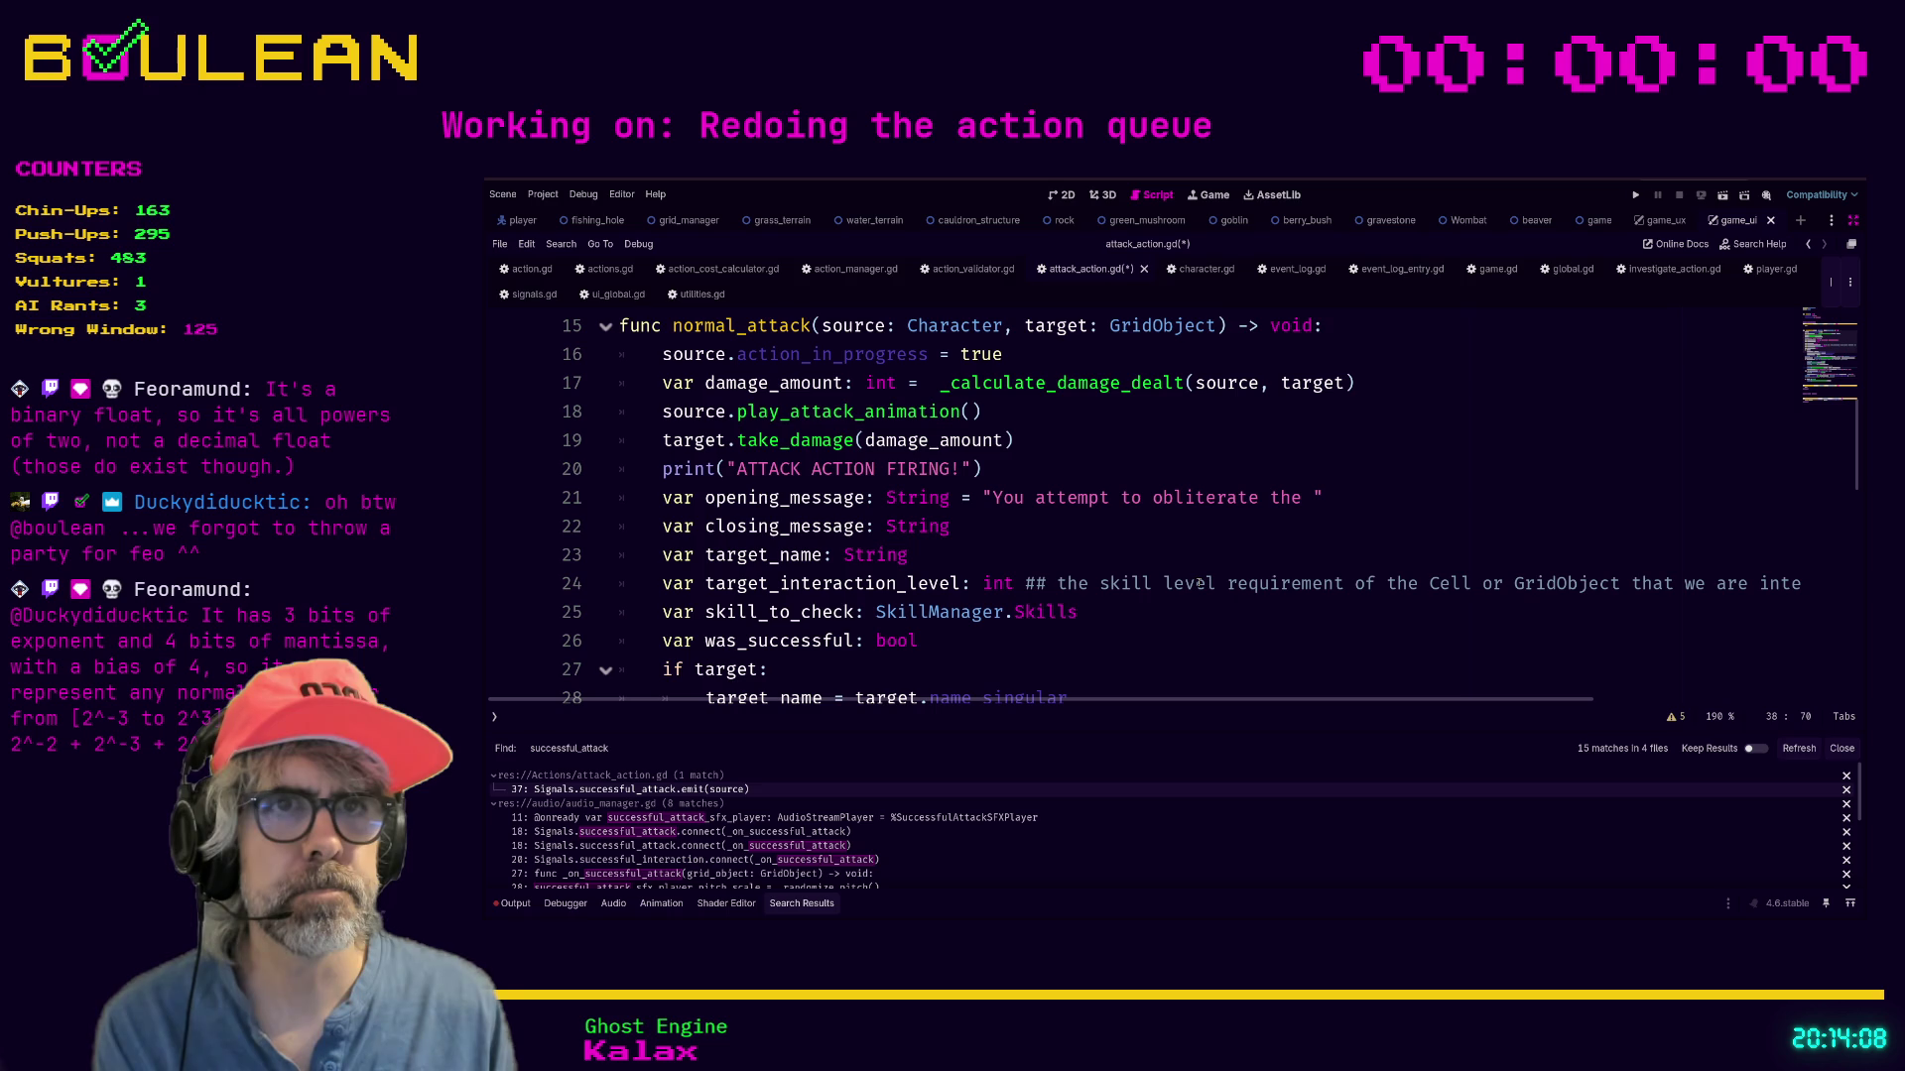
{"action": "scroll", "coordinate": [1200, 584], "scroll_direction": "up", "scroll_amount": 1}
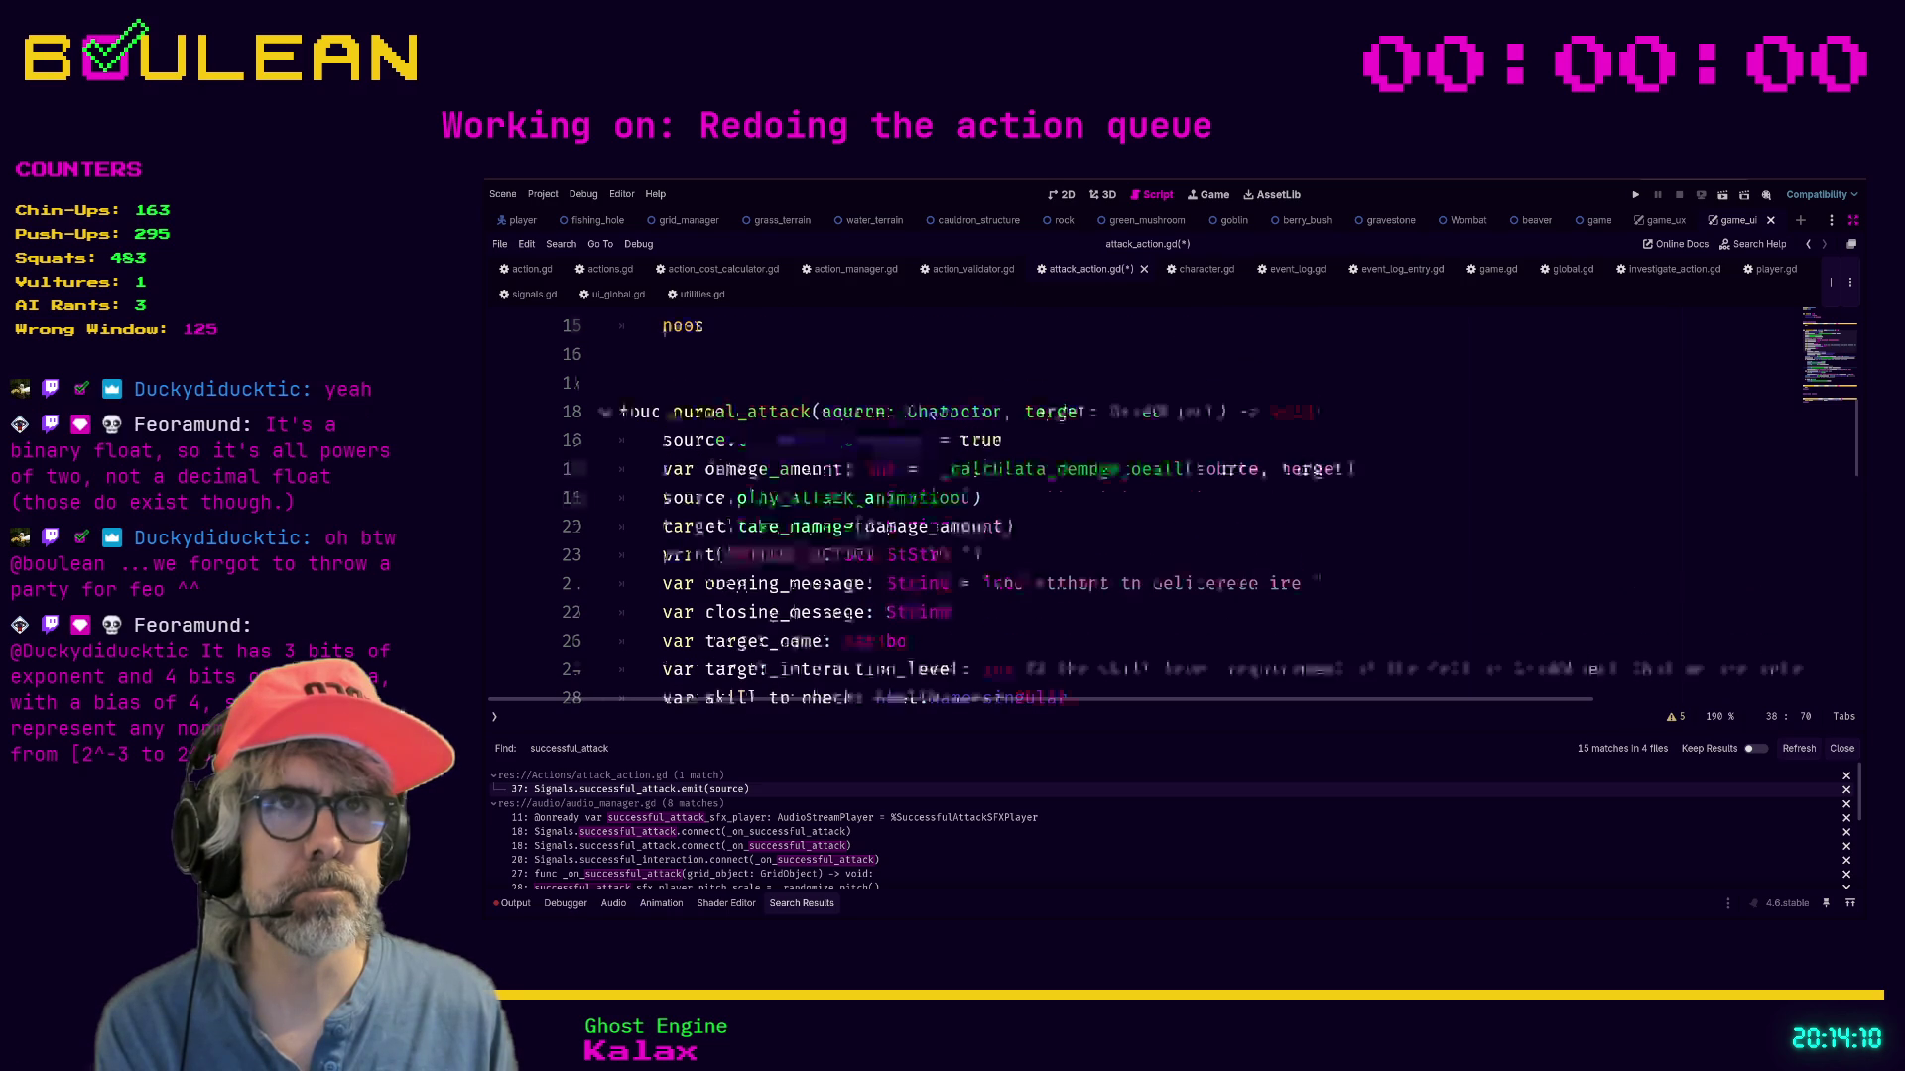
{"action": "left_click", "coordinate": [1194, 539]}
{"action": "key", "text": "ctrl+s"}
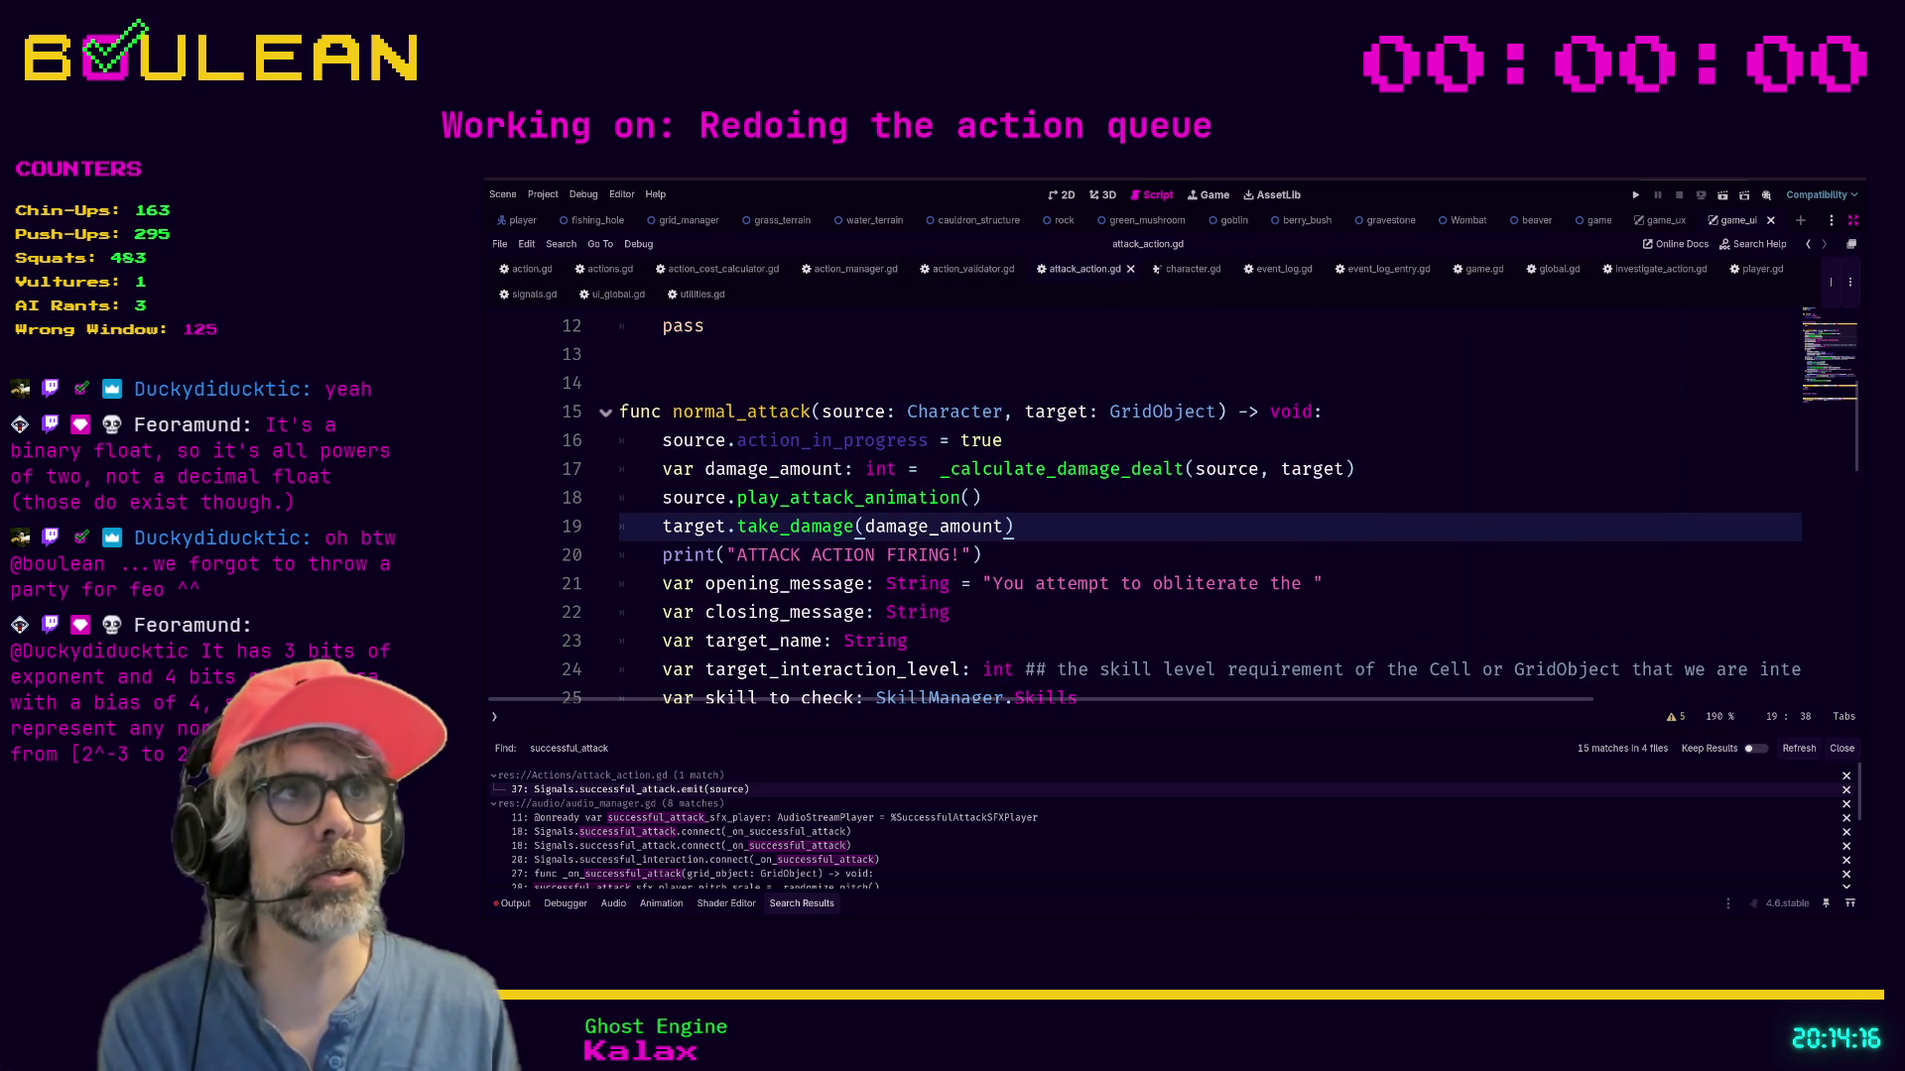
{"action": "left_click", "coordinate": [1280, 270]}
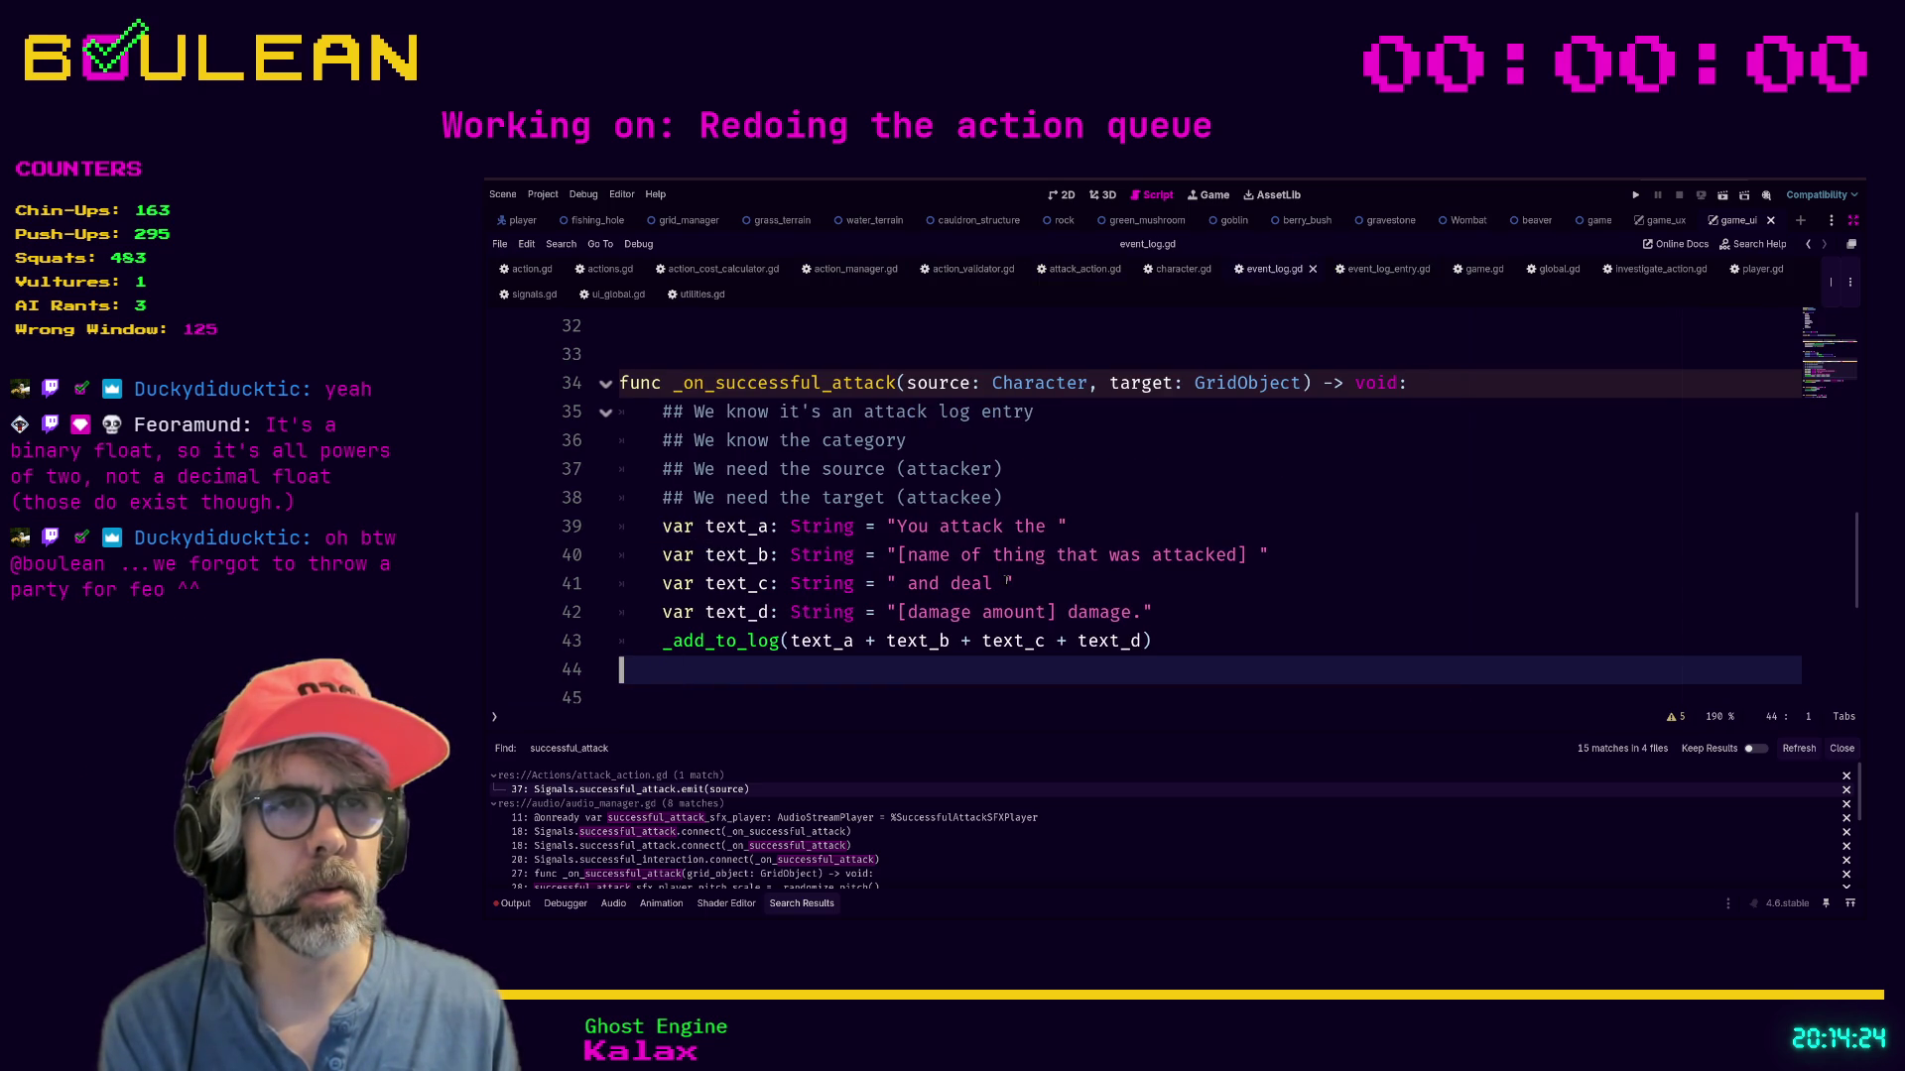
Add a damage_amount: int parameter to _on_successful_attack's signature.
{"action": "left_click", "coordinate": [1004, 583]}
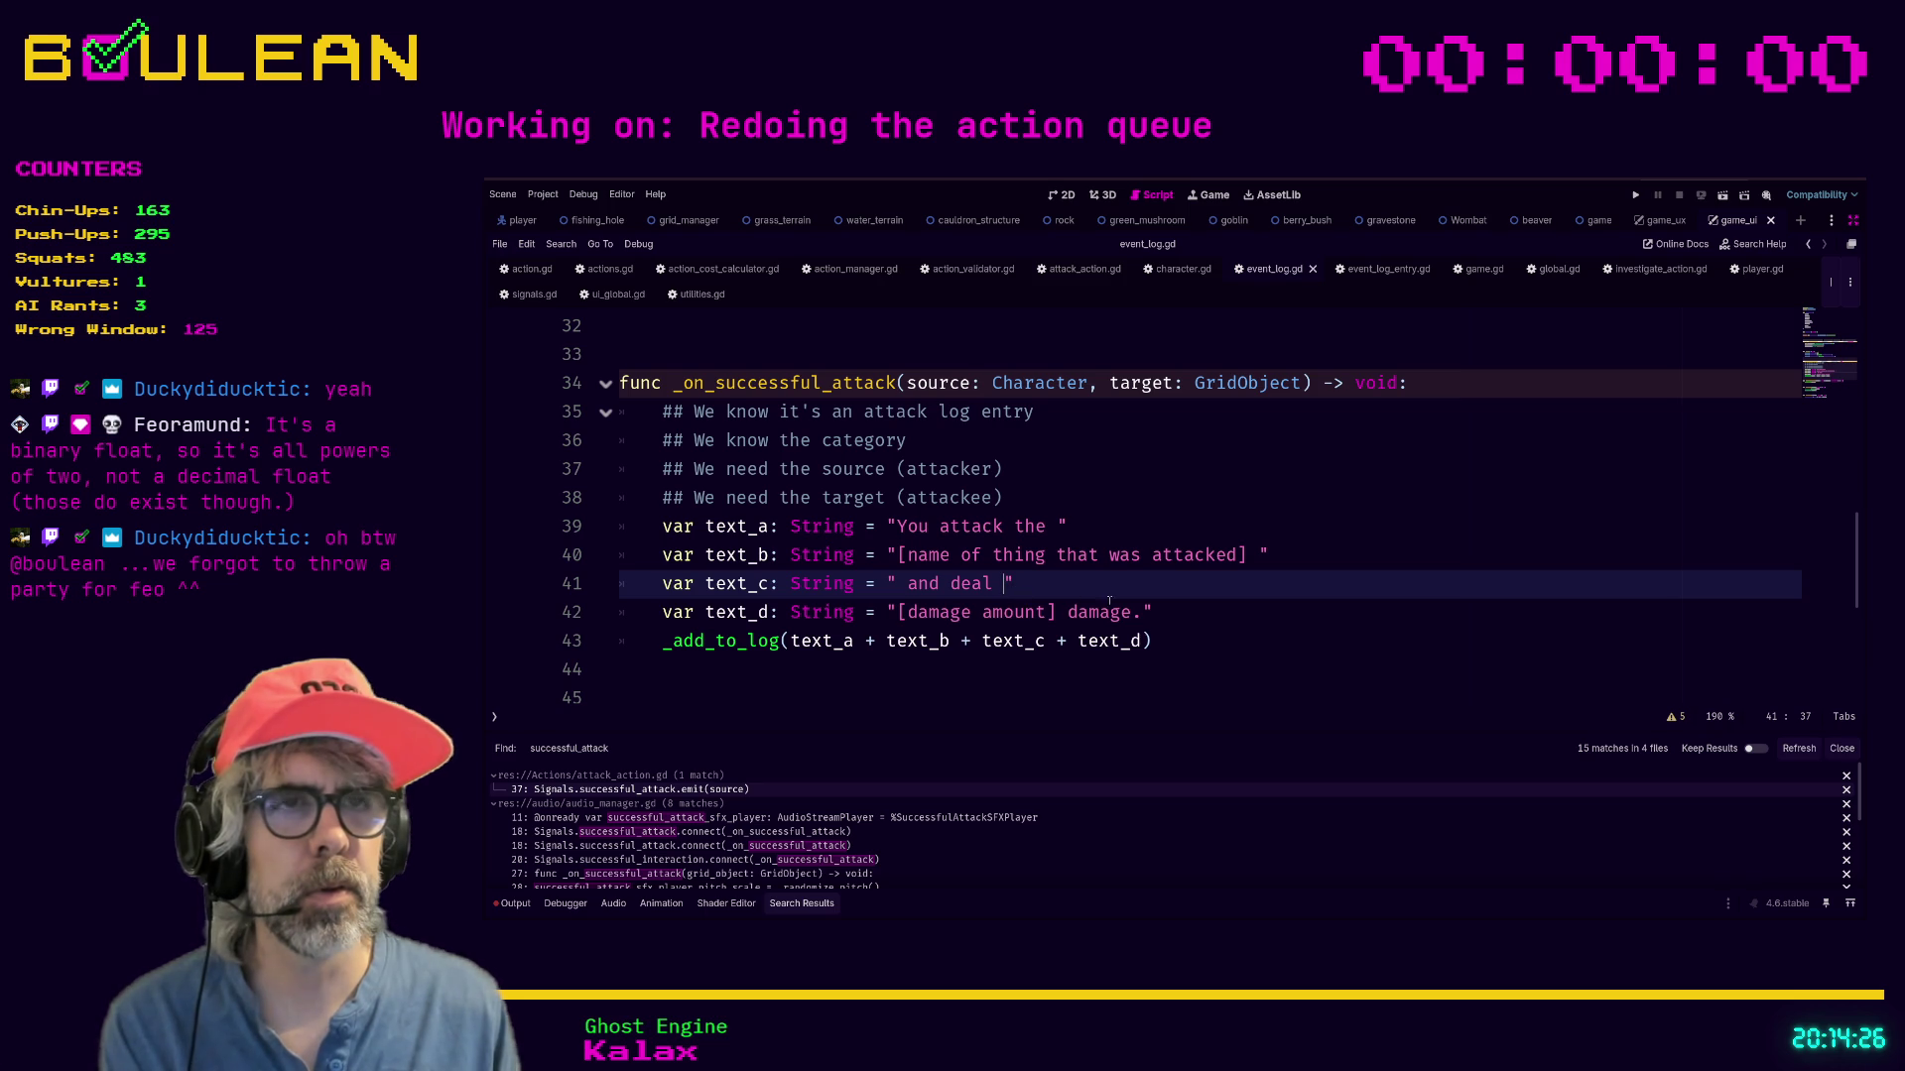
{"action": "left_click", "coordinate": [1296, 384]}
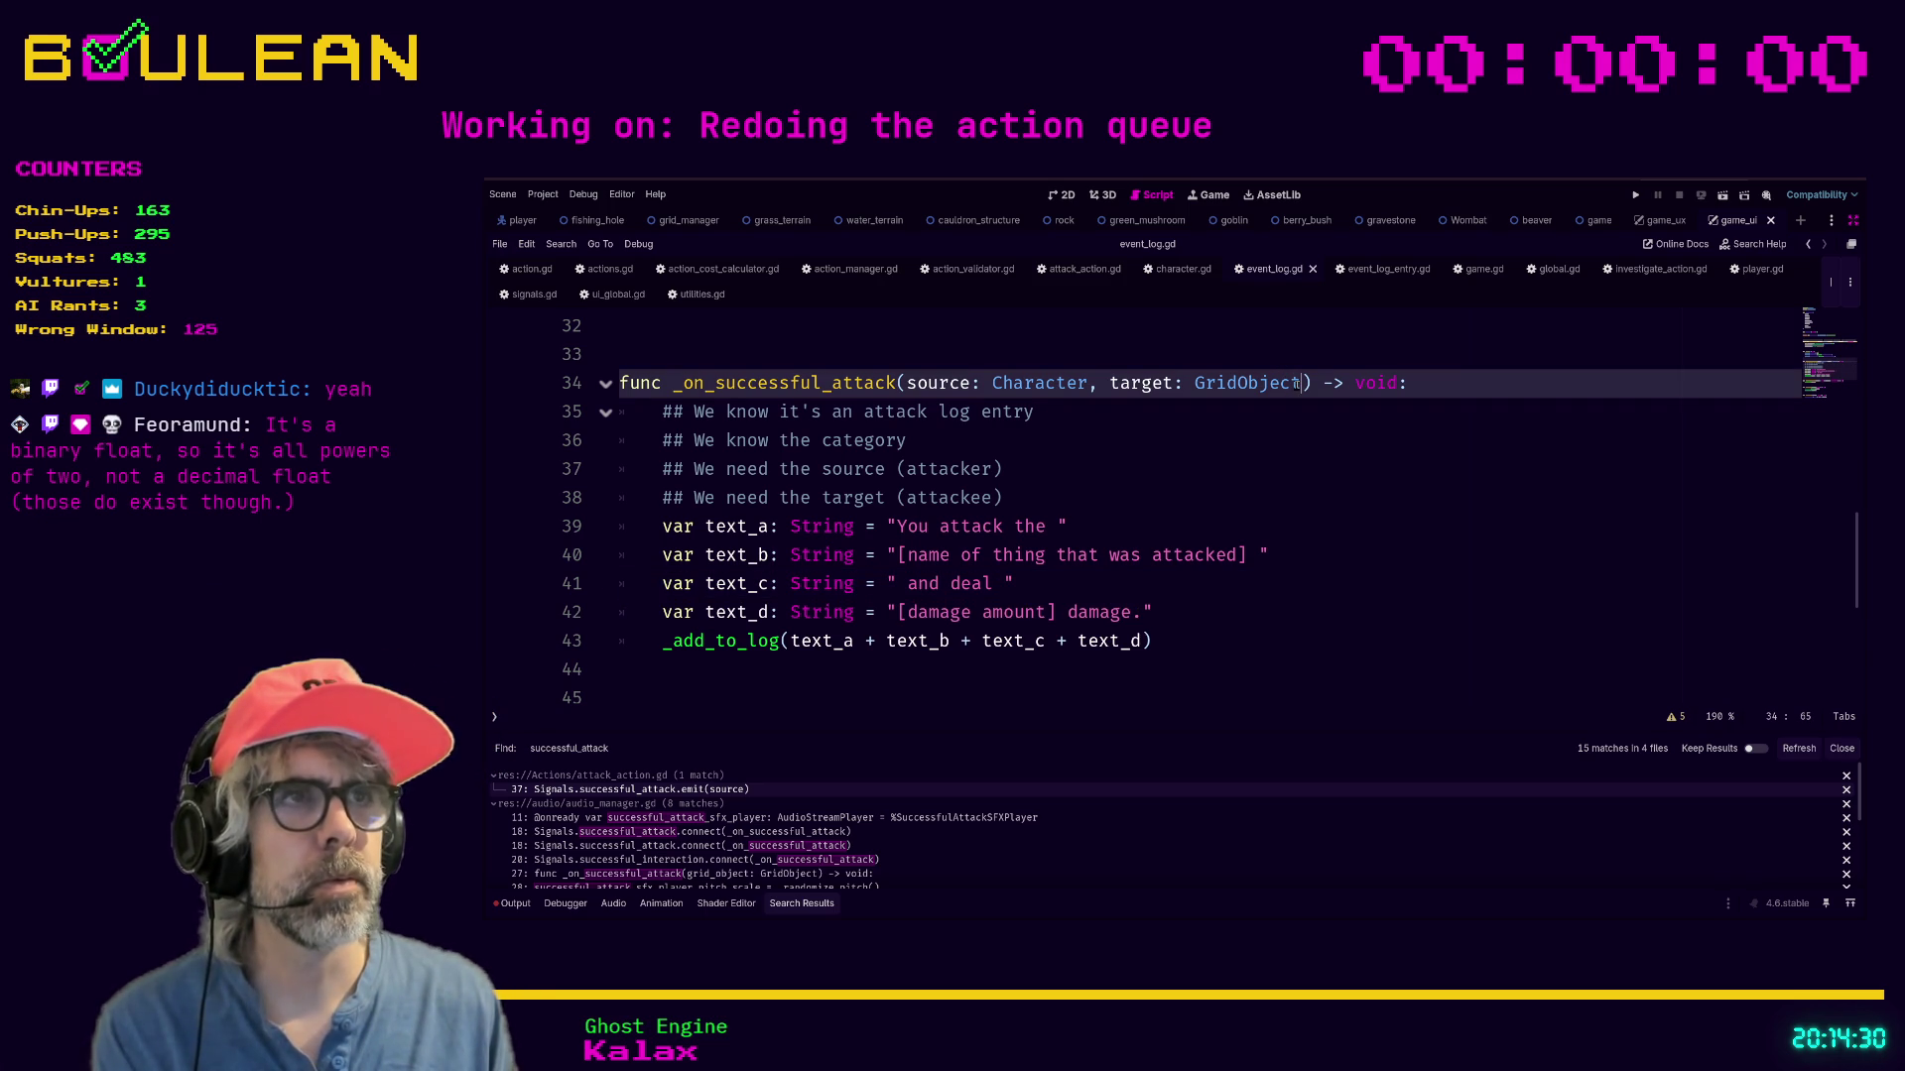
{"action": "type", "text": ", damage"}
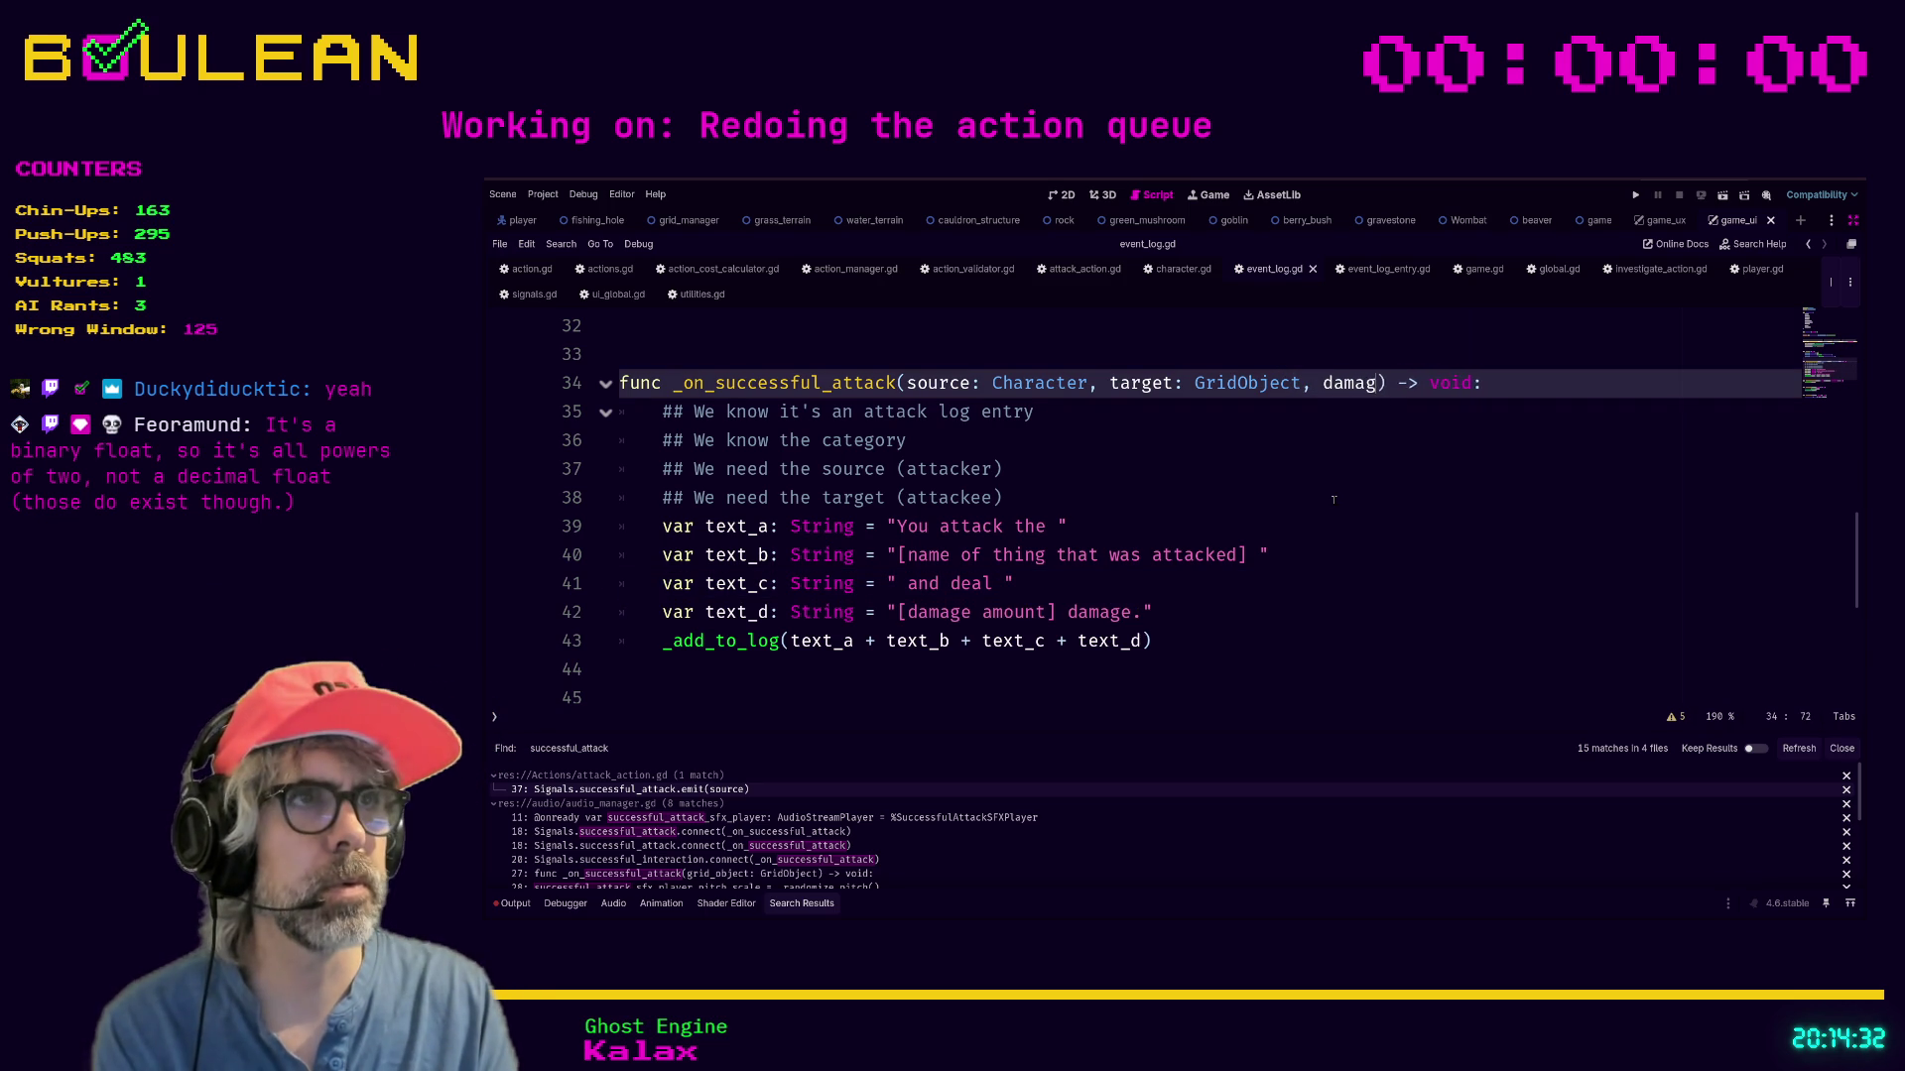
{"action": "type", "text": "_amount: int"}
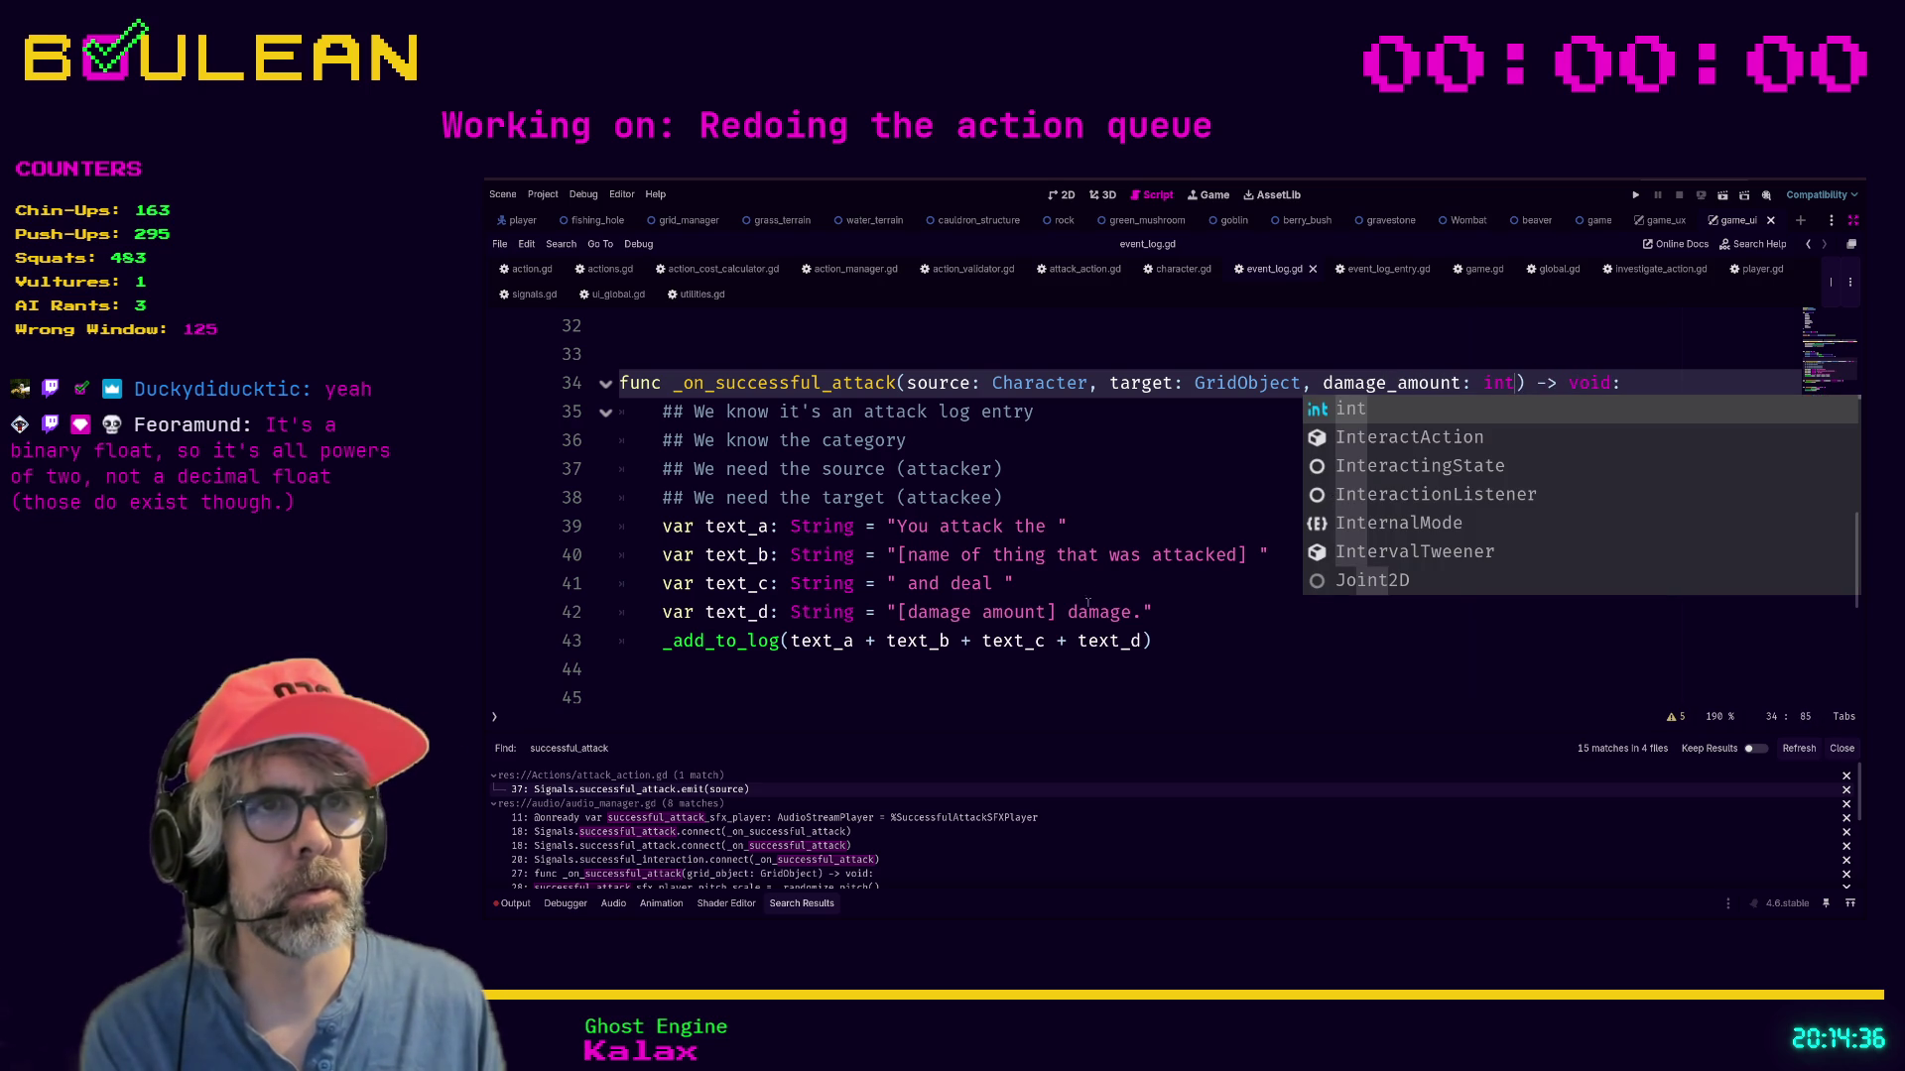
{"action": "left_click", "coordinate": [1118, 582]}
Replace text_b's placeholder string with source.name_singular.
{"action": "left_click_drag", "start_coordinate": [1266, 556], "coordinate": [898, 555]}
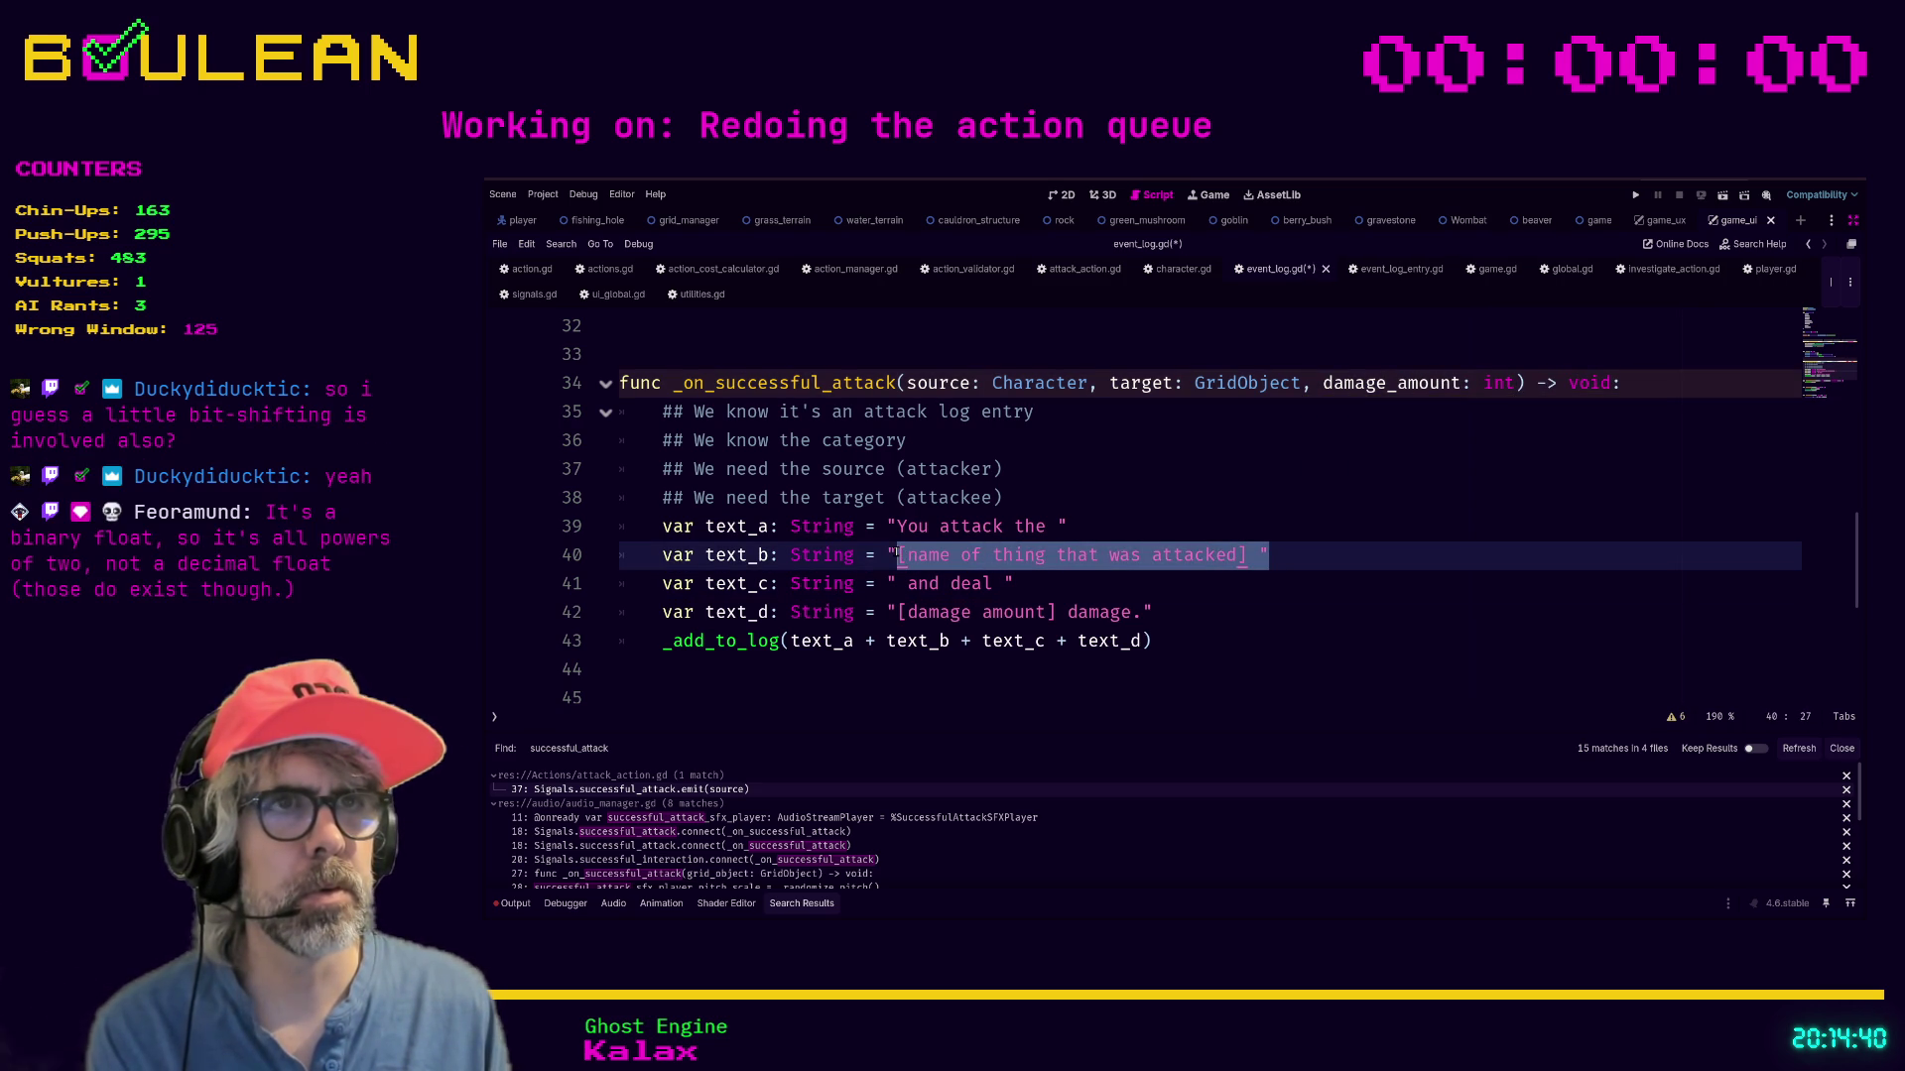
{"action": "key", "text": "shift+Left"}
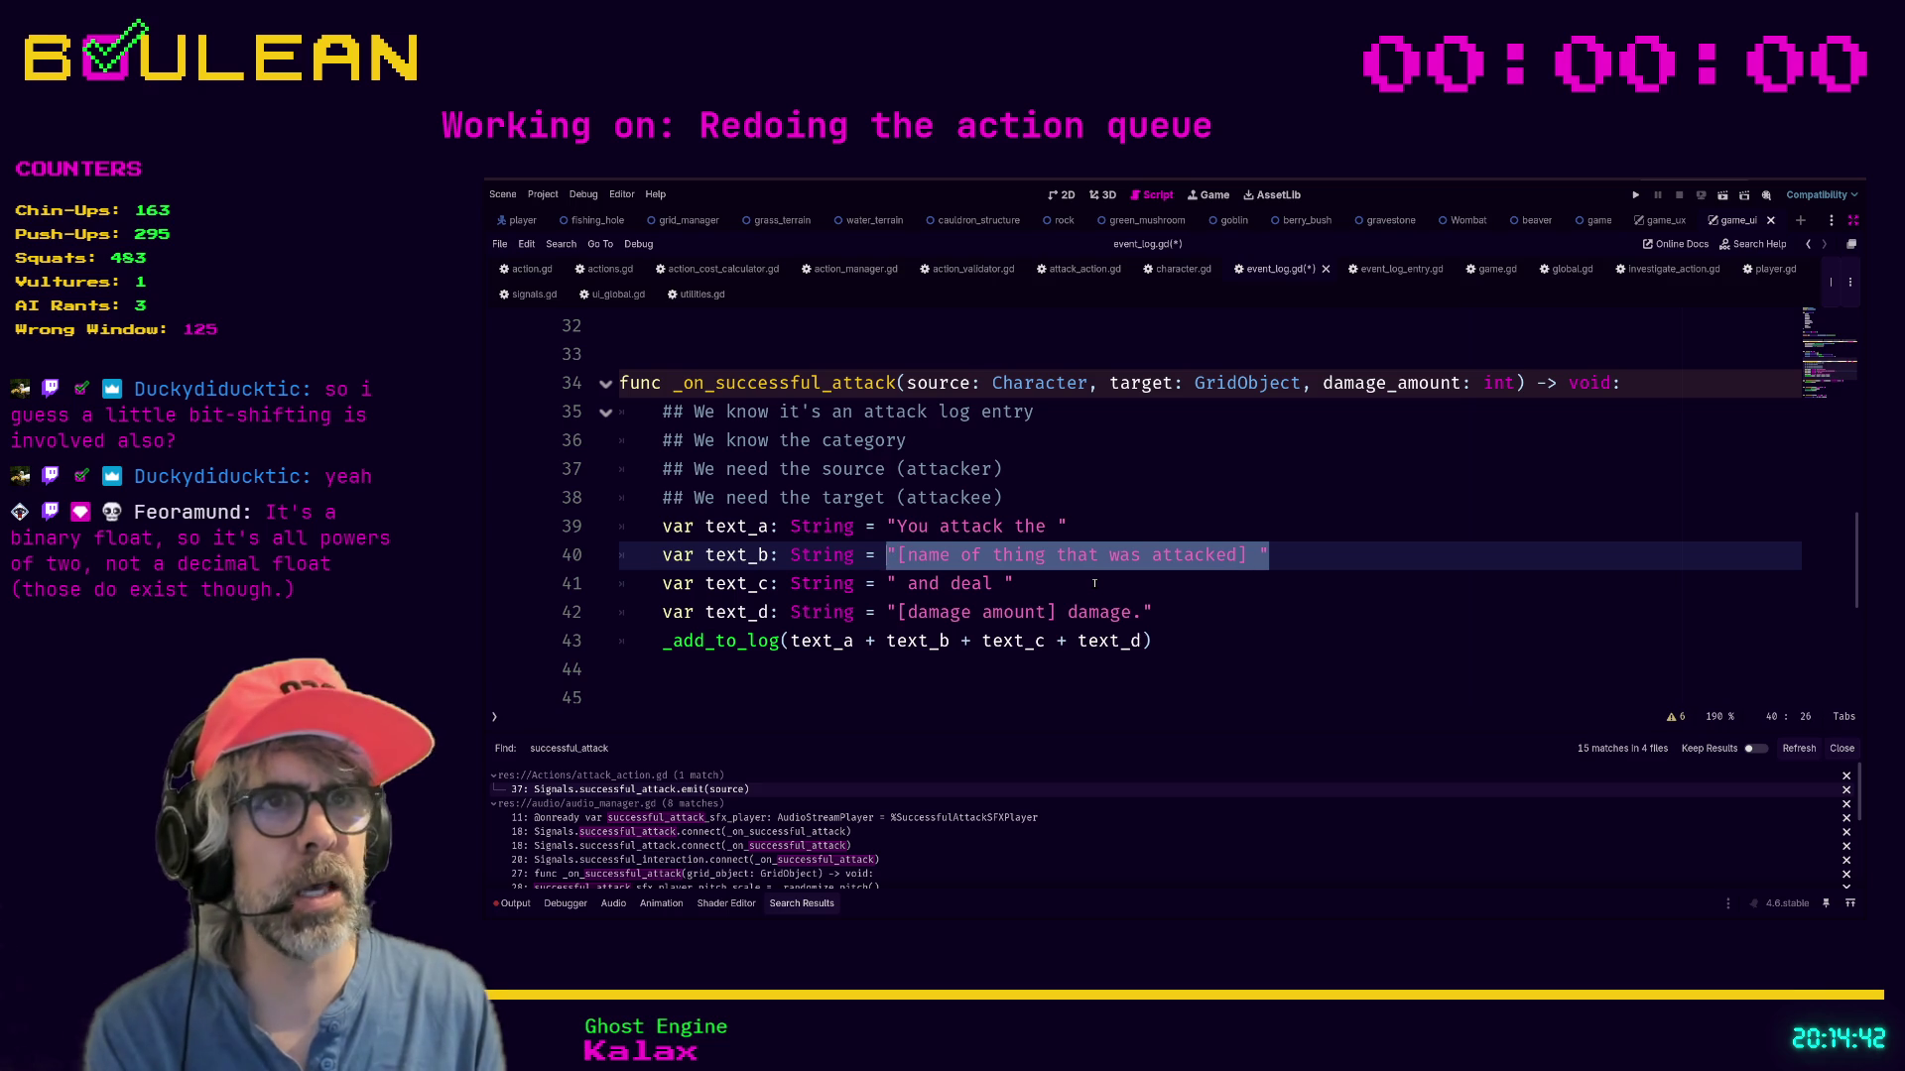
{"action": "type", "text": "source"}
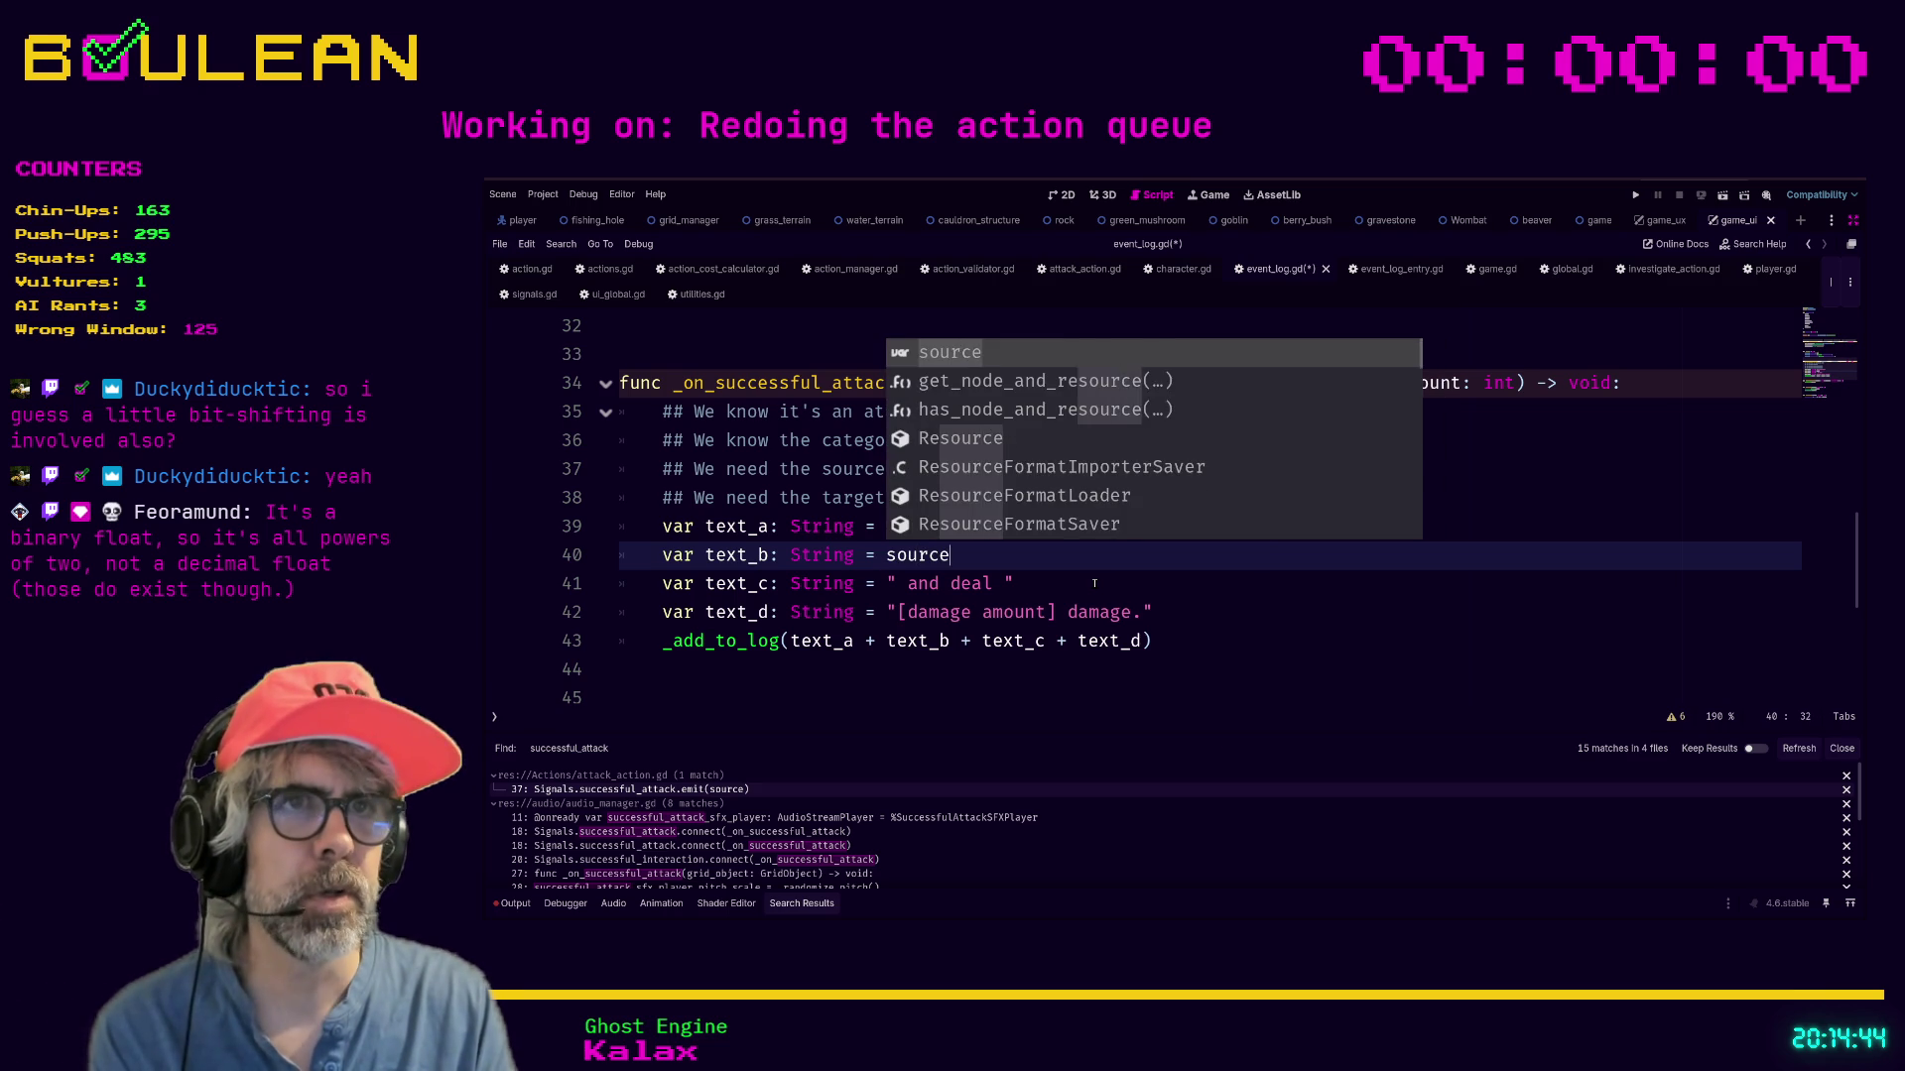
{"action": "type", "text": ".nam"}
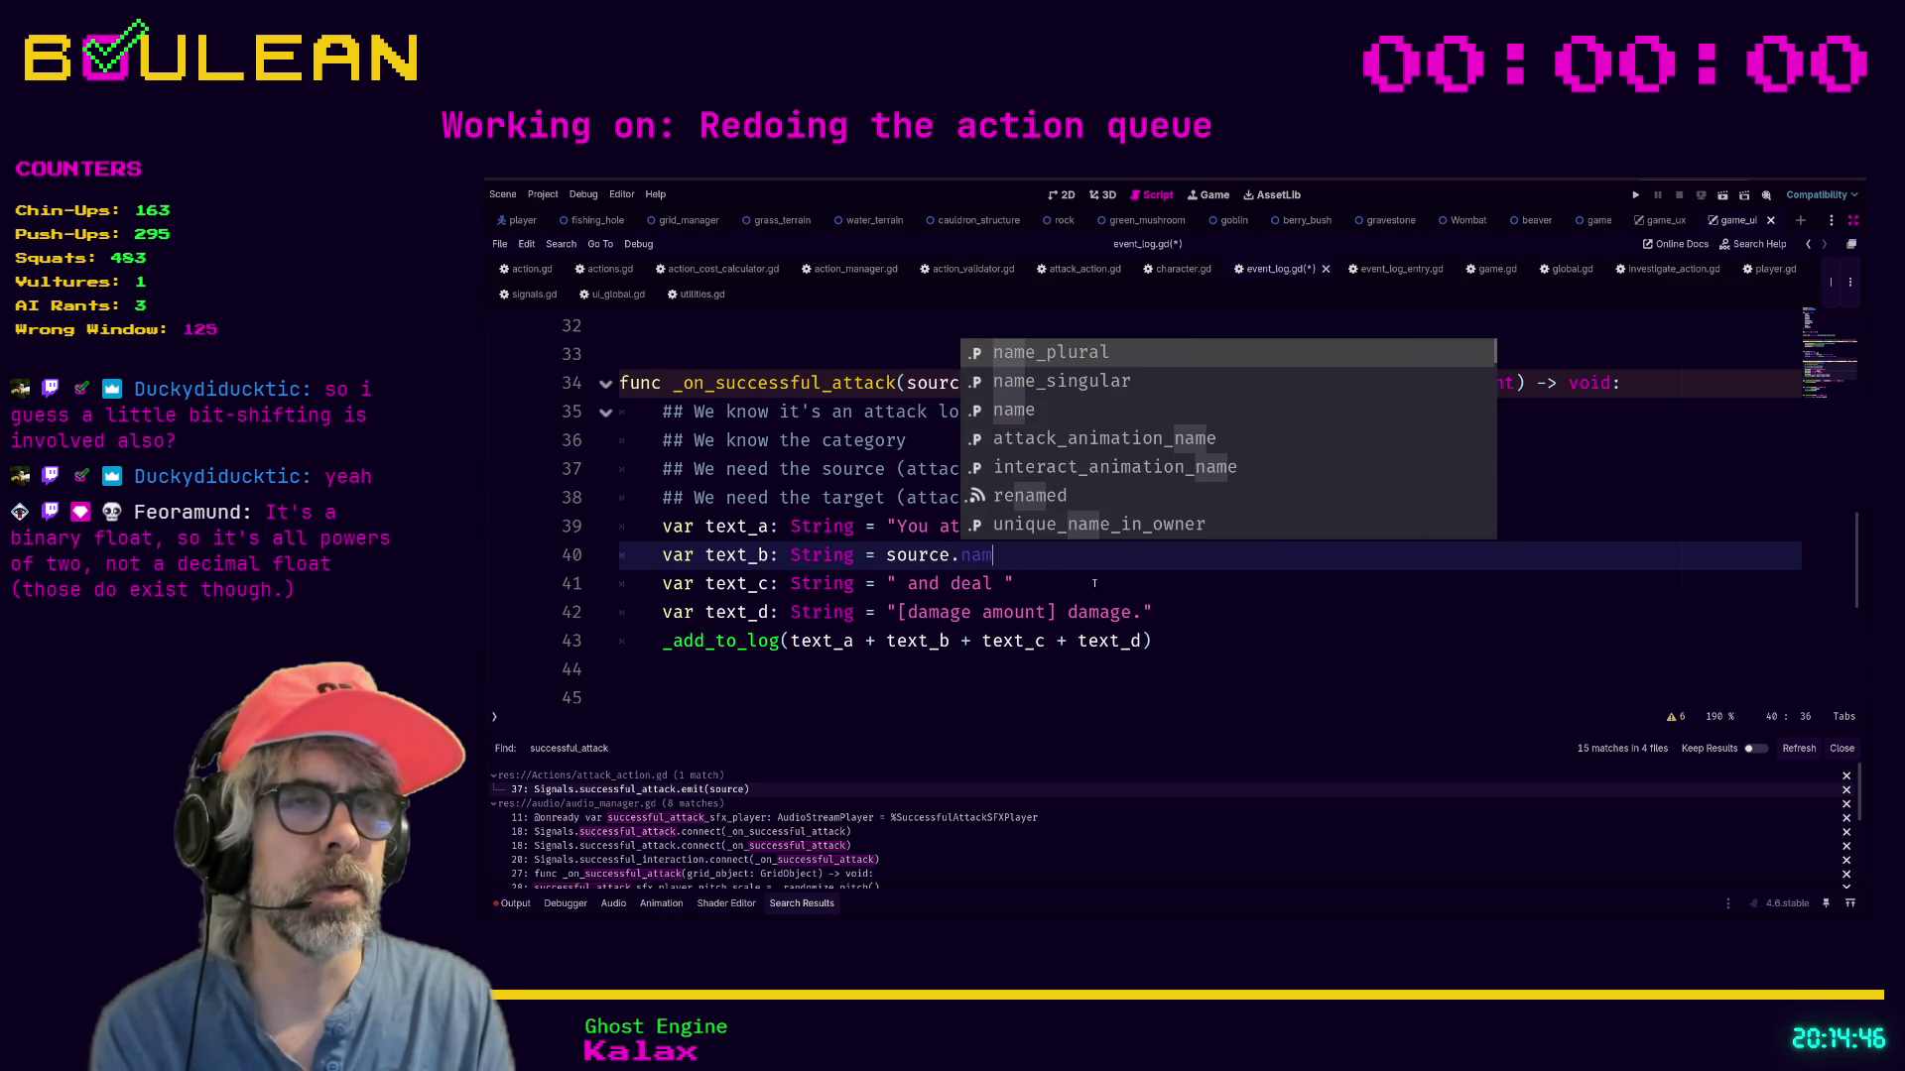
{"action": "key", "text": "Down"}
{"action": "key", "text": "Return"}
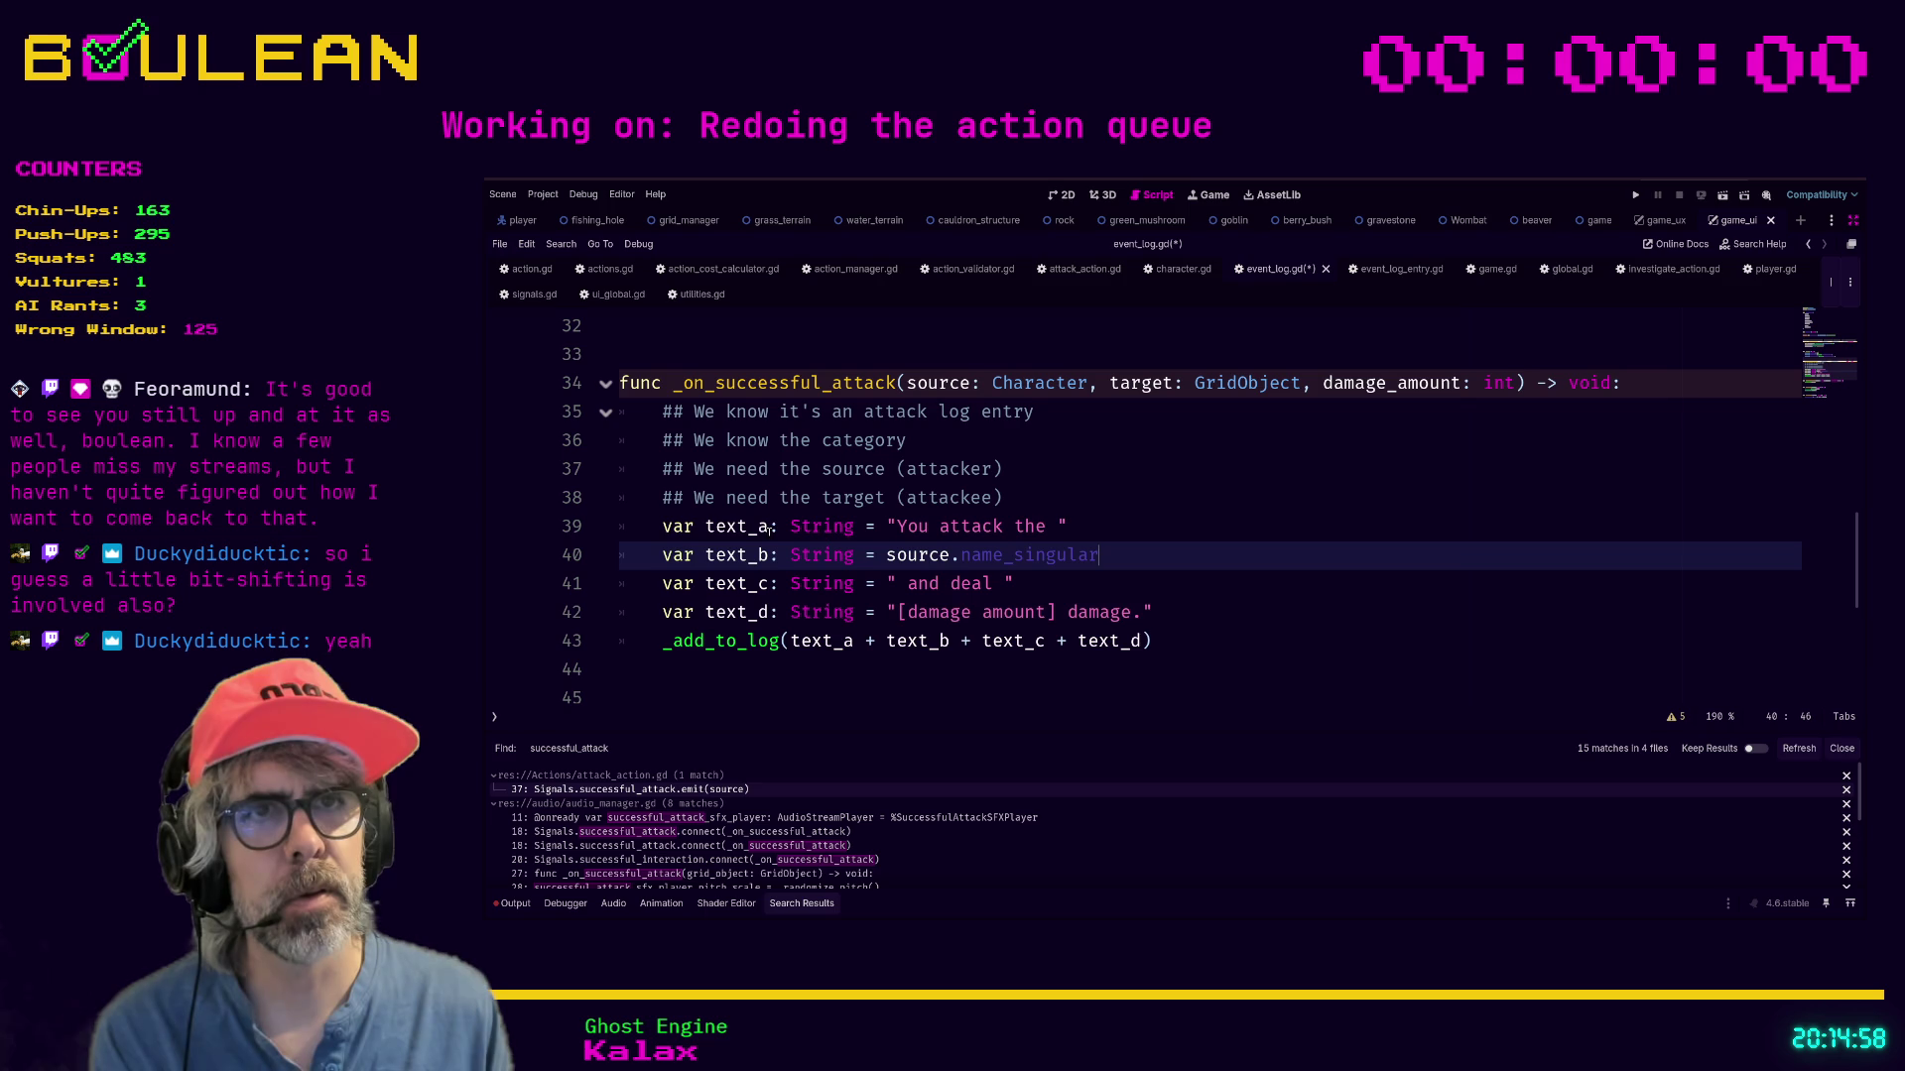
Rename text_a to message and start an indented continuation line below it.
{"action": "left_click", "coordinate": [706, 527]}
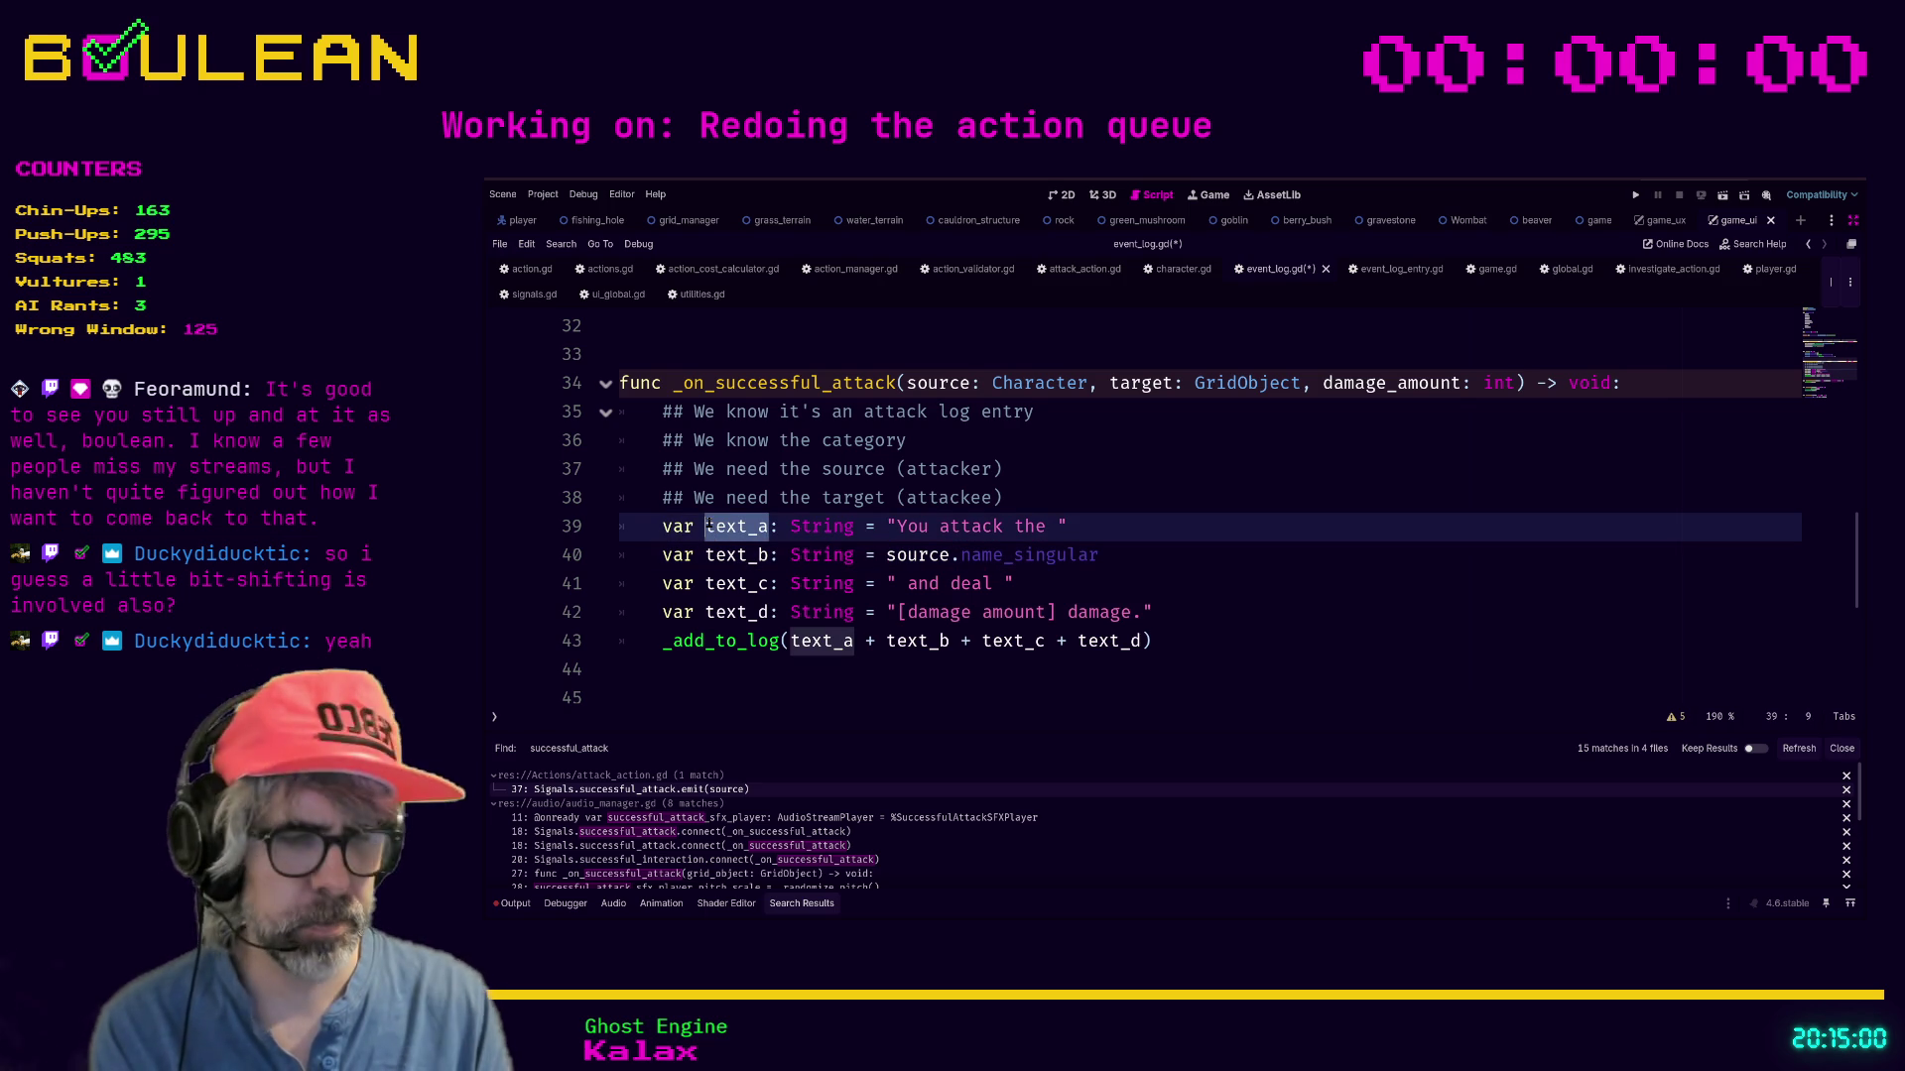
{"action": "type", "text": "message"}
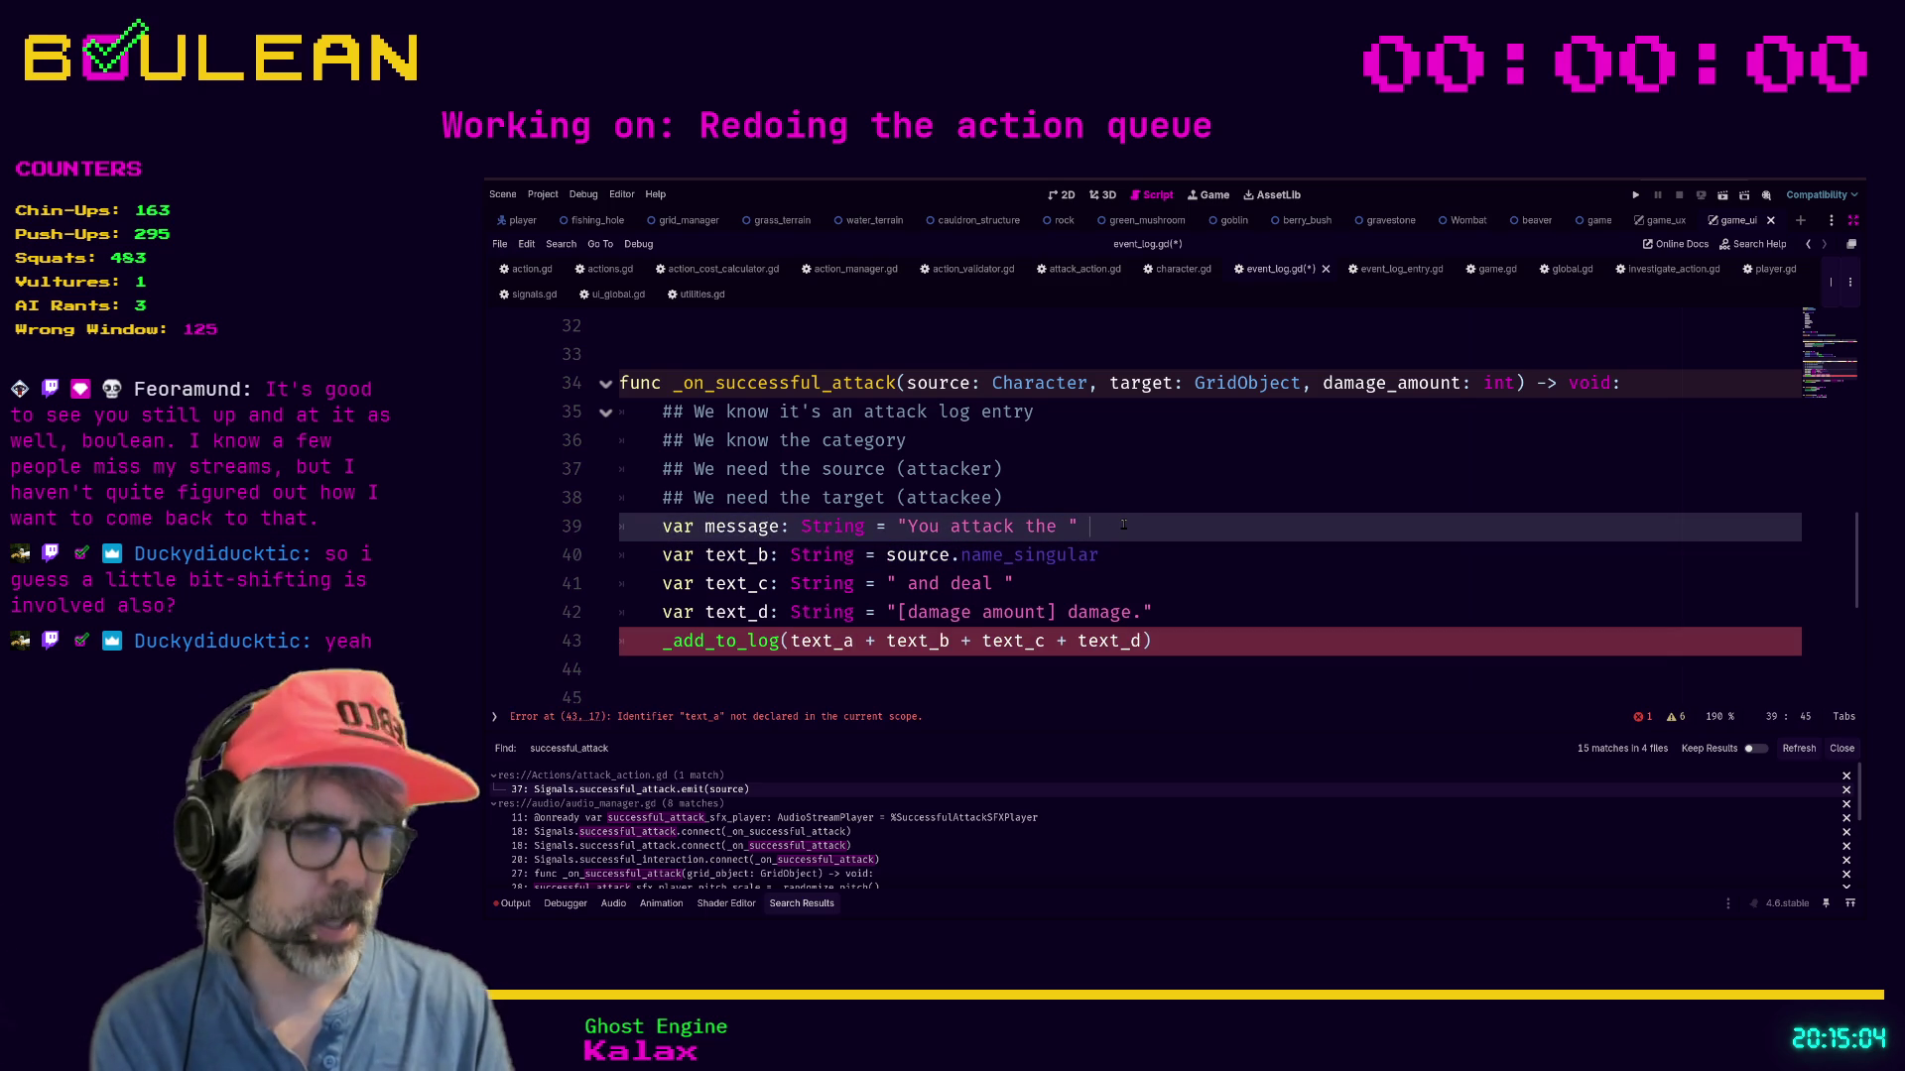
{"action": "type", "text": "\\\\"}
{"action": "key", "text": "Return"}
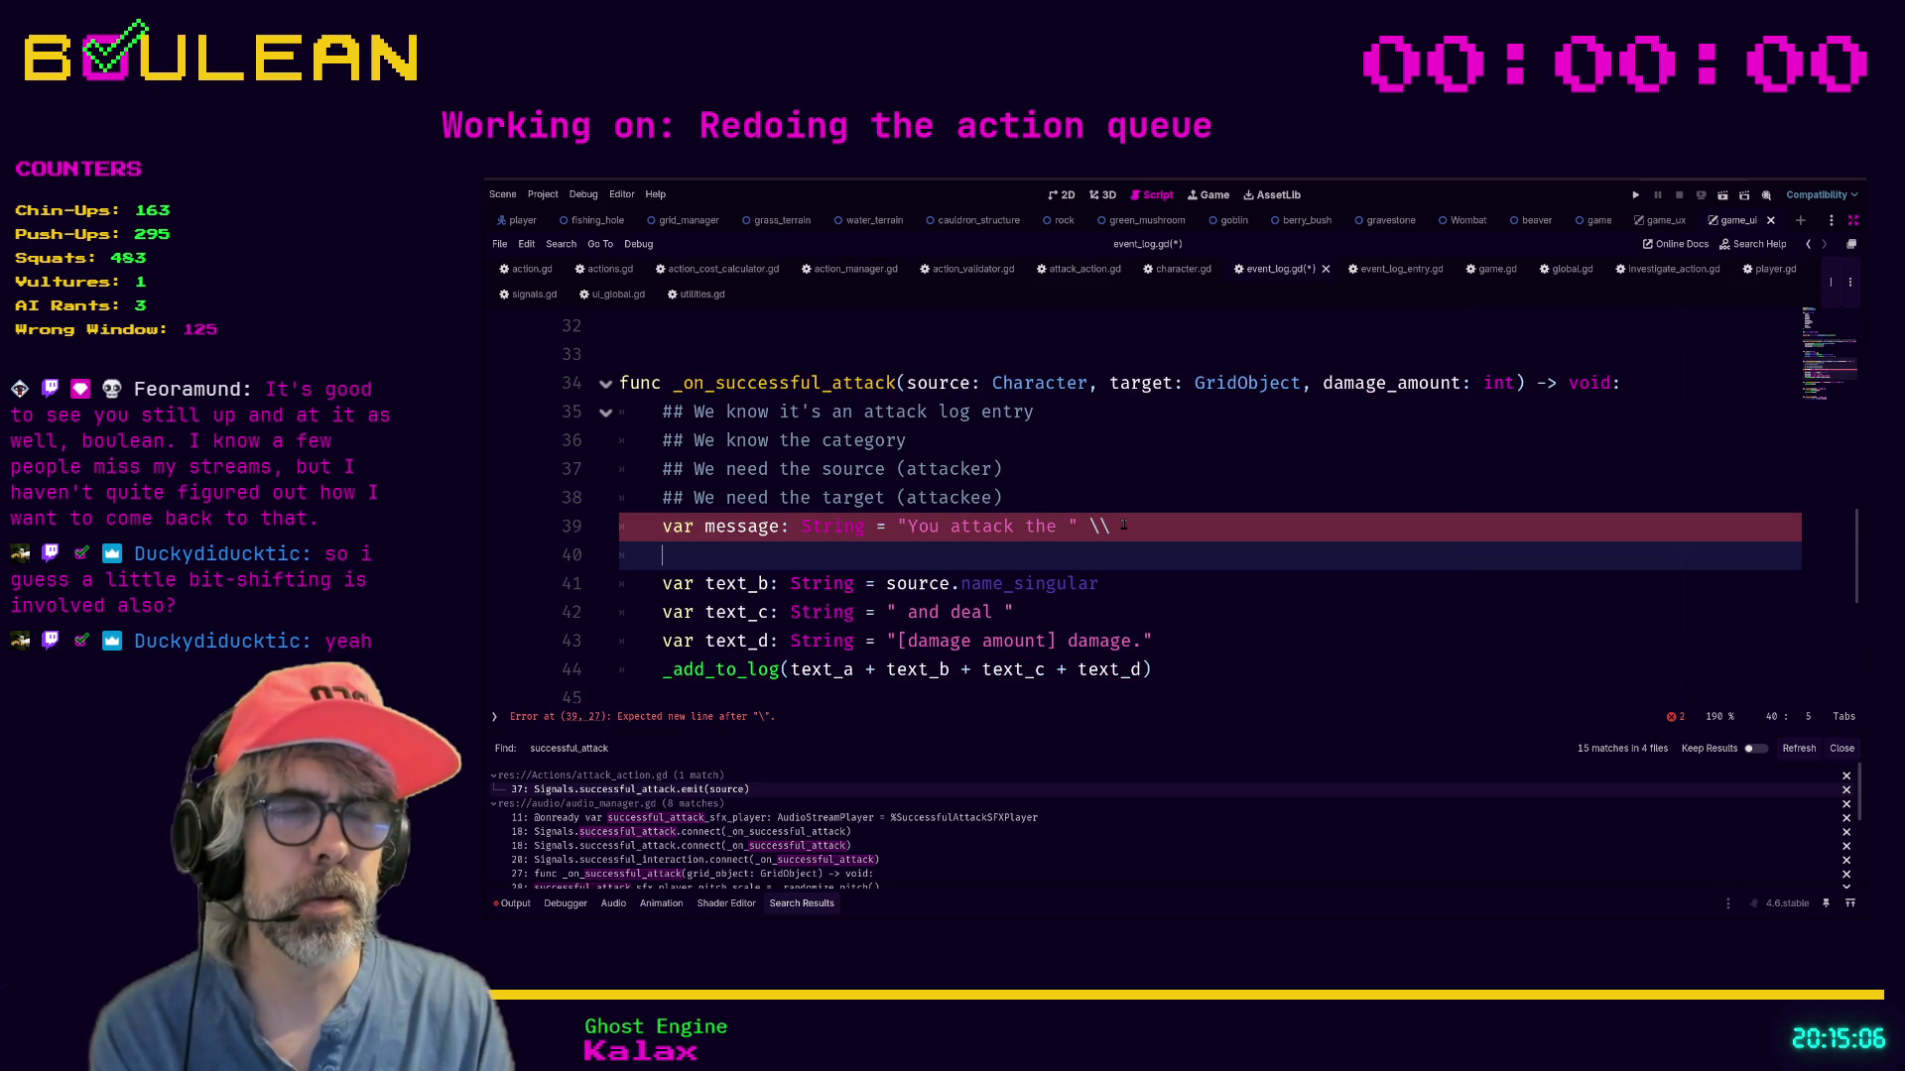
{"action": "key", "text": "Tab"}
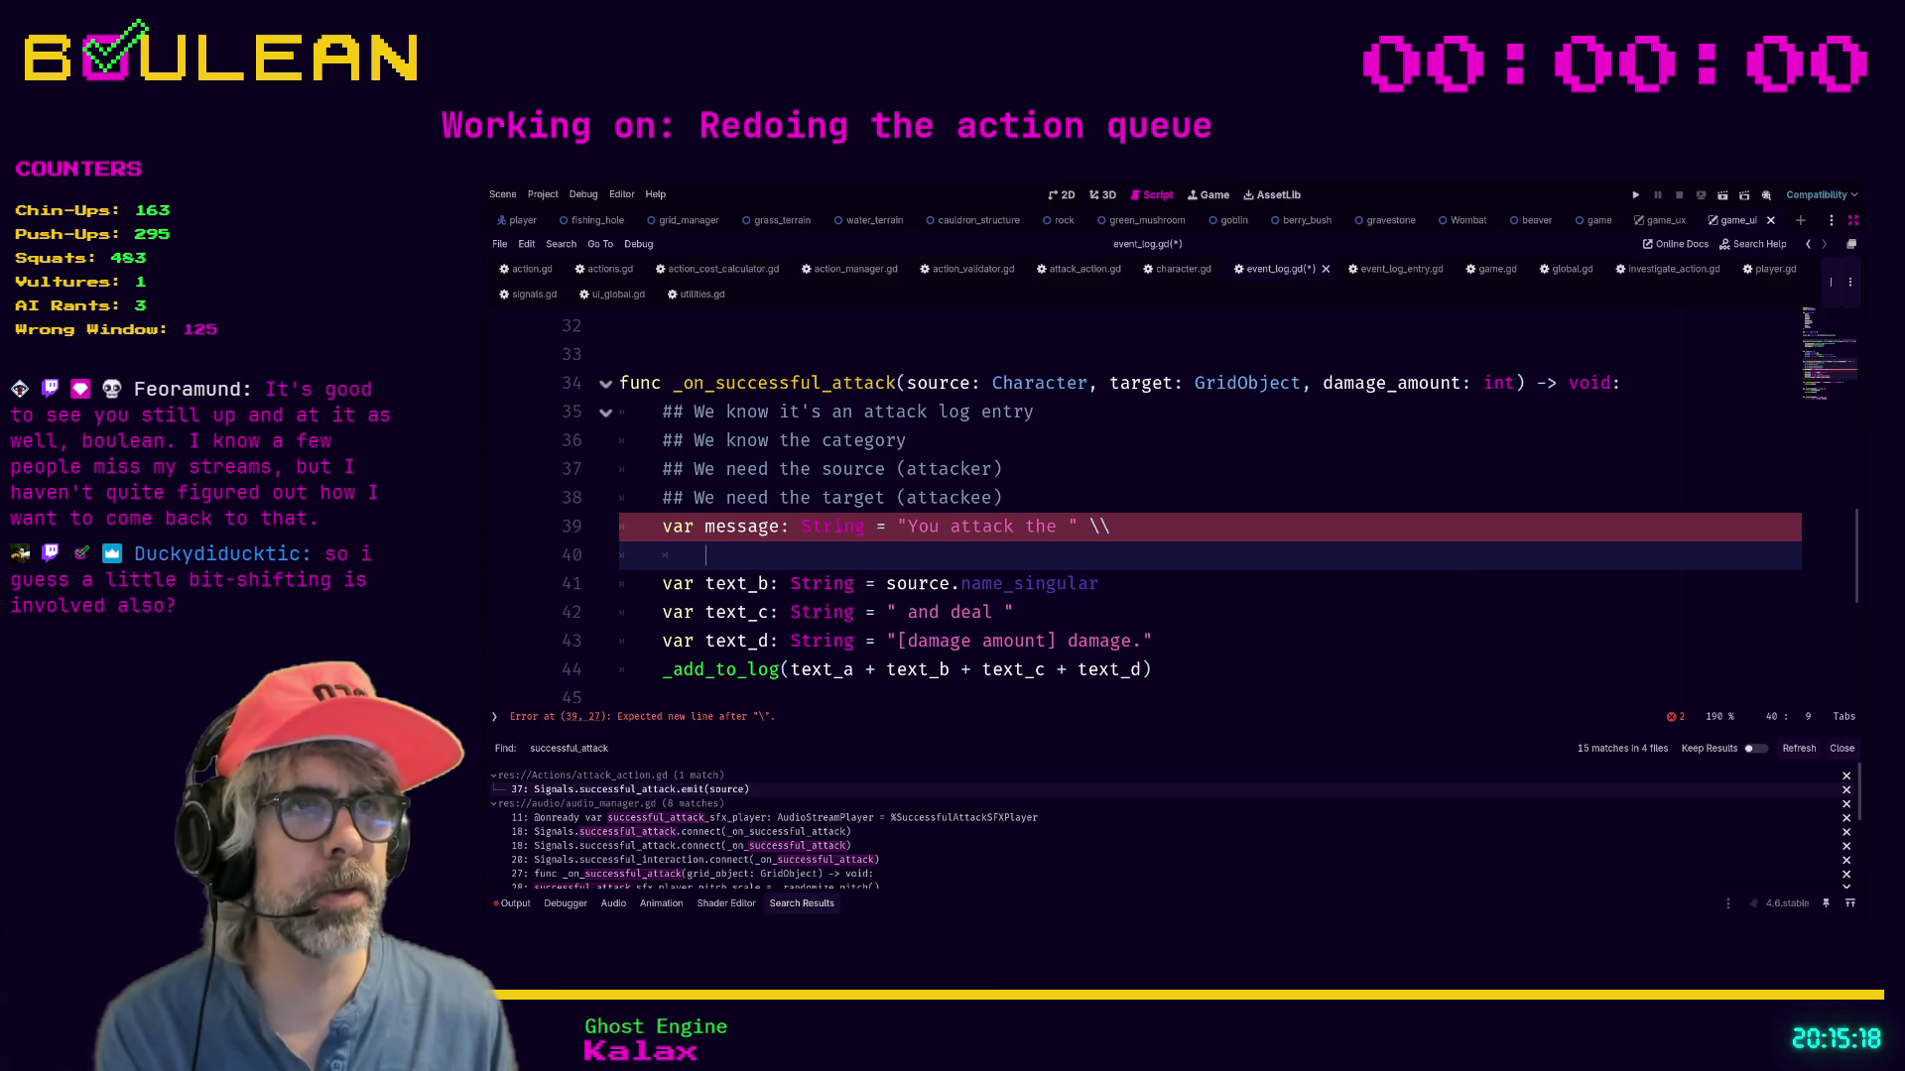
{"action": "left_click", "coordinate": [1179, 604]}
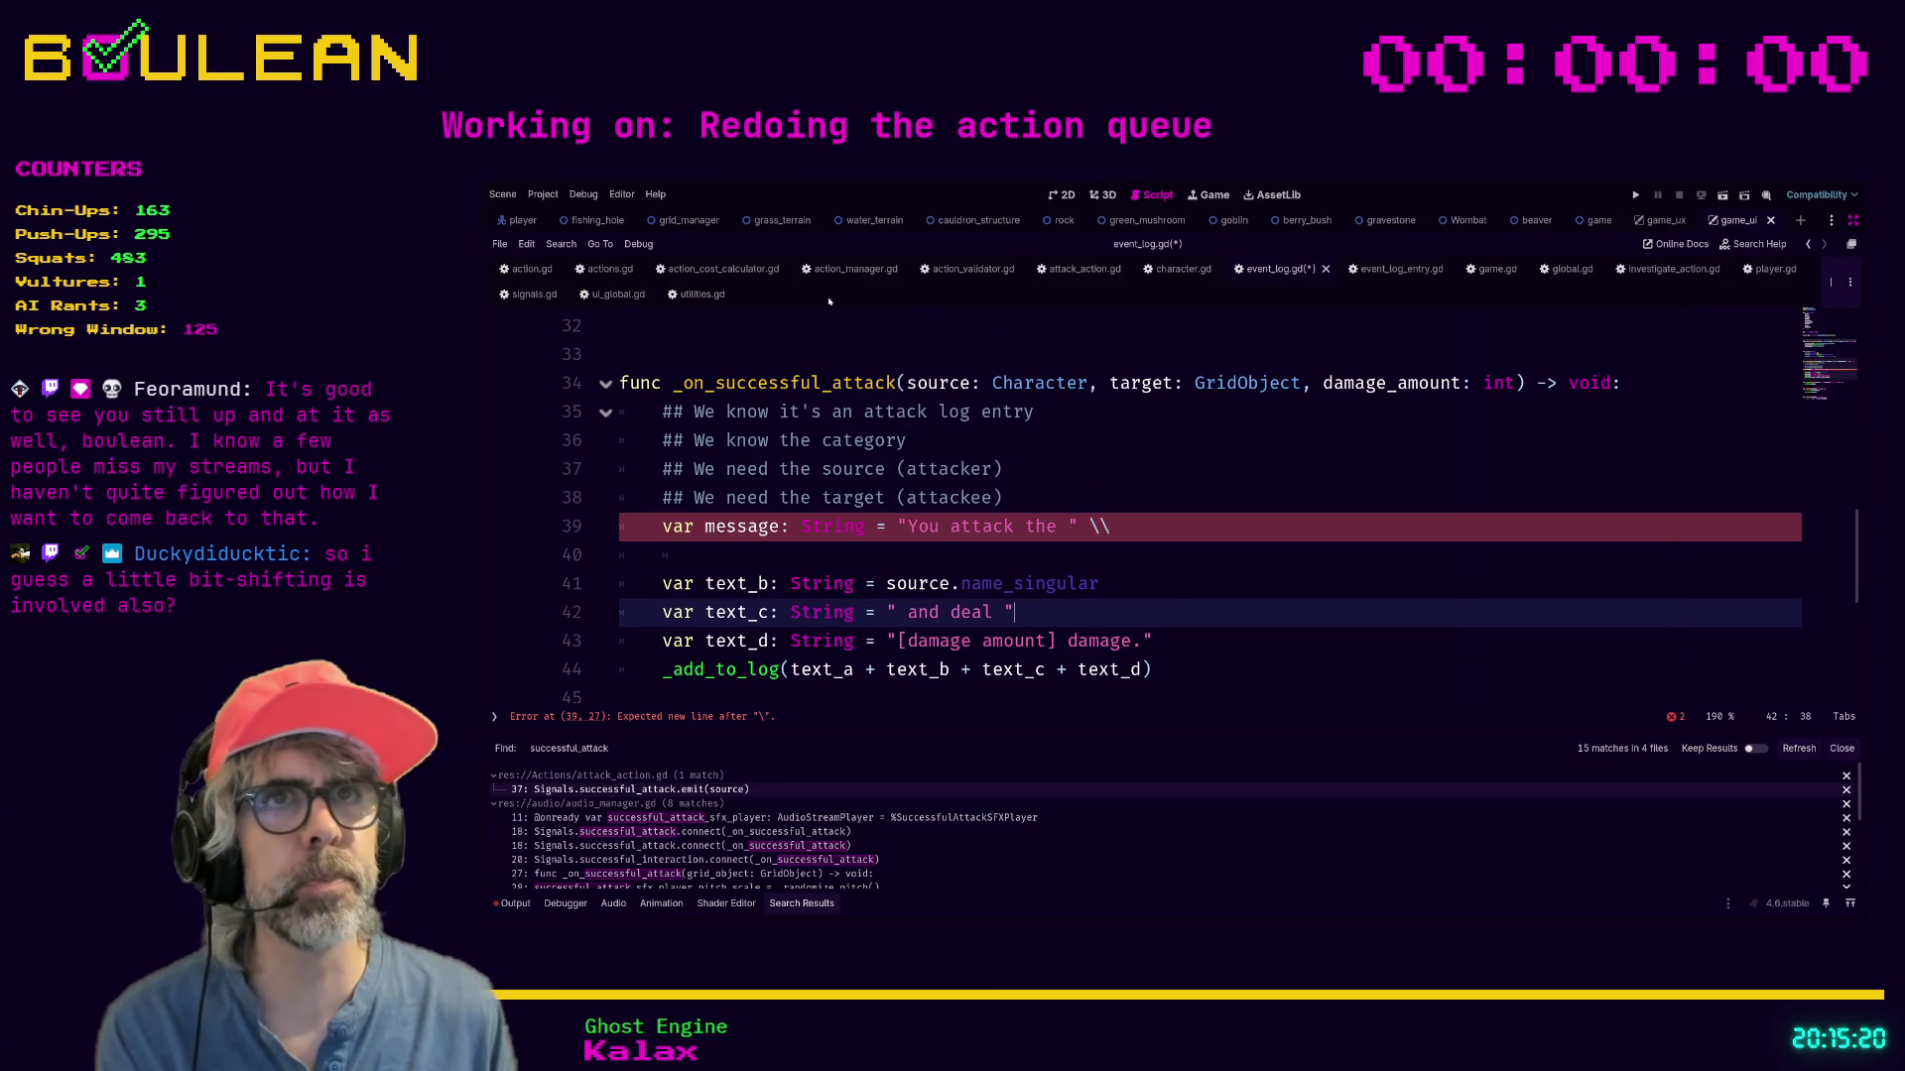
Jump to player.gd's line 425 error about add_log_message() arguments and scroll up through the input code.
{"action": "left_click", "coordinate": [1771, 269]}
{"action": "scroll", "coordinate": [1453, 477], "scroll_direction": "up", "scroll_amount": 5}
{"action": "scroll", "coordinate": [1452, 477], "scroll_direction": "up", "scroll_amount": 10}
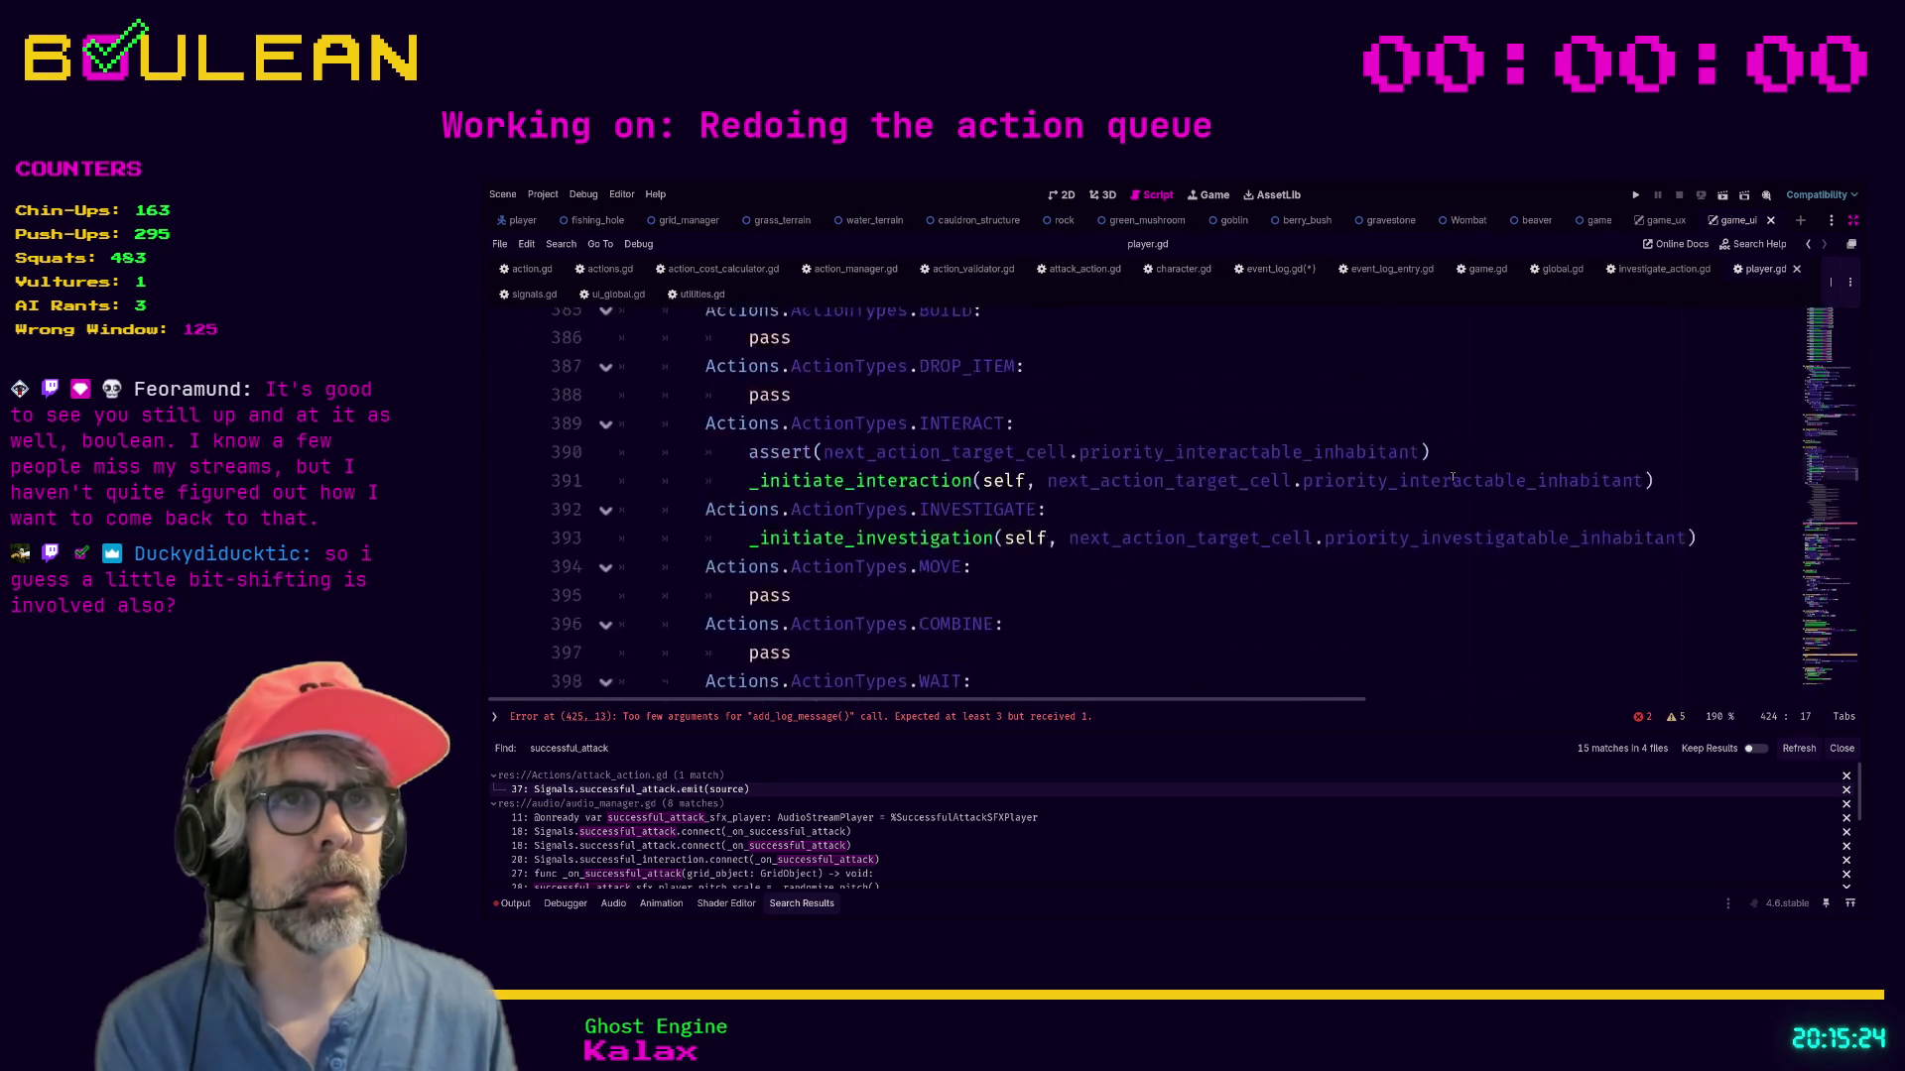
{"action": "scroll", "coordinate": [1452, 477], "scroll_direction": "up", "scroll_amount": 12}
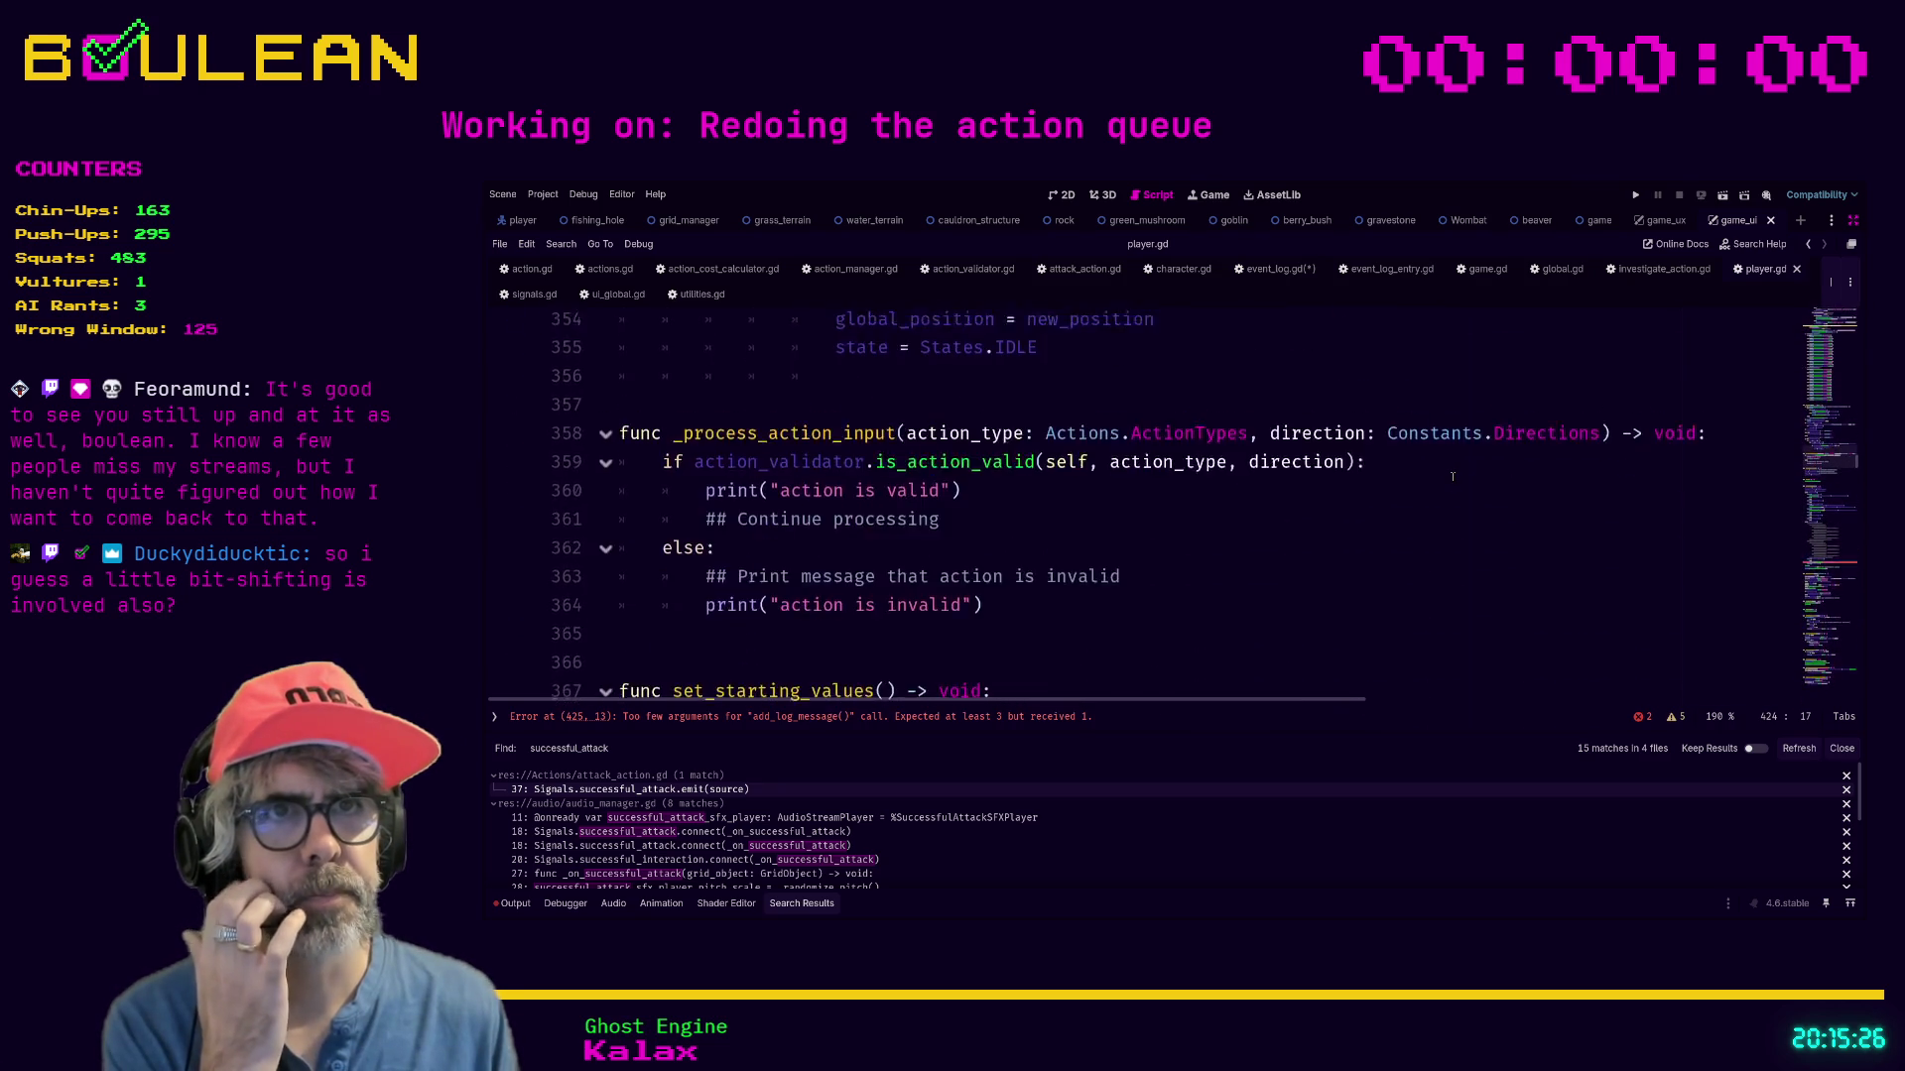
{"action": "scroll", "coordinate": [1452, 477], "scroll_direction": "up", "scroll_amount": 12}
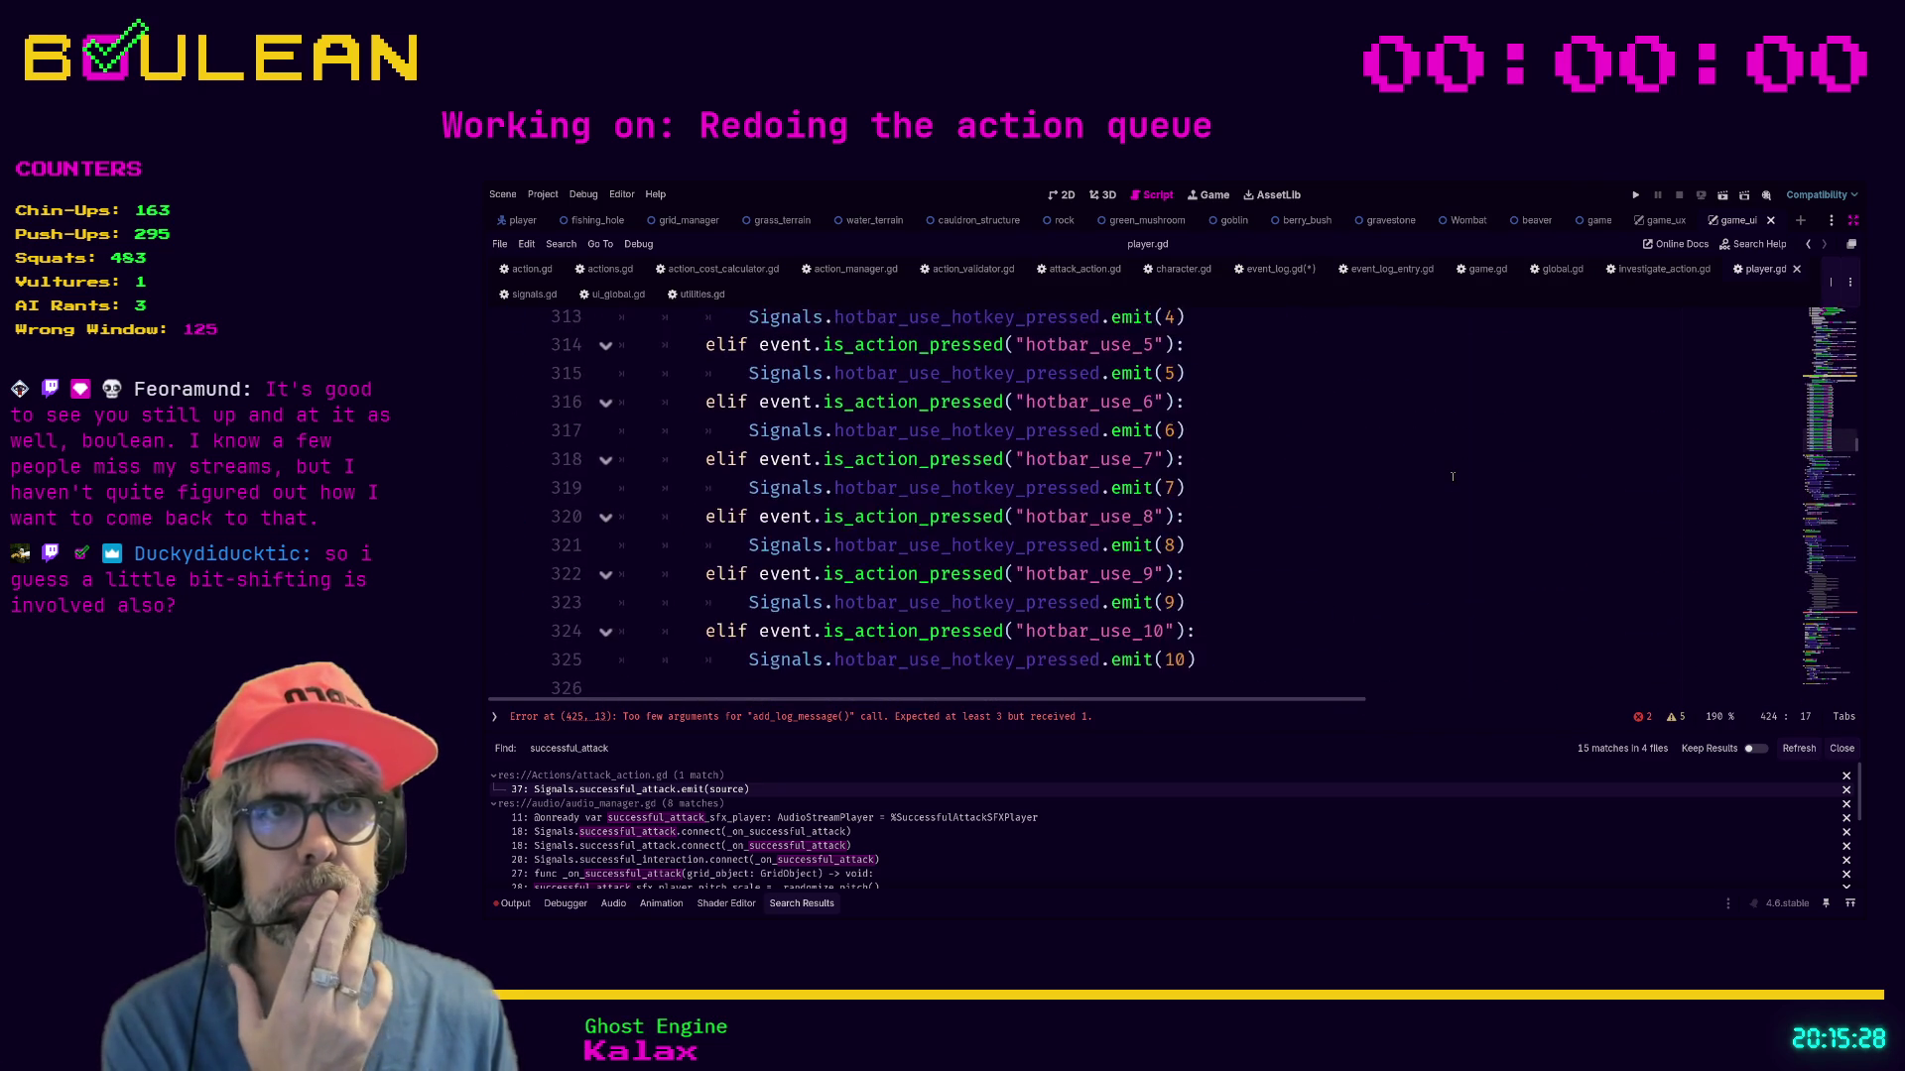
{"action": "scroll", "coordinate": [1452, 477], "scroll_direction": "up", "scroll_amount": 10}
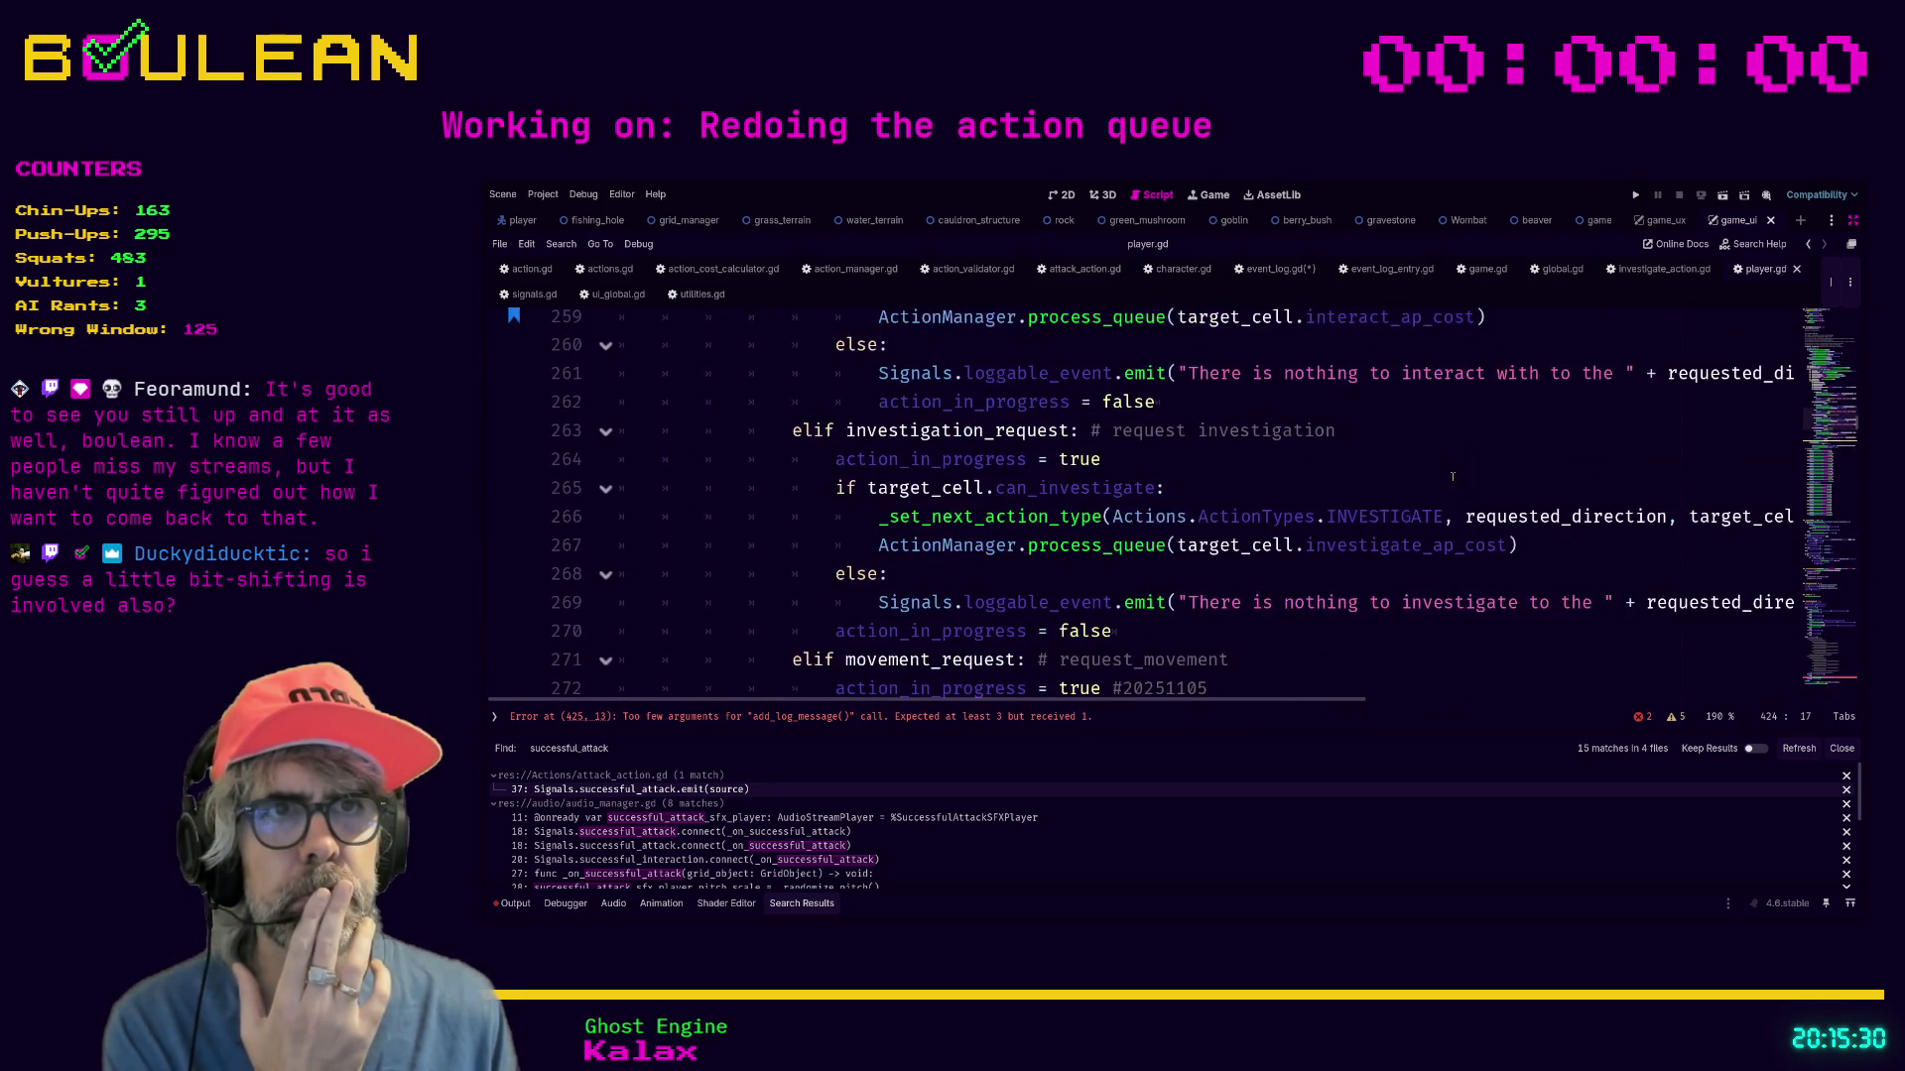
Back in event_log.gd, remove the two trailing backslashes from the message line.
{"action": "left_click", "coordinate": [1269, 270]}
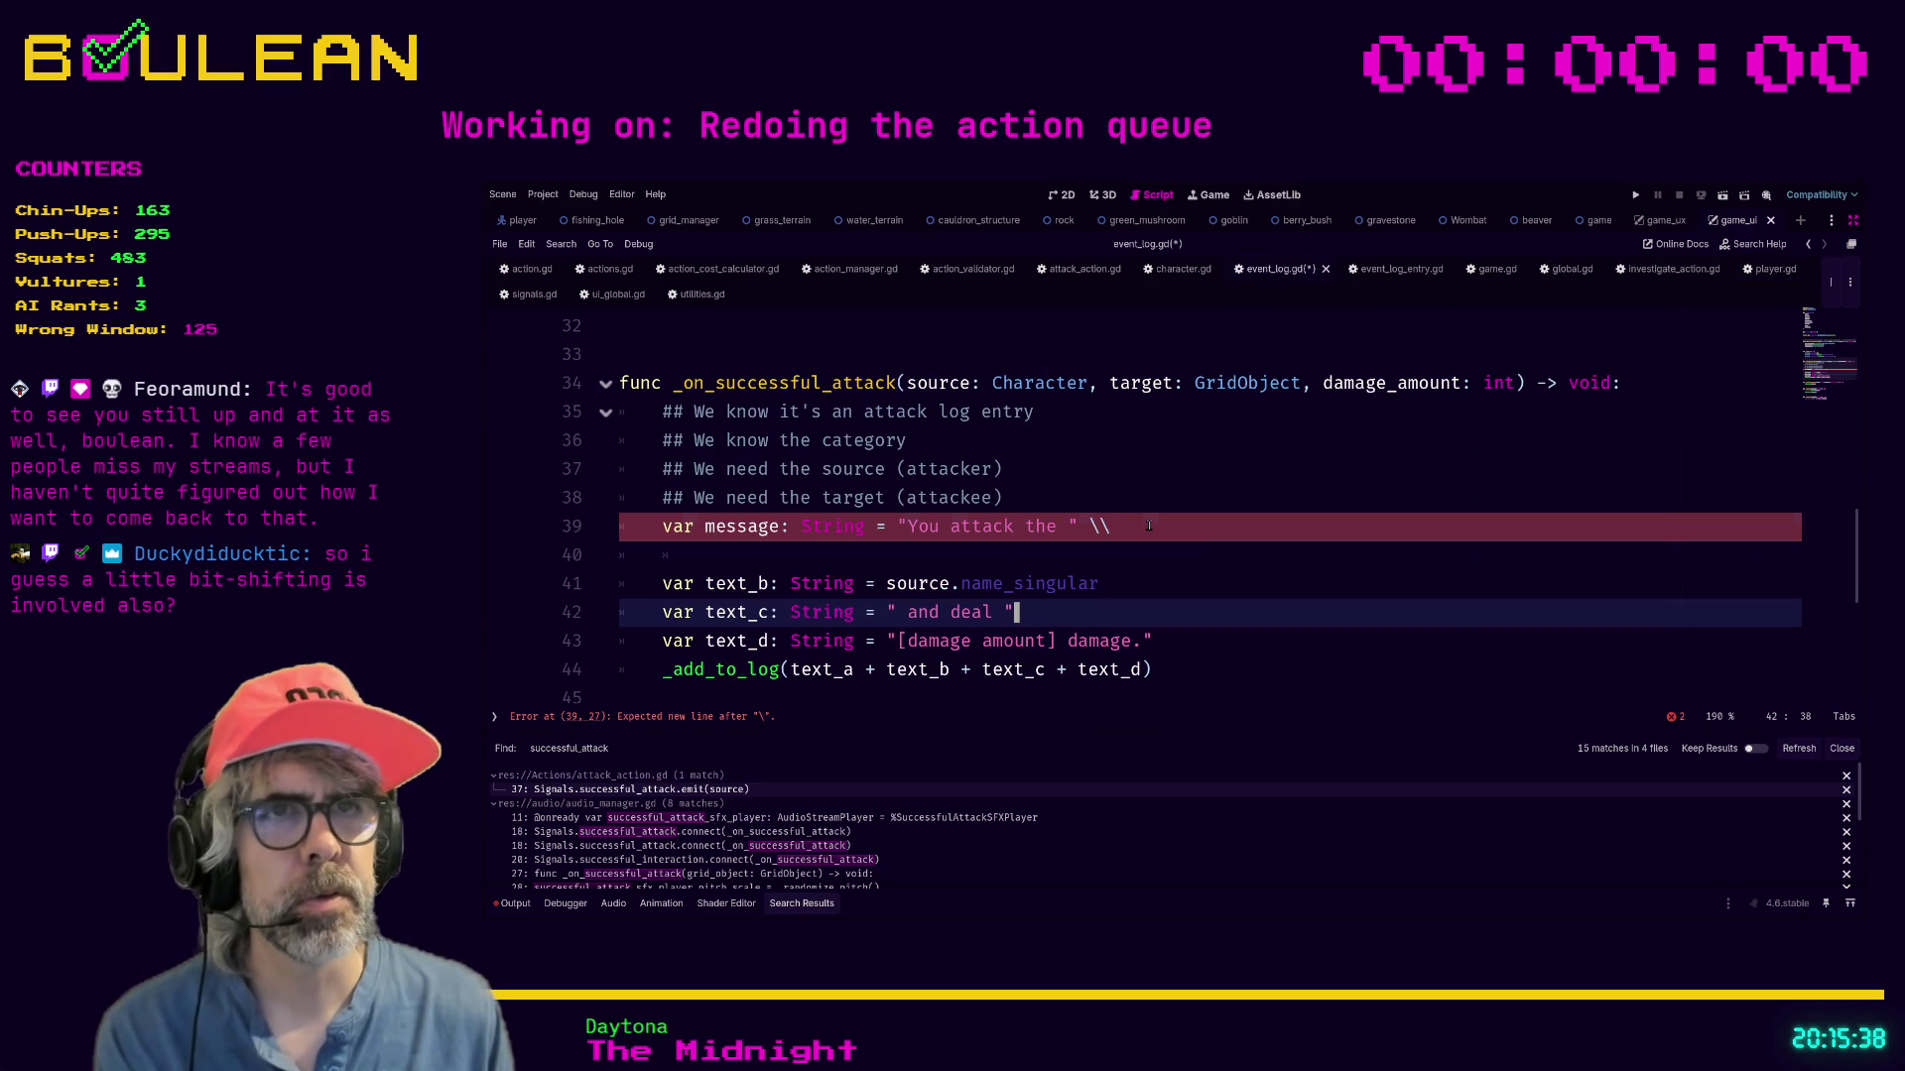
{"action": "key", "text": "BackSpace"}
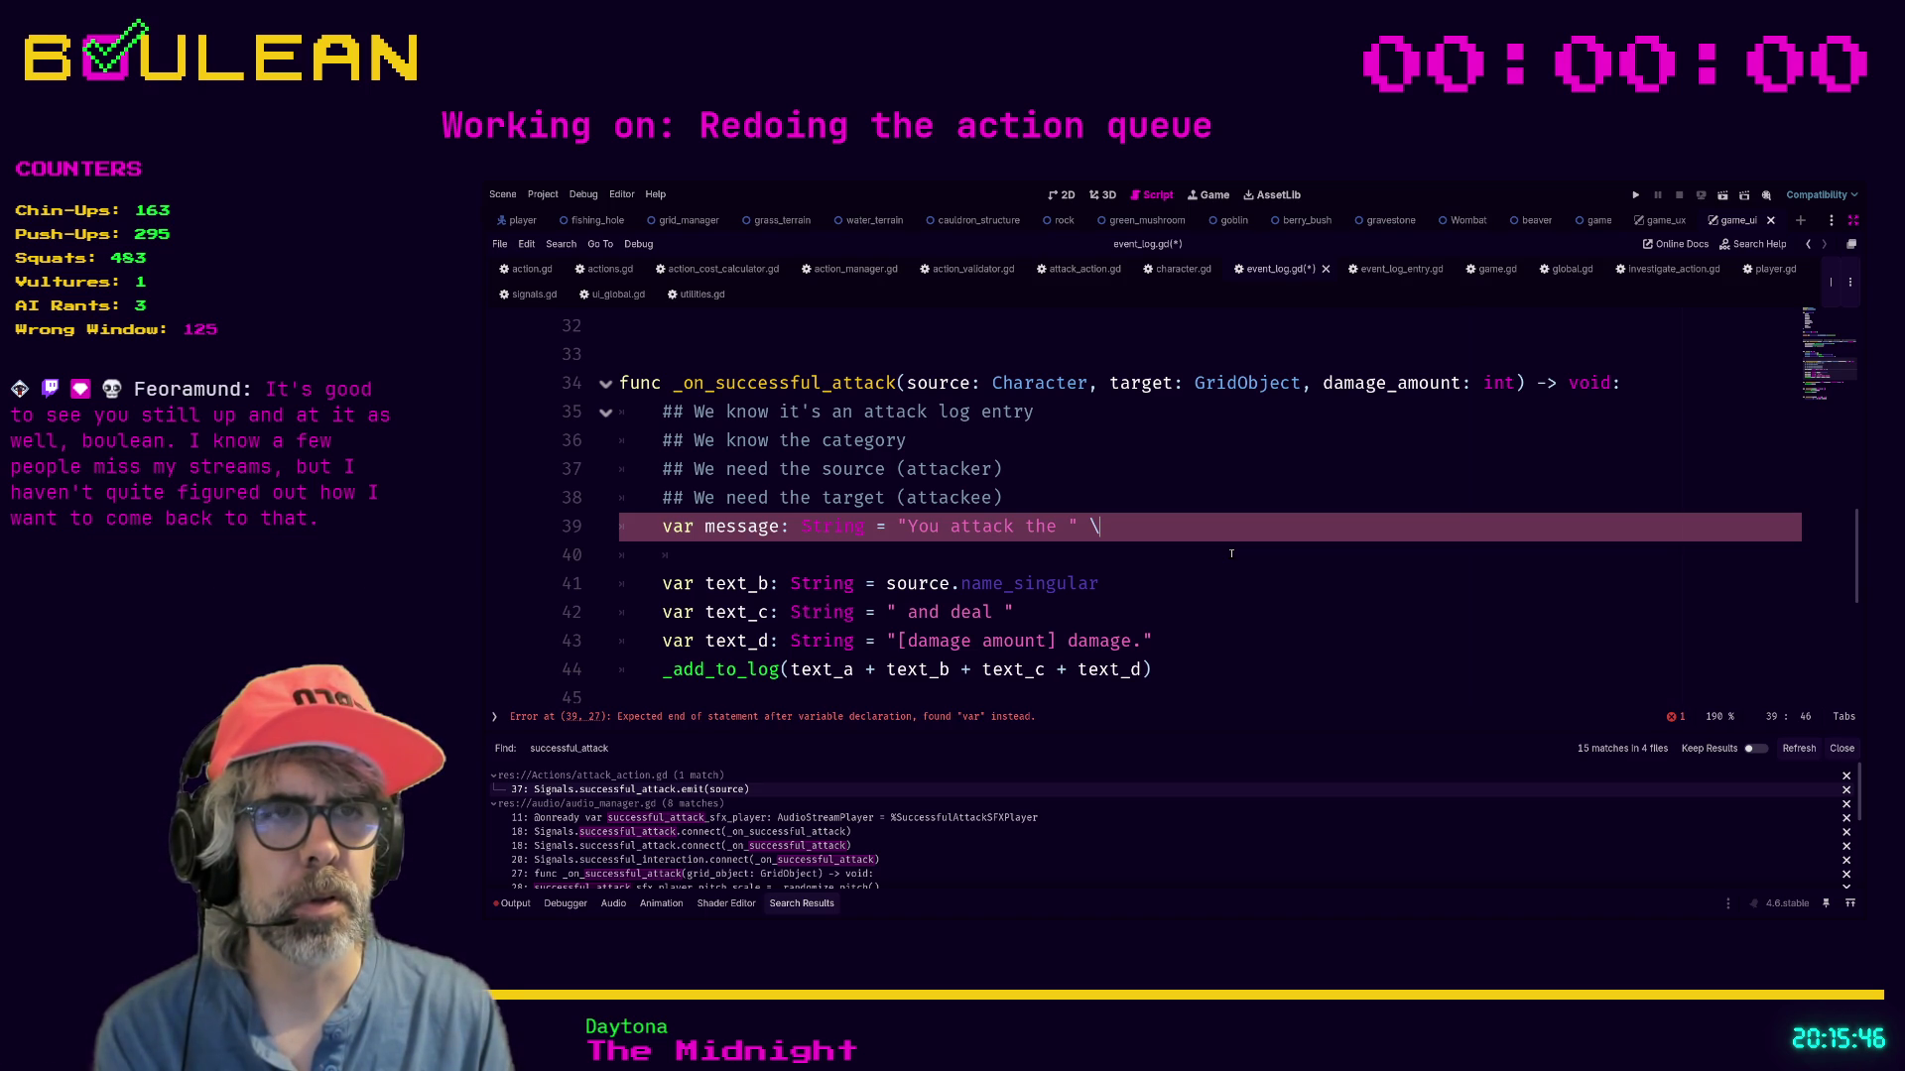
{"action": "key", "text": "BackSpace"}
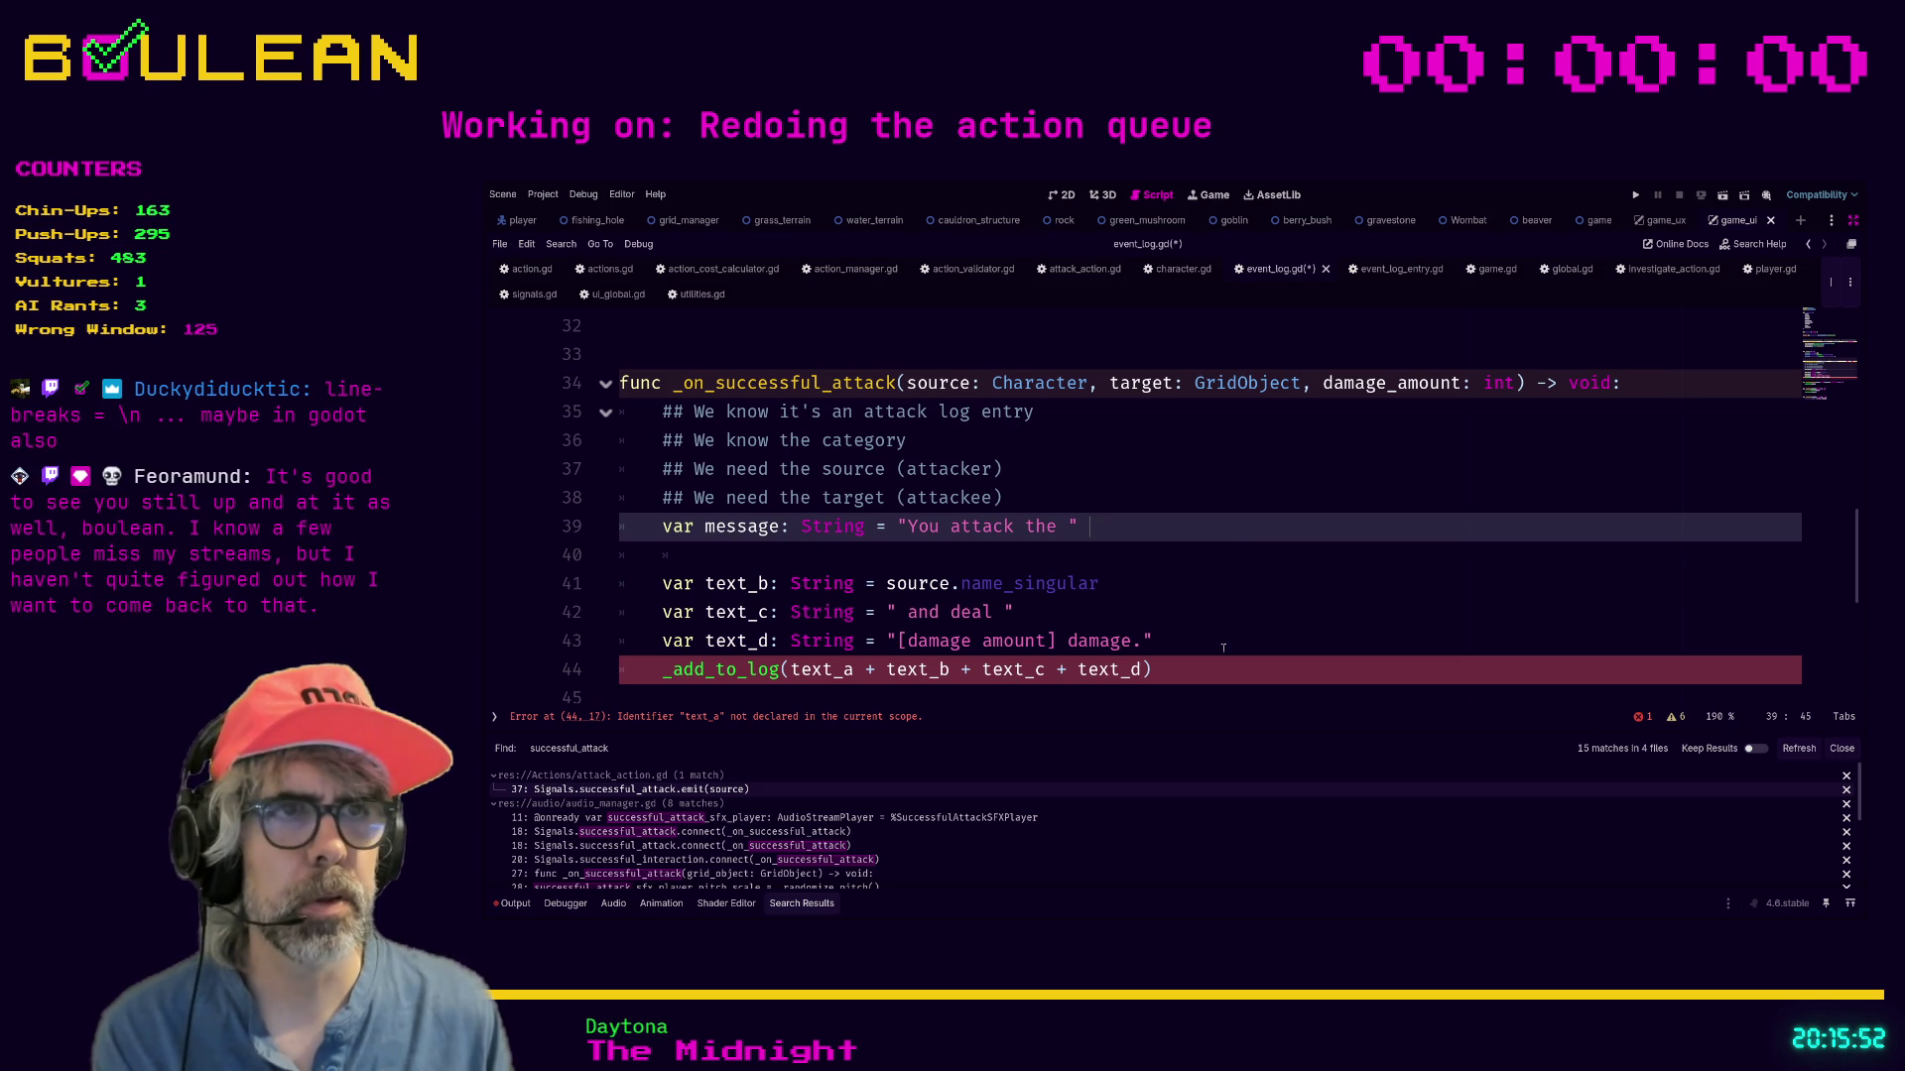
Comment out the old text_b, text_c, text_d and _add_to_log lines.
{"action": "left_click", "coordinate": [1194, 678]}
{"action": "left_click_drag", "start_coordinate": [1194, 678], "coordinate": [600, 593]}
{"action": "key", "text": "ctrl+k"}
Continue the message onto a new line with + str(source.name_singular).
{"action": "left_click", "coordinate": [1099, 525]}
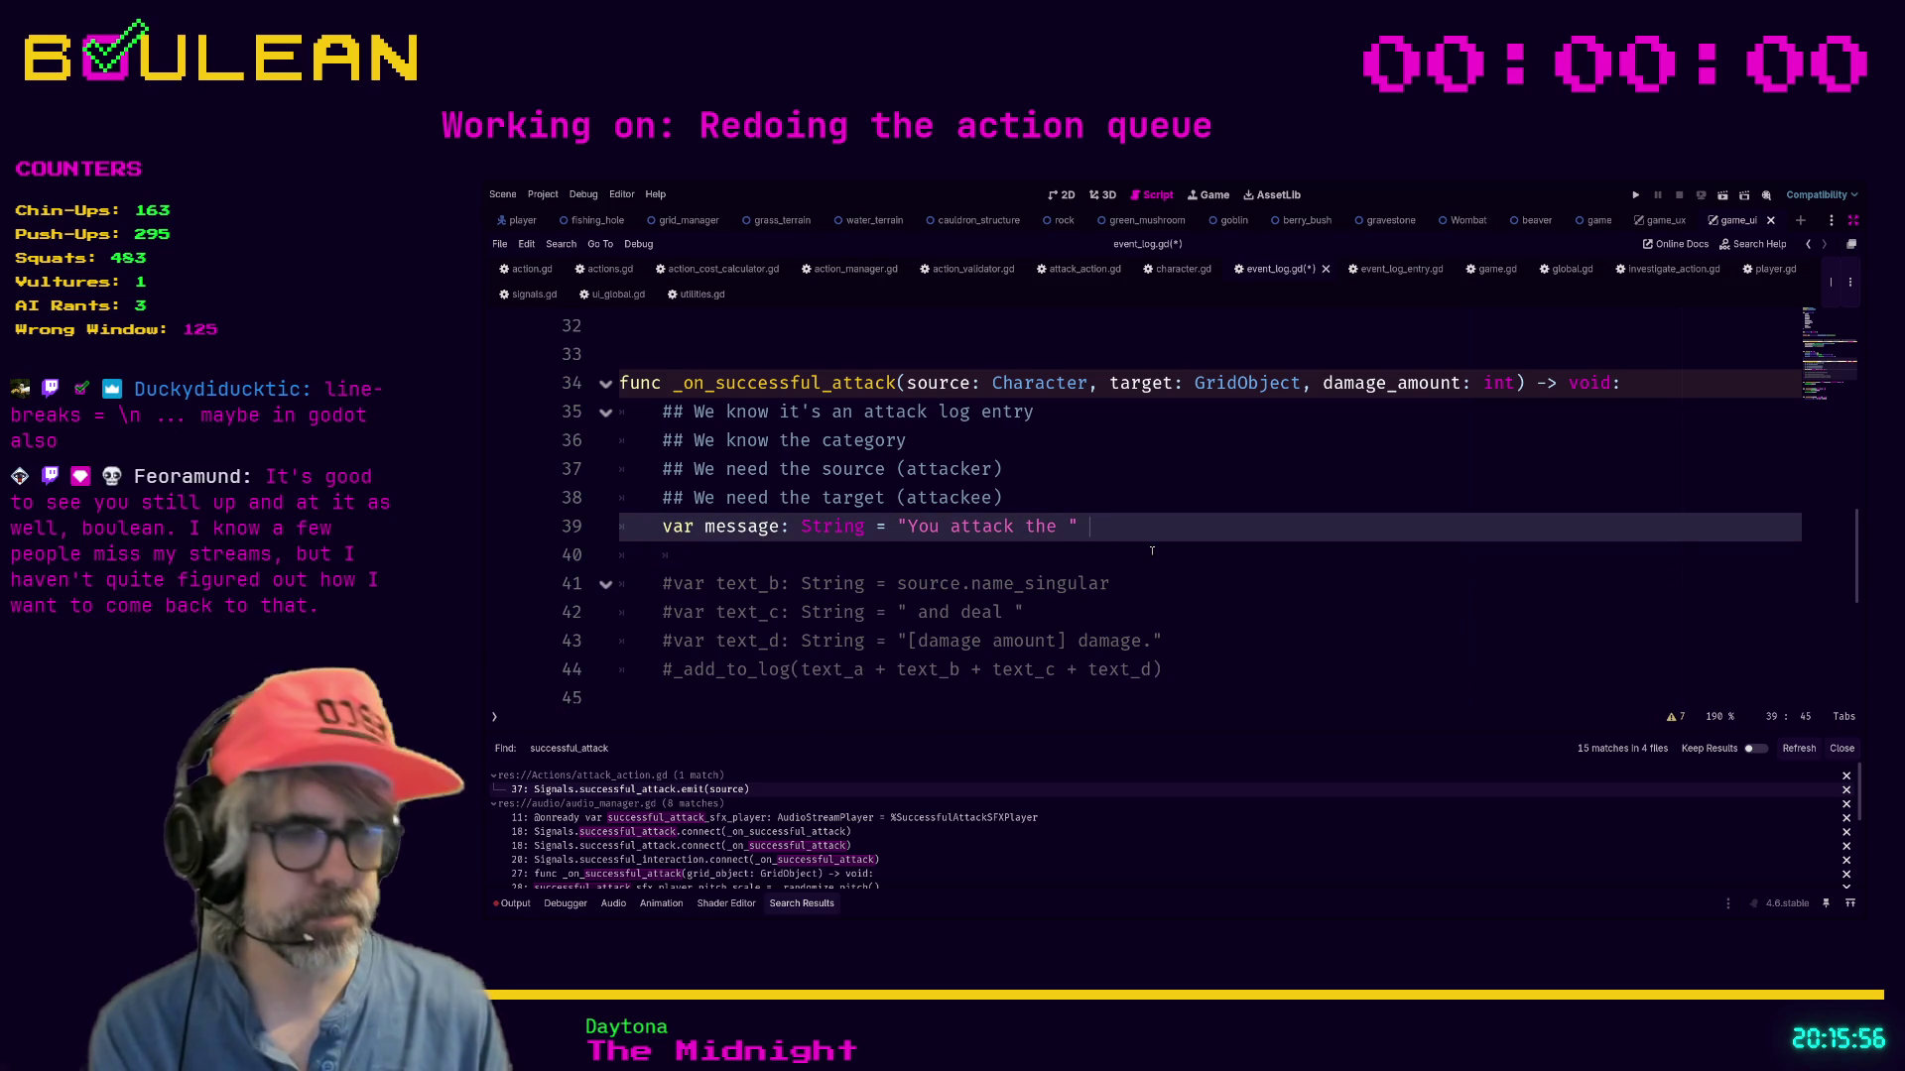
{"action": "type", "text": "\\"}
{"action": "key", "text": "Return"}
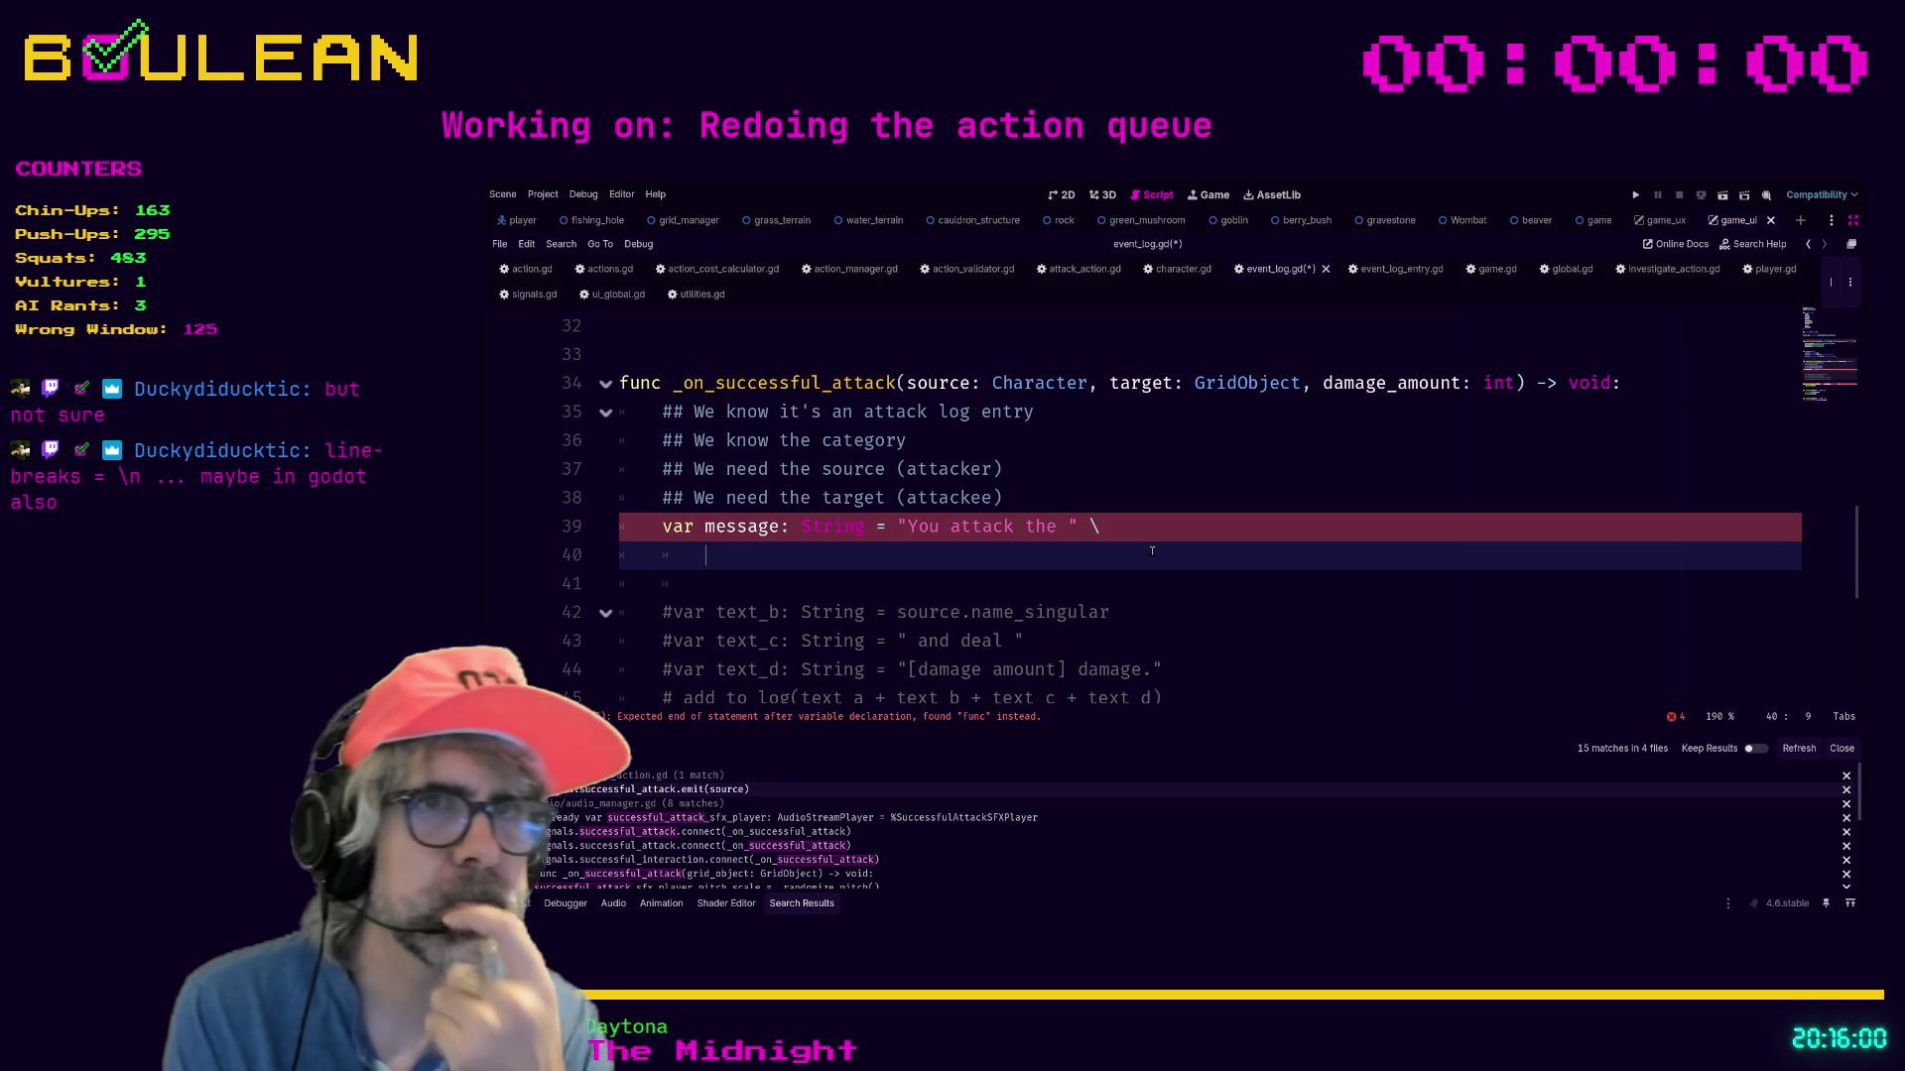
{"action": "type", "text": "+ "}
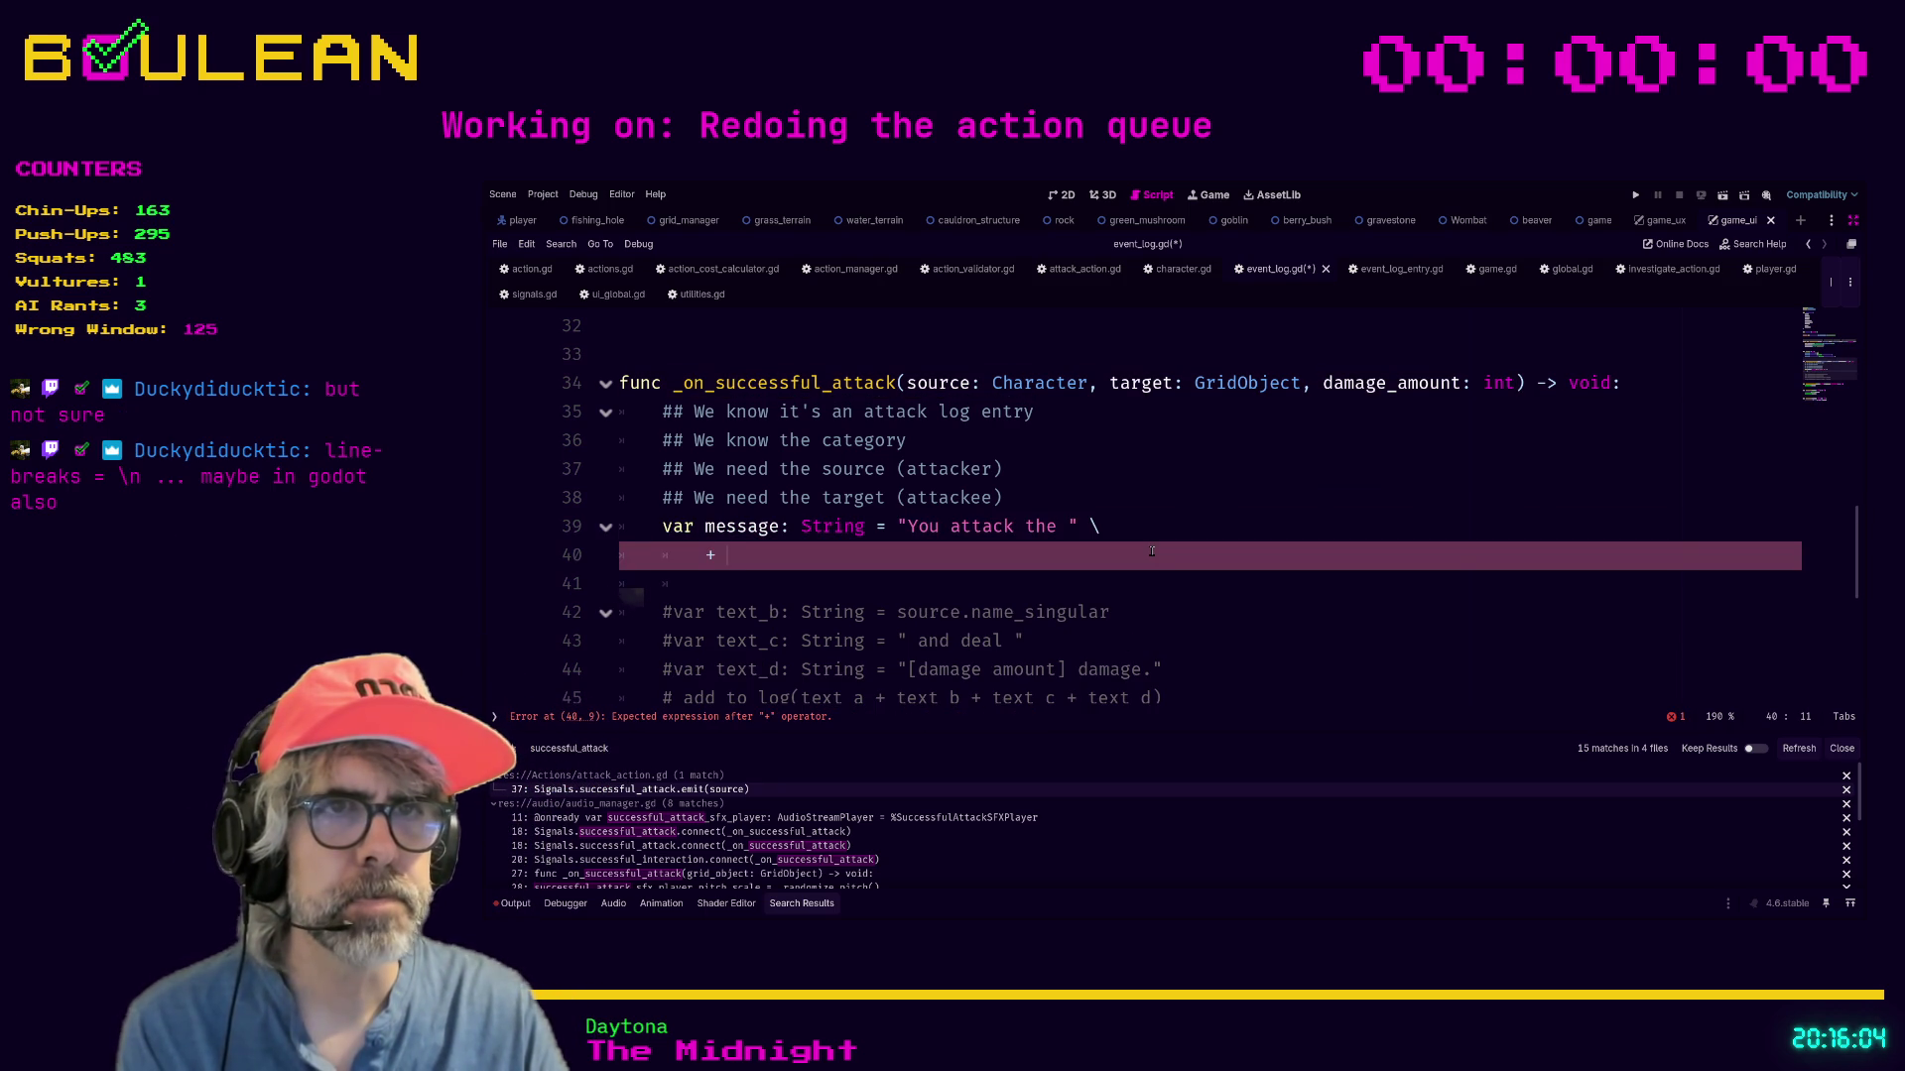
{"action": "type", "text": "source."}
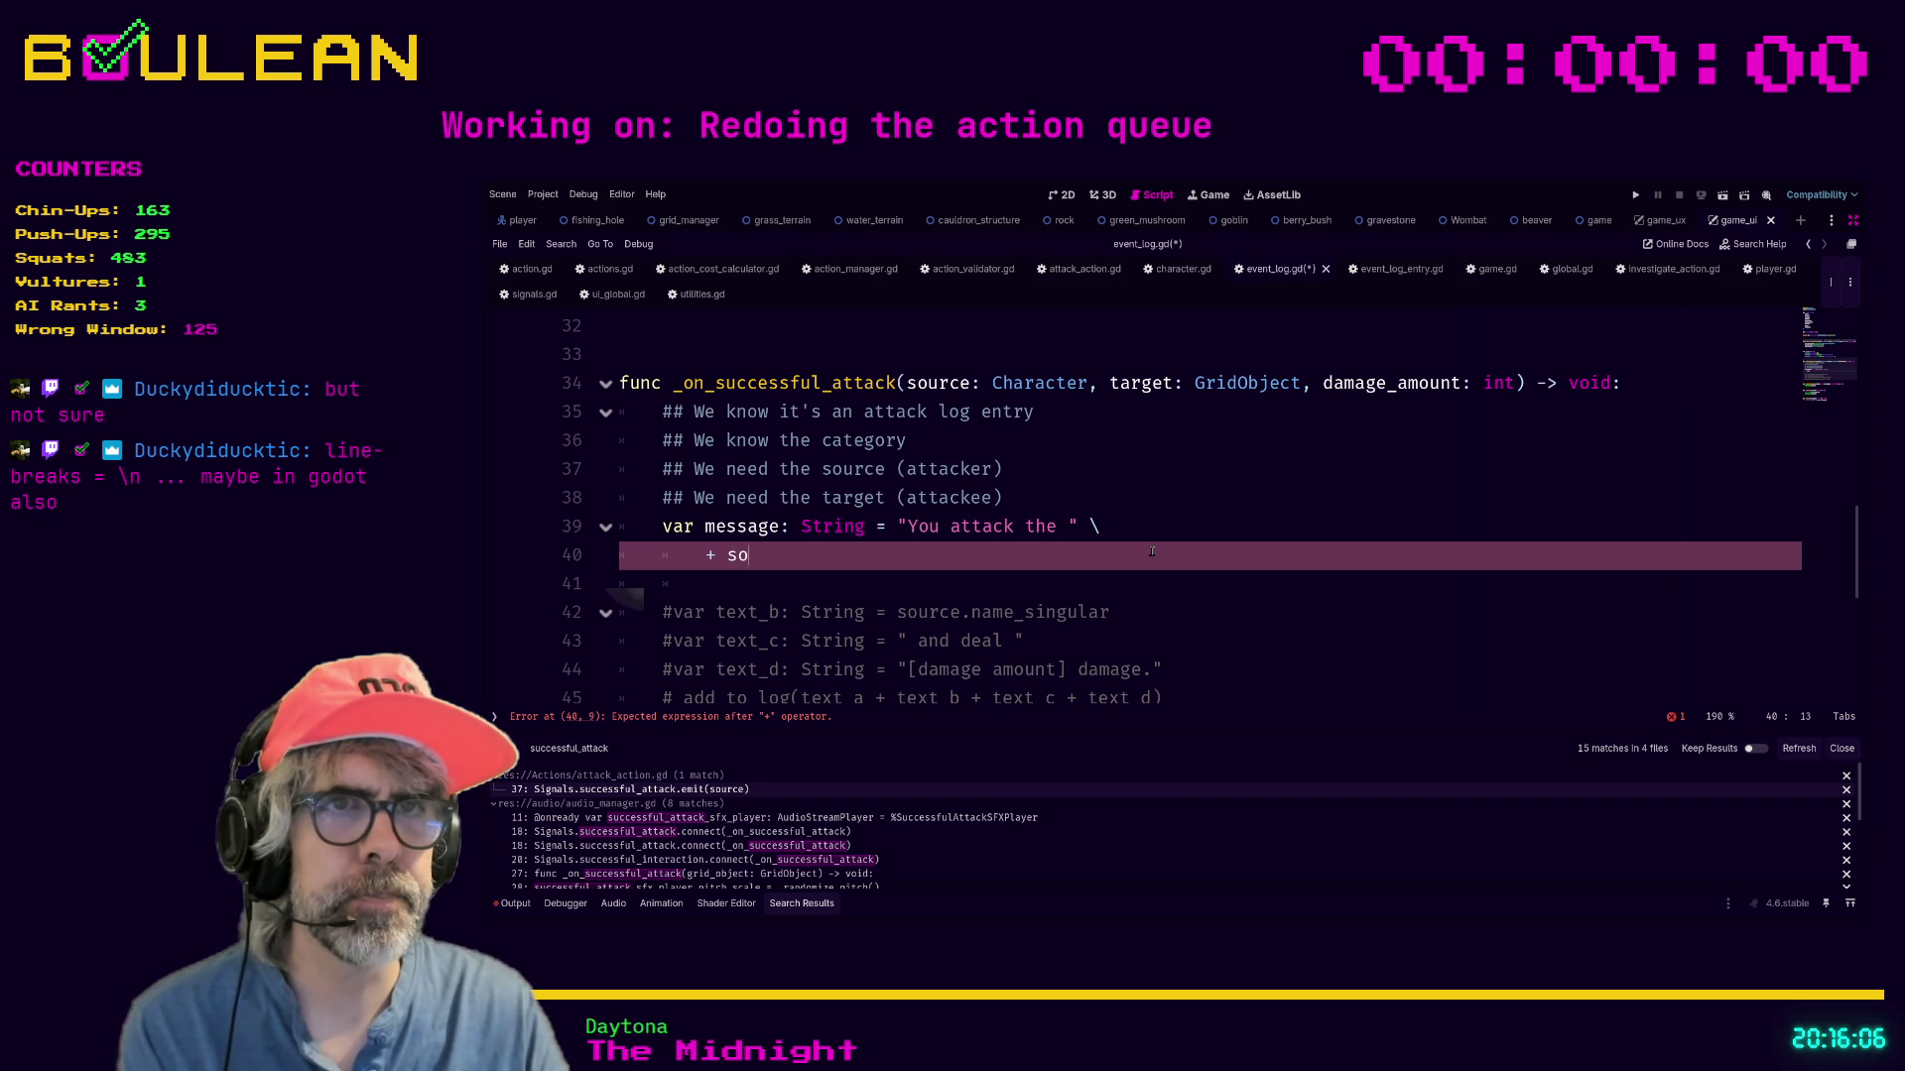
{"action": "key", "text": "BackSpace"}
{"action": "type", "text": "name"}
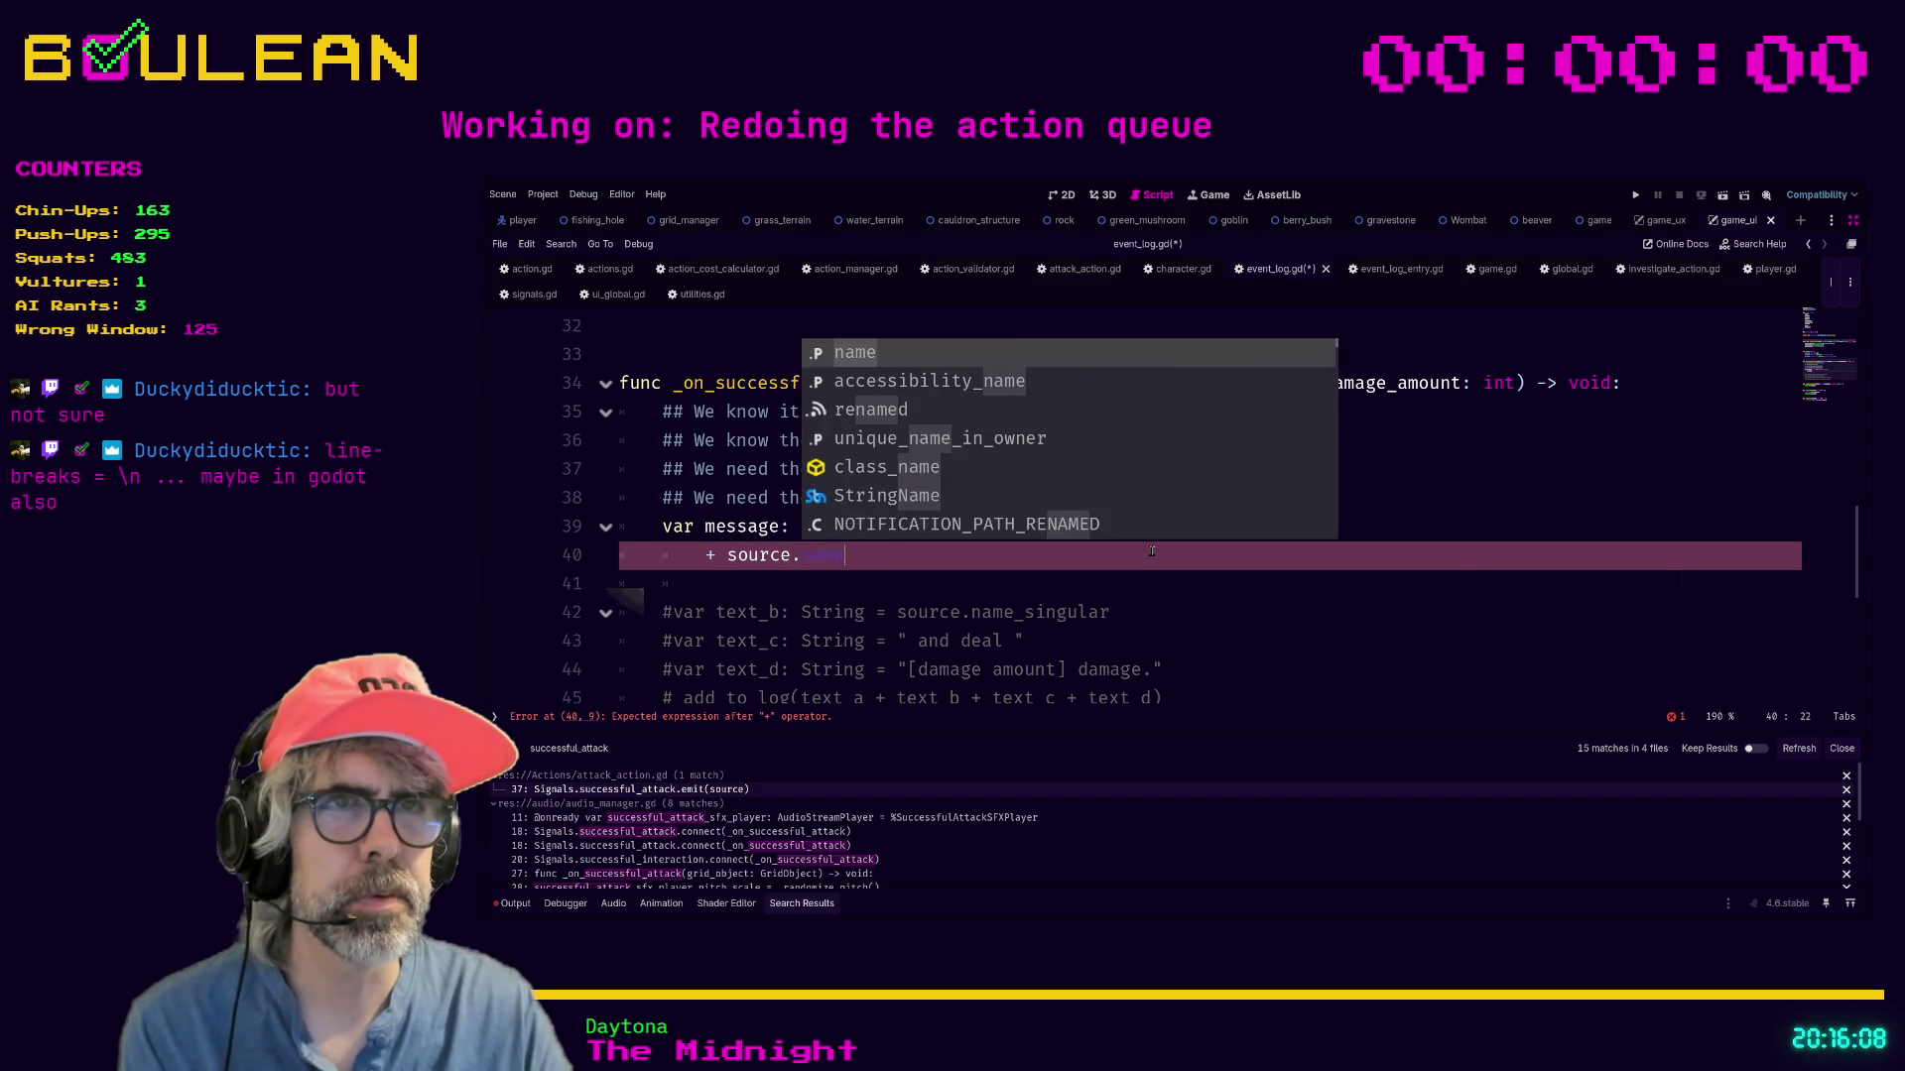
{"action": "key", "text": "Down"}
{"action": "key", "text": "Return"}
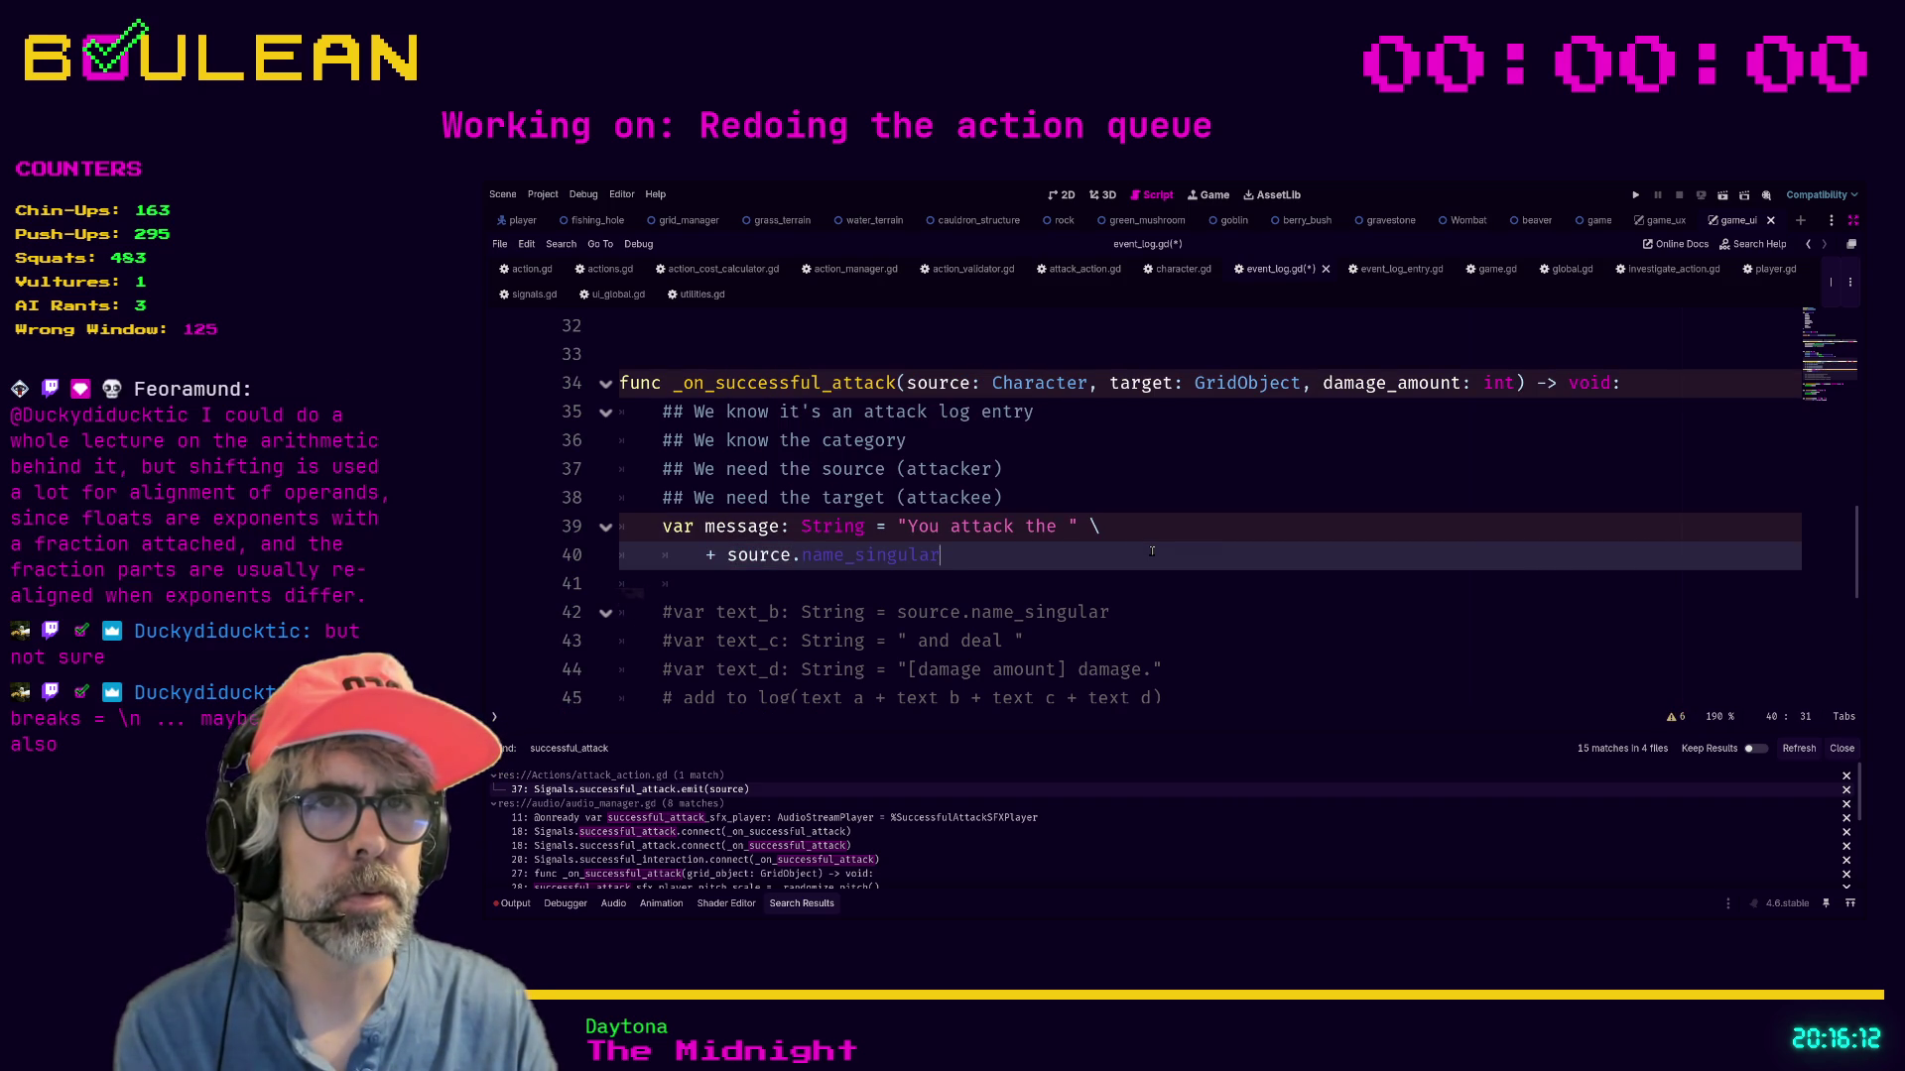
{"action": "type", "text": "\\"}
{"action": "key", "text": "Return"}
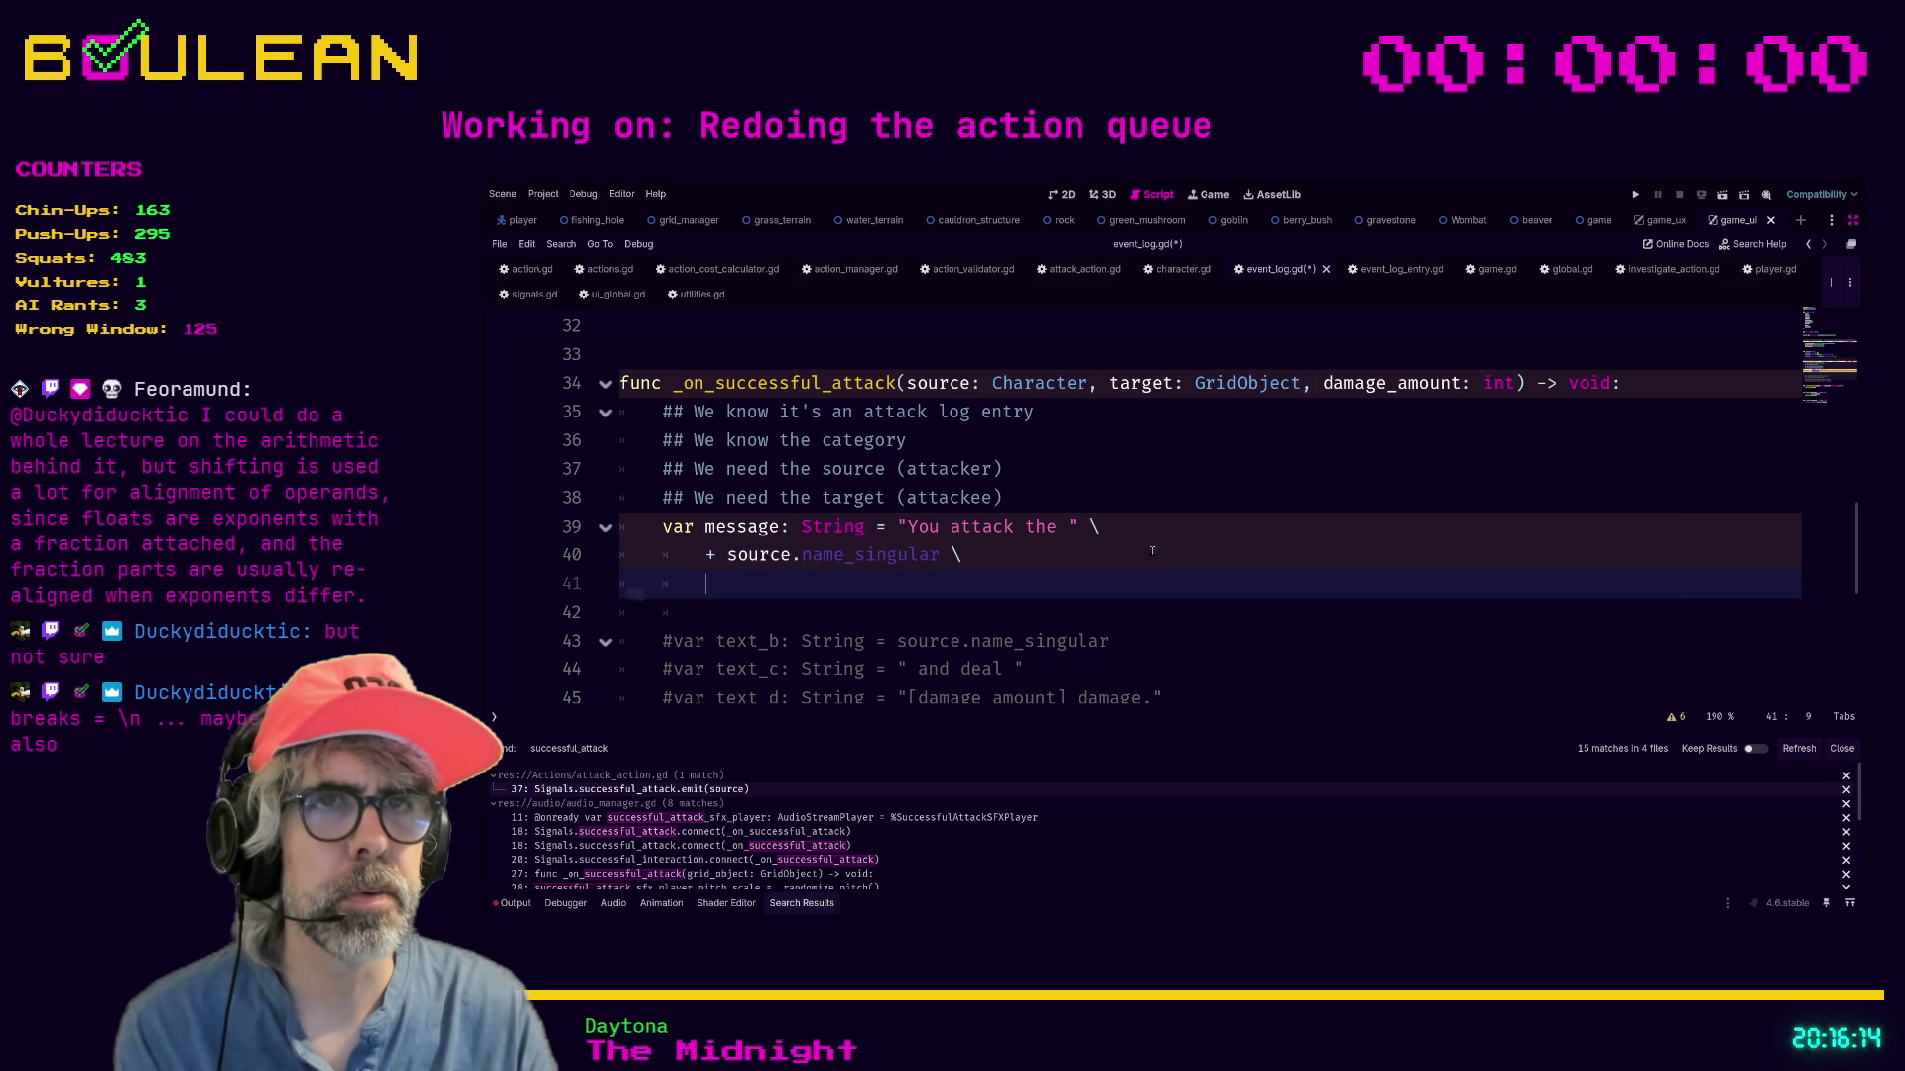
{"action": "type", "text": "+"}
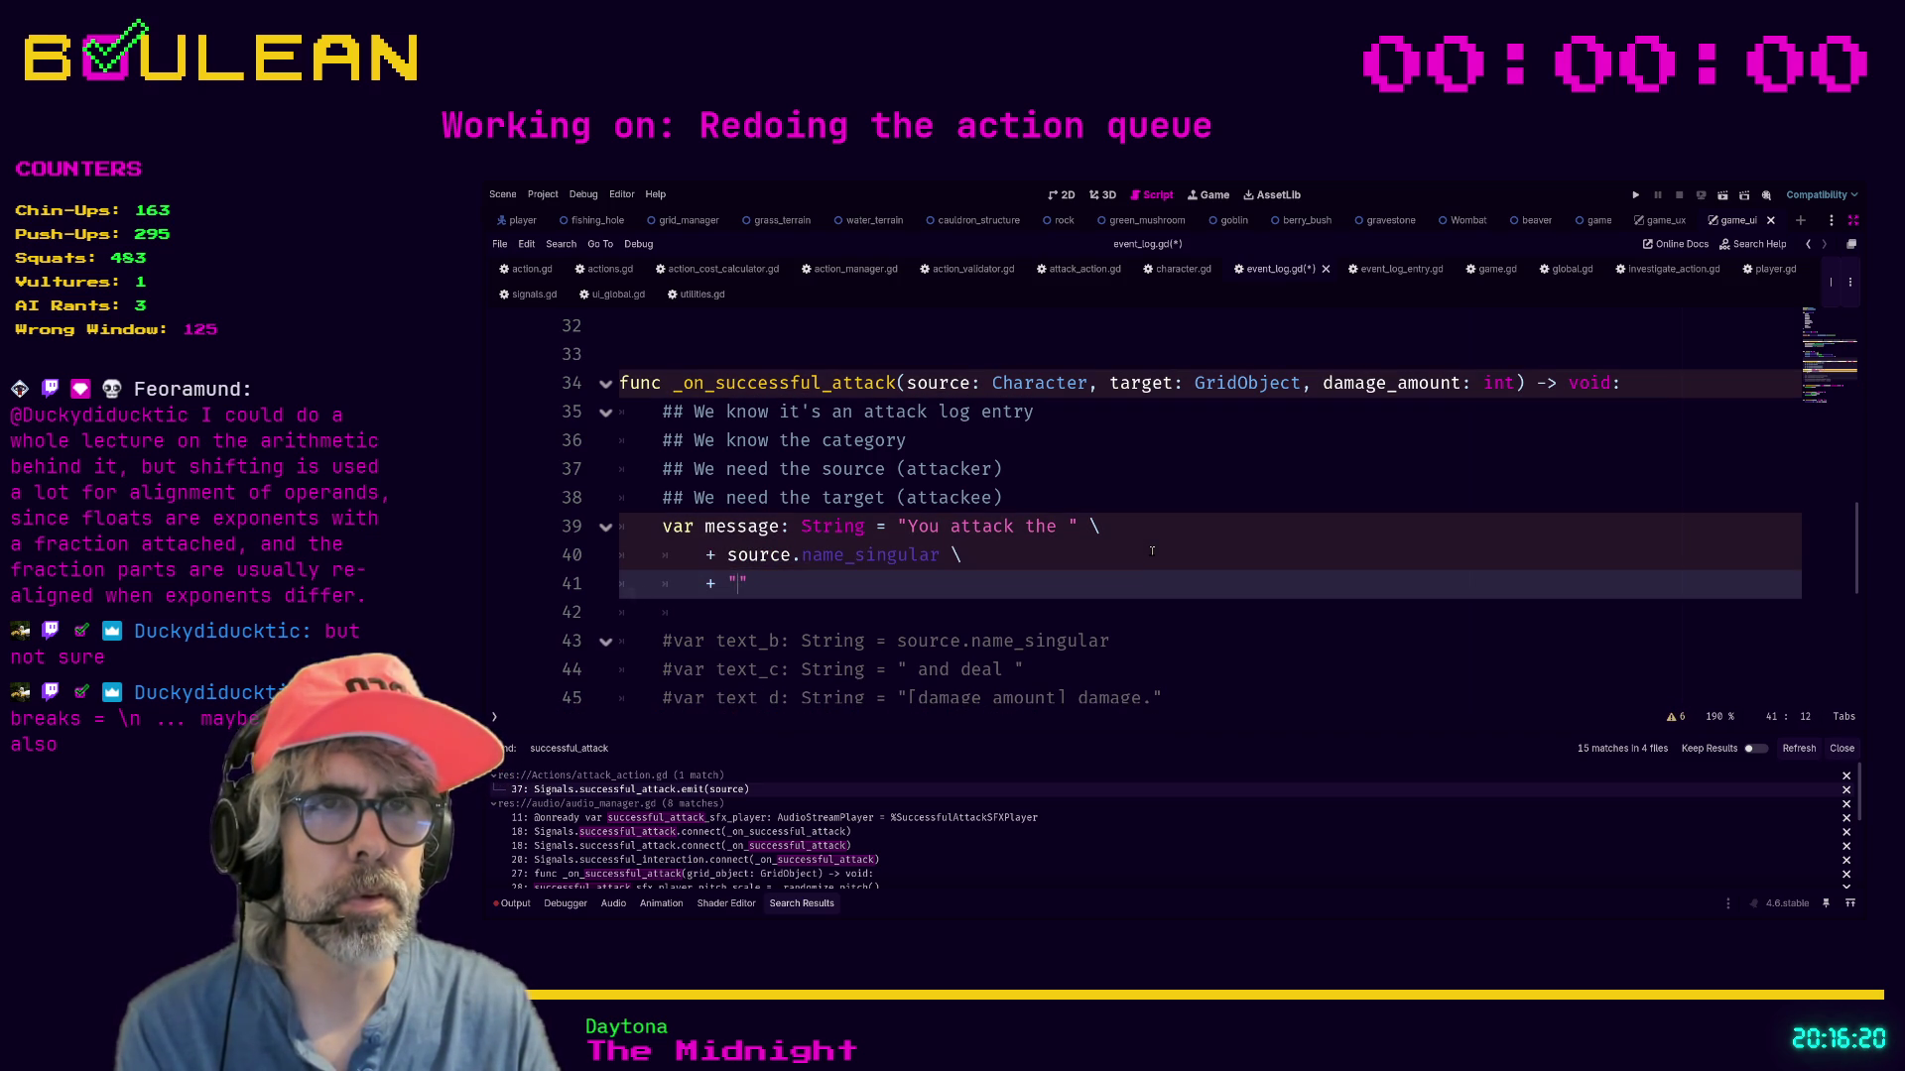
{"action": "key", "text": "Up"}
{"action": "type", "text": "str"}
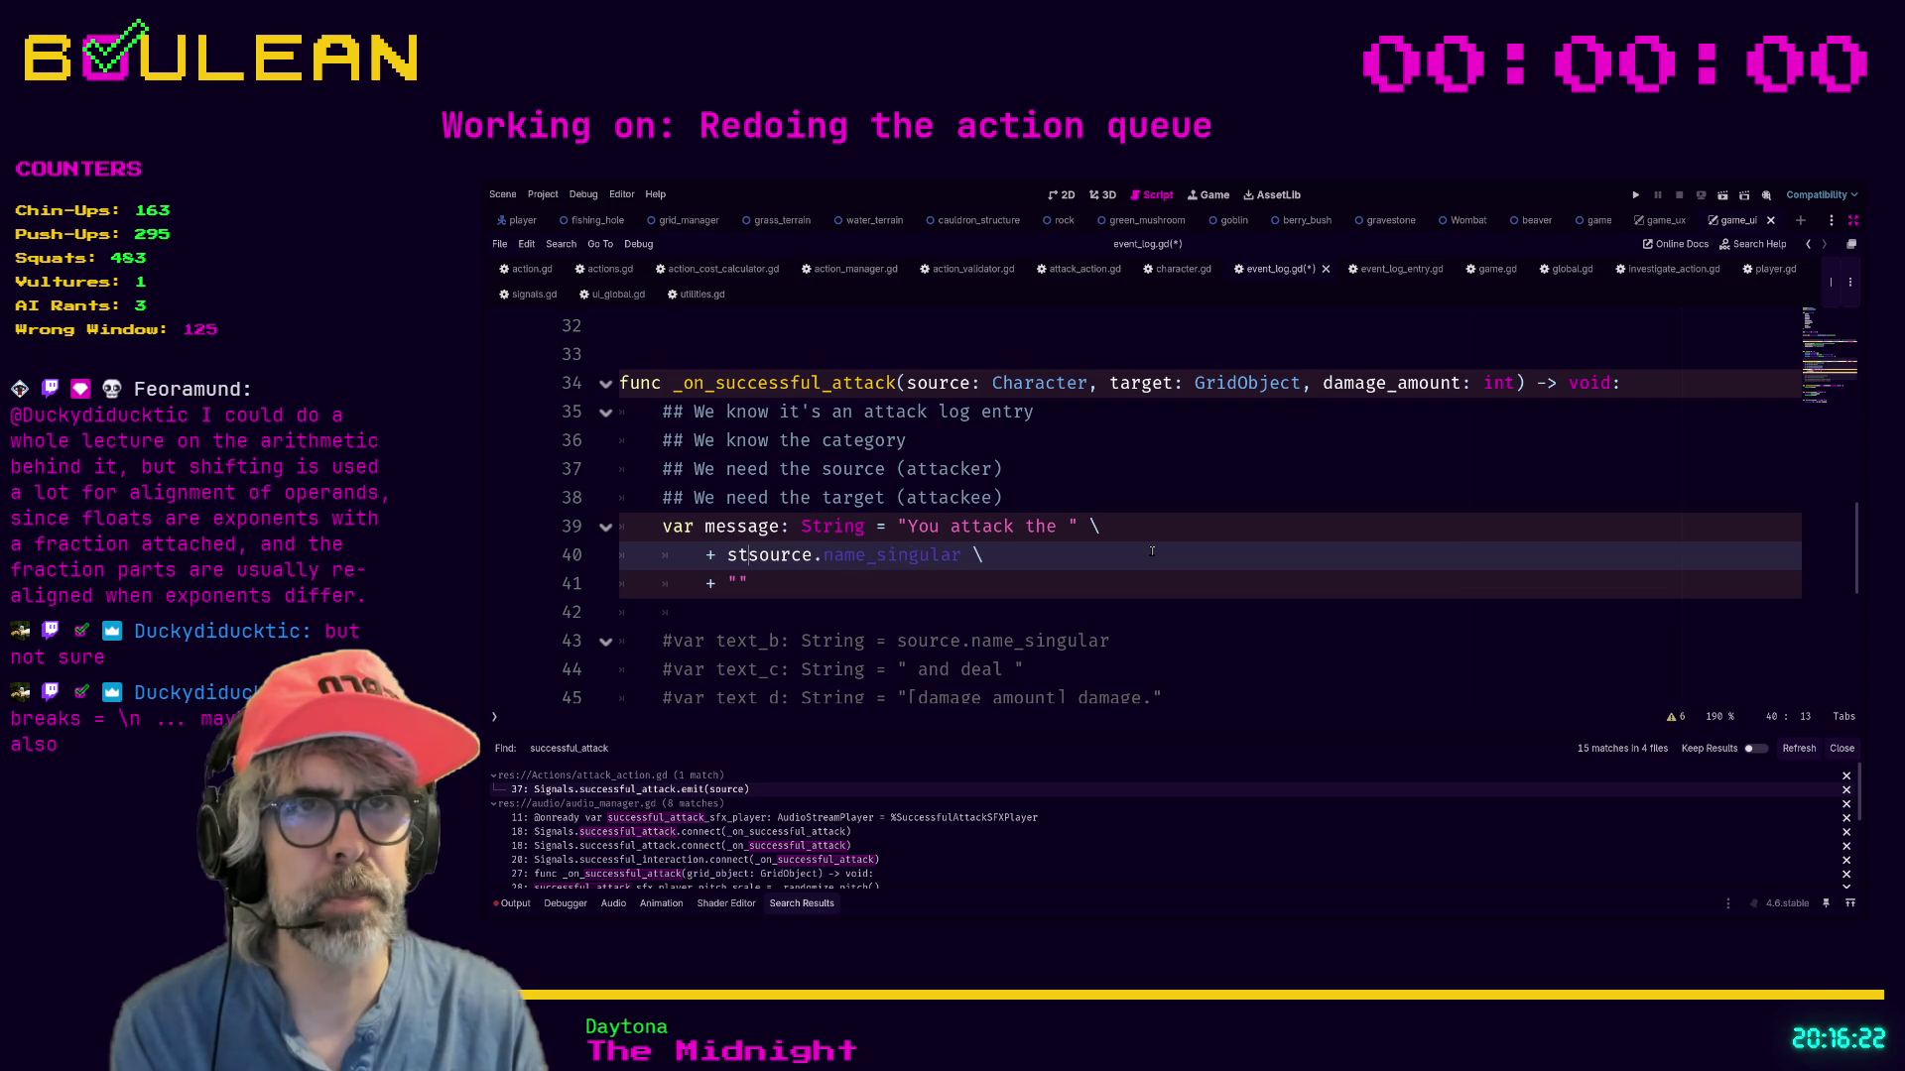
{"action": "type", "text": "("}
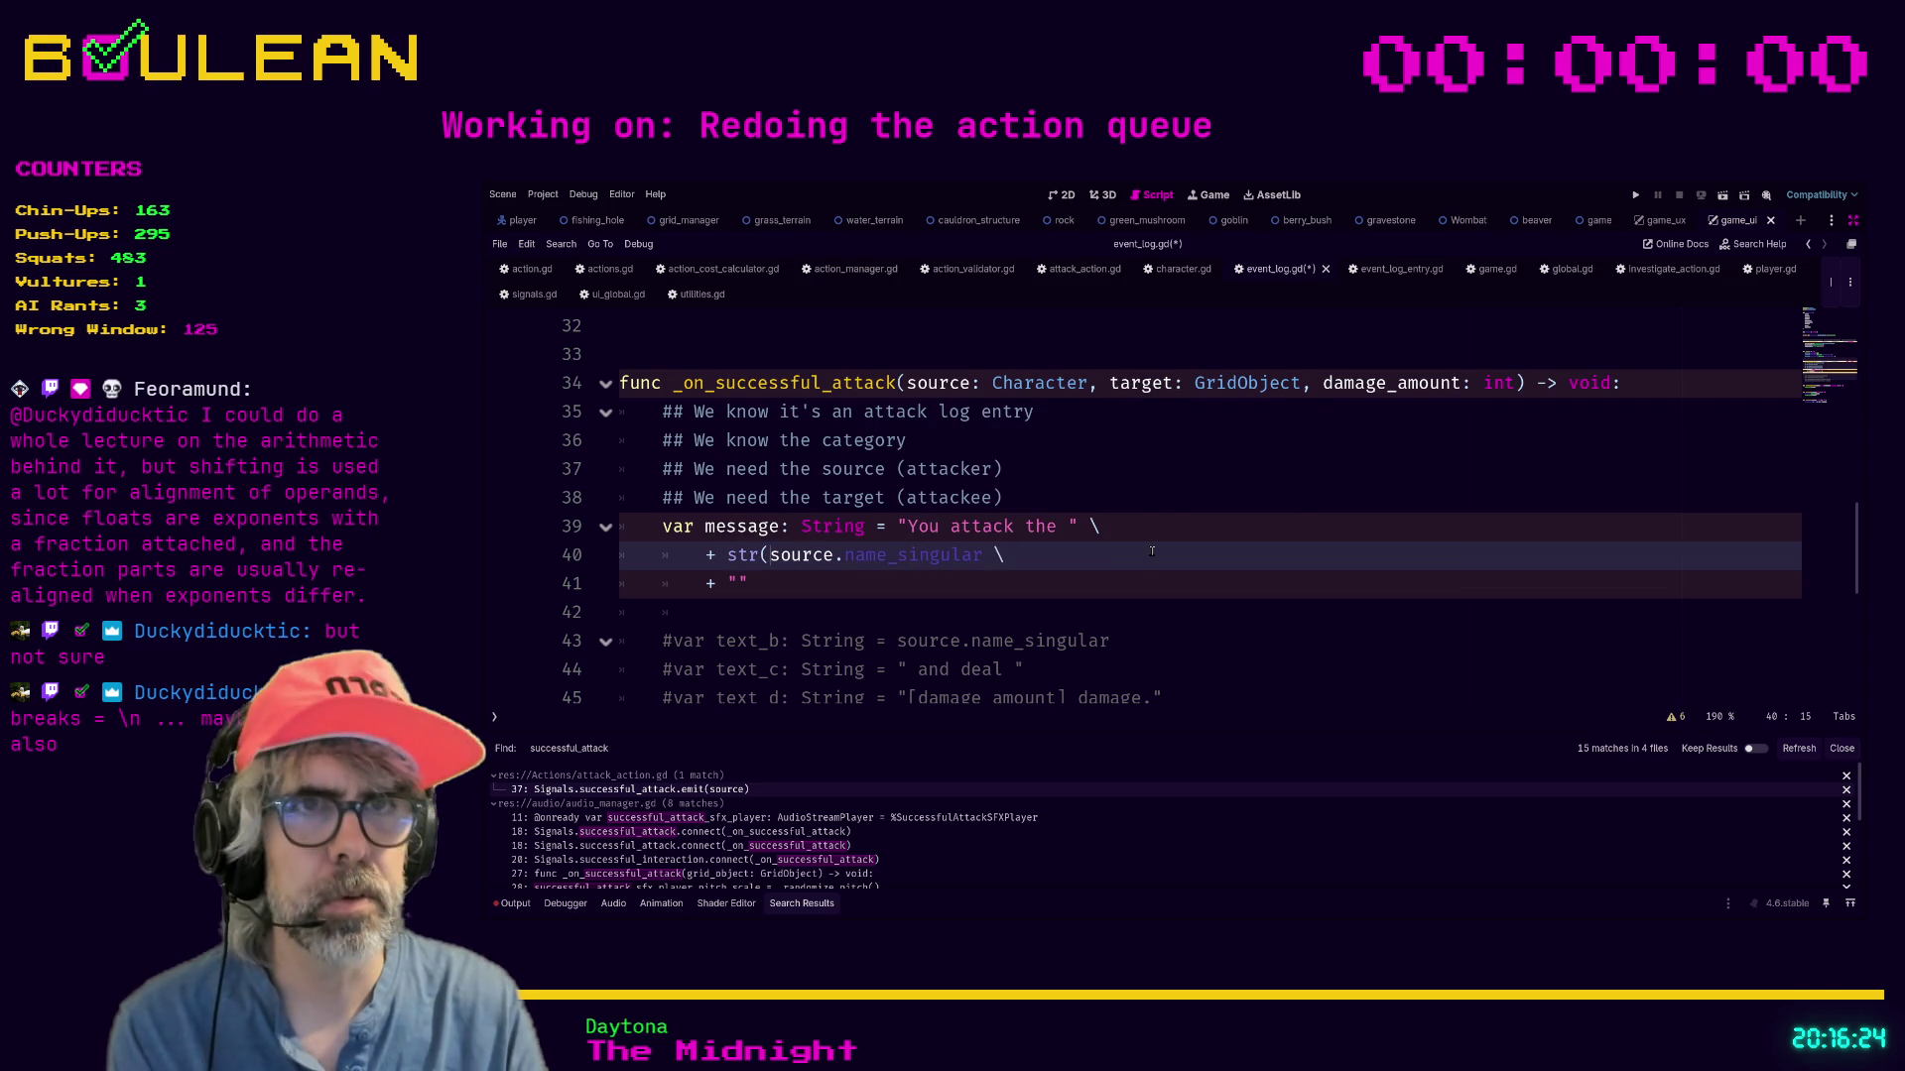
{"action": "key", "text": "Right"}
{"action": "key", "text": "Right"}
{"action": "key", "text": "Right"}
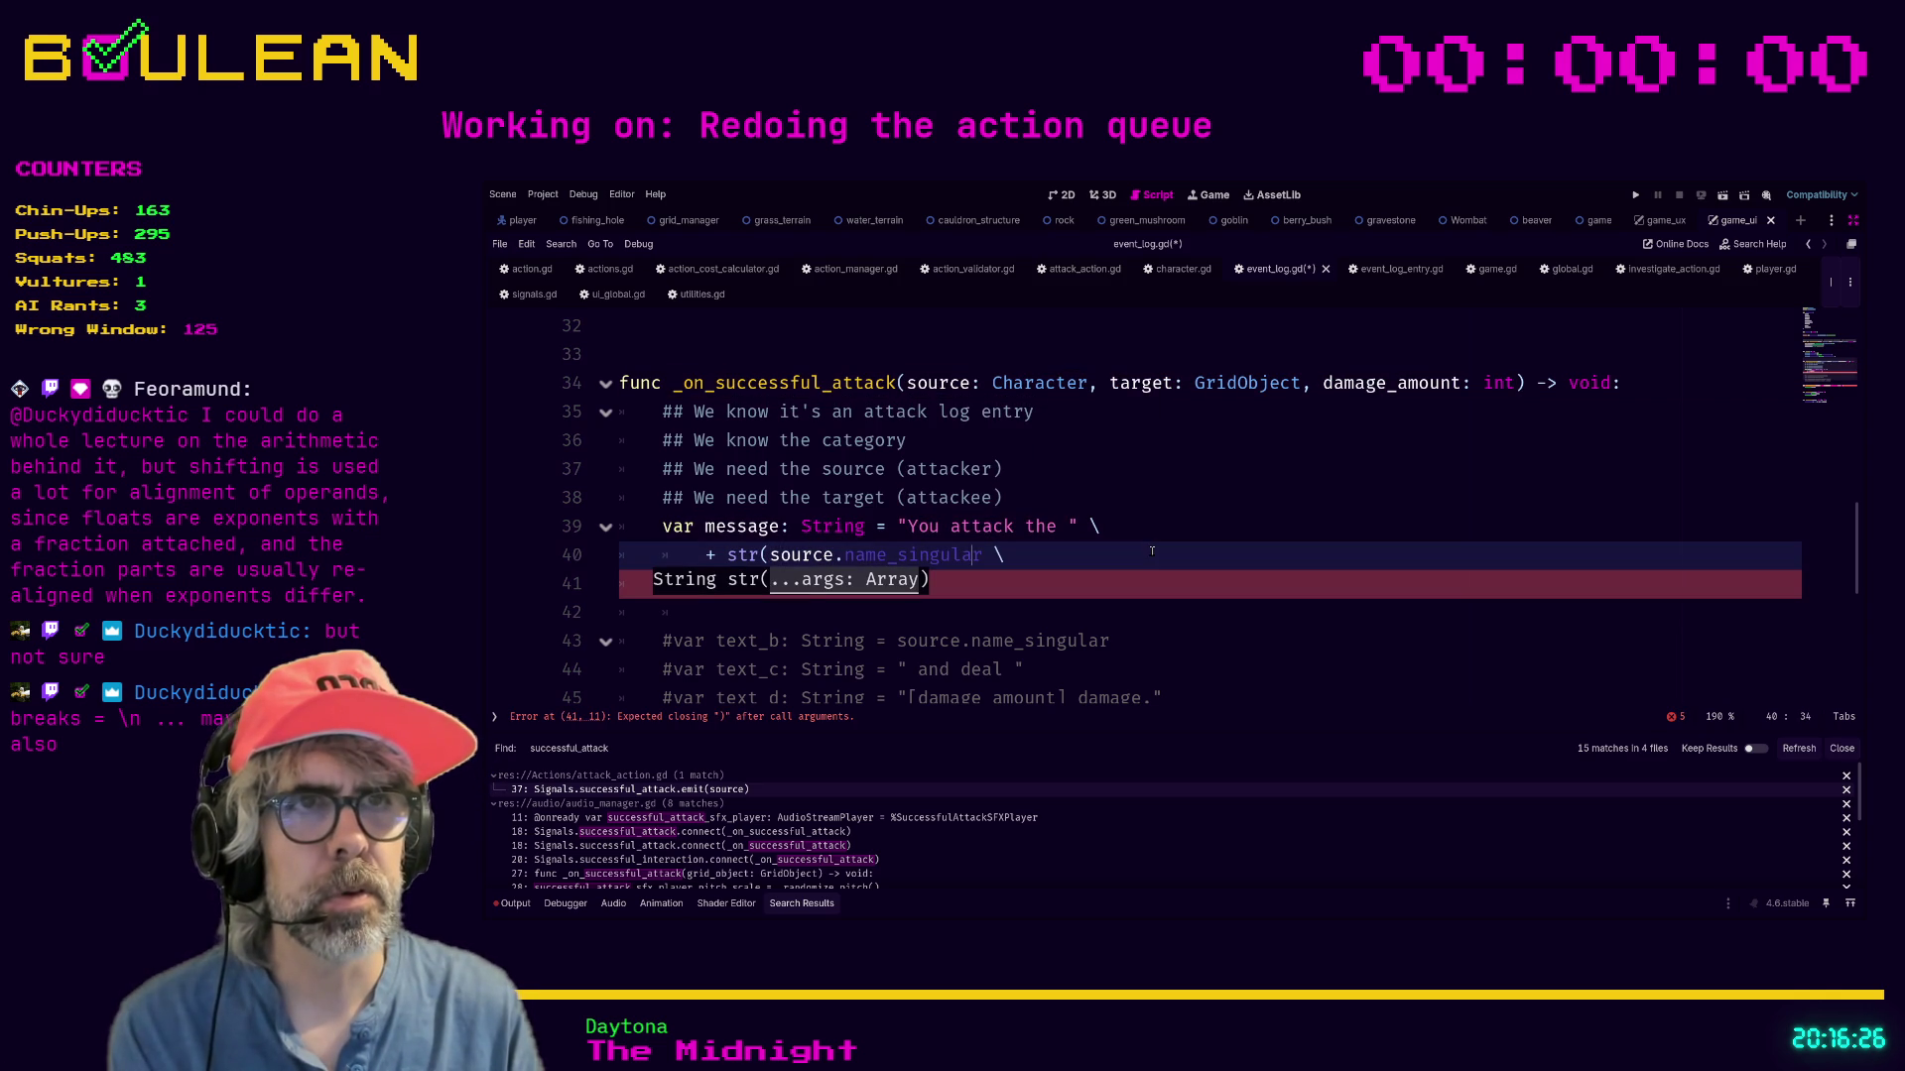
{"action": "type", "text": ")"}
Append " and deal ", + str(damage_amount) and a " damage." line to the message.
{"action": "key", "text": "Down"}
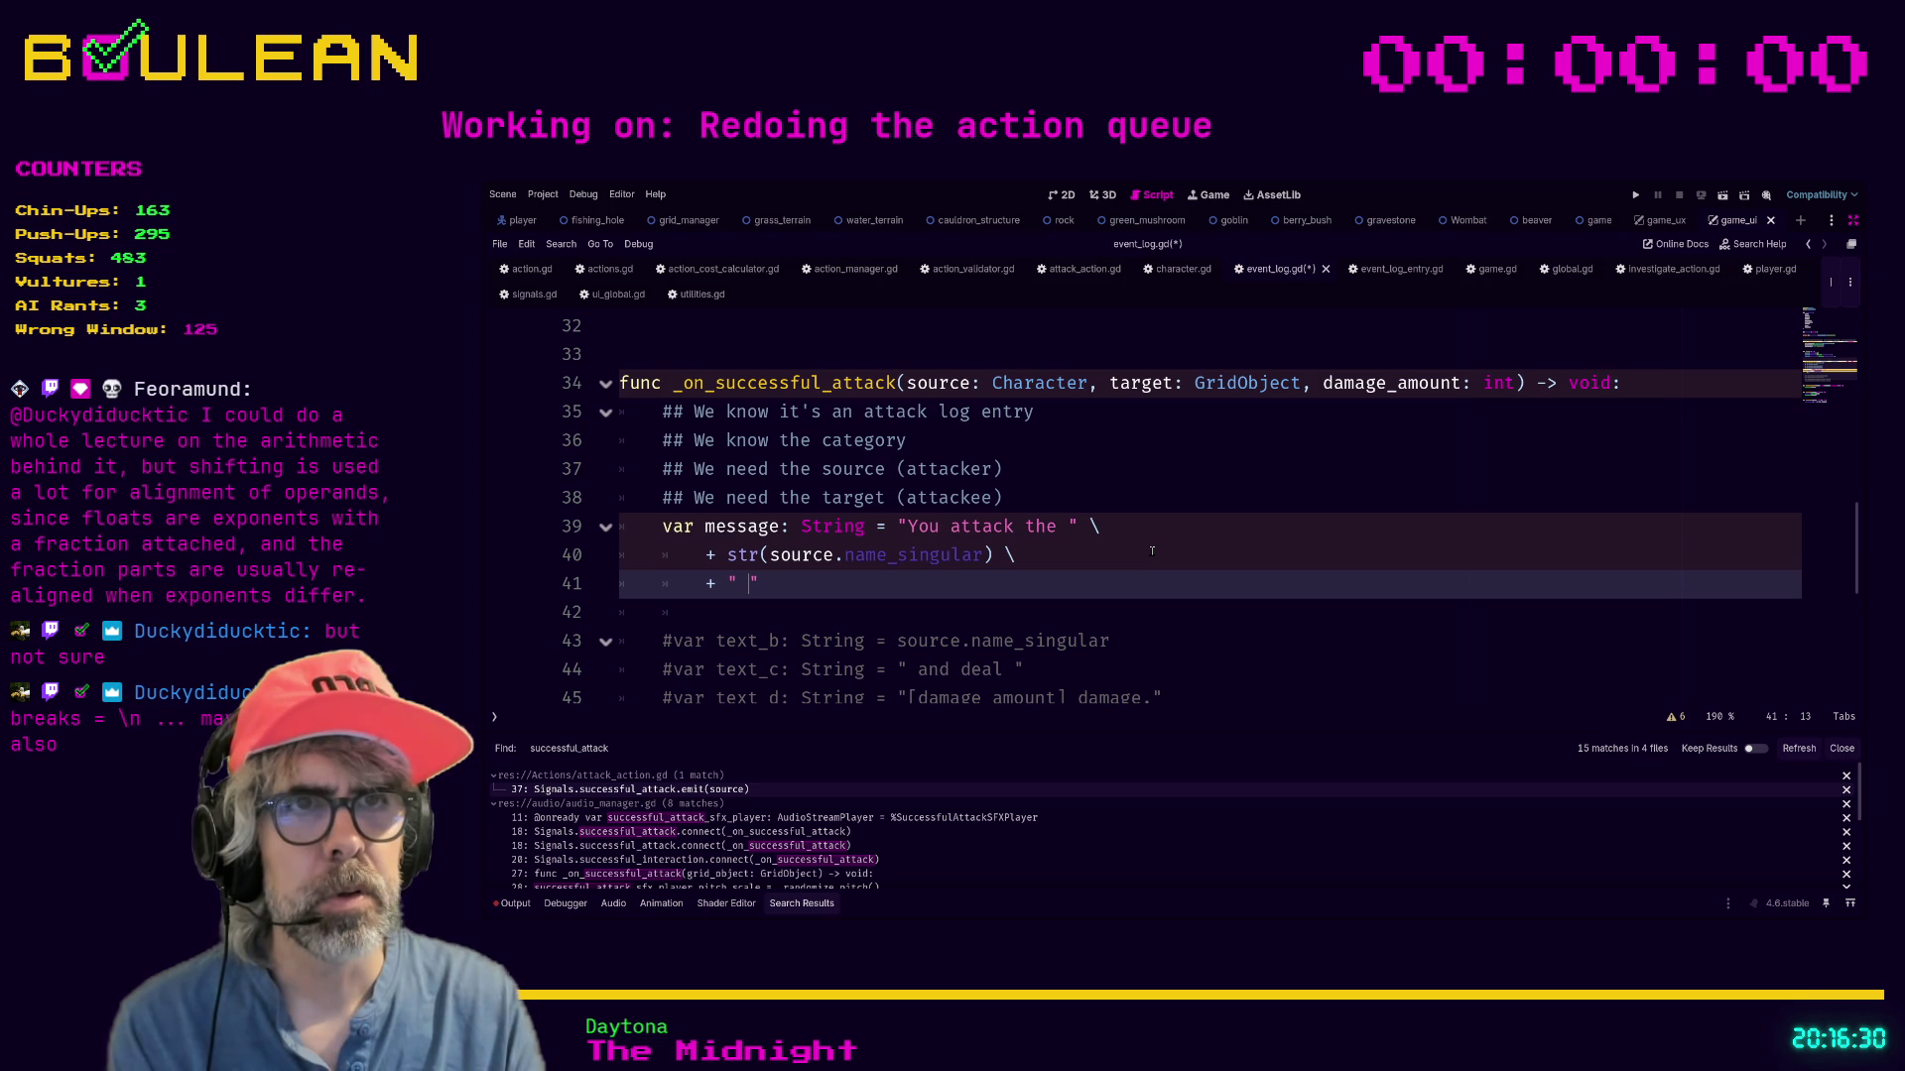
{"action": "type", "text": "and deal"}
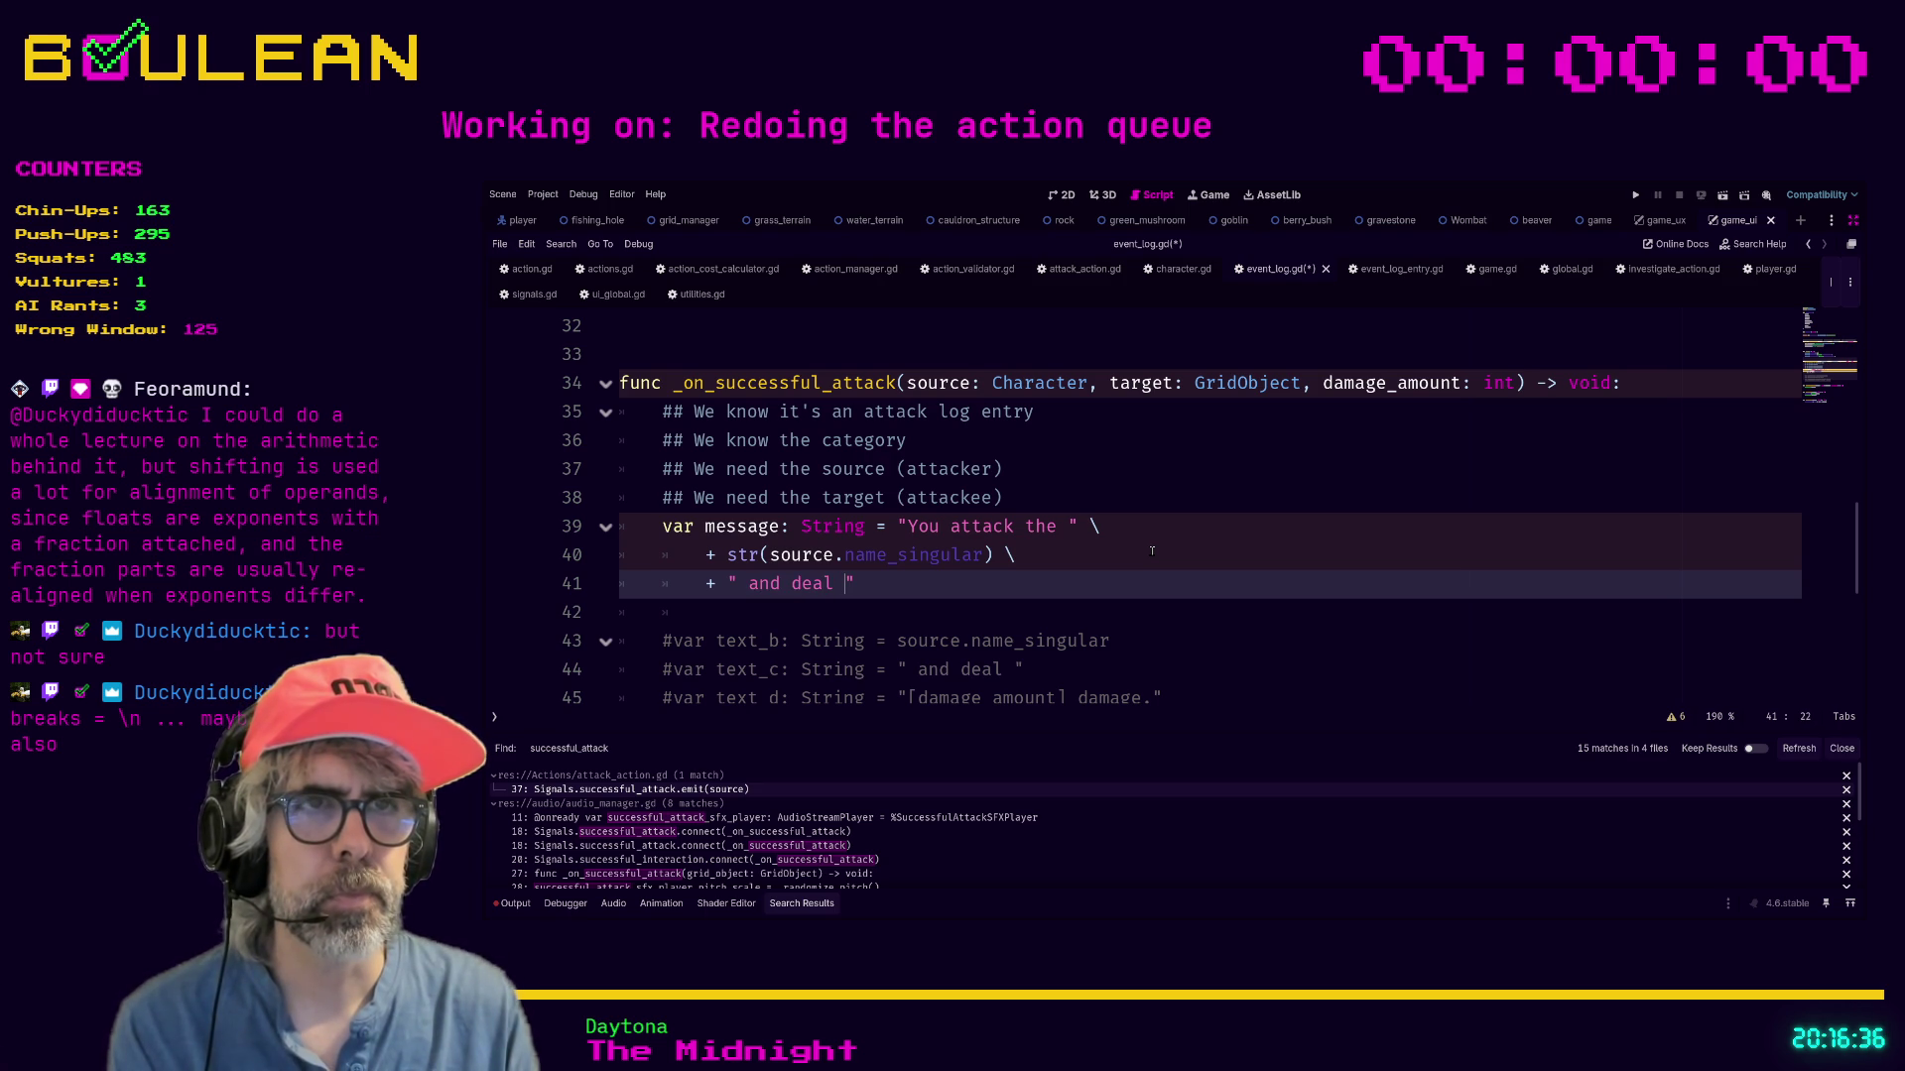
{"action": "key", "text": "Right"}
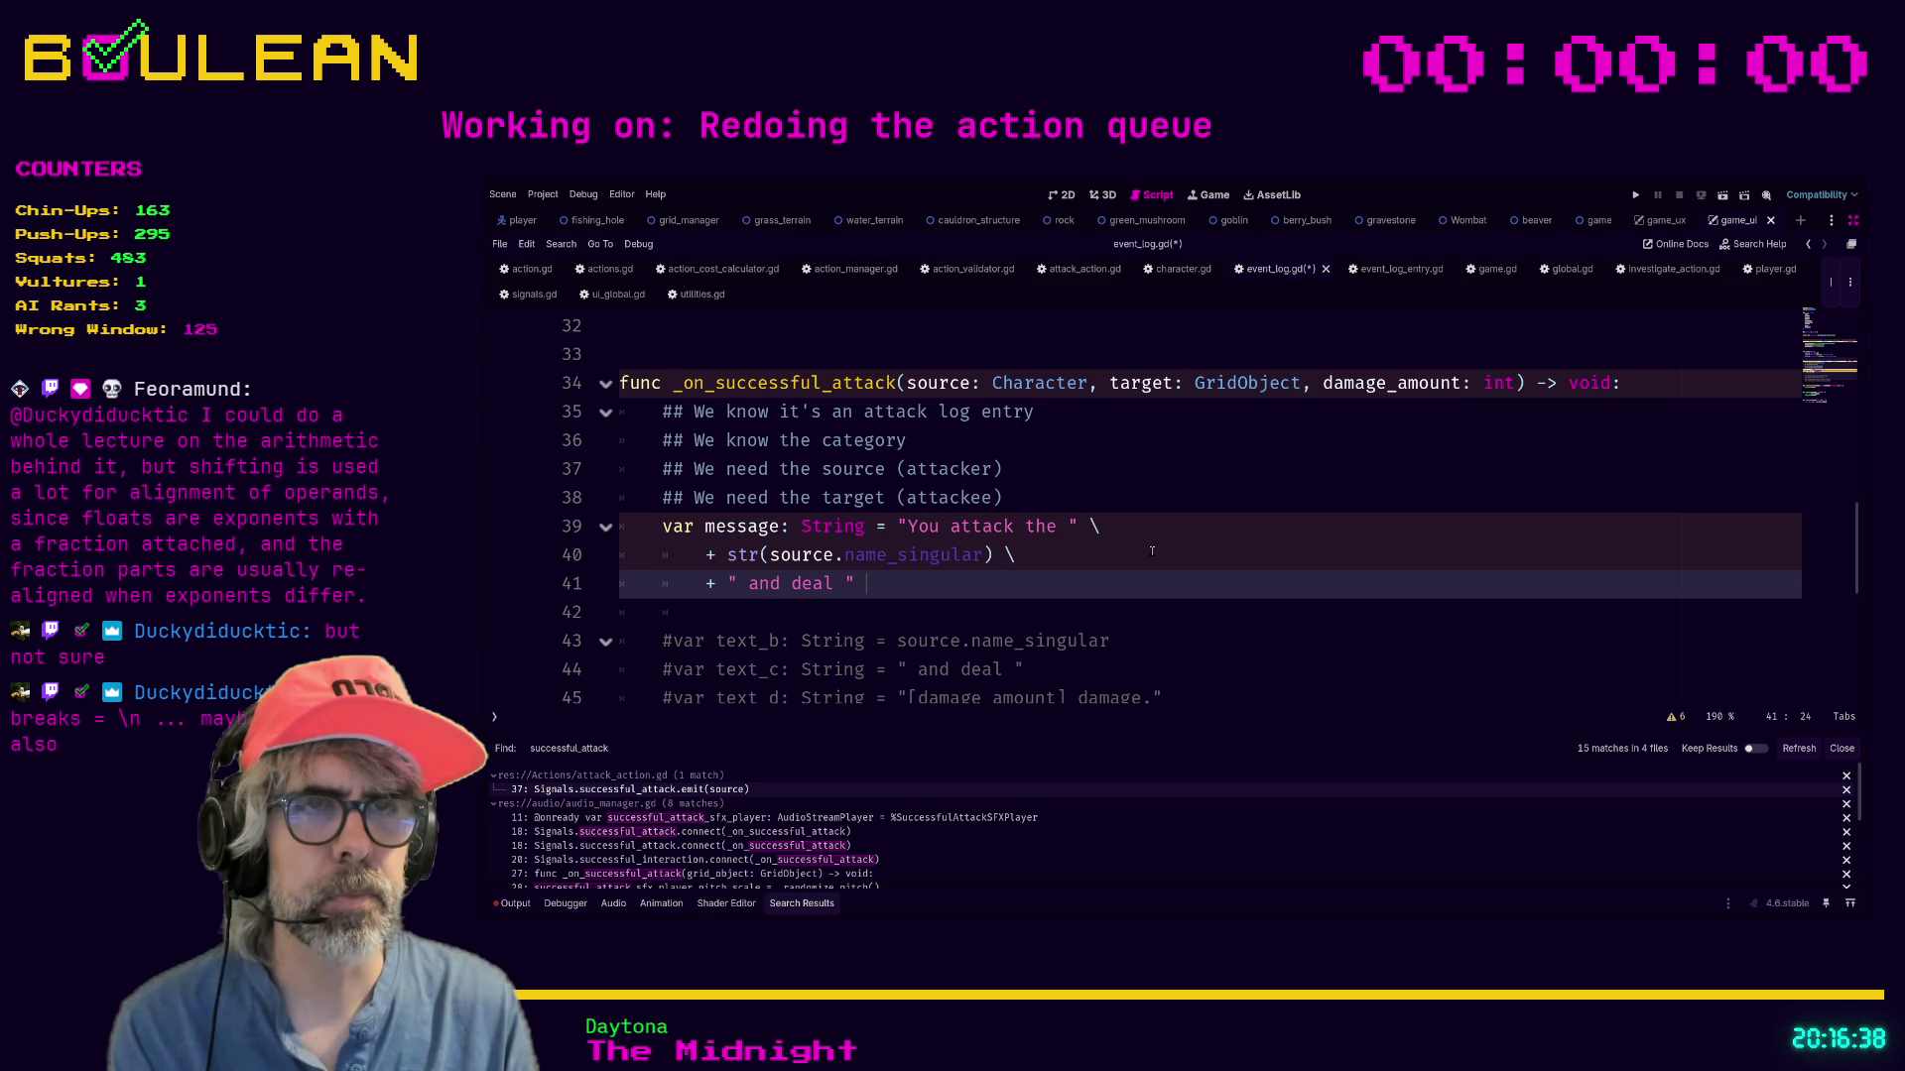
{"action": "type", "text": "\\"}
{"action": "key", "text": "Return"}
{"action": "type", "text": "+"}
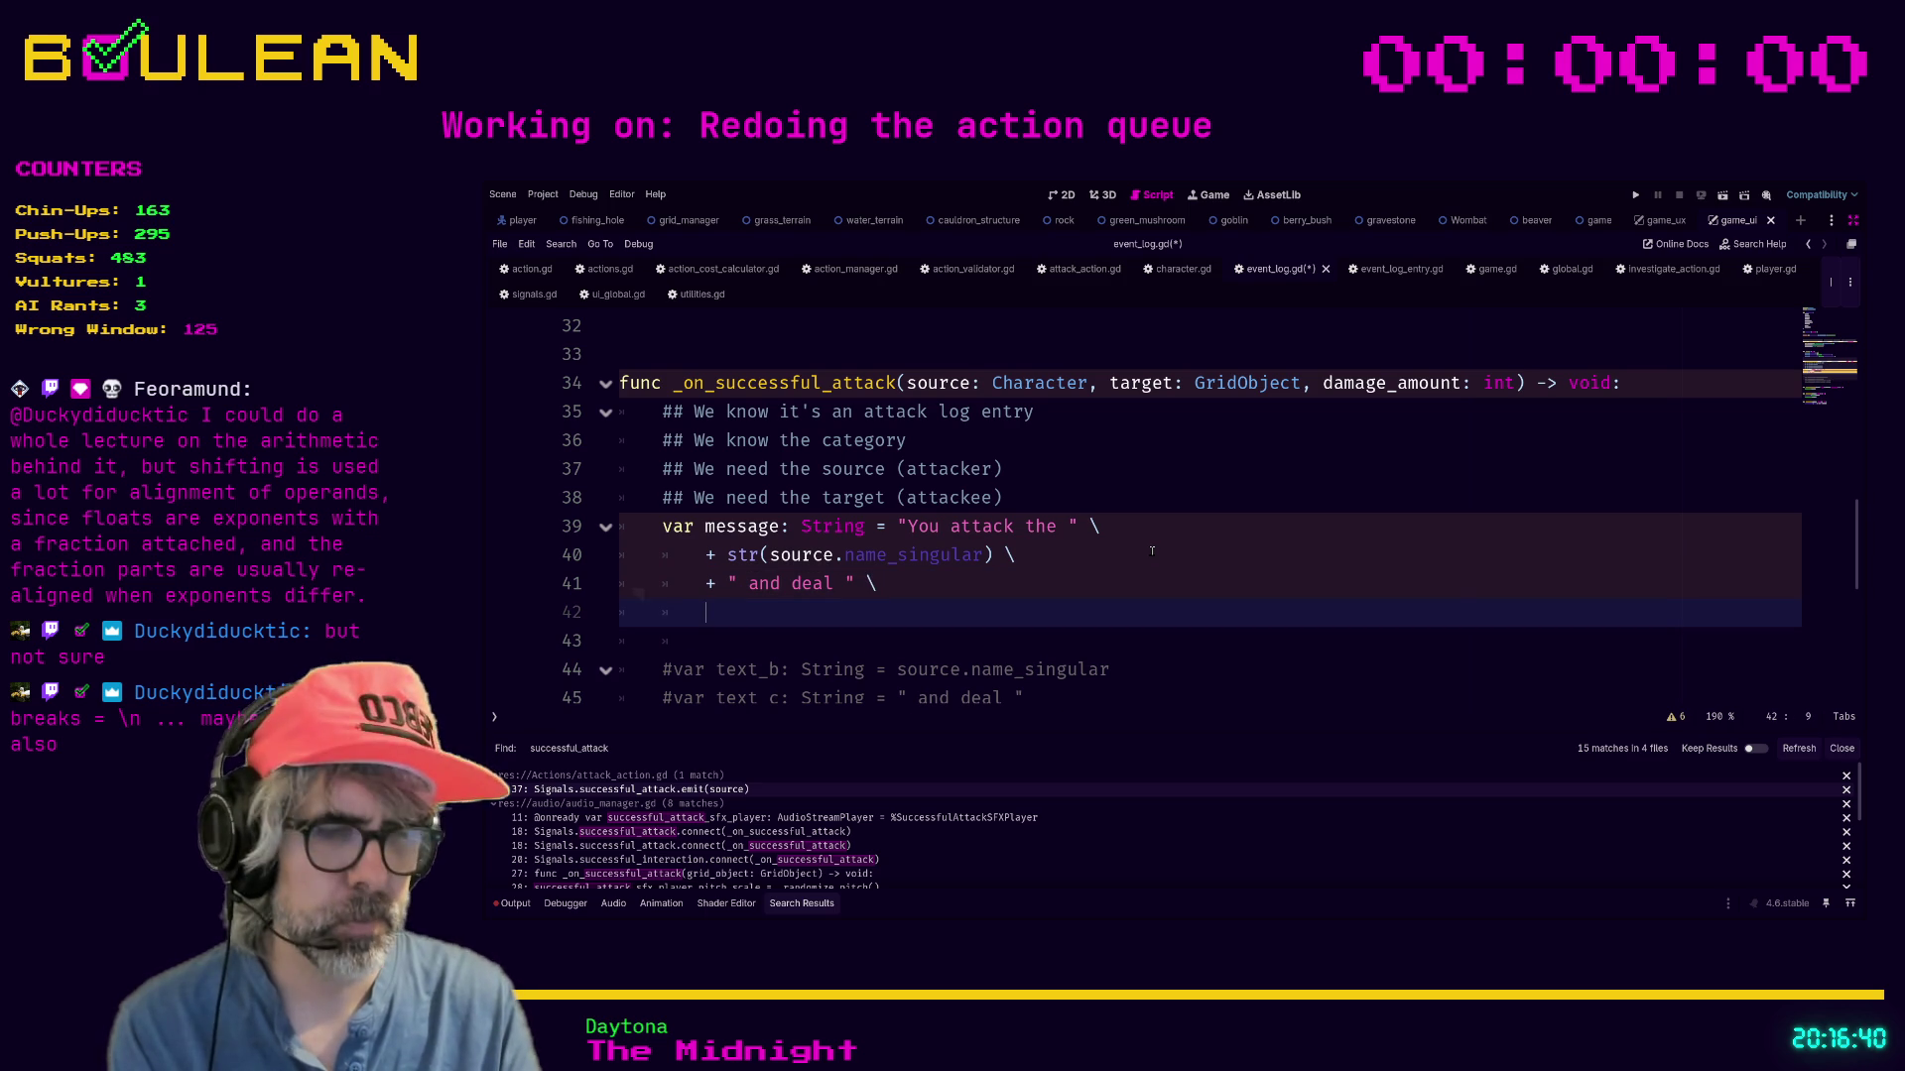
{"action": "type", "text": " str"}
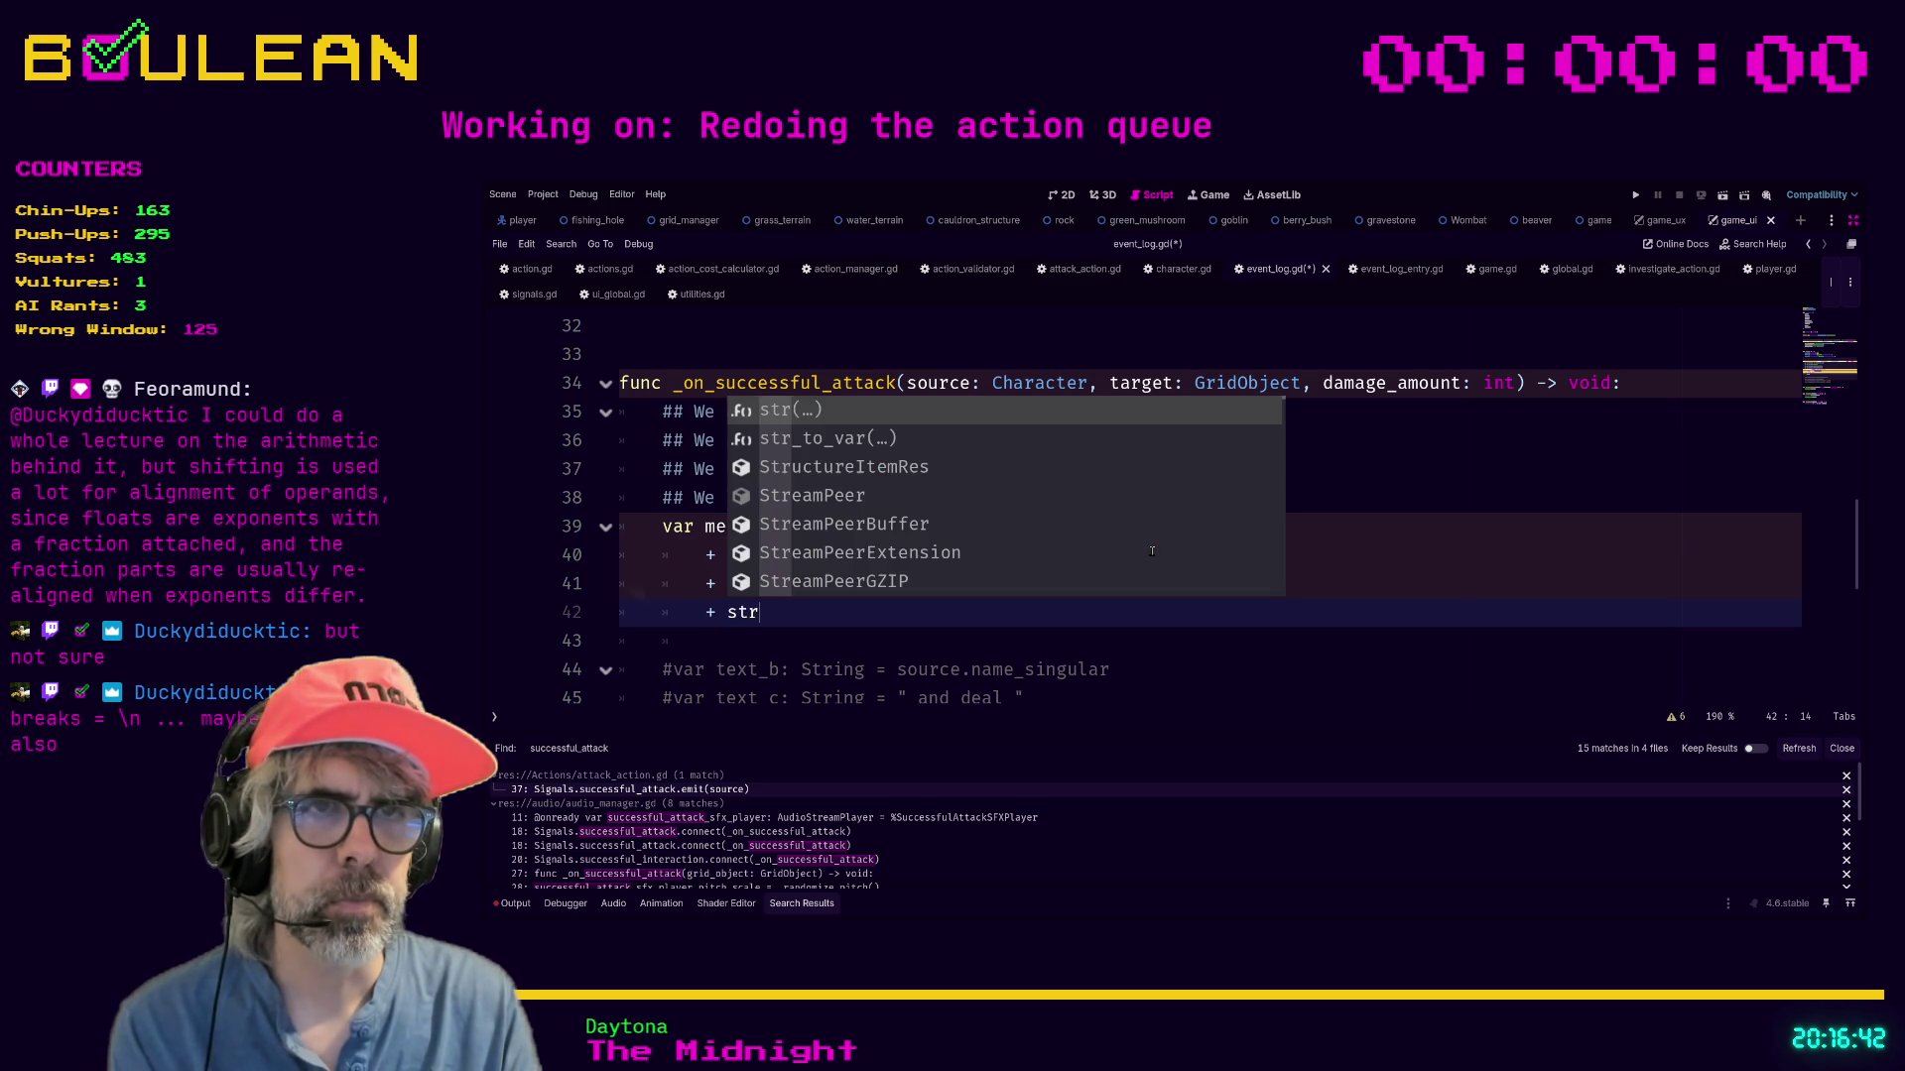
{"action": "key", "text": "Return"}
{"action": "type", "text": "dam"}
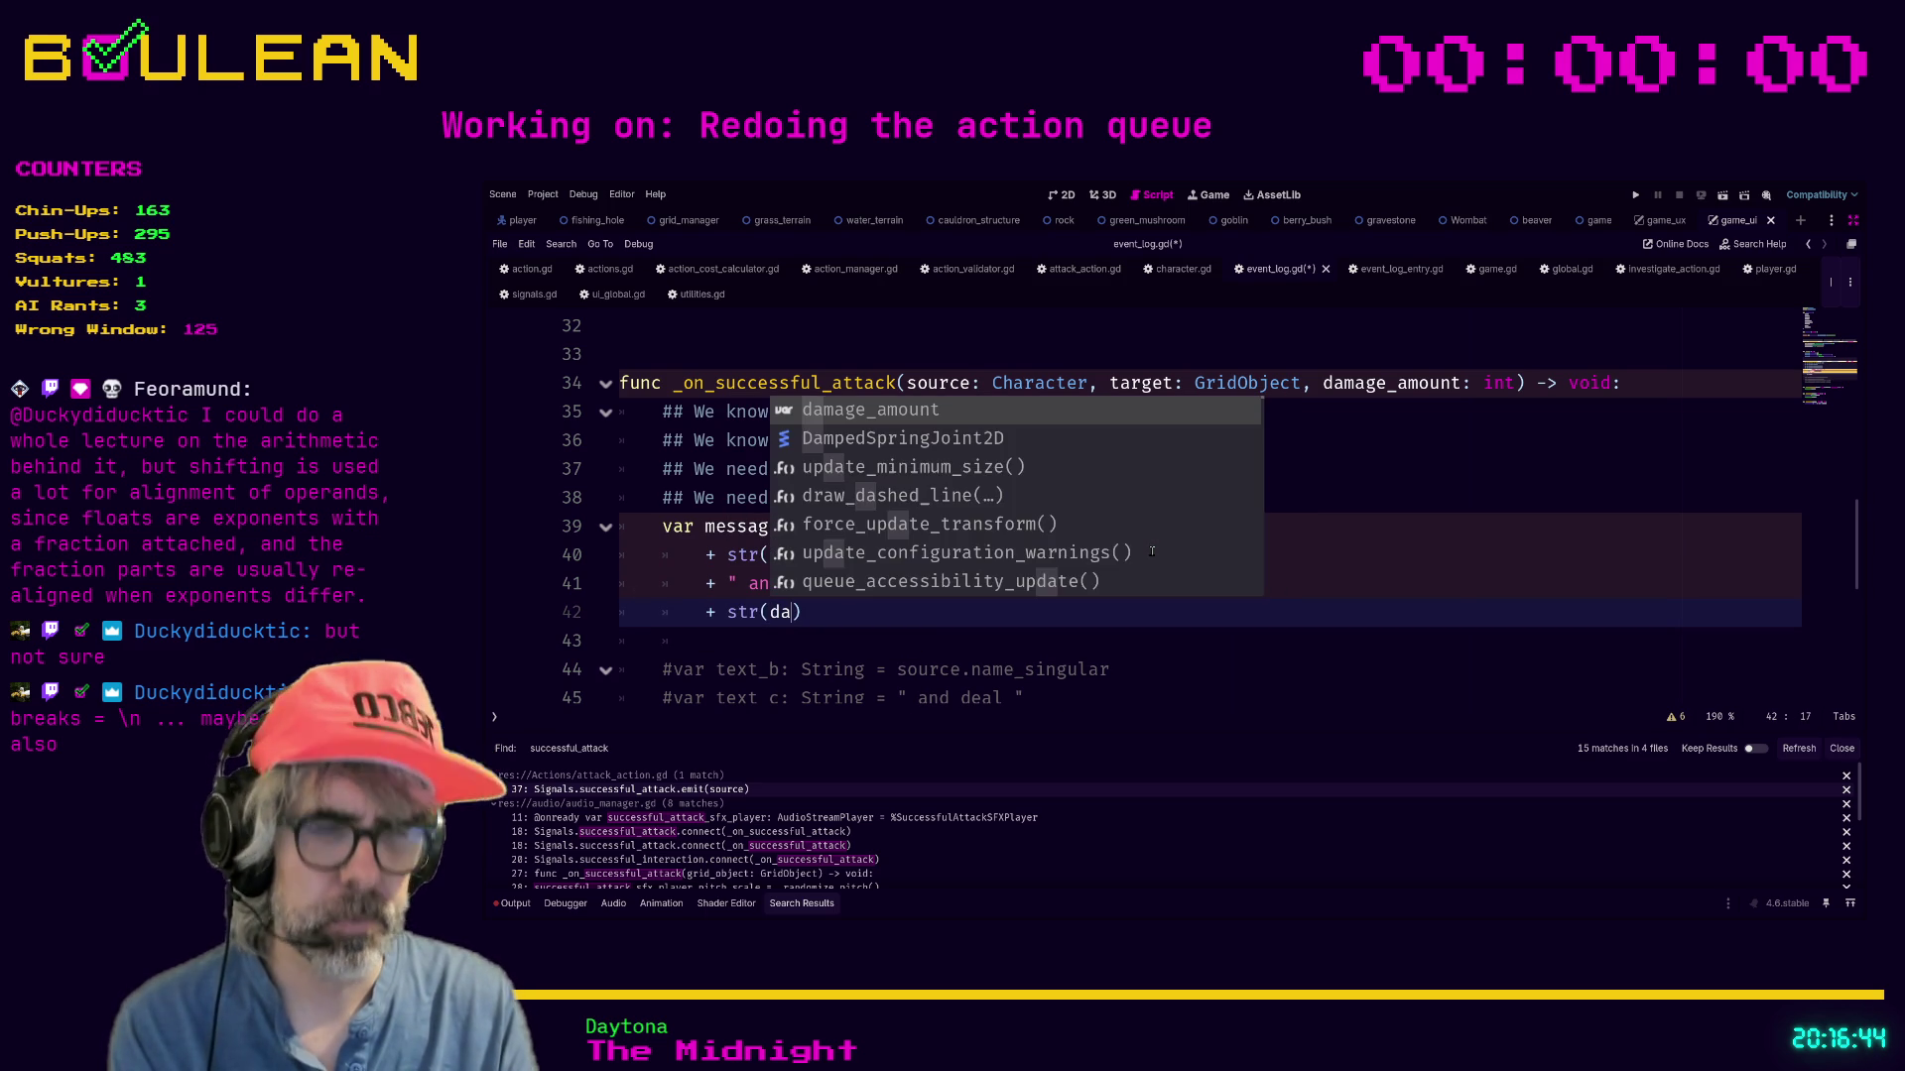
{"action": "key", "text": "Return"}
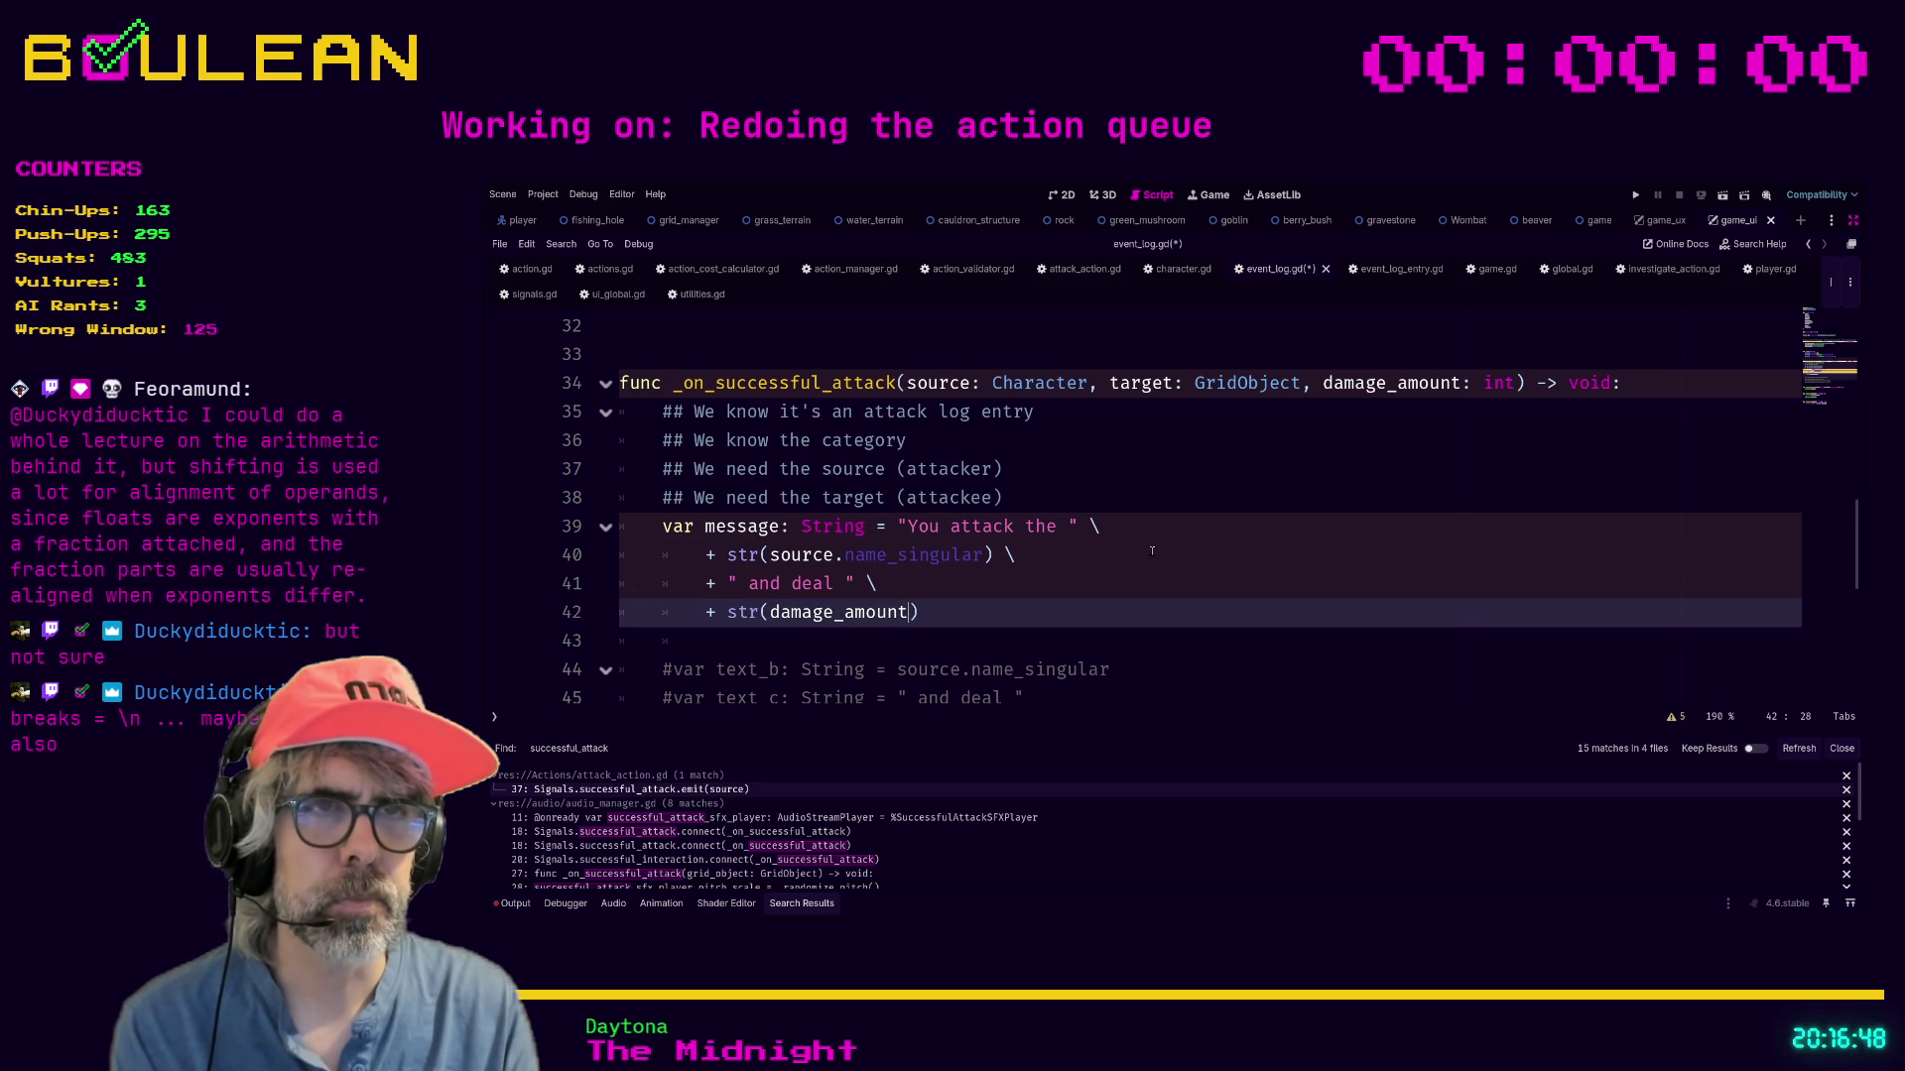
{"action": "type", "text": ")"}
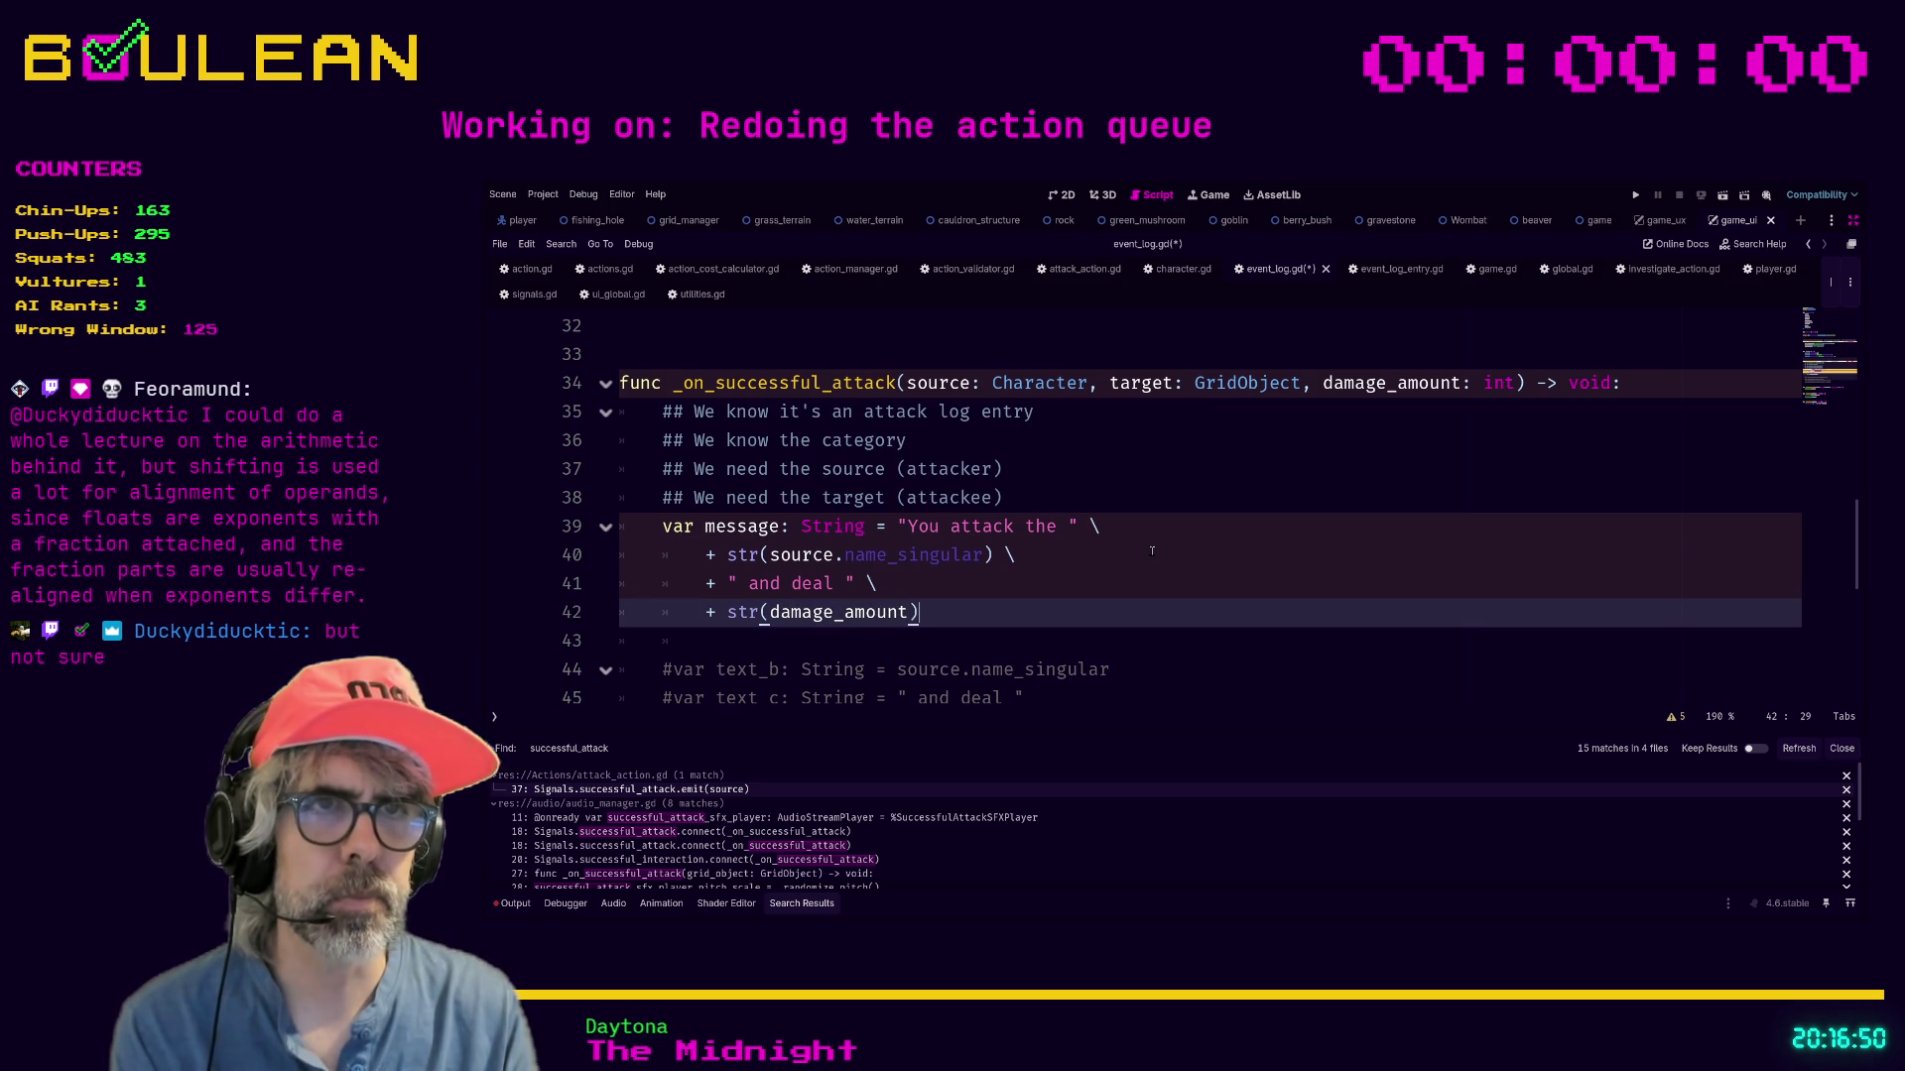
{"action": "key", "text": "Return"}
{"action": "type", "text": "\" damage"}
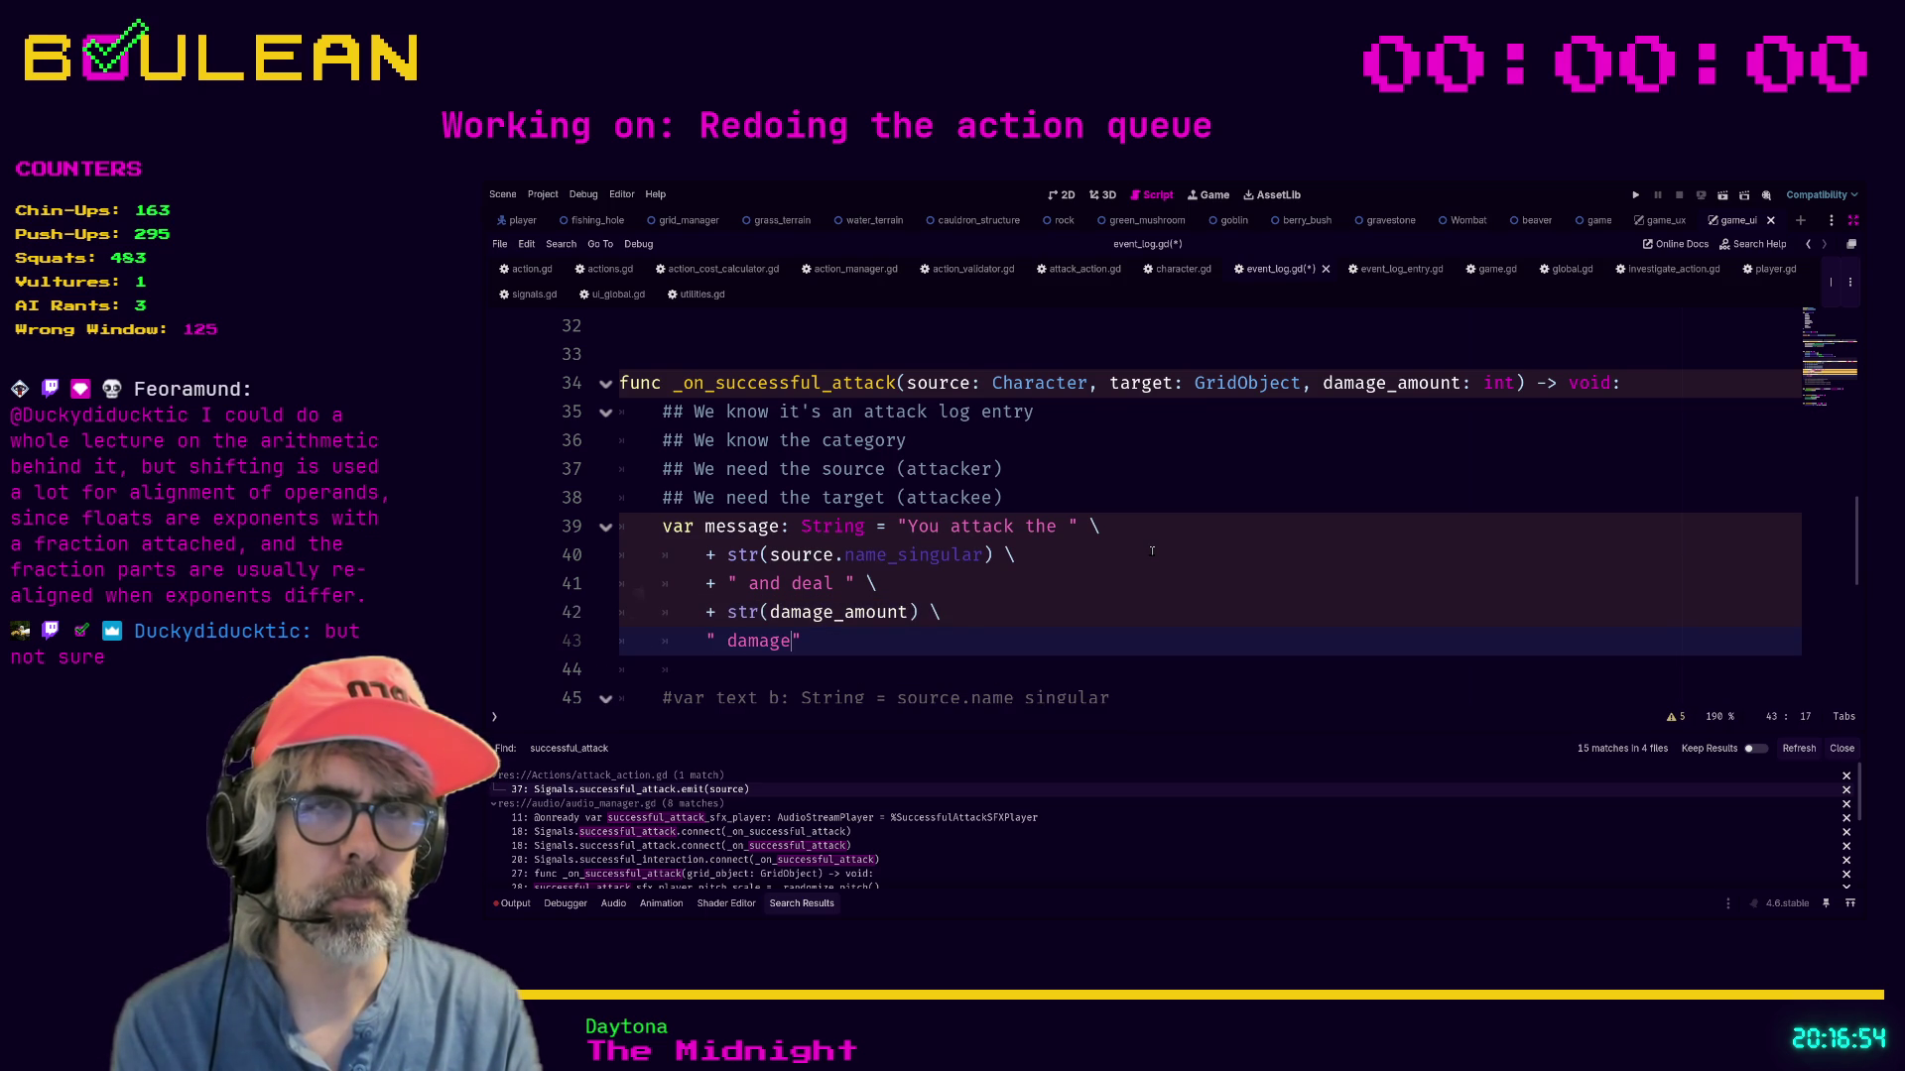
{"action": "type", "text": "."}
Add the missing + before " damage" and break the message declaration after String with a backslash.
{"action": "key", "text": "BackSpace"}
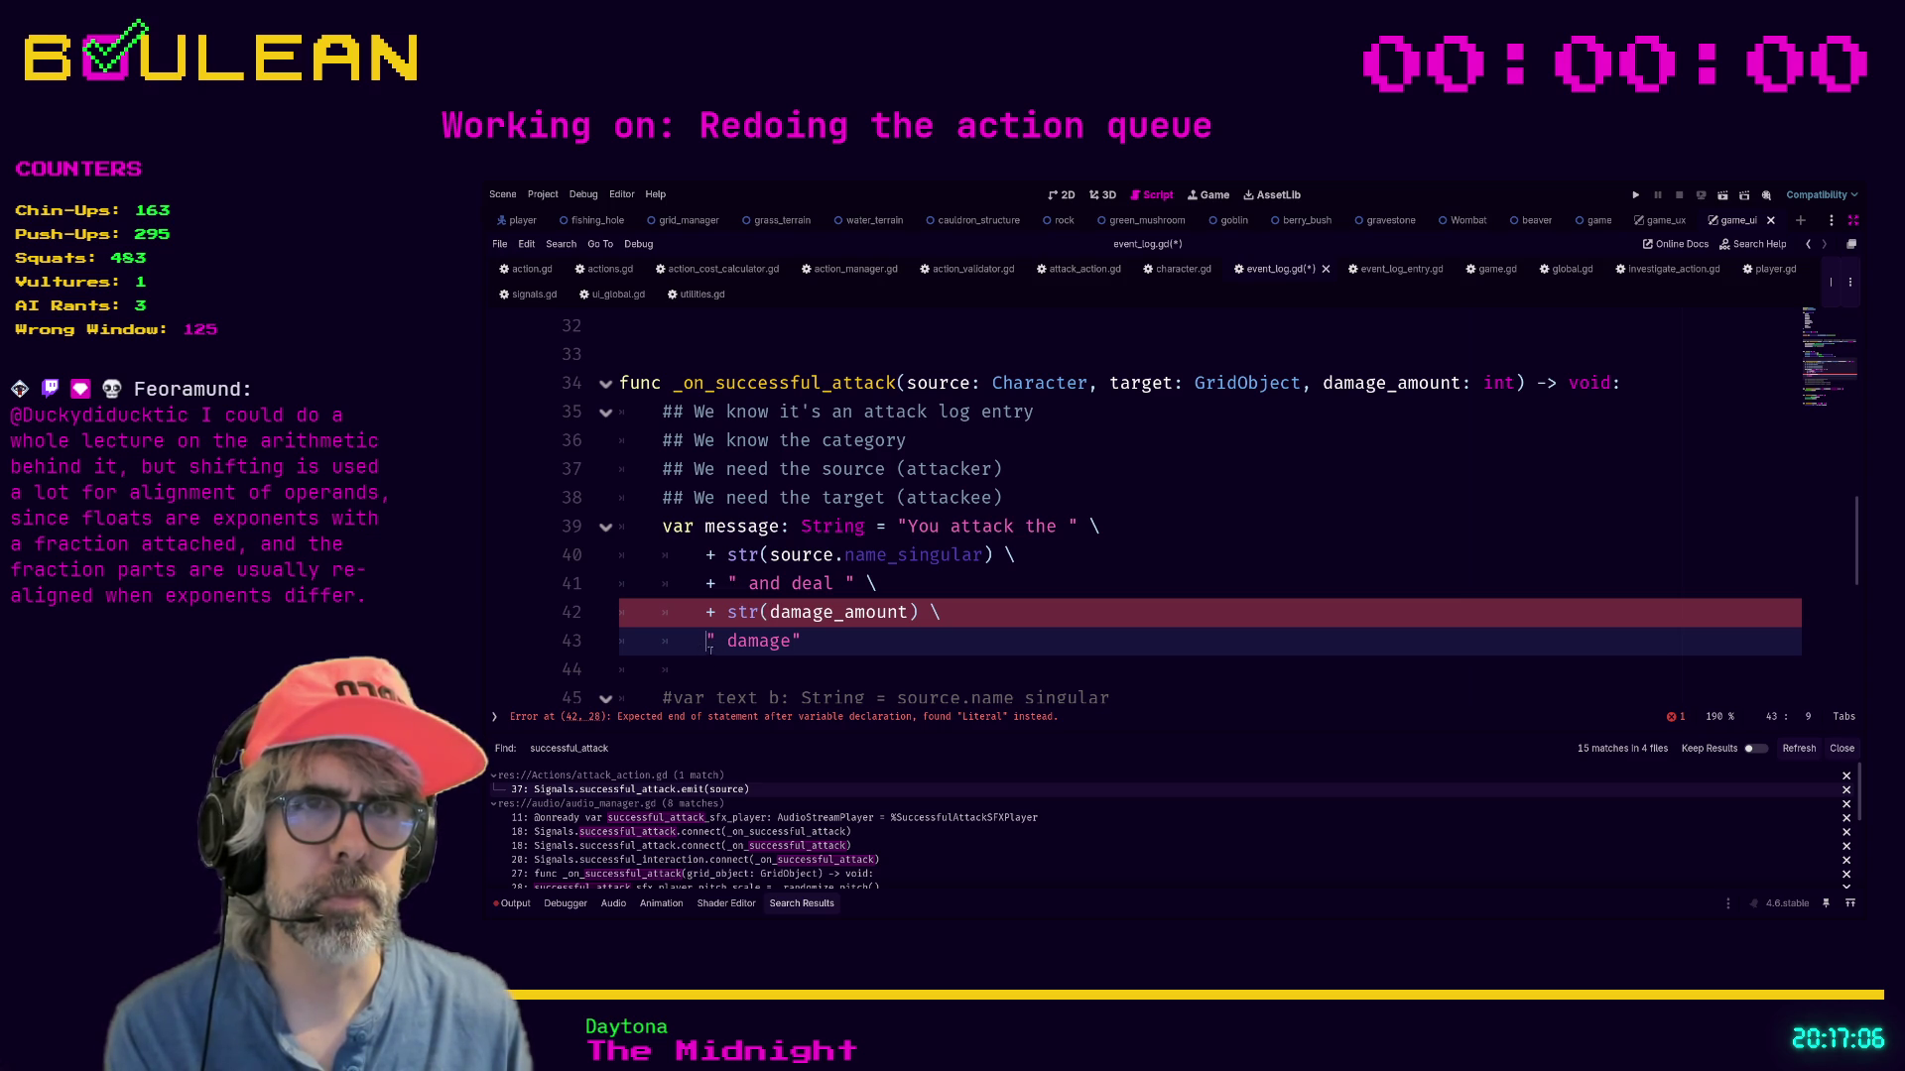
{"action": "type", "text": "+"}
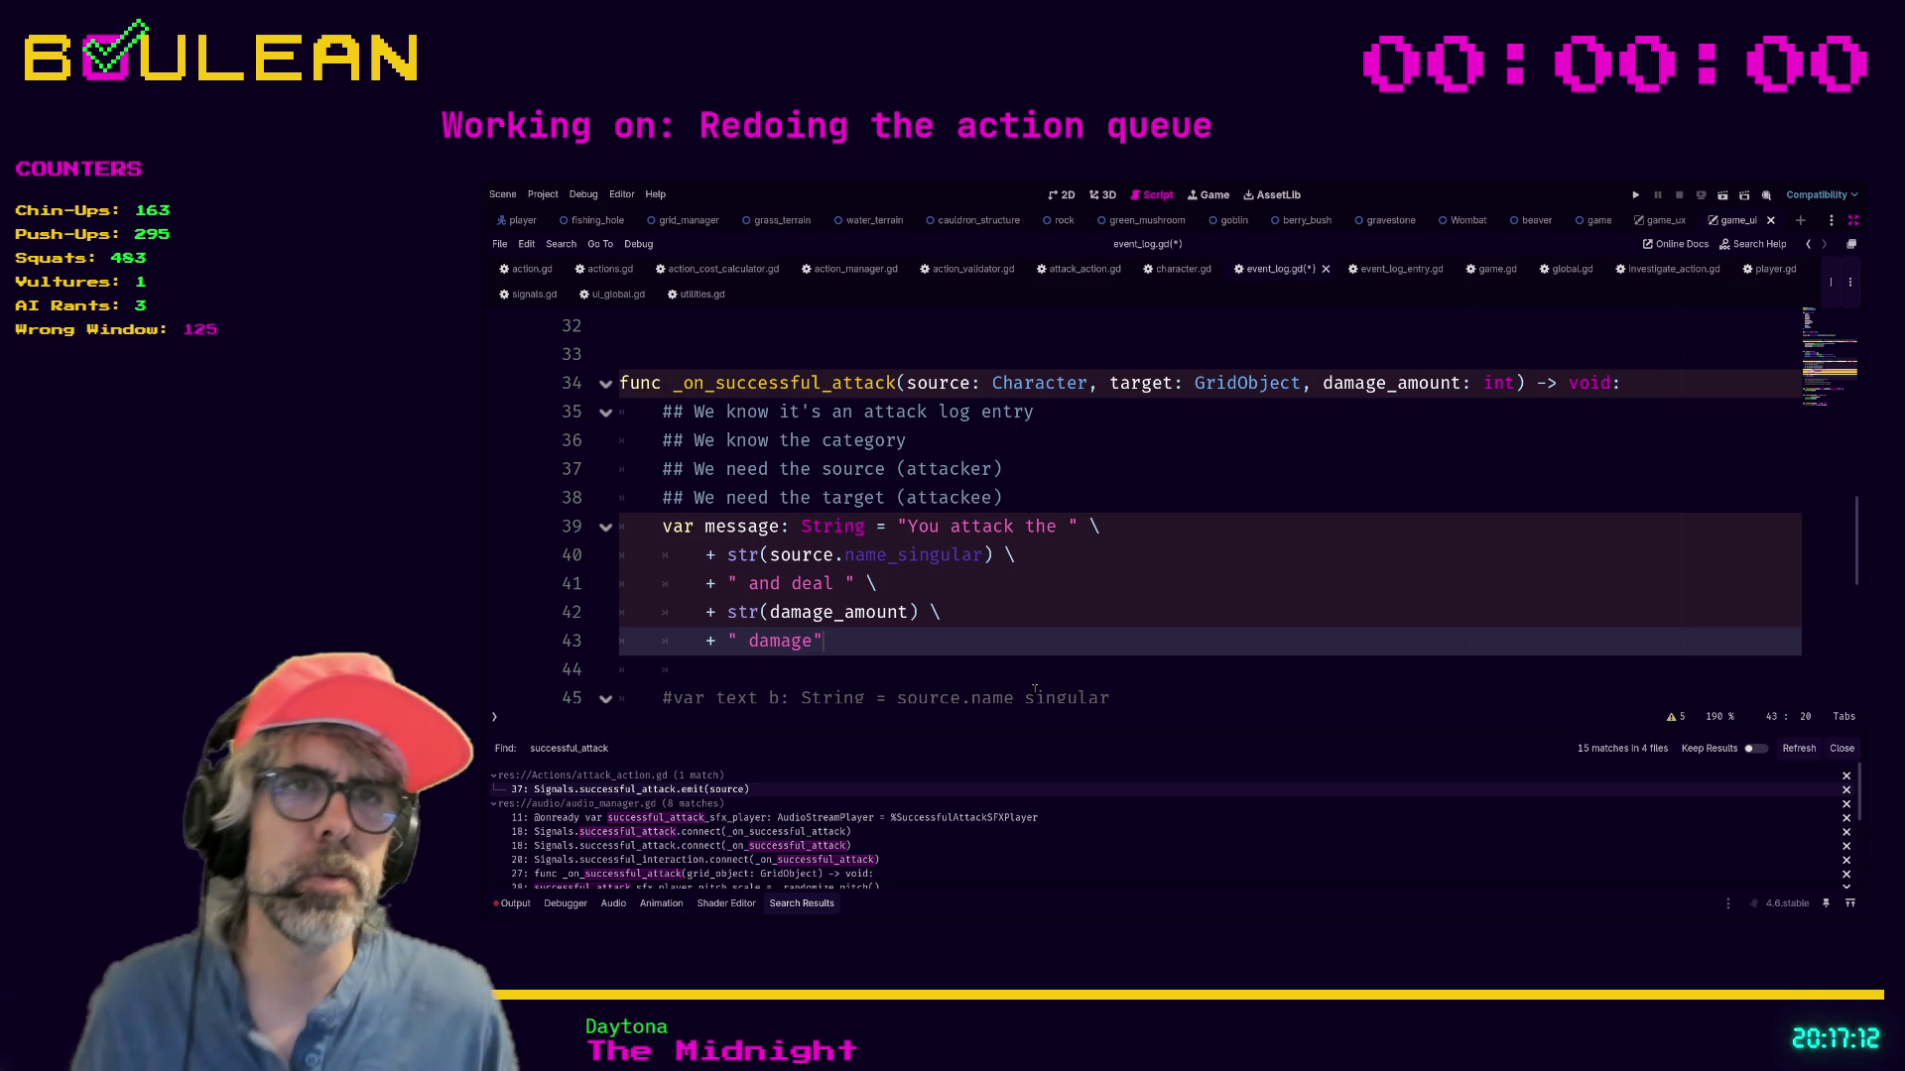
{"action": "left_click", "coordinate": [877, 526]}
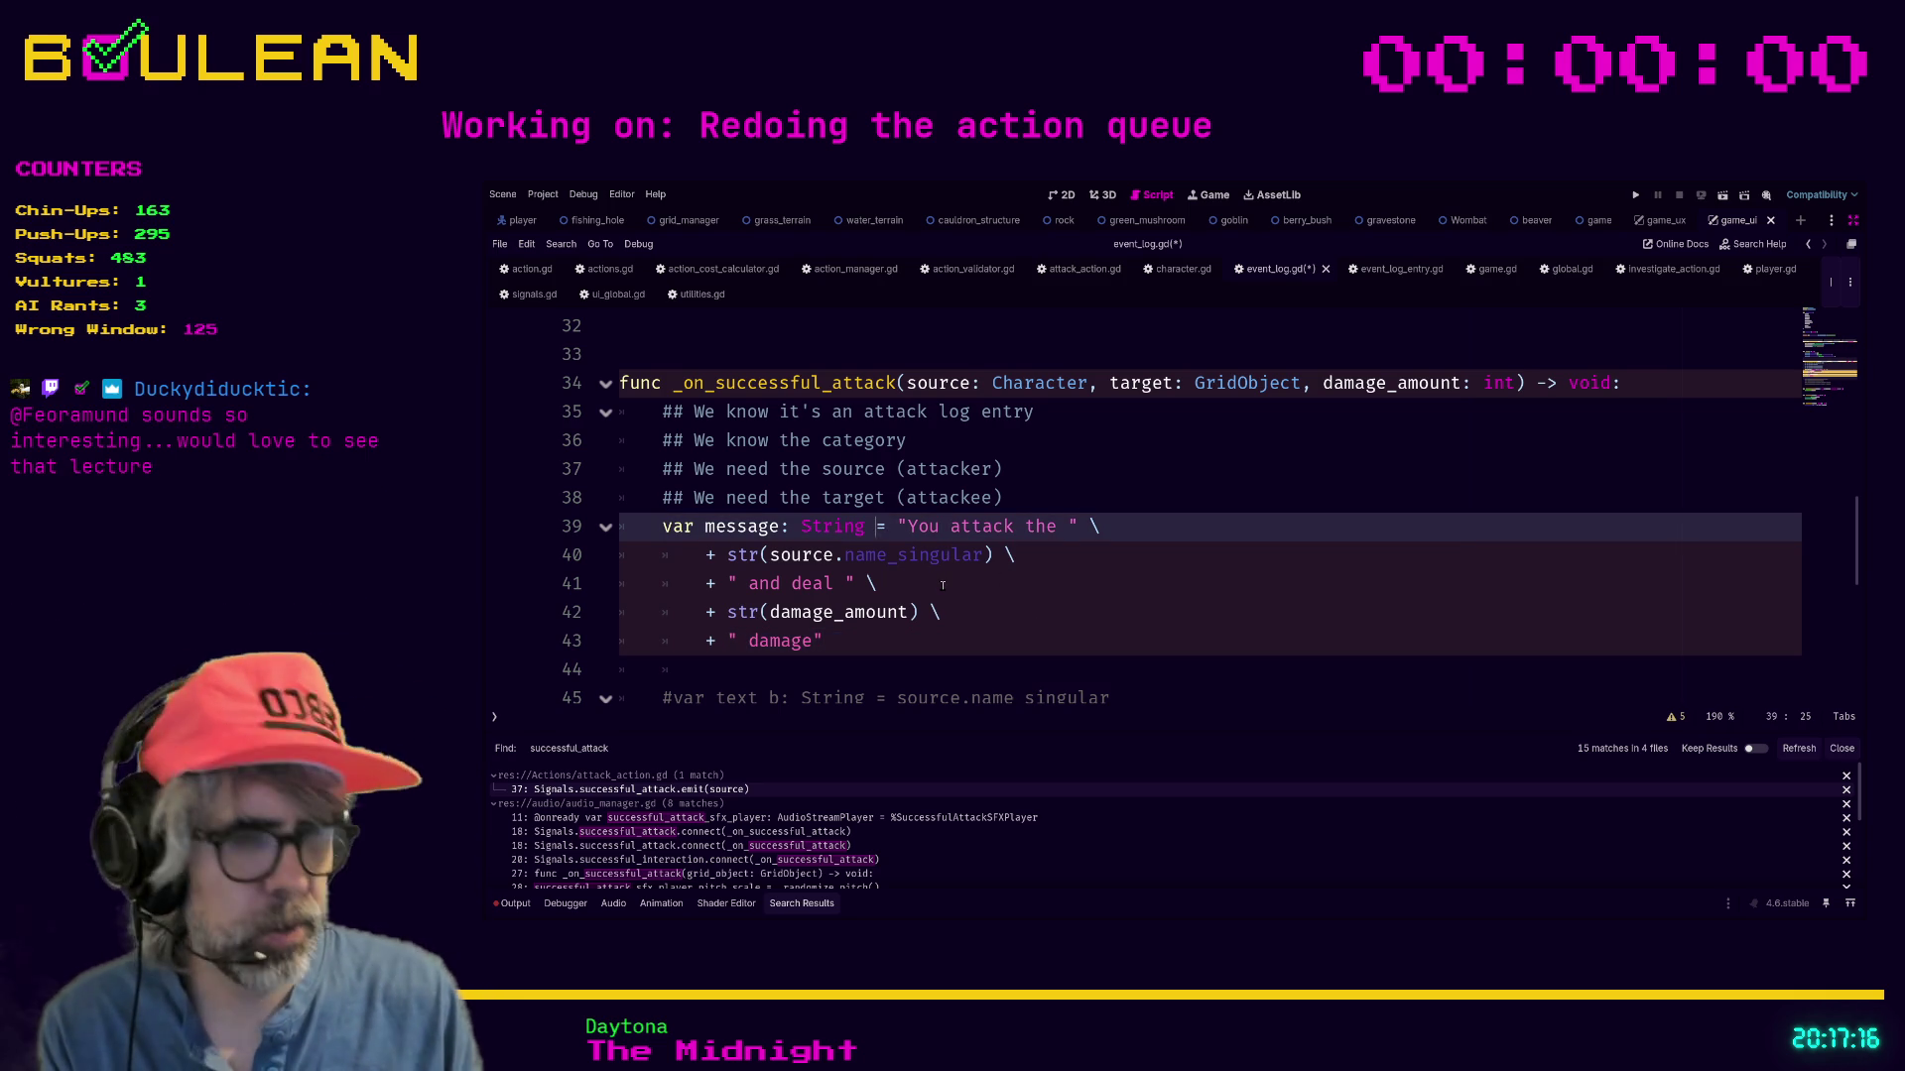
{"action": "type", "text": "\\"}
{"action": "key", "text": "Return"}
{"action": "key", "text": "Tab"}
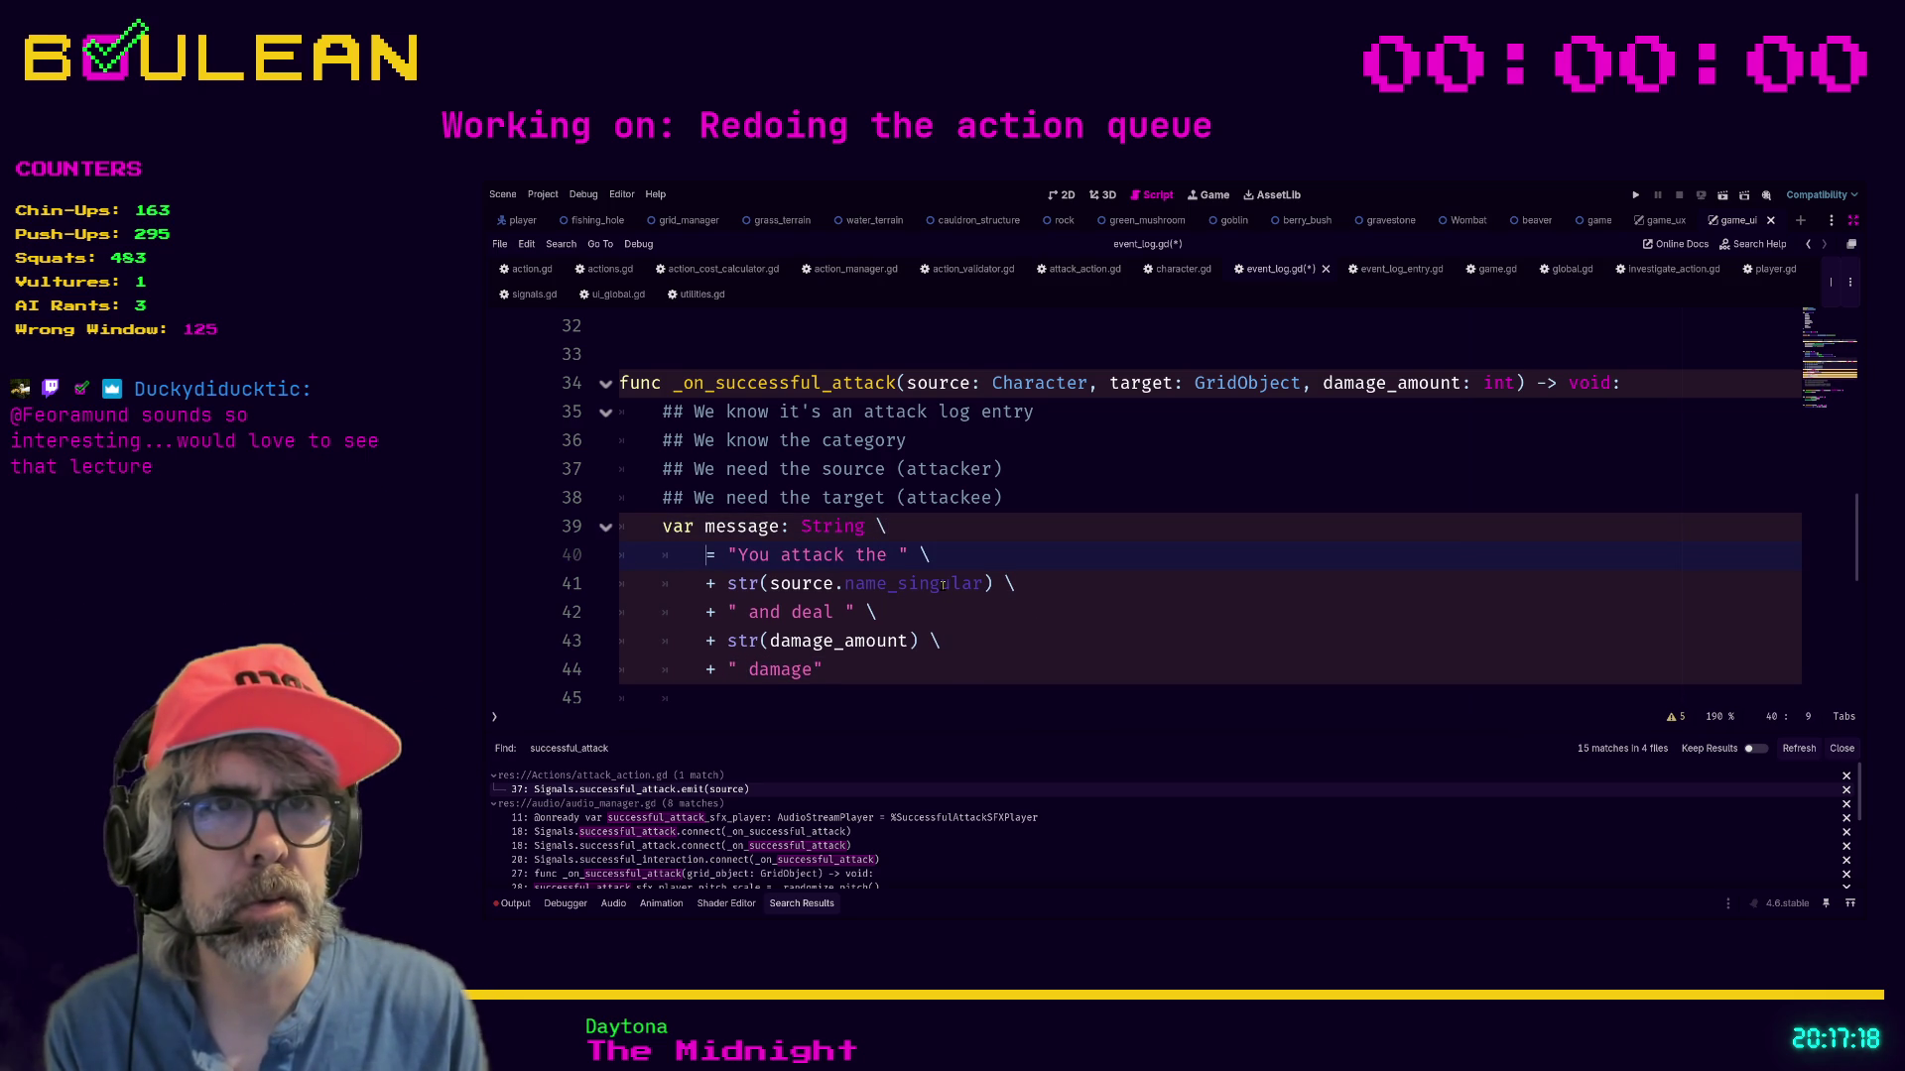
{"action": "left_click", "coordinate": [981, 535]}
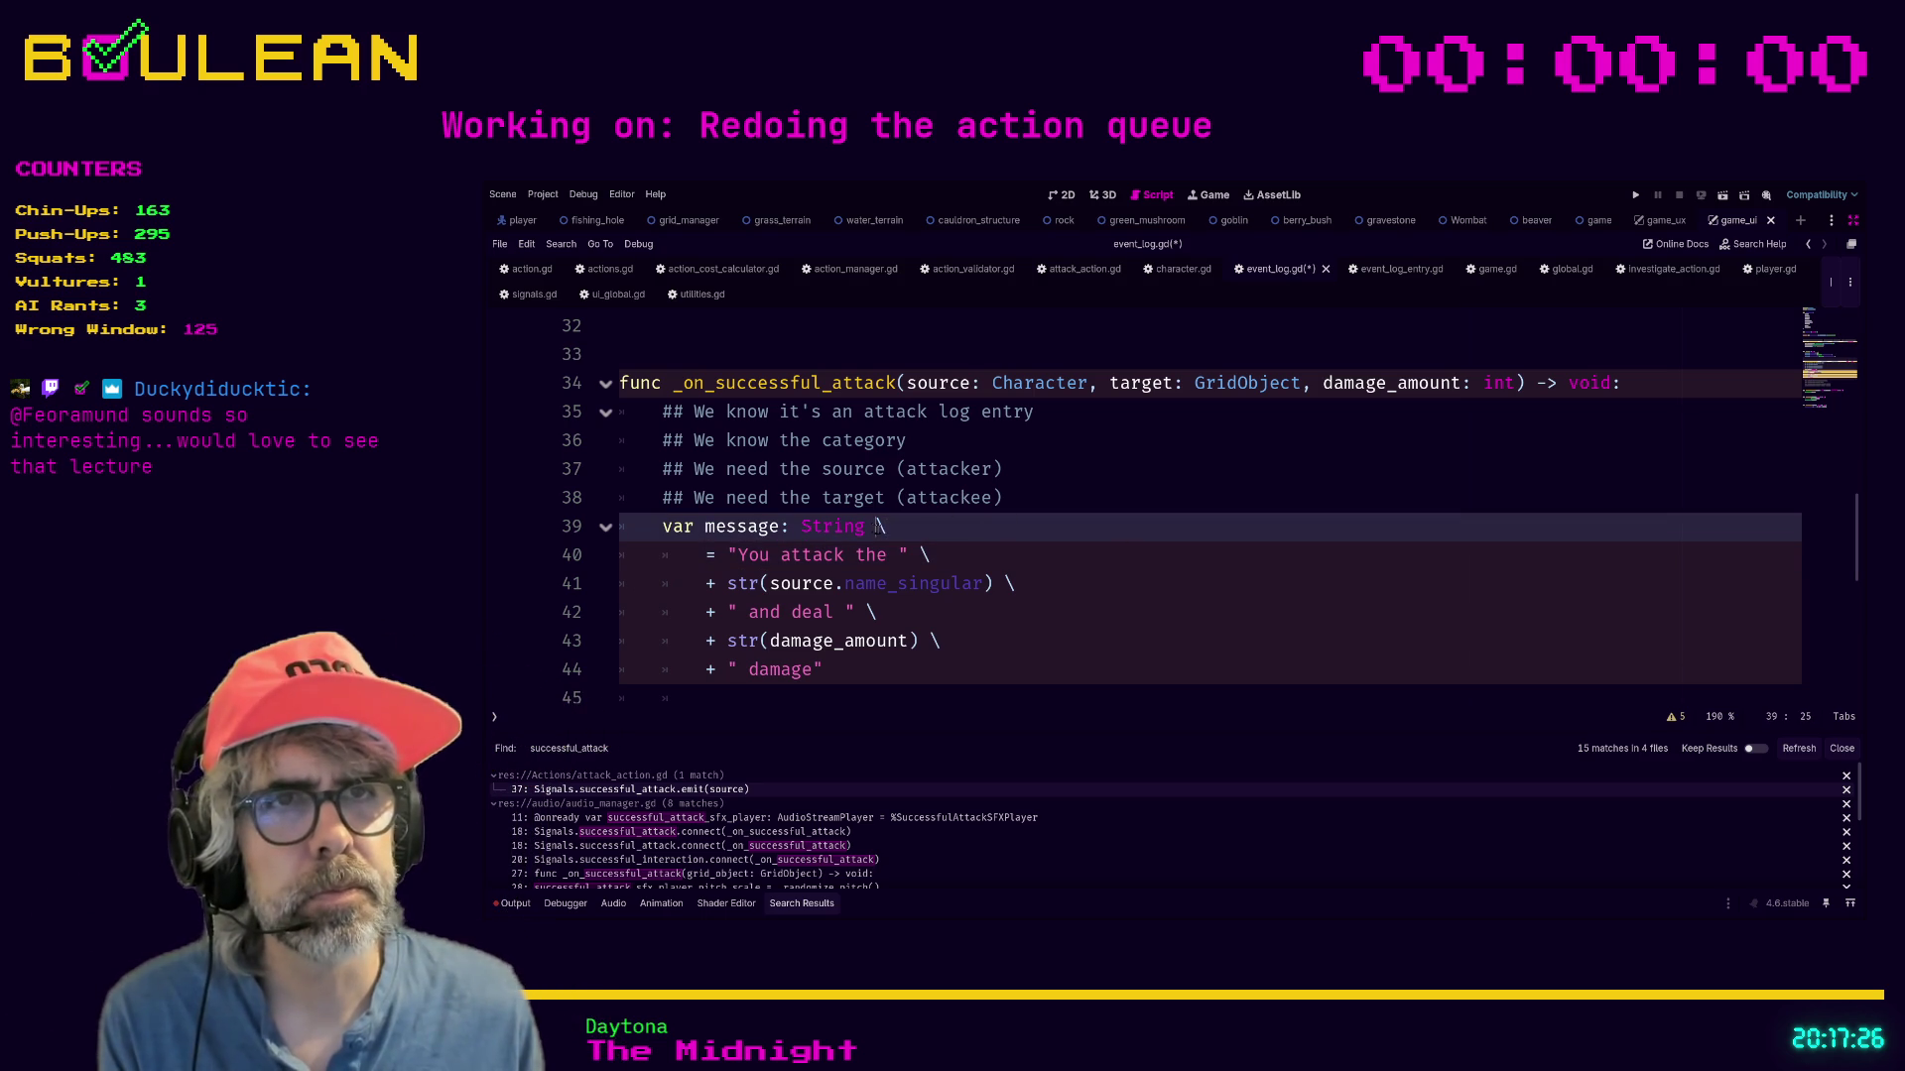
{"action": "type", "text": "="}
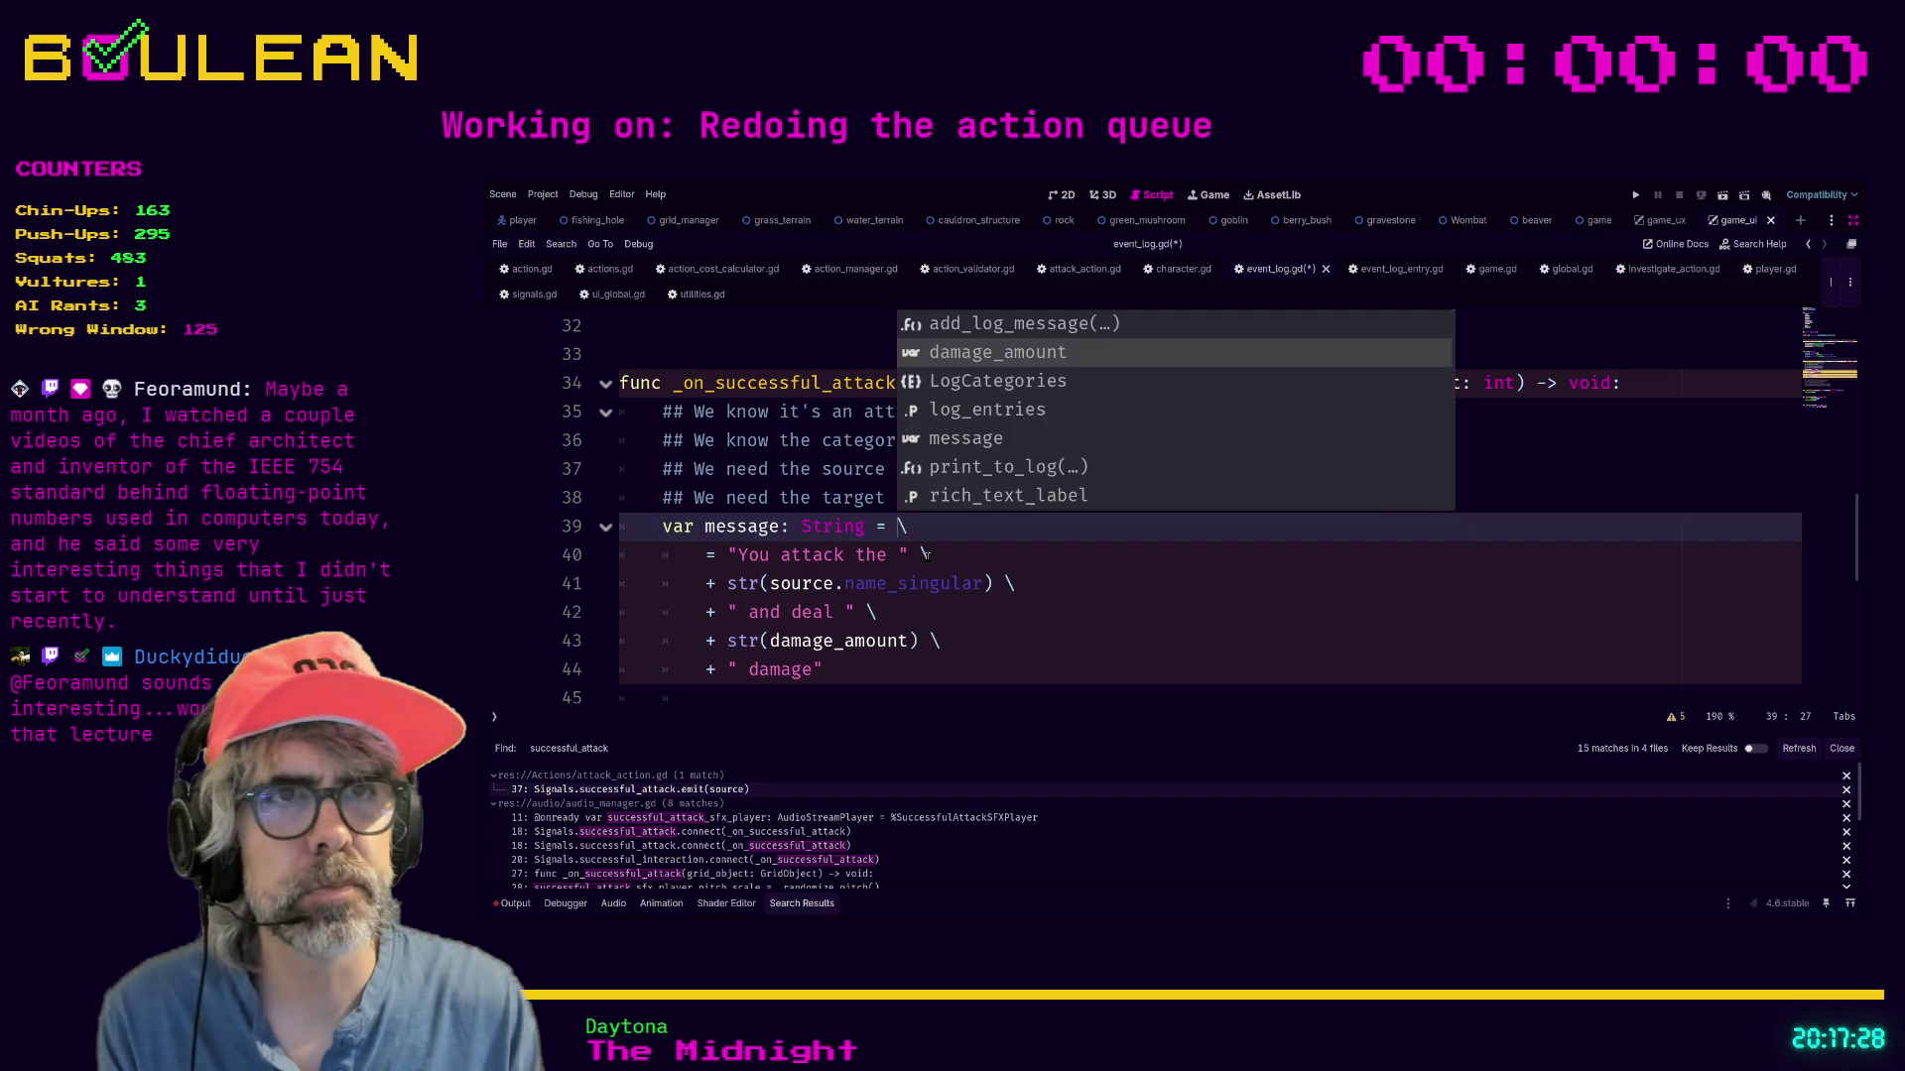
{"action": "key", "text": "Escape"}
{"action": "key", "text": "Down"}
{"action": "key", "text": "ctrl+Left"}
{"action": "key", "text": "ctrl+Left"}
{"action": "key", "text": "ctrl+Left"}
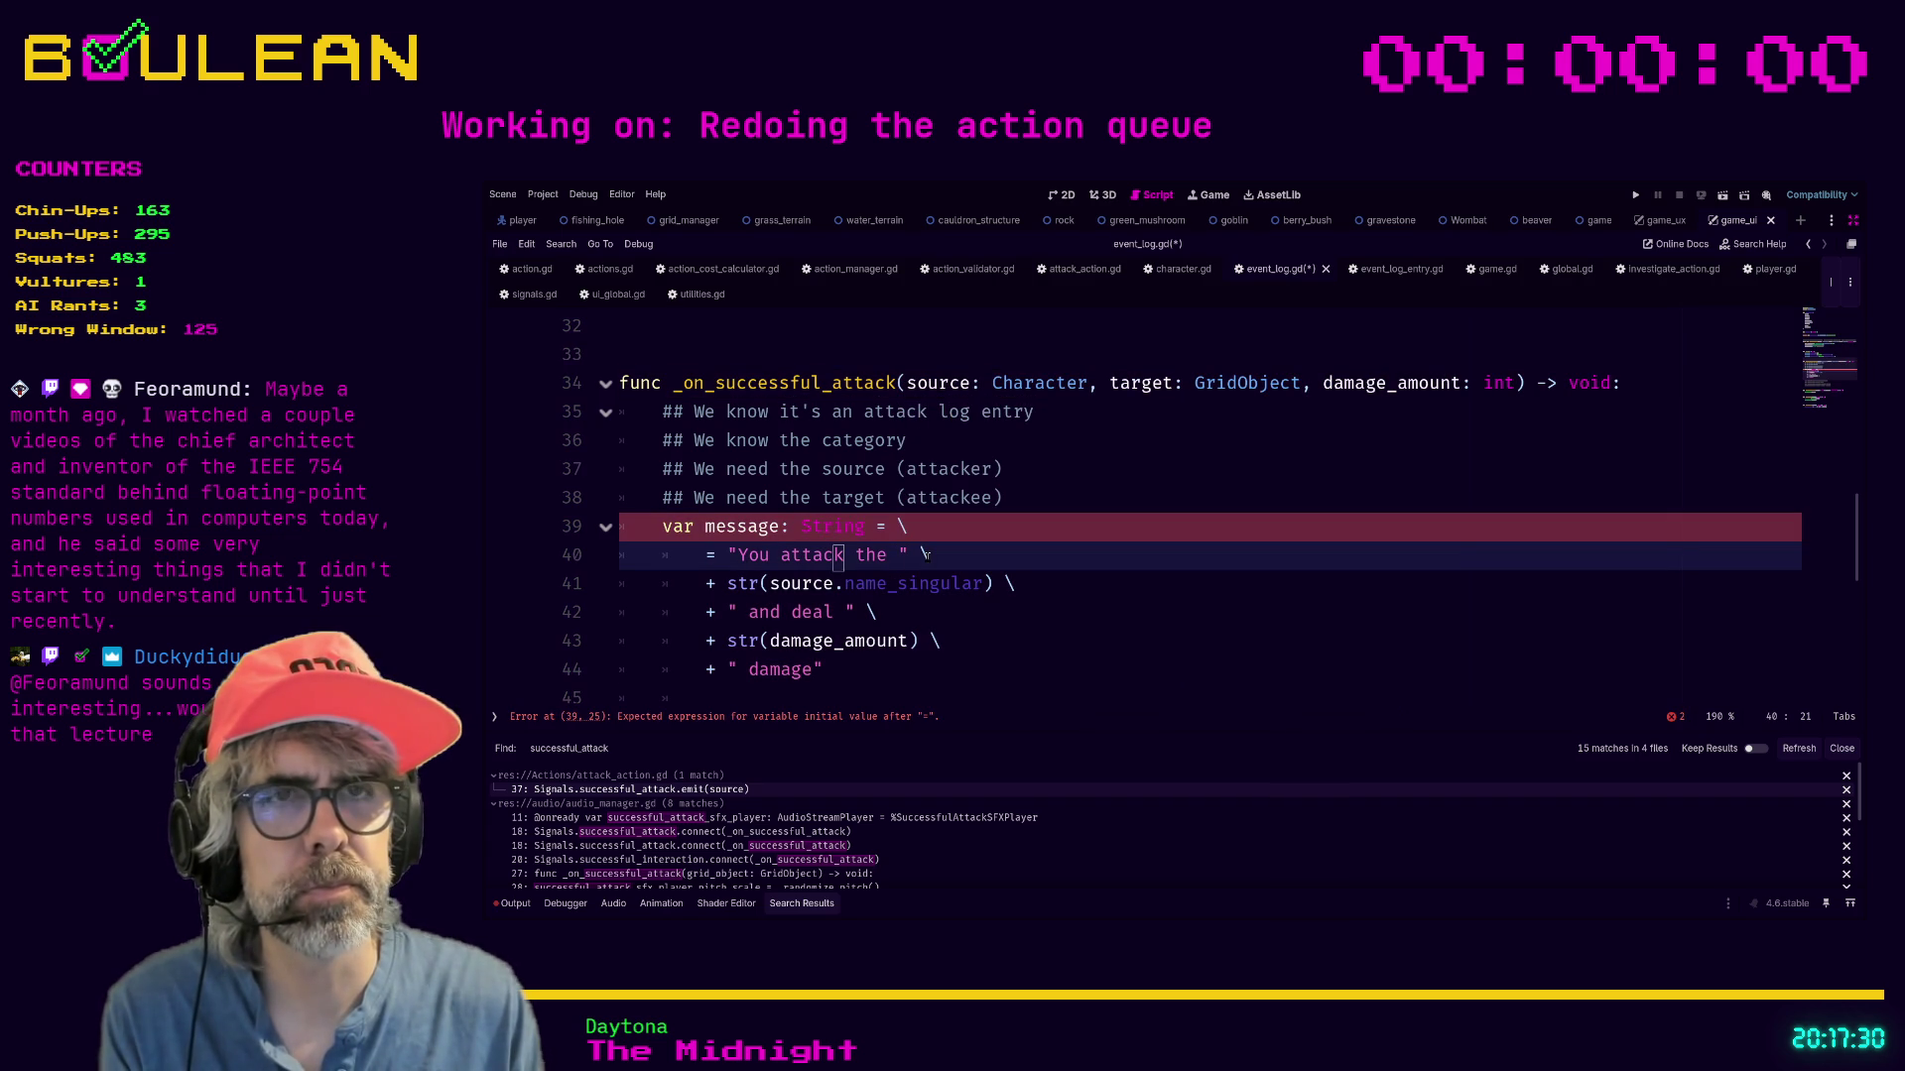
{"action": "key", "text": "BackSpace"}
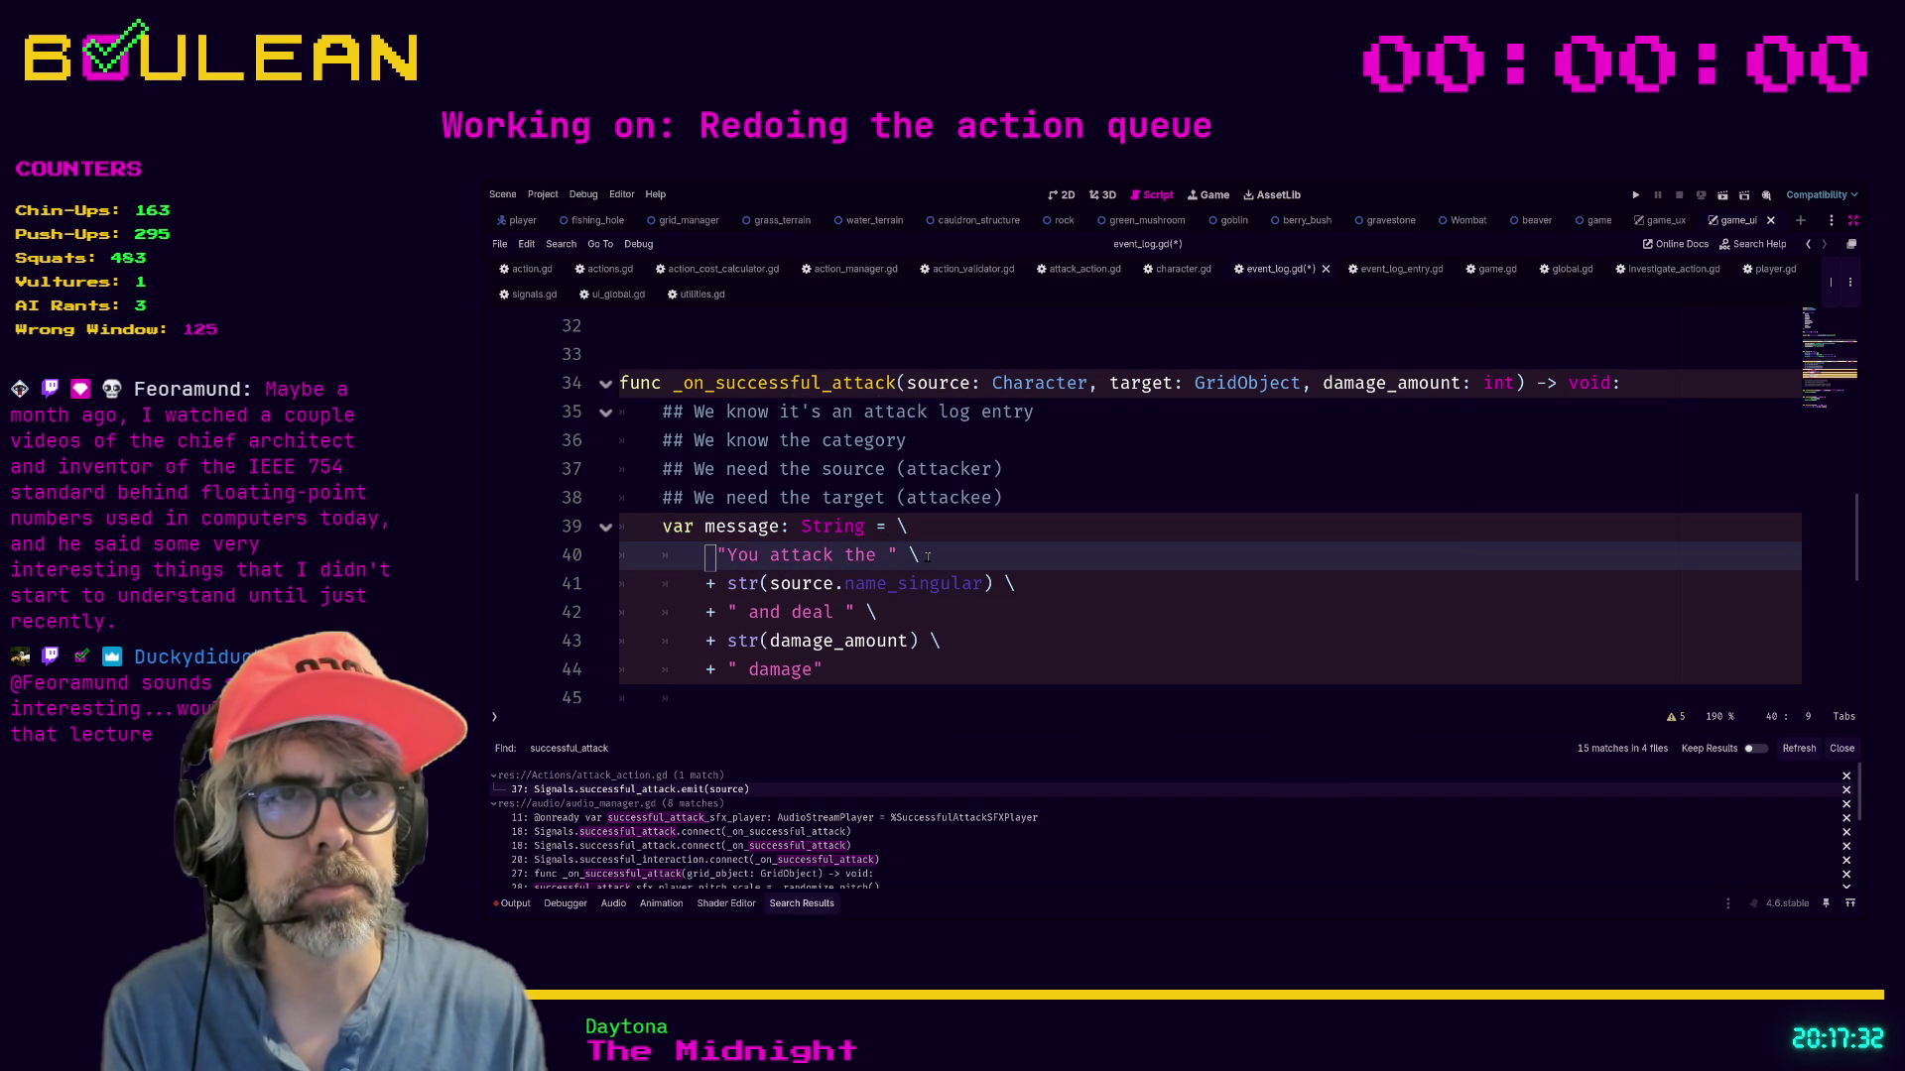
{"action": "key", "text": "Delete"}
Remove the duplicate equals sign so the assignment sits on line 40, then save event_log.gd.
{"action": "key", "text": "Down"}
{"action": "key", "text": "Down"}
{"action": "key", "text": "Down"}
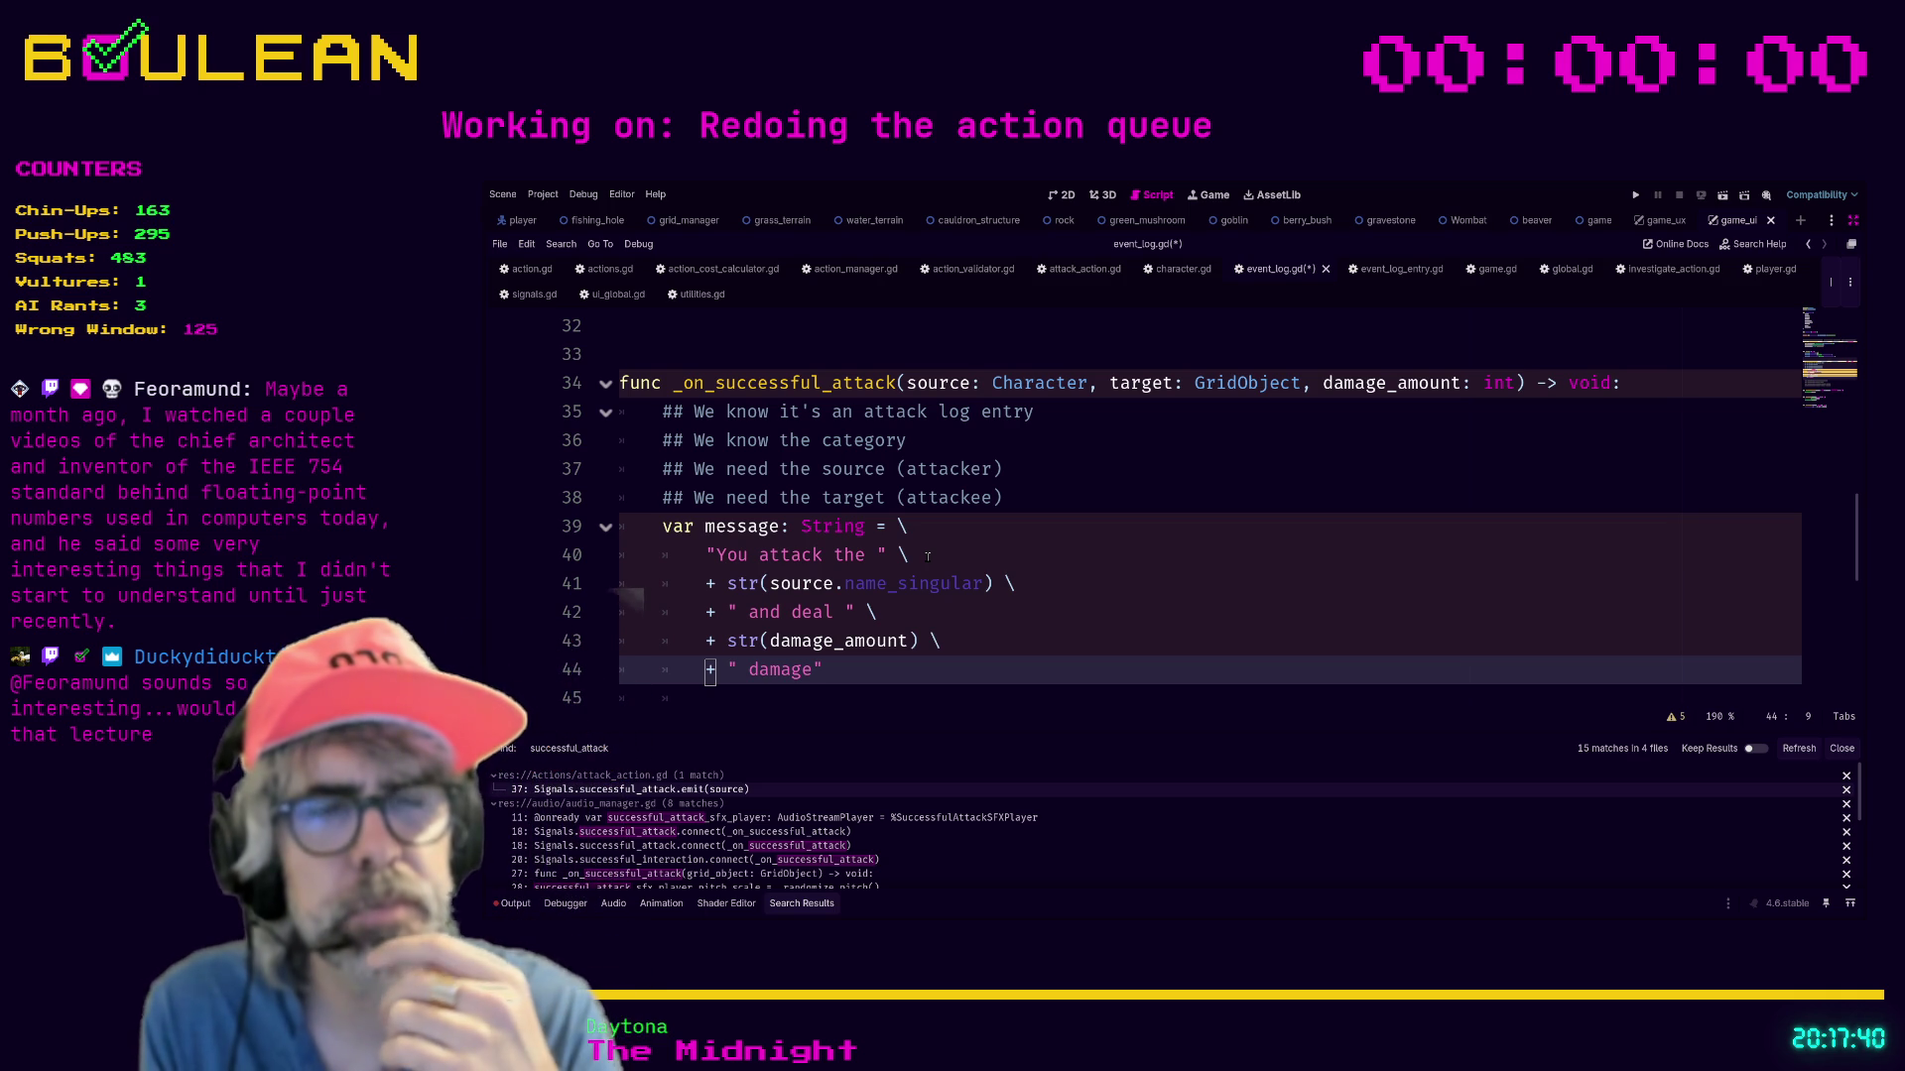
{"action": "key", "text": "Up"}
{"action": "key", "text": "Up"}
{"action": "key", "text": "Up"}
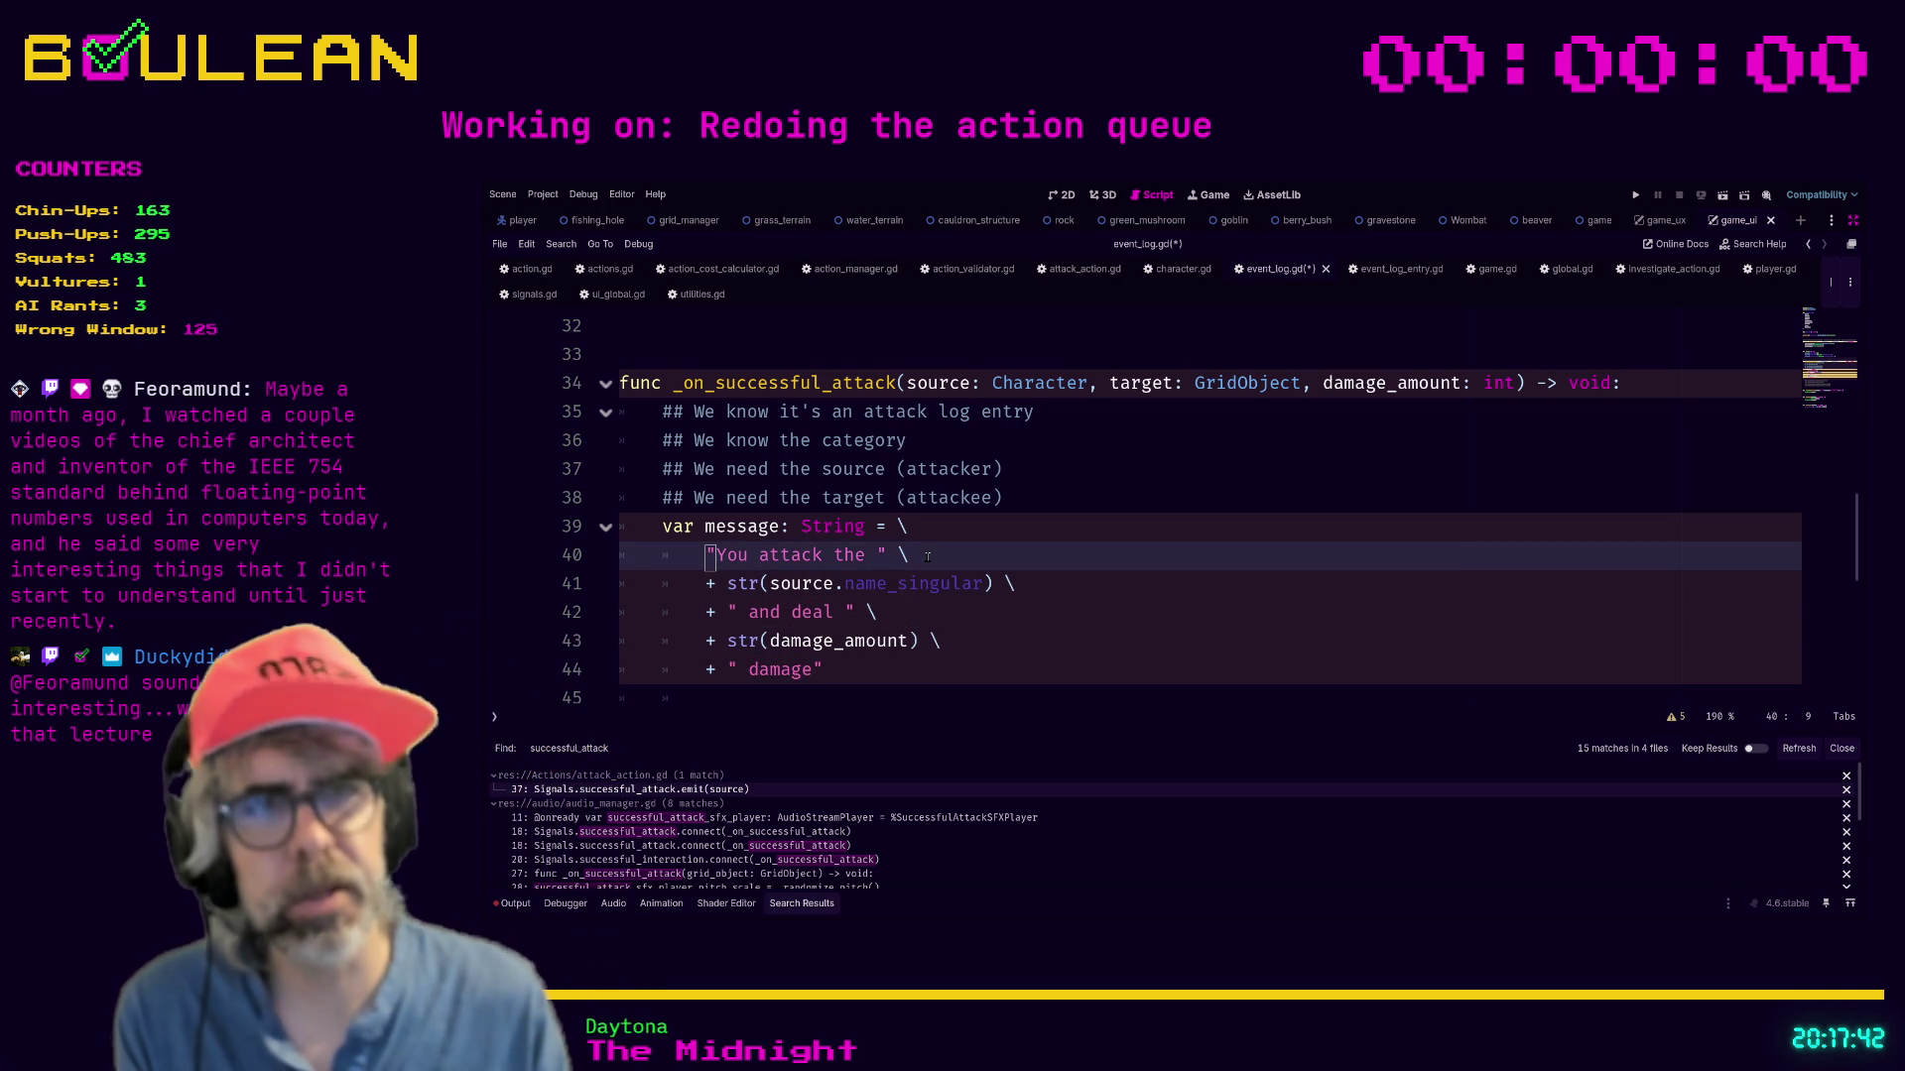
{"action": "type", "text": "="}
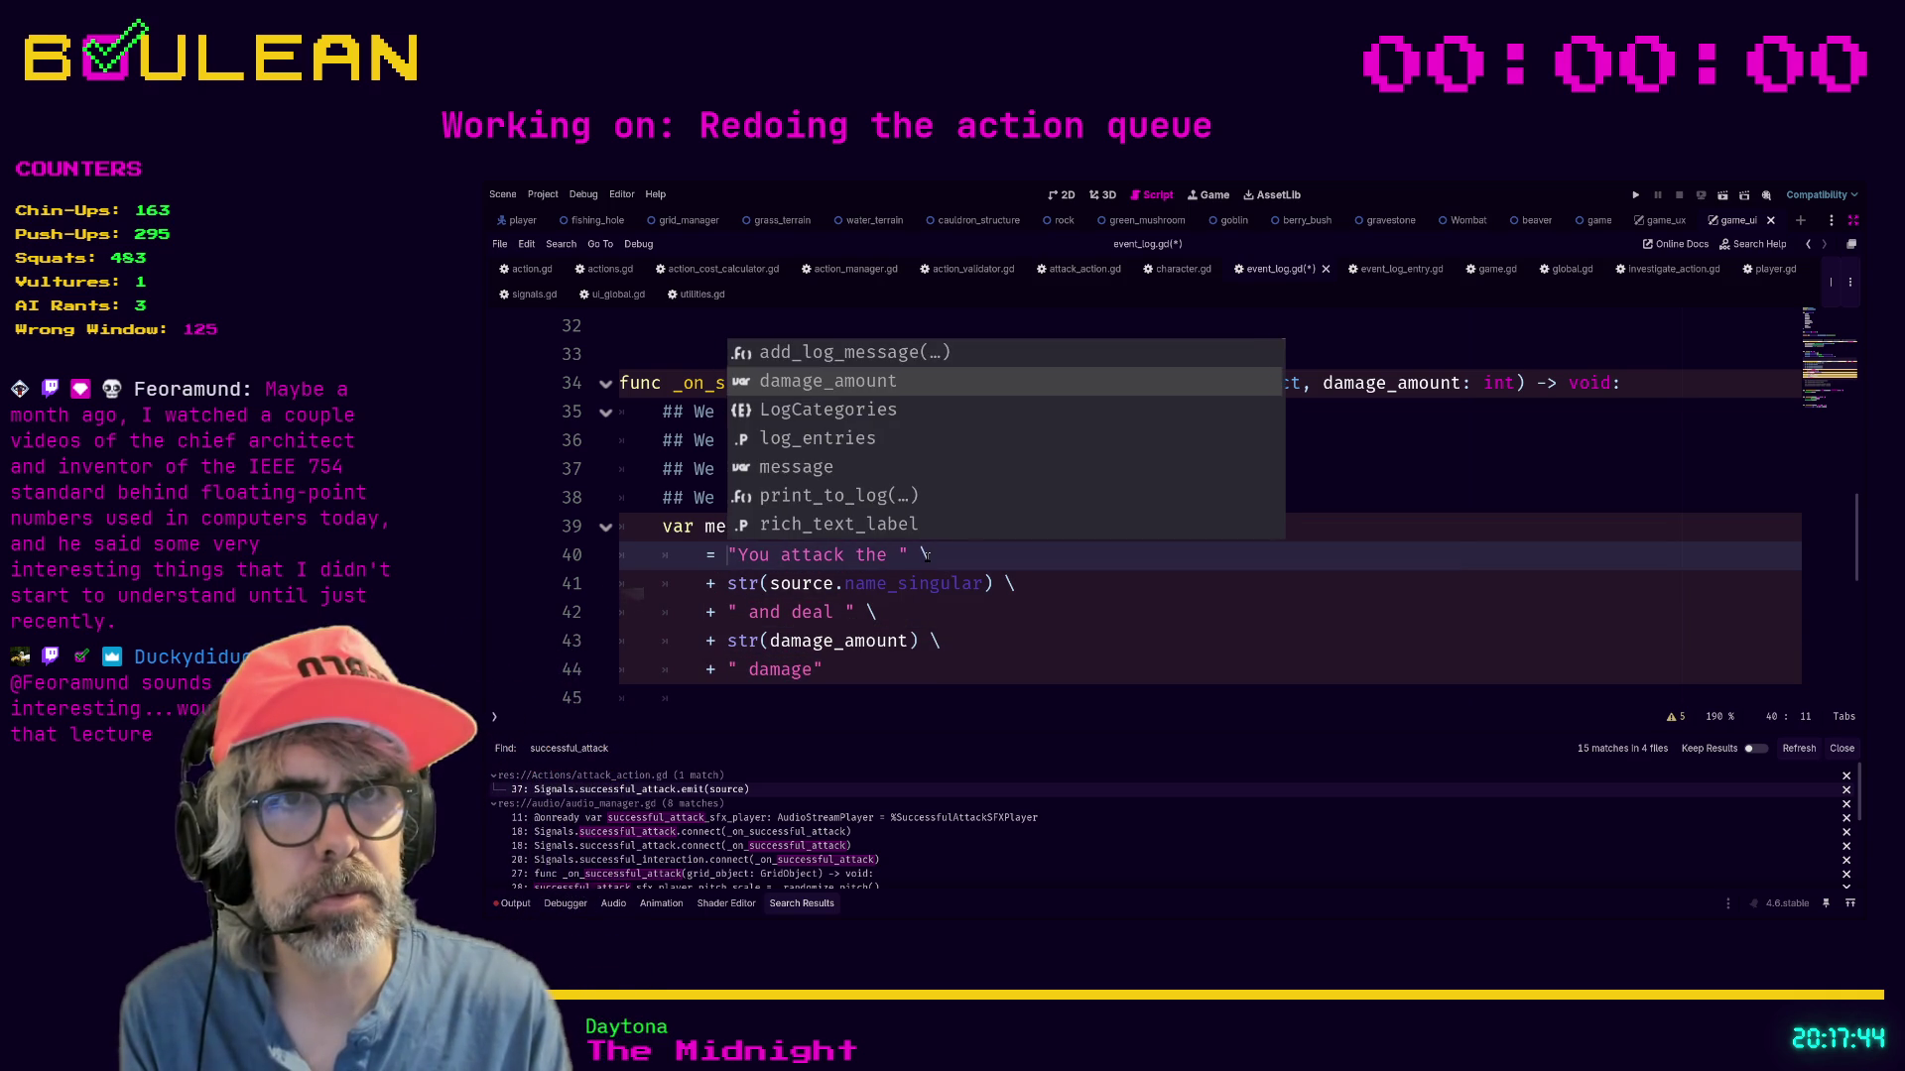
{"action": "key", "text": "Up"}
{"action": "key", "text": "Escape"}
{"action": "key", "text": "Up"}
{"action": "key", "text": "ctrl+Right"}
{"action": "key", "text": "ctrl+Right"}
{"action": "key", "text": "ctrl+Right"}
{"action": "key", "text": "Delete"}
{"action": "key", "text": "Delete"}
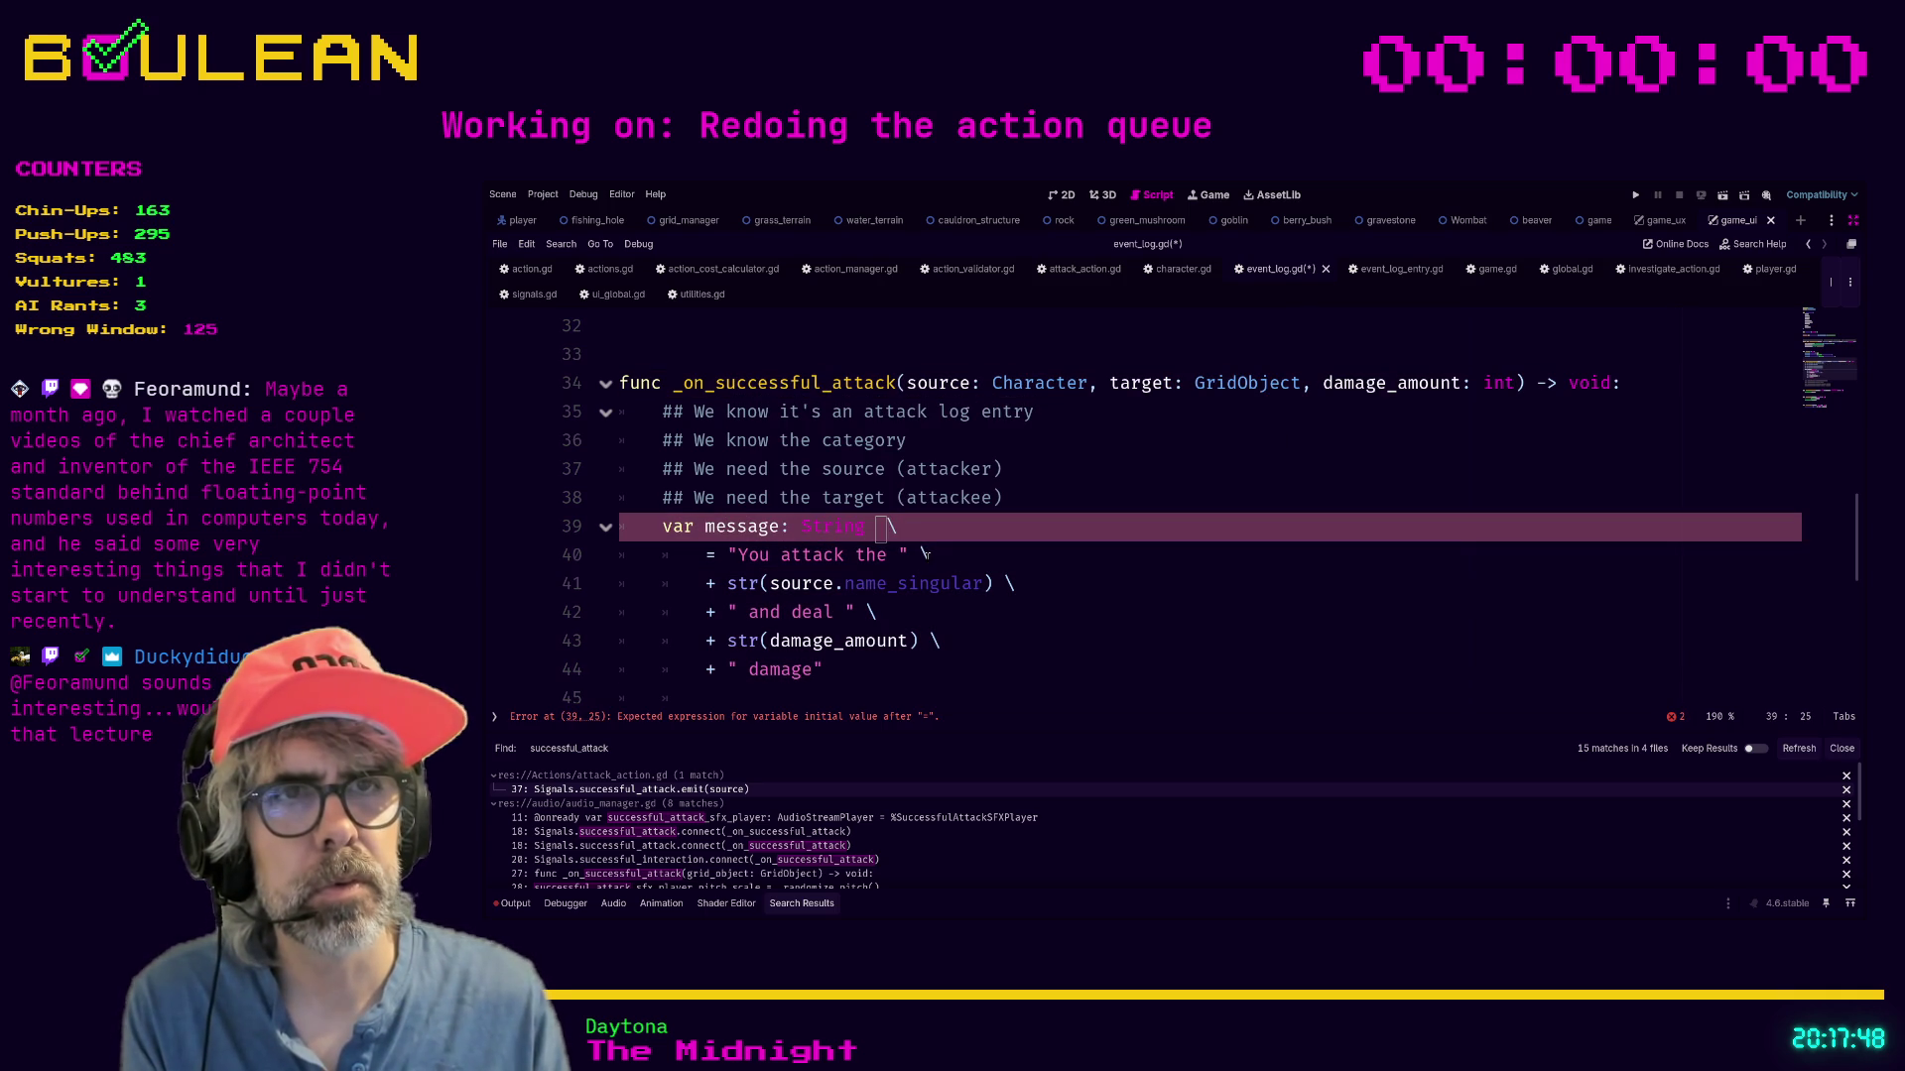
{"action": "key", "text": "Down"}
{"action": "key", "text": "Down"}
{"action": "key", "text": "Down"}
{"action": "key", "text": "Down"}
{"action": "key", "text": "Down"}
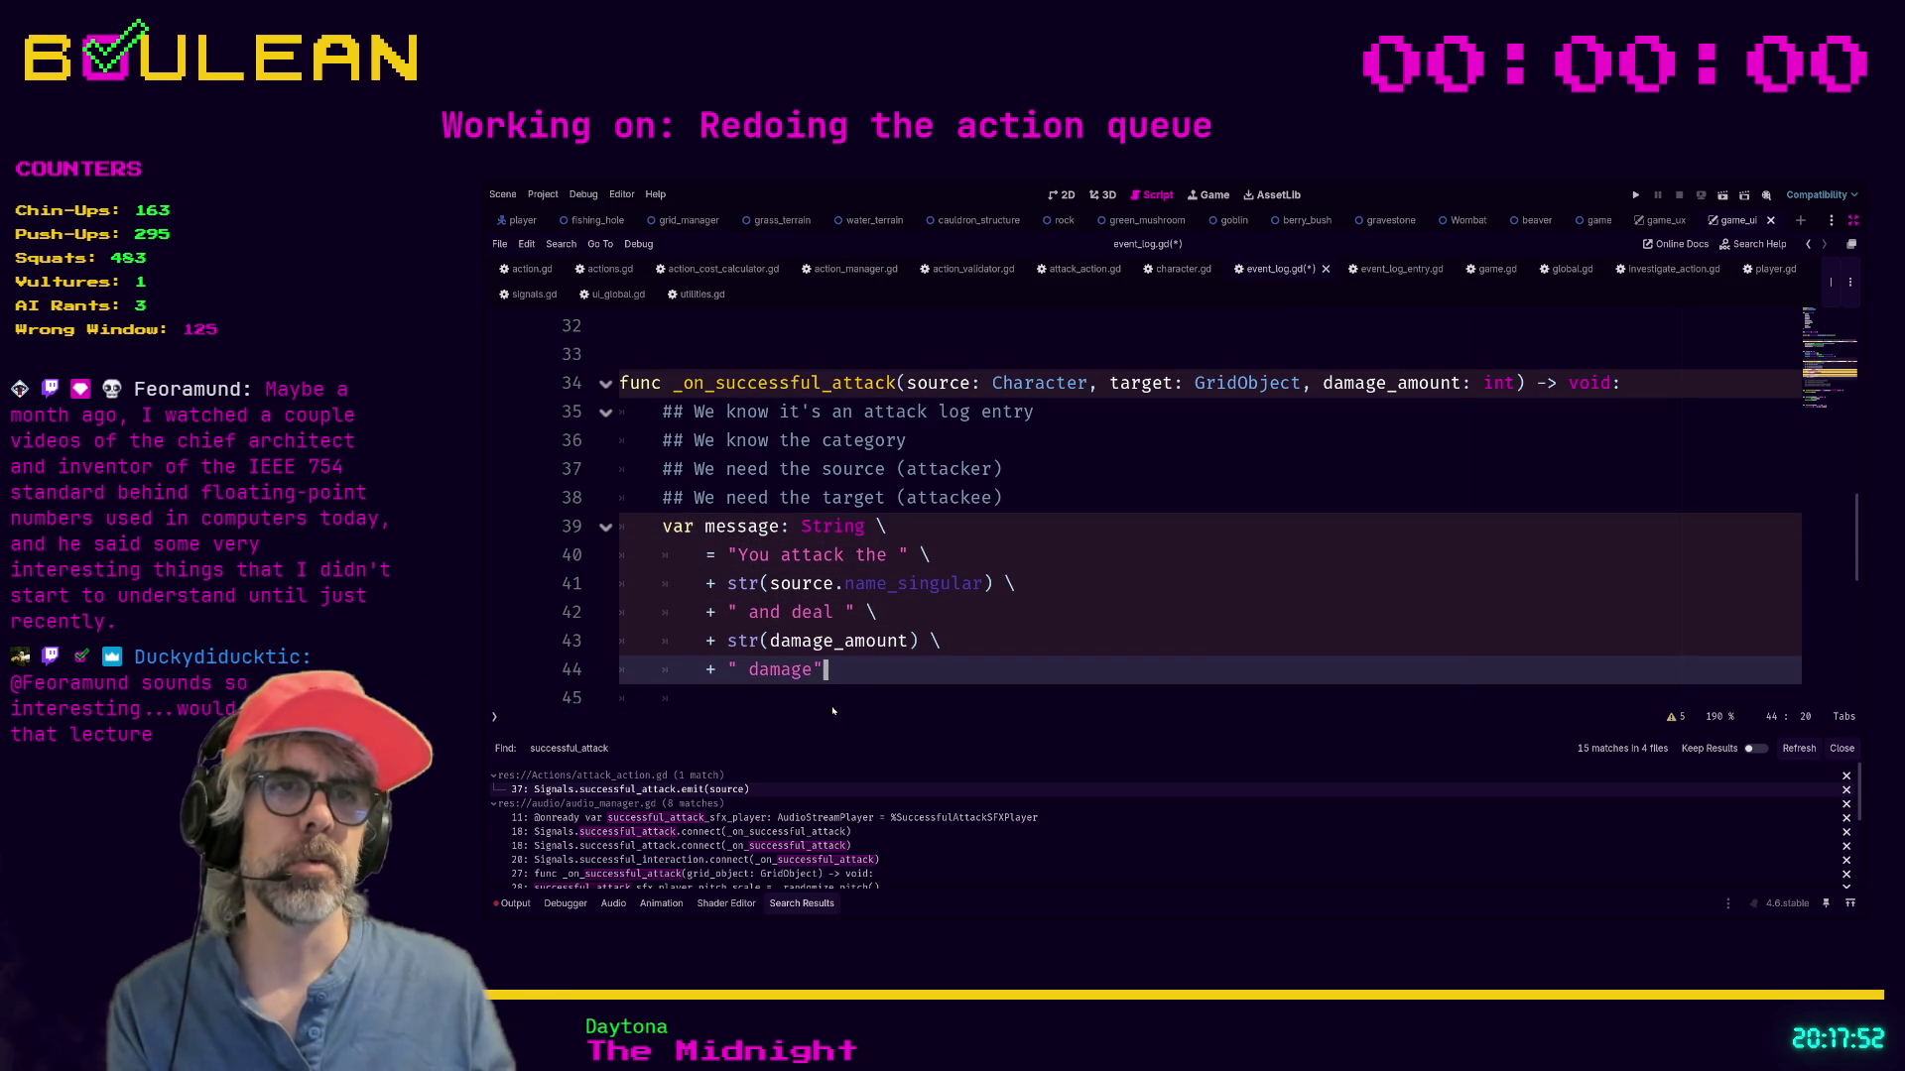
{"action": "key", "text": "Down"}
{"action": "key", "text": "ctrl+s"}
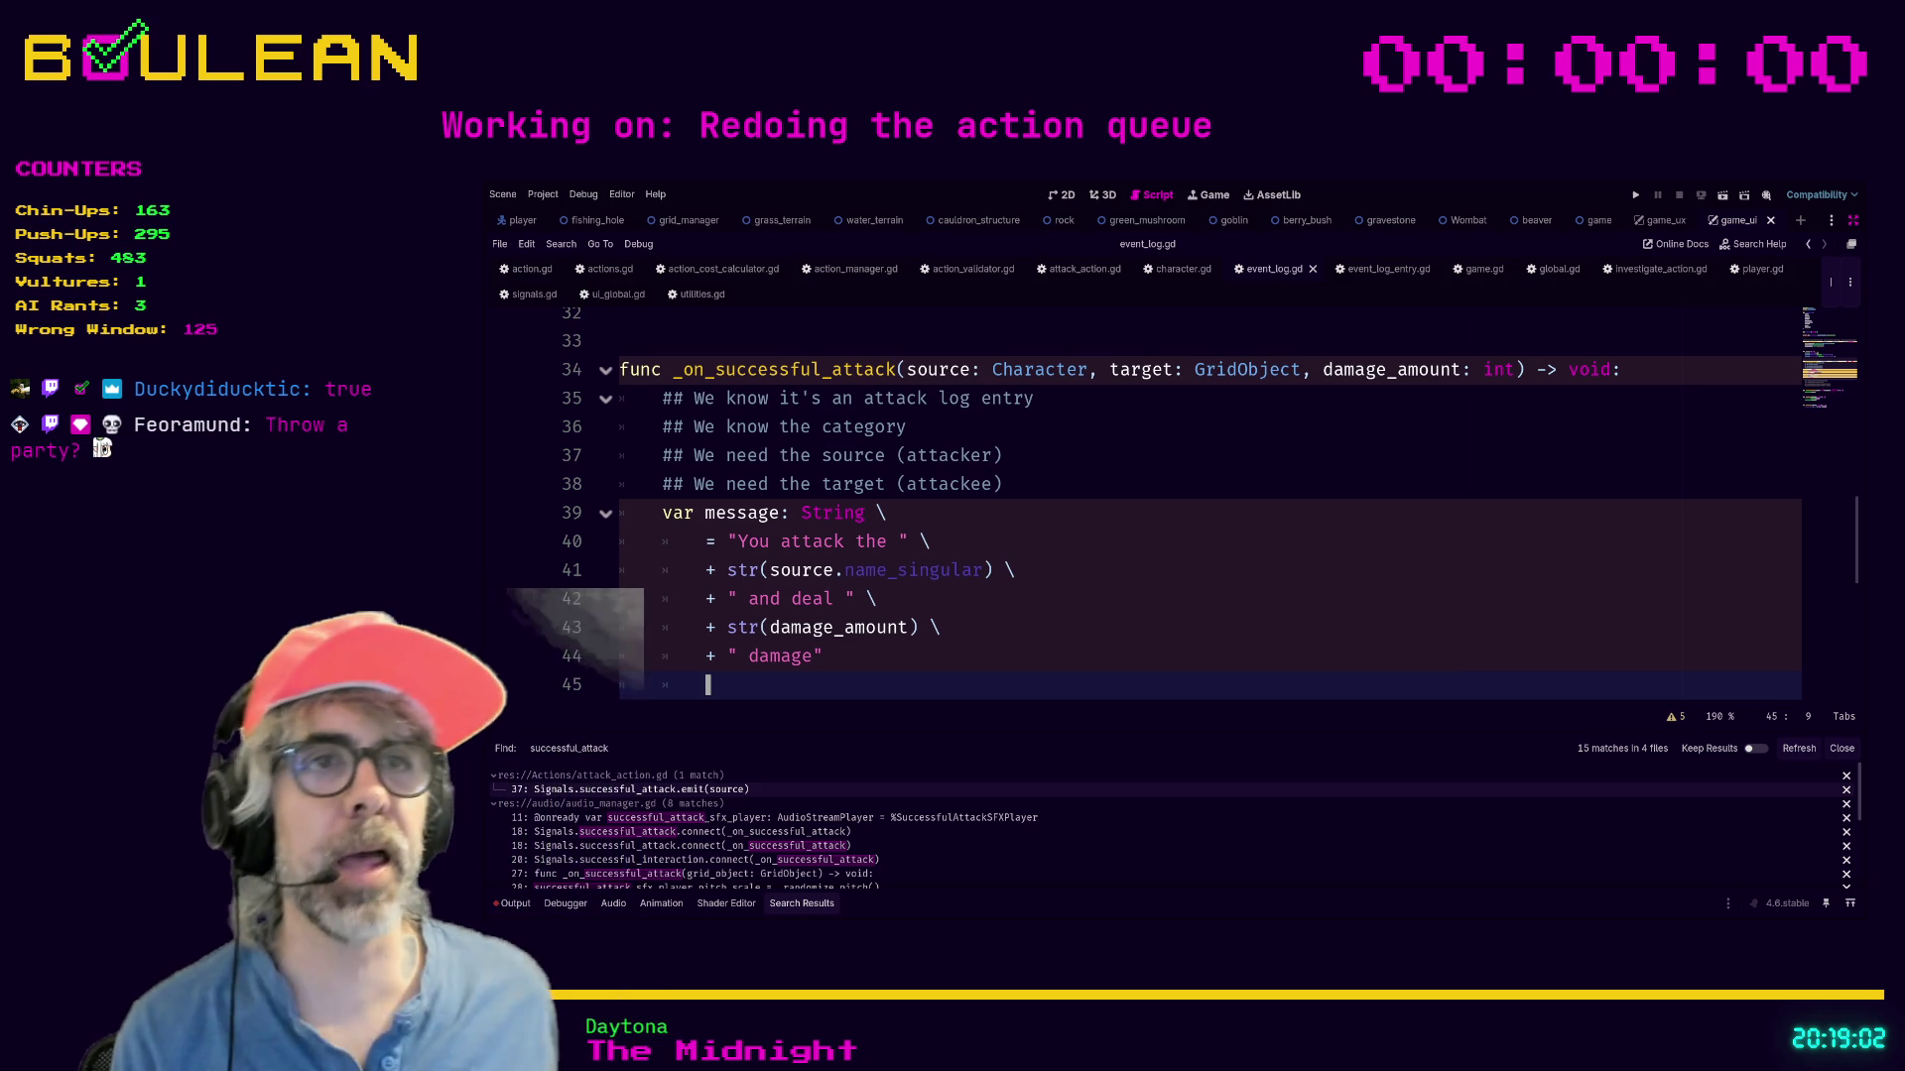
{"action": "left_click", "coordinate": [913, 516]}
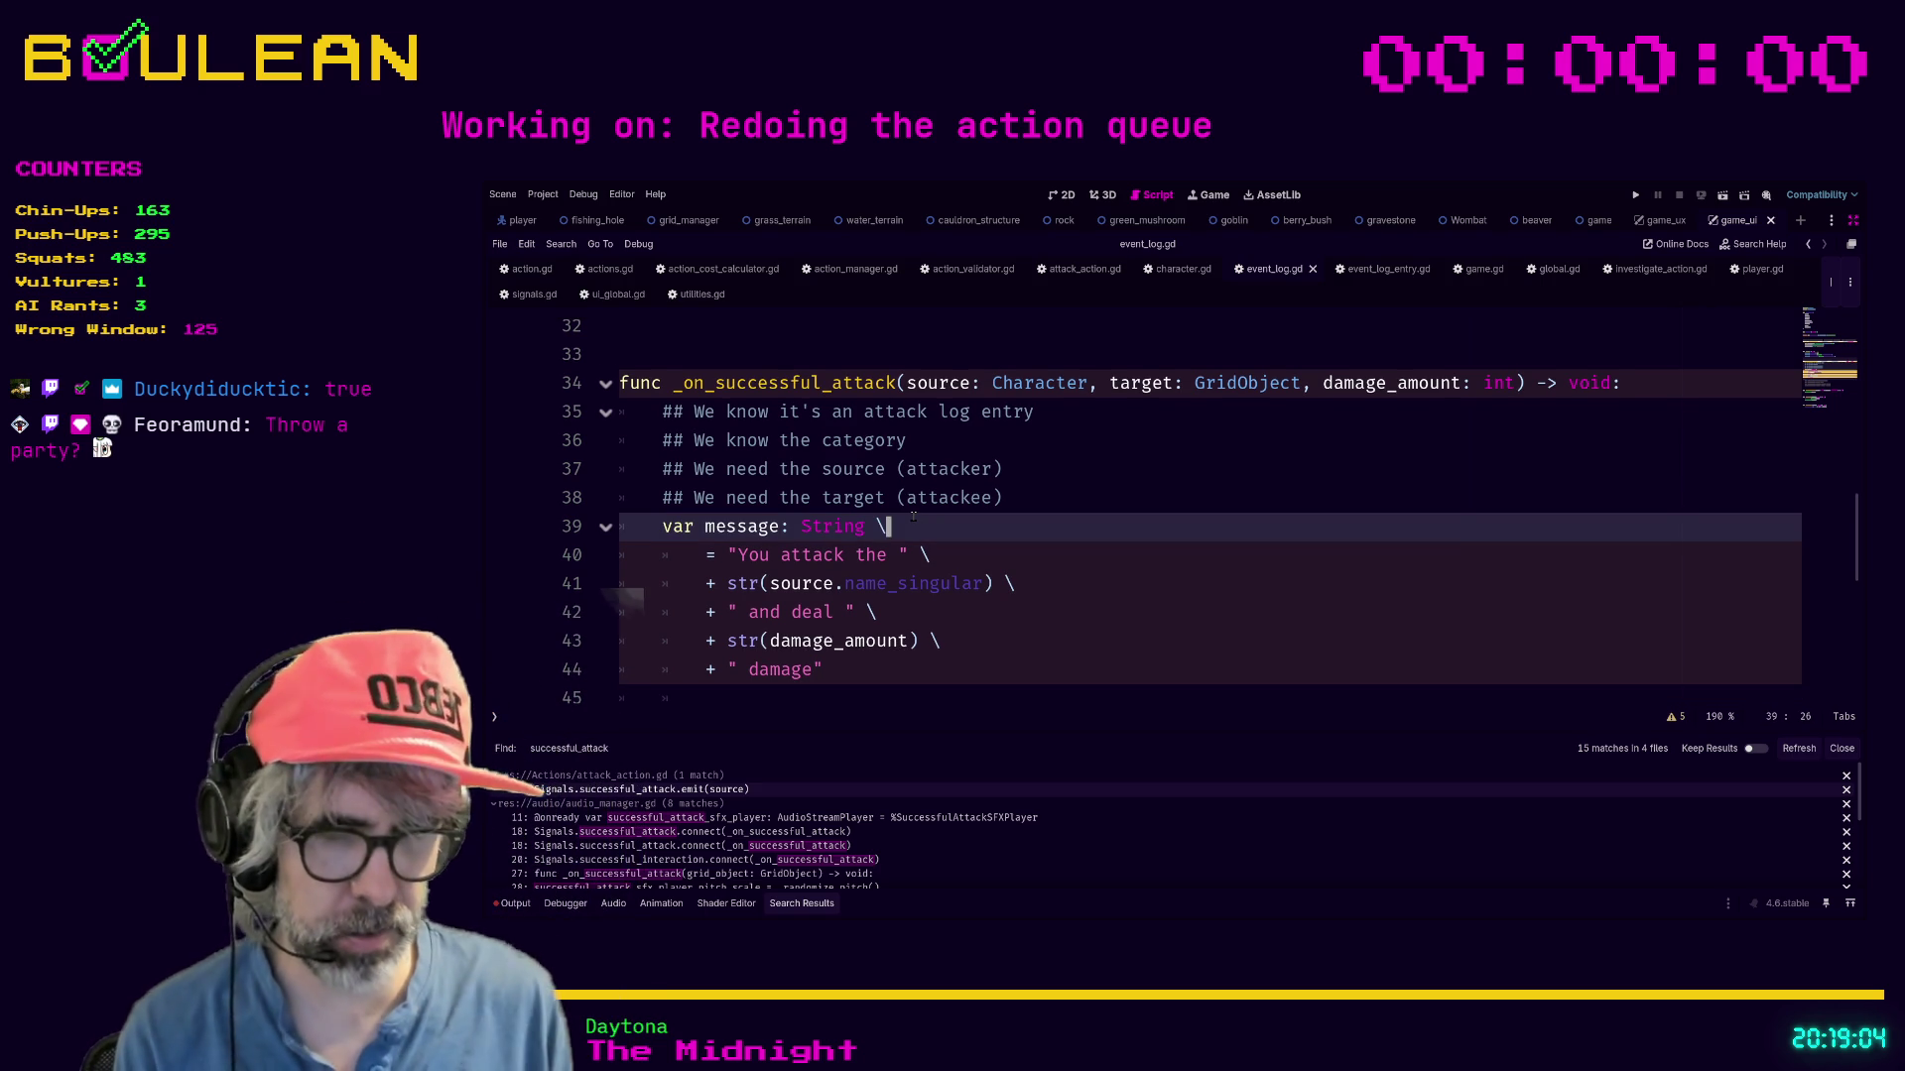
{"action": "type", "text": "n"}
{"action": "key", "text": "Down"}
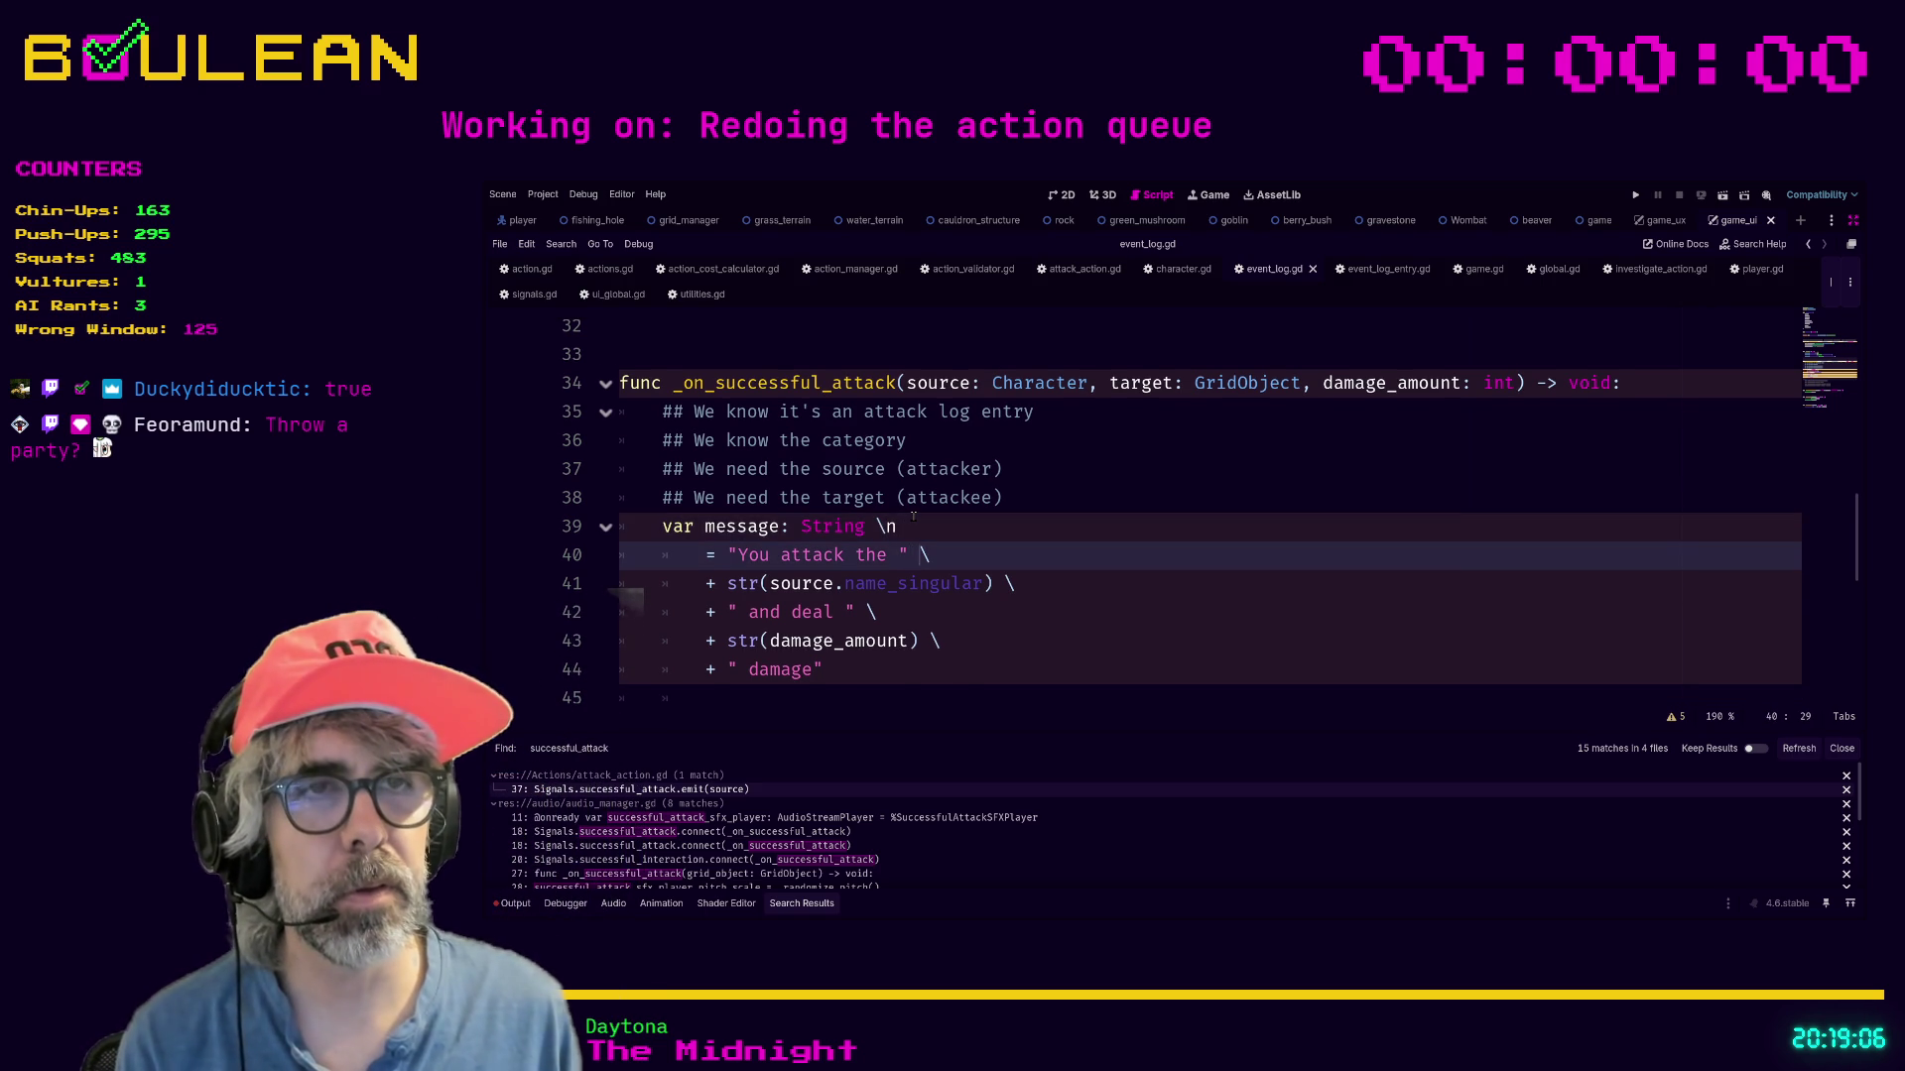
{"action": "key", "text": "Up"}
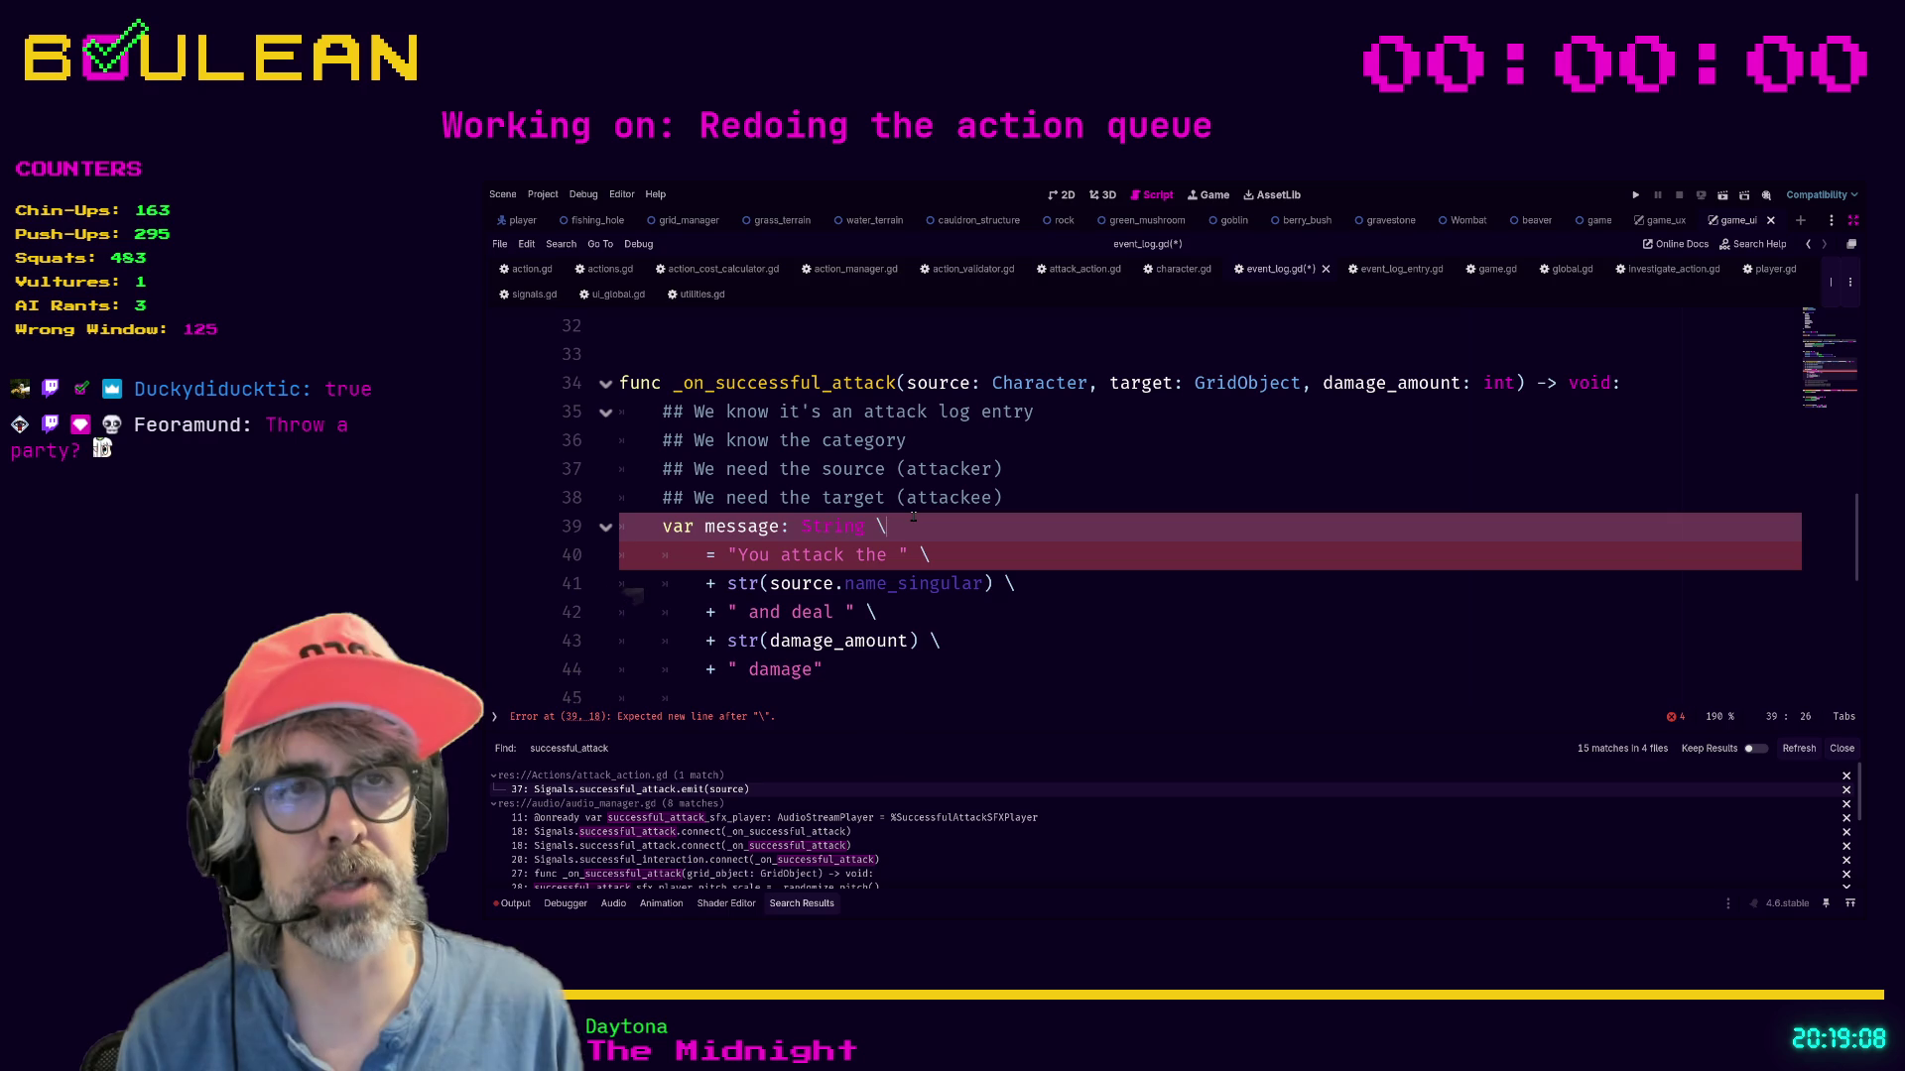
{"action": "key", "text": "BackSpace"}
{"action": "left_click", "coordinate": [1119, 488]}
{"action": "key", "text": "ctrl+s"}
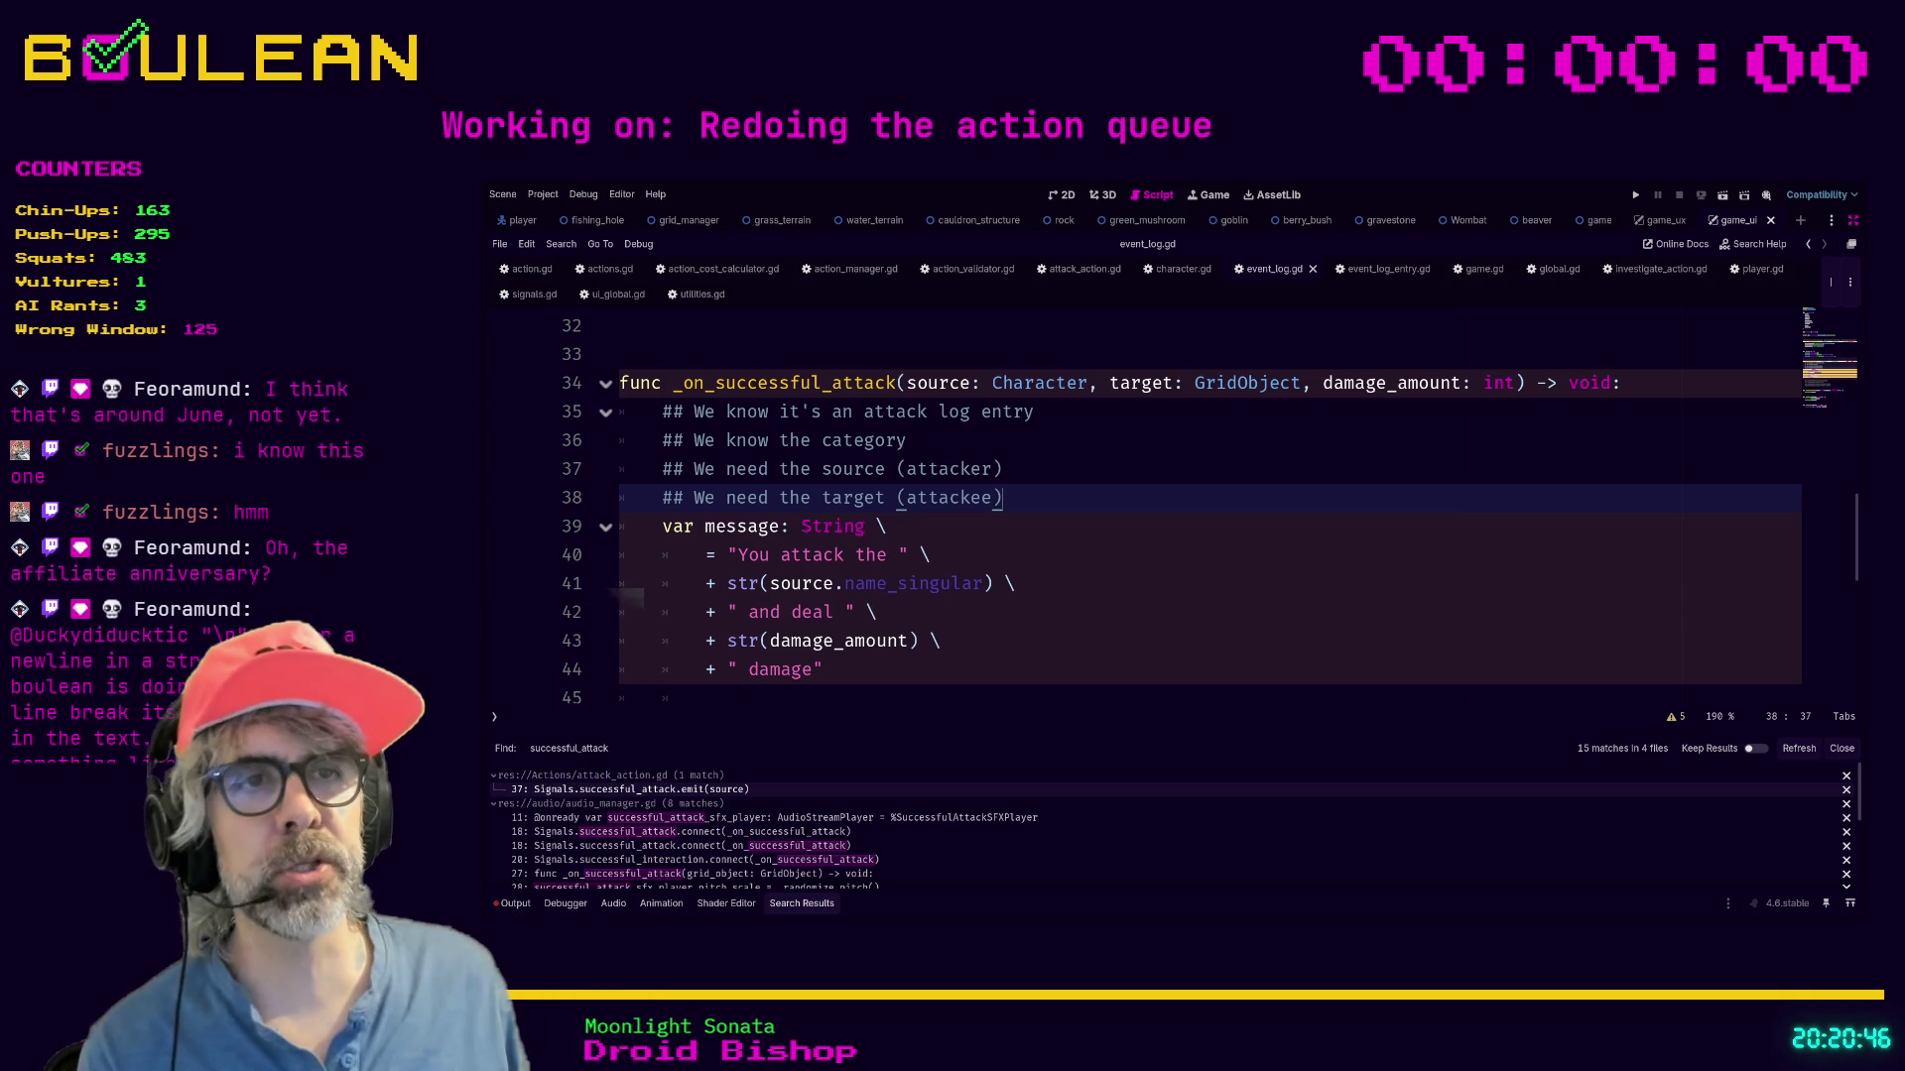
Insert "test" after "You attack the" in the message on line 40.
{"action": "left_click", "coordinate": [881, 556]}
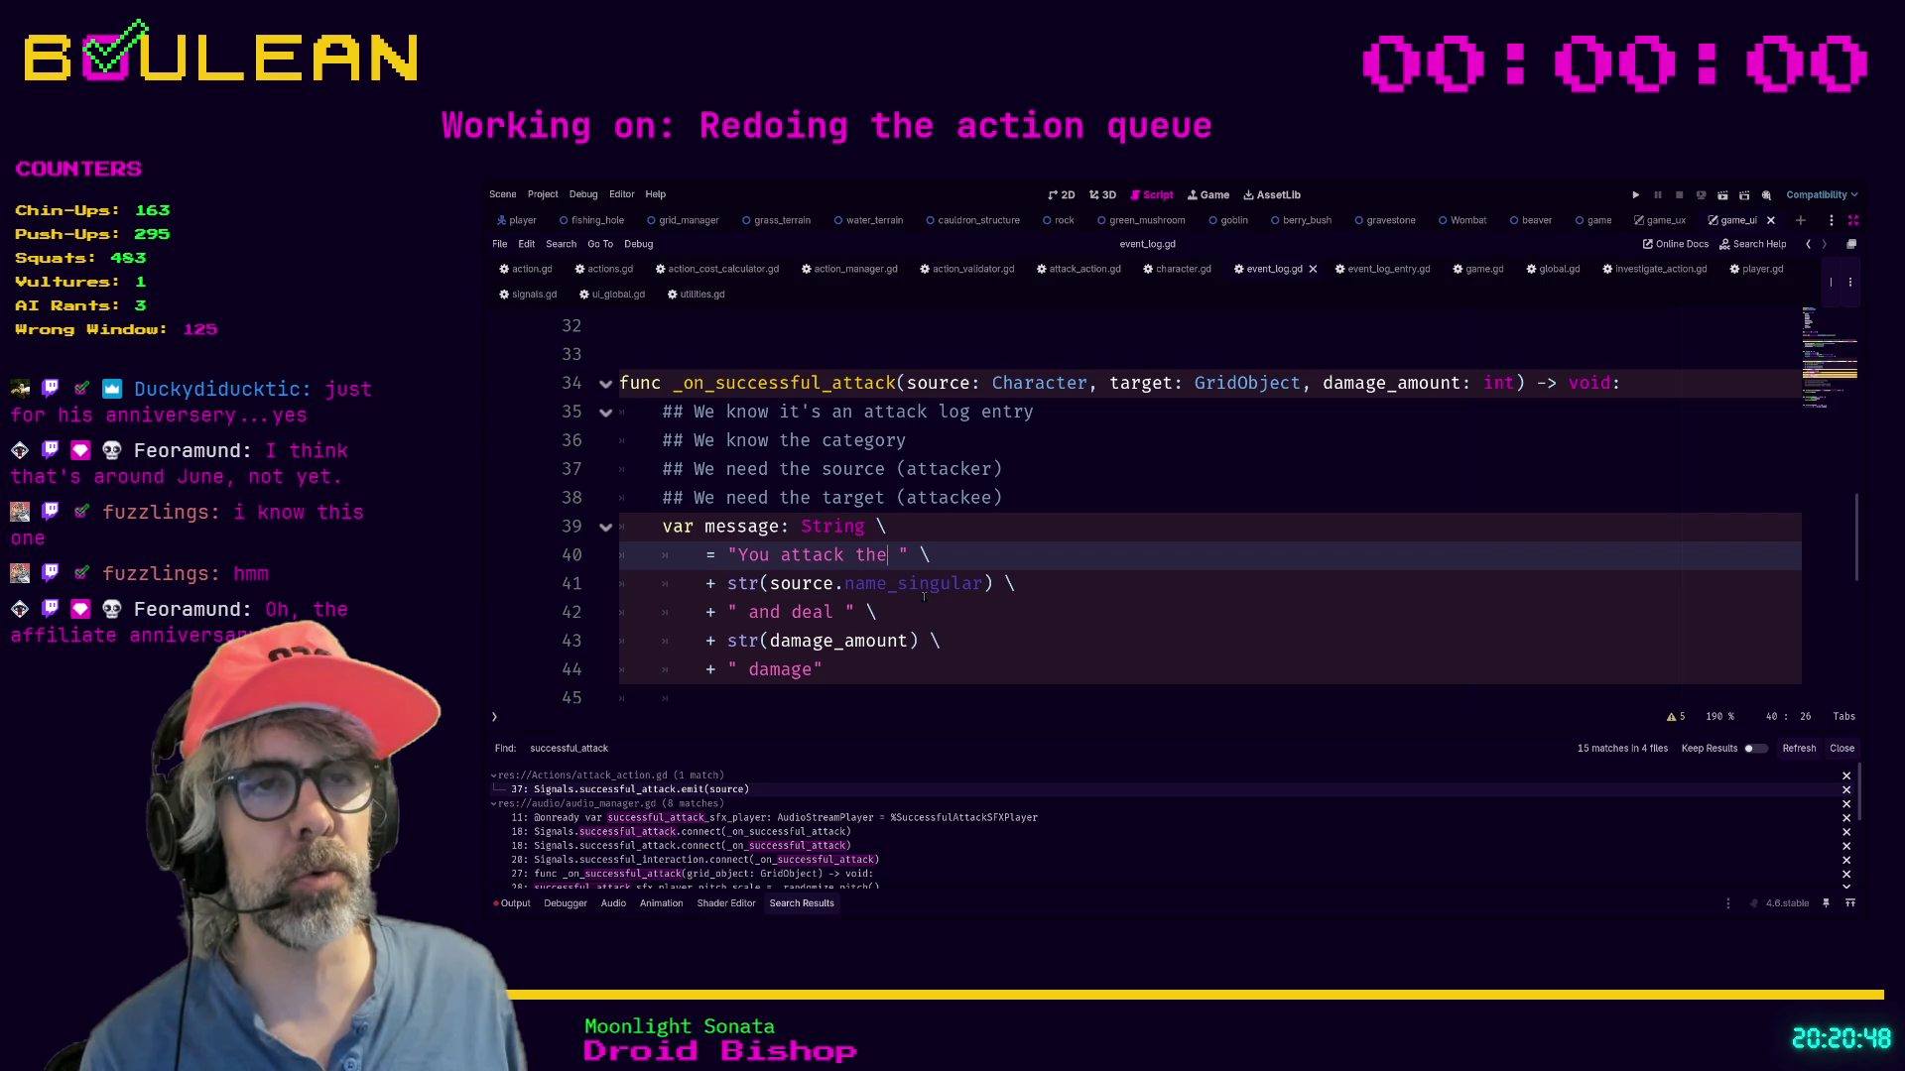
{"action": "type", "text": "test"}
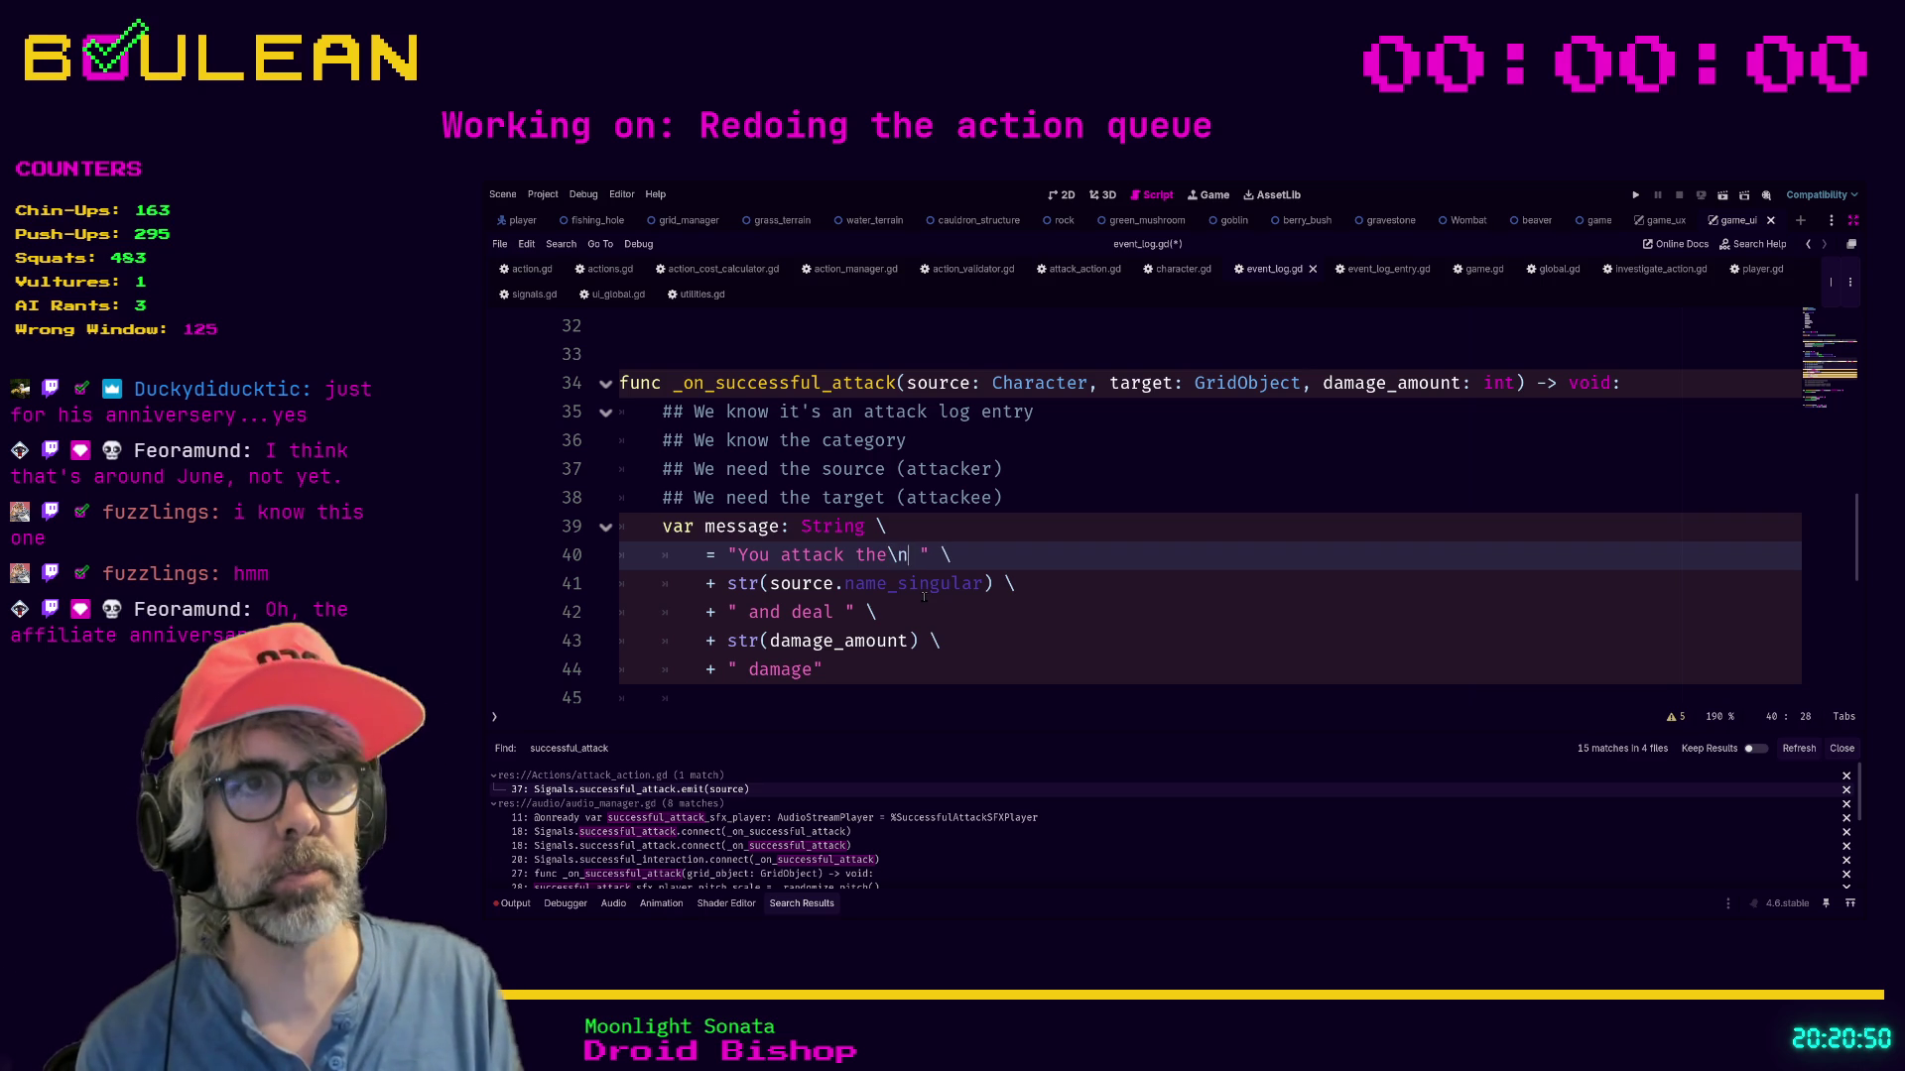
{"action": "key", "text": "Left"}
{"action": "key", "text": "Left"}
{"action": "key", "text": "Left"}
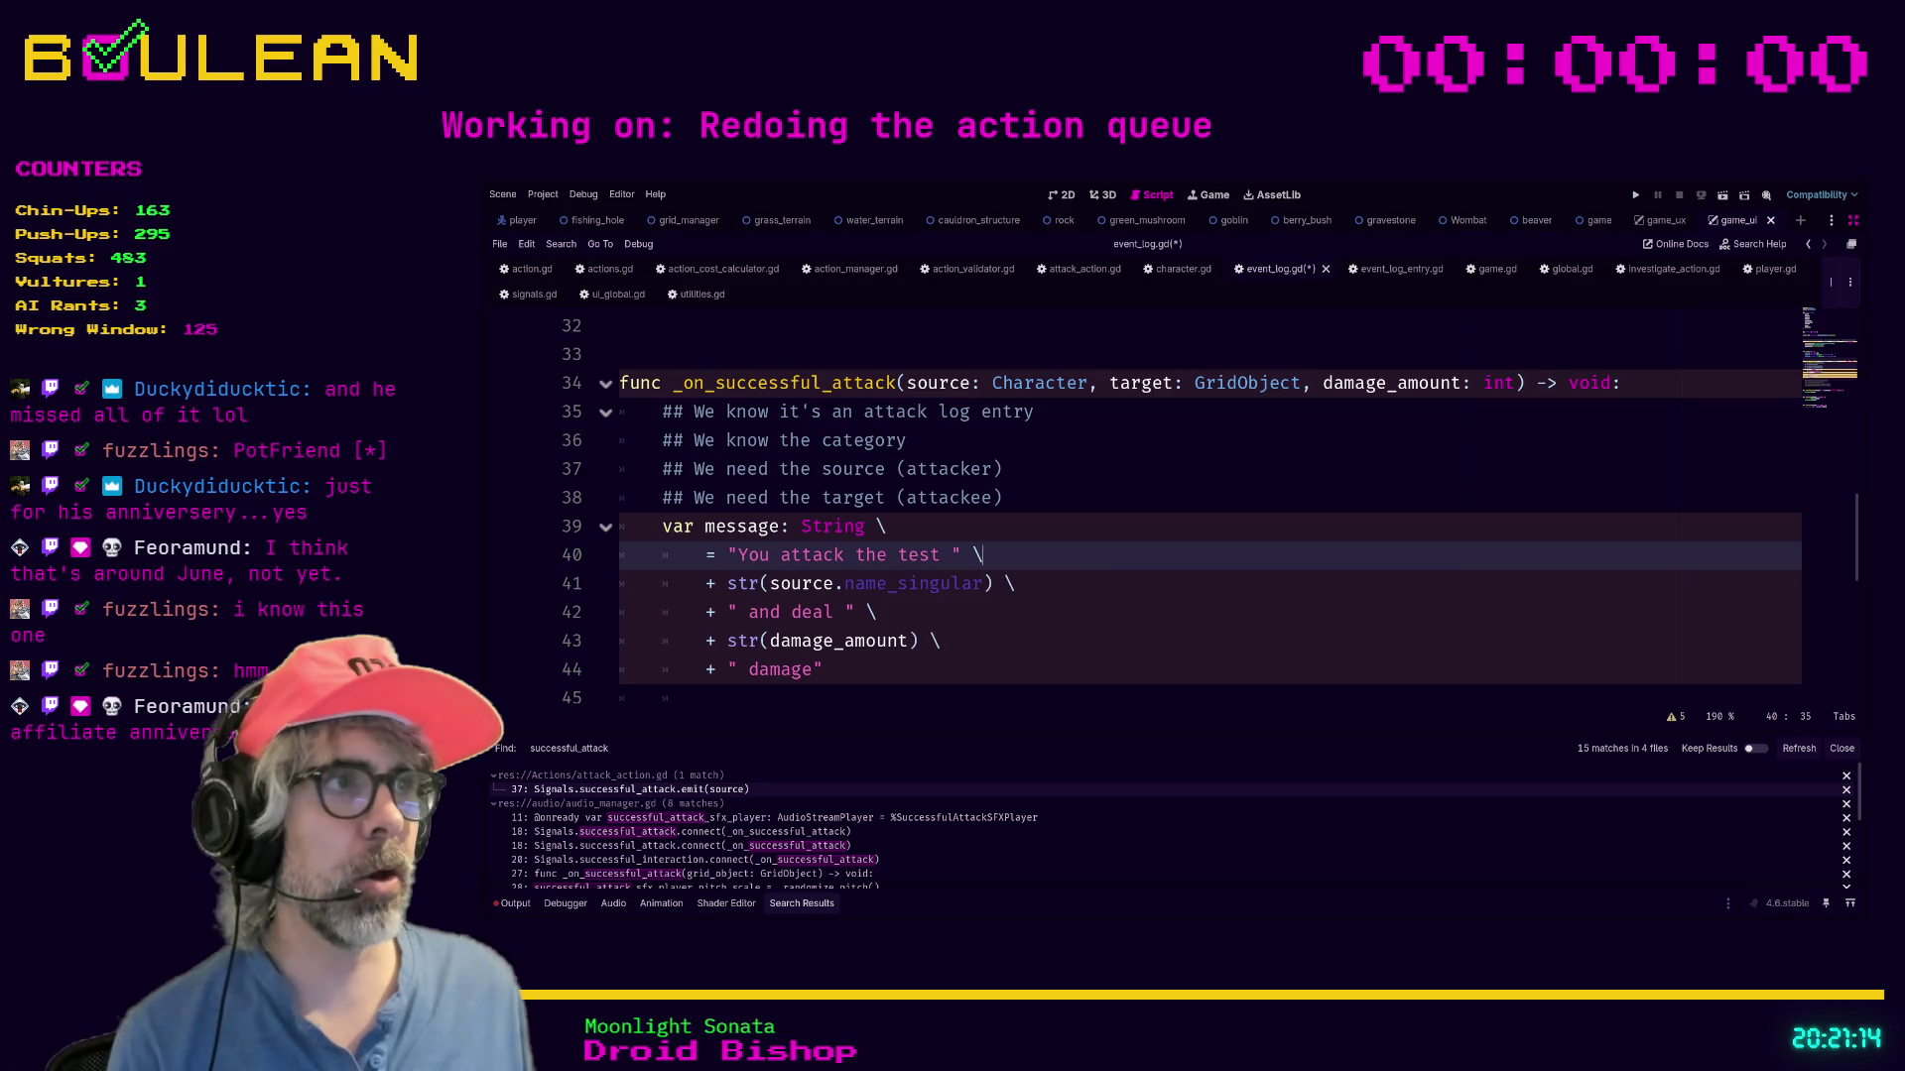
Add a period after "damage" so the message ends with " damage.".
{"action": "left_click", "coordinate": [959, 633]}
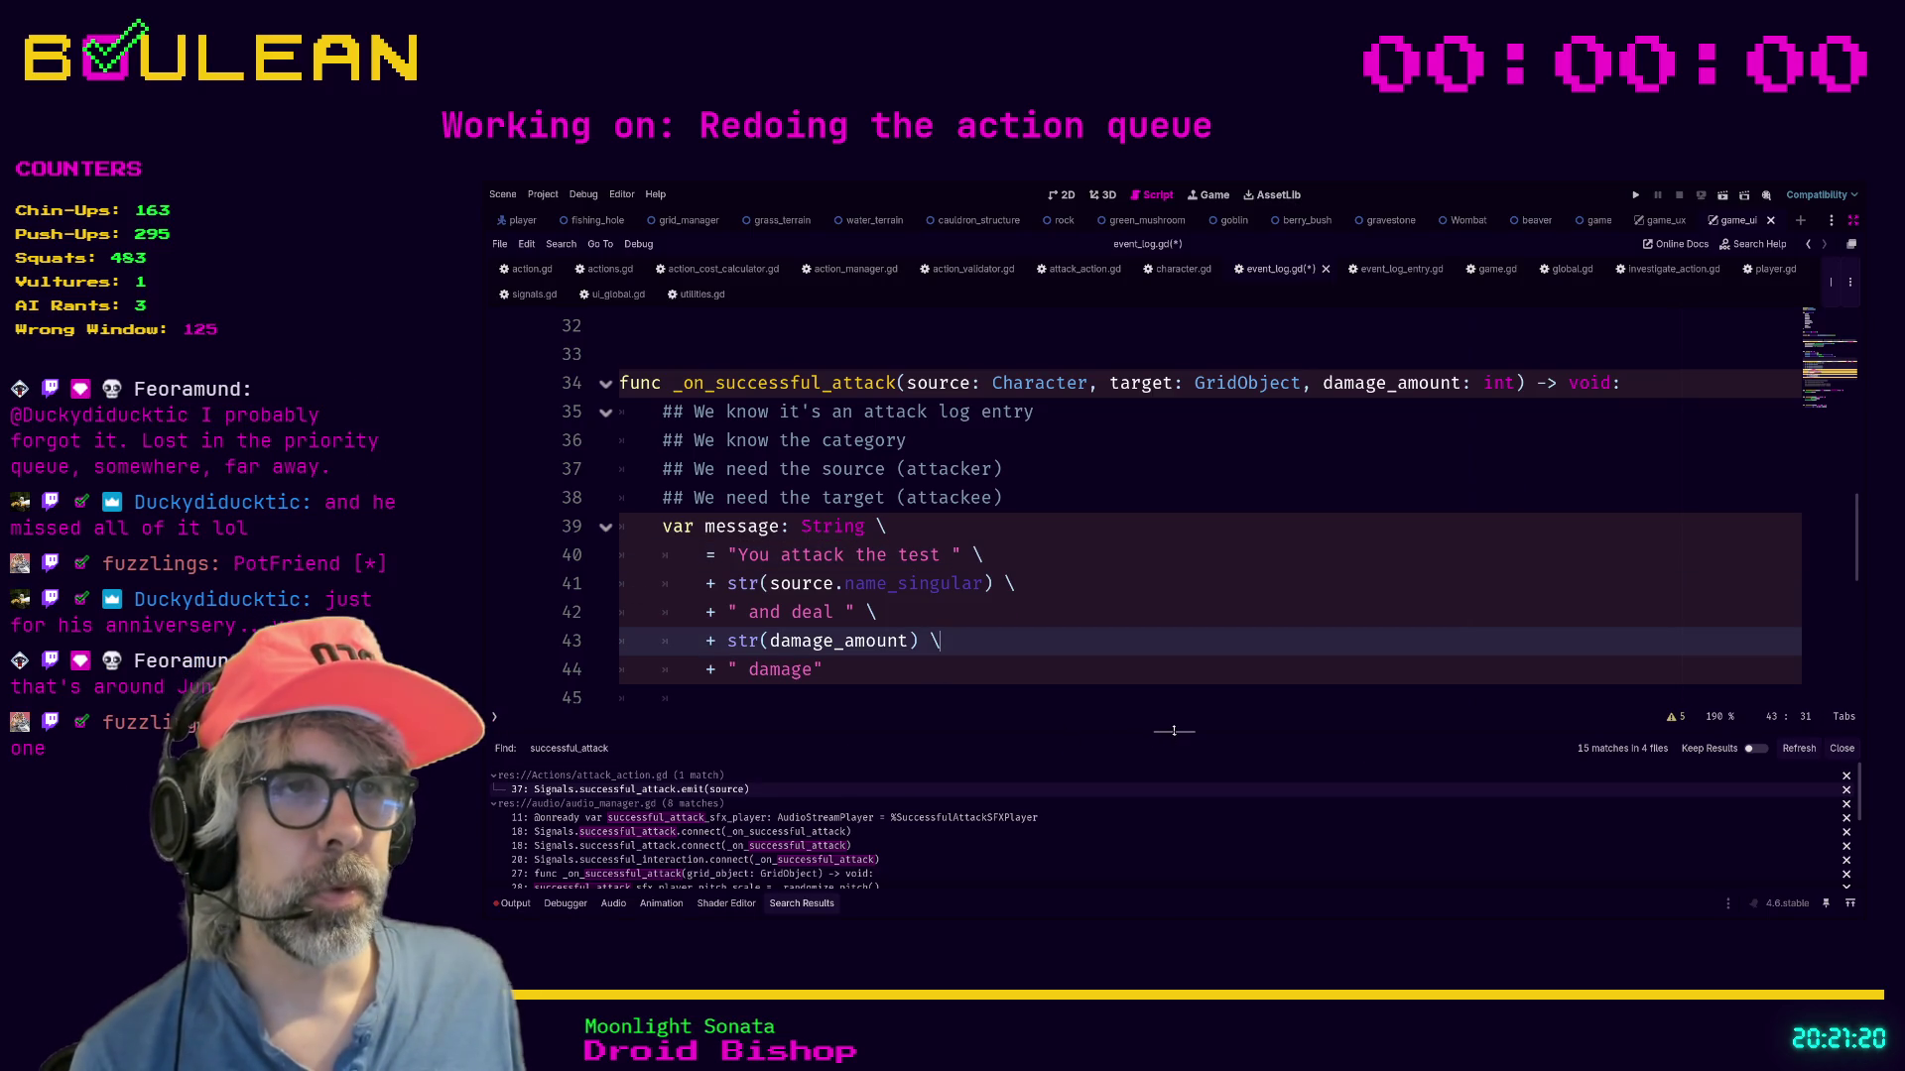
{"action": "left_click_drag", "start_coordinate": [1160, 732], "coordinate": [1160, 734]}
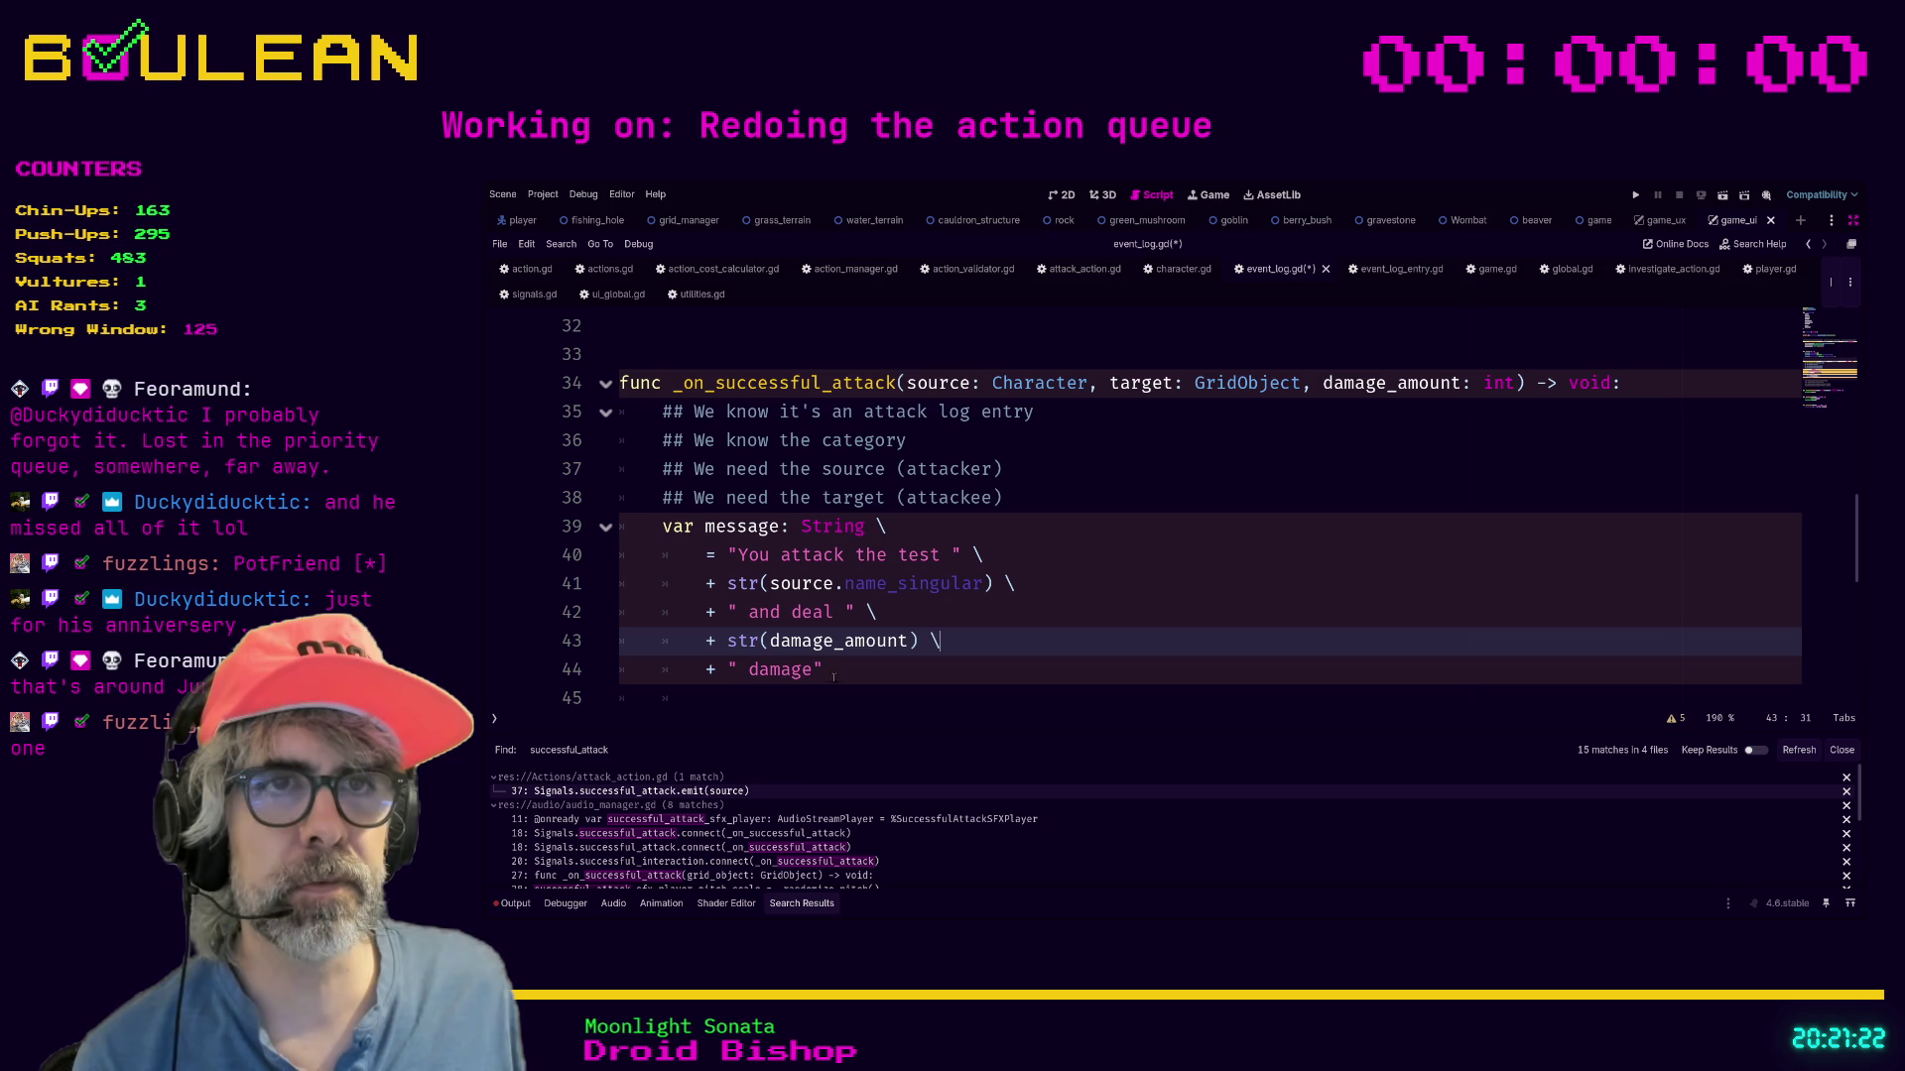
{"action": "left_click", "coordinate": [806, 703]}
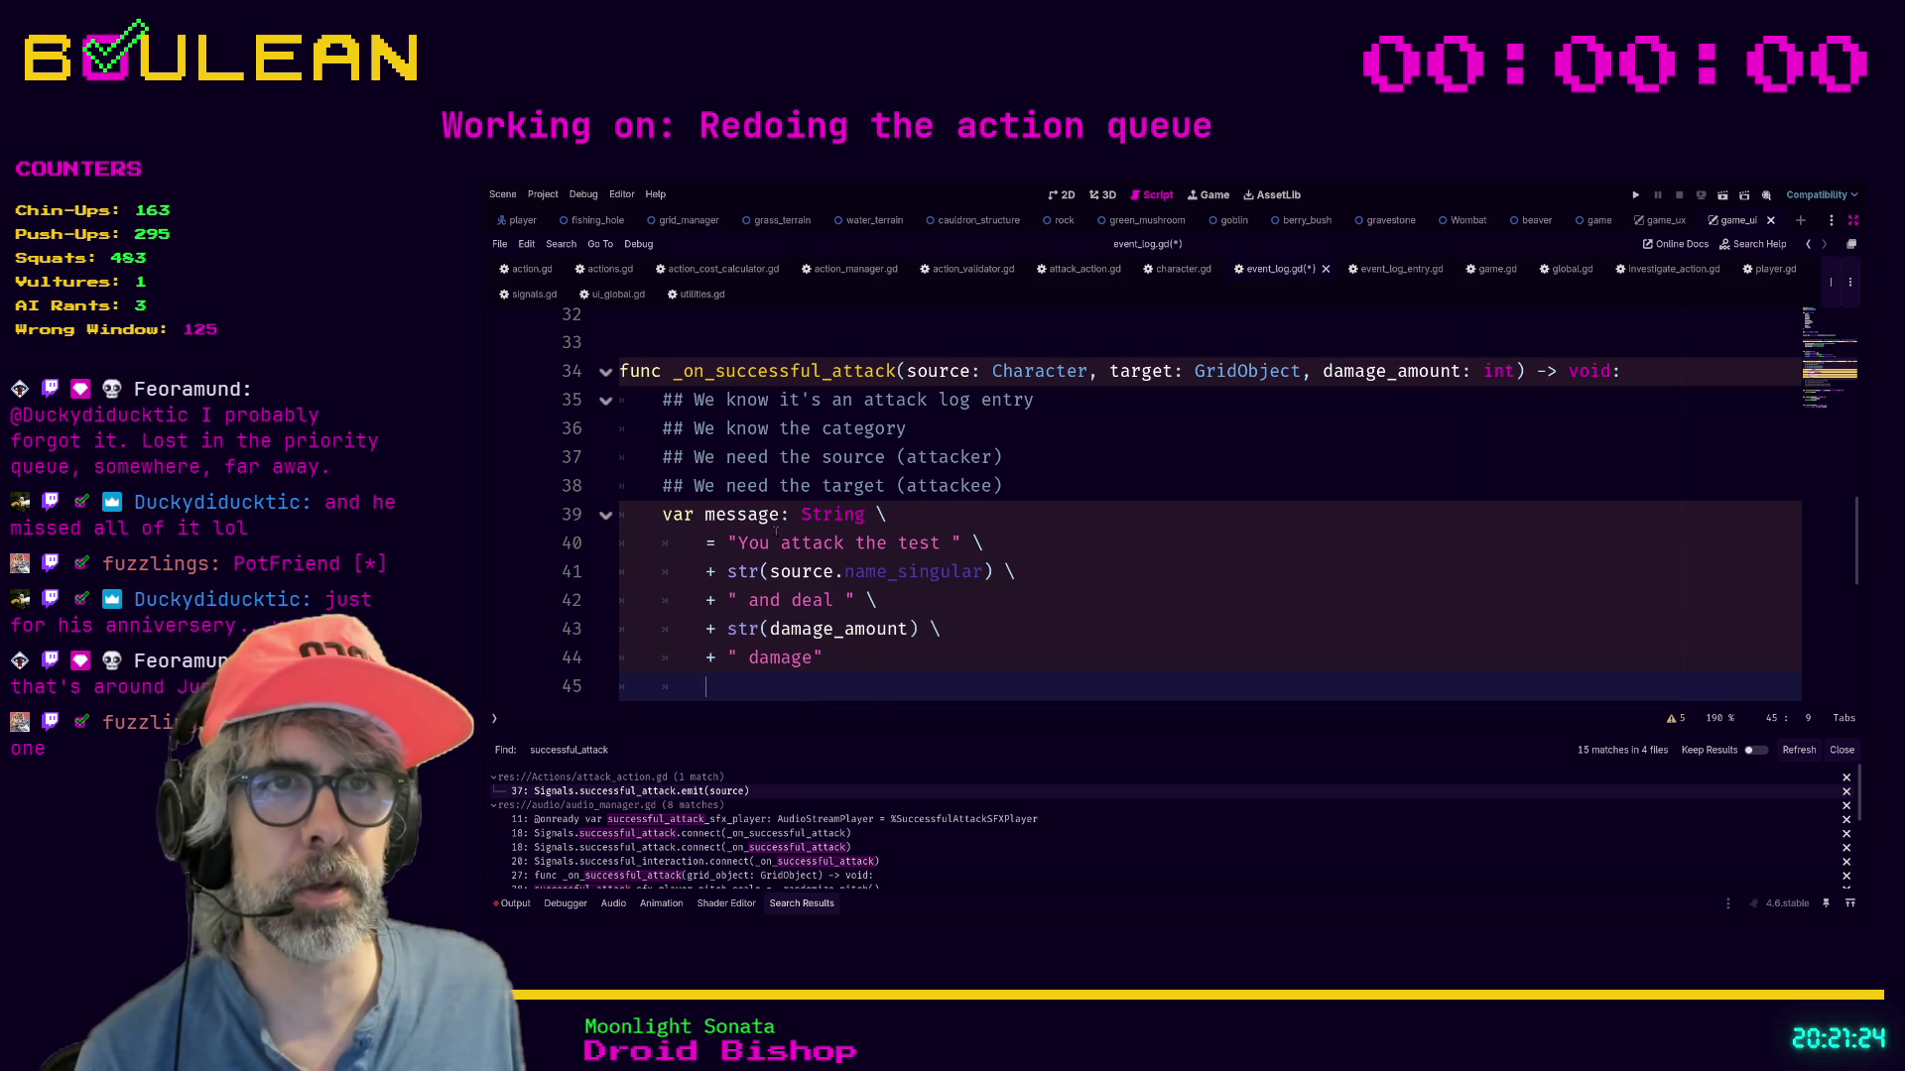
{"action": "left_click", "coordinate": [934, 670]}
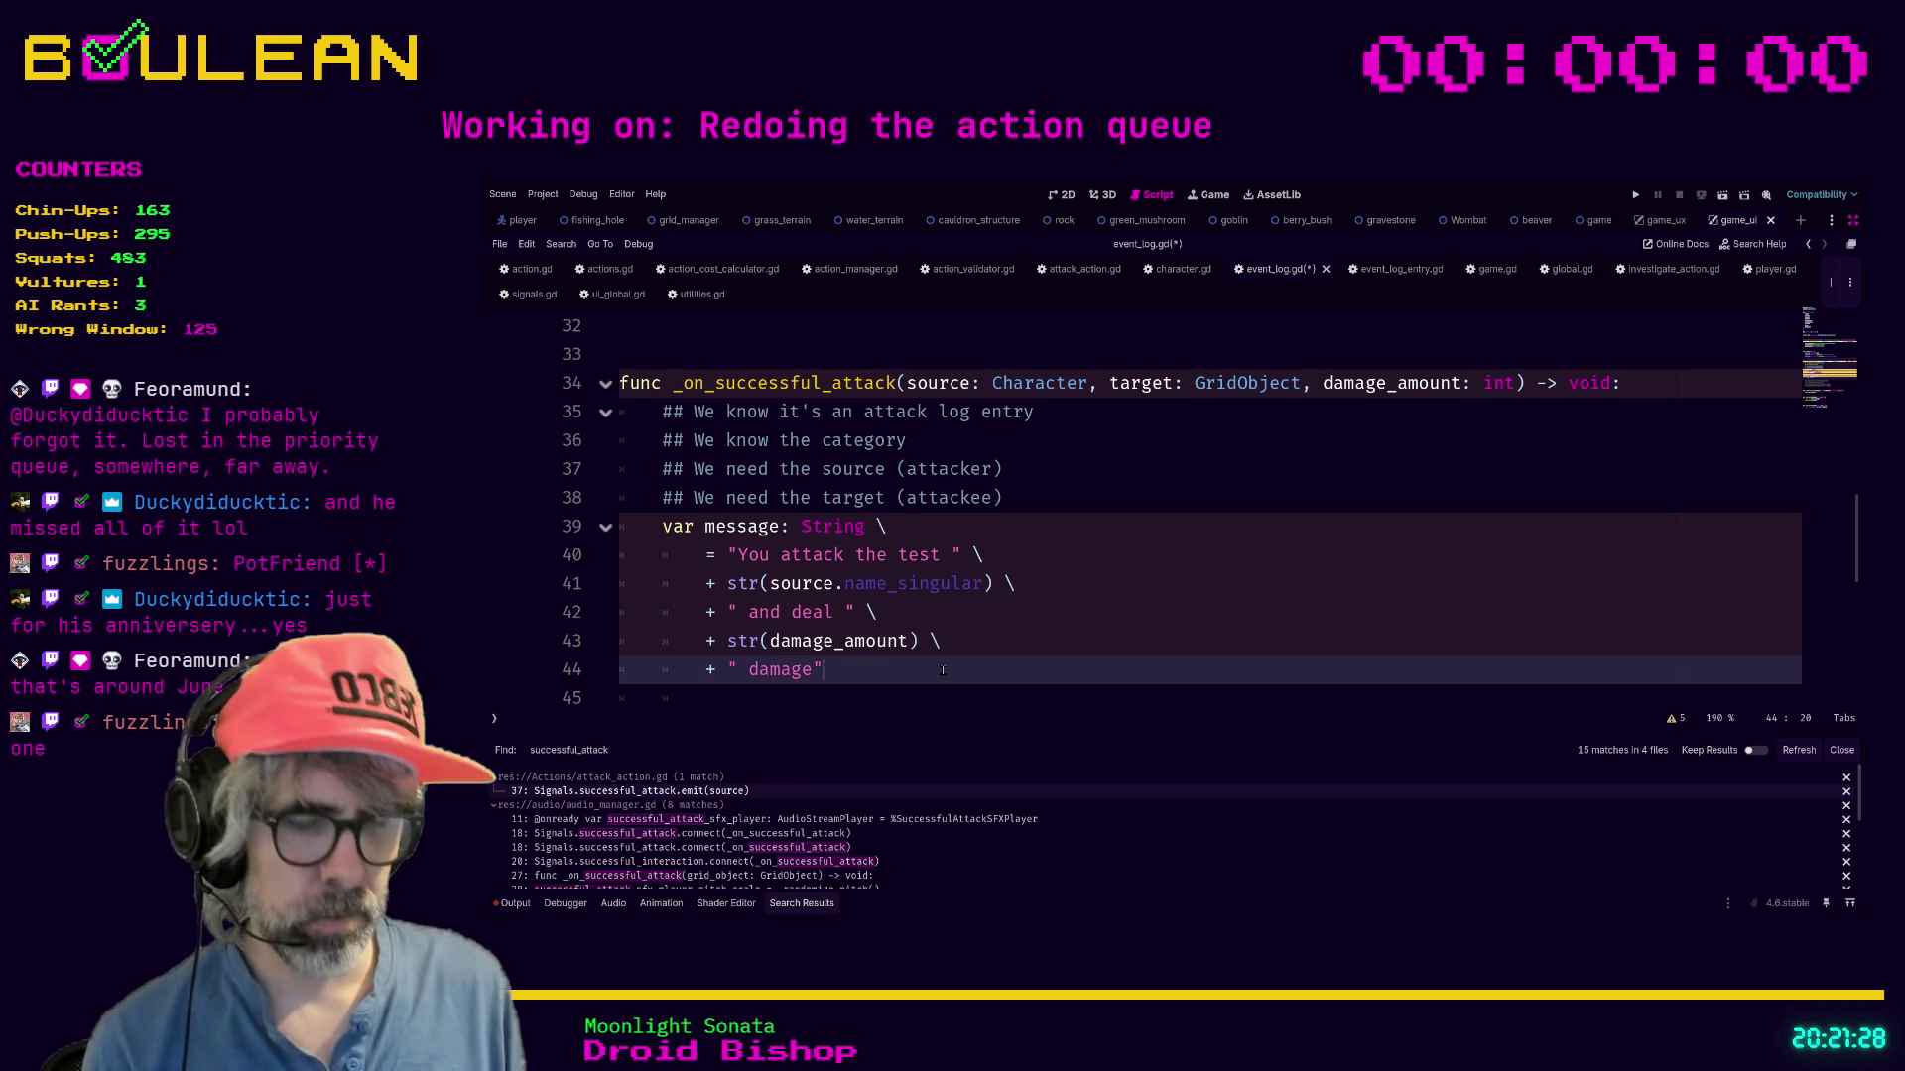
{"action": "type", "text": "."}
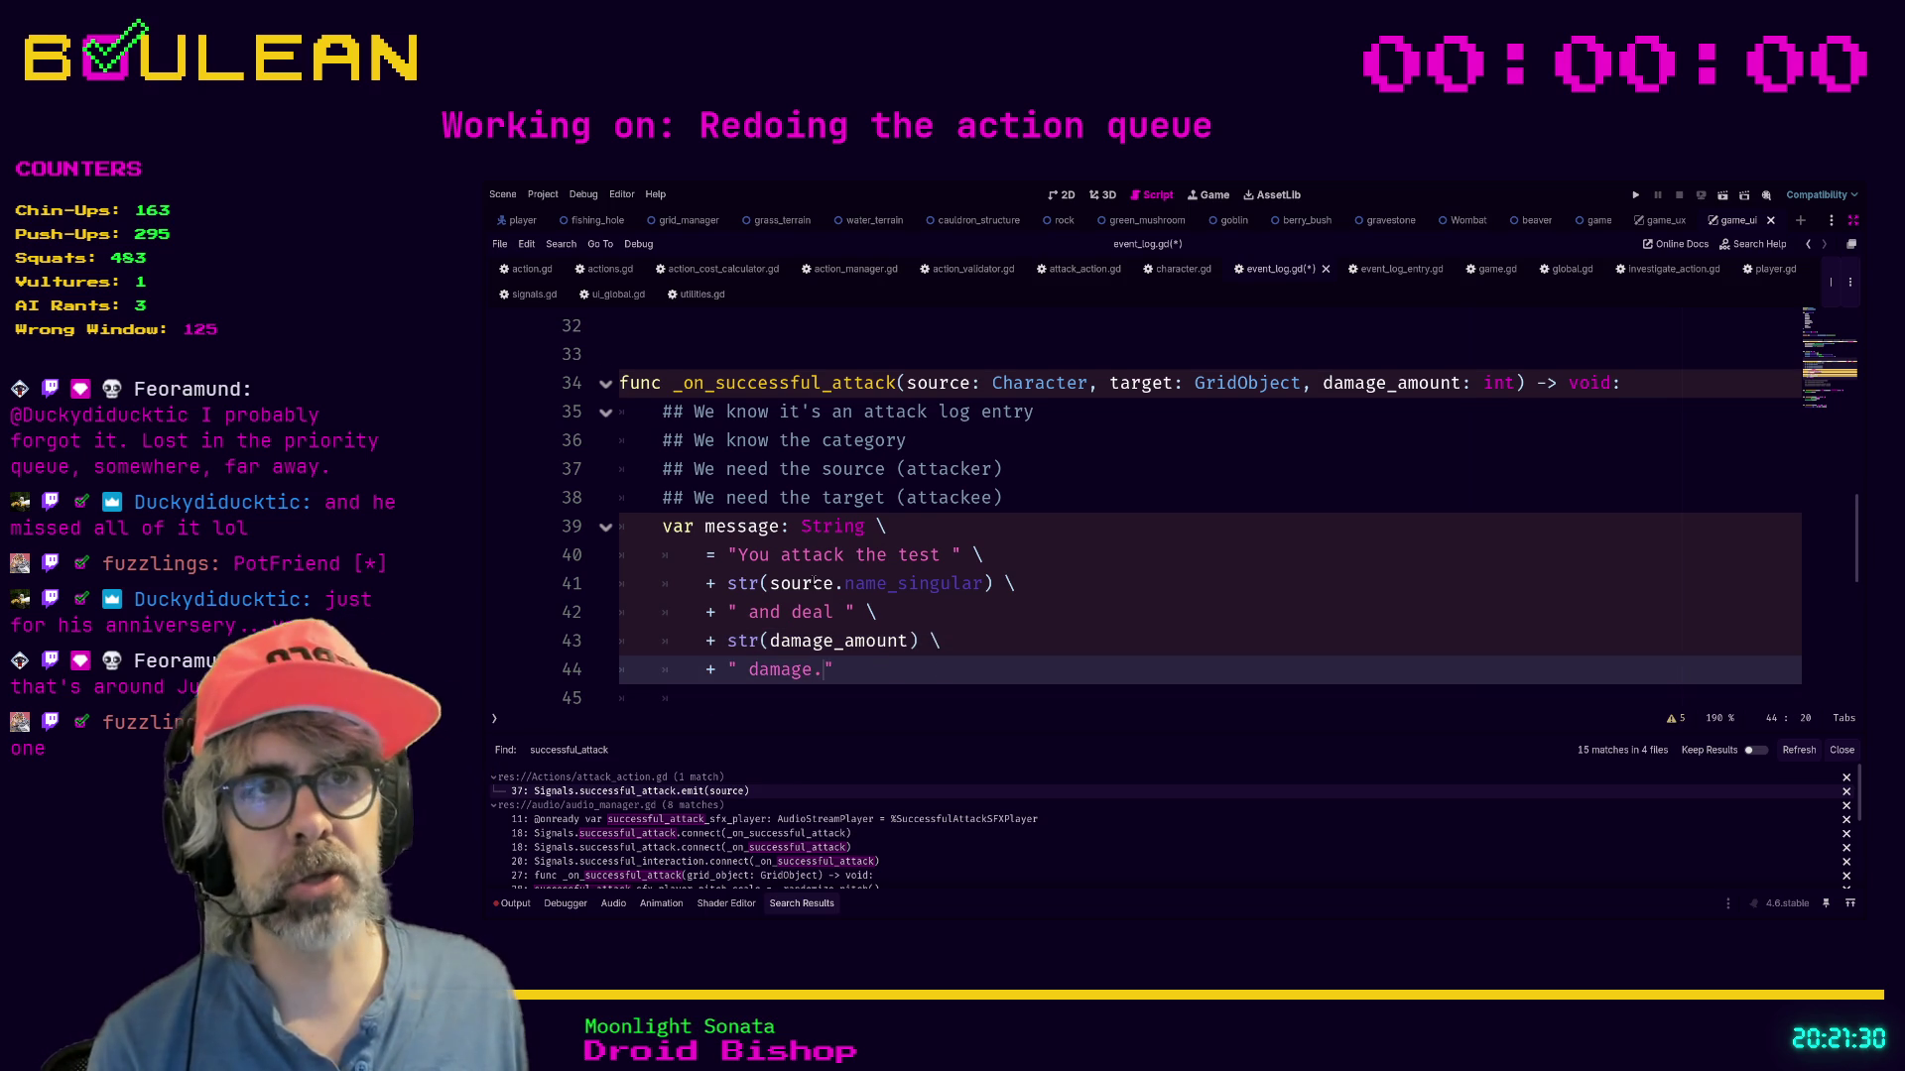
Review the source.name_singular line and whole message block, then save event_log.gd.
{"action": "left_click", "coordinate": [938, 583]}
{"action": "mouse_move", "coordinate": [984, 585]}
{"action": "left_mouse_down"}
{"action": "mouse_move", "coordinate": [772, 582]}
{"action": "mouse_move", "coordinate": [771, 641]}
{"action": "mouse_move", "coordinate": [910, 641]}
{"action": "mouse_move", "coordinate": [601, 535]}
{"action": "left_mouse_up"}
{"action": "left_click", "coordinate": [868, 674]}
{"action": "left_click", "coordinate": [859, 680]}
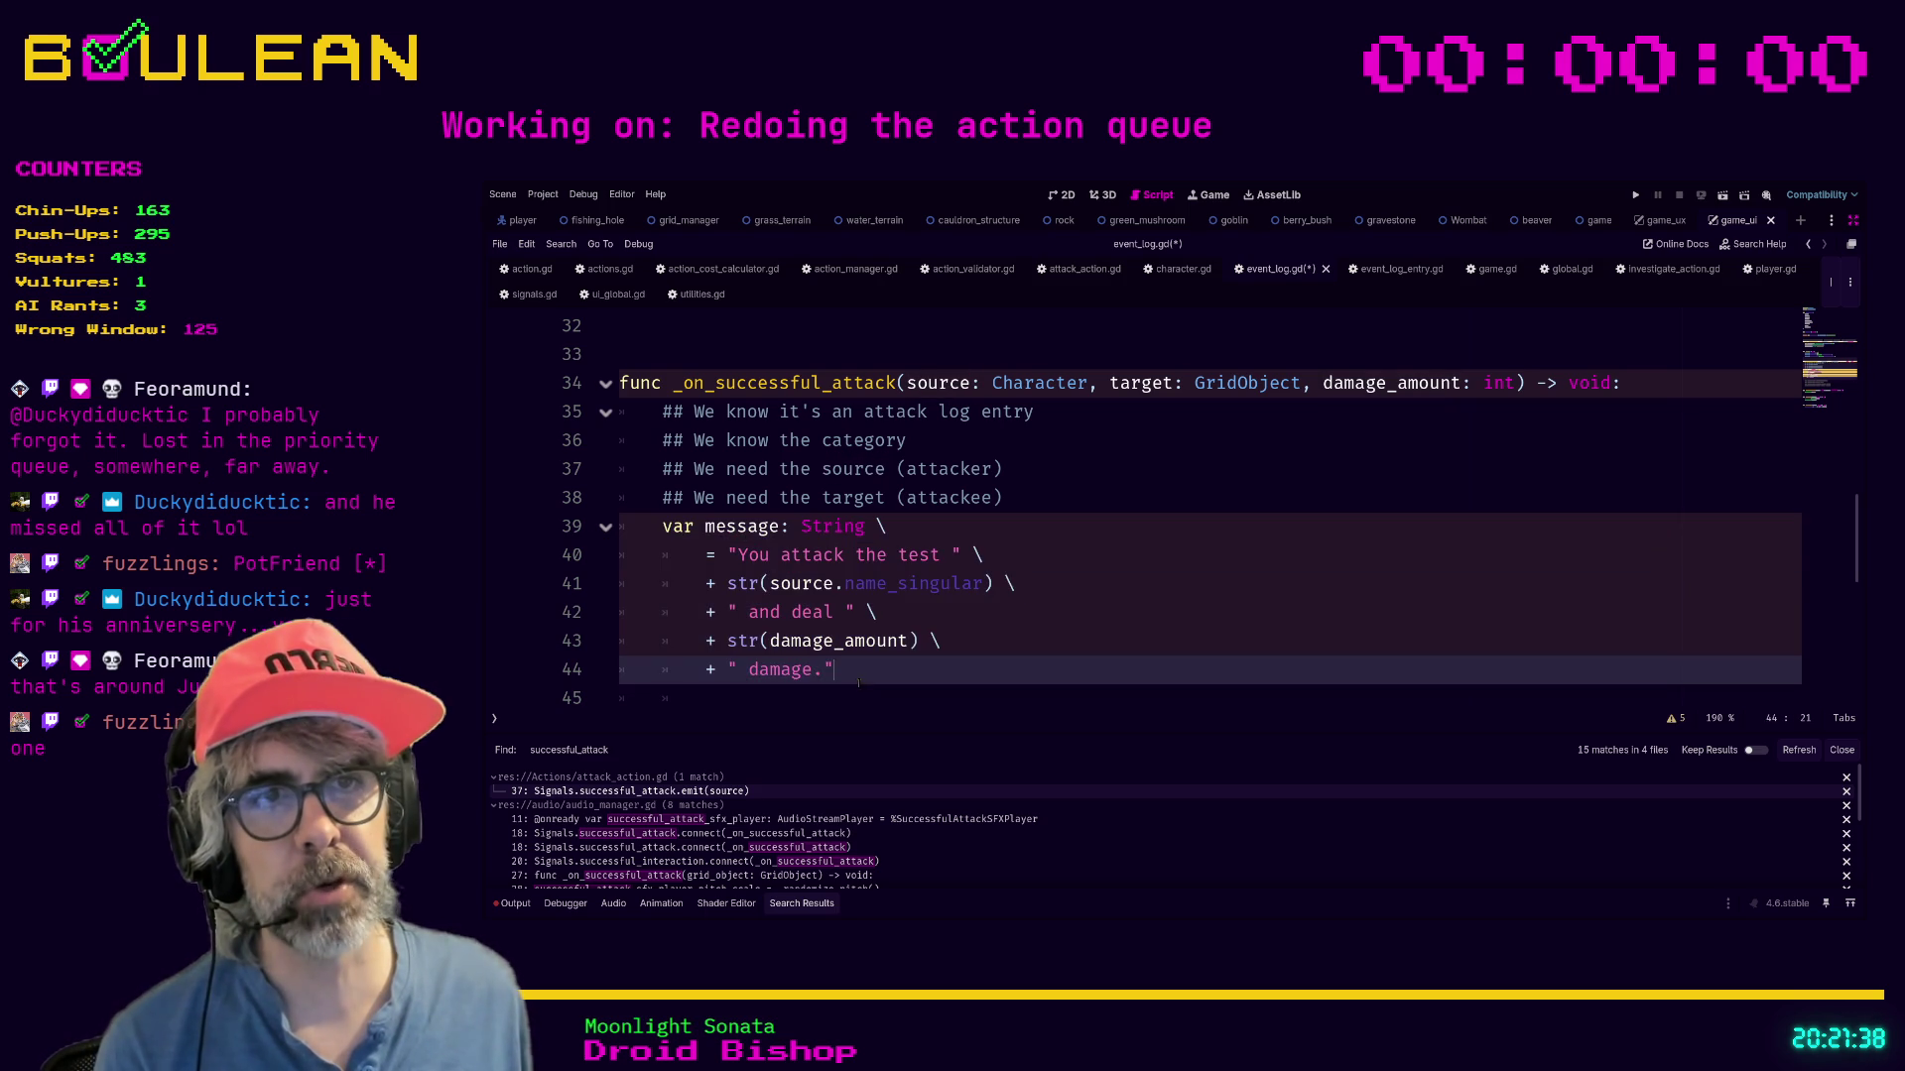
{"action": "left_click_drag", "start_coordinate": [834, 673], "coordinate": [603, 523]}
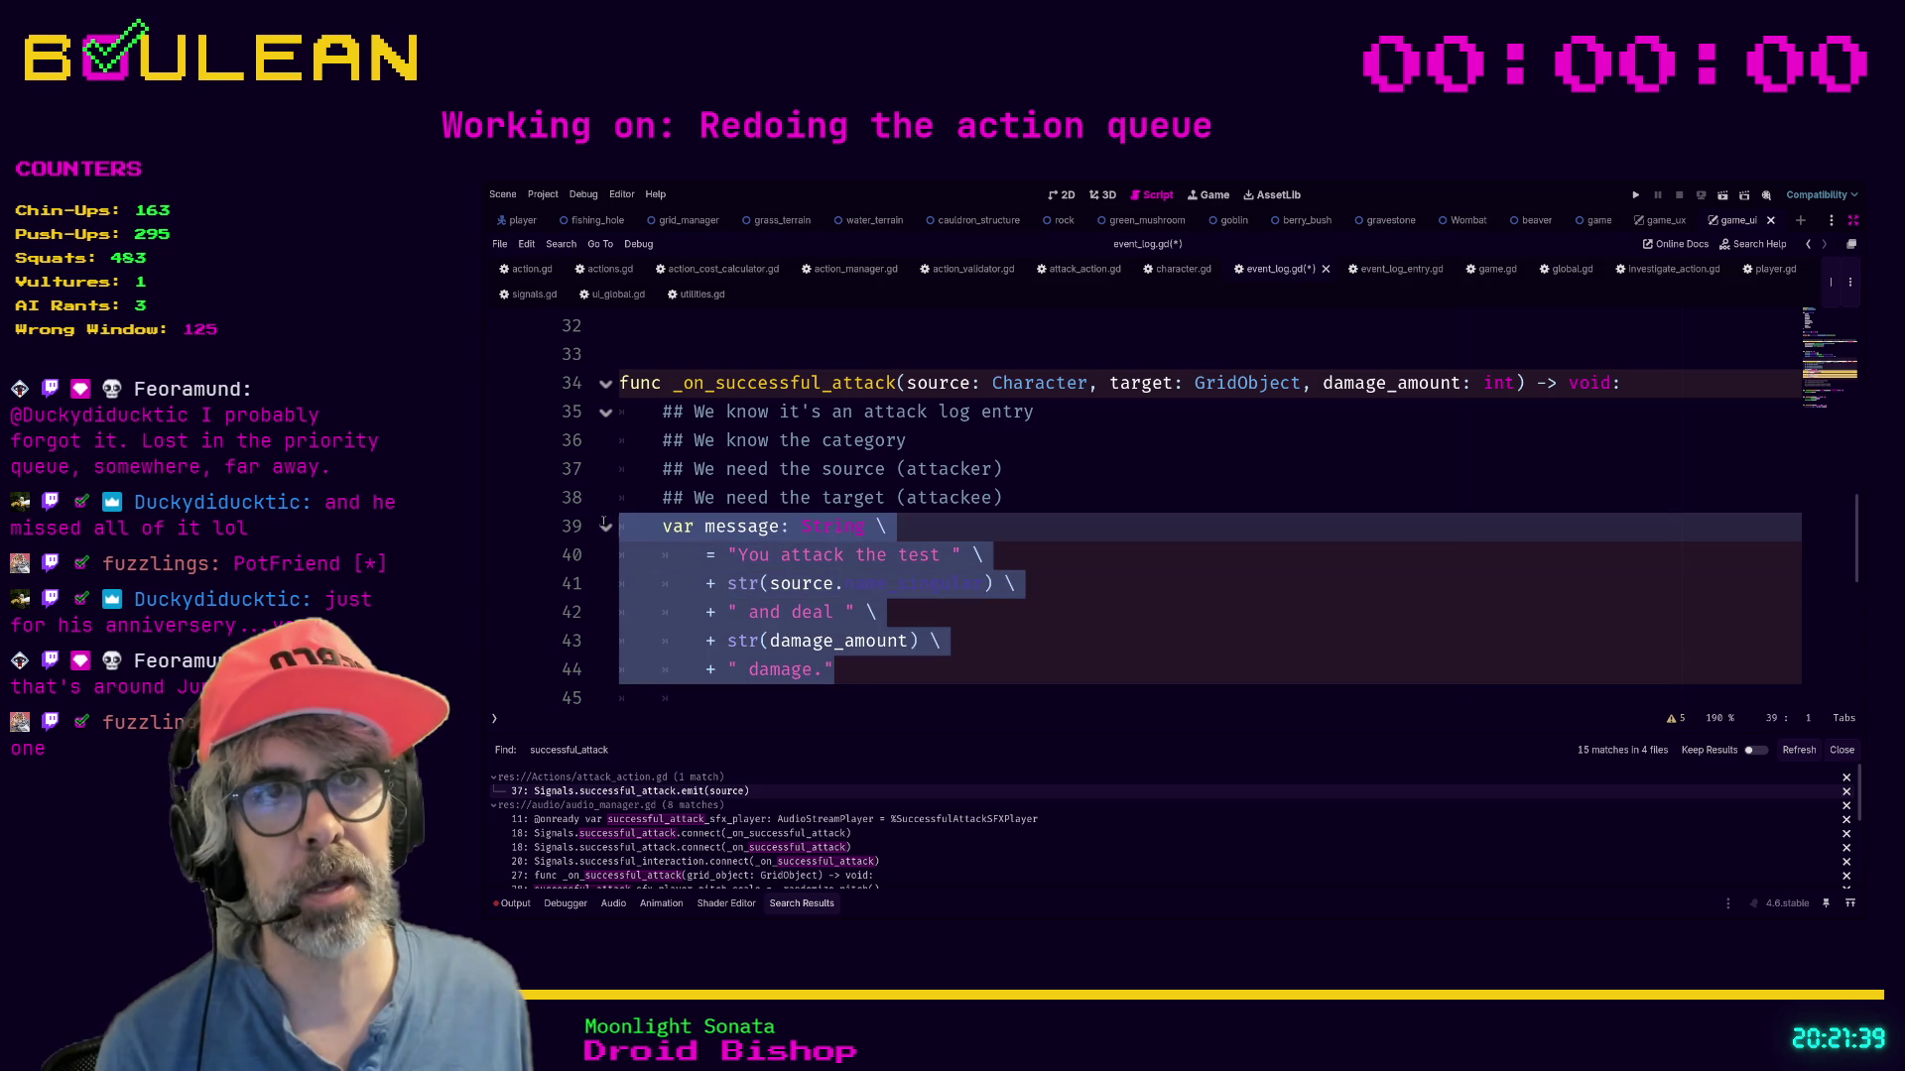
{"action": "left_click", "coordinate": [848, 673]}
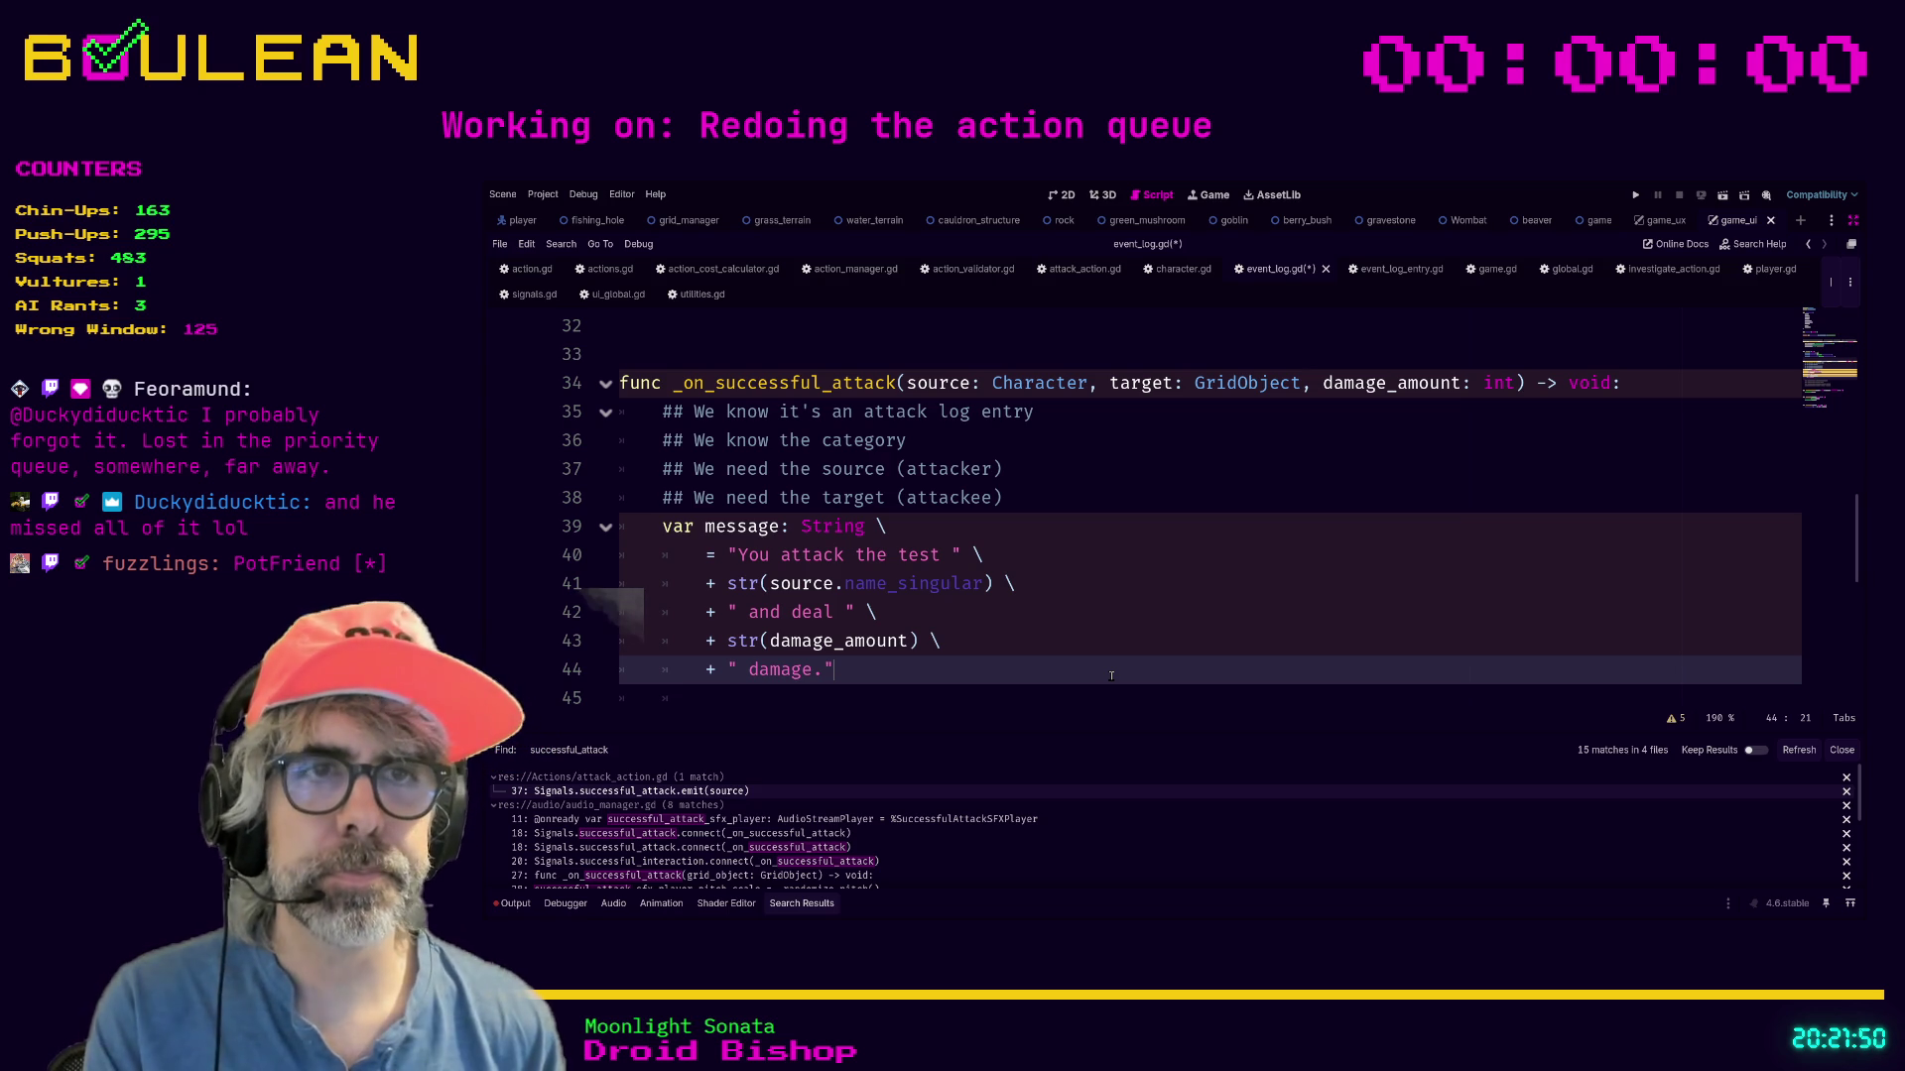
{"action": "left_click", "coordinate": [1121, 600]}
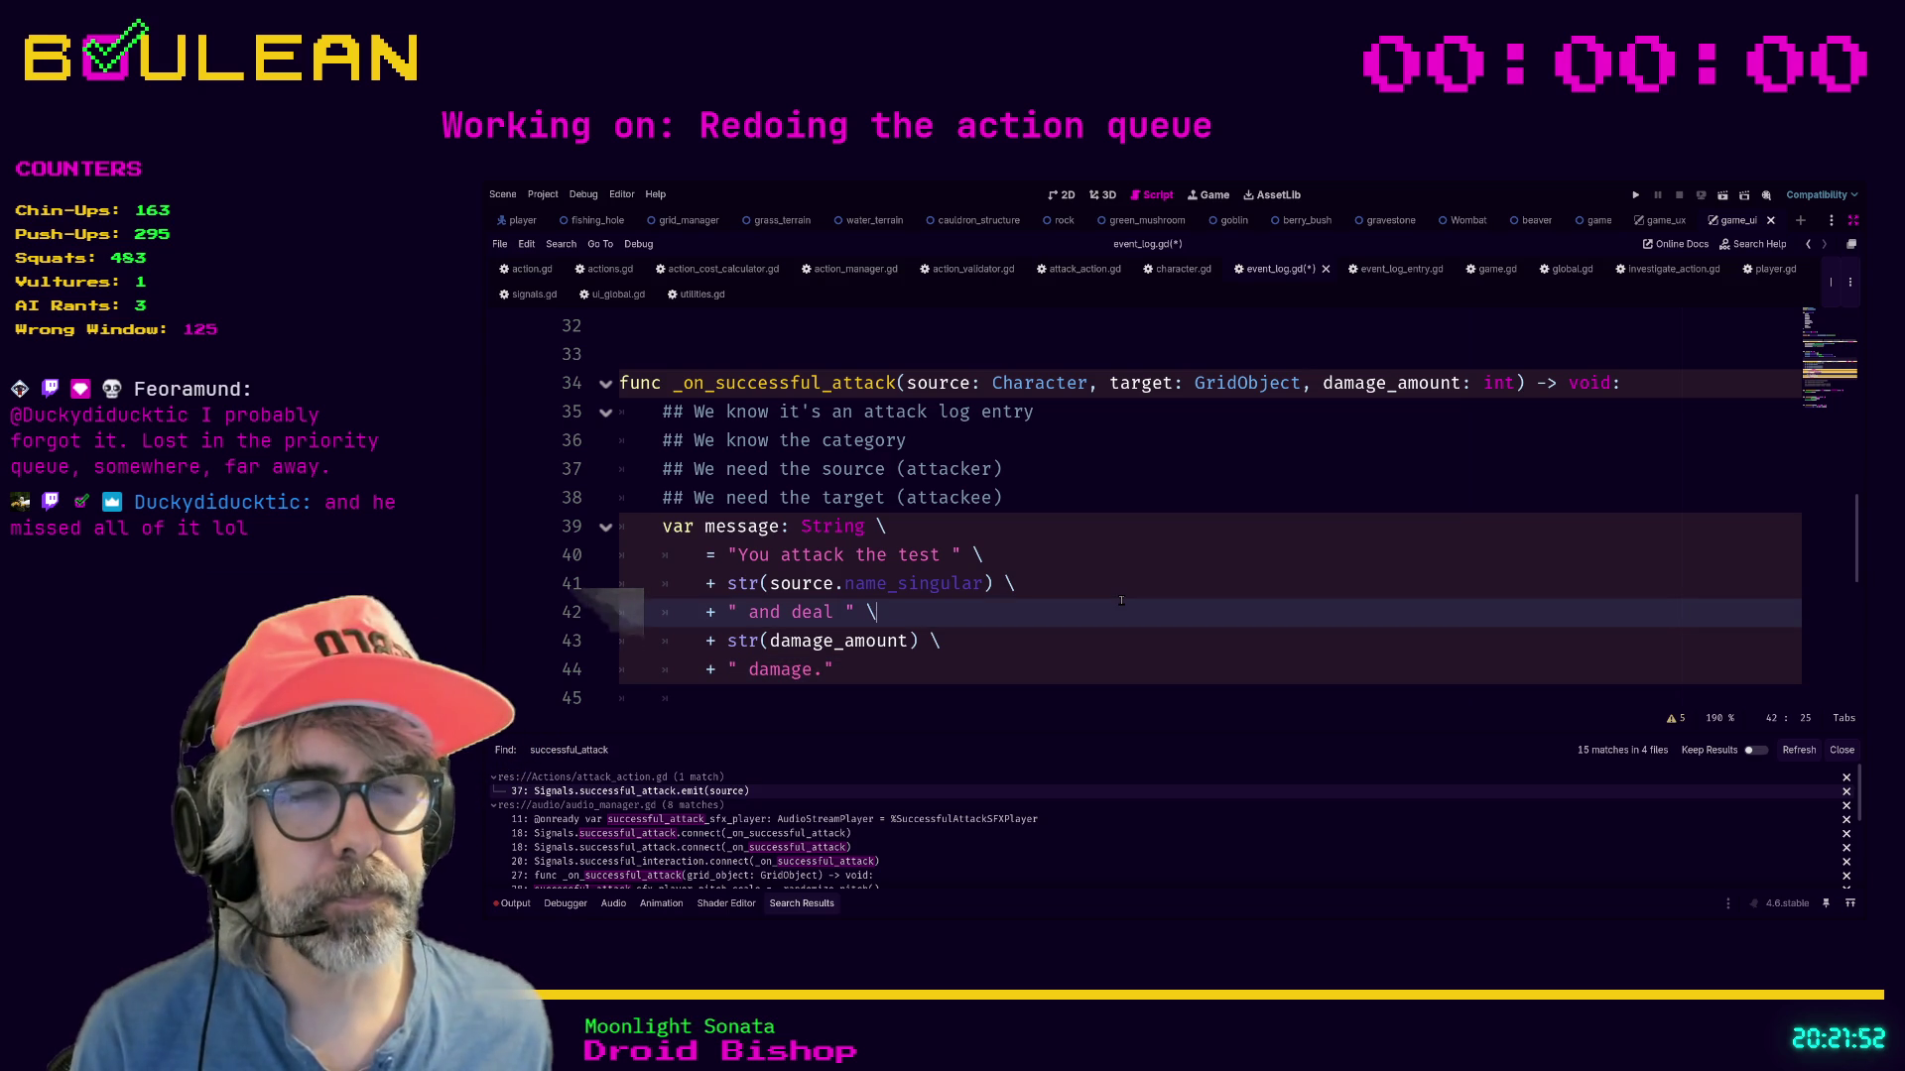
{"action": "key", "text": "ctrl+s"}
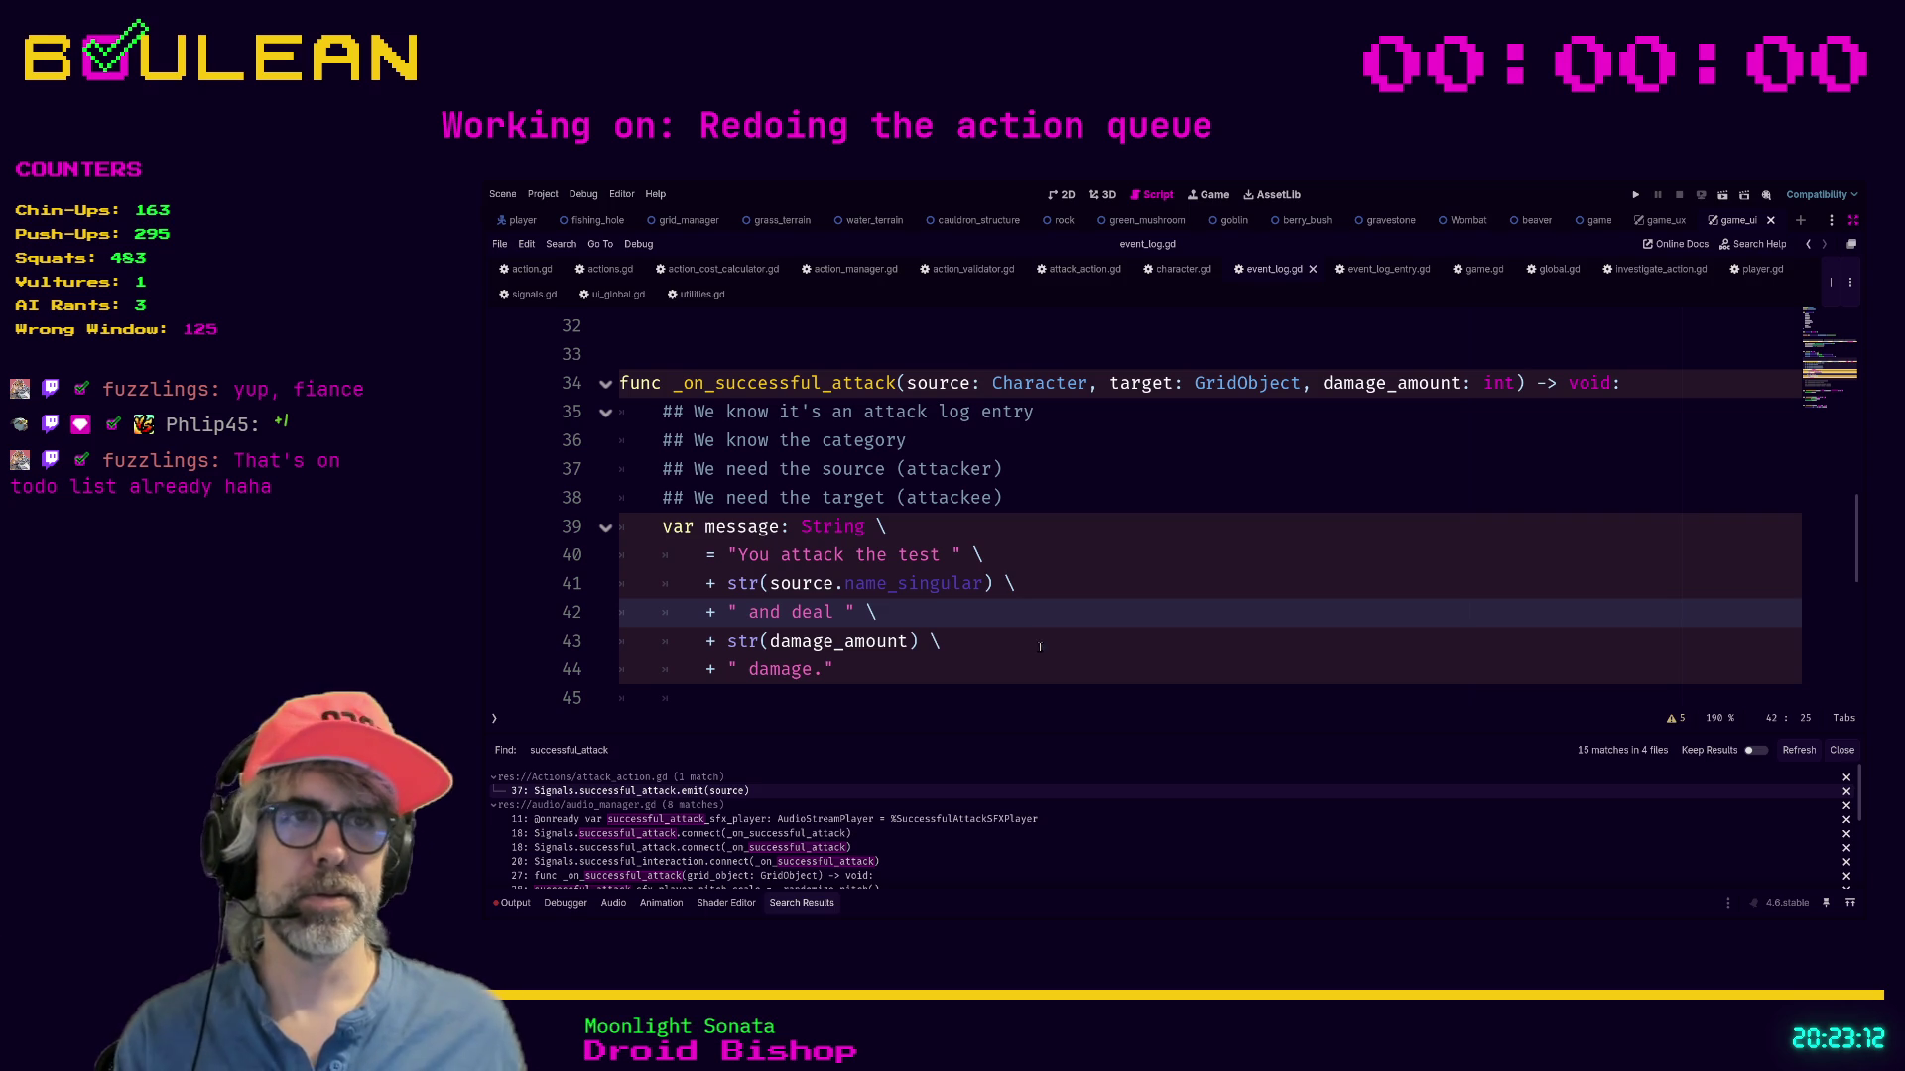
Open the attack_action.gd line 37 search result showing the commented-out successful_attack emit.
{"action": "left_click", "coordinate": [947, 640]}
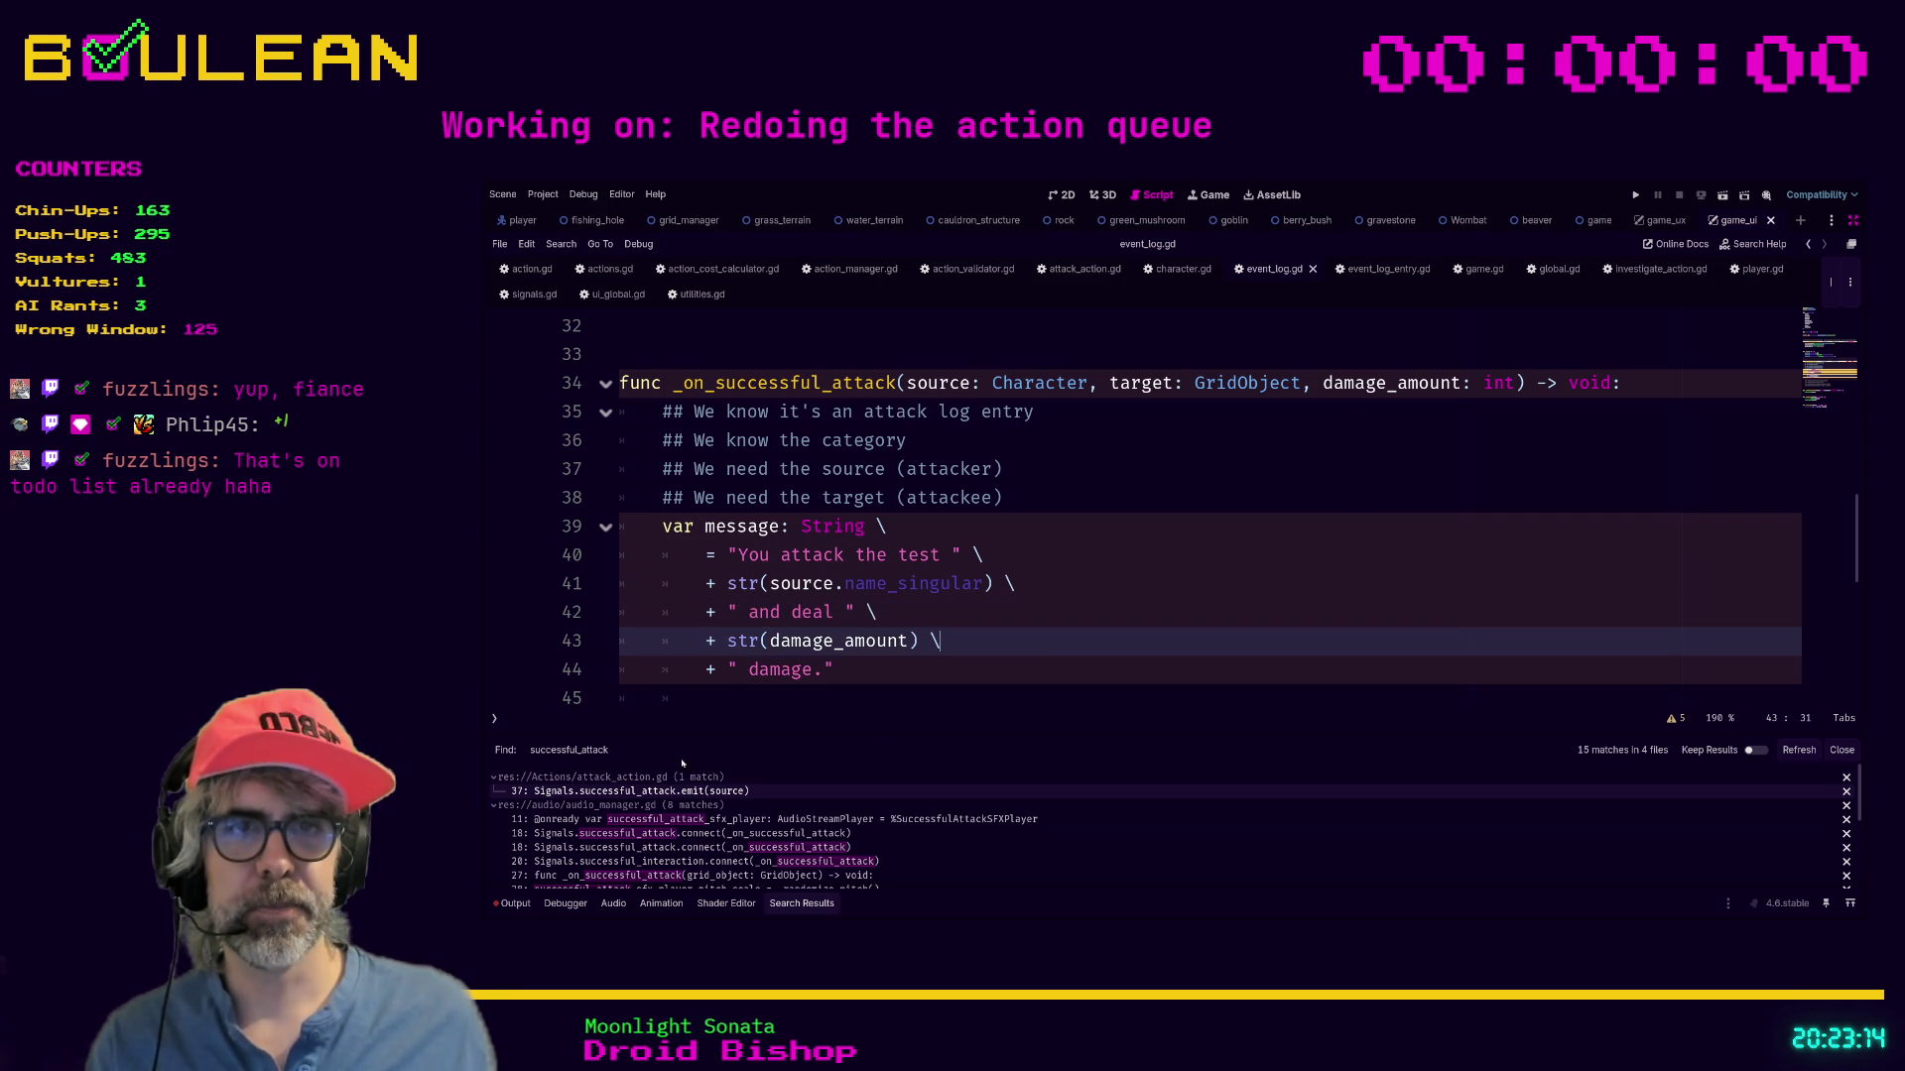
{"action": "left_click", "coordinate": [655, 791]}
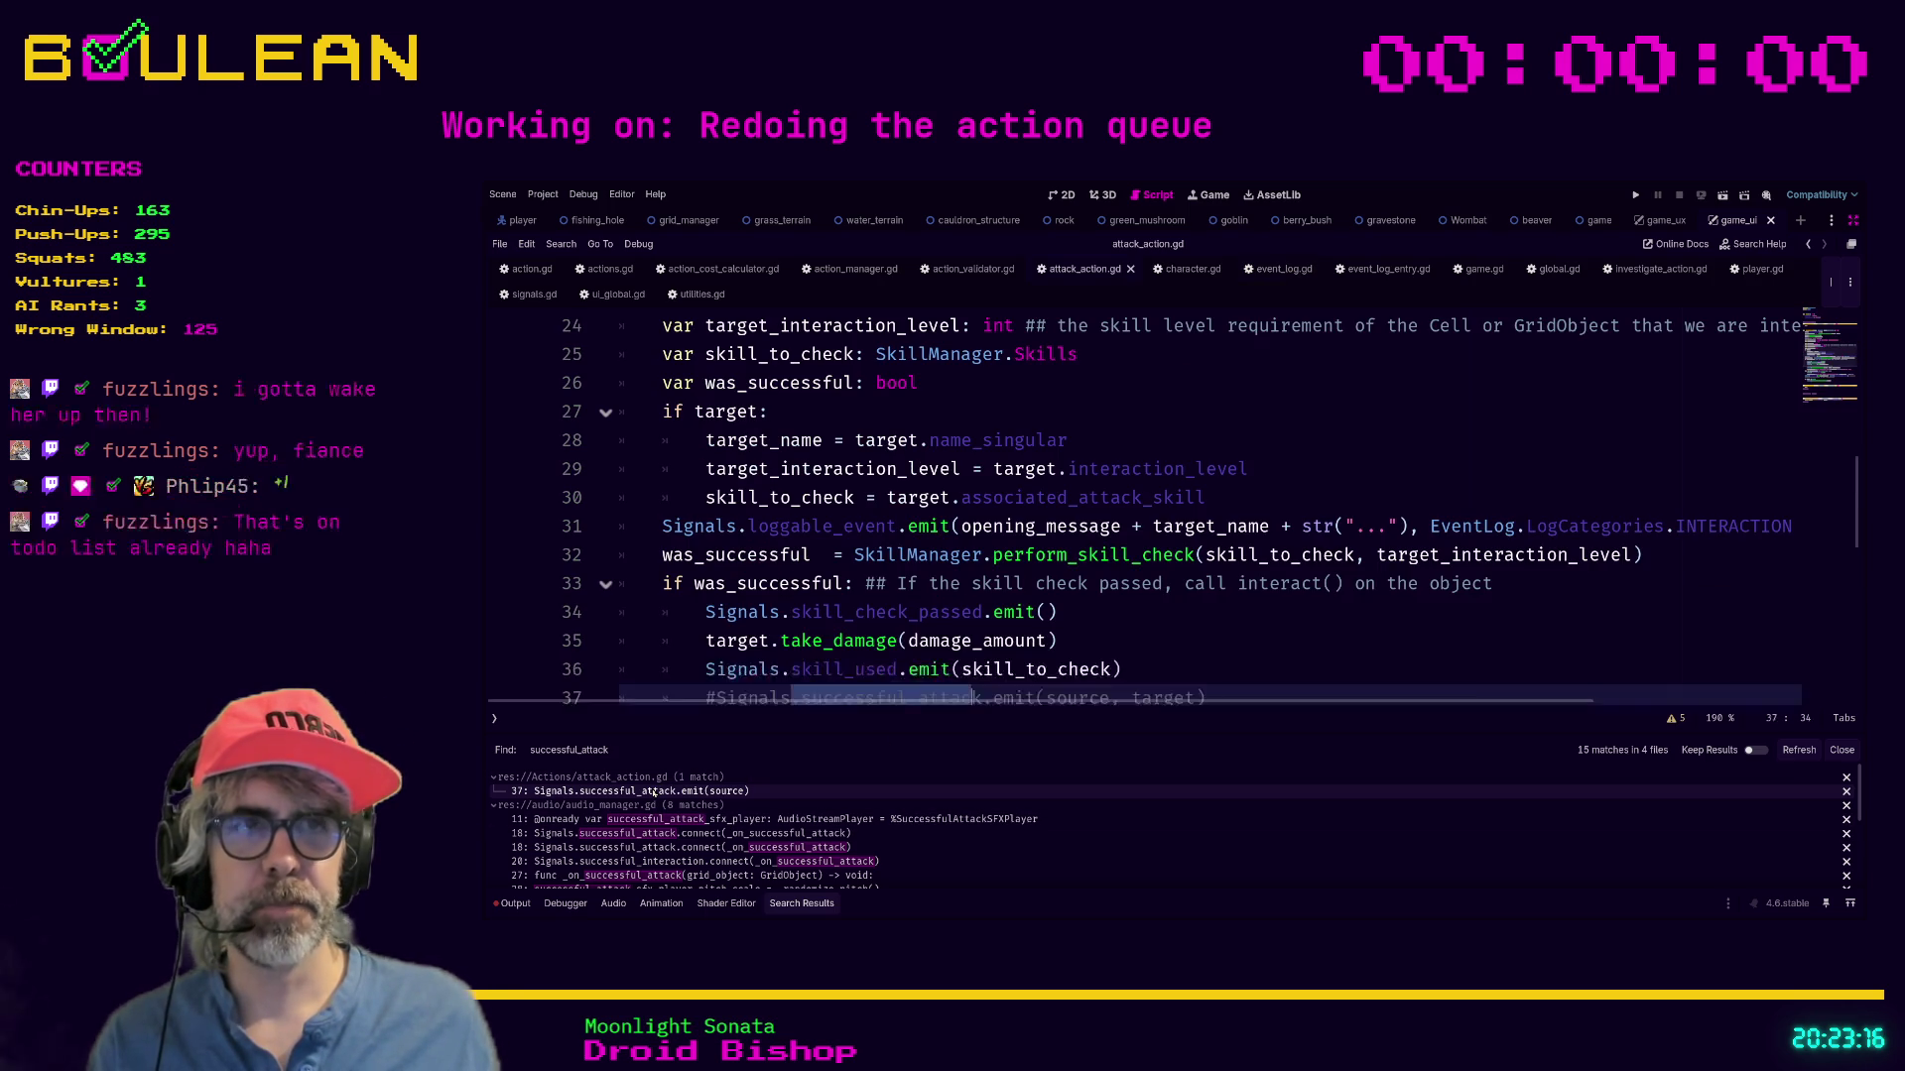
Delete the commented-out old successful_attack emit on line 37 of attack_action.gd.
{"action": "scroll", "coordinate": [1218, 620], "scroll_direction": "down", "scroll_amount": 1}
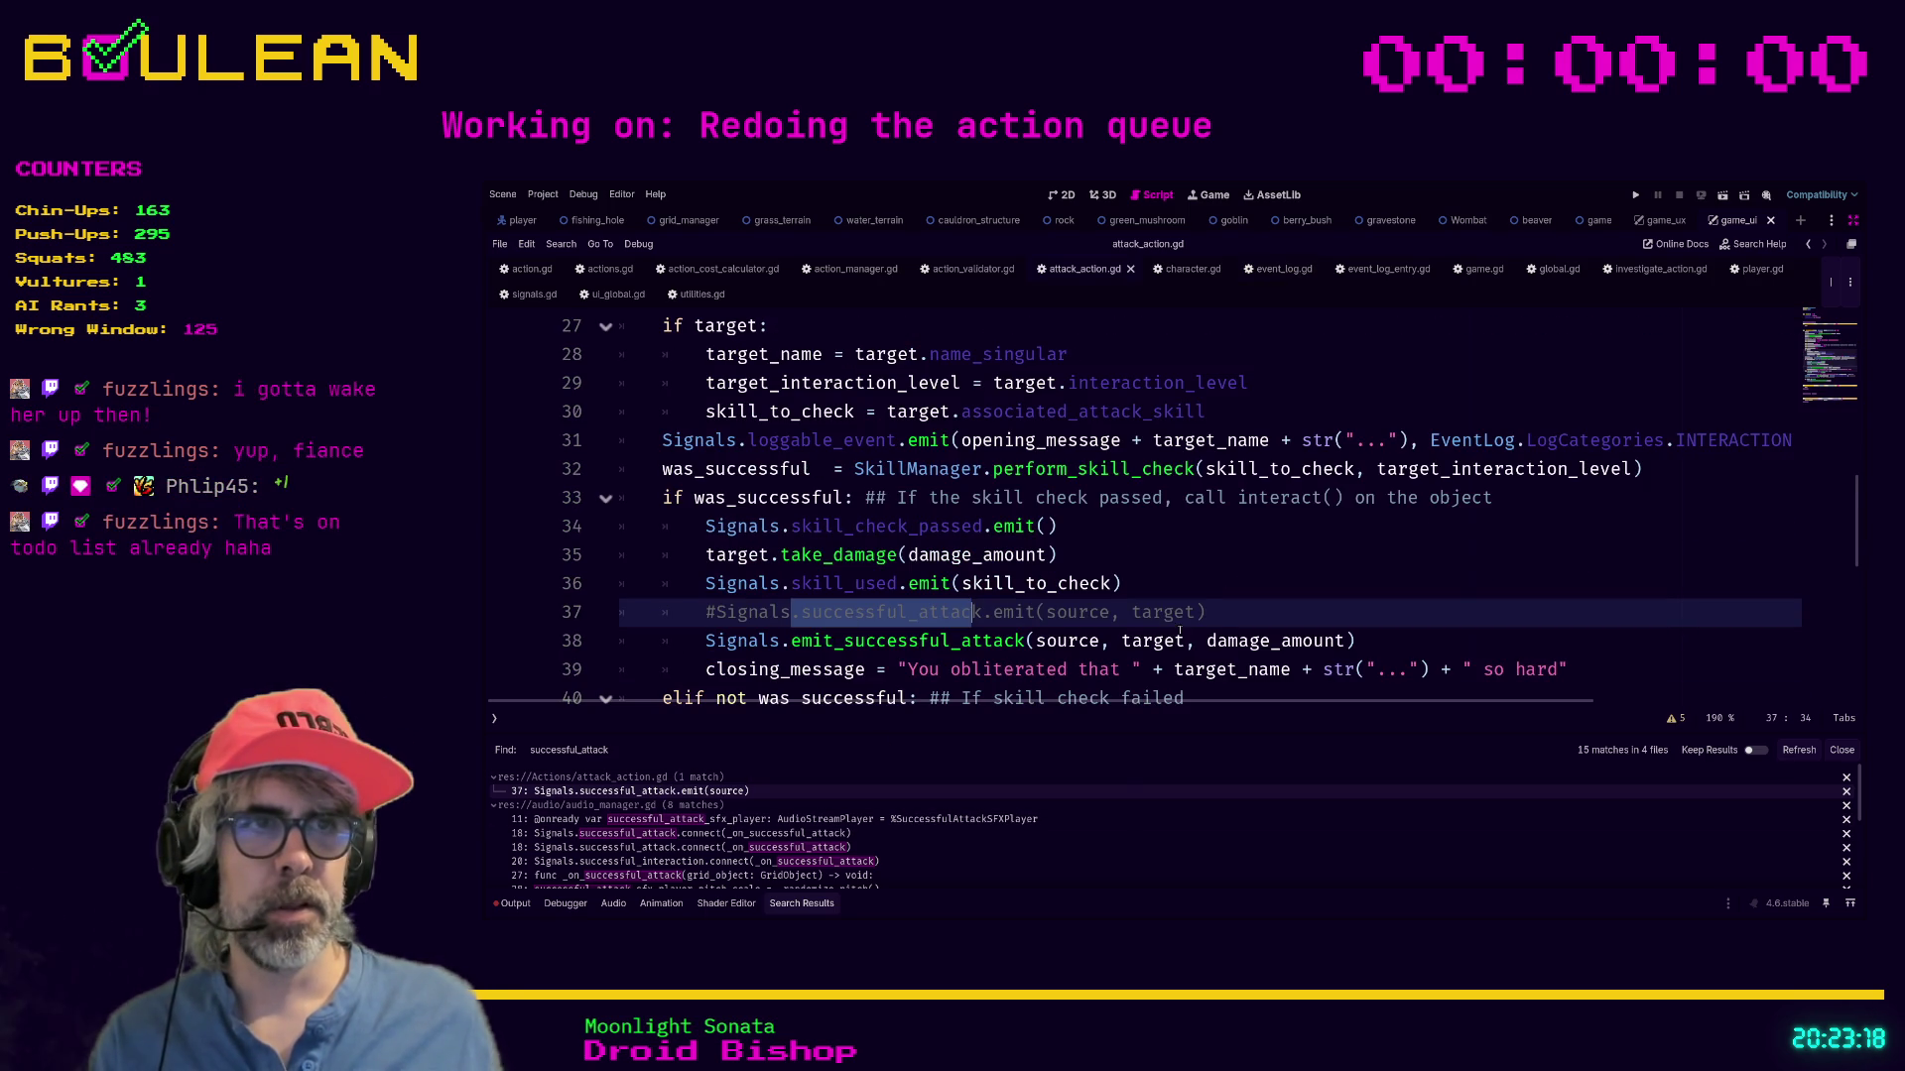
{"action": "left_click", "coordinate": [1218, 620]}
{"action": "key", "text": "shift+Home"}
{"action": "key", "text": "shift+Home"}
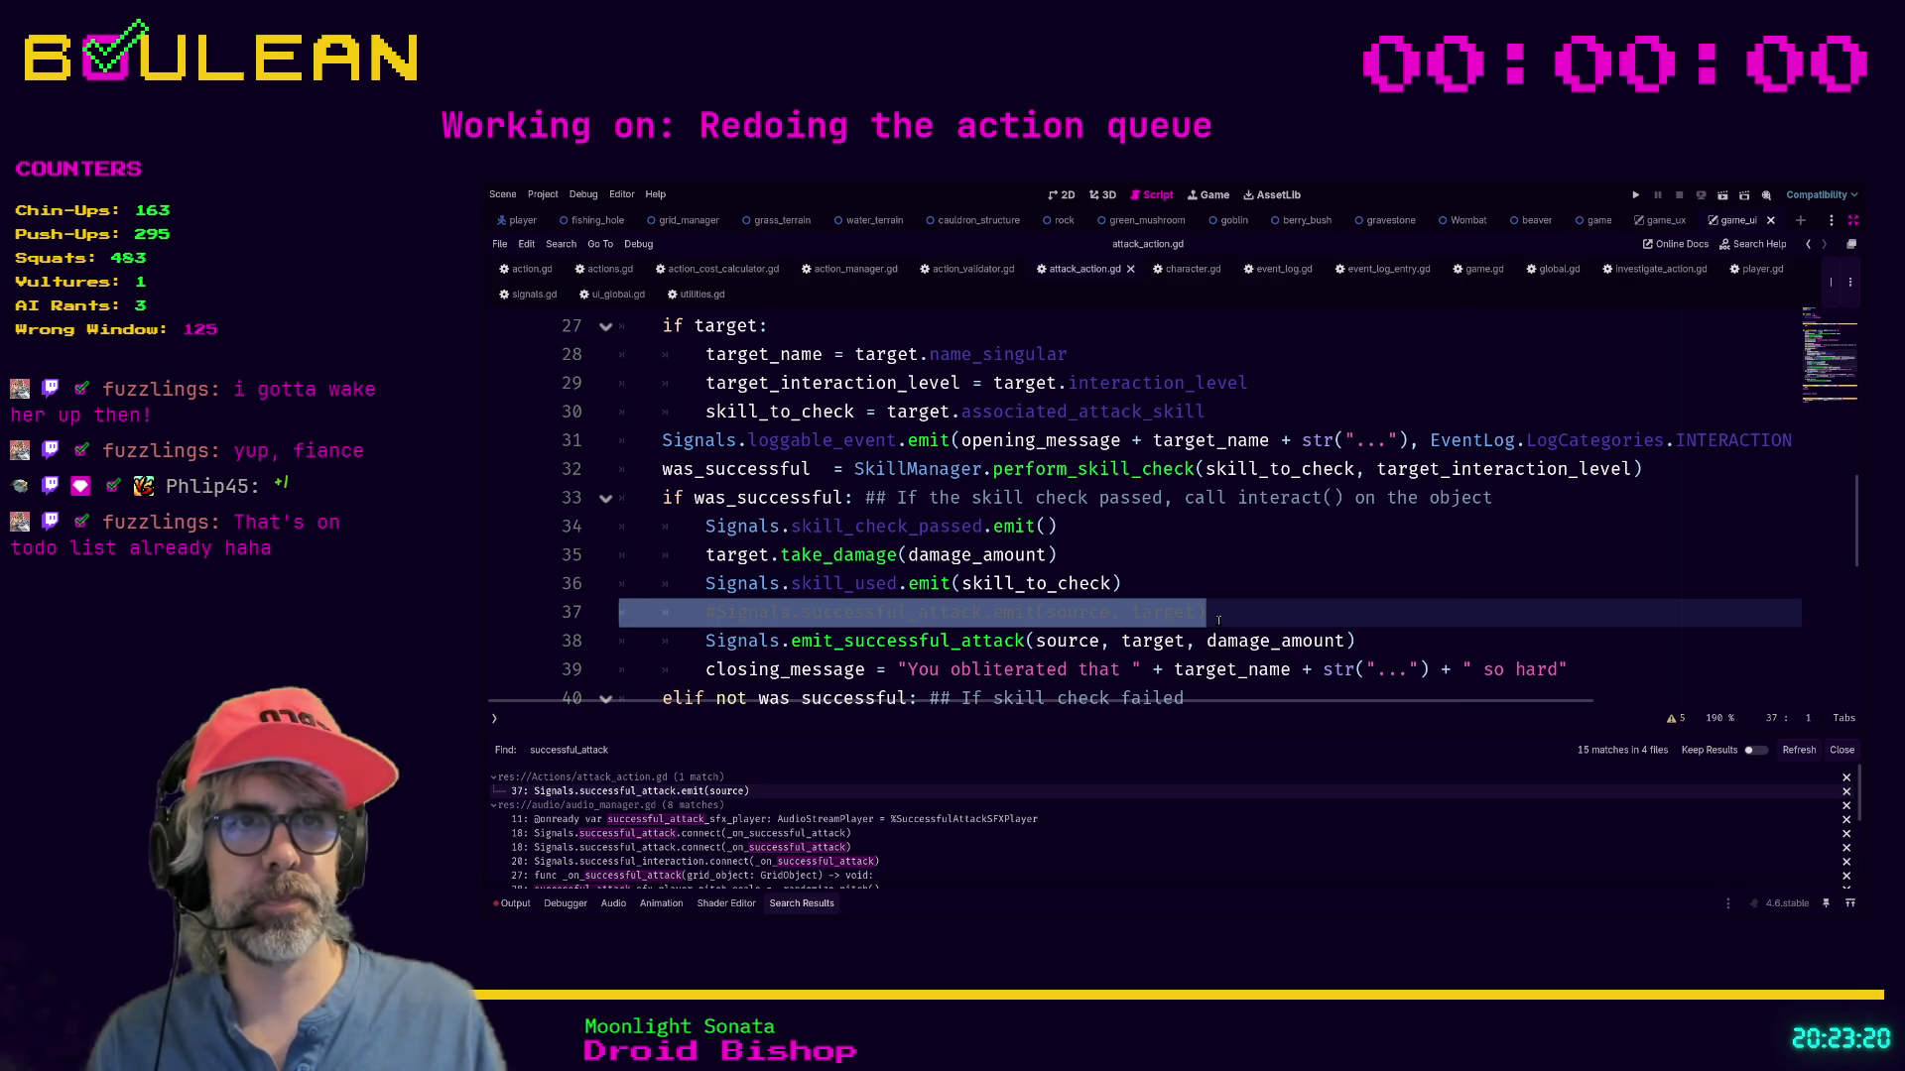
{"action": "key", "text": "BackSpace"}
{"action": "key", "text": "BackSpace"}
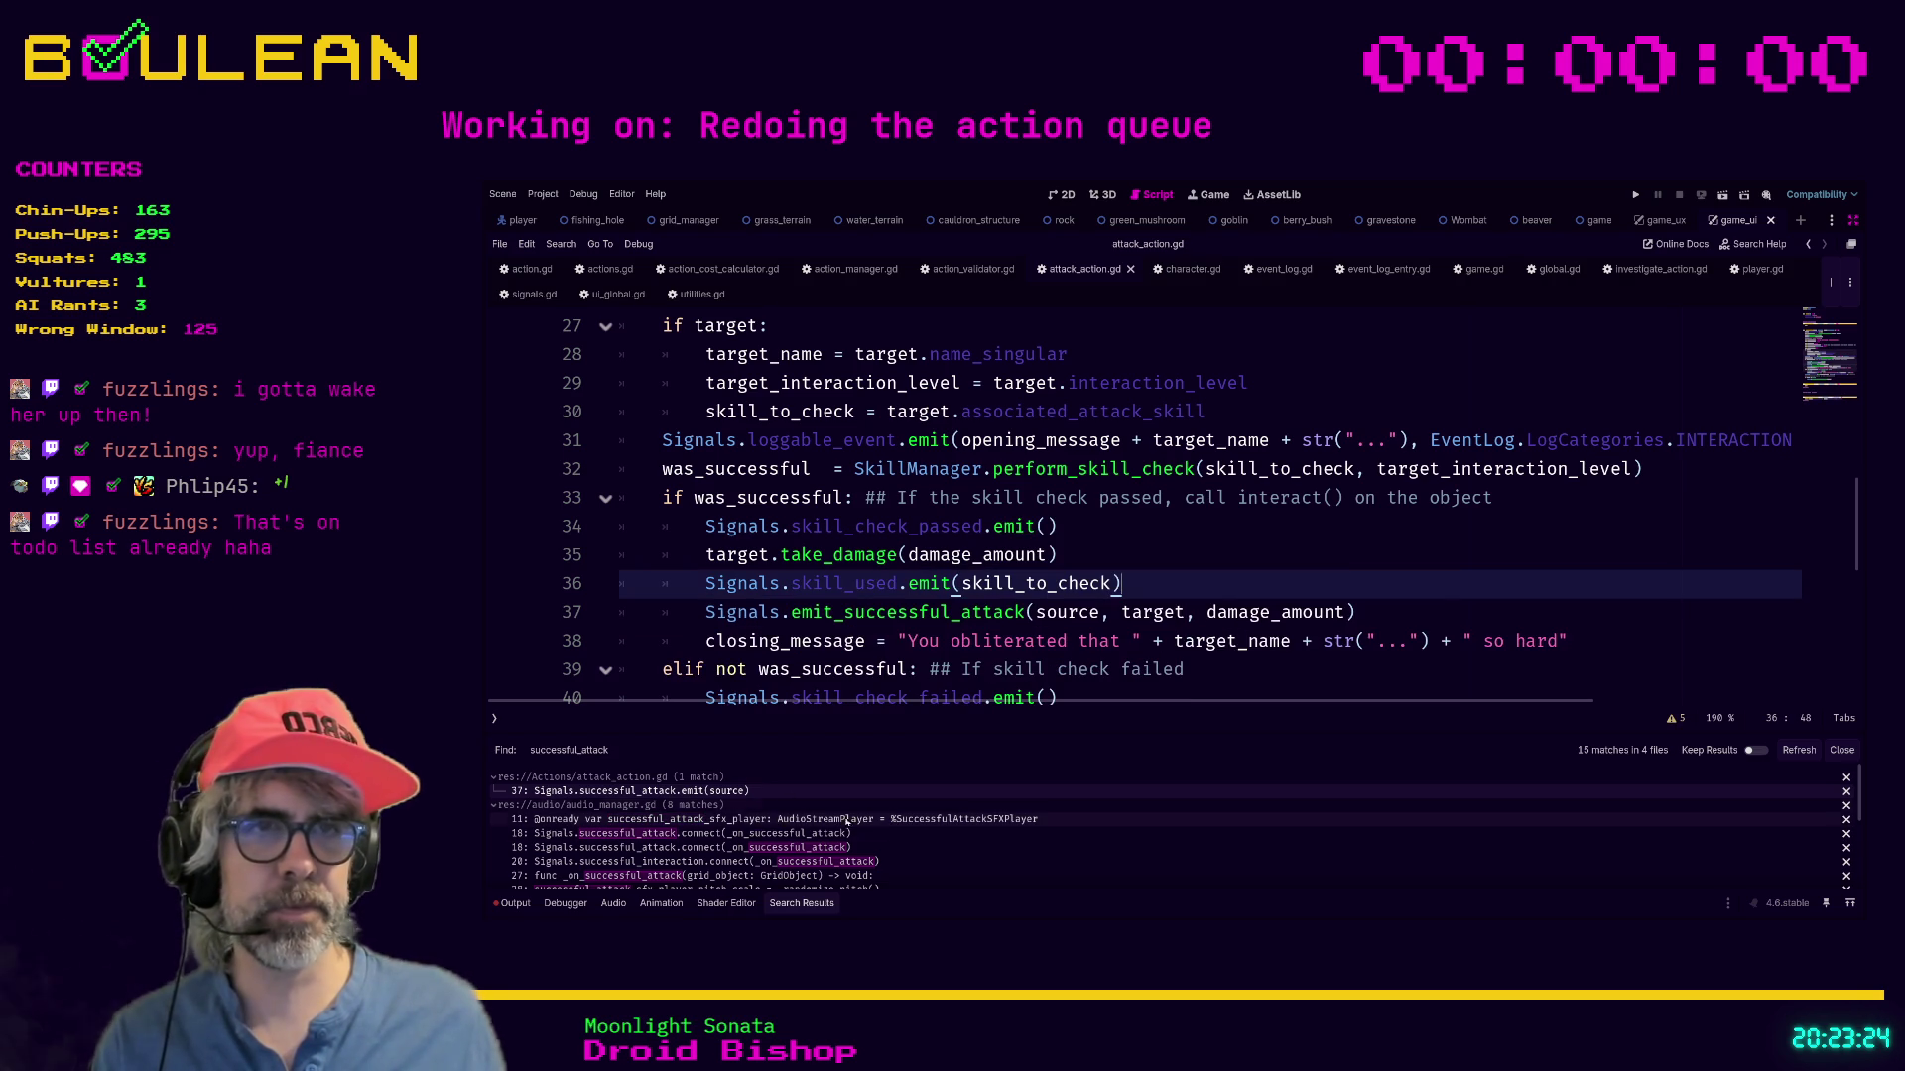
Refresh the successful_attack search results and open audio_manager.gd at line 11.
{"action": "left_click", "coordinate": [1793, 751]}
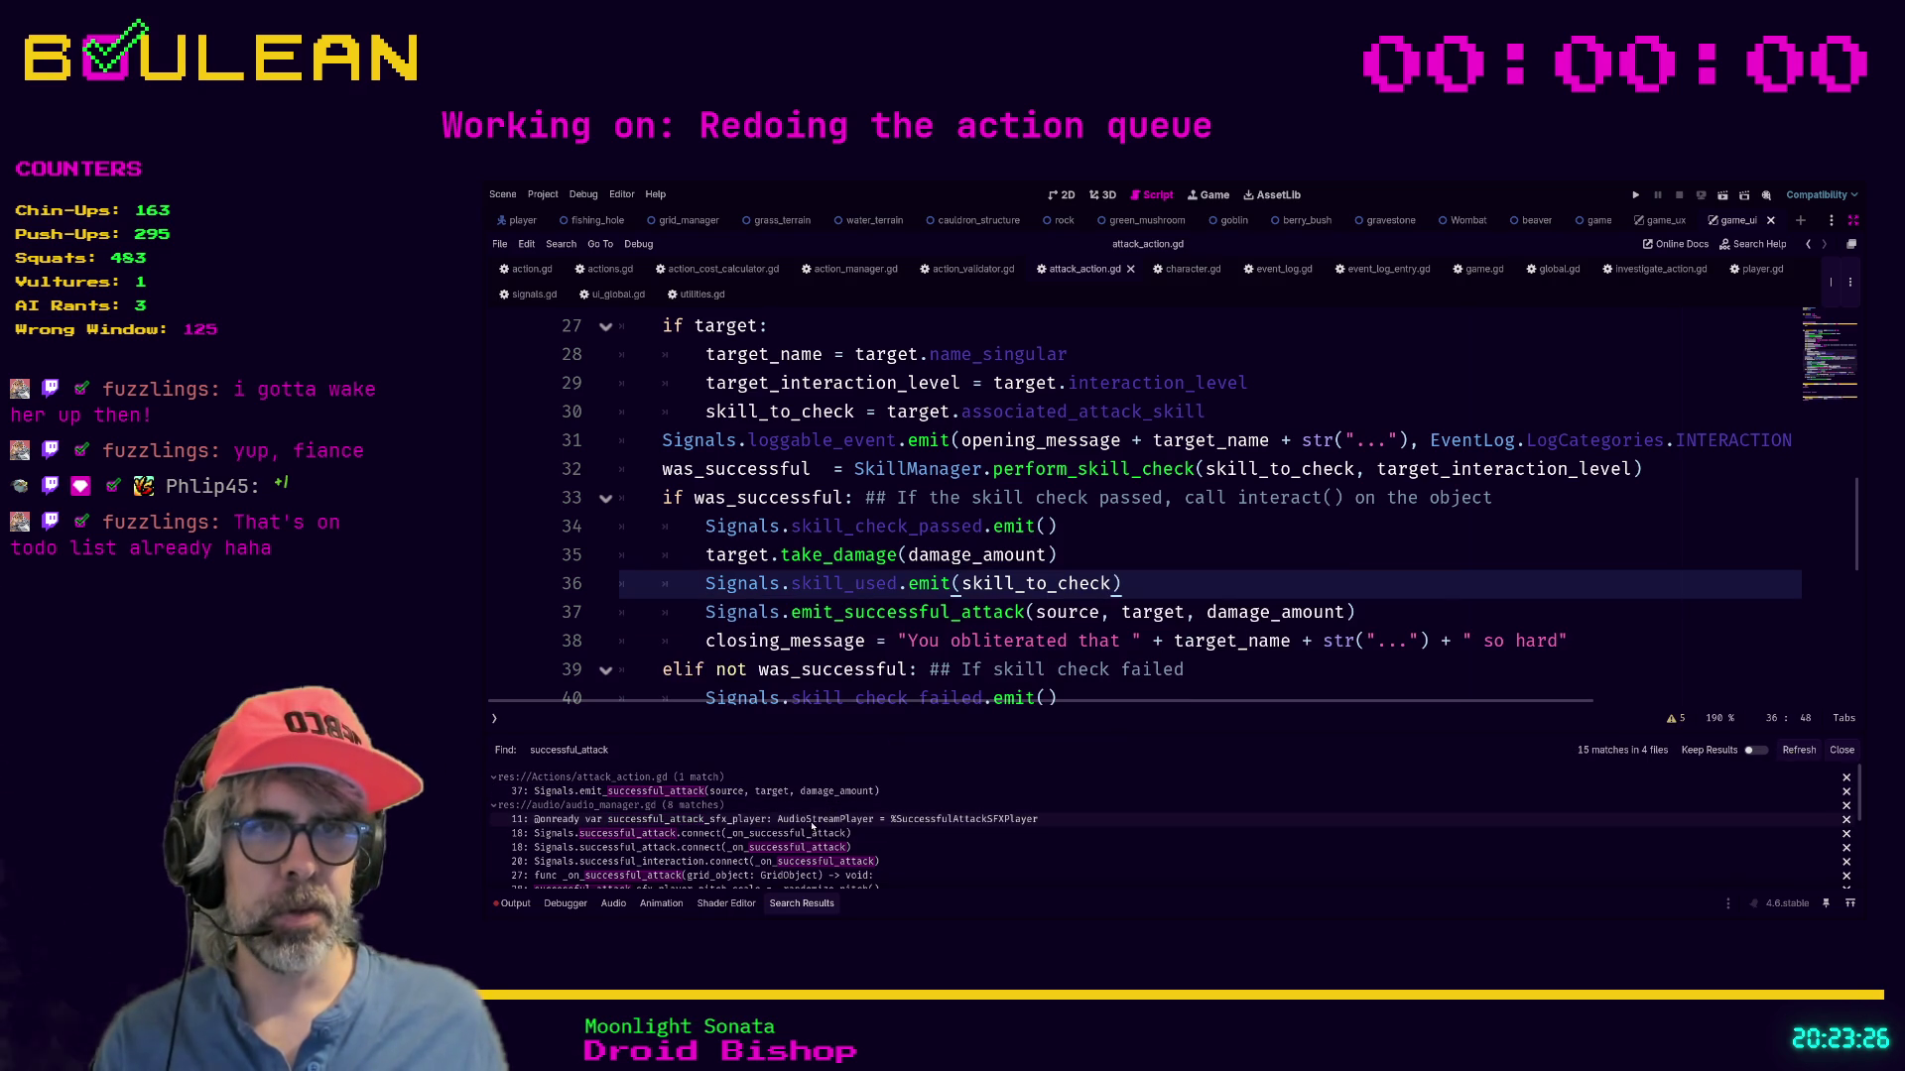
{"action": "left_click", "coordinate": [810, 819]}
{"action": "scroll", "coordinate": [878, 518], "scroll_direction": "up", "scroll_amount": 2}
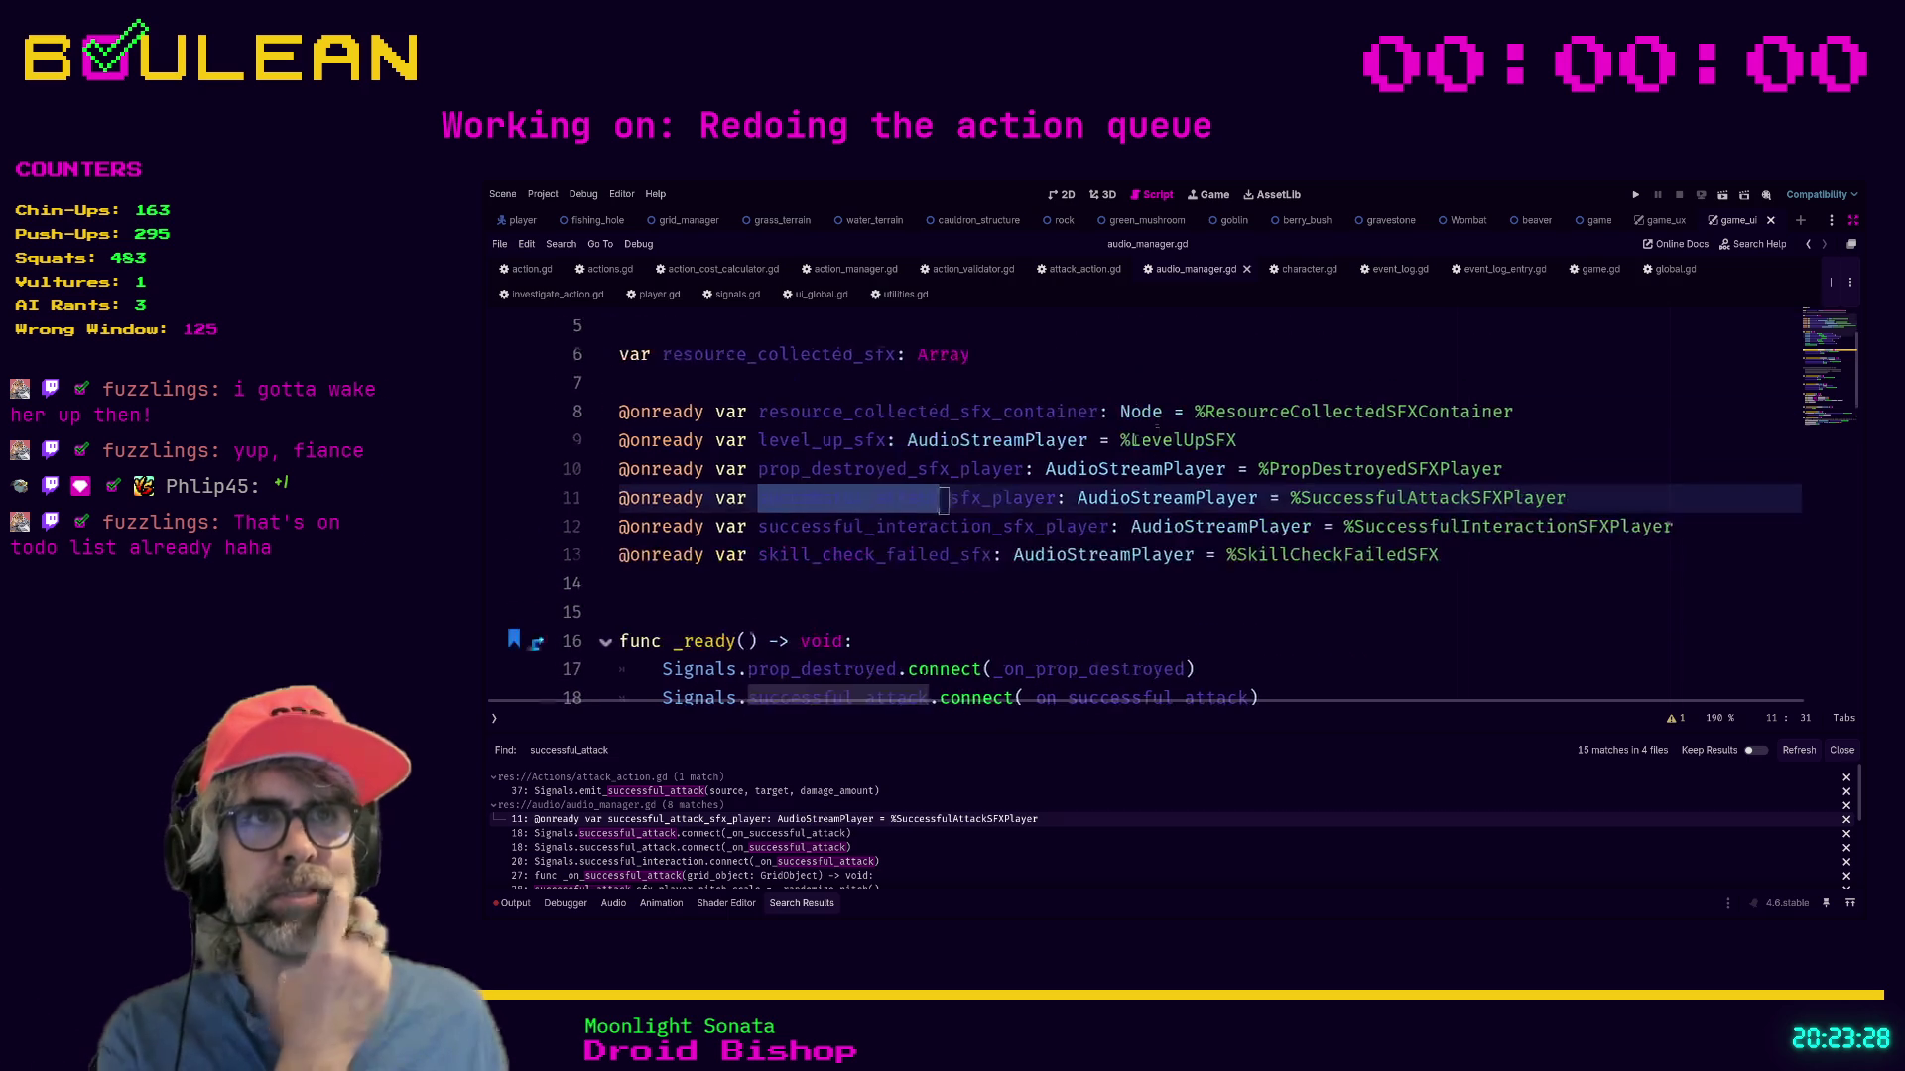
Replace _on_successful_attack's grid_object parameter with '_source: Character, _target: GridObject, _damage_amount: int'.
{"action": "key", "text": "Down"}
{"action": "key", "text": "Down"}
{"action": "key", "text": "Down"}
{"action": "scroll", "coordinate": [975, 531], "scroll_direction": "down", "scroll_amount": 2}
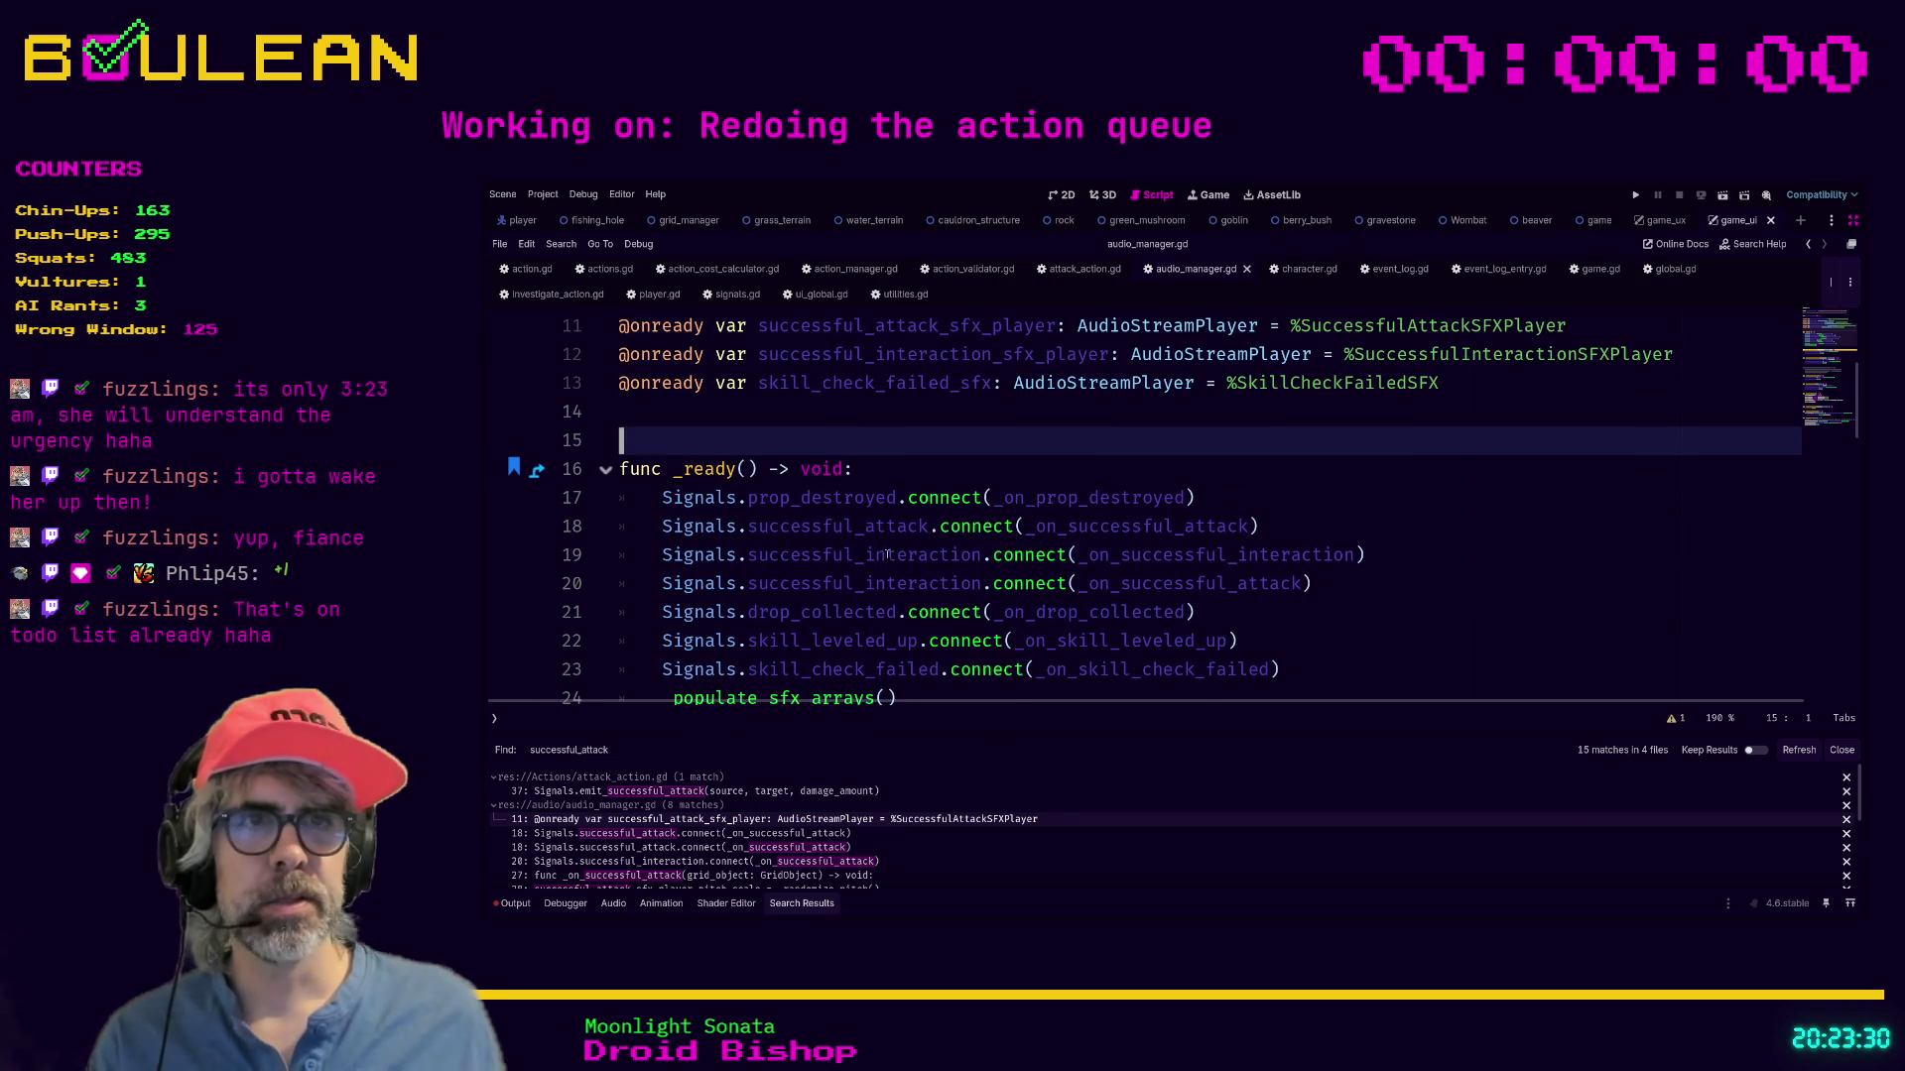
{"action": "left_click", "coordinate": [1111, 529], "text": "ctrl"}
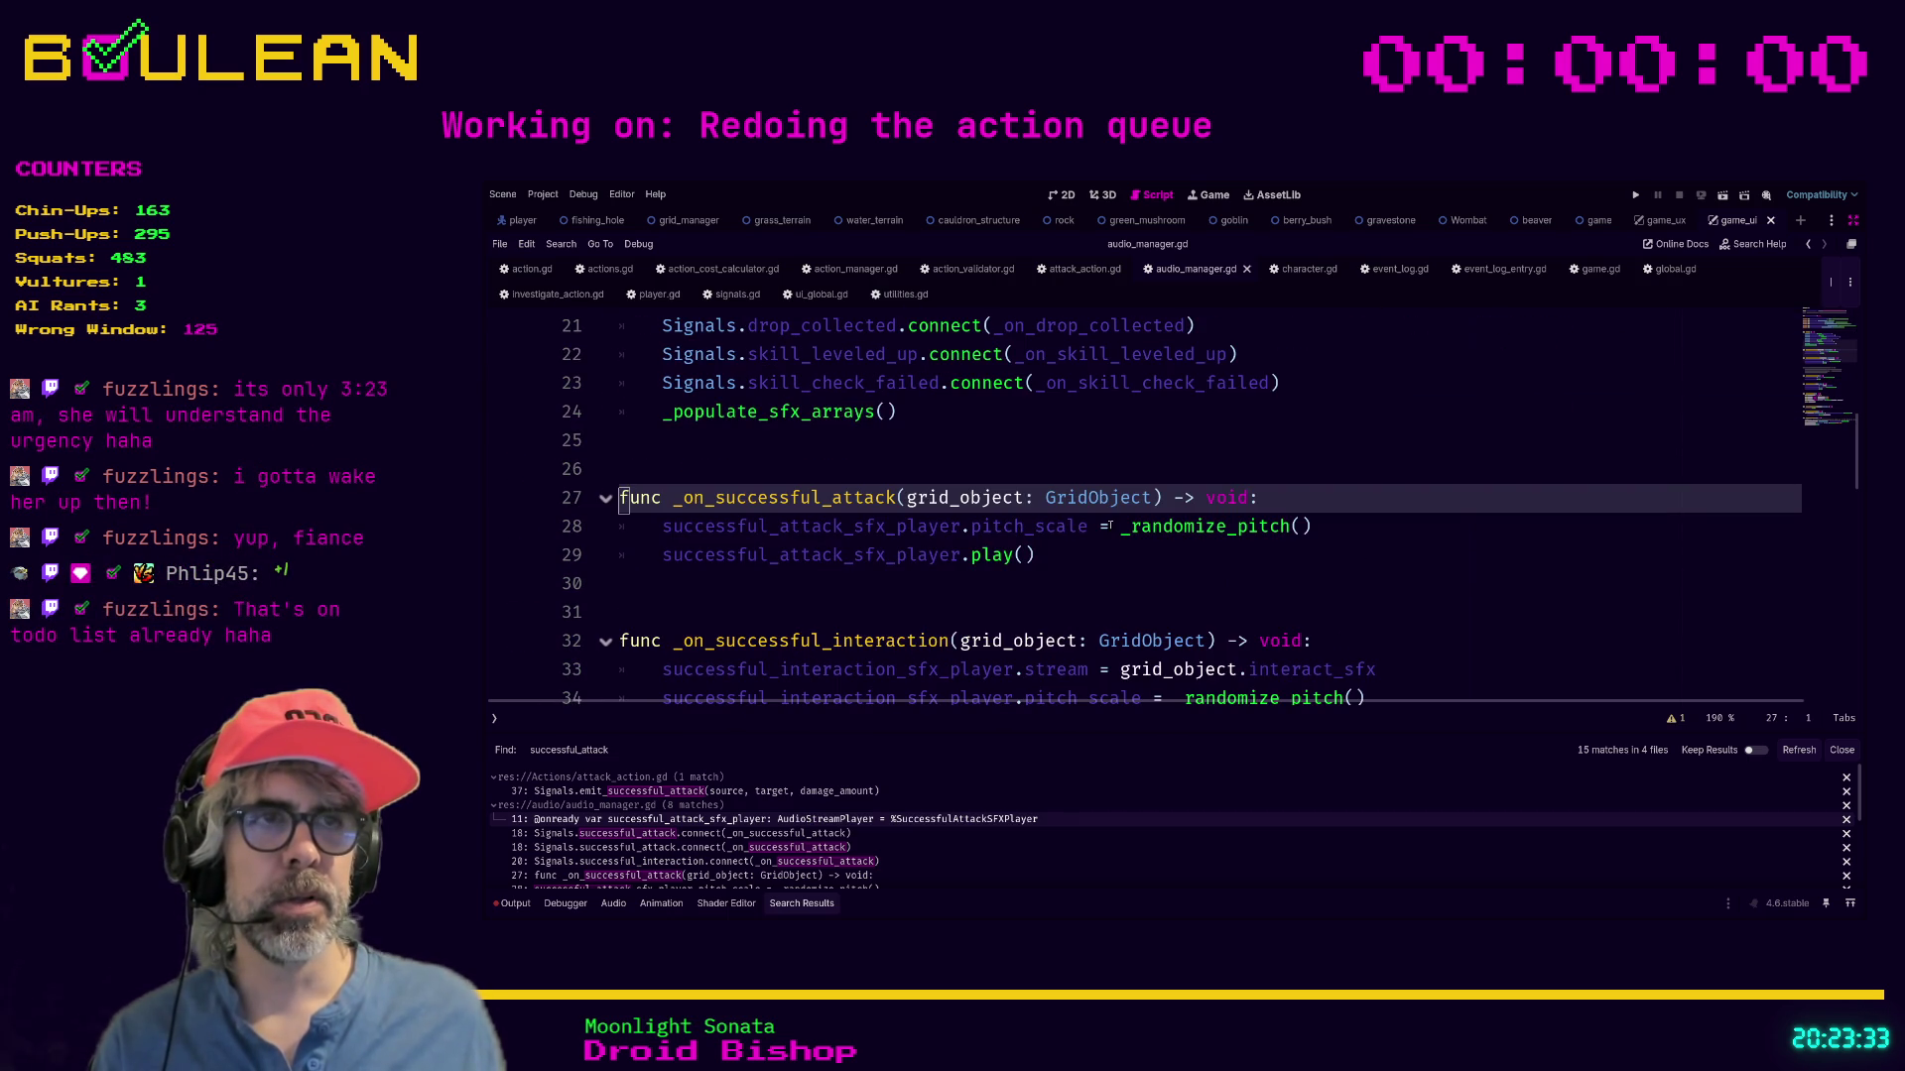
{"action": "left_click", "coordinate": [907, 498]}
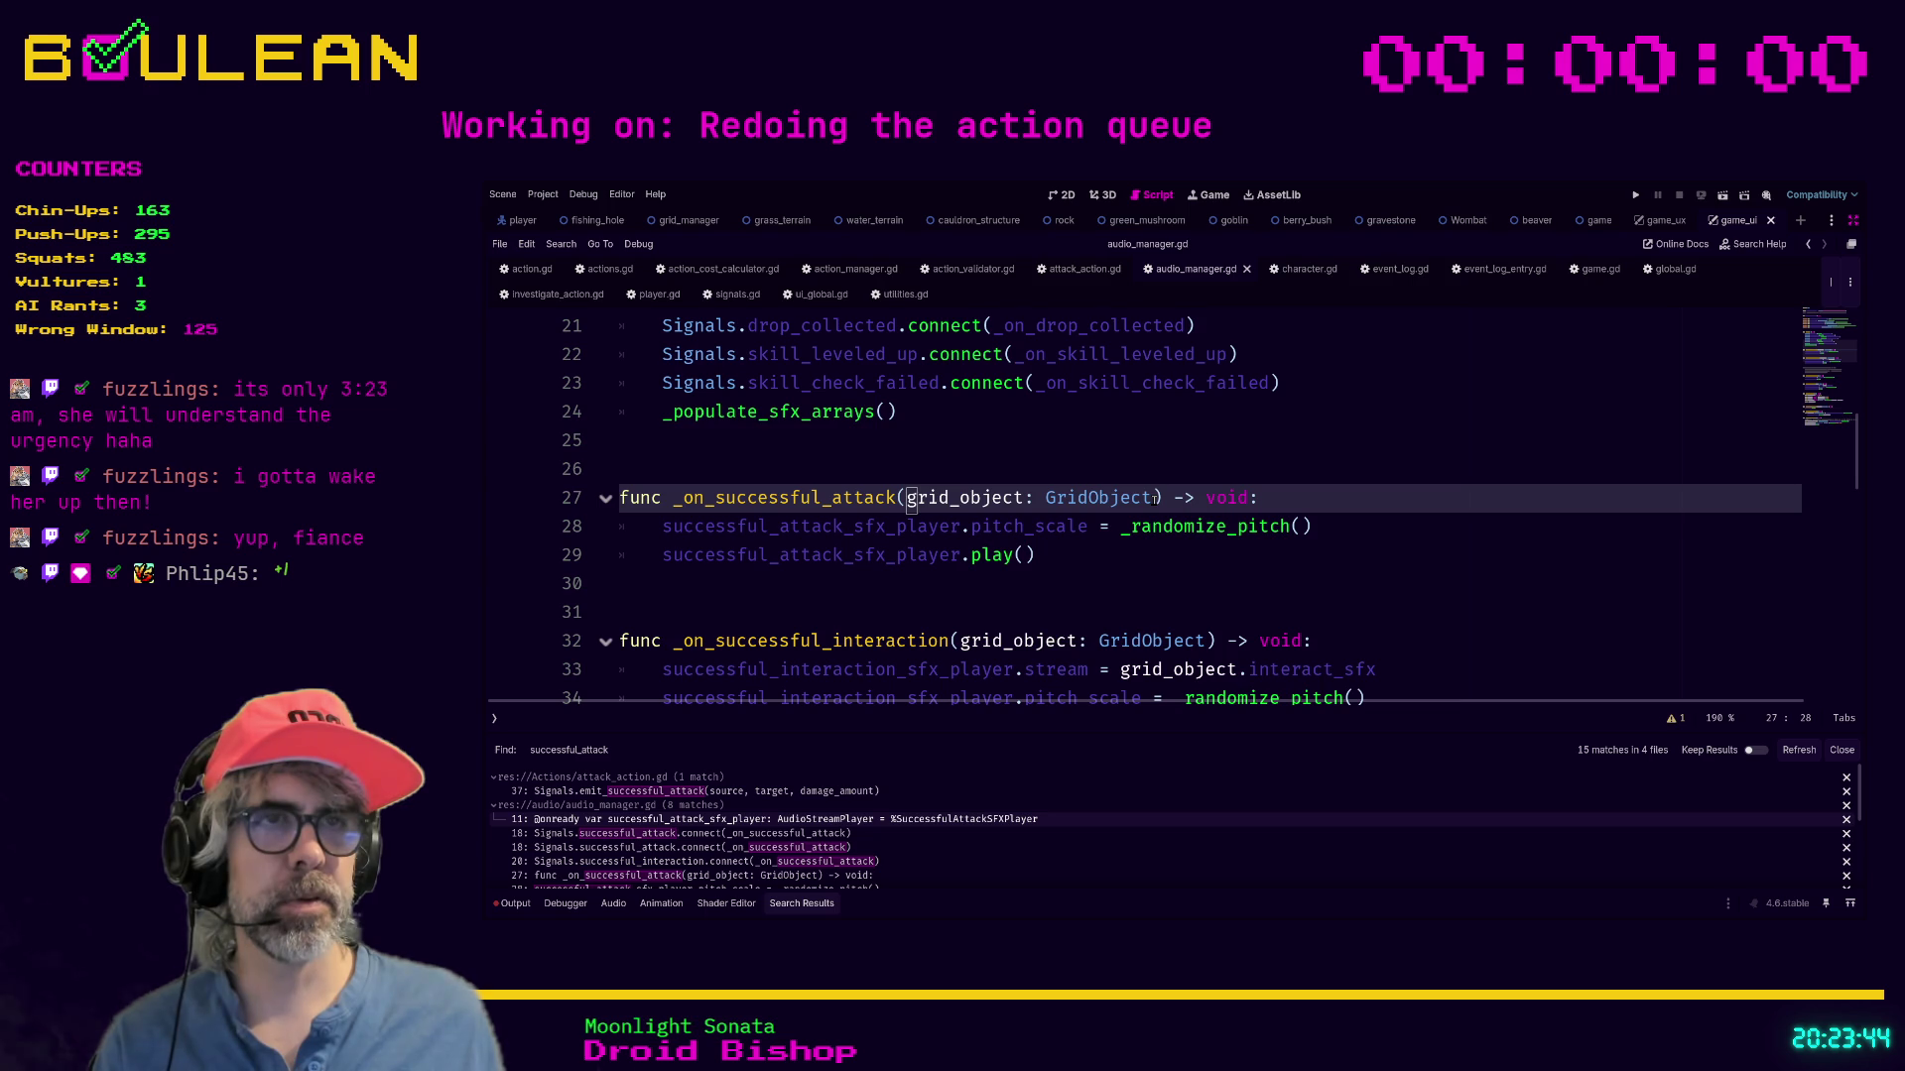
{"action": "left_click", "coordinate": [1153, 499], "text": "shift"}
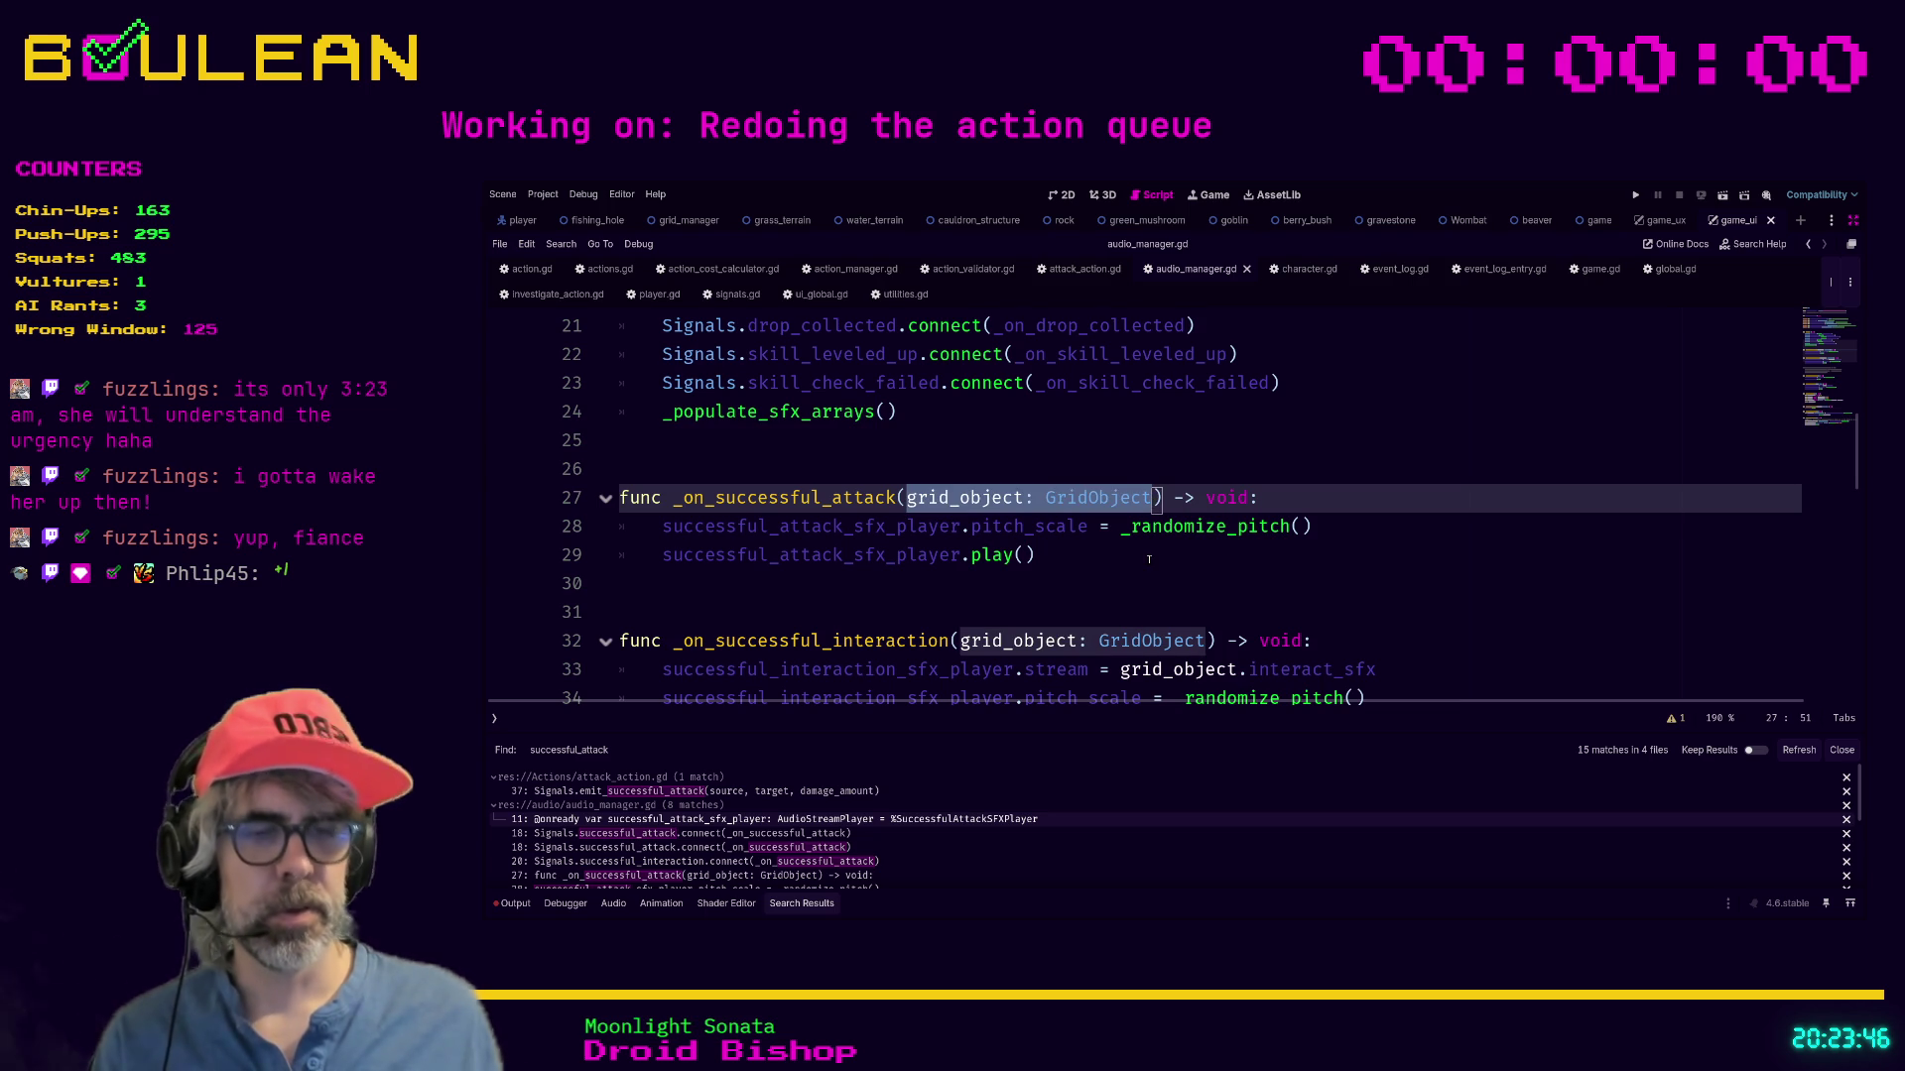
{"action": "key", "text": "BackSpace"}
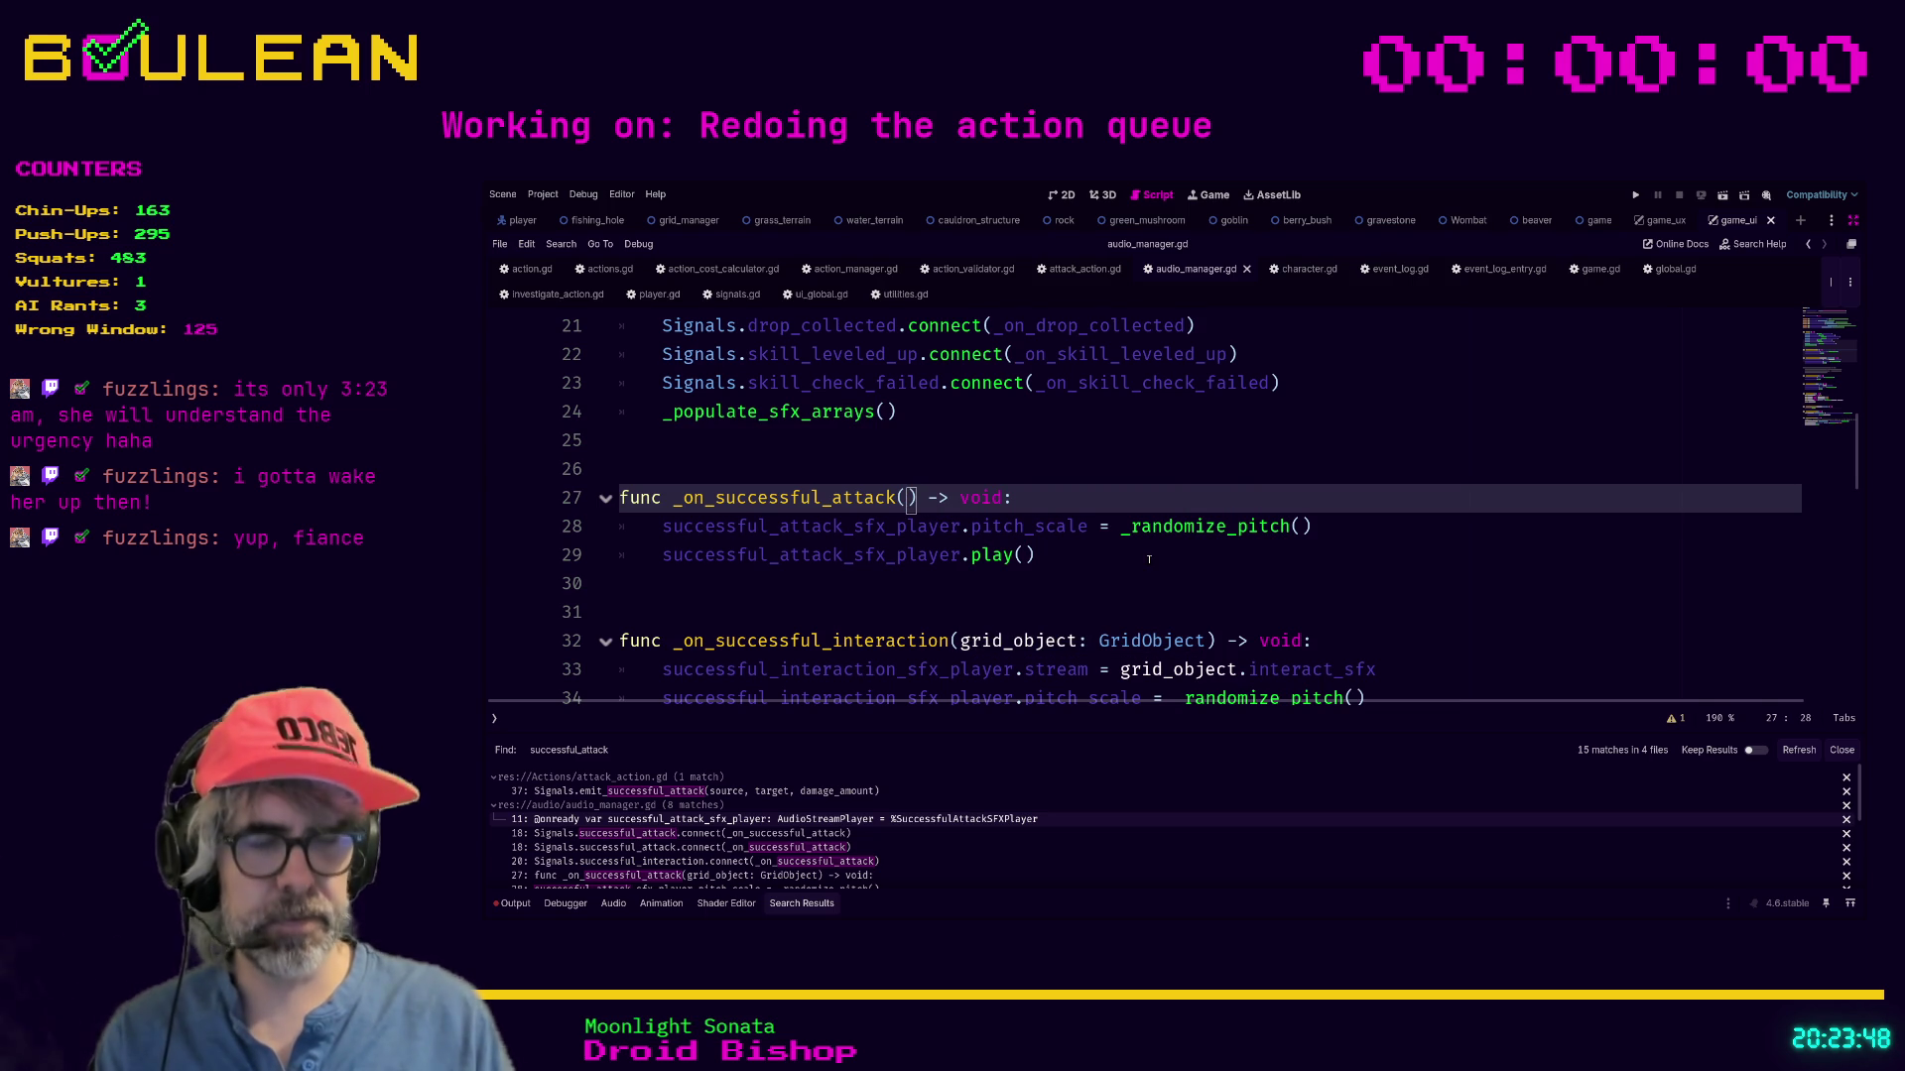
{"action": "type", "text": "_source"}
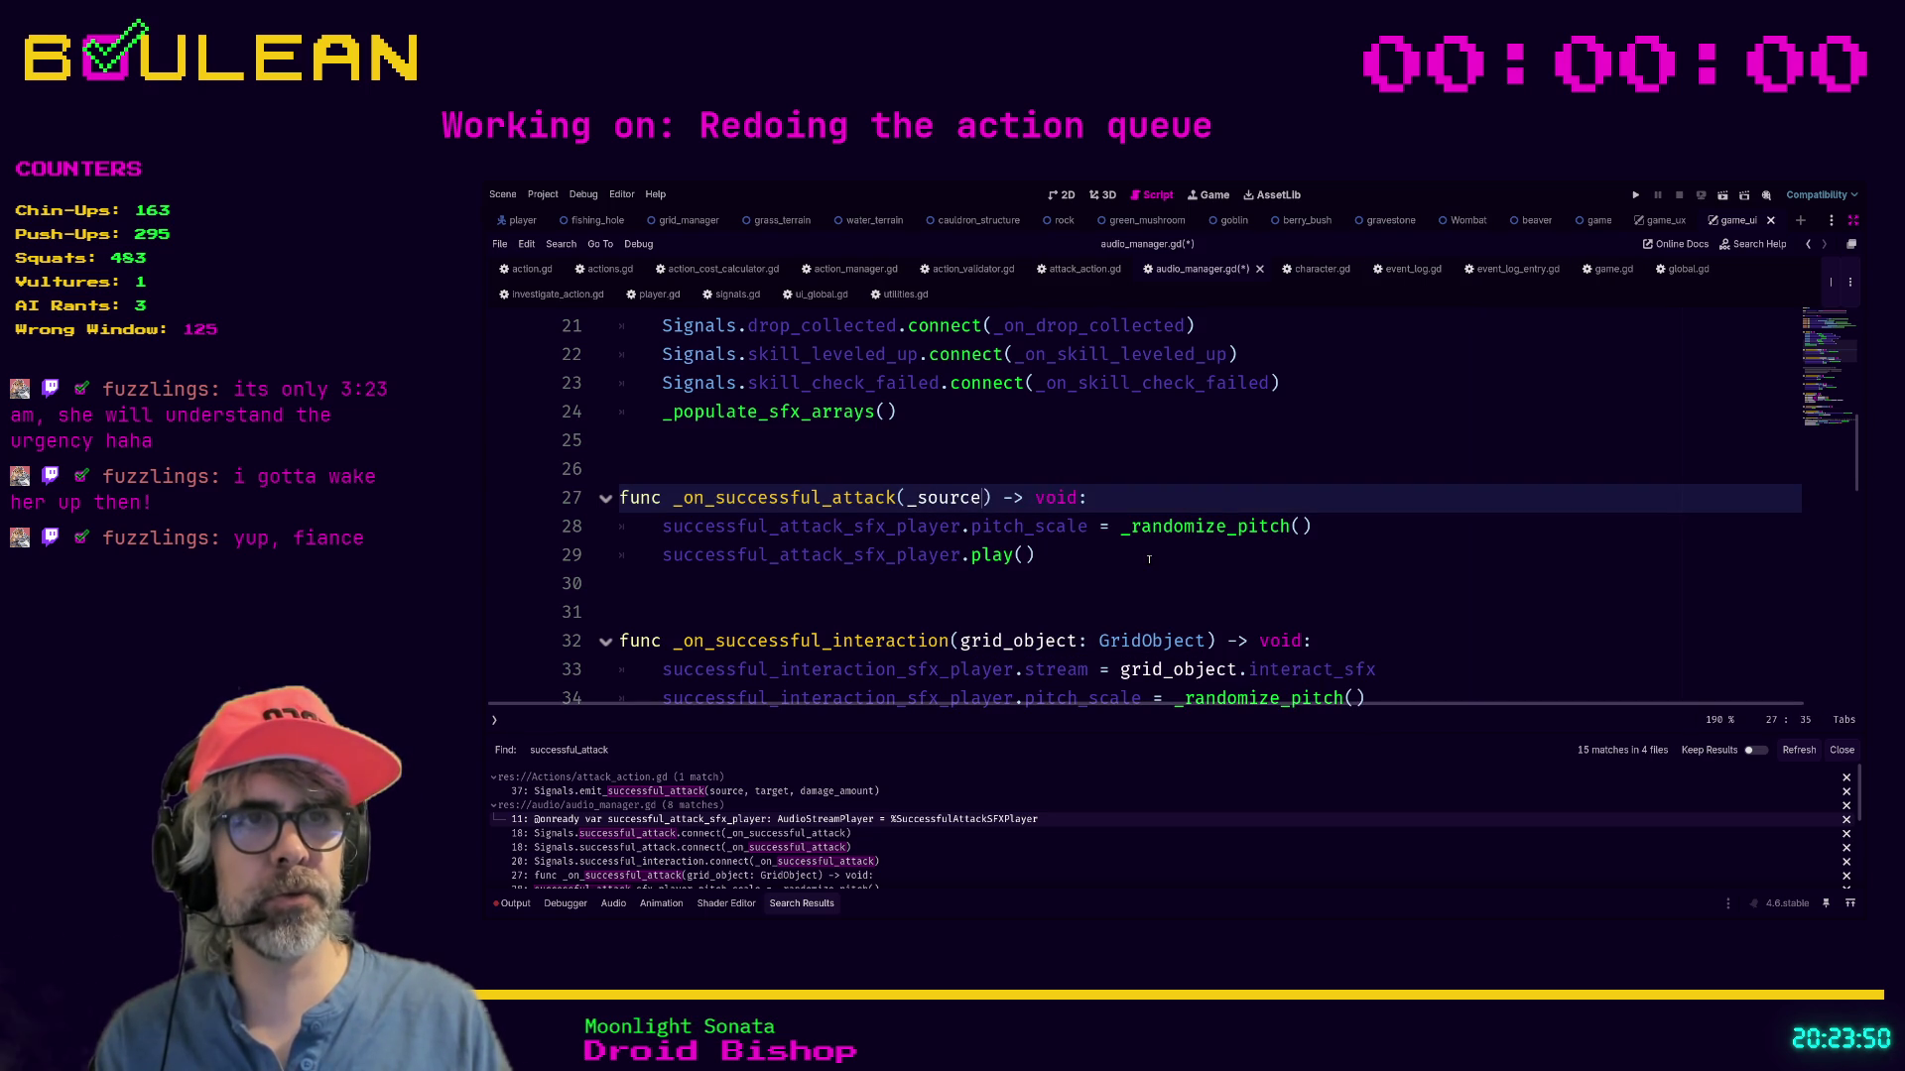
{"action": "type", "text": ": "}
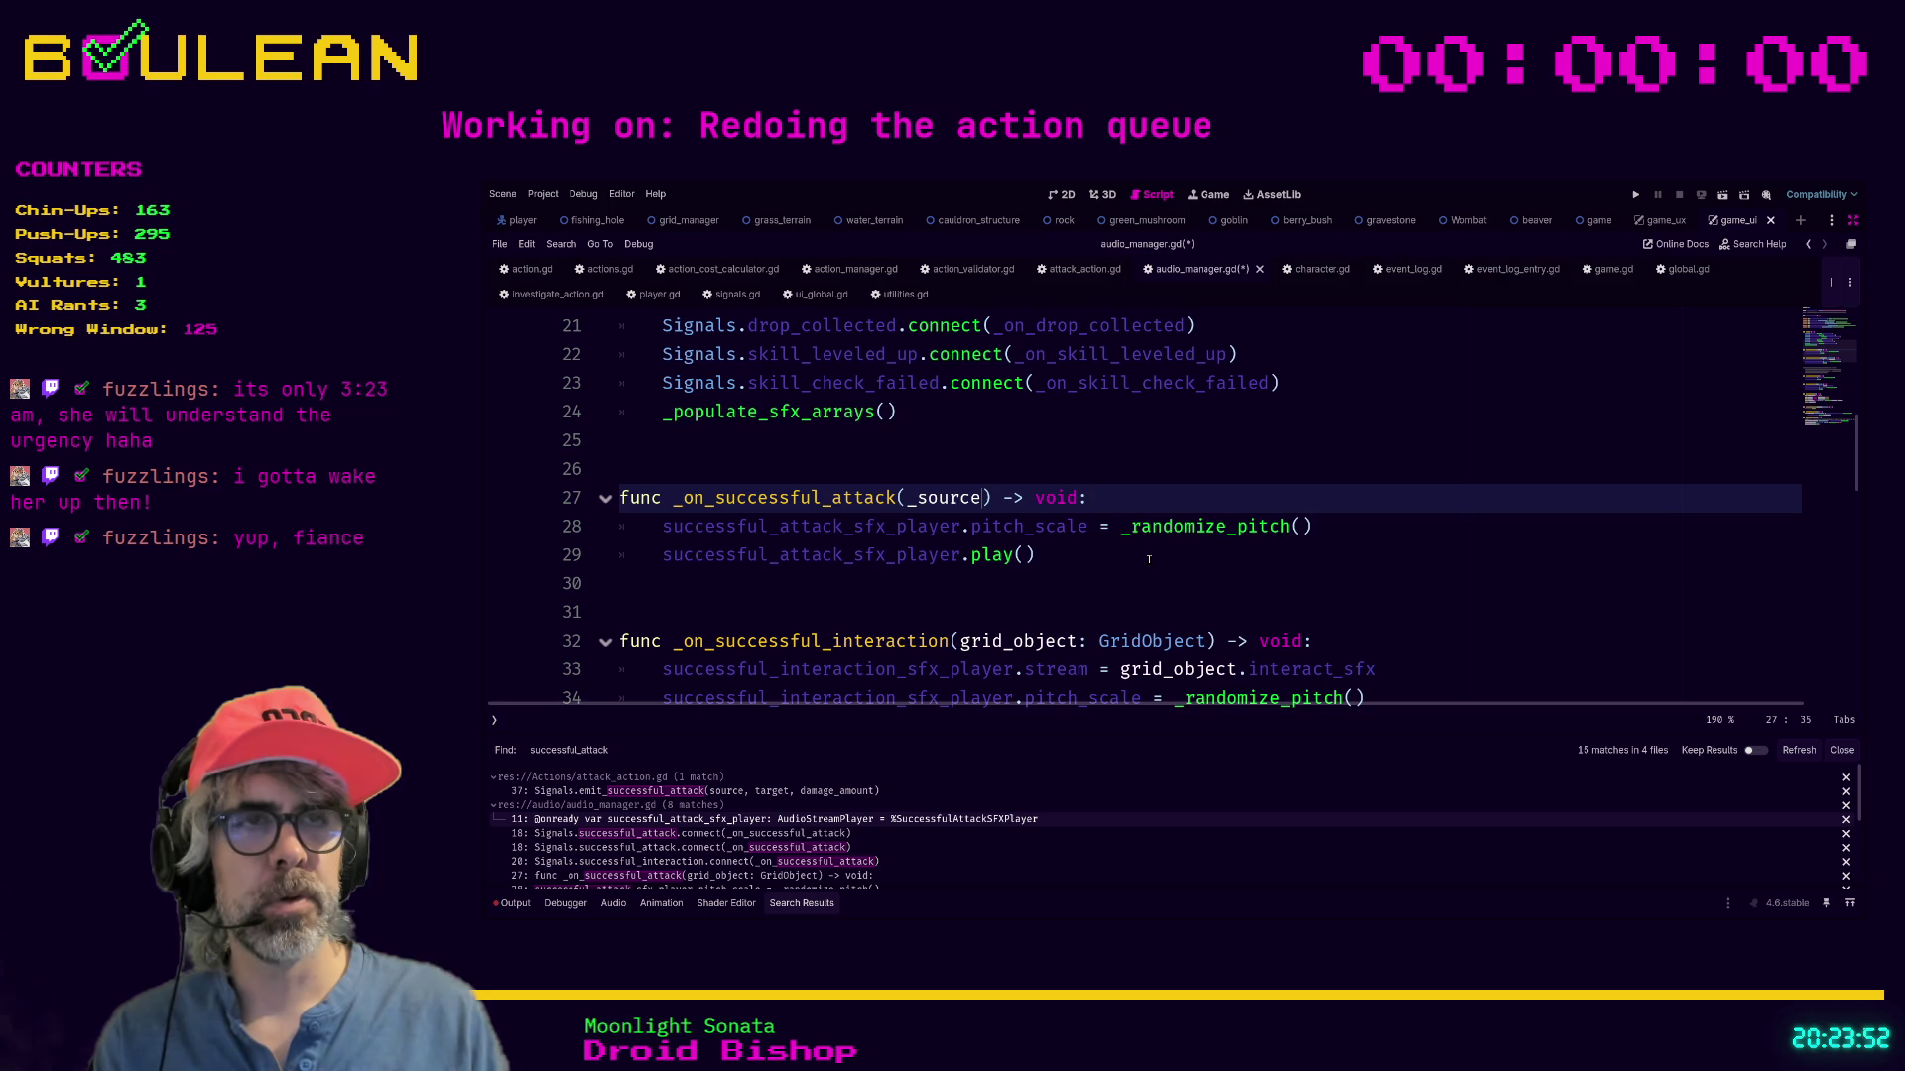
{"action": "type", "text": "Character"}
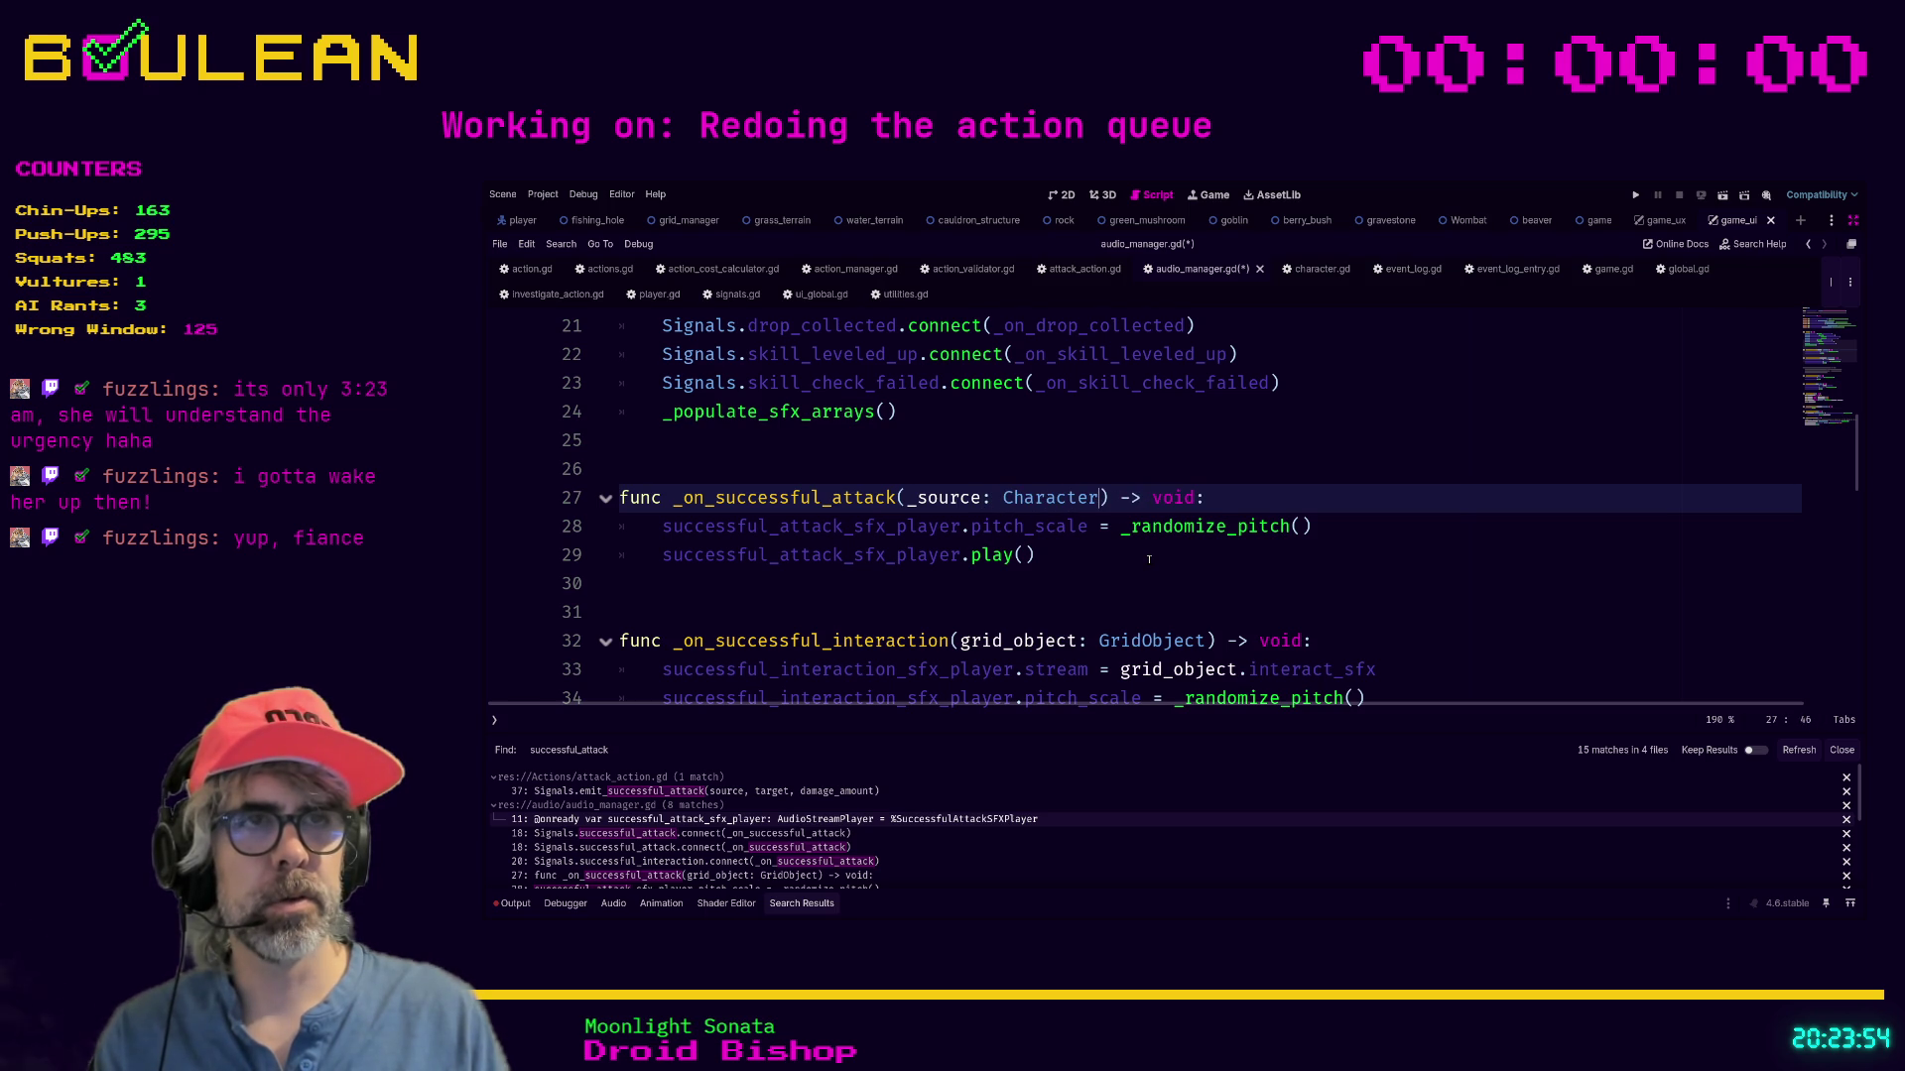
{"action": "type", "text": ", _"}
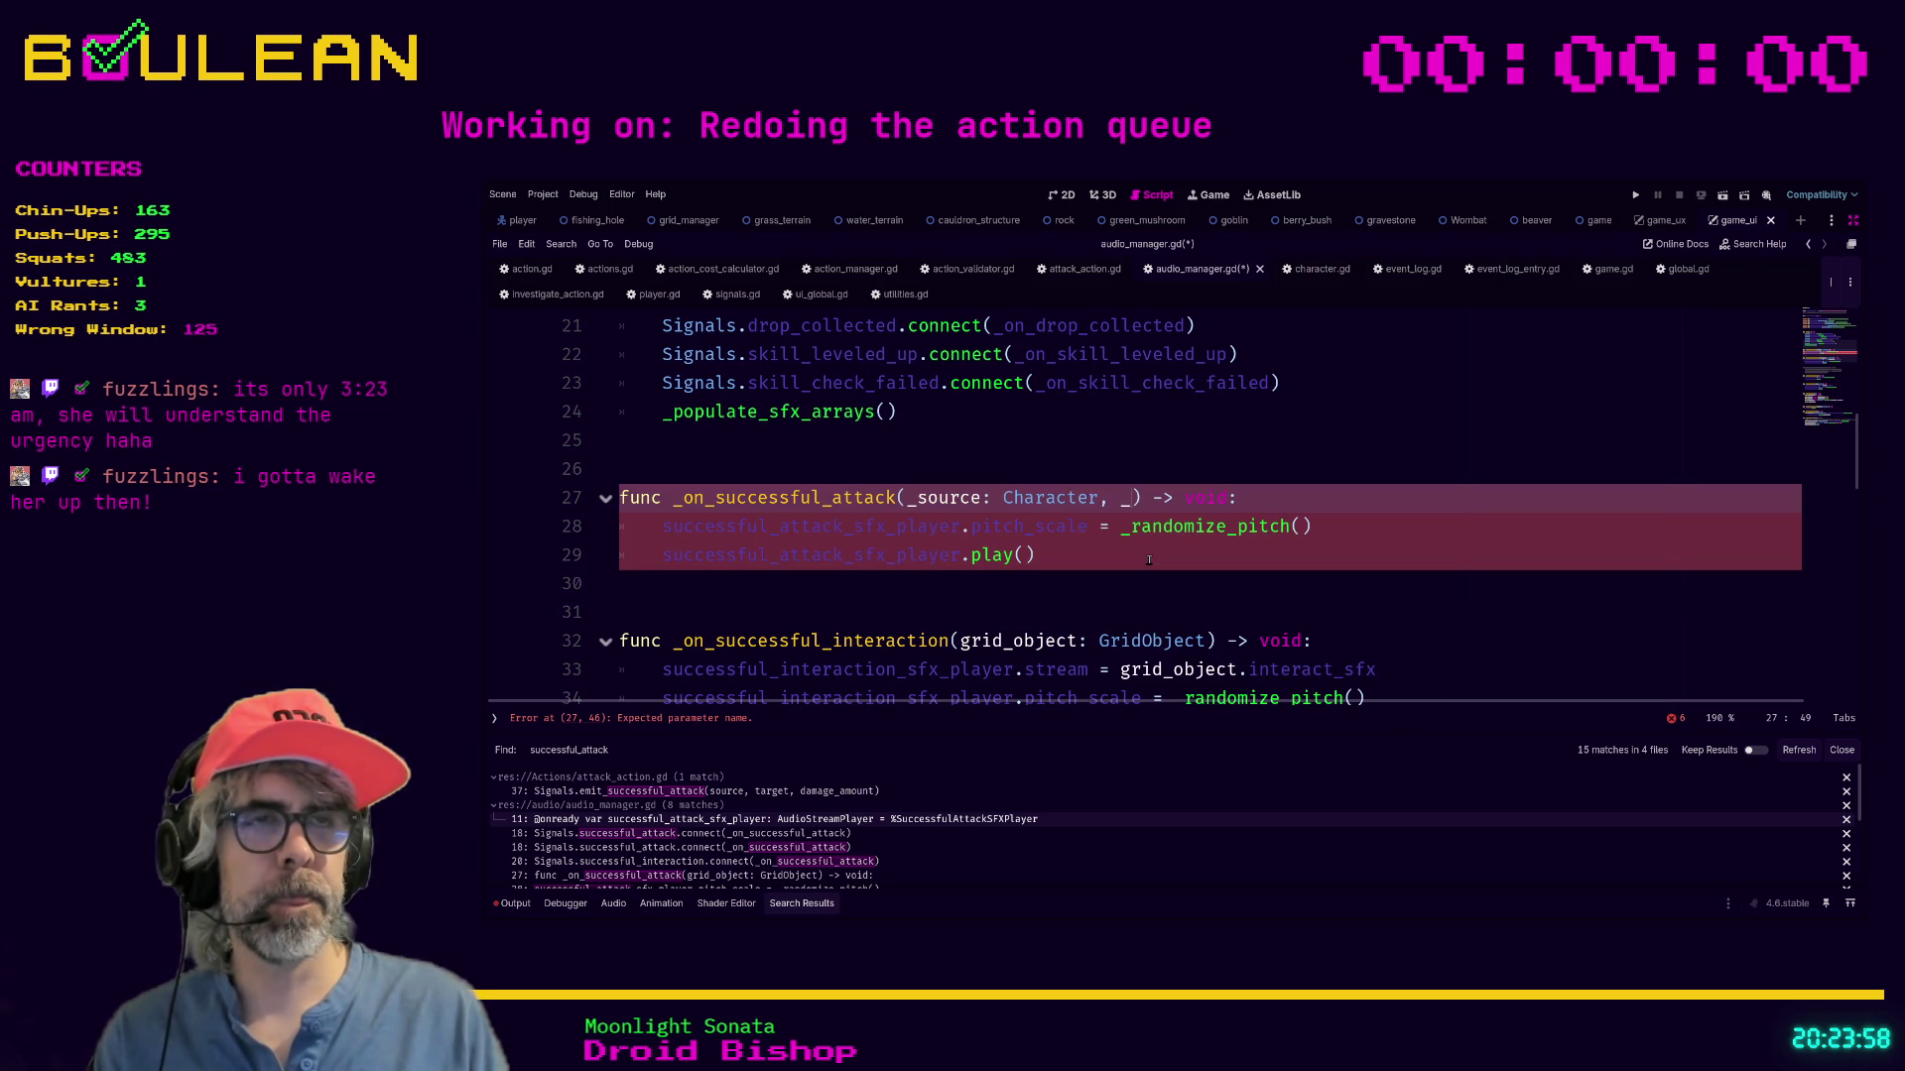
{"action": "type", "text": "target: "}
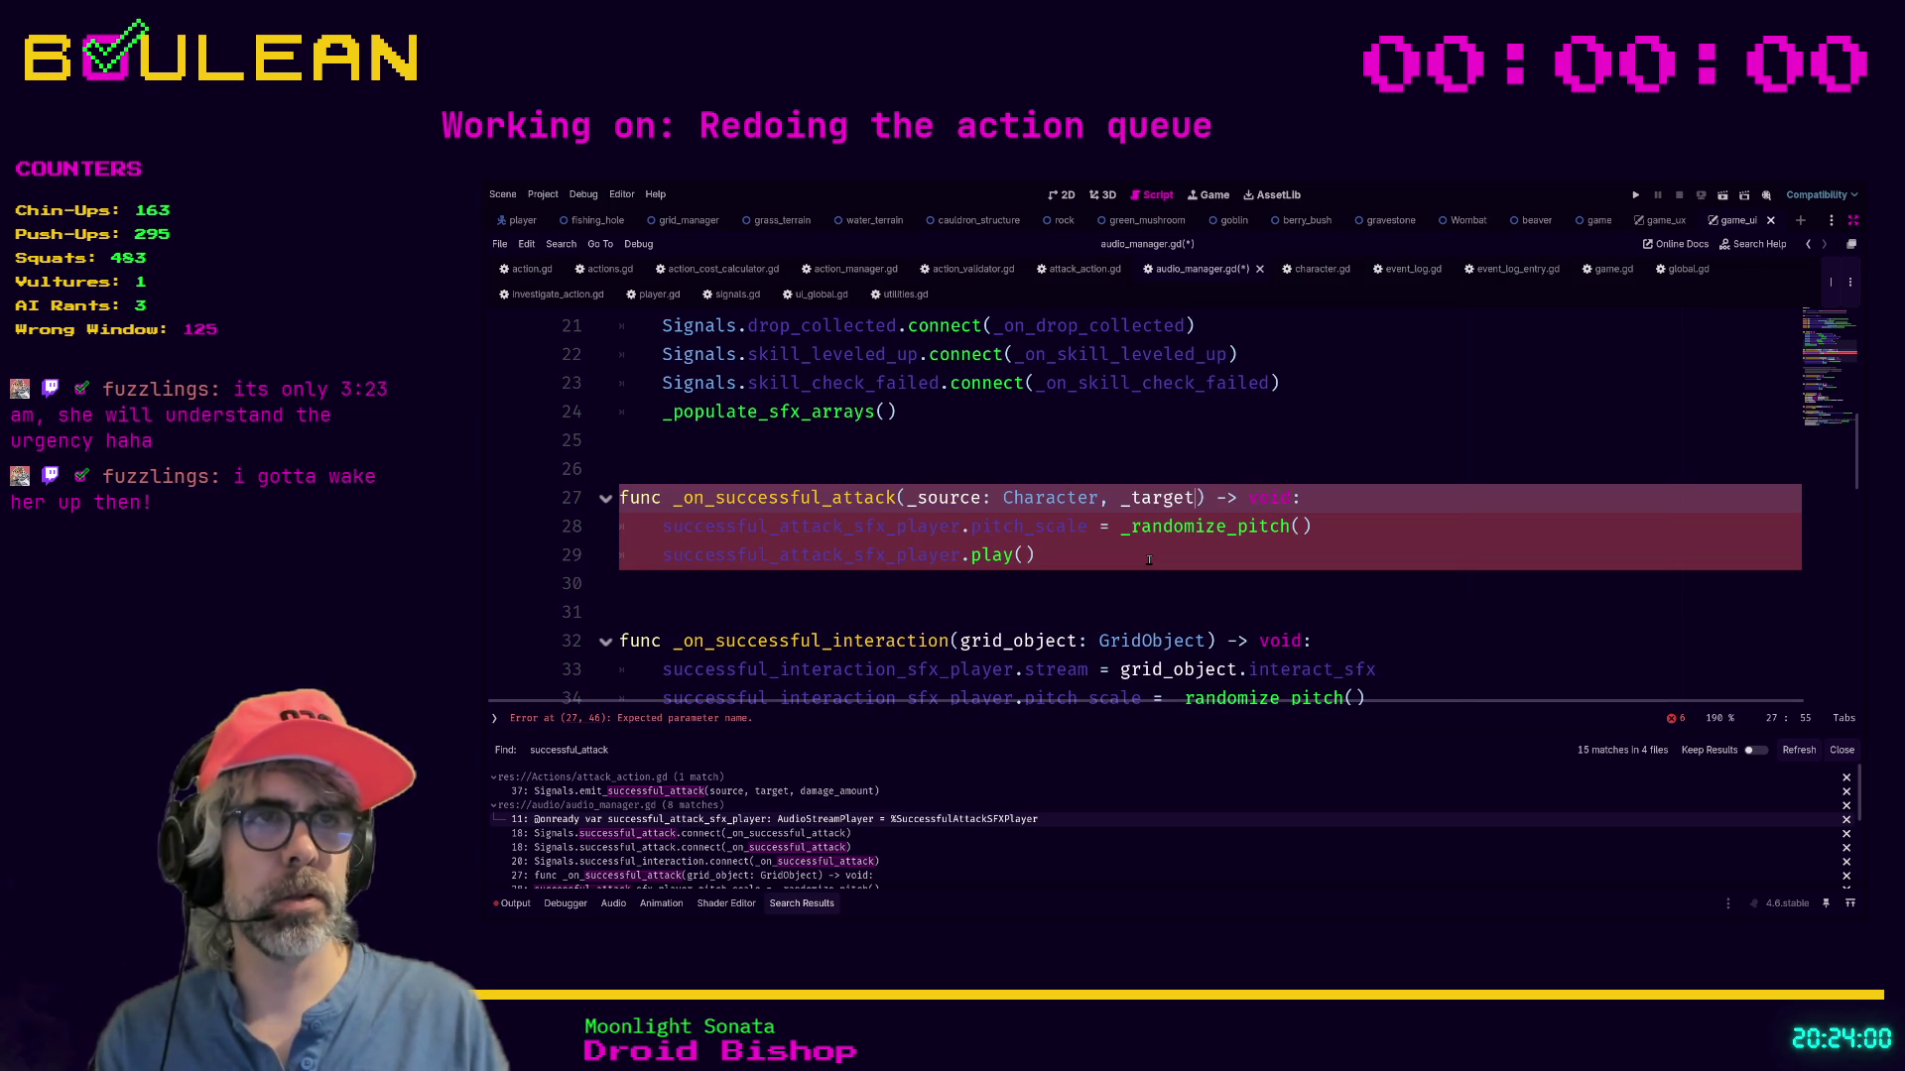
{"action": "type", "text": "GridO"}
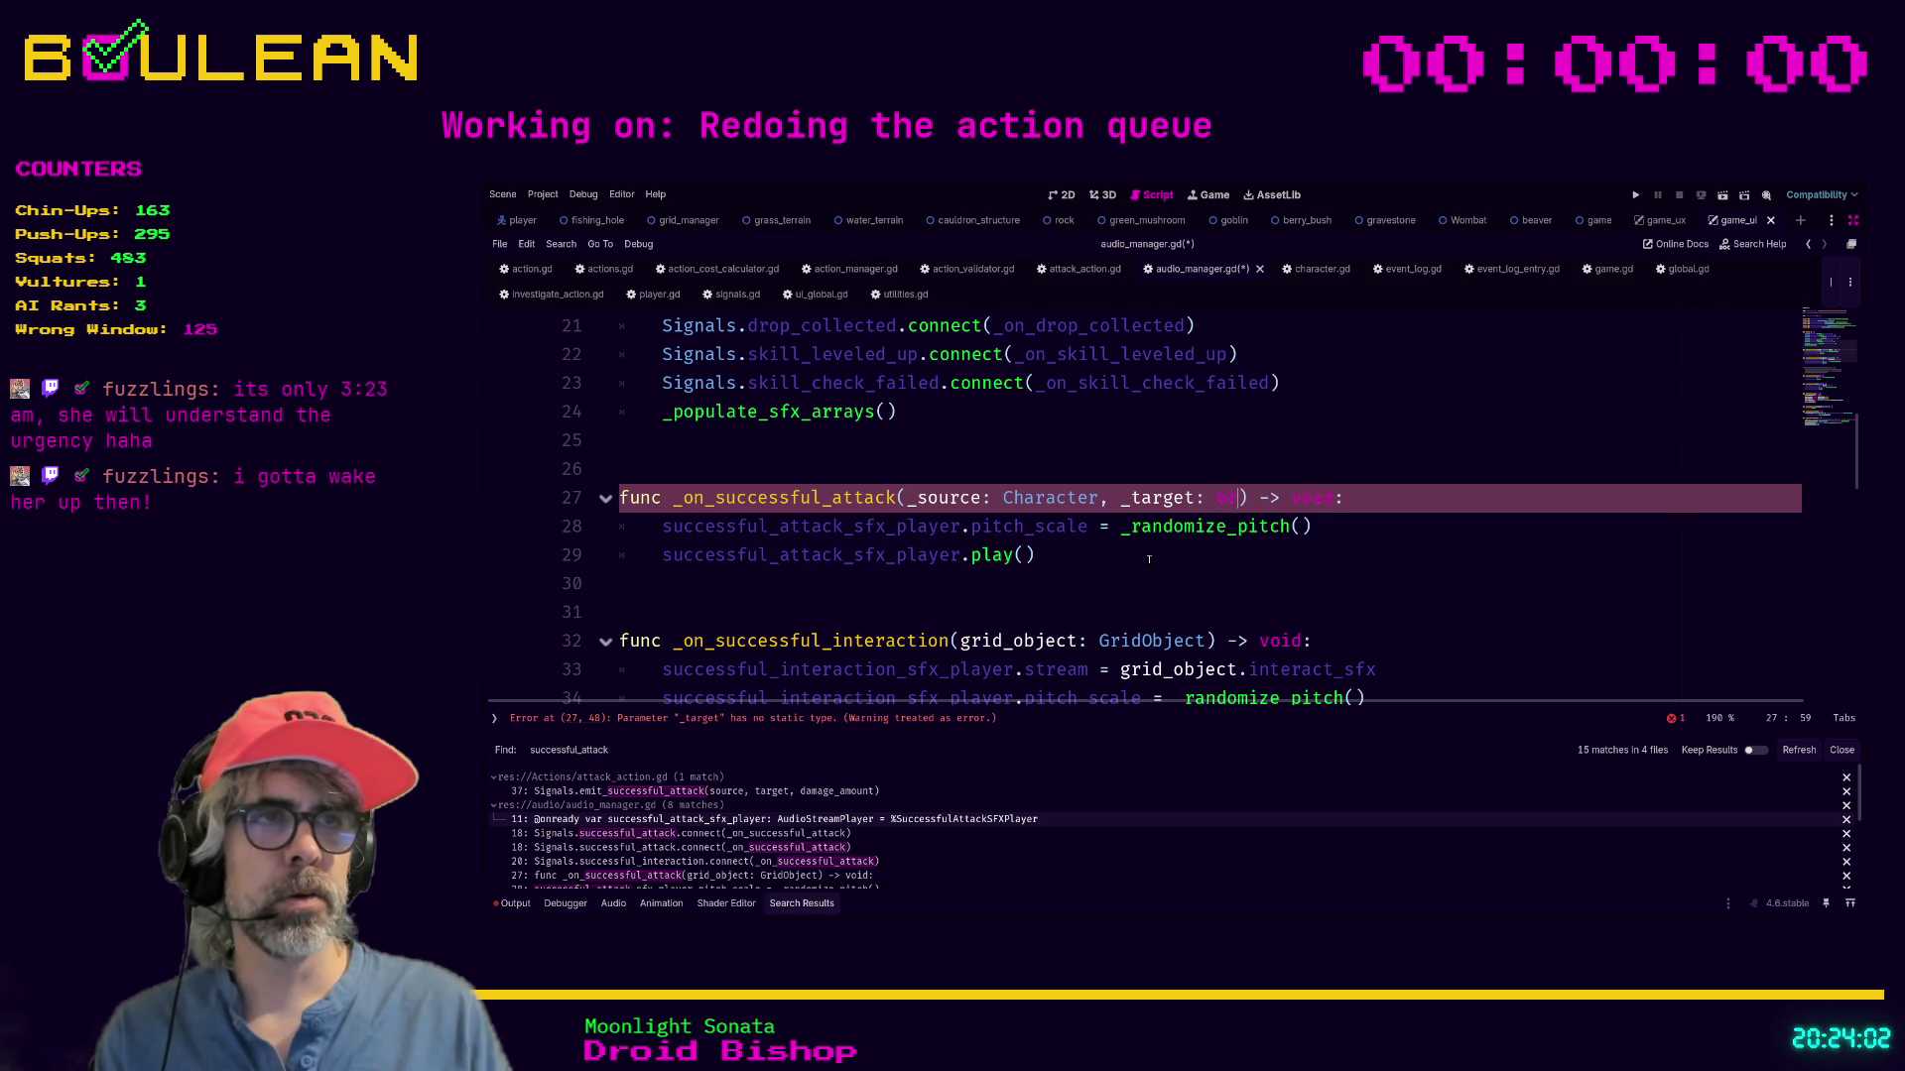
{"action": "type", "text": "bject, "}
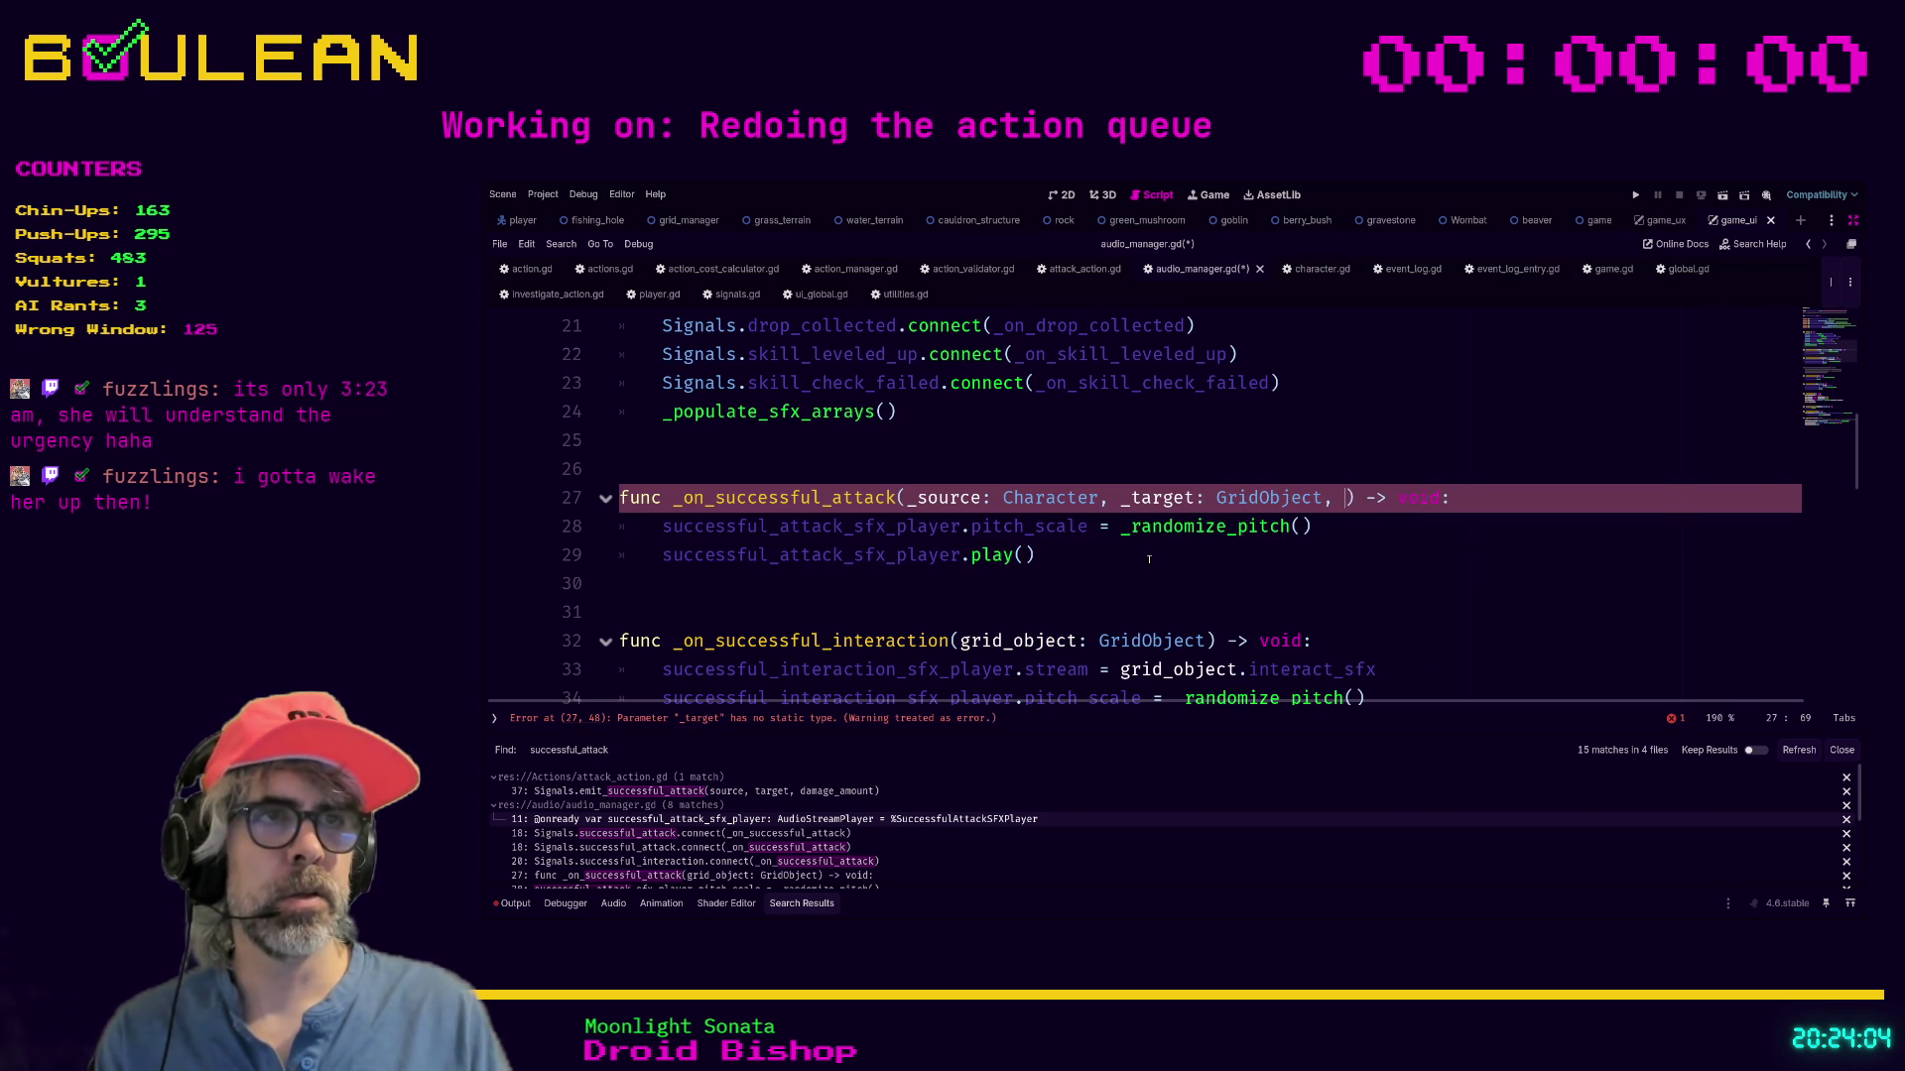
{"action": "type", "text": "_dama"}
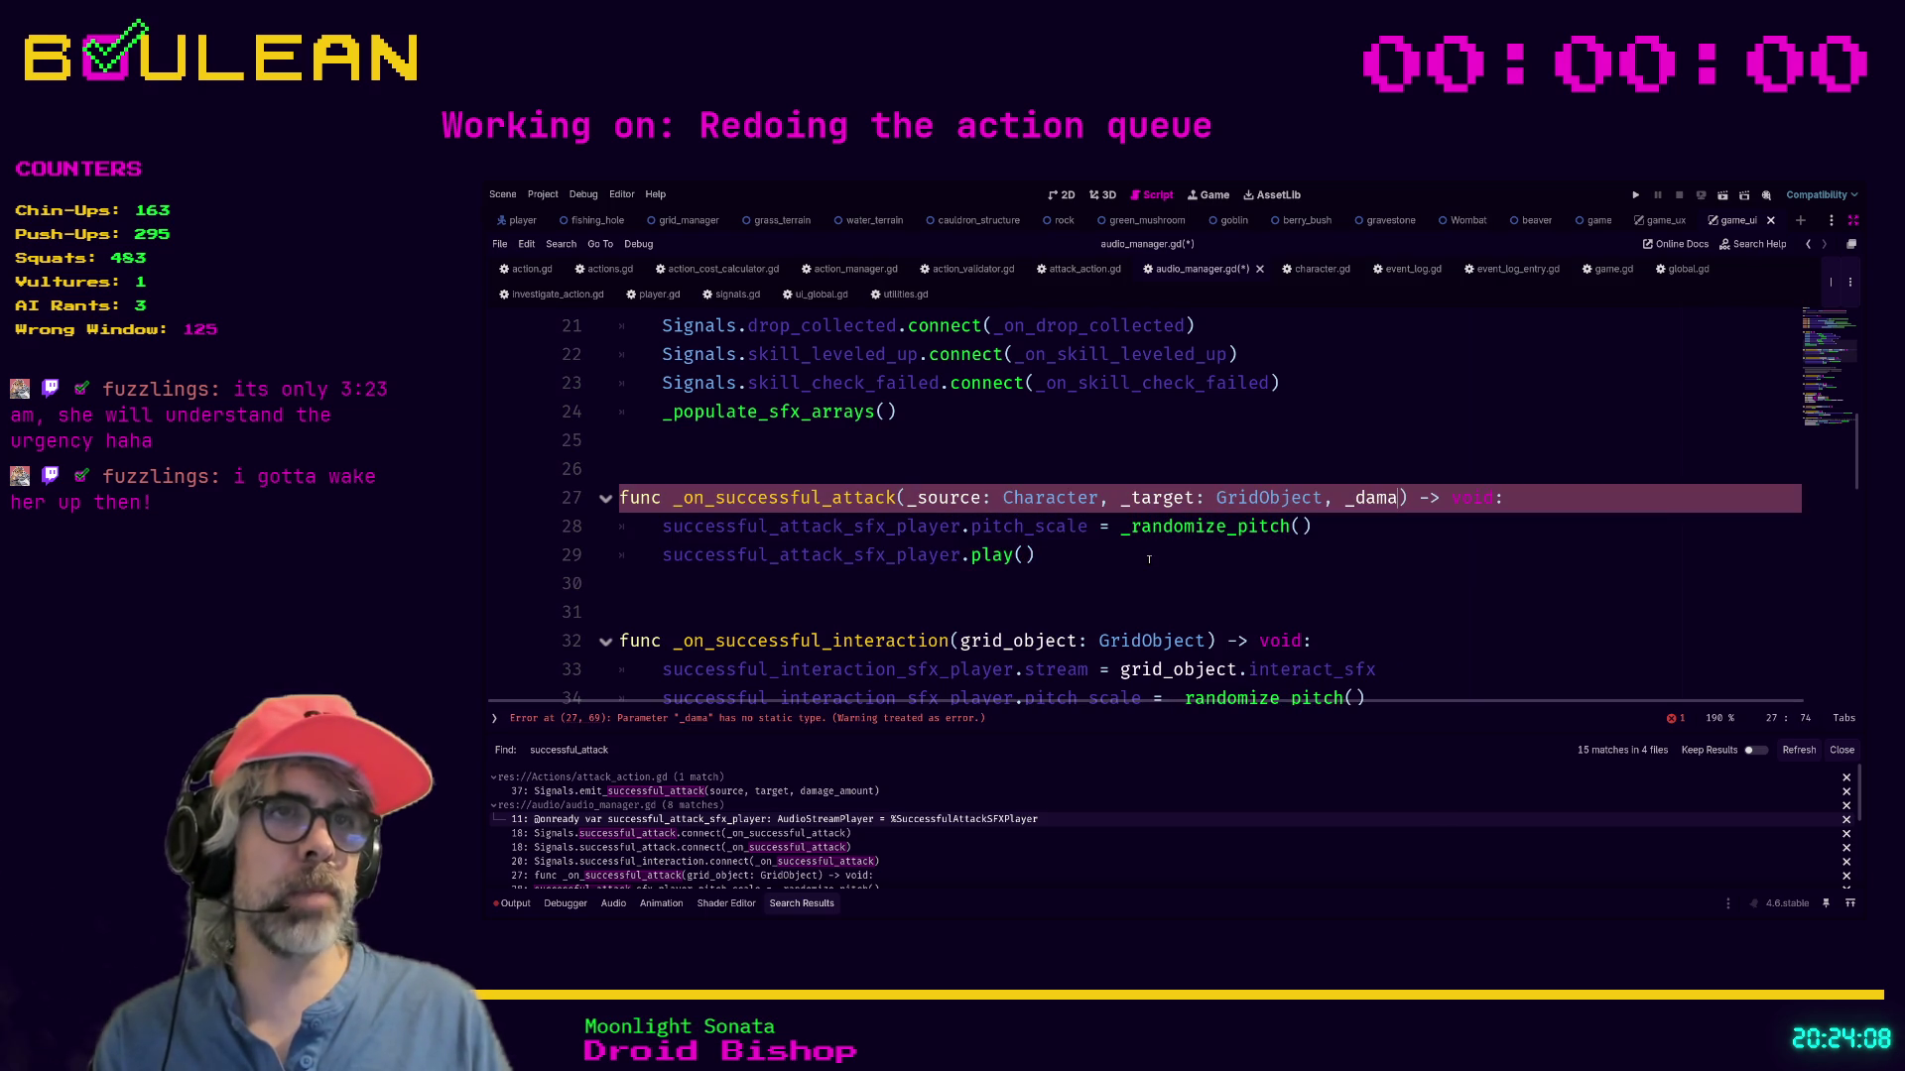
{"action": "type", "text": "ge_amount: int"}
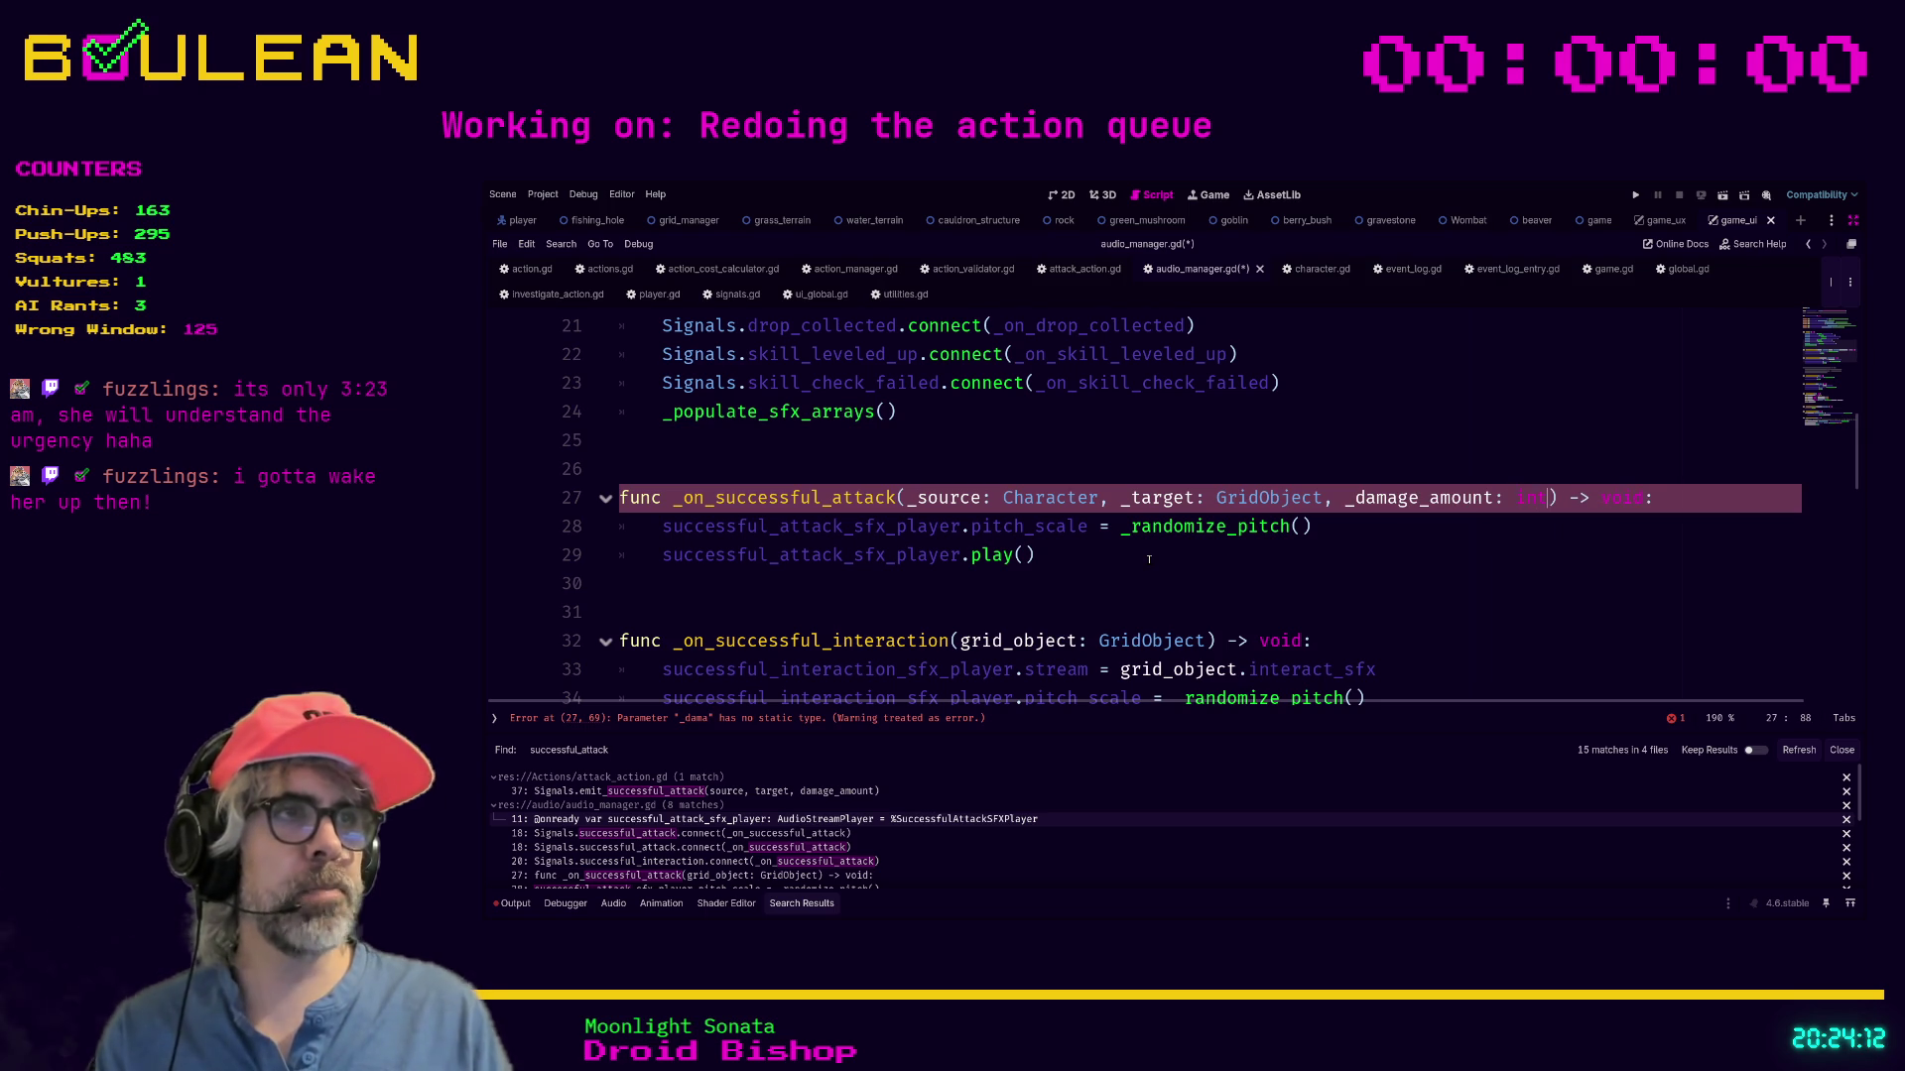
Review the attack handler body and save audio_manager.gd.
{"action": "left_click", "coordinate": [1103, 552]}
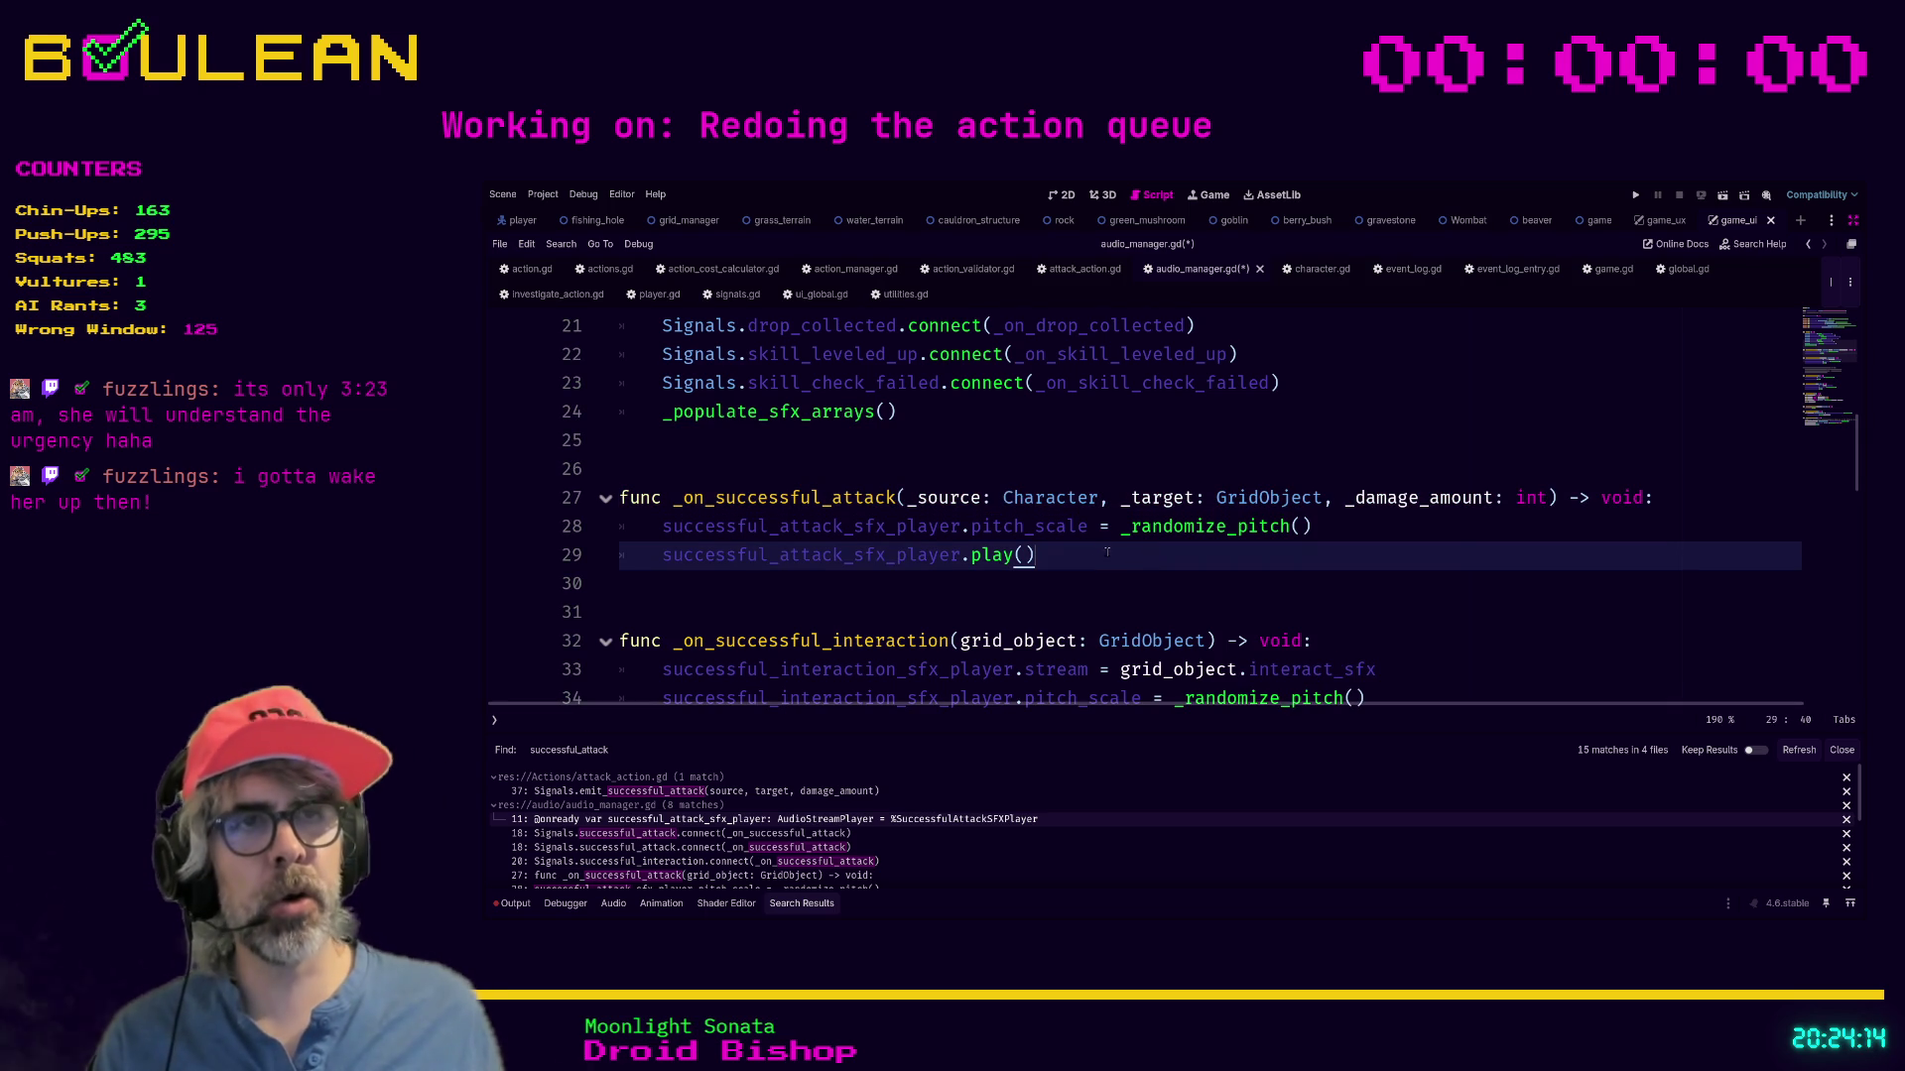
{"action": "left_click_drag", "start_coordinate": [1087, 549], "coordinate": [621, 527]}
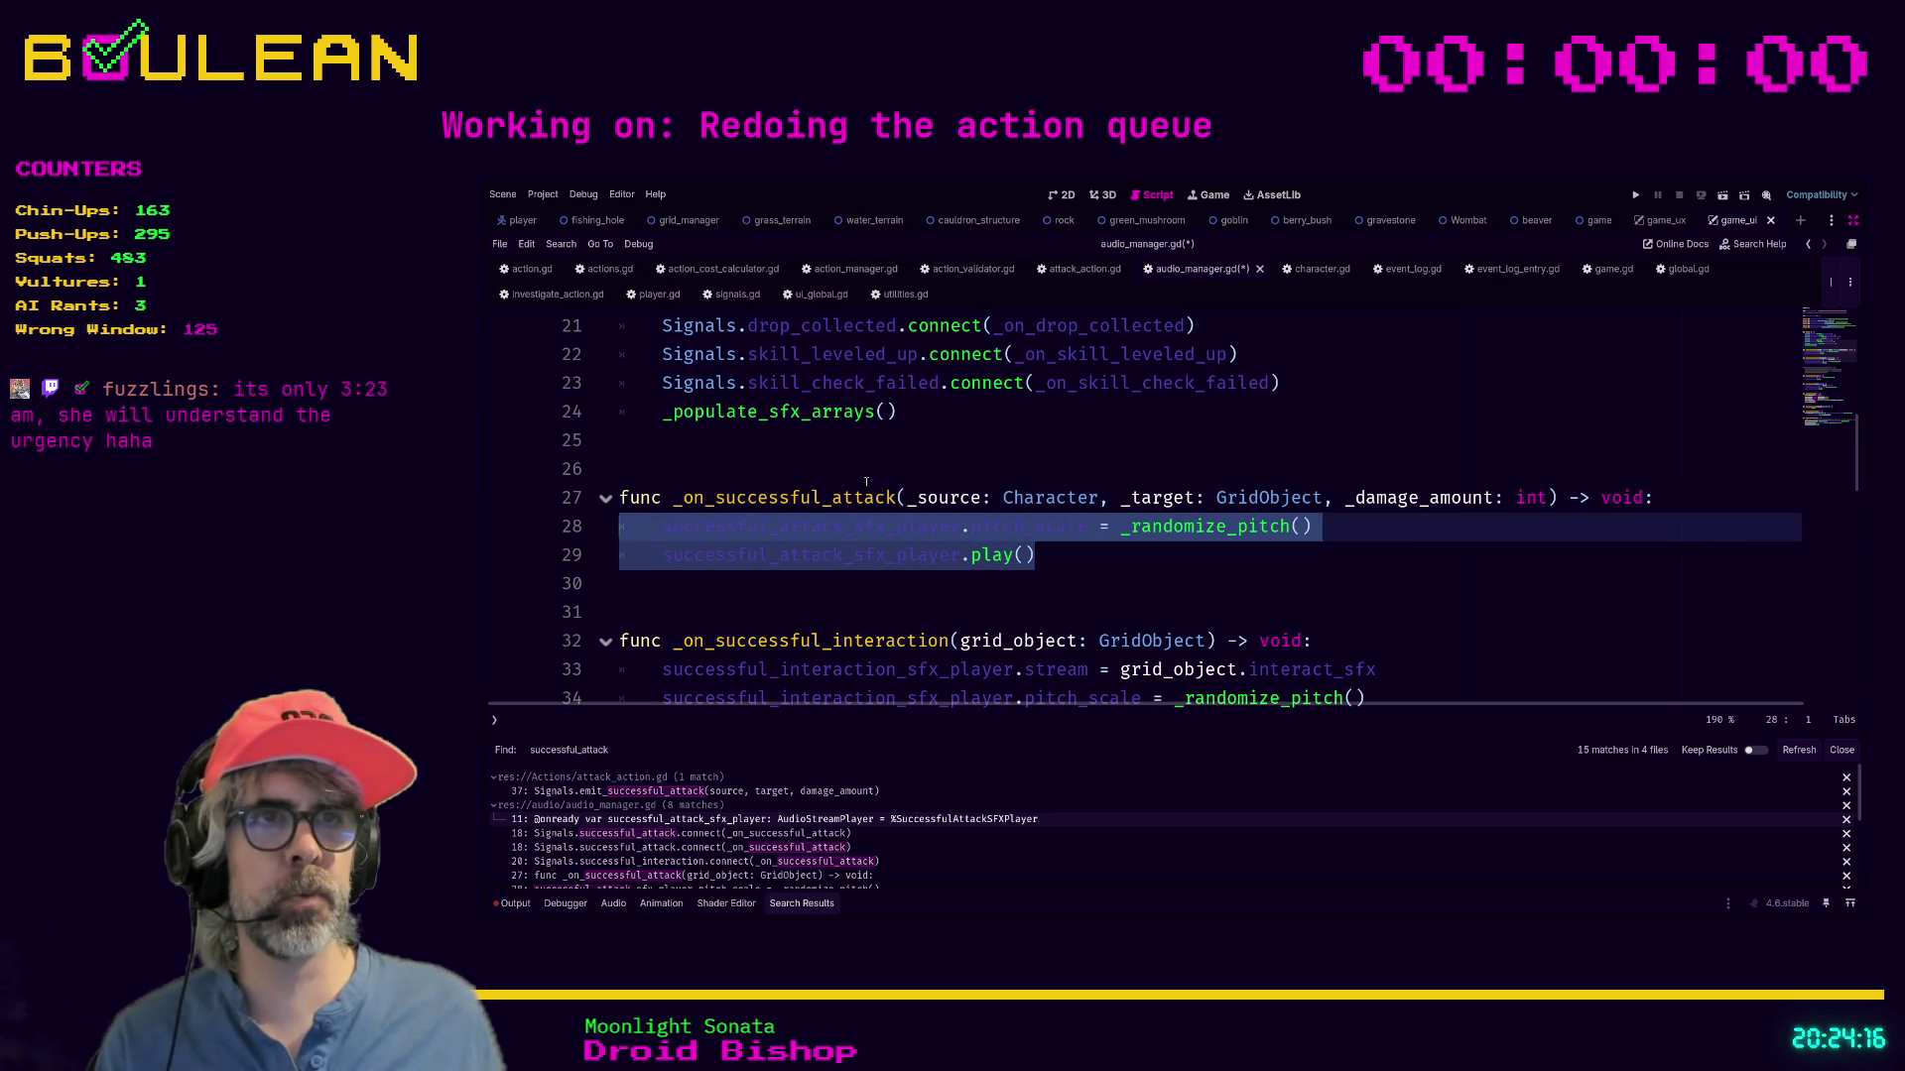
{"action": "left_click", "coordinate": [925, 497]}
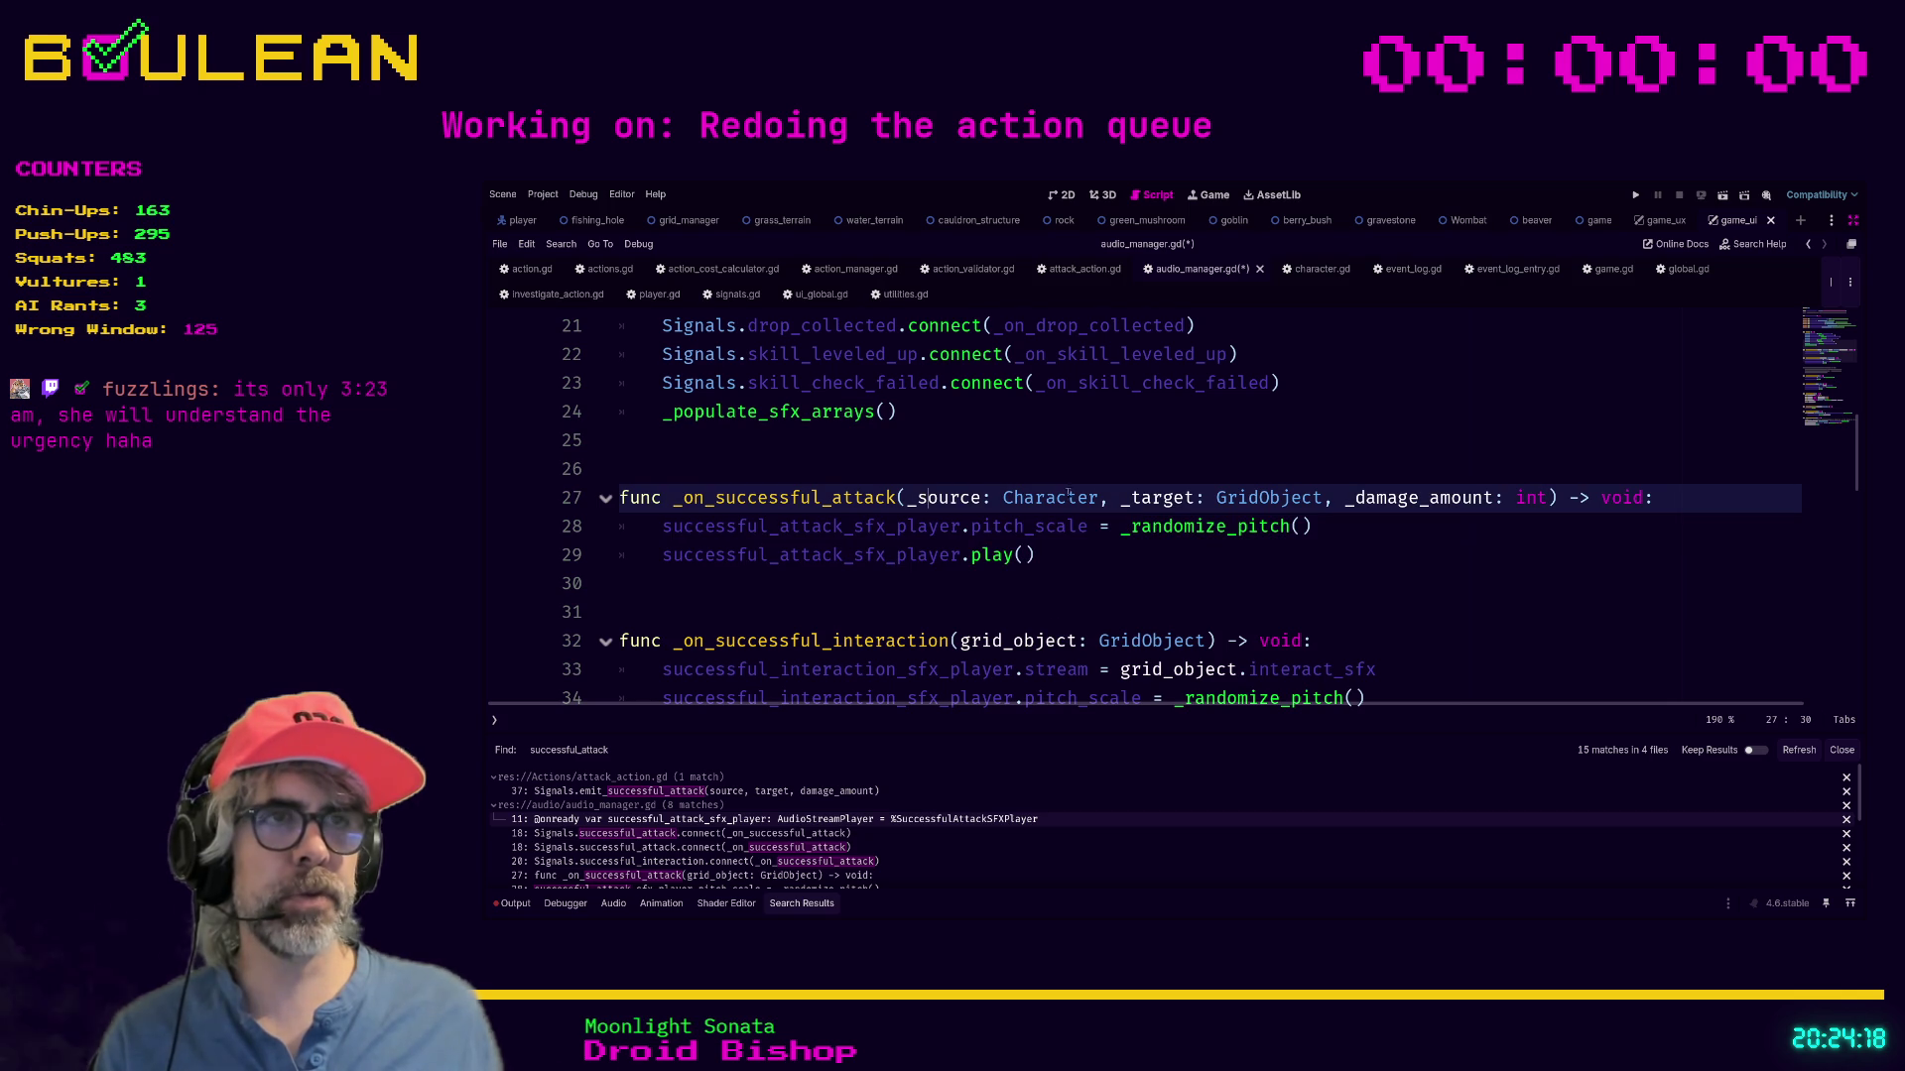
{"action": "left_click", "coordinate": [1170, 552]}
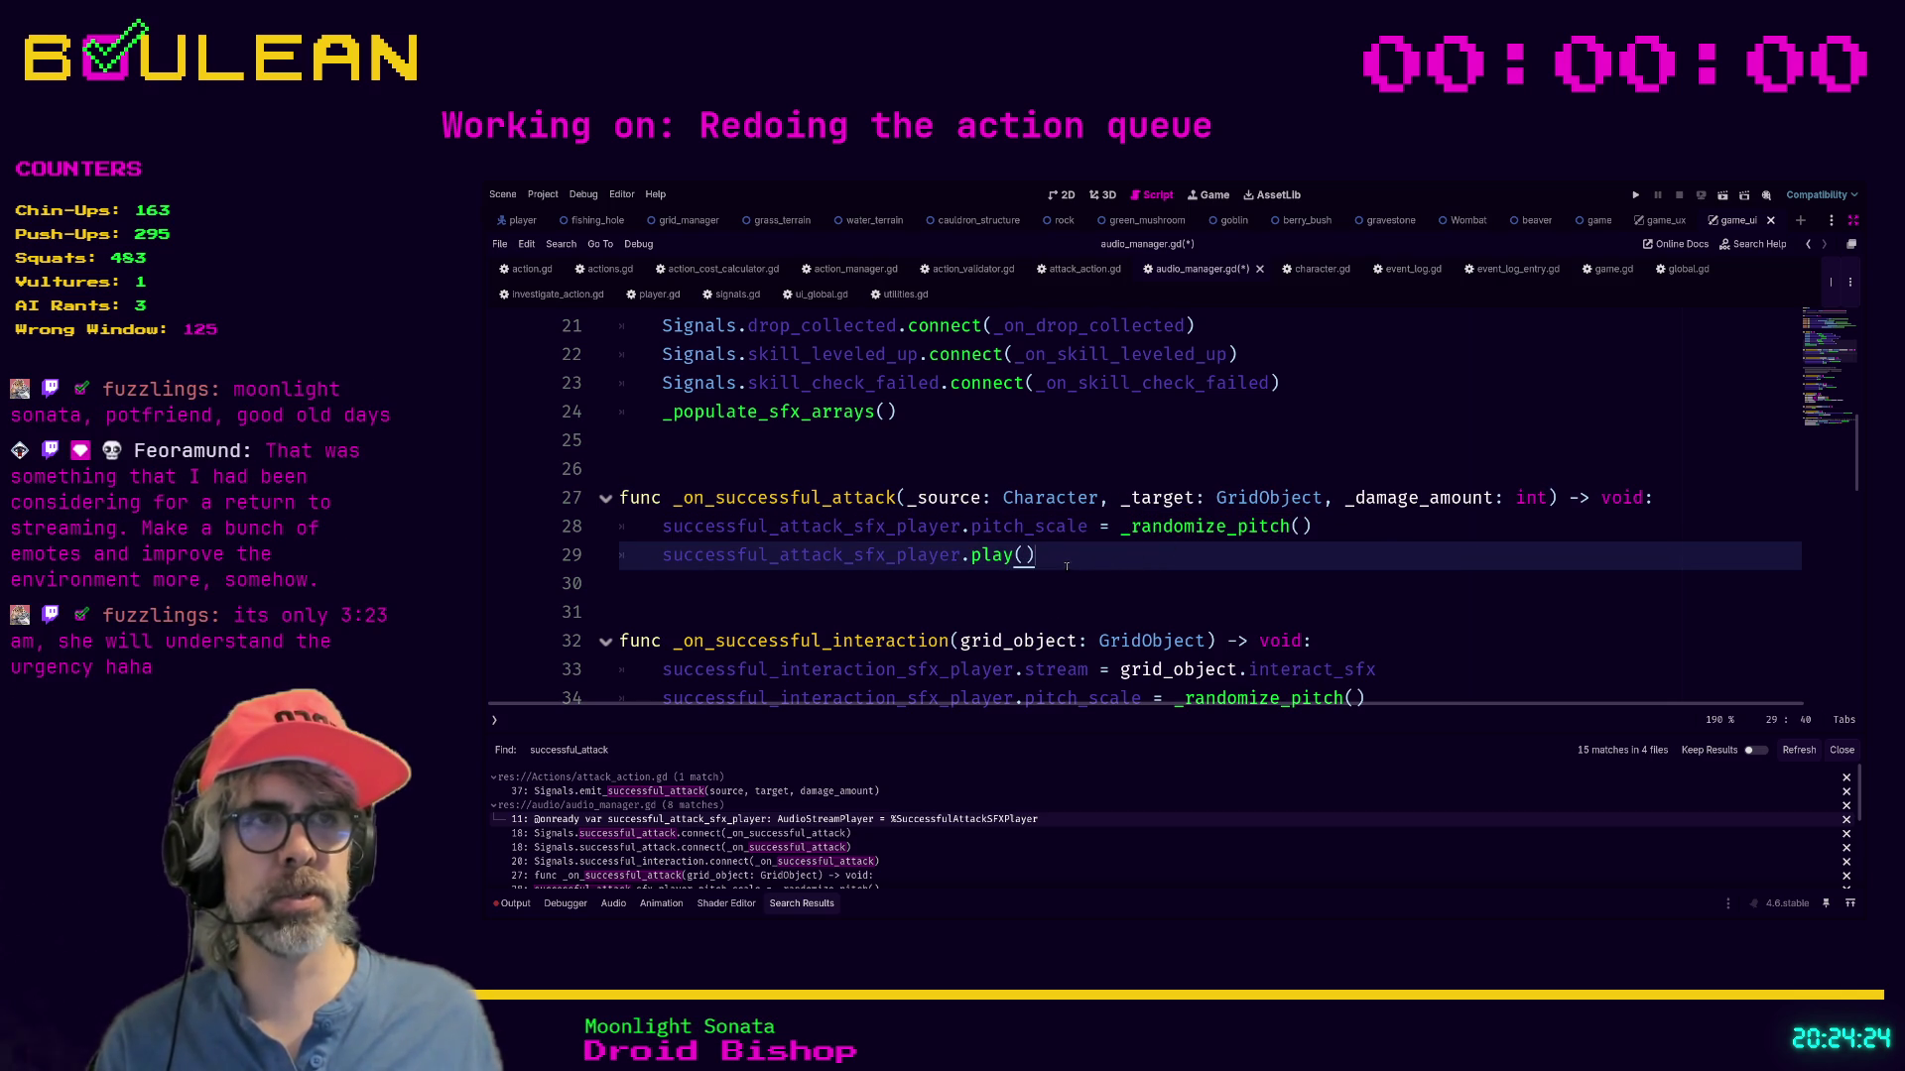
{"action": "key", "text": "Down"}
{"action": "key", "text": "ctrl+s"}
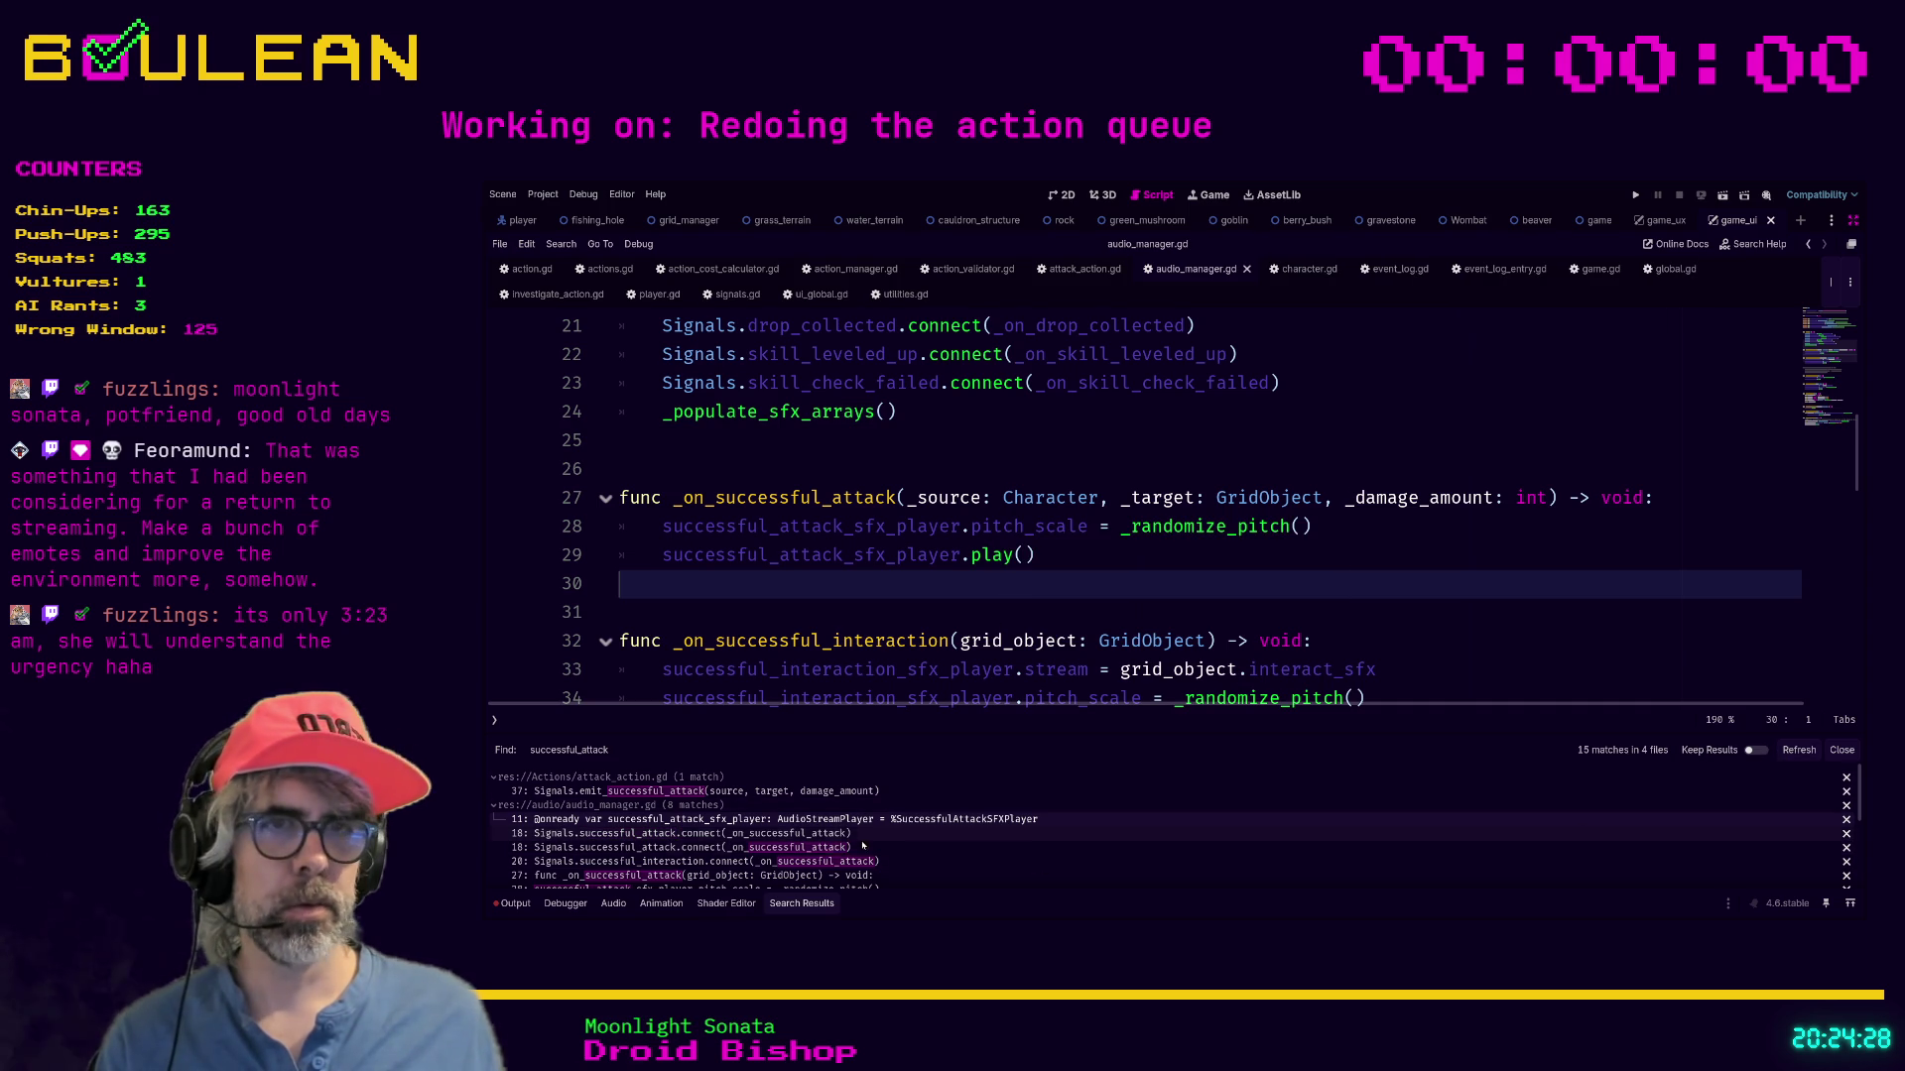
Compare attack_action.gd's successful_attack emit call with audio_manager.gd's line 18 connection.
{"action": "left_click", "coordinate": [822, 836]}
{"action": "scroll", "coordinate": [1038, 575], "scroll_direction": "up", "scroll_amount": 1}
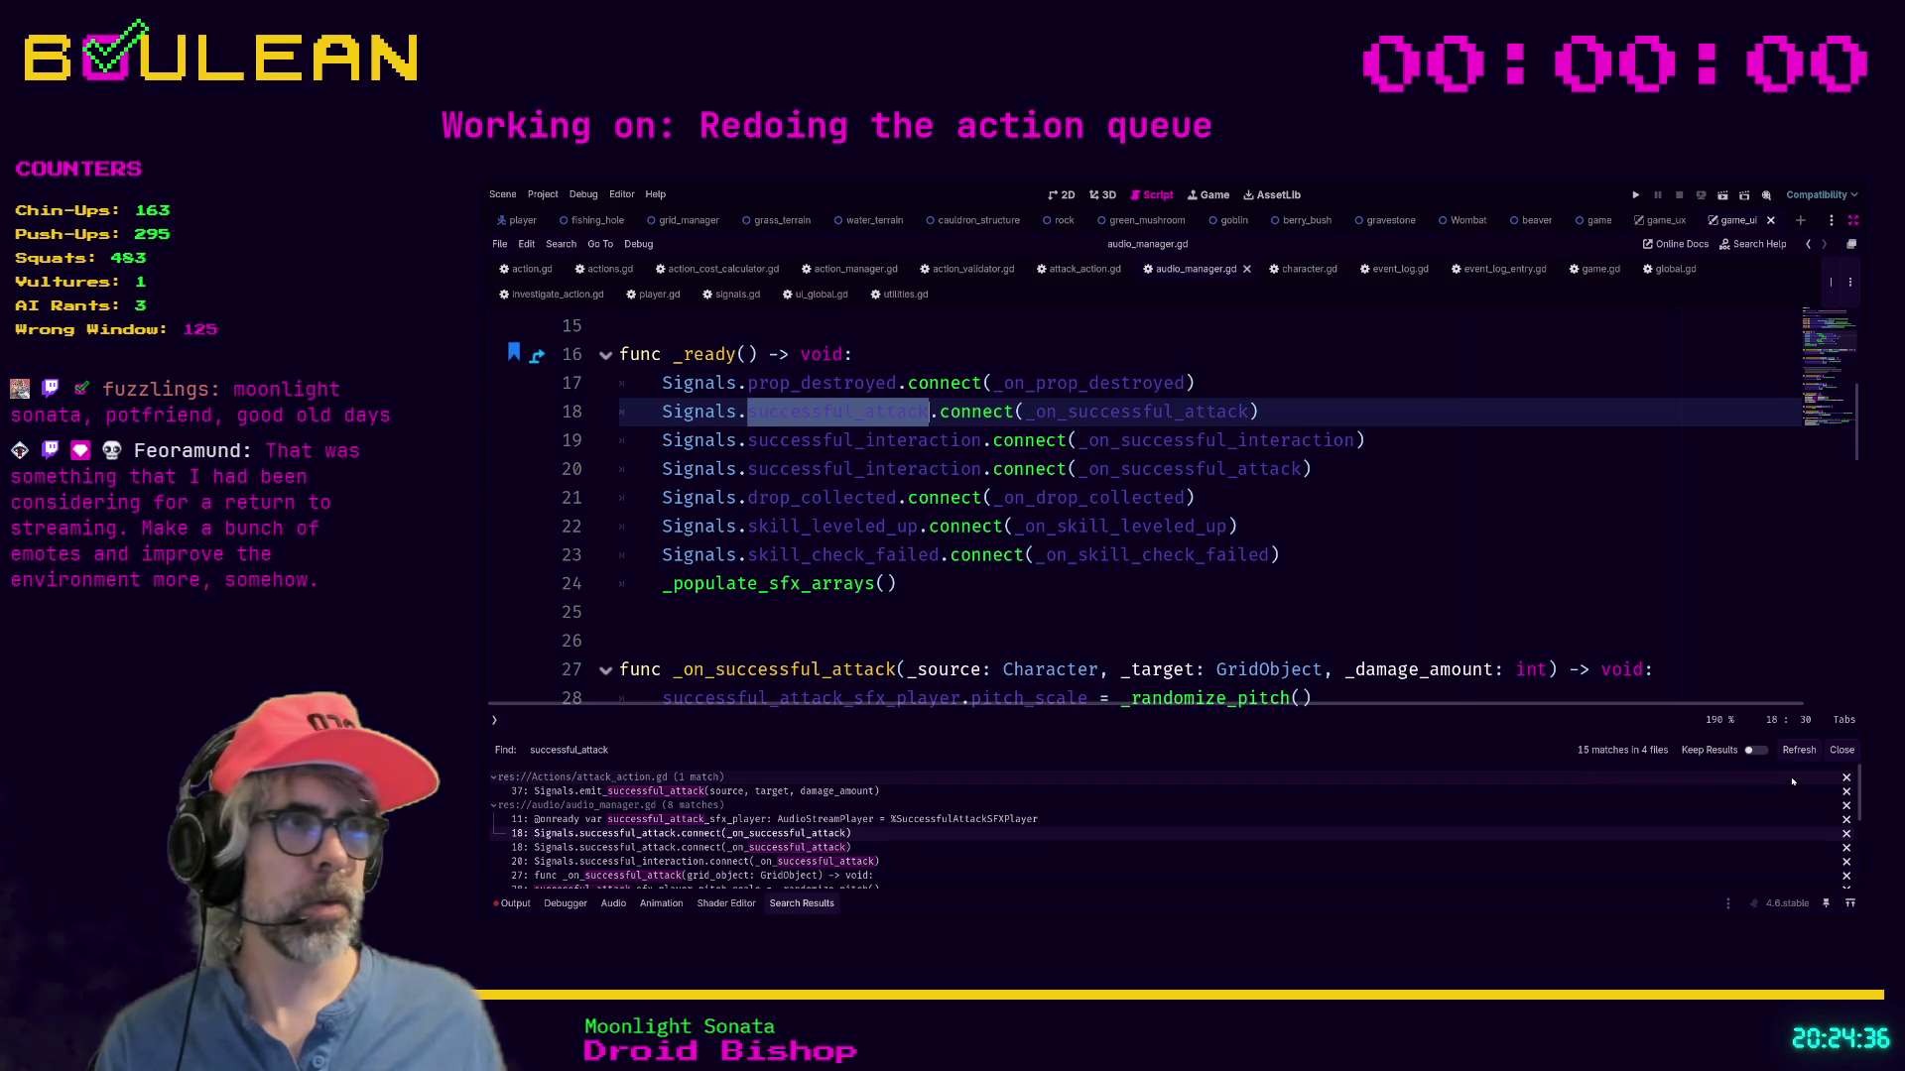
{"action": "left_click", "coordinate": [711, 794]}
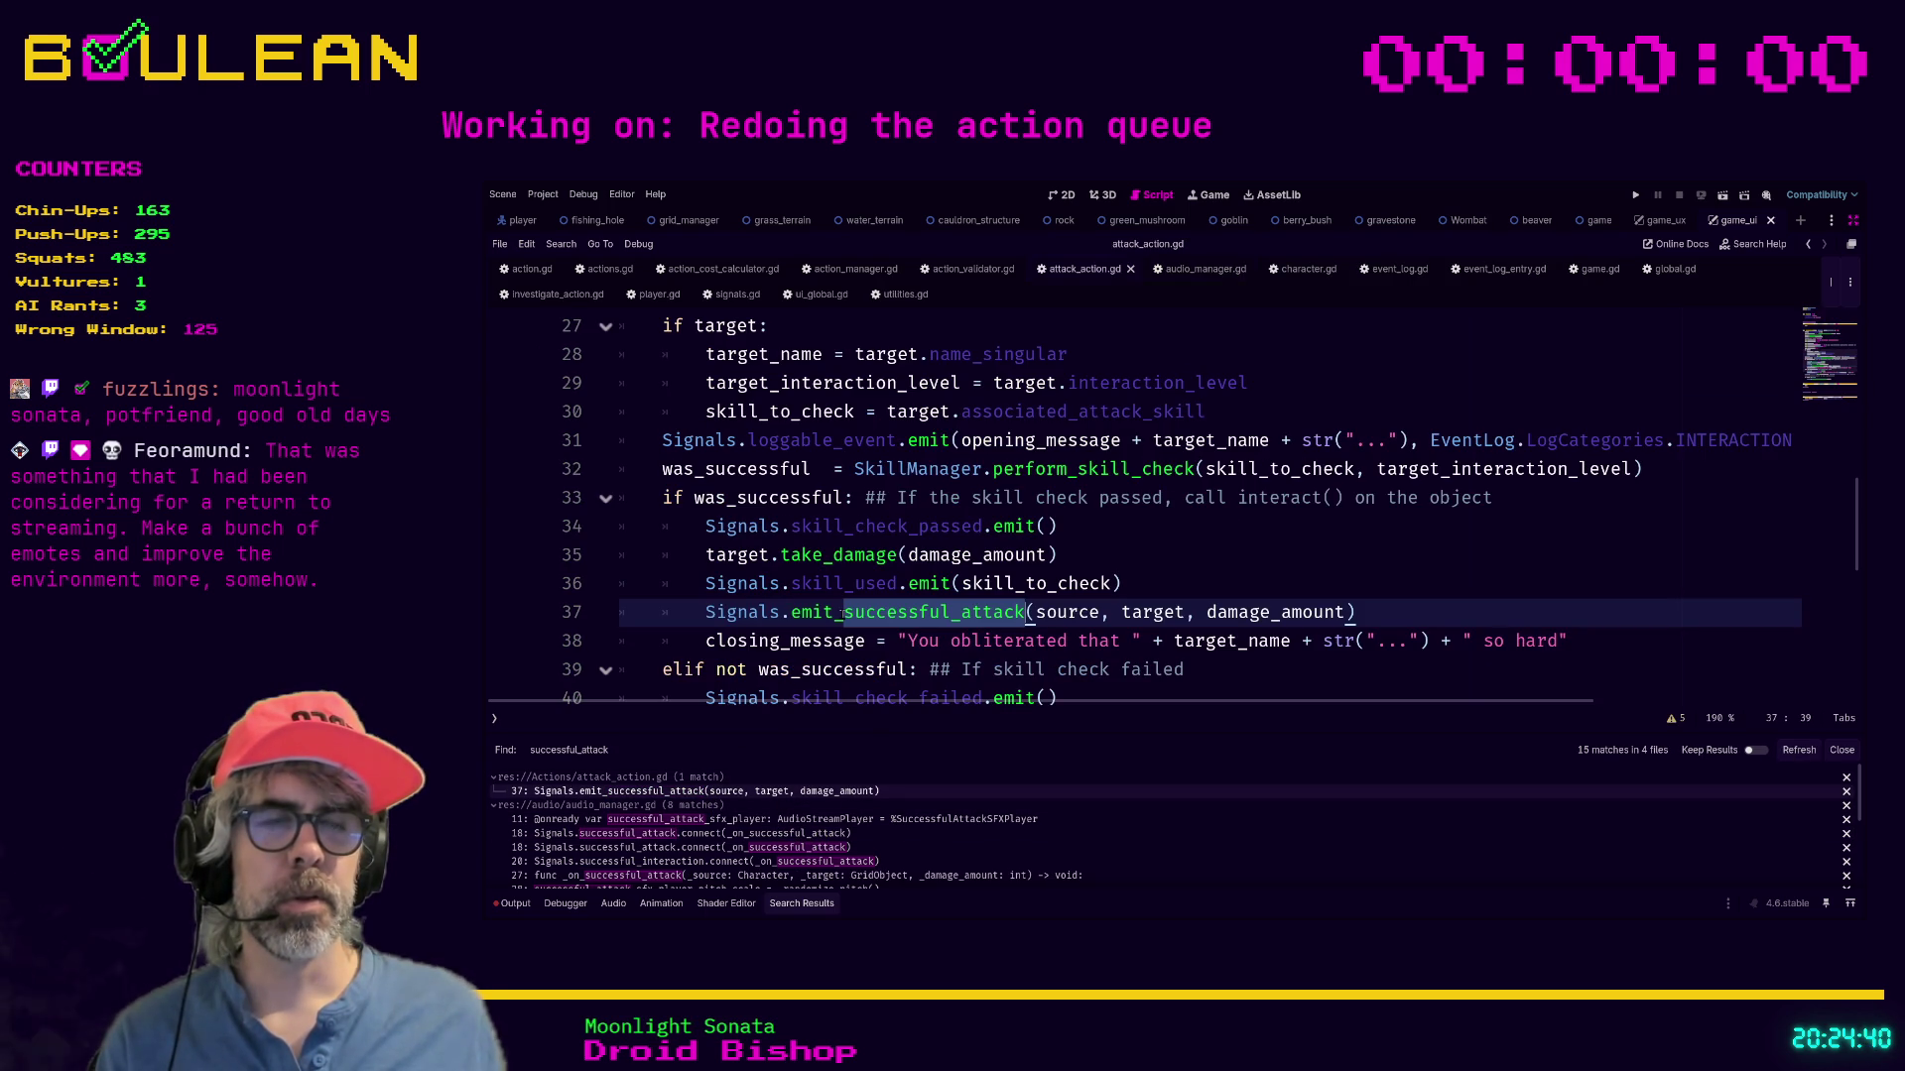
{"action": "scroll", "coordinate": [861, 604], "scroll_direction": "down", "scroll_amount": 2}
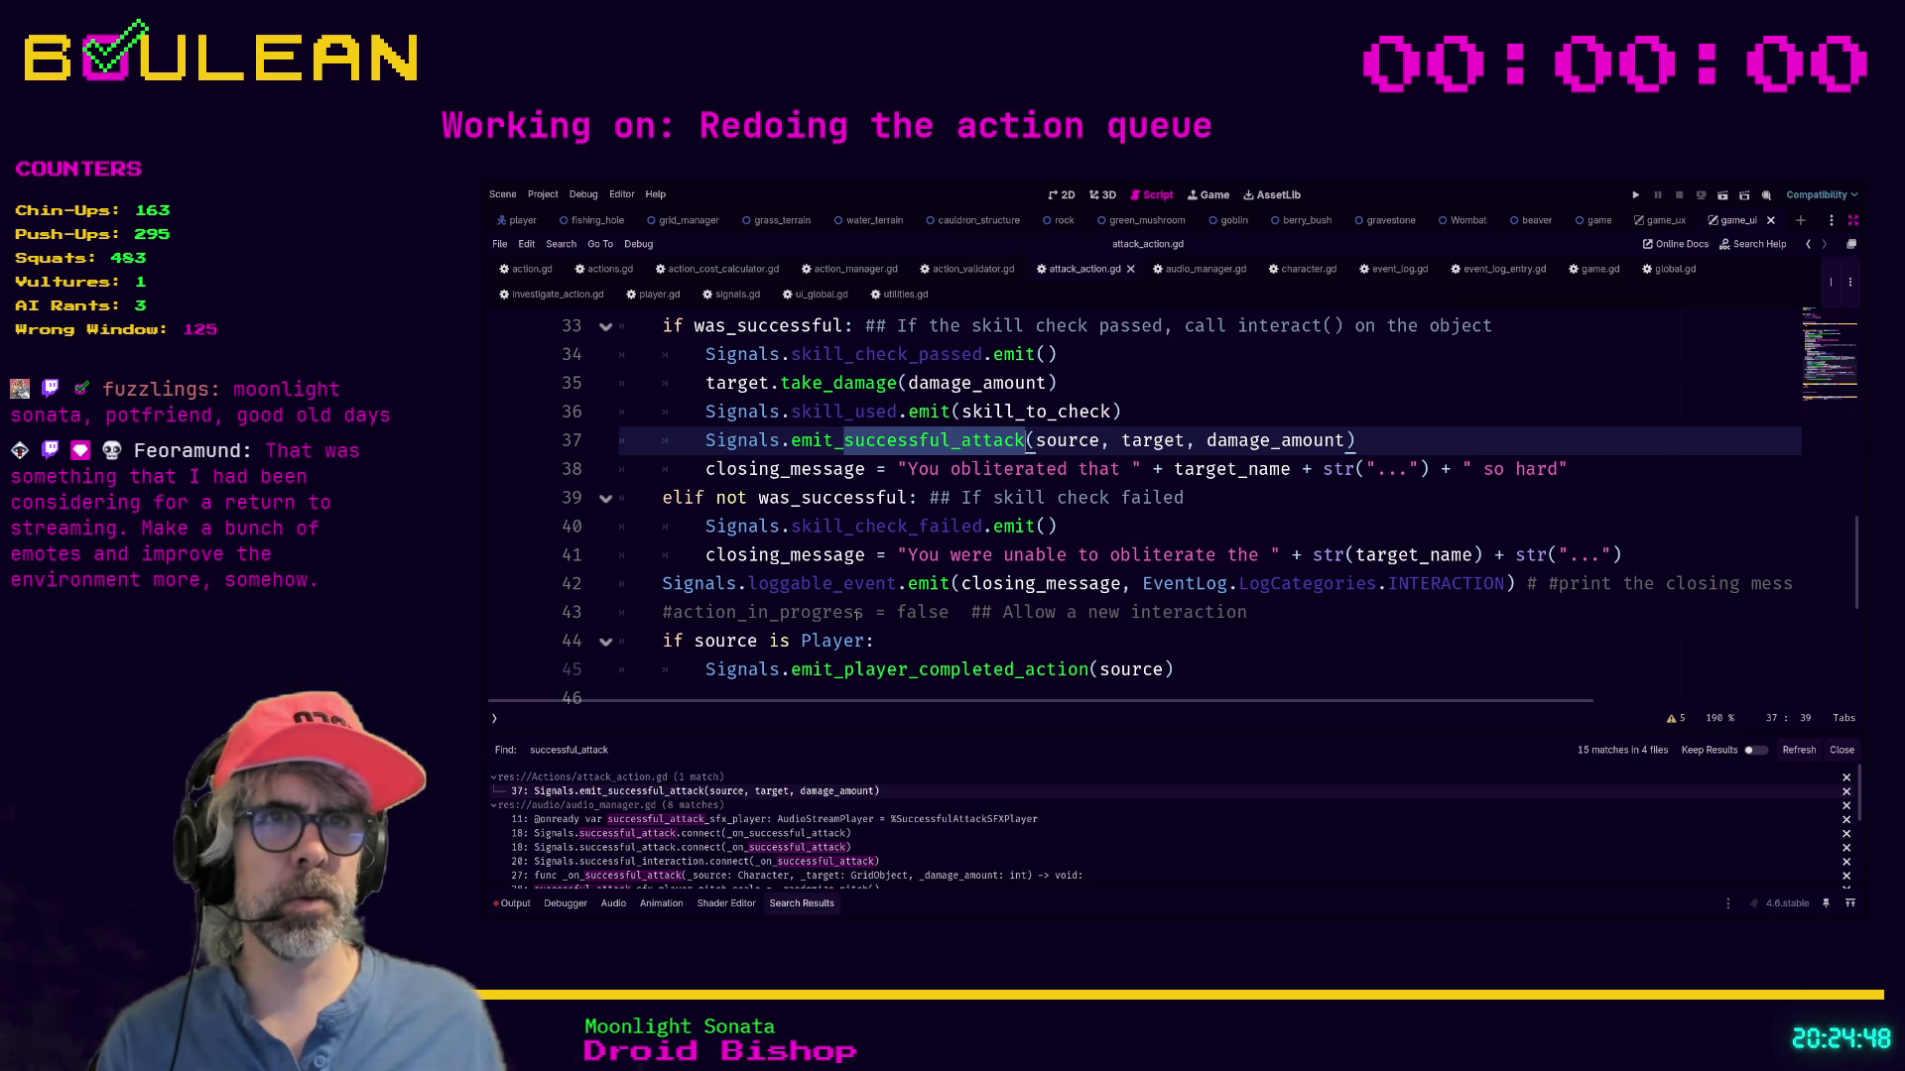
{"action": "left_click", "coordinate": [856, 613]}
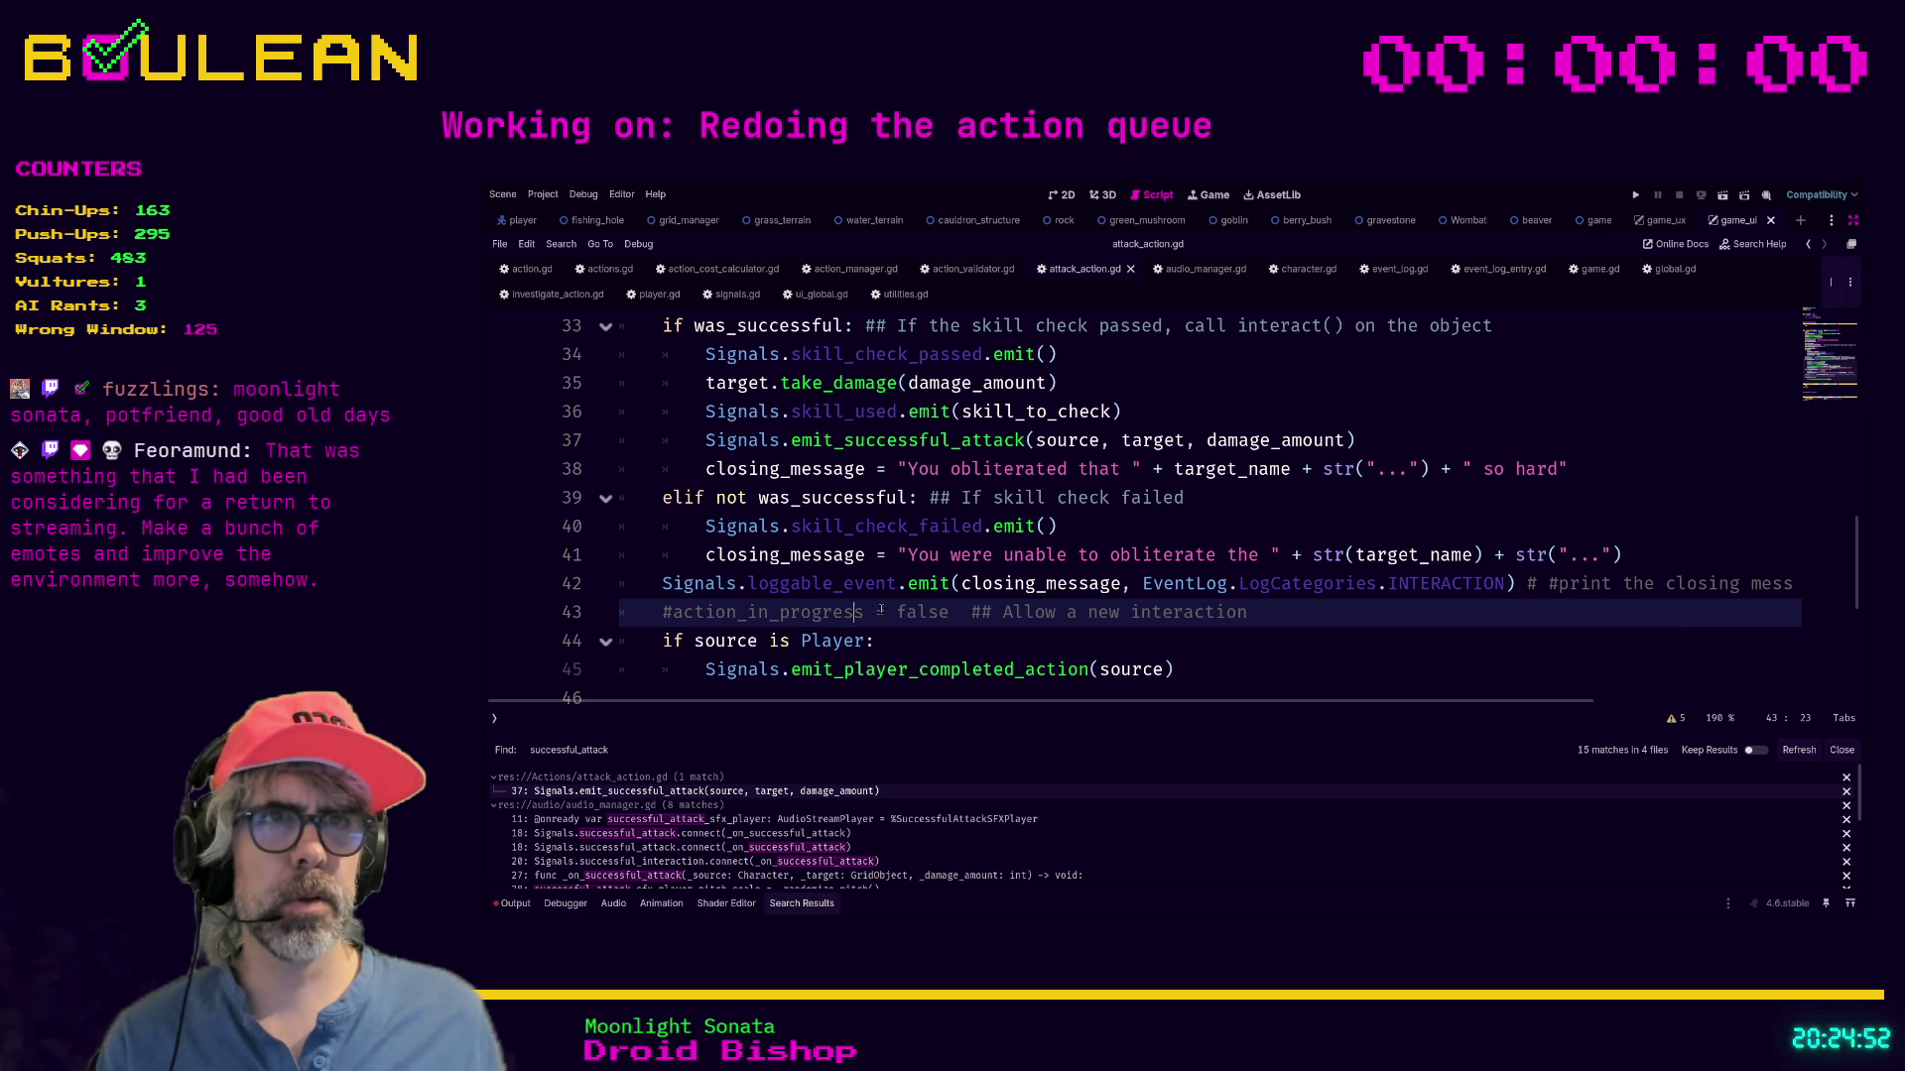
{"action": "scroll", "coordinate": [873, 612], "scroll_direction": "up", "scroll_amount": 1}
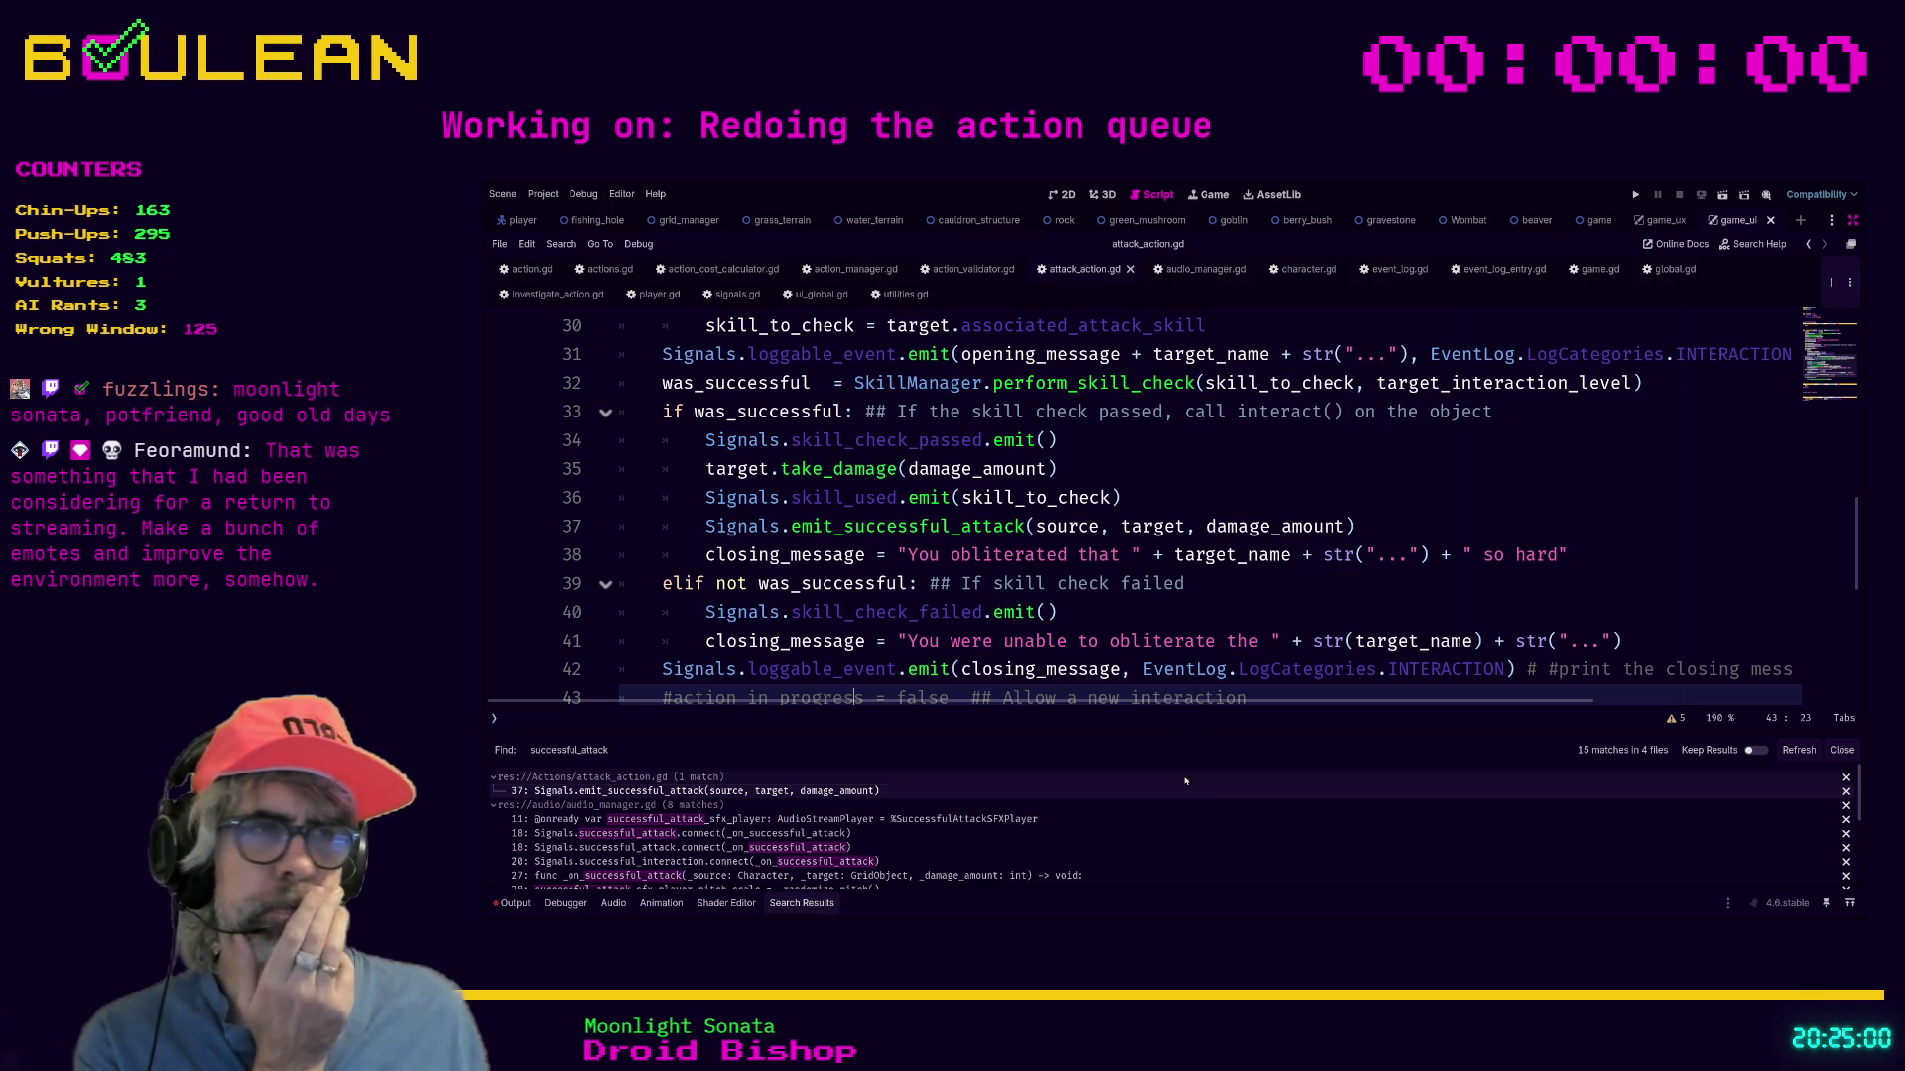
{"action": "left_click", "coordinate": [850, 834]}
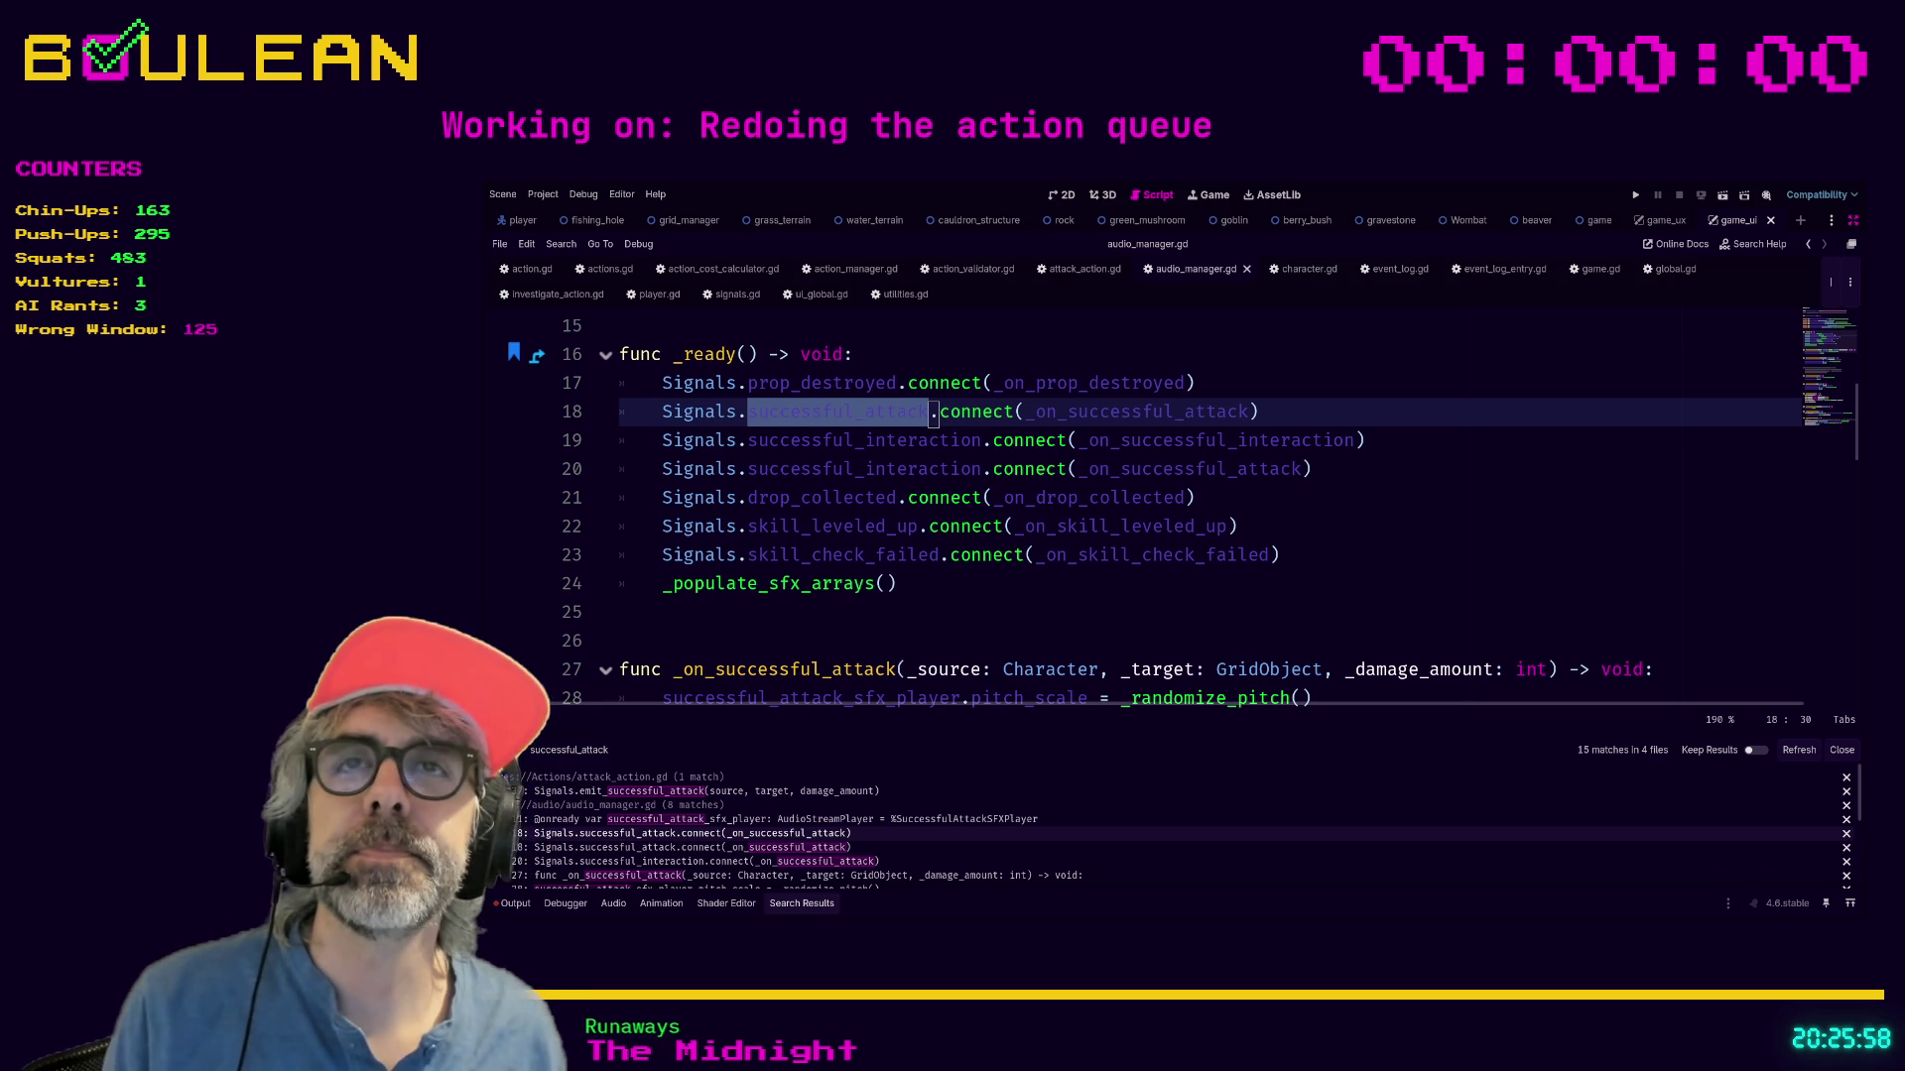
Inspect audio_manager.gd's line 18 connection and the _on_successful_attack parameter list.
{"action": "left_click", "coordinate": [1310, 414]}
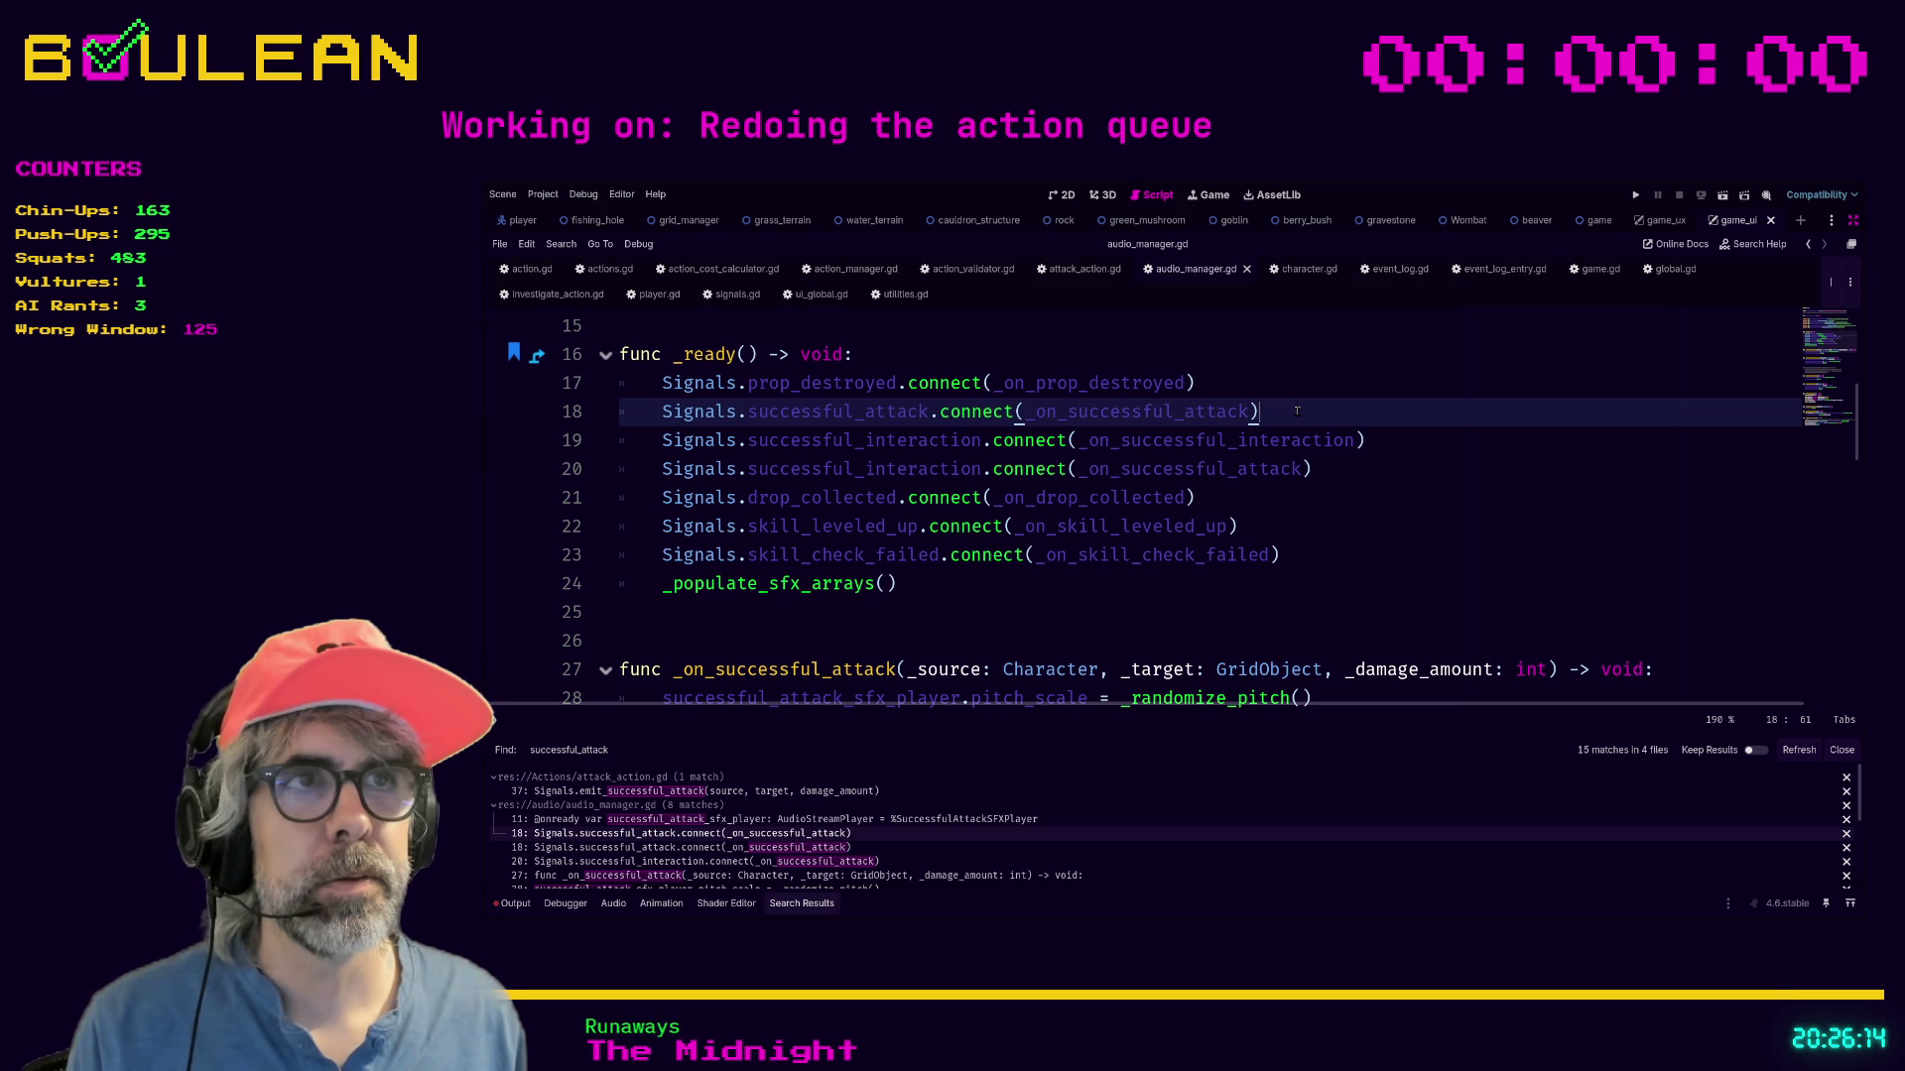
{"action": "left_click", "coordinate": [1180, 411], "text": "ctrl"}
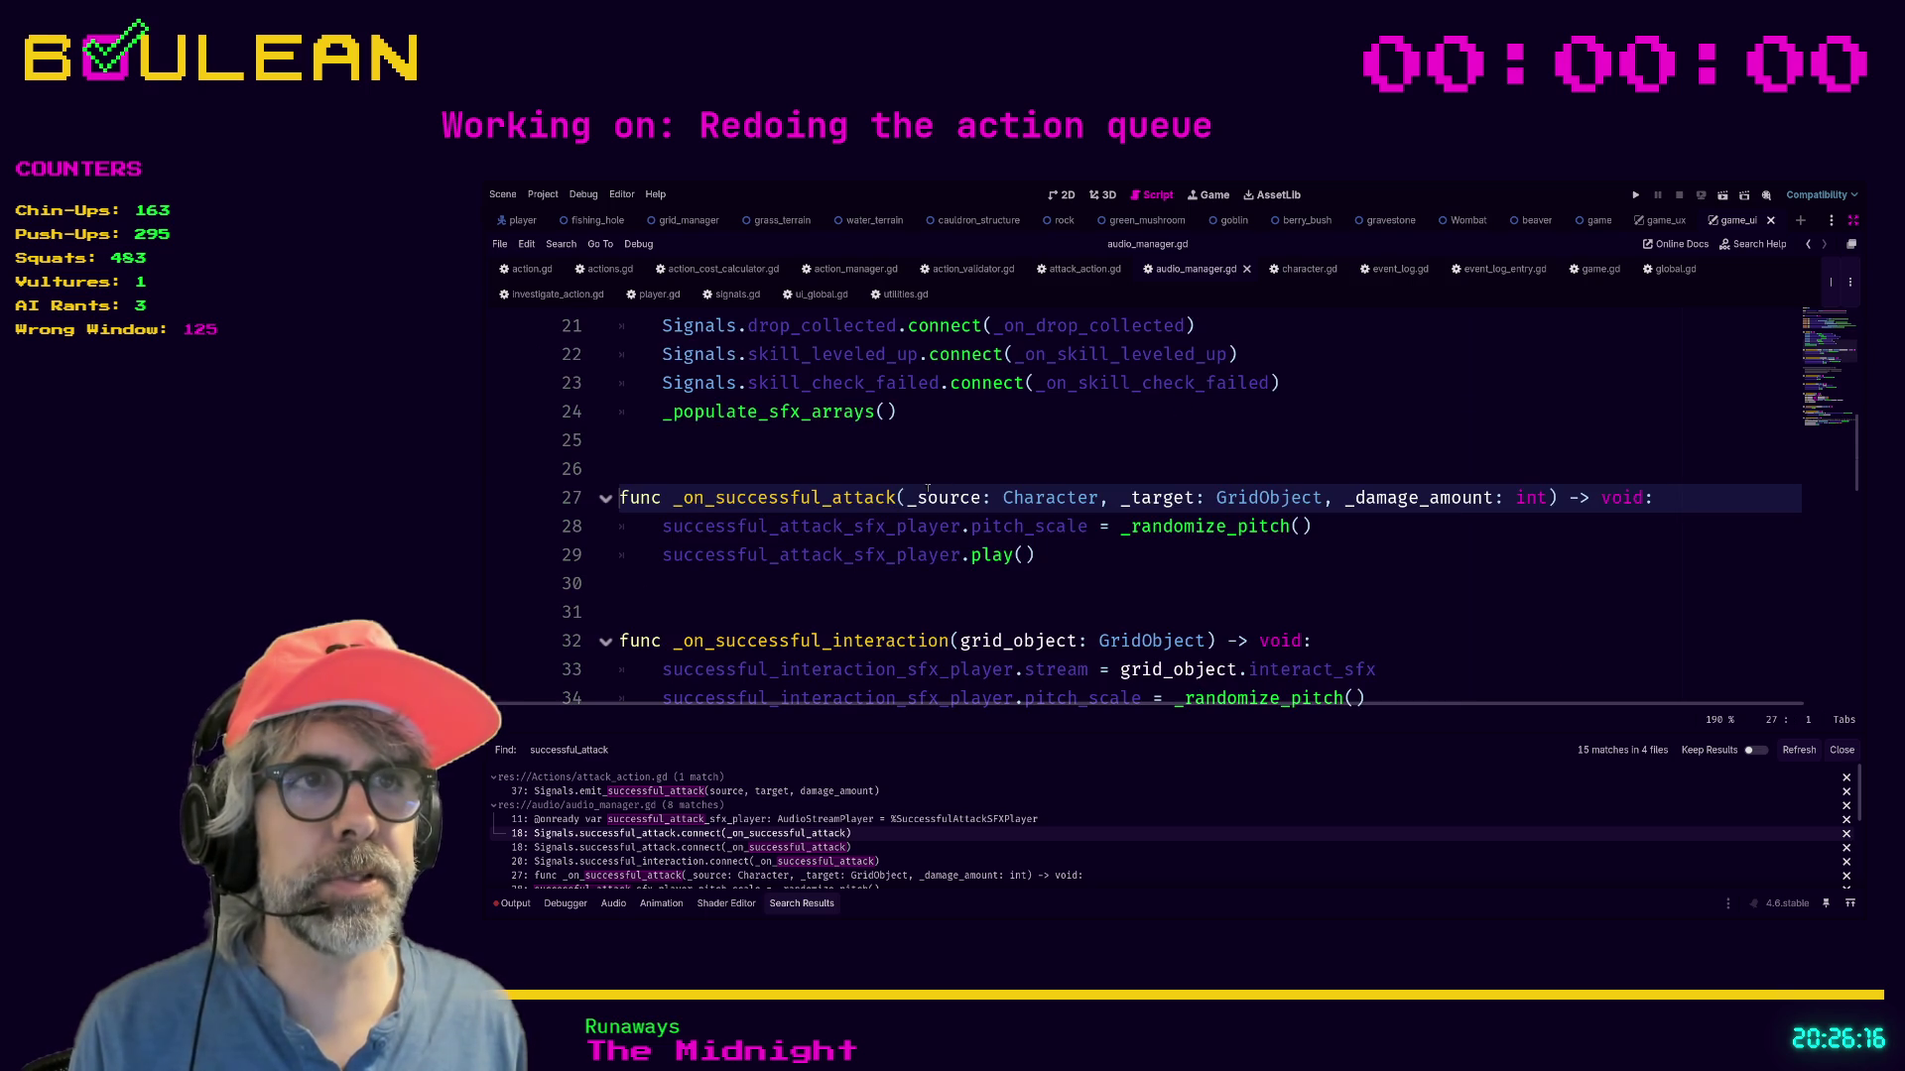
{"action": "left_click", "coordinate": [1548, 497], "text": "shift"}
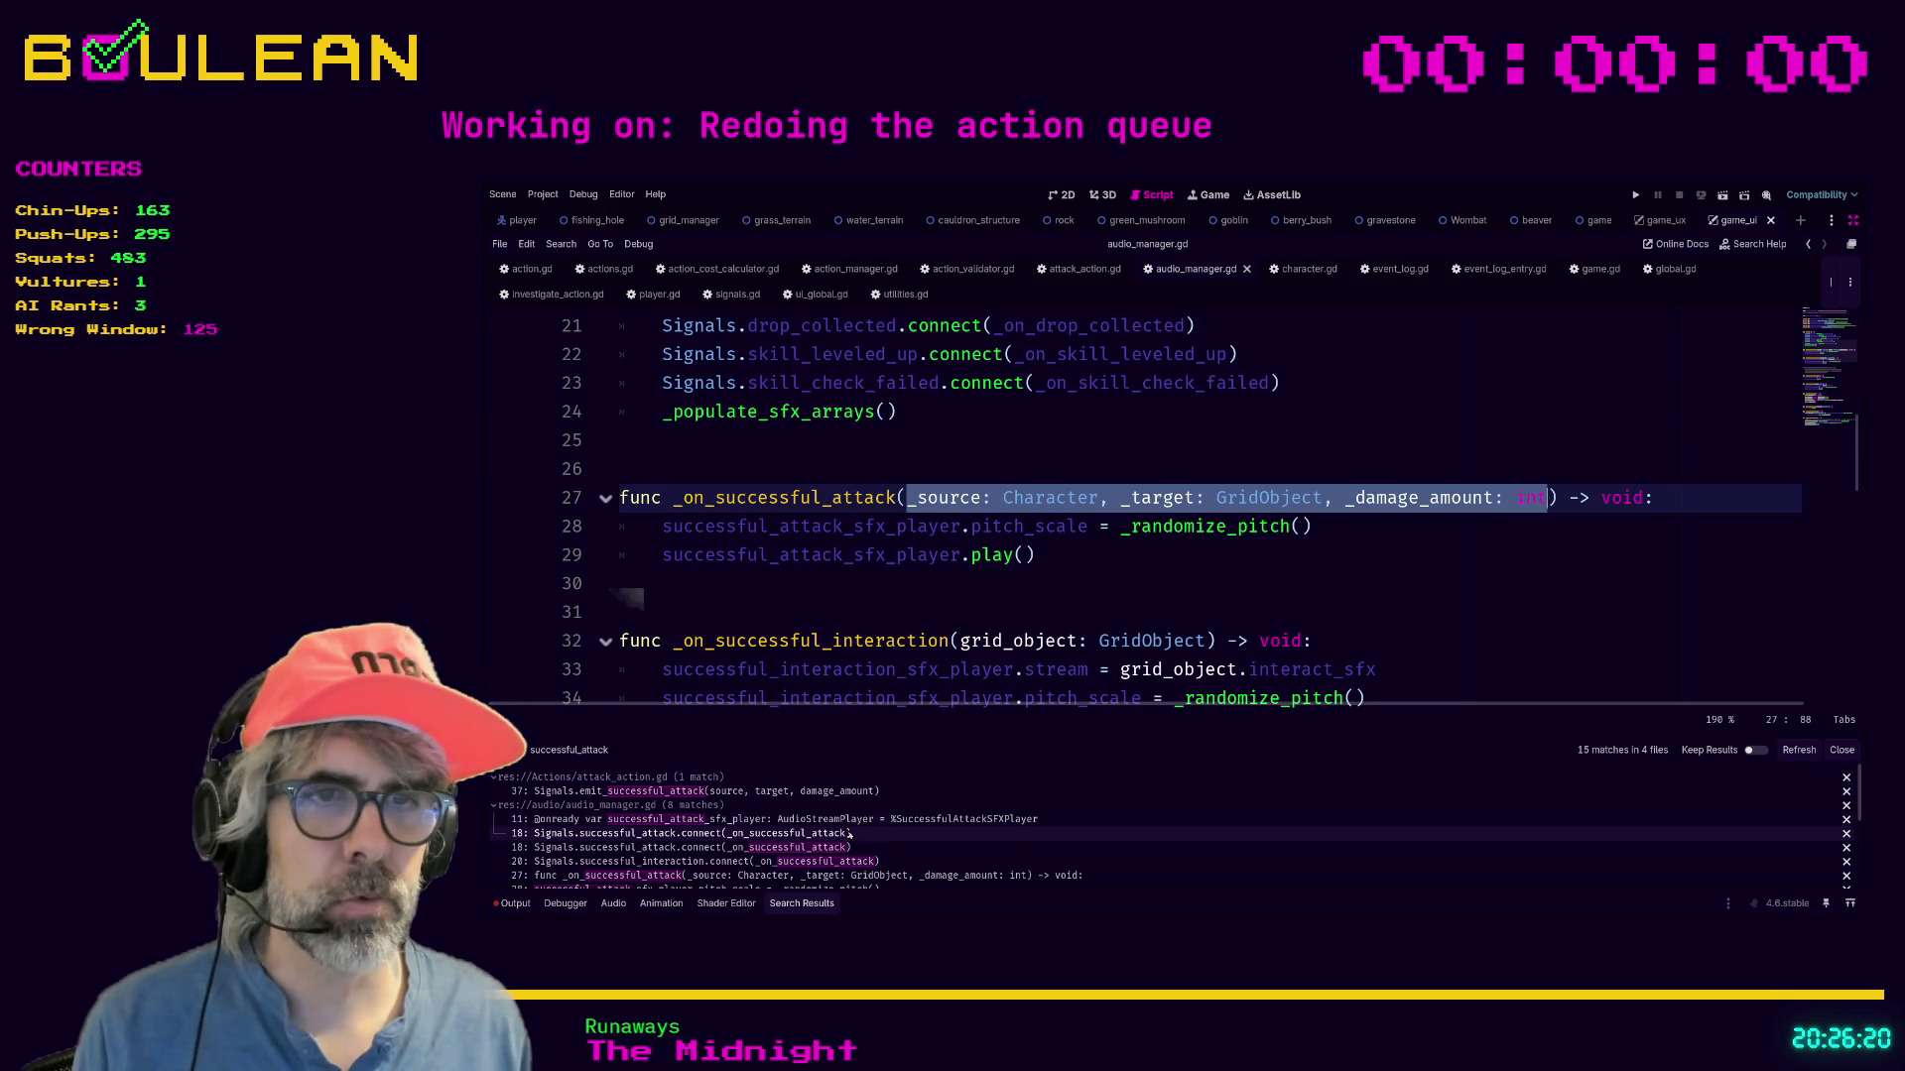
{"action": "left_click", "coordinate": [826, 848]}
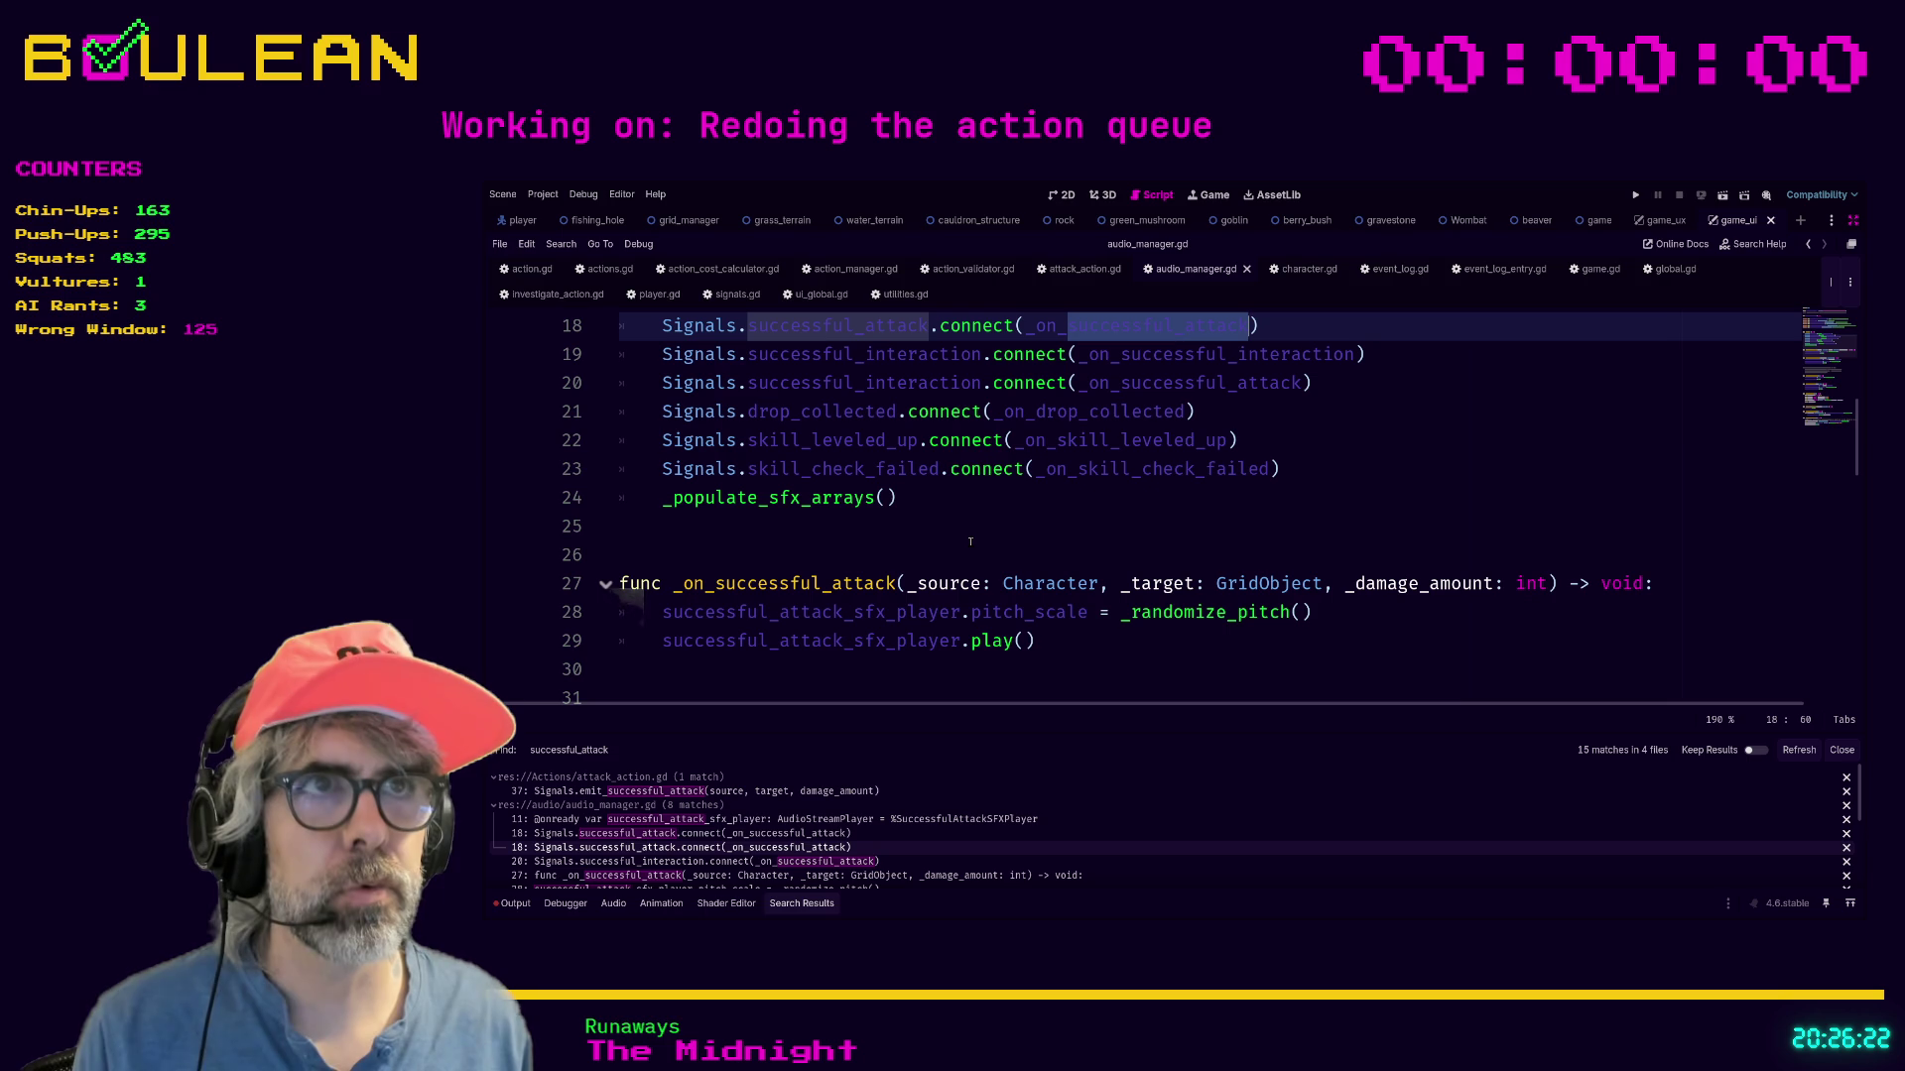
{"action": "left_click", "coordinate": [812, 862]}
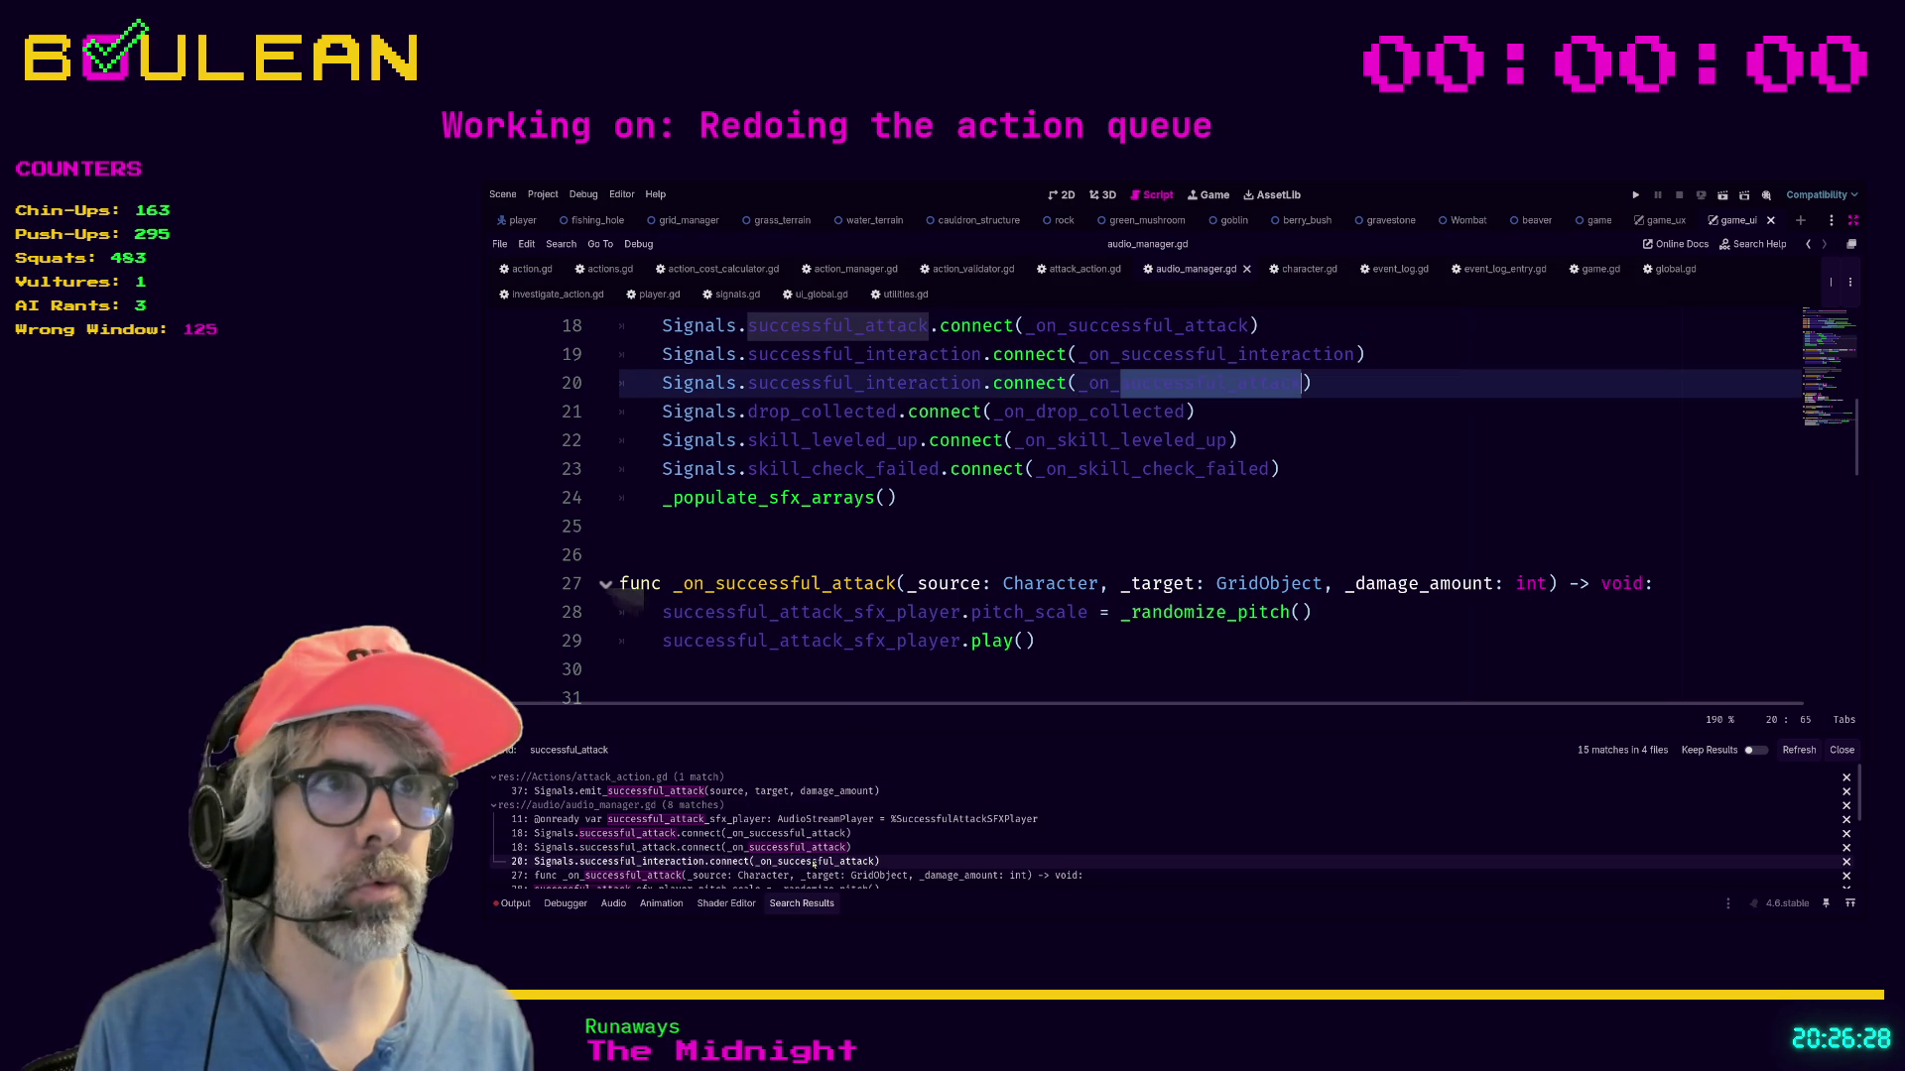
{"action": "left_click", "coordinate": [1370, 456]}
{"action": "scroll", "coordinate": [1370, 456], "scroll_direction": "up", "scroll_amount": 3}
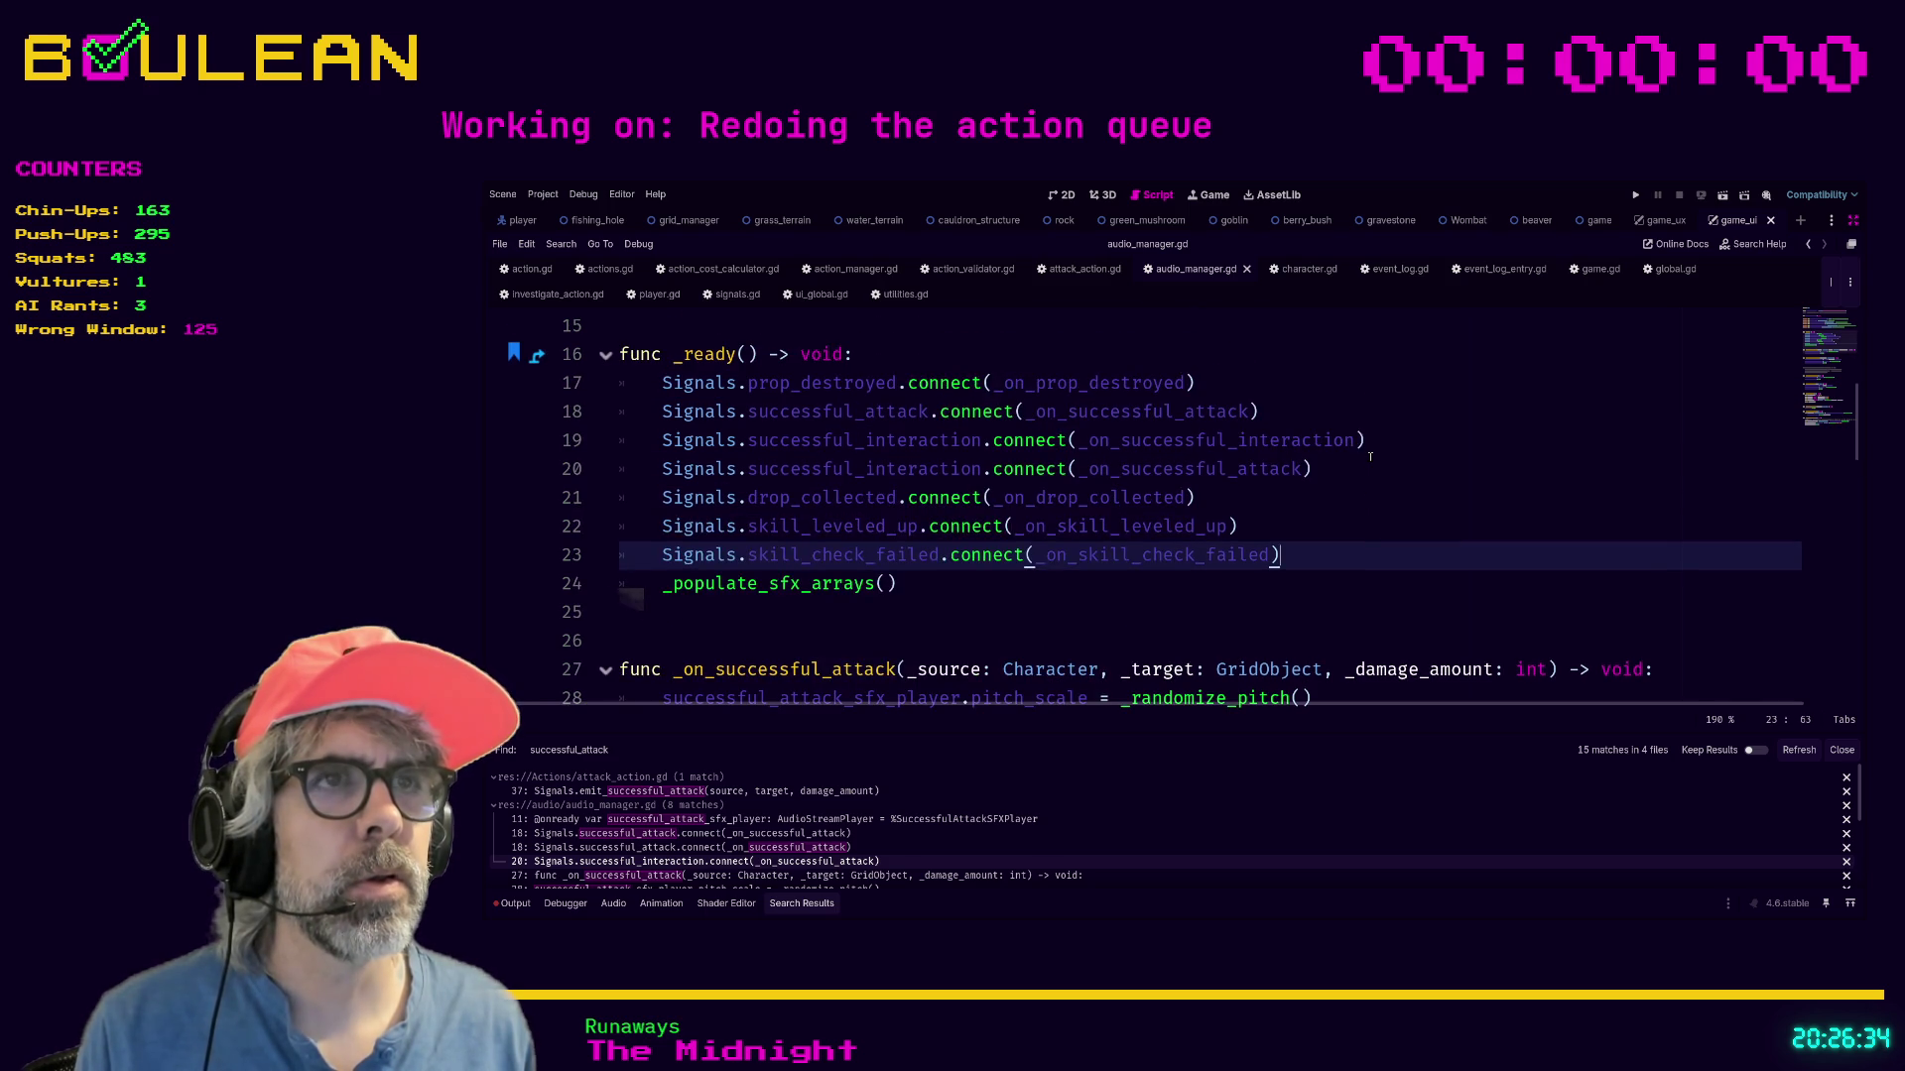
{"action": "scroll", "coordinate": [1370, 456], "scroll_direction": "down", "scroll_amount": 2}
{"action": "scroll", "coordinate": [1370, 456], "scroll_direction": "up", "scroll_amount": 3}
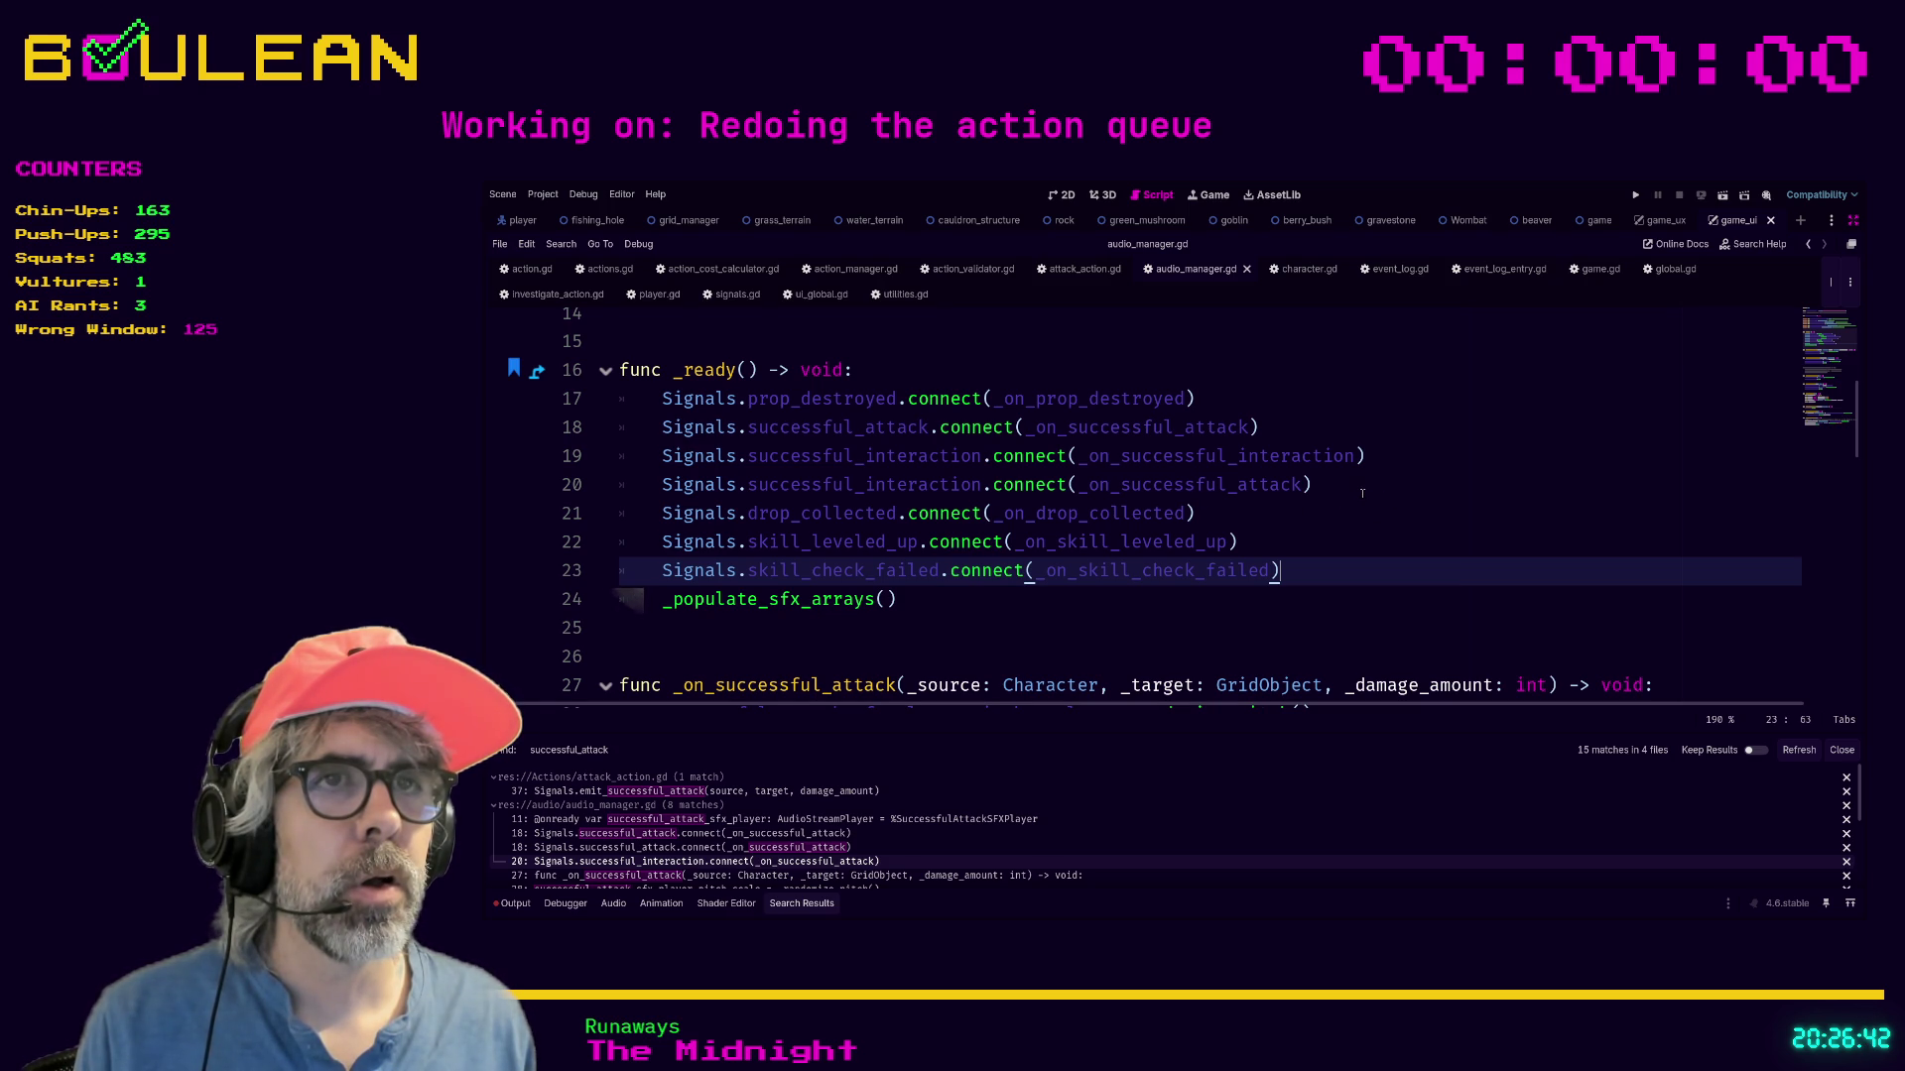
Review line 20, which wires successful_interaction to _on_successful_attack.
{"action": "left_click_drag", "start_coordinate": [1362, 493], "coordinate": [642, 507]}
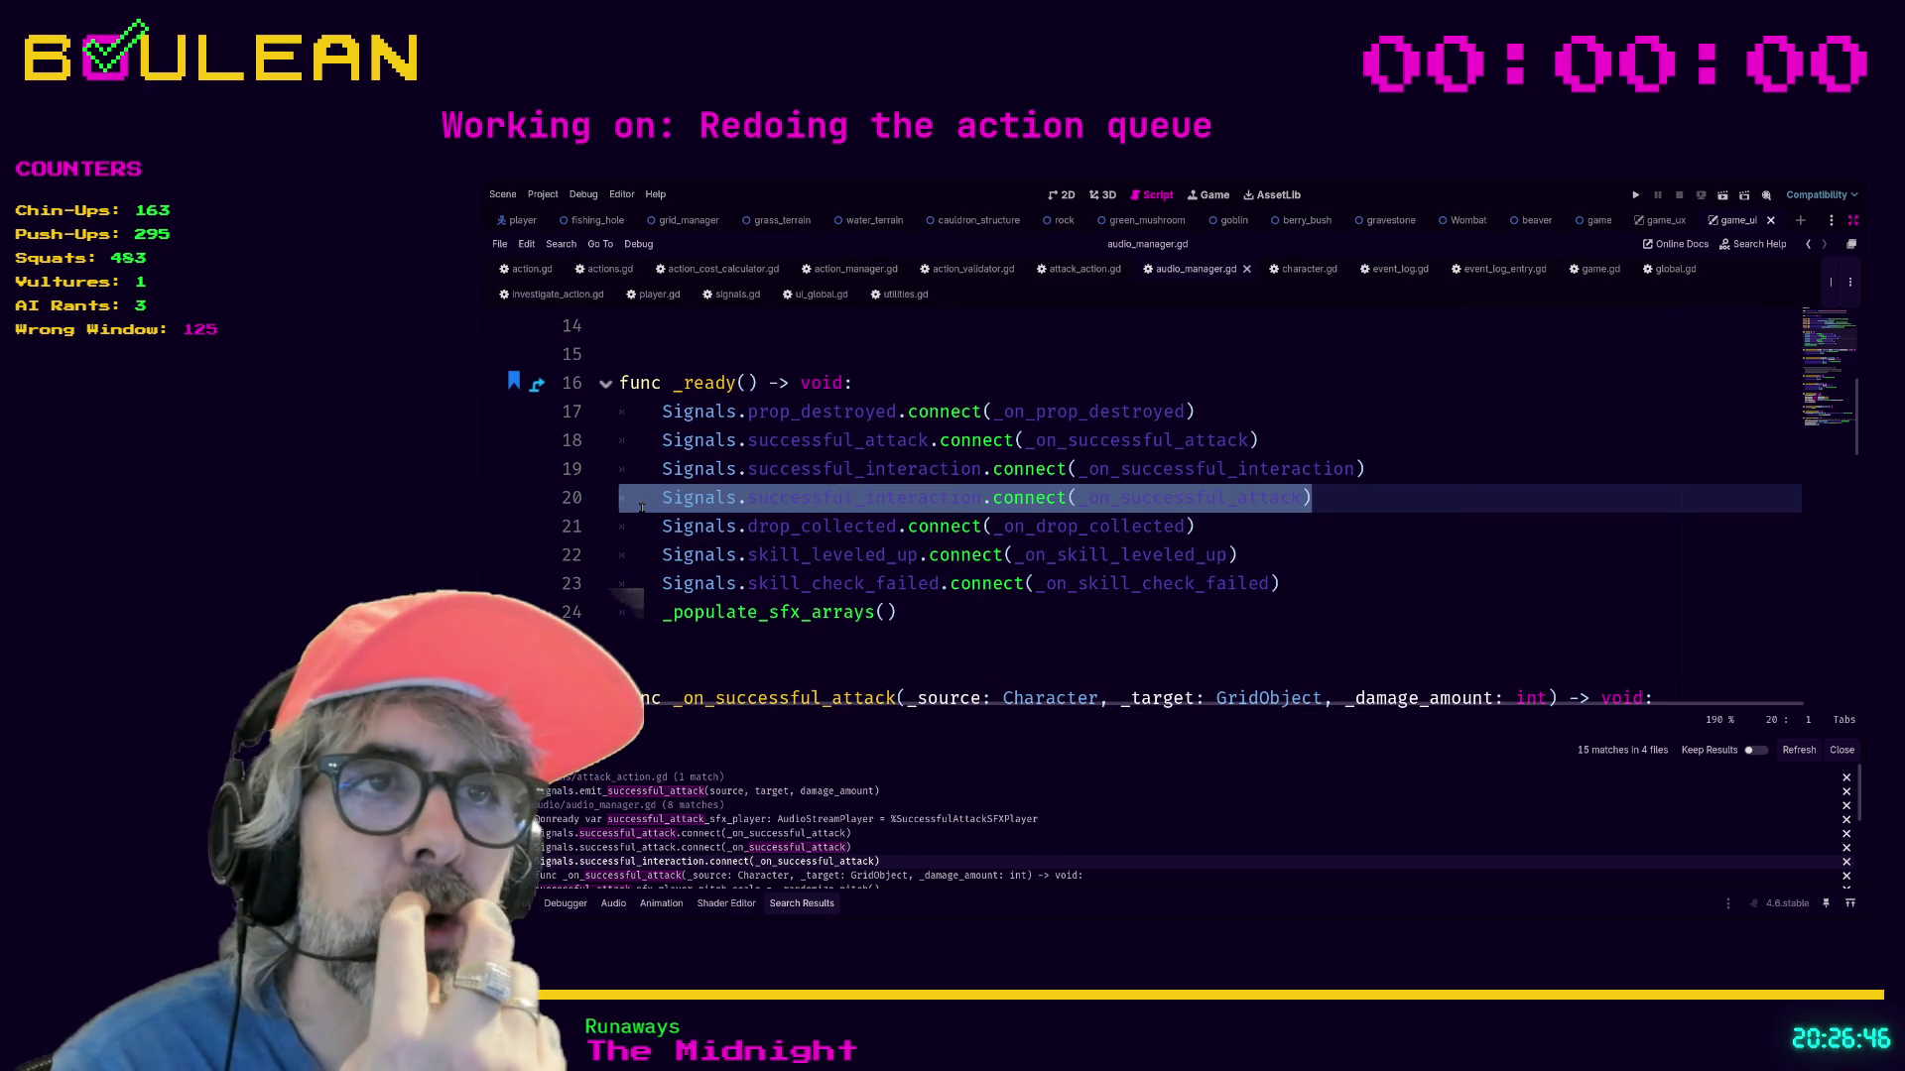
{"action": "key", "text": "Left"}
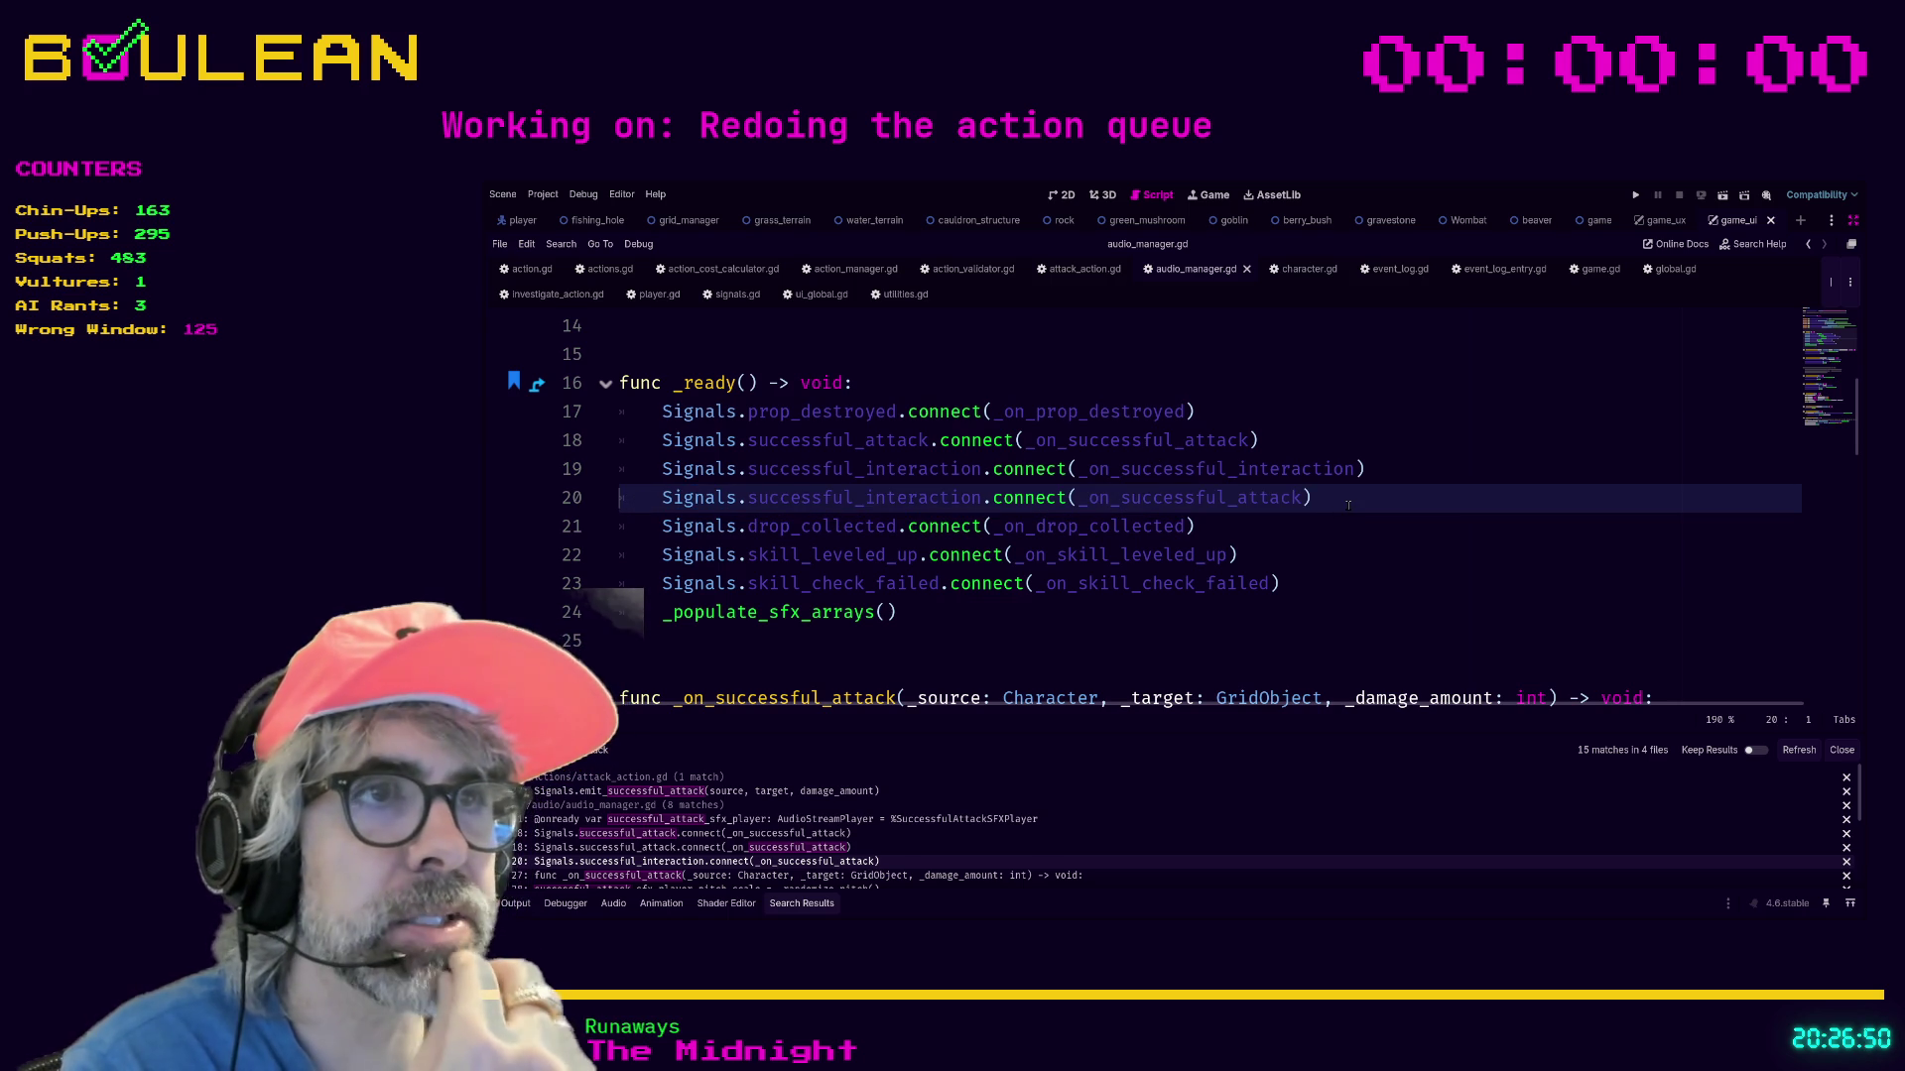
{"action": "scroll", "coordinate": [1348, 505], "scroll_direction": "down", "scroll_amount": 5}
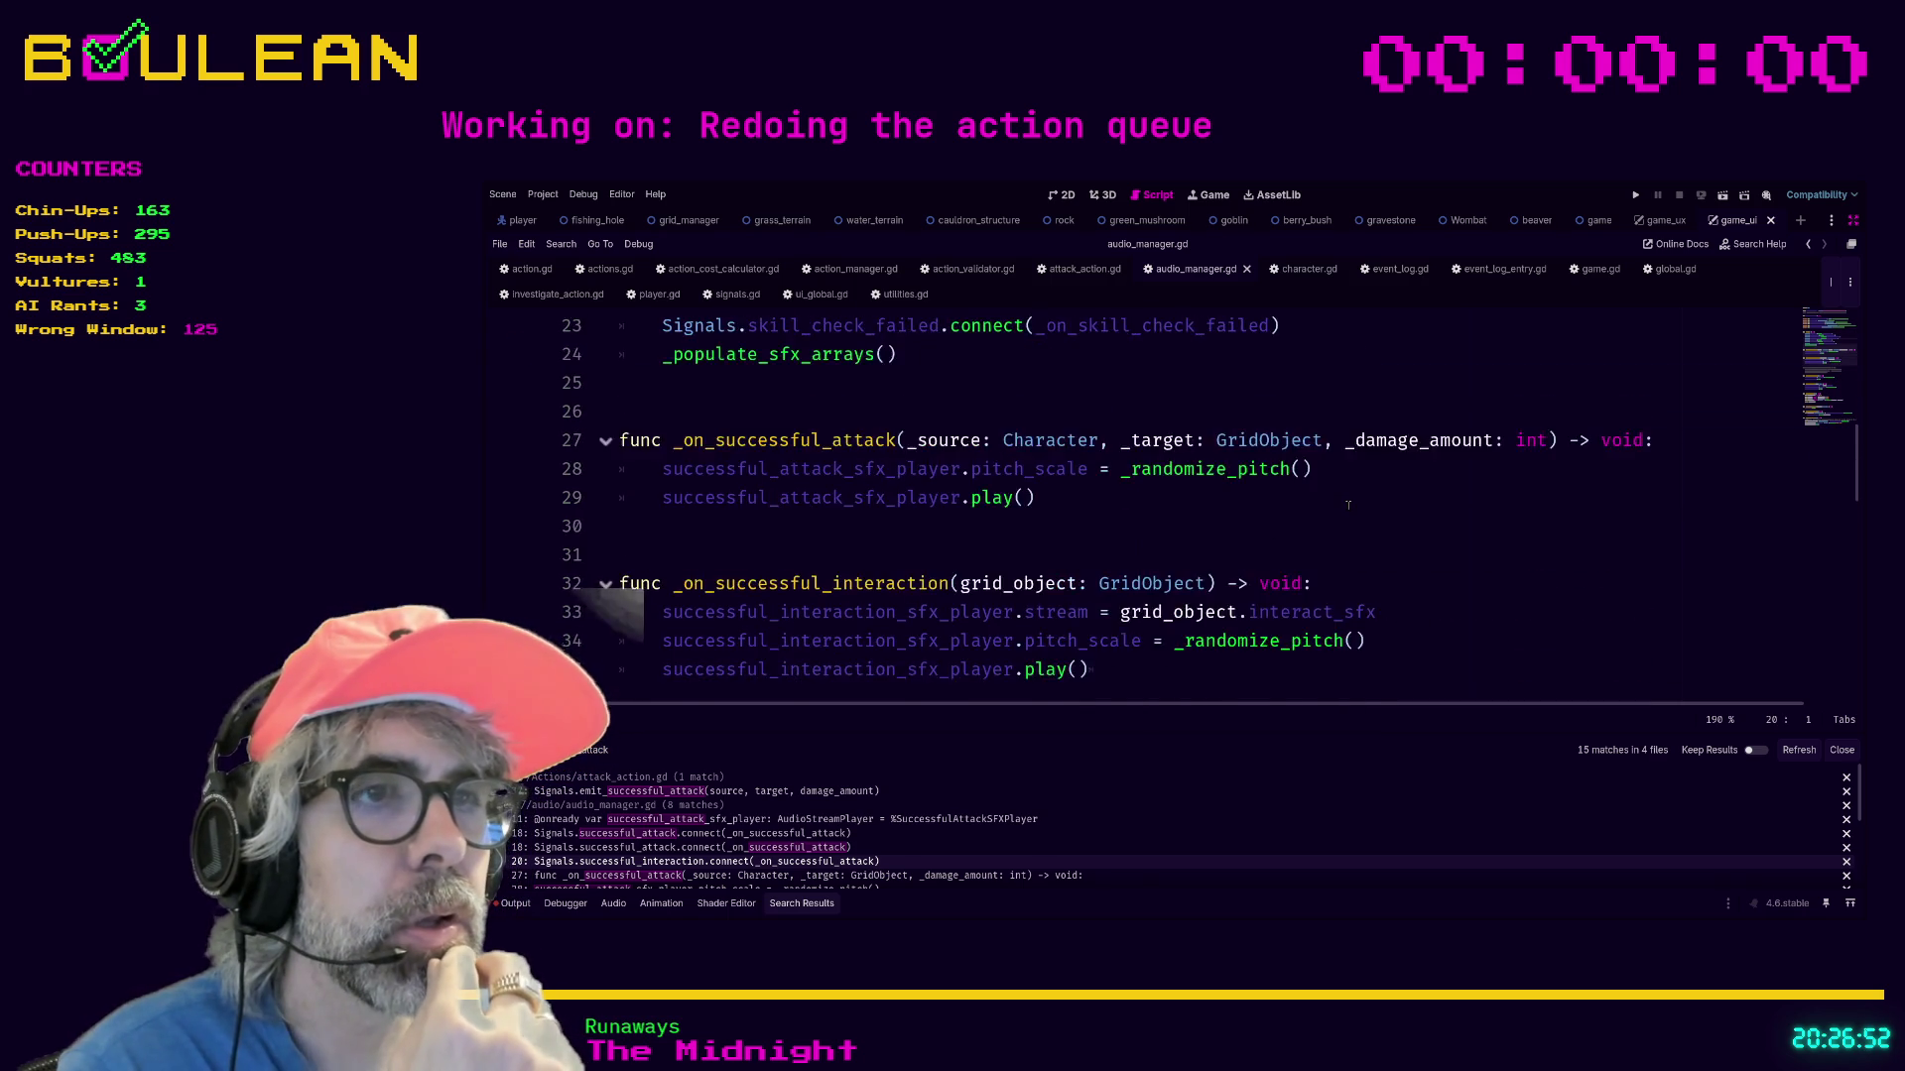
{"action": "scroll", "coordinate": [1348, 505], "scroll_direction": "down", "scroll_amount": 3}
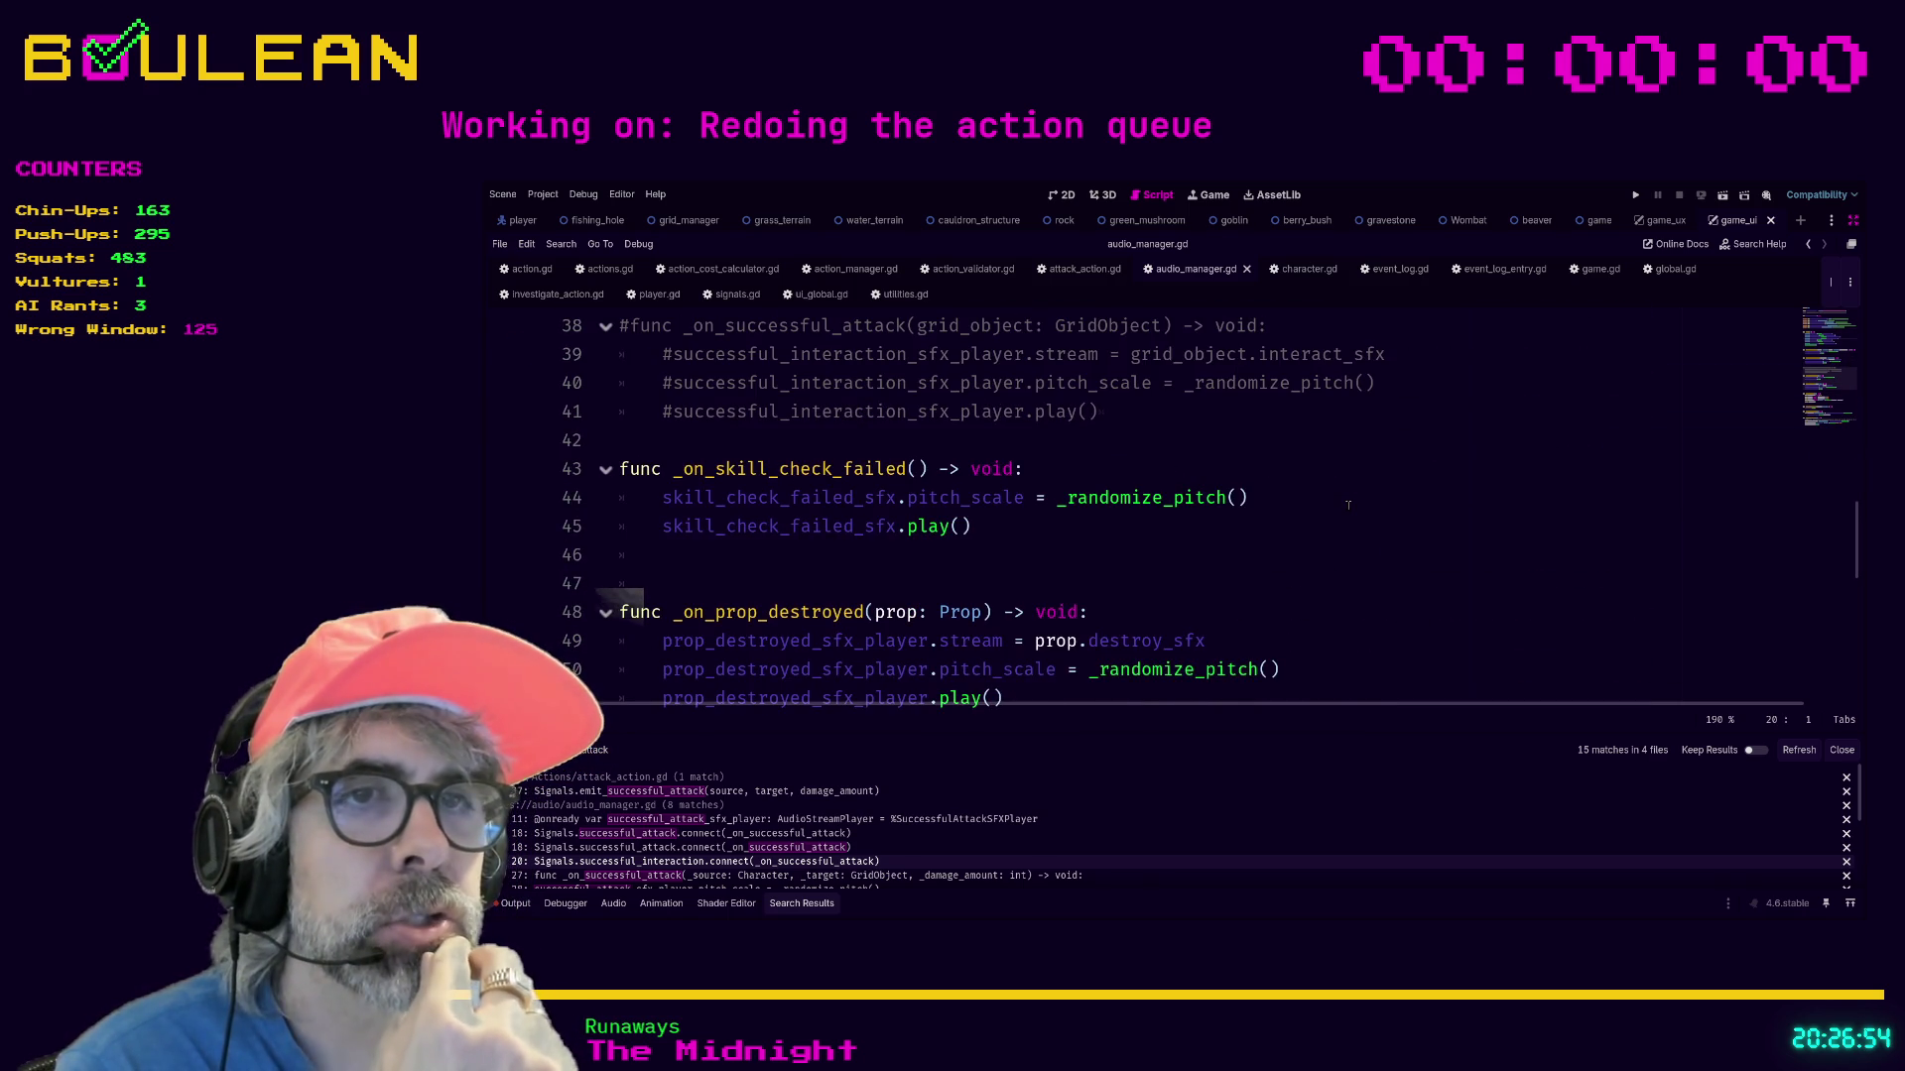
{"action": "scroll", "coordinate": [1348, 505], "scroll_direction": "up", "scroll_amount": 2}
Delete the commented-out old attack handler and its leftover blank lines.
{"action": "mouse_move", "coordinate": [1136, 580]}
{"action": "left_mouse_down"}
{"action": "mouse_move", "coordinate": [893, 555]}
{"action": "mouse_move", "coordinate": [822, 471]}
{"action": "left_mouse_up"}
{"action": "key", "text": "BackSpace"}
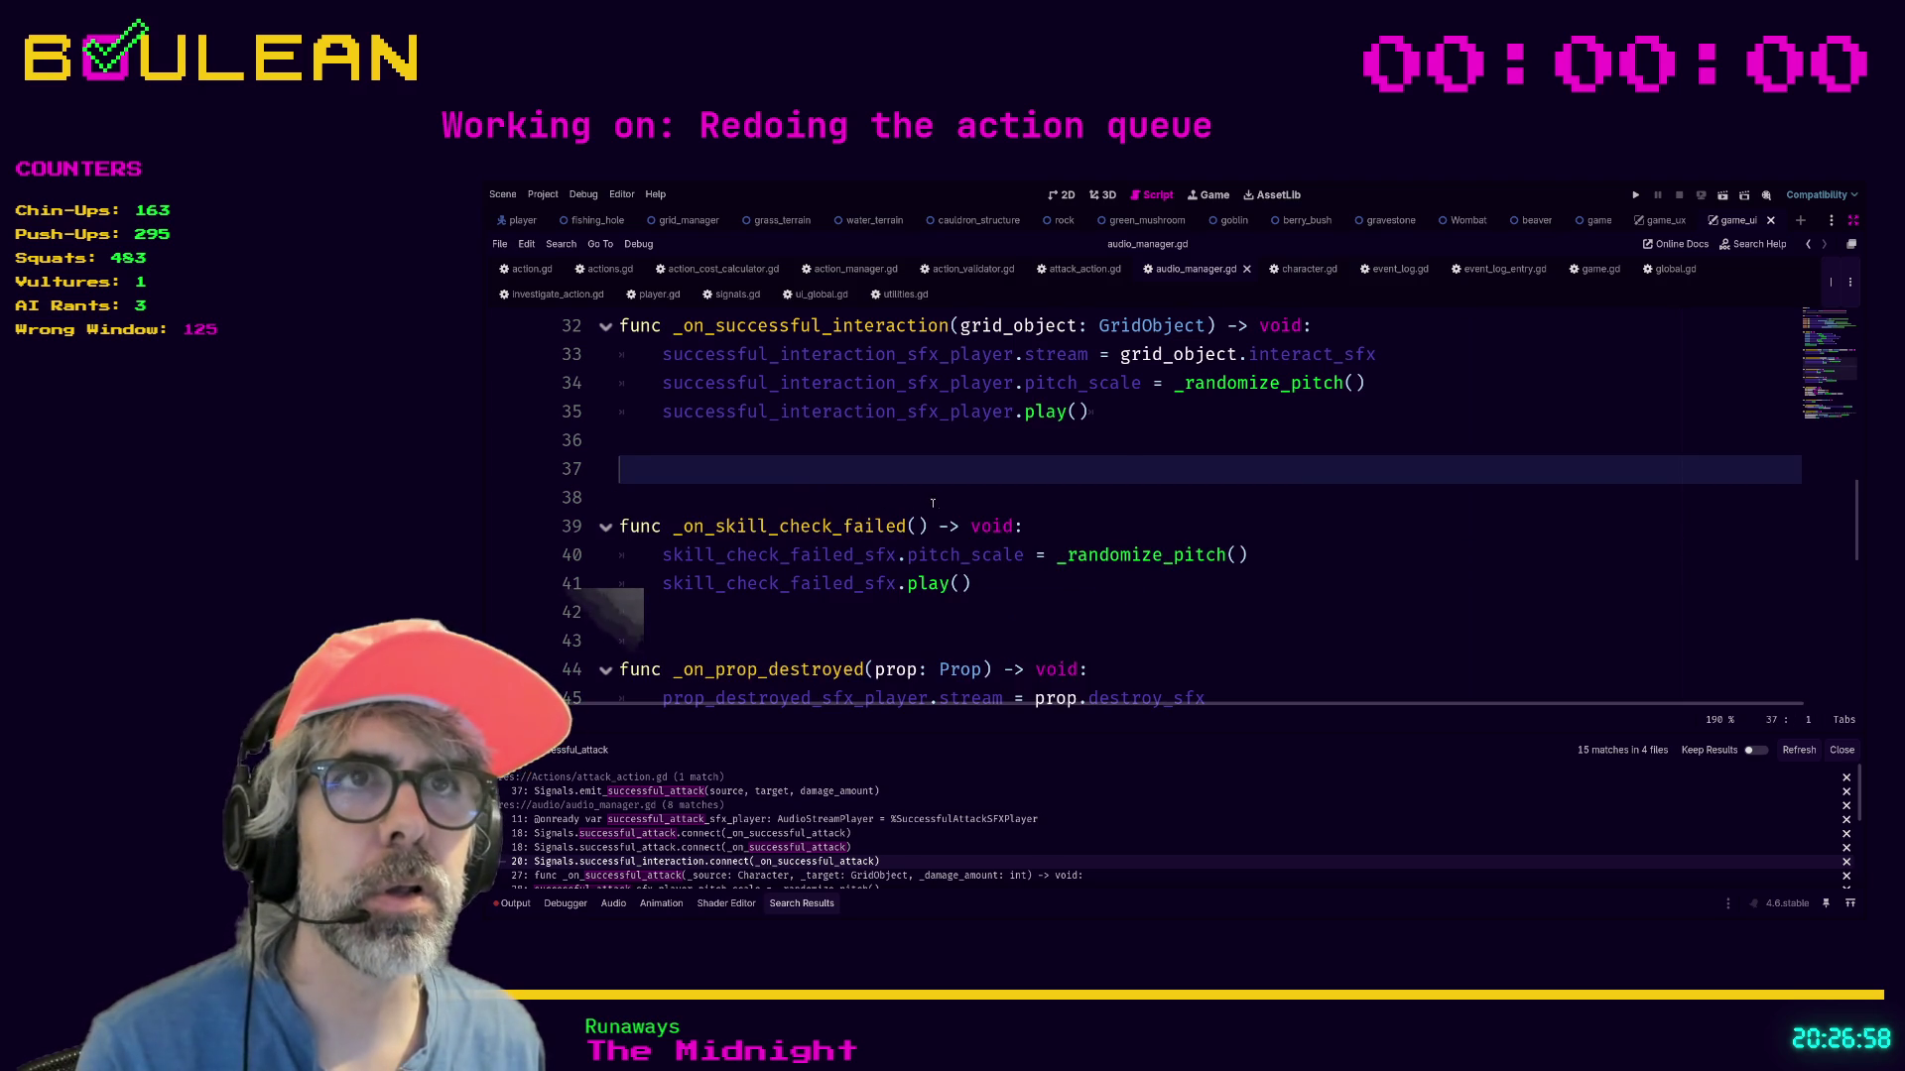
{"action": "key", "text": "Delete"}
{"action": "scroll", "coordinate": [1126, 526], "scroll_direction": "up", "scroll_amount": 2}
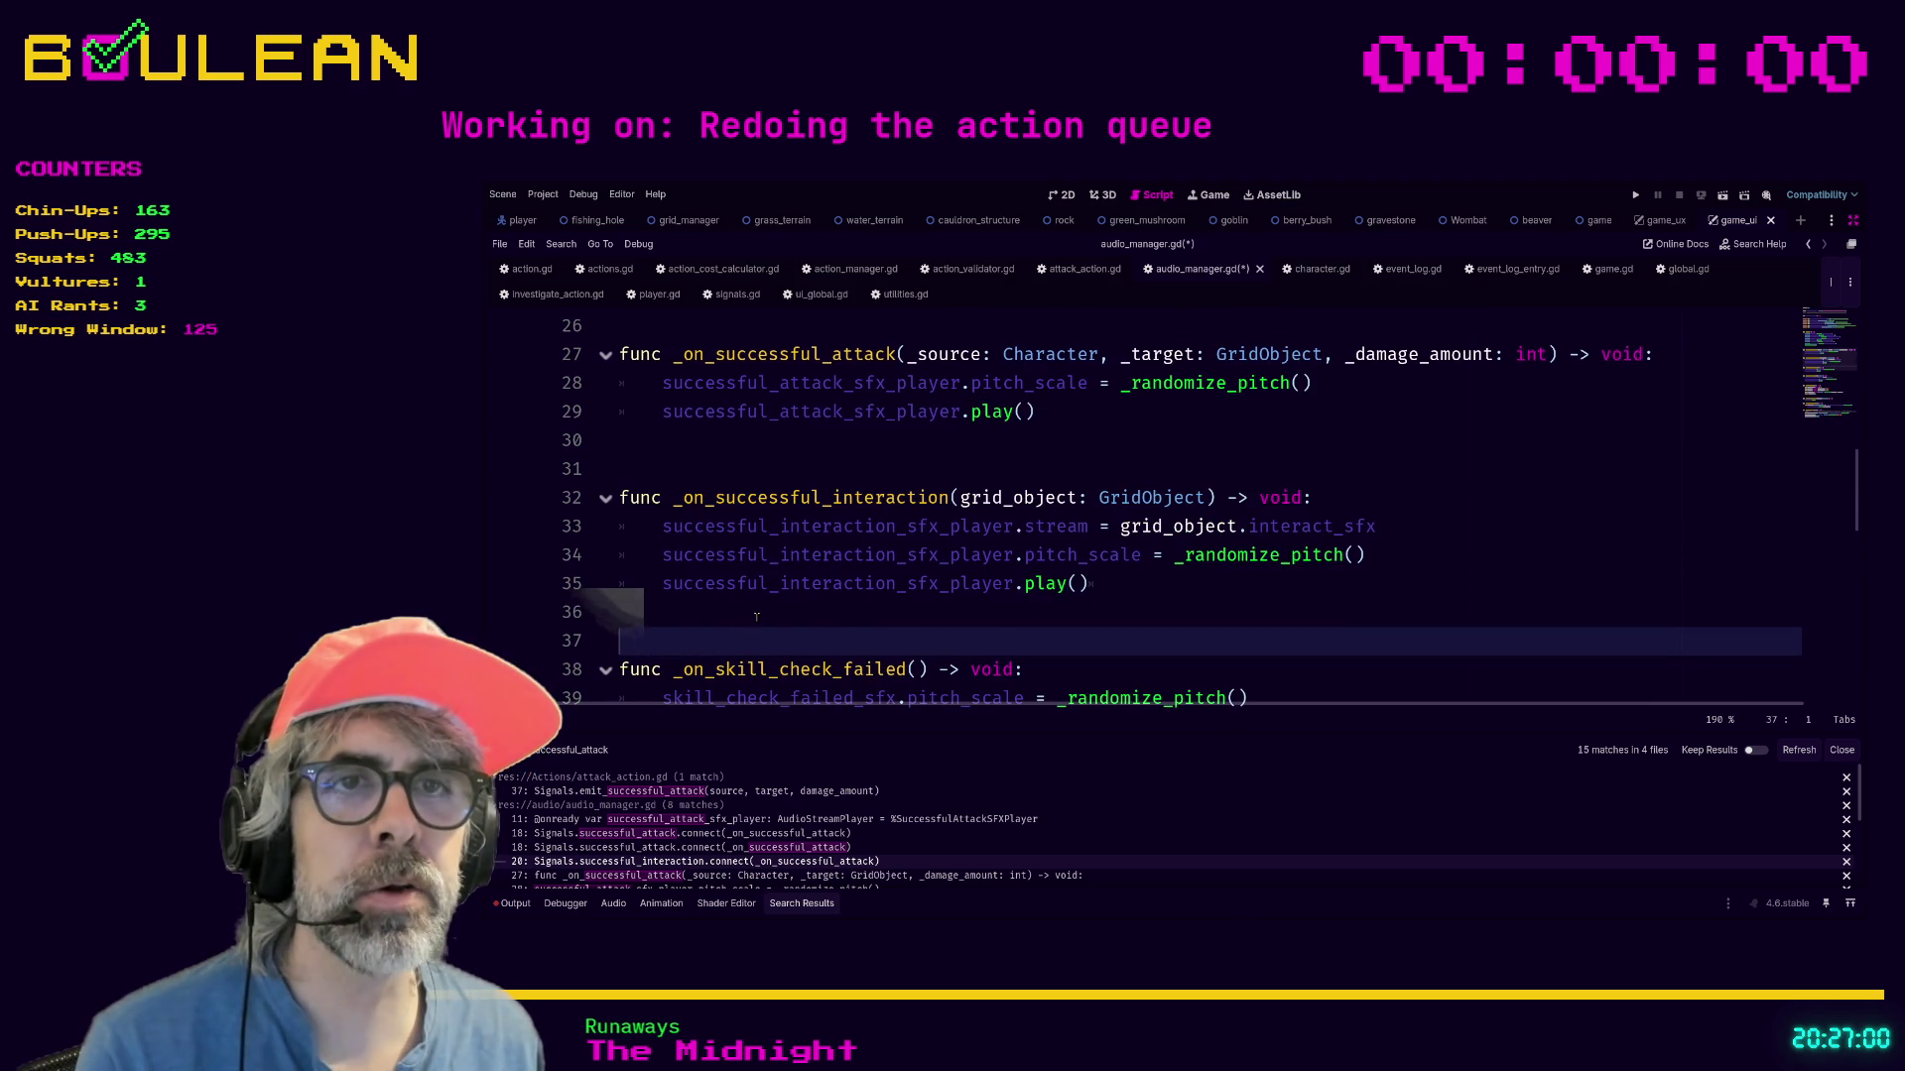
{"action": "key", "text": "Up"}
{"action": "scroll", "coordinate": [1039, 554], "scroll_direction": "up", "scroll_amount": 1}
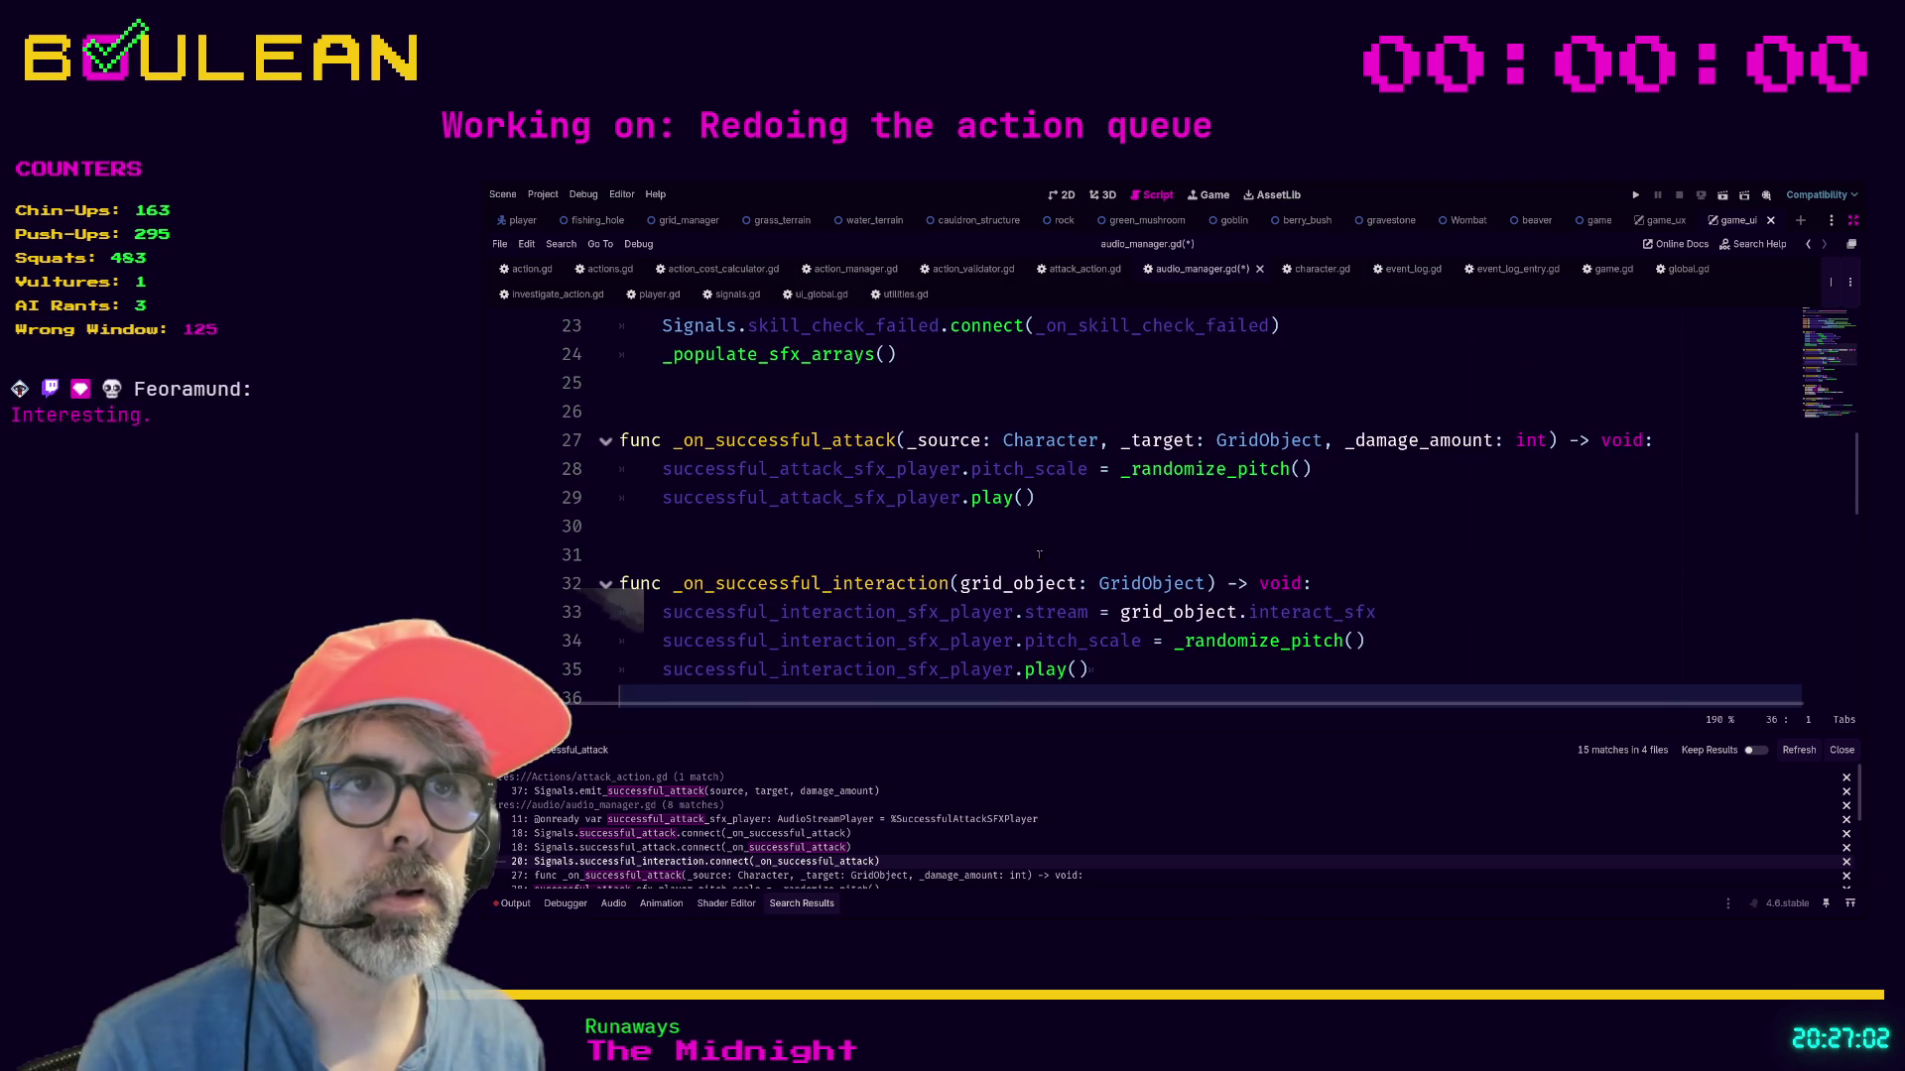
{"action": "scroll", "coordinate": [1454, 519], "scroll_direction": "down", "scroll_amount": 1}
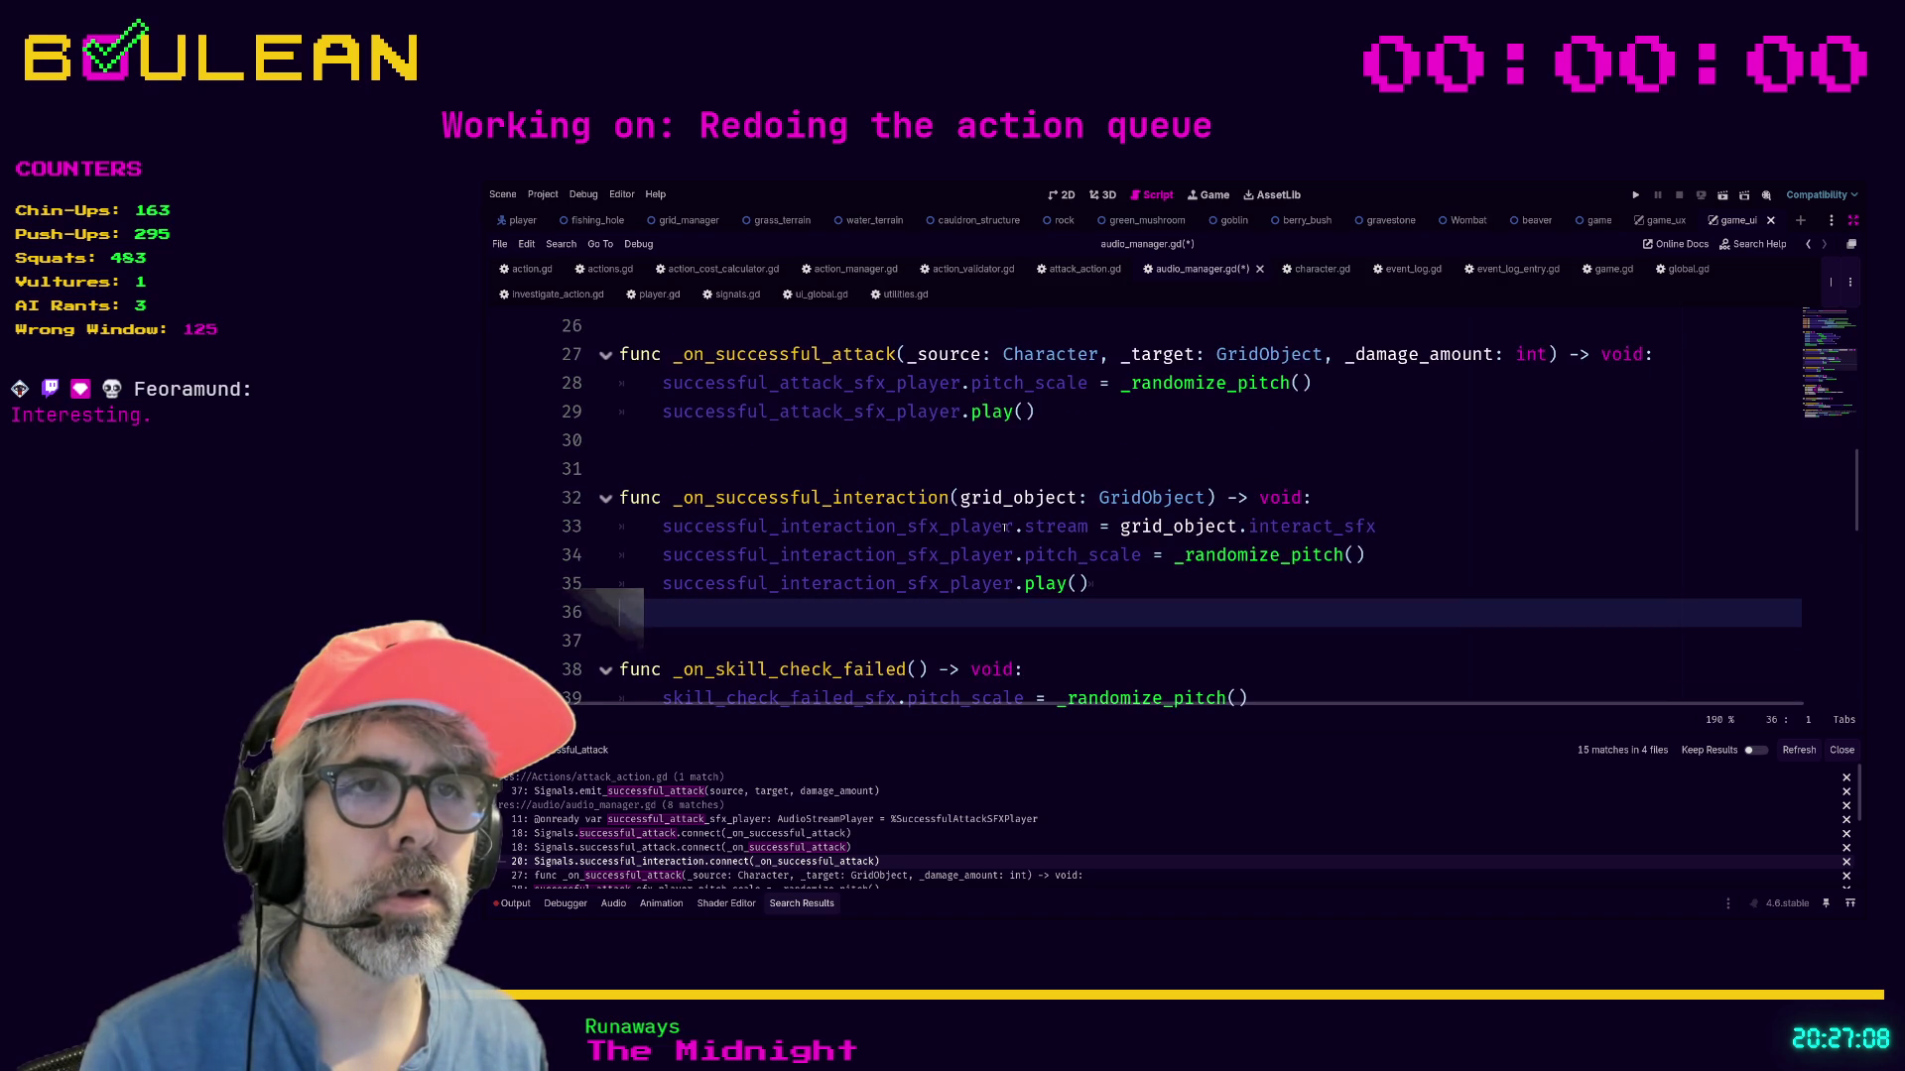
{"action": "scroll", "coordinate": [1176, 567], "scroll_direction": "up", "scroll_amount": 3}
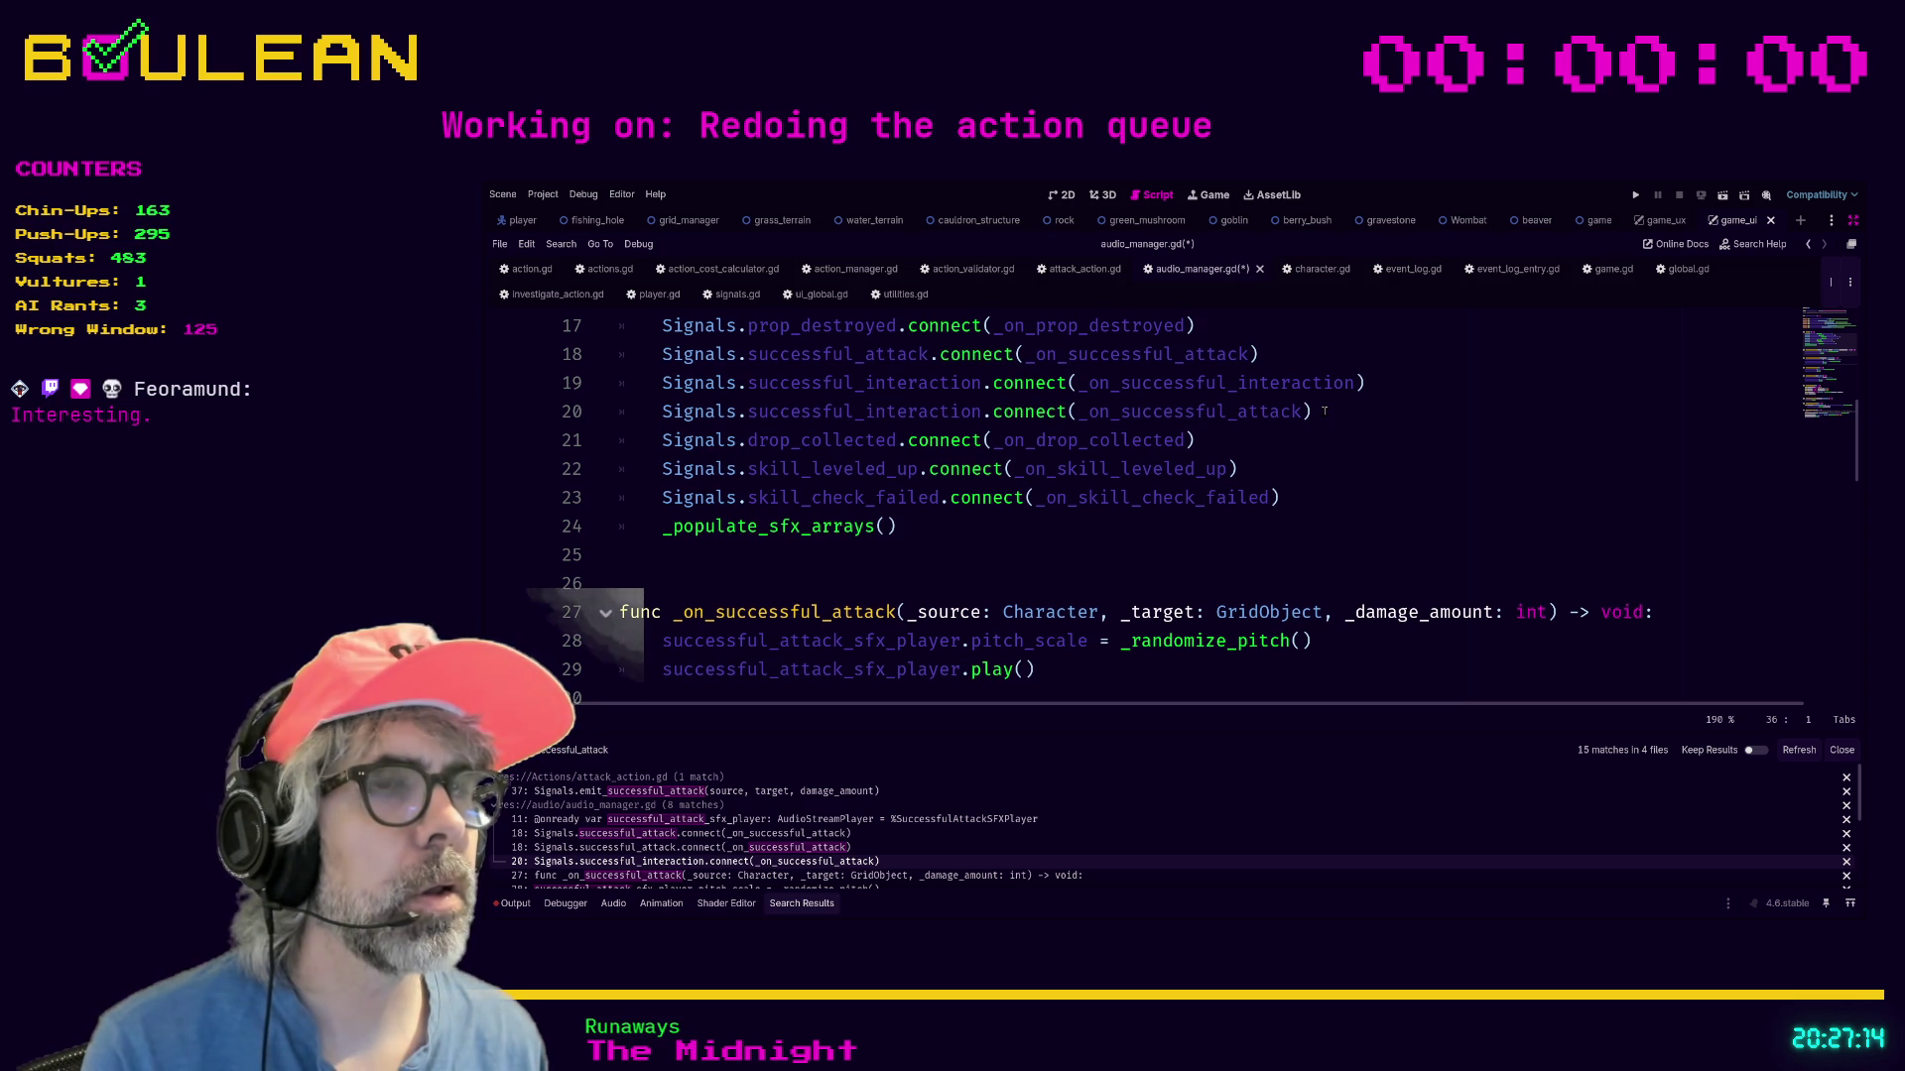
{"action": "scroll", "coordinate": [1394, 515], "scroll_direction": "up", "scroll_amount": 1}
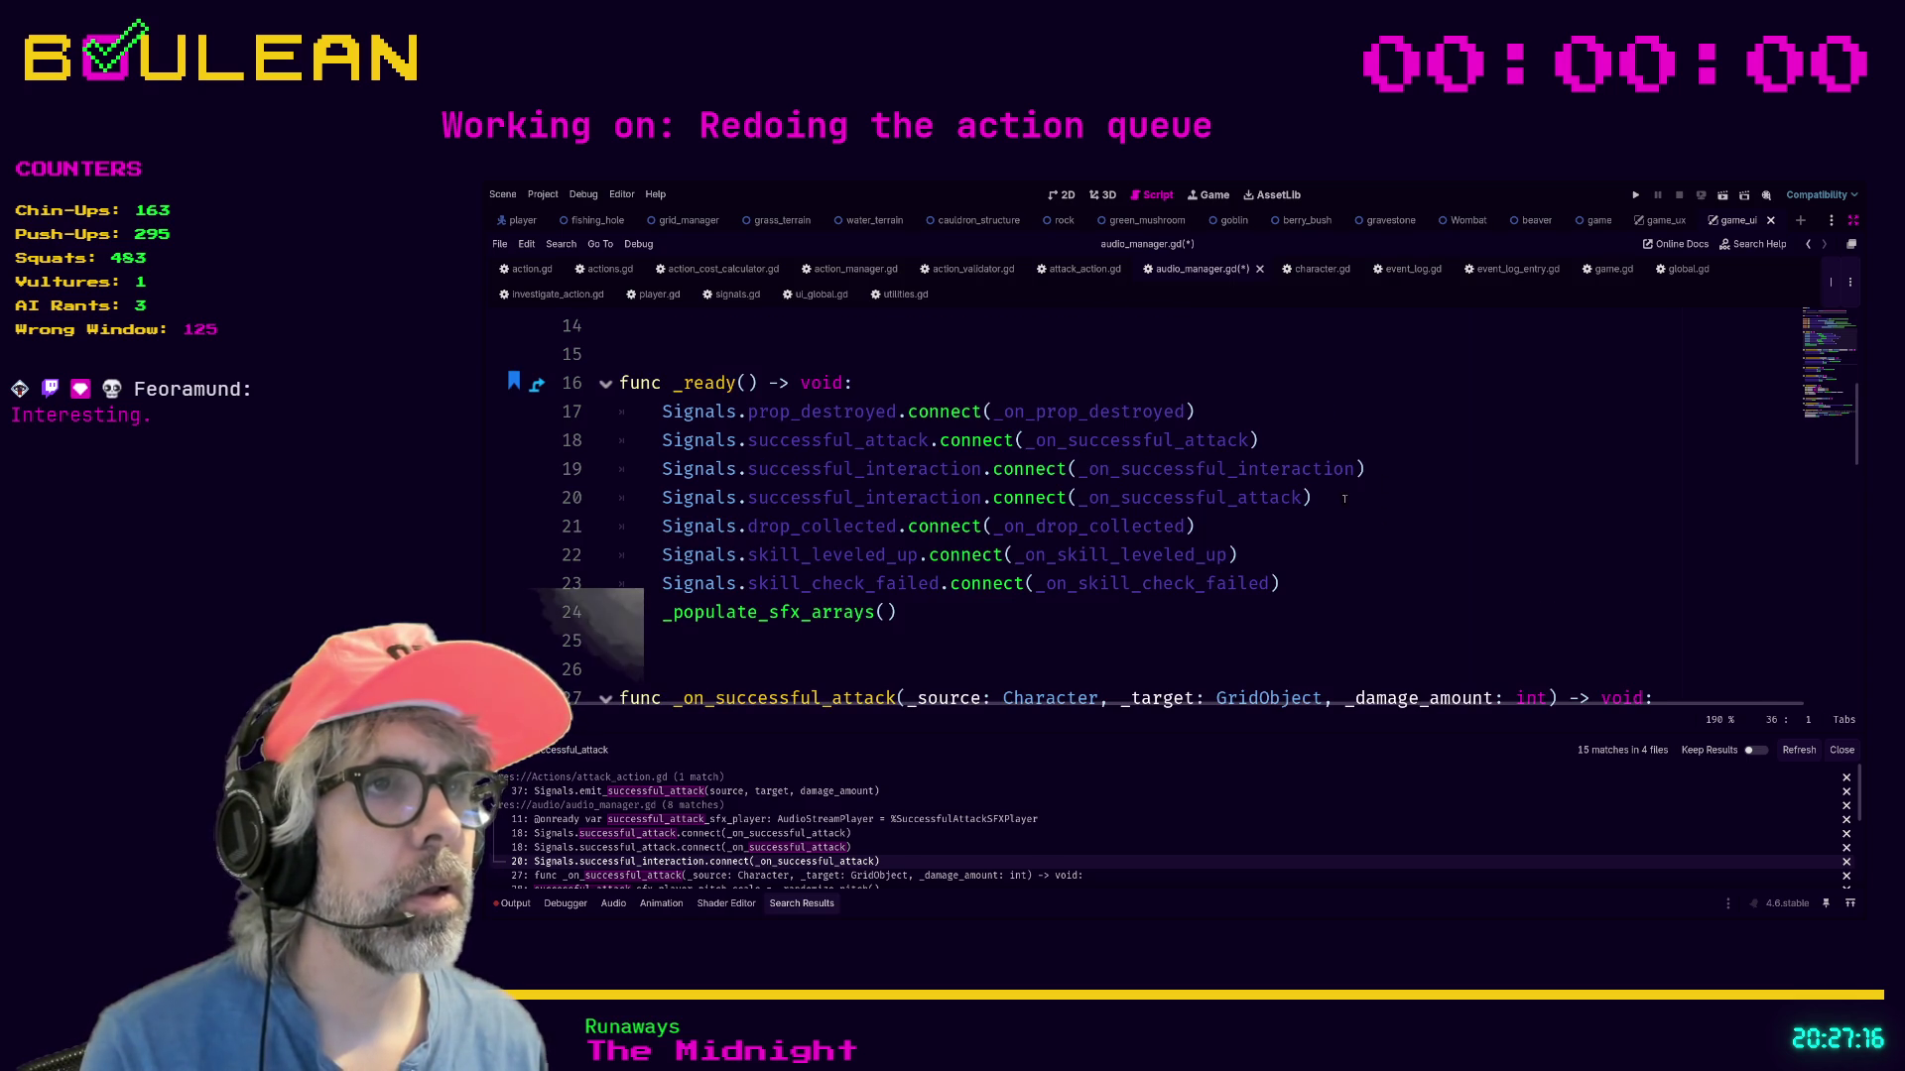
{"action": "left_click", "coordinate": [1397, 501]}
Comment out the line 20 successful_interaction connection with Ctrl+K and save audio_manager.gd.
{"action": "key", "text": "ctrl+k"}
{"action": "left_click", "coordinate": [1298, 580]}
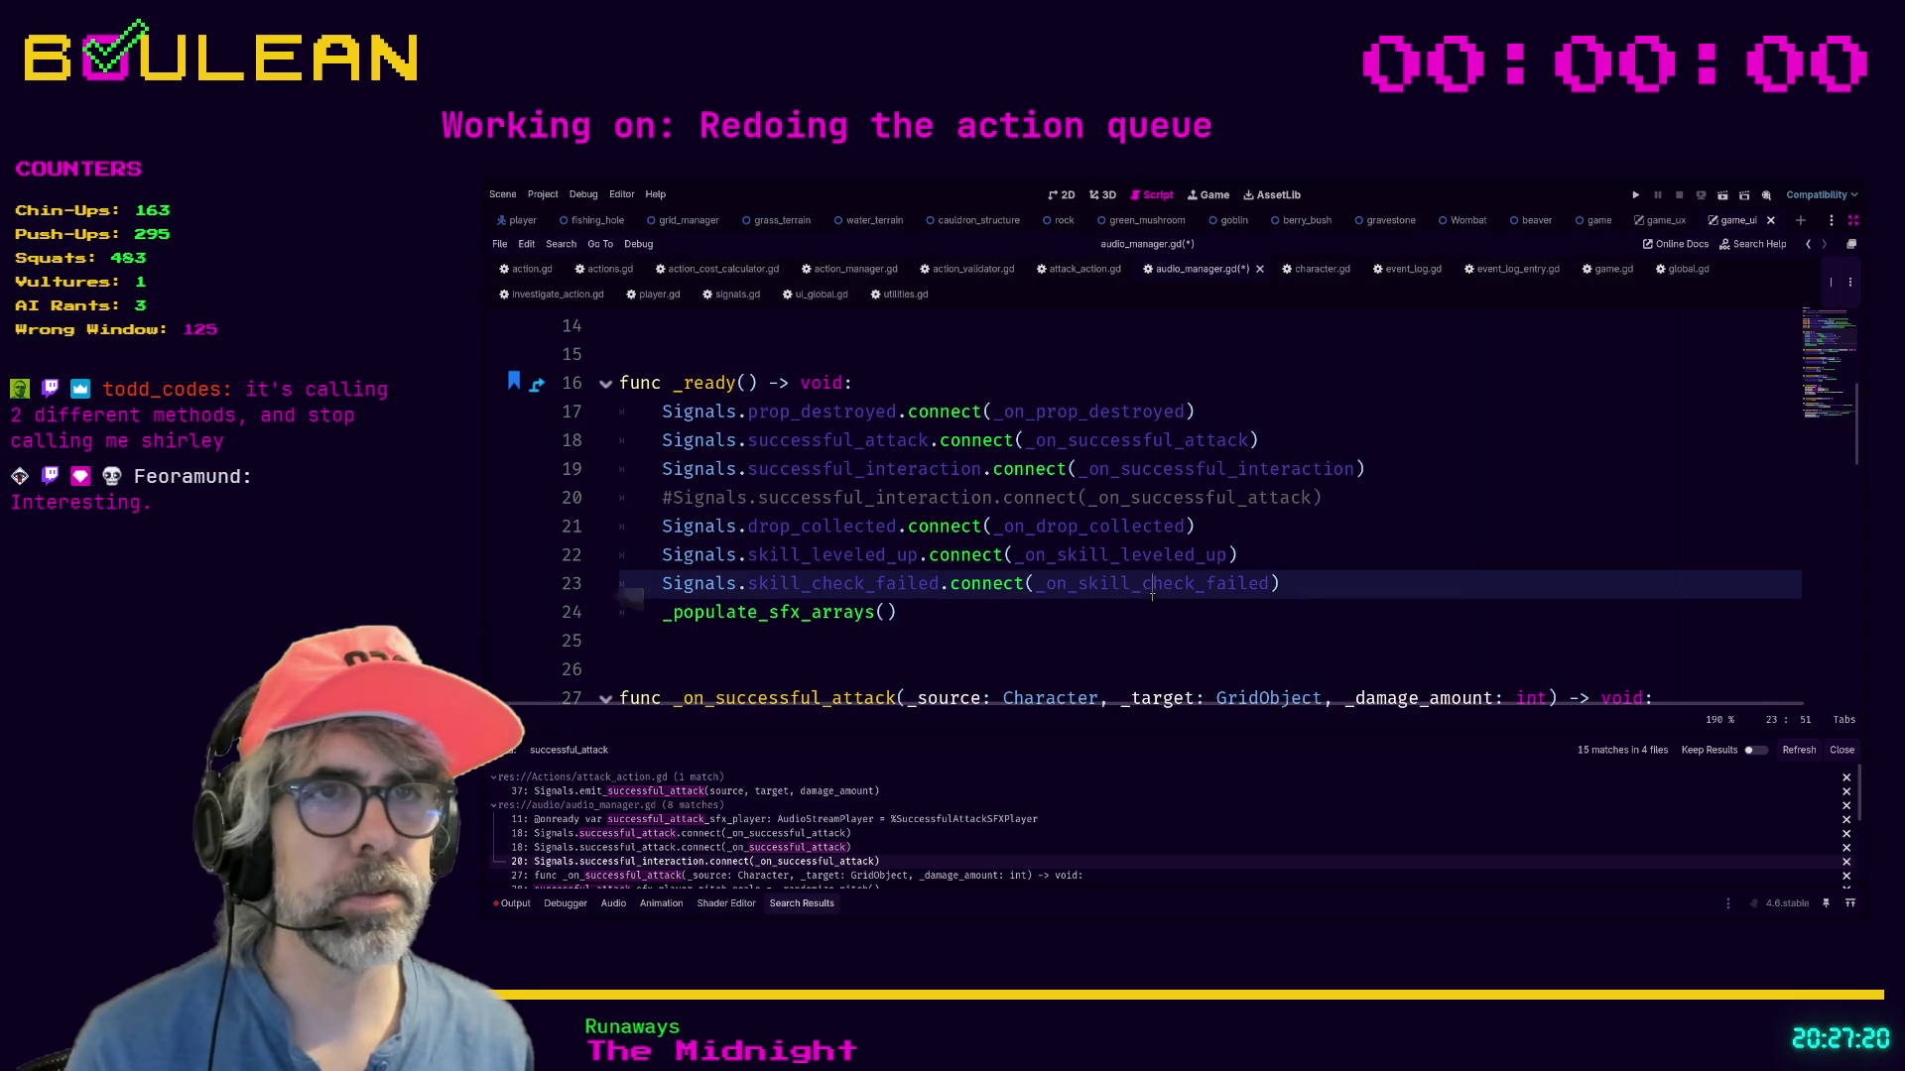
{"action": "left_click", "coordinate": [1090, 636]}
{"action": "key", "text": "ctrl+s"}
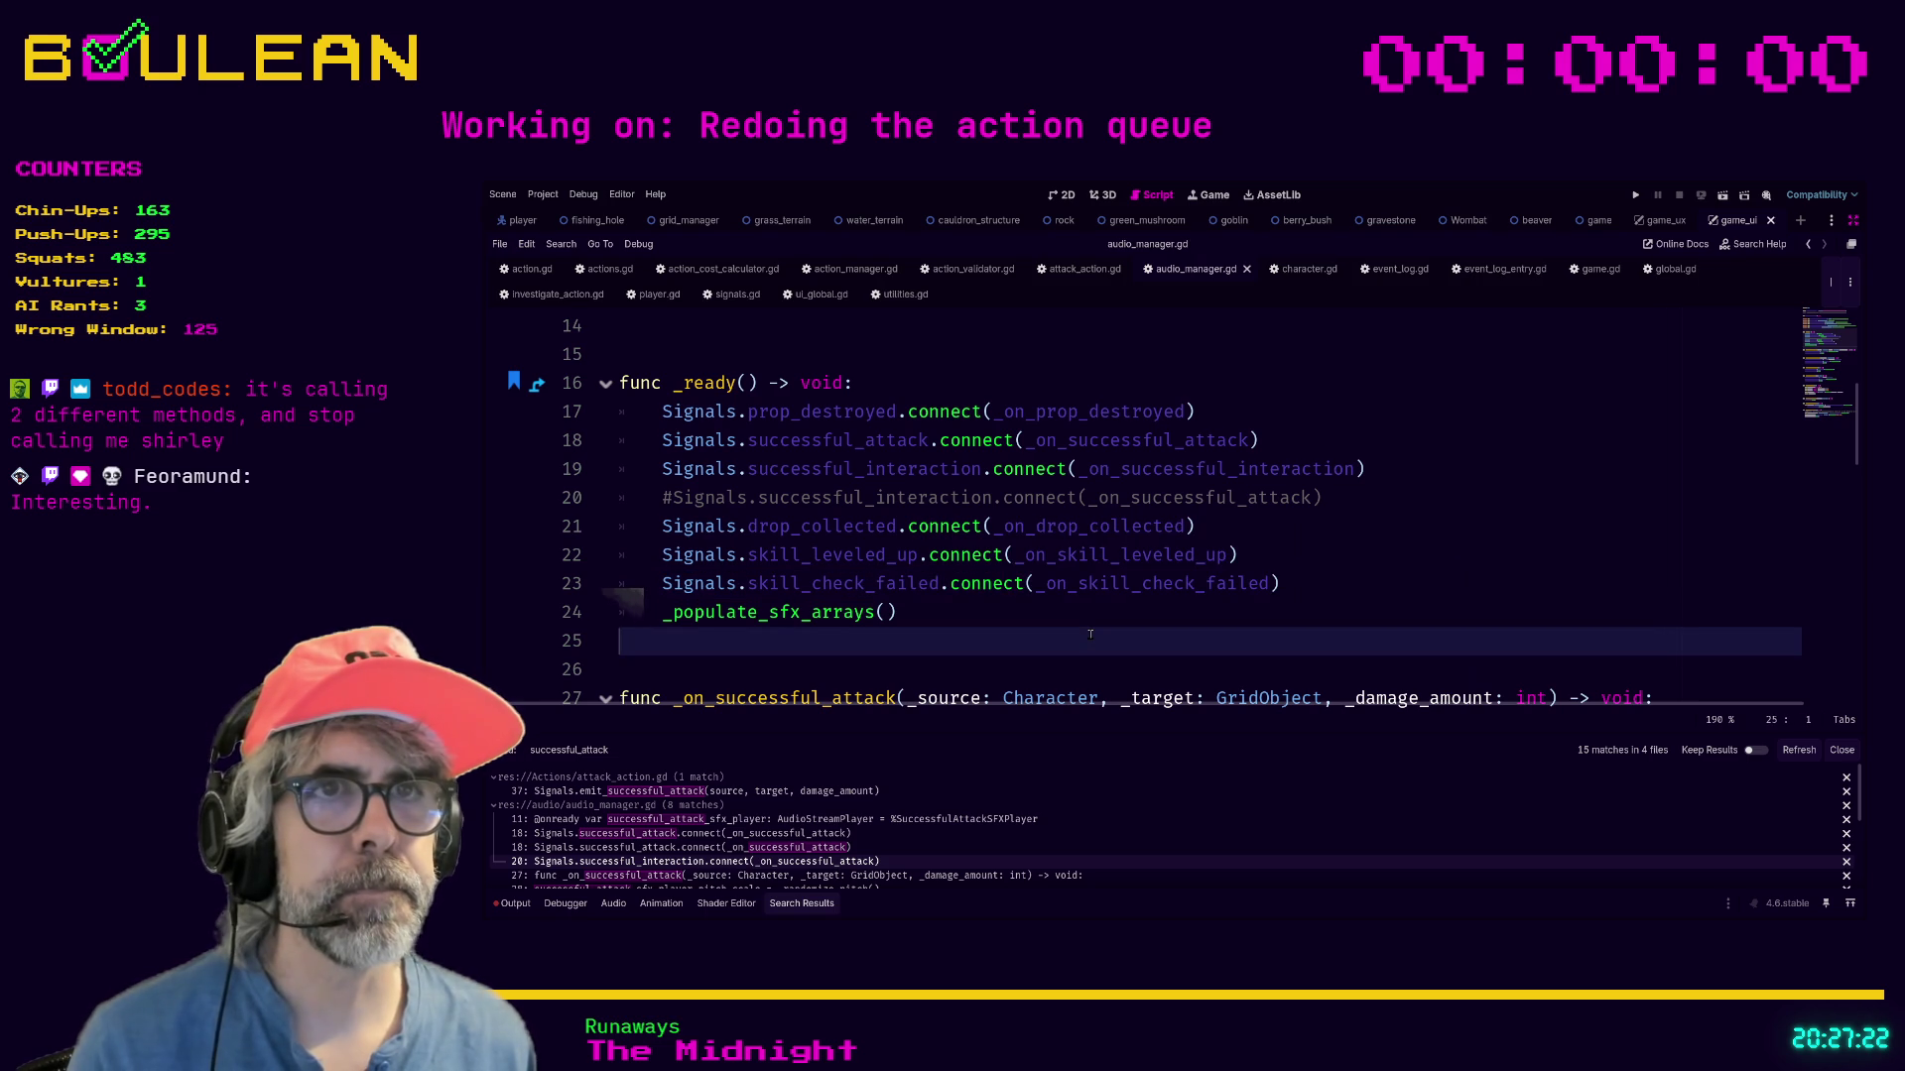
Step through the successful_attack matches at lines 27, 28, 29 and 38.
{"action": "left_click", "coordinate": [906, 876]}
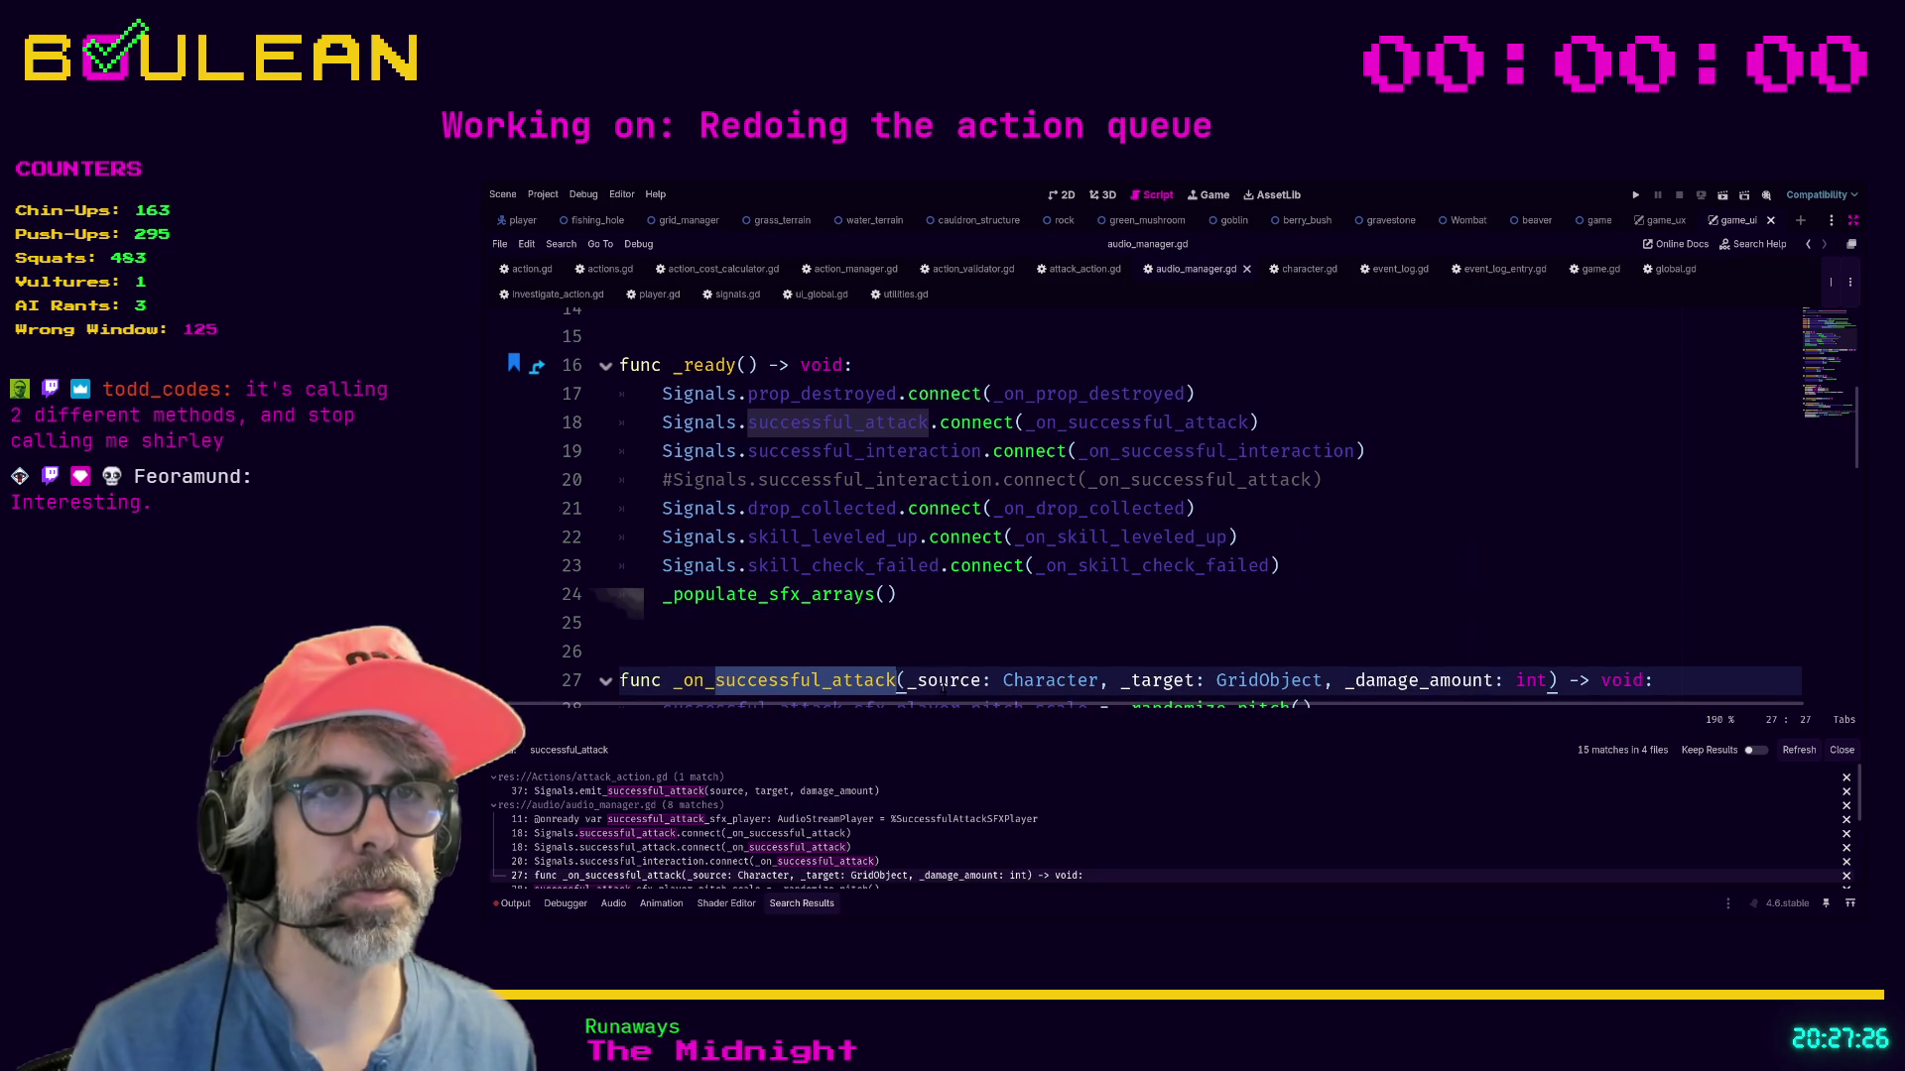
{"action": "scroll", "coordinate": [999, 599], "scroll_direction": "down", "scroll_amount": 1}
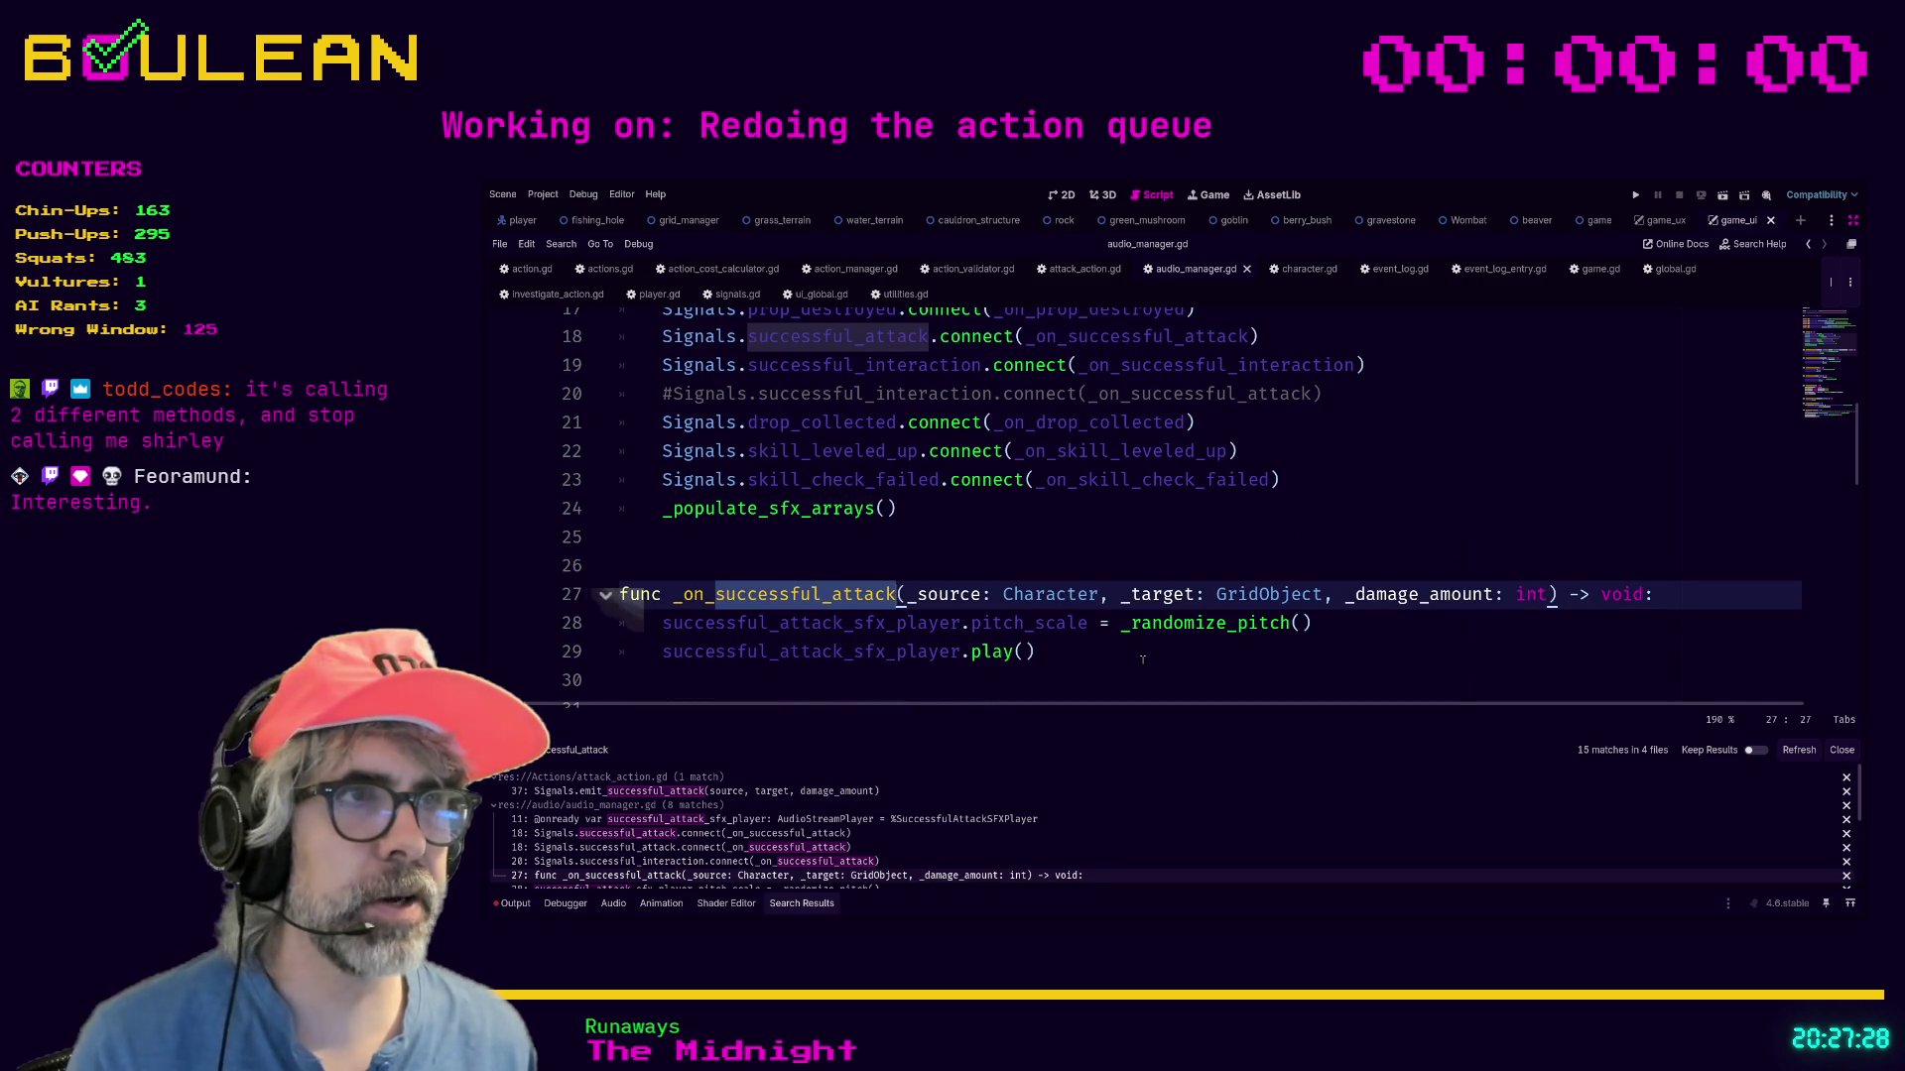
{"action": "scroll", "coordinate": [1142, 660], "scroll_direction": "down", "scroll_amount": 1}
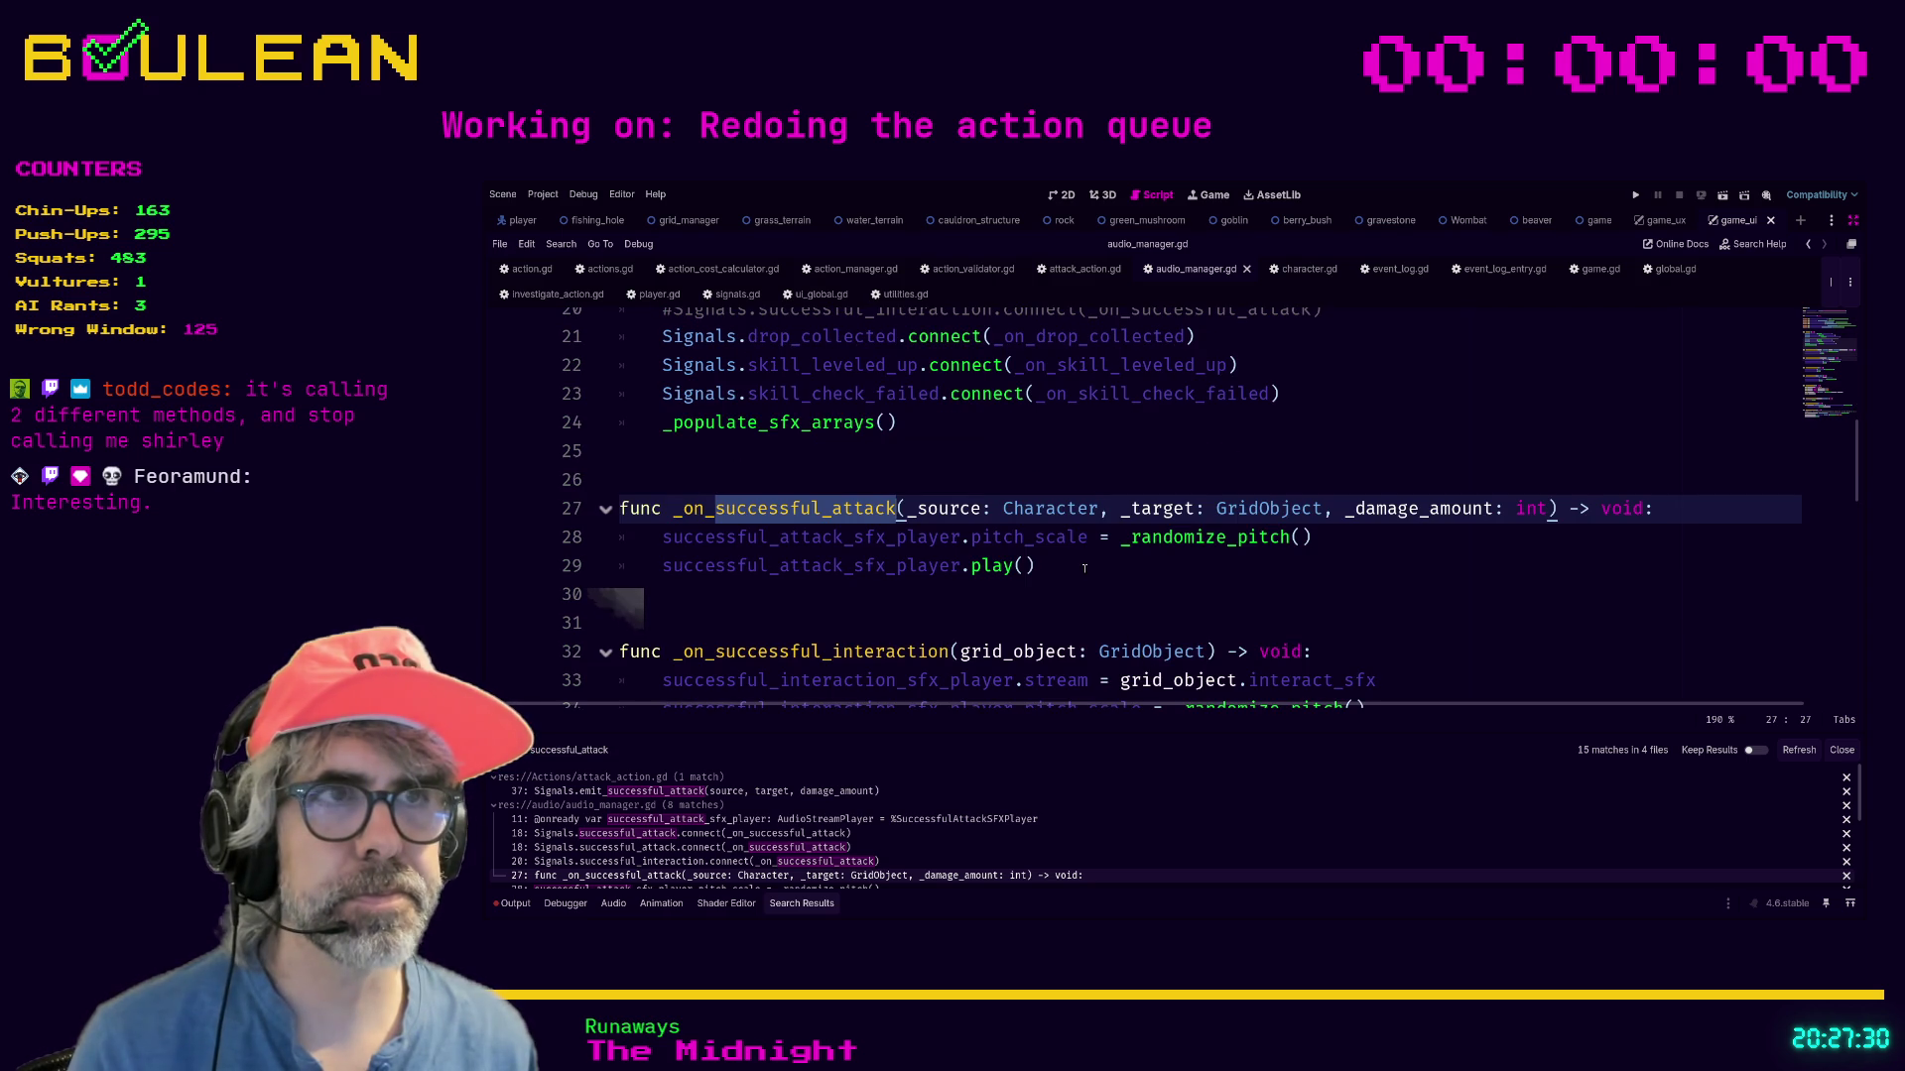
{"action": "scroll", "coordinate": [968, 848], "scroll_direction": "down", "scroll_amount": 1}
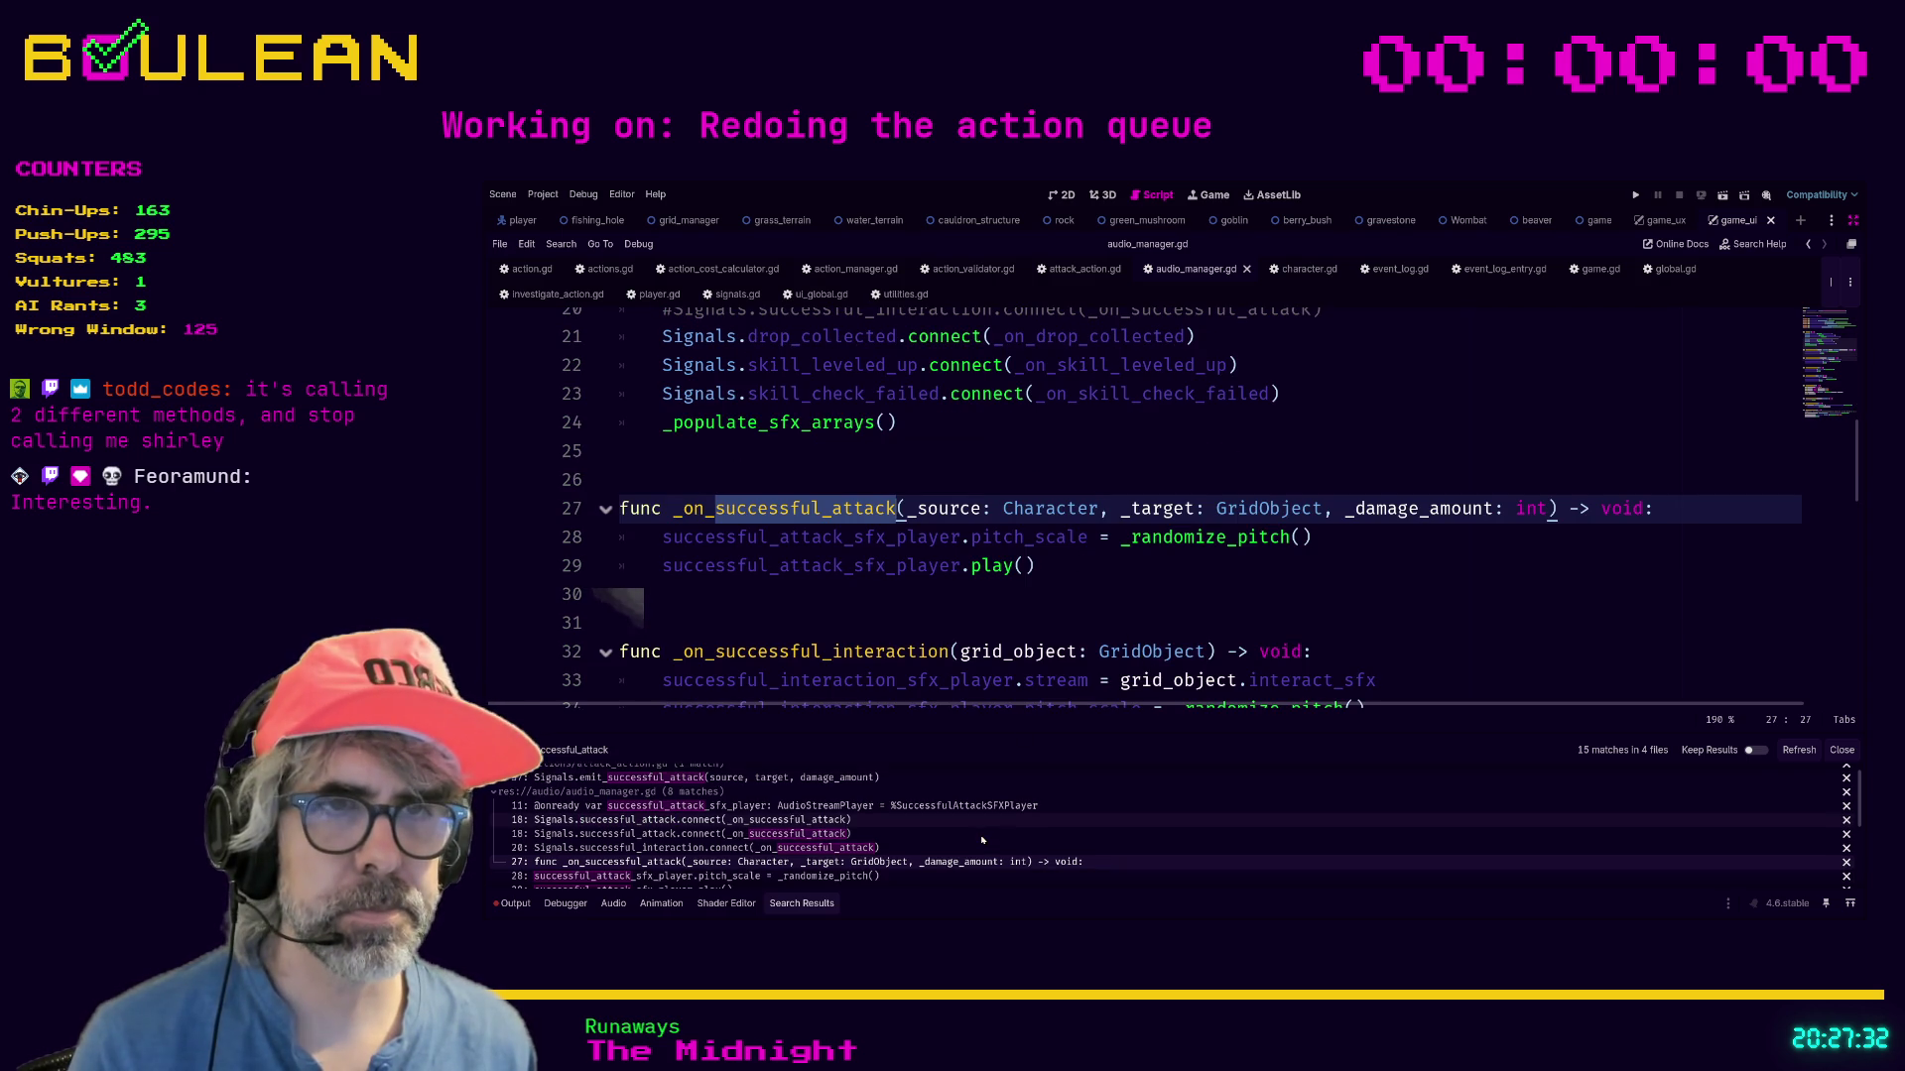
{"action": "left_click", "coordinate": [953, 862]}
{"action": "scroll", "coordinate": [943, 833], "scroll_direction": "down", "scroll_amount": 1}
{"action": "scroll", "coordinate": [940, 834], "scroll_direction": "down", "scroll_amount": 3}
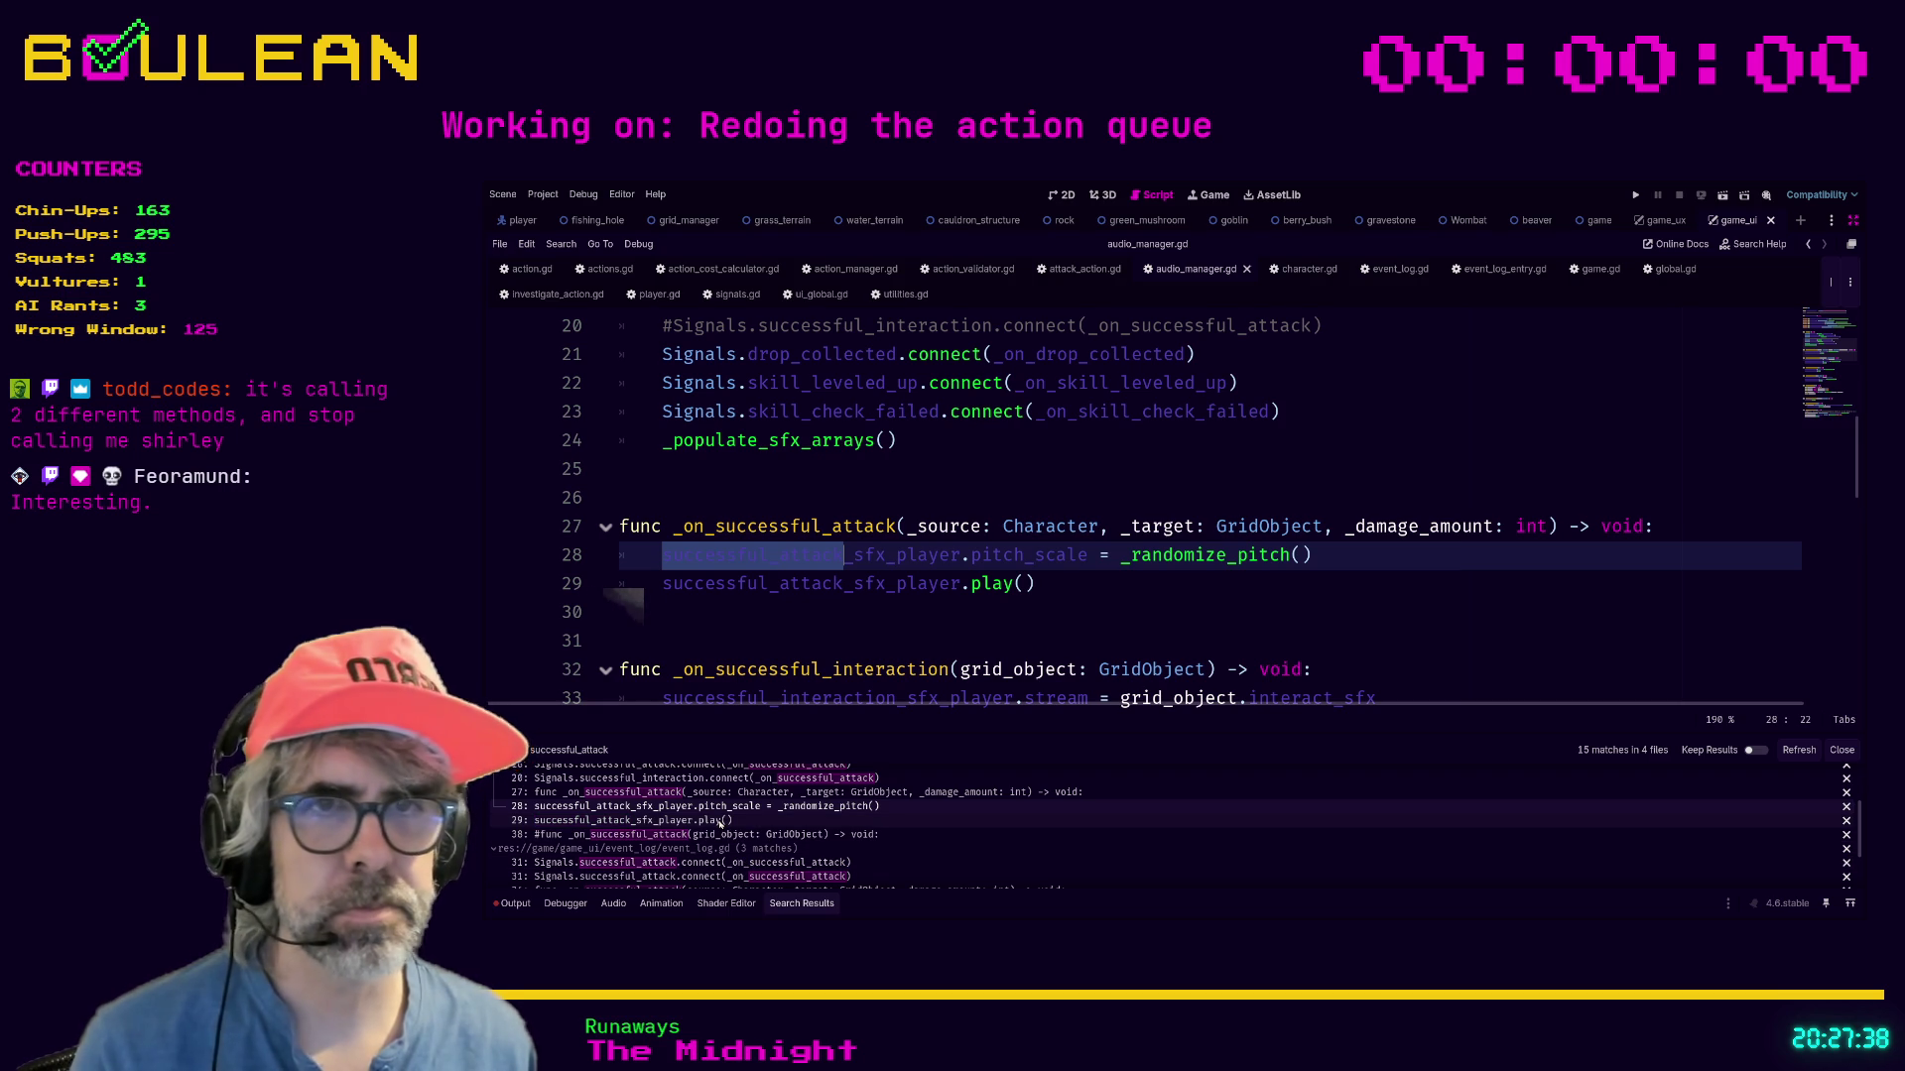
{"action": "left_click", "coordinate": [721, 822]}
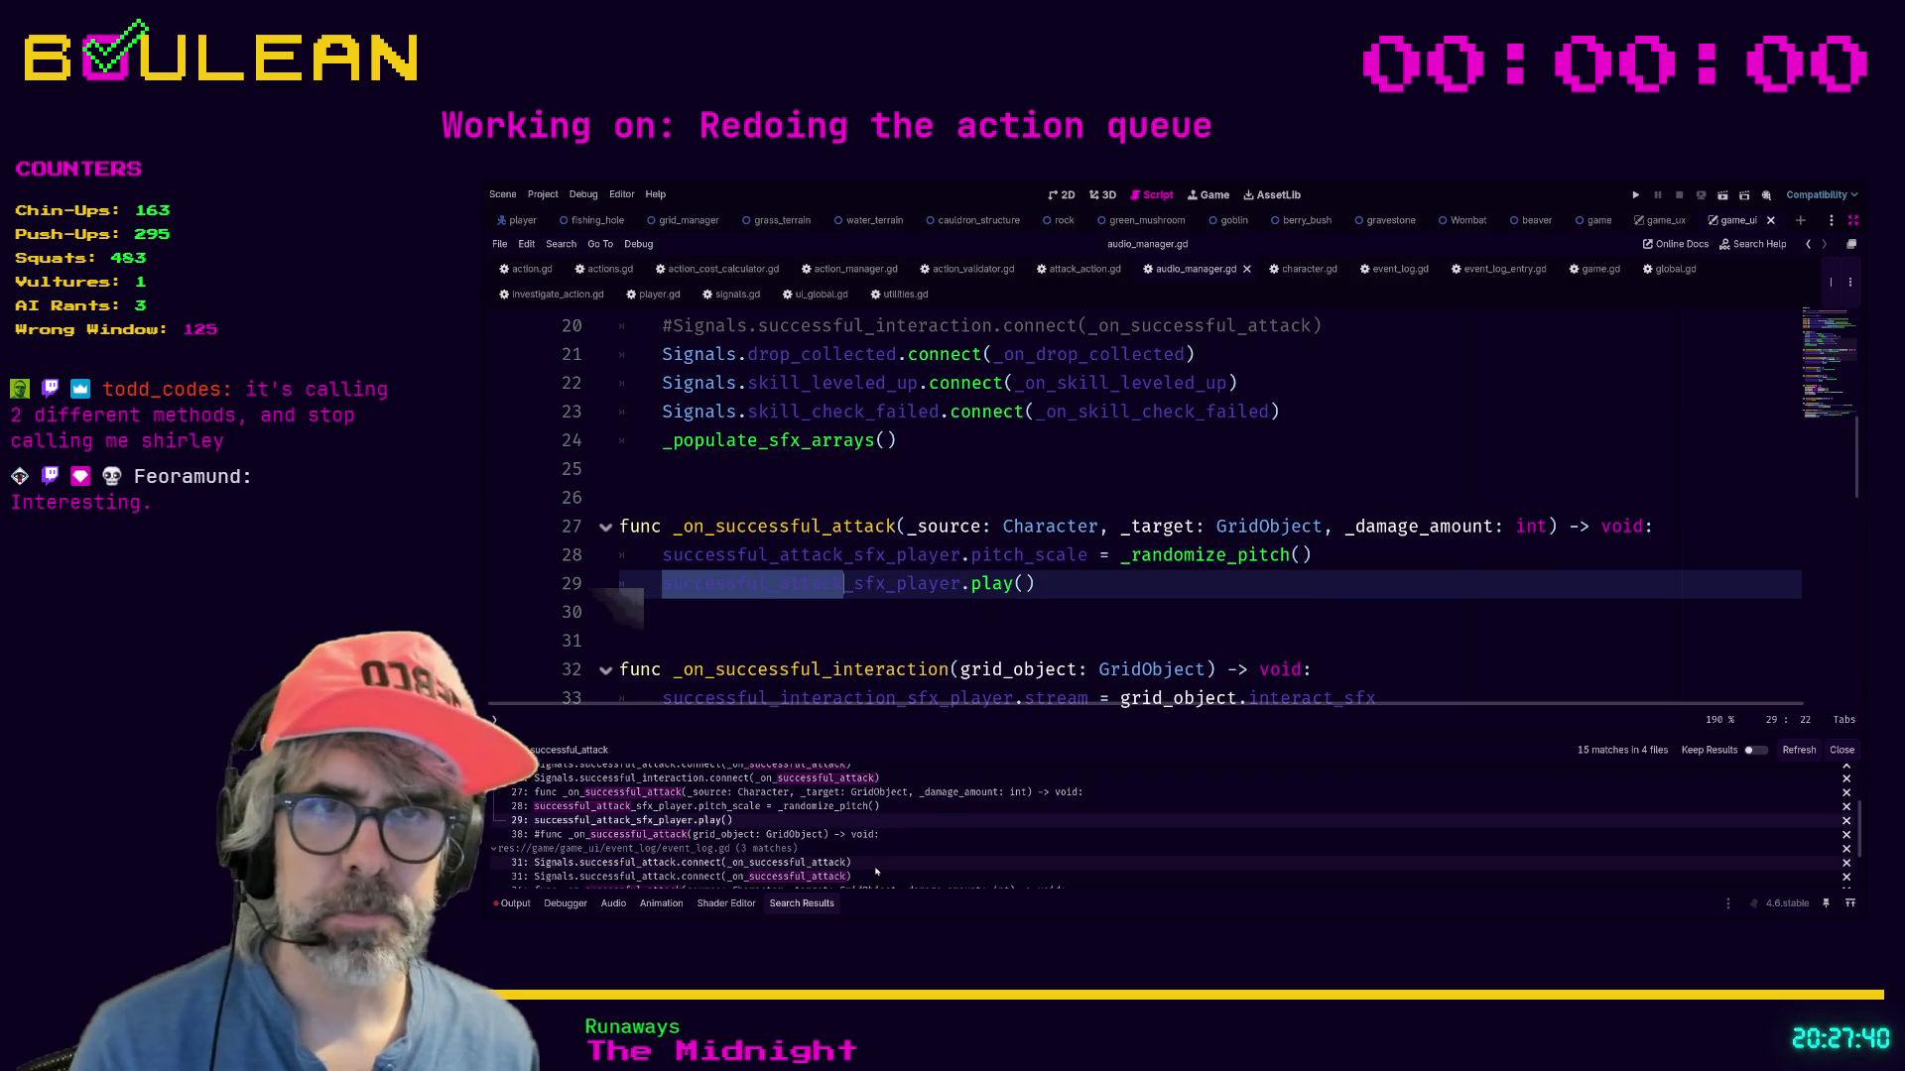
{"action": "left_click", "coordinate": [809, 850]}
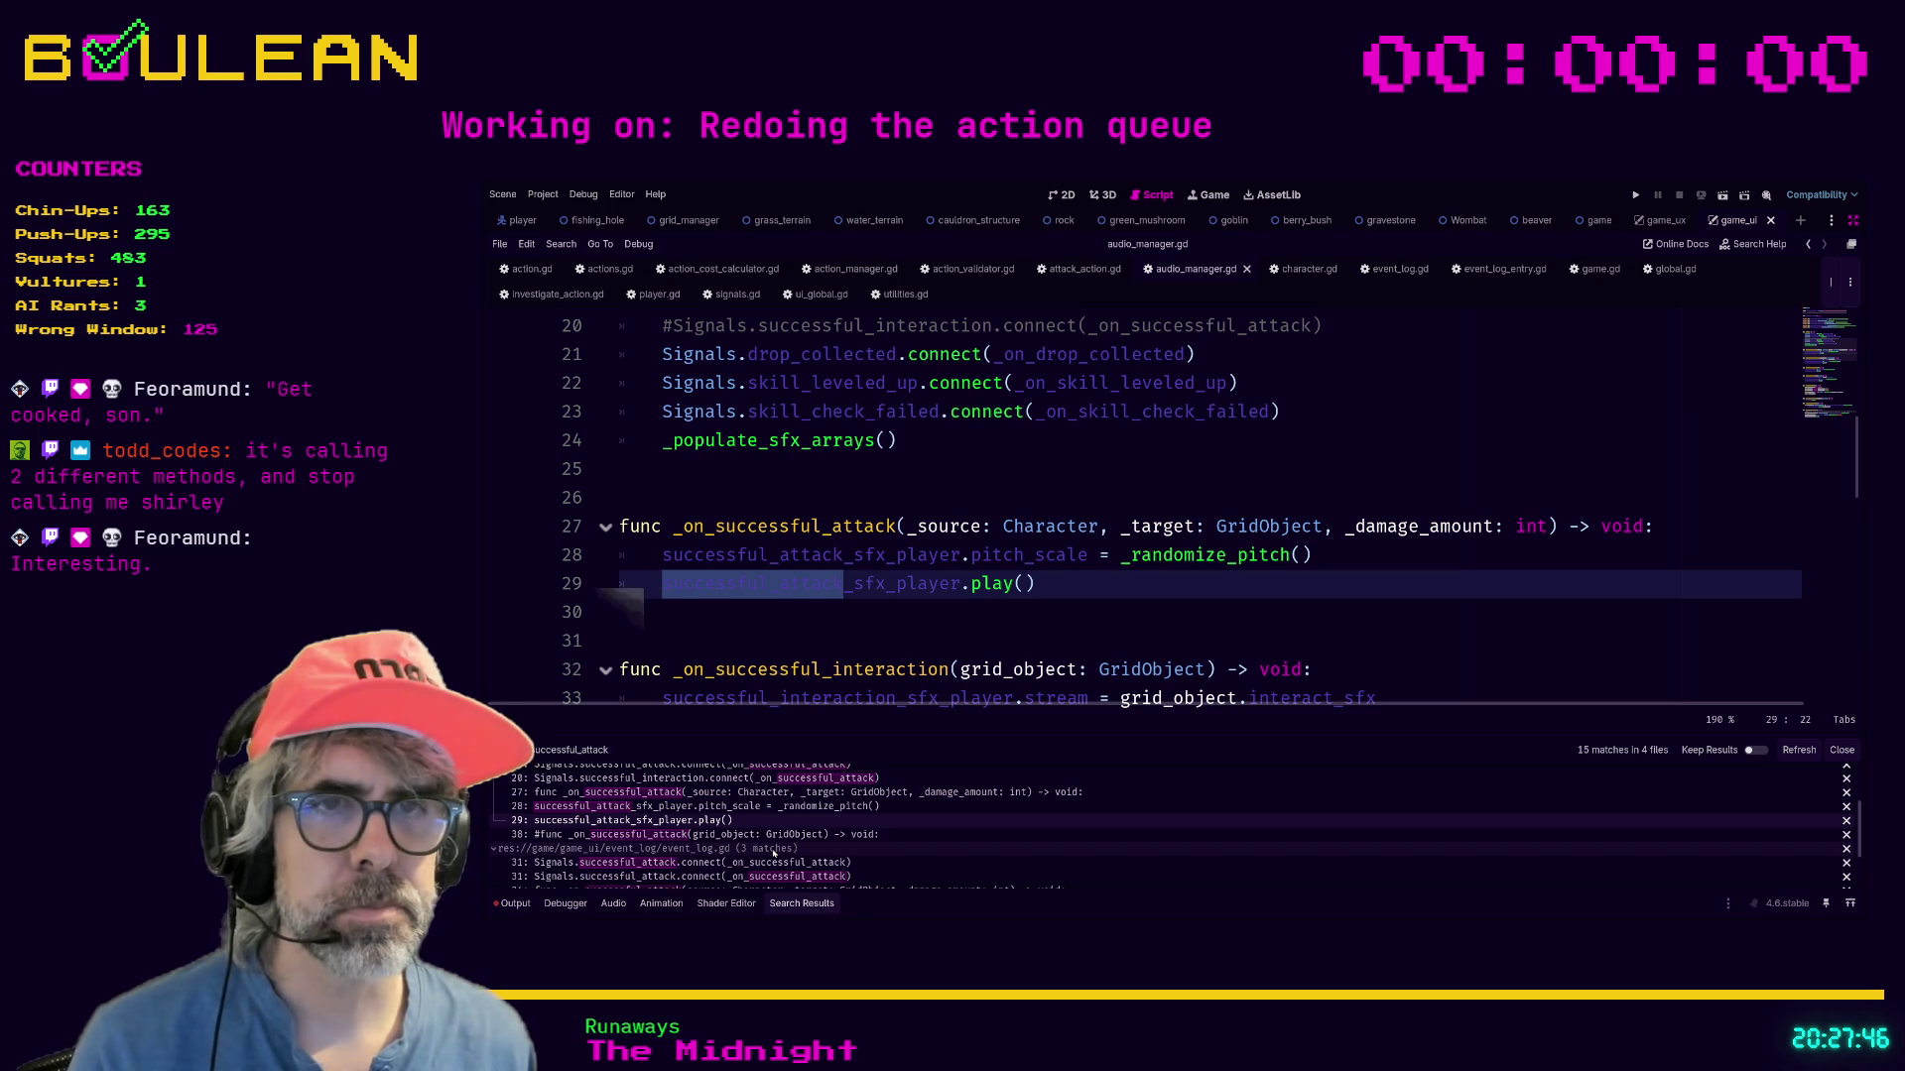
{"action": "left_click", "coordinate": [787, 836]}
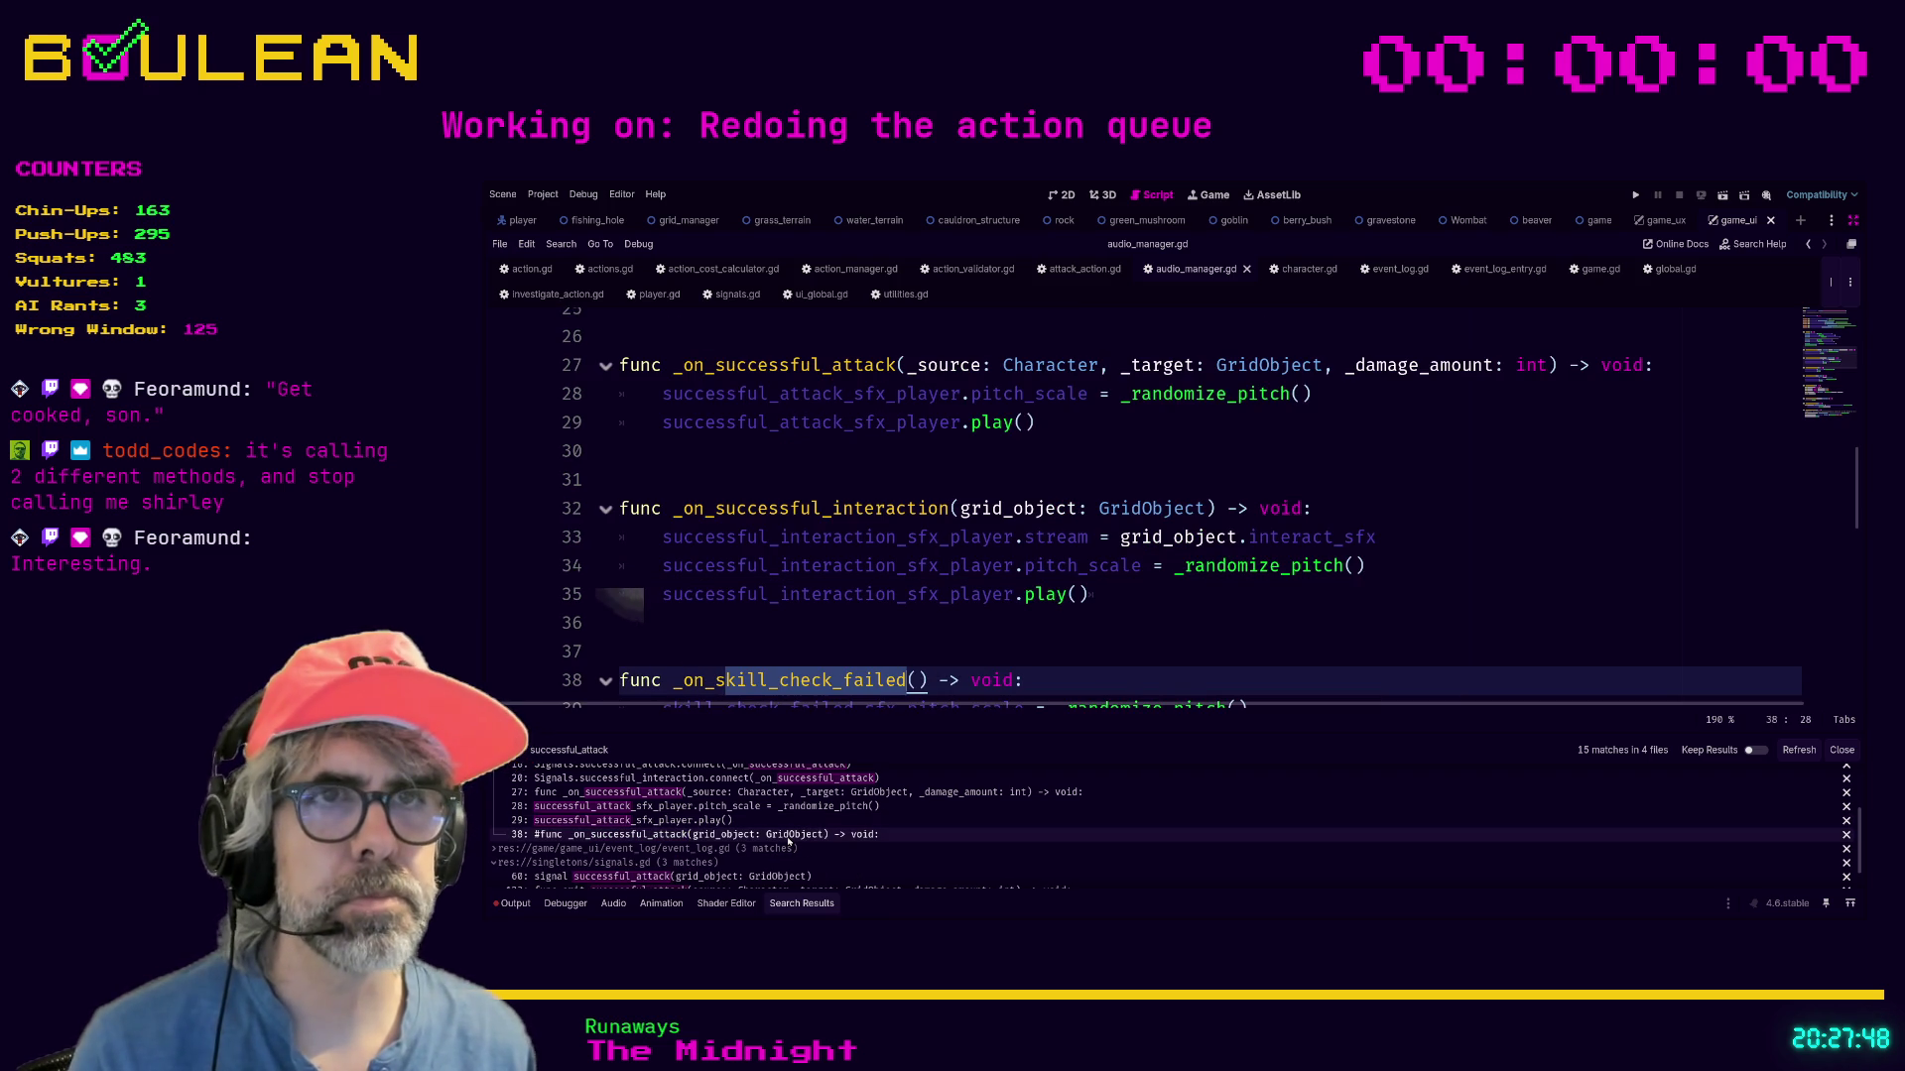
{"action": "scroll", "coordinate": [949, 551], "scroll_direction": "down", "scroll_amount": 2}
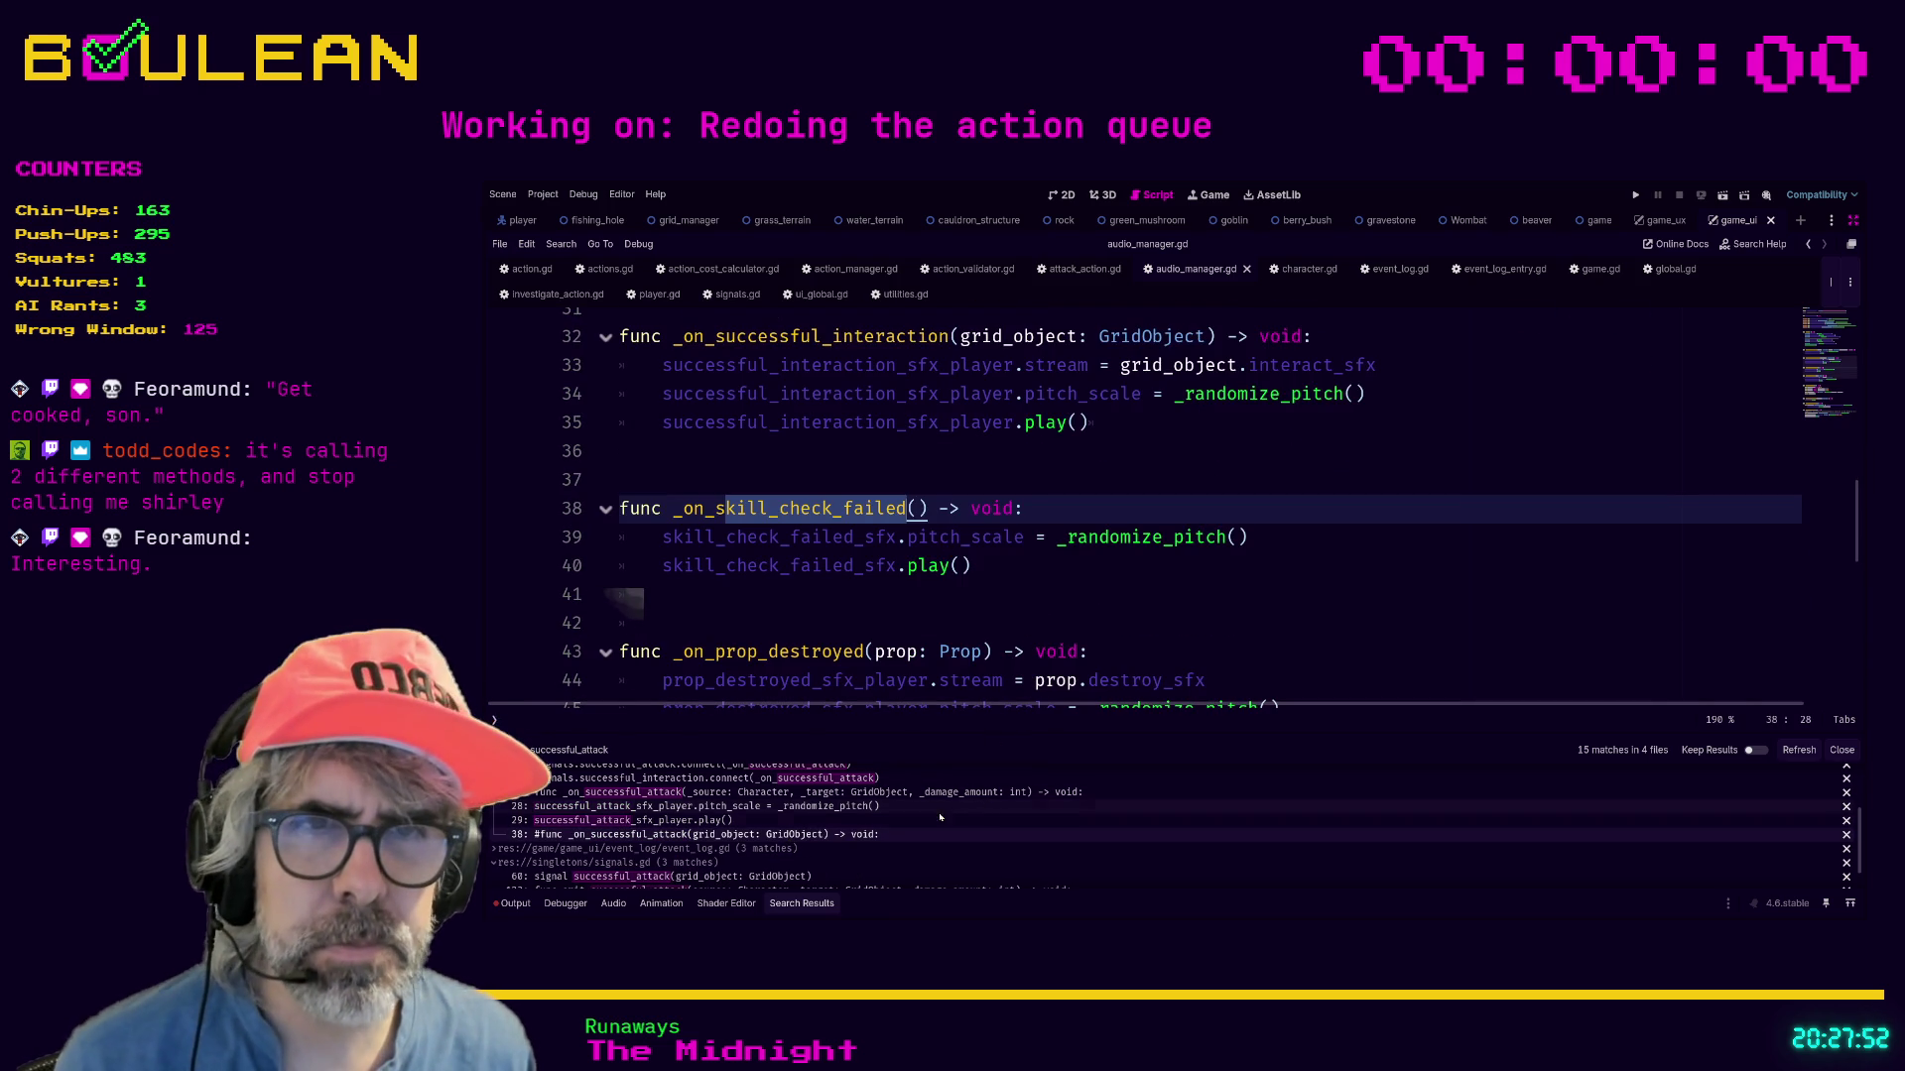
Refresh the search results, recheck each match, and open event_log.gd's line 31 connection.
{"action": "left_click", "coordinate": [1796, 751]}
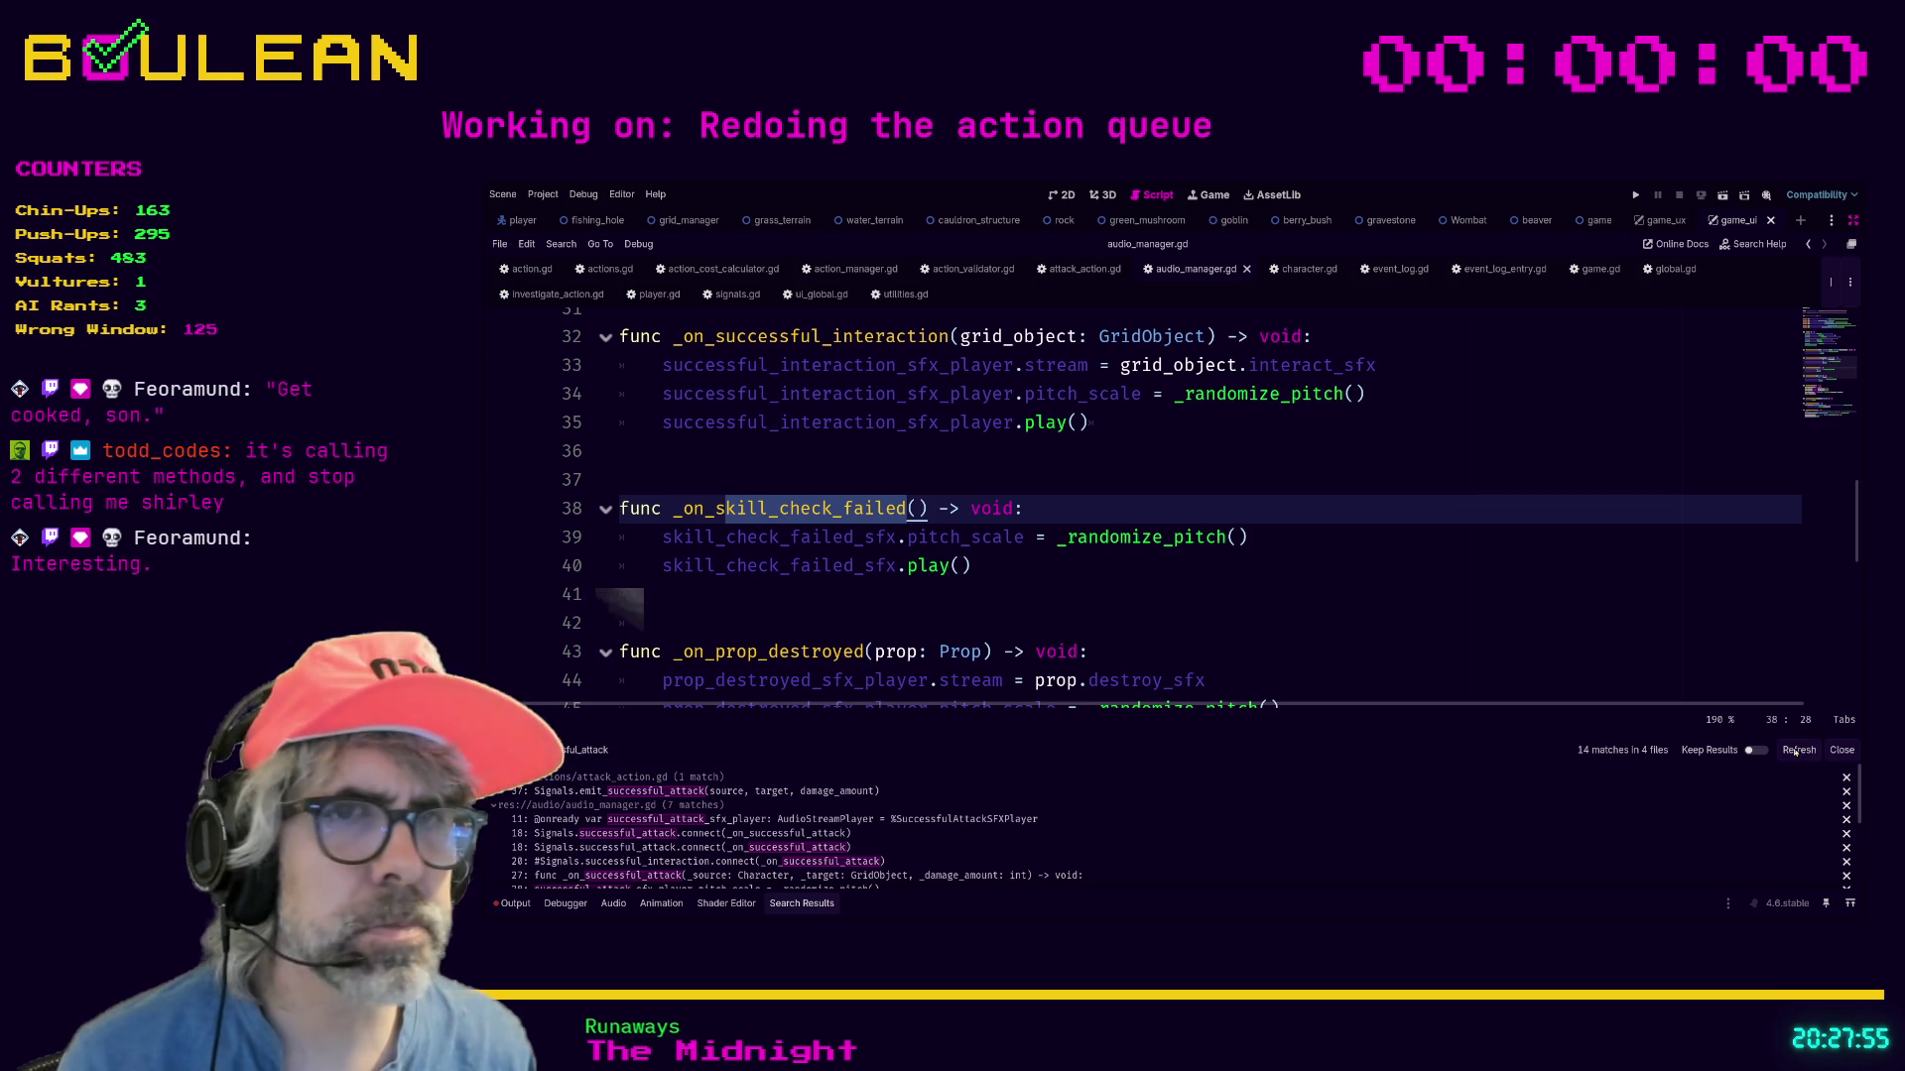
{"action": "left_click", "coordinate": [675, 820]}
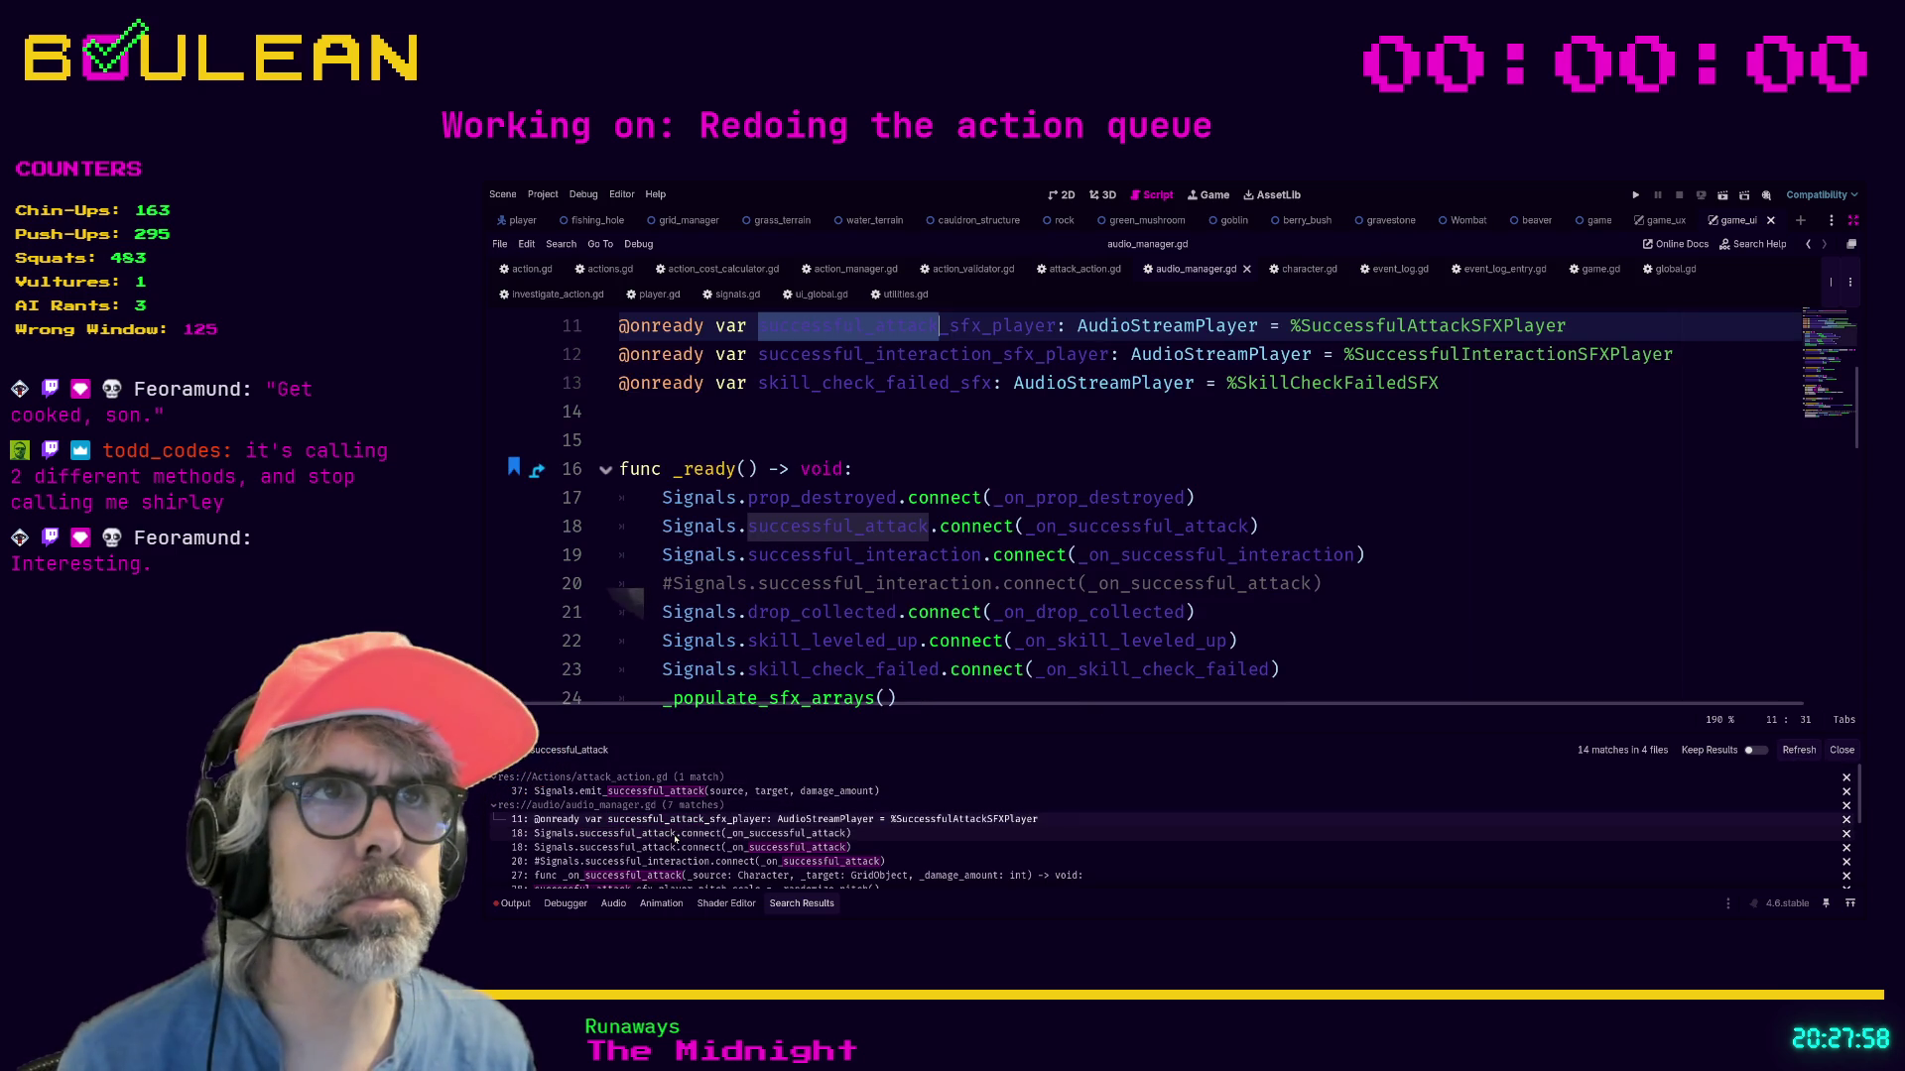
{"action": "left_click", "coordinate": [675, 835]}
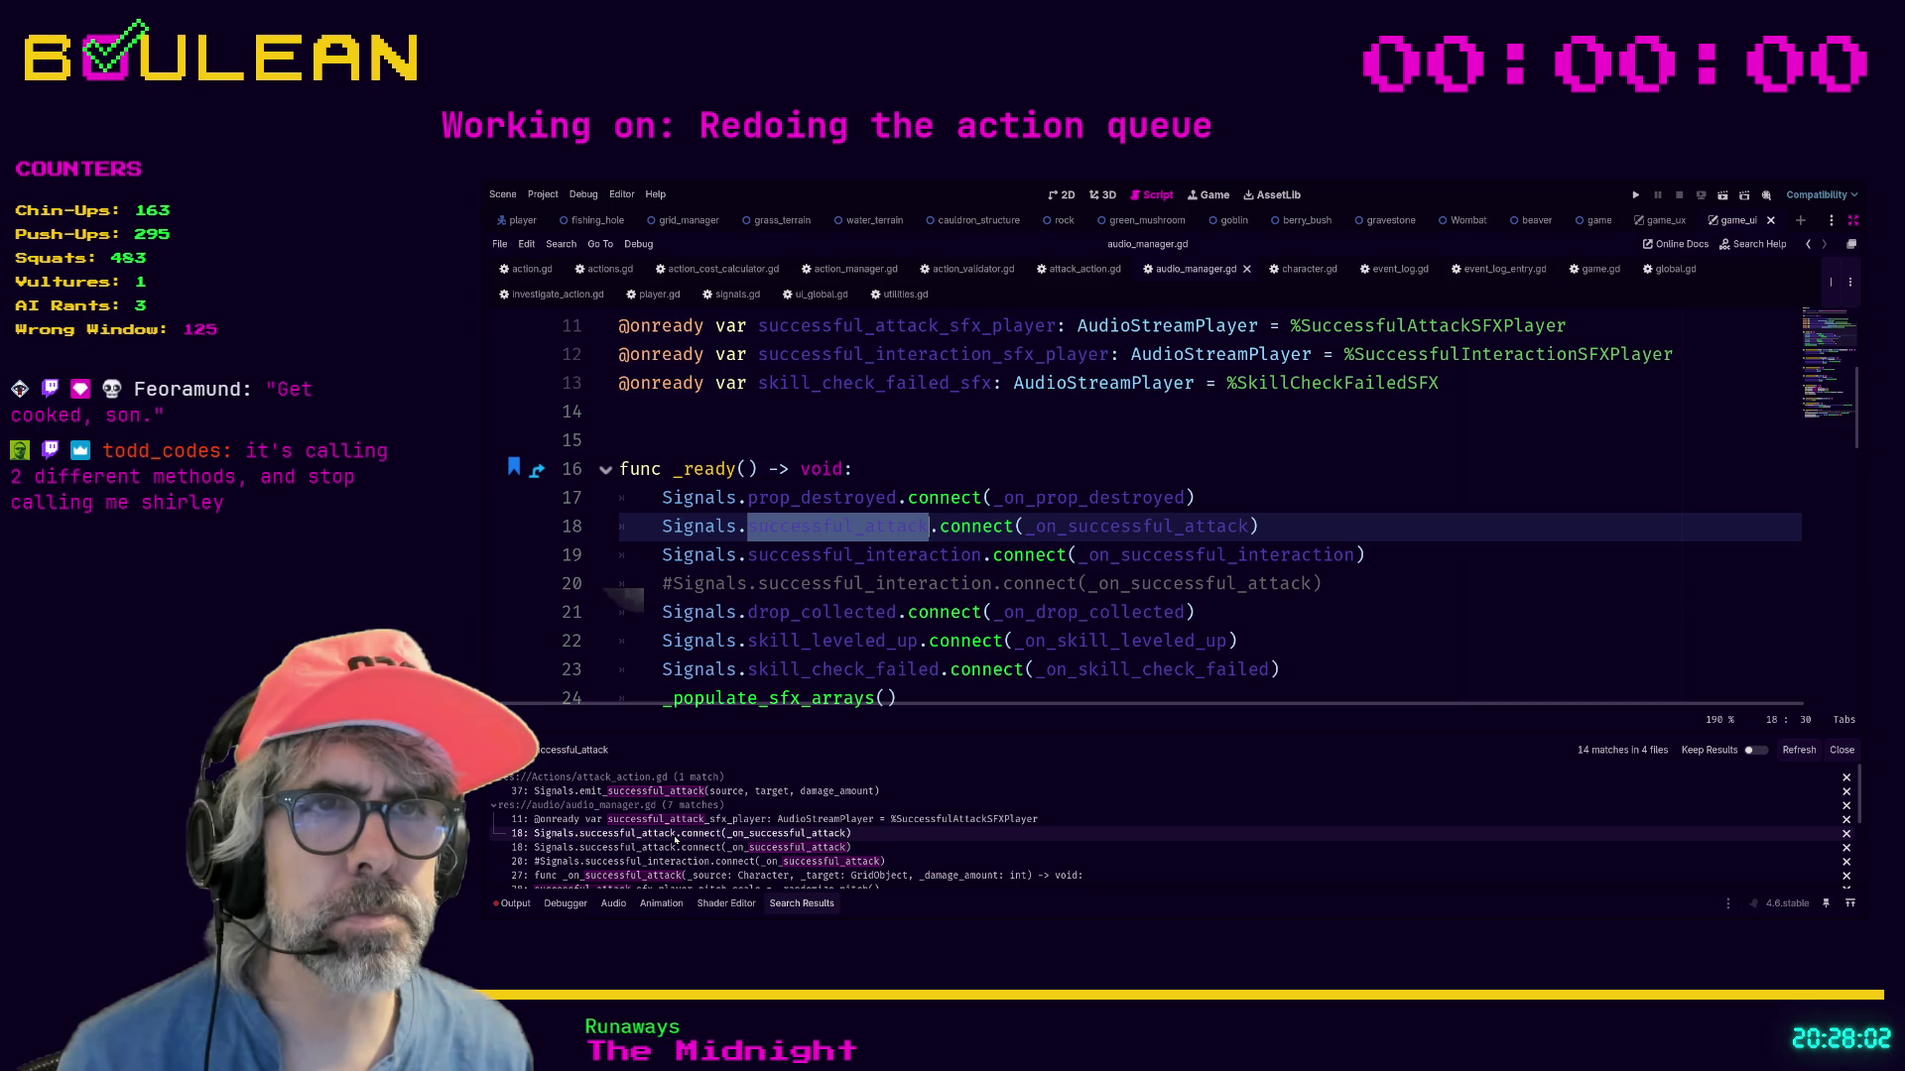
{"action": "left_click", "coordinate": [655, 849]}
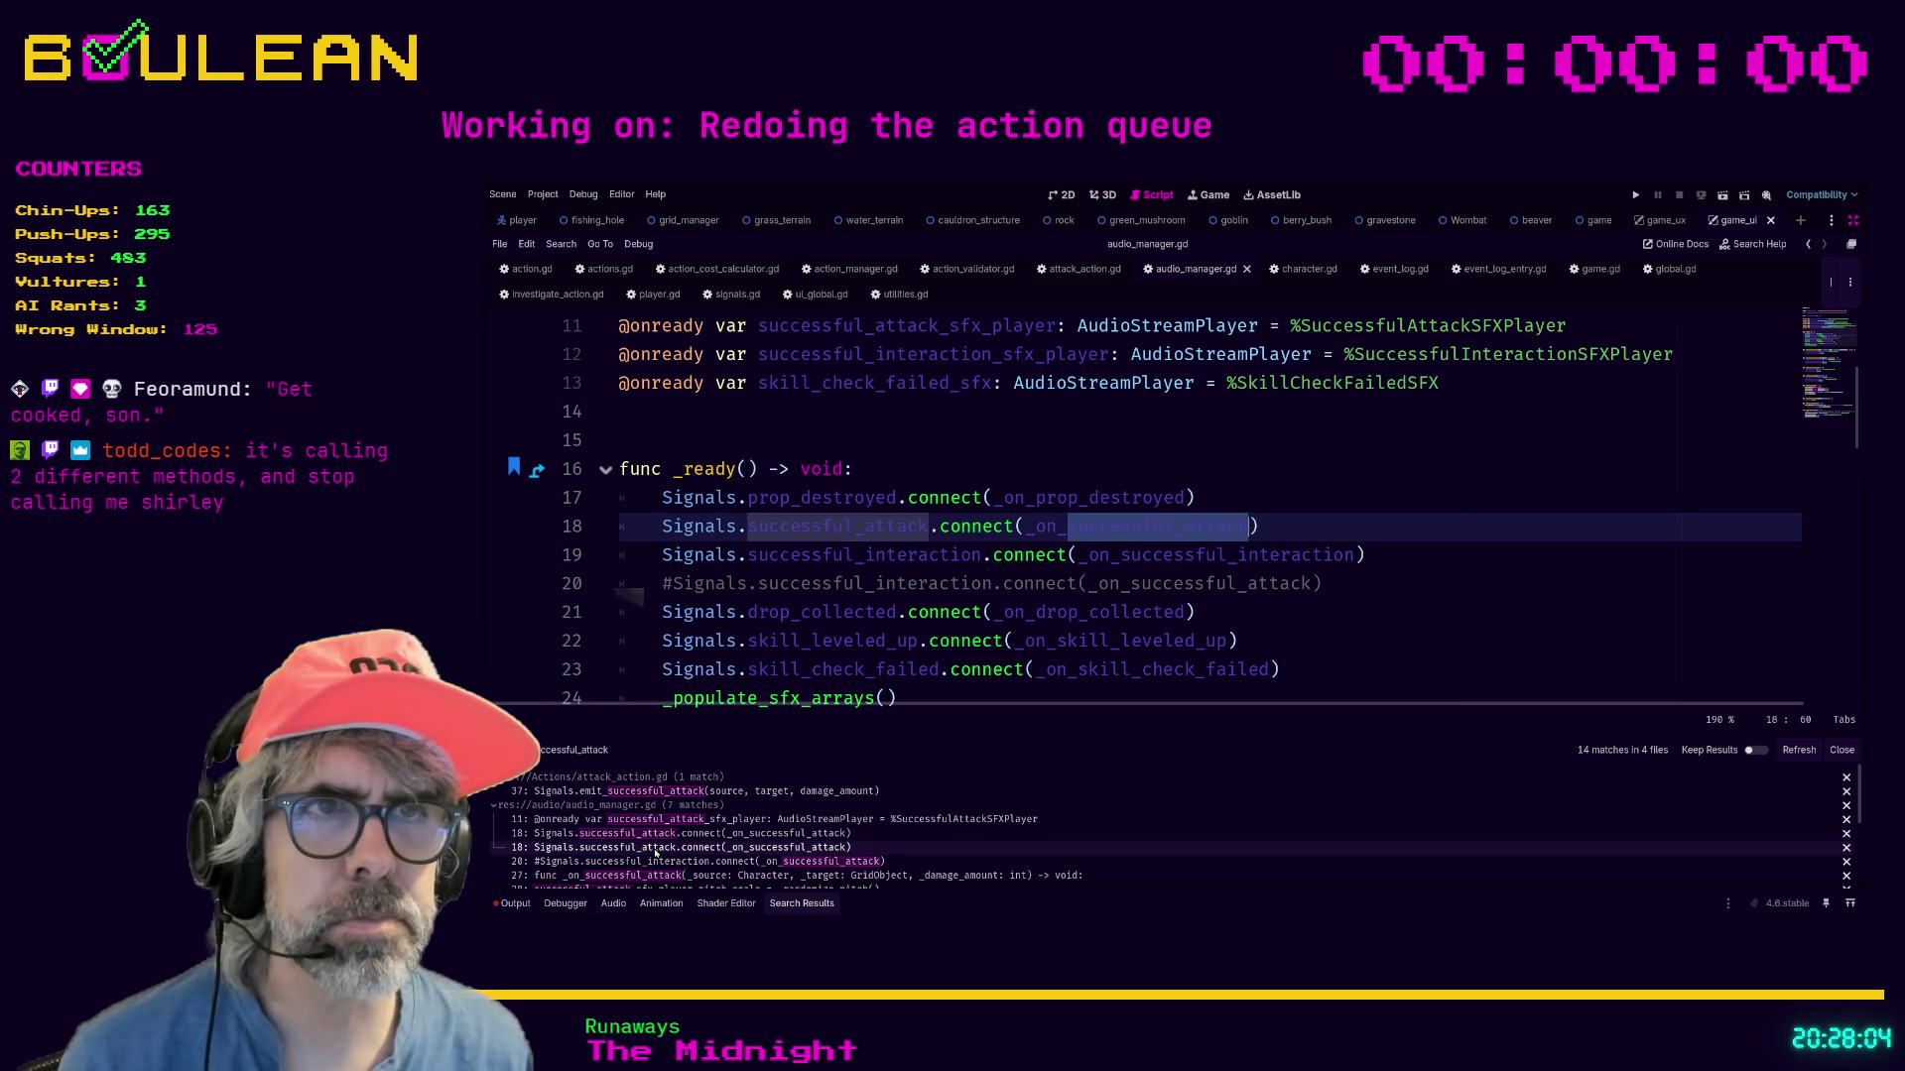
{"action": "left_click", "coordinate": [656, 862]}
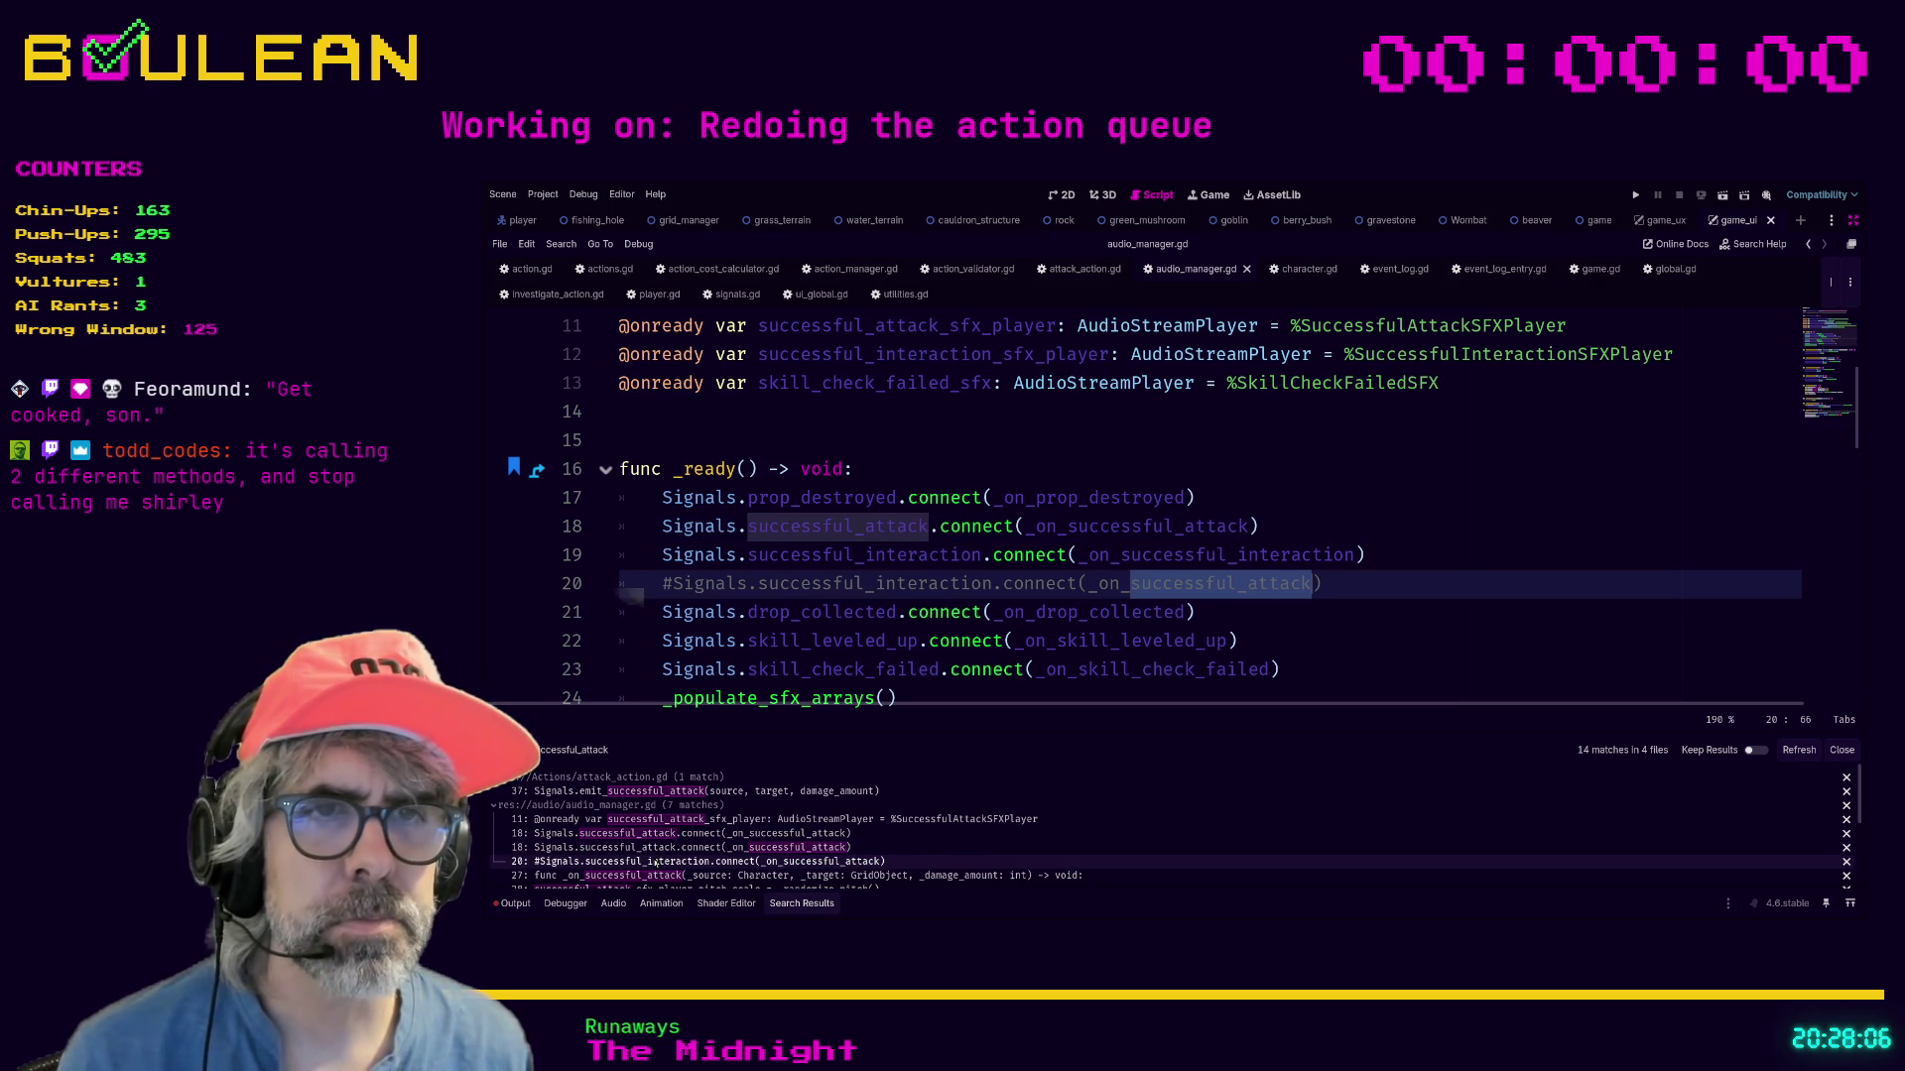
{"action": "left_click", "coordinate": [1138, 535], "text": "ctrl"}
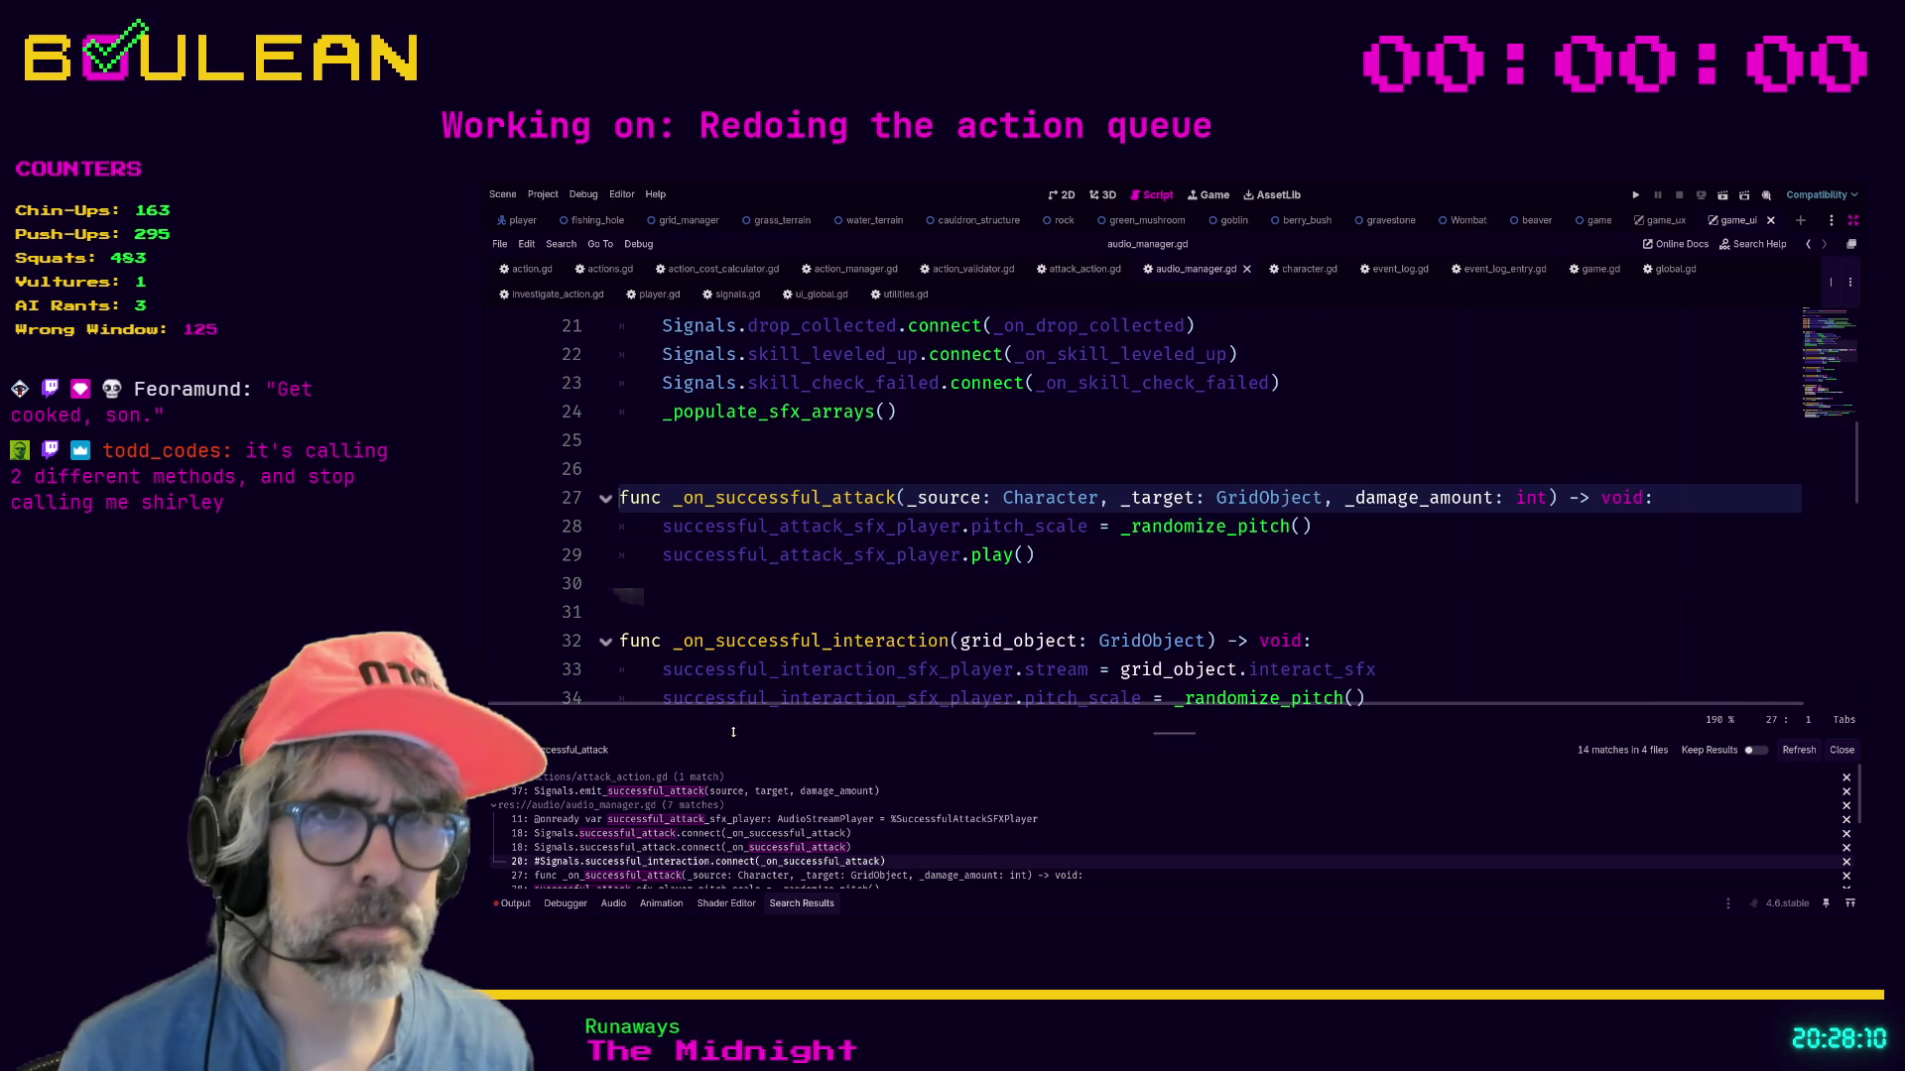
{"action": "scroll", "coordinate": [876, 859], "scroll_direction": "down", "scroll_amount": 1}
{"action": "scroll", "coordinate": [877, 859], "scroll_direction": "down", "scroll_amount": 1}
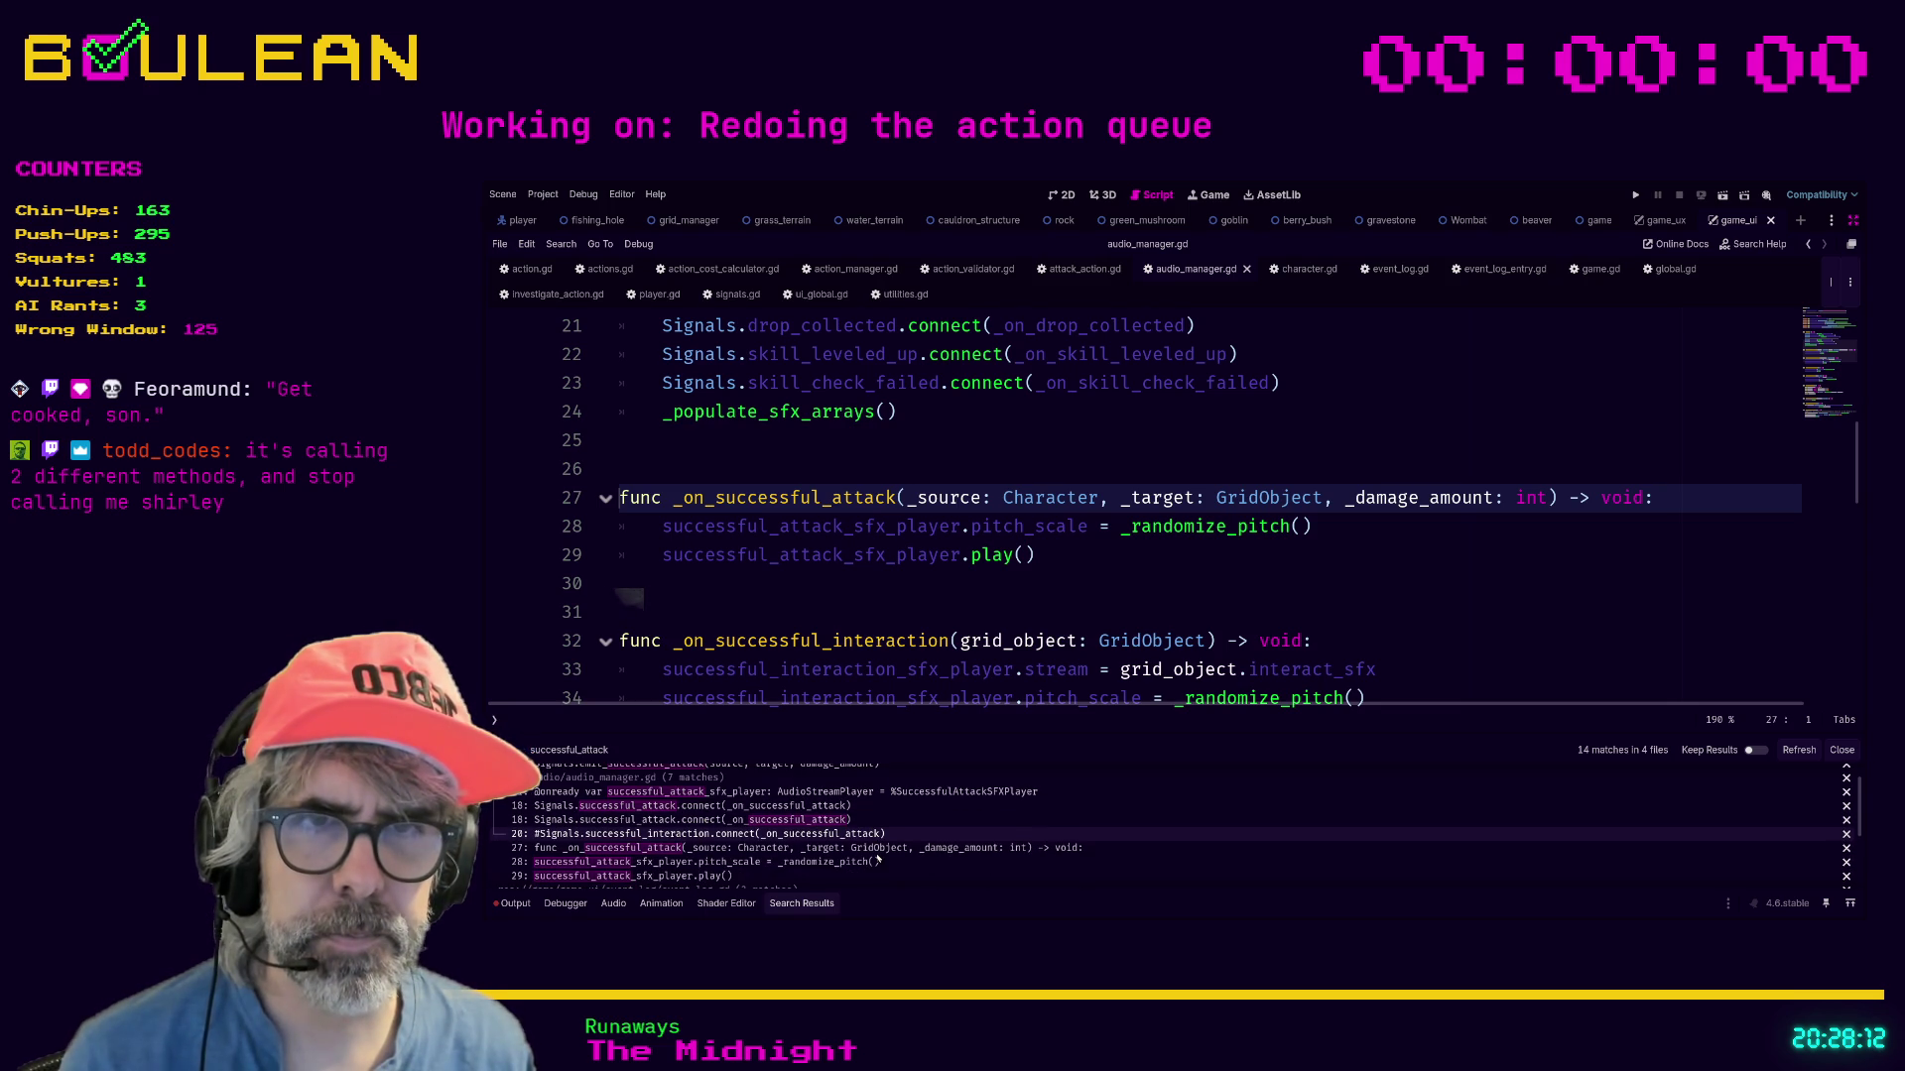
{"action": "left_click", "coordinate": [588, 851]}
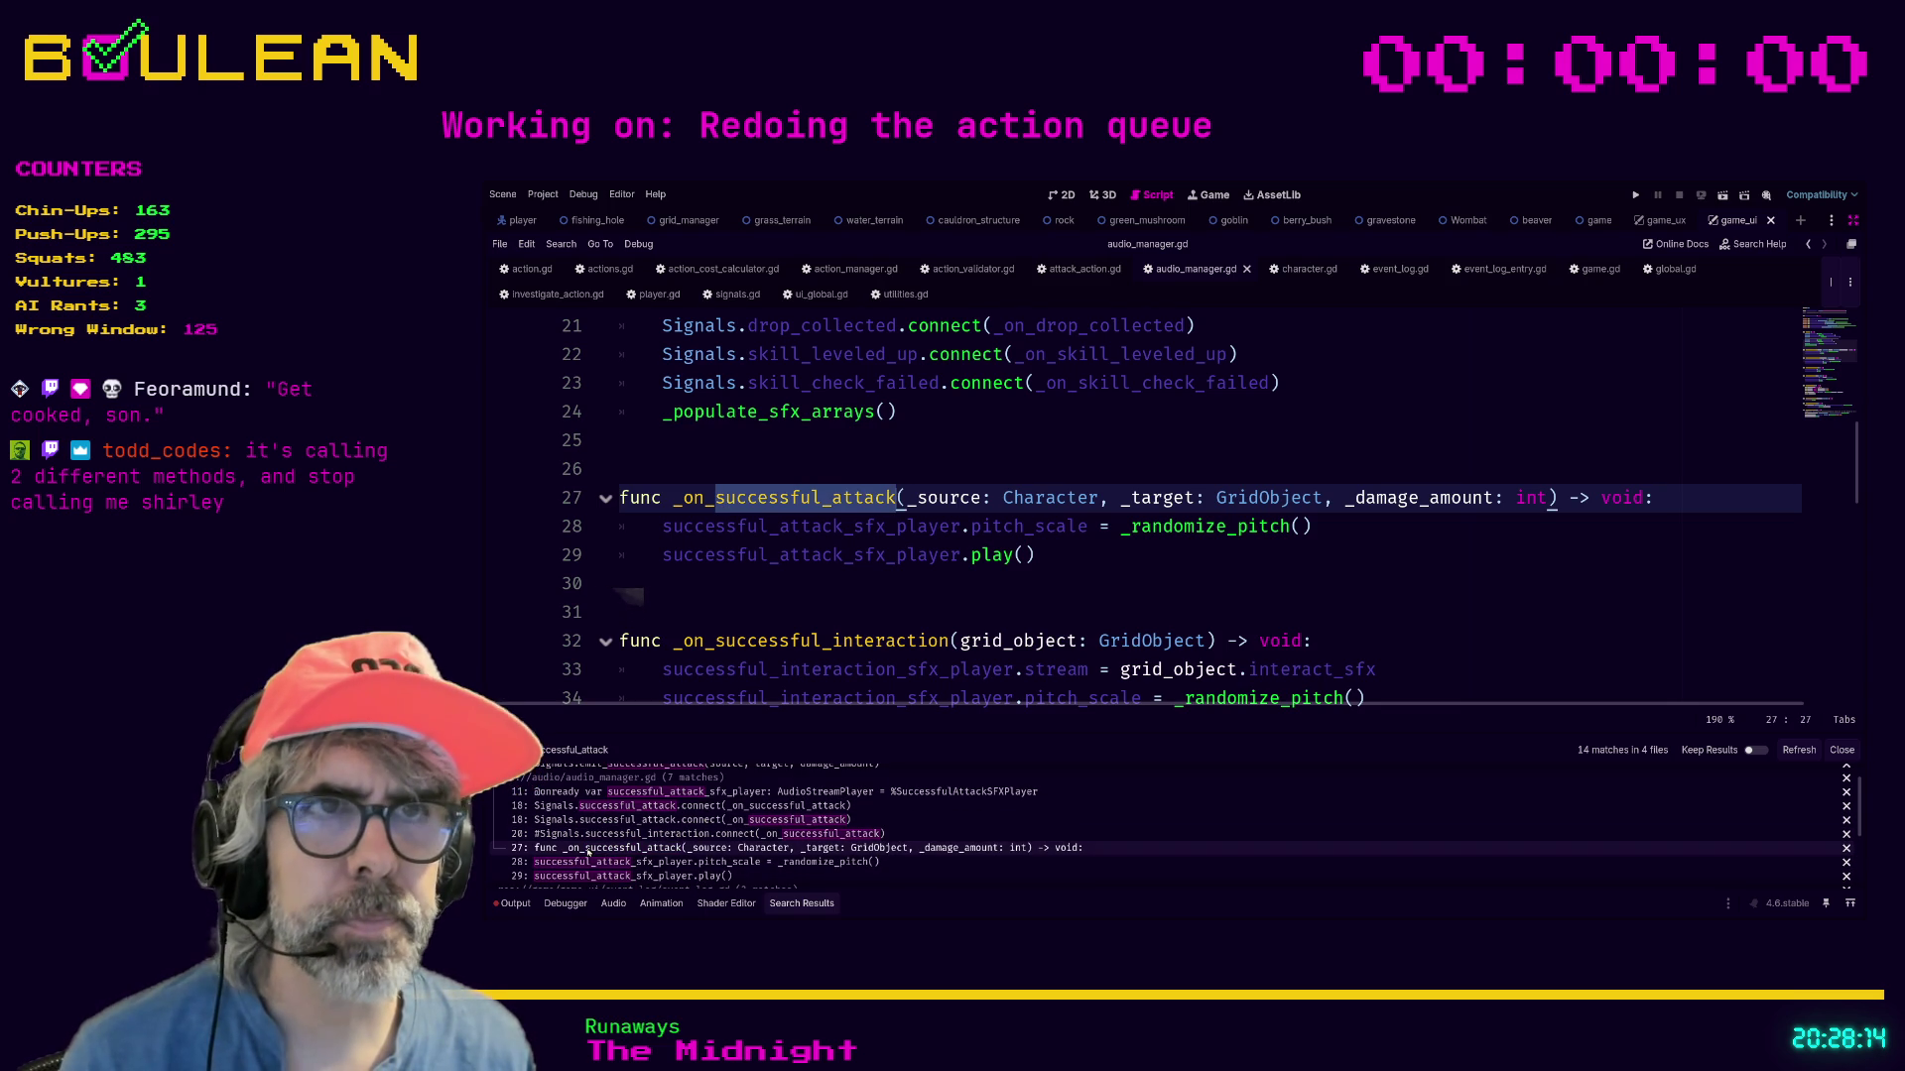
{"action": "left_click", "coordinate": [647, 863]}
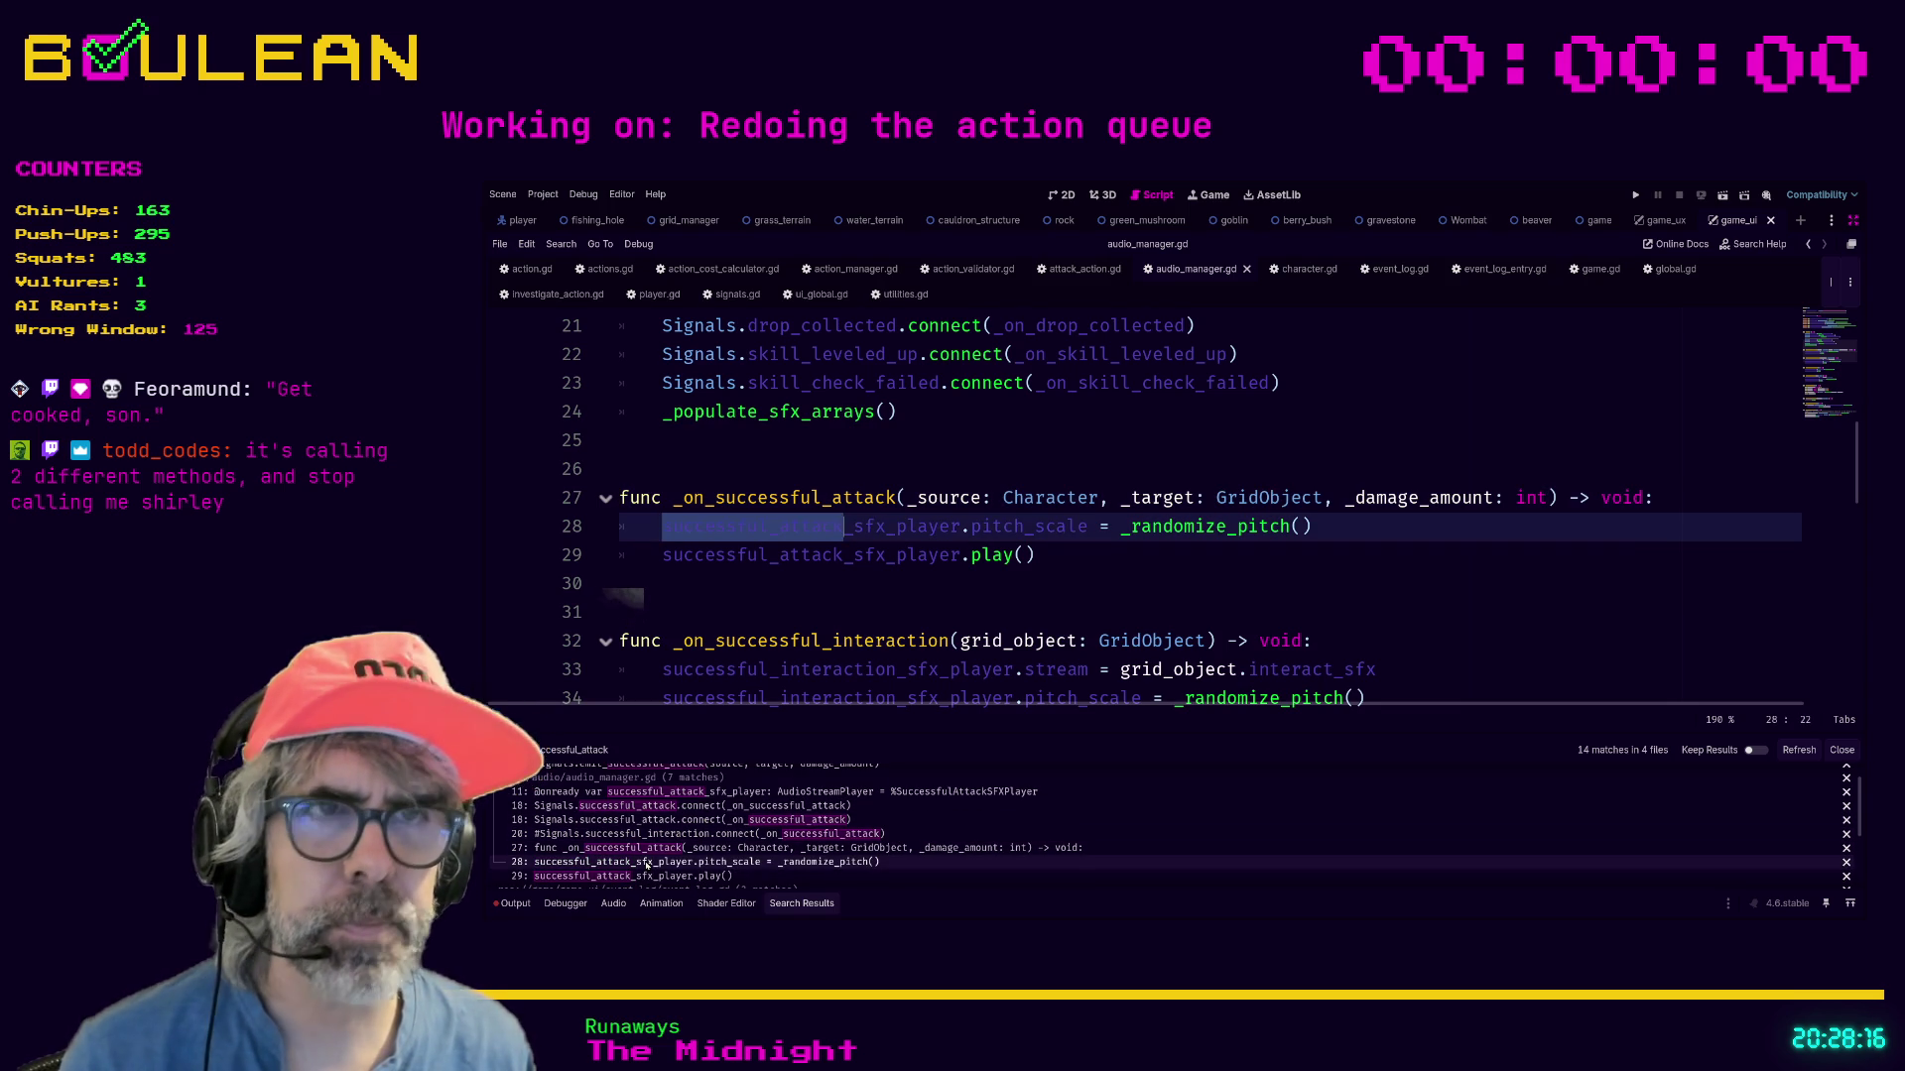
{"action": "scroll", "coordinate": [1031, 863], "scroll_direction": "down", "scroll_amount": 2}
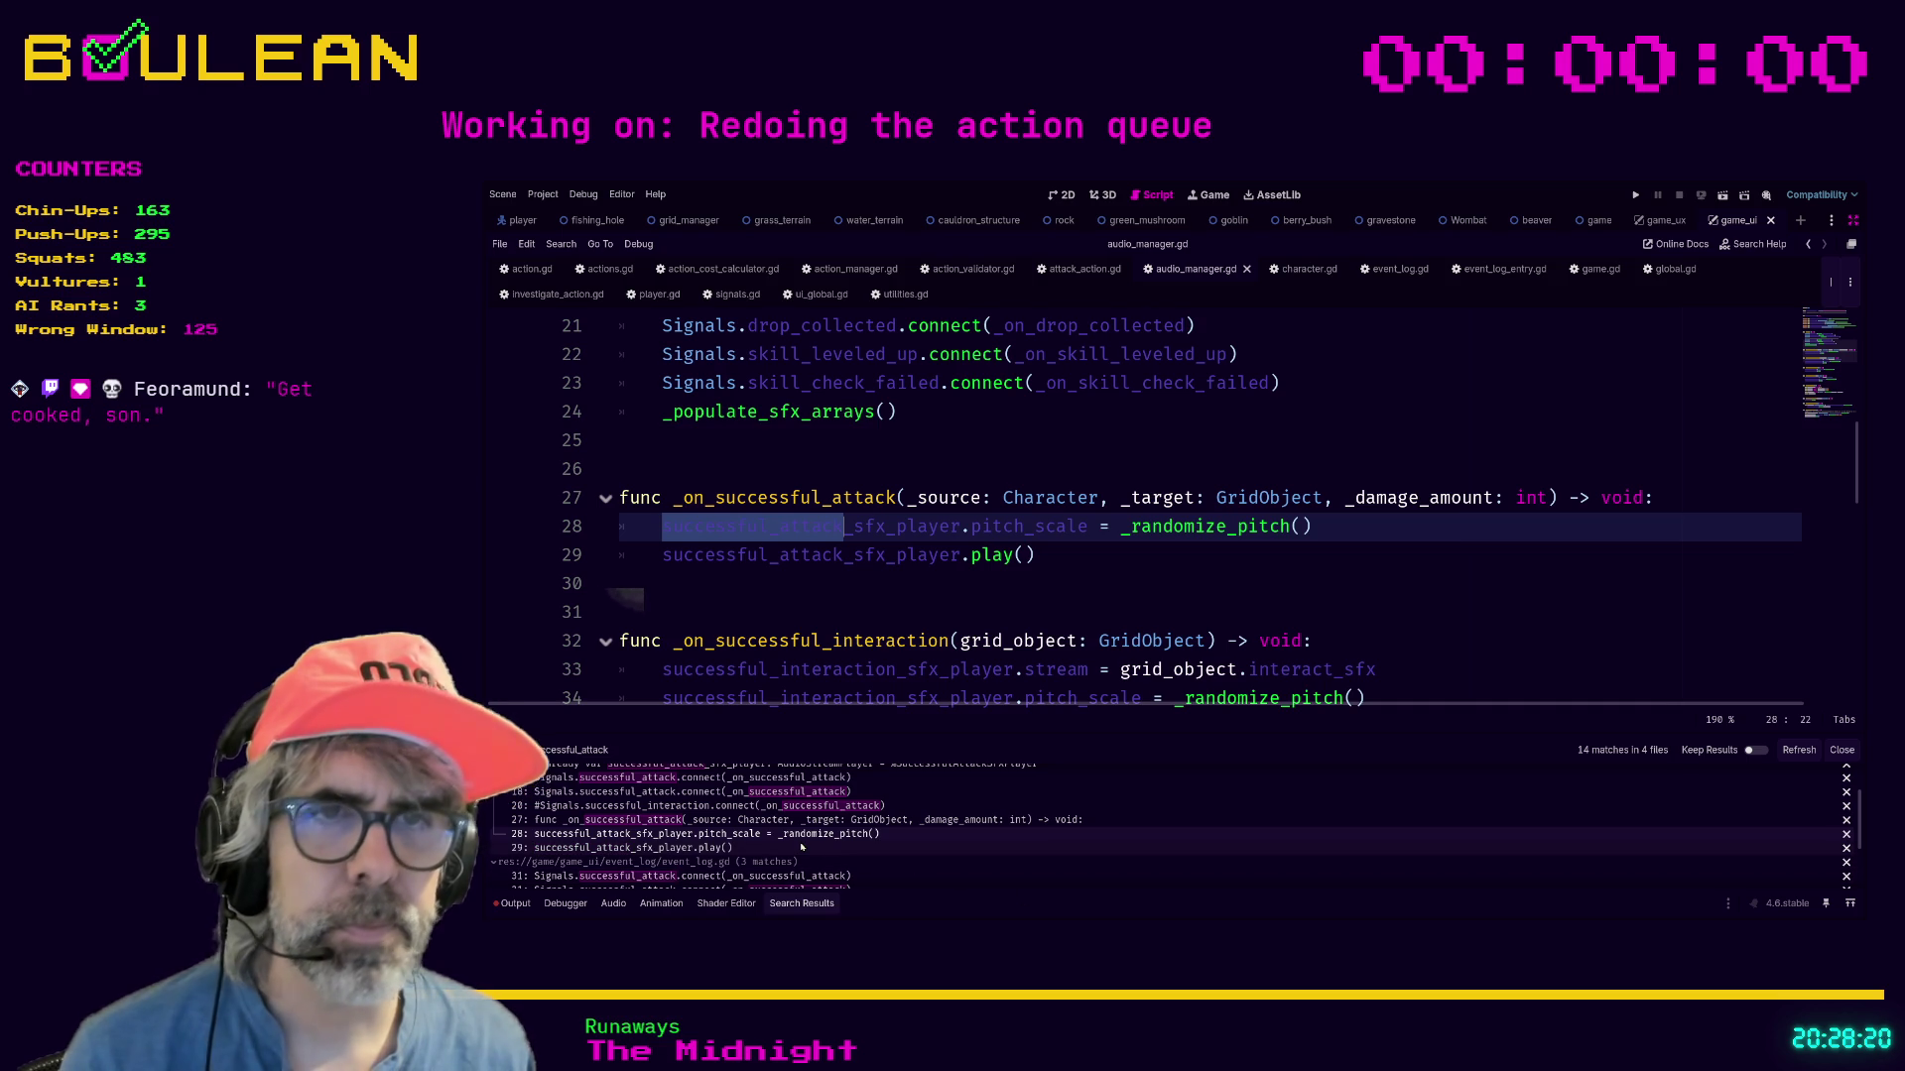
{"action": "left_click", "coordinate": [783, 848]}
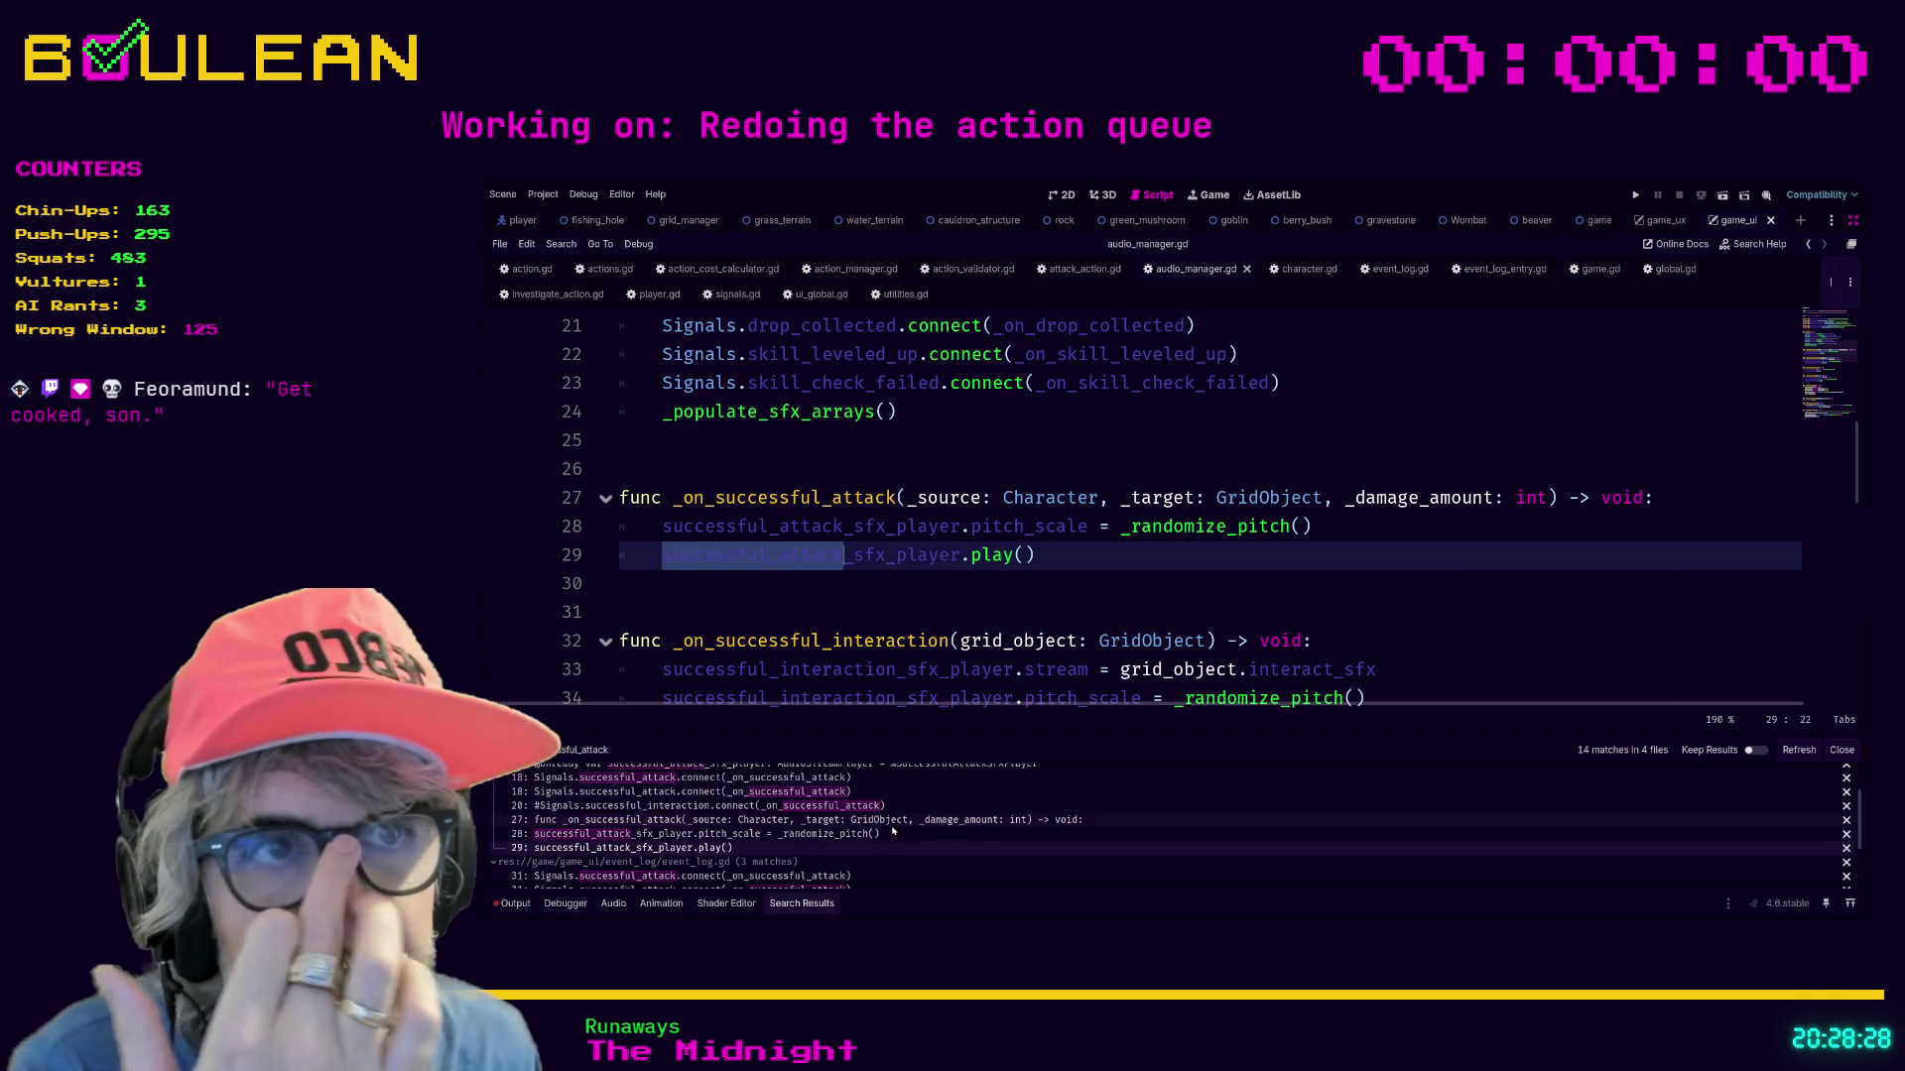
{"action": "scroll", "coordinate": [893, 834], "scroll_direction": "down", "scroll_amount": 1}
{"action": "left_click", "coordinate": [855, 850]}
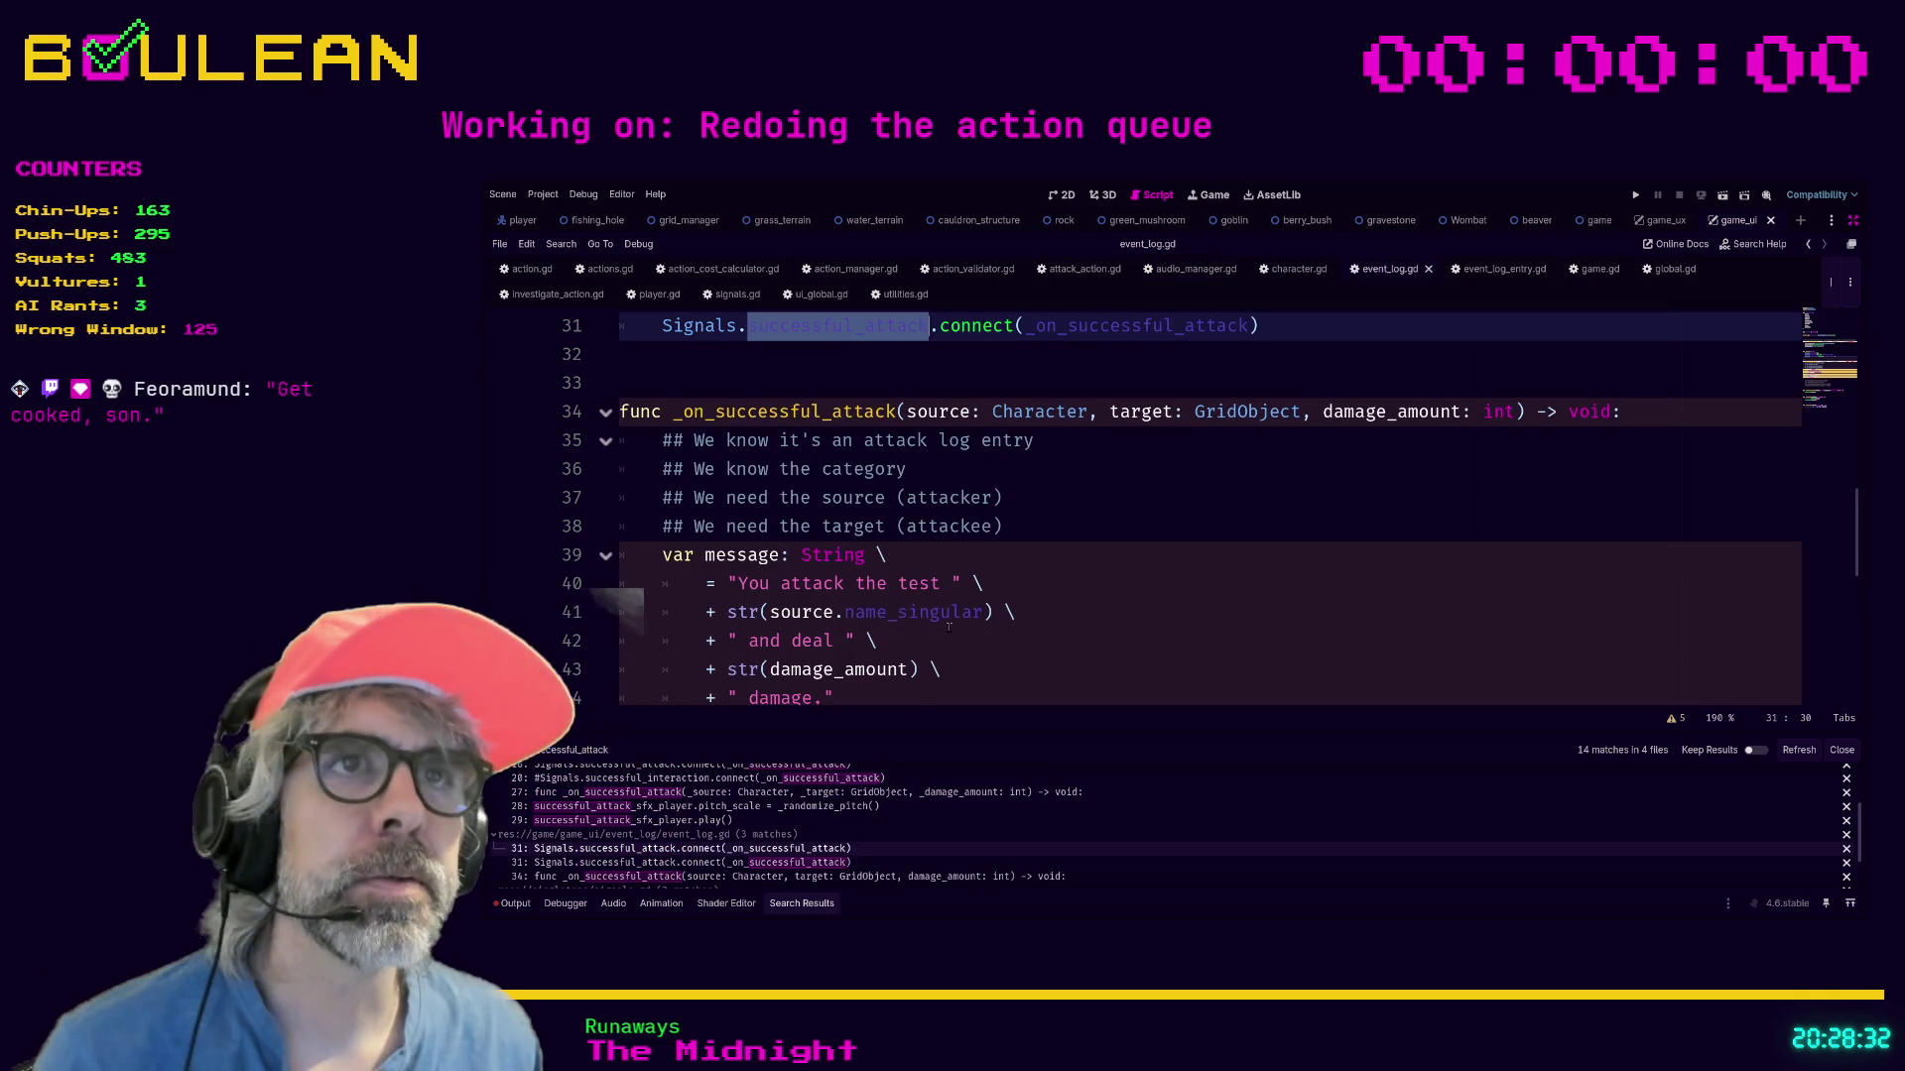
Check event_log.gd's connection and handler, then open signals.gd at line 60.
{"action": "left_click", "coordinate": [1111, 365]}
{"action": "scroll", "coordinate": [1112, 347], "scroll_direction": "up", "scroll_amount": 1}
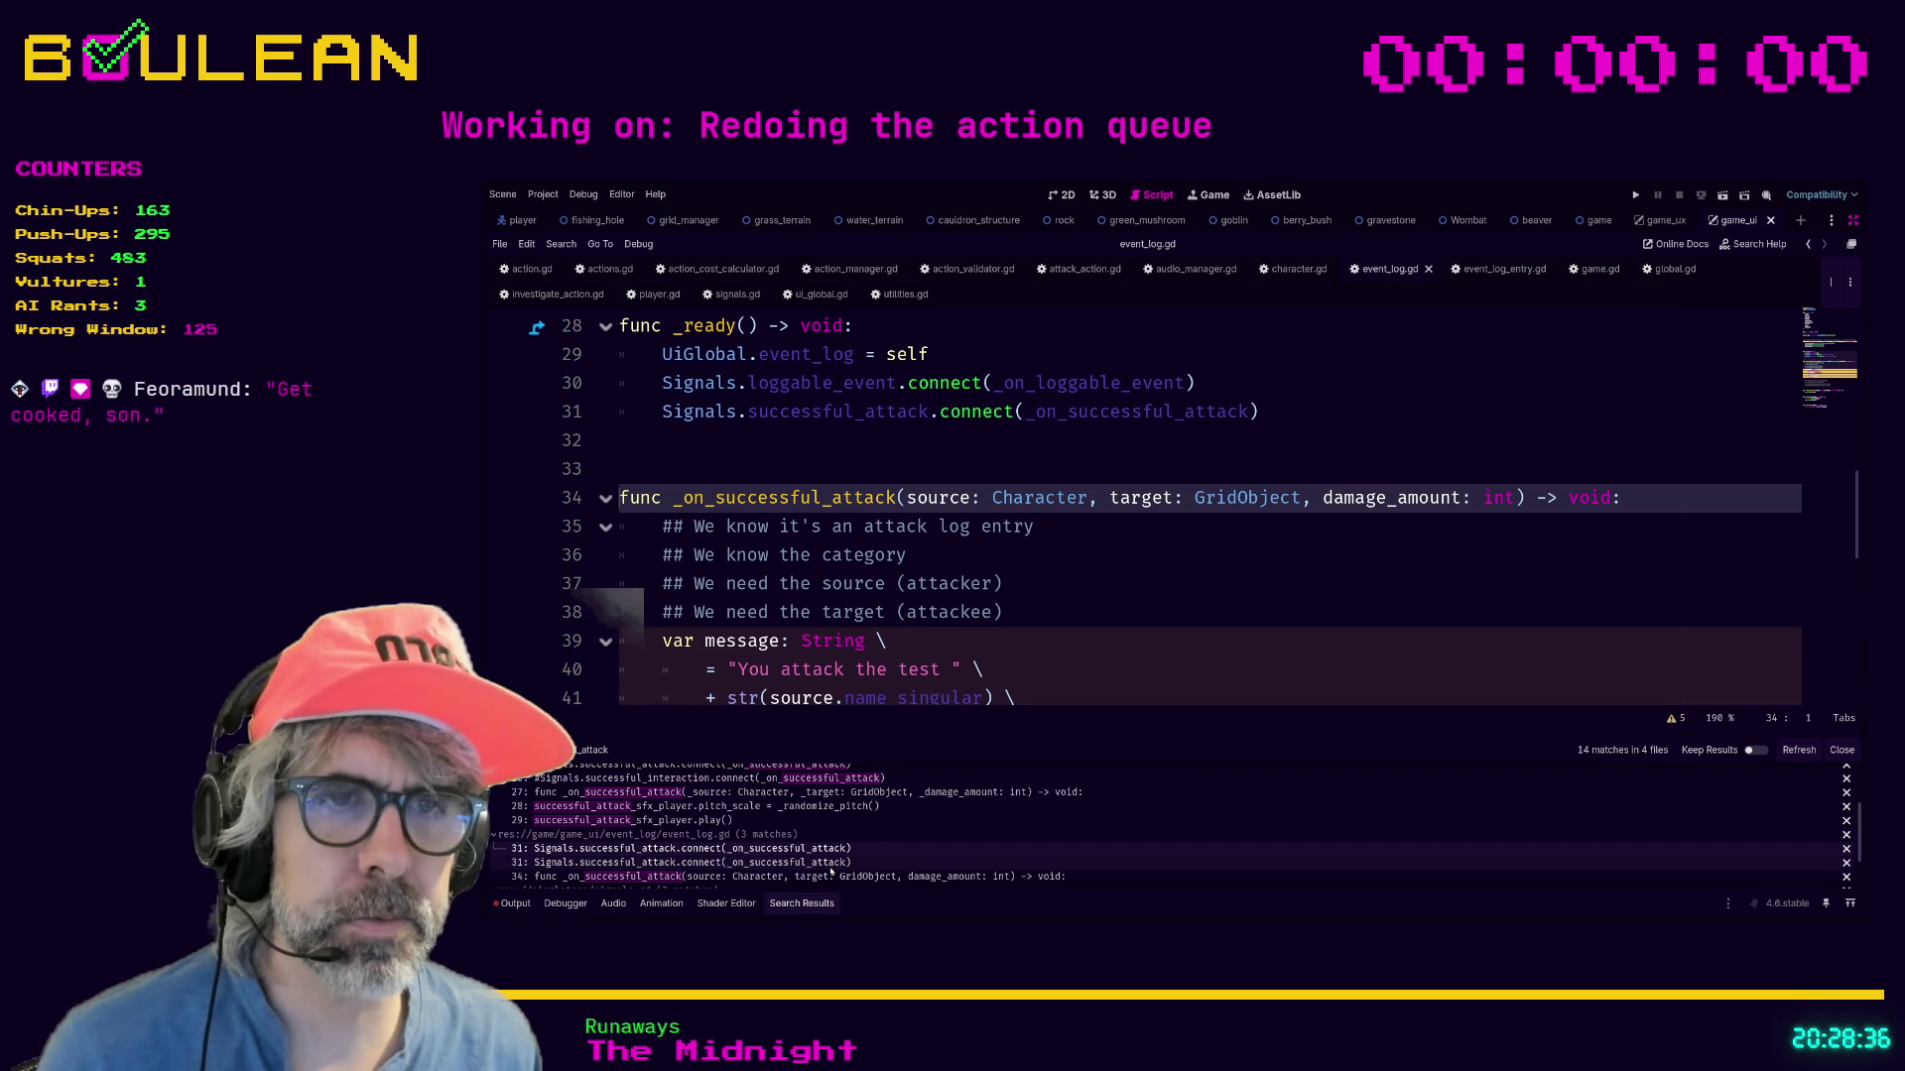
{"action": "left_click", "coordinate": [830, 867]}
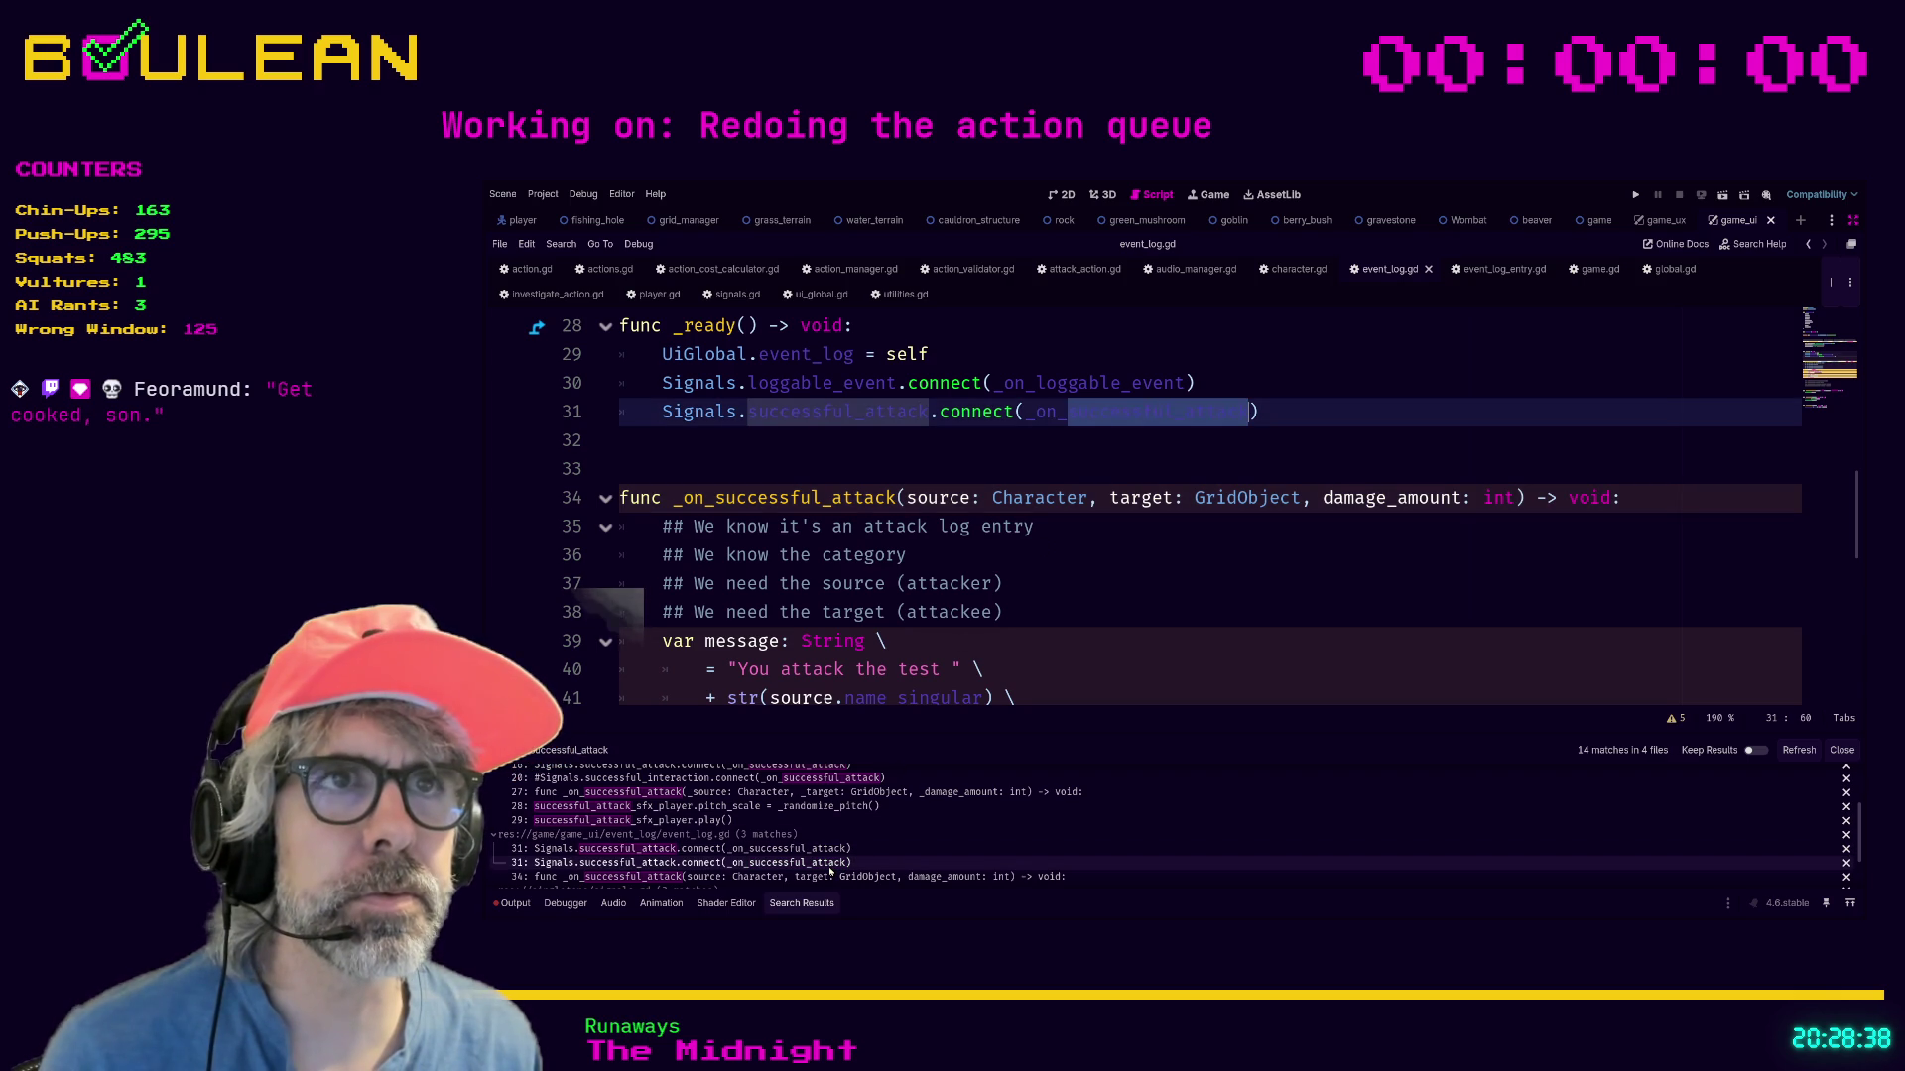
{"action": "scroll", "coordinate": [930, 824], "scroll_direction": "down", "scroll_amount": 1}
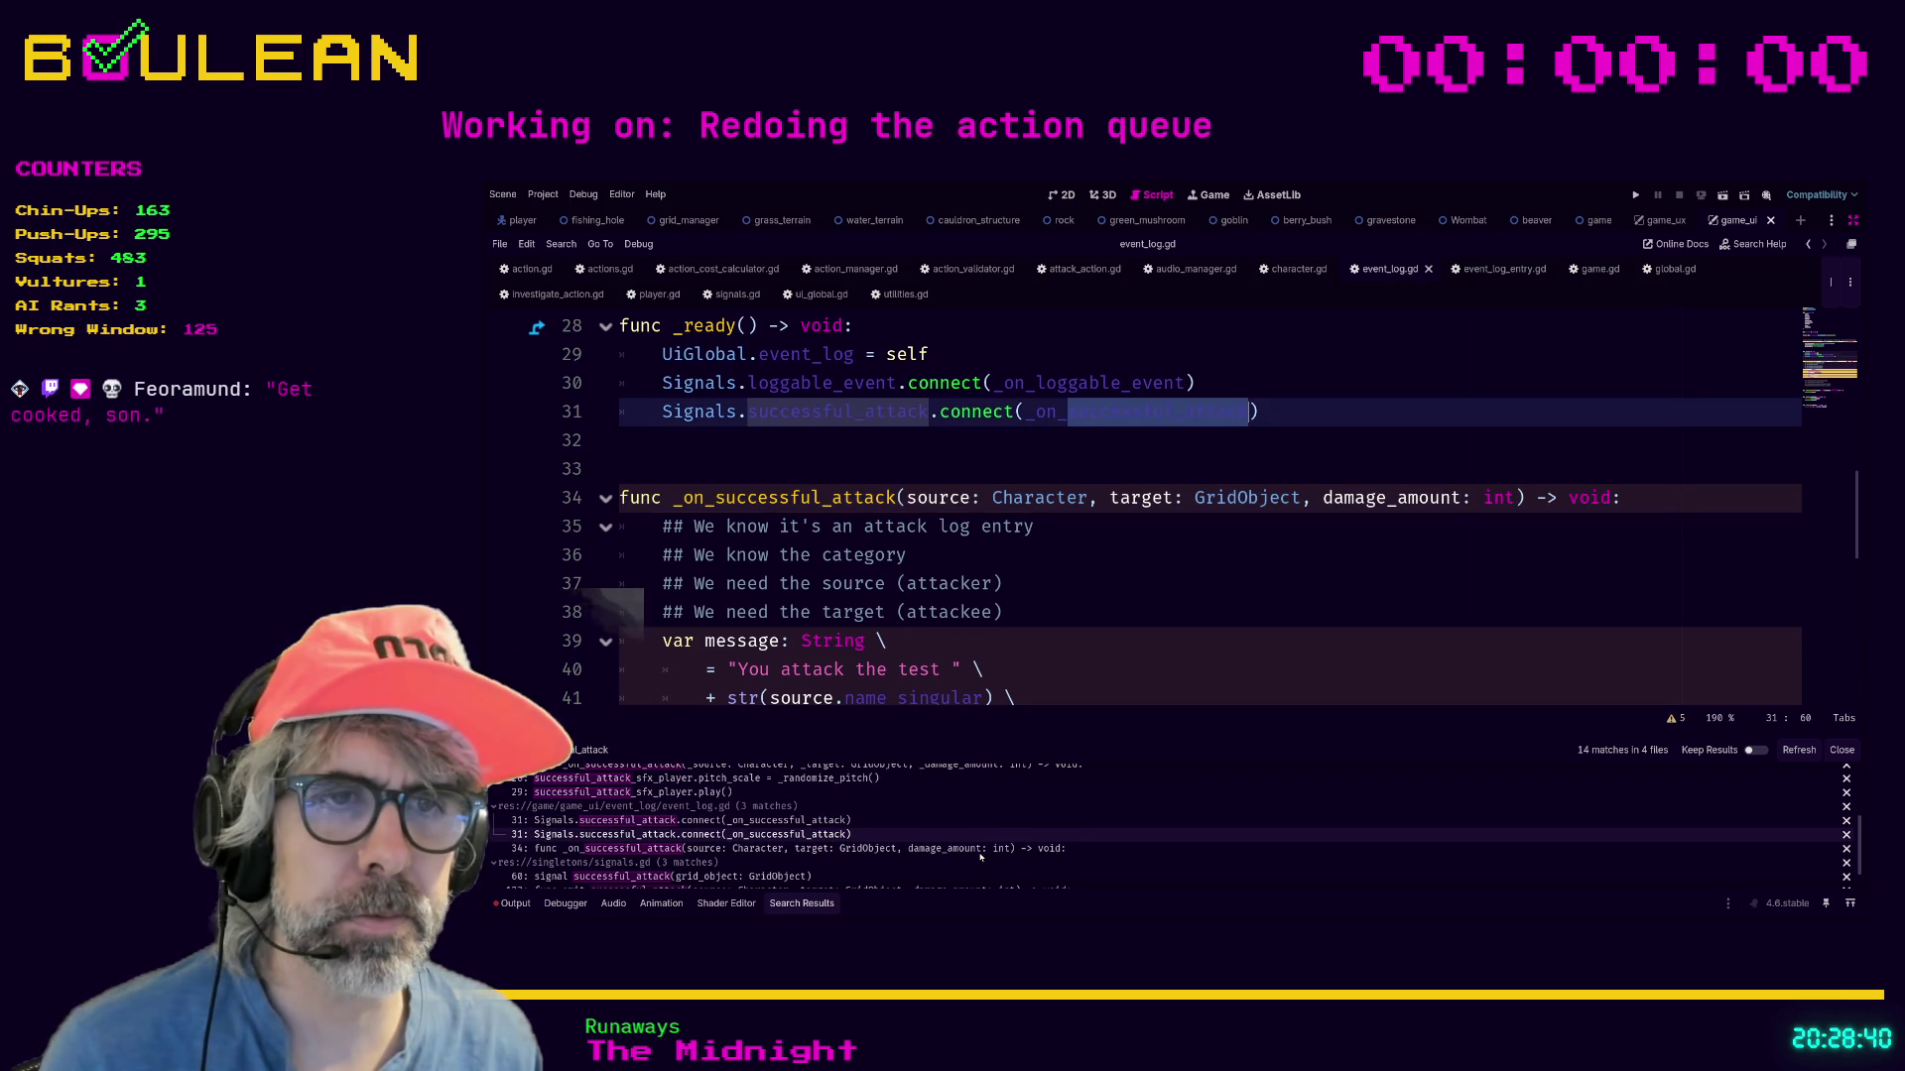
{"action": "left_click", "coordinate": [918, 848]}
{"action": "scroll", "coordinate": [915, 840], "scroll_direction": "down", "scroll_amount": 2}
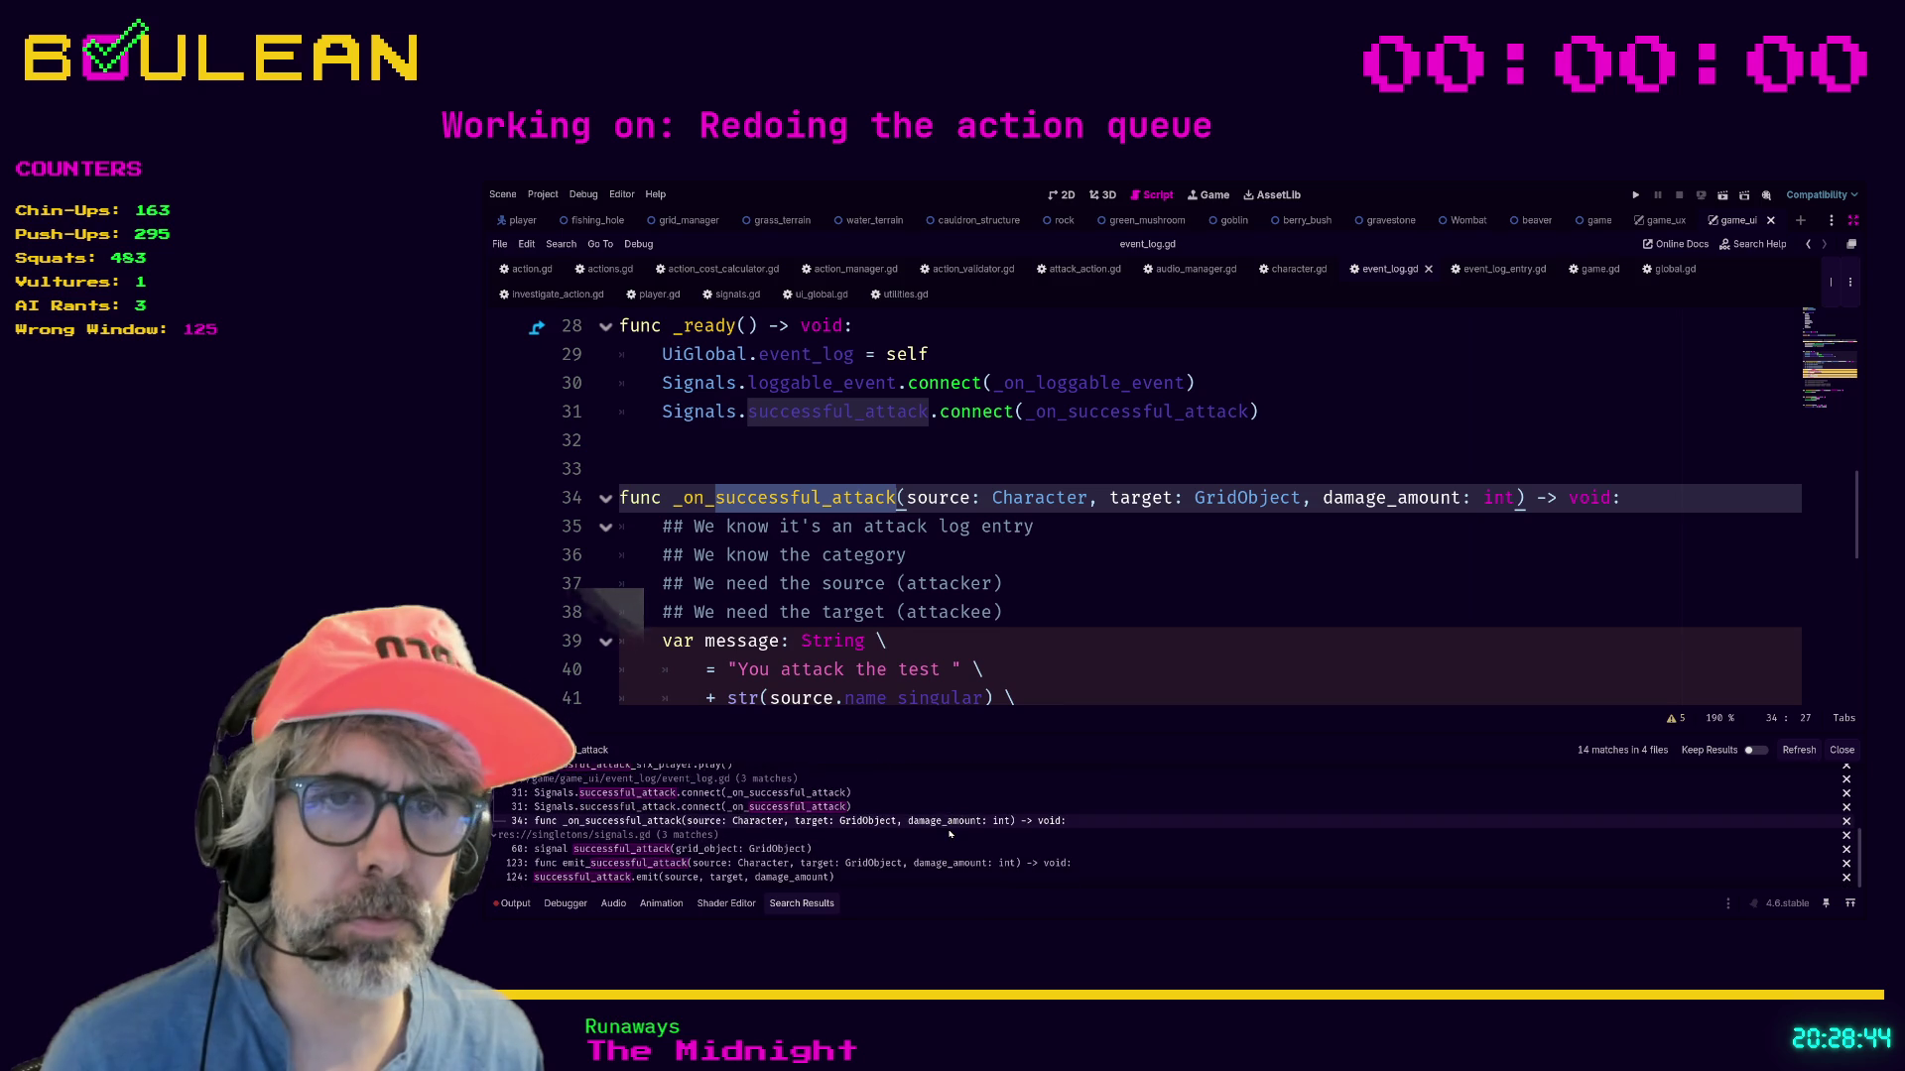
{"action": "left_click", "coordinate": [811, 848]}
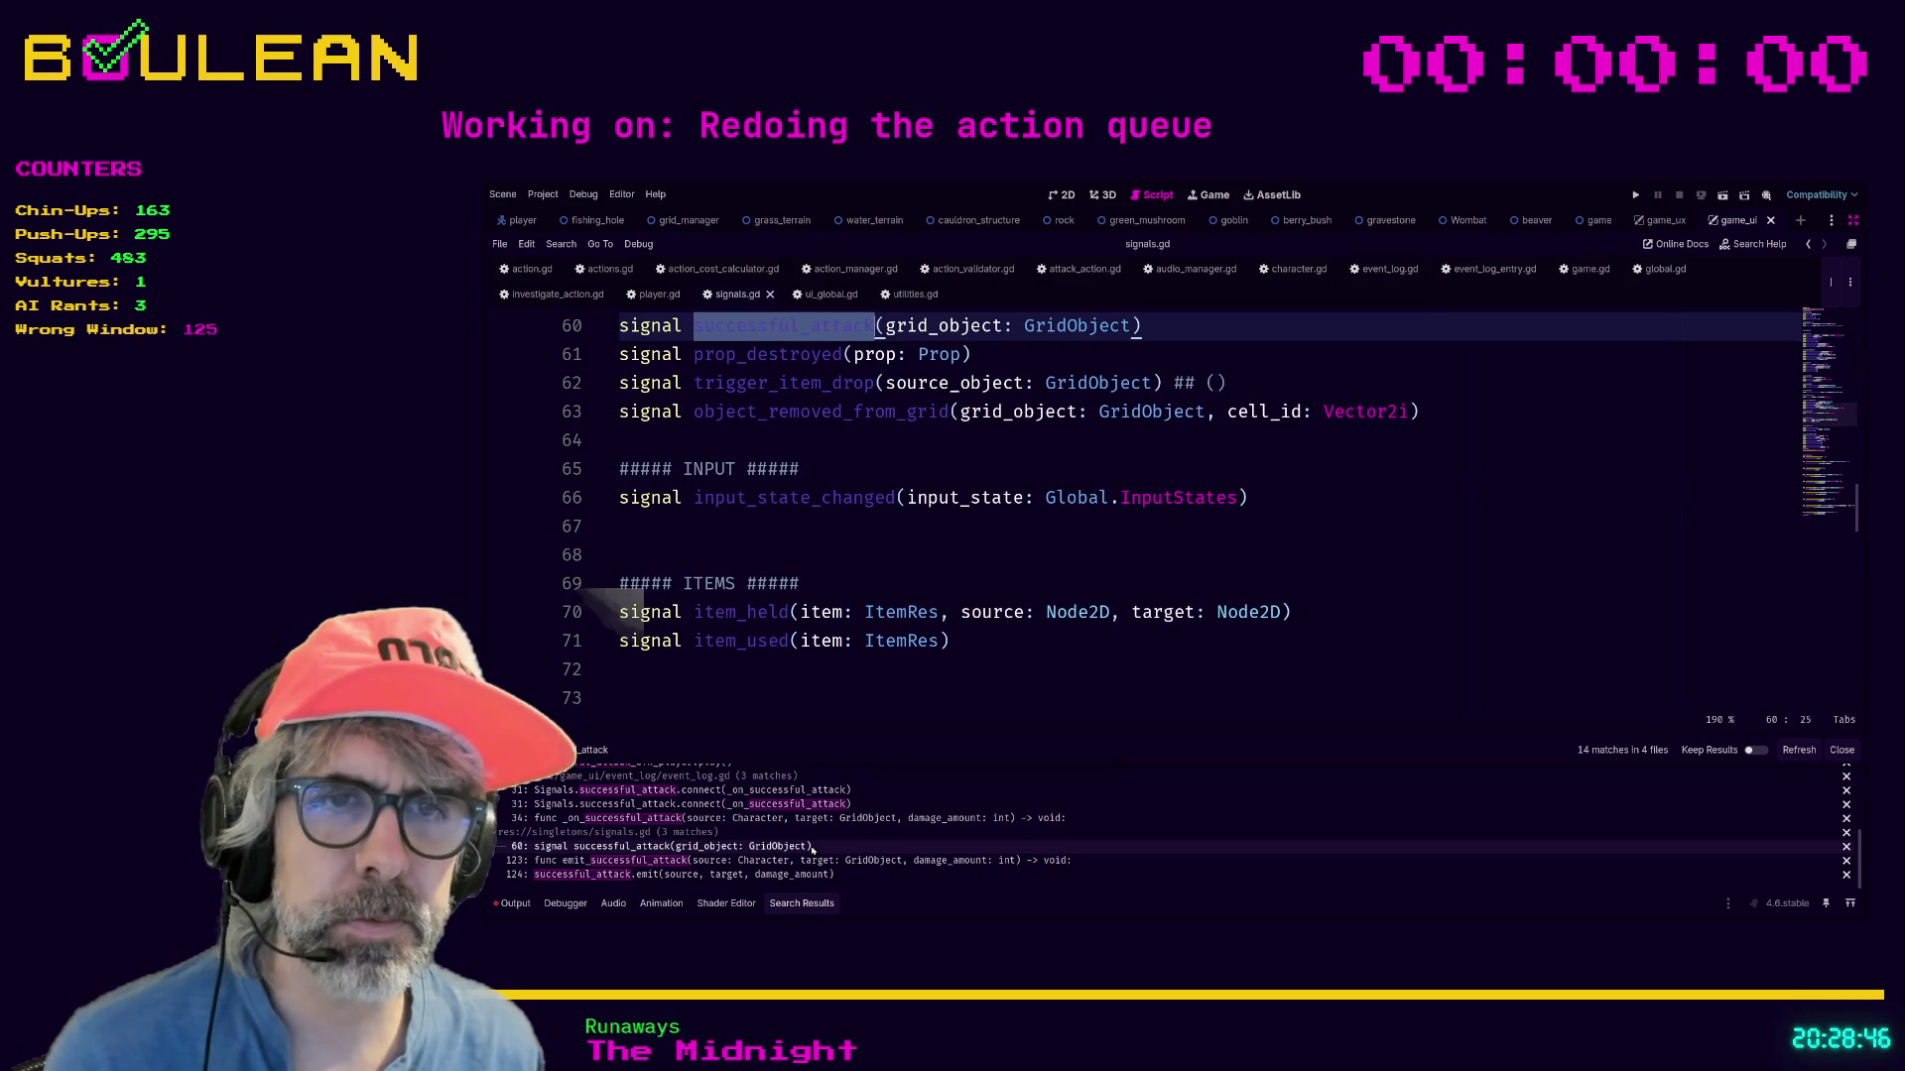
Copy the source, target and damage_amount parameters from emit_successful_attack in signals.gd.
{"action": "scroll", "coordinate": [900, 697], "scroll_direction": "up", "scroll_amount": 1}
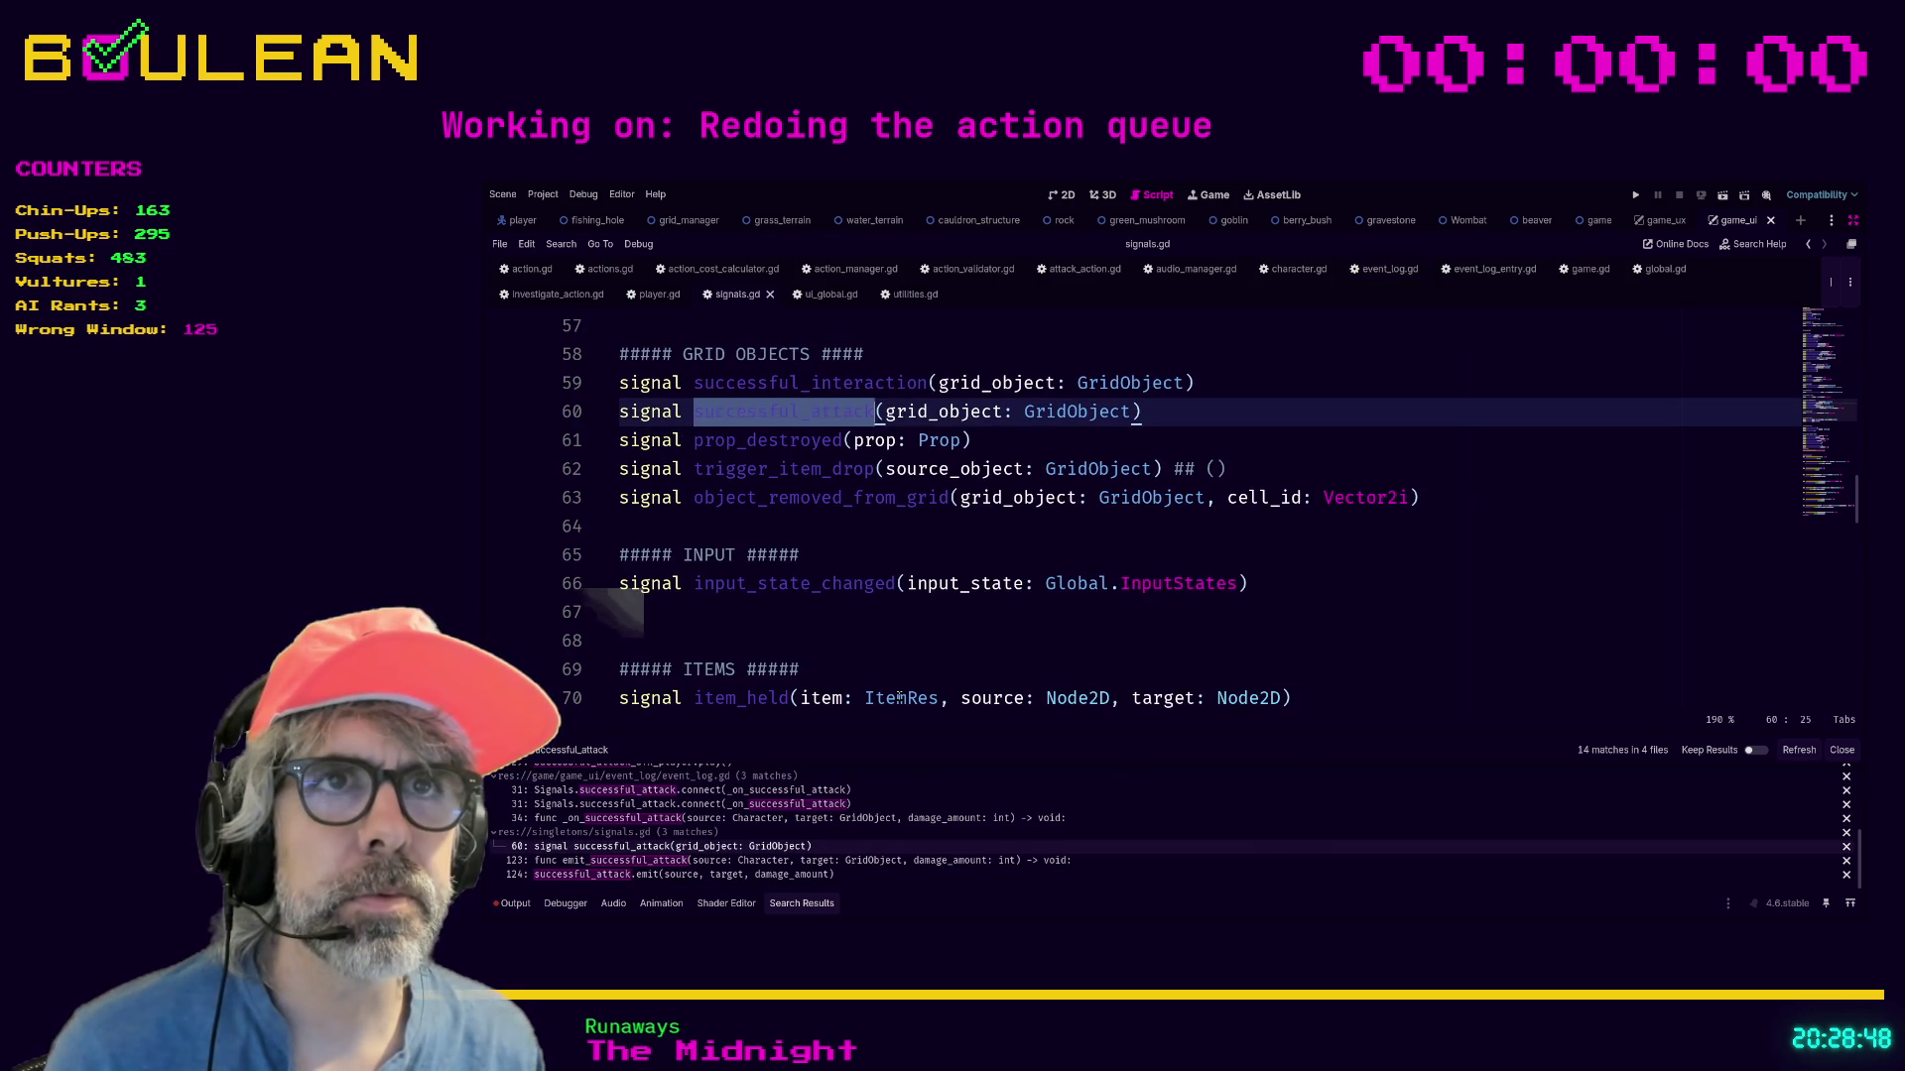
{"action": "scroll", "coordinate": [899, 698], "scroll_direction": "up", "scroll_amount": 1}
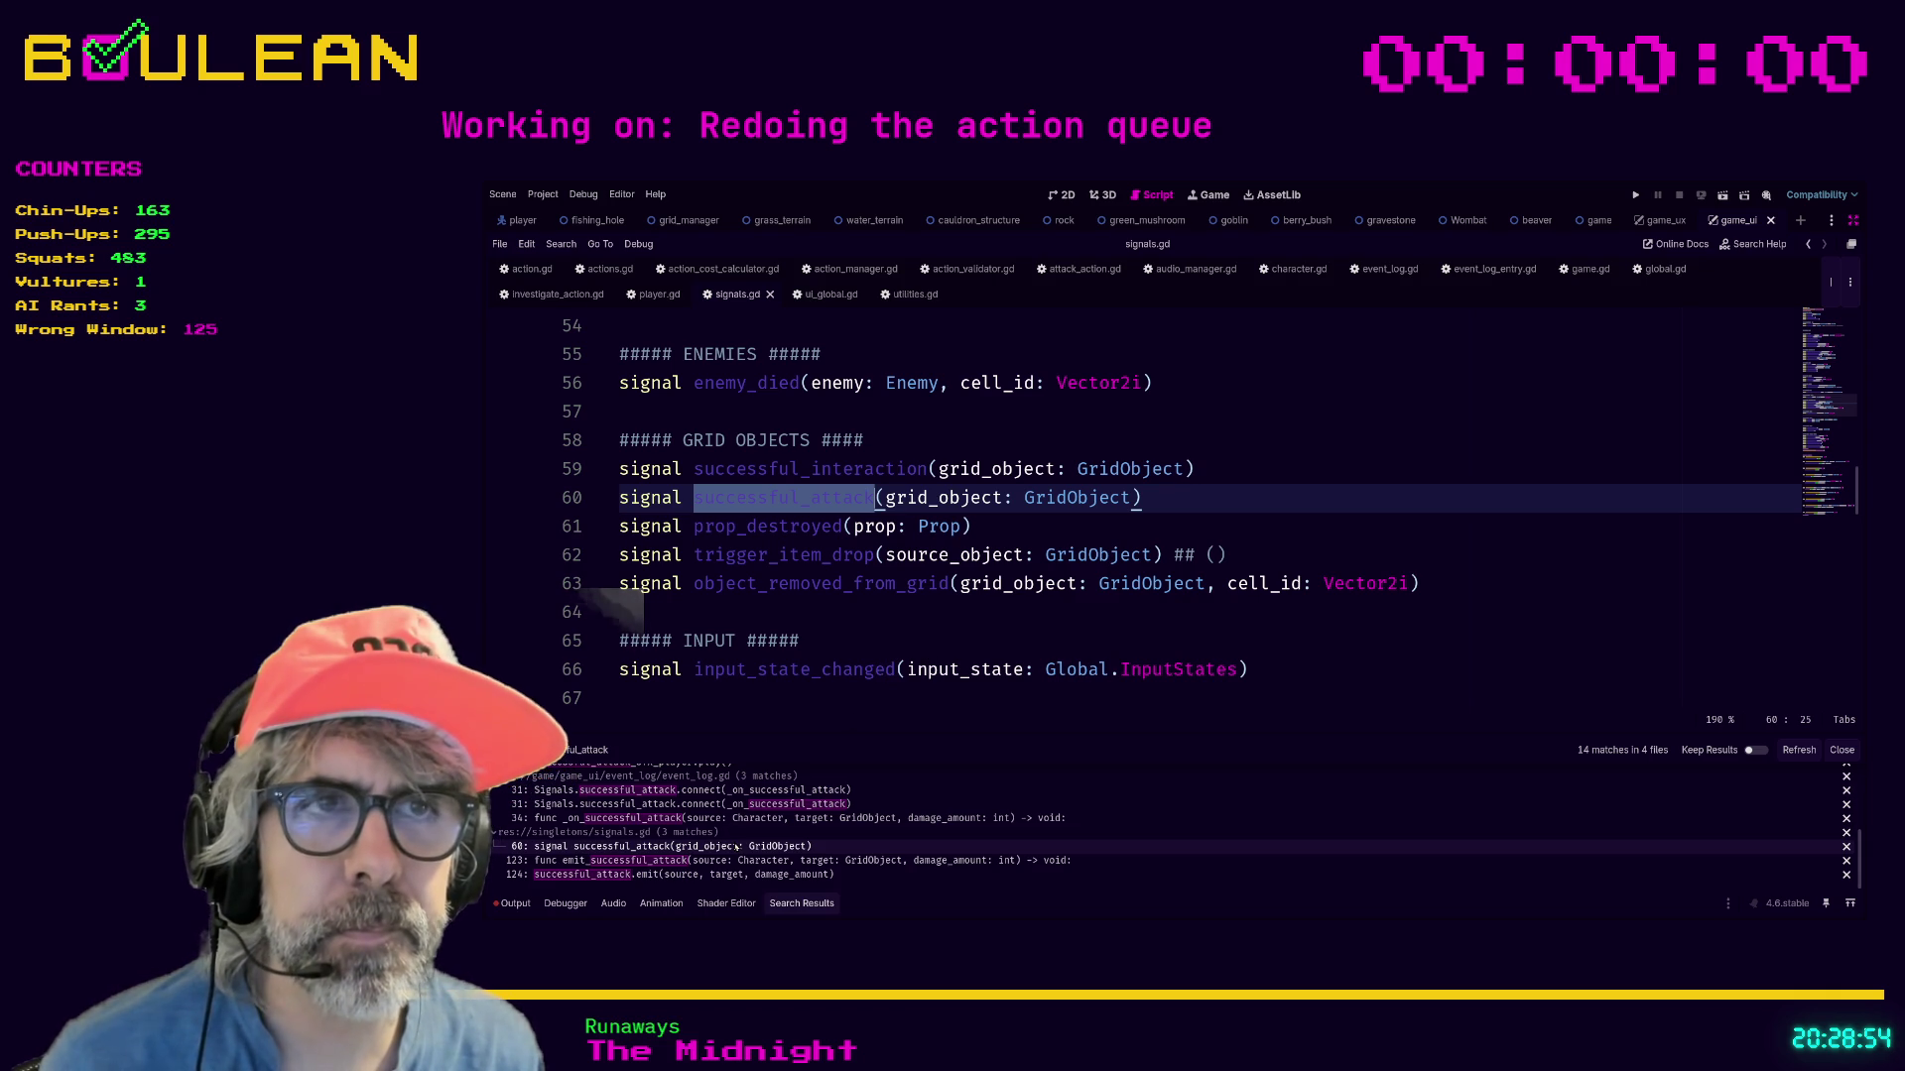
{"action": "scroll", "coordinate": [856, 670], "scroll_direction": "down", "scroll_amount": 15}
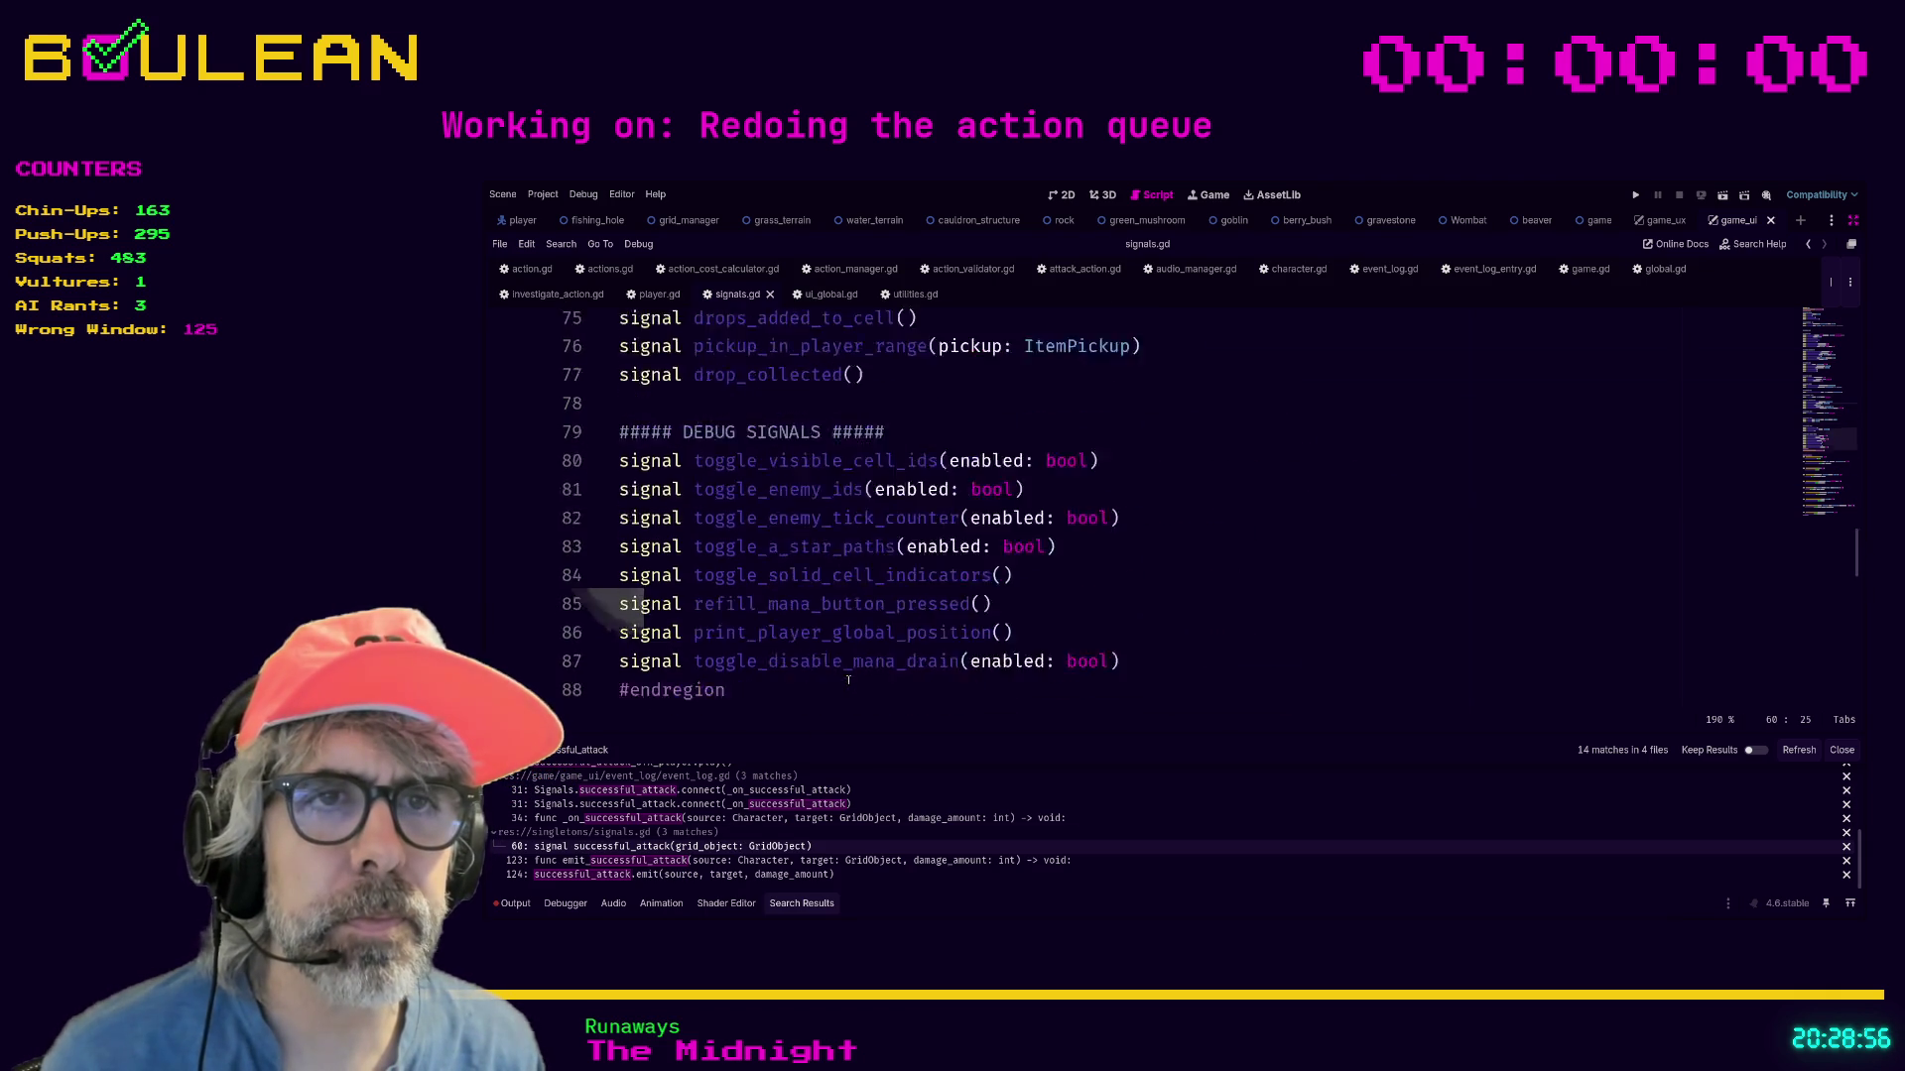
{"action": "scroll", "coordinate": [856, 671], "scroll_direction": "down", "scroll_amount": 1}
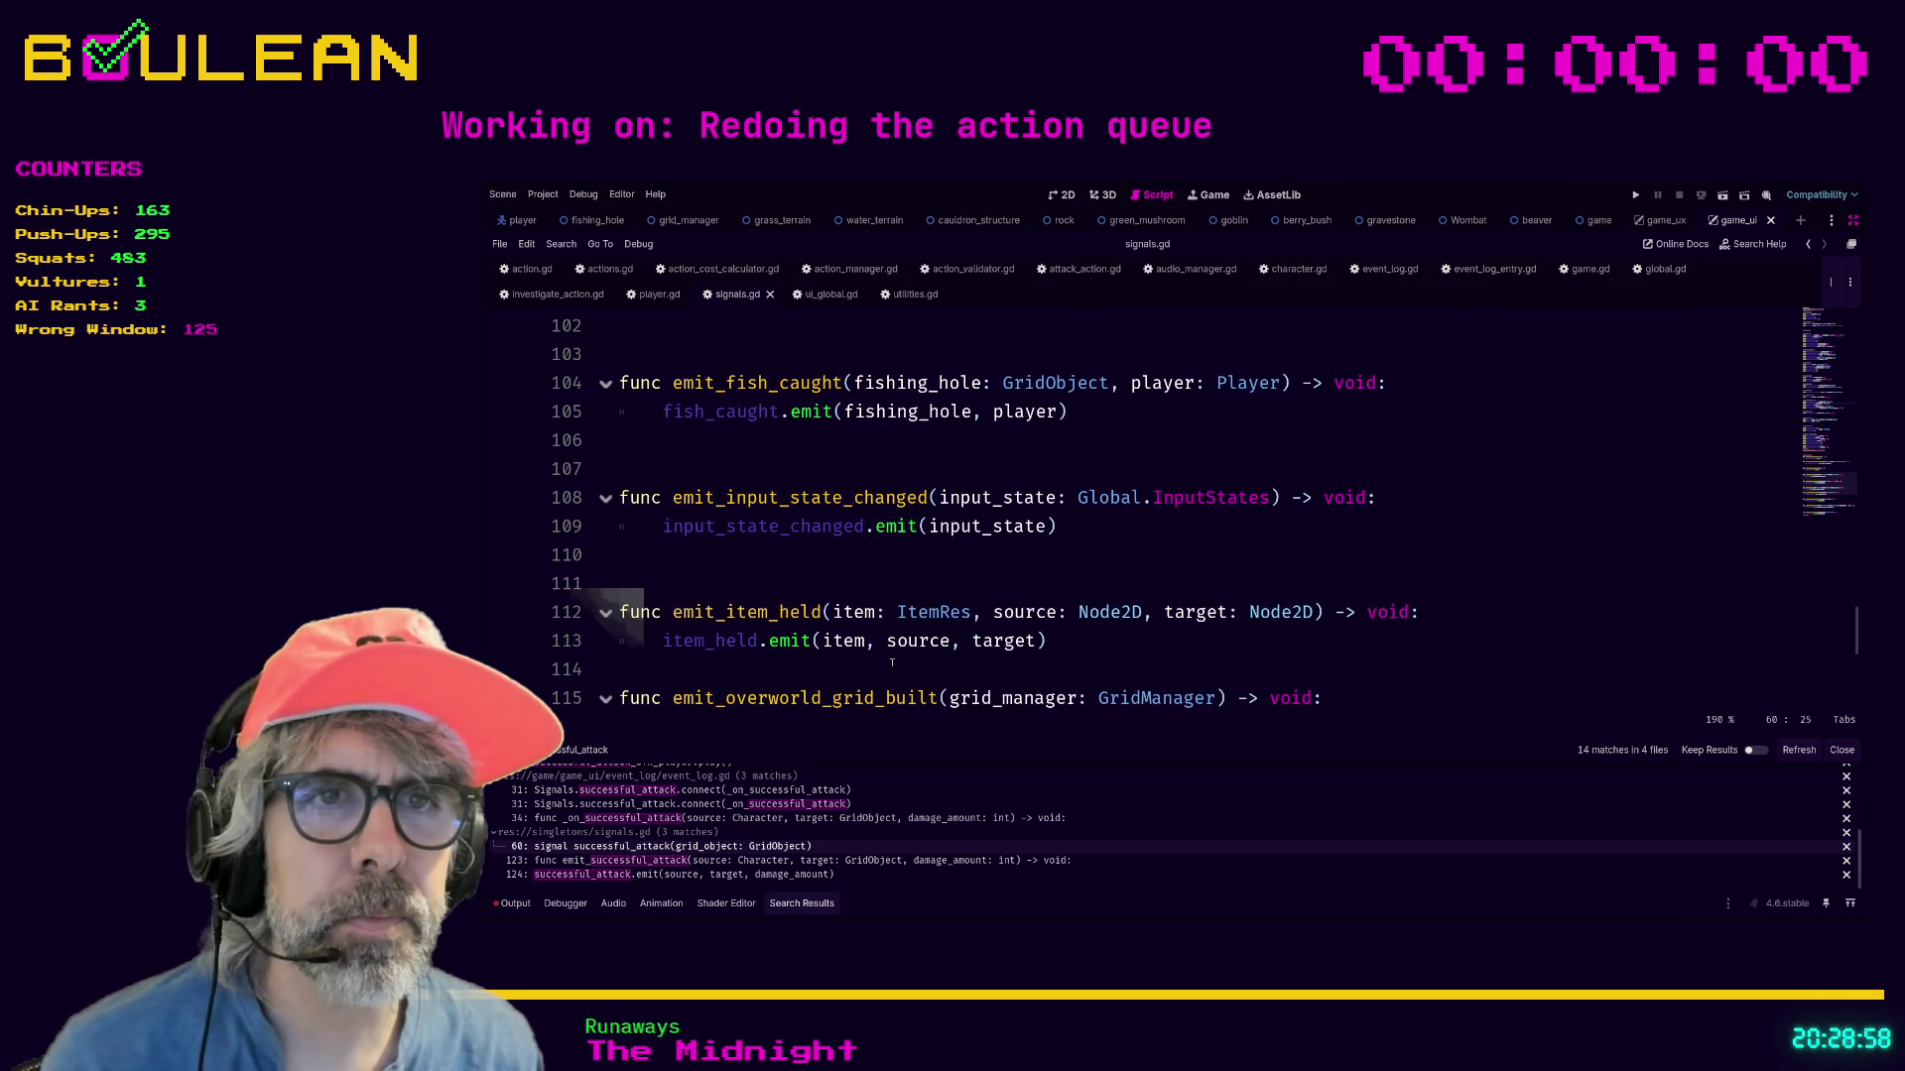
{"action": "scroll", "coordinate": [894, 661], "scroll_direction": "down", "scroll_amount": 1}
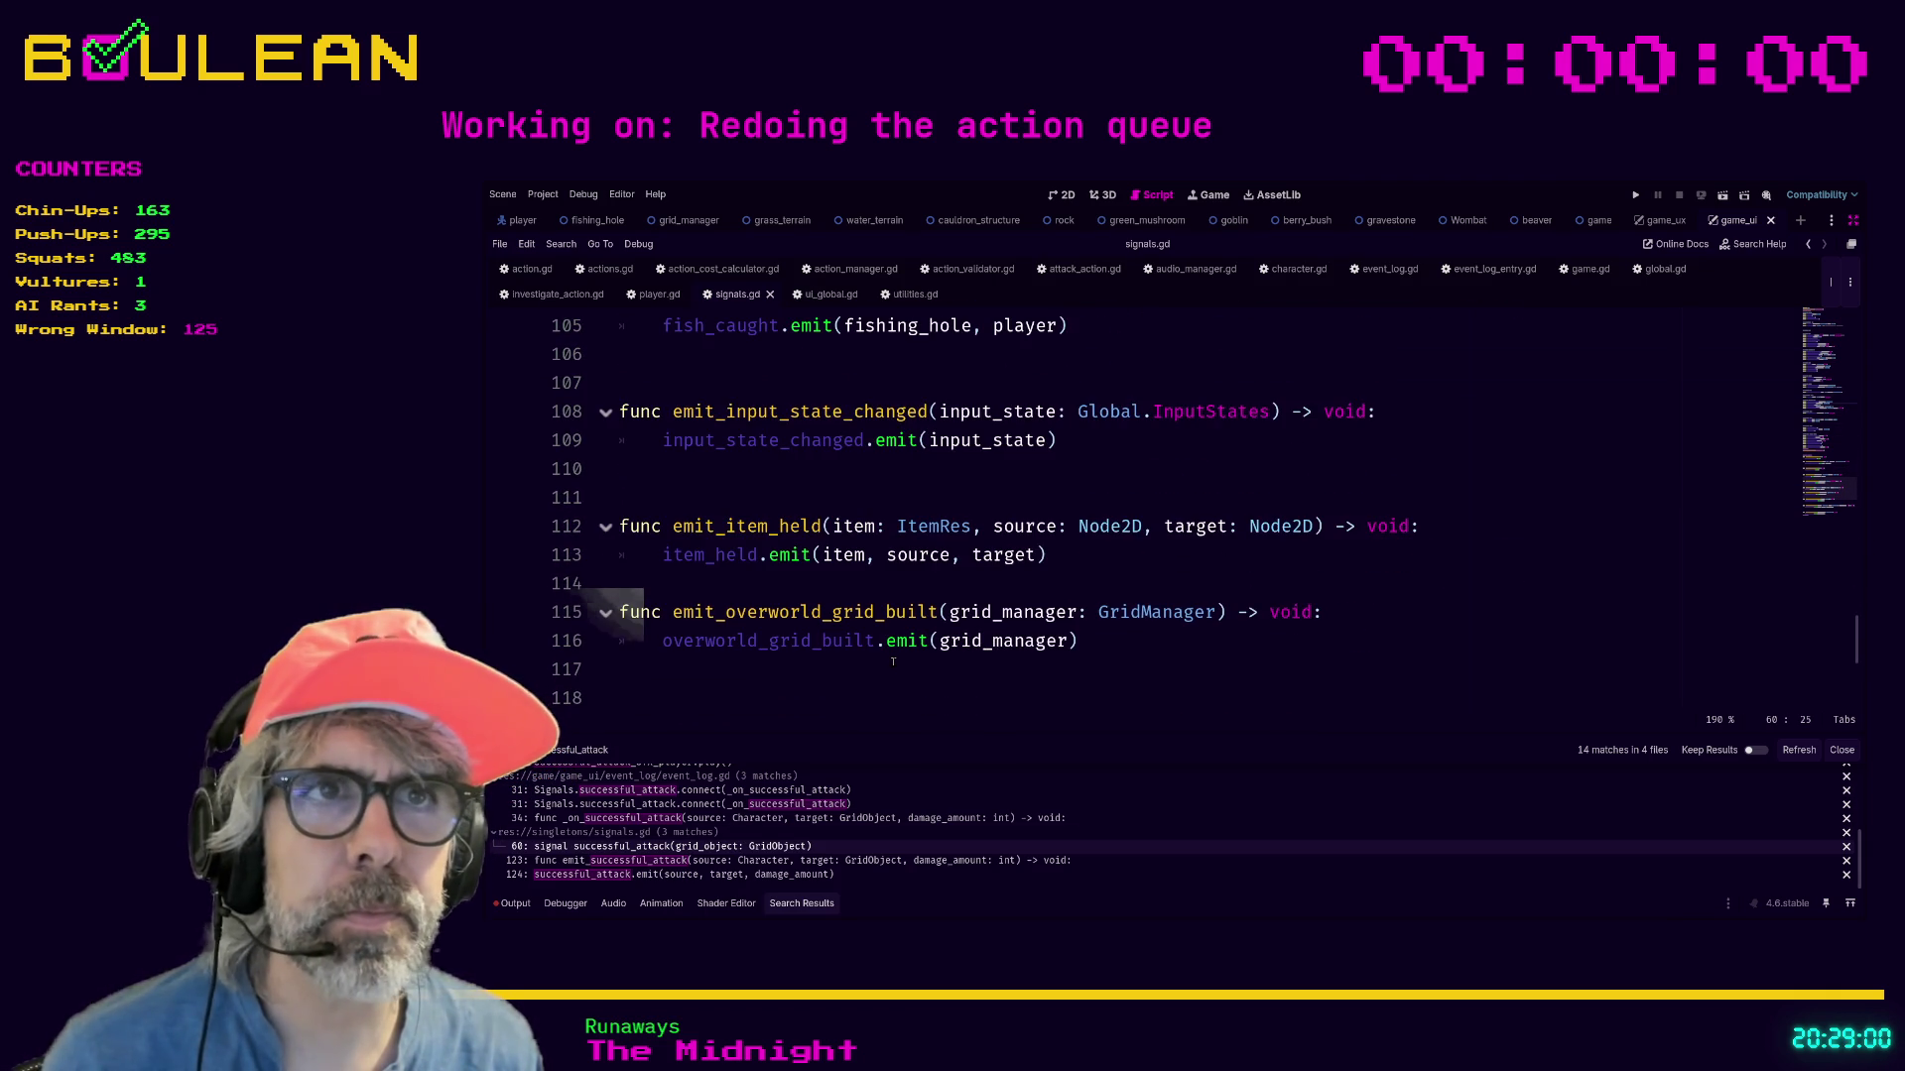
{"action": "scroll", "coordinate": [893, 662], "scroll_direction": "down", "scroll_amount": 2}
{"action": "scroll", "coordinate": [982, 605], "scroll_direction": "up", "scroll_amount": 1}
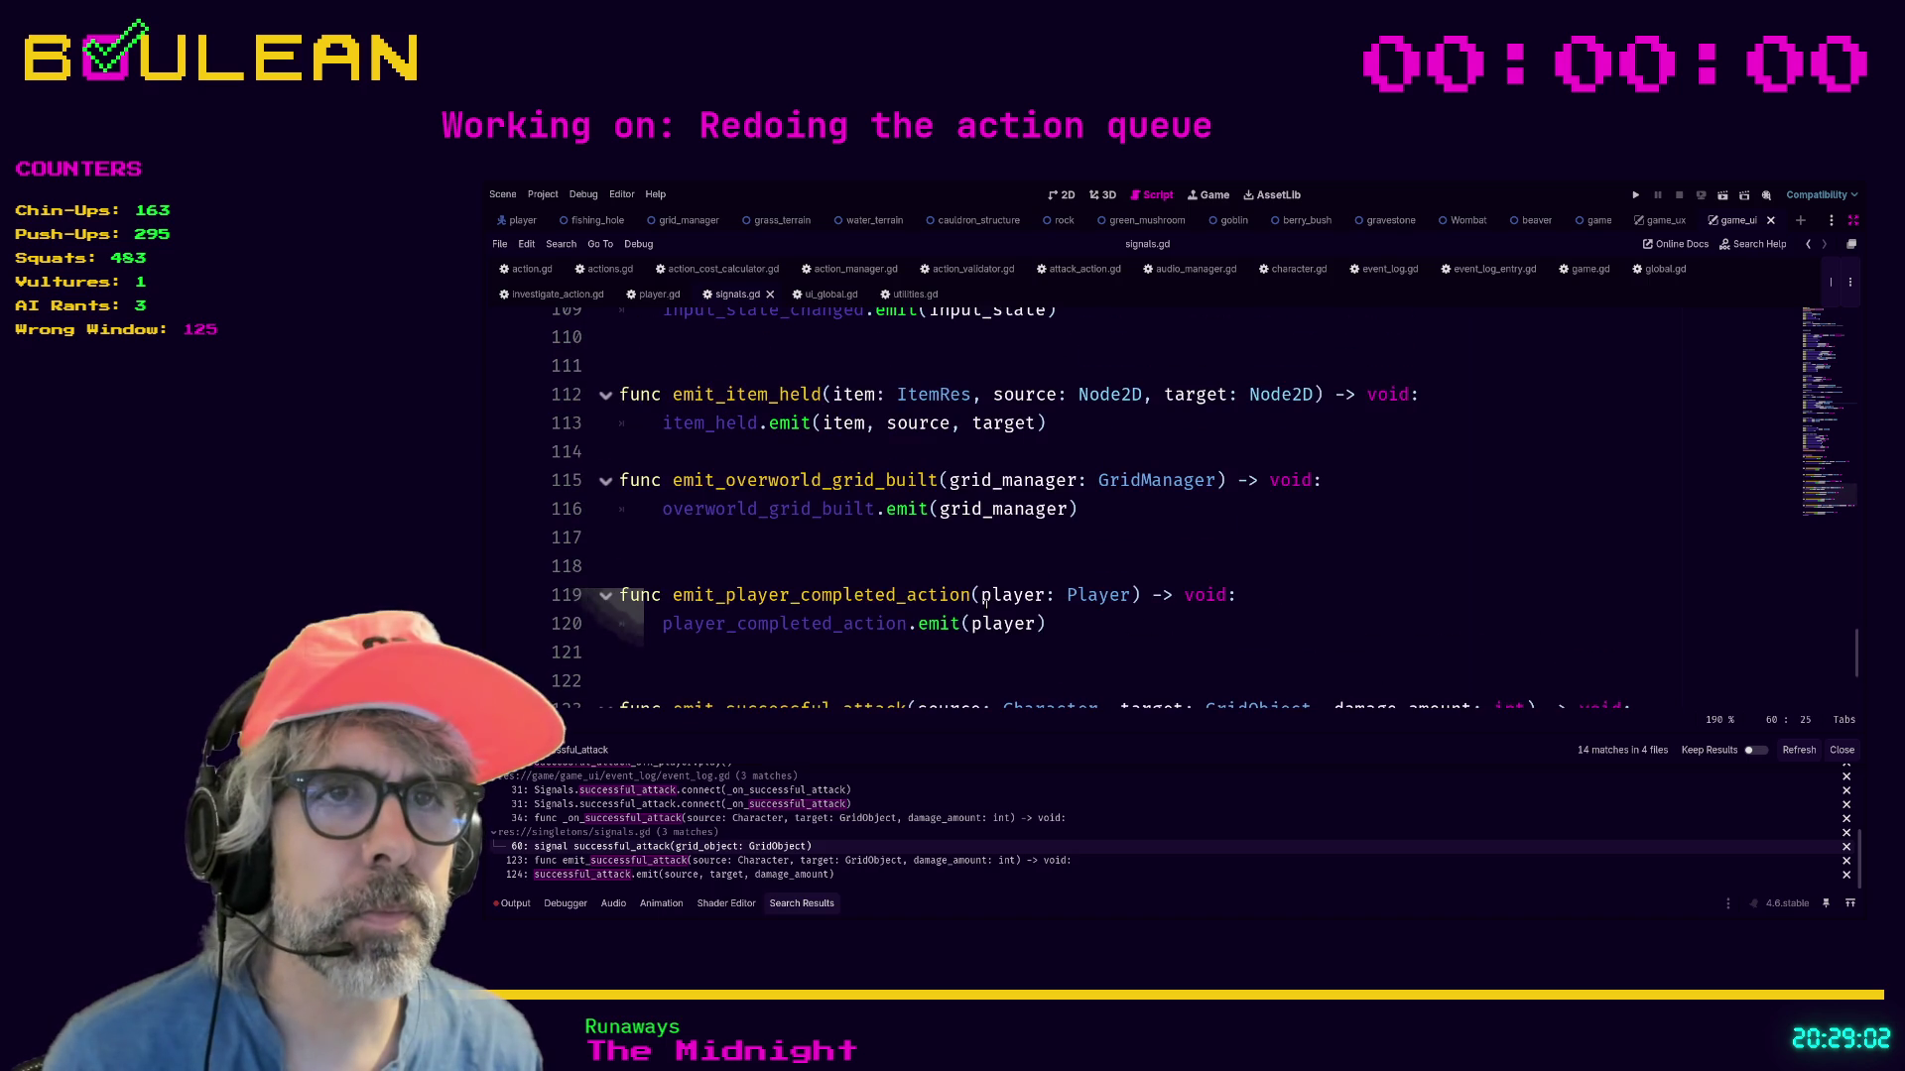
{"action": "scroll", "coordinate": [985, 600], "scroll_direction": "down", "scroll_amount": 1}
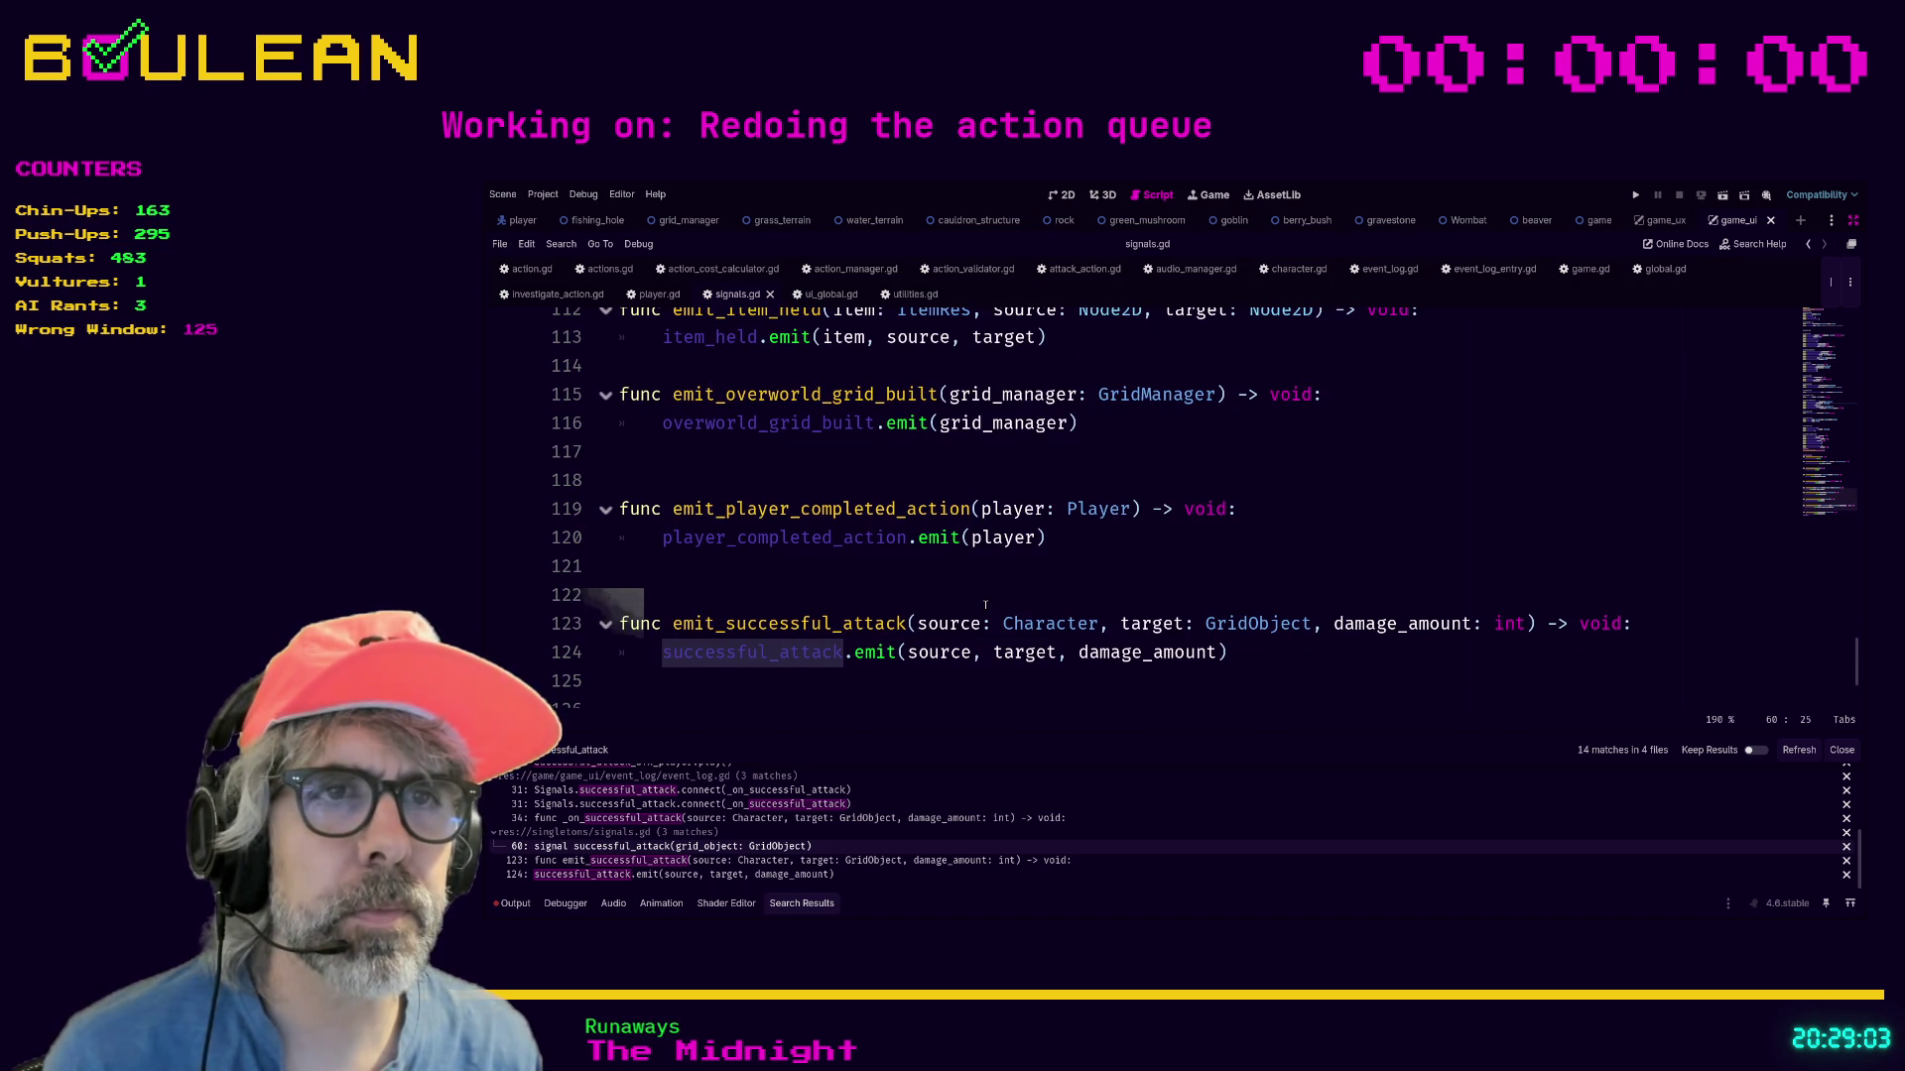
{"action": "left_click", "coordinate": [917, 633]}
{"action": "left_click", "coordinate": [1521, 640], "text": "shift"}
Replace line 60's grid_object: GridObject with the copied source, target, damage_amount parameters.
{"action": "scroll", "coordinate": [1092, 595], "scroll_direction": "up", "scroll_amount": 15}
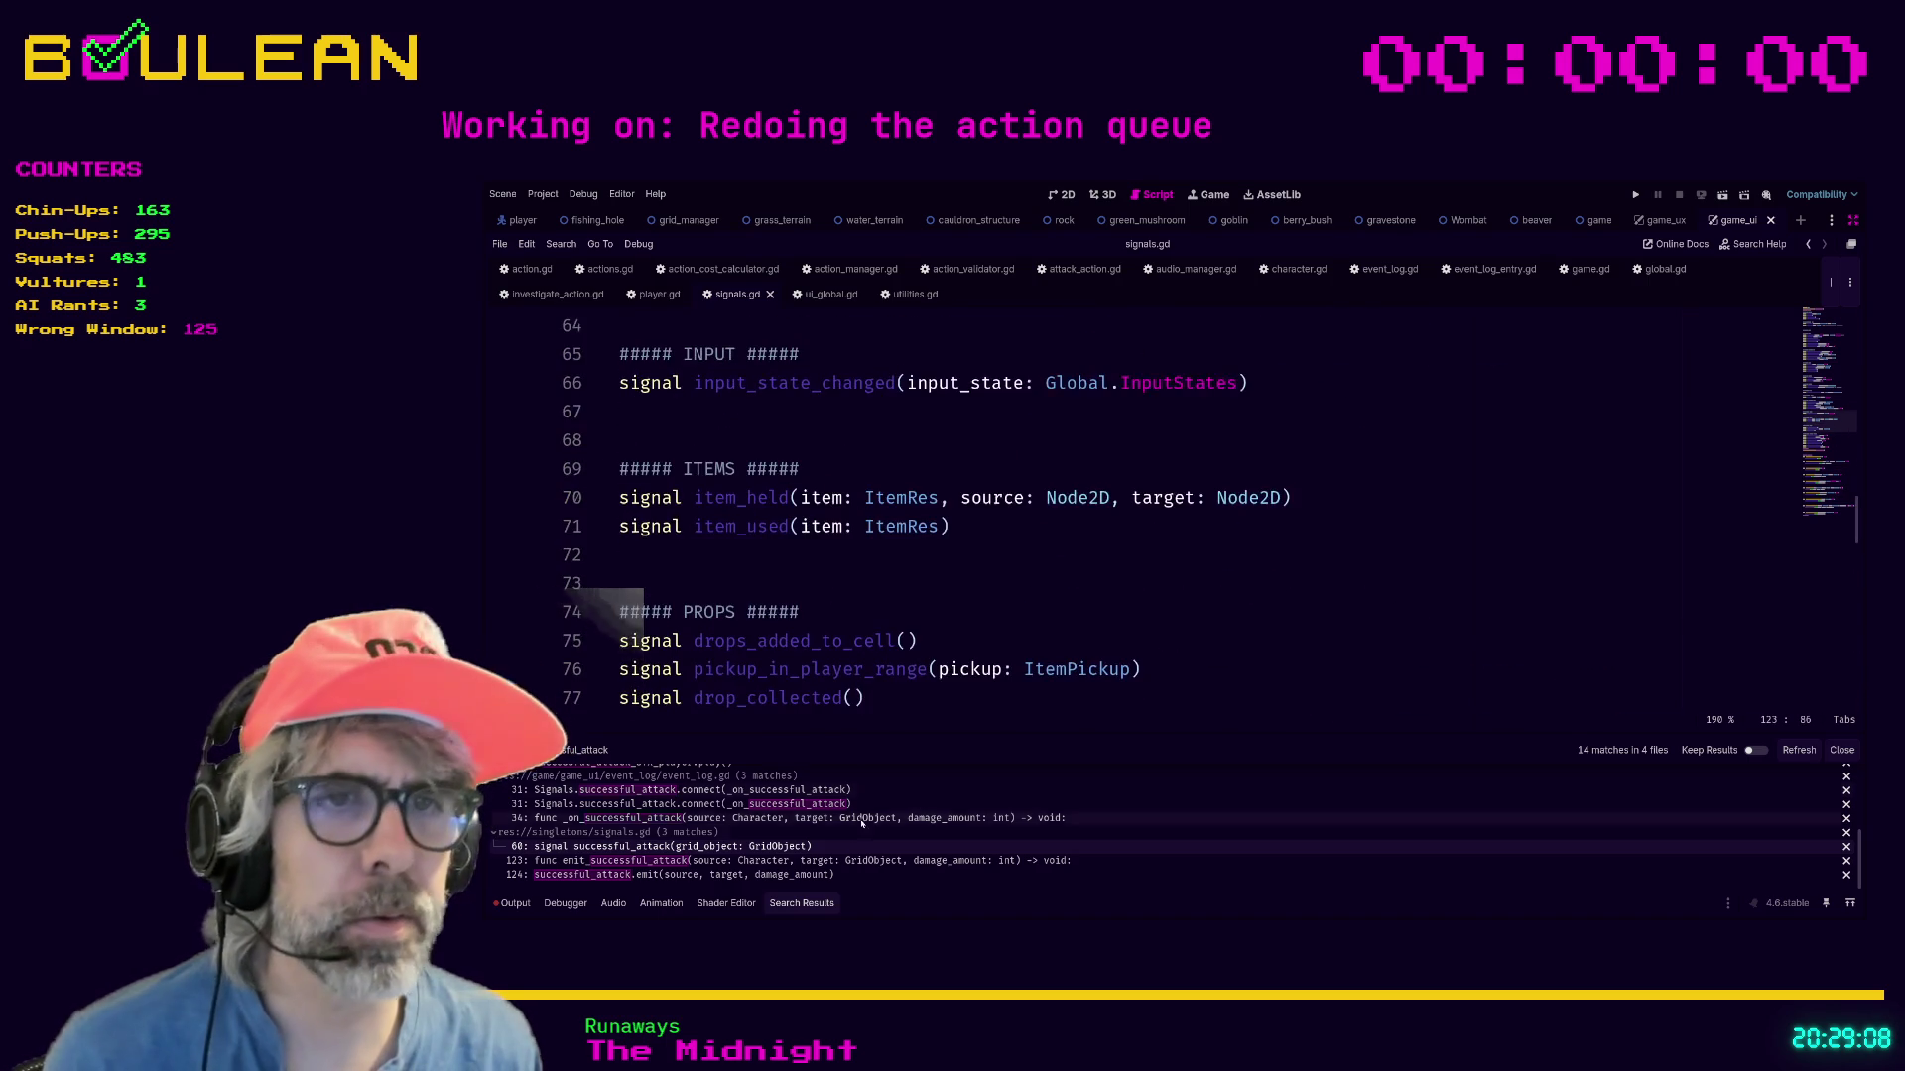
{"action": "left_click", "coordinate": [732, 850]}
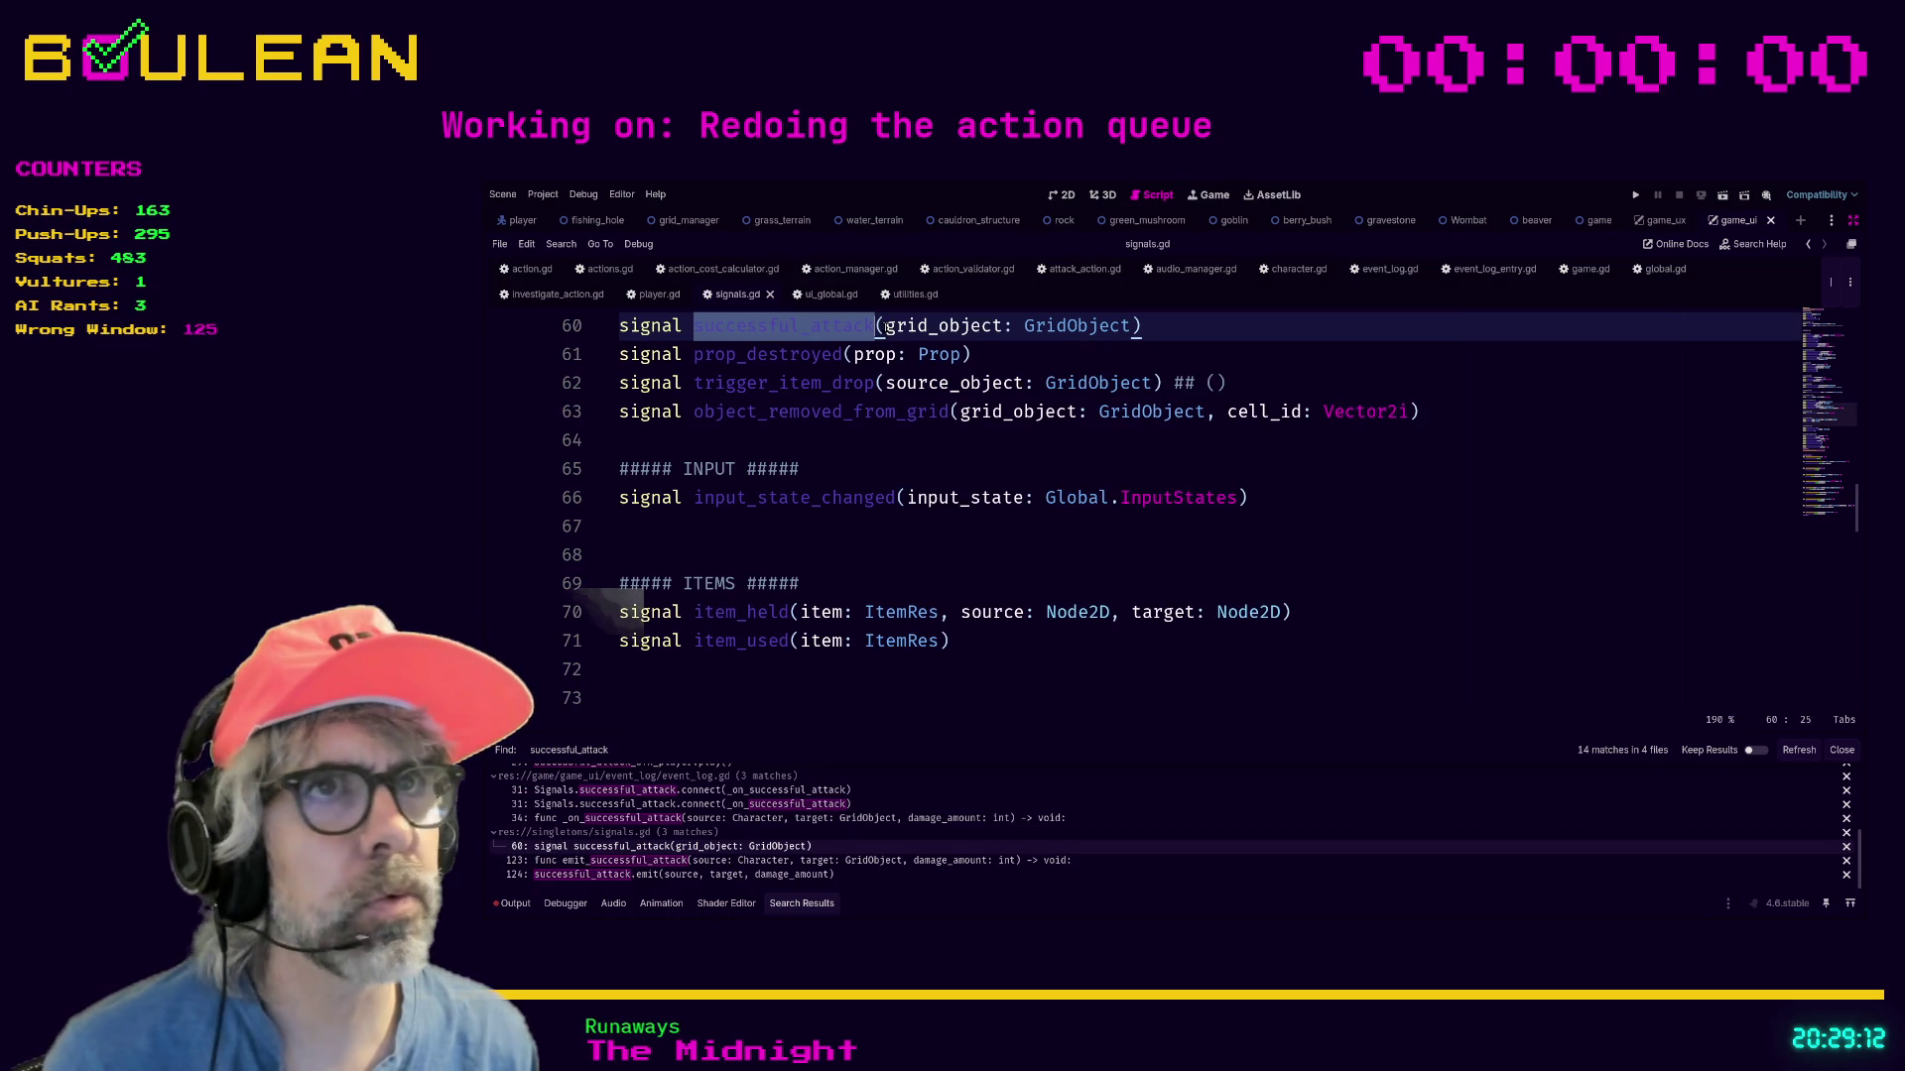
{"action": "left_click", "coordinate": [886, 328]}
{"action": "left_click", "coordinate": [1137, 330], "text": "shift"}
{"action": "type", "text": "source: Character, target: GridObject, damage_amount: int"}
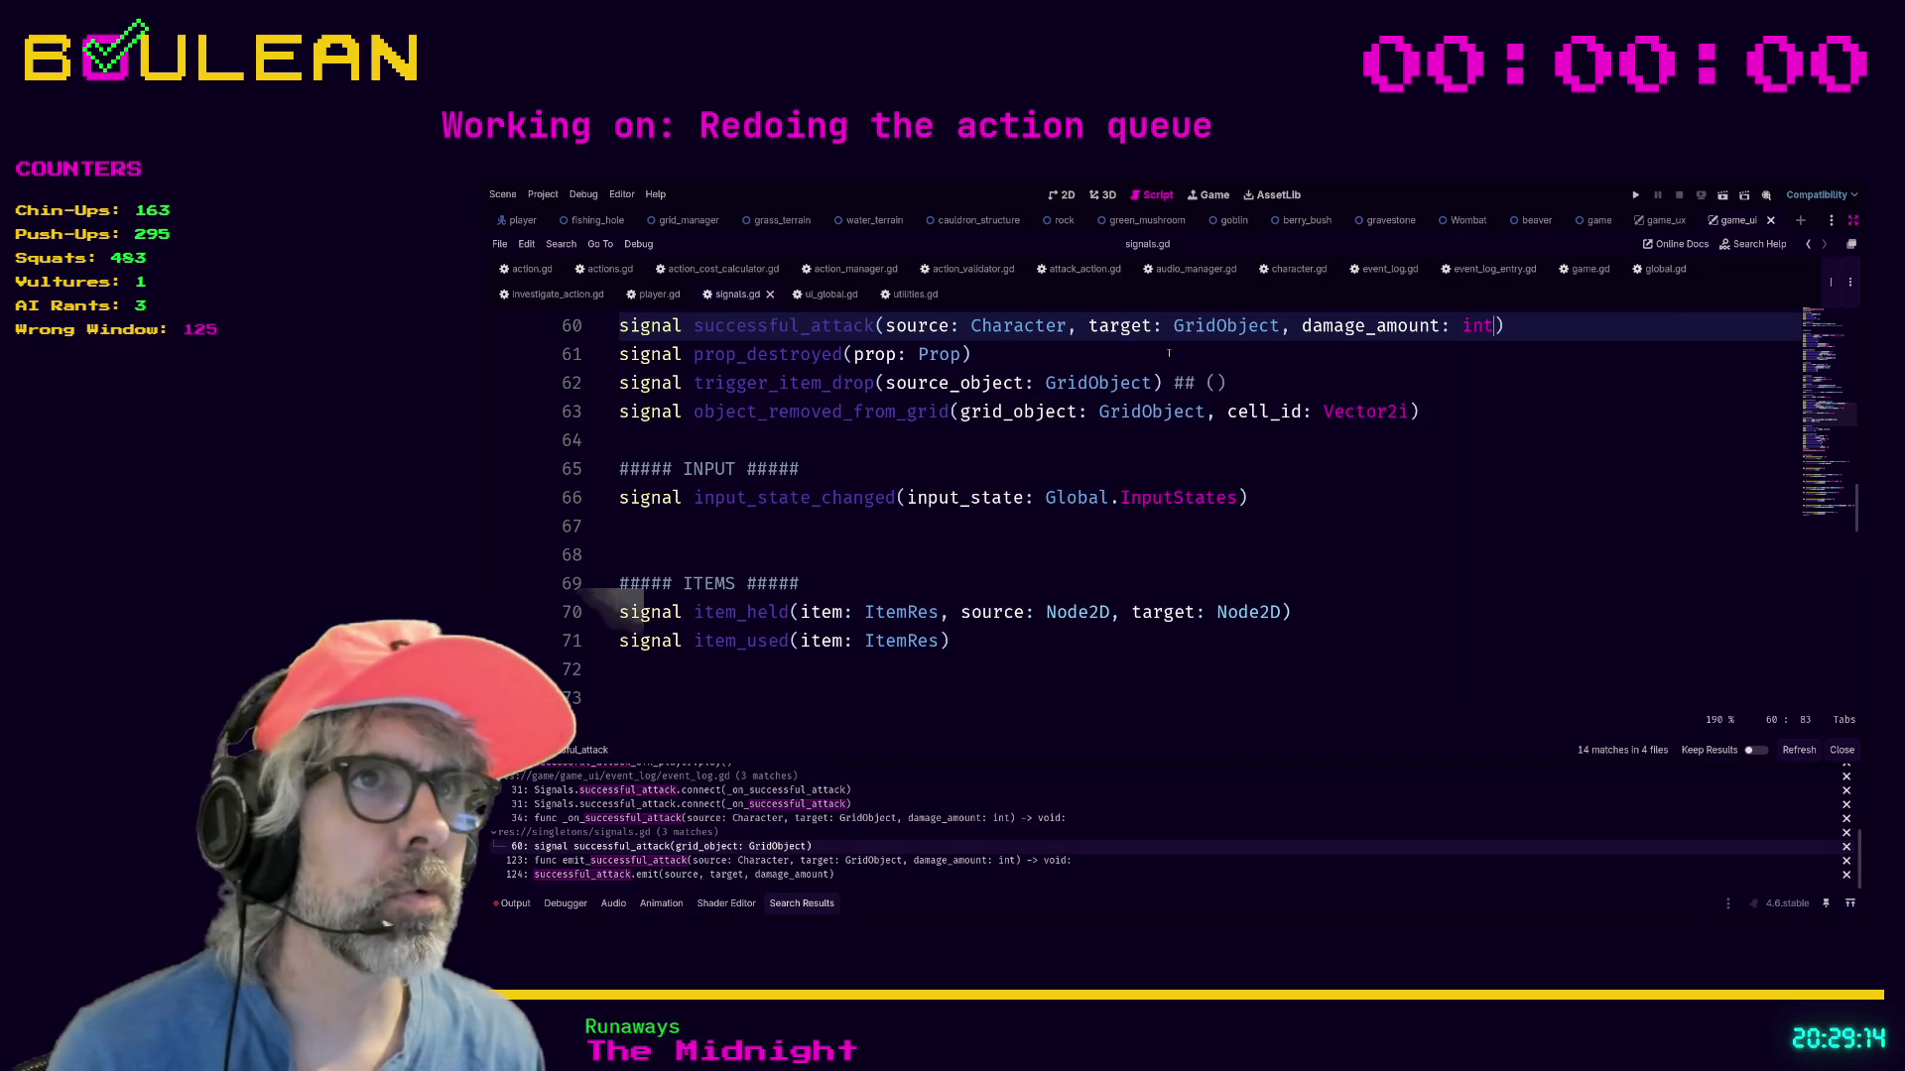
{"action": "left_click", "coordinate": [1171, 353]}
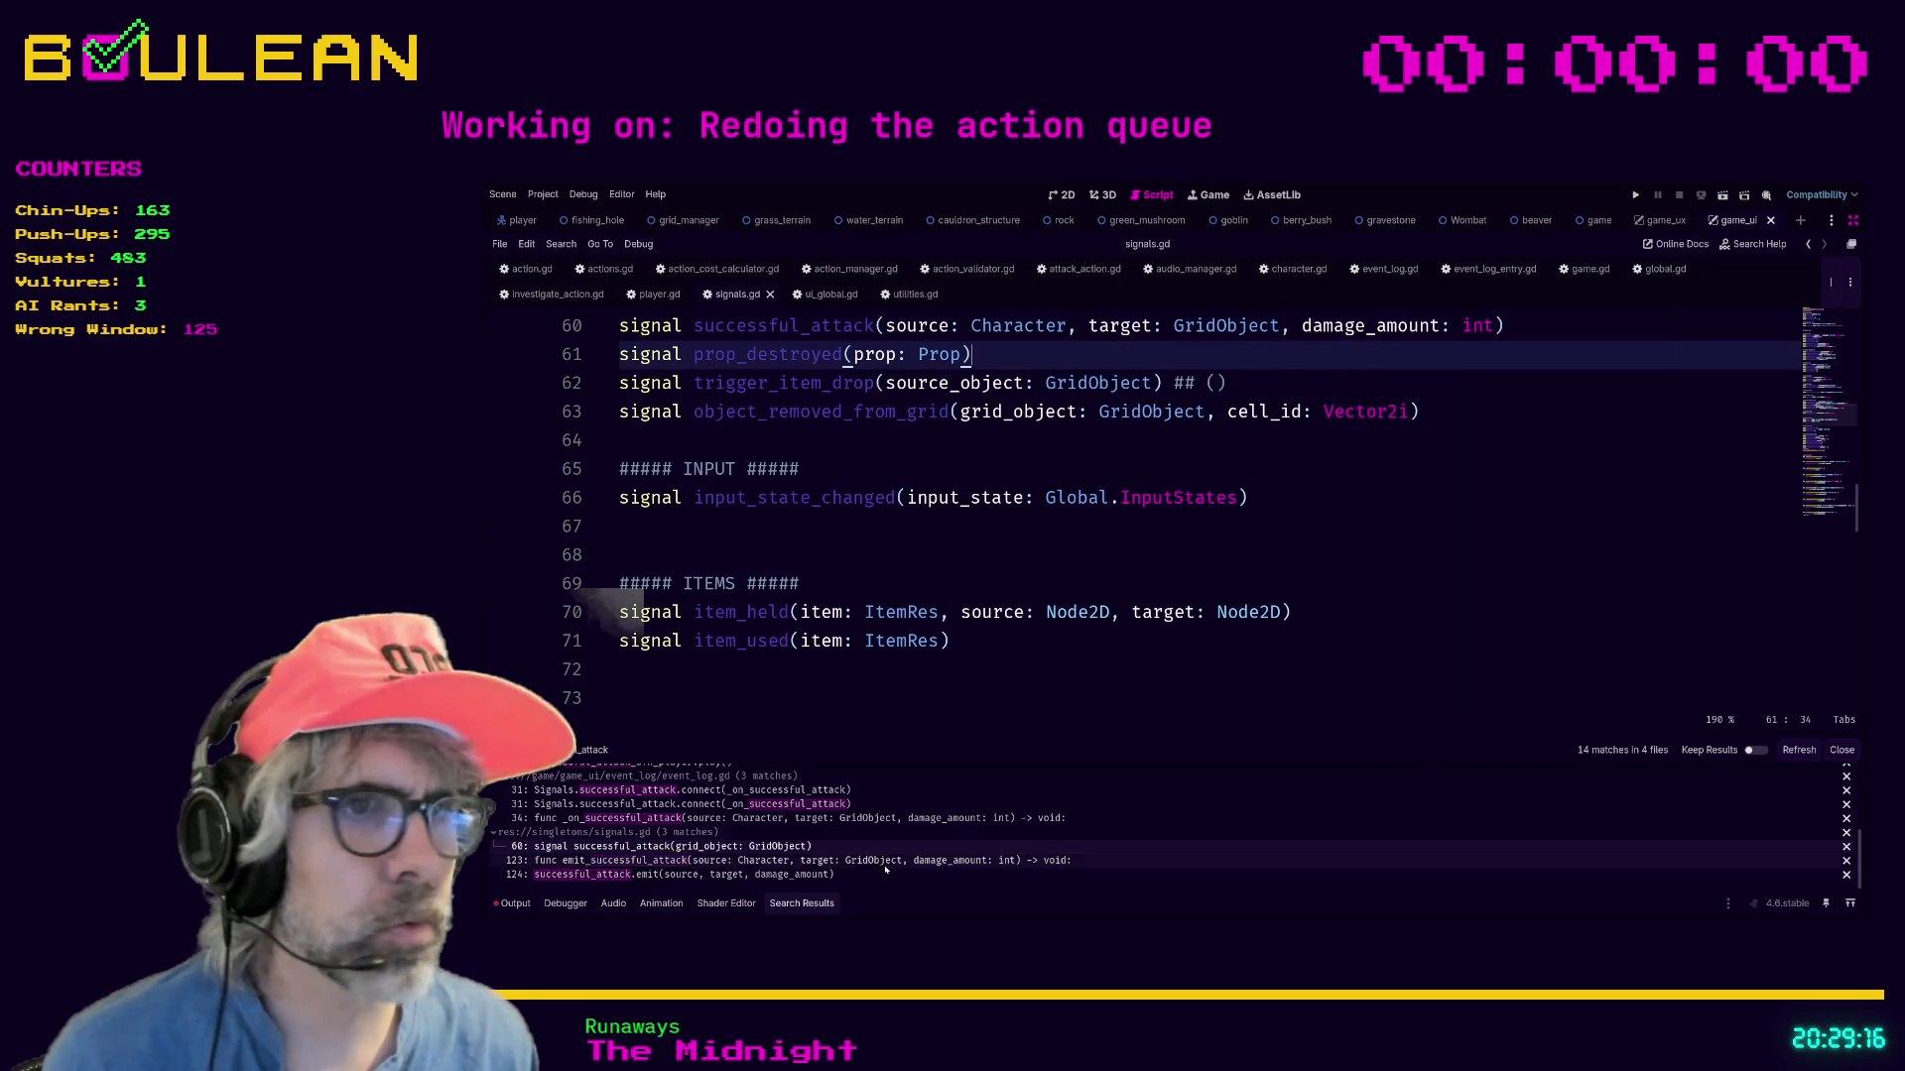
Check the emit_successful_attack call arguments, then run the game with F5.
{"action": "left_click", "coordinate": [848, 861]}
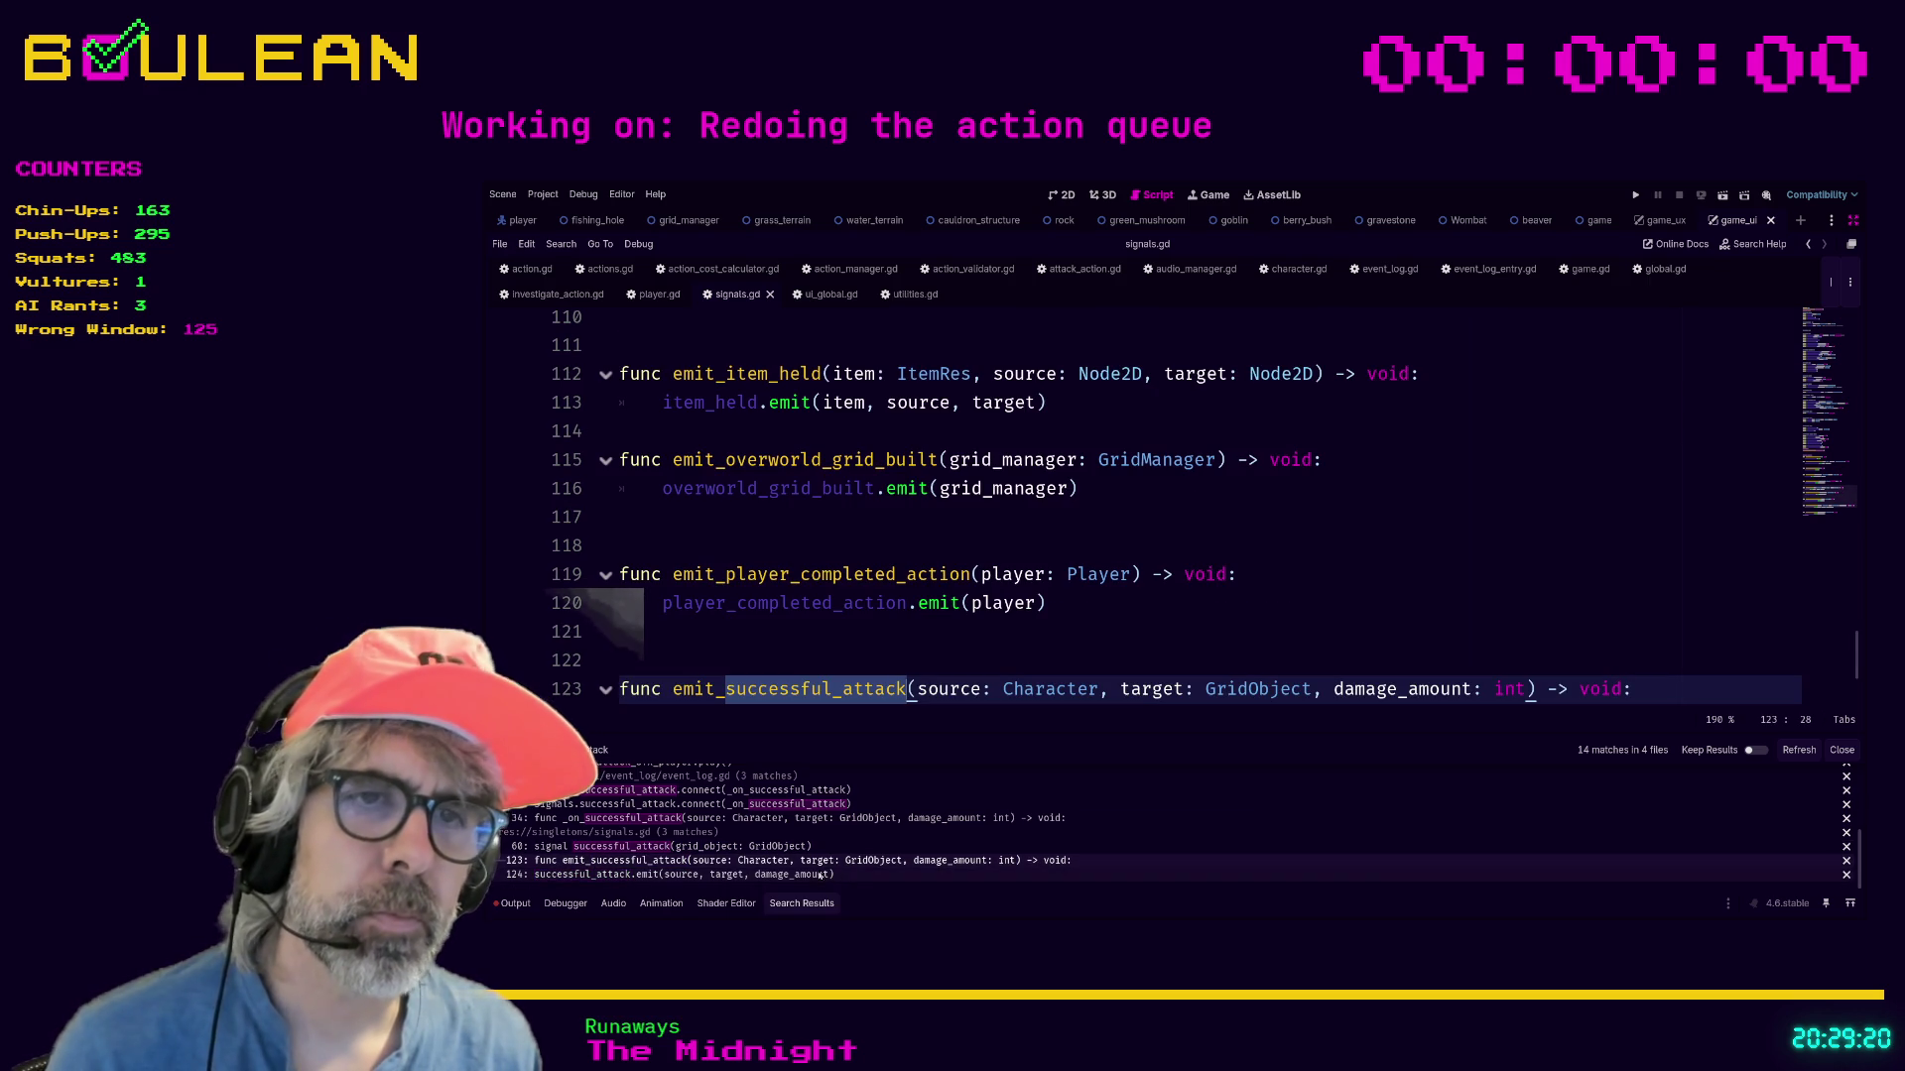
{"action": "left_click", "coordinate": [775, 877]}
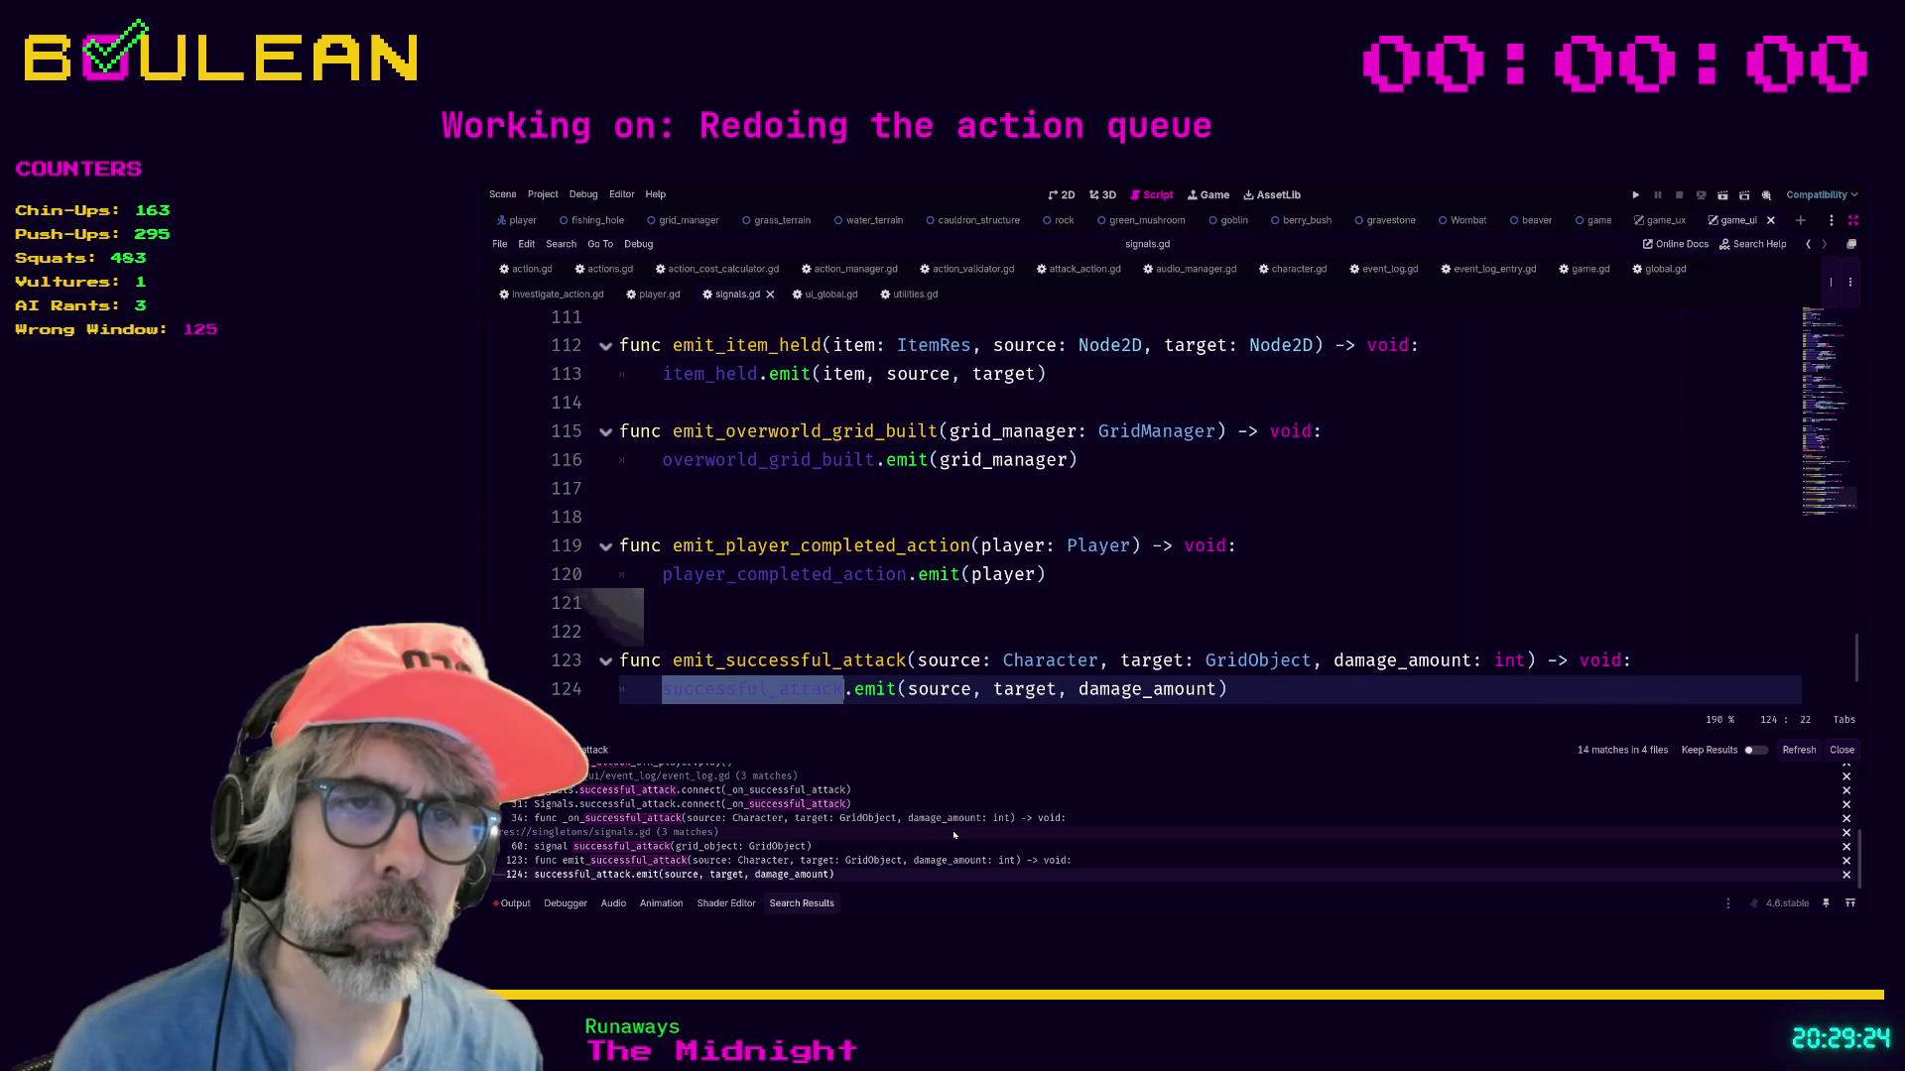
{"action": "left_click", "coordinate": [1058, 612]}
{"action": "key", "text": "F5"}
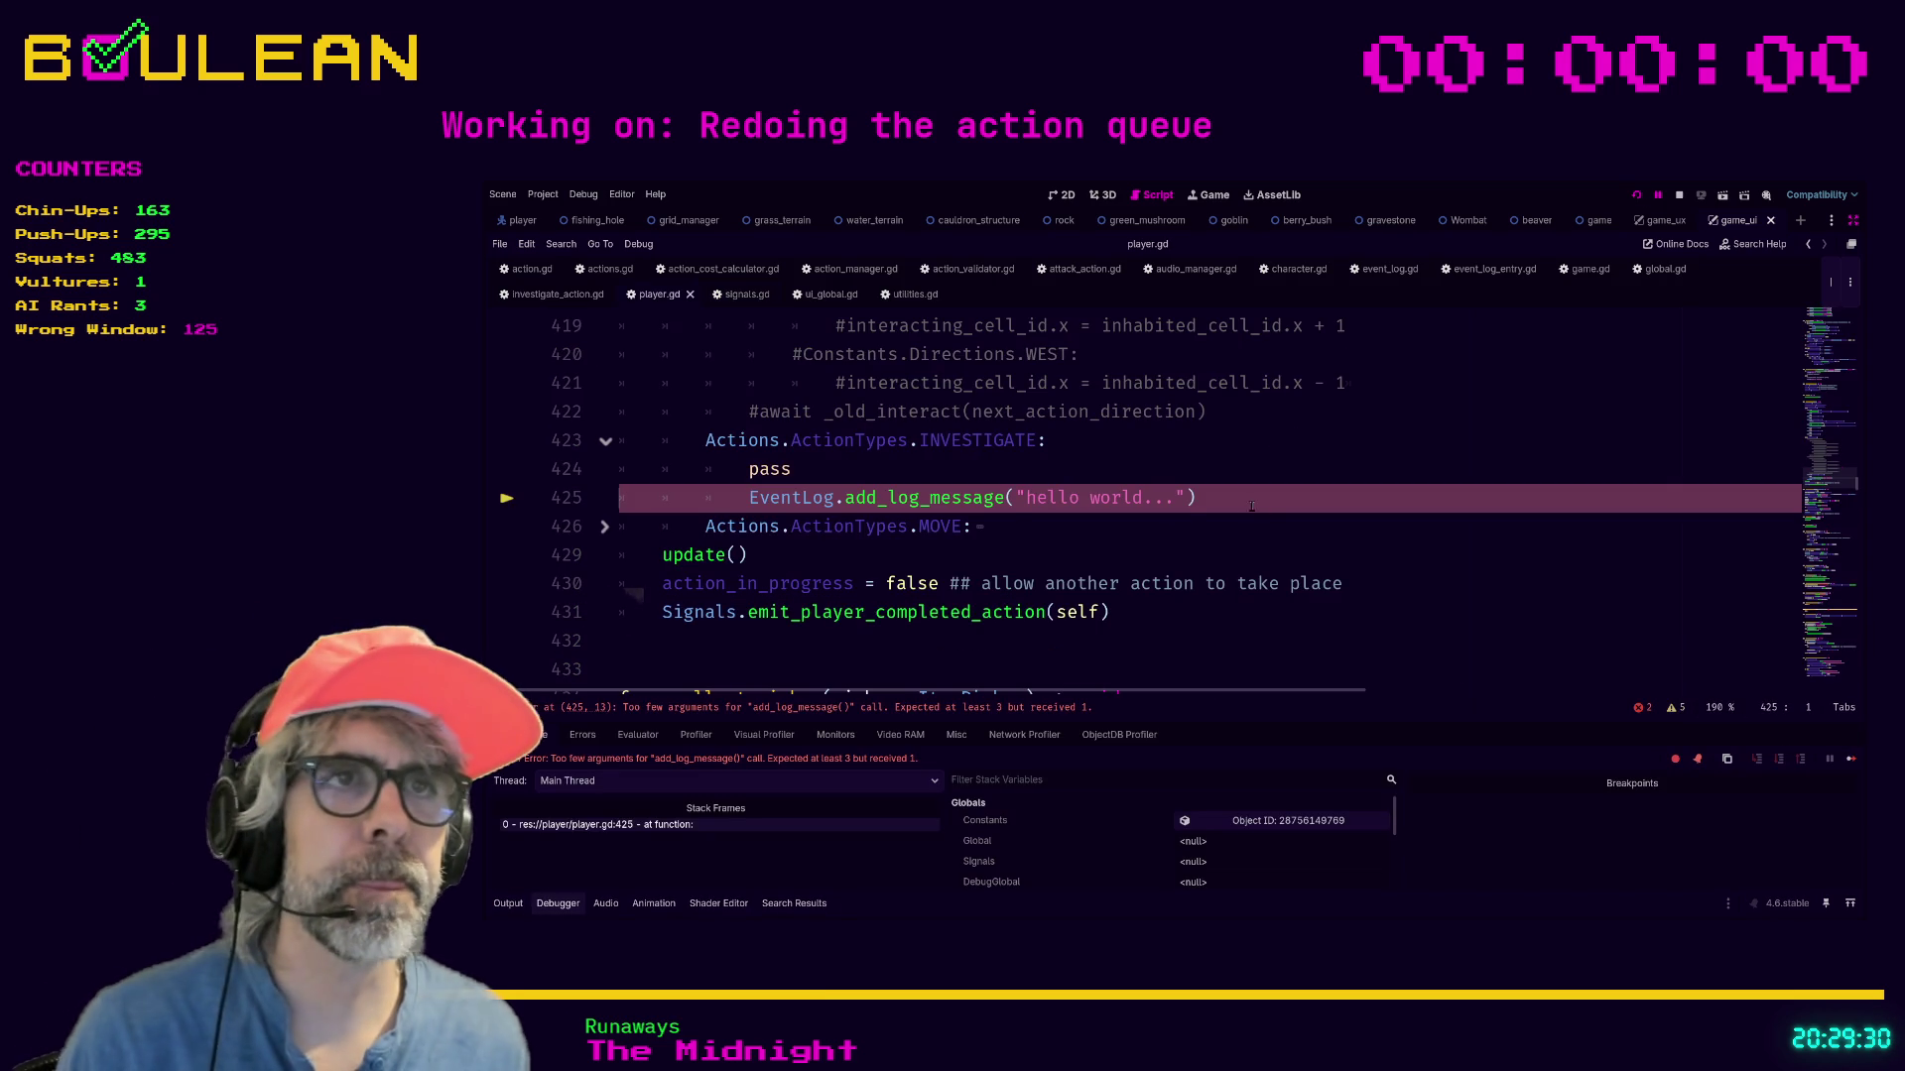
Remove player.gd line 425's EventLog.add_log_message call, save, and resume the game.
{"action": "key", "text": "shift+Home"}
{"action": "key", "text": "shift+Home"}
{"action": "key", "text": "BackSpace"}
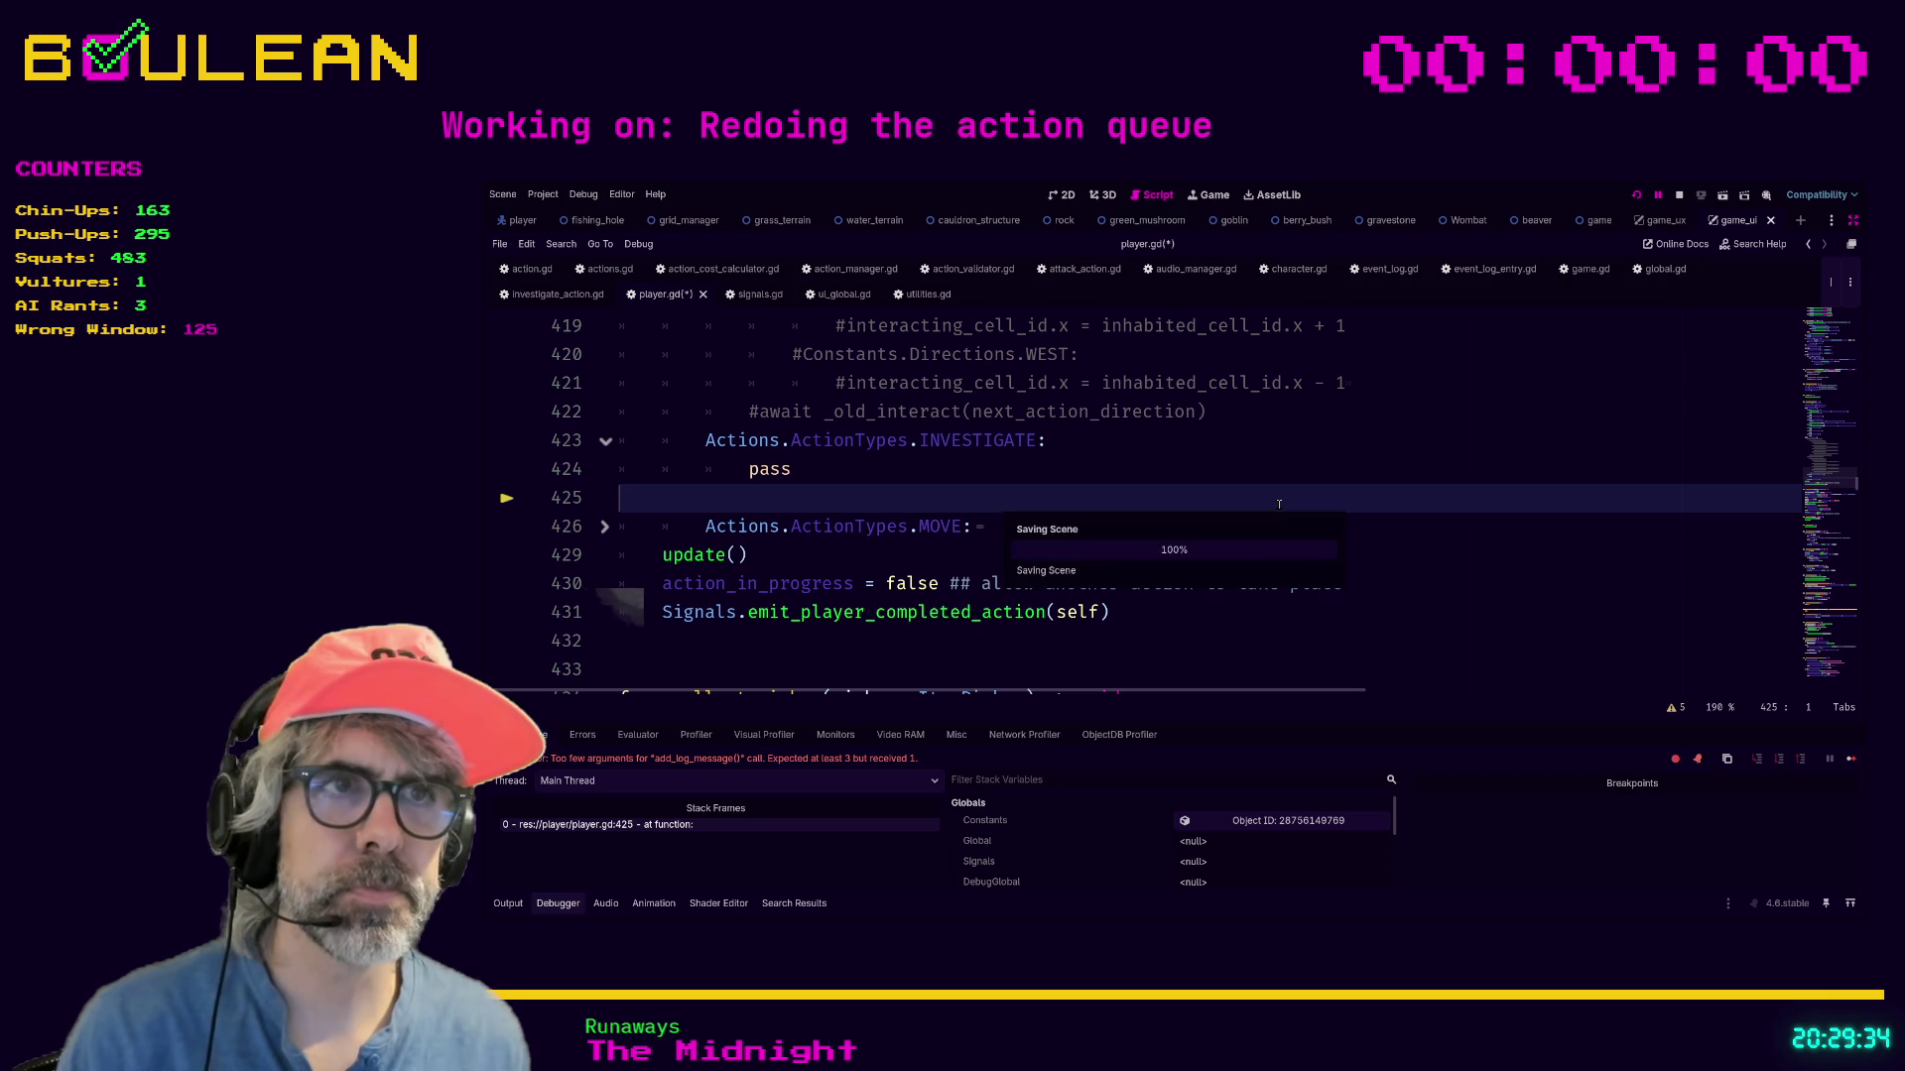
{"action": "key", "text": "ctrl+s"}
{"action": "key", "text": "F12"}
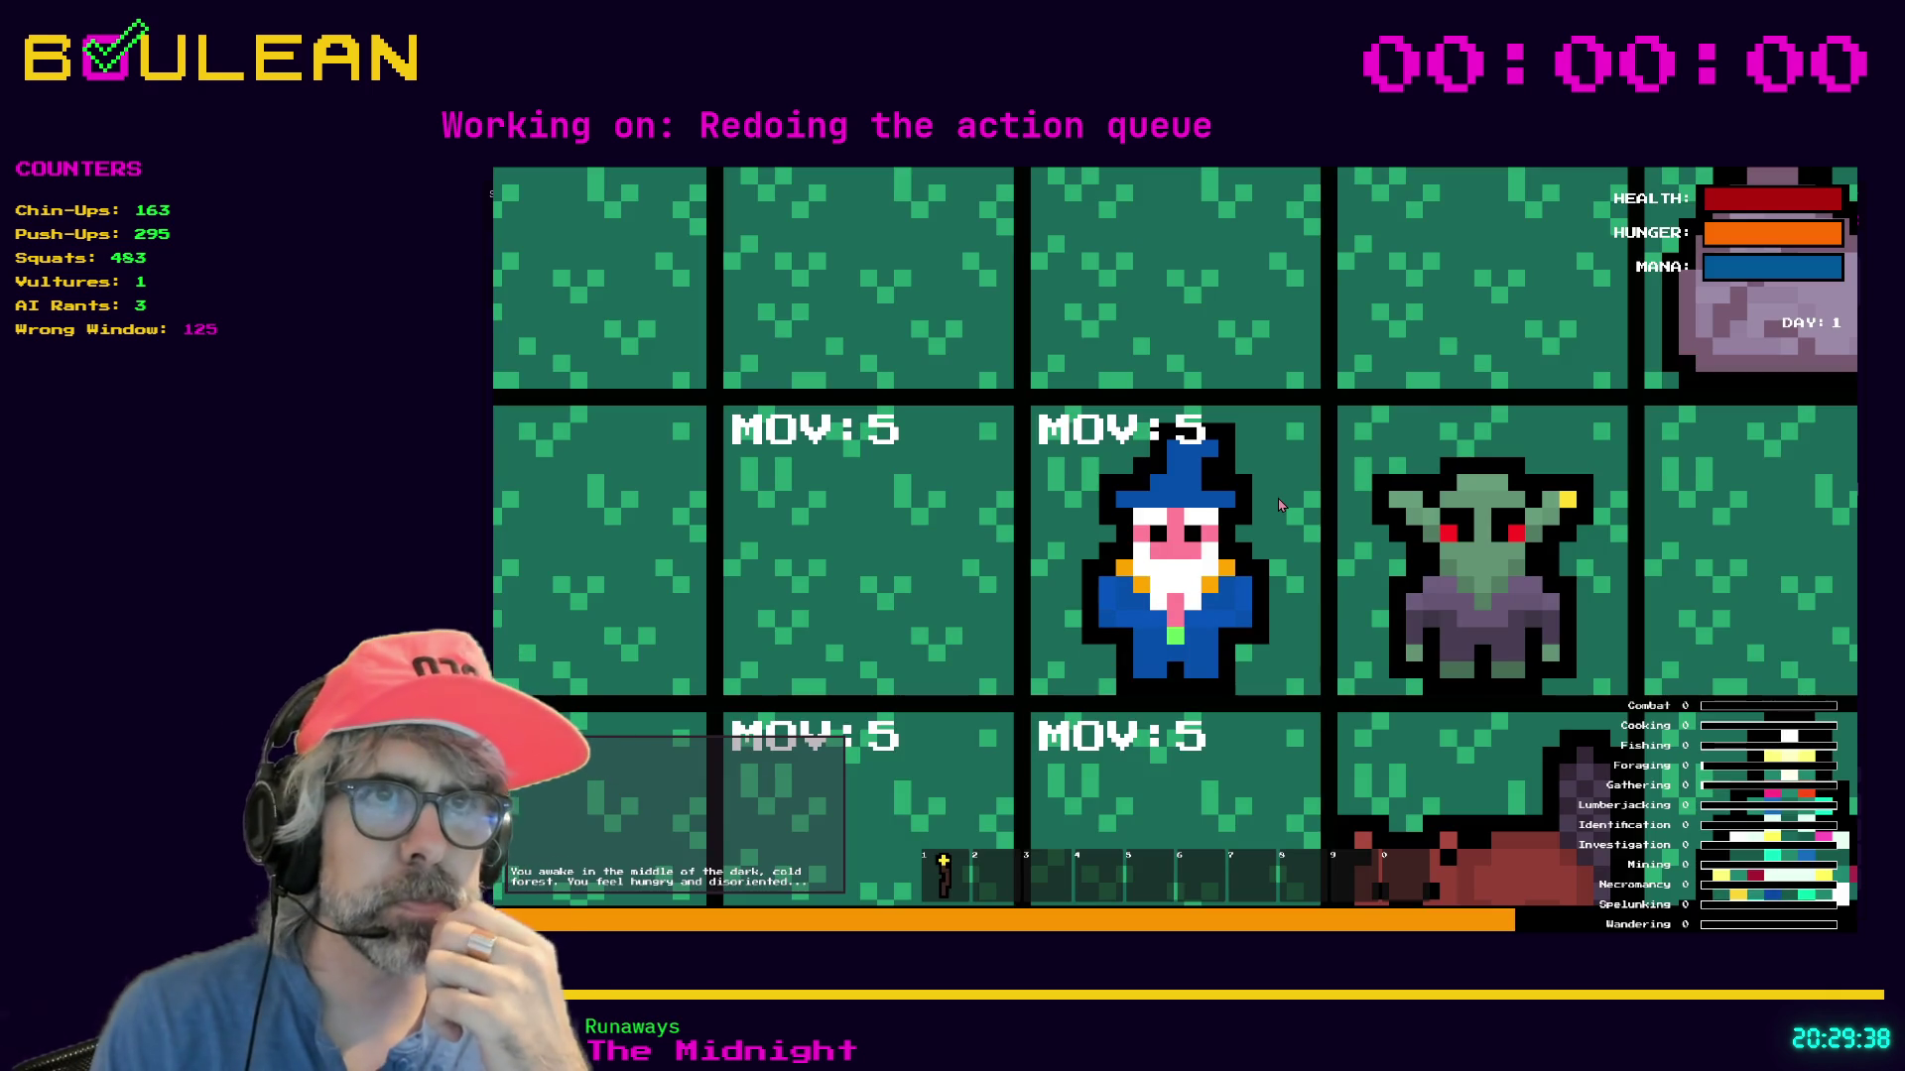
Attack the goblin and then the gravestone beside the wizard several times.
{"action": "scroll", "coordinate": [1279, 506], "scroll_direction": "down", "scroll_amount": 3}
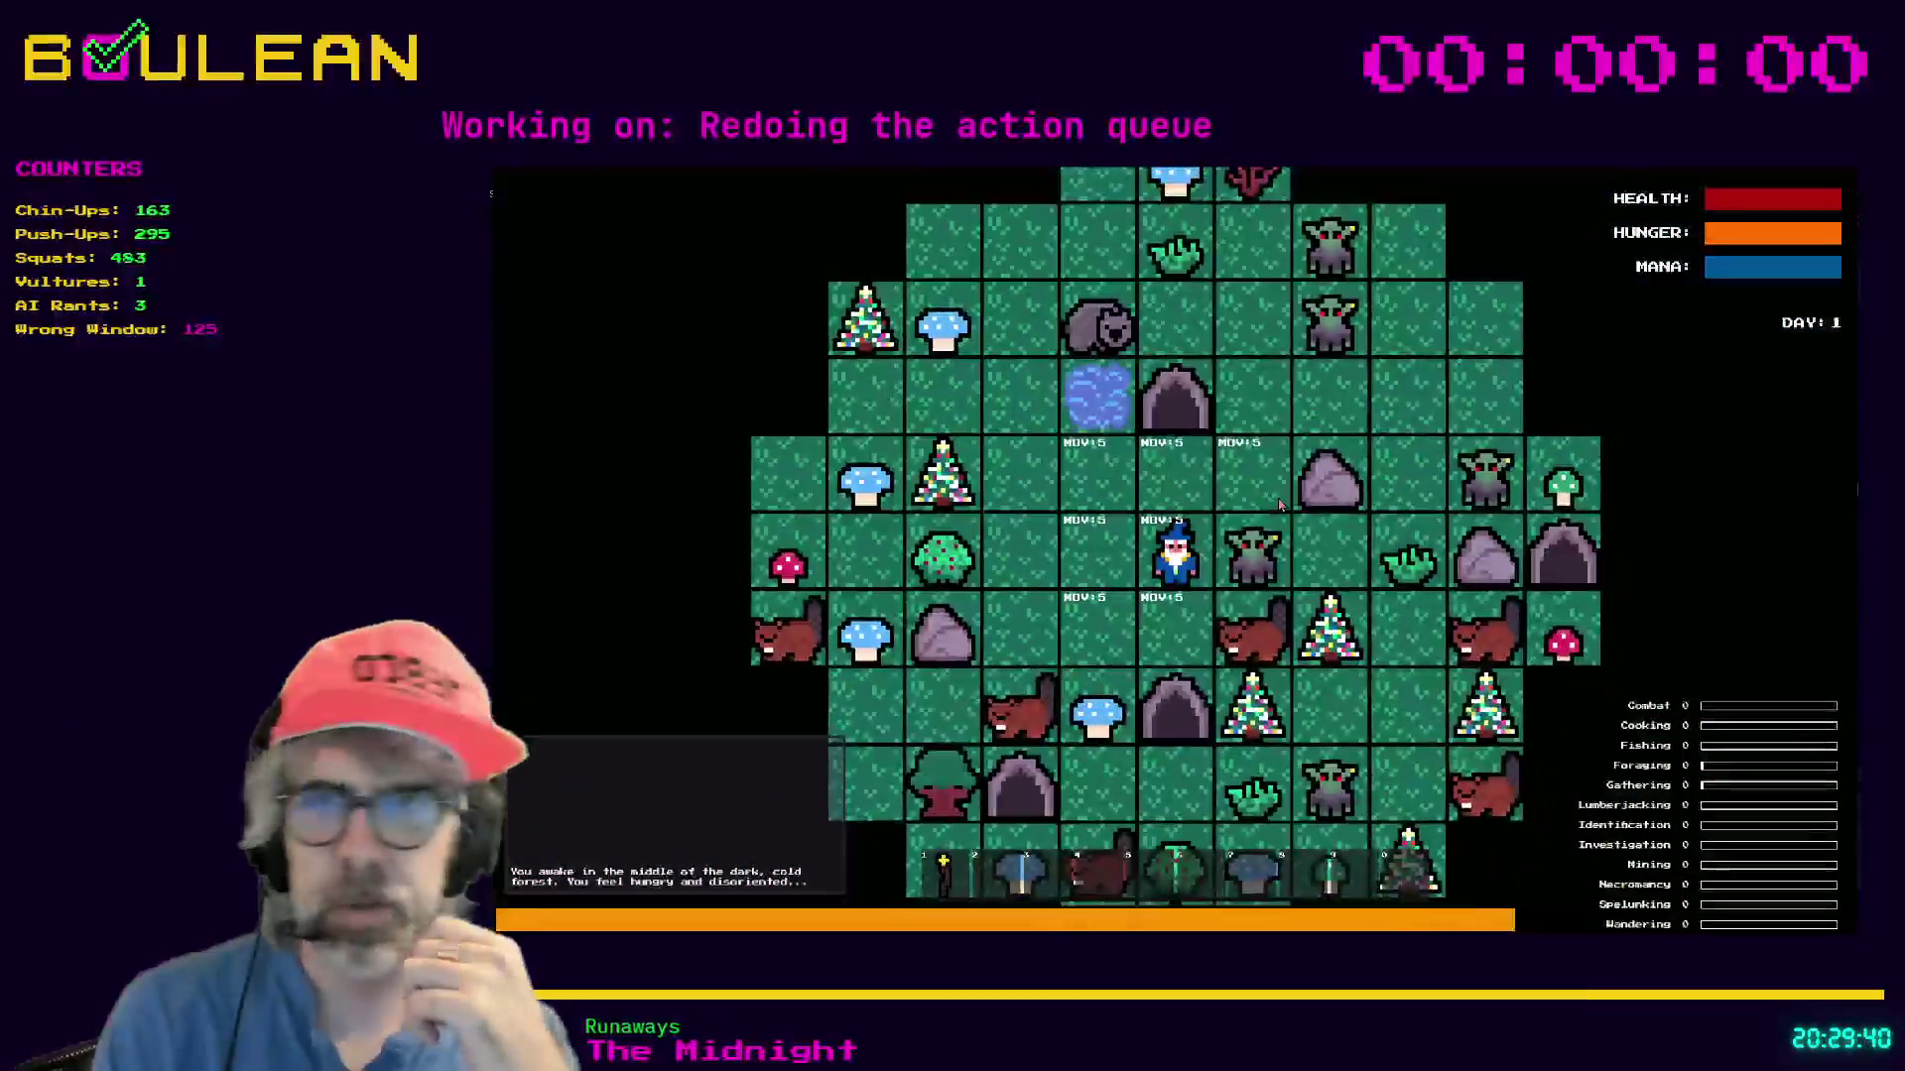
{"action": "key", "text": "Right"}
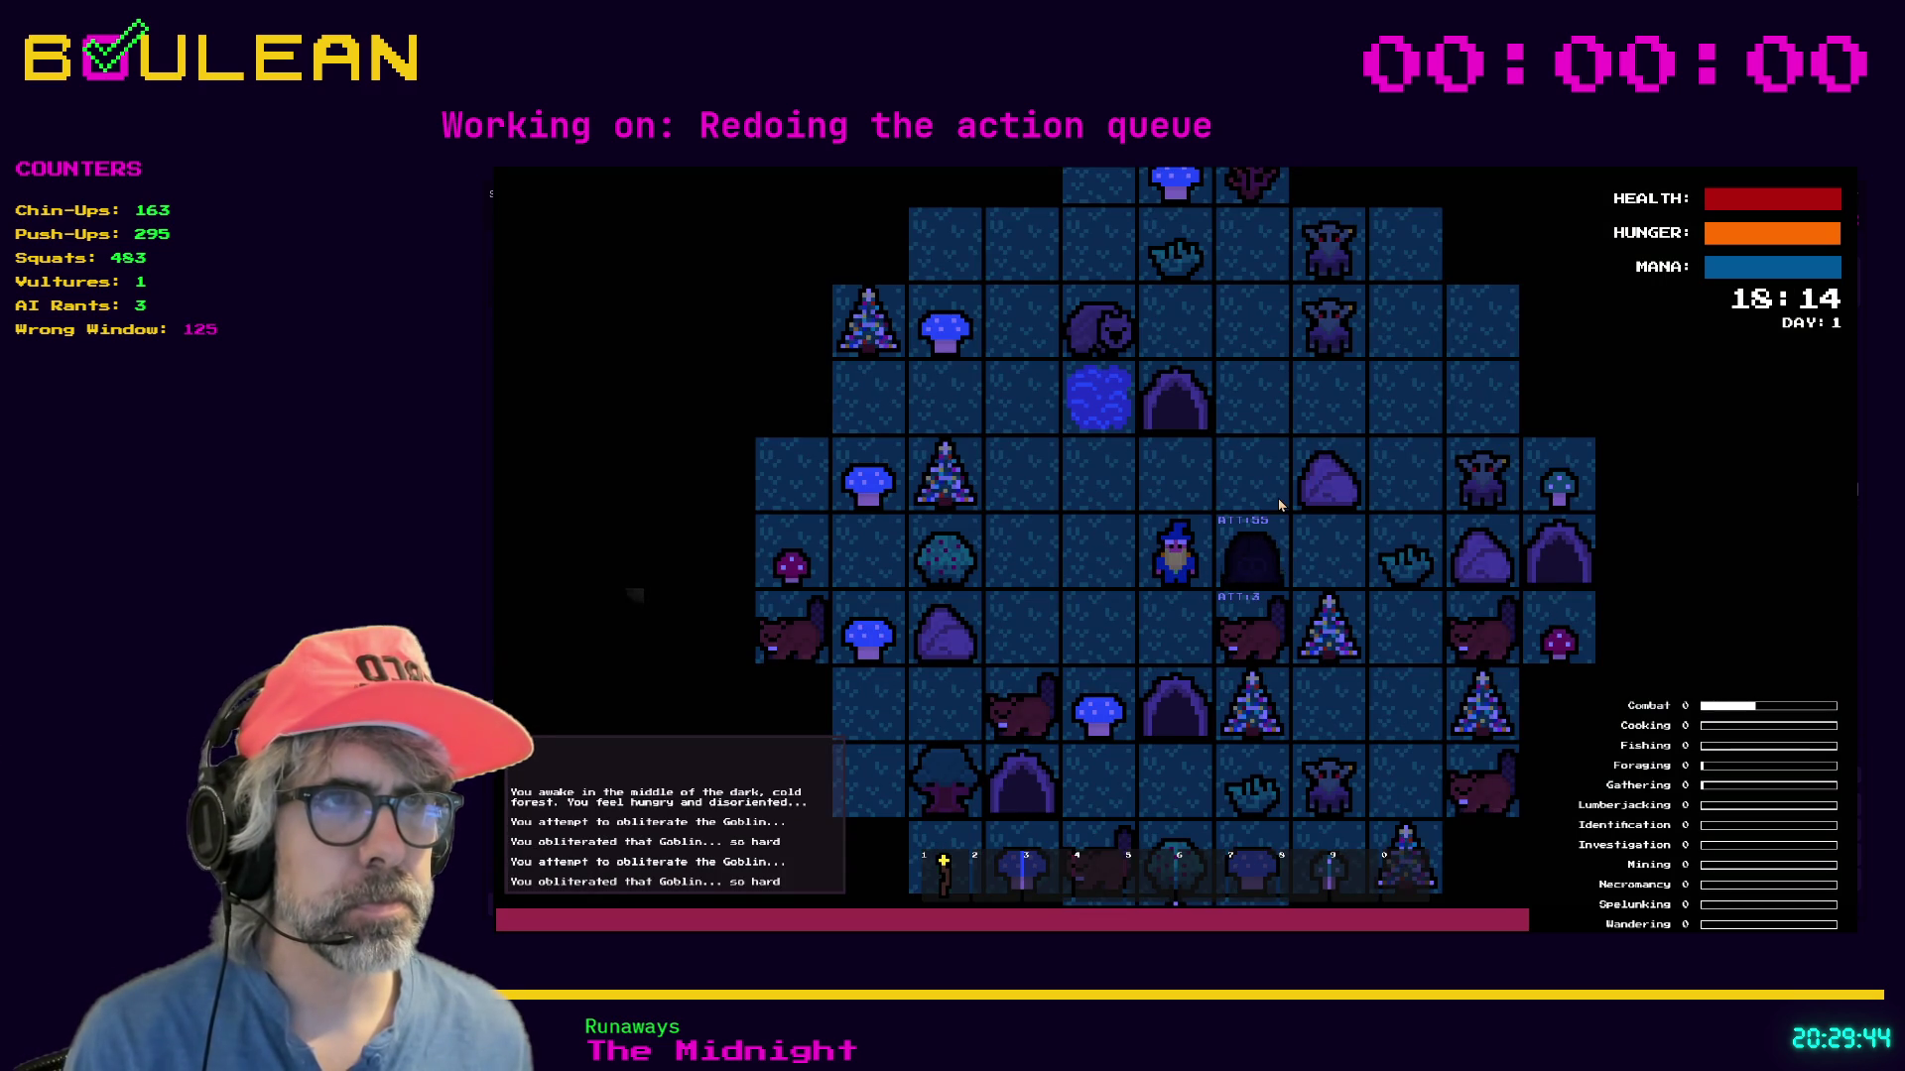
{"action": "key", "text": "Right"}
{"action": "key", "text": "Right"}
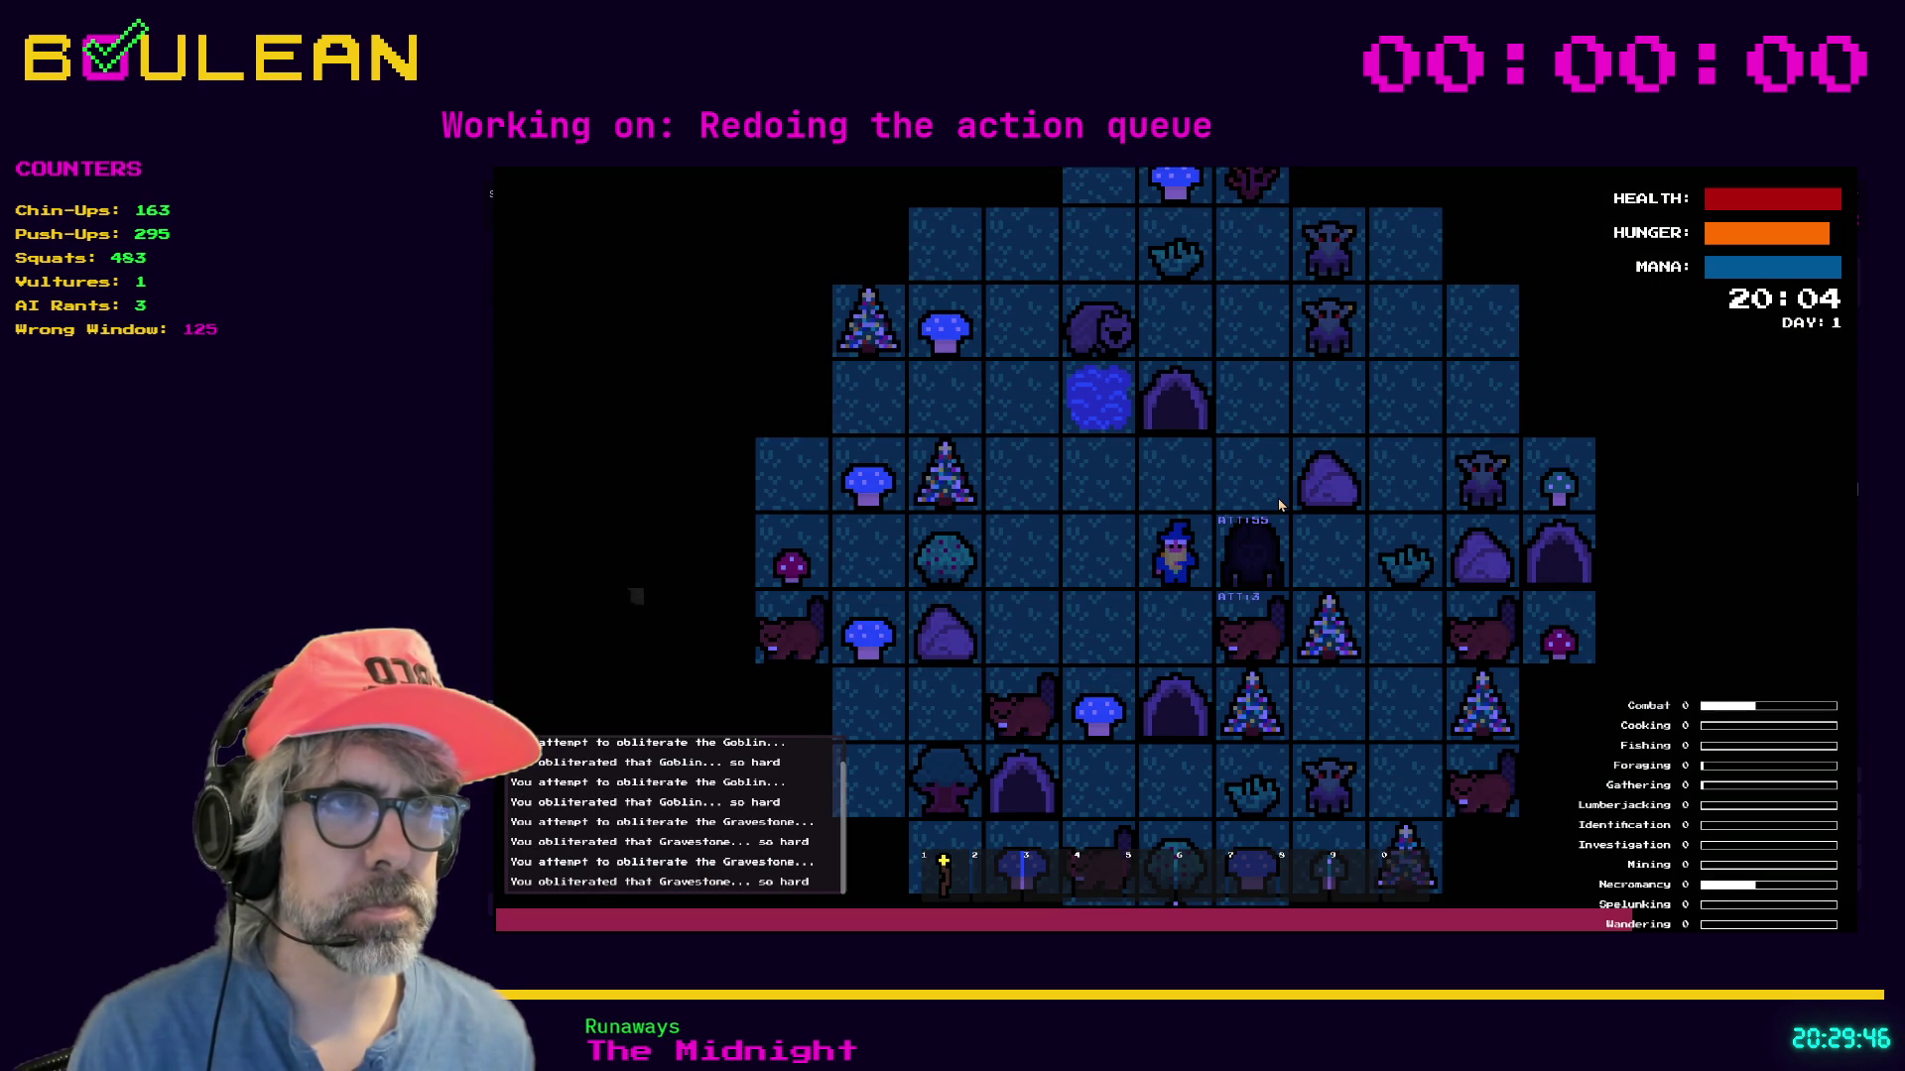
{"action": "key", "text": "Right"}
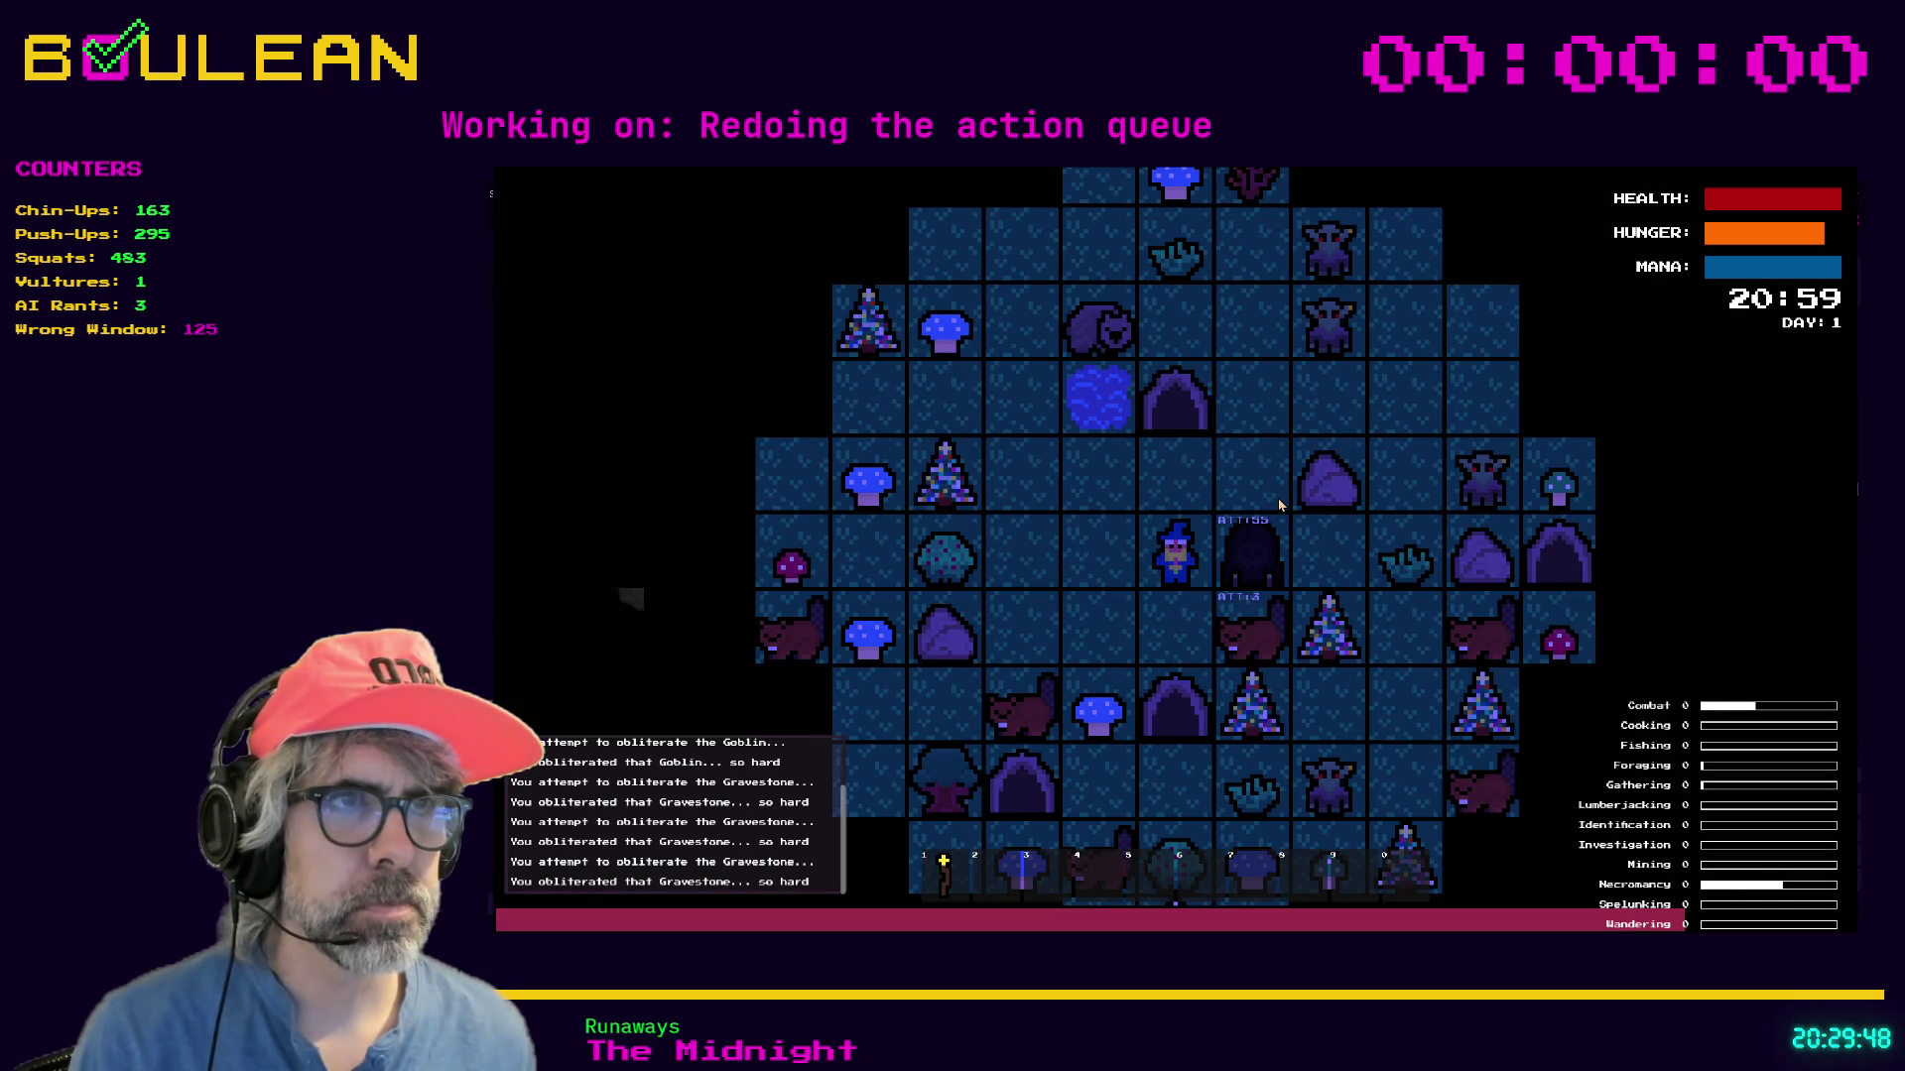
{"action": "key", "text": "Down"}
{"action": "key", "text": "Right"}
{"action": "key", "text": "Right"}
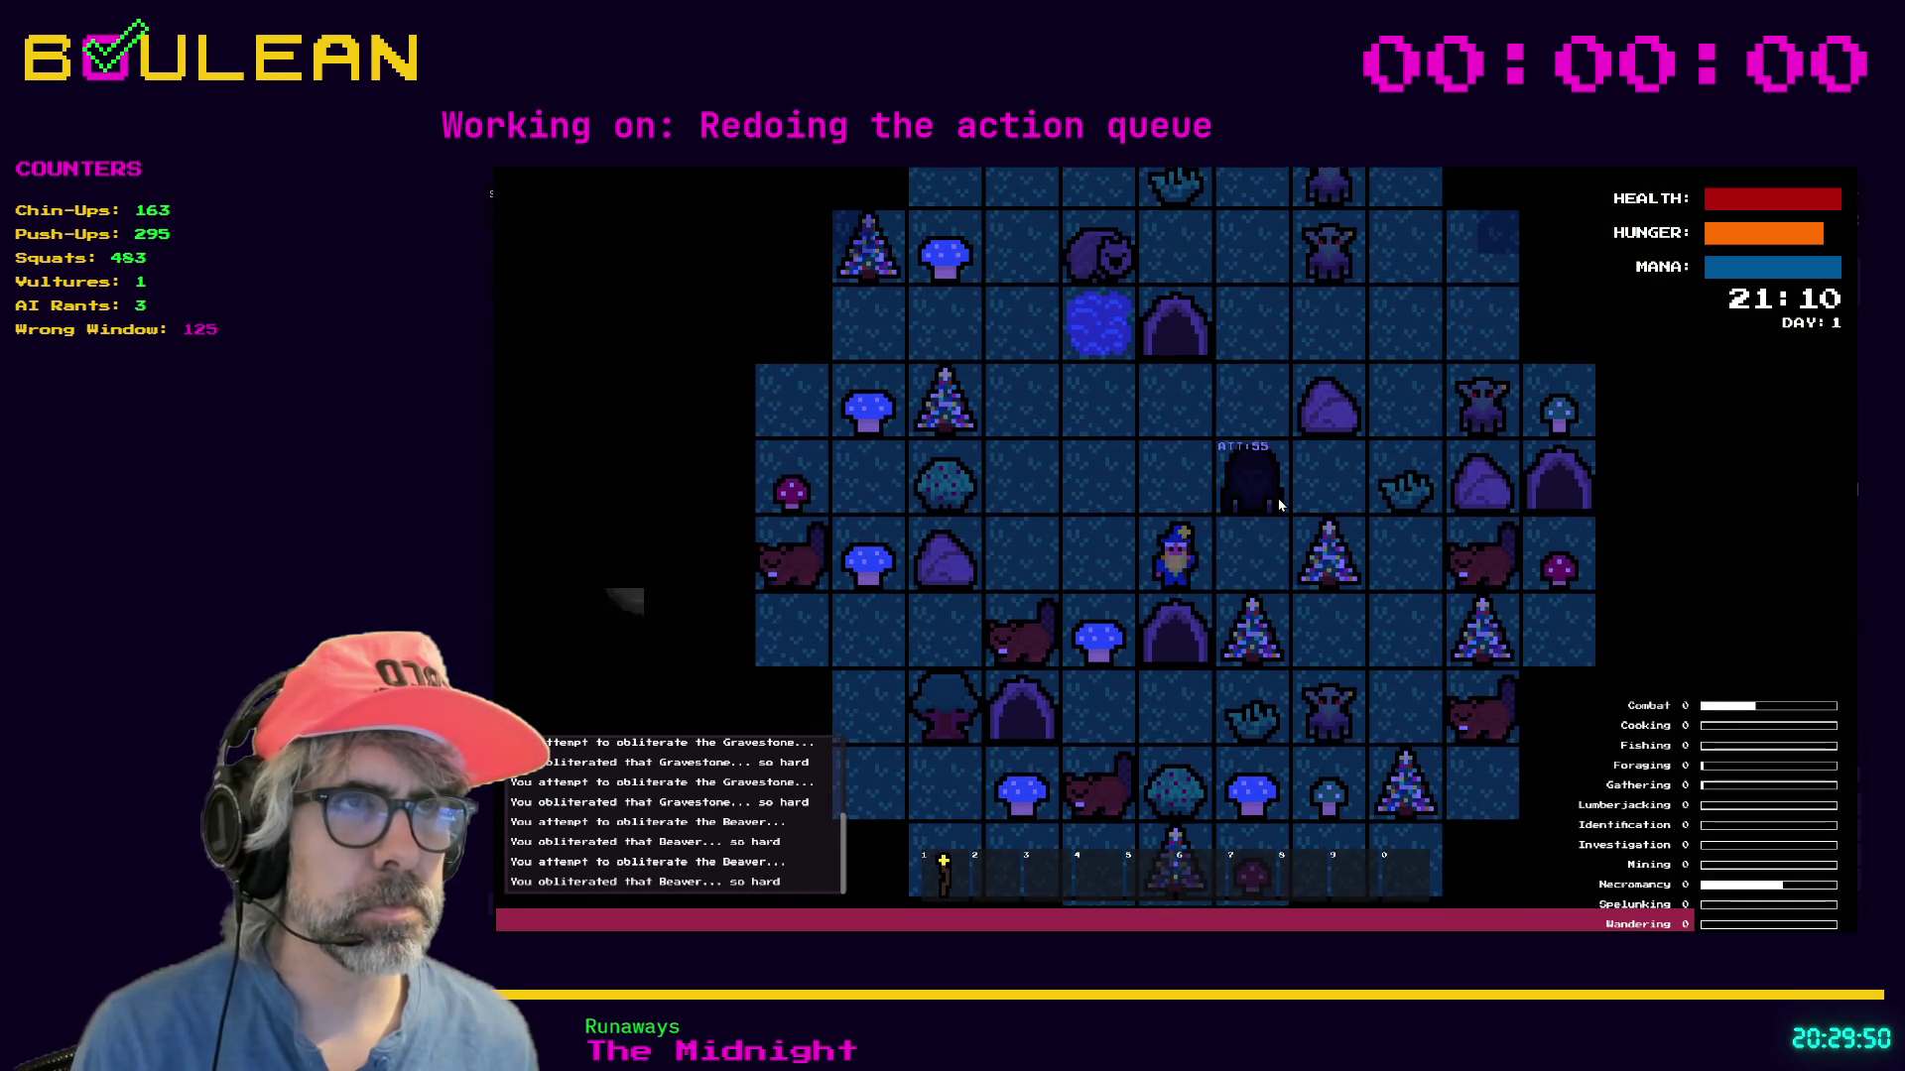
Chop the Blue Mushroom and attack the beaver below the wizard twice.
{"action": "key", "text": "Left"}
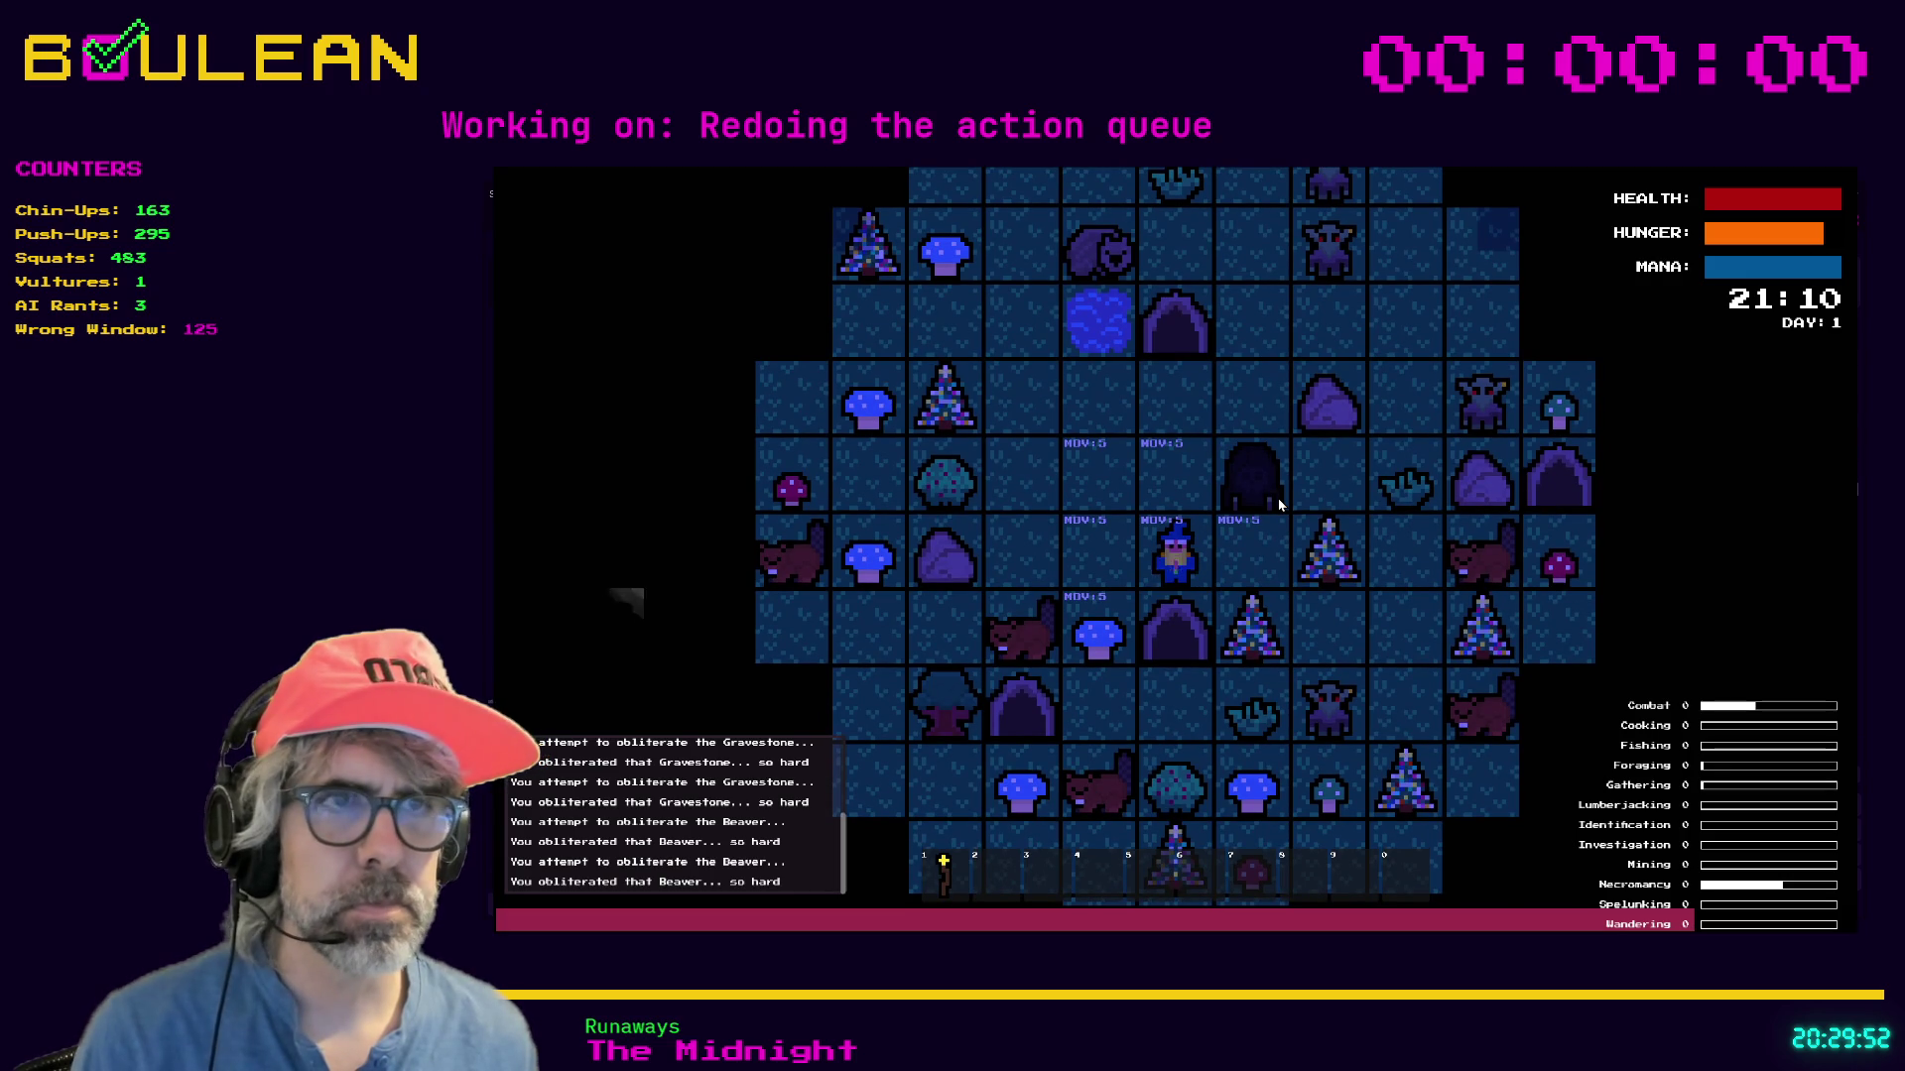
{"action": "key", "text": "Down"}
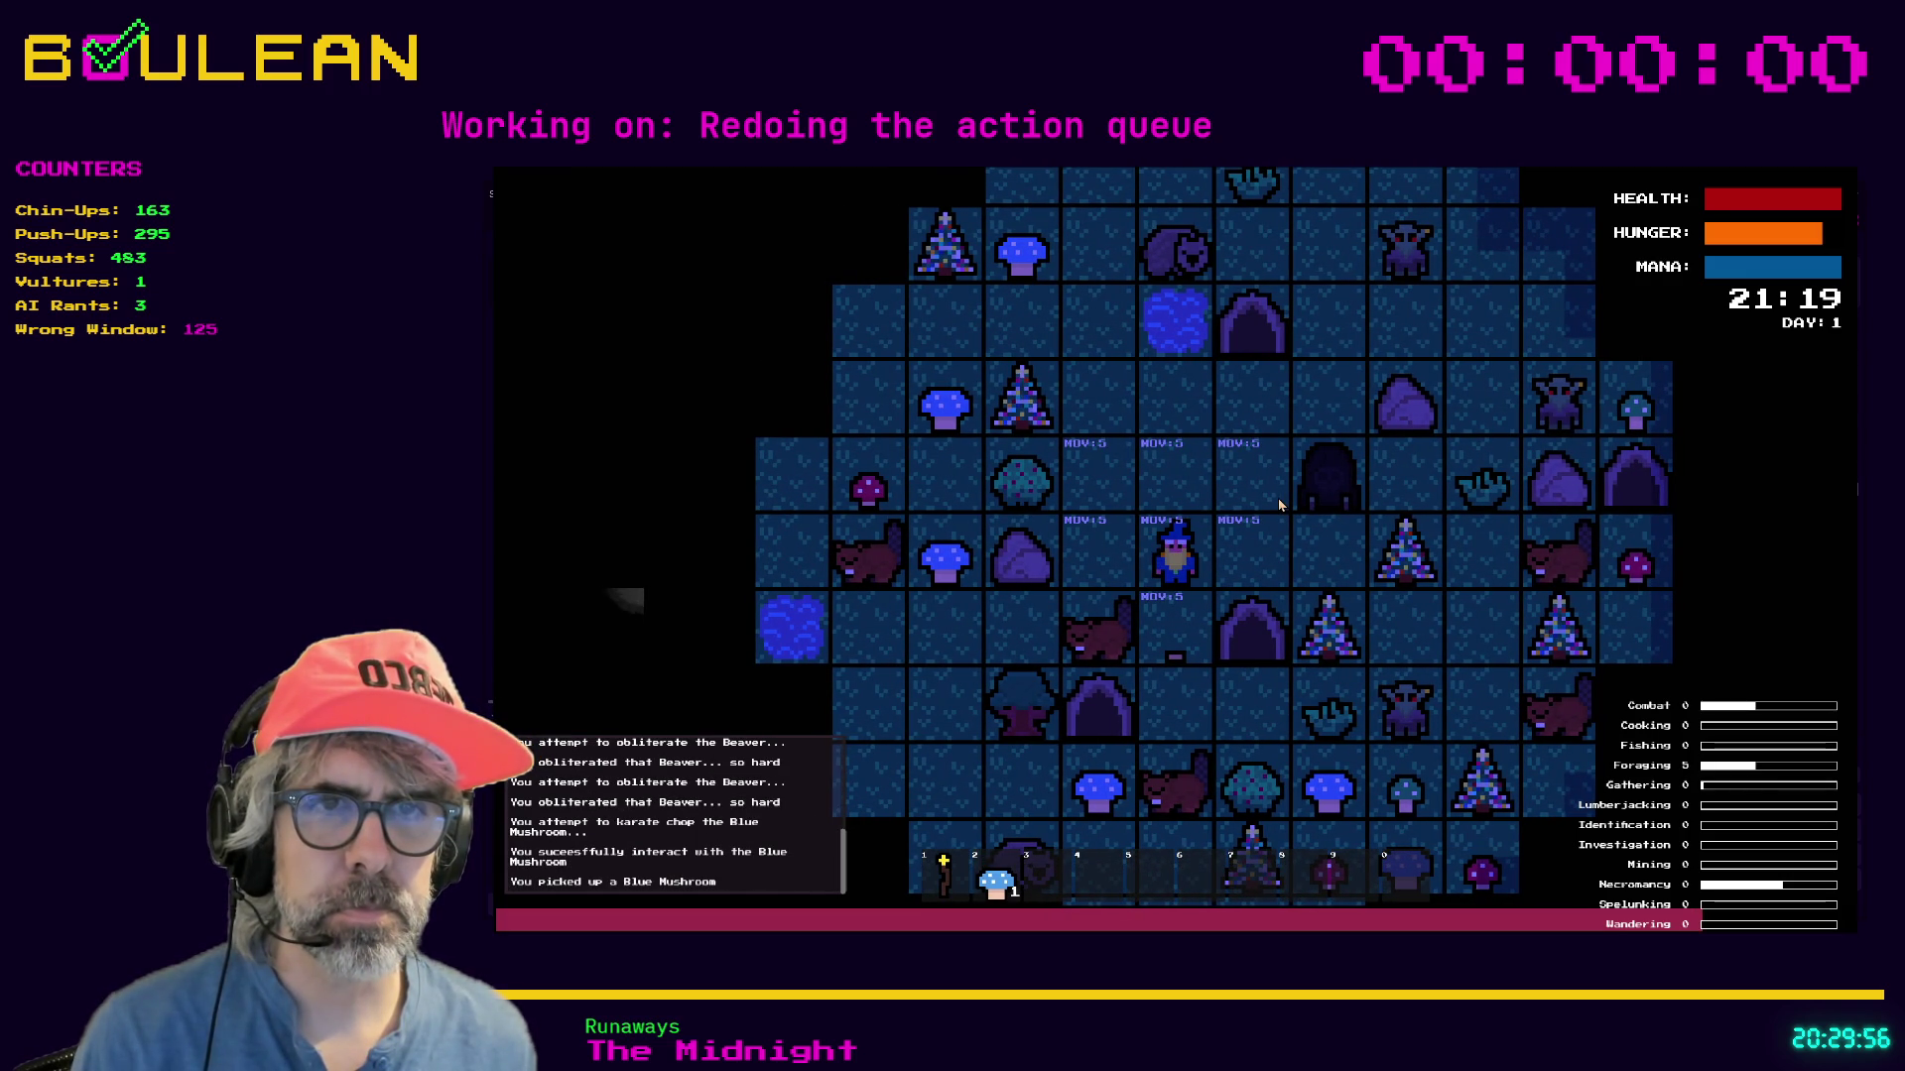
{"action": "key", "text": "Left"}
{"action": "key", "text": "Down"}
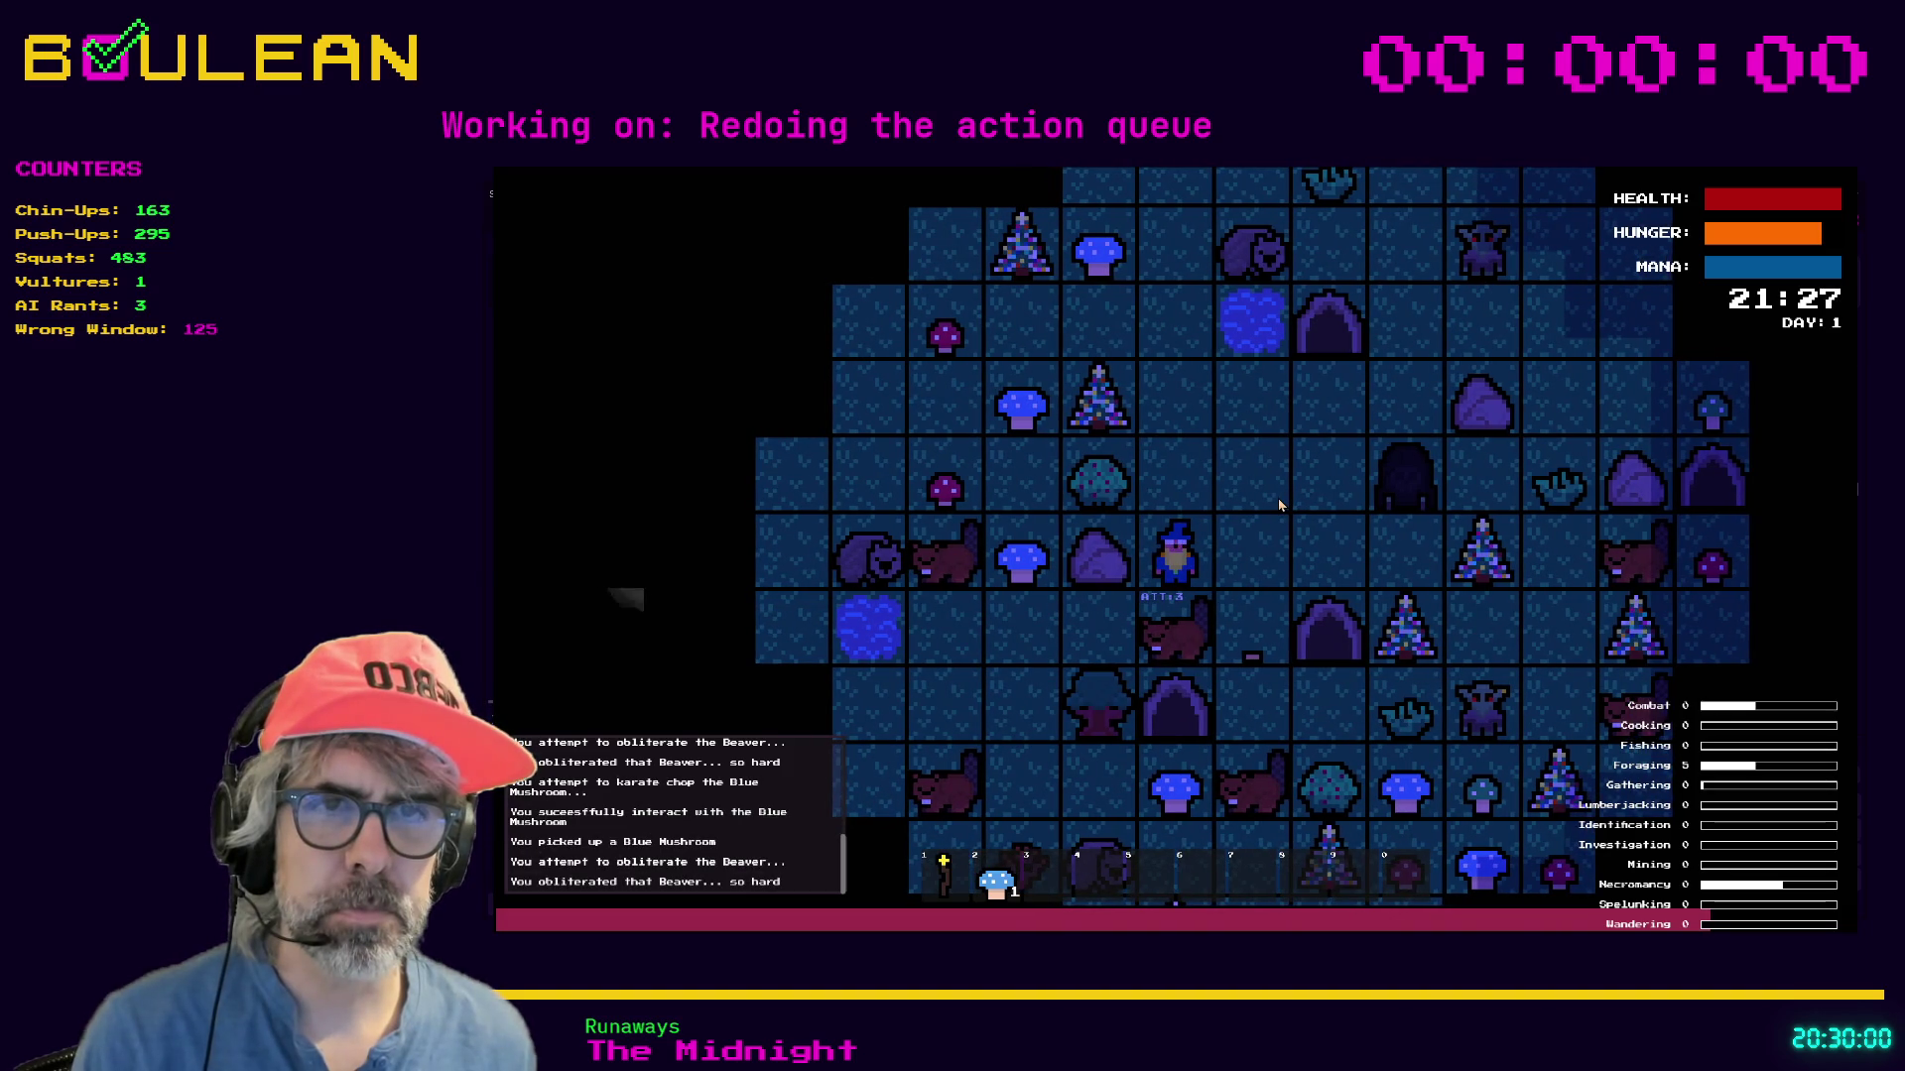
{"action": "key", "text": "Down"}
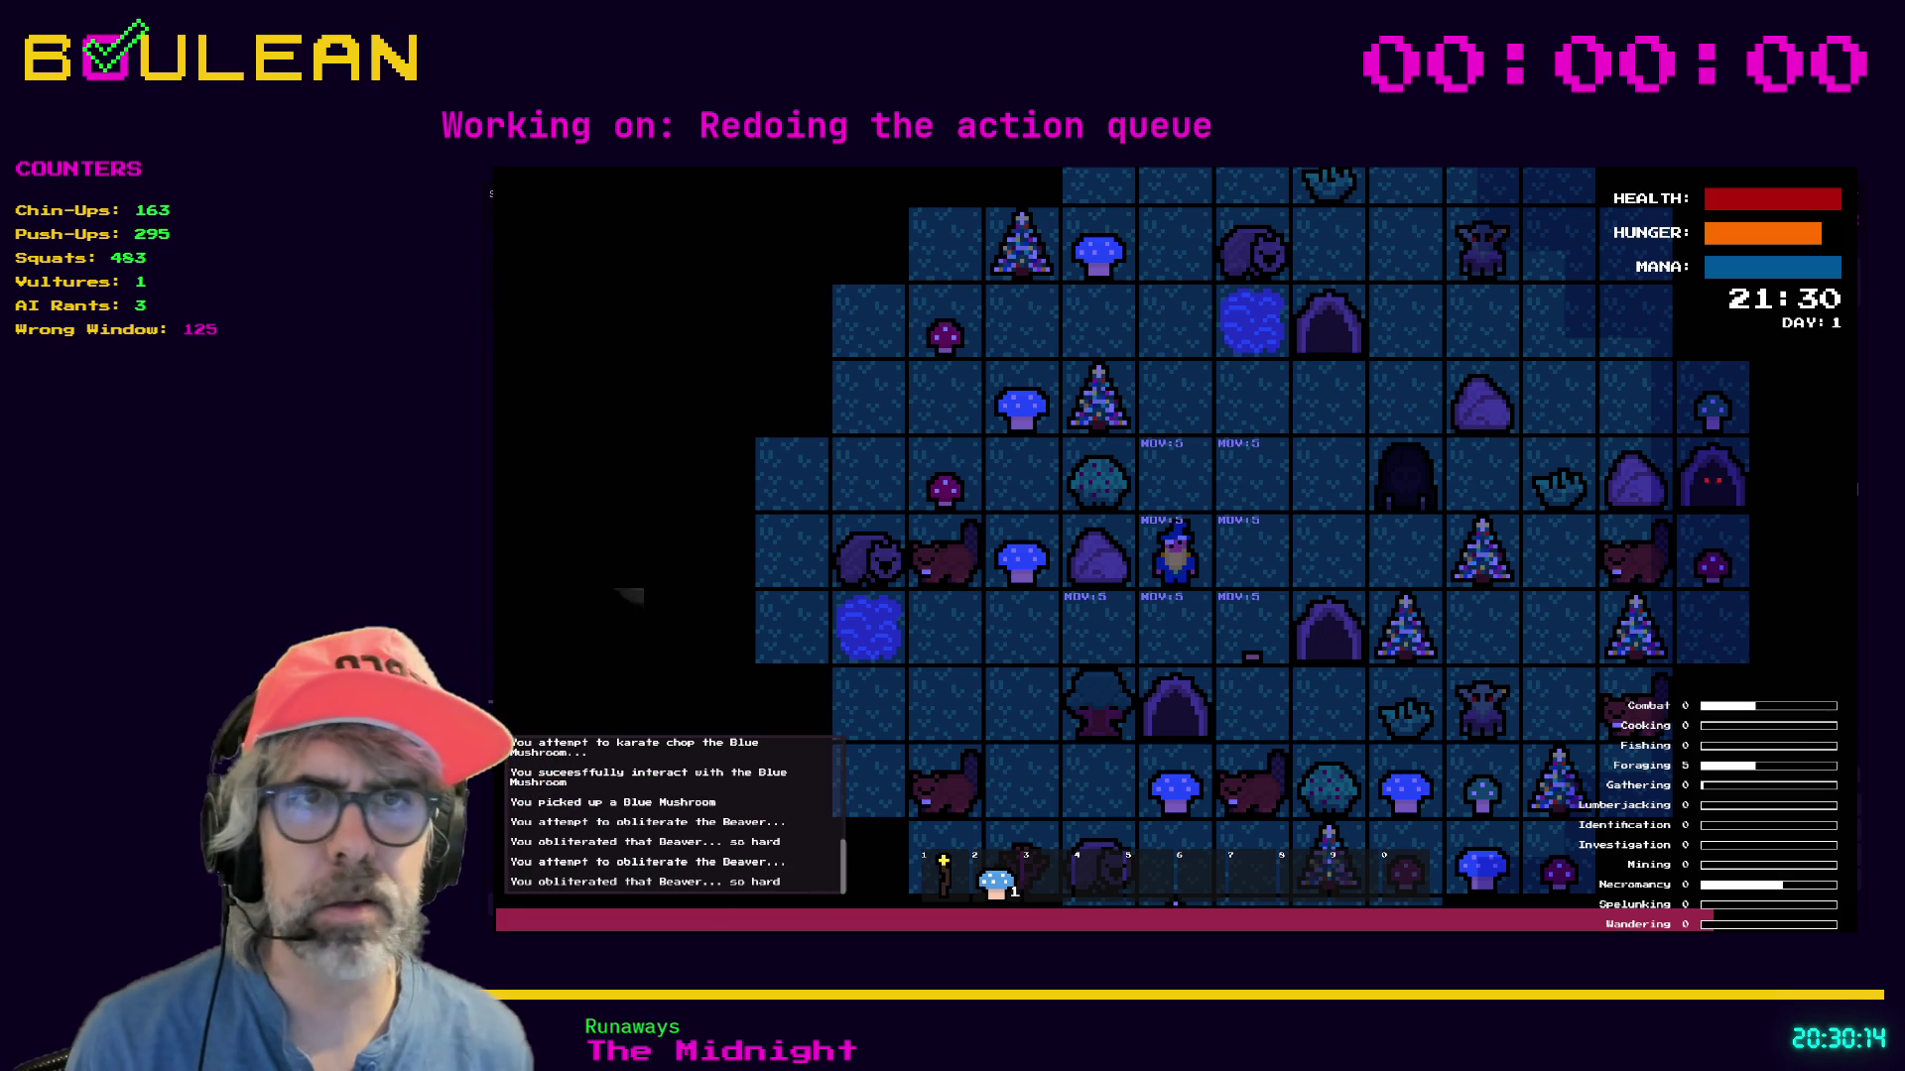
Move the wizard beside the water, attack the Beaver again, and stop the game.
{"action": "key", "text": "Left"}
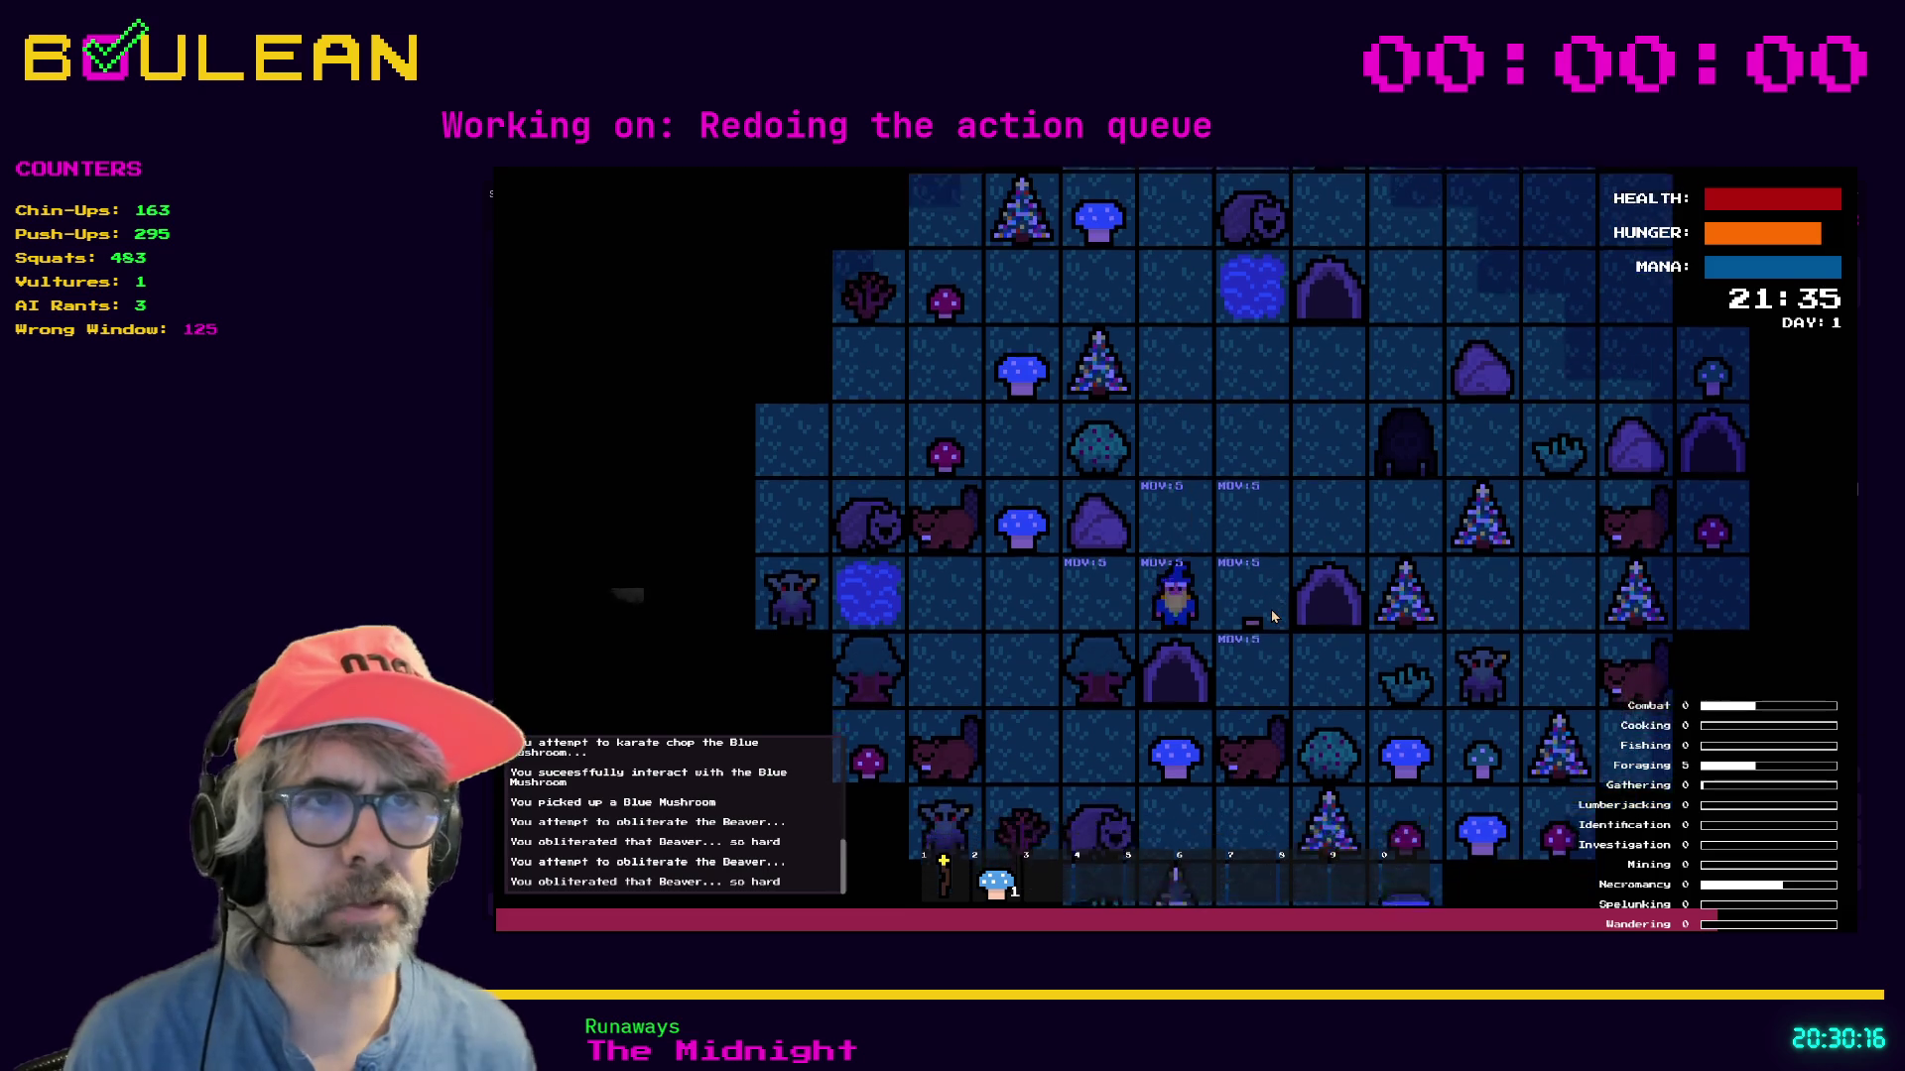
{"action": "key", "text": "Left"}
{"action": "key", "text": "Down"}
{"action": "key", "text": "Left"}
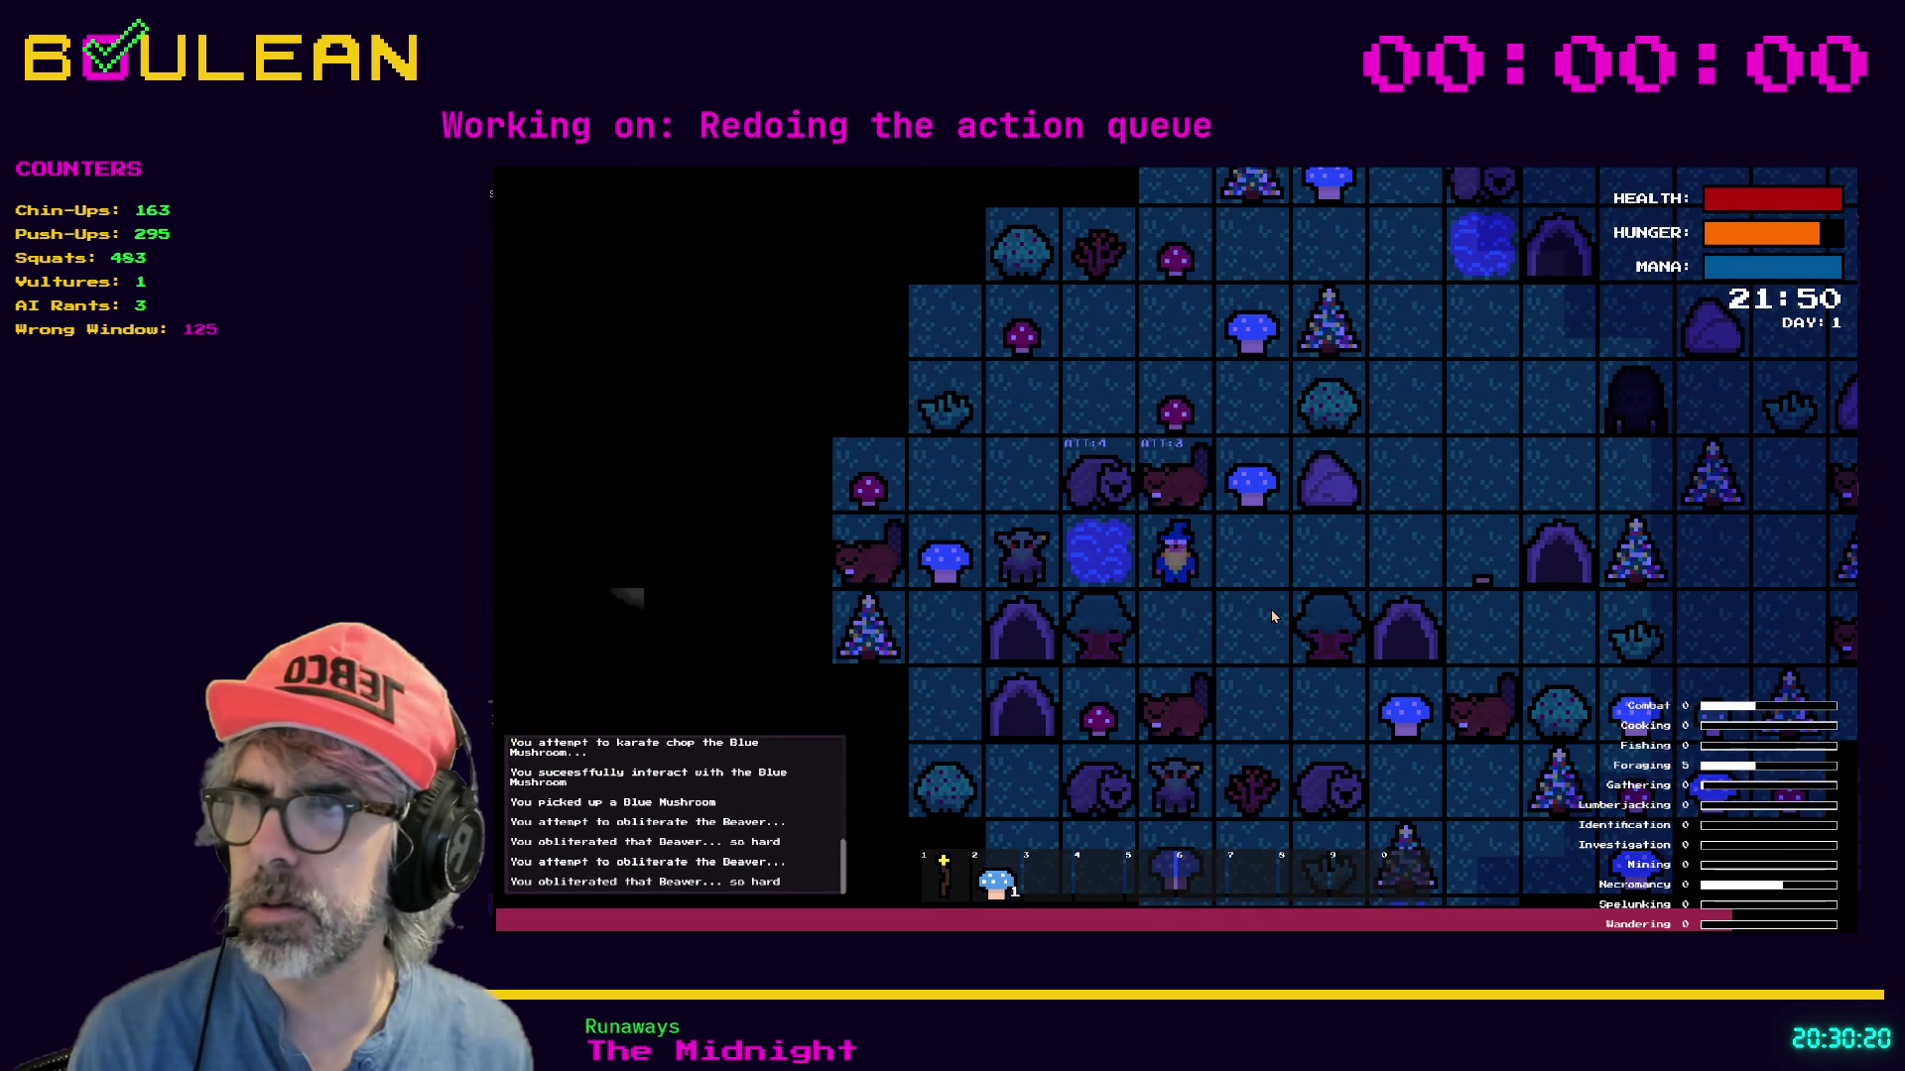
{"action": "key", "text": "Up"}
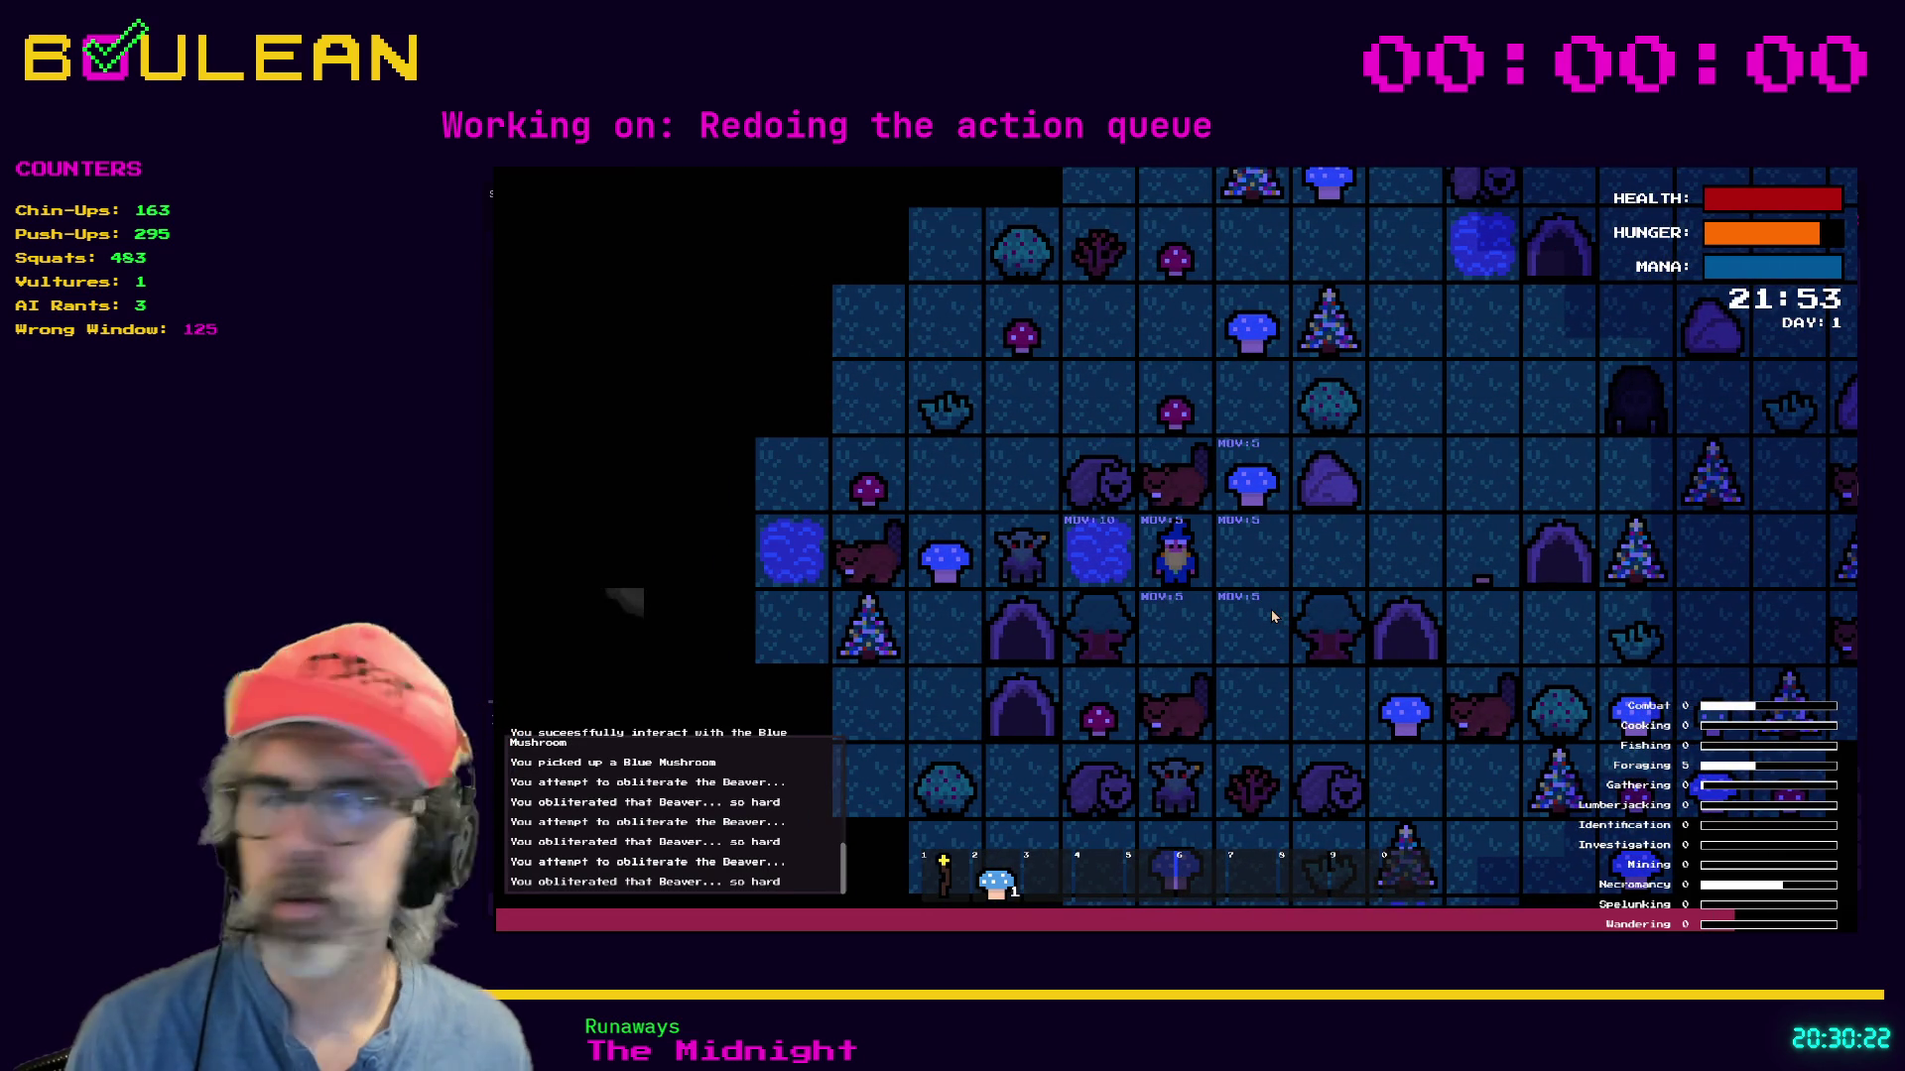
{"action": "key", "text": "F8"}
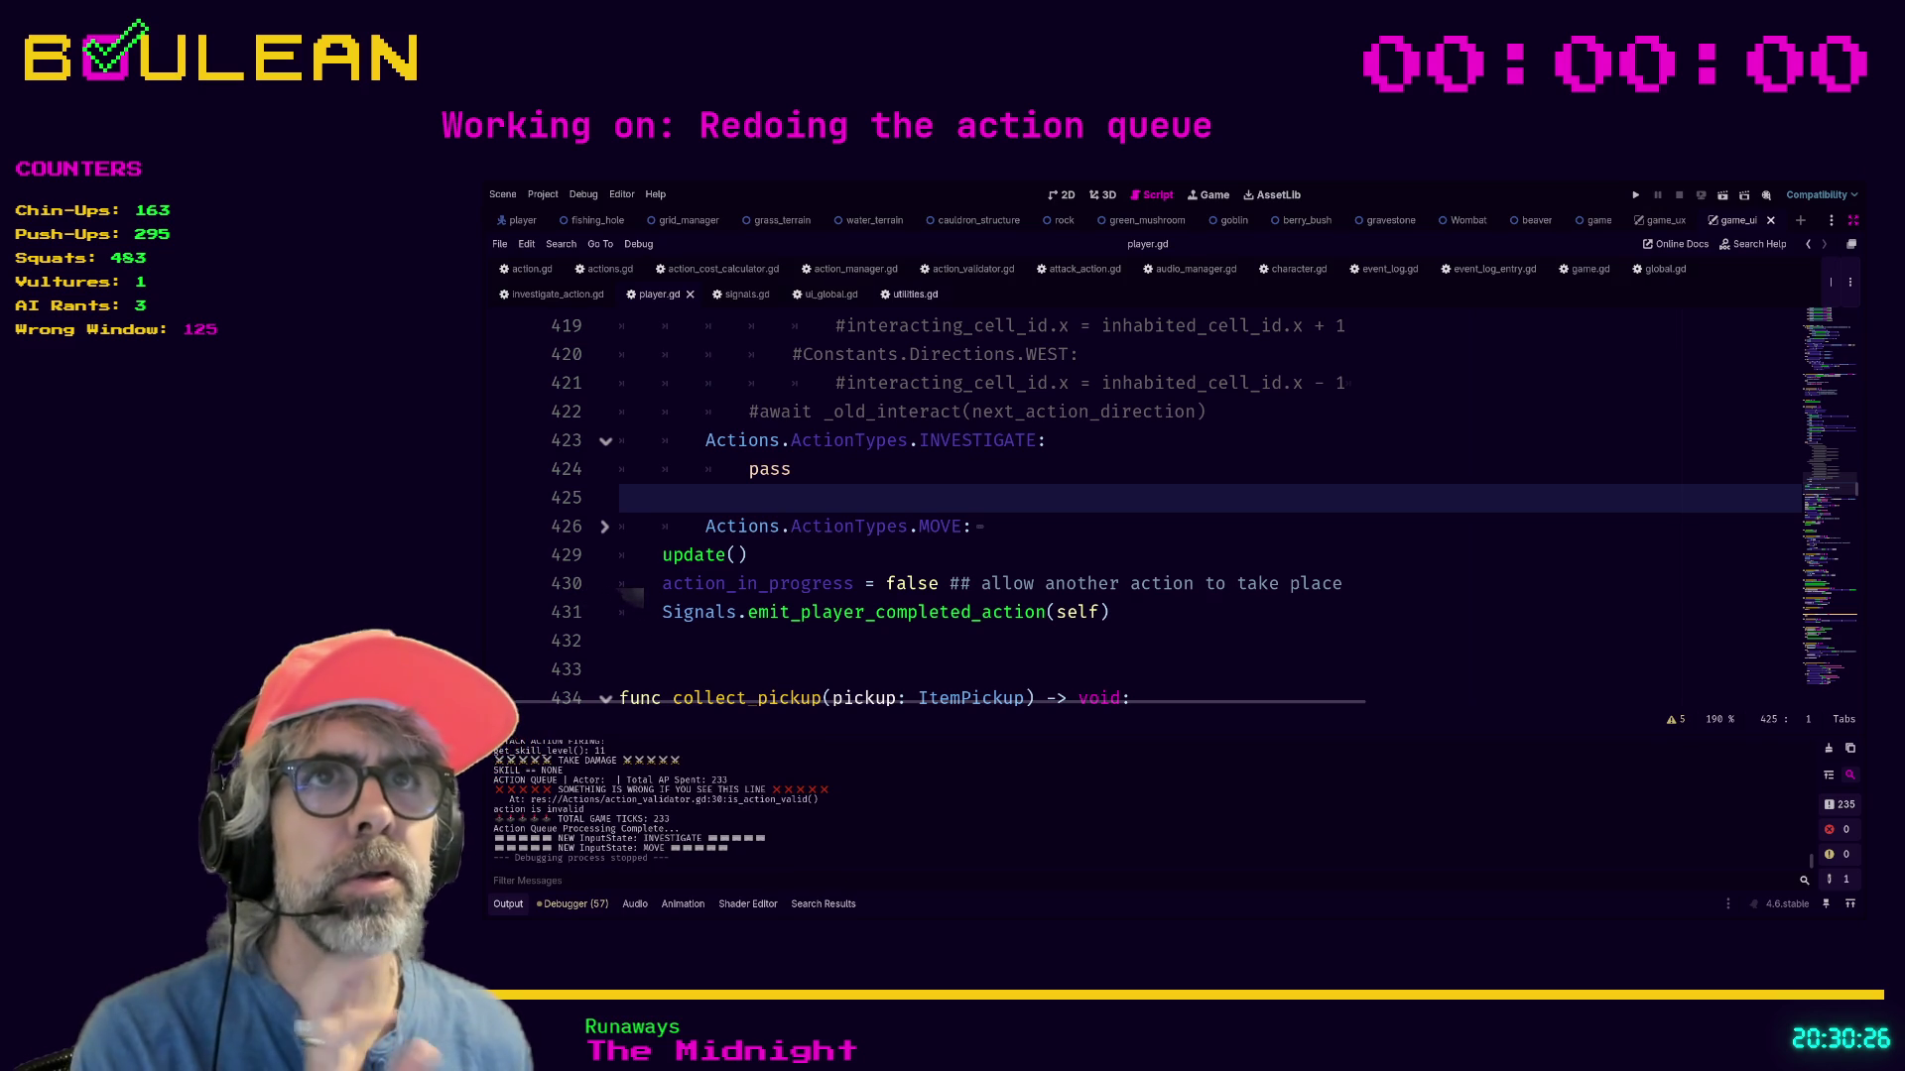
Switch to event_log.gd and find empty line 45 inside _on_successful_attack.
{"action": "left_click", "coordinate": [1389, 269]}
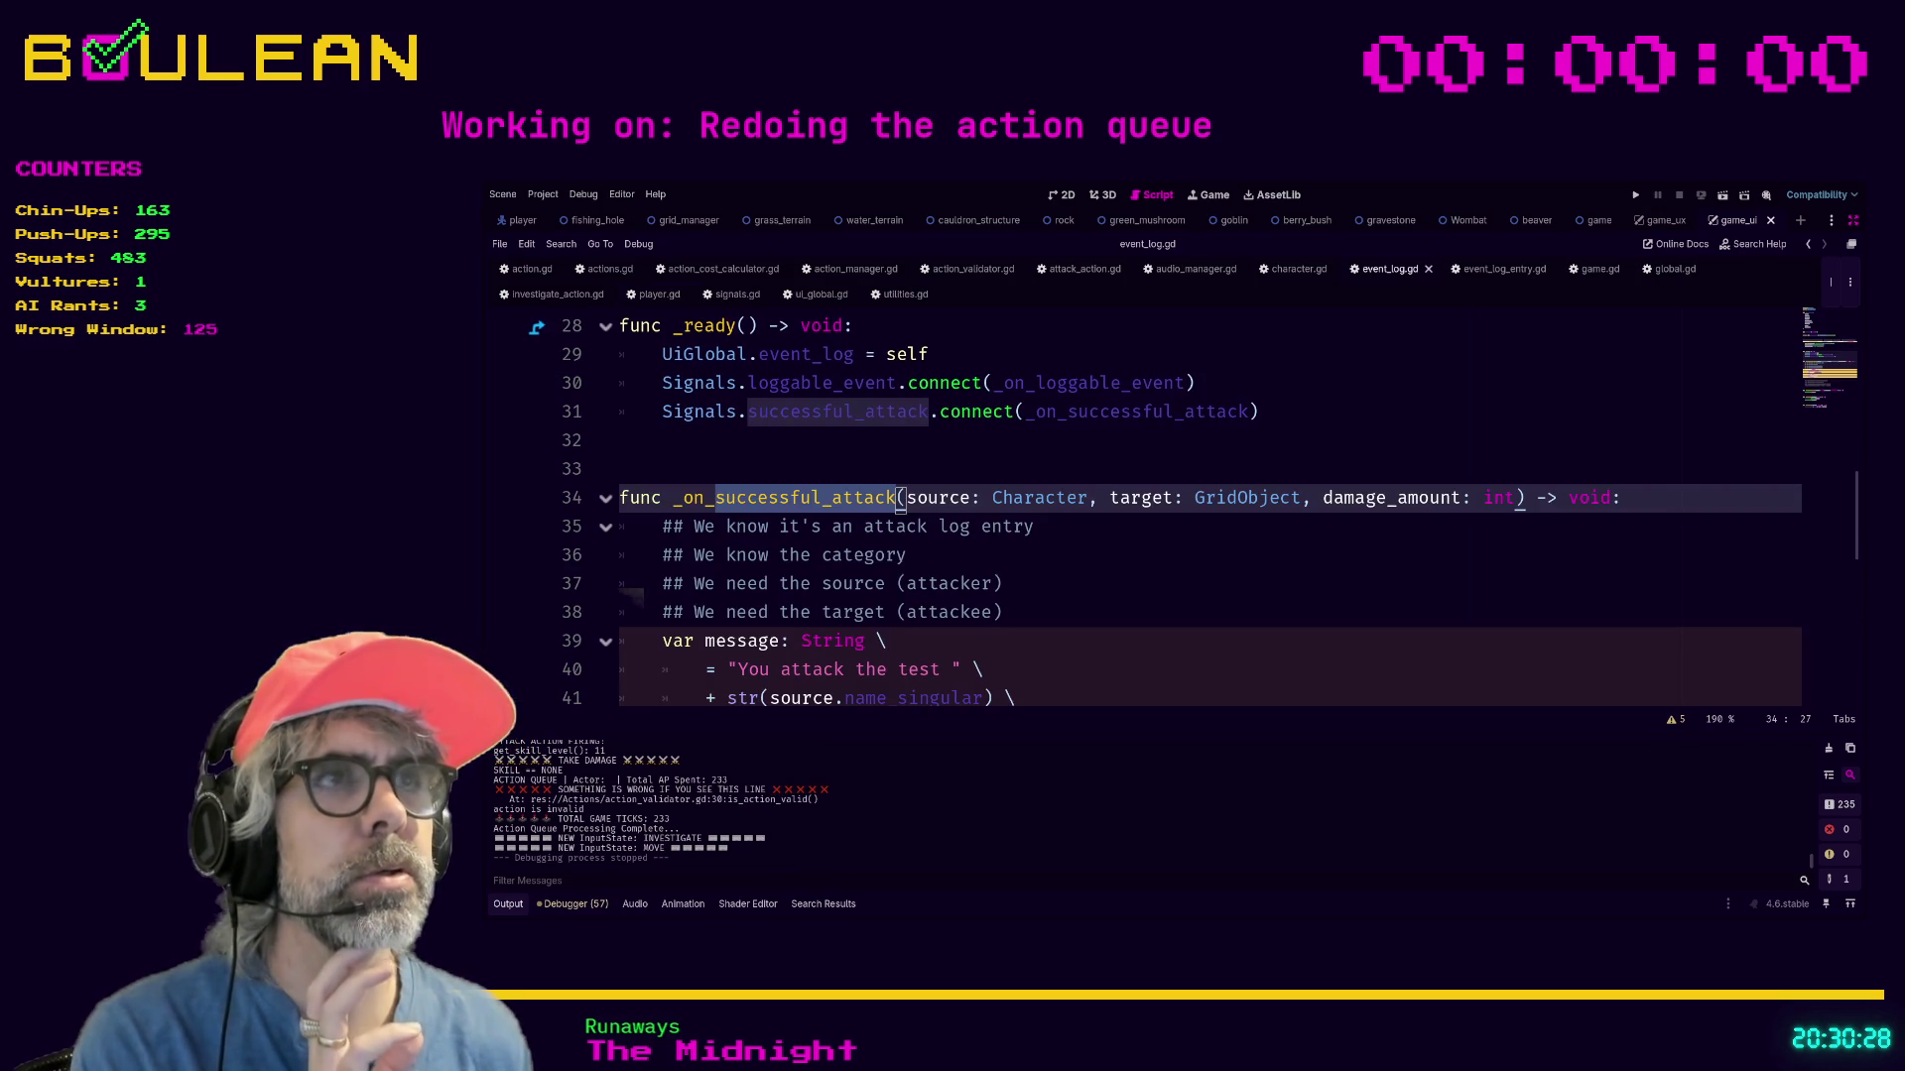
{"action": "scroll", "coordinate": [1150, 447], "scroll_direction": "down", "scroll_amount": 1}
{"action": "scroll", "coordinate": [1150, 447], "scroll_direction": "up", "scroll_amount": 1}
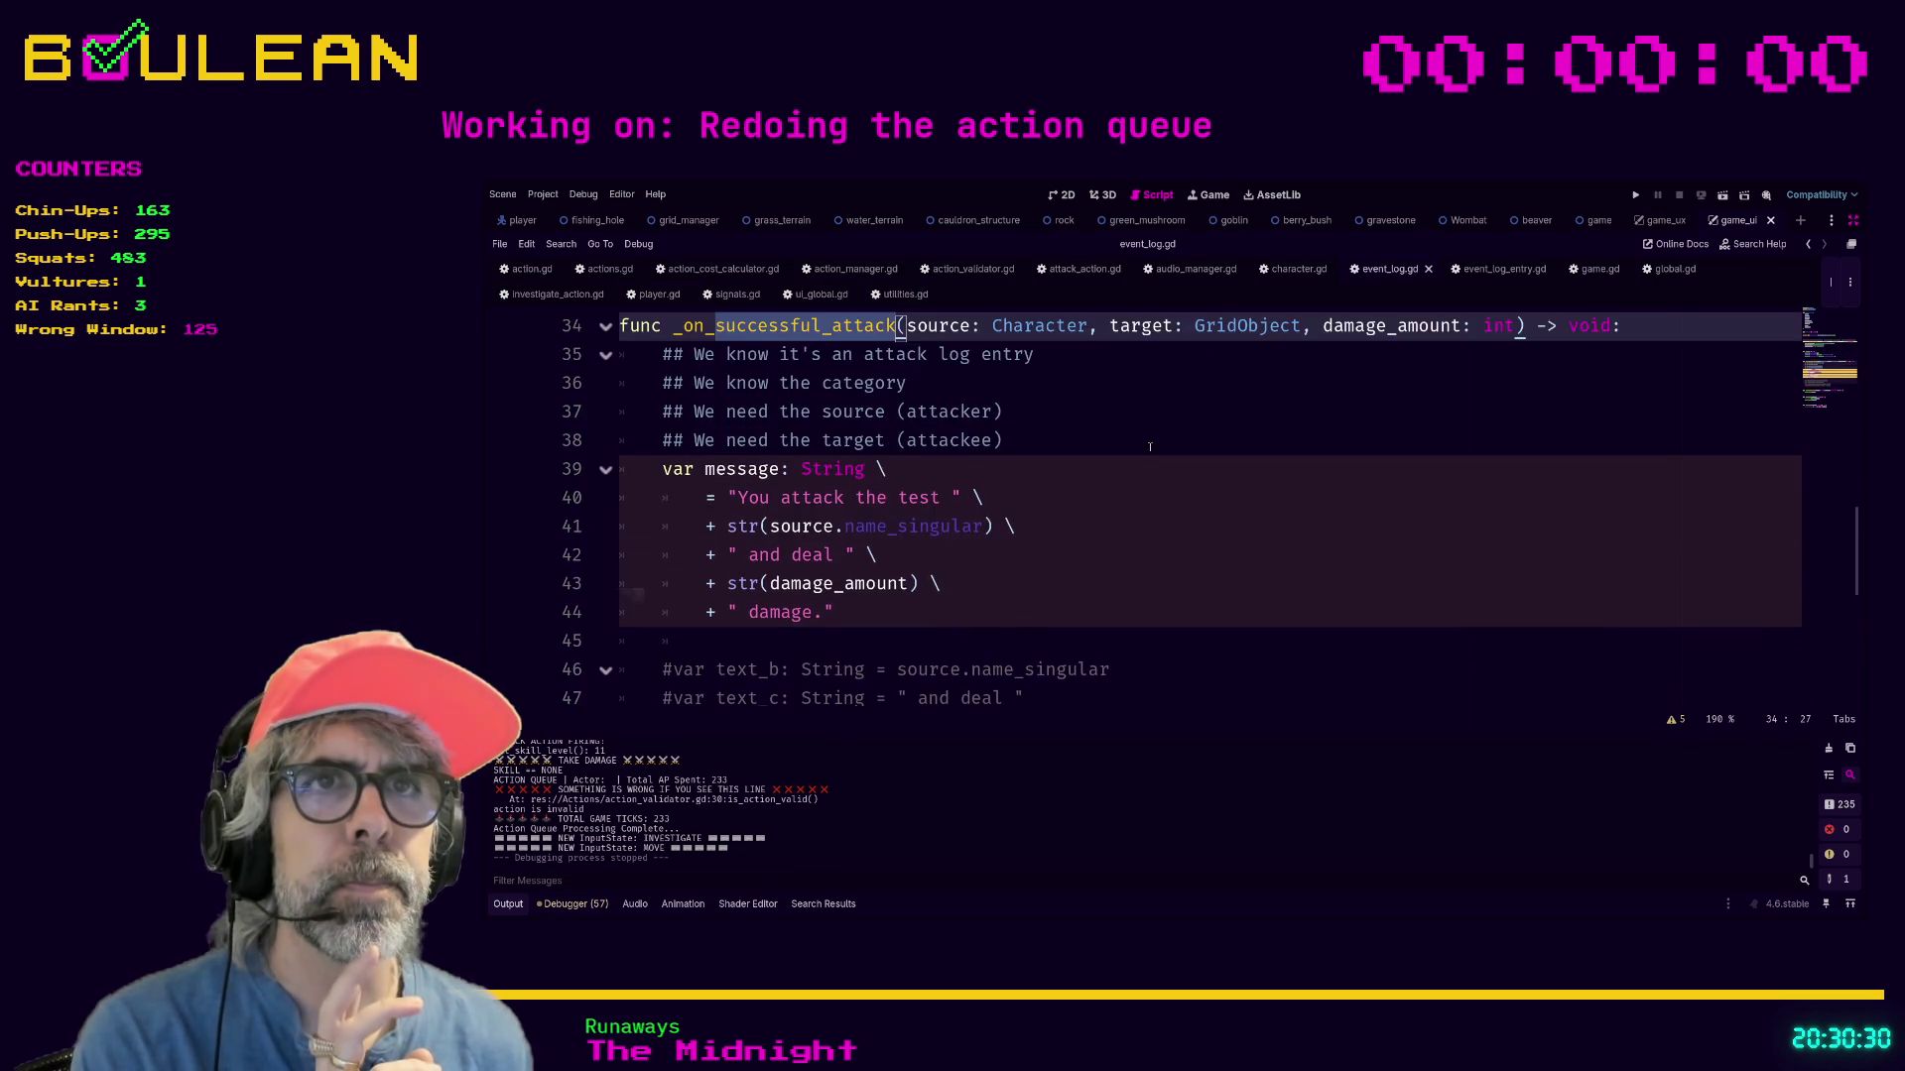
{"action": "scroll", "coordinate": [1149, 446], "scroll_direction": "up", "scroll_amount": 1}
{"action": "scroll", "coordinate": [893, 546], "scroll_direction": "down", "scroll_amount": 1}
Write add_log_message(message) on line 45 to pass the composed attack message.
{"action": "left_click", "coordinate": [870, 646]}
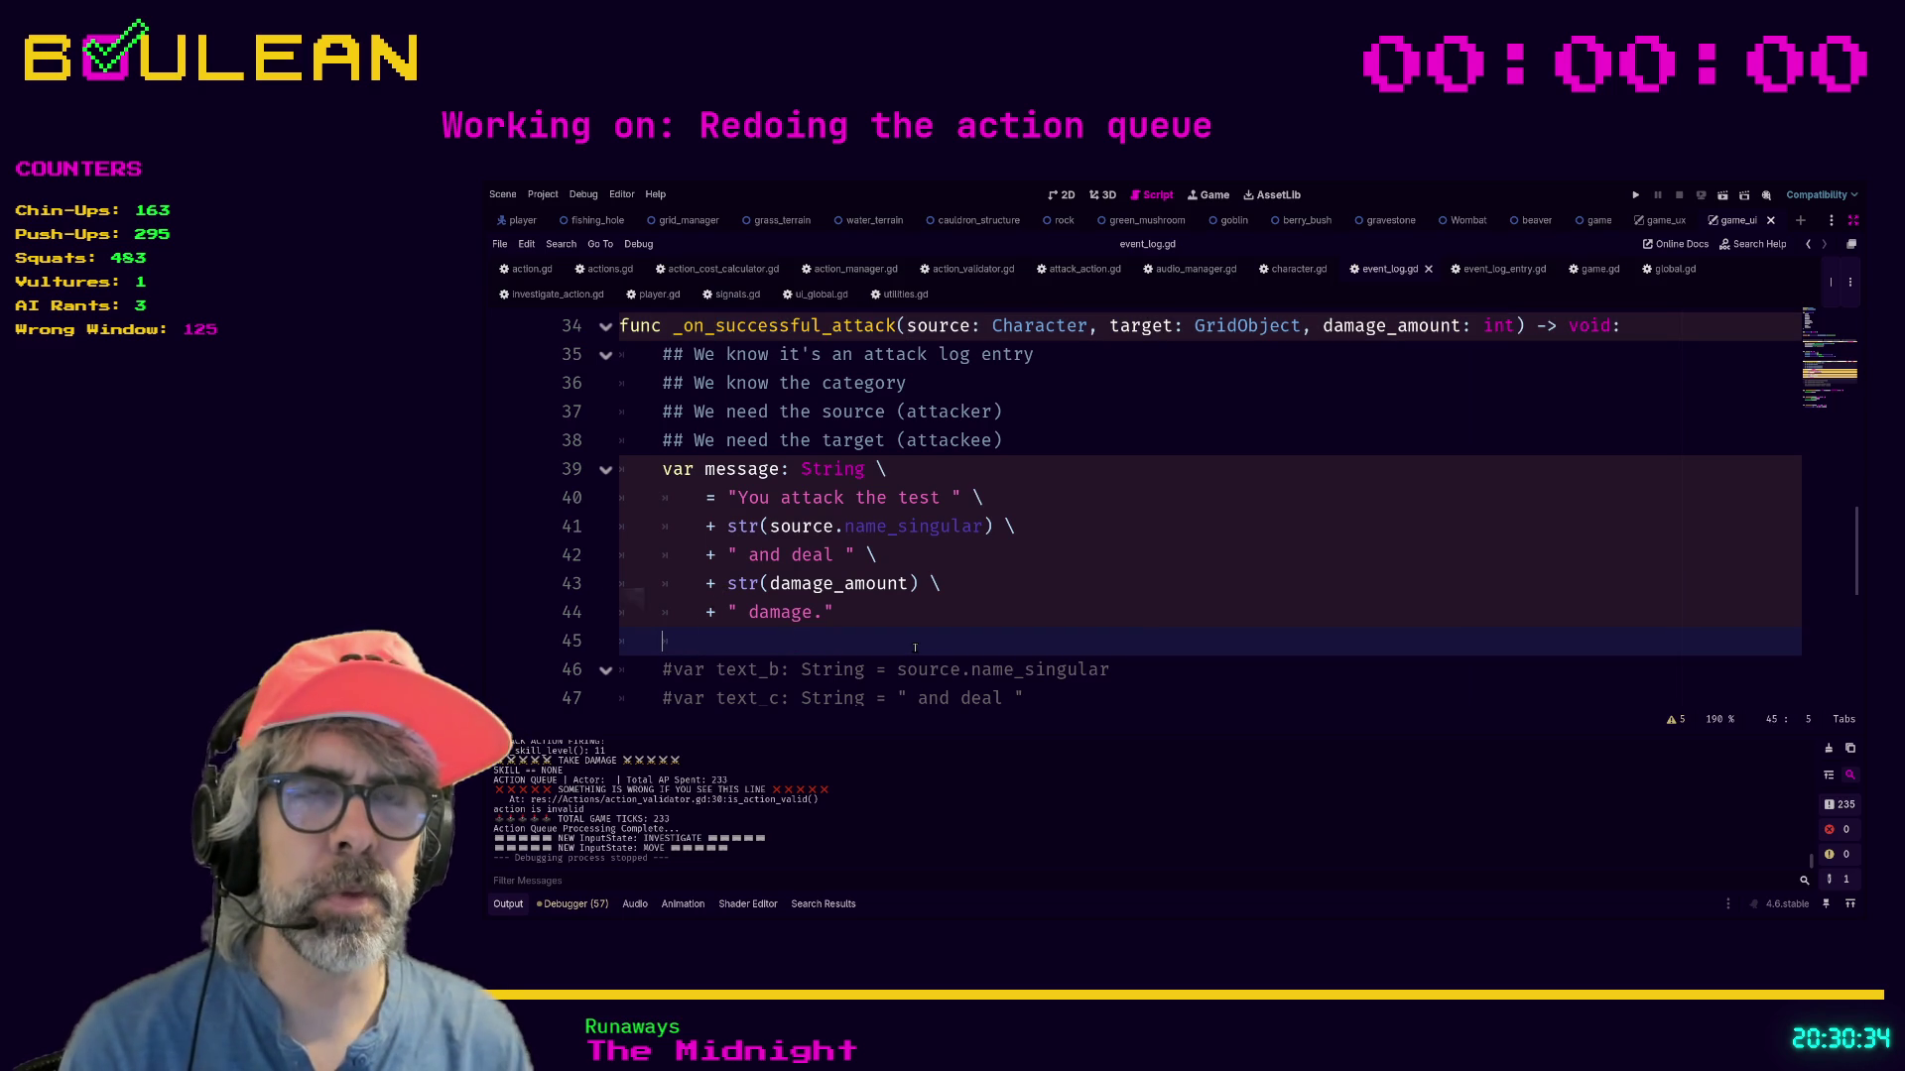
{"action": "type", "text": "add"}
{"action": "key", "text": "Return"}
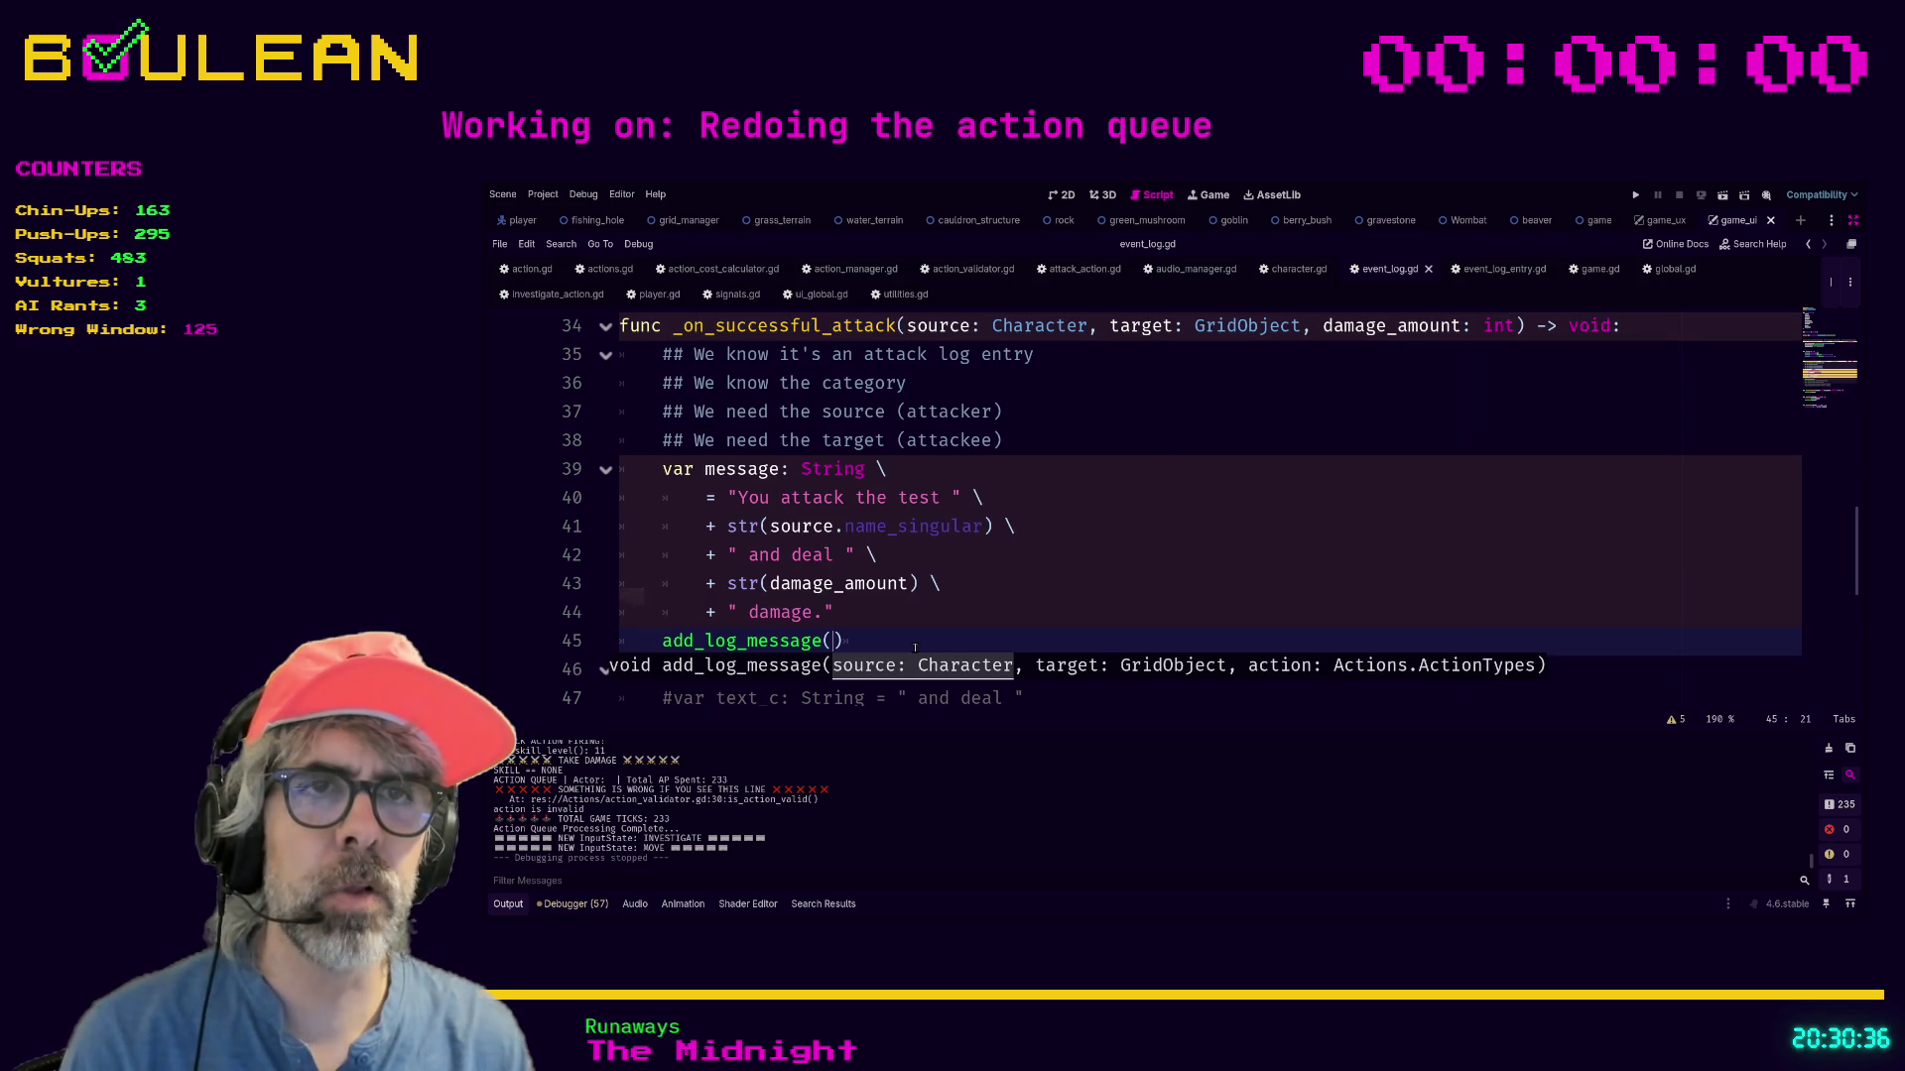
{"action": "type", "text": "message"}
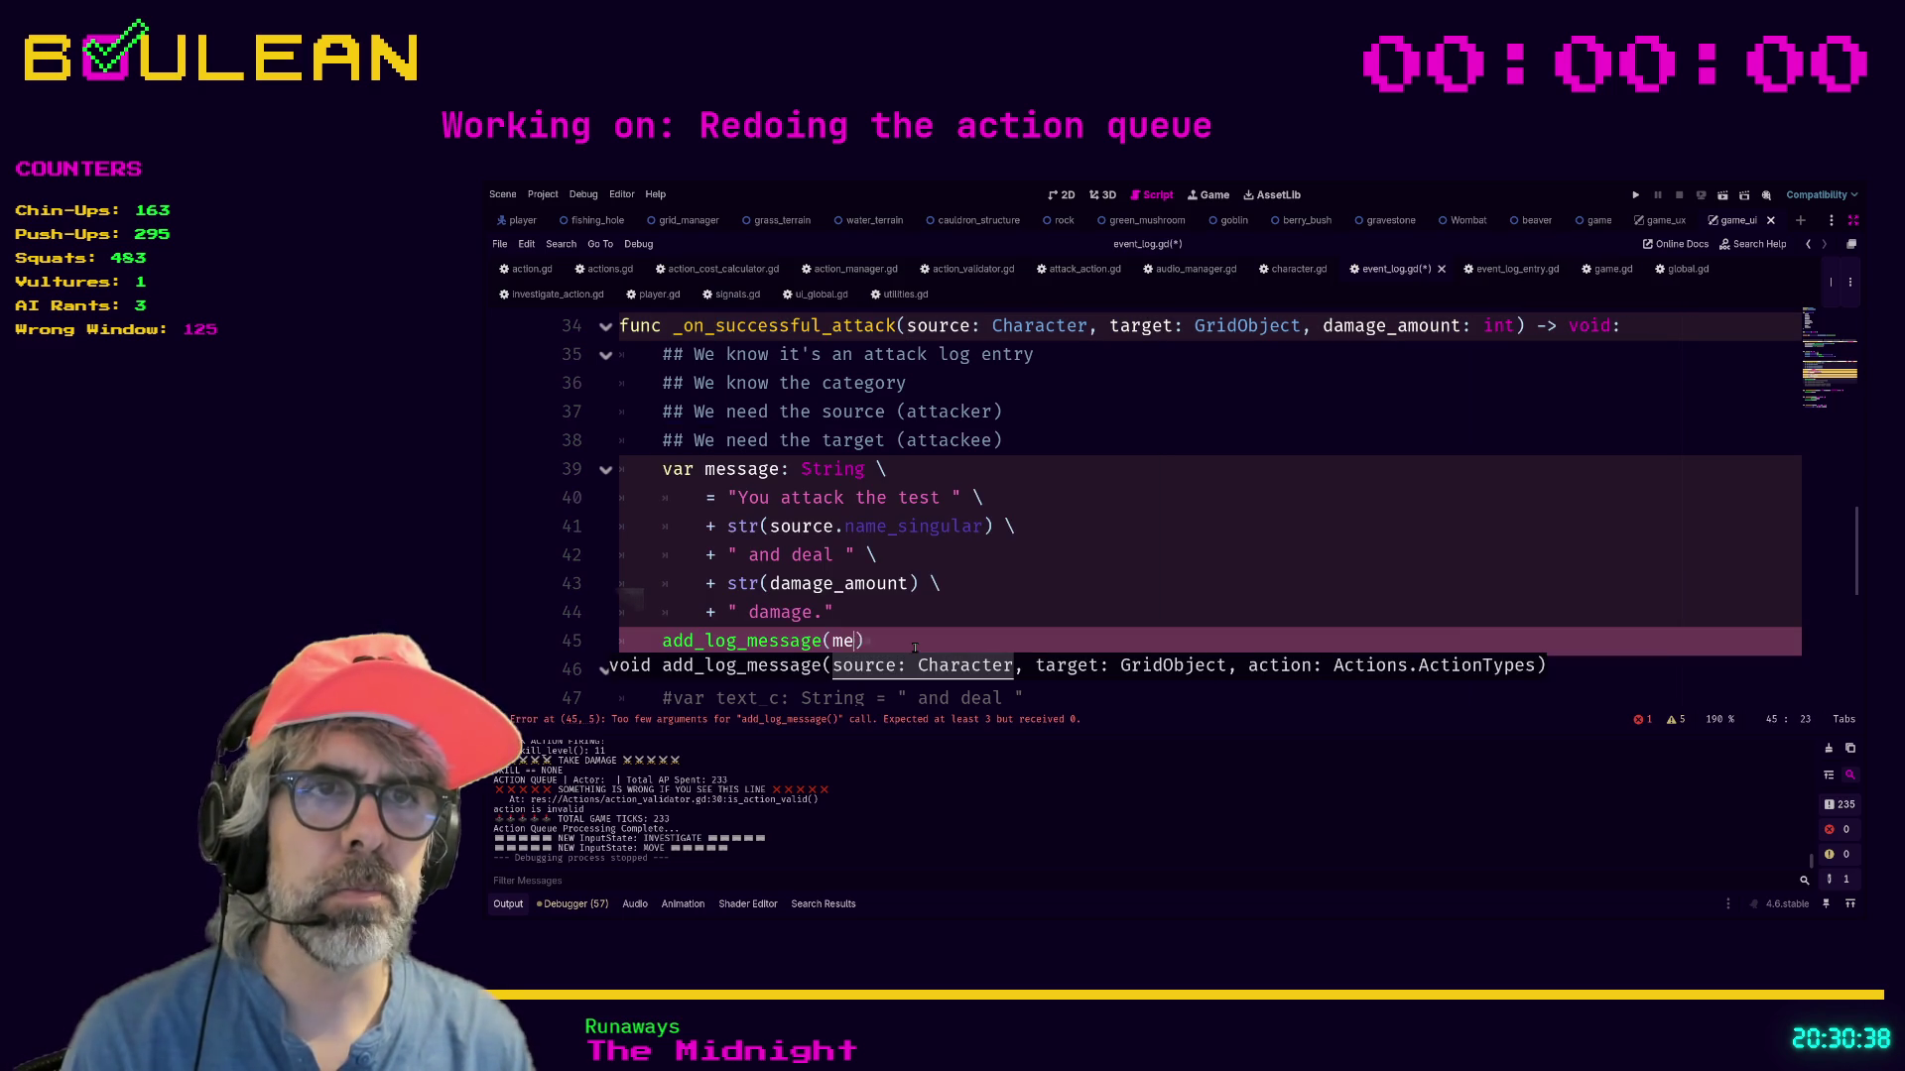
{"action": "type", "text": ")"}
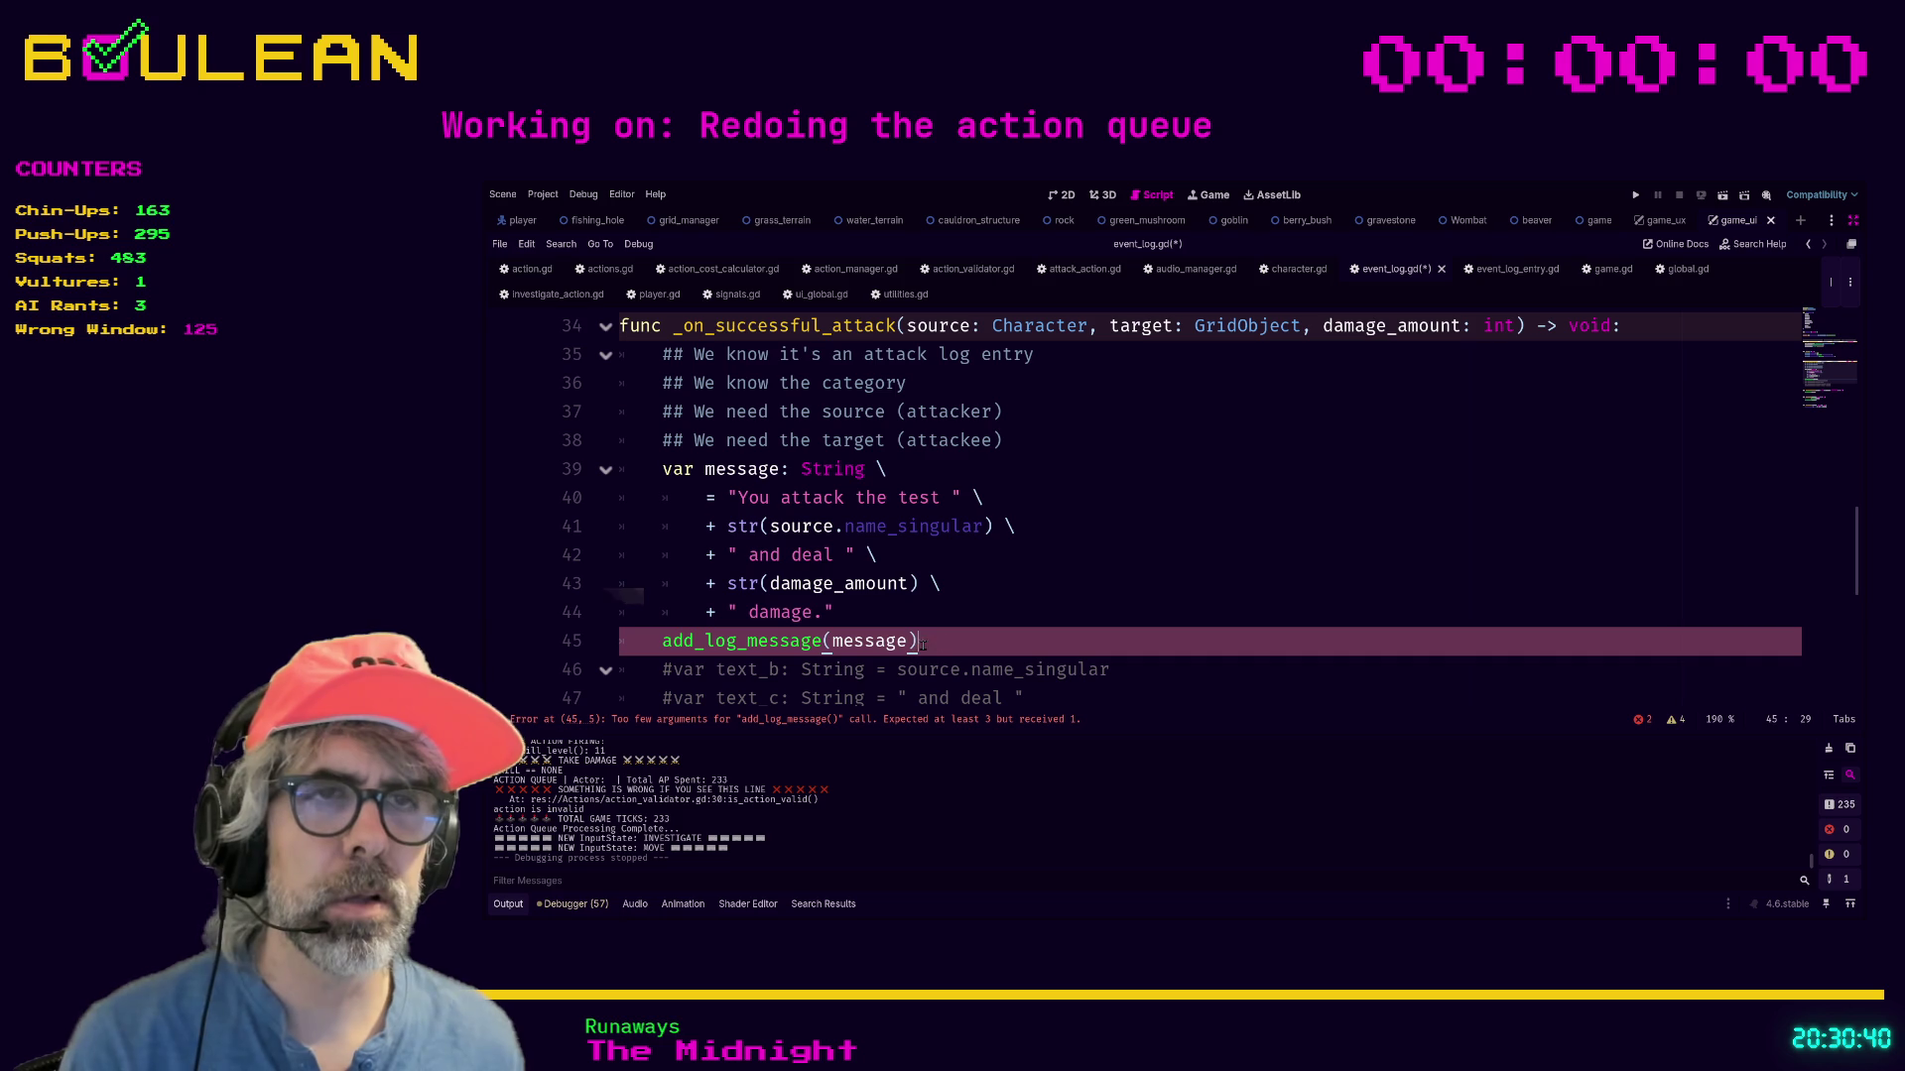
{"action": "scroll", "coordinate": [970, 630], "scroll_direction": "down", "scroll_amount": 3}
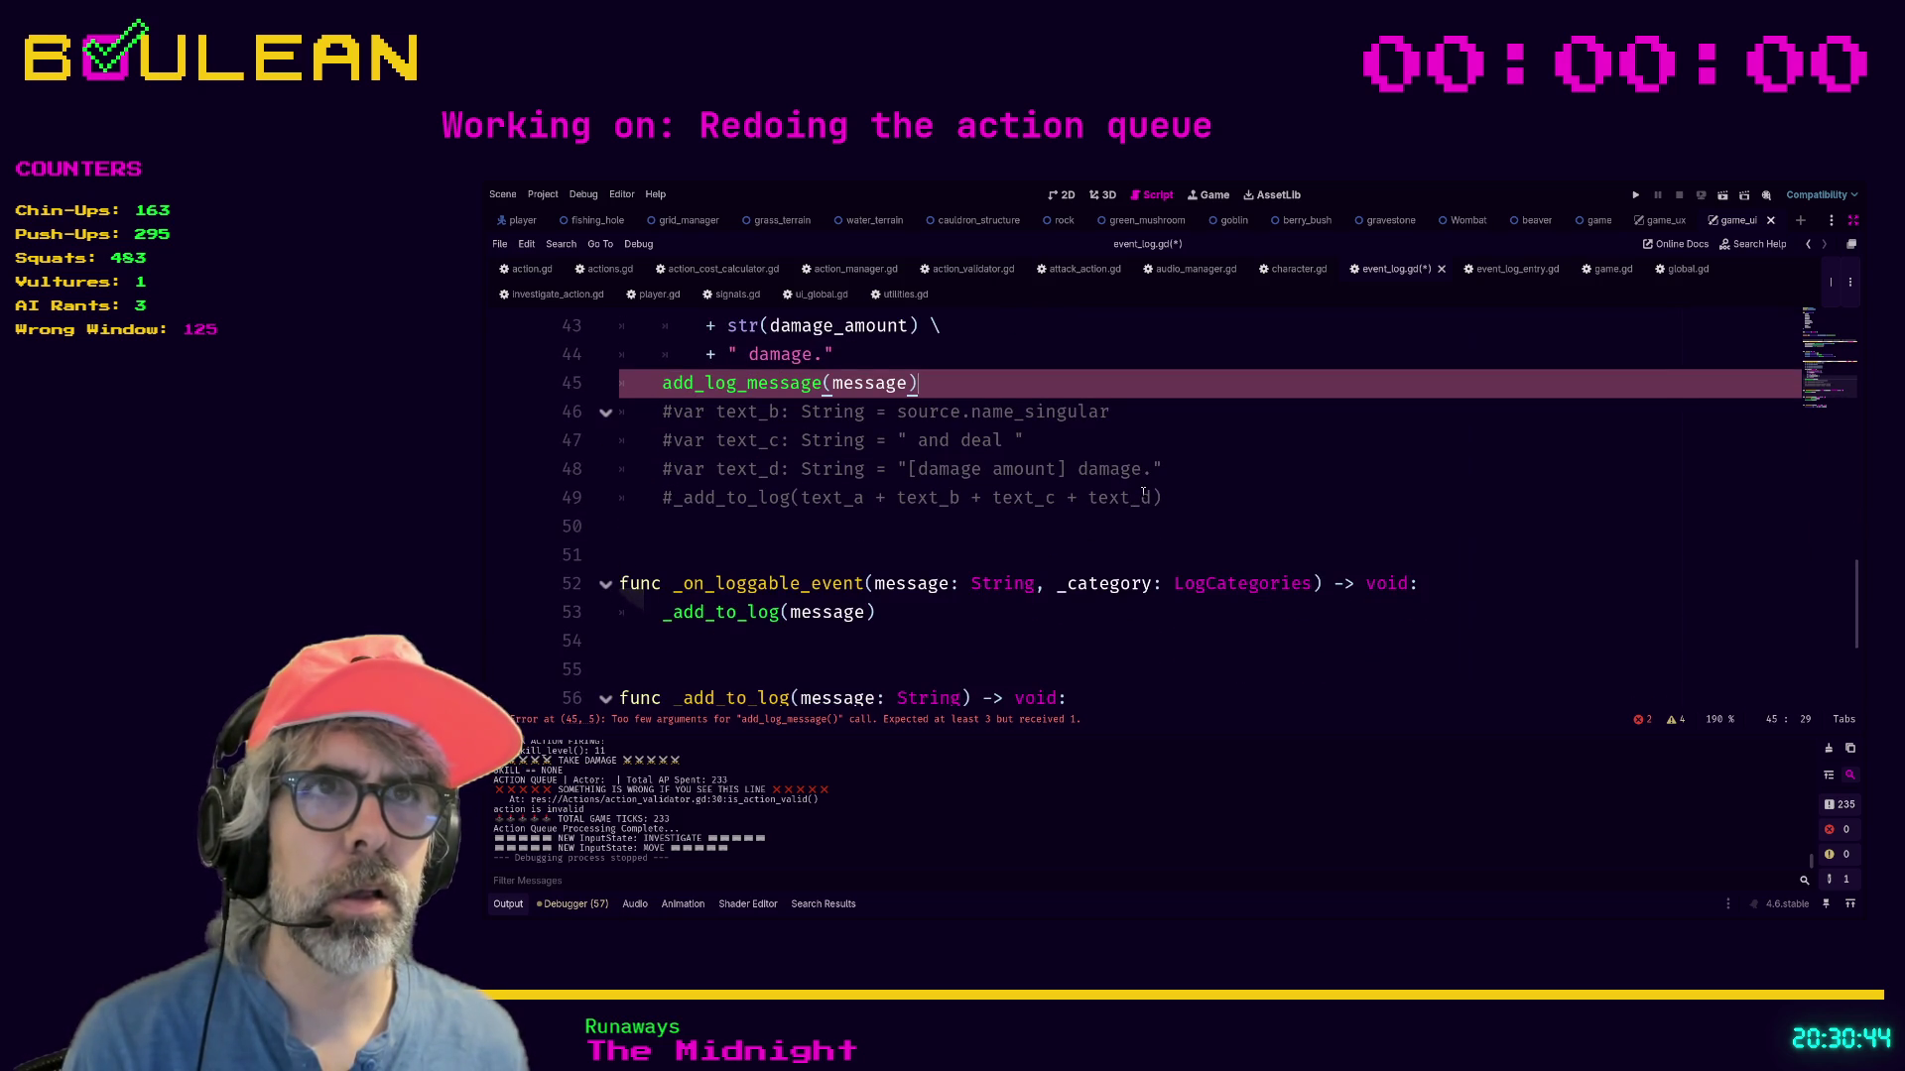
{"action": "scroll", "coordinate": [1148, 488], "scroll_direction": "down", "scroll_amount": 3}
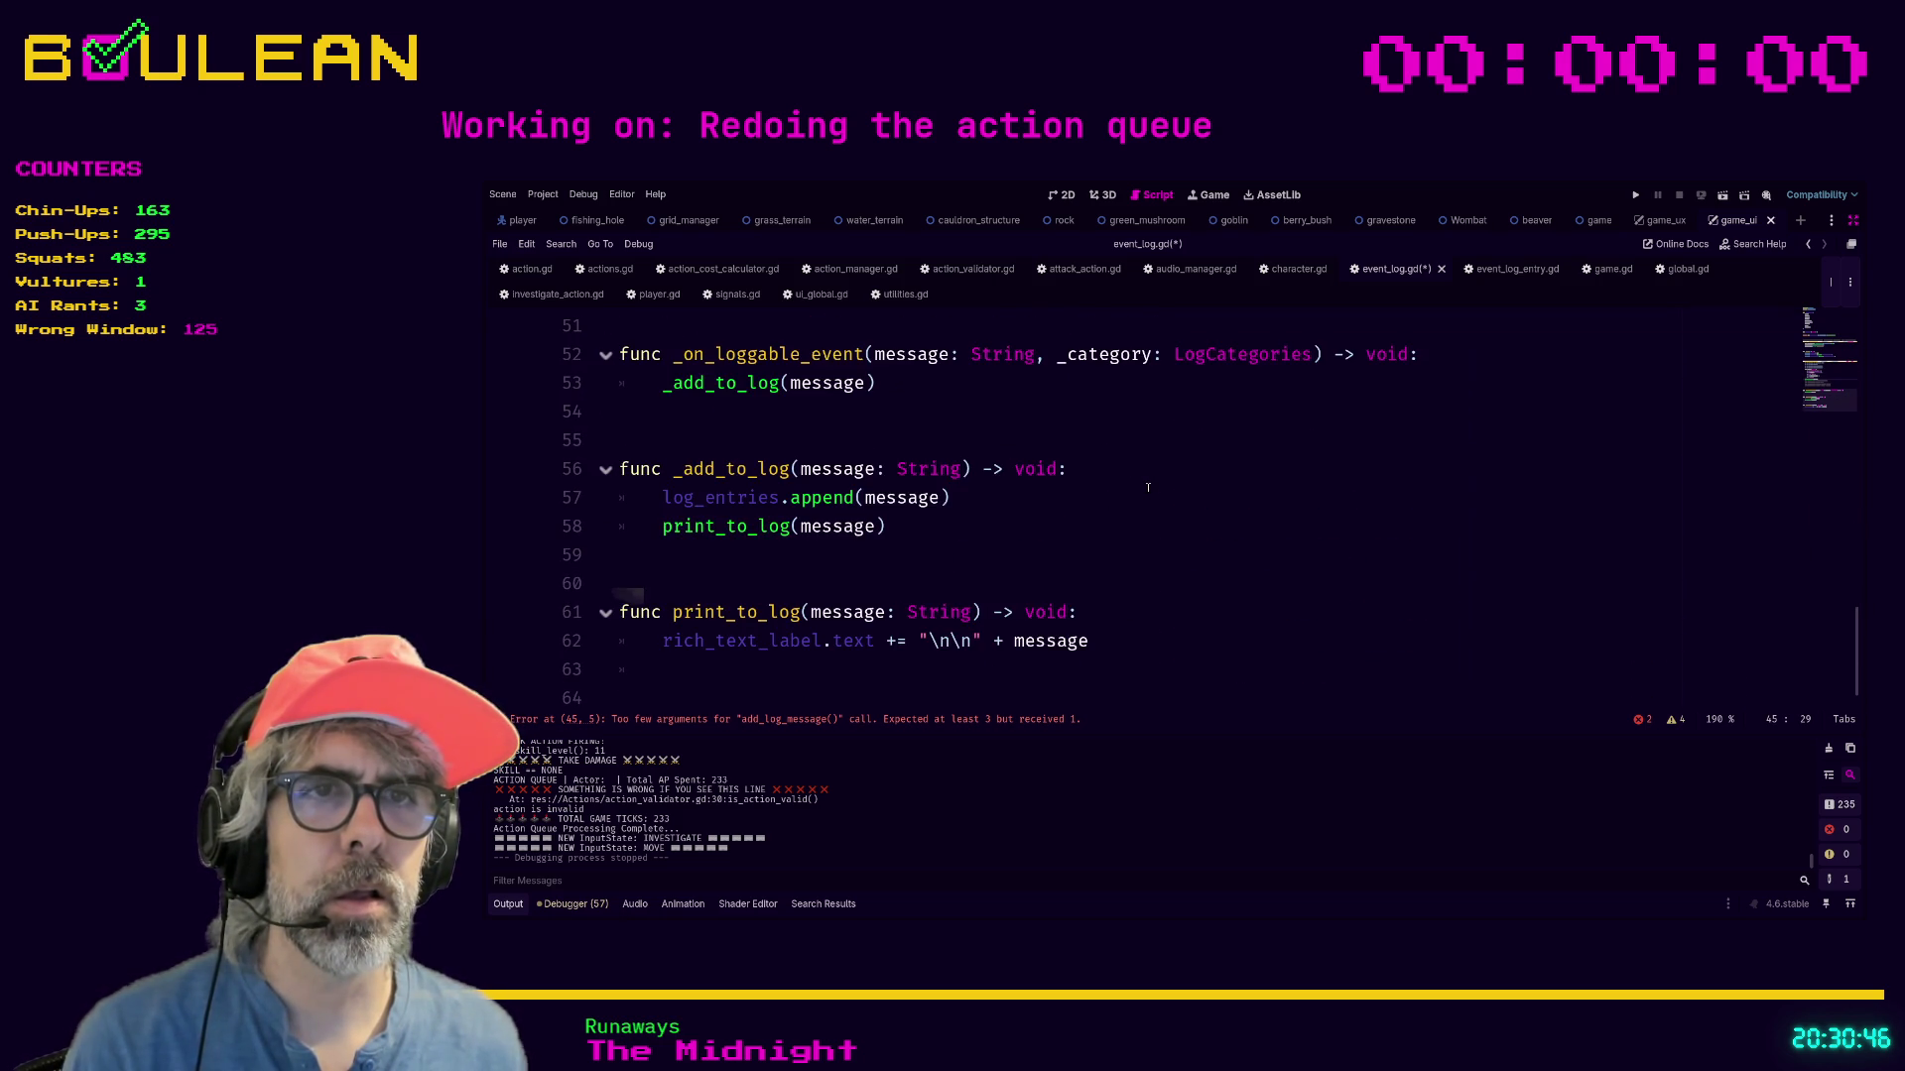
{"action": "scroll", "coordinate": [1148, 488], "scroll_direction": "up", "scroll_amount": 8}
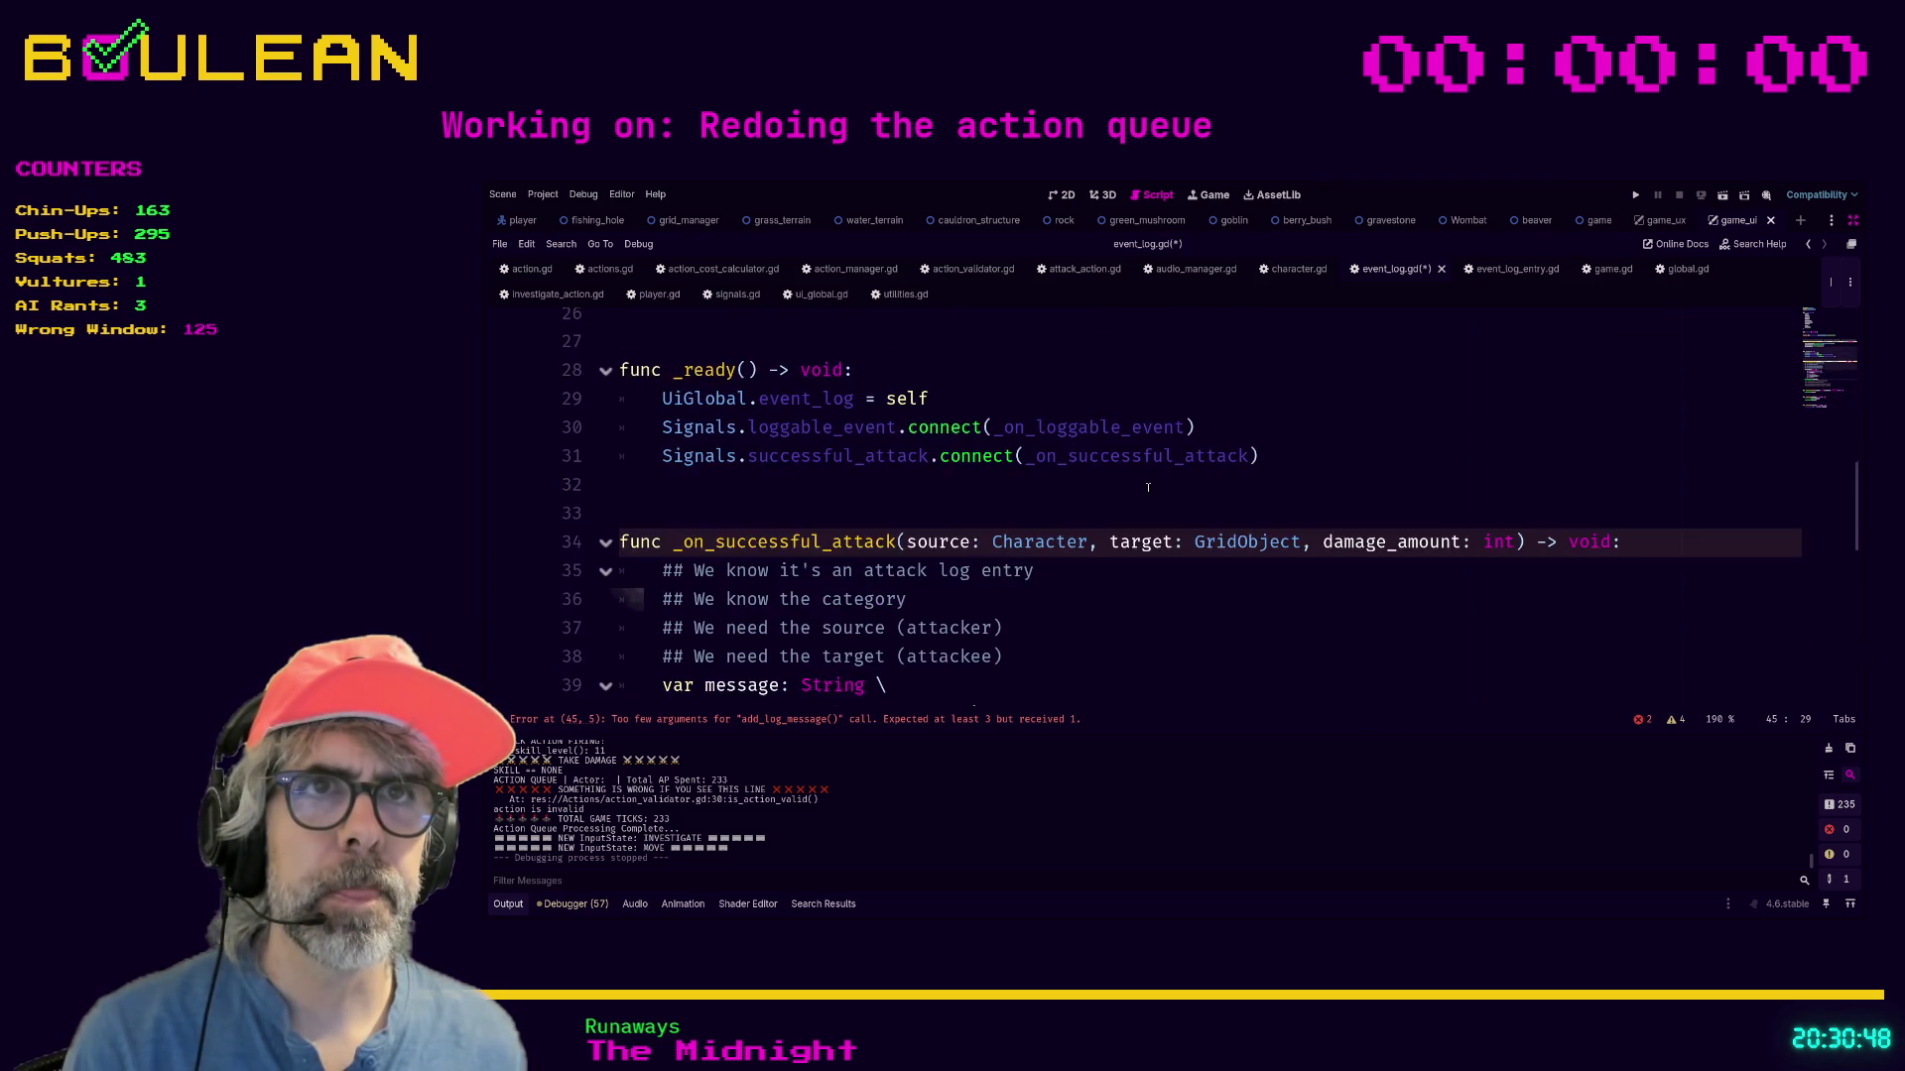
{"action": "scroll", "coordinate": [1148, 488], "scroll_direction": "up", "scroll_amount": 3}
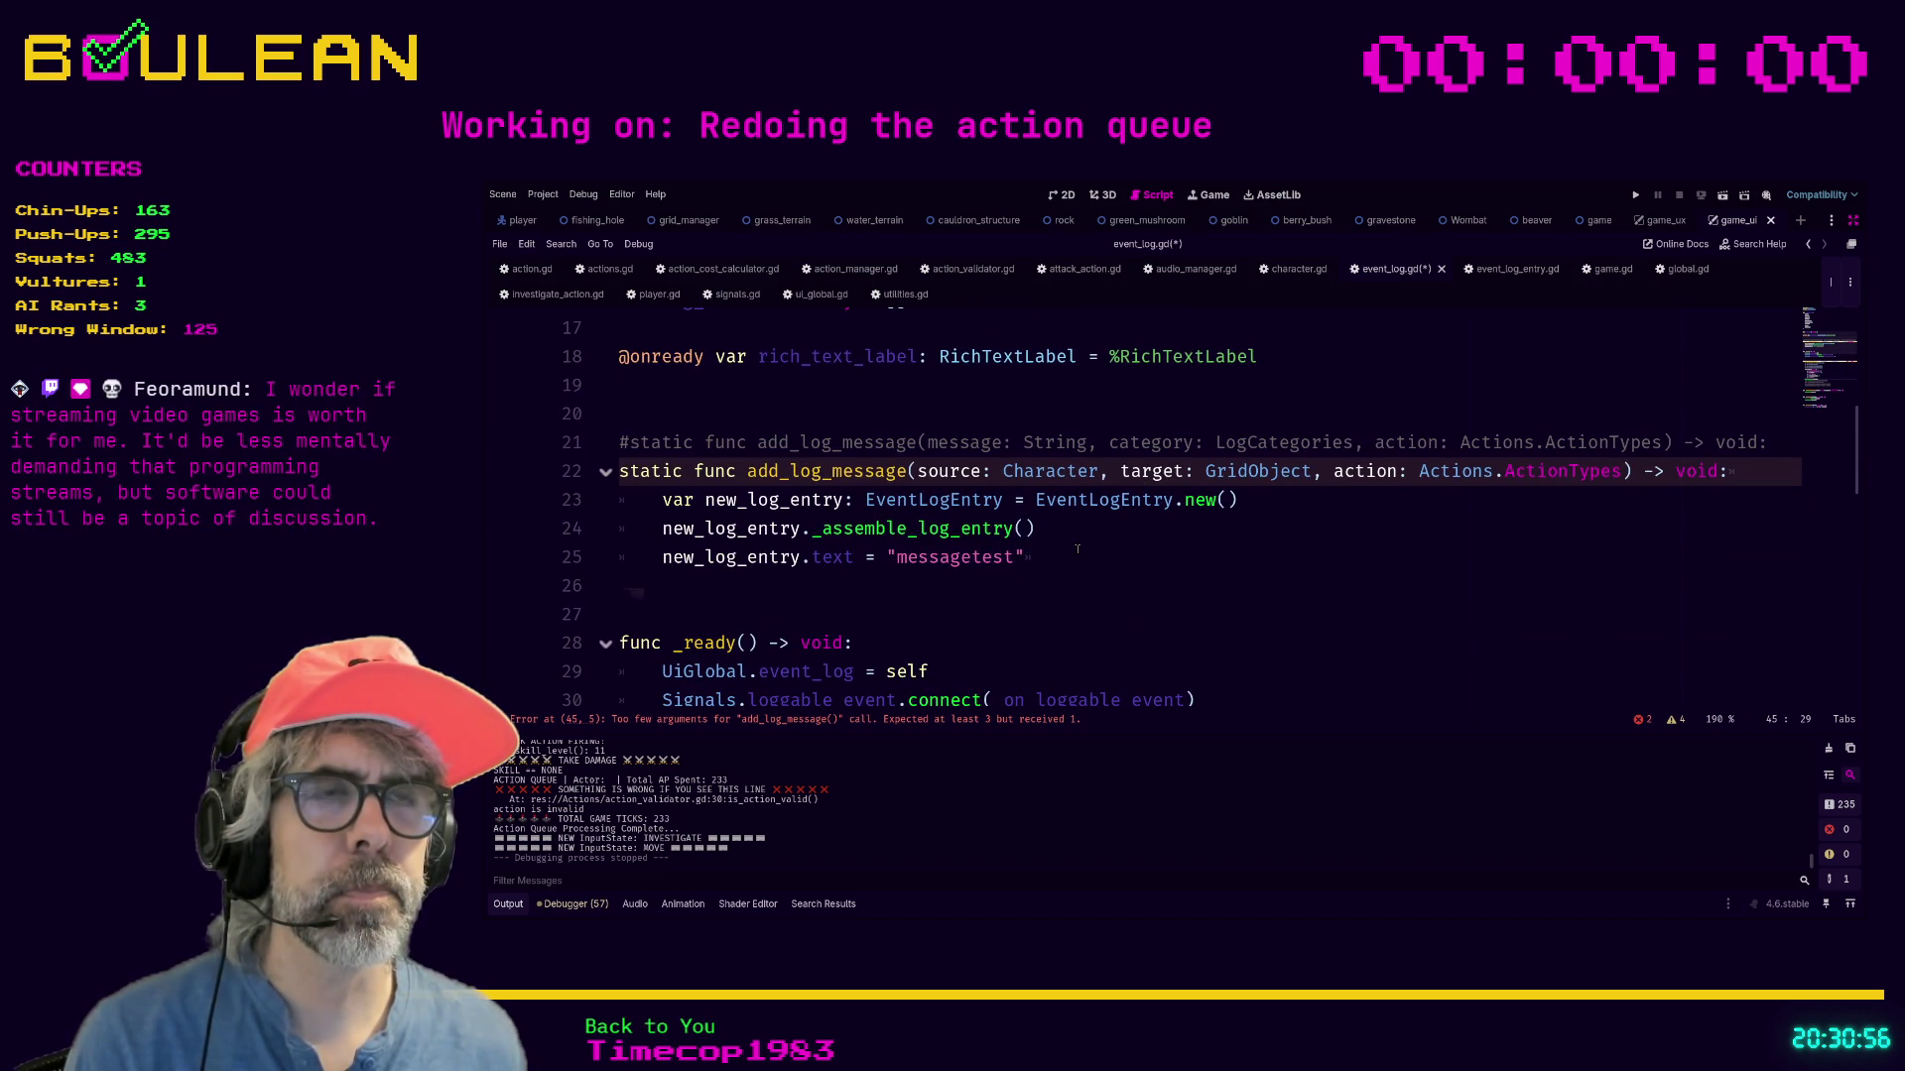
{"action": "scroll", "coordinate": [1076, 549], "scroll_direction": "down", "scroll_amount": 6}
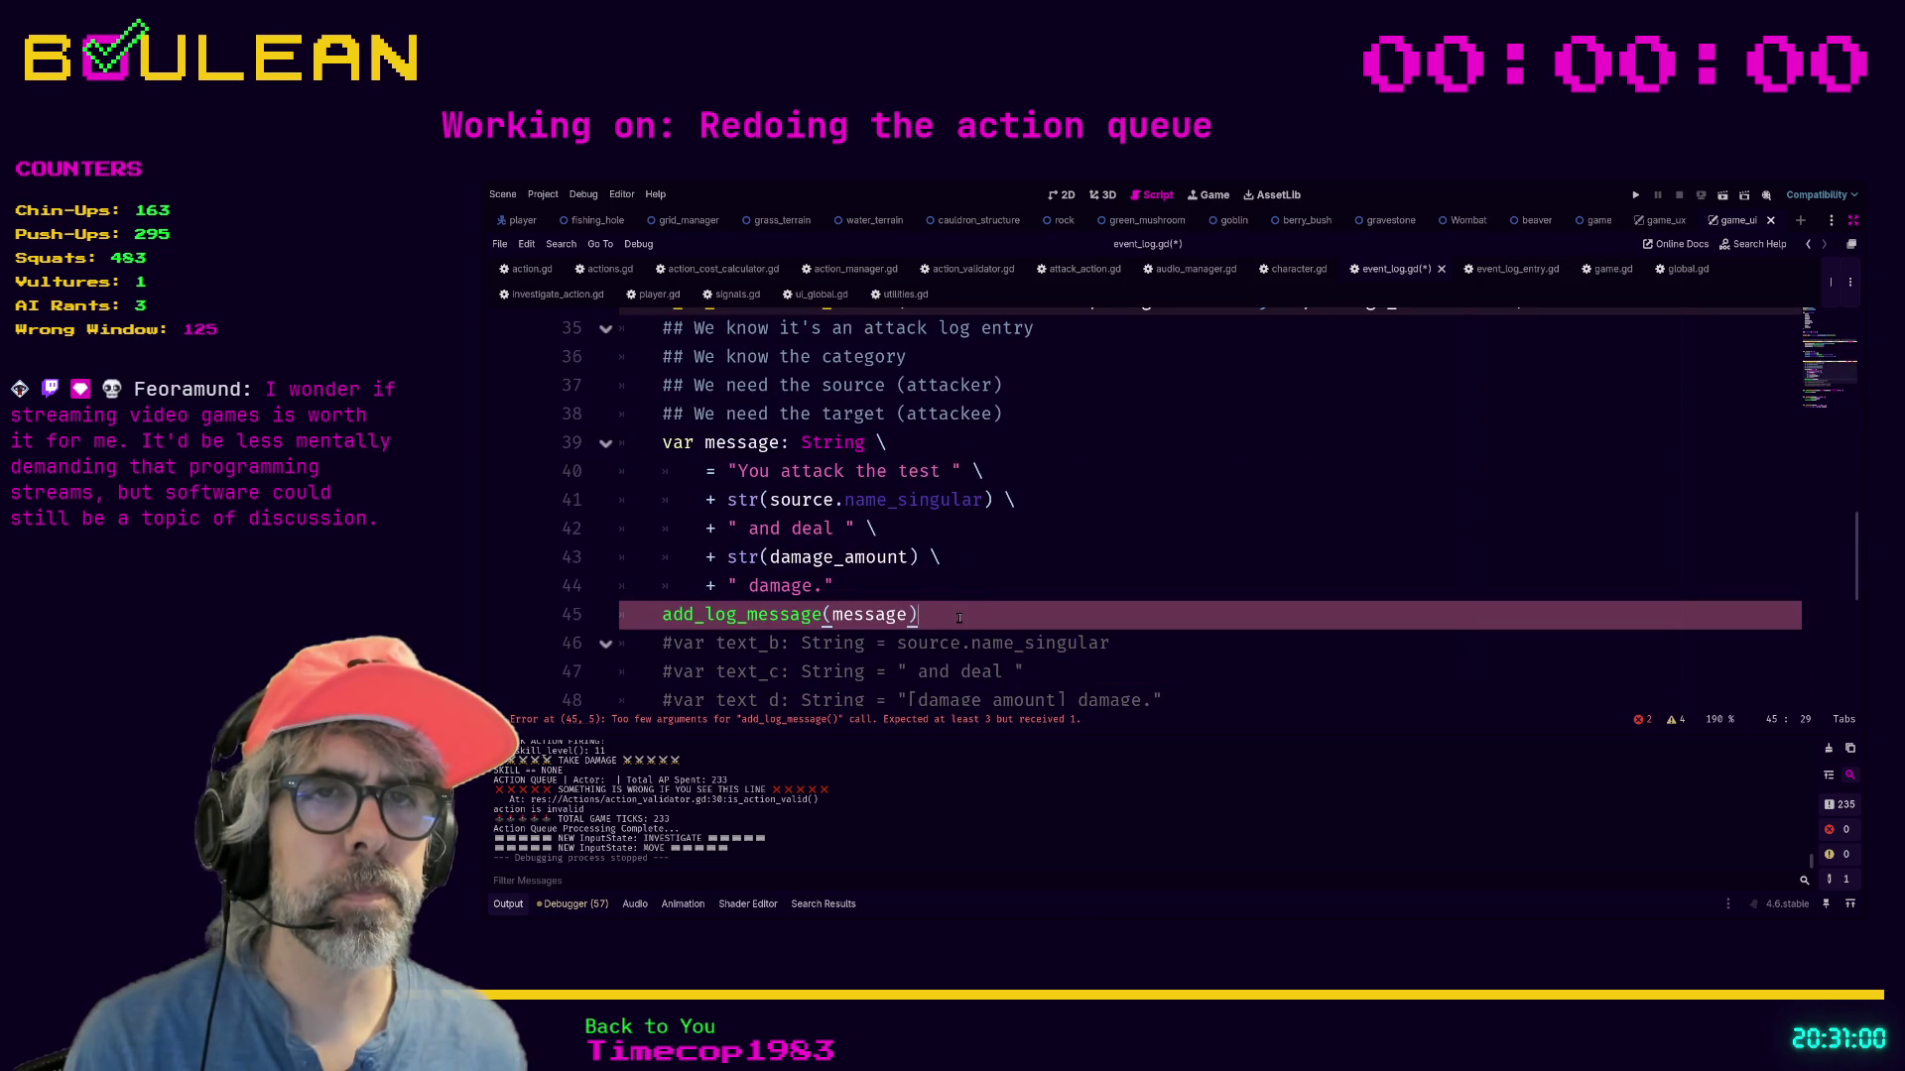
{"action": "scroll", "coordinate": [959, 617], "scroll_direction": "down", "scroll_amount": 1}
{"action": "scroll", "coordinate": [954, 539], "scroll_direction": "up", "scroll_amount": 1}
Clear the add_log_message call on line 45 and look up the _add_to_log function definition.
{"action": "key", "text": "shift+Home"}
{"action": "type", "text": "add"}
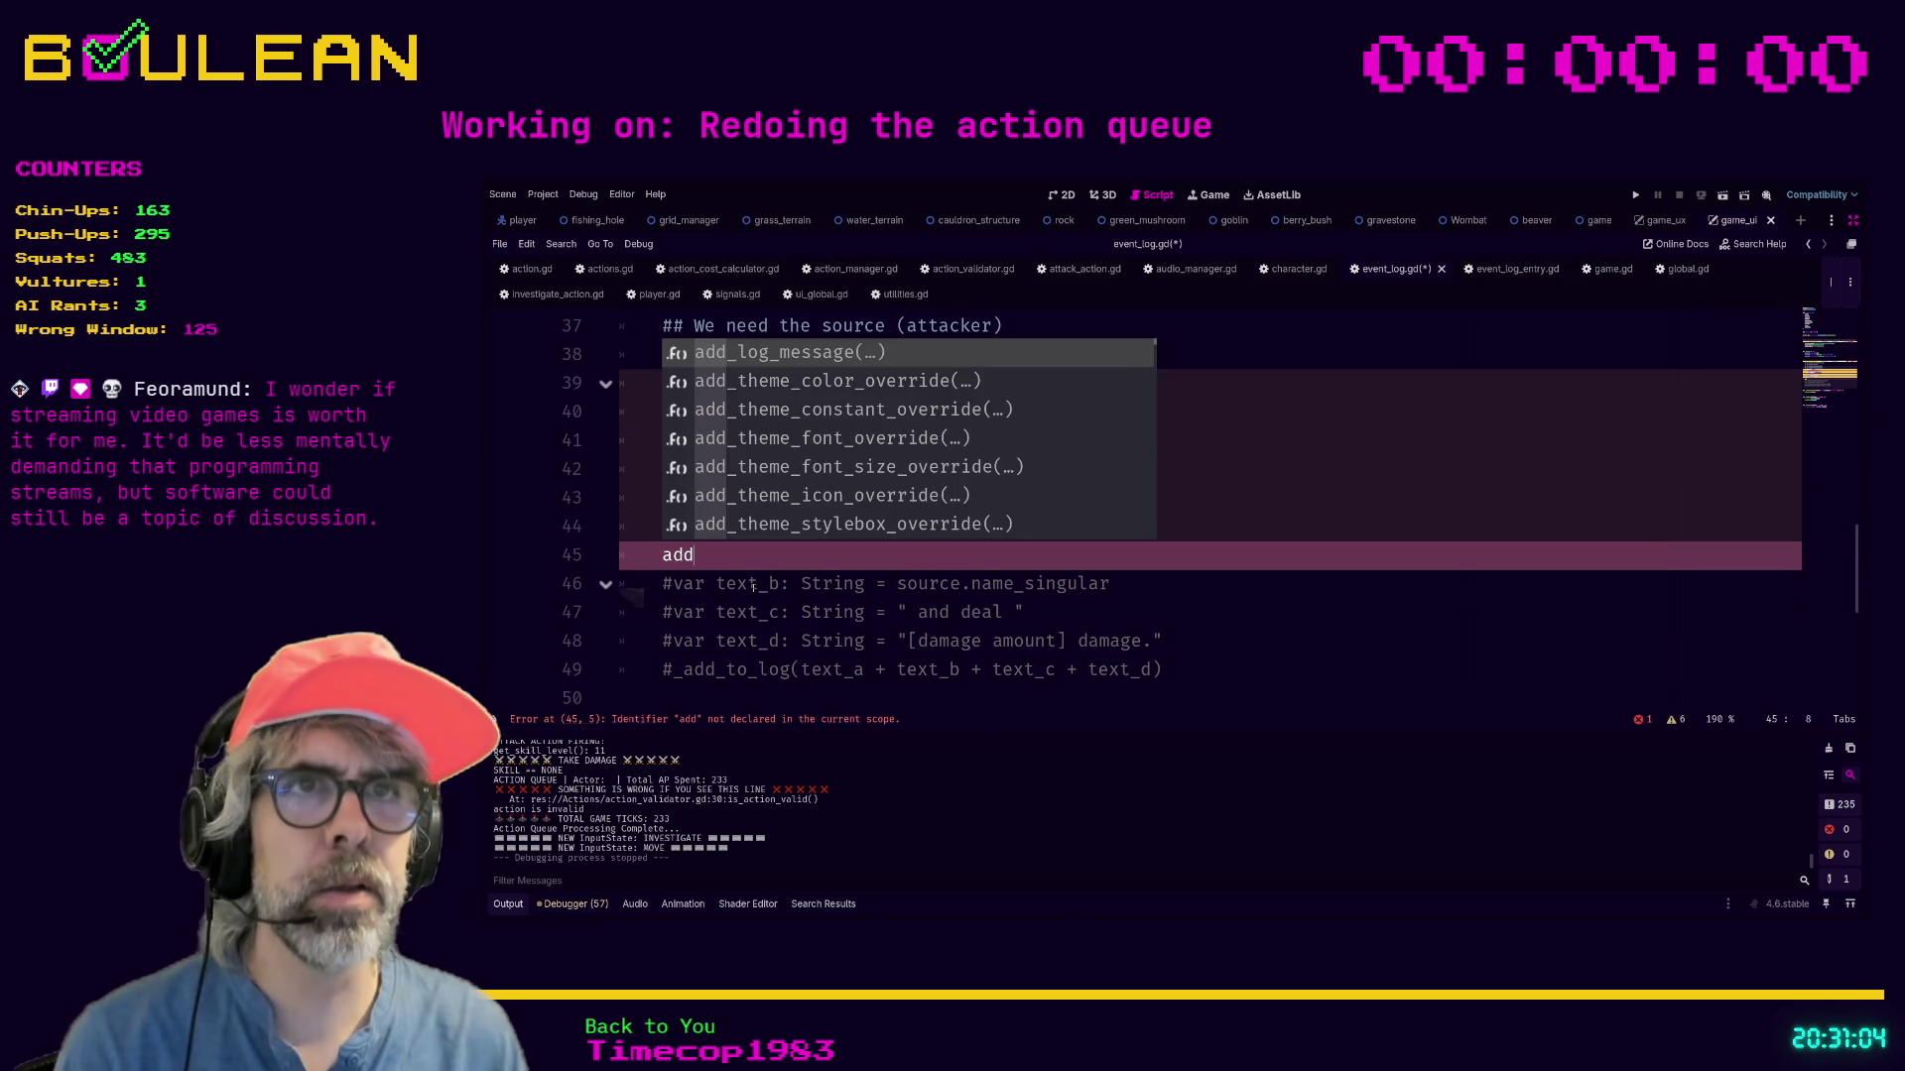
{"action": "type", "text": "-"}
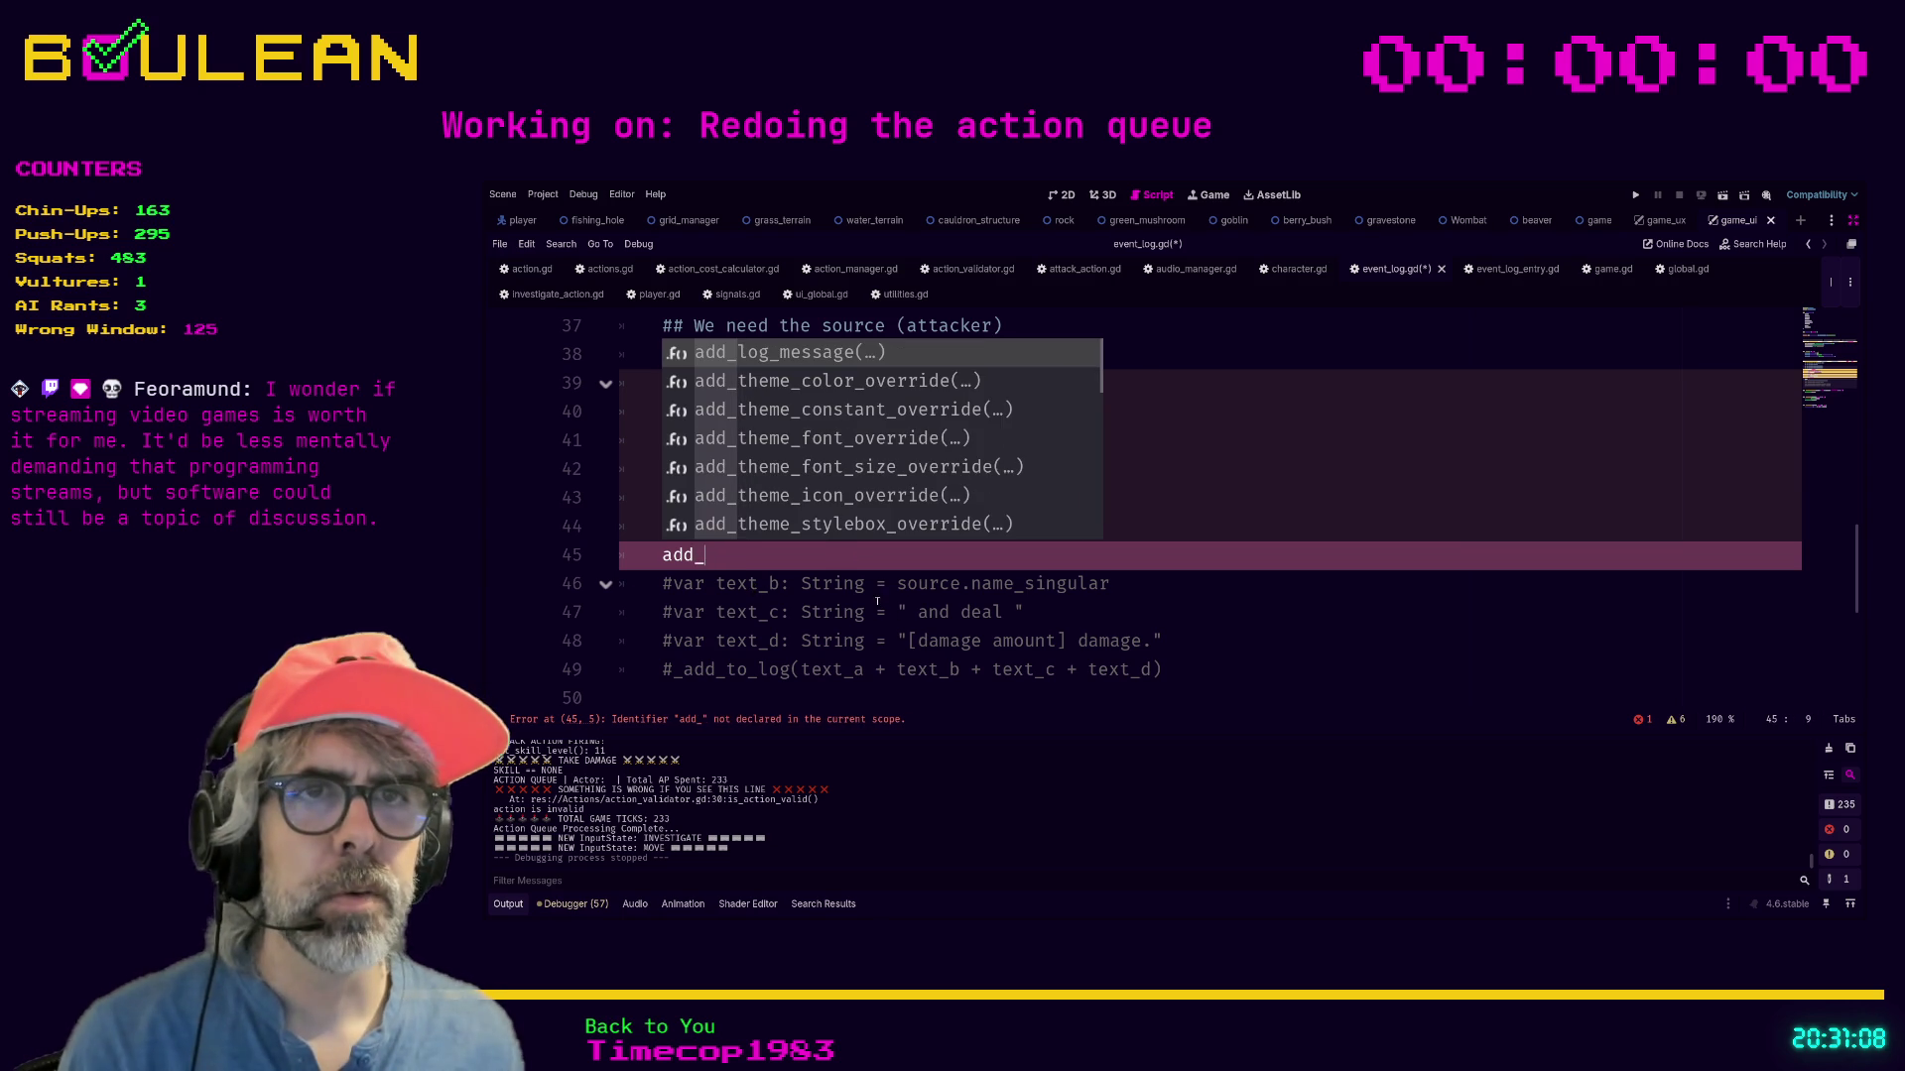
{"action": "scroll", "coordinate": [881, 617], "scroll_direction": "down", "scroll_amount": 2}
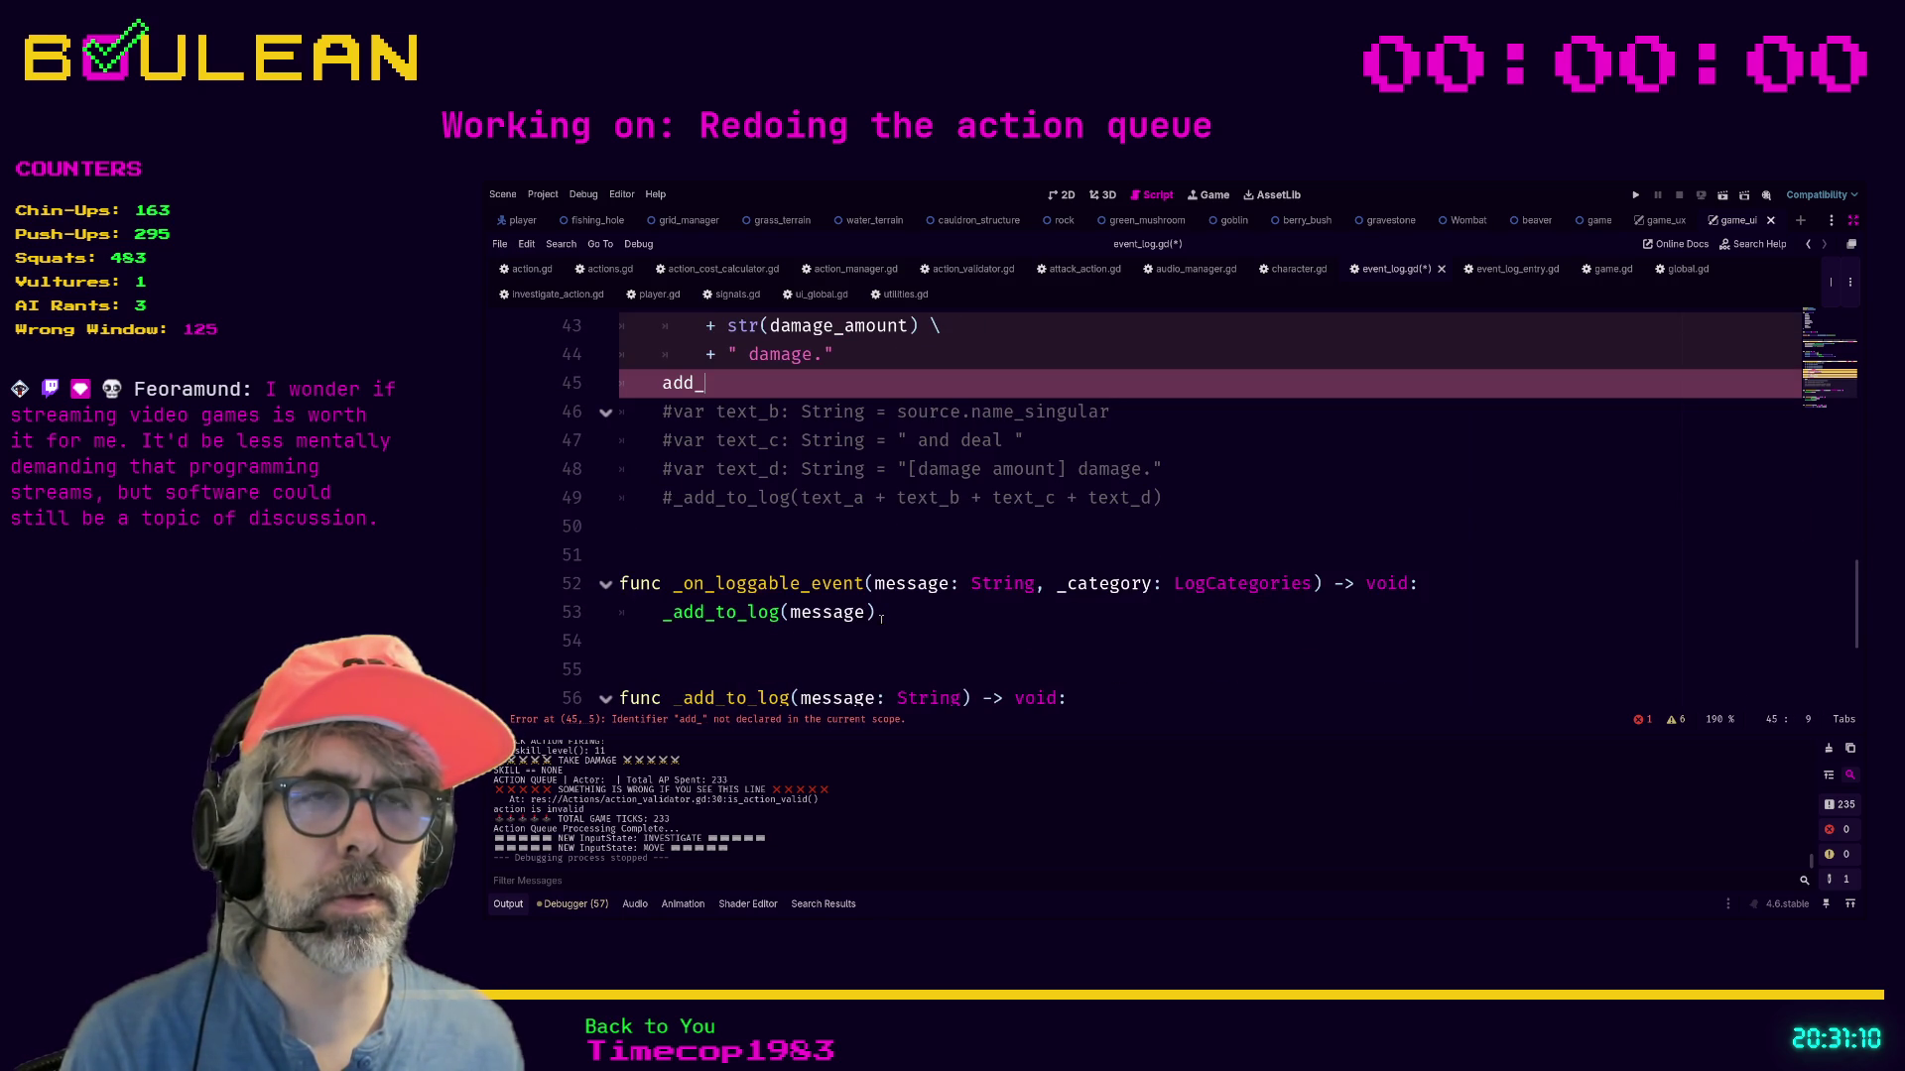
{"action": "scroll", "coordinate": [881, 617], "scroll_direction": "down", "scroll_amount": 2}
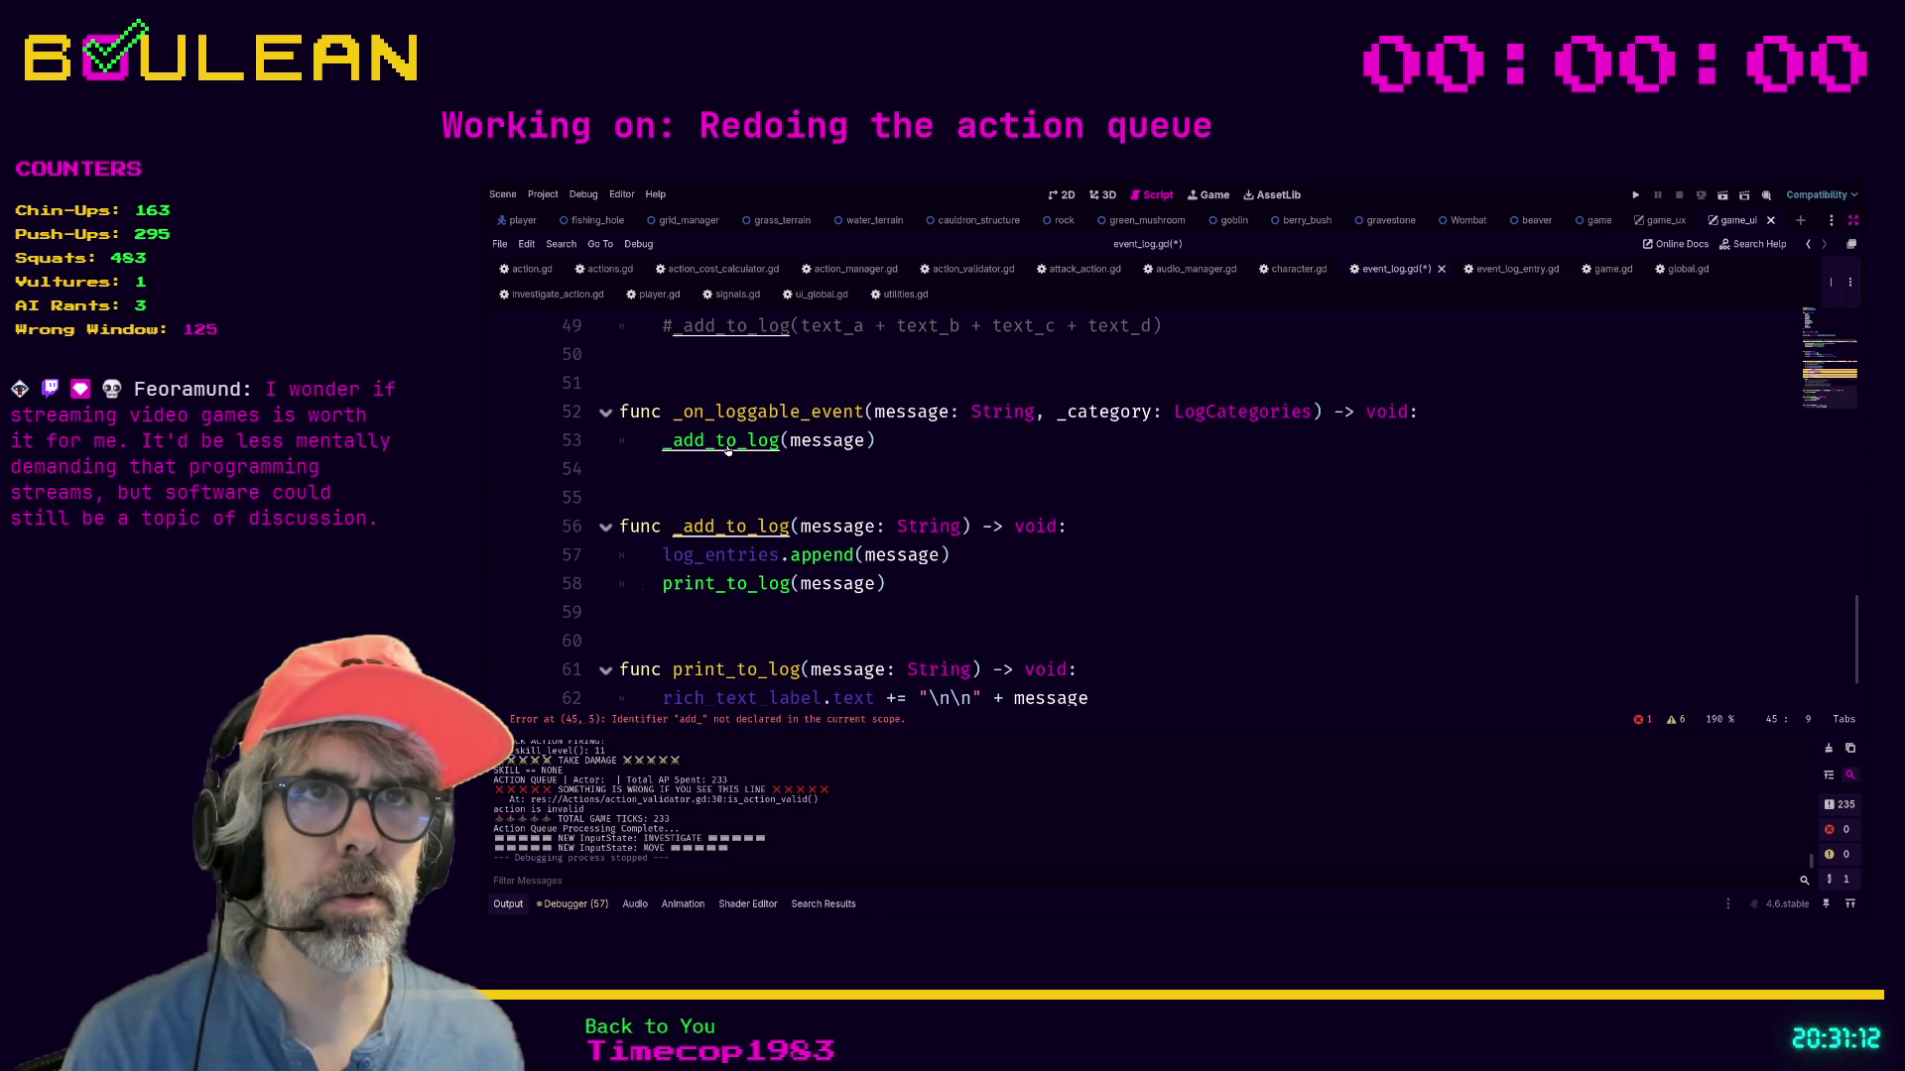
{"action": "left_click", "coordinate": [718, 443], "text": "ctrl"}
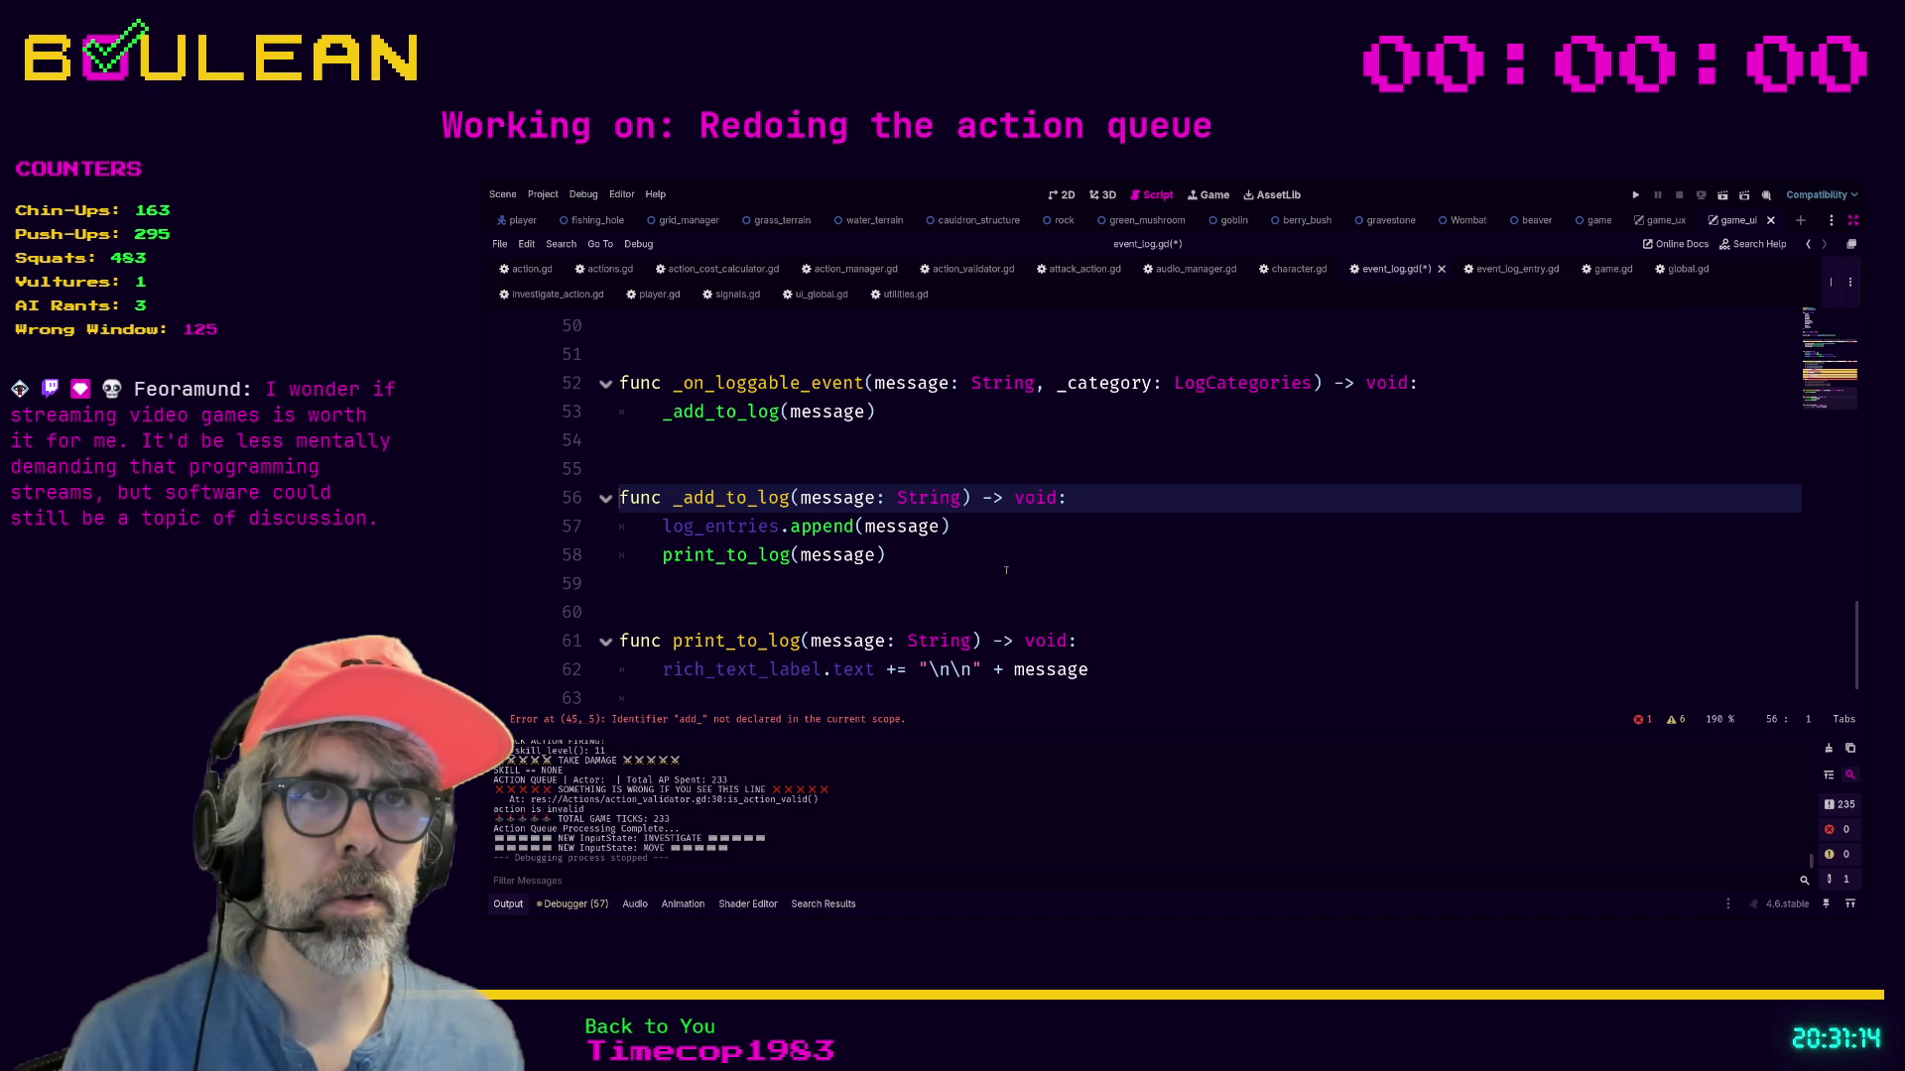
{"action": "scroll", "coordinate": [1016, 576], "scroll_direction": "up", "scroll_amount": 6}
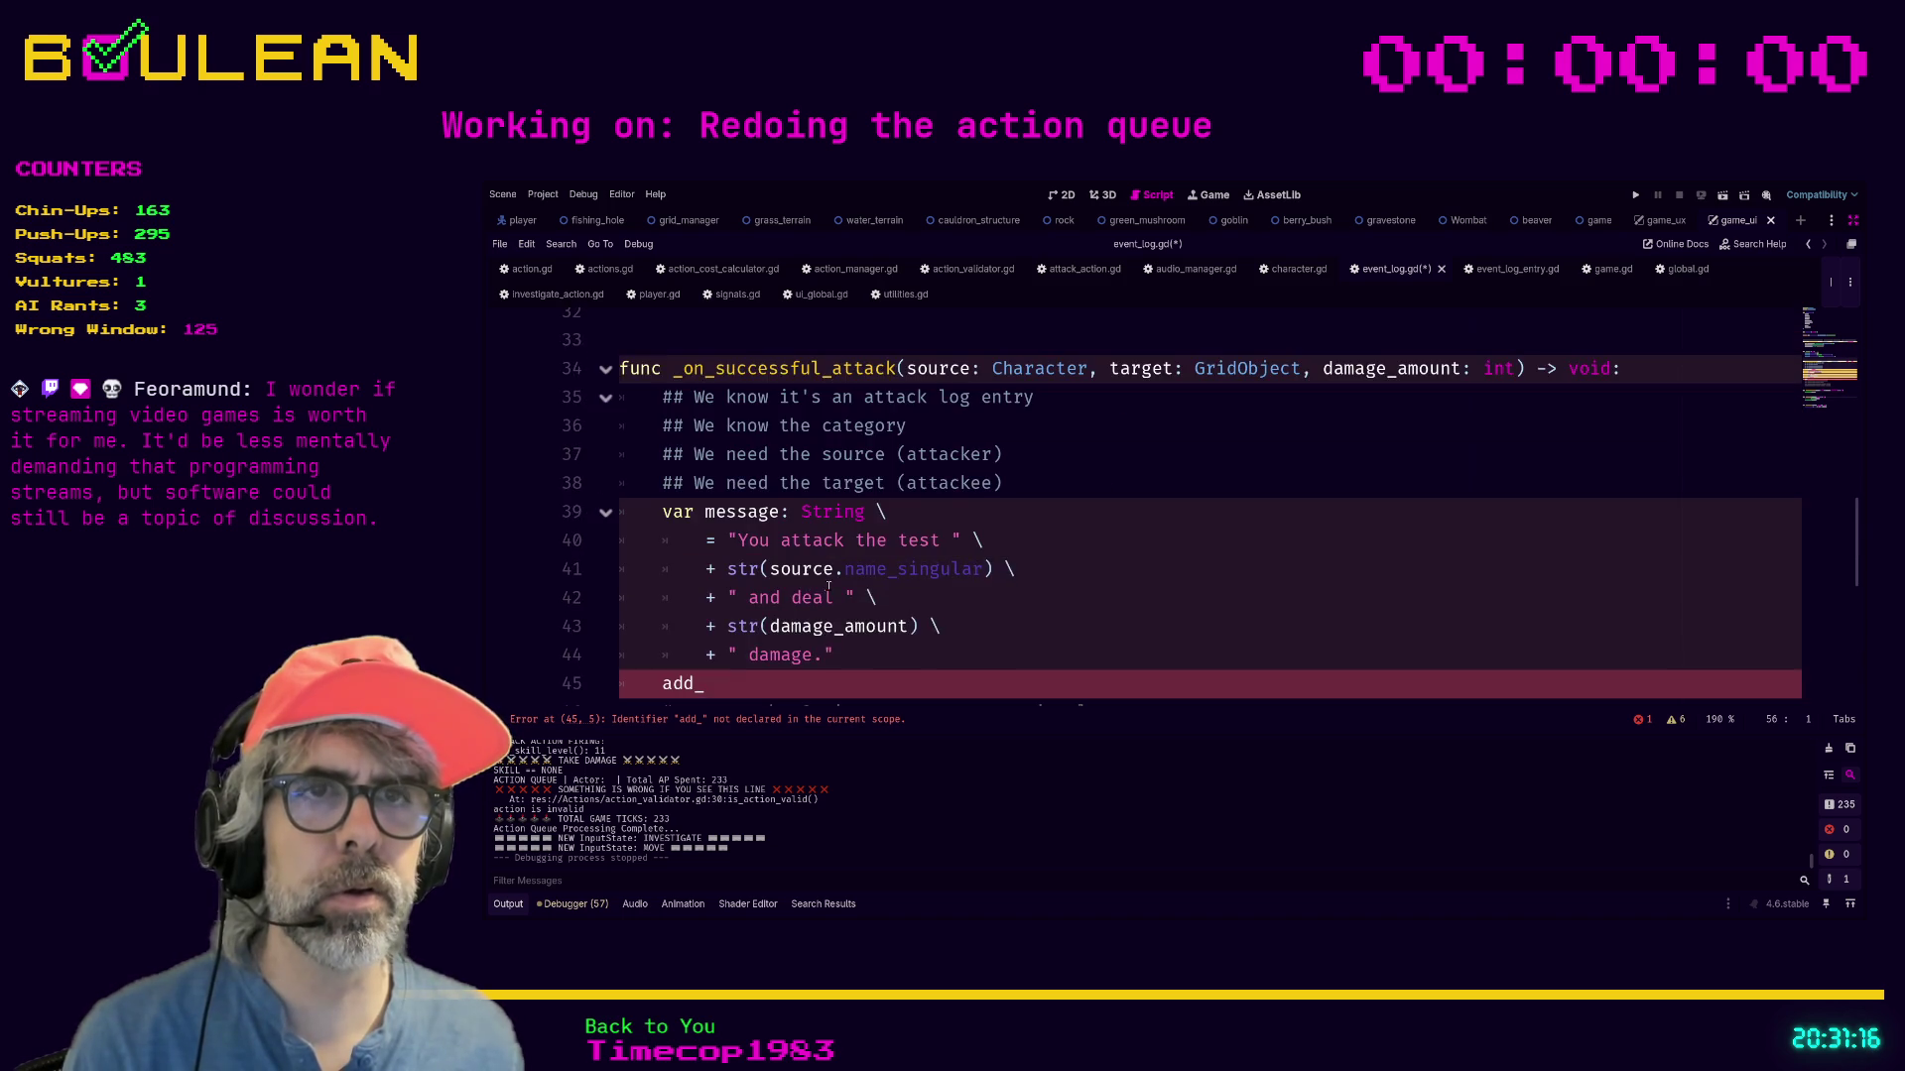
{"action": "scroll", "coordinate": [753, 560], "scroll_direction": "down", "scroll_amount": 2}
Change line 45 to _add_to_log(message), then save and run the game with F5.
{"action": "left_click_drag", "start_coordinate": [706, 526], "coordinate": [656, 524]}
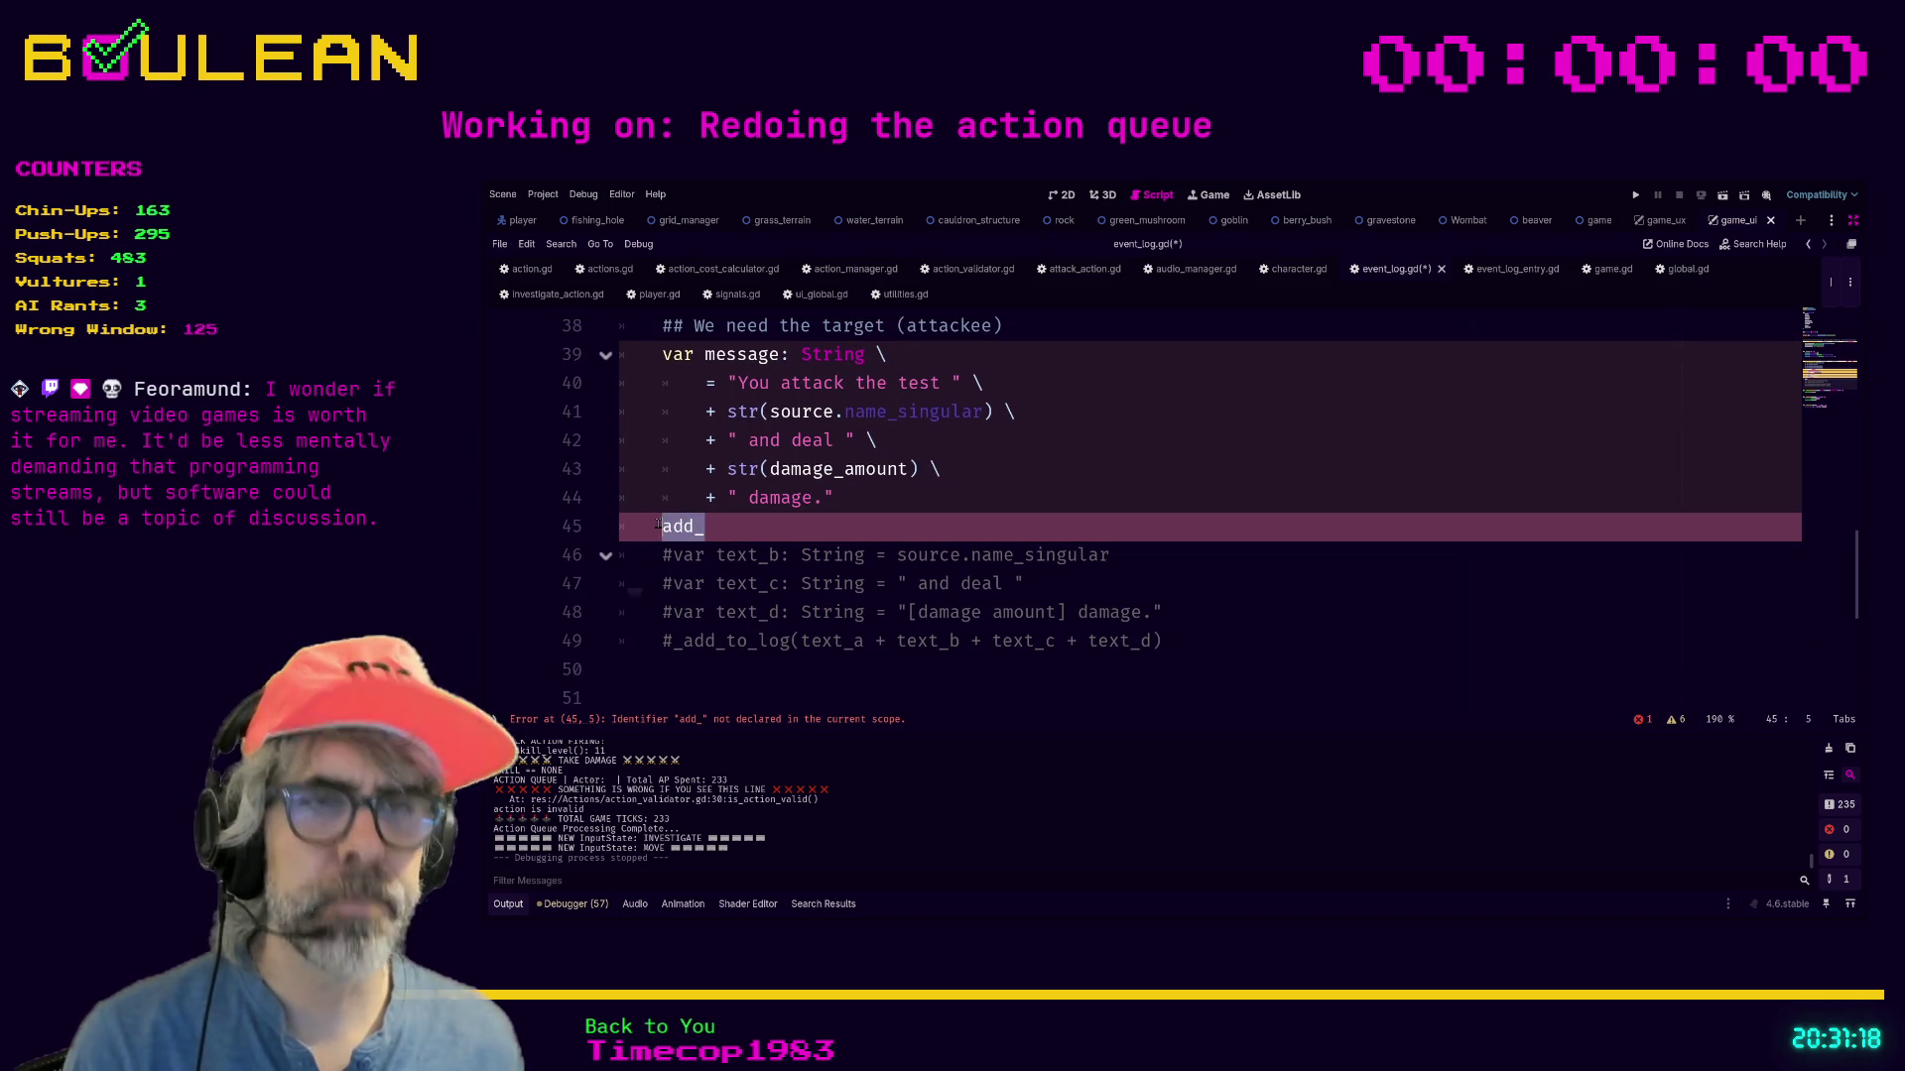
{"action": "type", "text": "_add"}
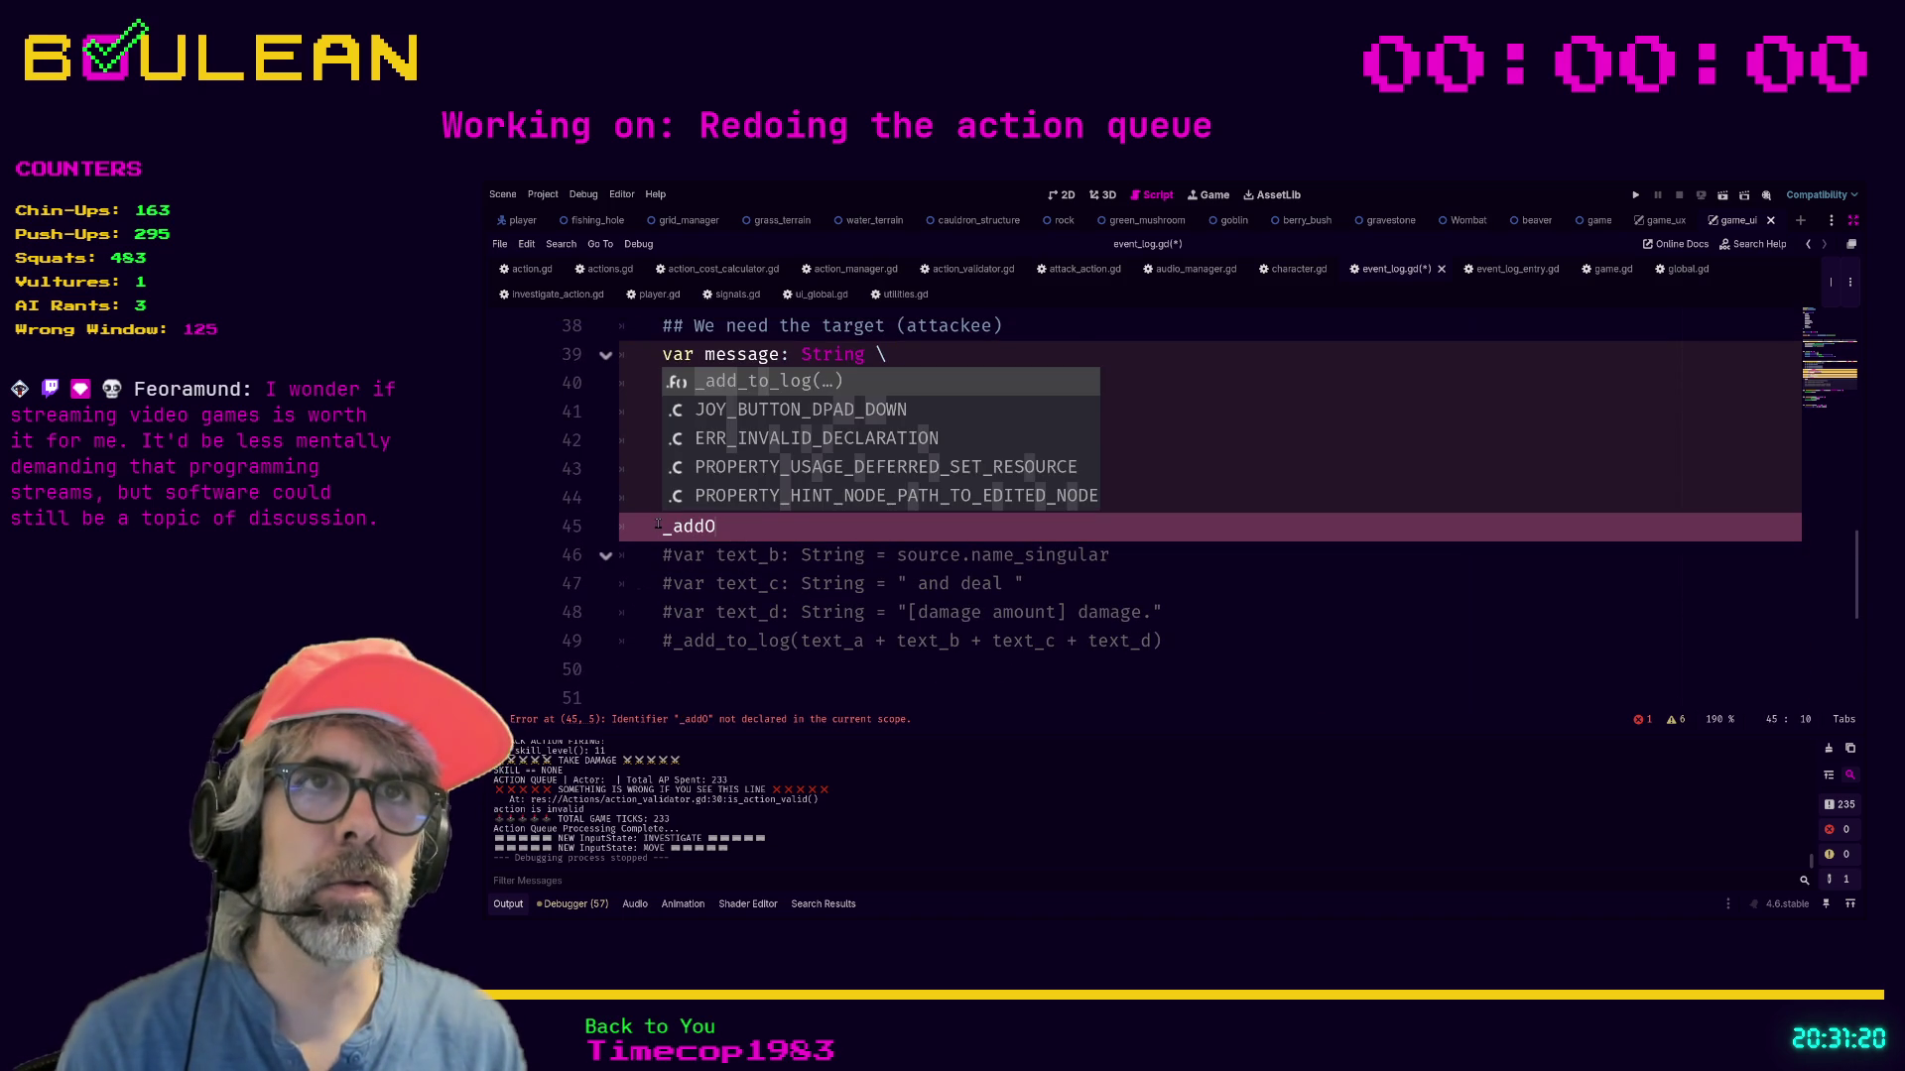
{"action": "key", "text": "Return"}
{"action": "type", "text": "message"}
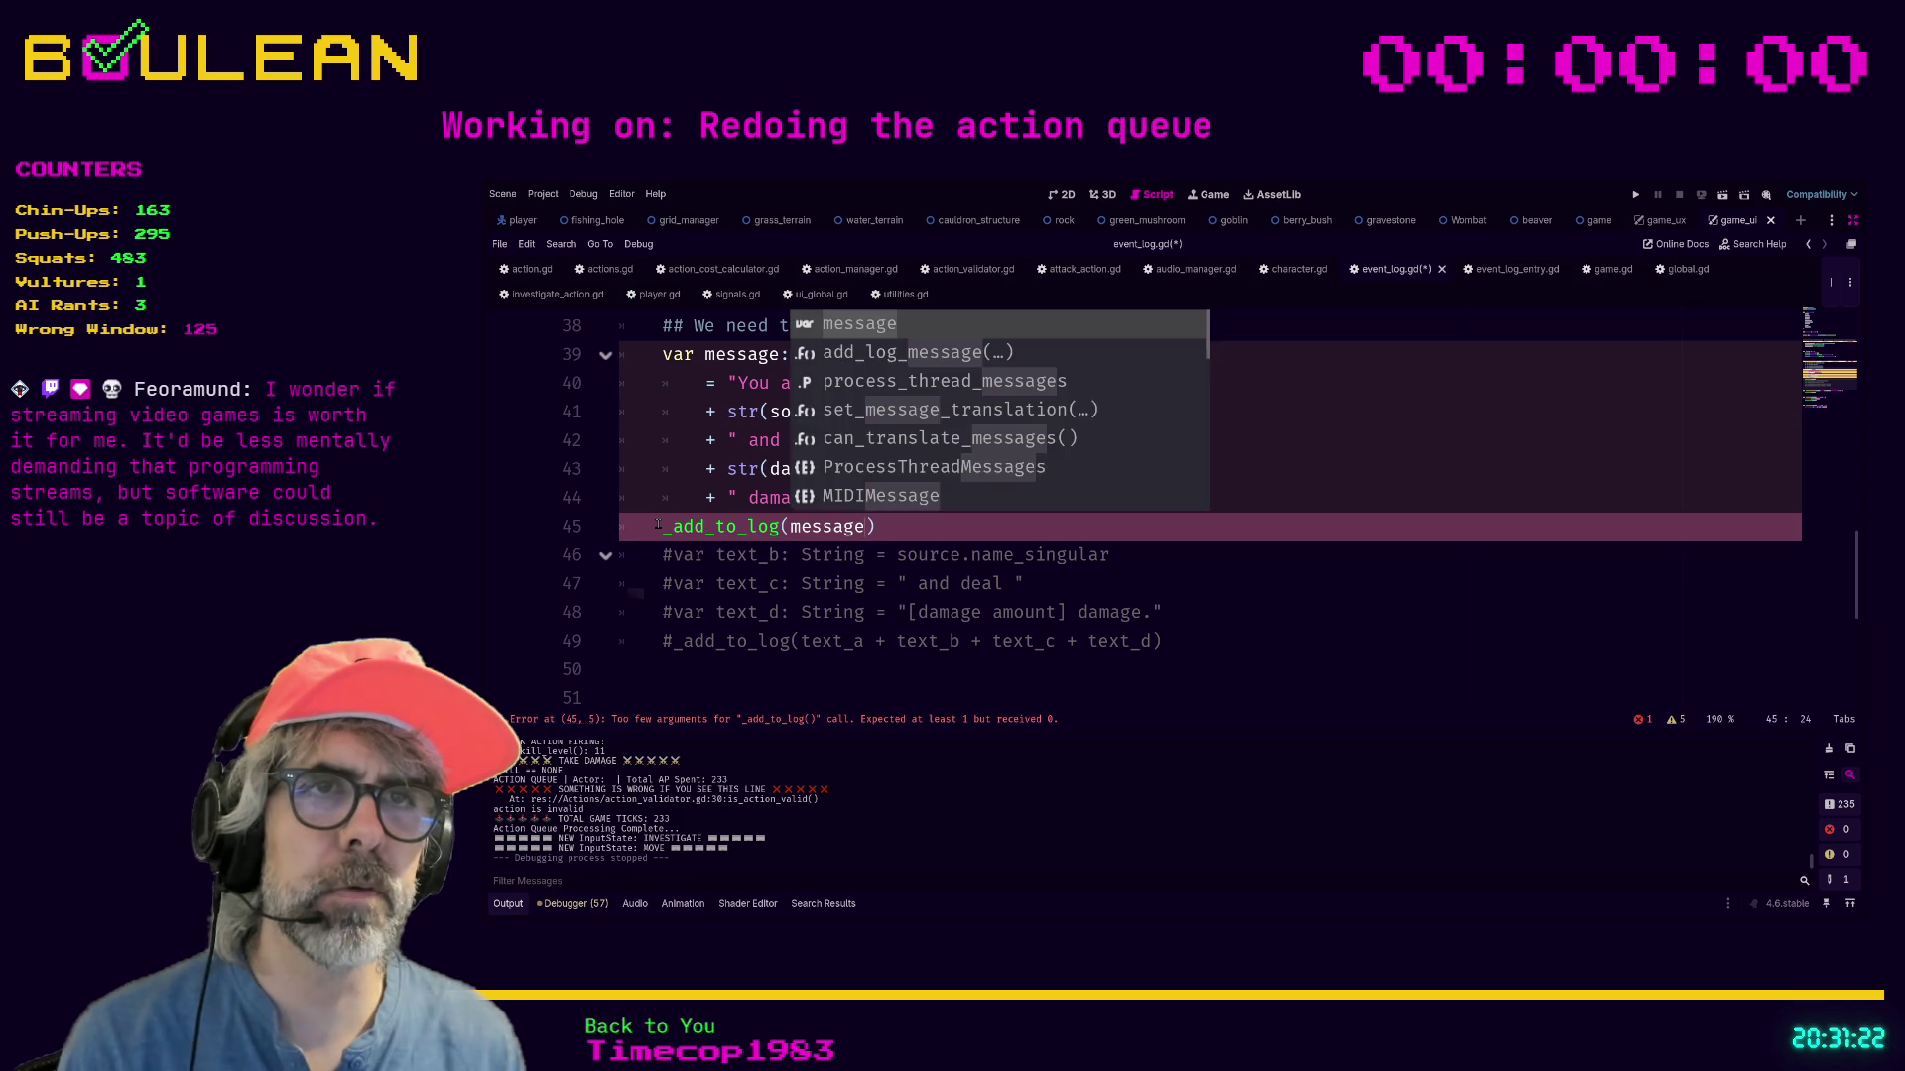
{"action": "left_click", "coordinate": [899, 531]}
{"action": "key", "text": "F5"}
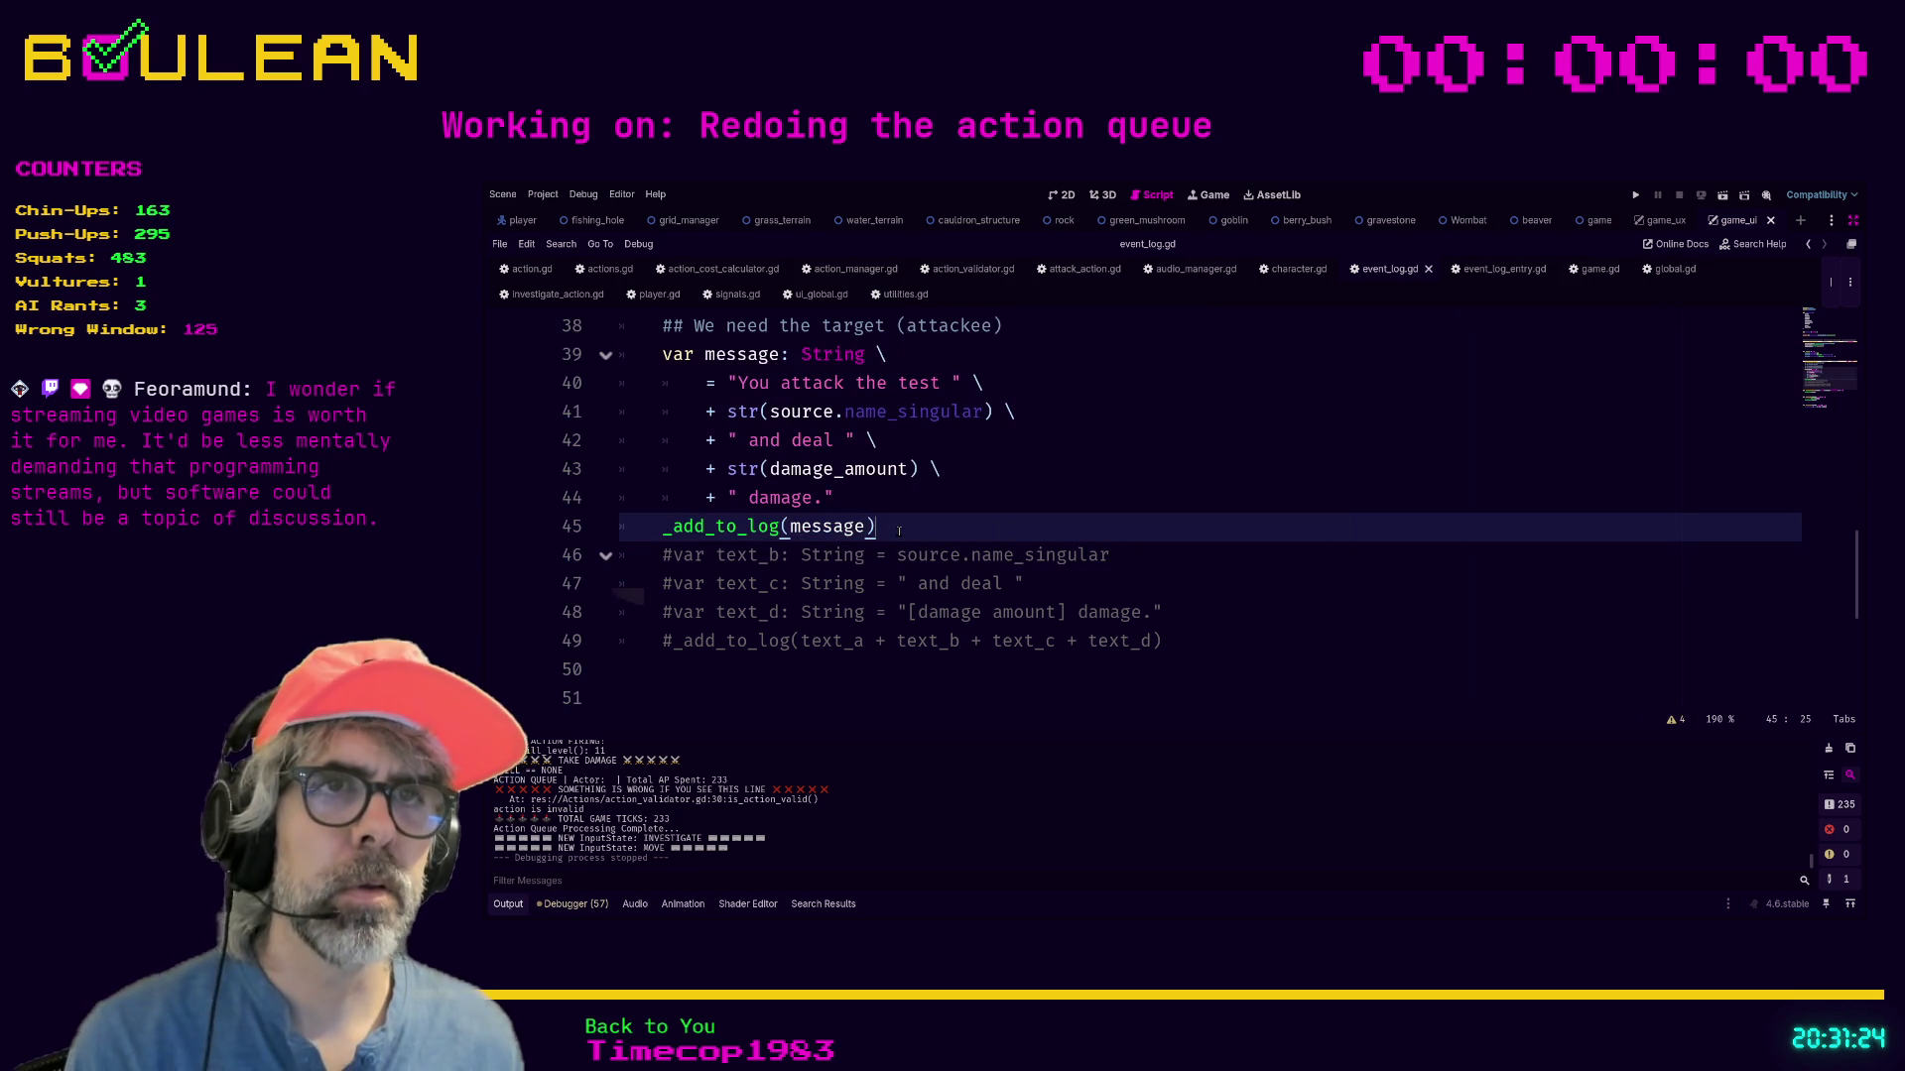
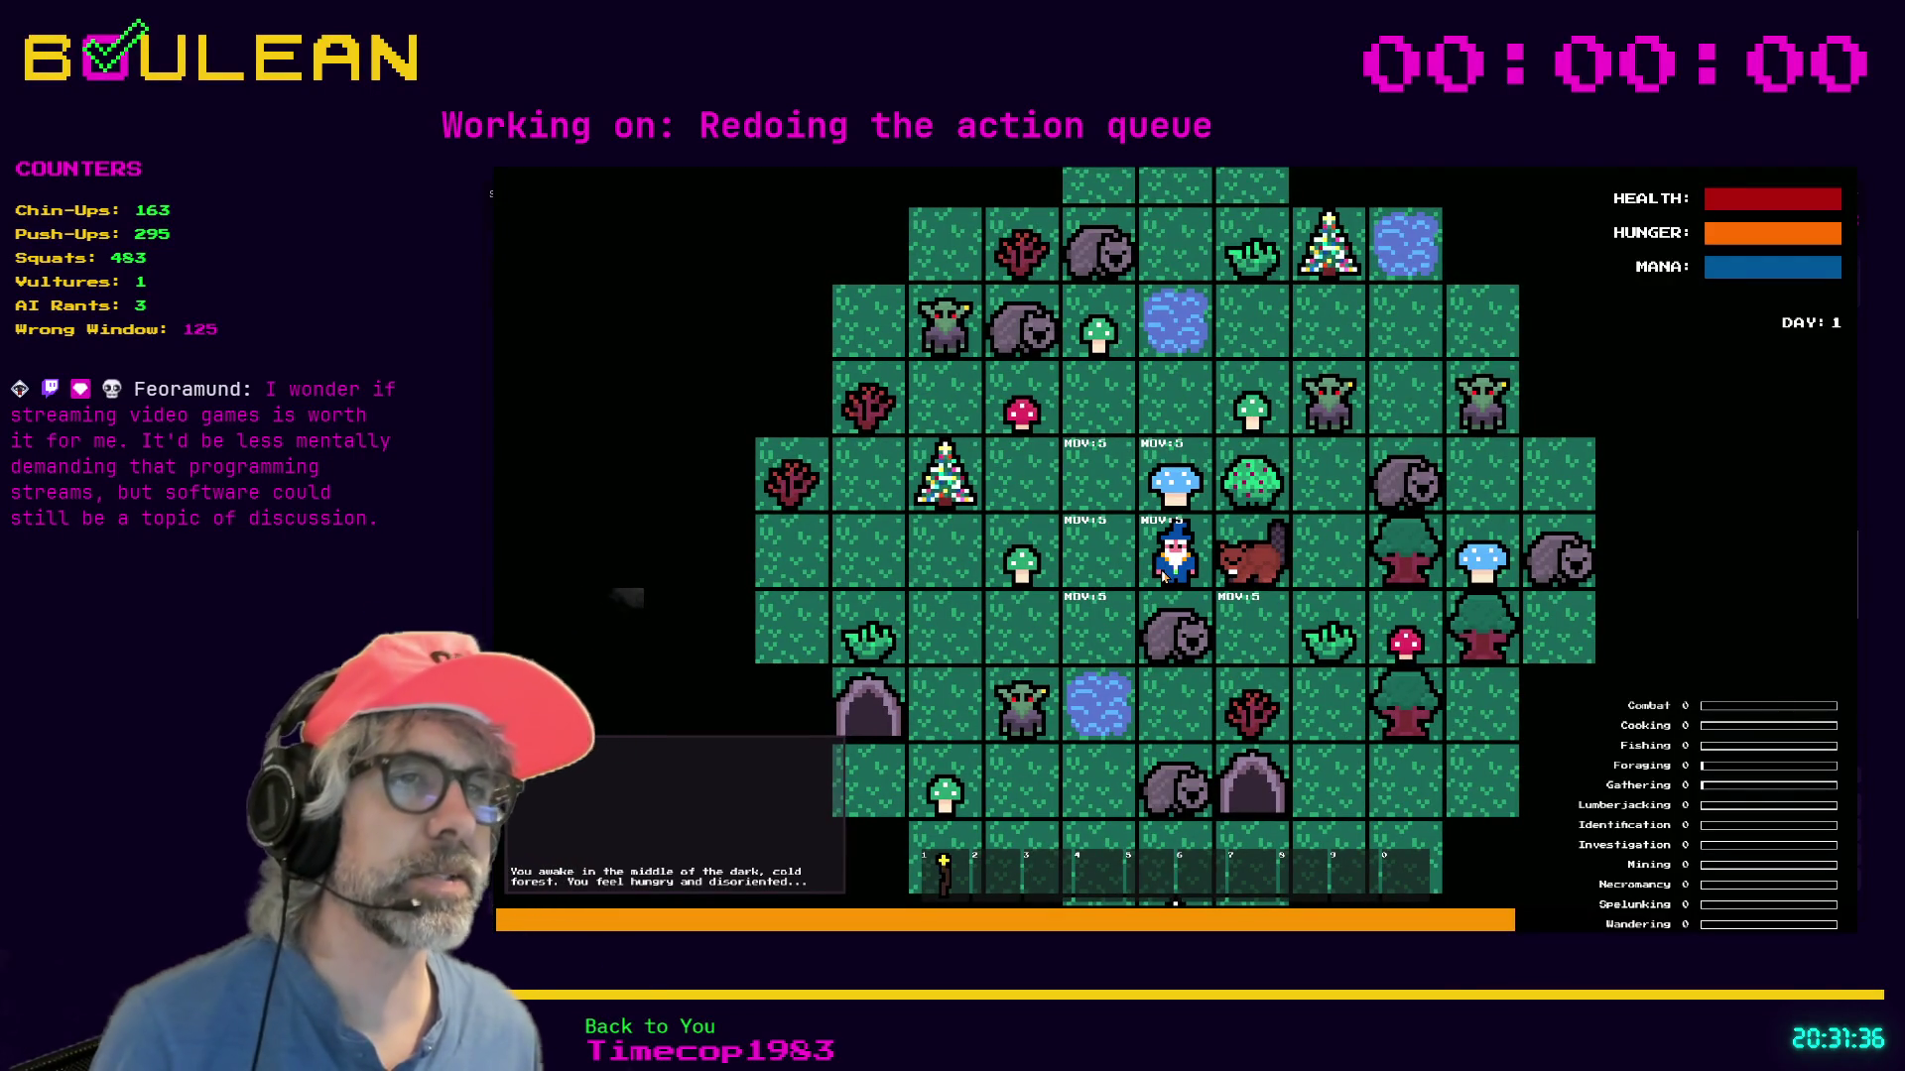
Attack the beaver and wombat beside the wizard, then stop the game.
{"action": "key", "text": "Right"}
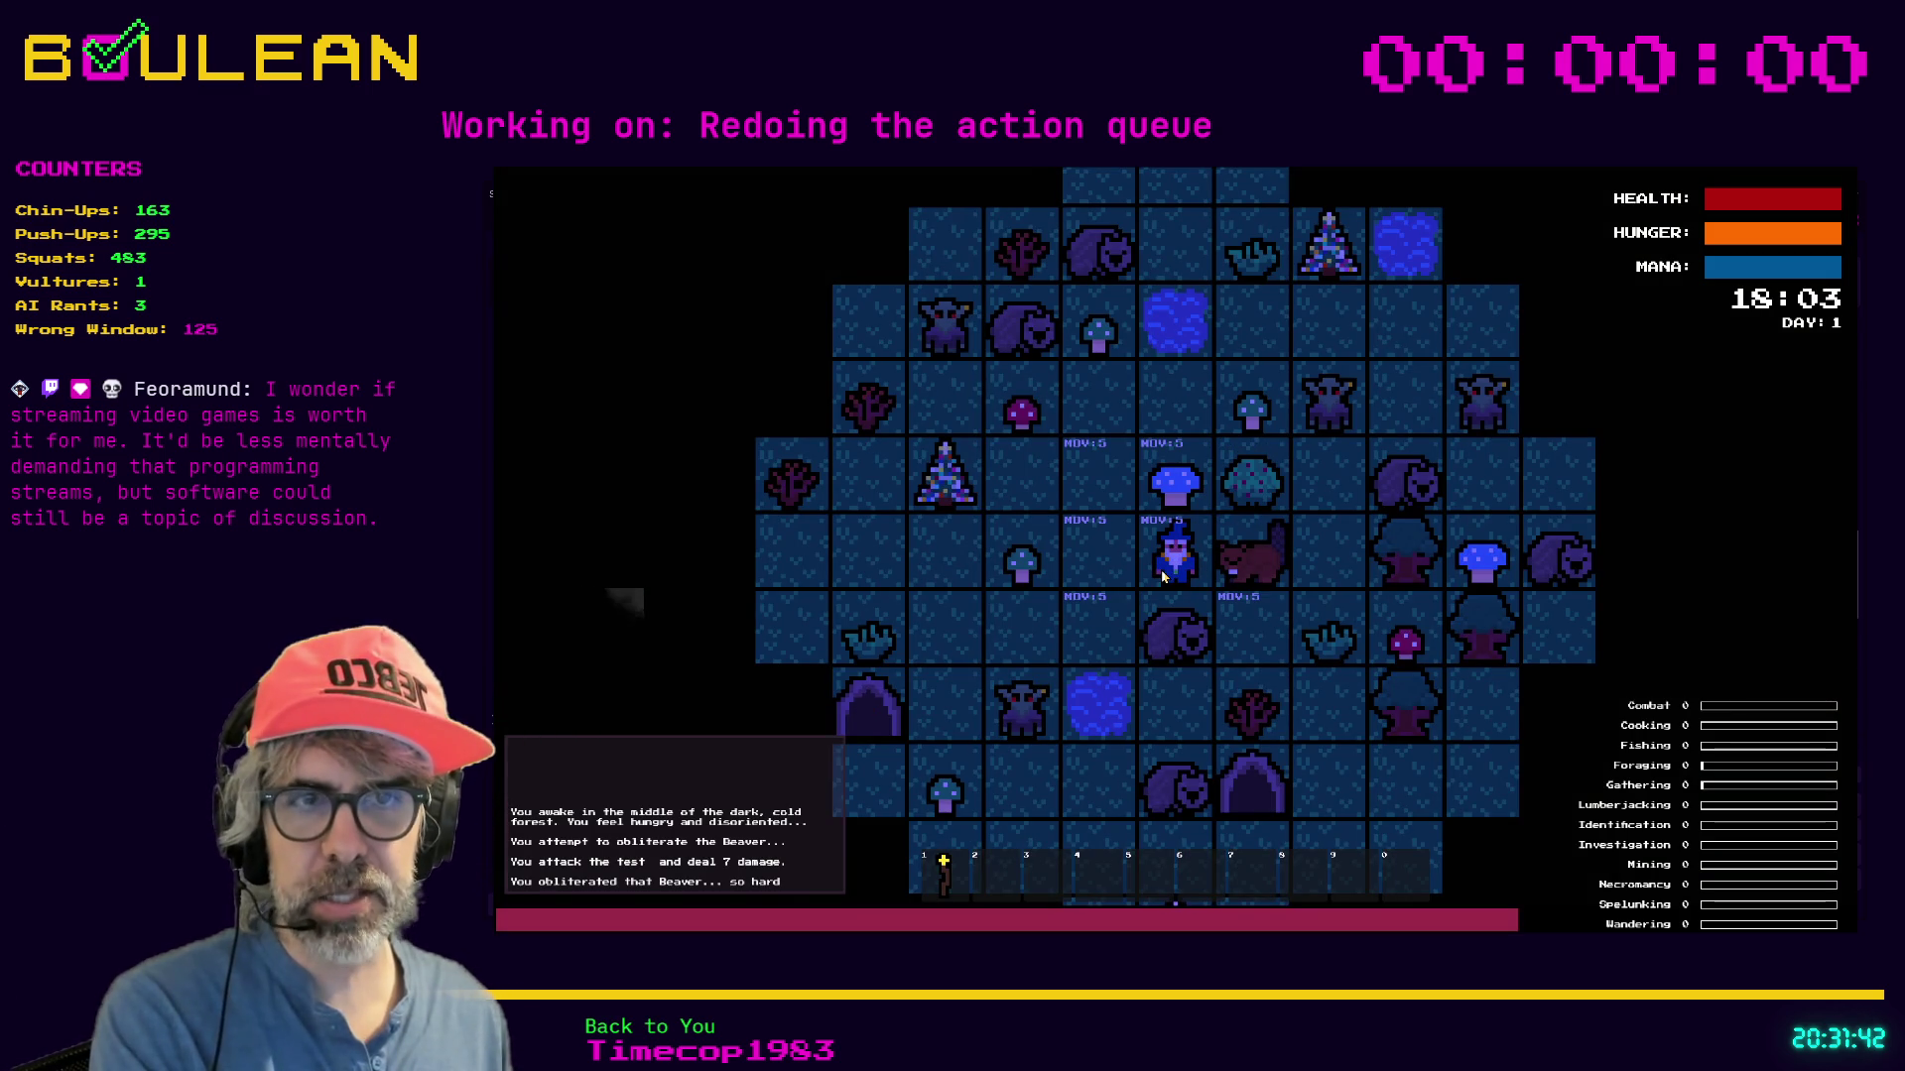
{"action": "key", "text": "Right"}
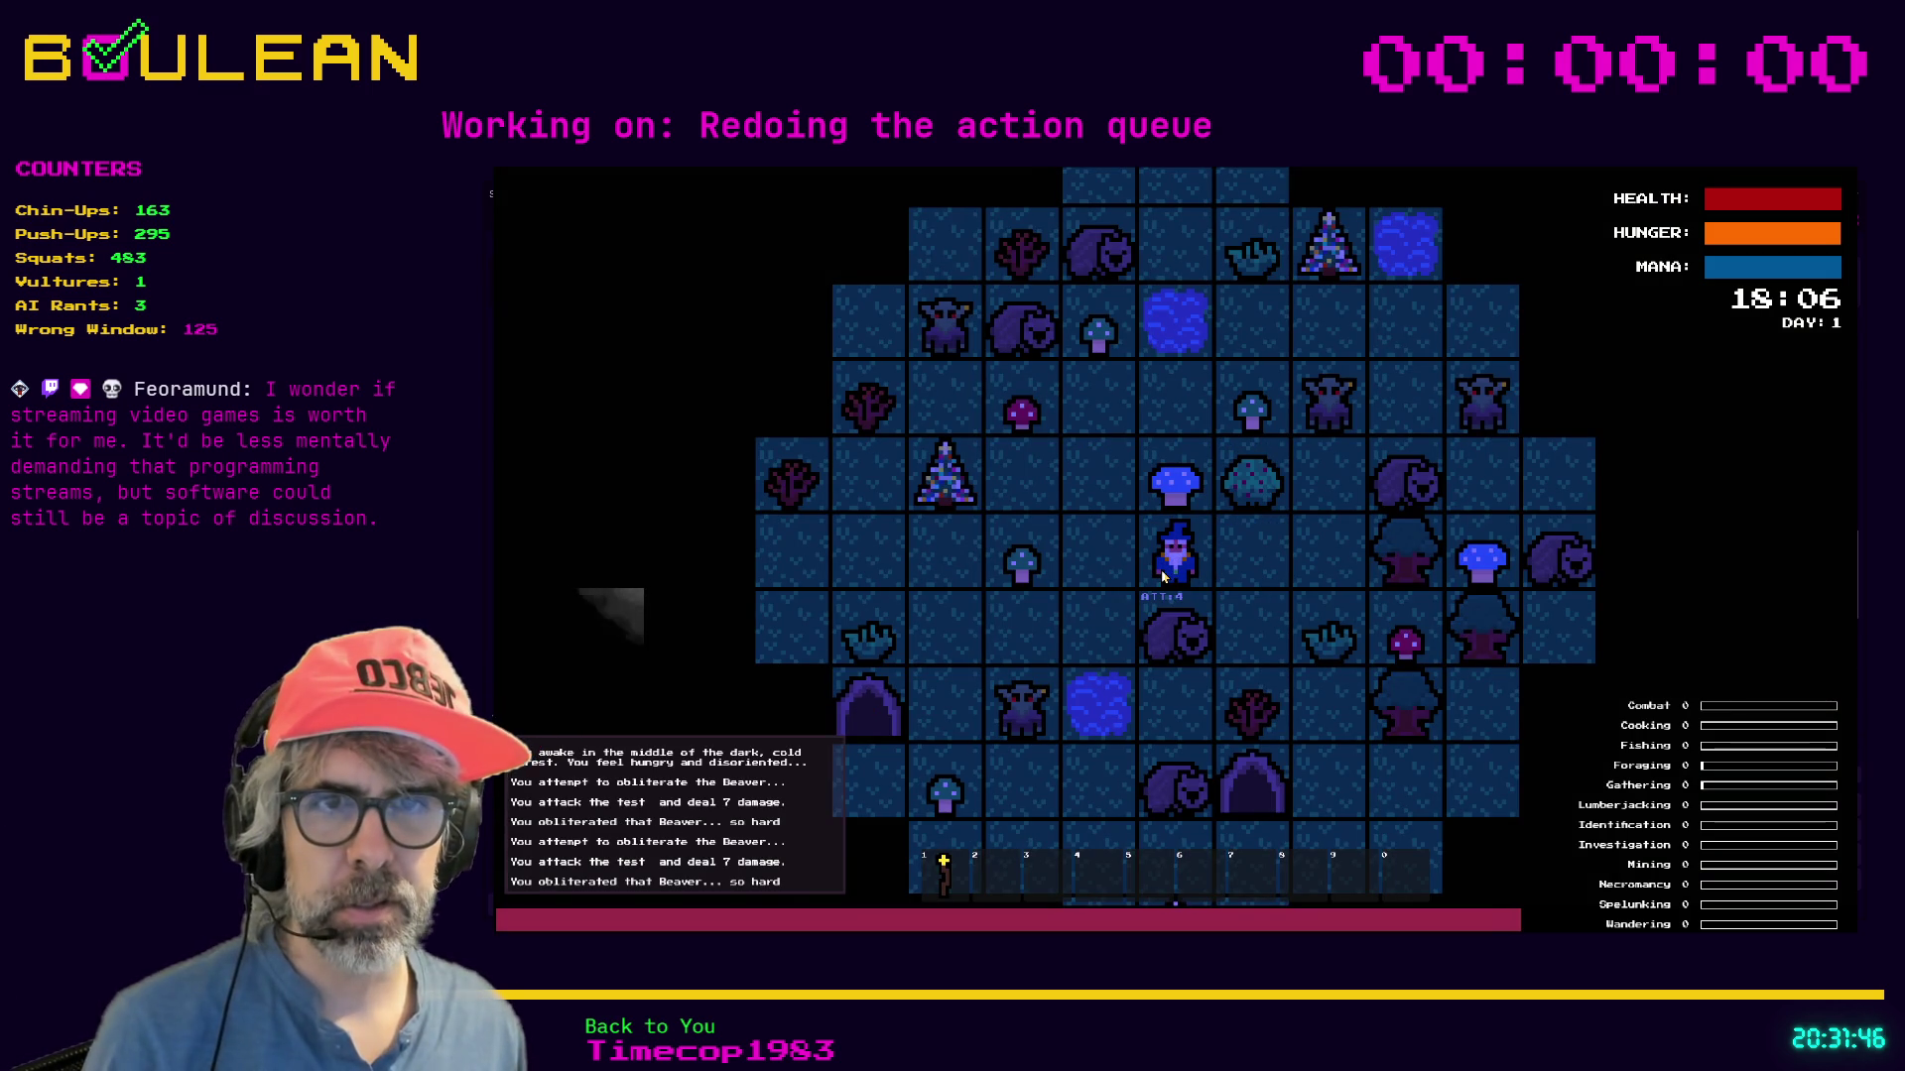
{"action": "key", "text": "Down"}
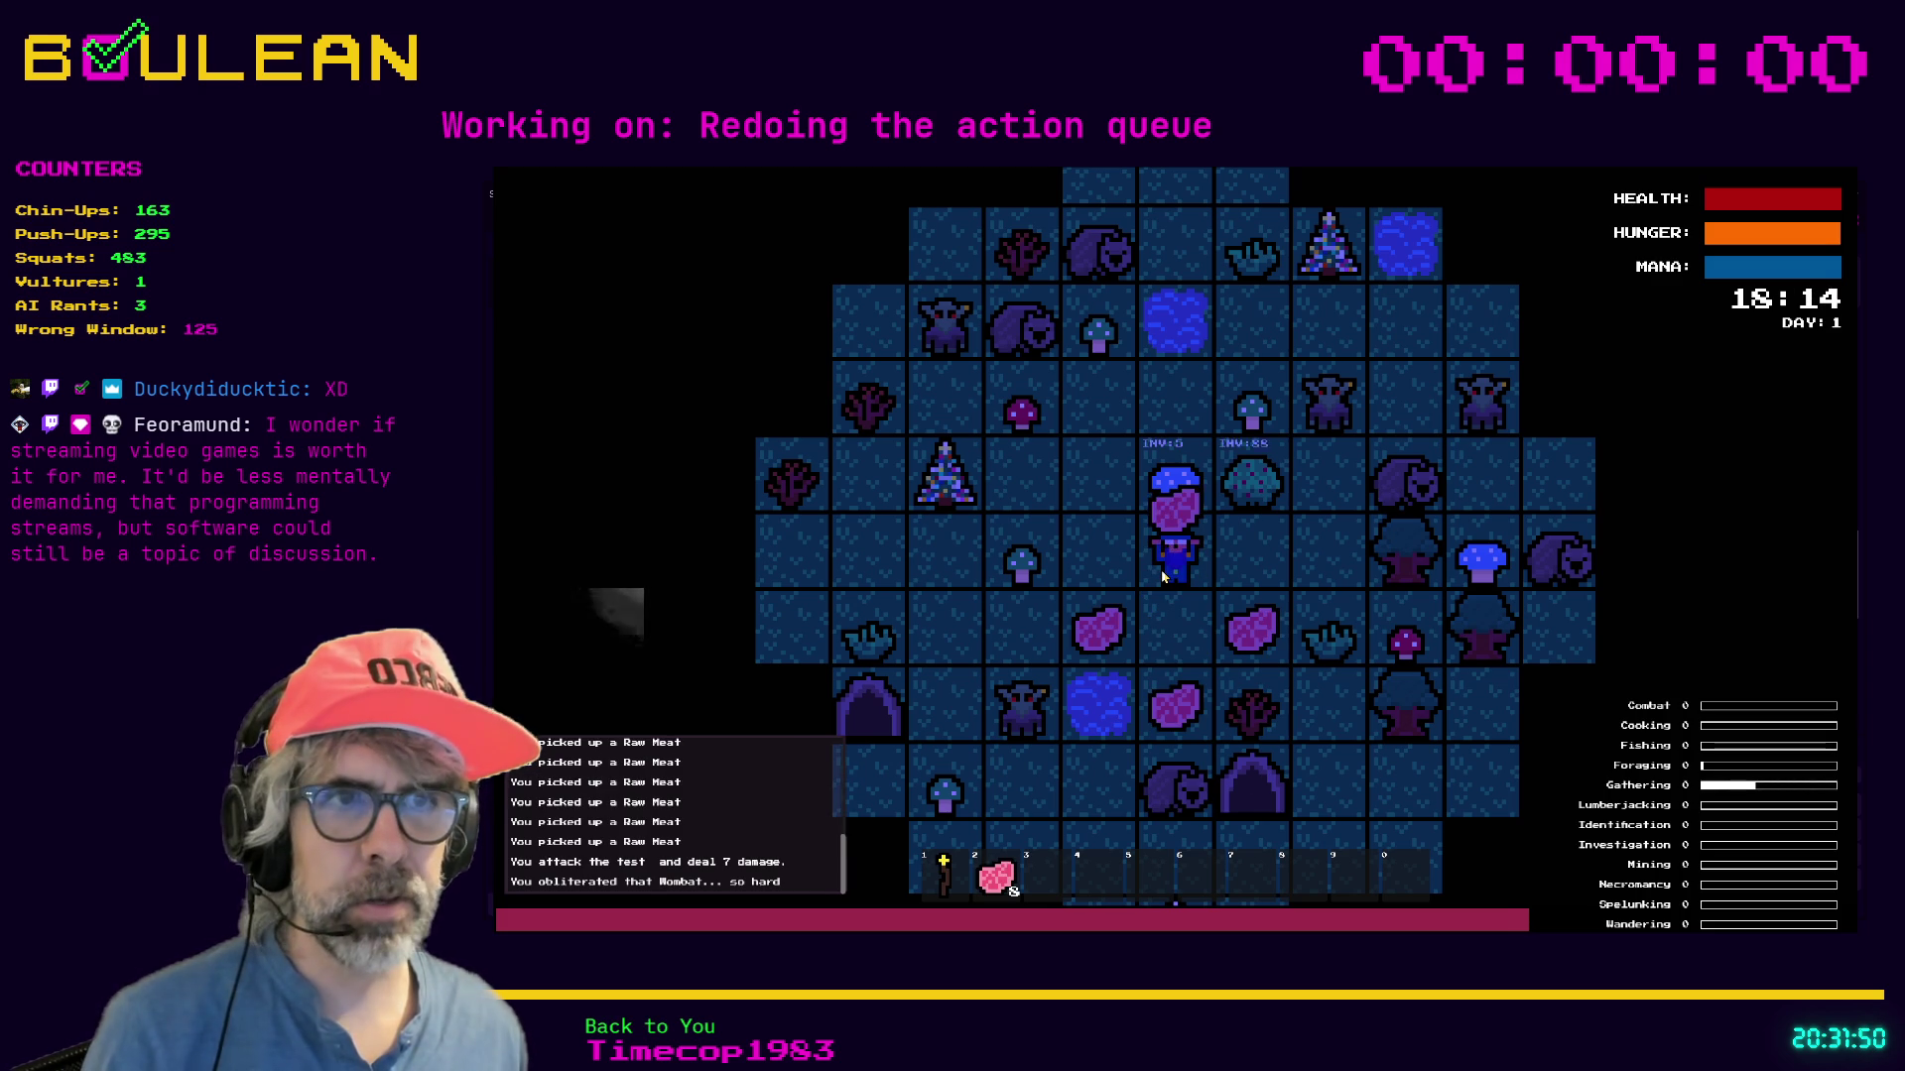
{"action": "key", "text": "F8"}
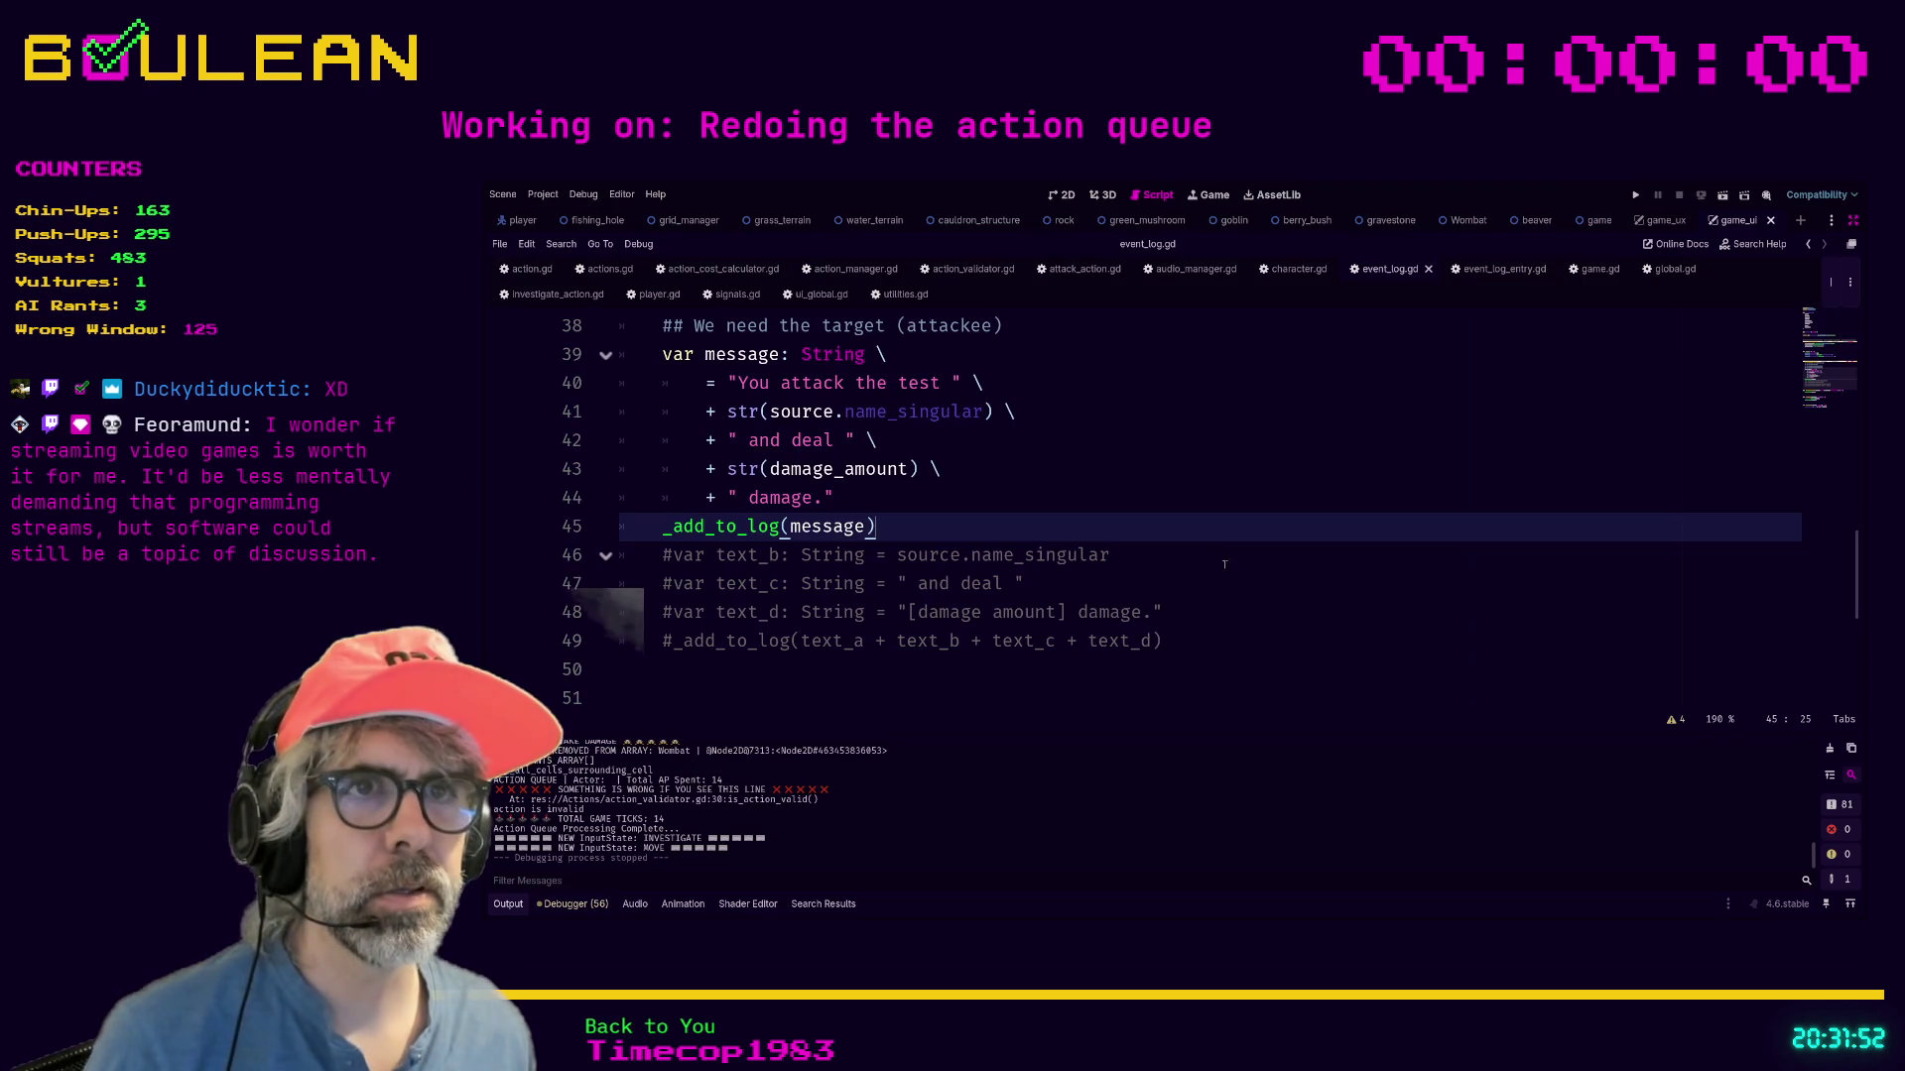
Delete the word 'test' from the attack message on line 40 and save event_log.gd.
{"action": "scroll", "coordinate": [1201, 553], "scroll_direction": "up", "scroll_amount": 1}
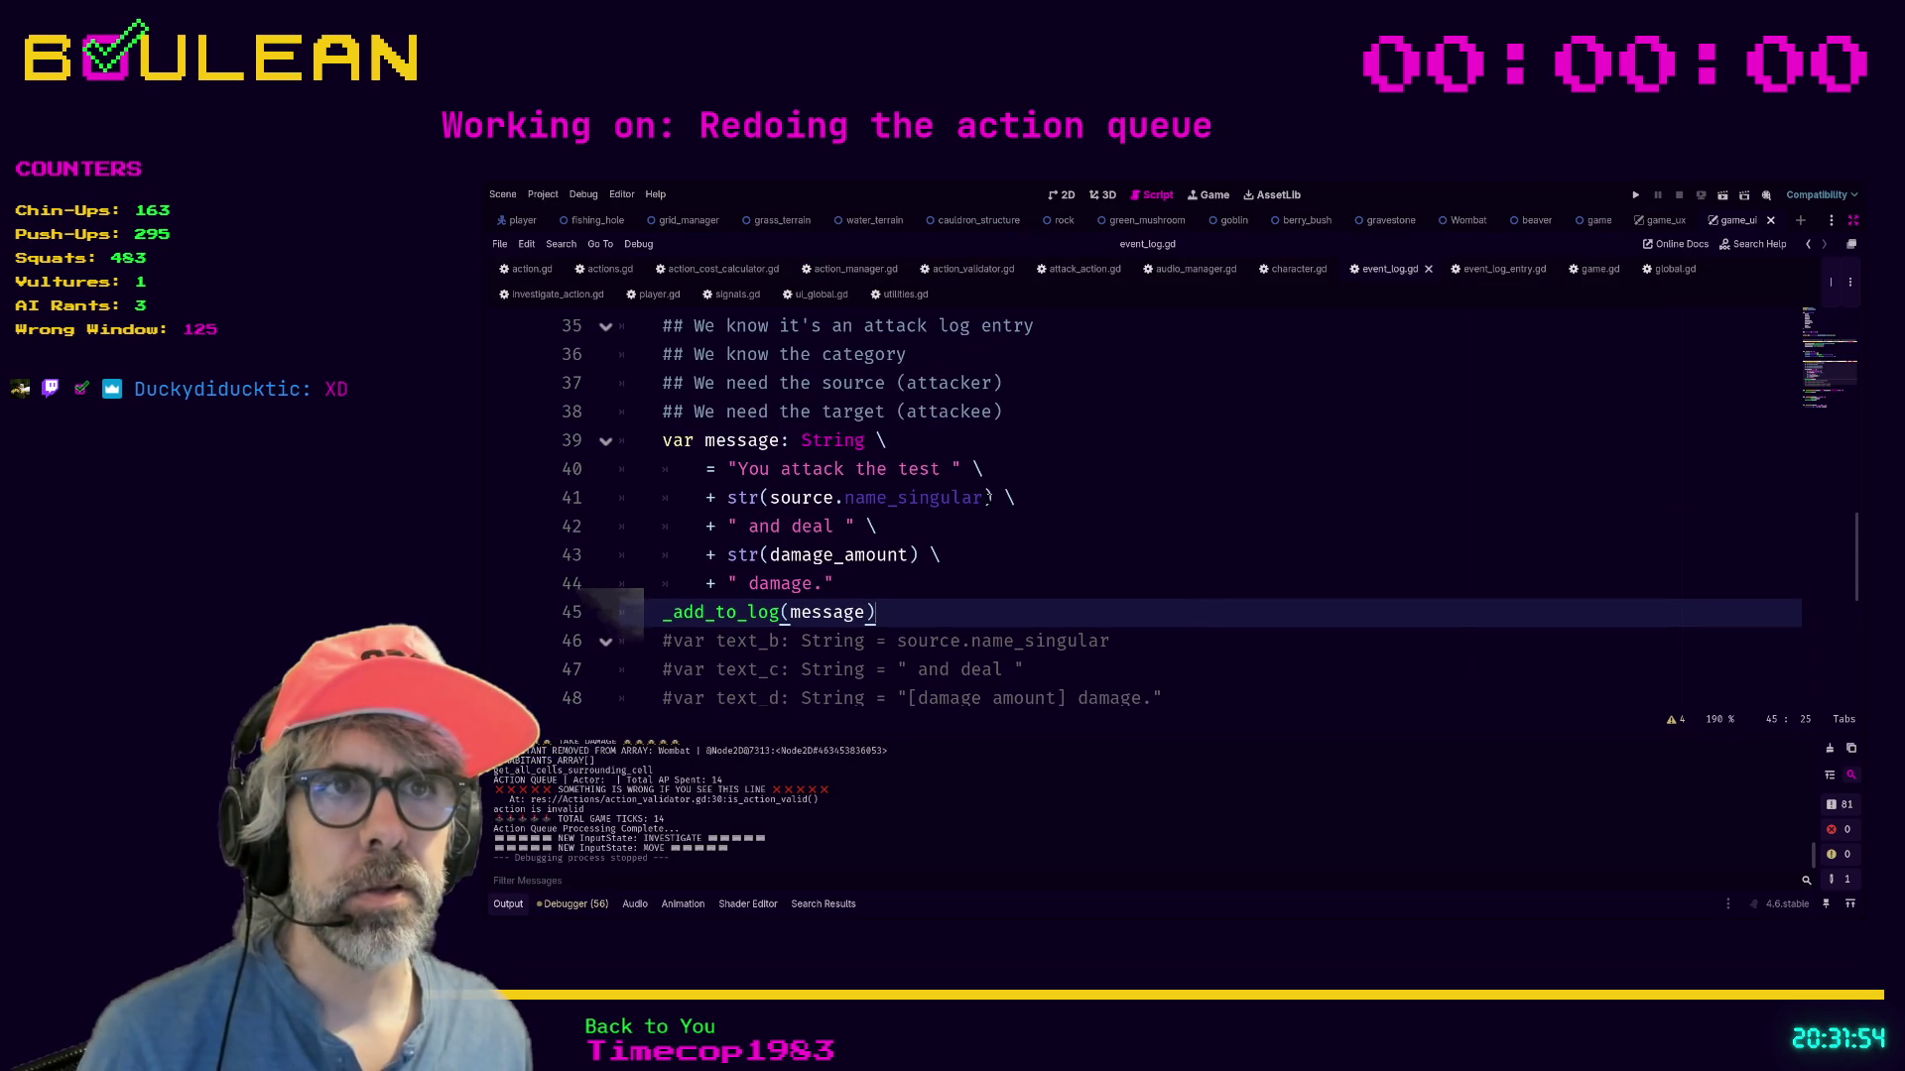
{"action": "left_click", "coordinate": [941, 468]}
{"action": "key", "text": "Right"}
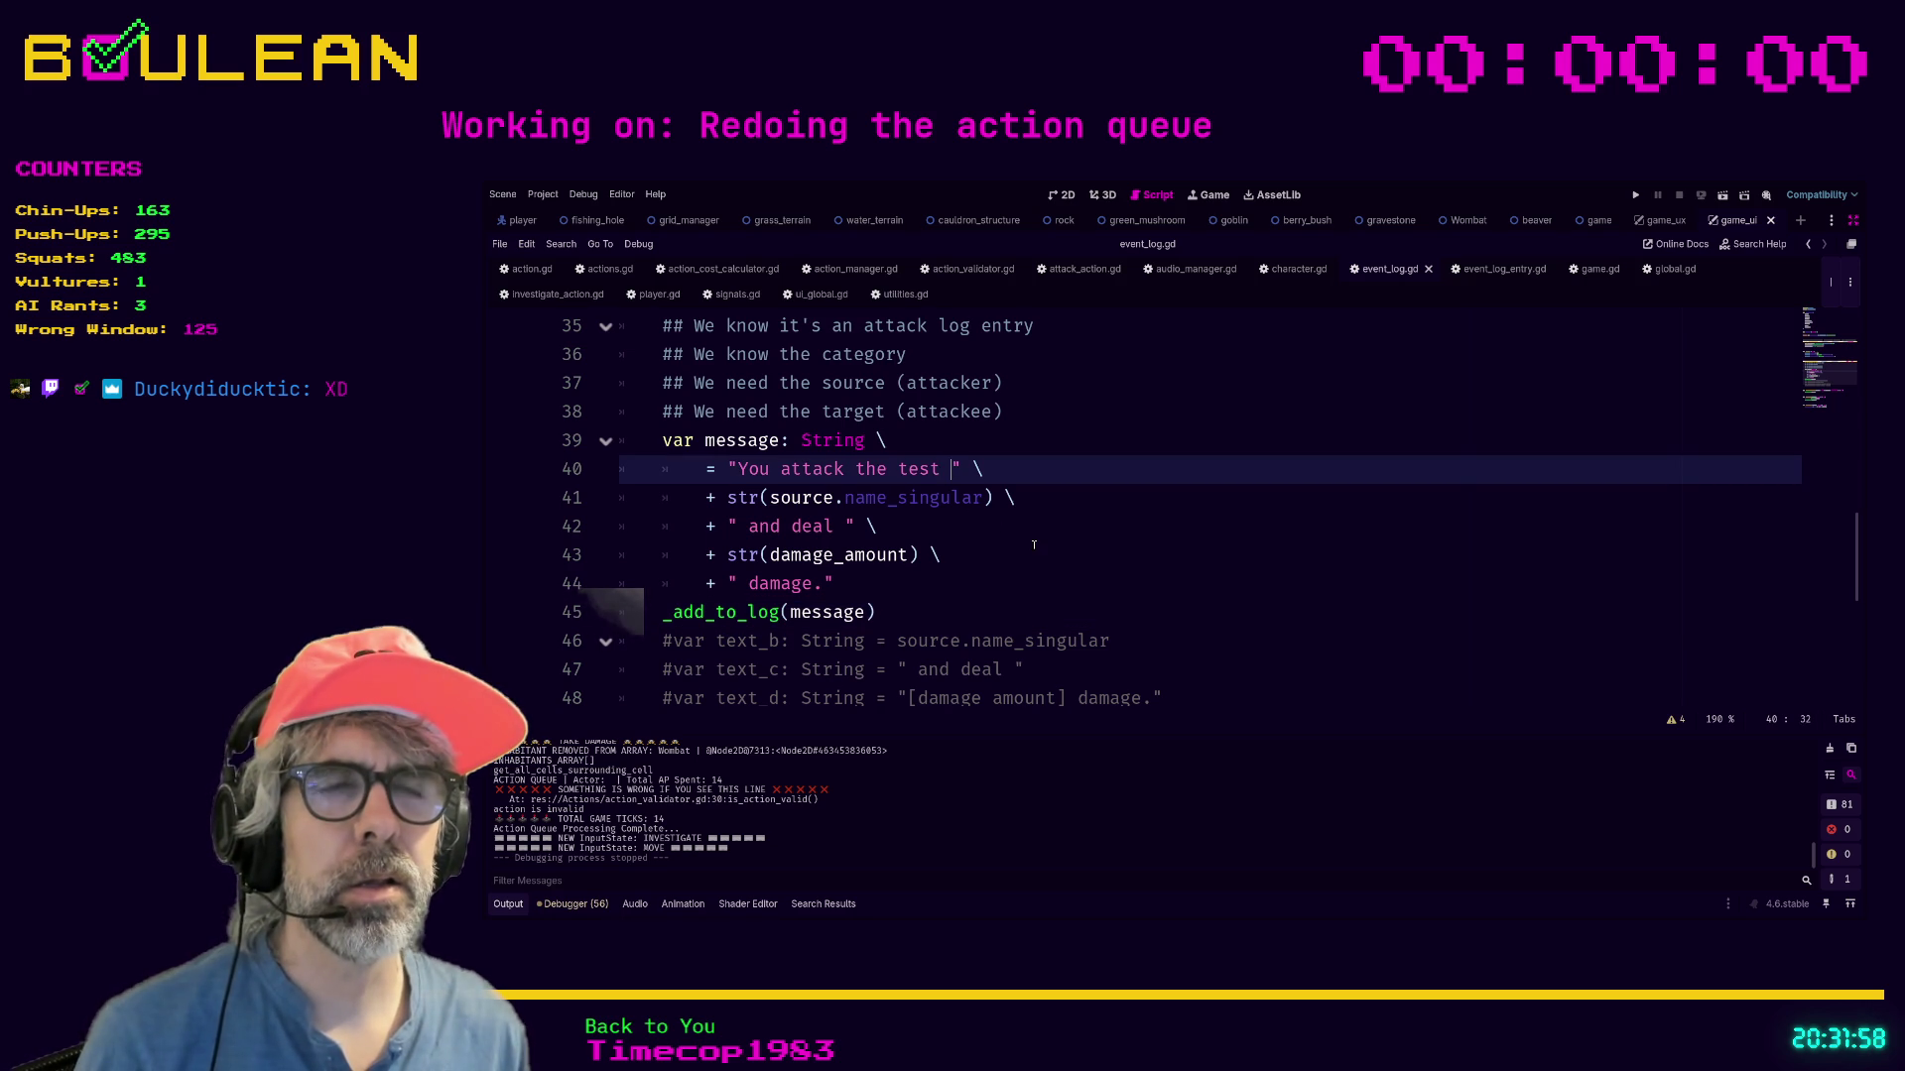
{"action": "key", "text": "BackSpace"}
{"action": "key", "text": "BackSpace"}
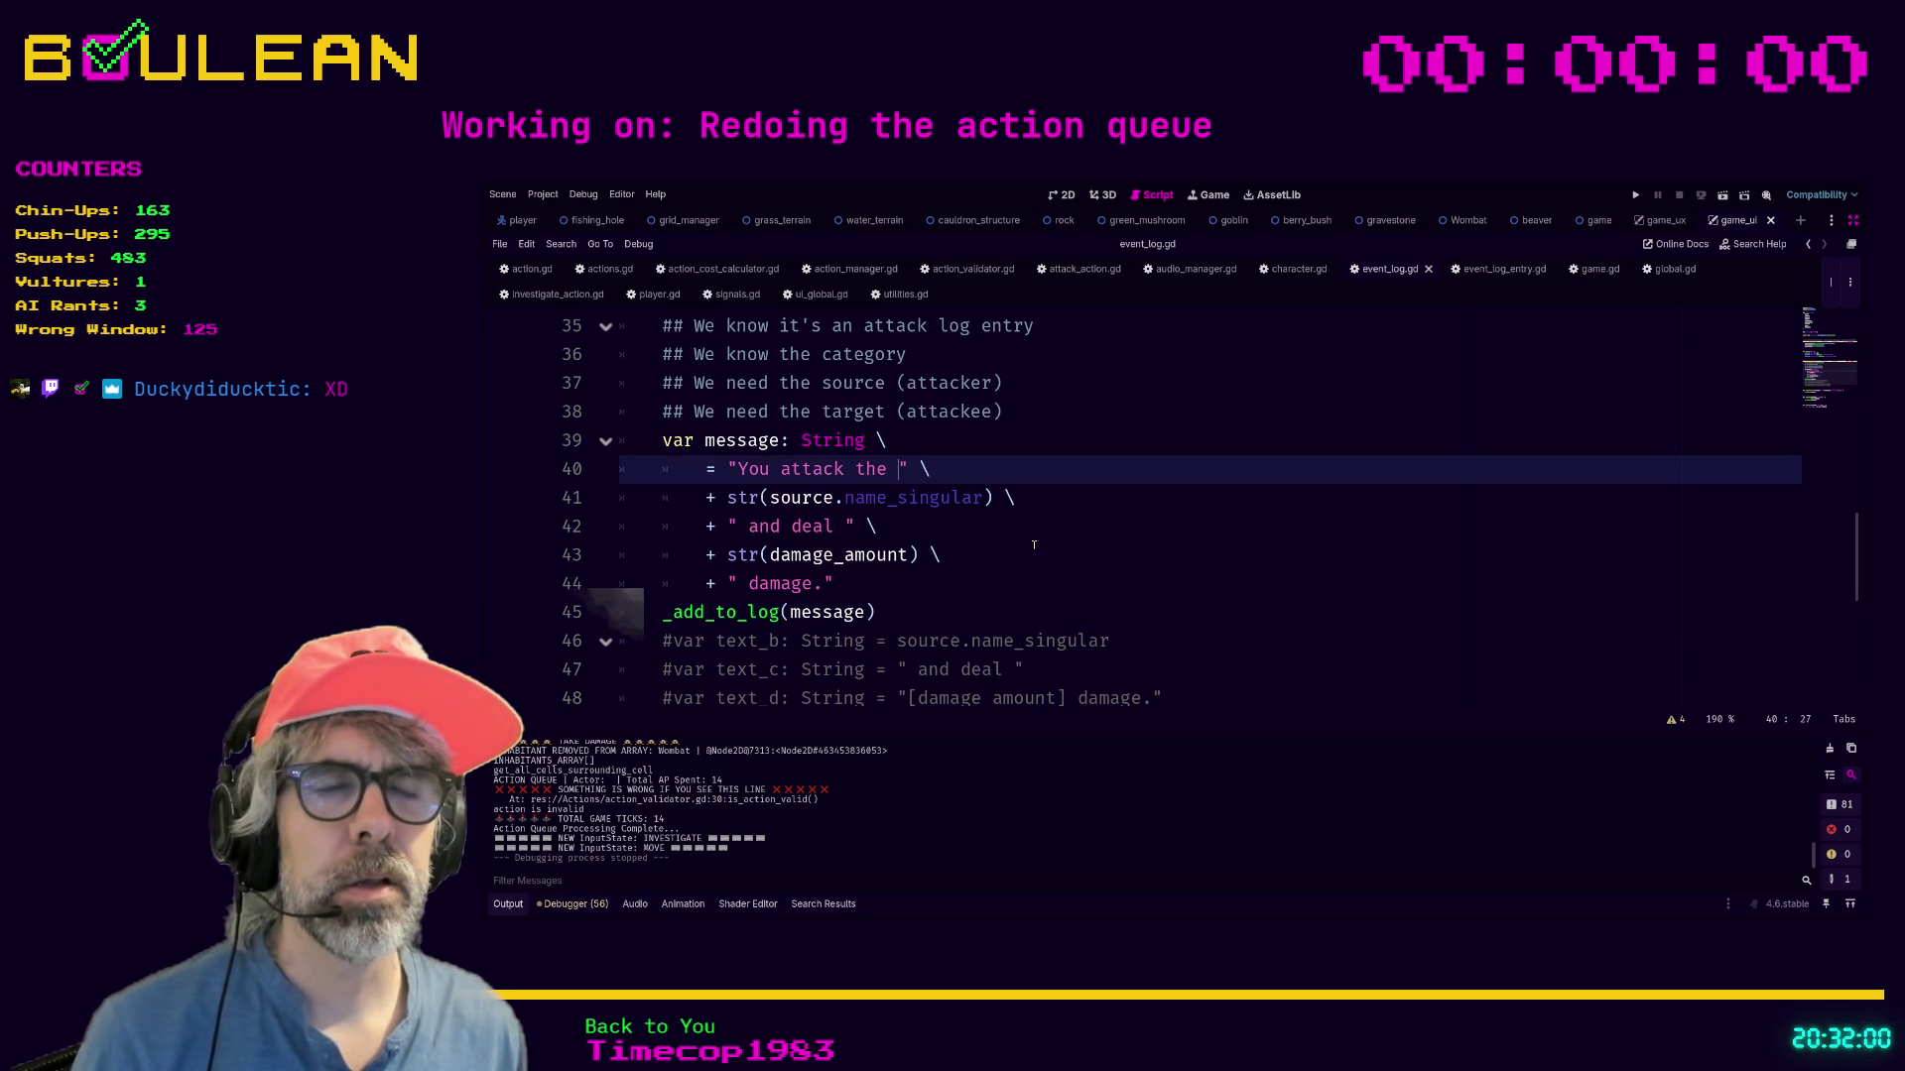
{"action": "left_click", "coordinate": [1096, 575]}
{"action": "key", "text": "ctrl+s"}
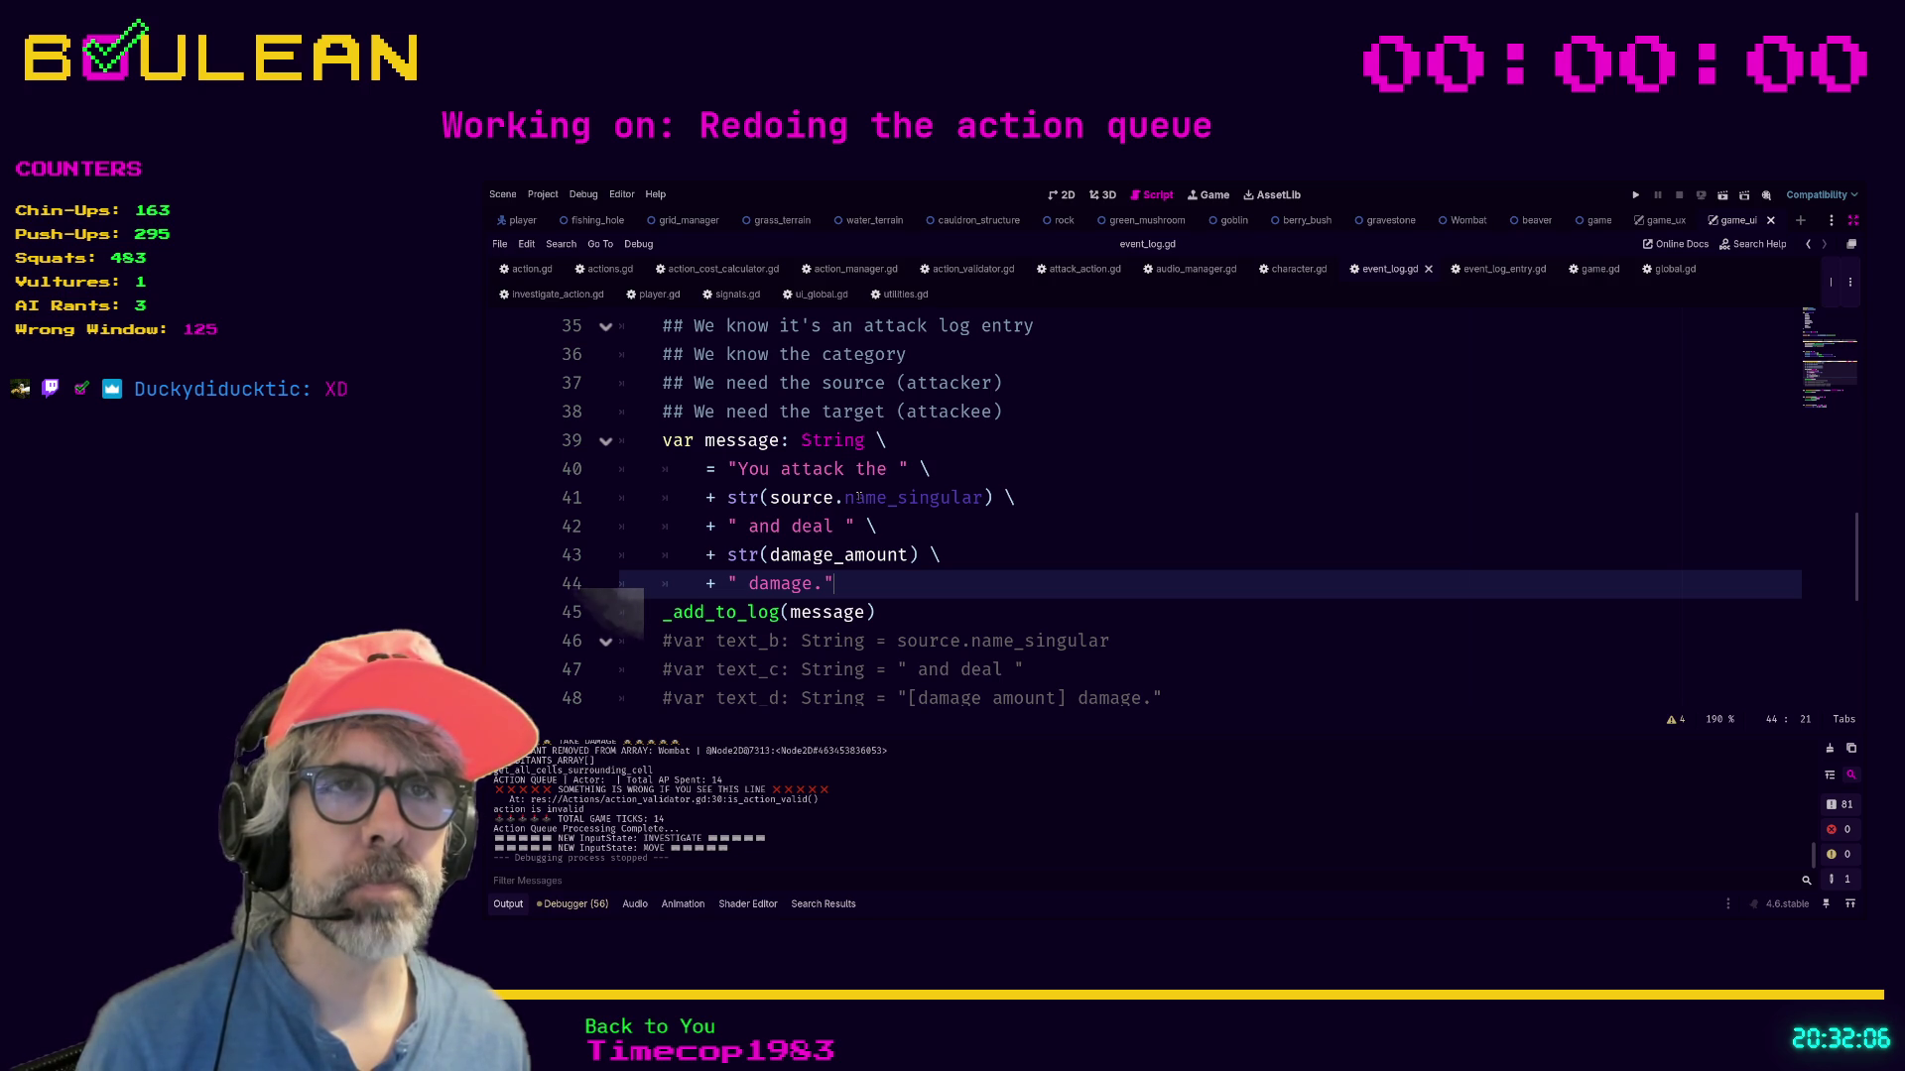
Turn off distraction-free mode to bring the side docks back.
{"action": "scroll", "coordinate": [1046, 586], "scroll_direction": "up", "scroll_amount": 1}
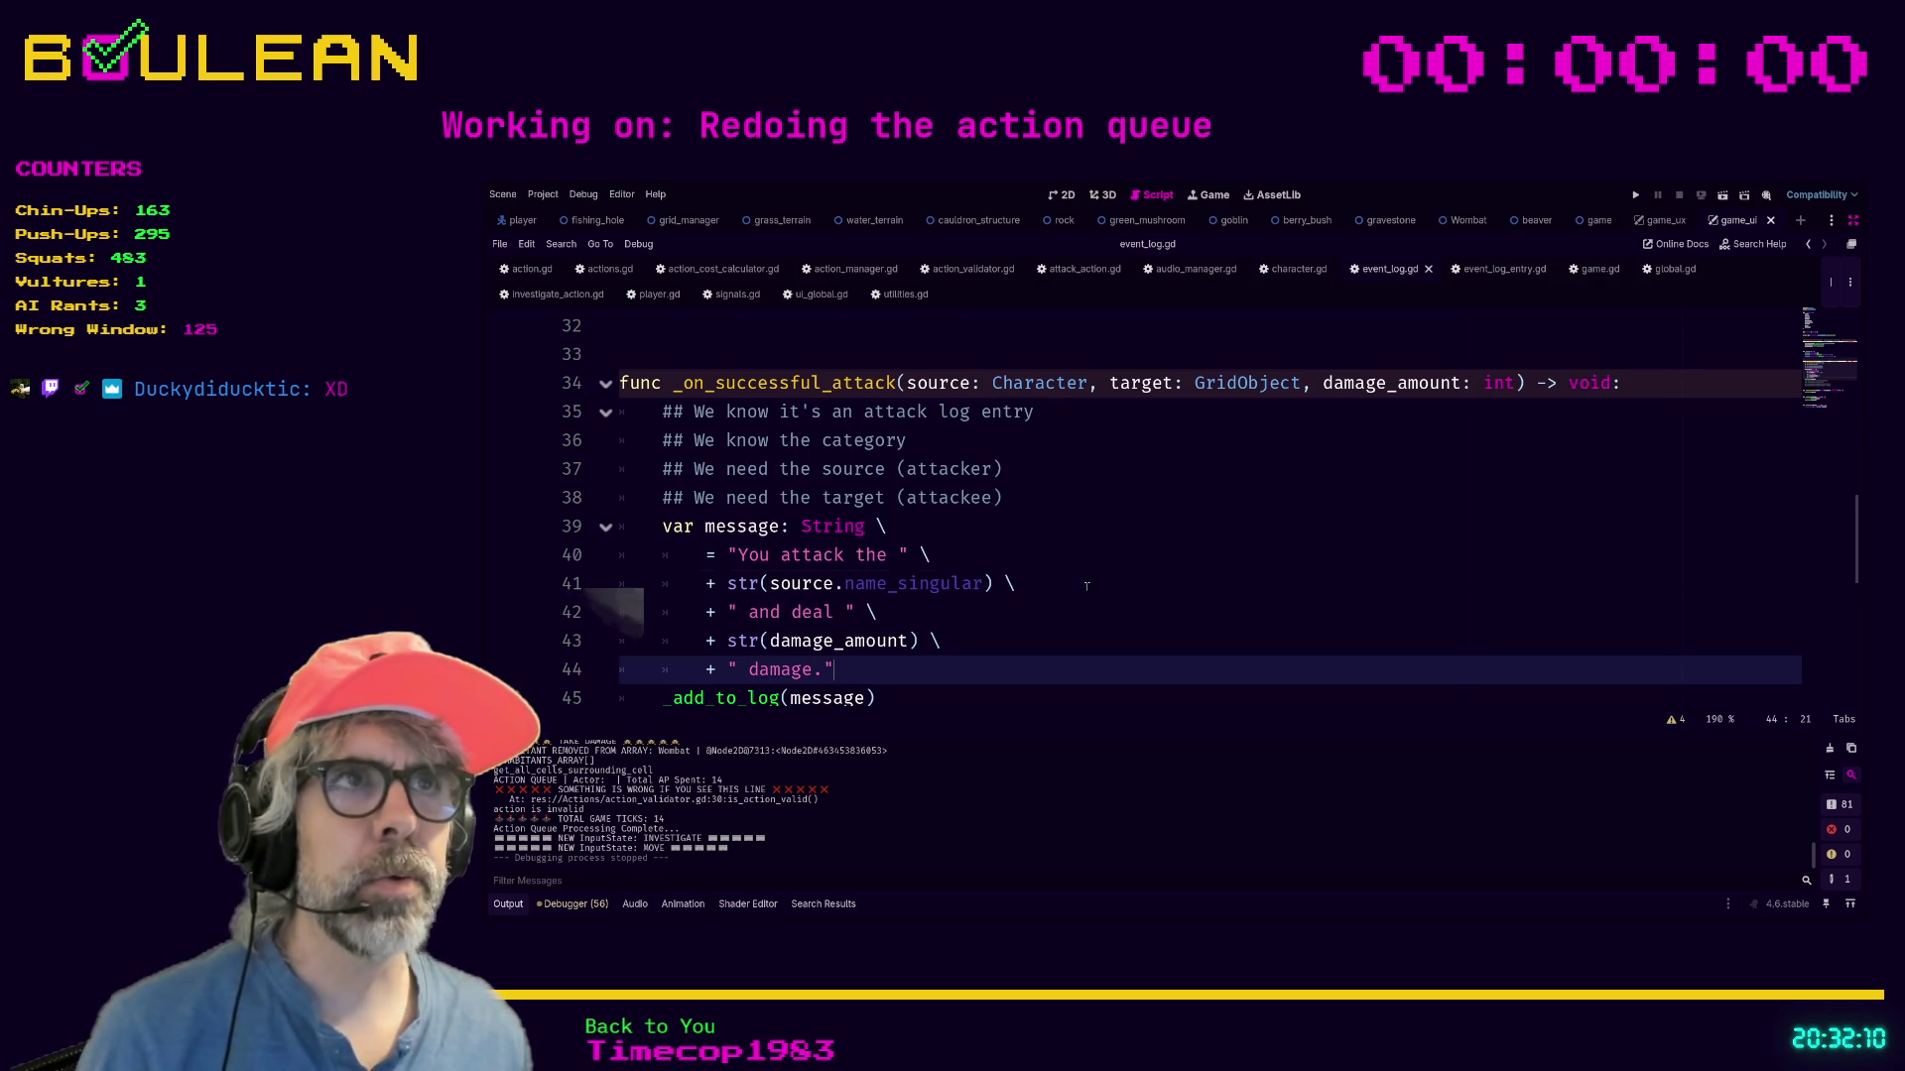
{"action": "left_click", "coordinate": [1054, 587]}
{"action": "key", "text": "ctrl+shift+F11"}
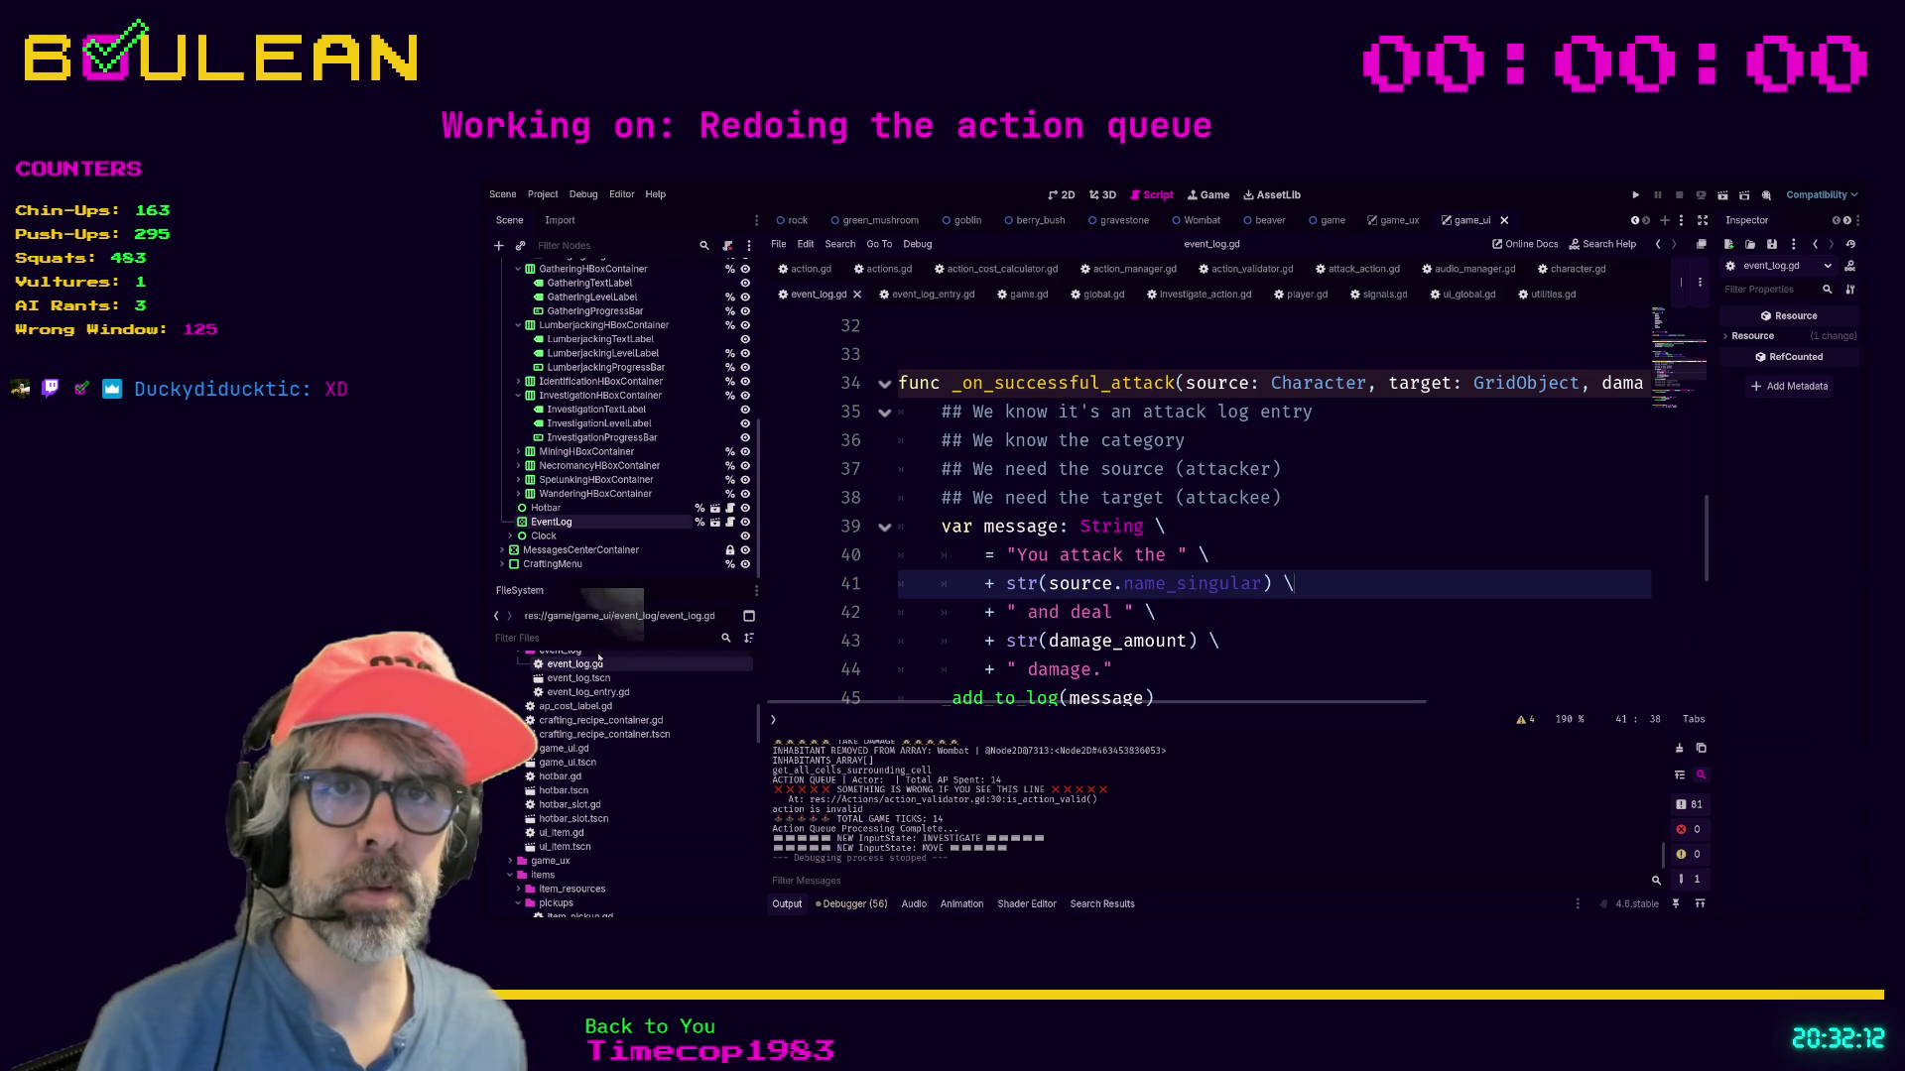
Filter the FileSystem for 'beaver', open beaver.tscn, and widen the Inspector panel.
{"action": "left_click", "coordinate": [579, 640]}
{"action": "type", "text": "beaver"}
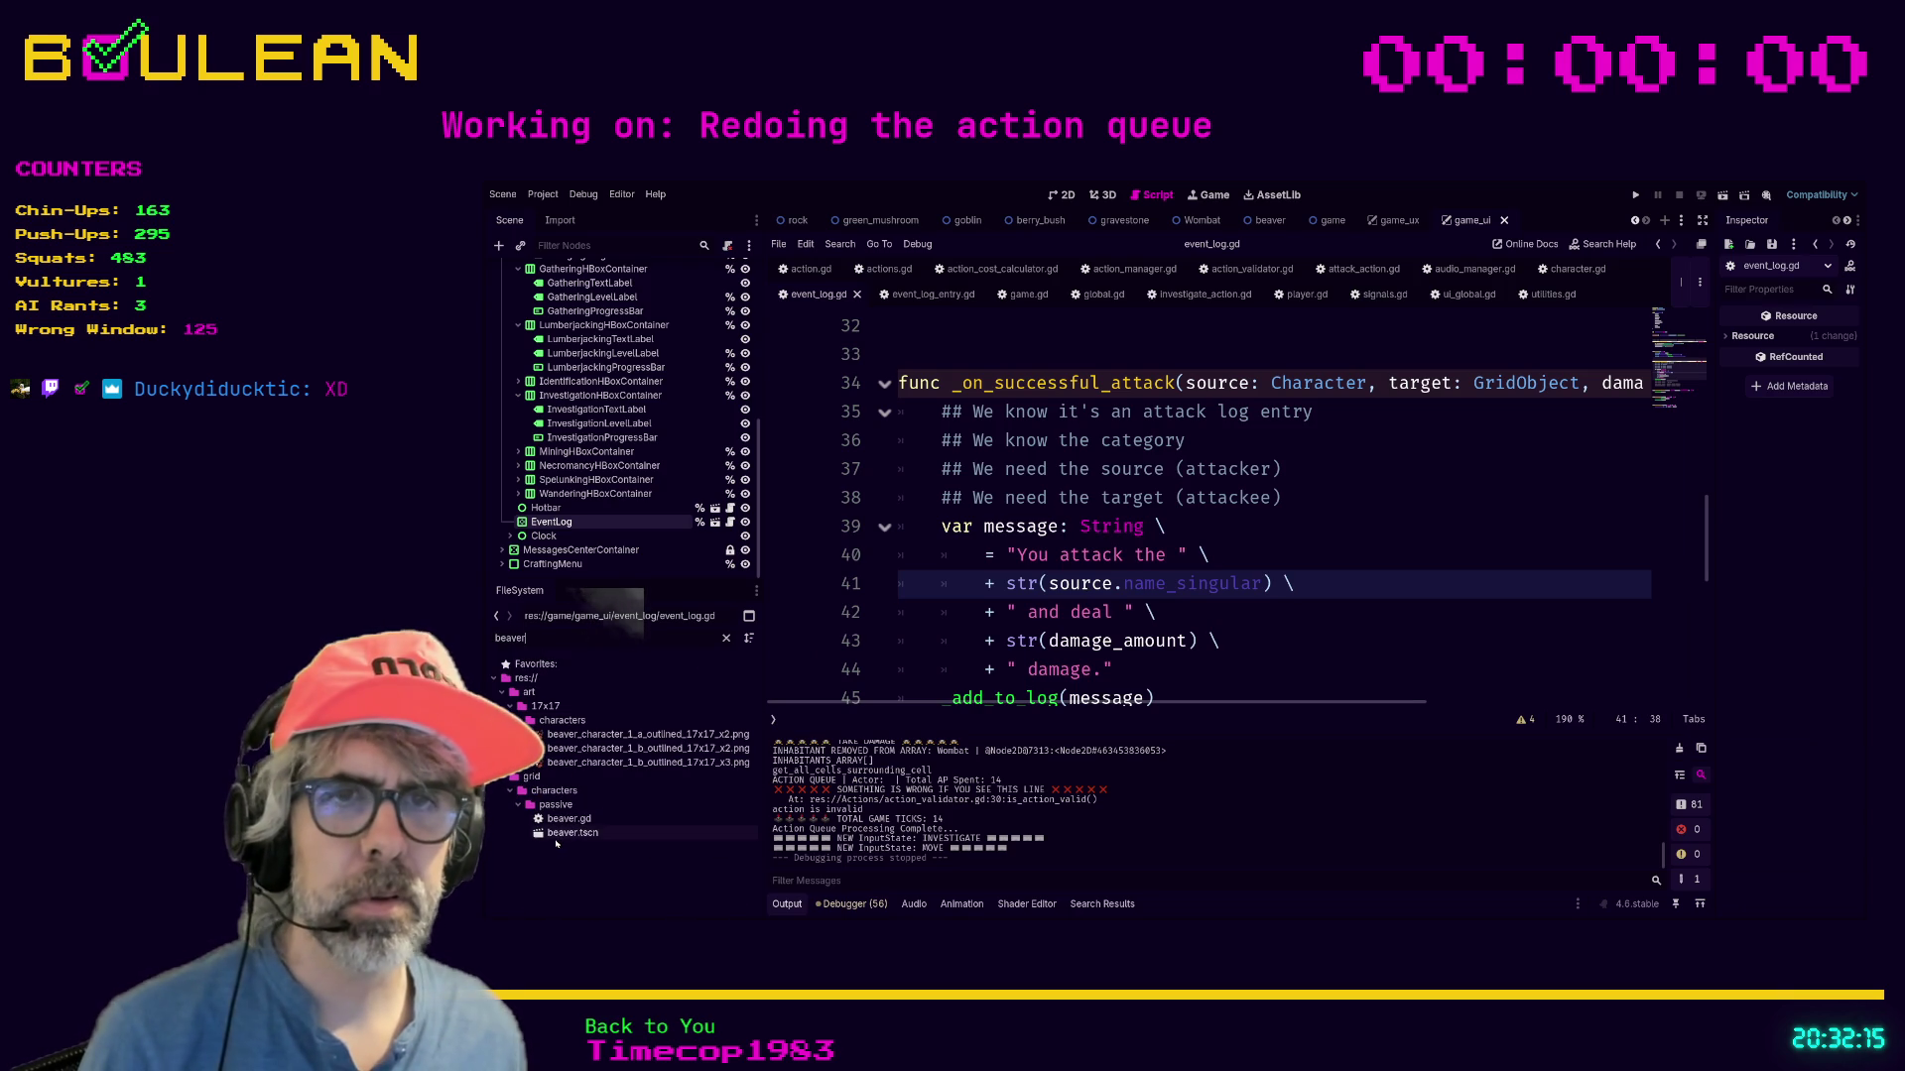
{"action": "double_click", "coordinate": [561, 833]}
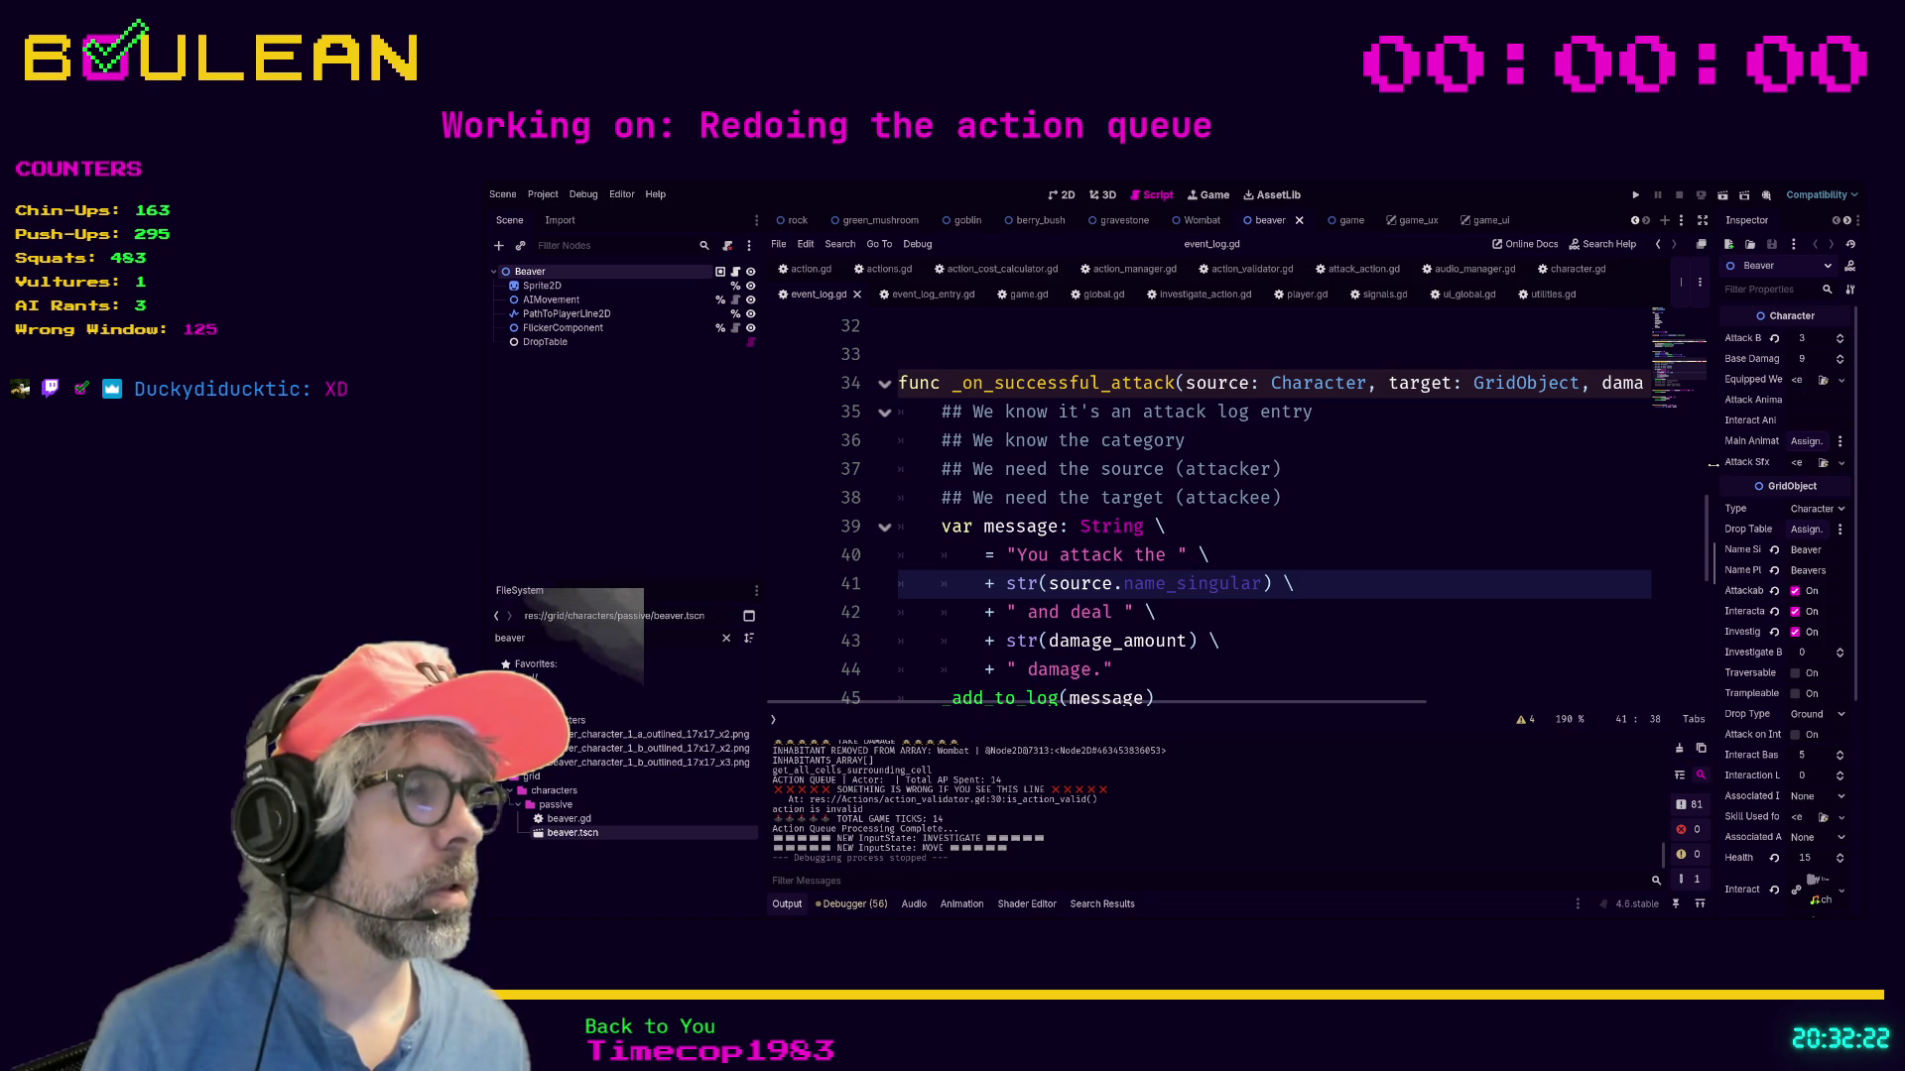
{"action": "left_click_drag", "start_coordinate": [1711, 464], "coordinate": [1609, 467]}
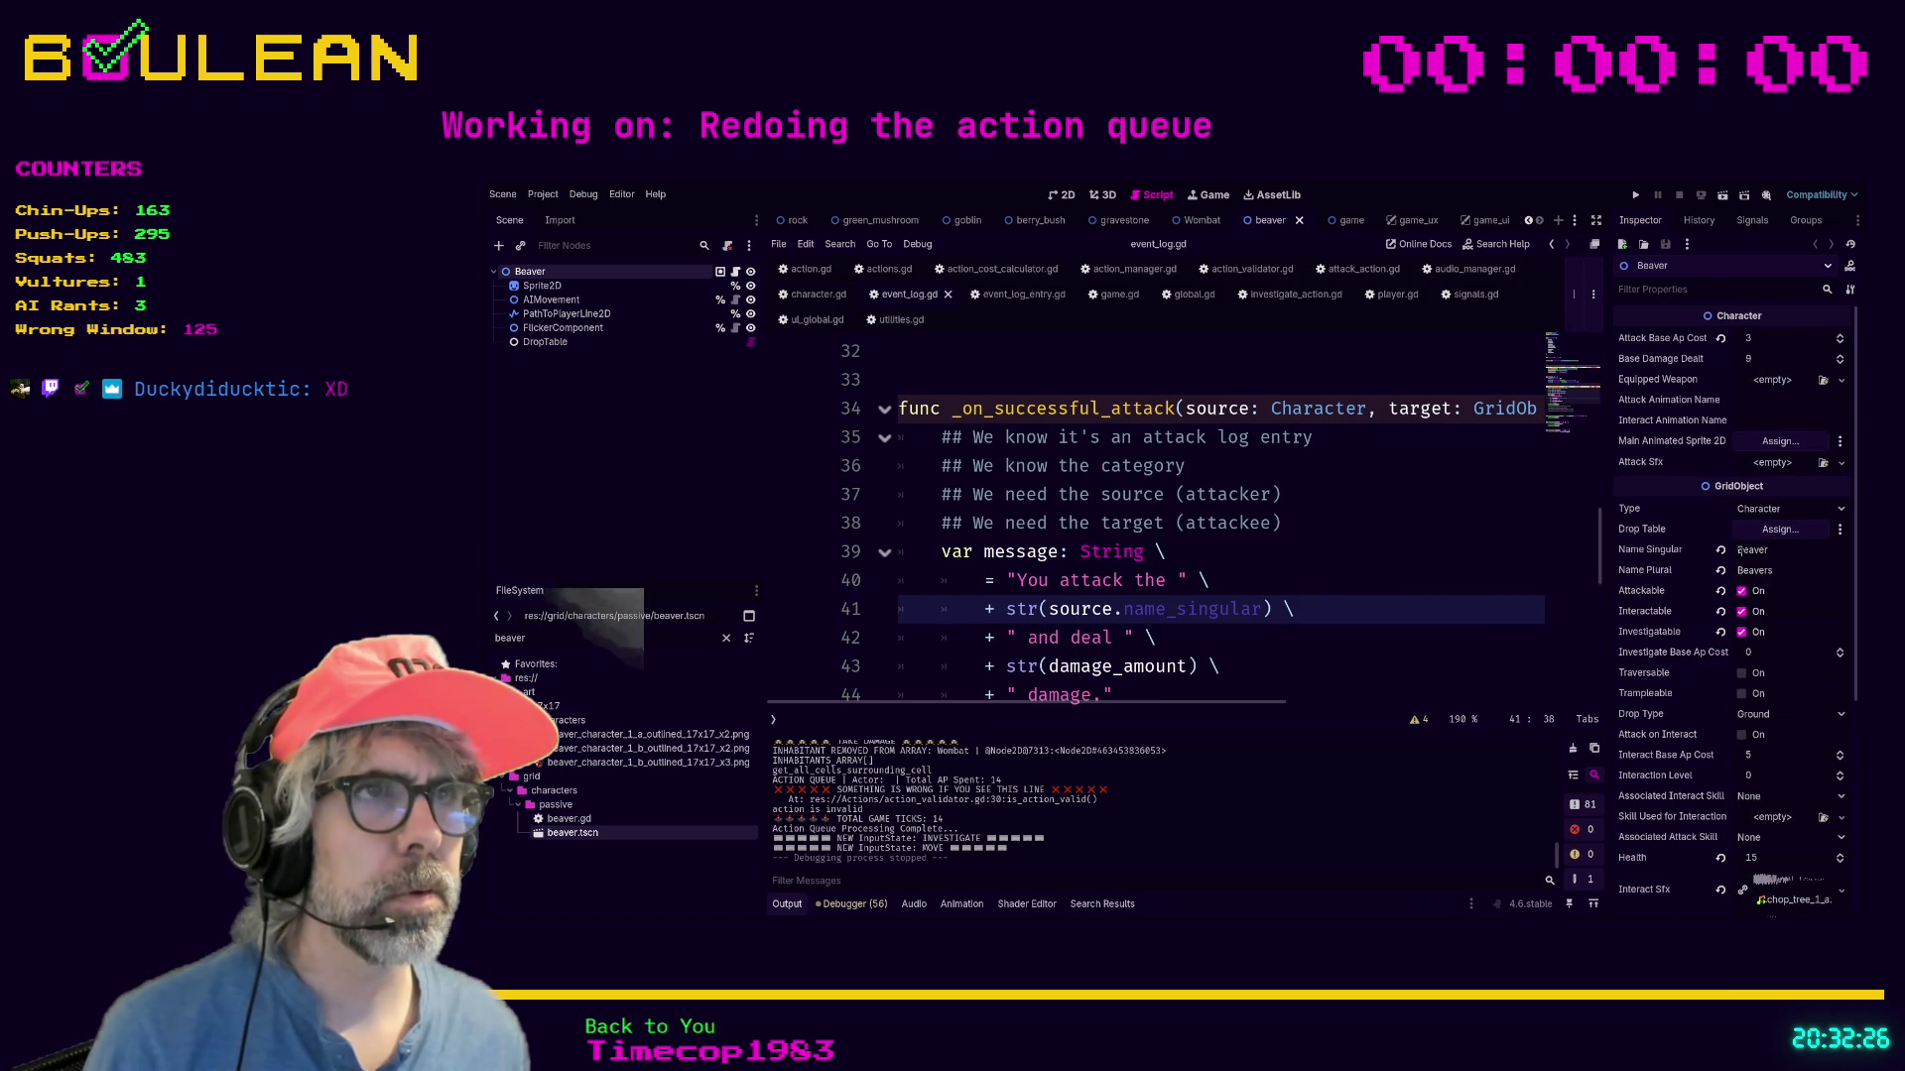
Replace source with target in the attack message on line 41, then run the game.
{"action": "double_click", "coordinate": [1072, 609]}
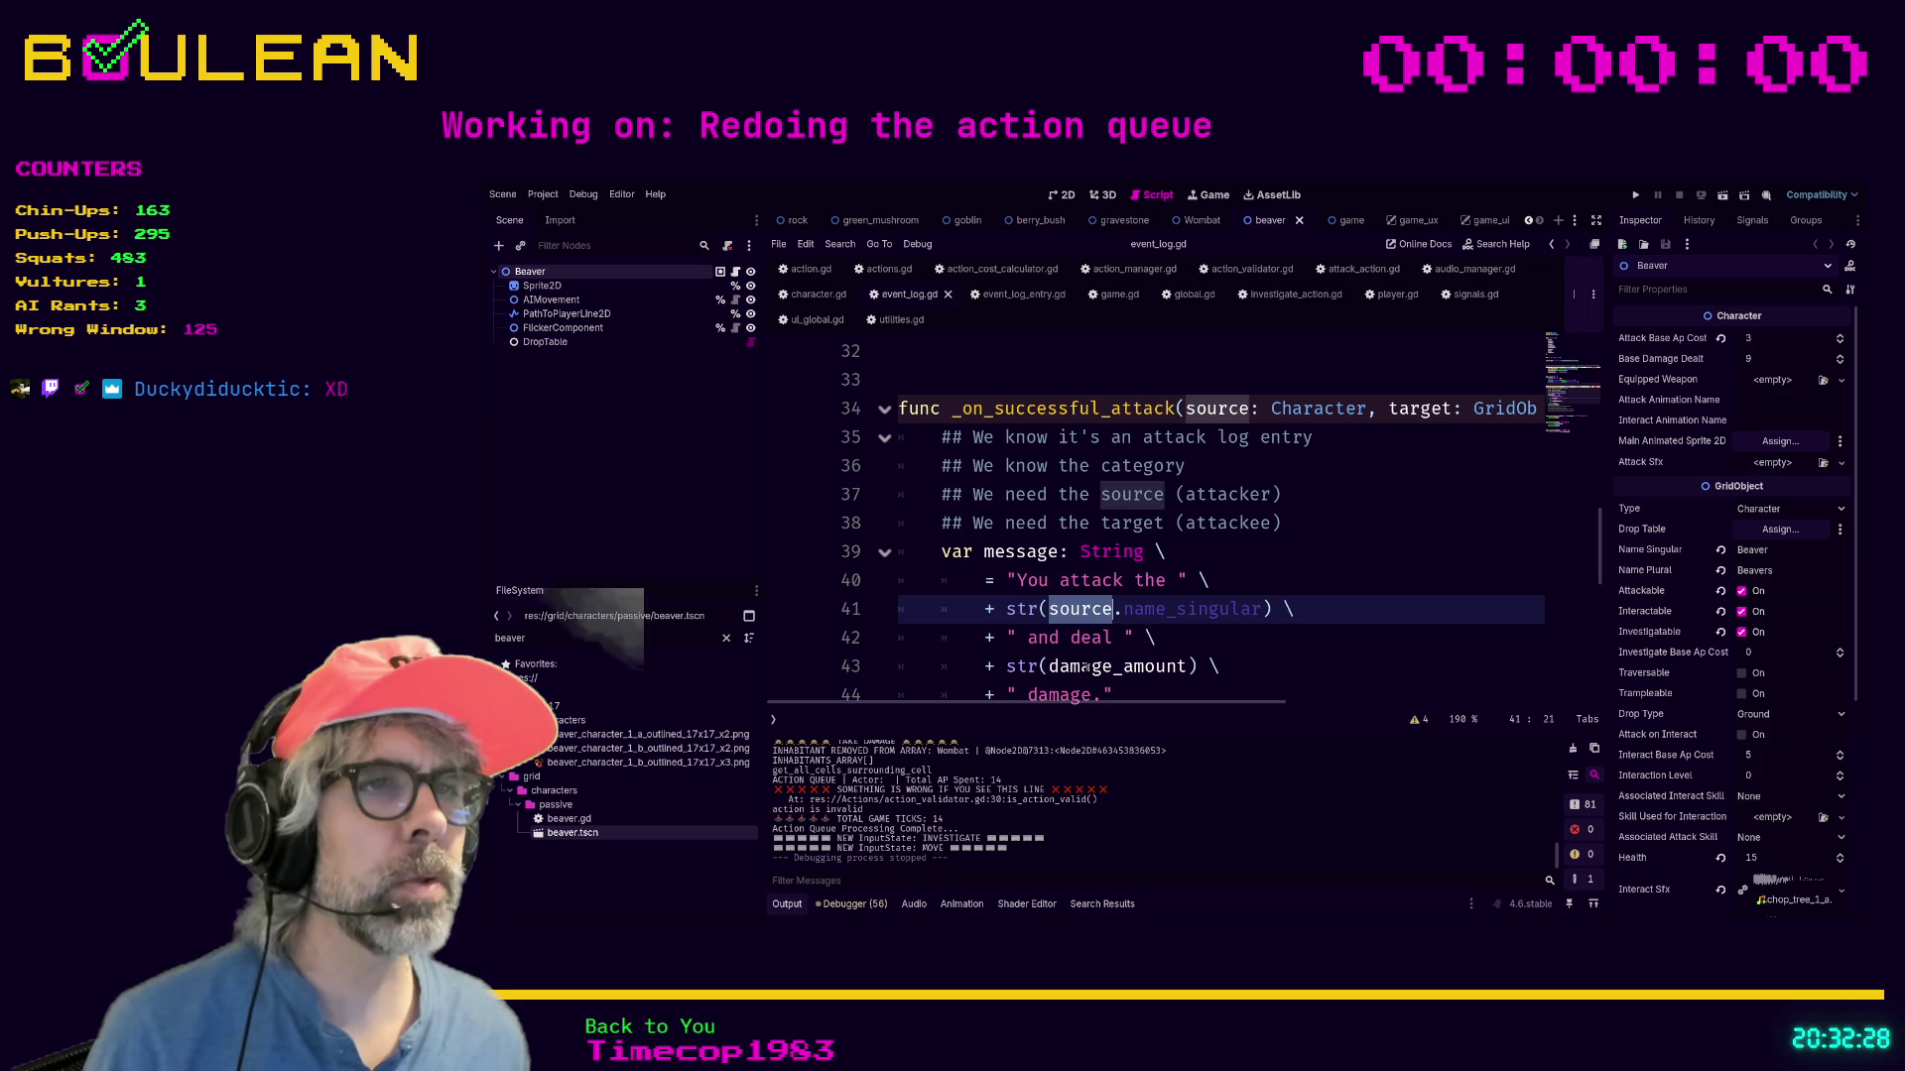
{"action": "type", "text": "target"}
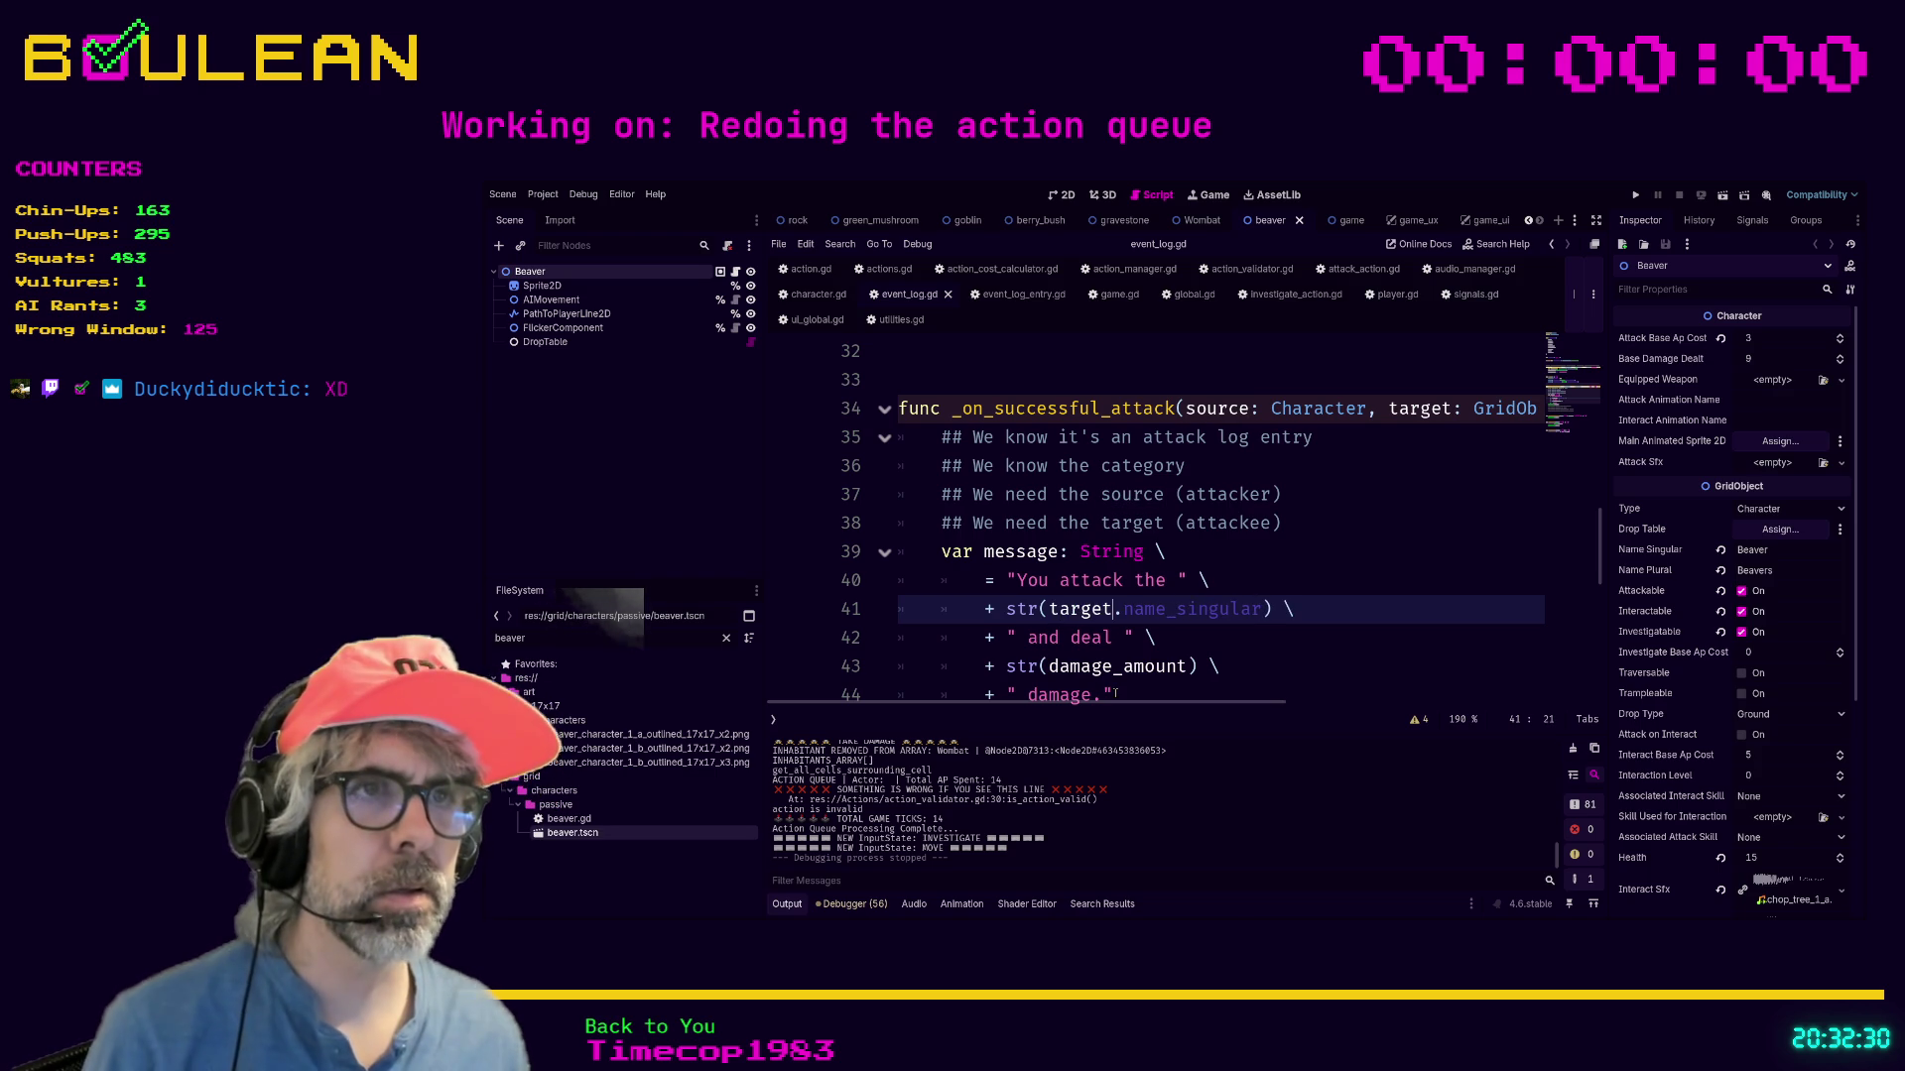
{"action": "left_click", "coordinate": [1312, 638]}
{"action": "scroll", "coordinate": [1312, 636], "scroll_direction": "down", "scroll_amount": 1}
{"action": "scroll", "coordinate": [1313, 636], "scroll_direction": "down", "scroll_amount": 1}
{"action": "left_click", "coordinate": [1304, 547]}
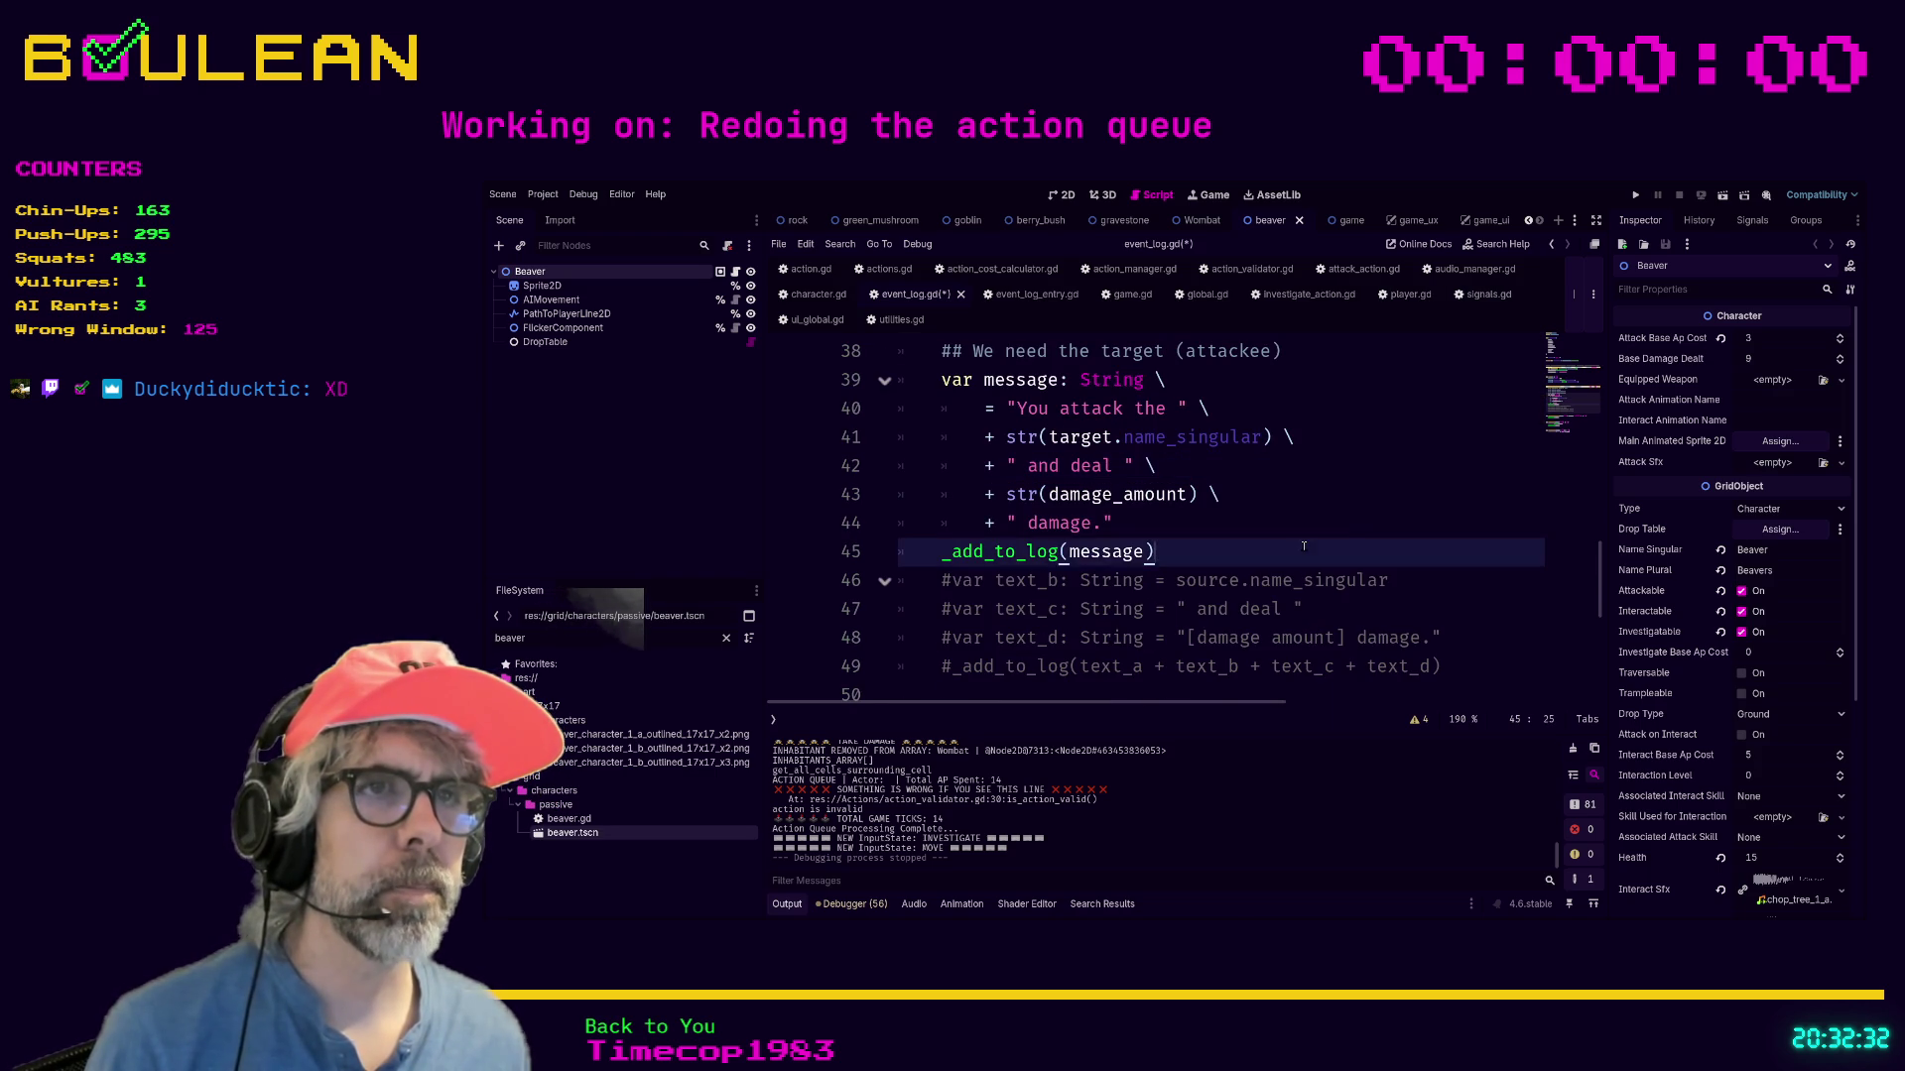
{"action": "key", "text": "F5"}
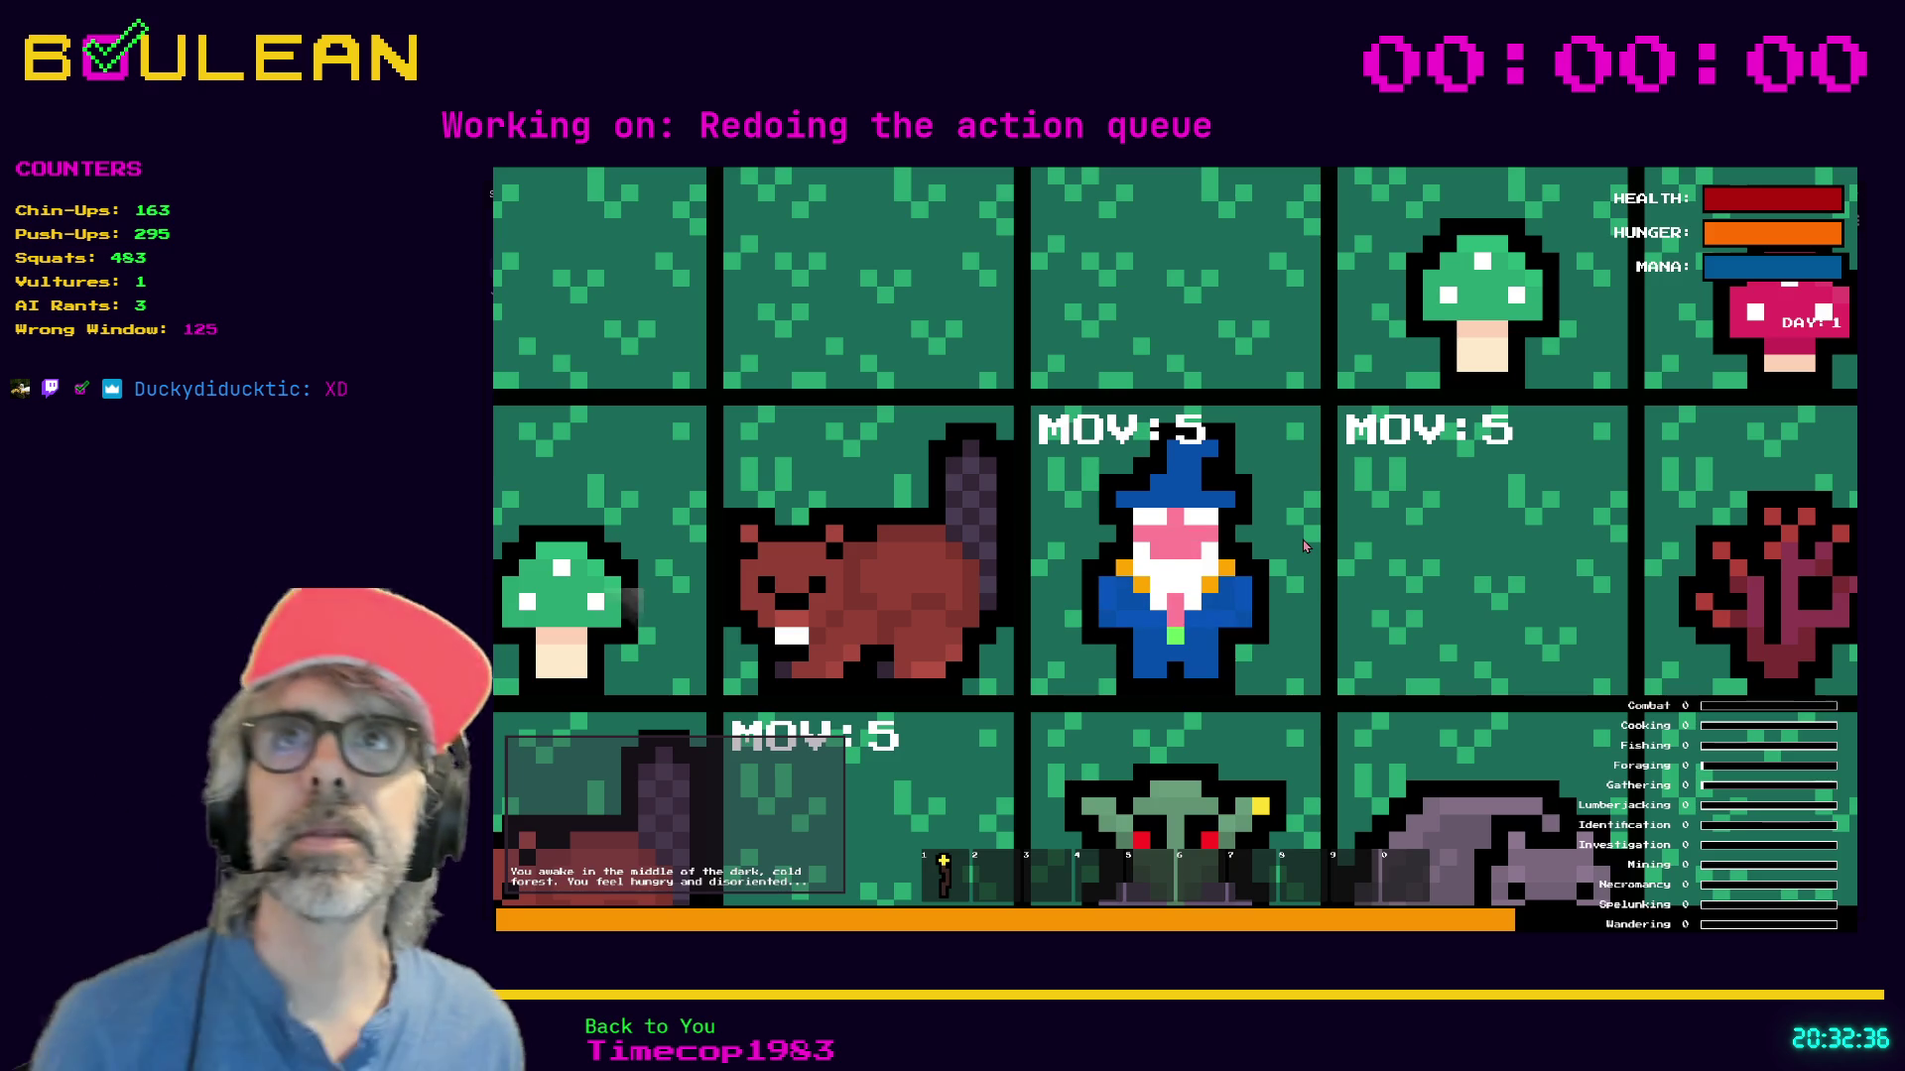
Attack the beaver, goblins and wombats, chop the Green Mushroom, then stop the game.
{"action": "scroll", "coordinate": [1302, 540], "scroll_direction": "down", "scroll_amount": 3}
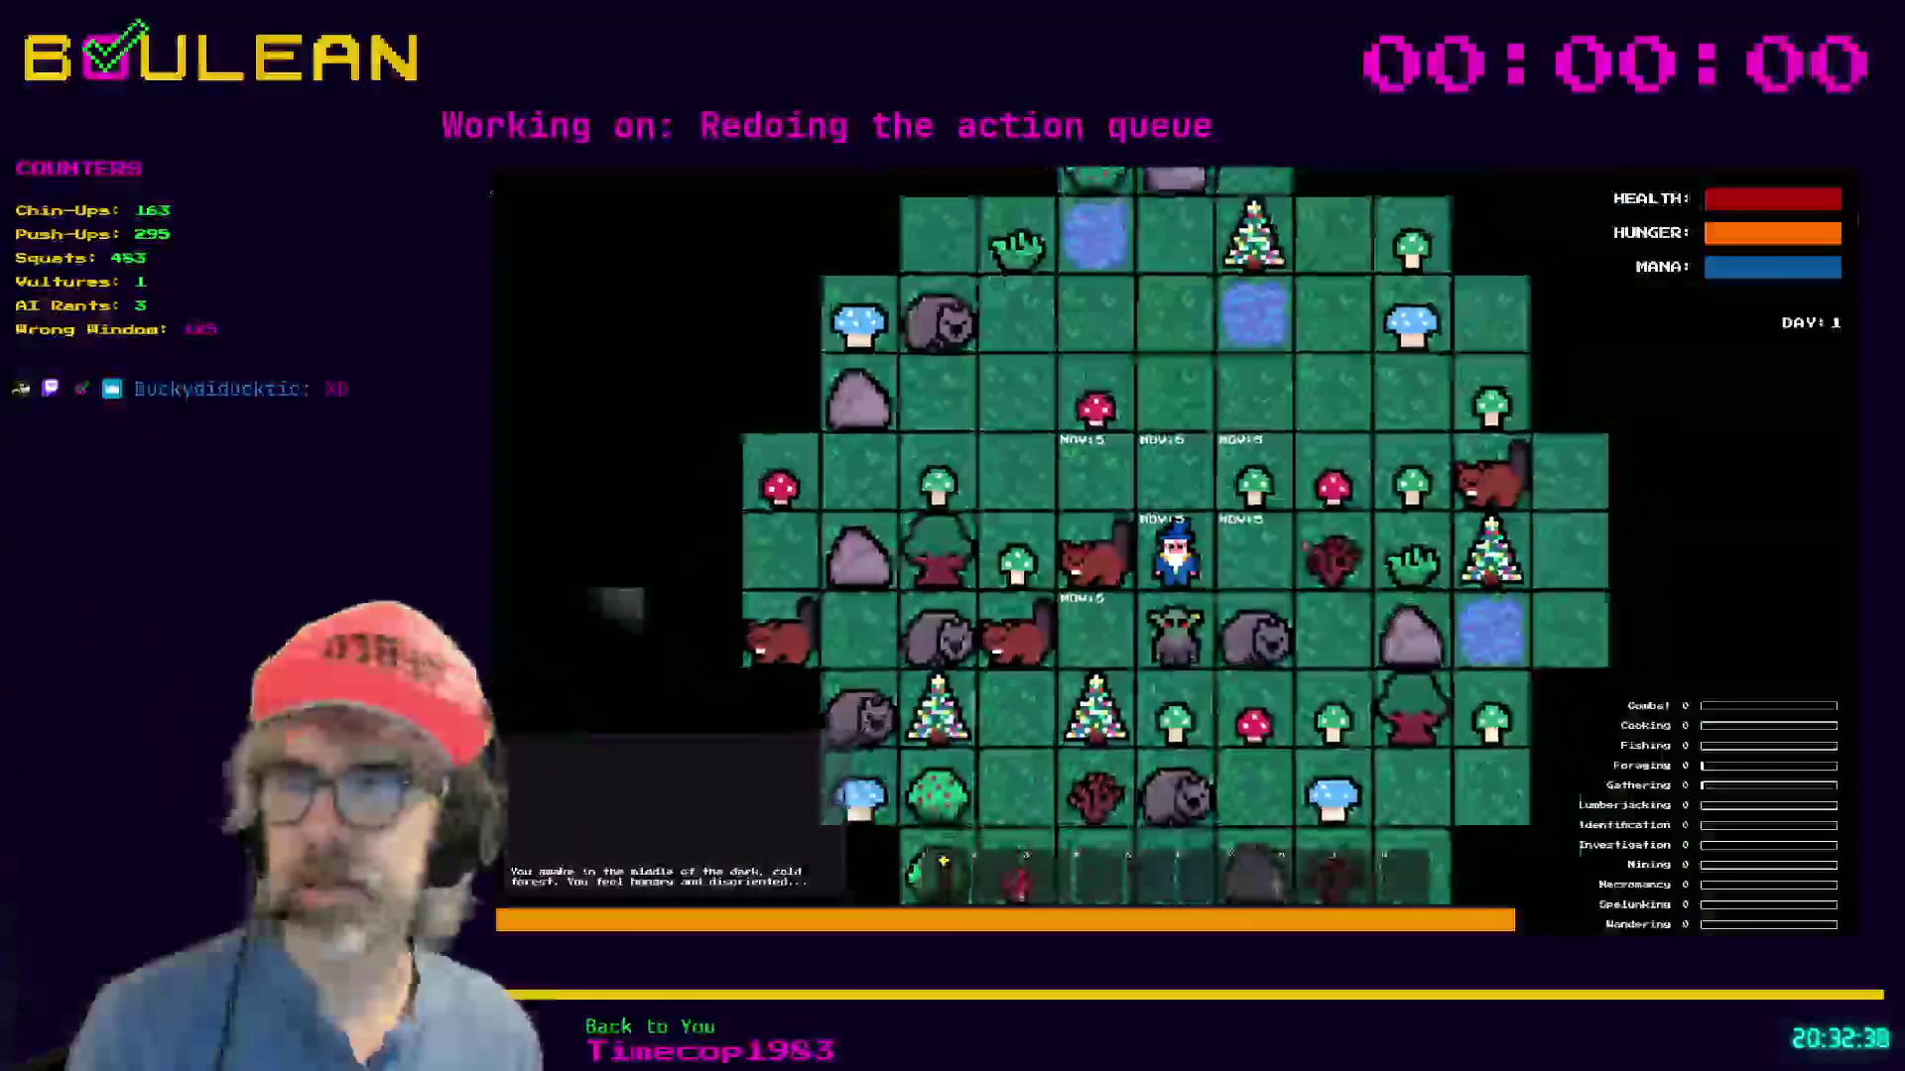
{"action": "key", "text": "Left"}
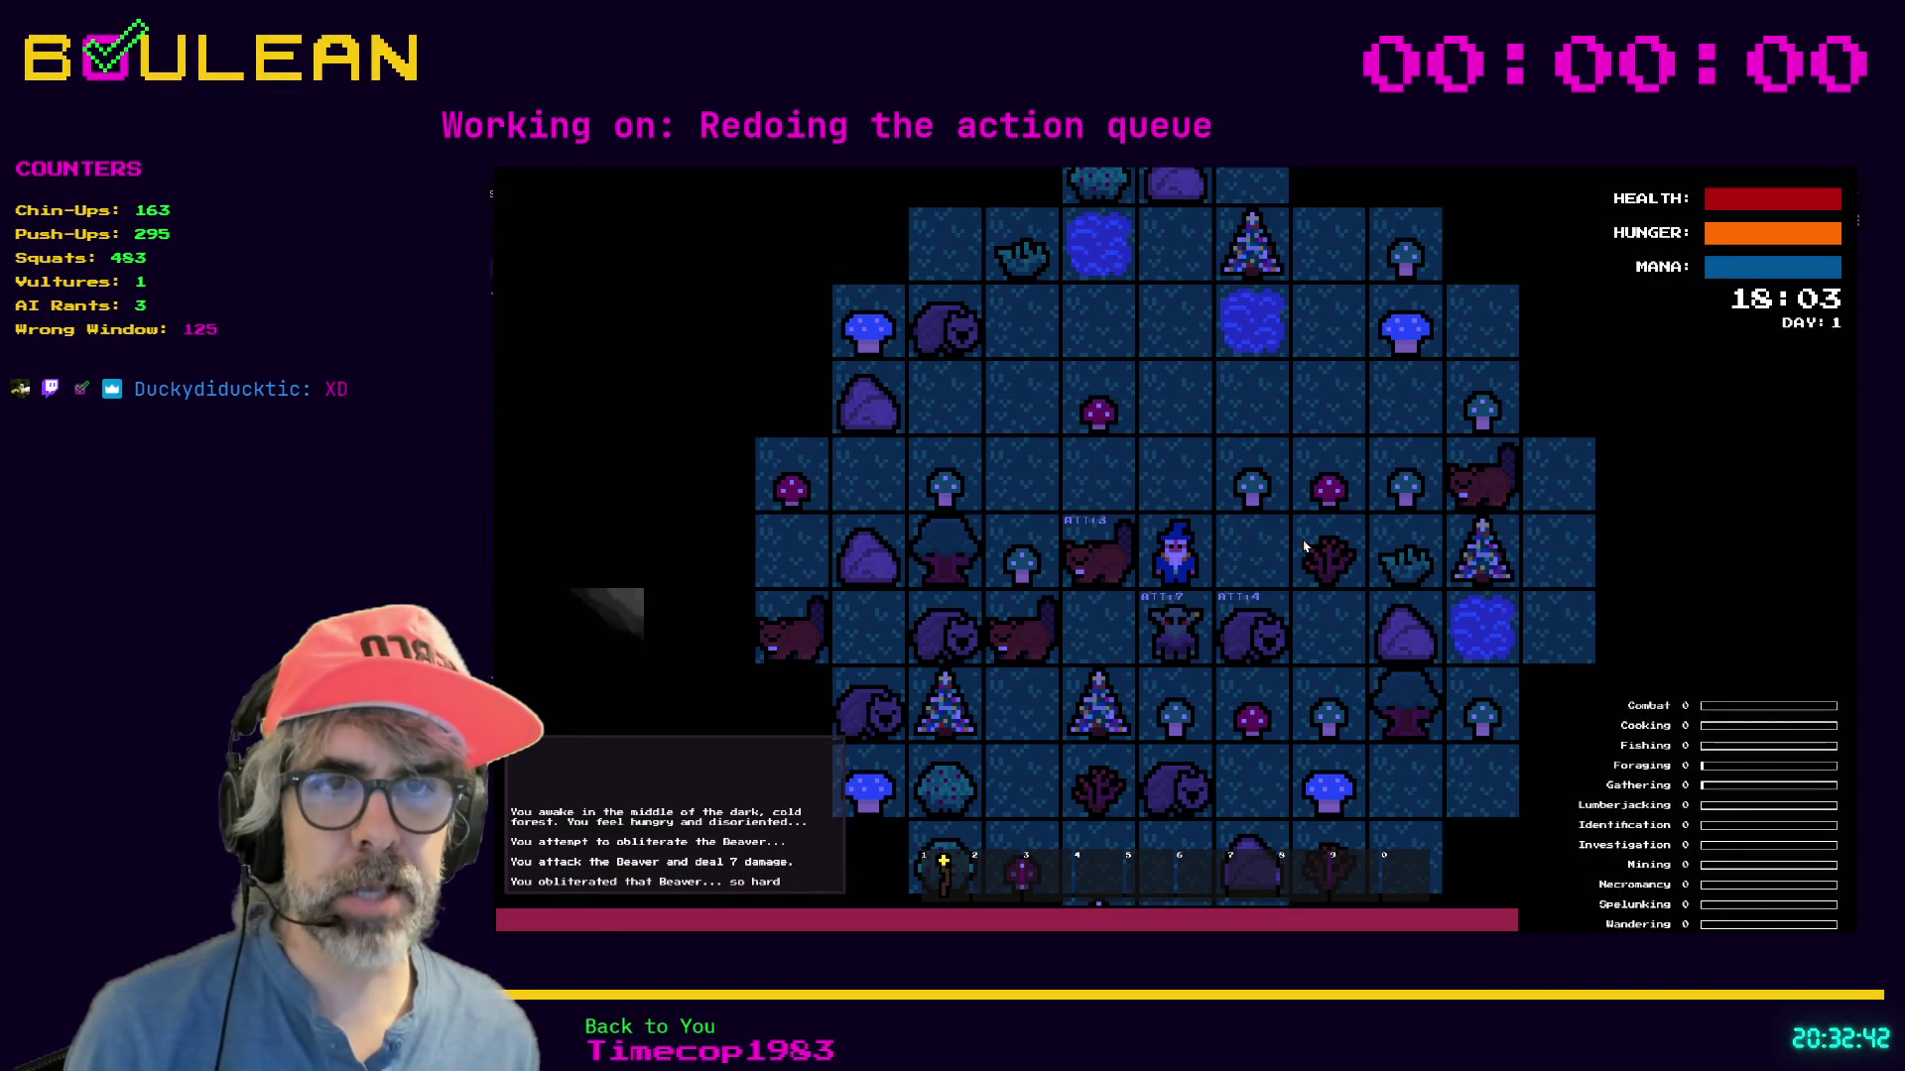
{"action": "key", "text": "Down"}
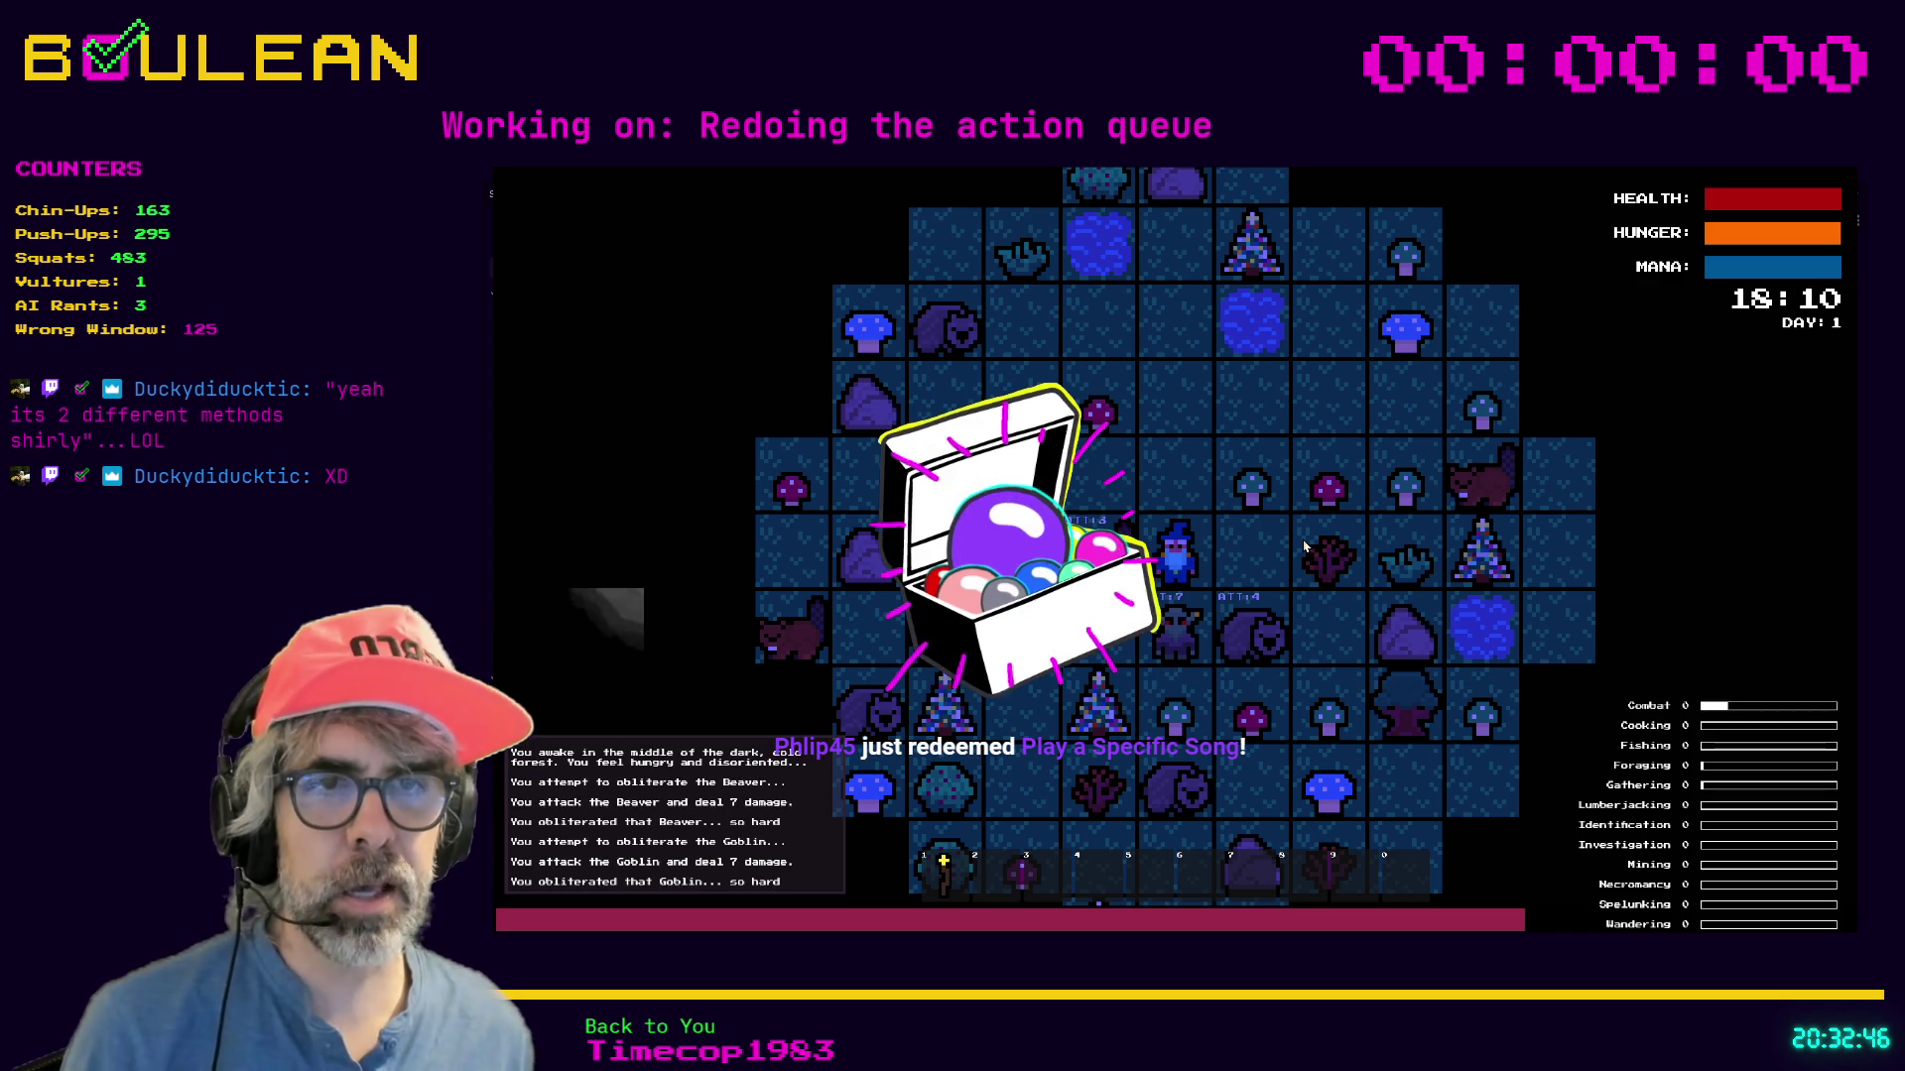
{"action": "key", "text": "Right"}
{"action": "key", "text": "Down"}
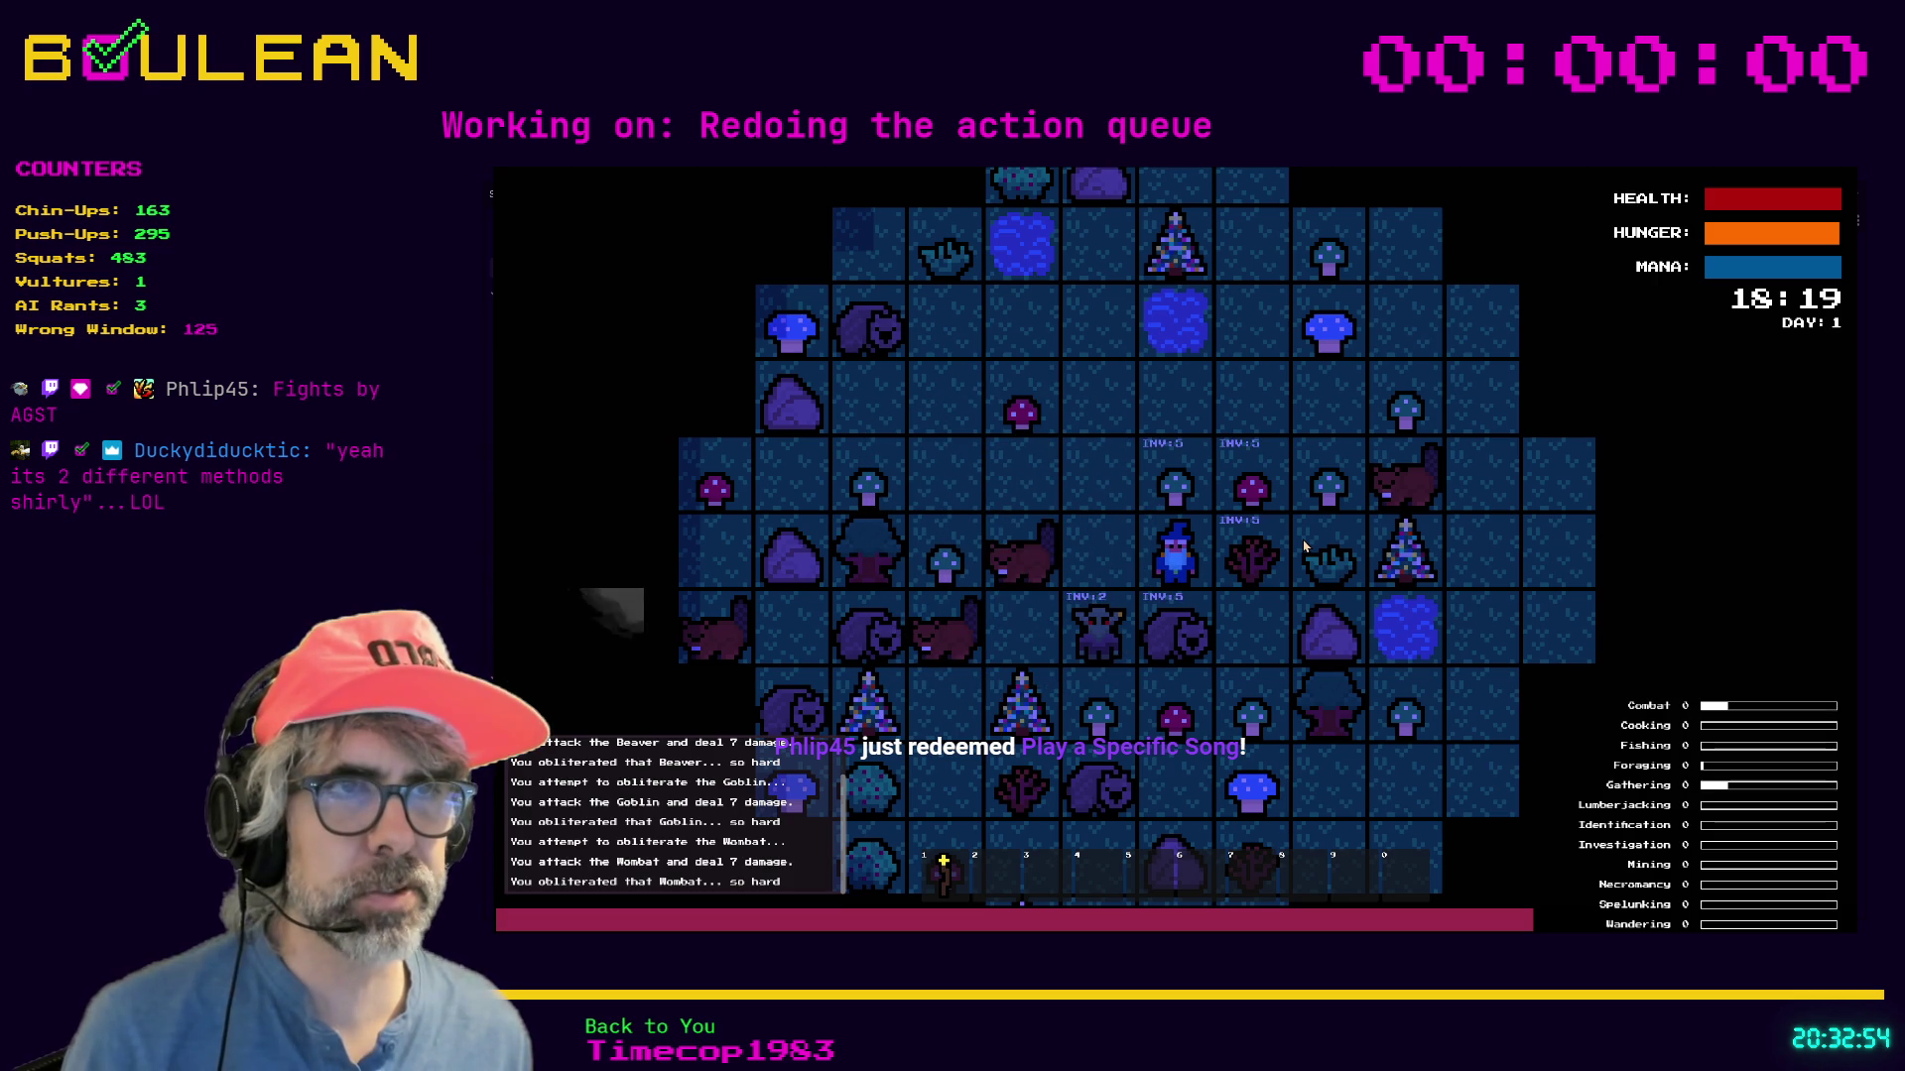
{"action": "key", "text": "Up"}
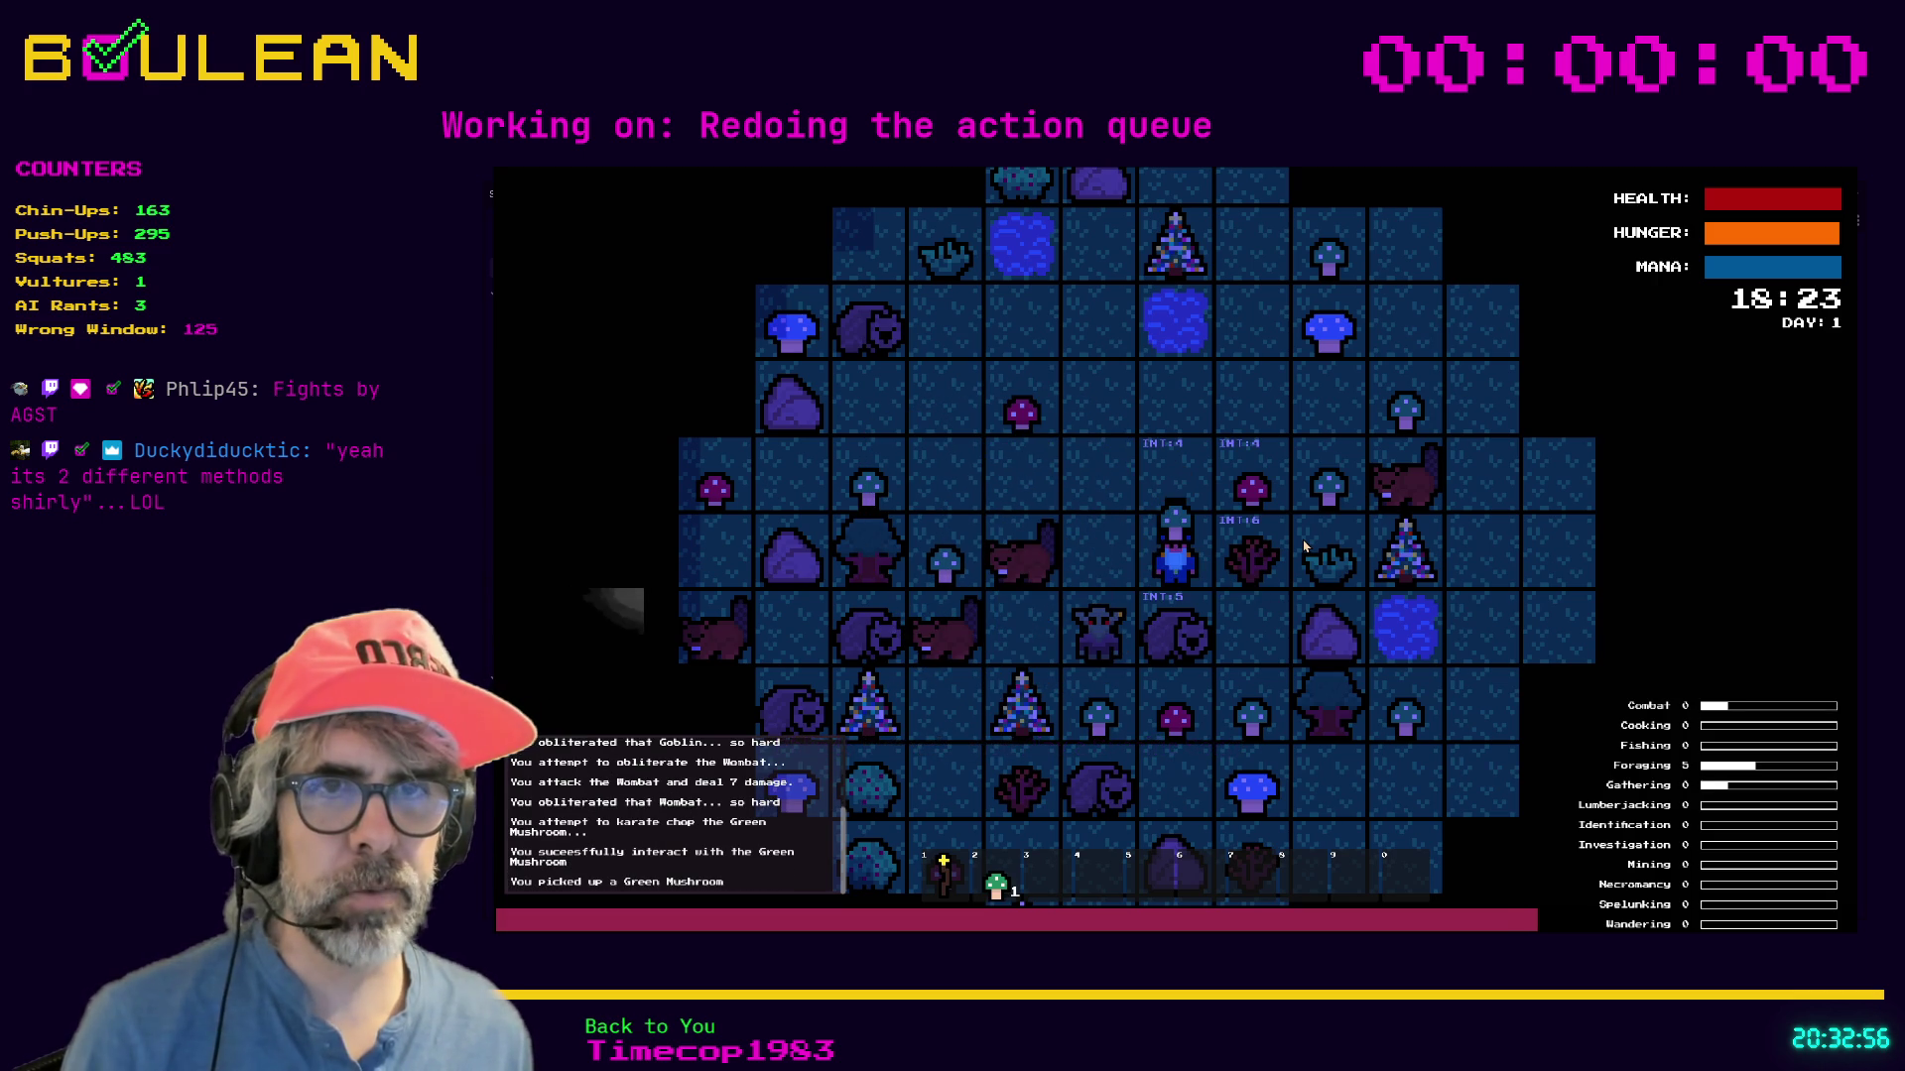
{"action": "key", "text": "Down"}
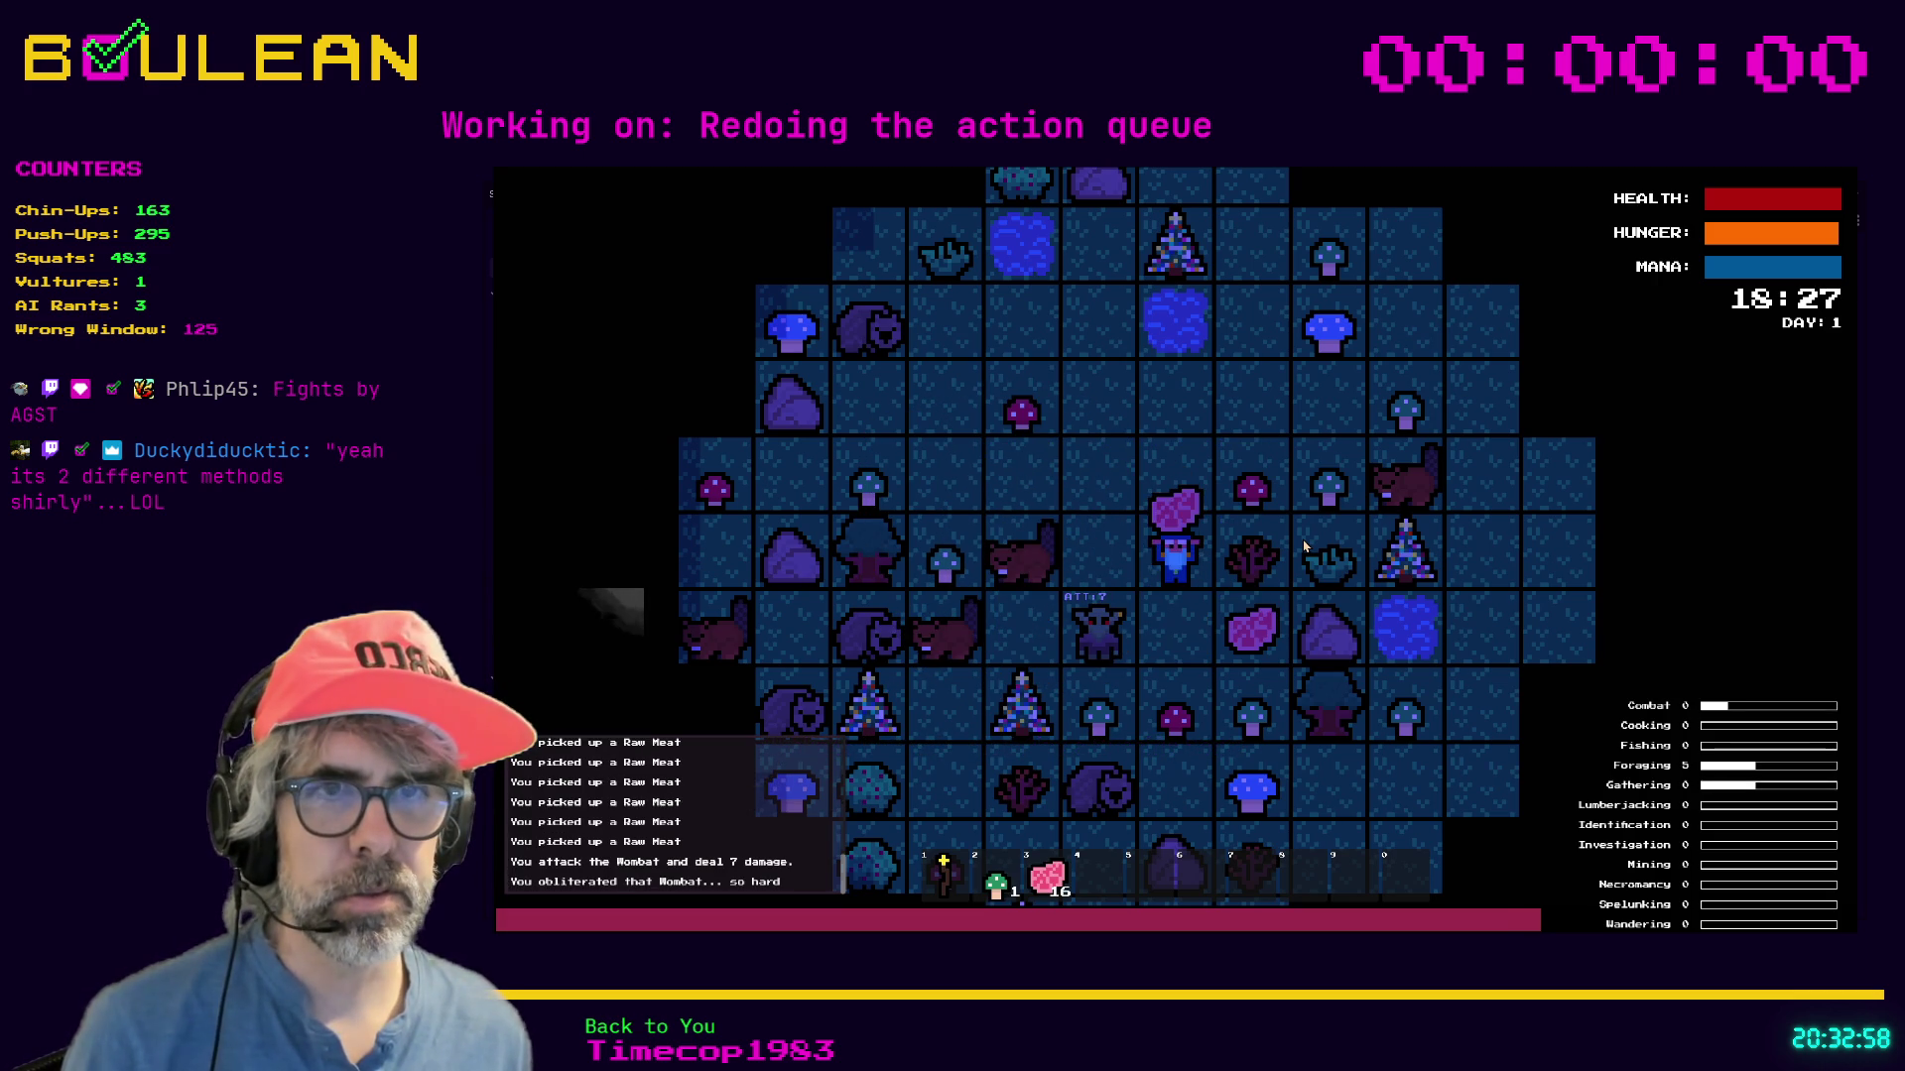
{"action": "key", "text": "Left"}
{"action": "key", "text": "Down"}
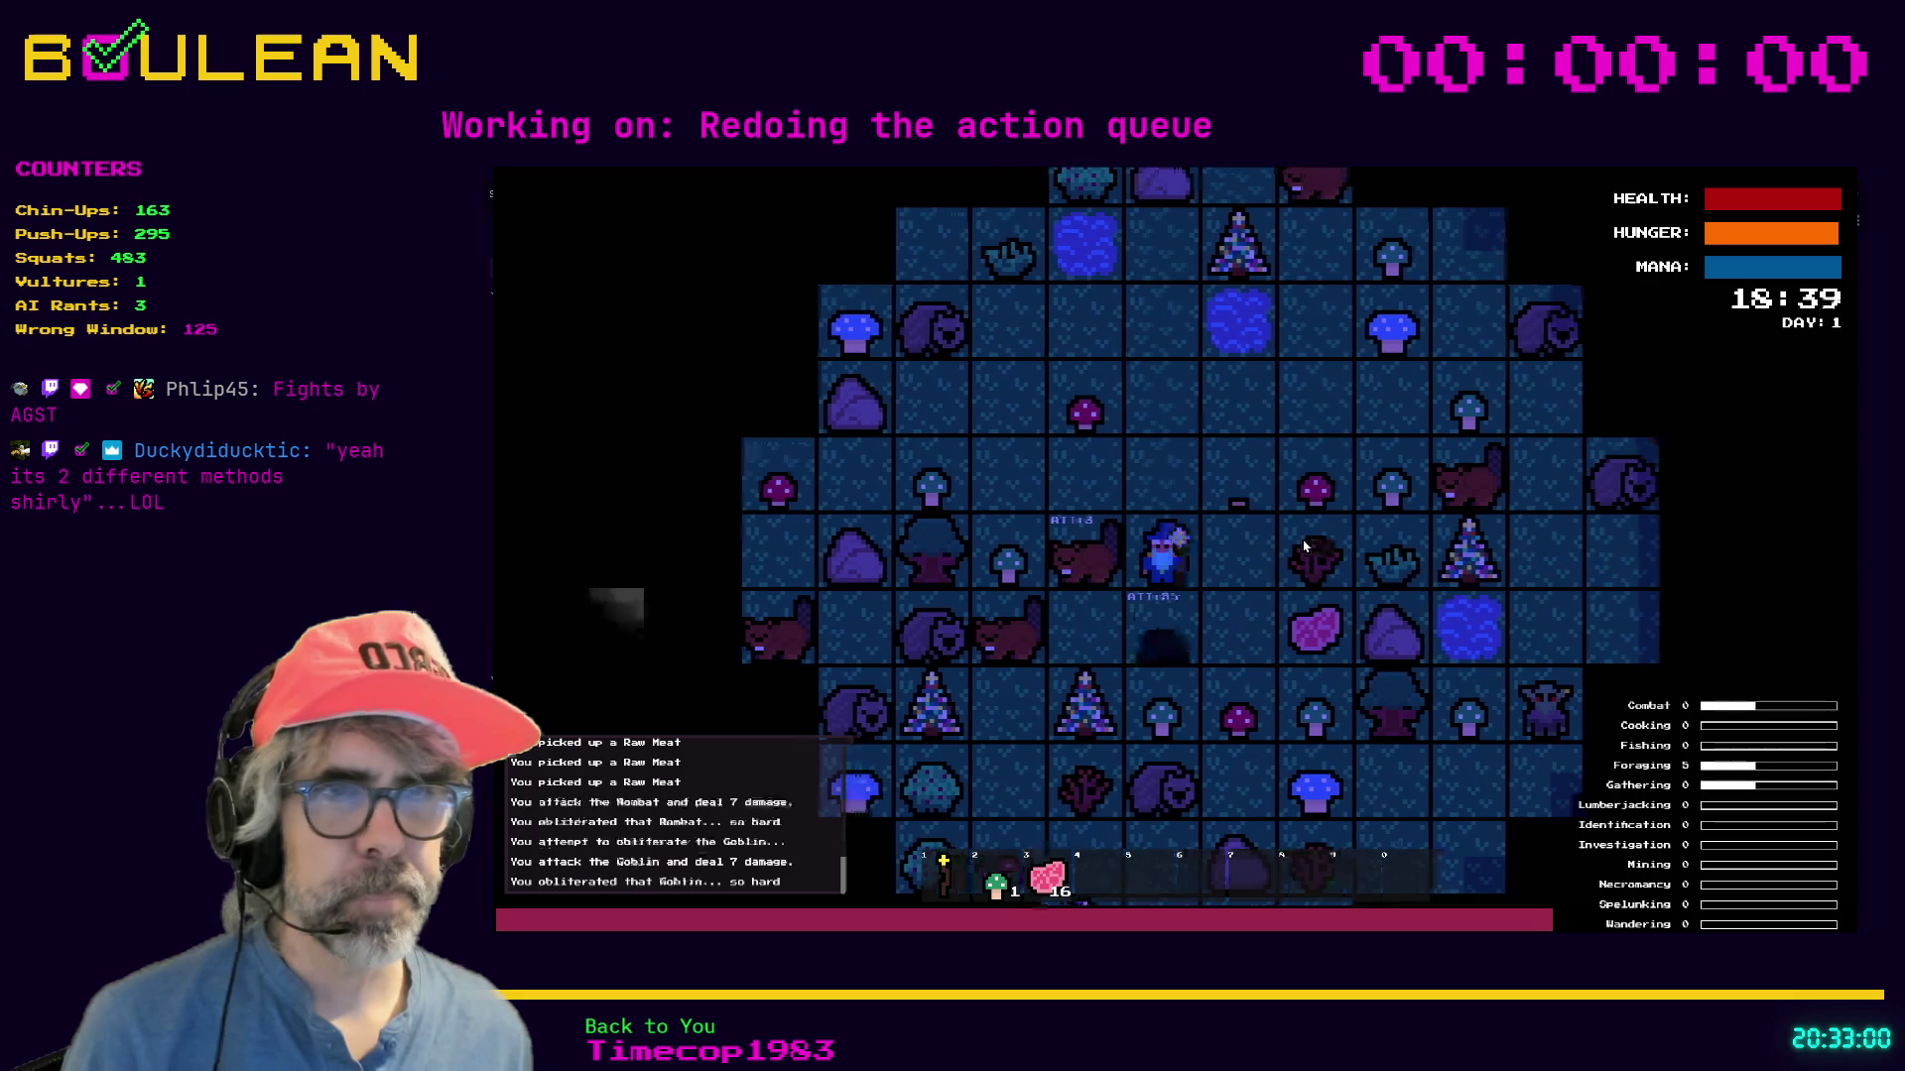
{"action": "key", "text": "F8"}
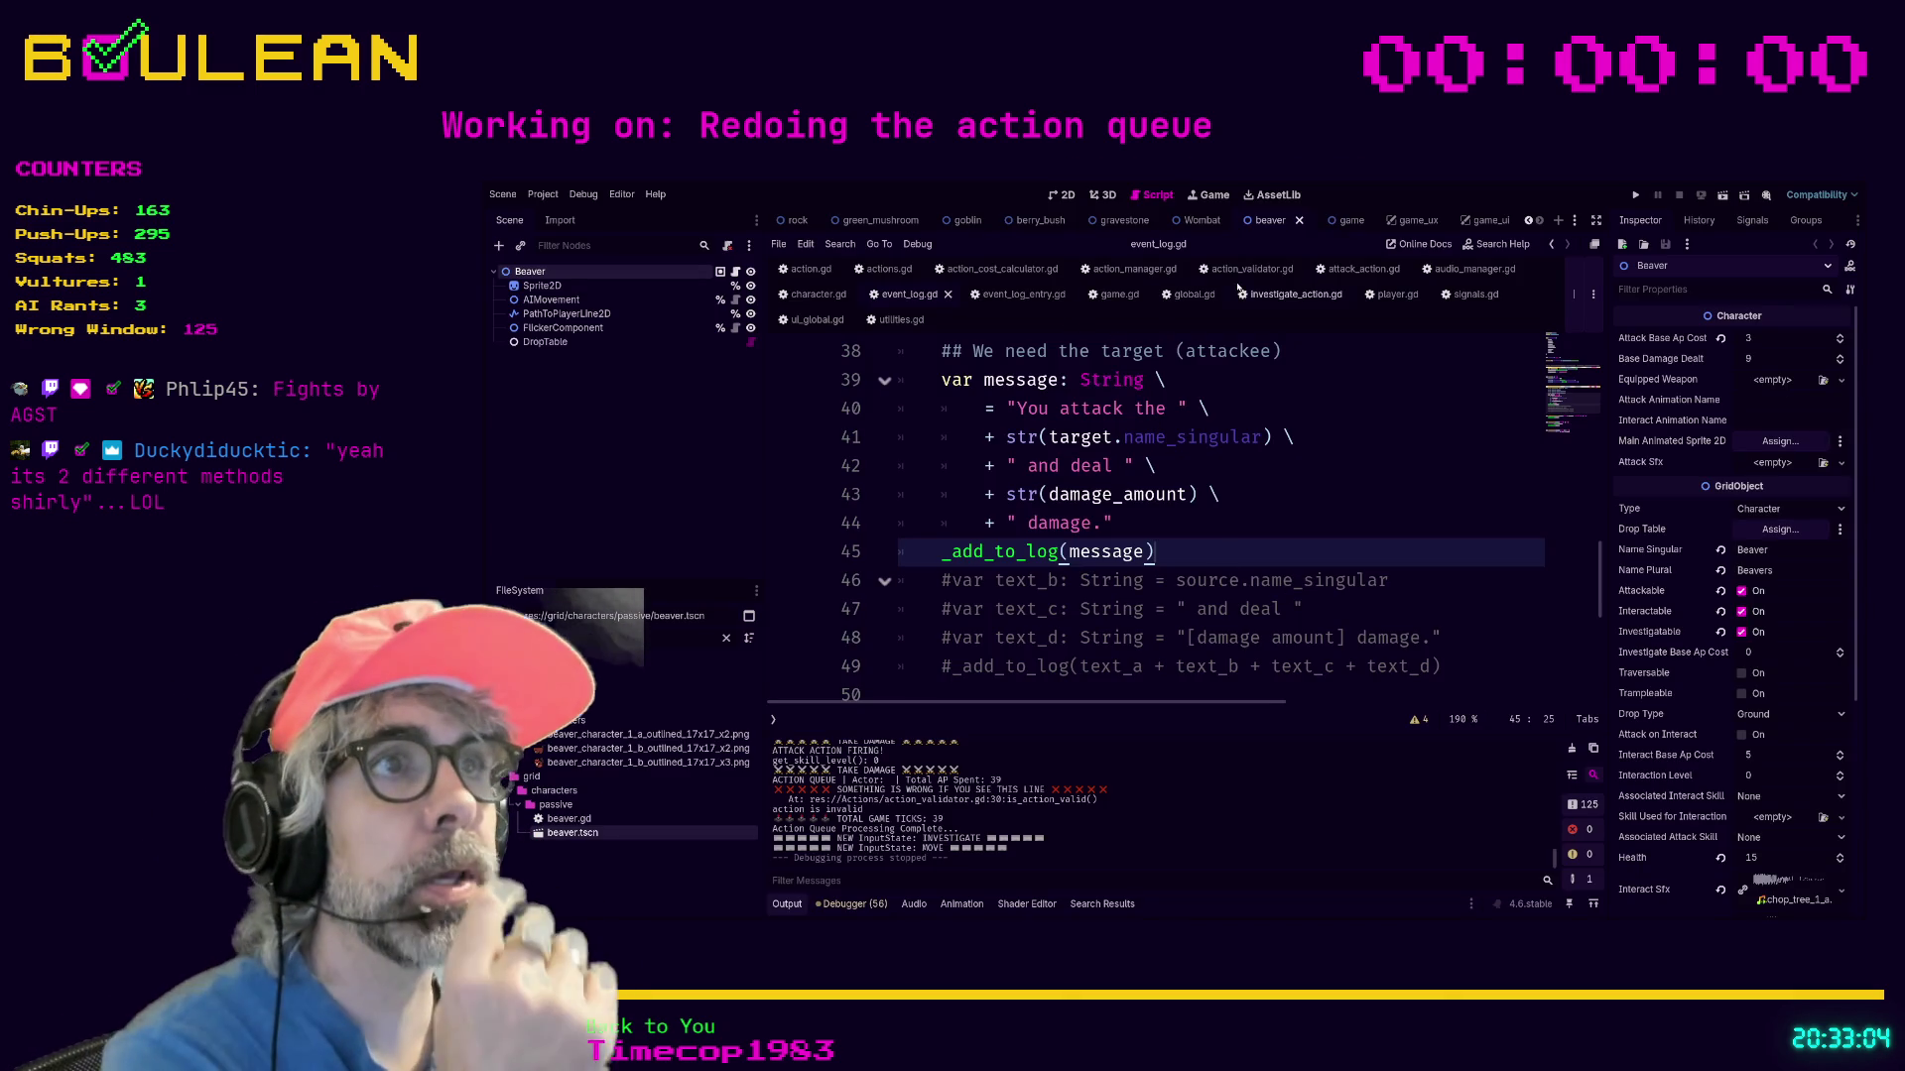
In attack_action.gd, comment out both closing-message lines and the loggable event line.
{"action": "left_click", "coordinate": [1336, 271]}
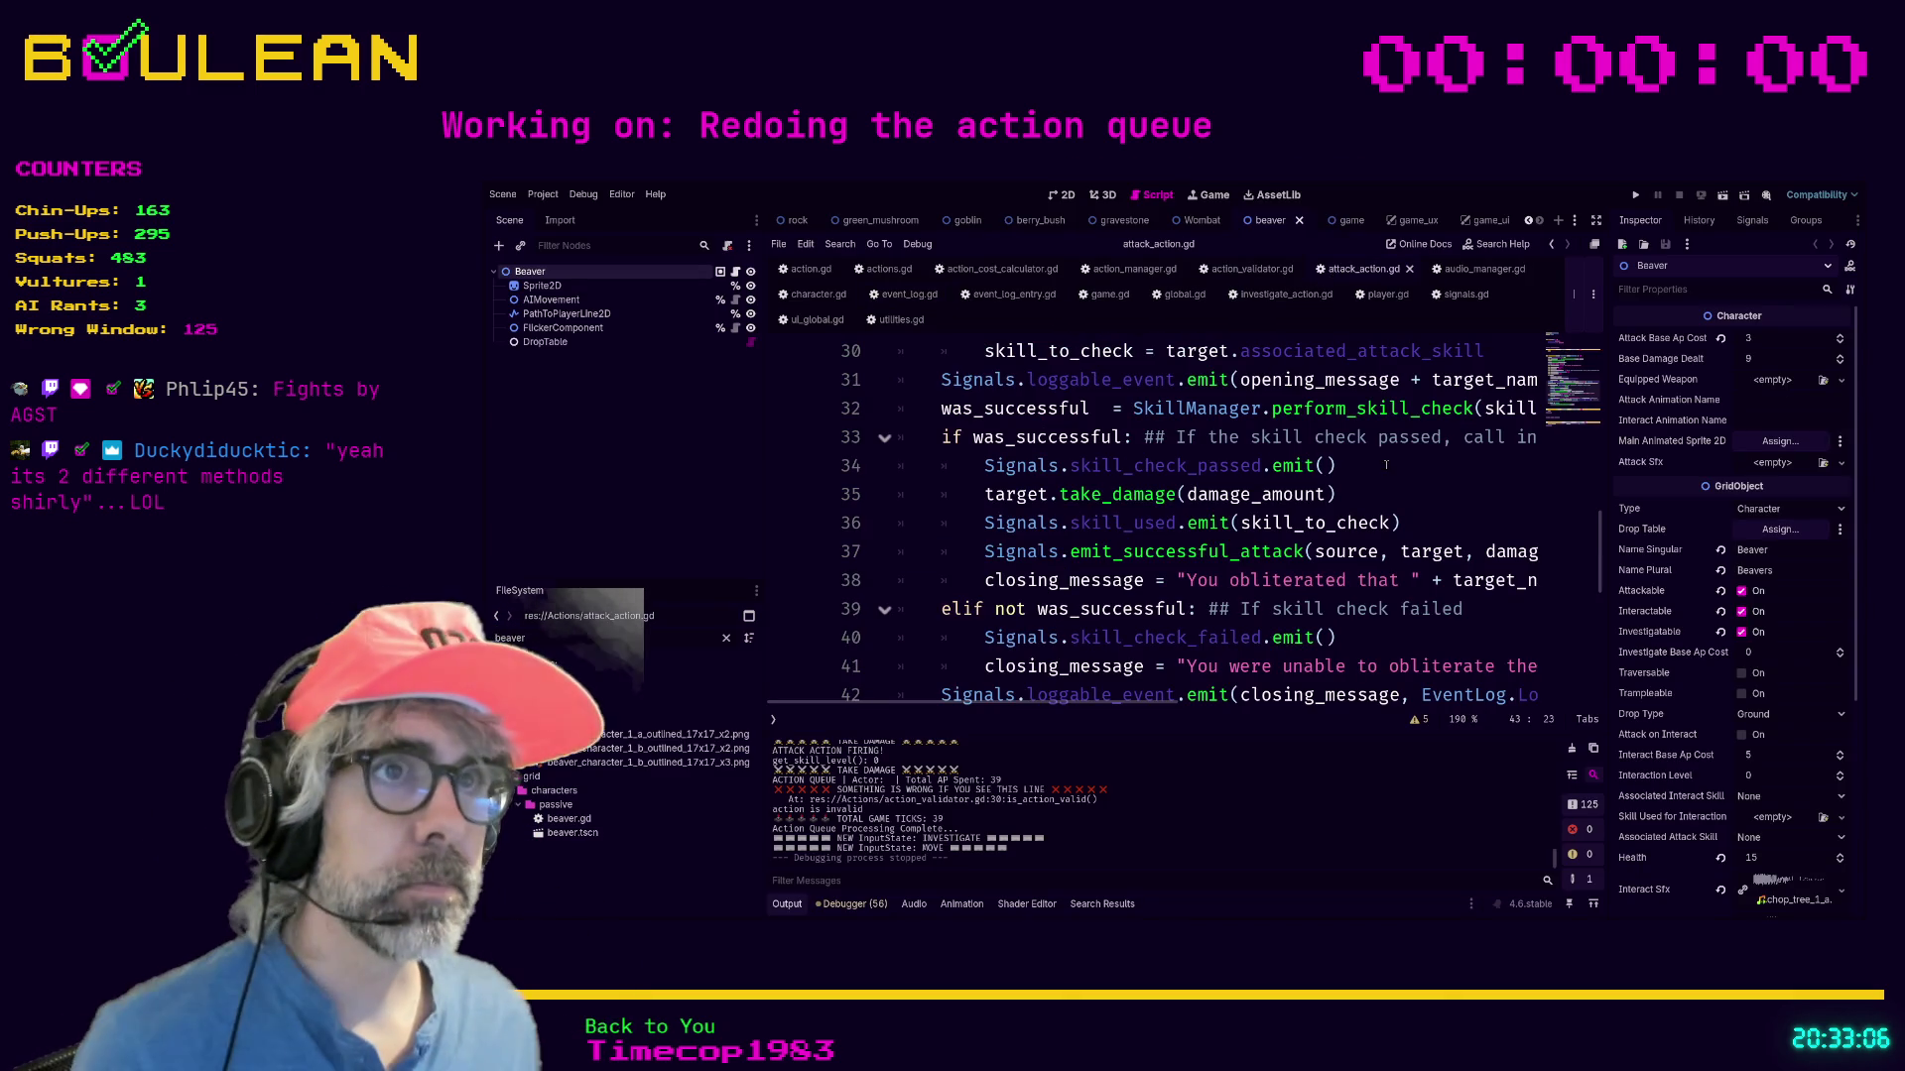
{"action": "scroll", "coordinate": [1373, 467], "scroll_direction": "down", "scroll_amount": 4, "text": "ctrl"}
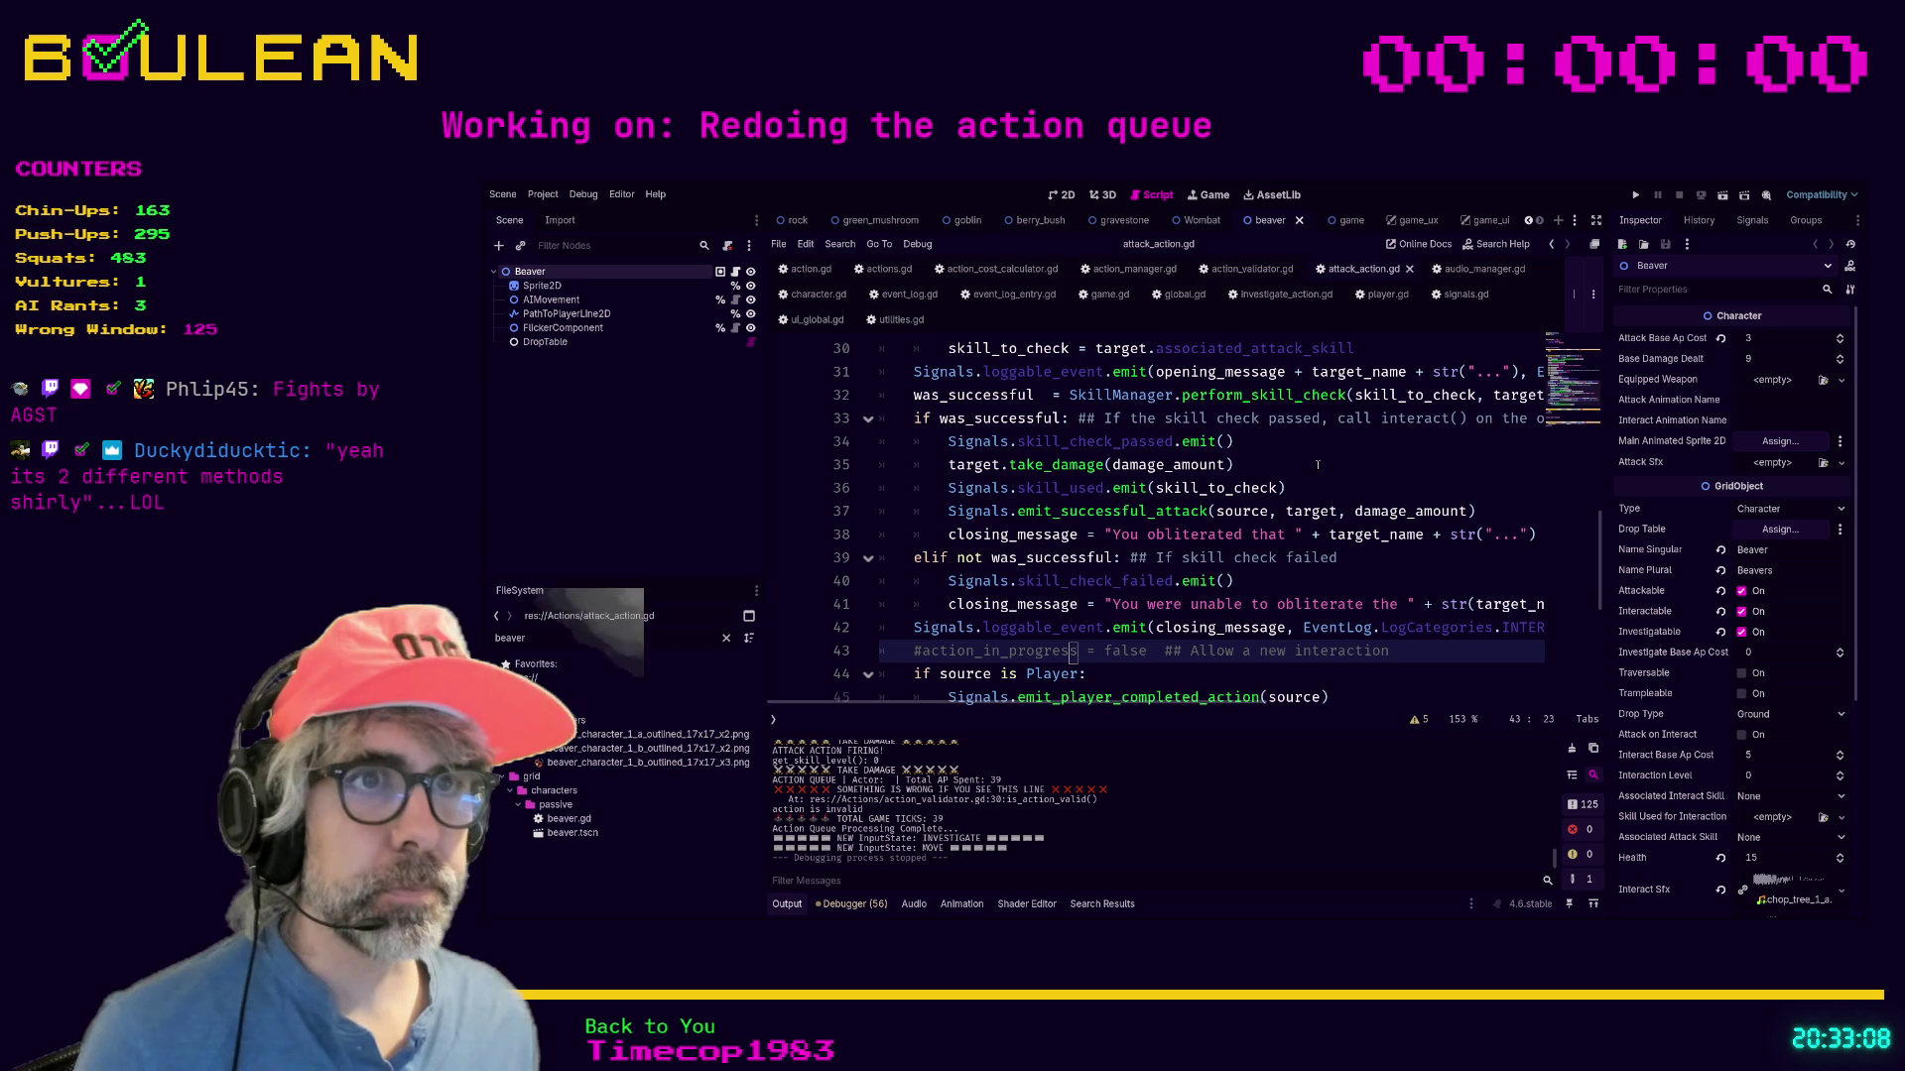
{"action": "left_click", "coordinate": [1260, 603]}
{"action": "key", "text": "ctrl+k"}
{"action": "key", "text": "Up"}
{"action": "key", "text": "Up"}
{"action": "key", "text": "Up"}
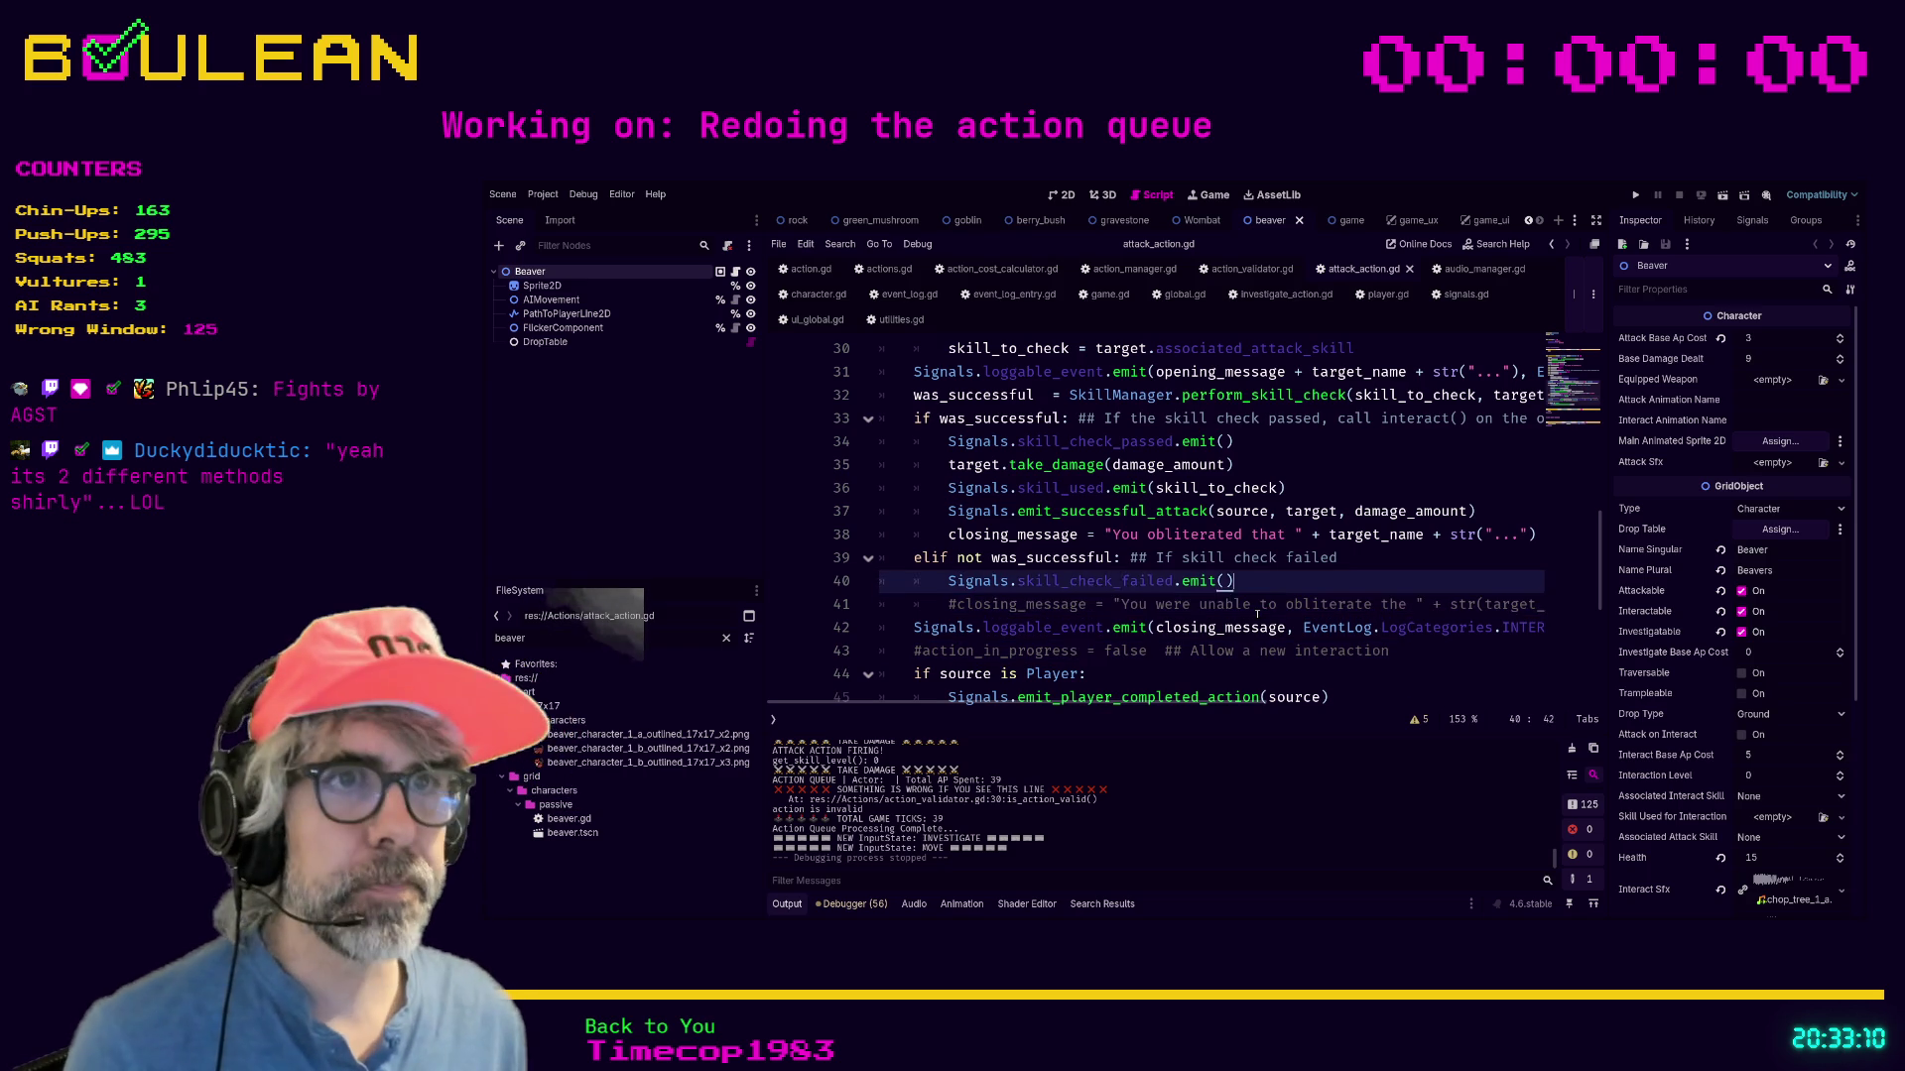
{"action": "key", "text": "ctrl+k"}
{"action": "scroll", "coordinate": [1230, 600], "scroll_direction": "down", "scroll_amount": 1}
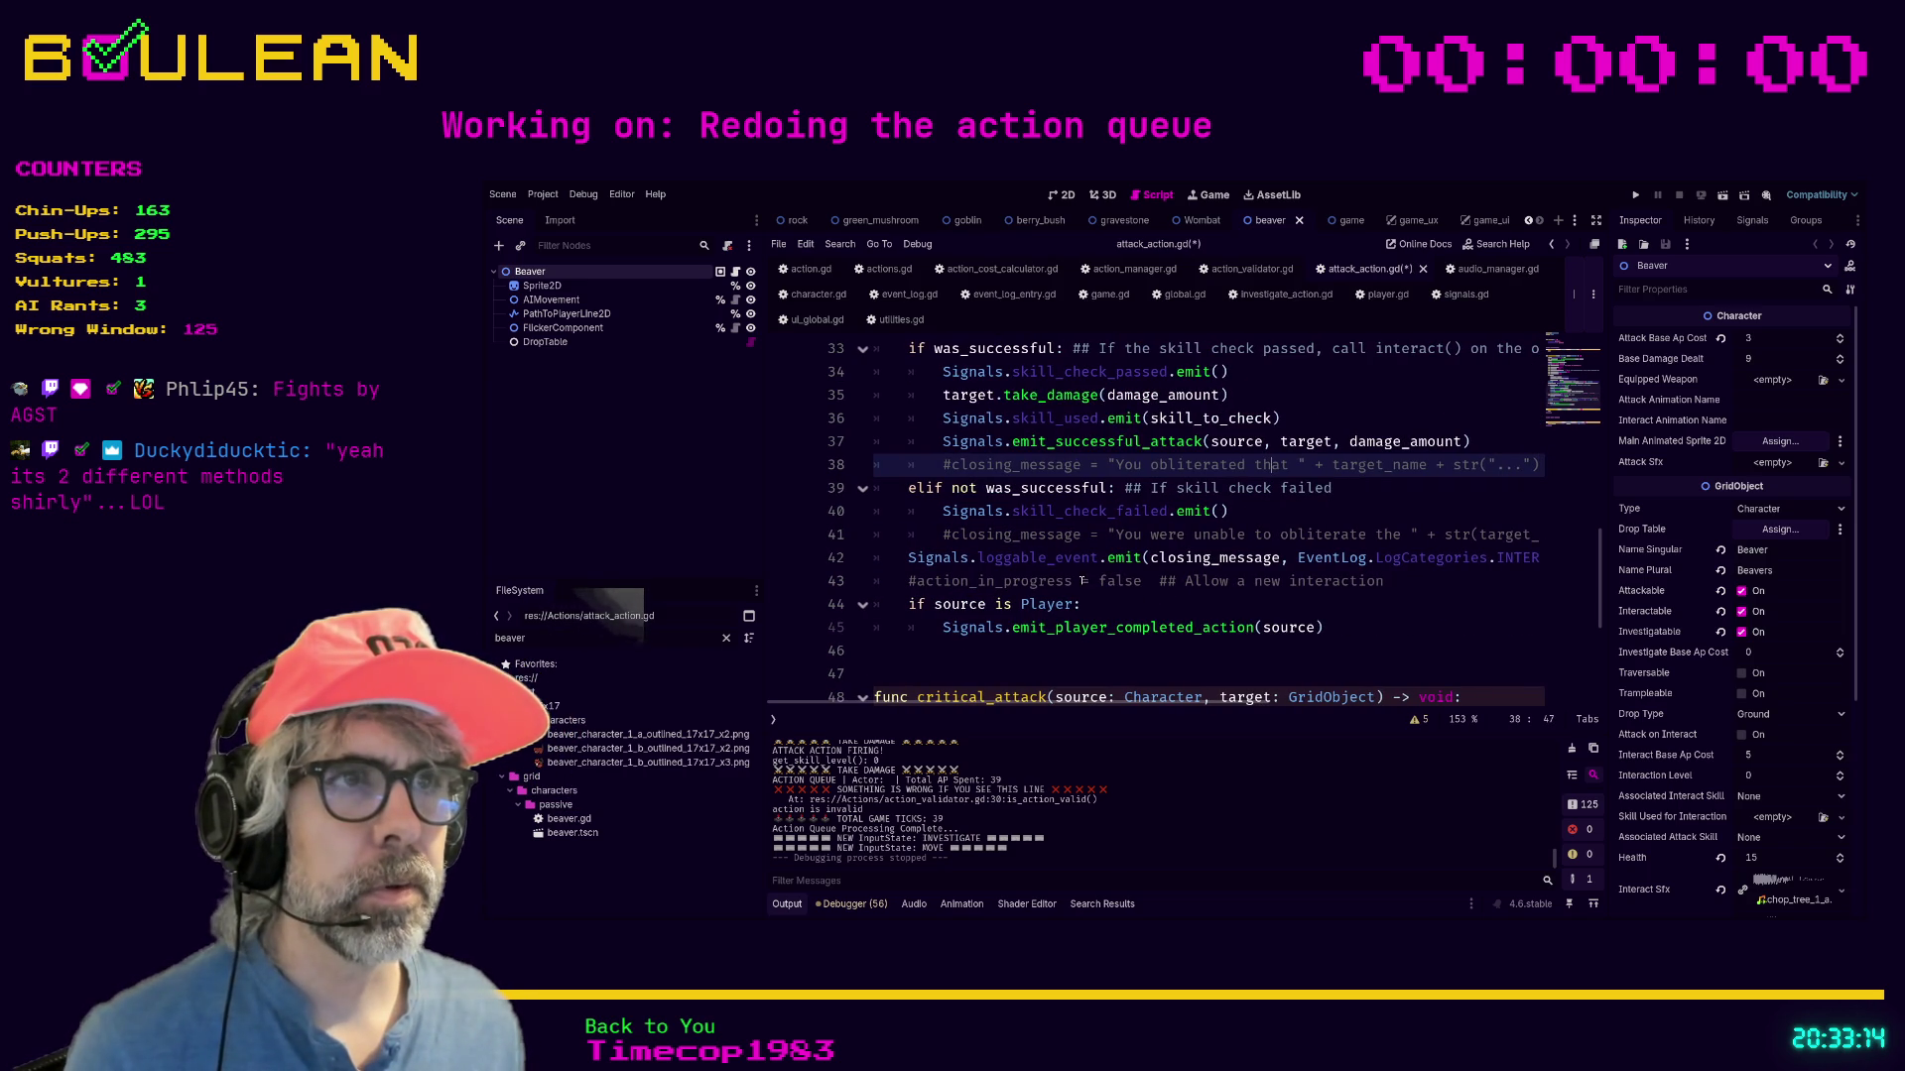
{"action": "left_click", "coordinate": [903, 562]}
{"action": "key", "text": "ctrl+k"}
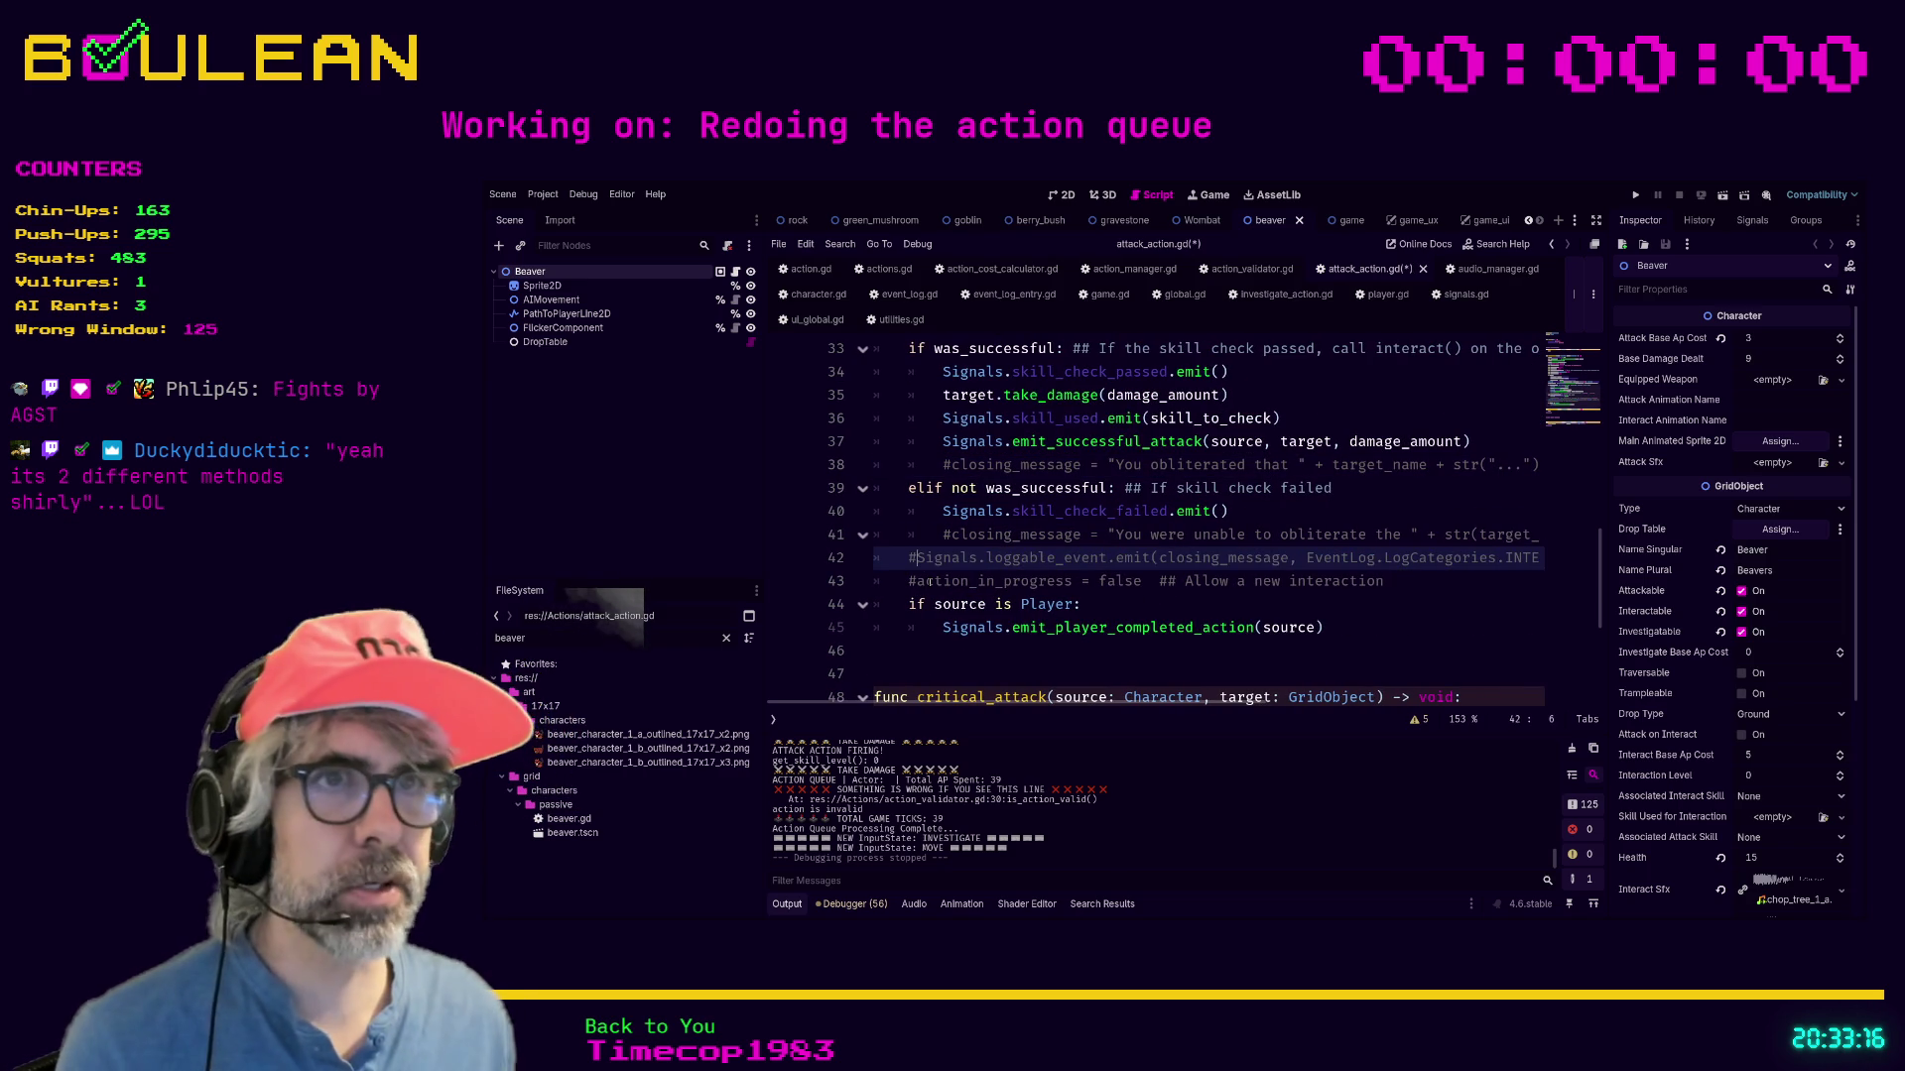
Comment out the opening_message and closing_message declarations and the line 31 logging call.
{"action": "scroll", "coordinate": [968, 581], "scroll_direction": "up", "scroll_amount": 6}
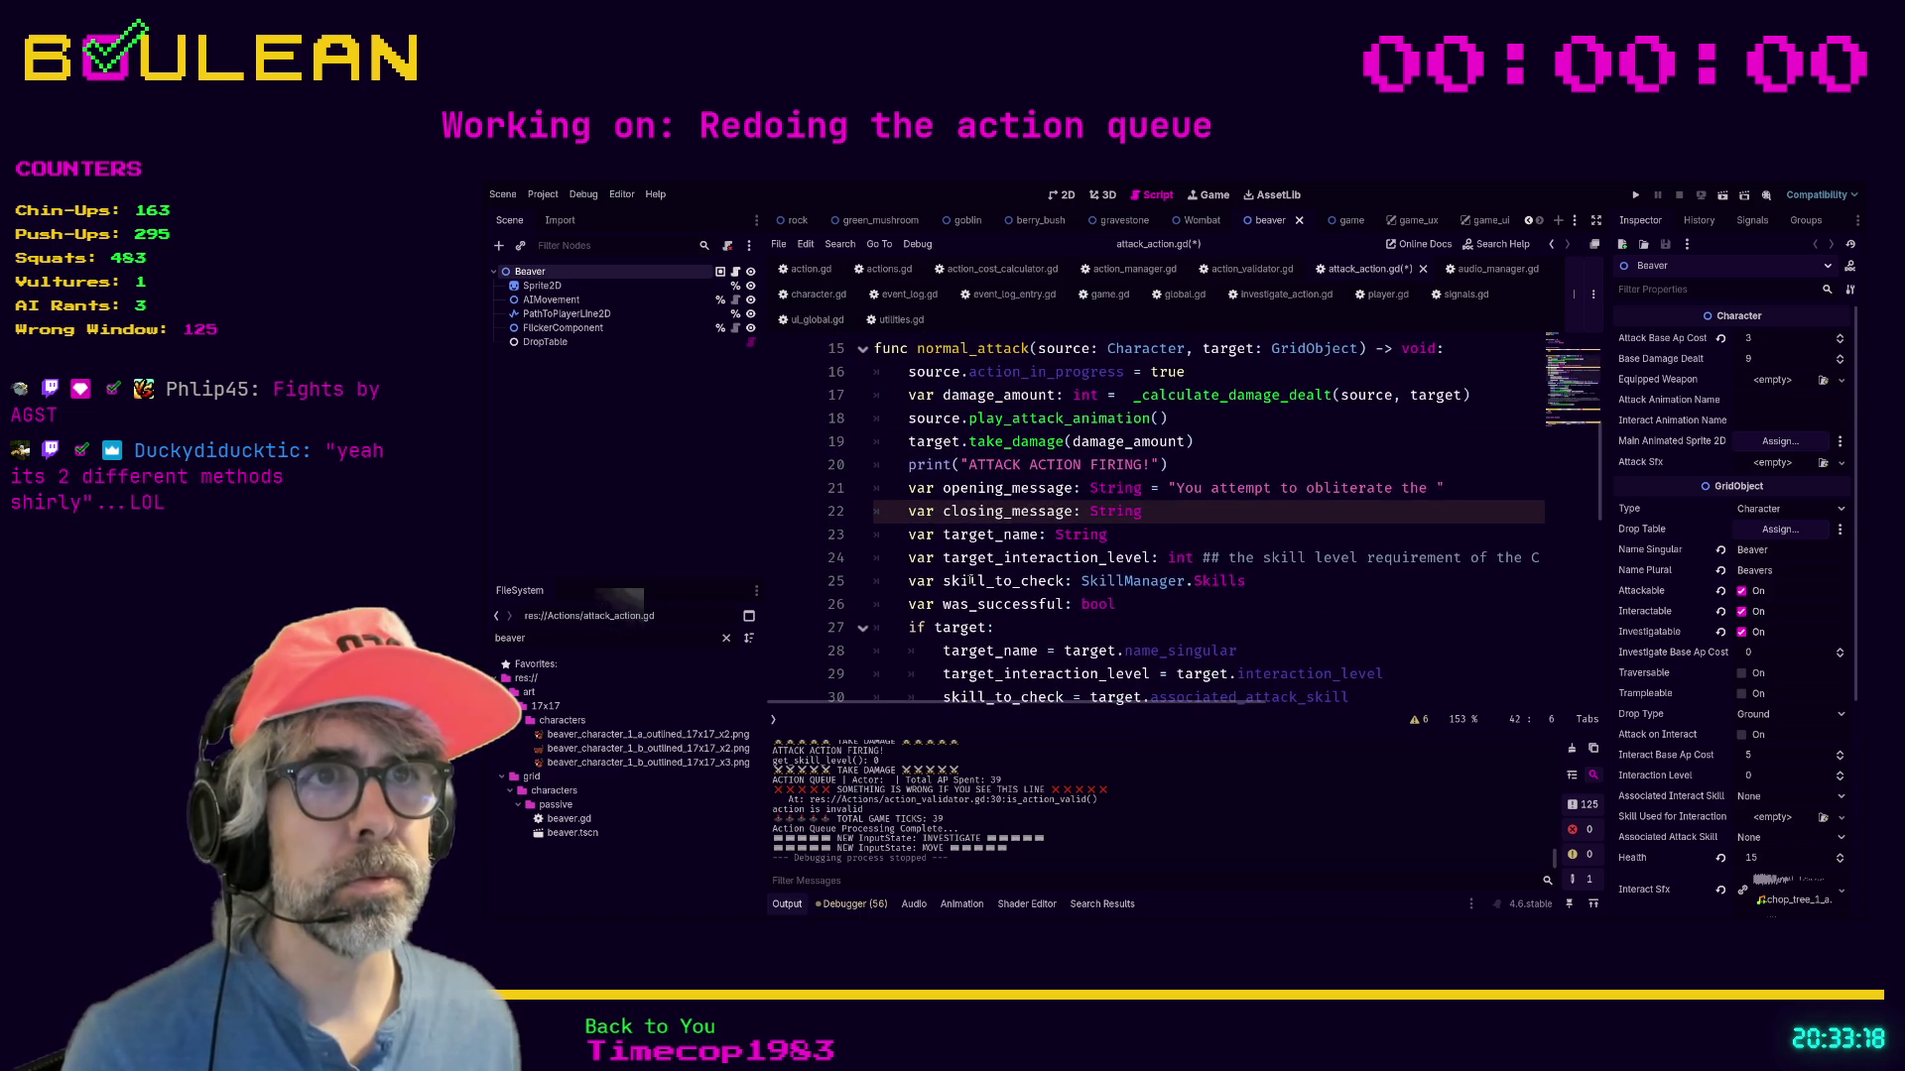
{"action": "left_click", "coordinate": [894, 489]}
{"action": "key", "text": "ctrl+k"}
{"action": "key", "text": "Down"}
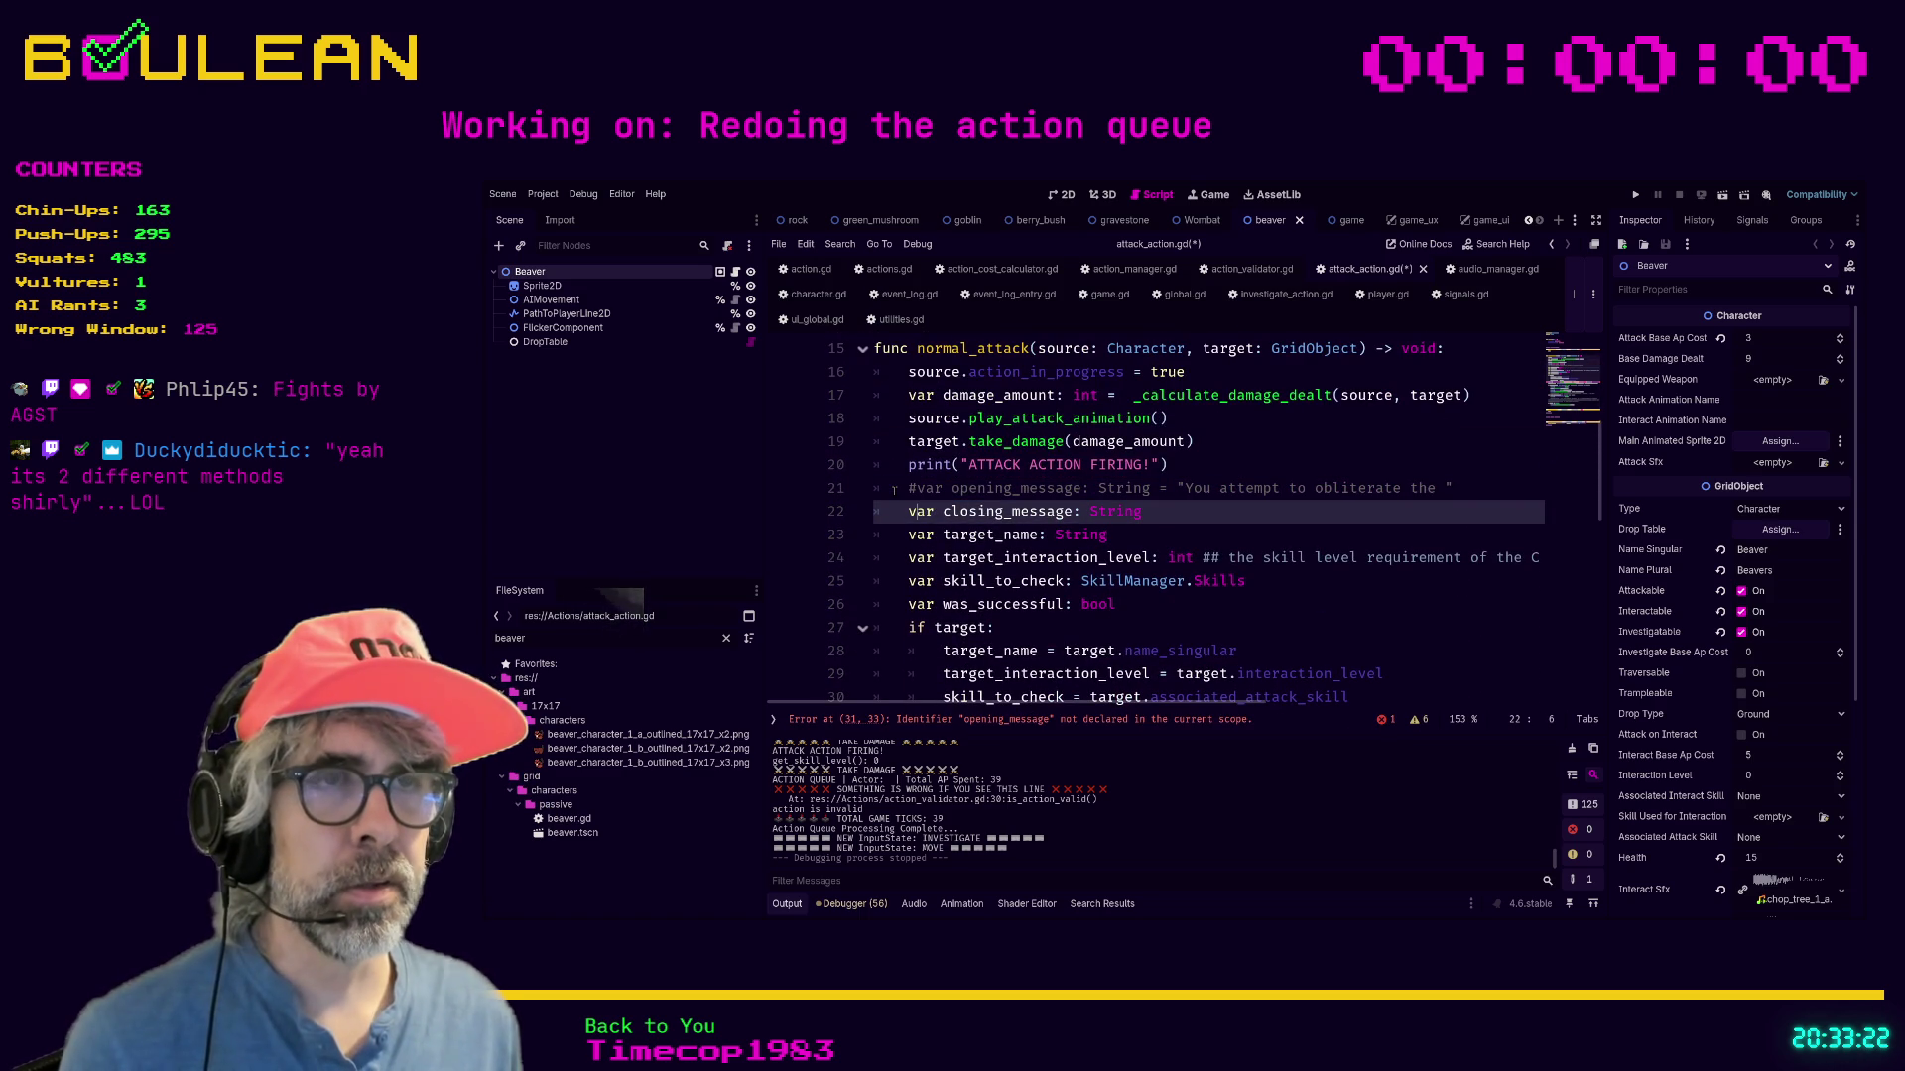
{"action": "key", "text": "ctrl+k"}
{"action": "key", "text": "Down"}
{"action": "key", "text": "ctrl+k"}
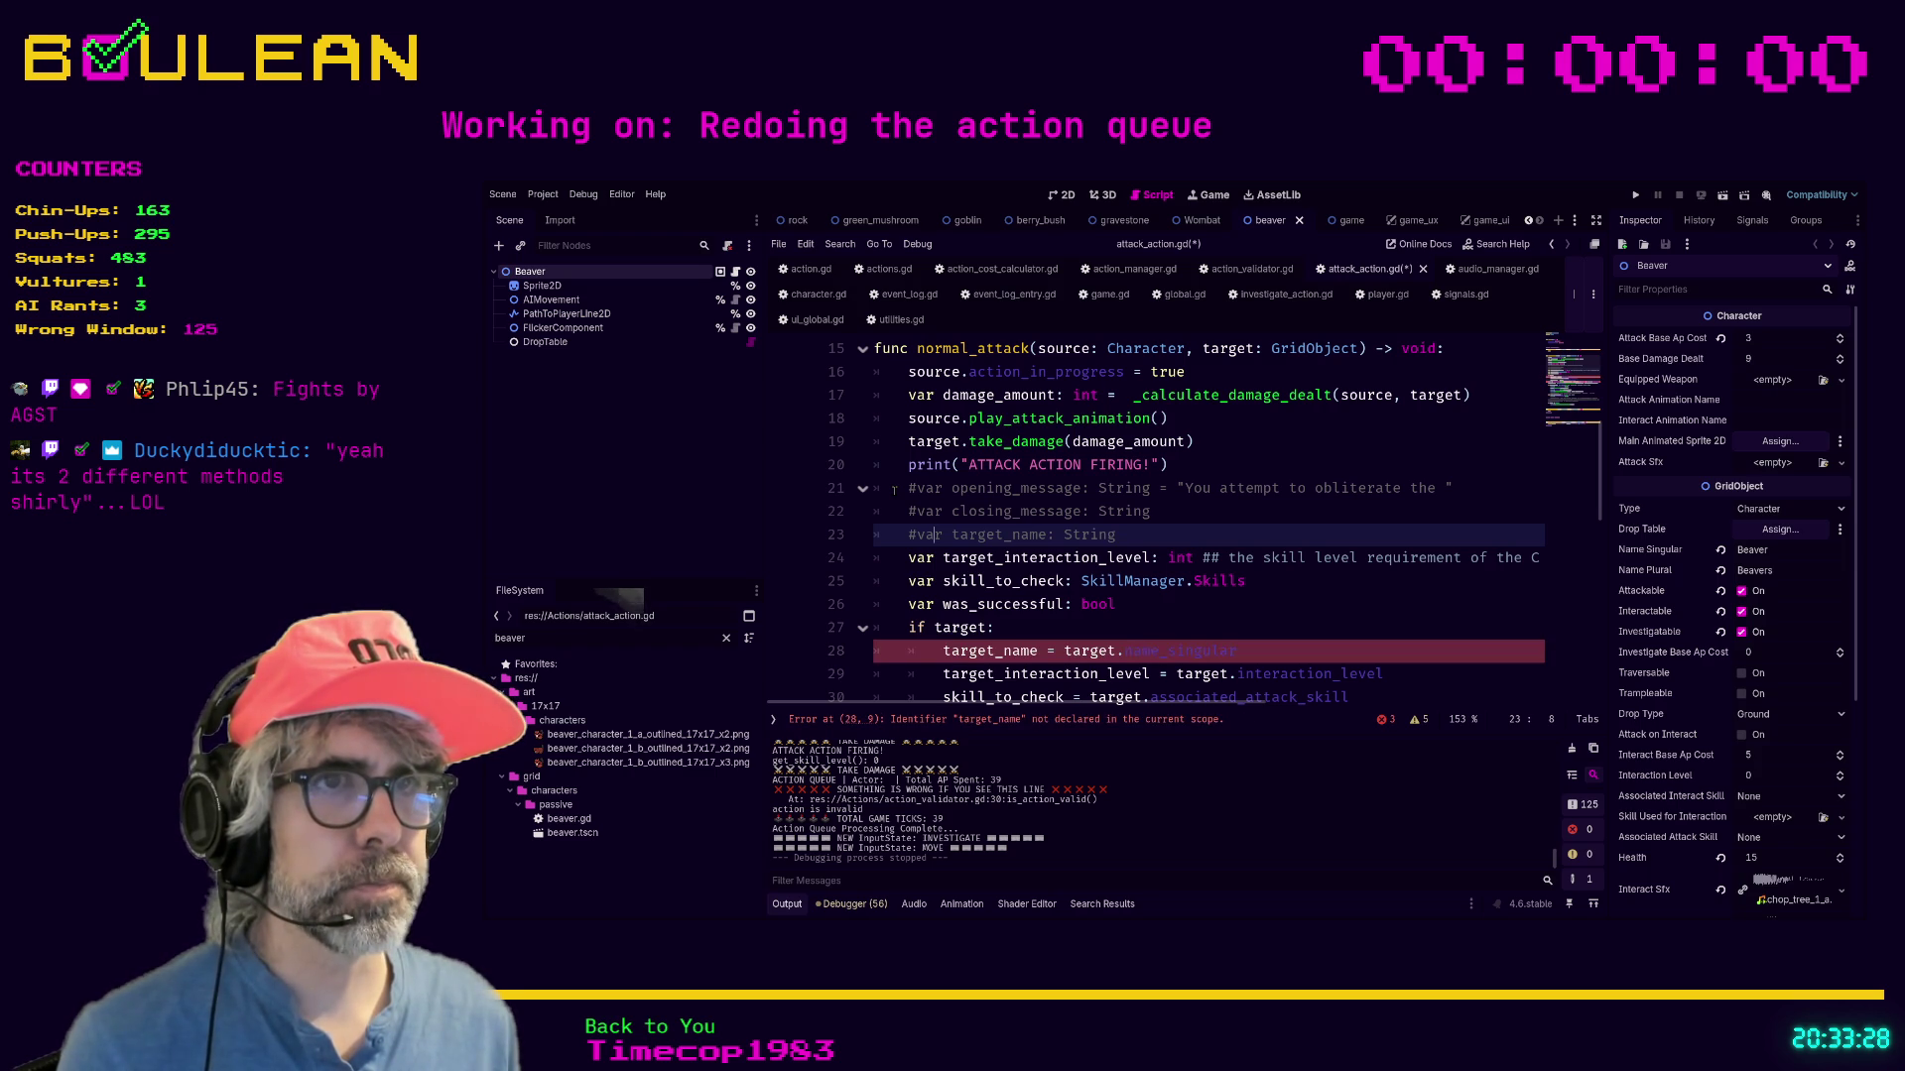
{"action": "scroll", "coordinate": [1008, 431], "scroll_direction": "down", "scroll_amount": 1}
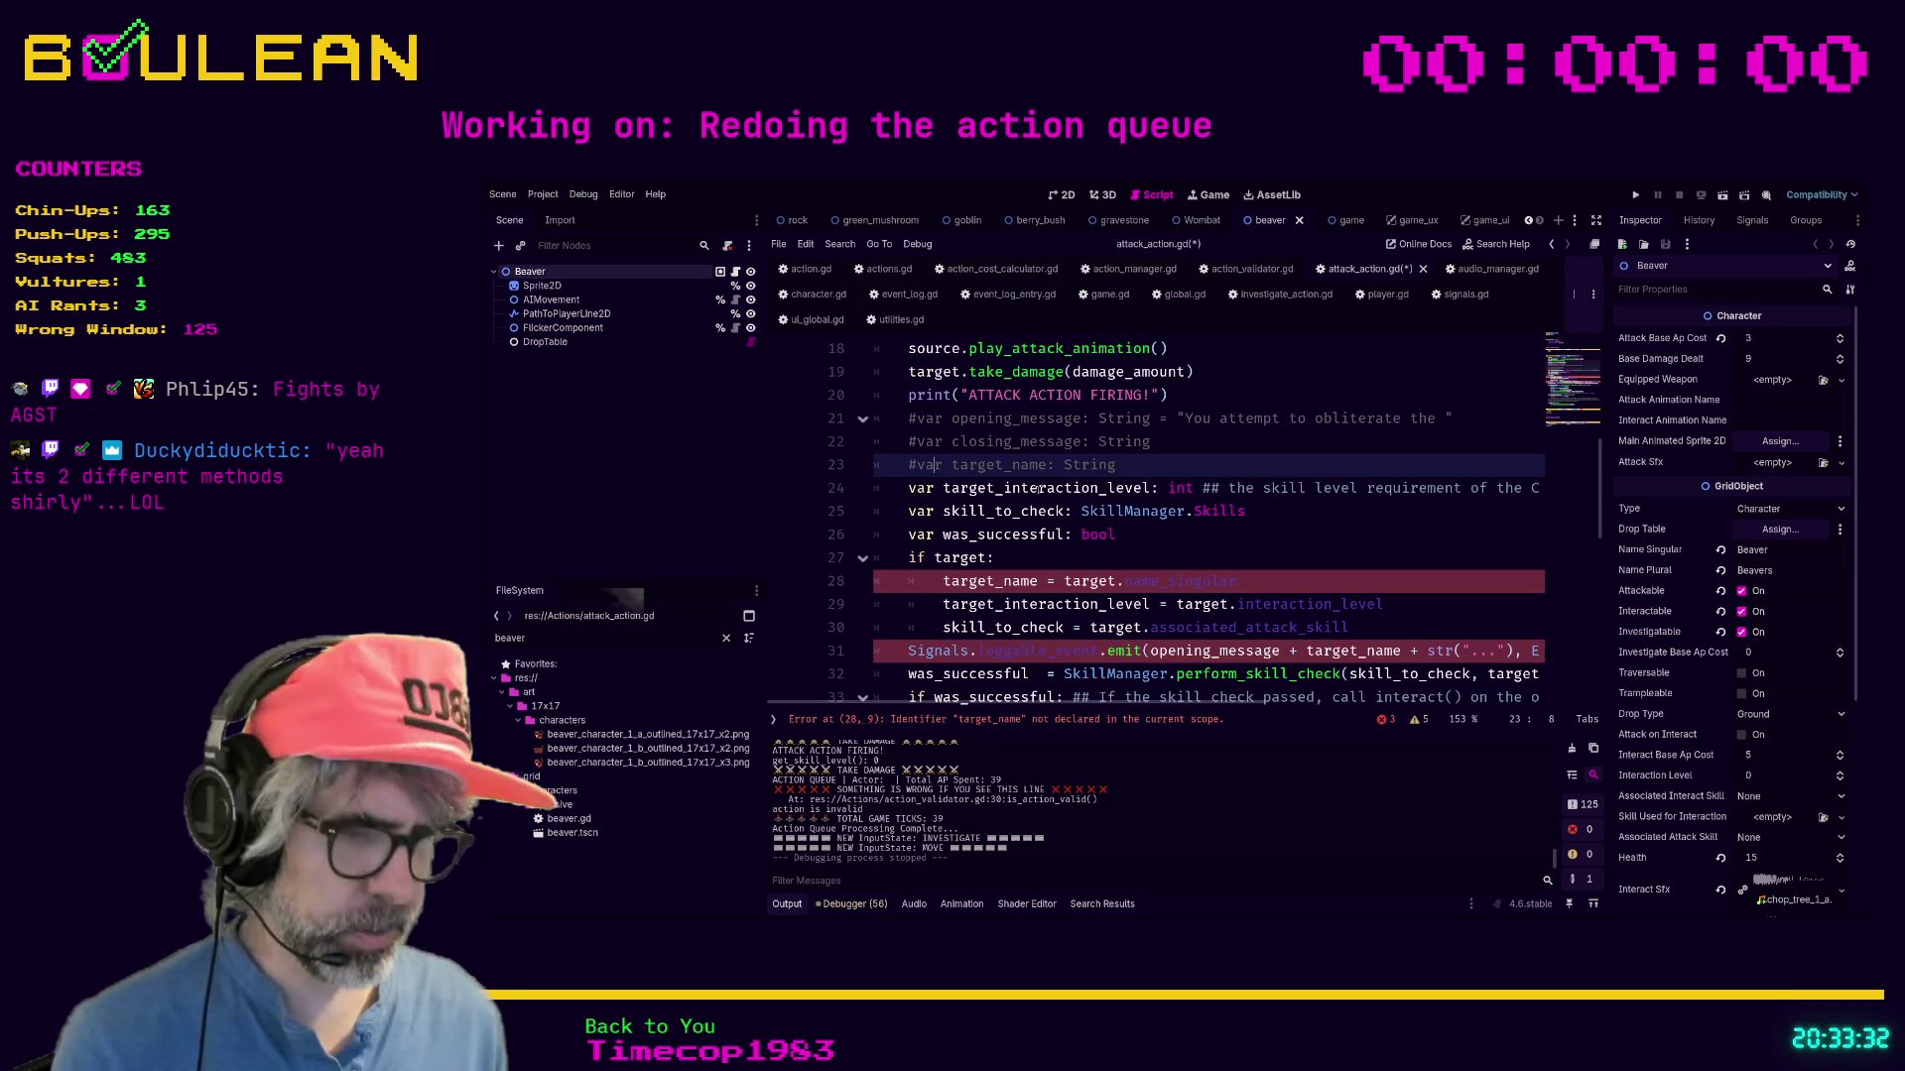
{"action": "key", "text": "ctrl+k"}
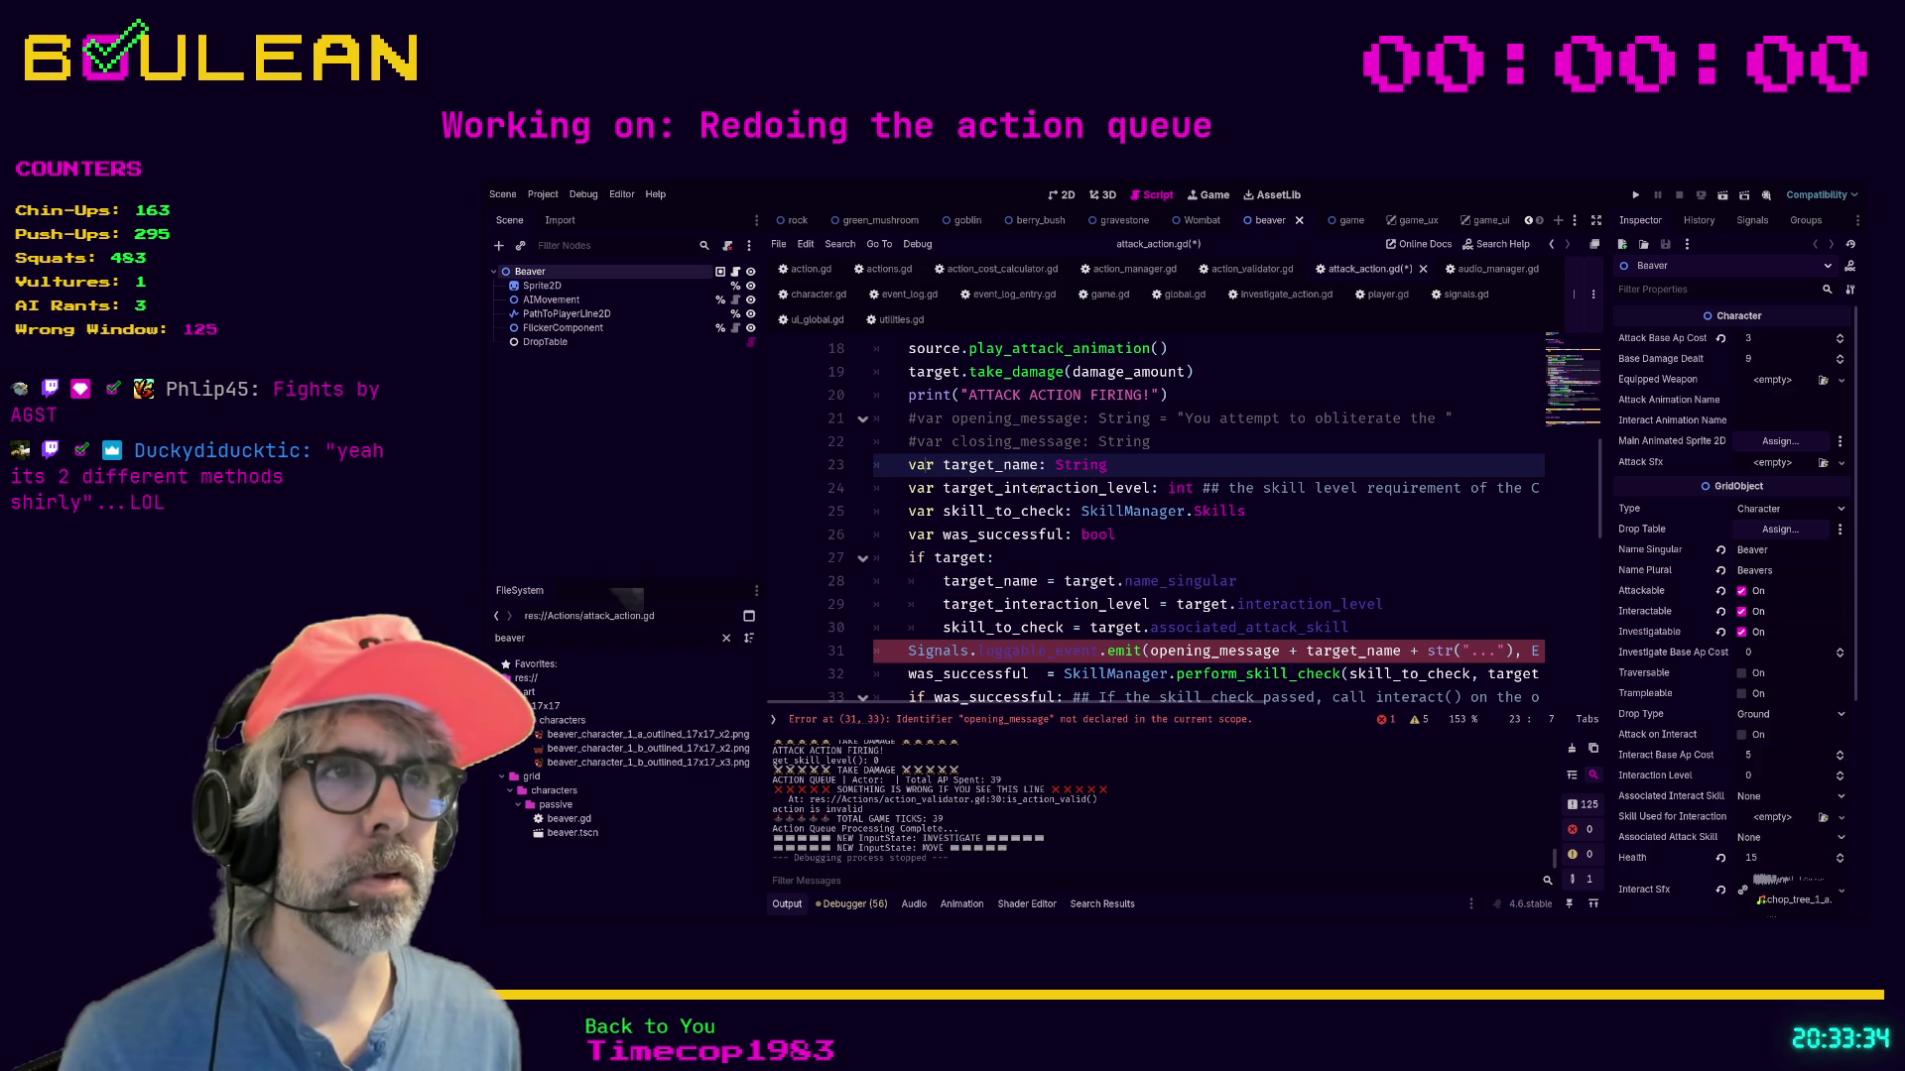
{"action": "key", "text": "Down"}
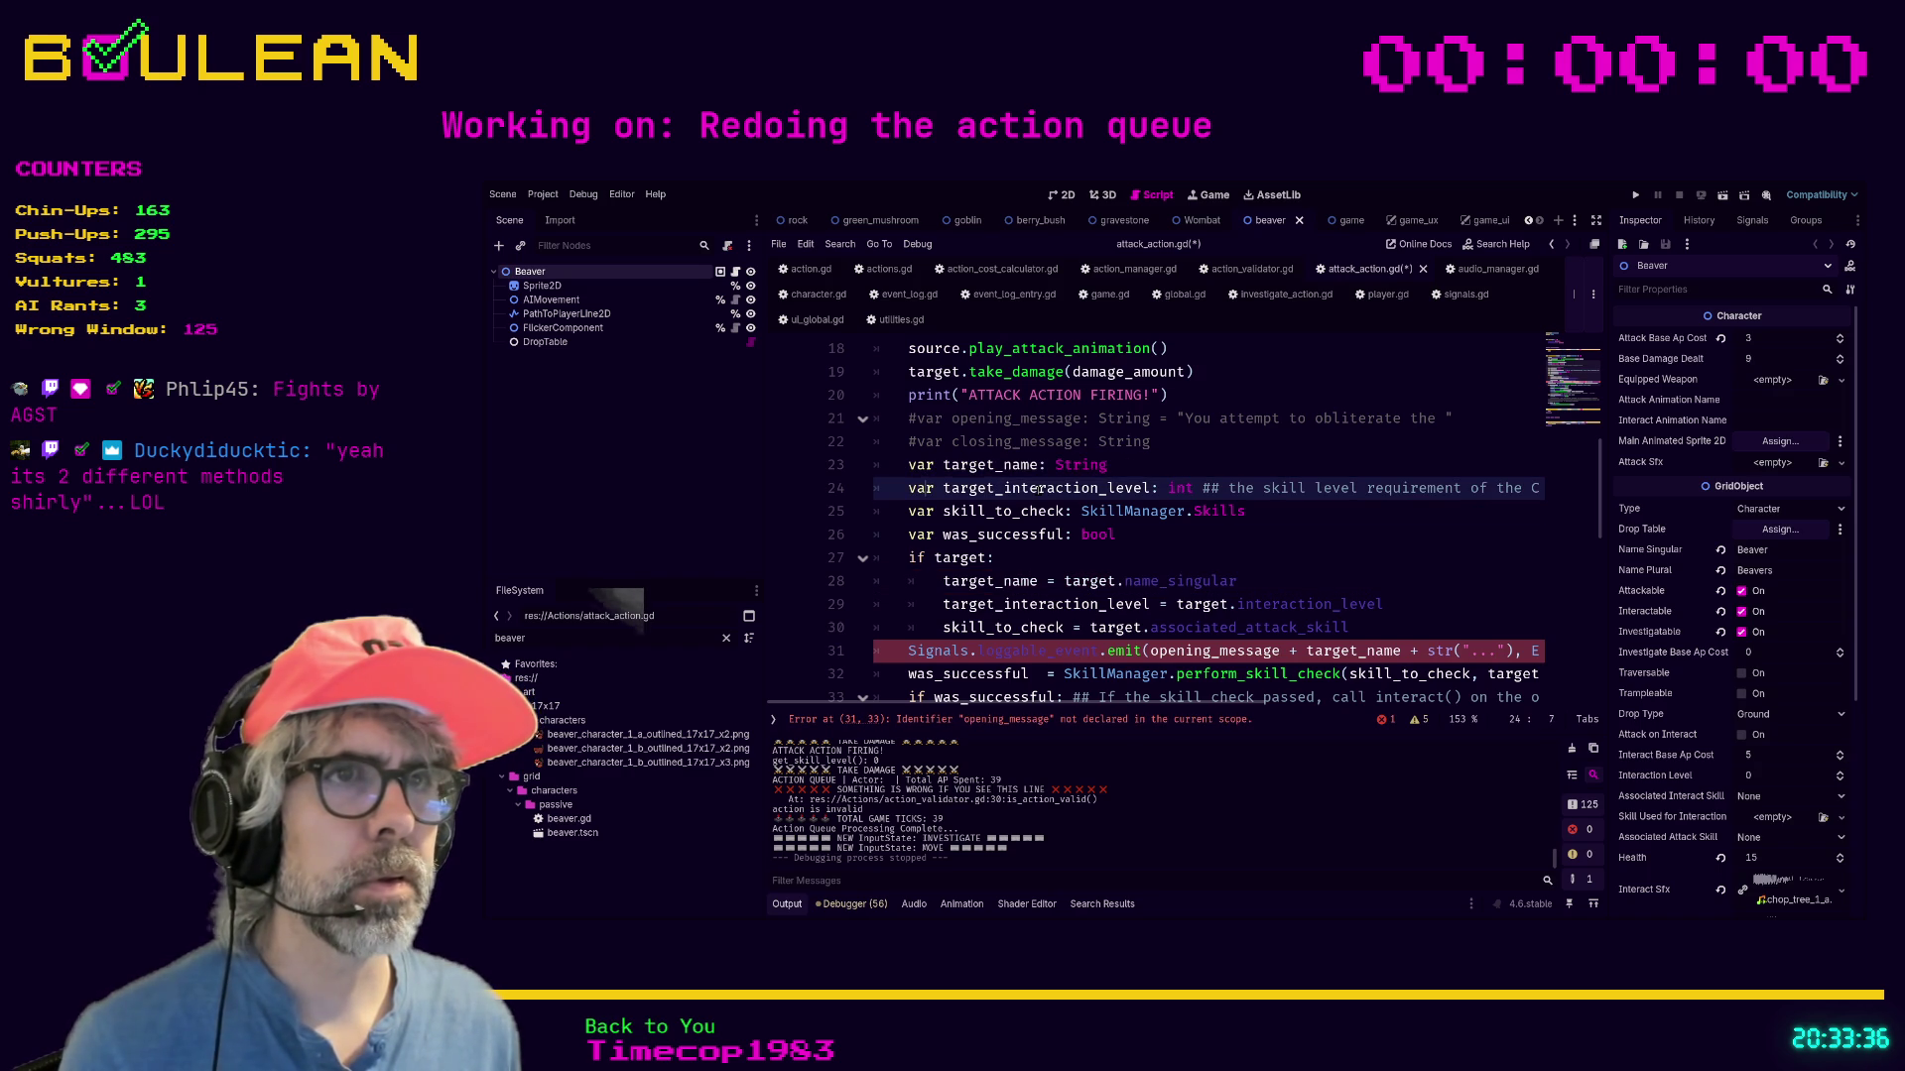
{"action": "key", "text": "Down"}
{"action": "key", "text": "Down"}
{"action": "key", "text": "Down"}
{"action": "key", "text": "Down"}
{"action": "key", "text": "Down"}
{"action": "key", "text": "ctrl+k"}
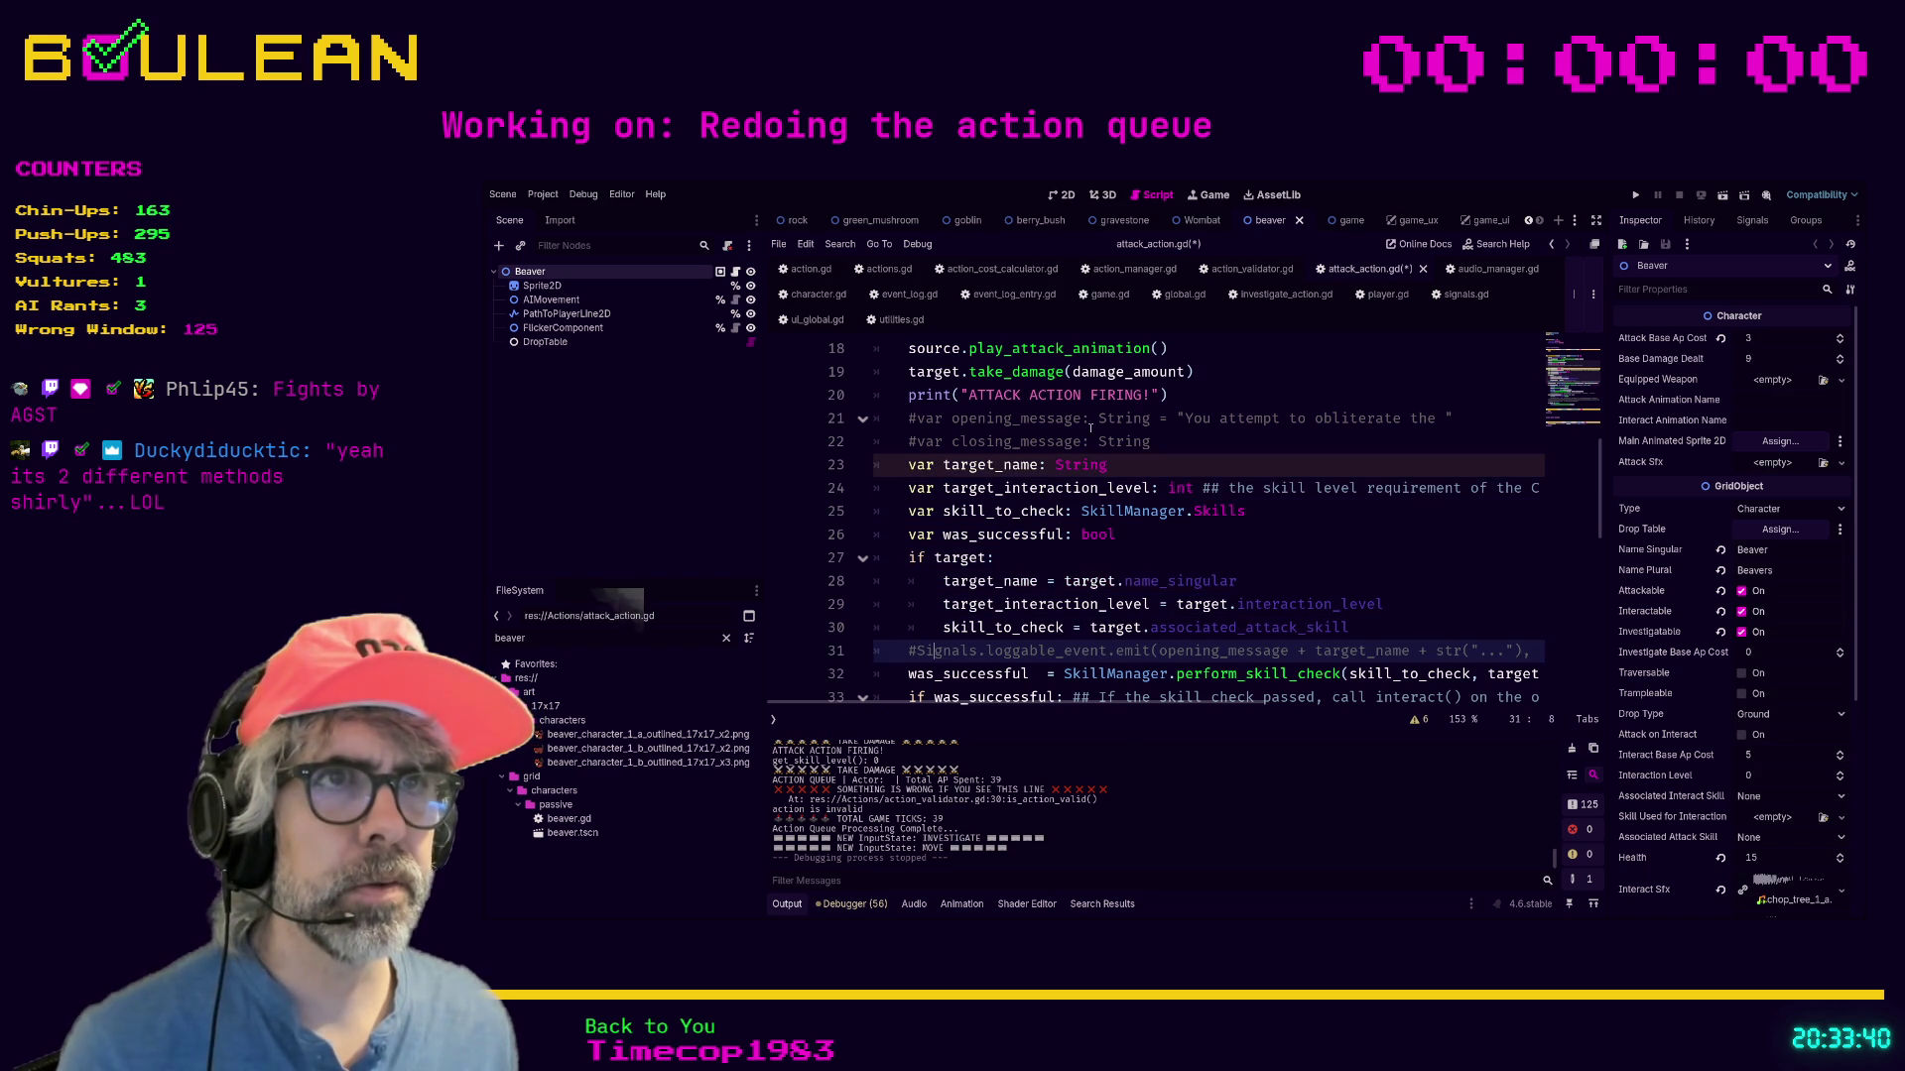
Comment out the 'ATTACK ACTION FIRING' debug print.
{"action": "scroll", "coordinate": [1090, 427], "scroll_direction": "down", "scroll_amount": 2}
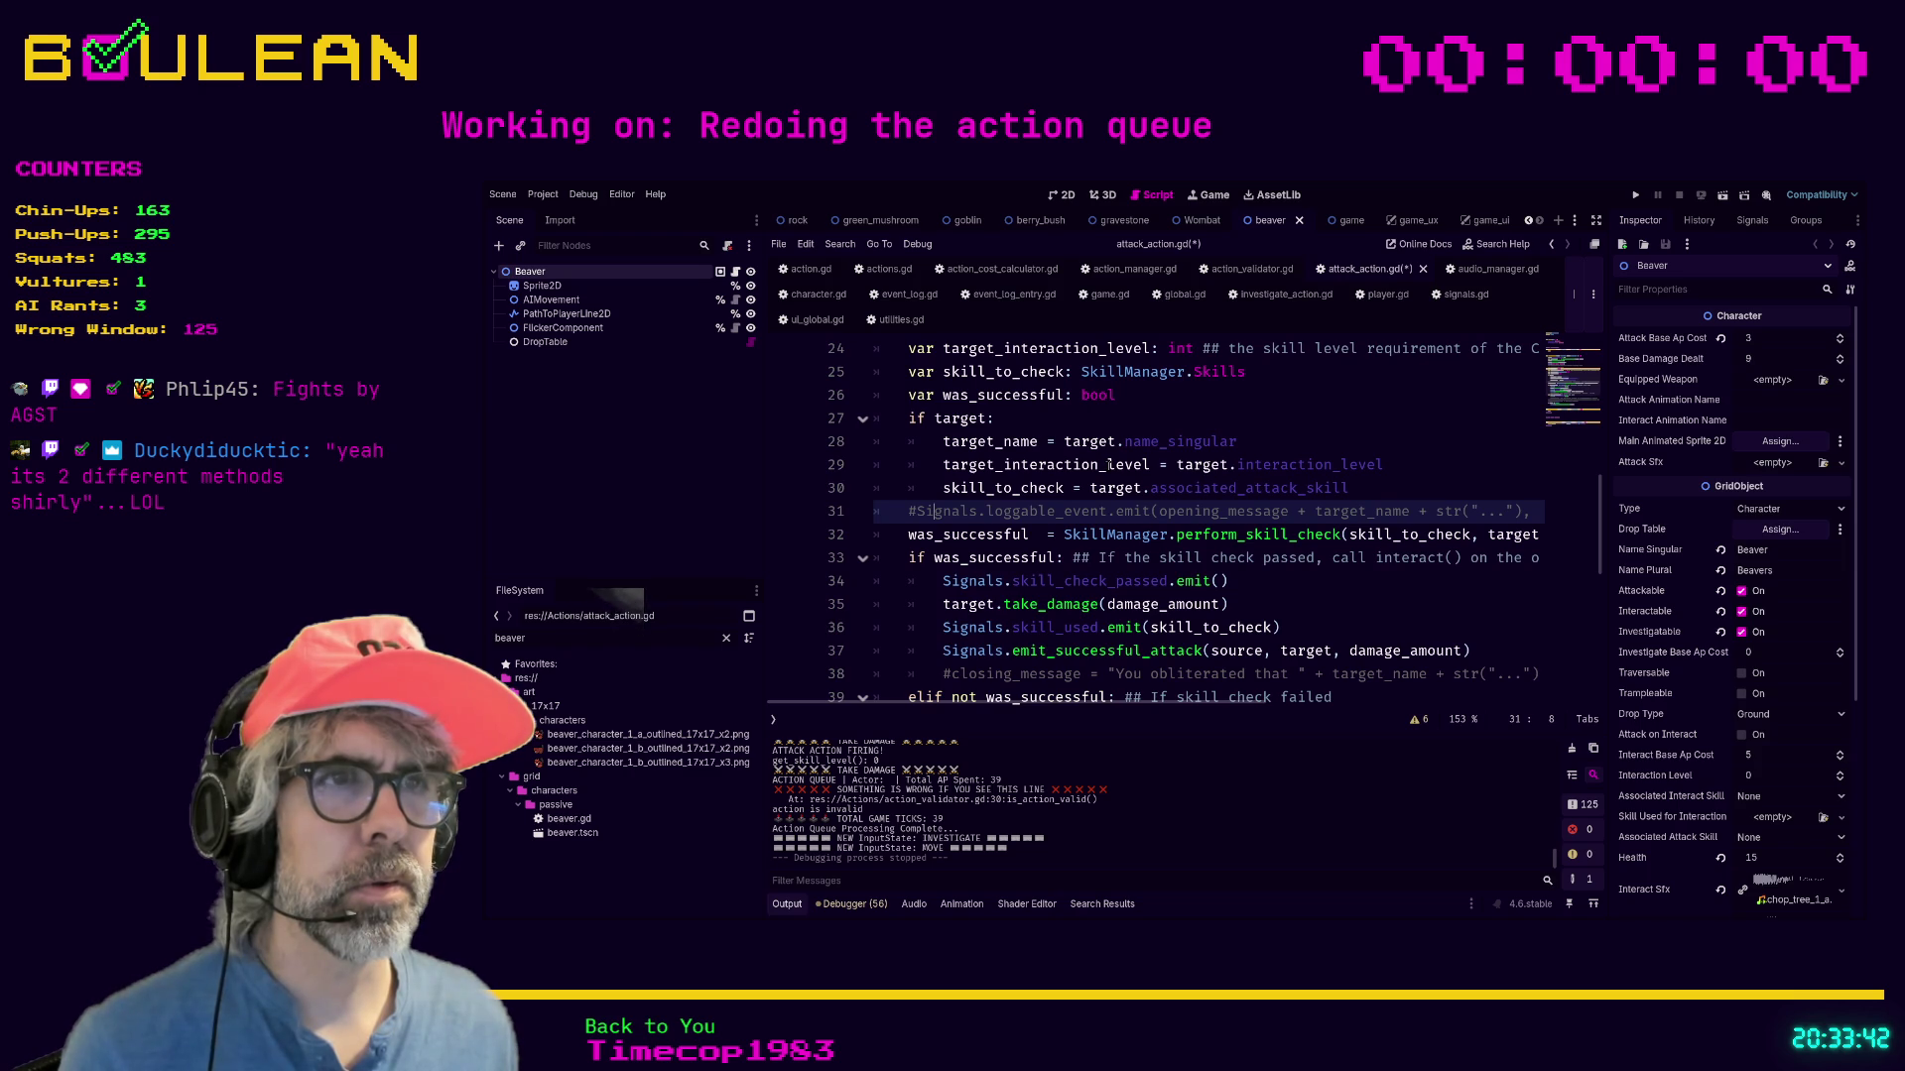
{"action": "scroll", "coordinate": [1078, 516], "scroll_direction": "down", "scroll_amount": 1}
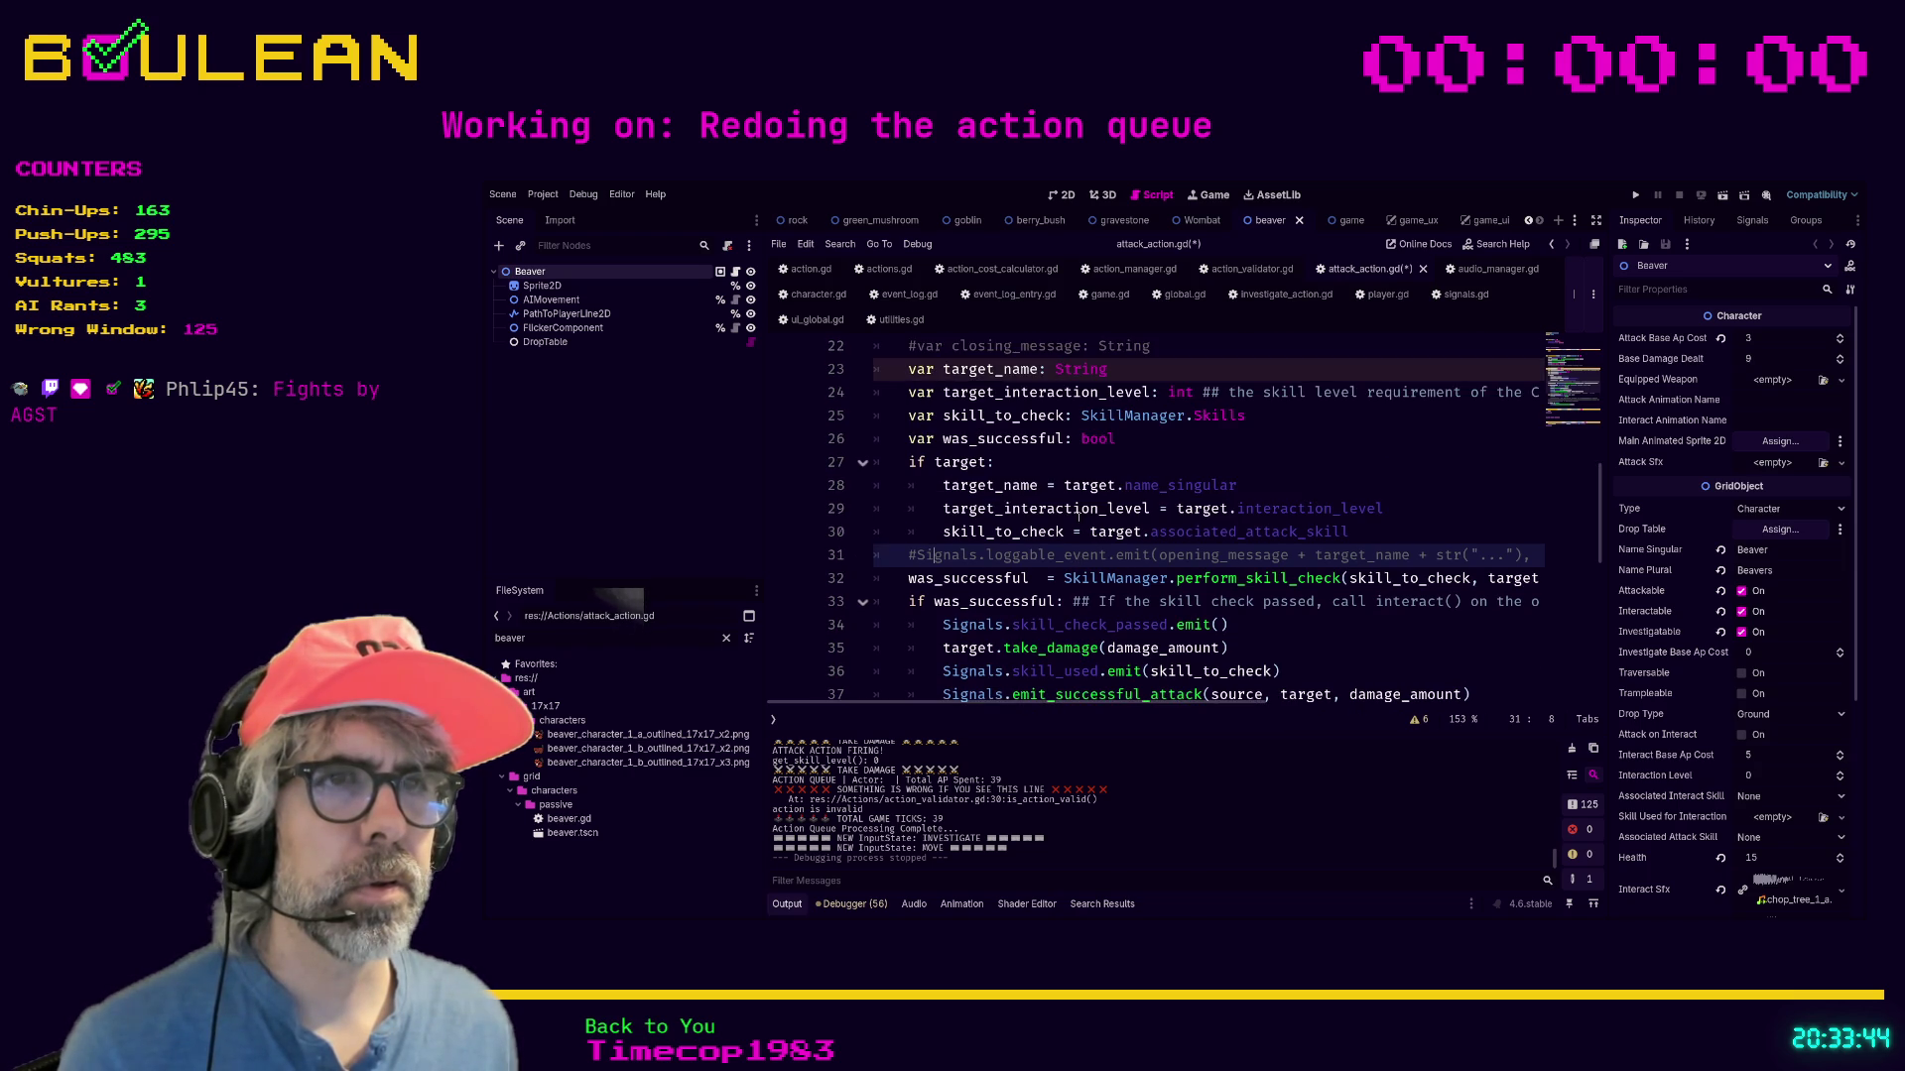
{"action": "scroll", "coordinate": [1079, 516], "scroll_direction": "down", "scroll_amount": 1}
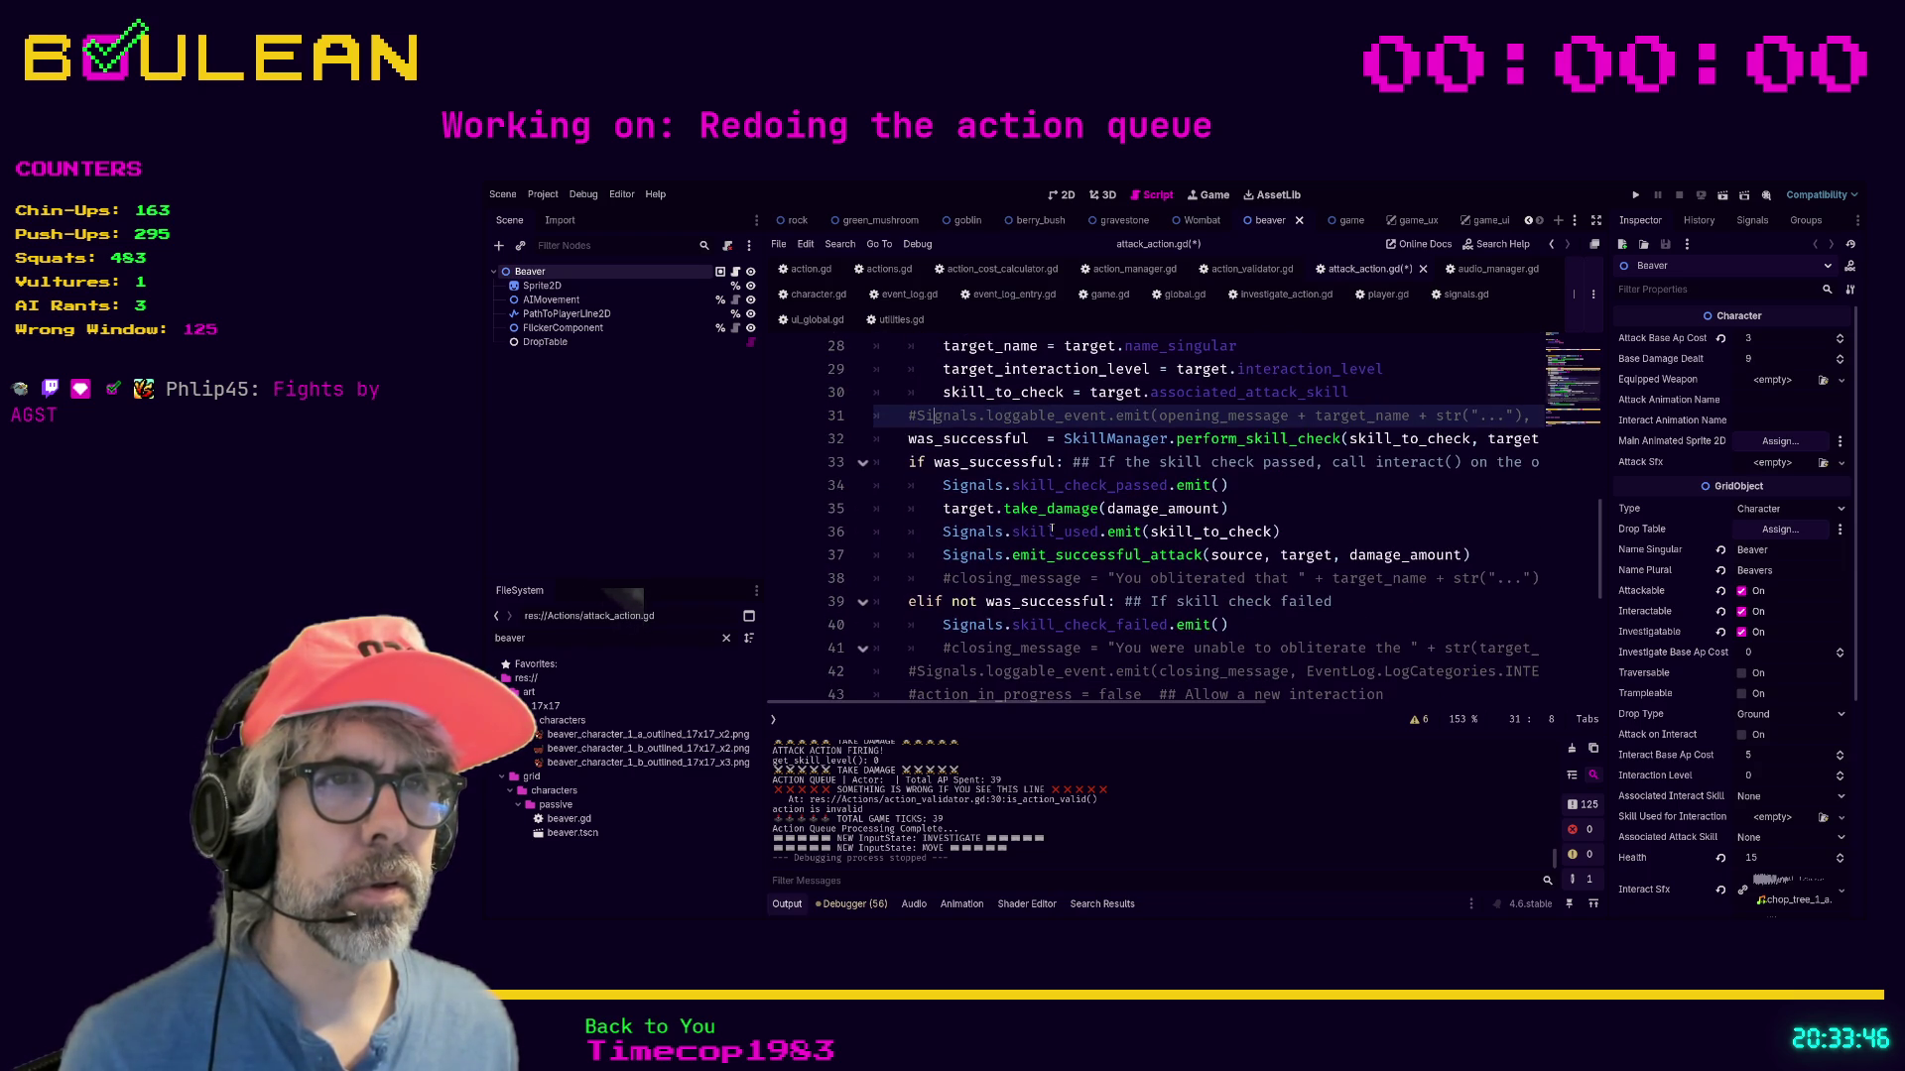
{"action": "scroll", "coordinate": [1055, 528], "scroll_direction": "down", "scroll_amount": 2}
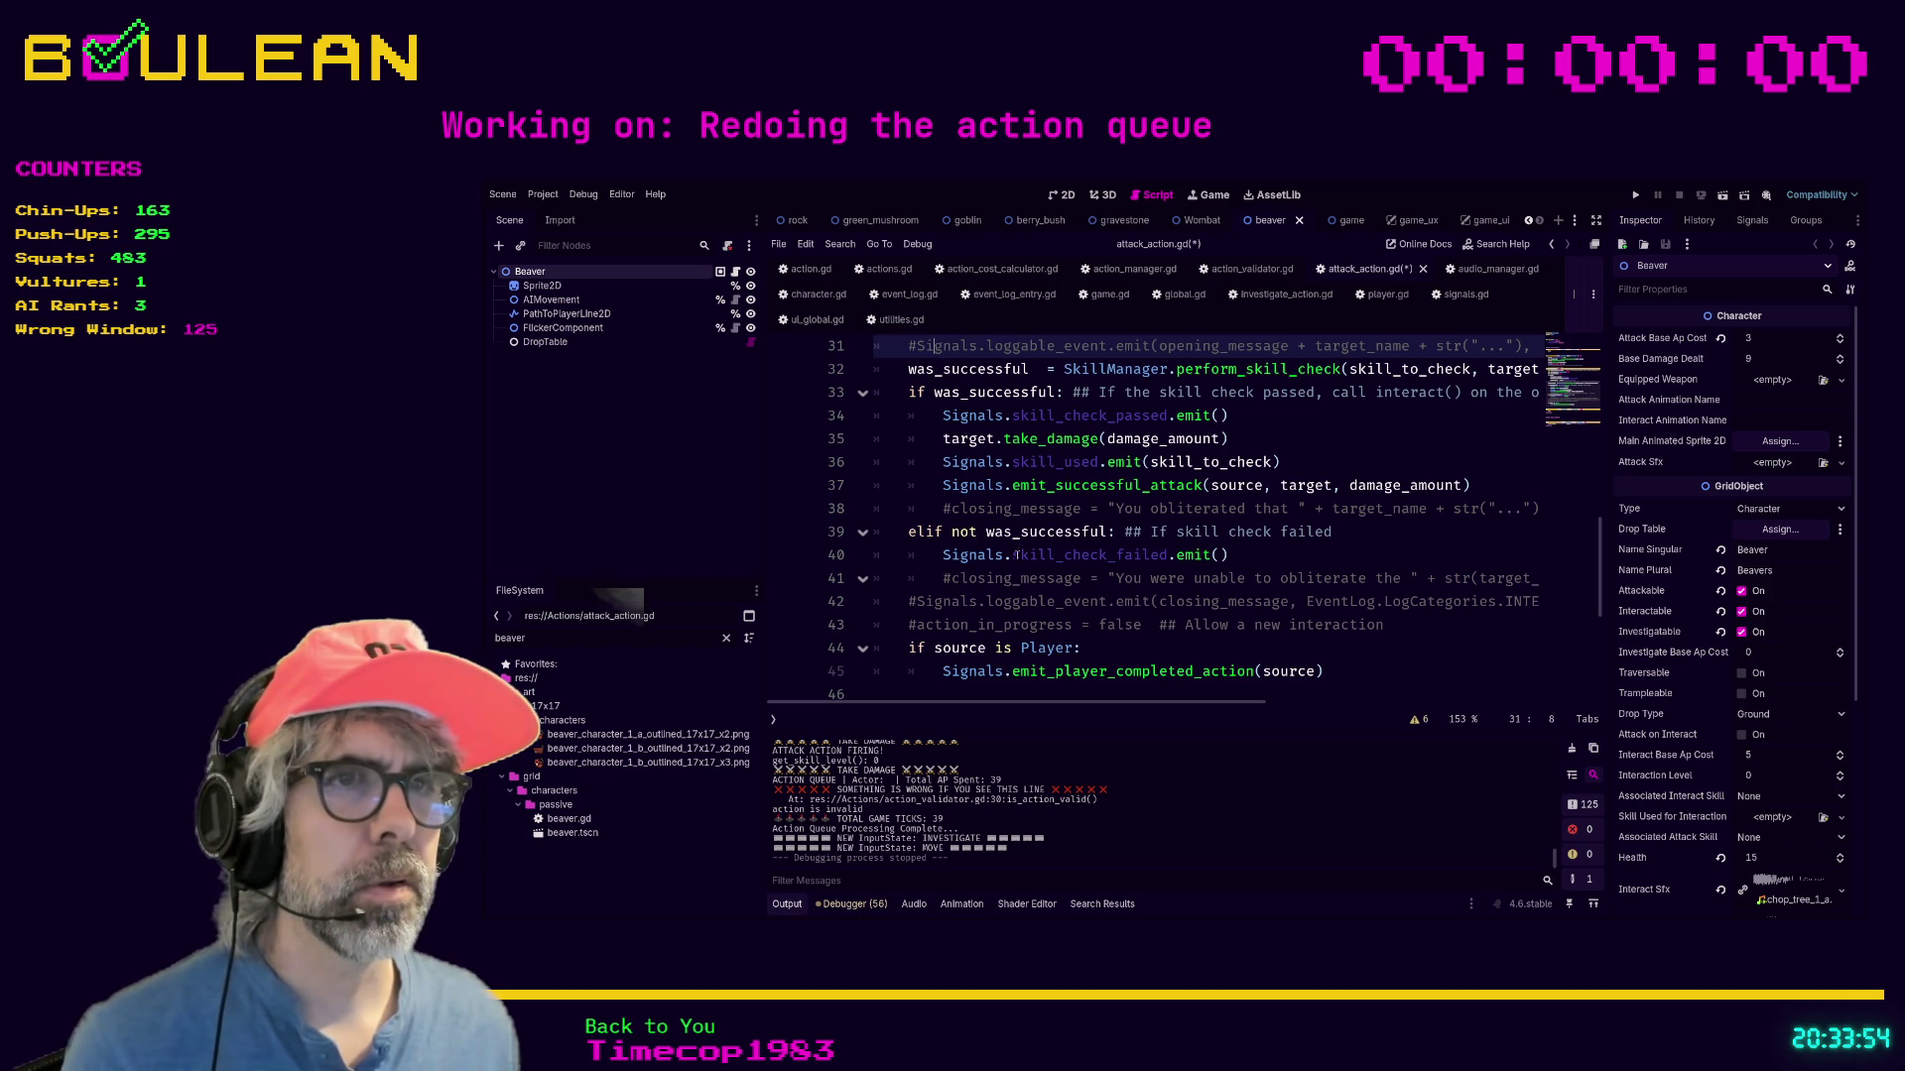
{"action": "scroll", "coordinate": [1007, 647], "scroll_direction": "down", "scroll_amount": 1}
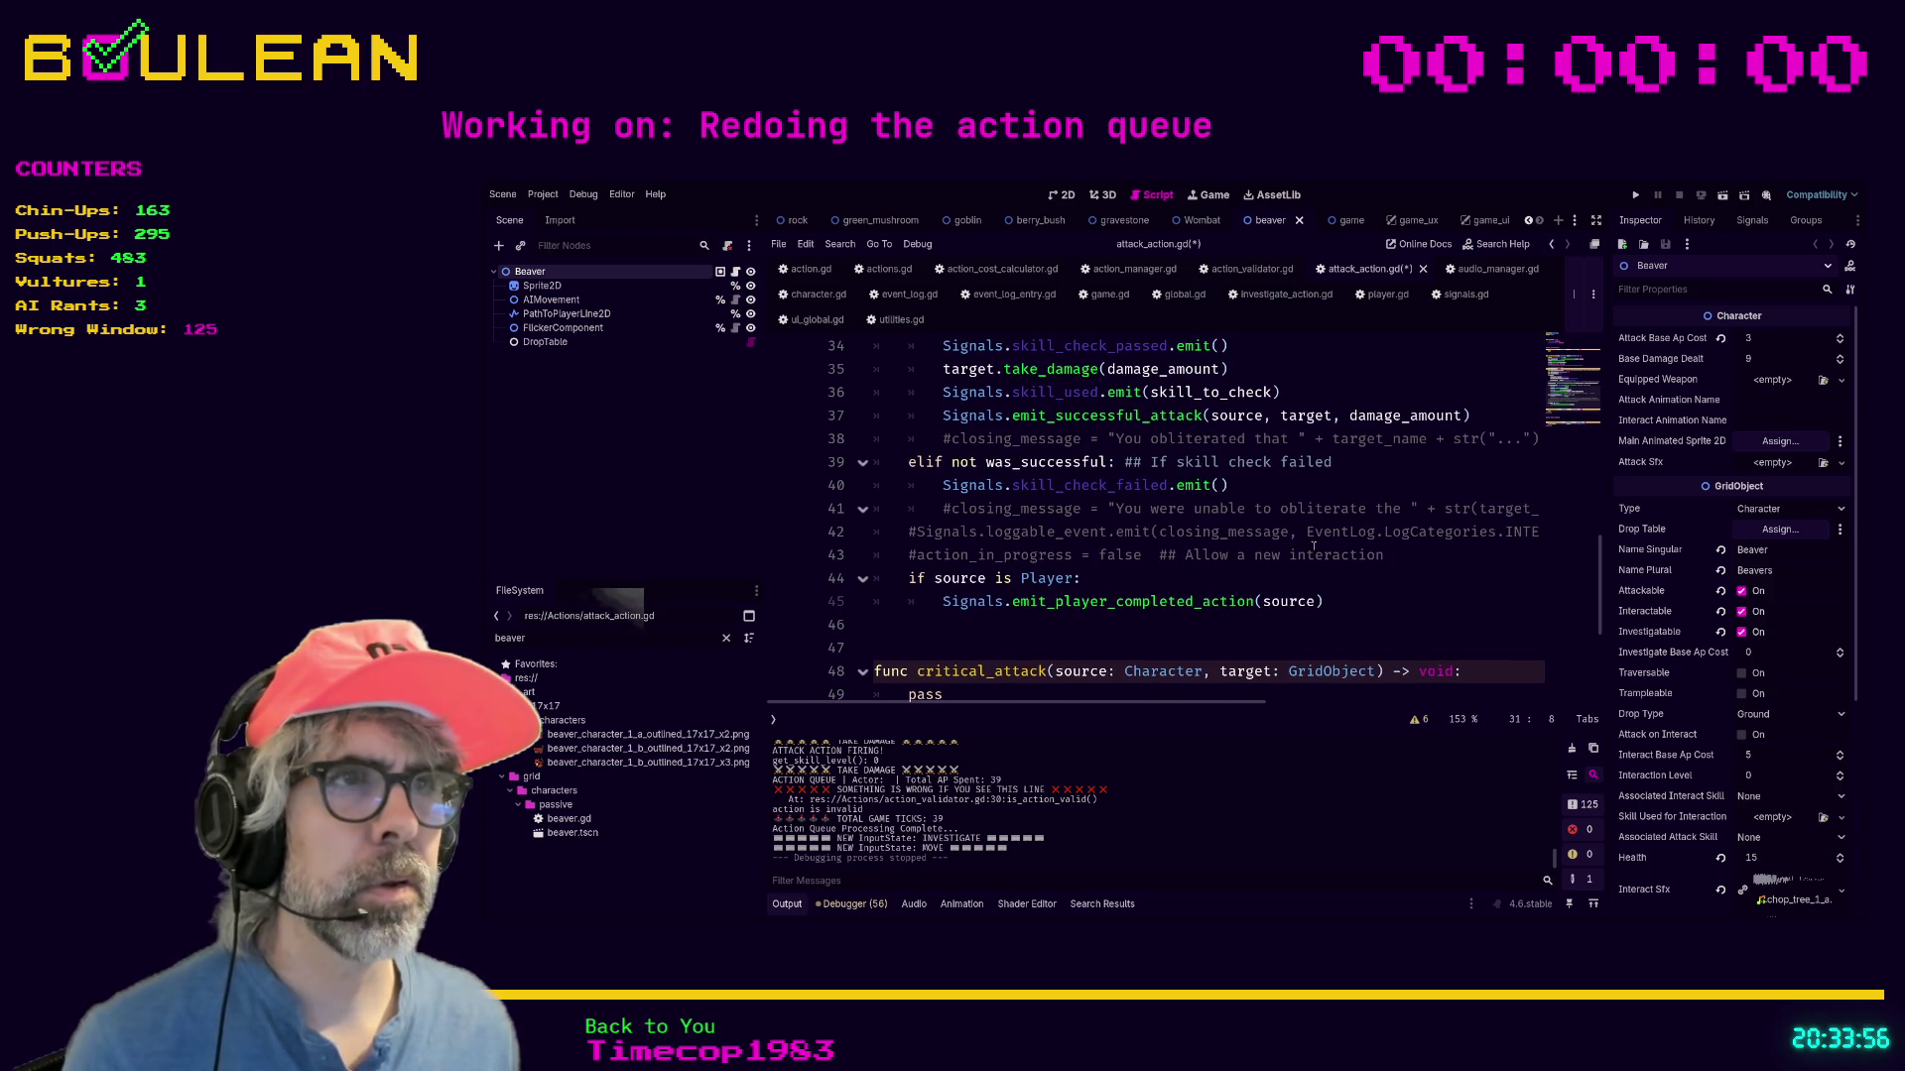
{"action": "scroll", "coordinate": [1059, 599], "scroll_direction": "up", "scroll_amount": 2}
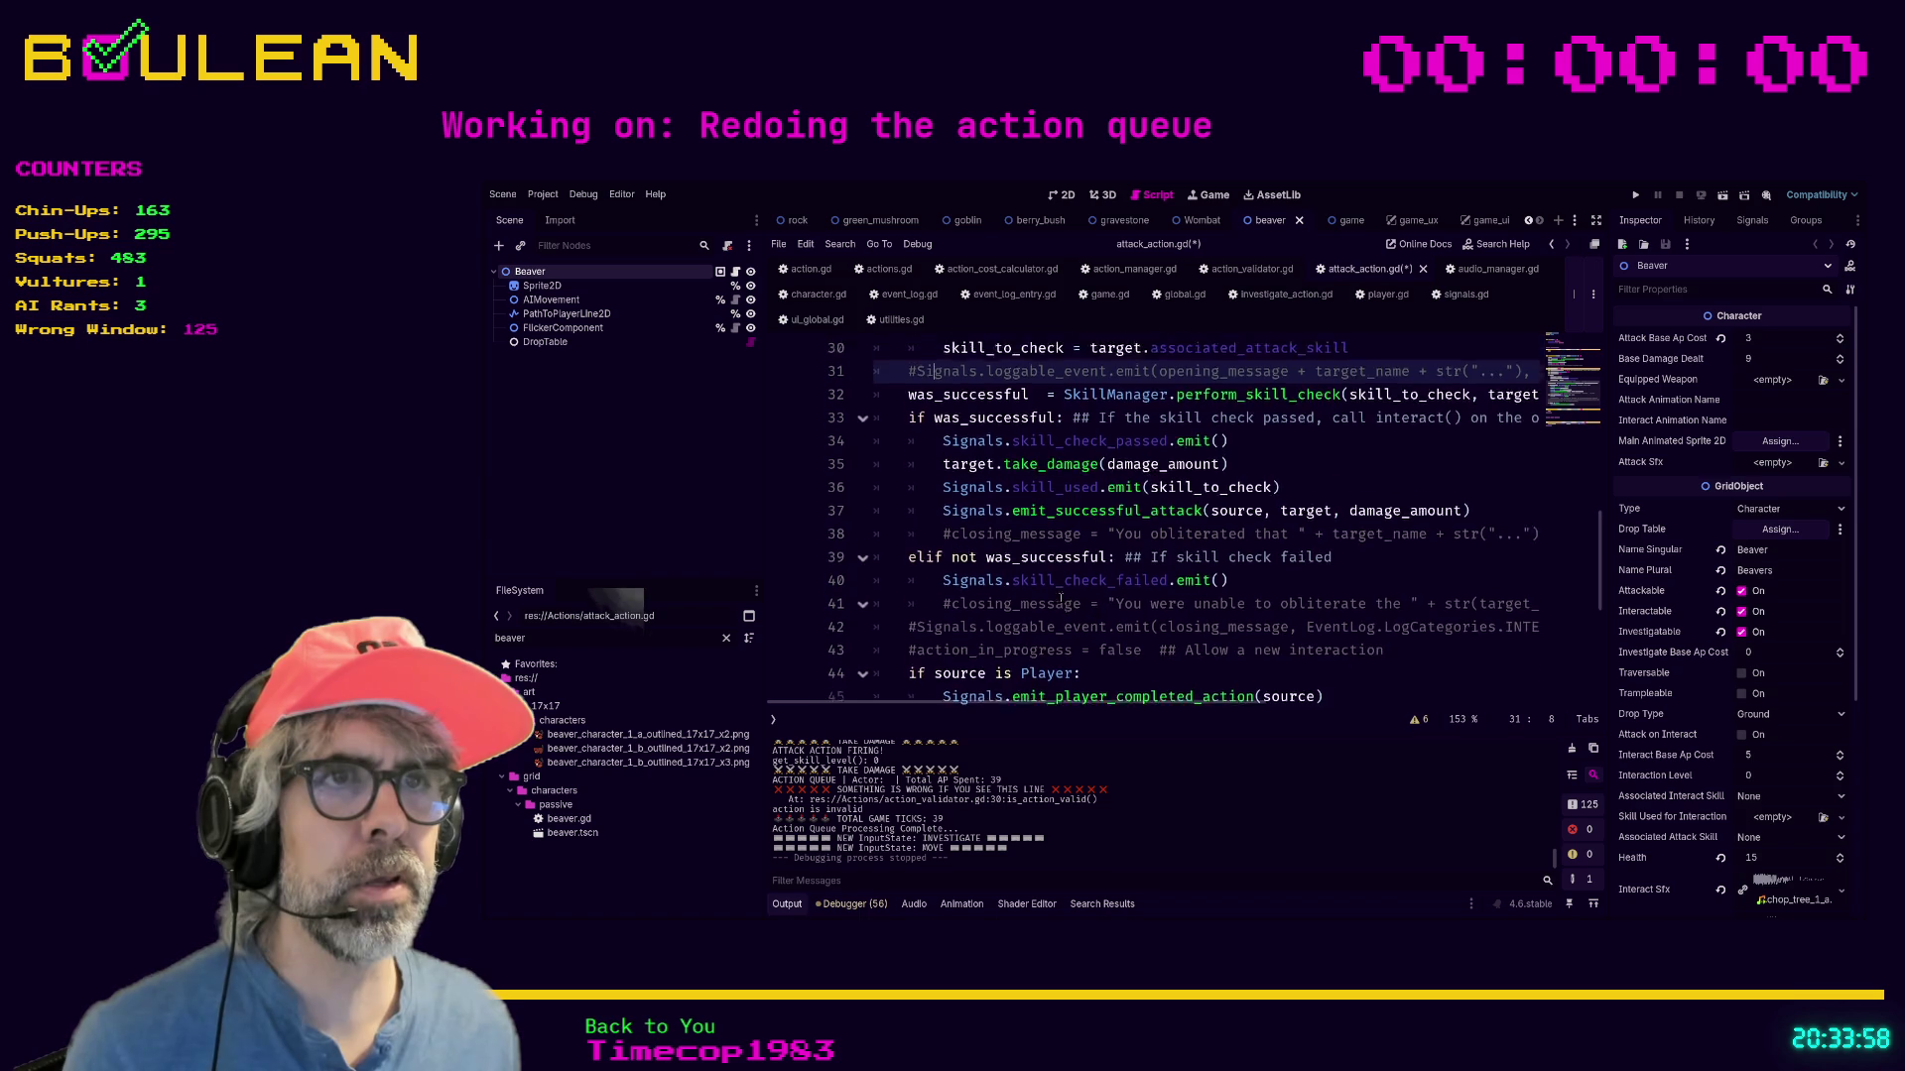
{"action": "scroll", "coordinate": [1060, 599], "scroll_direction": "up", "scroll_amount": 4}
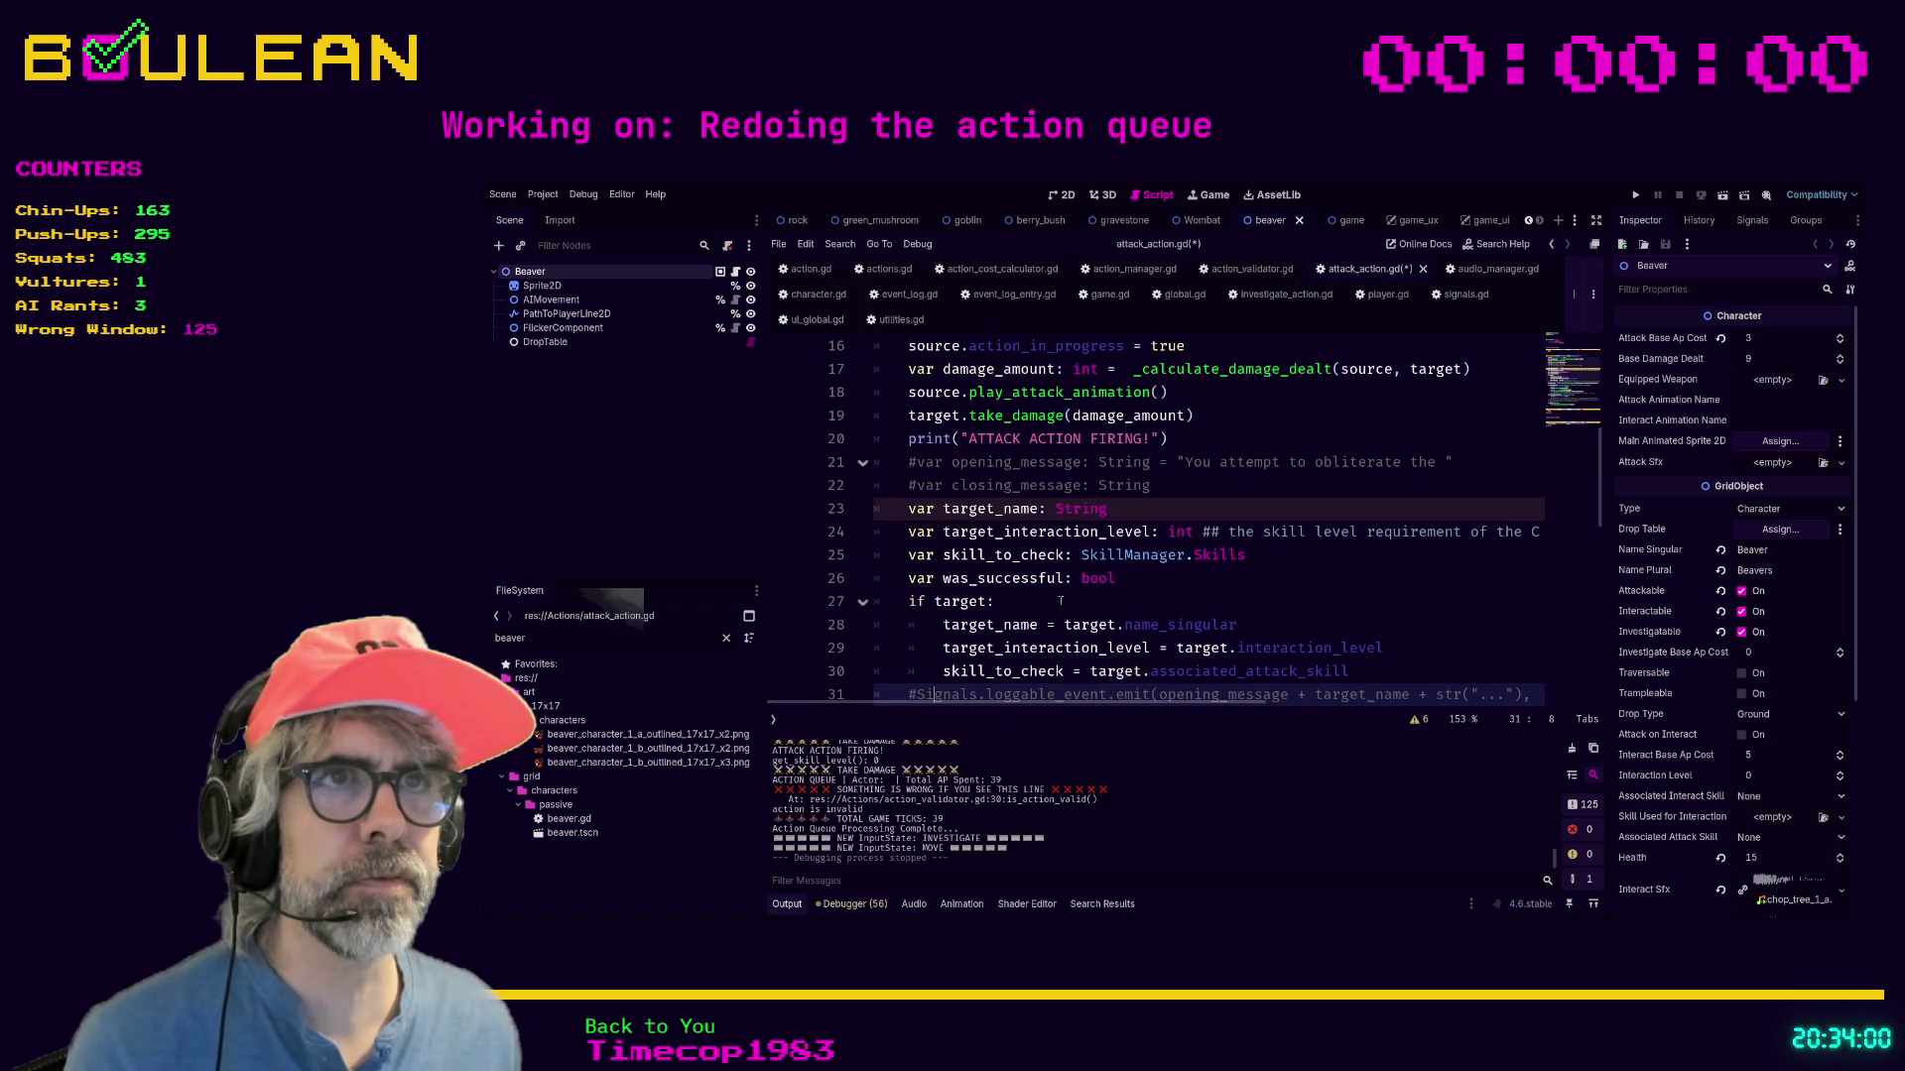
{"action": "scroll", "coordinate": [1060, 599], "scroll_direction": "up", "scroll_amount": 1}
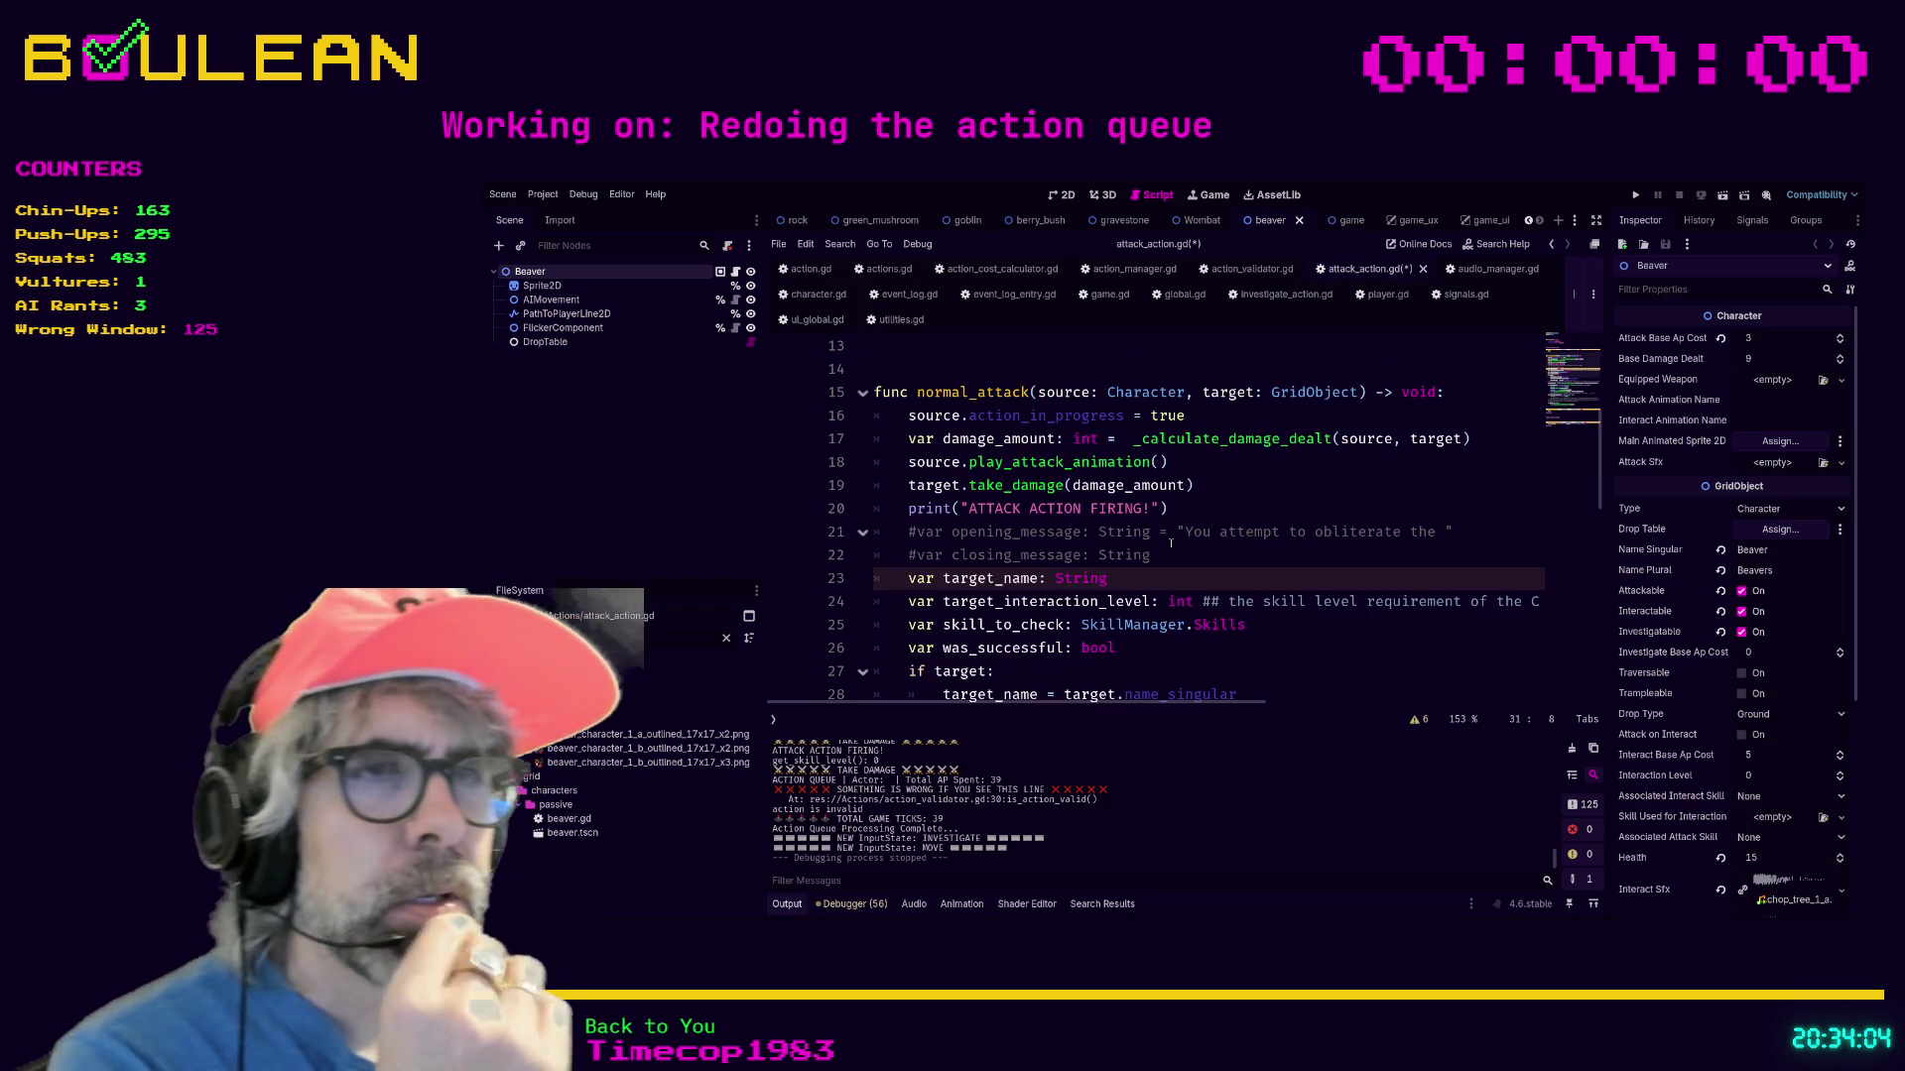
{"action": "left_click", "coordinate": [1174, 509]}
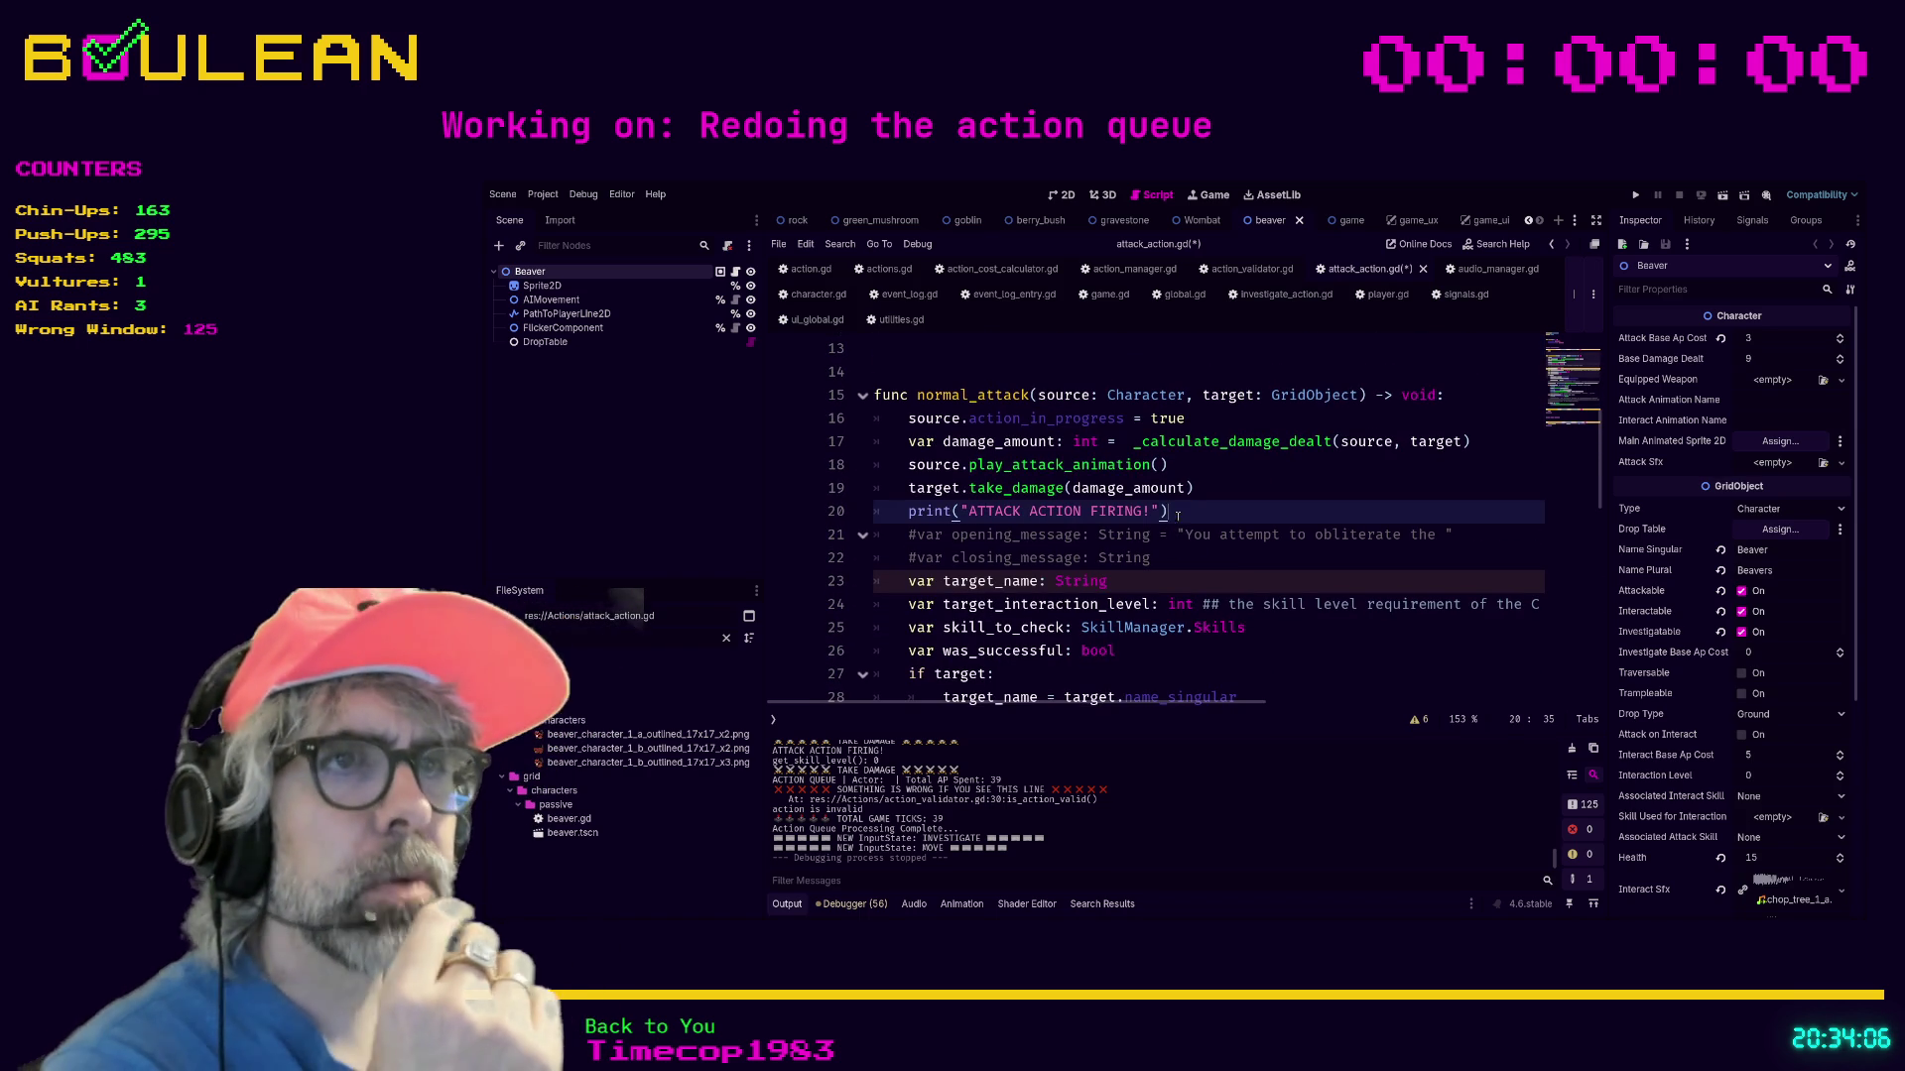
{"action": "key", "text": "ctrl+k"}
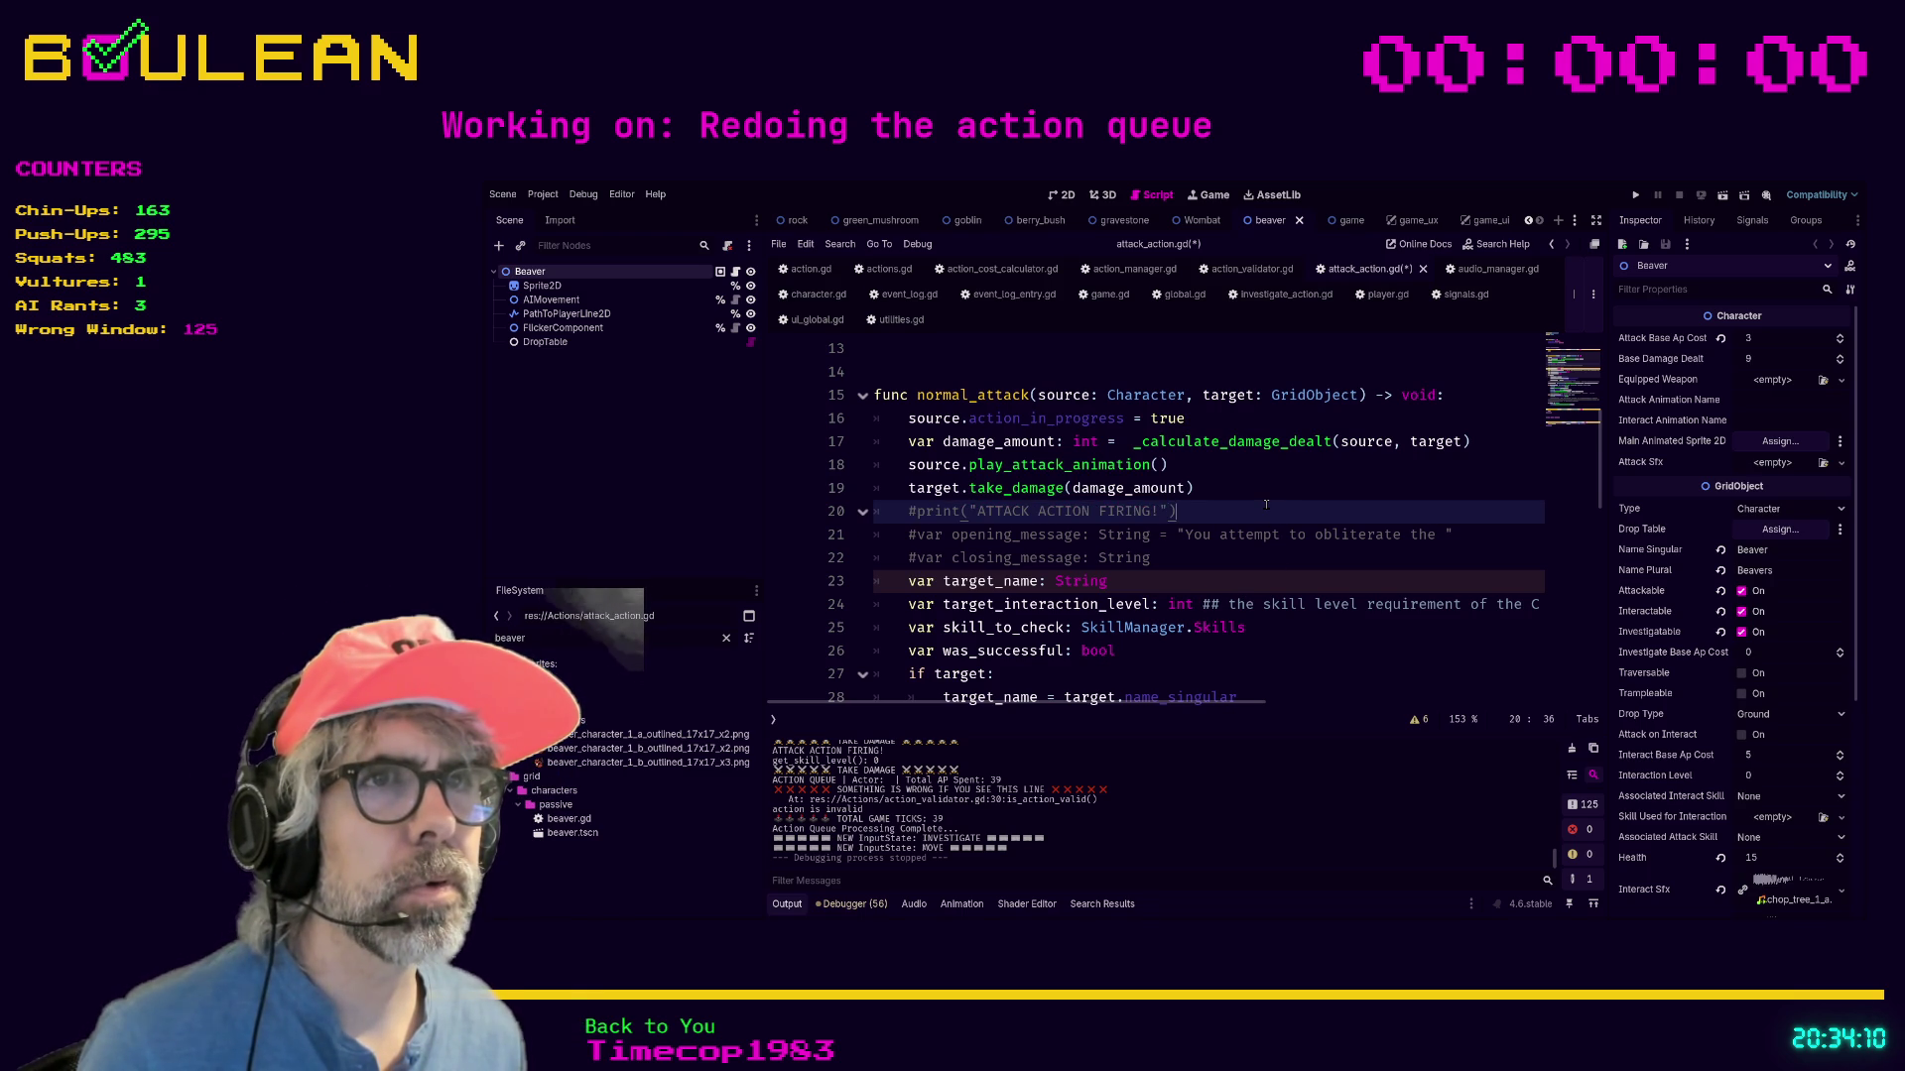
Search the script for every use of target_name.
{"action": "left_click", "coordinate": [1262, 557]}
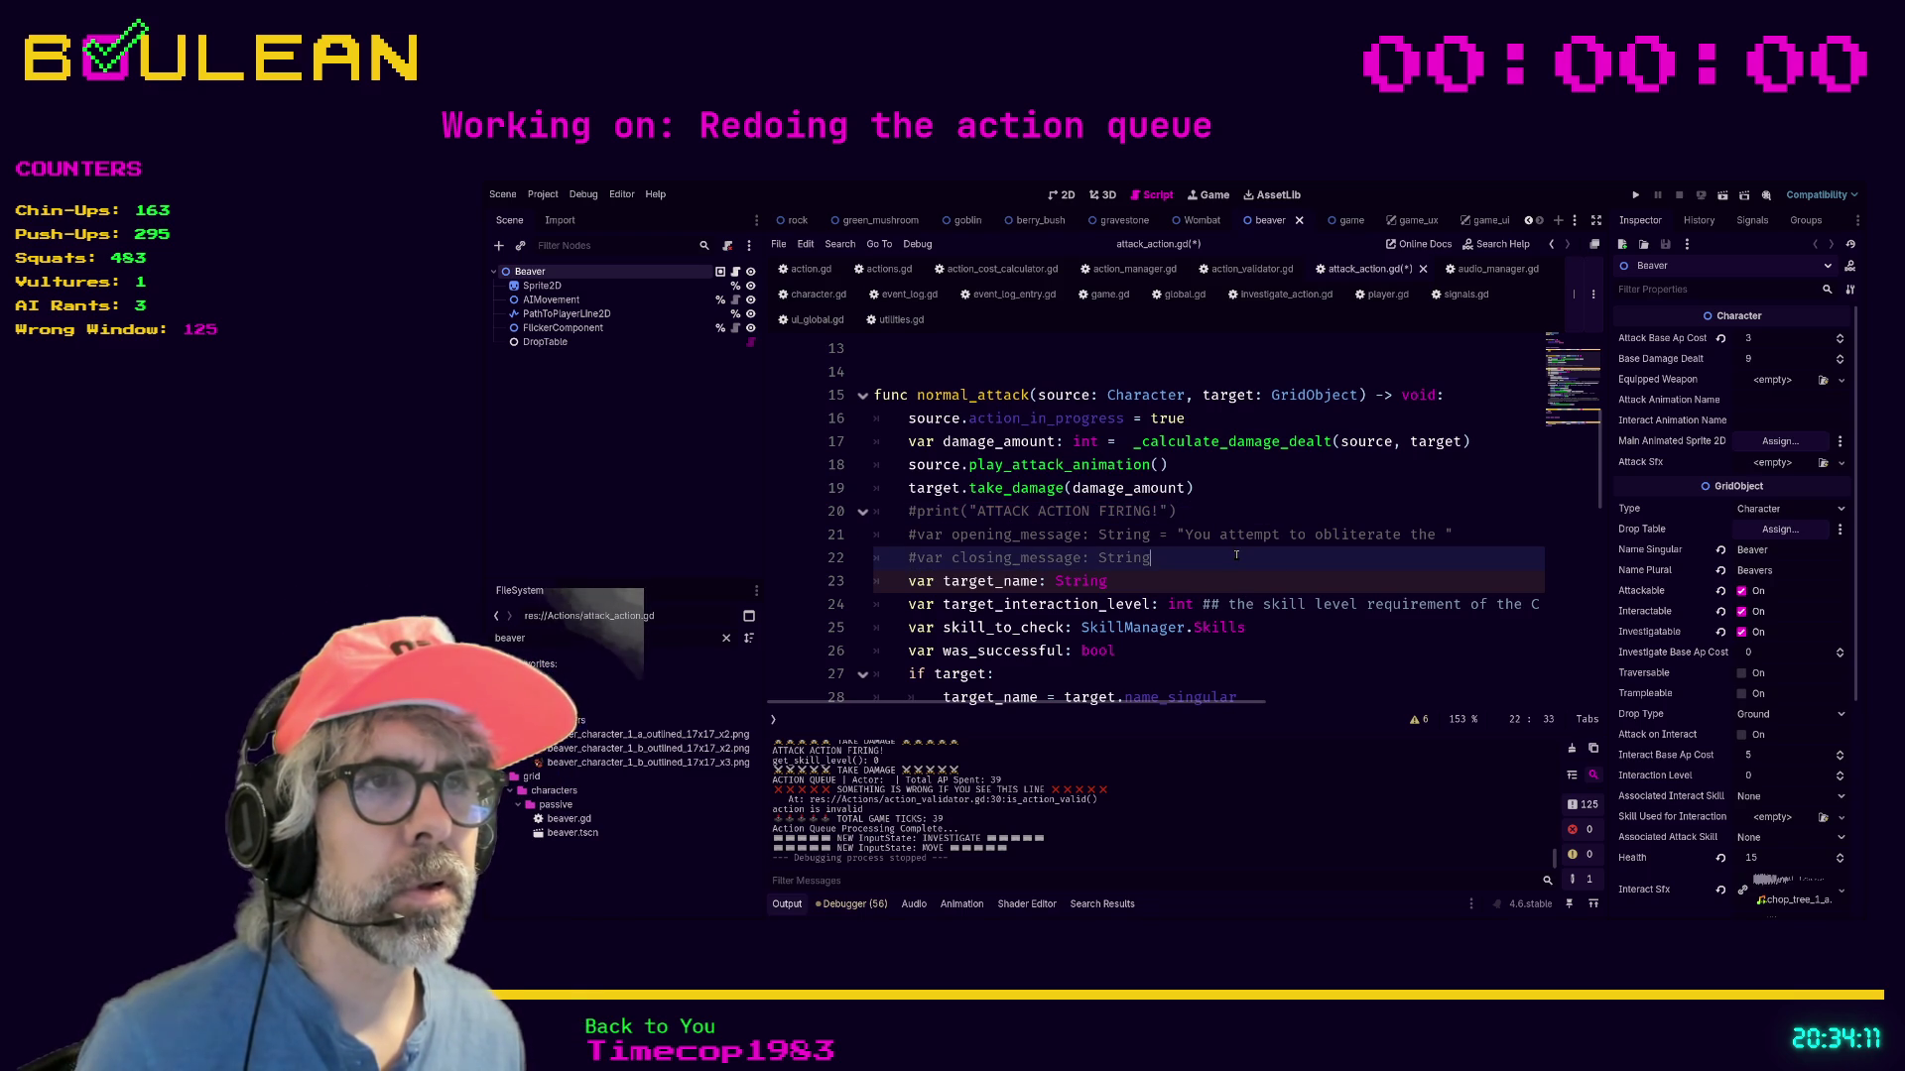
{"action": "left_click", "coordinate": [1257, 417]}
{"action": "key", "text": "ctrl+f"}
{"action": "type", "text": "target_"}
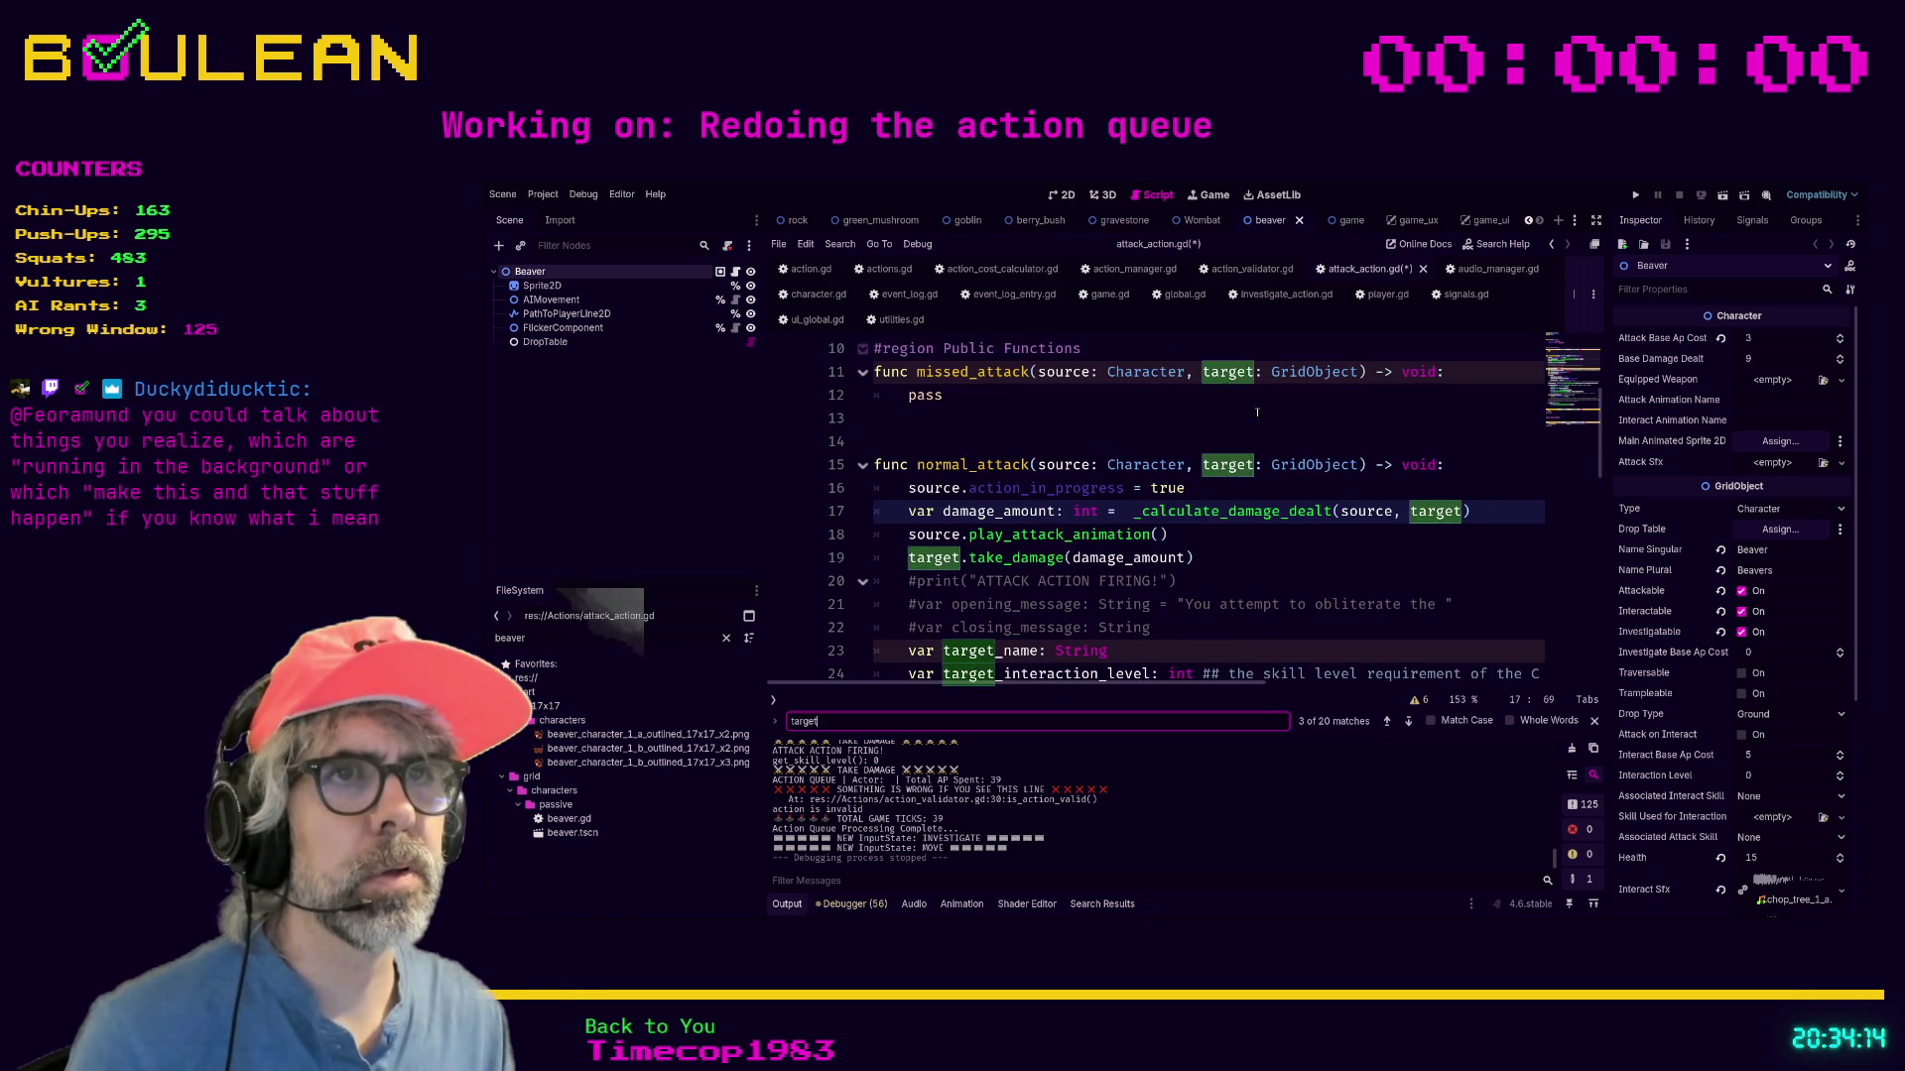
{"action": "type", "text": "name"}
{"action": "scroll", "coordinate": [1281, 494], "scroll_direction": "up", "scroll_amount": 1}
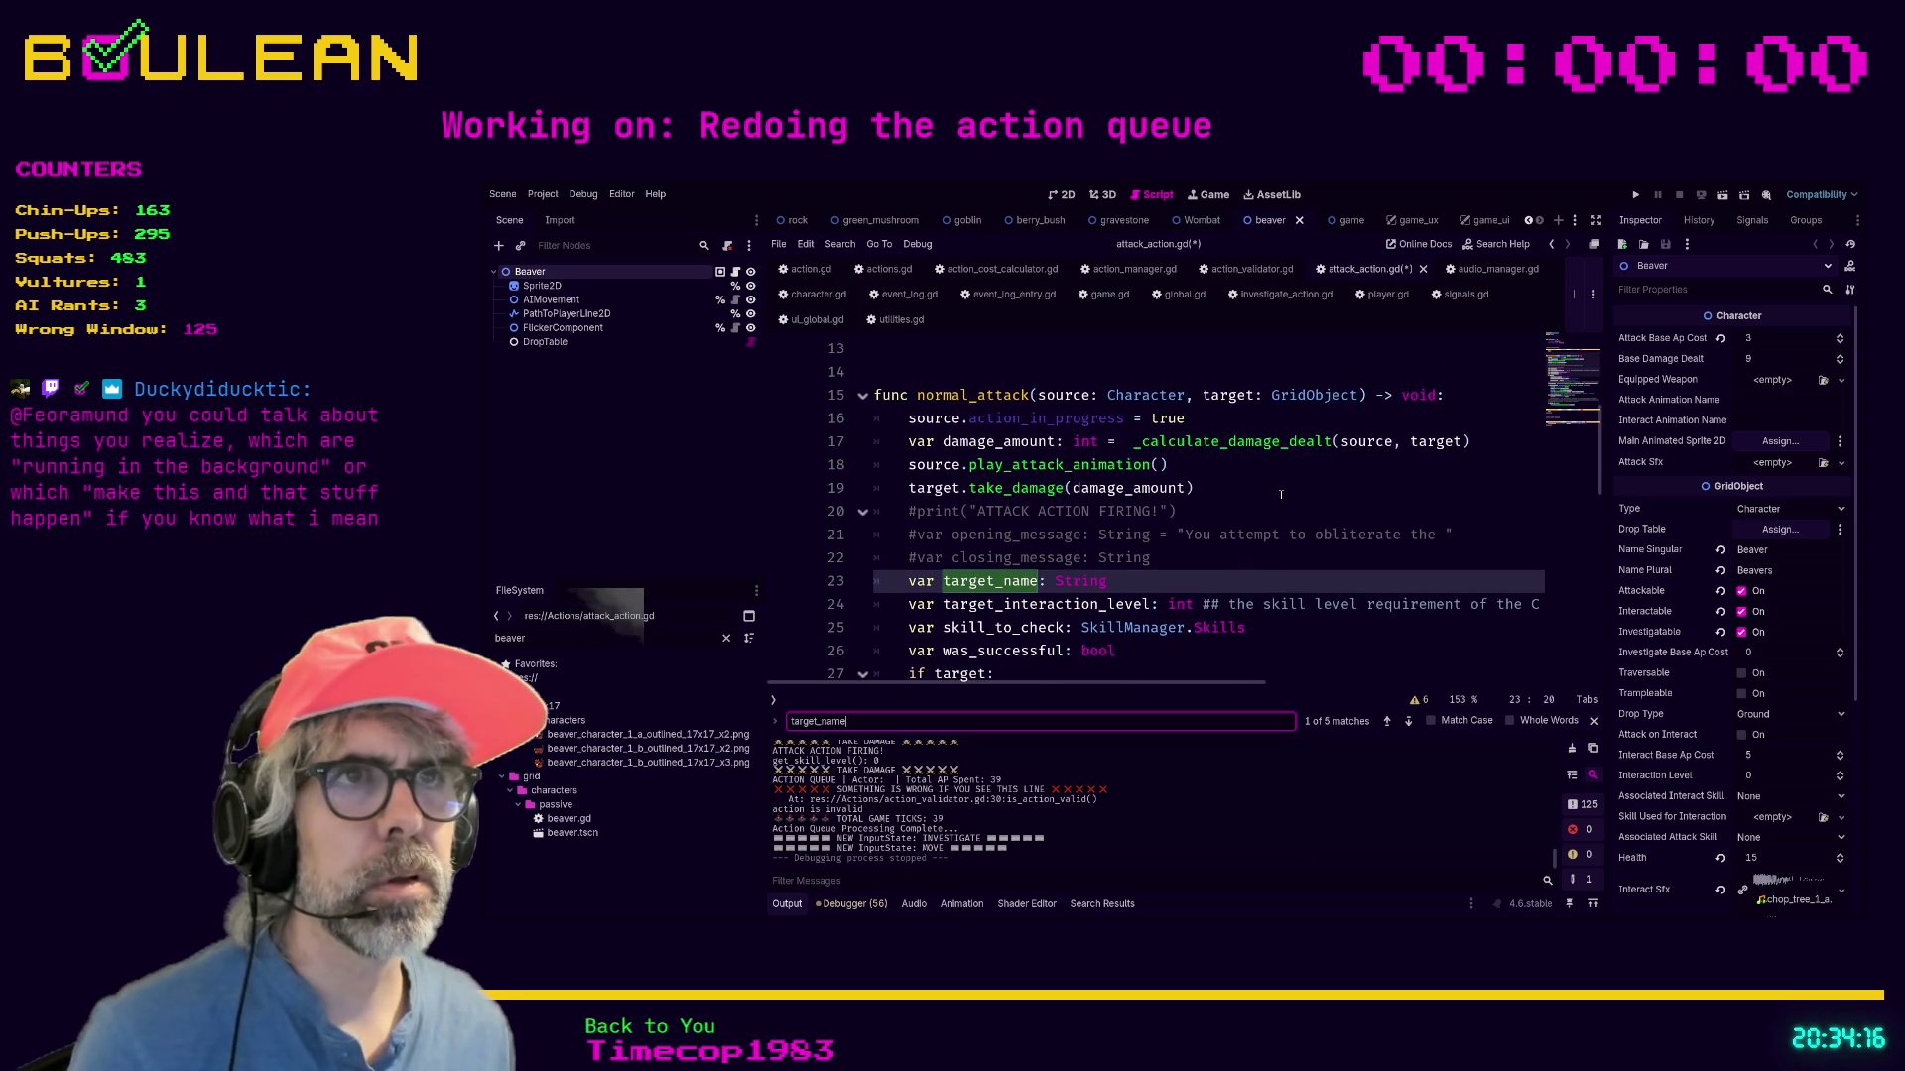
{"action": "scroll", "coordinate": [1281, 494], "scroll_direction": "up", "scroll_amount": 4}
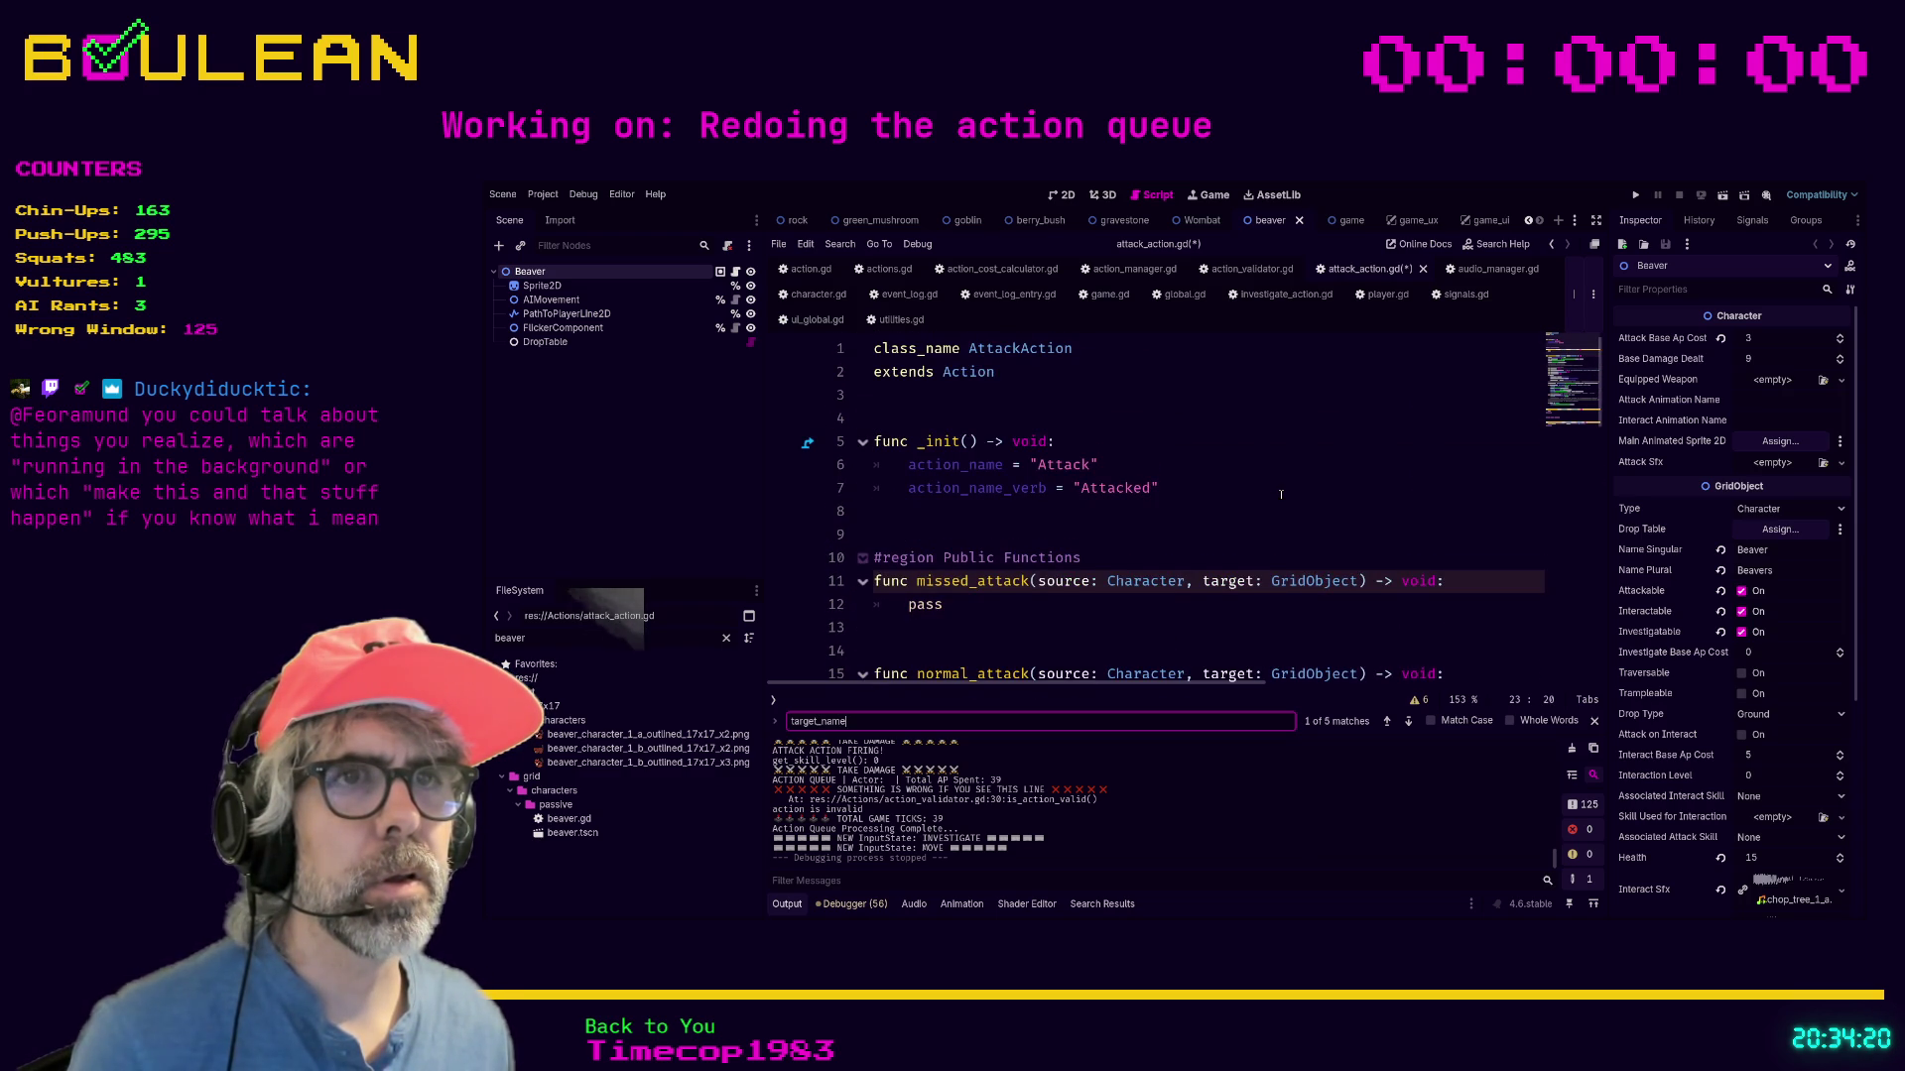
{"action": "scroll", "coordinate": [1281, 494], "scroll_direction": "down", "scroll_amount": 9}
{"action": "scroll", "coordinate": [1277, 496], "scroll_direction": "down", "scroll_amount": 7}
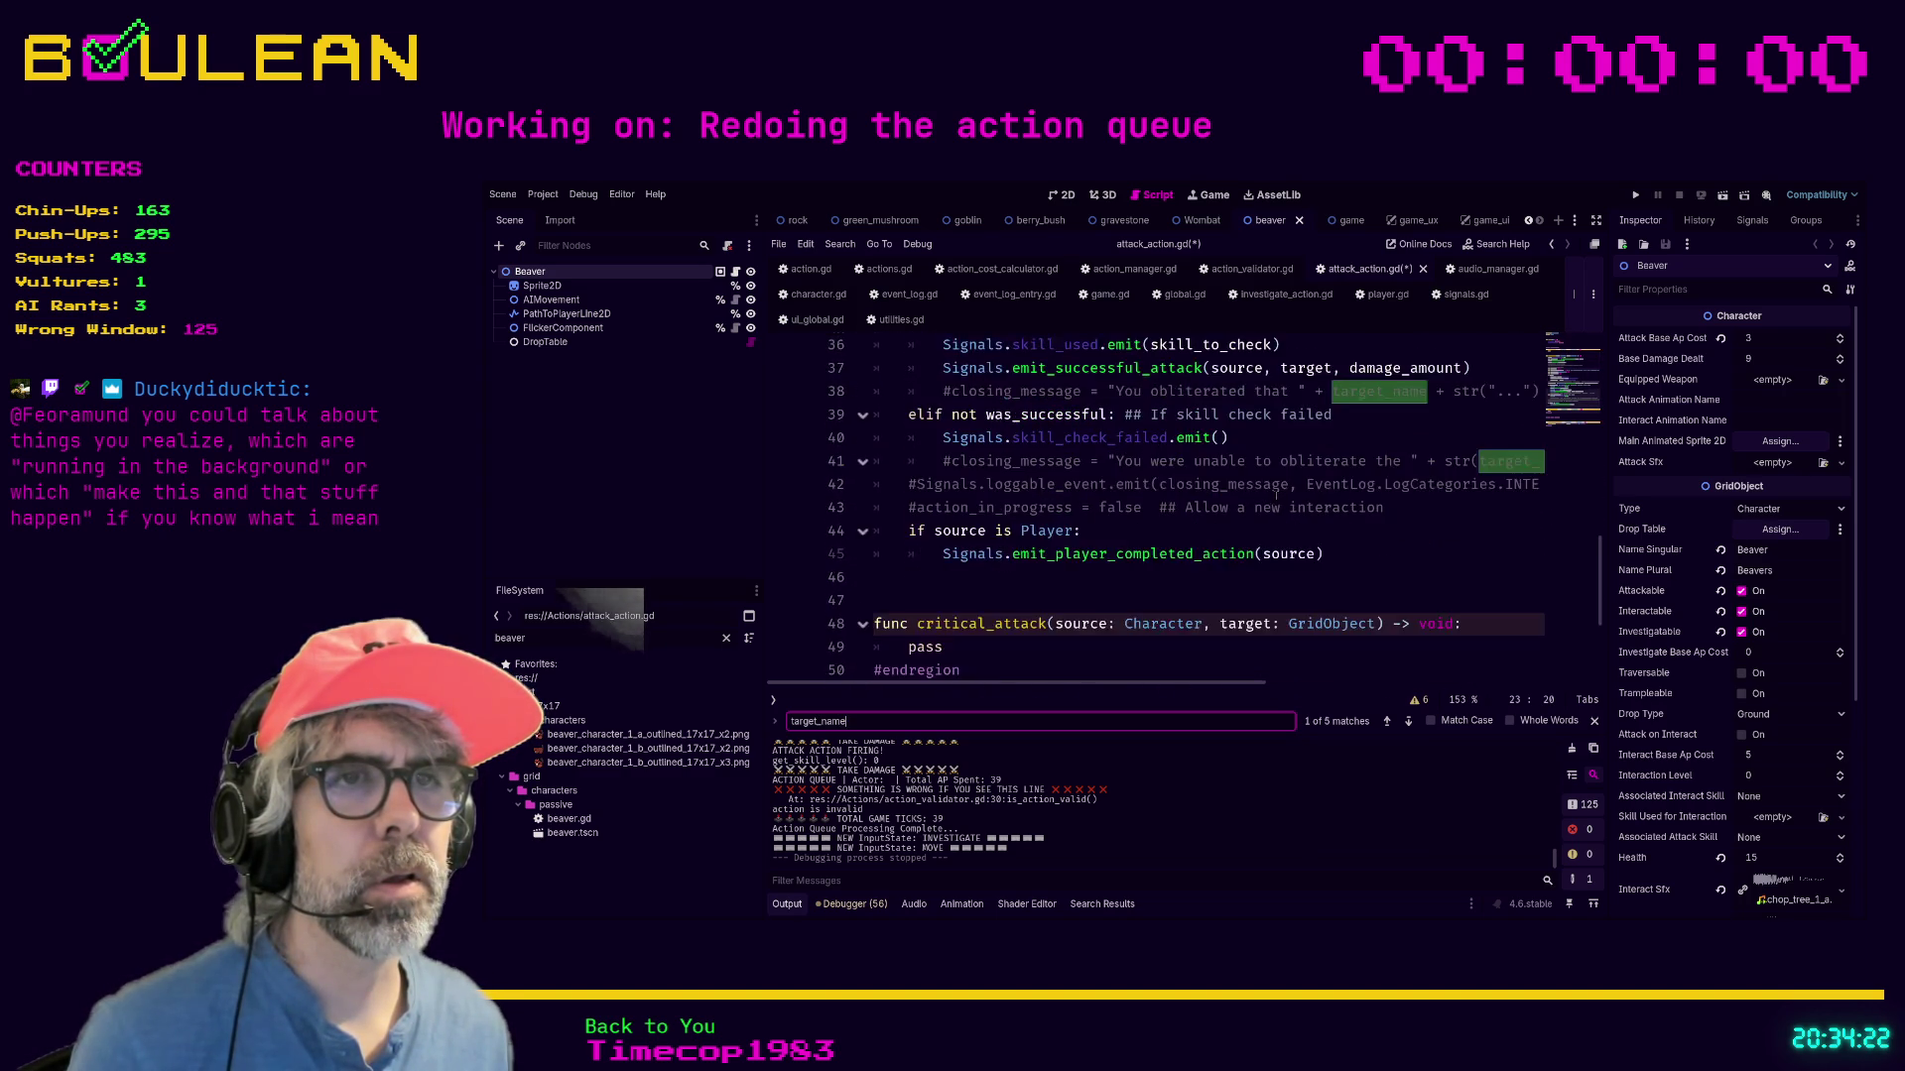
{"action": "scroll", "coordinate": [1276, 497], "scroll_direction": "up", "scroll_amount": 9}
{"action": "scroll", "coordinate": [1276, 498], "scroll_direction": "up", "scroll_amount": 8}
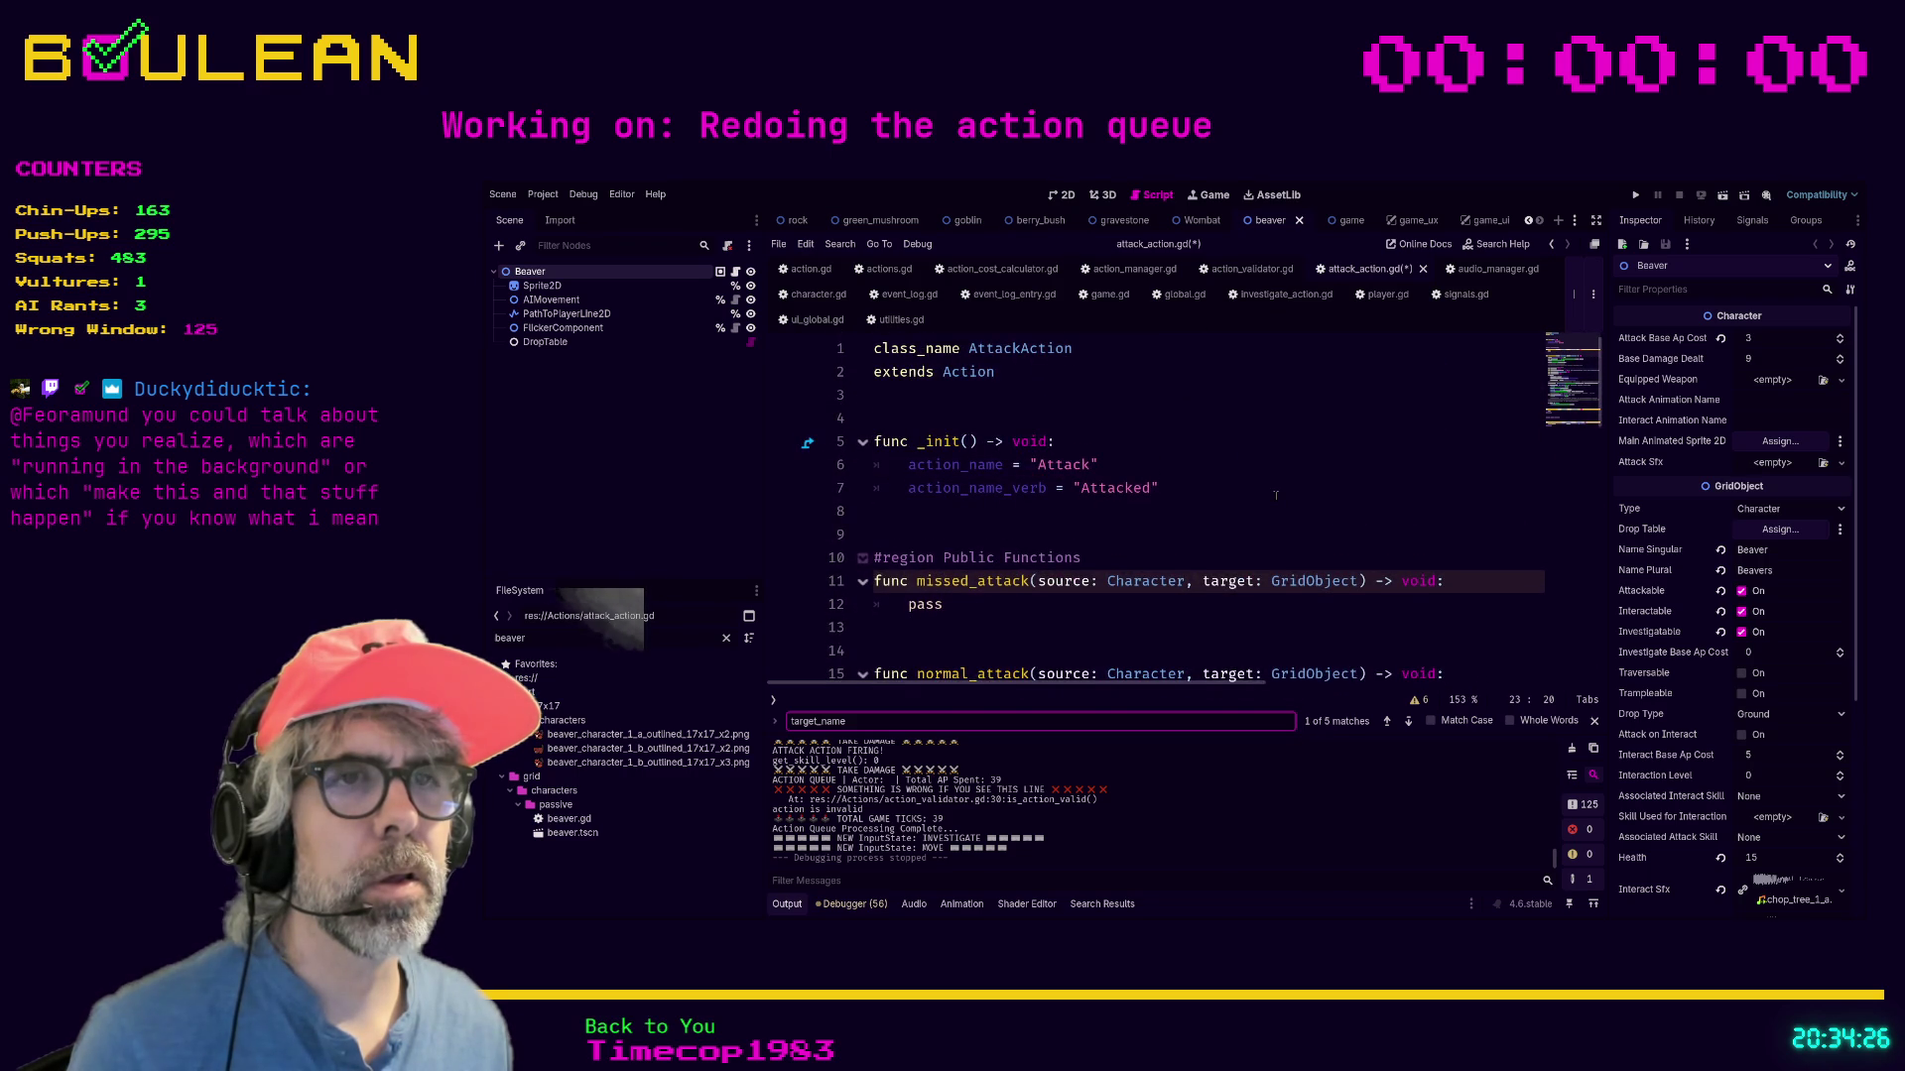
{"action": "scroll", "coordinate": [1275, 495], "scroll_direction": "down", "scroll_amount": 5}
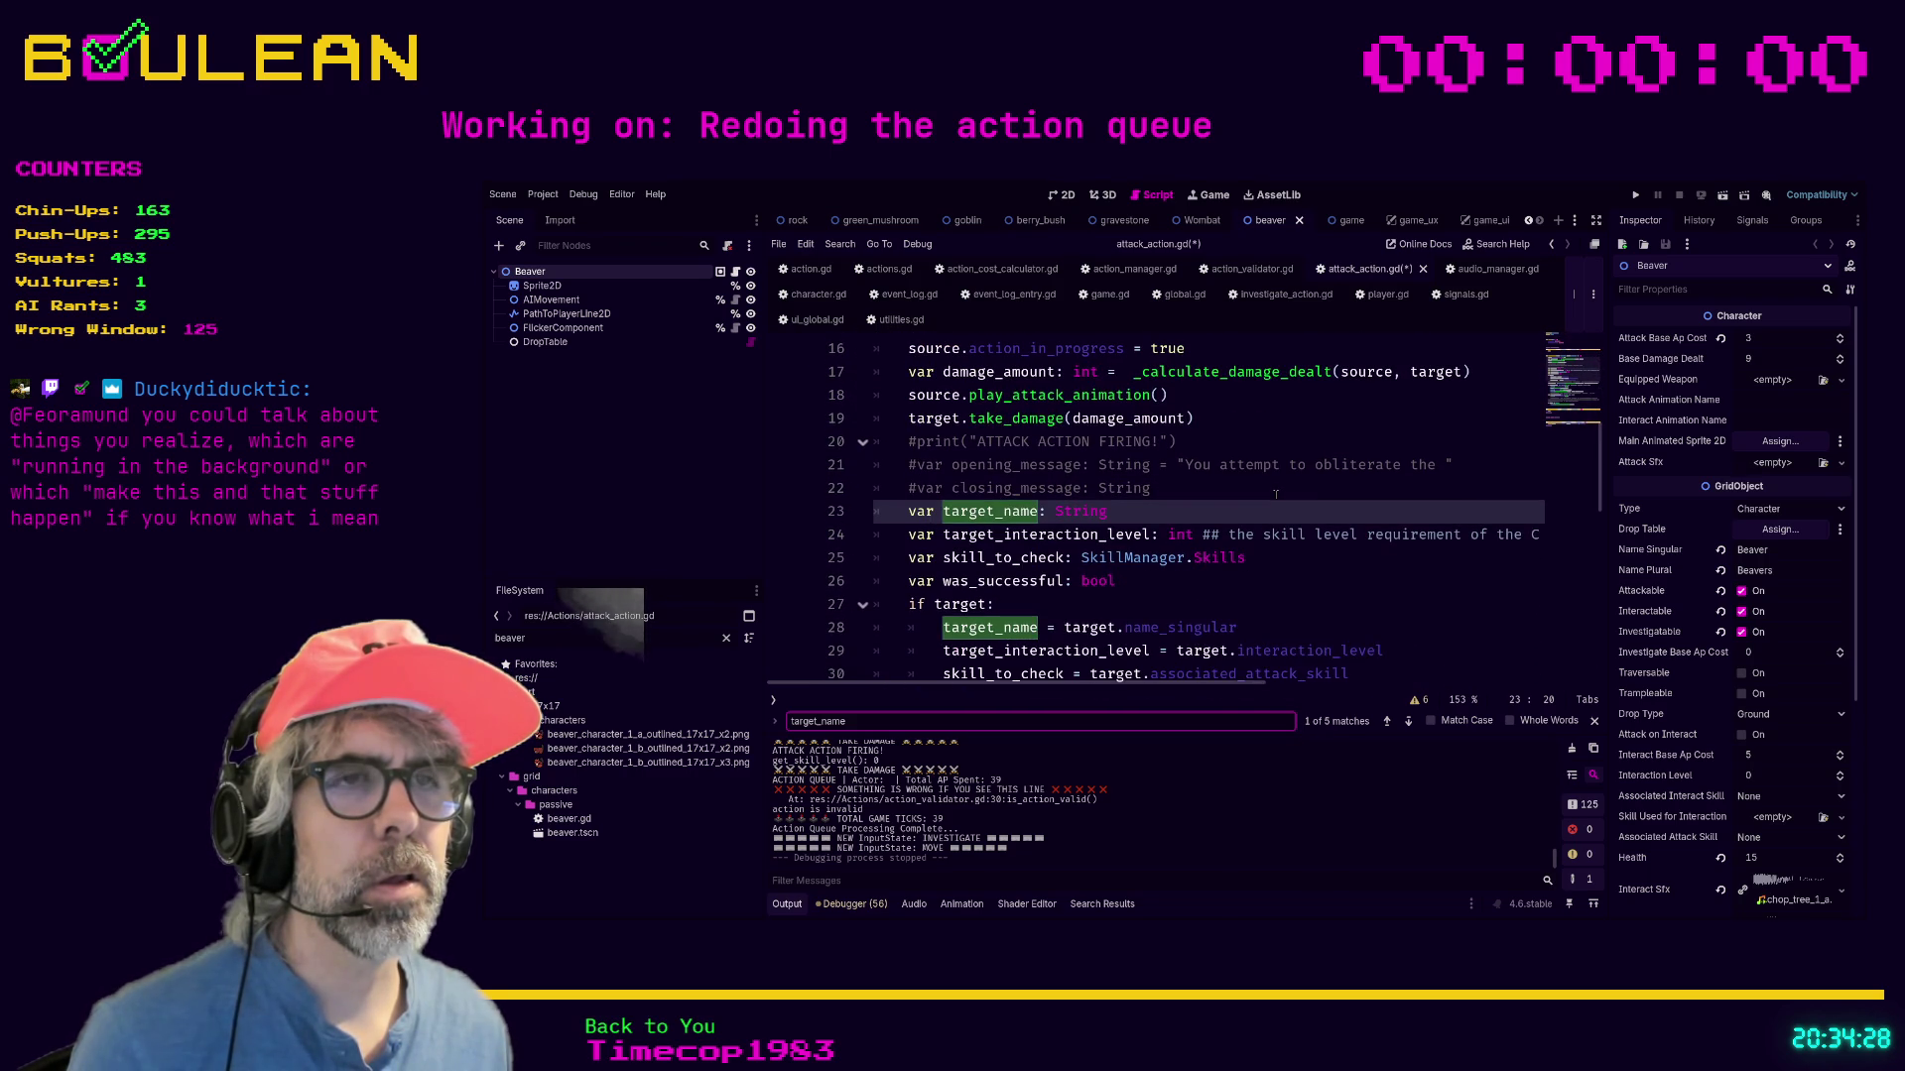
{"action": "scroll", "coordinate": [1276, 494], "scroll_direction": "down", "scroll_amount": 1}
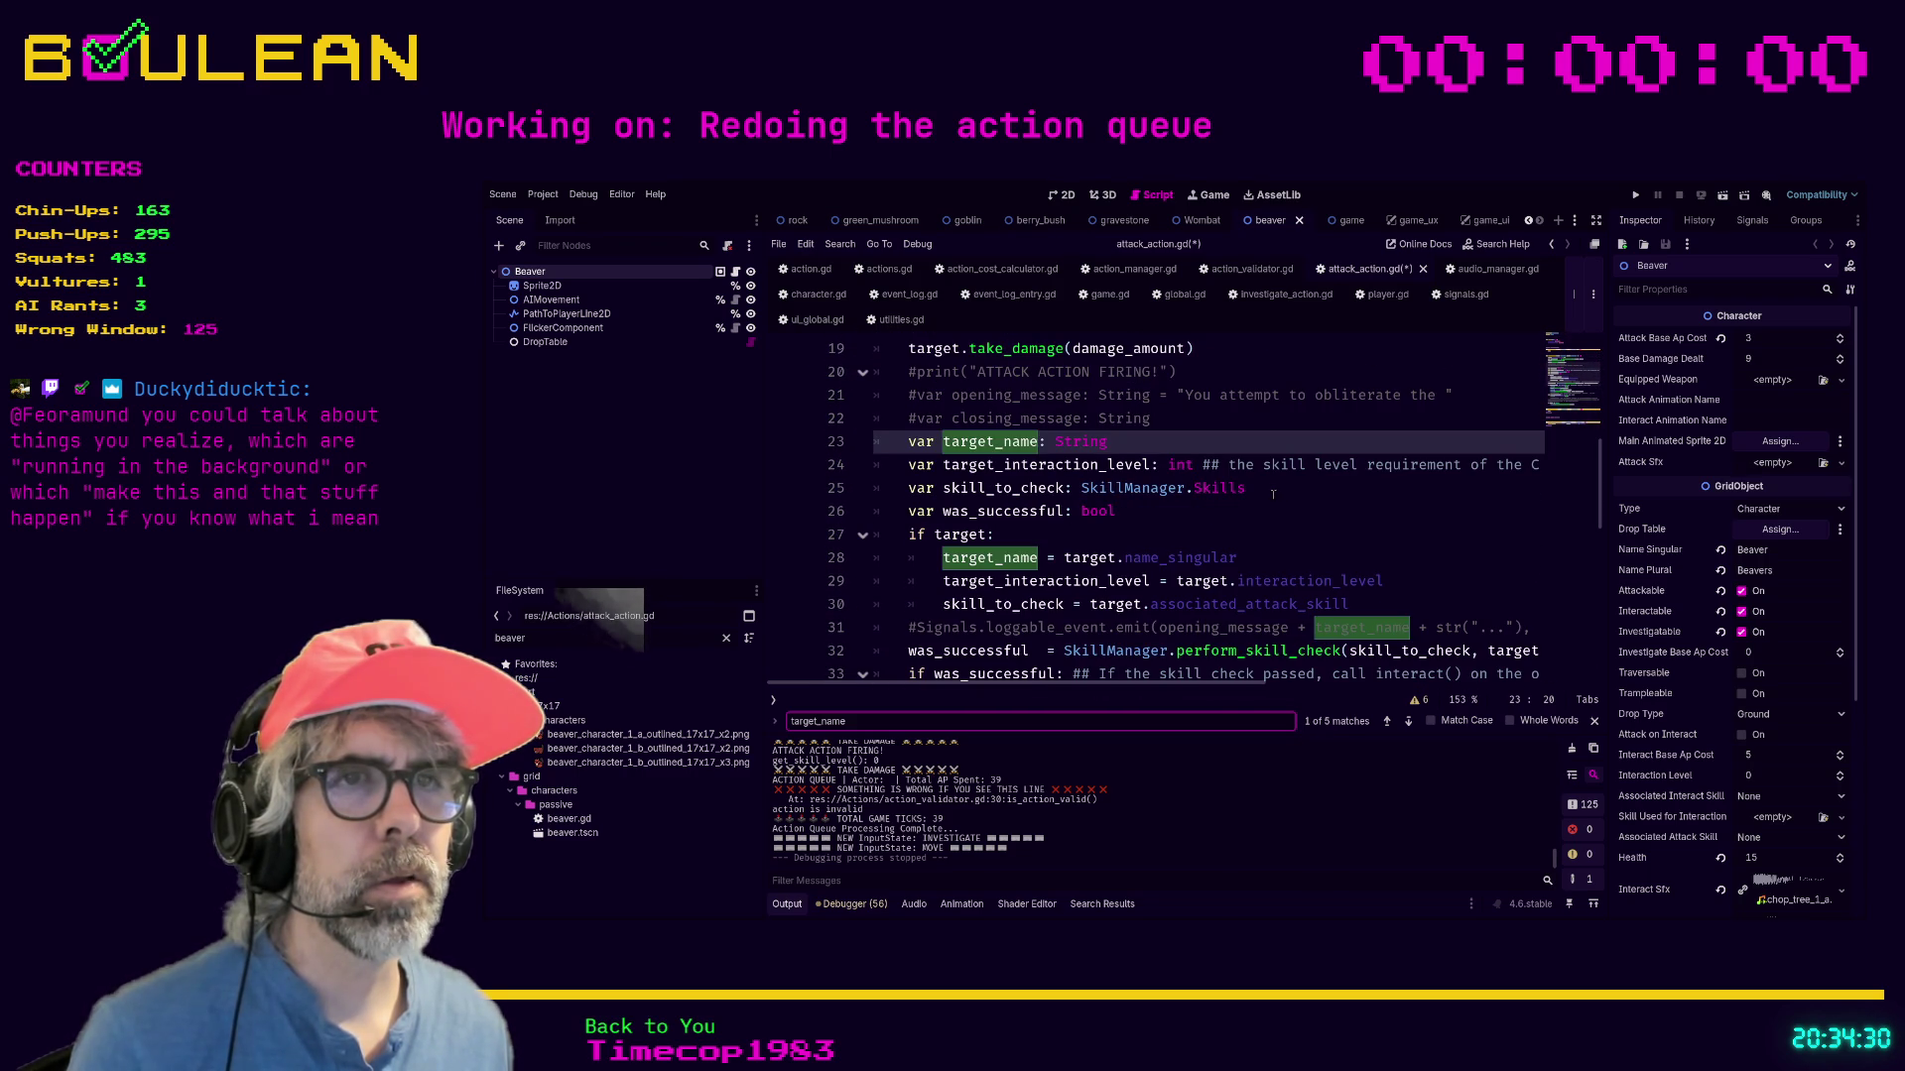
Comment out the target_name assignment on line 28 and its declaration on line 23.
{"action": "left_click", "coordinate": [1260, 558]}
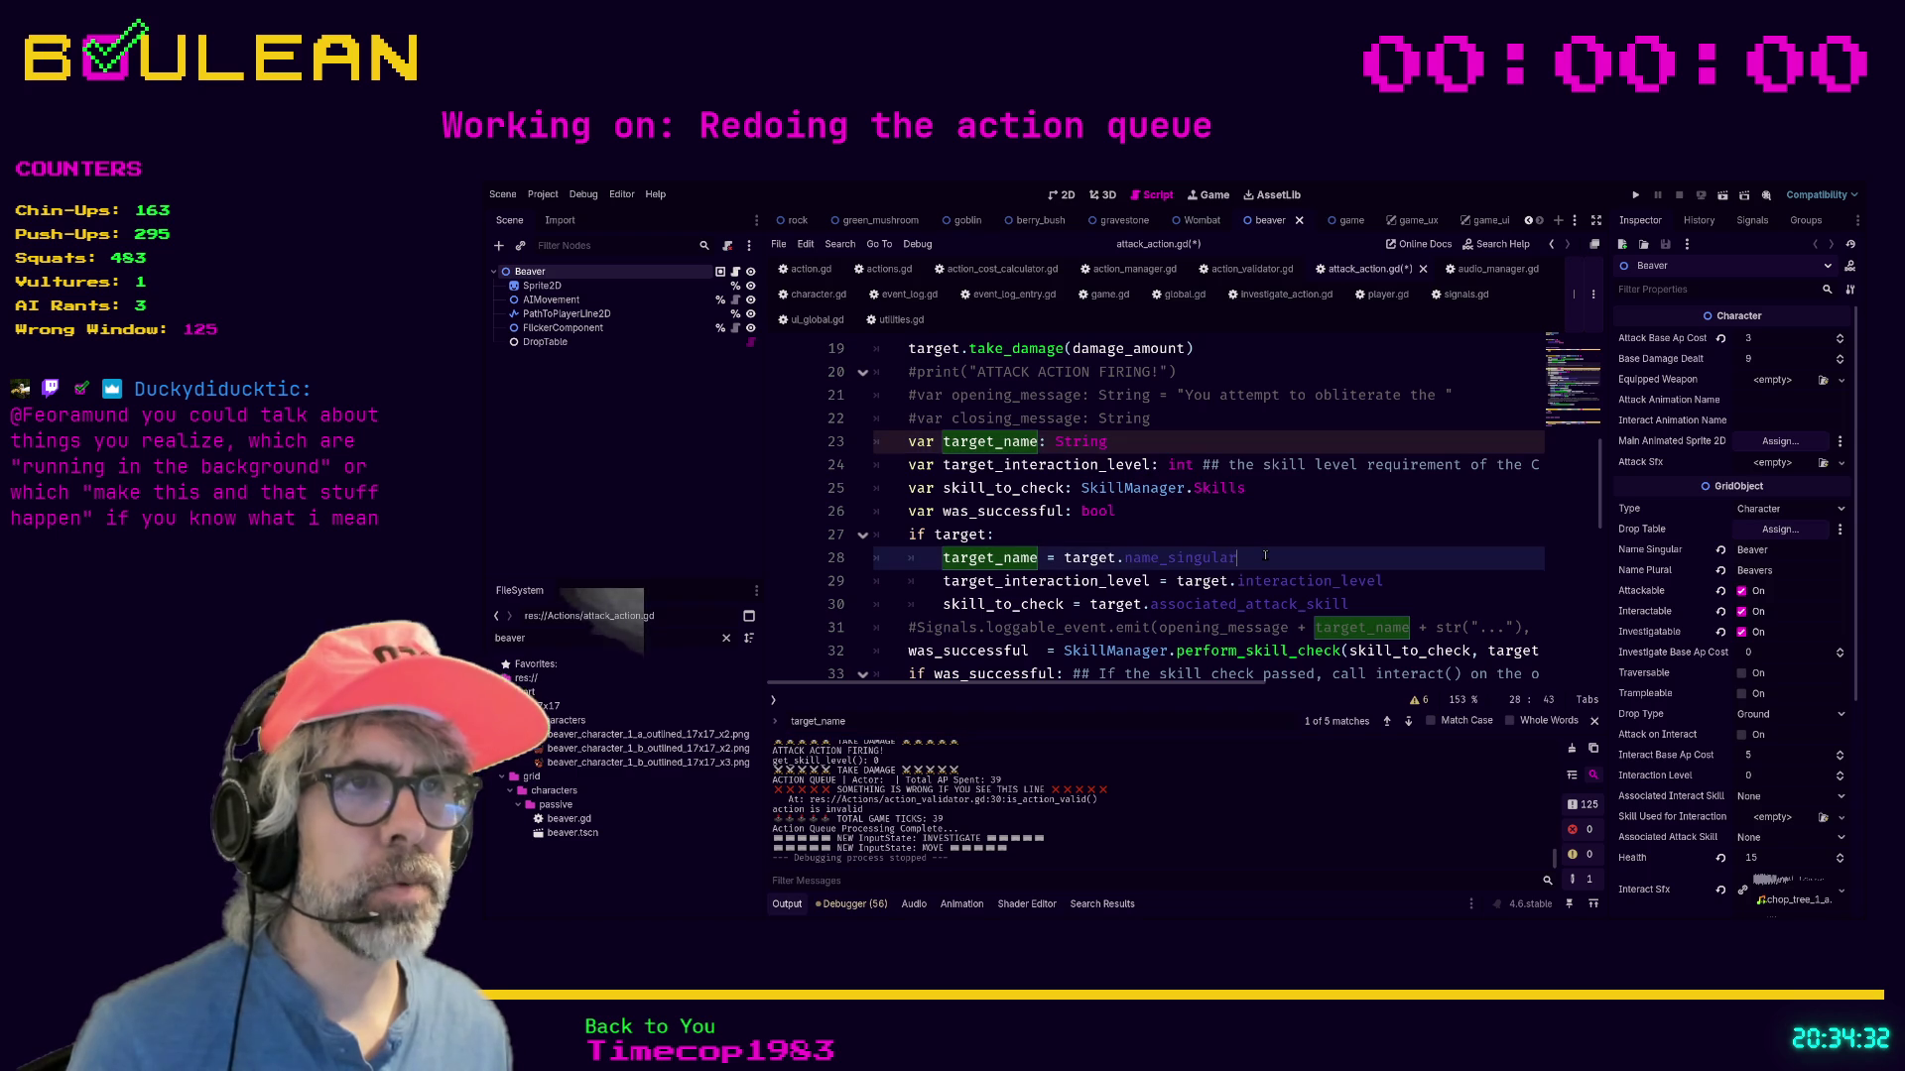
{"action": "key", "text": "ctrl+k"}
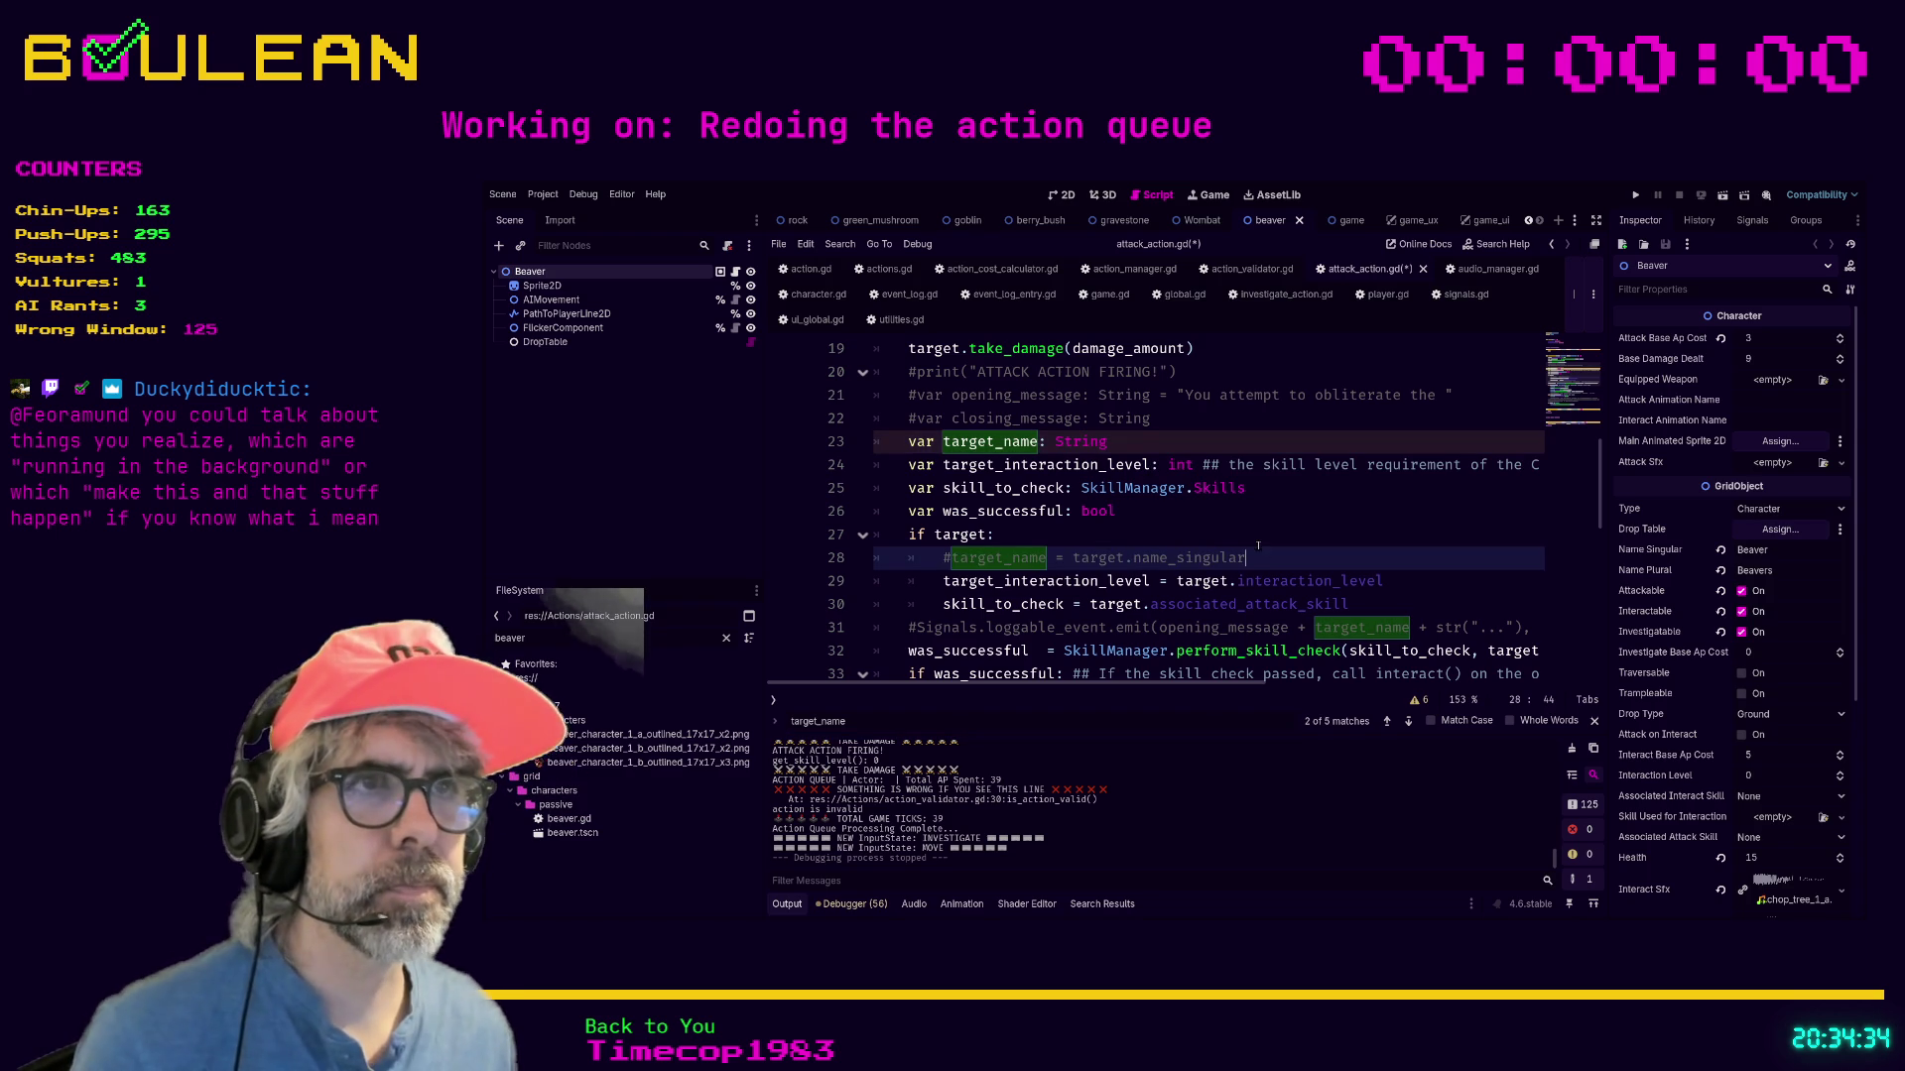
{"action": "scroll", "coordinate": [1262, 551], "scroll_direction": "down", "scroll_amount": 2}
{"action": "scroll", "coordinate": [1255, 543], "scroll_direction": "up", "scroll_amount": 3}
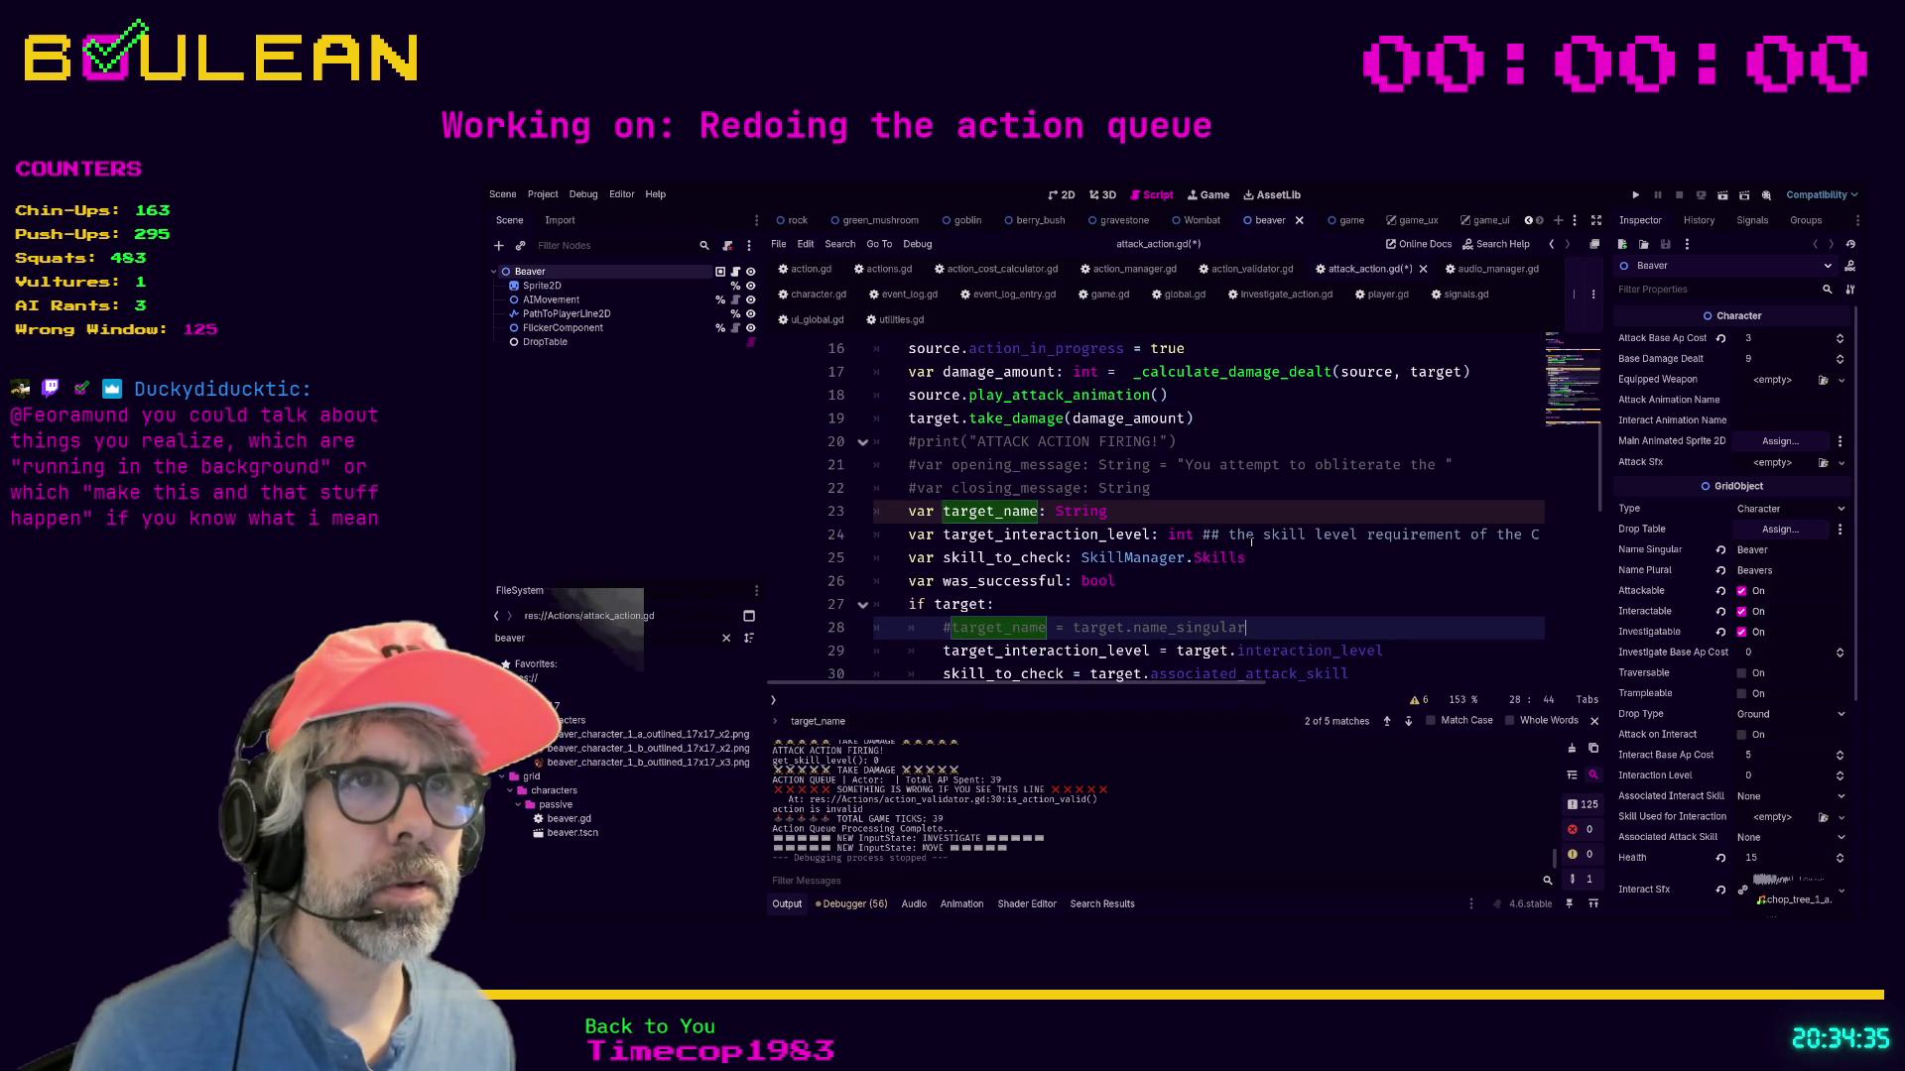
{"action": "left_click", "coordinate": [1191, 514]}
{"action": "key", "text": "ctrl+k"}
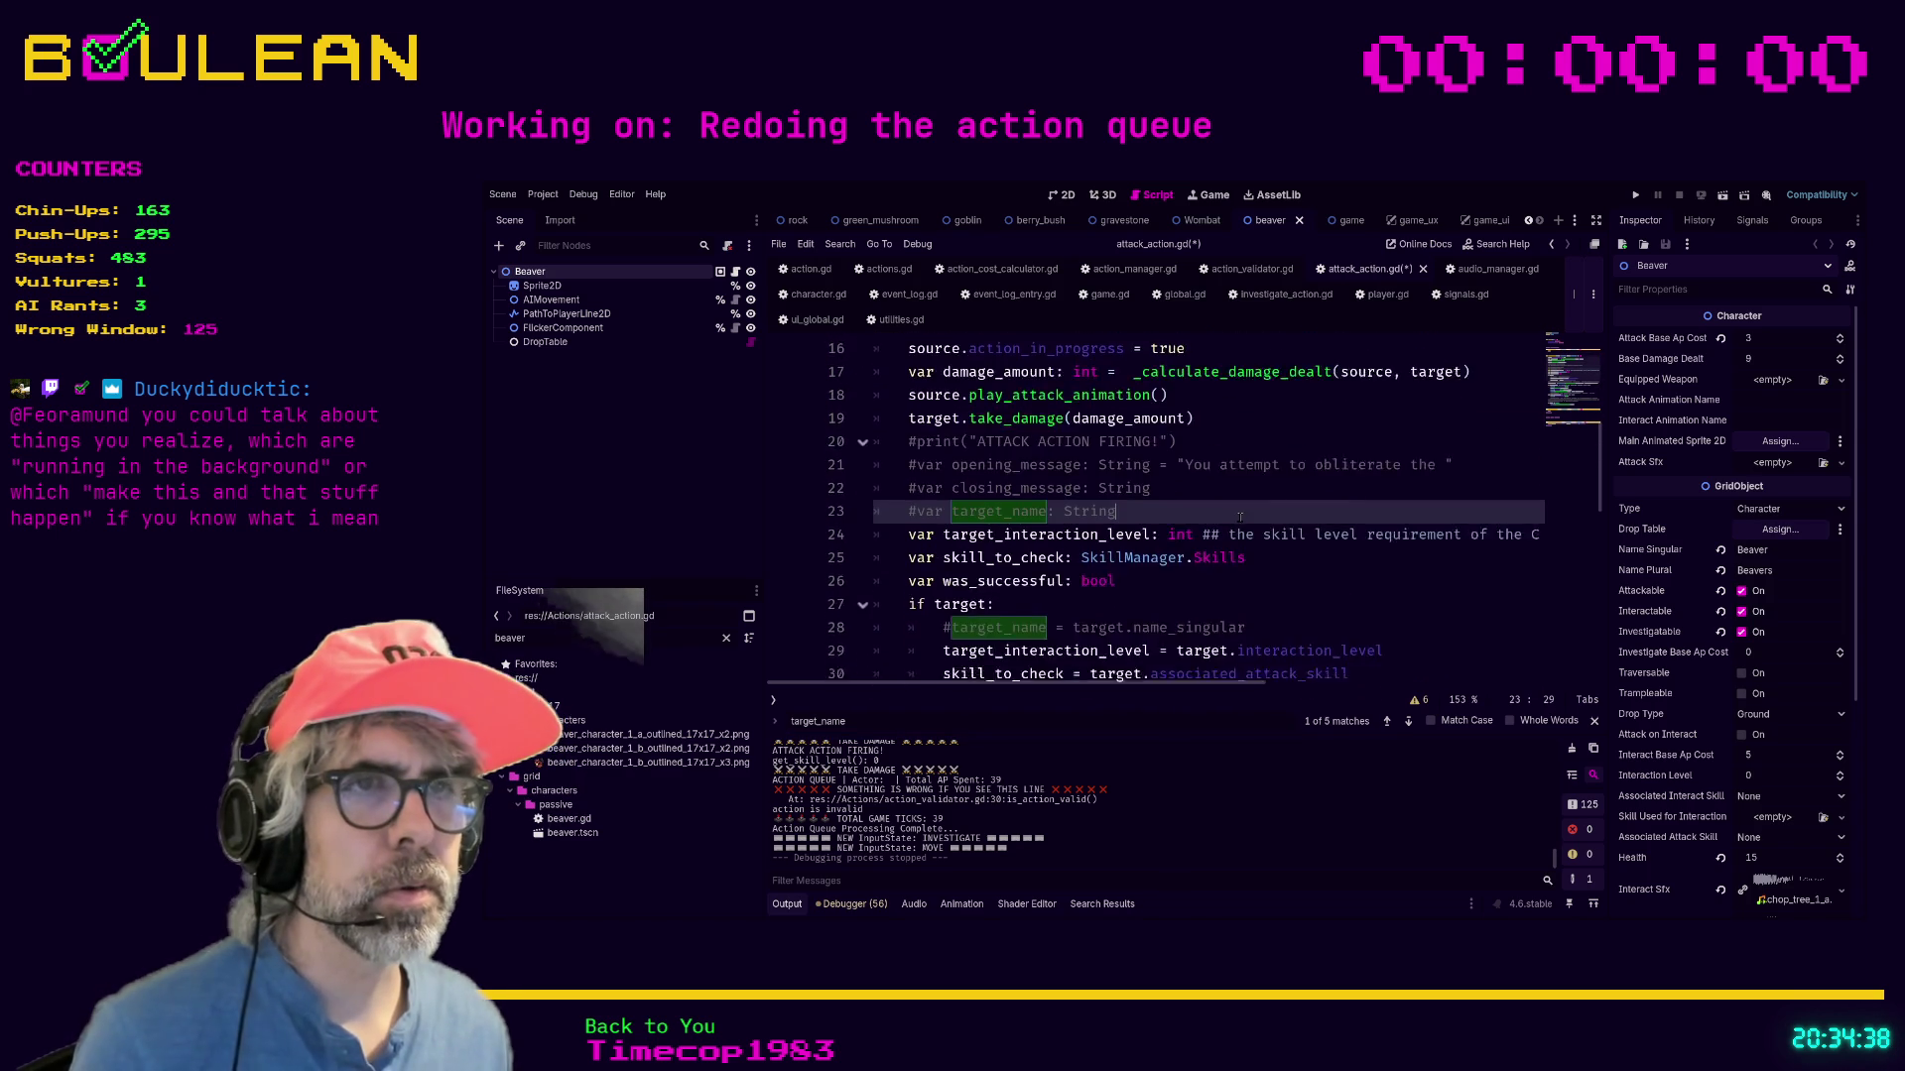
Save attack_action.gd and run the game.
{"action": "scroll", "coordinate": [1239, 514], "scroll_direction": "down", "scroll_amount": 4}
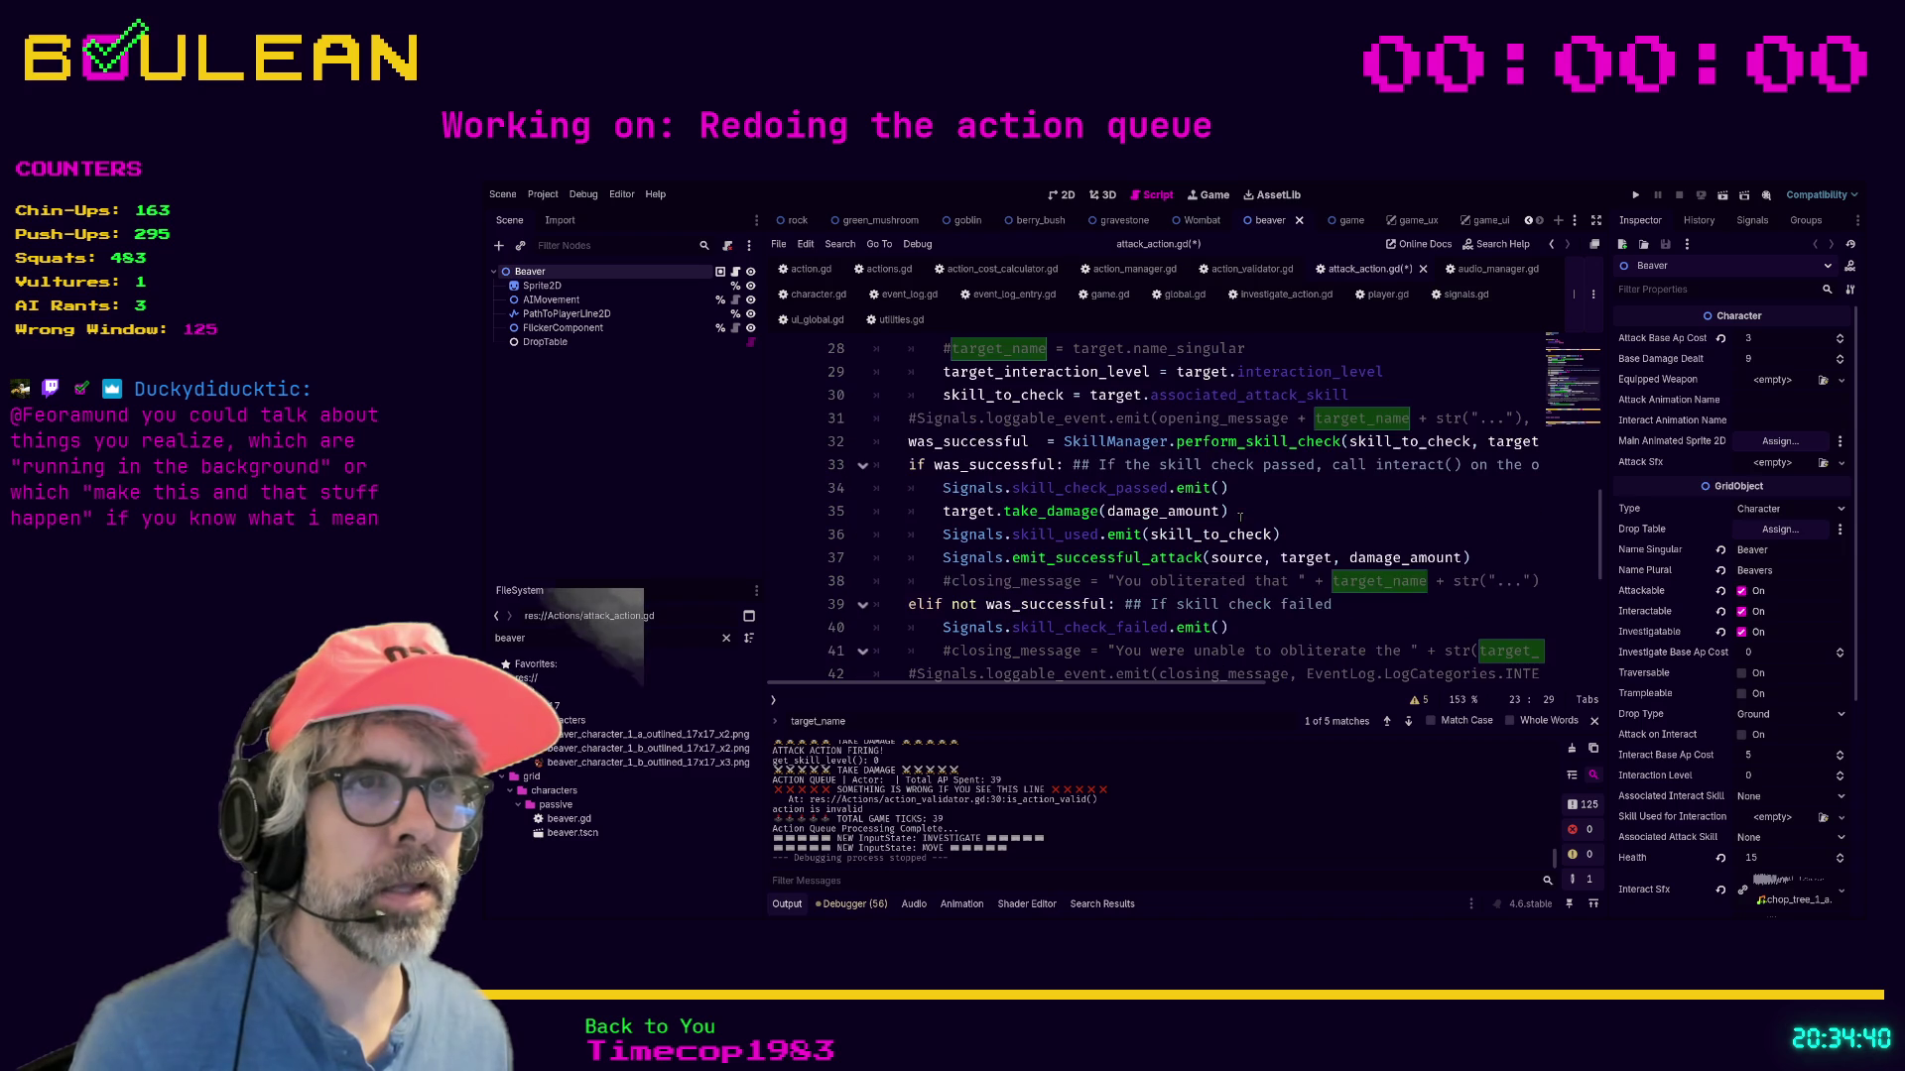
{"action": "scroll", "coordinate": [1240, 517], "scroll_direction": "down", "scroll_amount": 2}
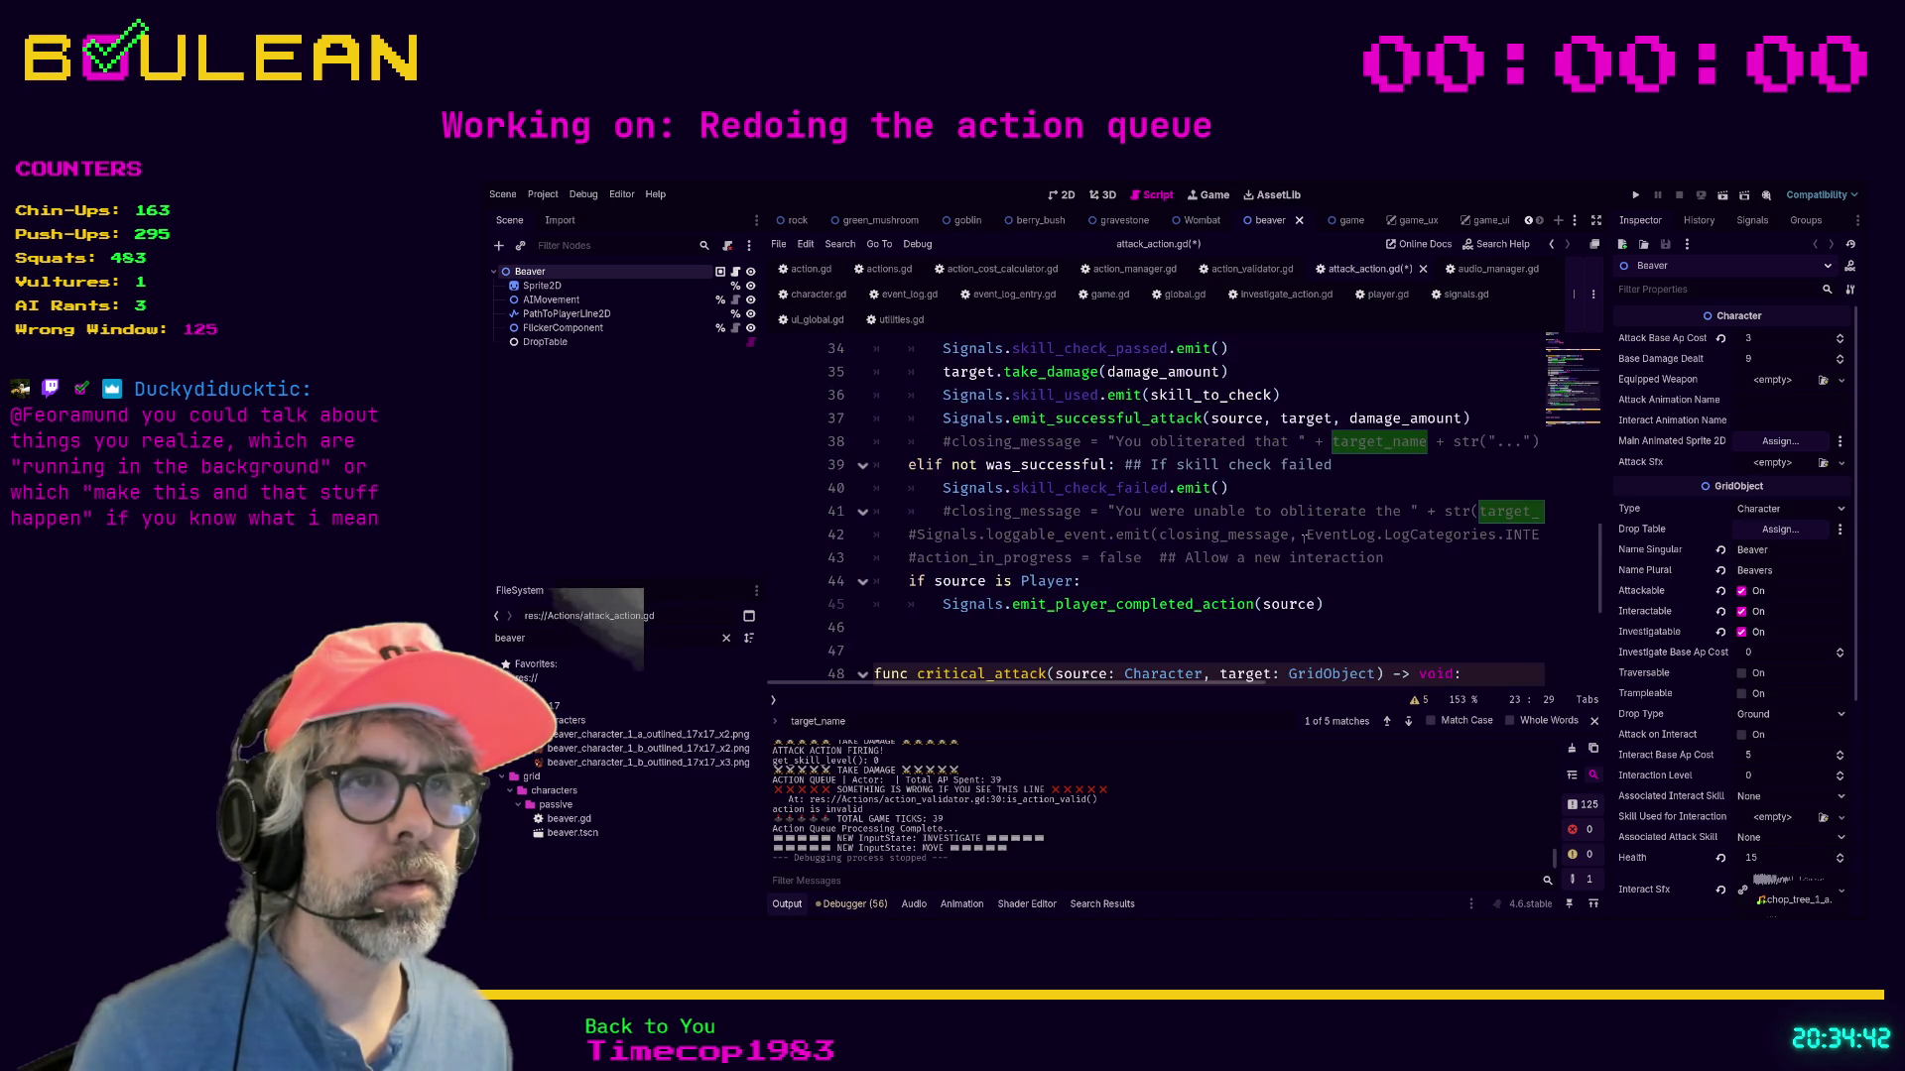
{"action": "left_click", "coordinate": [1305, 558]}
{"action": "key", "text": "ctrl+s"}
{"action": "key", "text": "F5"}
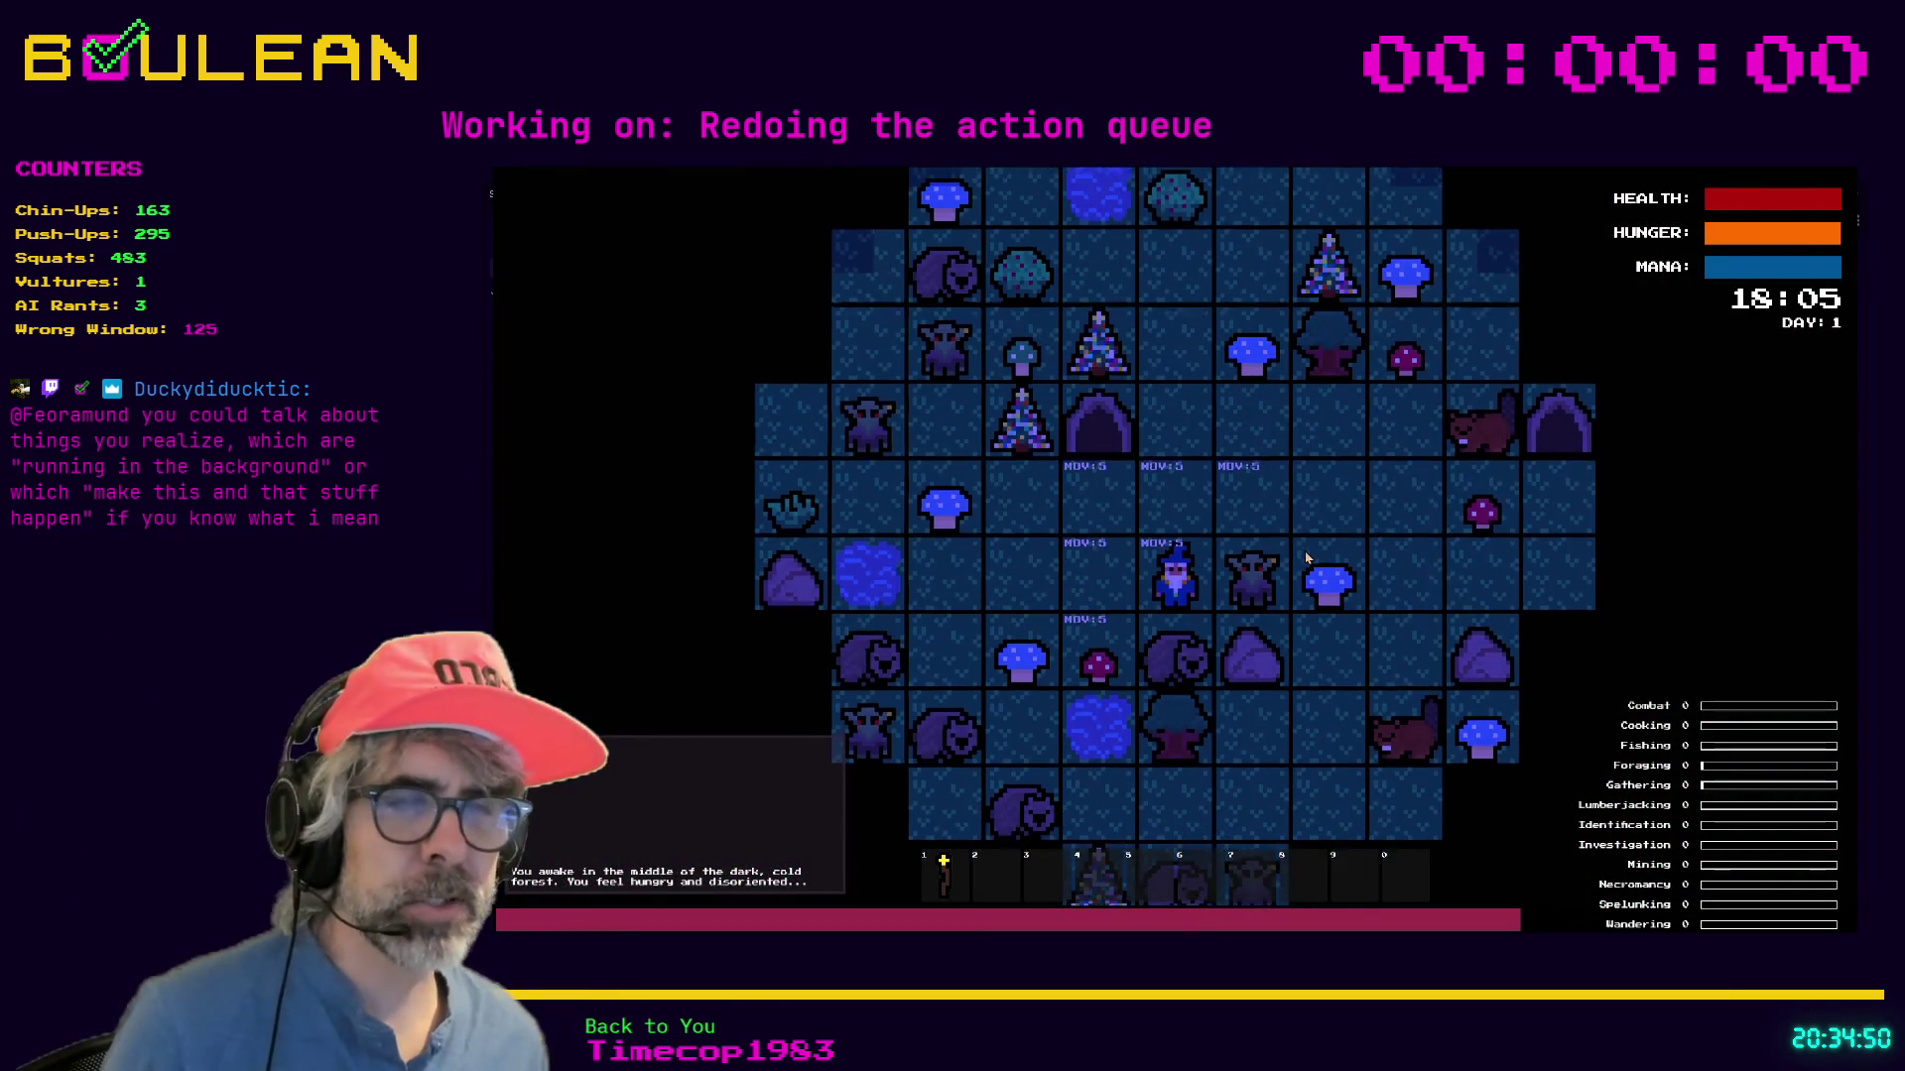
Kill the goblin and a wombat for raw meat, then chop the Blue Mushroom.
{"action": "key", "text": "Right"}
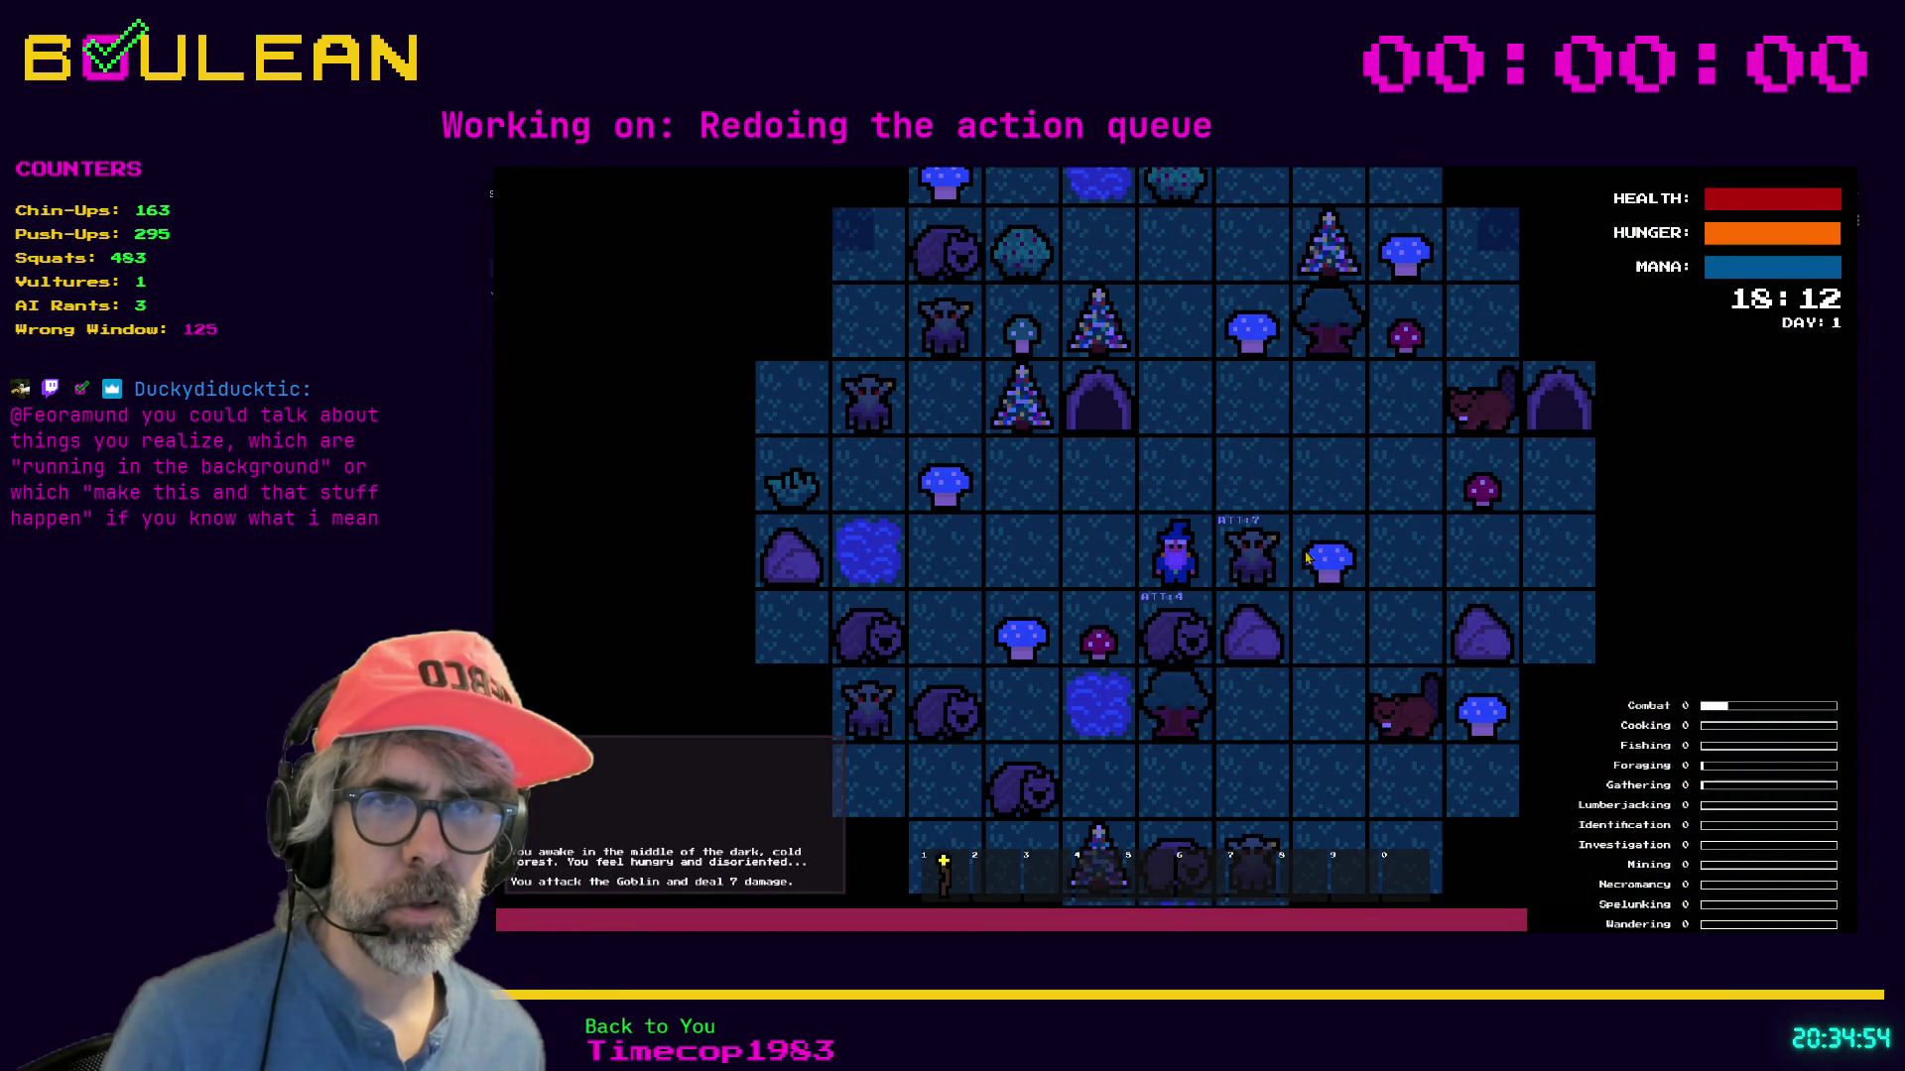
{"action": "key", "text": "Right"}
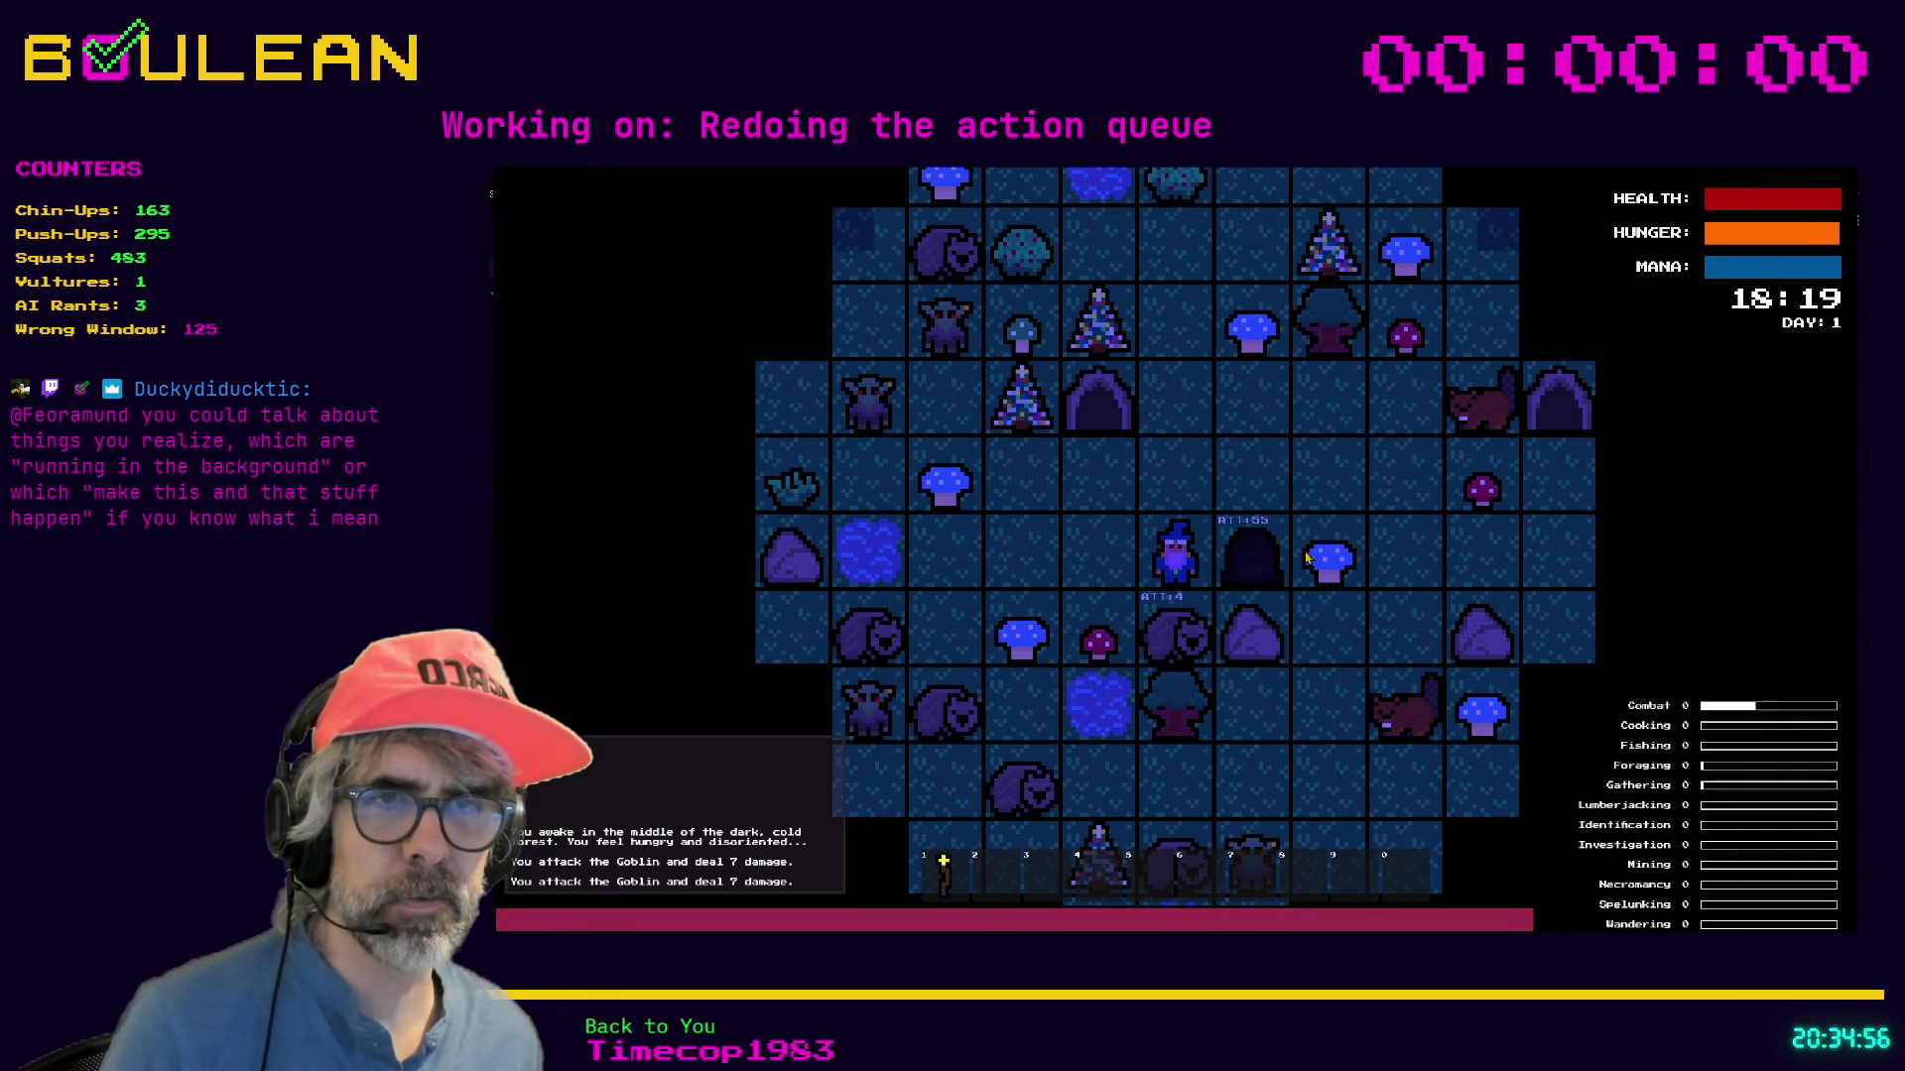
{"action": "key", "text": "Down"}
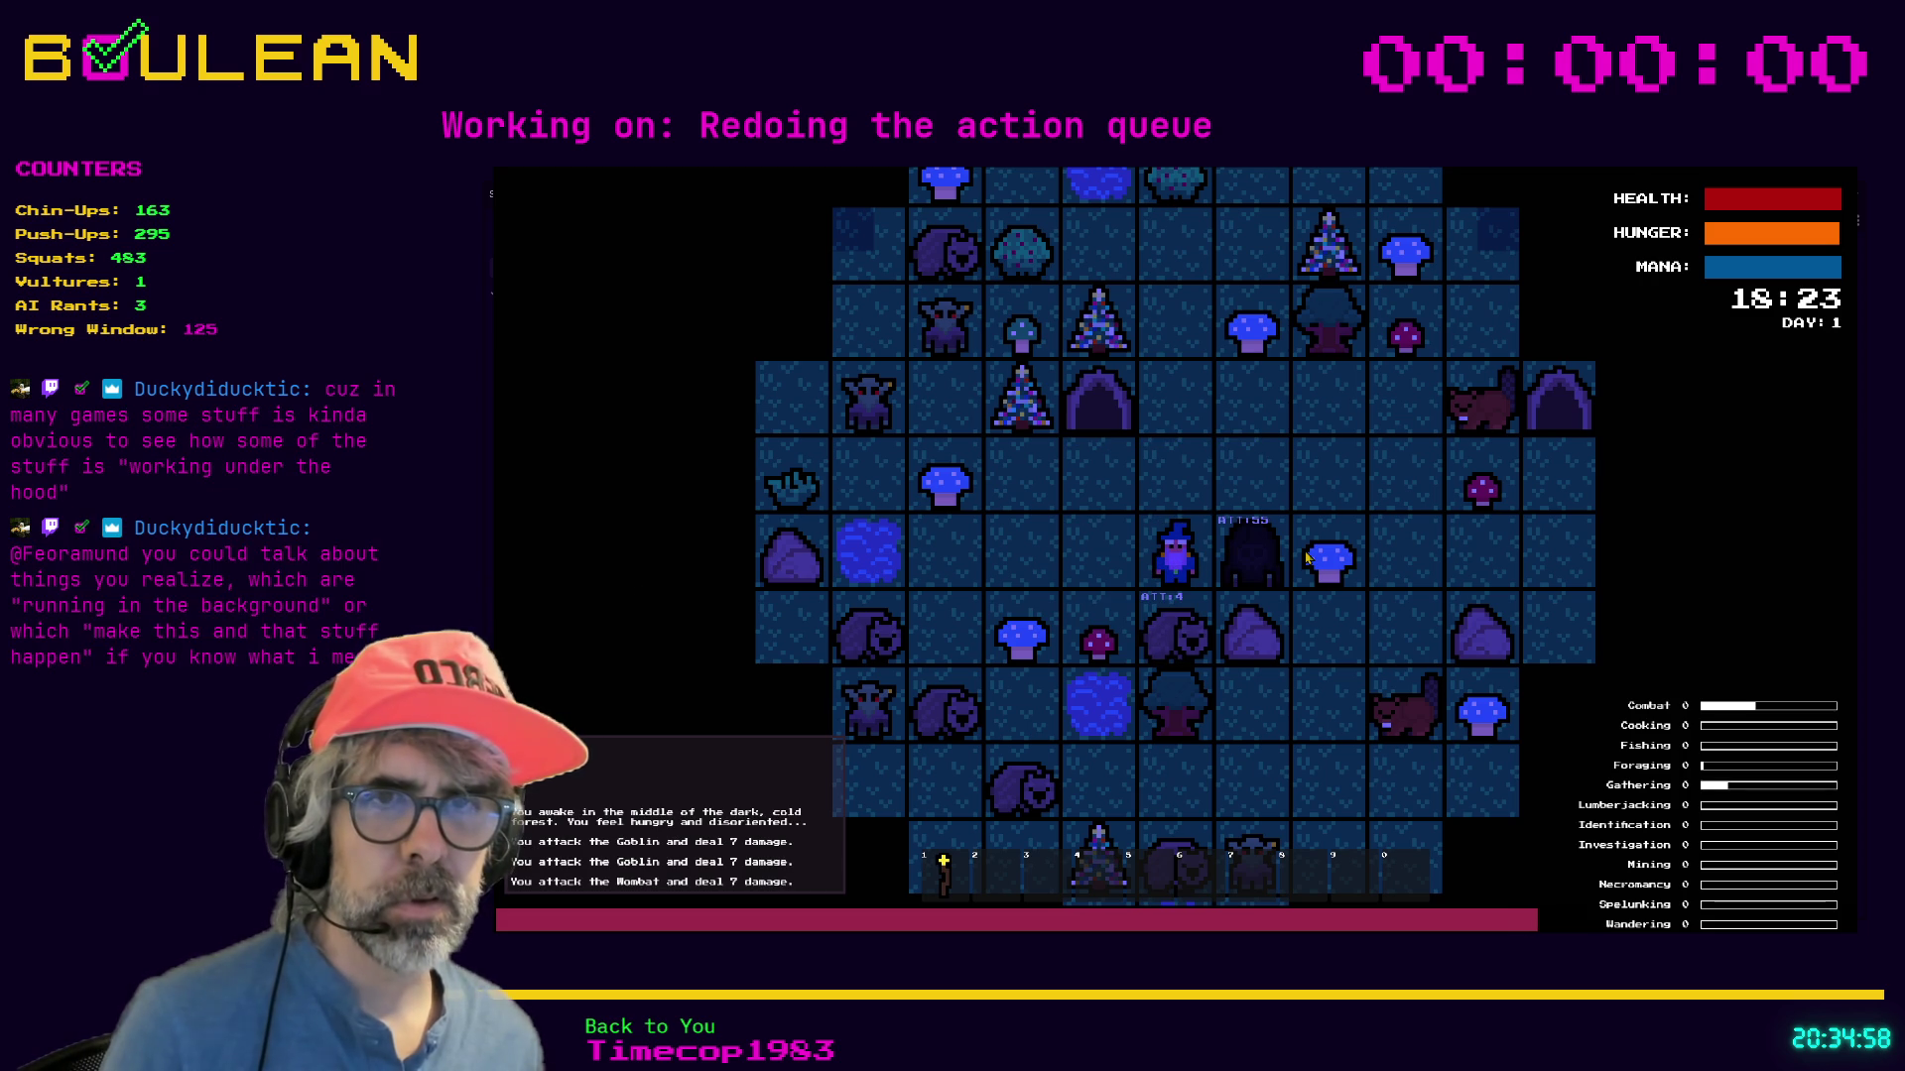
{"action": "key", "text": "Down"}
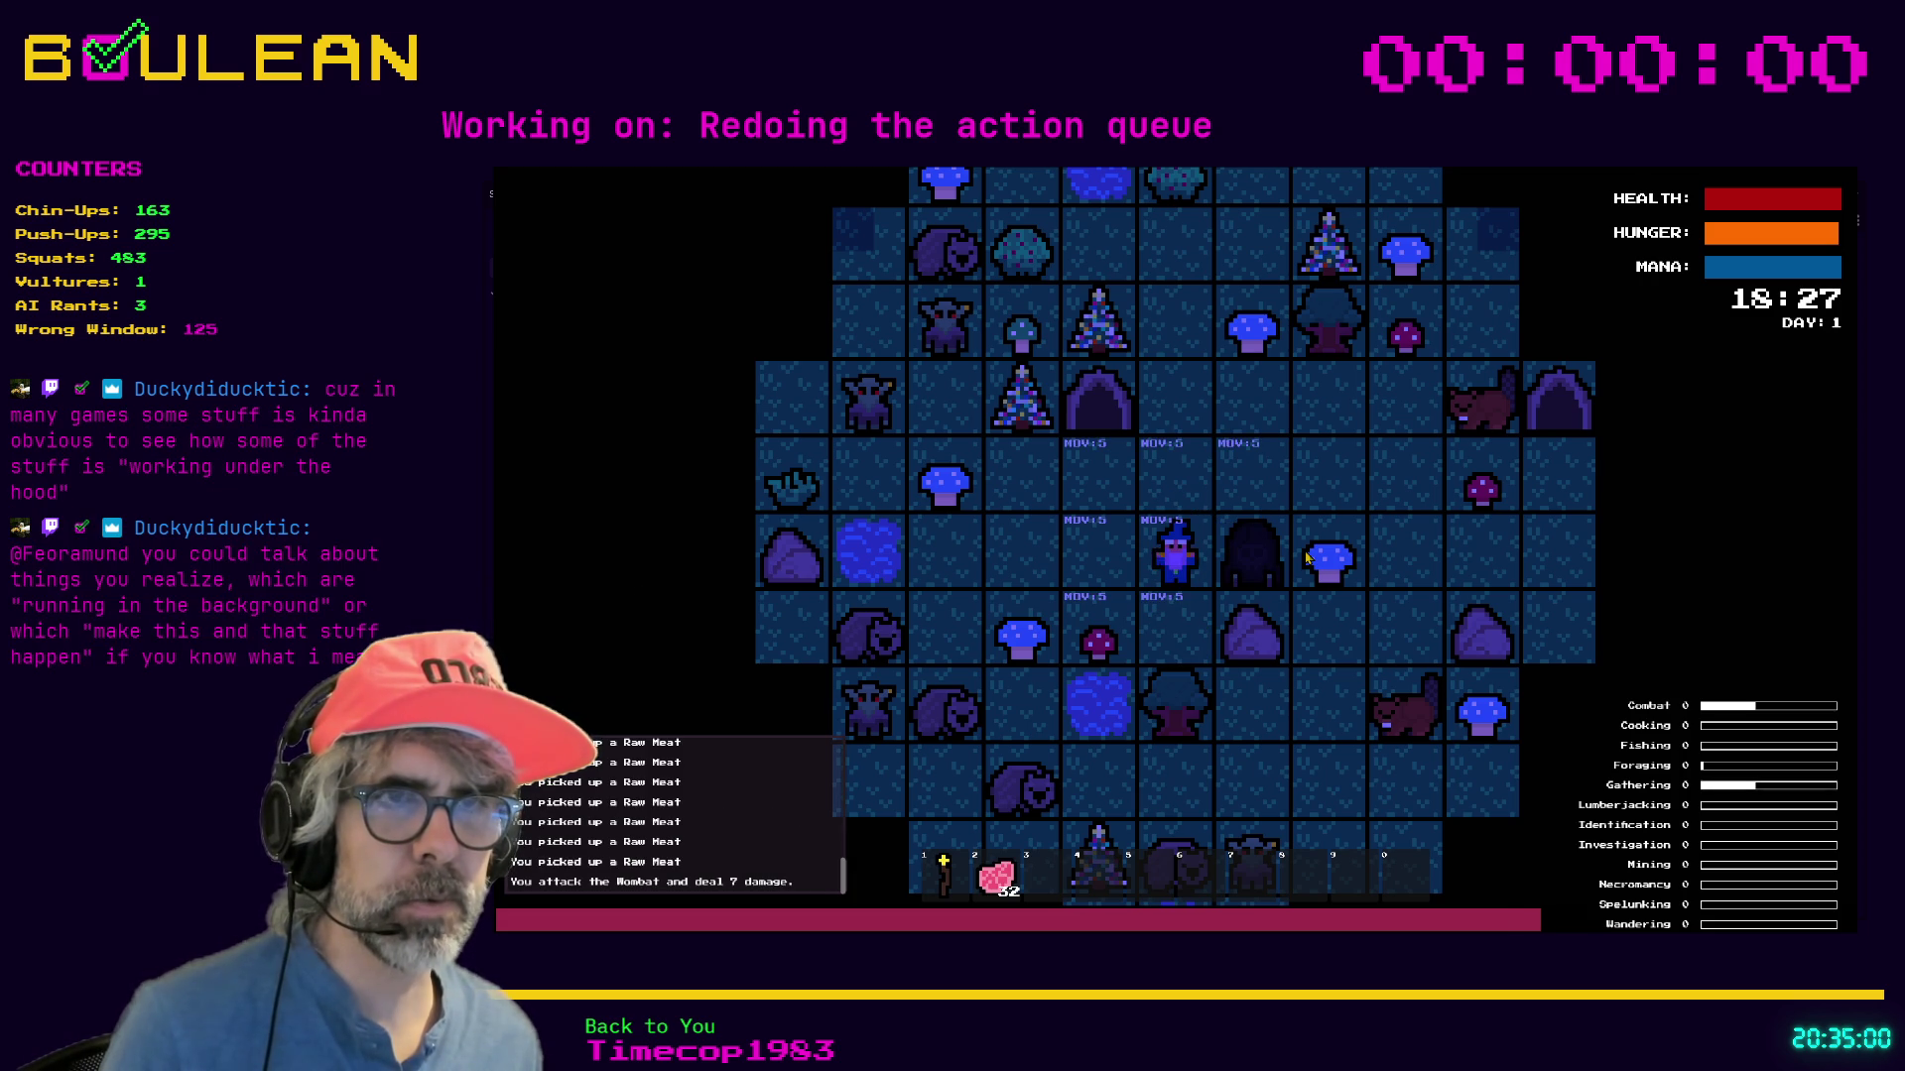
{"action": "key", "text": "Left"}
{"action": "key", "text": "Left"}
{"action": "key", "text": "Down"}
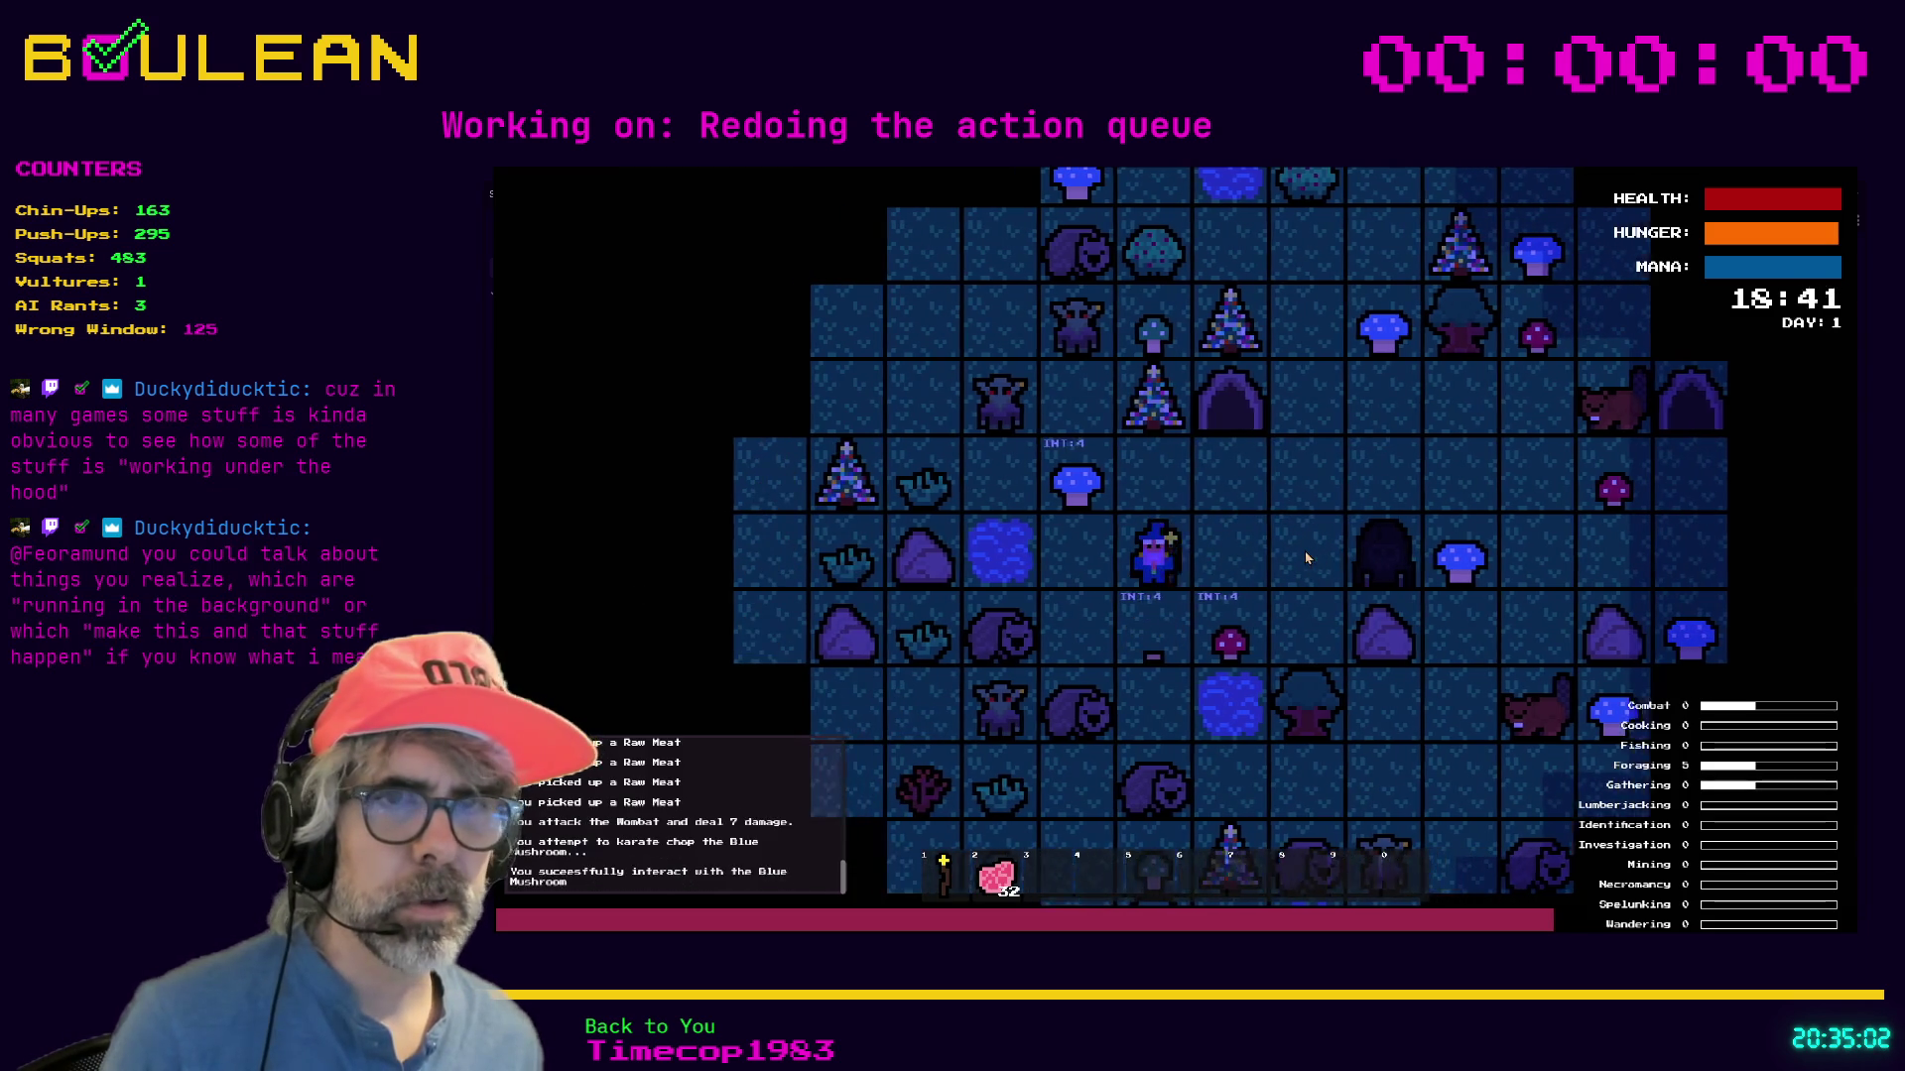
Move down-left, kill two more wombats and pick up their meat.
{"action": "key", "text": "Left"}
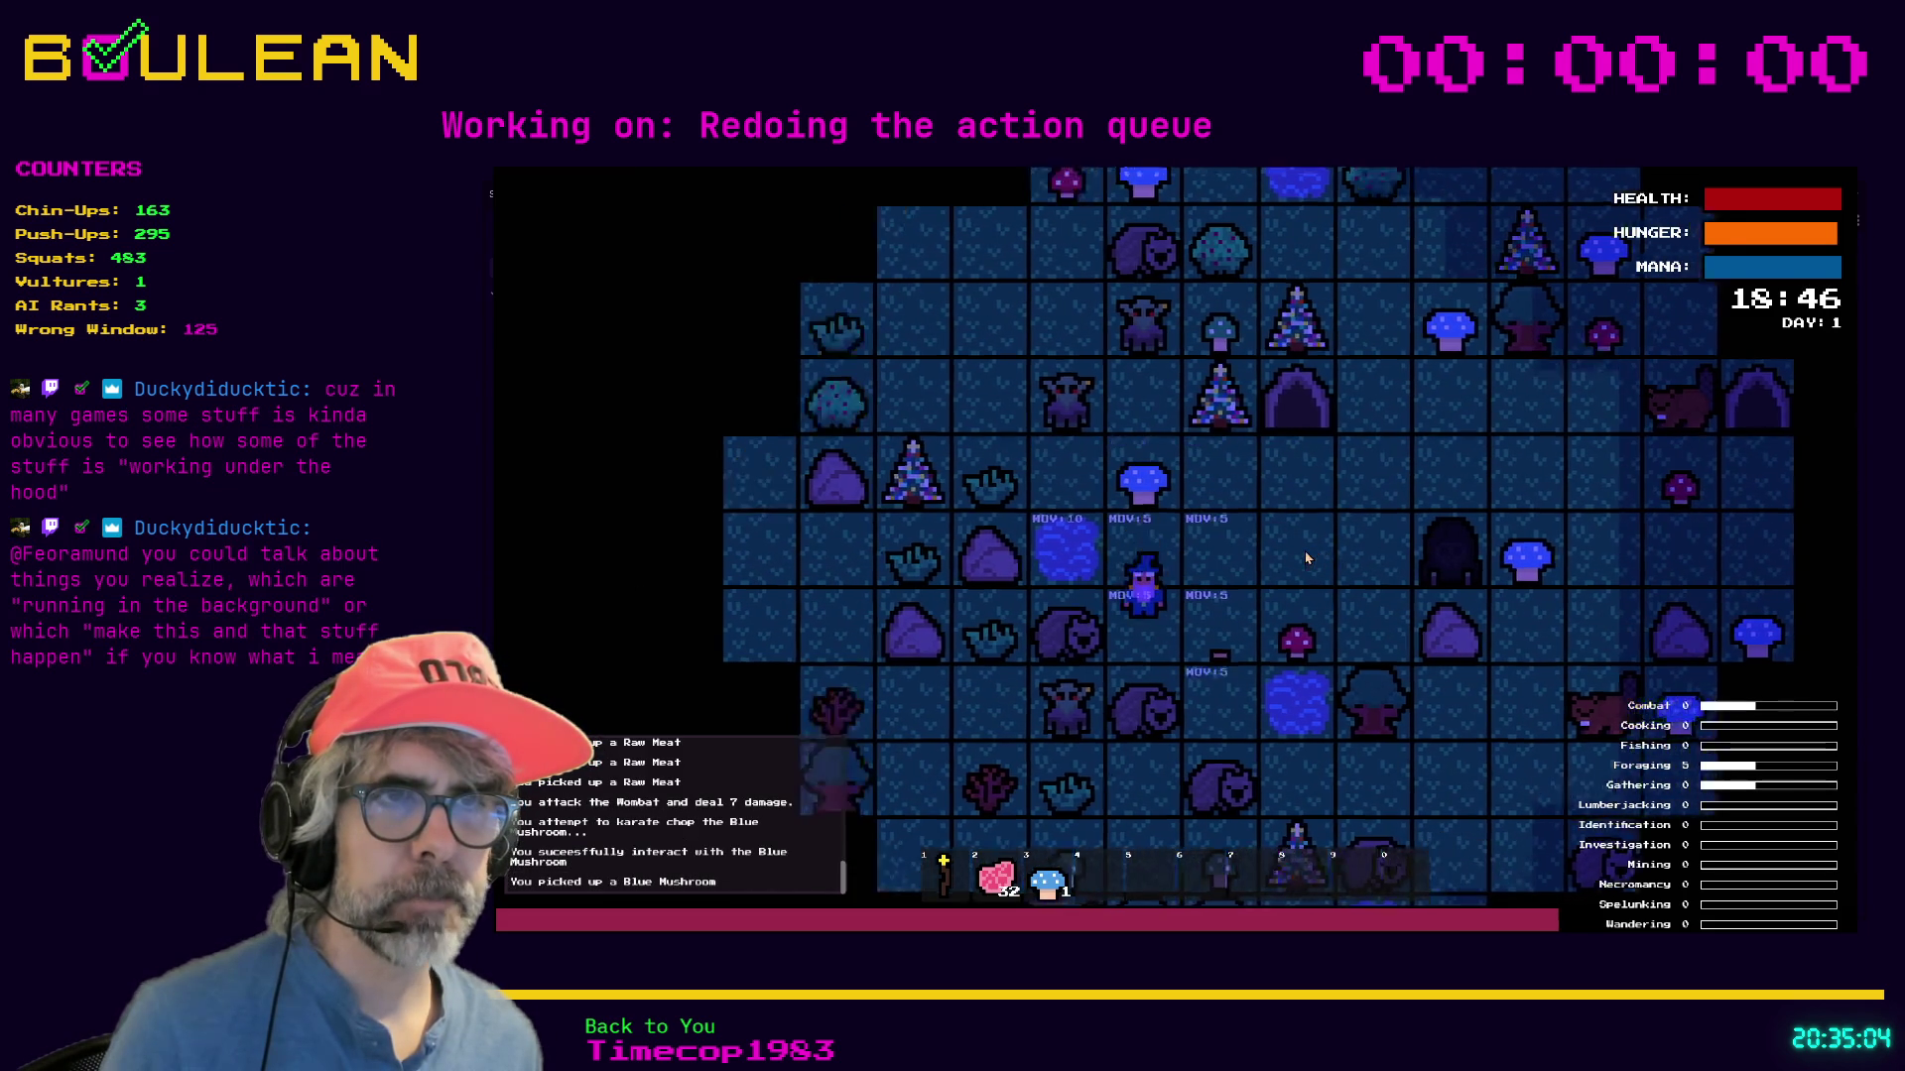
{"action": "key", "text": "Down"}
{"action": "key", "text": "Left"}
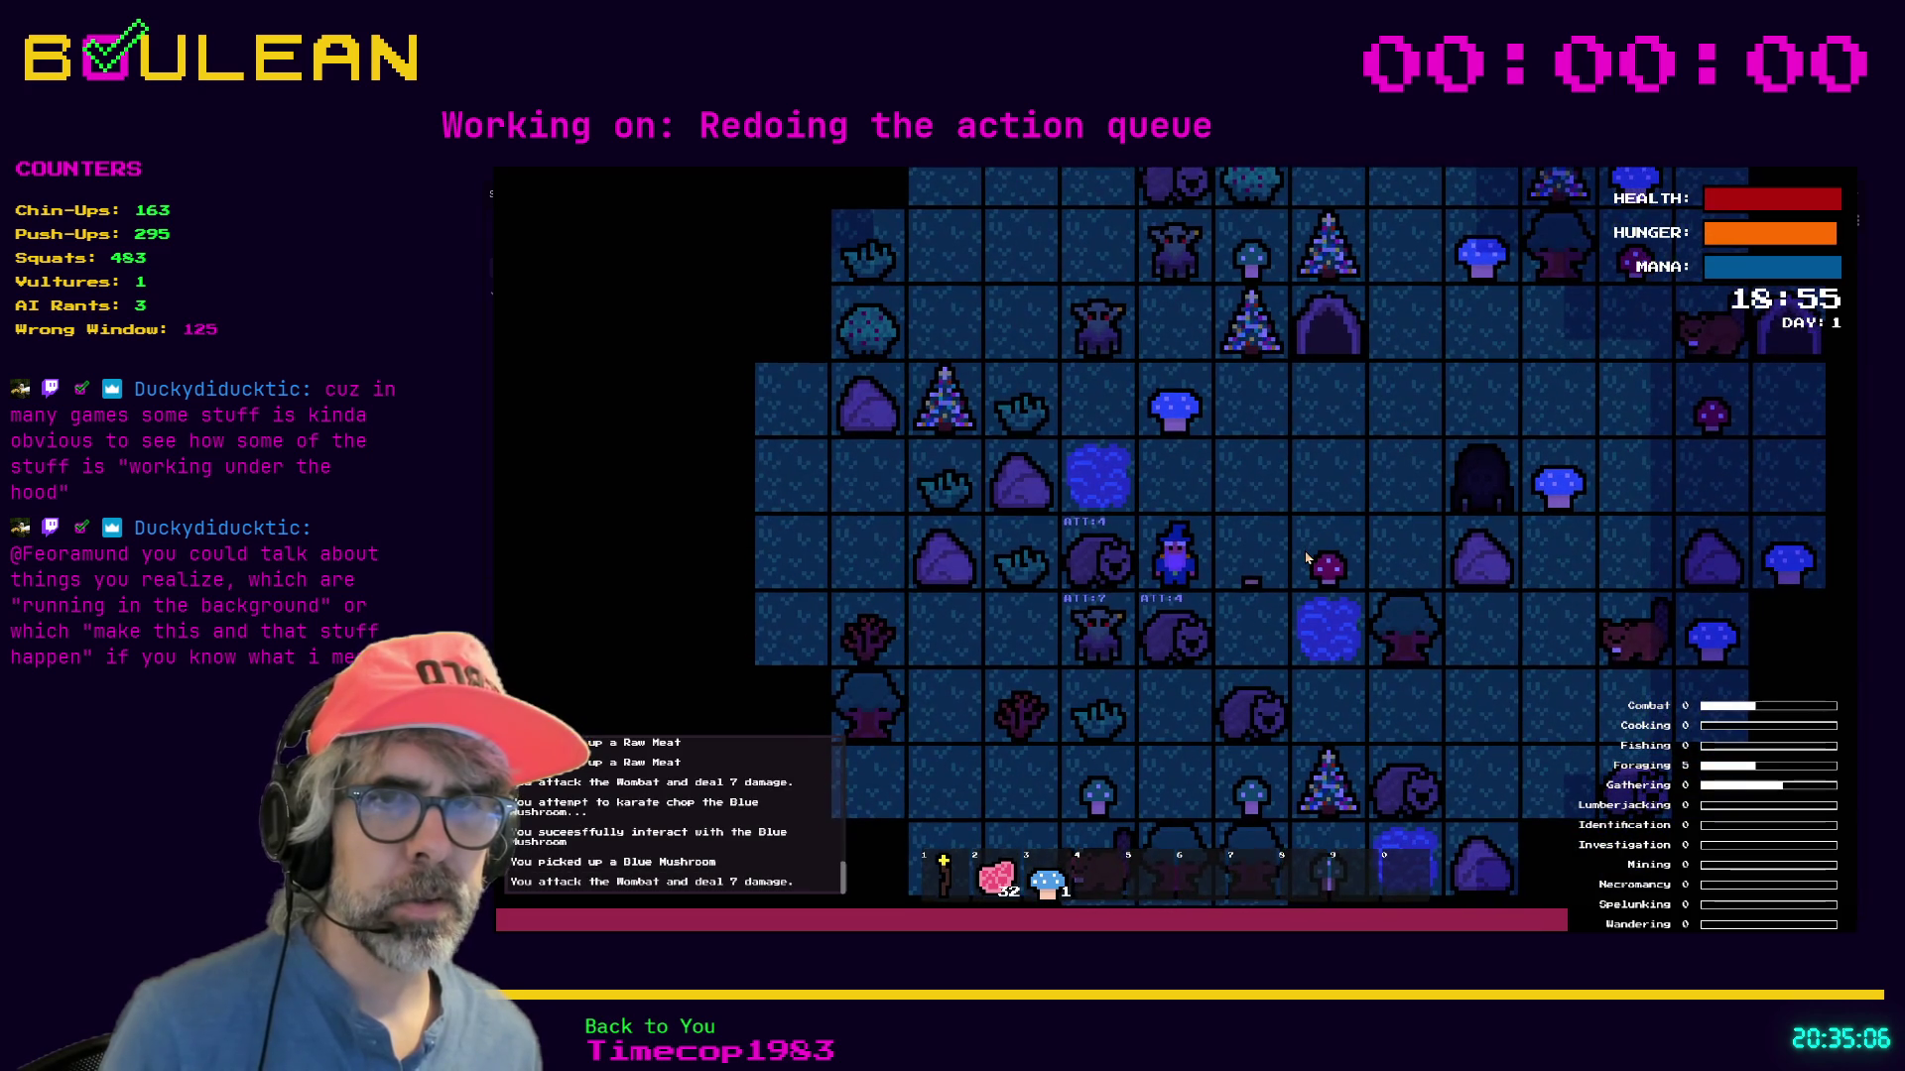
{"action": "key", "text": "Left"}
{"action": "key", "text": "Down"}
{"action": "key", "text": "Down"}
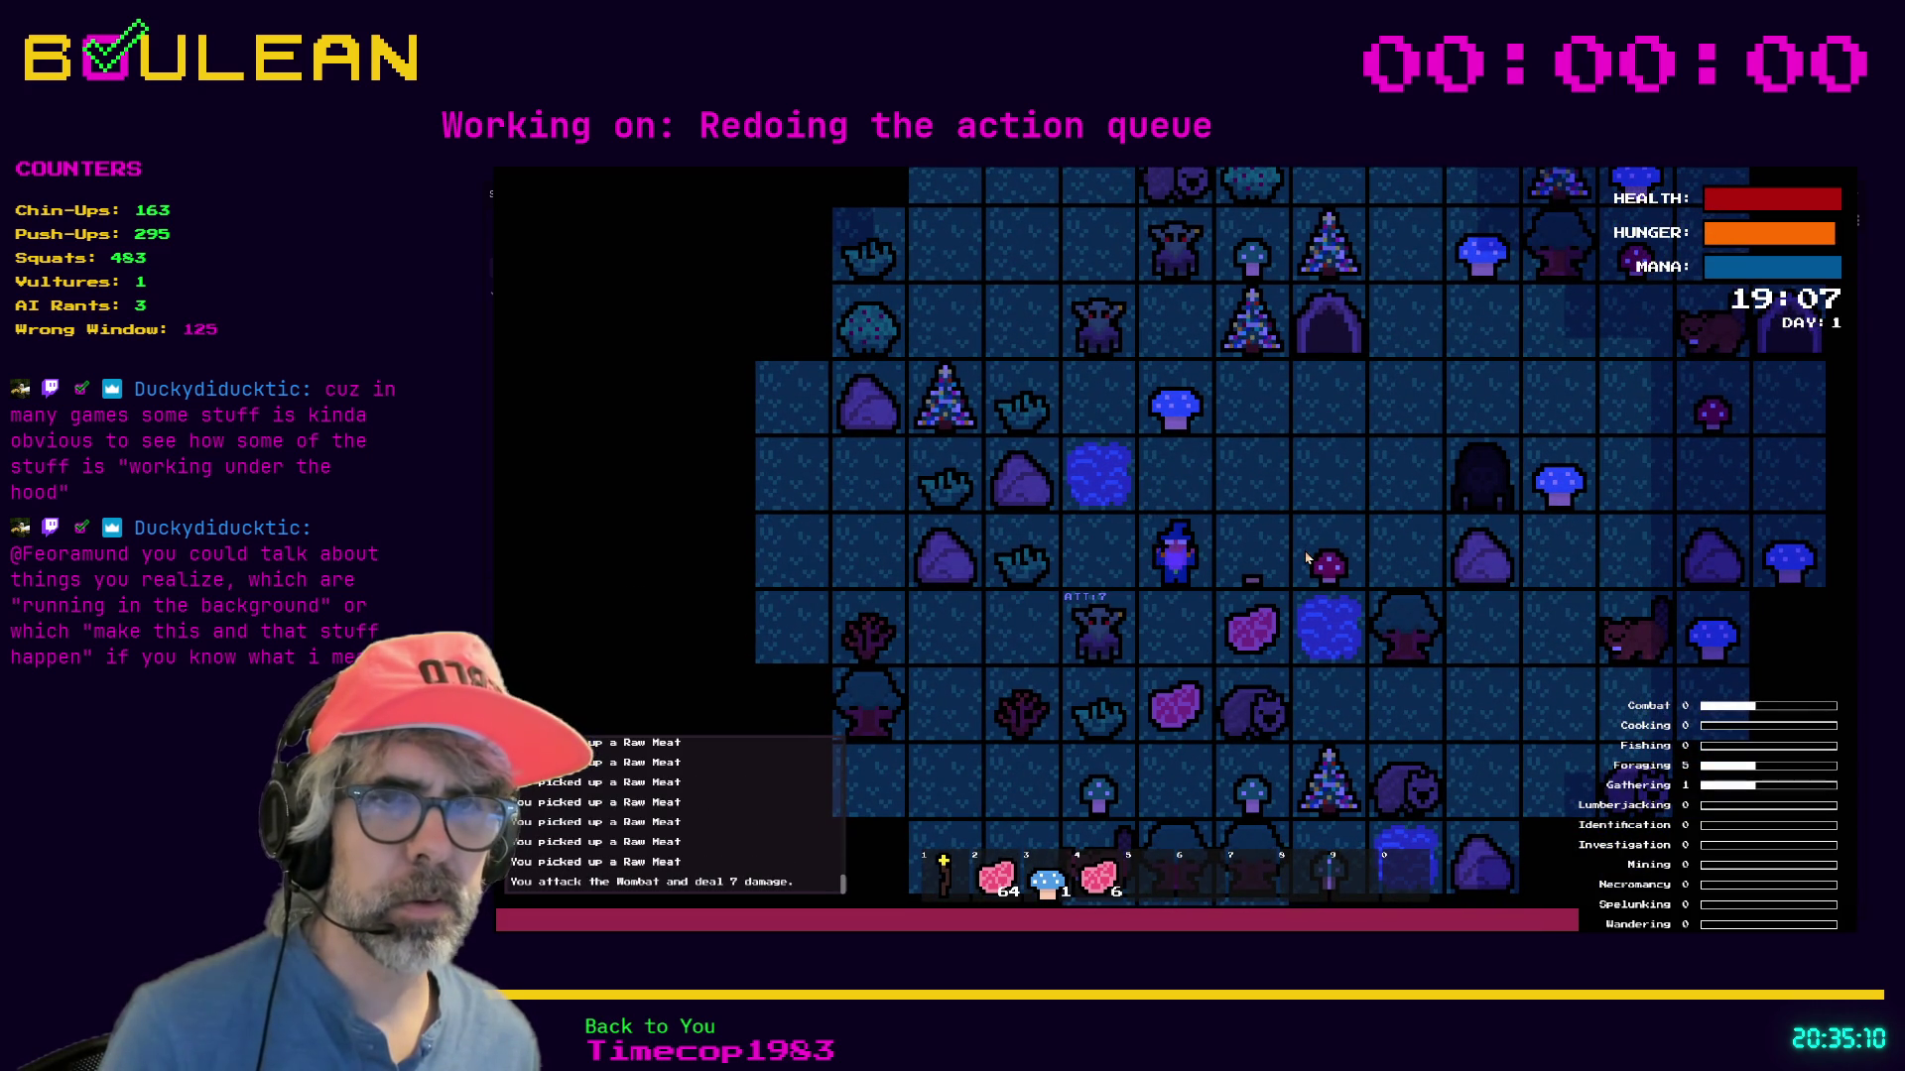
{"action": "key", "text": "Down"}
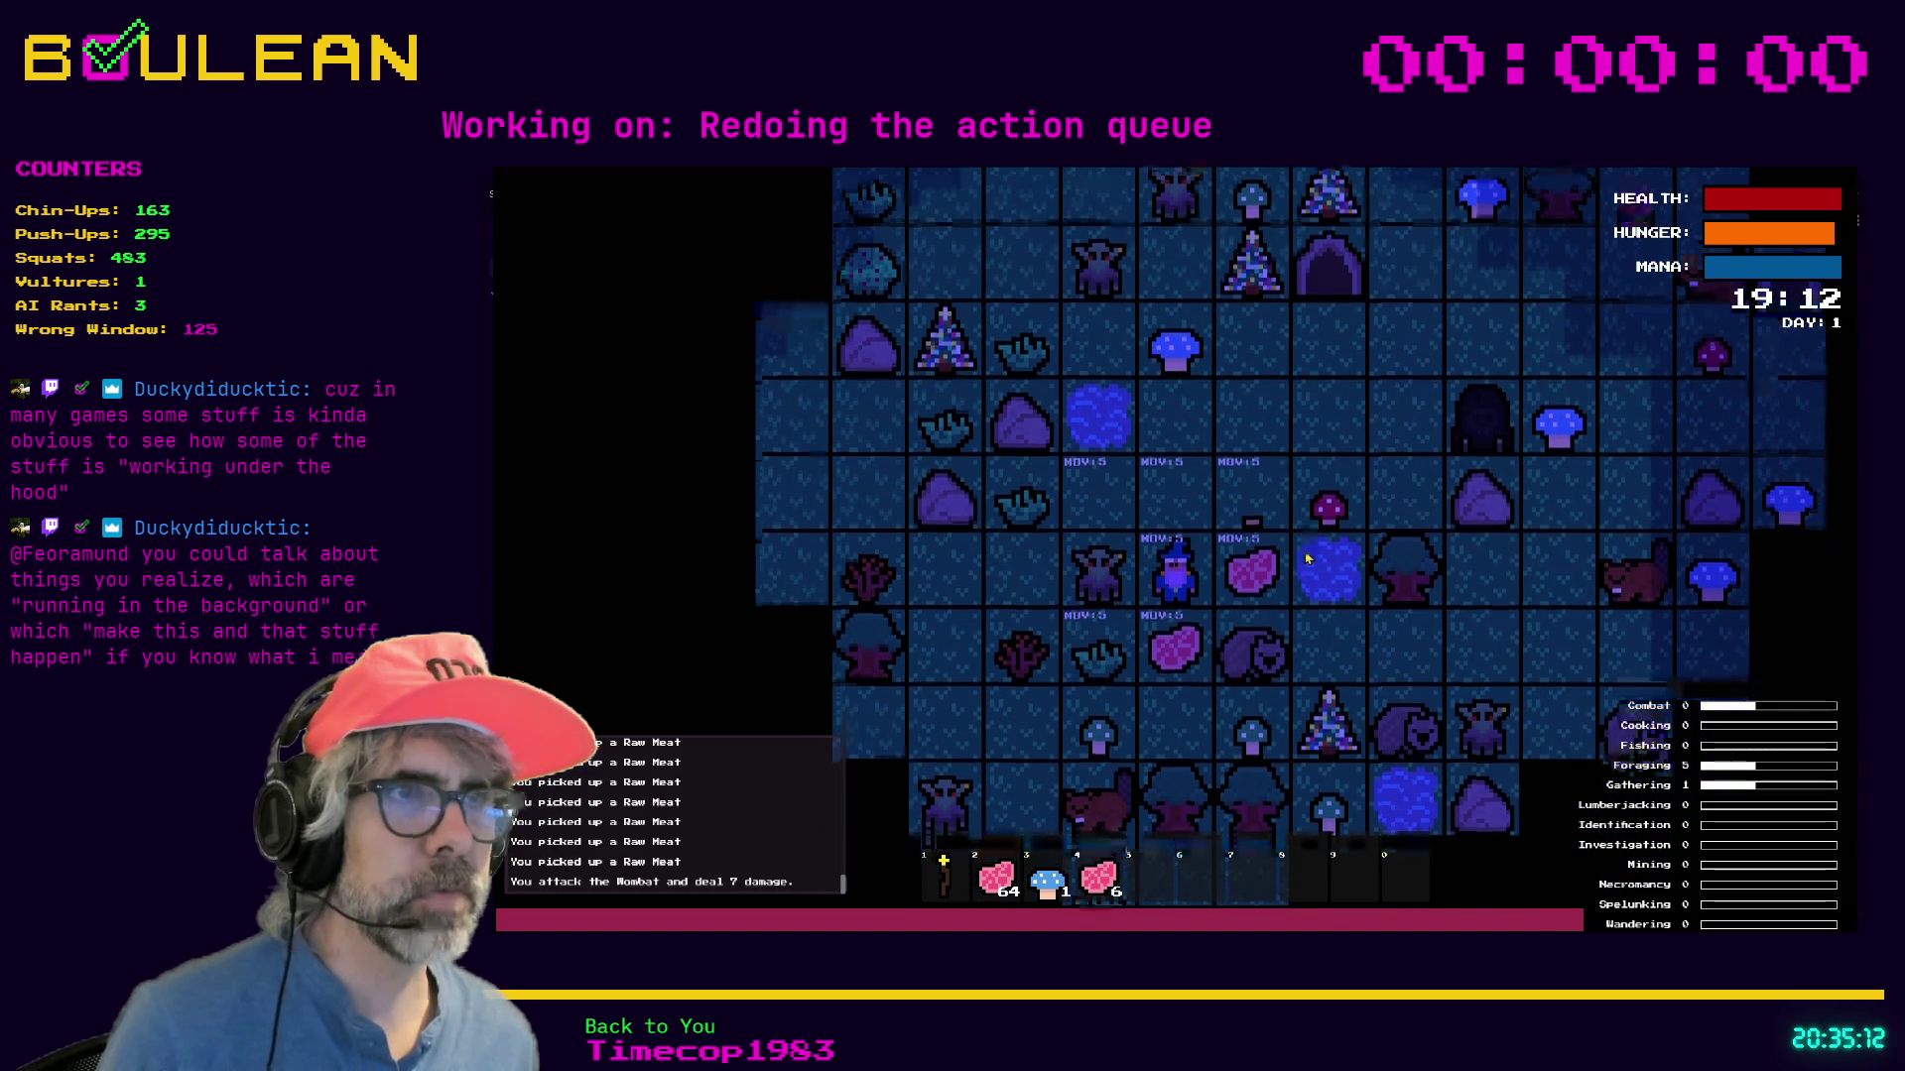
{"action": "key", "text": "Right"}
Attack a wombat and the beaver, chop the Grass Tuft for grass, then stop the game.
{"action": "key", "text": "Down"}
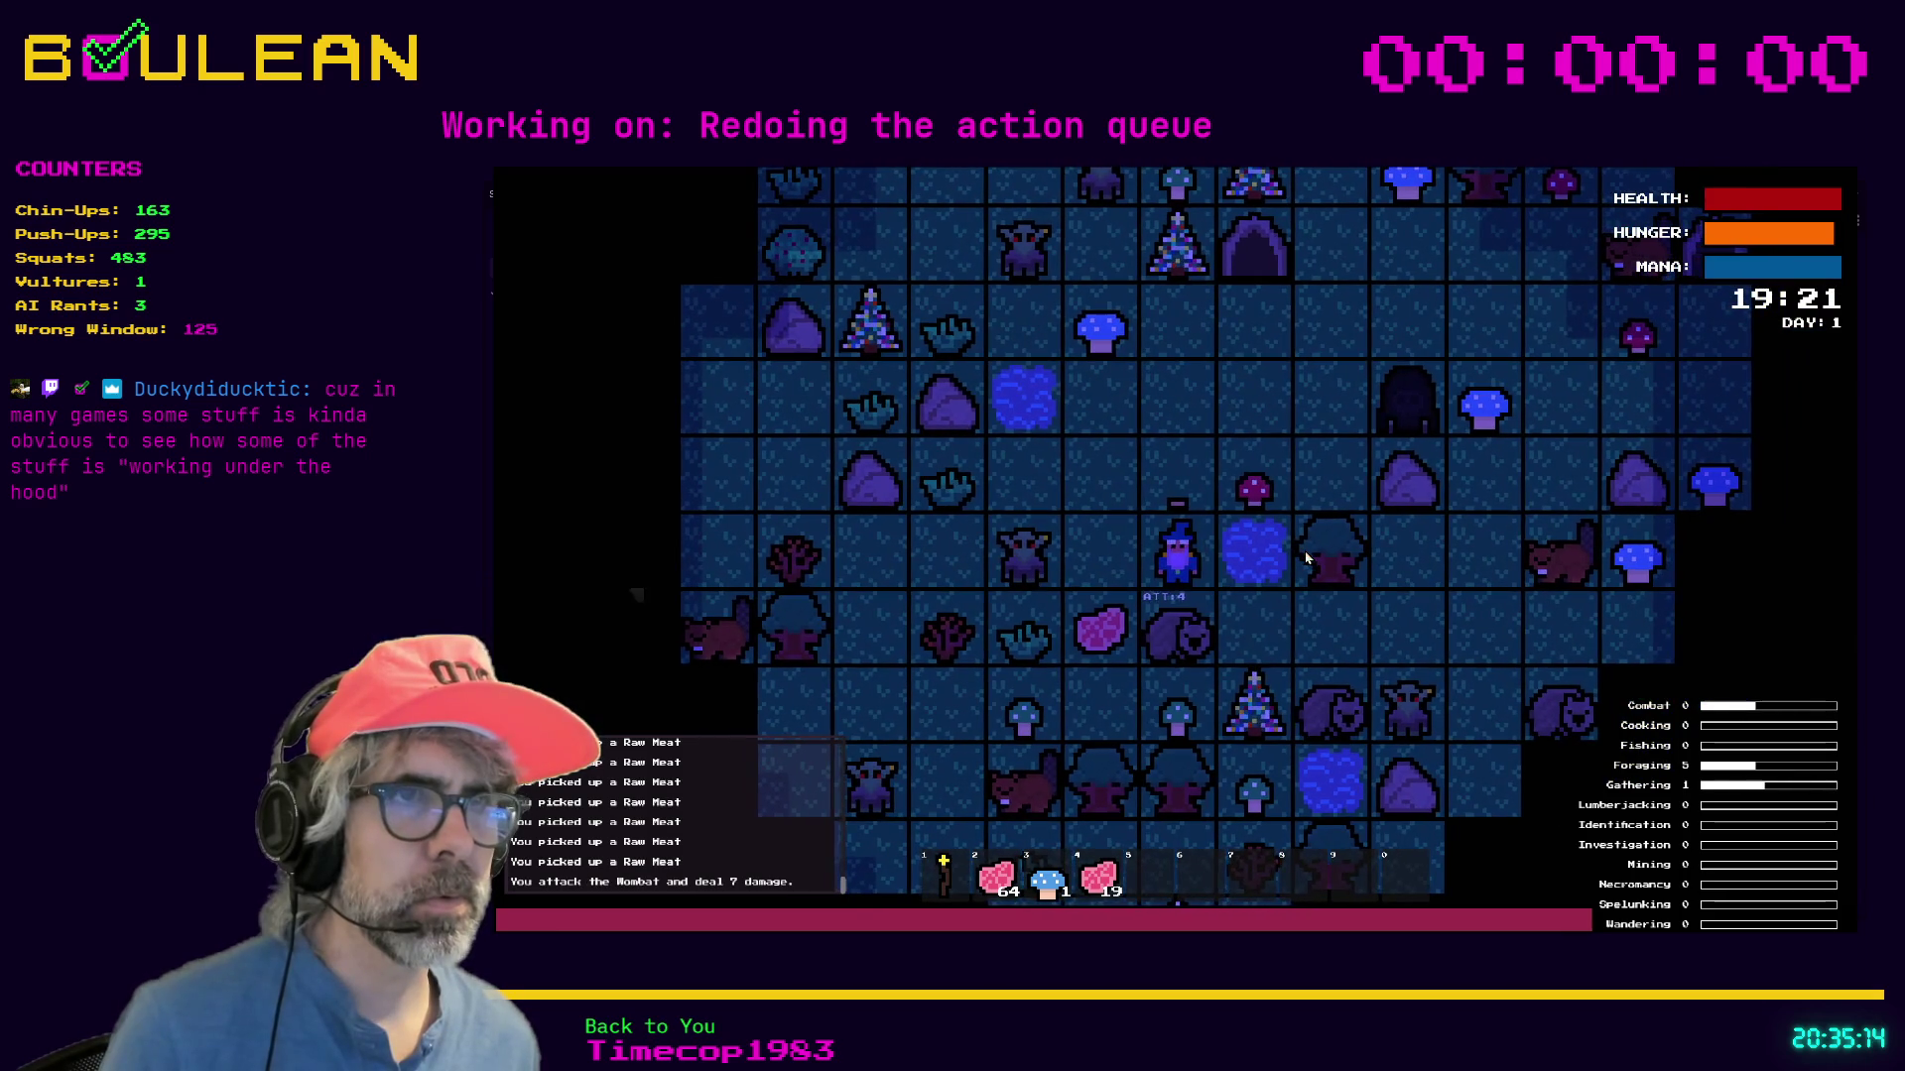
{"action": "key", "text": "Down"}
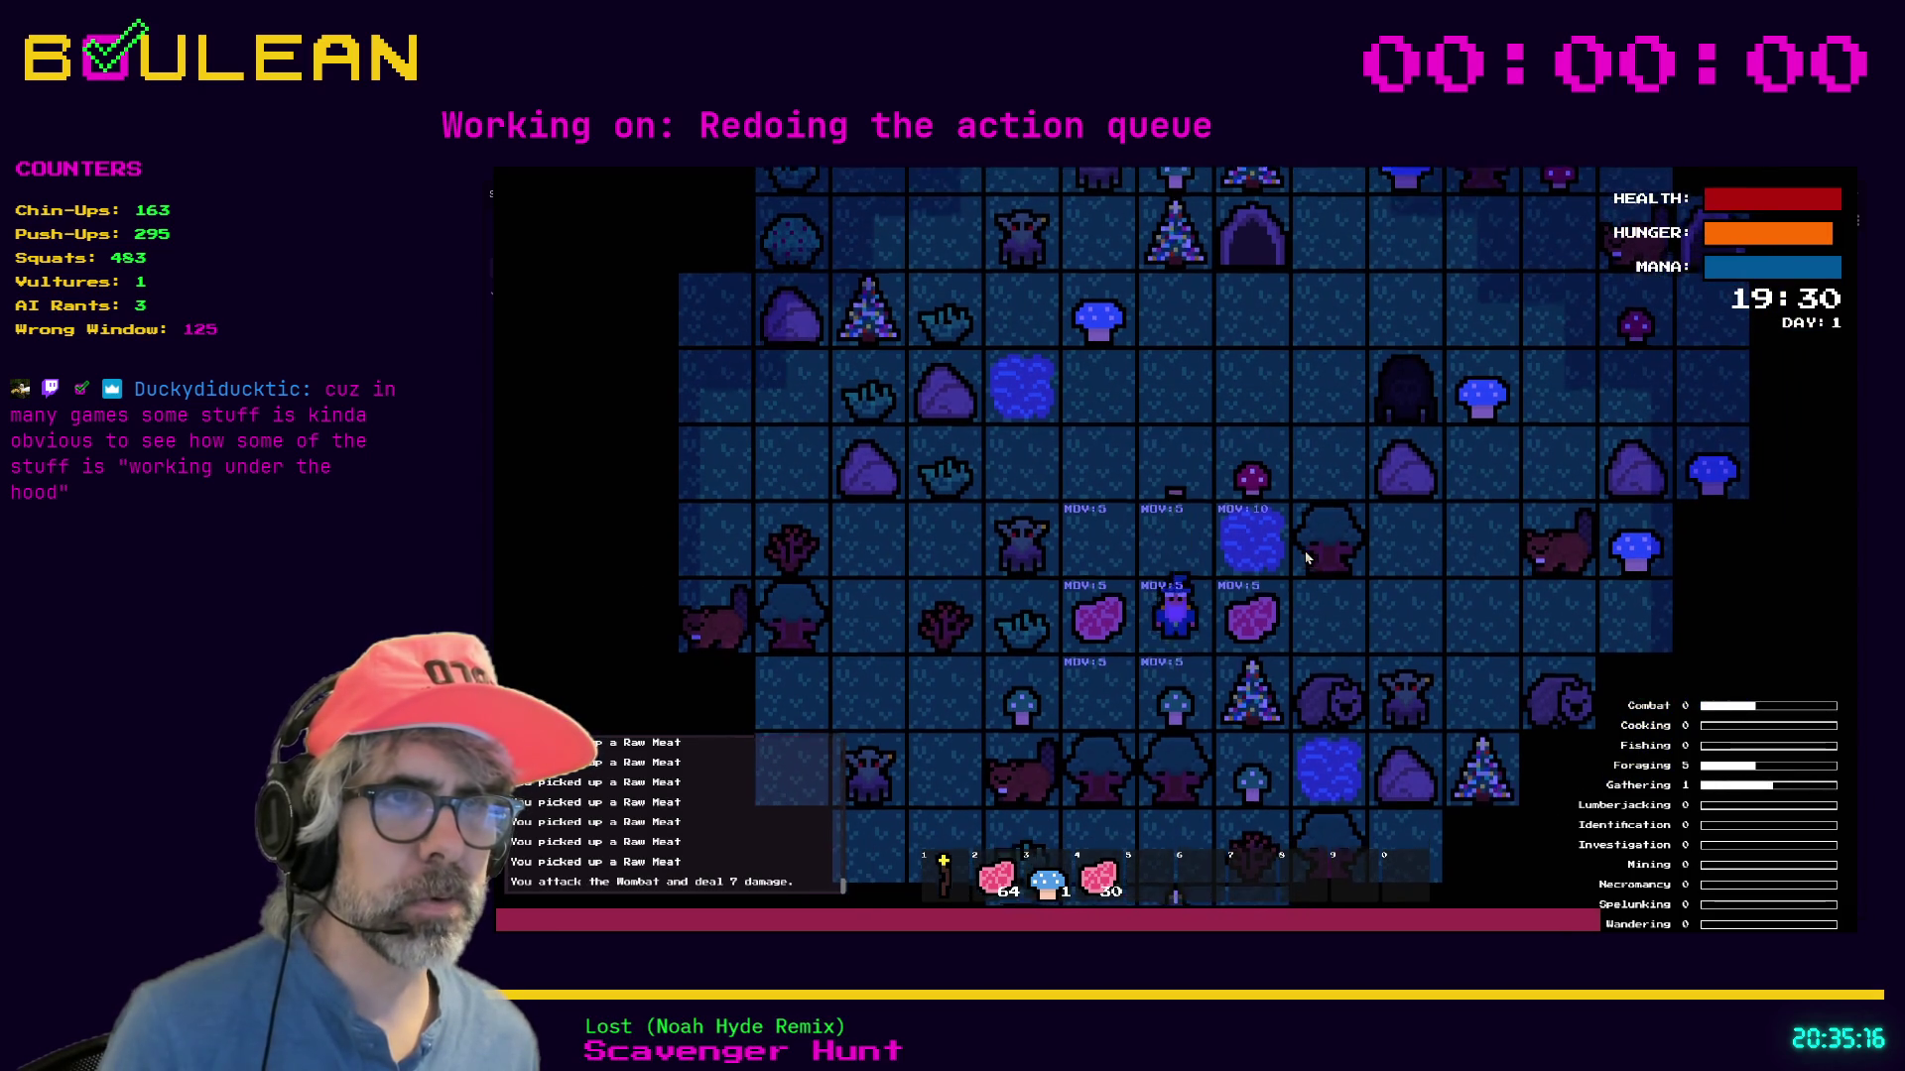
{"action": "key", "text": "Left"}
{"action": "key", "text": "Down"}
{"action": "key", "text": "Down"}
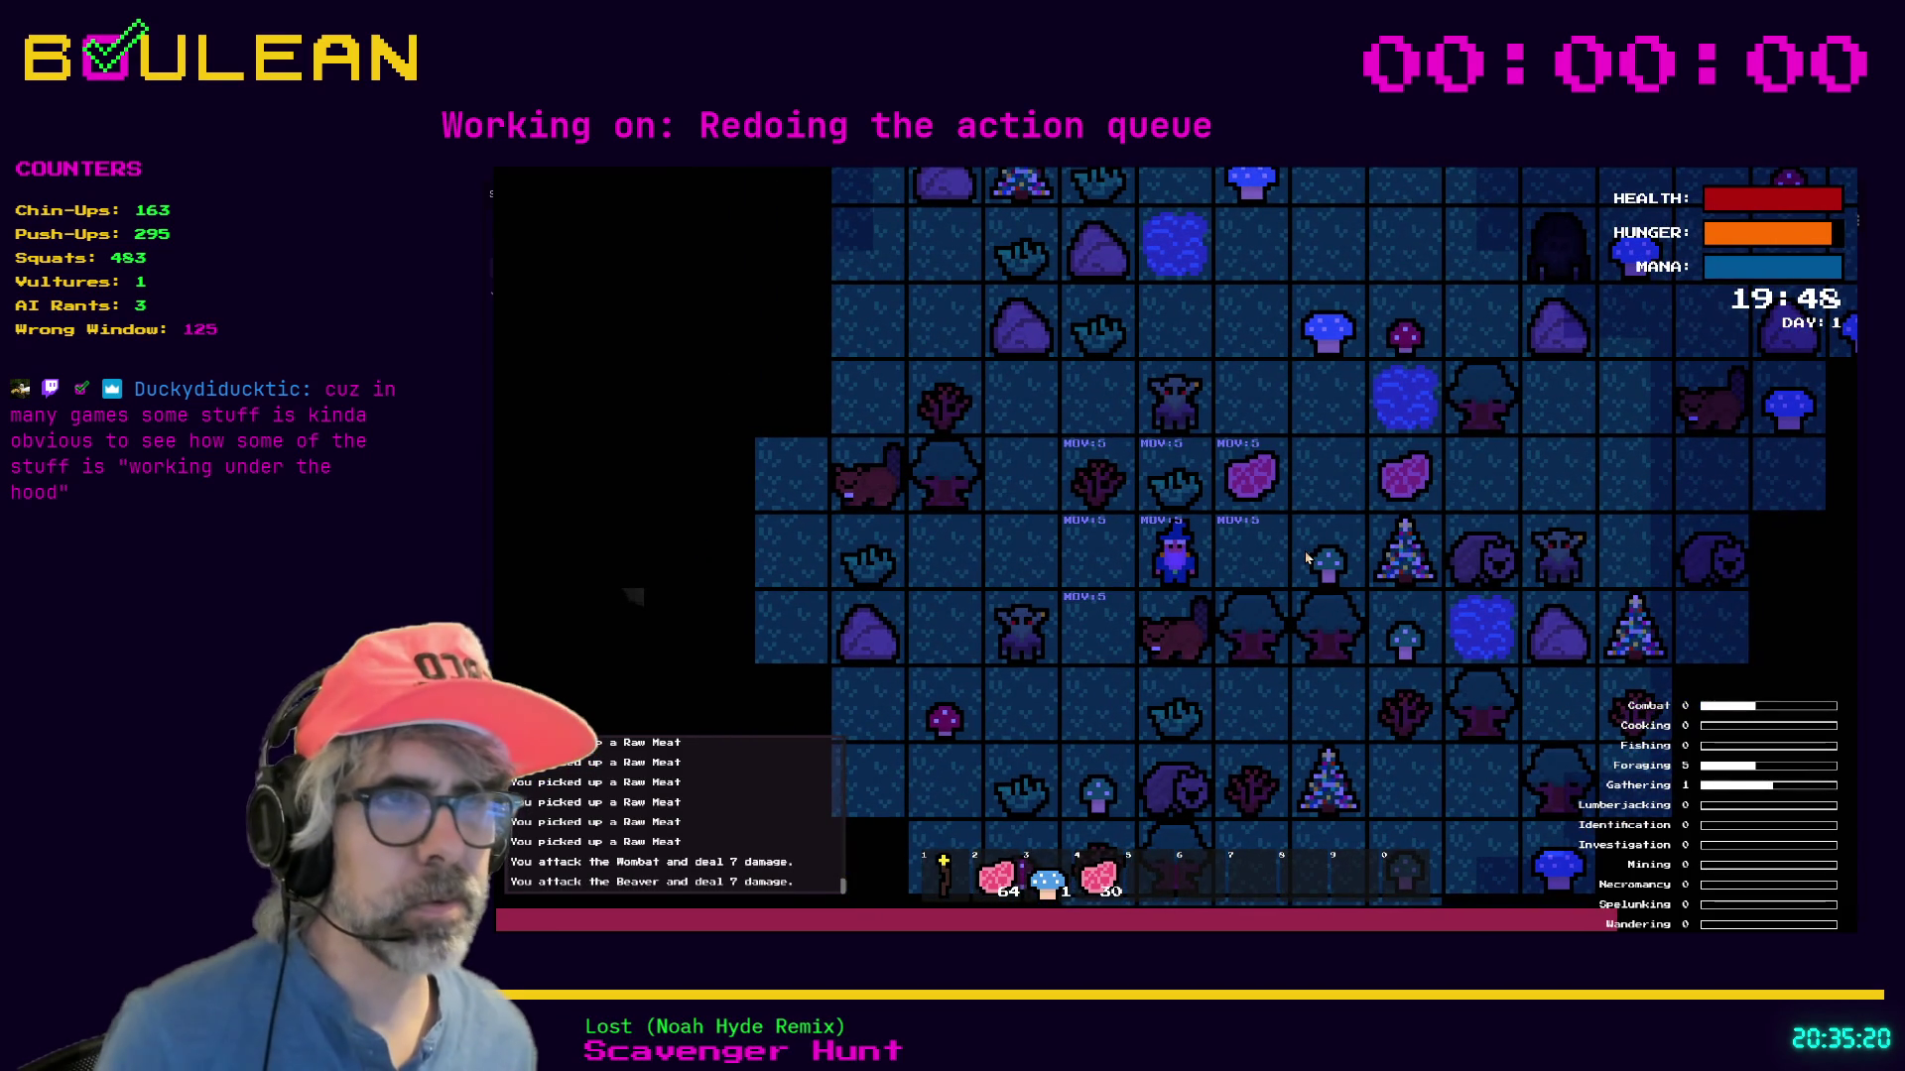
{"action": "key", "text": "Down"}
{"action": "key", "text": "Left"}
{"action": "key", "text": "Down"}
{"action": "key", "text": "Right"}
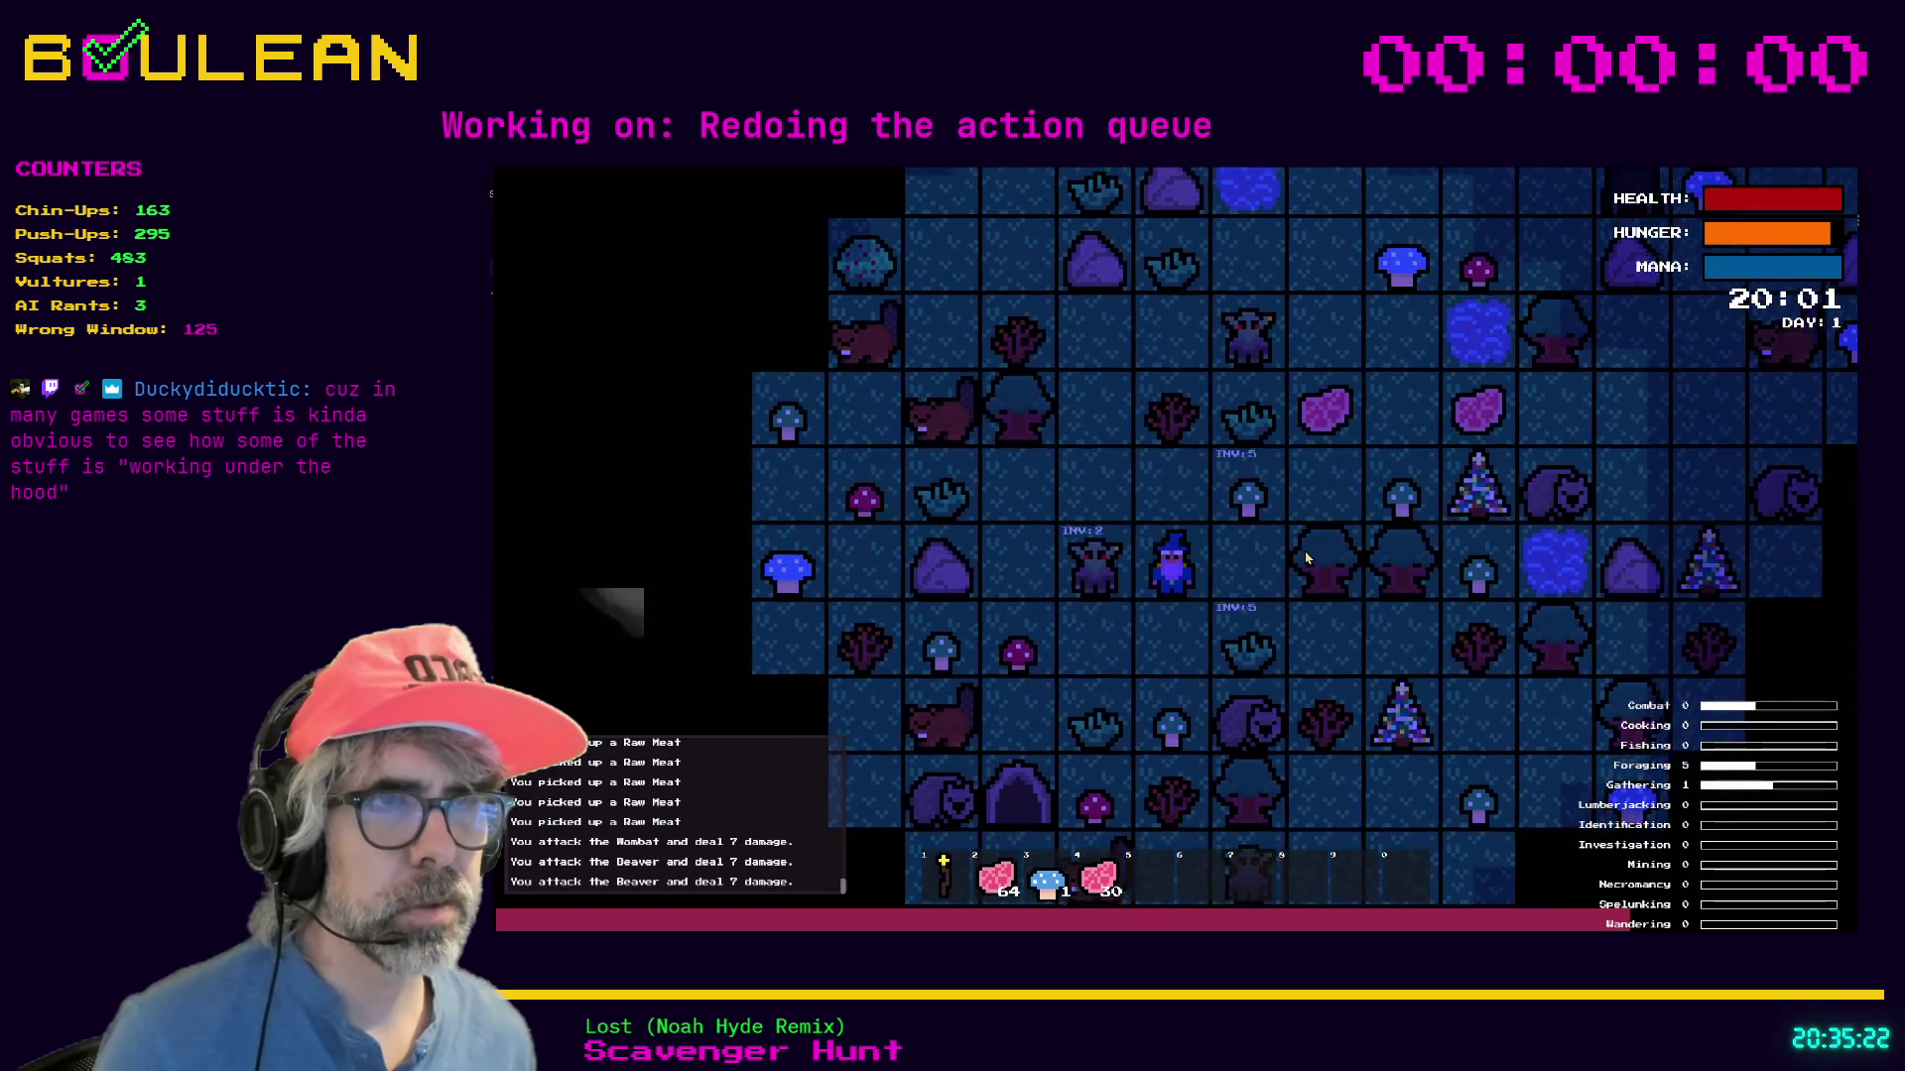
{"action": "key", "text": "Down"}
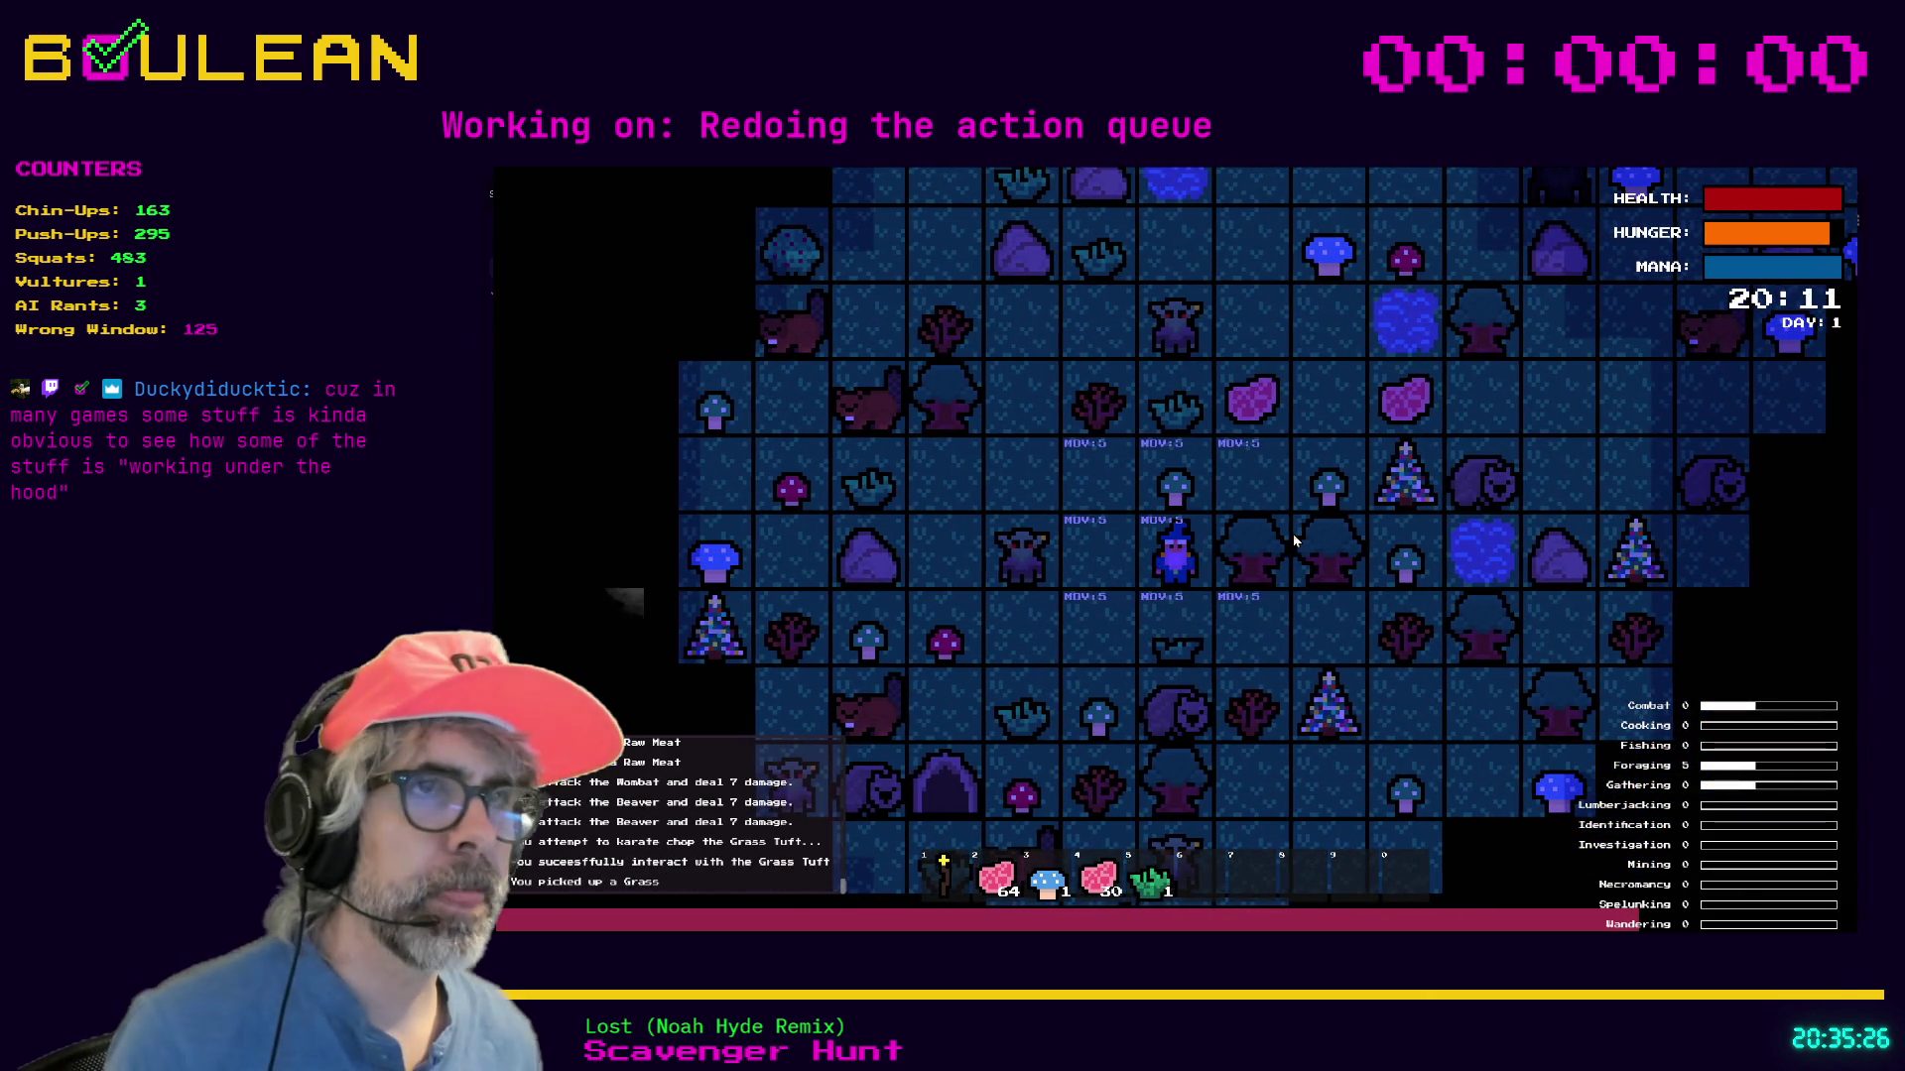
{"action": "key", "text": "Escape"}
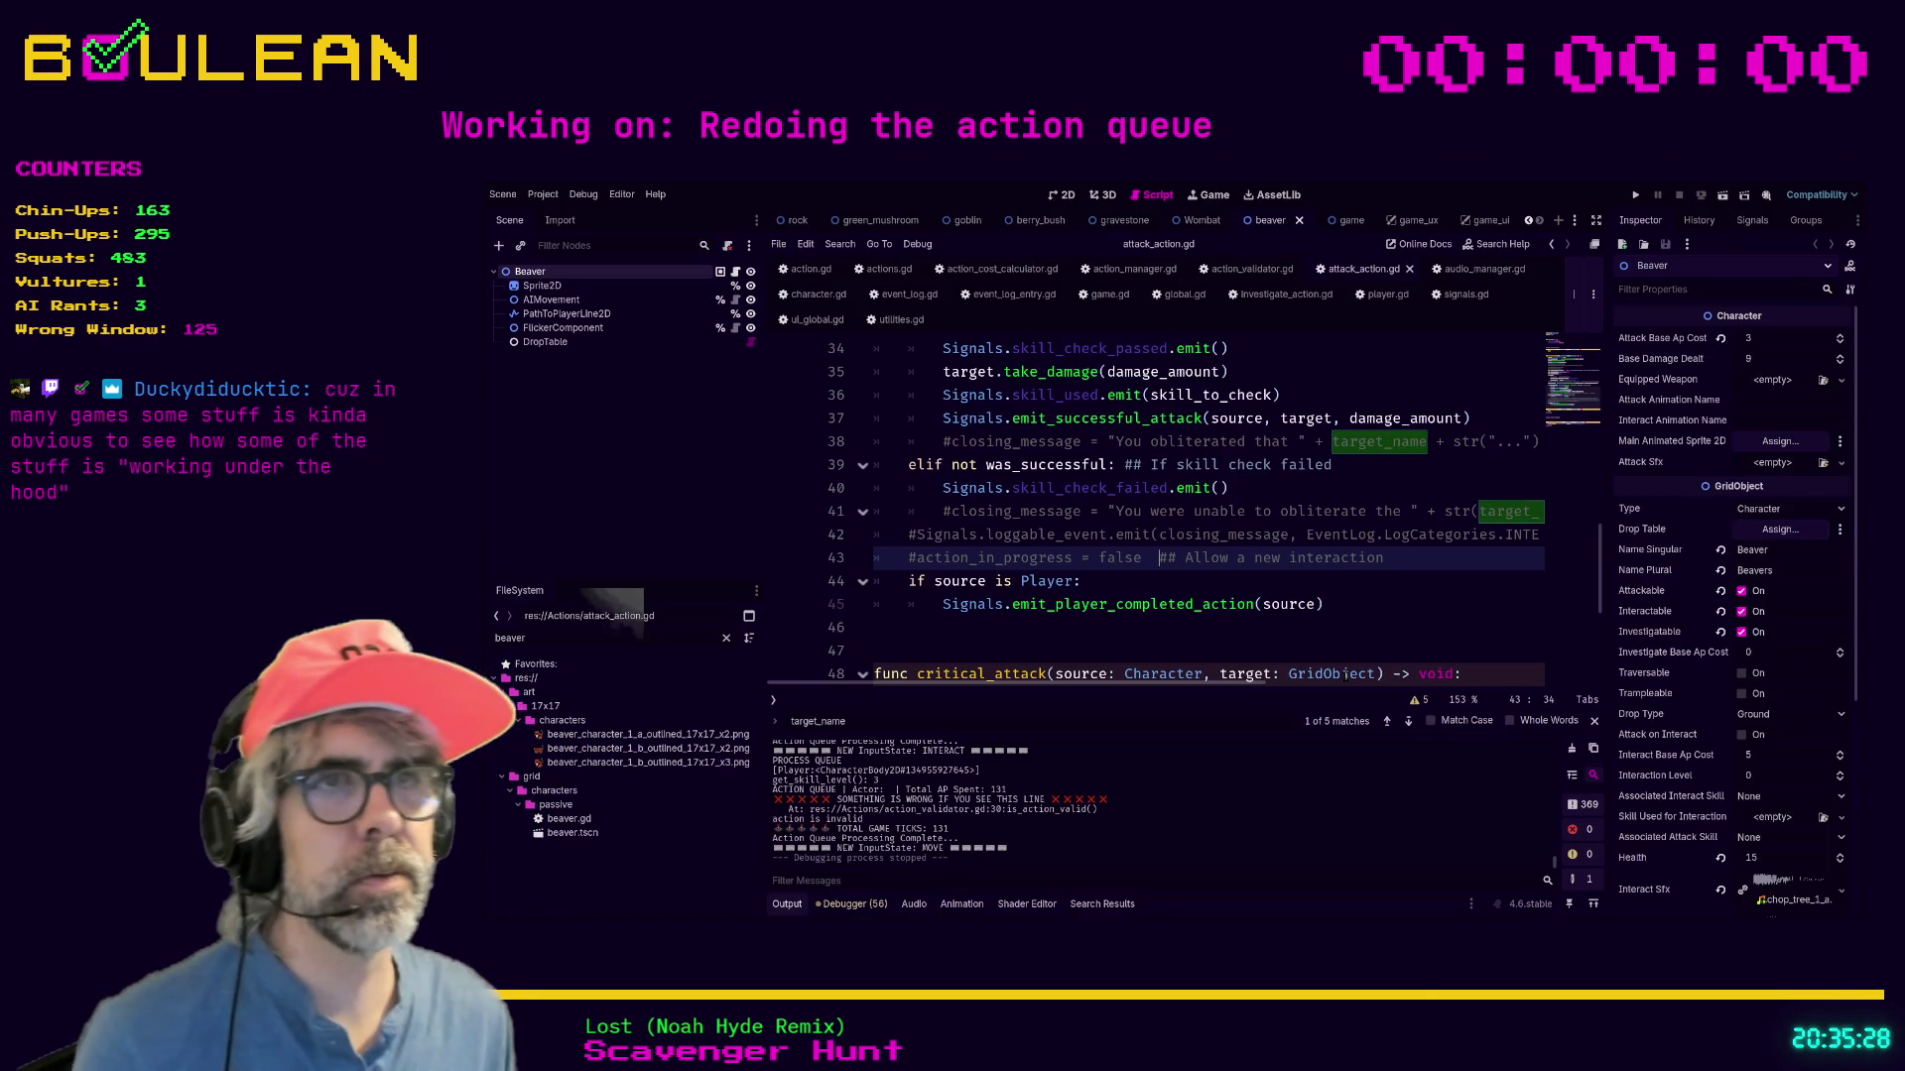
Delete commented lines 41–43, the commented closing_message line and the commented loggable_event line.
{"action": "key", "text": "End"}
{"action": "key", "text": "shift+Up"}
{"action": "key", "text": "shift+Home"}
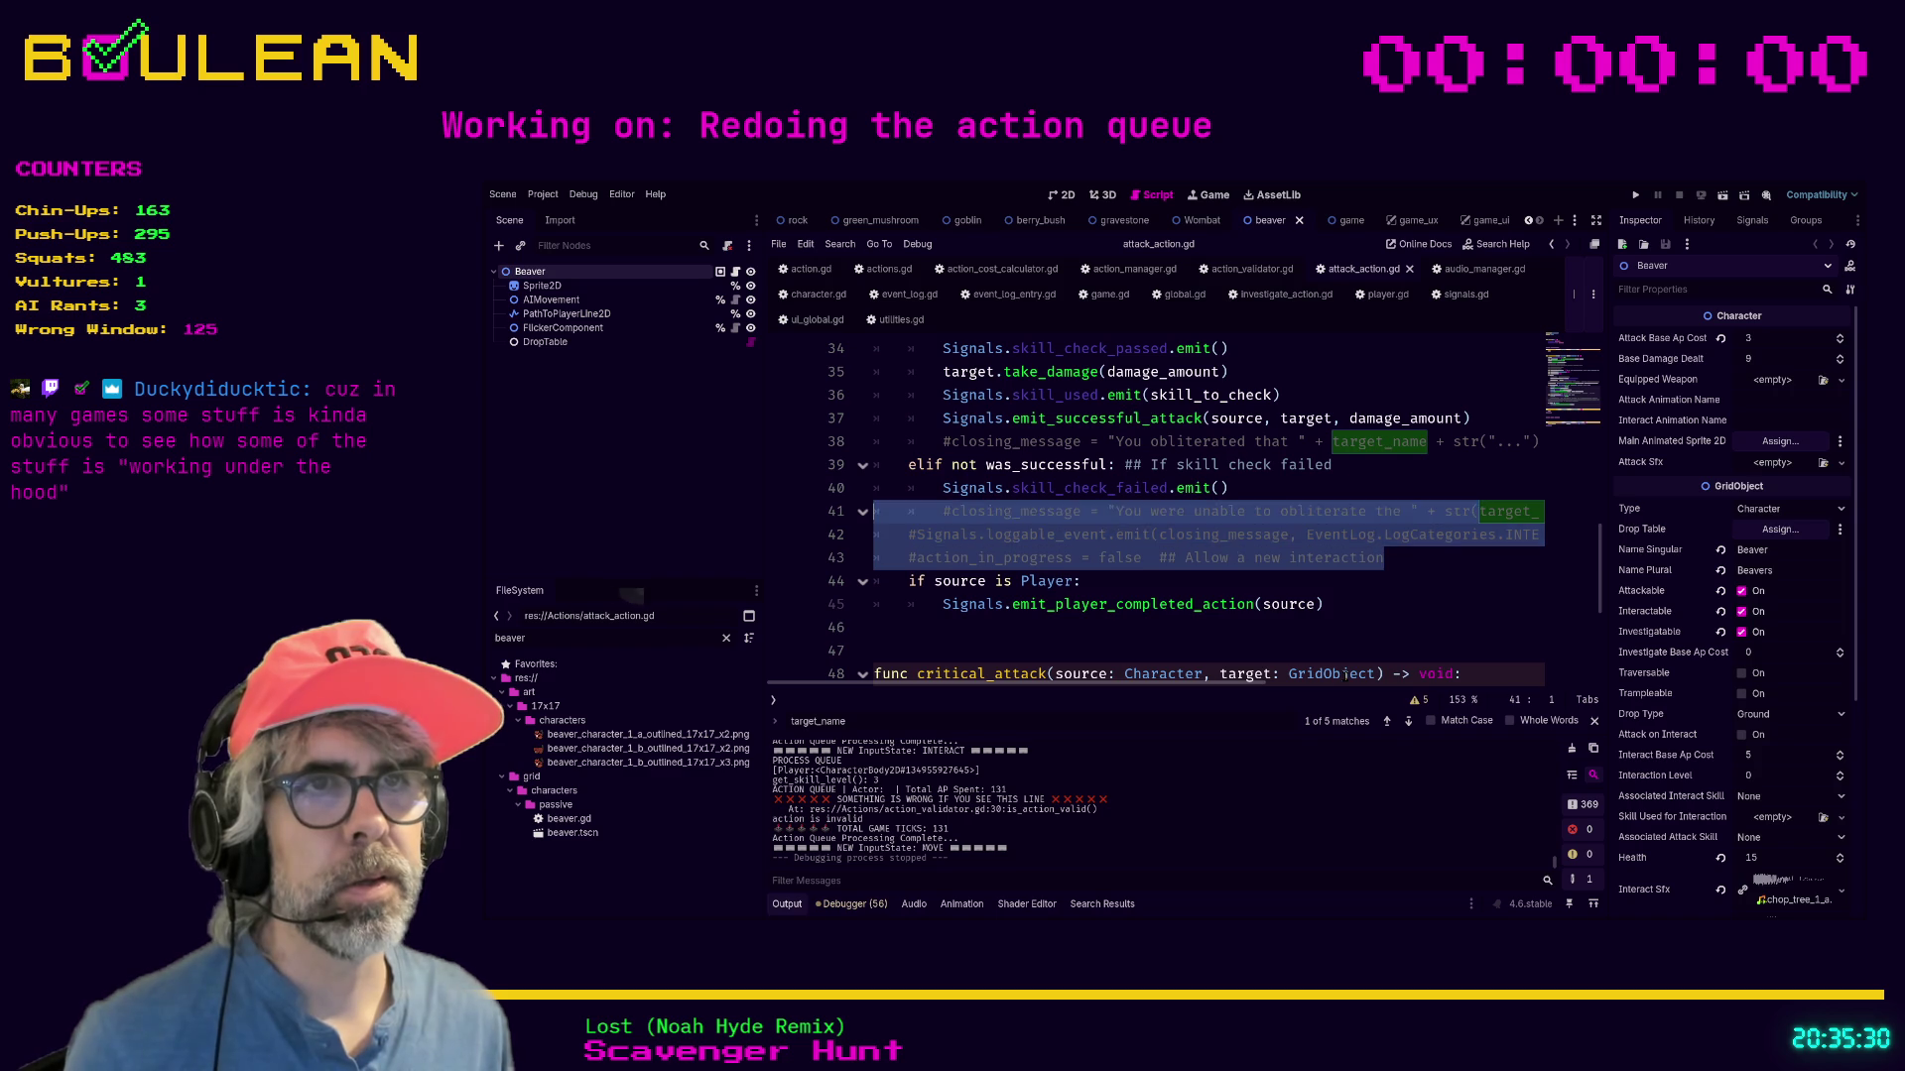
{"action": "key", "text": "ctrl+shift+k"}
{"action": "key", "text": "ctrl+shift+k"}
{"action": "key", "text": "Up"}
{"action": "key", "text": "Up"}
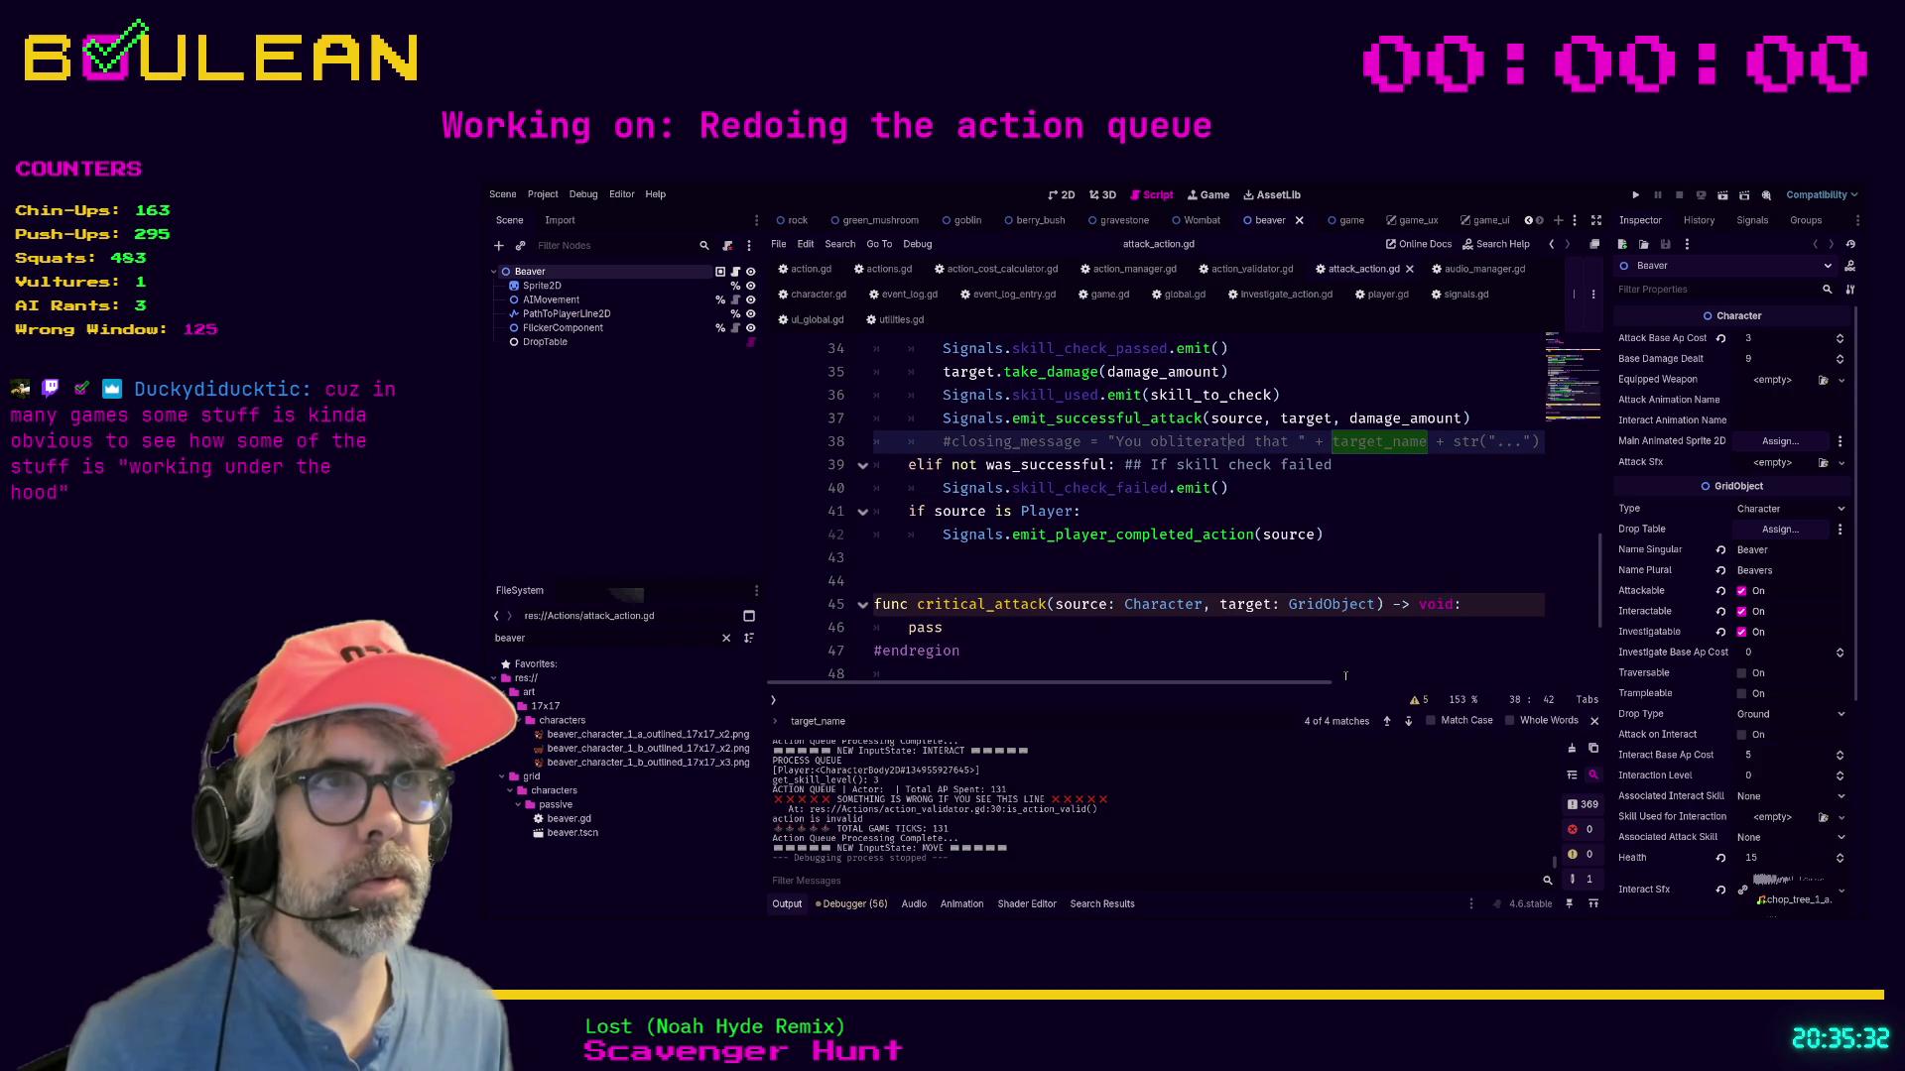
{"action": "key", "text": "ctrl+shift+k"}
{"action": "key", "text": "Up"}
{"action": "key", "text": "Up"}
{"action": "key", "text": "Up"}
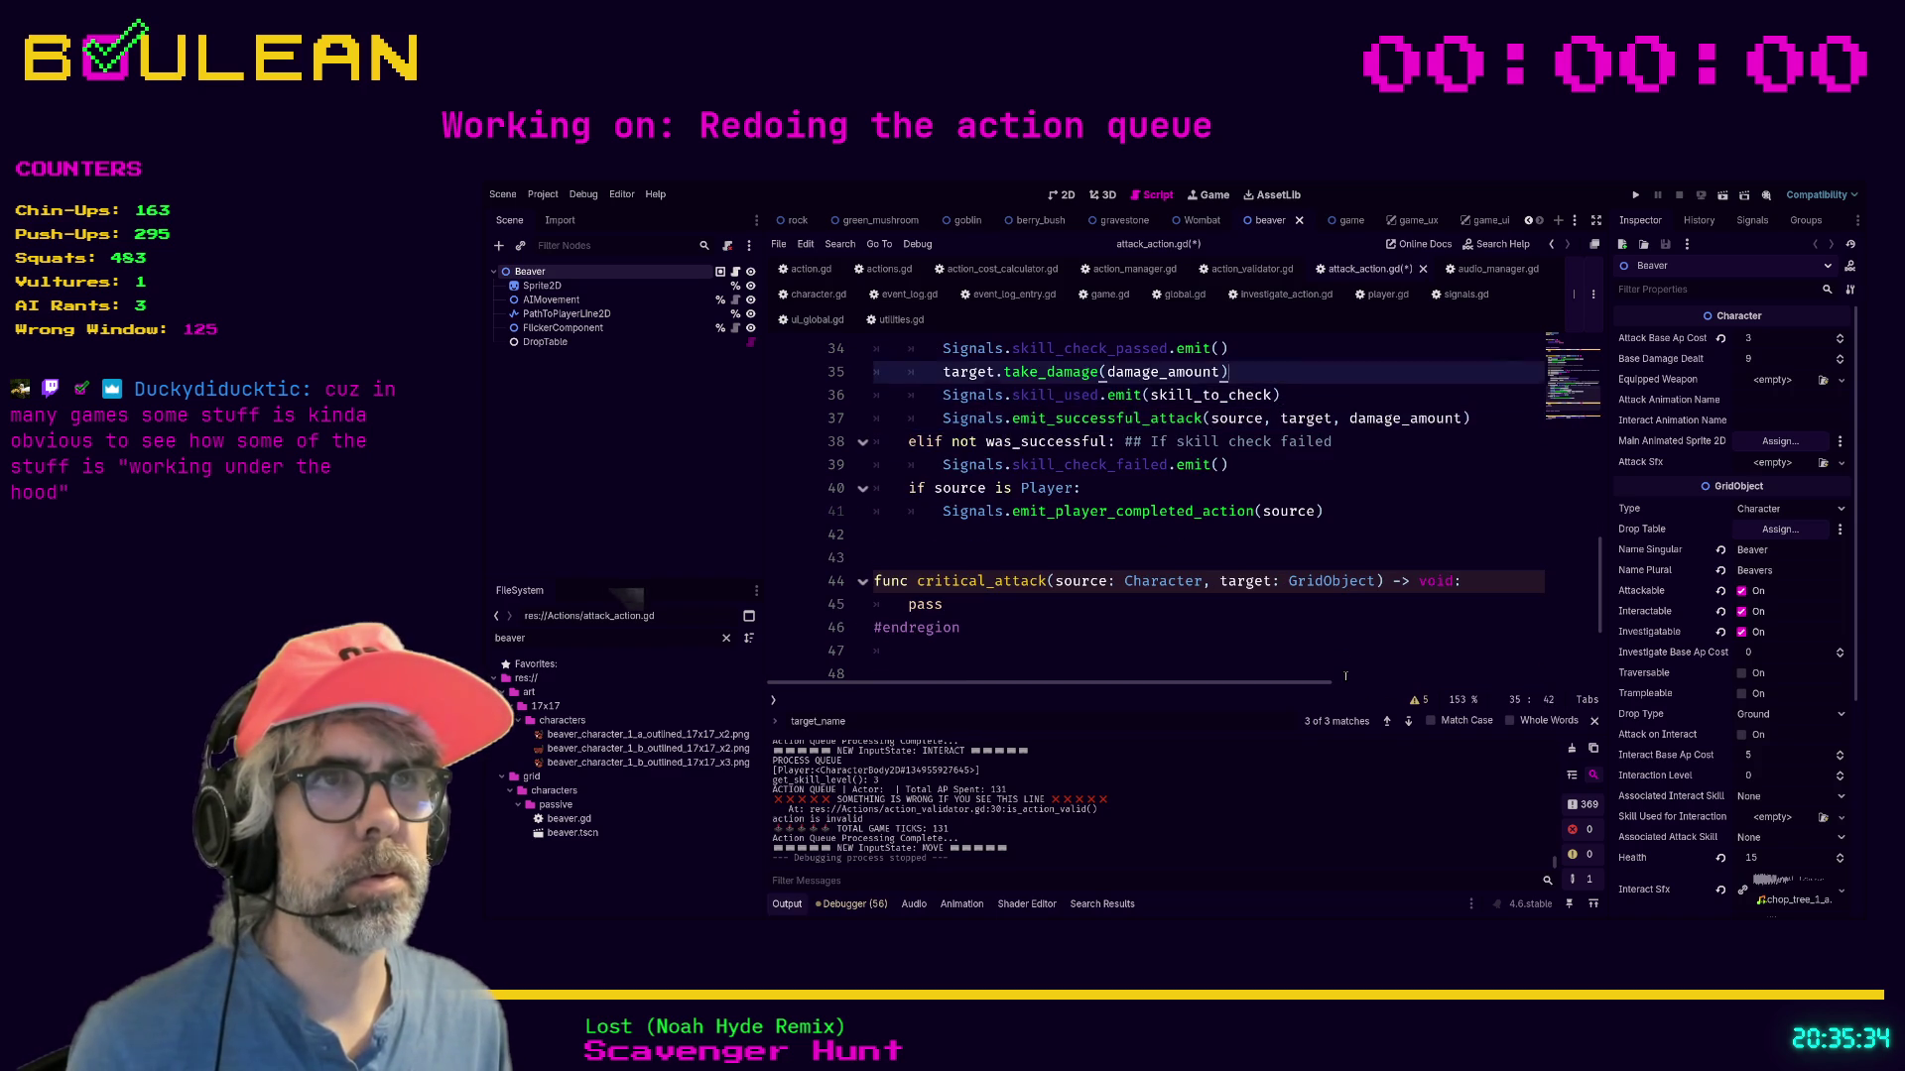
{"action": "key", "text": "Up"}
{"action": "key", "text": "Up"}
{"action": "key", "text": "Up"}
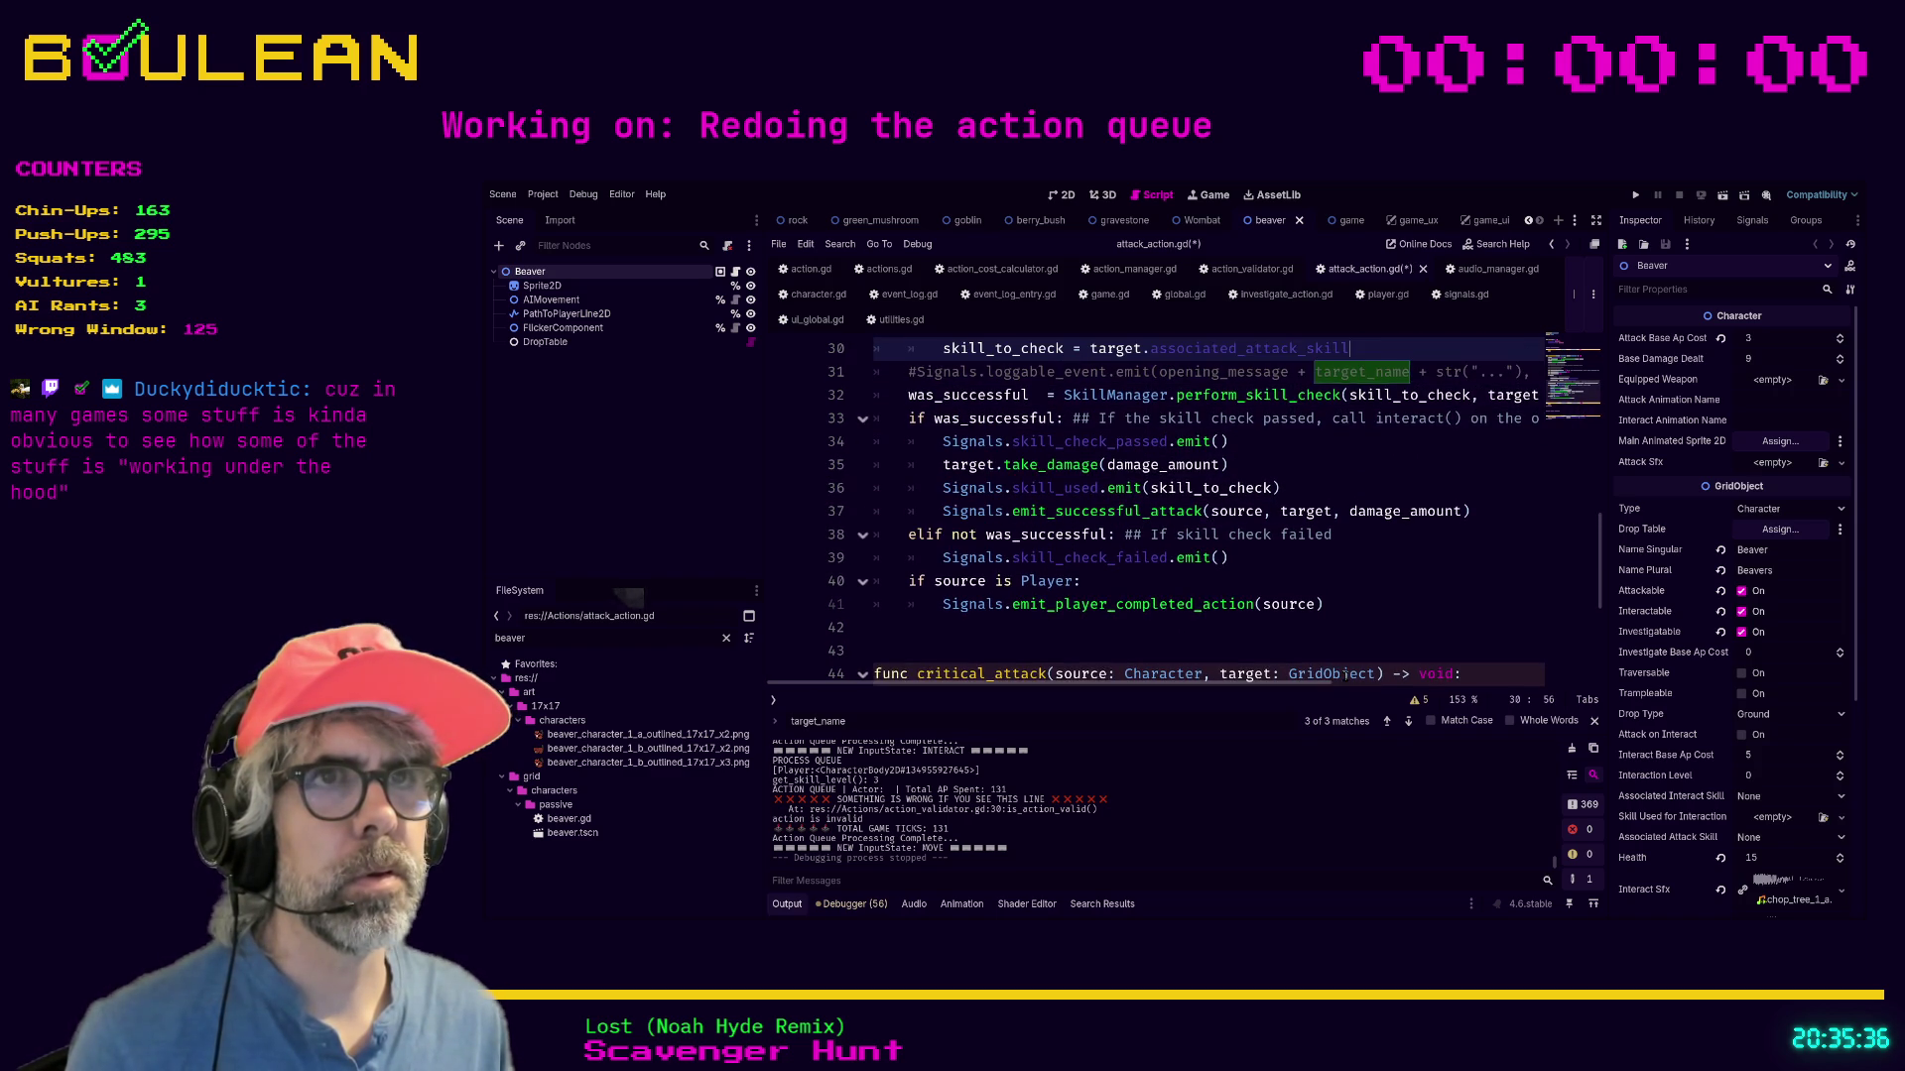
{"action": "key", "text": "Down"}
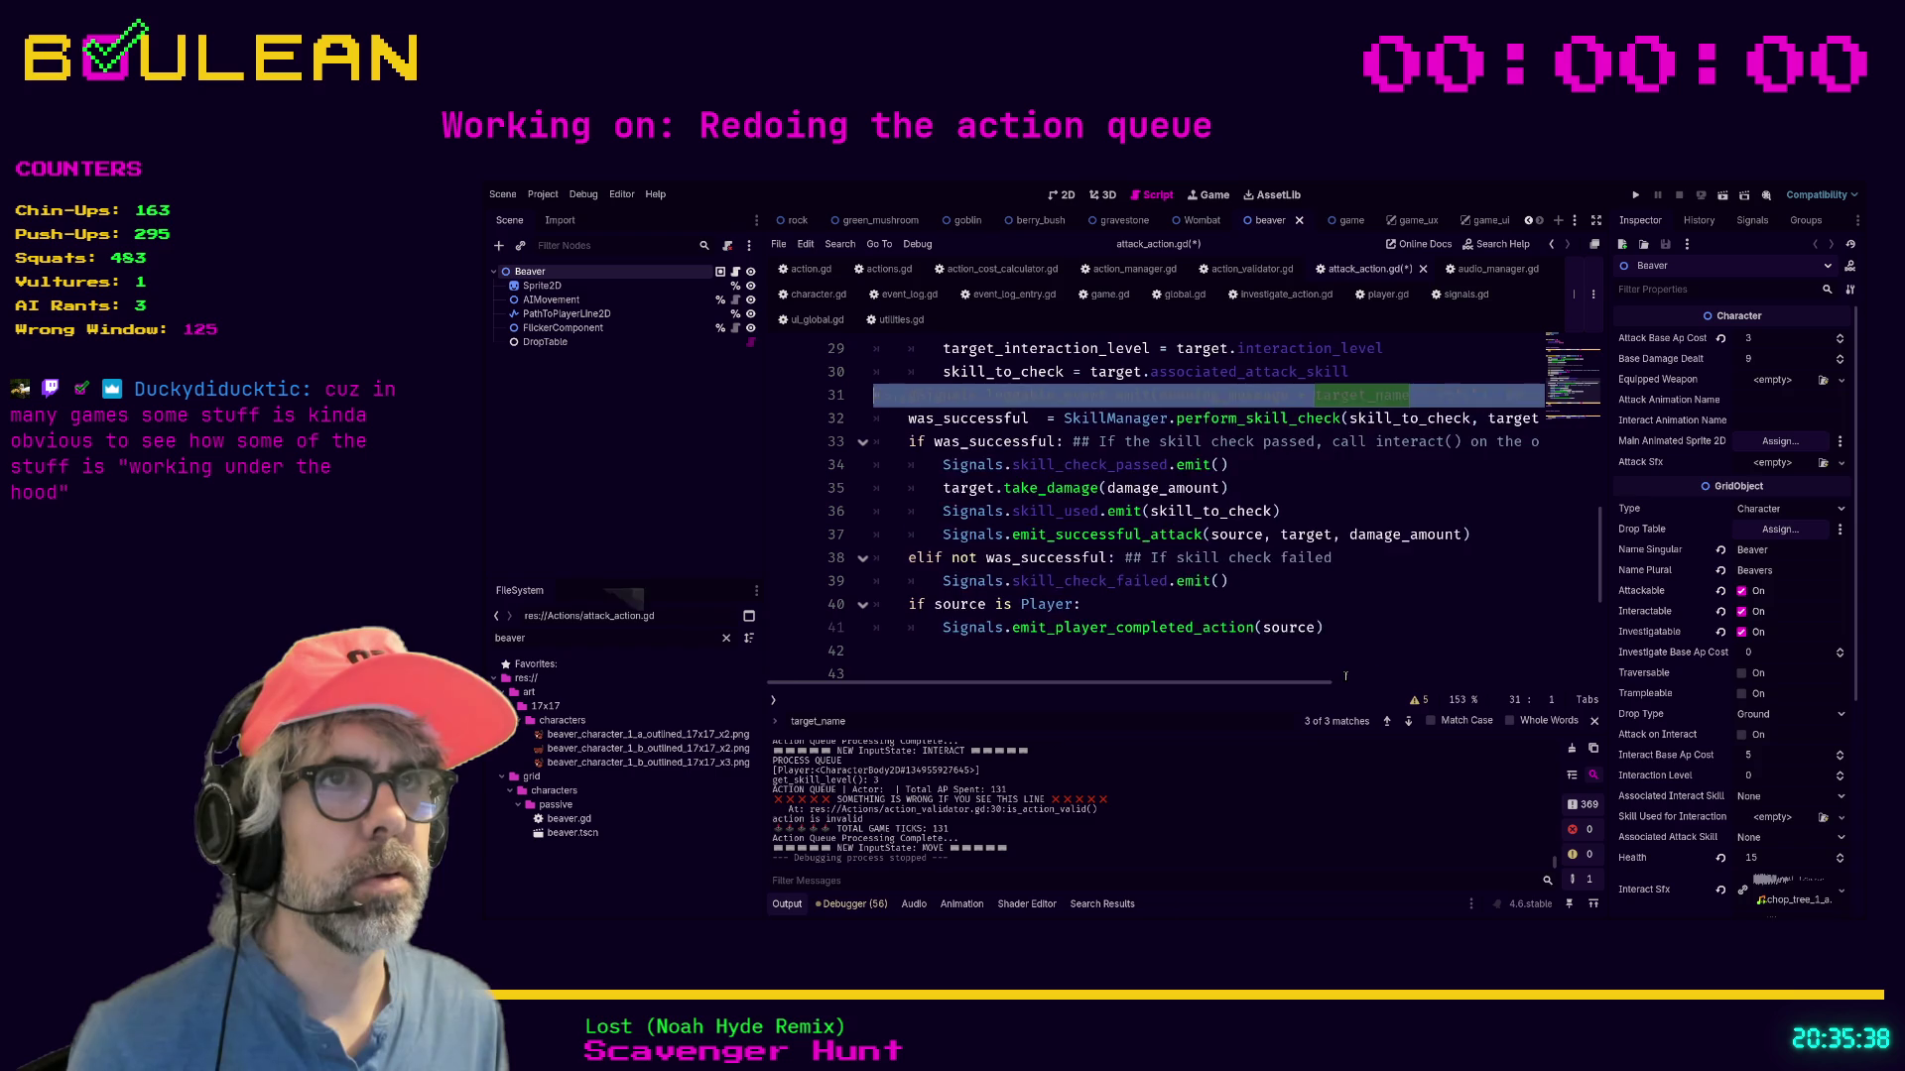
{"action": "key", "text": "ctrl+shift+k"}
Dismiss the search bar, repair an accidentally joined line, and delete the commented target_name line.
{"action": "key", "text": "Up"}
{"action": "key", "text": "Up"}
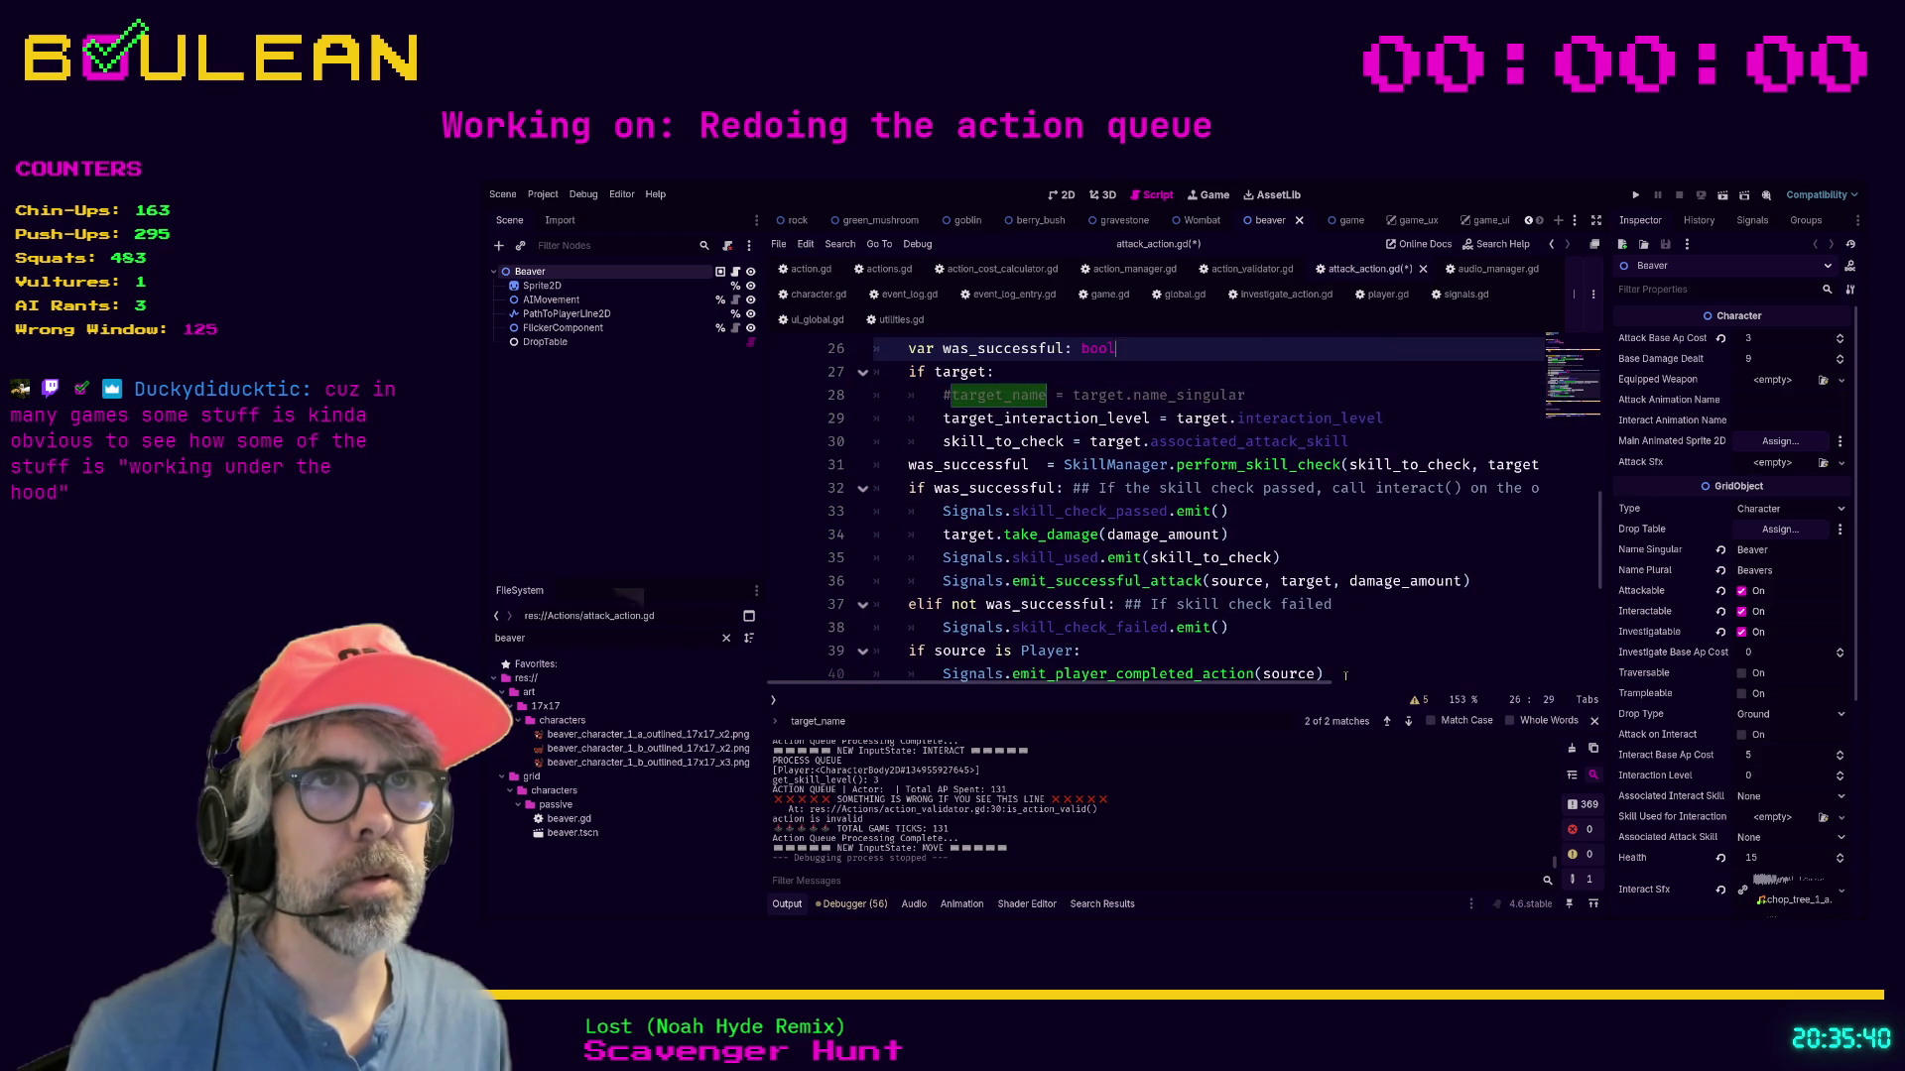
{"action": "key", "text": "Escape"}
{"action": "key", "text": "Delete"}
{"action": "type", "text": "s"}
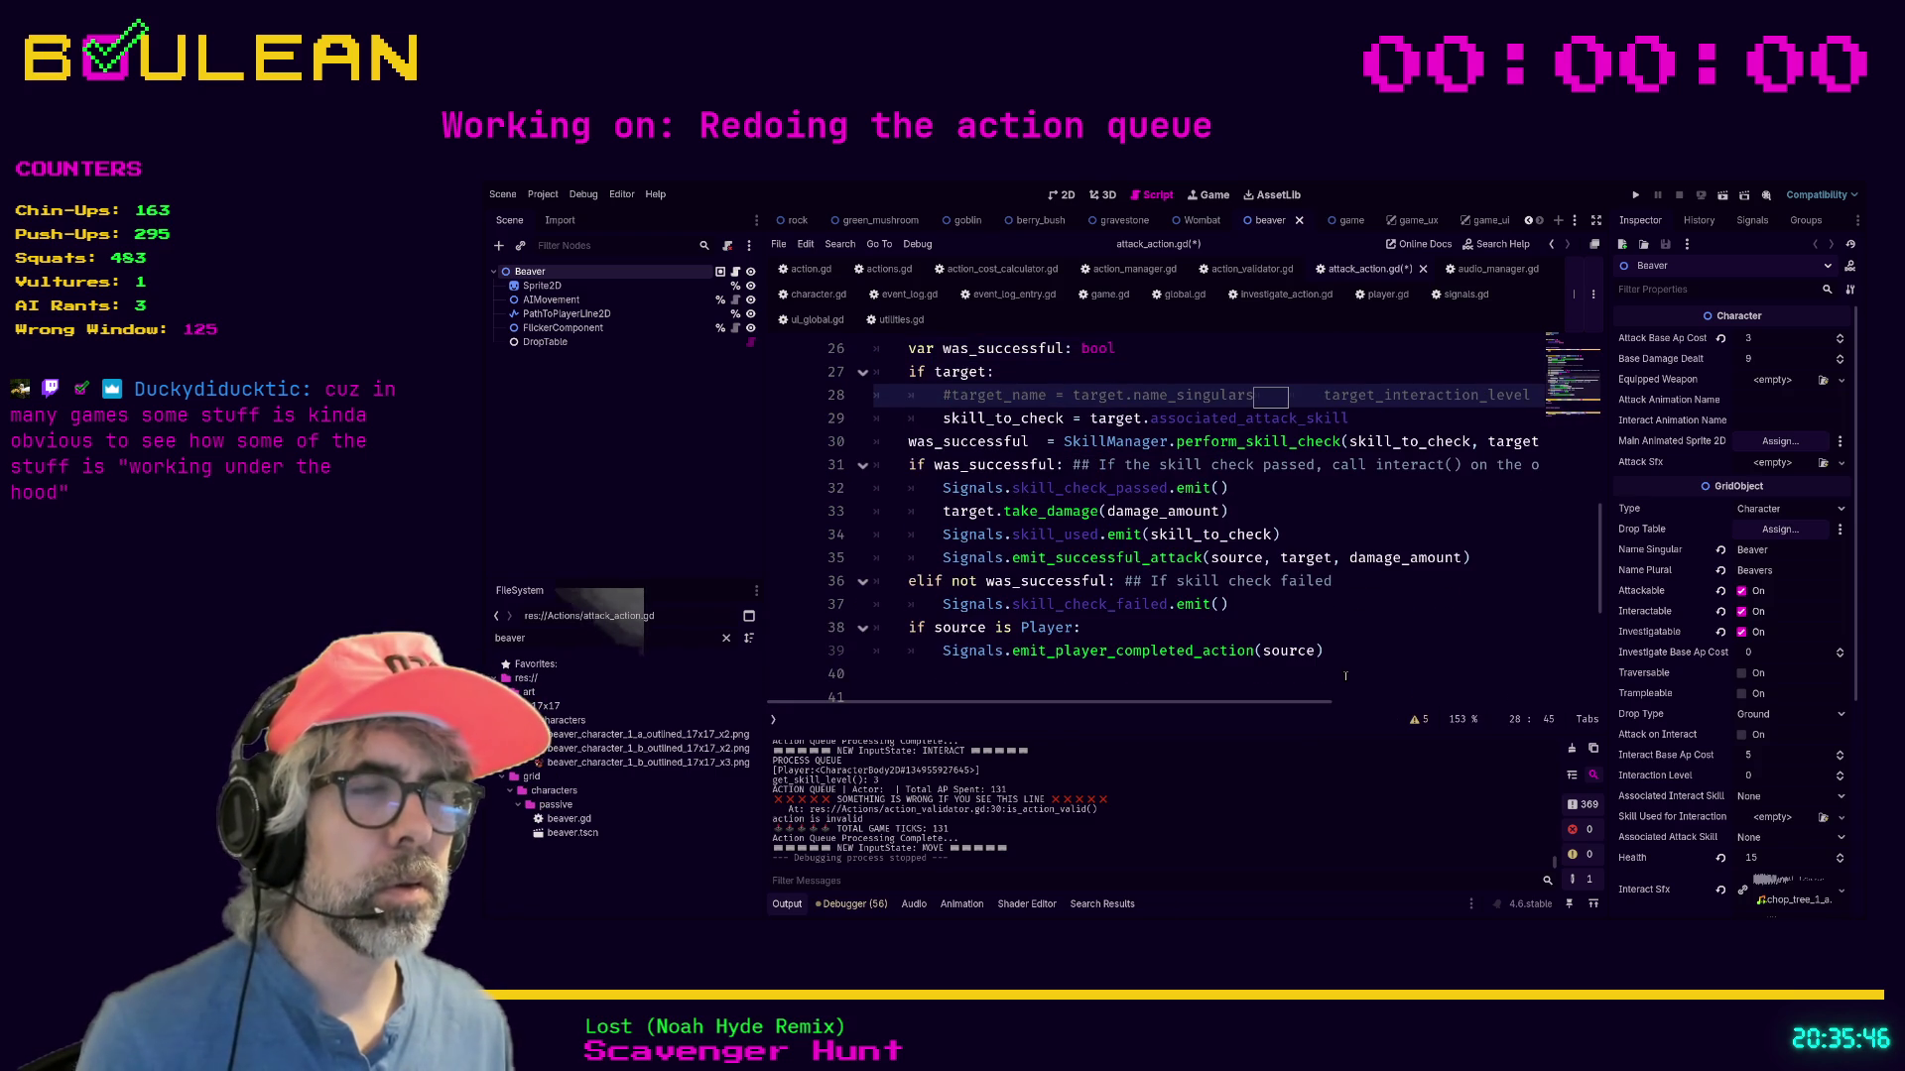
{"action": "key", "text": "BackSpace"}
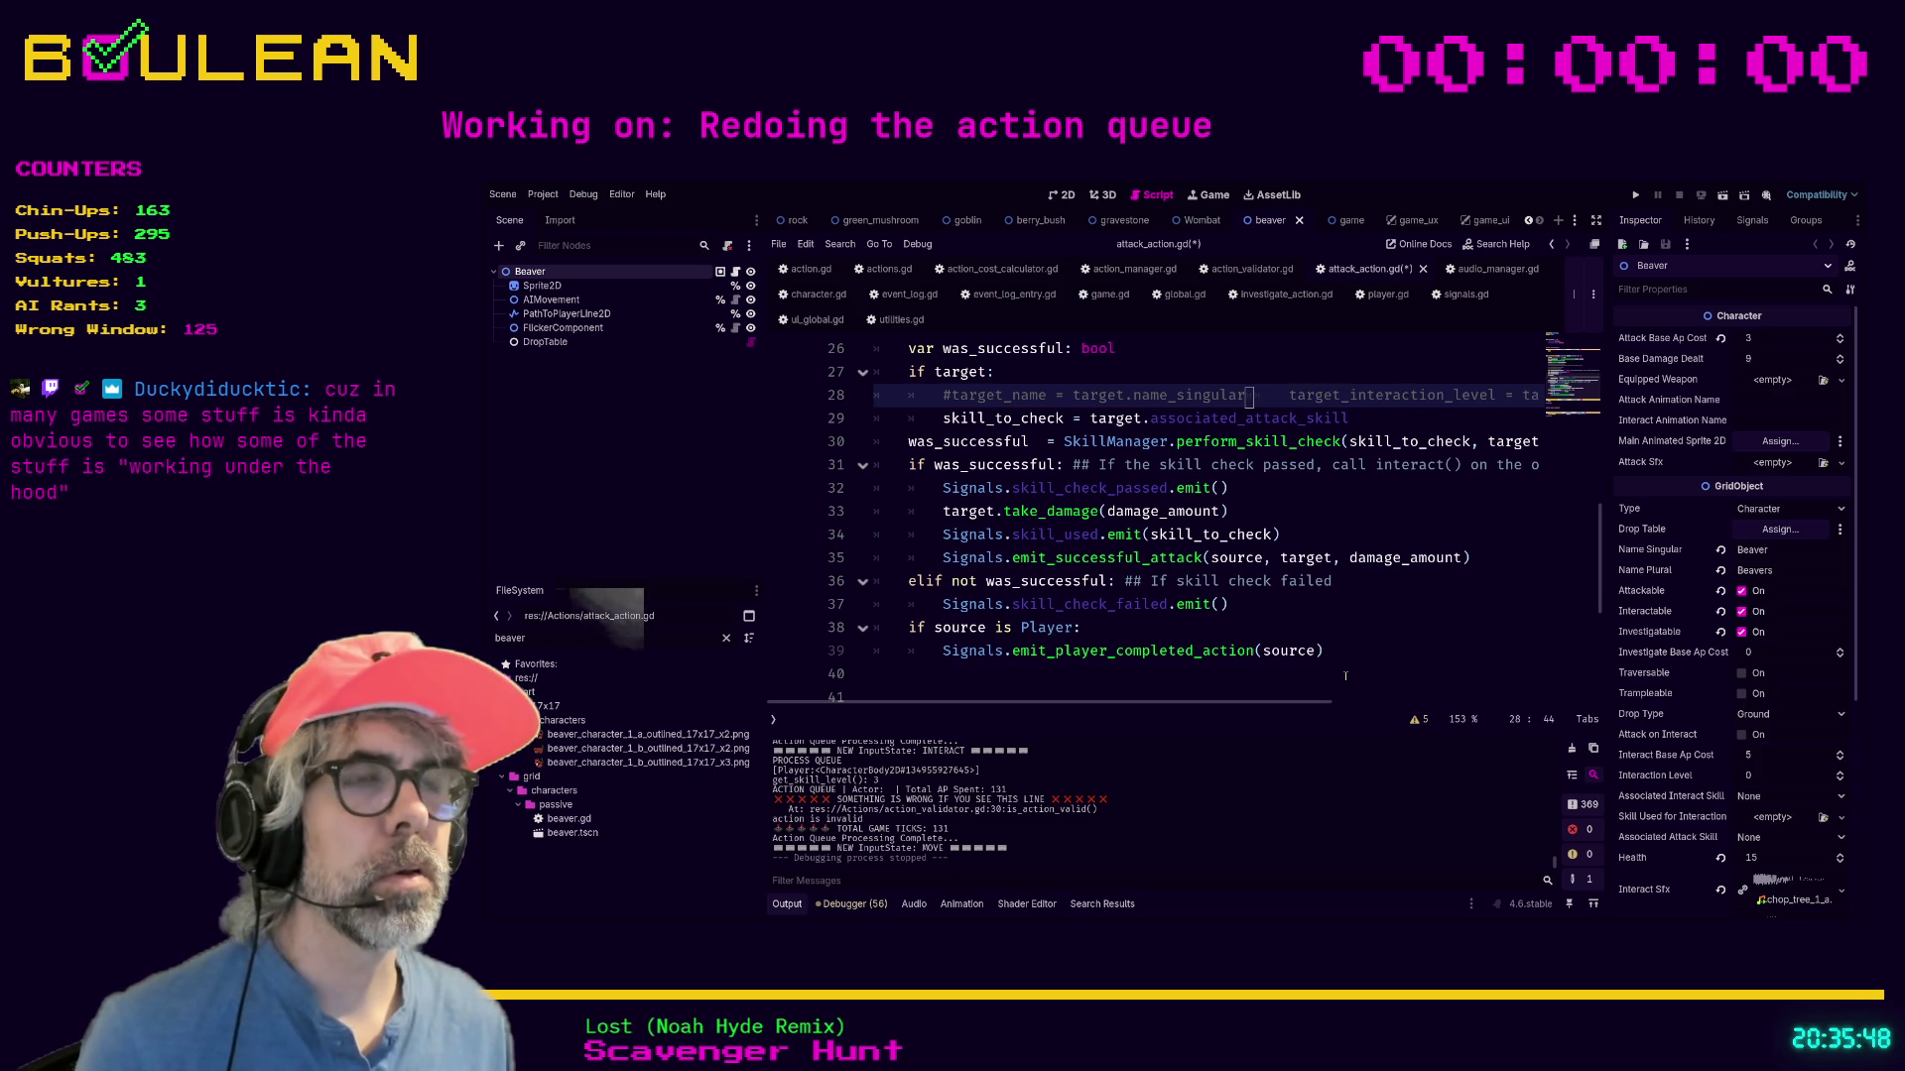
{"action": "key", "text": "Return"}
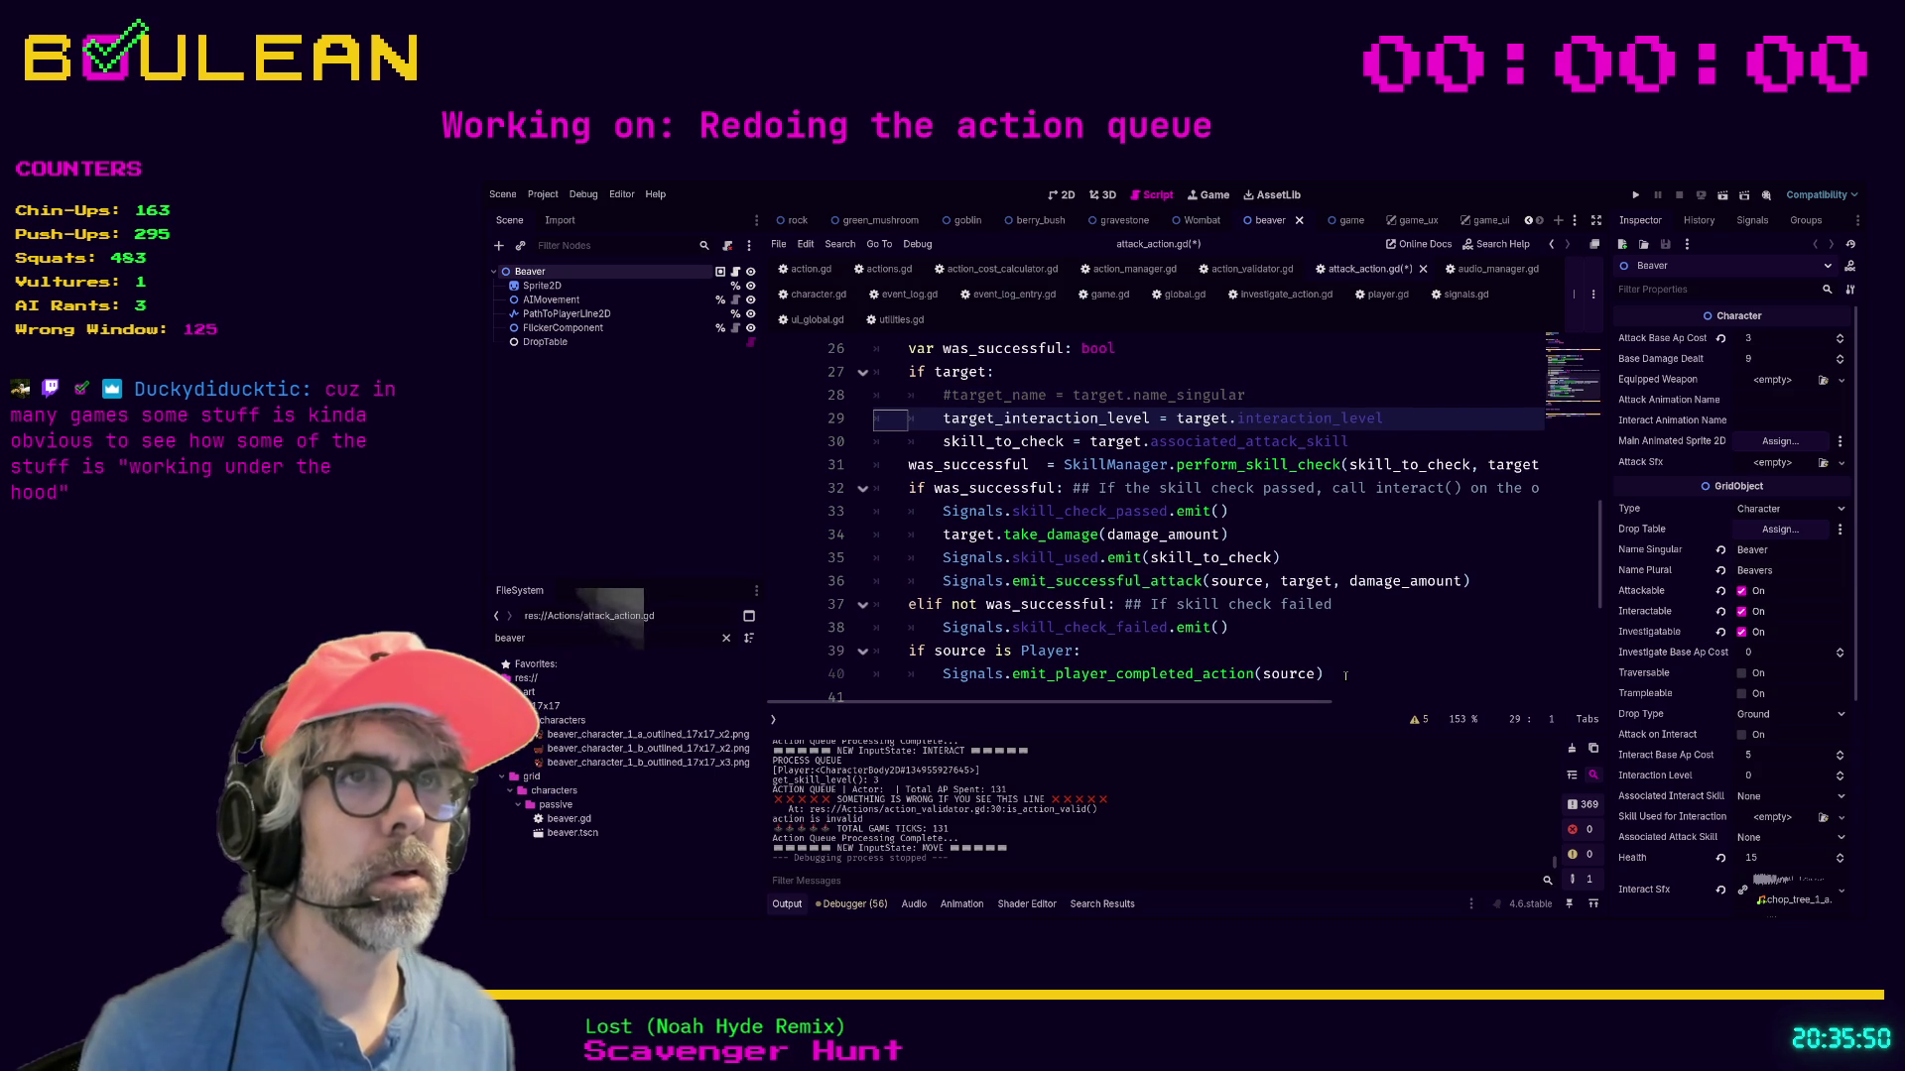
{"action": "key", "text": "Up"}
{"action": "key", "text": "ctrl+shift+k"}
{"action": "key", "text": "Up"}
{"action": "key", "text": "Up"}
Delete the commented lines 20–21 and save attack_action.gd.
{"action": "key", "text": "Up"}
{"action": "key", "text": "Up"}
{"action": "key", "text": "Up"}
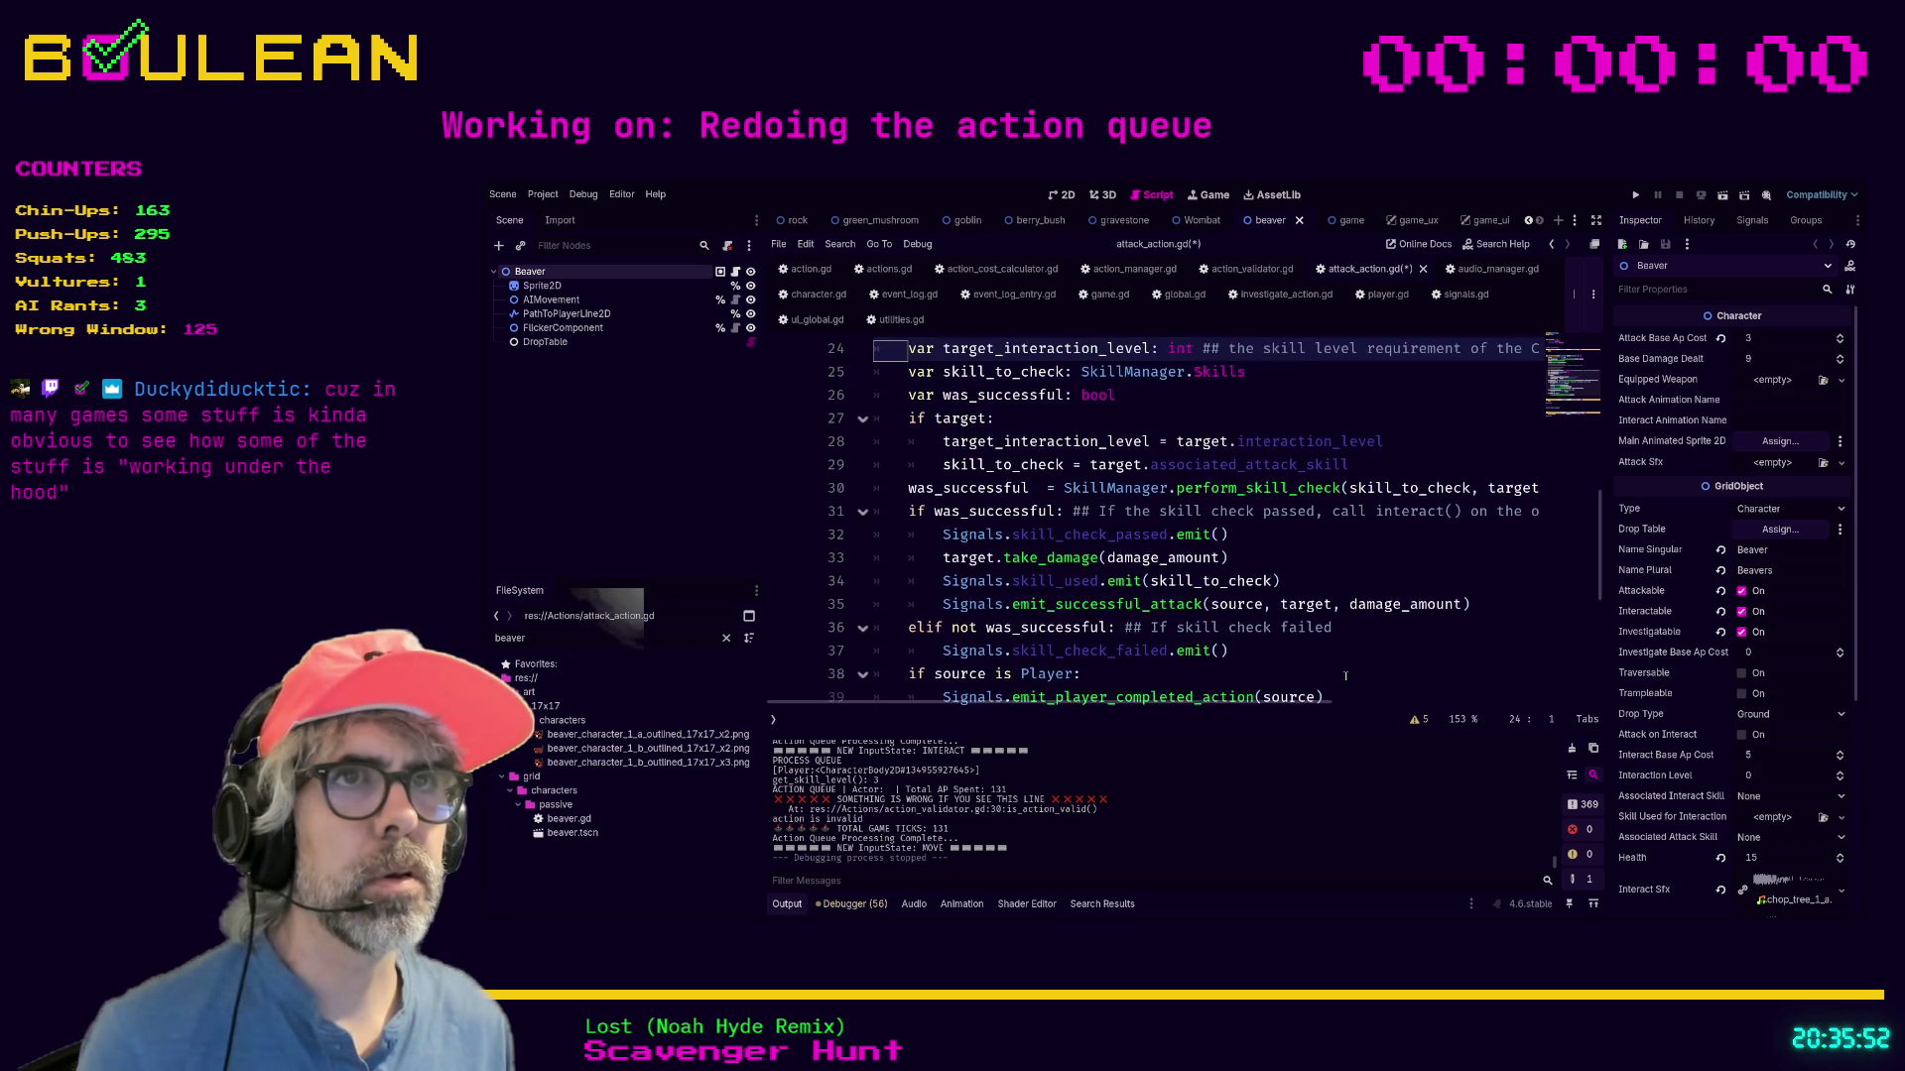
{"action": "key", "text": "Up"}
{"action": "key", "text": "Up"}
{"action": "key", "text": "ctrl+shift+k"}
{"action": "key", "text": "ctrl+shift+k"}
{"action": "key", "text": "Up"}
{"action": "key", "text": "Up"}
{"action": "key", "text": "Up"}
{"action": "key", "text": "Up"}
{"action": "key", "text": "Up"}
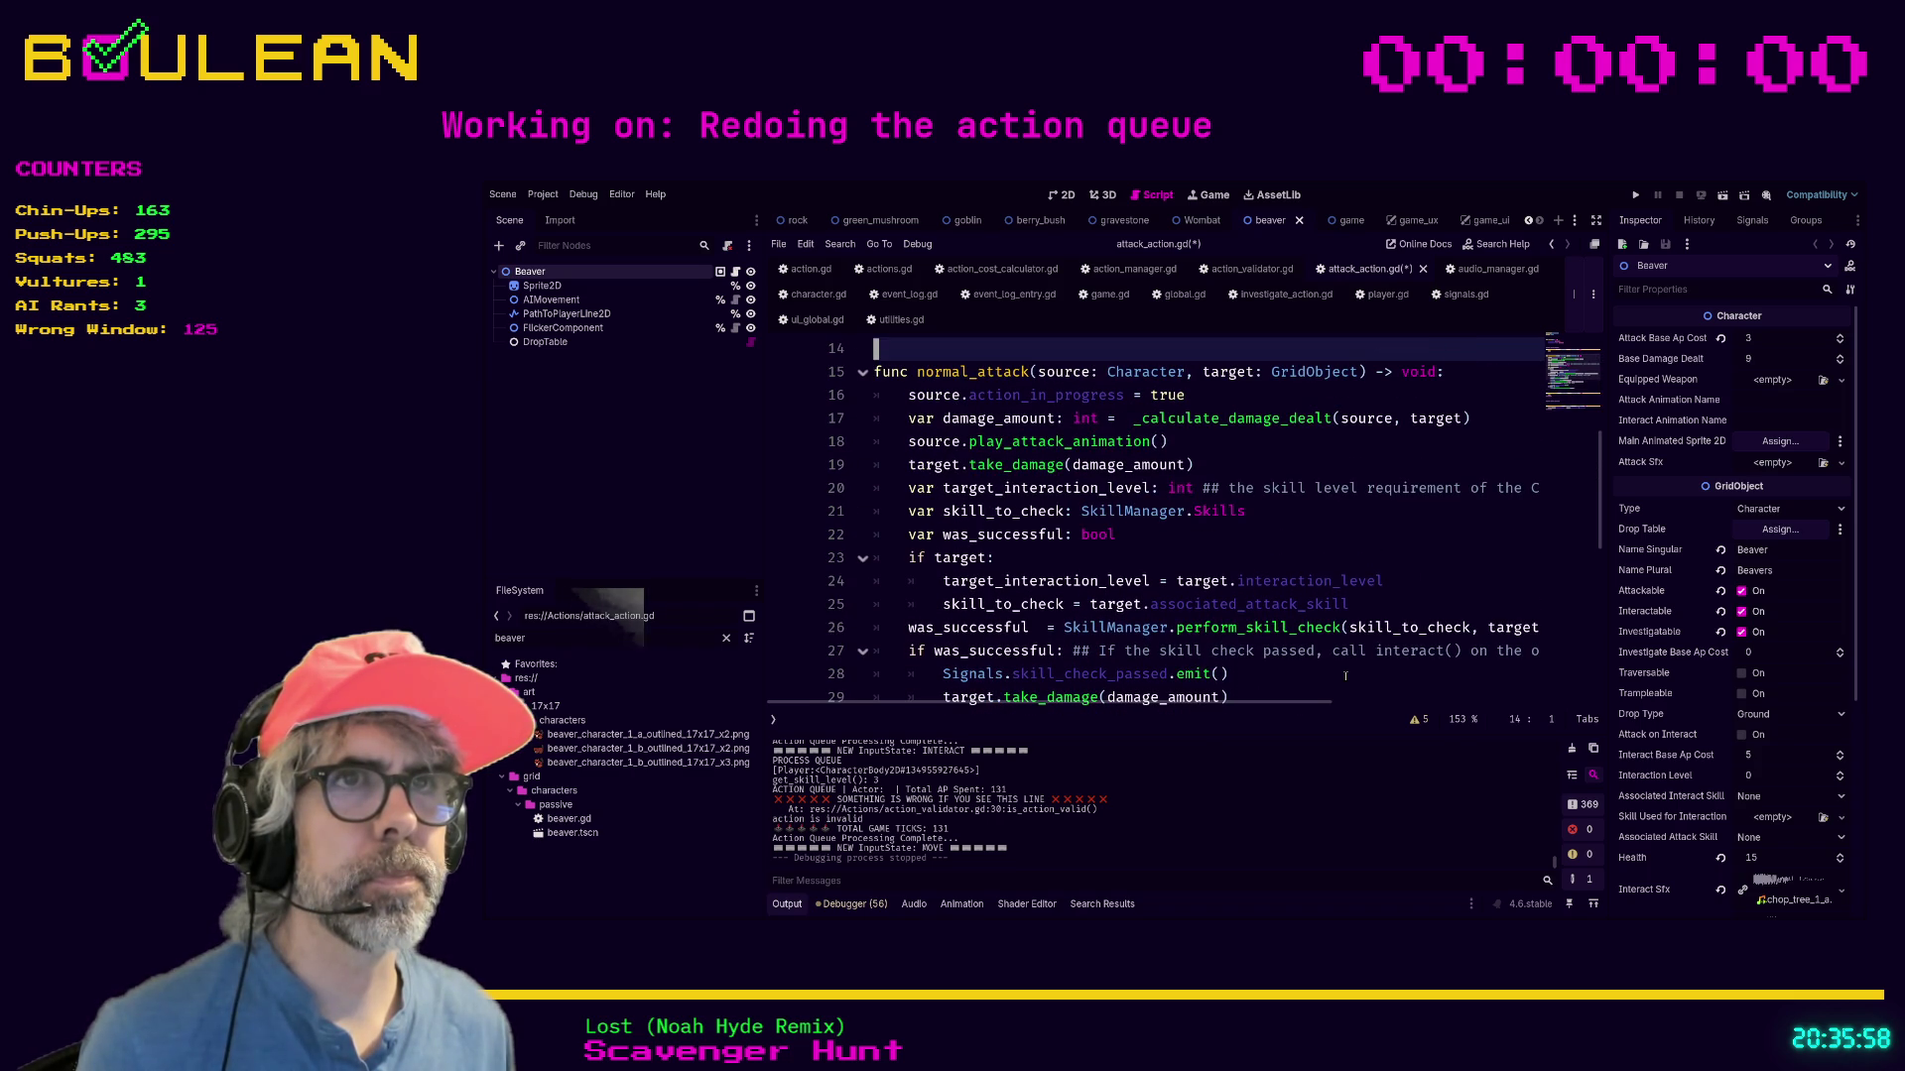
{"action": "key", "text": "Up"}
{"action": "key", "text": "Down"}
{"action": "key", "text": "Down"}
{"action": "key", "text": "Down"}
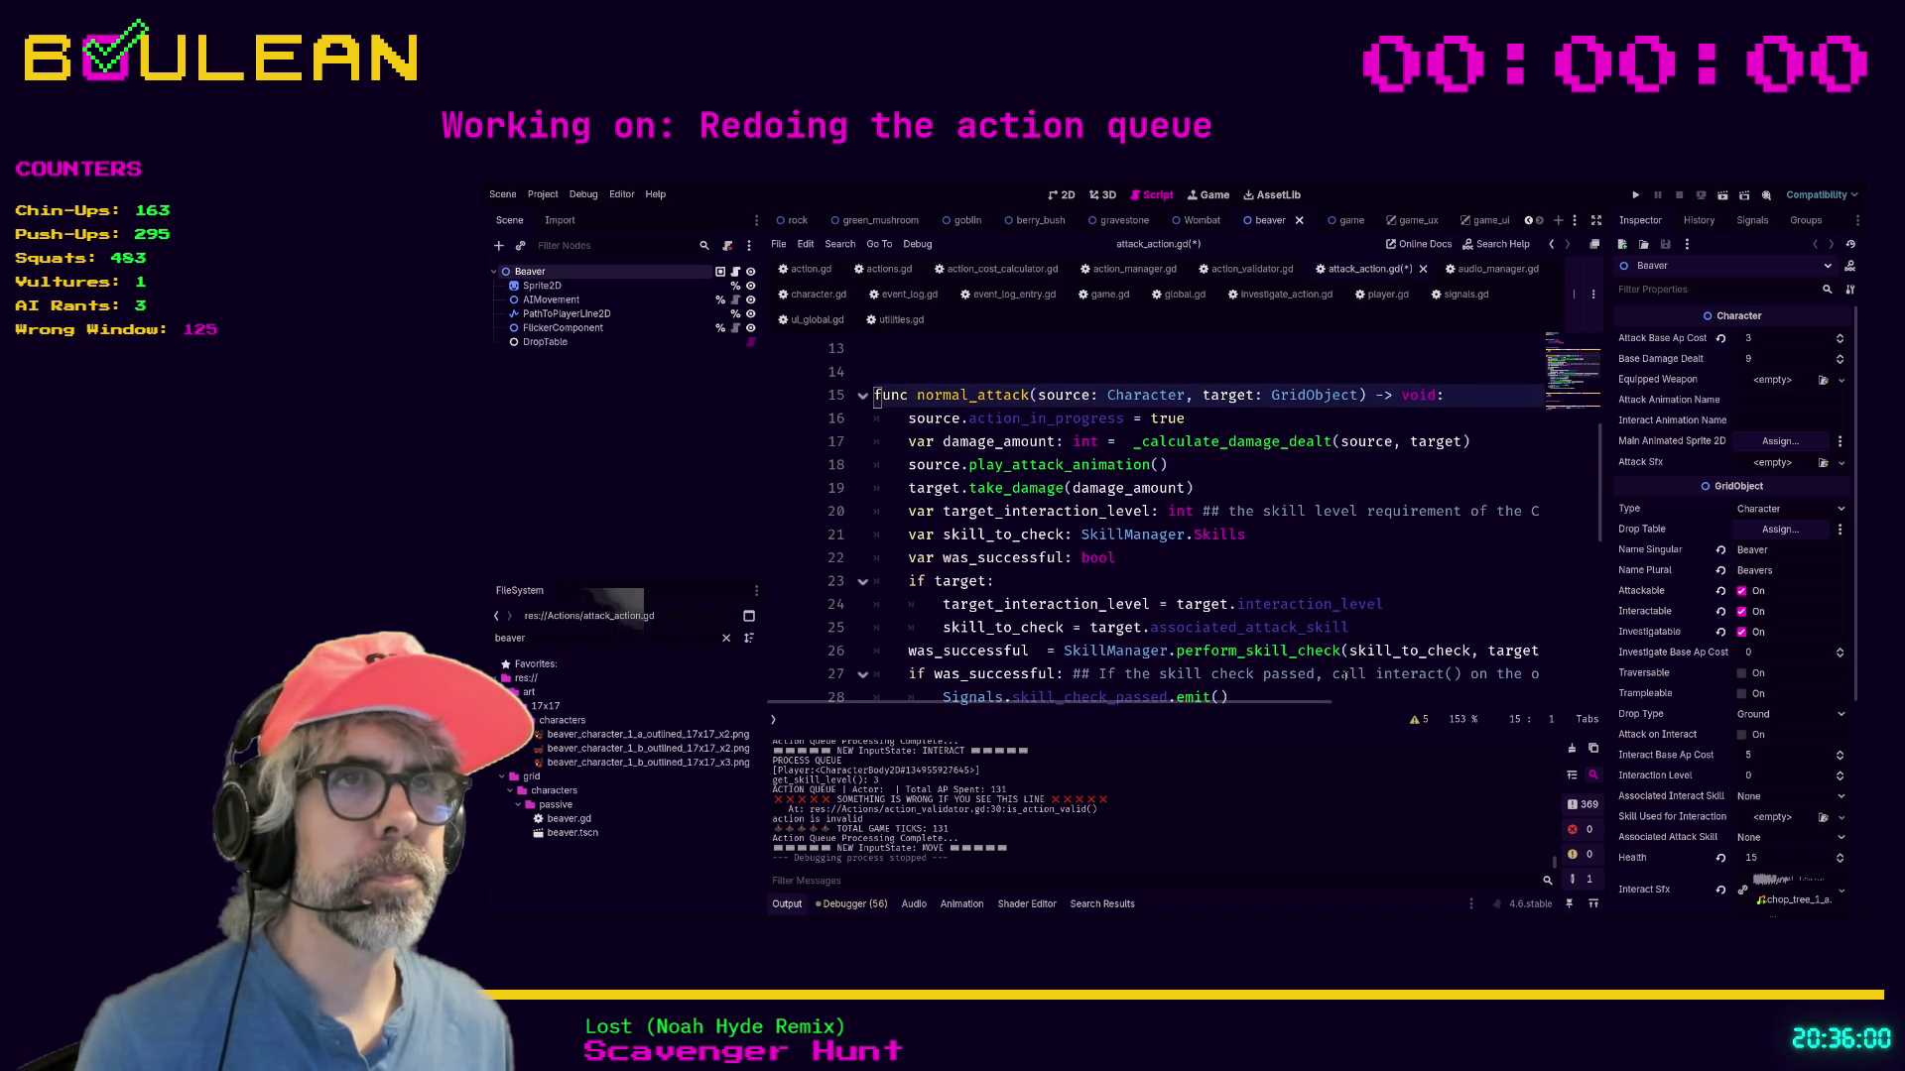
{"action": "key", "text": "ctrl+s"}
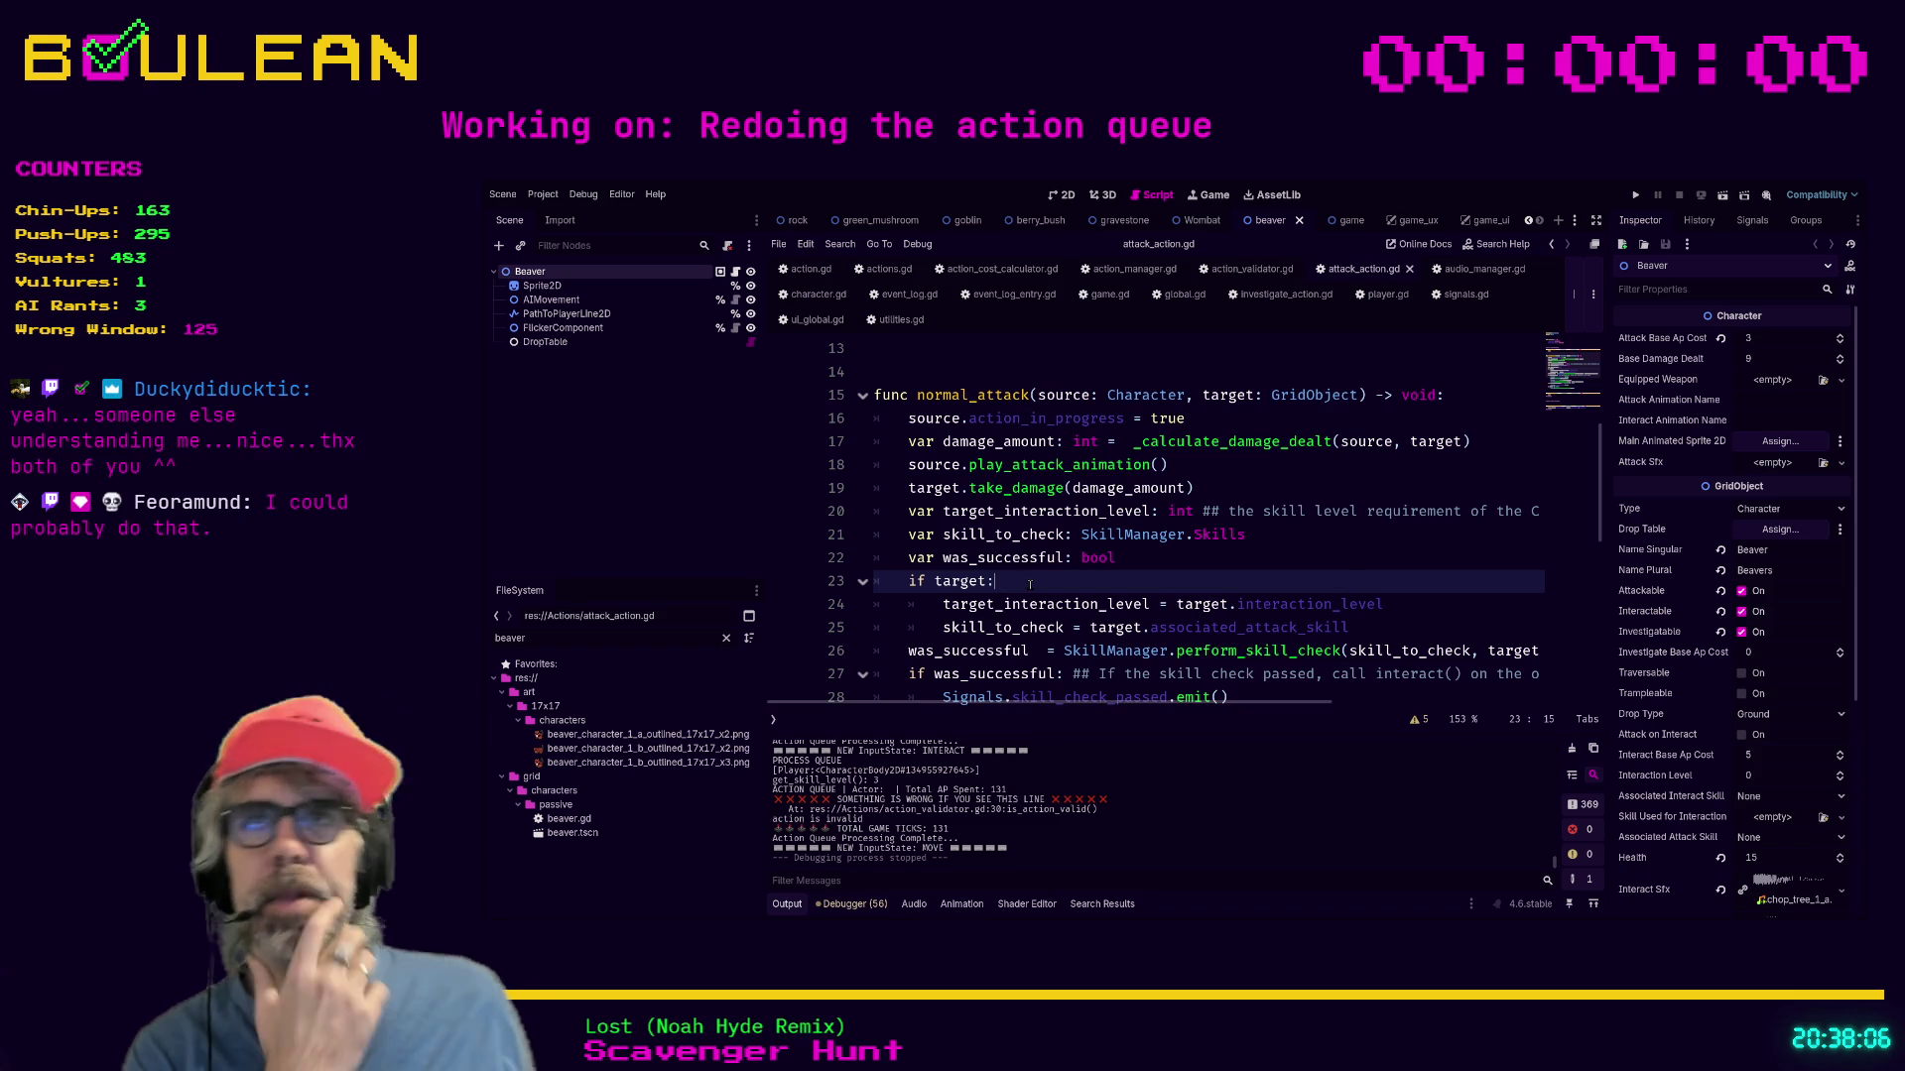
{"action": "scroll", "coordinate": [1030, 585], "scroll_direction": "down", "scroll_amount": 1}
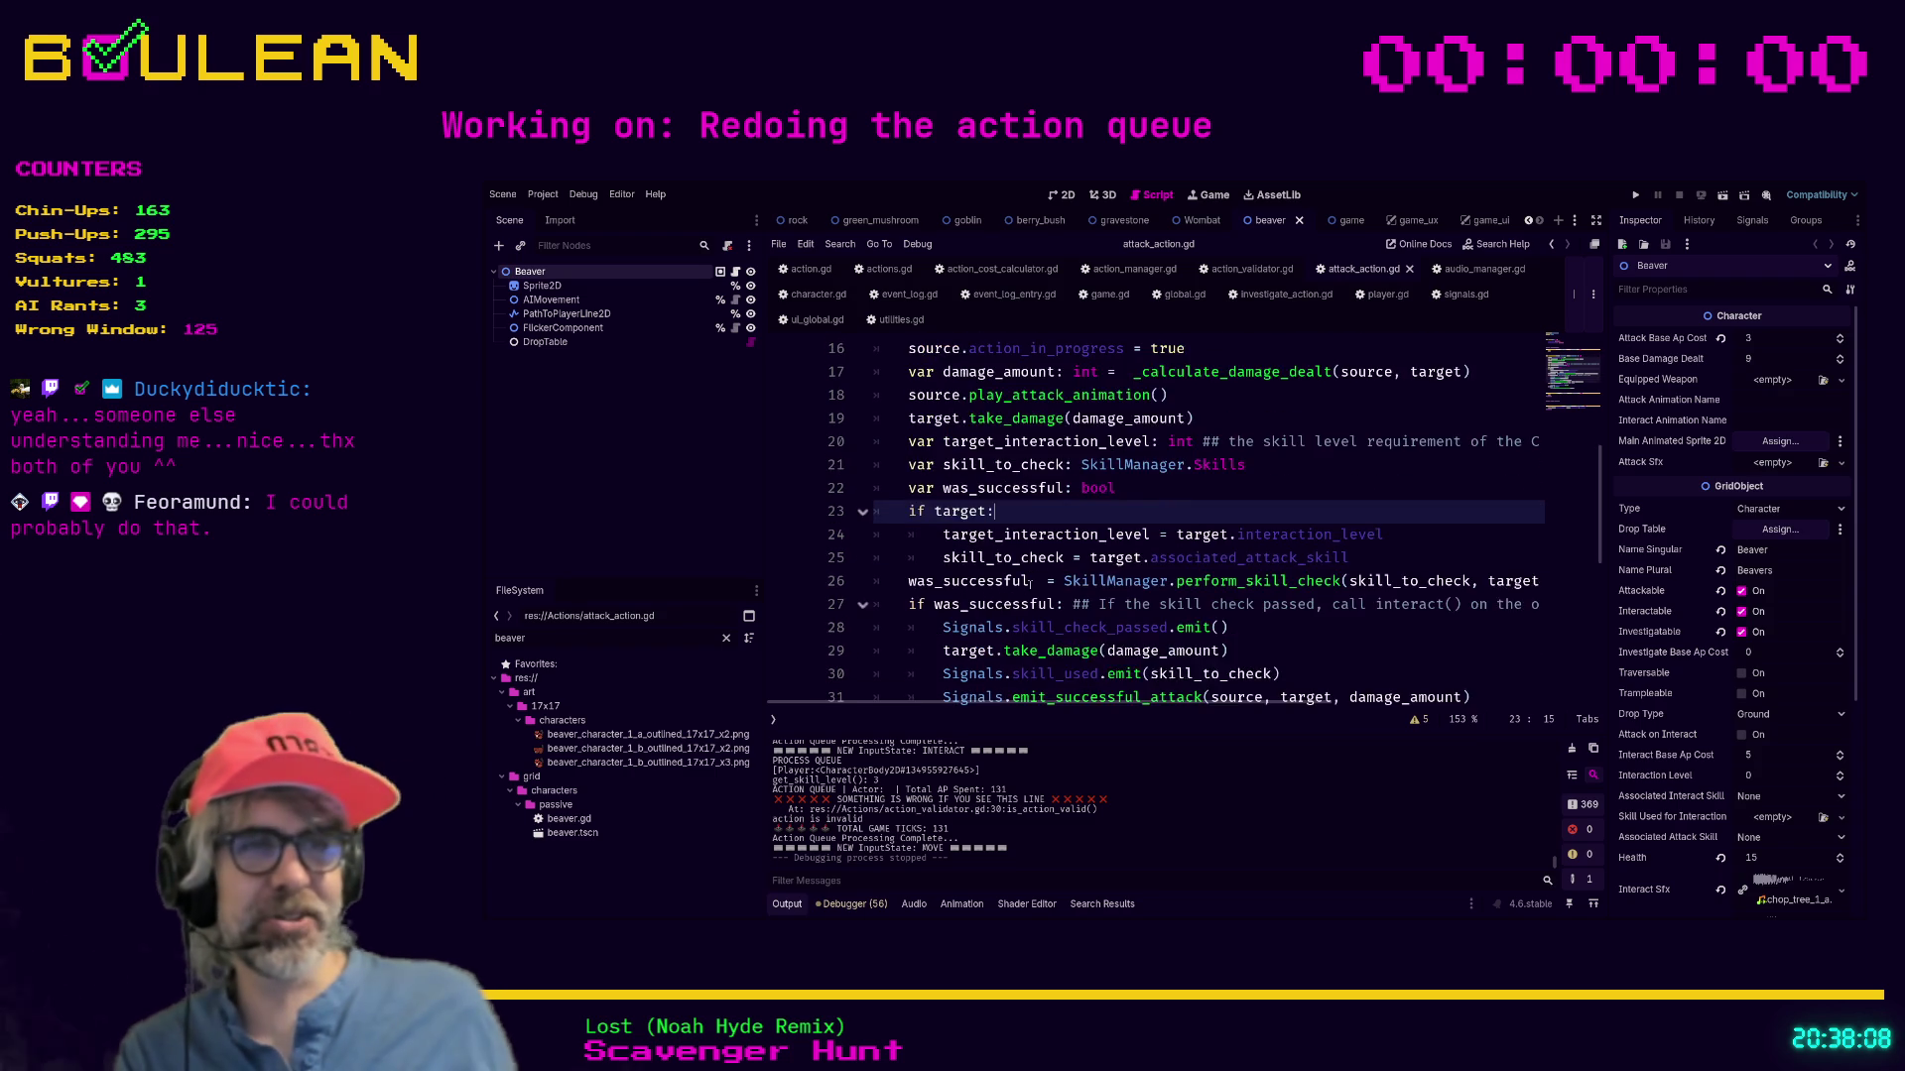
{"action": "scroll", "coordinate": [1030, 584], "scroll_direction": "down", "scroll_amount": 1}
{"action": "scroll", "coordinate": [1140, 595], "scroll_direction": "down", "scroll_amount": 1}
{"action": "scroll", "coordinate": [1188, 604], "scroll_direction": "up", "scroll_amount": 1}
Delete the commented-out log lines 46–49 and the leftover blank line from event_log.gd.
{"action": "scroll", "coordinate": [1187, 604], "scroll_direction": "up", "scroll_amount": 2}
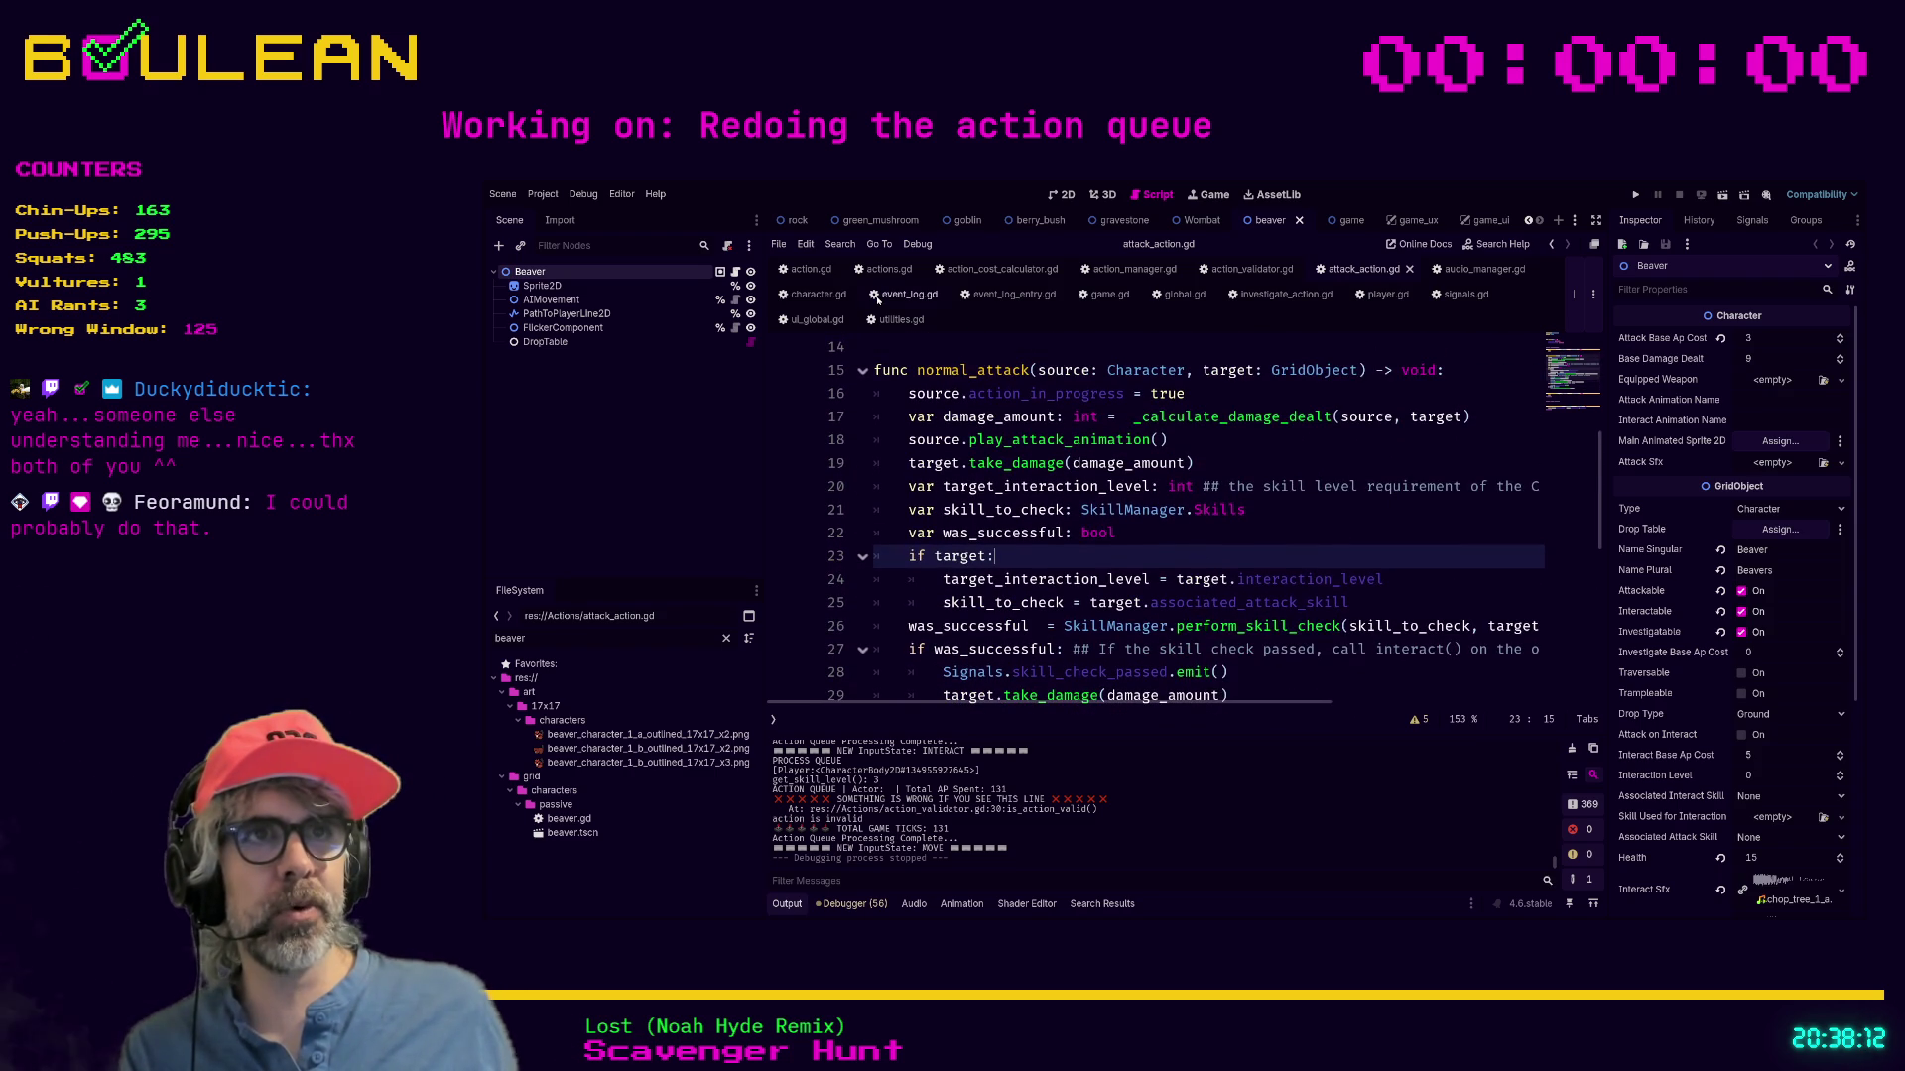
{"action": "left_click", "coordinate": [910, 293]}
{"action": "left_click", "coordinate": [1394, 607]}
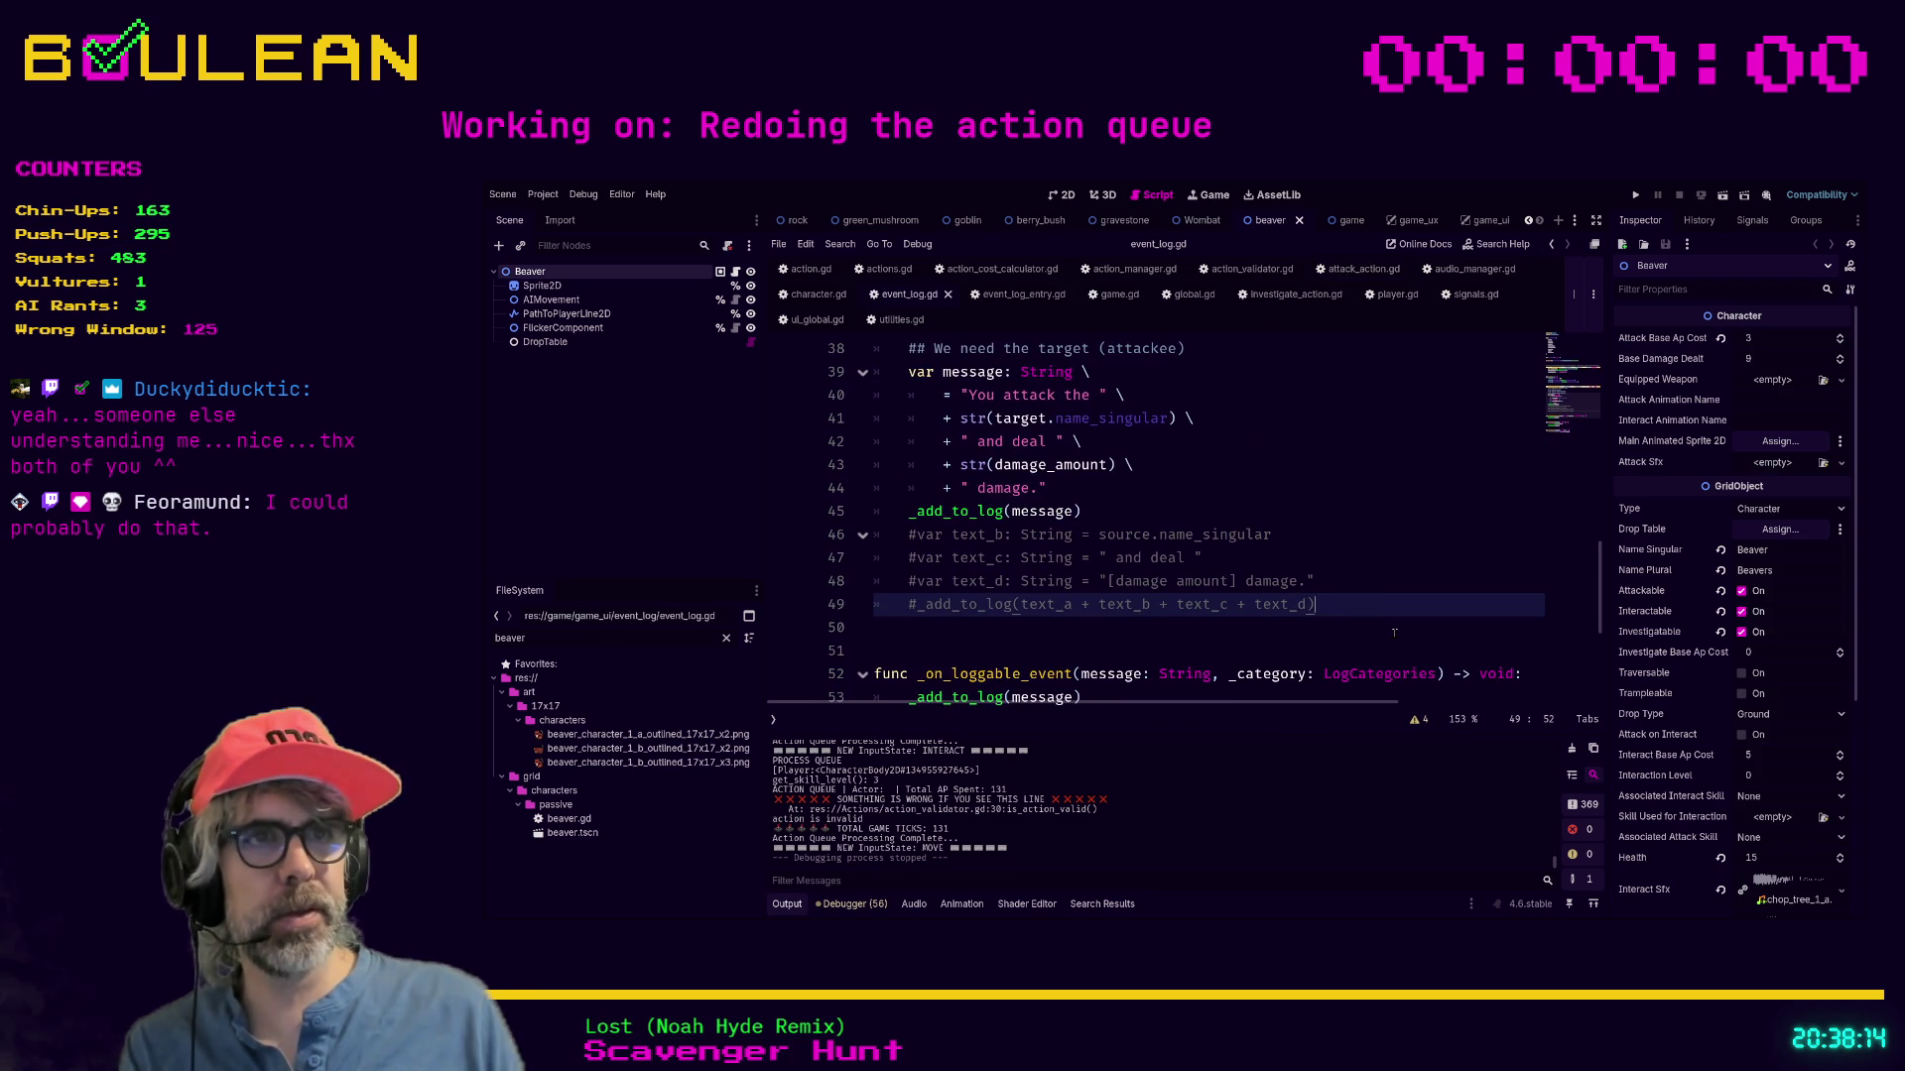
{"action": "key", "text": "shift+Home"}
{"action": "key", "text": "shift+Home"}
{"action": "key", "text": "shift+Up"}
{"action": "key", "text": "shift+Up"}
{"action": "key", "text": "shift+Up"}
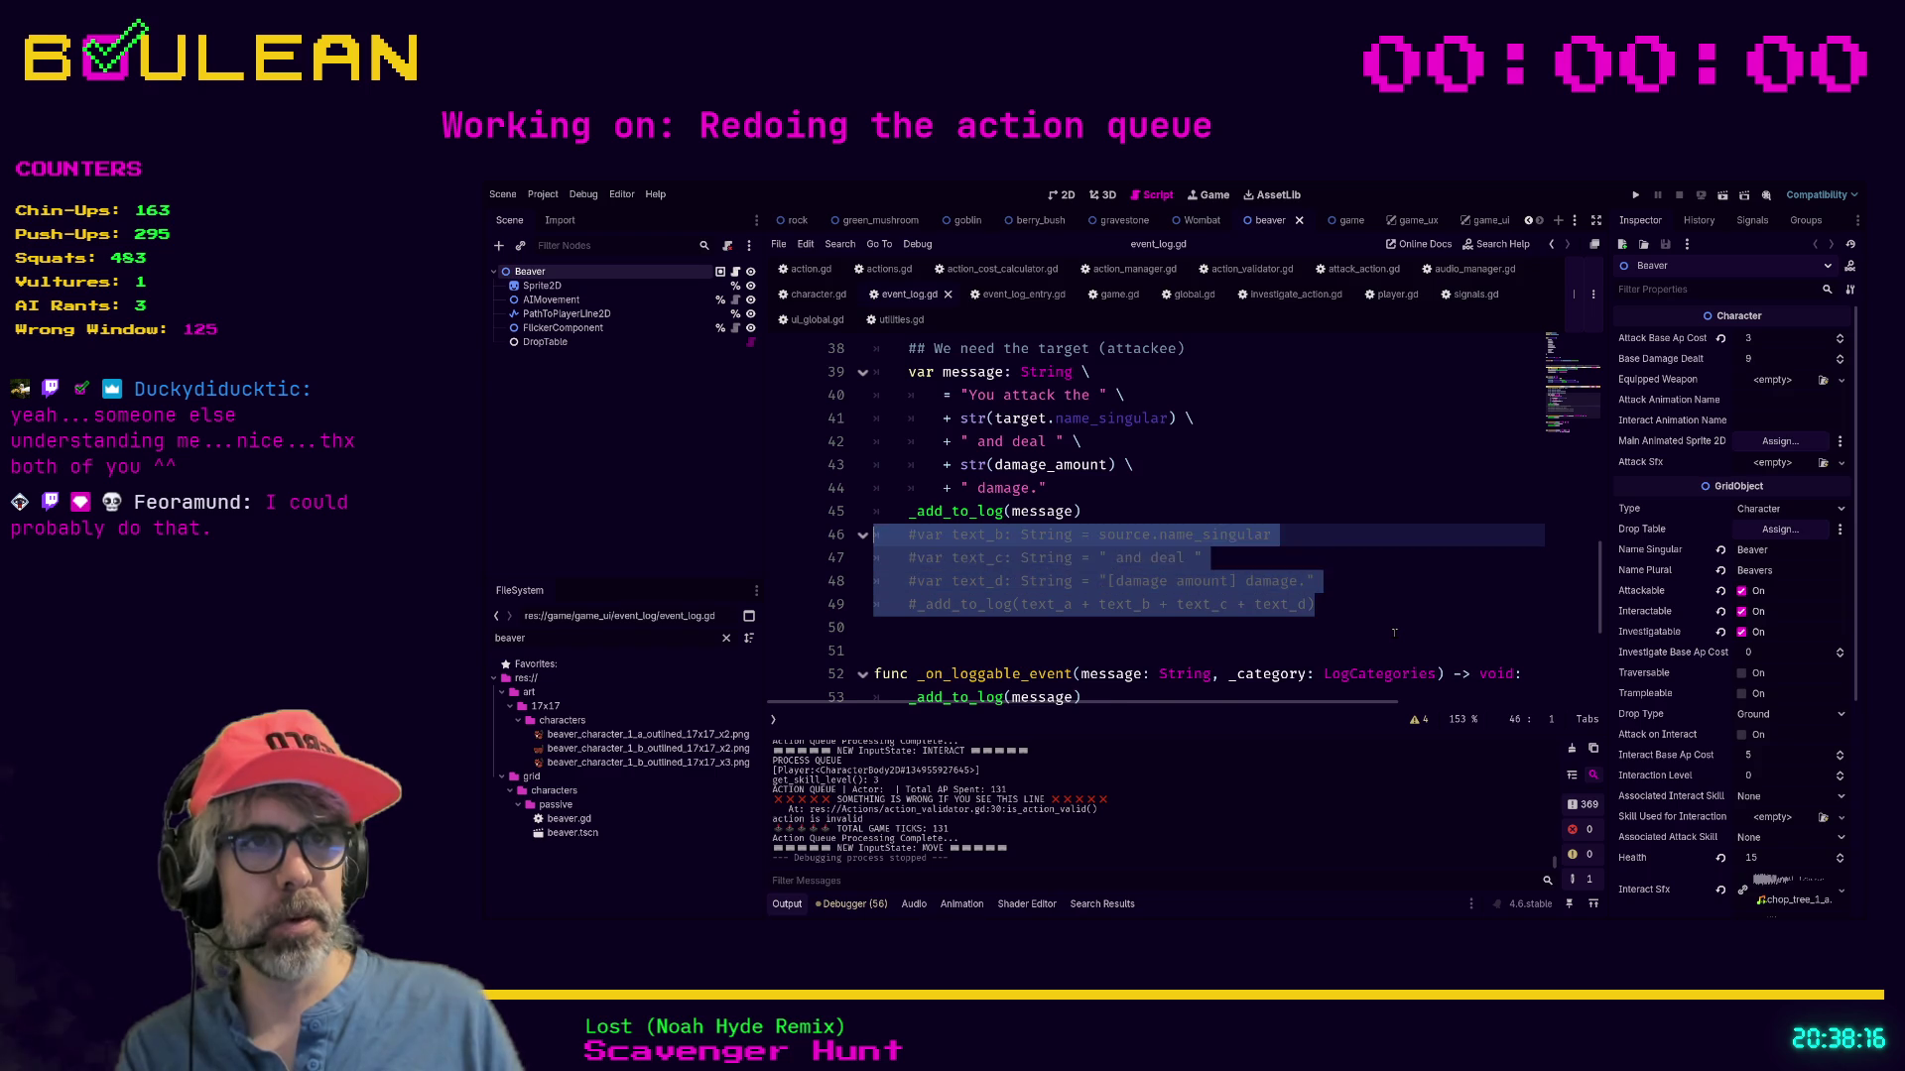
{"action": "key", "text": "BackSpace"}
{"action": "key", "text": "Delete"}
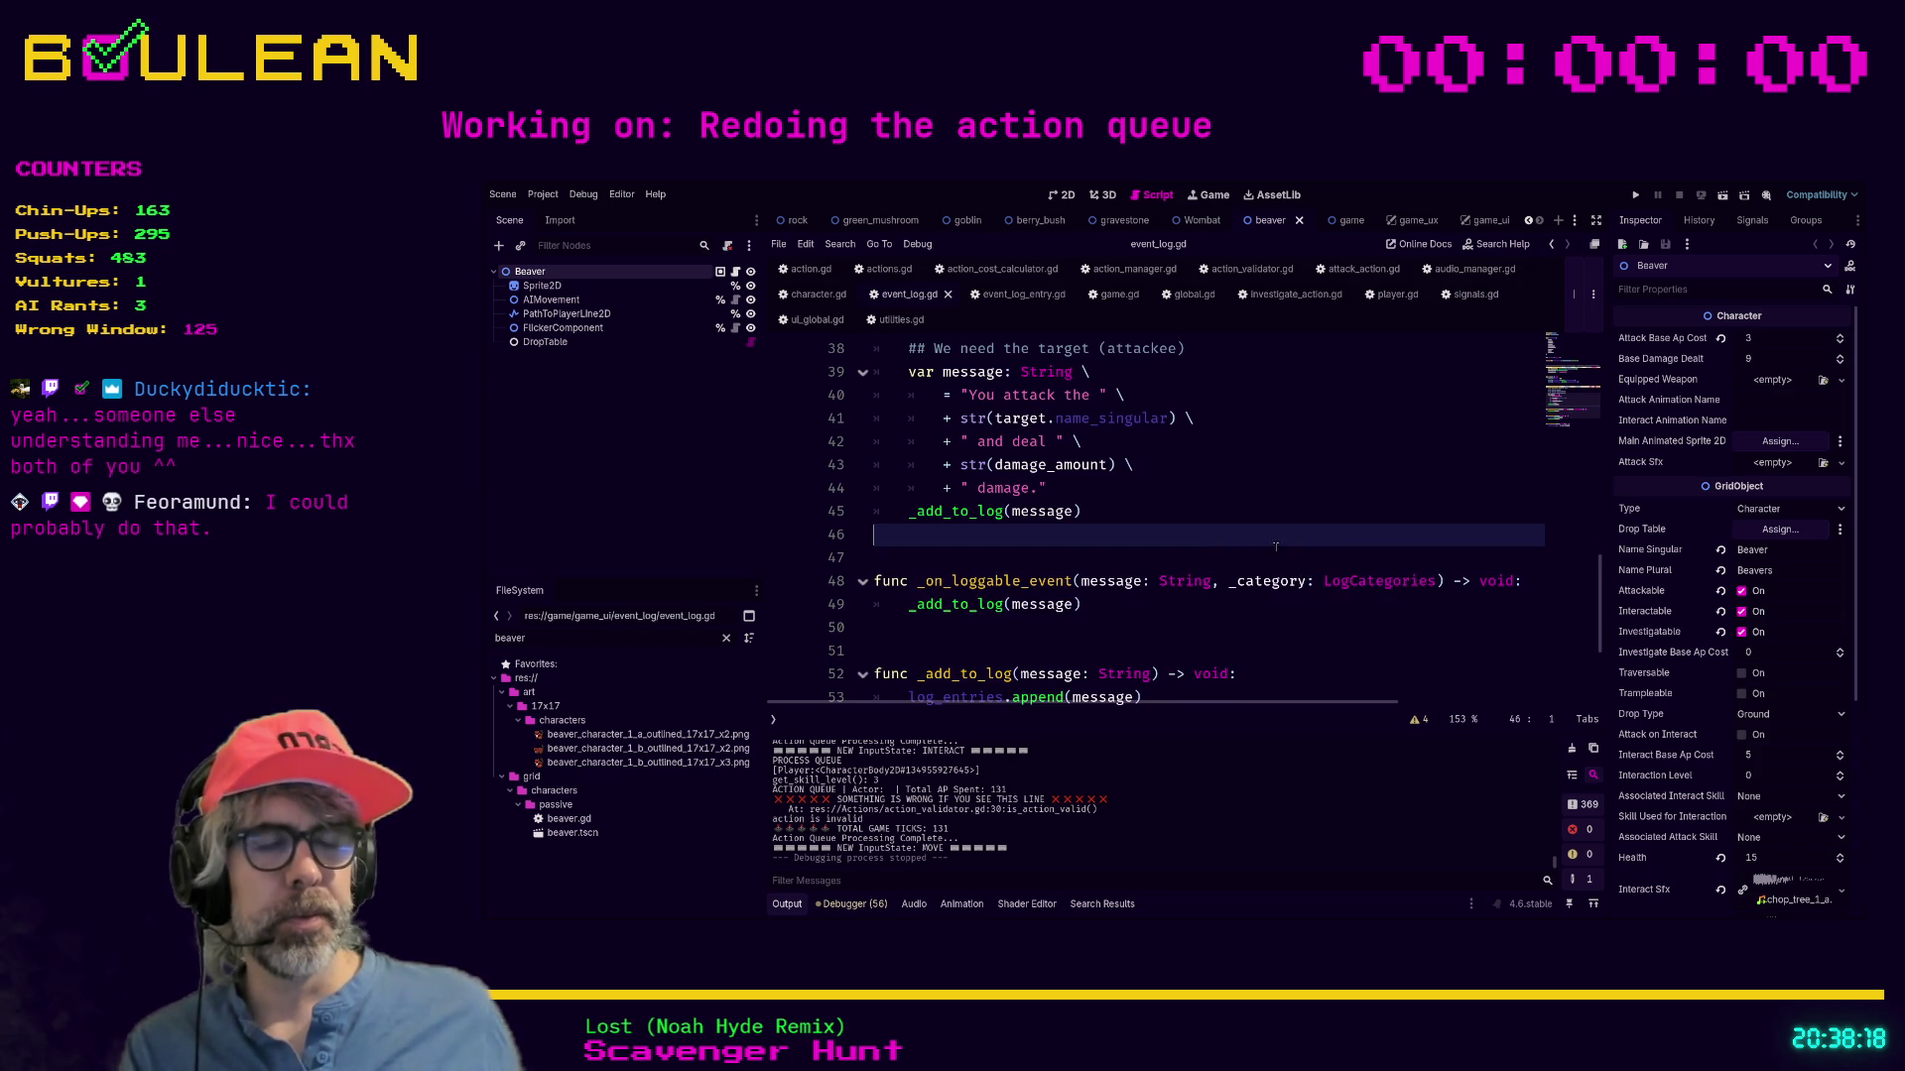
Write '# TODO 2026-02-16: Search code and remove all instances of' above _on_loggable_event.
{"action": "scroll", "coordinate": [1201, 609], "scroll_direction": "up", "scroll_amount": 1}
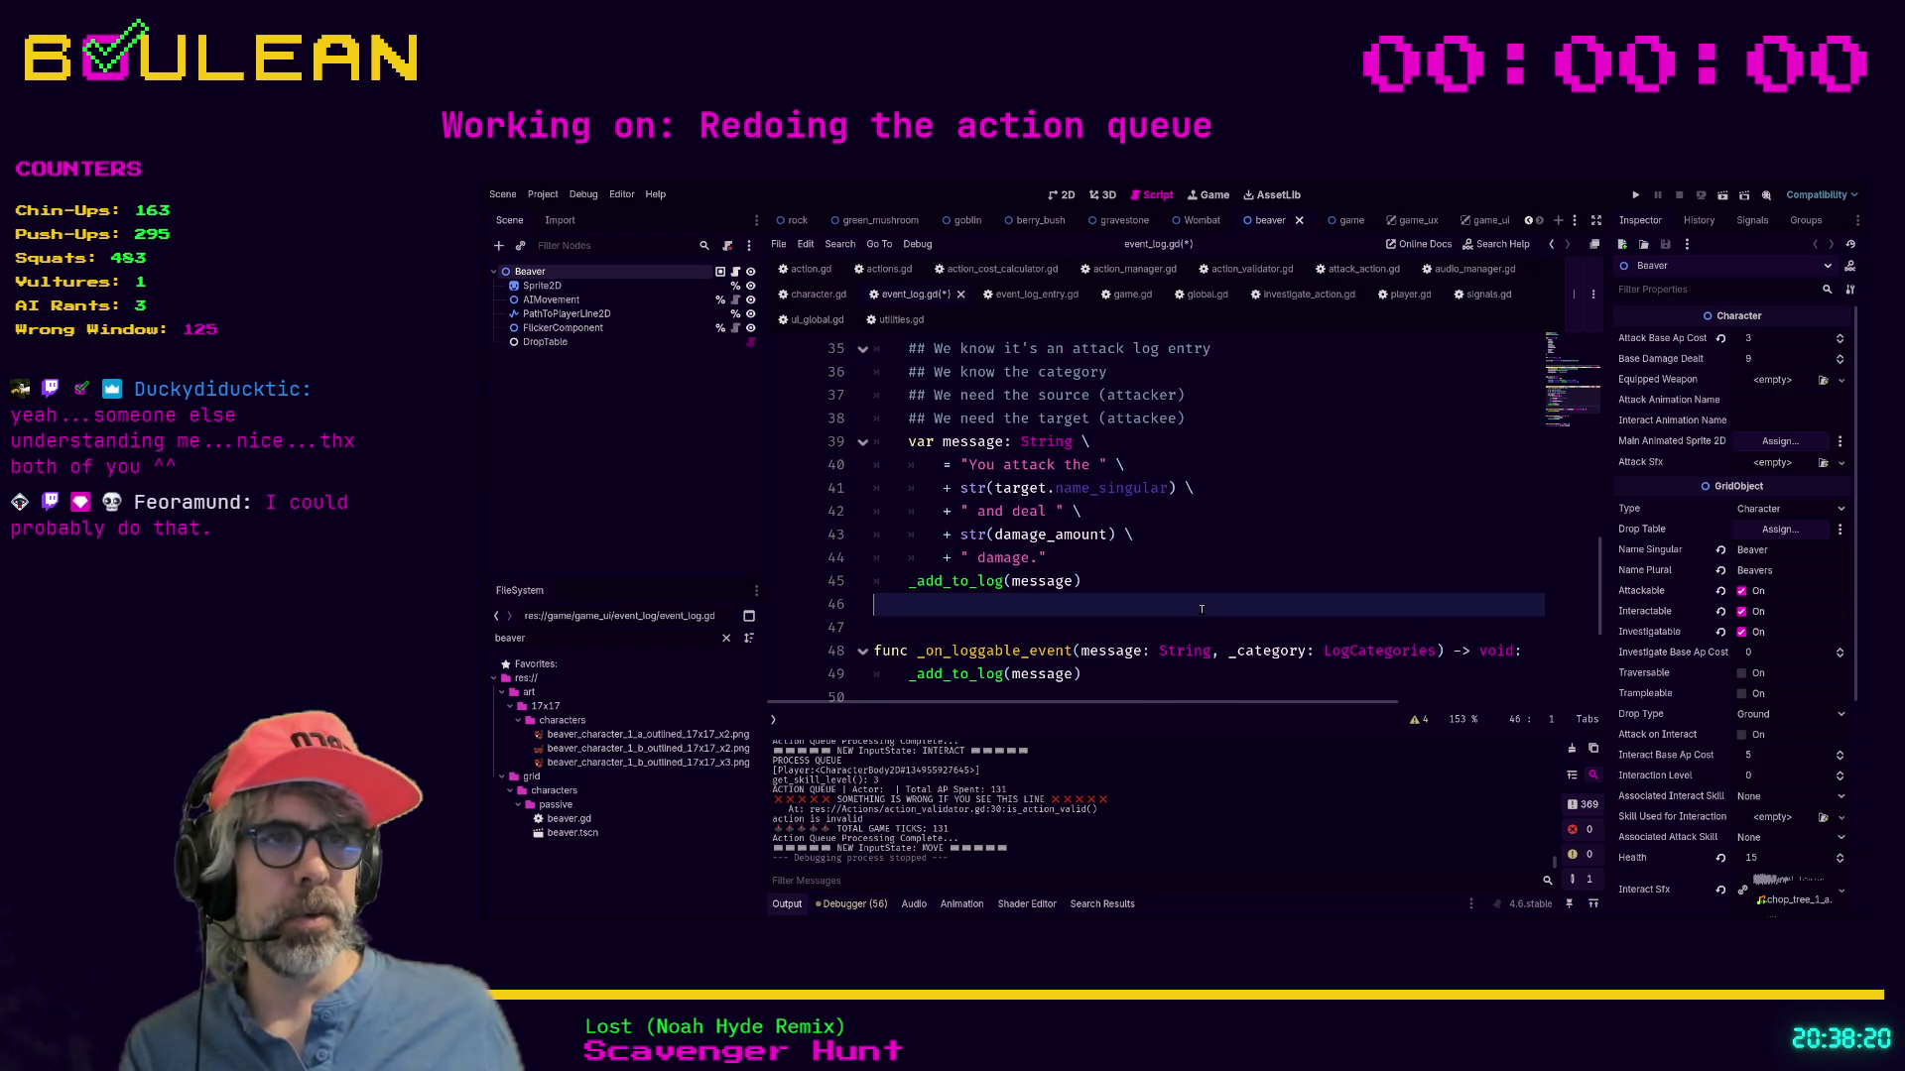
{"action": "left_click", "coordinate": [962, 650]}
{"action": "key", "text": "shift+Up"}
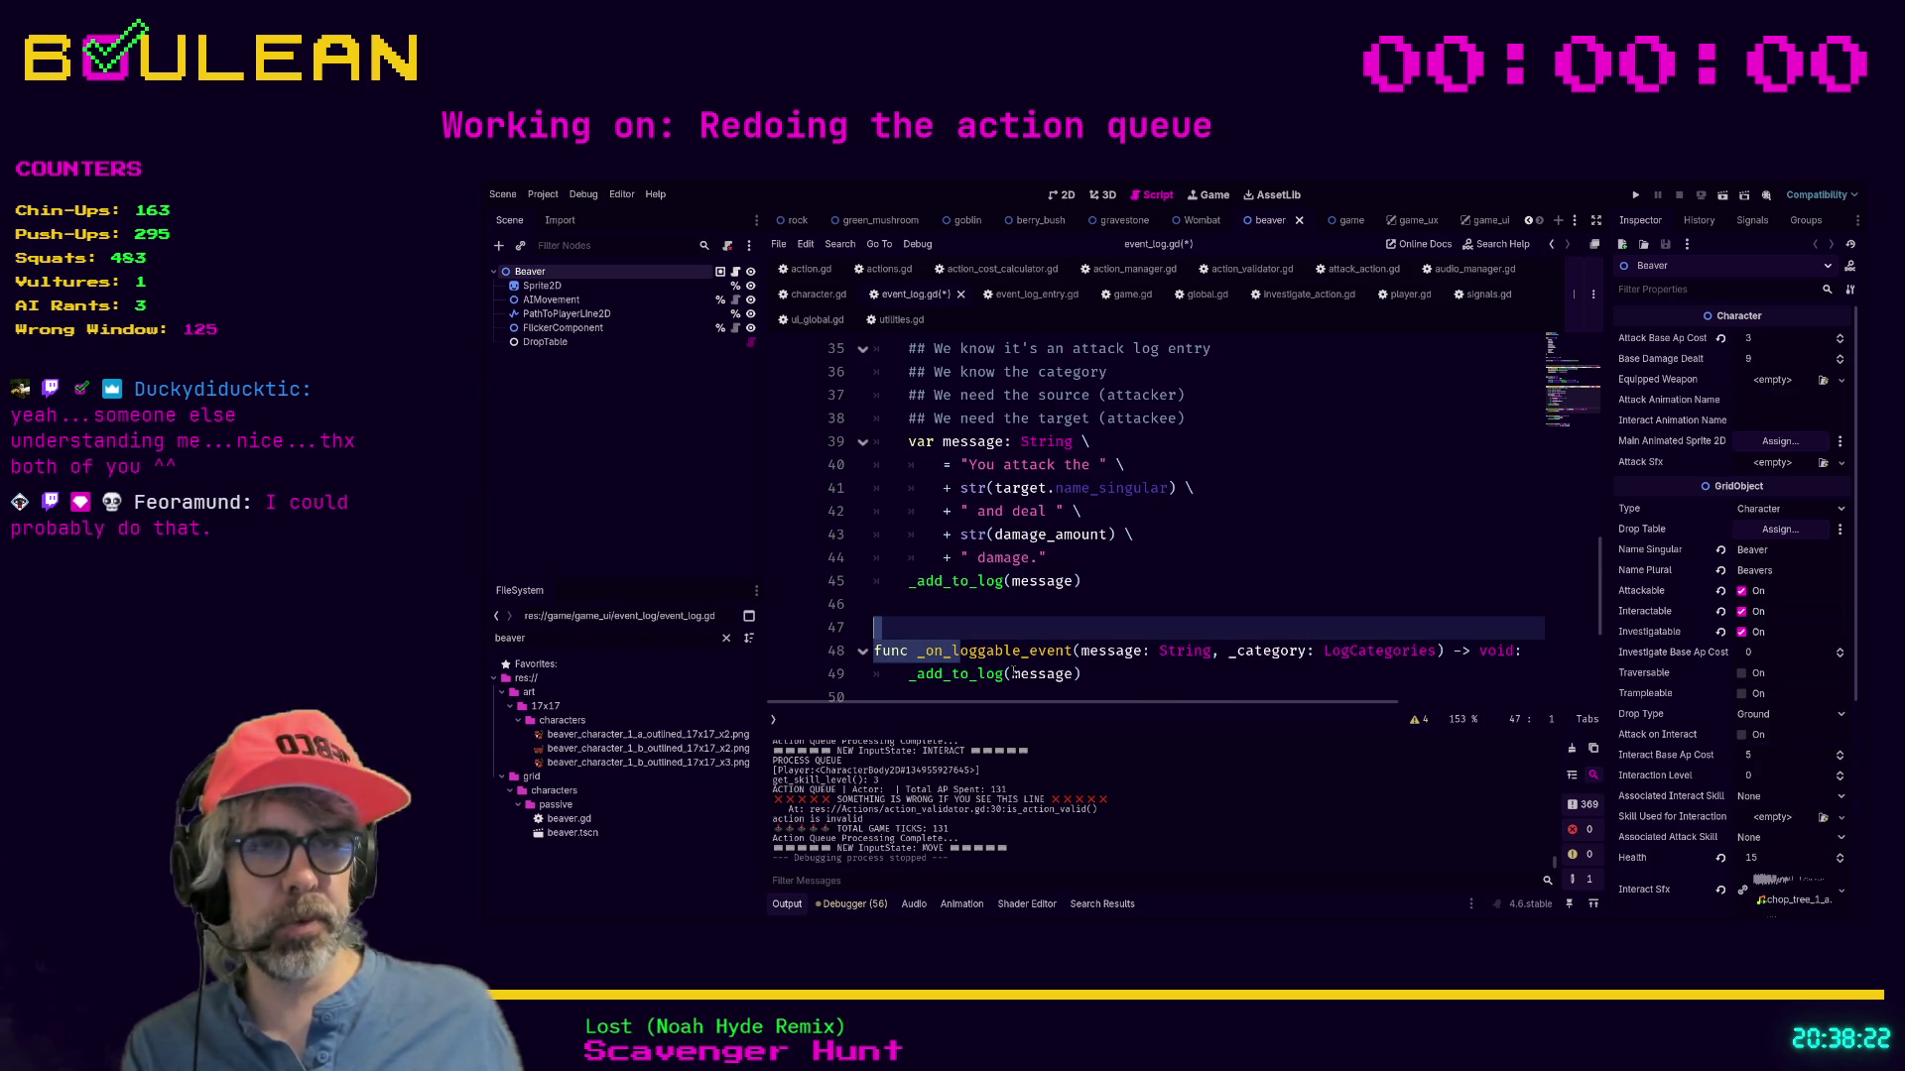
{"action": "key", "text": "Left"}
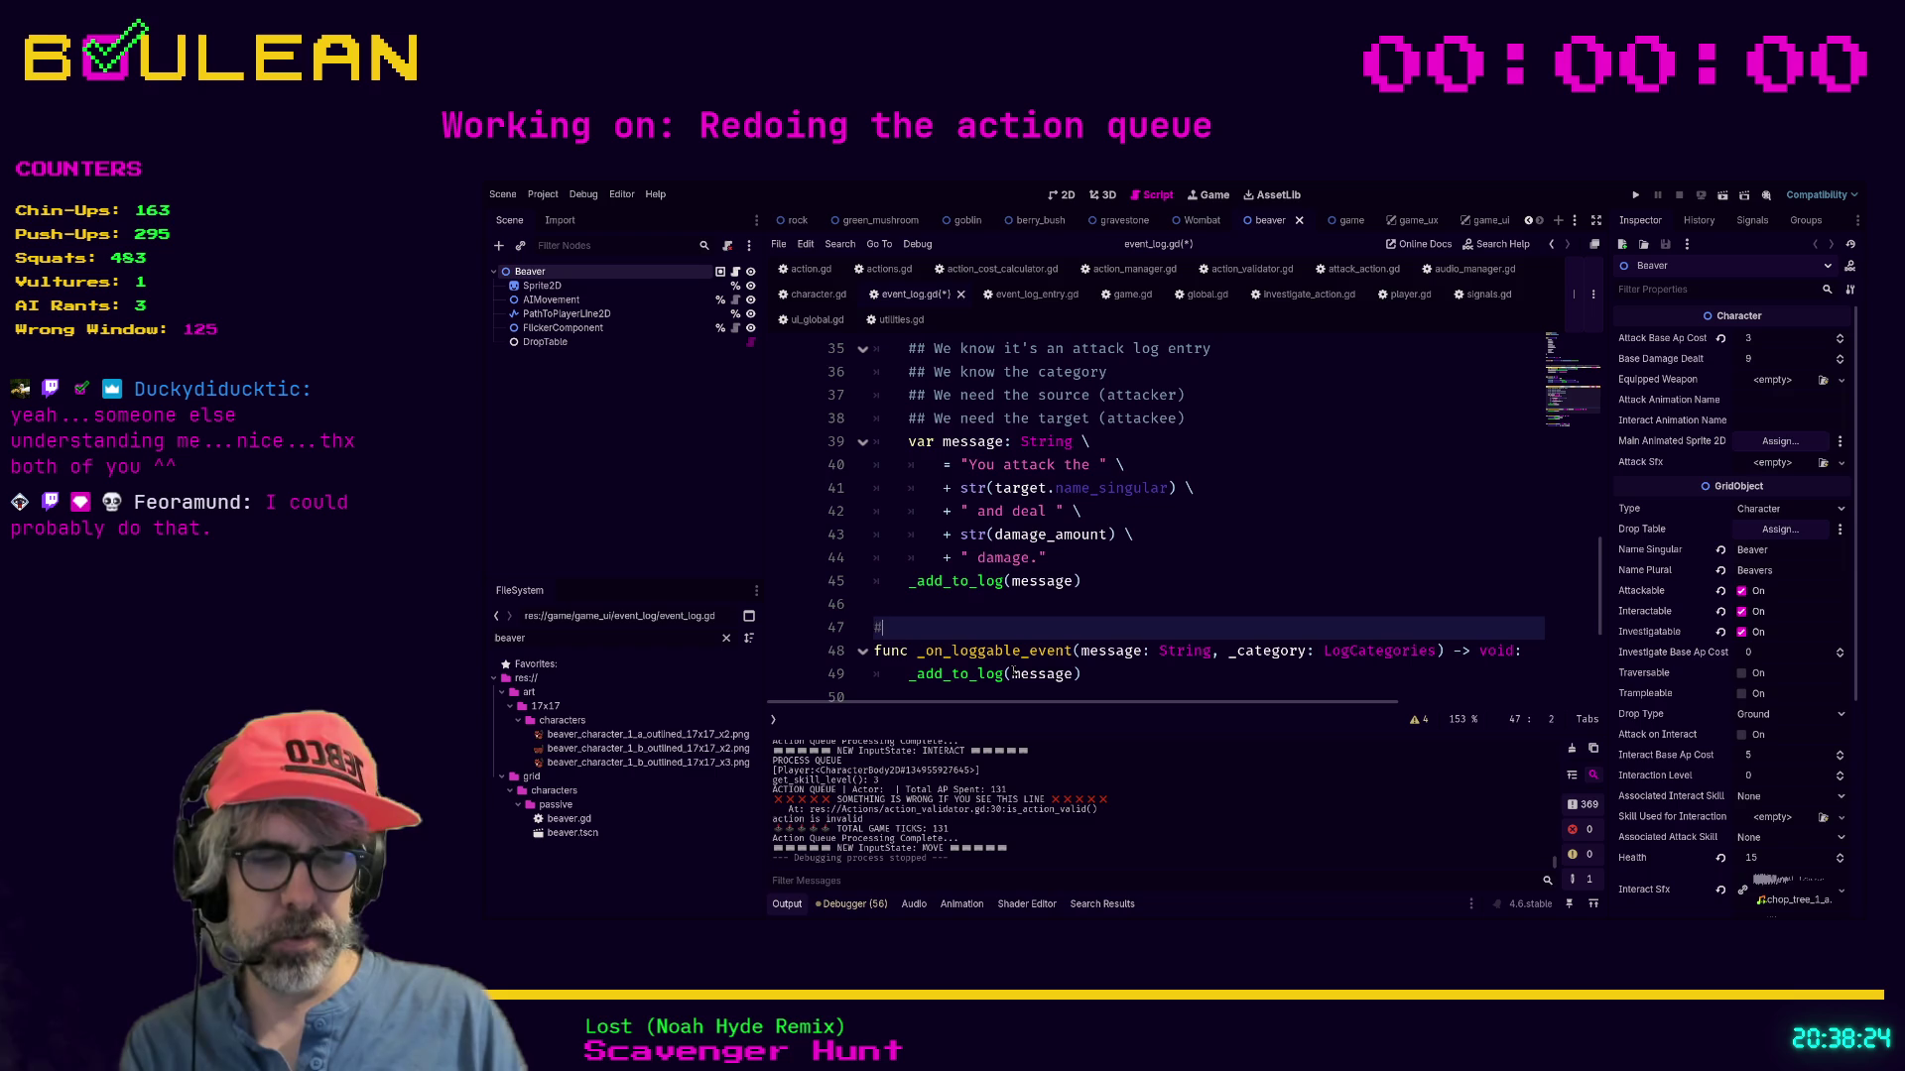
{"action": "type", "text": " TODO 20"}
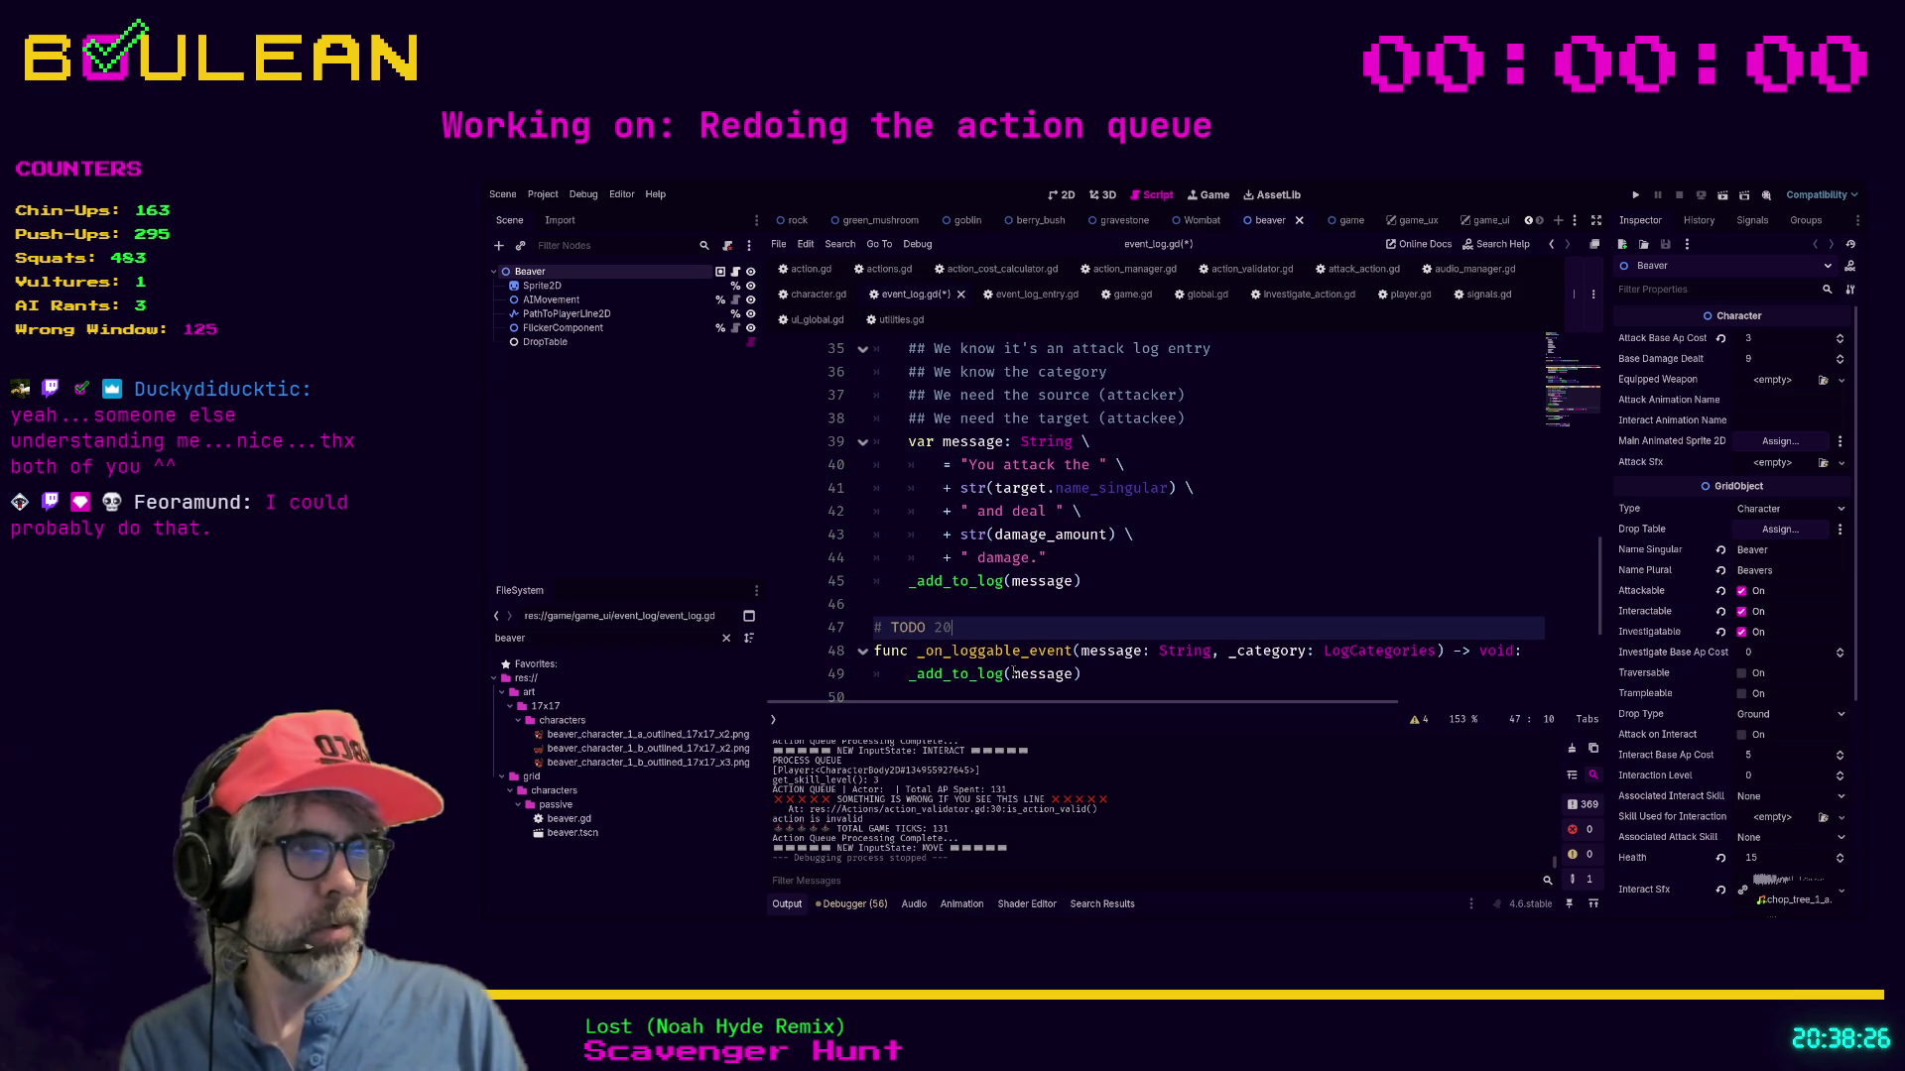
{"action": "type", "text": "26-02-16: Sear"}
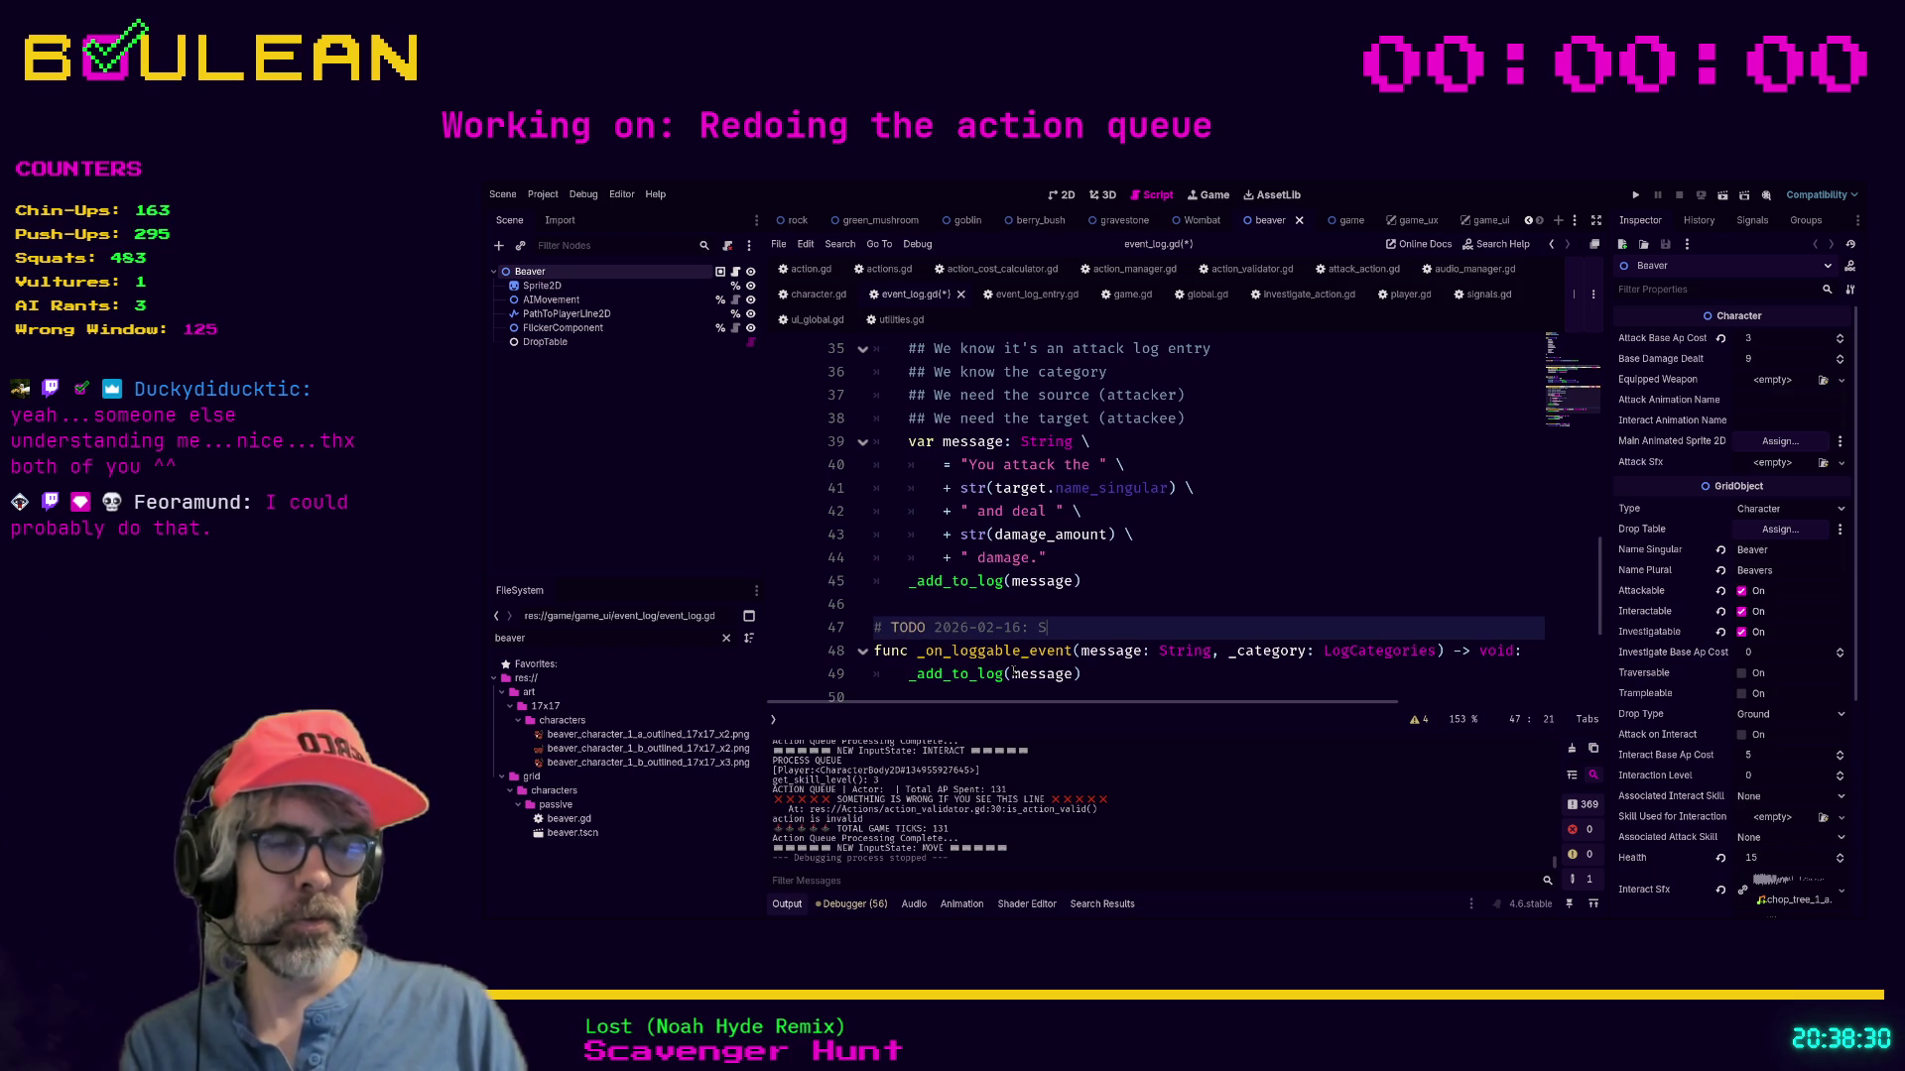
{"action": "type", "text": "ch code and remove all in"}
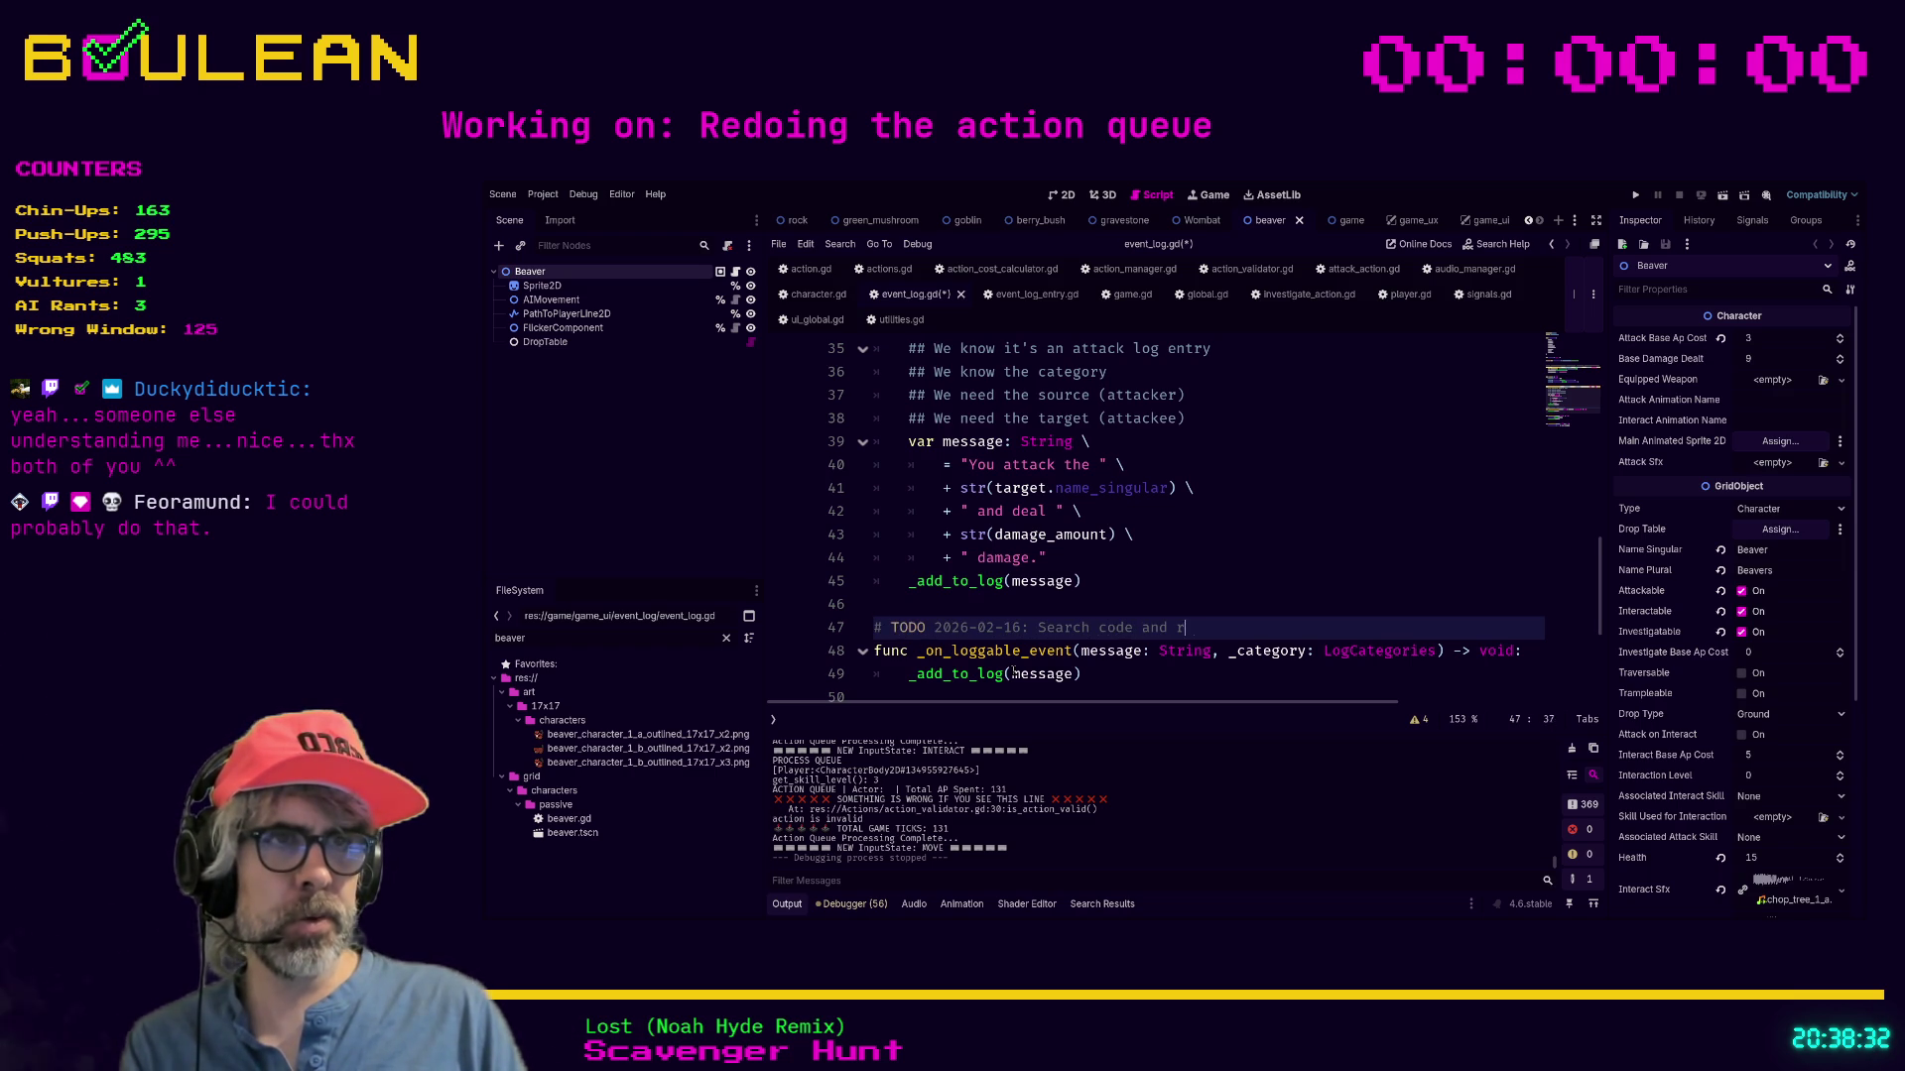
{"action": "type", "text": "stances of"}
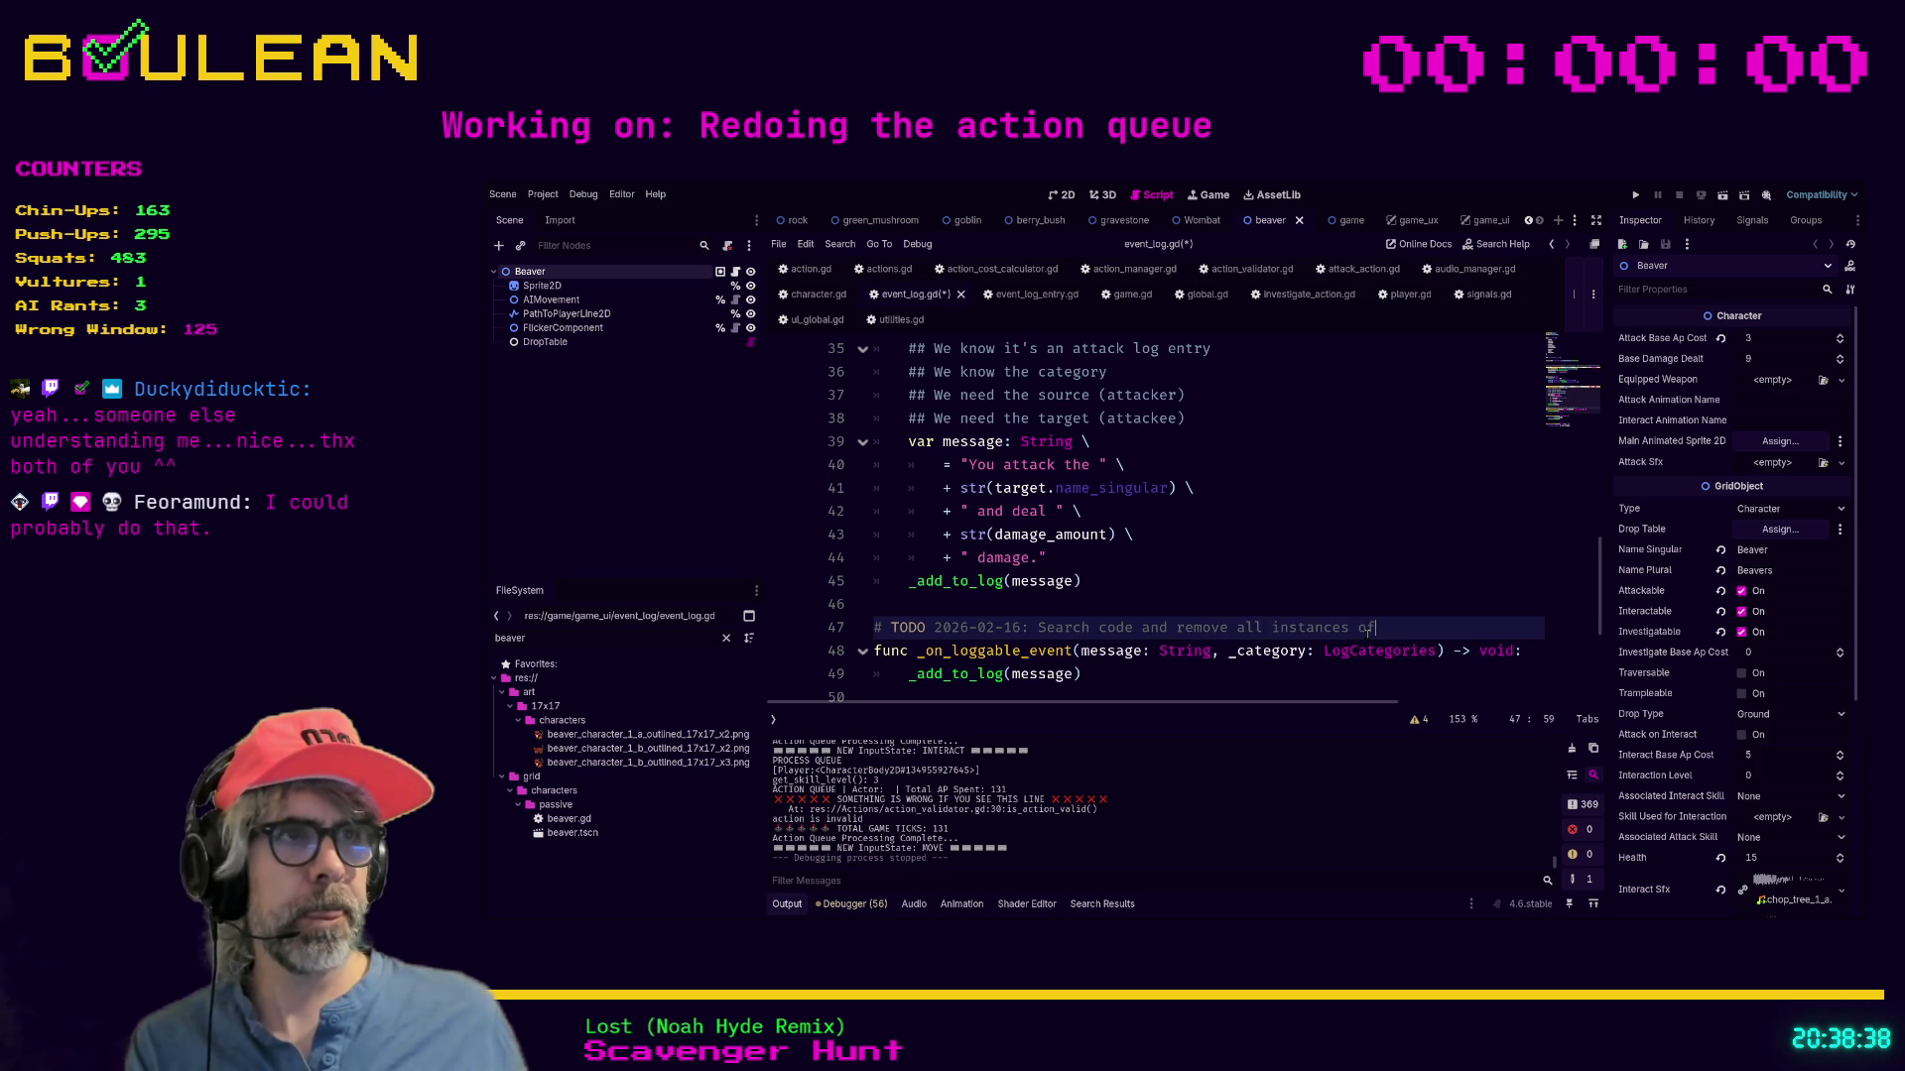
{"action": "key", "text": "shift+Home"}
Move the TODO under 'UiGlobal.event_log = self' in _ready, appending "Signals.loggable_event".
{"action": "key", "text": "BackSpace"}
{"action": "scroll", "coordinate": [1343, 569], "scroll_direction": "up", "scroll_amount": 4}
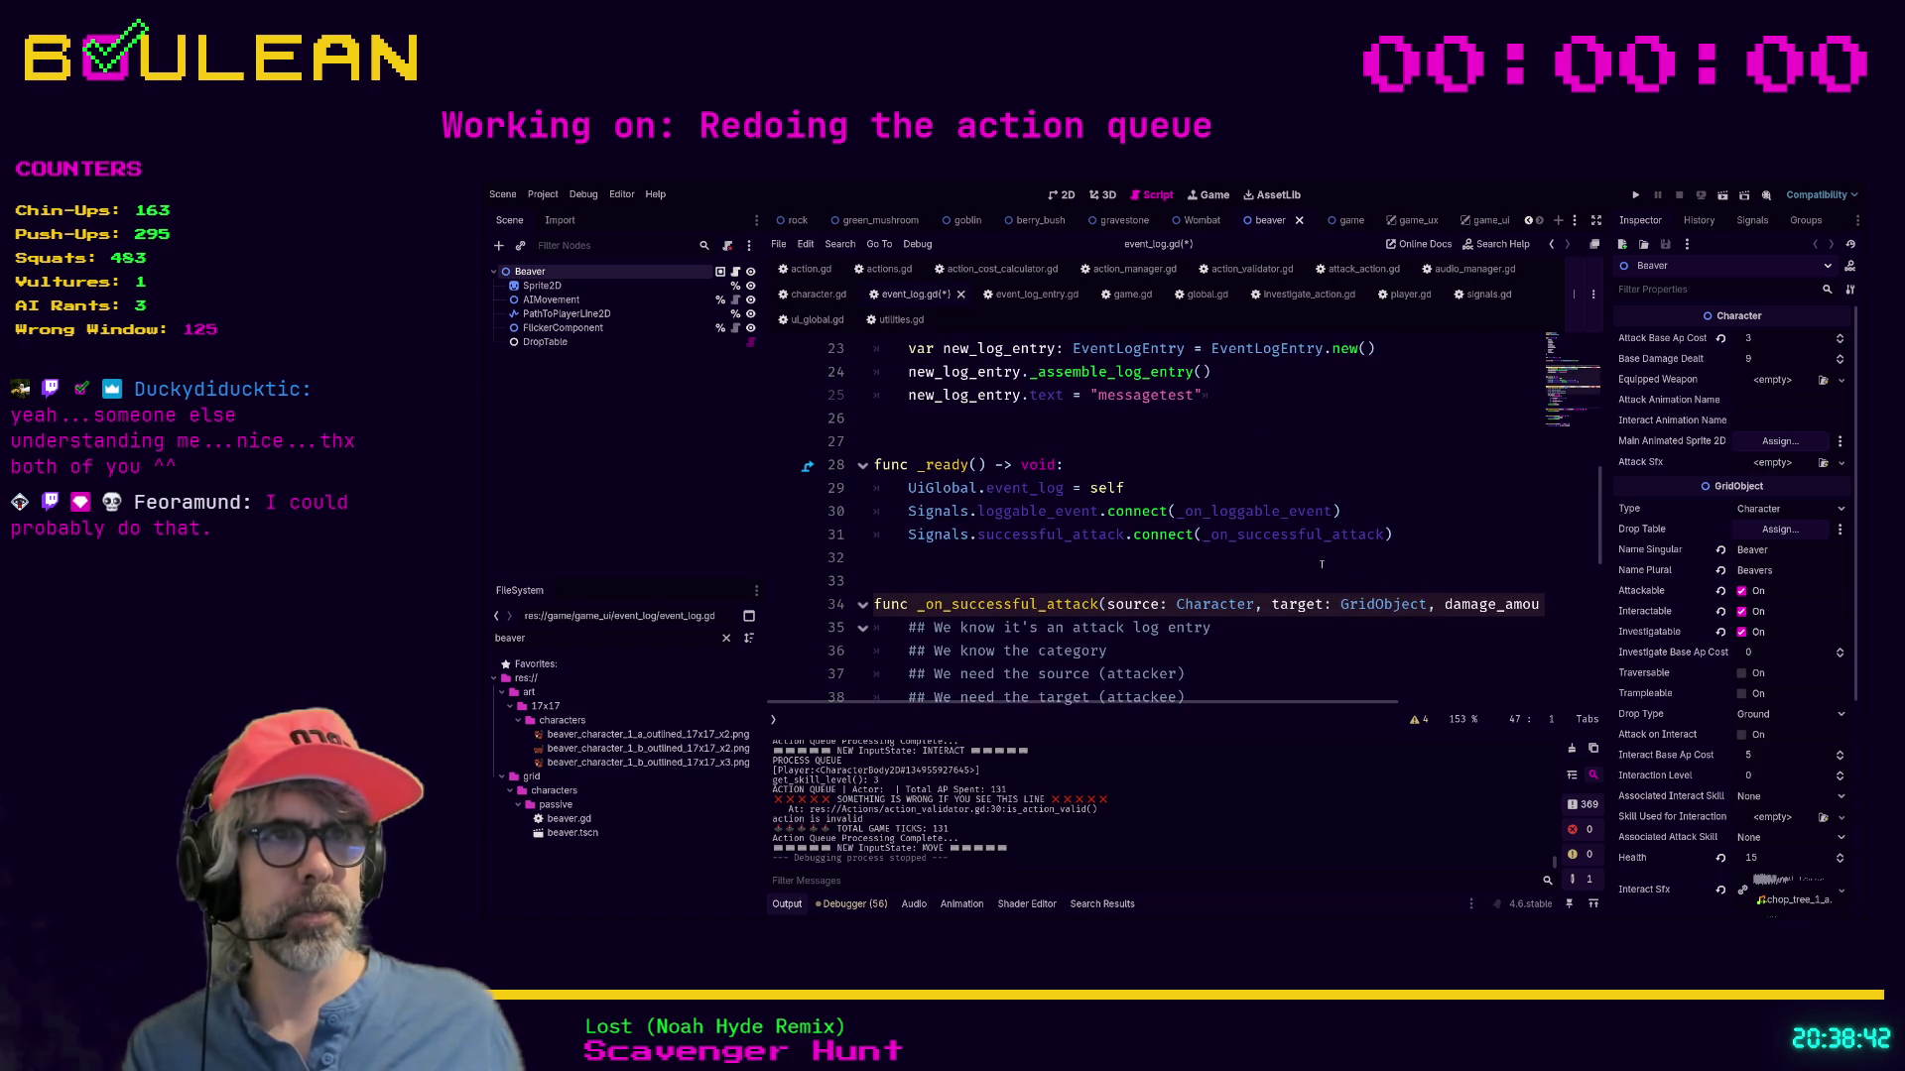
{"action": "left_click", "coordinate": [1179, 496]}
{"action": "key", "text": "Return"}
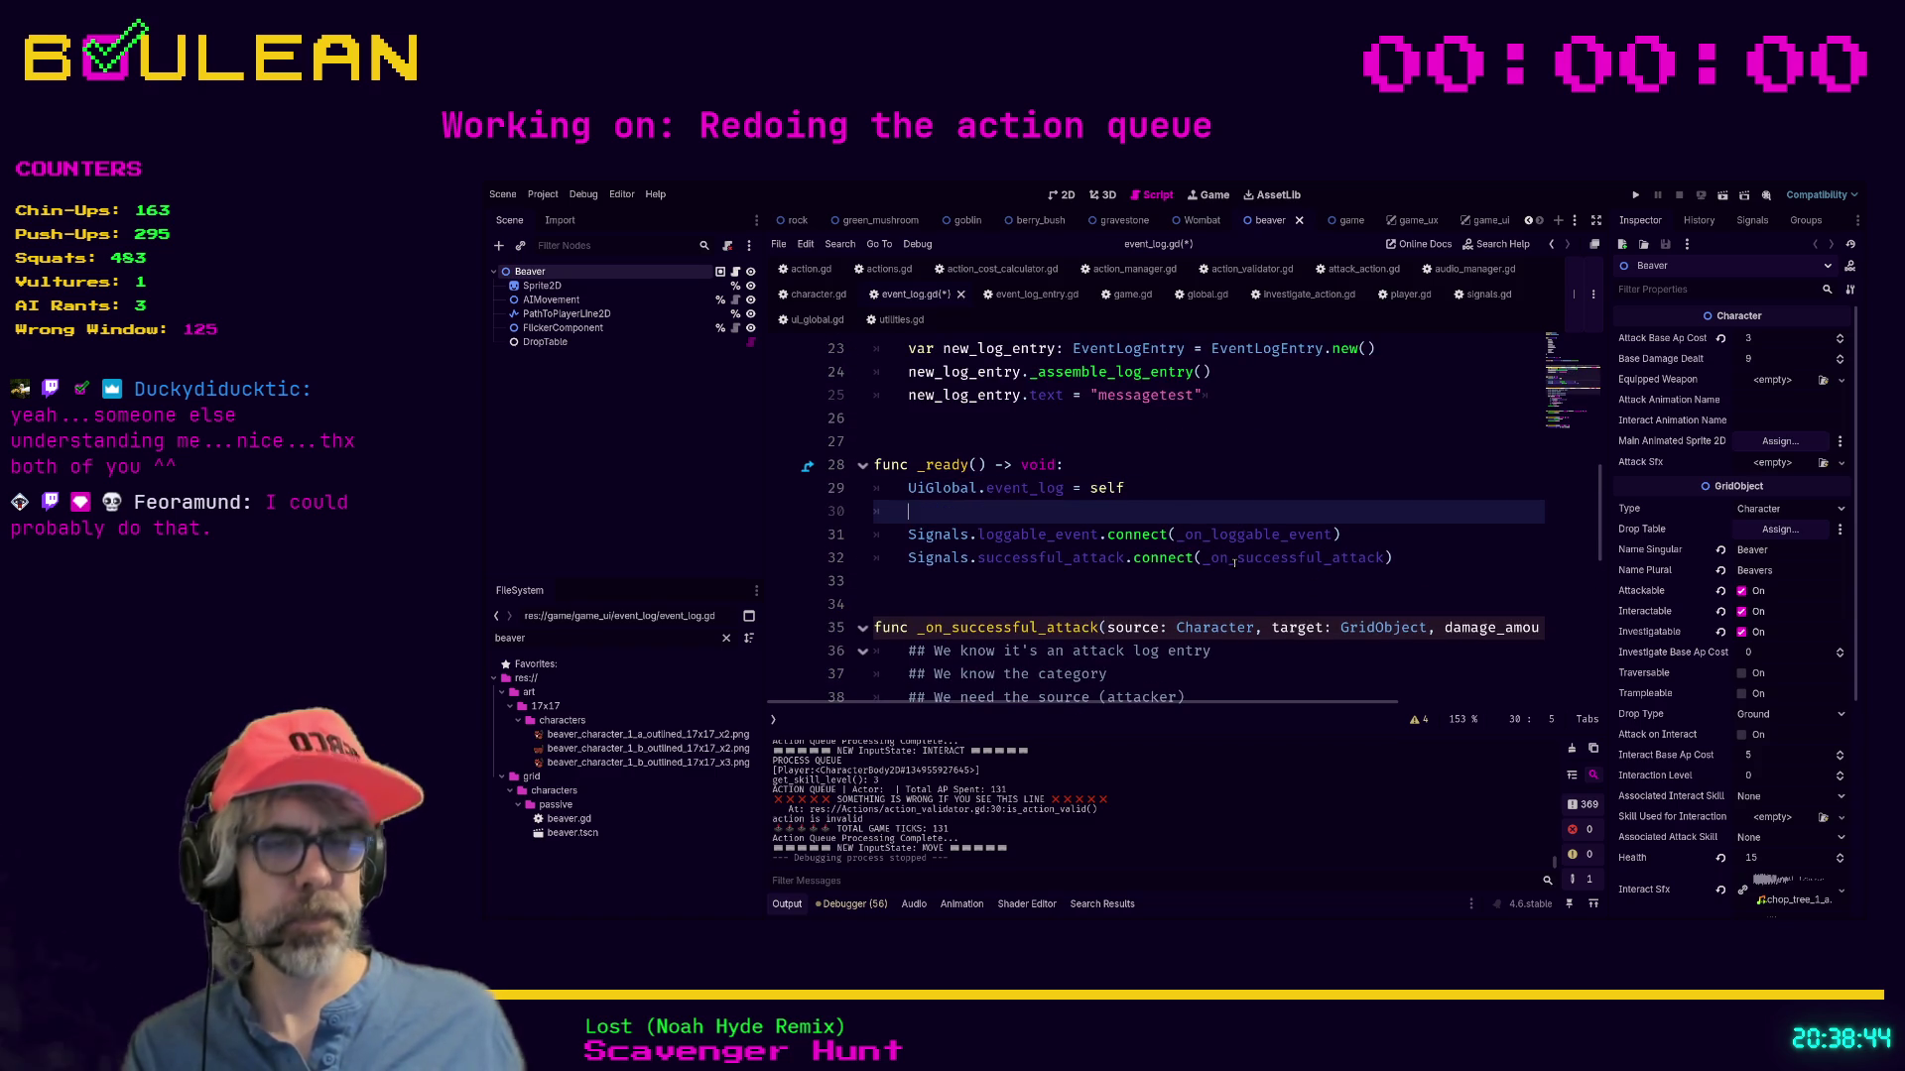
{"action": "type", "text": "# TODO 2026-02-16: Search code and remove all instances of"}
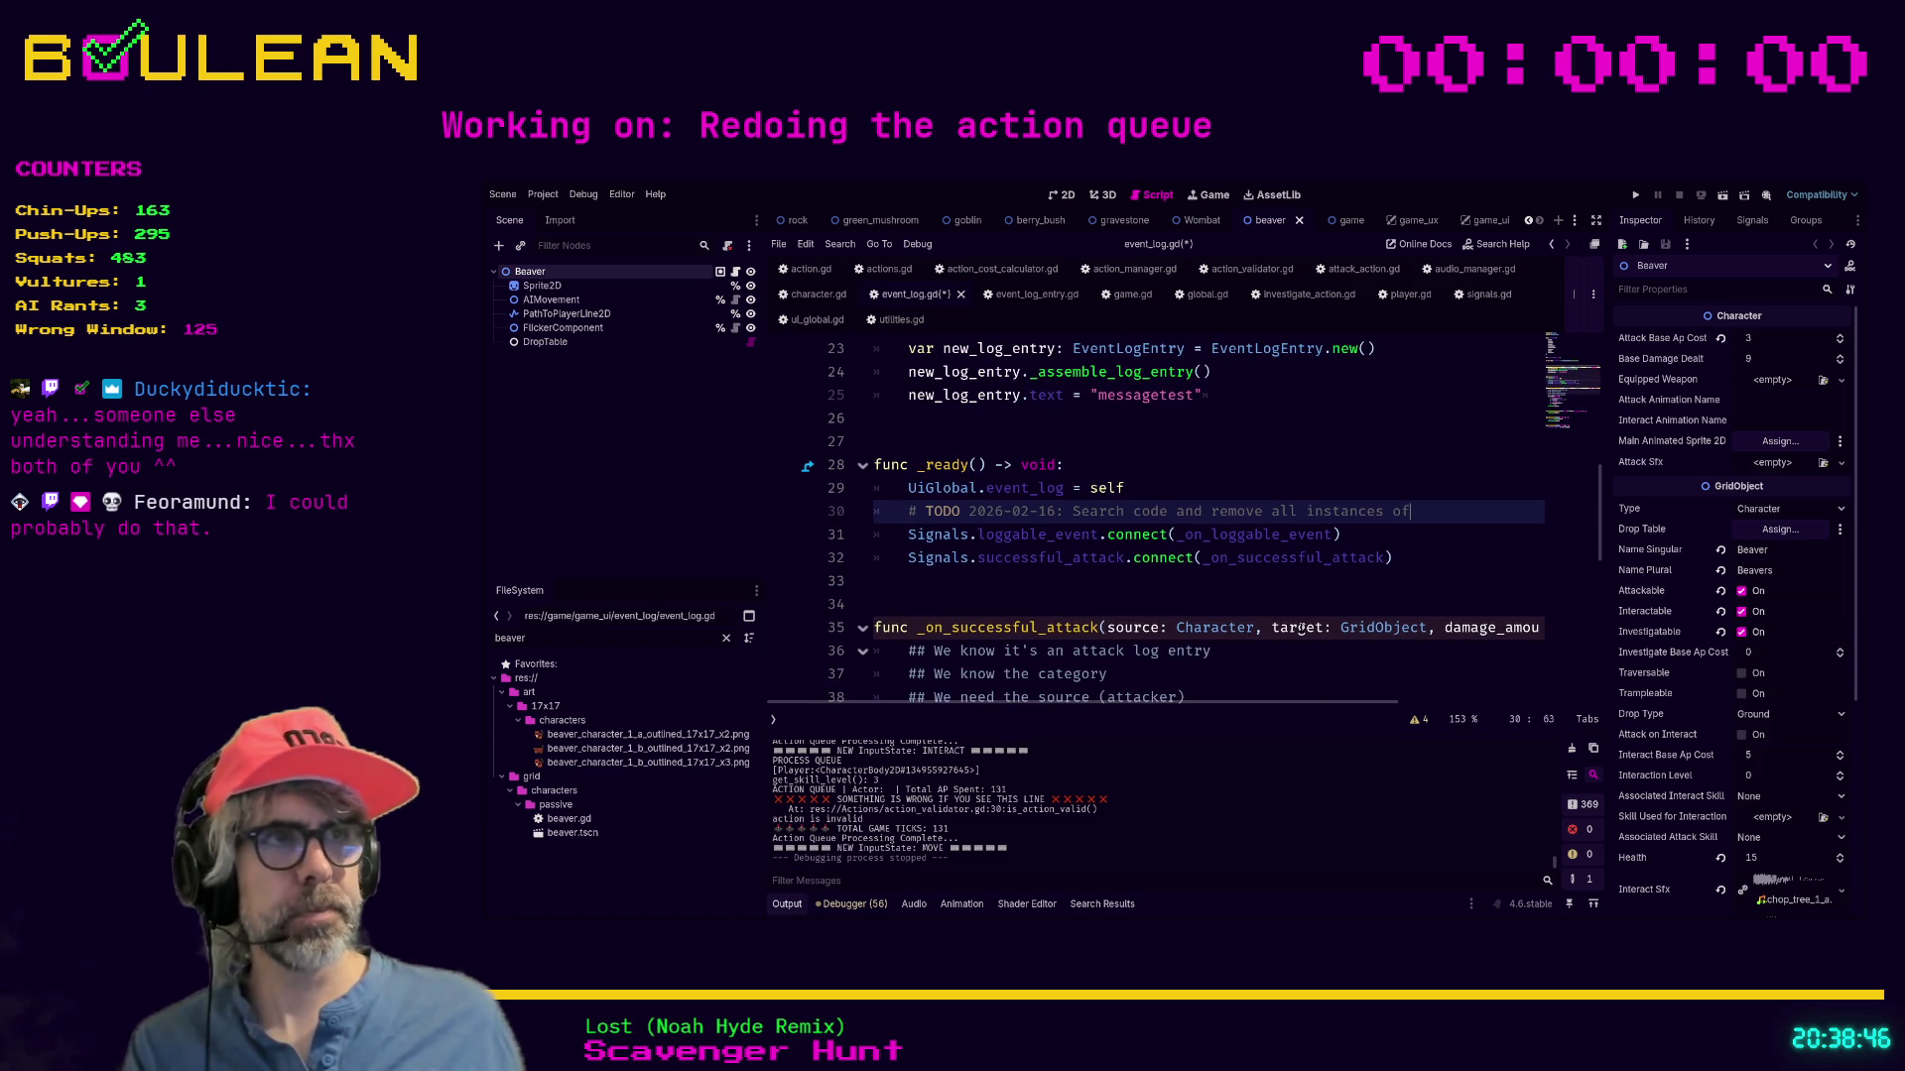
{"action": "type", "text": "\"Signals.loggable"}
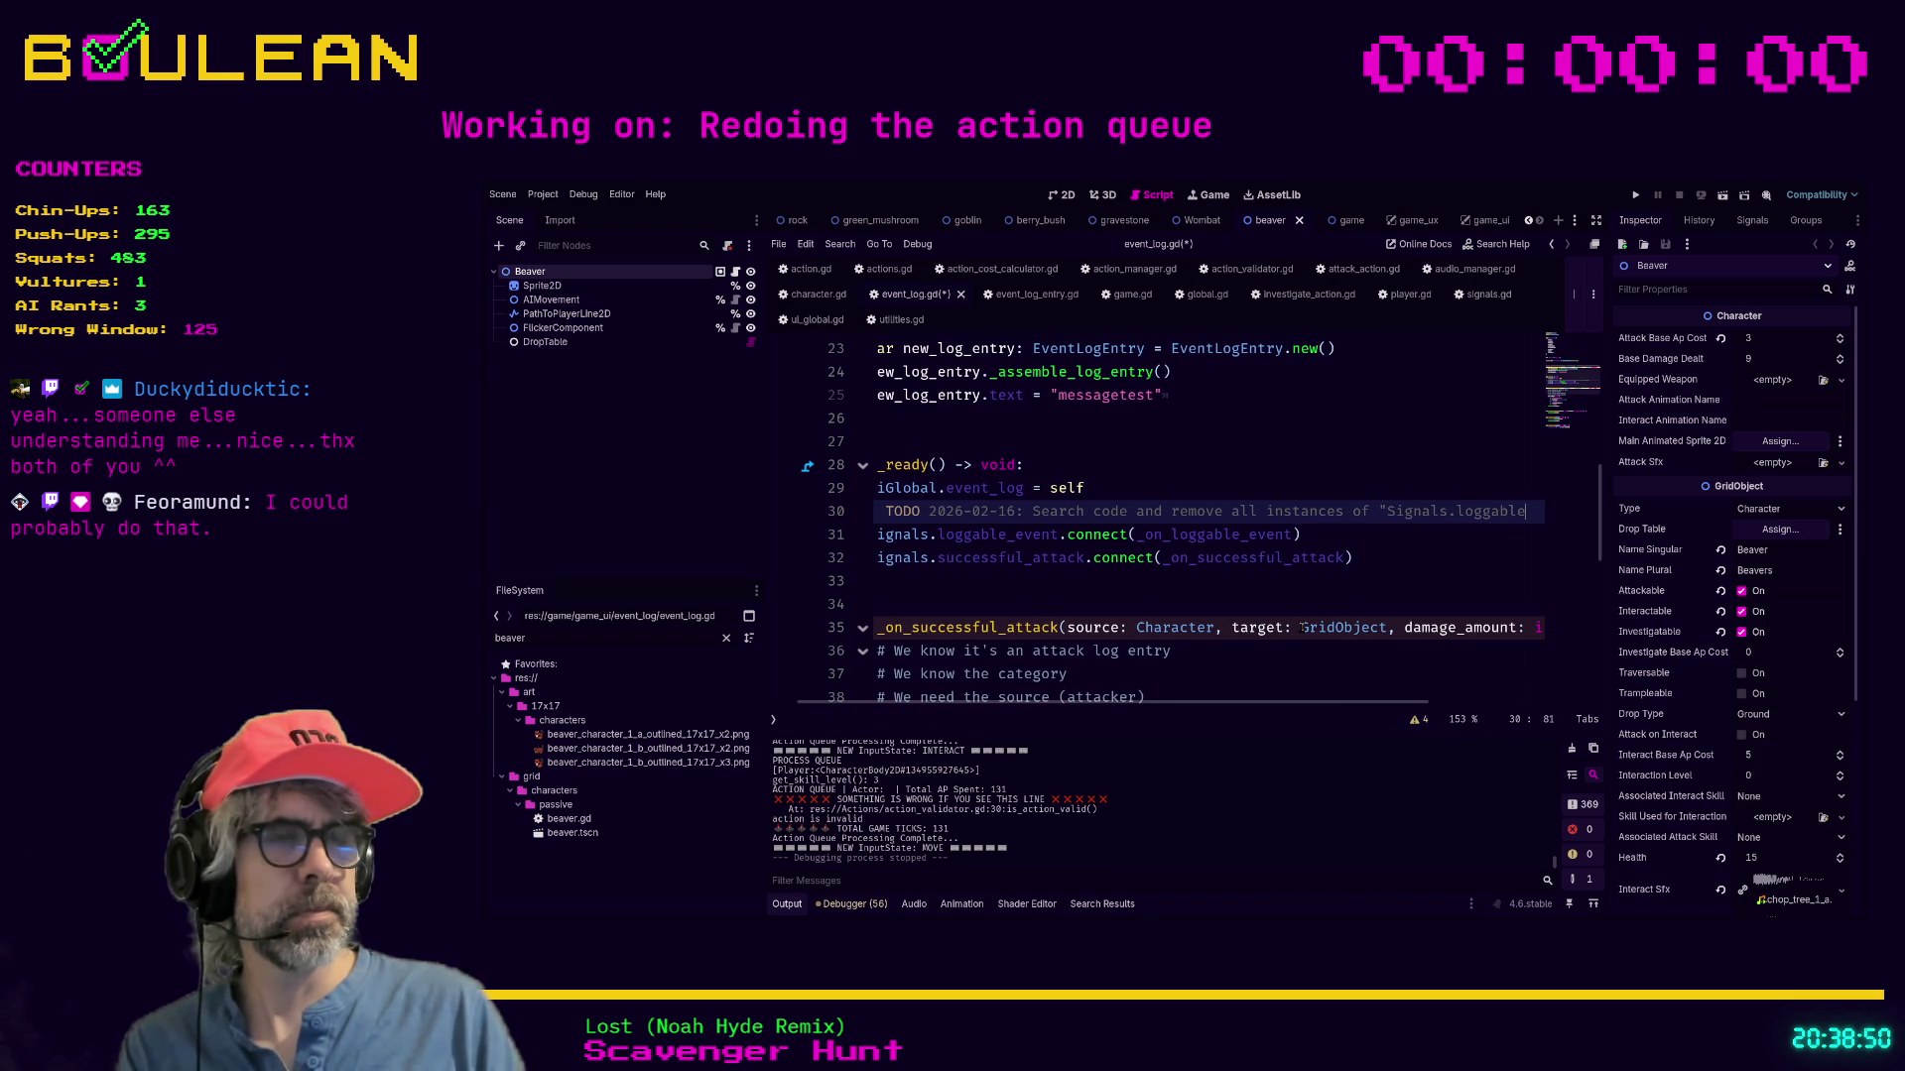
{"action": "type", "text": "_event\""}
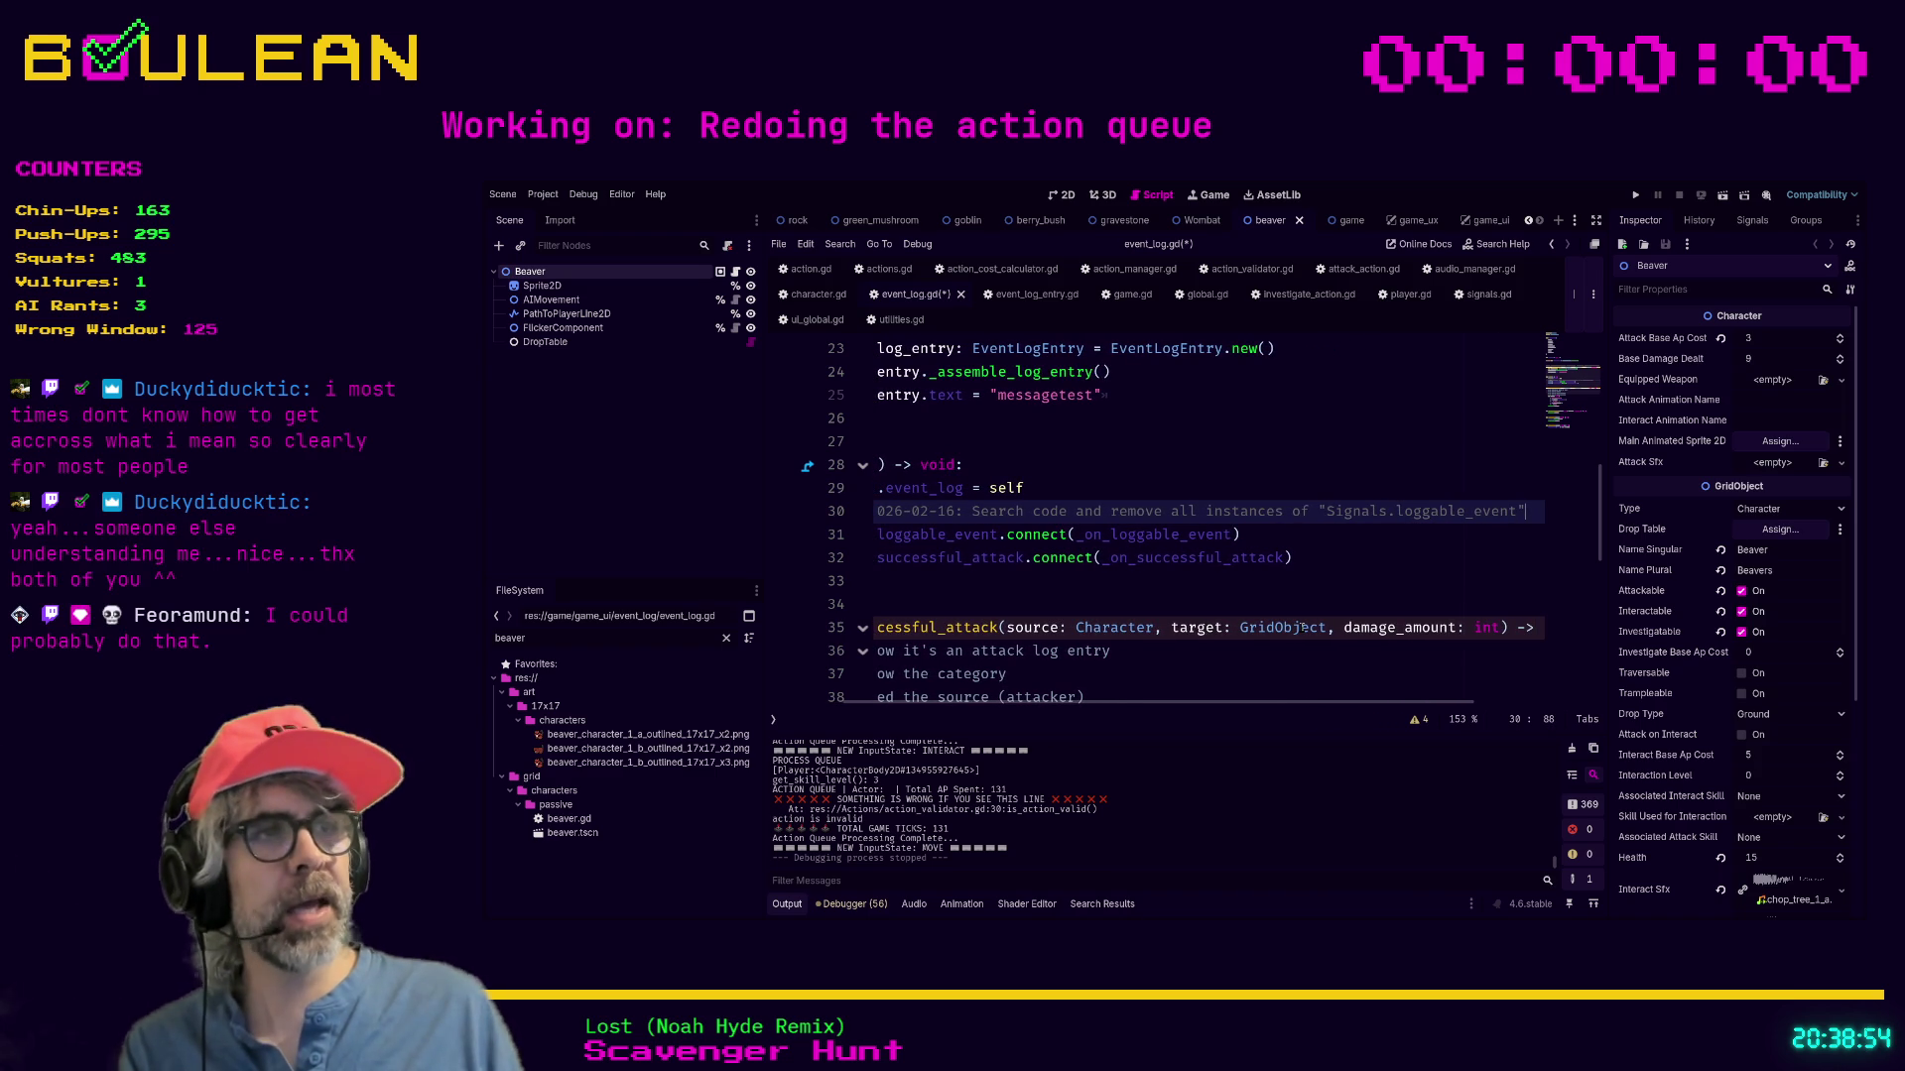
{"action": "key", "text": "Home"}
{"action": "key", "text": "Home"}
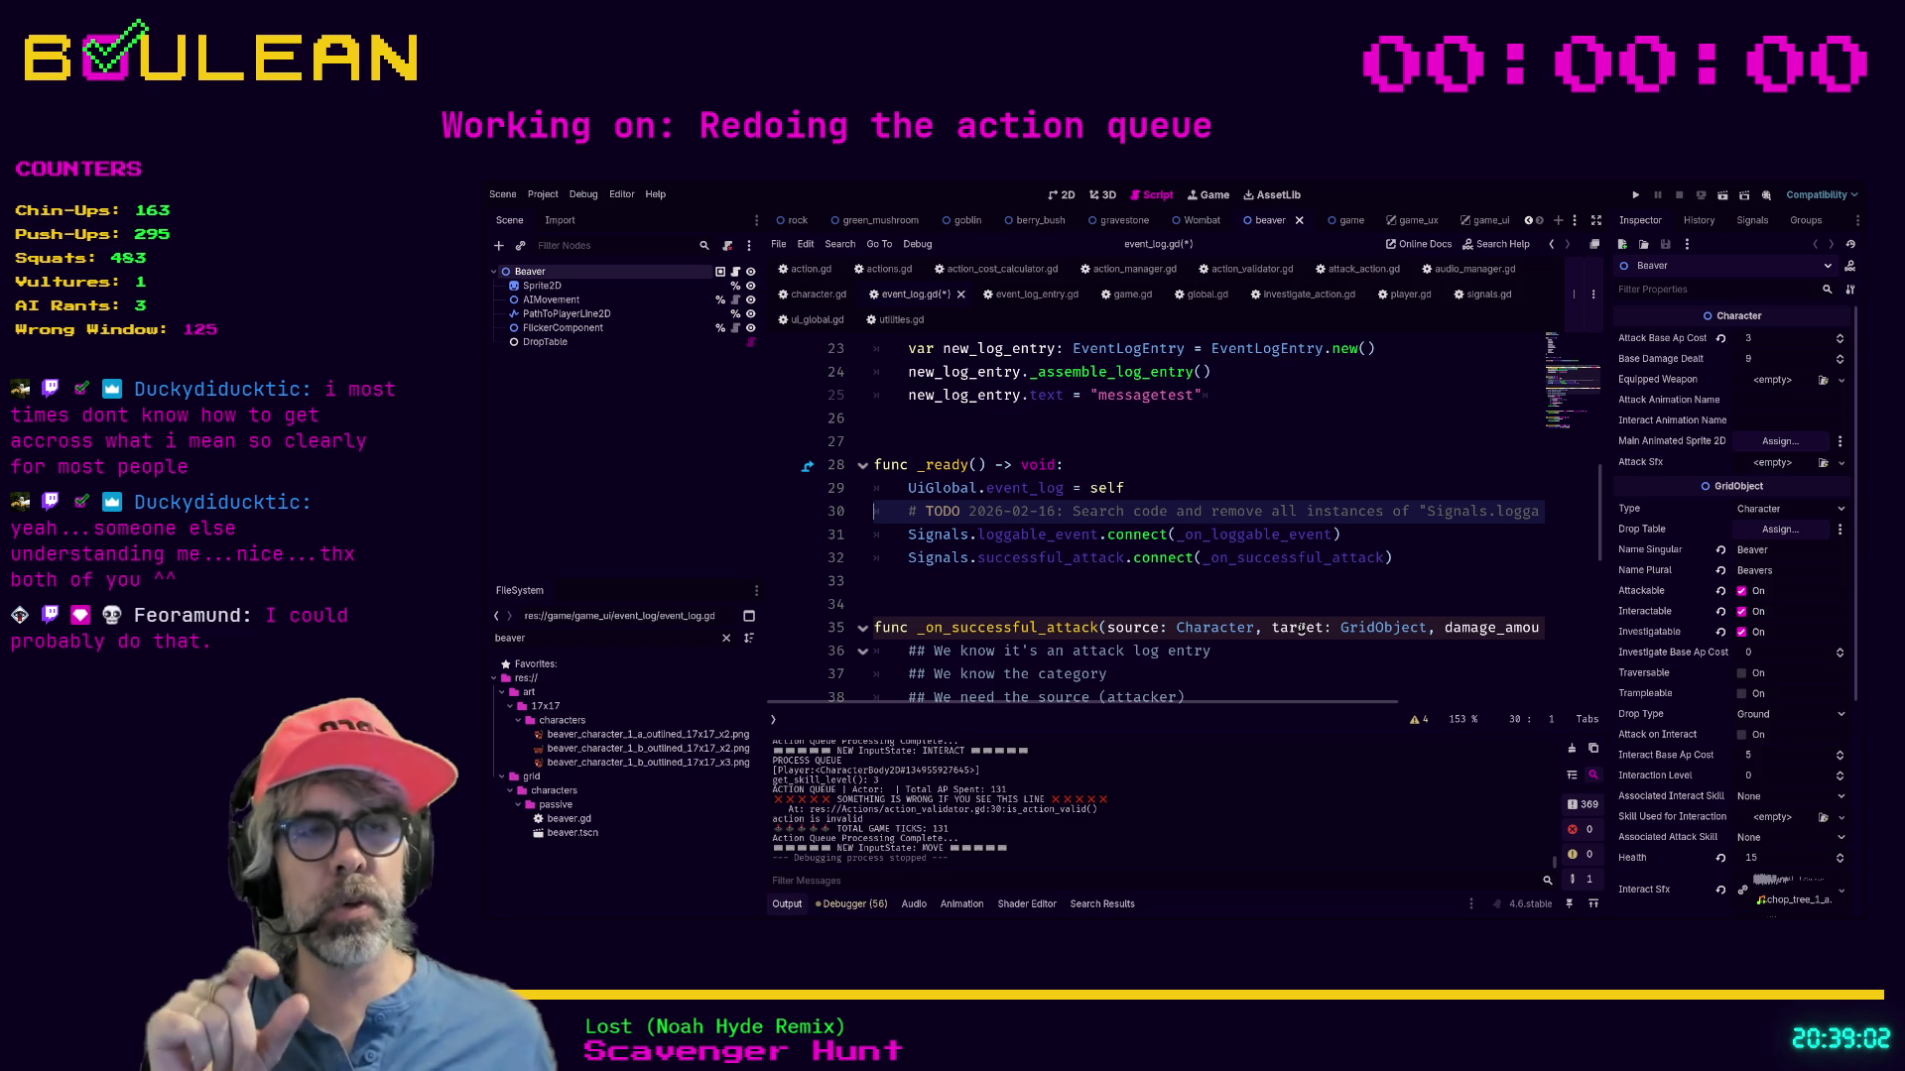
Select the Signals.loggable_event connect line below the TODO.
{"action": "left_click_drag", "start_coordinate": [908, 535], "coordinate": [1335, 536]}
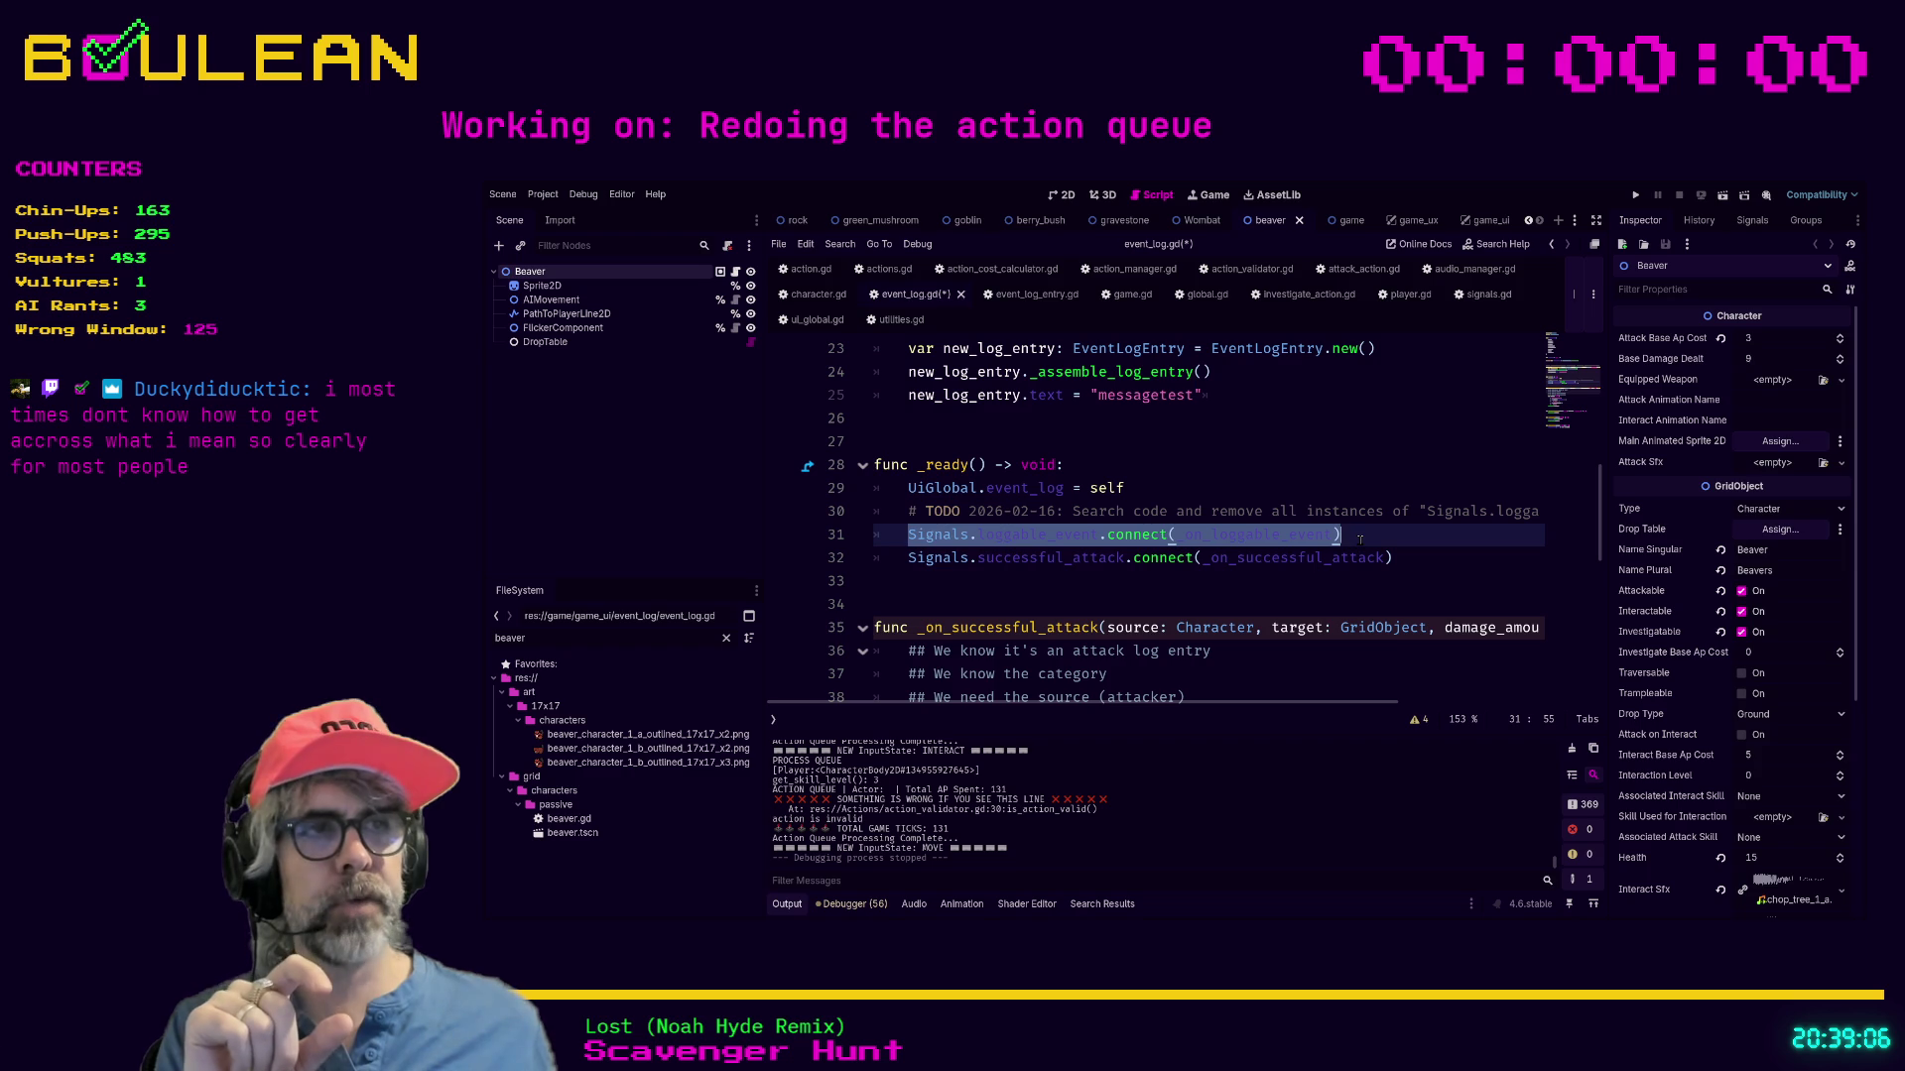
{"action": "left_click", "coordinate": [1360, 539]}
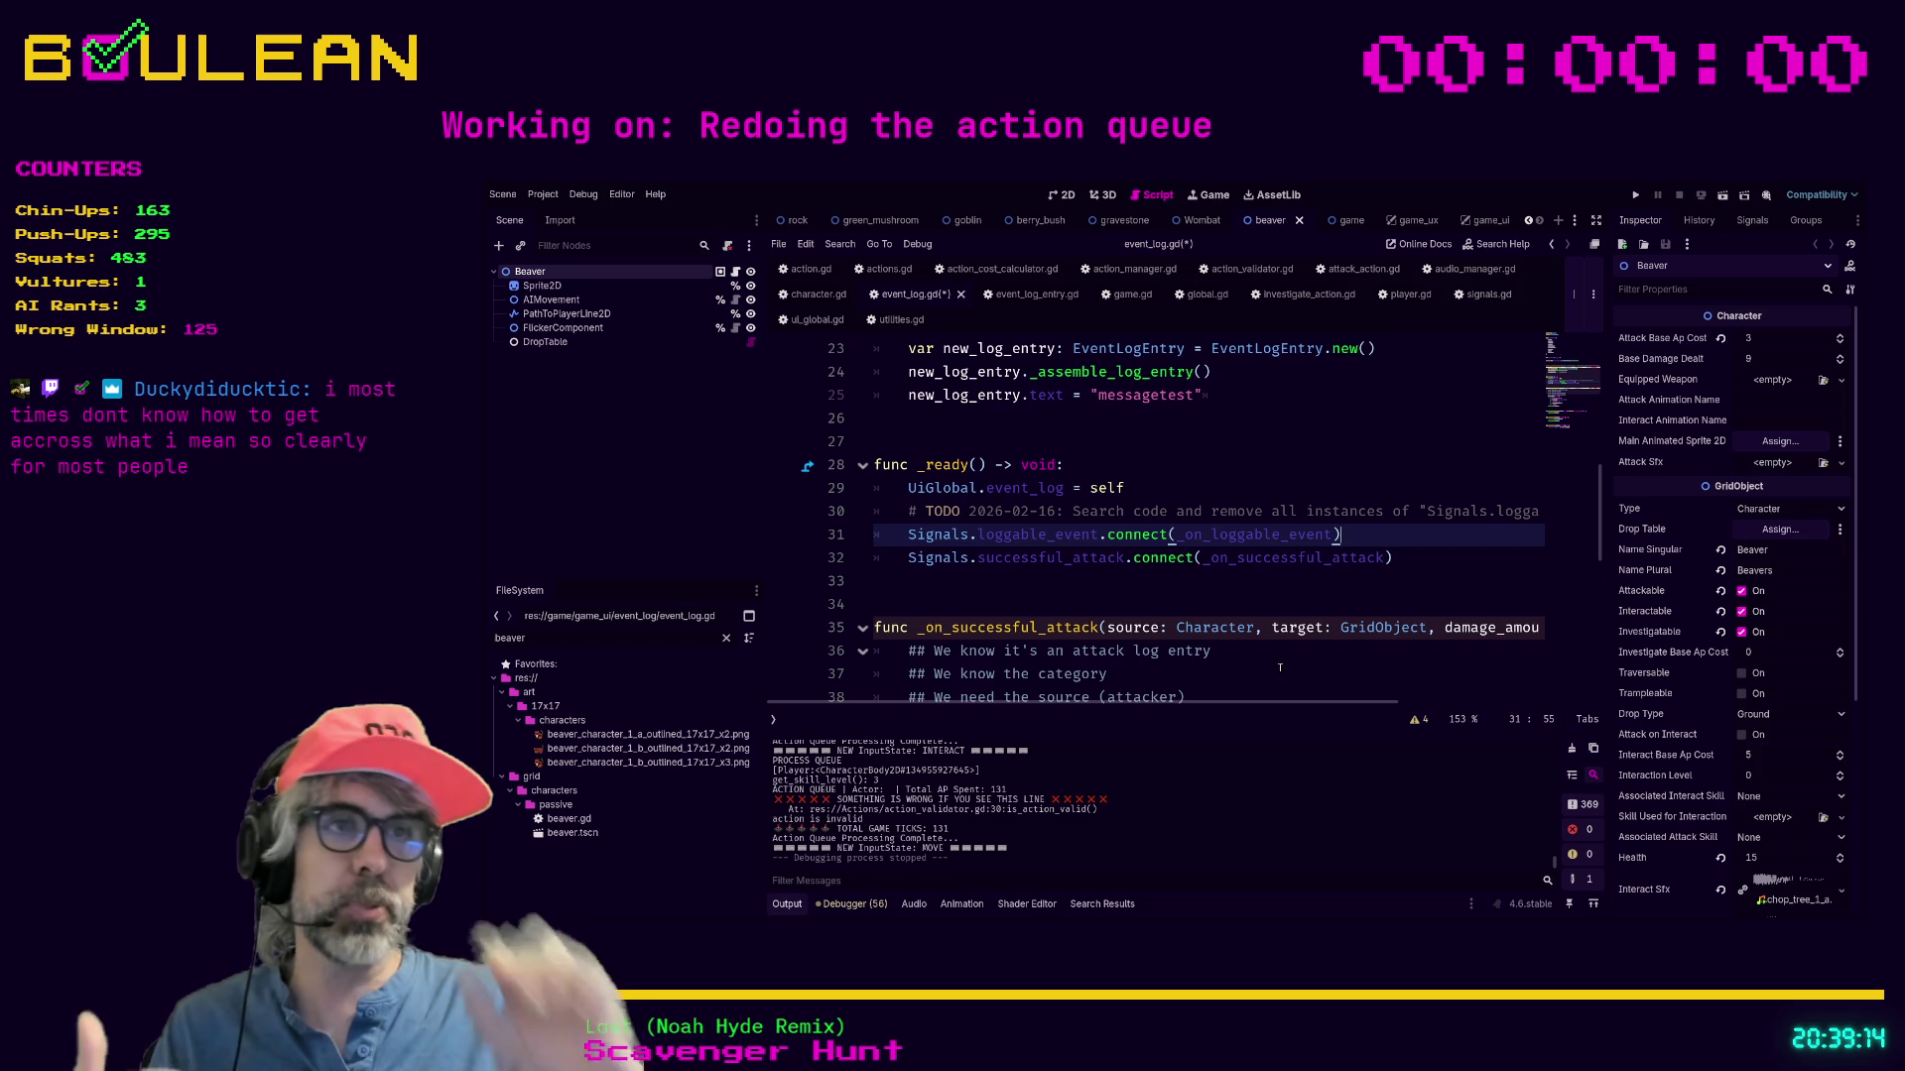
{"action": "left_click_drag", "start_coordinate": [1369, 533], "coordinate": [871, 541]}
Select the four ## planning comment lines at the top of _on_successful_attack.
{"action": "scroll", "coordinate": [975, 536], "scroll_direction": "down", "scroll_amount": 3}
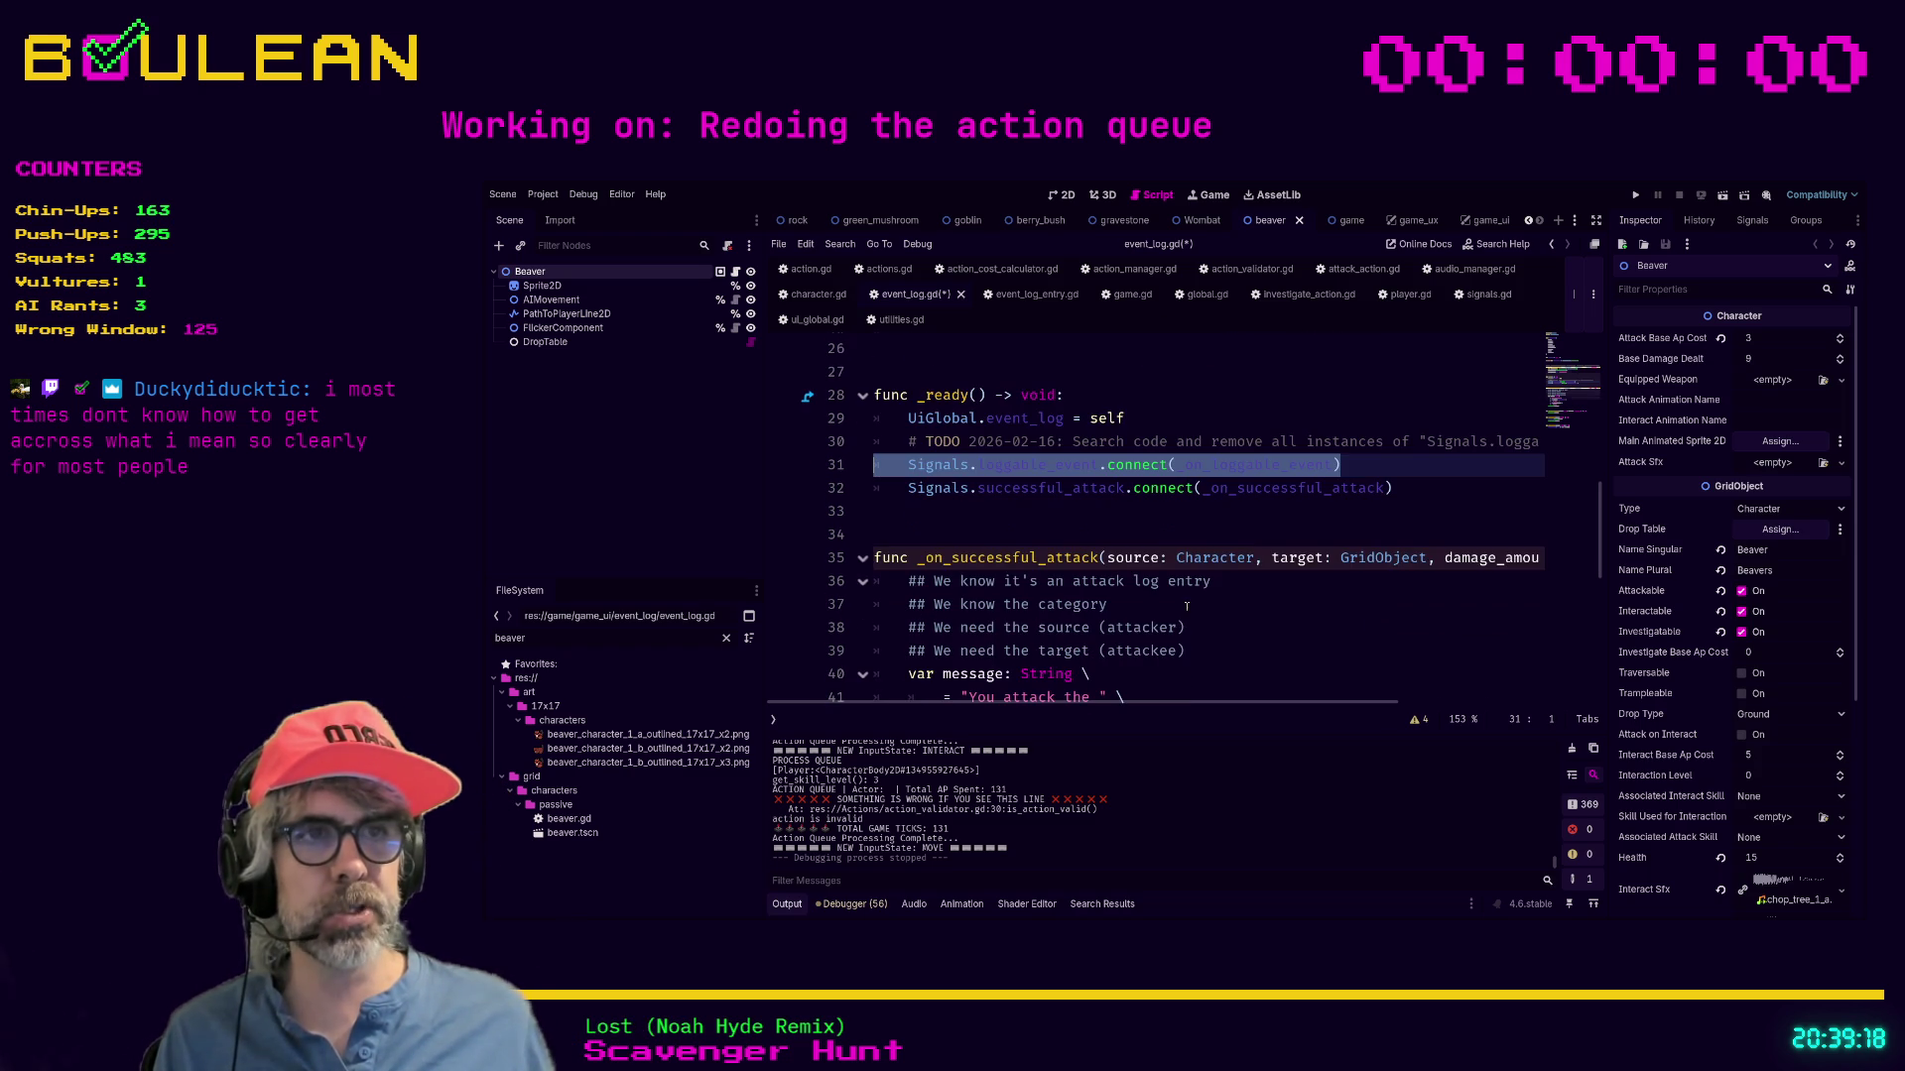
{"action": "scroll", "coordinate": [1141, 590], "scroll_direction": "down", "scroll_amount": 1}
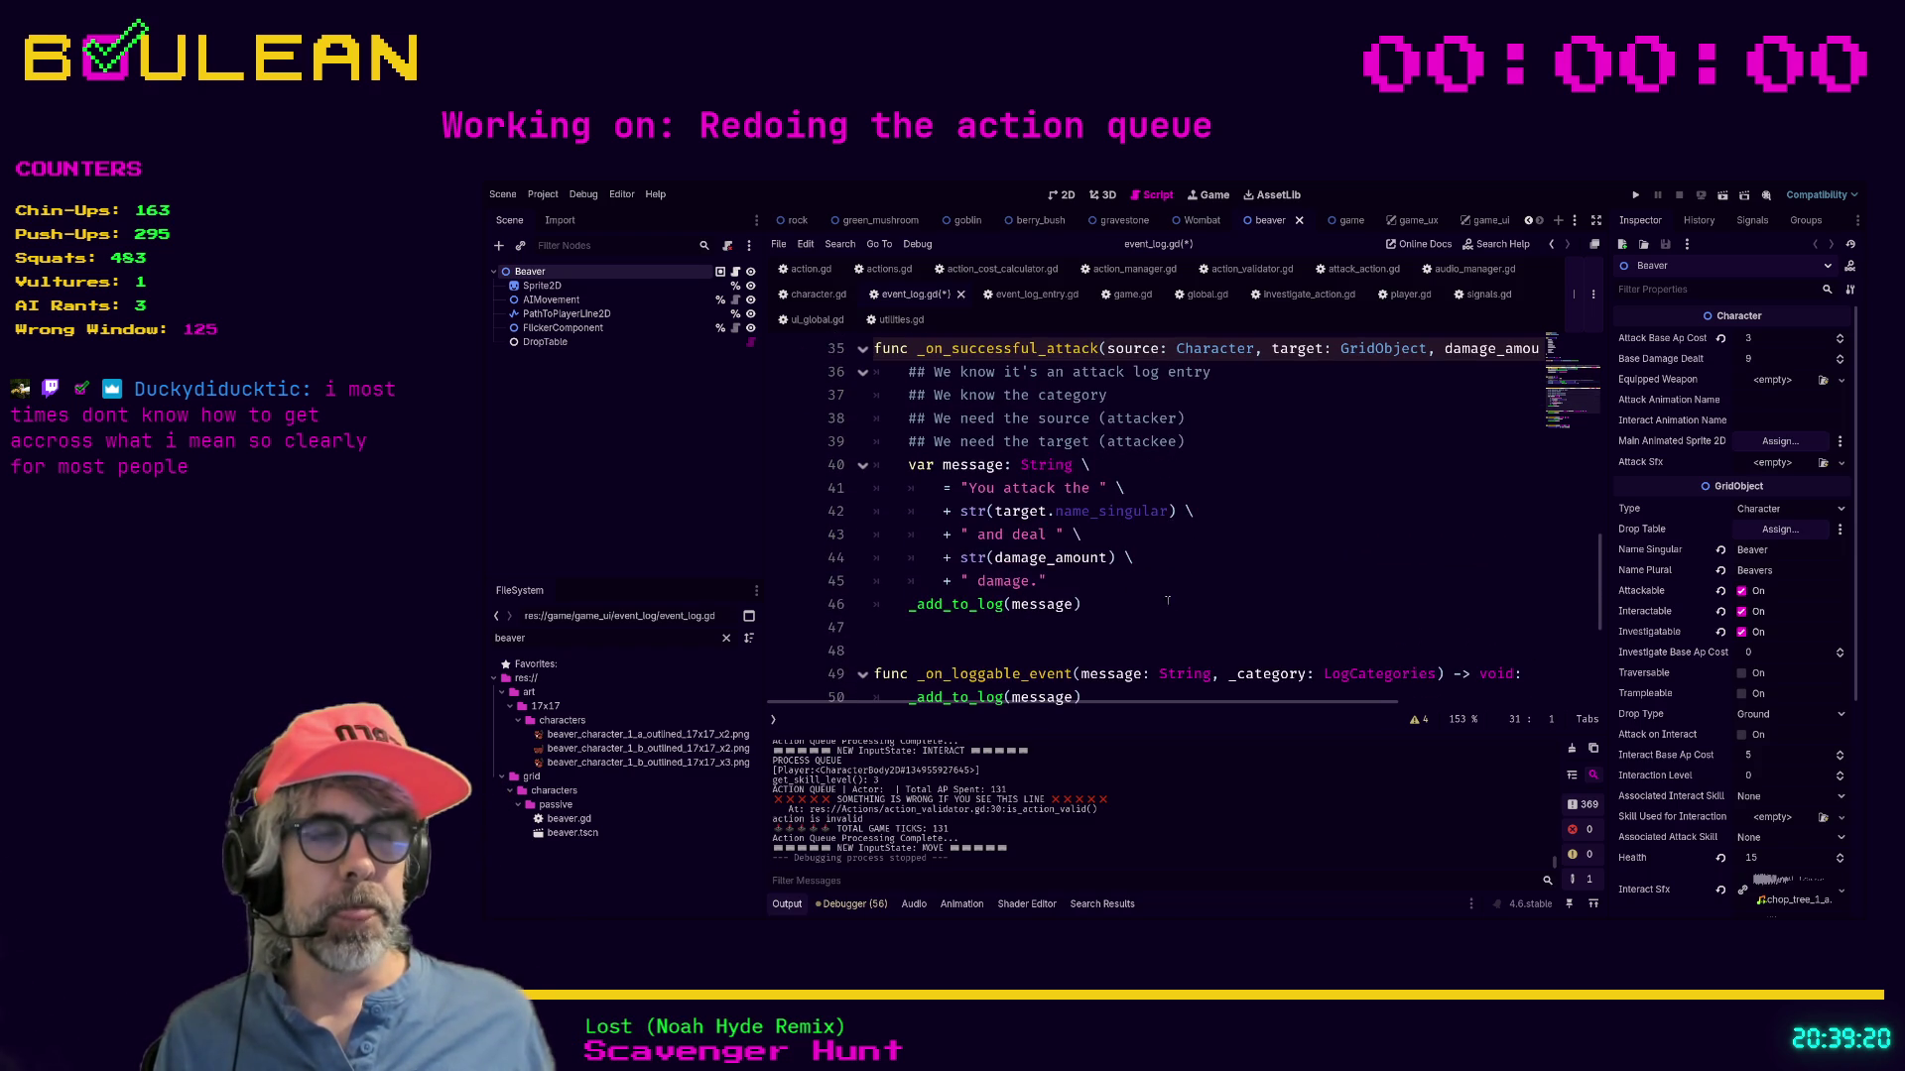
{"action": "left_click", "coordinate": [1137, 601]}
{"action": "scroll", "coordinate": [1189, 627], "scroll_direction": "up", "scroll_amount": 1}
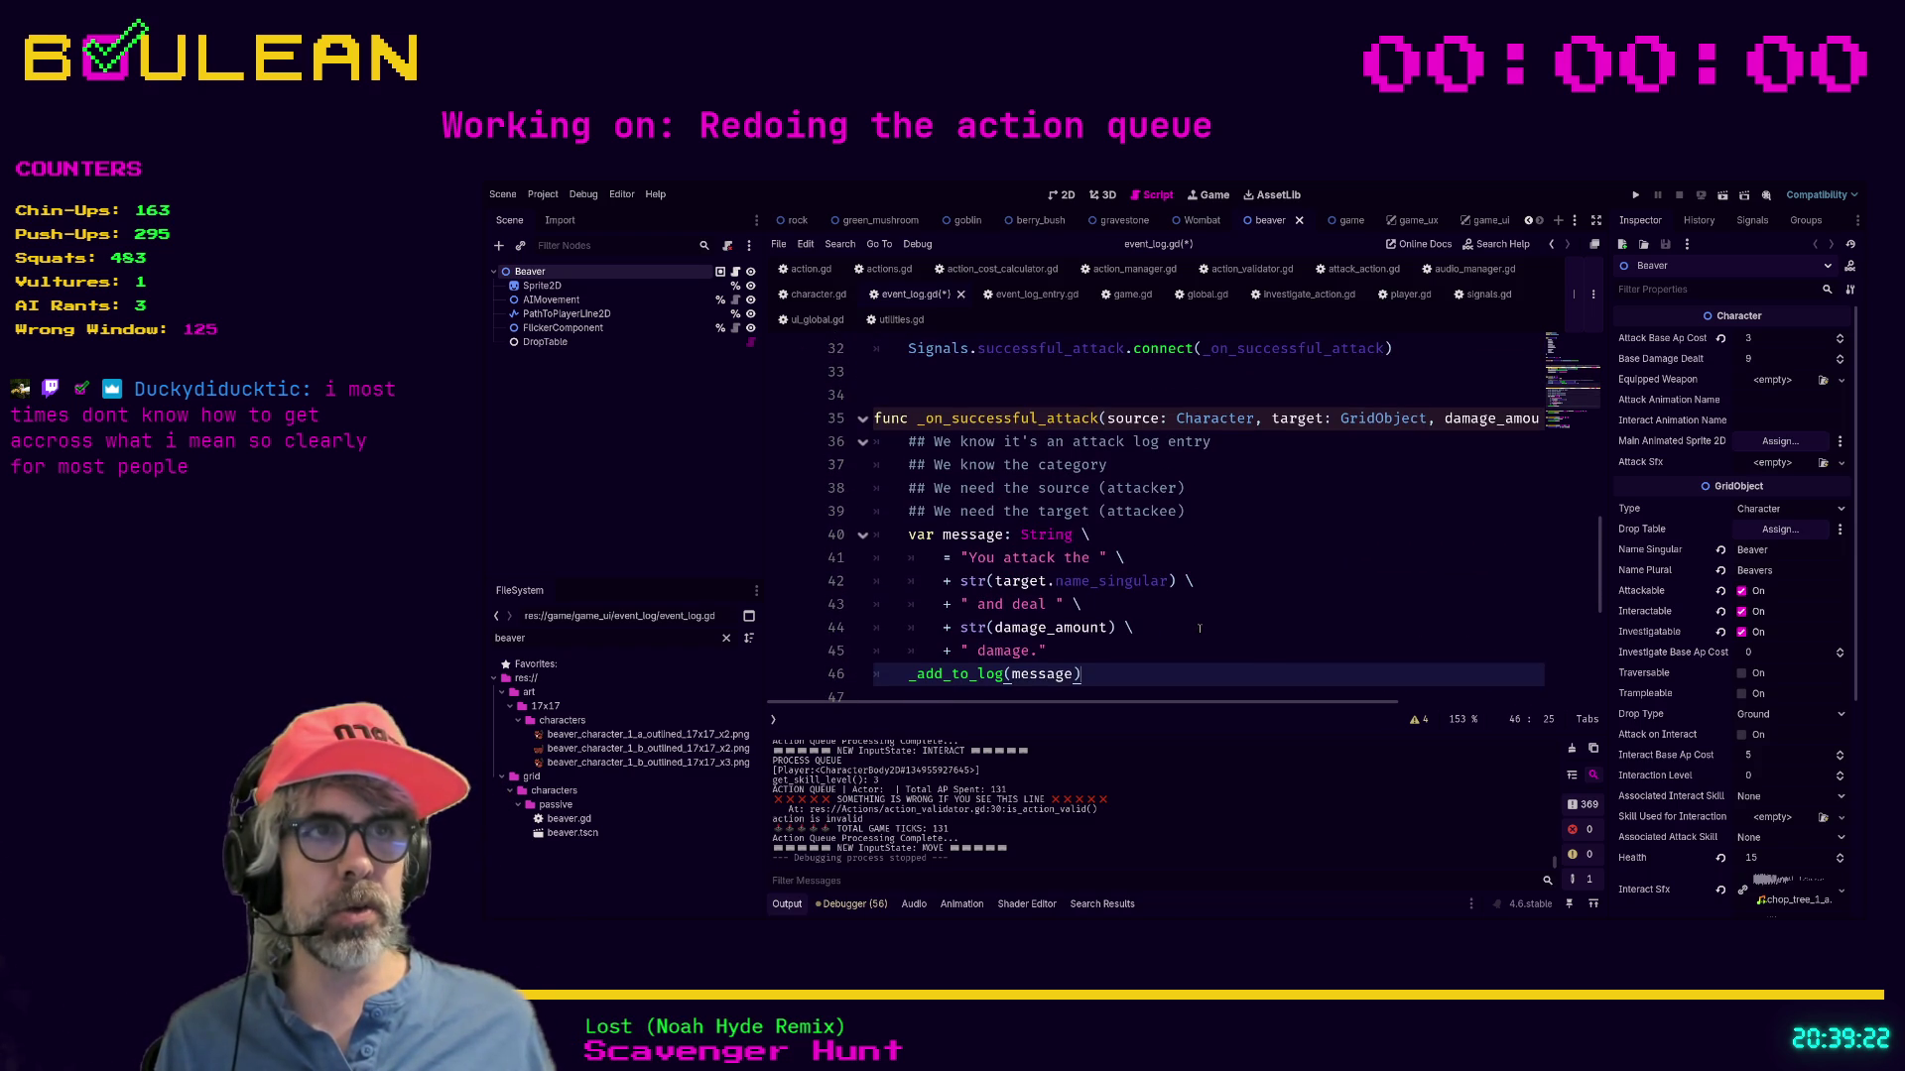
{"action": "mouse_move", "coordinate": [1259, 518]}
{"action": "left_mouse_down"}
{"action": "mouse_move", "coordinate": [997, 511]}
{"action": "mouse_move", "coordinate": [875, 441]}
{"action": "left_mouse_up"}
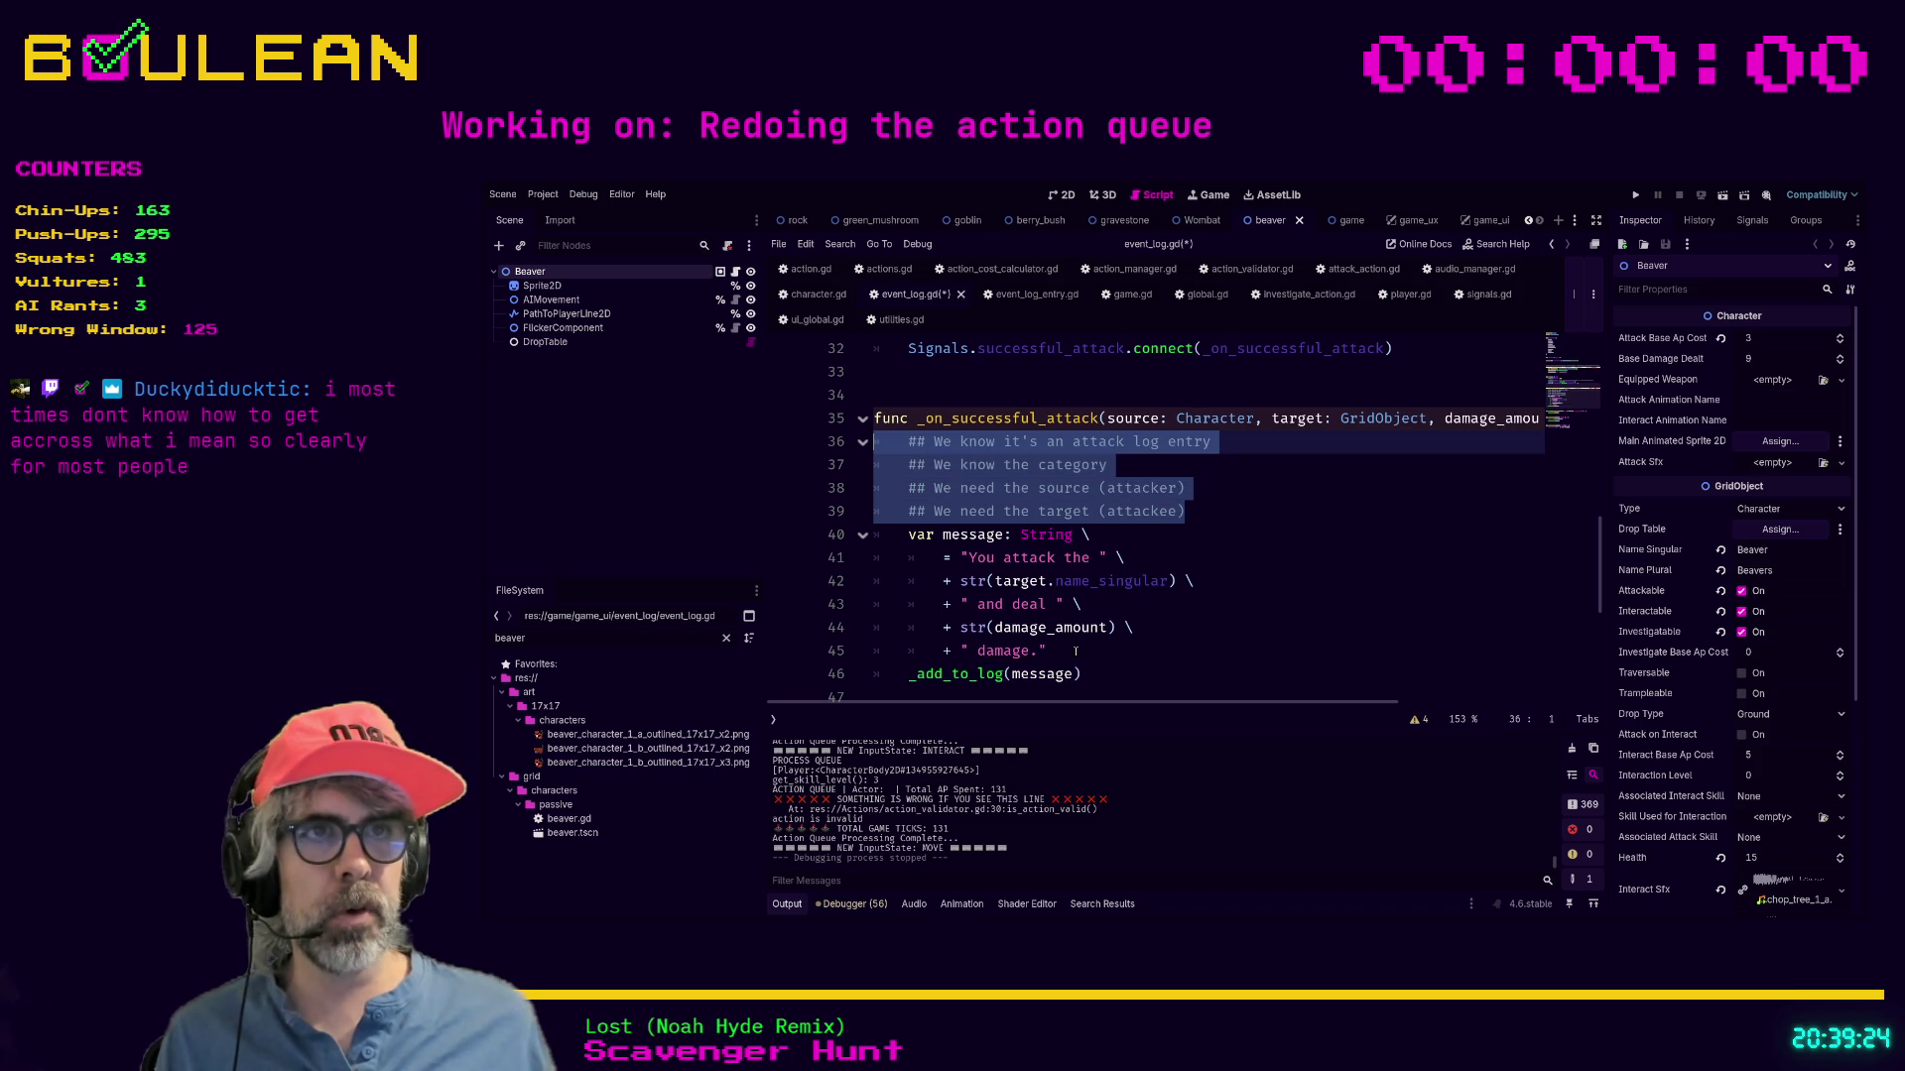
Delete the four ## planning comments and their blank line from _on_successful_attack.
{"action": "key", "text": "BackSpace"}
{"action": "key", "text": "BackSpace"}
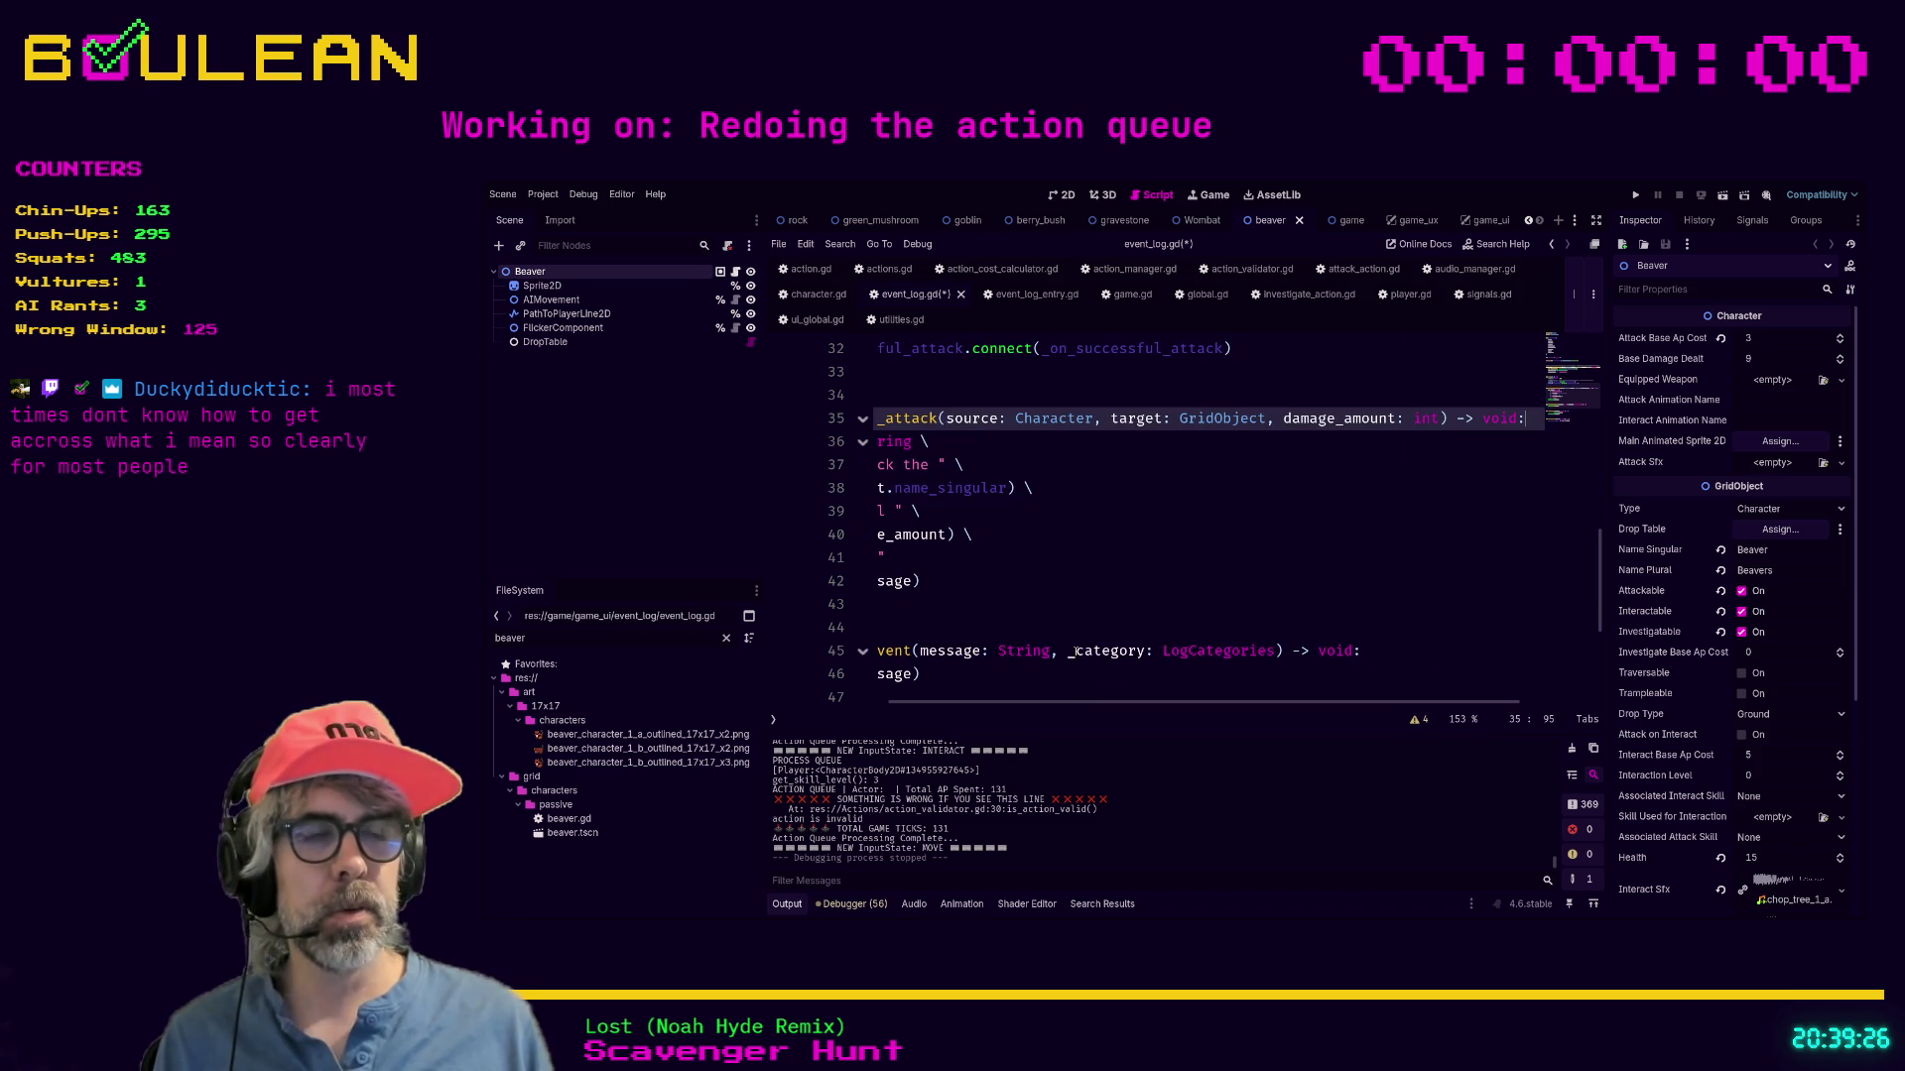
{"action": "key", "text": "Home"}
{"action": "key", "text": "Down"}
{"action": "key", "text": "Down"}
{"action": "key", "text": "Down"}
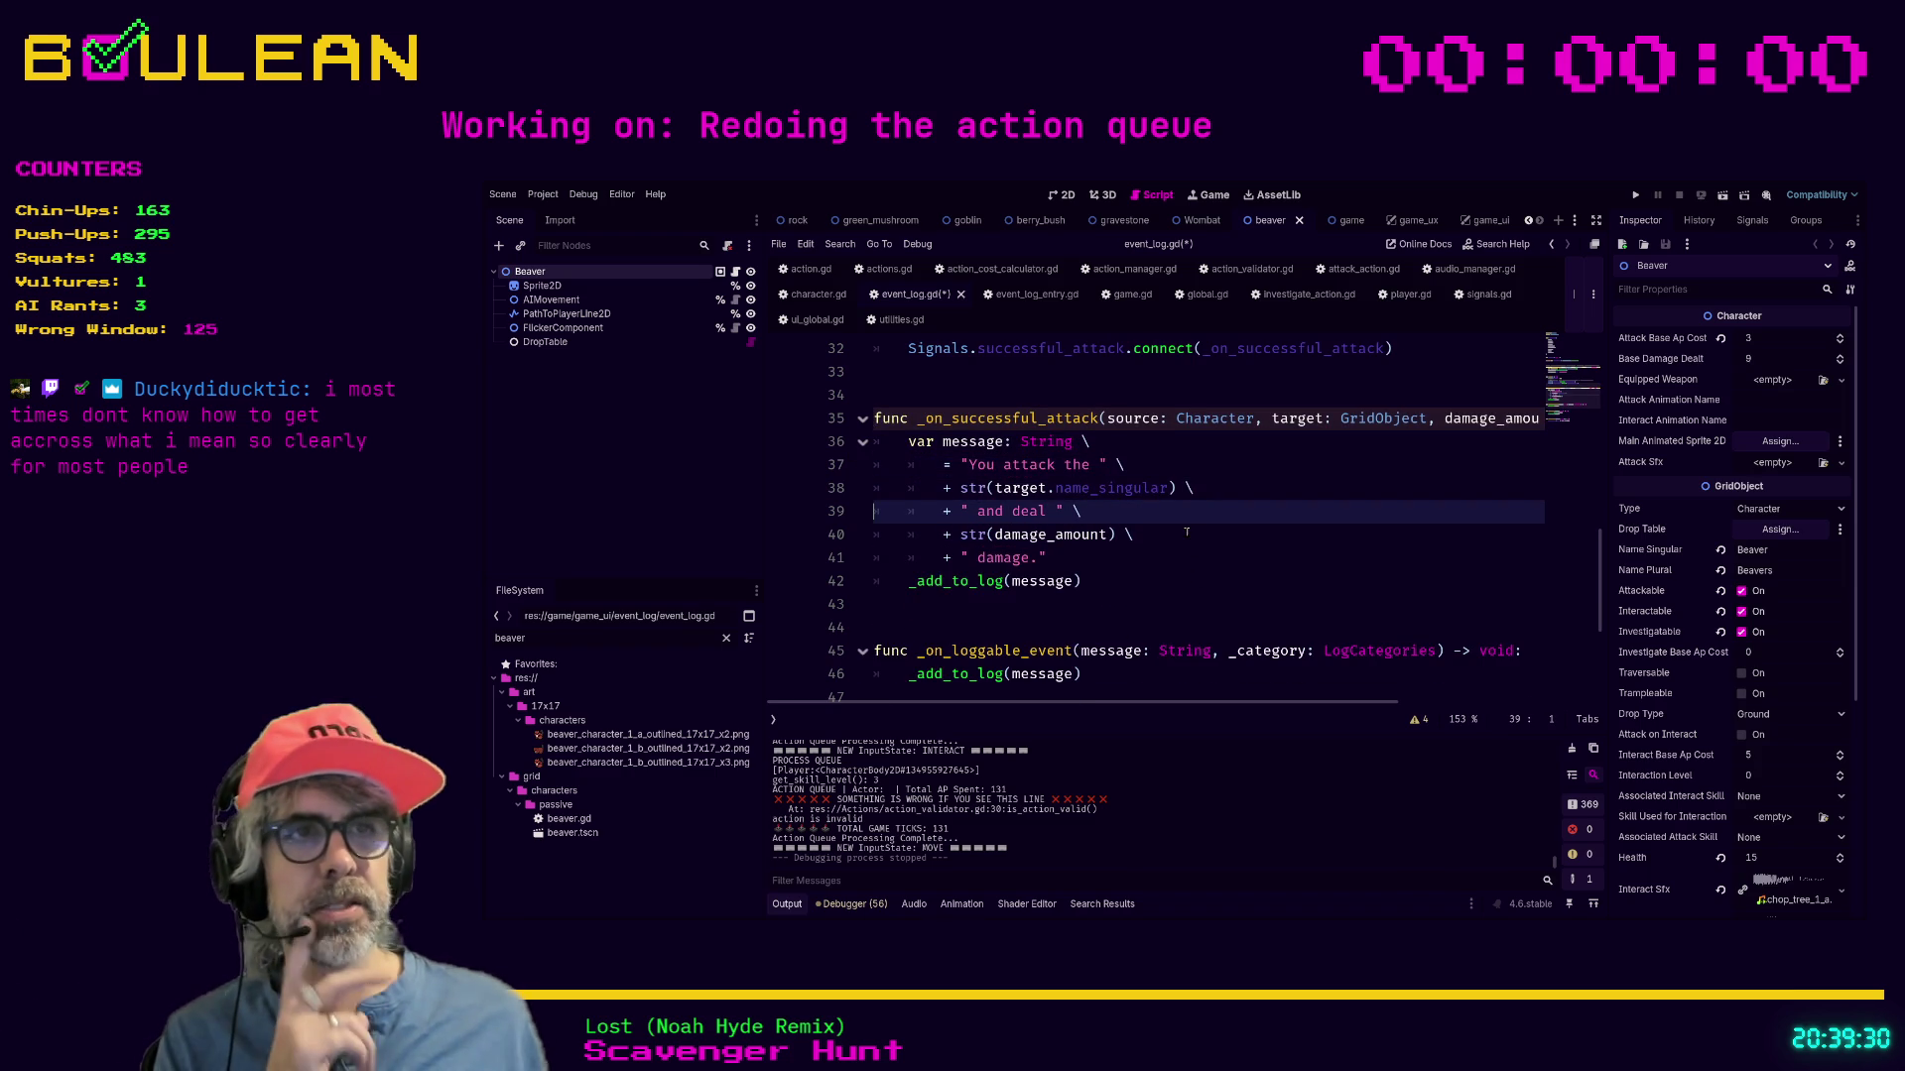
Return up to the TODO comment line in _ready.
{"action": "scroll", "coordinate": [1186, 533], "scroll_direction": "up", "scroll_amount": 1}
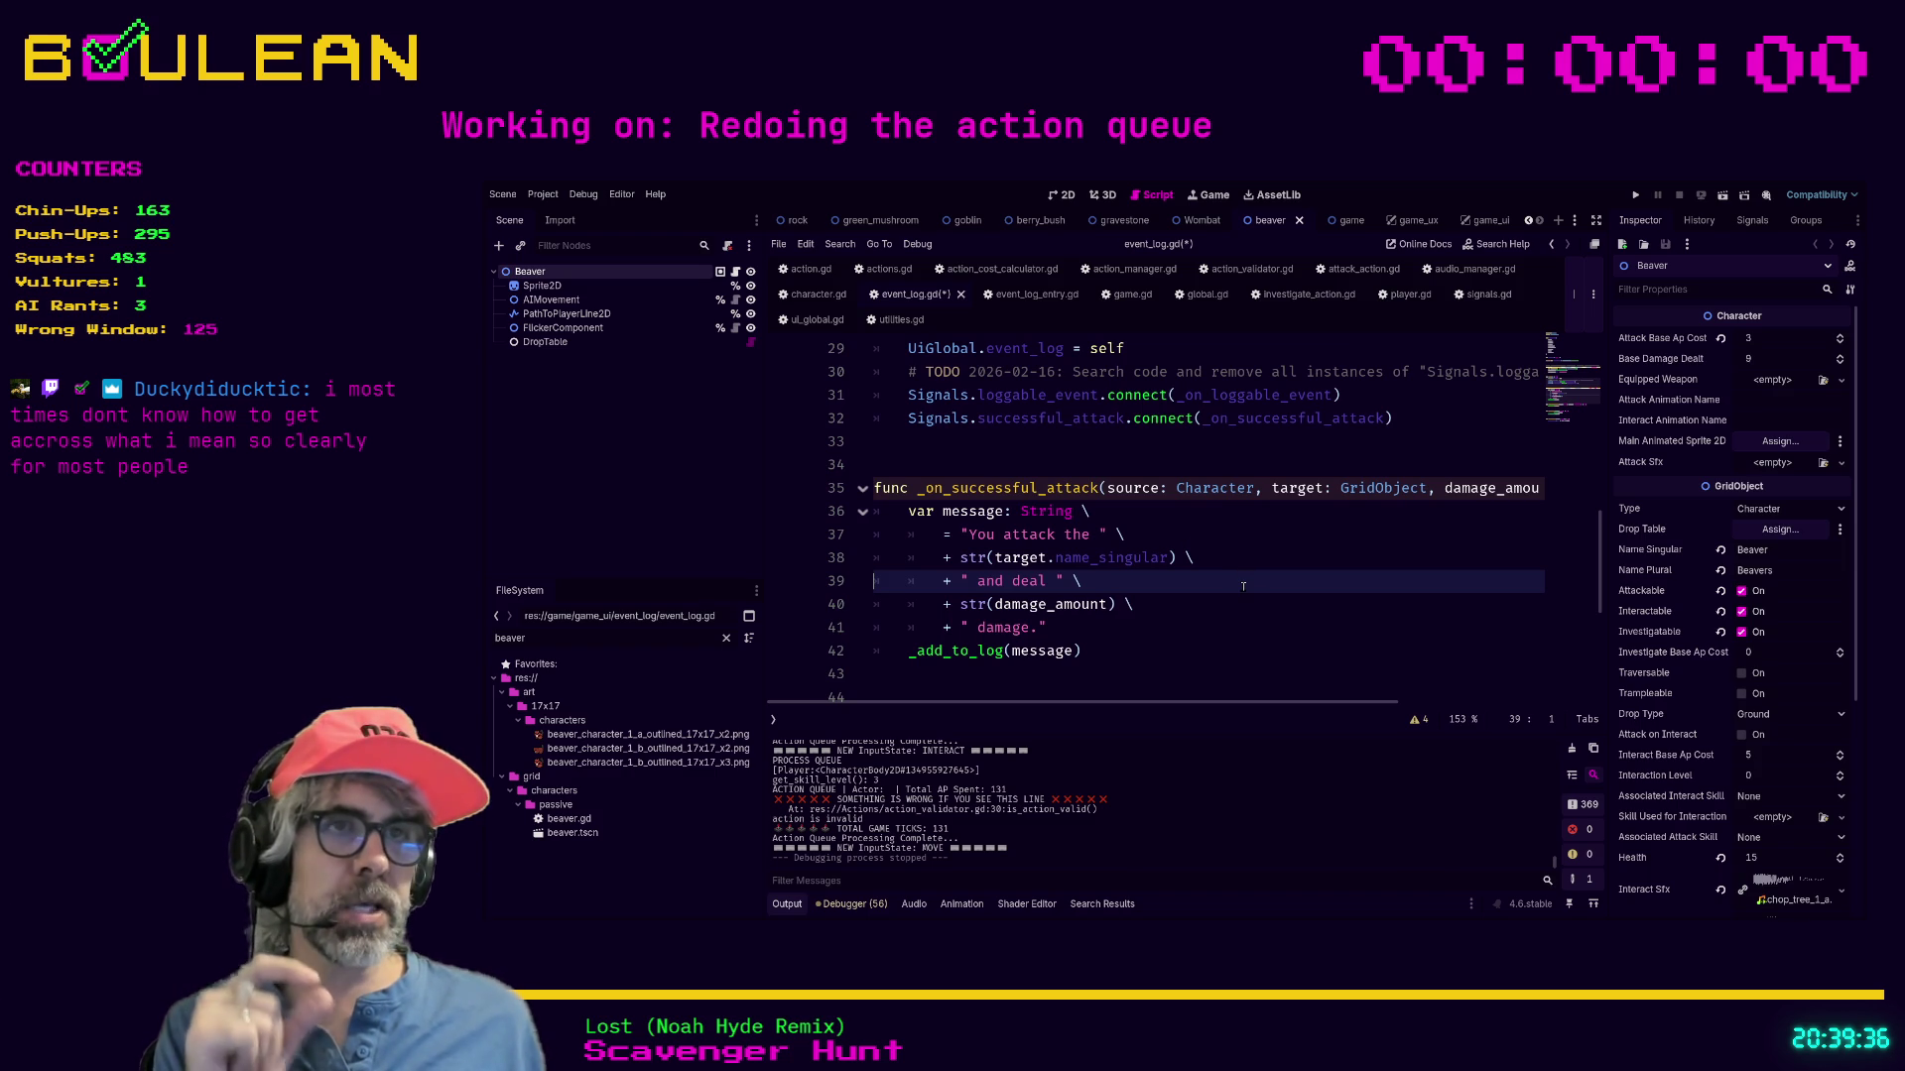
{"action": "scroll", "coordinate": [1243, 586], "scroll_direction": "up", "scroll_amount": 1}
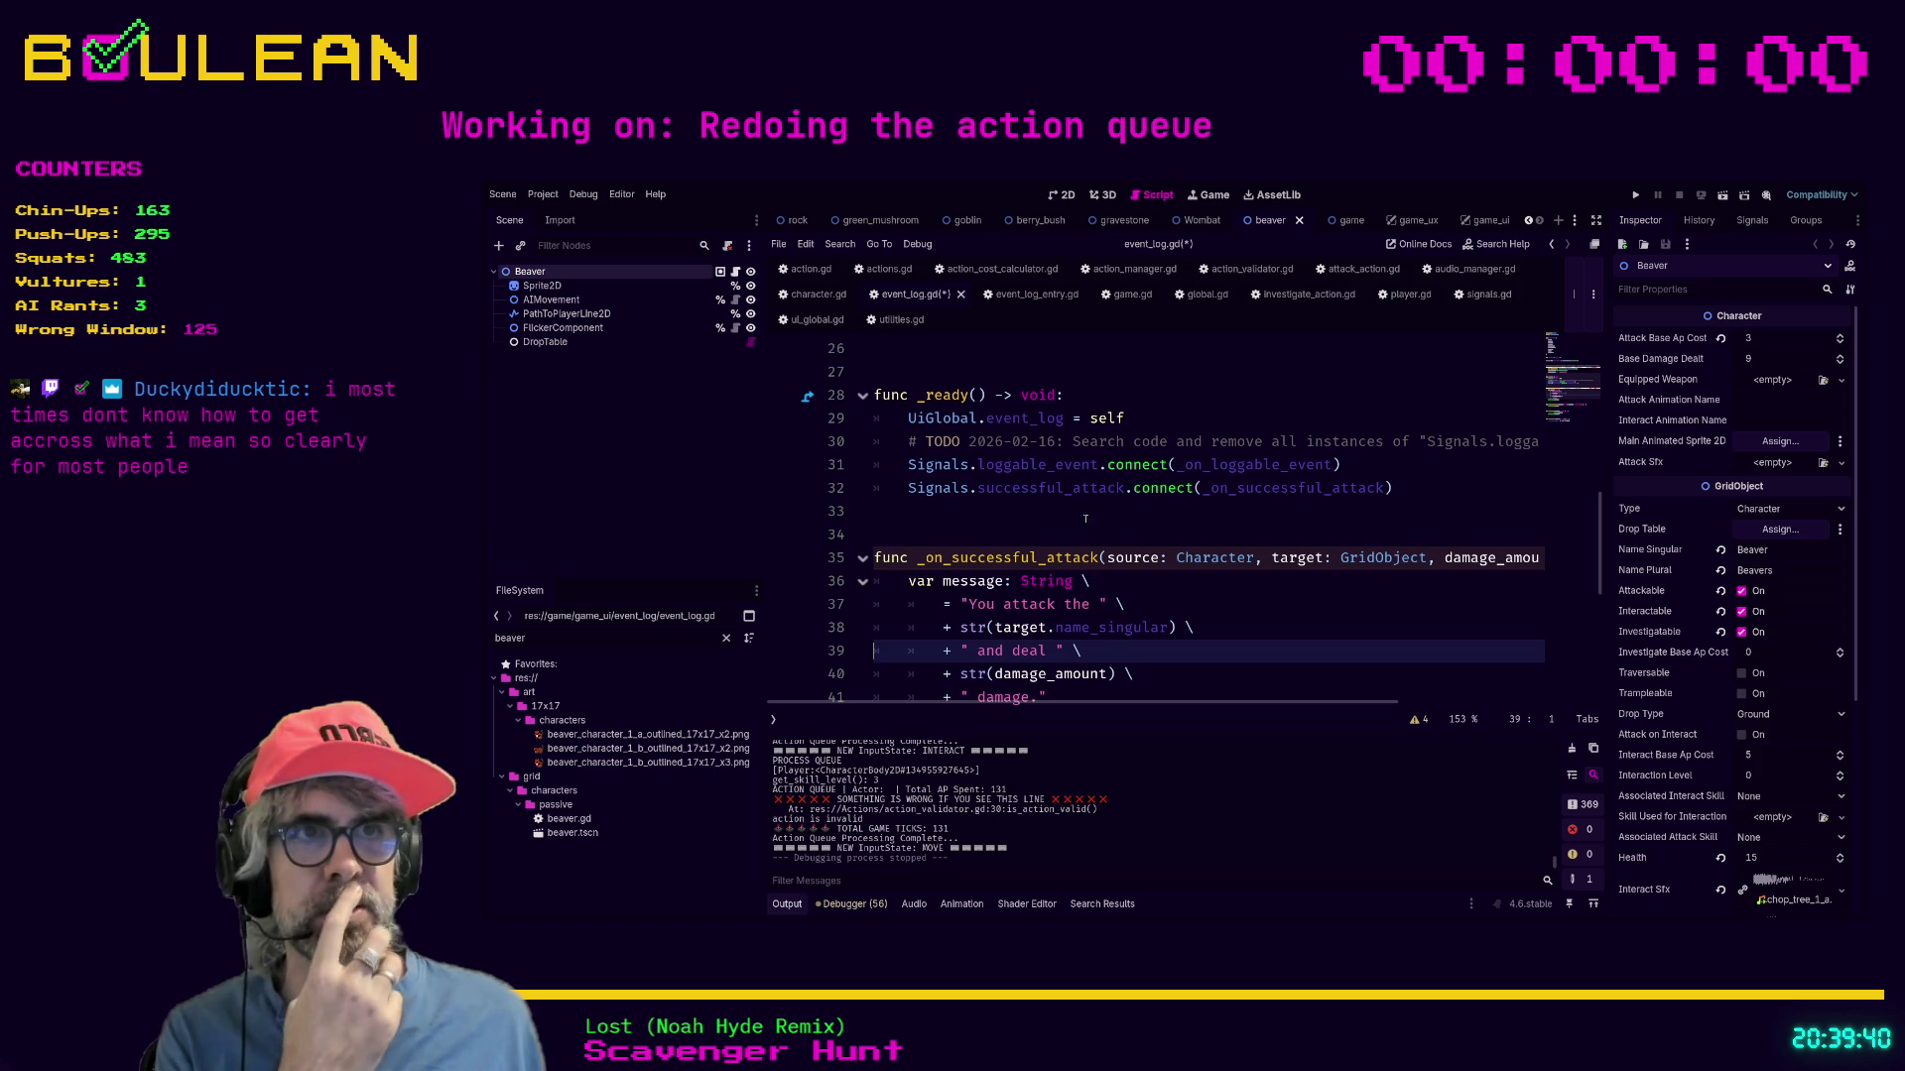
{"action": "scroll", "coordinate": [1091, 526], "scroll_direction": "up", "scroll_amount": 1}
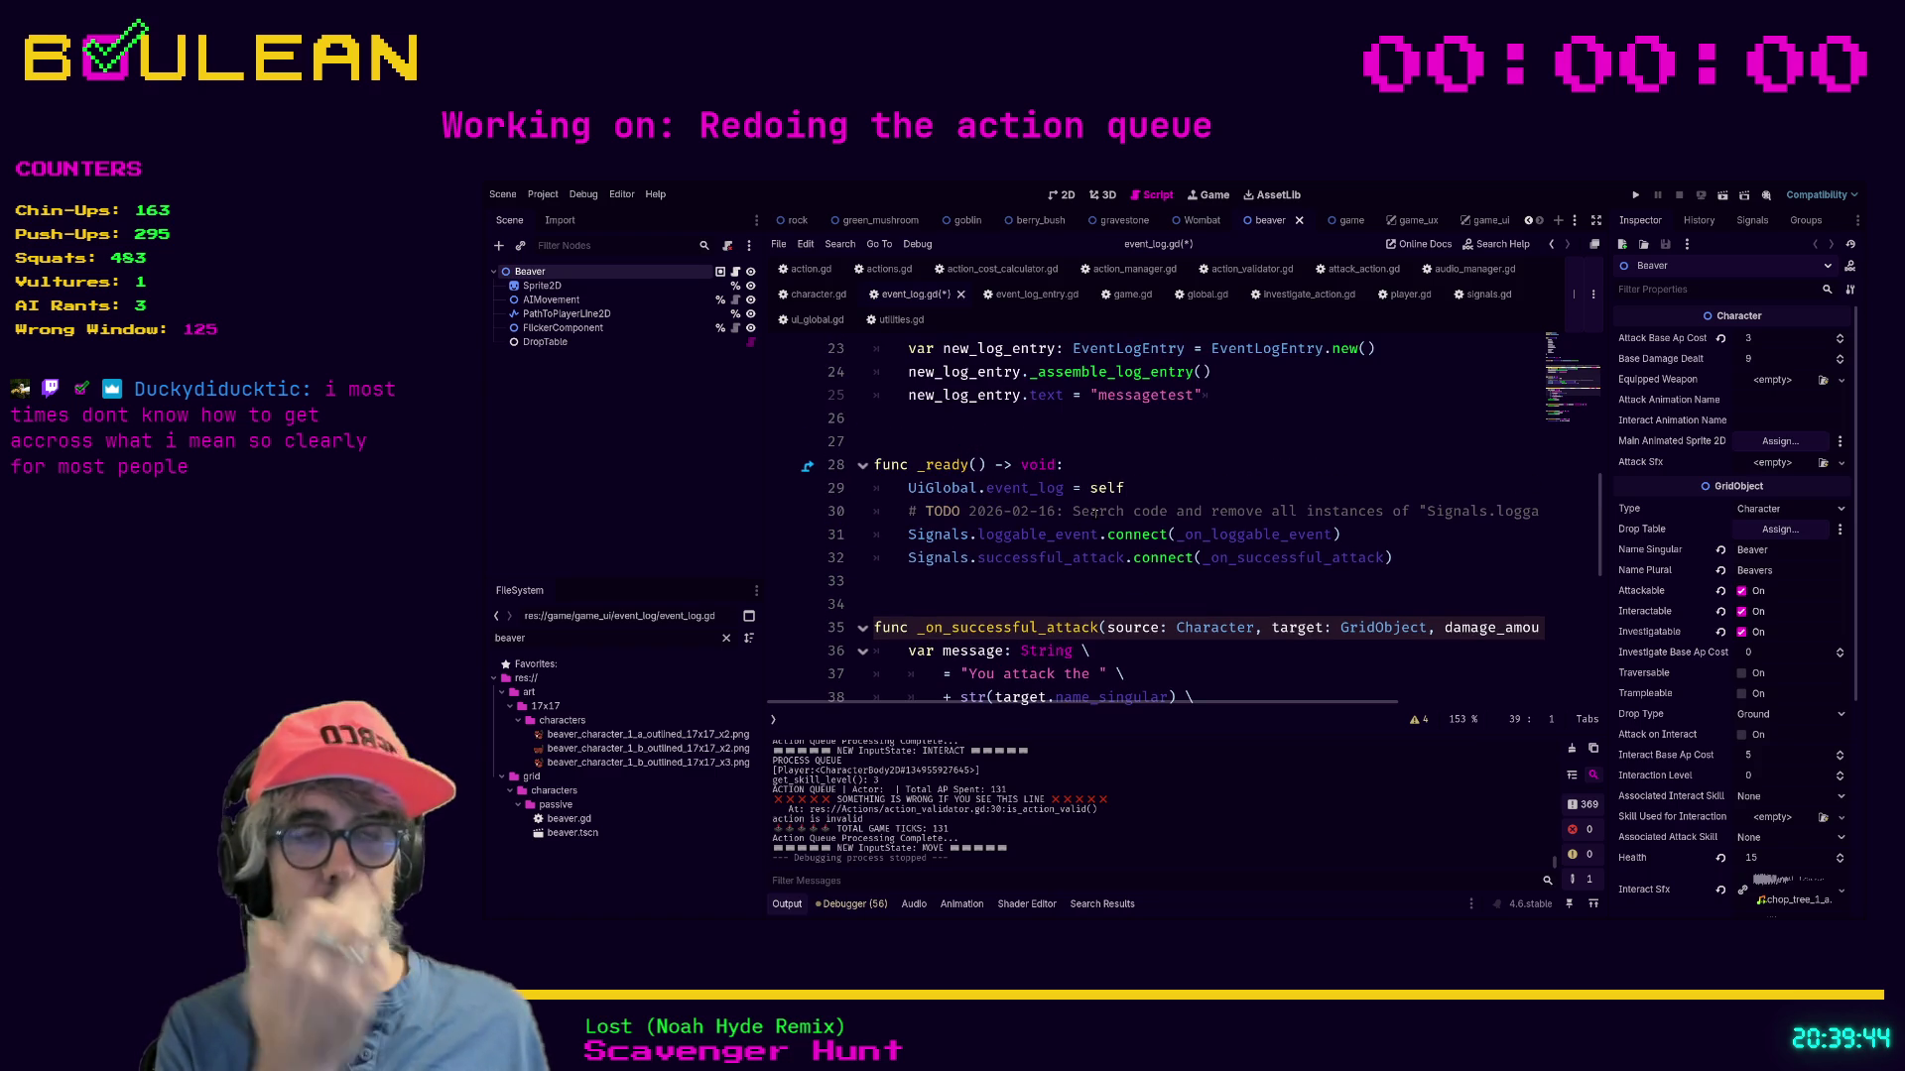
{"action": "left_click", "coordinate": [1097, 512]}
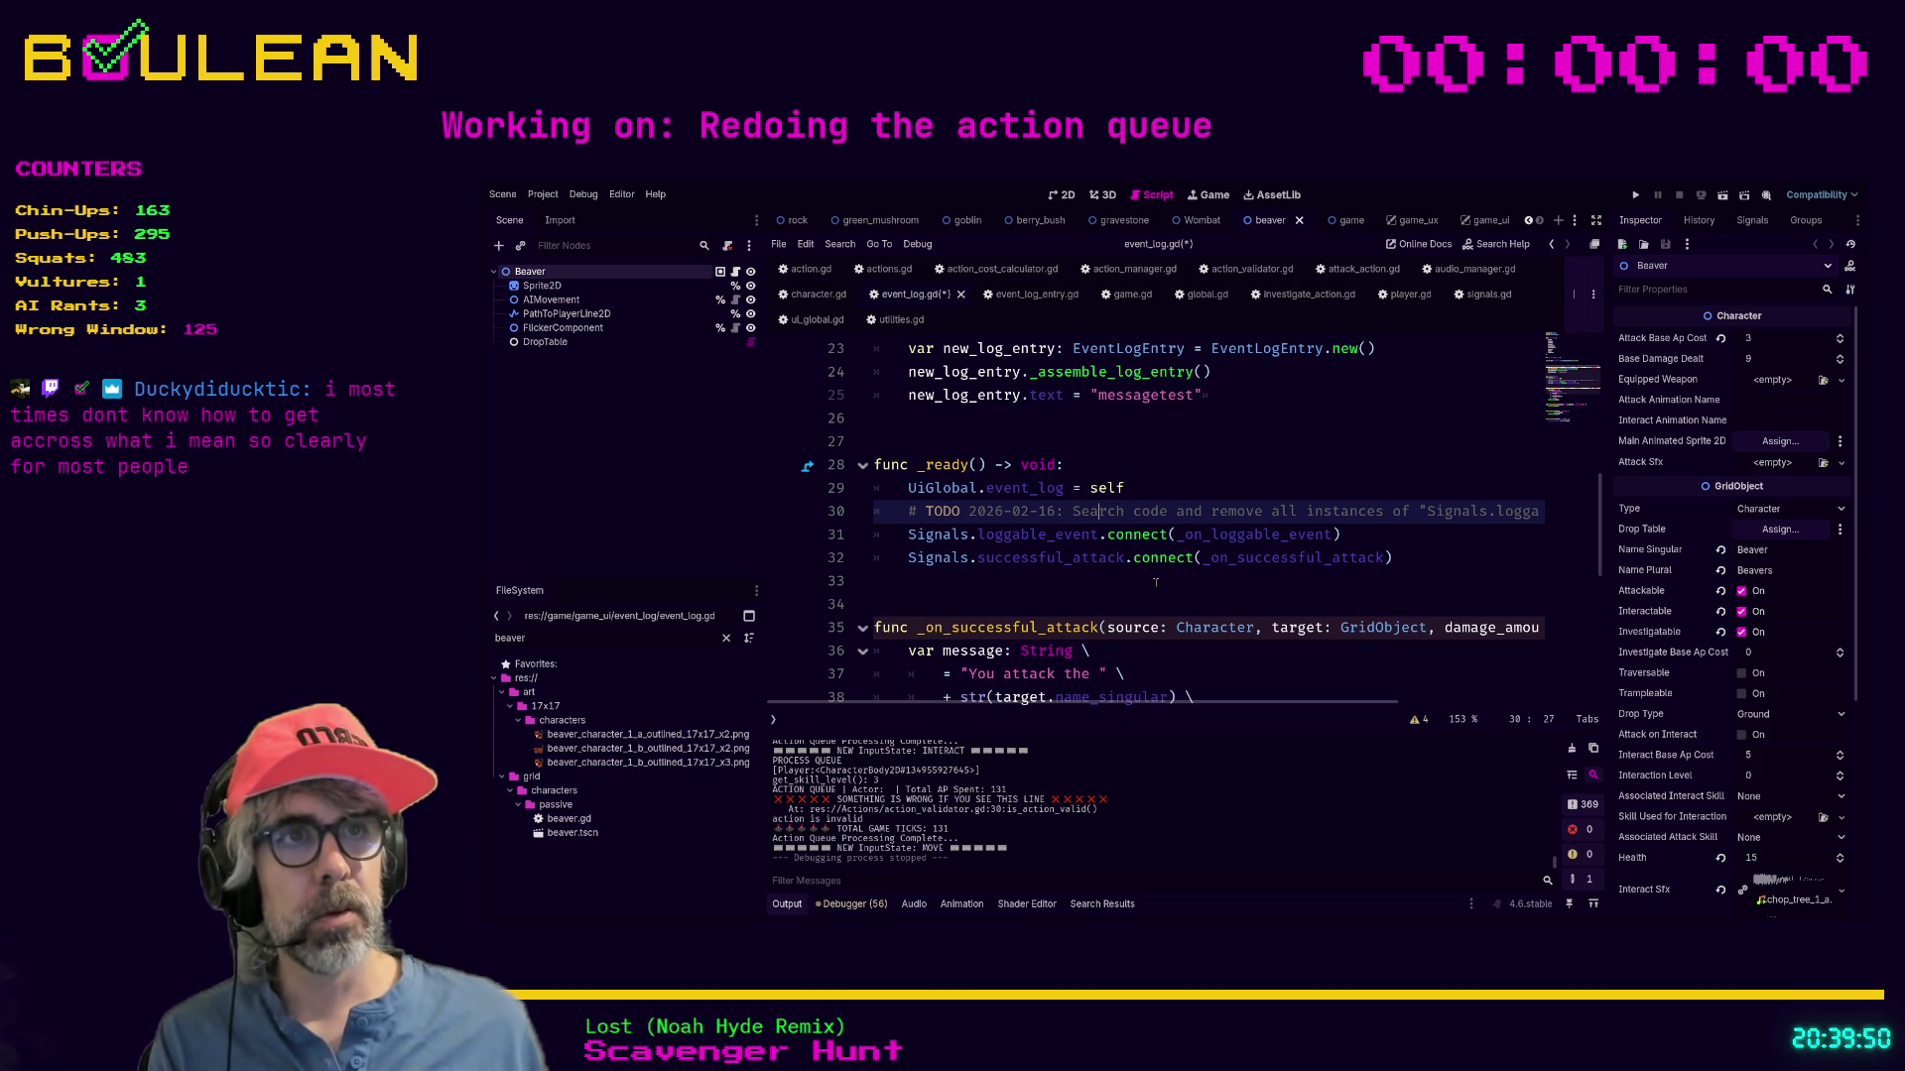
{"action": "scroll", "coordinate": [1161, 590], "scroll_direction": "up", "scroll_amount": 3}
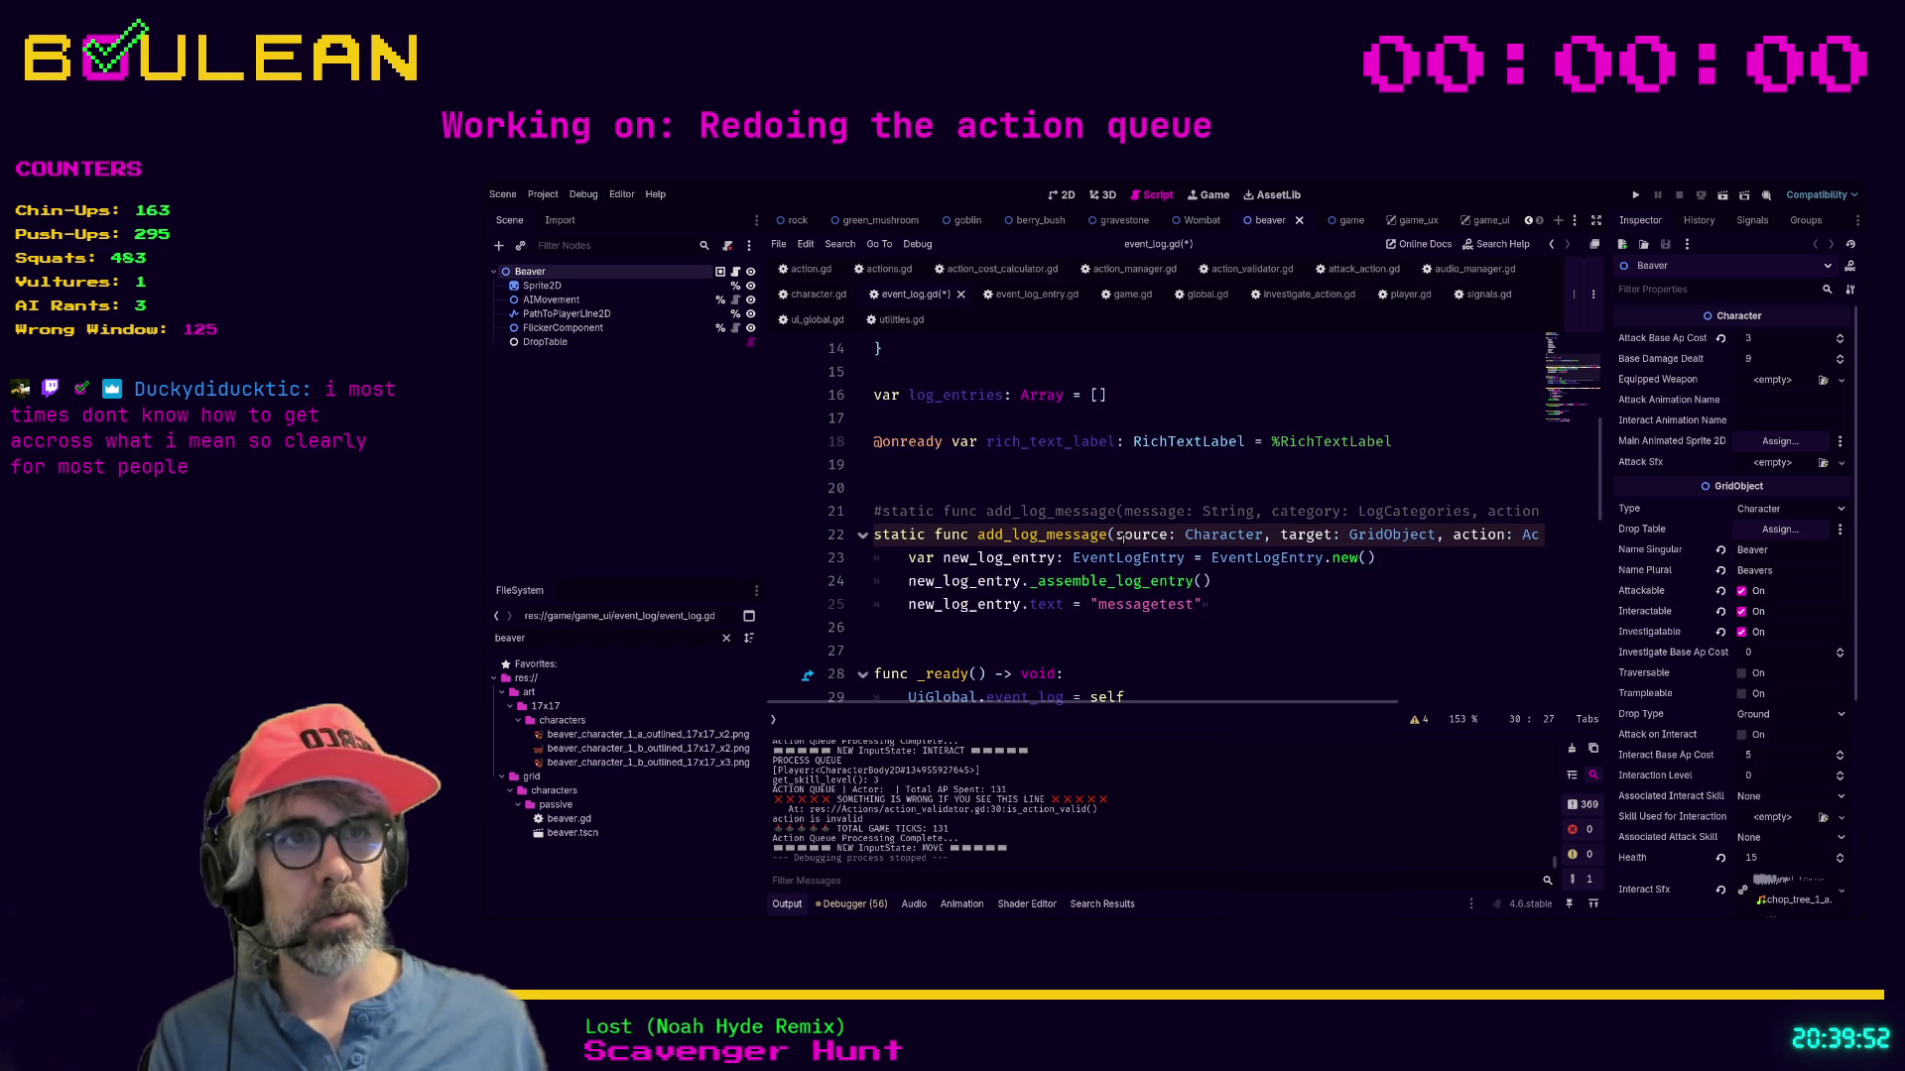
{"action": "left_click", "coordinate": [1099, 511]}
{"action": "key", "text": "Down"}
{"action": "key", "text": "Down"}
{"action": "key", "text": "Down"}
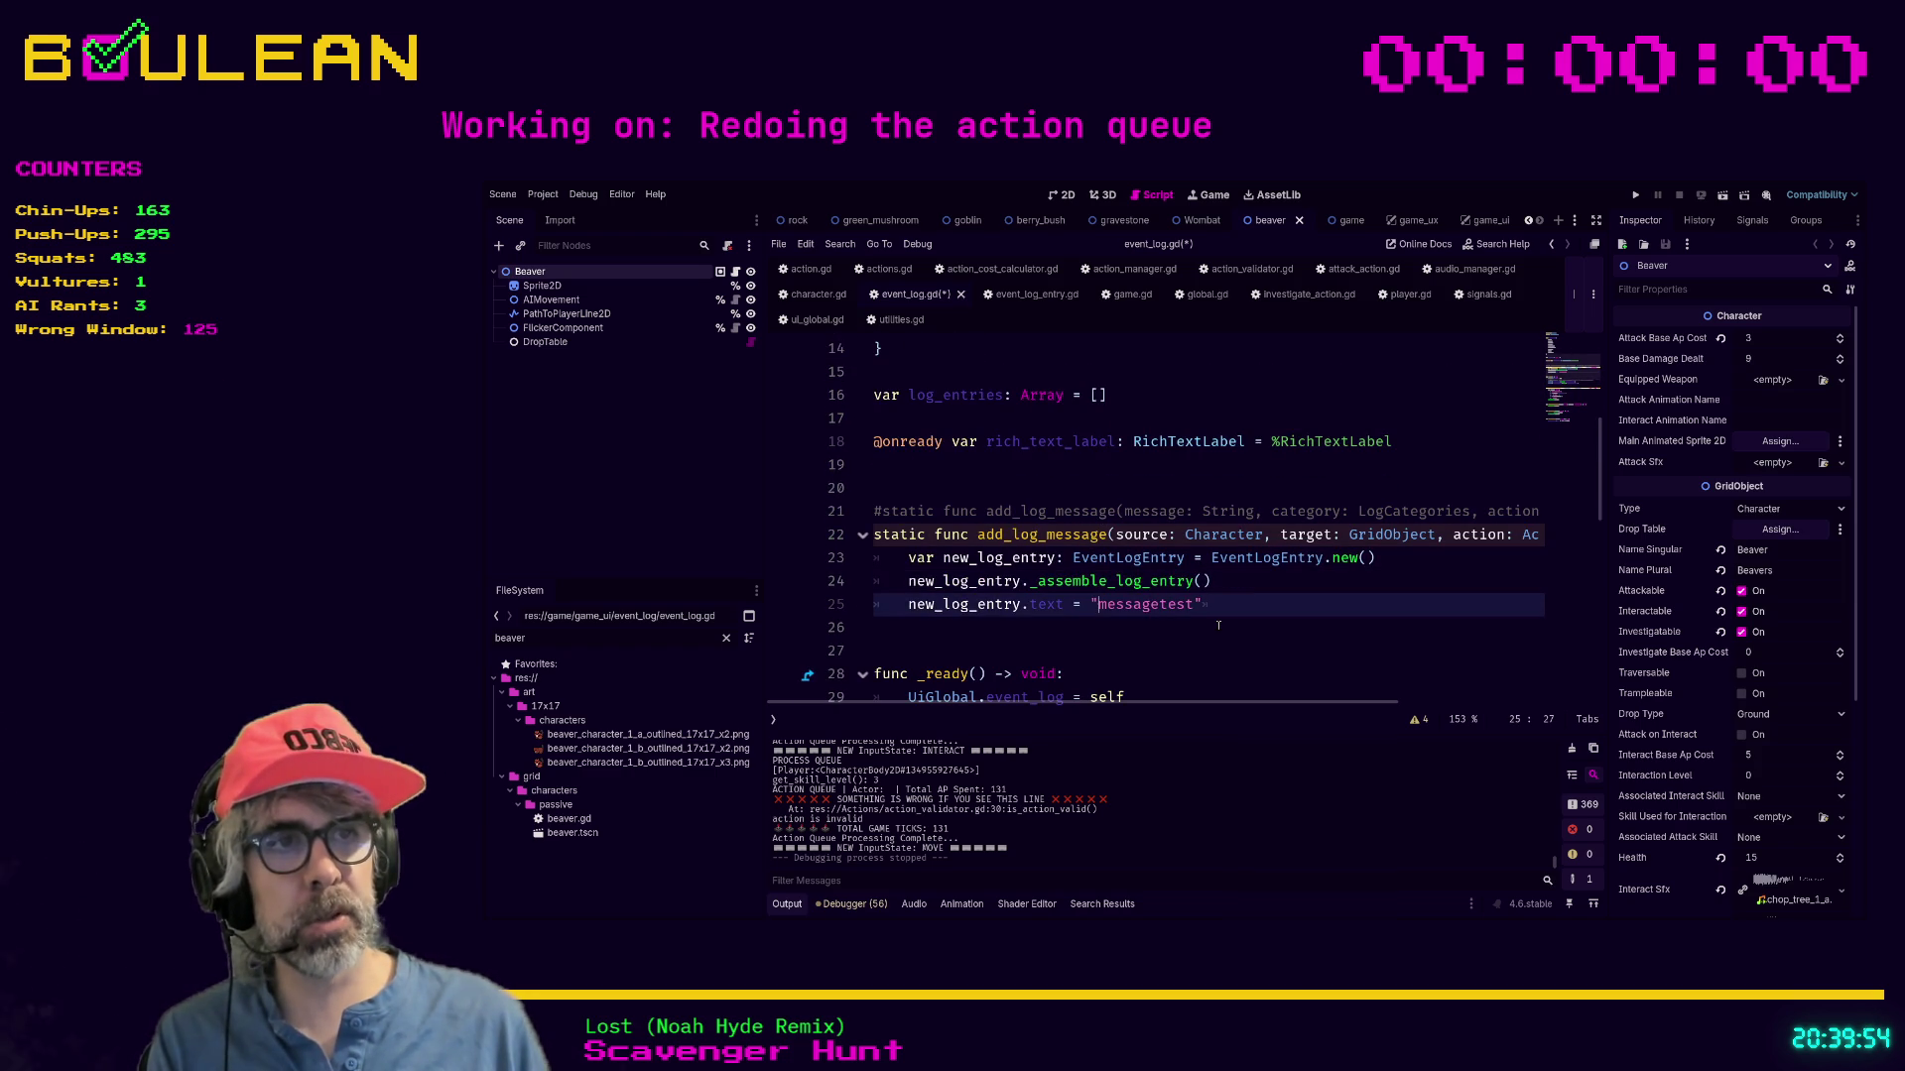
{"action": "key", "text": "End"}
{"action": "key", "text": "shift+Home"}
{"action": "key", "text": "shift+Home"}
{"action": "key", "text": "shift+Up"}
{"action": "key", "text": "shift+Up"}
{"action": "key", "text": "shift+Up"}
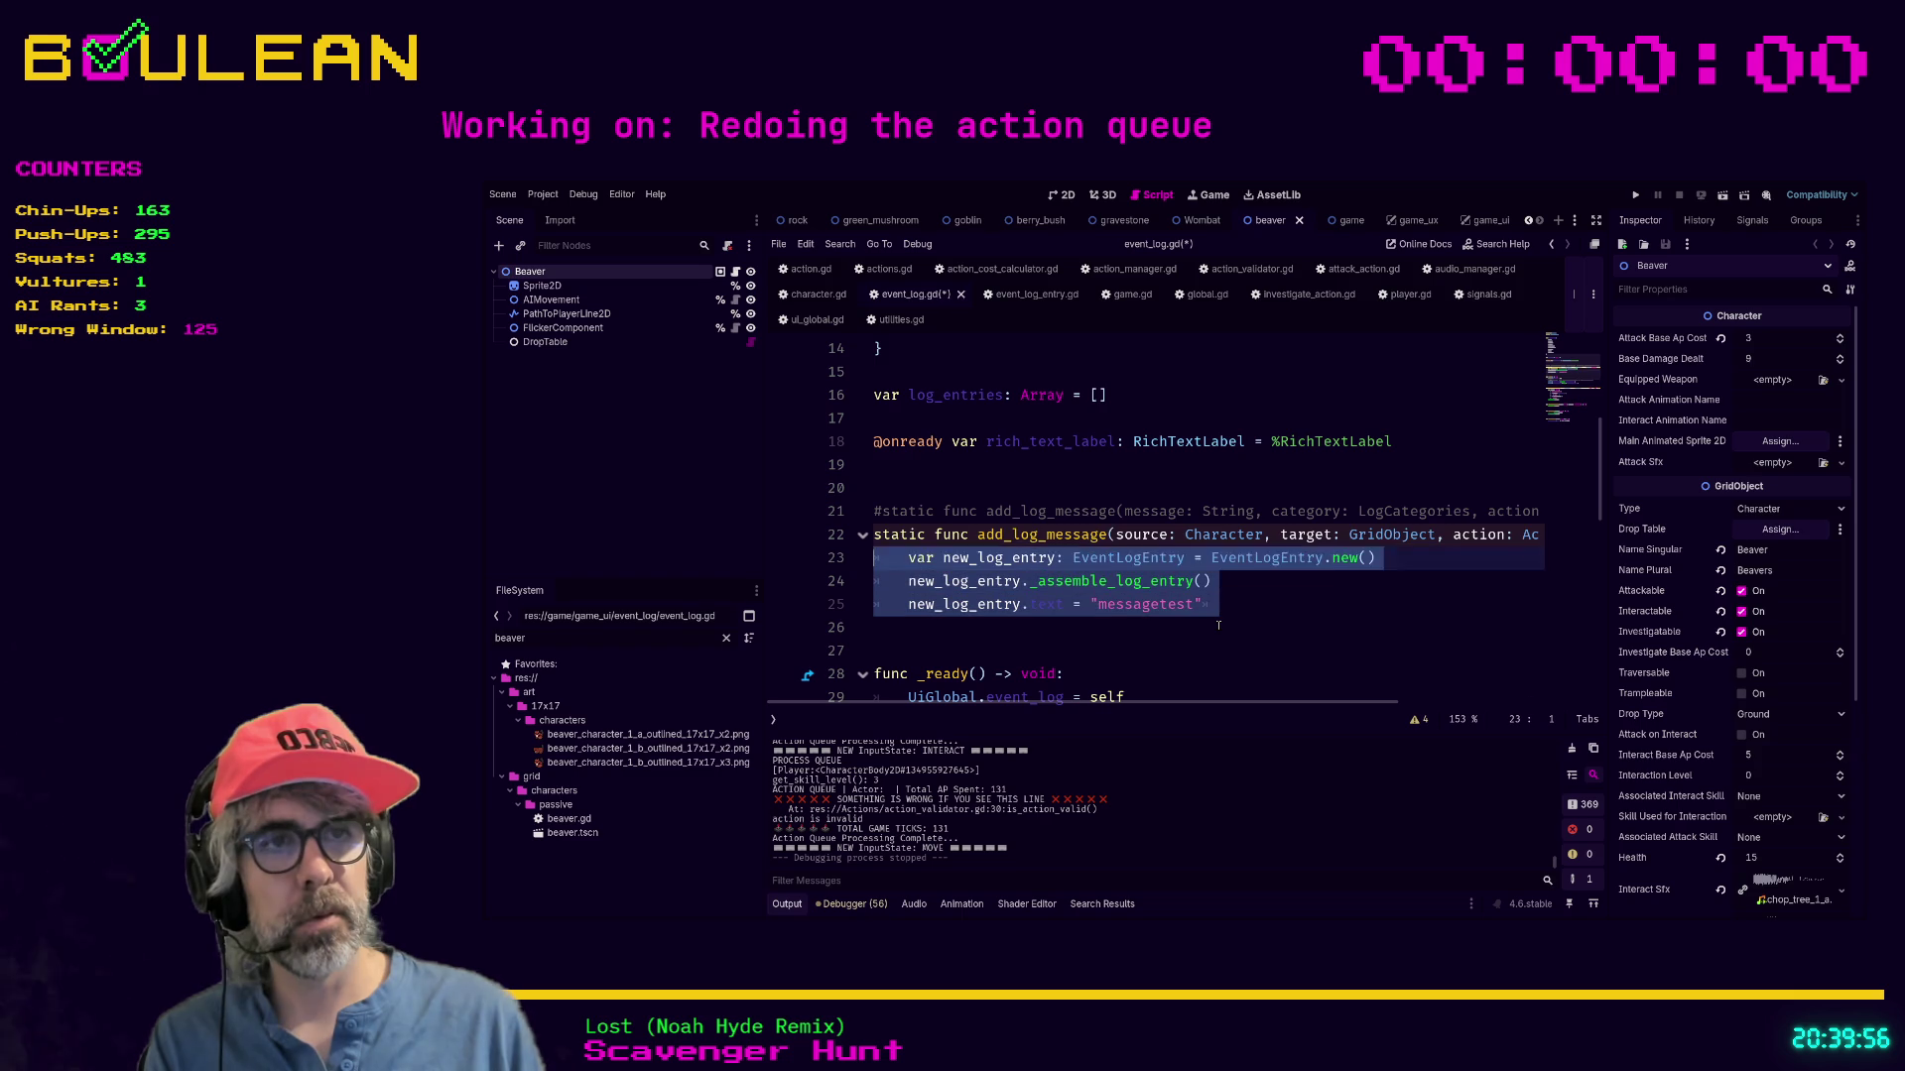
{"action": "key", "text": "BackSpace"}
{"action": "key", "text": "BackSpace"}
{"action": "key", "text": "Delete"}
{"action": "key", "text": "Delete"}
{"action": "key", "text": "Up"}
{"action": "key", "text": "Up"}
{"action": "key", "text": "Up"}
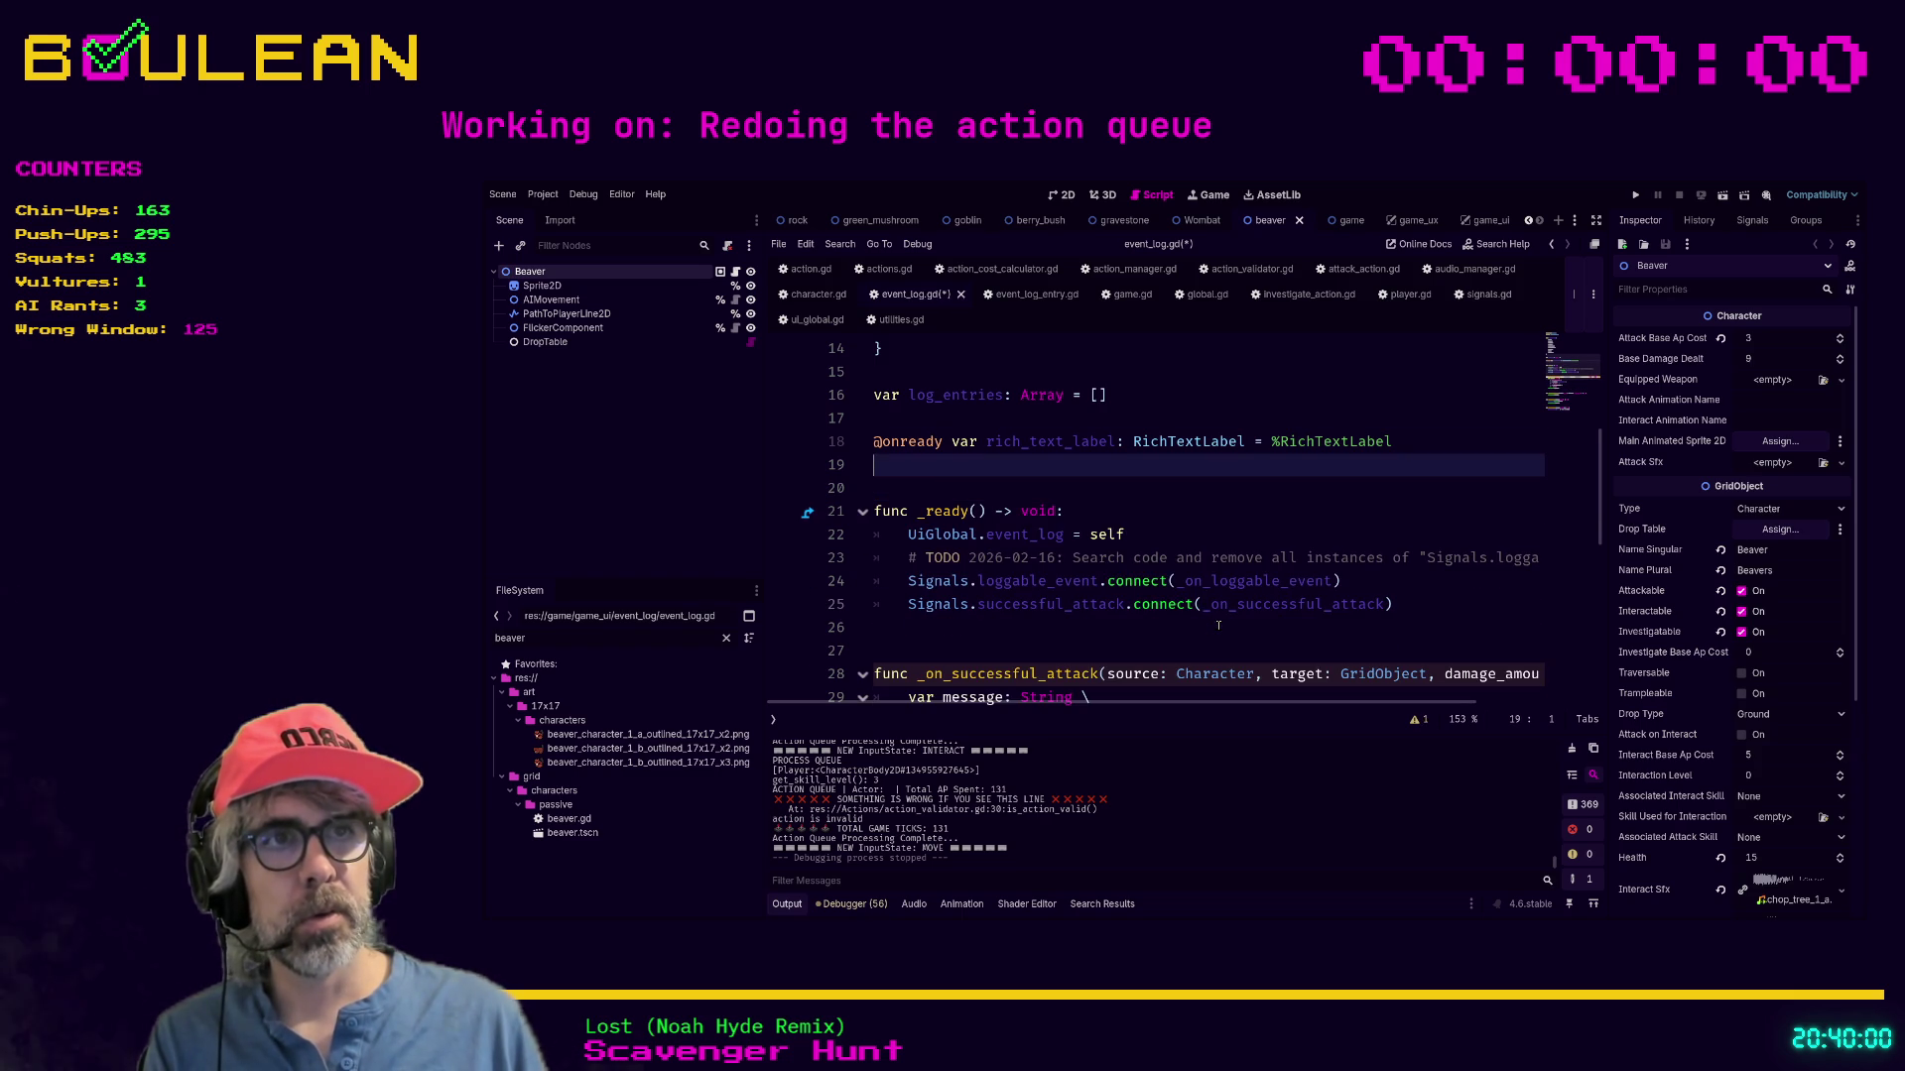
{"action": "key", "text": "Up"}
{"action": "key", "text": "Up"}
{"action": "key", "text": "Up"}
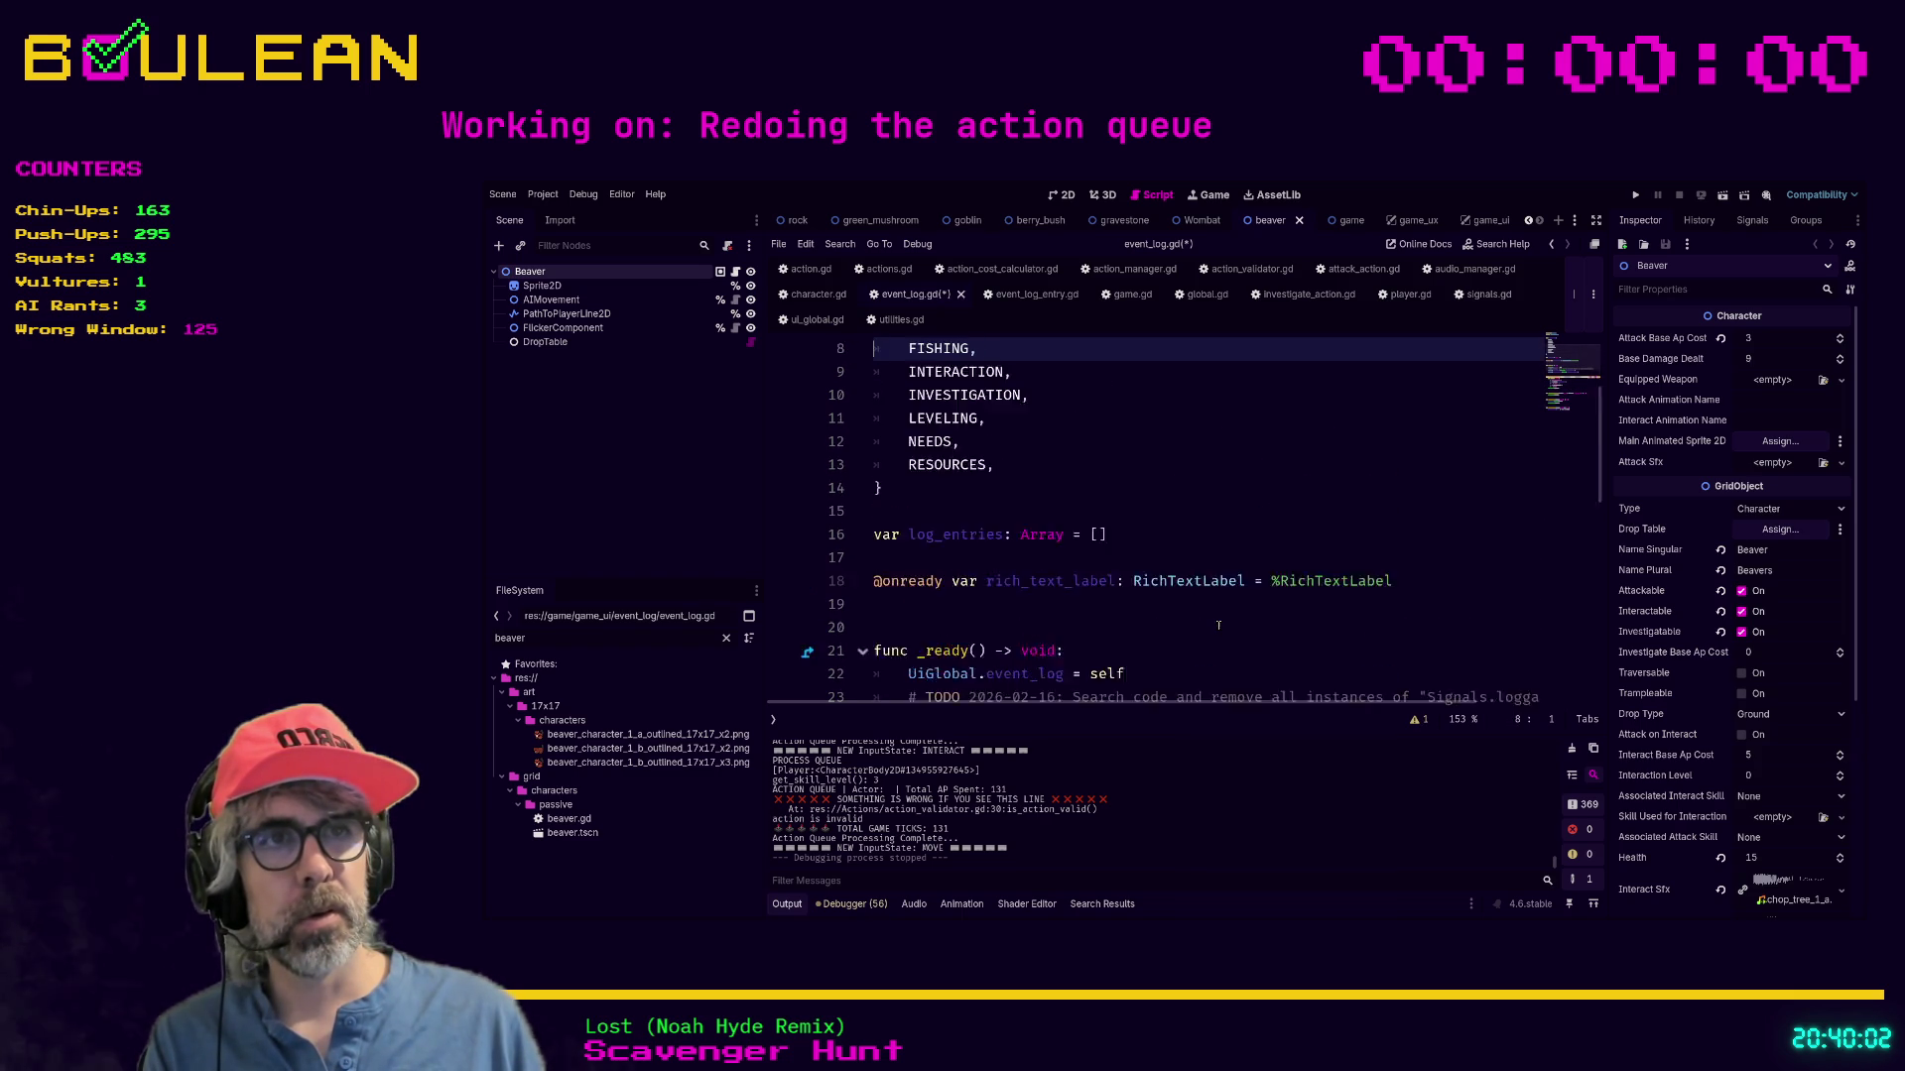
{"action": "key", "text": "Down"}
{"action": "key", "text": "Down"}
{"action": "key", "text": "Down"}
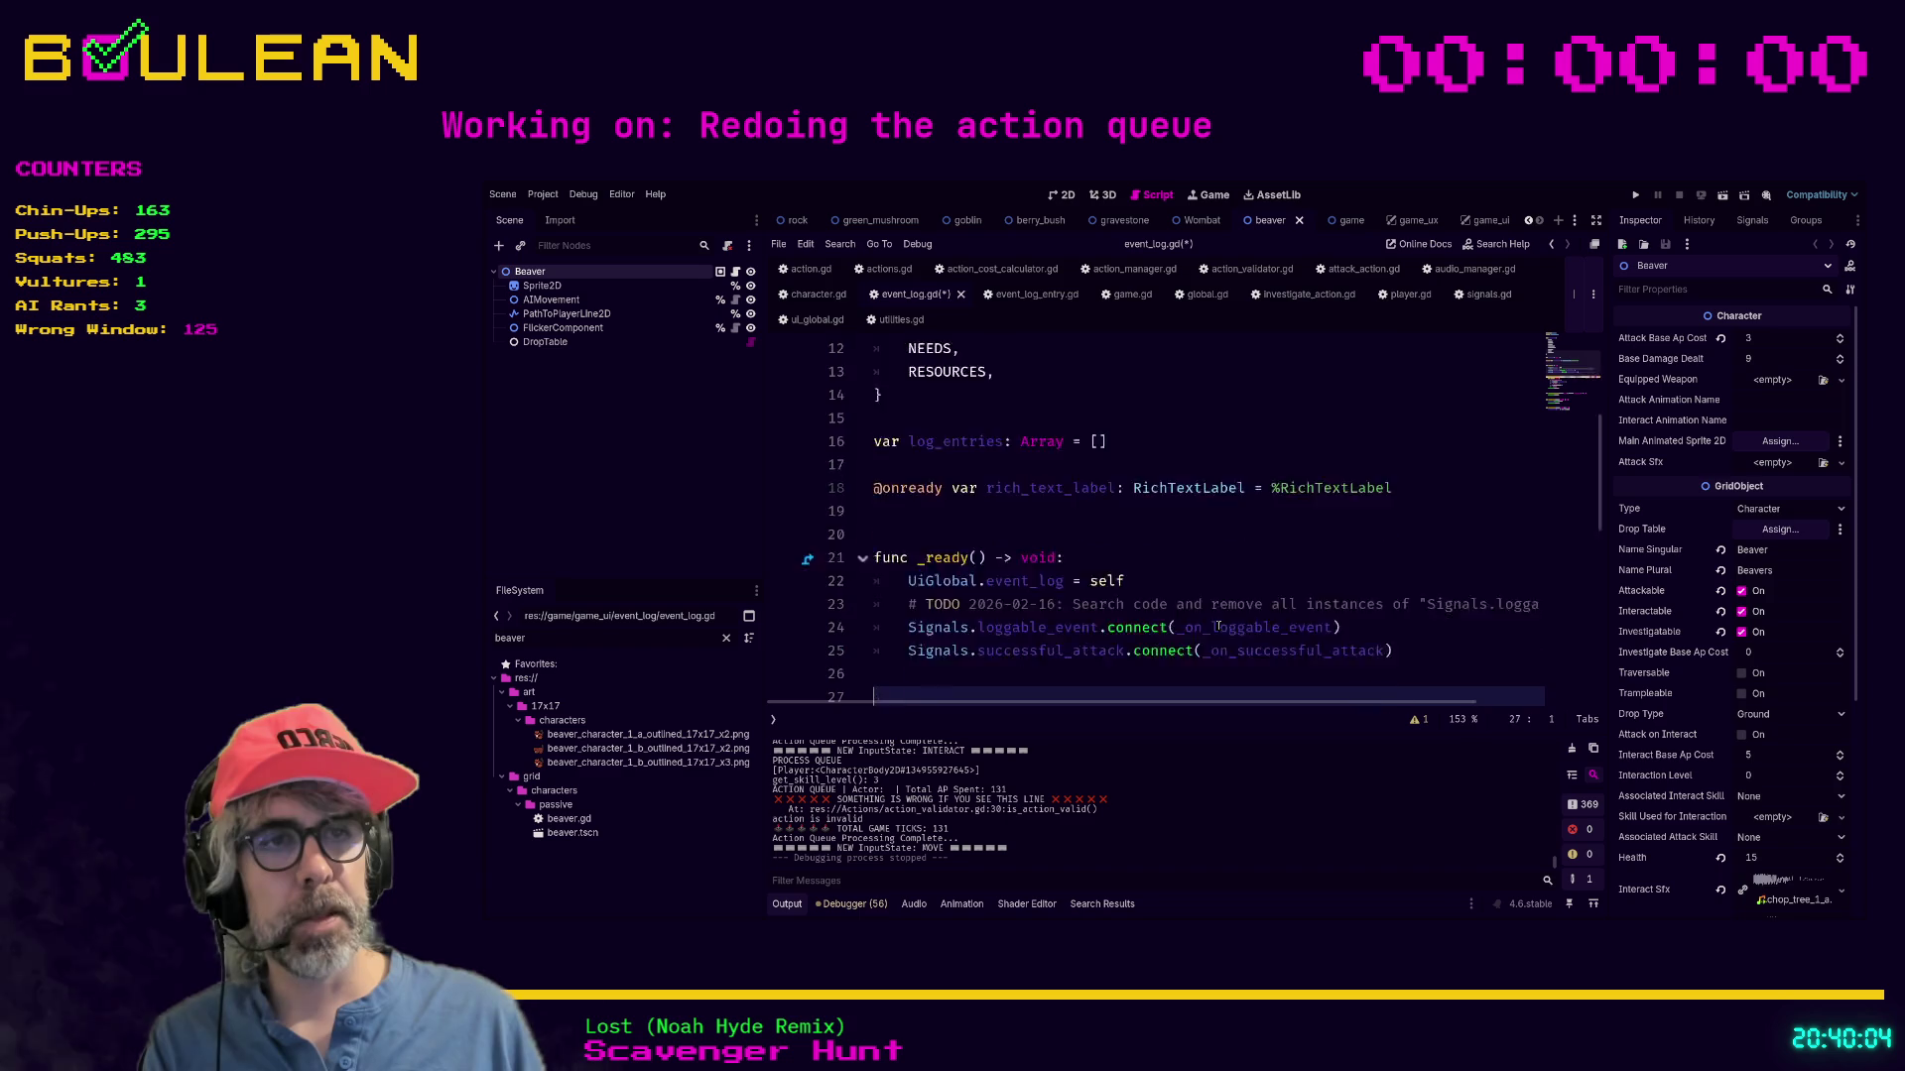
{"action": "key", "text": "Down"}
{"action": "key", "text": "Down"}
{"action": "key", "text": "Down"}
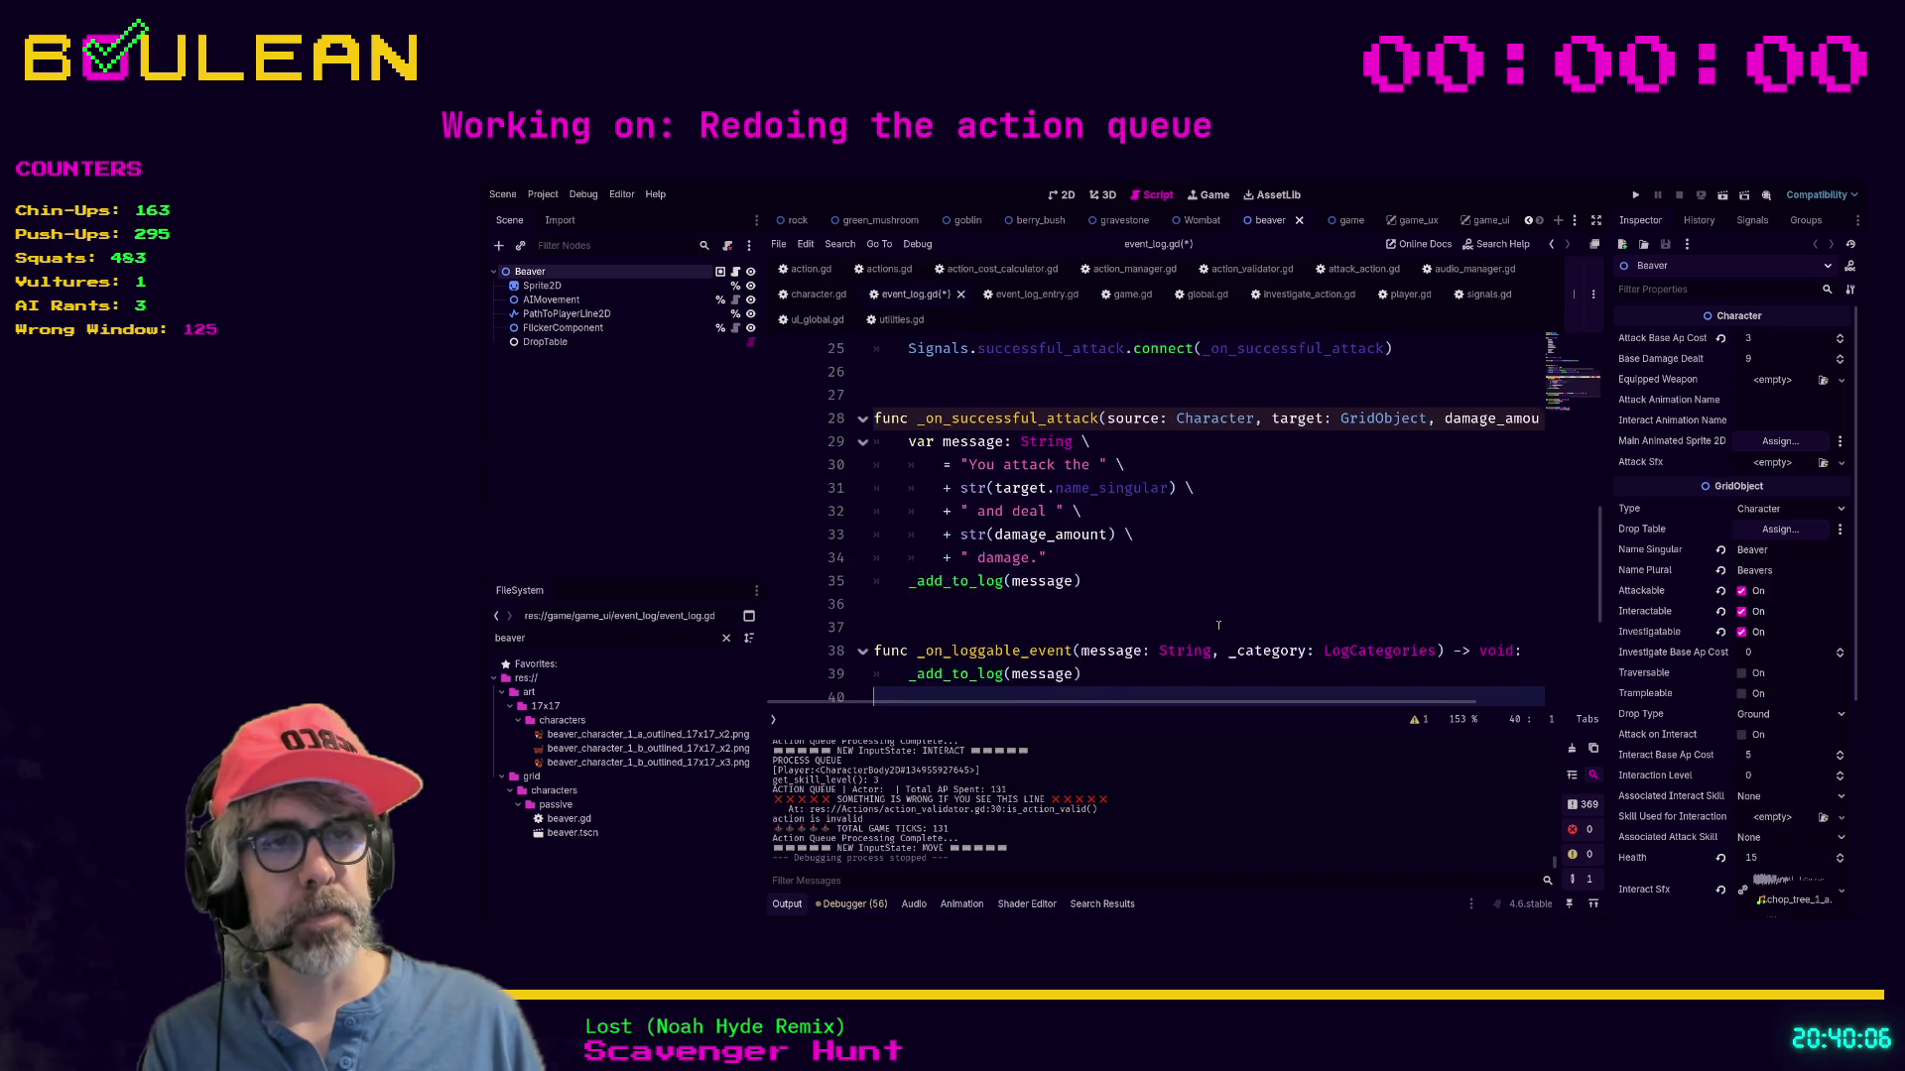
{"action": "key", "text": "Down"}
{"action": "key", "text": "Down"}
{"action": "key", "text": "Down"}
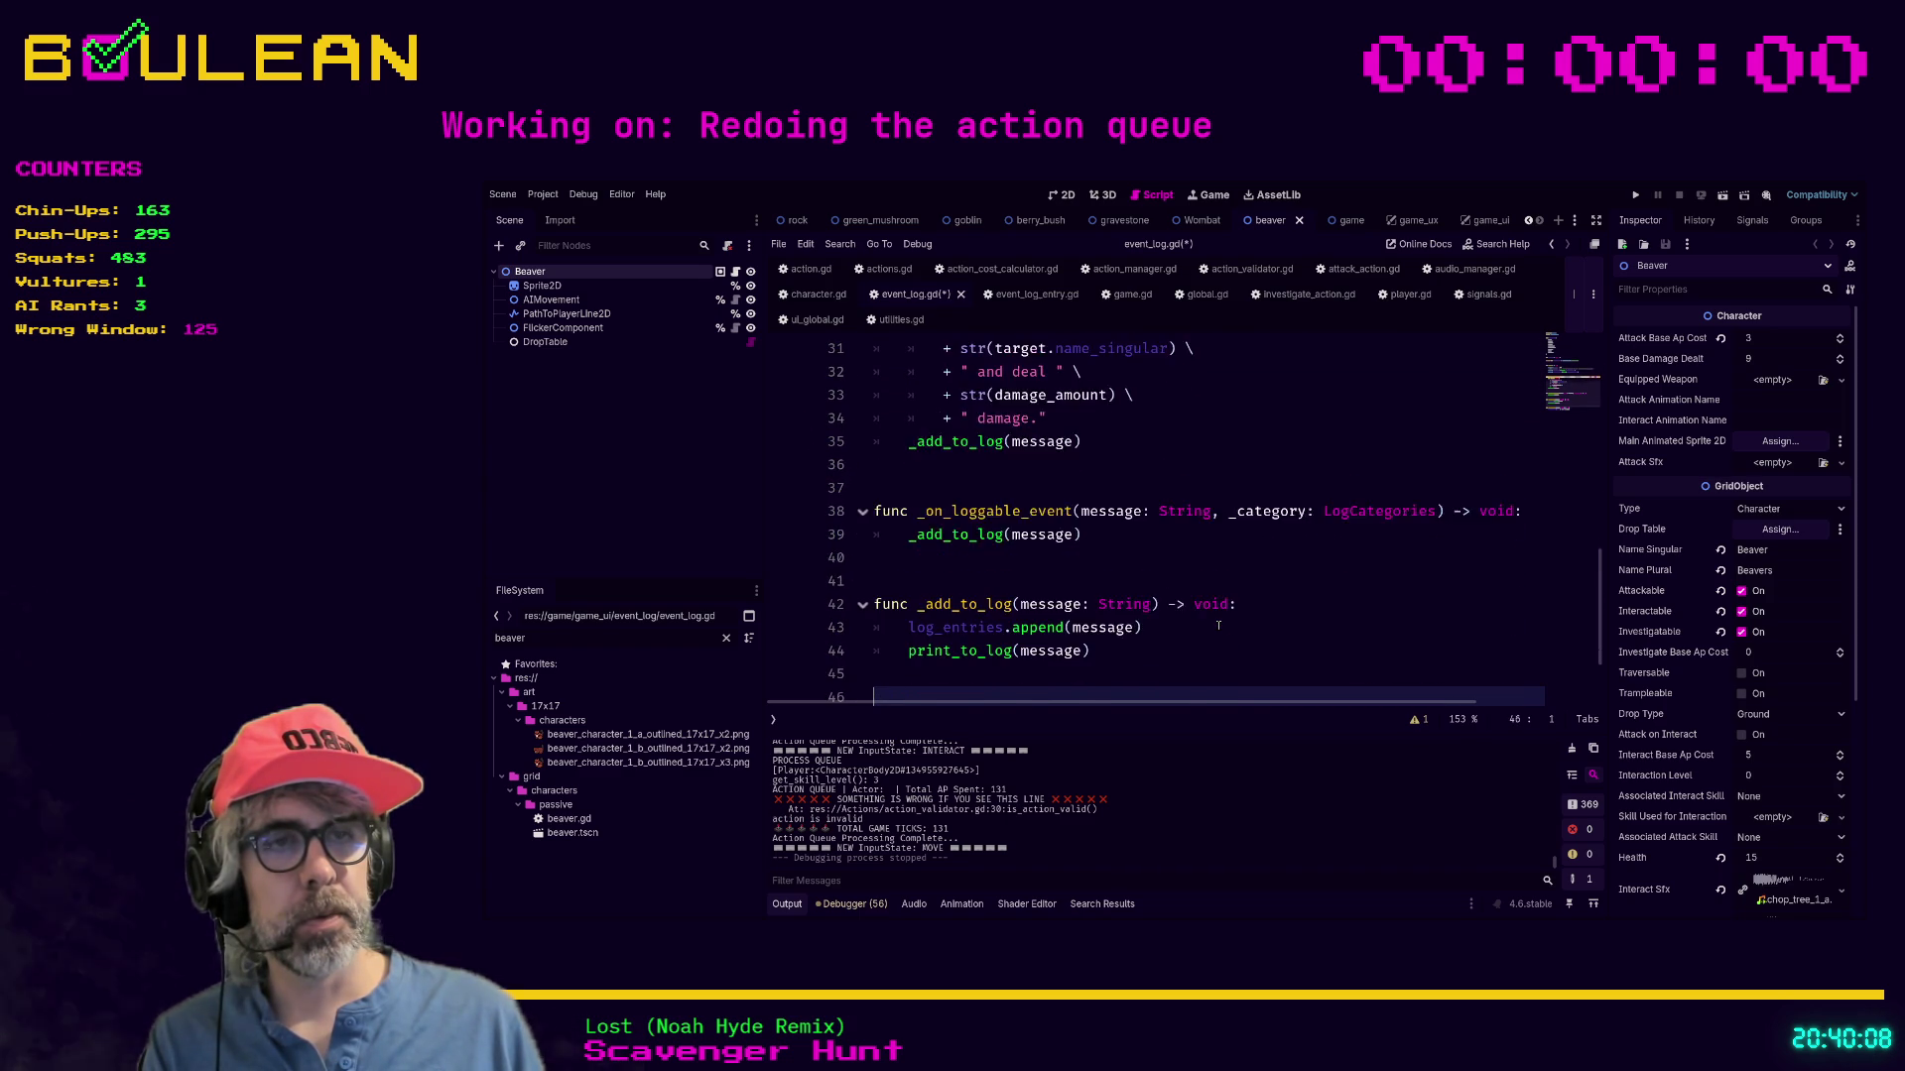
{"action": "key", "text": "Up"}
{"action": "key", "text": "Up"}
{"action": "key", "text": "Up"}
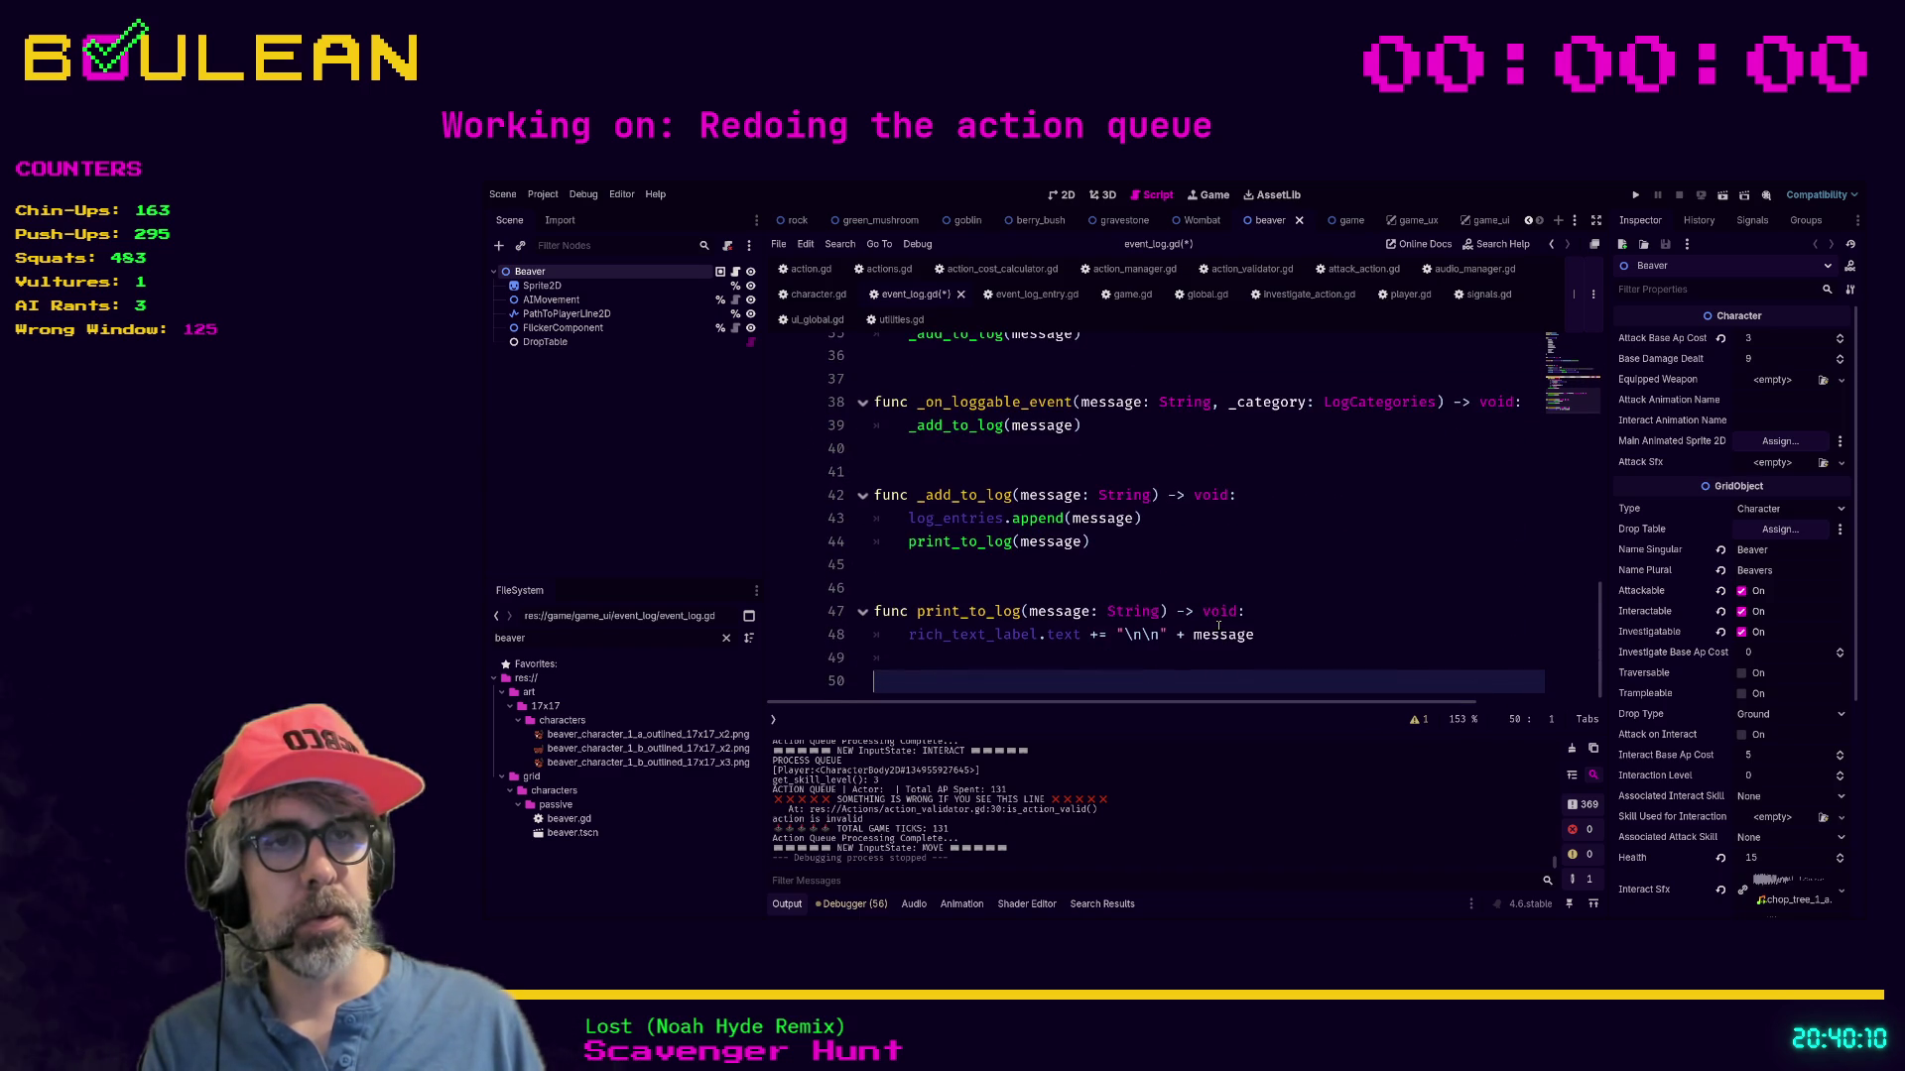
{"action": "key", "text": "Up"}
{"action": "key", "text": "Up"}
{"action": "key", "text": "Up"}
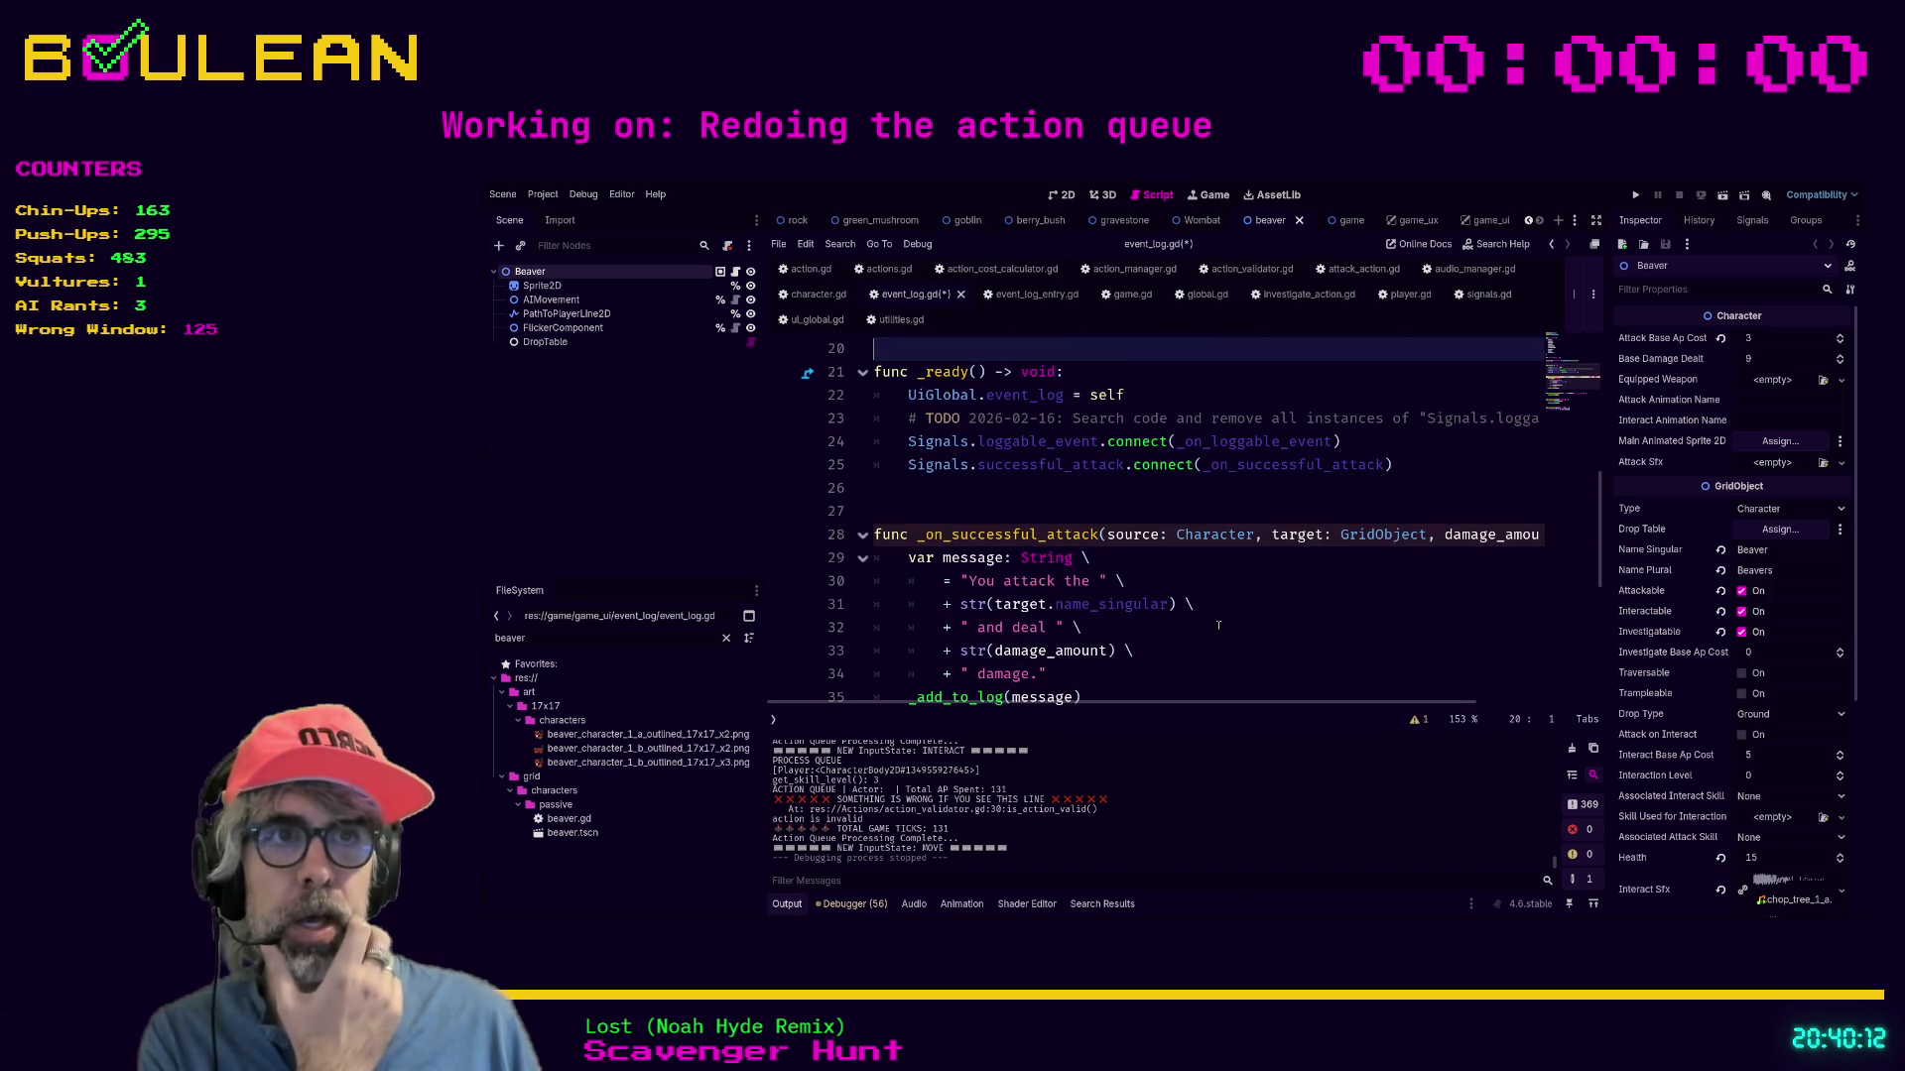
{"action": "key", "text": "Down"}
{"action": "key", "text": "Down"}
{"action": "key", "text": "Down"}
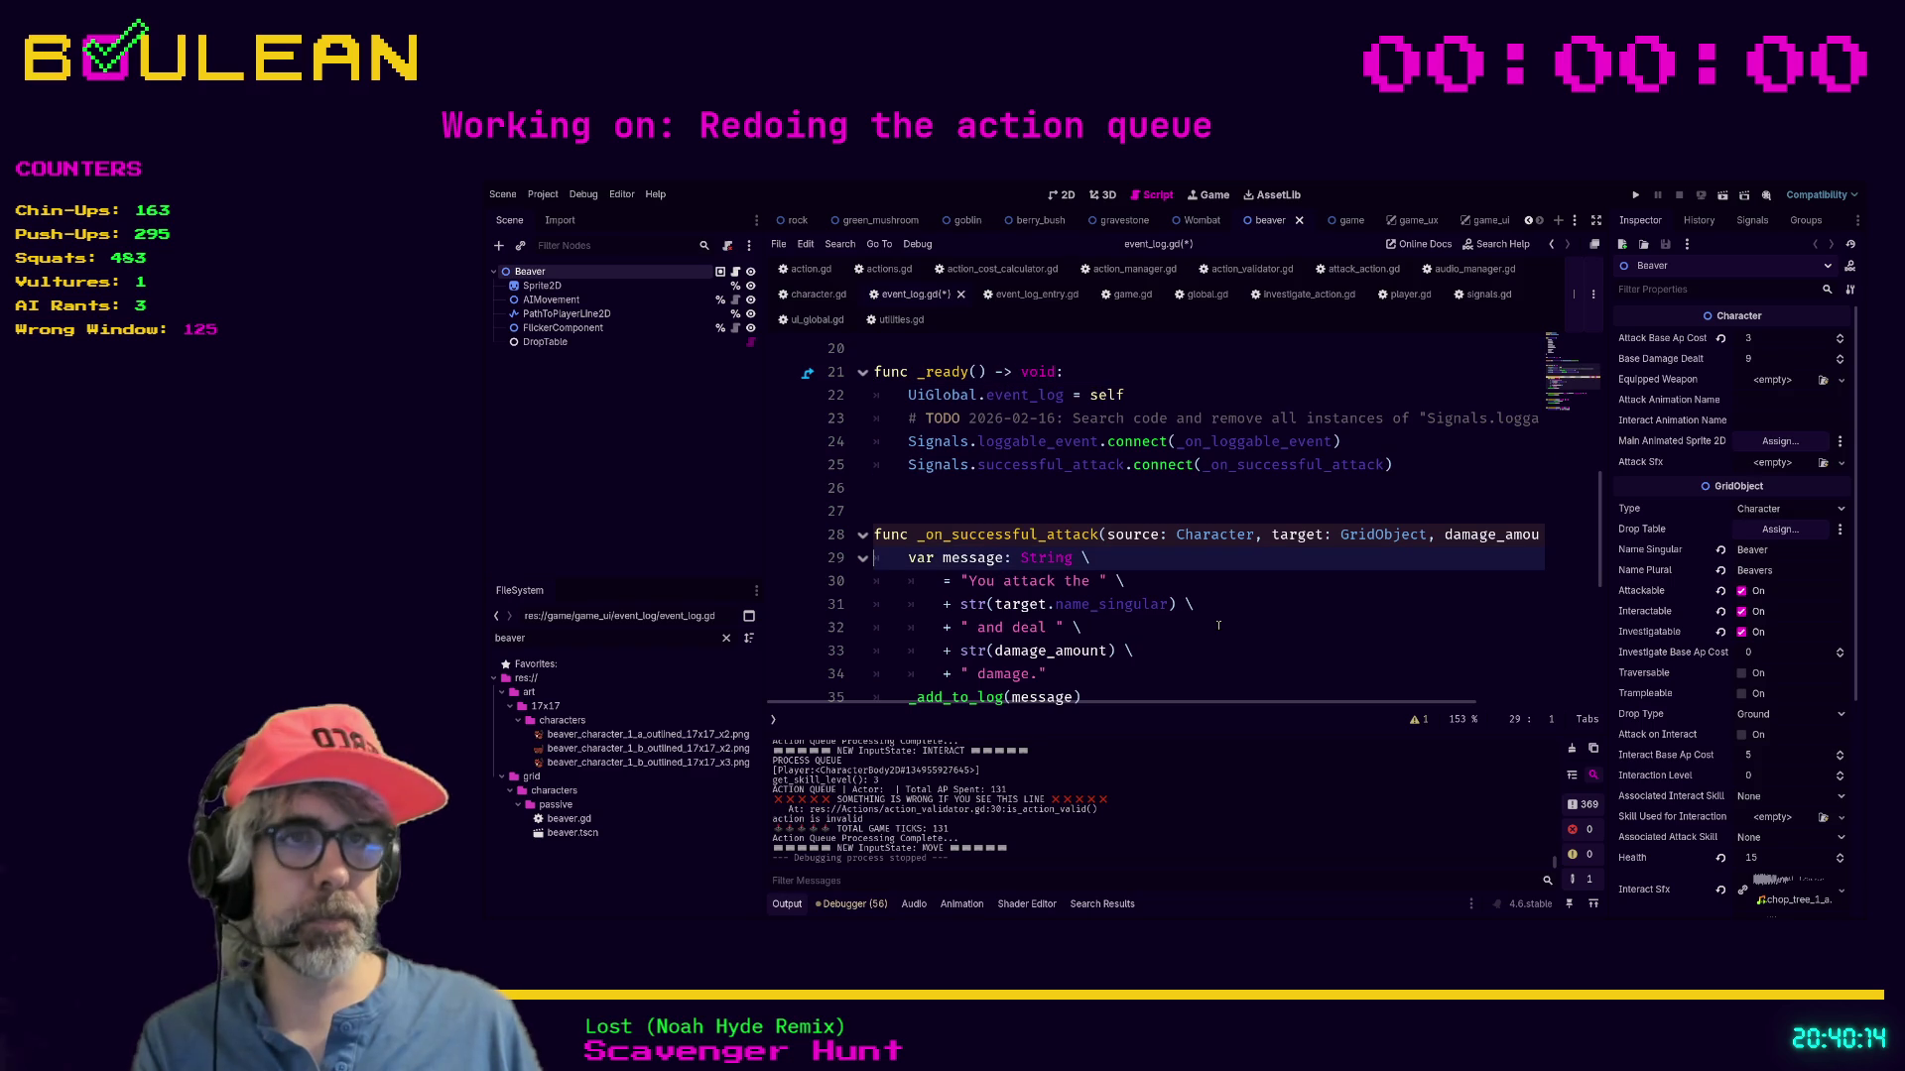
{"action": "scroll", "coordinate": [1185, 622], "scroll_direction": "down", "scroll_amount": 2}
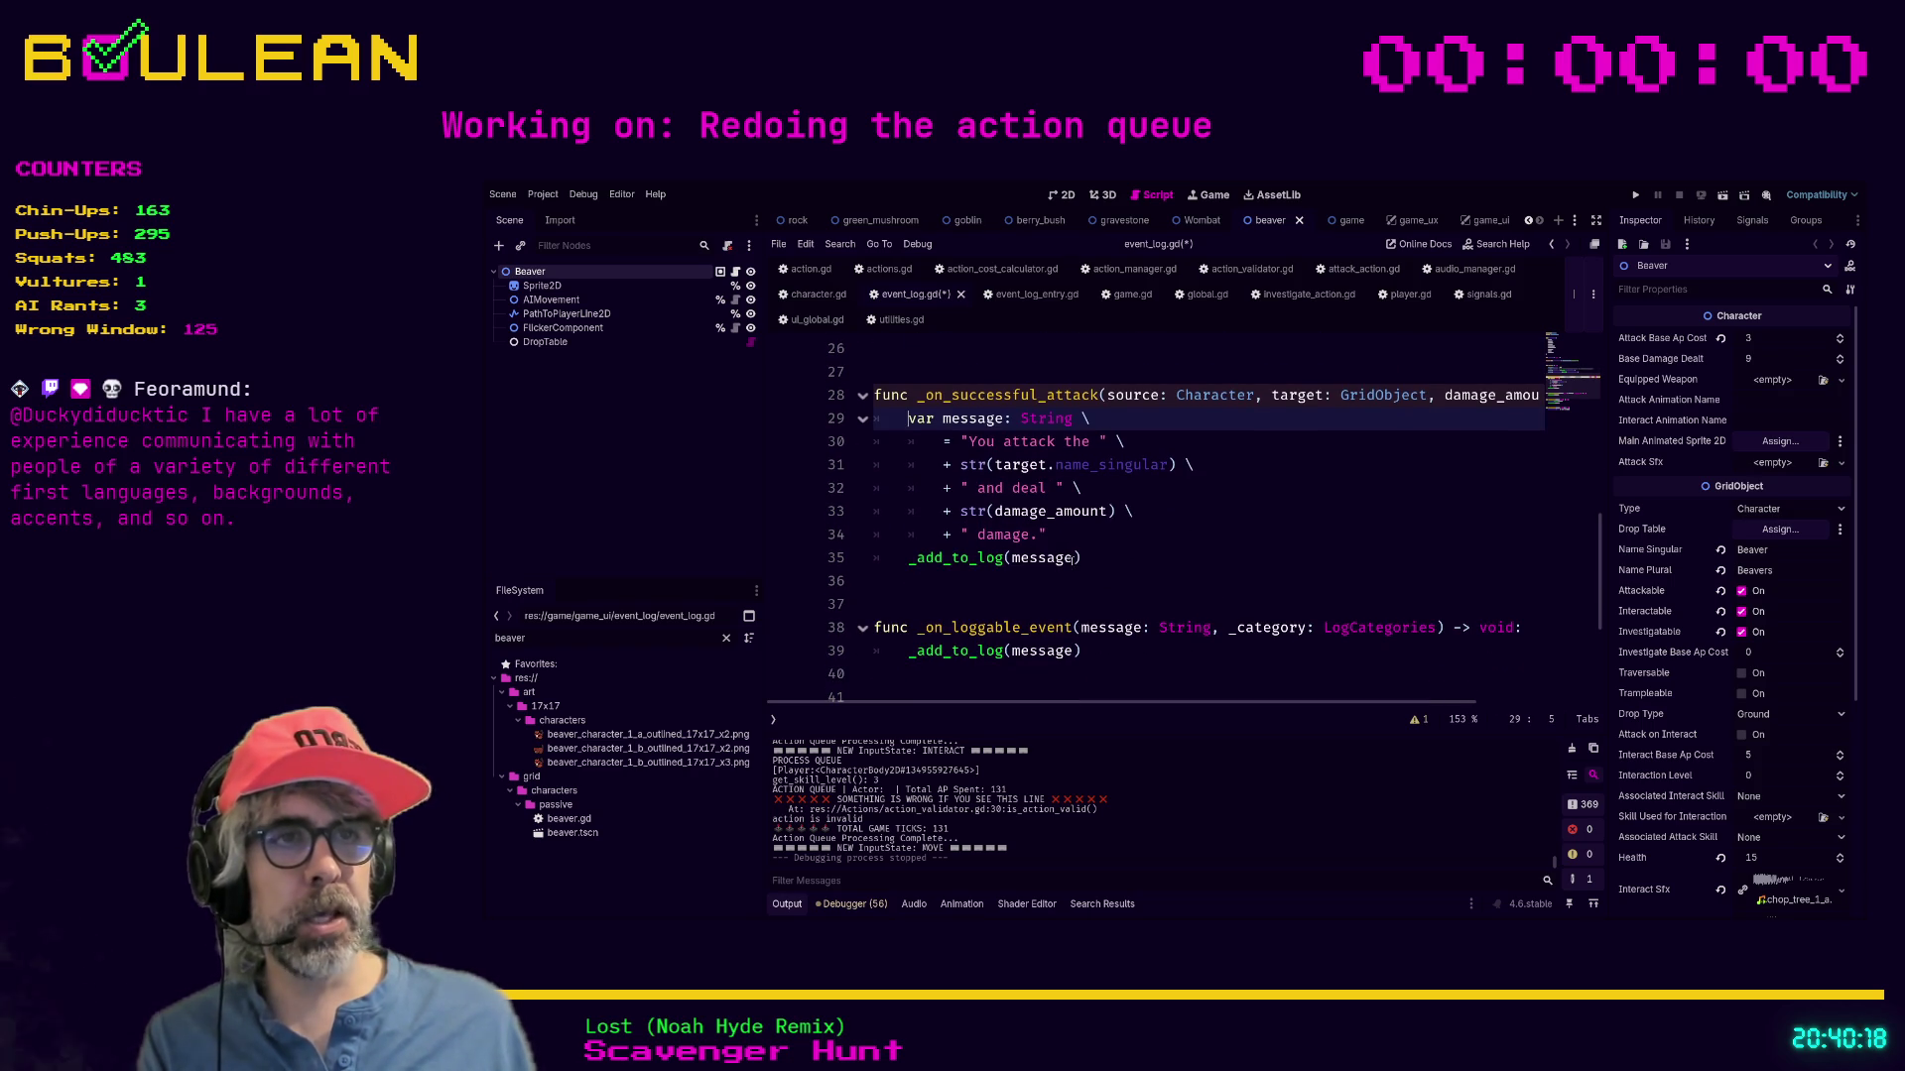
Add a category: LogCategories parameter to _add_to_log, plus a category argument in the attack call.
{"action": "left_click", "coordinate": [1073, 558]}
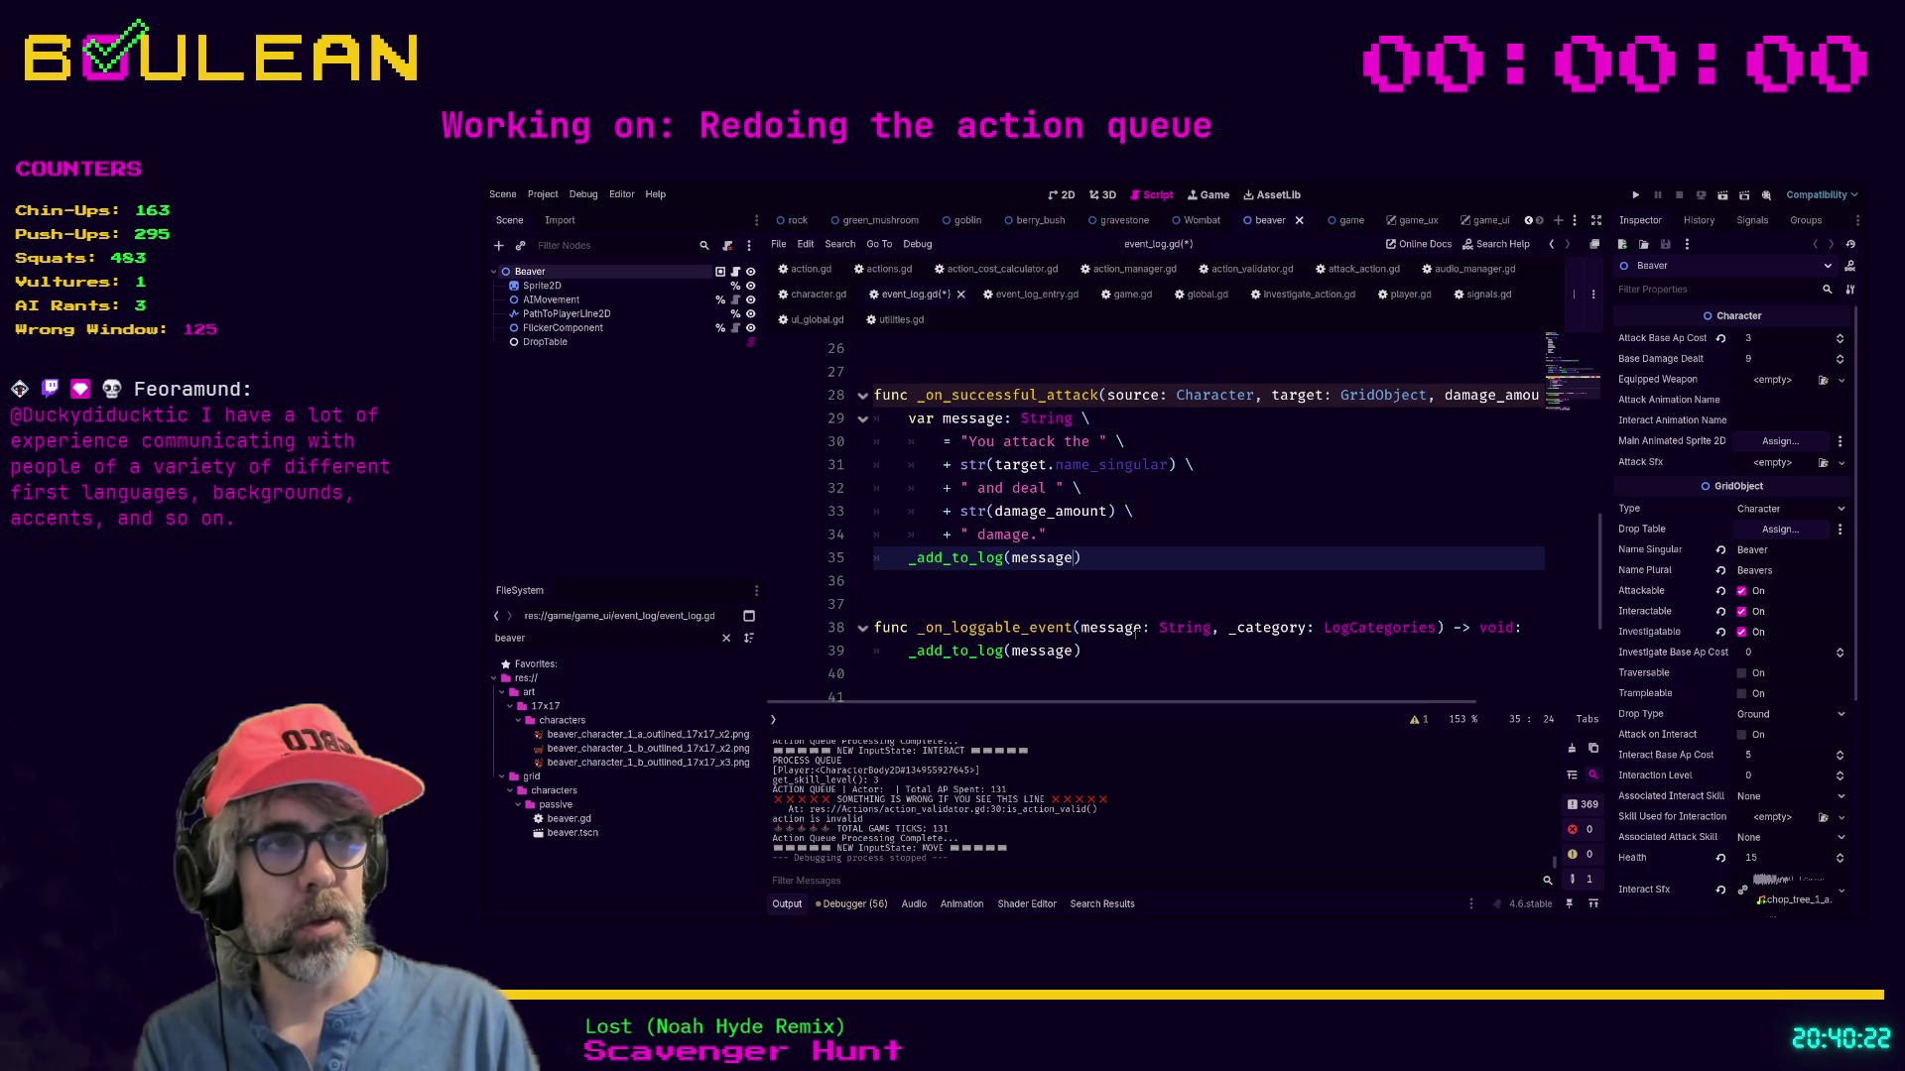
{"action": "type", "text": ", c"}
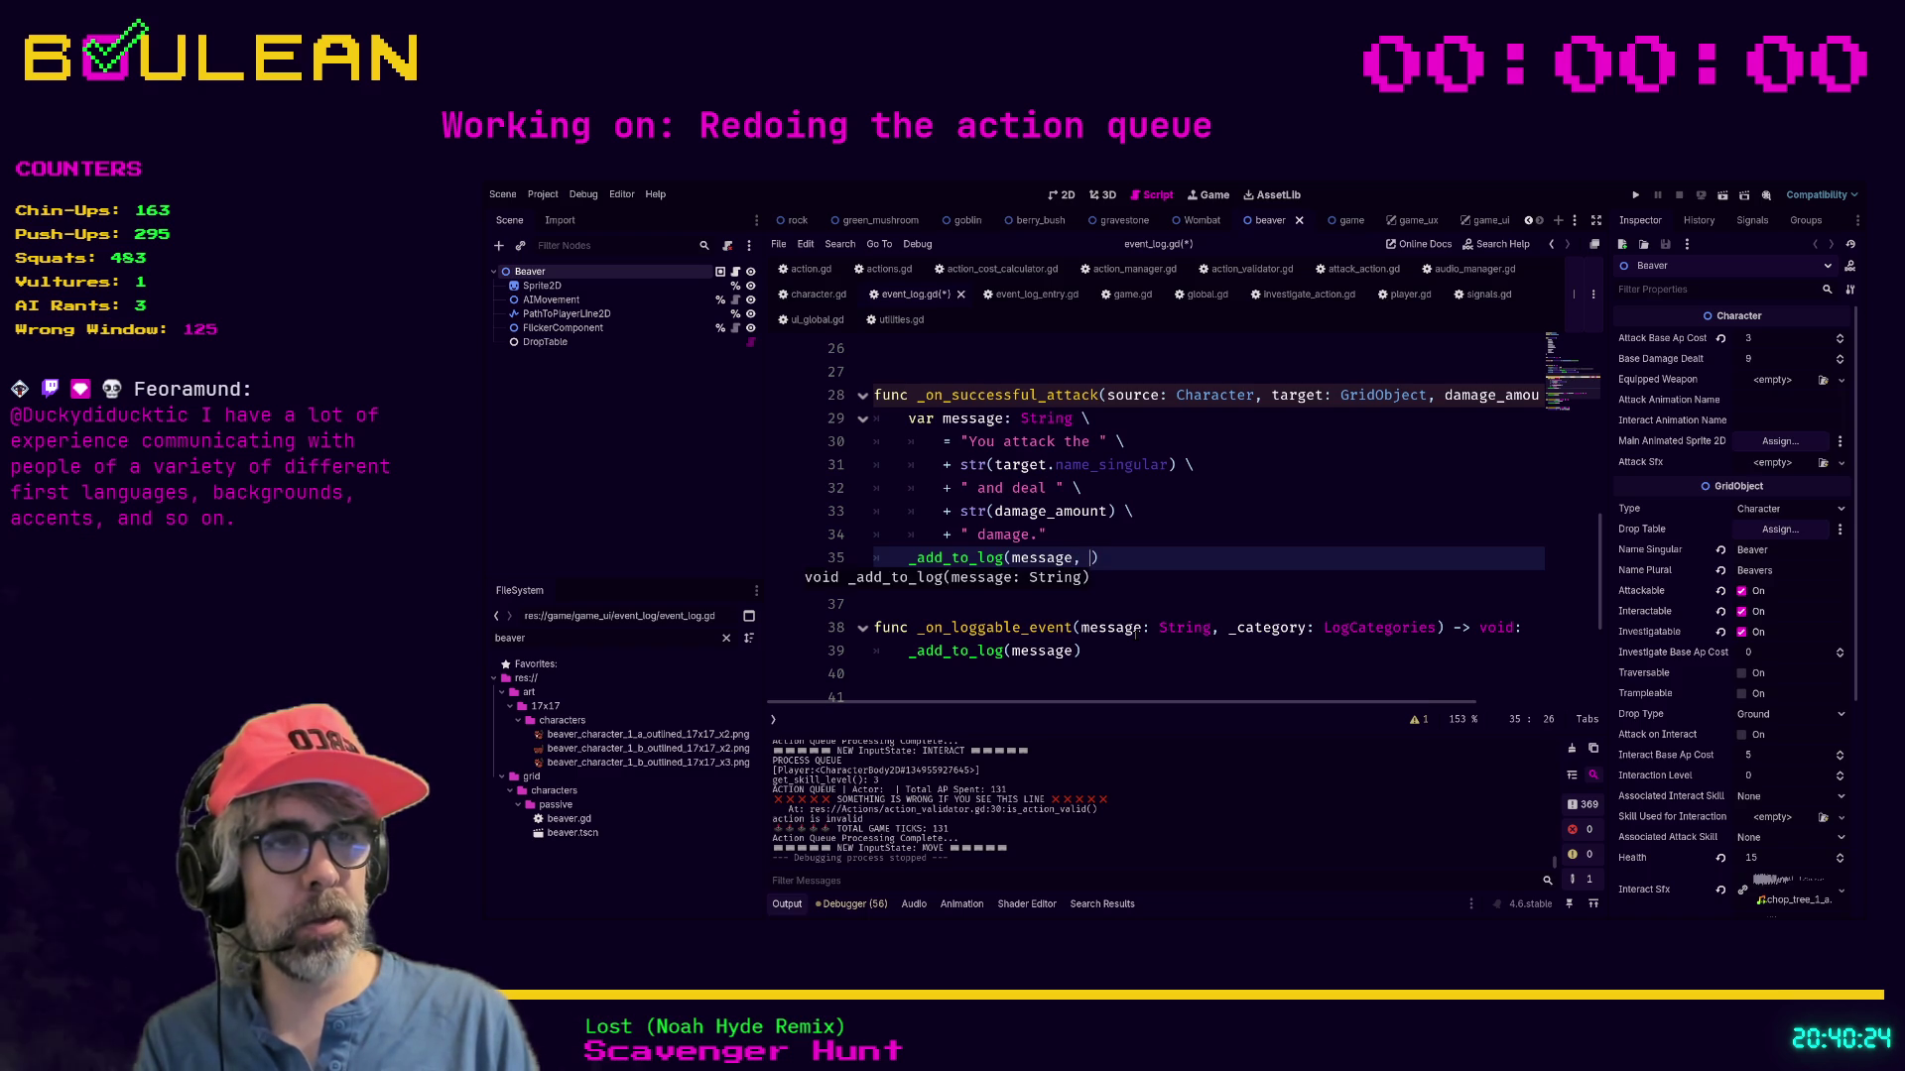
{"action": "type", "text": "ategory"}
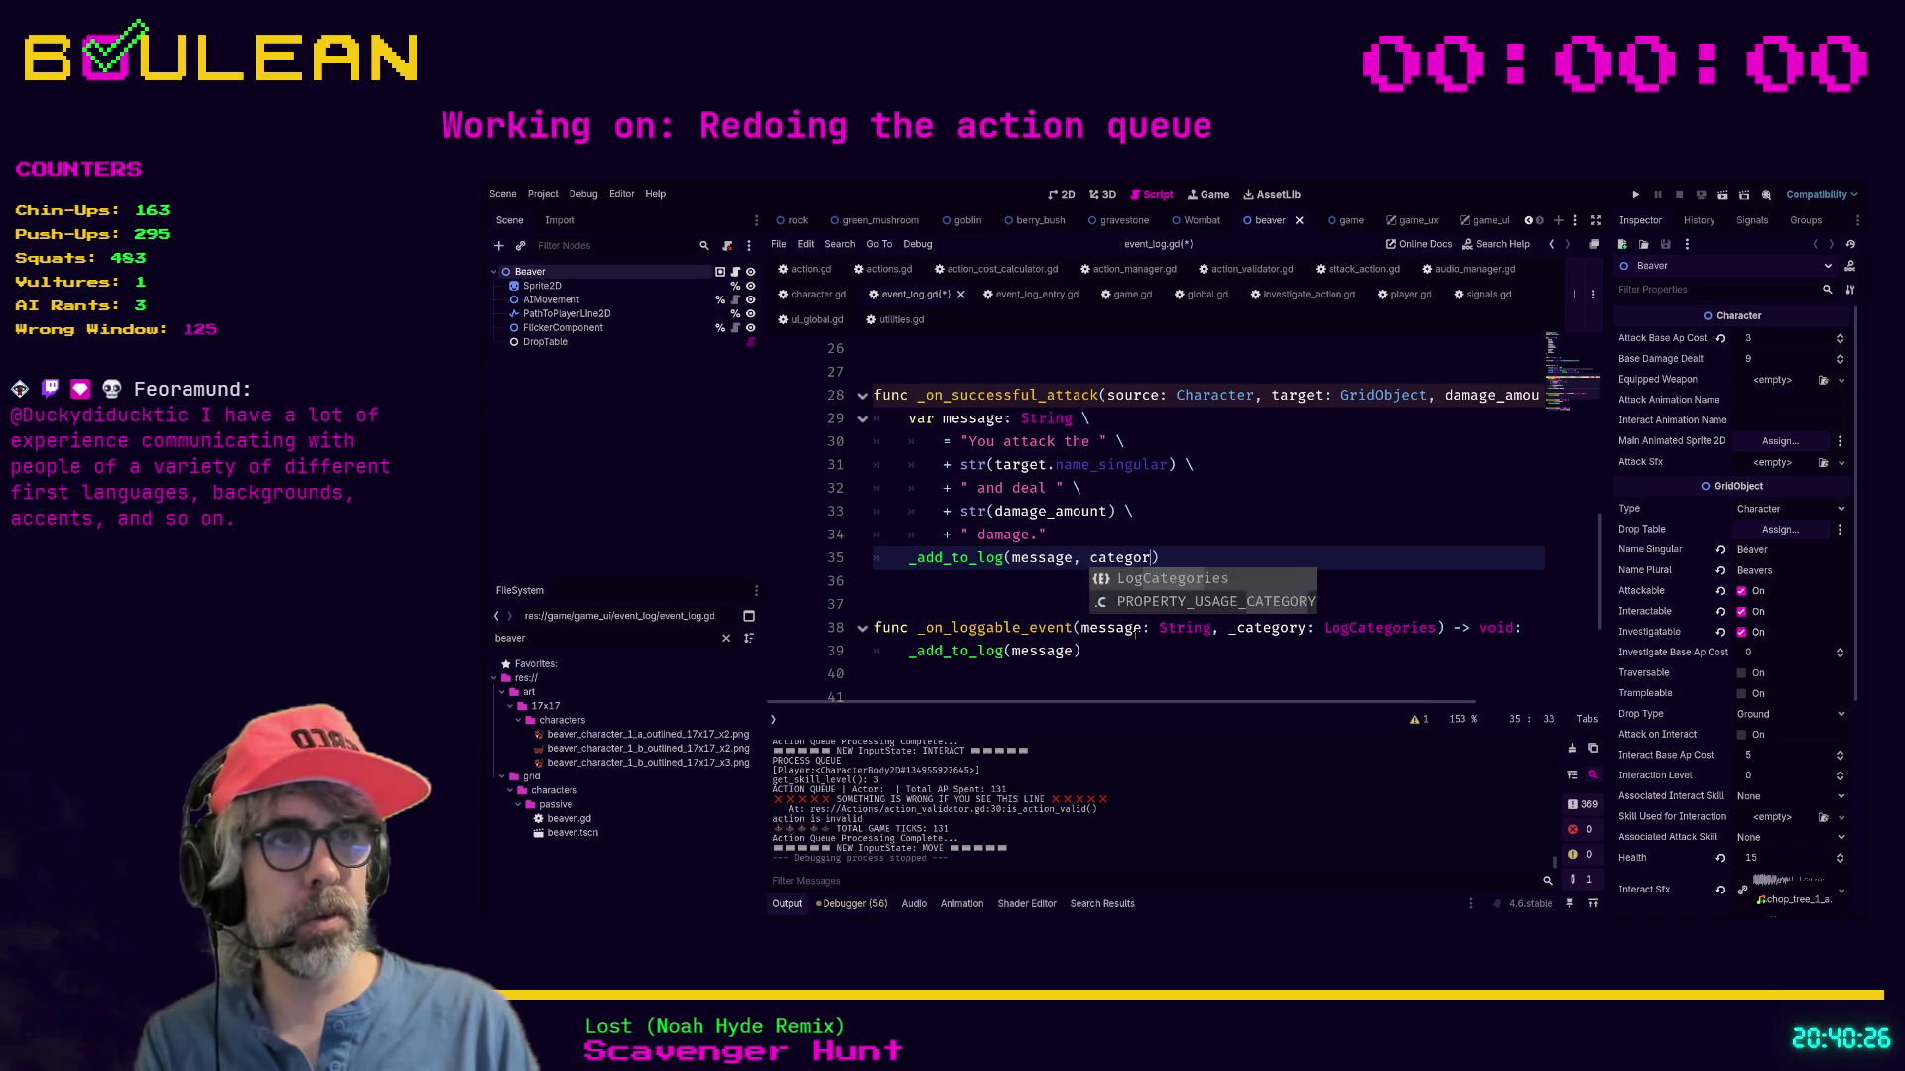
{"action": "left_click", "coordinate": [953, 563], "text": "ctrl"}
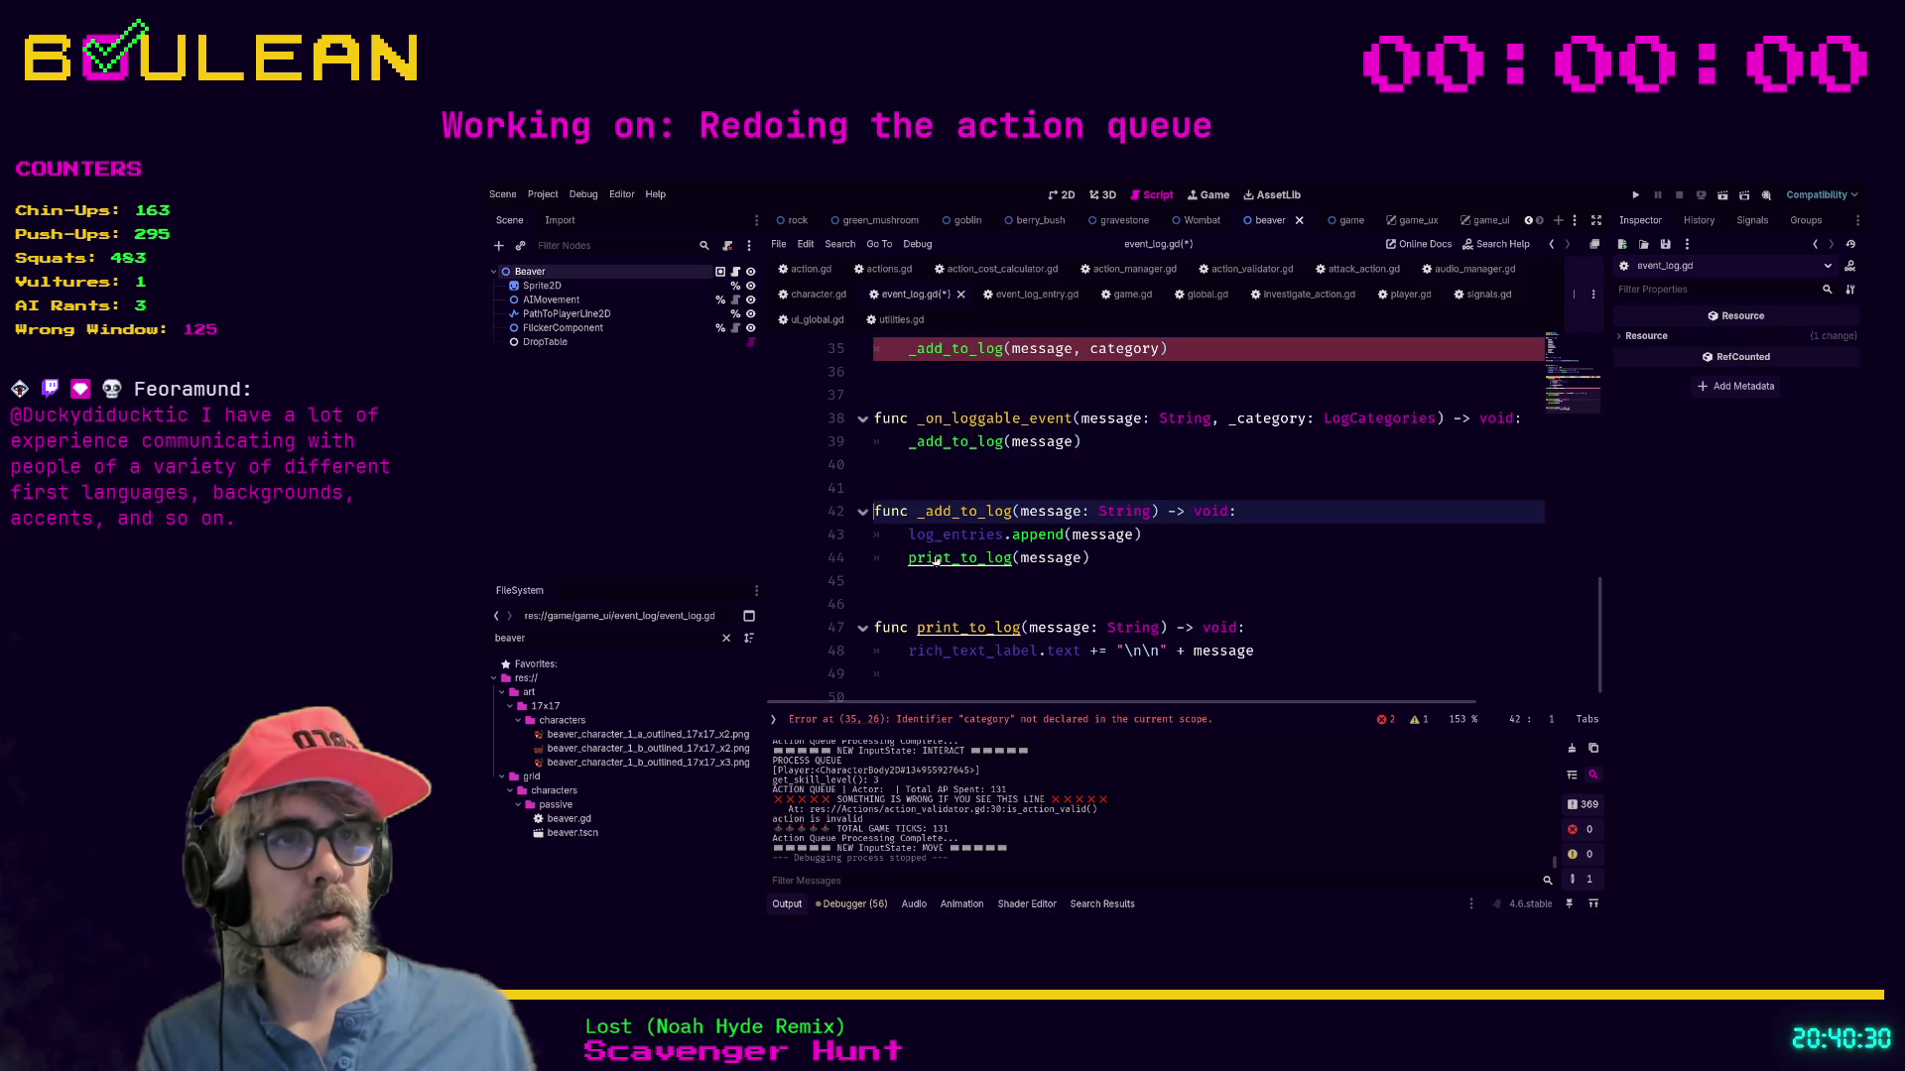
{"action": "left_click", "coordinate": [1148, 512]}
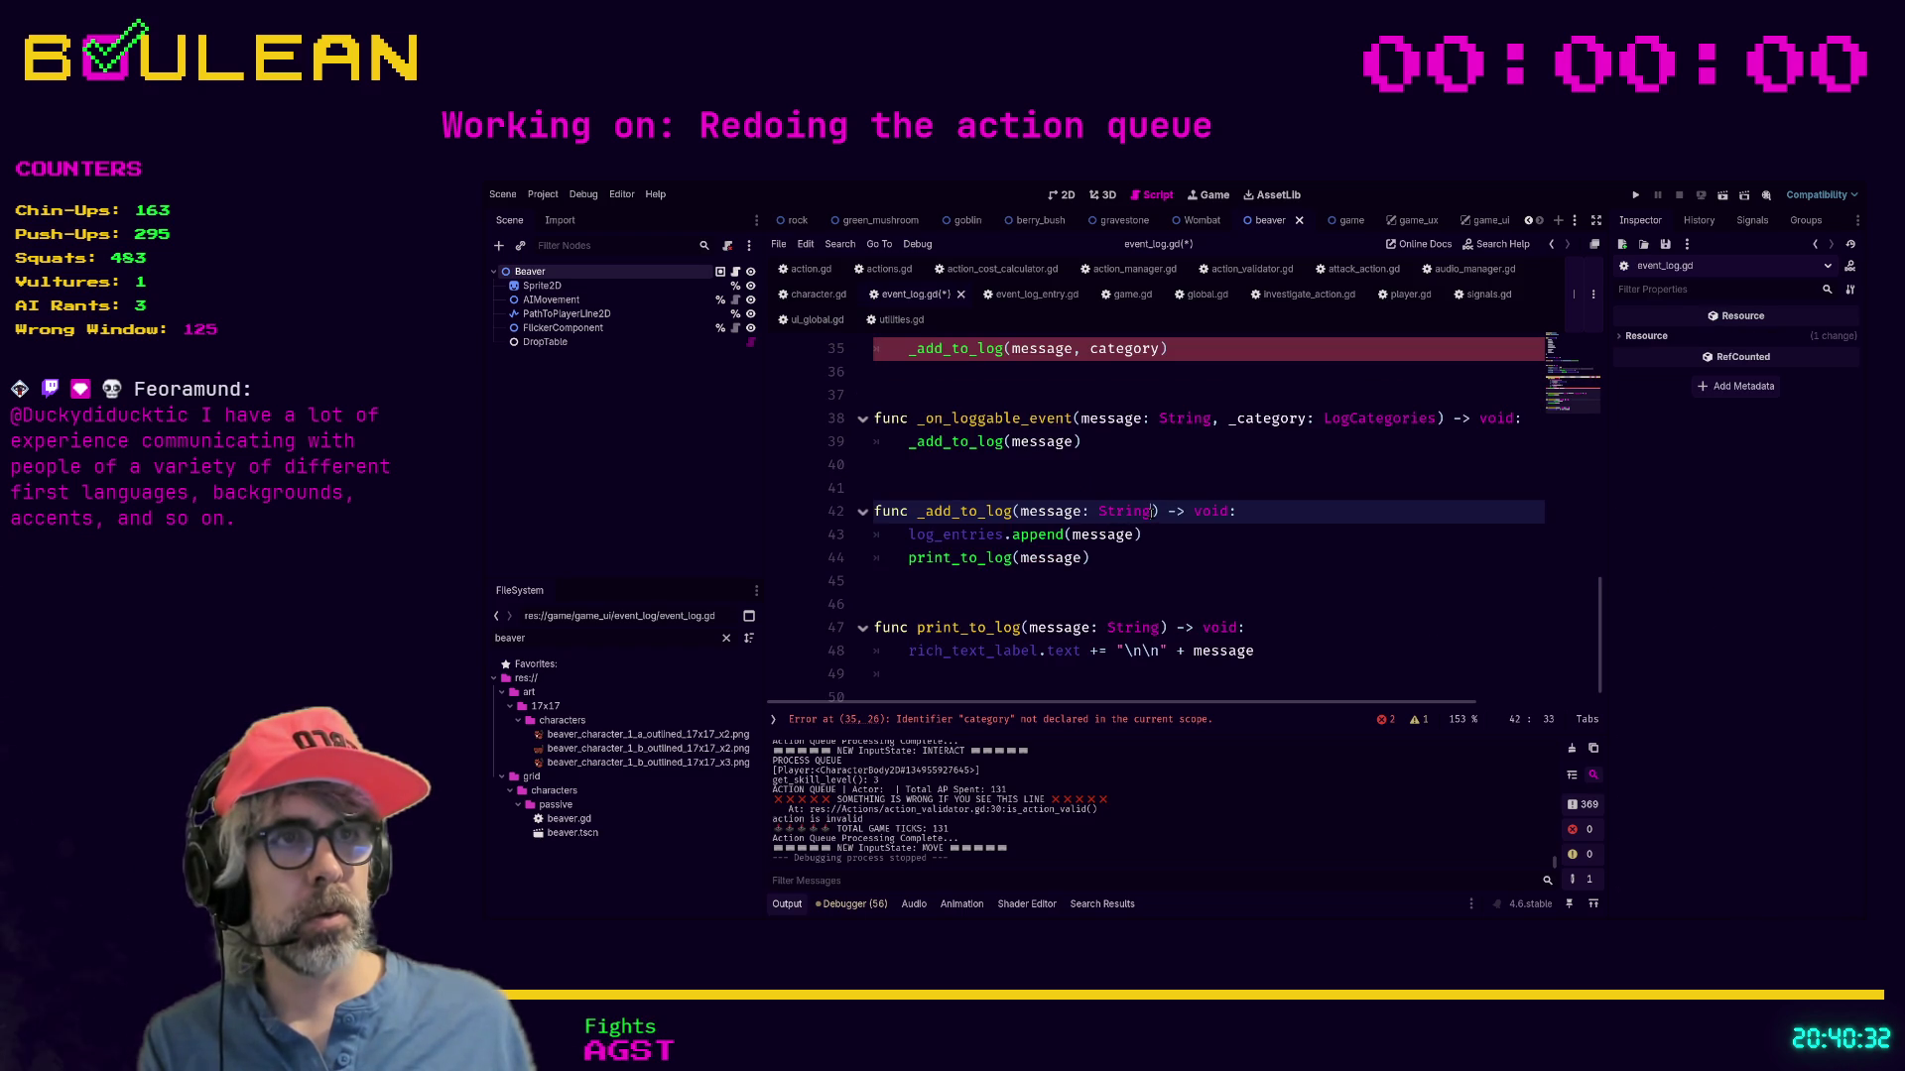
{"action": "type", "text": ", cat"}
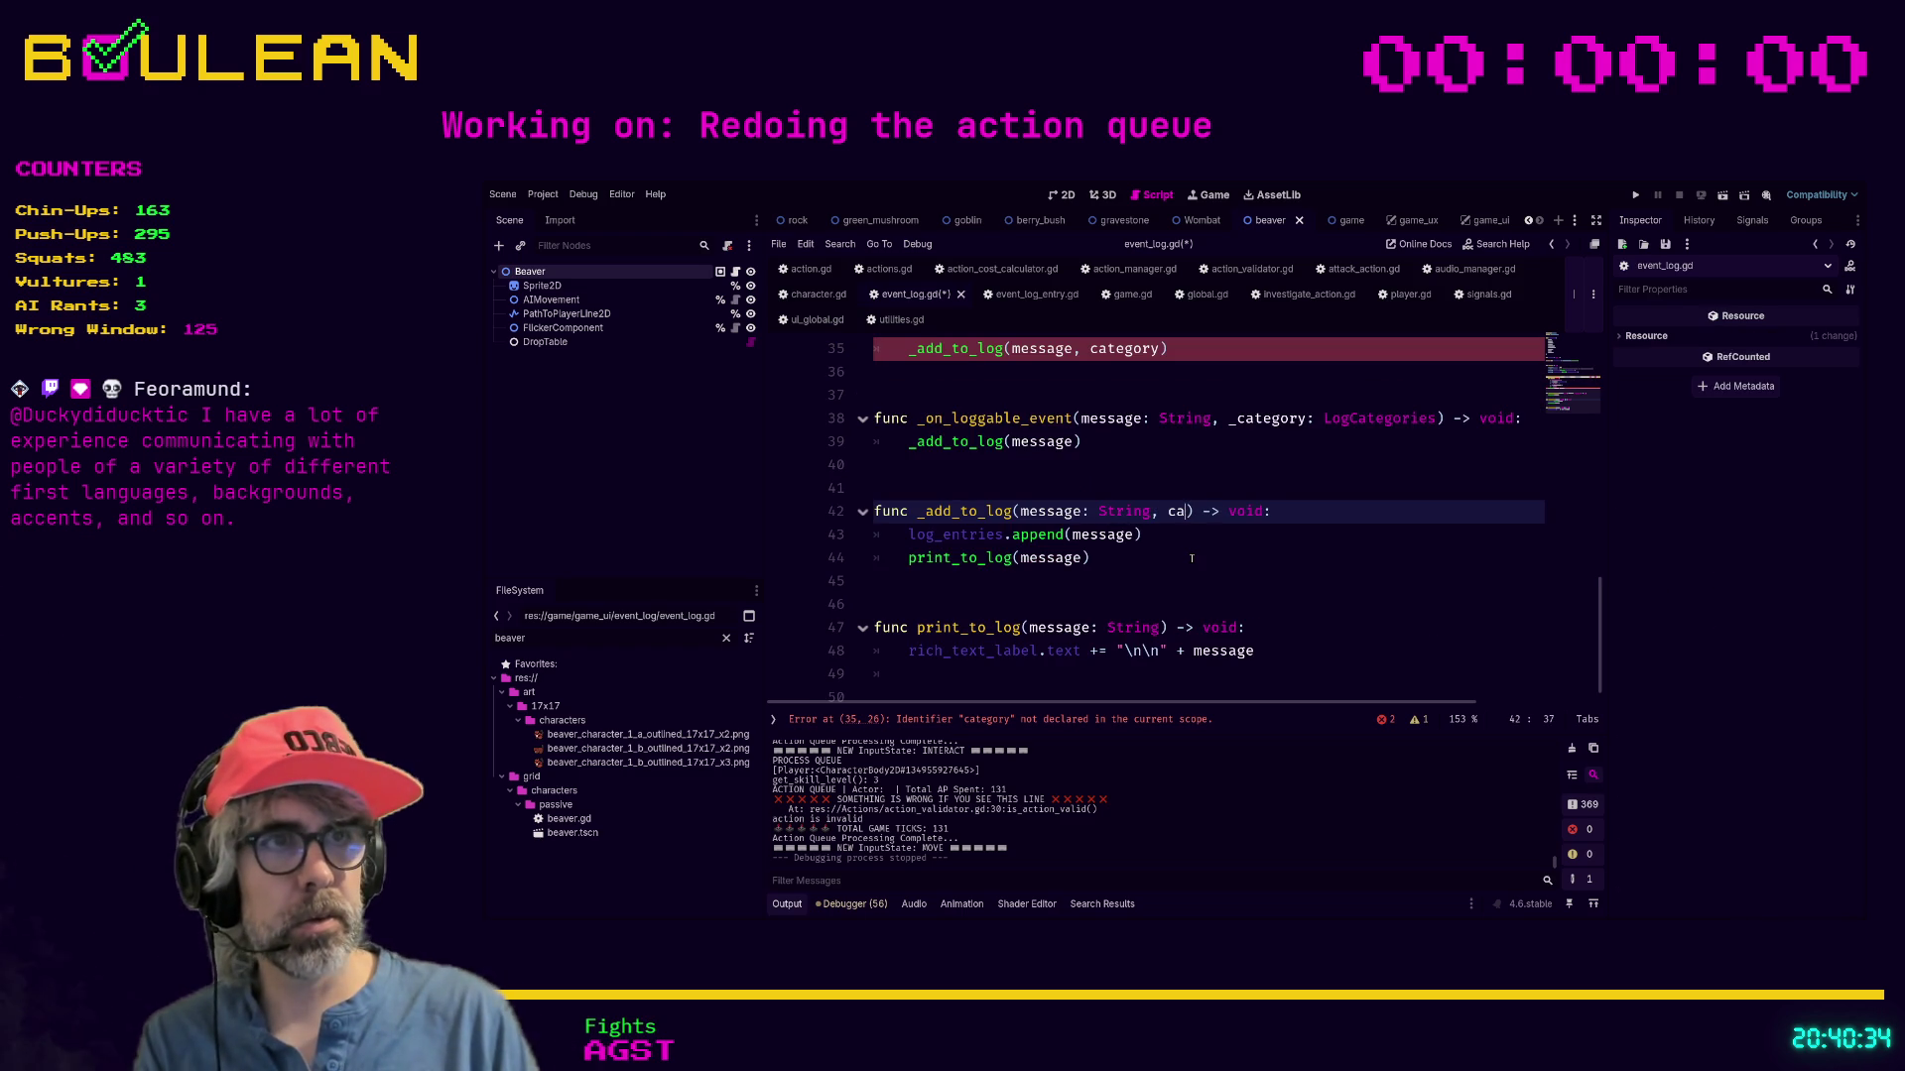
{"action": "type", "text": "egory: Log"}
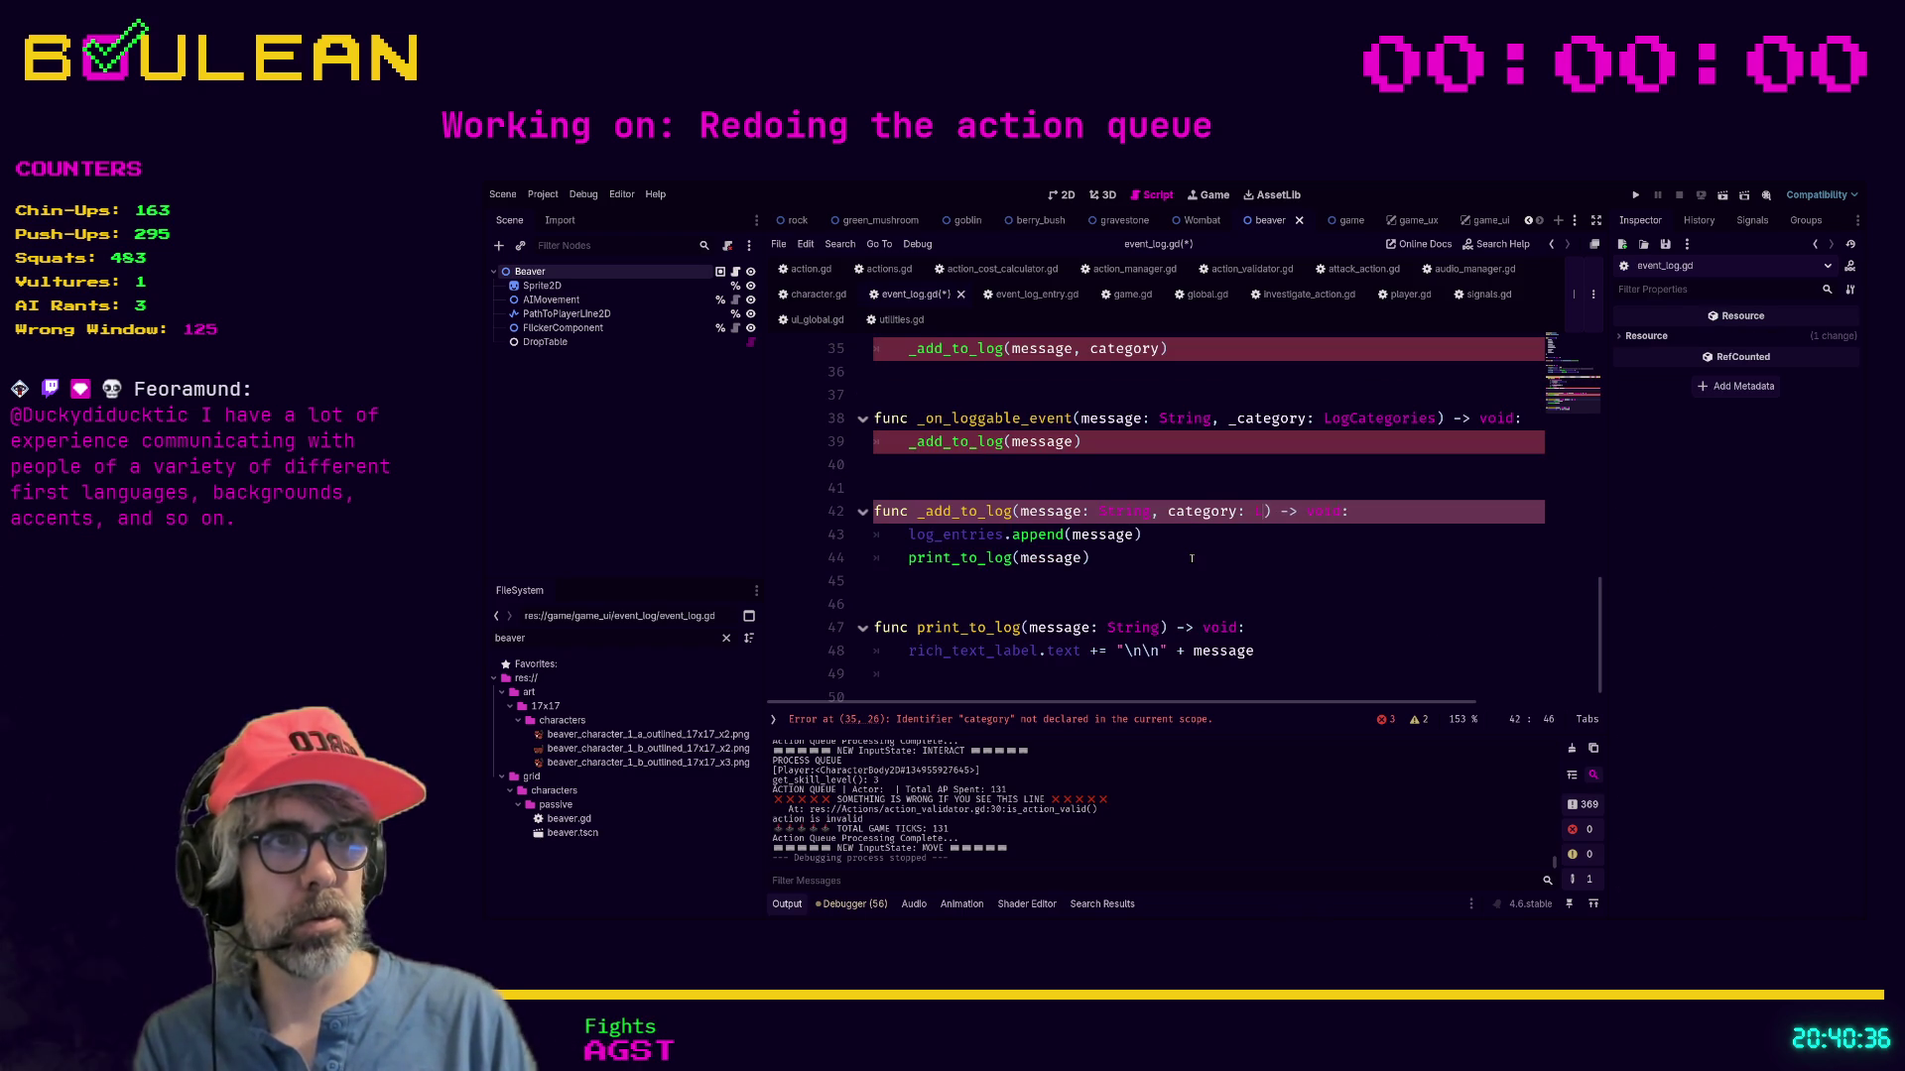
{"action": "key", "text": "Return"}
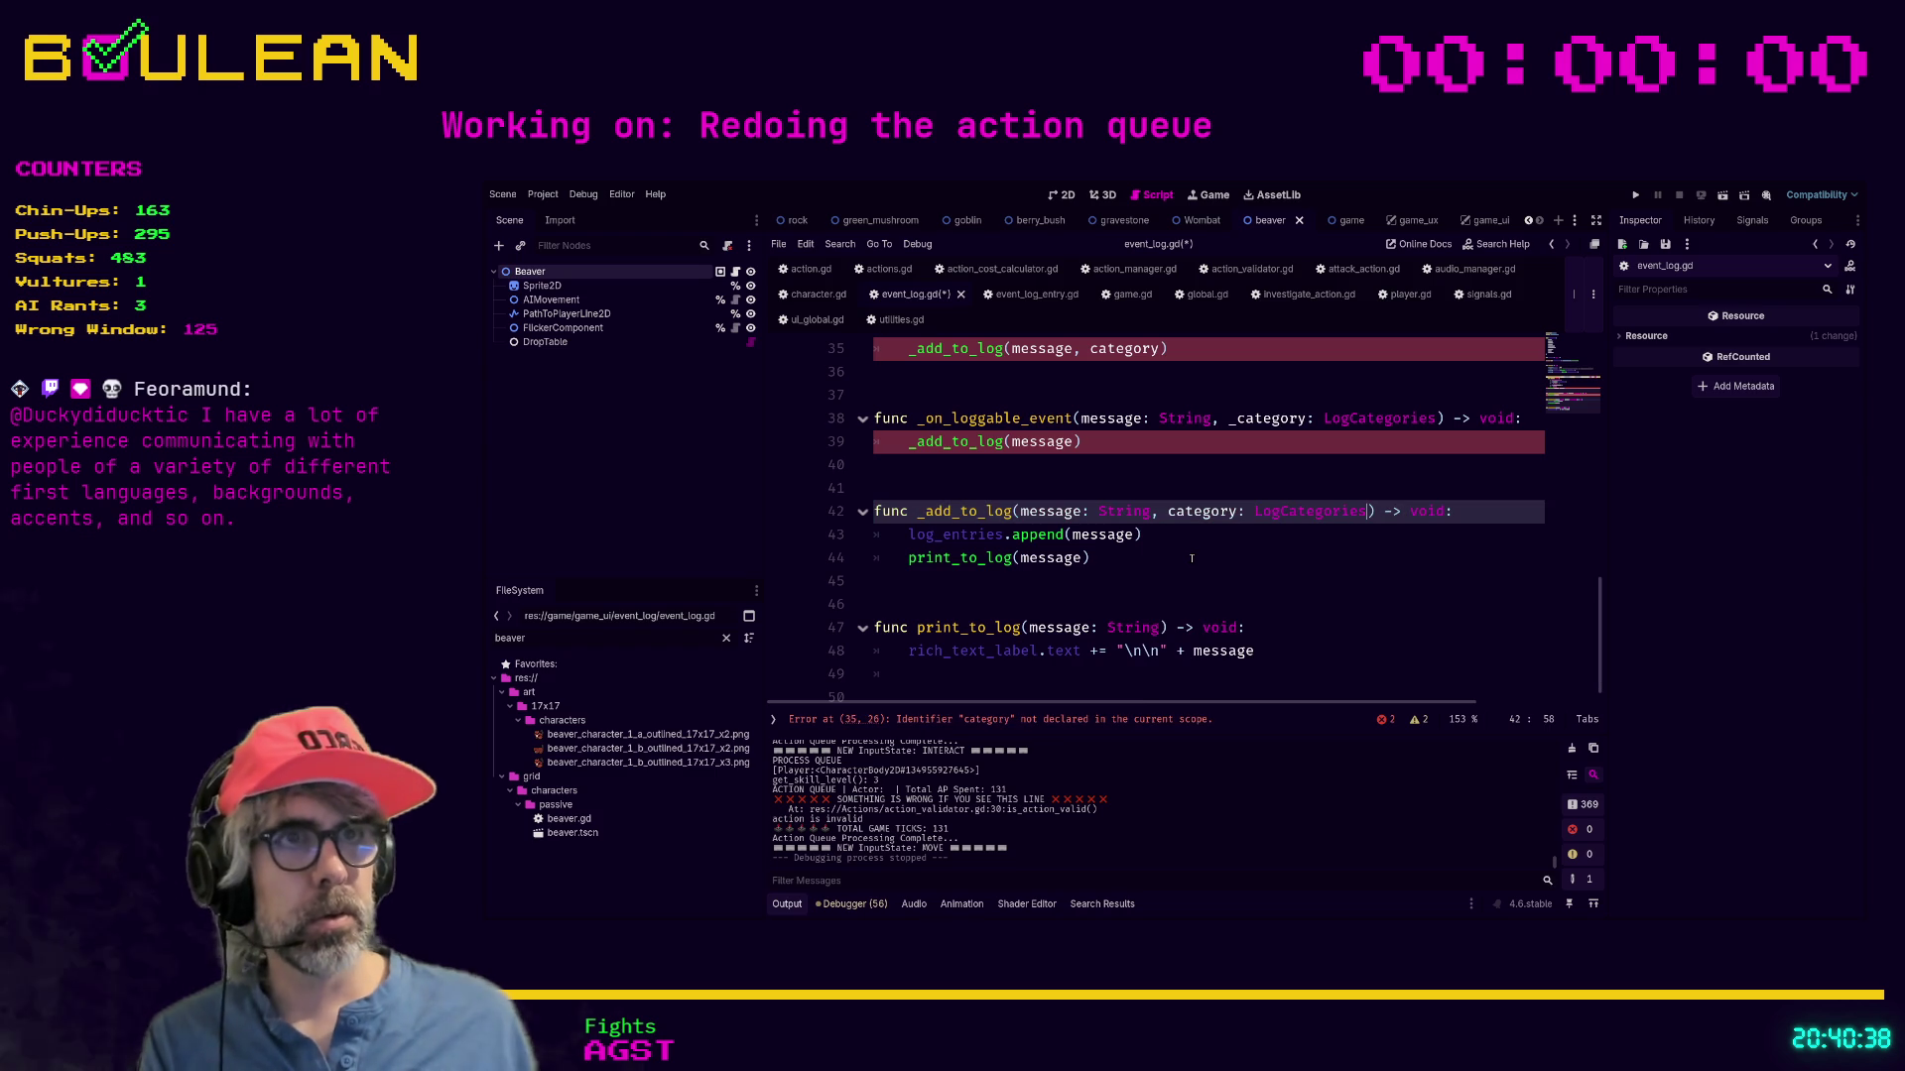
Pass category from _on_loggable_event, renaming its _category parameter to category.
{"action": "left_click", "coordinate": [1075, 441]}
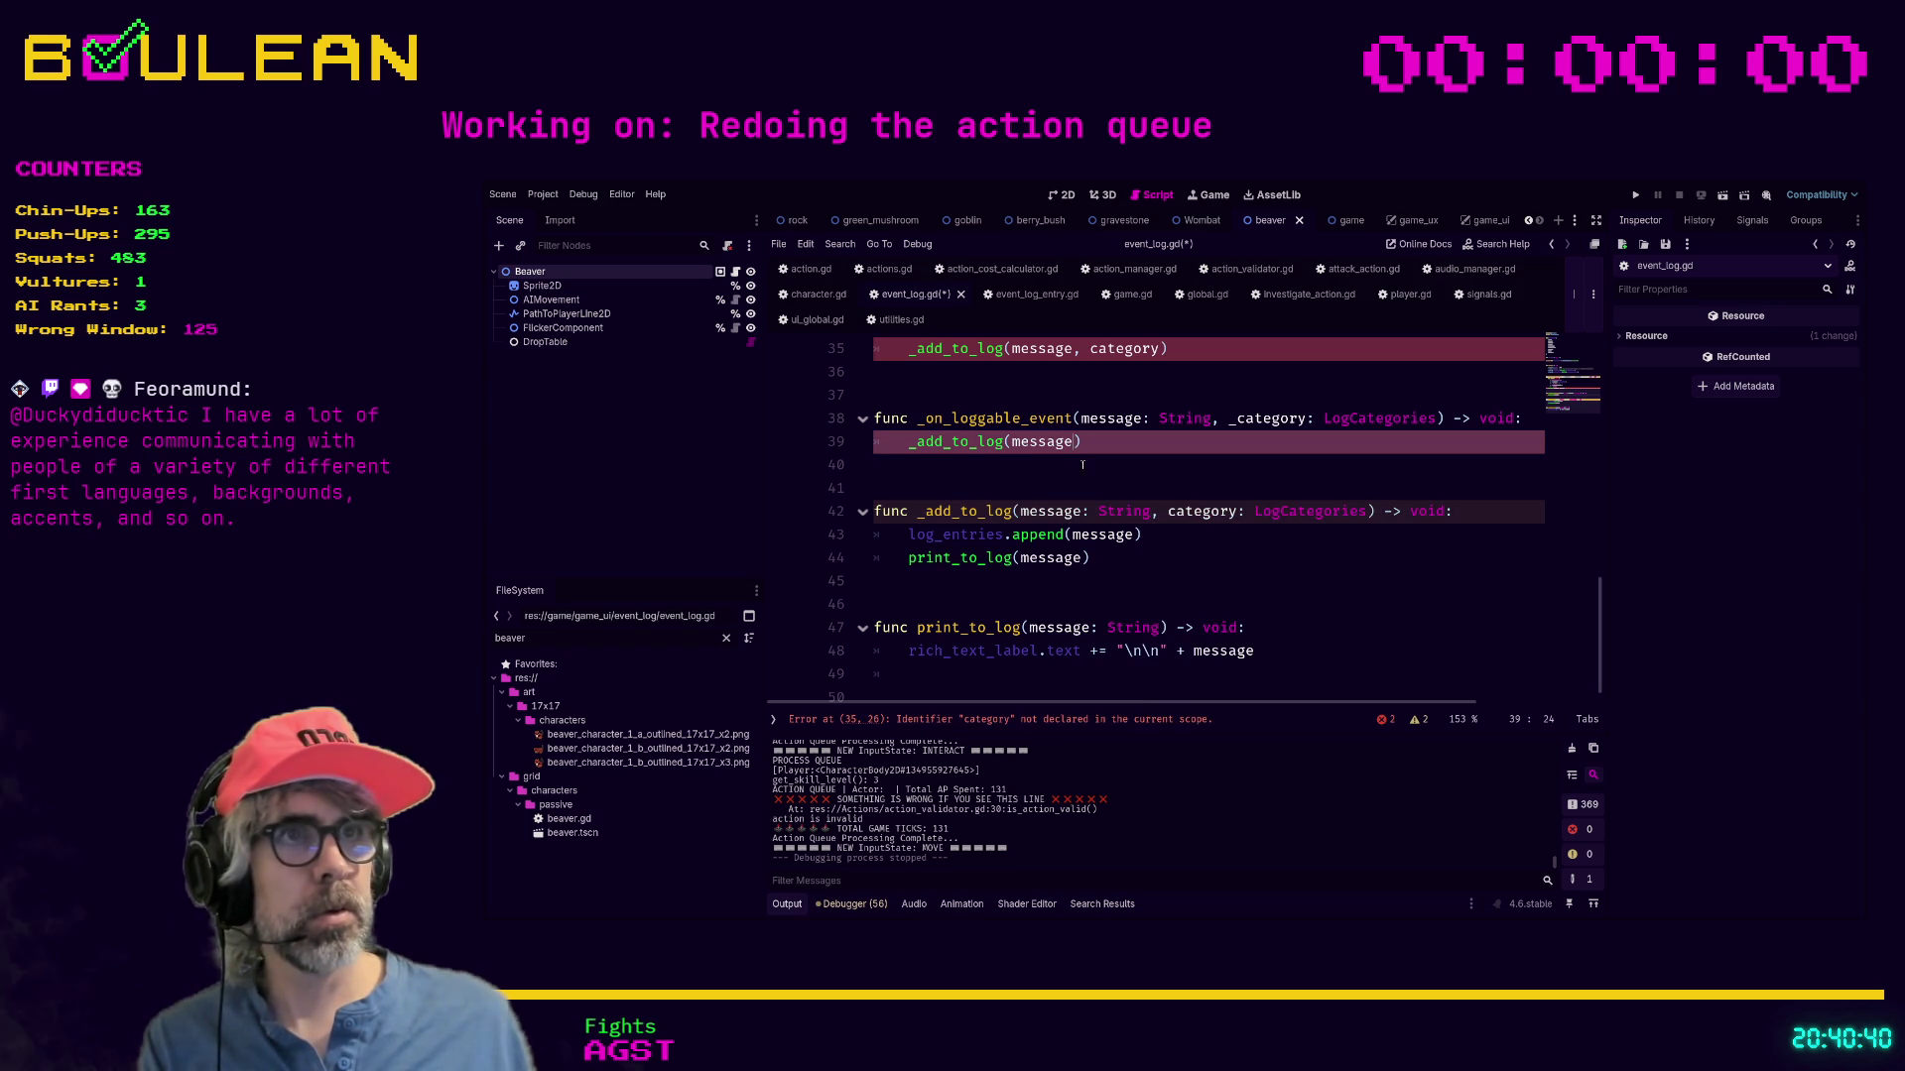
{"action": "type", "text": ", category_"}
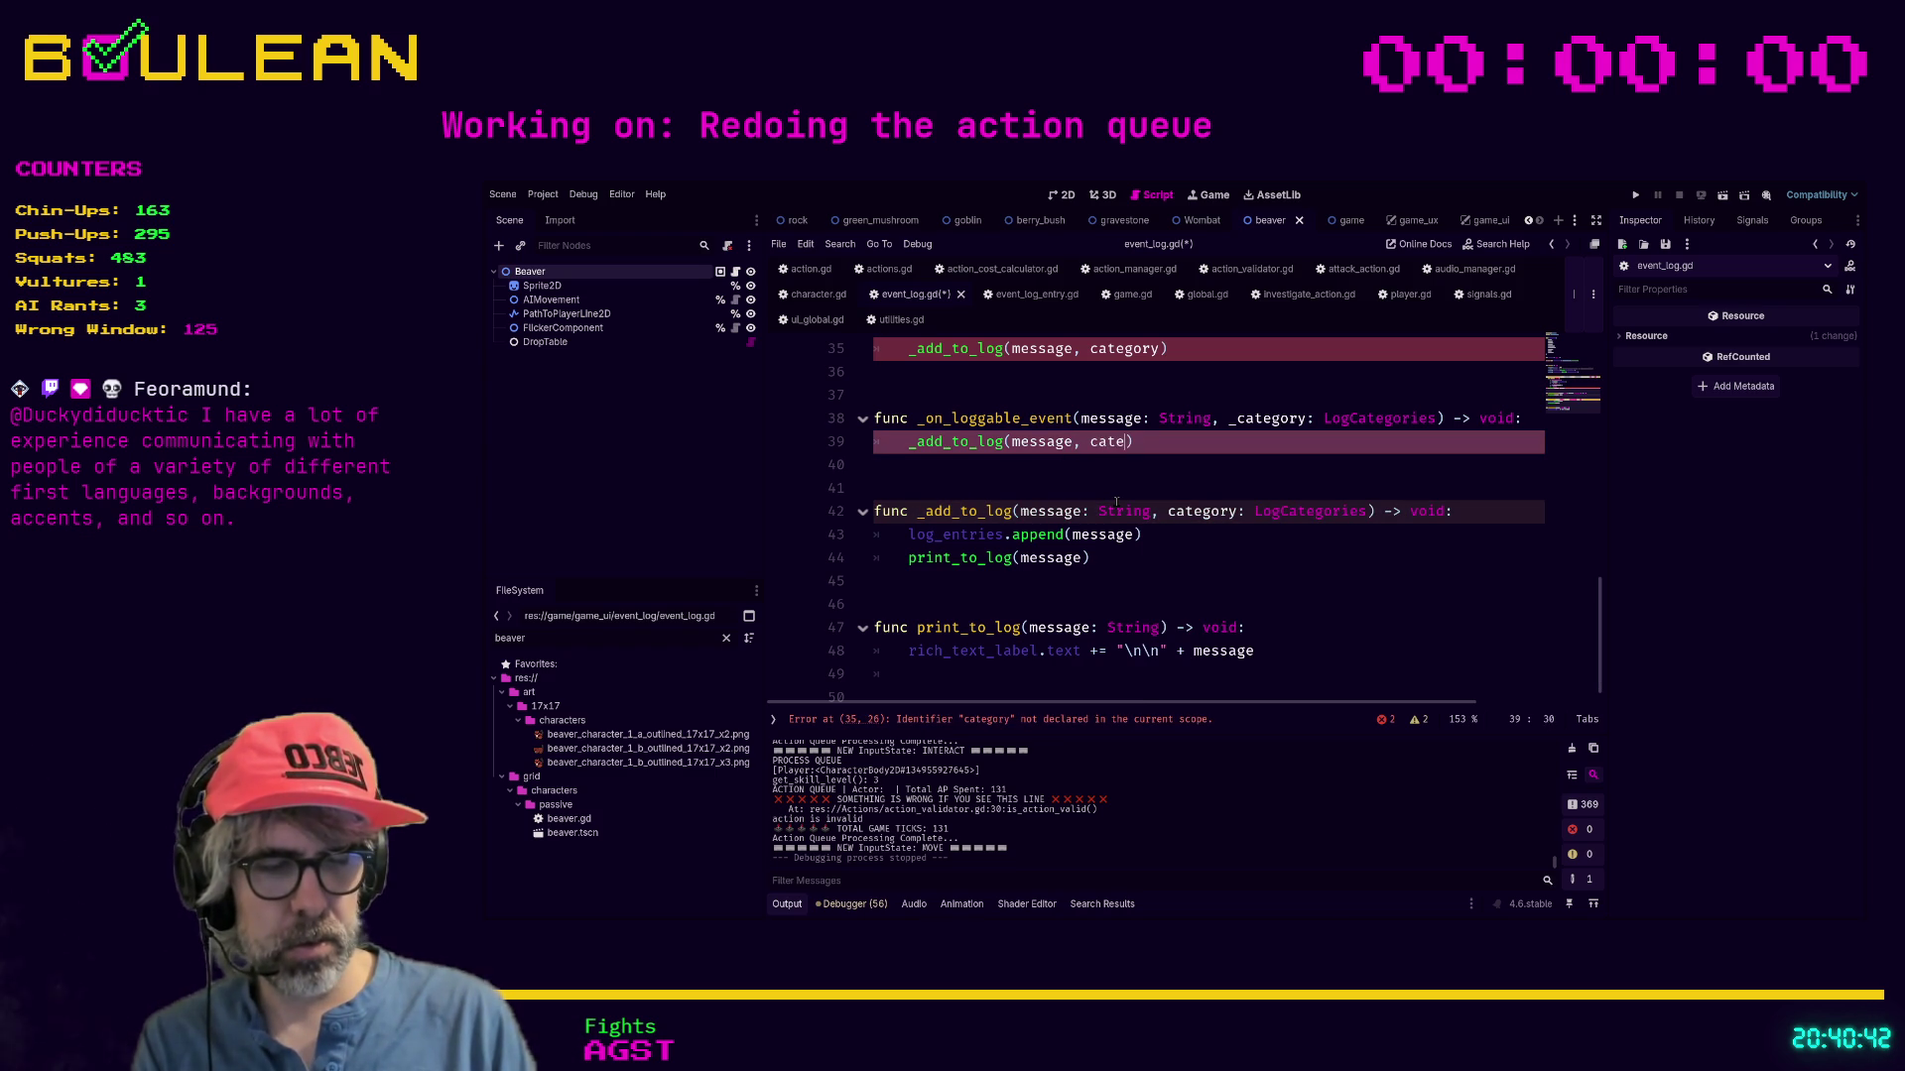
{"action": "left_click", "coordinate": [1234, 417]}
{"action": "key", "text": "BackSpace"}
{"action": "left_click", "coordinate": [1164, 442]}
{"action": "key", "text": "Delete"}
{"action": "key", "text": "BackSpace"}
{"action": "type", "text": "y"}
Replace the attack handler's undefined category argument with LogCategories.COMBAT.
{"action": "scroll", "coordinate": [1201, 460], "scroll_direction": "up", "scroll_amount": 2}
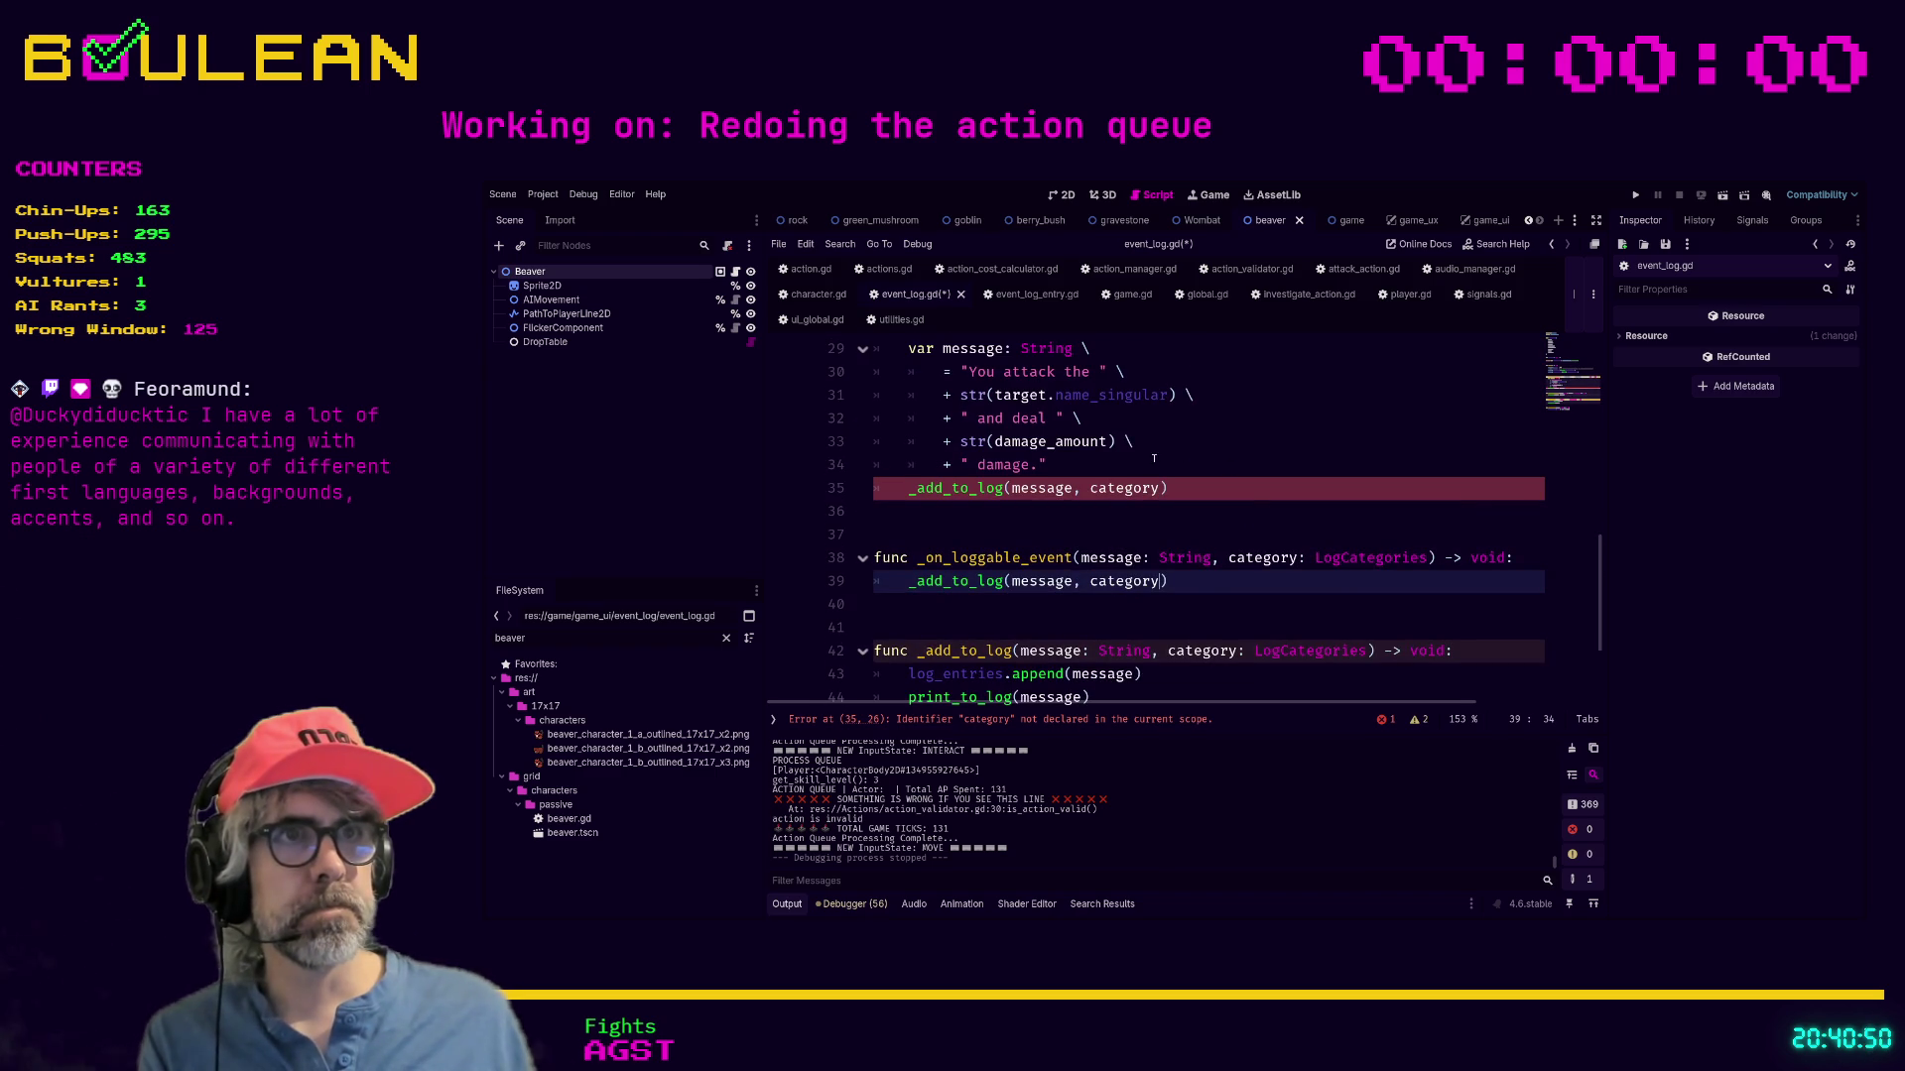
{"action": "scroll", "coordinate": [1143, 509], "scroll_direction": "up", "scroll_amount": 3}
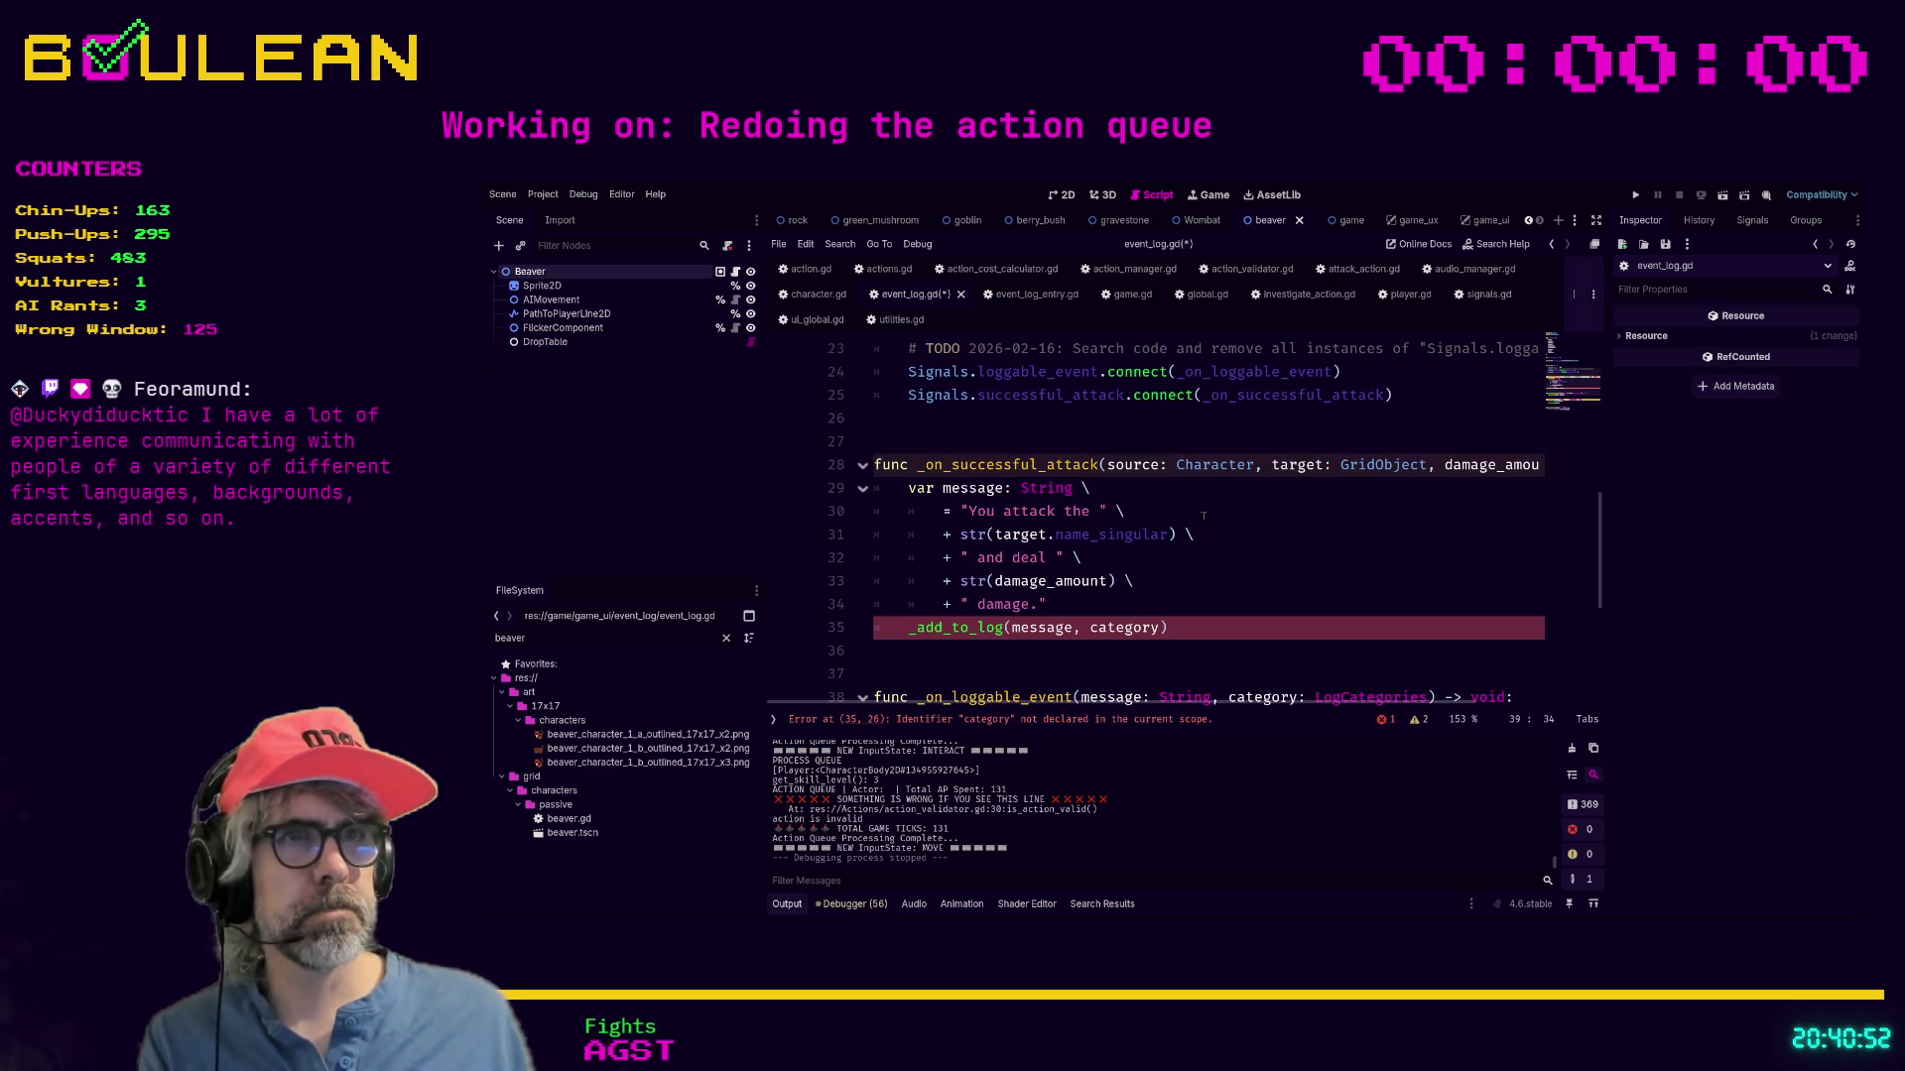
{"action": "double_click", "coordinate": [1110, 629]}
{"action": "type", "text": "LogCategories."}
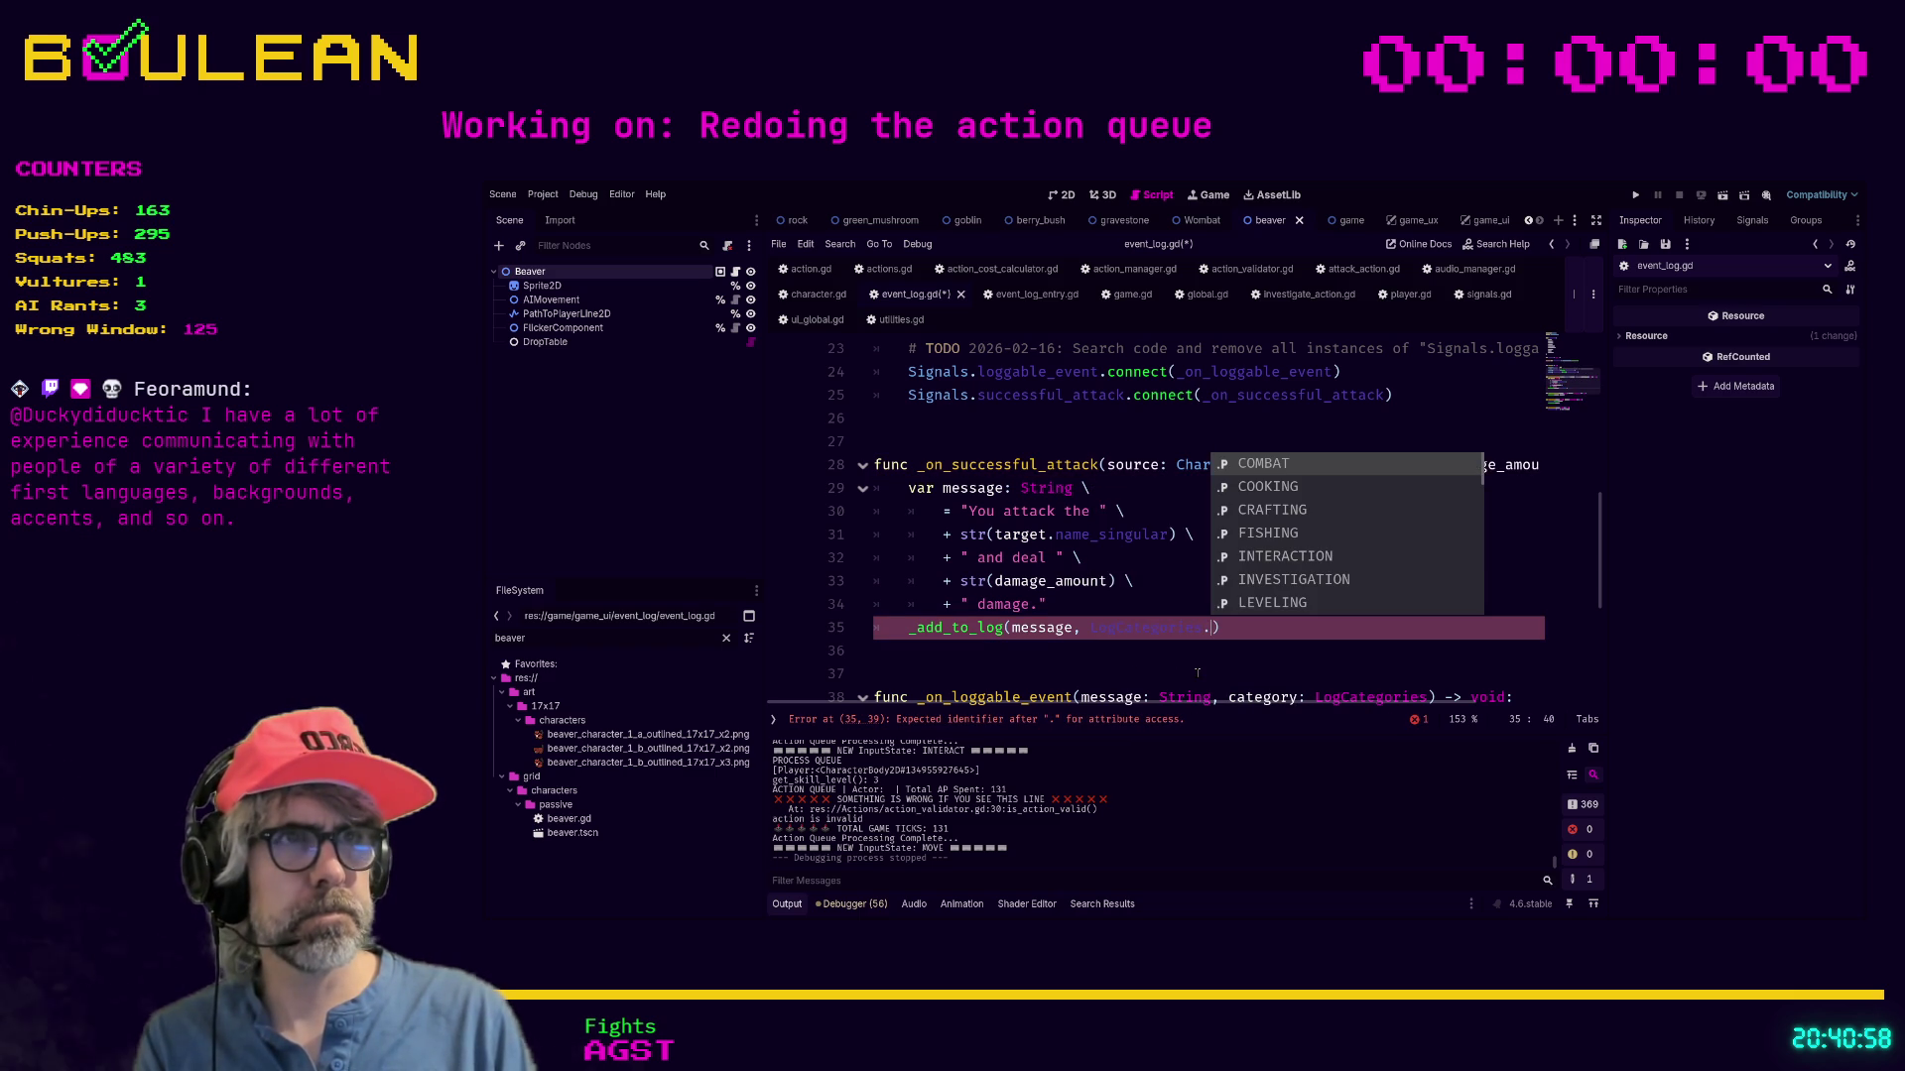
{"action": "key", "text": "Return"}
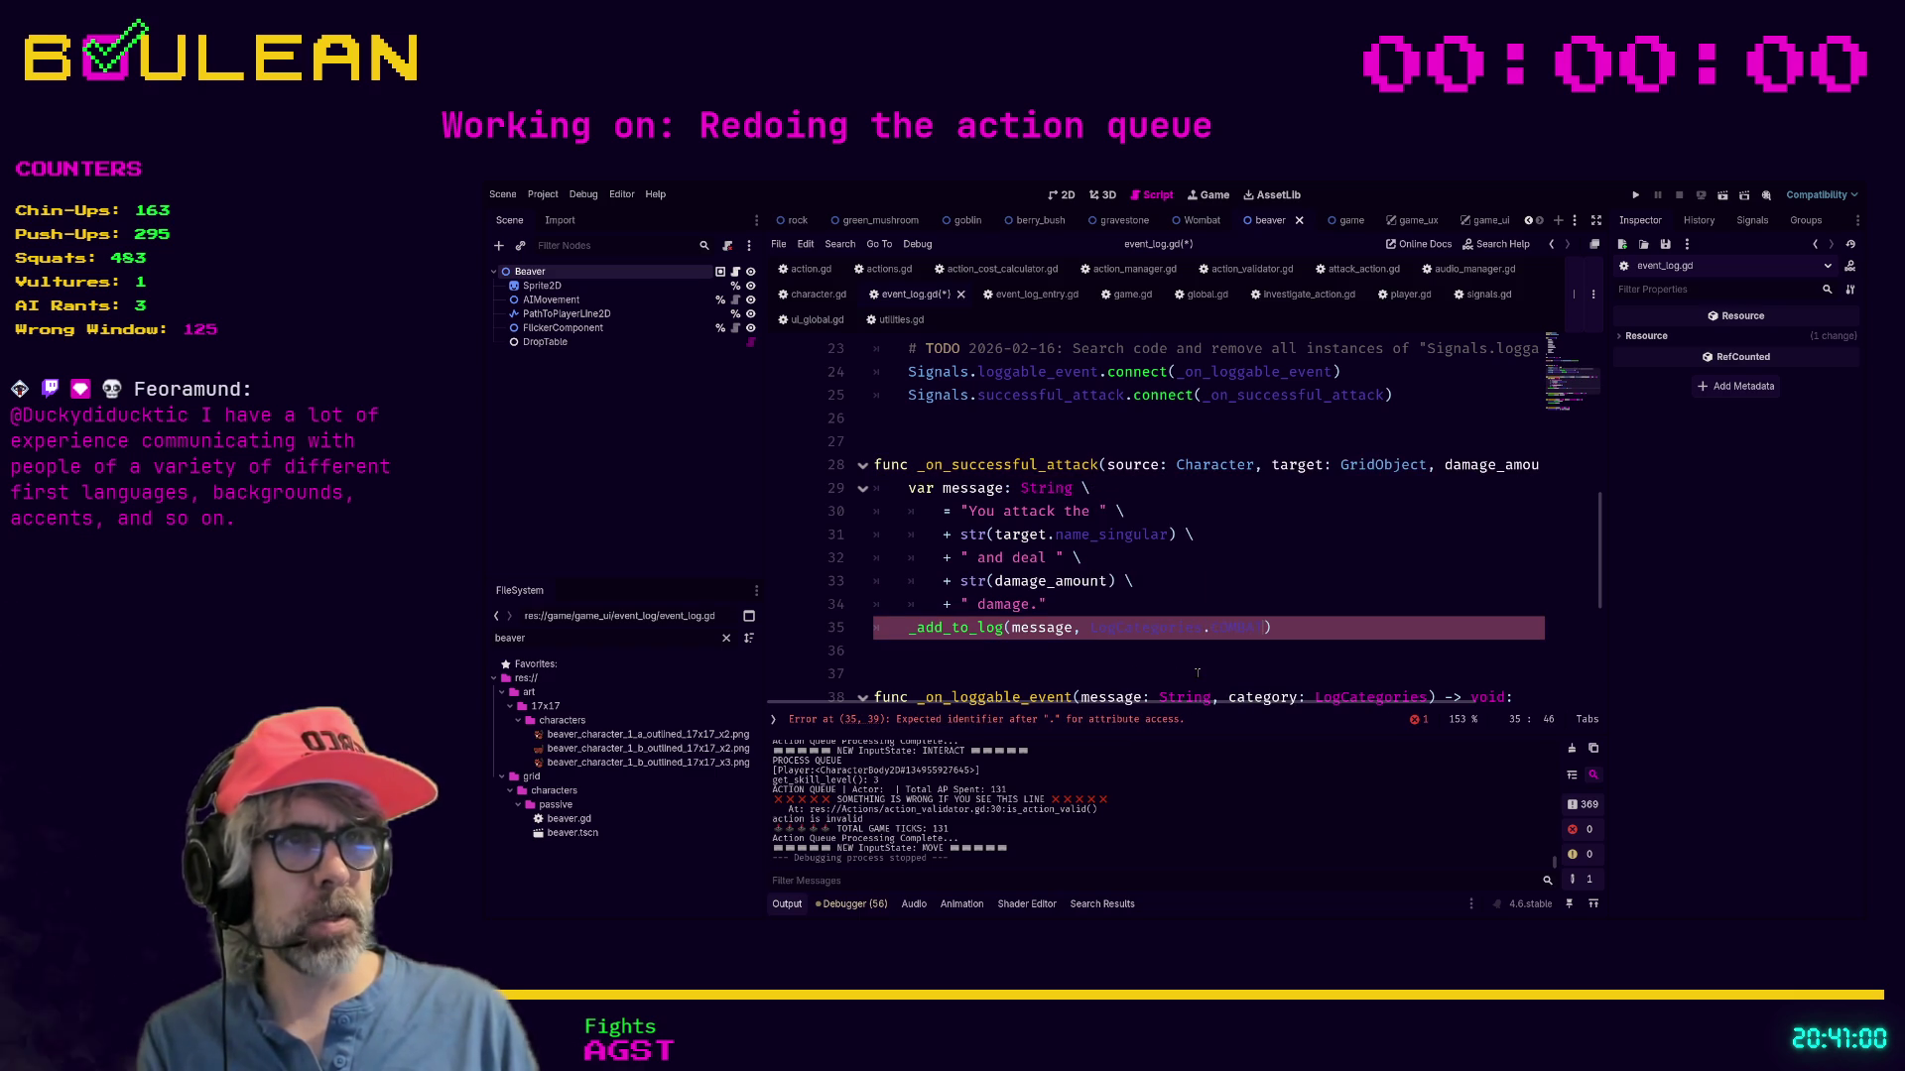
{"action": "left_click", "coordinate": [1197, 674]}
{"action": "scroll", "coordinate": [1190, 655], "scroll_direction": "down", "scroll_amount": 1}
{"action": "scroll", "coordinate": [1186, 642], "scroll_direction": "down", "scroll_amount": 3}
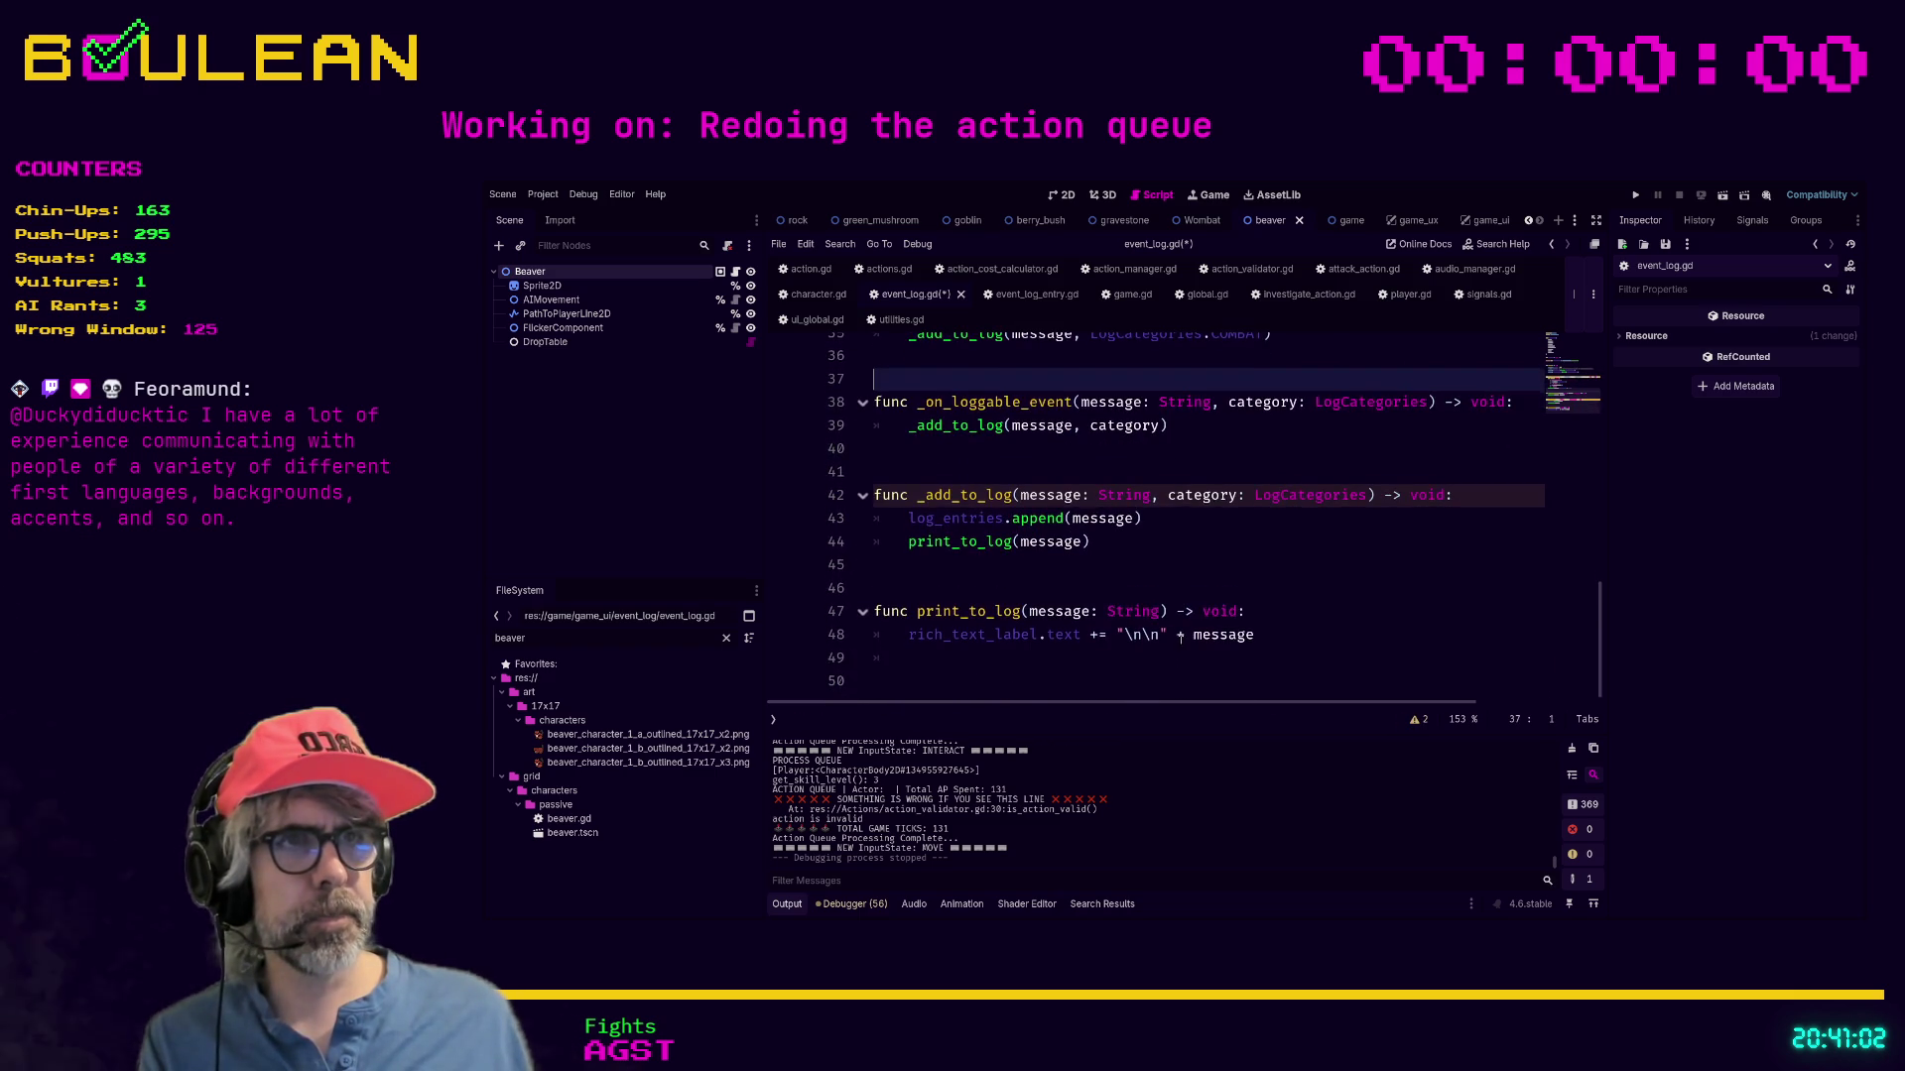
Save event_log.gd.
{"action": "scroll", "coordinate": [1180, 640], "scroll_direction": "up", "scroll_amount": 10}
{"action": "scroll", "coordinate": [1178, 639], "scroll_direction": "down", "scroll_amount": 3}
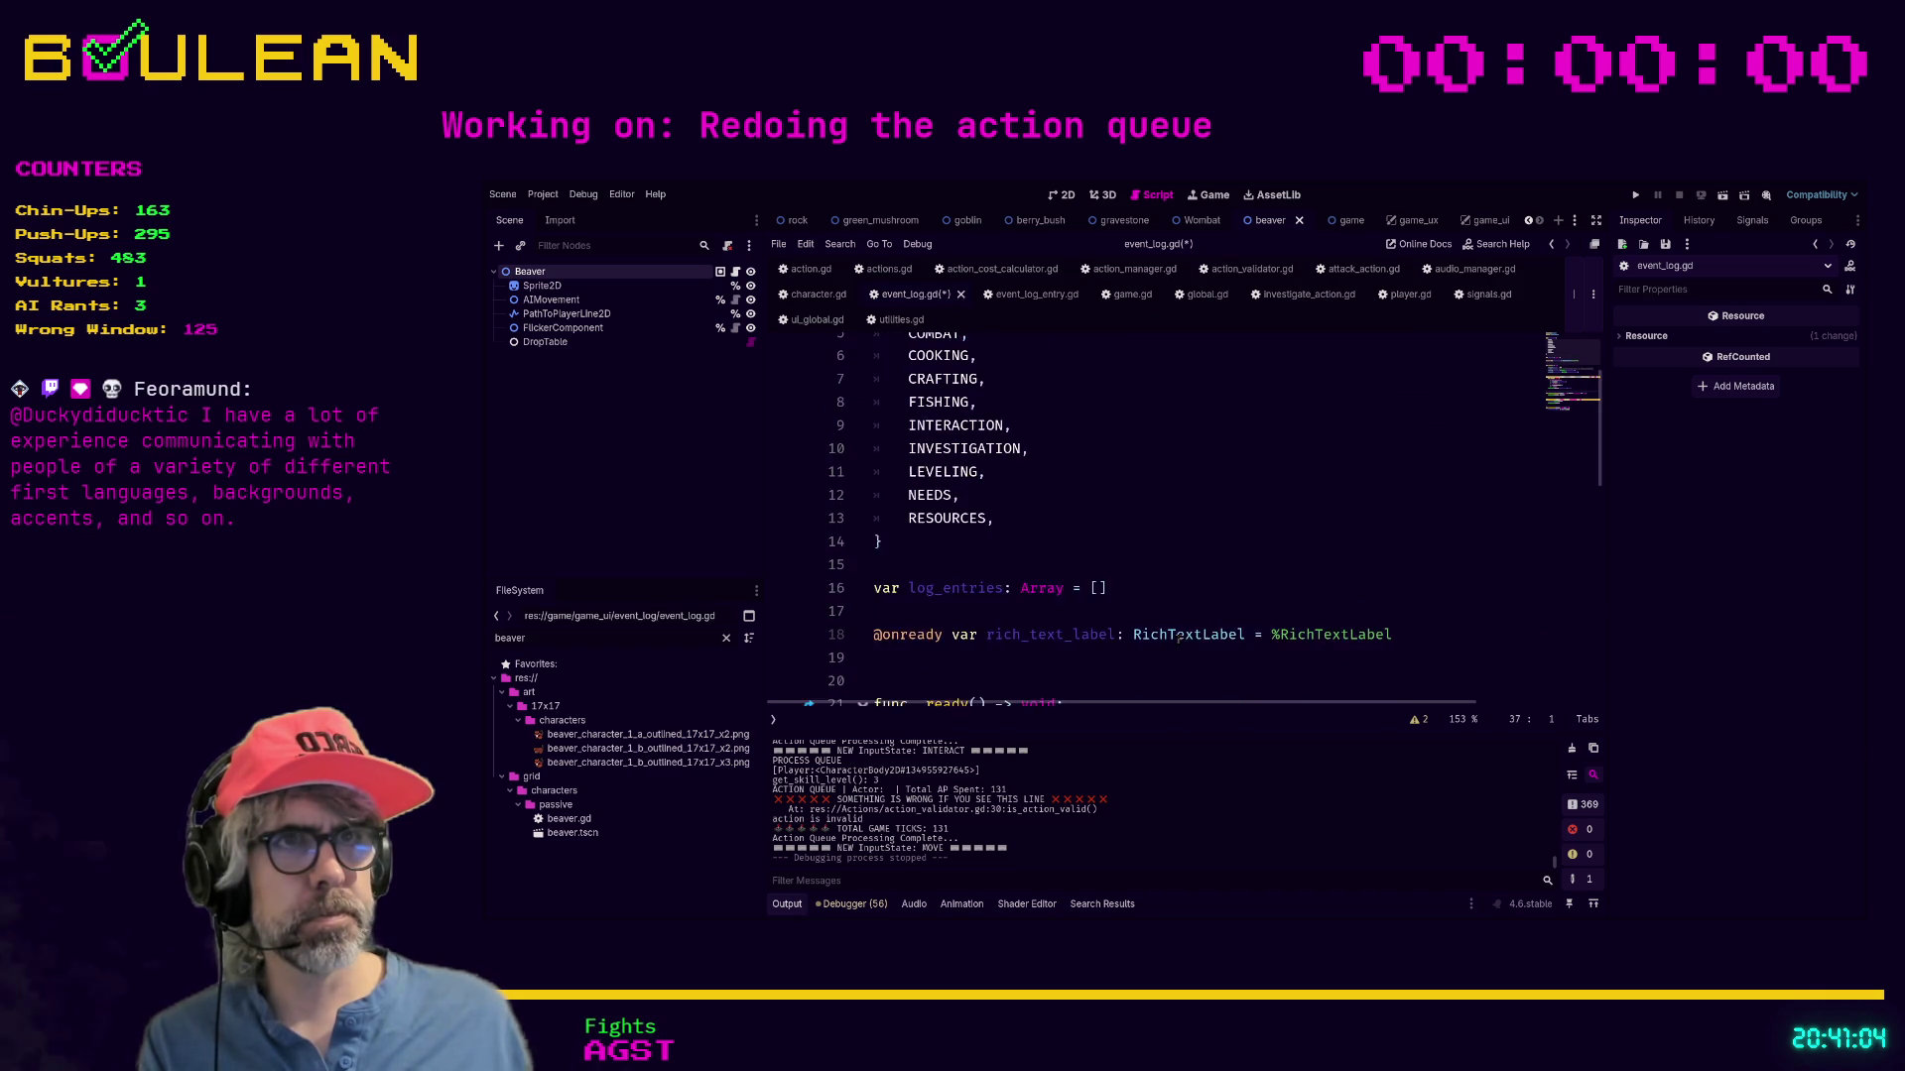
{"action": "left_click", "coordinate": [1034, 597]}
{"action": "key", "text": "ctrl+s"}
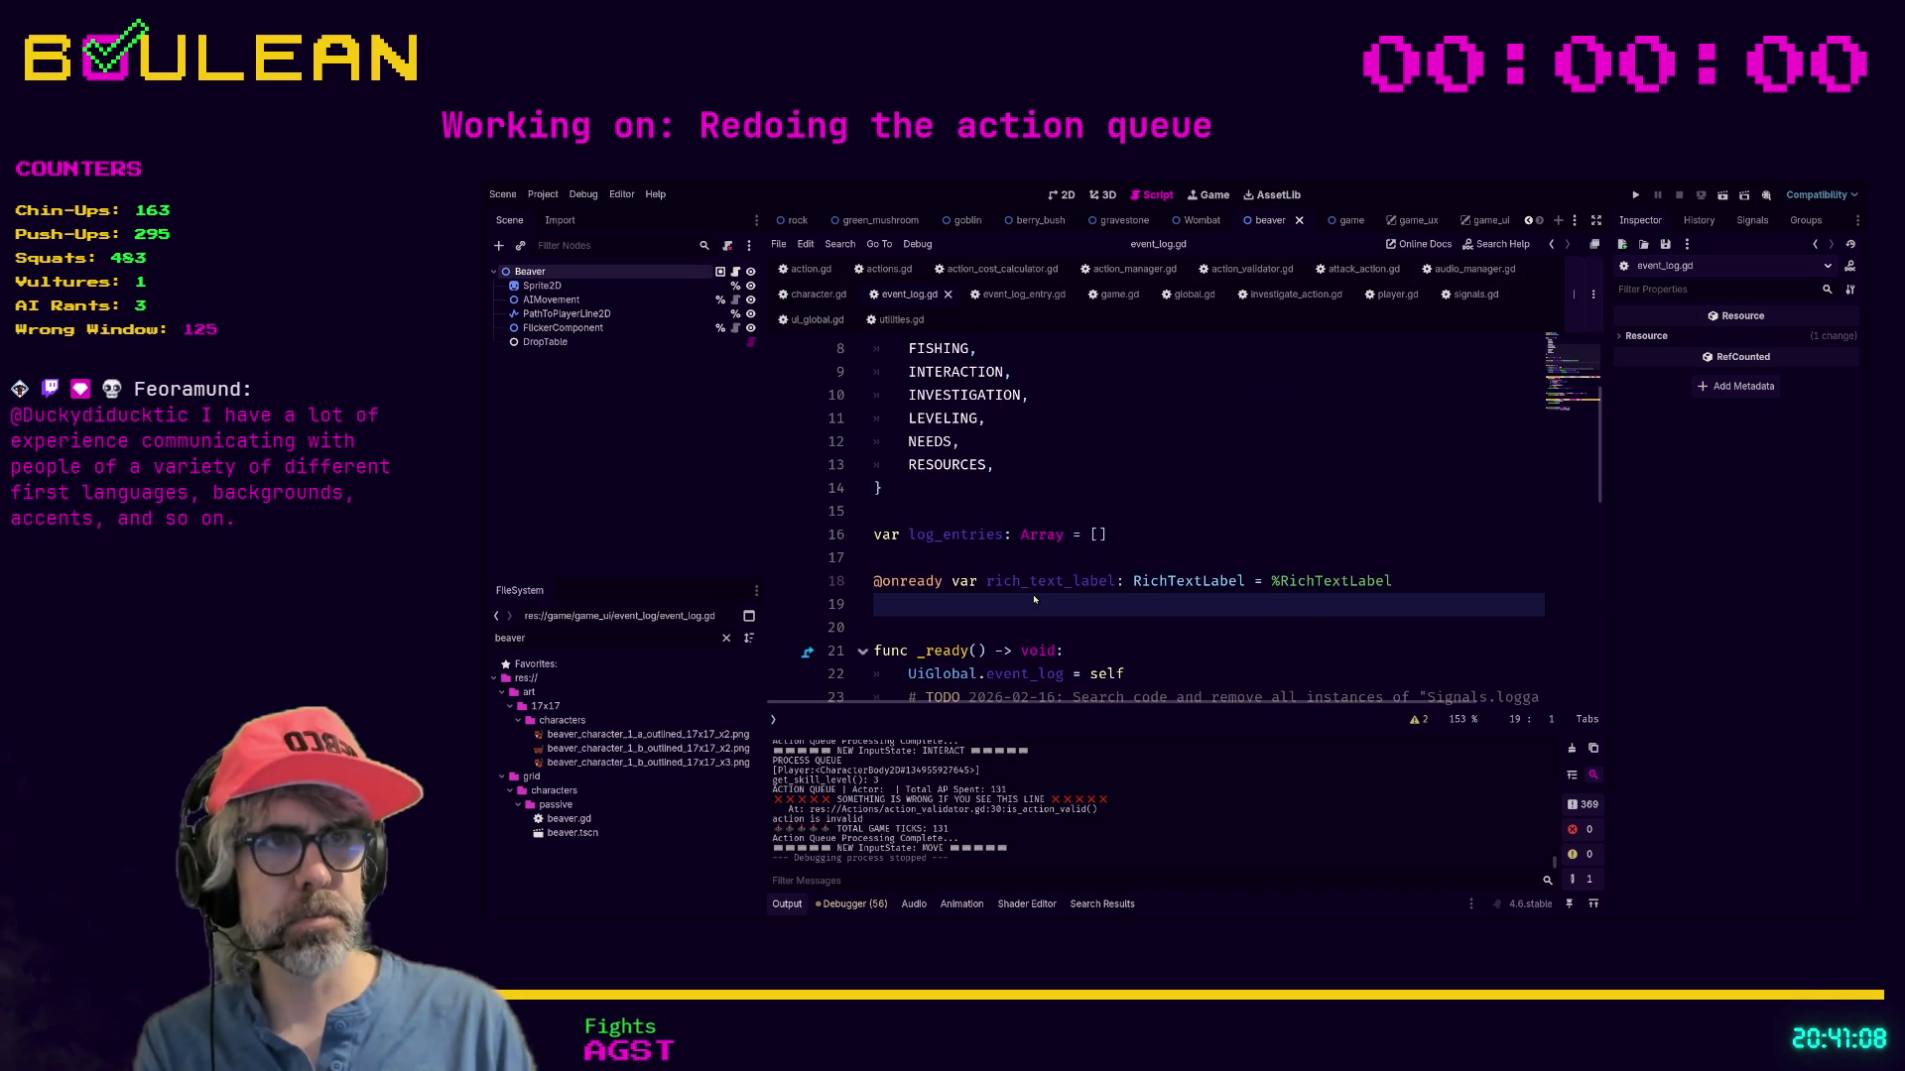
Search event_log.gd for log_entries and step through the matches.
{"action": "key", "text": "ctrl+f"}
{"action": "type", "text": "log_ent"}
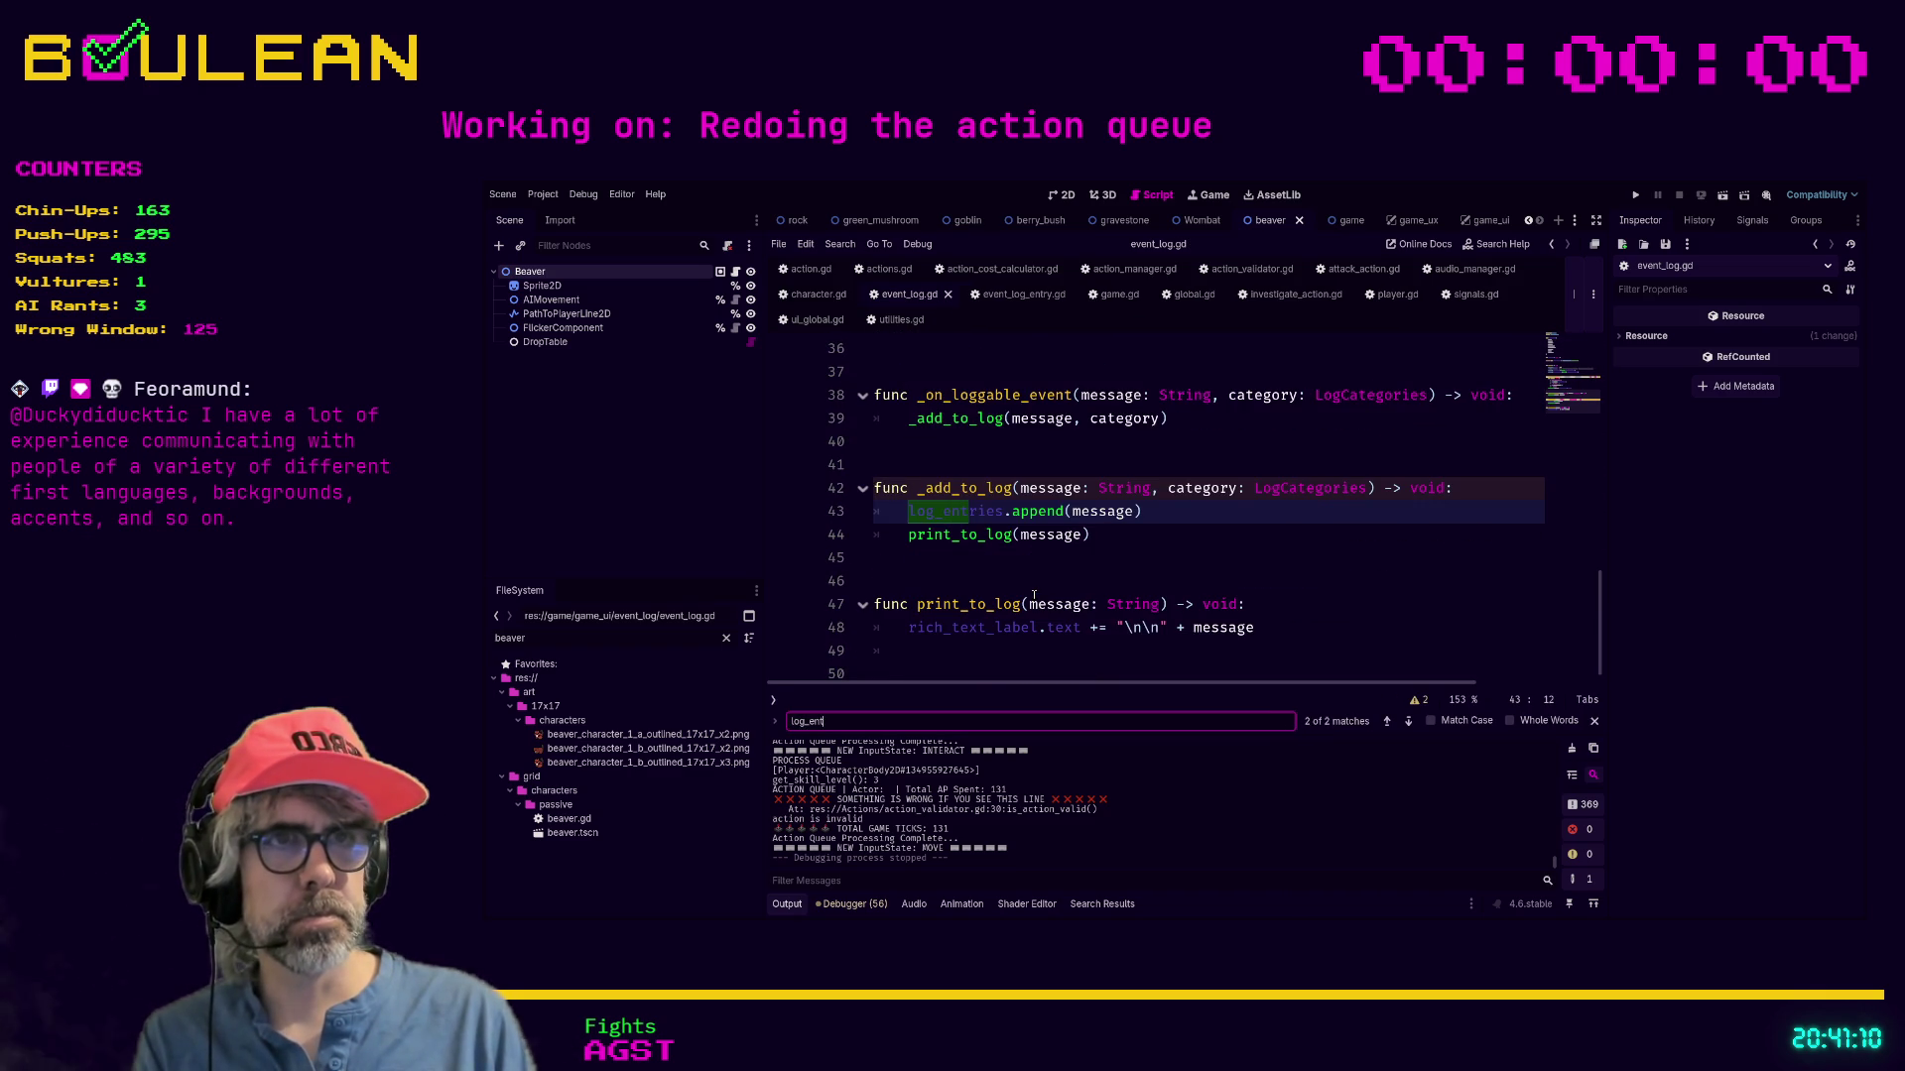
{"action": "type", "text": "ries"}
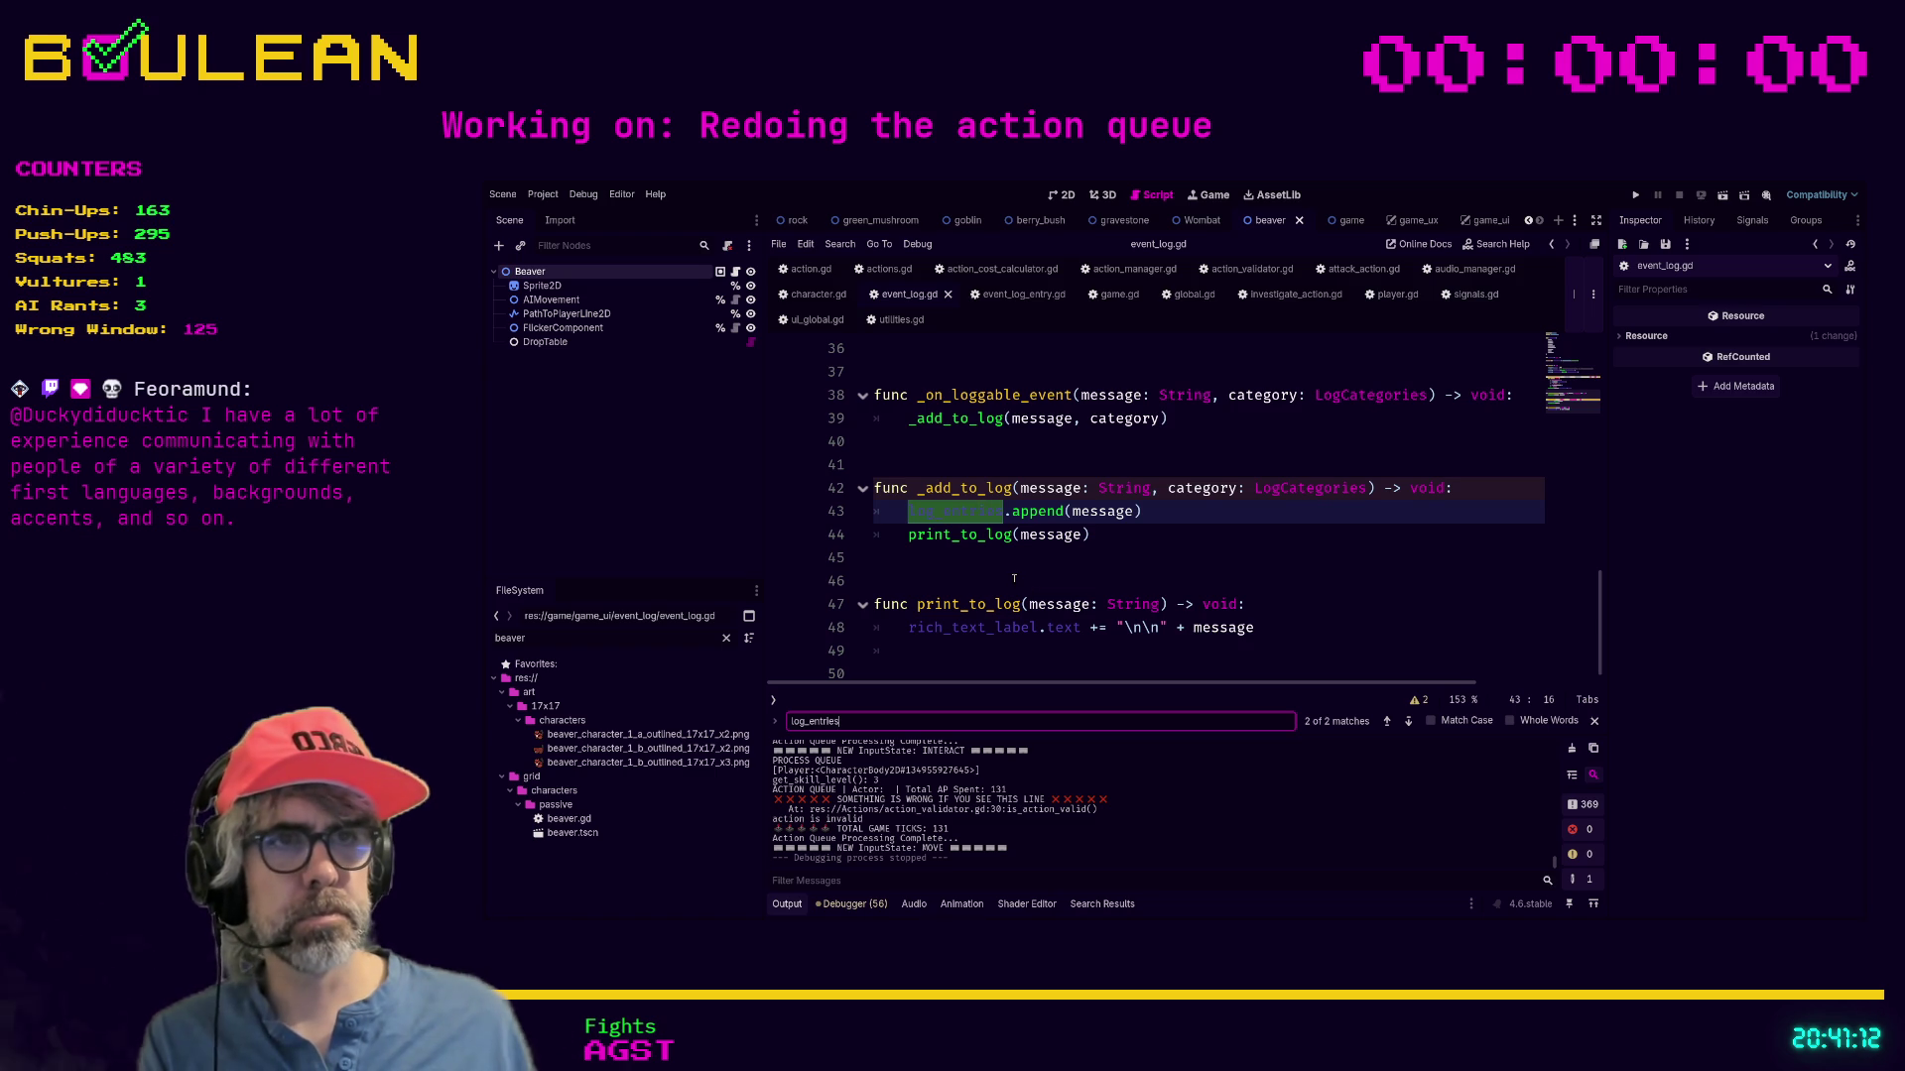
{"action": "key", "text": "Return"}
{"action": "key", "text": "Return"}
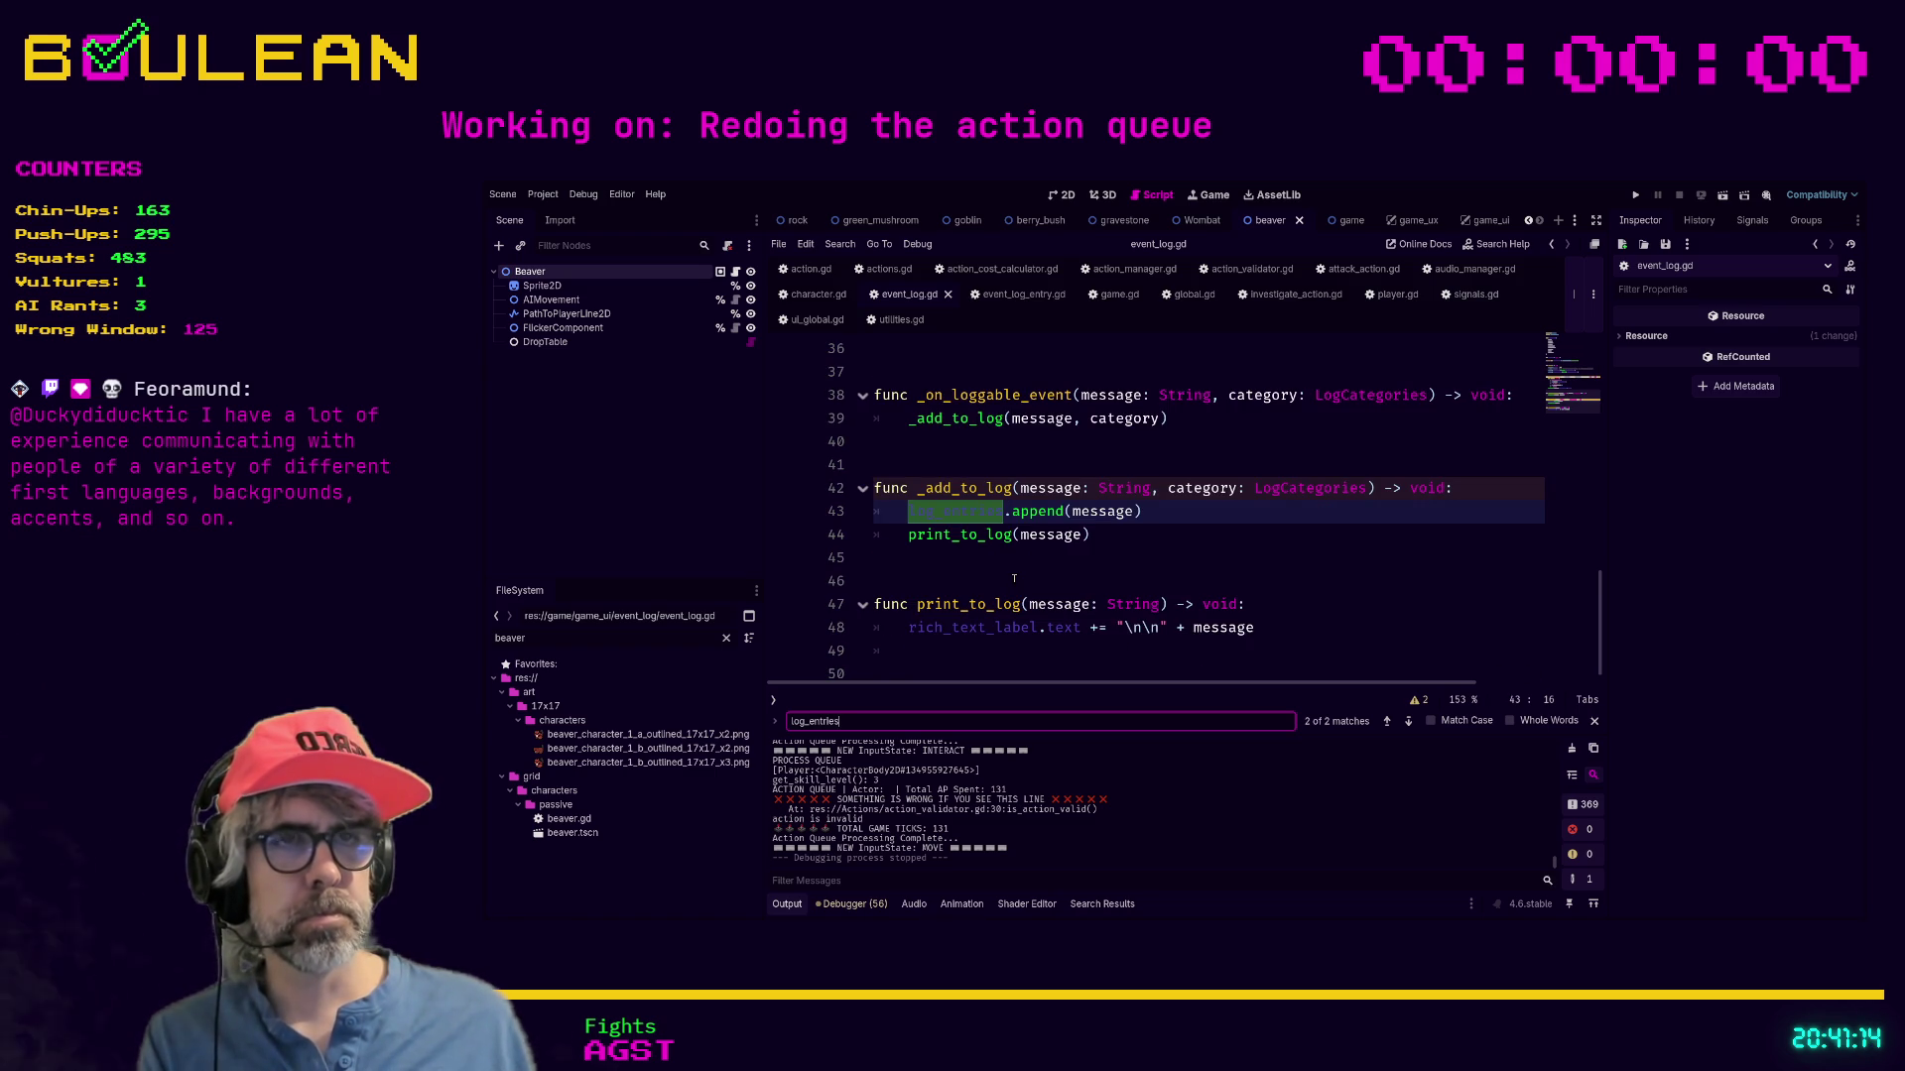
{"action": "left_click", "coordinate": [960, 561]}
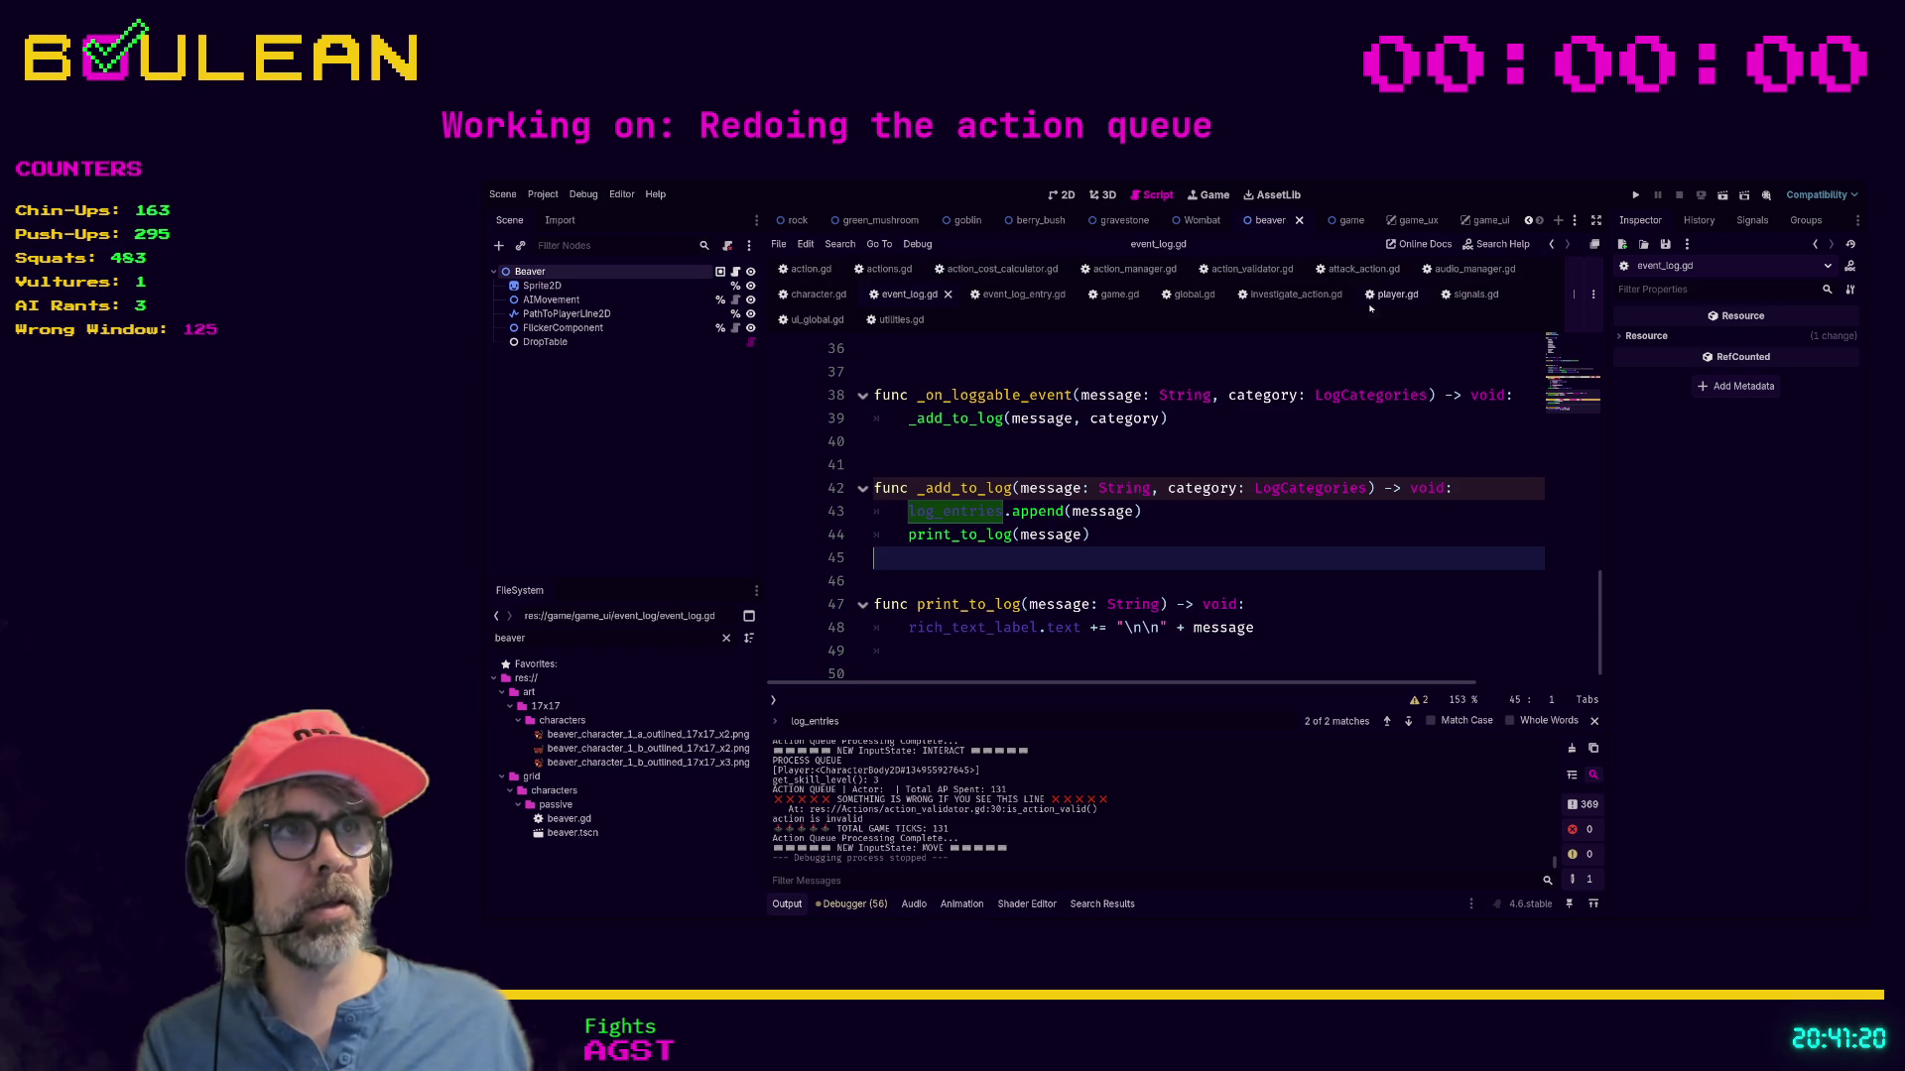
{"action": "left_click", "coordinate": [1347, 270]}
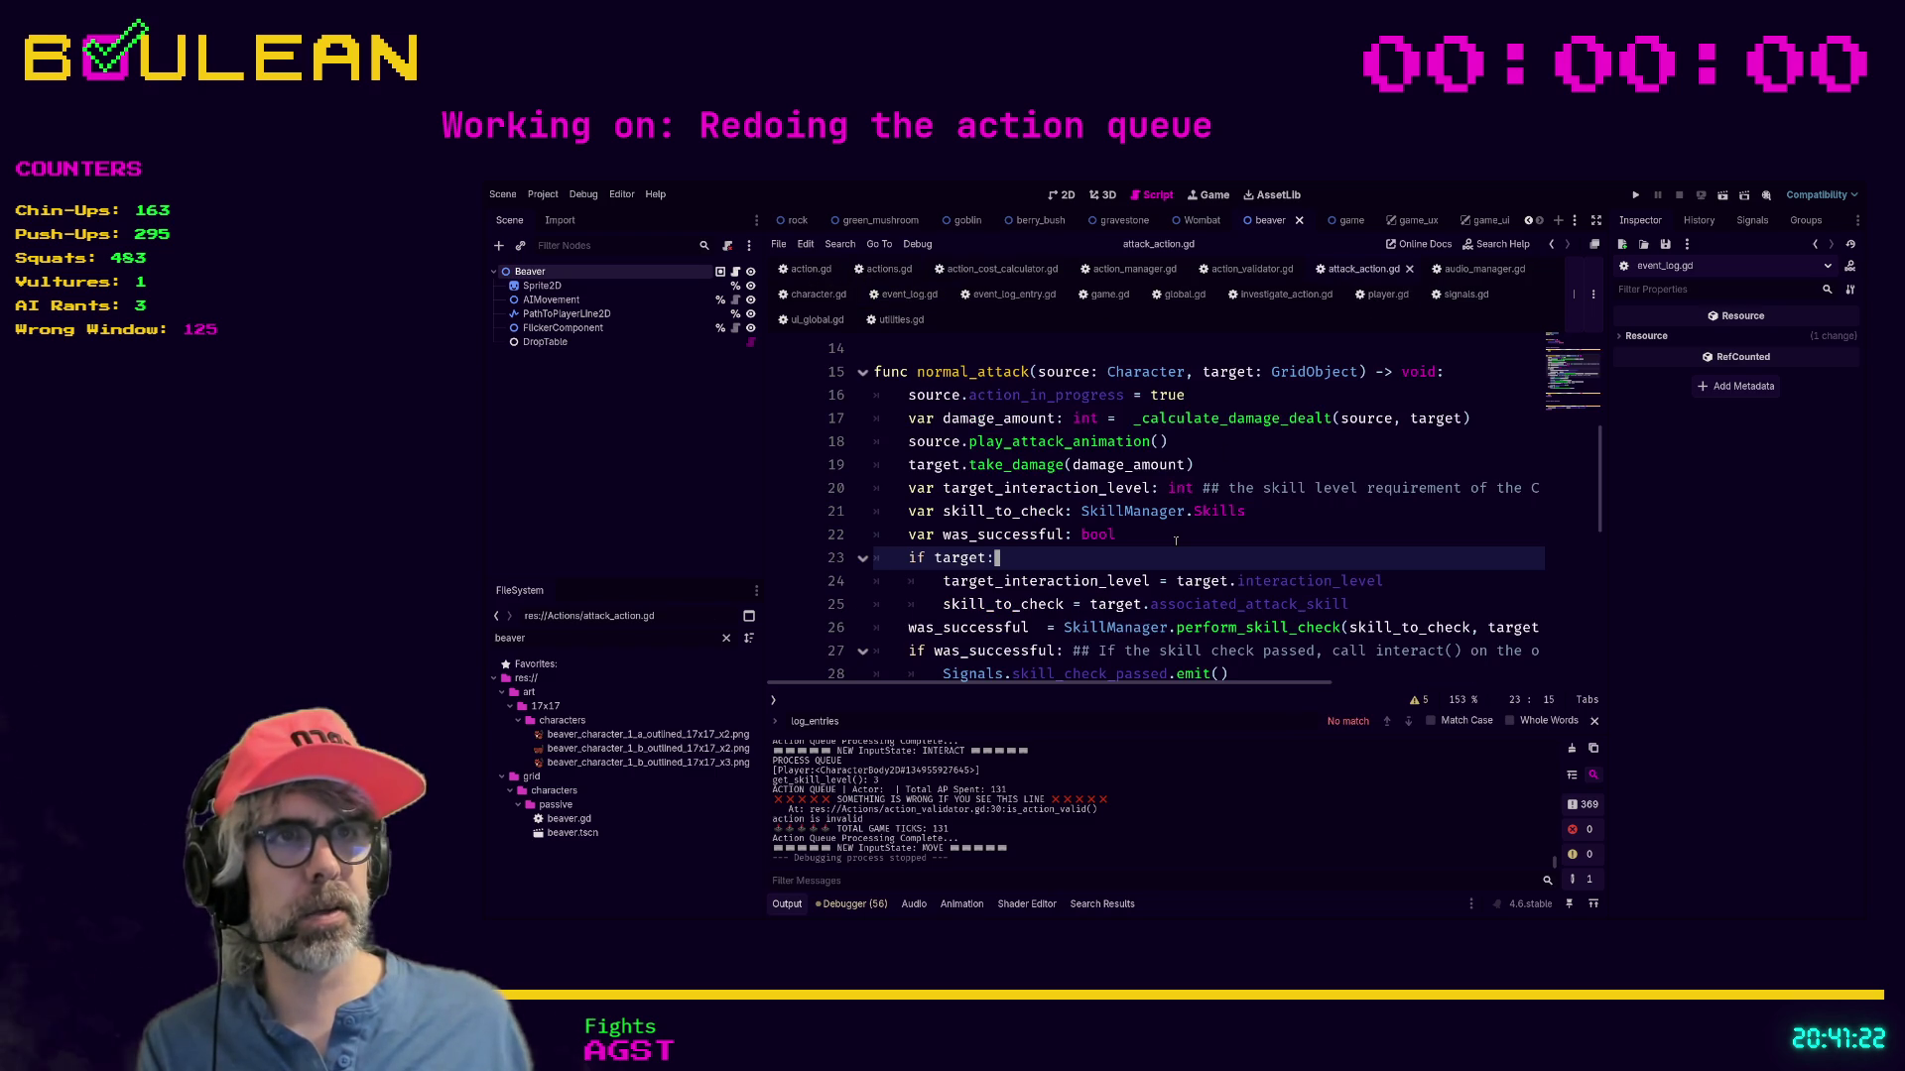
Insert a new first line in normal_attack beginning an assert( call.
{"action": "scroll", "coordinate": [1175, 541], "scroll_direction": "down", "scroll_amount": 1}
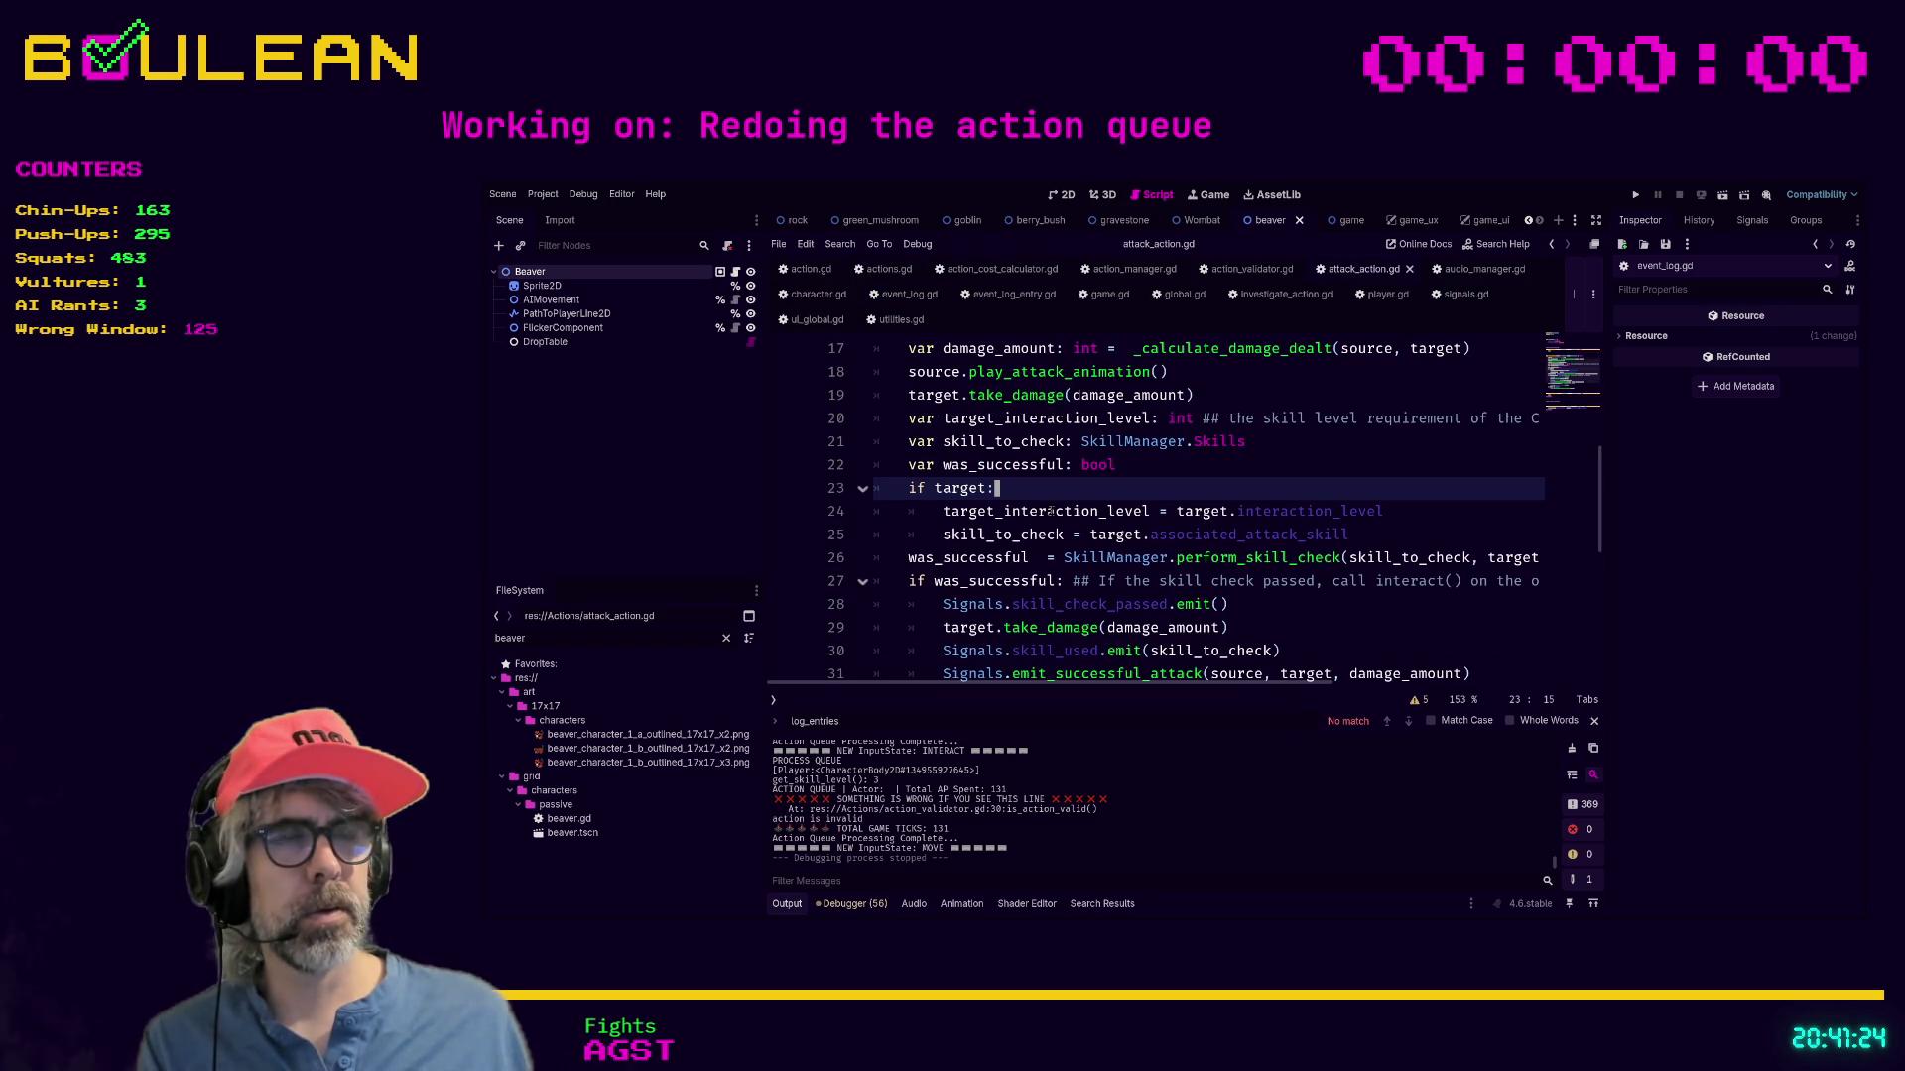
{"action": "scroll", "coordinate": [1086, 505], "scroll_direction": "down", "scroll_amount": 1}
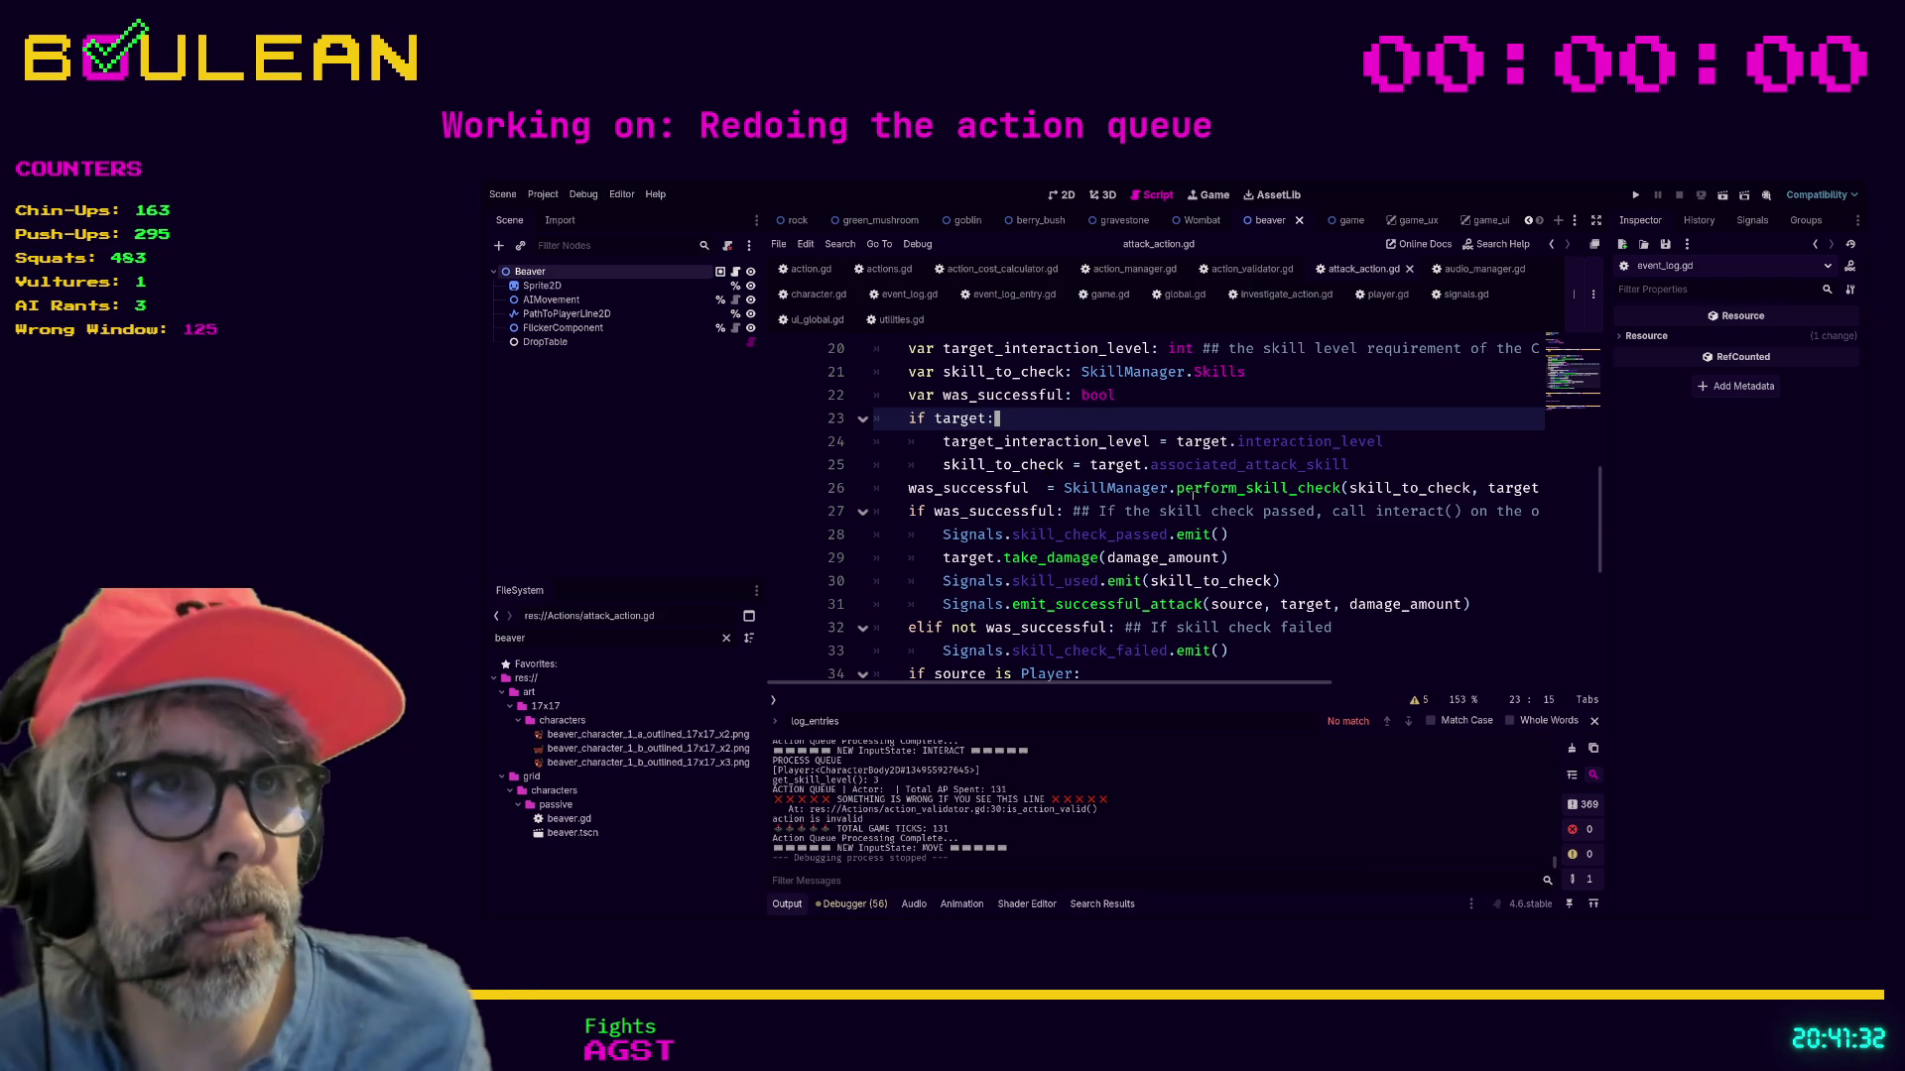
{"action": "scroll", "coordinate": [945, 511], "scroll_direction": "up", "scroll_amount": 2}
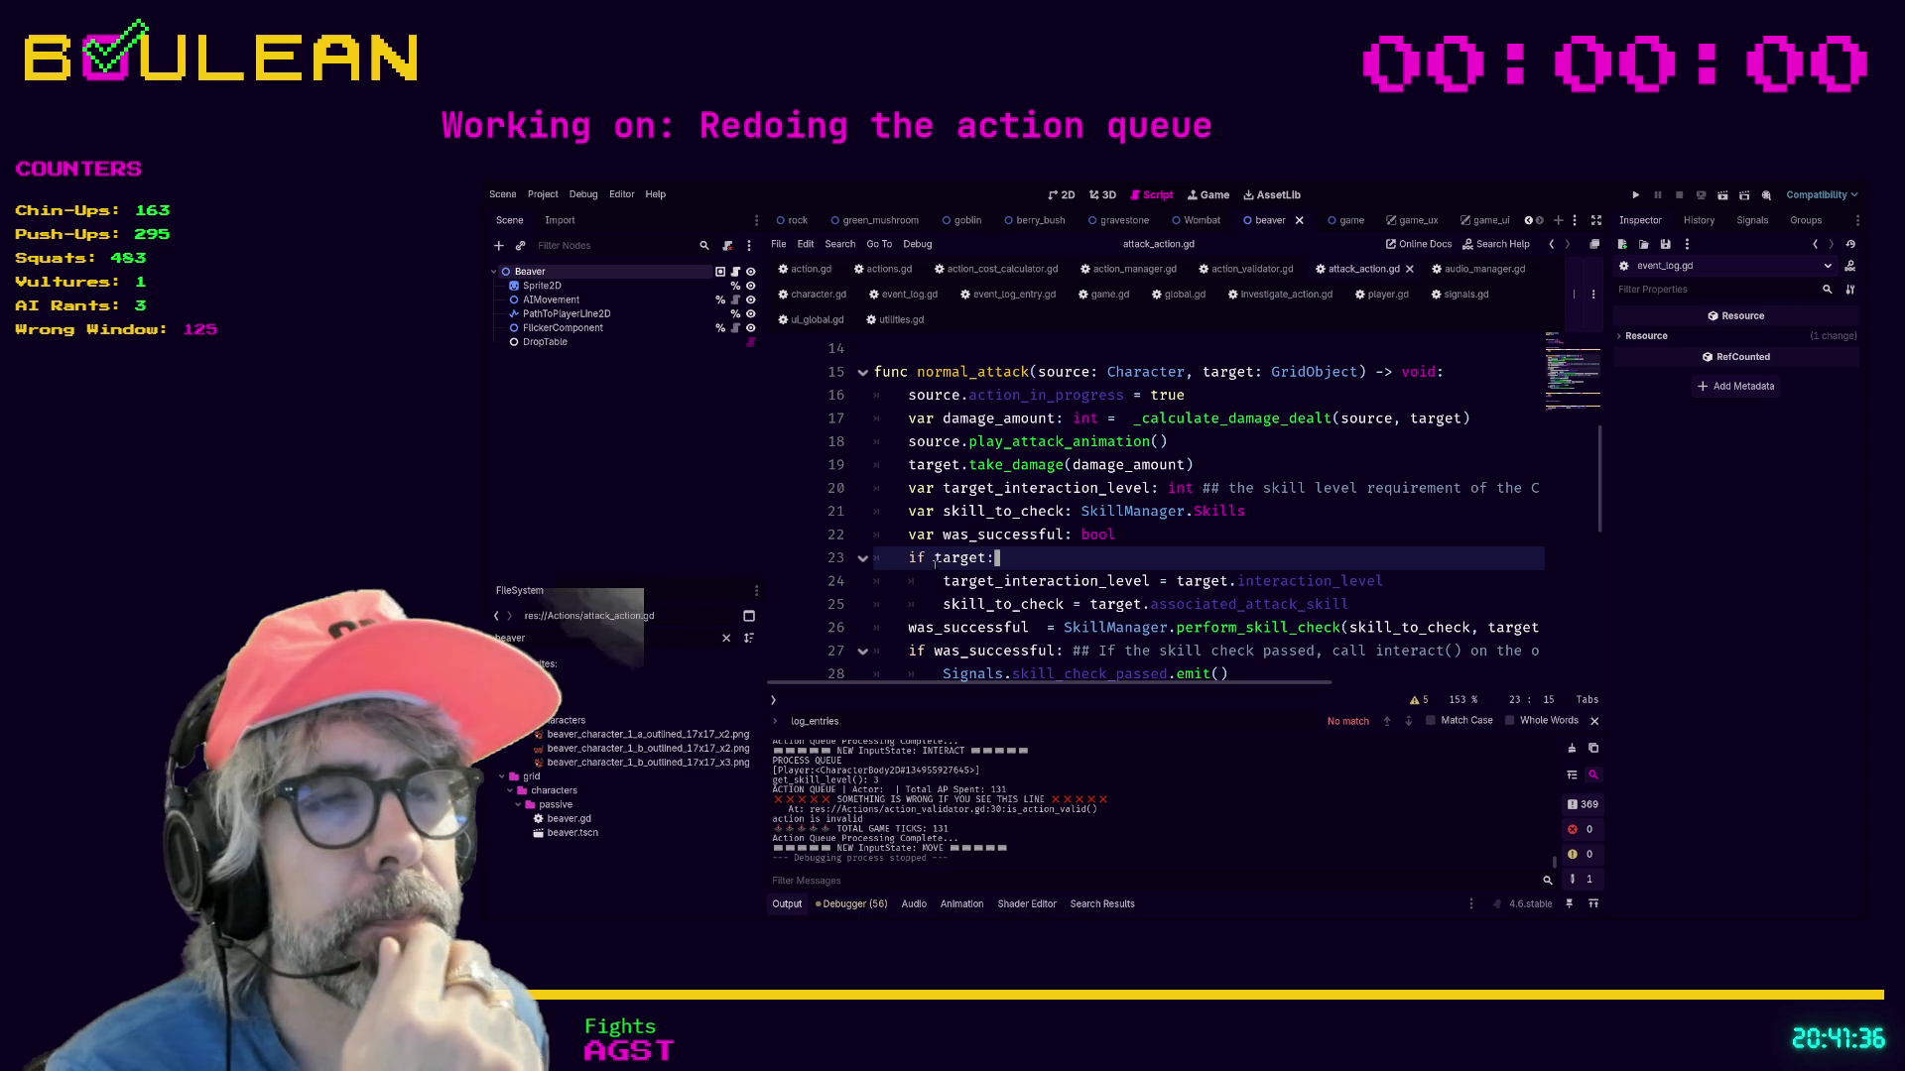
{"action": "left_click", "coordinate": [890, 392]}
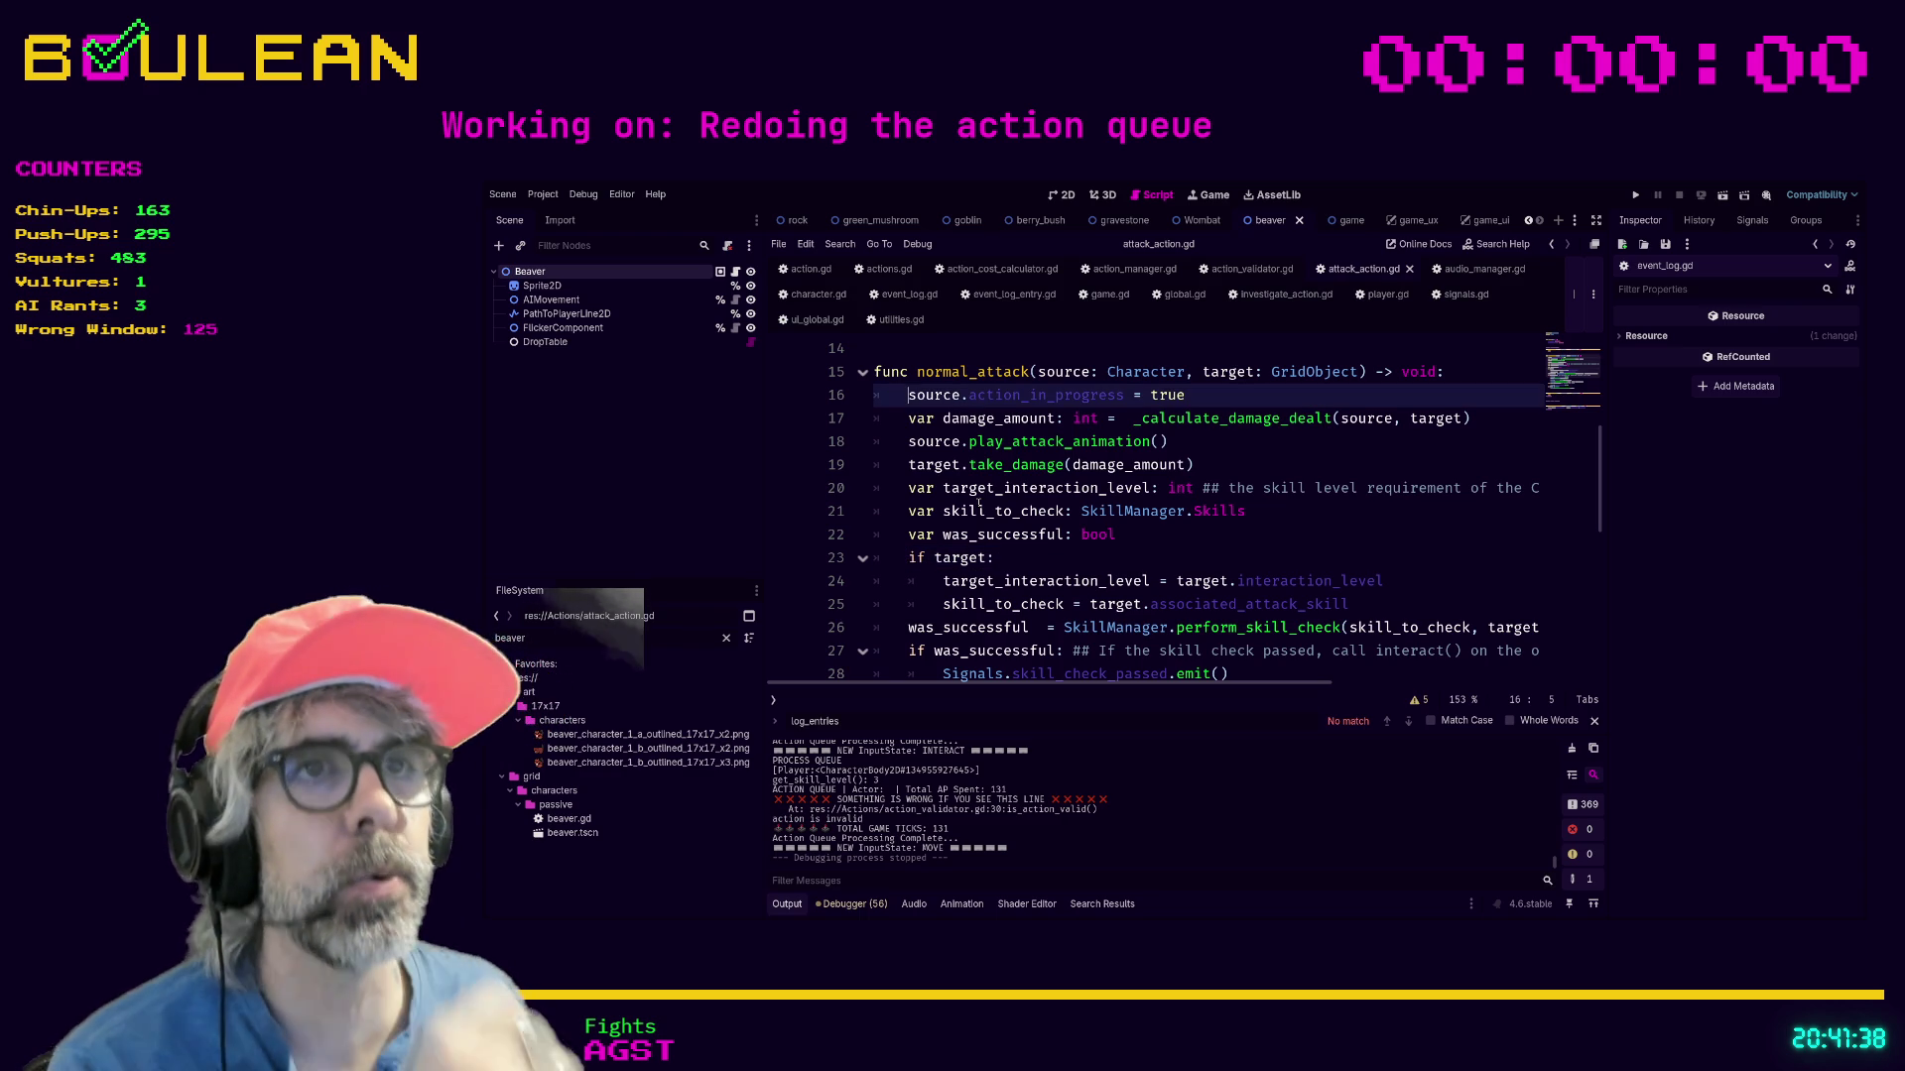
{"action": "key", "text": "Return"}
{"action": "key", "text": "Up"}
{"action": "type", "text": "assert"}
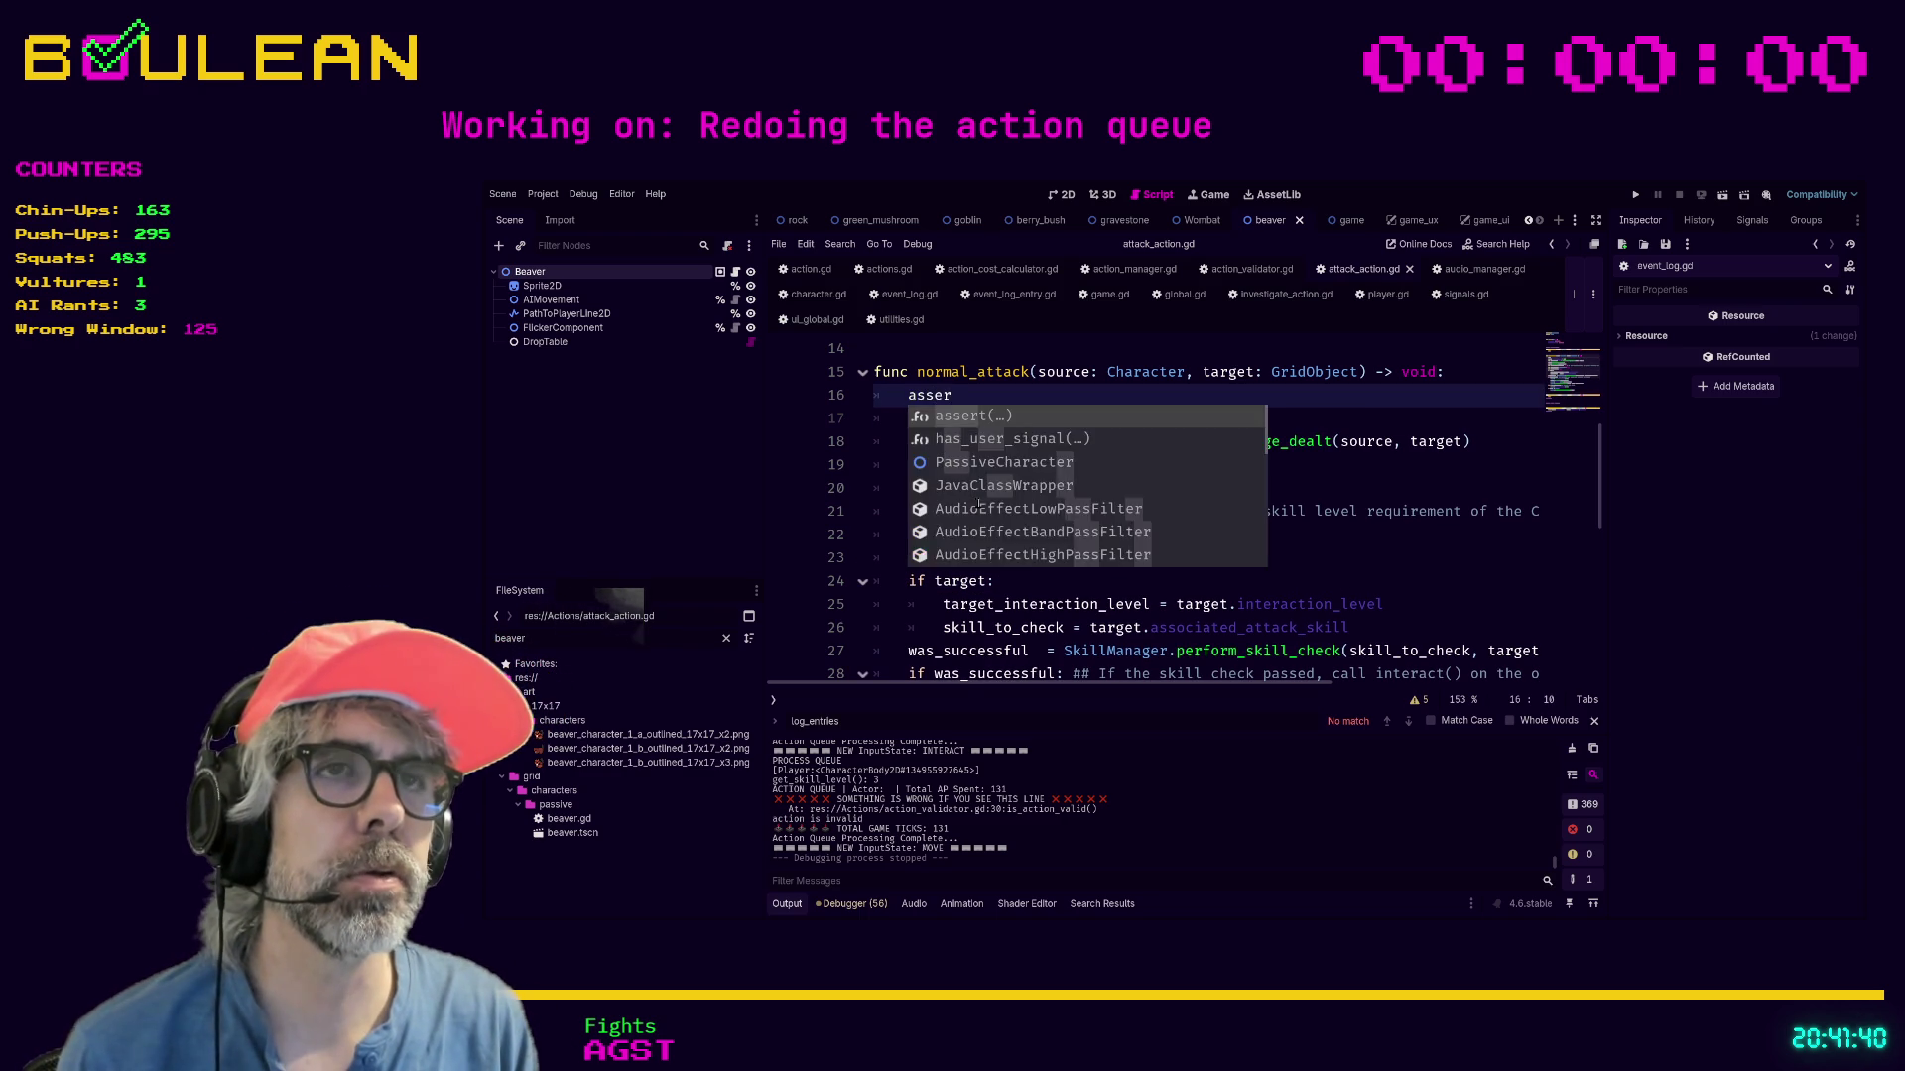
{"action": "key", "text": "BackSpace"}
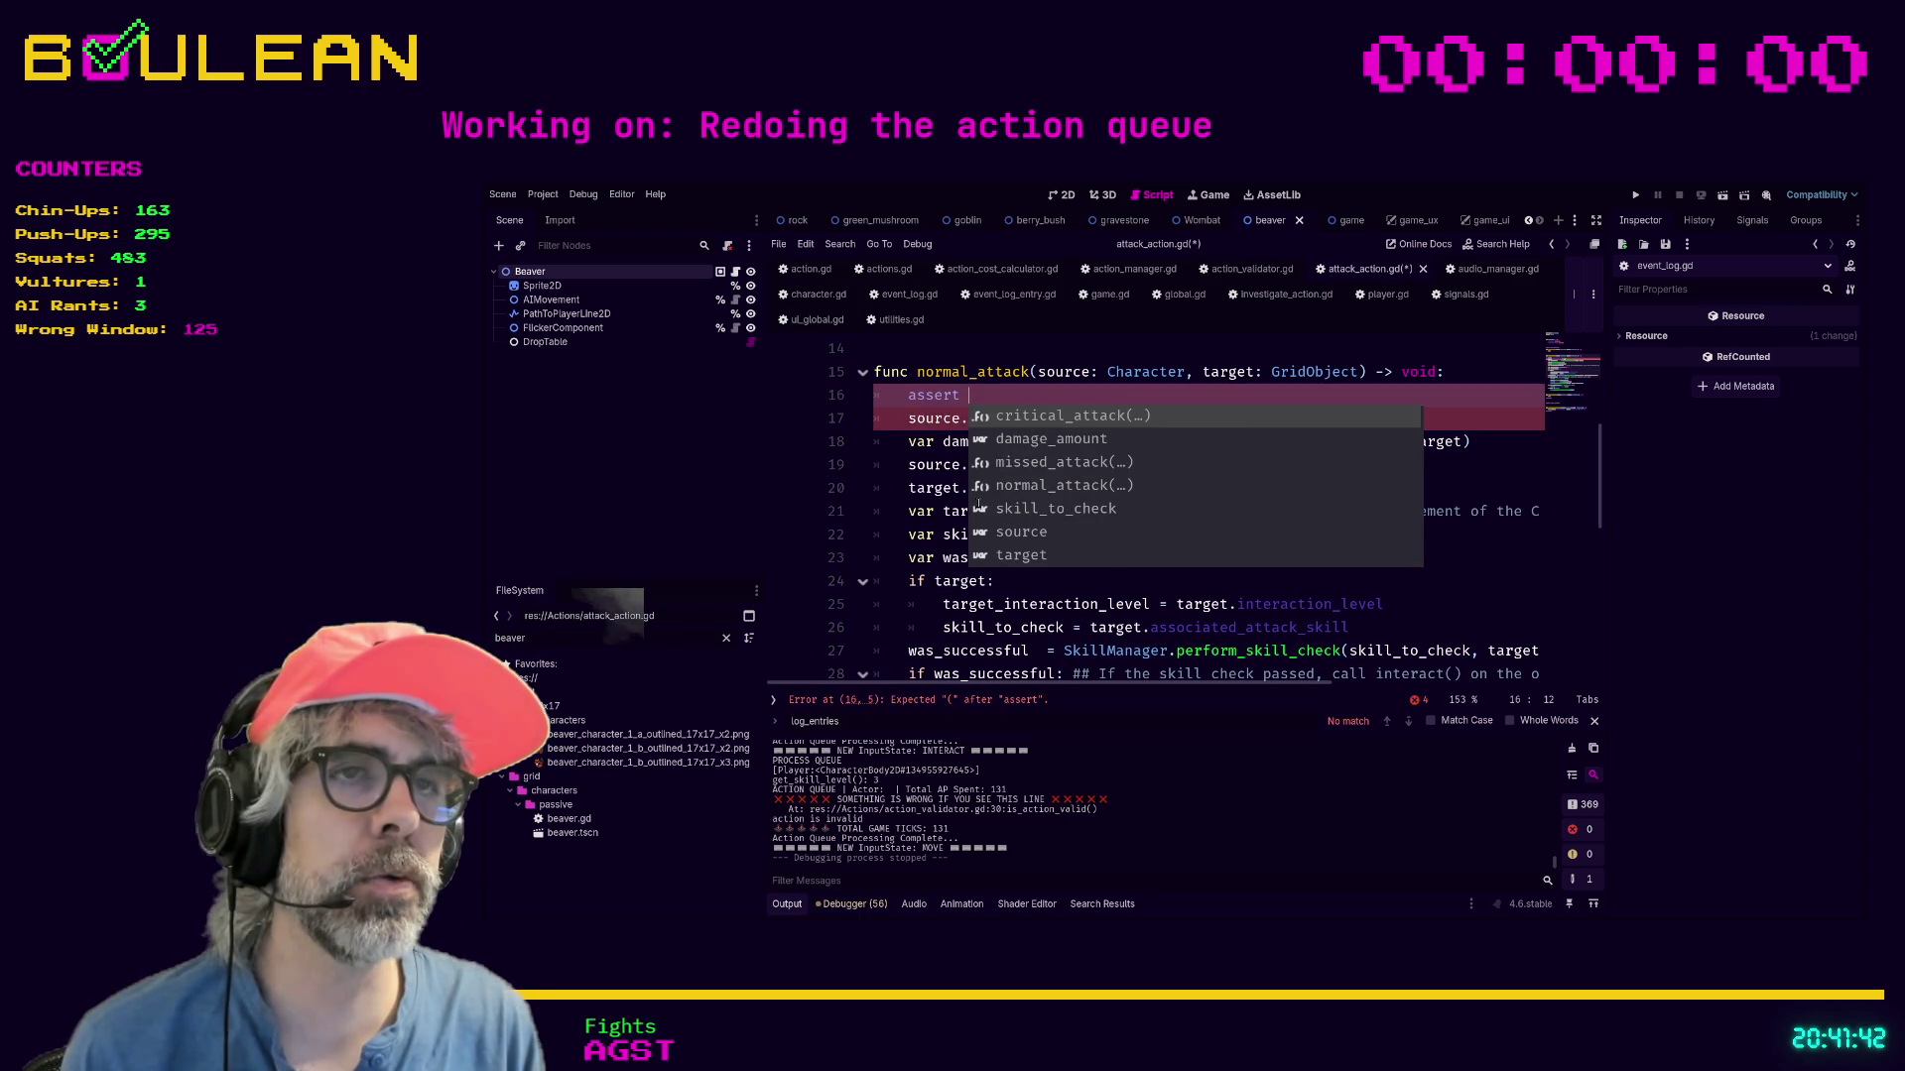
{"action": "type", "text": "("}
{"action": "key", "text": "Escape"}
Finish the line as assert(source and target).
{"action": "type", "text": "tar"}
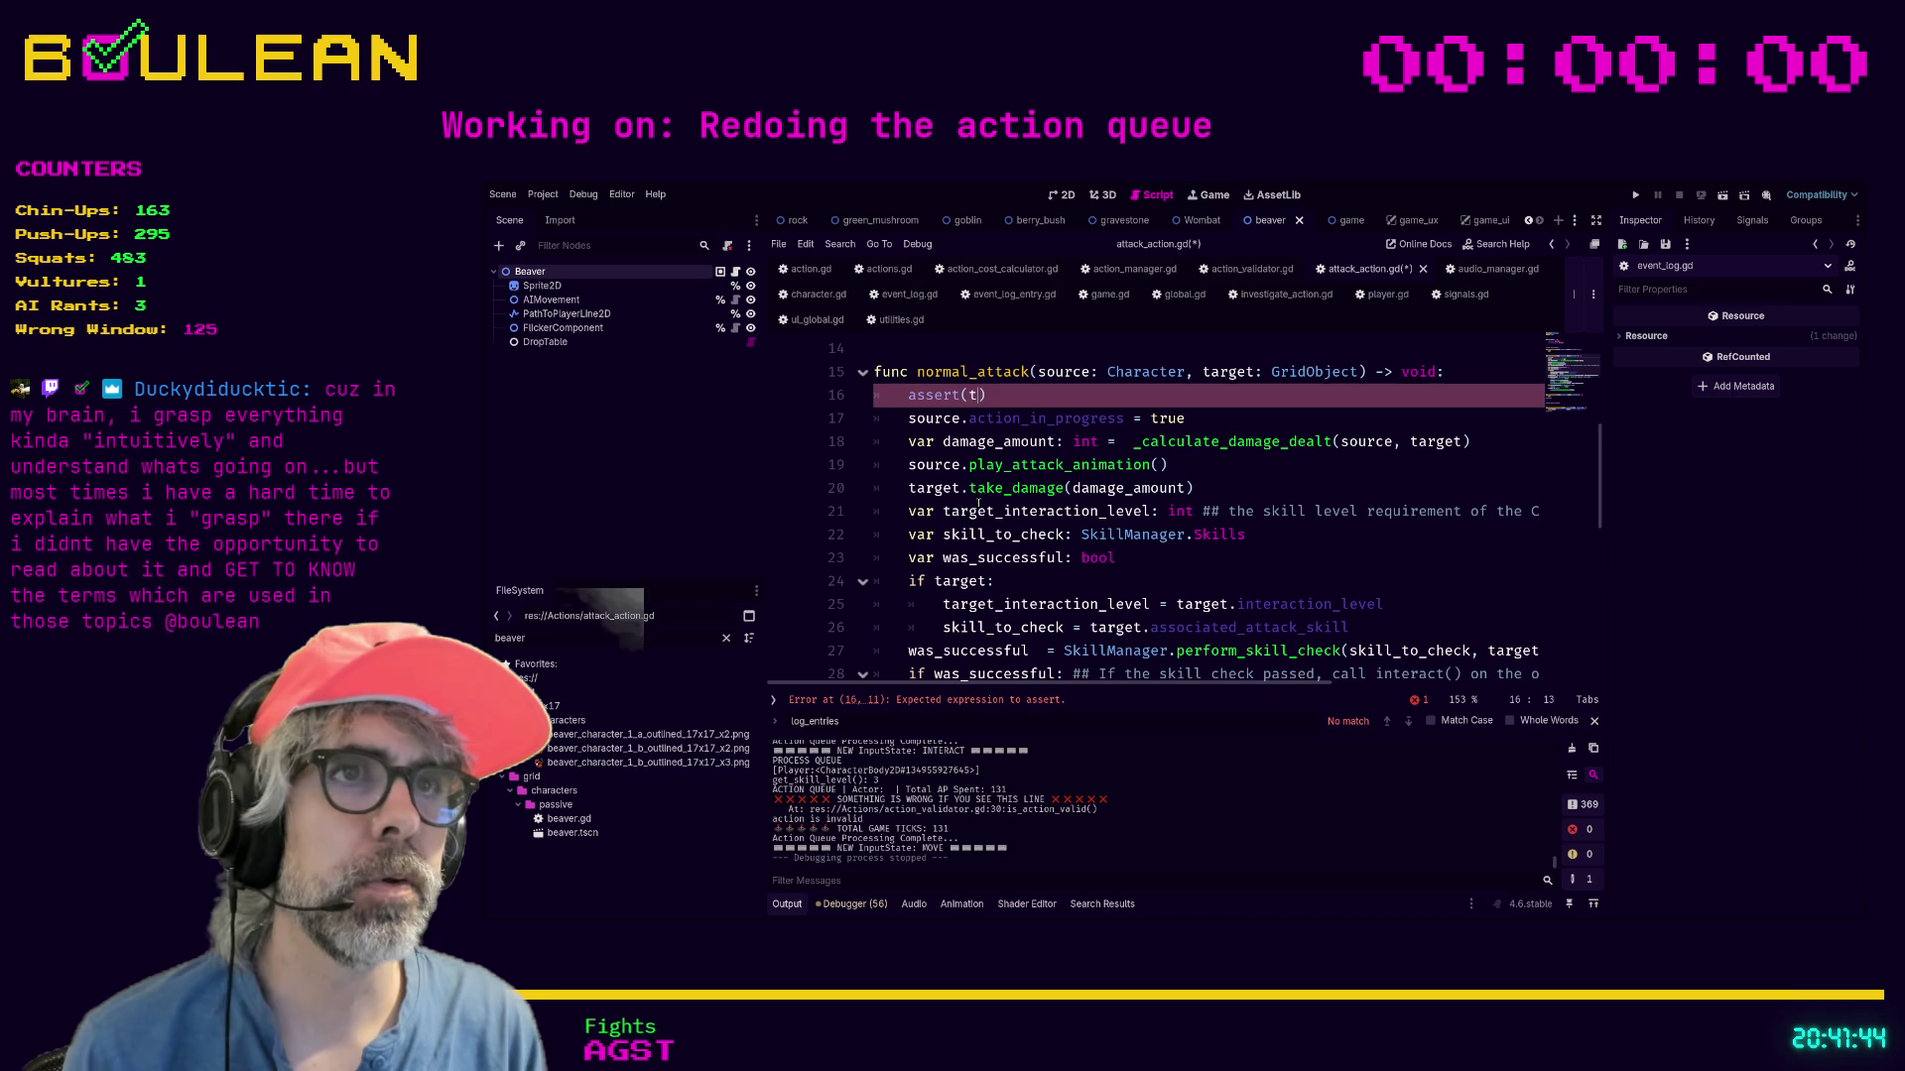
{"action": "type", "text": "get"}
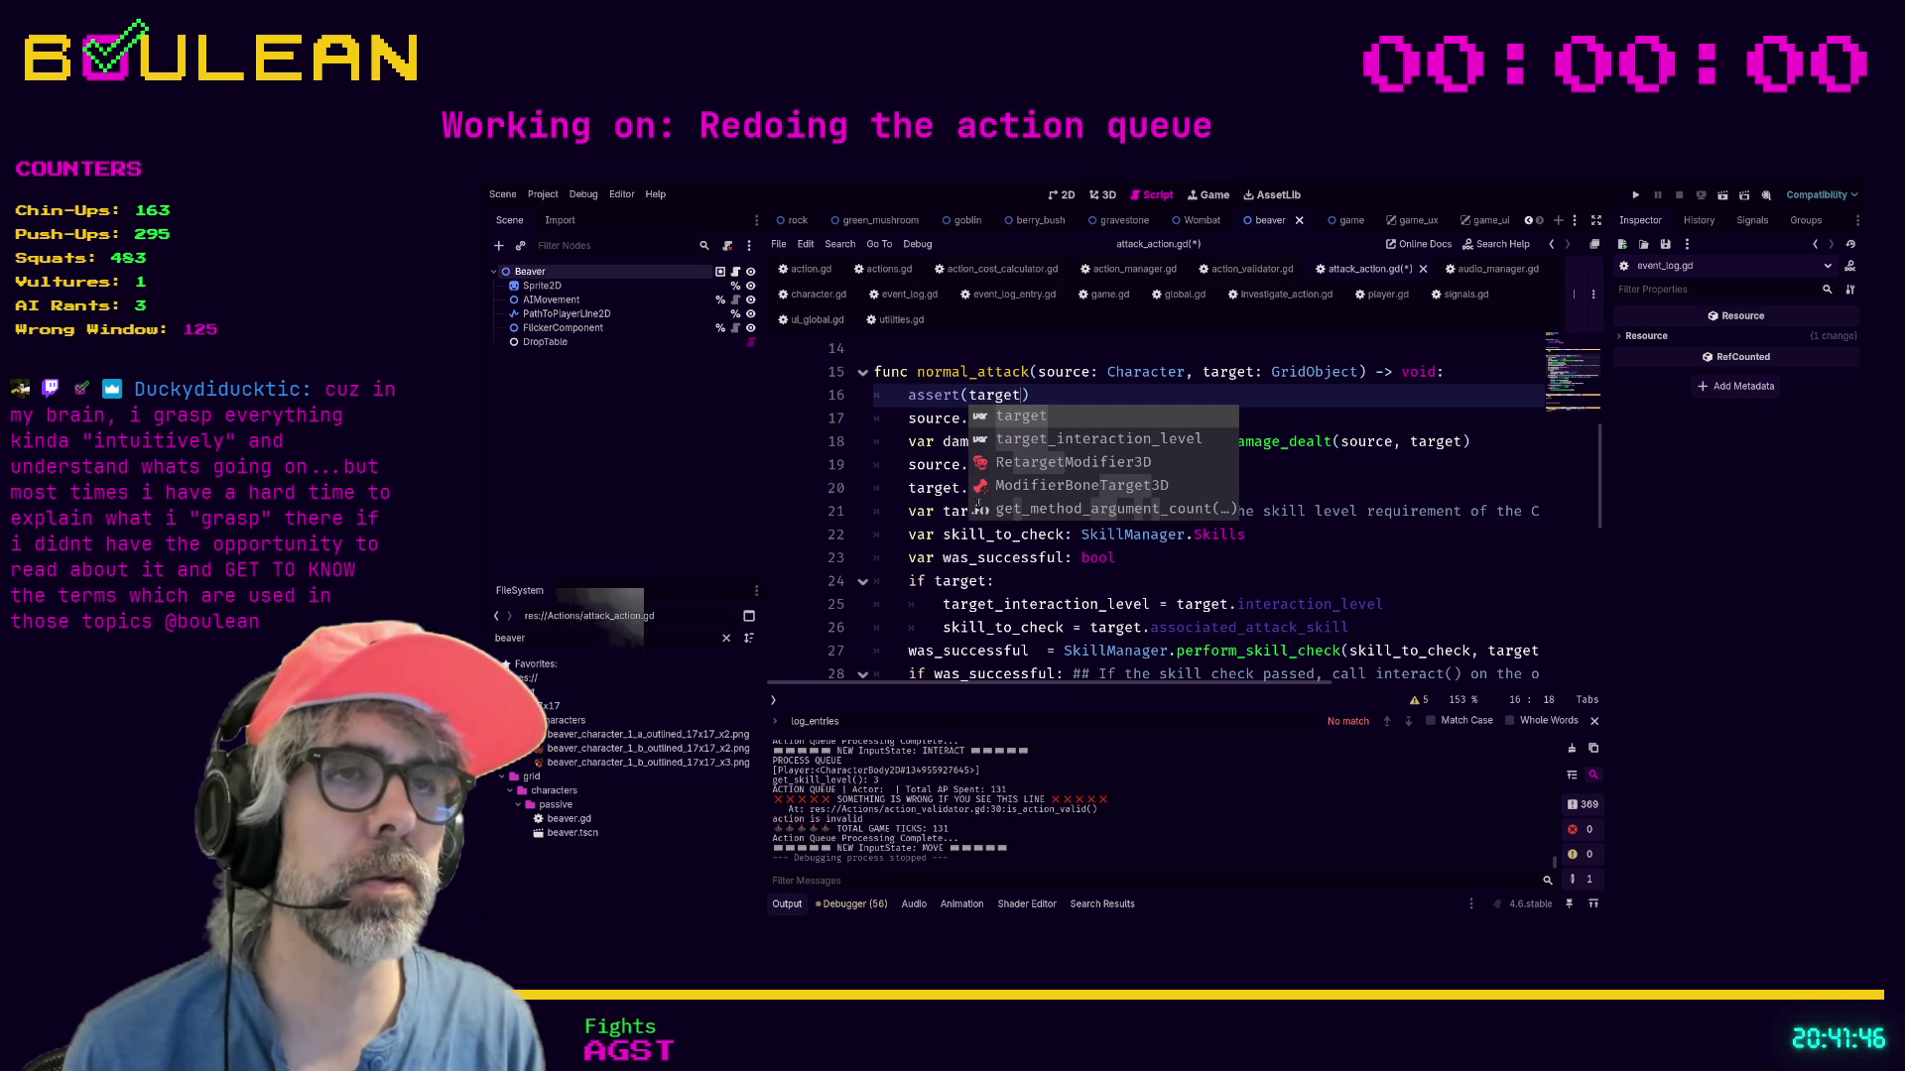
{"action": "type", "text": " !"}
{"action": "type", "text": " null"}
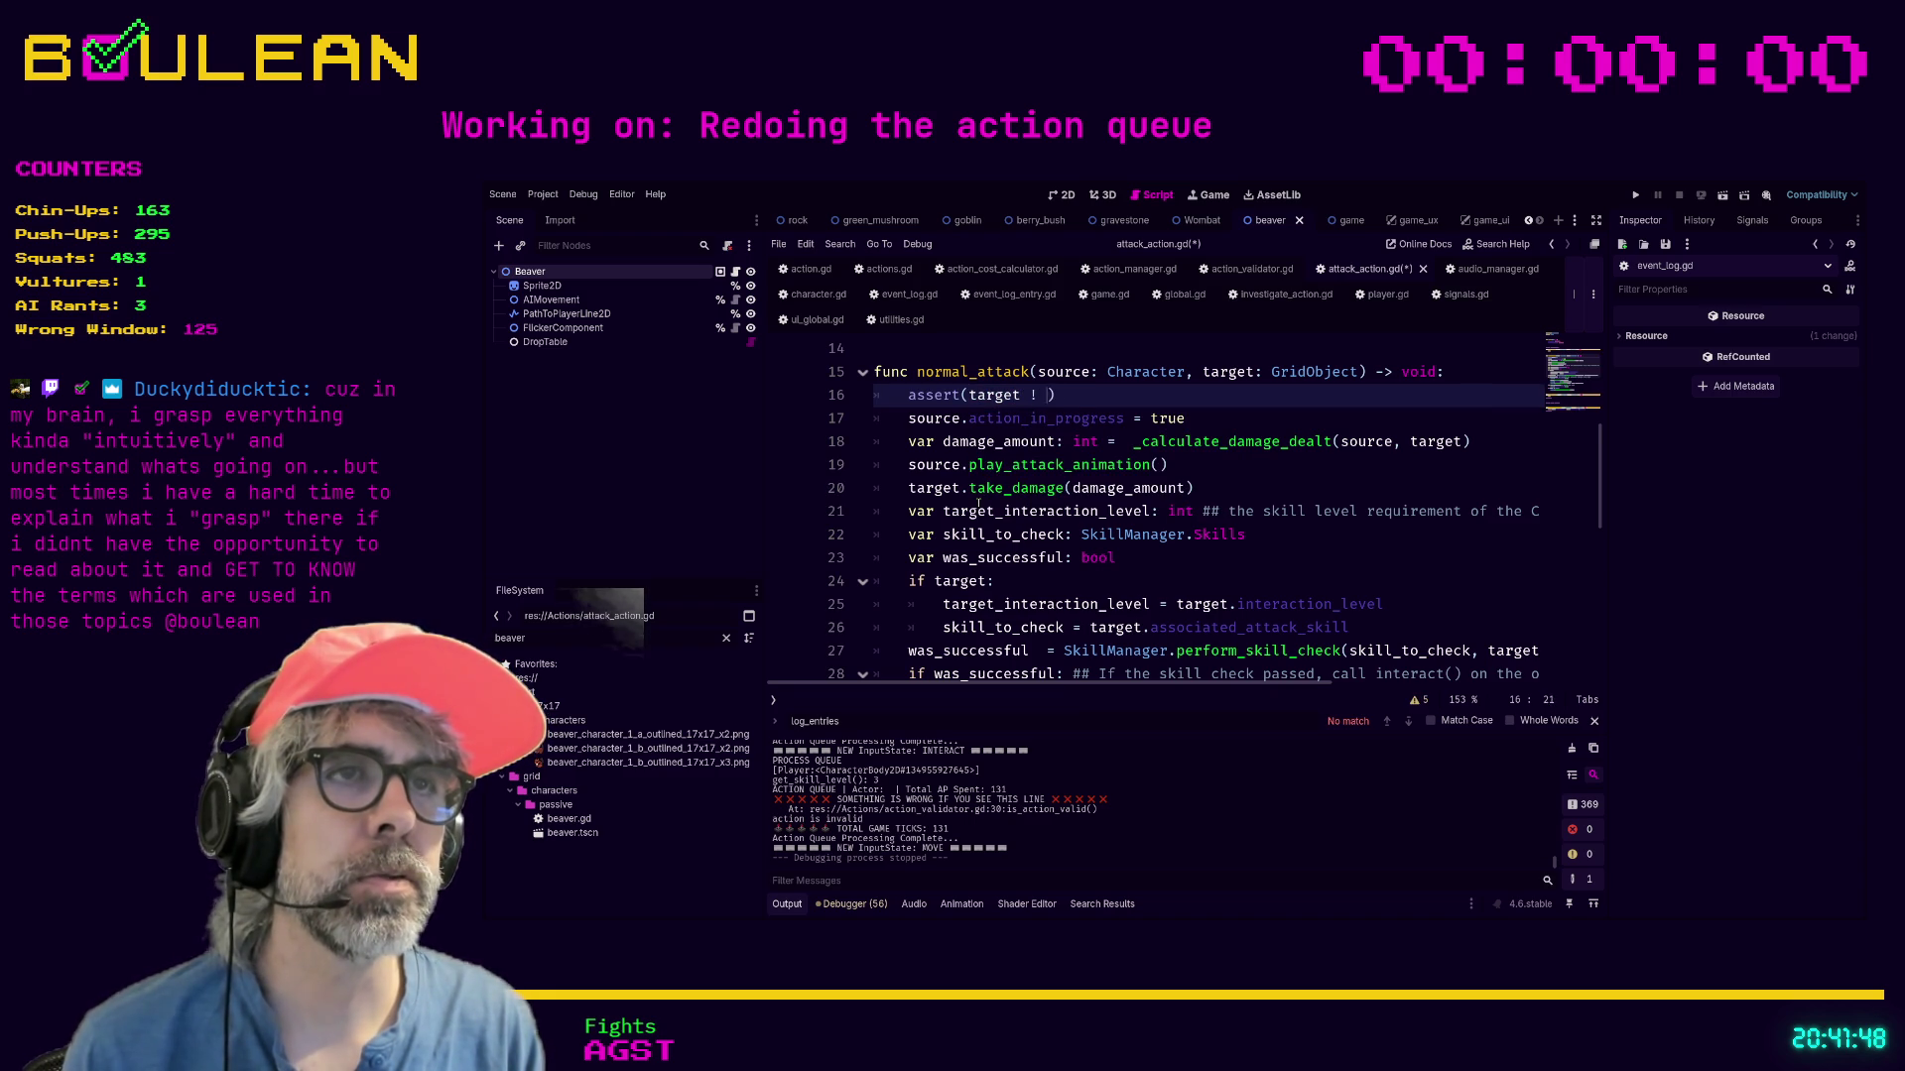
{"action": "type", "text": " and"}
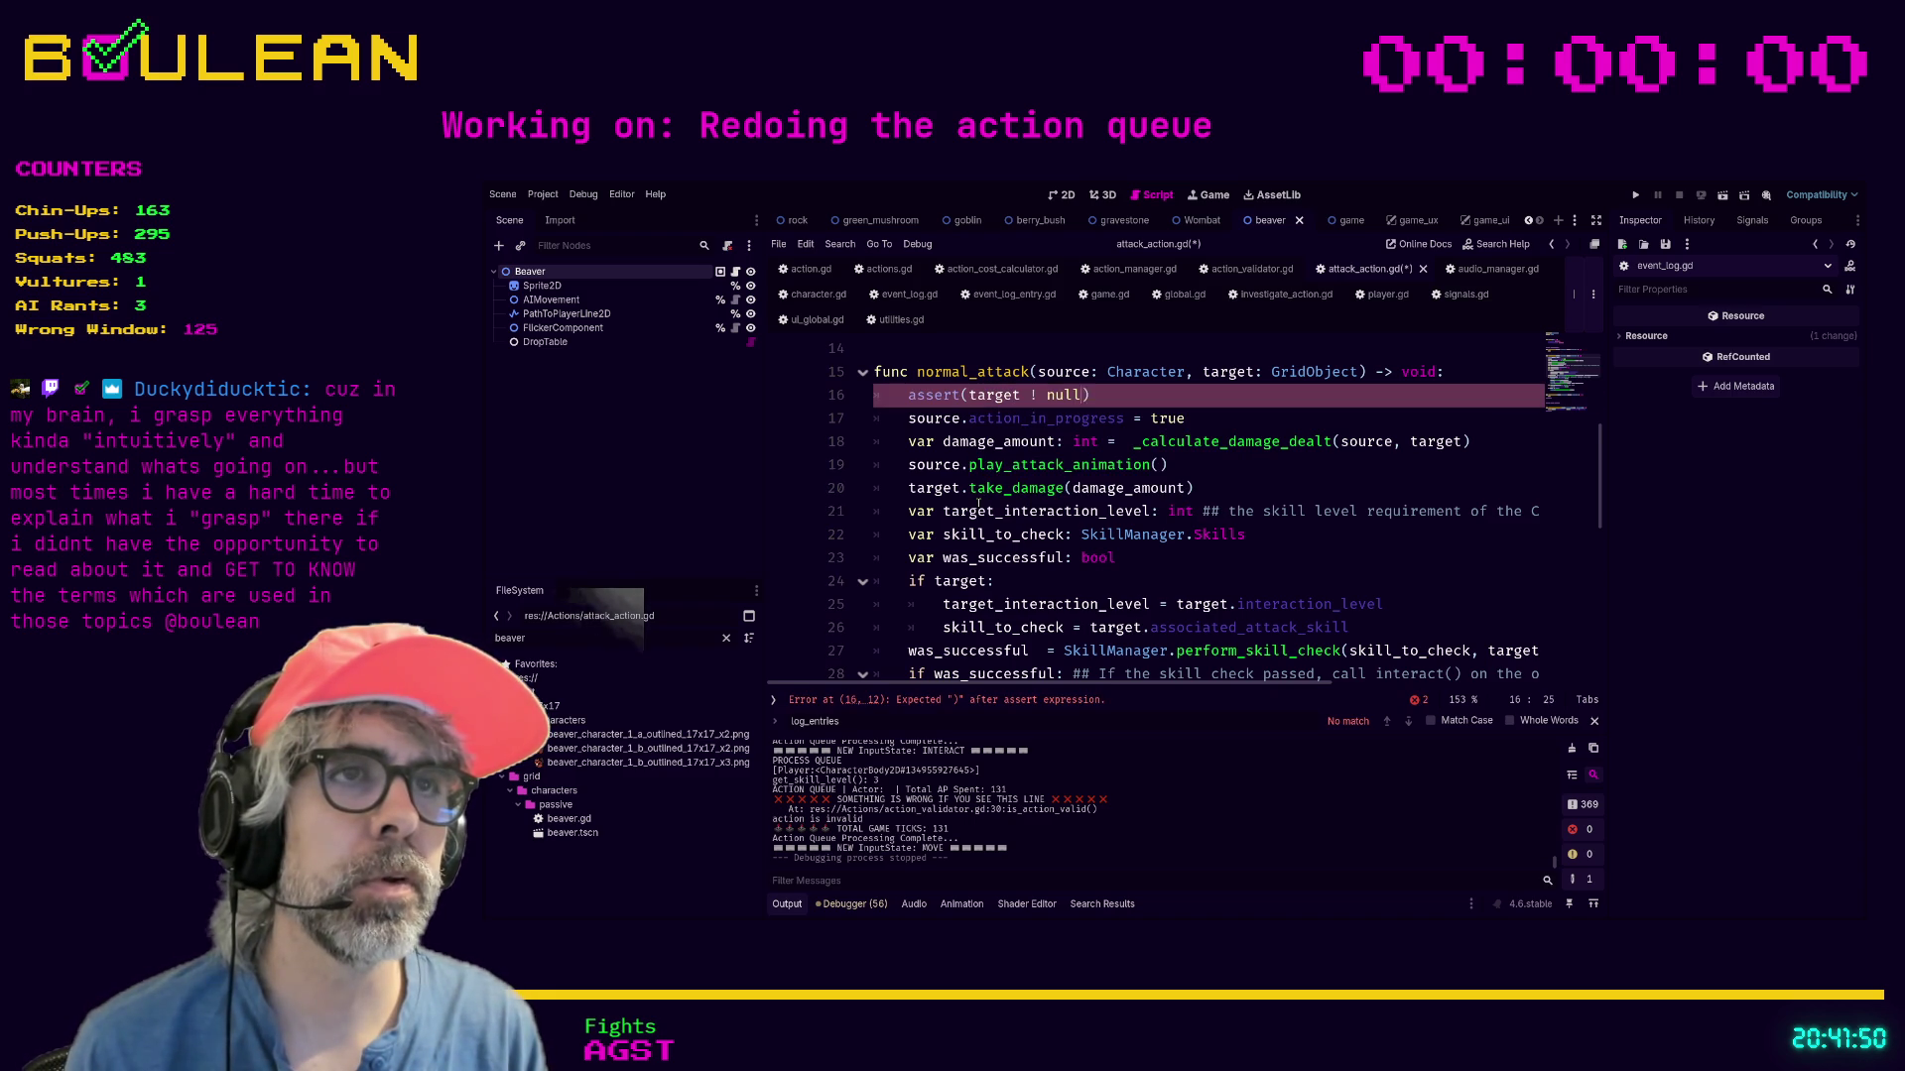
{"action": "key", "text": "BackSpace"}
{"action": "key", "text": "BackSpace"}
{"action": "key", "text": "BackSpace"}
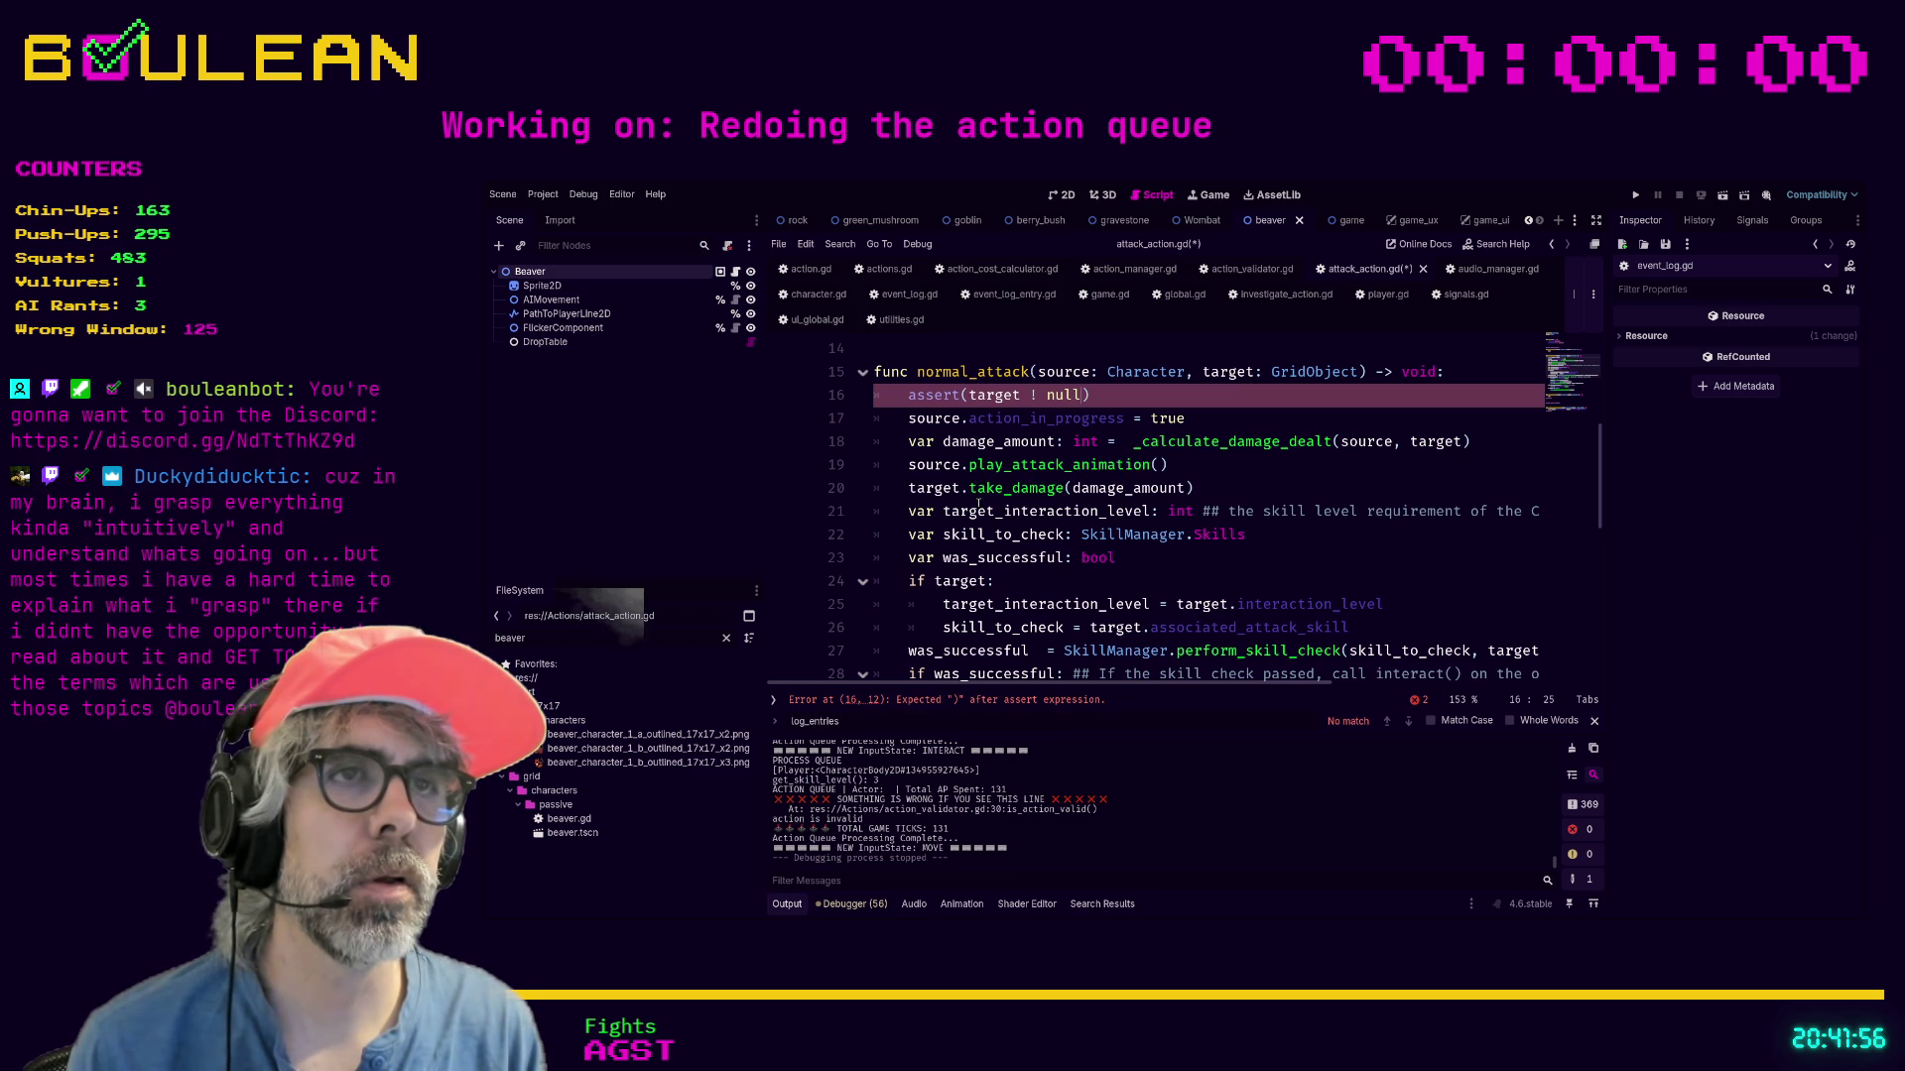
{"action": "key", "text": "BackSpace"}
{"action": "key", "text": "BackSpace"}
{"action": "key", "text": "BackSpace"}
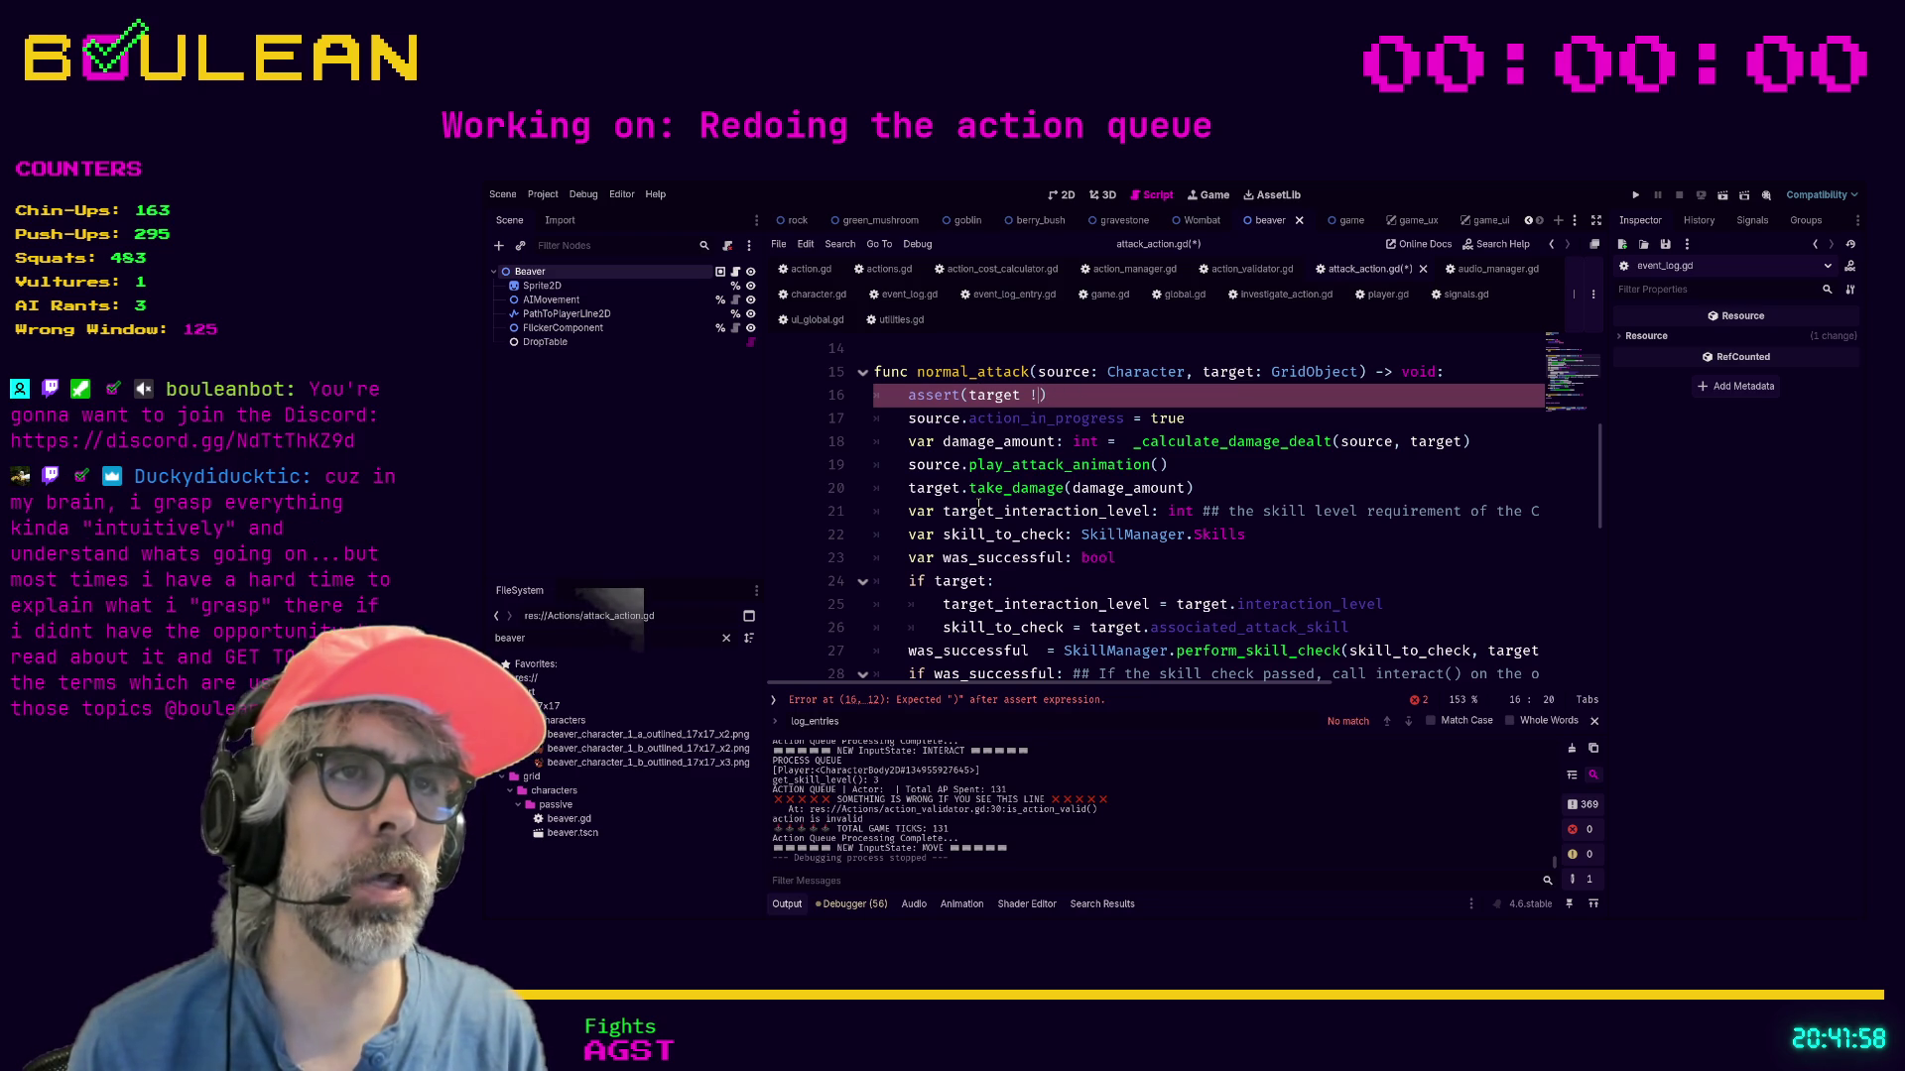
{"action": "type", "text": "="}
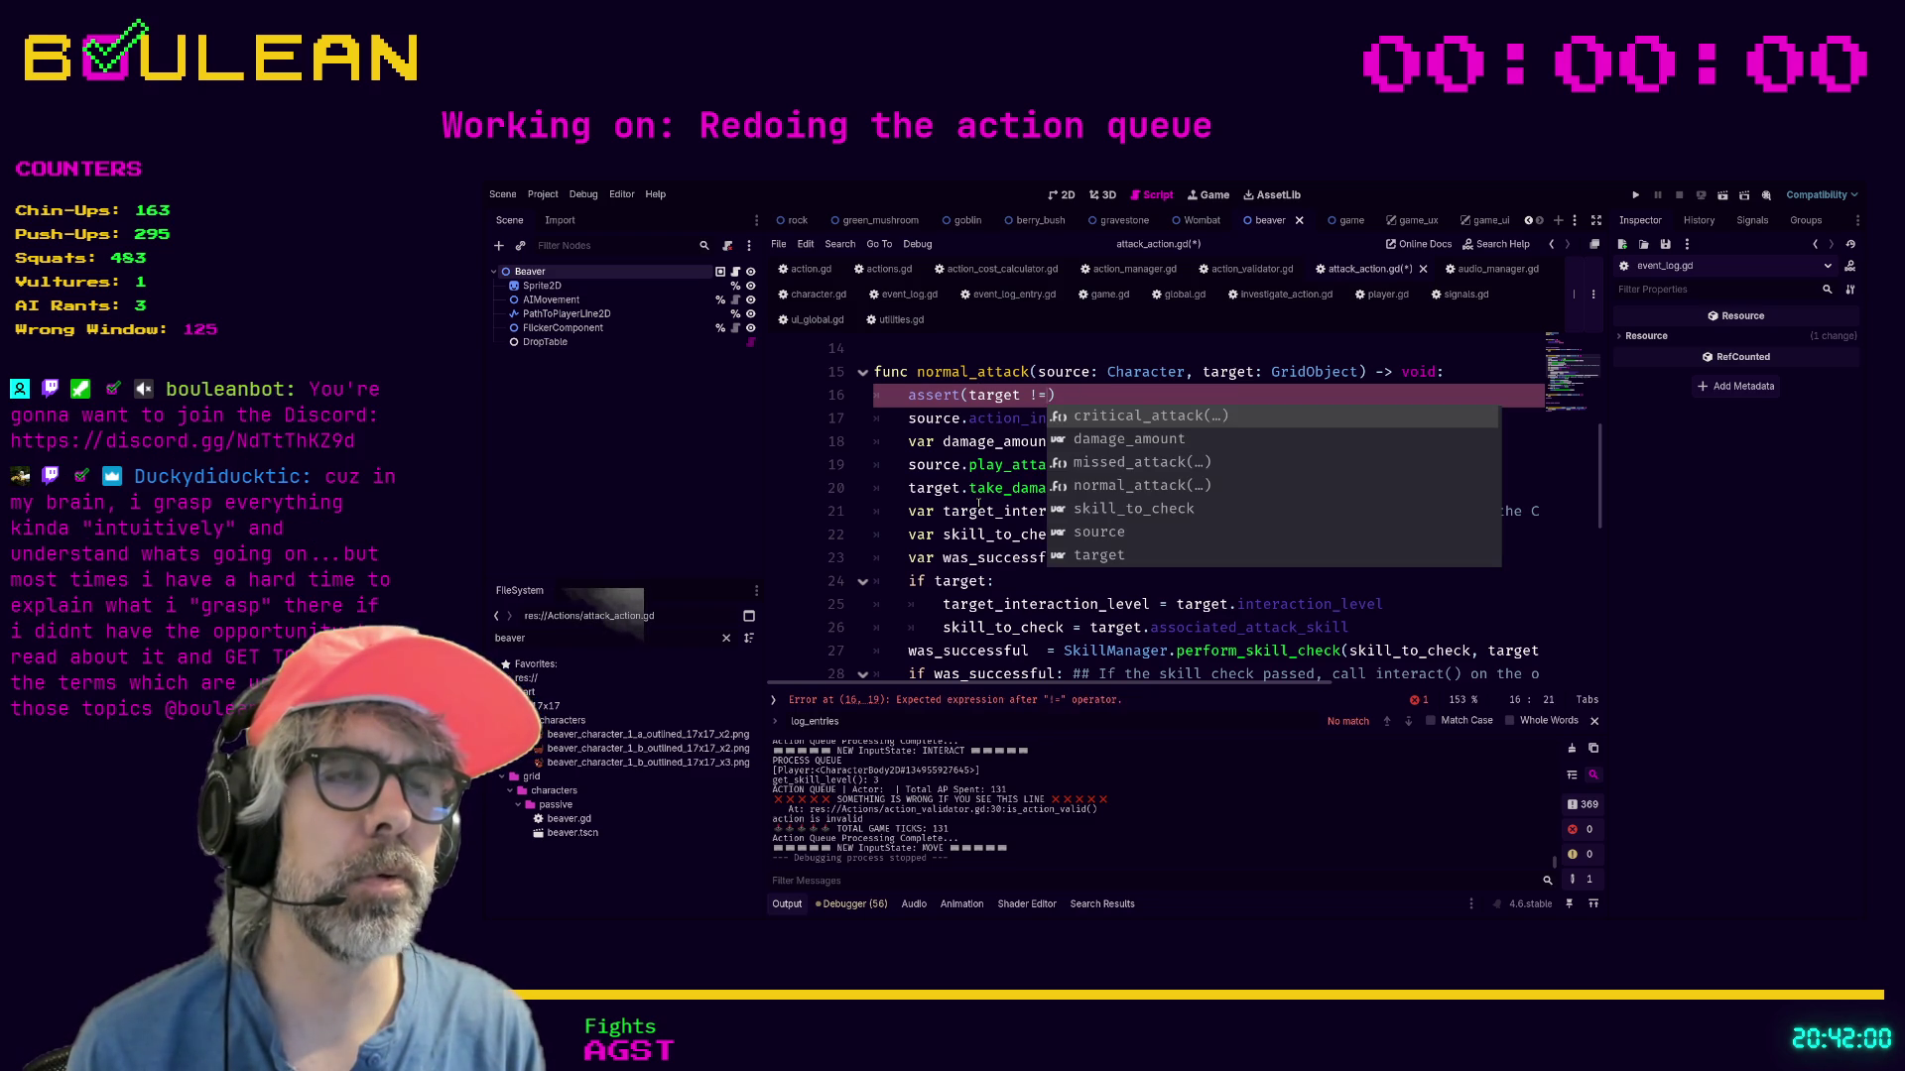
{"action": "key", "text": "BackSpace"}
{"action": "key", "text": "BackSpace"}
{"action": "key", "text": "BackSpace"}
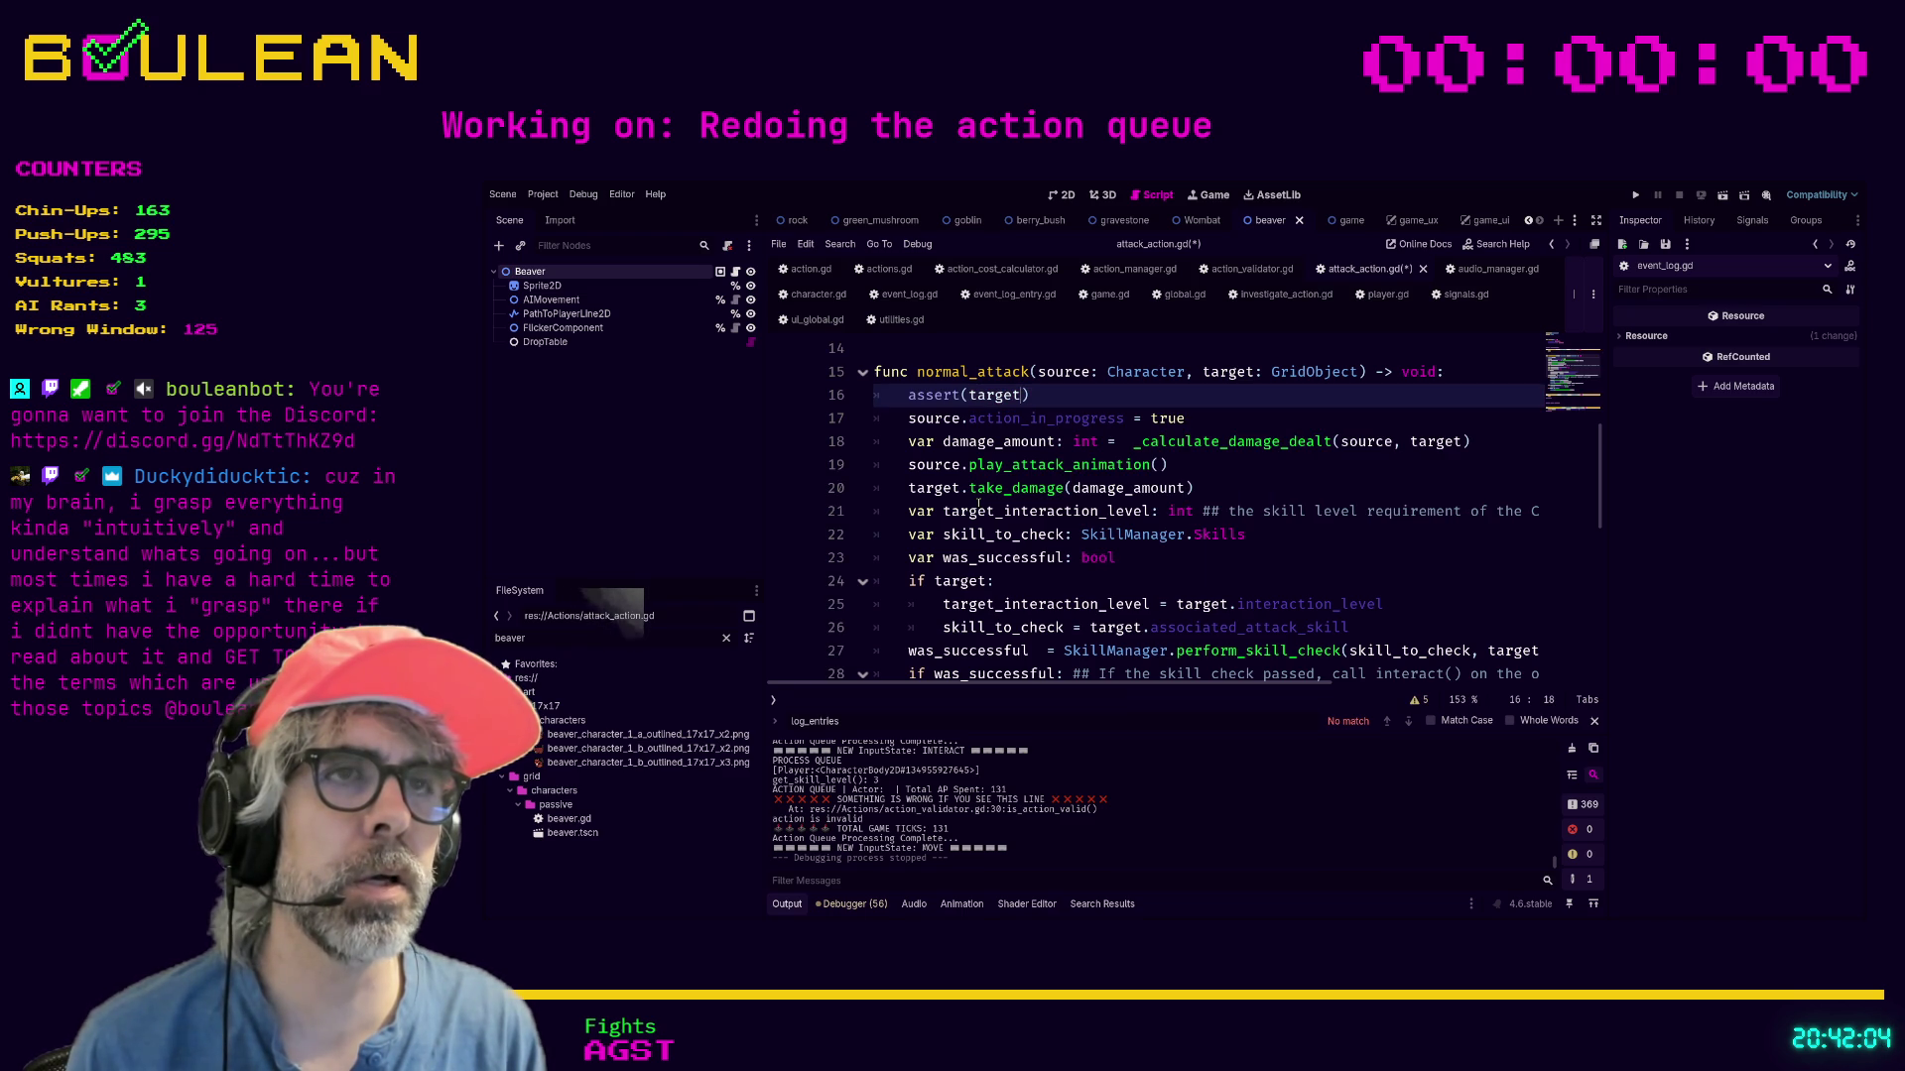
{"action": "type", "text": "and source"}
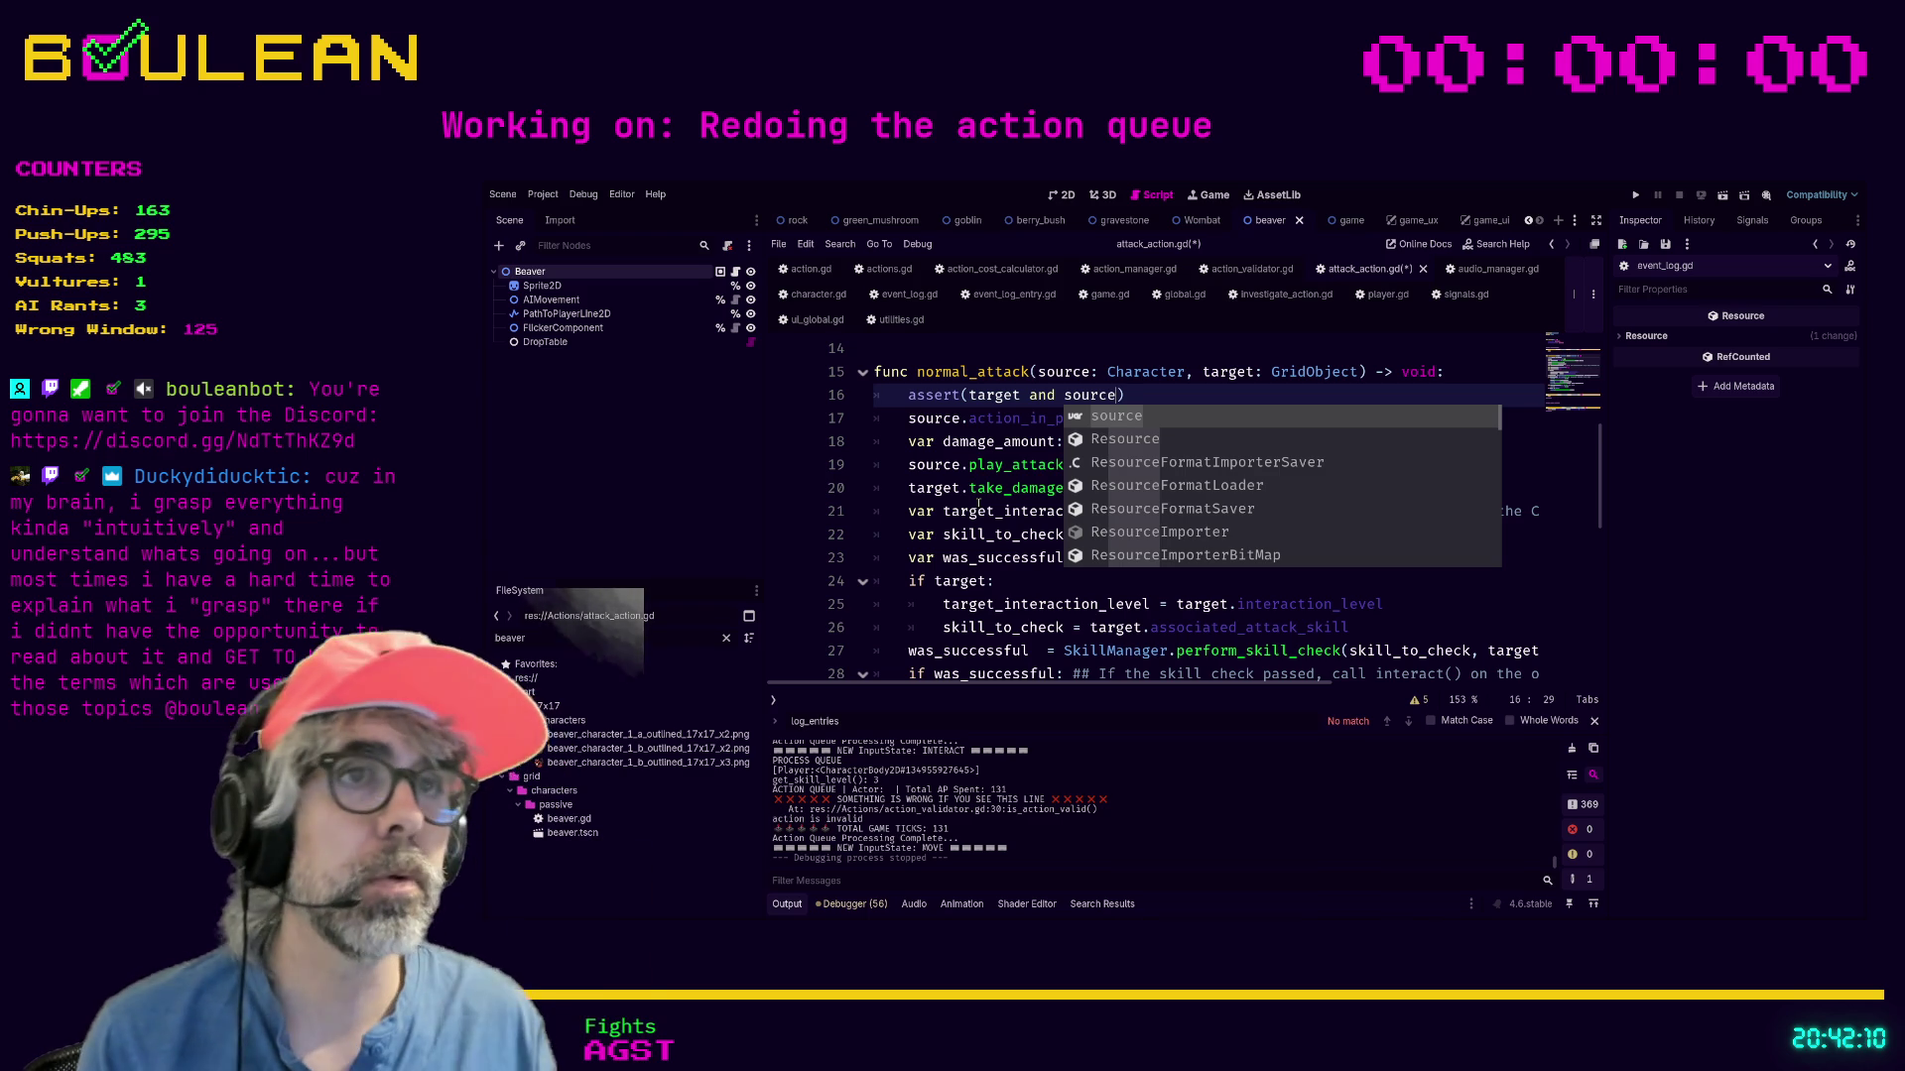
{"action": "key", "text": "BackSpace"}
{"action": "key", "text": "BackSpace"}
{"action": "key", "text": "BackSpace"}
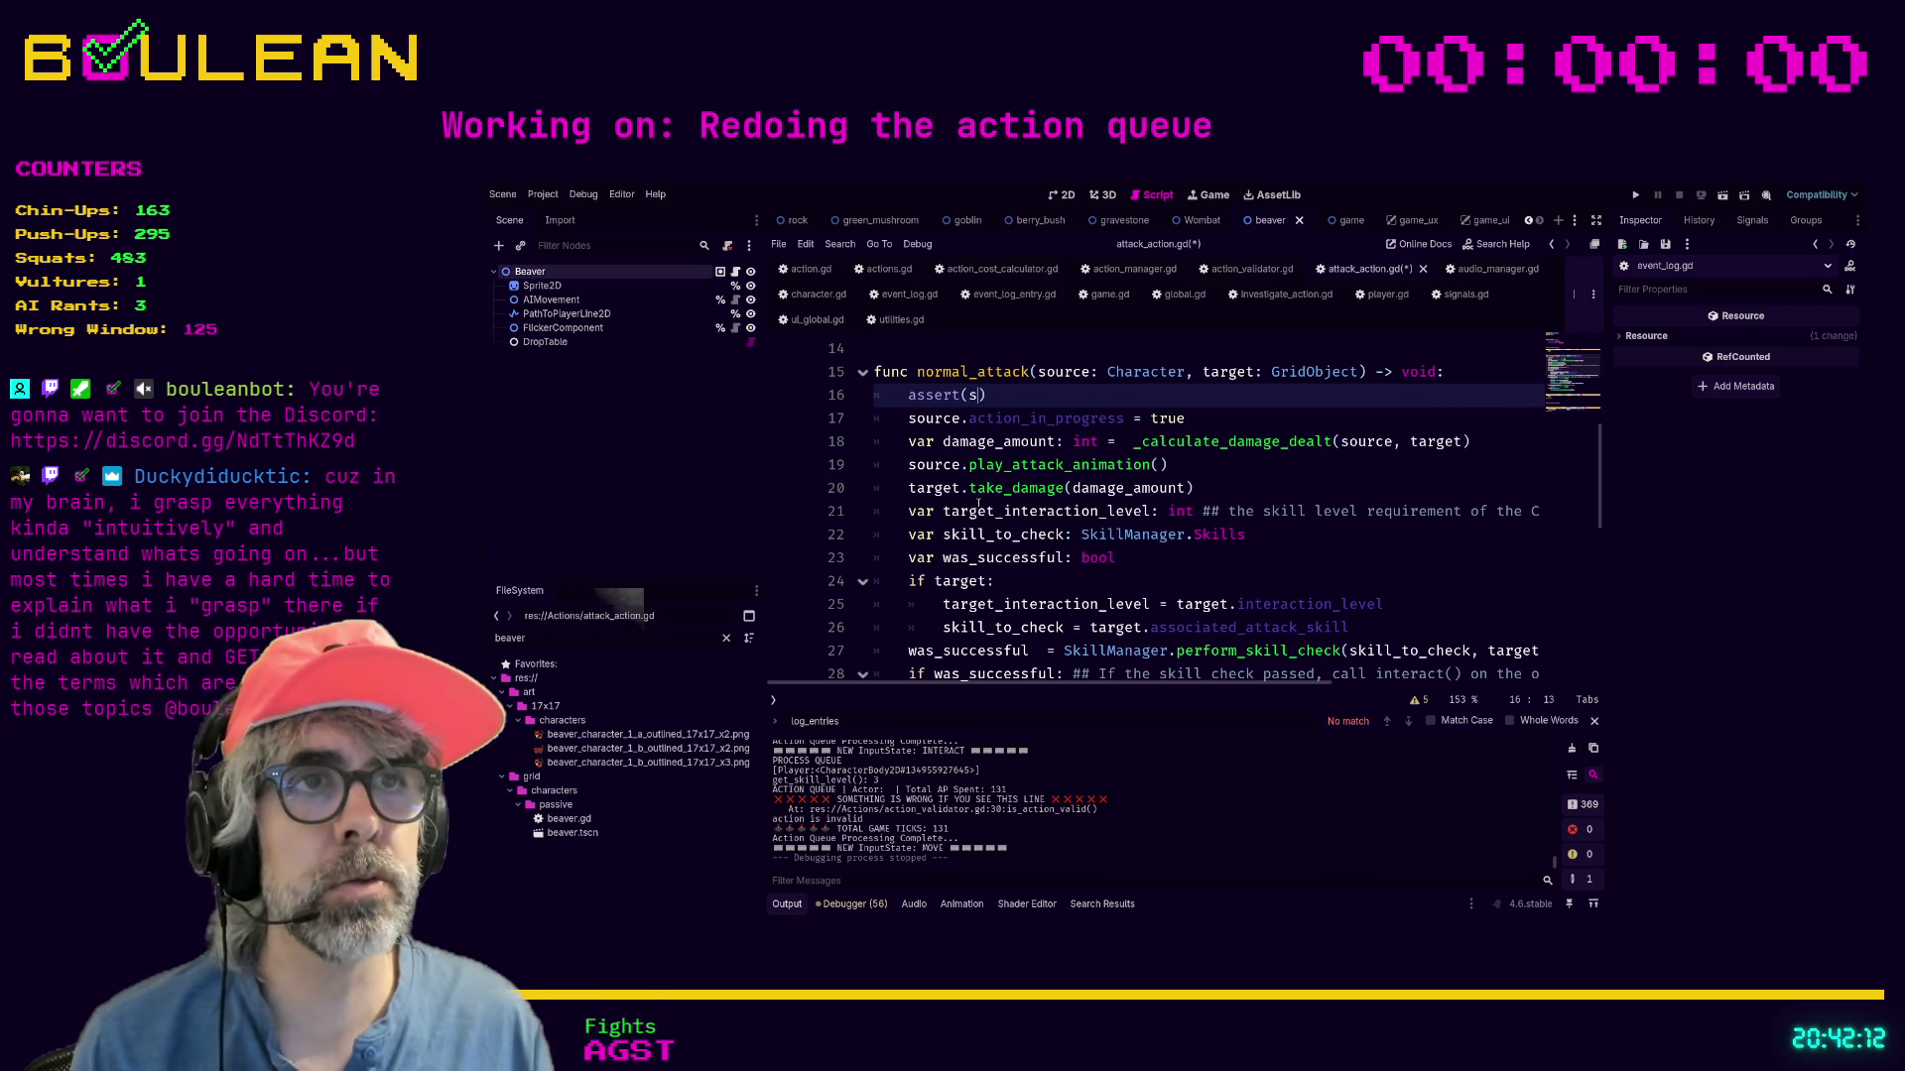
{"action": "type", "text": "source and target"}
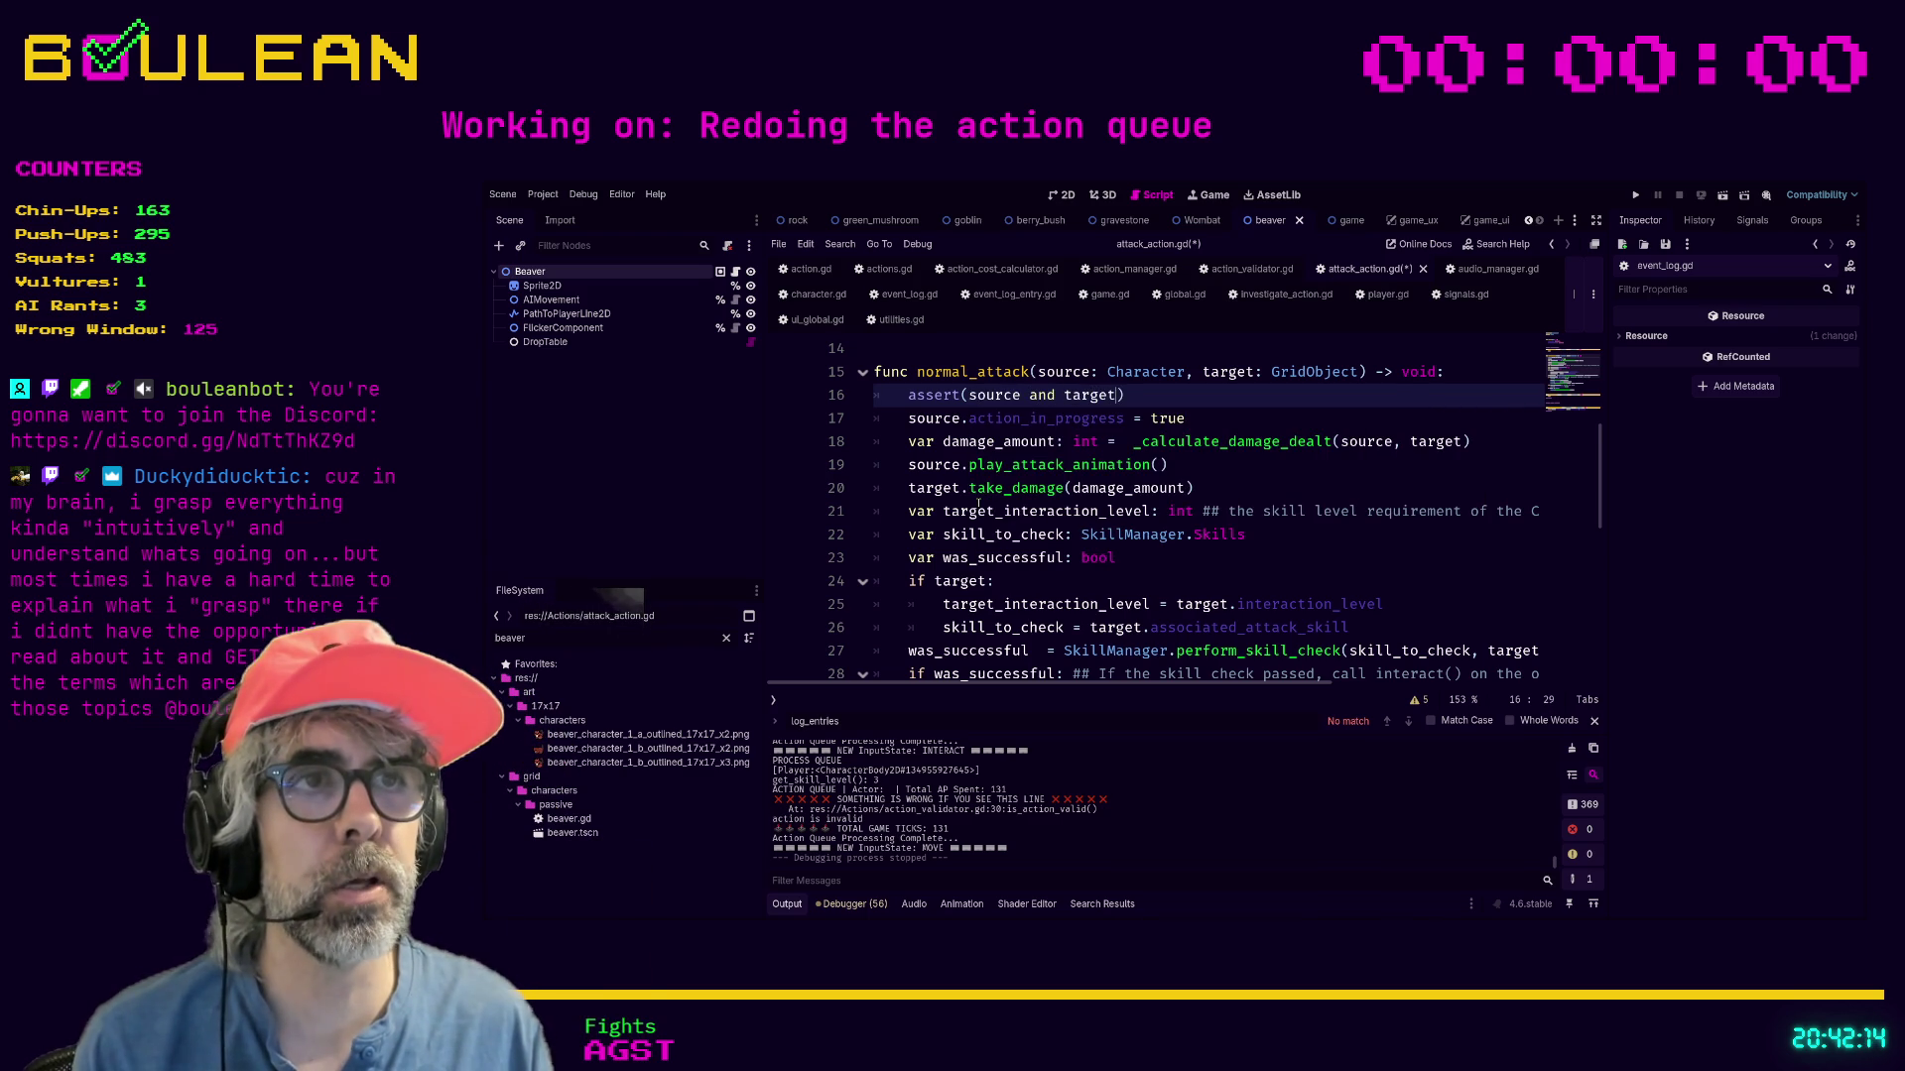
{"action": "key", "text": "End"}
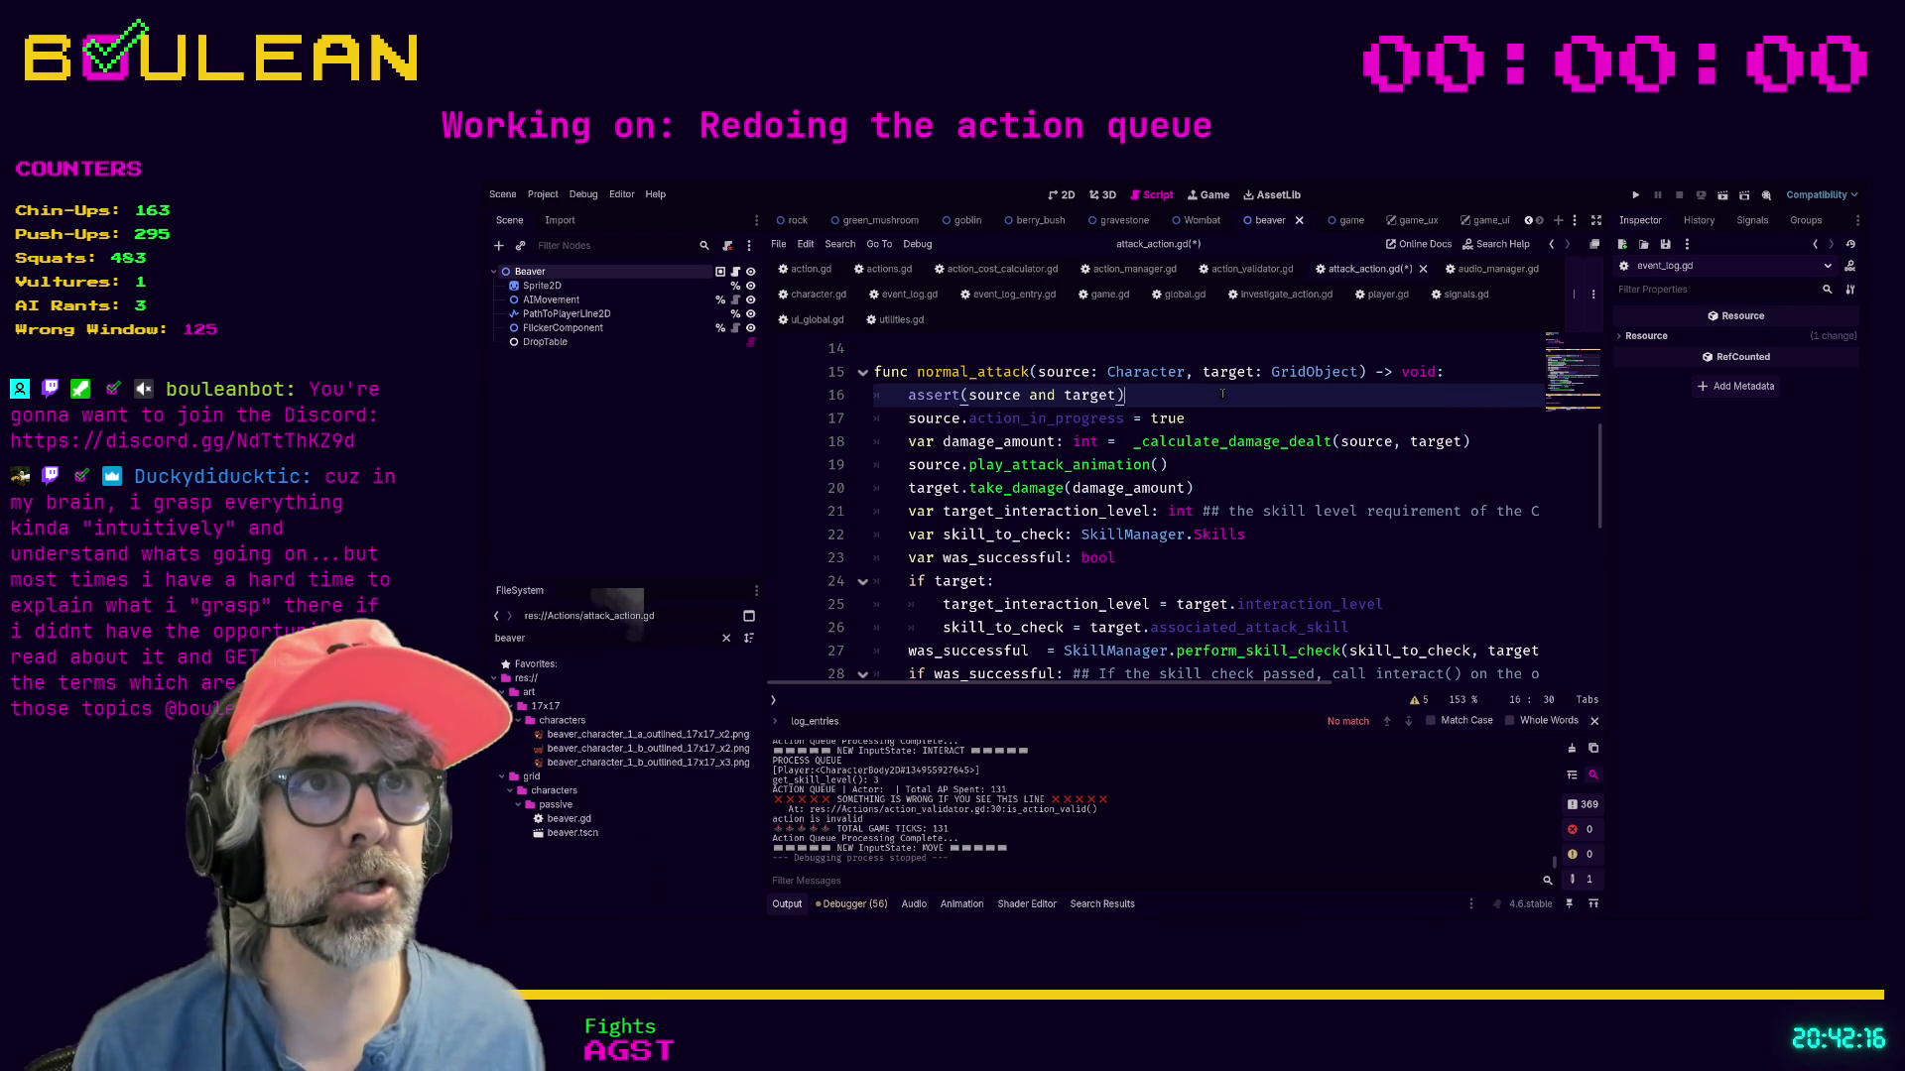
{"action": "left_click_drag", "start_coordinate": [1194, 400], "coordinate": [884, 391]}
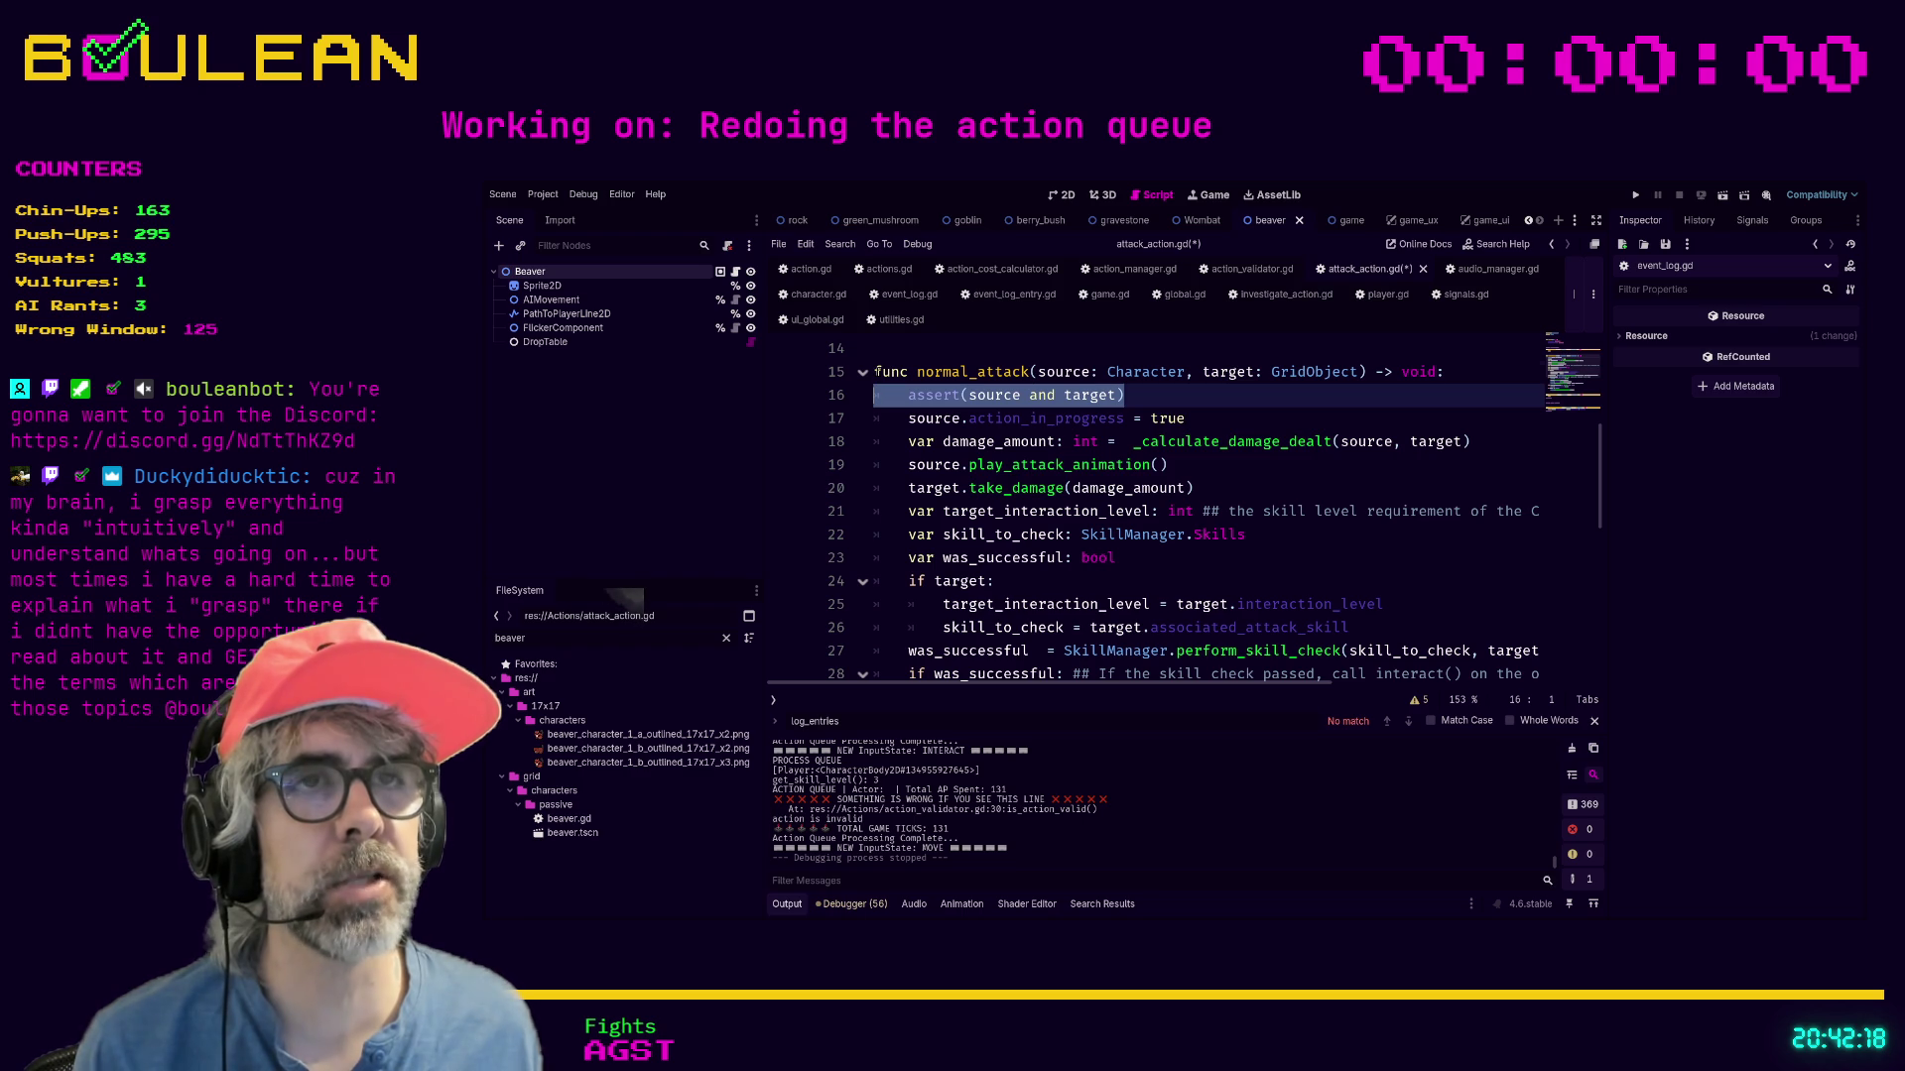
{"action": "left_click", "coordinate": [885, 372]}
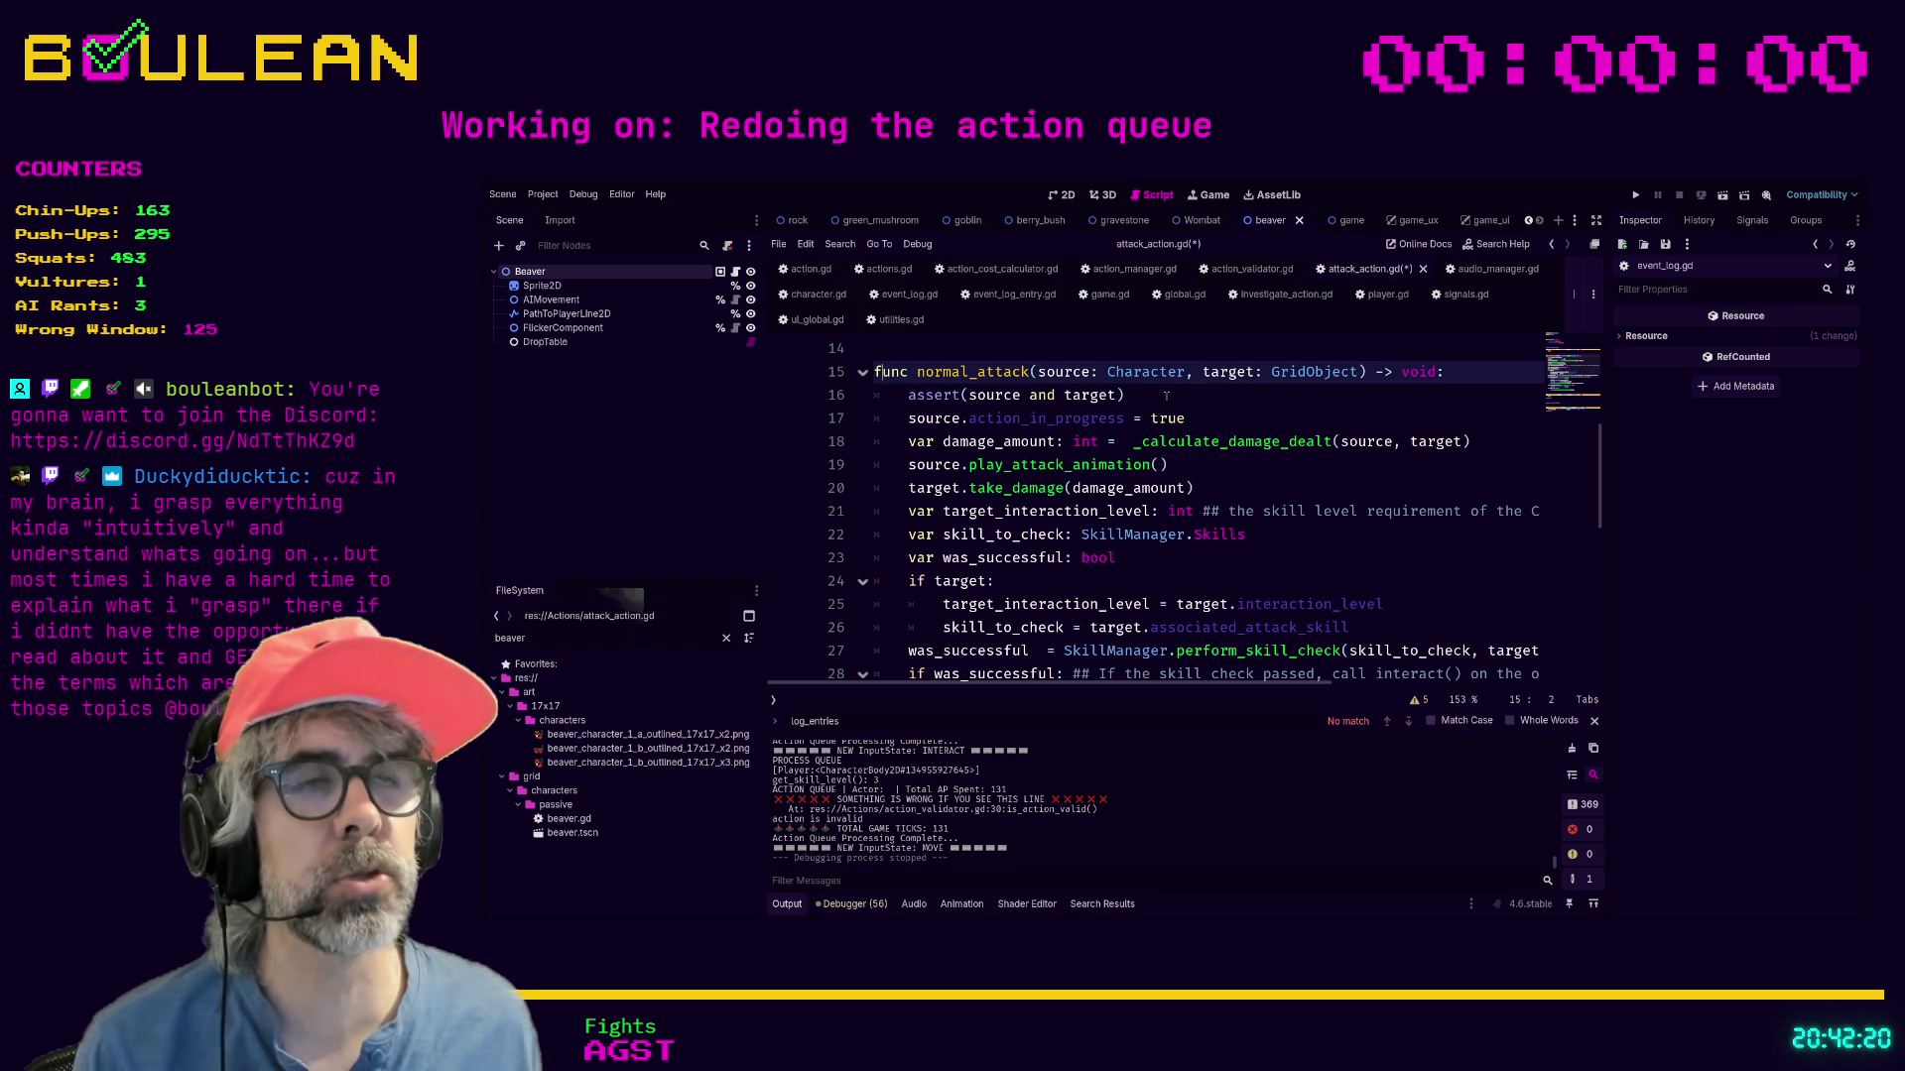
{"action": "left_click", "coordinate": [1257, 398]}
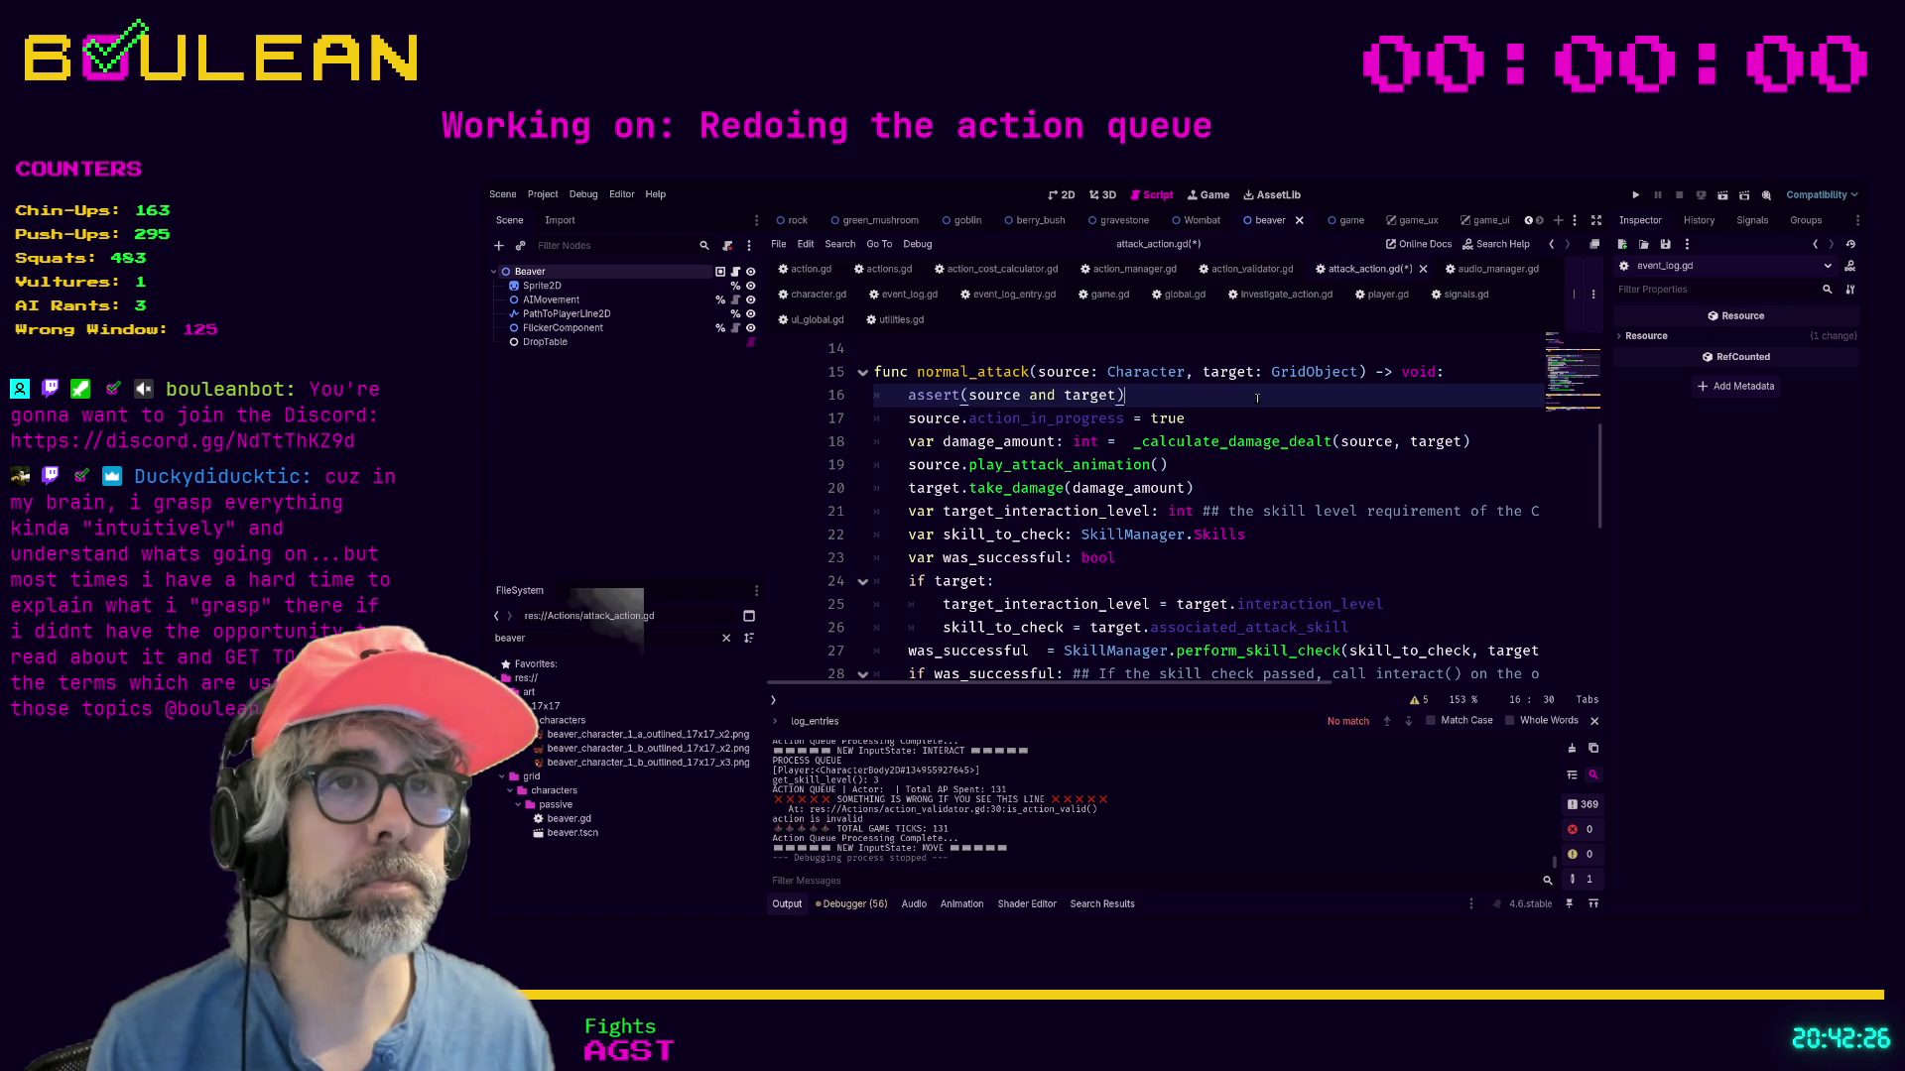
Move the in-progress flag below the damage calculation and group the var declarations together.
{"action": "key", "text": "Down"}
{"action": "key", "text": "Down"}
{"action": "key", "text": "alt+Up"}
{"action": "key", "text": "Down"}
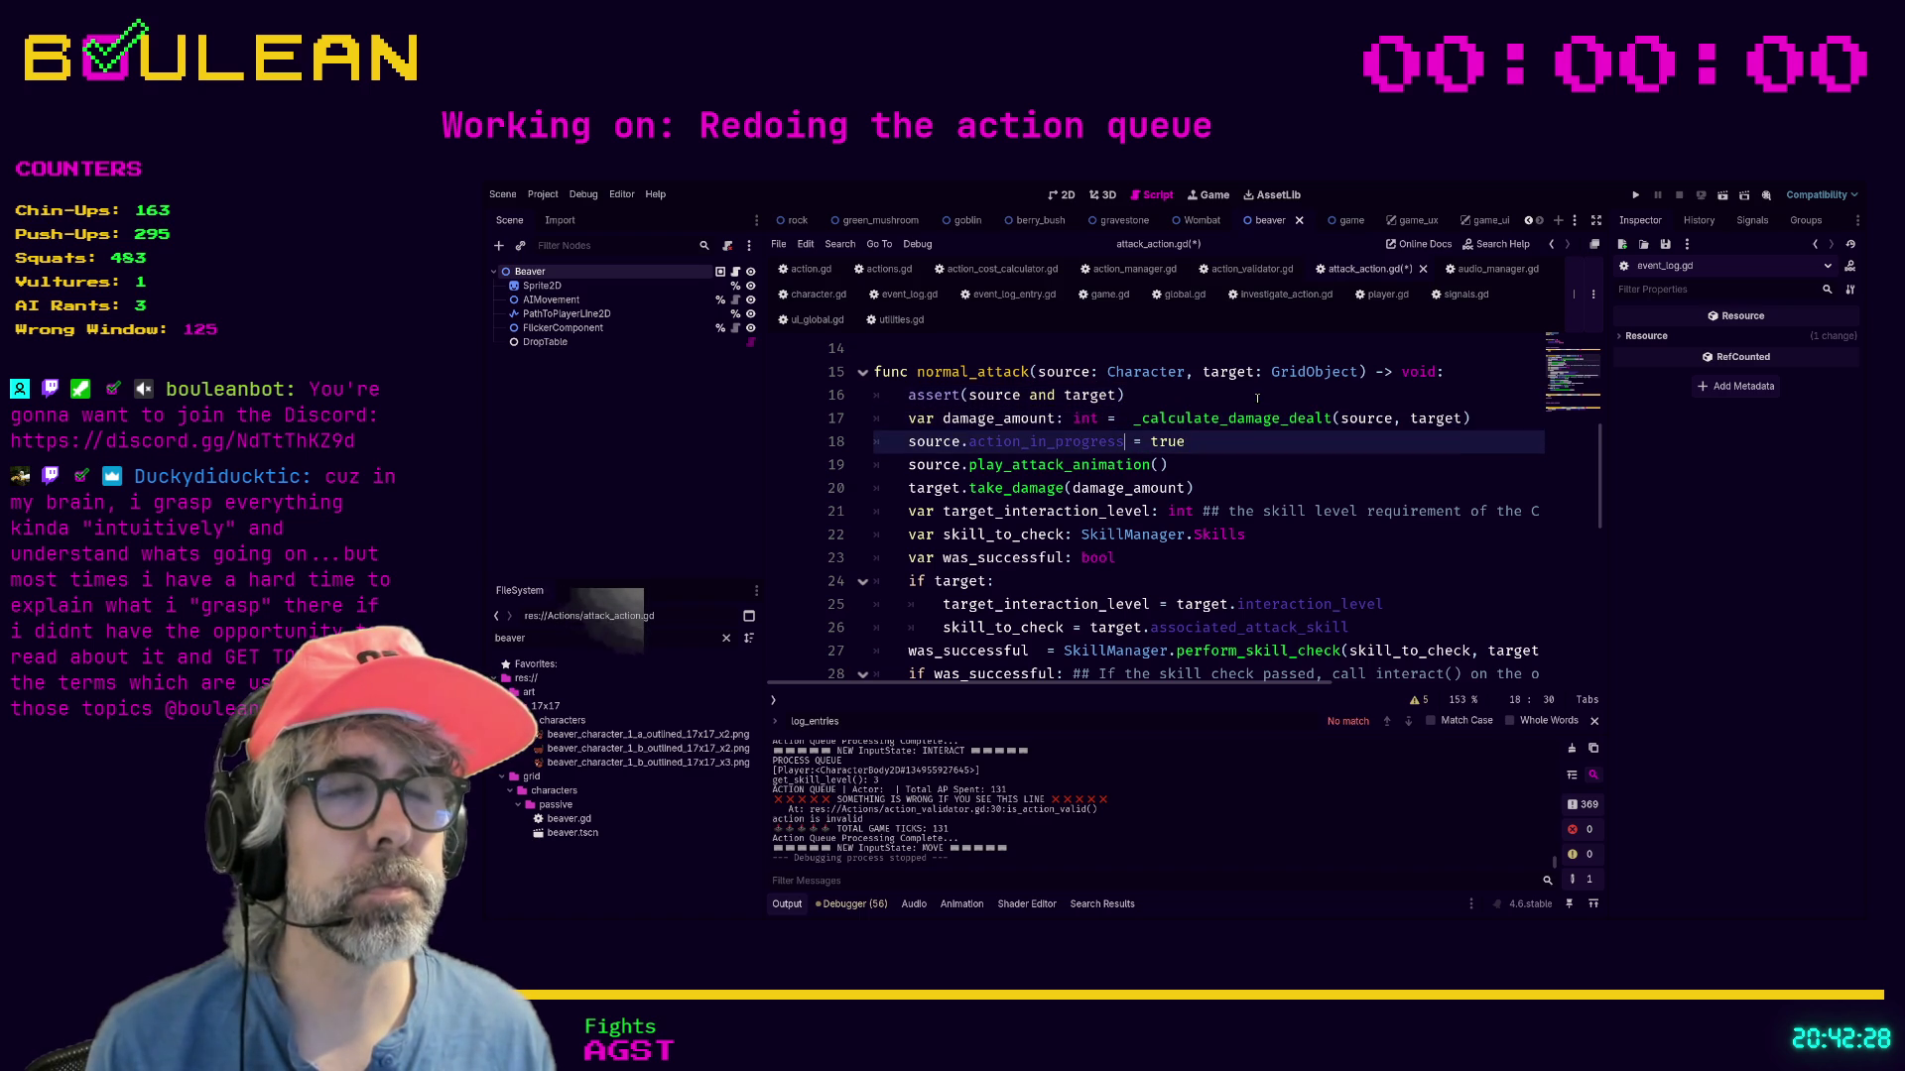
{"action": "key", "text": "Down"}
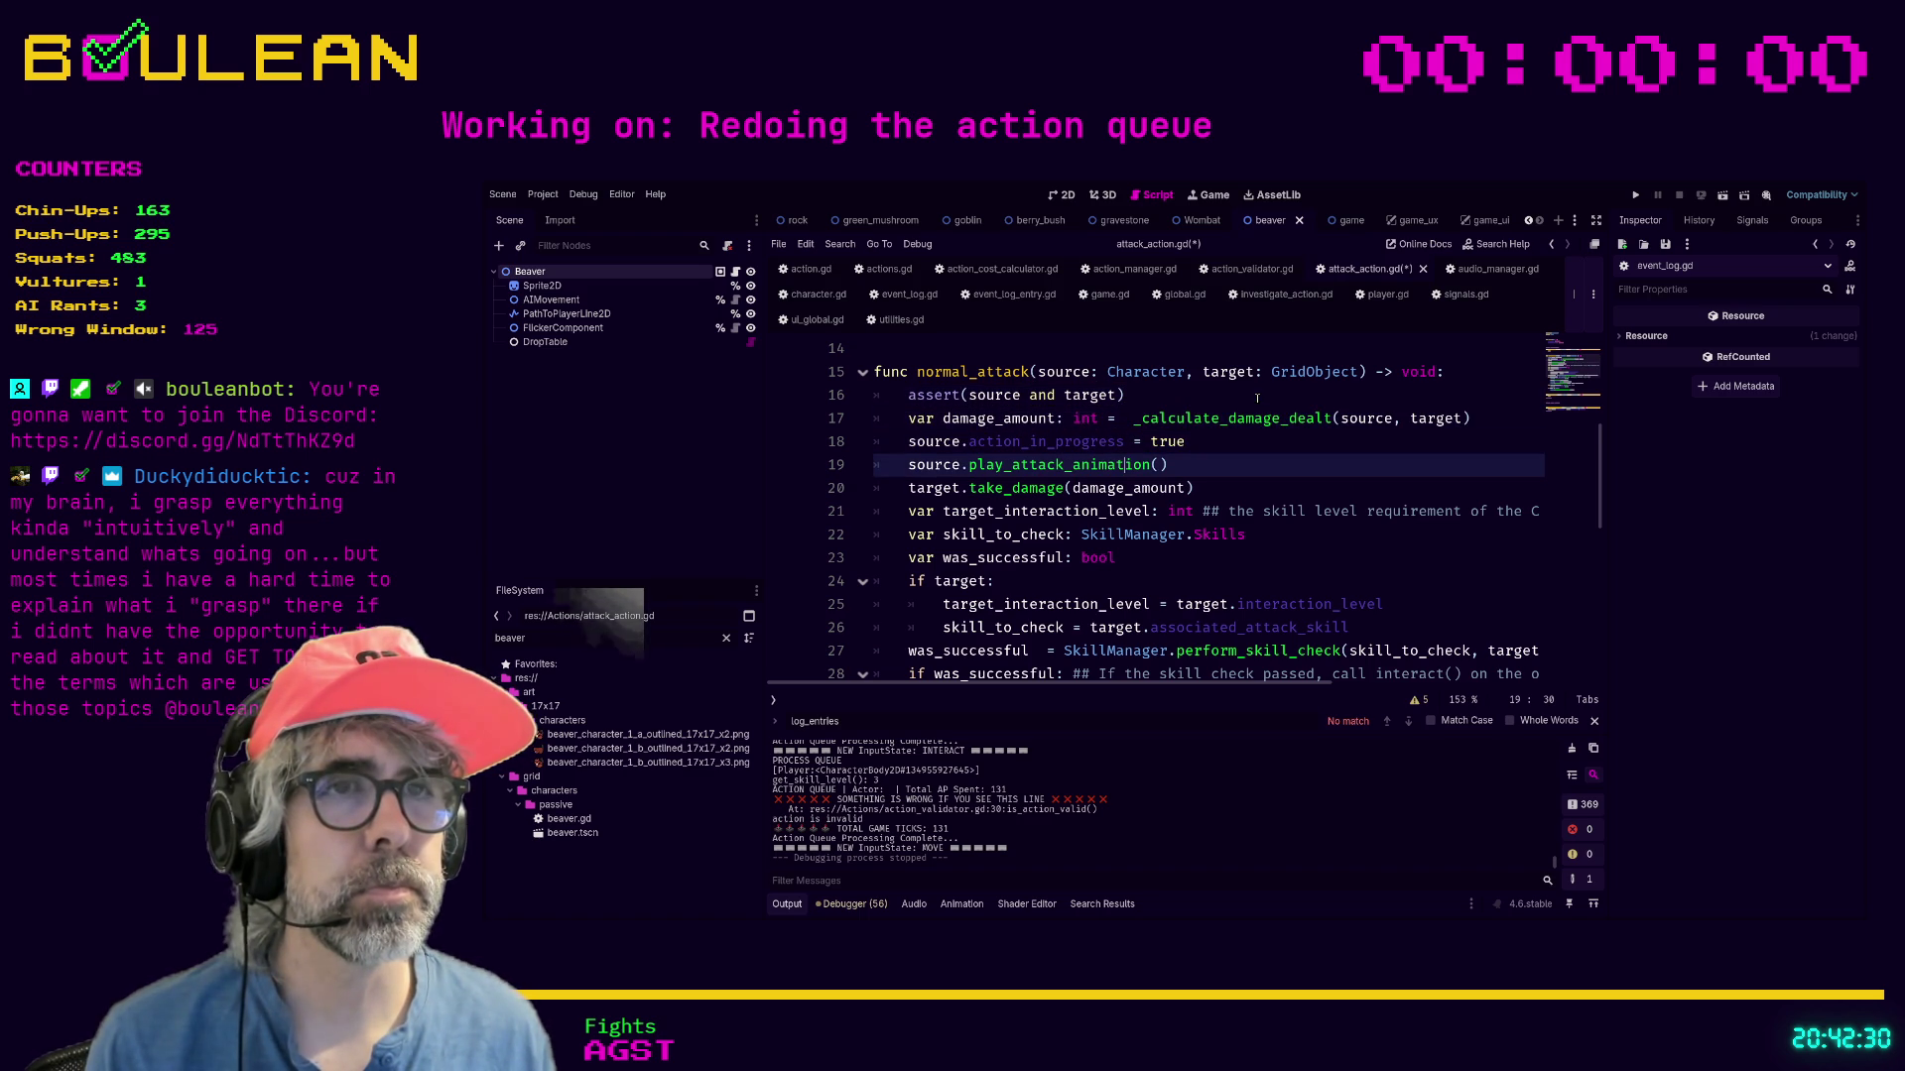
{"action": "key", "text": "Down"}
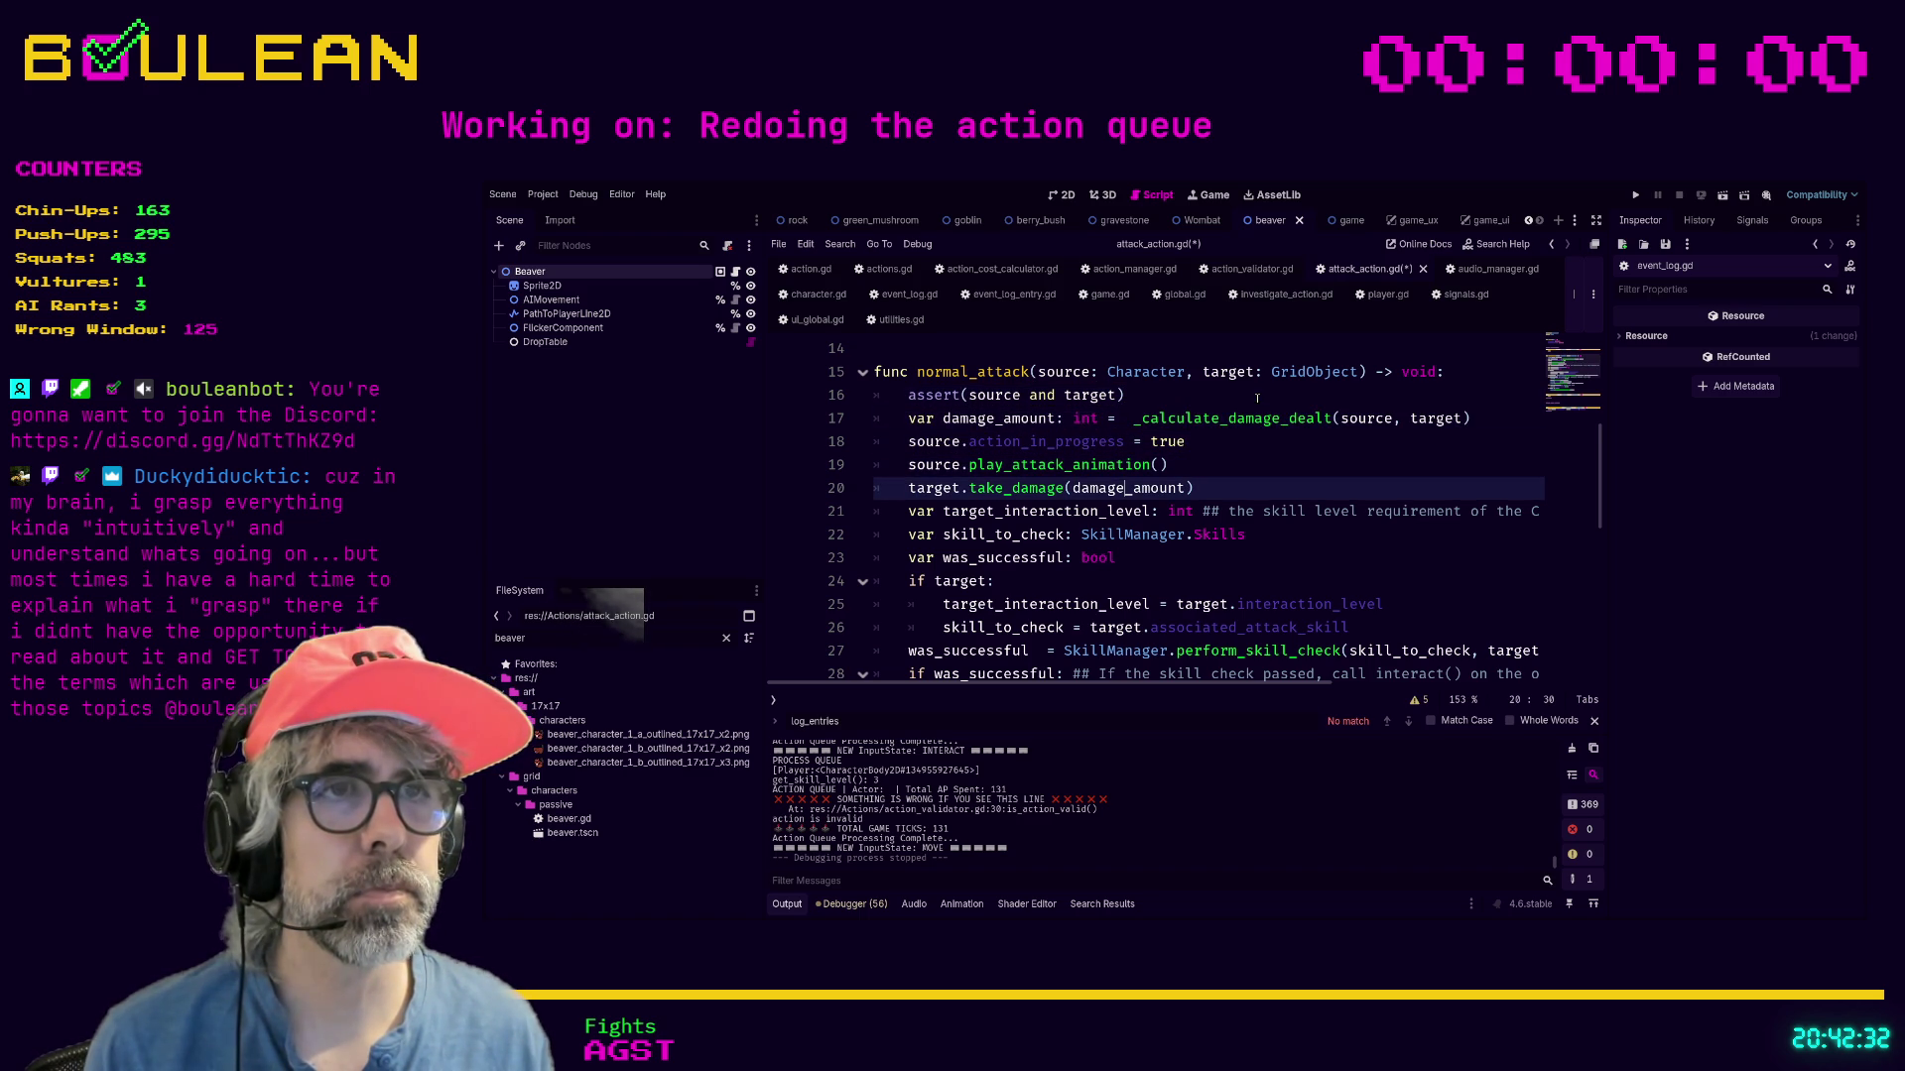
{"action": "key", "text": "Down"}
{"action": "key", "text": "alt+Up"}
{"action": "key", "text": "alt+Up"}
{"action": "key", "text": "alt+Up"}
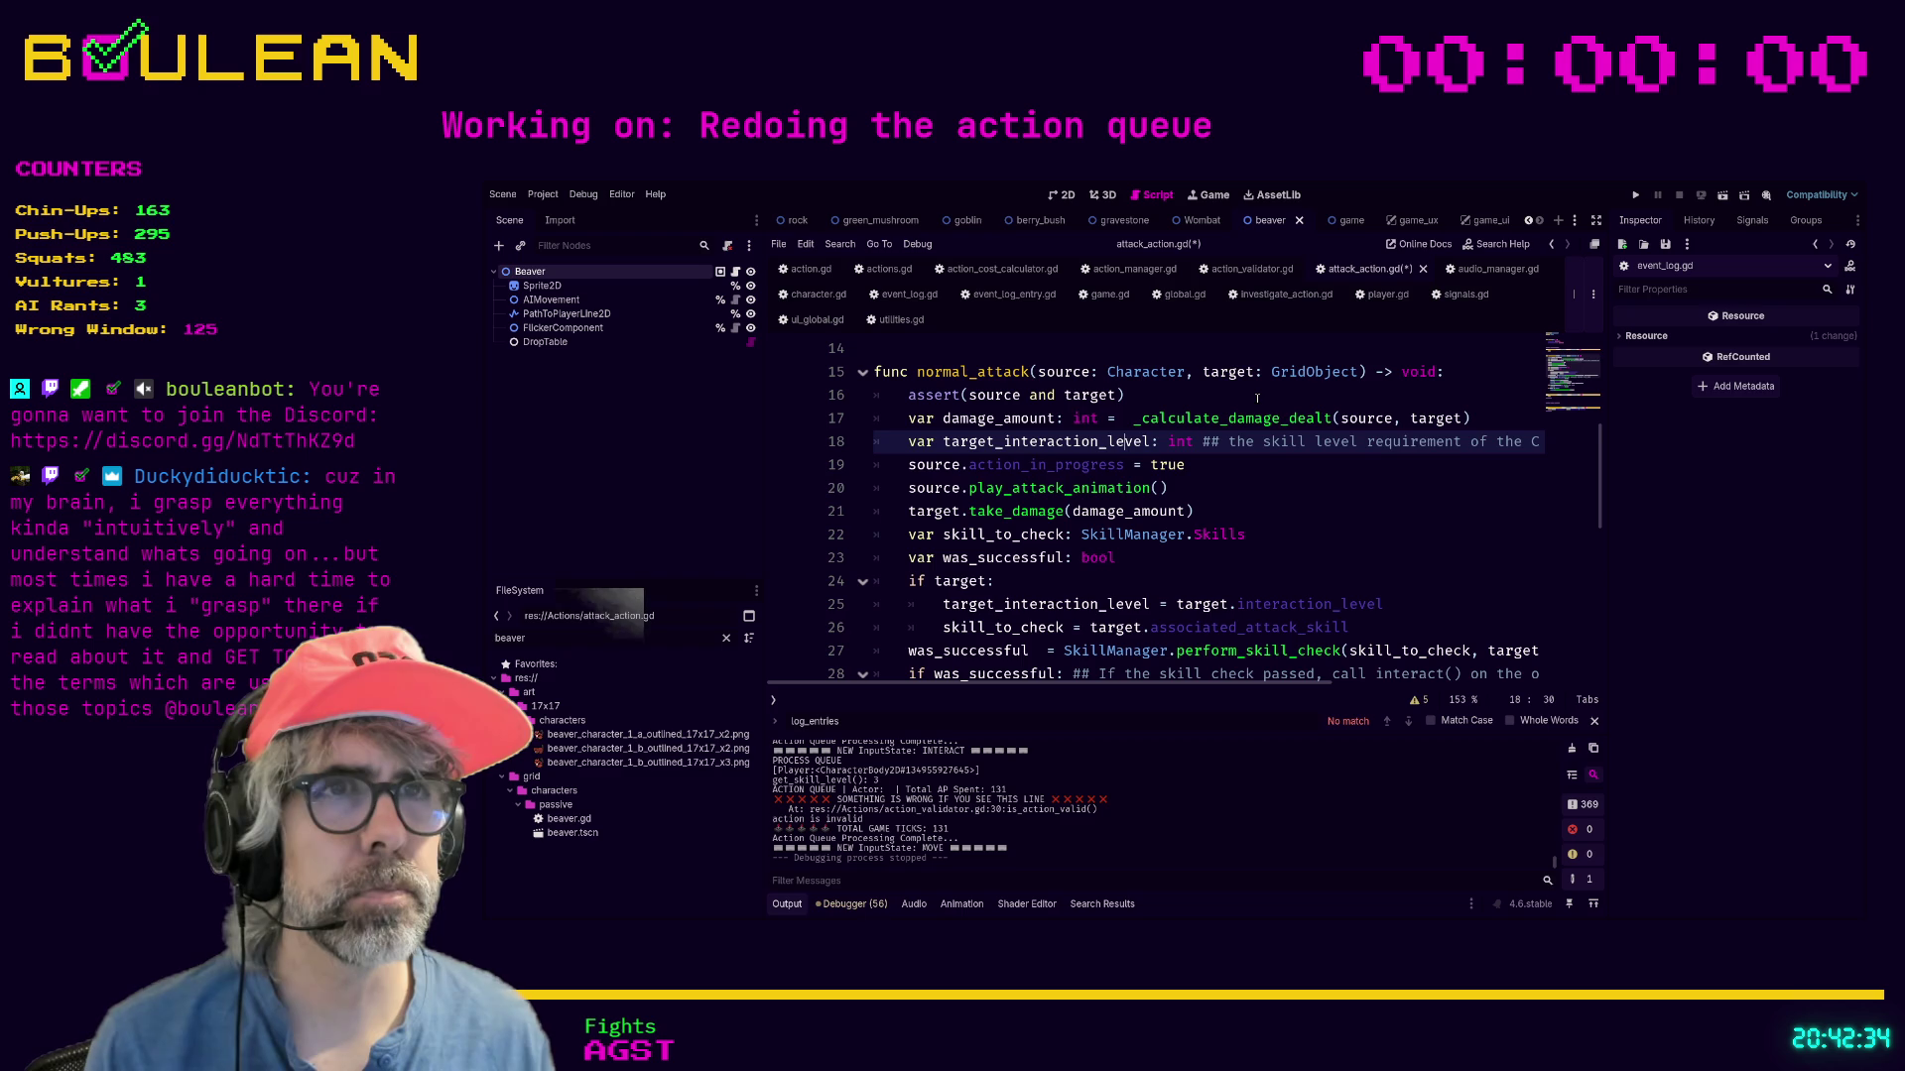
{"action": "key", "text": "Down"}
{"action": "key", "text": "Down"}
{"action": "key", "text": "Down"}
{"action": "key", "text": "Down"}
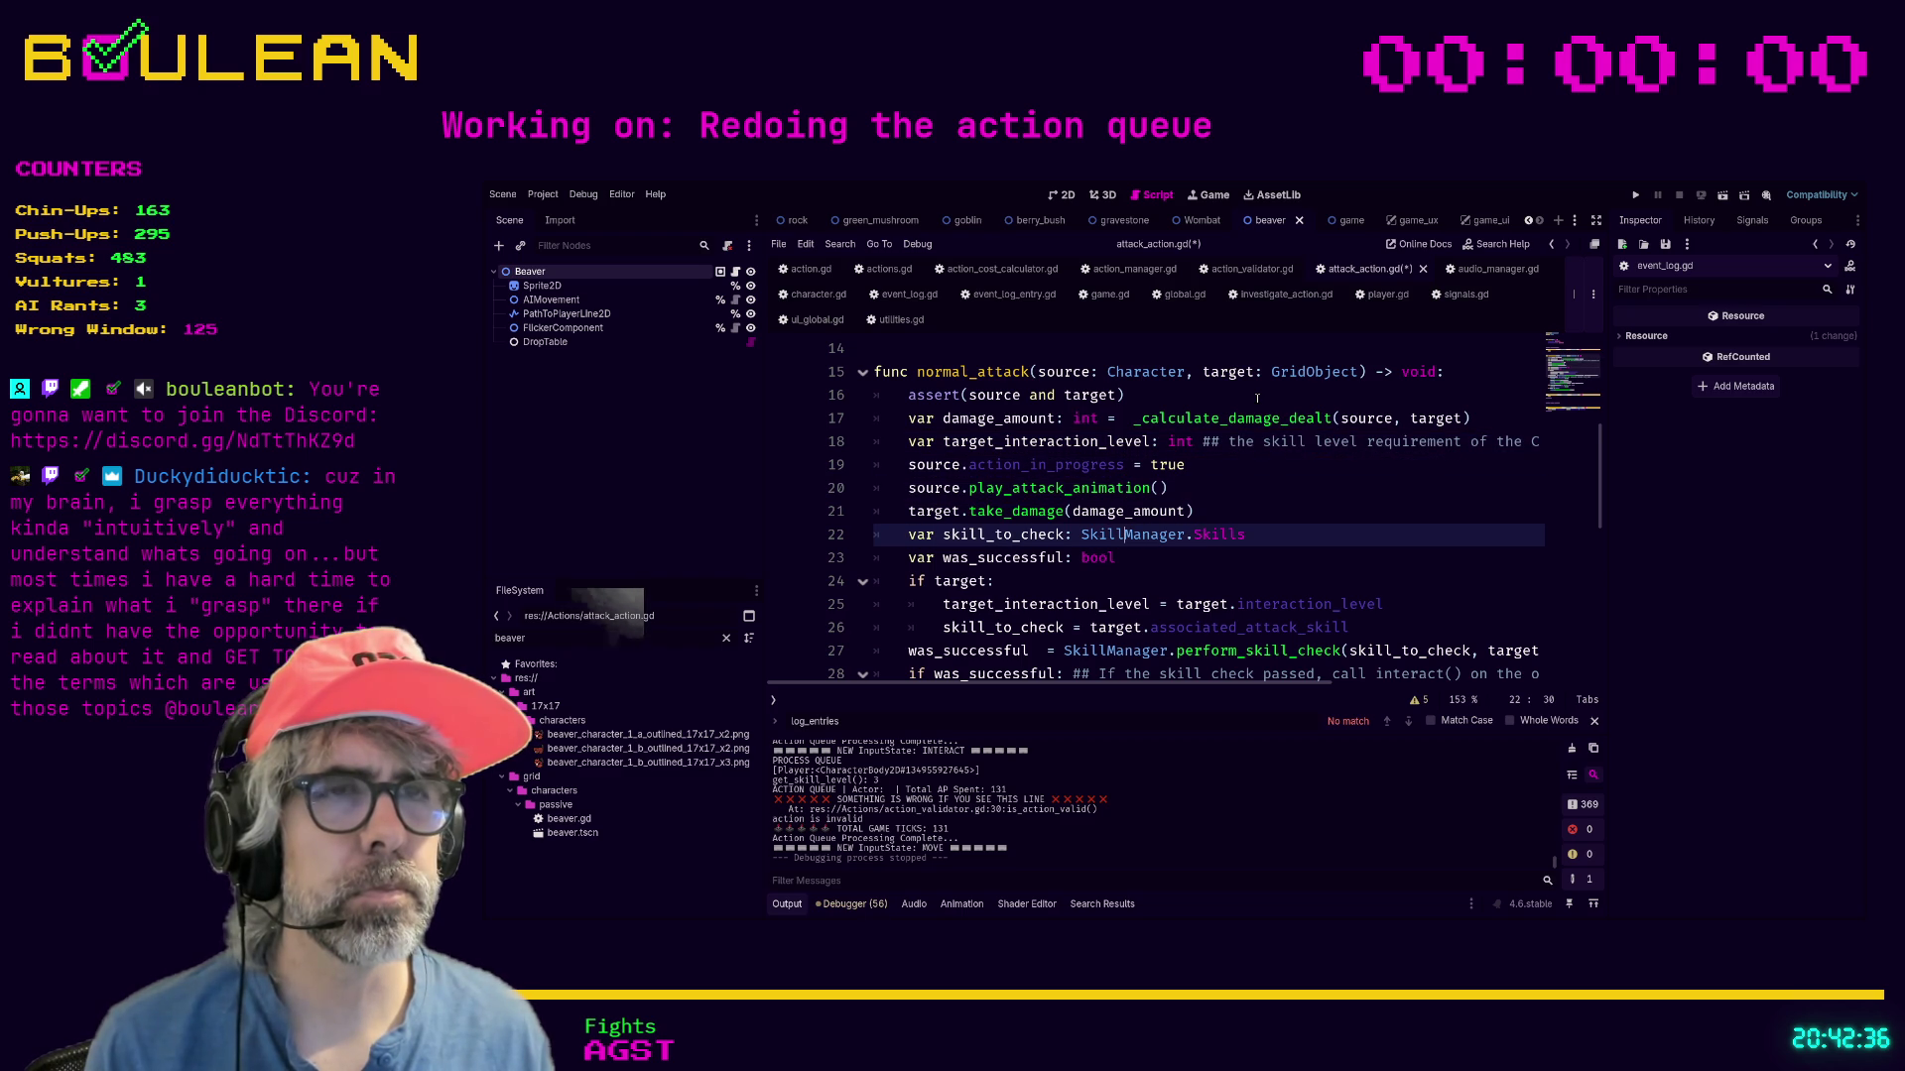
{"action": "key", "text": "alt+Up"}
{"action": "key", "text": "alt+Up"}
{"action": "key", "text": "alt+Up"}
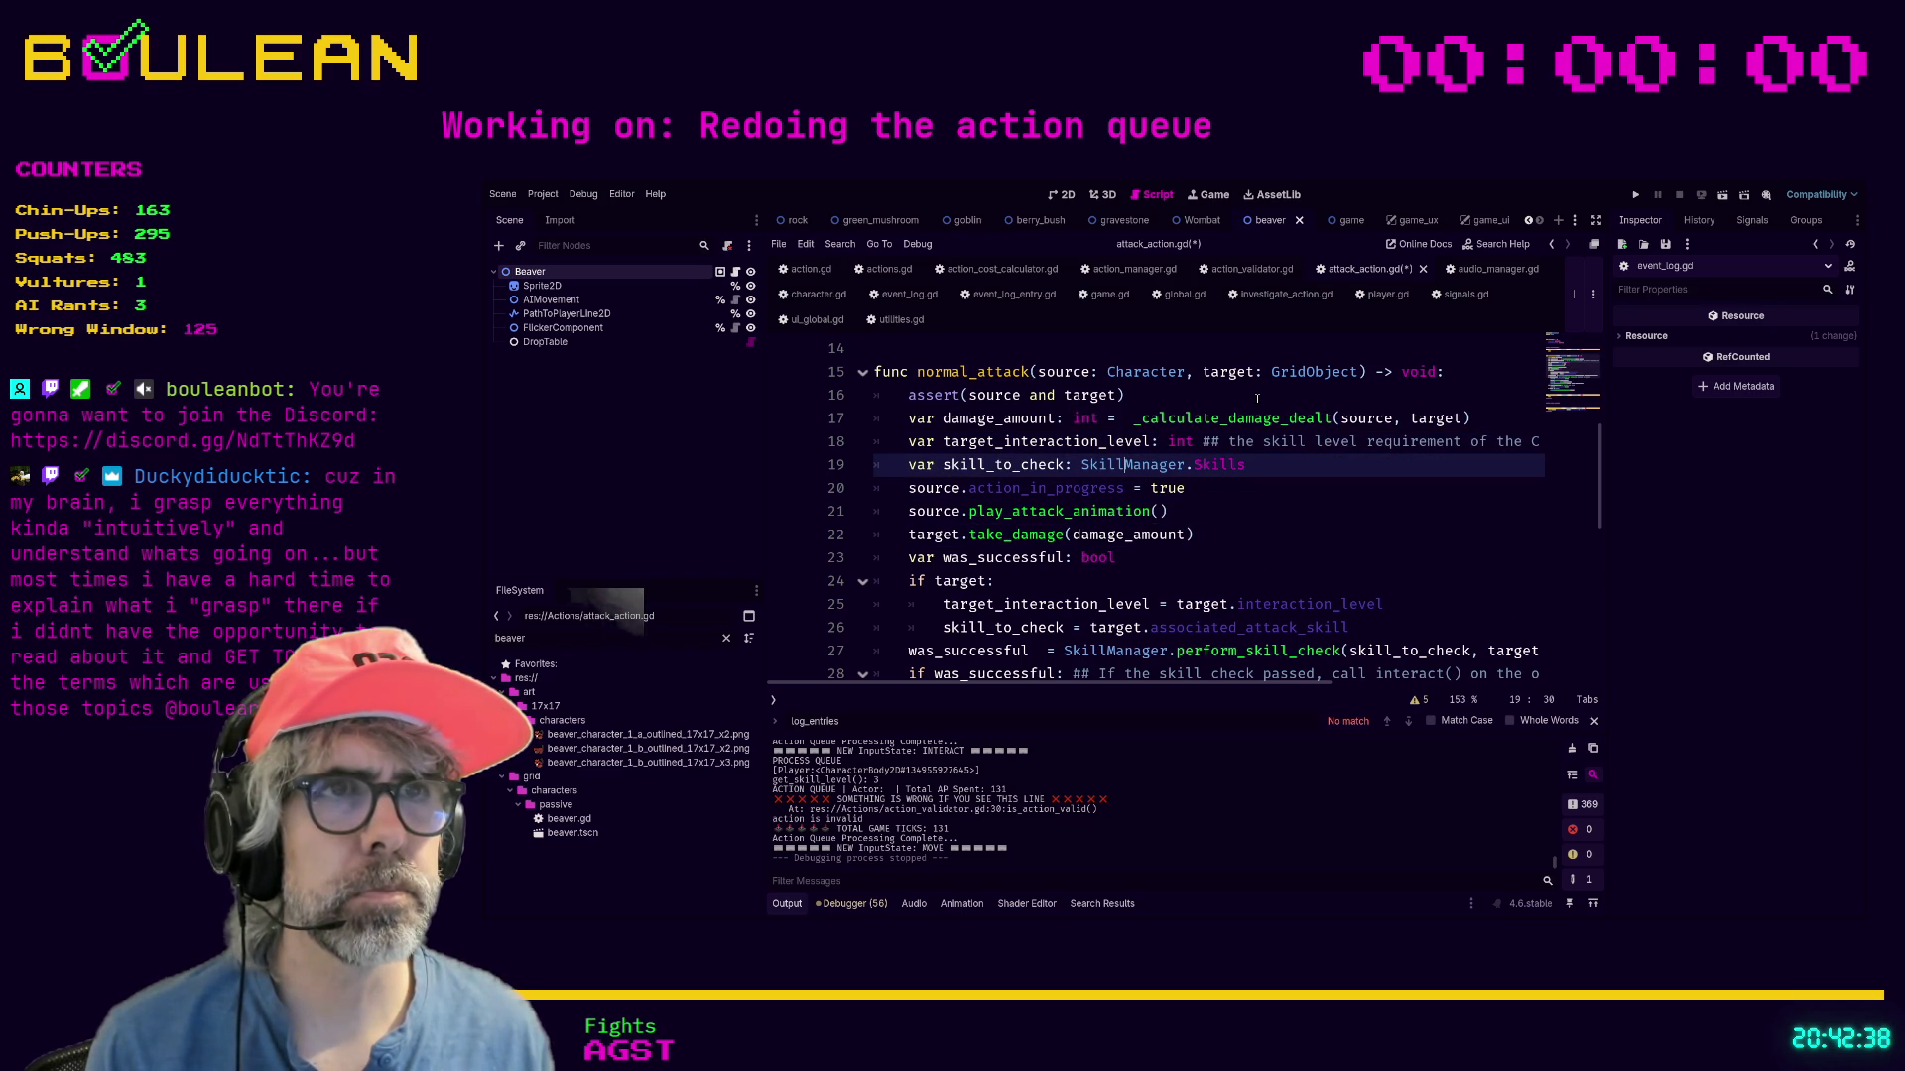
{"action": "key", "text": "Down"}
{"action": "key", "text": "Down"}
{"action": "key", "text": "Down"}
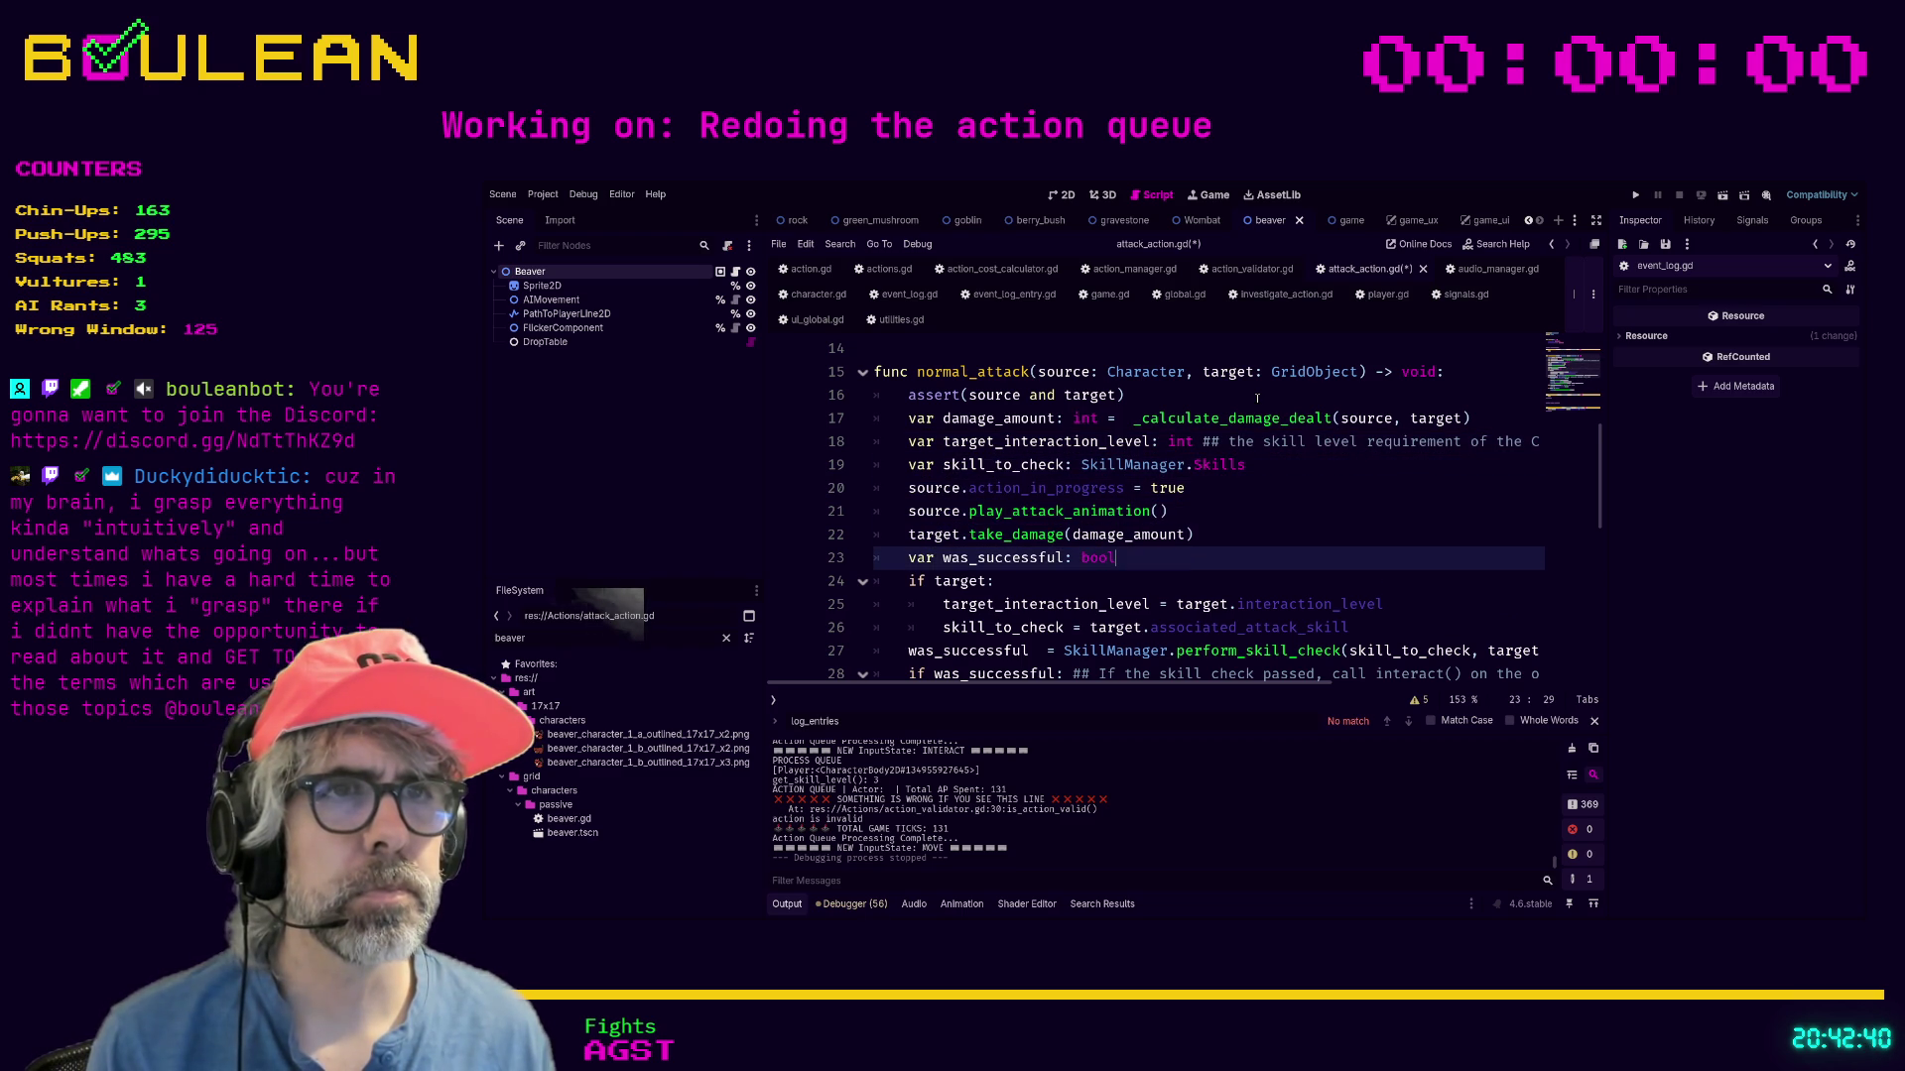
{"action": "key", "text": "alt+Up"}
{"action": "key", "text": "alt+Up"}
{"action": "key", "text": "alt+Up"}
Dedent the target level assignment and join the skill_to_check assignment onto its declaration.
{"action": "key", "text": "Down"}
{"action": "key", "text": "Down"}
{"action": "key", "text": "Down"}
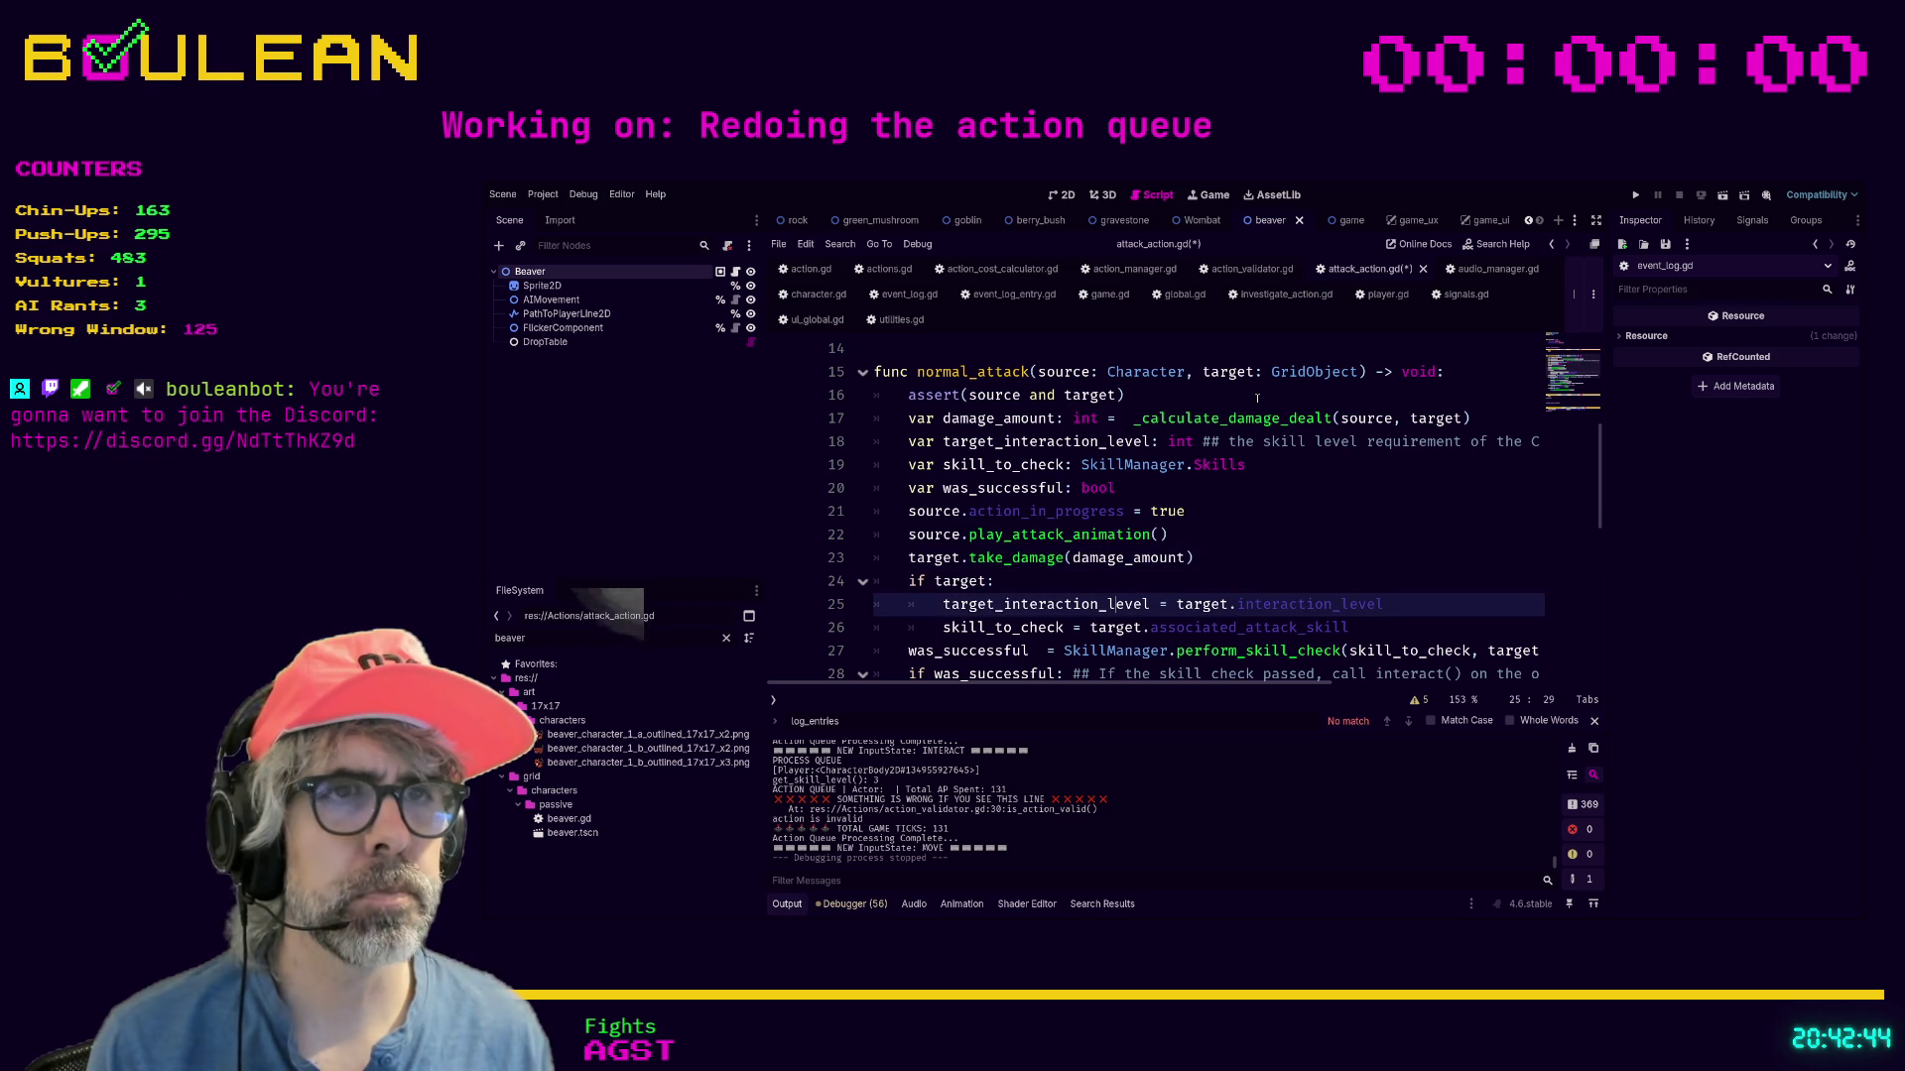
{"action": "key", "text": "shift+Tab"}
{"action": "key", "text": "Up"}
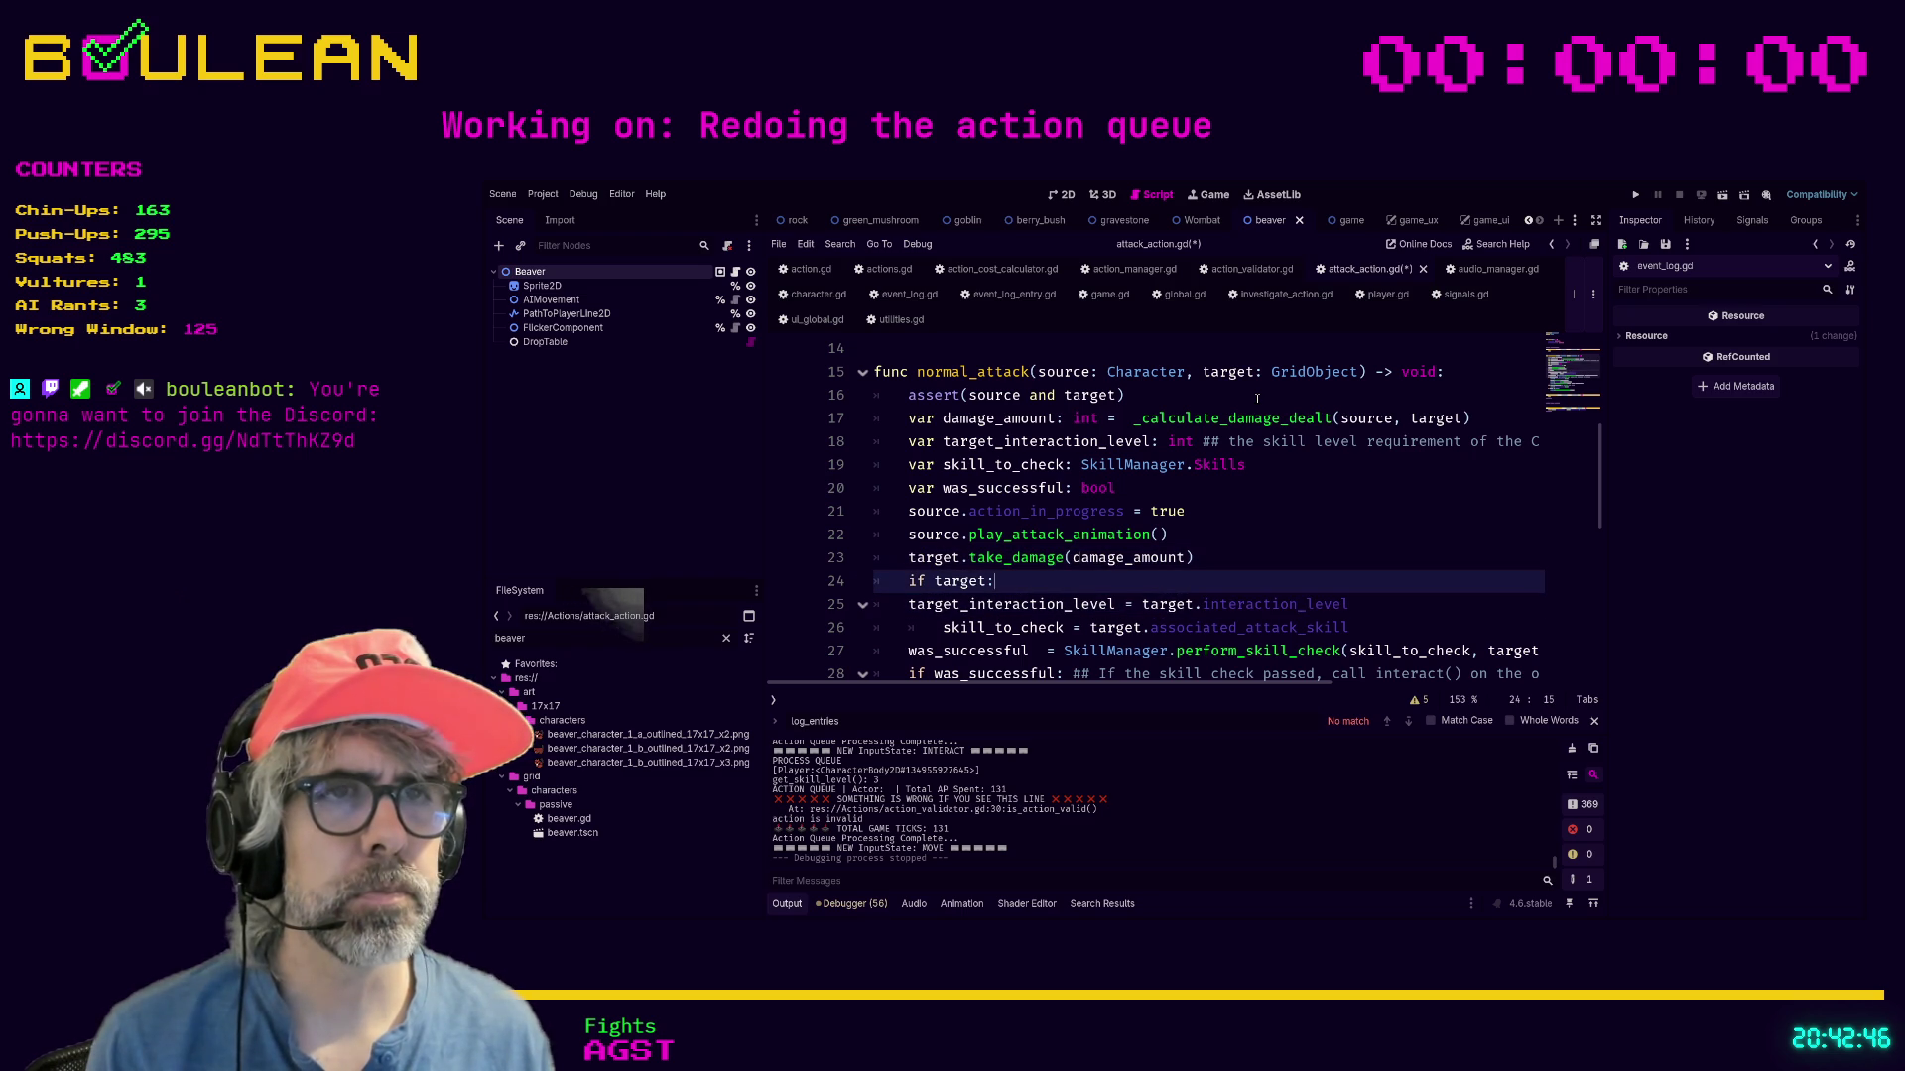
{"action": "key", "text": "Down"}
{"action": "key", "text": "Down"}
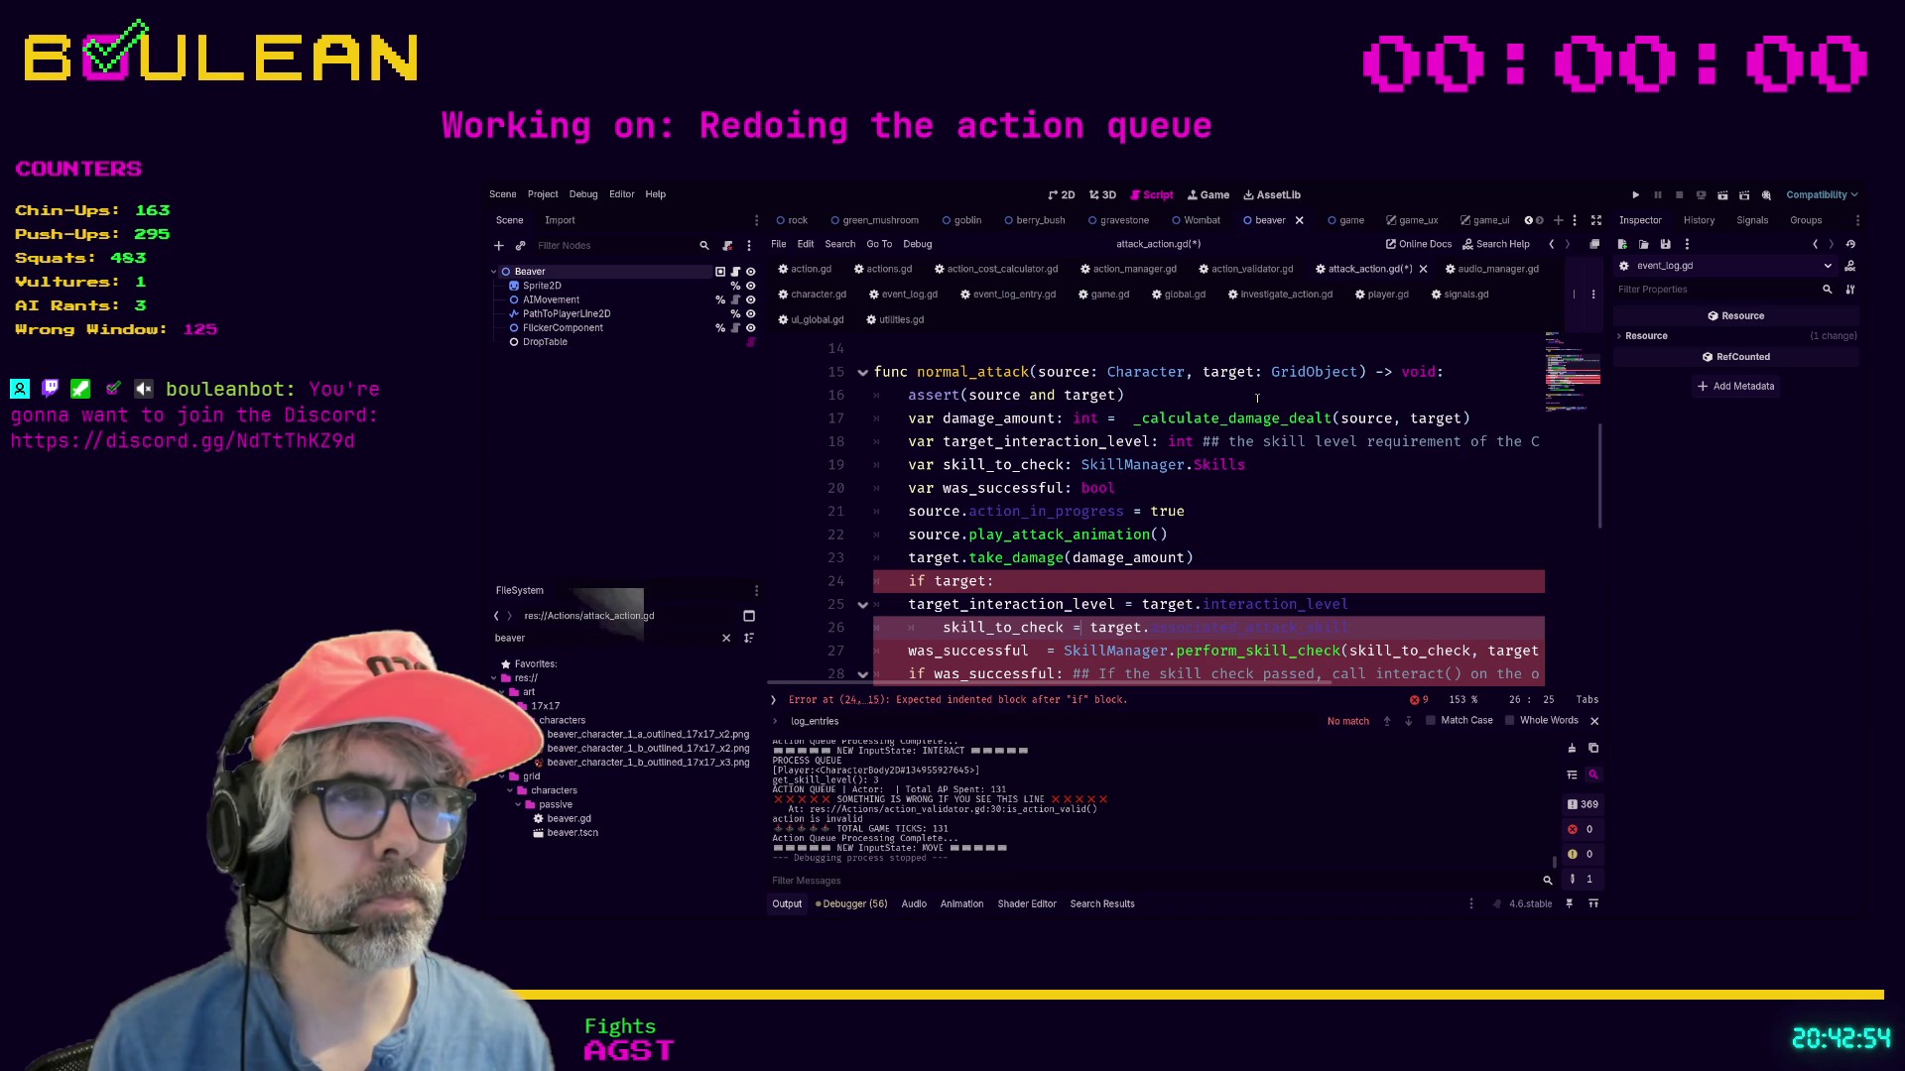
{"action": "key", "text": "Home"}
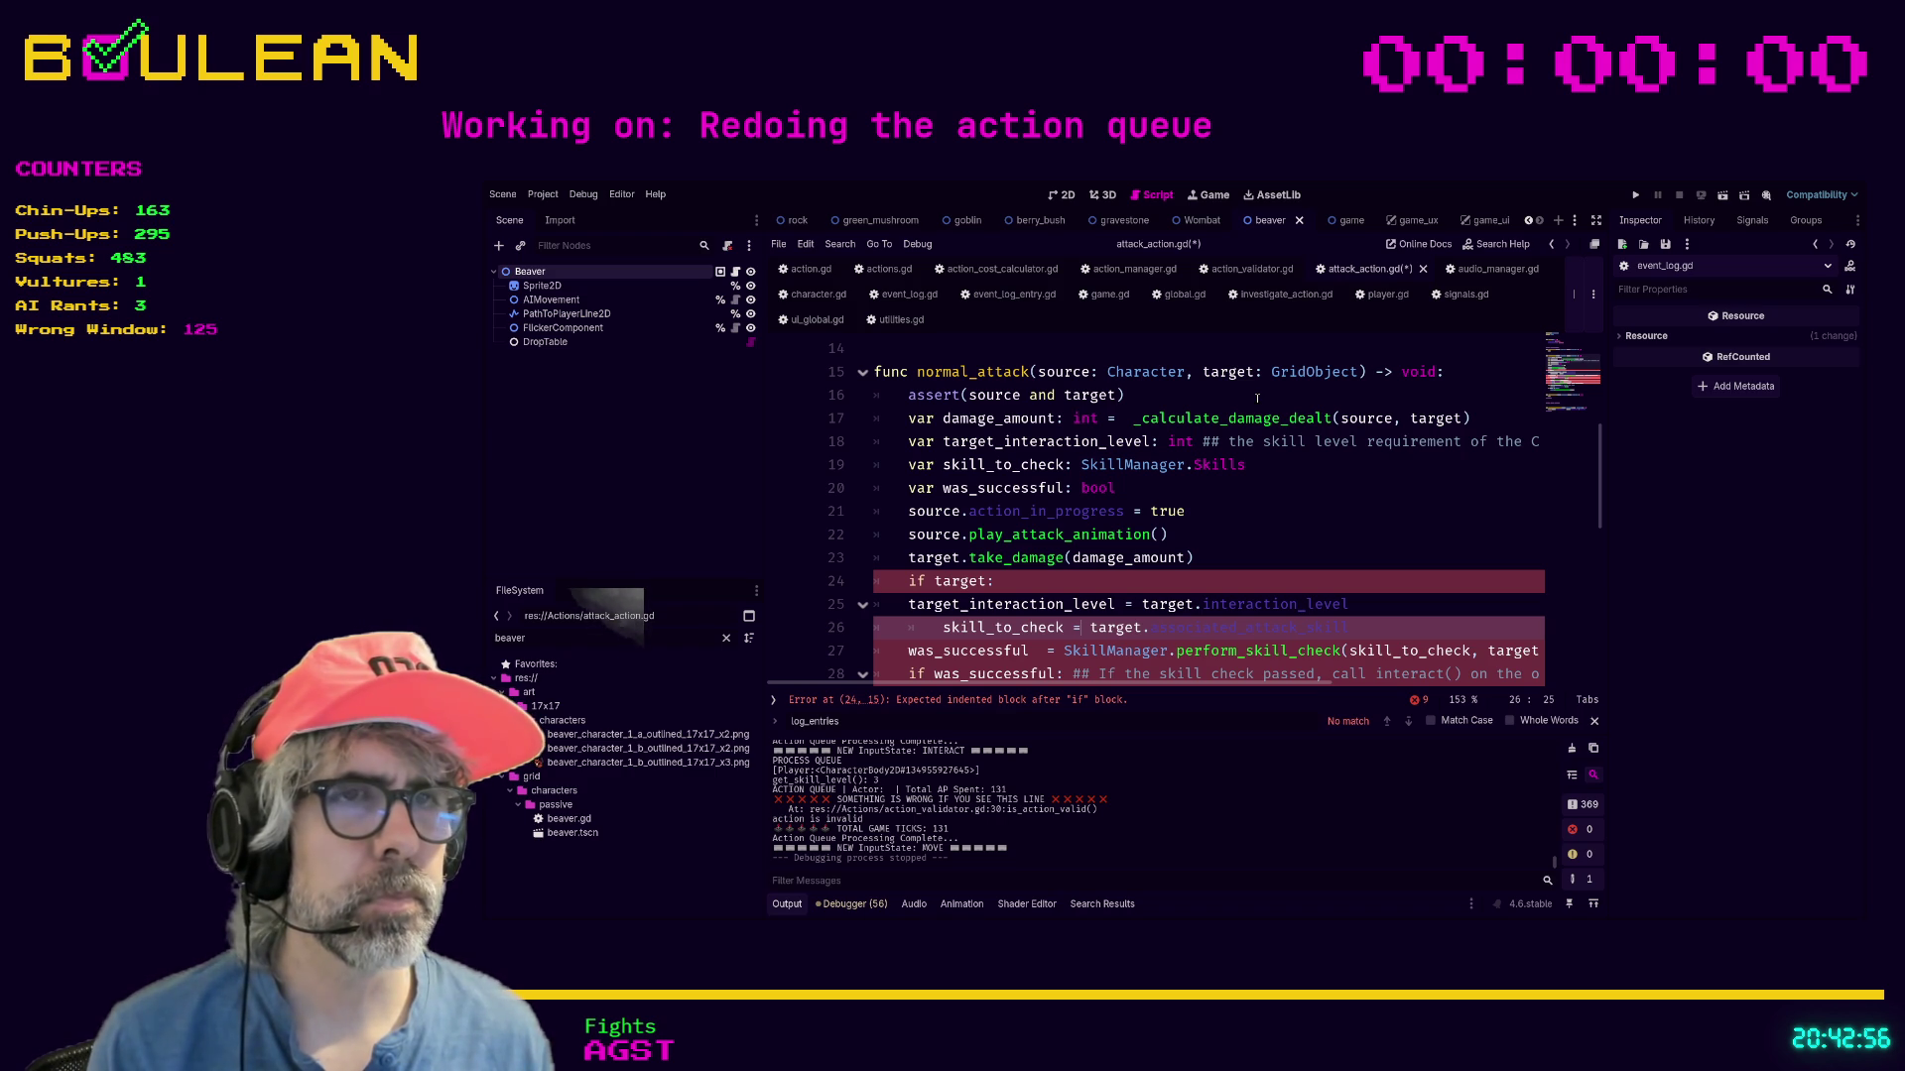
{"action": "key", "text": "shift+End"}
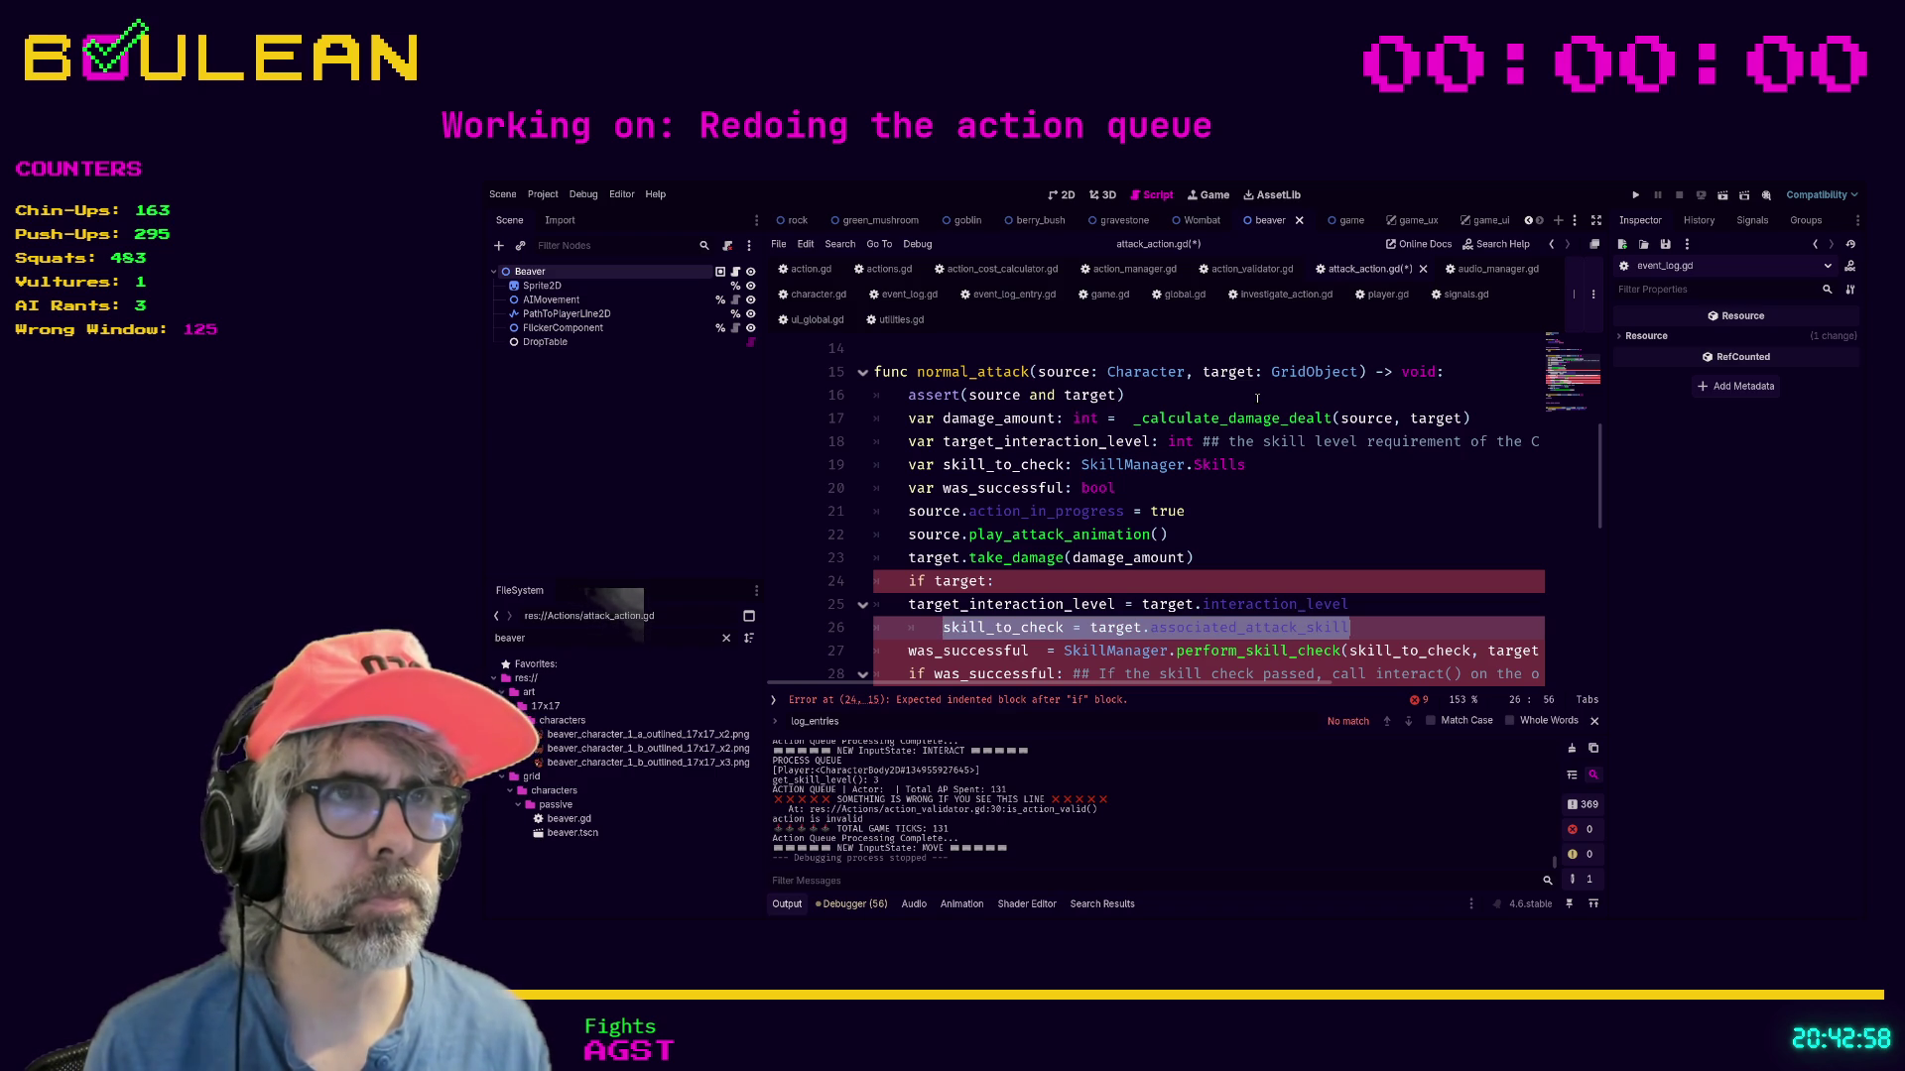
{"action": "key", "text": "BackSpace"}
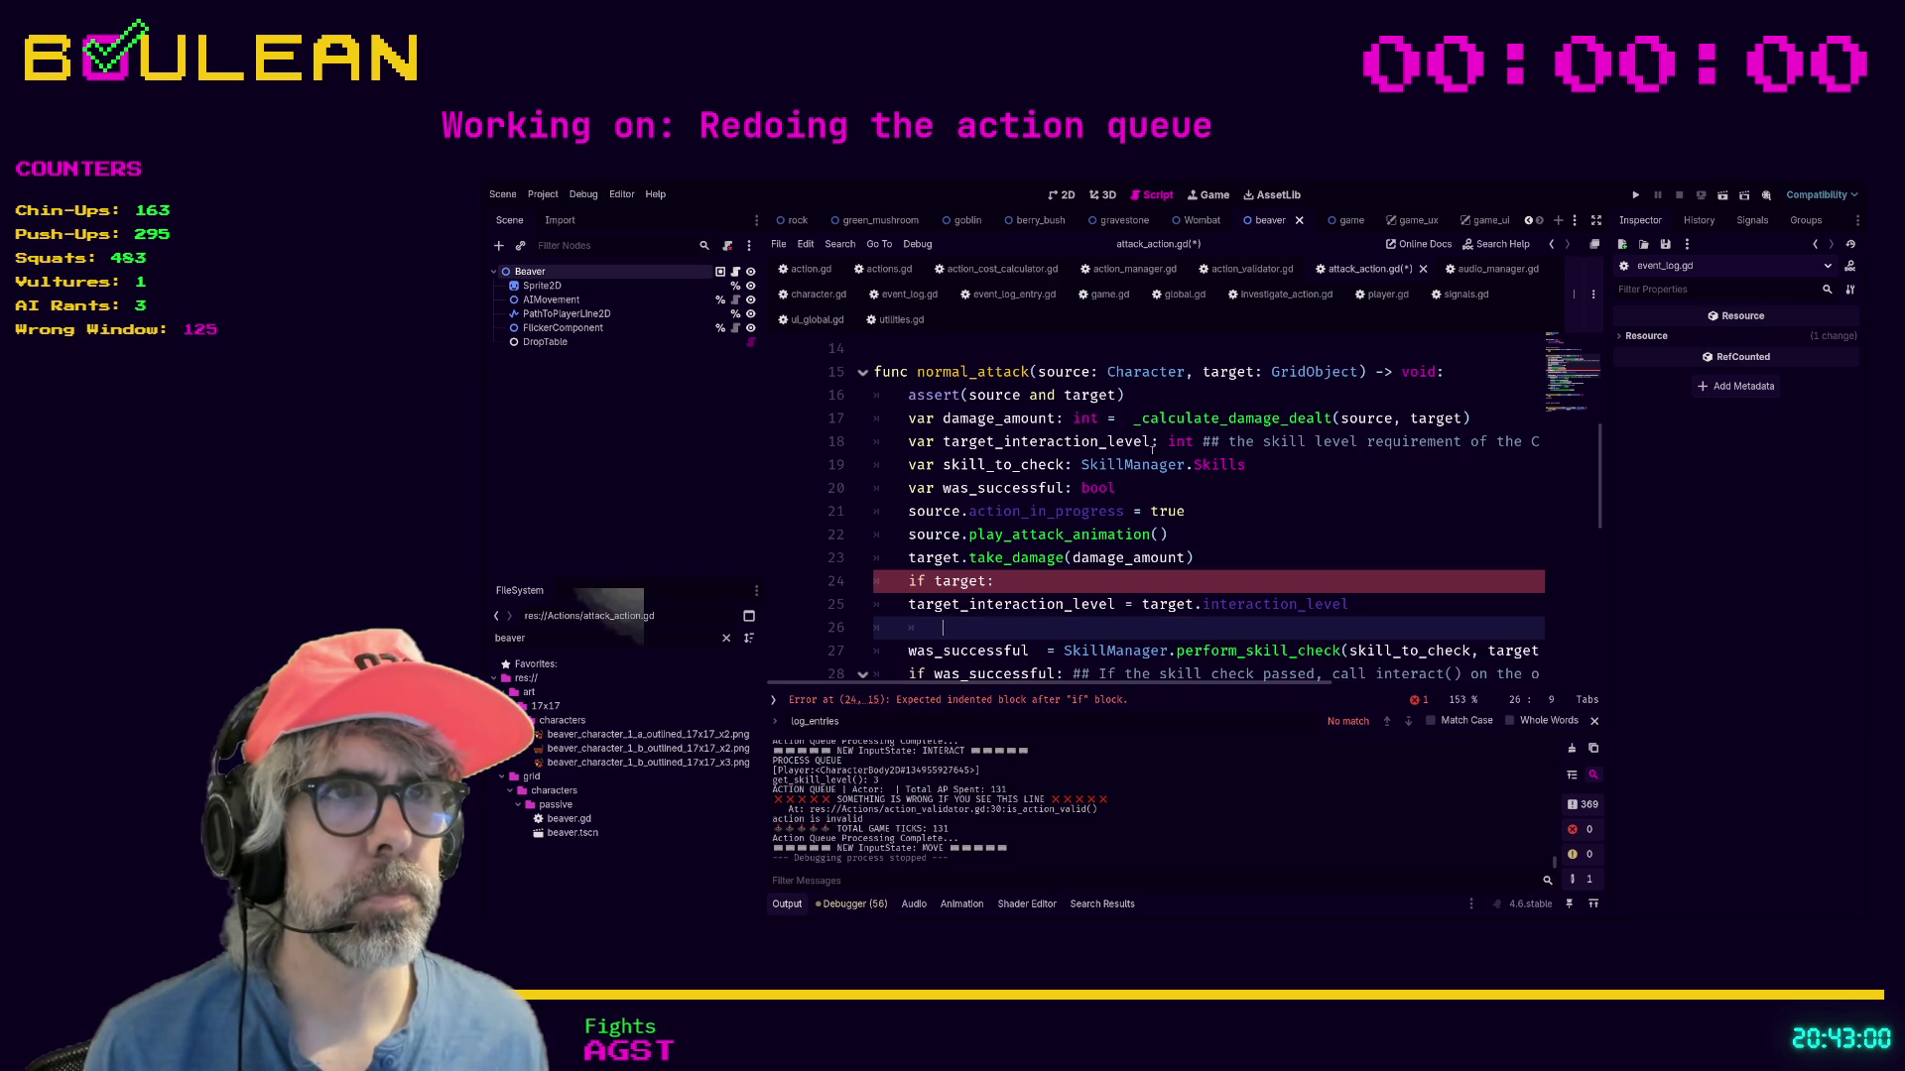
{"action": "left_click", "coordinate": [1264, 465]}
{"action": "type", "text": "= skill_to_check = target.associated_attack_skill"}
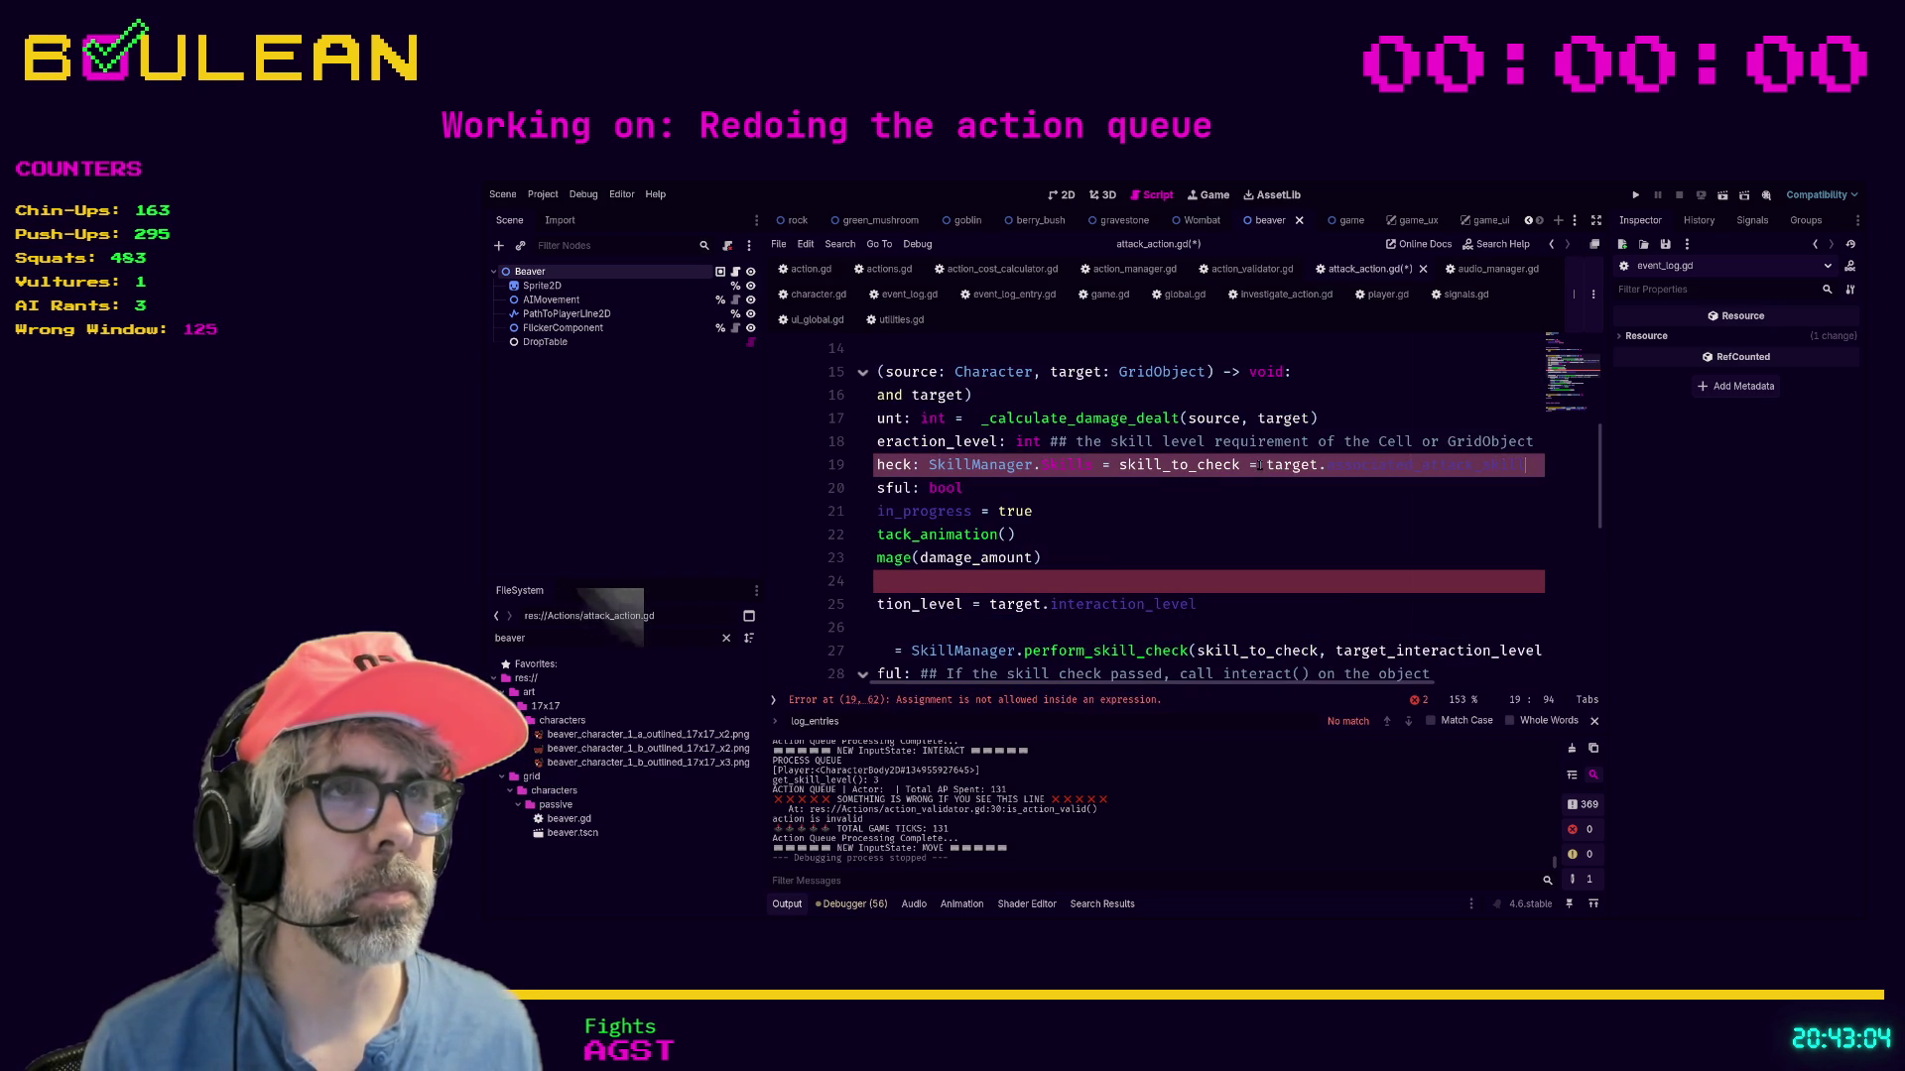
{"action": "left_click_drag", "start_coordinate": [1265, 465], "coordinate": [1119, 465]}
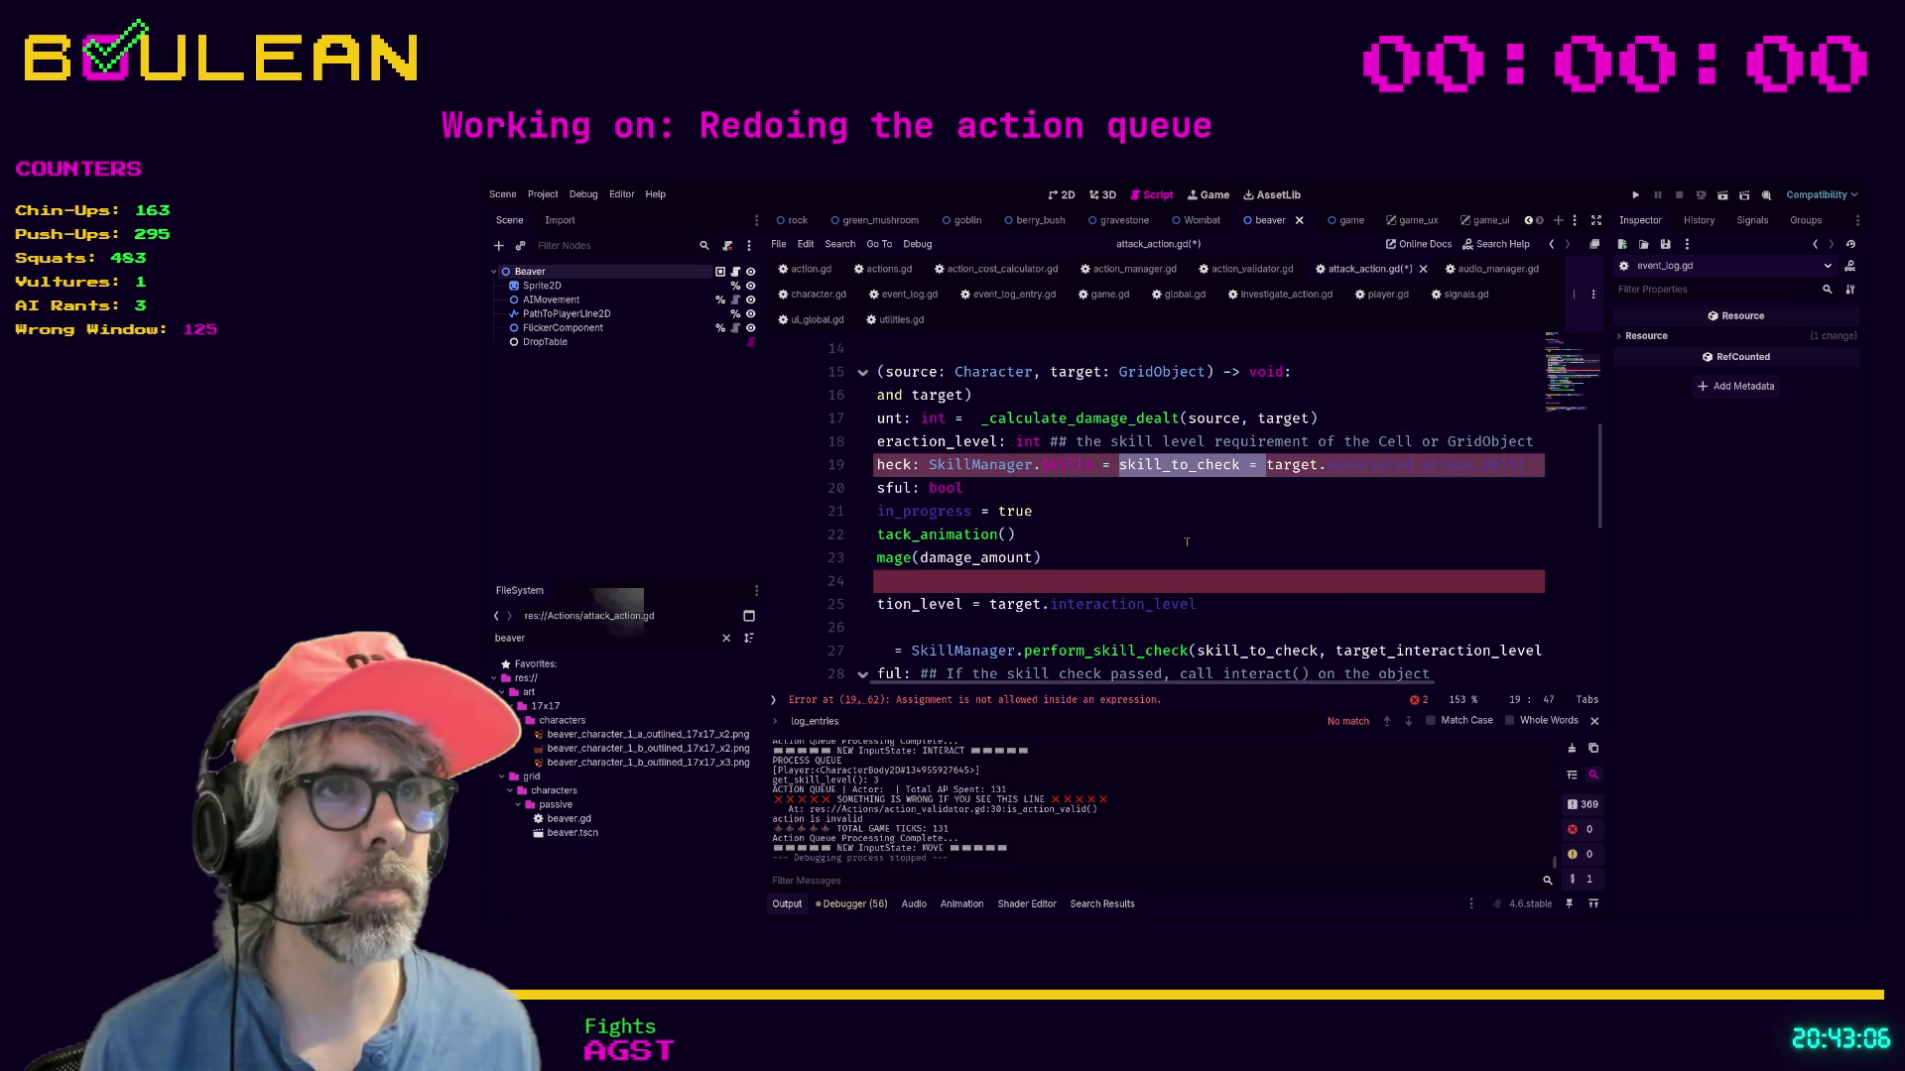
{"action": "key", "text": "BackSpace"}
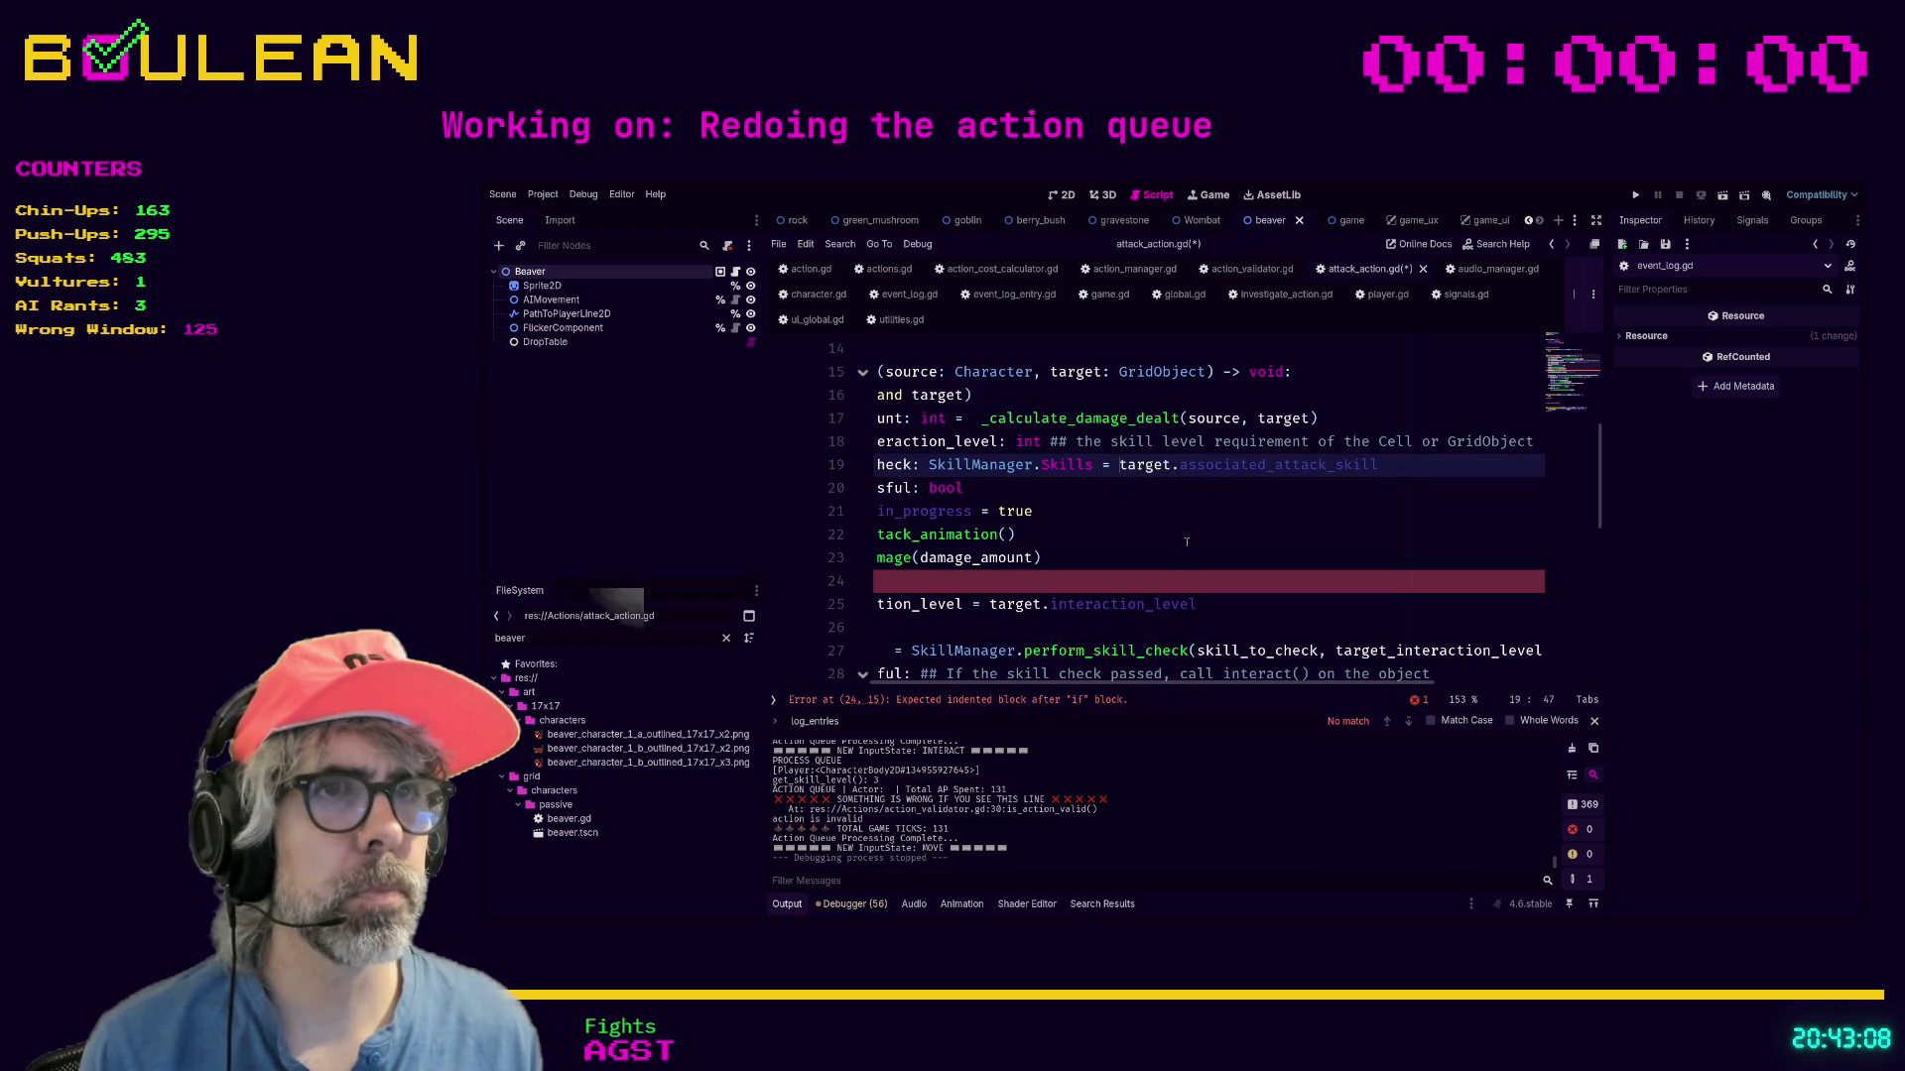
Delete the if target: condition.
{"action": "key", "text": "Home"}
{"action": "key", "text": "Down"}
{"action": "key", "text": "Down"}
{"action": "key", "text": "Down"}
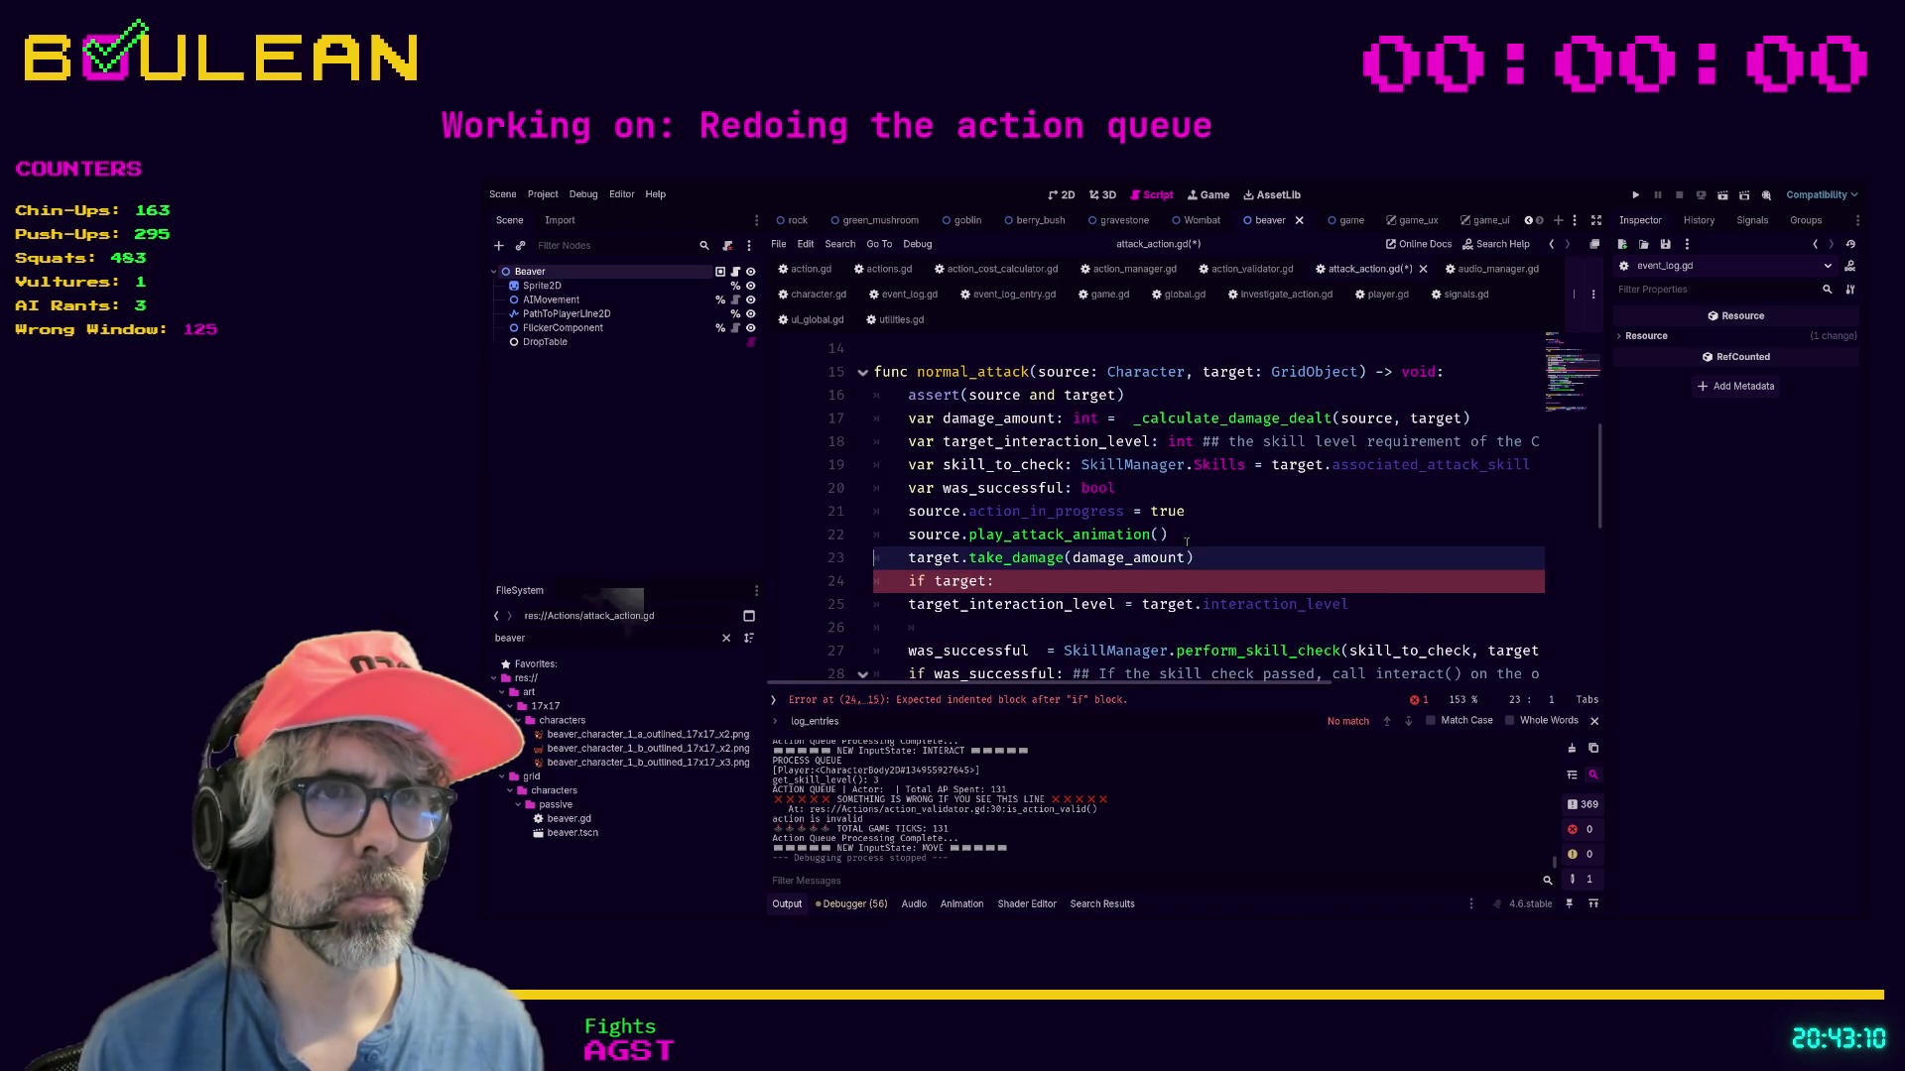
{"action": "key", "text": "shift+End"}
{"action": "key", "text": "BackSpace"}
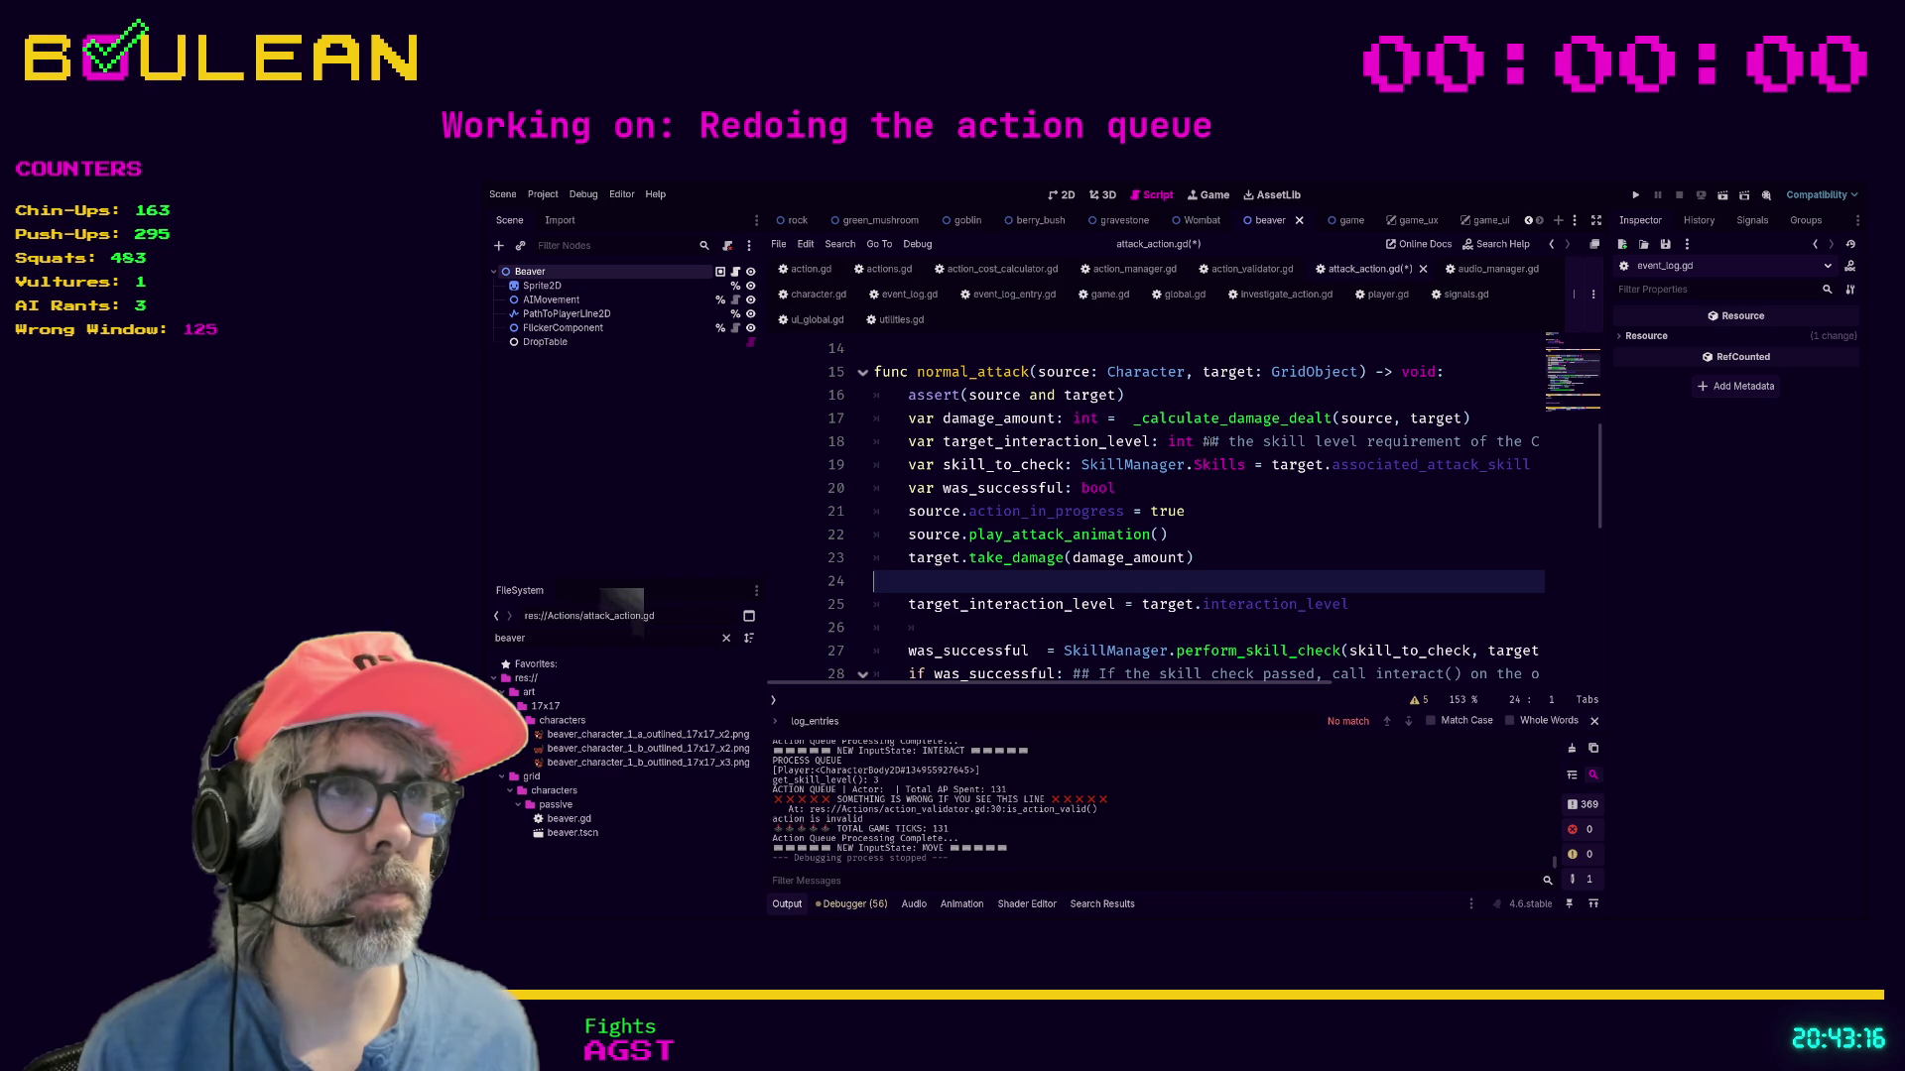
Move '= target.interaction_level' onto the line 18 declaration and delete the leftover and blank lines.
{"action": "left_click", "coordinate": [1201, 441]}
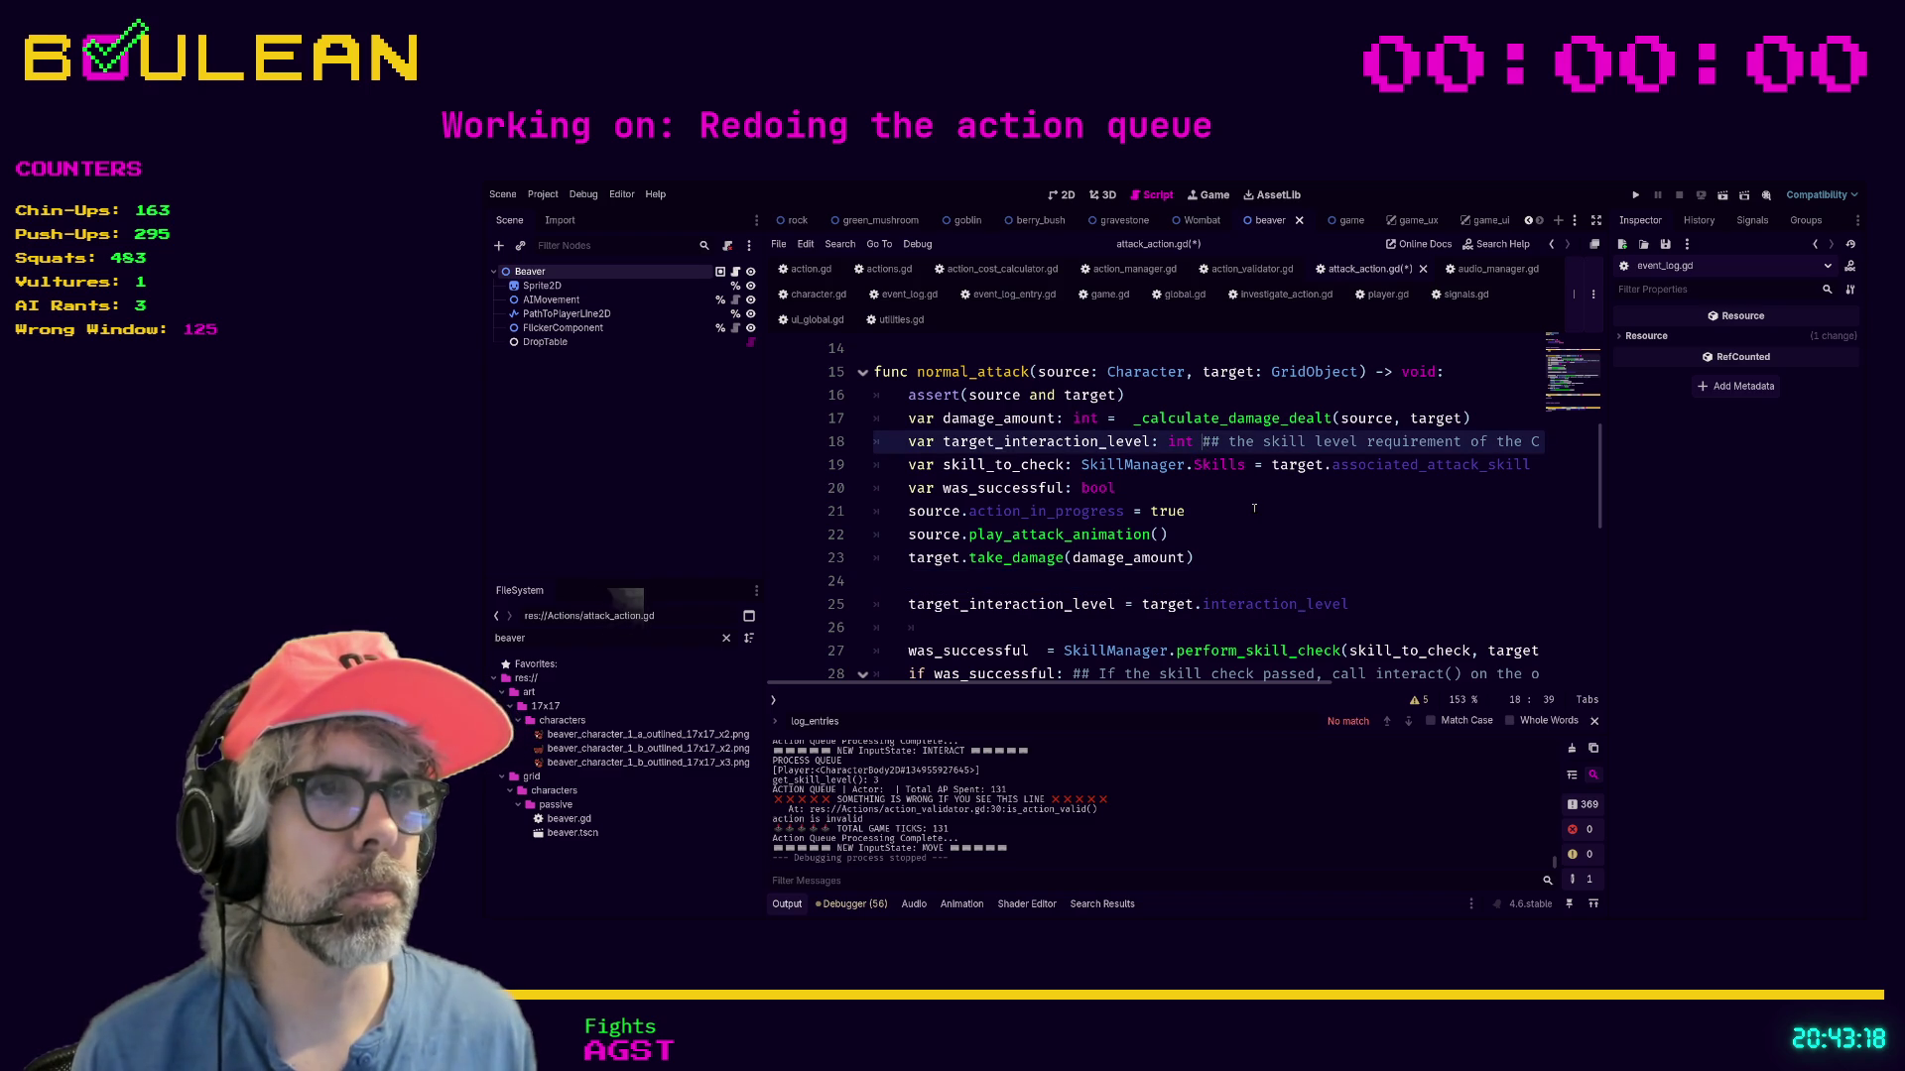
{"action": "left_click", "coordinate": [1141, 604]}
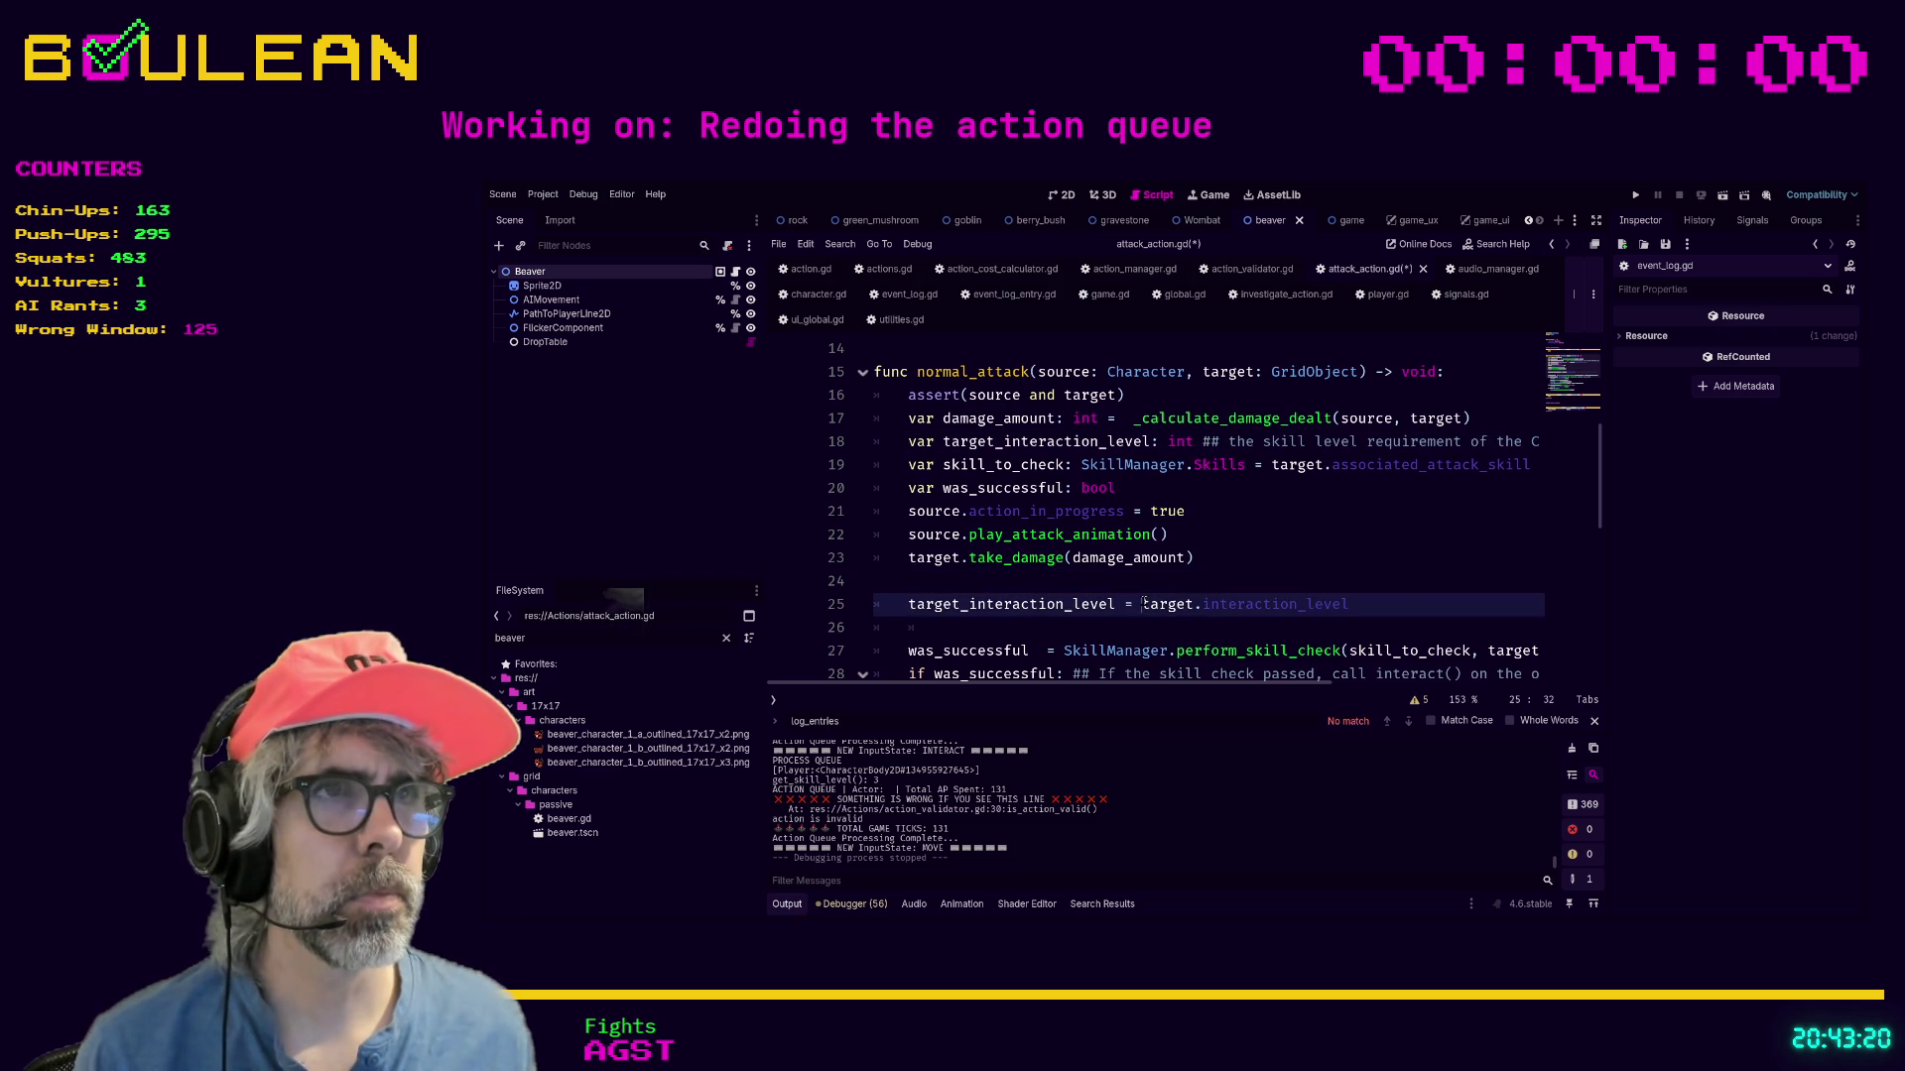
{"action": "left_click_drag", "start_coordinate": [1125, 604], "coordinate": [1351, 604]}
{"action": "key", "text": "ctrl+c"}
{"action": "key", "text": "BackSpace"}
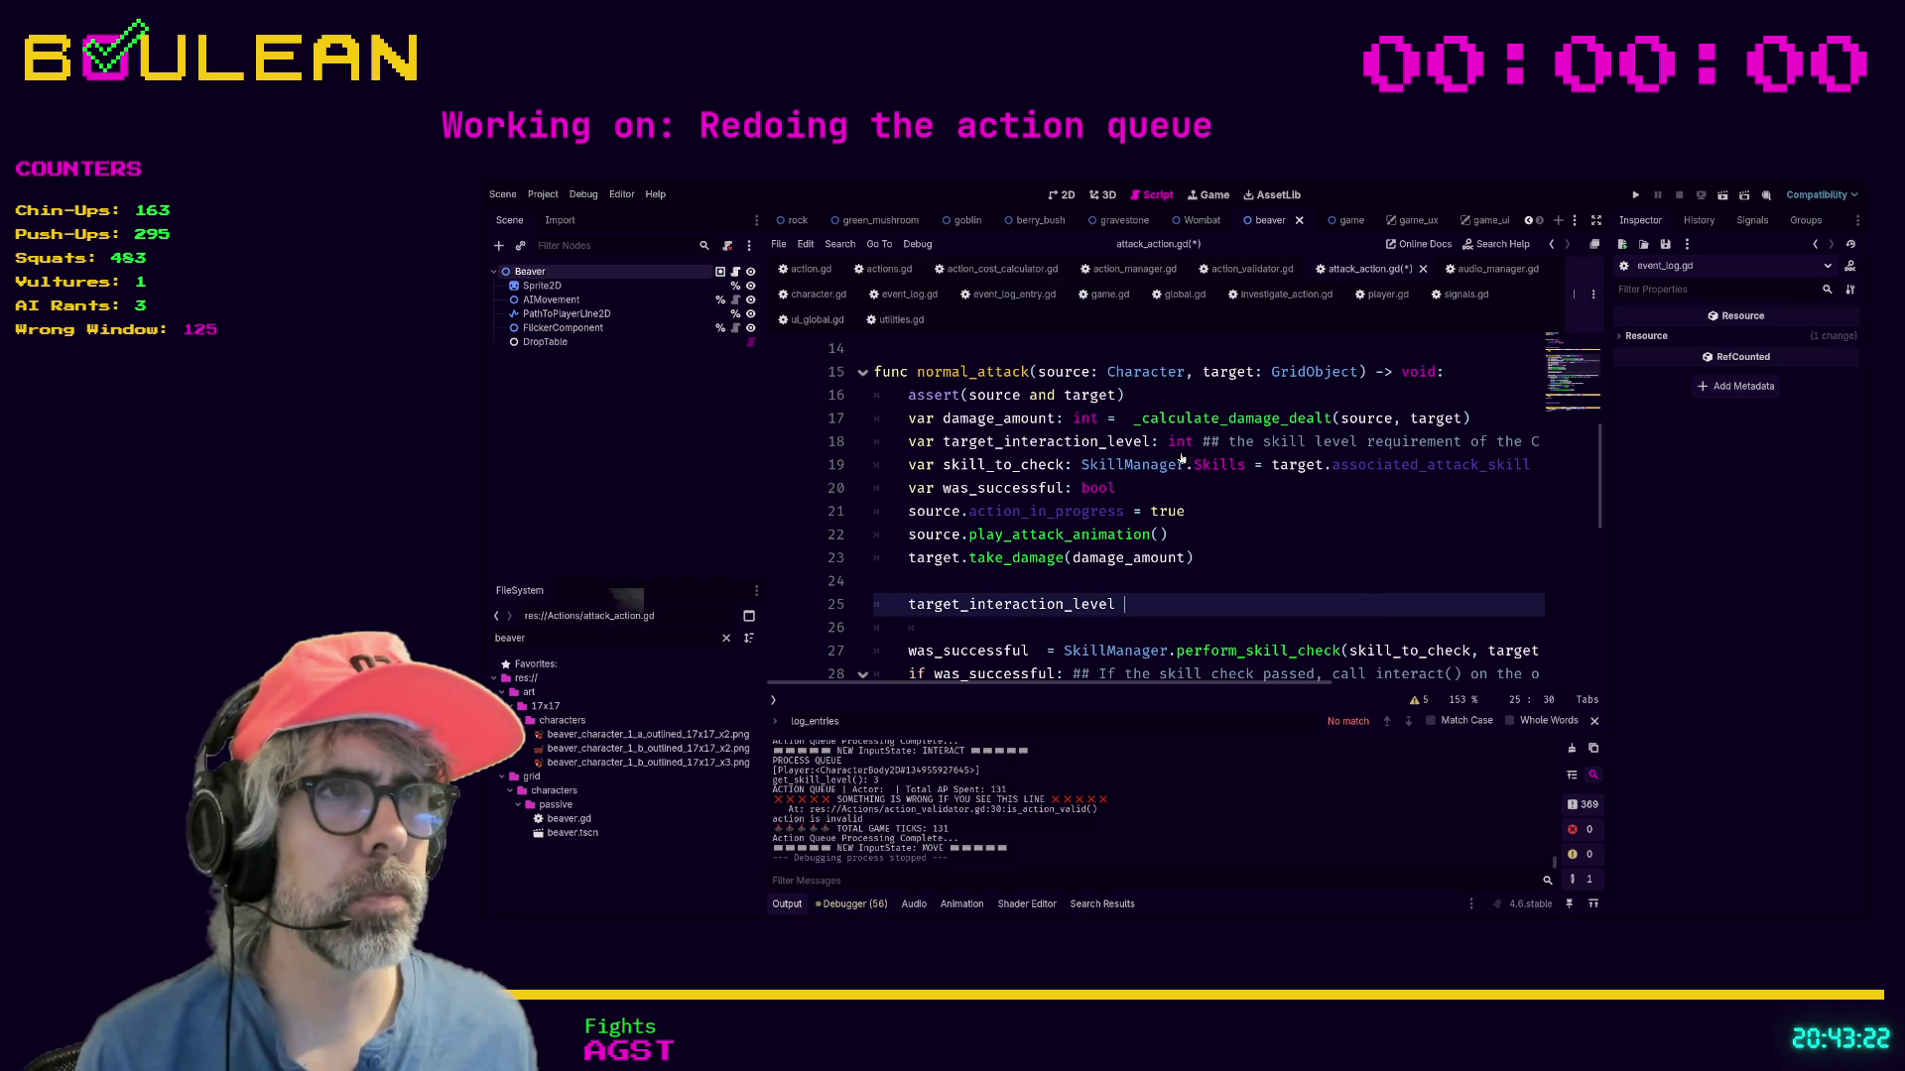
{"action": "left_click", "coordinate": [1198, 441]}
{"action": "key", "text": "ctrl+v"}
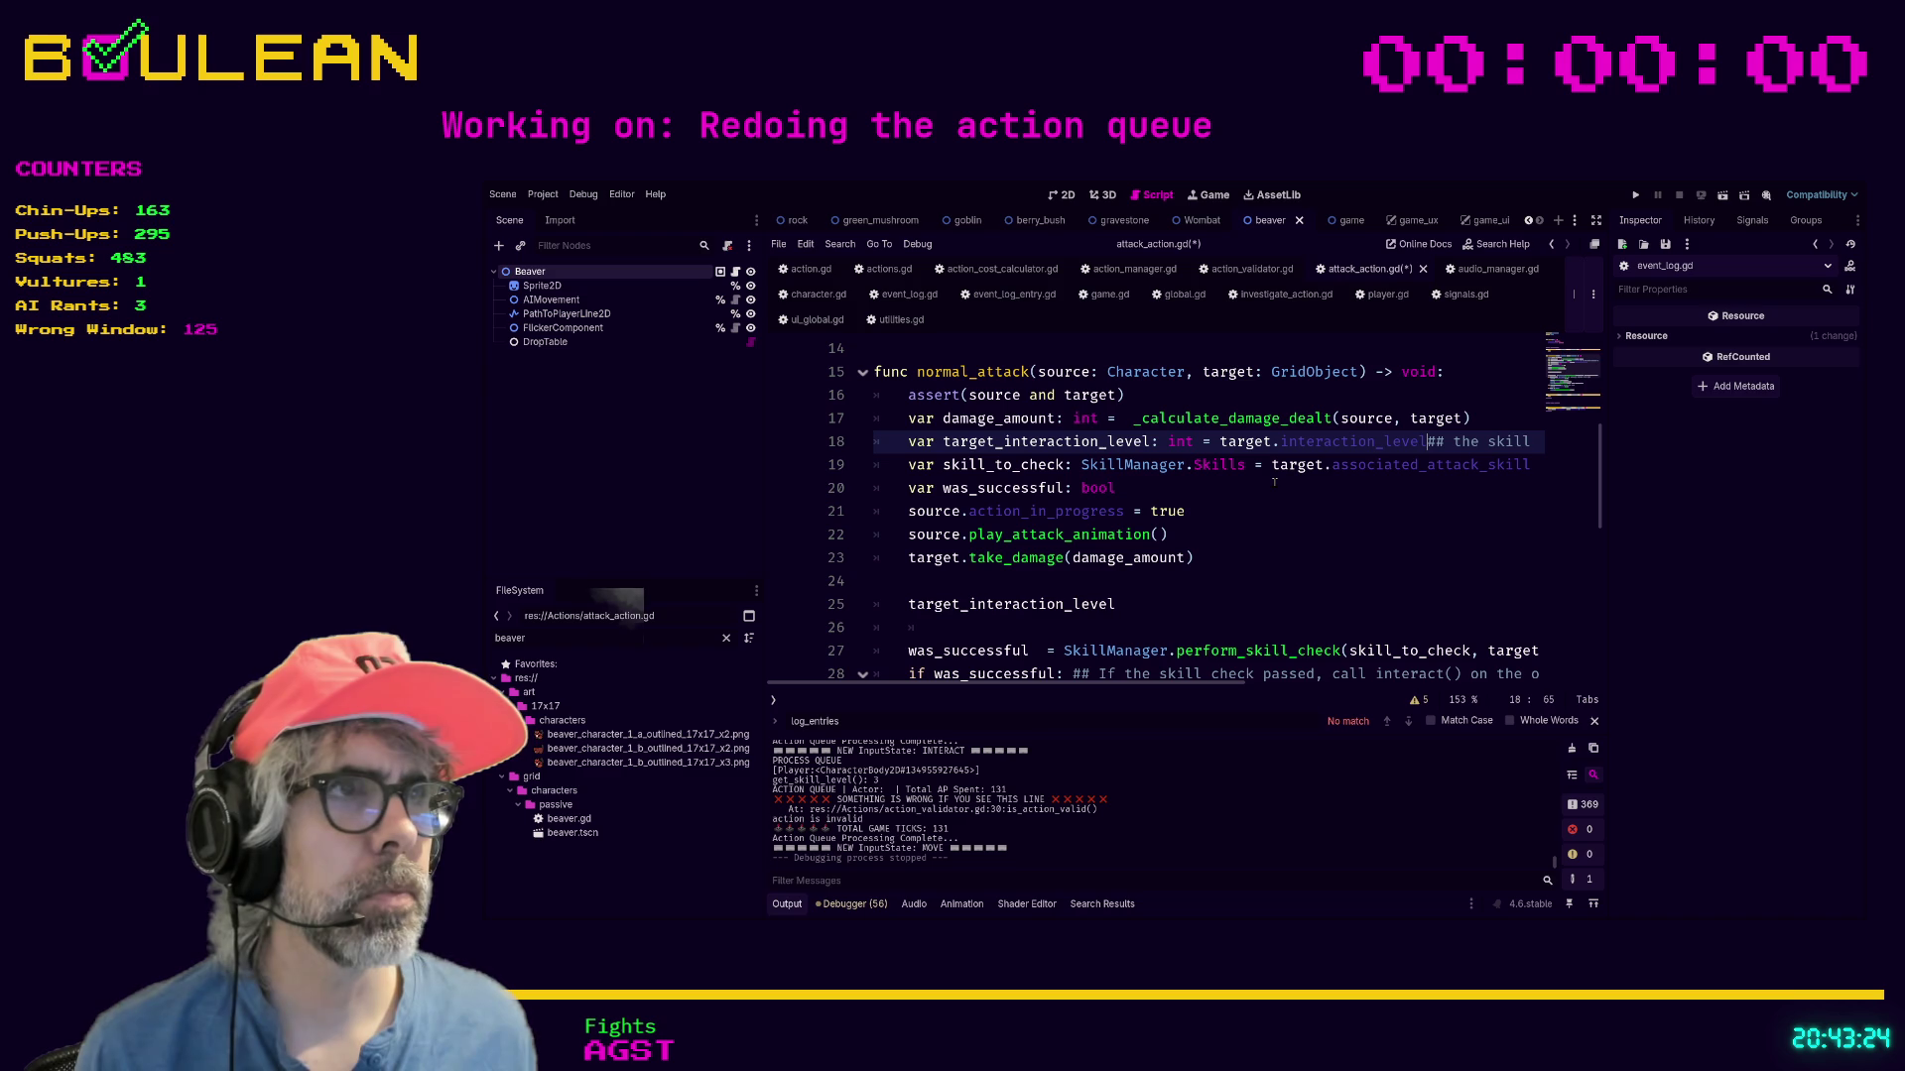
{"action": "mouse_move", "coordinate": [1221, 600]}
{"action": "left_mouse_down"}
{"action": "mouse_move", "coordinate": [908, 604]}
{"action": "mouse_move", "coordinate": [858, 581]}
{"action": "left_mouse_up"}
{"action": "key", "text": "BackSpace"}
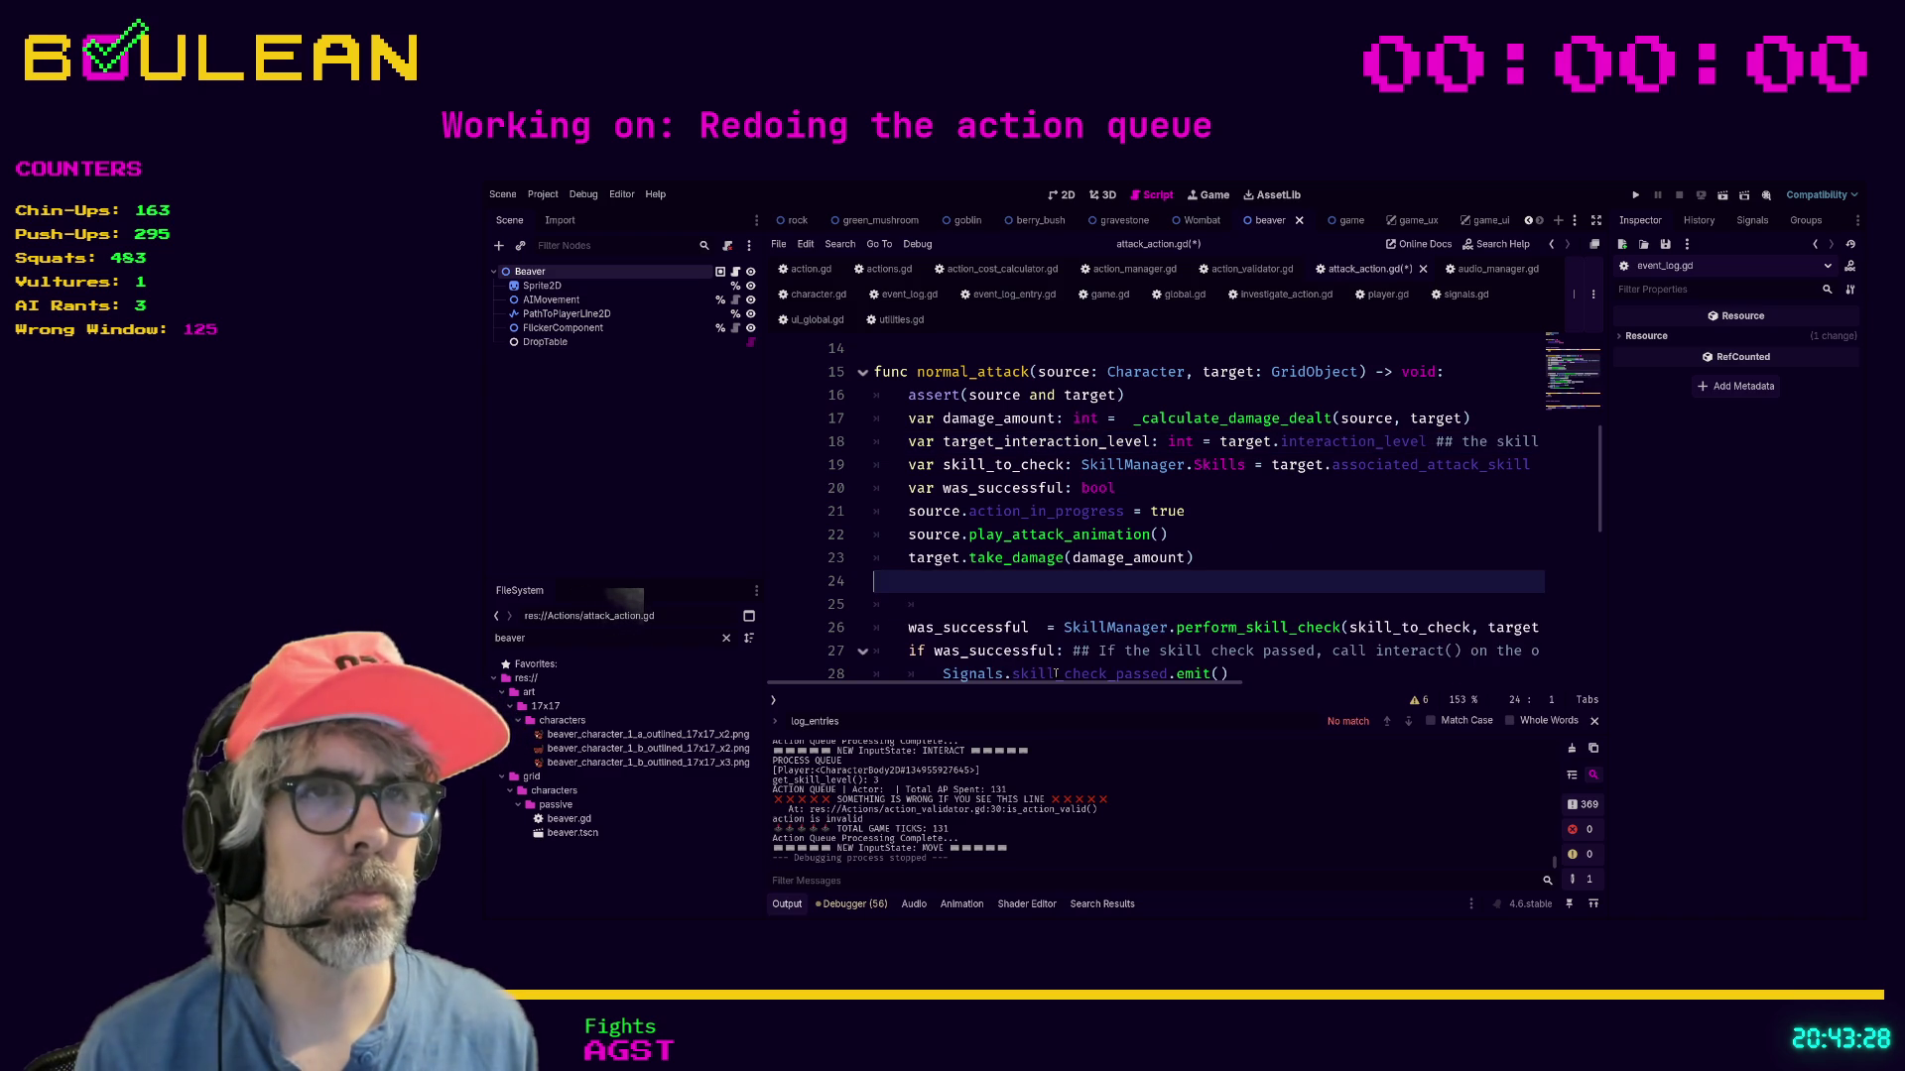
{"action": "key", "text": "Delete"}
{"action": "key", "text": "BackSpace"}
{"action": "key", "text": "Down"}
{"action": "key", "text": "Down"}
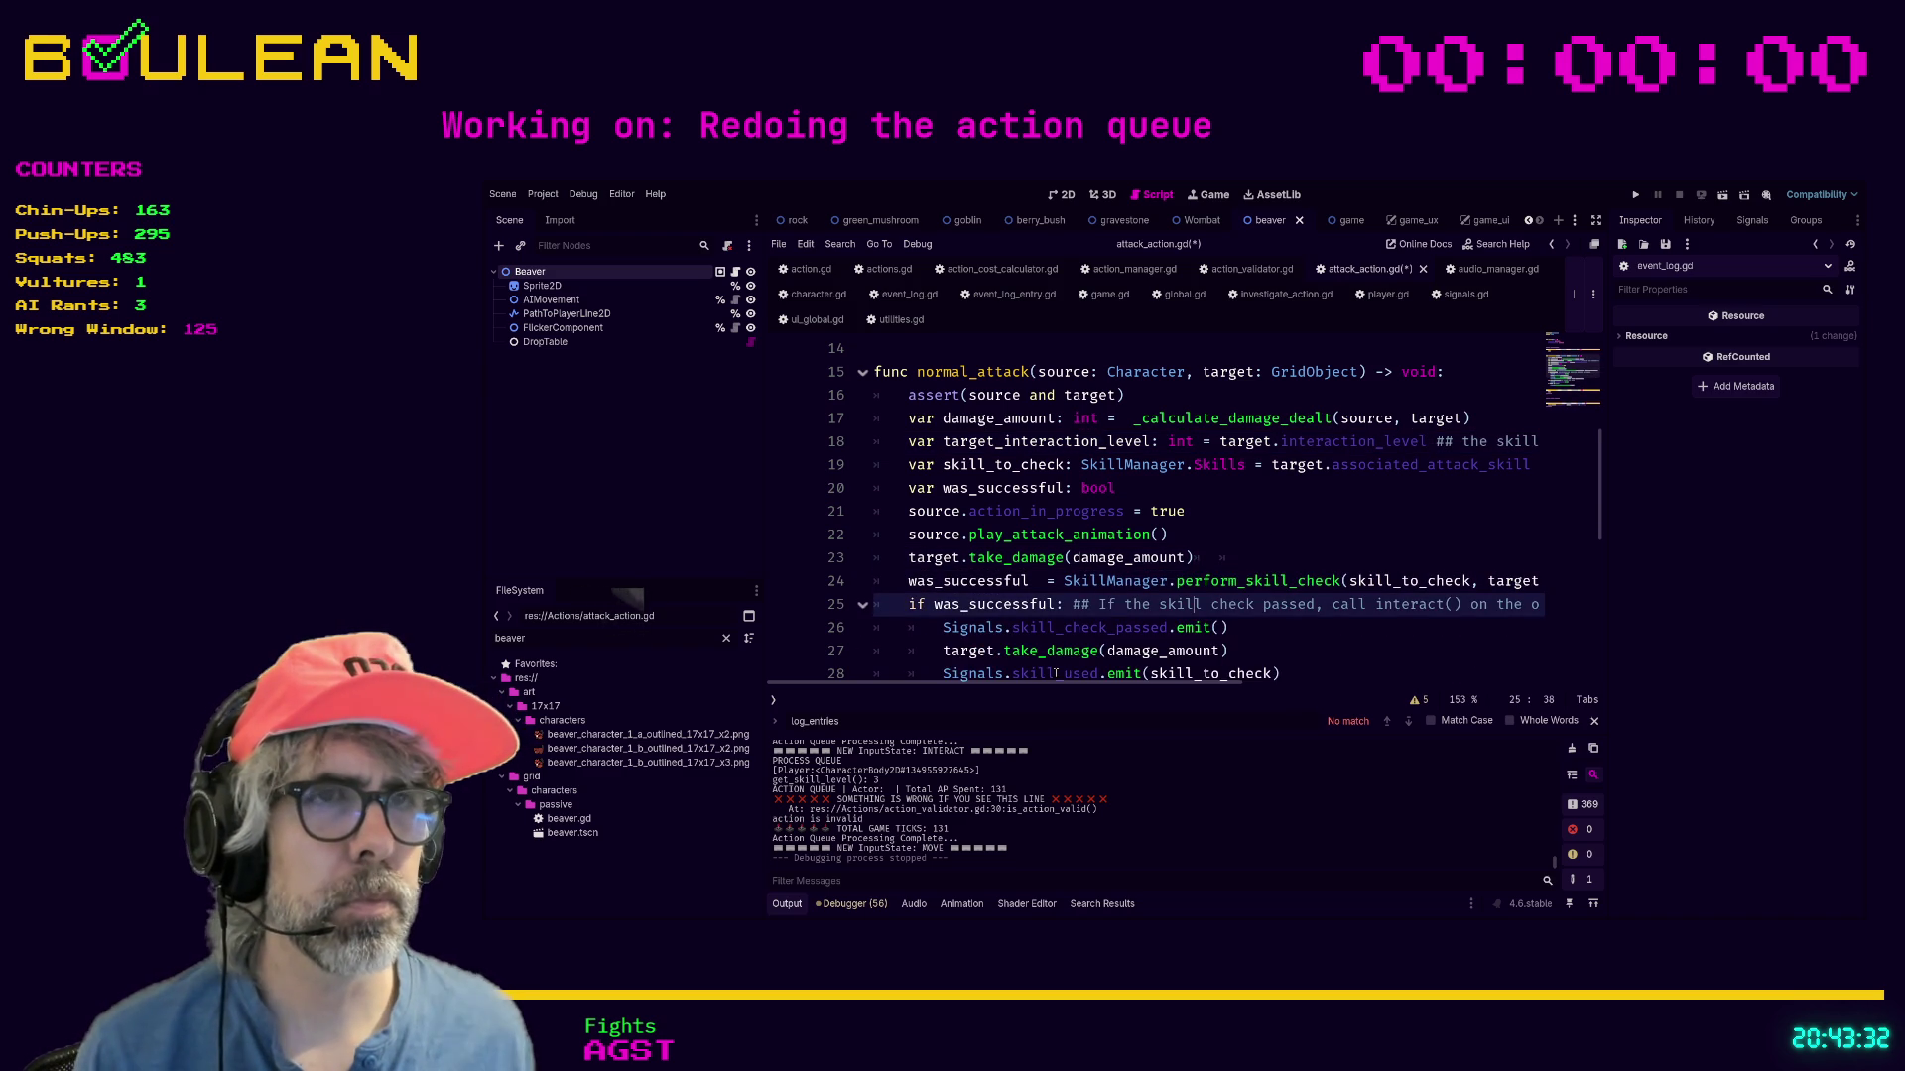
Select the Signals.skill_check_passed.emit() call and open perform_skill_check in skill_manager.gd.
{"action": "scroll", "coordinate": [1194, 631], "scroll_direction": "up", "scroll_amount": 1}
{"action": "scroll", "coordinate": [1085, 583], "scroll_direction": "down", "scroll_amount": 4}
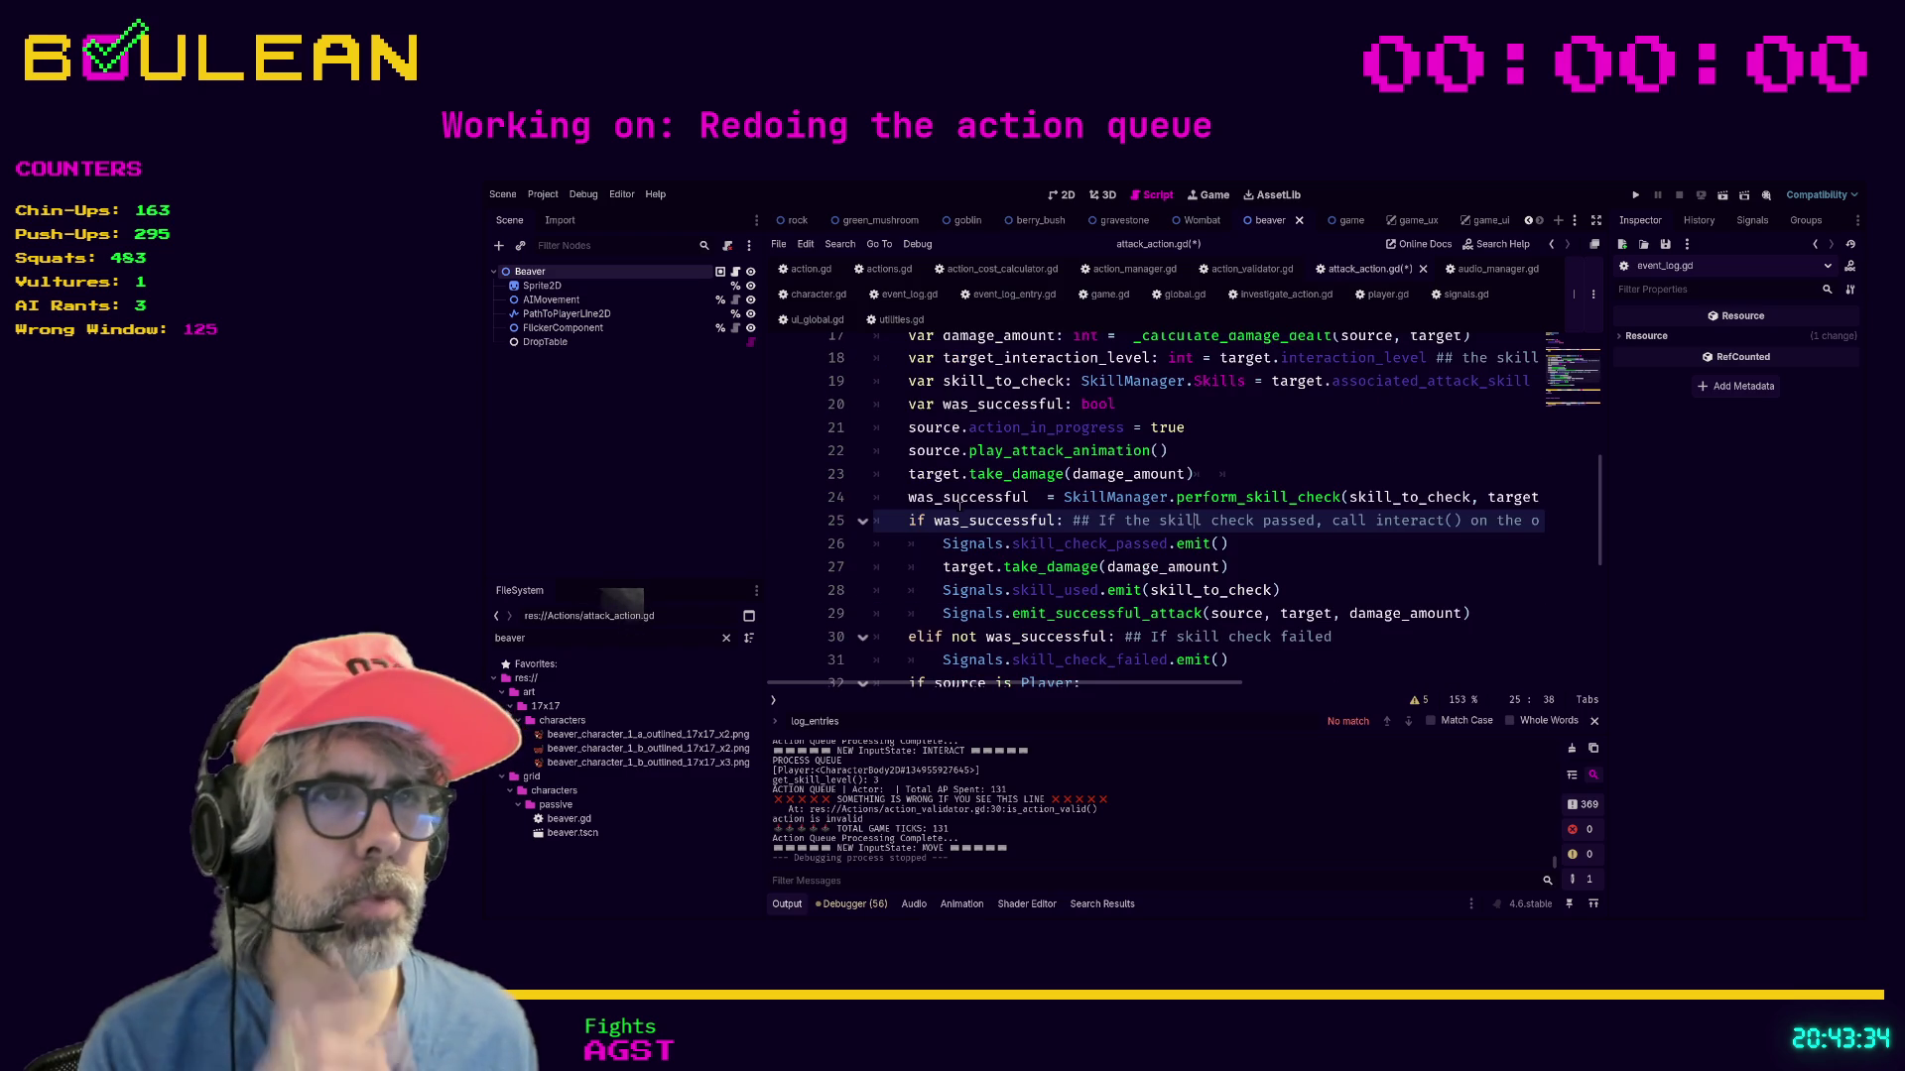
{"action": "scroll", "coordinate": [1051, 513], "scroll_direction": "down", "scroll_amount": 1}
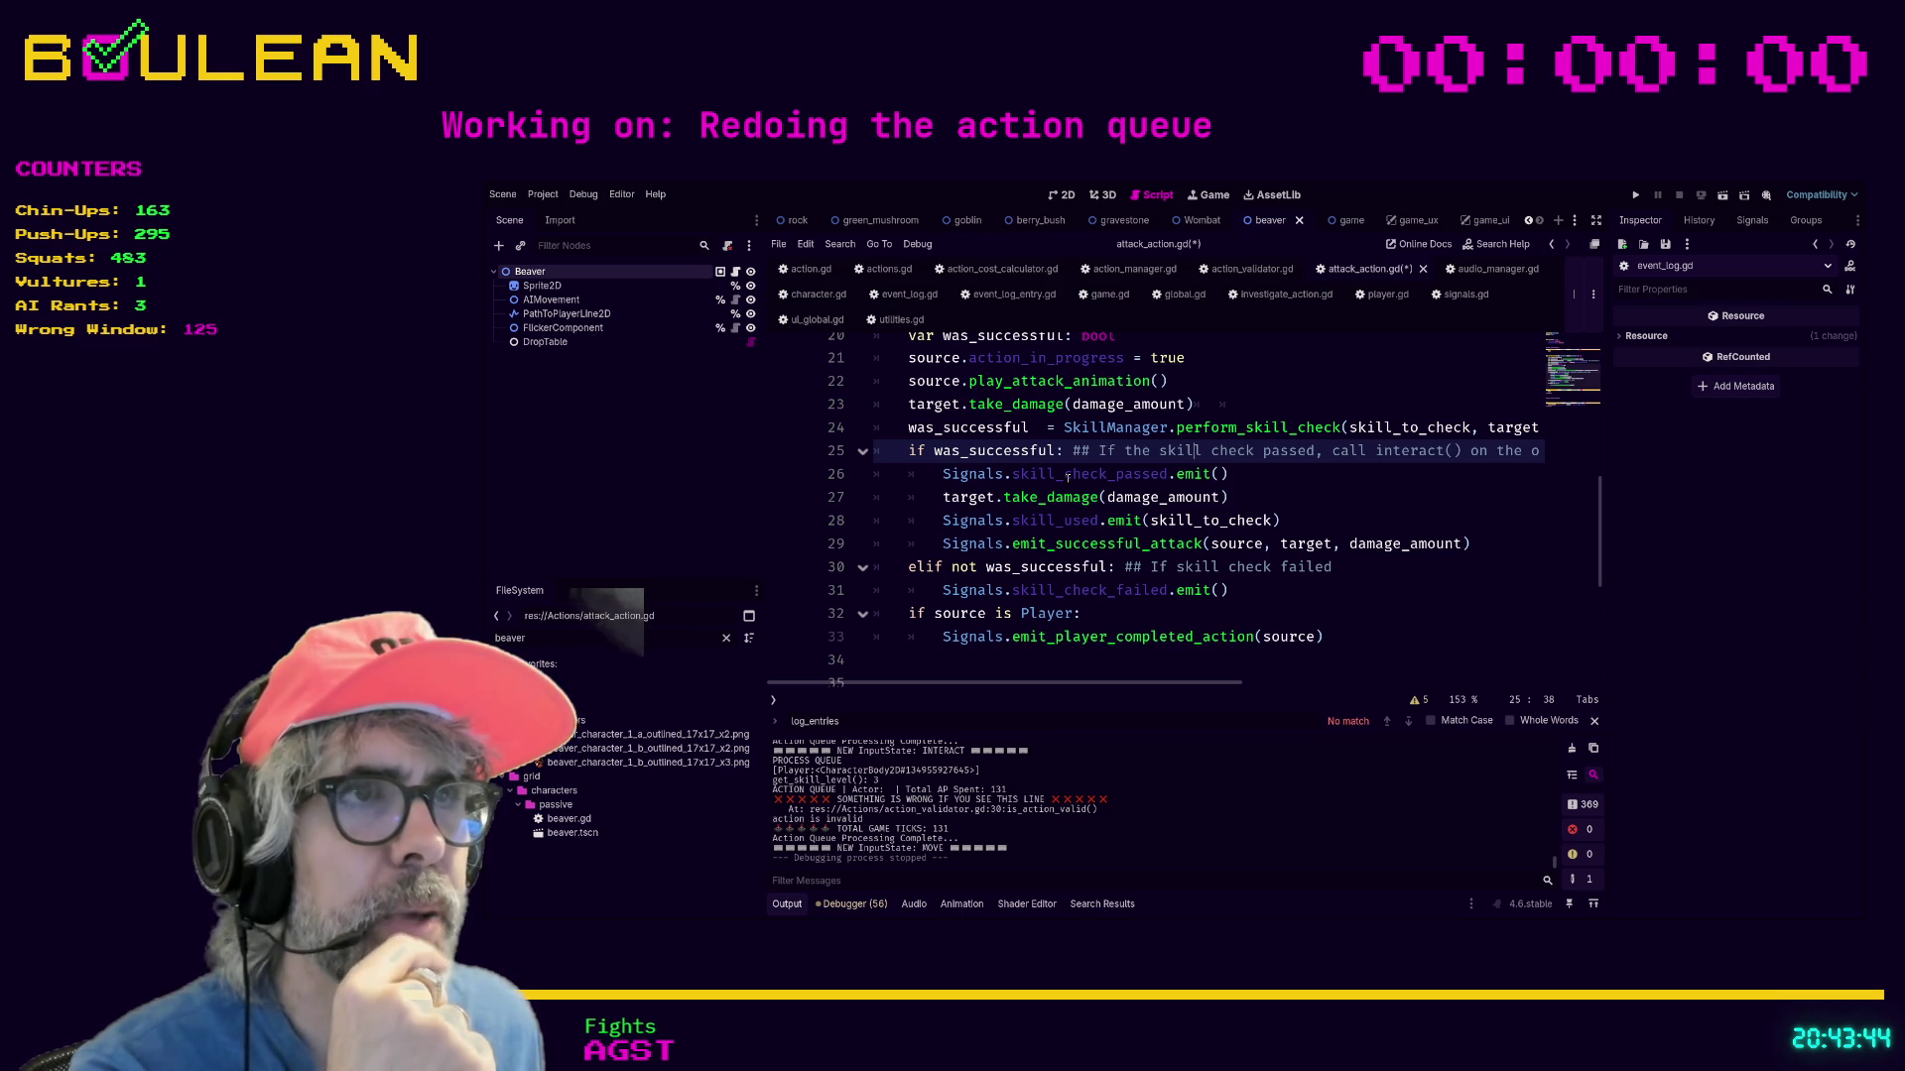
{"action": "left_click", "coordinate": [1064, 475]}
{"action": "left_click", "coordinate": [1249, 493]}
{"action": "key", "text": "shift+Home"}
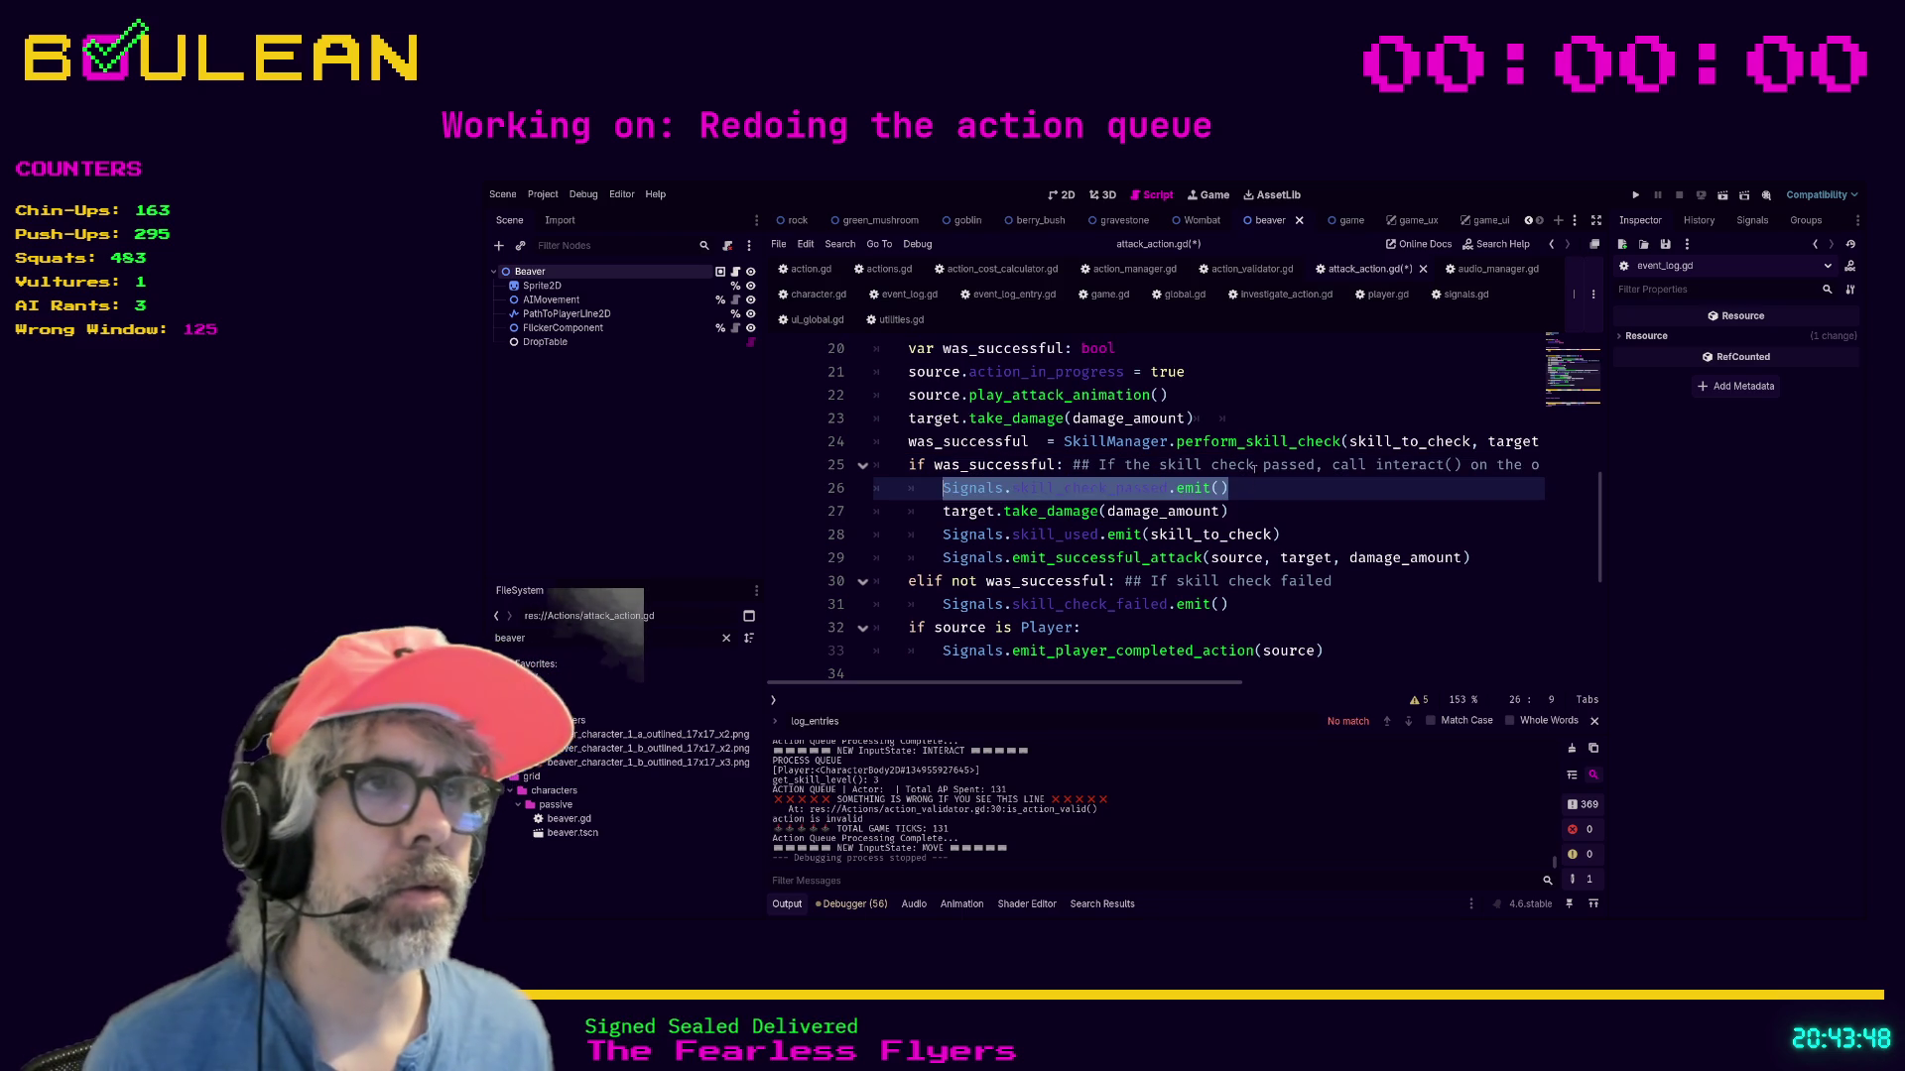
{"action": "left_click", "coordinate": [1258, 445], "text": "ctrl"}
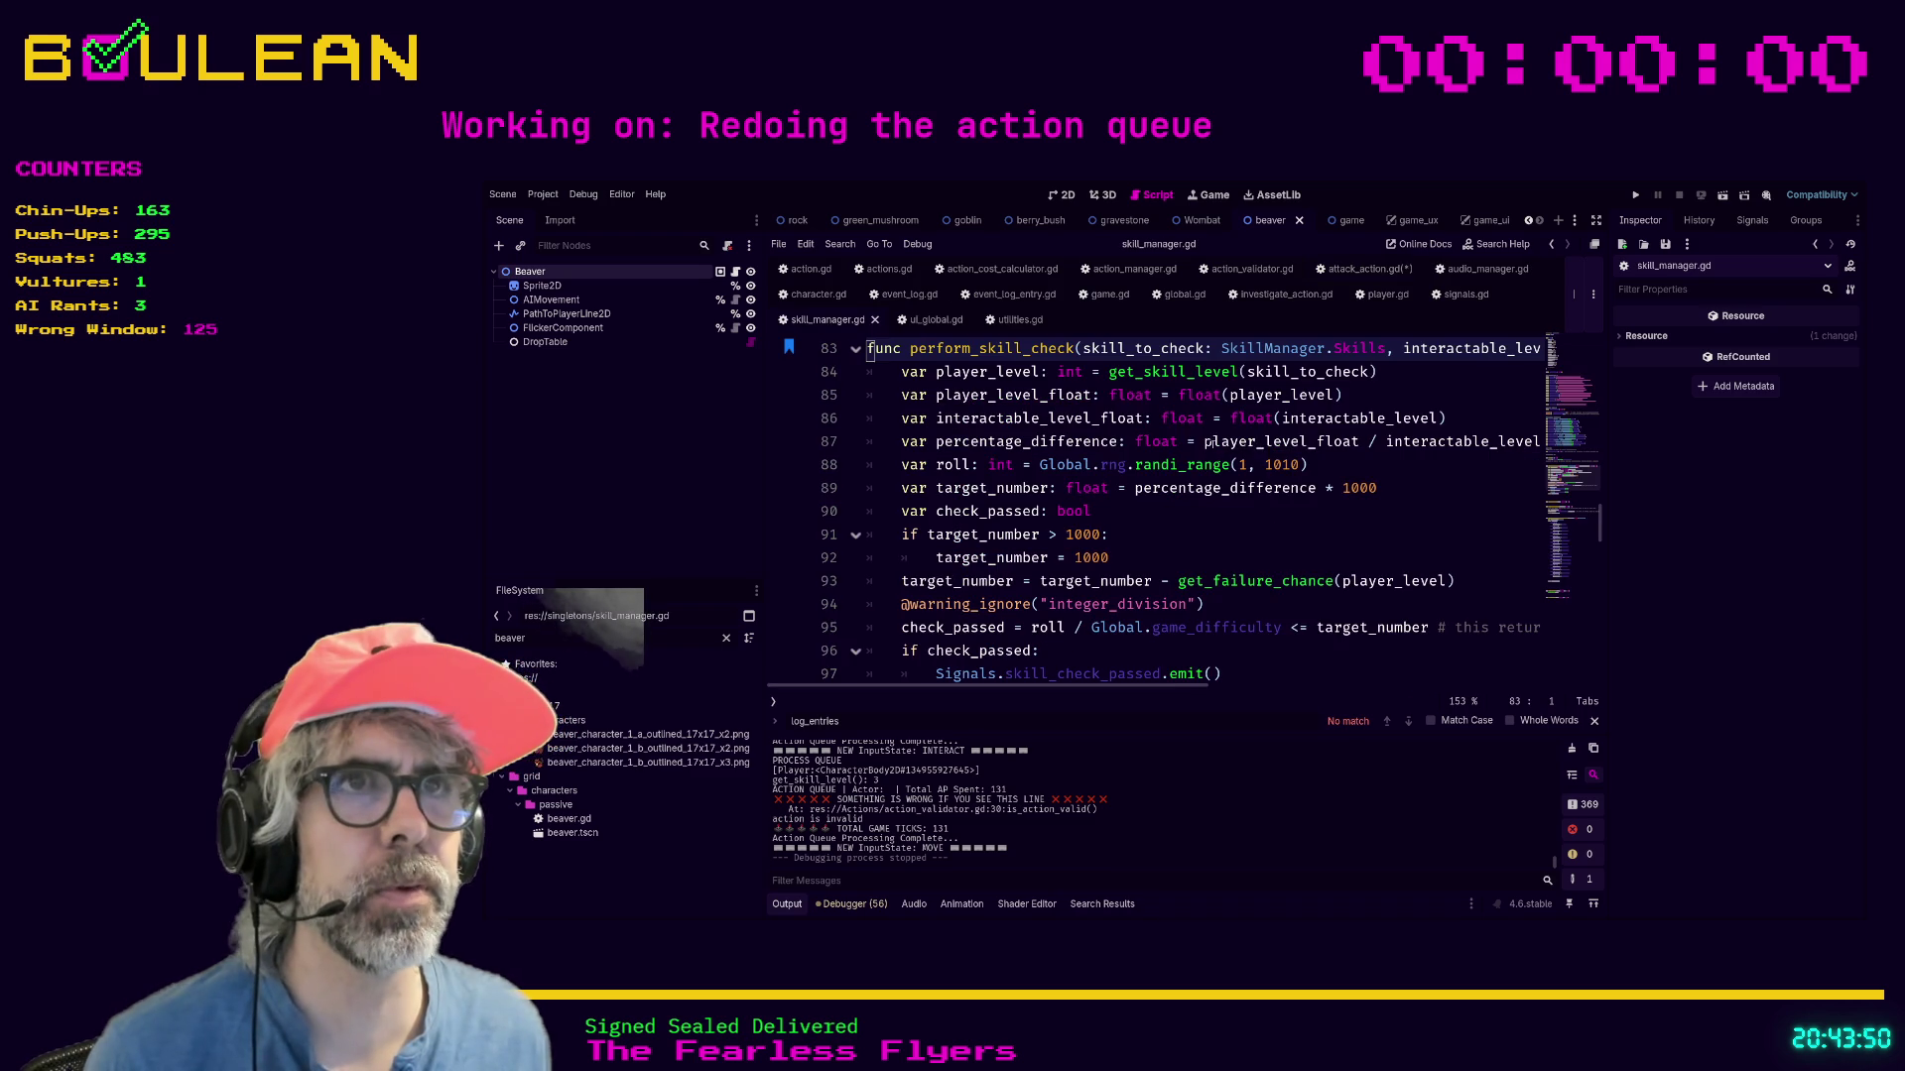
Review perform_skill_check's if check_passed branch and target_number > 1000 check, plus the constants above.
{"action": "scroll", "coordinate": [1218, 444], "scroll_direction": "down", "scroll_amount": 1}
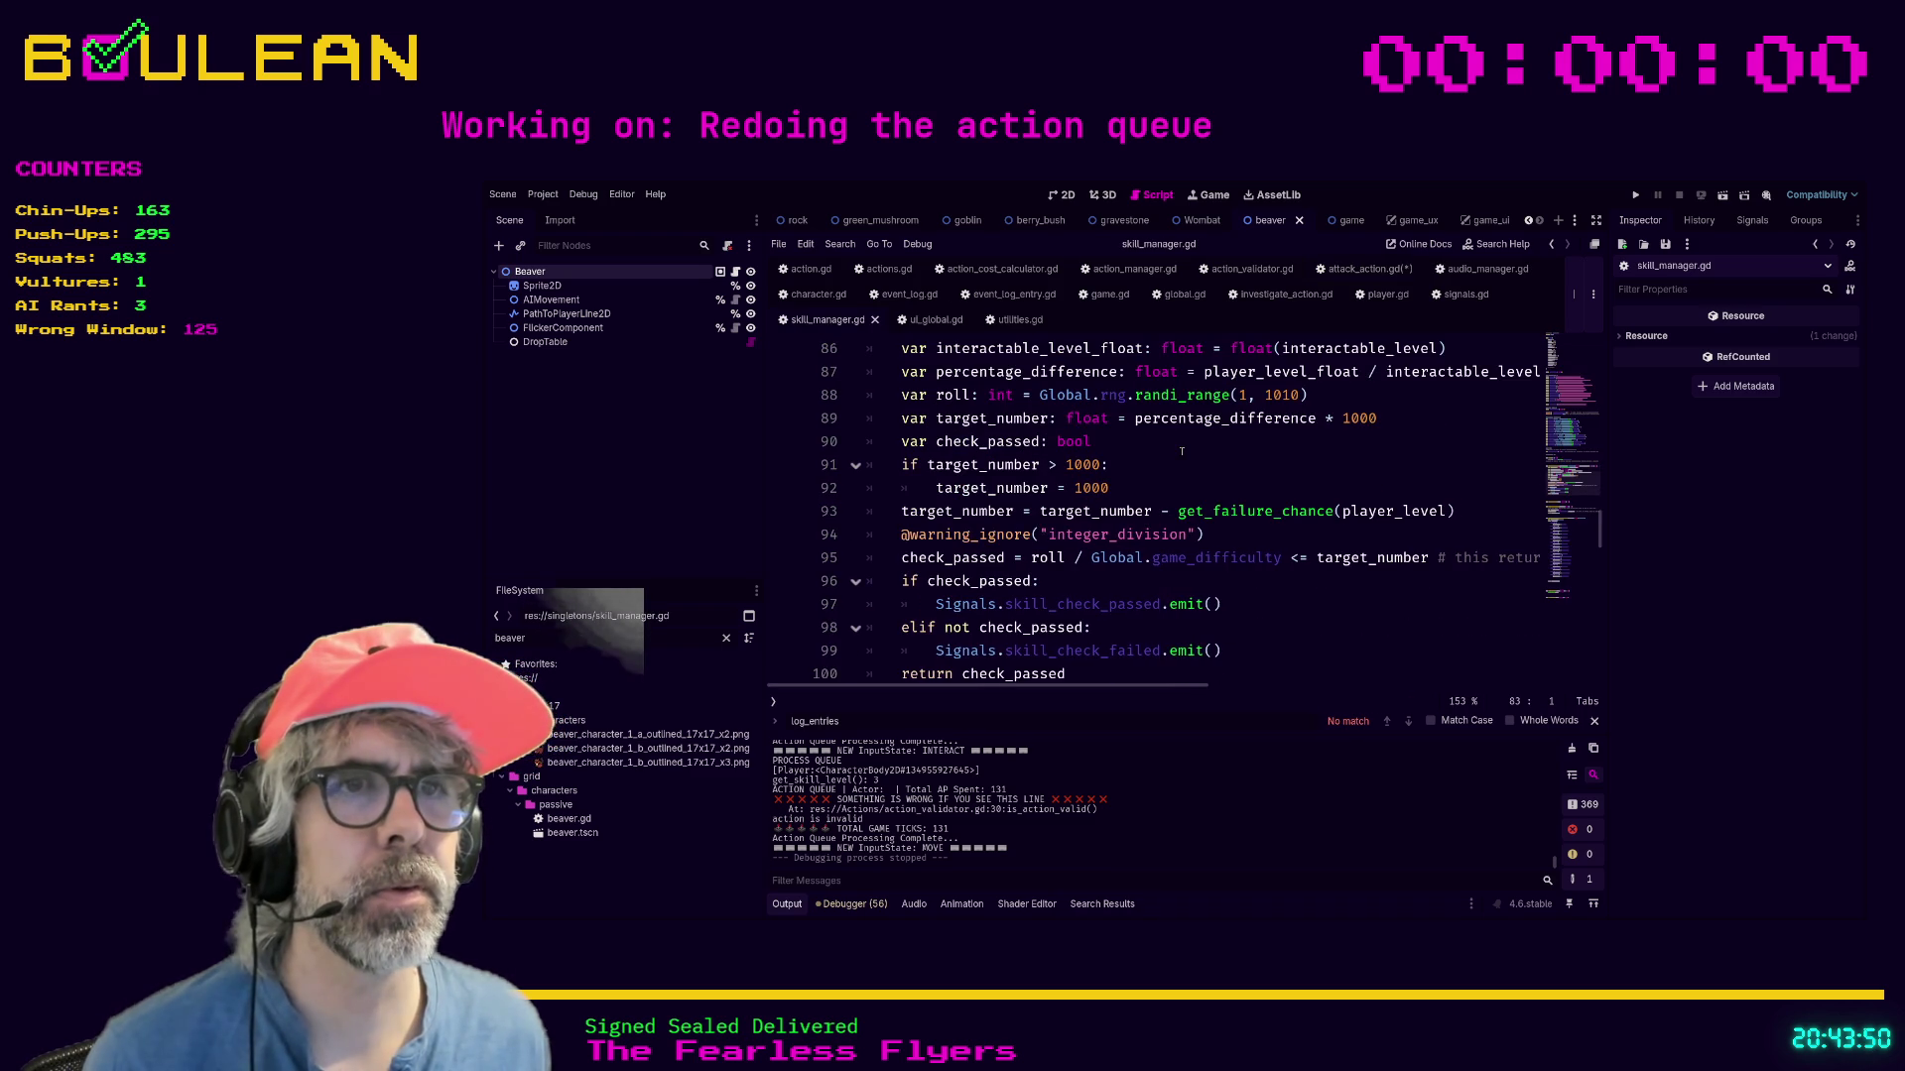
{"action": "left_click", "coordinate": [1180, 606]}
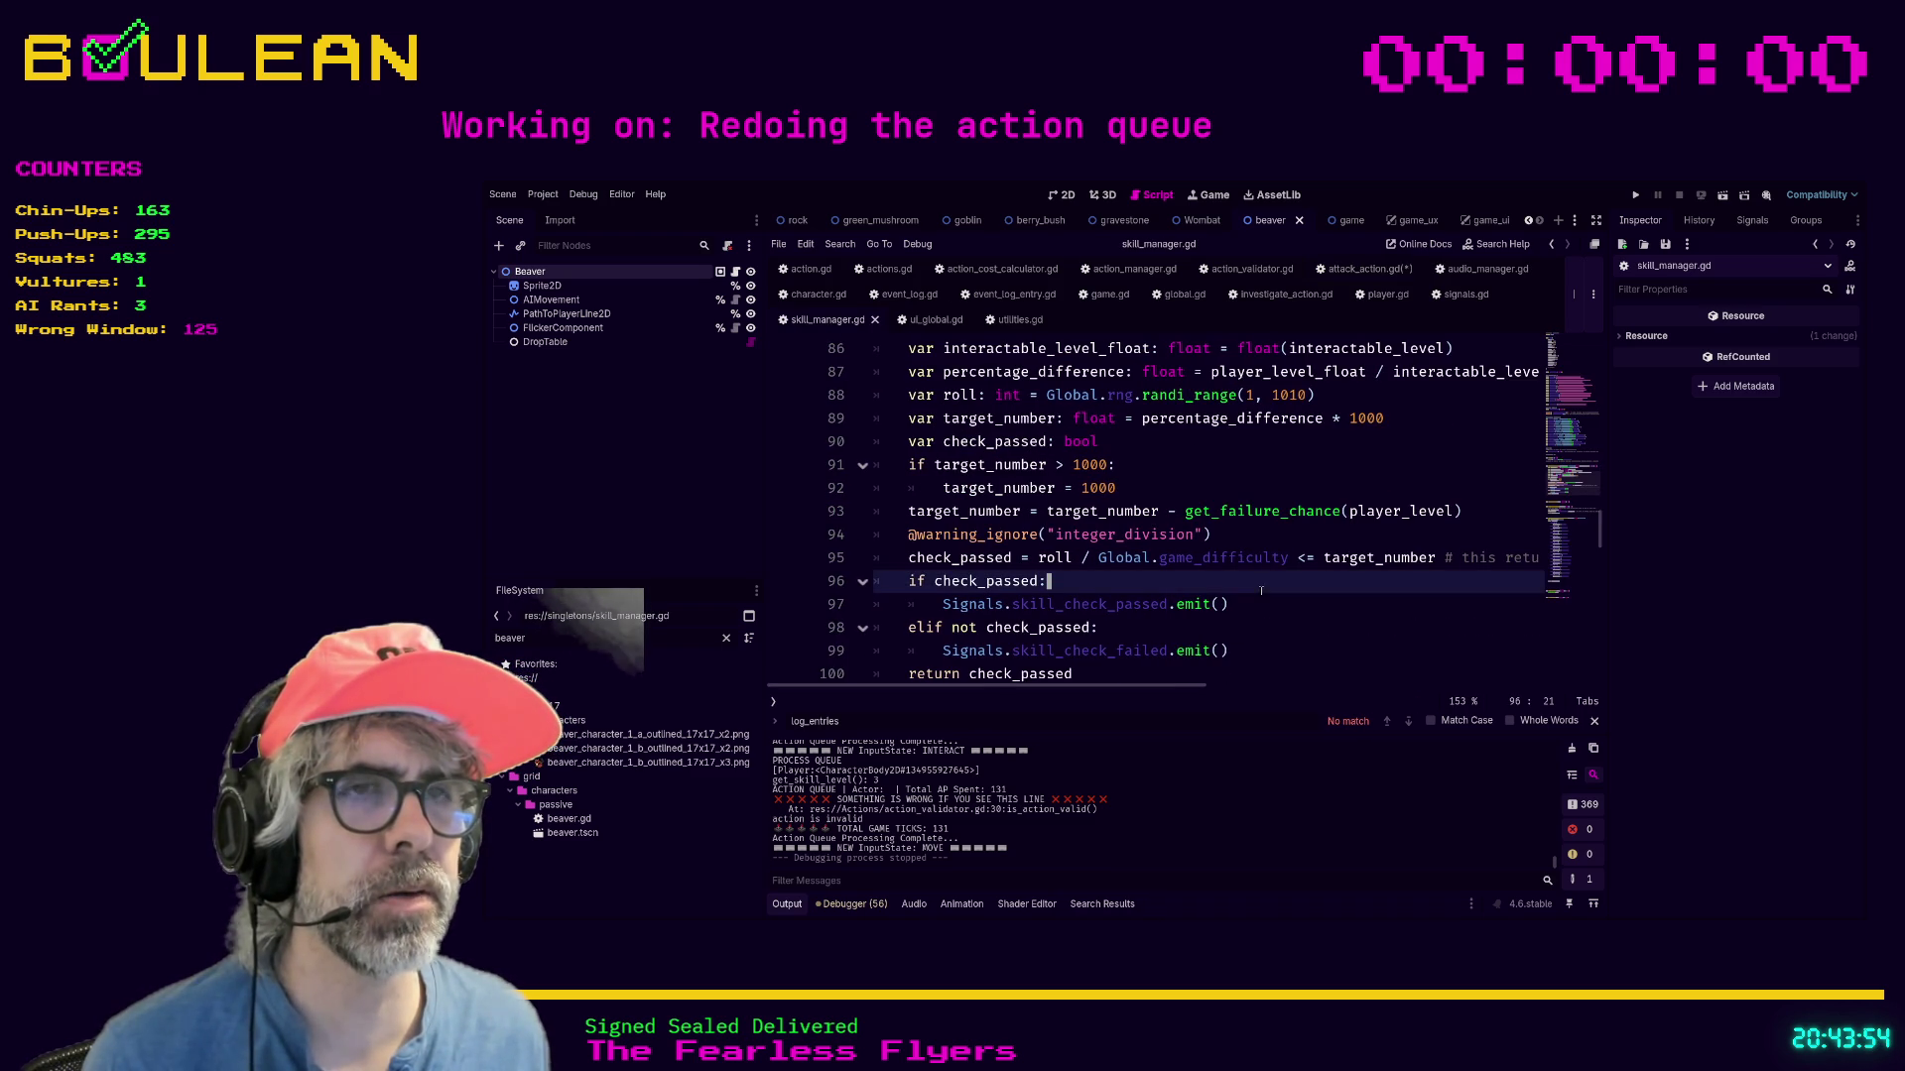
{"action": "scroll", "coordinate": [1261, 595], "scroll_direction": "up", "scroll_amount": 7}
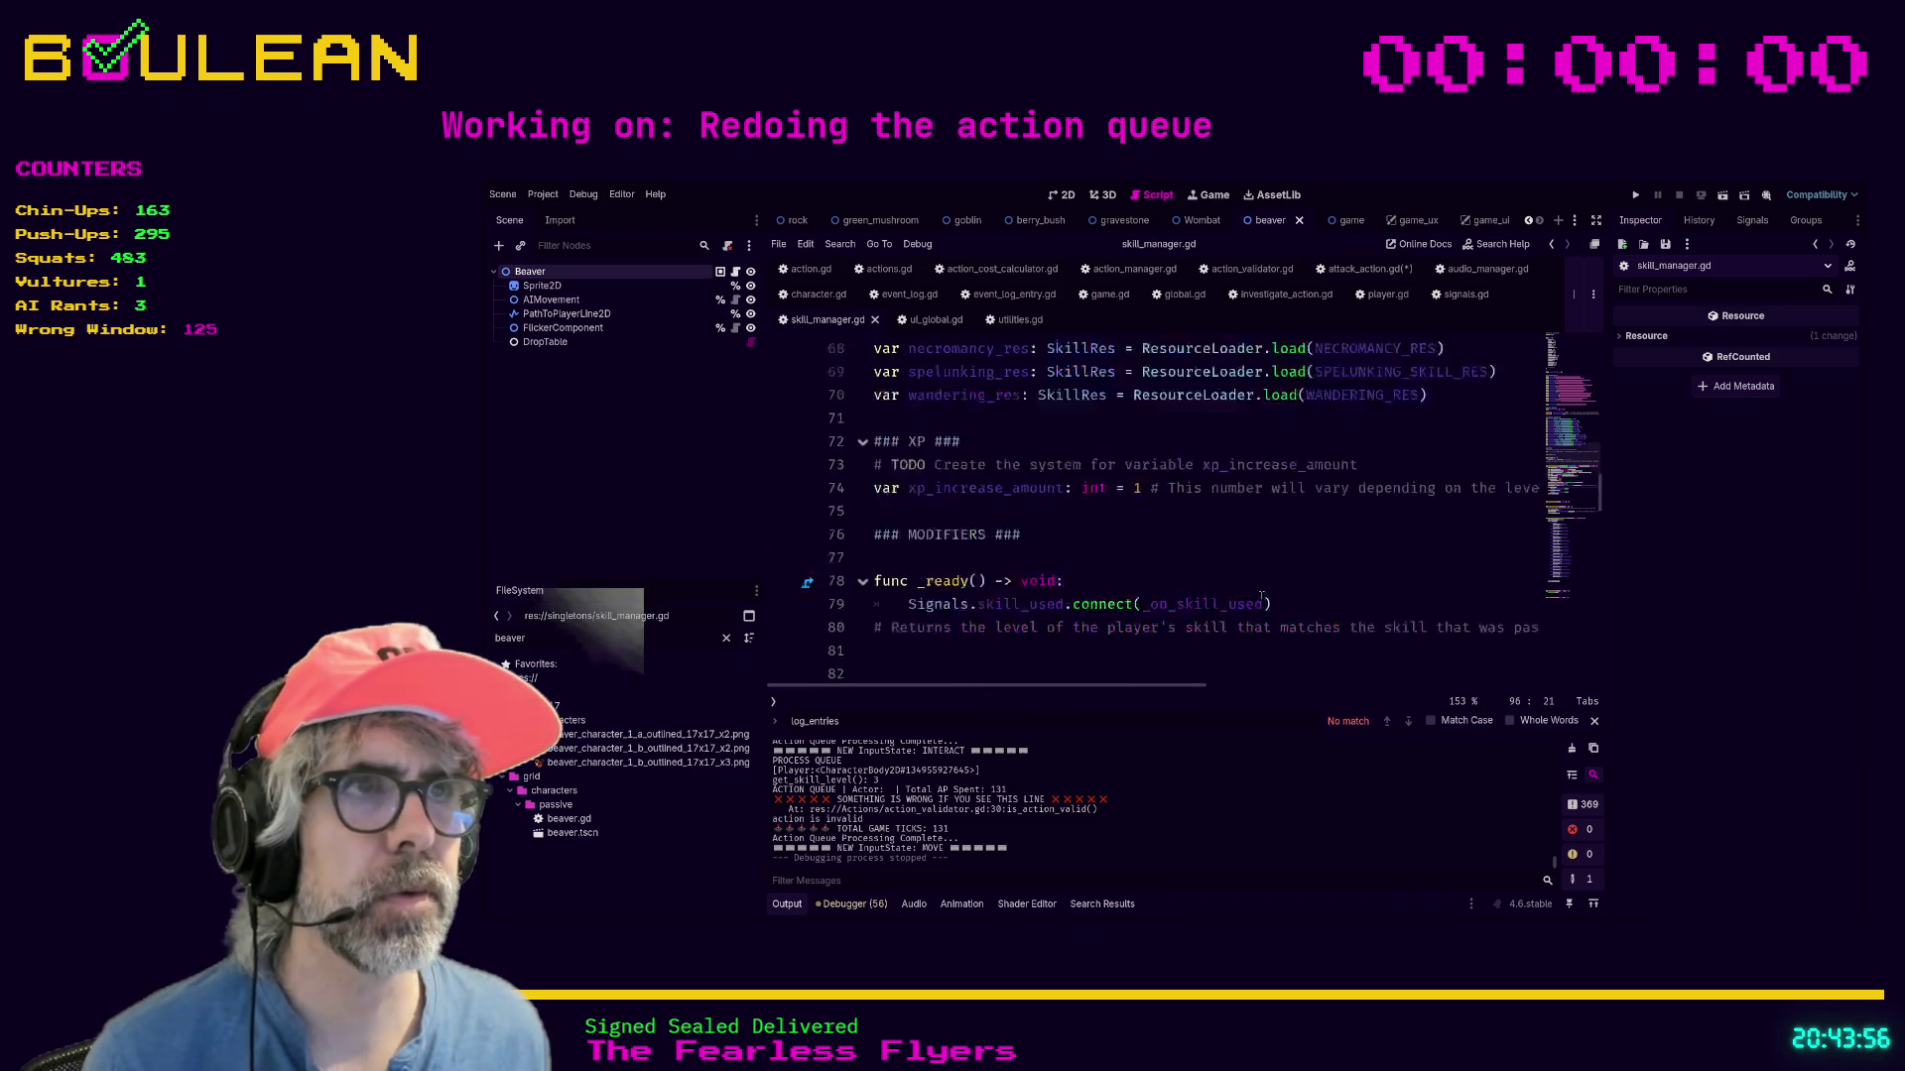
{"action": "scroll", "coordinate": [1261, 595], "scroll_direction": "down", "scroll_amount": 5}
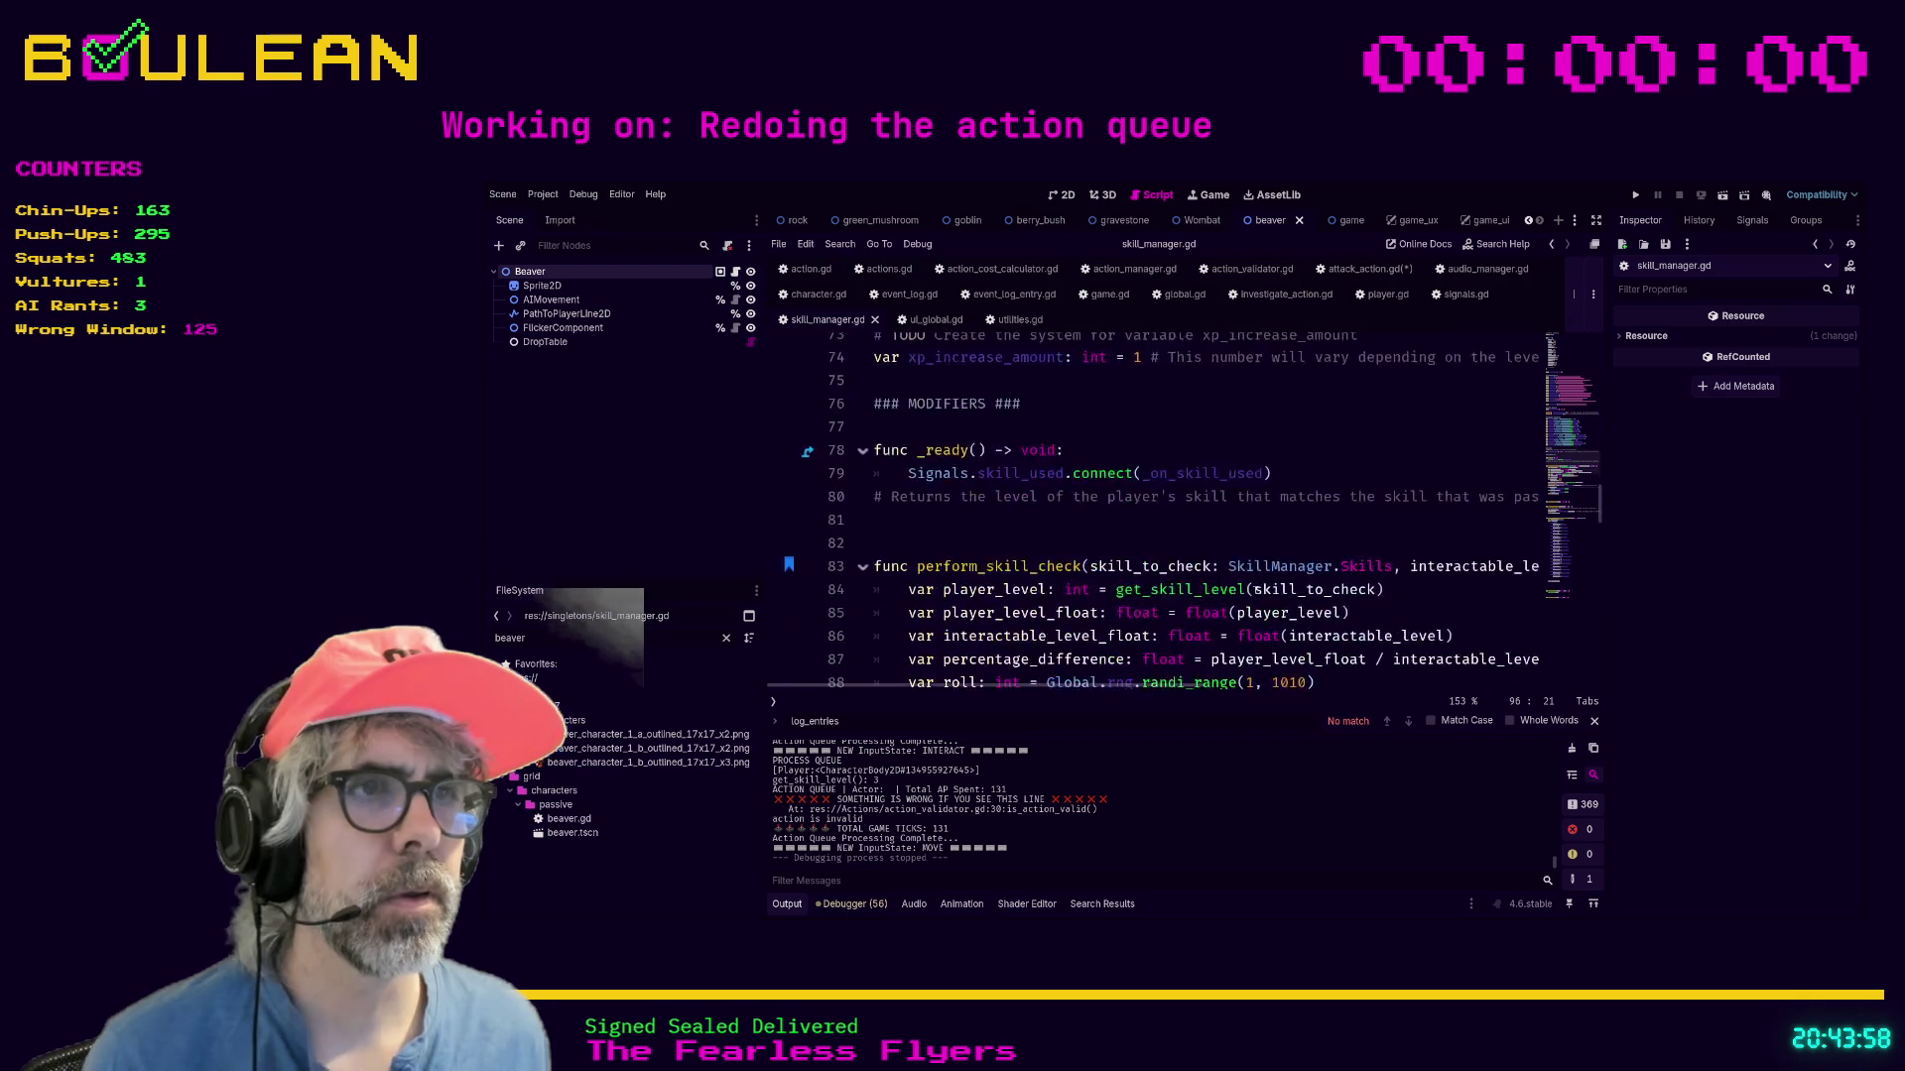
{"action": "scroll", "coordinate": [1262, 583], "scroll_direction": "down", "scroll_amount": 2}
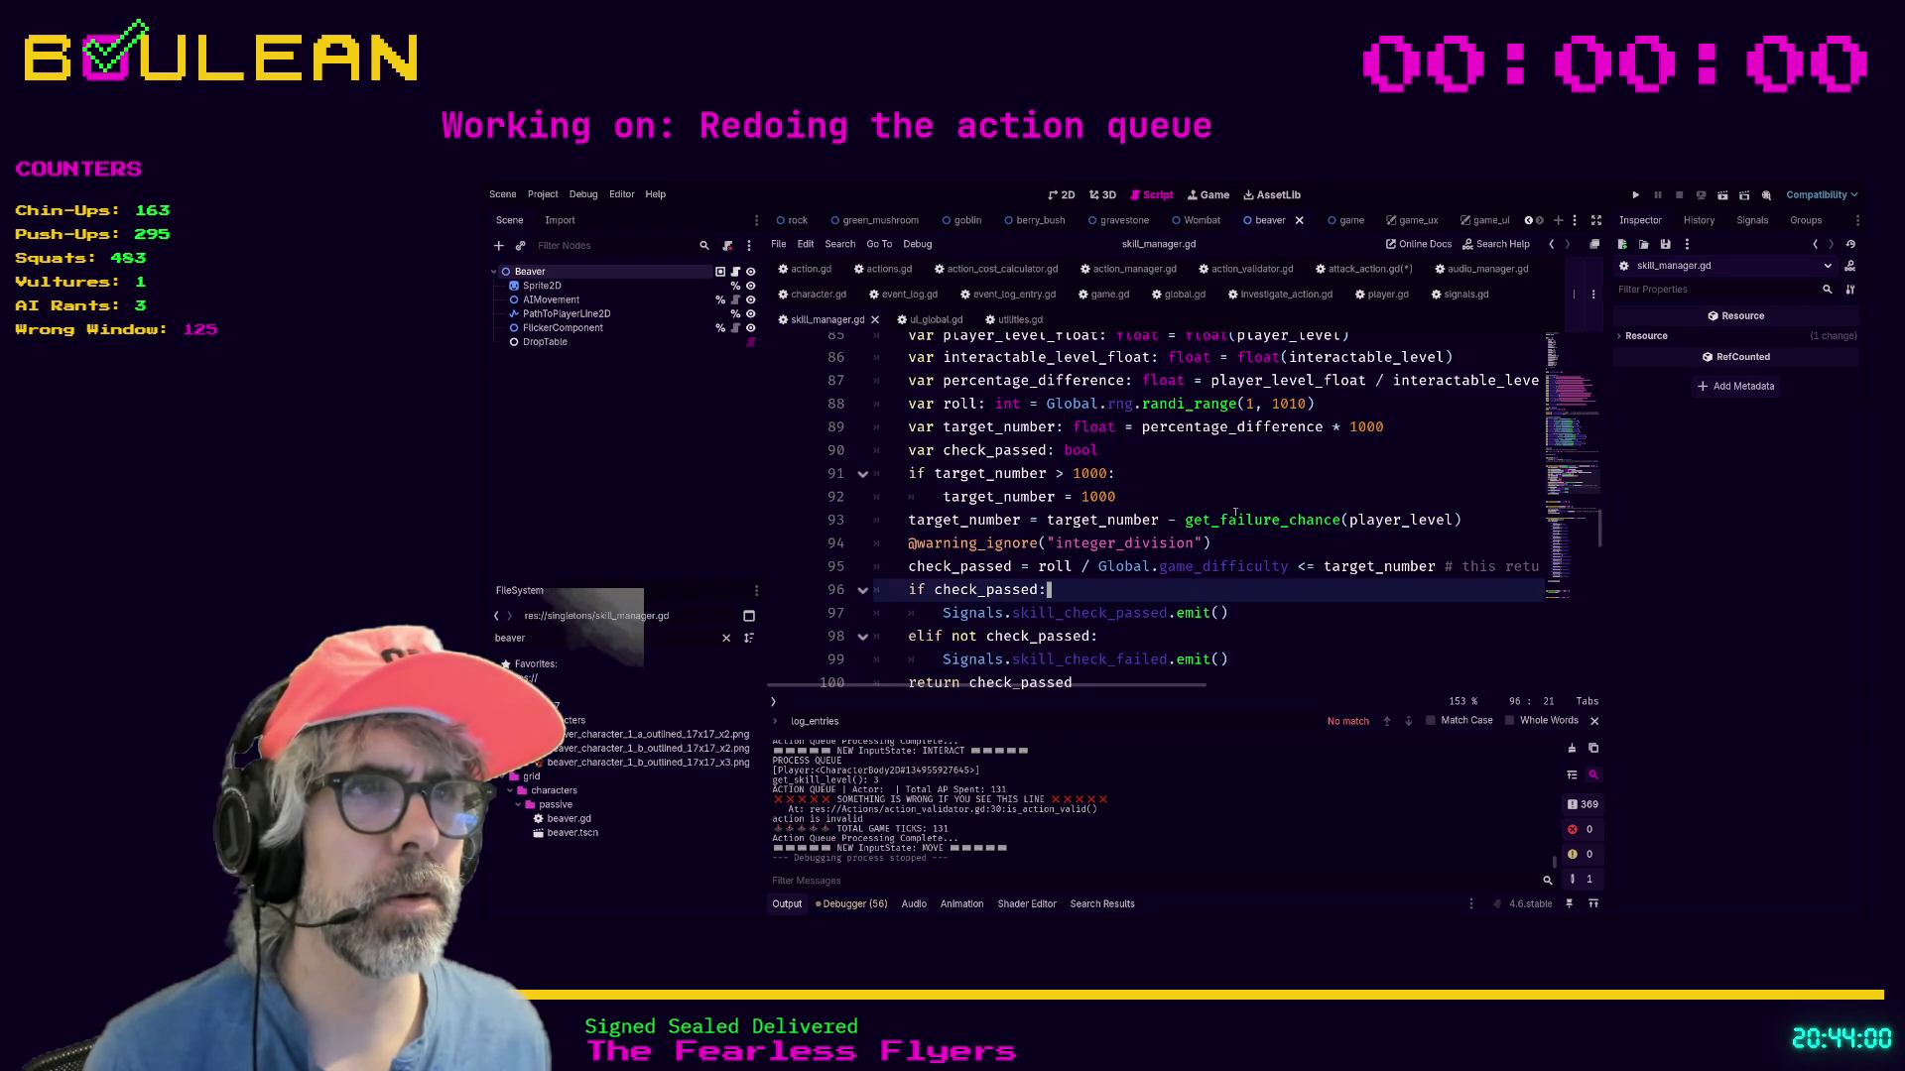
{"action": "left_click", "coordinate": [1237, 486]}
{"action": "scroll", "coordinate": [1237, 486], "scroll_direction": "down", "scroll_amount": 2}
{"action": "scroll", "coordinate": [1276, 510], "scroll_direction": "up", "scroll_amount": 2}
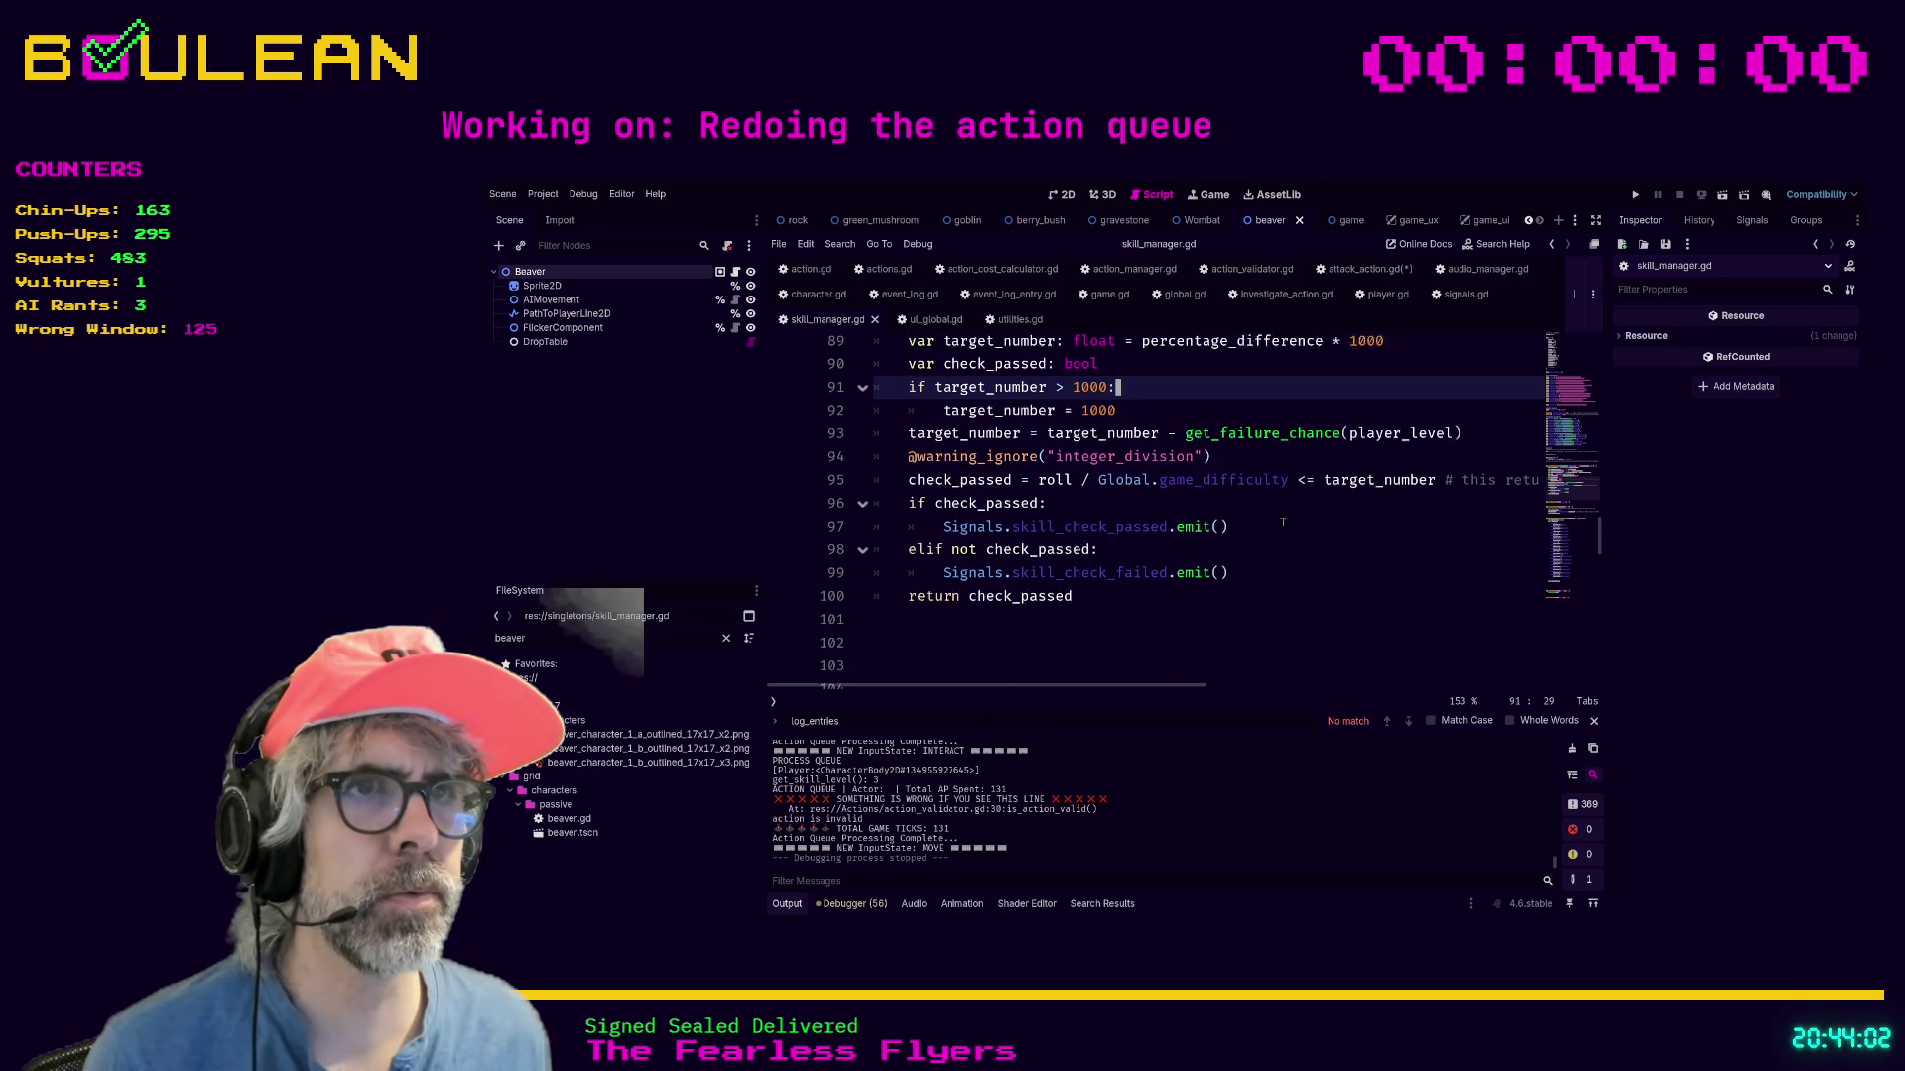
{"action": "scroll", "coordinate": [1283, 523], "scroll_direction": "up", "scroll_amount": 1}
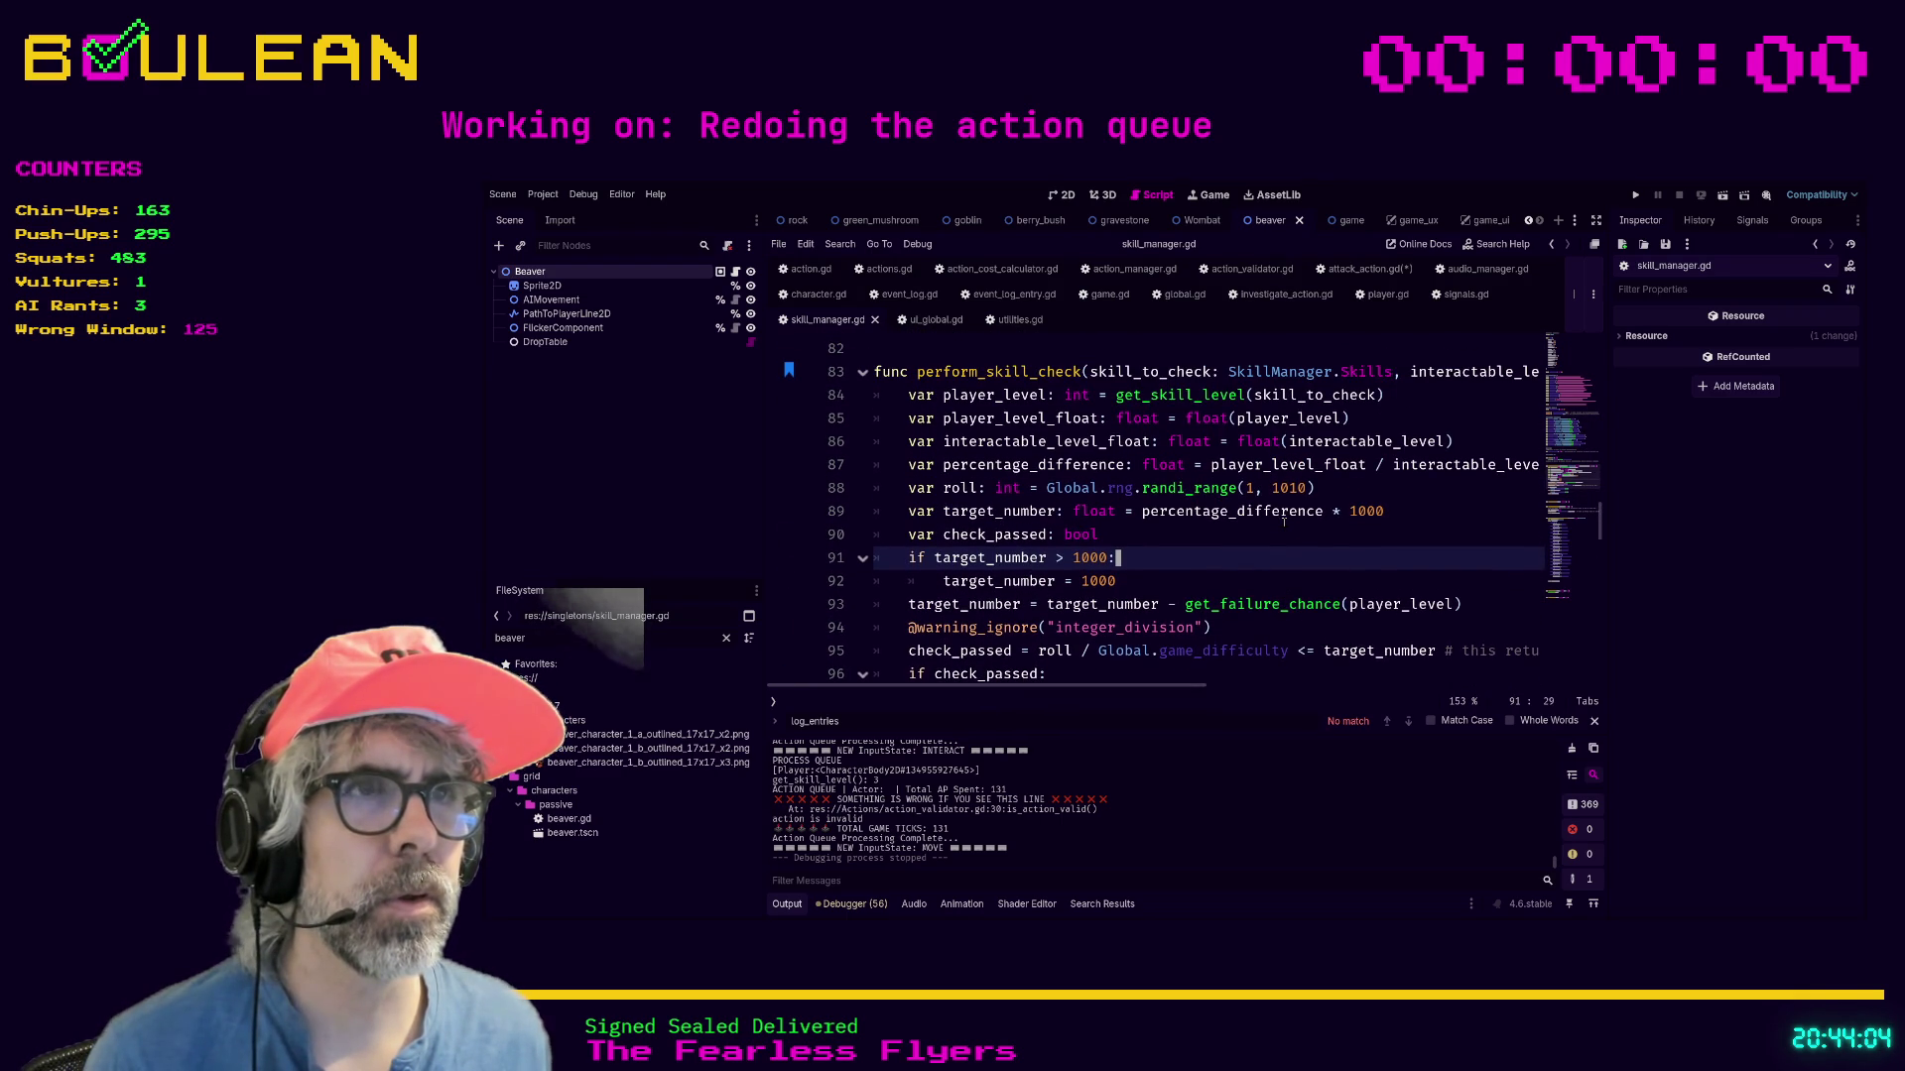
{"action": "scroll", "coordinate": [1284, 521], "scroll_direction": "up", "scroll_amount": 7}
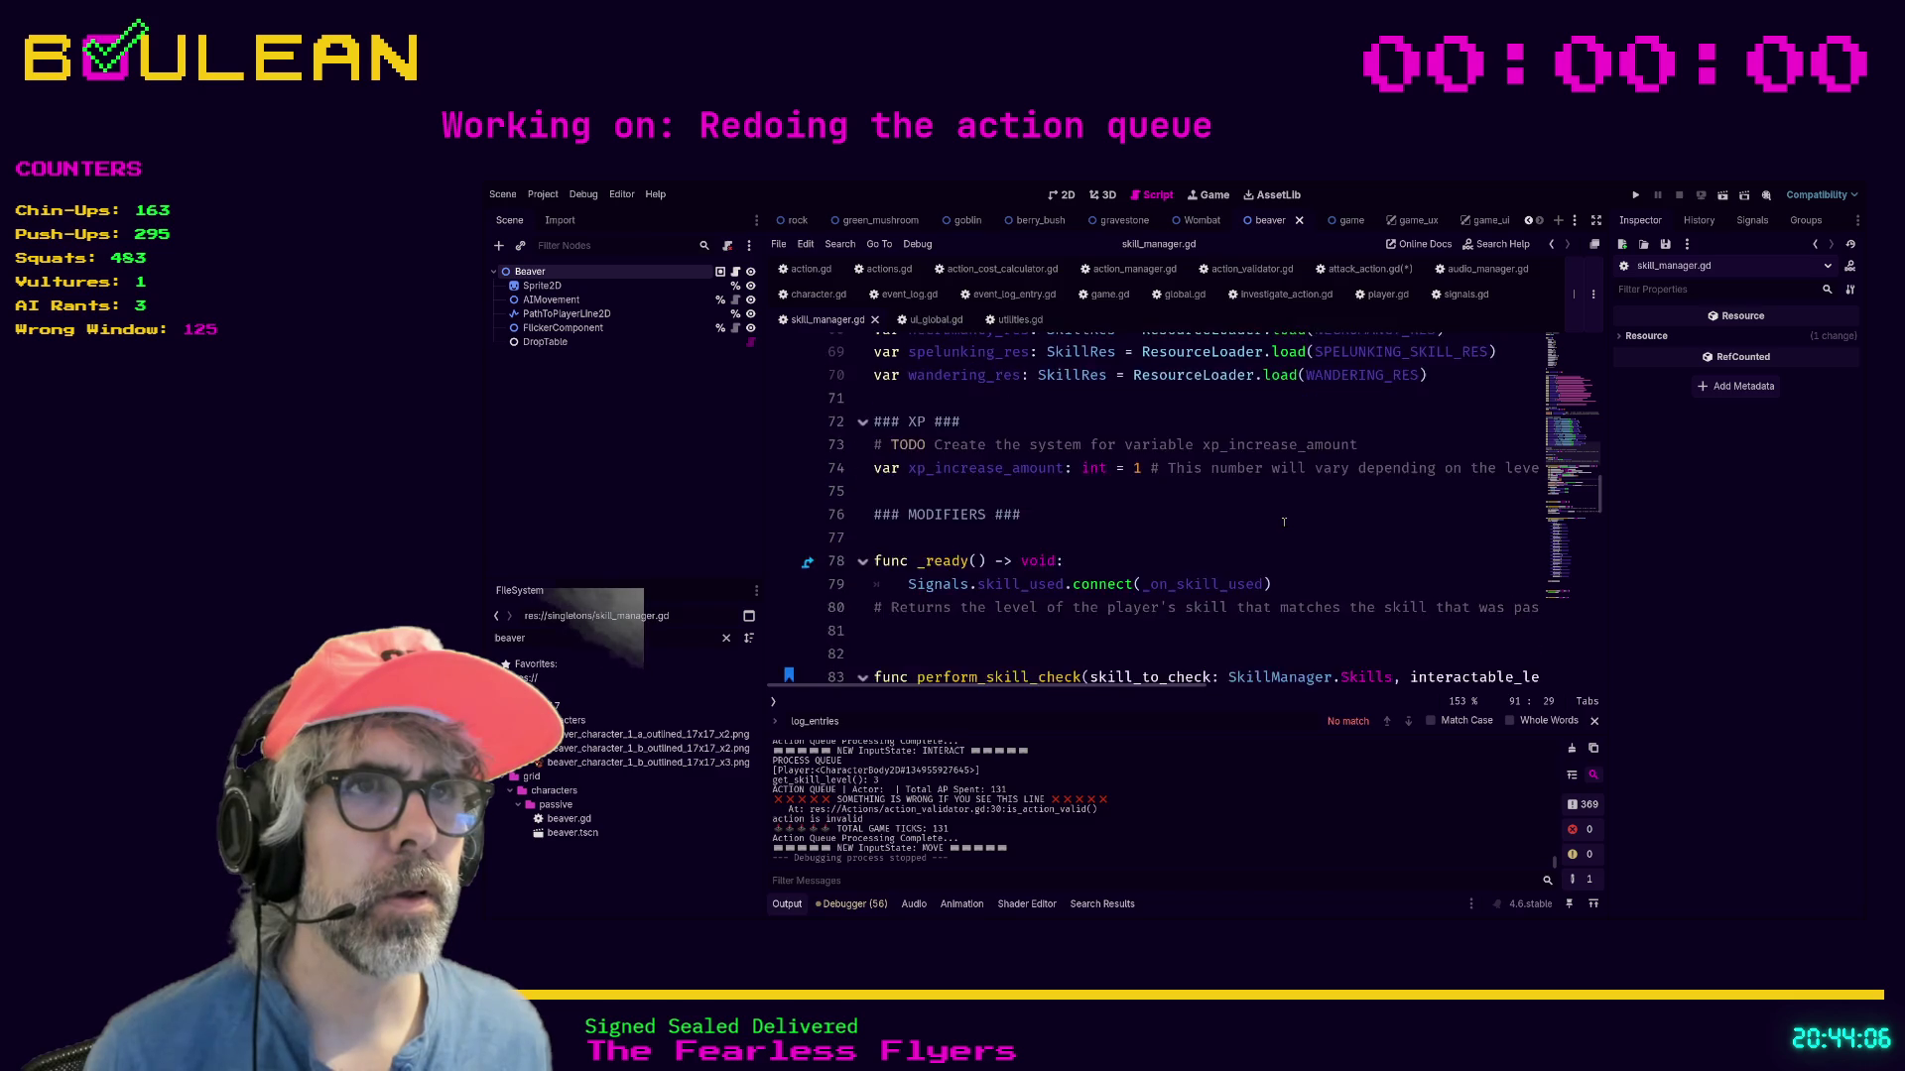
{"action": "scroll", "coordinate": [1284, 523], "scroll_direction": "up", "scroll_amount": 5}
{"action": "scroll", "coordinate": [1283, 523], "scroll_direction": "up", "scroll_amount": 8}
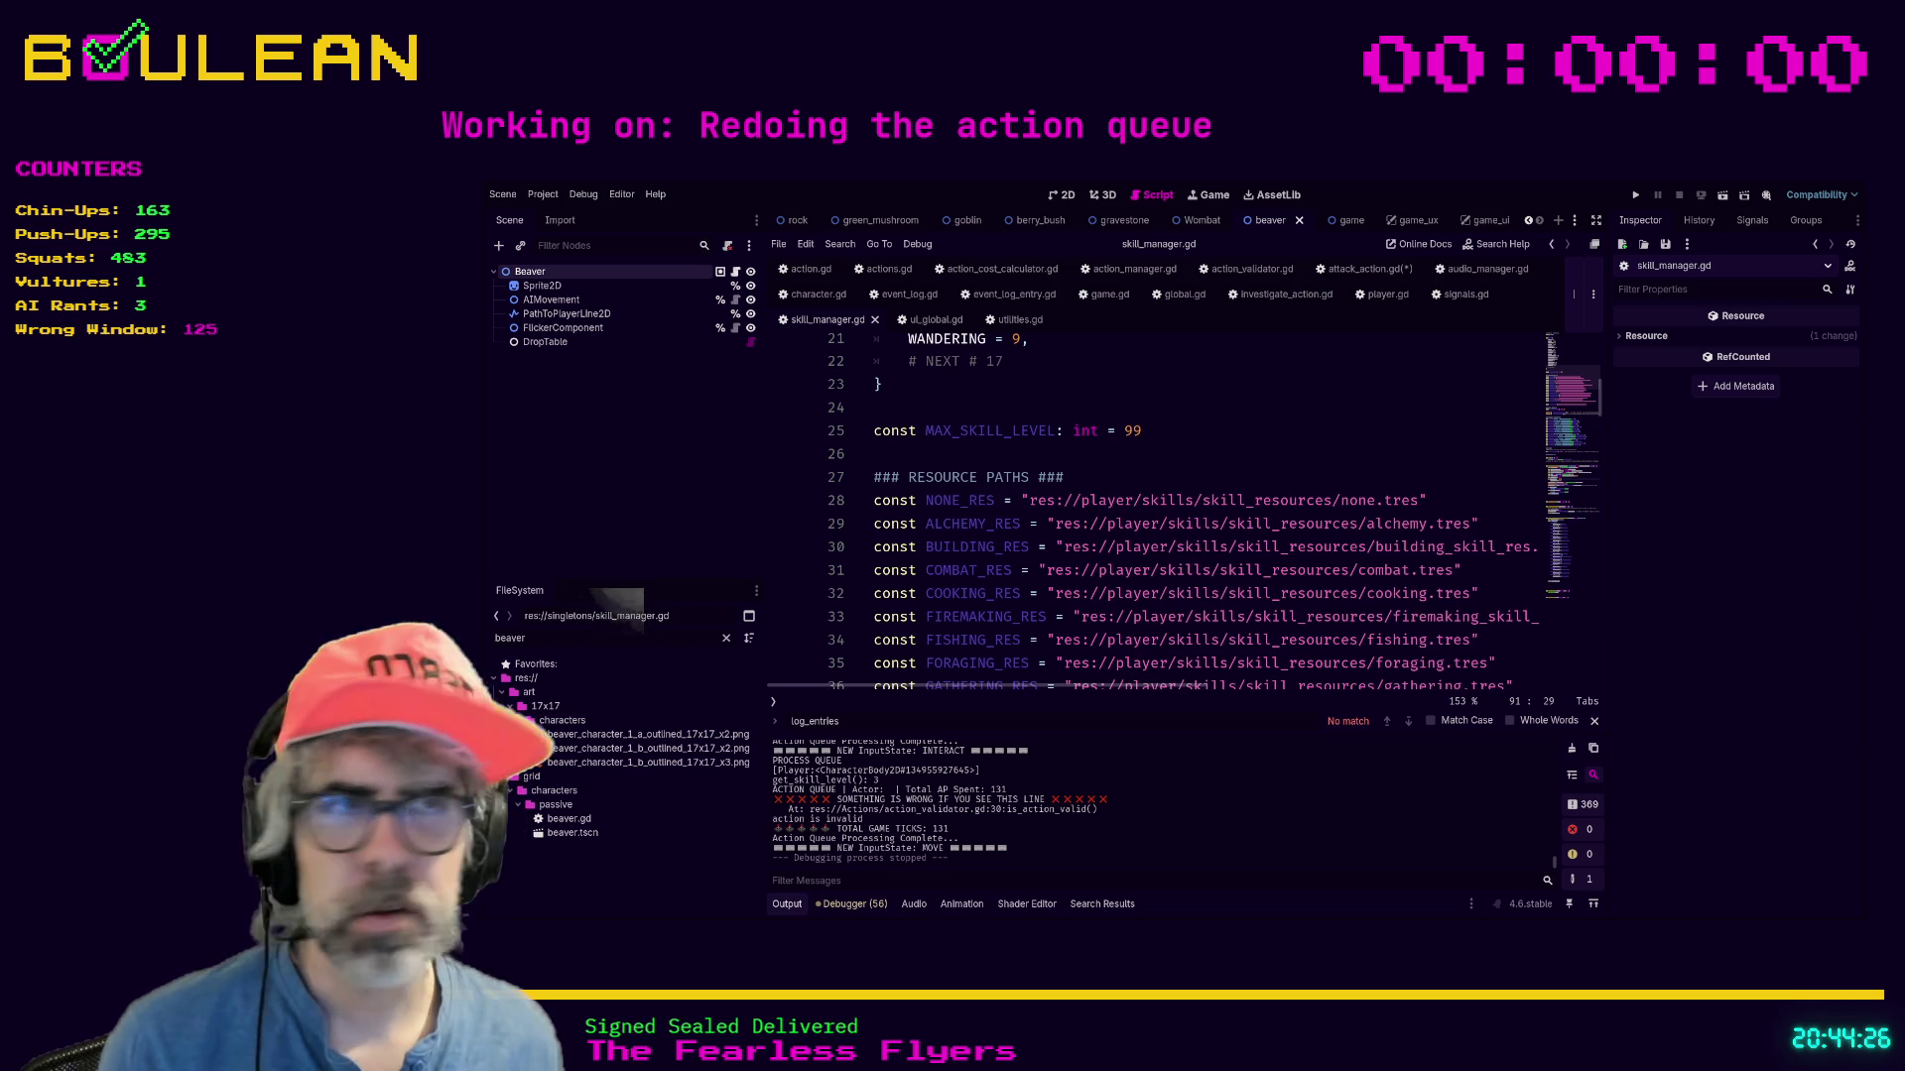
Clear an accidental selection and search skill_manager.gd for 'skill_check'.
{"action": "left_click_drag", "start_coordinate": [1147, 485], "coordinate": [1147, 476]}
{"action": "scroll", "coordinate": [1173, 419], "scroll_direction": "down", "scroll_amount": 1}
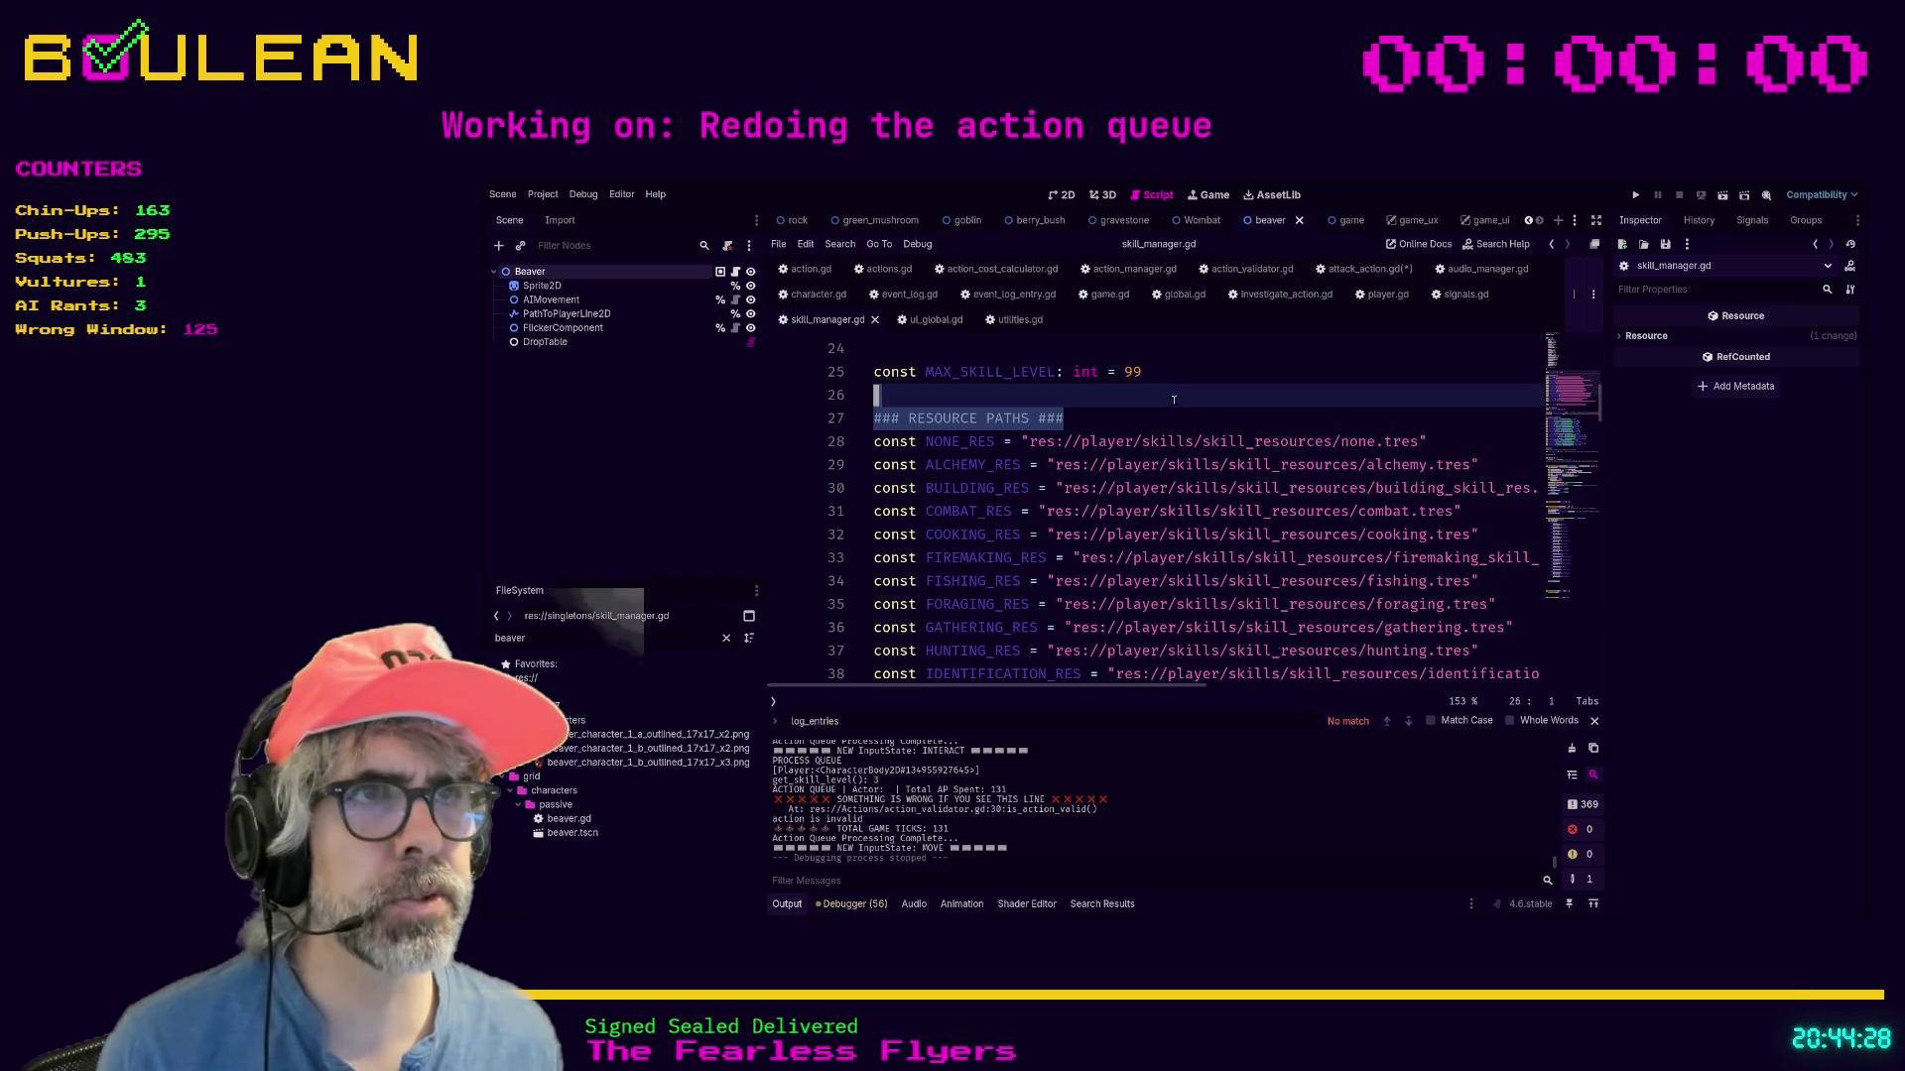
{"action": "left_click", "coordinate": [1166, 420]}
{"action": "scroll", "coordinate": [1163, 430], "scroll_direction": "down", "scroll_amount": 8}
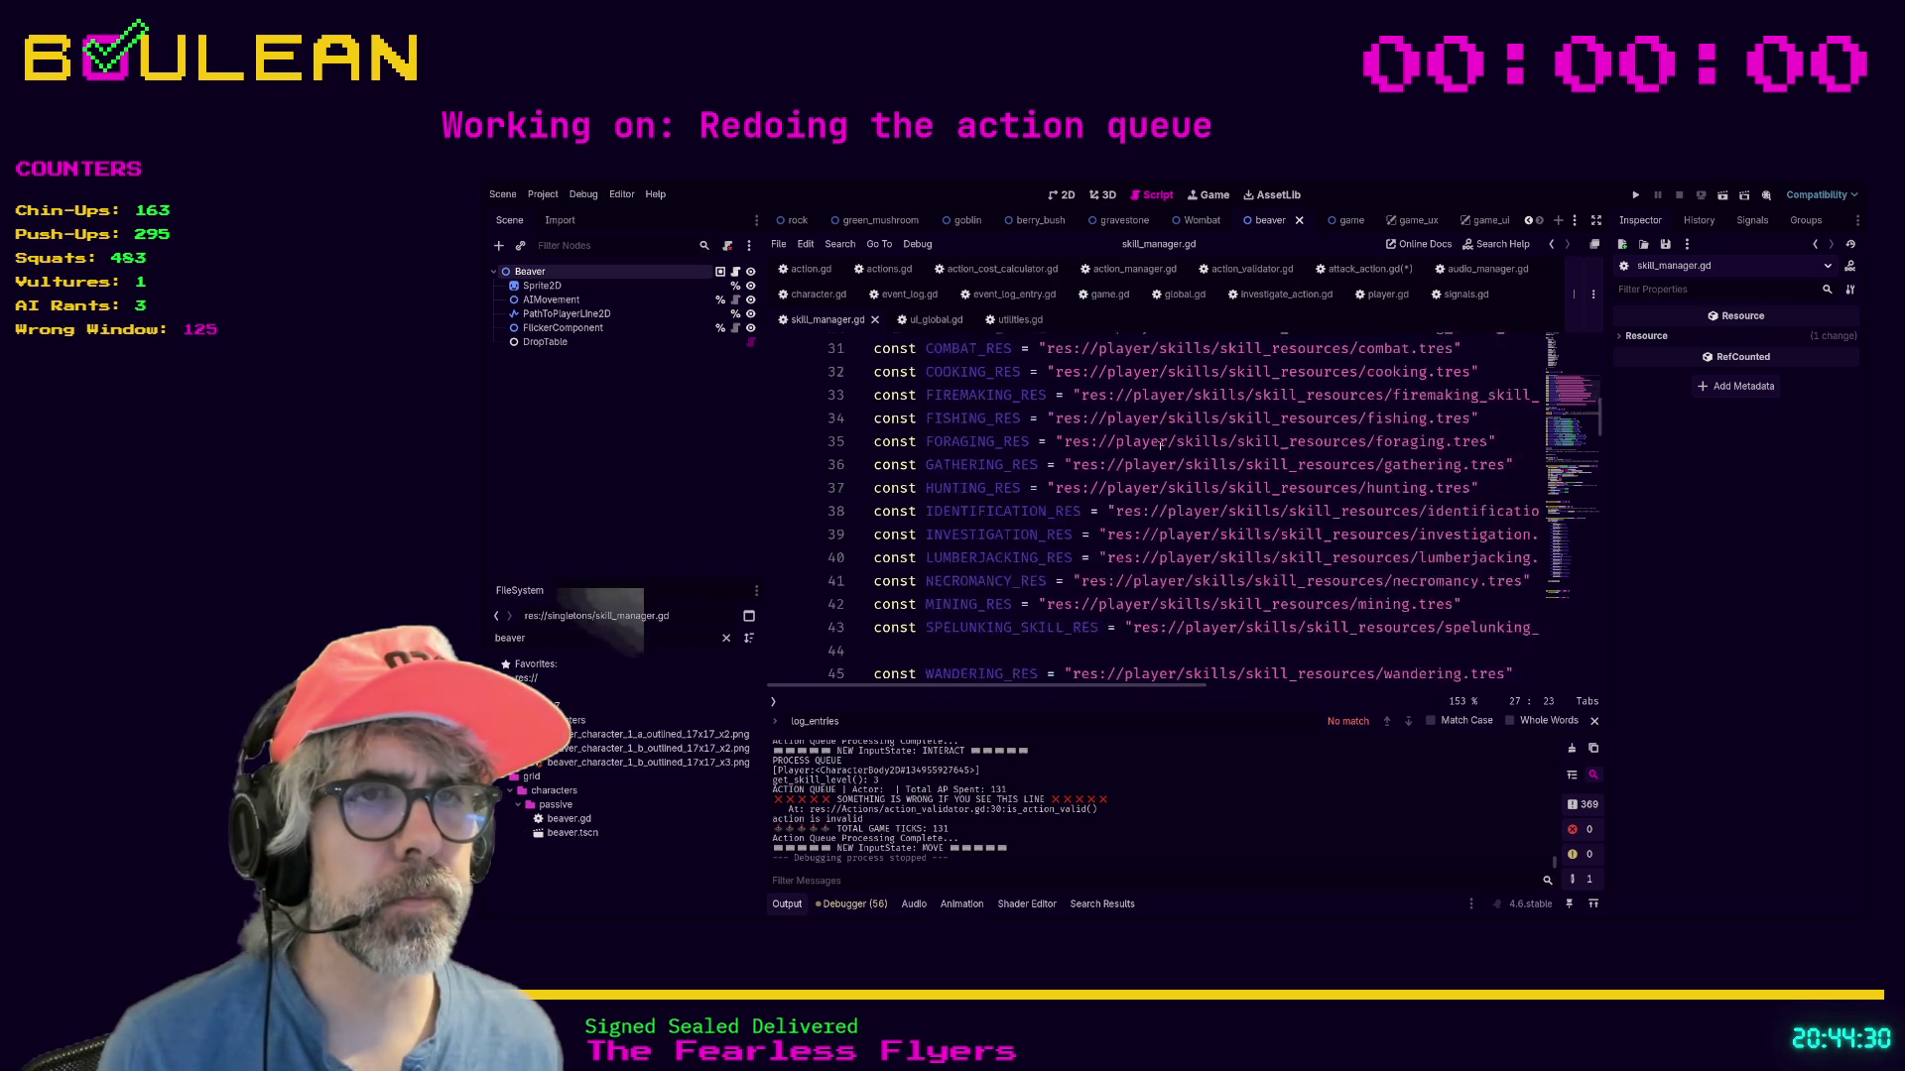
{"action": "left_click", "coordinate": [1161, 445]}
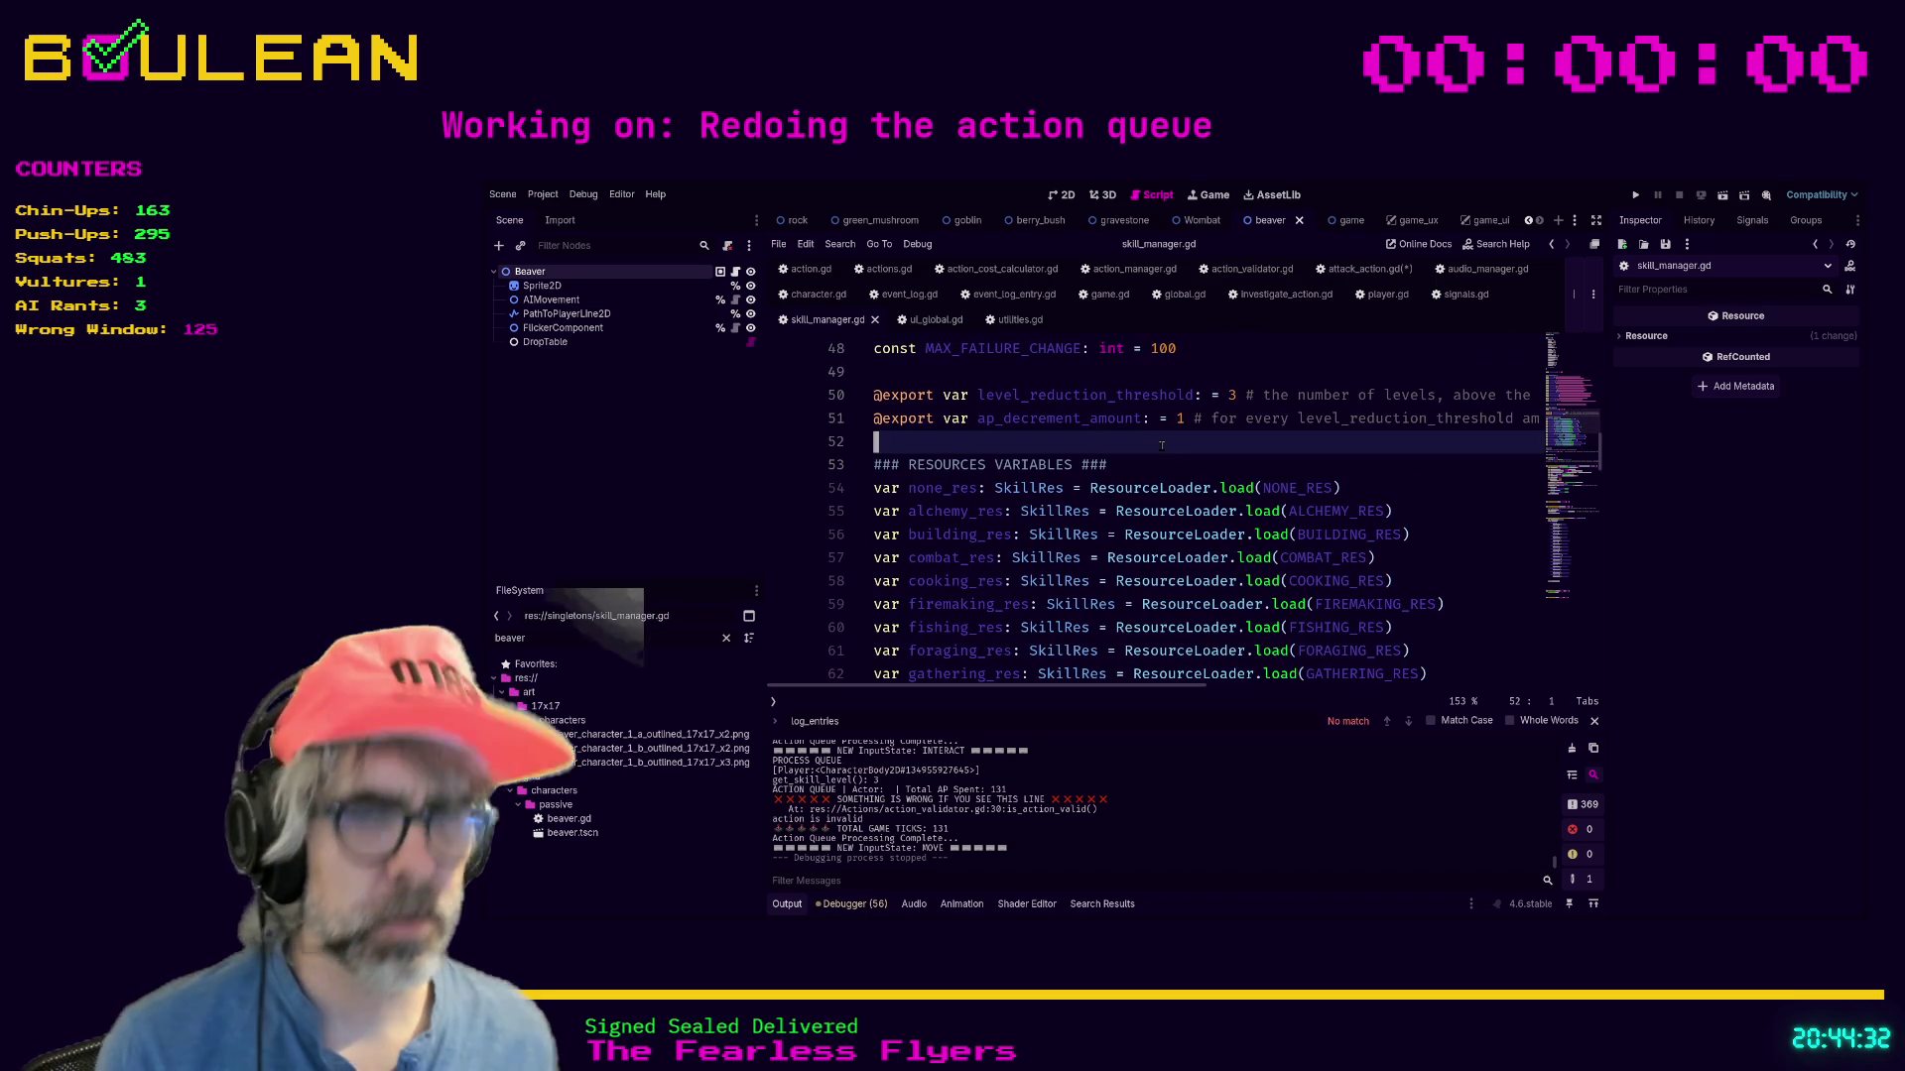
{"action": "key", "text": "ctrl+f"}
{"action": "type", "text": "skill_check"}
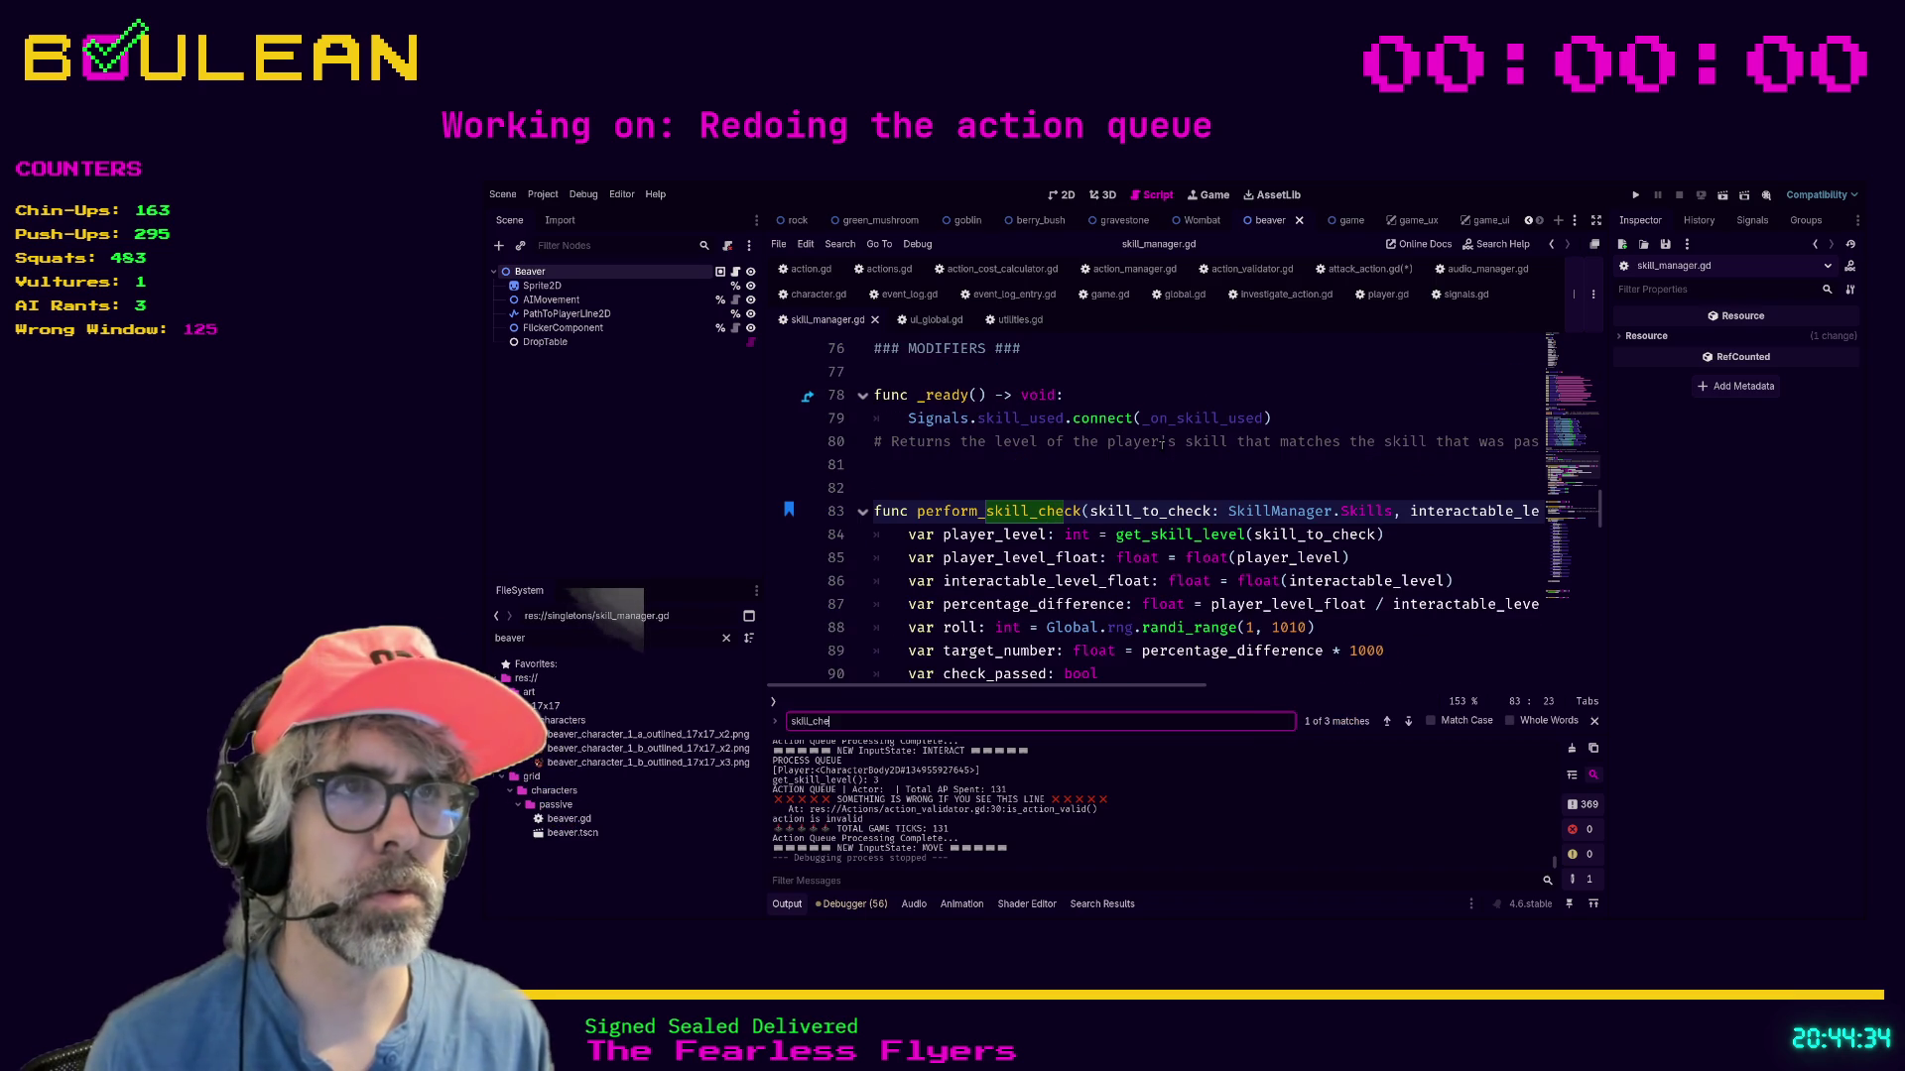
Cycle through every skill_check match in skill_manager.gd, then go back to attack_action.gd.
{"action": "scroll", "coordinate": [1241, 508], "scroll_direction": "down", "scroll_amount": 2}
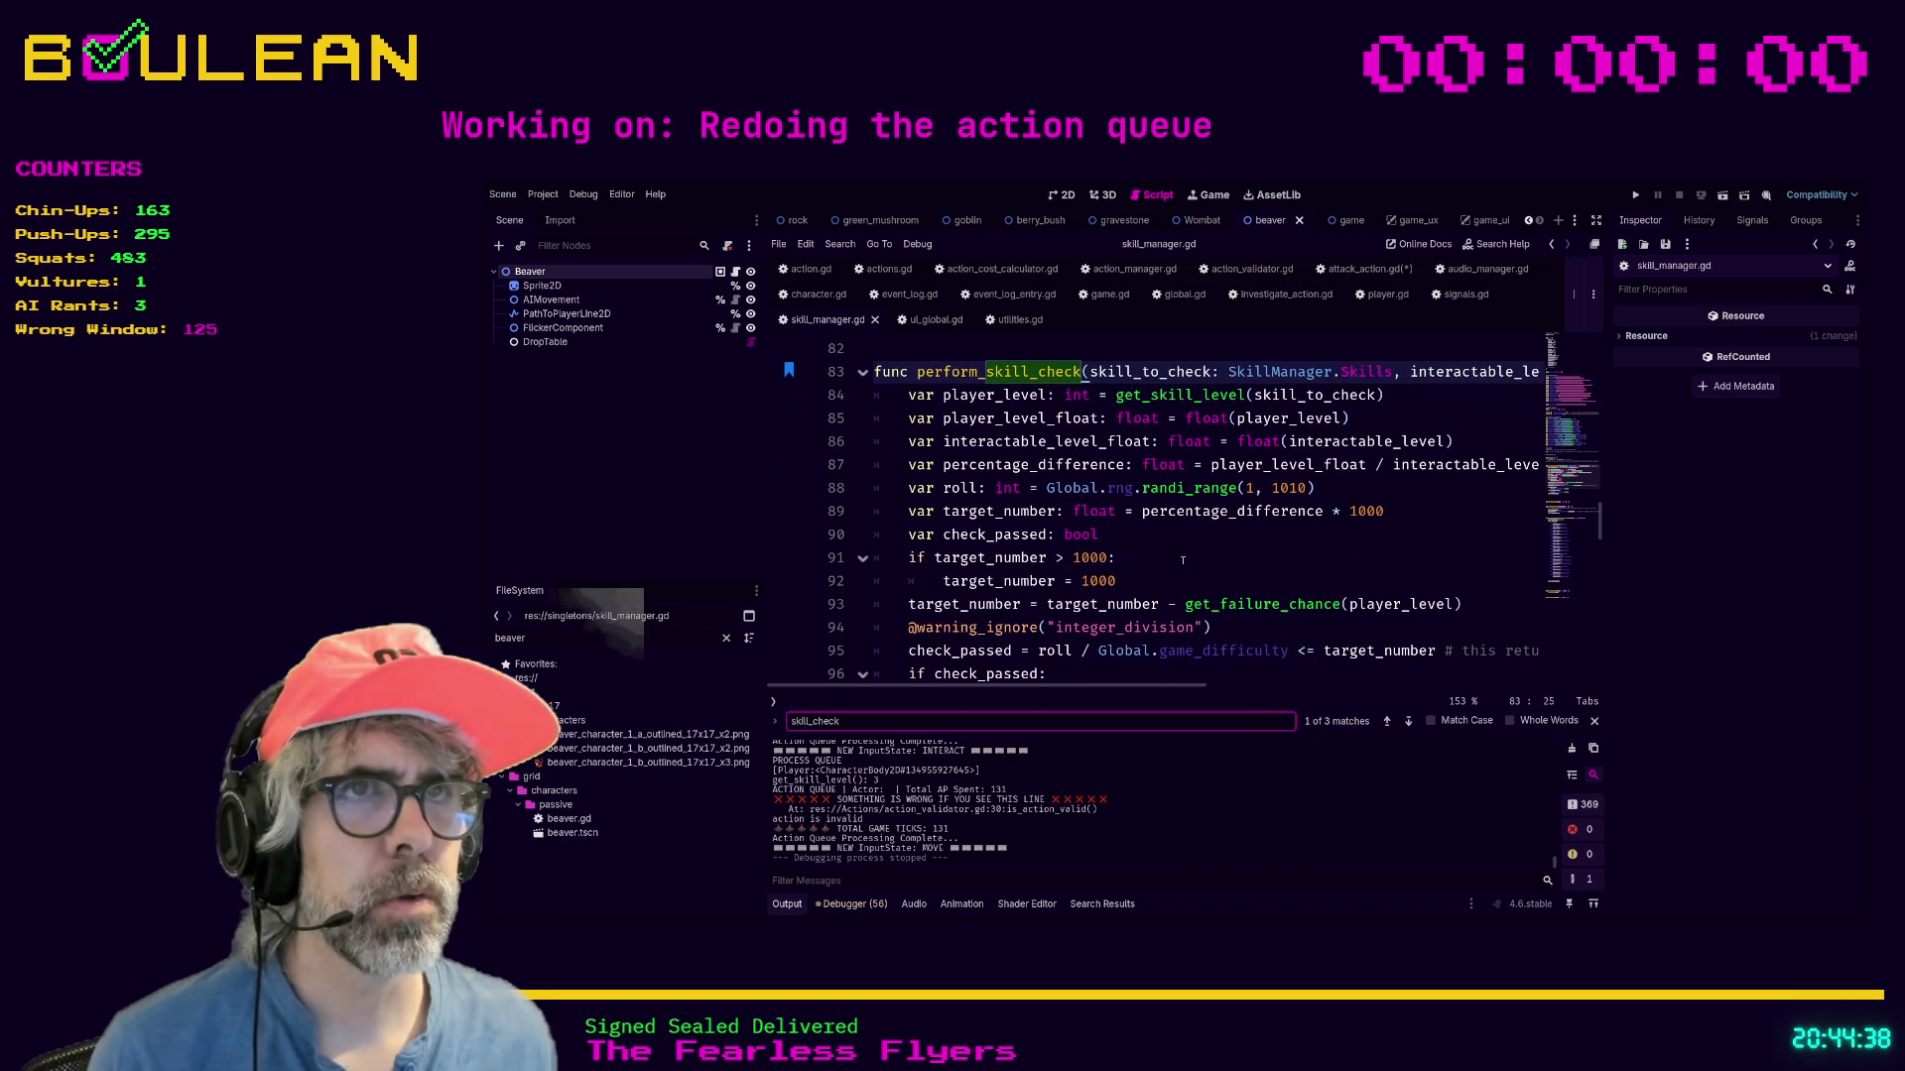
{"action": "key", "text": "Return"}
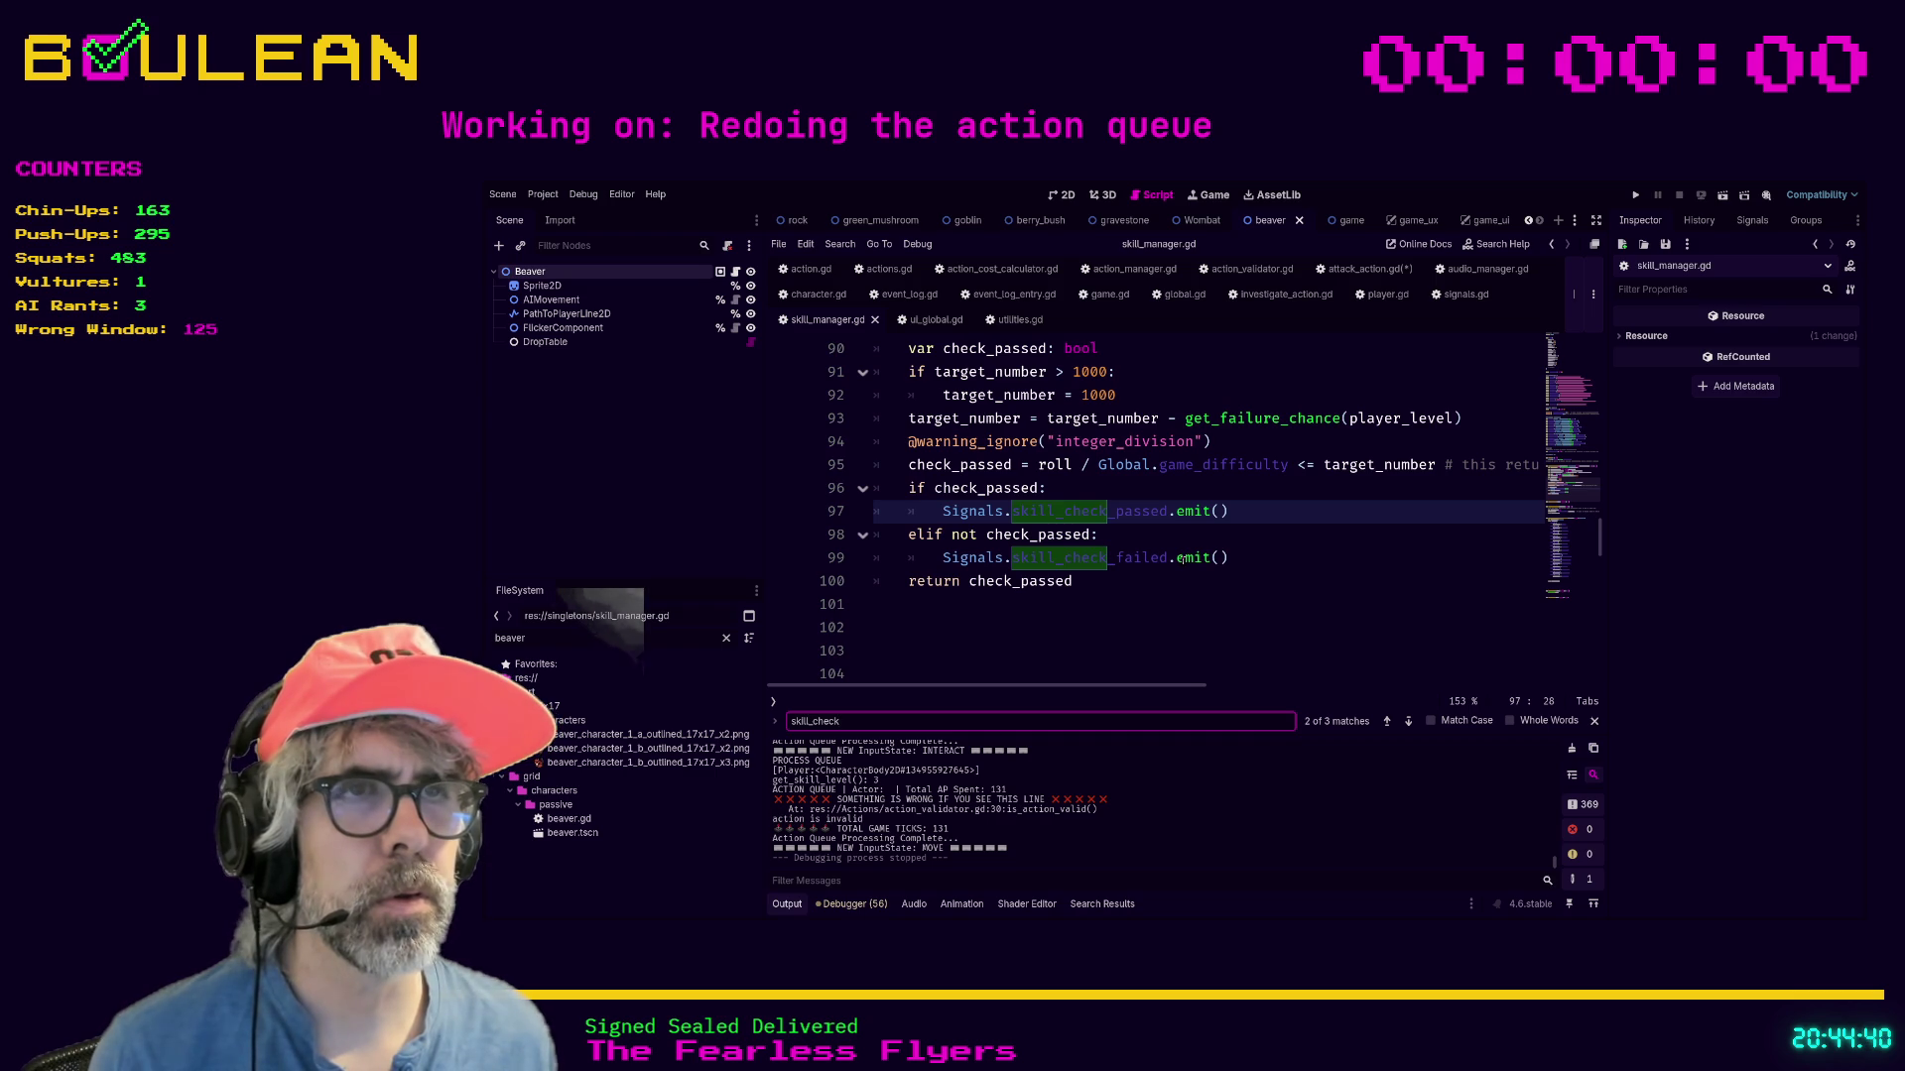
{"action": "key", "text": "Return"}
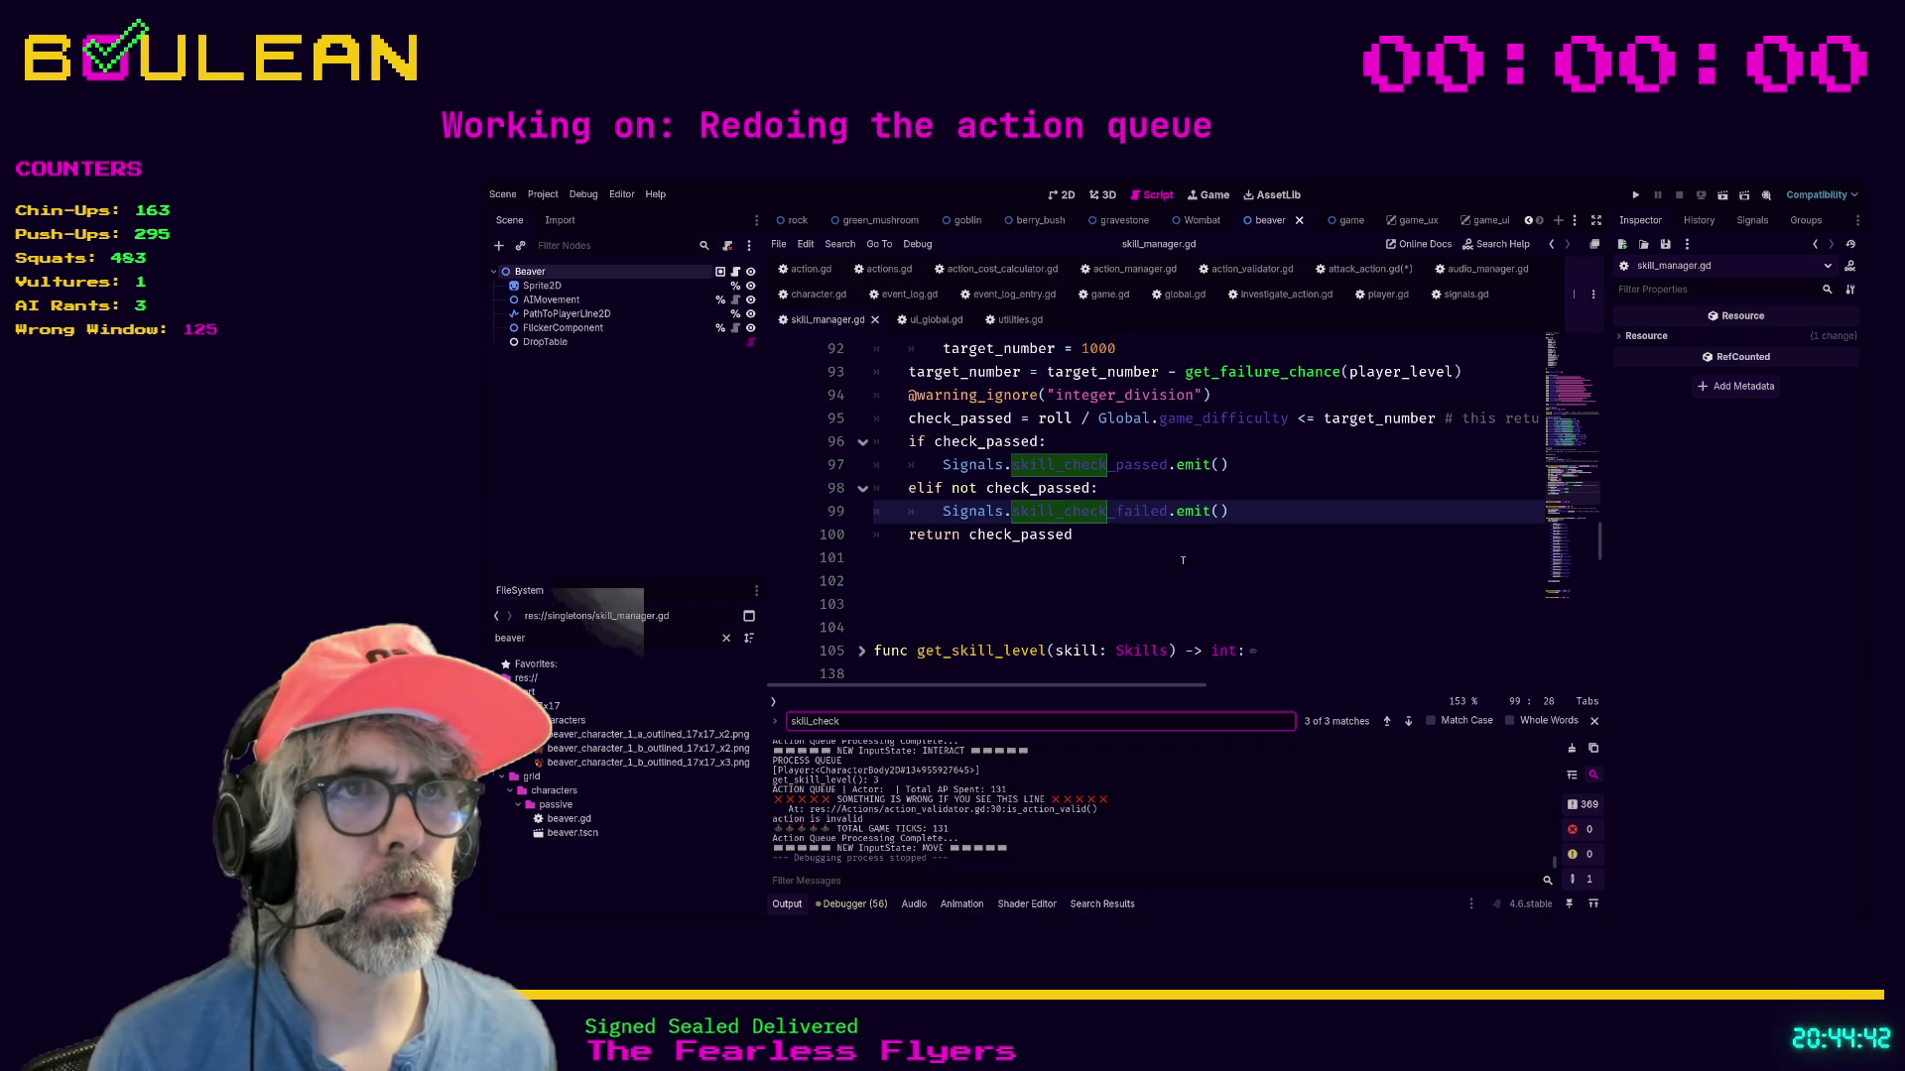
{"action": "key", "text": "Return"}
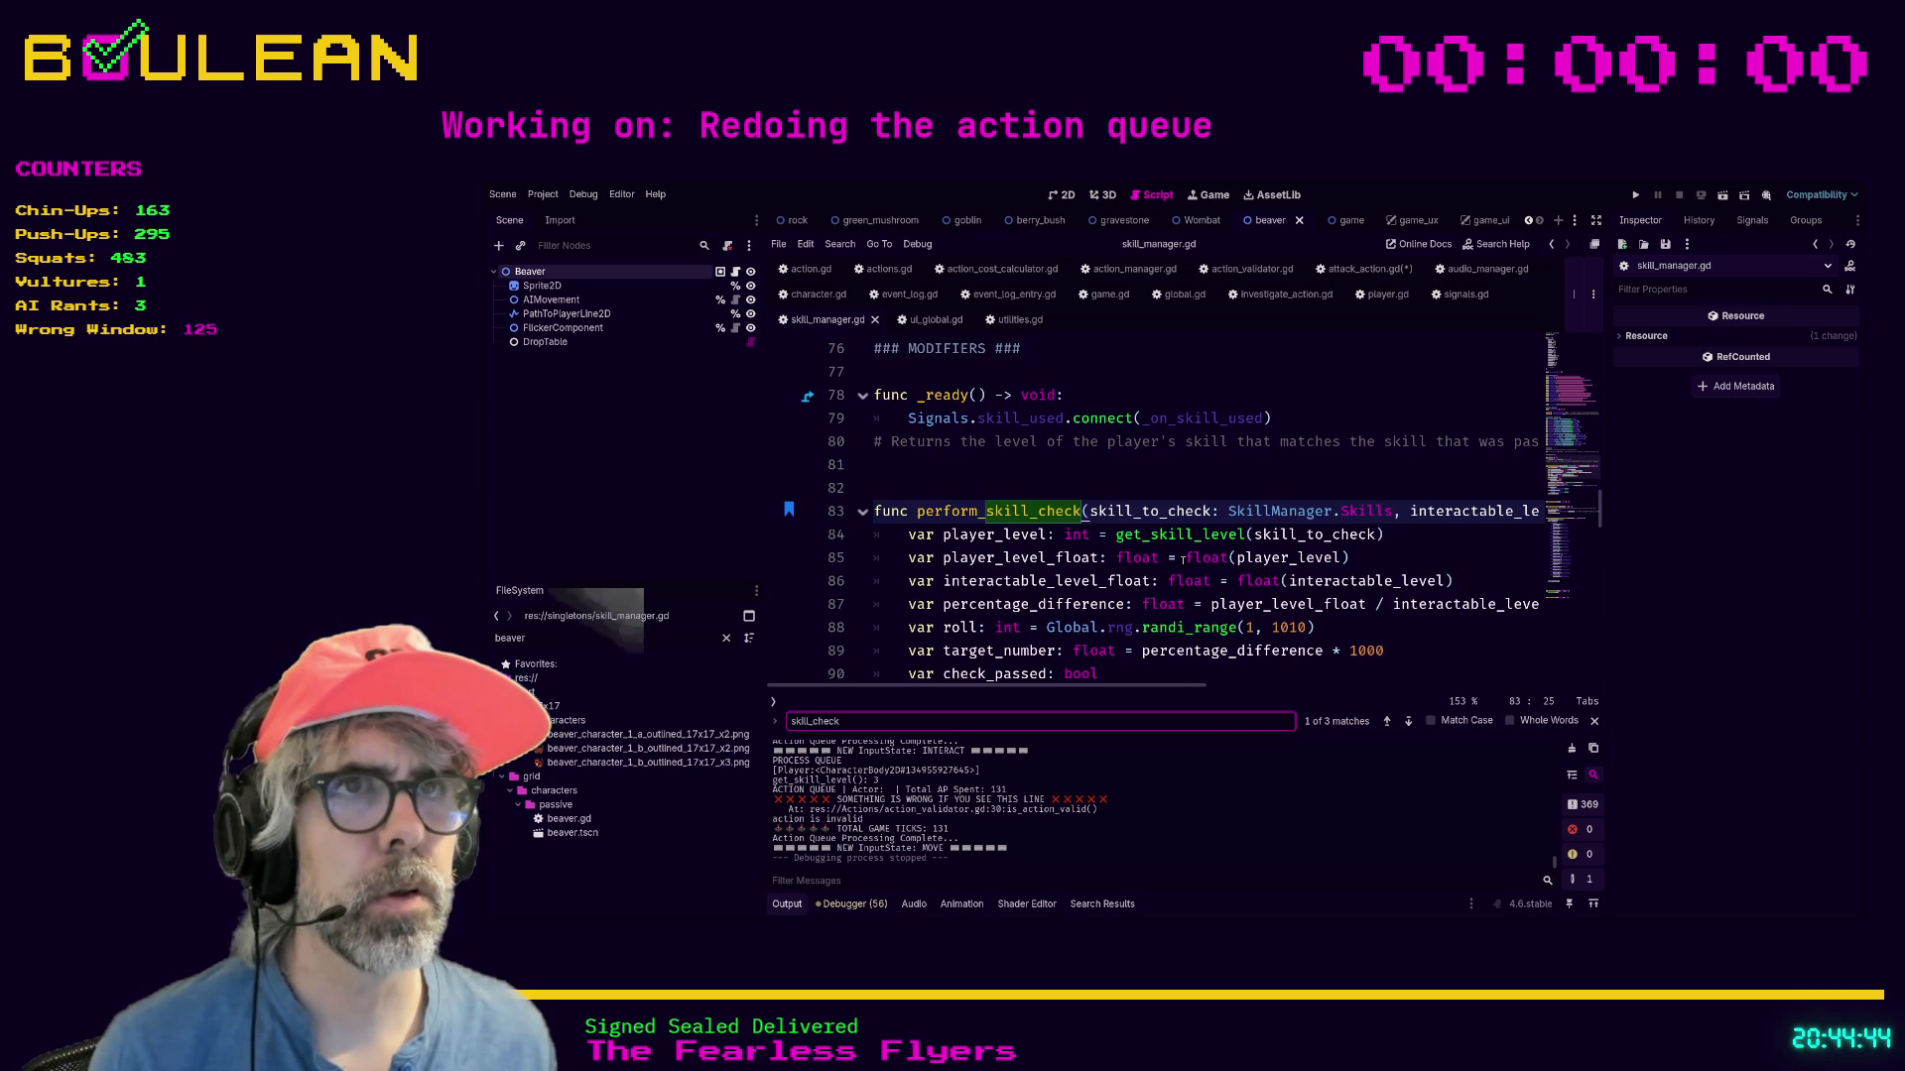
{"action": "key", "text": "Return"}
{"action": "scroll", "coordinate": [1181, 559], "scroll_direction": "up", "scroll_amount": 20}
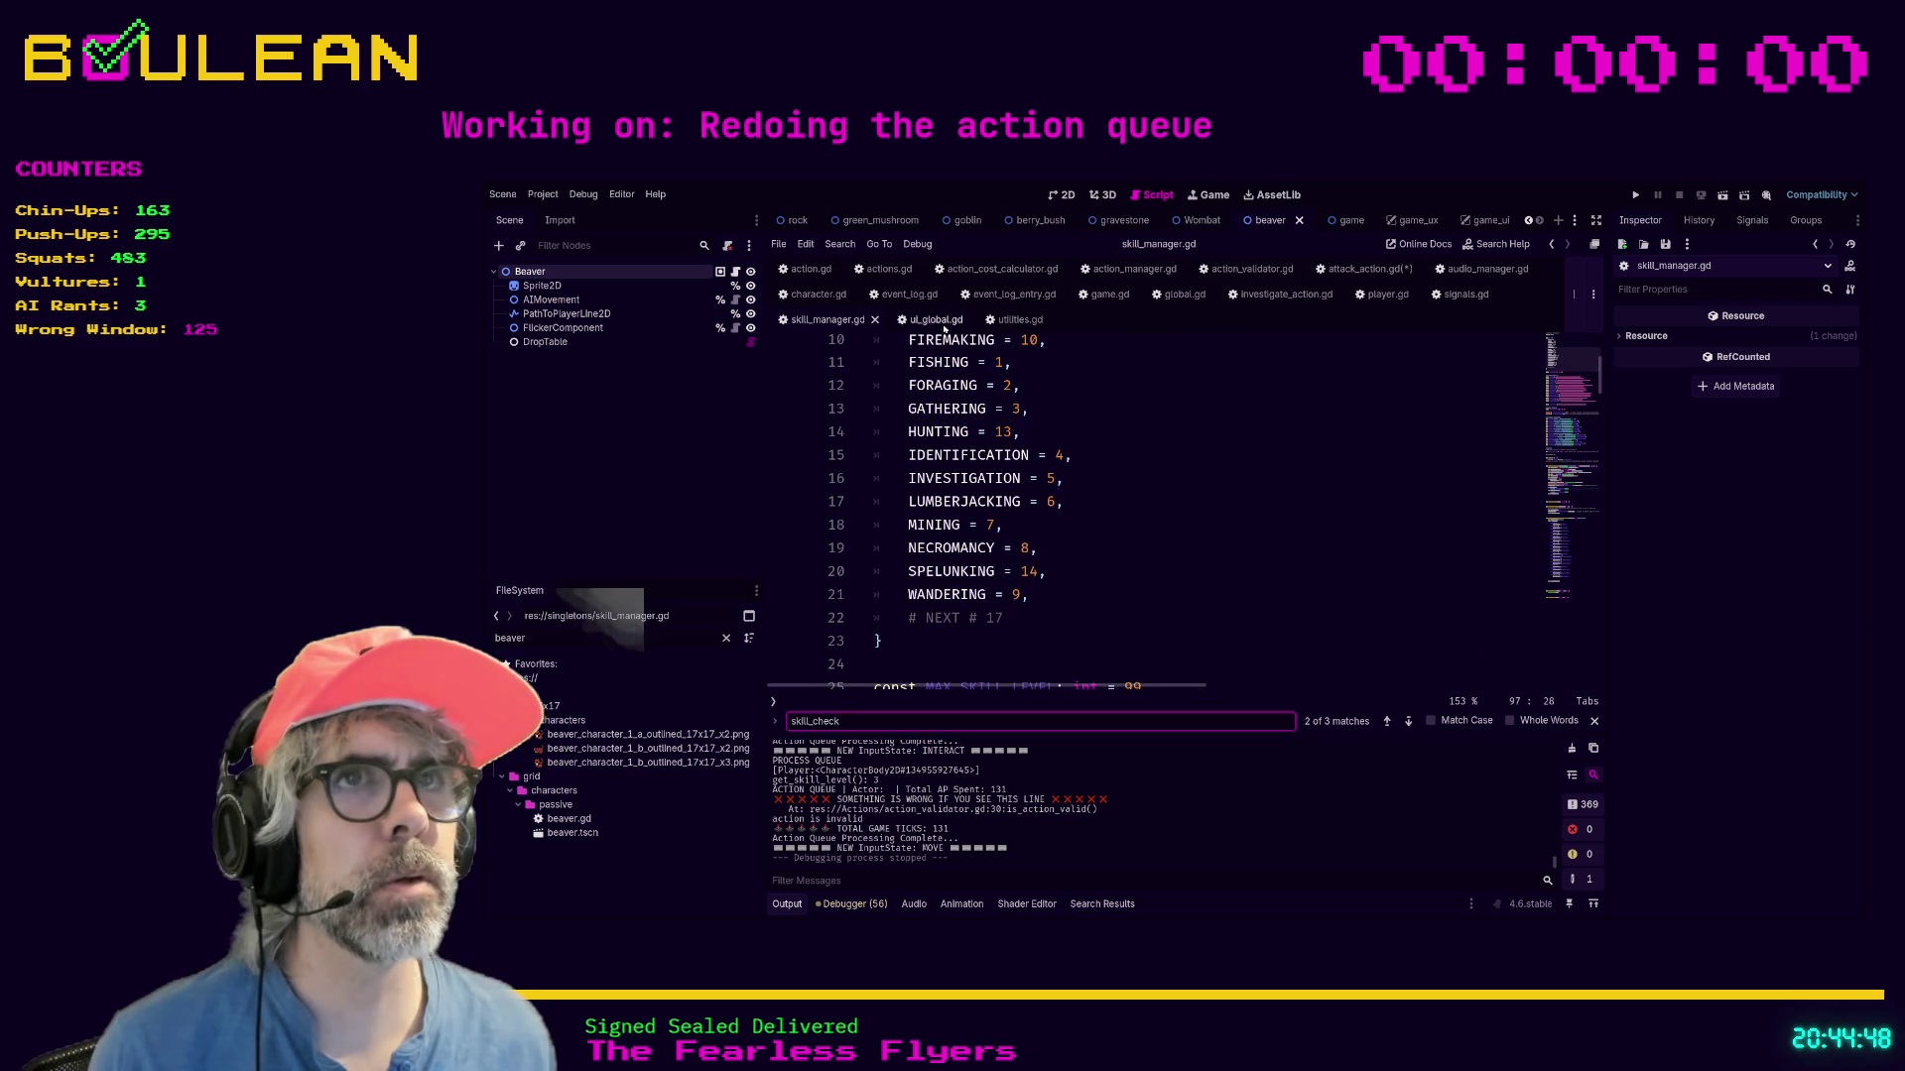
{"action": "left_click", "coordinate": [1358, 269]}
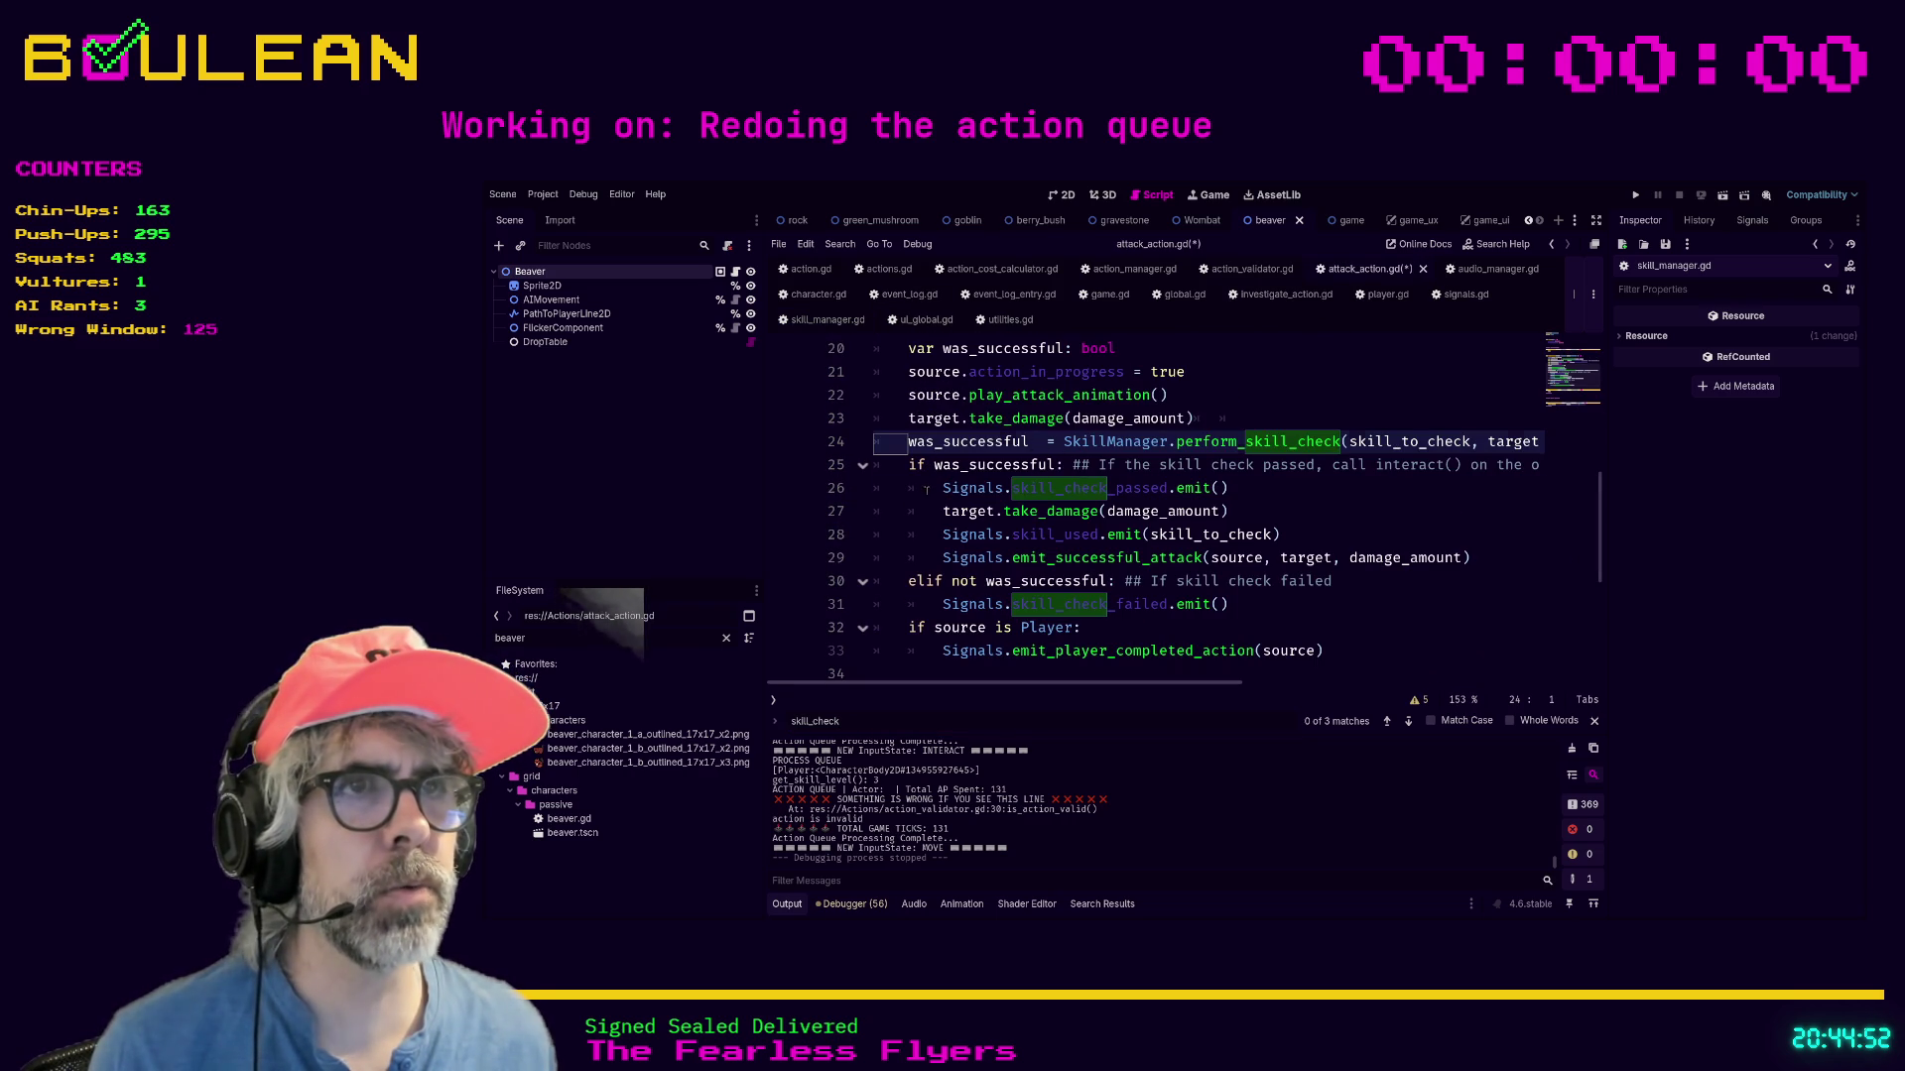
Delete the skill_check_passed emit line and move skill_used.emit above take_damage.
{"action": "left_click", "coordinate": [1284, 488]}
{"action": "key", "text": "shift+Home"}
{"action": "key", "text": "shift+Home"}
{"action": "key", "text": "BackSpace"}
{"action": "key", "text": "BackSpace"}
{"action": "key", "text": "Down"}
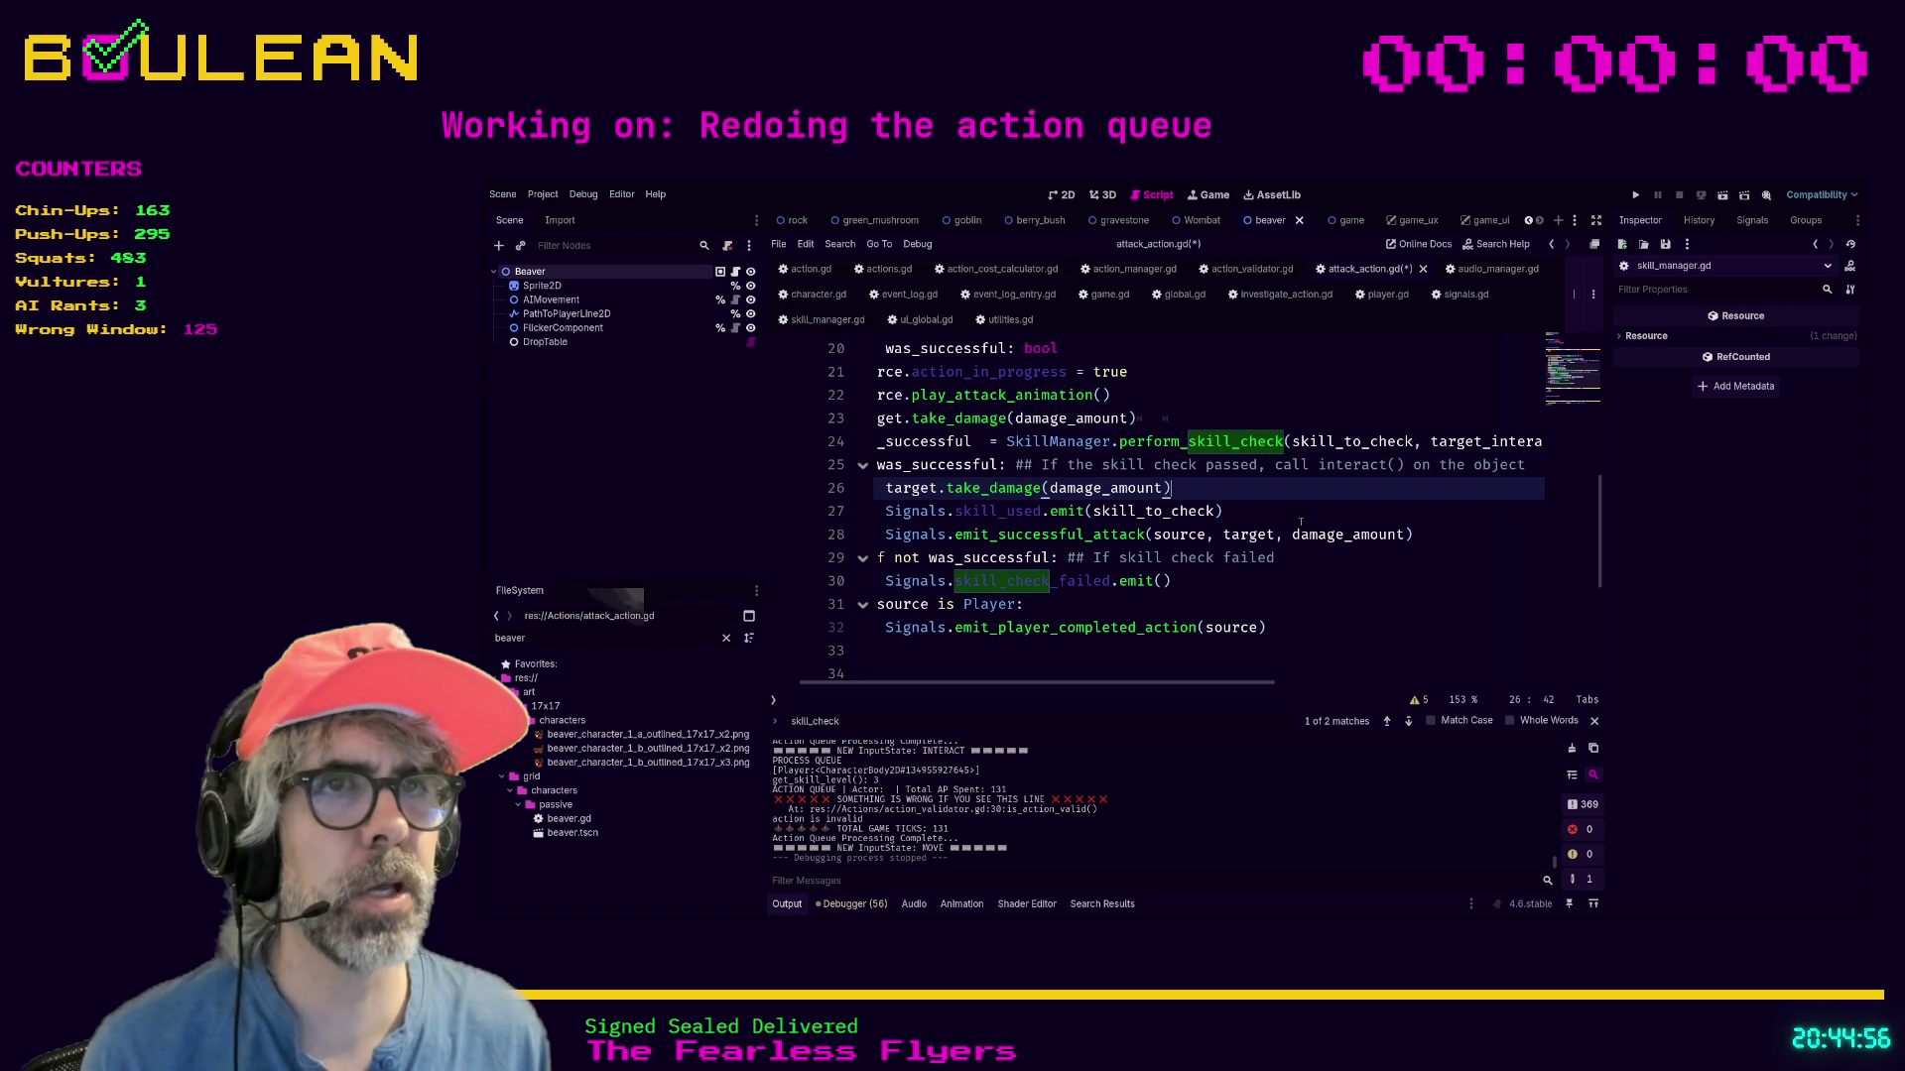
{"action": "key", "text": "Home"}
{"action": "key", "text": "Down"}
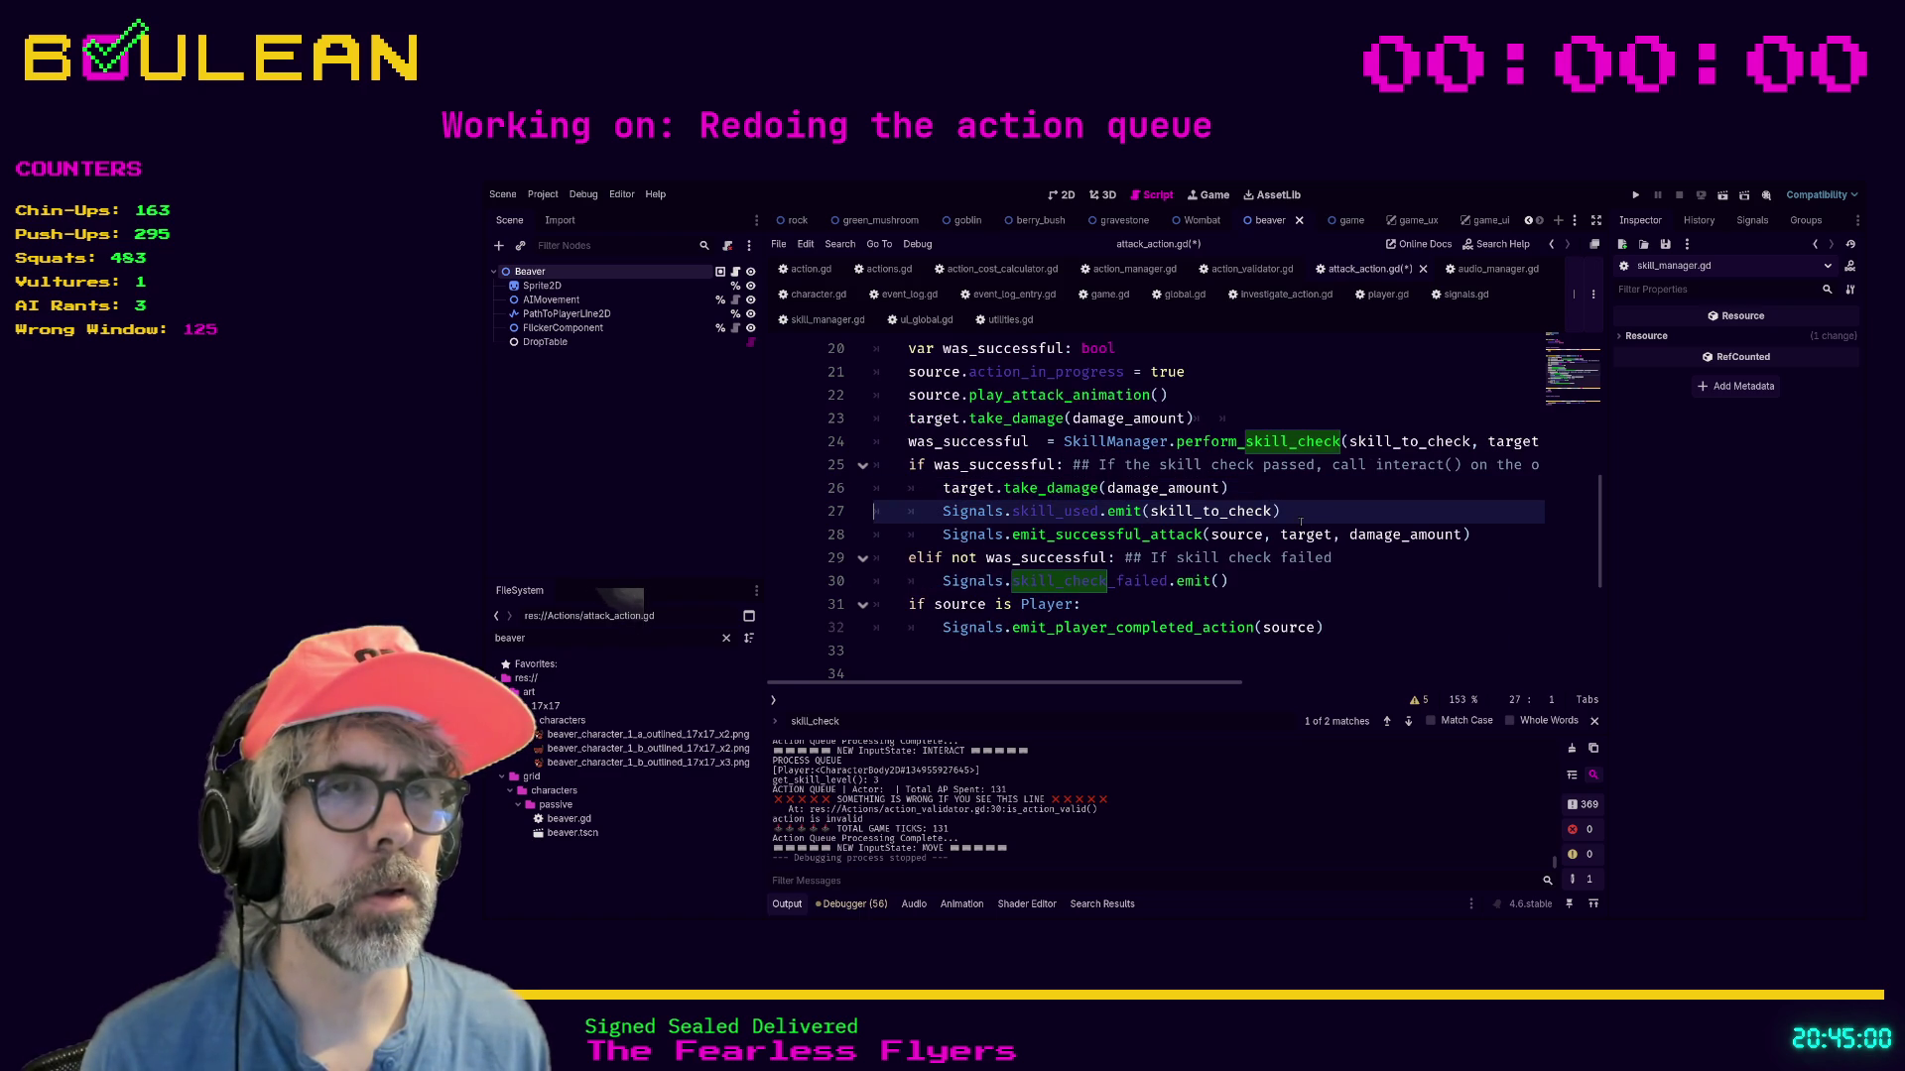
{"action": "key", "text": "alt+Up"}
{"action": "key", "text": "Down"}
{"action": "key", "text": "Down"}
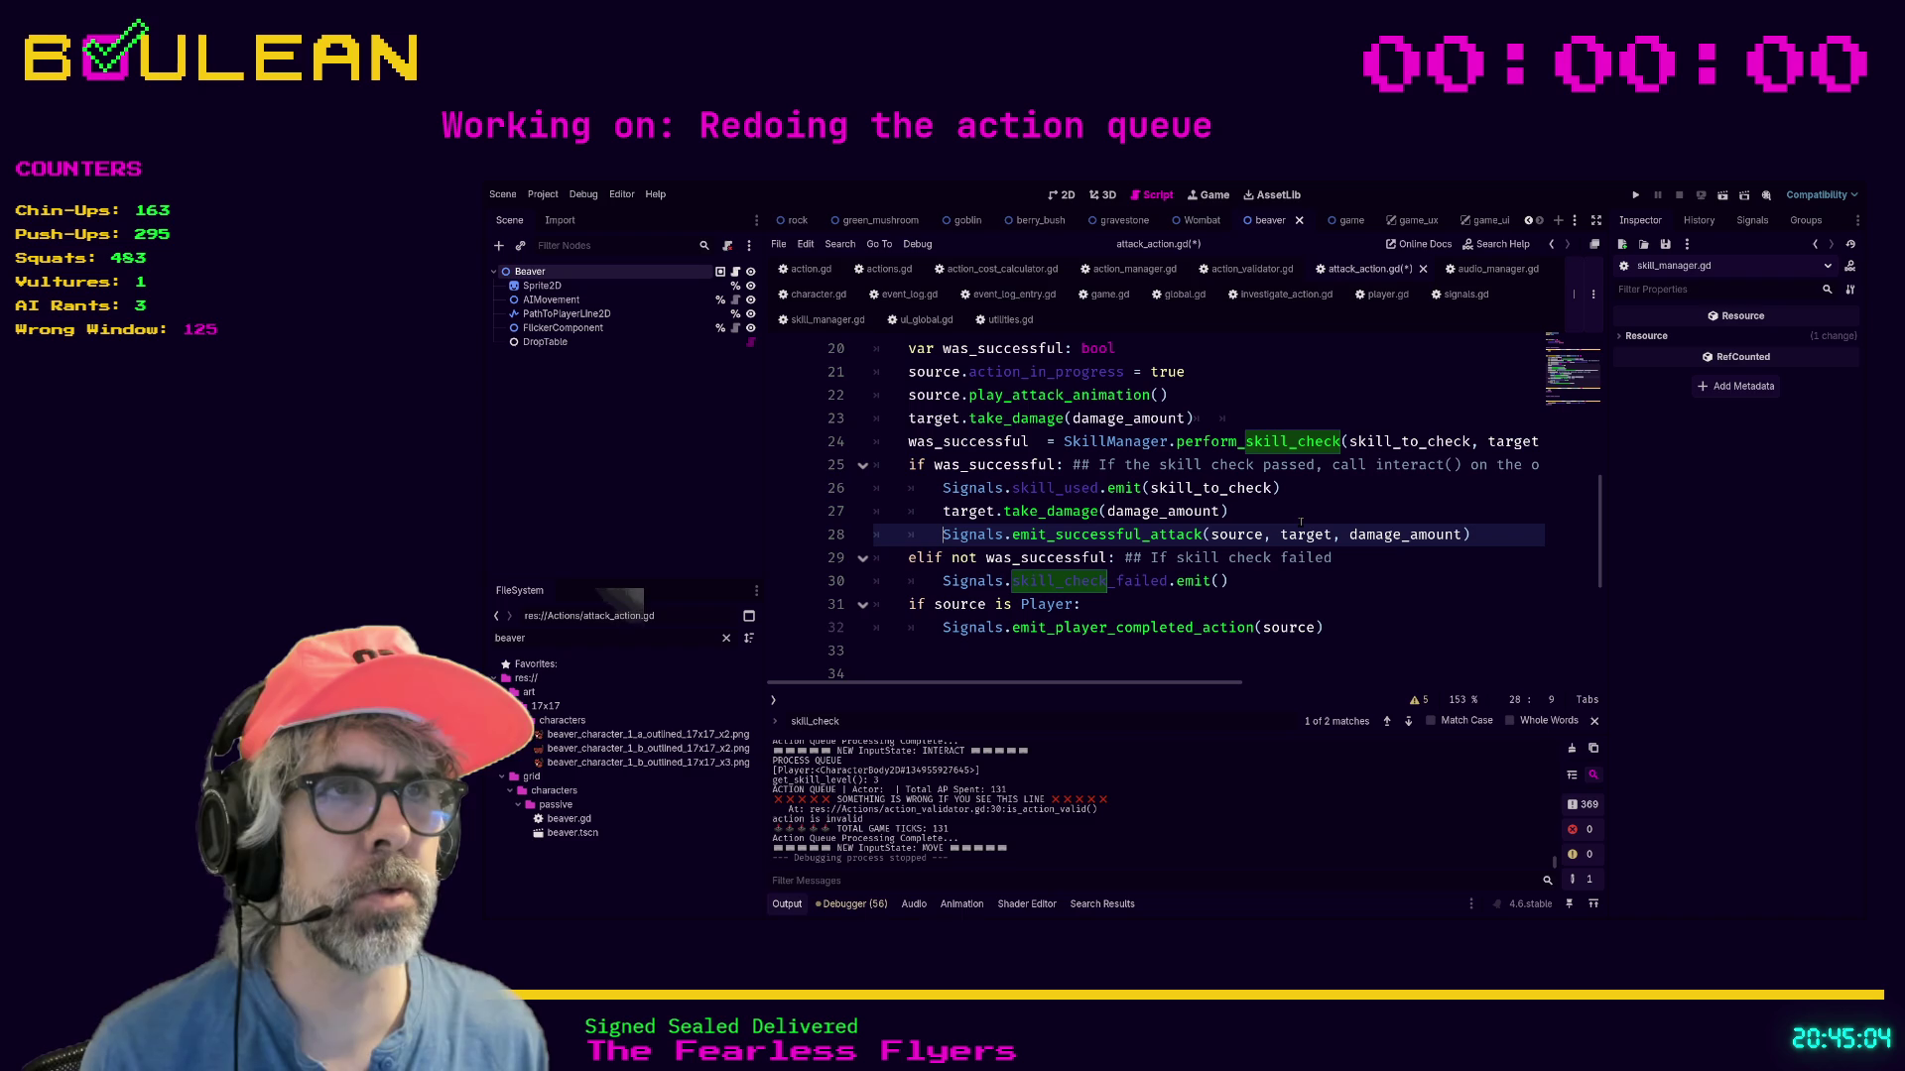
{"action": "key", "text": "Down"}
{"action": "key", "text": "Down"}
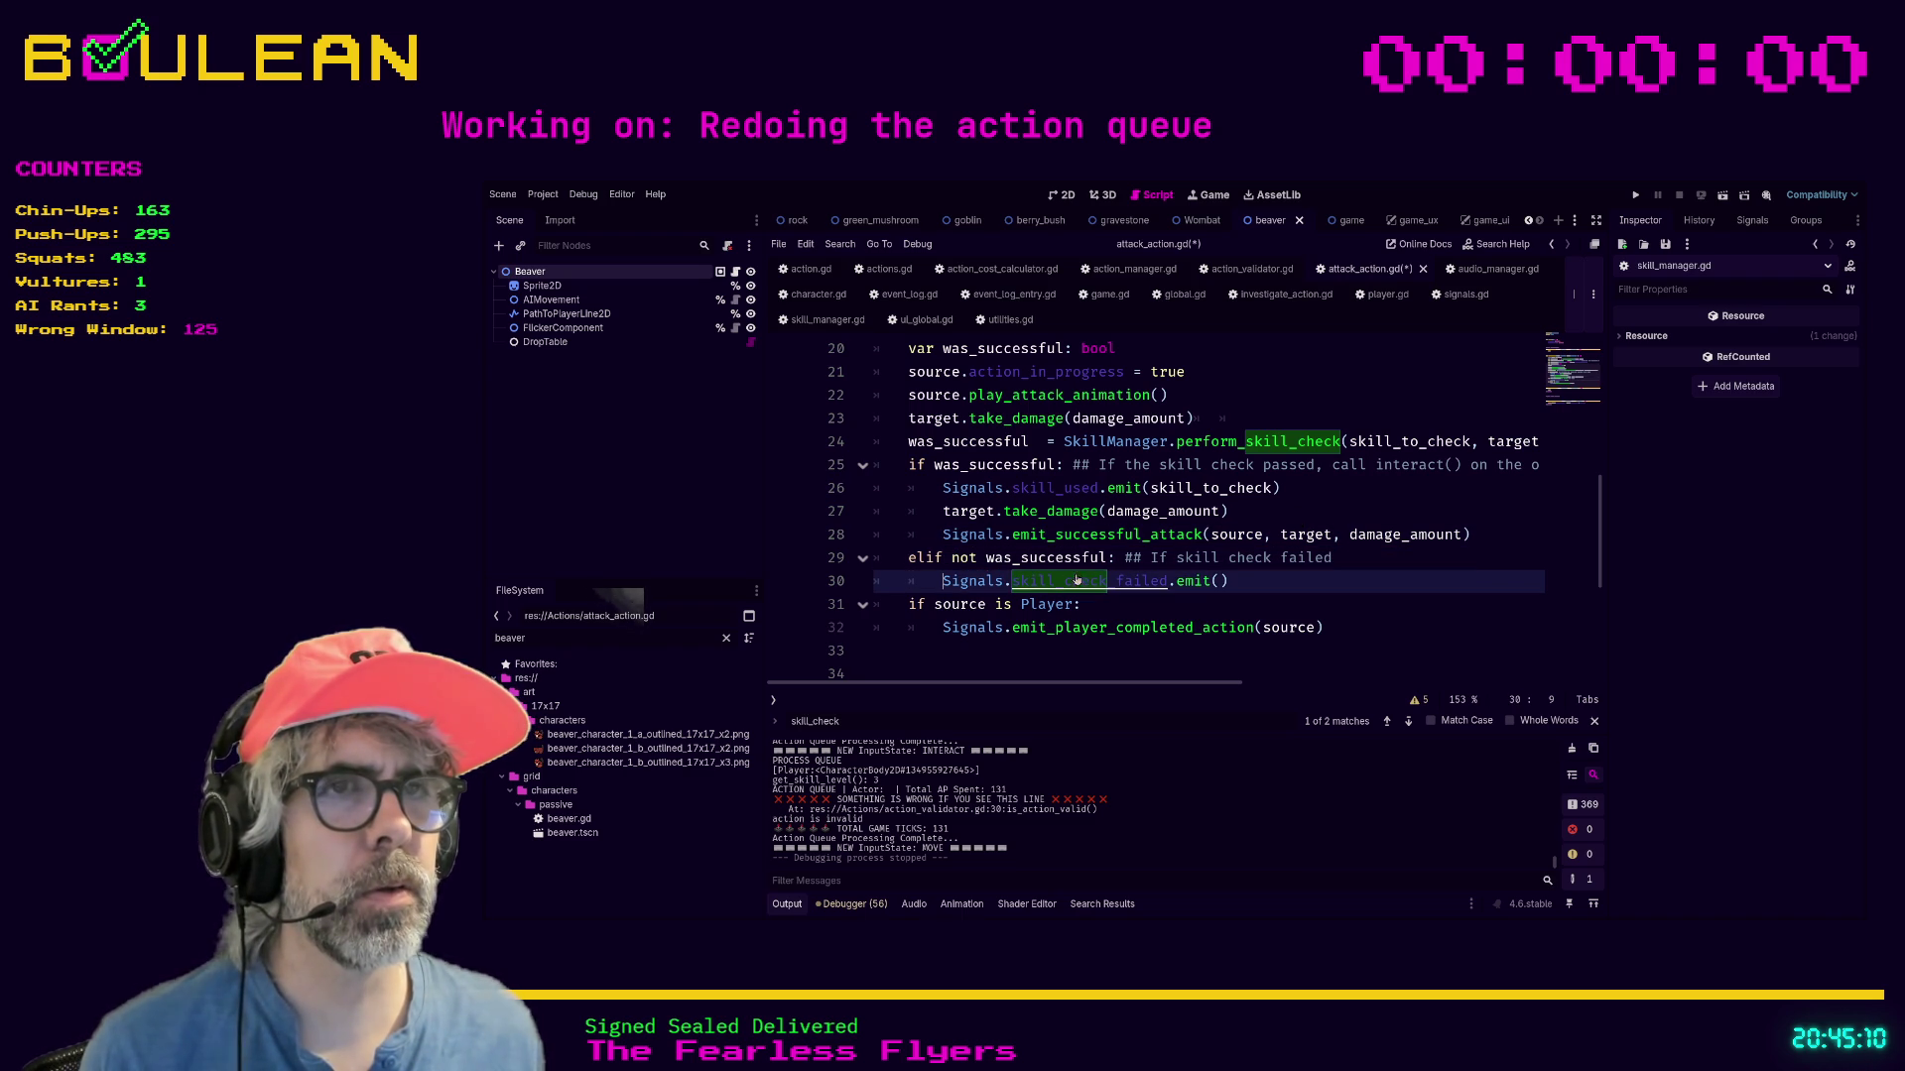
Check the perform_skill_check definition's elif not check_passed branch, then return to attack_action.gd.
{"action": "left_click", "coordinate": [1242, 441], "text": "ctrl"}
{"action": "scroll", "coordinate": [1144, 504], "scroll_direction": "down", "scroll_amount": 2}
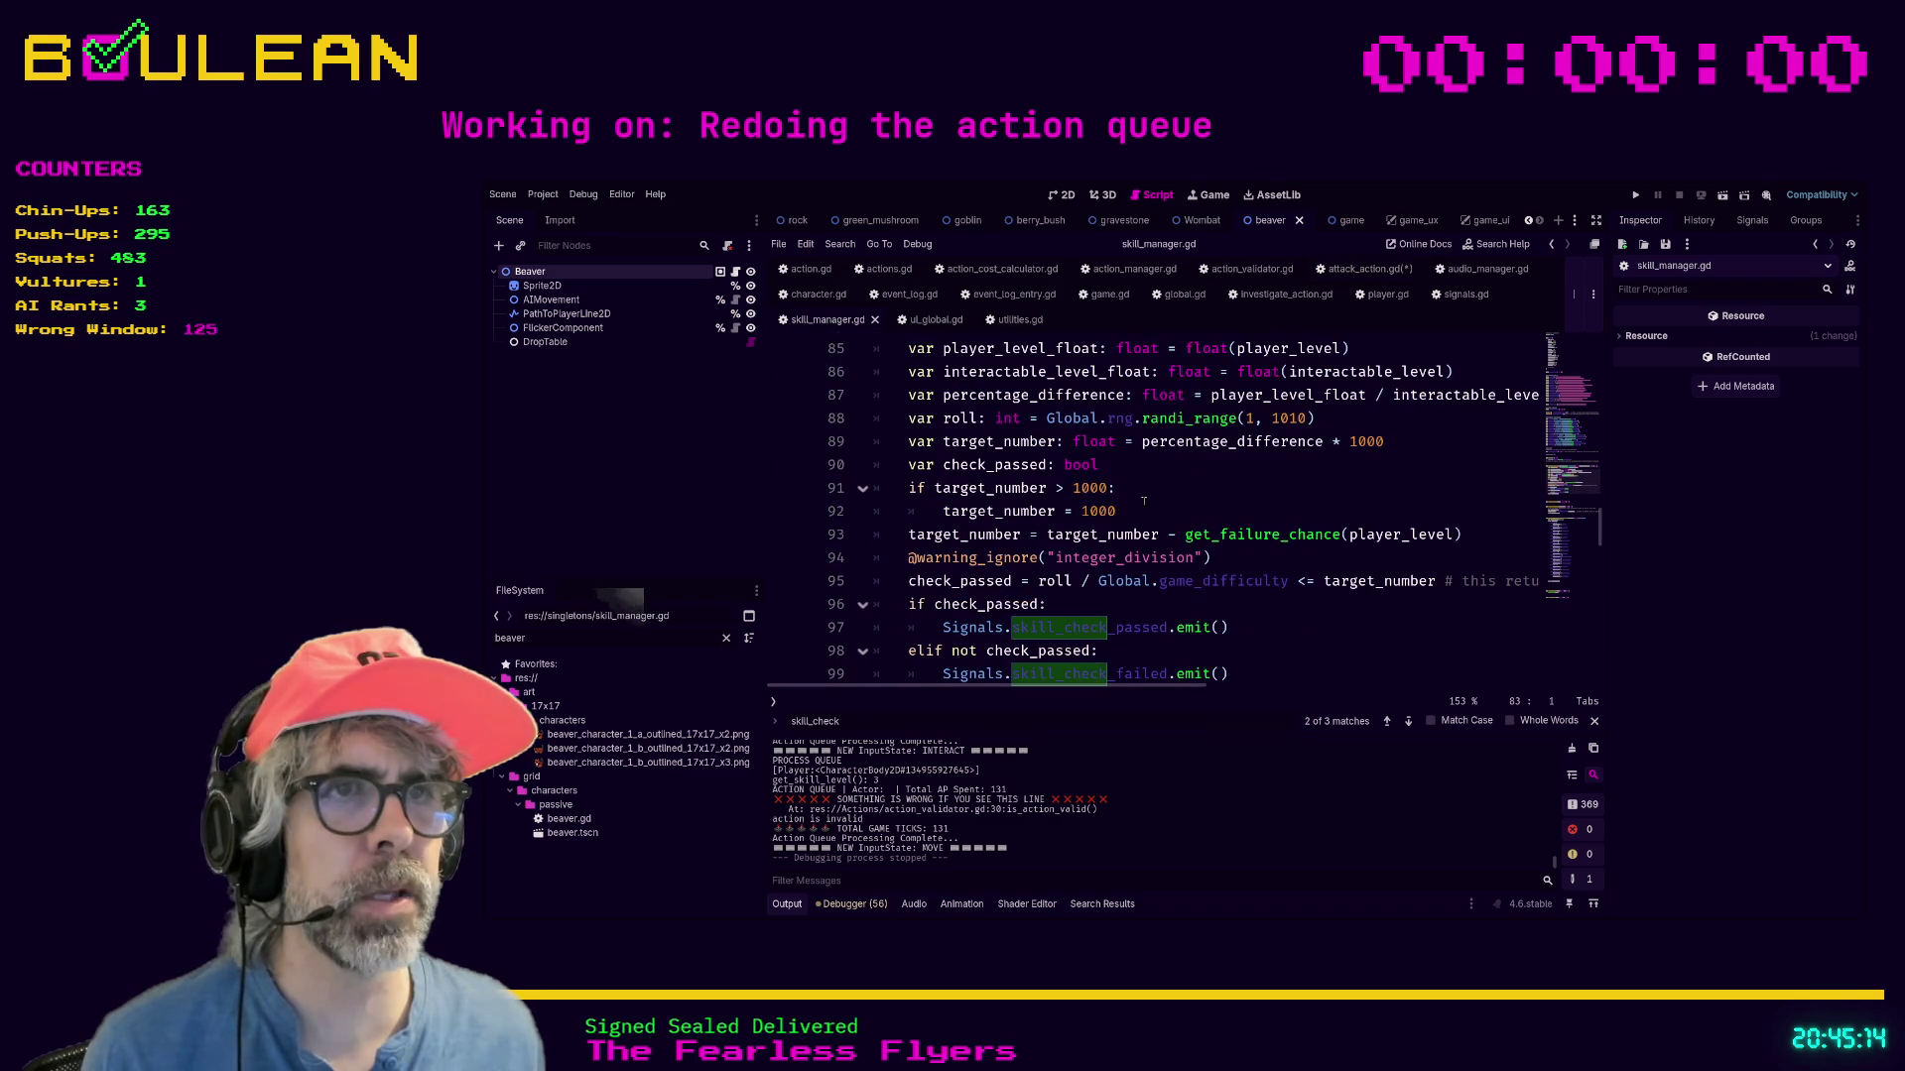
{"action": "mouse_move", "coordinate": [1242, 606]}
{"action": "left_mouse_down"}
{"action": "mouse_move", "coordinate": [941, 606]}
{"action": "mouse_move", "coordinate": [874, 582]}
{"action": "left_mouse_up"}
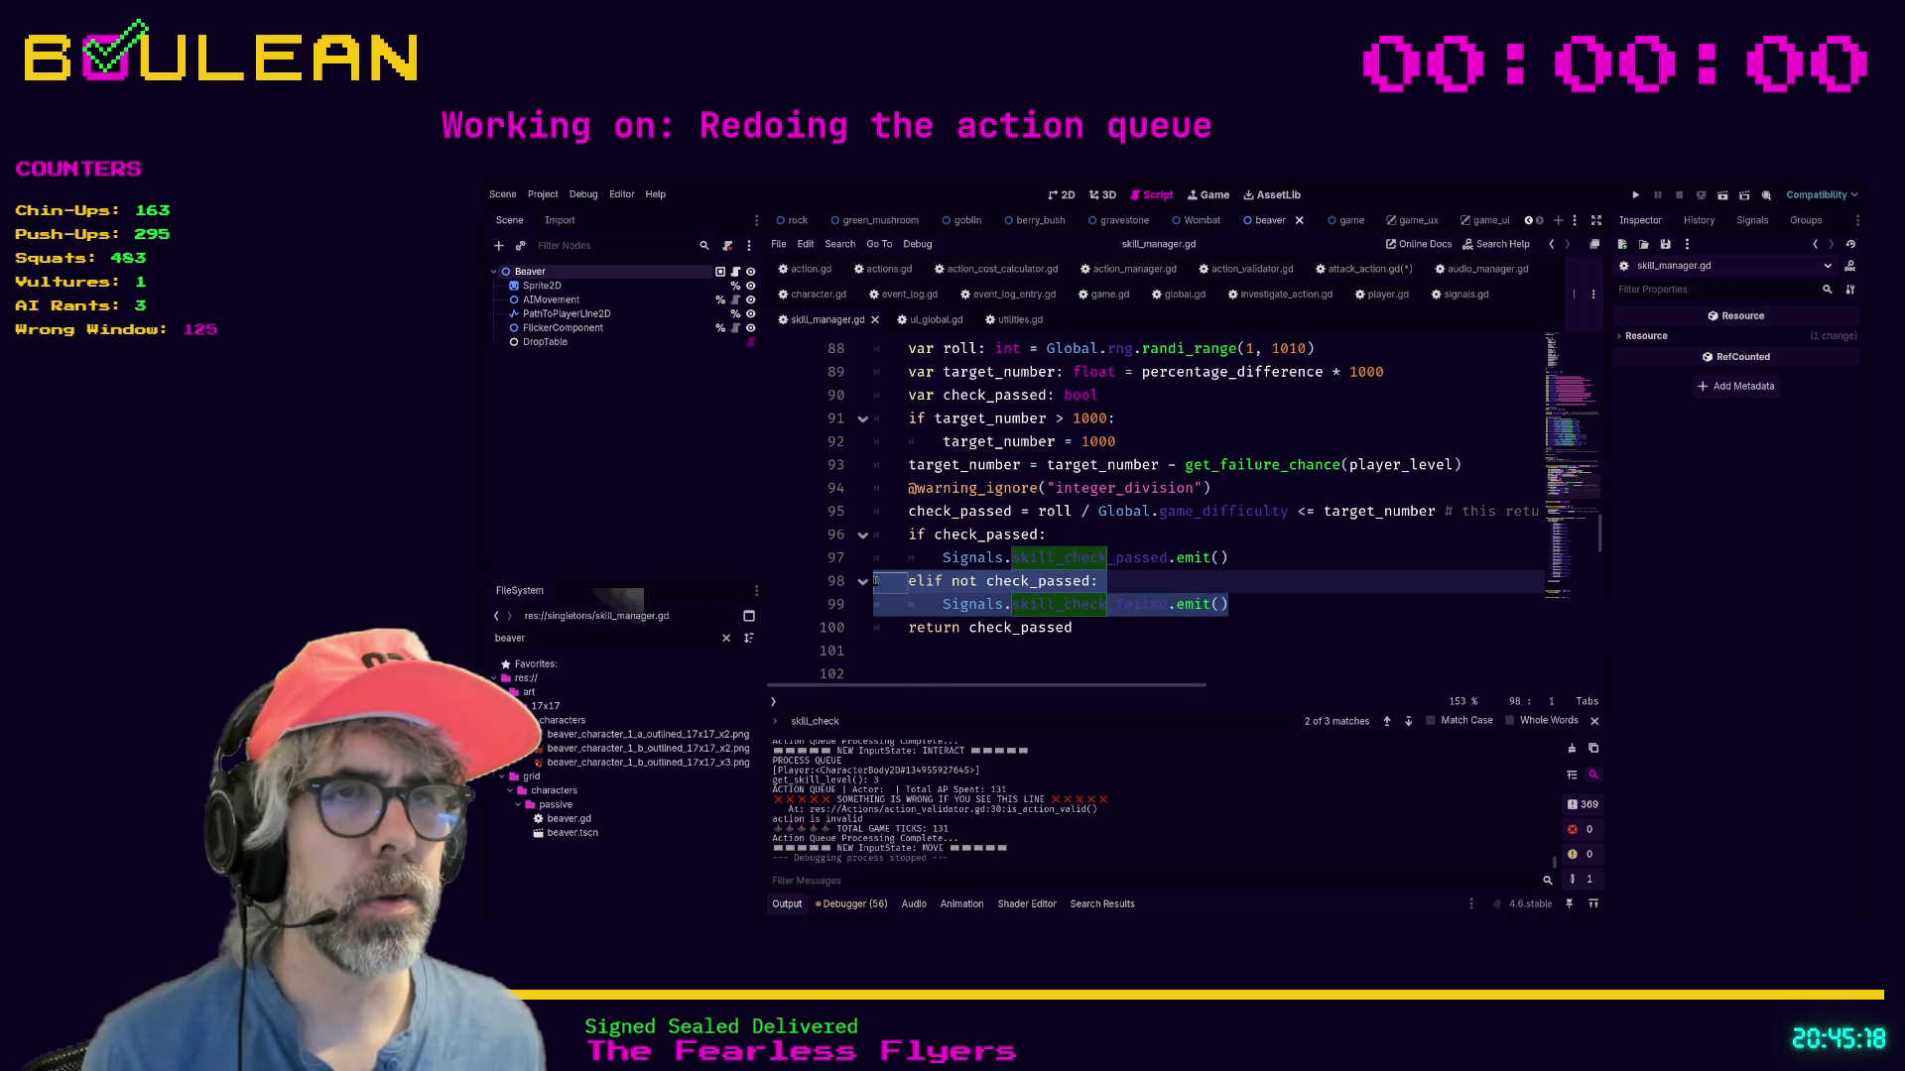
{"action": "left_click", "coordinate": [1154, 557]}
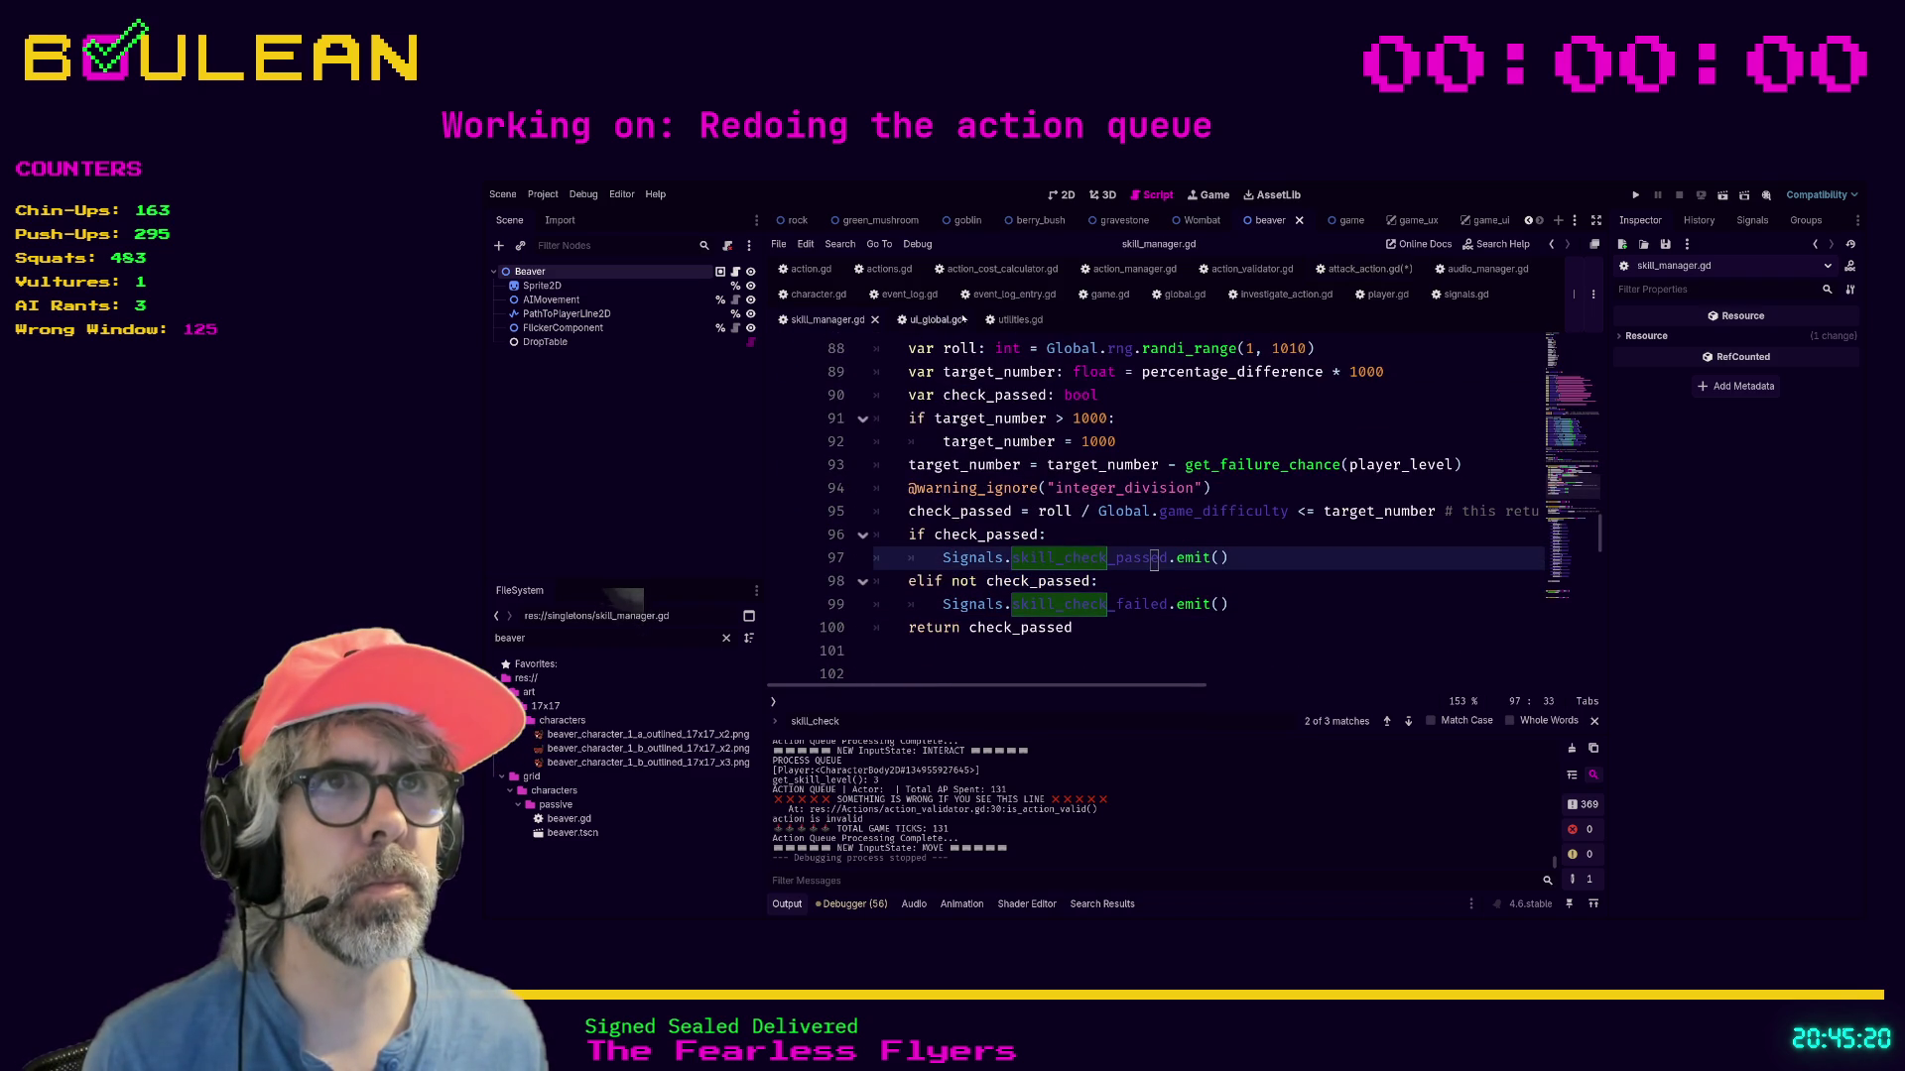
{"action": "left_click", "coordinate": [1327, 277]}
Replace the skill_check_failed emit with the comment '## Attack was not successful'.
{"action": "left_click", "coordinate": [1326, 605]}
{"action": "scroll", "coordinate": [1326, 585], "scroll_direction": "down", "scroll_amount": 2}
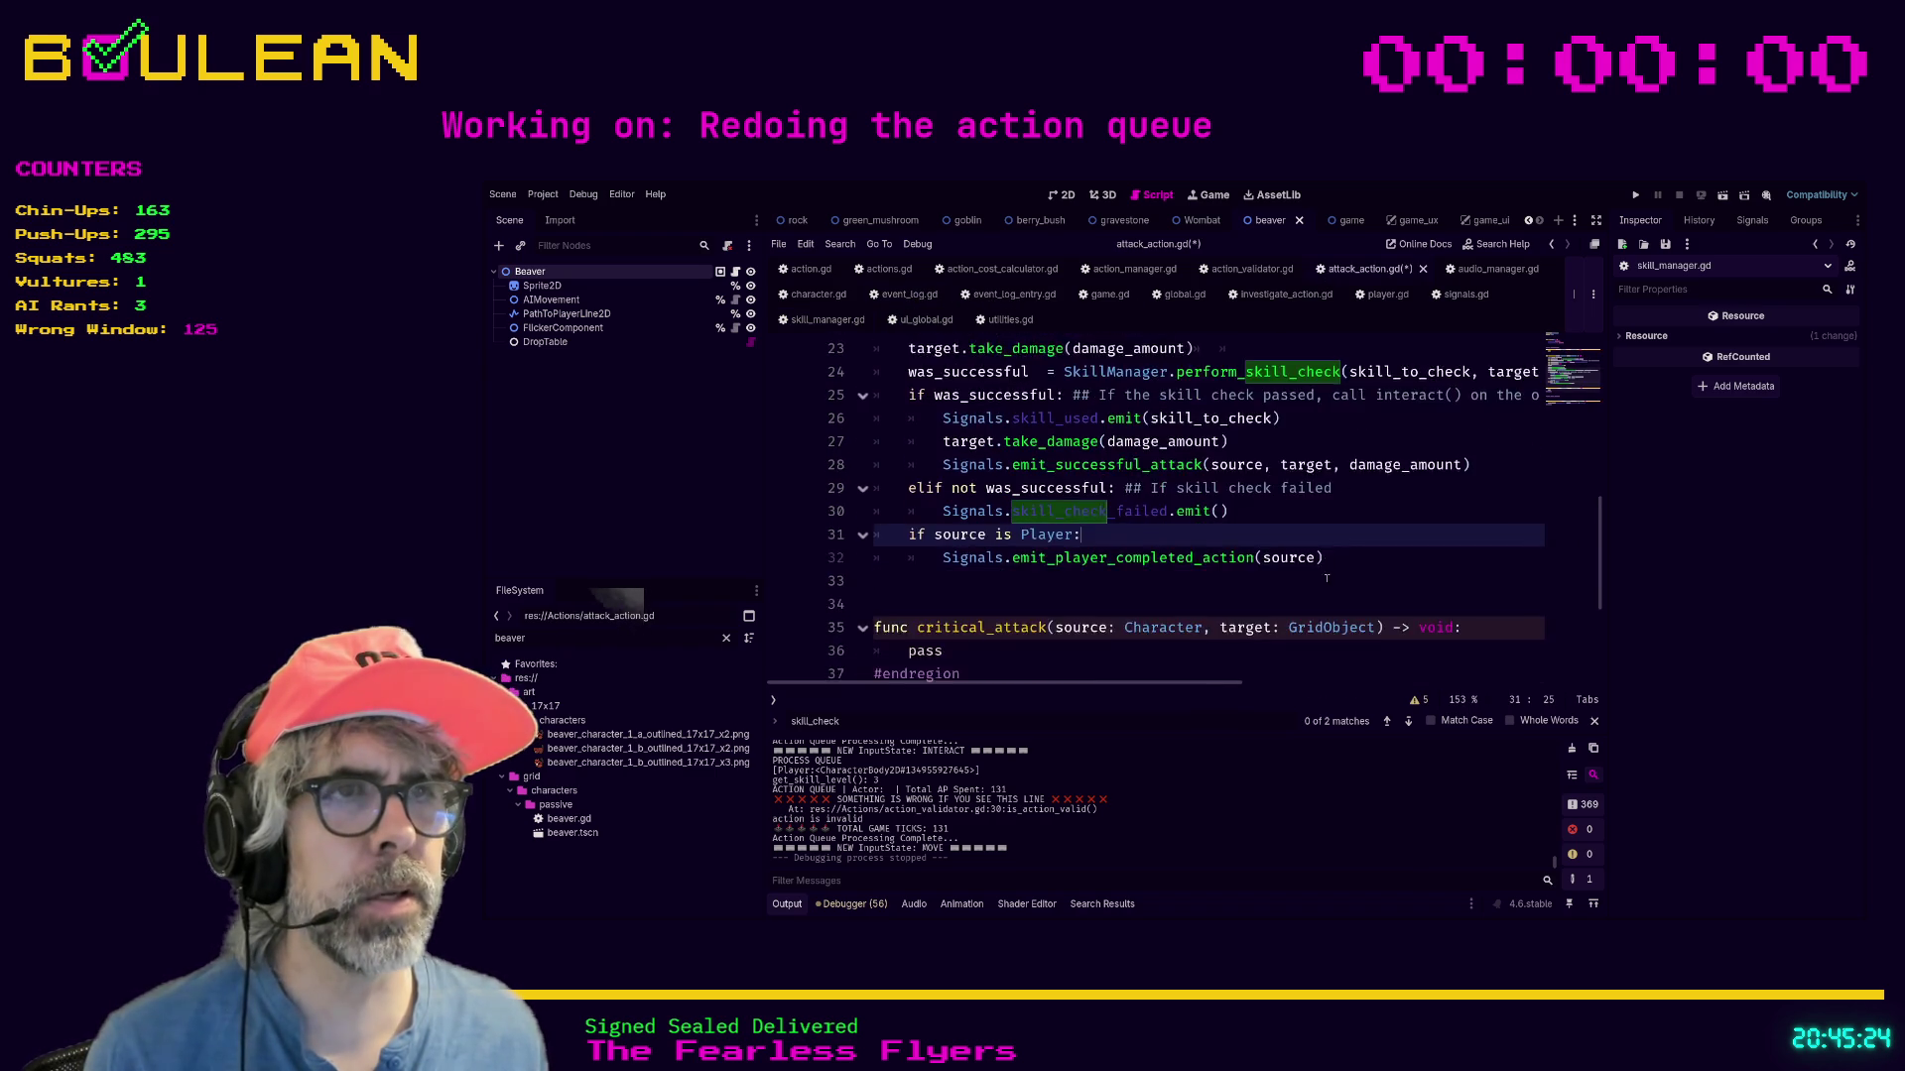
{"action": "scroll", "coordinate": [1326, 578], "scroll_direction": "up", "scroll_amount": 1}
{"action": "left_click", "coordinate": [1309, 512]}
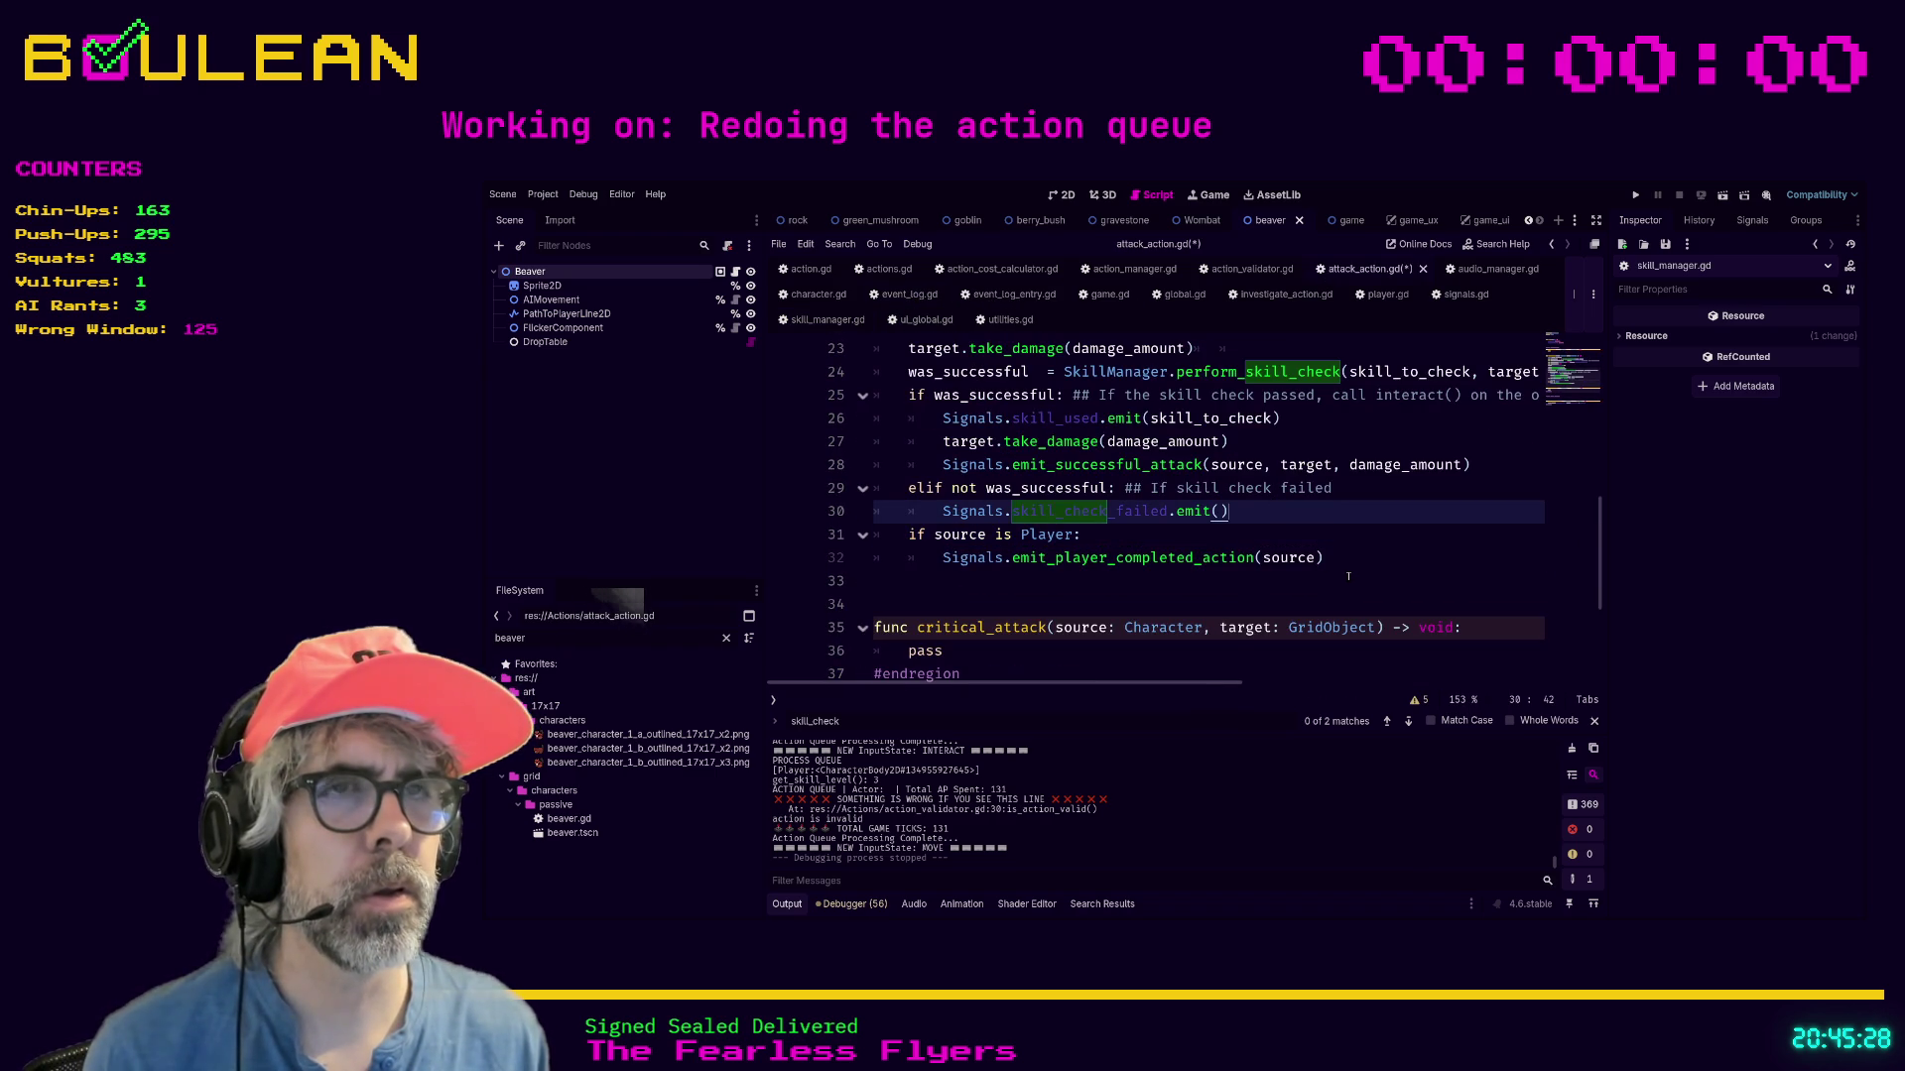
{"action": "key", "text": "shift+Home"}
{"action": "type", "text": "## A"}
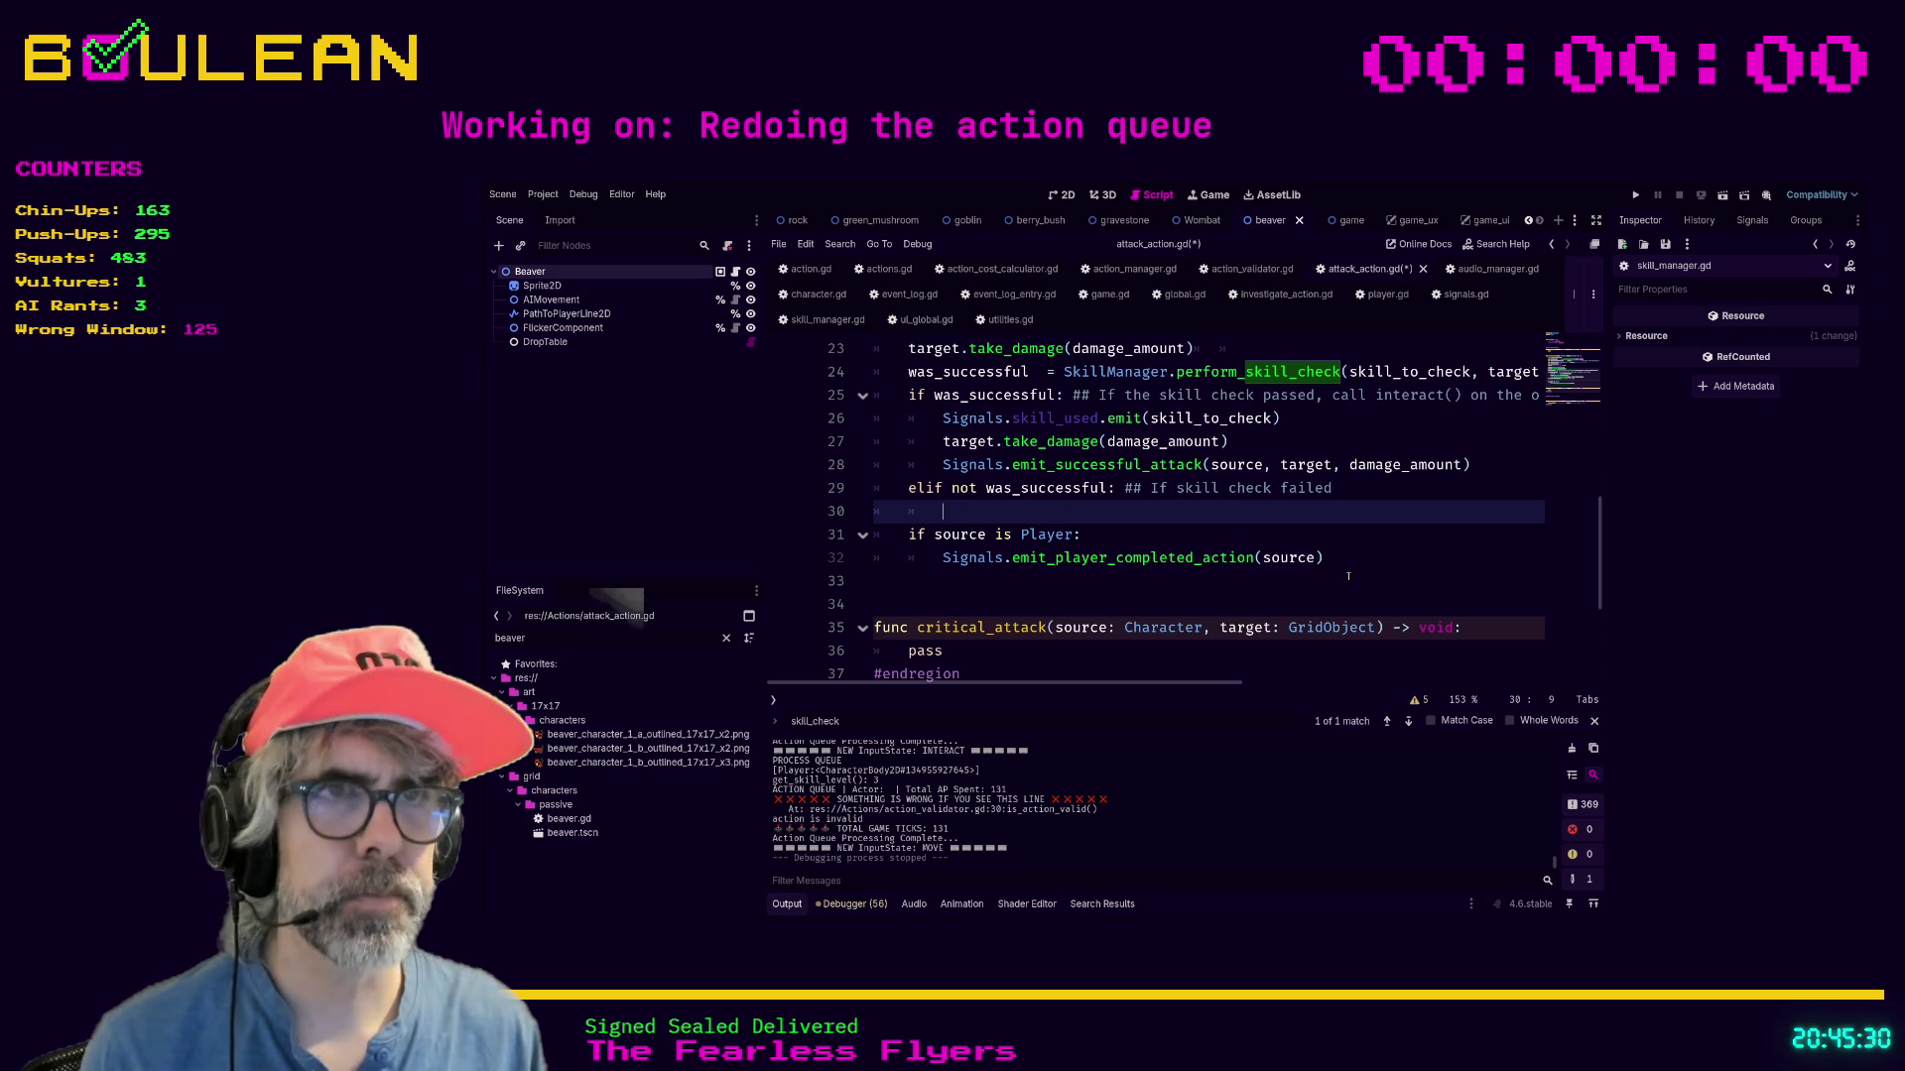
{"action": "type", "text": "ttac"}
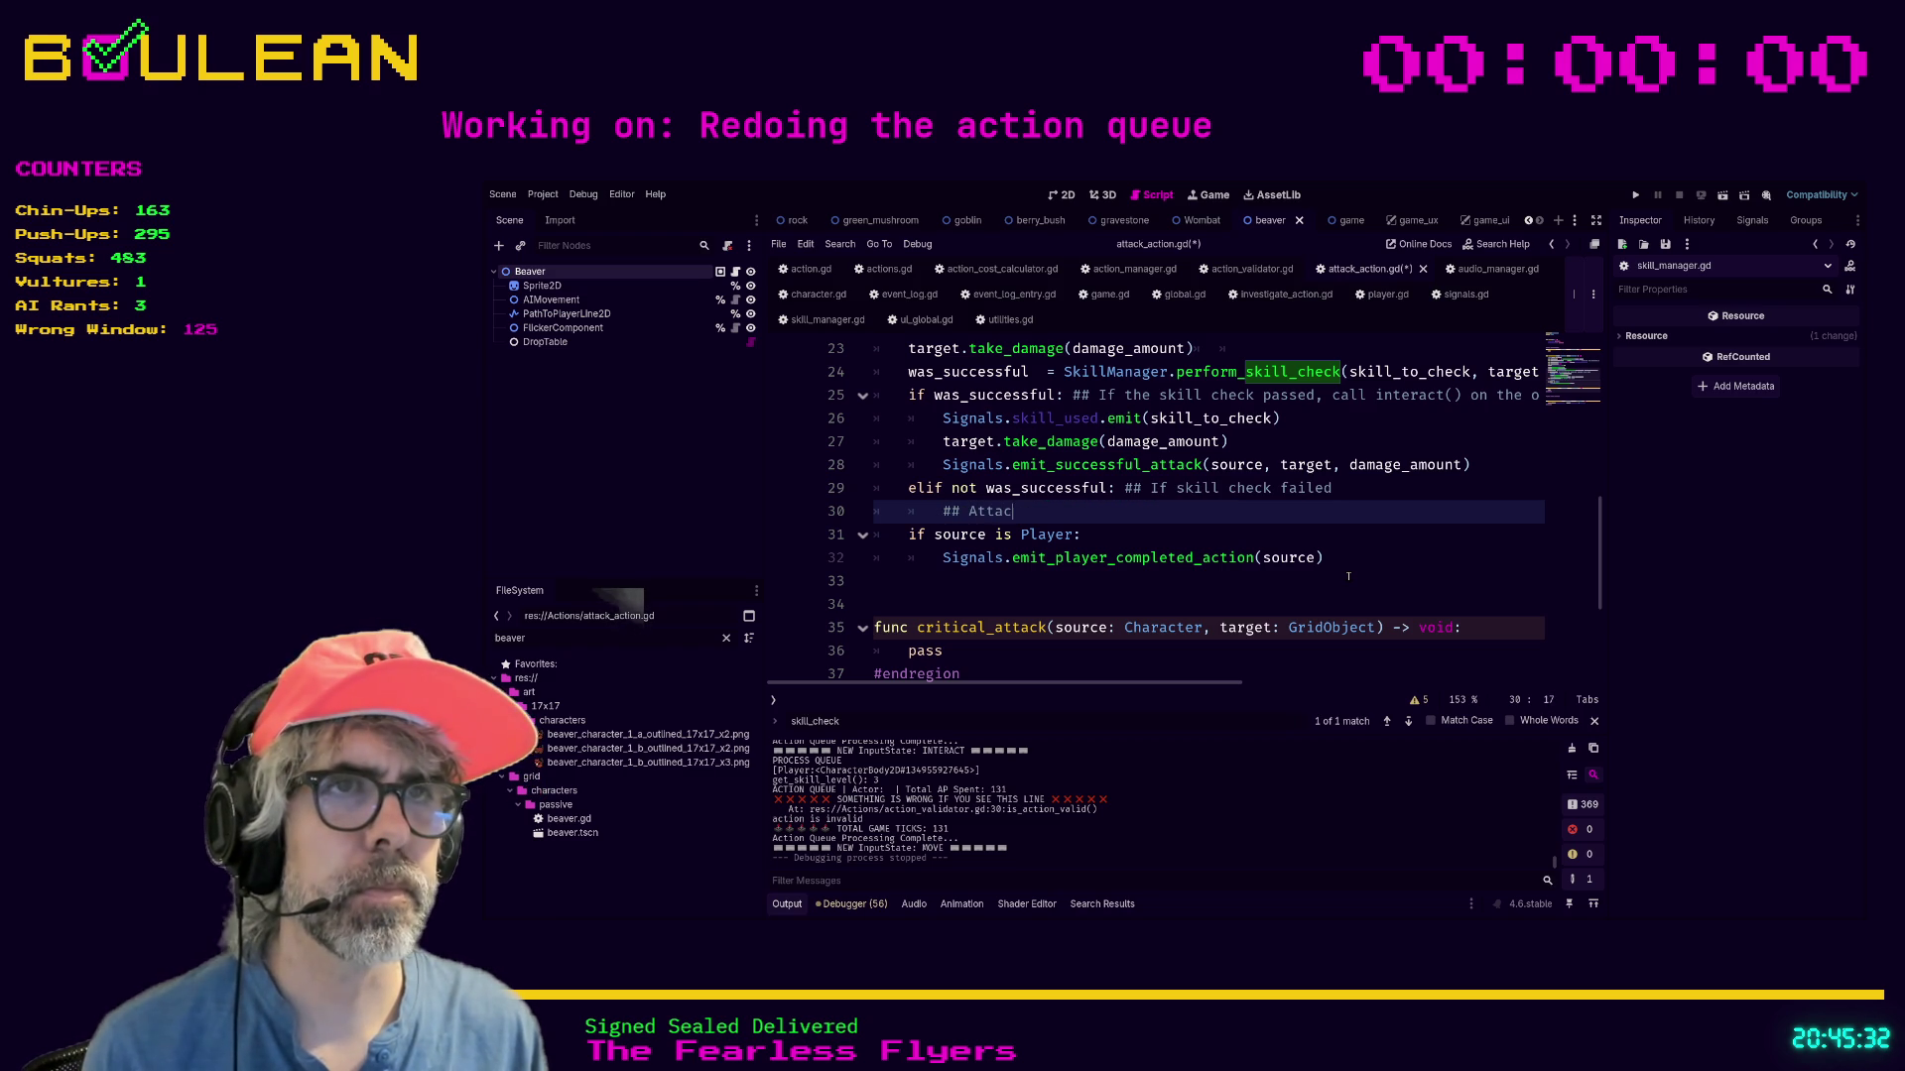
{"action": "type", "text": " was not successful"}
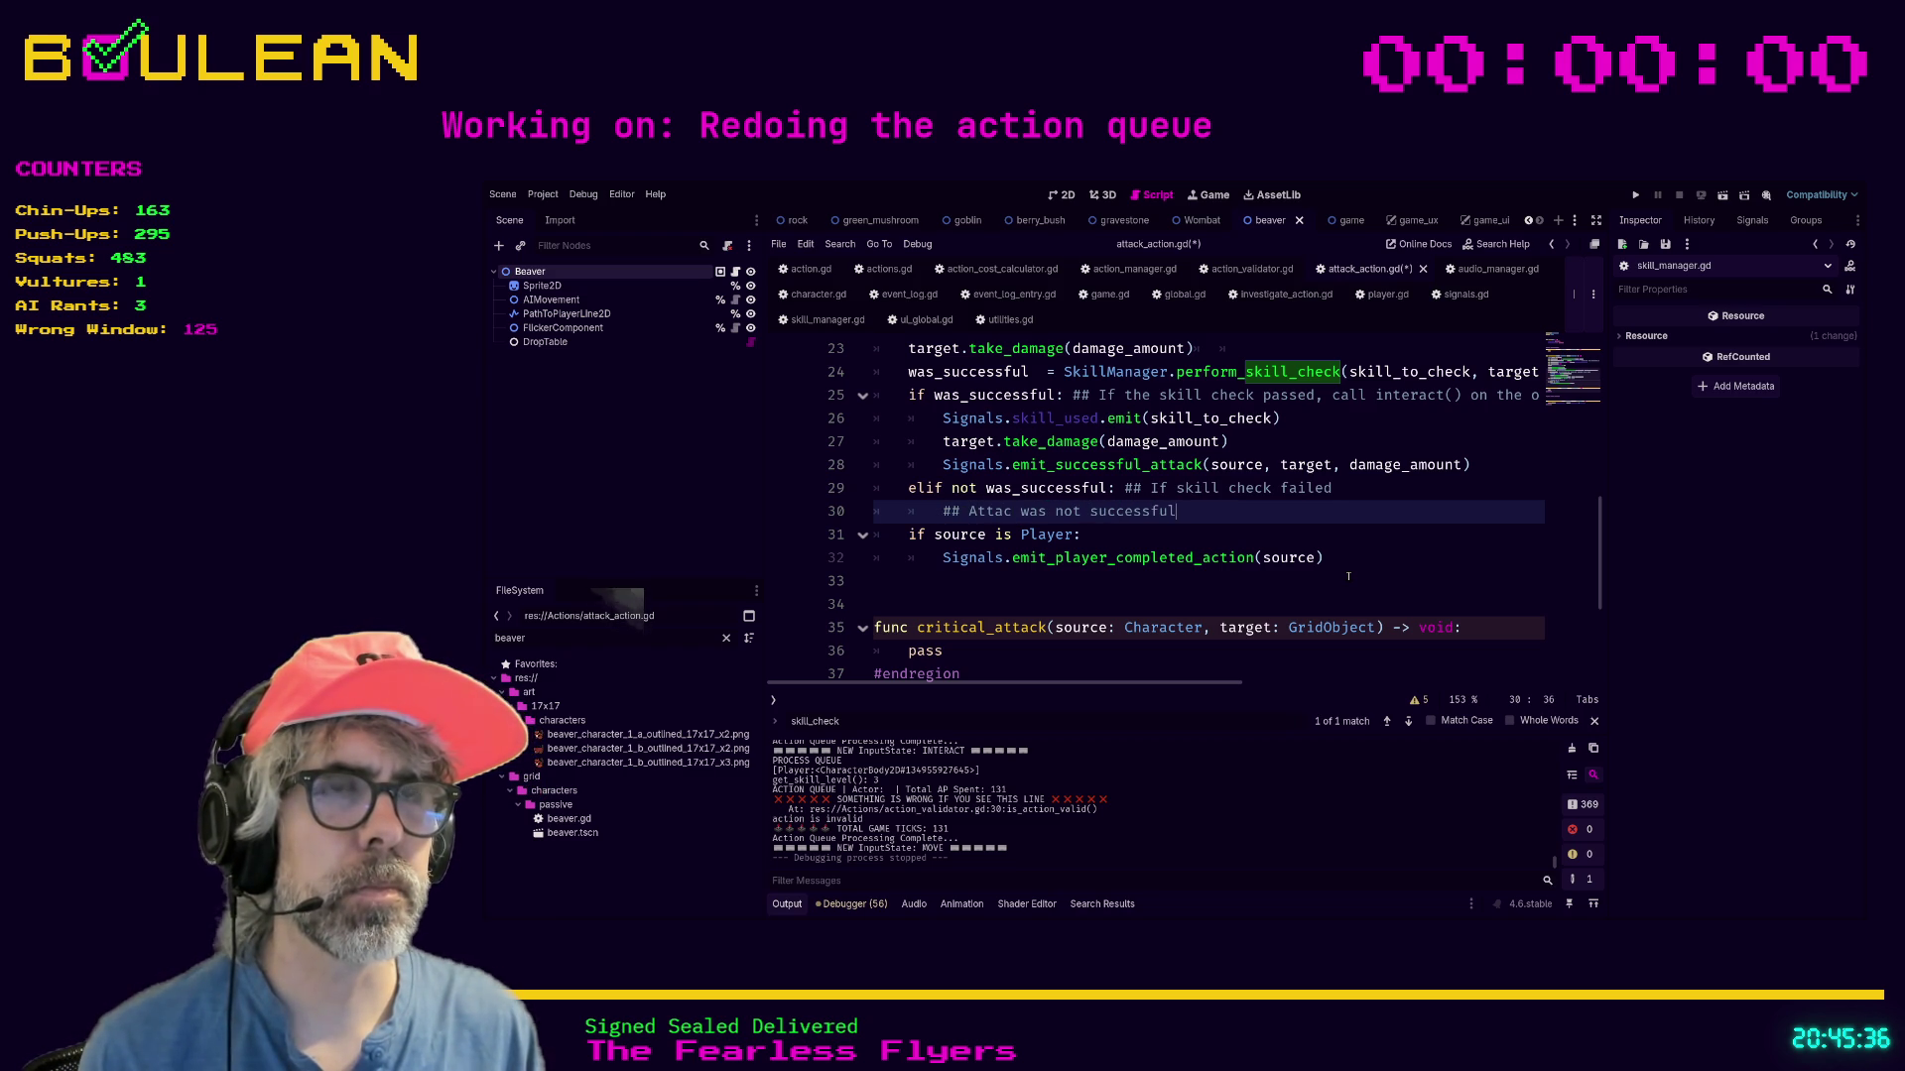
{"action": "key", "text": "Left"}
{"action": "key", "text": "ctrl+Left"}
{"action": "key", "text": "ctrl+Left"}
{"action": "key", "text": "ctrl+Left"}
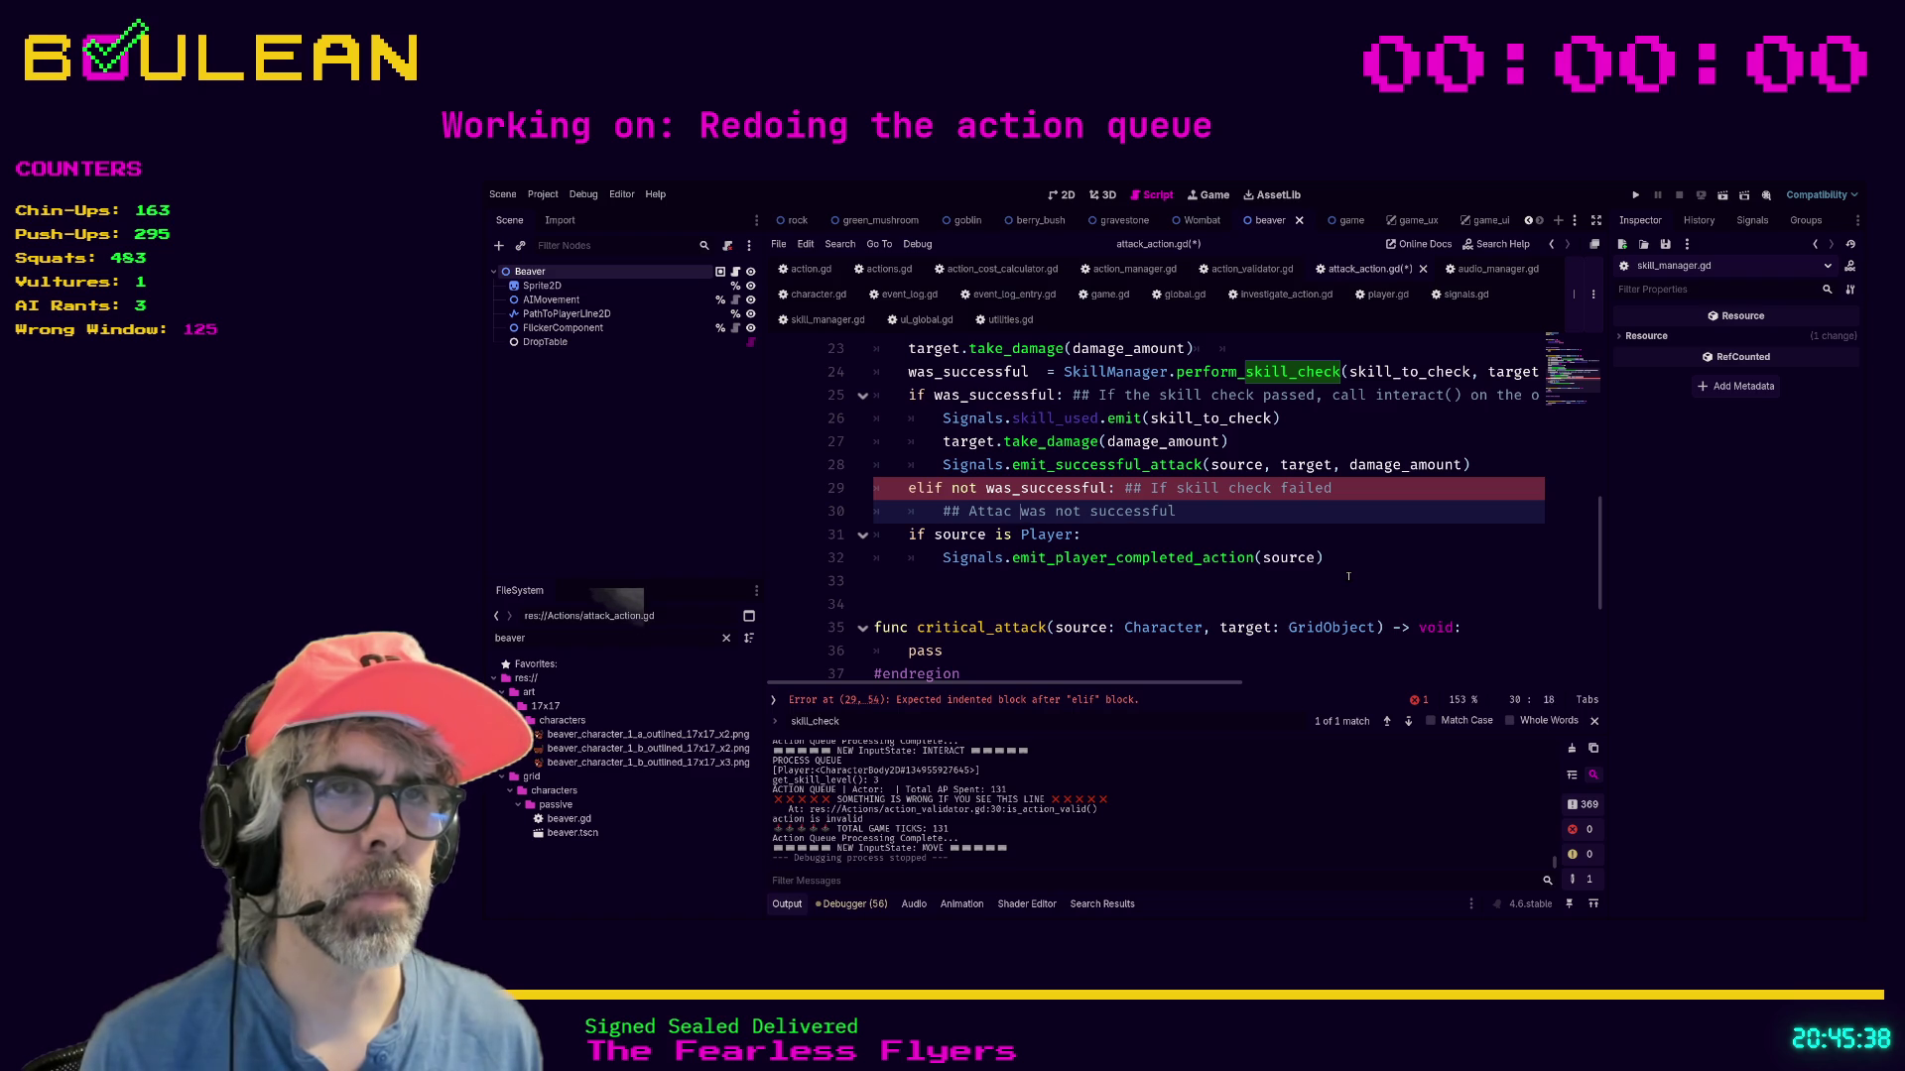
{"action": "type", "text": "k"}
Change the elif's 'not' to '!', add 'pass' under the comment, and save attack_action.gd.
{"action": "key", "text": "Up"}
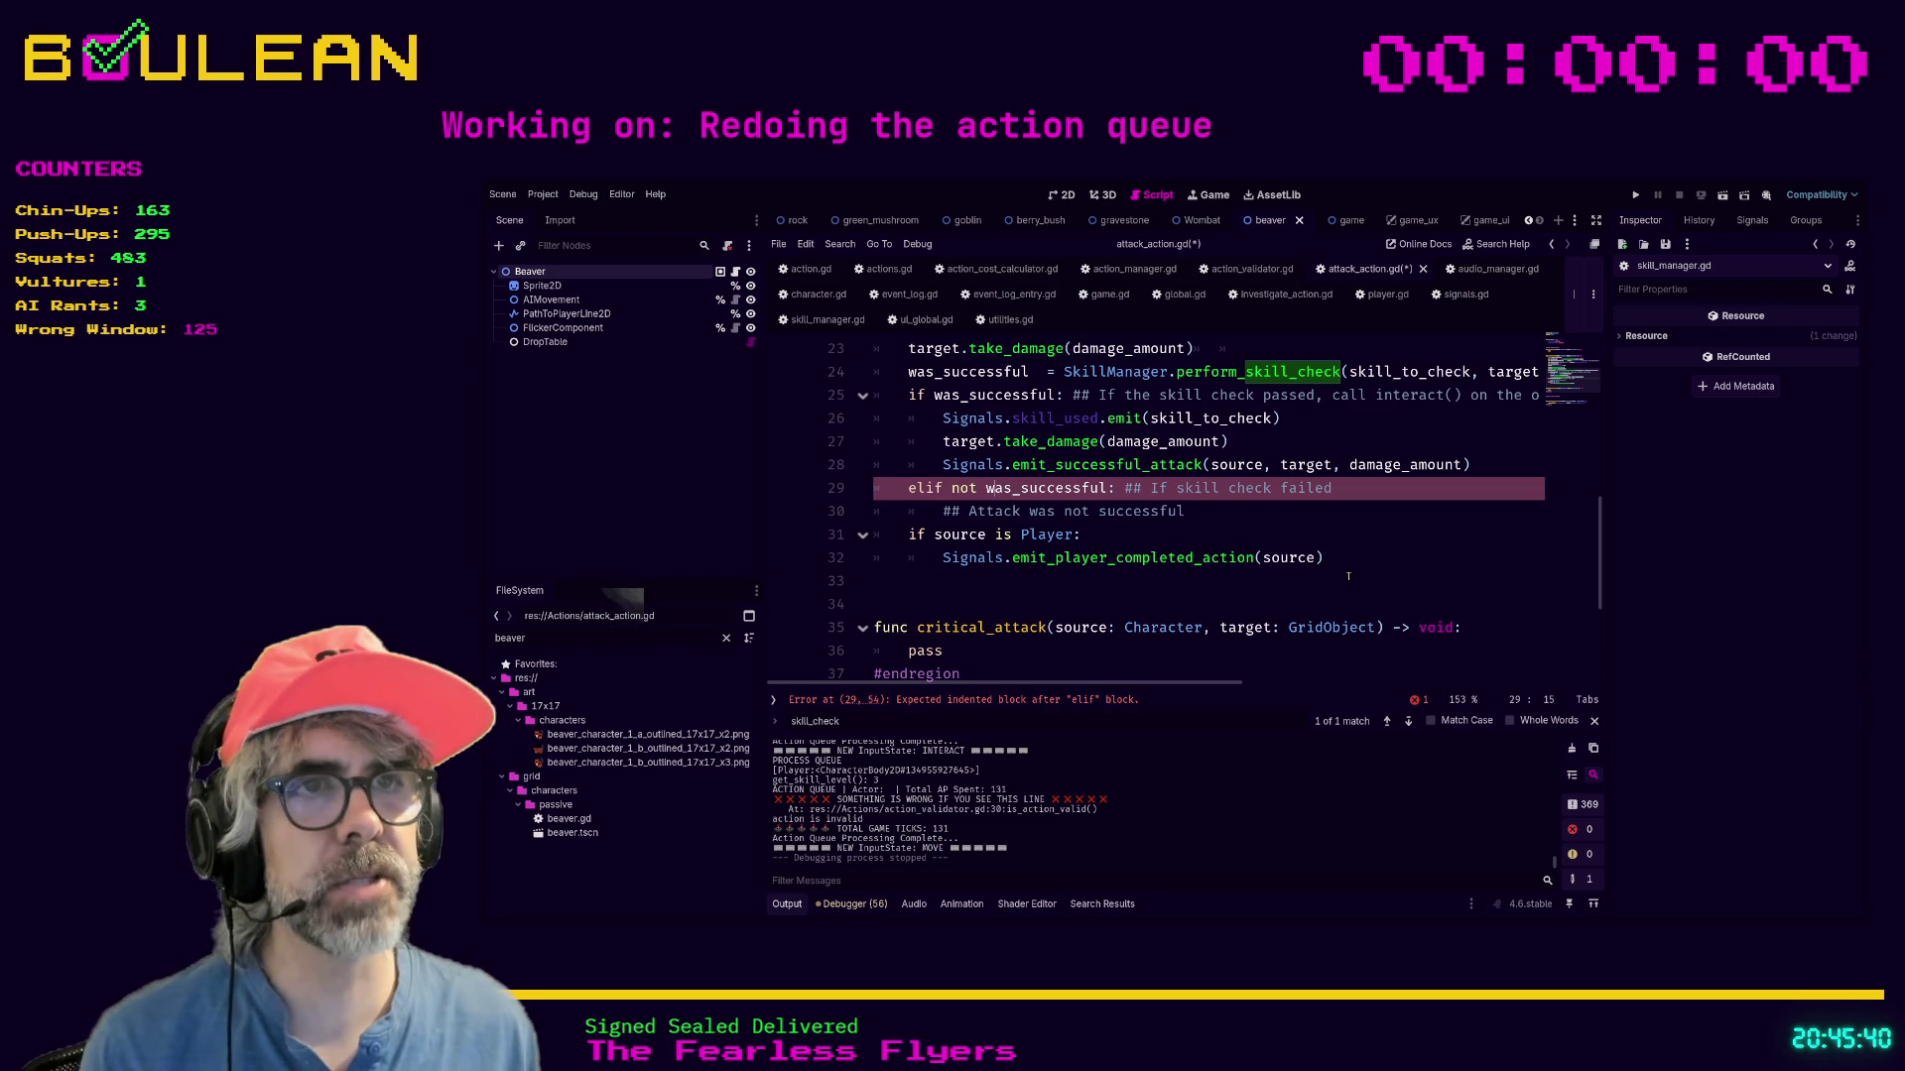
{"action": "key", "text": "BackSpace"}
{"action": "key", "text": "BackSpace"}
{"action": "key", "text": "BackSpace"}
{"action": "type", "text": "!"}
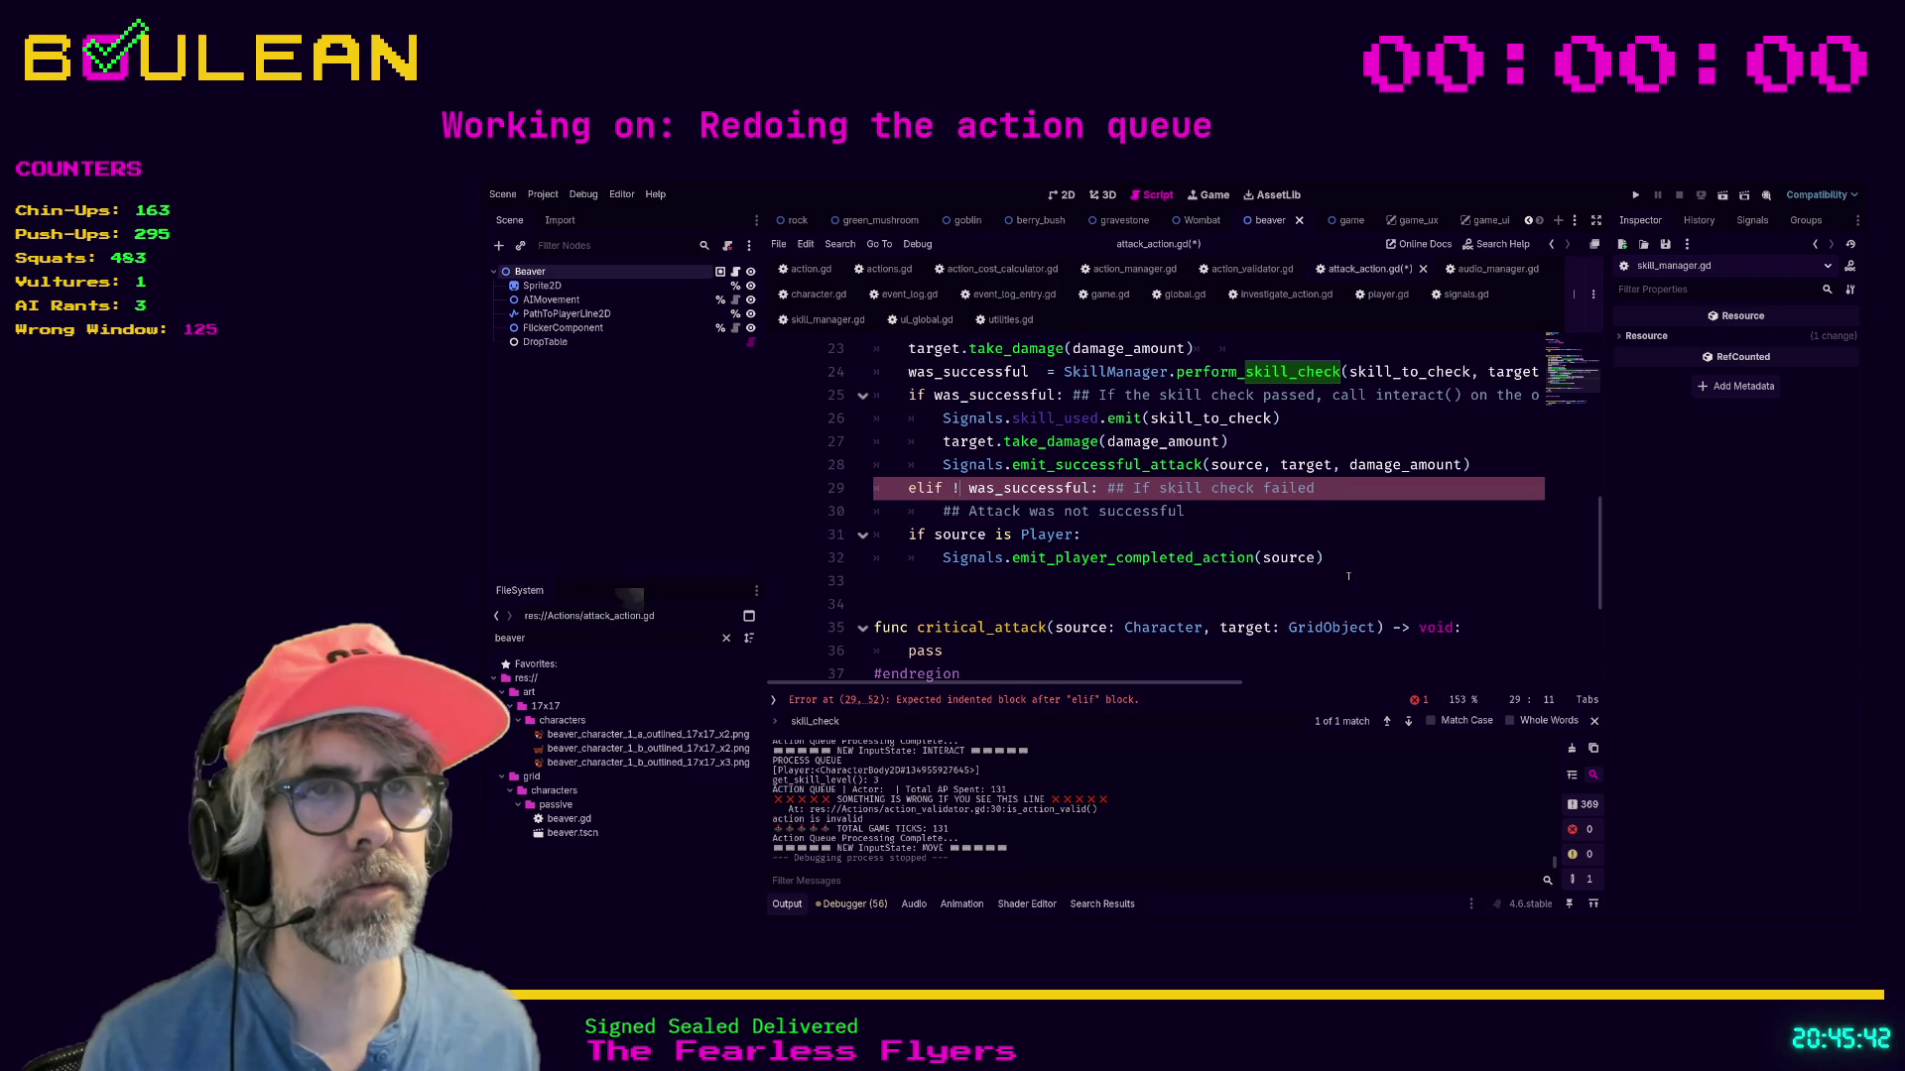
{"action": "left_click", "coordinate": [1226, 520]}
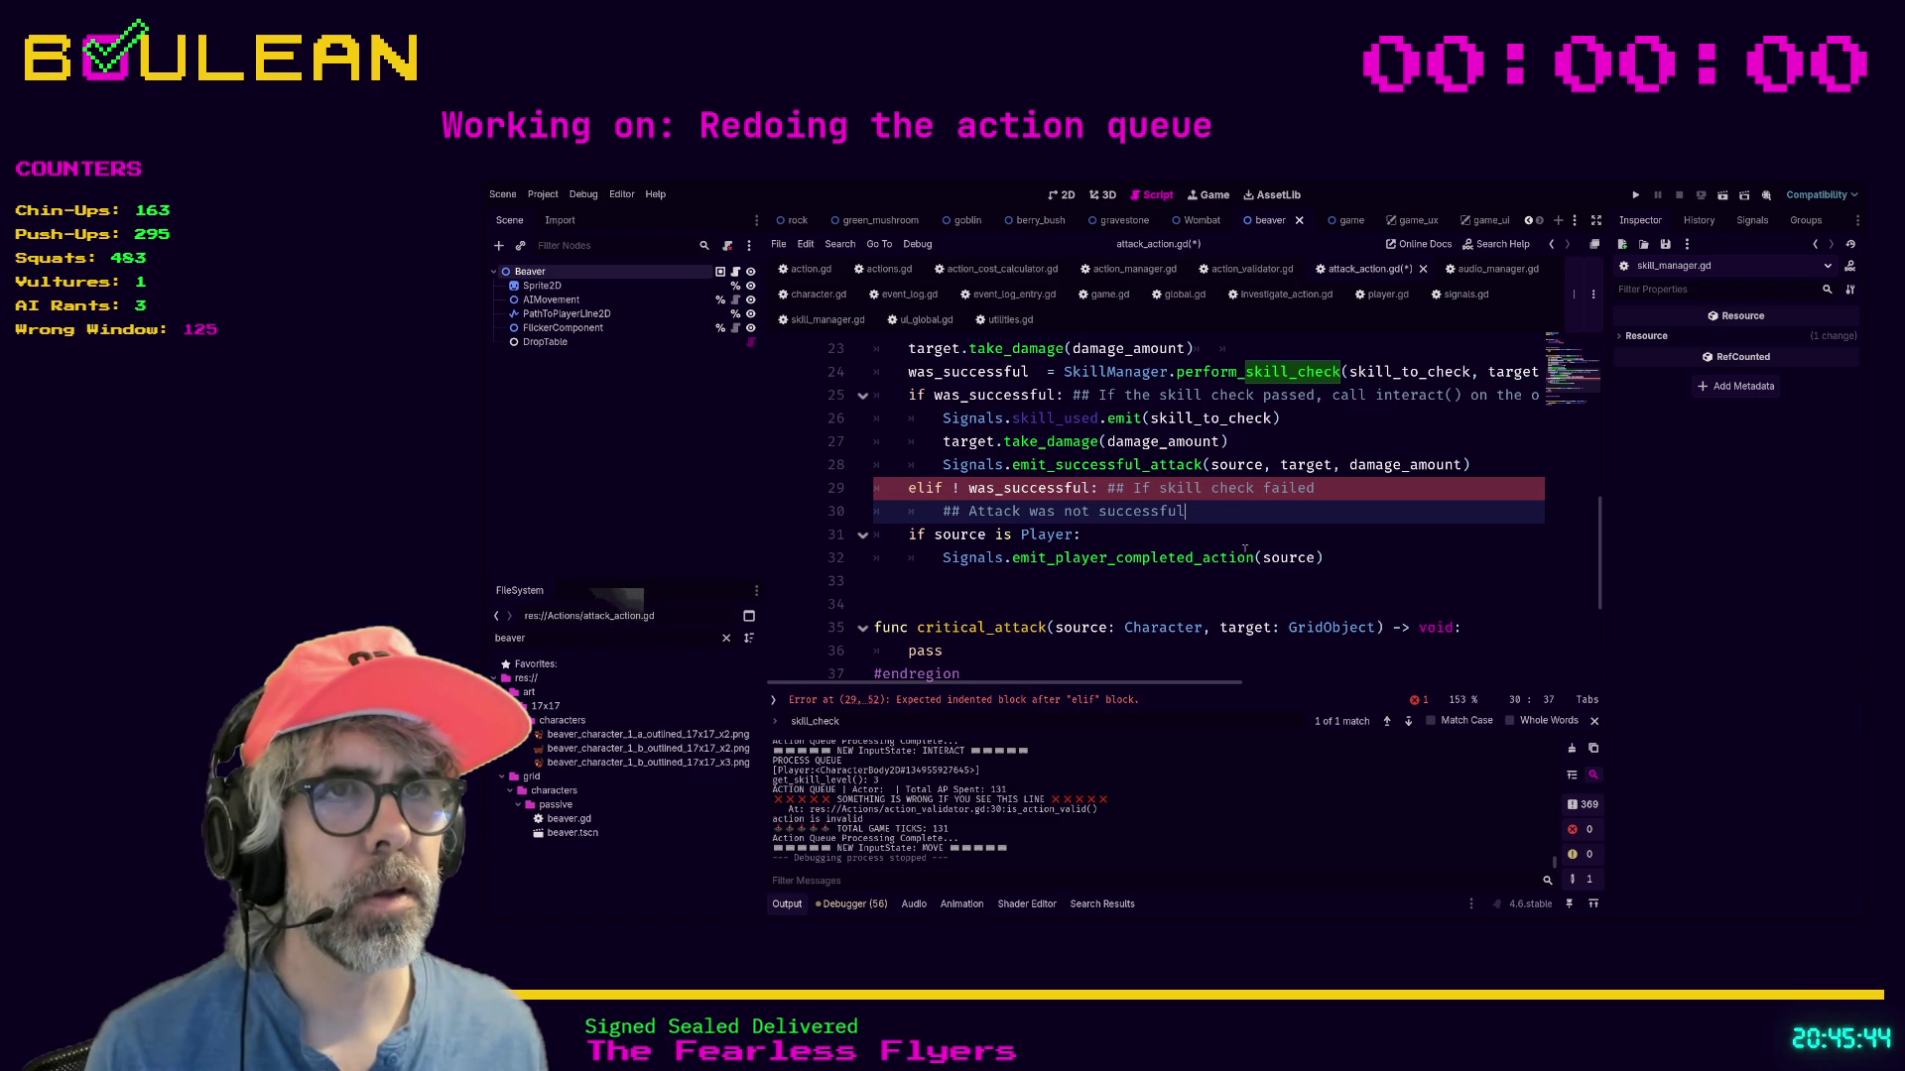
{"action": "key", "text": "Return"}
{"action": "type", "text": "pass"}
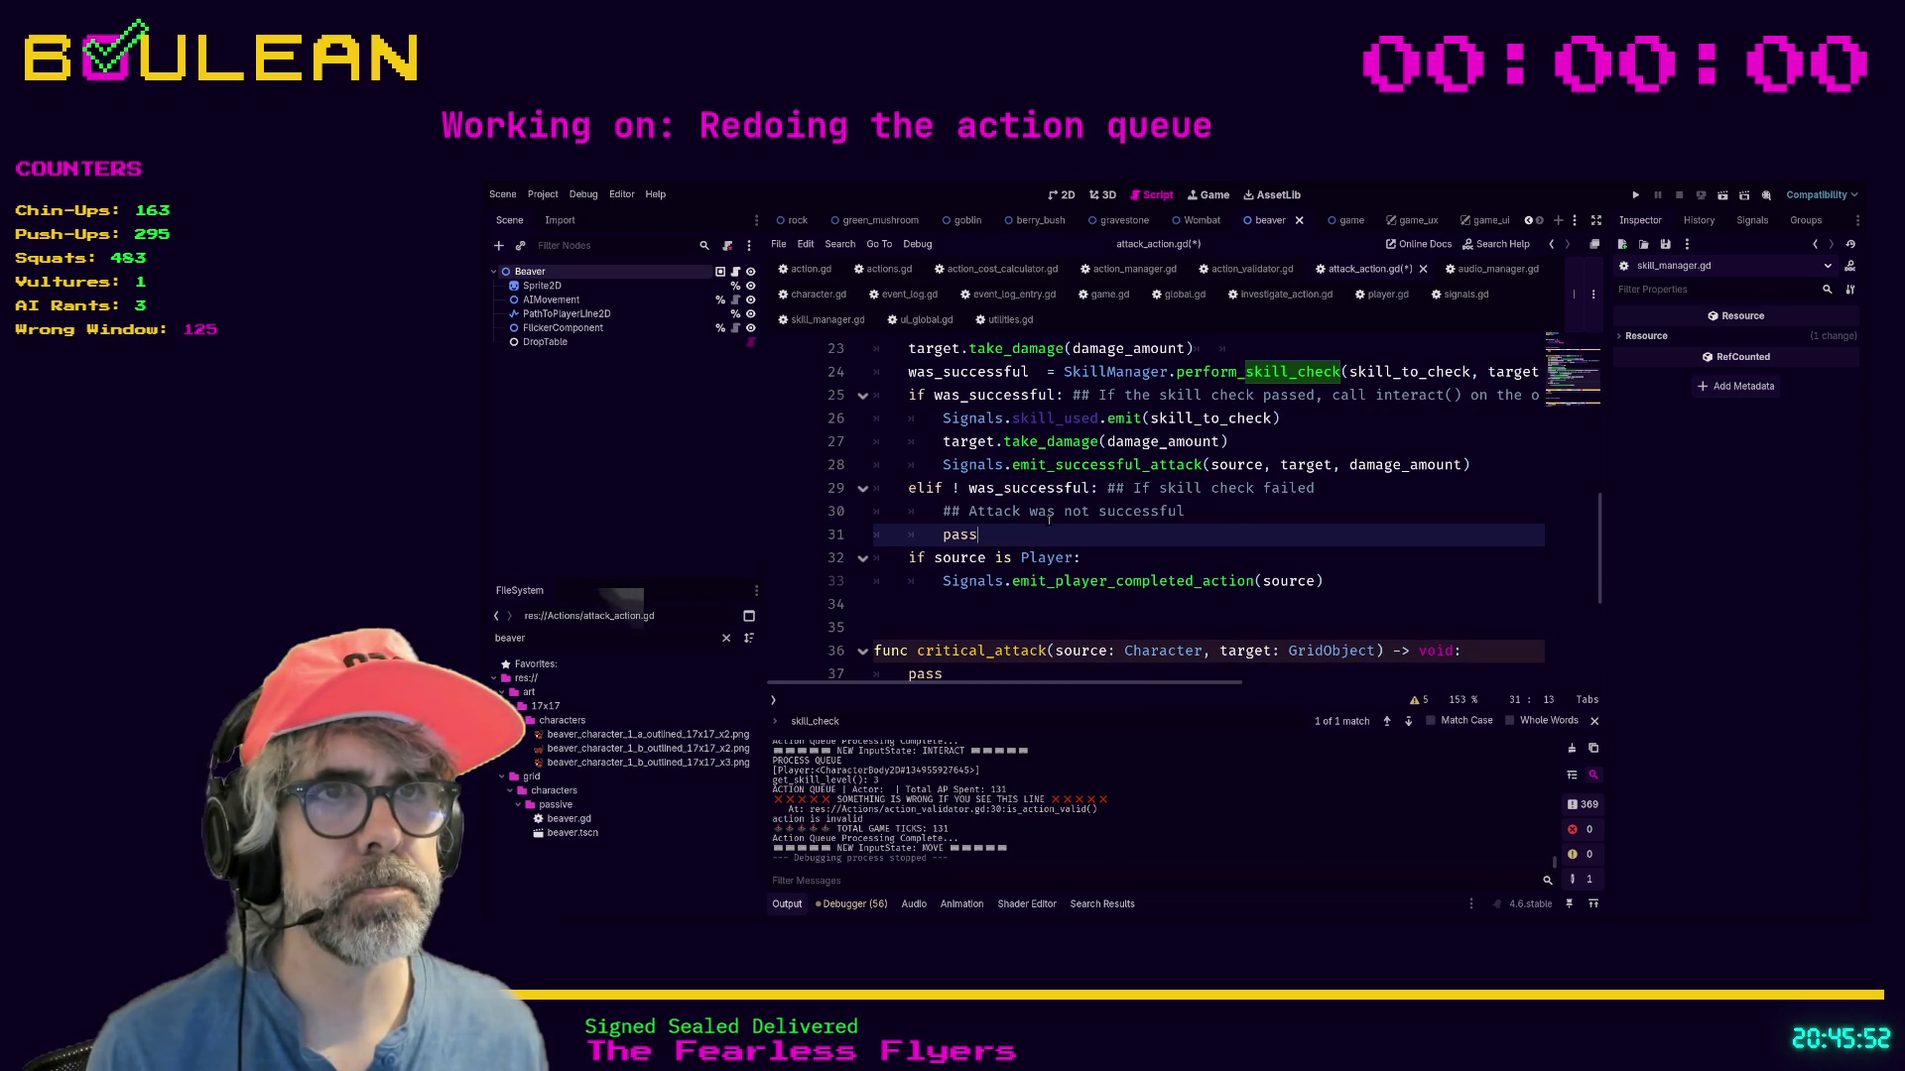
{"action": "left_click", "coordinate": [1140, 565]}
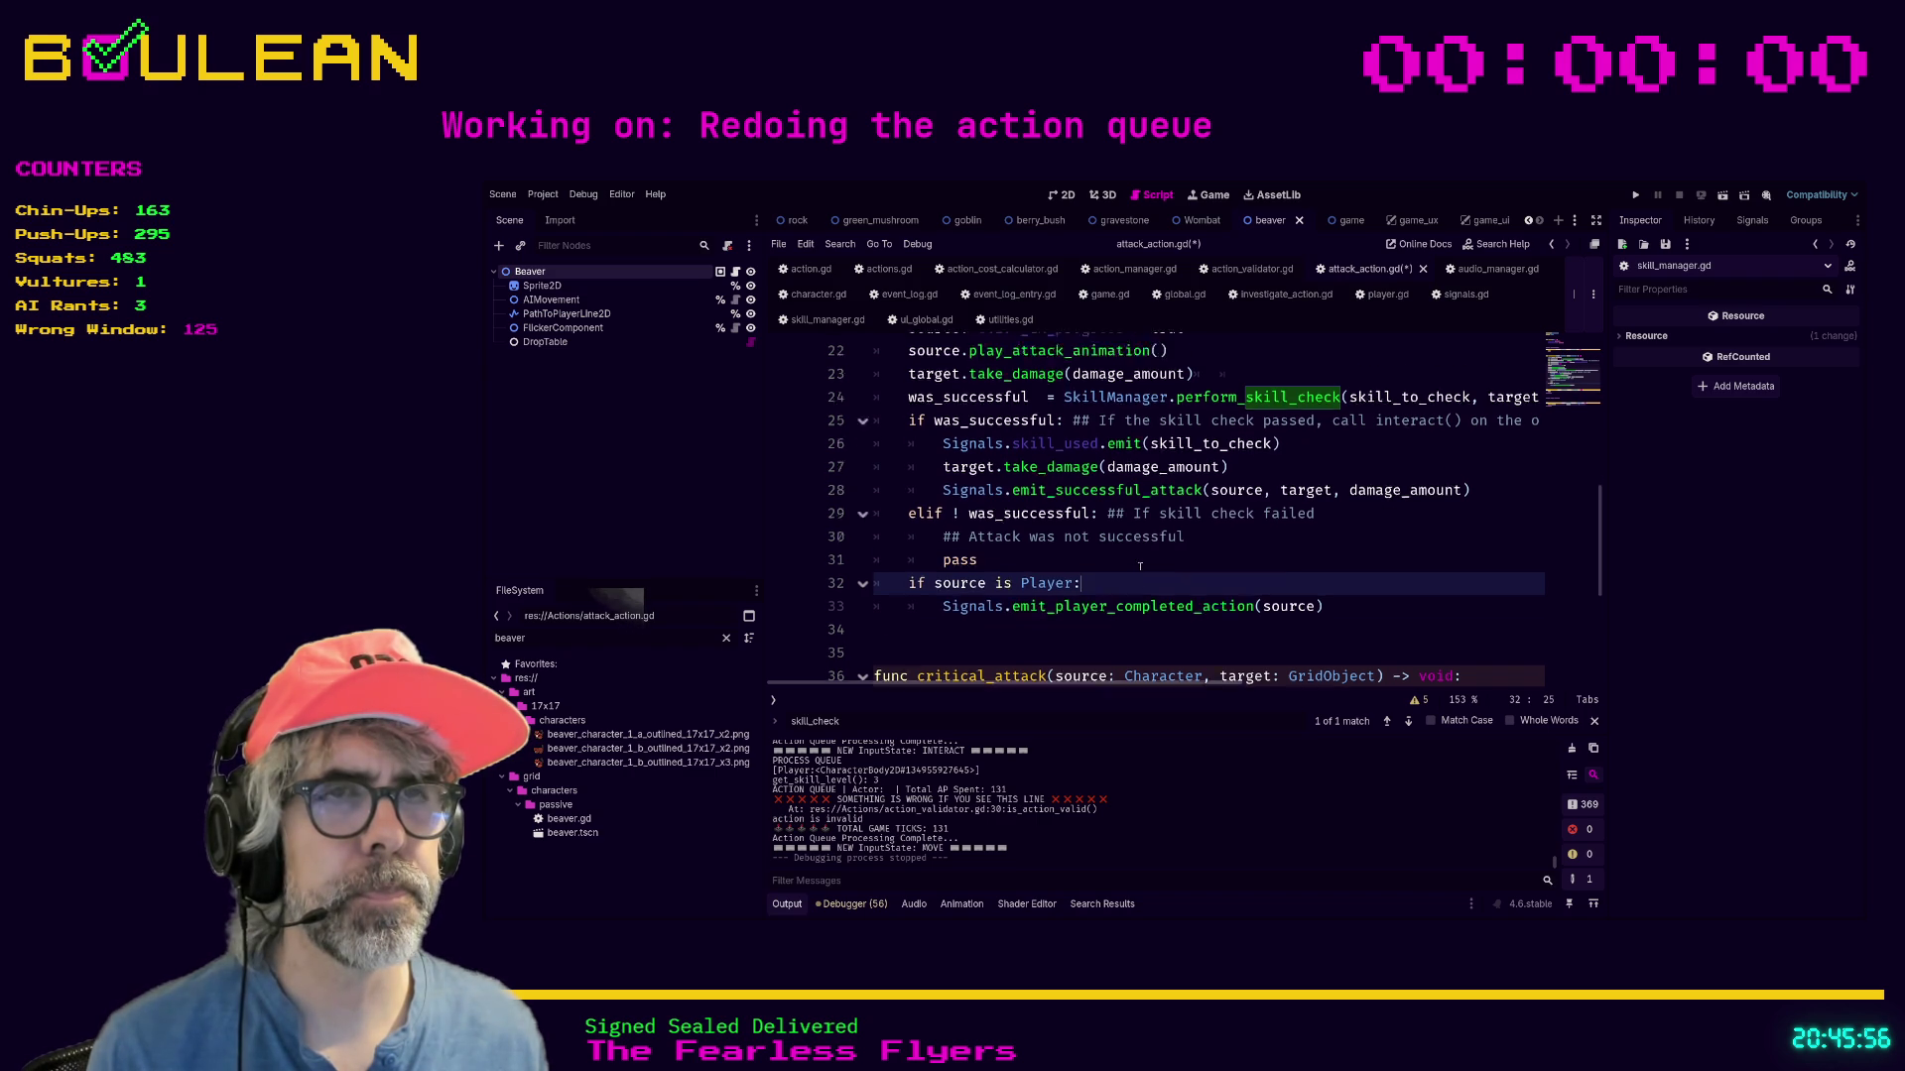
{"action": "key", "text": "ctrl+s"}
Run the project with F5 and attack the Wombat beside the wizard.
{"action": "key", "text": "F5"}
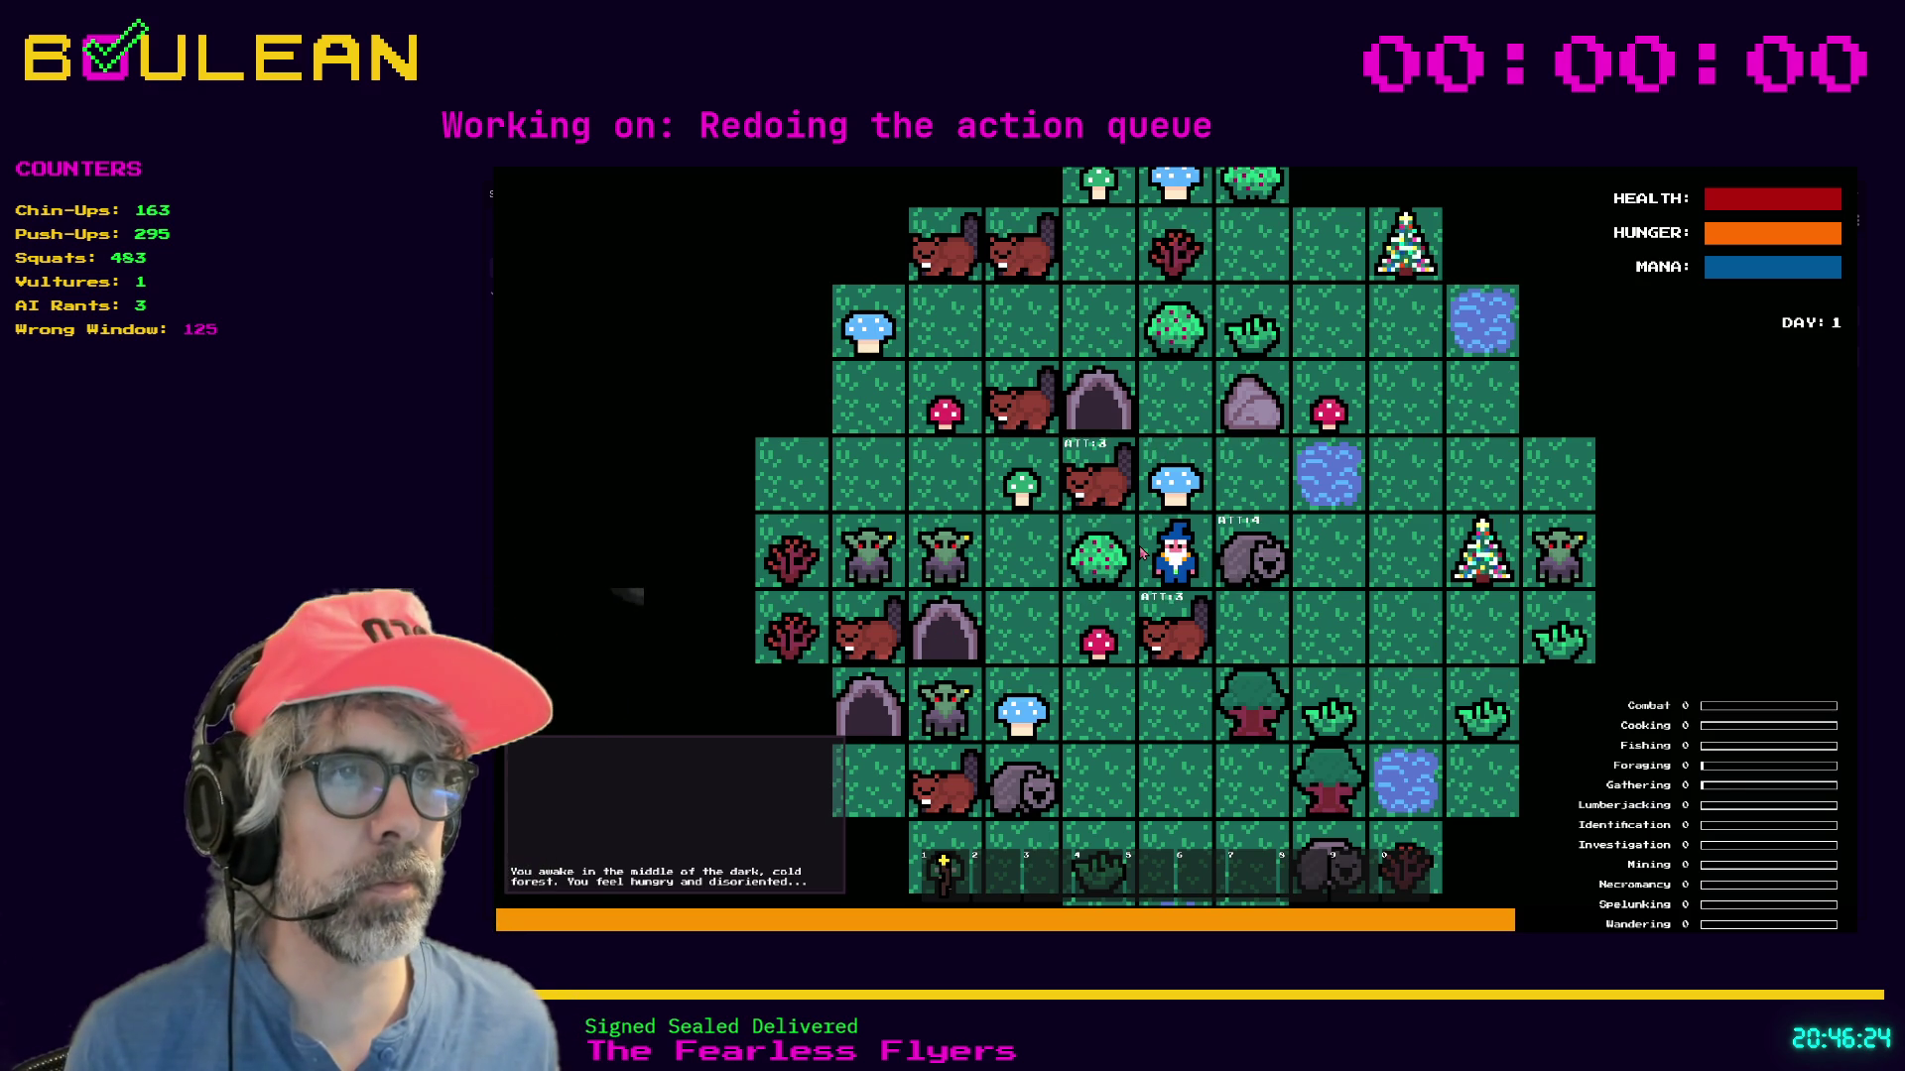
{"action": "key", "text": "Right"}
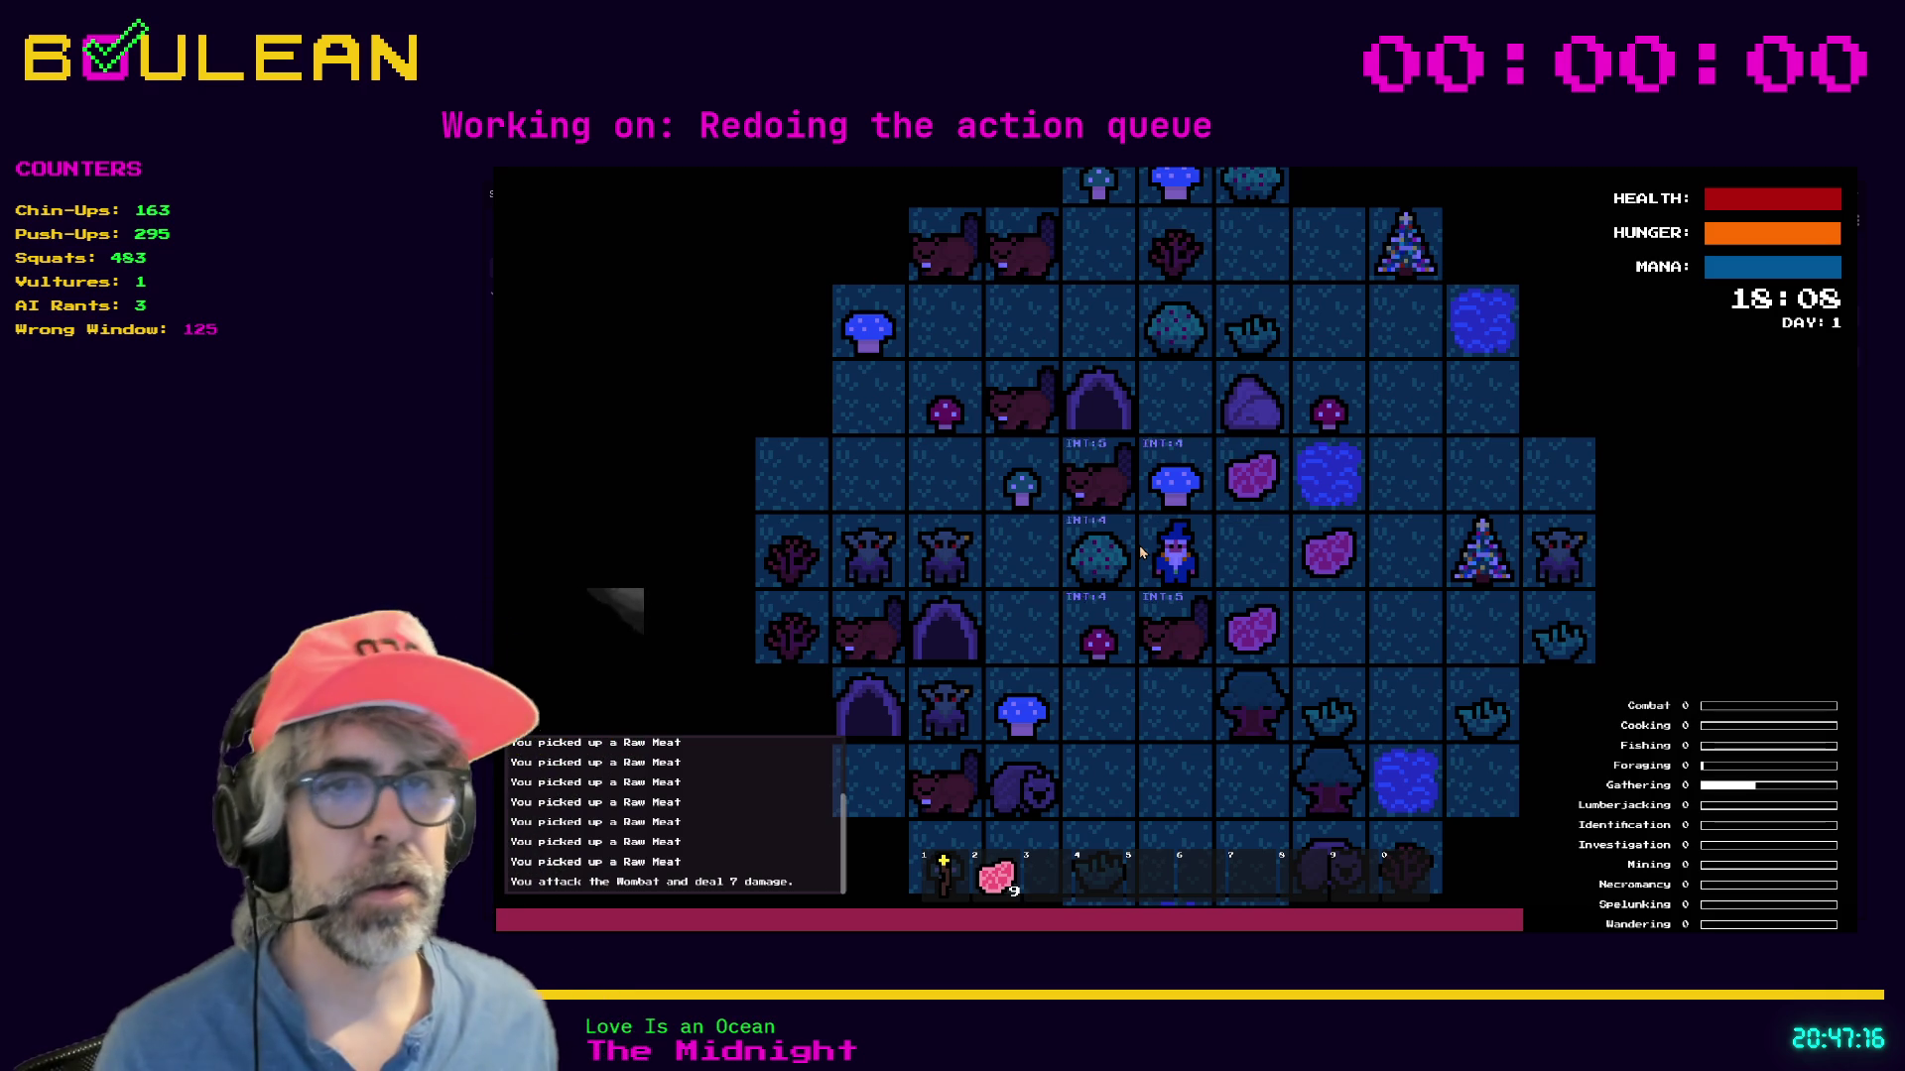
Attack the Beaver repeatedly, collect the Blue and Green Mushrooms, then stop the game with F8.
{"action": "key", "text": "Down"}
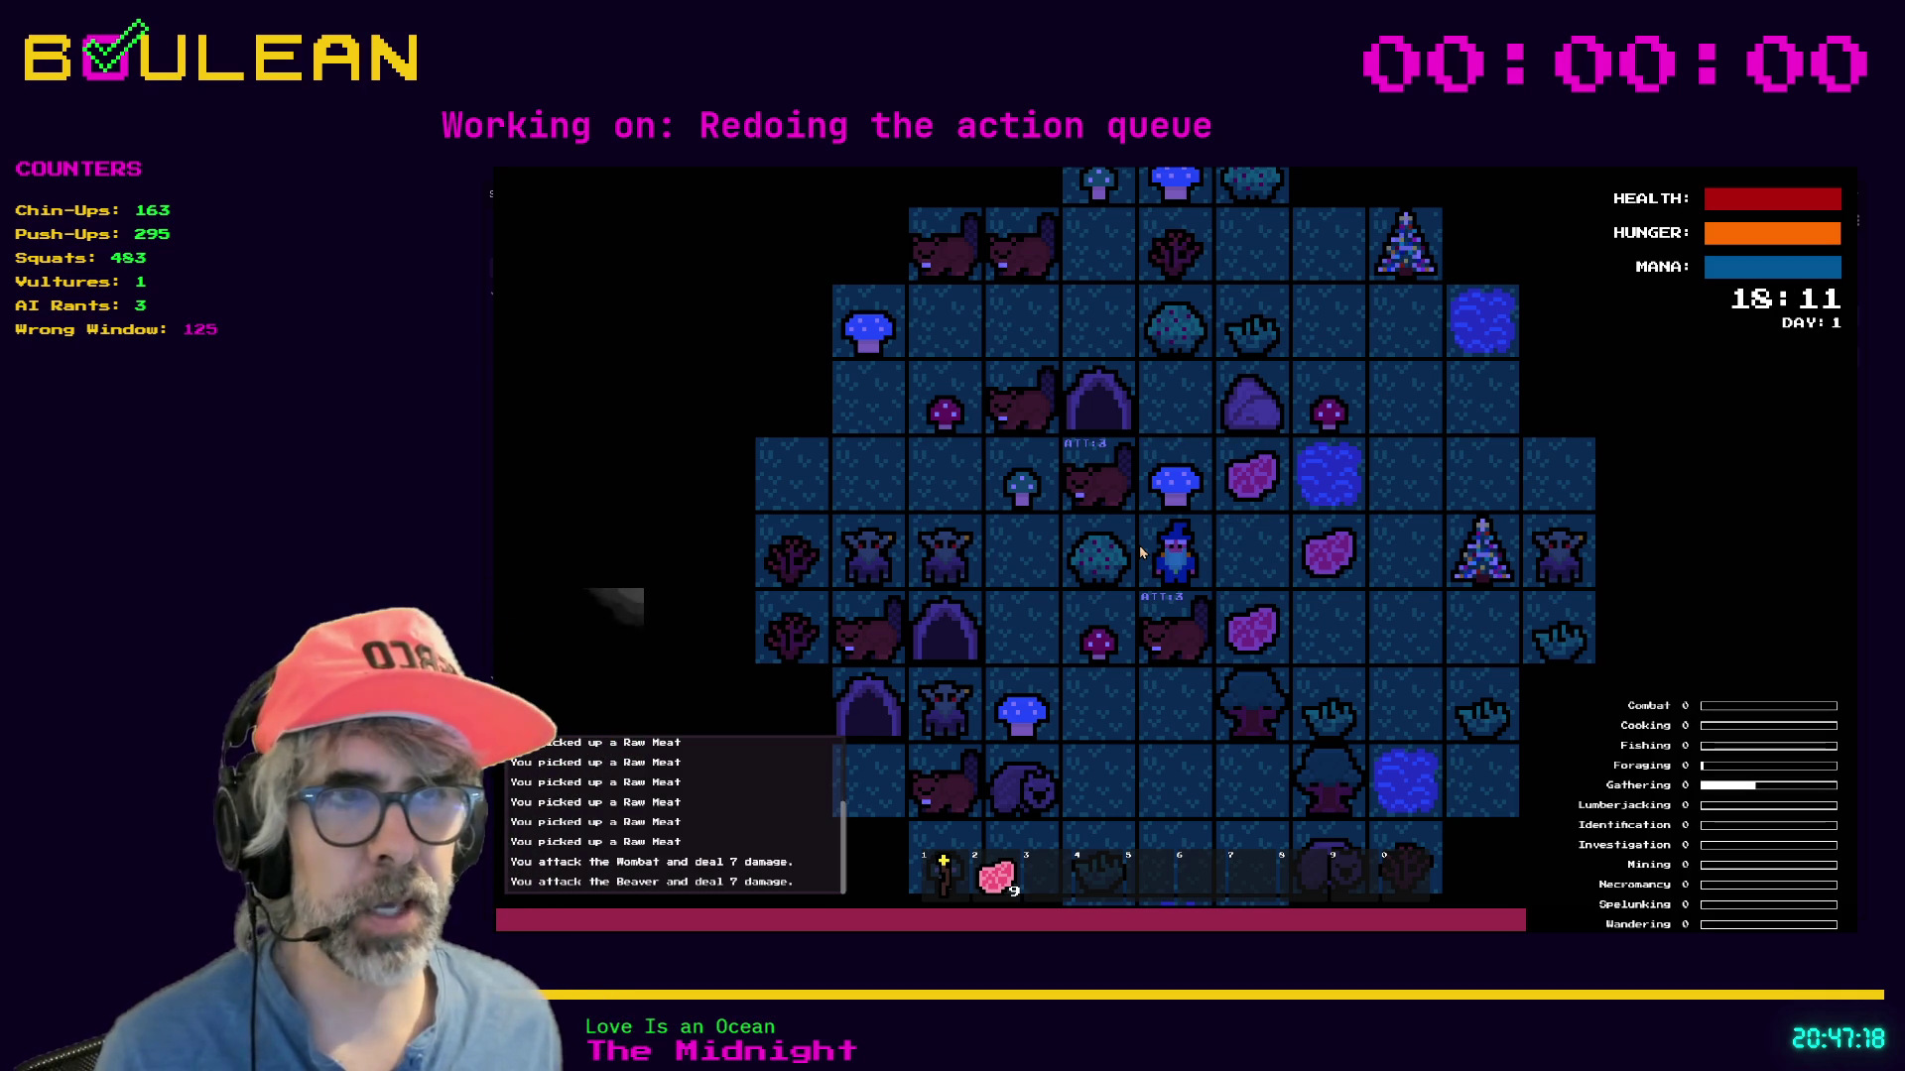
{"action": "key", "text": "Down"}
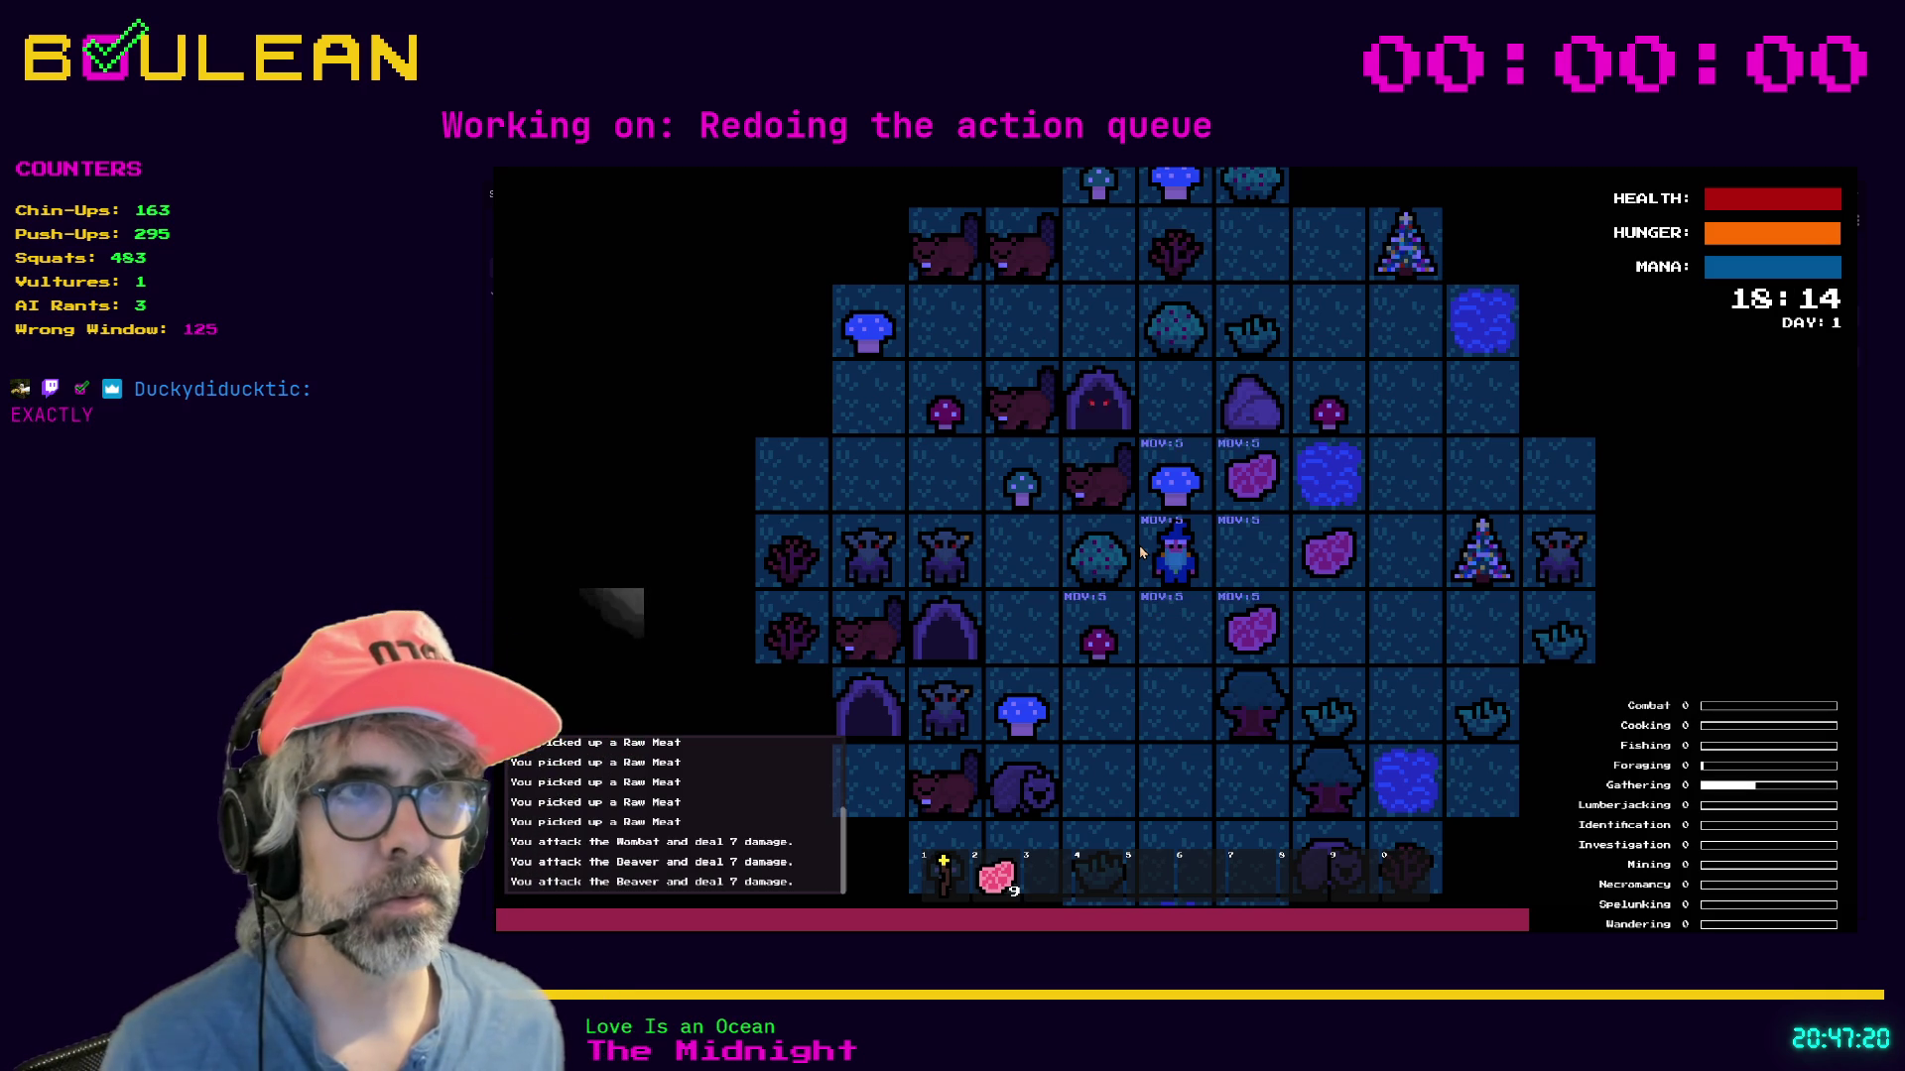
{"action": "key", "text": "Up"}
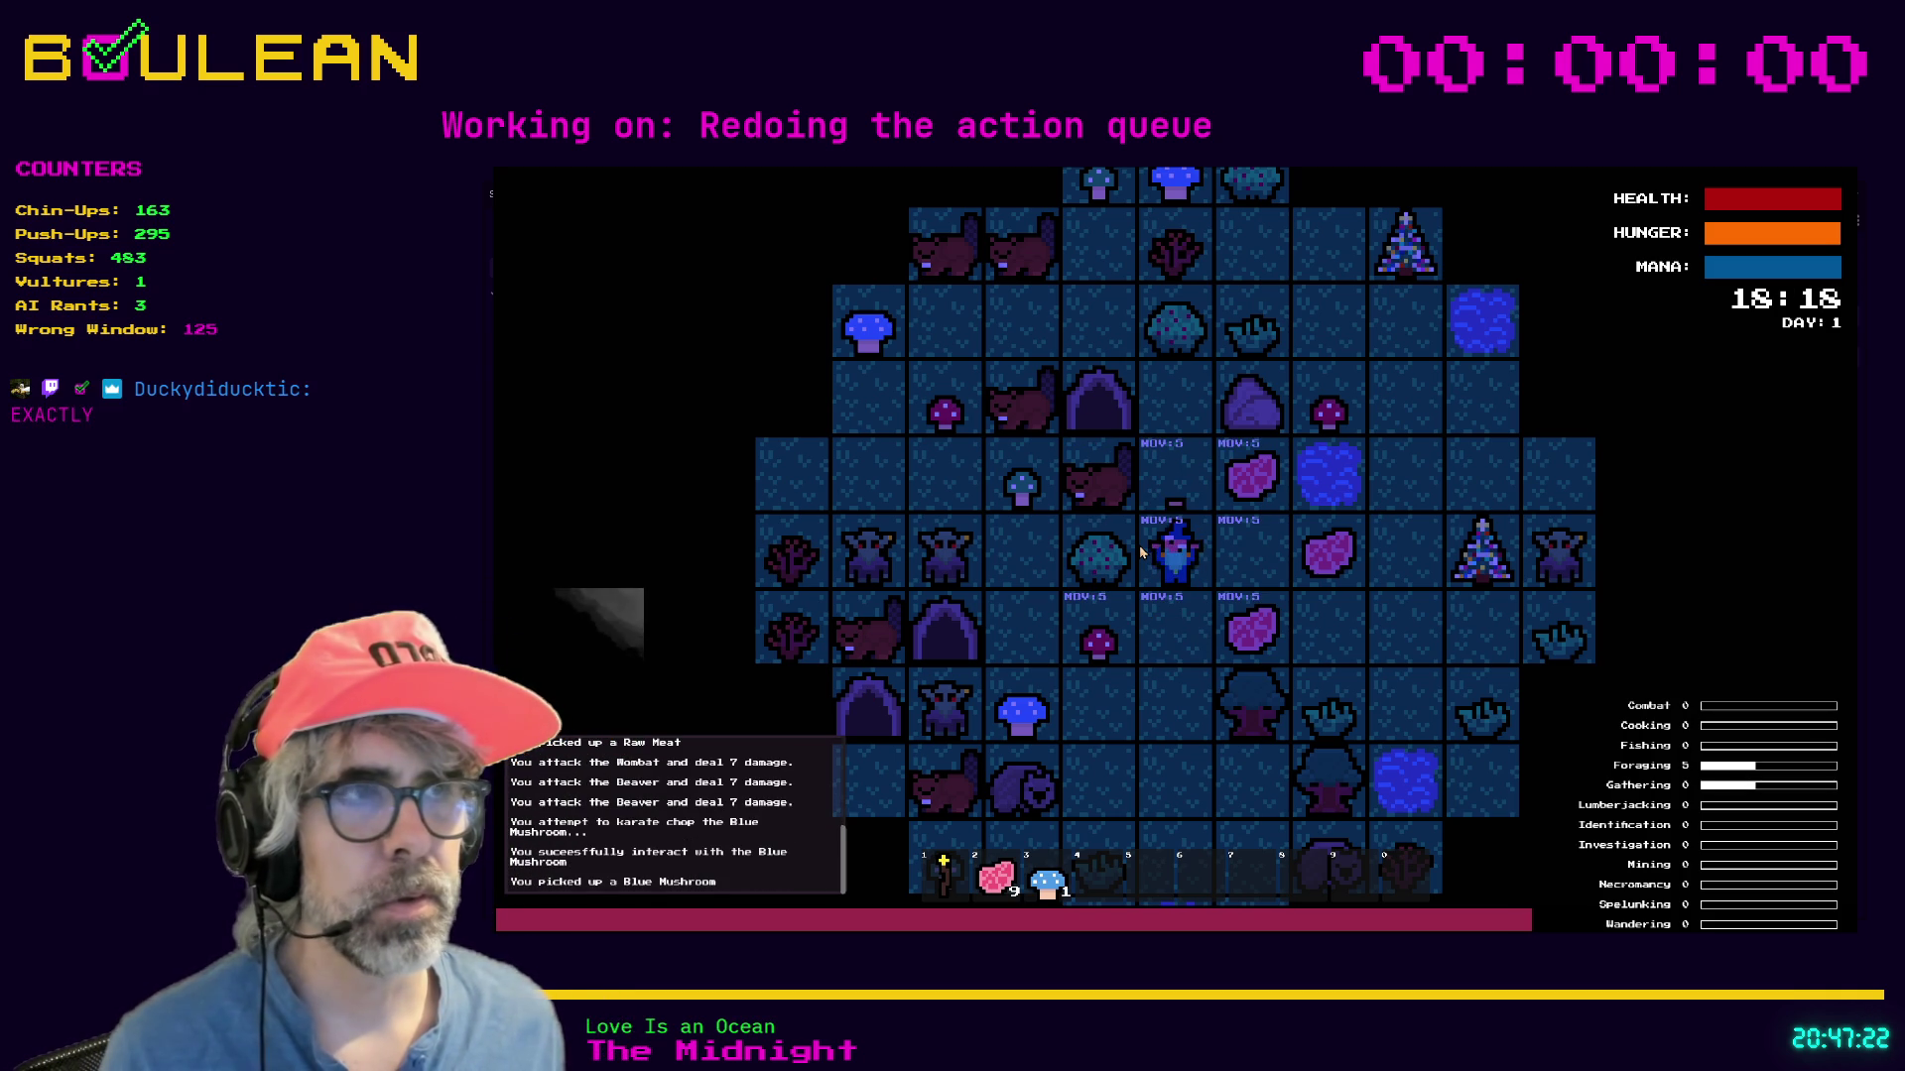
{"action": "key", "text": "Up"}
{"action": "key", "text": "Left"}
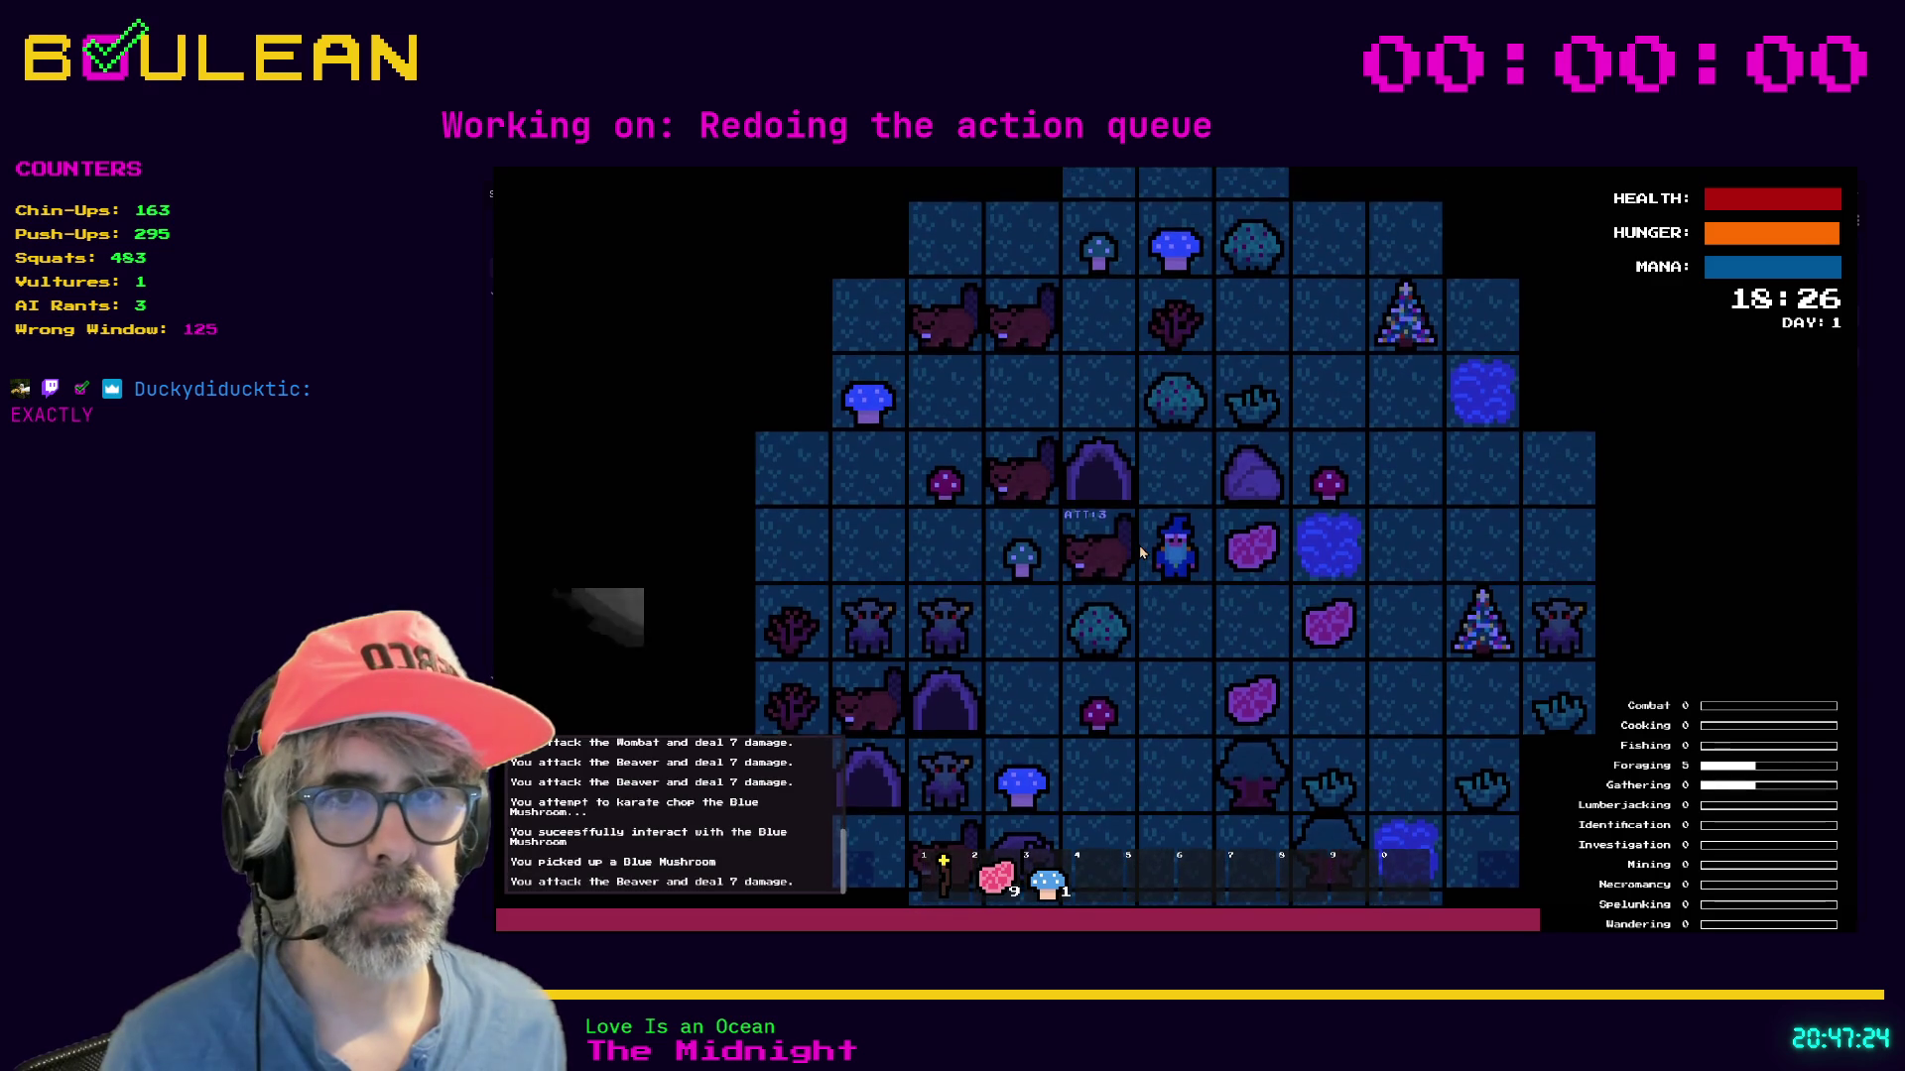
{"action": "key", "text": "Left"}
{"action": "key", "text": "Left"}
{"action": "key", "text": "Left"}
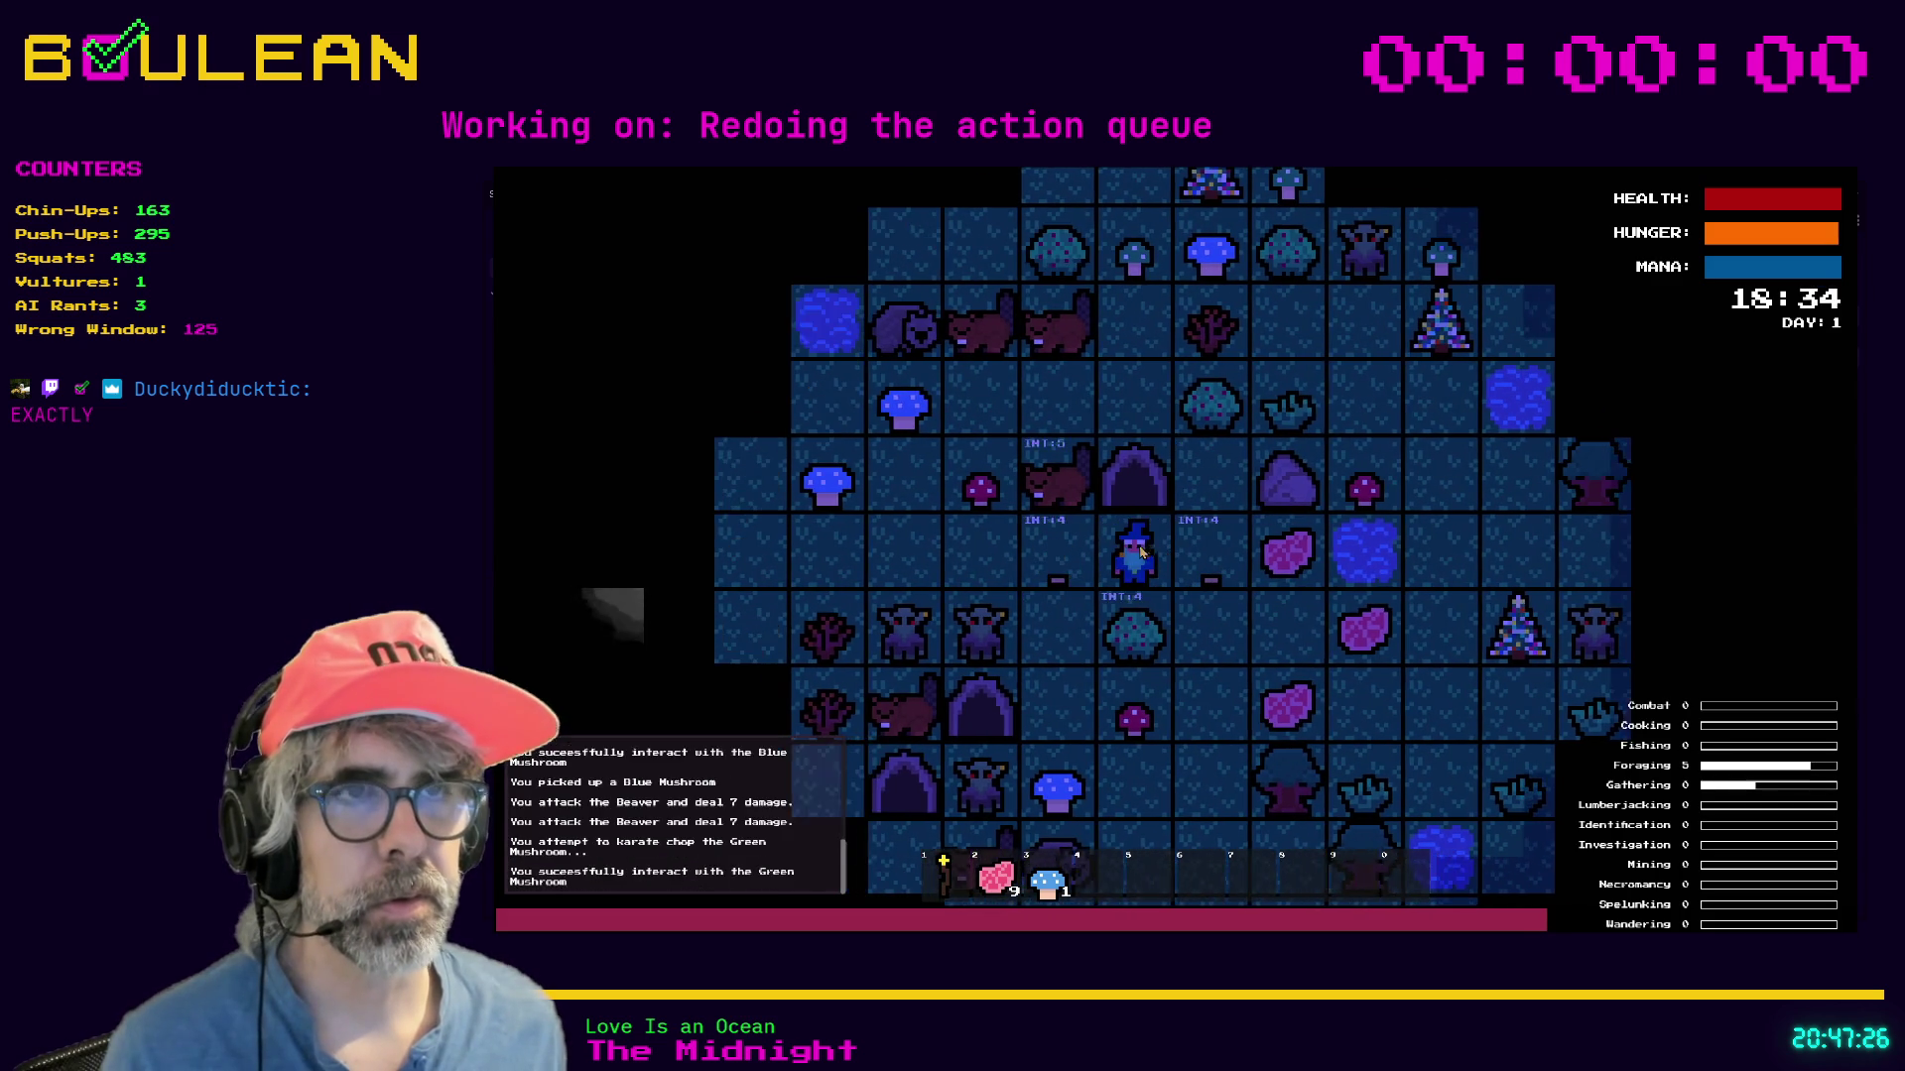
{"action": "key", "text": "Left"}
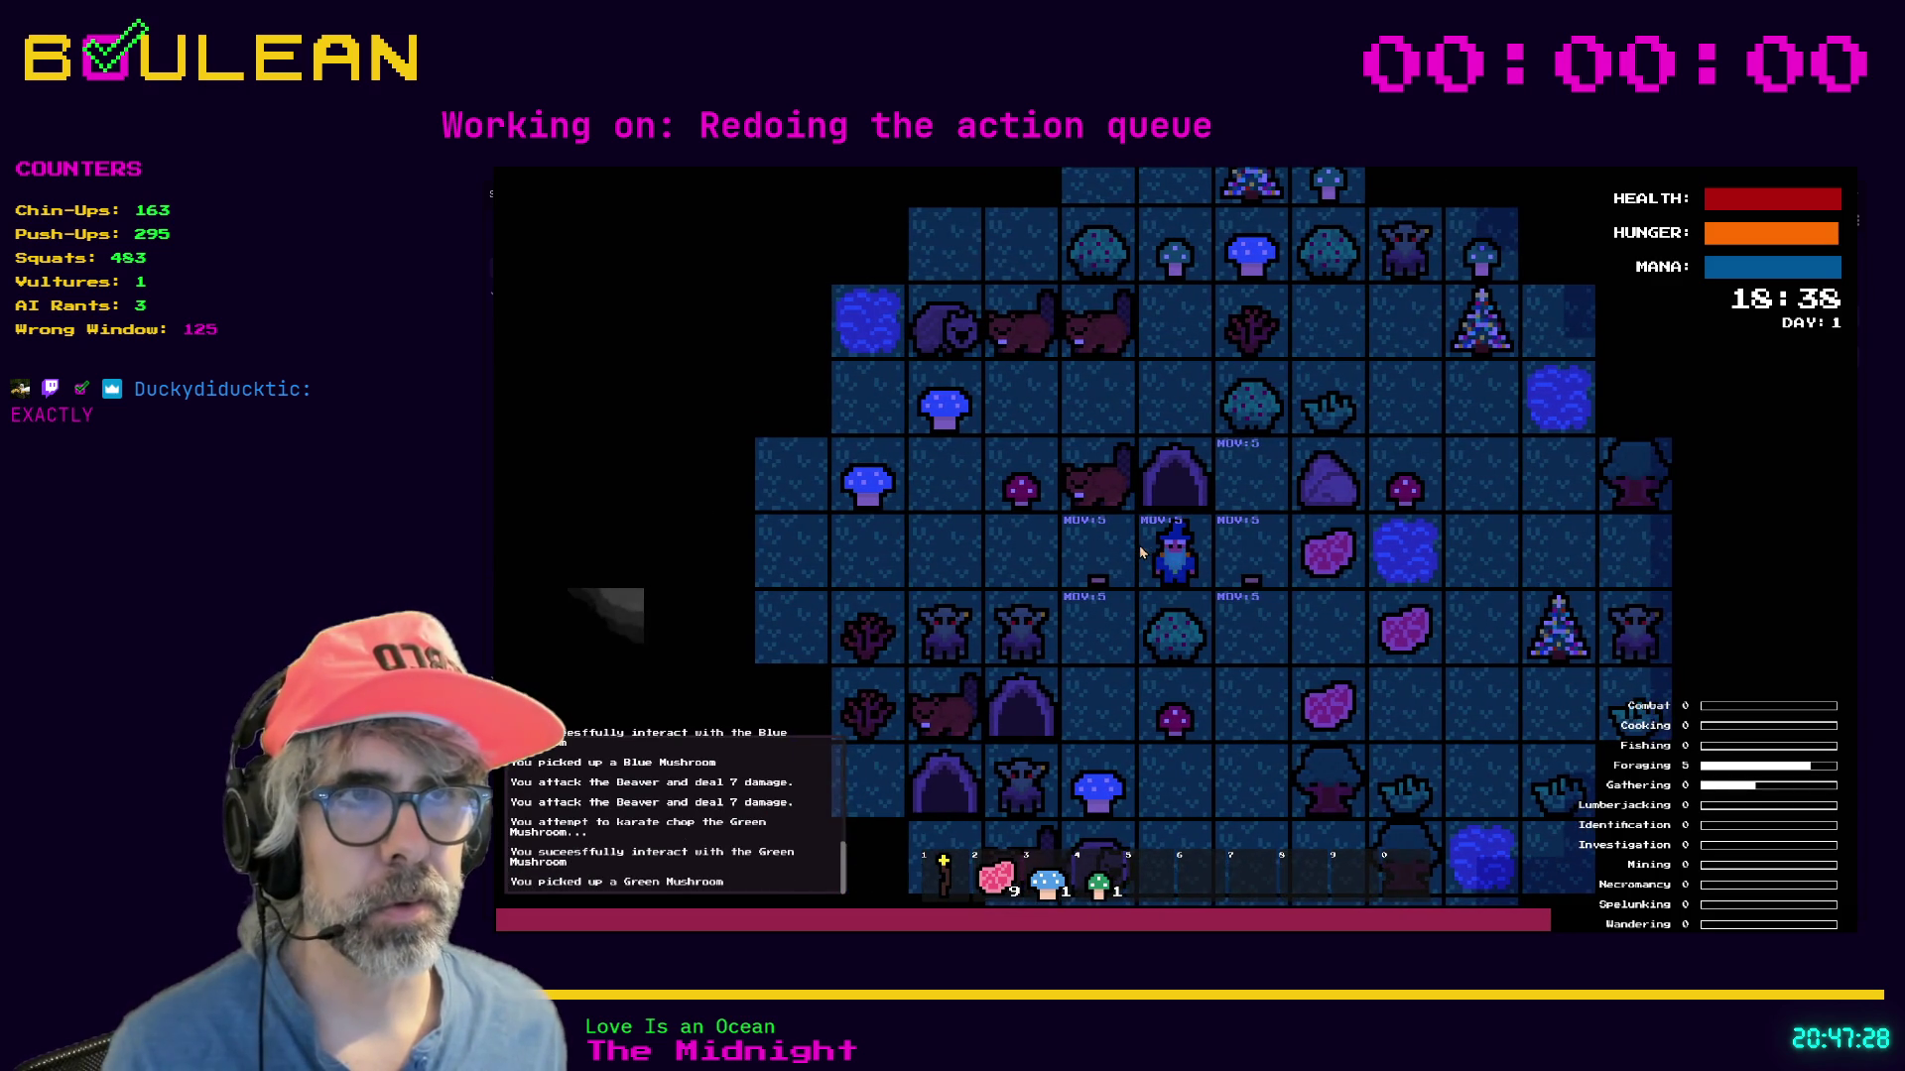
{"action": "key", "text": "Up"}
{"action": "key", "text": "Up"}
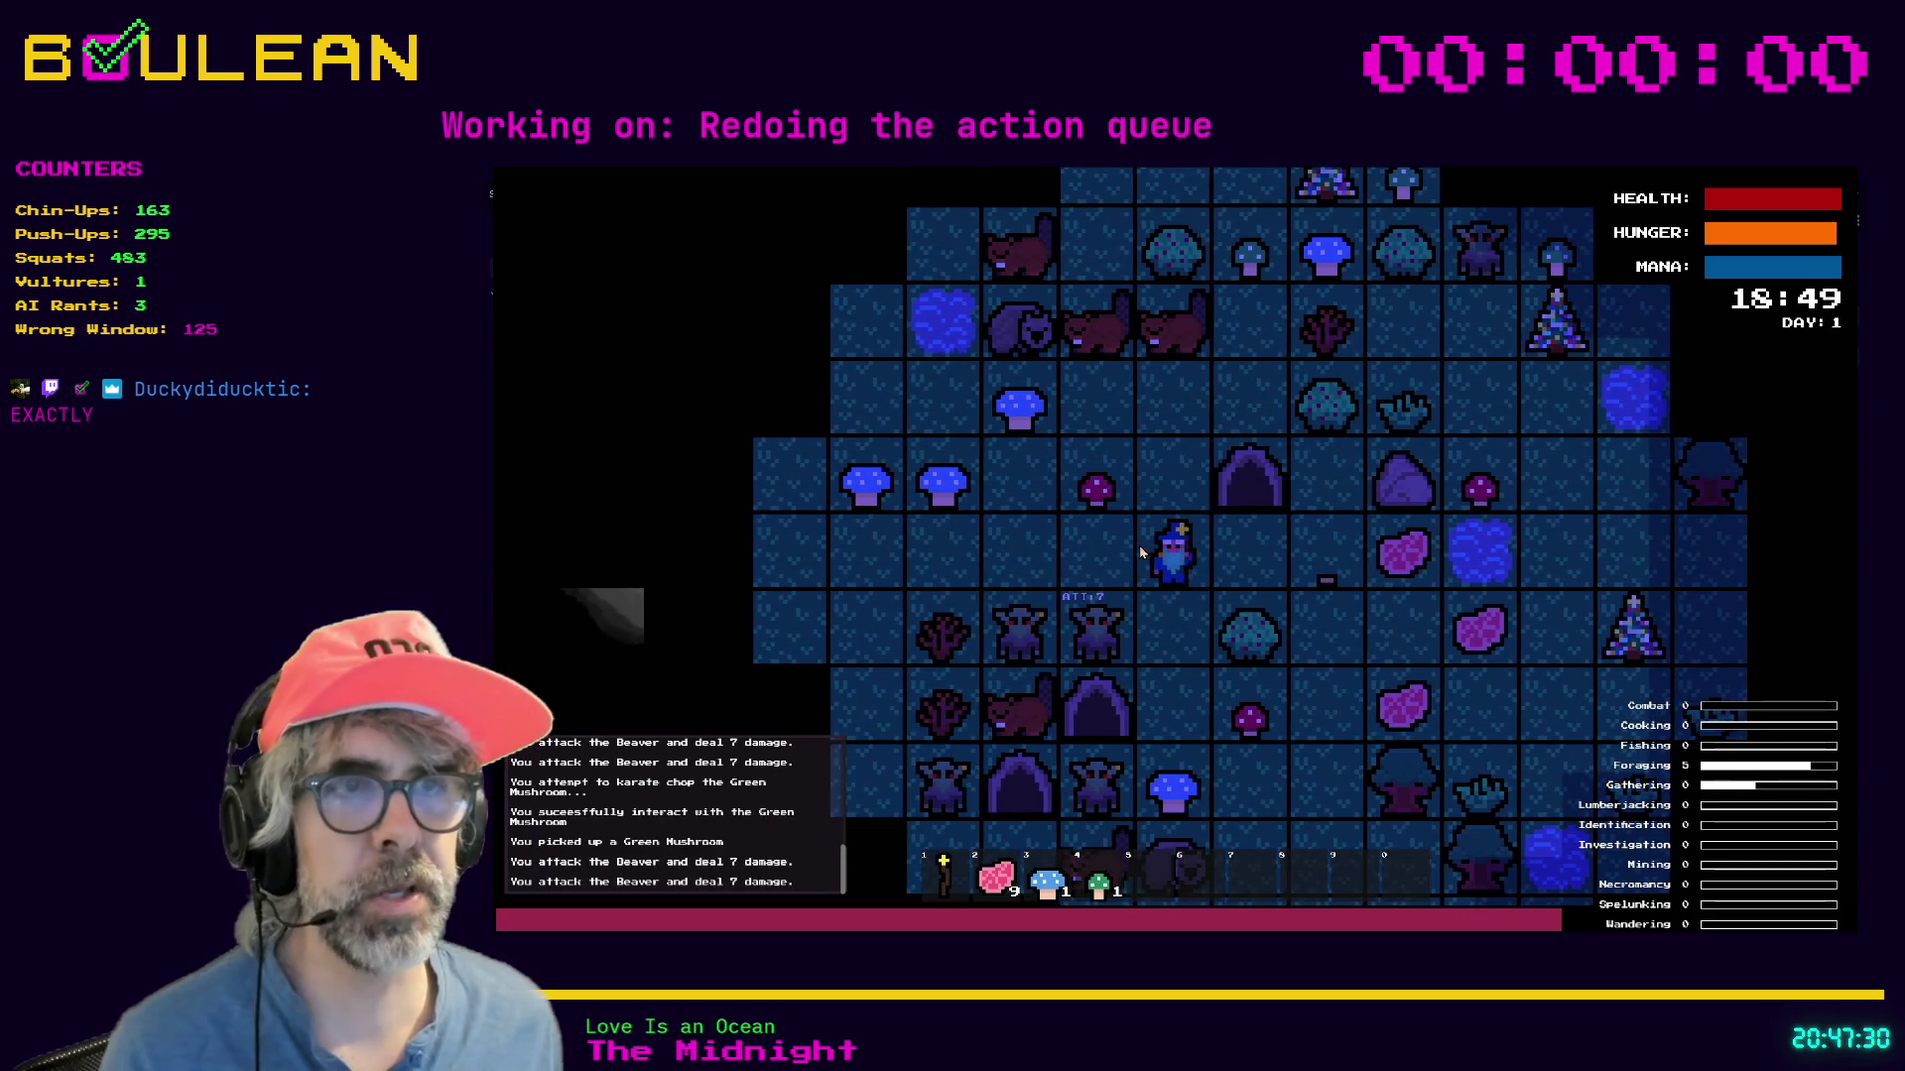
{"action": "key", "text": "Up"}
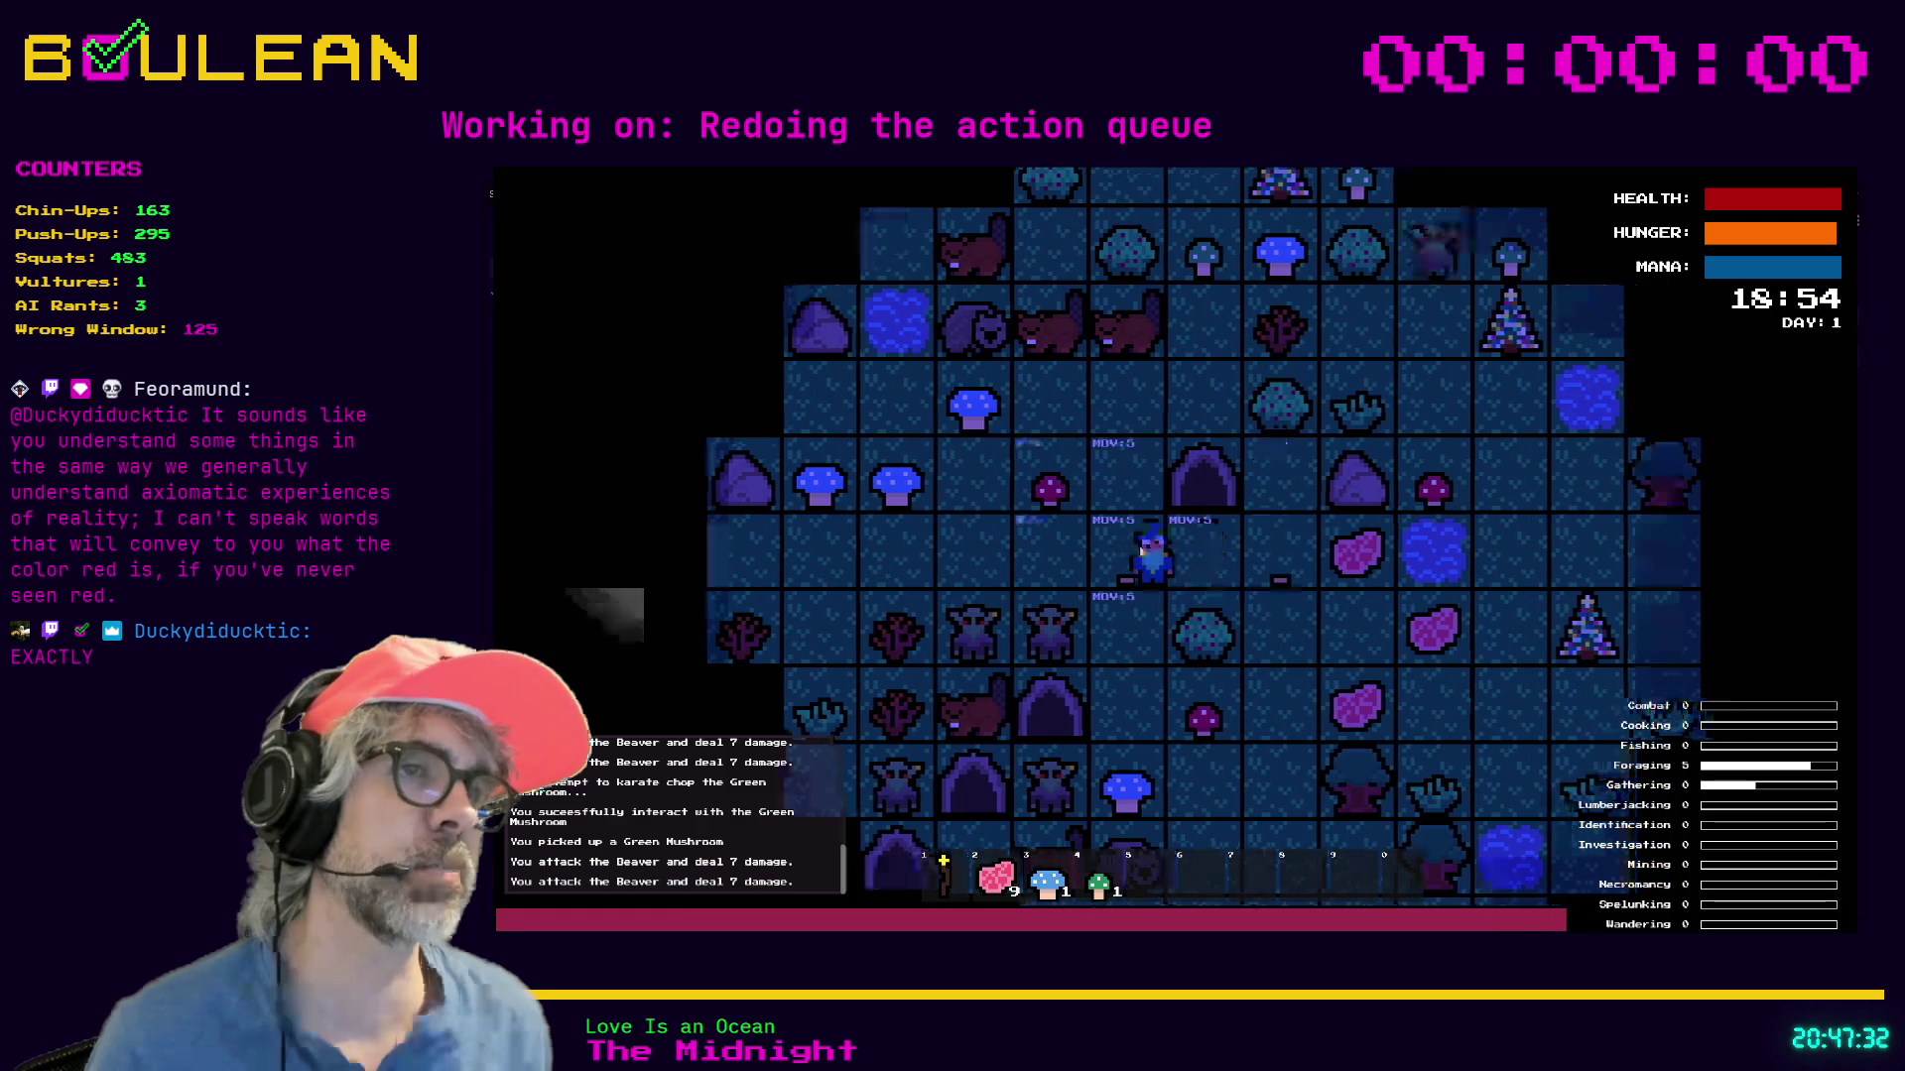
{"action": "key", "text": "Up"}
{"action": "key", "text": "F8"}
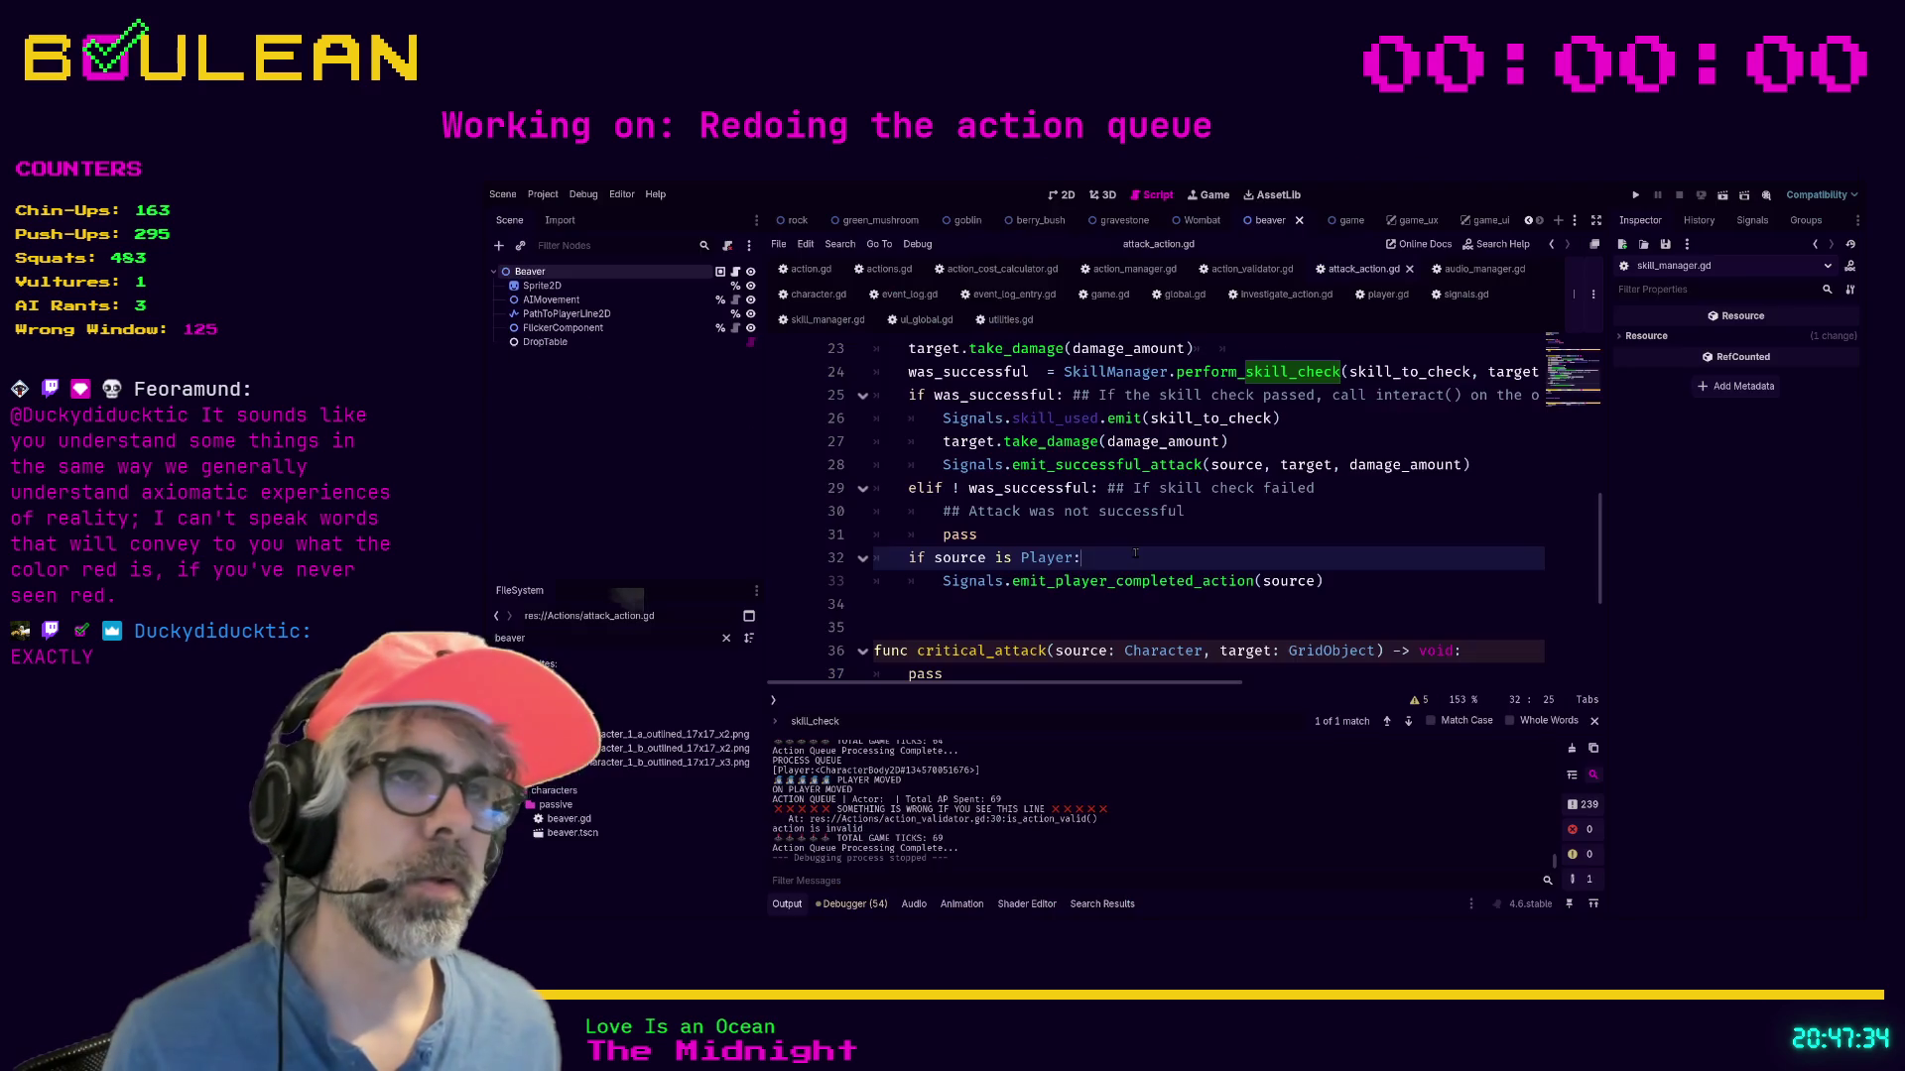
Filter the FileSystem dock by 'Interact' and open interact_action.gd.
{"action": "scroll", "coordinate": [1135, 552], "scroll_direction": "up", "scroll_amount": 3}
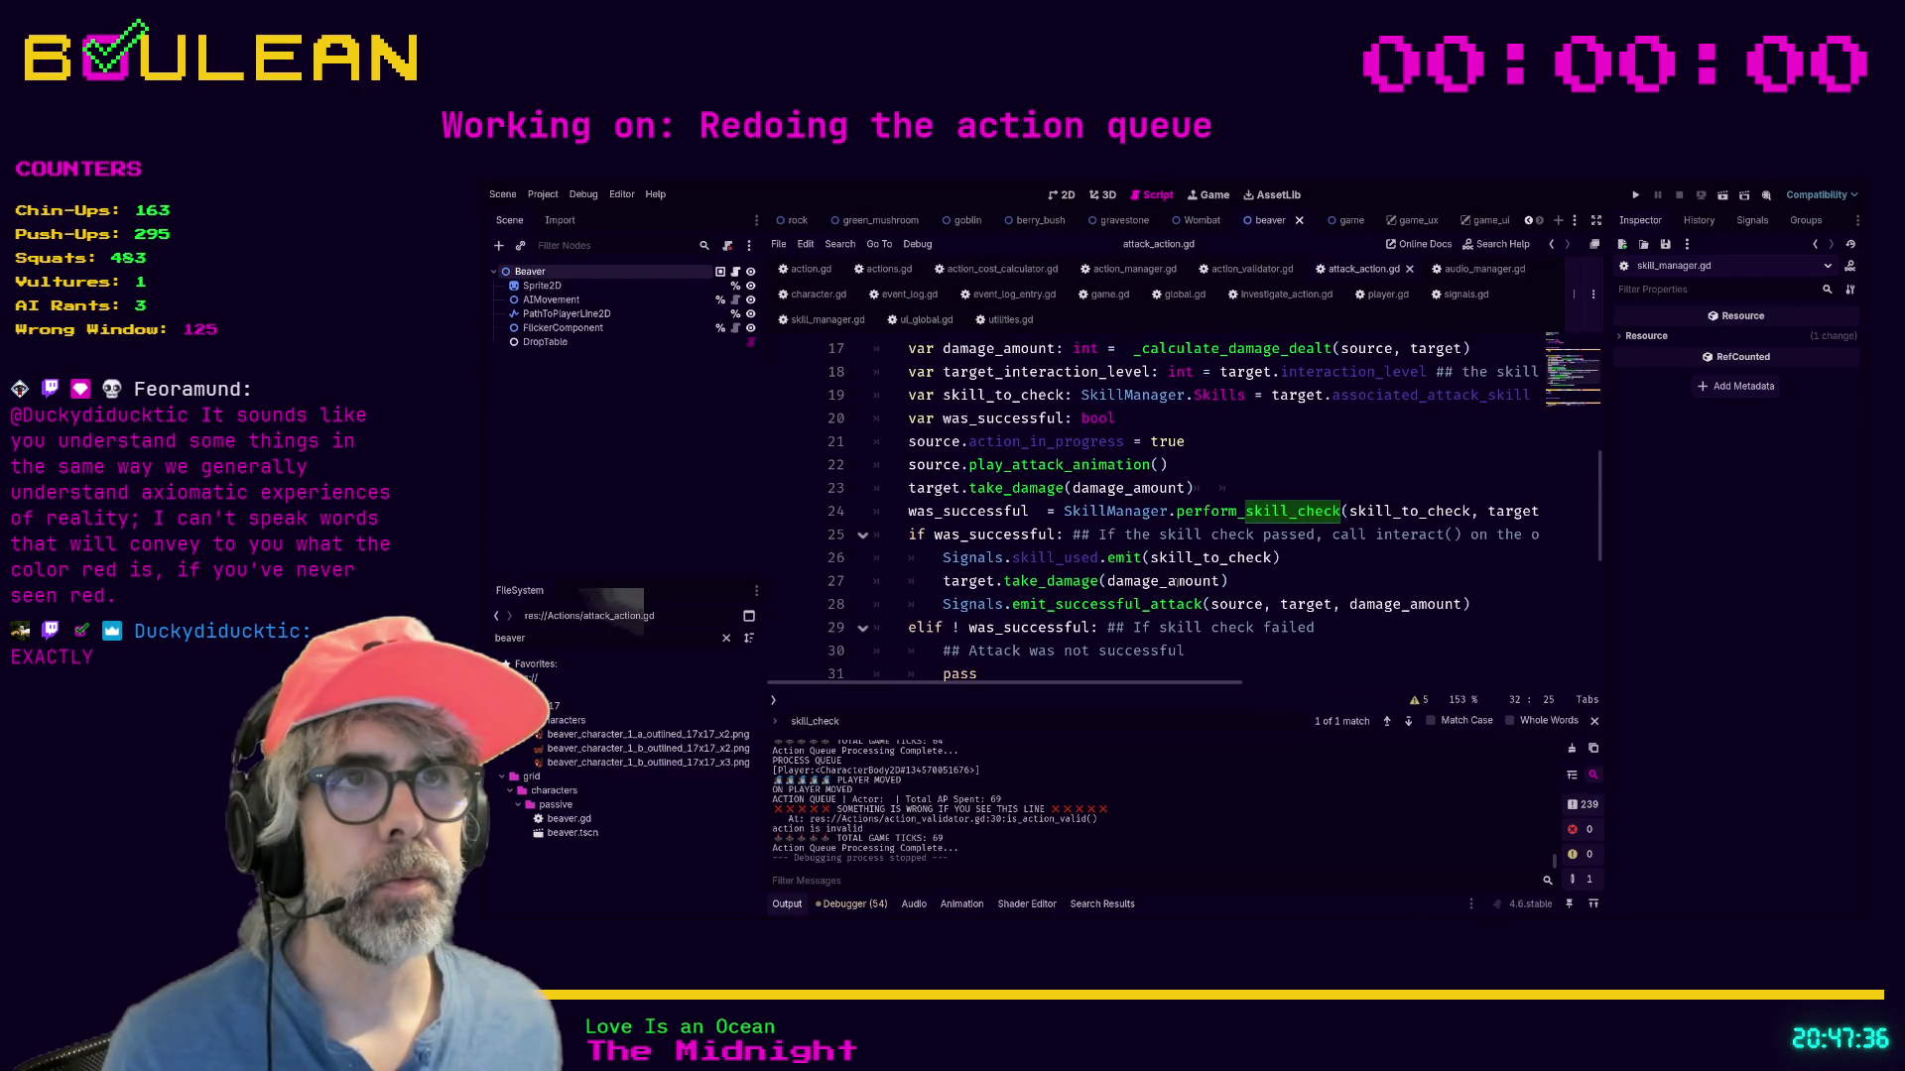
{"action": "left_click", "coordinate": [1249, 512]}
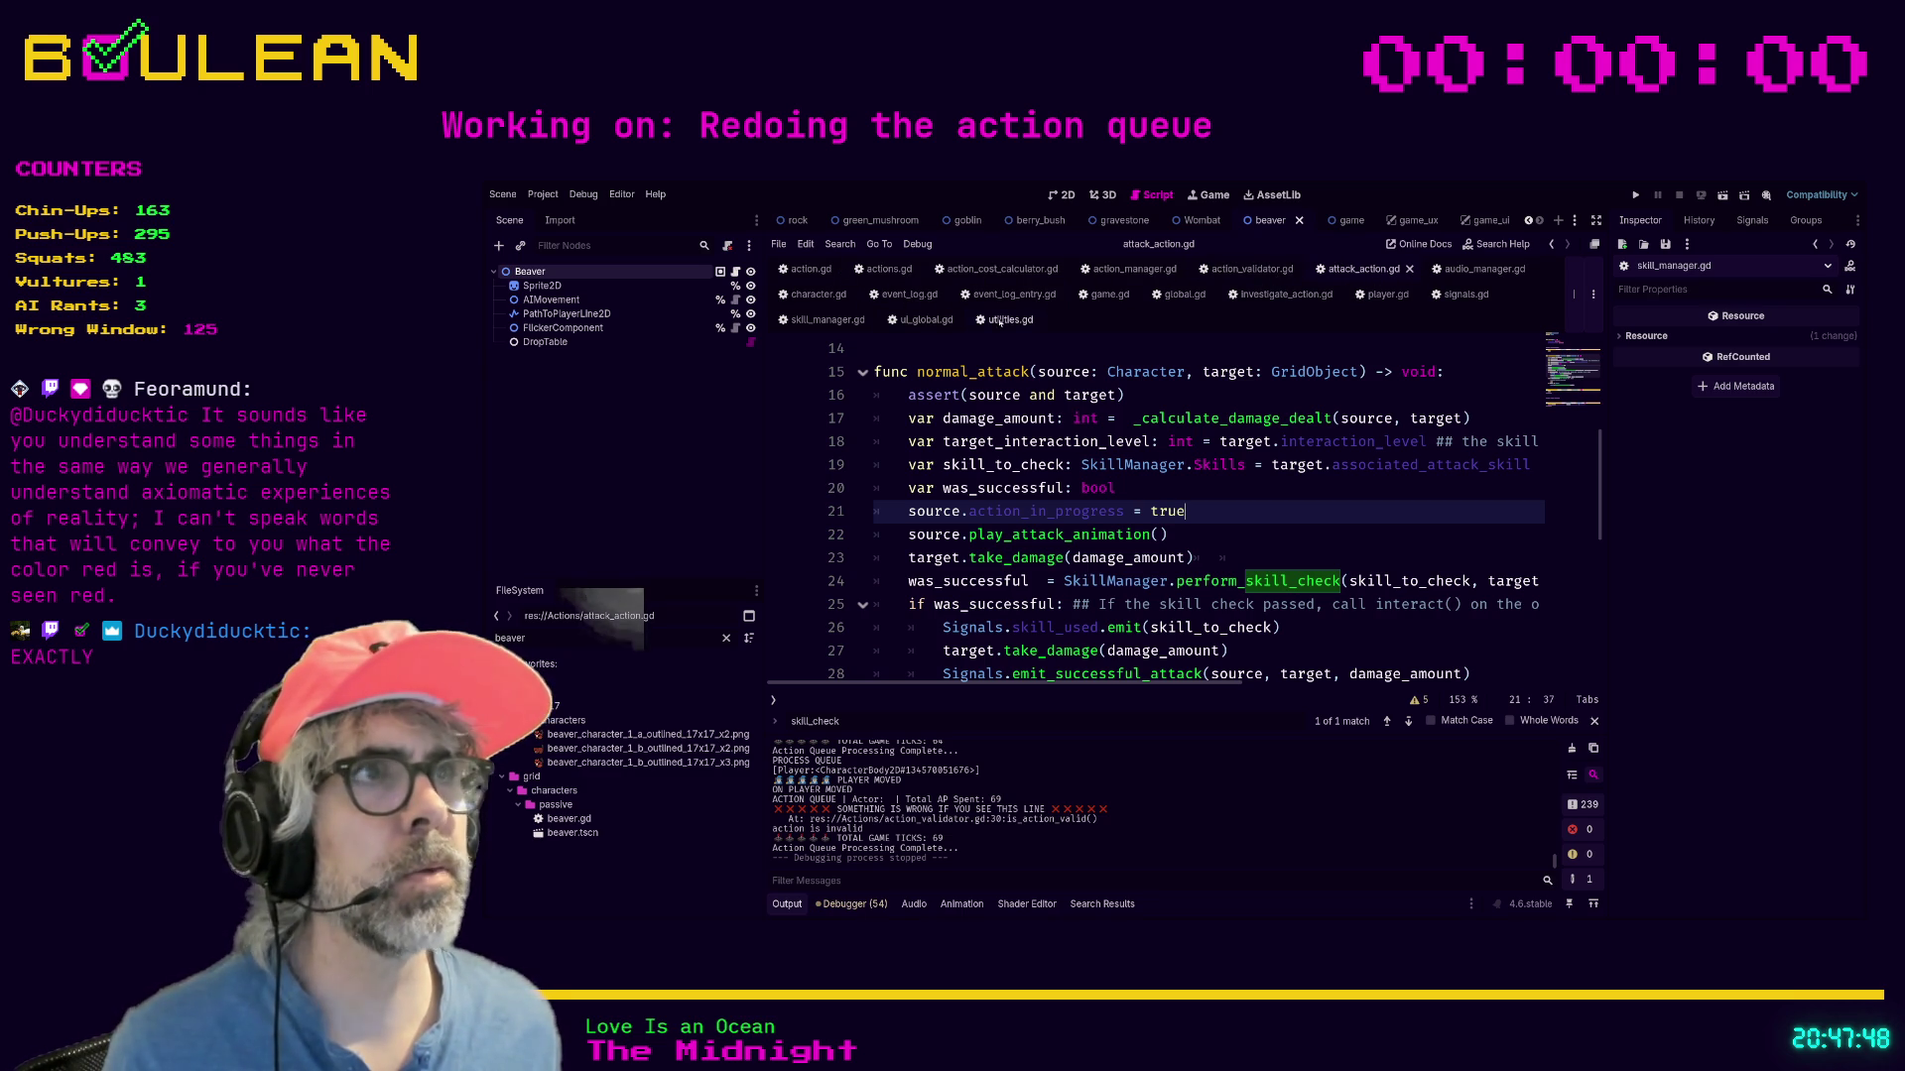
{"action": "type", "text": "Interact"}
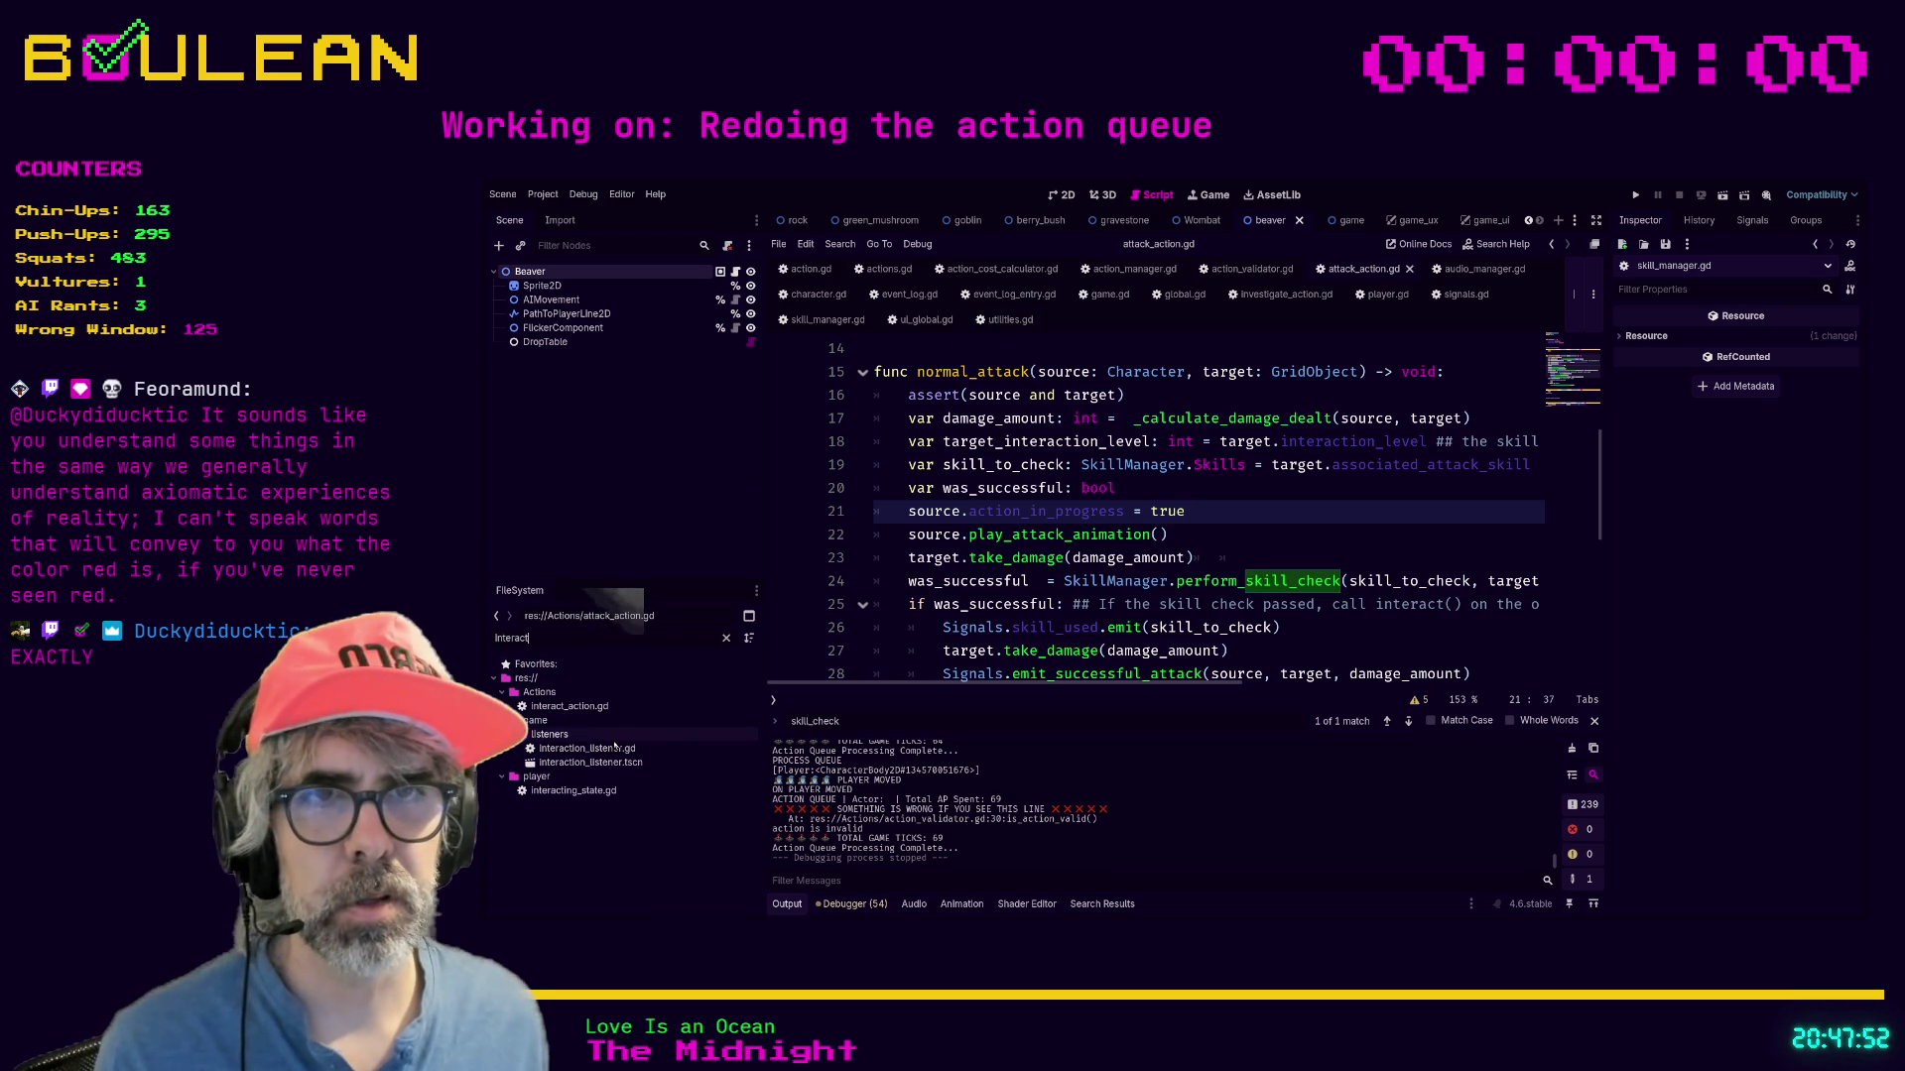
{"action": "double_click", "coordinate": [588, 707]}
Insert a blank line below the Private Functions region header in interact_action.gd.
{"action": "left_click_drag", "start_coordinate": [977, 684], "coordinate": [905, 684]}
{"action": "key", "text": "Down"}
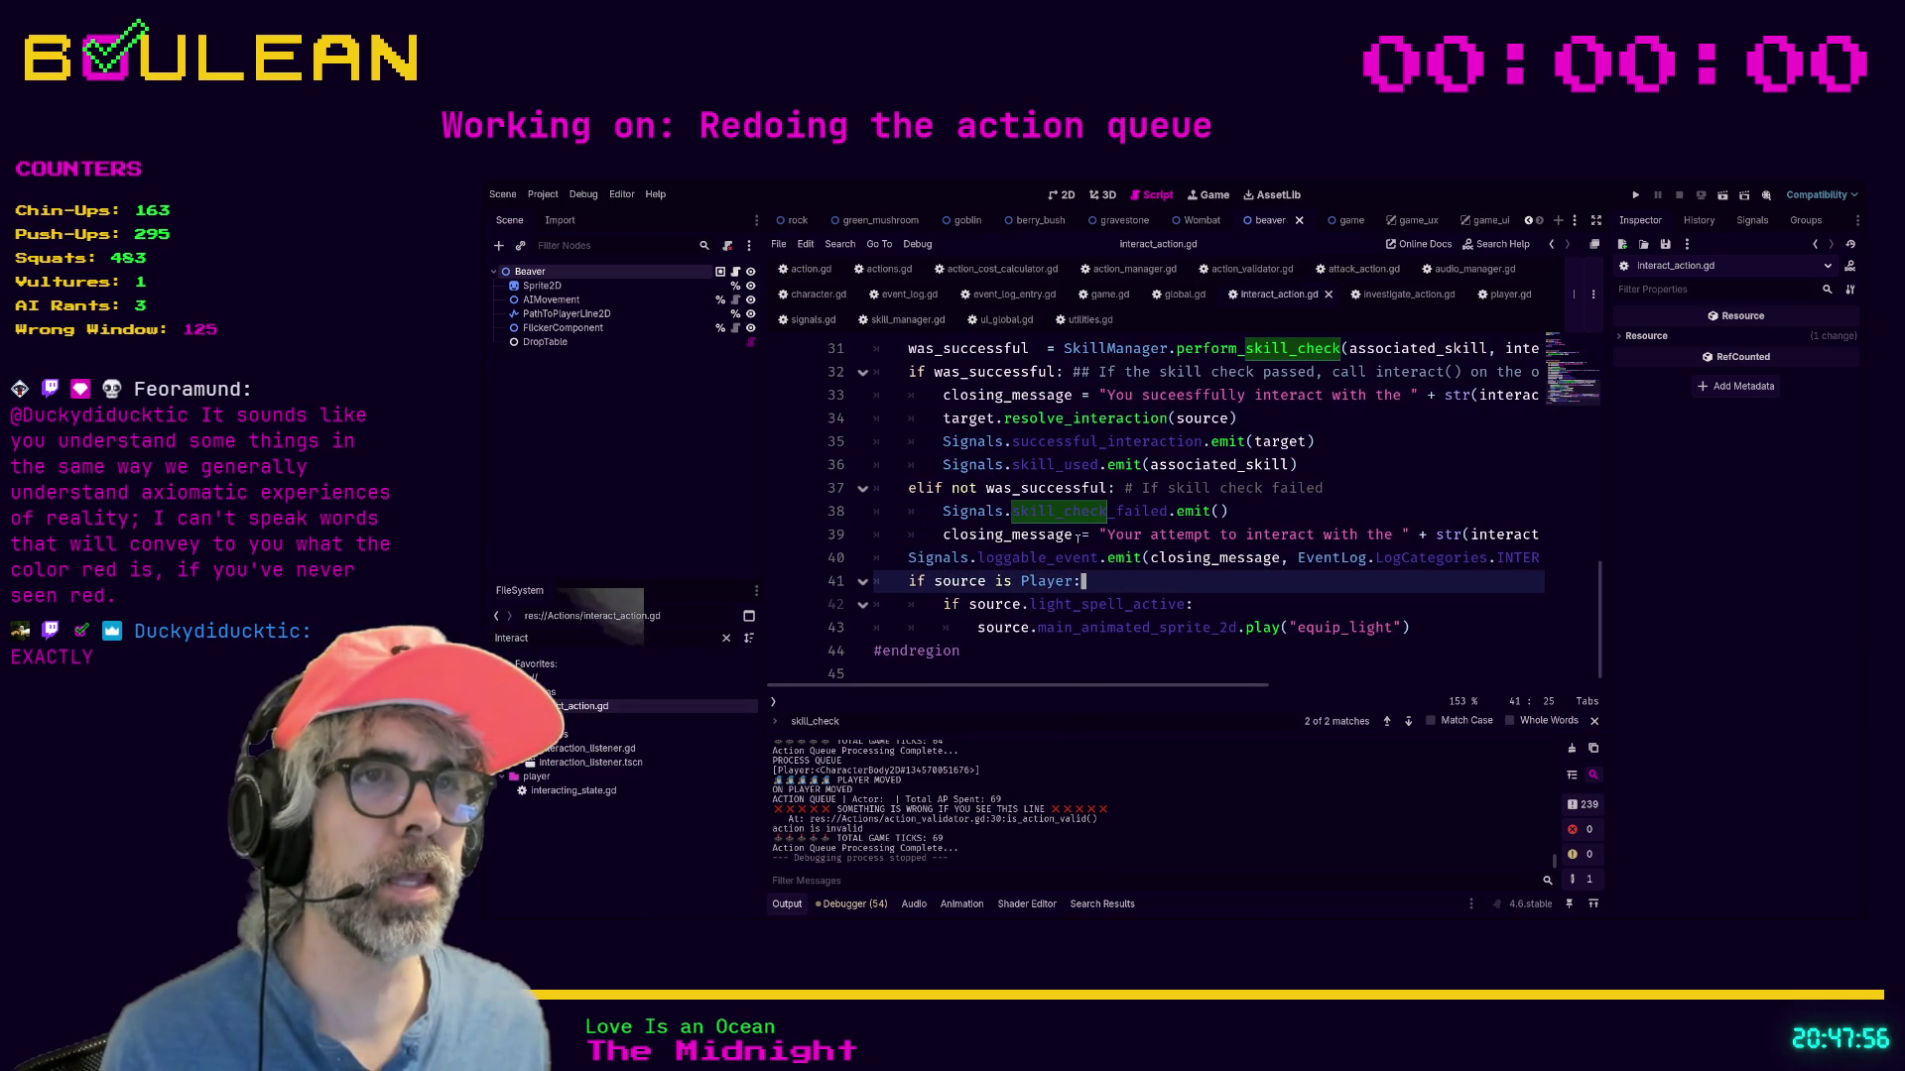
{"action": "left_click", "coordinate": [1078, 537]}
{"action": "left_click", "coordinate": [943, 537]}
{"action": "scroll", "coordinate": [943, 543], "scroll_direction": "up", "scroll_amount": 2}
{"action": "scroll", "coordinate": [943, 543], "scroll_direction": "up", "scroll_amount": 4}
{"action": "left_click", "coordinate": [1137, 474]}
{"action": "key", "text": "Return"}
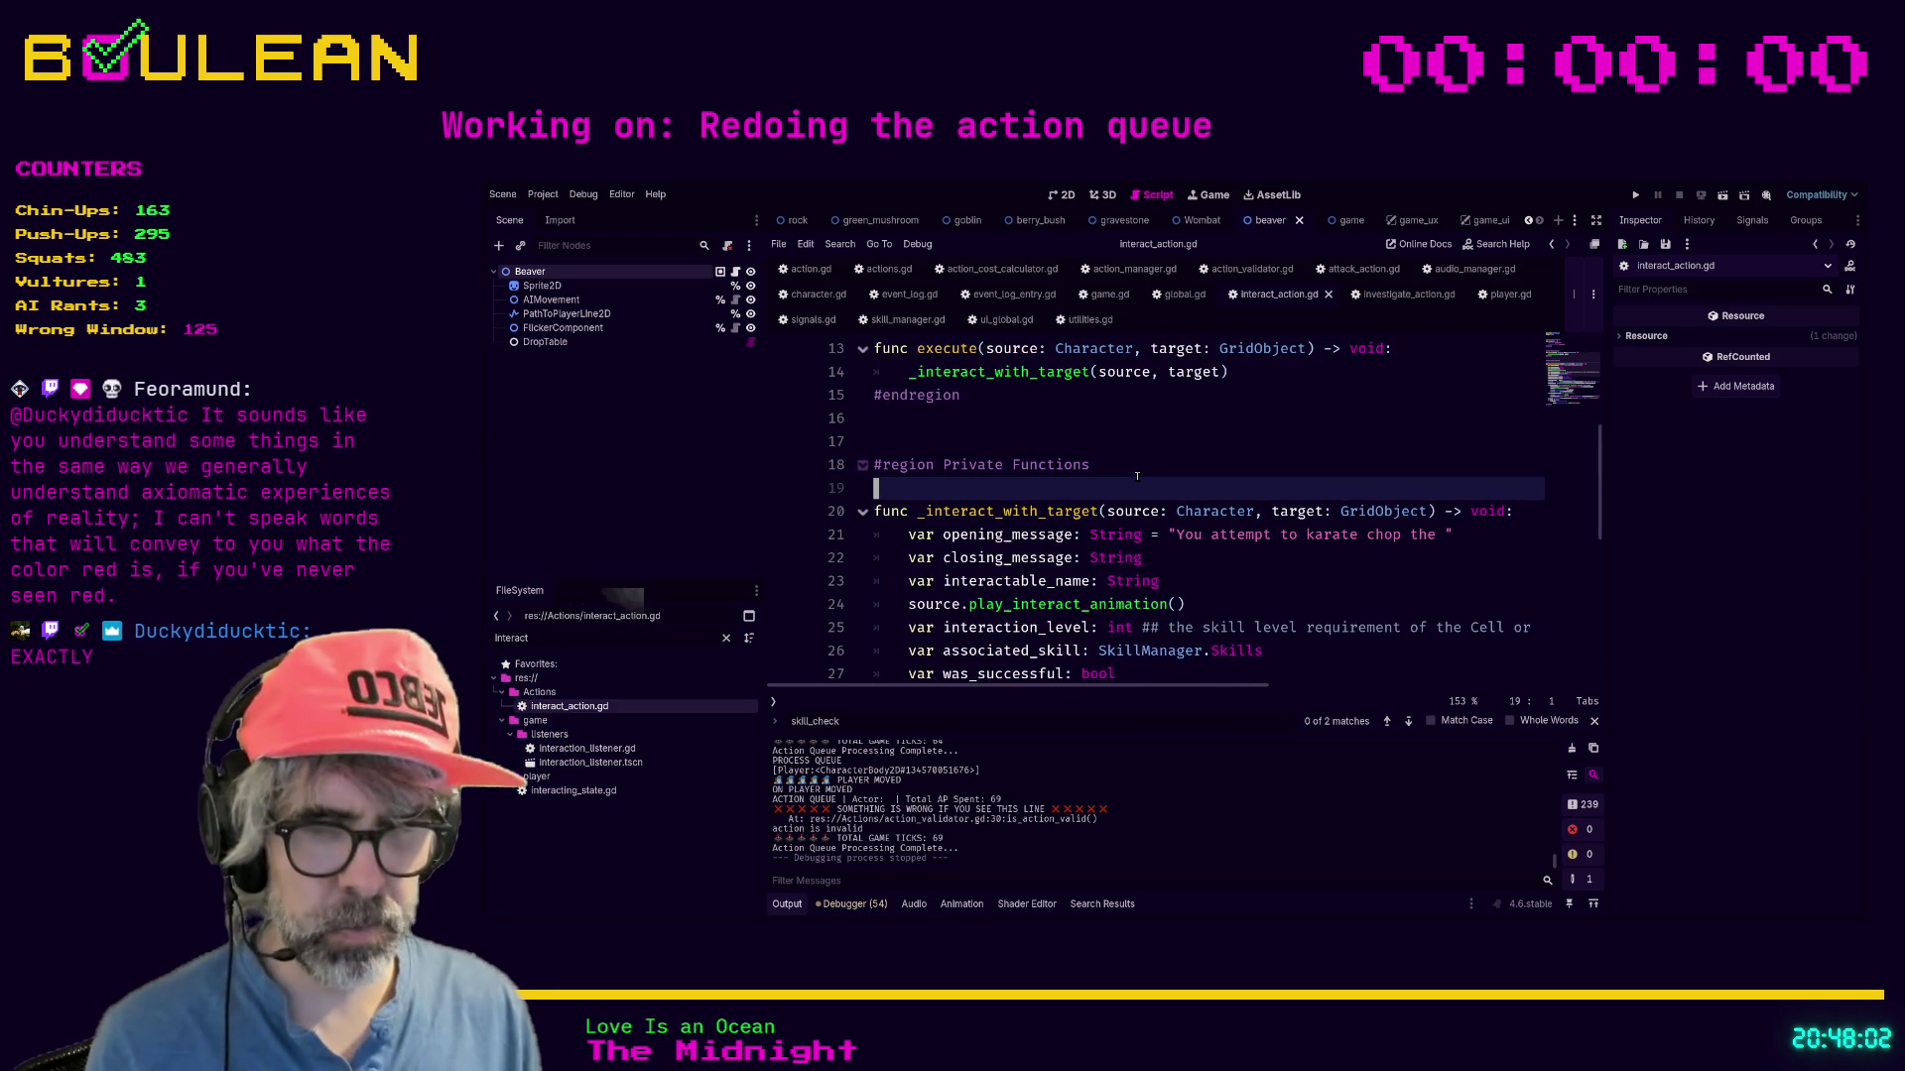
Write the dated TODO to match AttackAction's event log via the successful_interaction signal, and save.
{"action": "type", "text": "# TODO "}
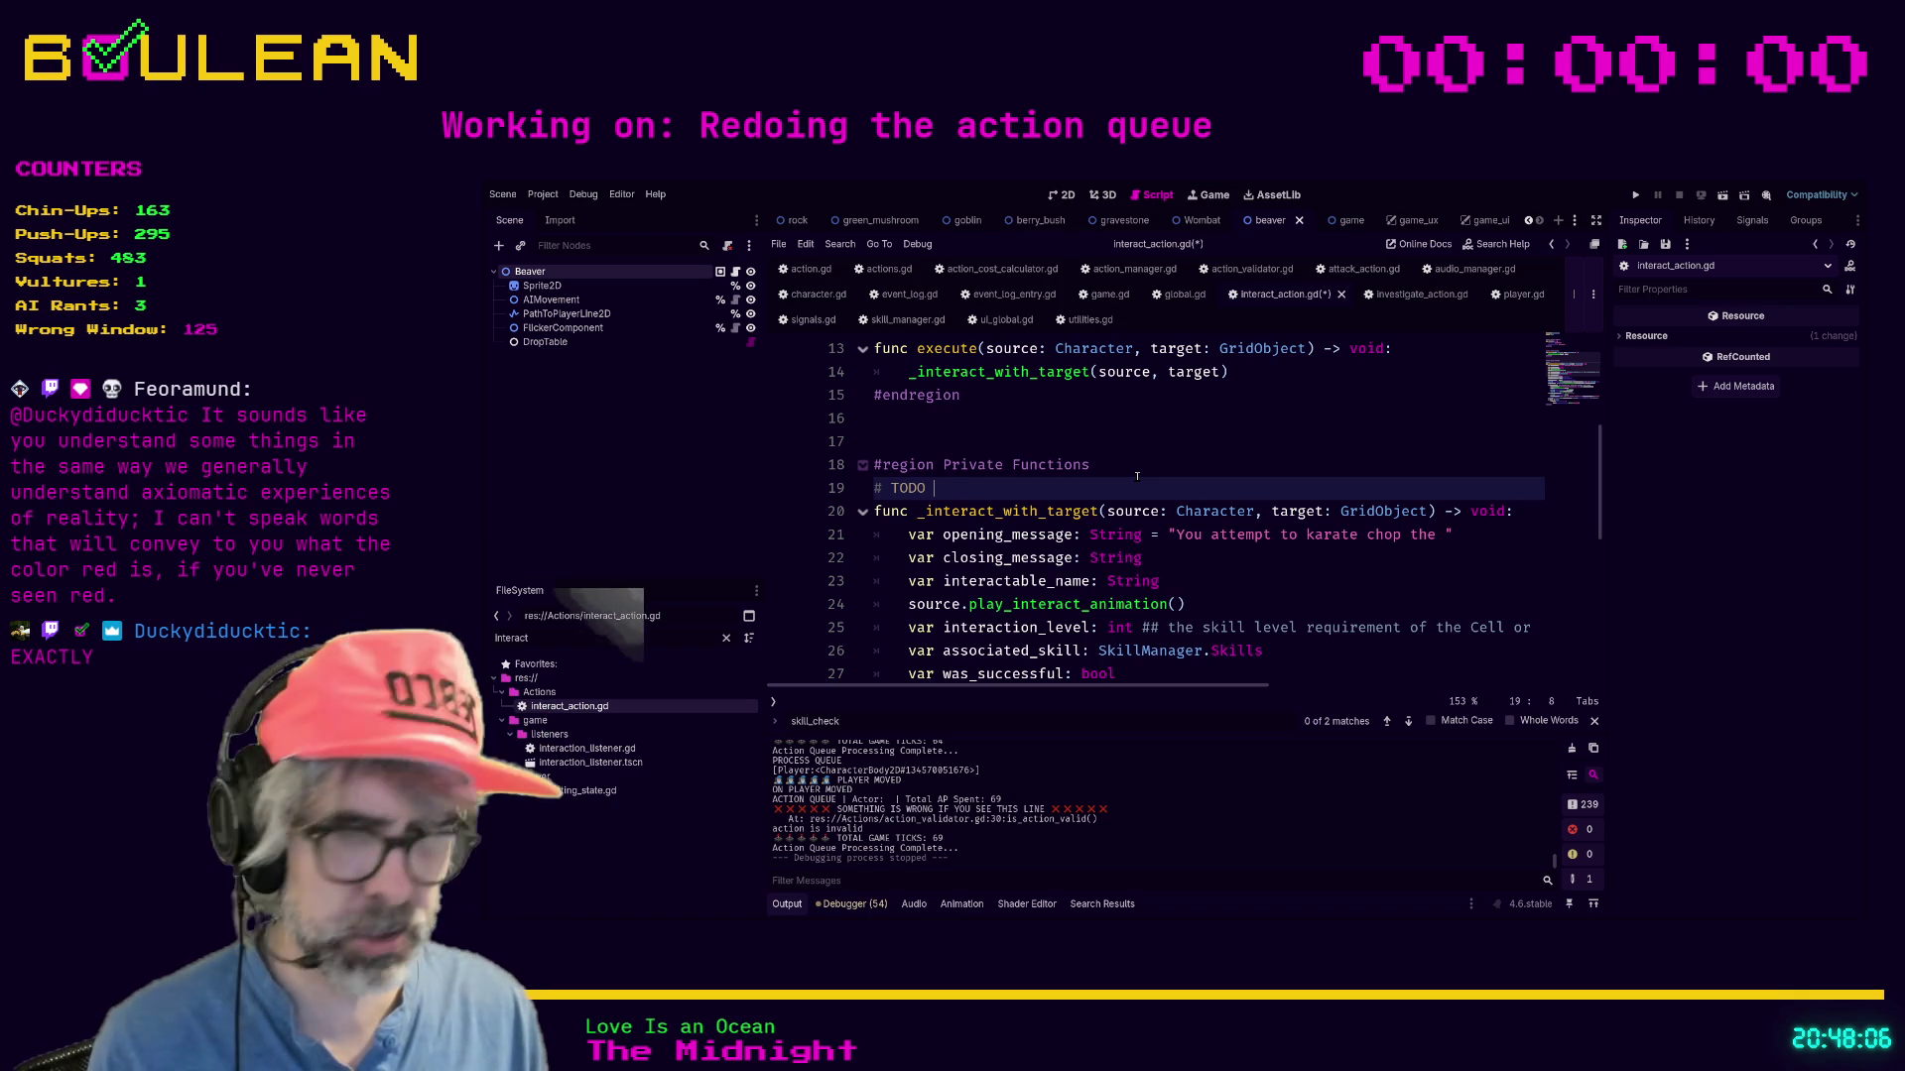
{"action": "type", "text": "6-02-16: "}
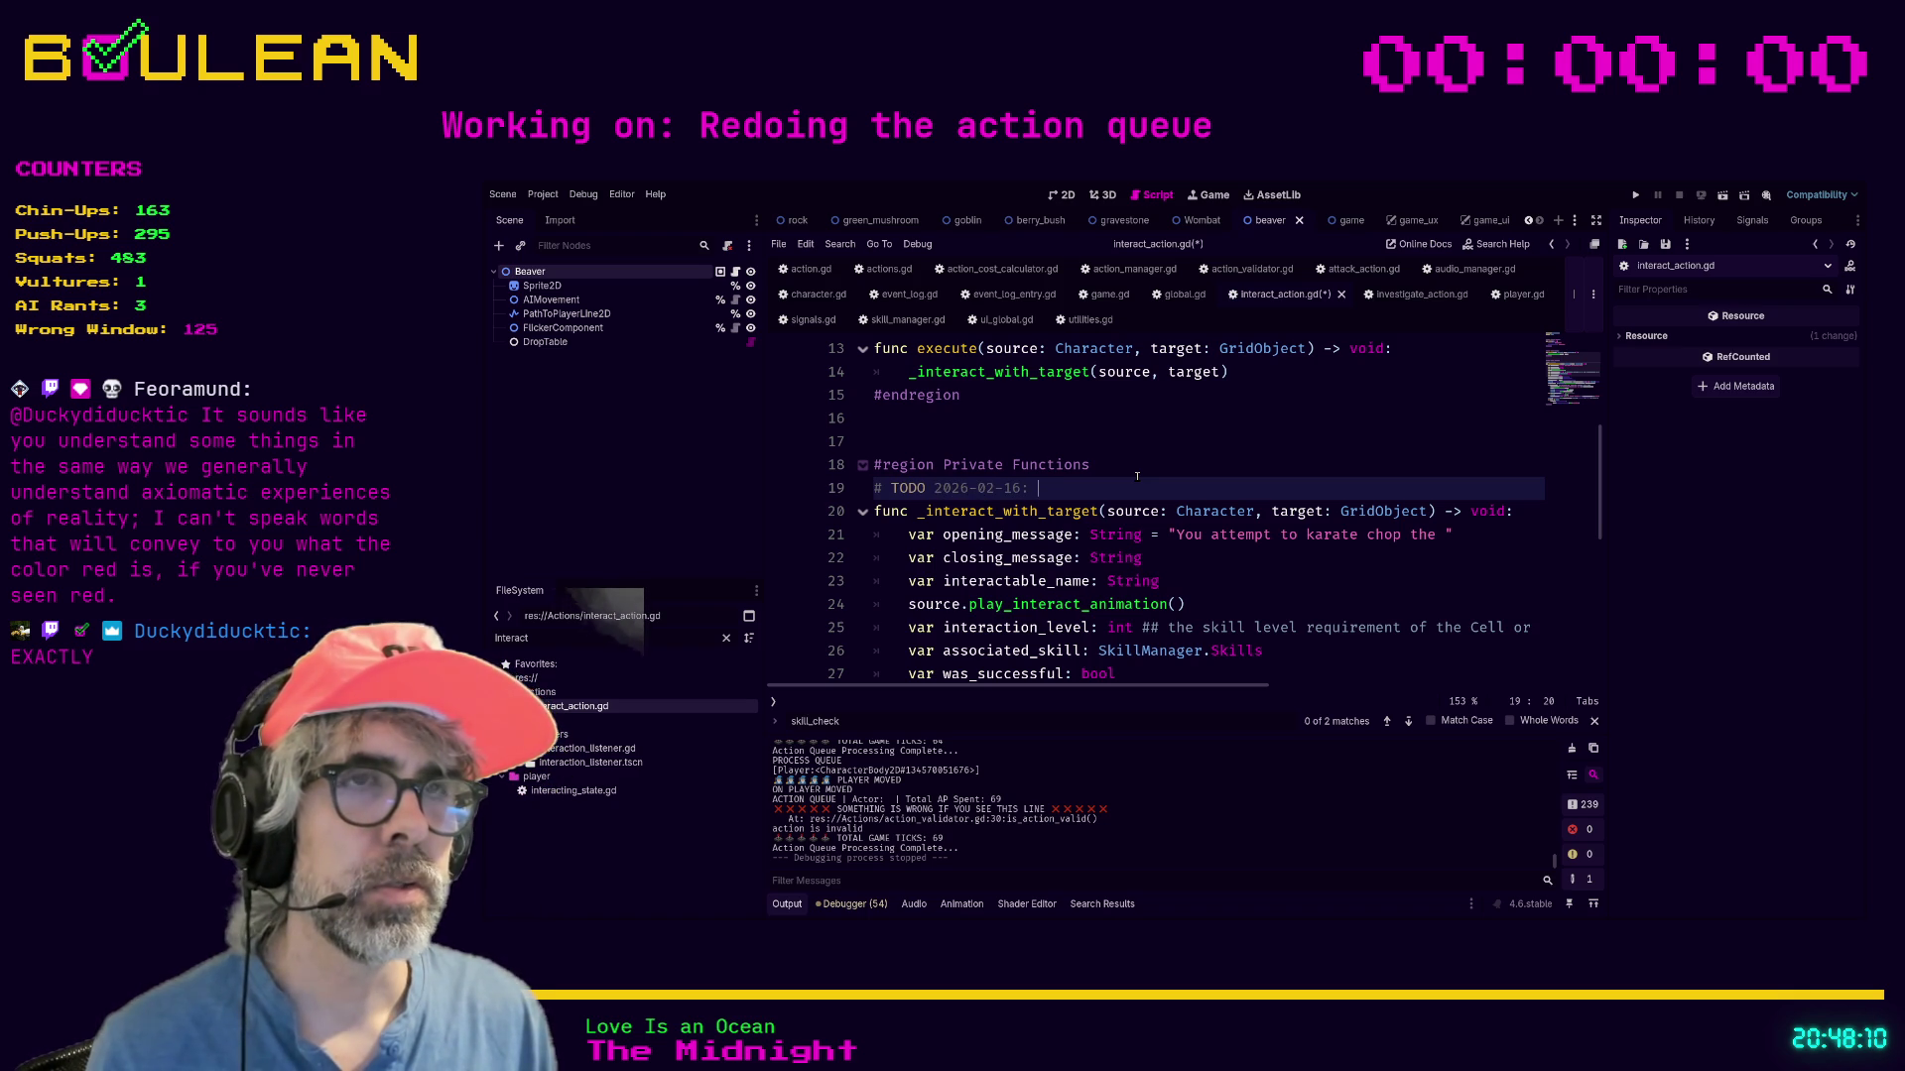
{"action": "type", "text": "Setup interact e"}
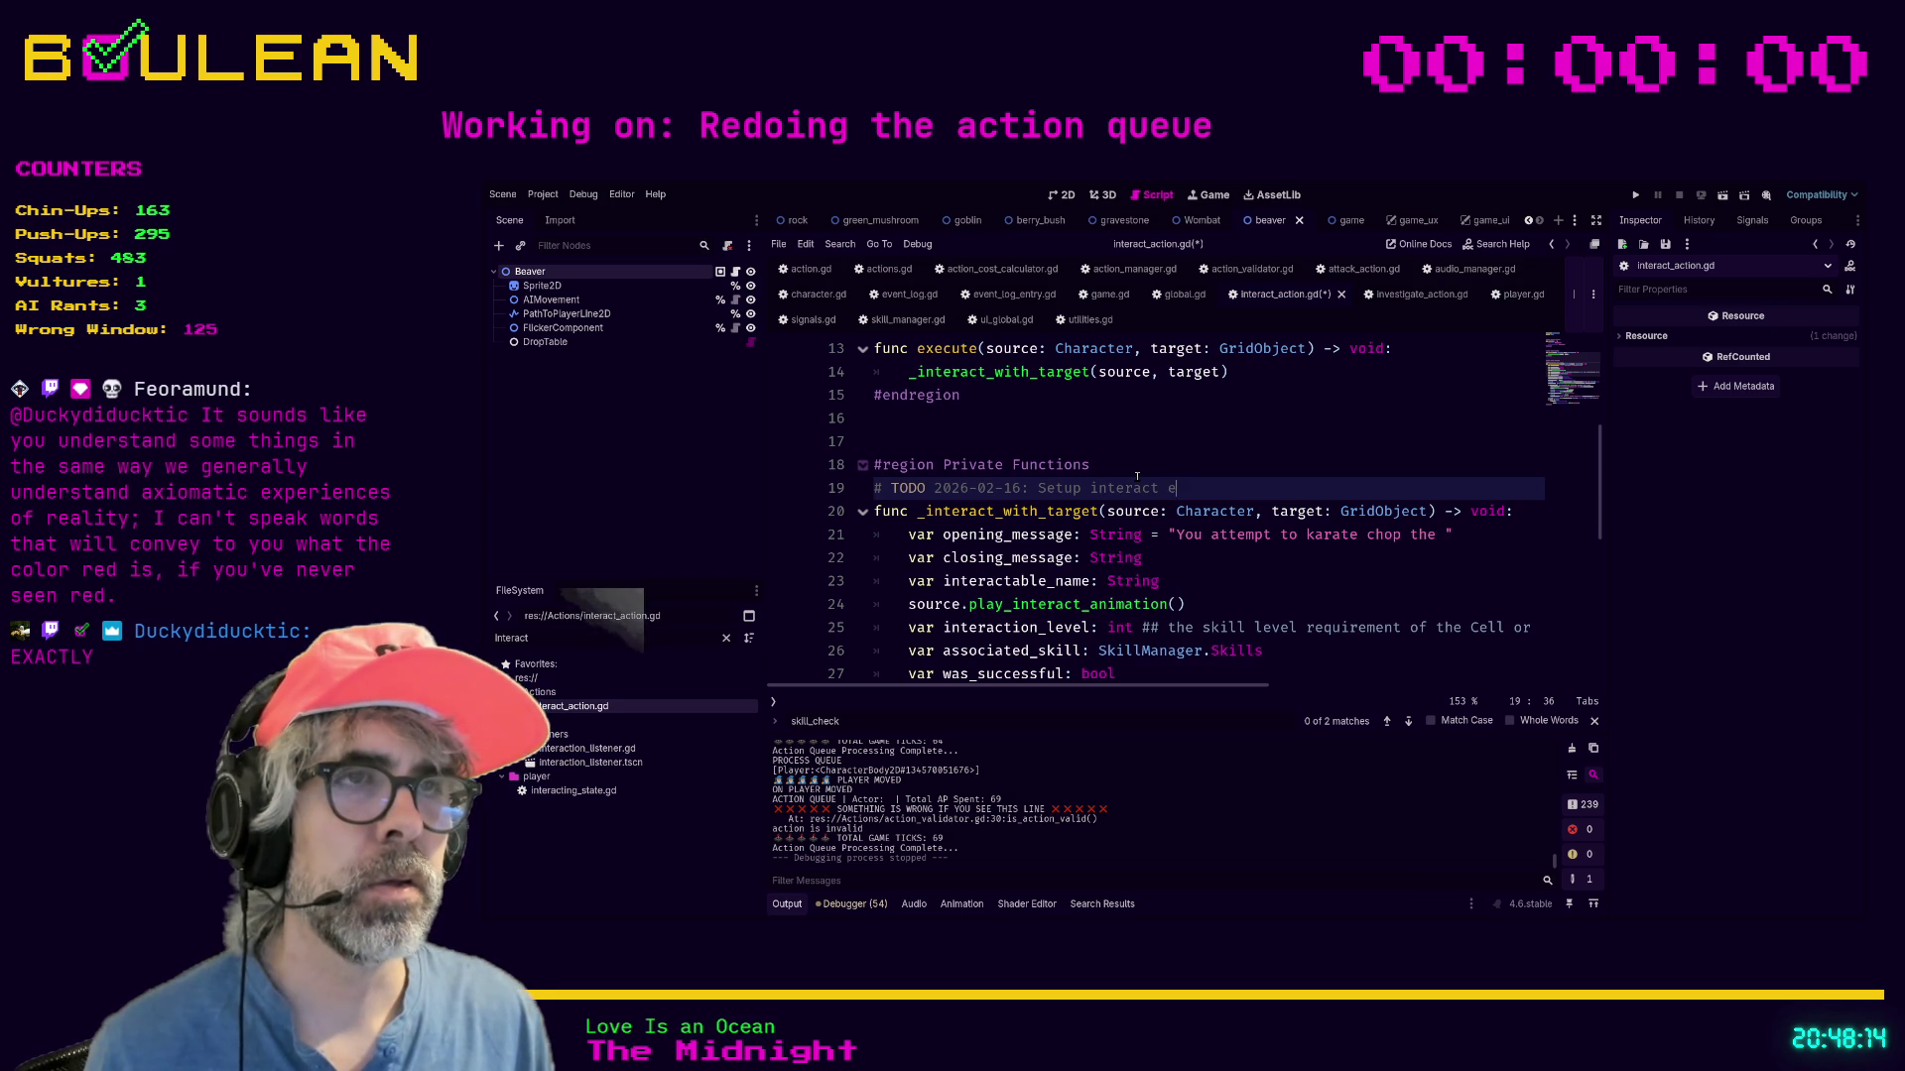
{"action": "type", "text": "vent log to wor"}
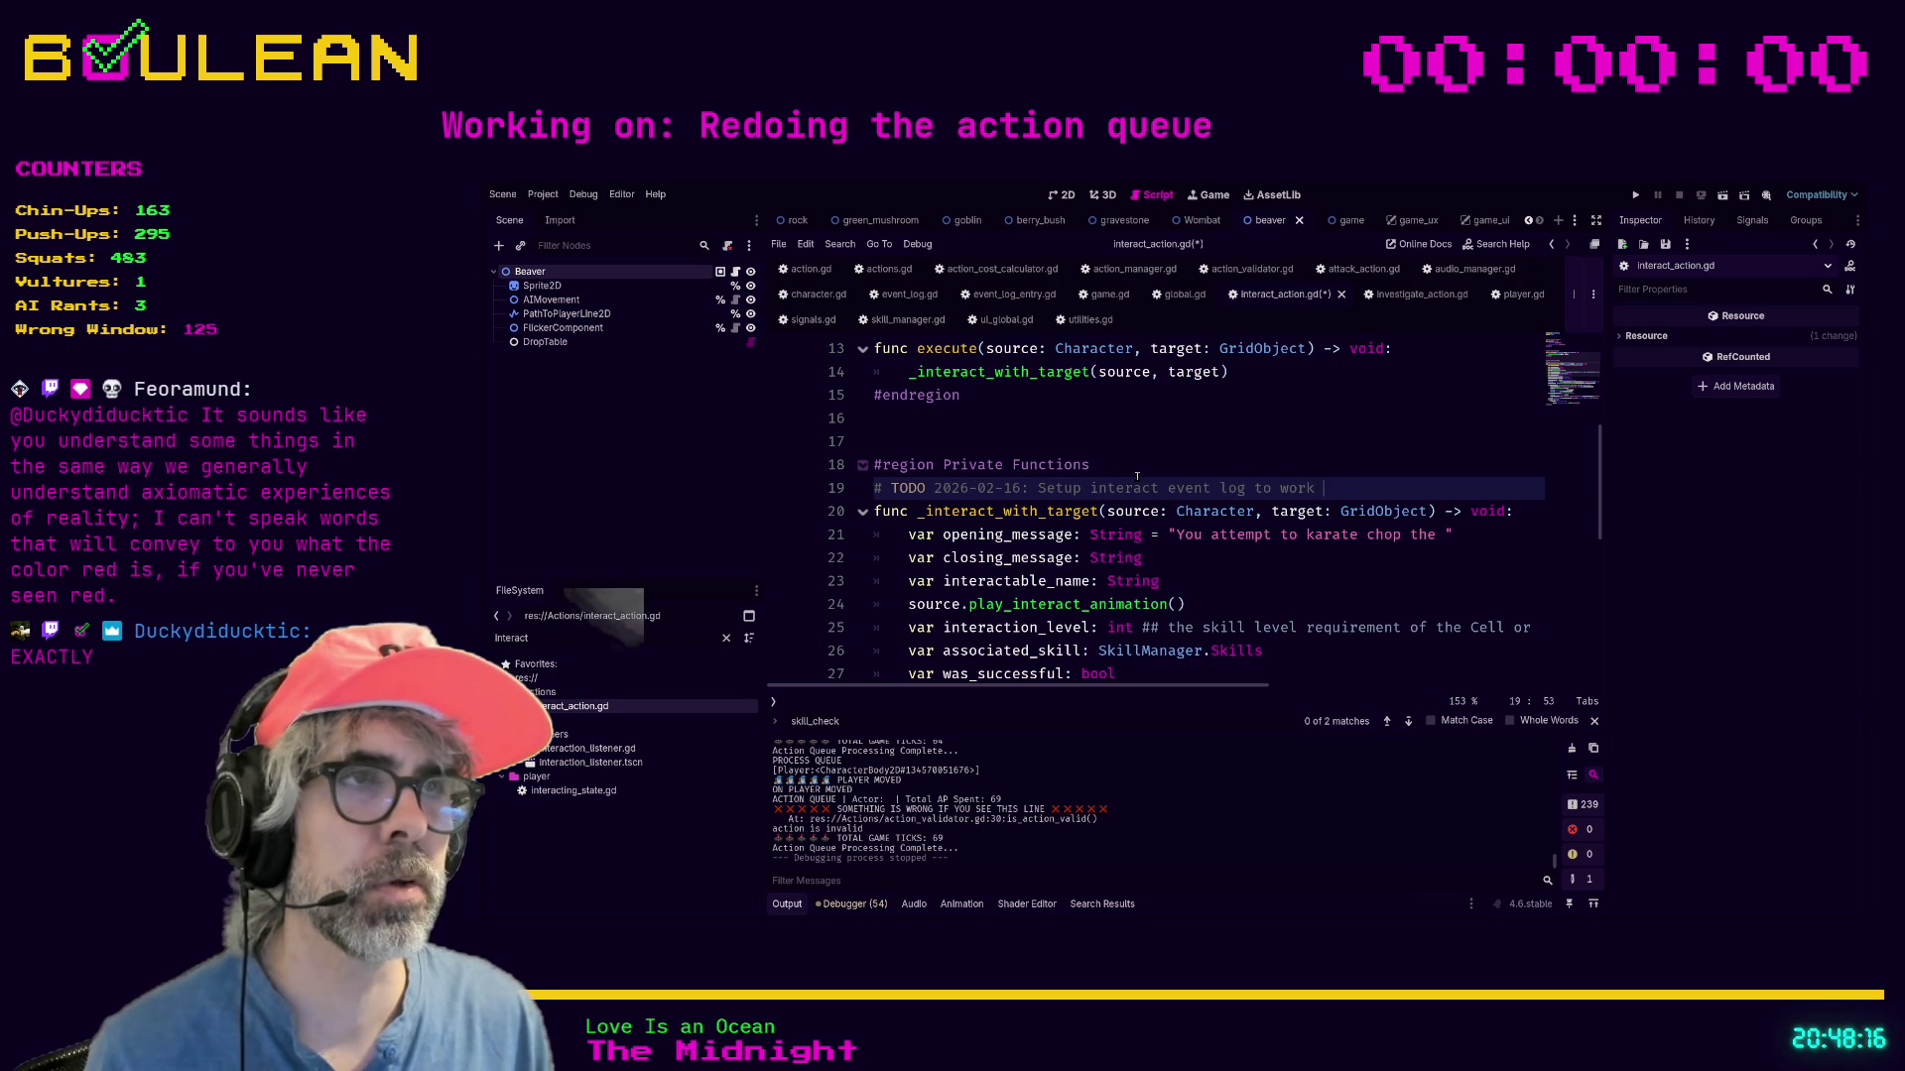
{"action": "type", "text": "ke "}
{"action": "type", "text": "Ac"}
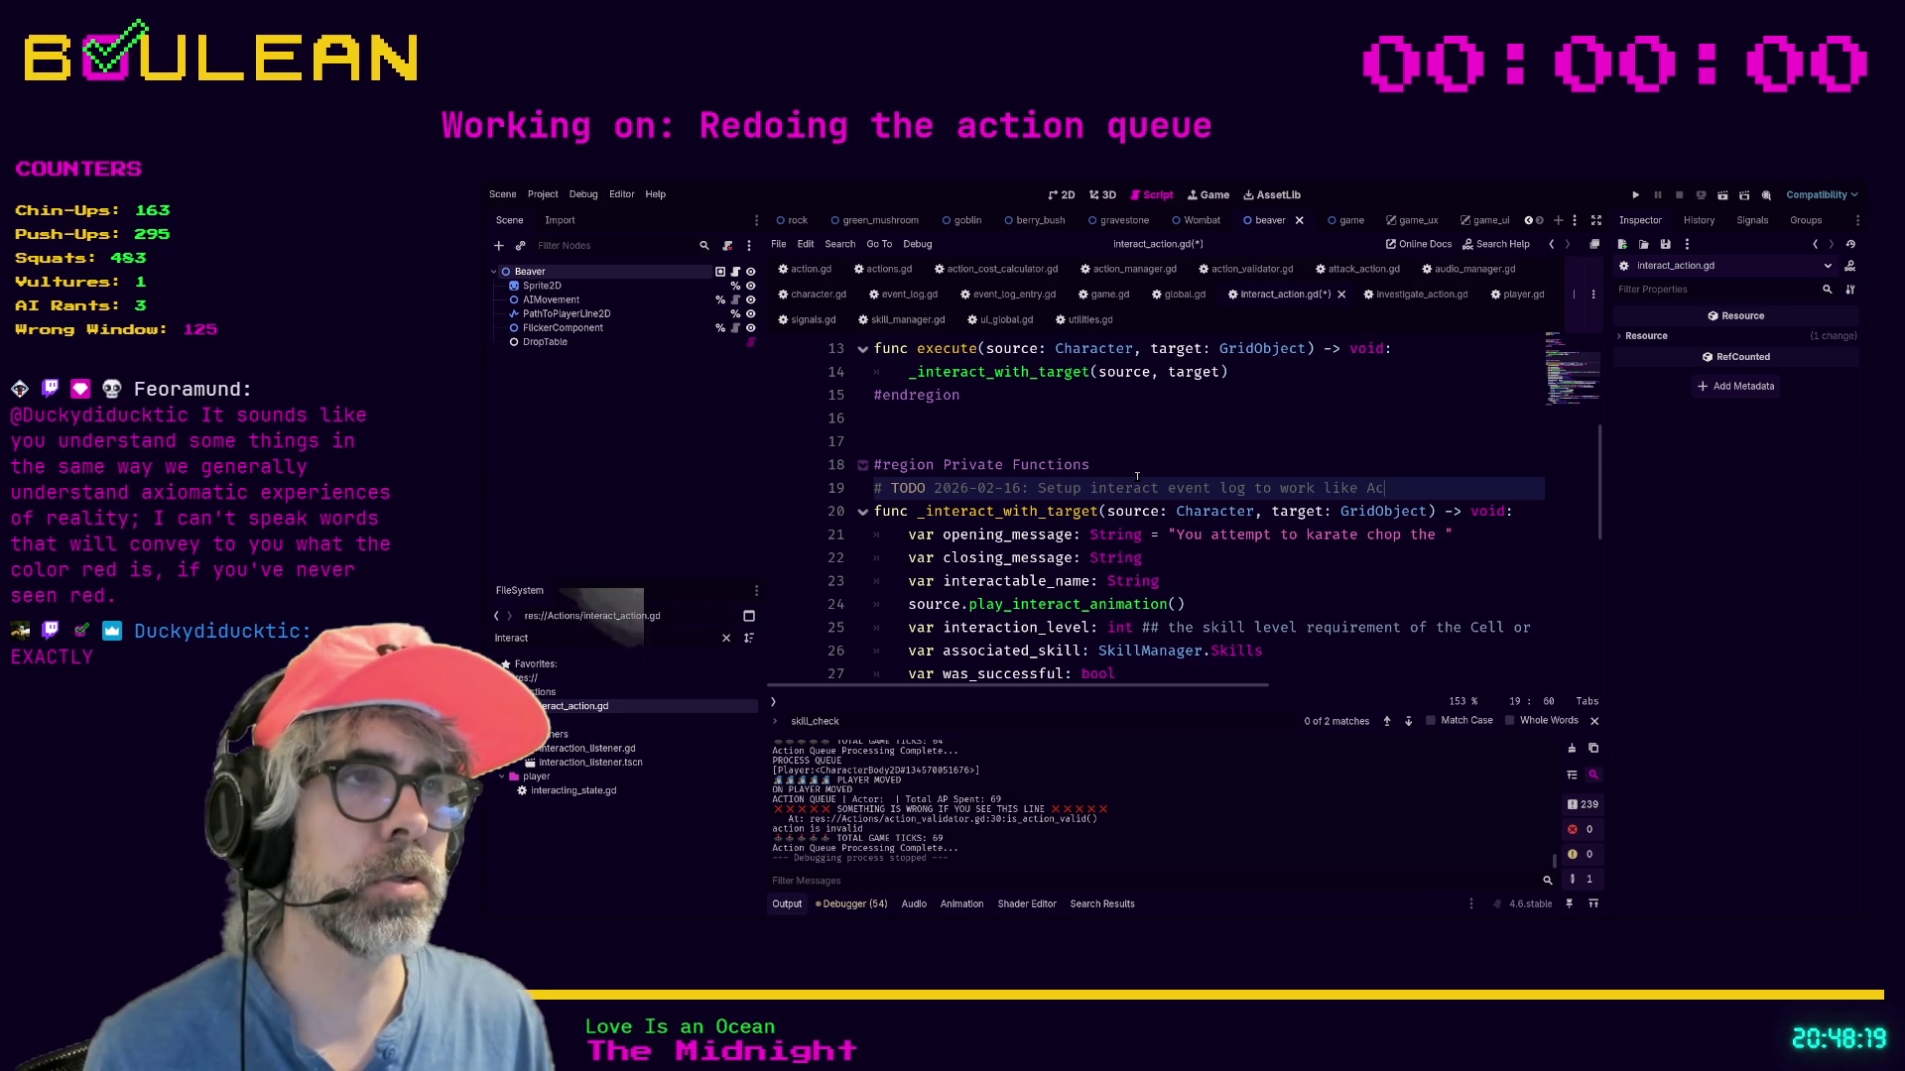
{"action": "key", "text": "BackSpace"}
{"action": "type", "text": "tta"}
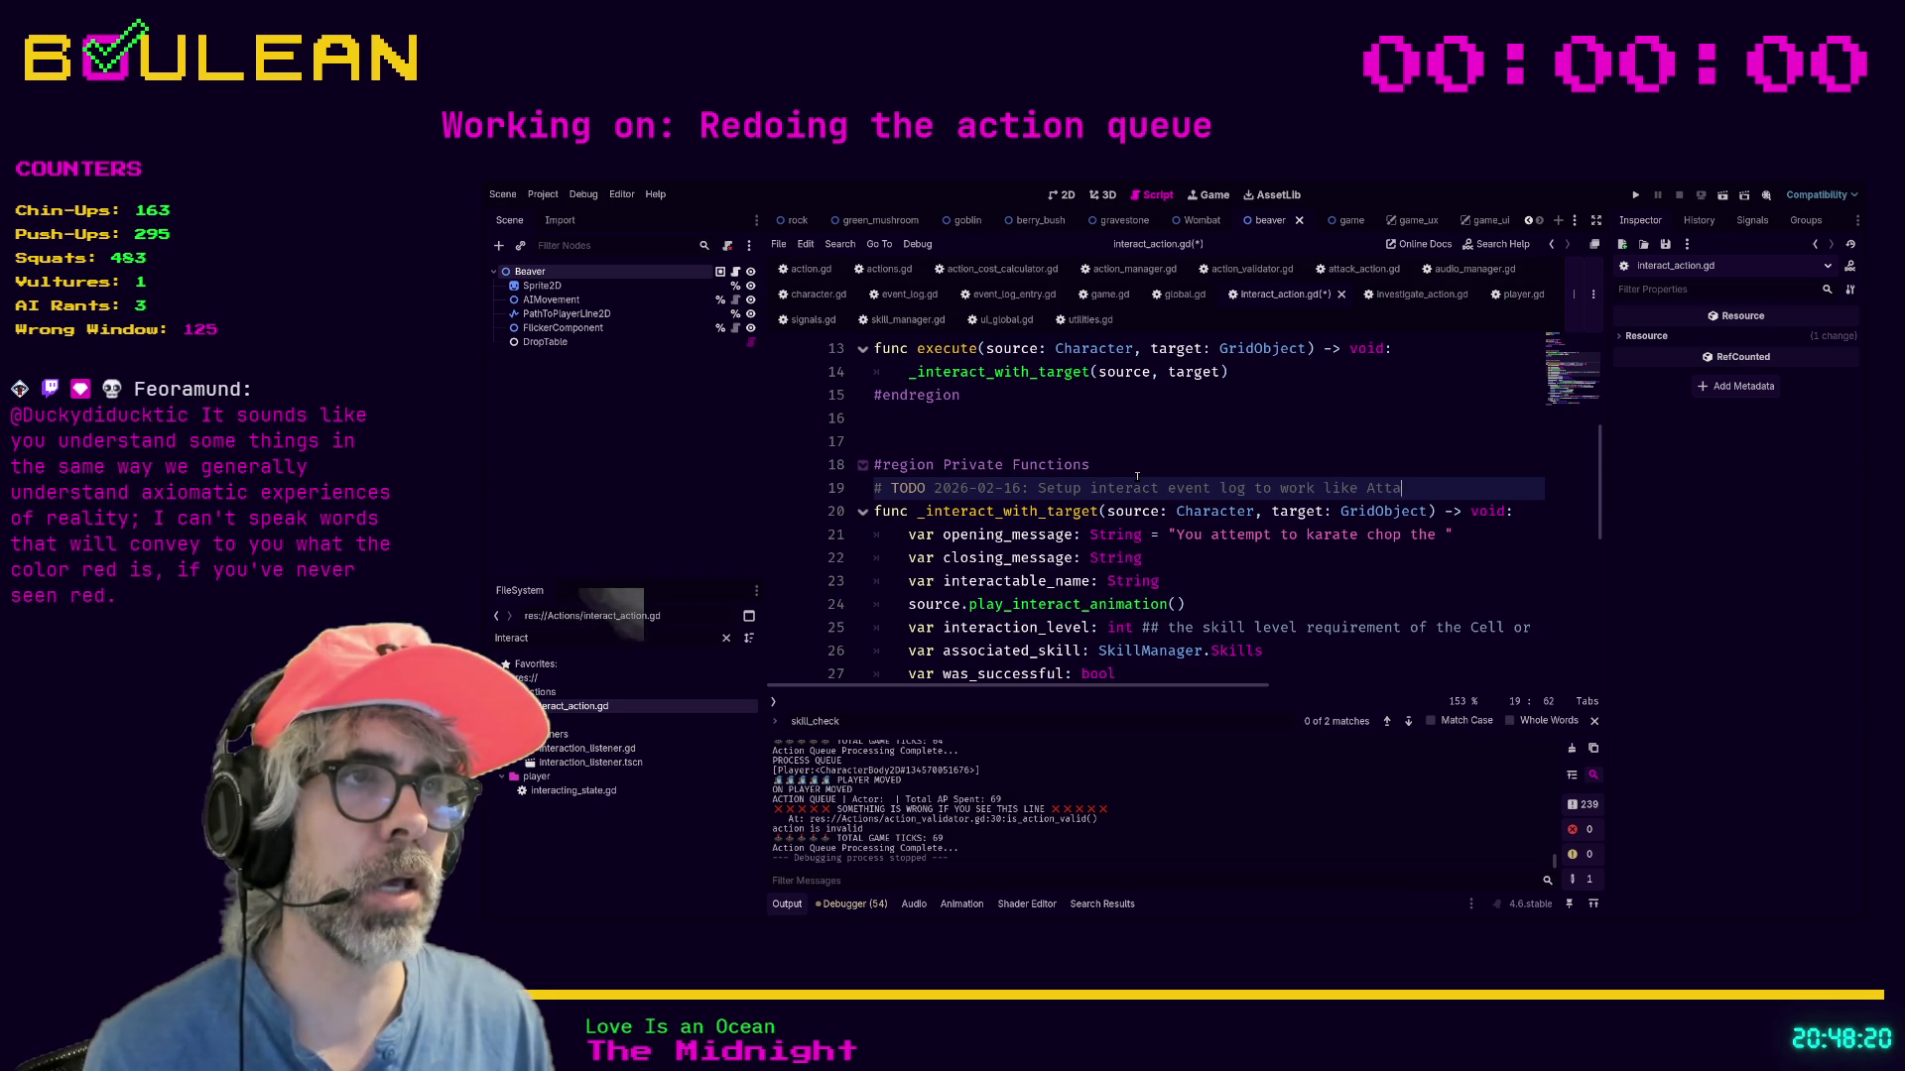
{"action": "type", "text": "ckAction event log ("}
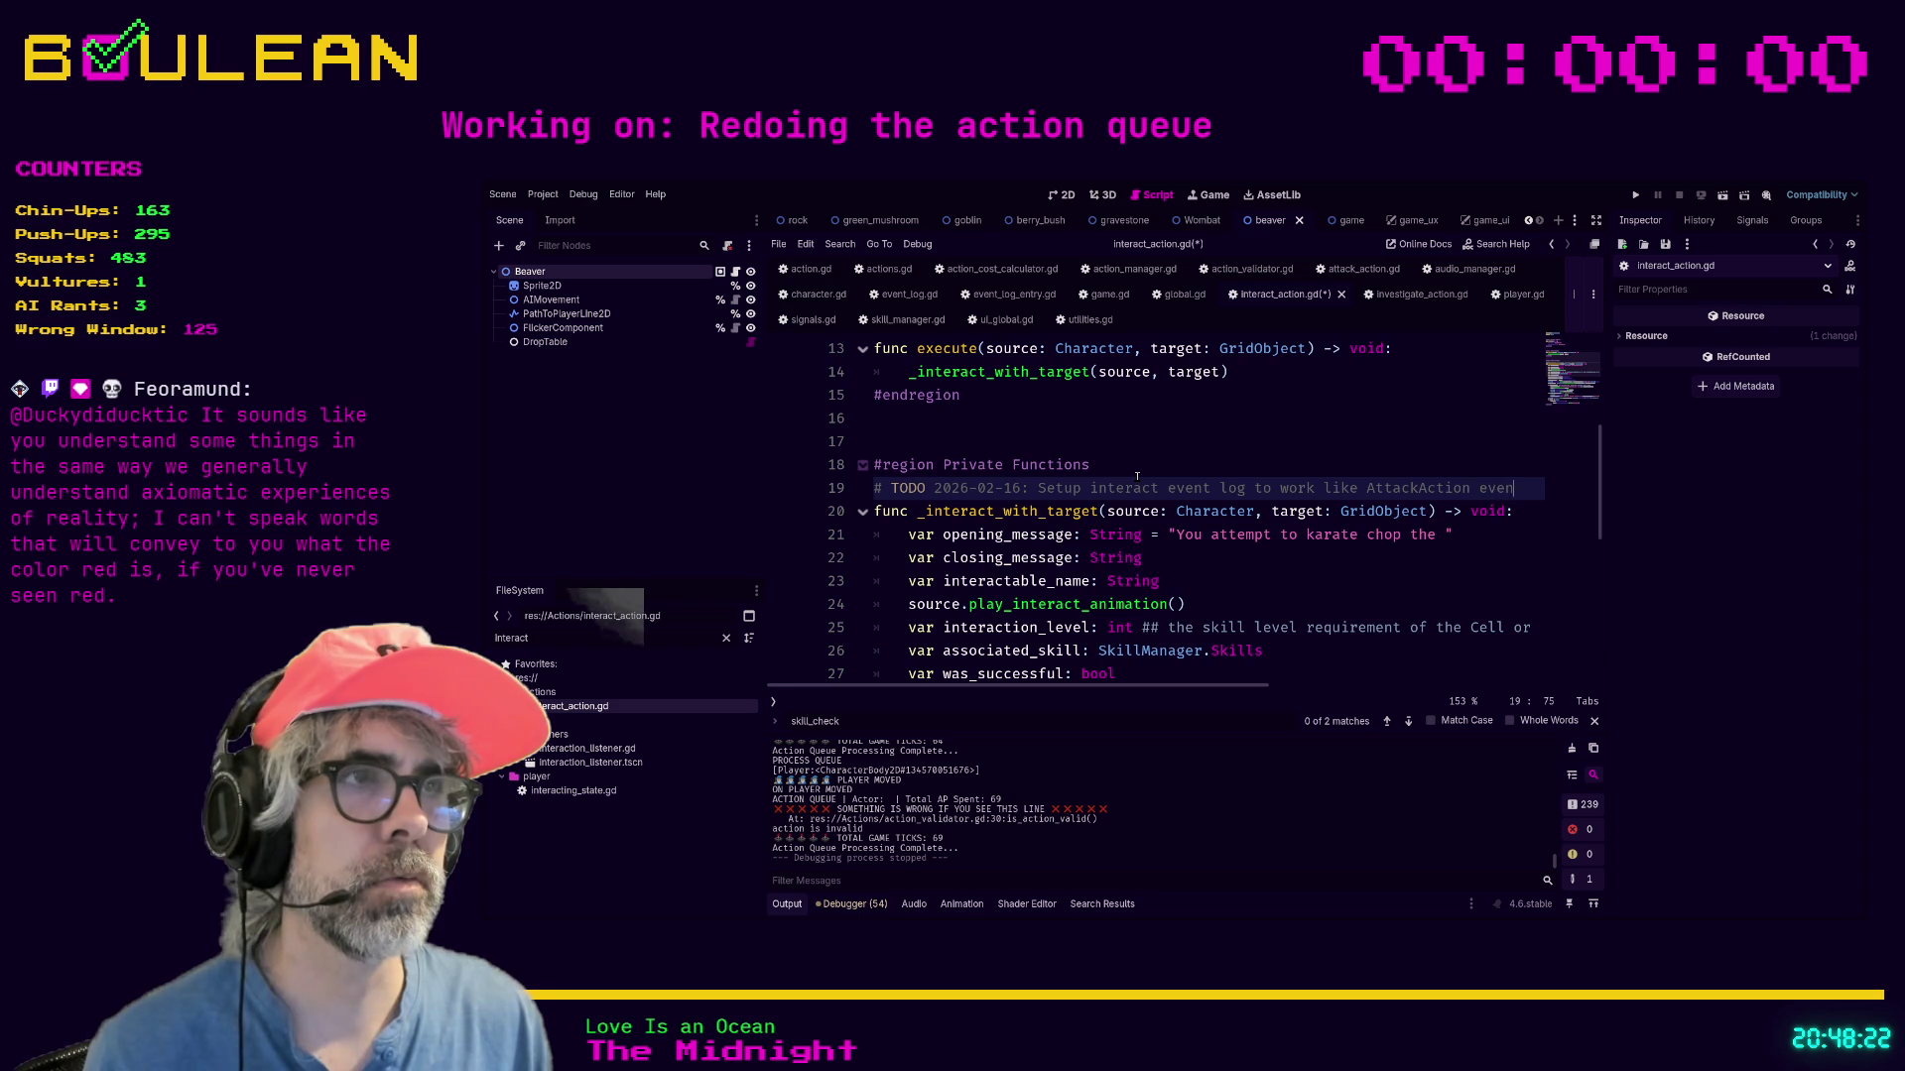
{"action": "type", "text": "using only si"}
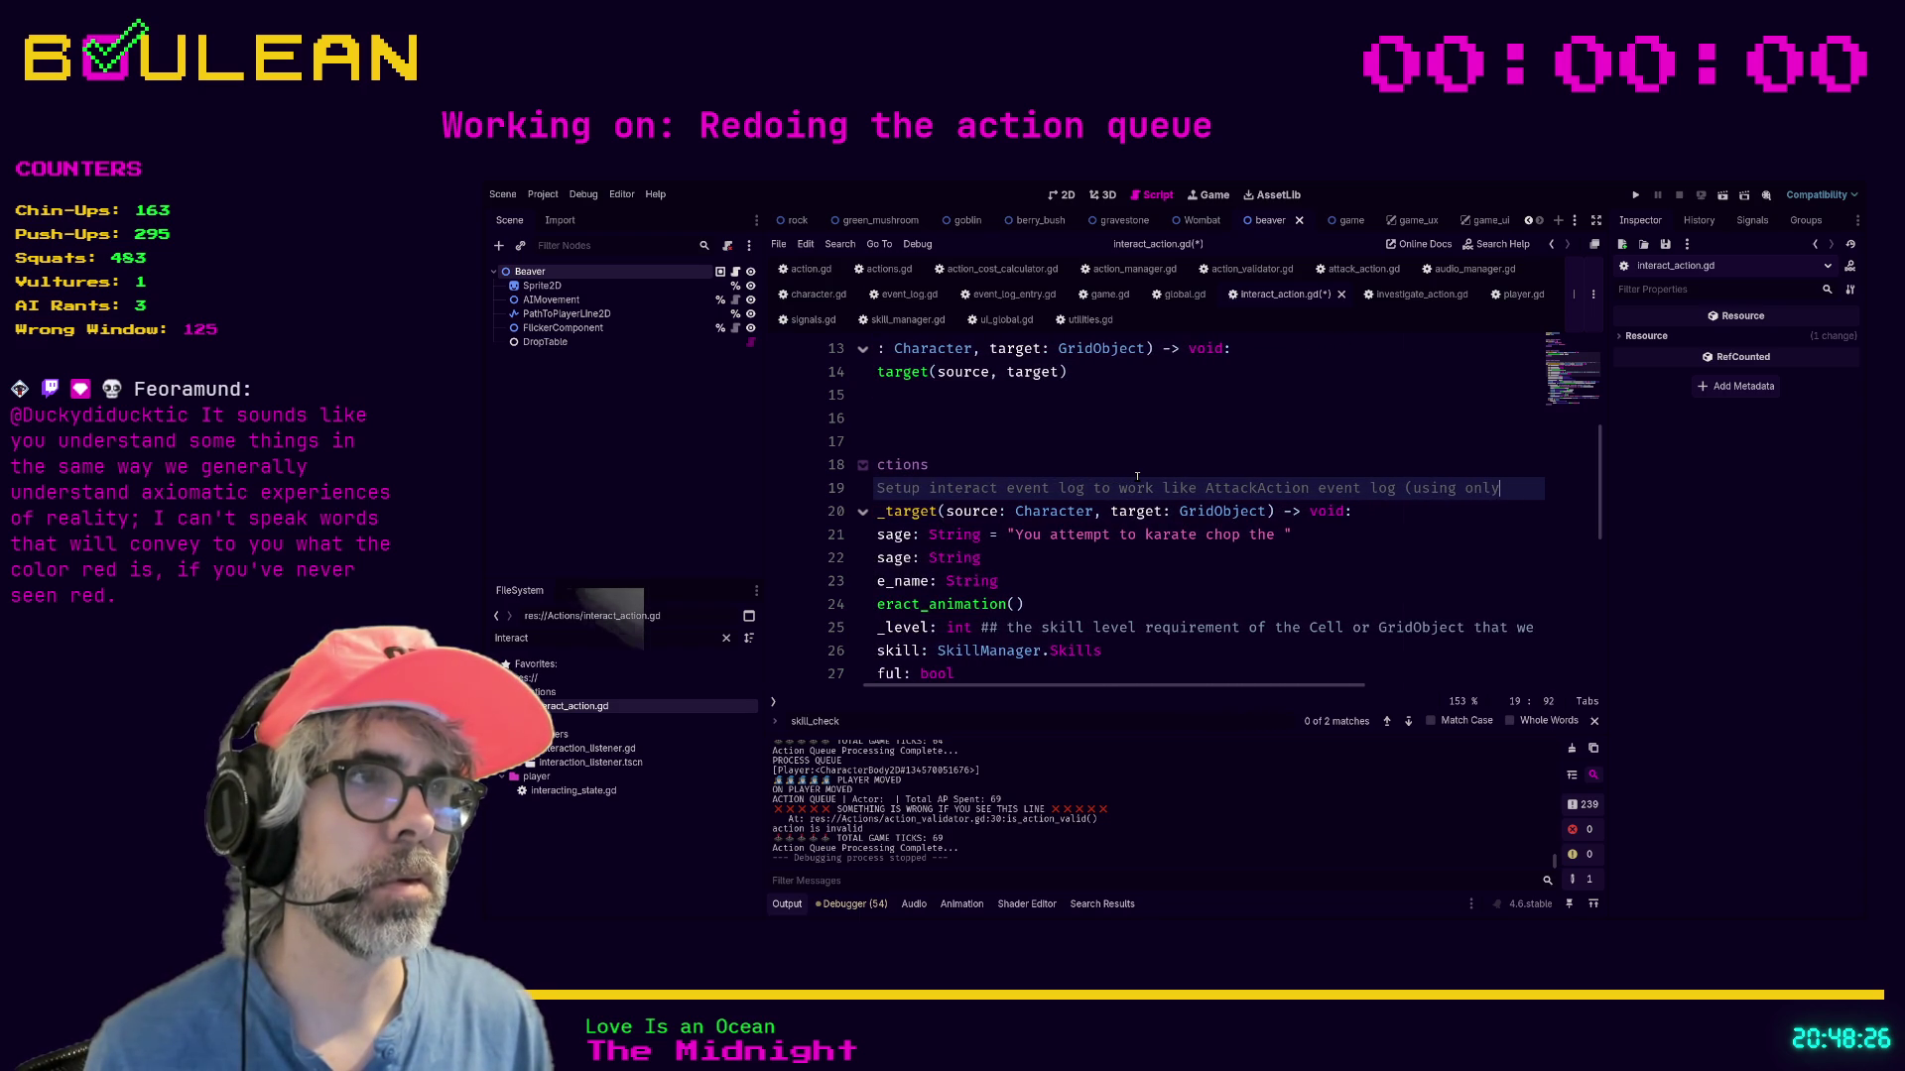
{"action": "key", "text": "BackSpace"}
{"action": "type", "text": "s"}
{"action": "type", "text": "ssfu"}
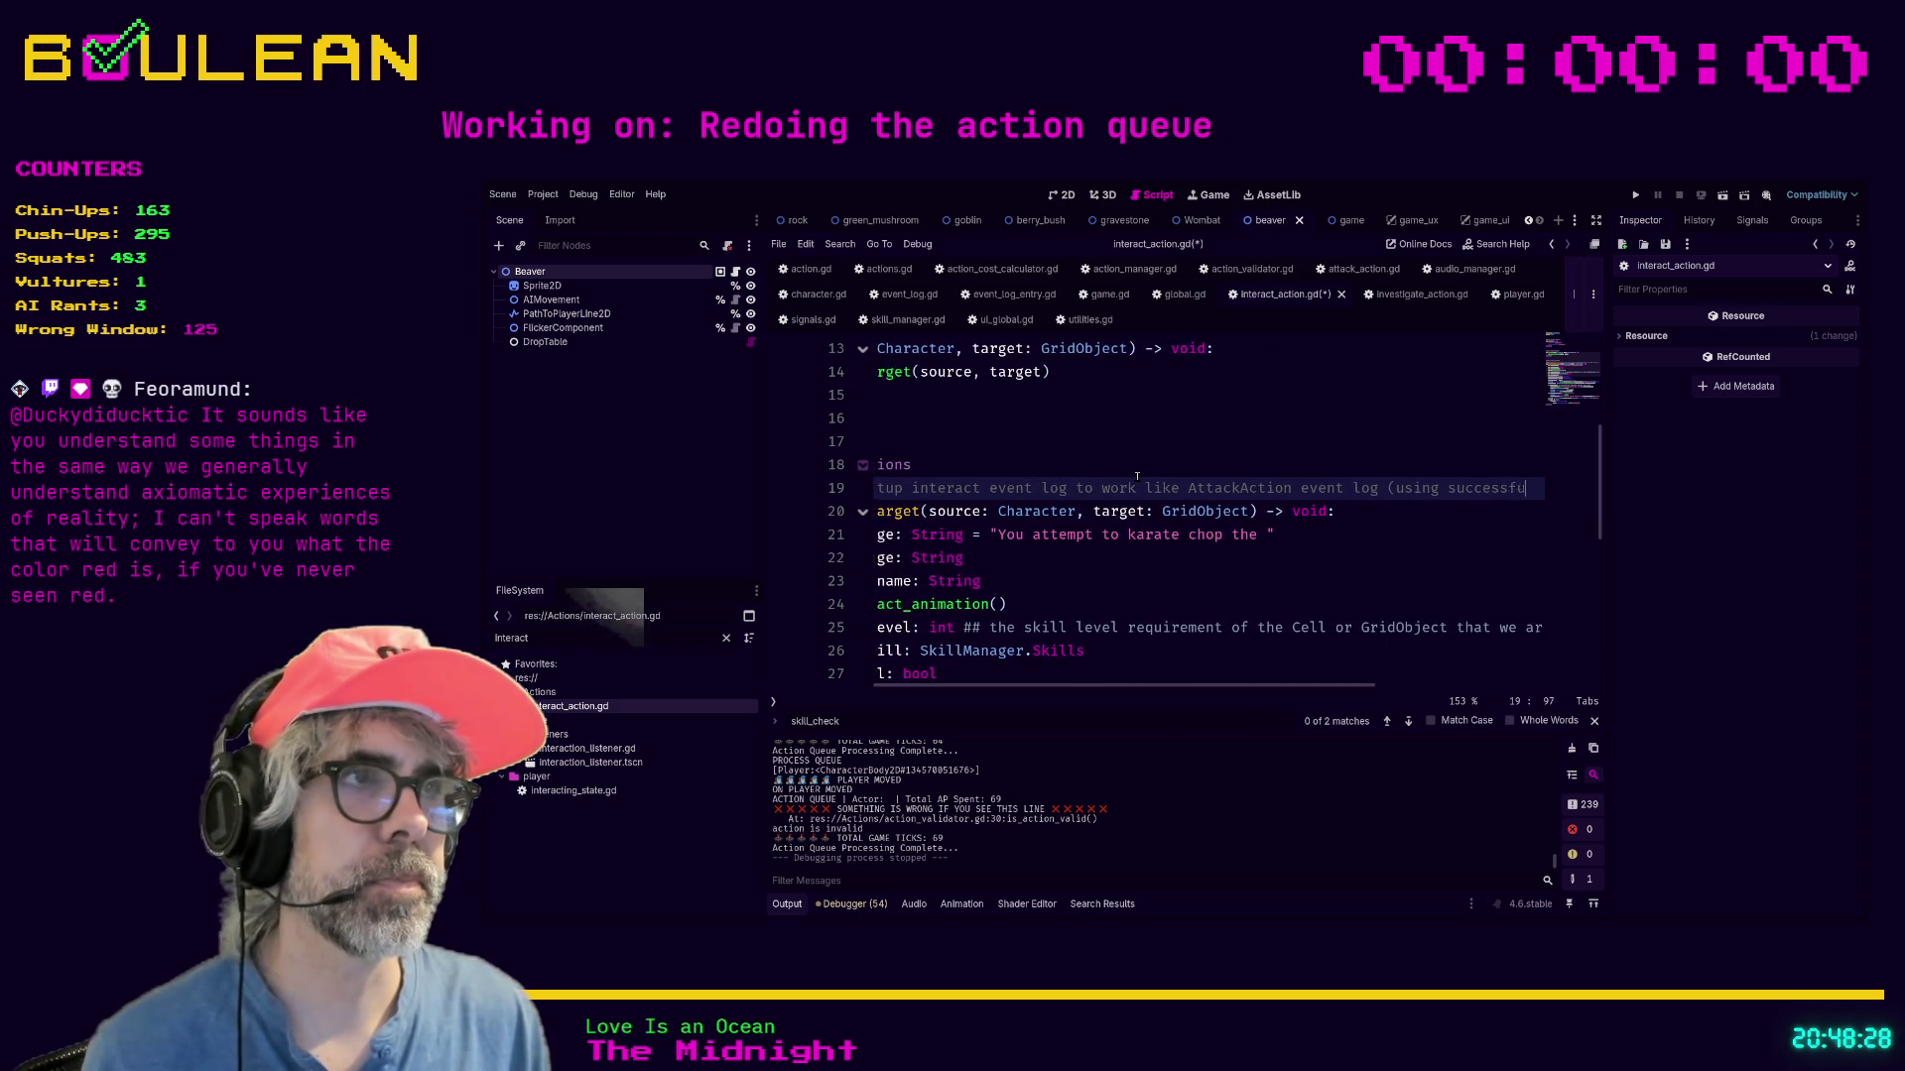
{"action": "type", "text": "l _interact"}
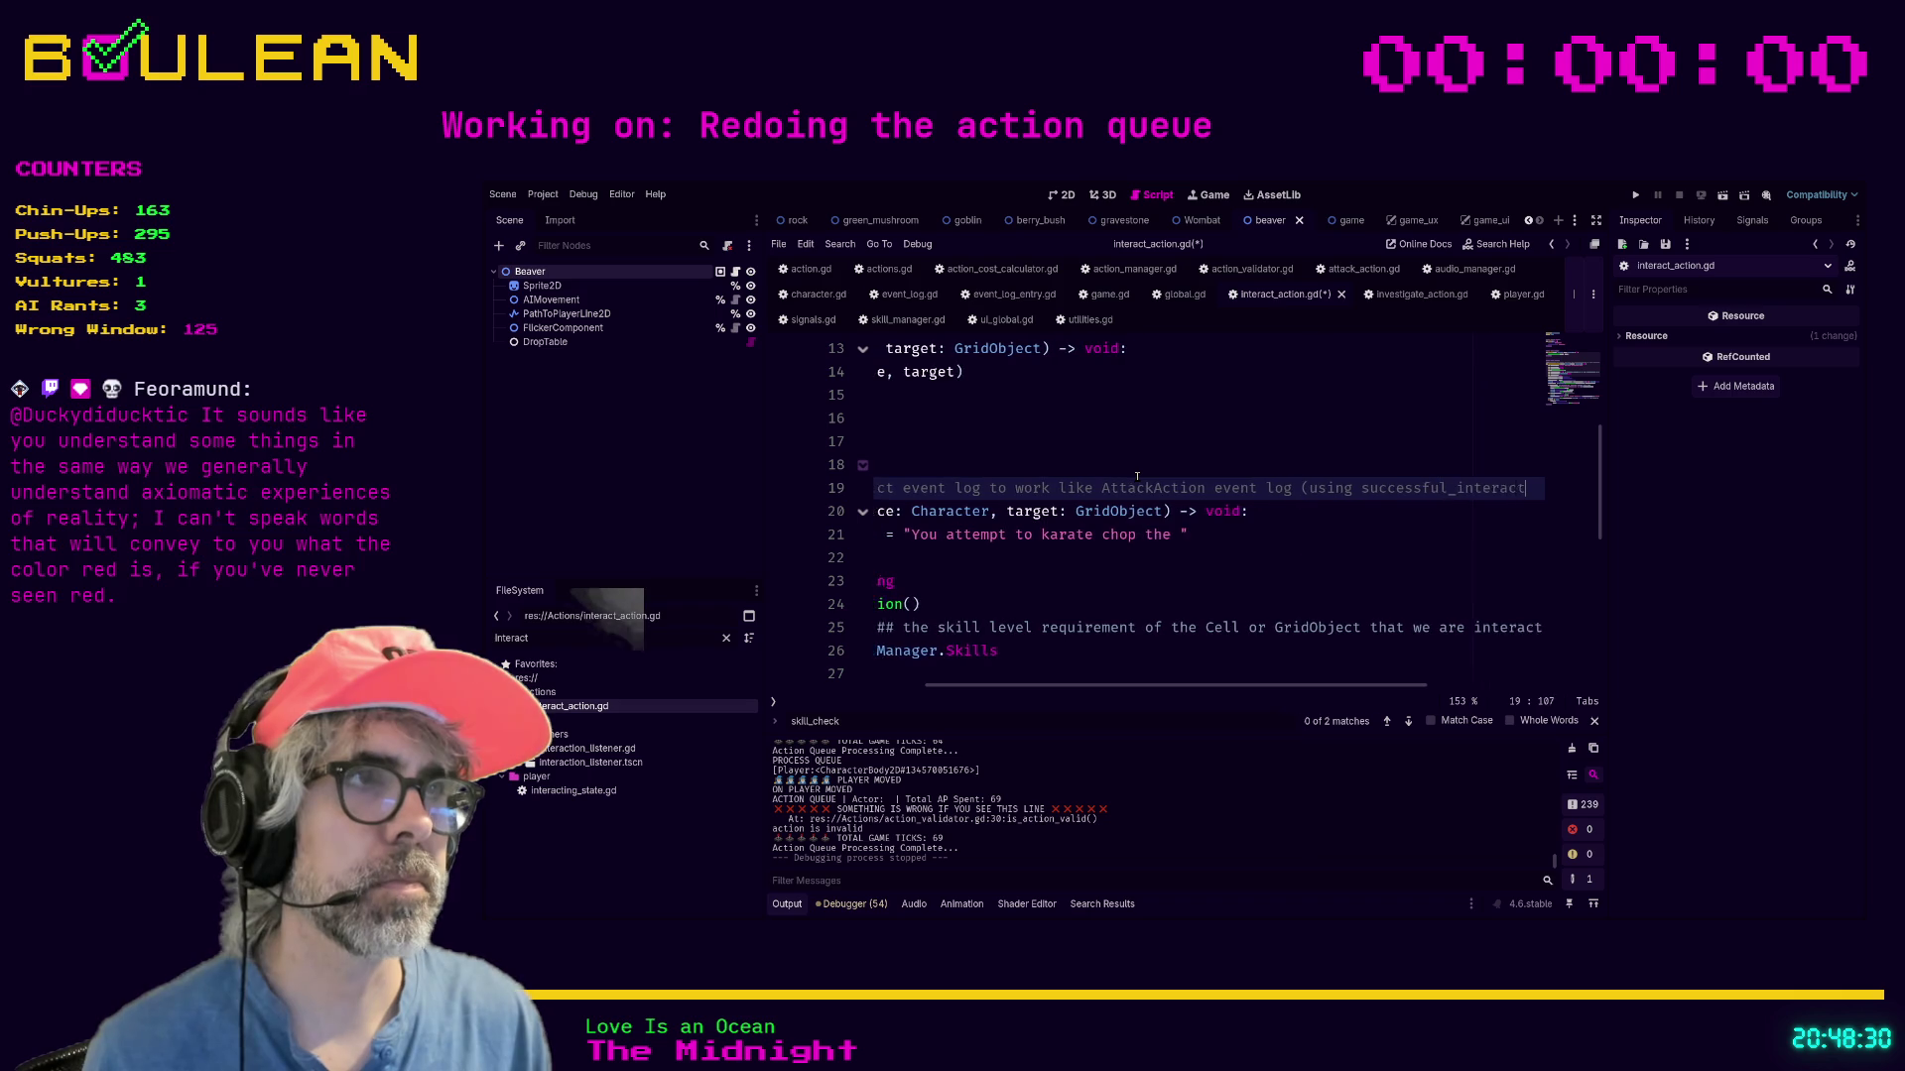
{"action": "type", "text": "ion signal)"}
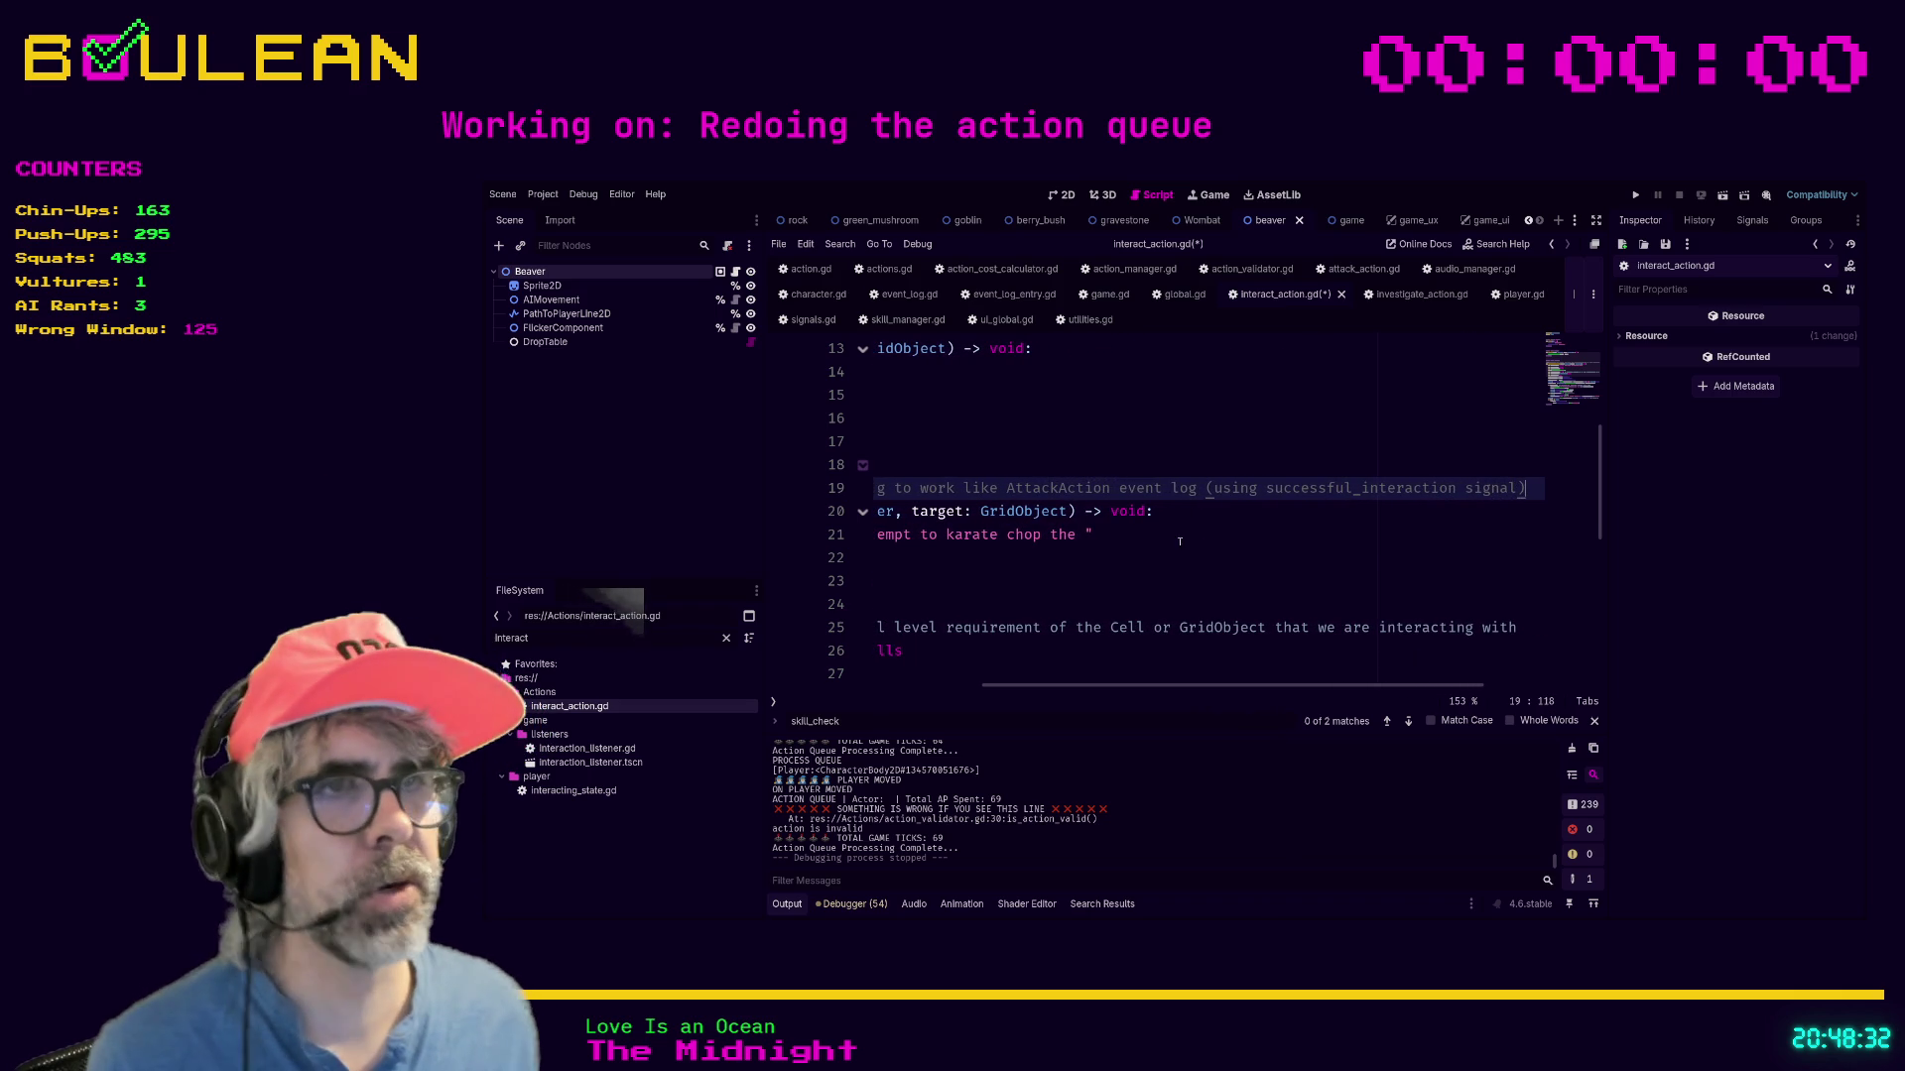
{"action": "left_click", "coordinate": [1101, 535]}
{"action": "key", "text": "ctrl+s"}
Scroll down through interact_action.gd, checking lines 23 and 37.
{"action": "scroll", "coordinate": [1141, 595], "scroll_direction": "left", "scroll_amount": 5}
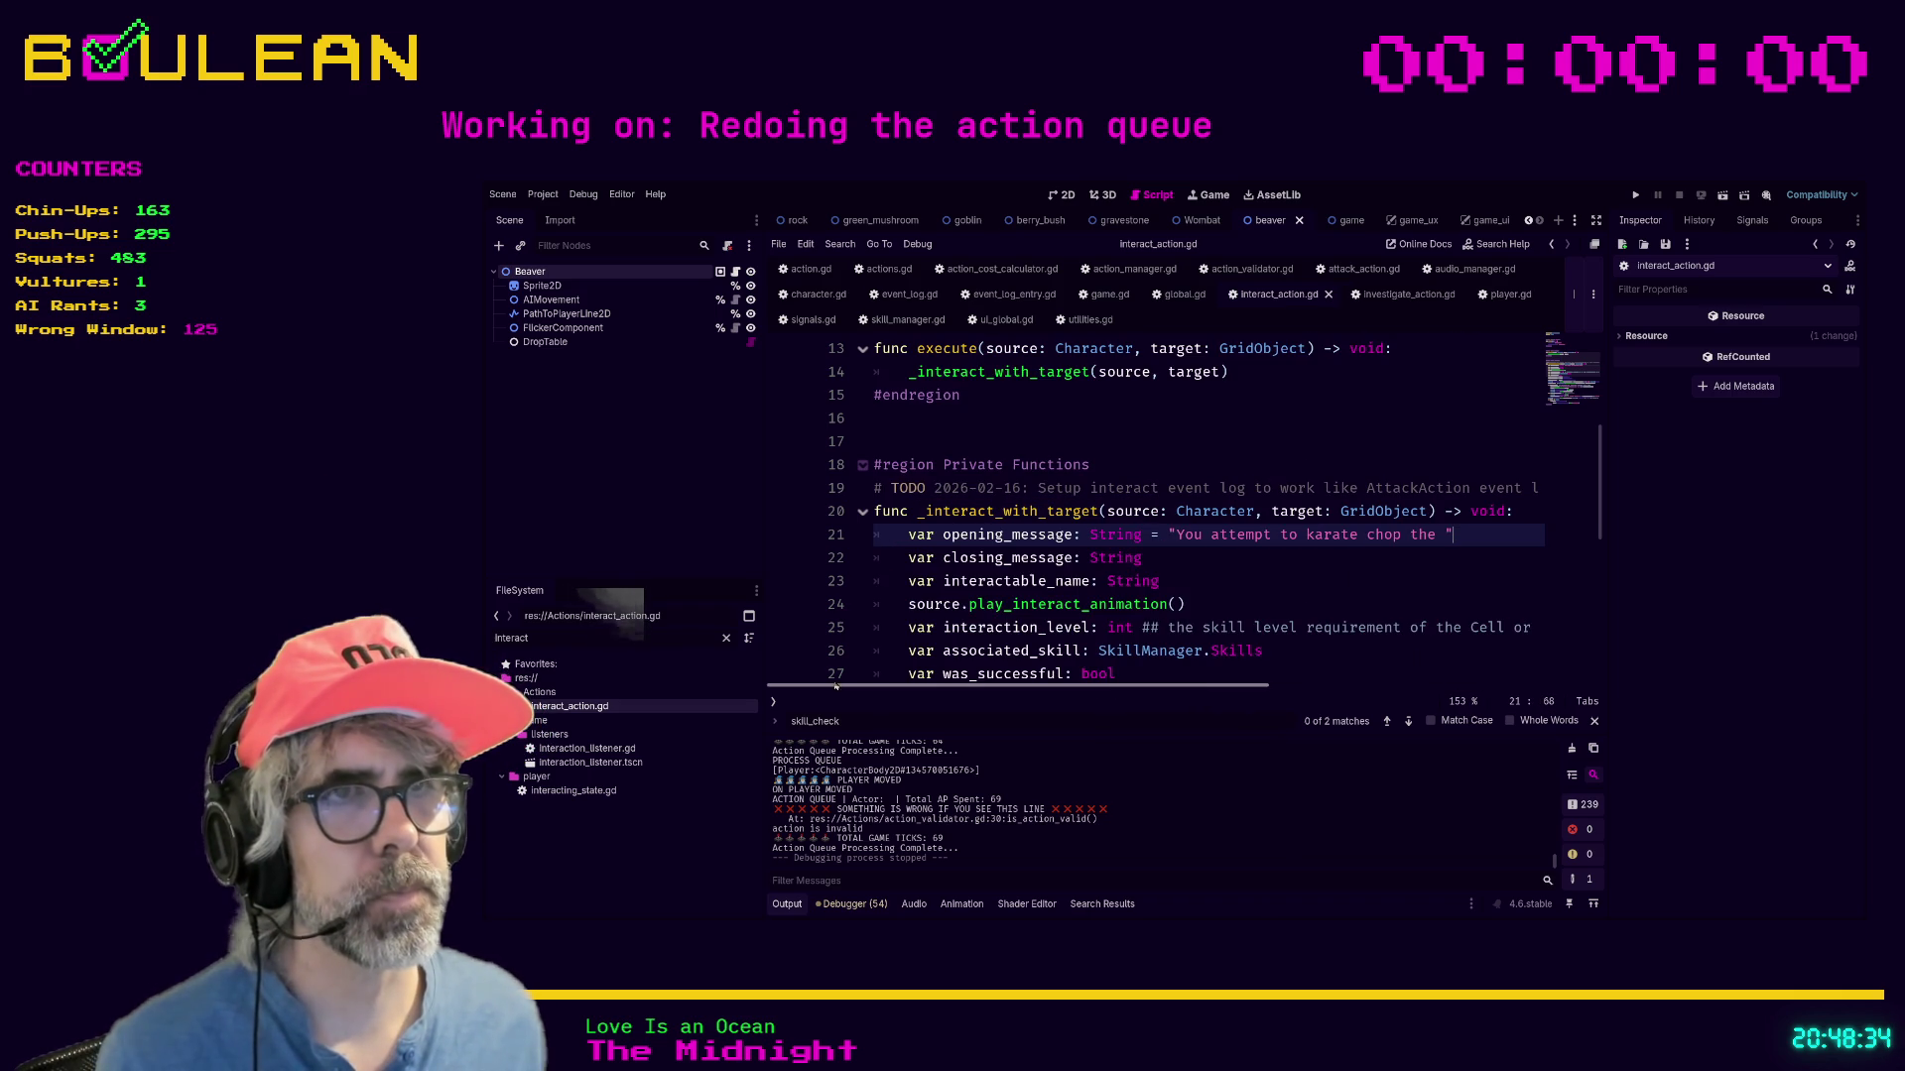
{"action": "left_click", "coordinate": [1181, 581]}
{"action": "scroll", "coordinate": [1182, 583], "scroll_direction": "down", "scroll_amount": 2}
{"action": "scroll", "coordinate": [1181, 582], "scroll_direction": "down", "scroll_amount": 4}
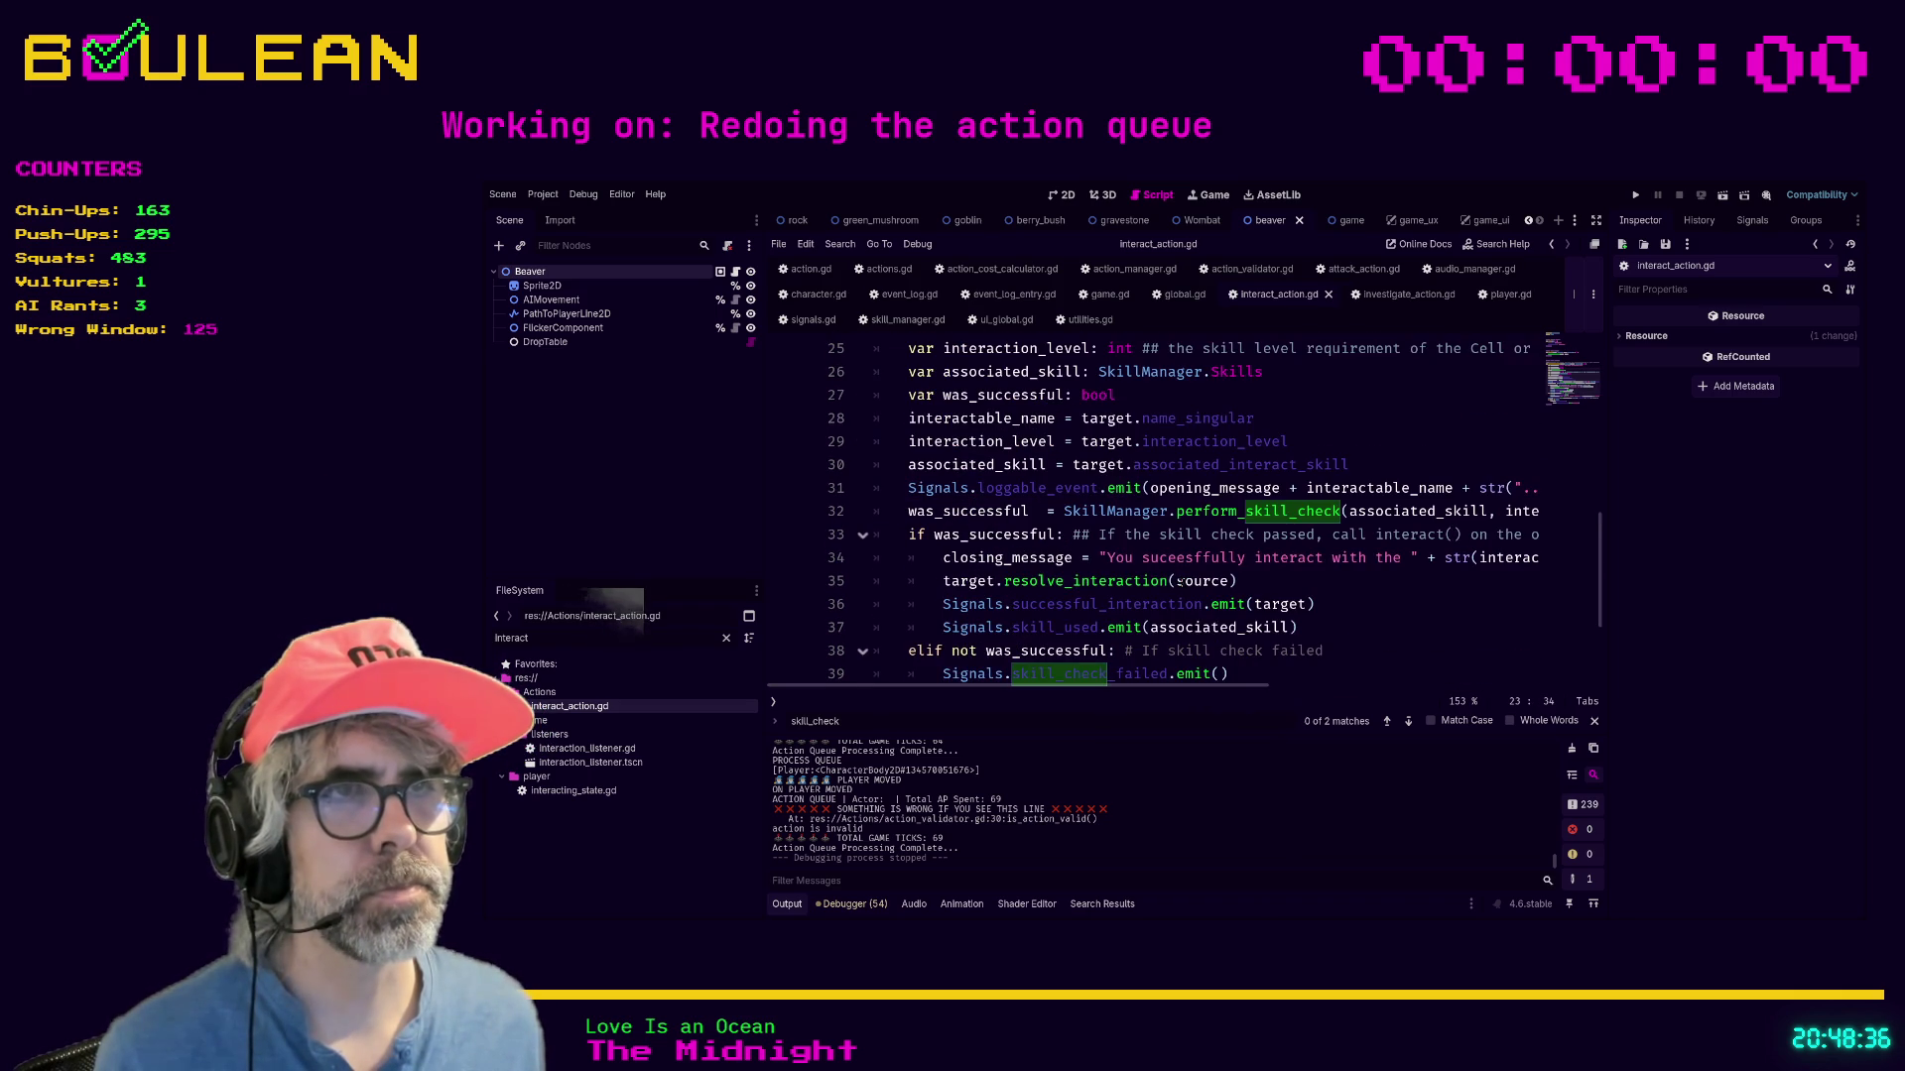
{"action": "left_click", "coordinate": [1378, 629]}
{"action": "scroll", "coordinate": [1377, 652], "scroll_direction": "down", "scroll_amount": 3}
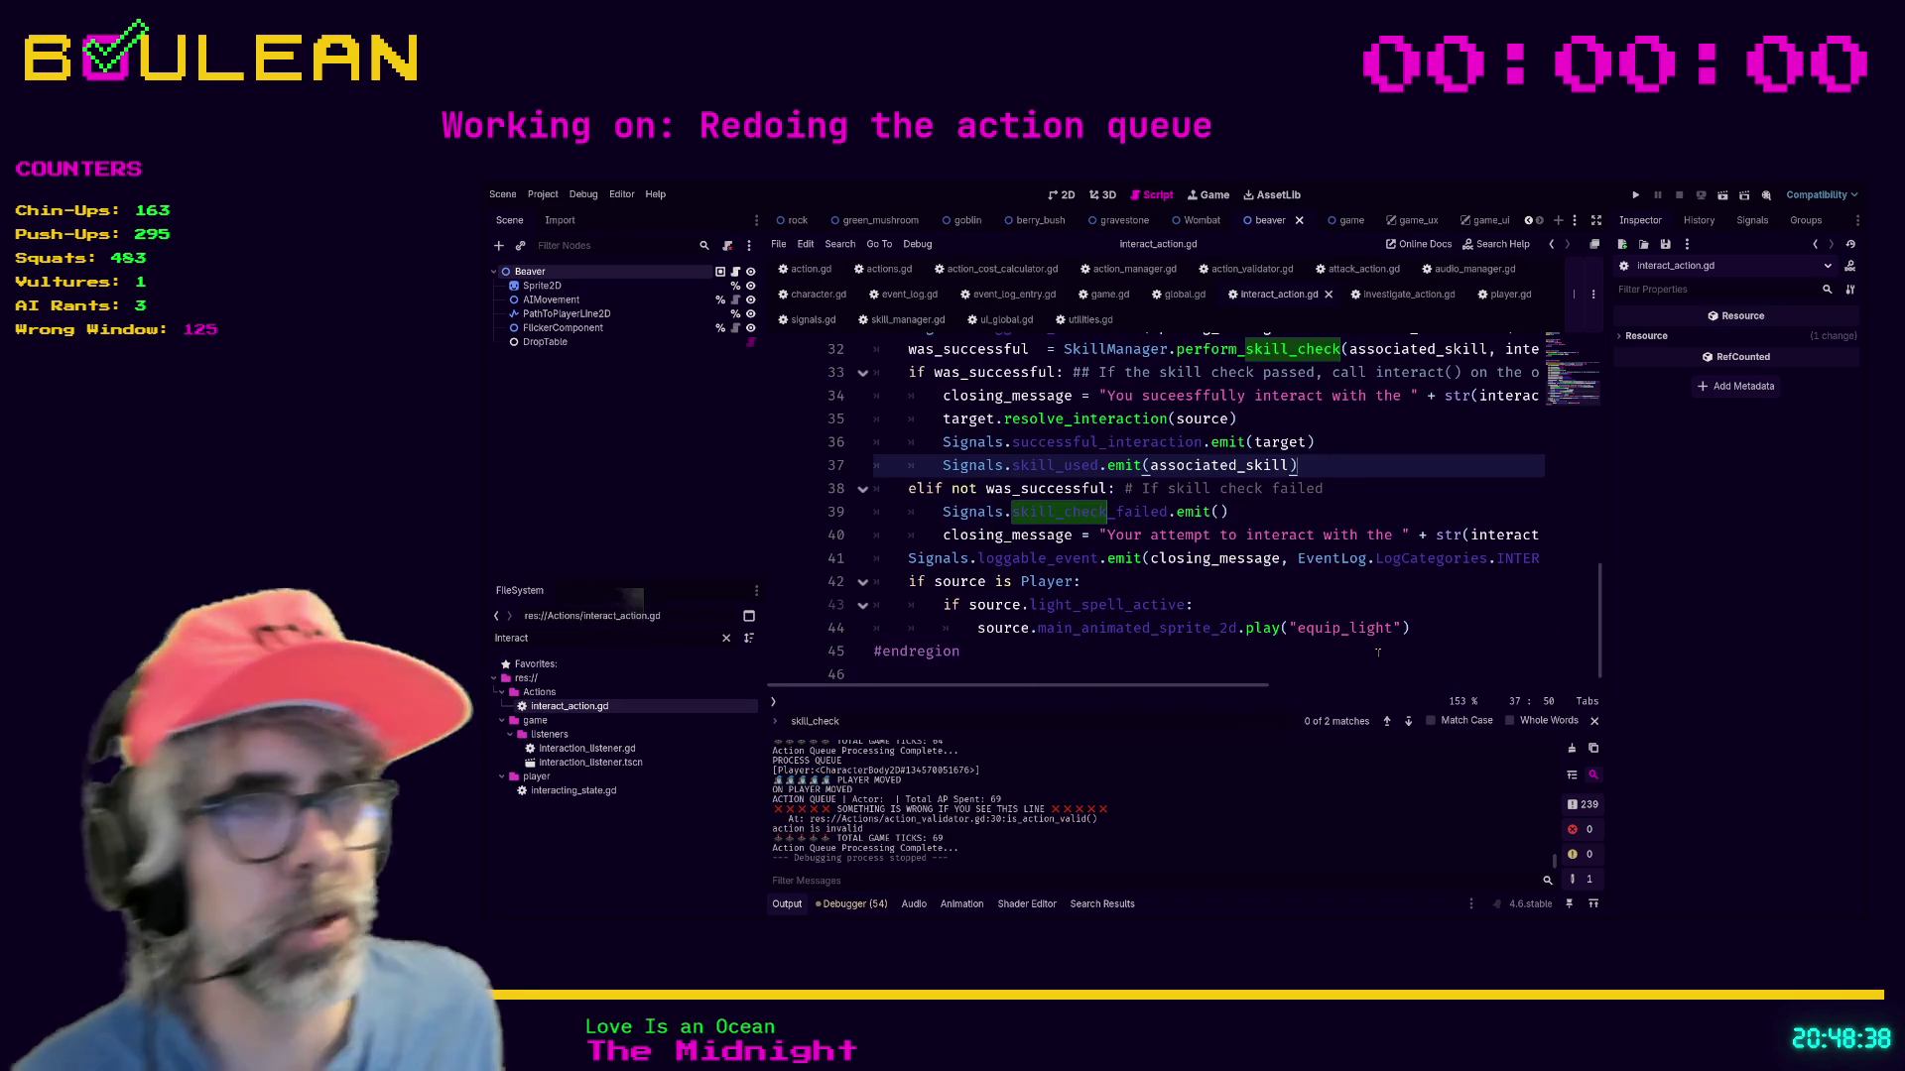